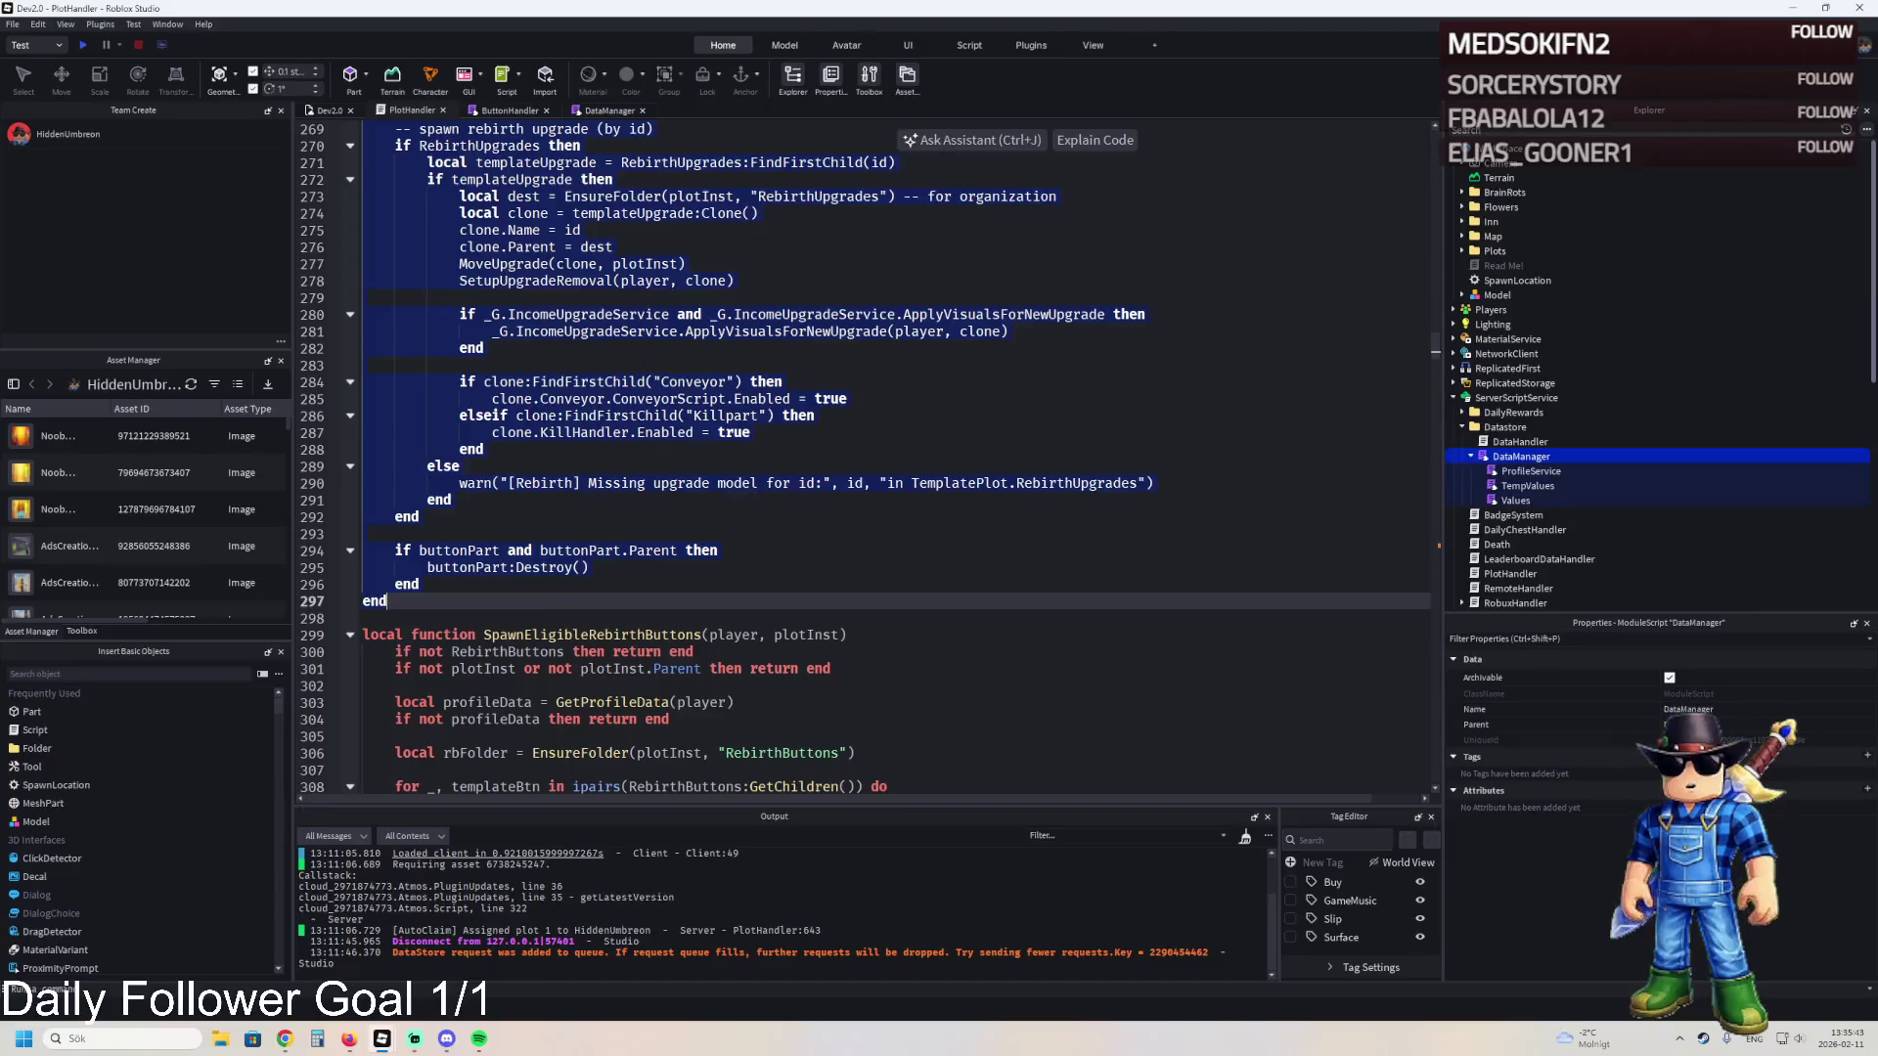
# - Paste the new rebirth purchase code over lines 269–297 and locate the RebirthOwned ownership check
pyautogui.hotkey('ctrl', 'v')
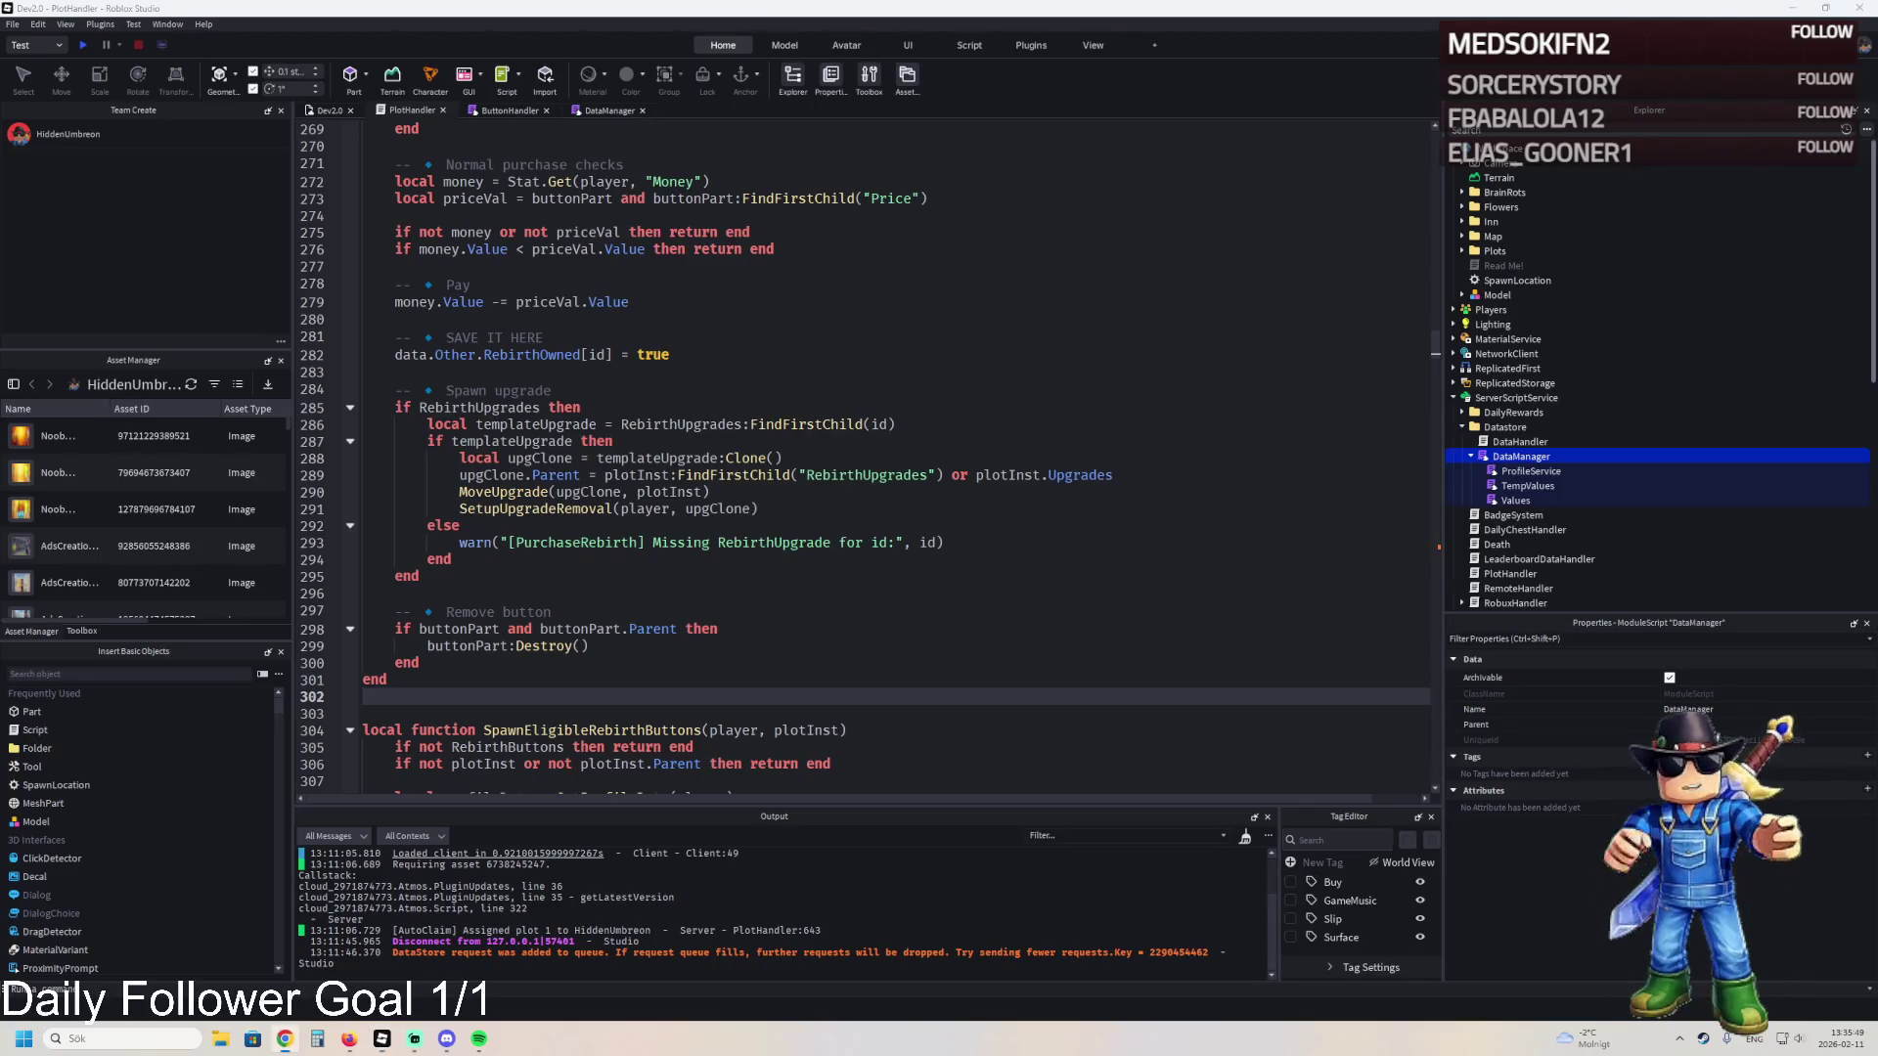
pyautogui.hotkey('ctrl', 'f')
pyautogui.hotkey('ctrl', 'v')
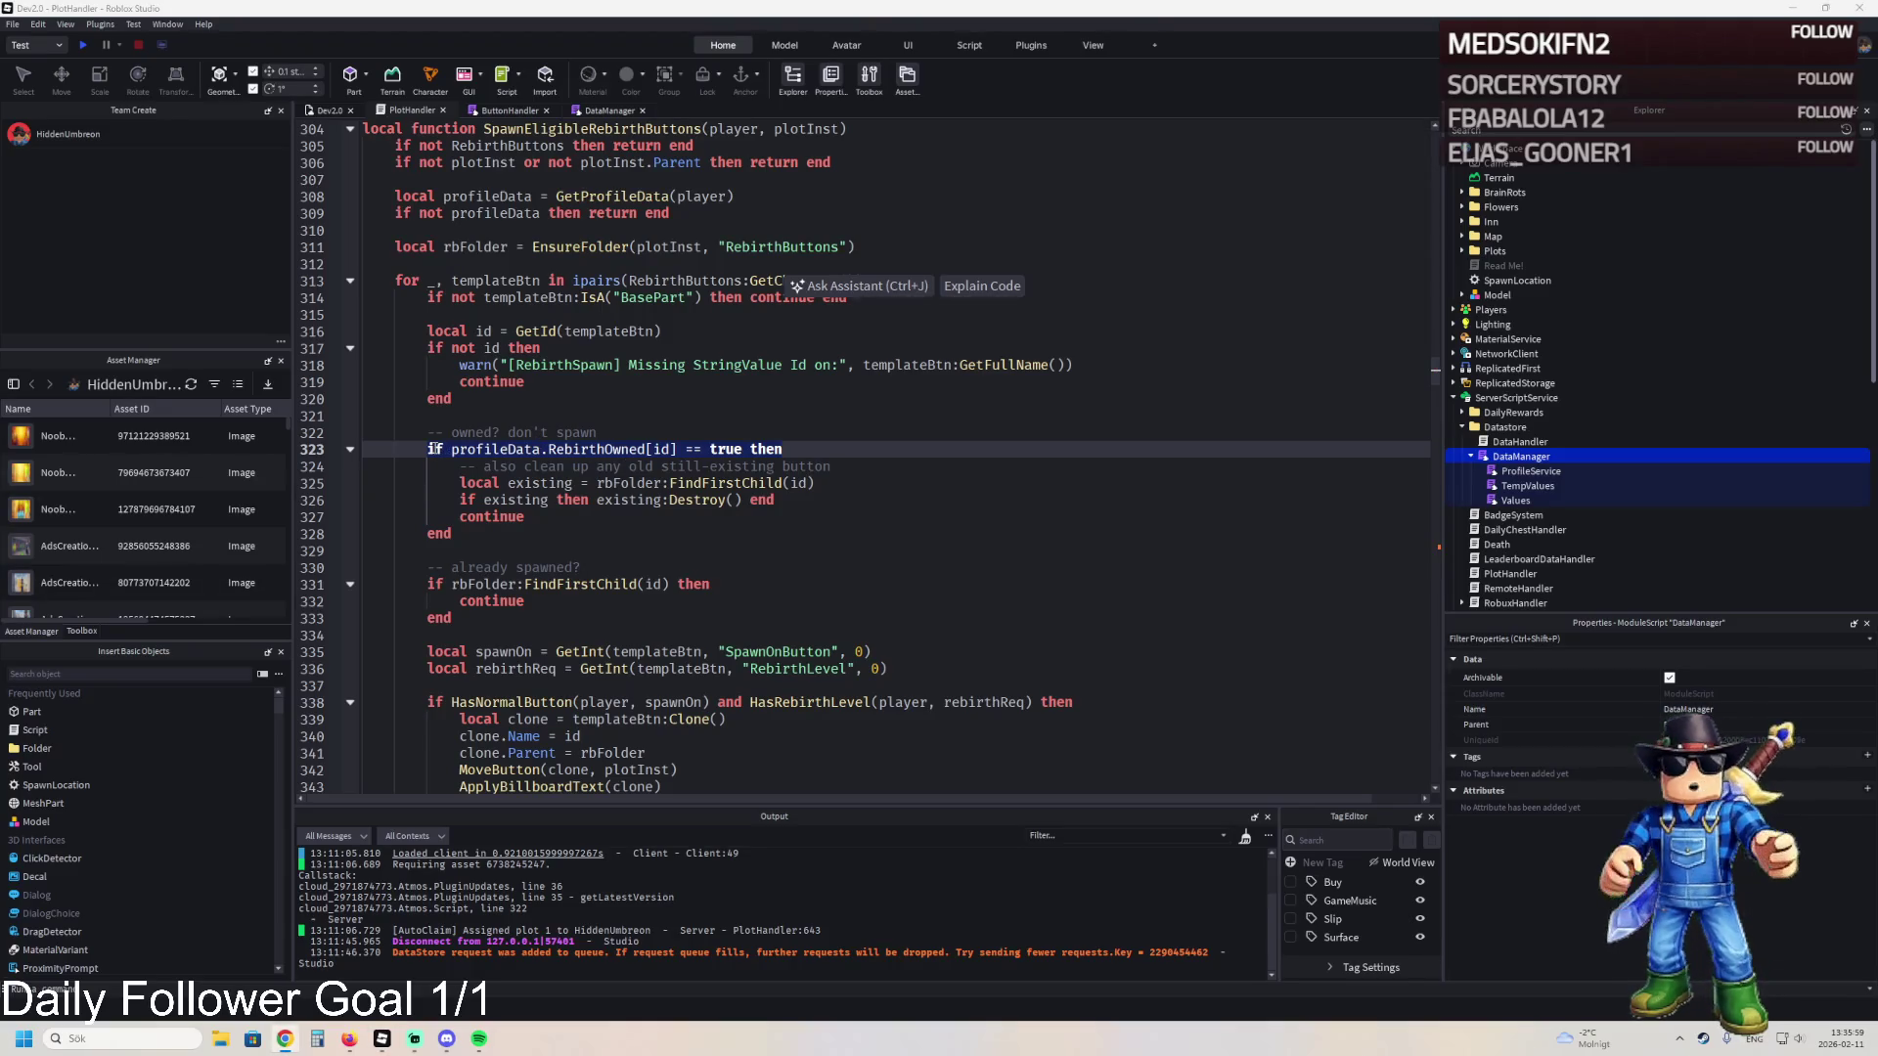
# - Replace the owned-rebirth check with the DataManager:Get(player) and data.Other.RebirthOwned version
pyautogui.moveTo(450, 534); pyautogui.dragTo(406, 454)
pyautogui.write('local data = DataManager:Get(player) \t\tlocal owned = data and data.Other and data.Other.RebirthOwned  \t\tif owned and owned[id] then \t\t\tcontinue \t\tend')
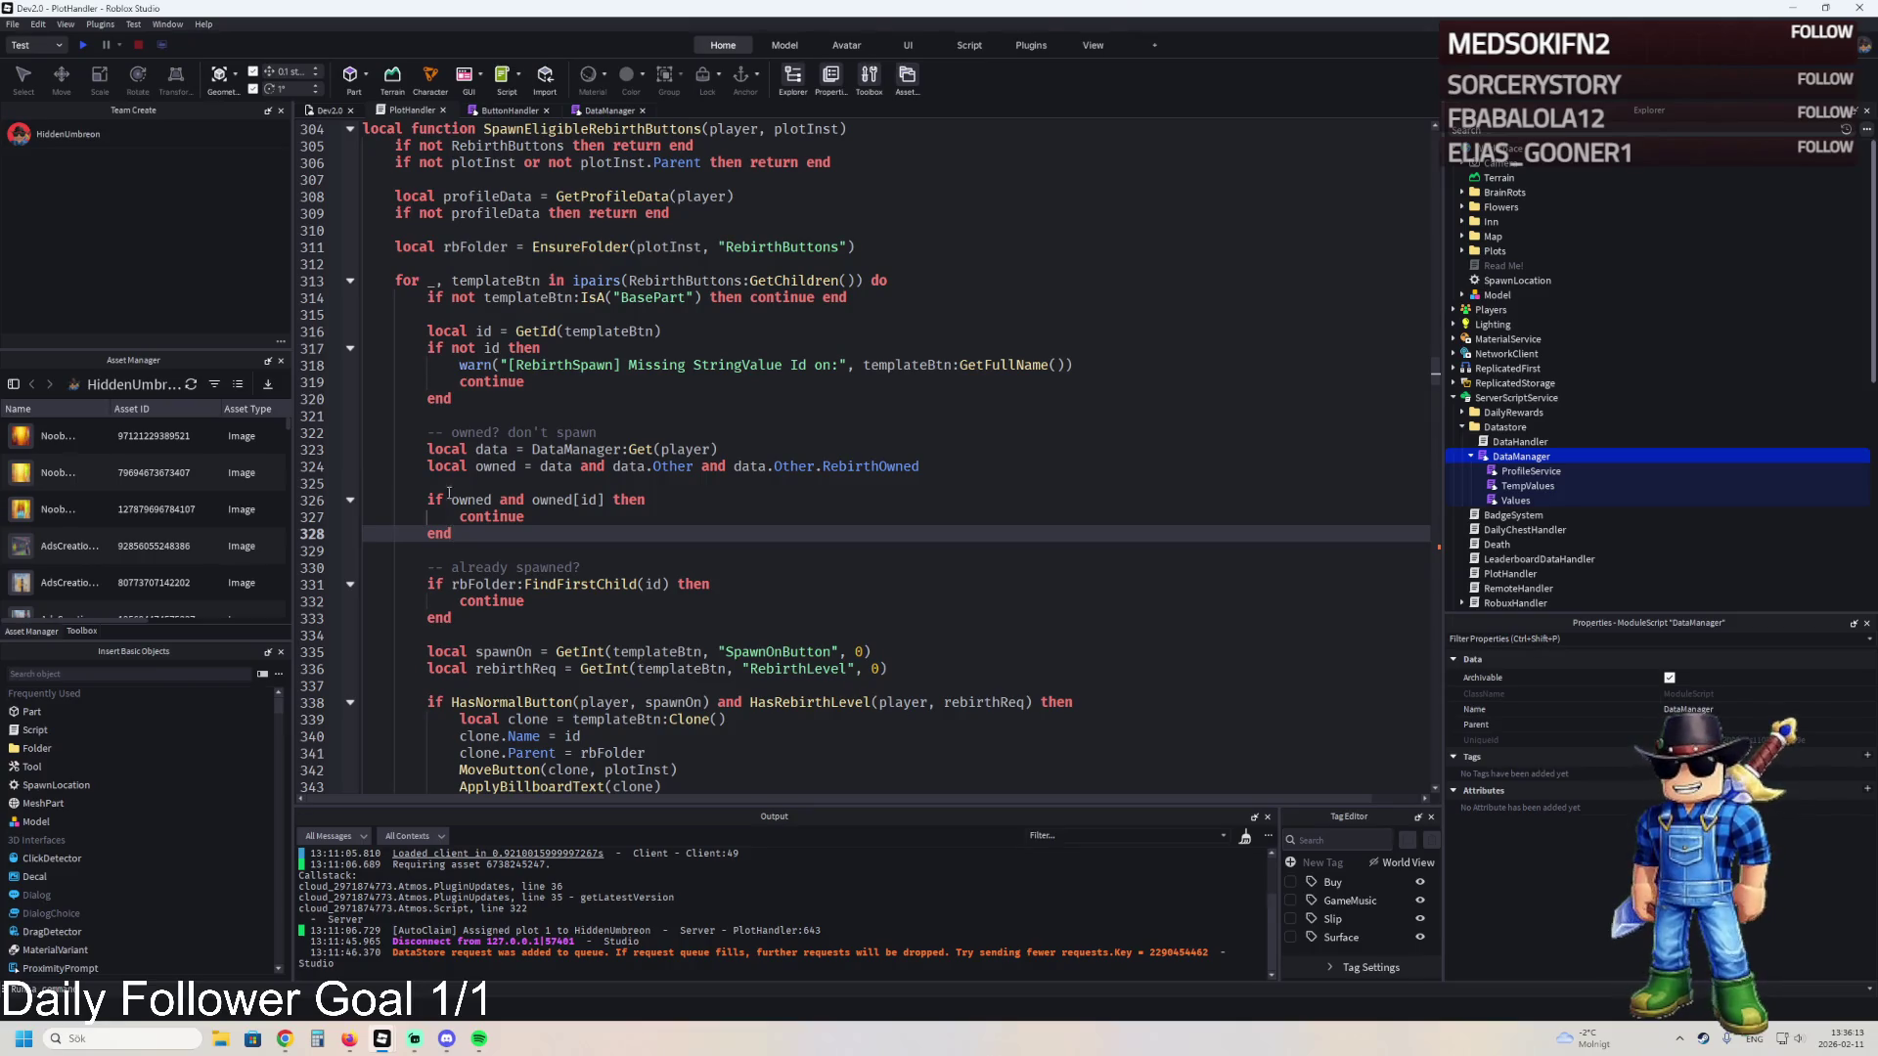
pyautogui.click(885, 447)
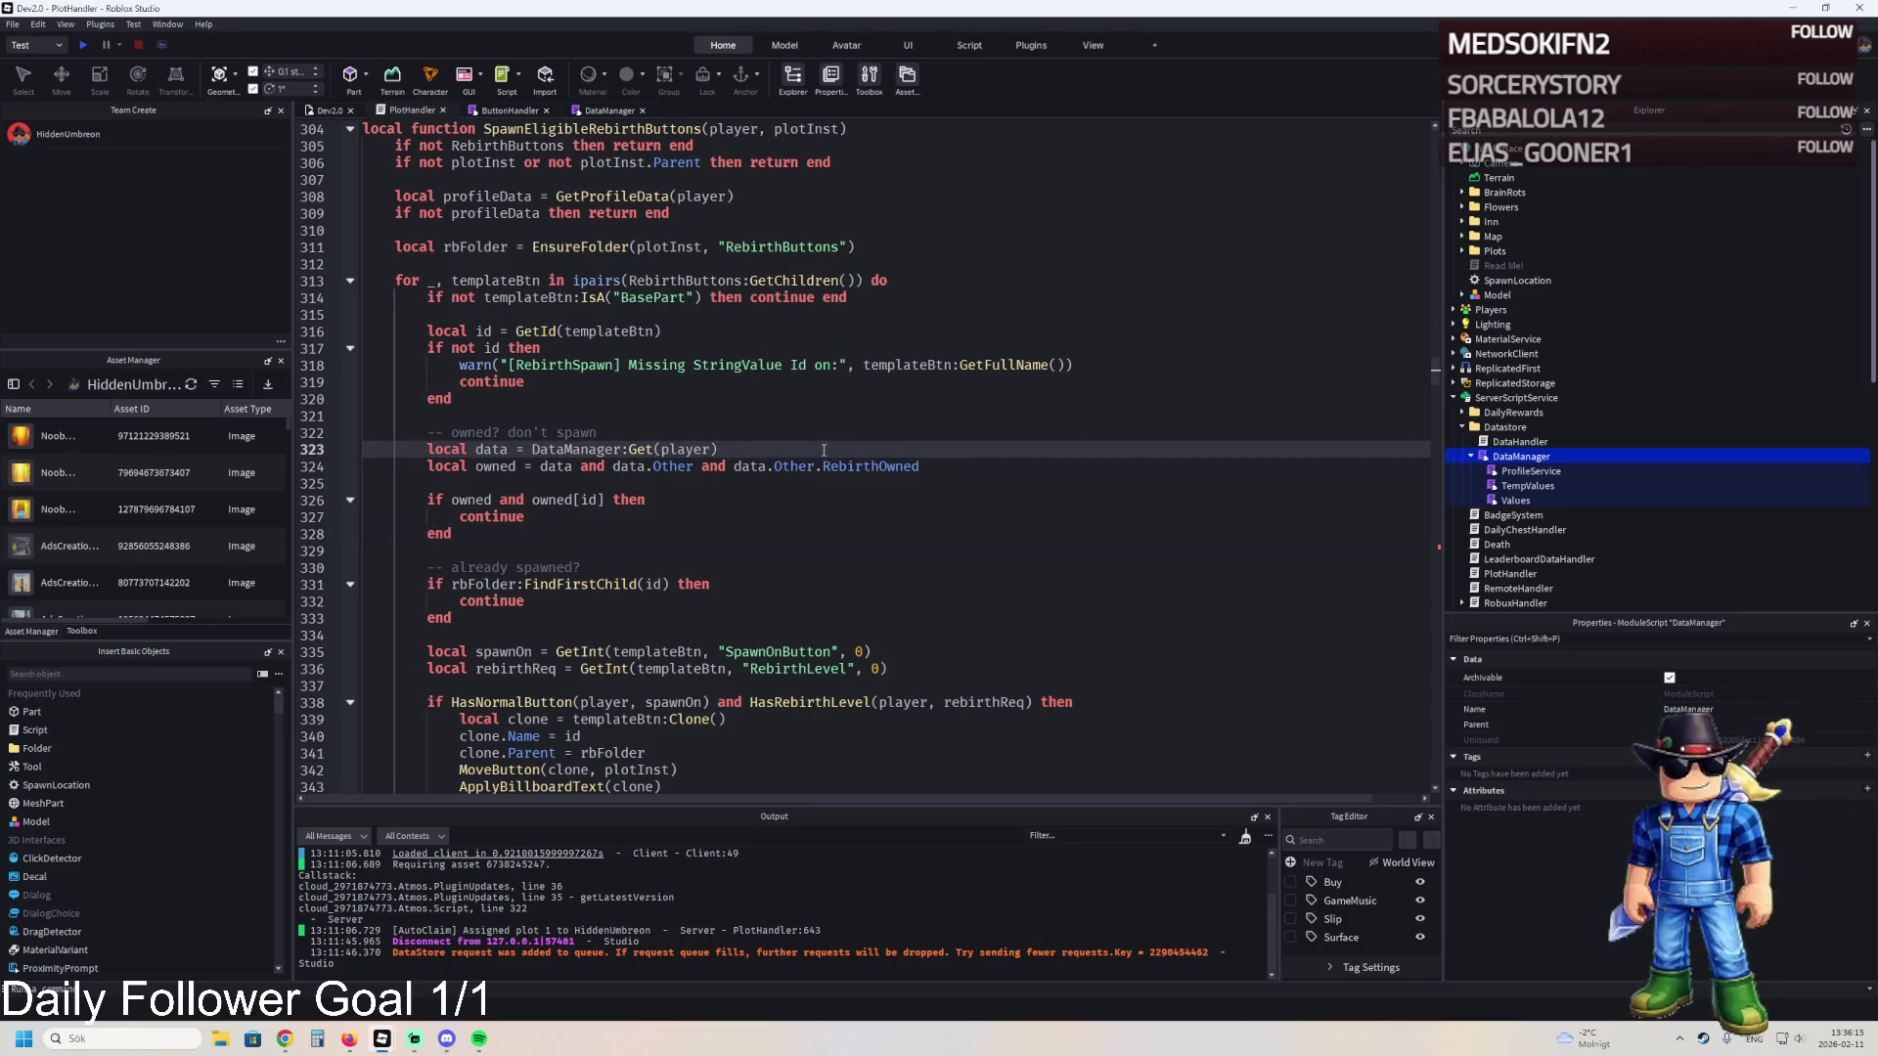
pyautogui.hotkey('ctrl', 'a')
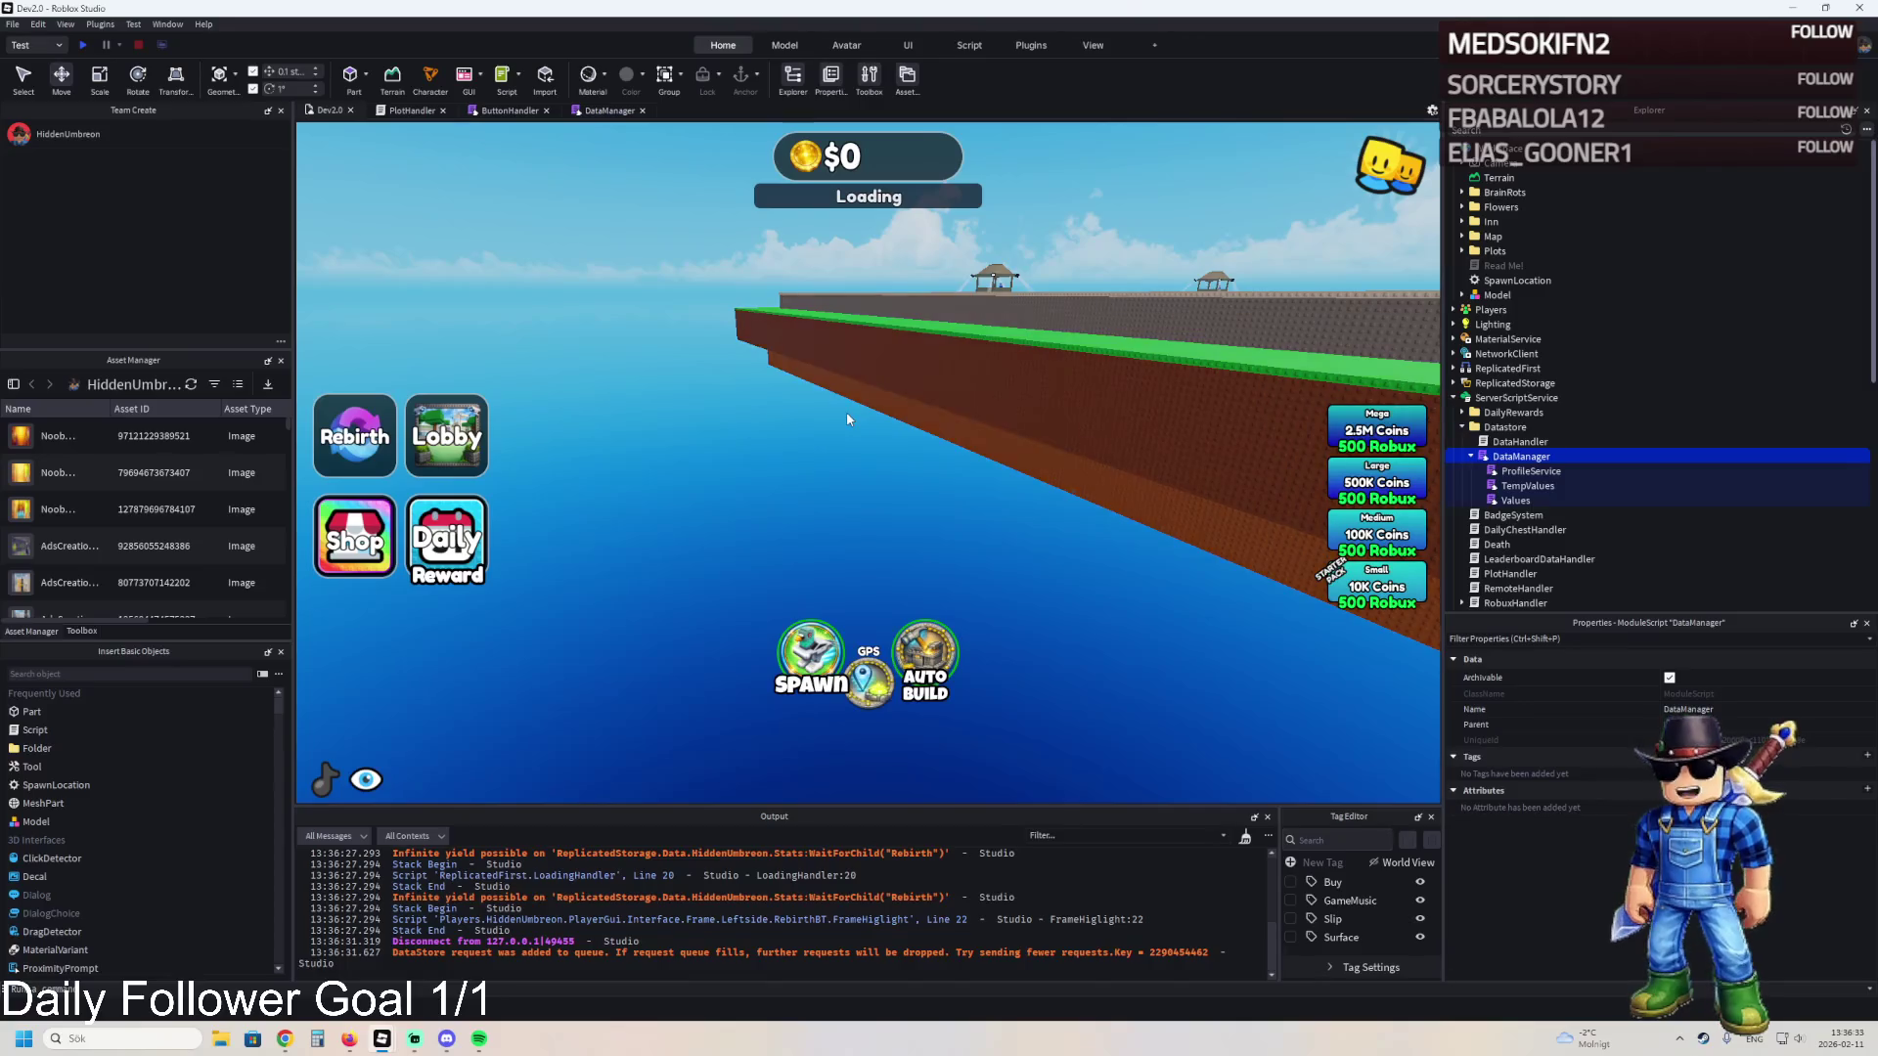
# - Append the new purchase functions to the end of the PlotHandler script
pyautogui.click(410, 110)
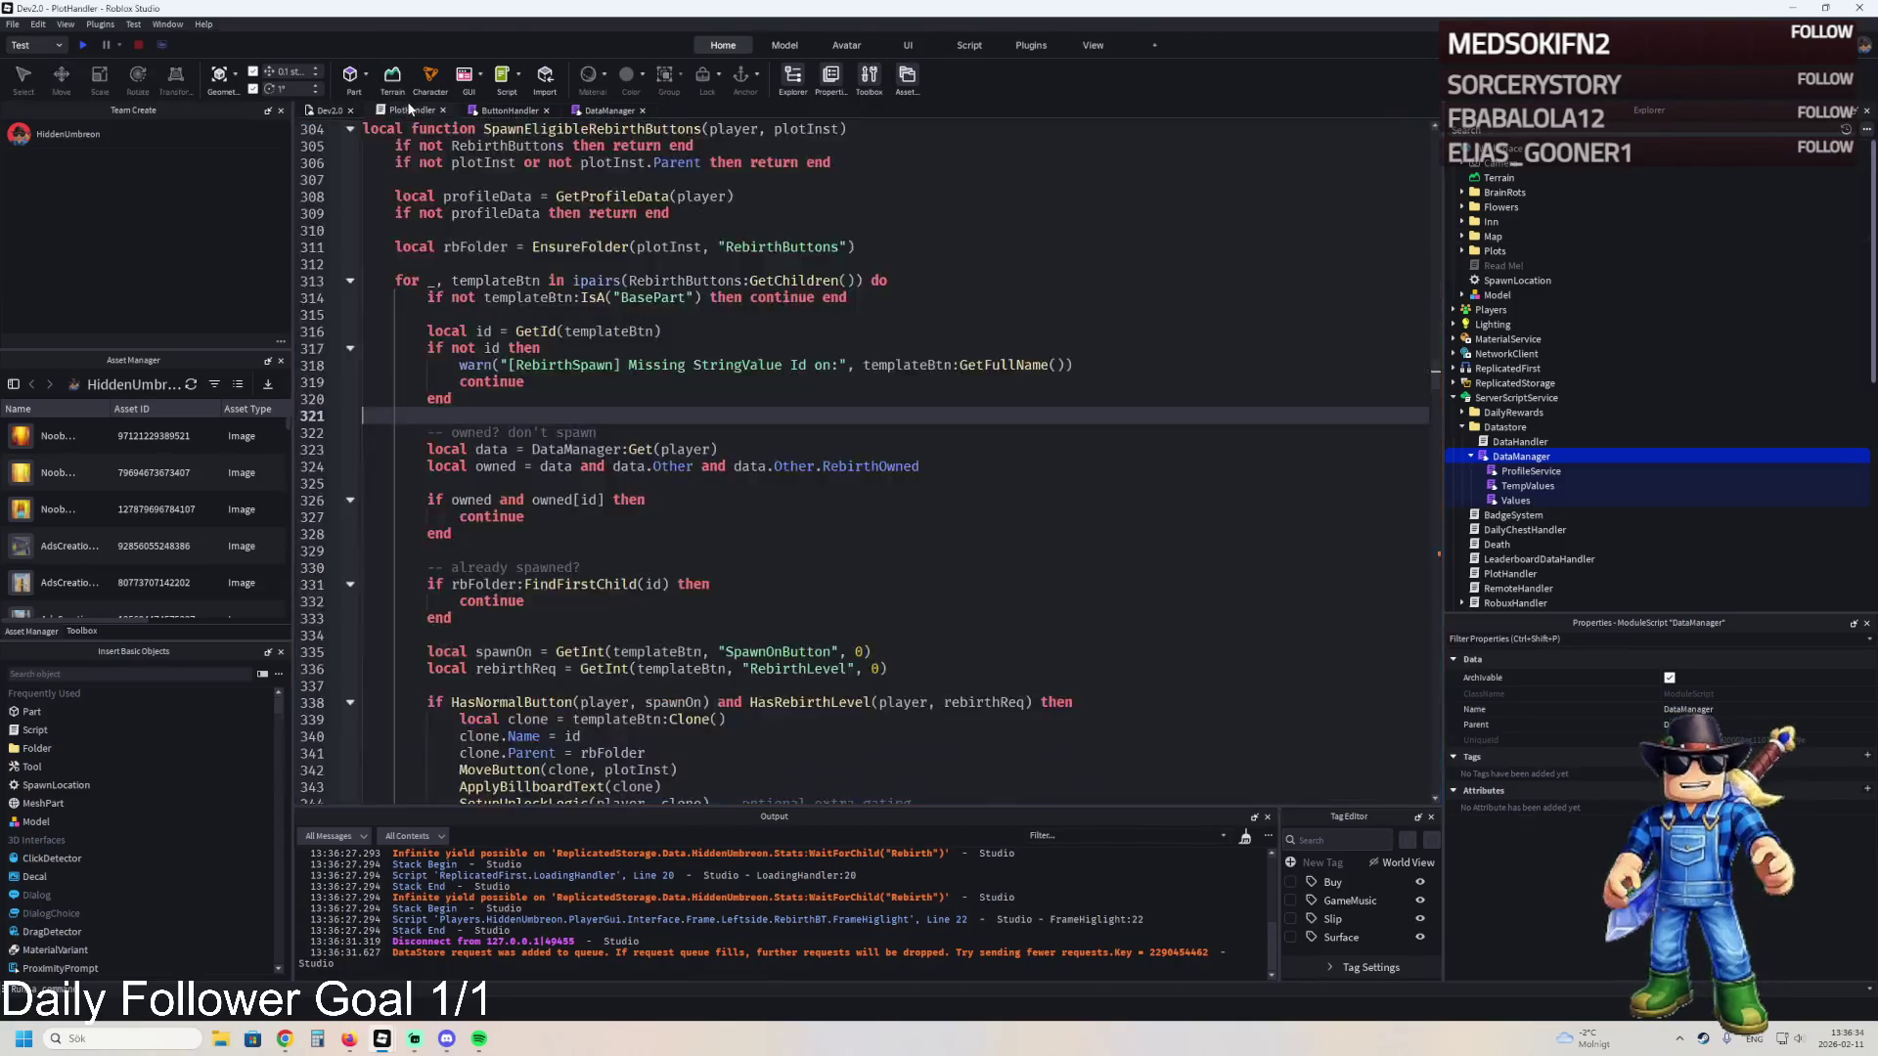
pyautogui.hotkey('ctrl', 'z')
pyautogui.hotkey('ctrl', 'z')
pyautogui.click(805, 448)
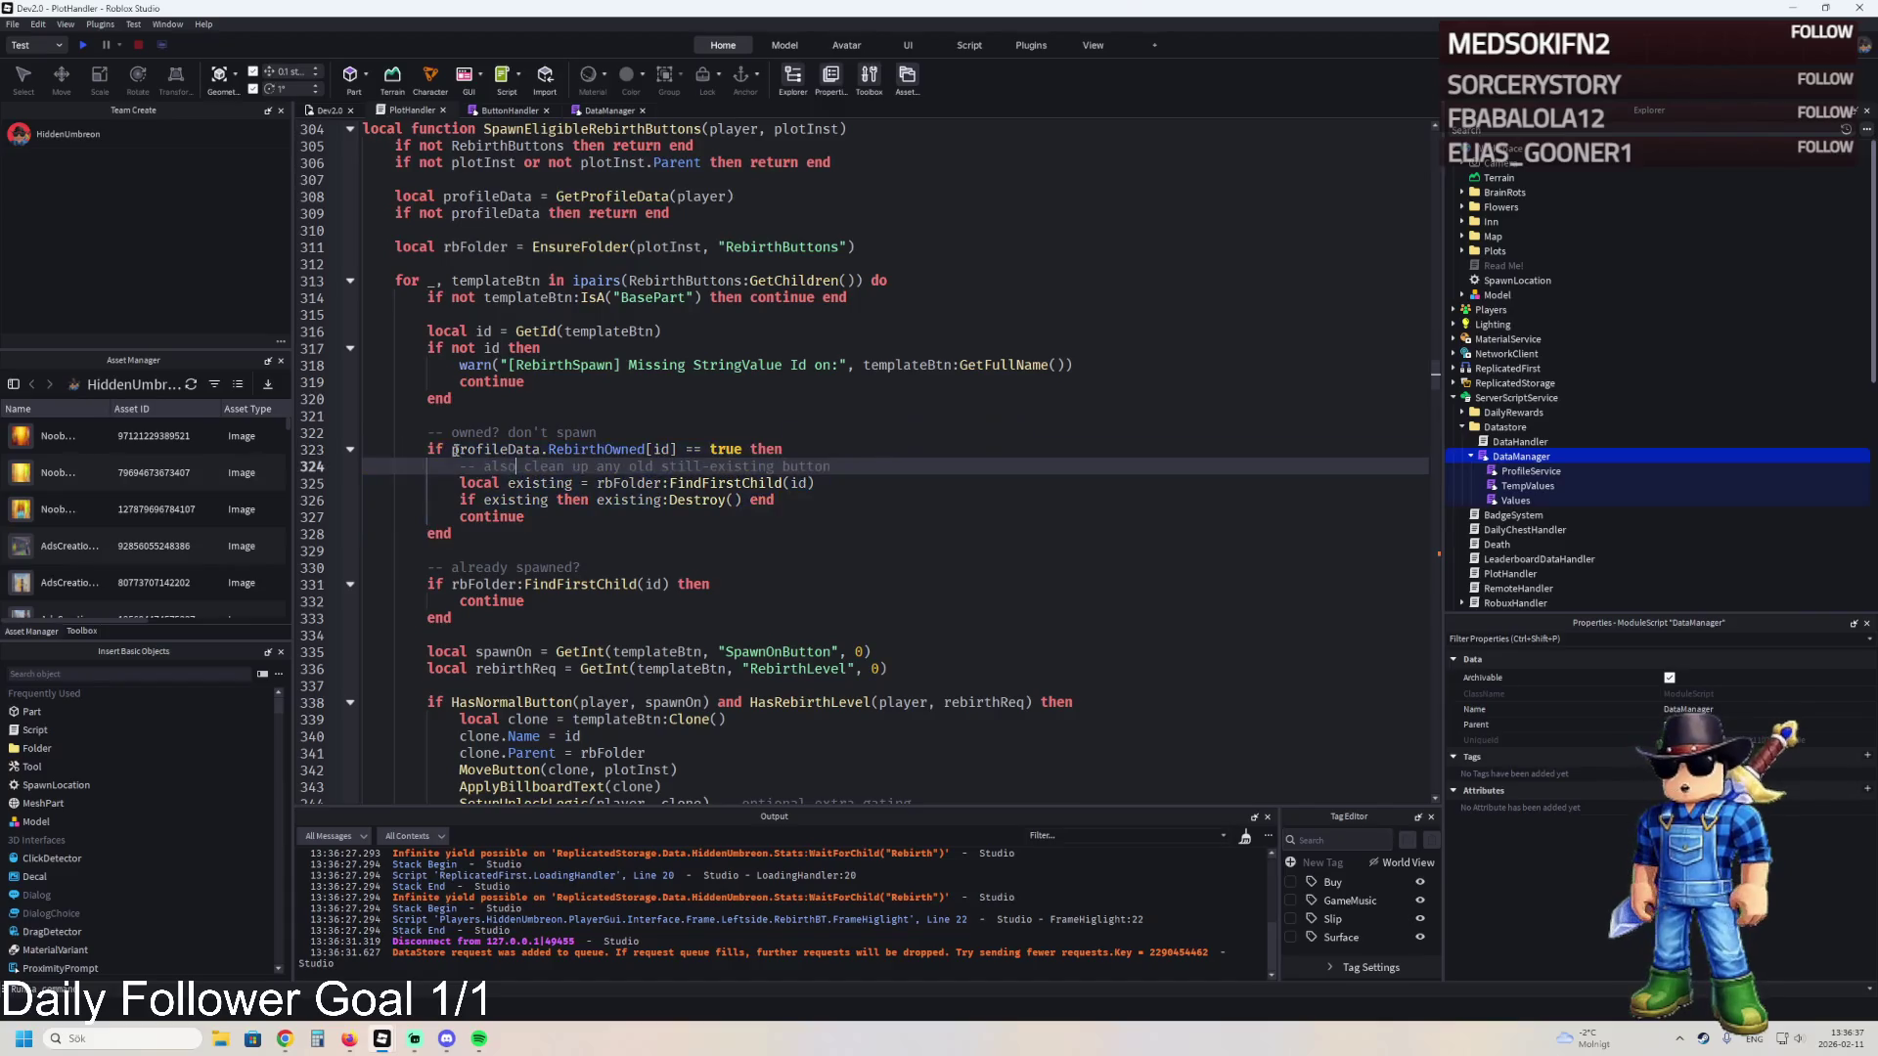
pyautogui.hotkey('ctrl', 'End')
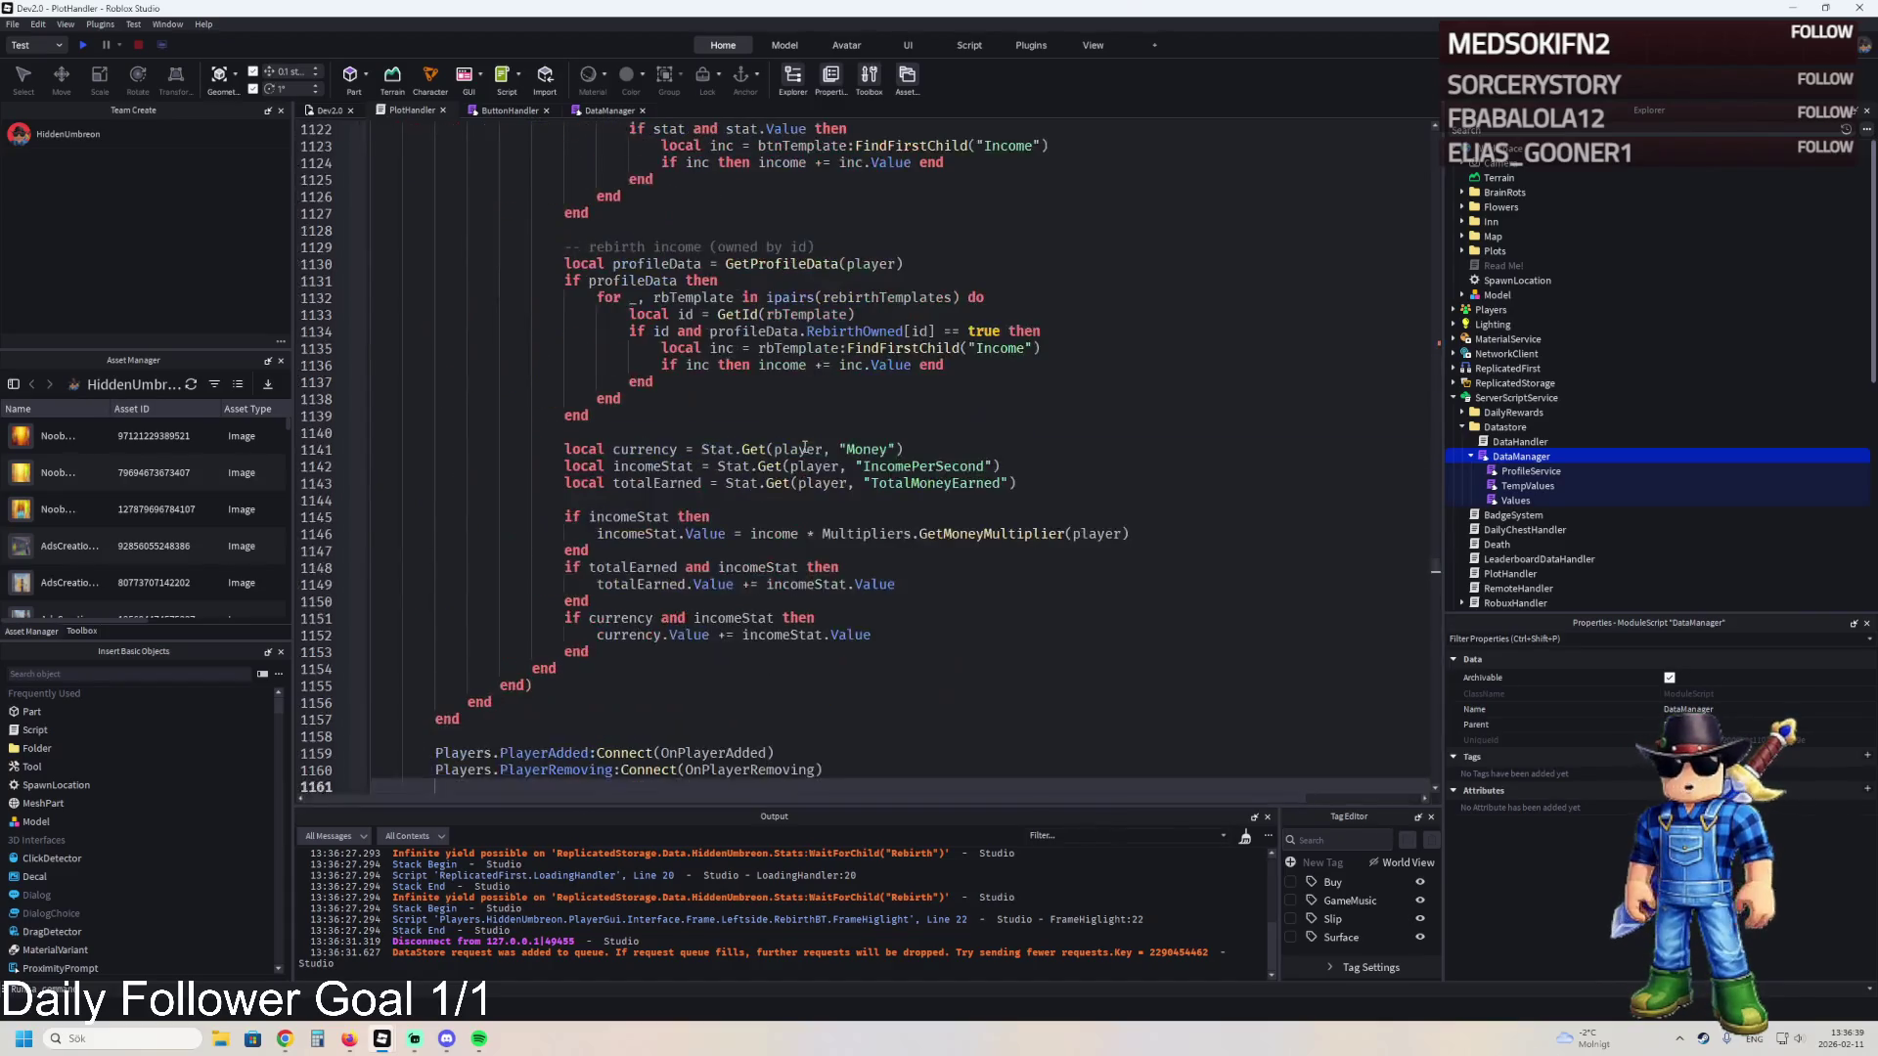
pyautogui.hotkey('ctrl', 'v')
pyautogui.click(467, 770)
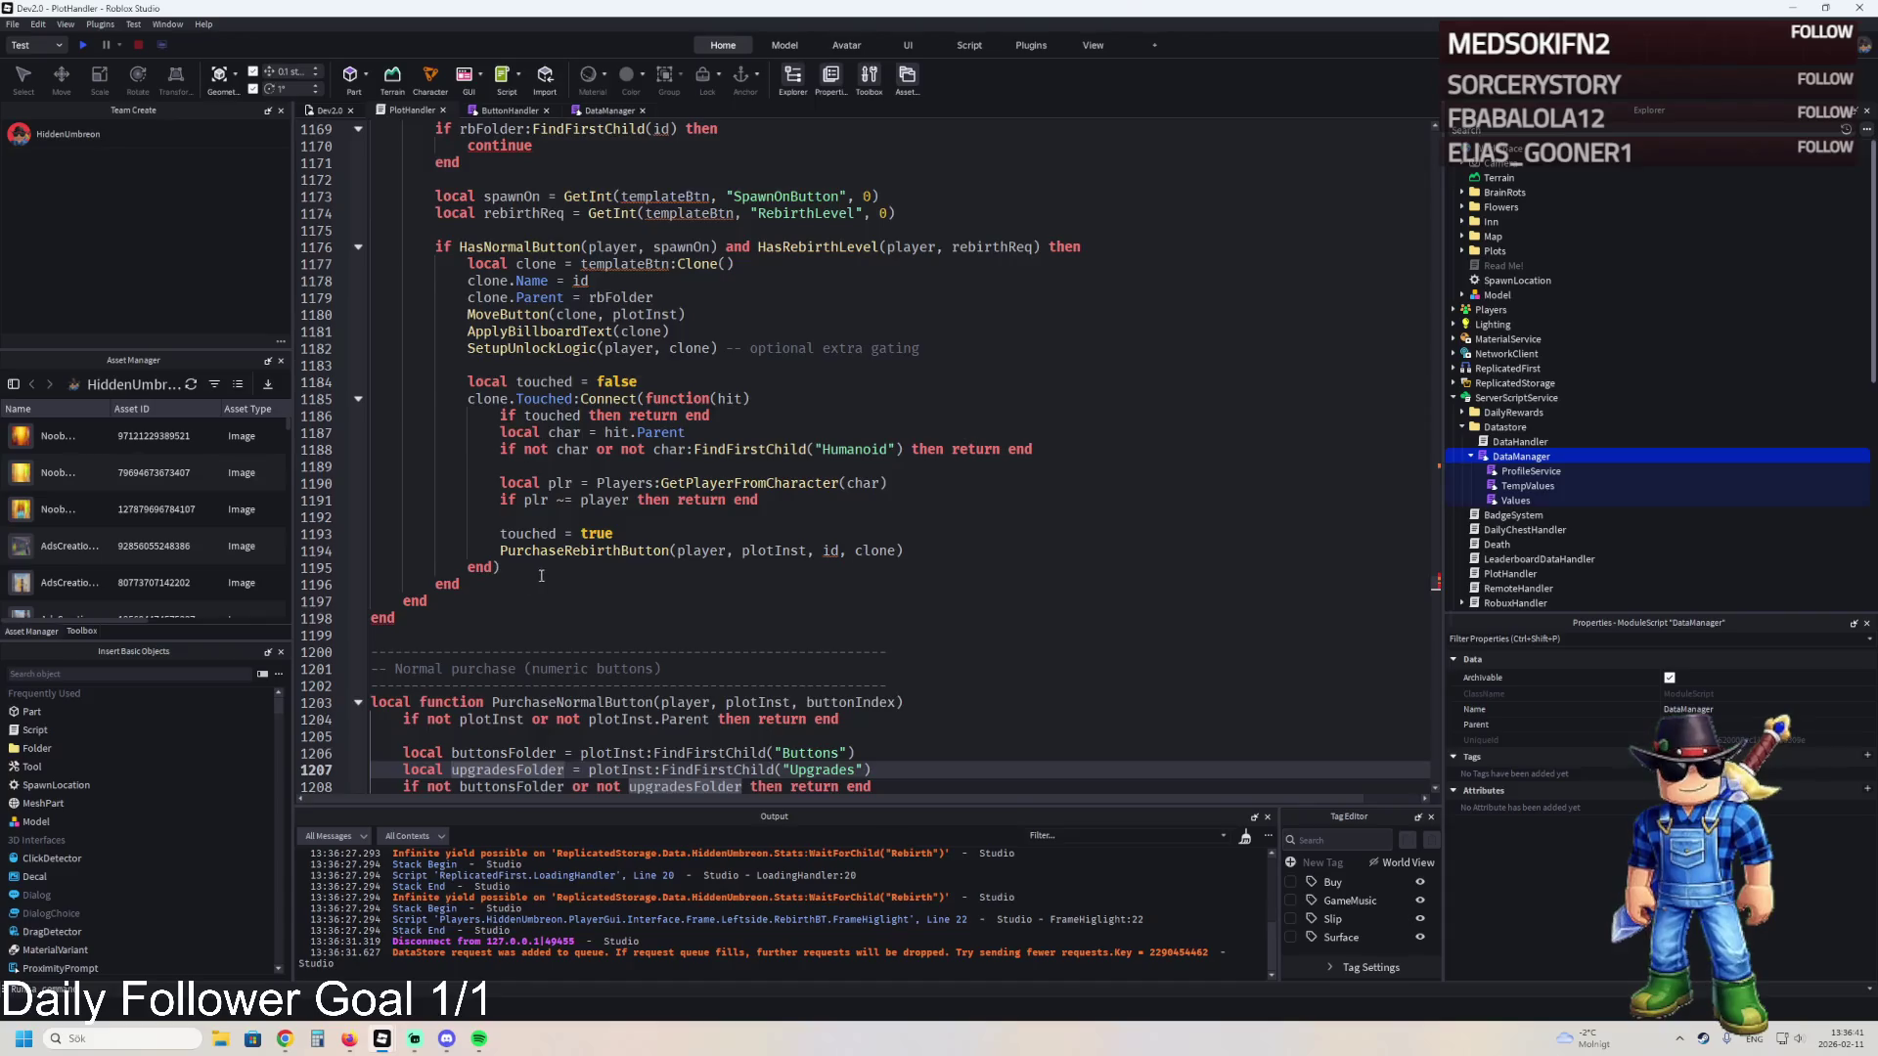
# - Replace the old ownership check on lines 323–328 with the DataManager block, then go to DataManager
pyautogui.hotkey('ctrl', 'z')
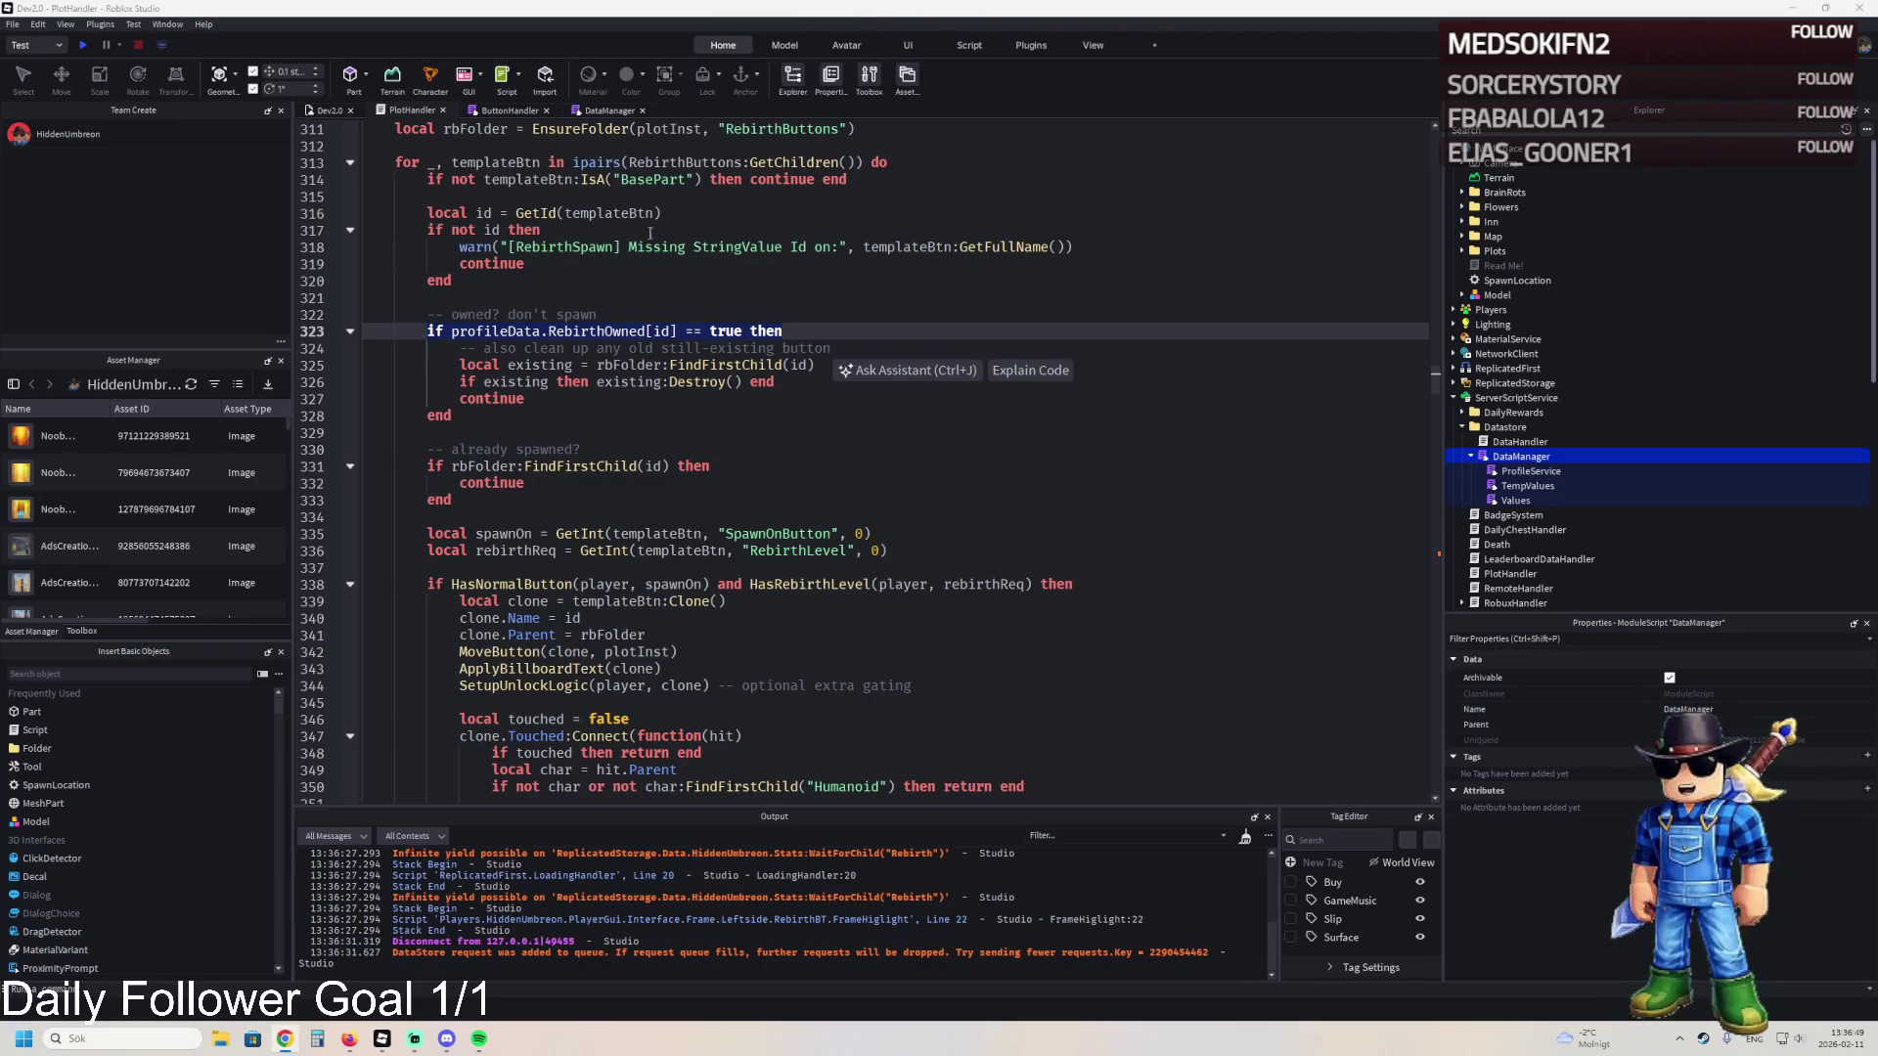
pyautogui.tripleClick(487, 331)
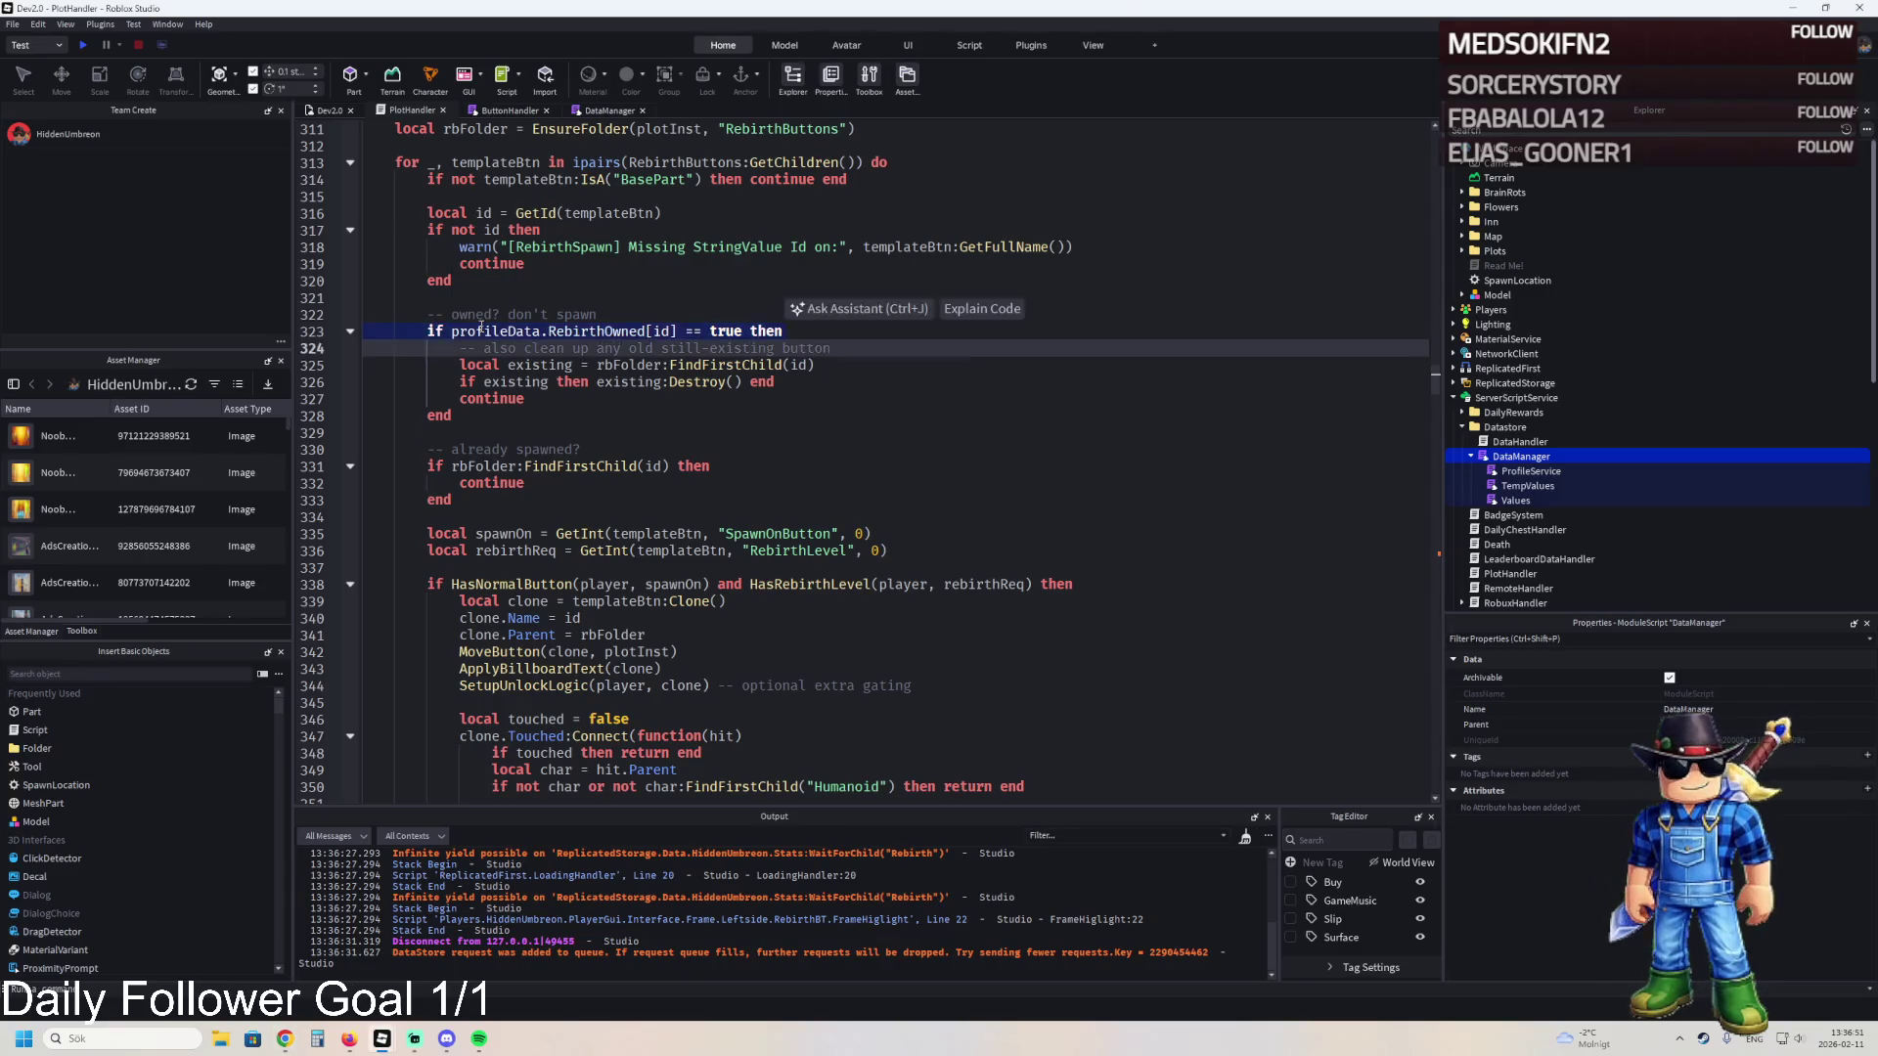
pyautogui.write('local data = DataManager:Get(player) \t\tlocal owned = data and data.Other and data.Other.RebirthOwned  \t\tif owned and owned[id] then \t\t\tcontinue \t\tend')
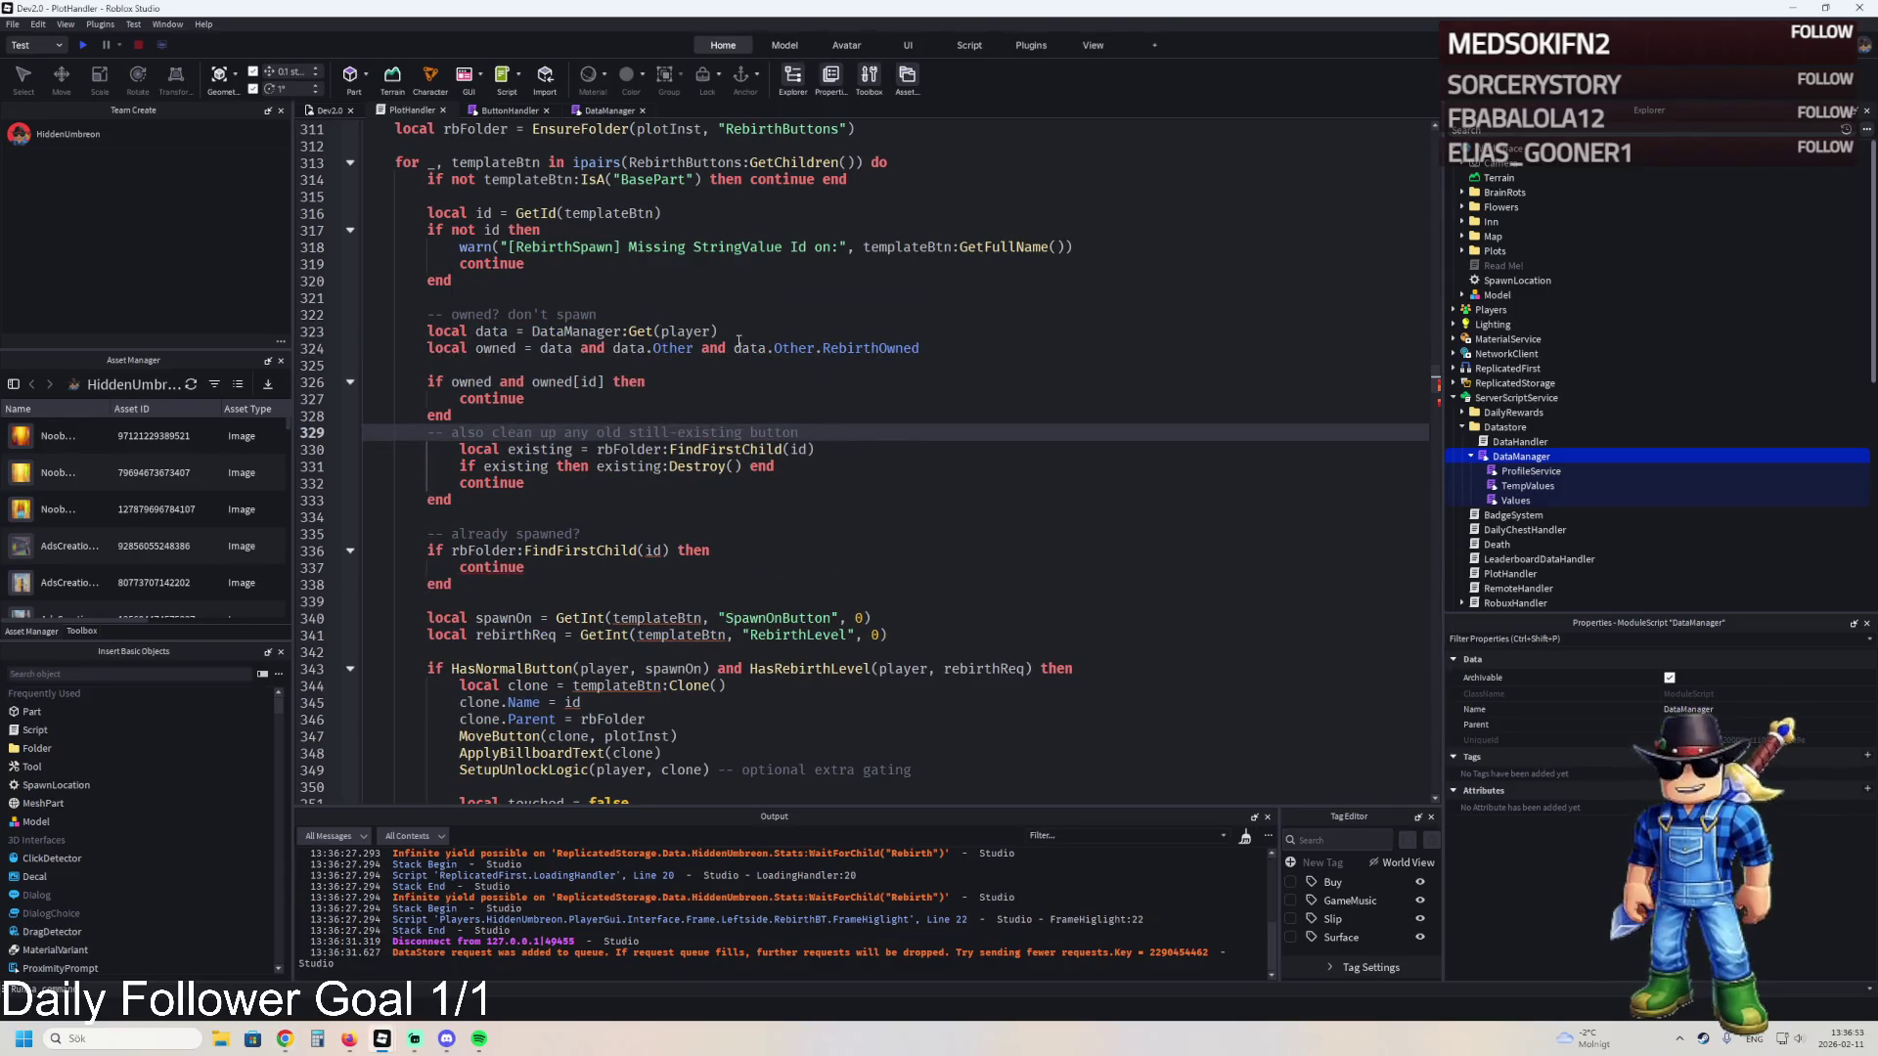
pyautogui.hotkey('ctrl', 'z')
pyautogui.hotkey('ctrl', 'z')
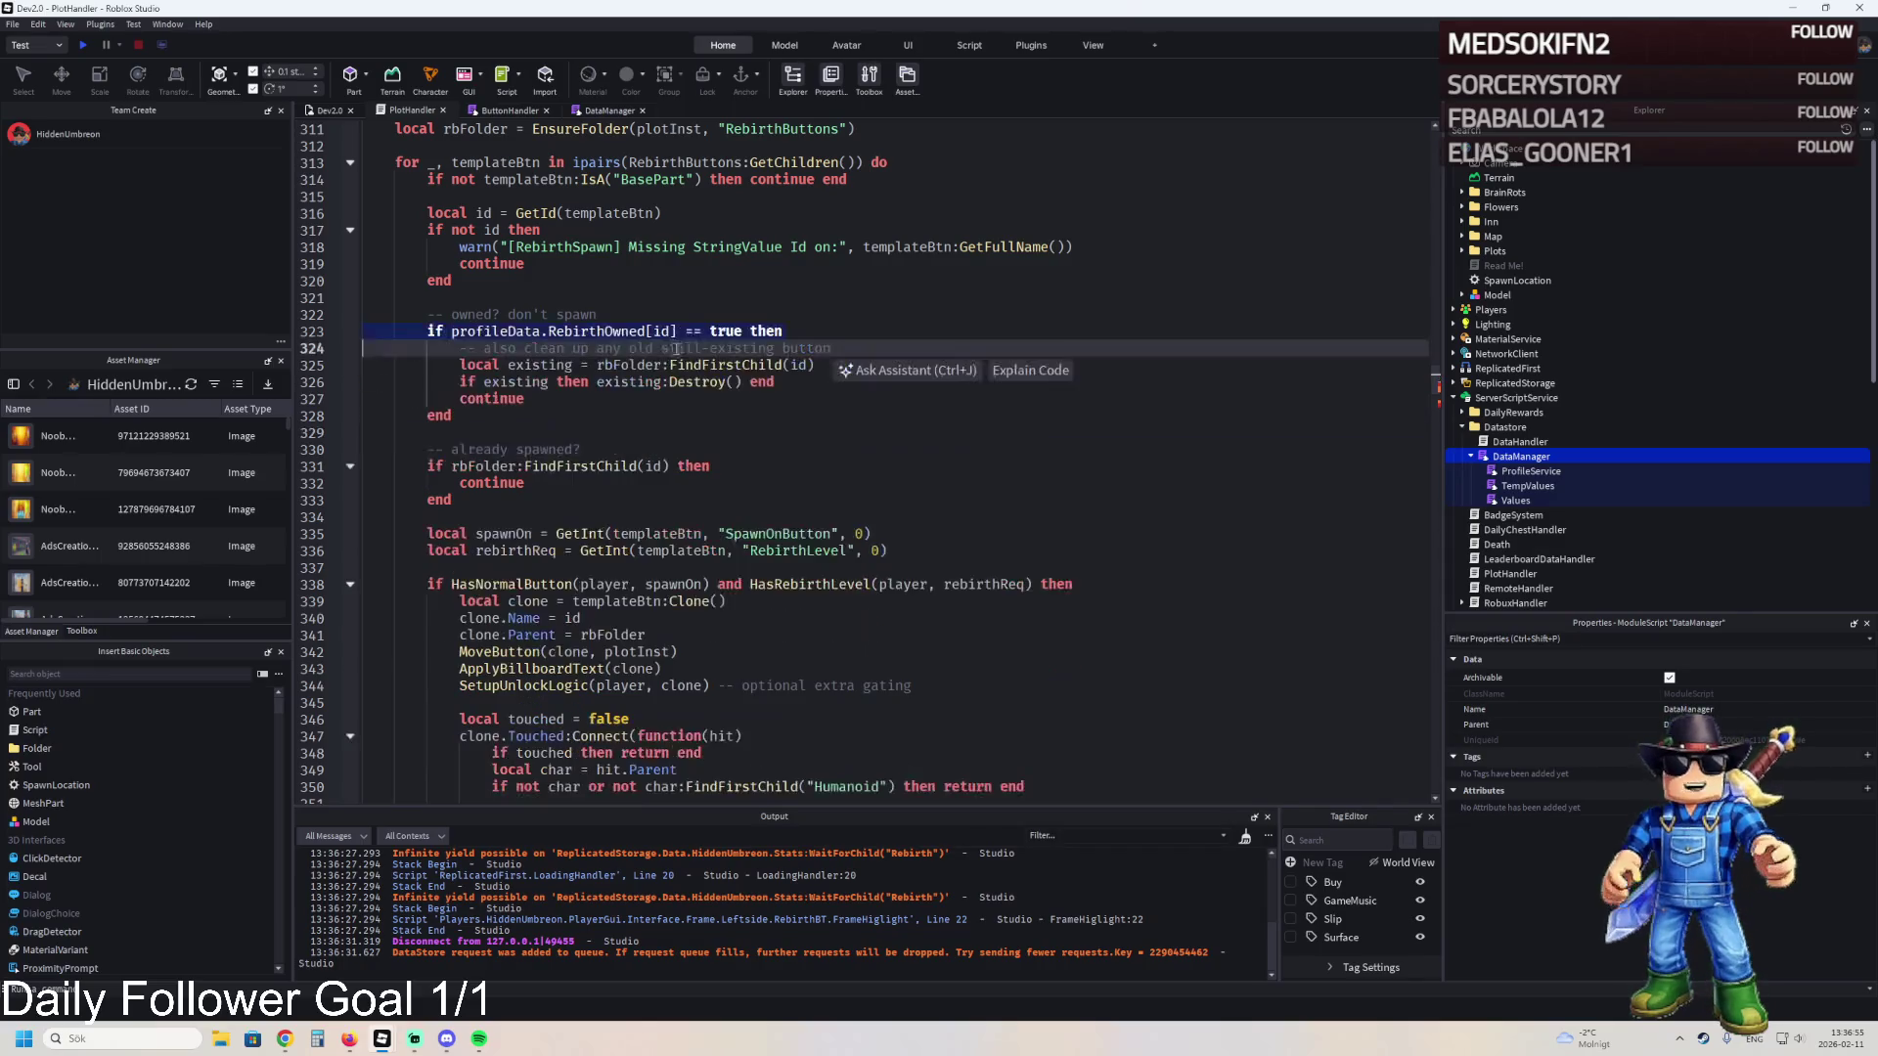
pyautogui.click(452, 415)
pyautogui.moveTo(456, 409); pyautogui.dragTo(417, 332)
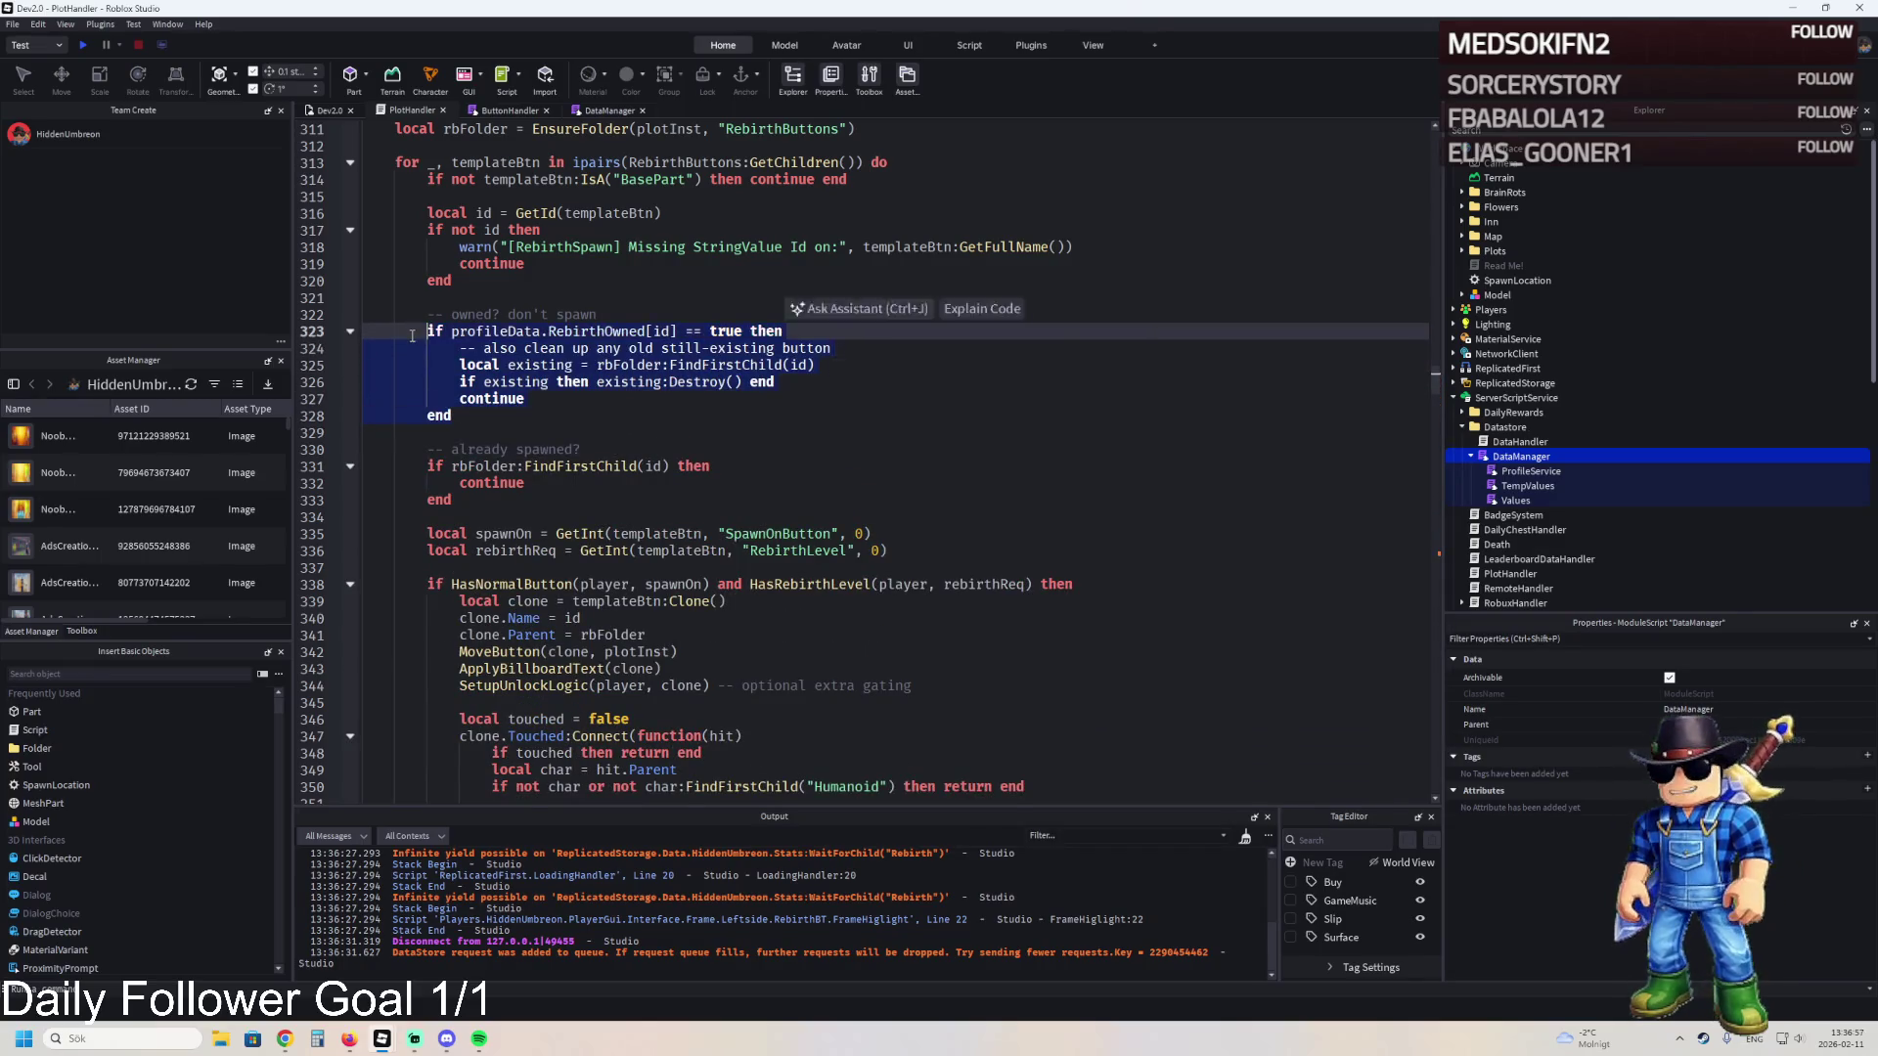
pyautogui.hotkey('ctrl', 'v')
pyautogui.click(607, 111)
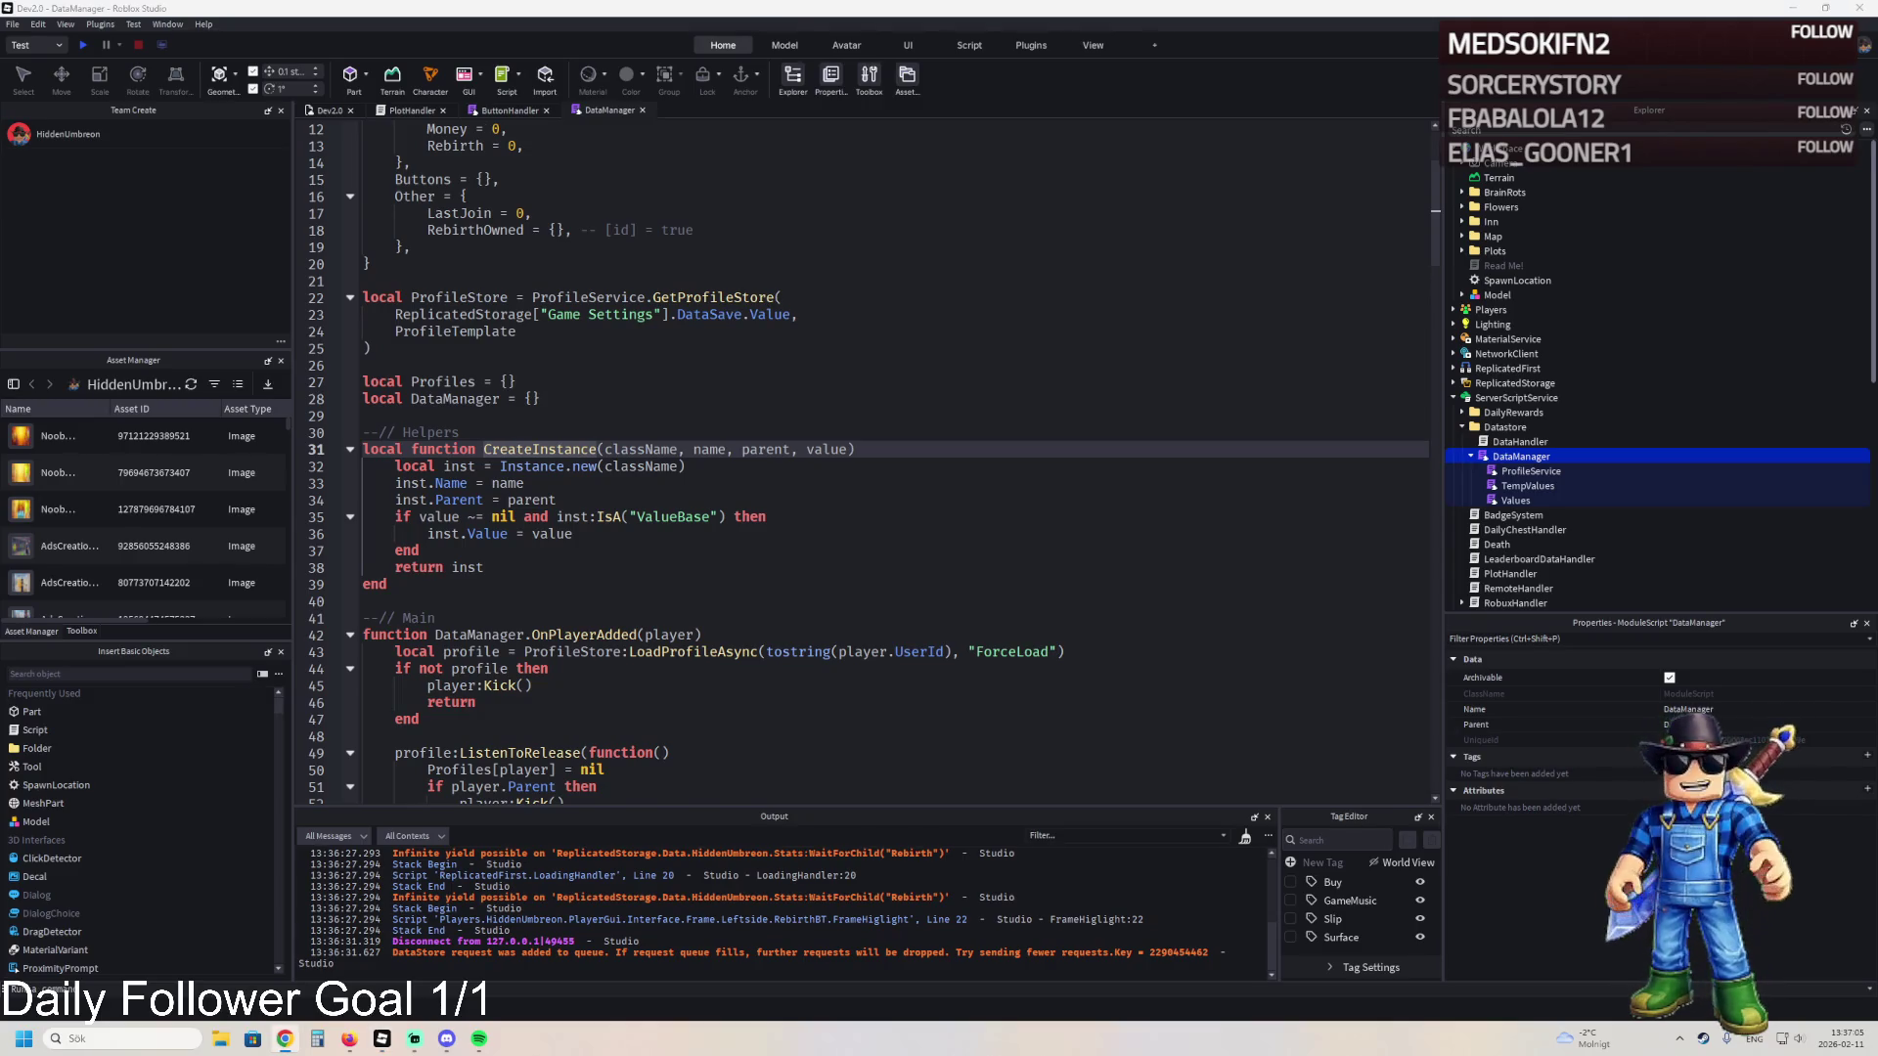
# - Find the LastJoin and RebirthOwned defaults line in DataManager's data.Other setup
pyautogui.hotkey('ctrl', 'f')
pyautogui.hotkey('ctrl', 'v')
pyautogui.scroll(-7, 655, 460)
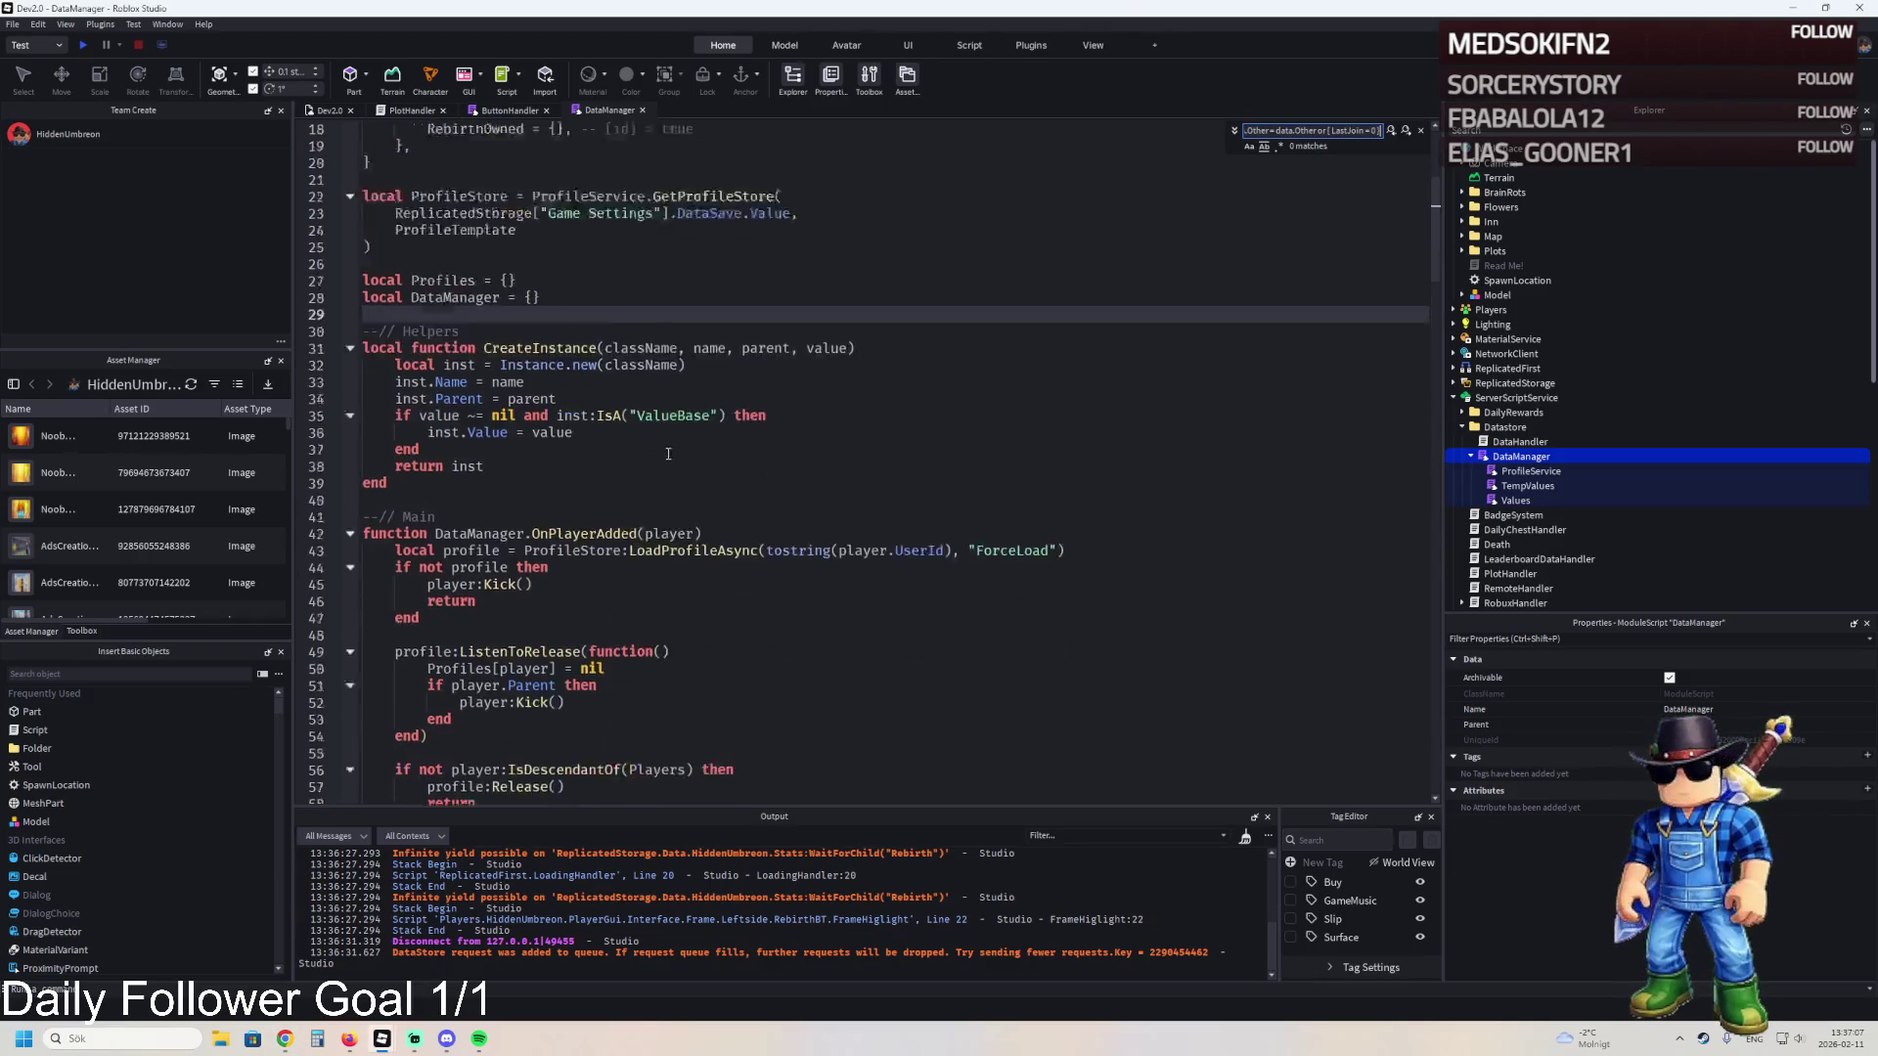
pyautogui.scroll(-3, 655, 460)
pyautogui.press('Escape')
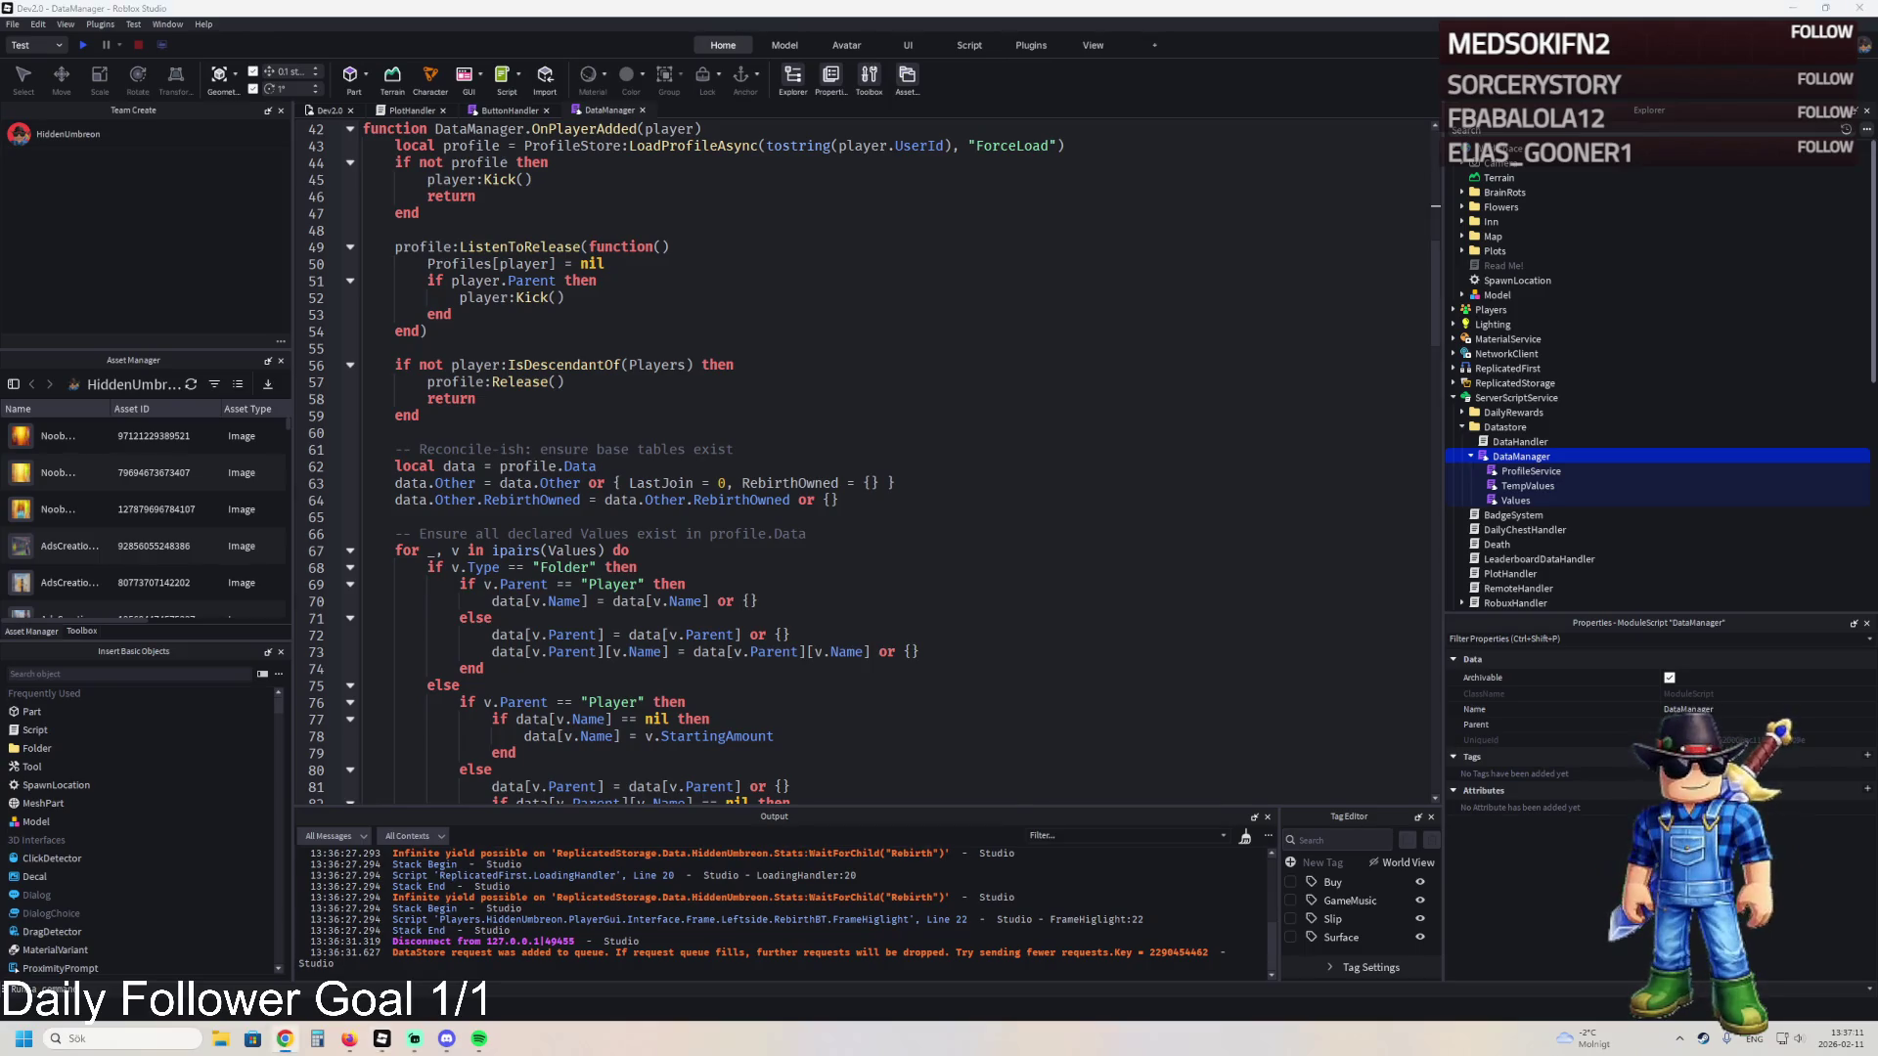
pyautogui.hotkey('ctrl', 'f')
pyautogui.write('or { LastJoin = 0, RebirthOwned = {} }')
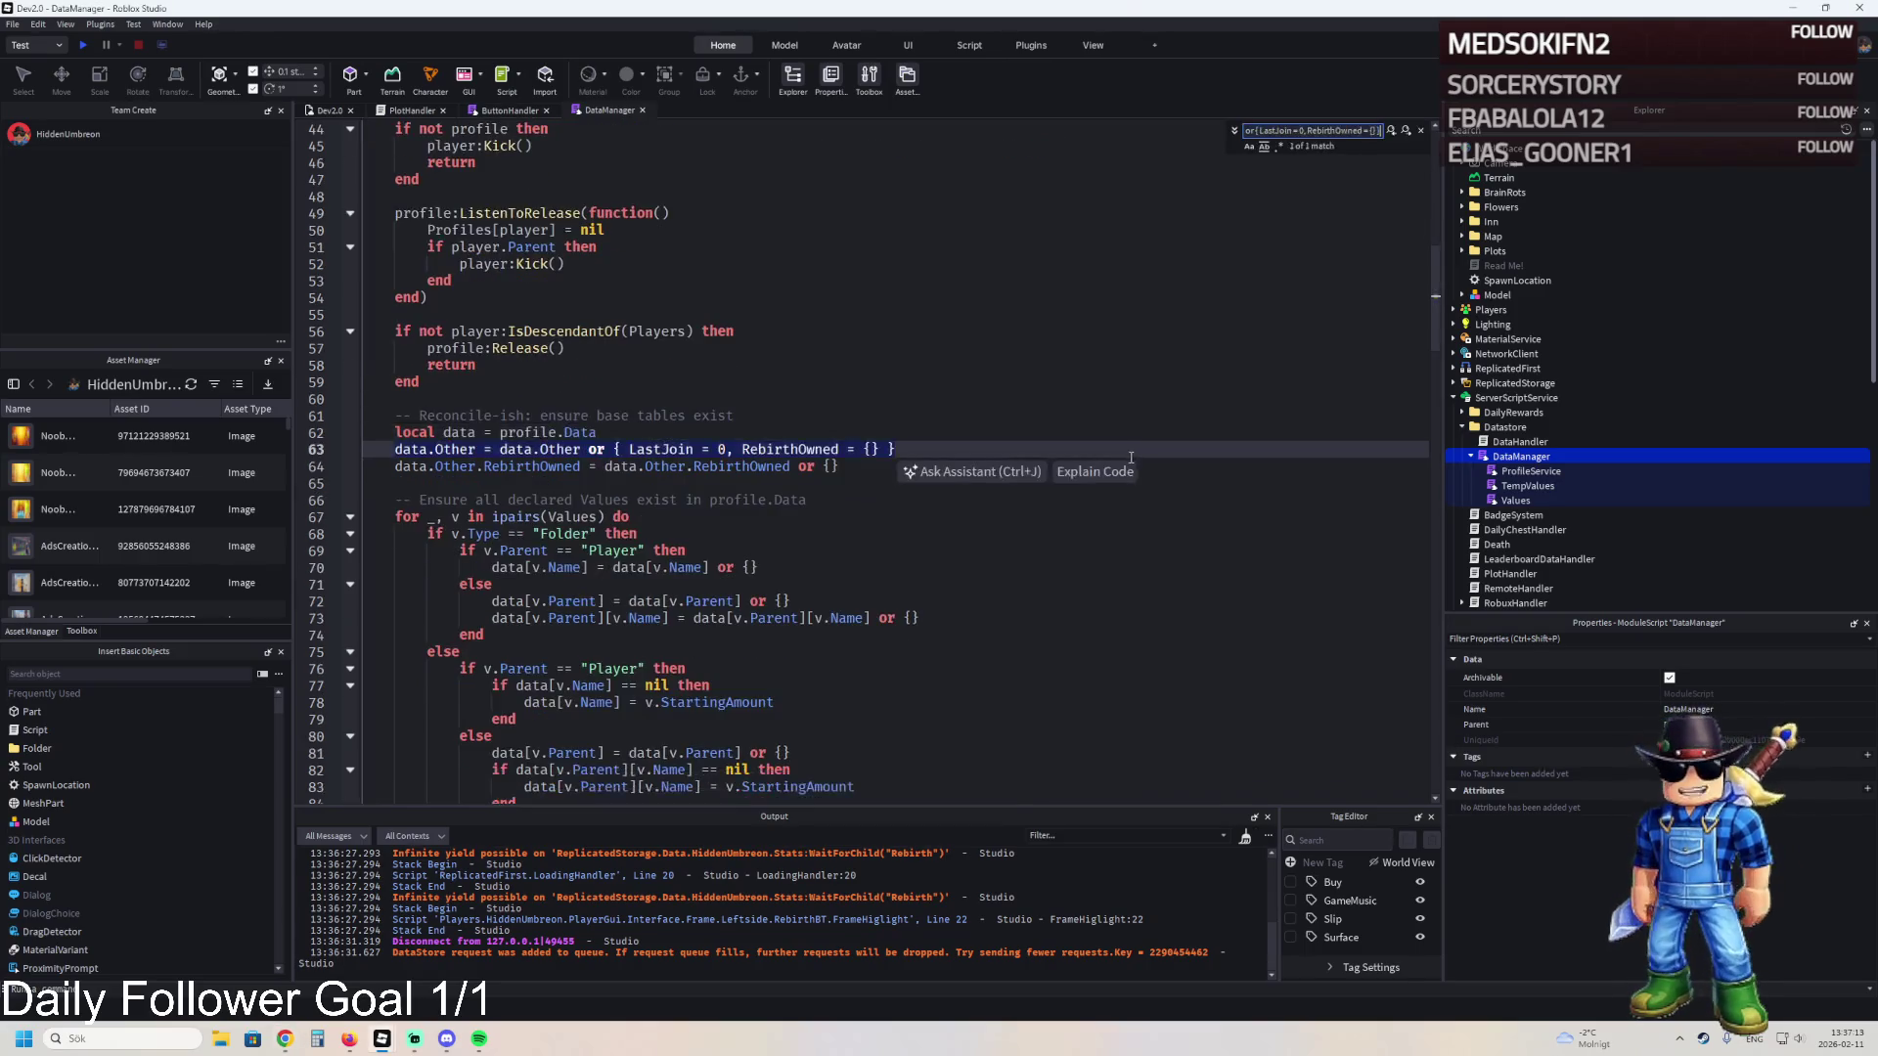
pyautogui.press('Escape')
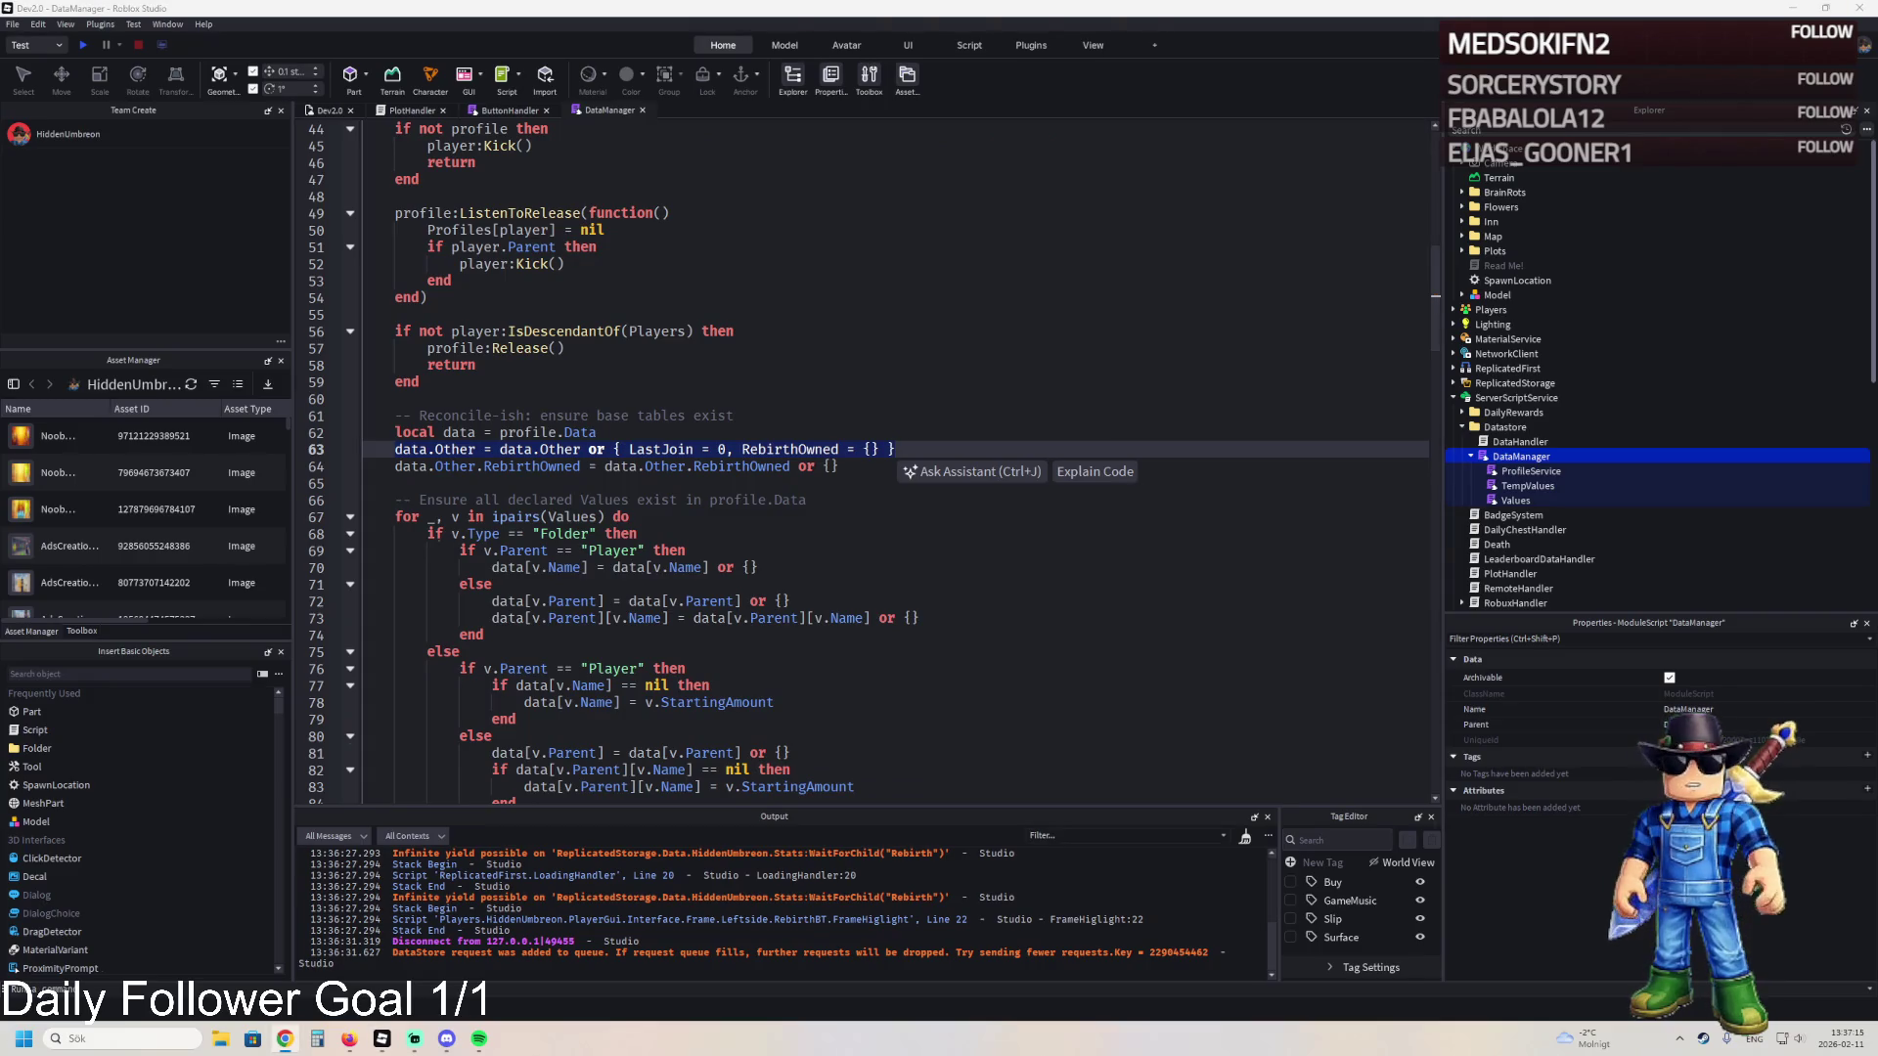
# - Review the reconcile lines 63–64, save the place to Roblox, and return to PlotHandler
pyautogui.moveTo(393, 442)
pyautogui.mouseDown()
pyautogui.moveTo(411, 466)
pyautogui.moveTo(890, 470)
pyautogui.mouseUp()
pyautogui.click(890, 471)
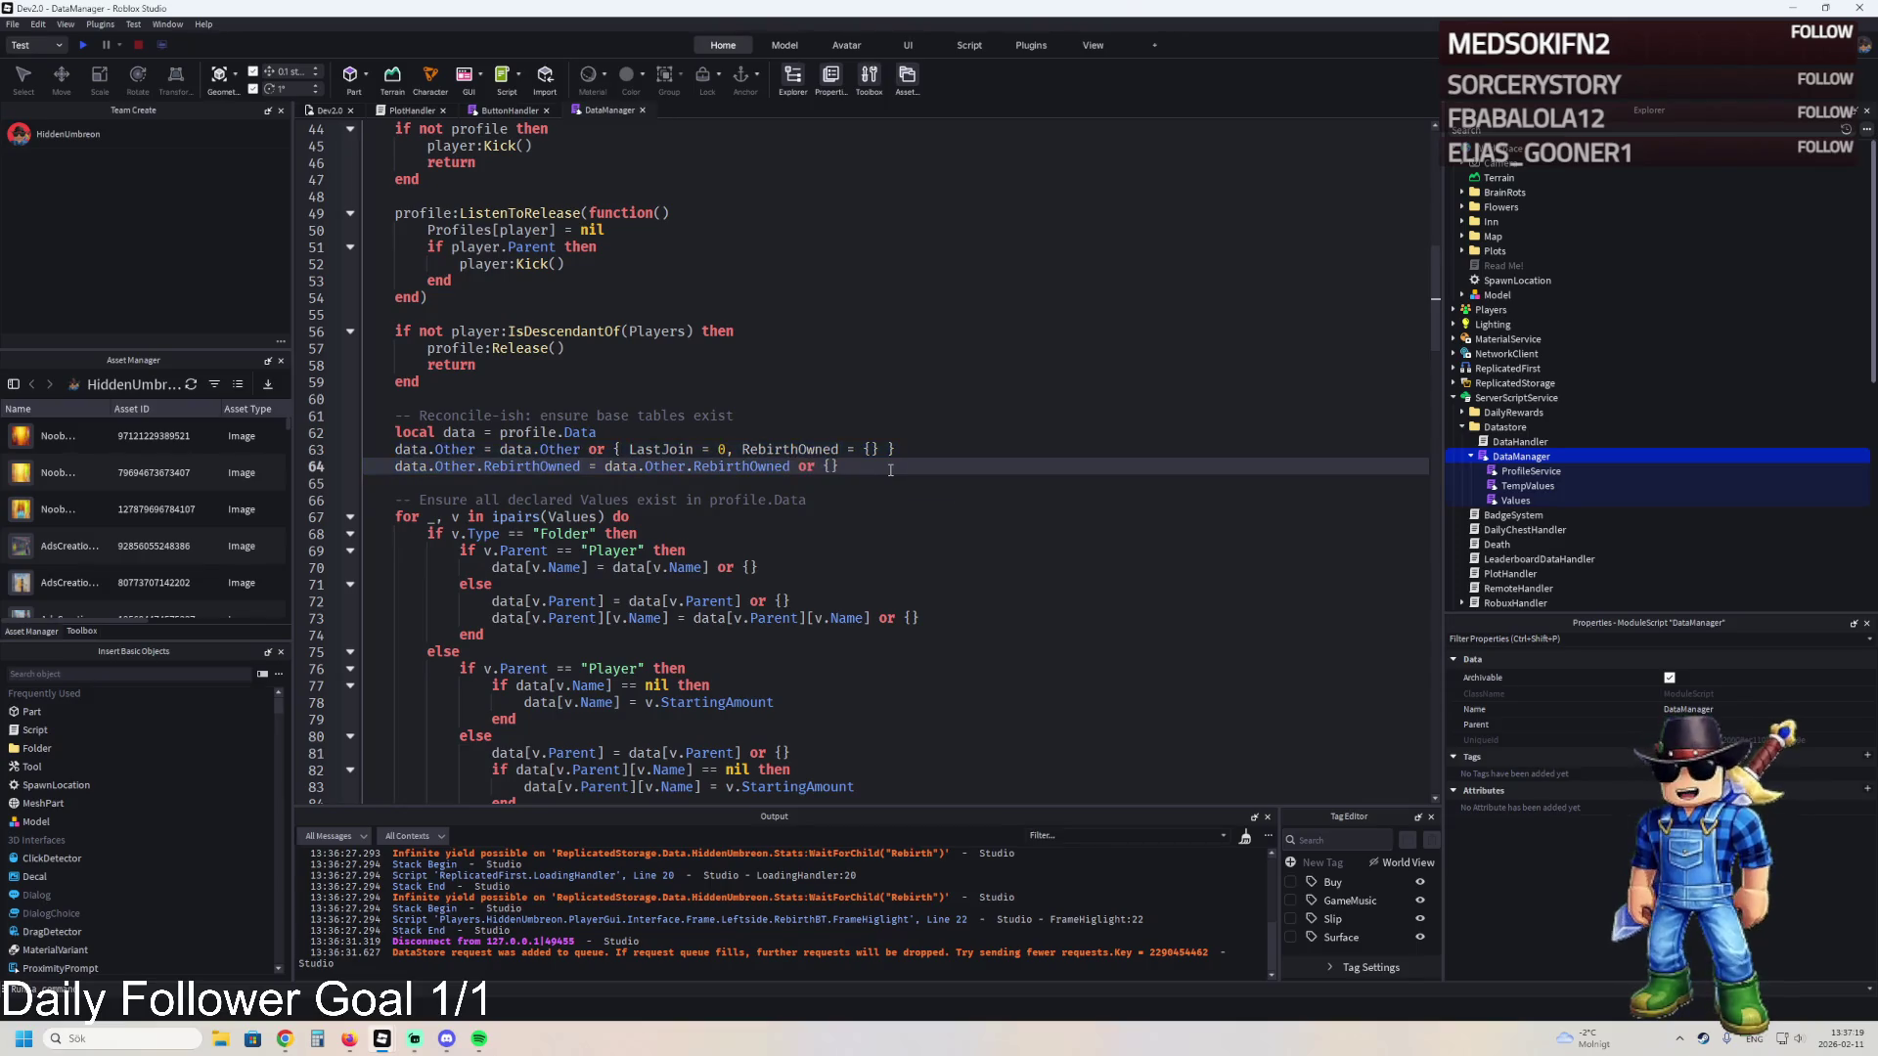
pyautogui.hotkey('ctrl', 's')
pyautogui.click(509, 111)
pyautogui.click(406, 110)
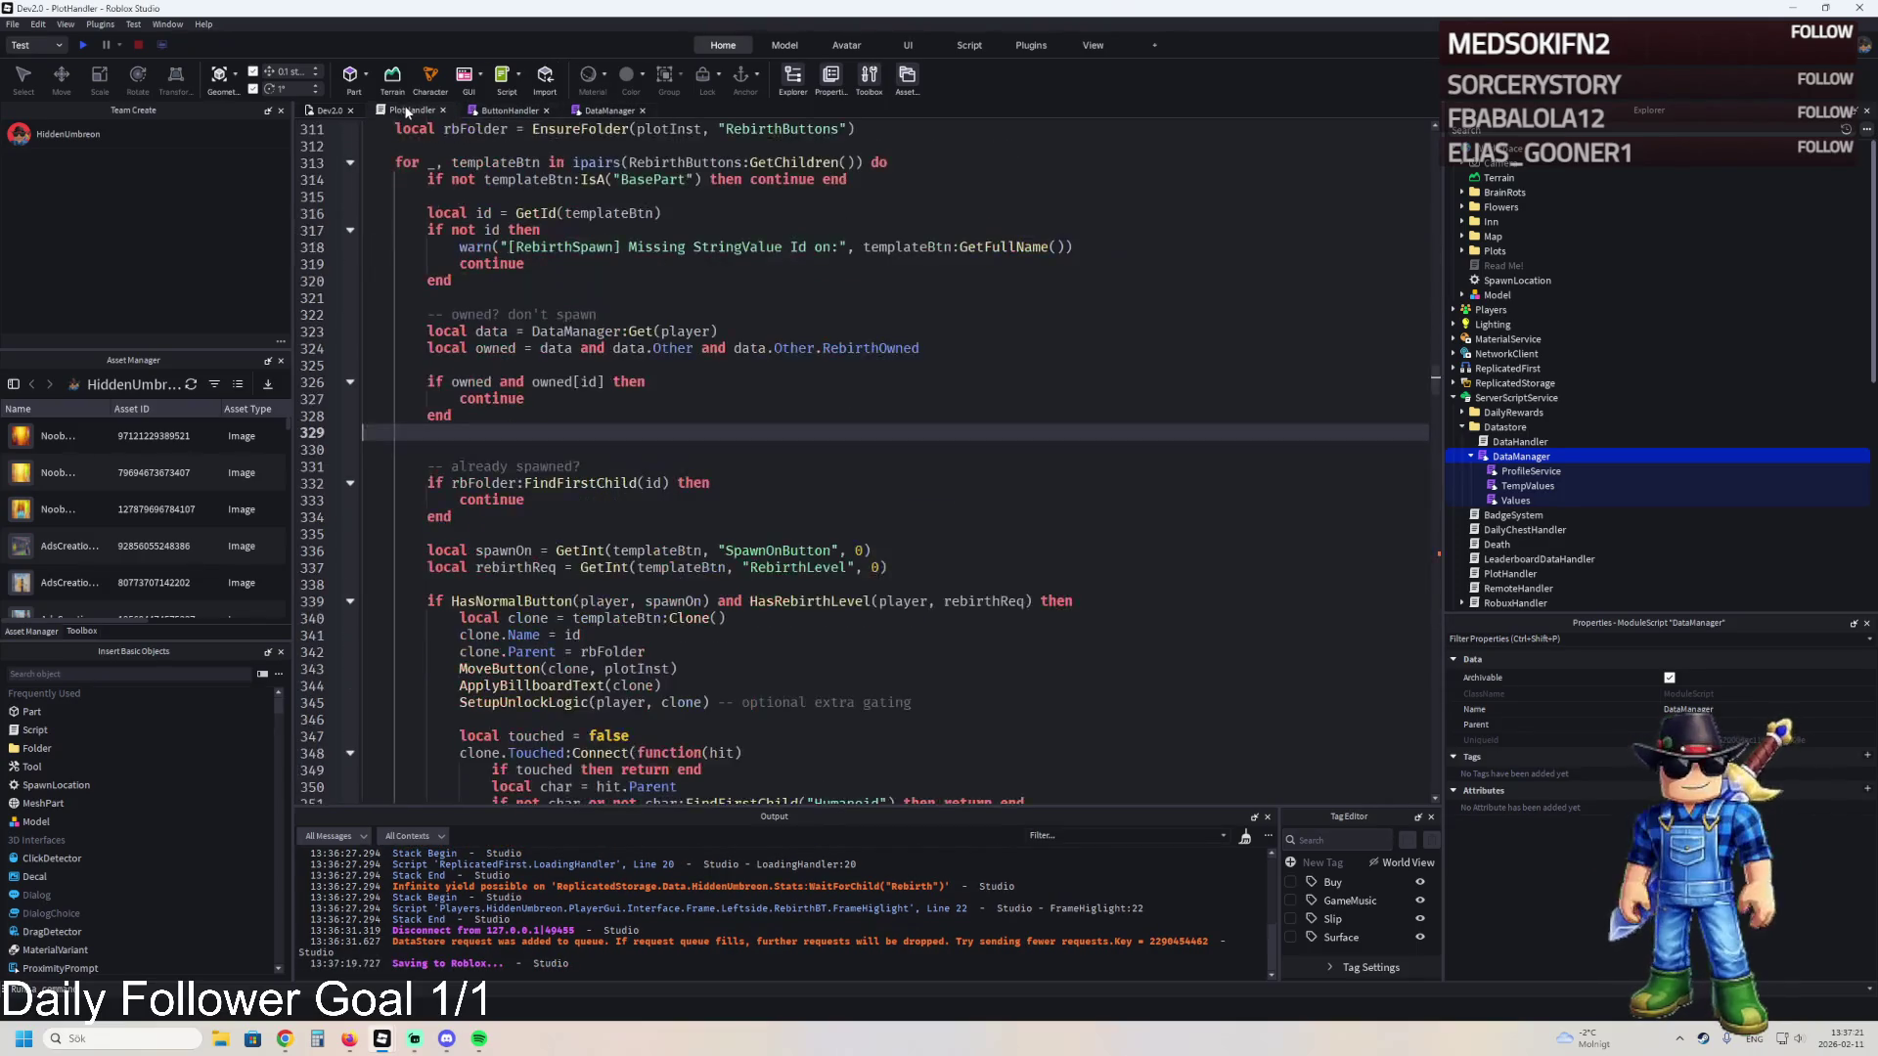
# - Switch to the Dev2.0 place and start a playtest of the updated rebirth code
pyautogui.hotkey('ctrl', 'a')
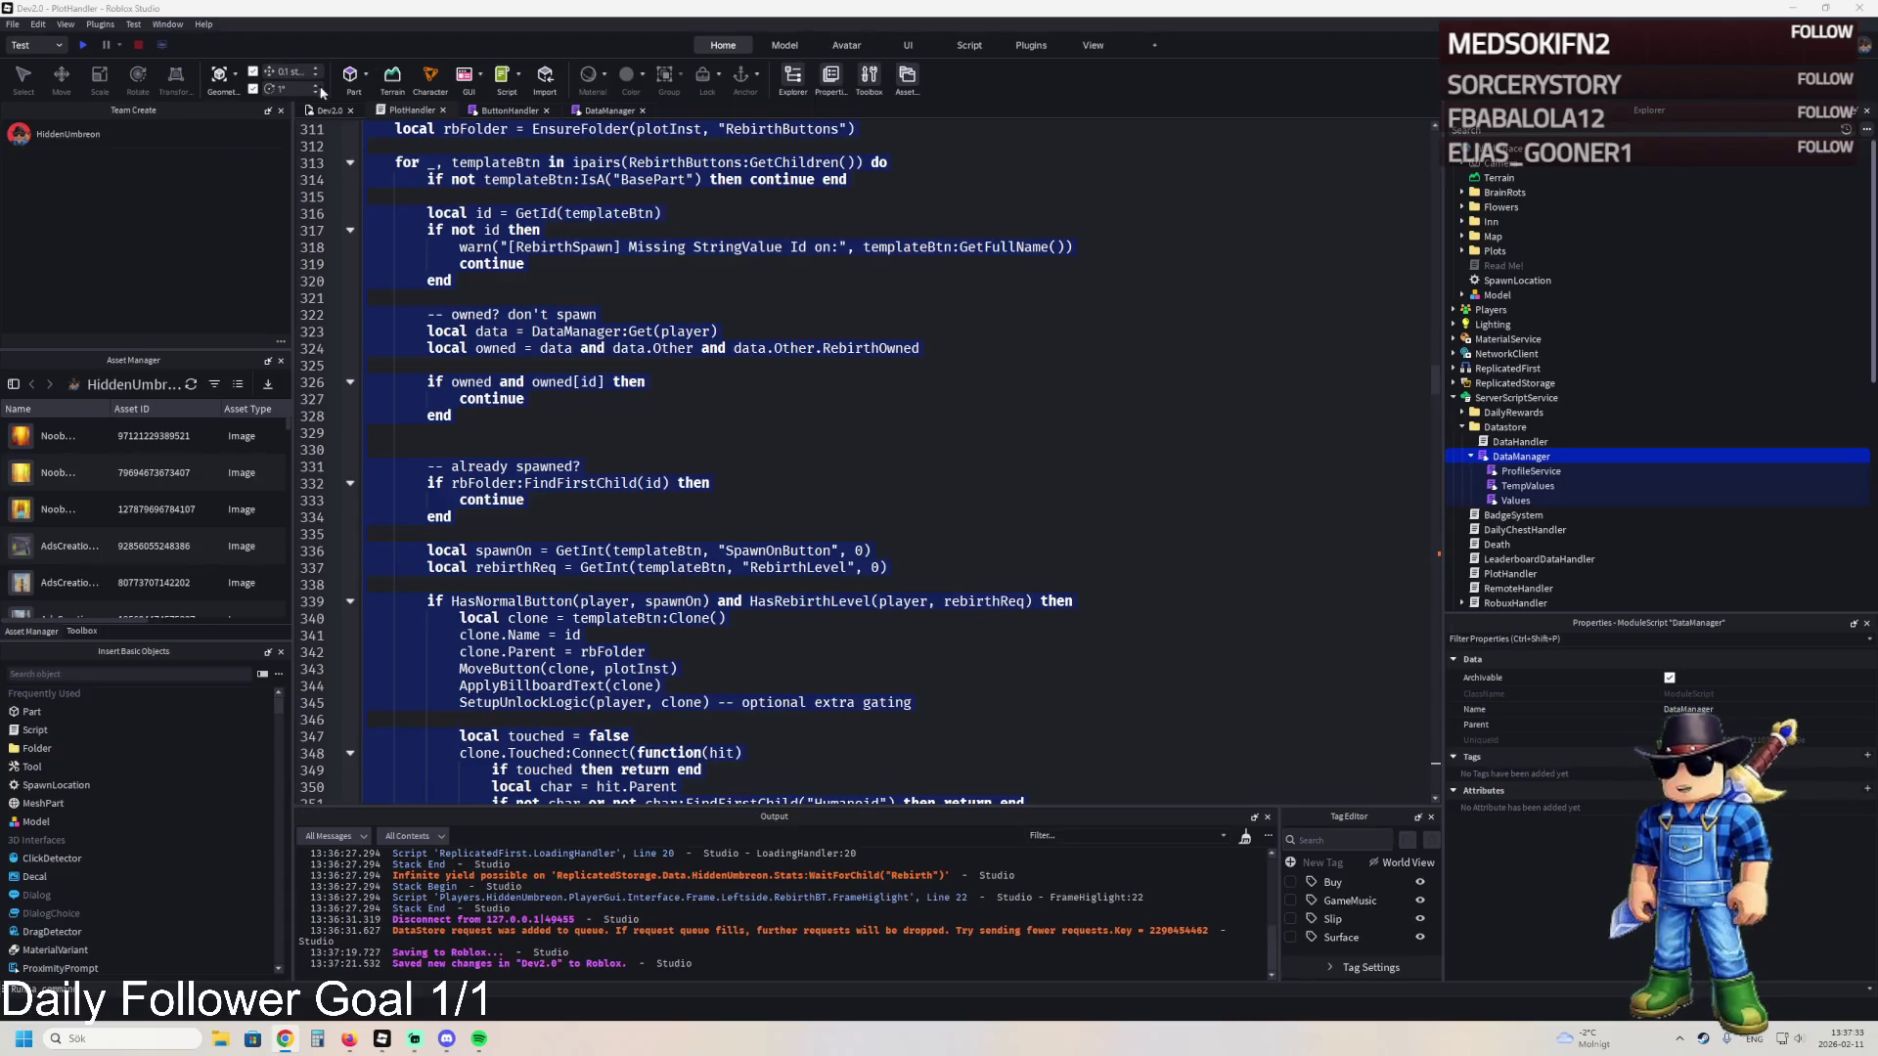
pyautogui.click(321, 109)
pyautogui.click(80, 45)
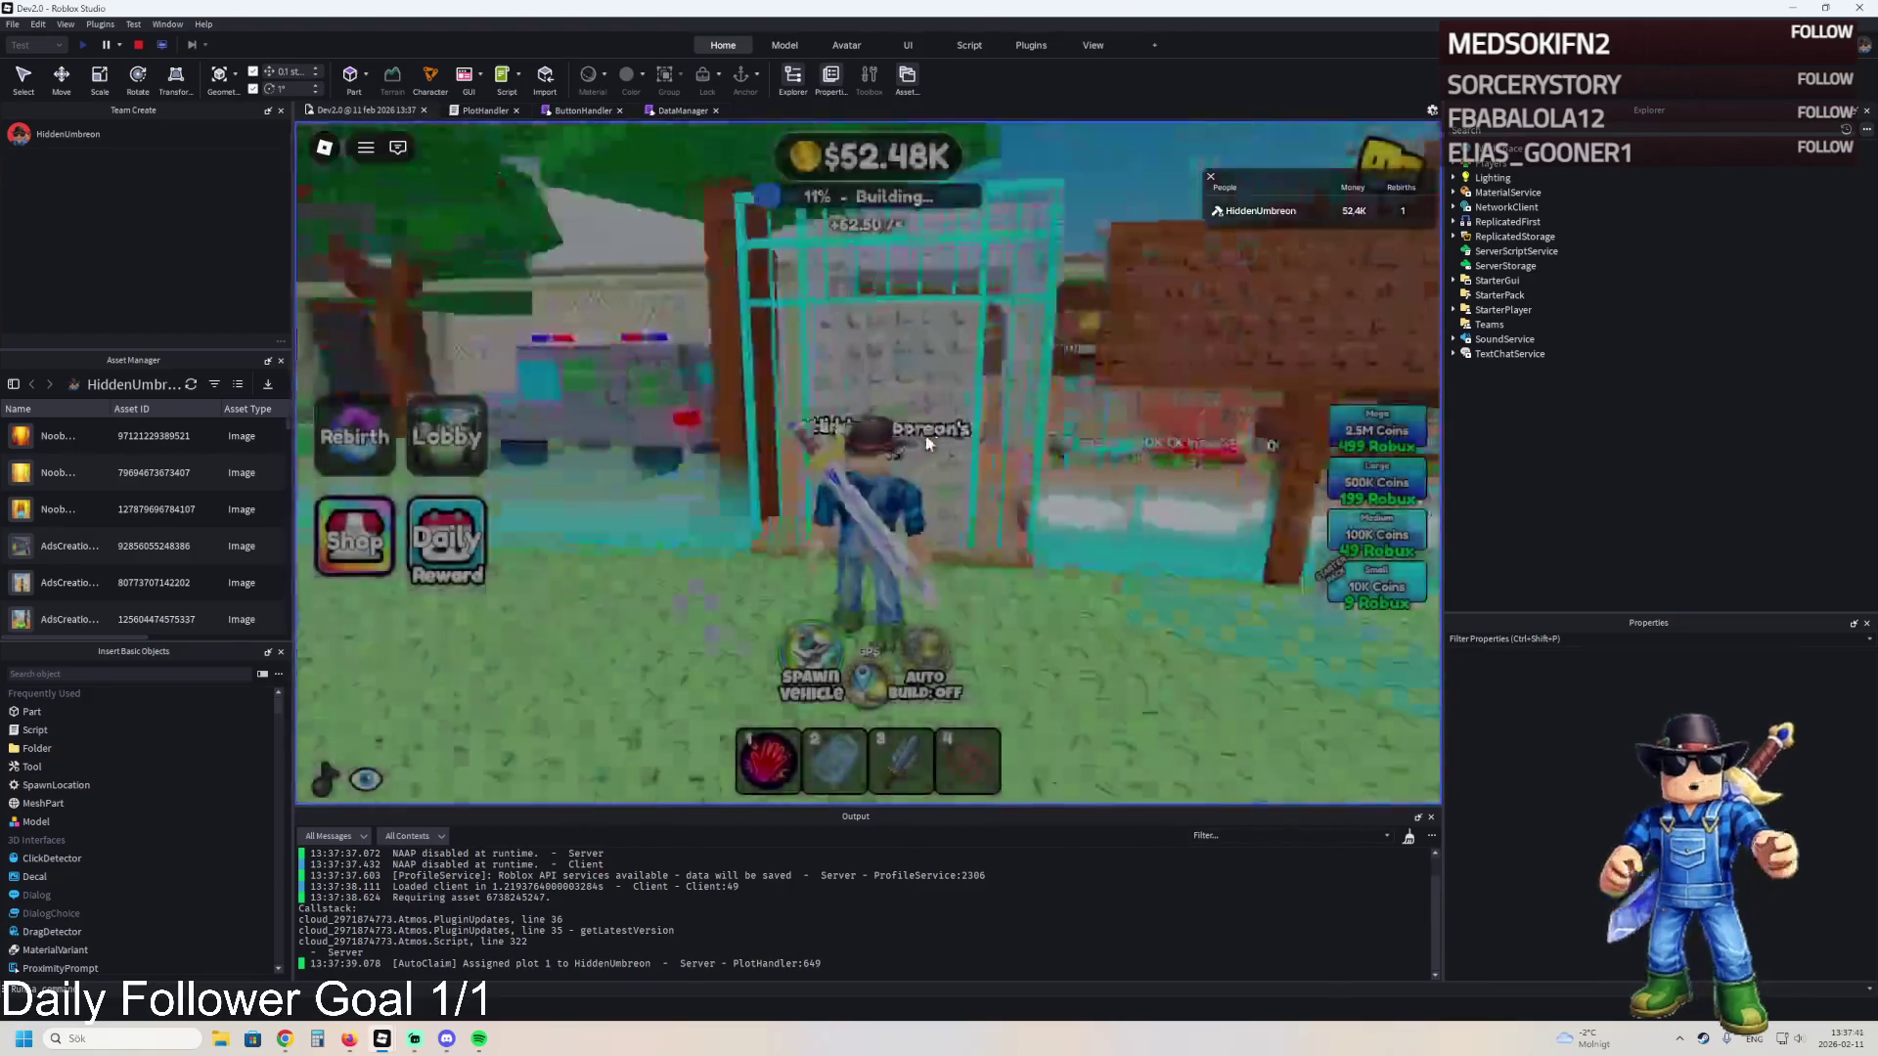
# - Walk the character through the plot past the Auto Build and coin pads, equipping the red coil
pyautogui.press('w')
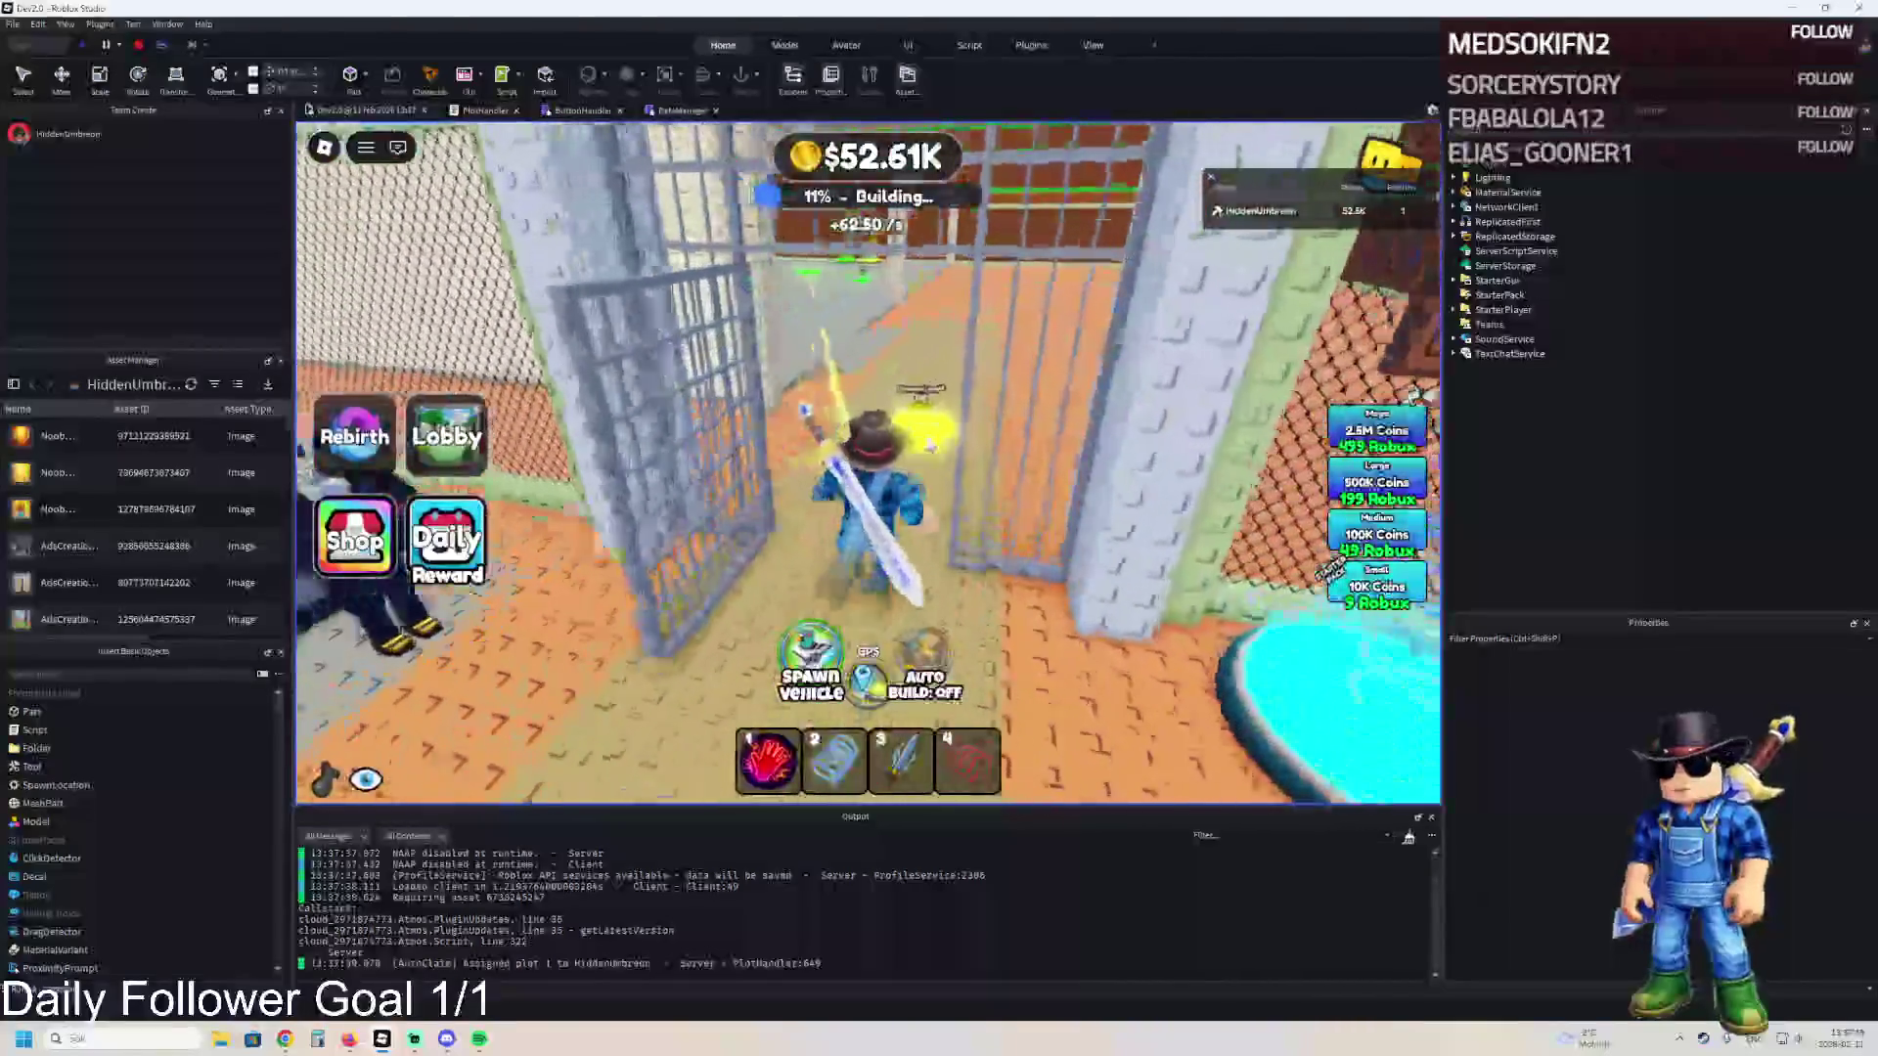
pyautogui.press('w')
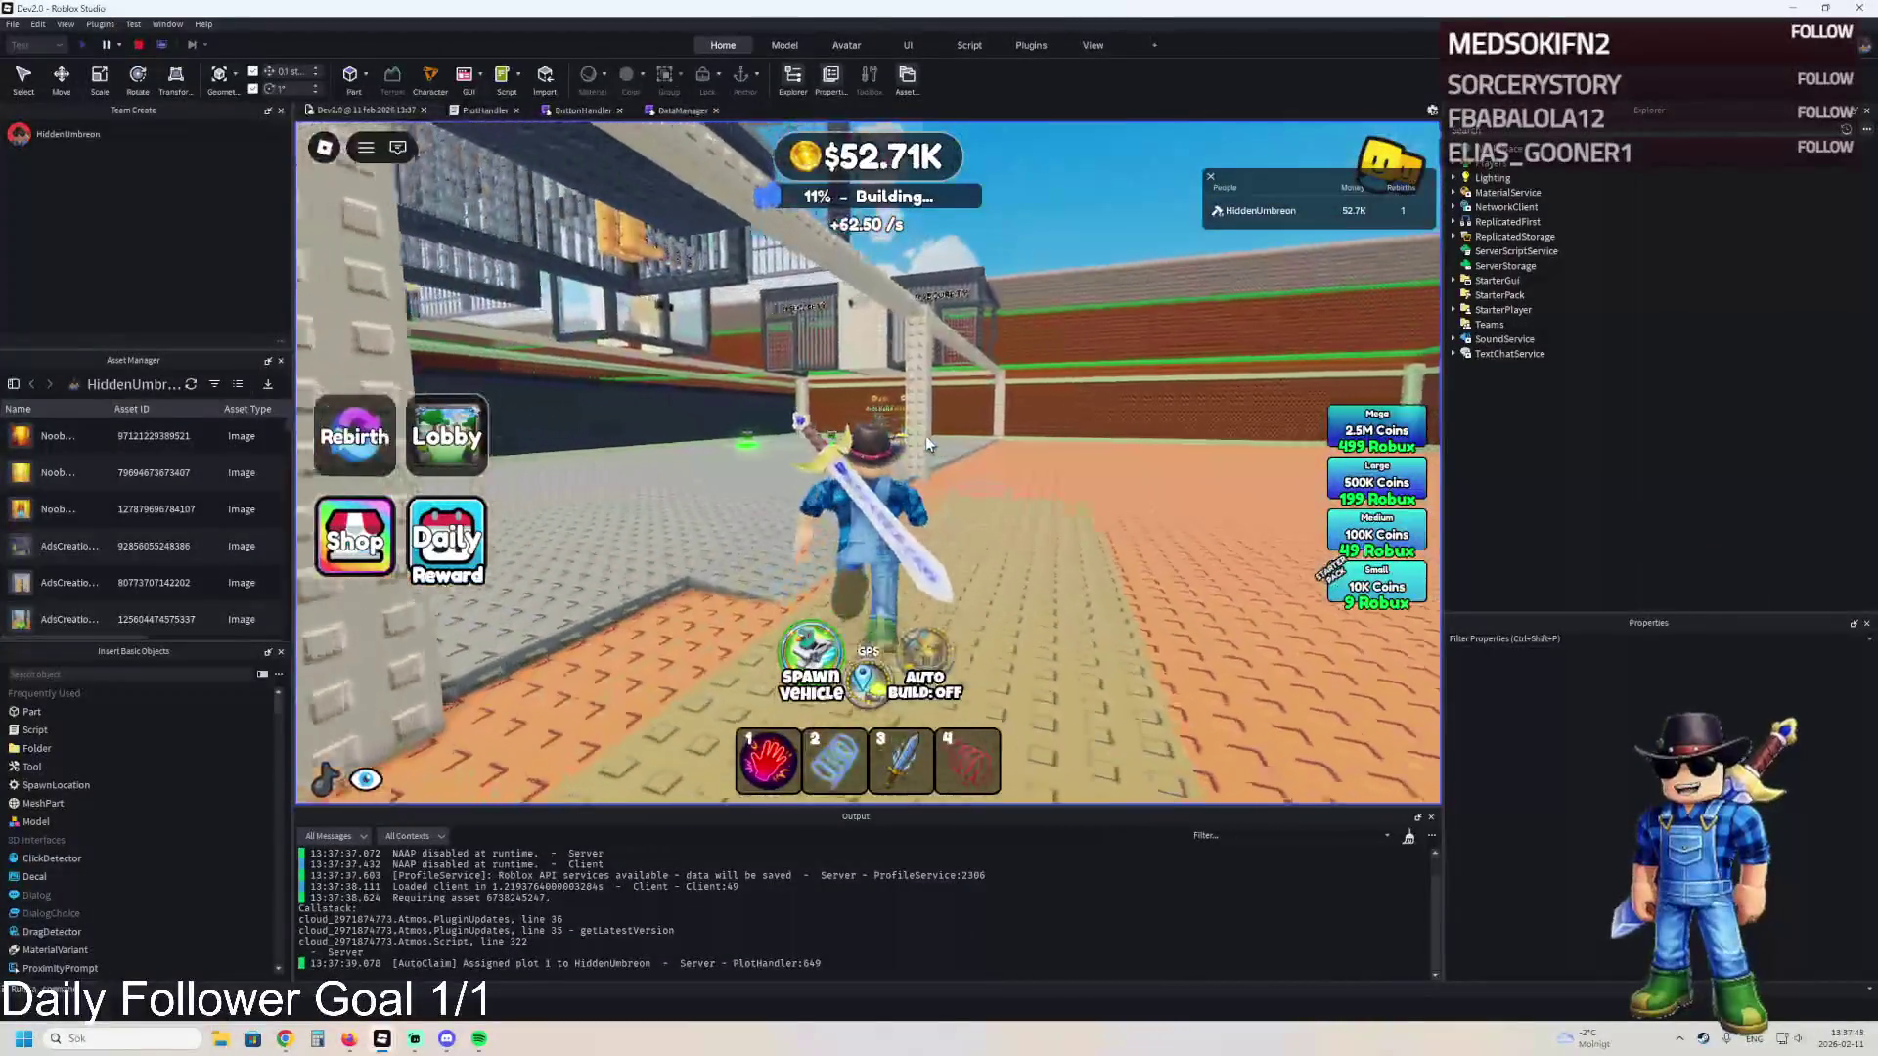
pyautogui.press('w')
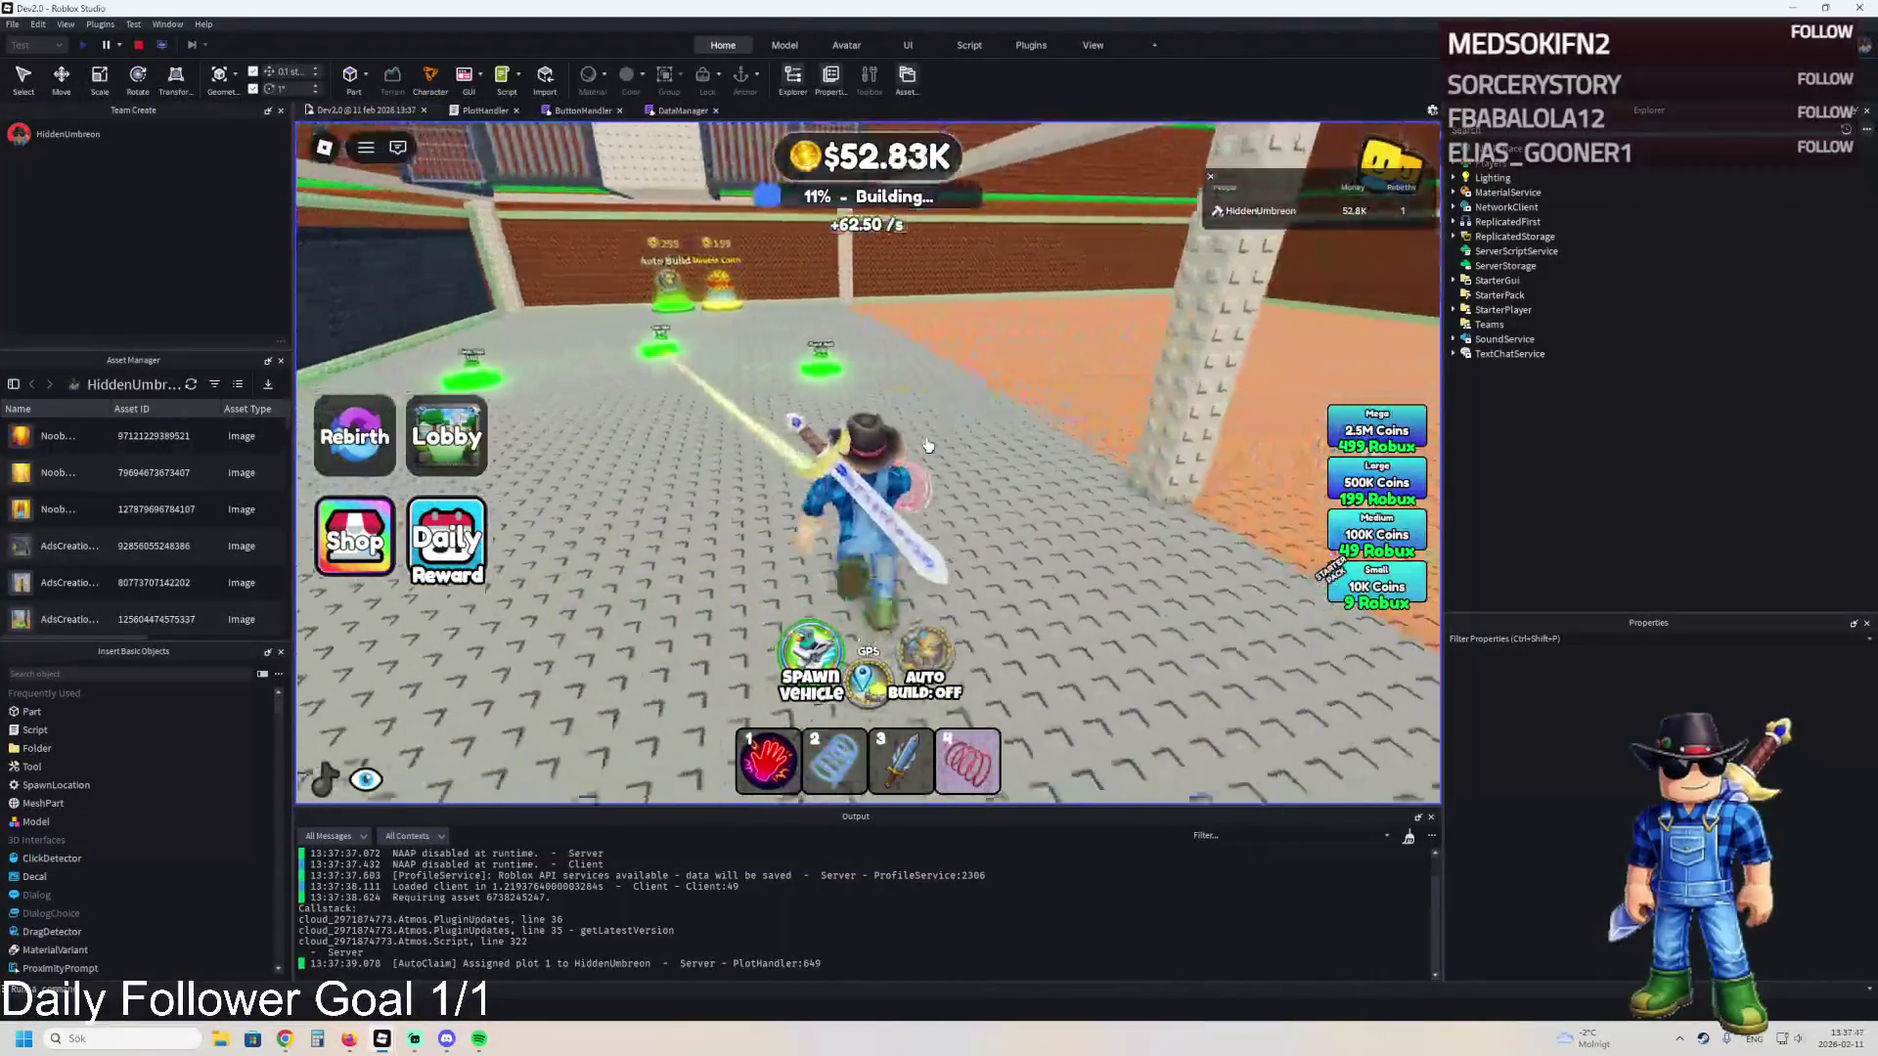
pyautogui.press('w')
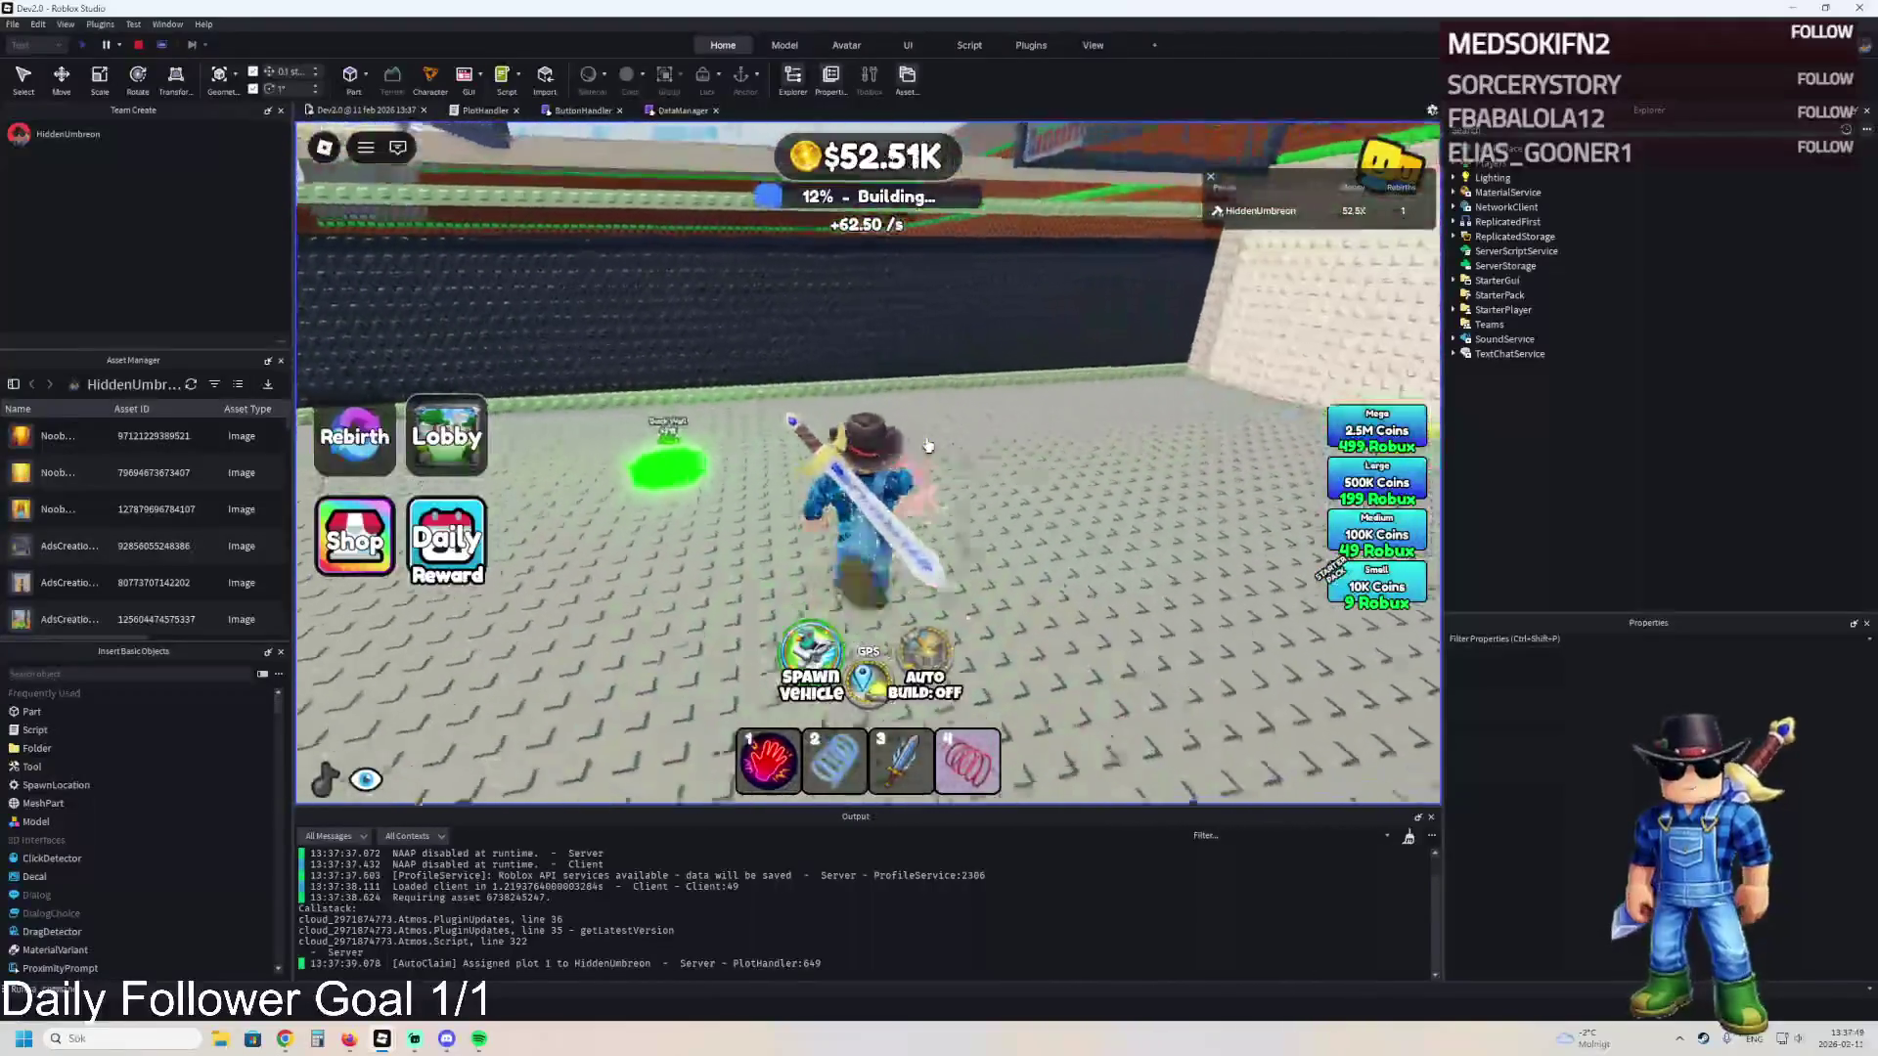
pyautogui.press('w')
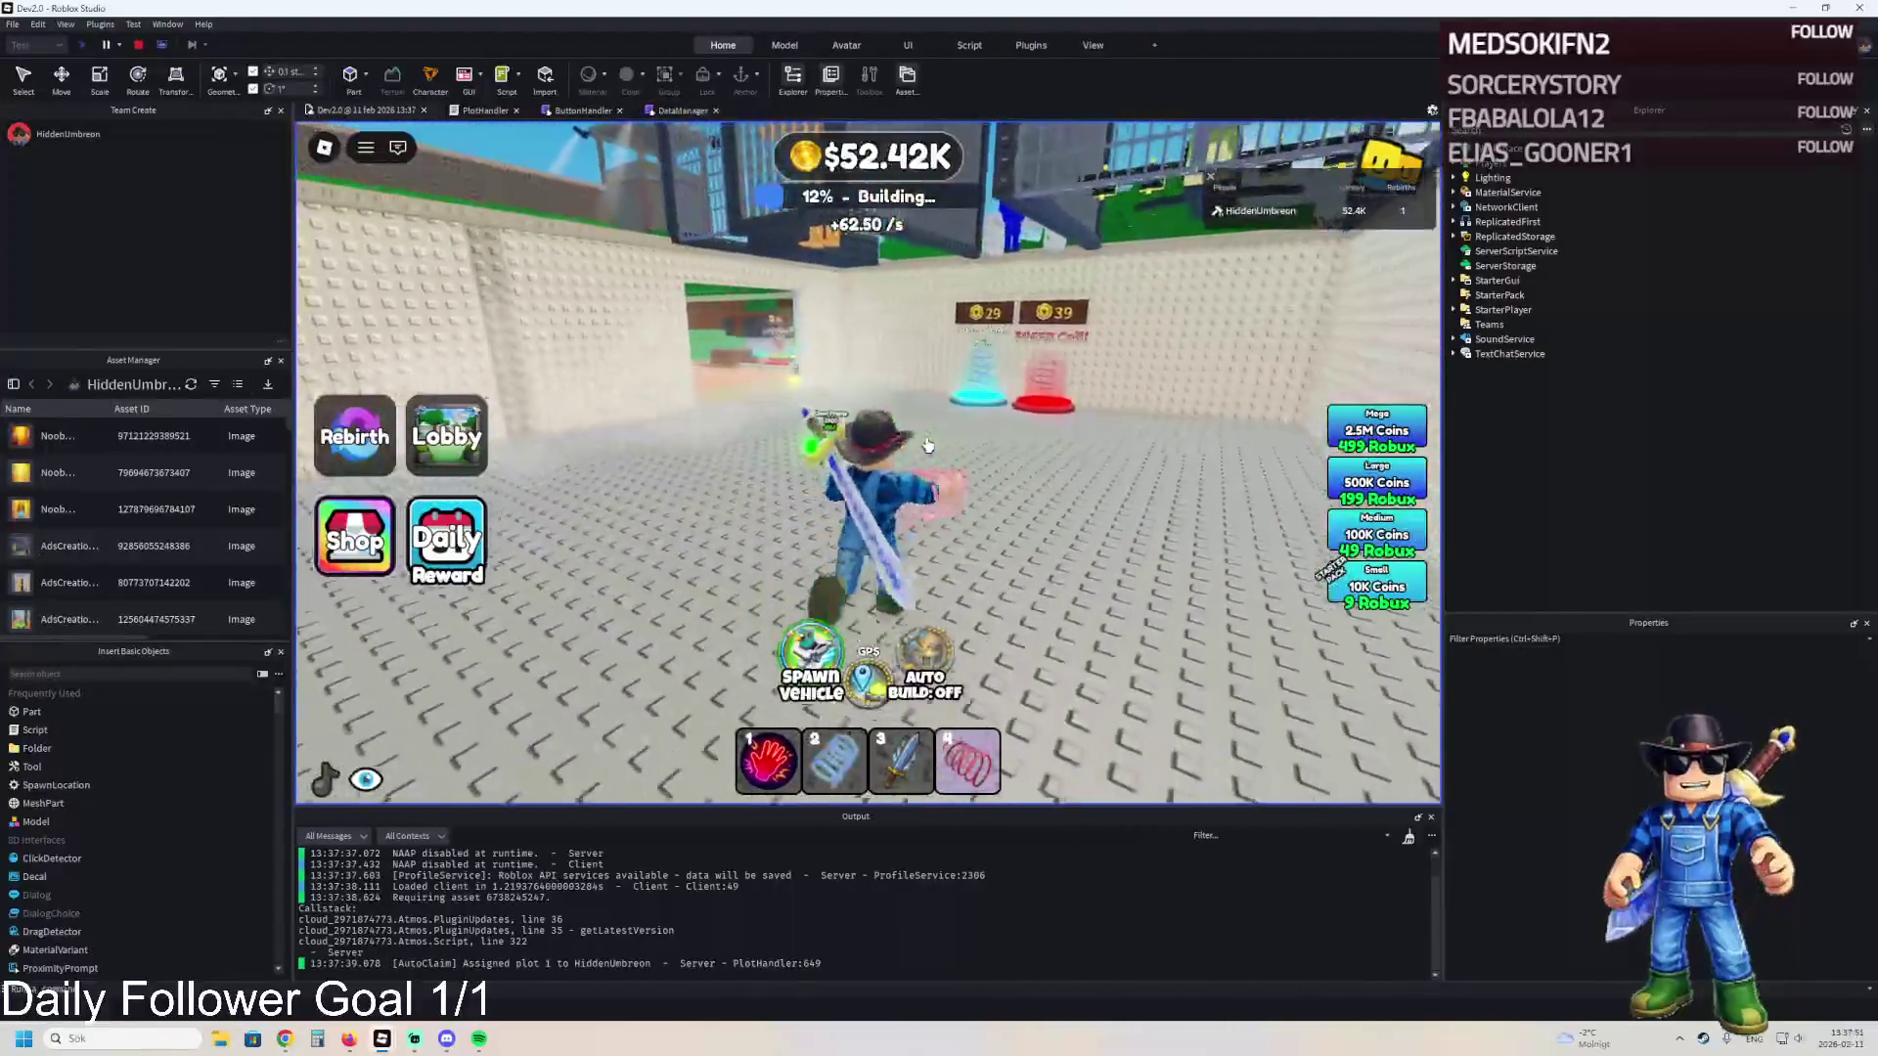
pyautogui.press('w')
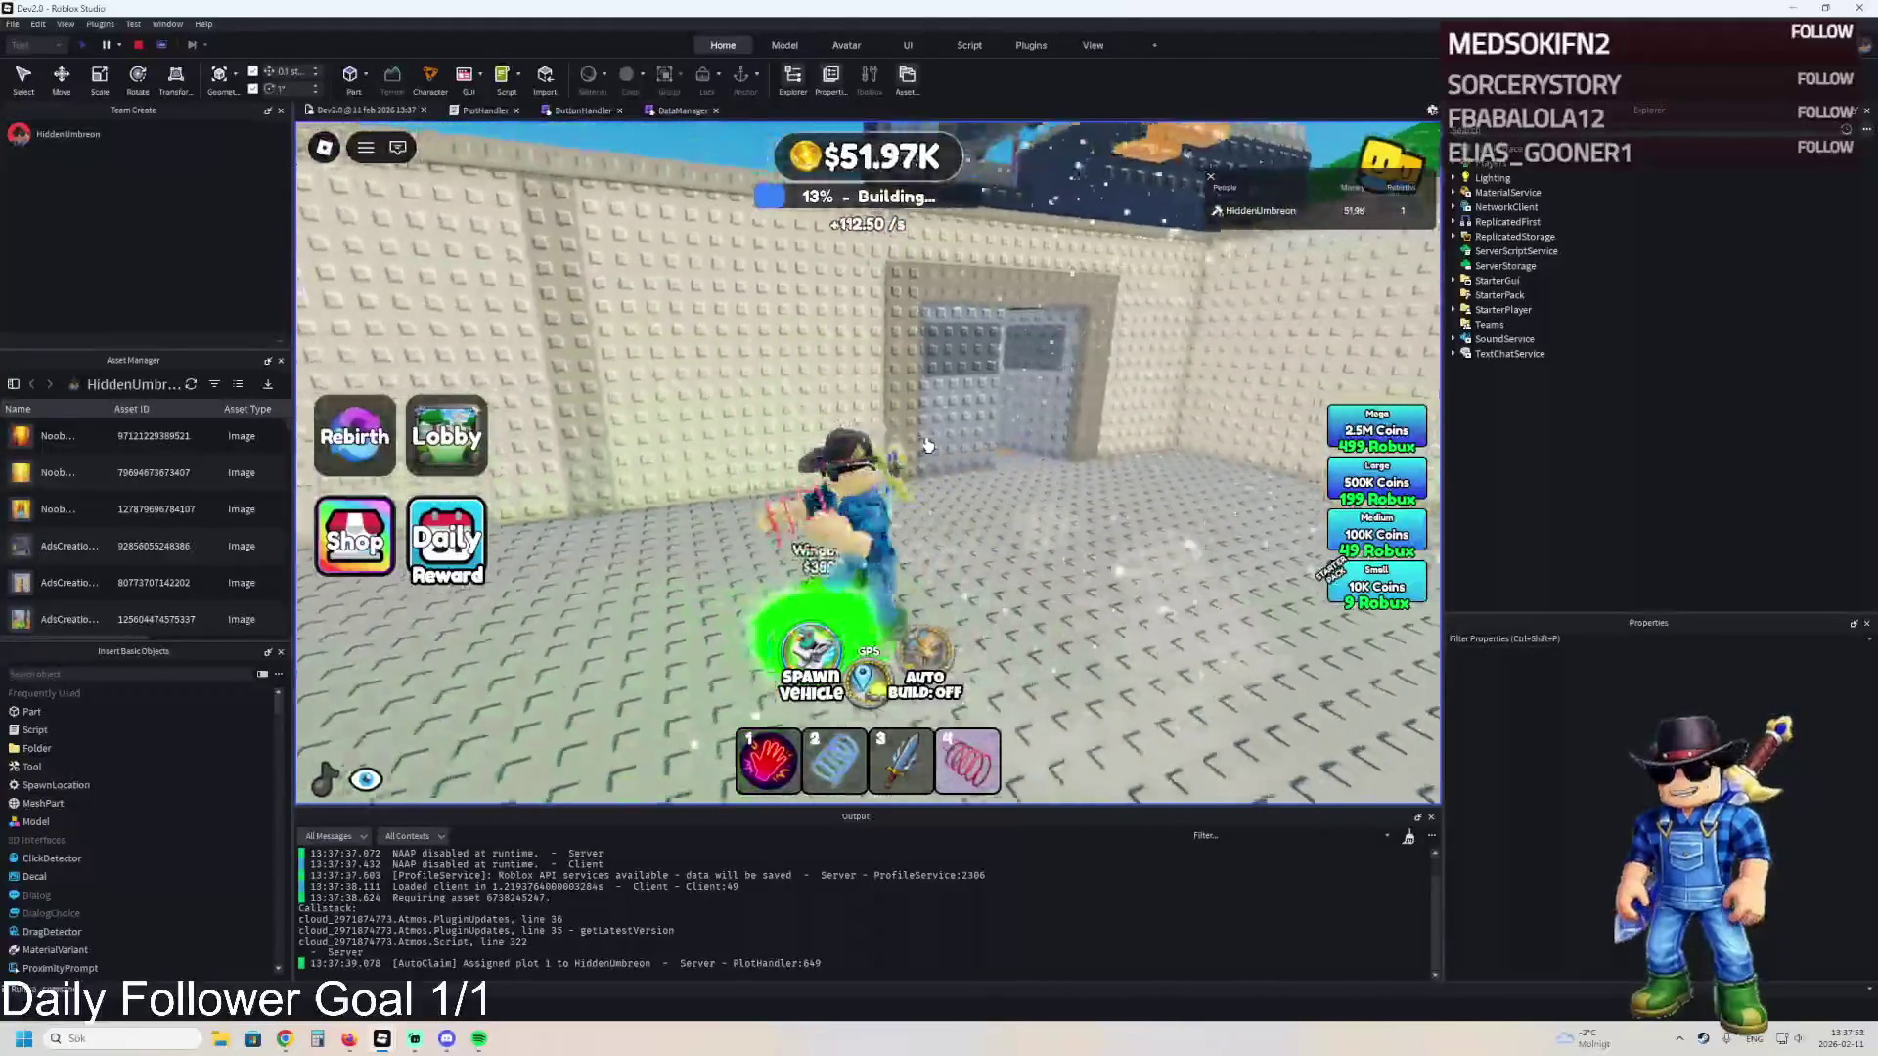
pyautogui.press('w')
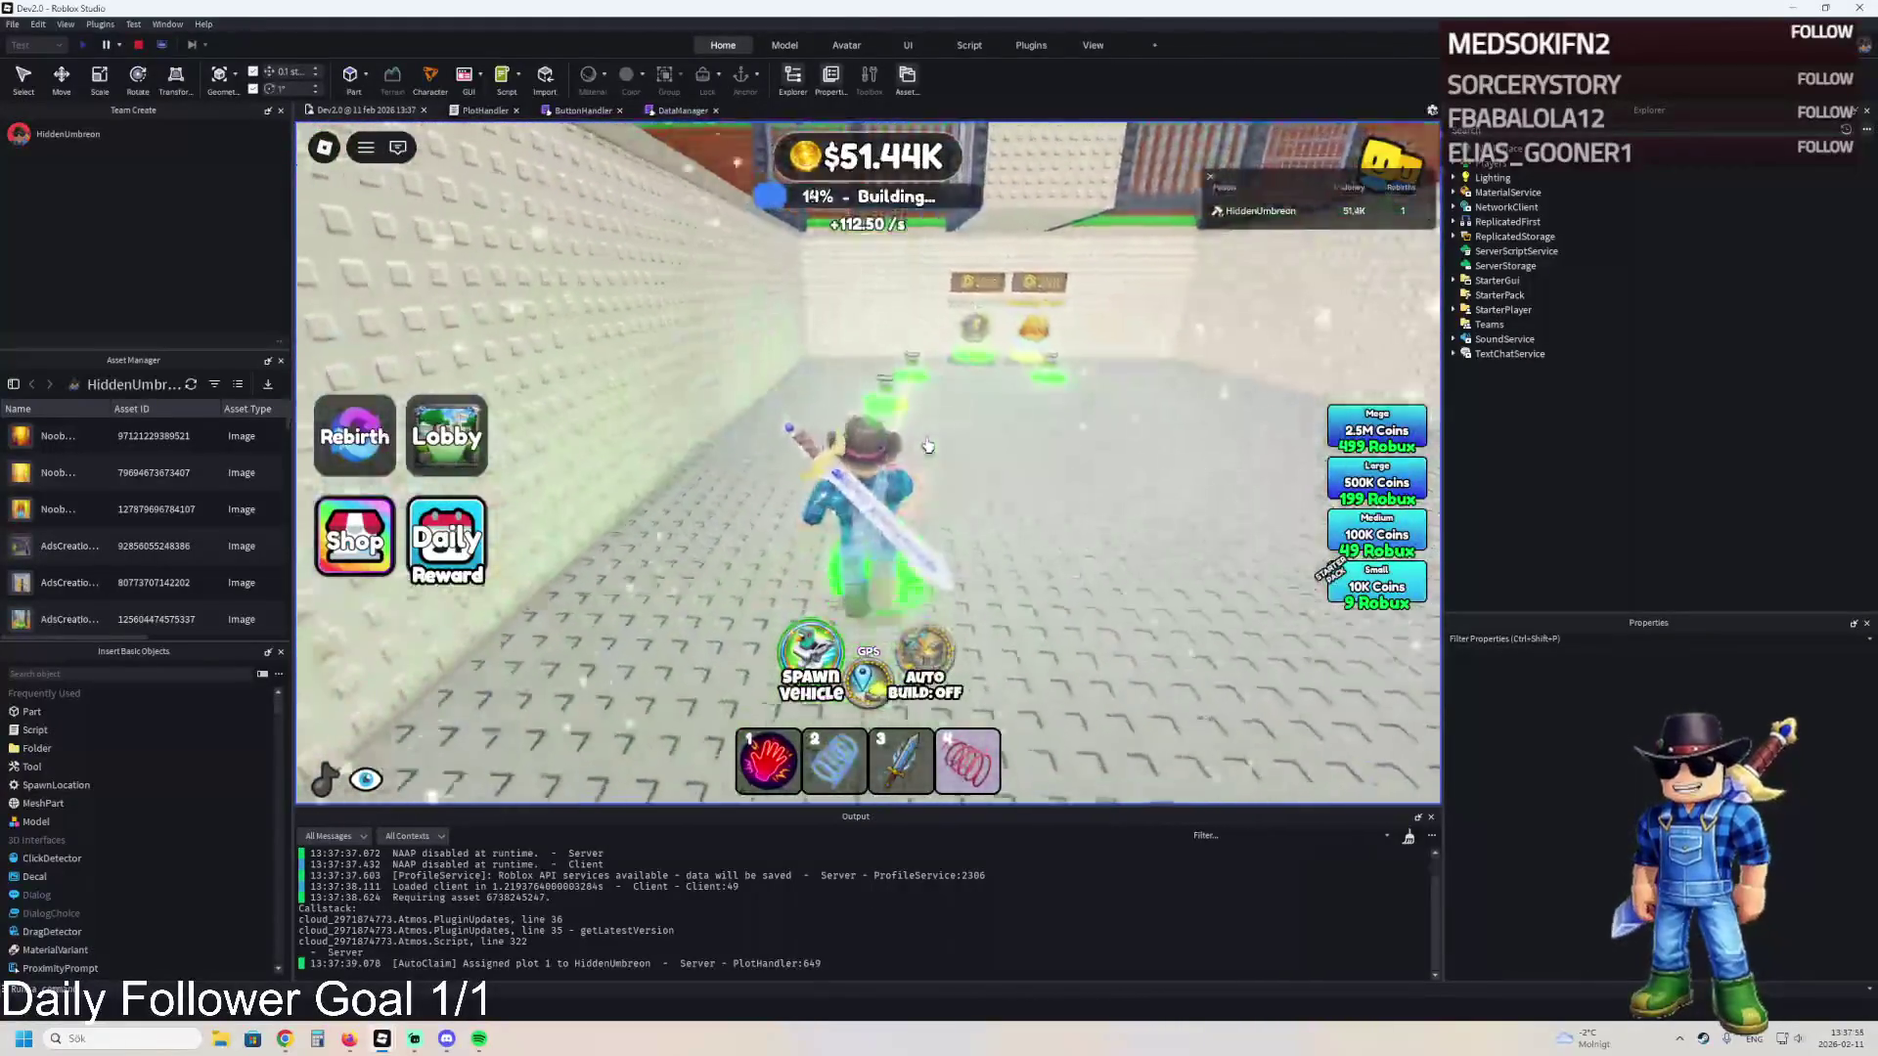
pyautogui.press('w')
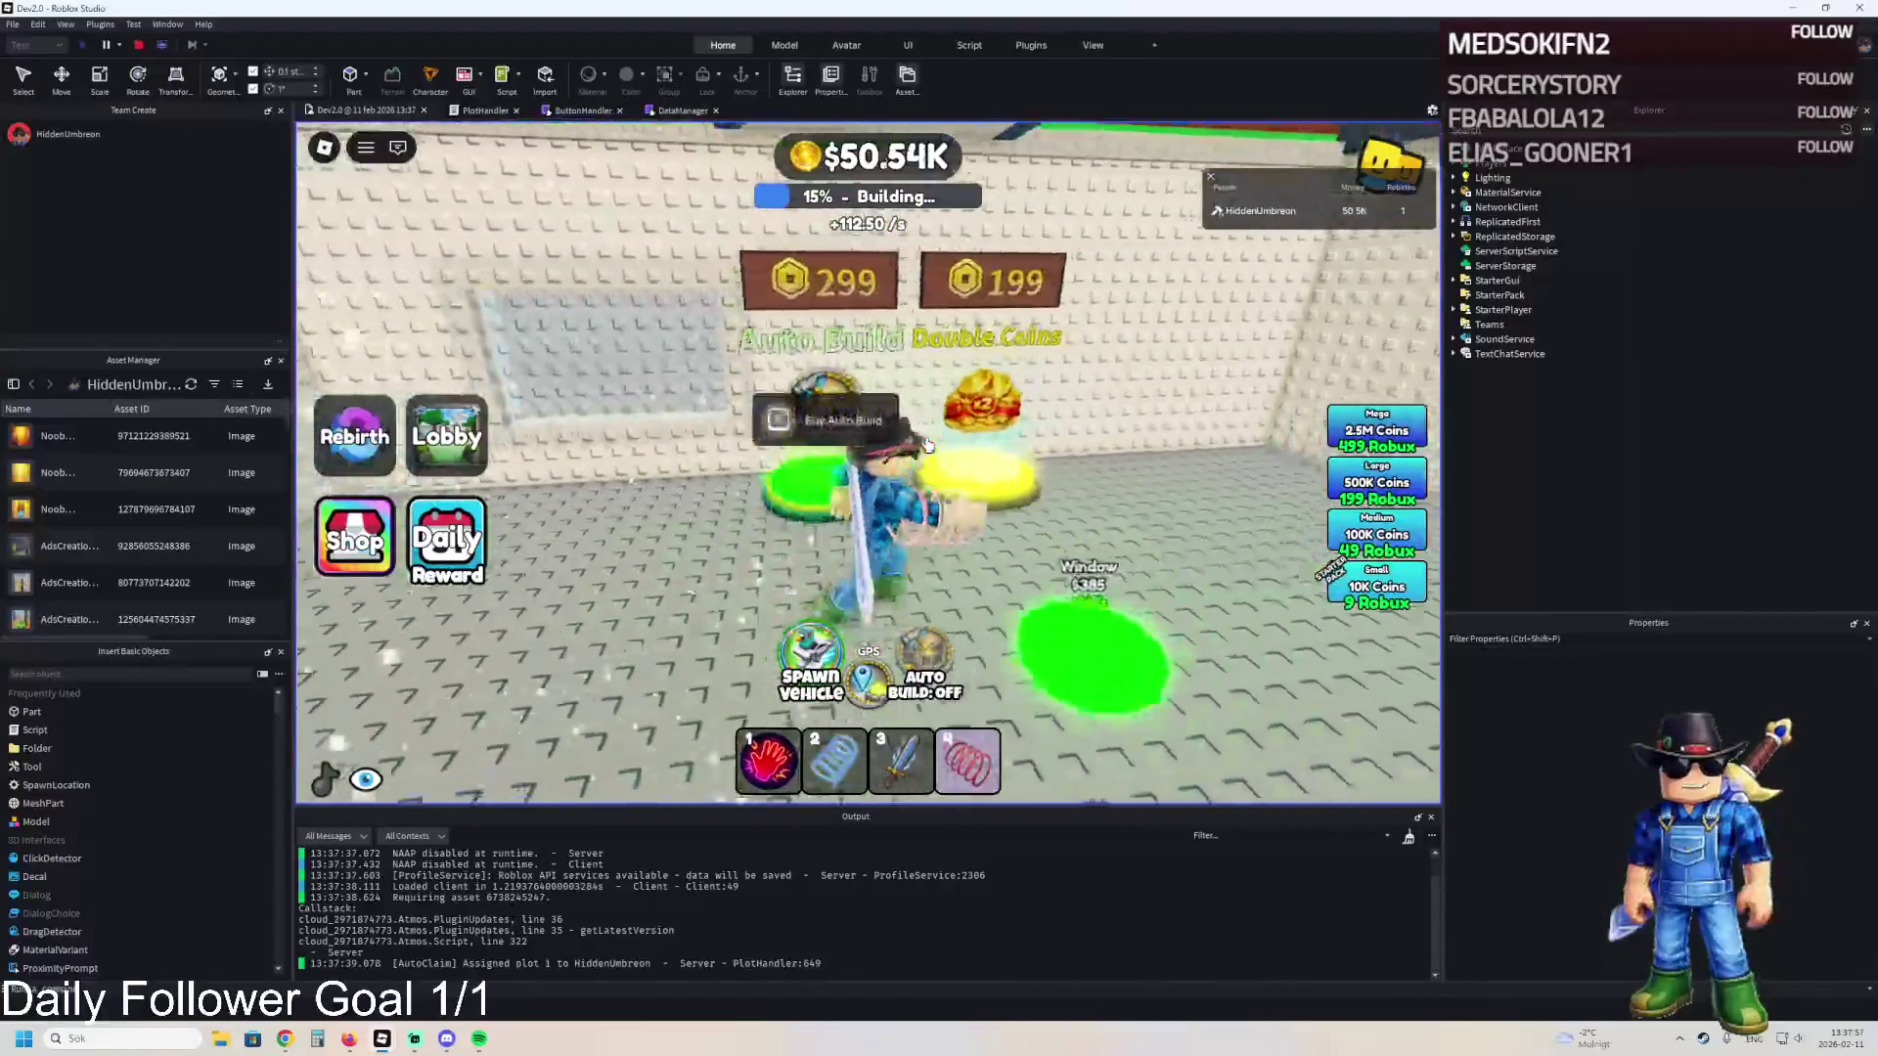
pyautogui.press('w')
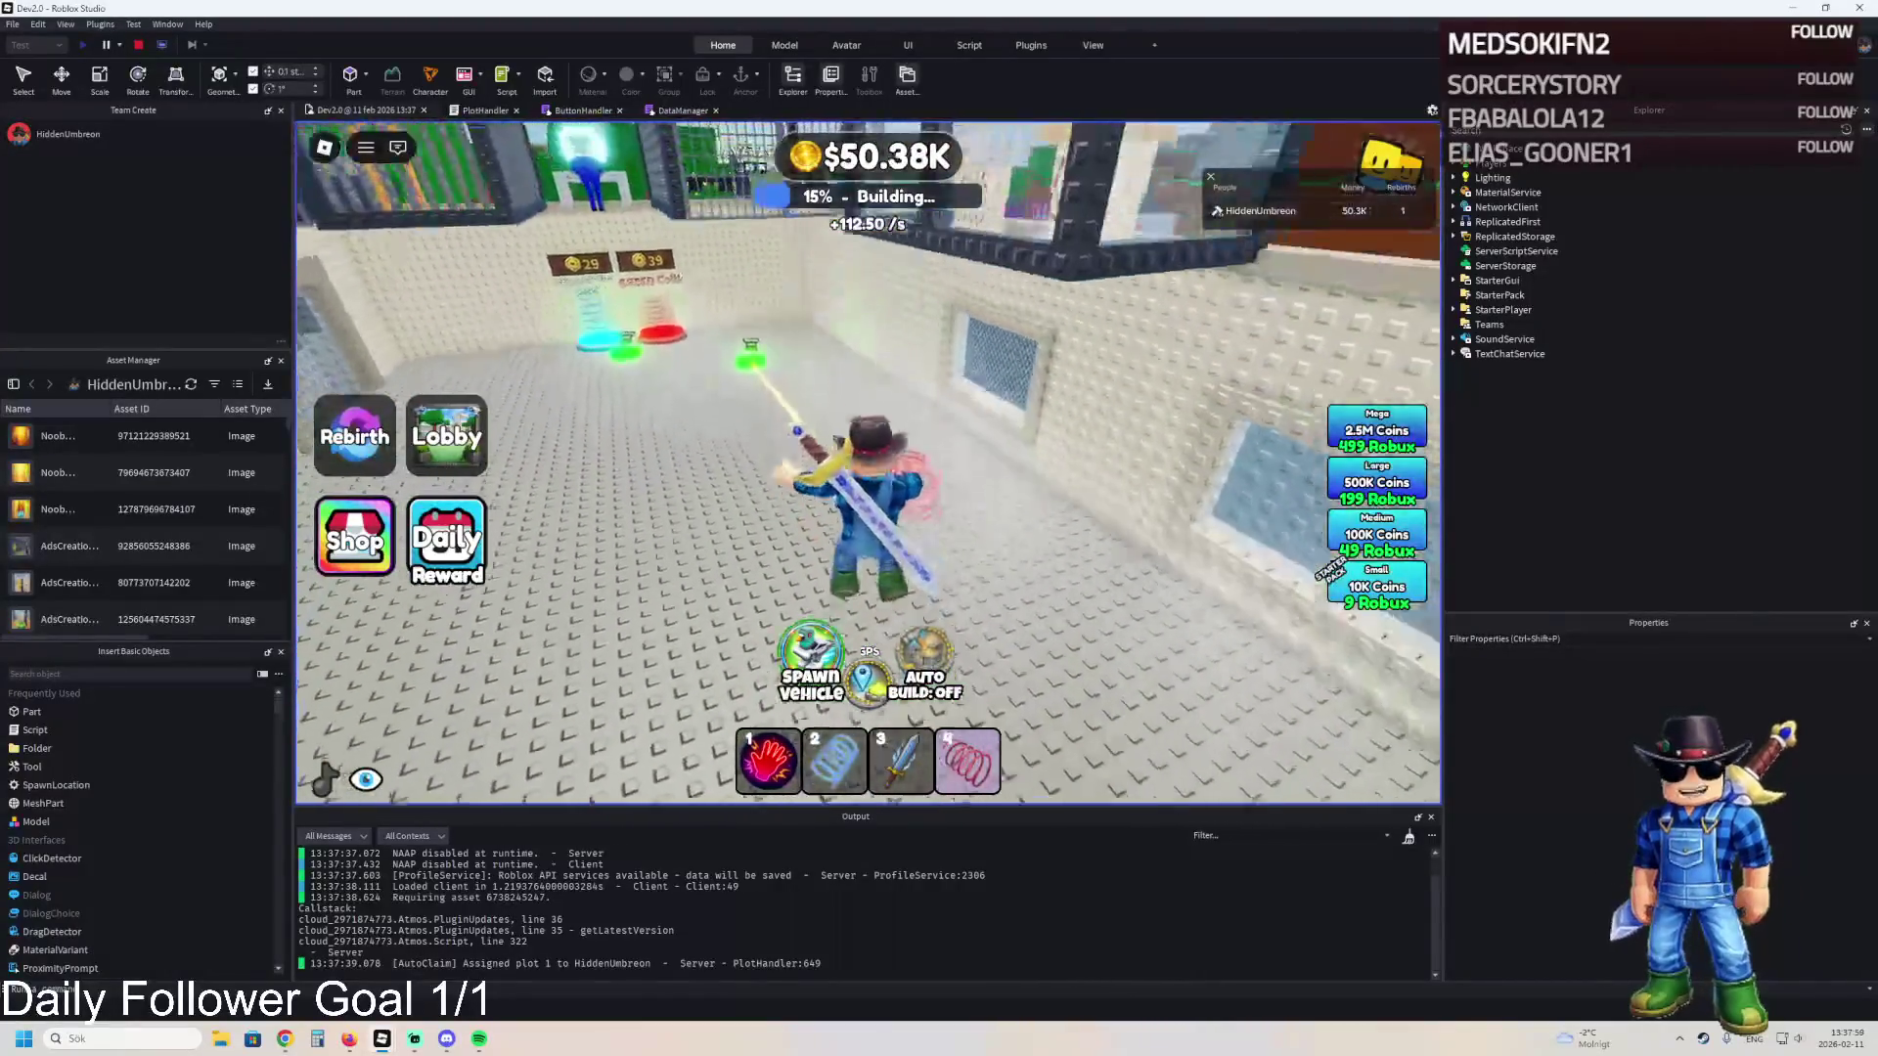
pyautogui.press('w')
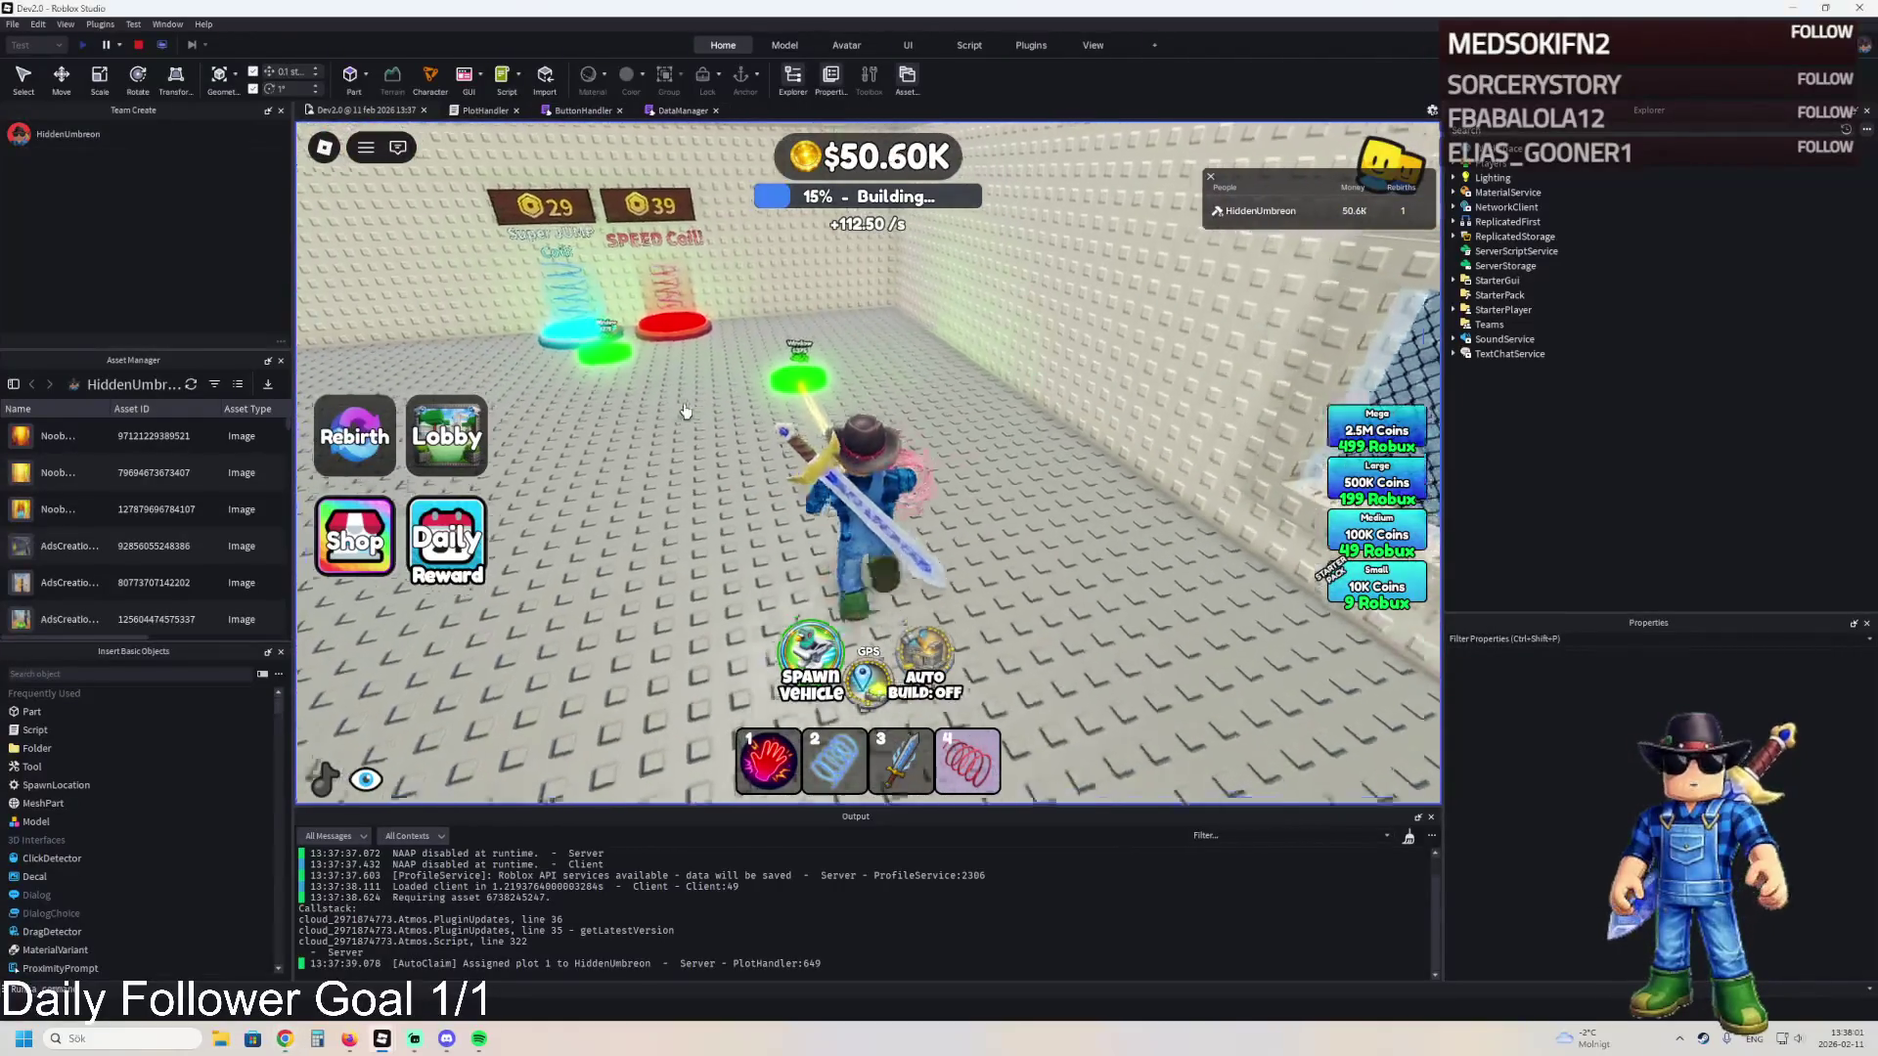
pyautogui.press('w')
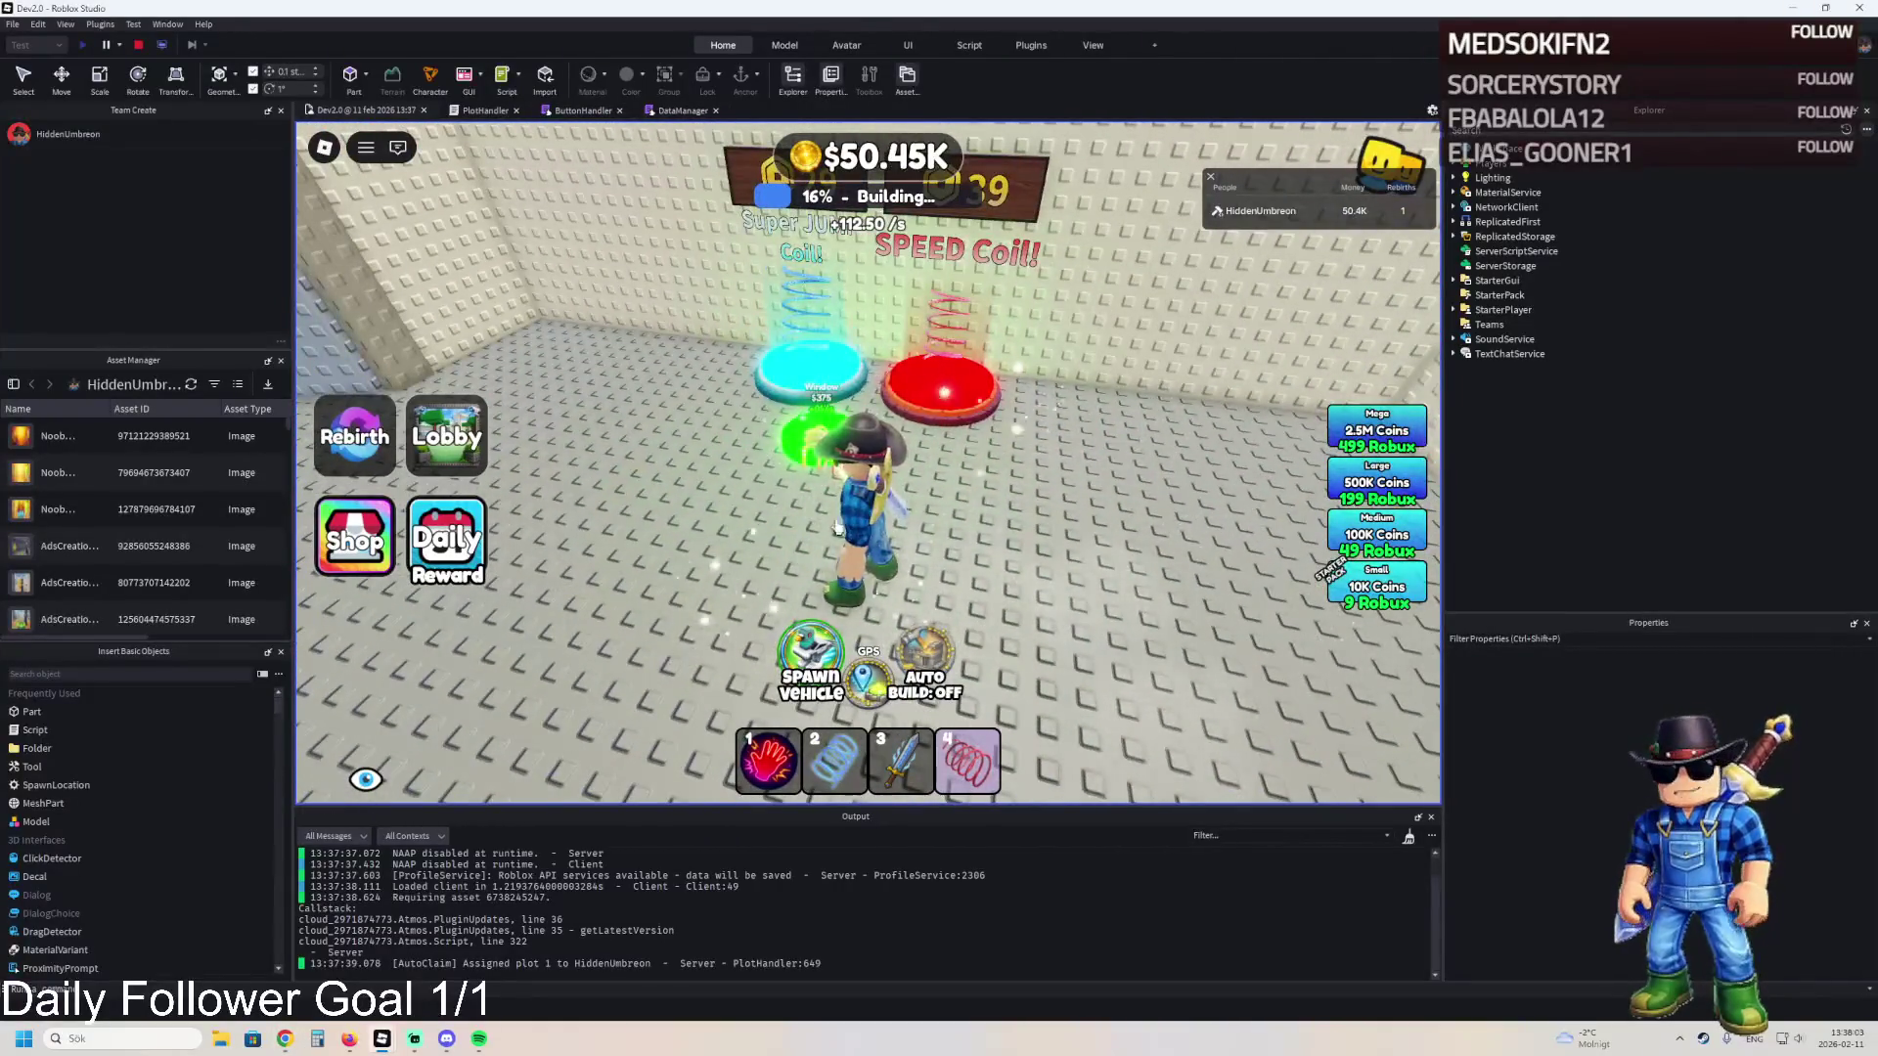
pyautogui.press('w')
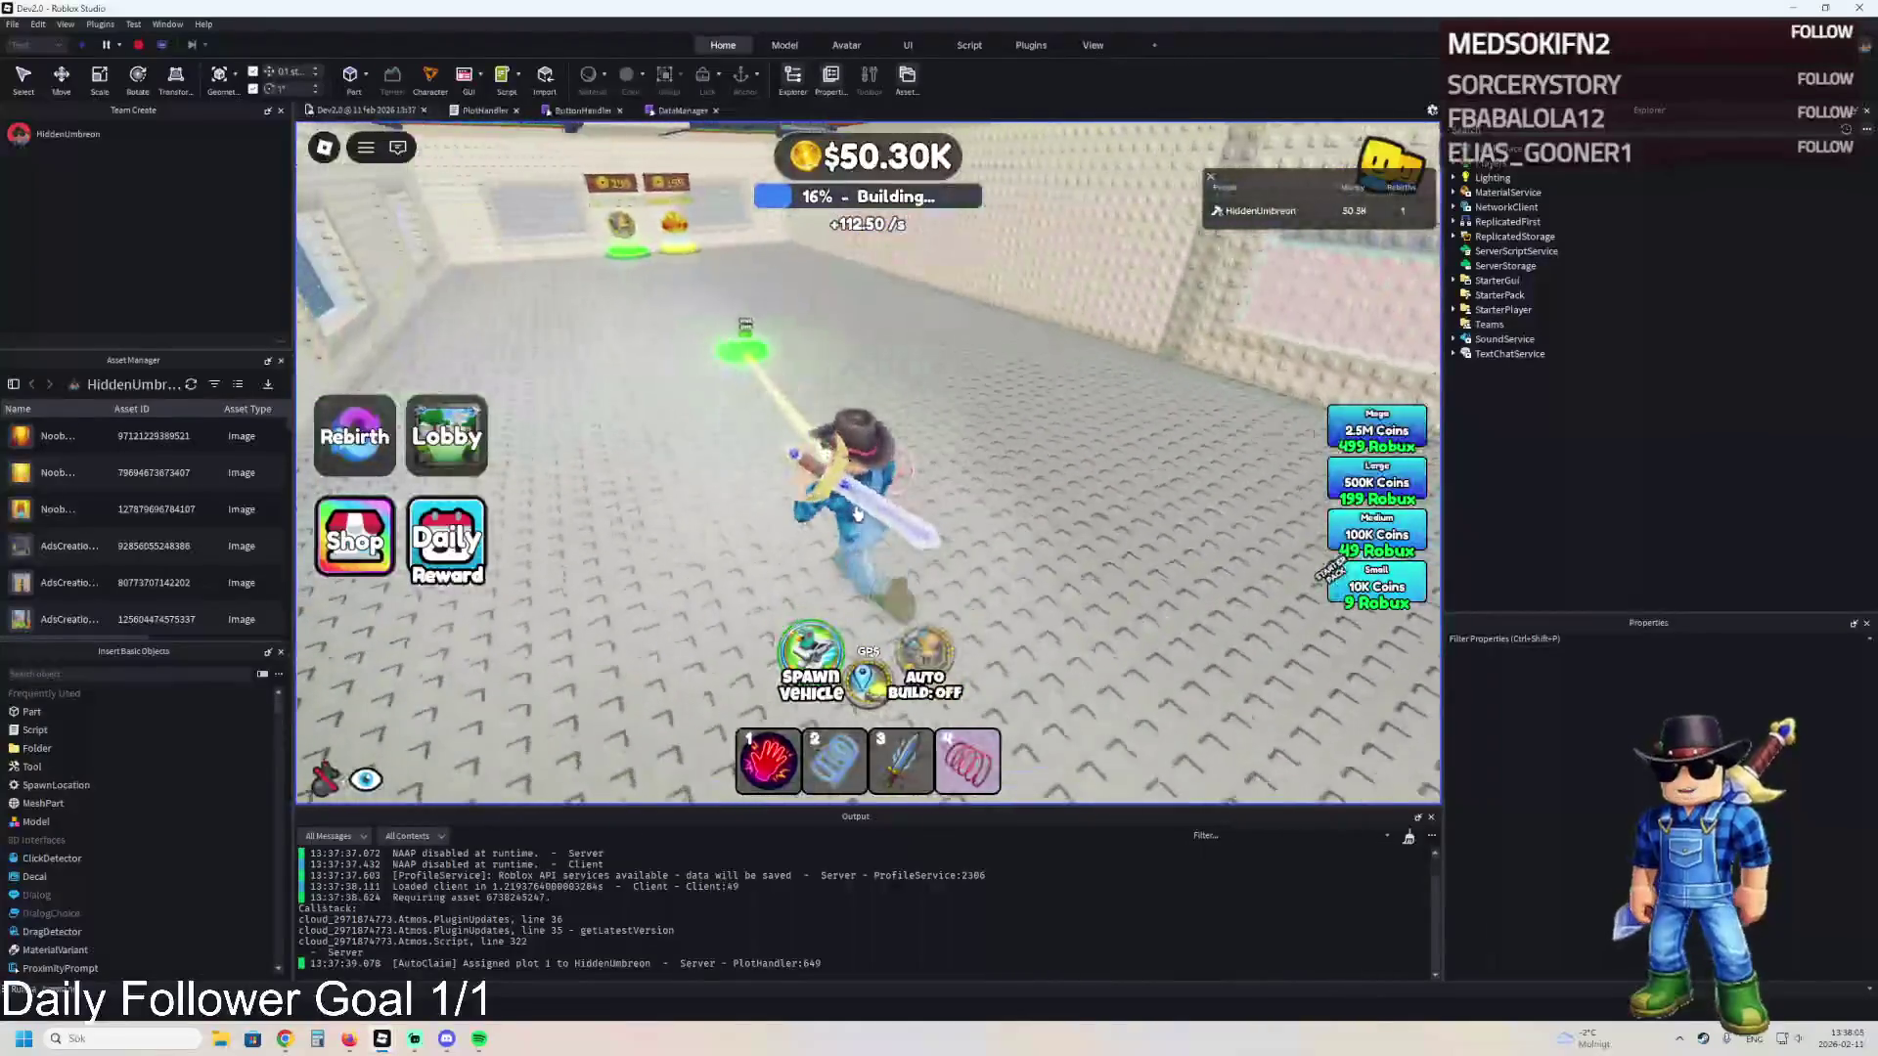
pyautogui.press('w')
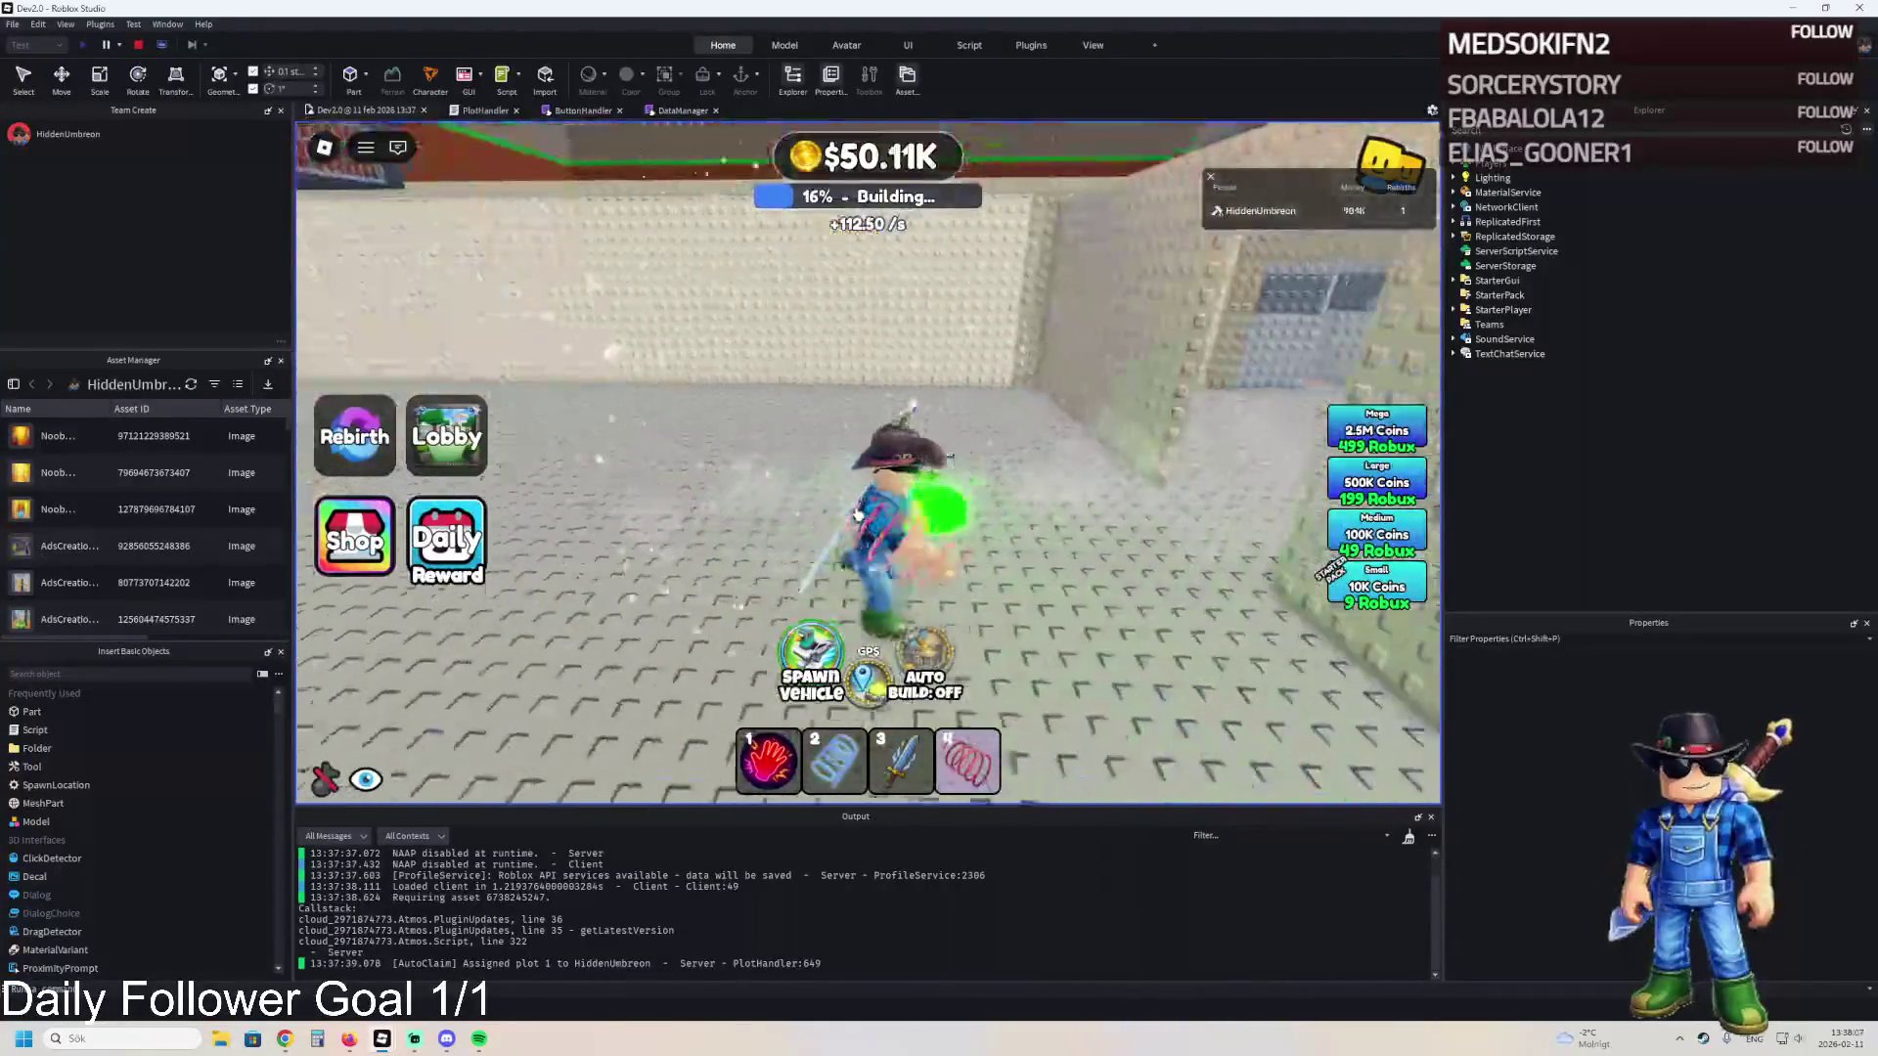
pyautogui.press('w')
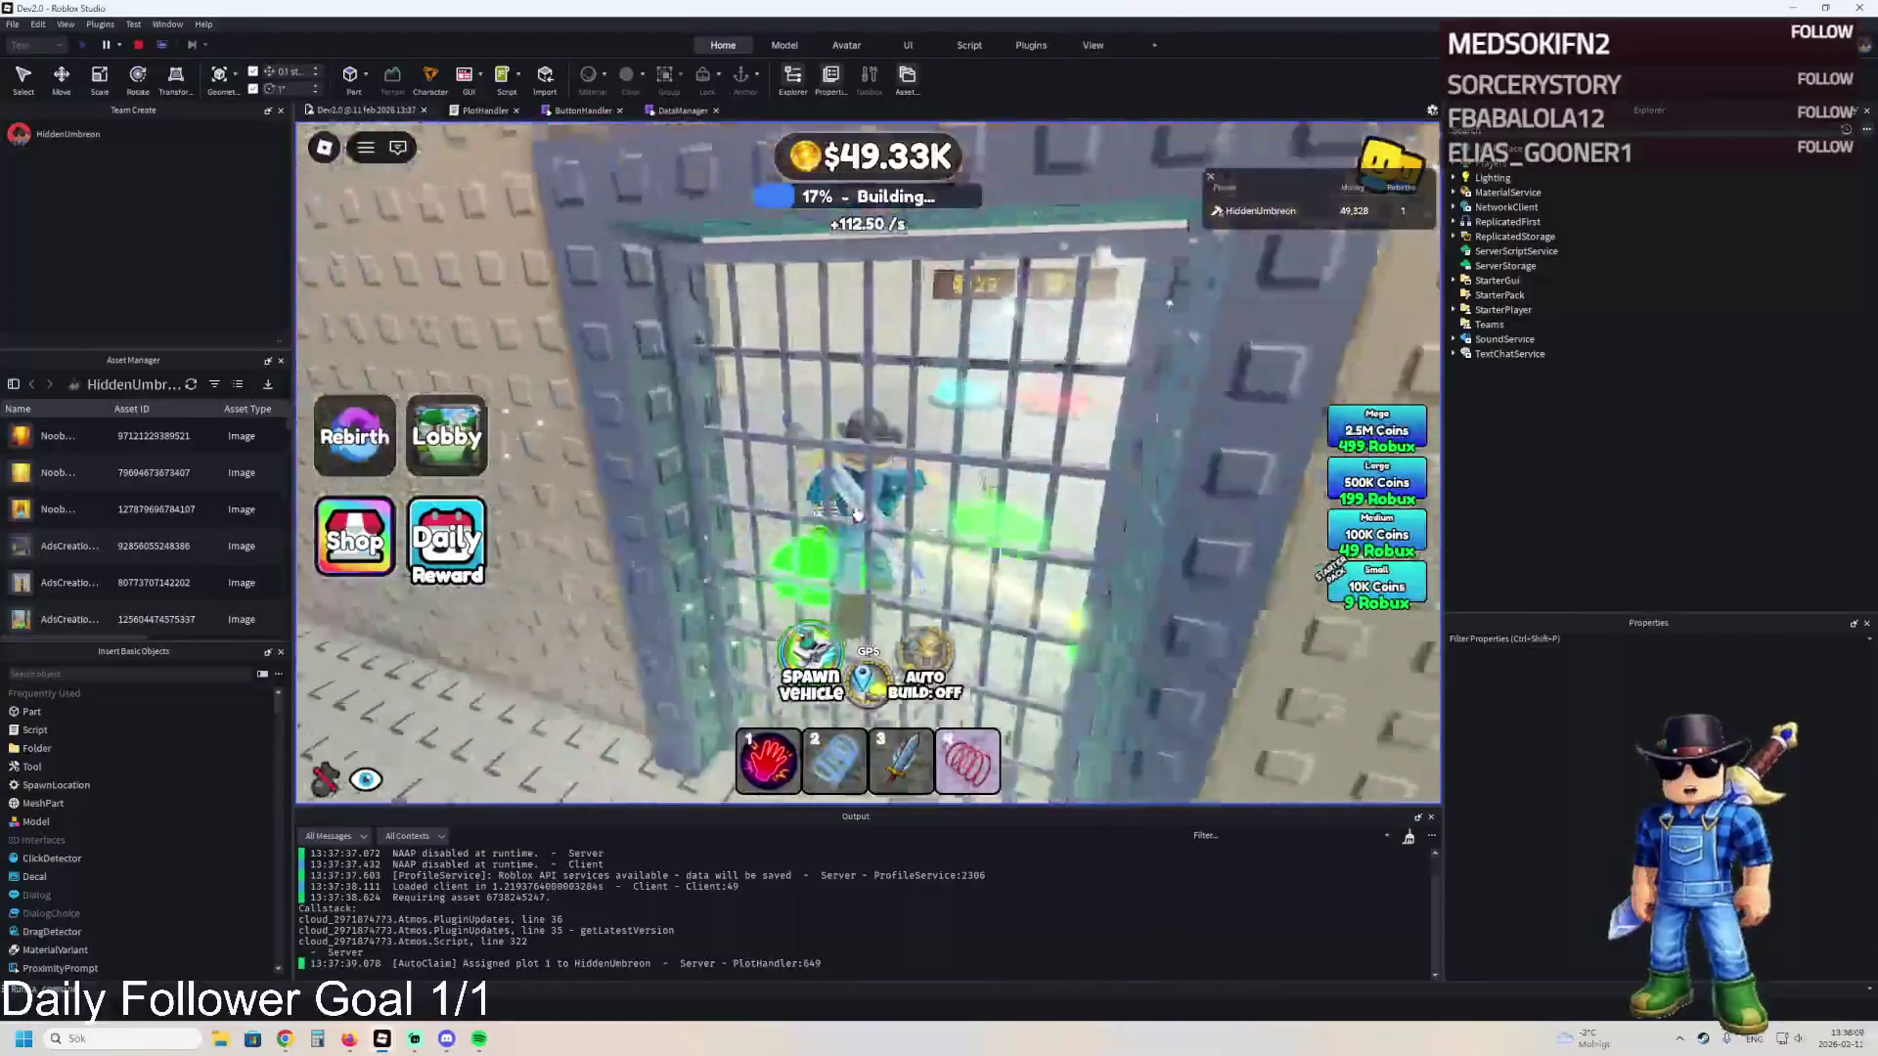
pyautogui.press('4')
pyautogui.press('w')
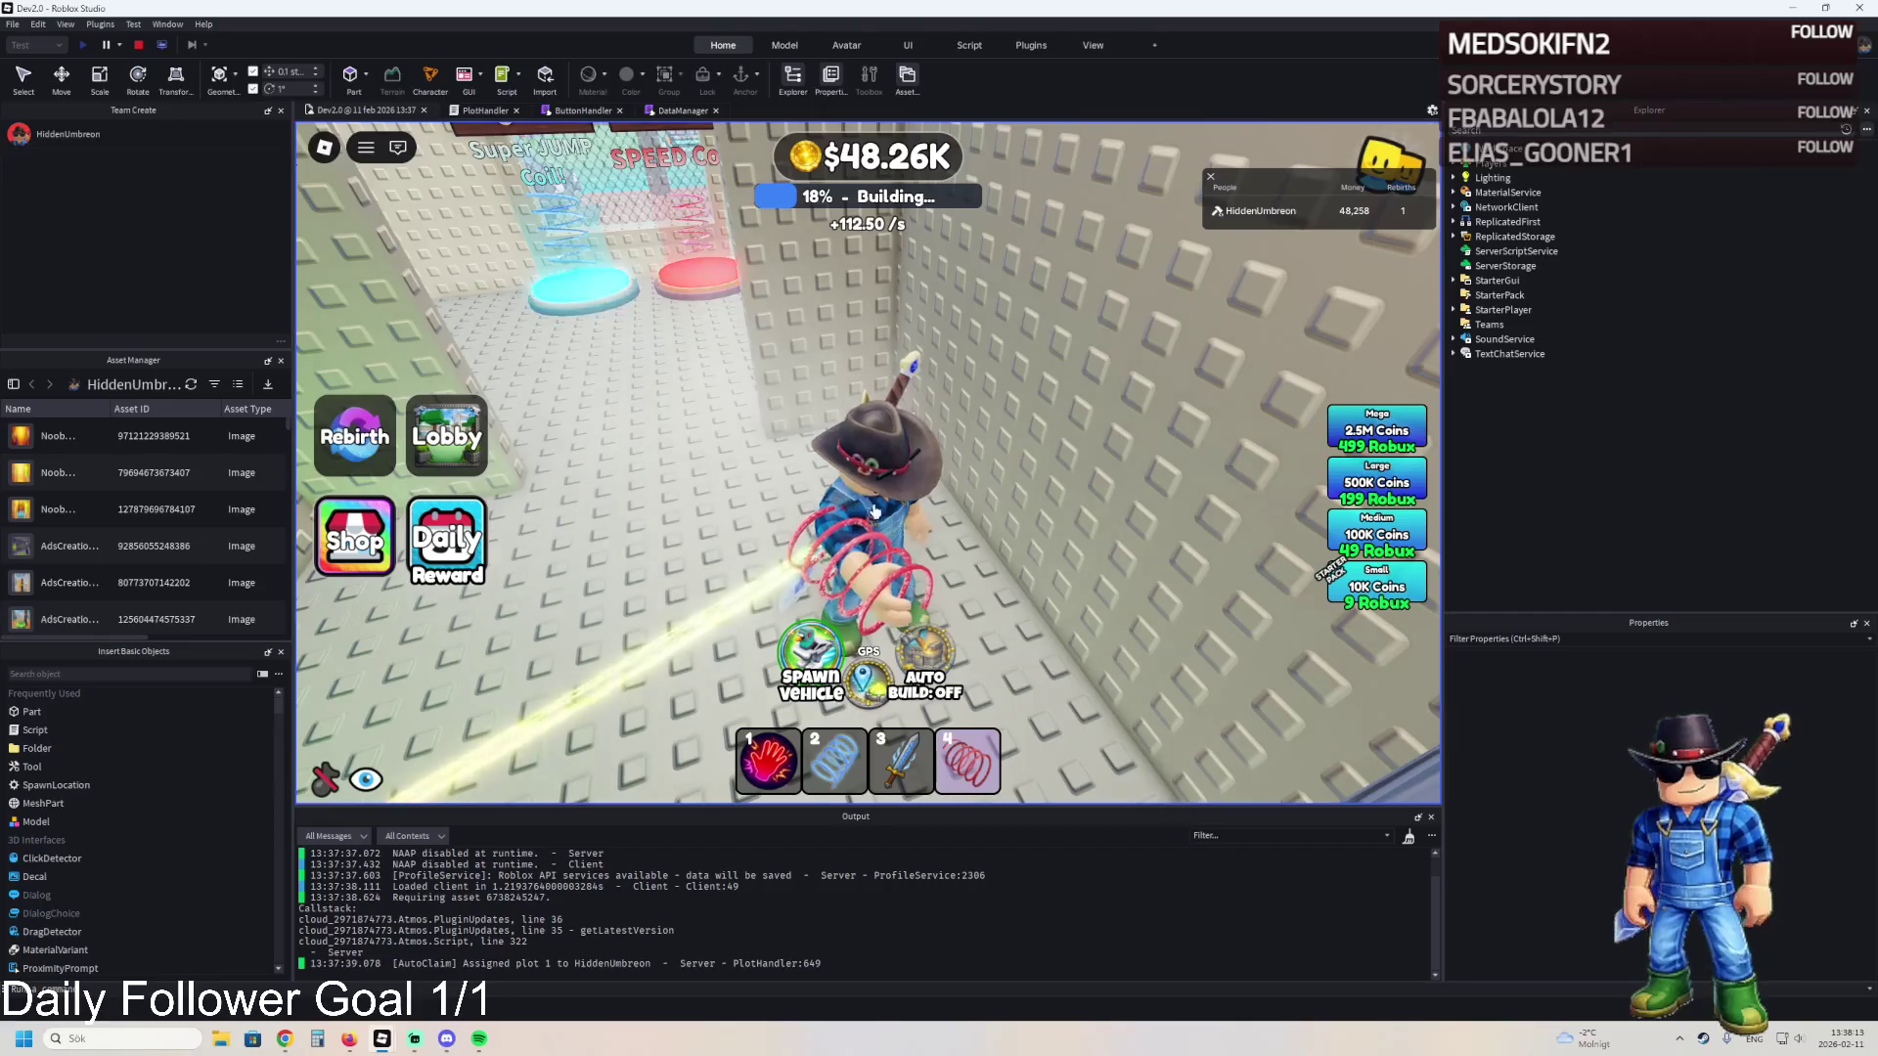
pyautogui.press('w')
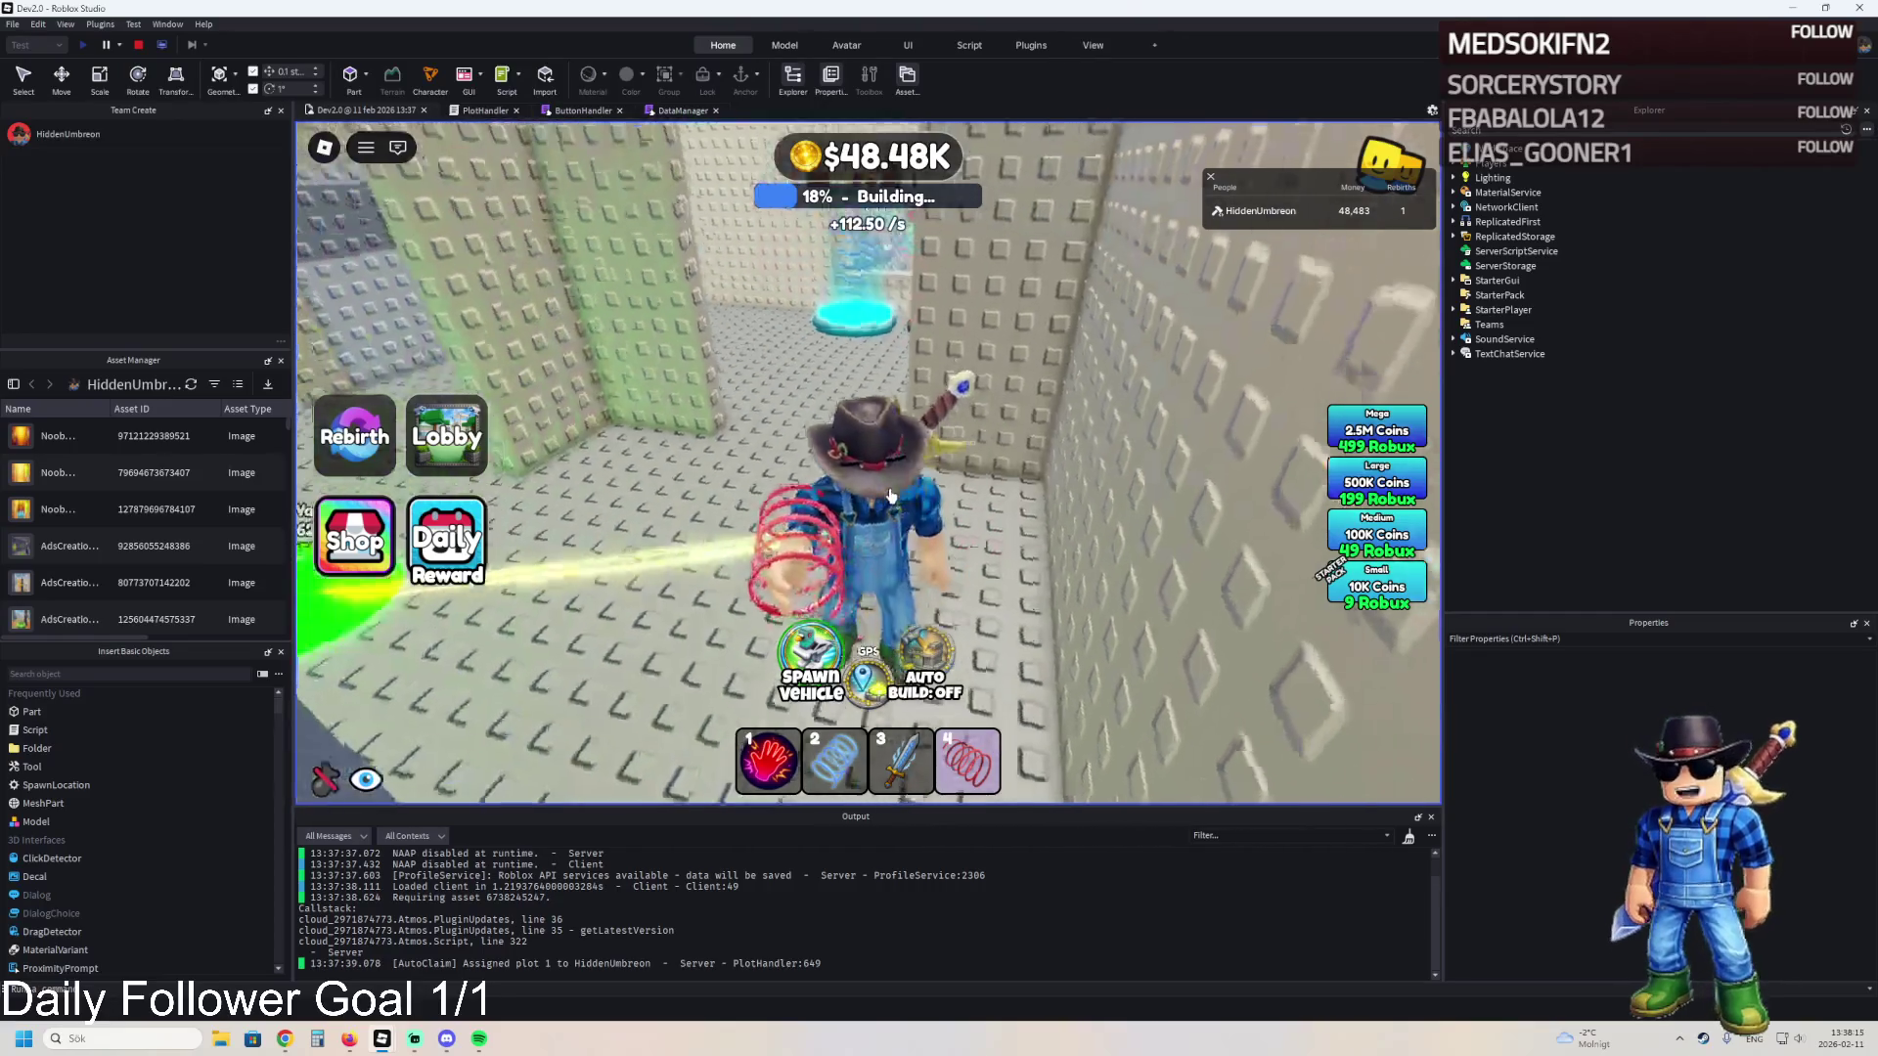
# - Stop the playtest, start a fresh one with F5, and walk into the plot
pyautogui.click(138, 44)
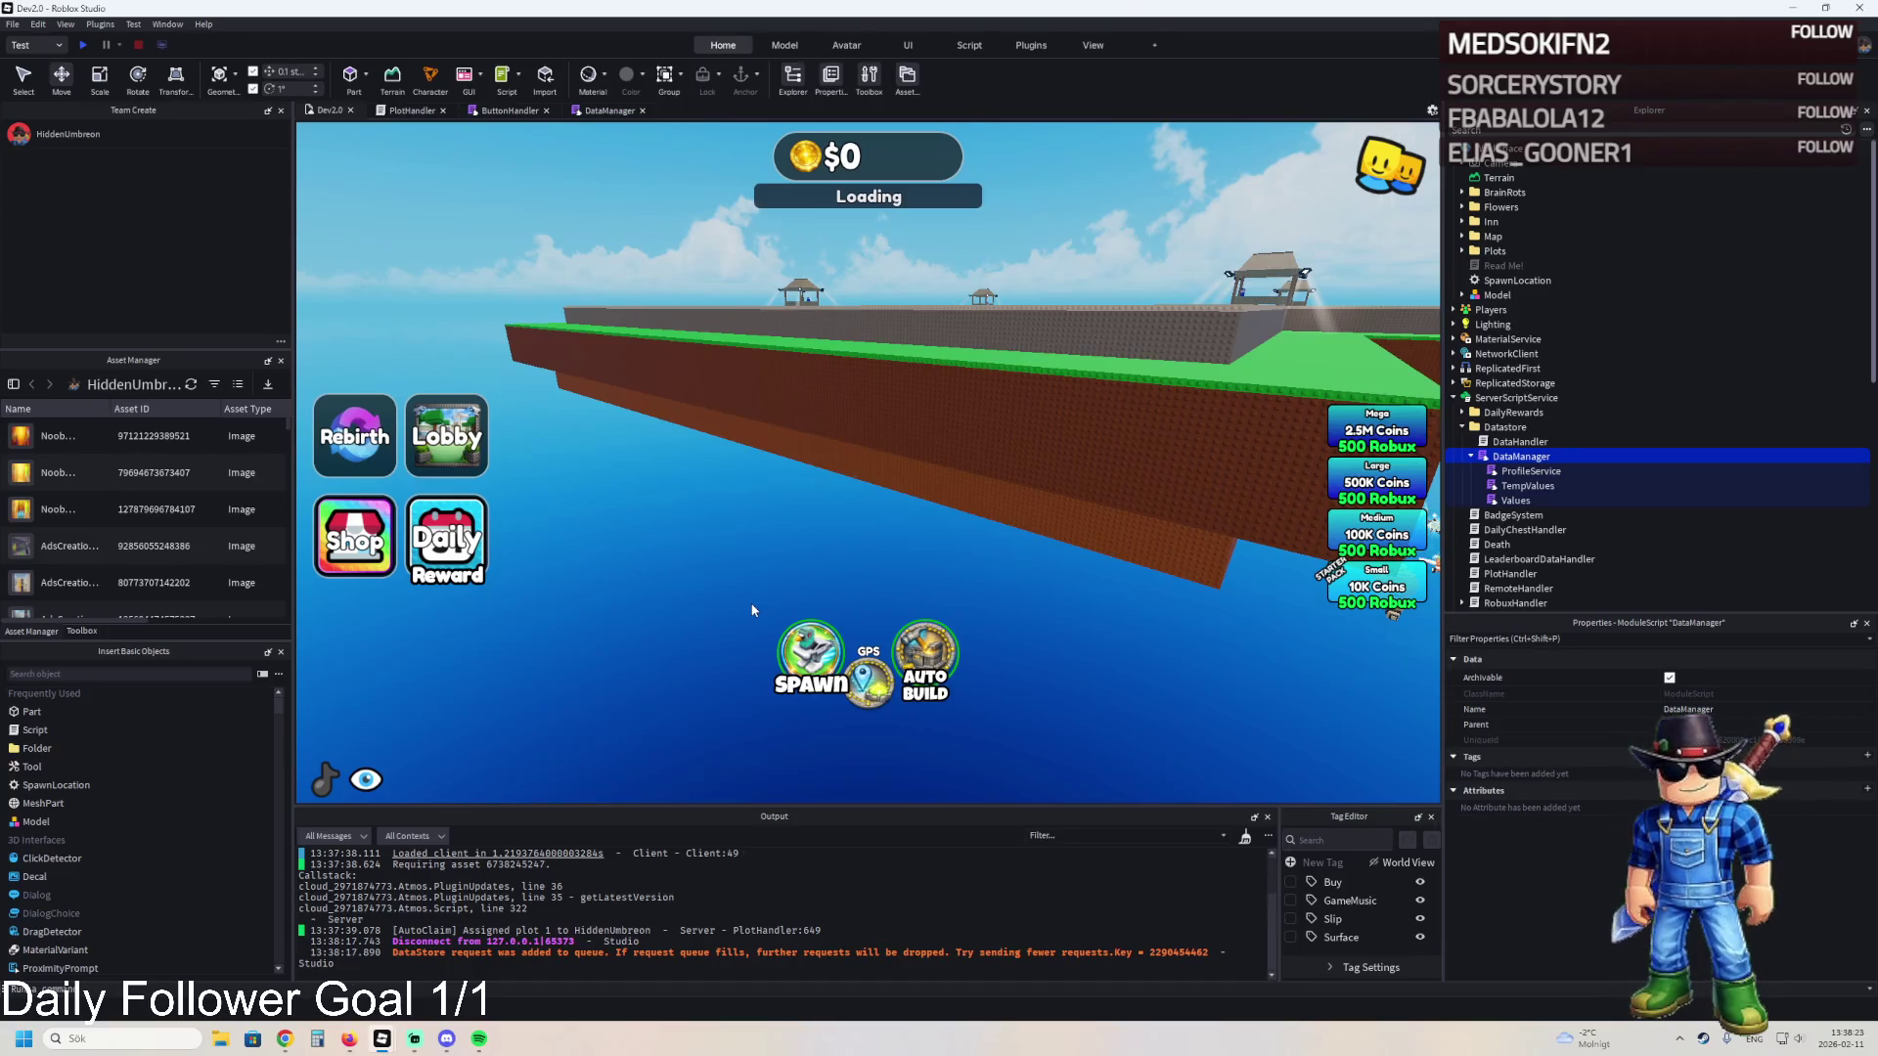
pyautogui.press('F5')
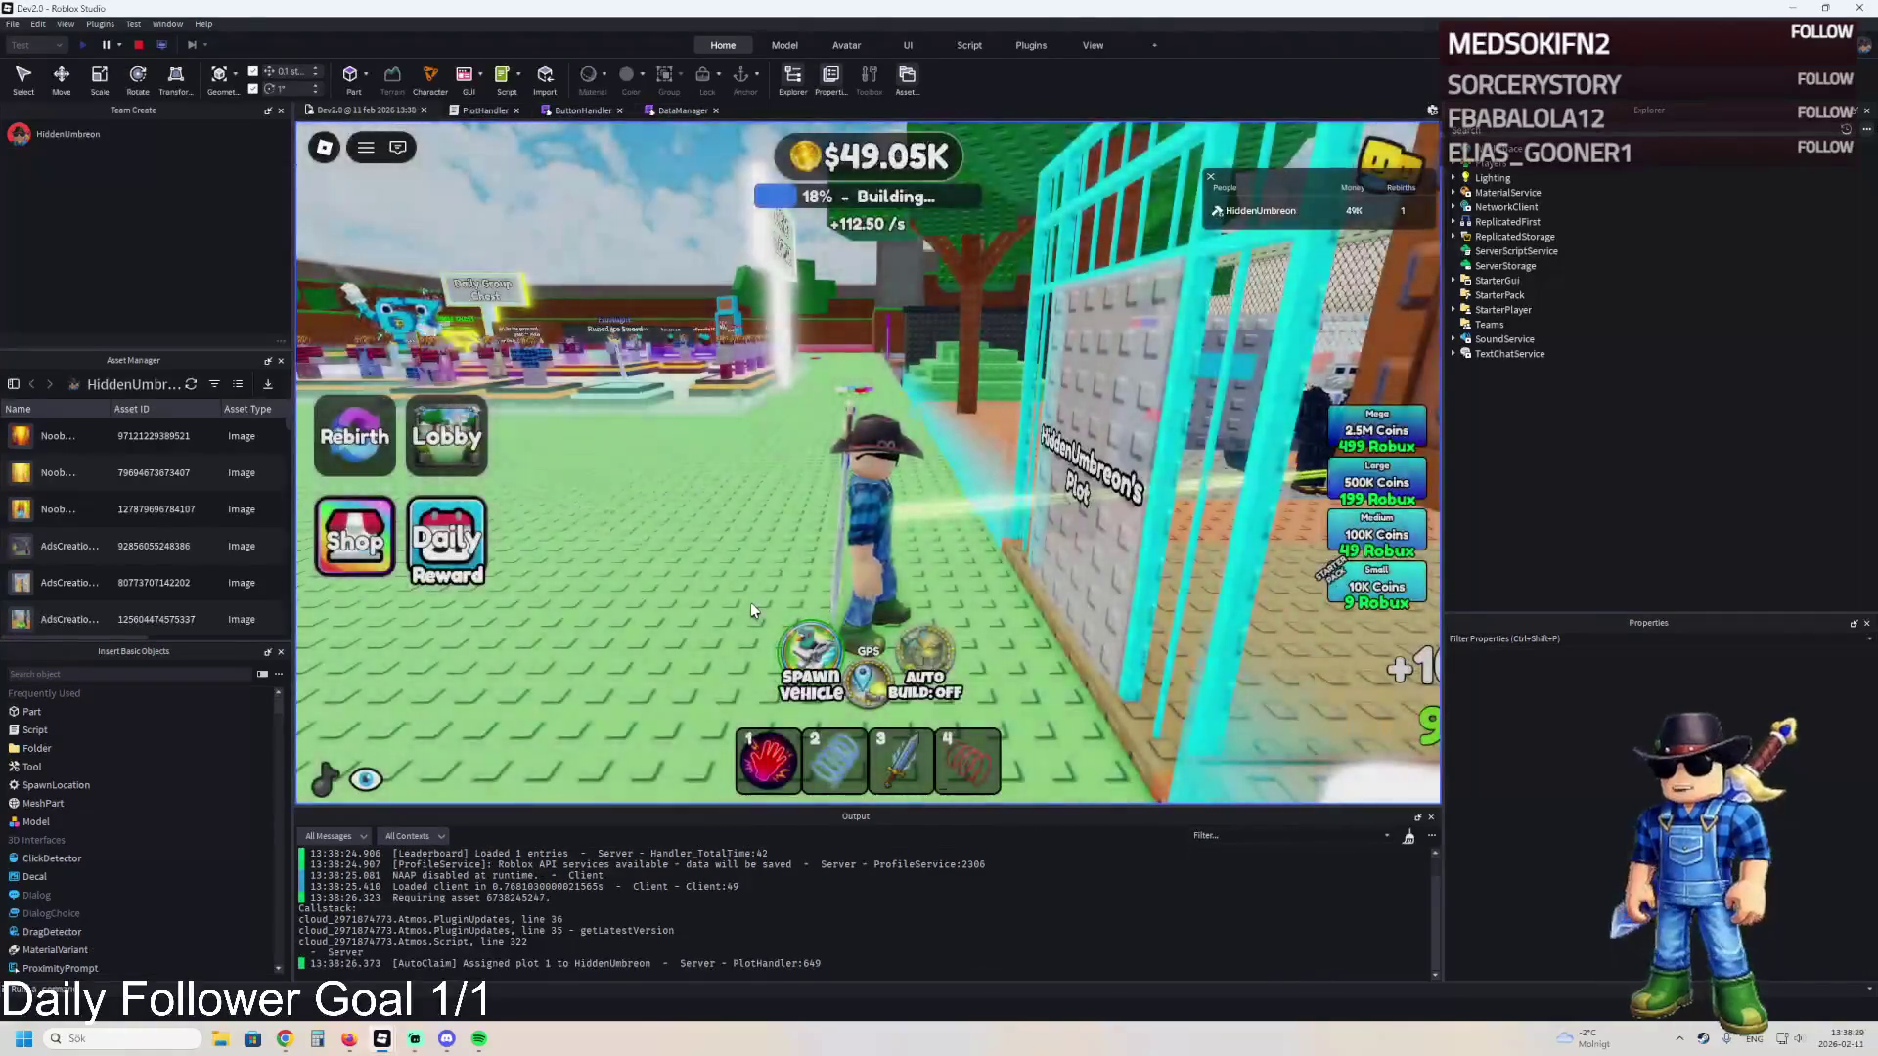
pyautogui.press('w')
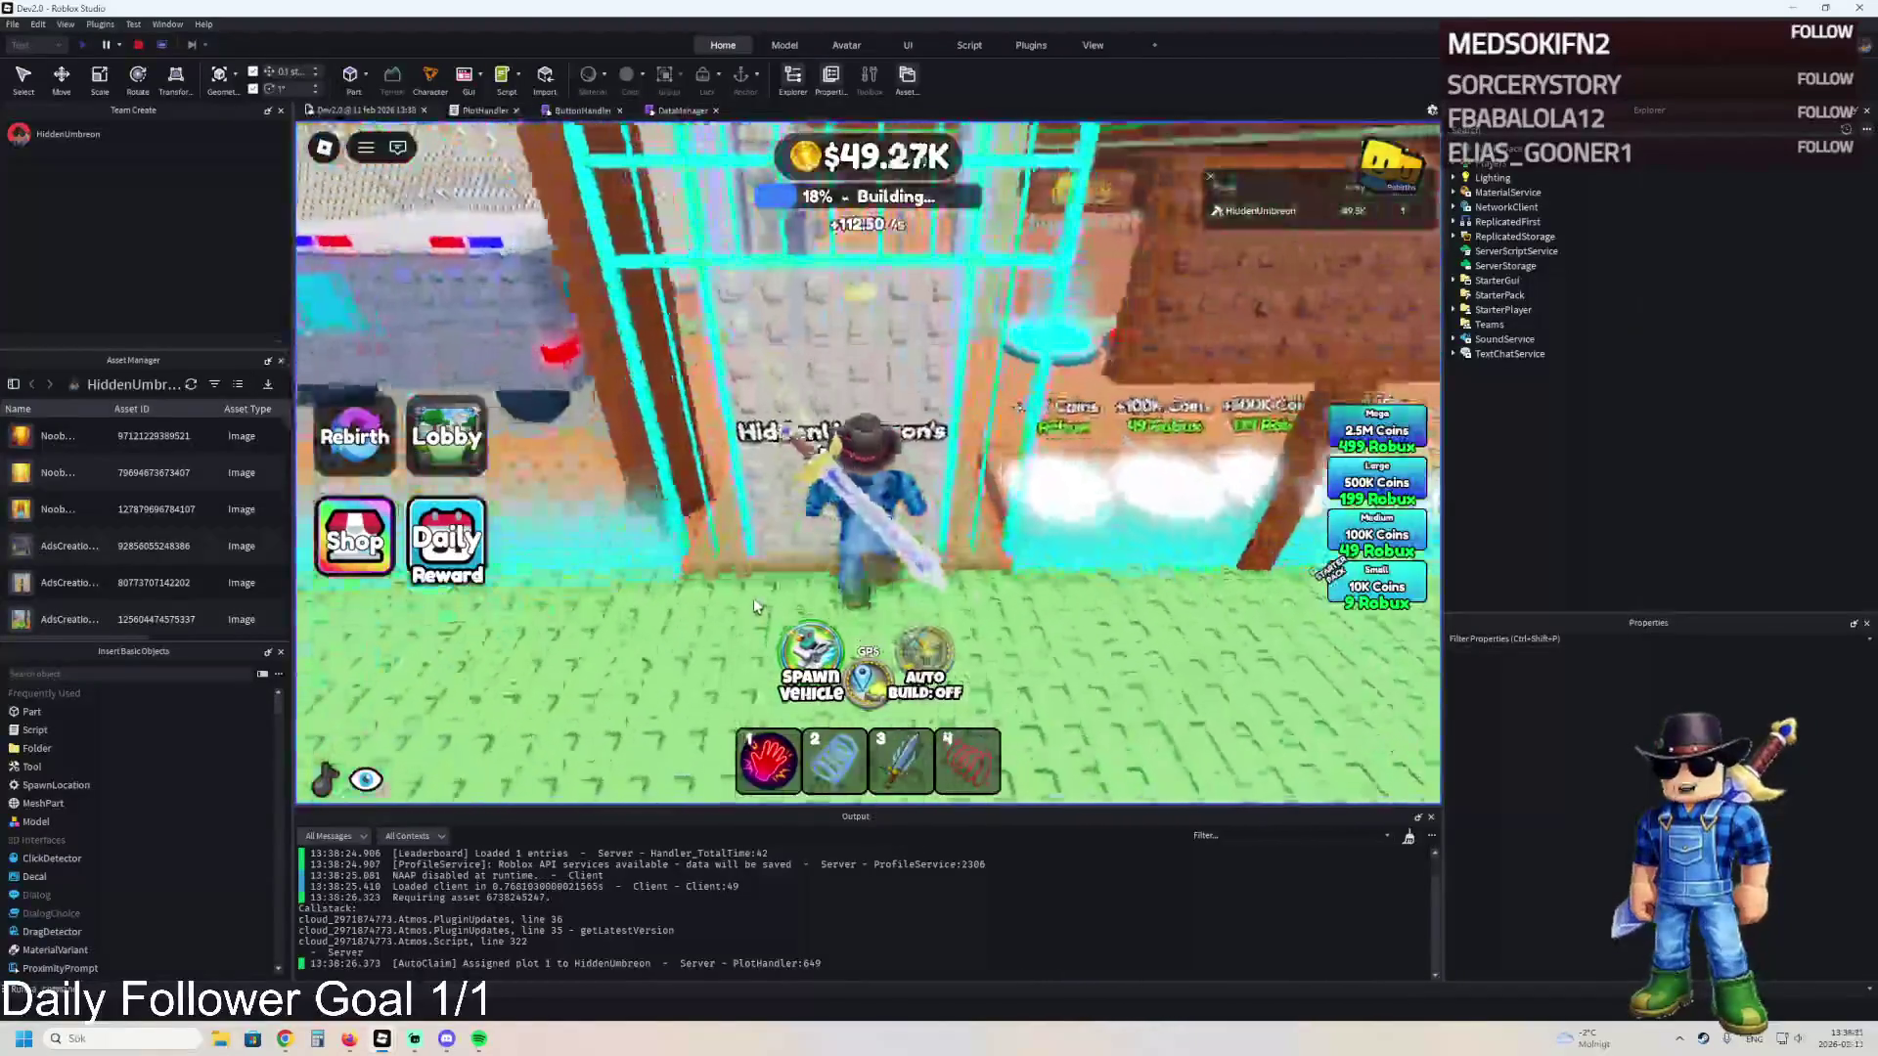
pyautogui.press('w')
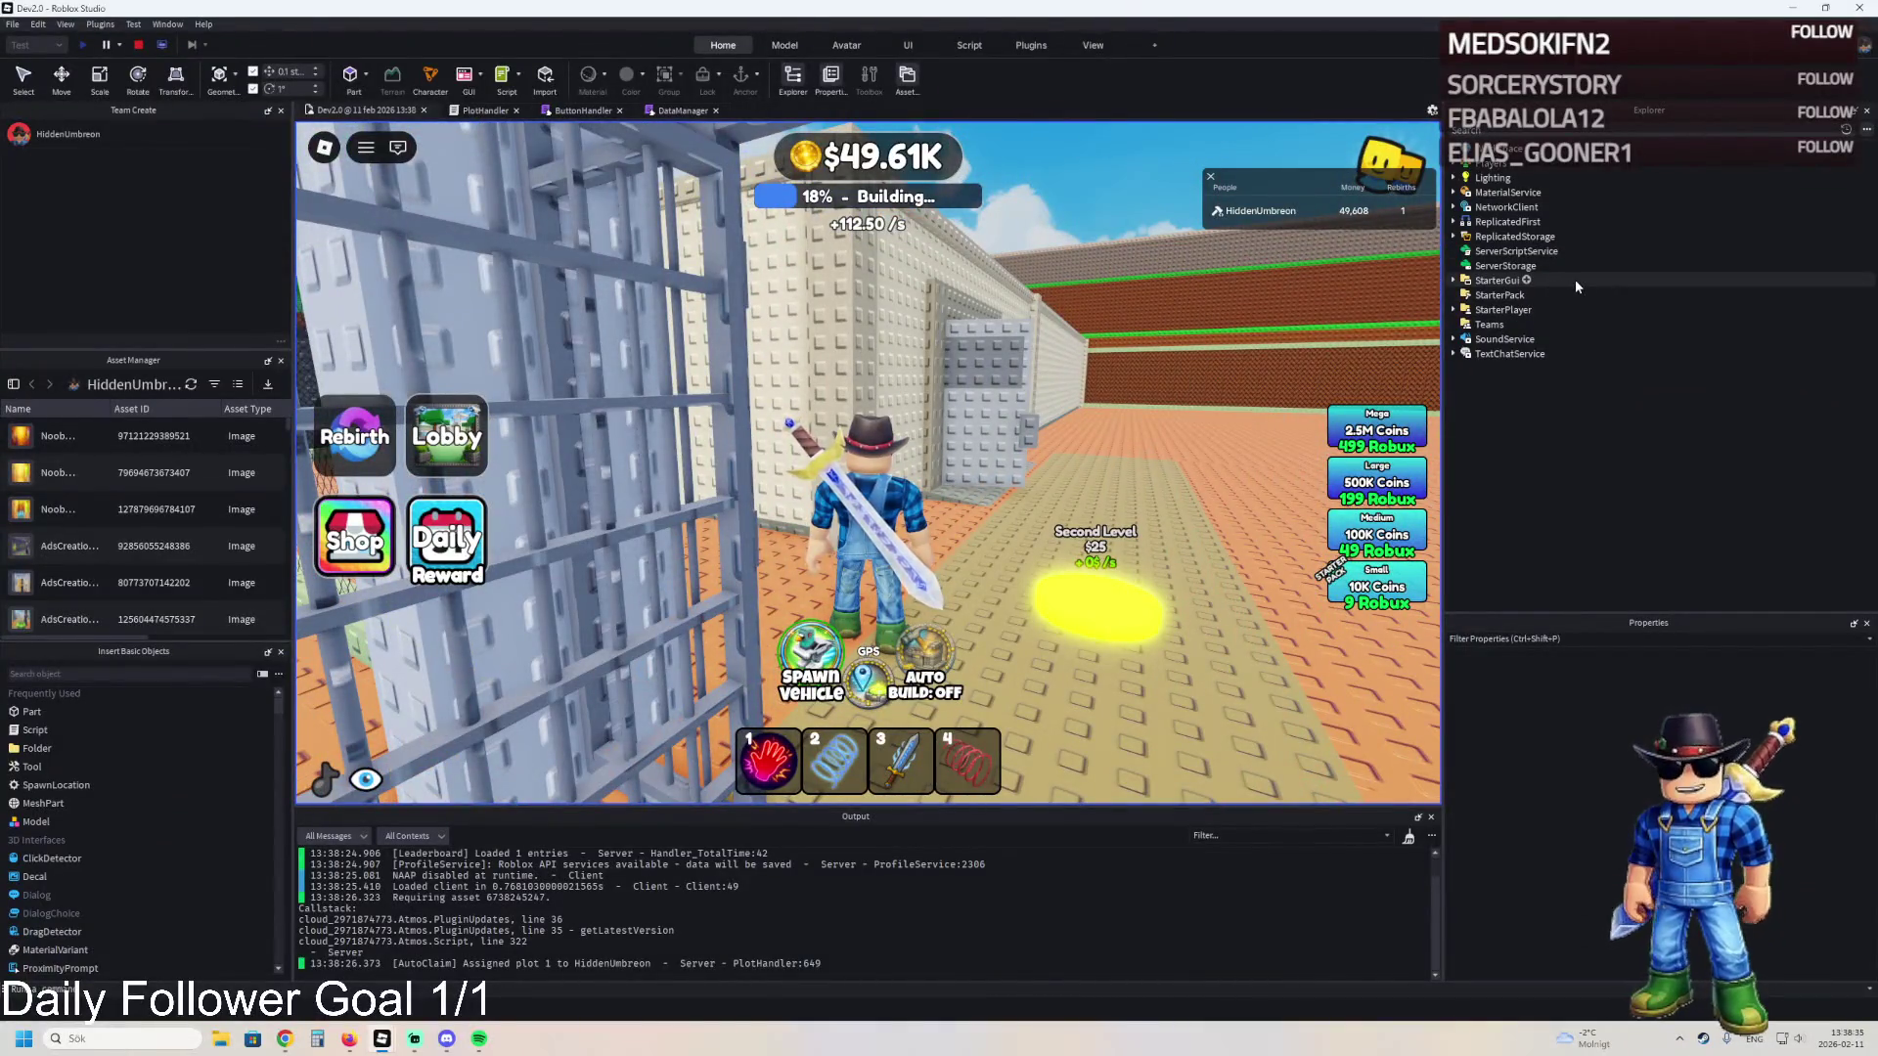
# - Expand Workspace > Plots > 1 > RebirthUpgrades > One to find SecondLevel, then stop the test
pyautogui.click(1453, 149)
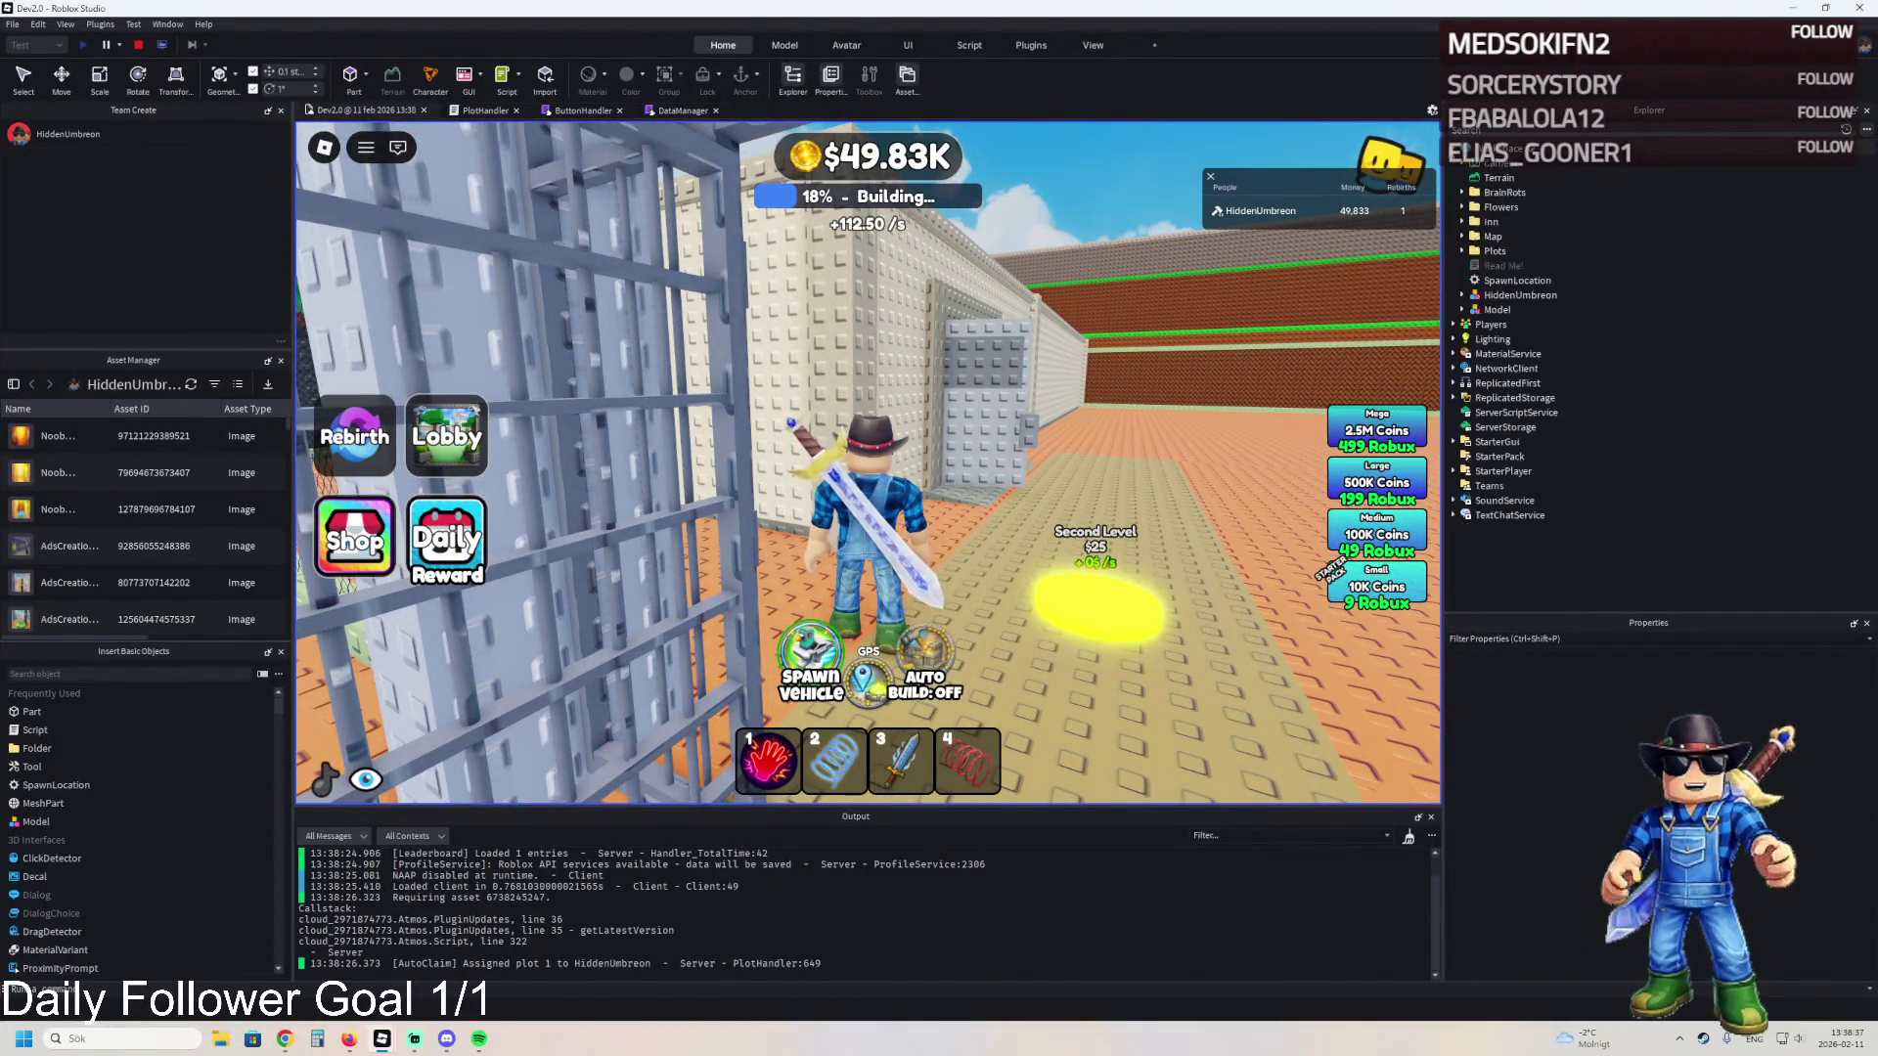
pyautogui.click(1462, 250)
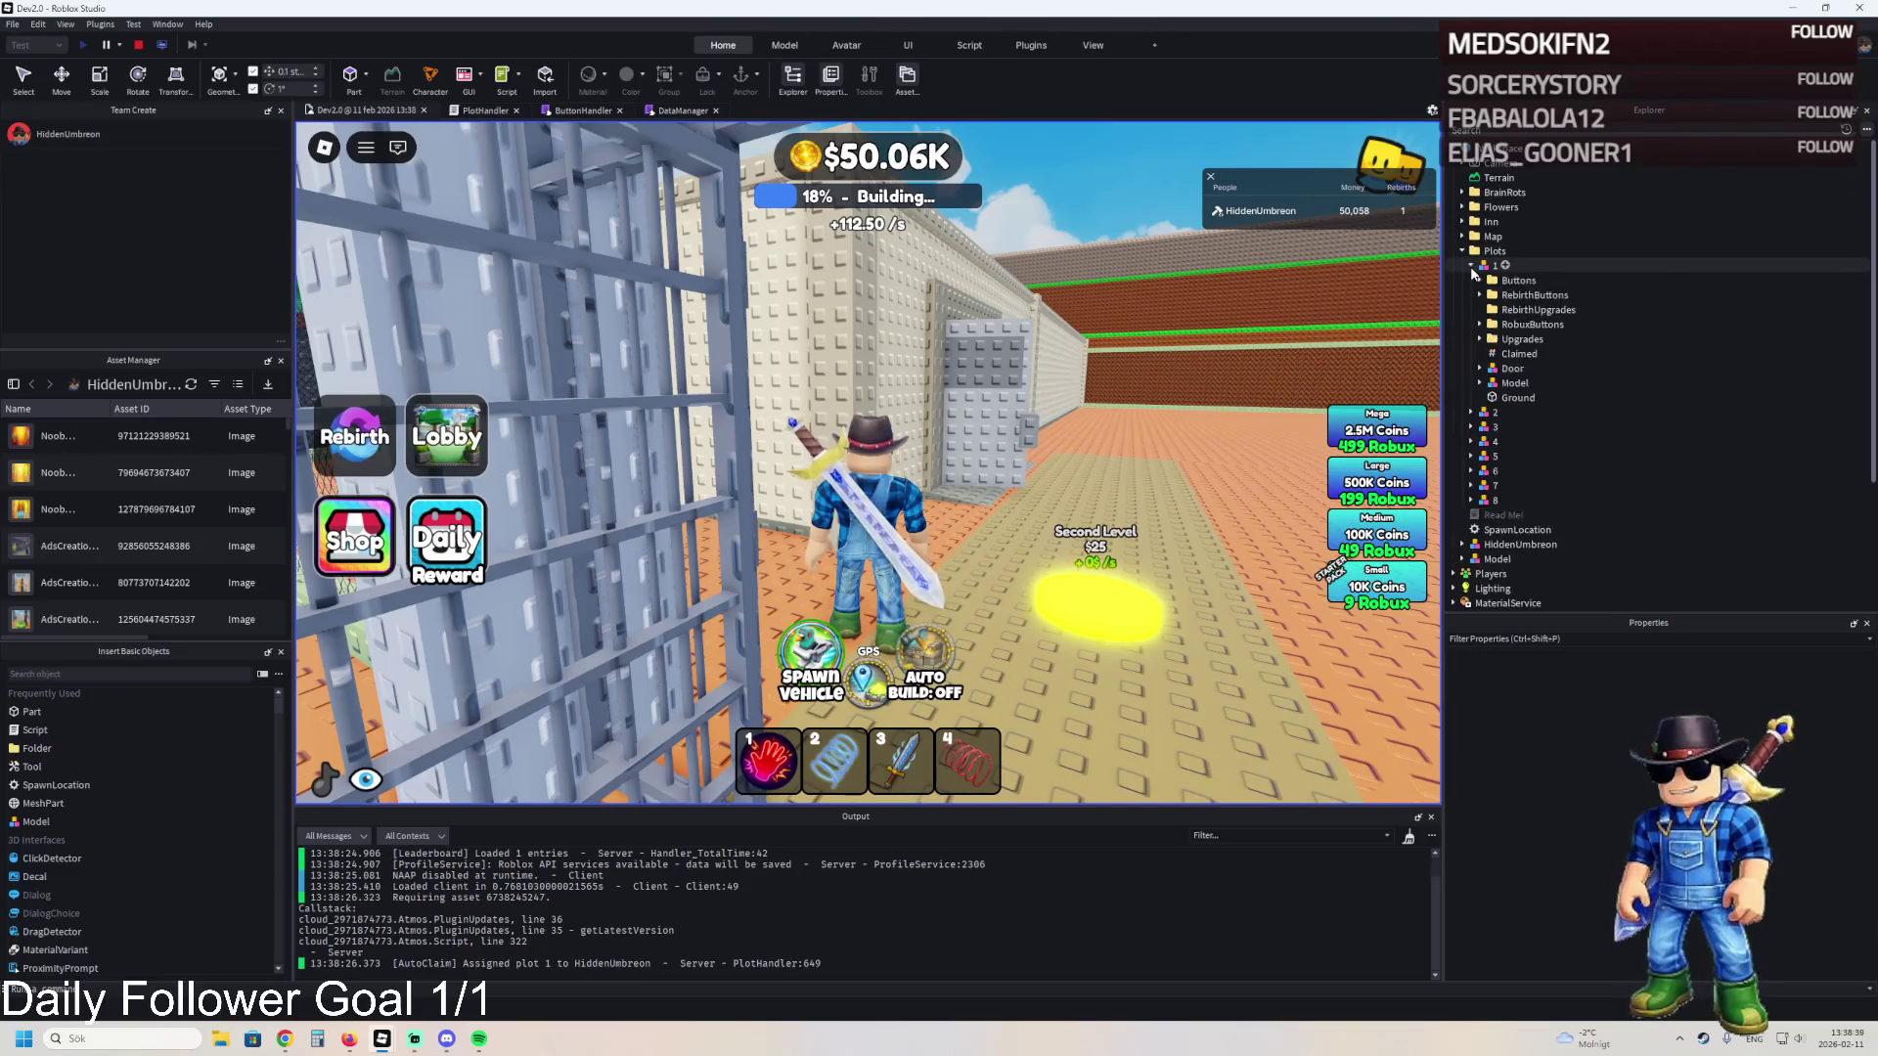
pyautogui.click(1471, 265)
pyautogui.click(1105, 333)
pyautogui.press('w')
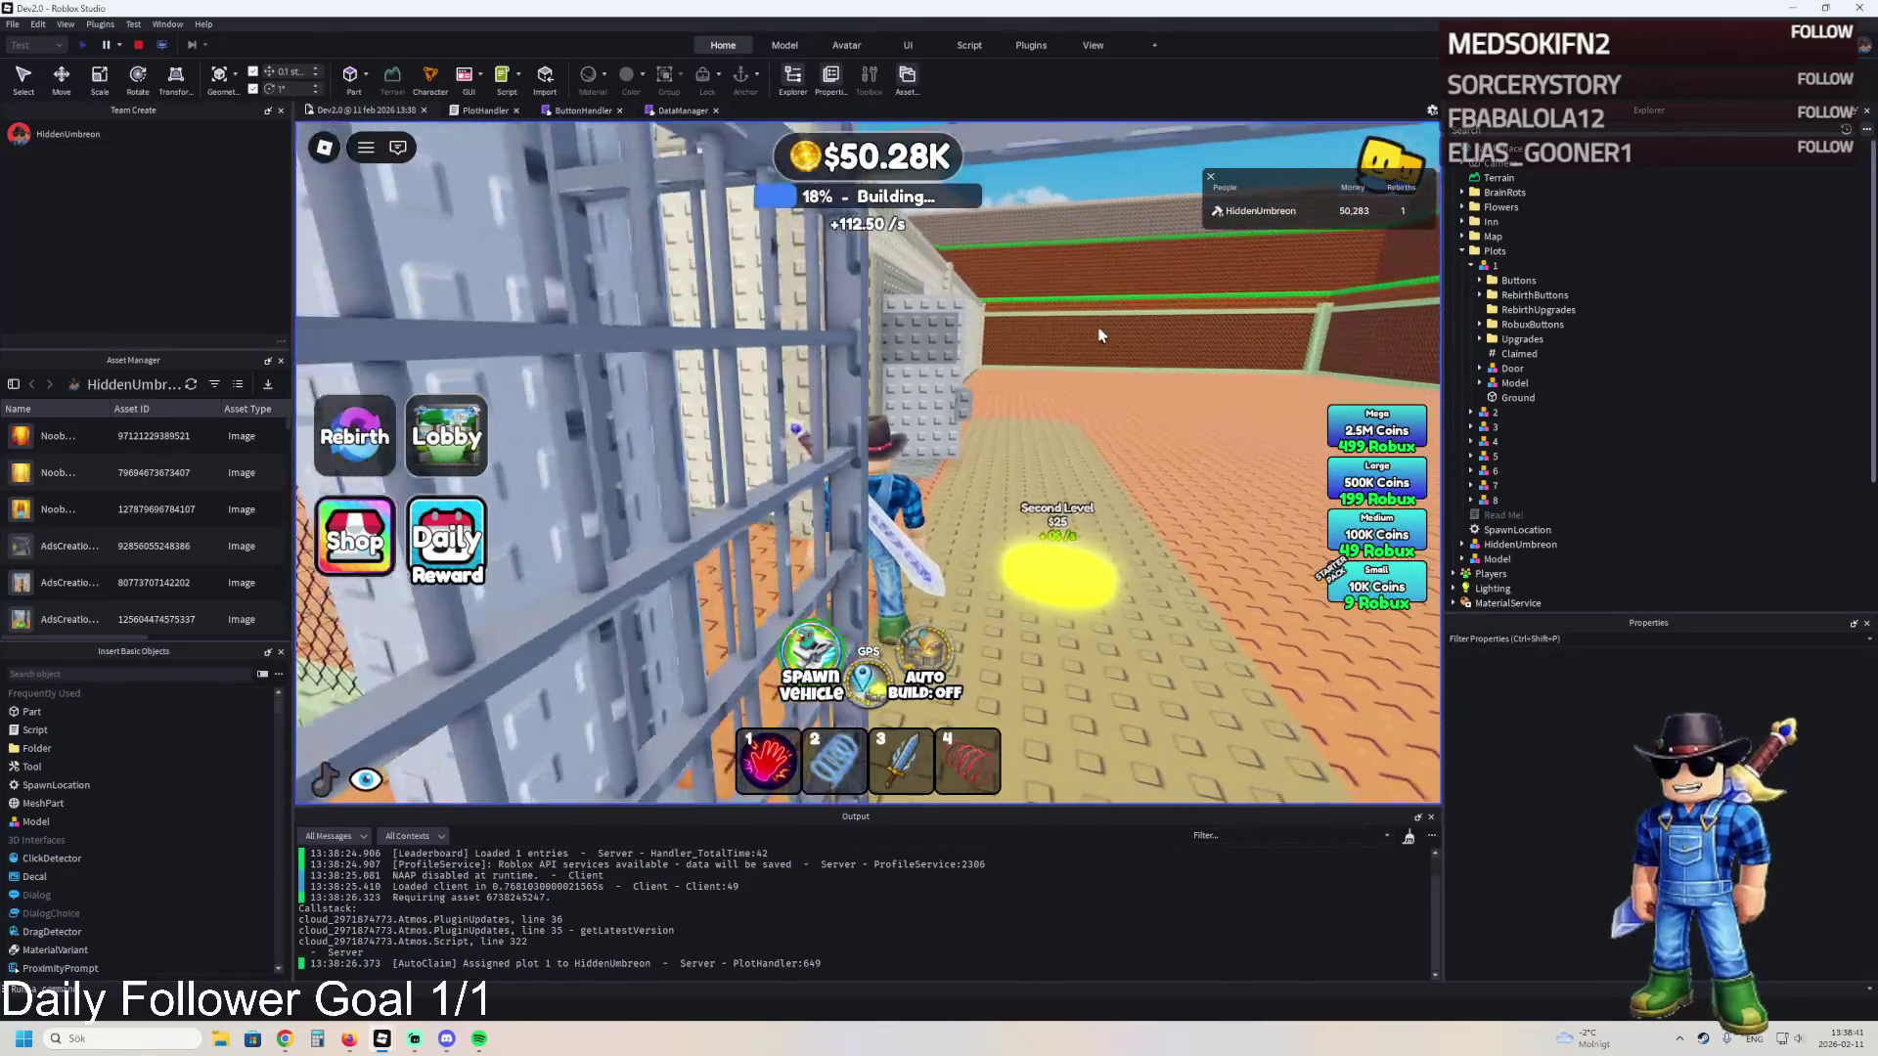
pyautogui.click(1479, 309)
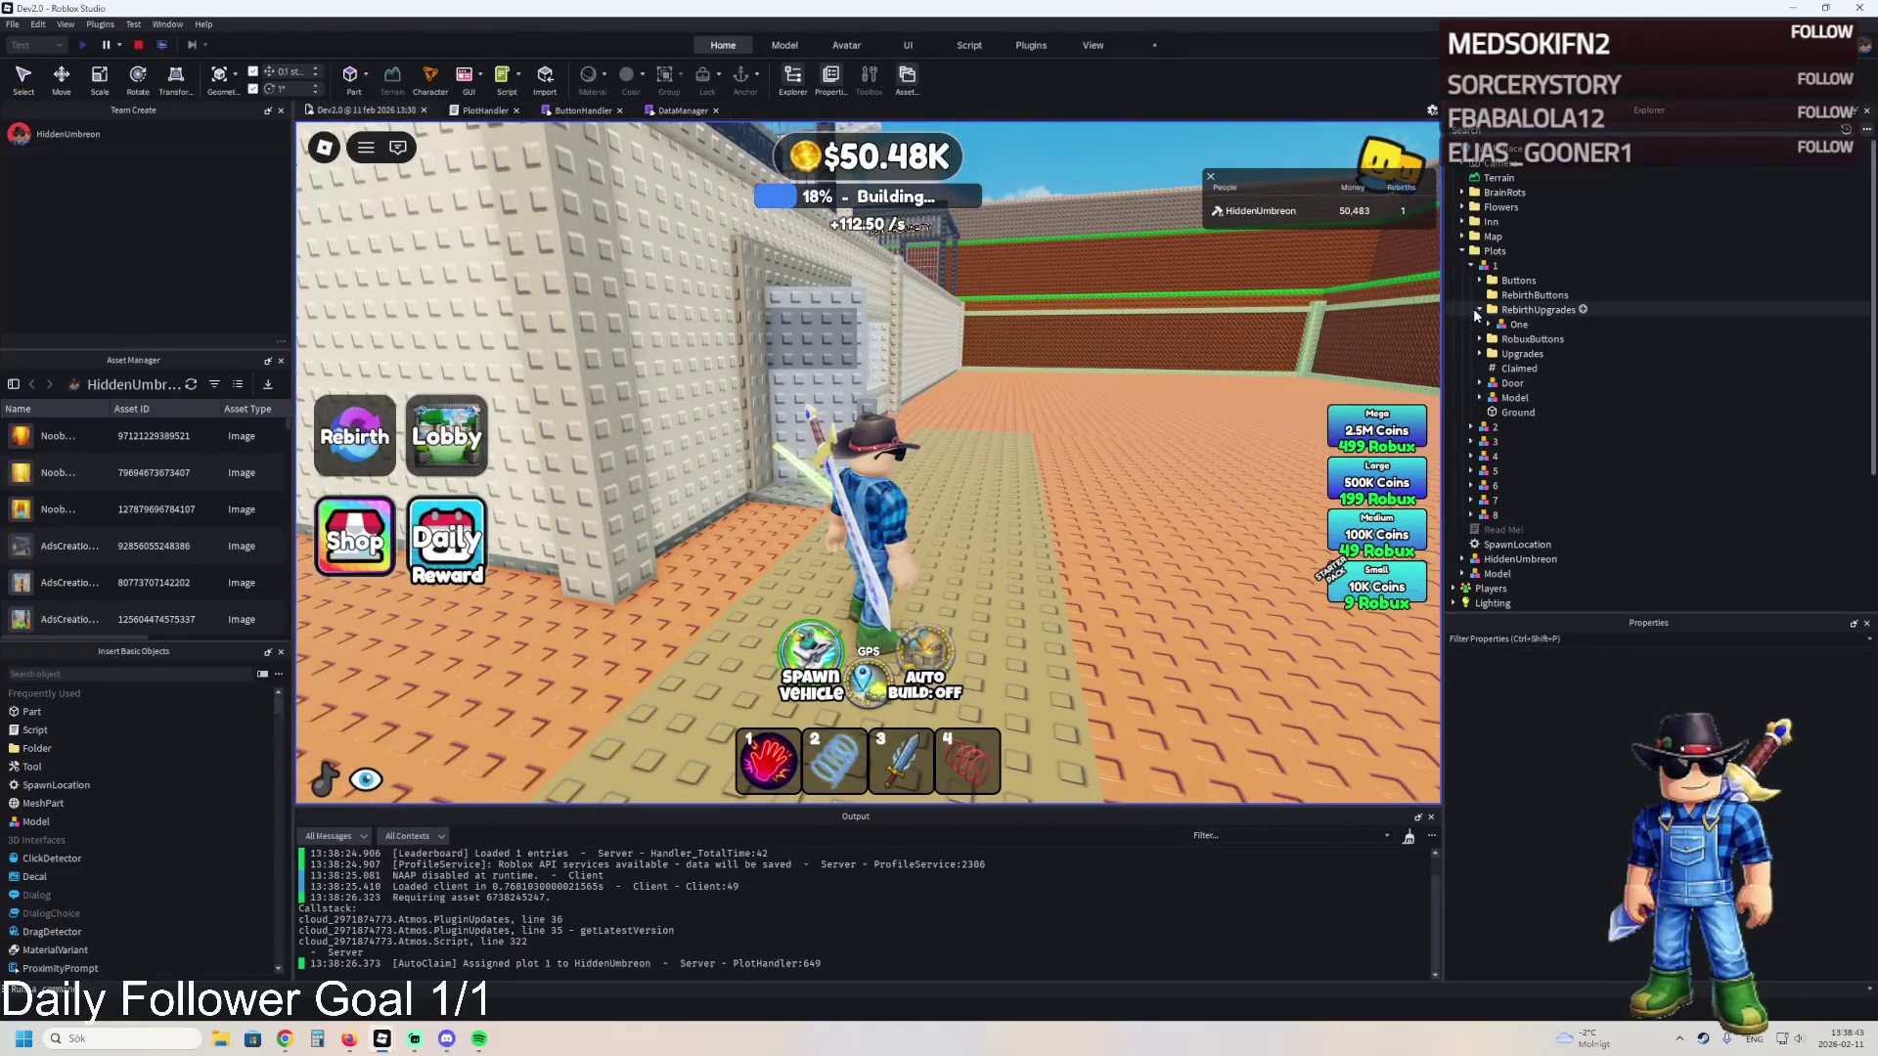
pyautogui.click(1487, 325)
pyautogui.click(1479, 309)
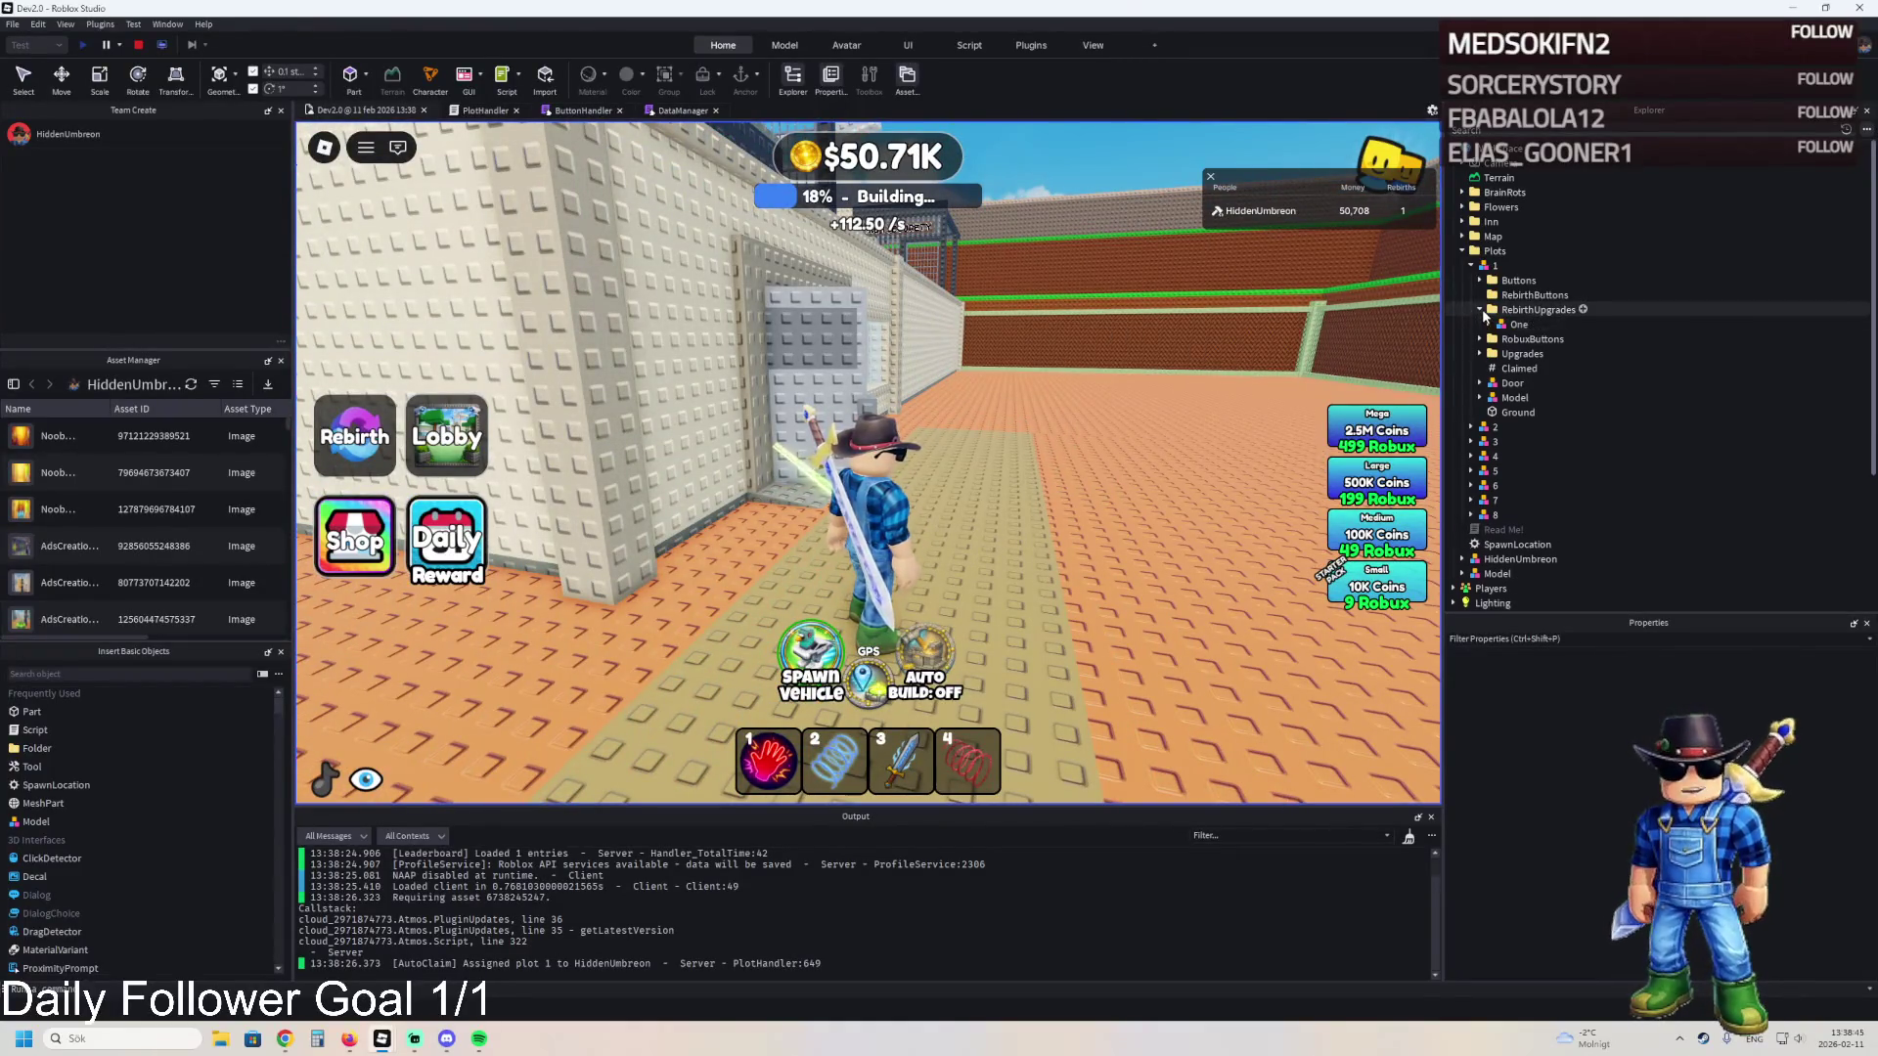
pyautogui.click(978, 339)
pyautogui.press('w')
pyautogui.press('w')
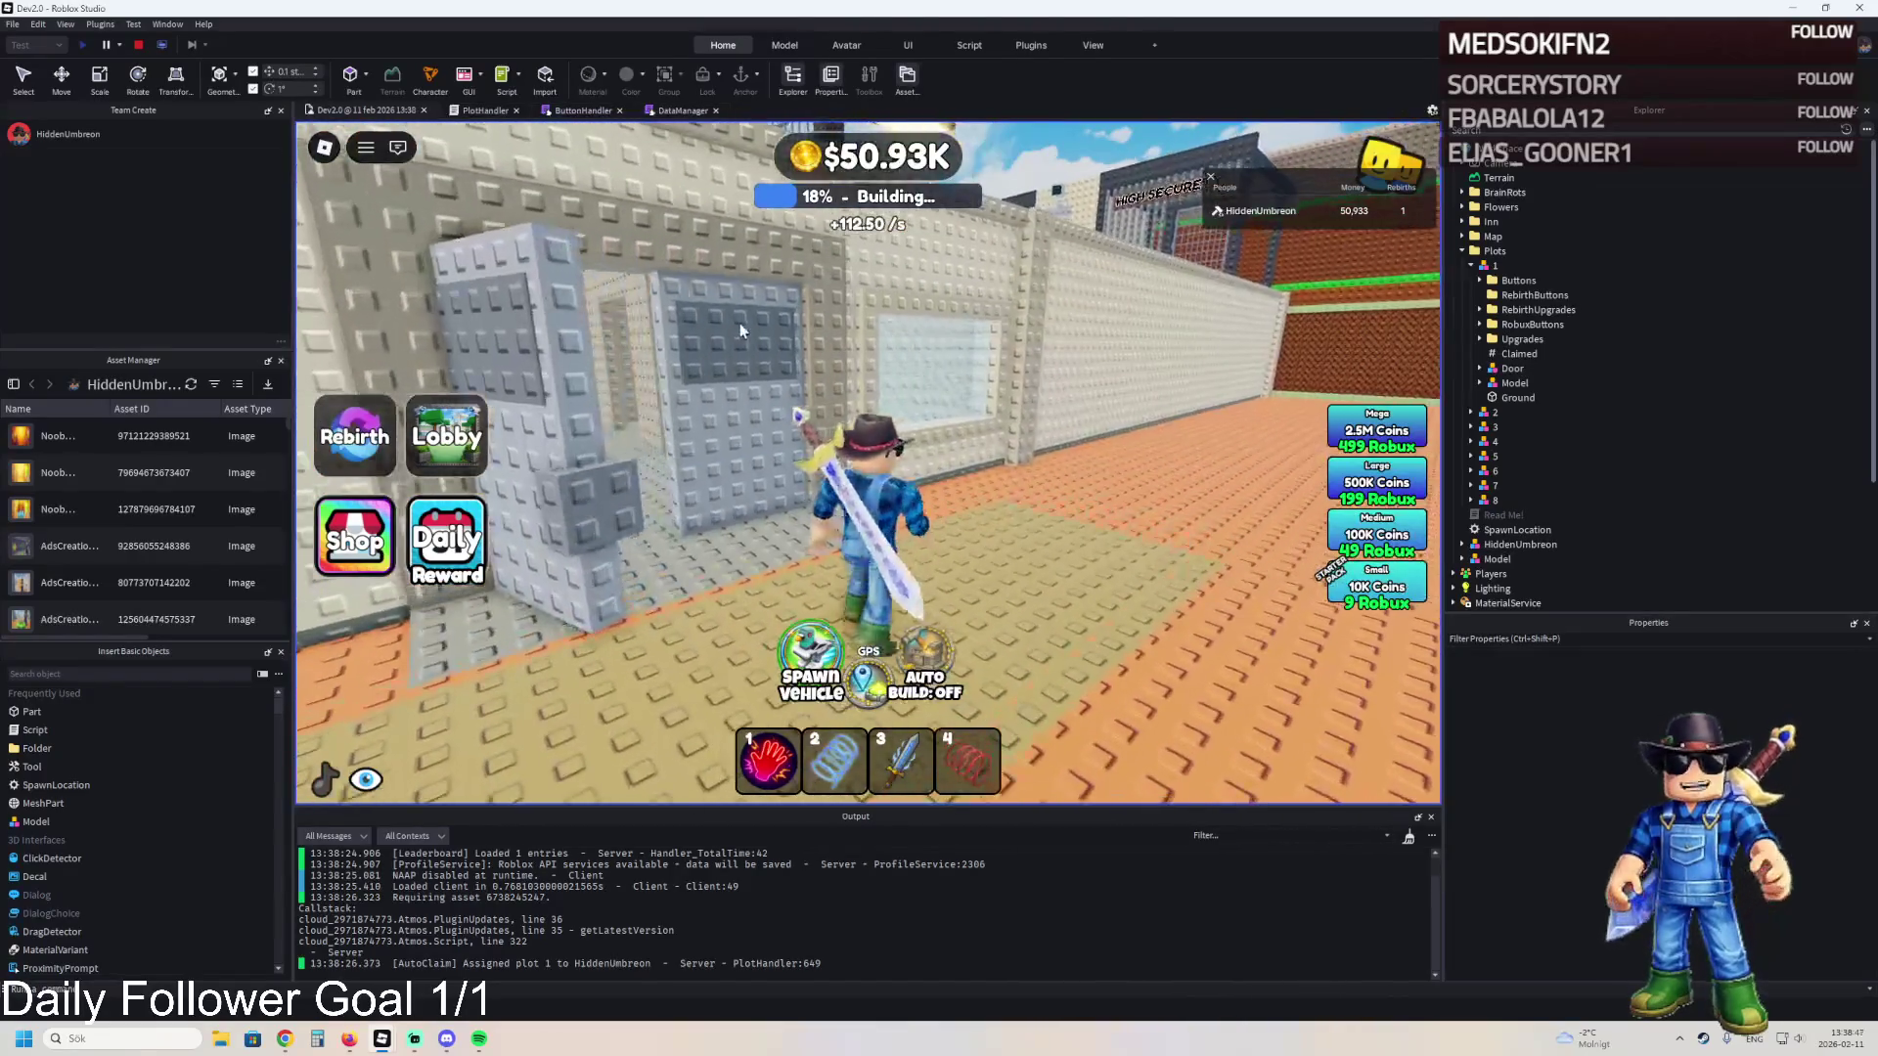
pyautogui.click(137, 50)
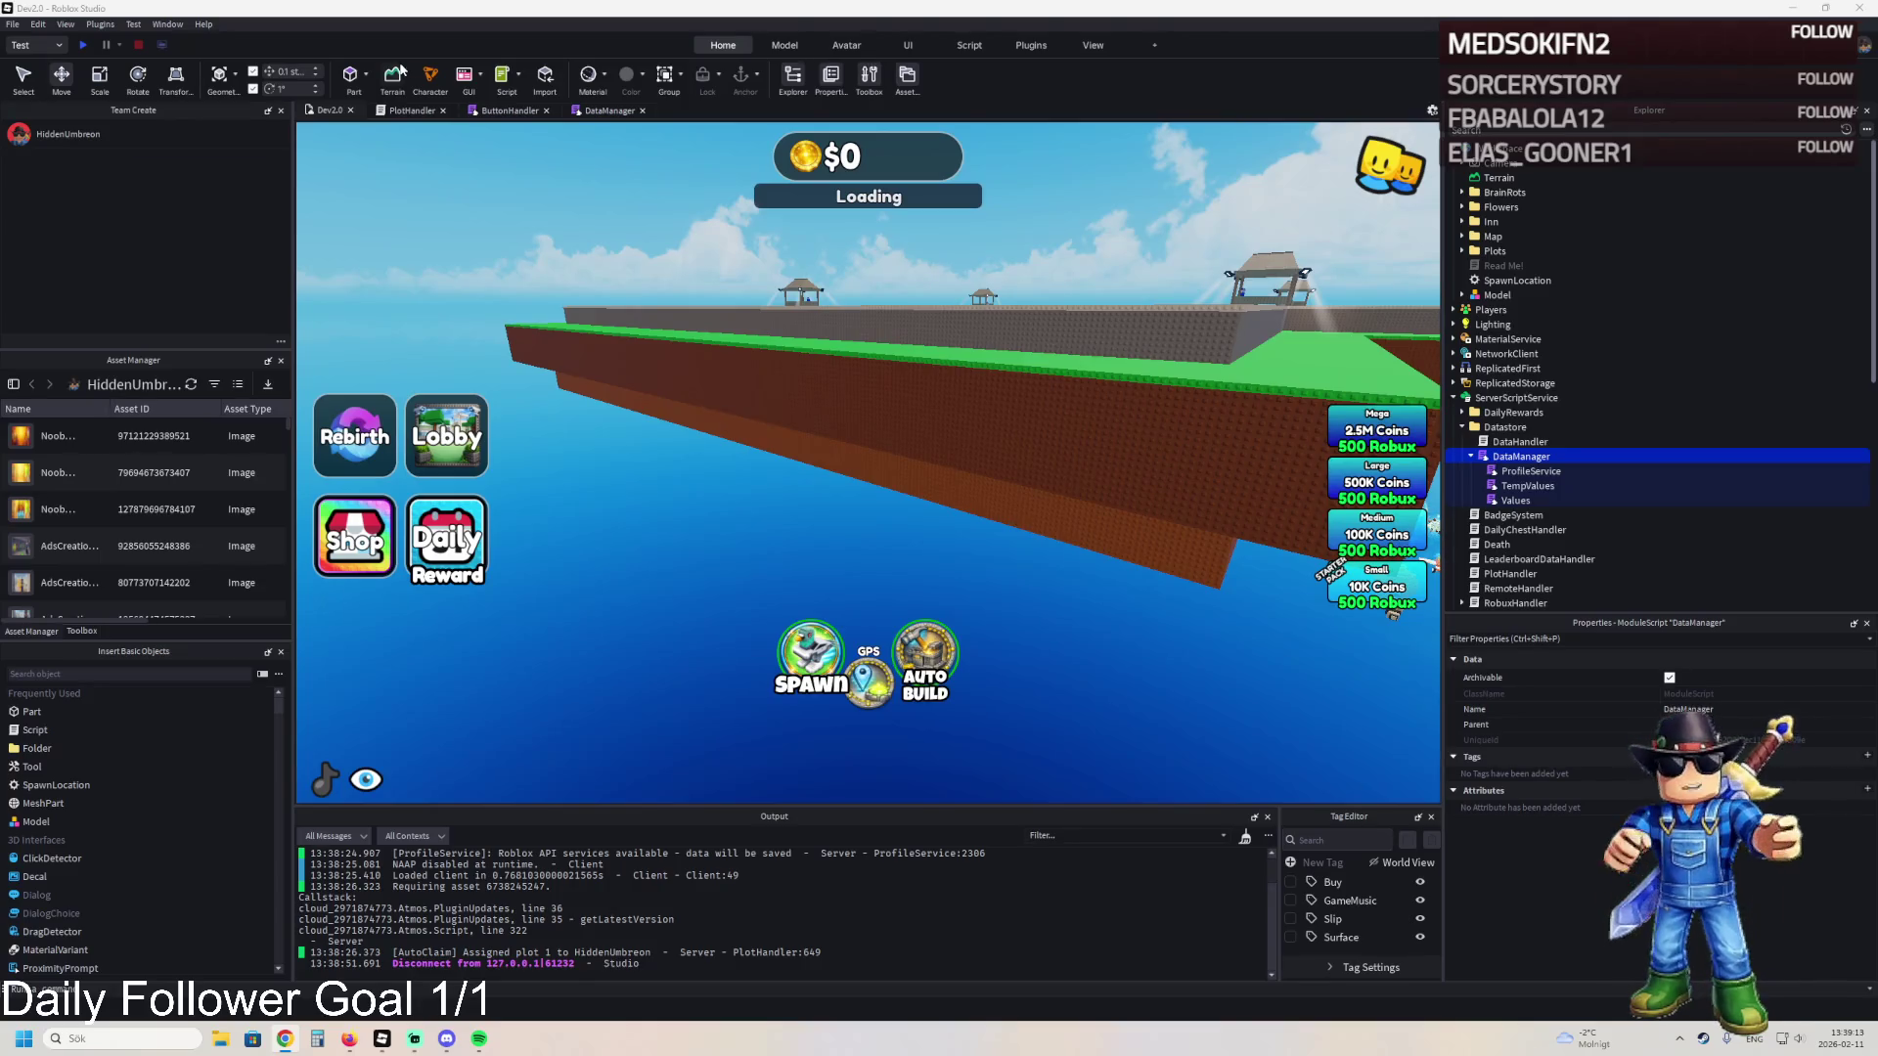
# - Copy the entire DataManager script and switch back to the PlotHandler script
pyautogui.click(616, 110)
pyautogui.hotkey('ctrl', 'a')
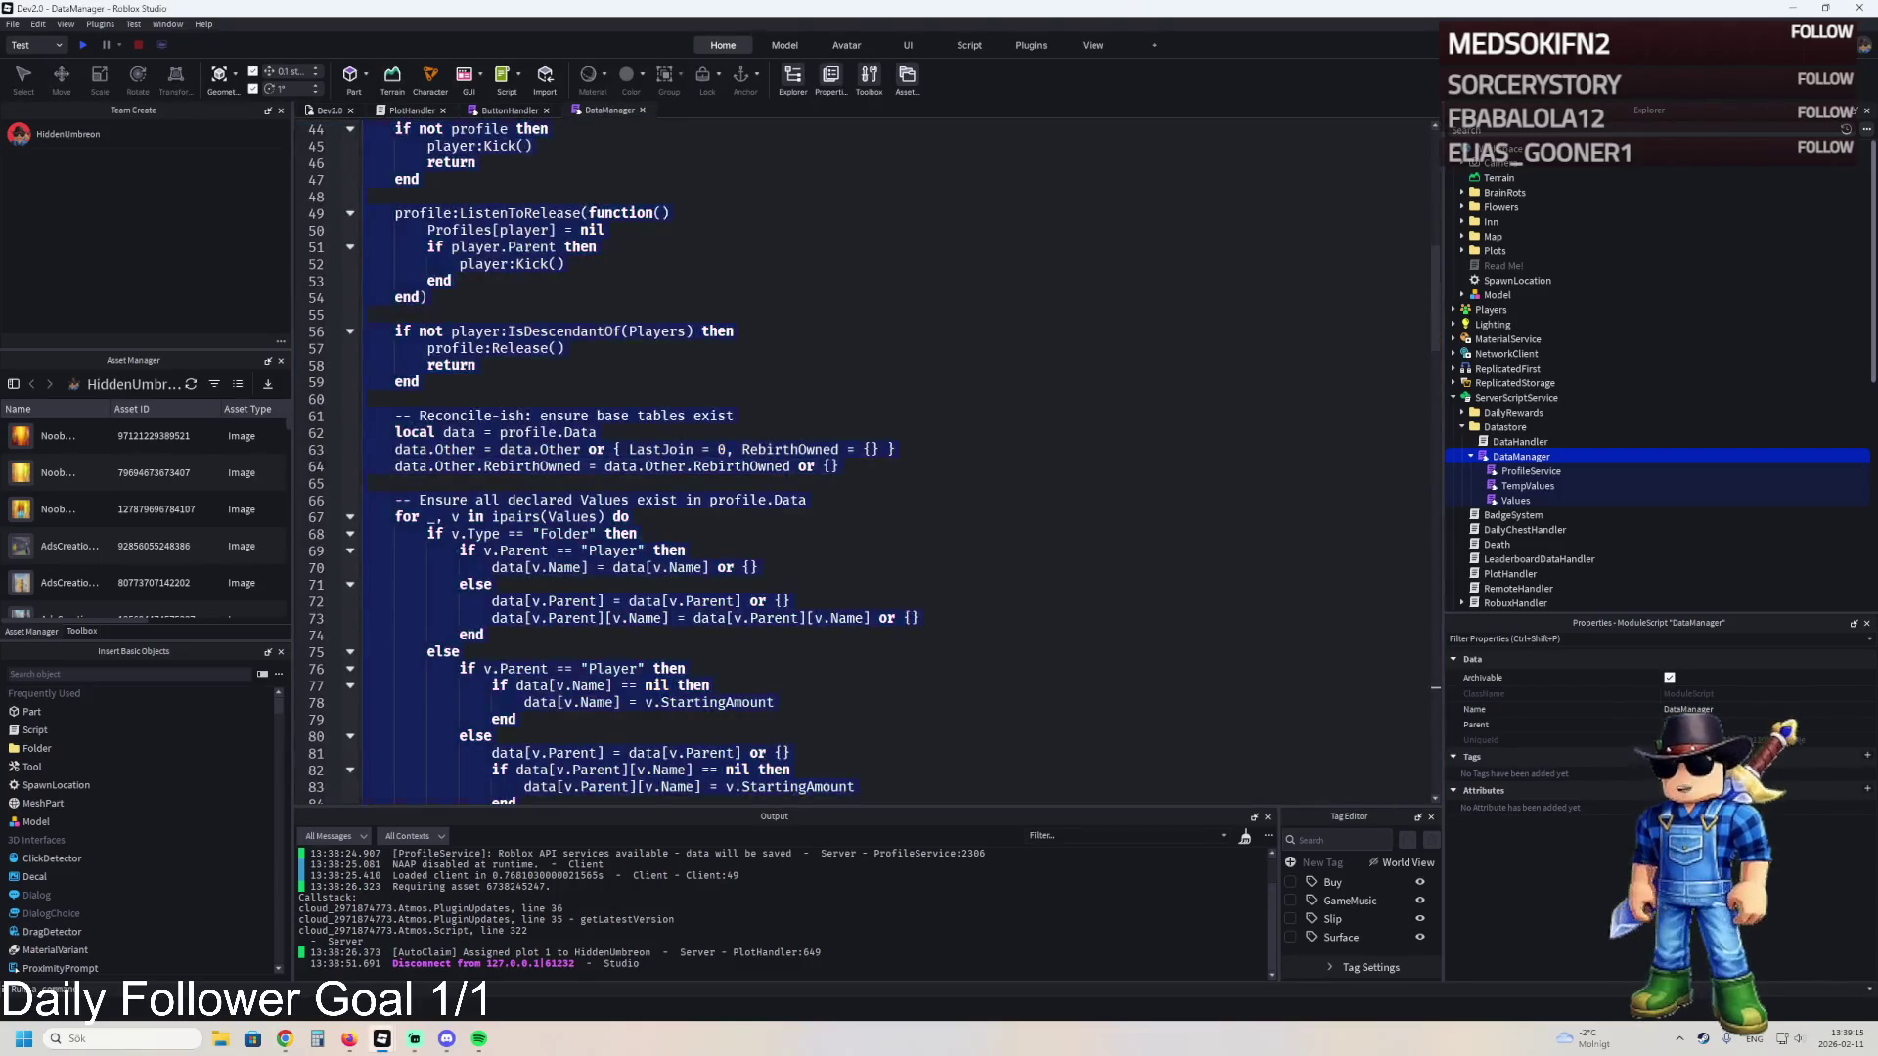
pyautogui.hotkey('alt', 'Tab')
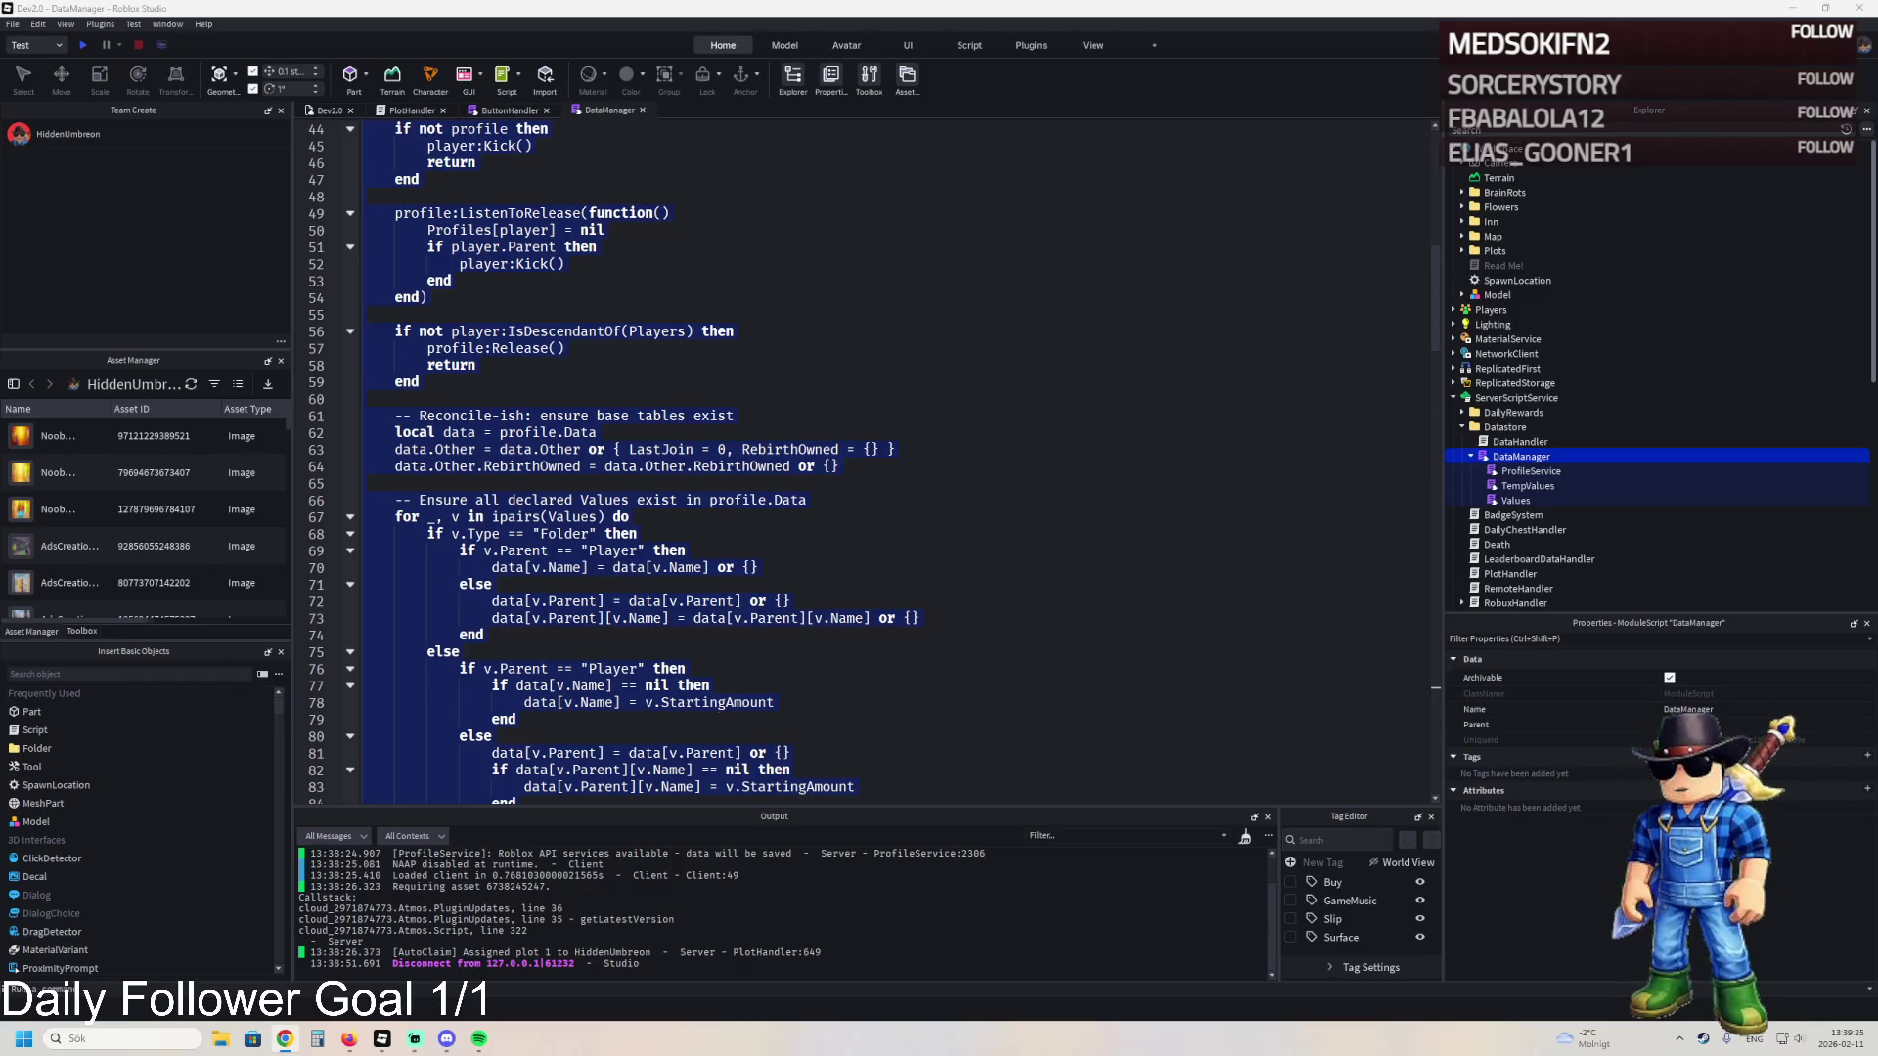
pyautogui.click(402, 110)
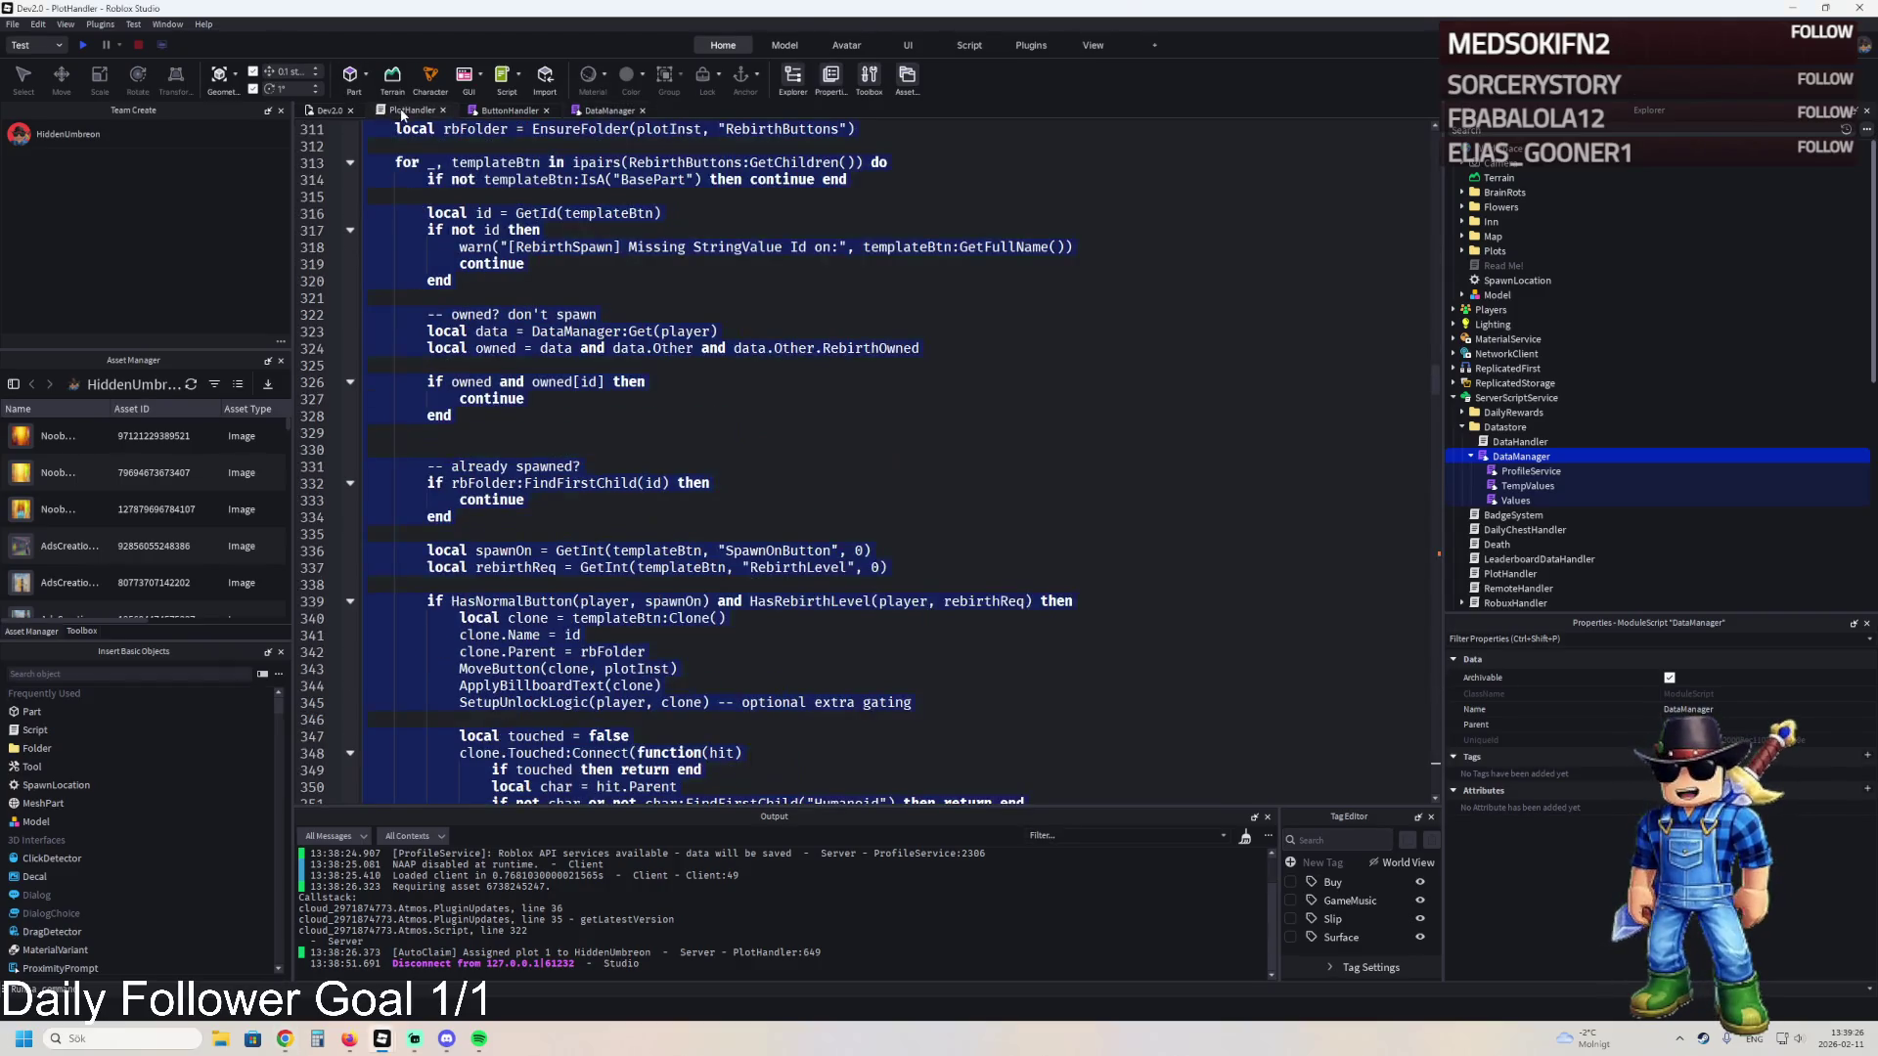
pyautogui.click(541, 223)
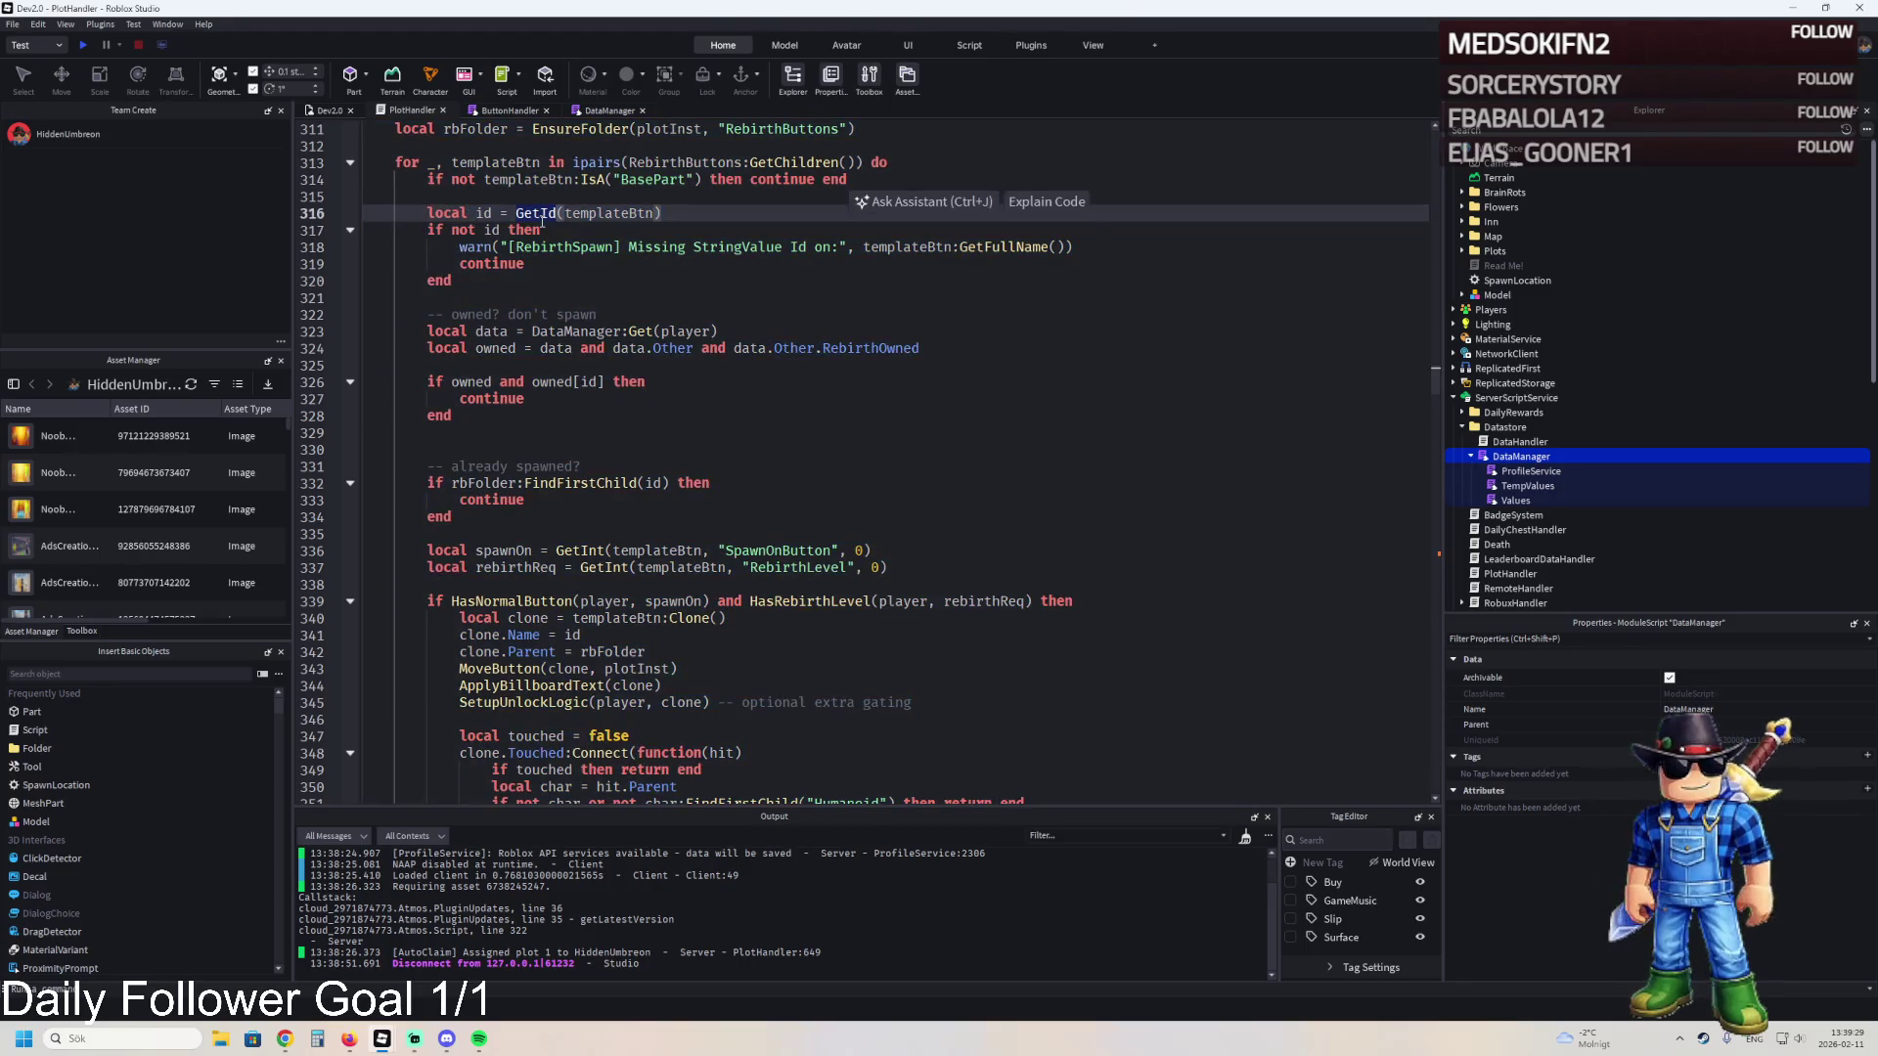
pyautogui.hotkey('ctrl', 'a')
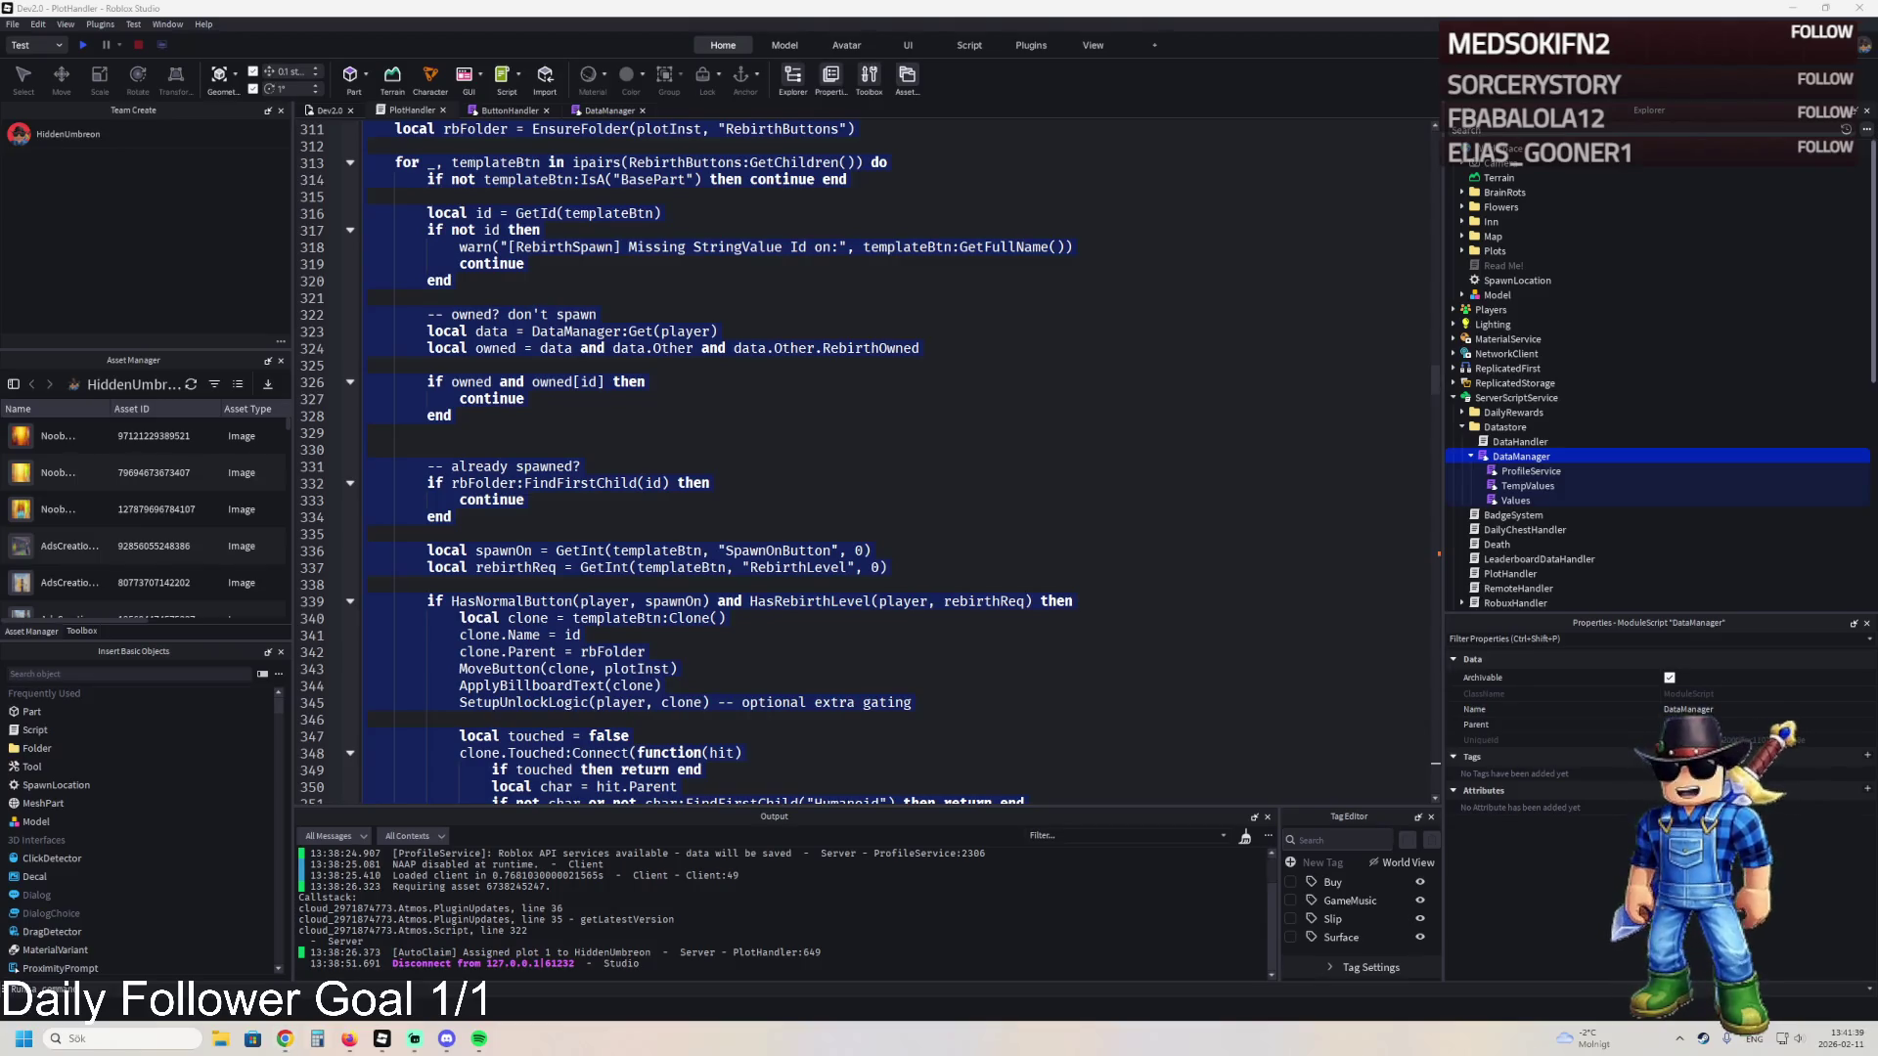
pyautogui.press('XF86Calculator')
# - Compute 69 × 36 in Calculator (2 484), close it, and return to line 318
pyautogui.write('69*36')
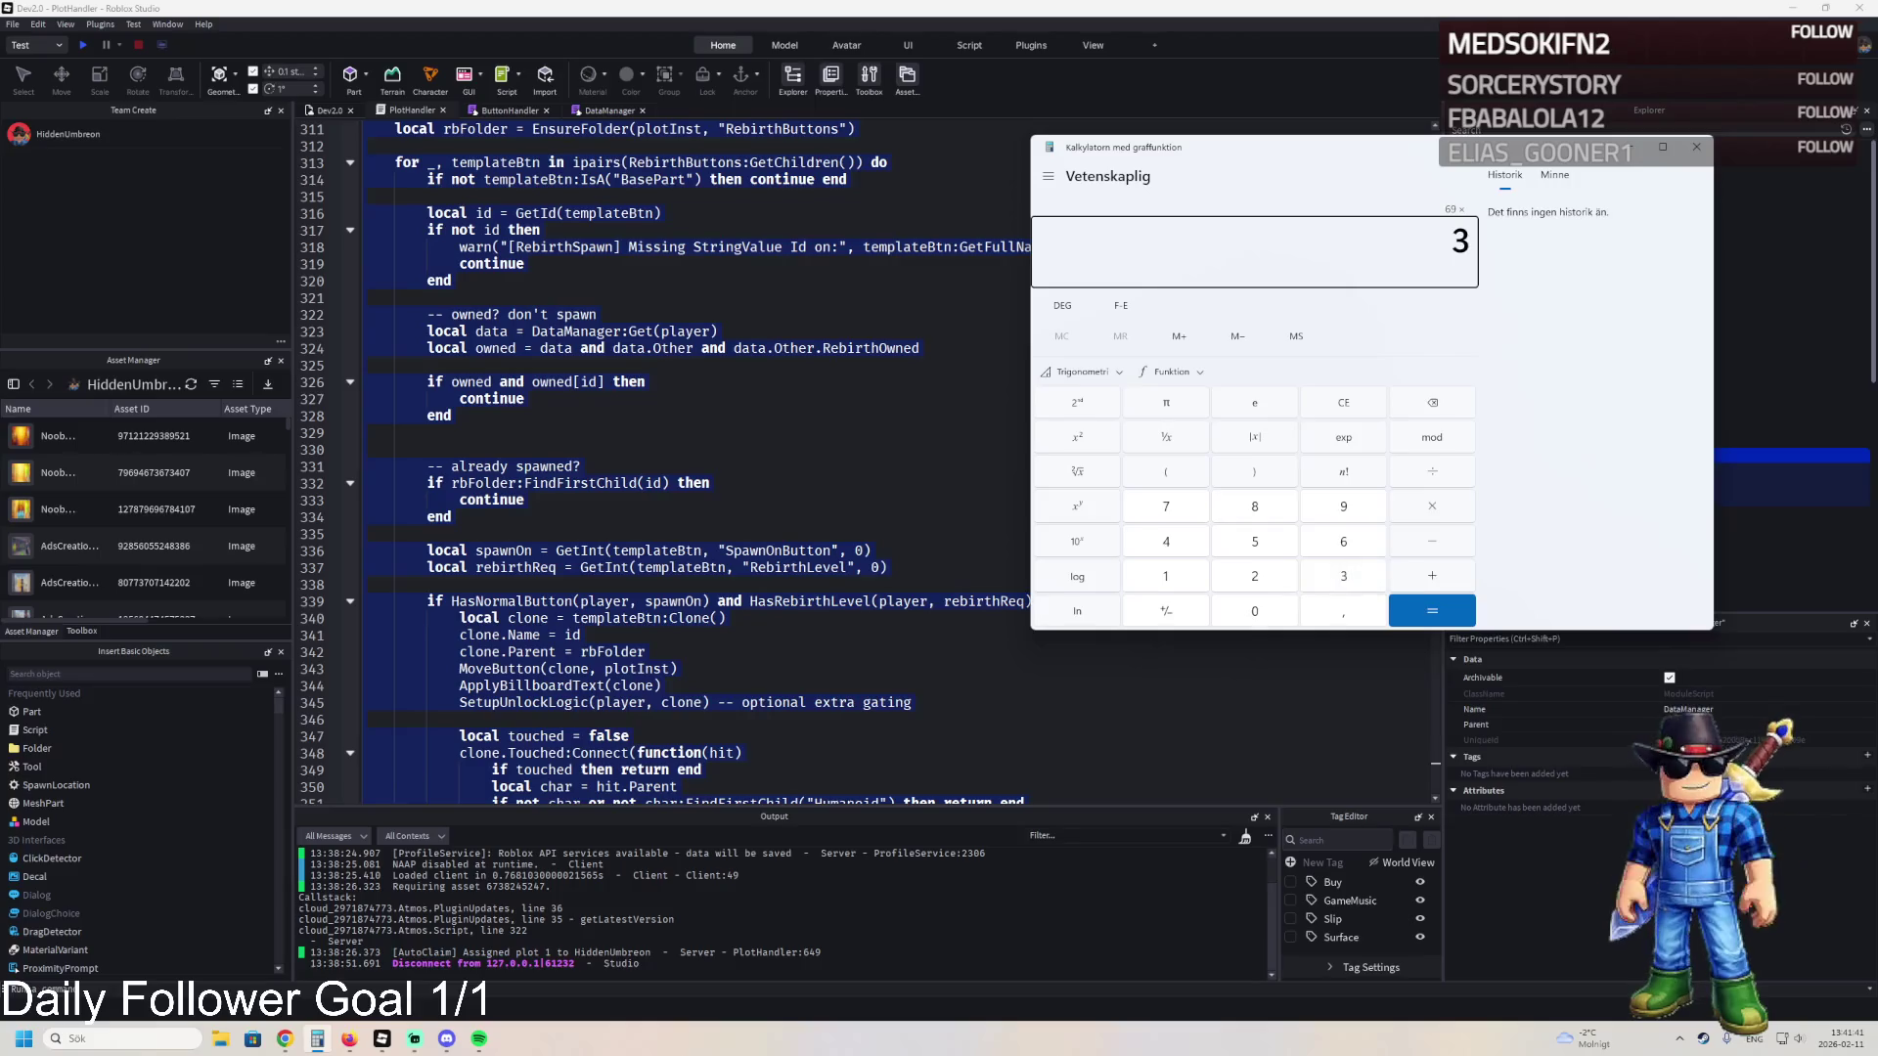
pyautogui.press('Return')
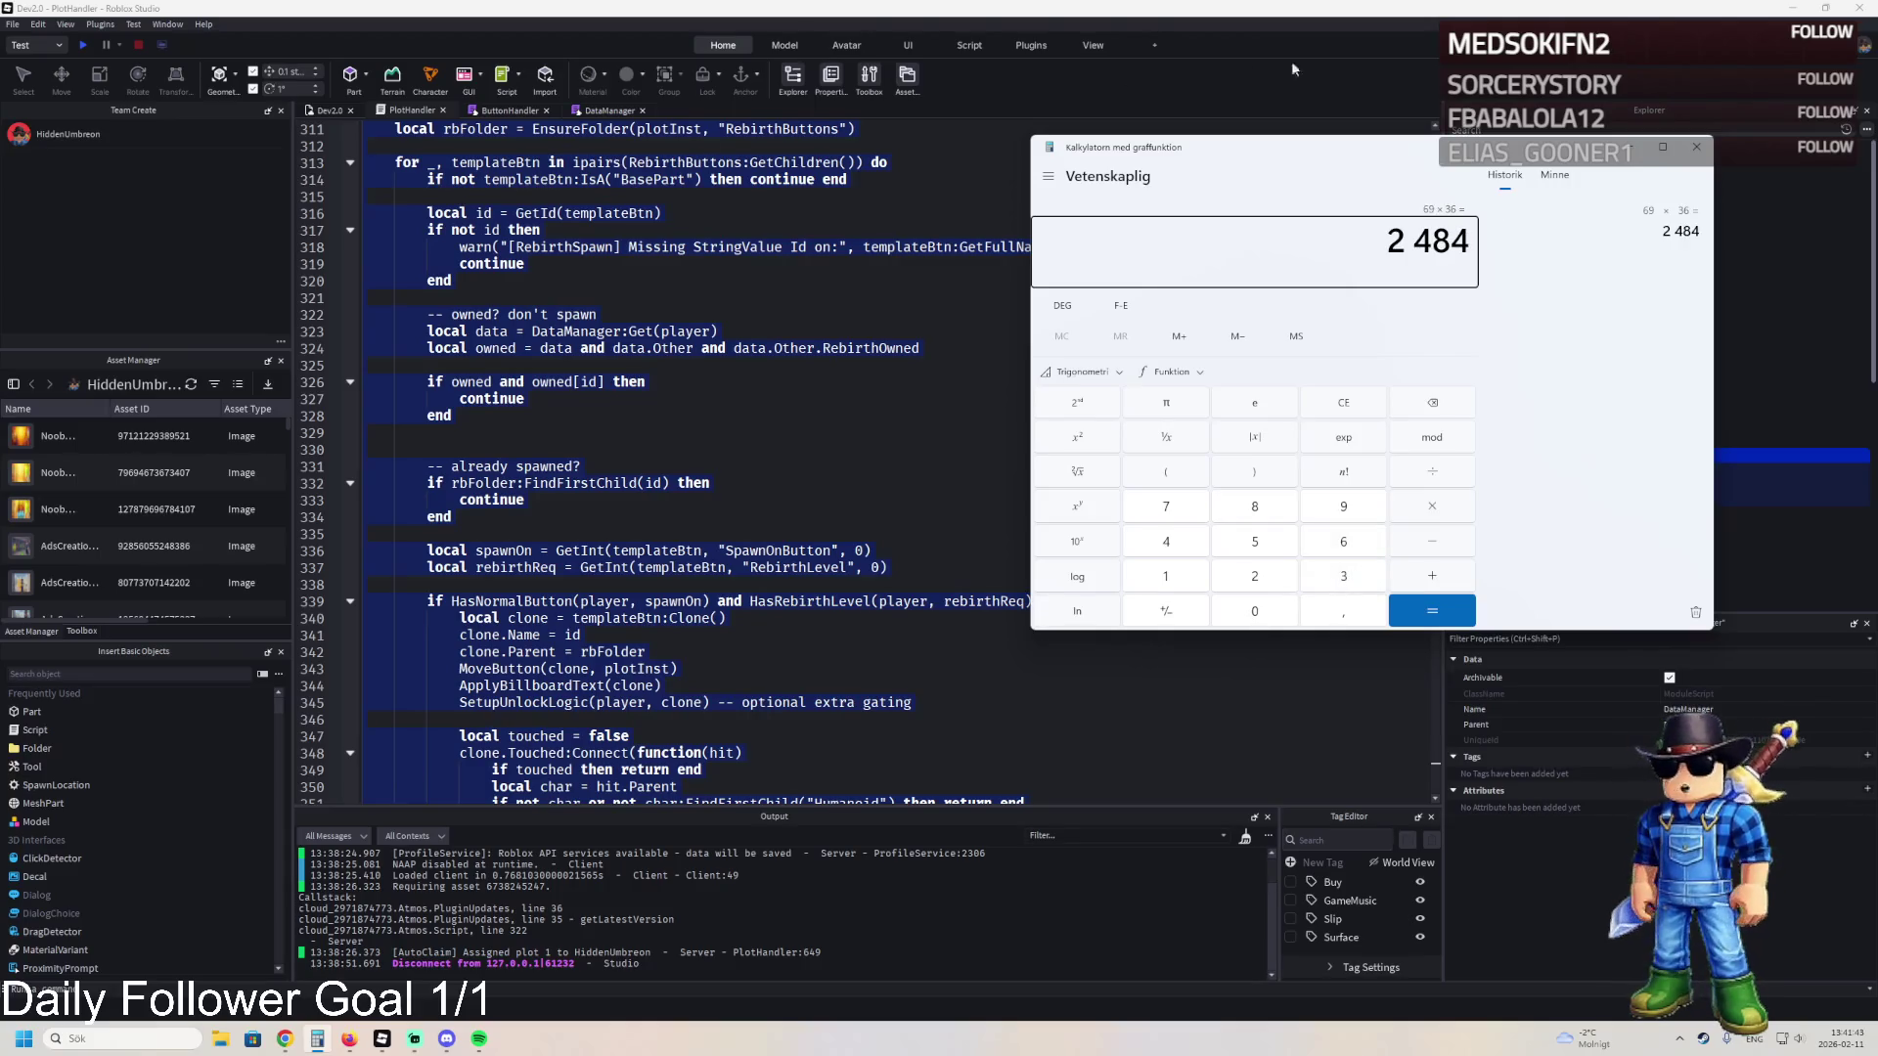
pyautogui.click(1696, 147)
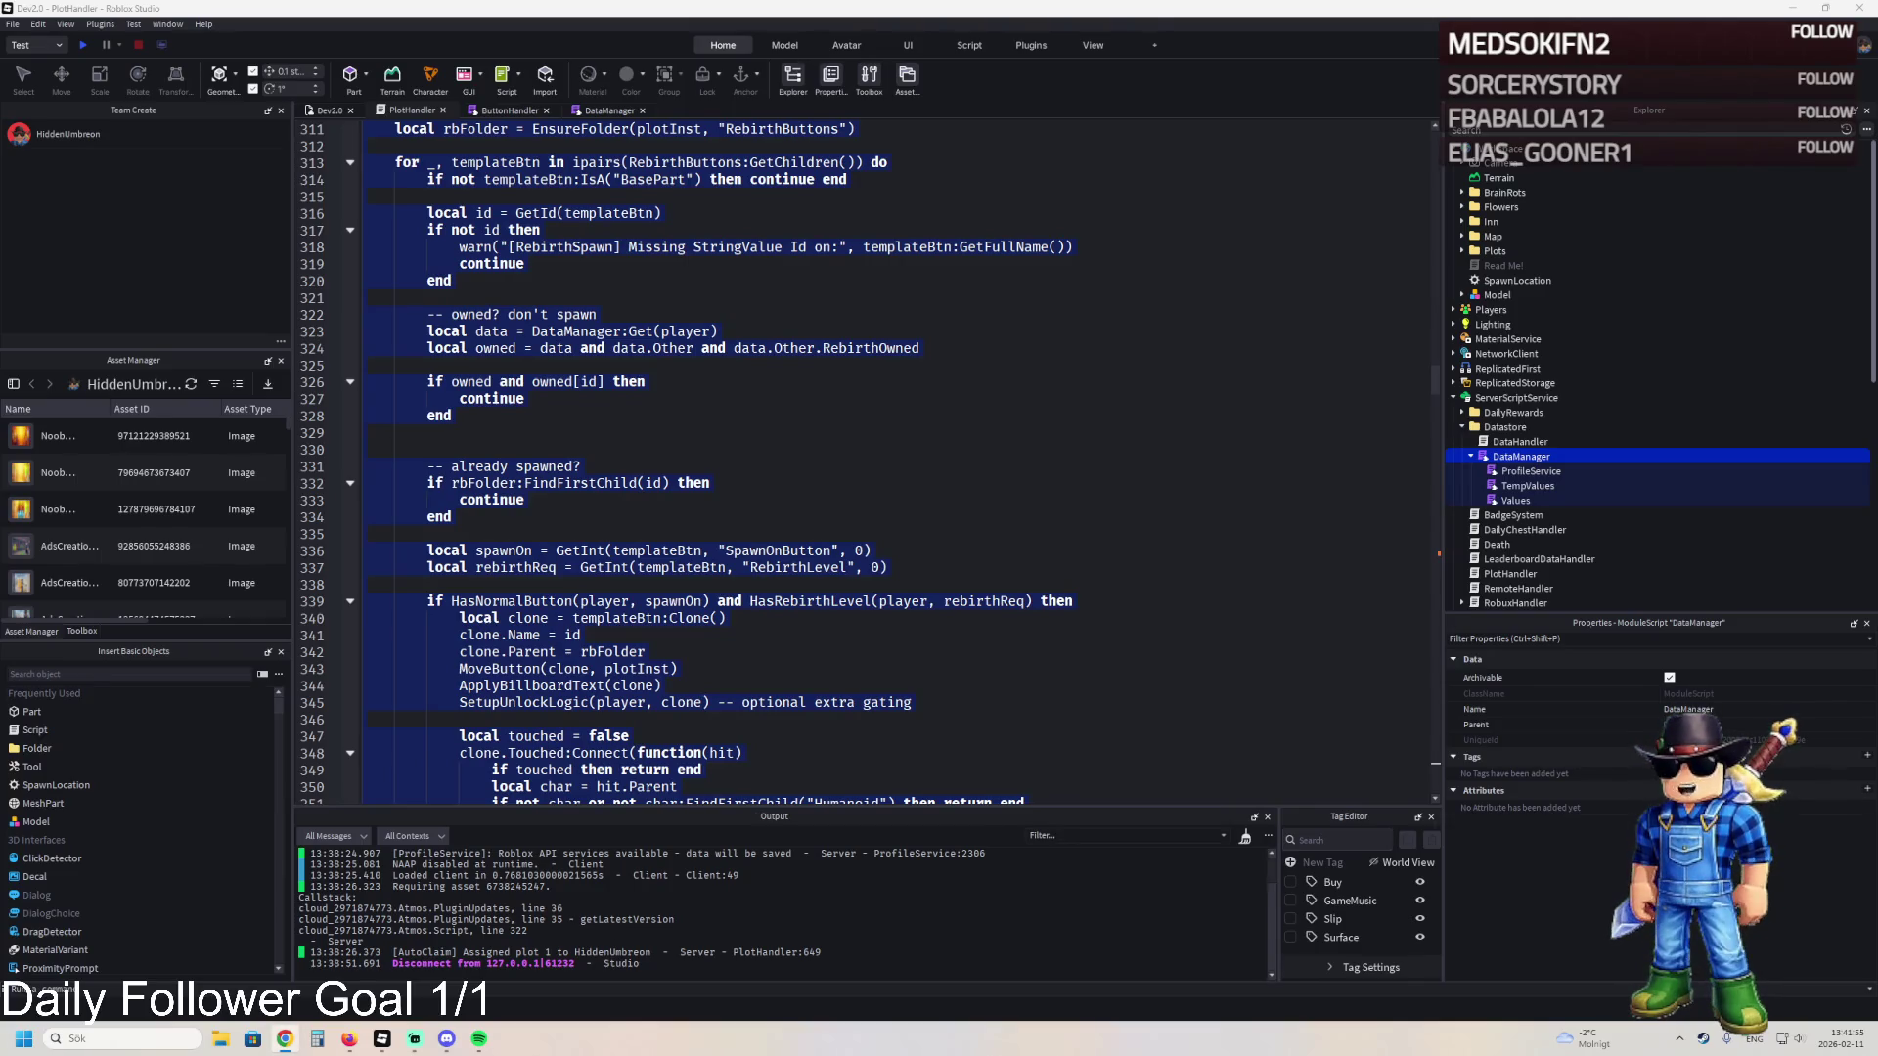
pyautogui.click(453, 251)
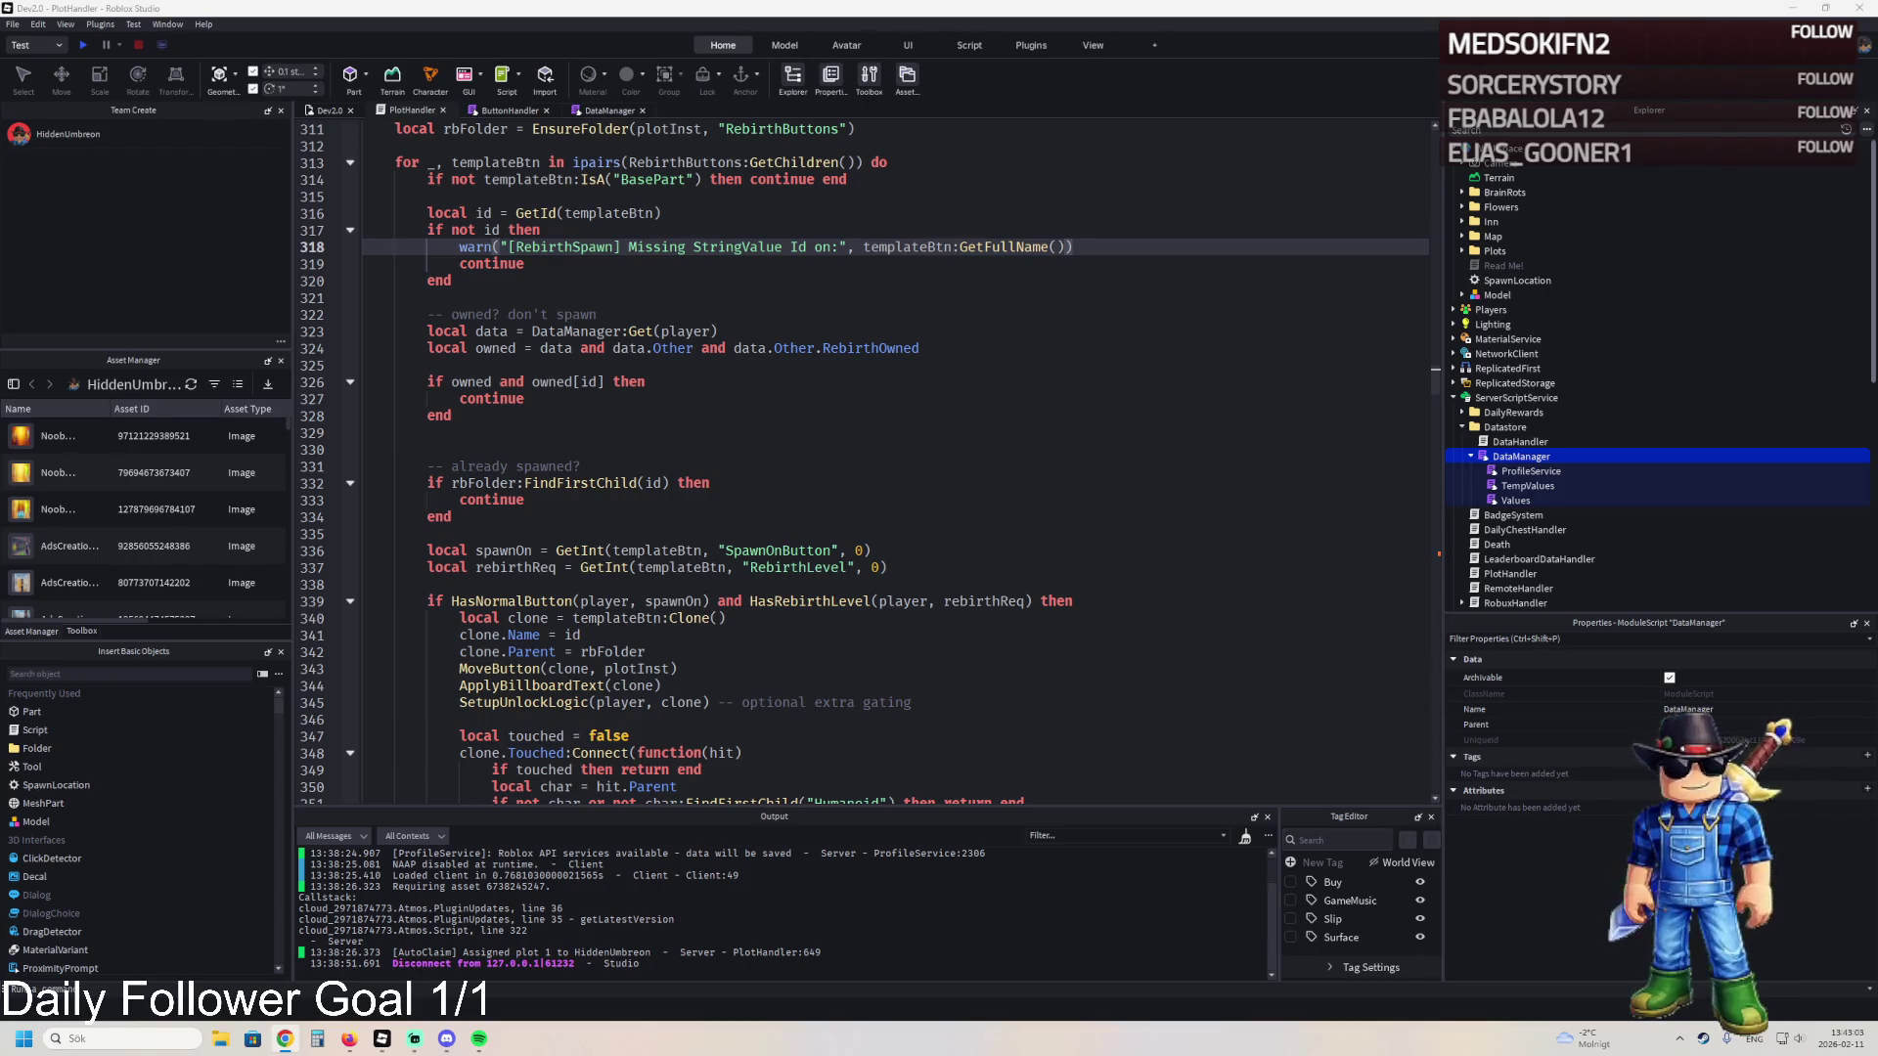
# - Search PlotHandler for 'local function GetProfileData(player)' to jump to that helper
pyautogui.click(590, 331)
pyautogui.hotkey('ctrl', 'f')
pyautogui.write('local function GetProfileData(player)')
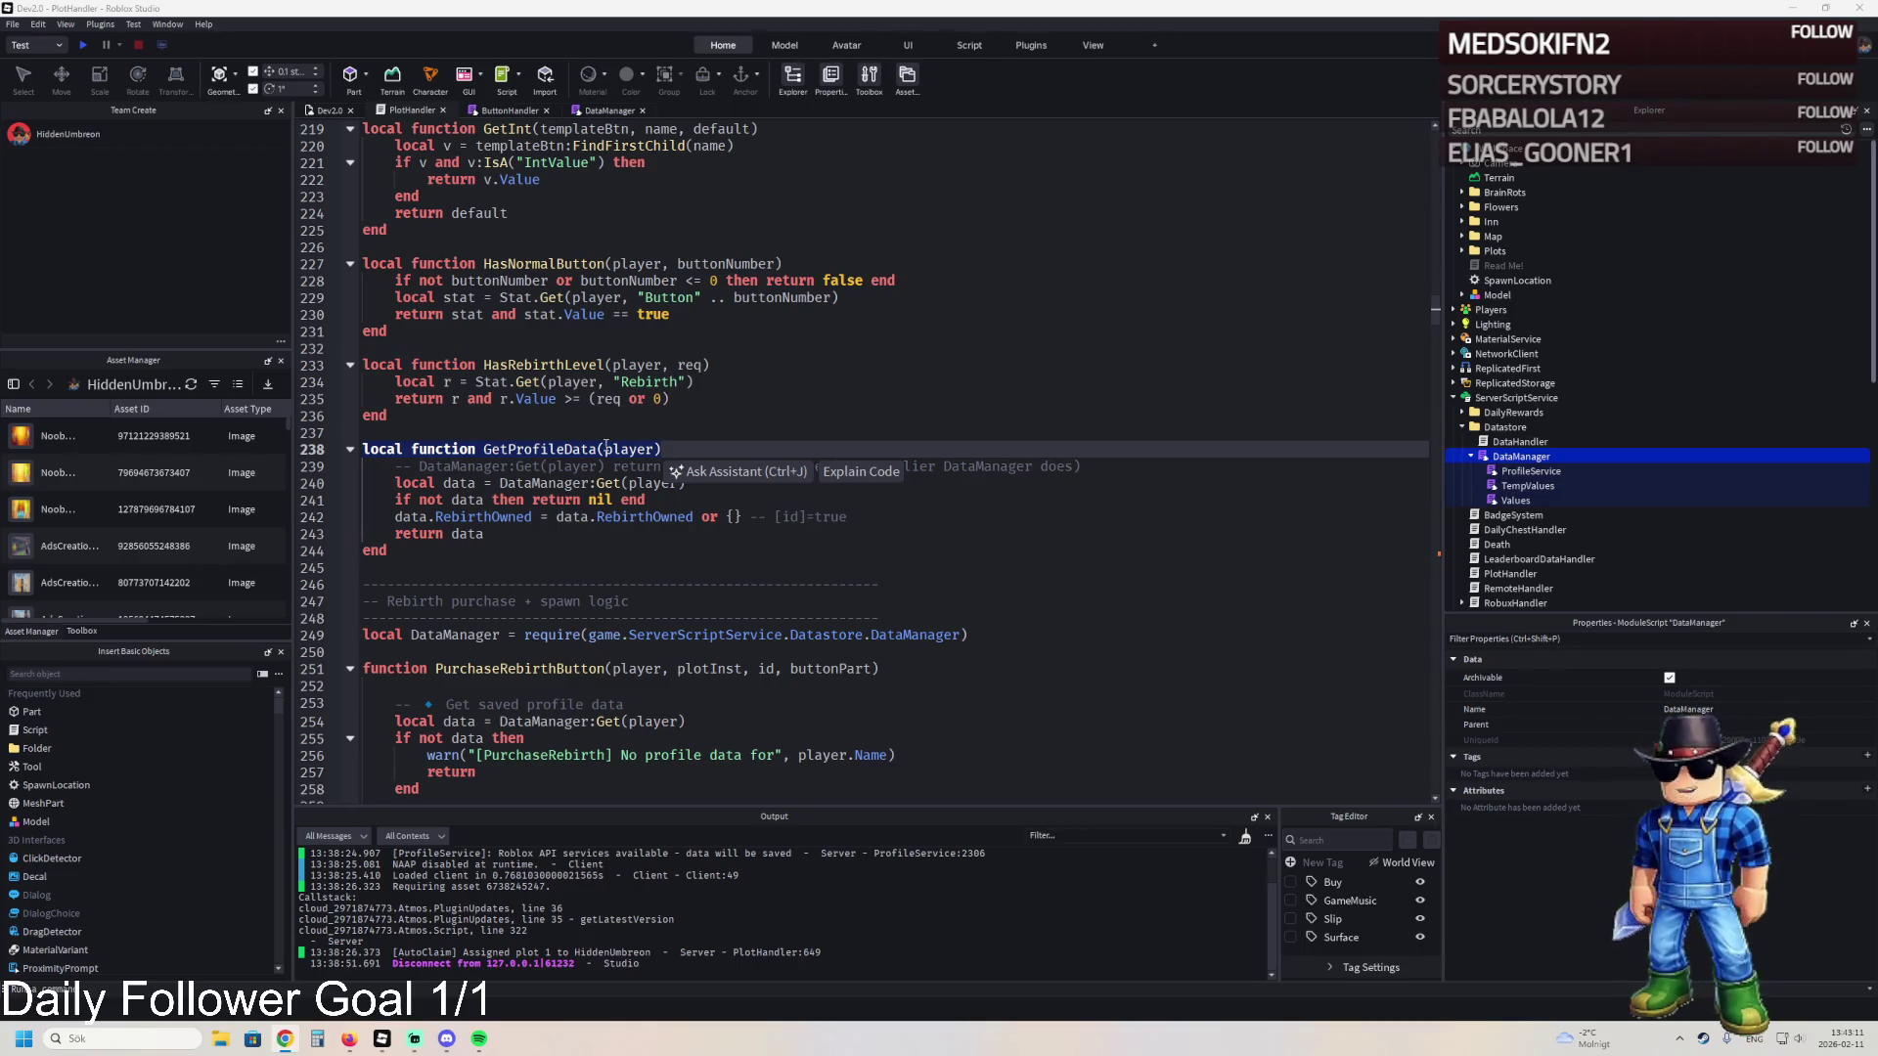
# - Replace the old GetProfileData function on lines 238–243 with the new code, removing the extra end
pyautogui.click(461, 453)
pyautogui.moveTo(358, 450); pyautogui.dragTo(476, 531)
pyautogui.write('local function GetProfileData(player)     local data = DataManager:Get(player)     if not data then return nil end      data.Other = data.Other or {}     data.Other.RebirthOwned = data.Other.RebirthOwned or {}      return data end')
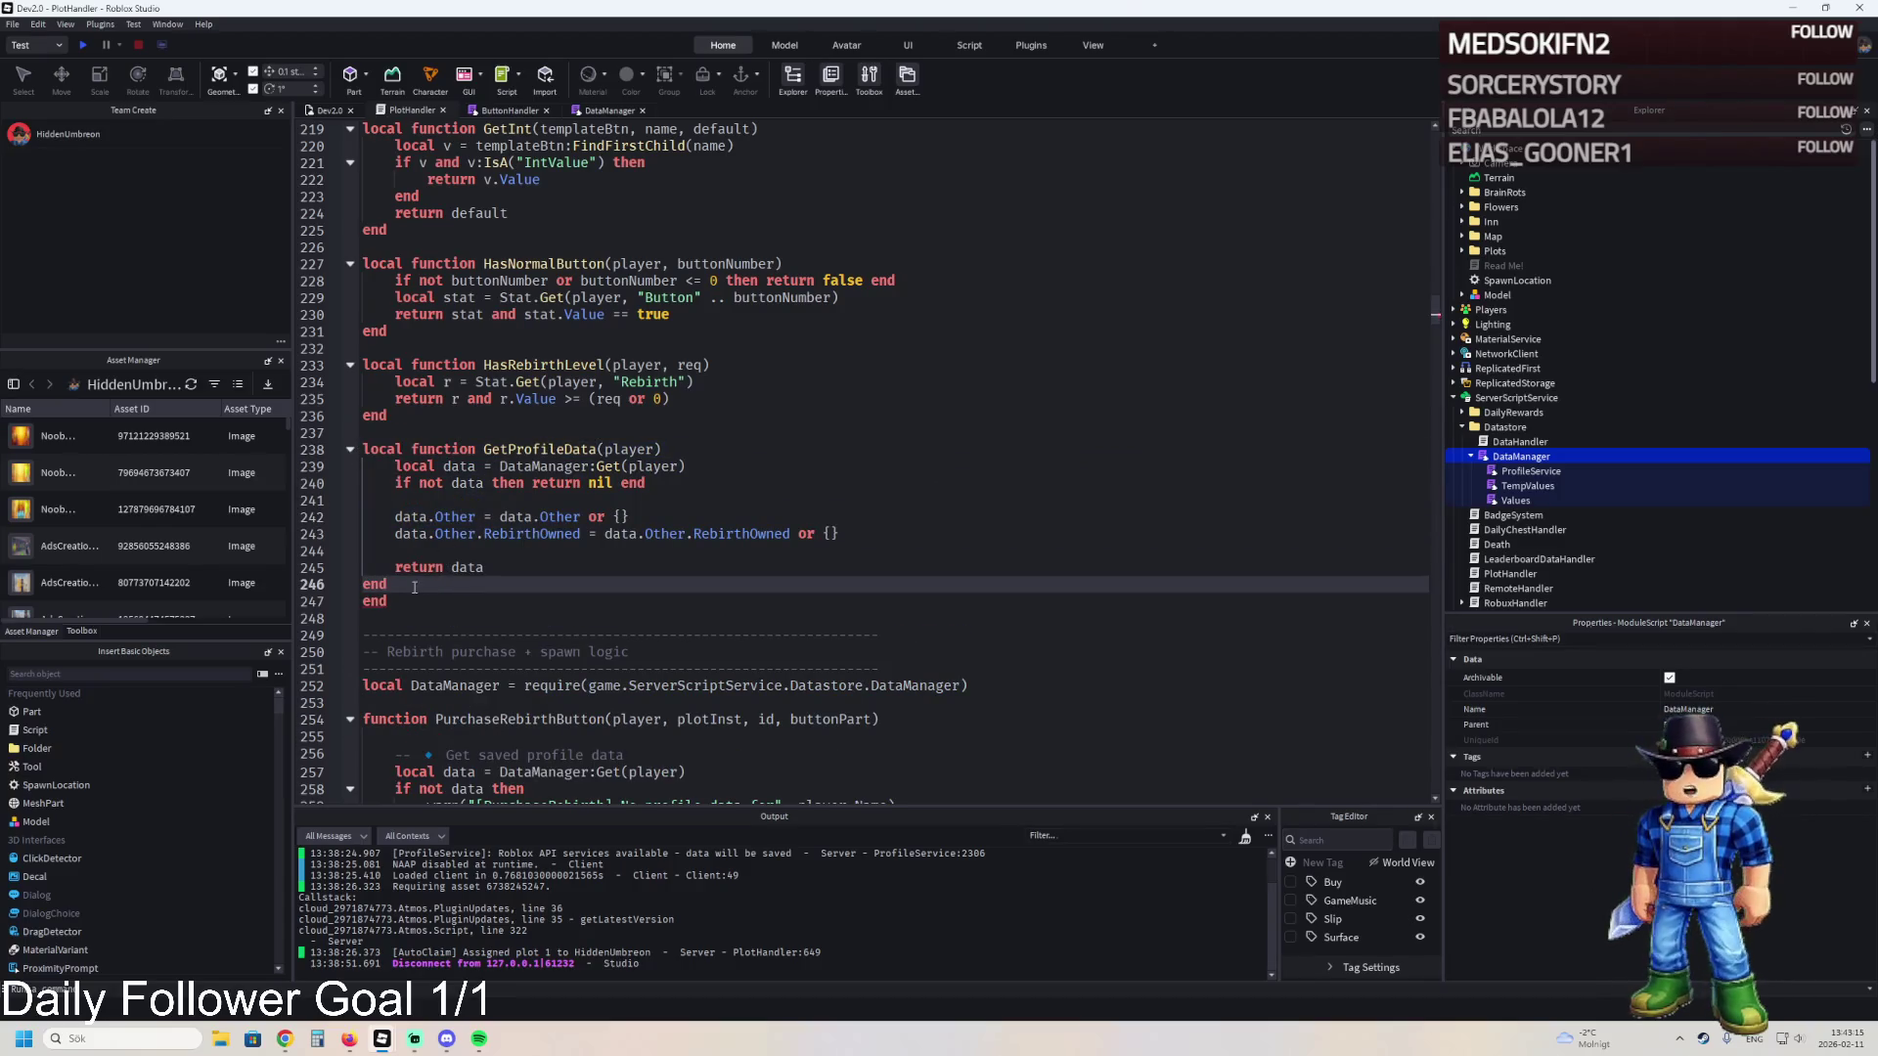
pyautogui.hotkey('shift', 'Down')
pyautogui.press('BackSpace')
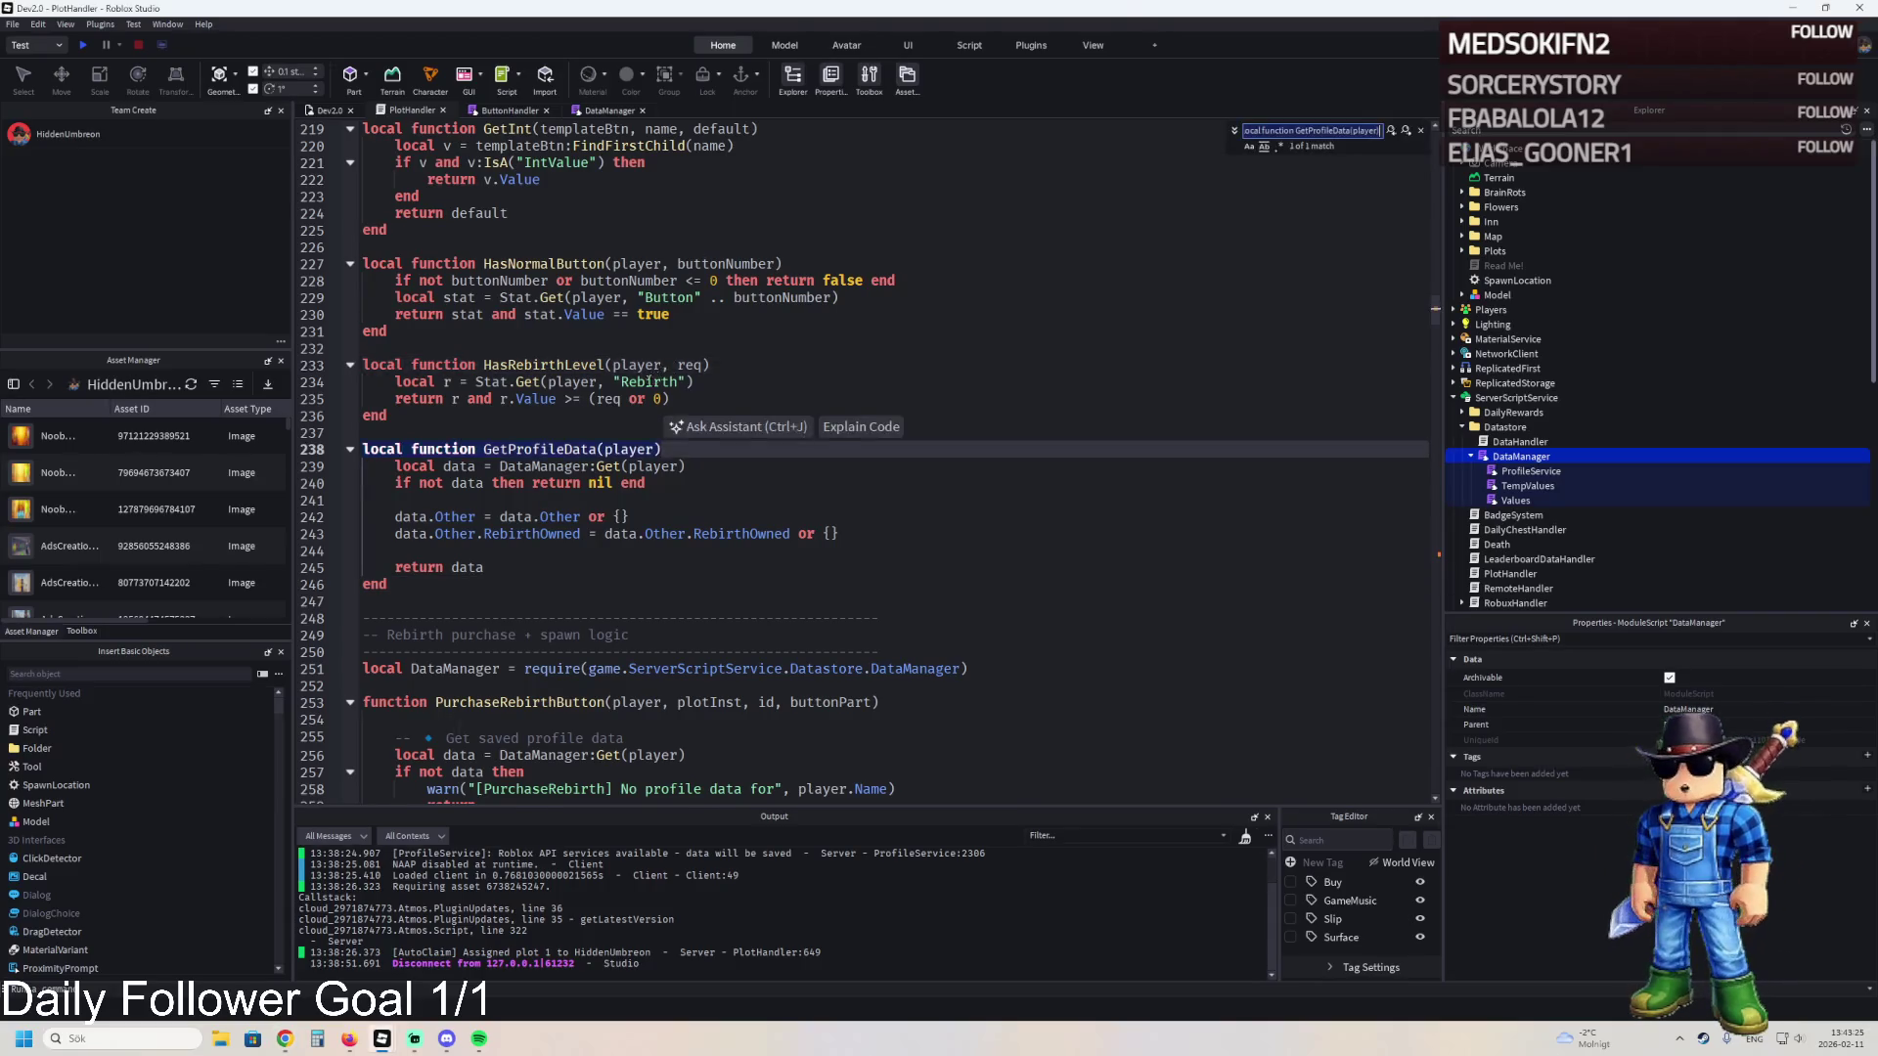
# - Make the SpawnOwnedRebirthUpgrades loop on line 497 iterate profileData.Other.RebirthOwned, then find the other RebirthOwned check
pyautogui.hotkey('ctrl', 'f')
pyautogui.press('Return')
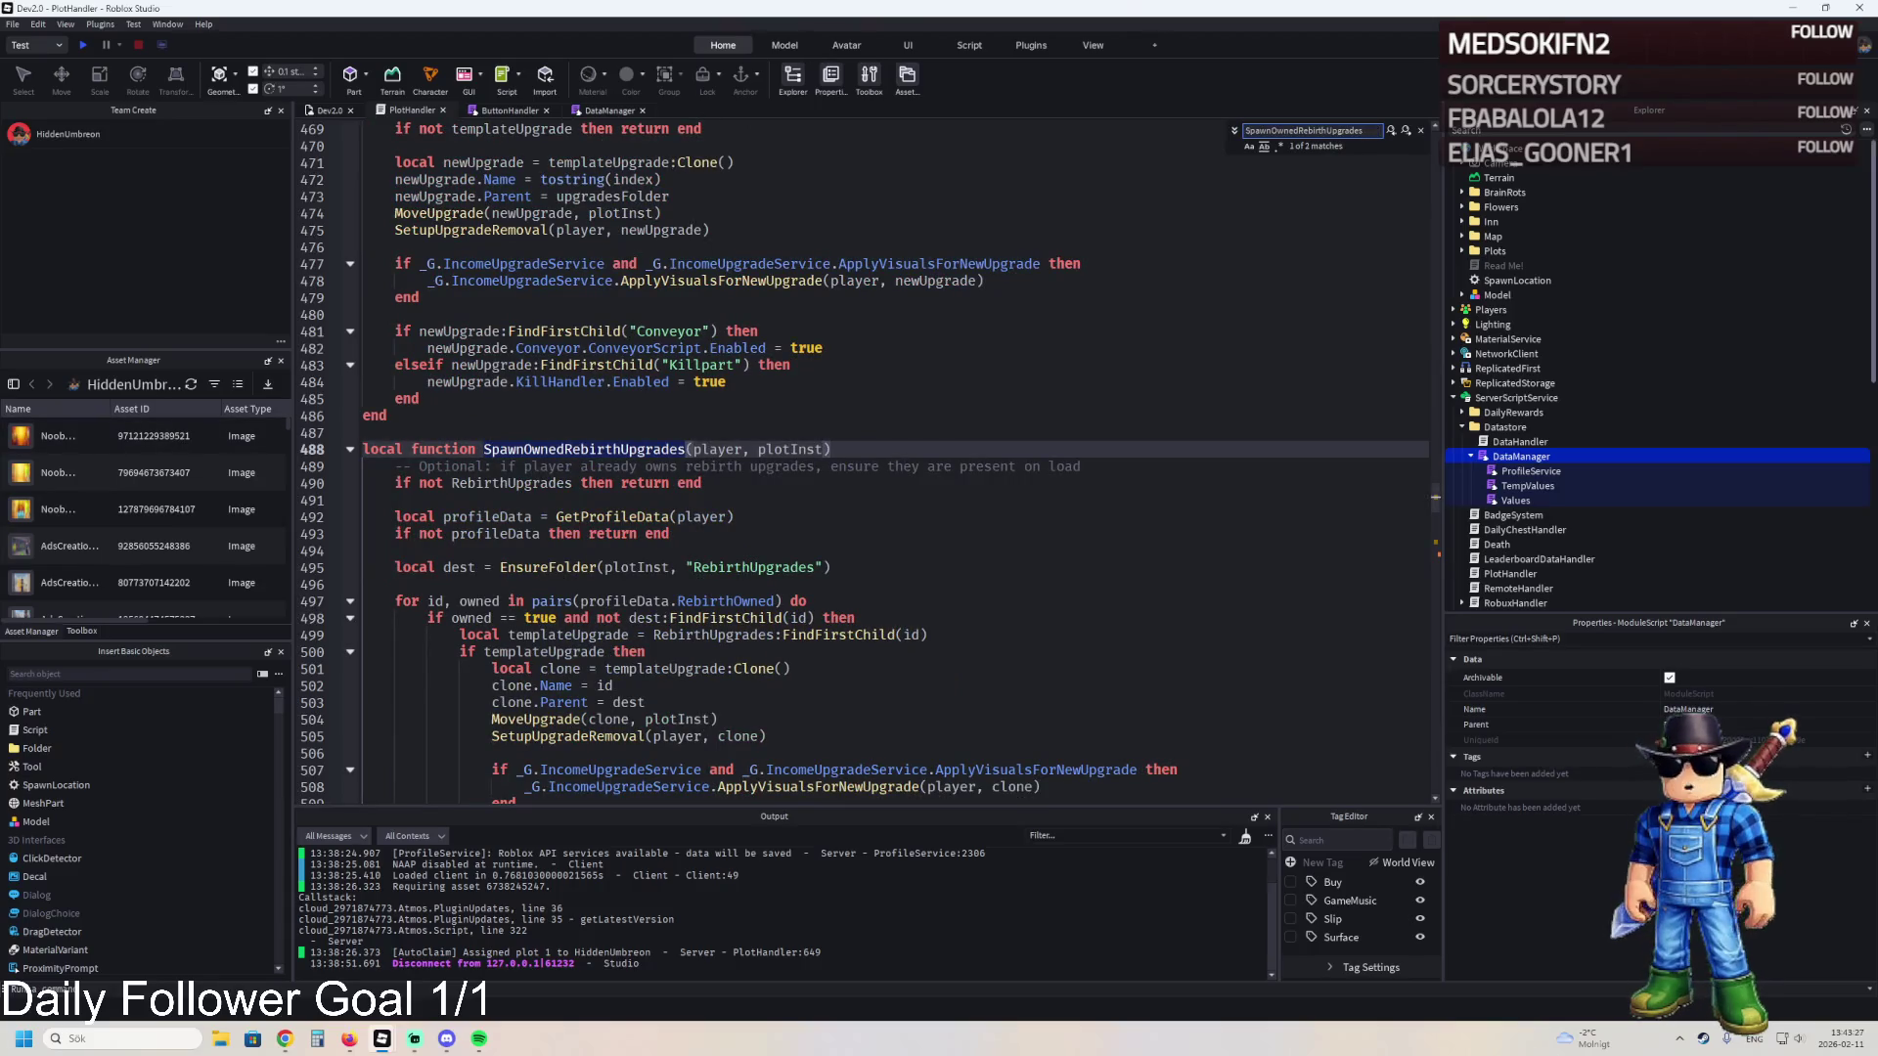
pyautogui.press('Escape')
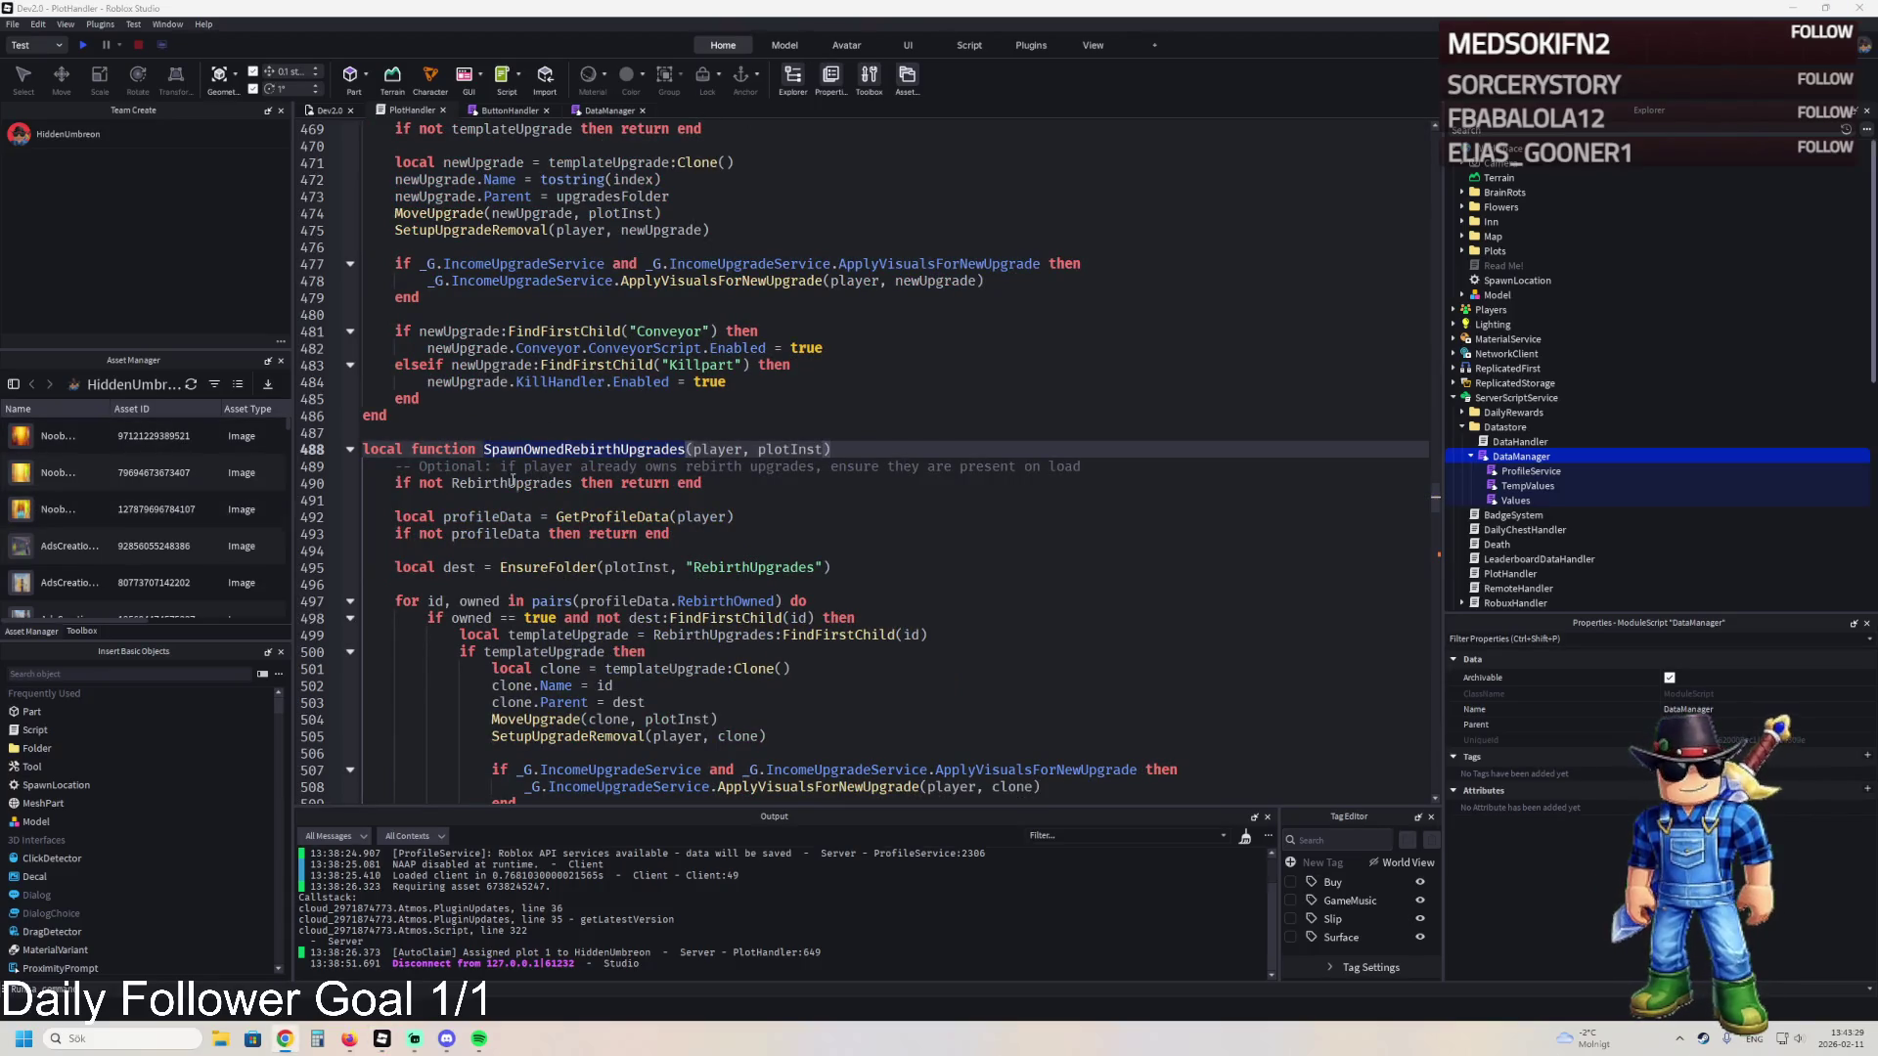
pyautogui.moveTo(826, 595); pyautogui.dragTo(392, 601)
pyautogui.press('End')
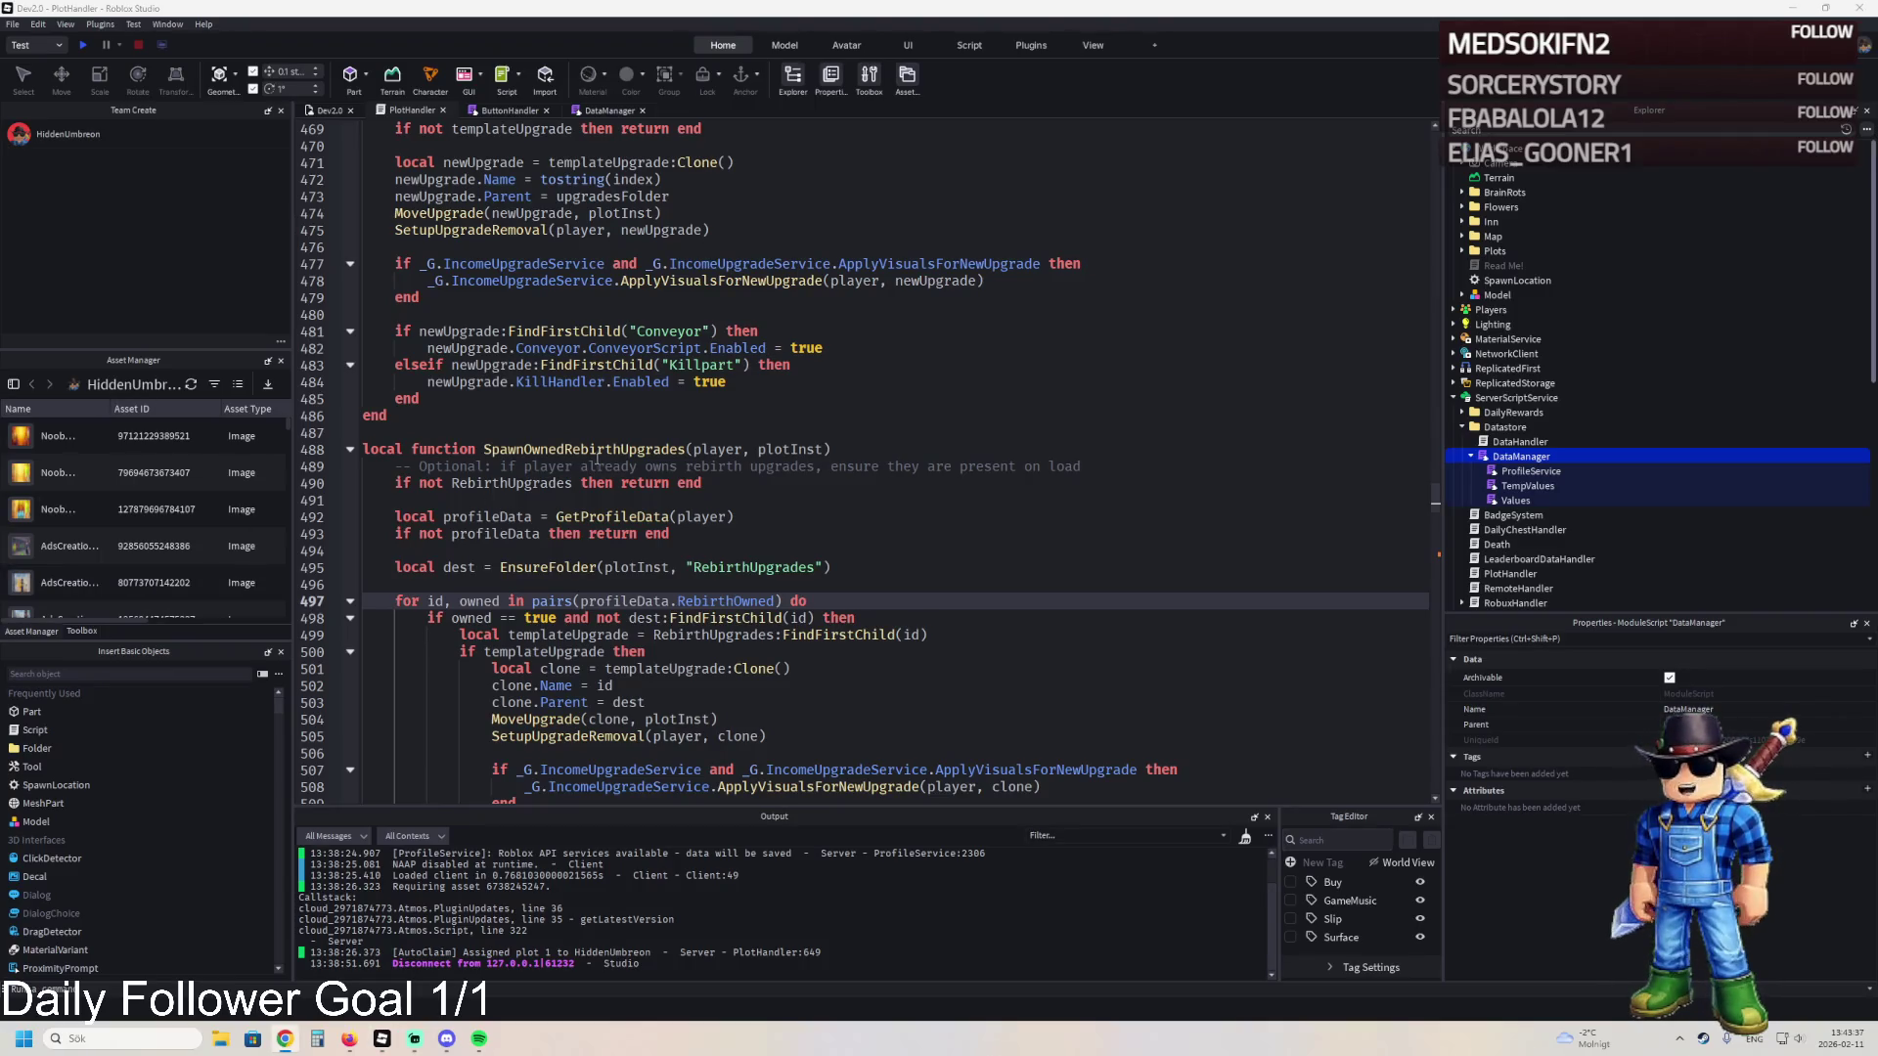
pyautogui.moveTo(808, 601); pyautogui.dragTo(394, 600)
pyautogui.write('for id, owned in pairs(profileData.Other.RebirthOwned) do')
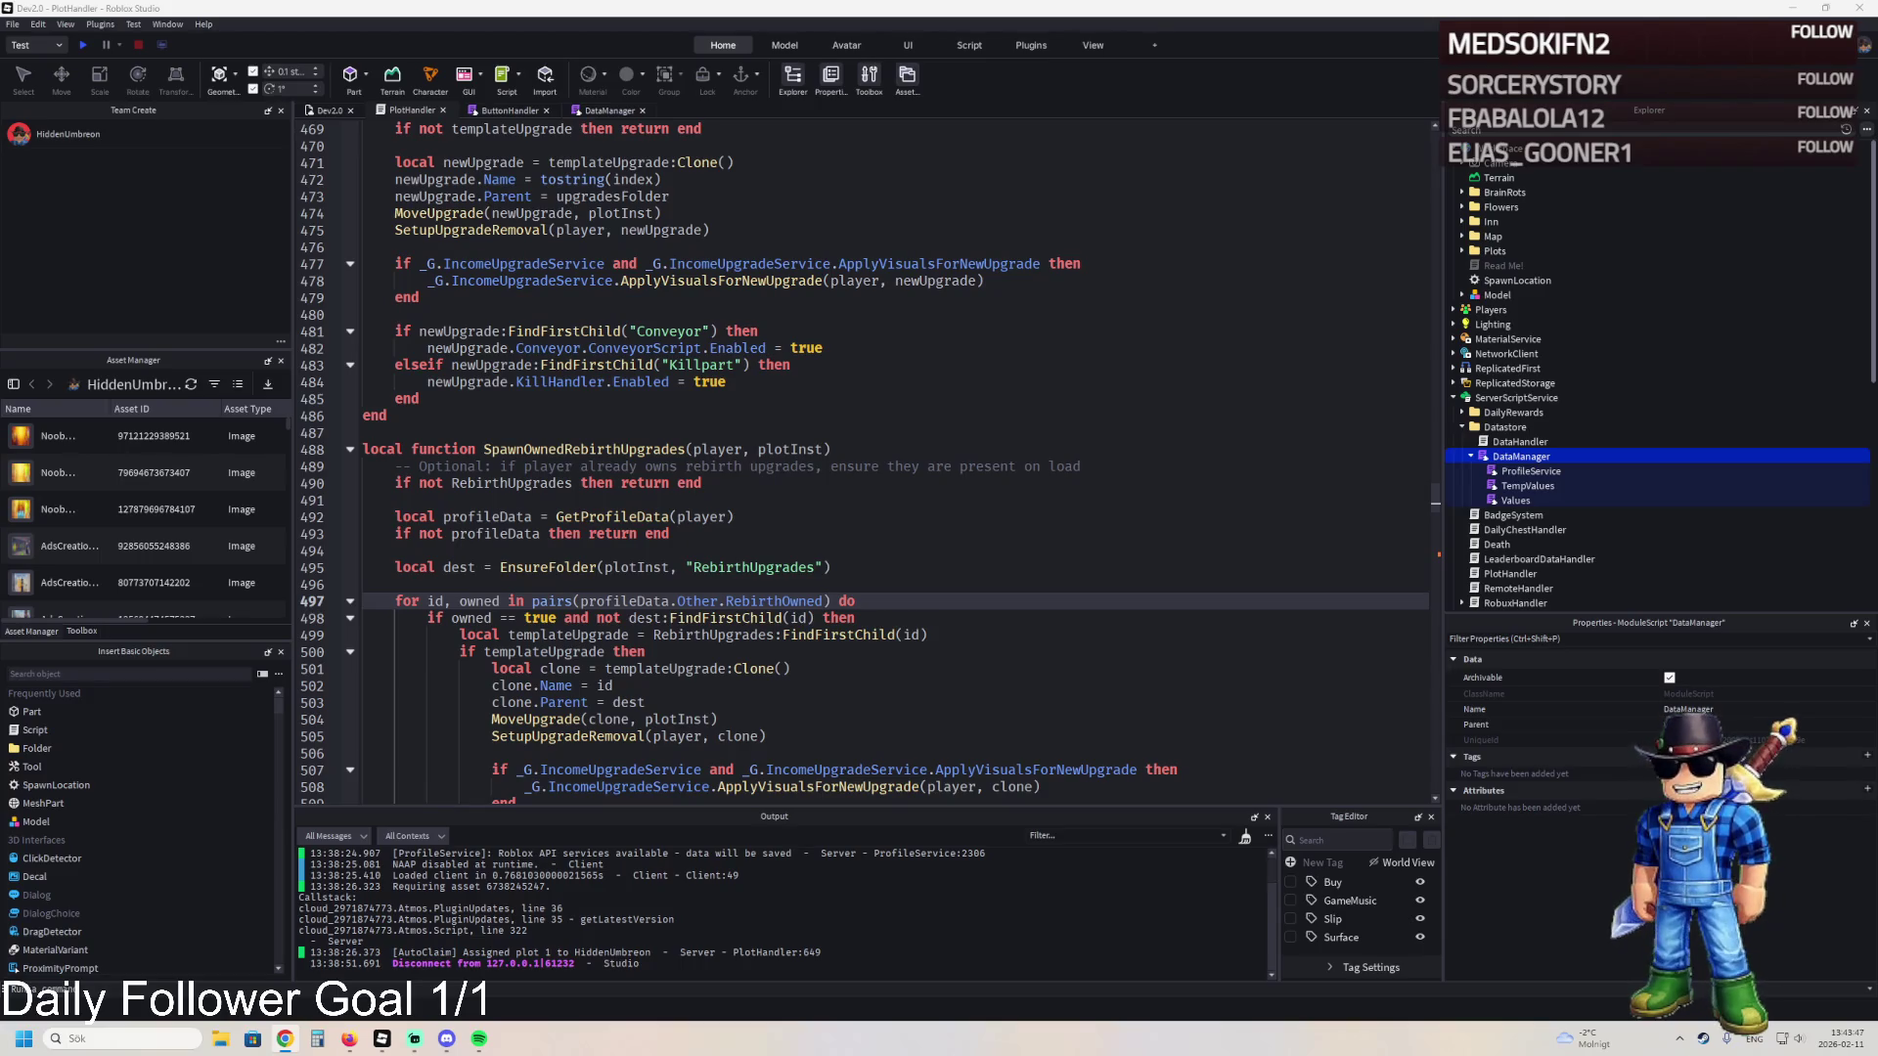
pyautogui.hotkey('ctrl', 'f')
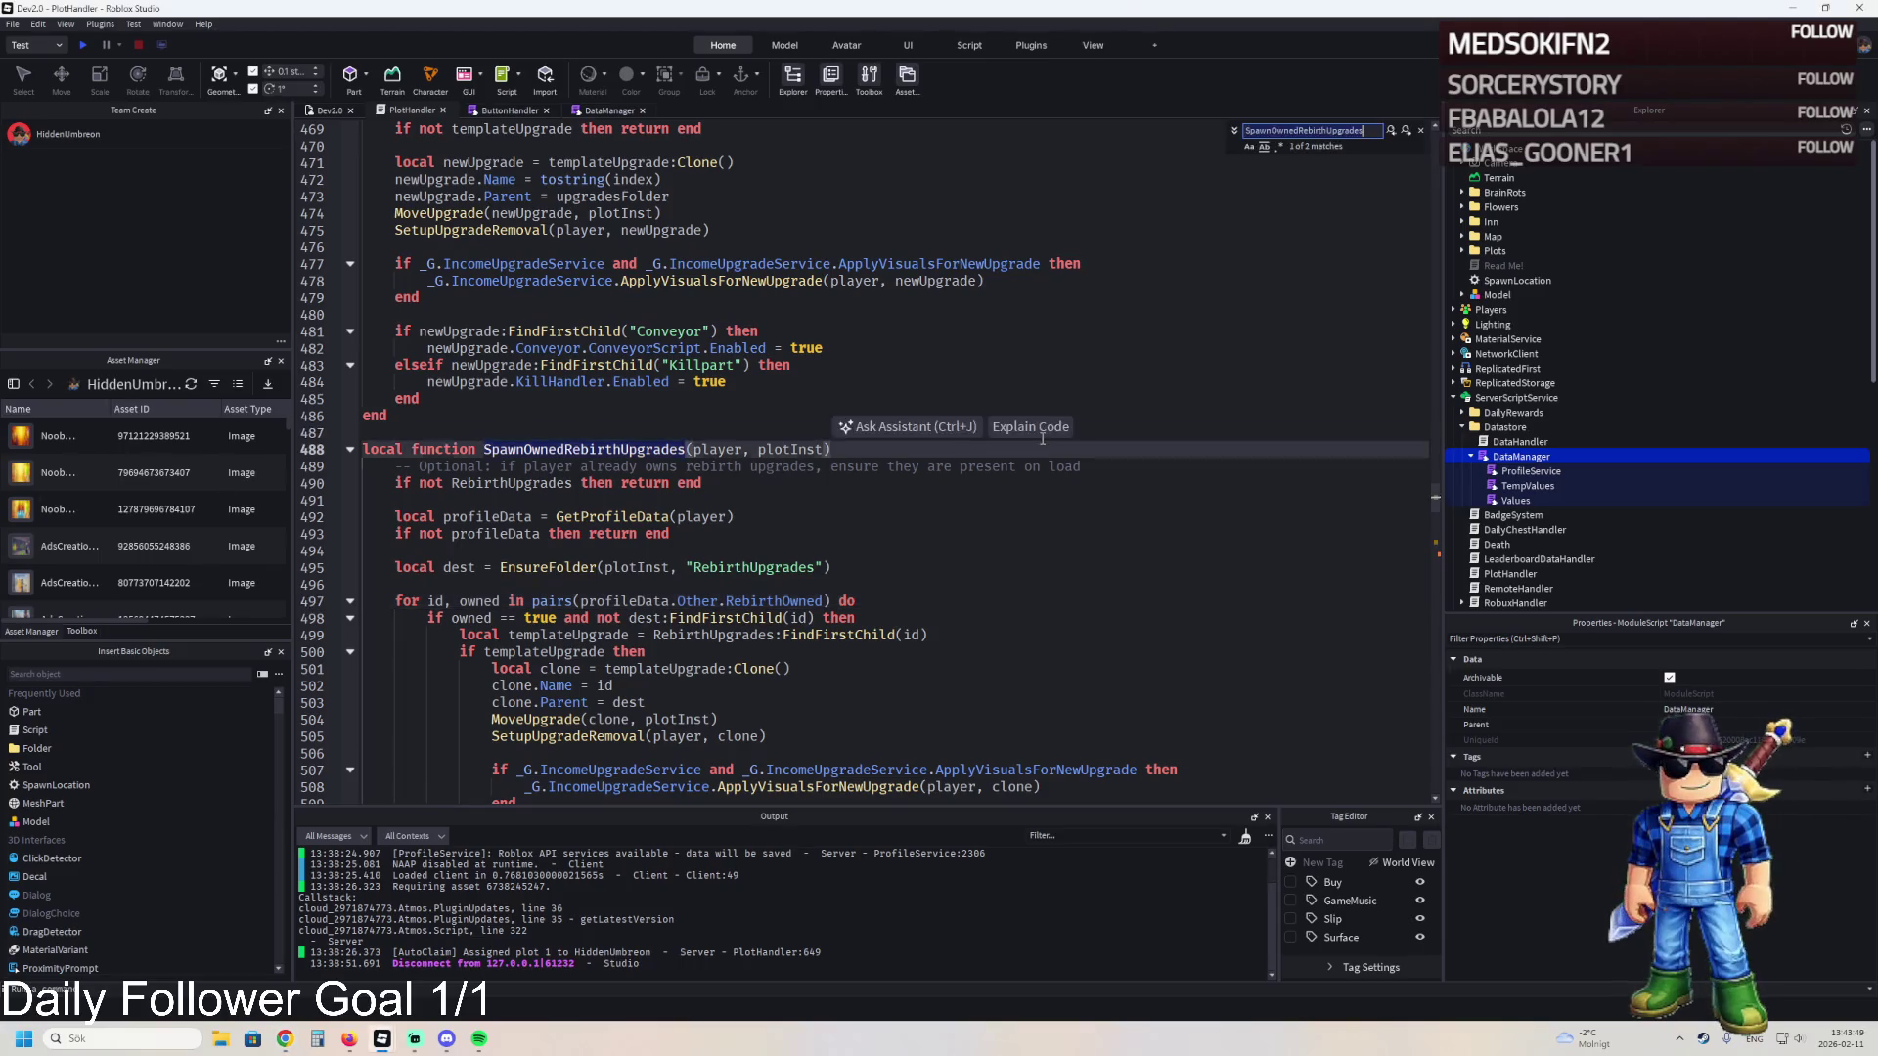
pyautogui.hotkey('ctrl', 'v')
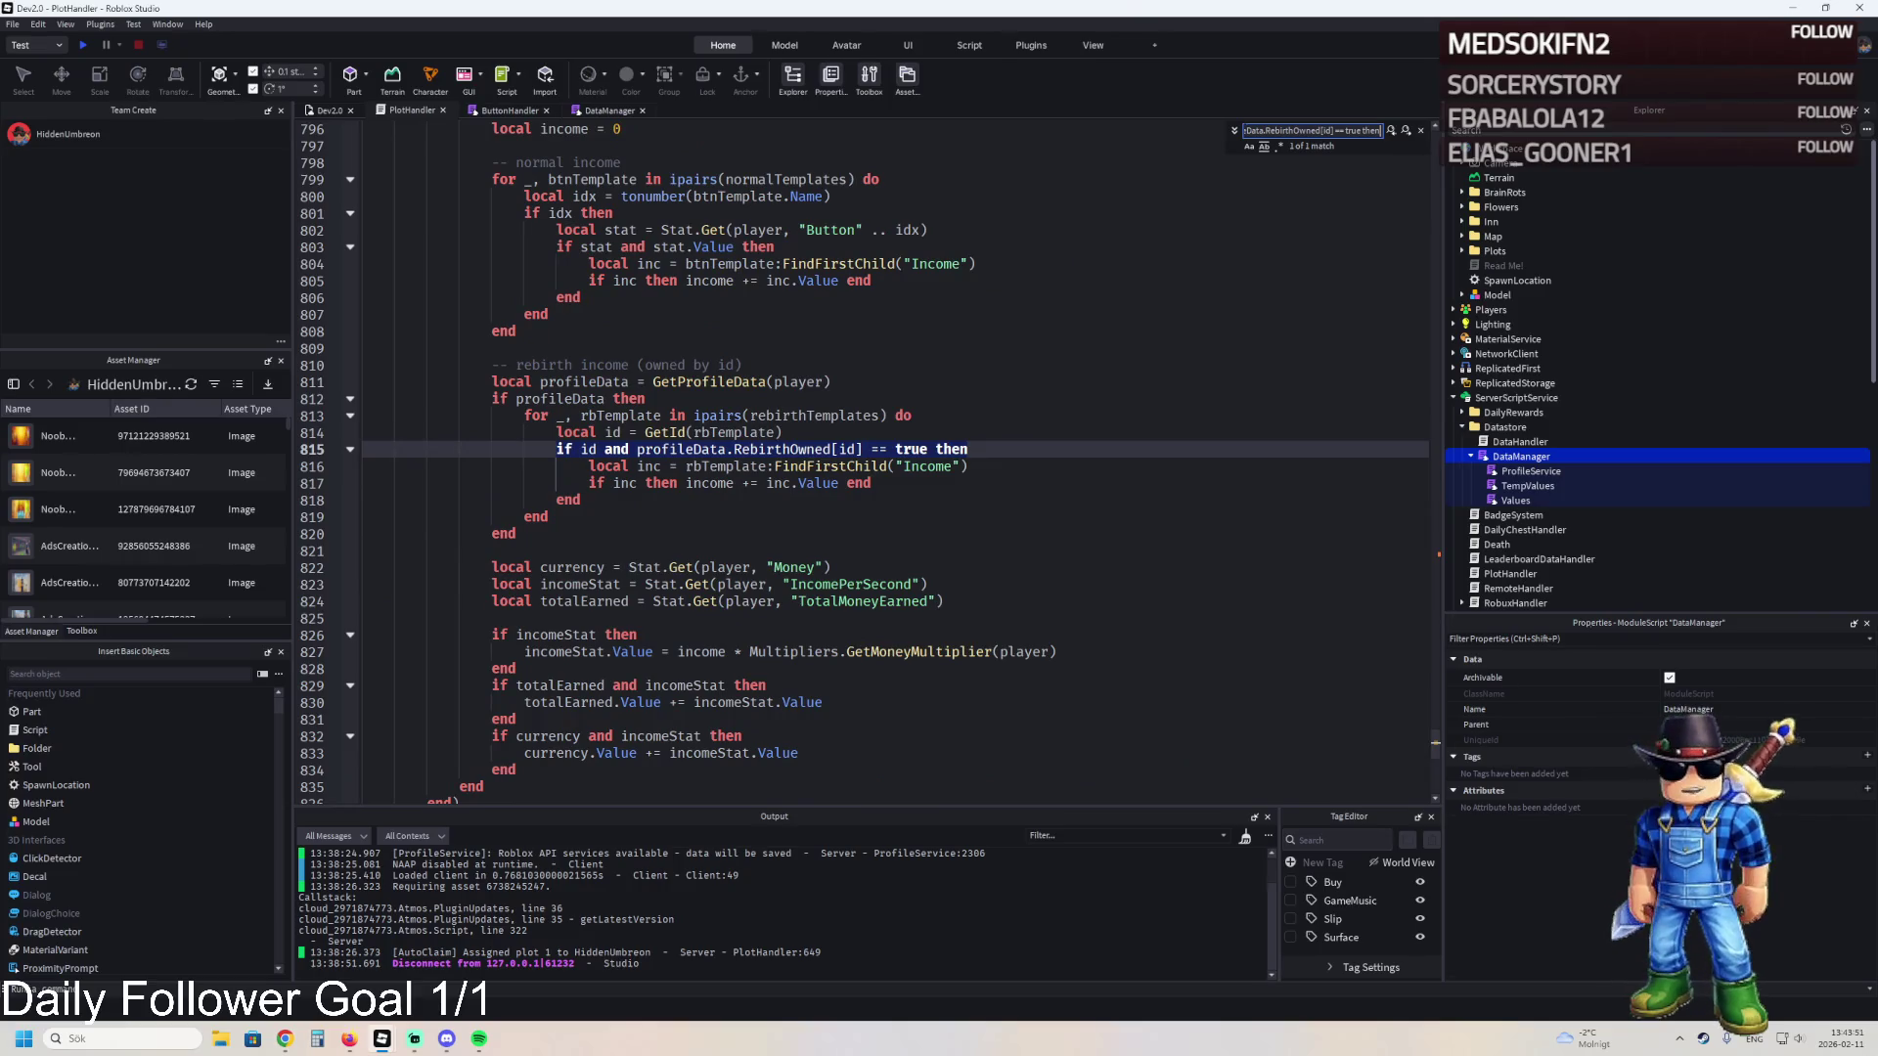
# - Fix the line 815 income check to use profileData.Other.RebirthOwned
pyautogui.press('Escape')
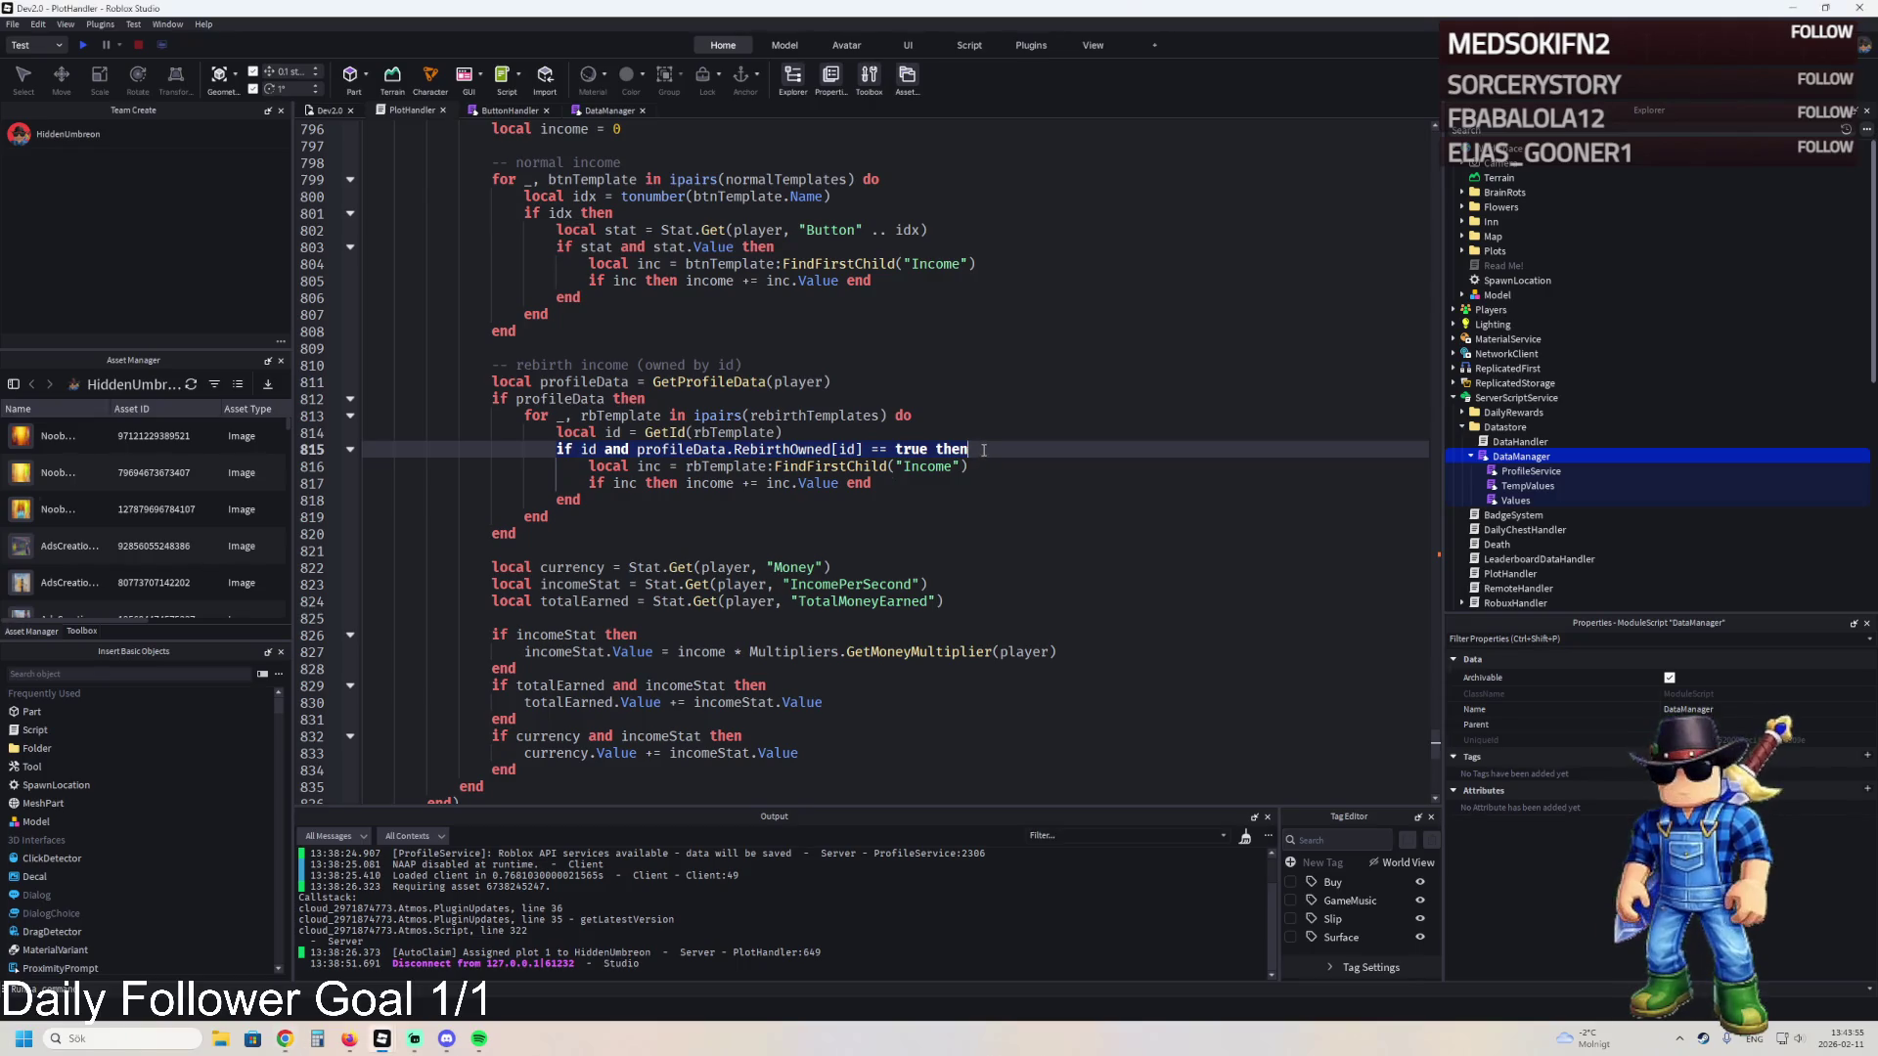
pyautogui.click(550, 453)
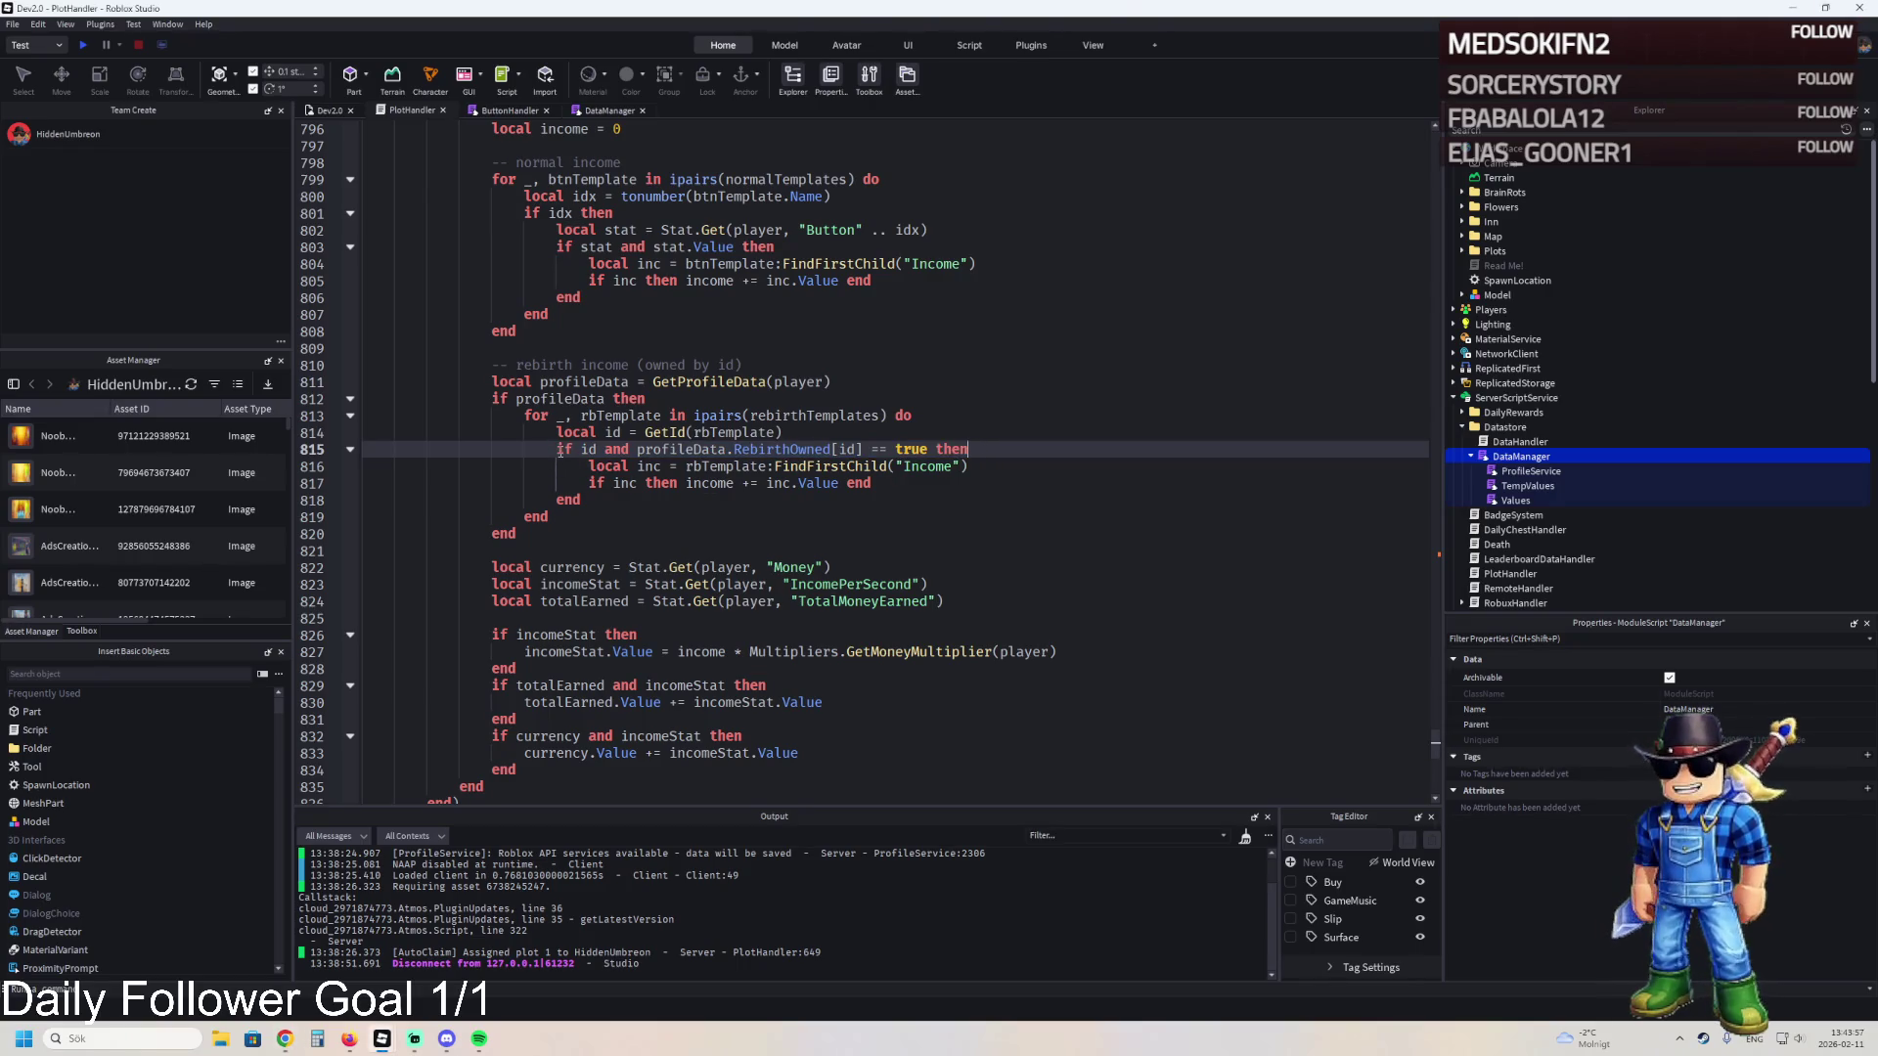
pyautogui.hotkey('ctrl', 'z')
pyautogui.press('Delete')
pyautogui.hotkey('ctrl', 'z')
pyautogui.hotkey('ctrl', 'z')
pyautogui.hotkey('ctrl', 'z')
pyautogui.hotkey('ctrl', 'y')
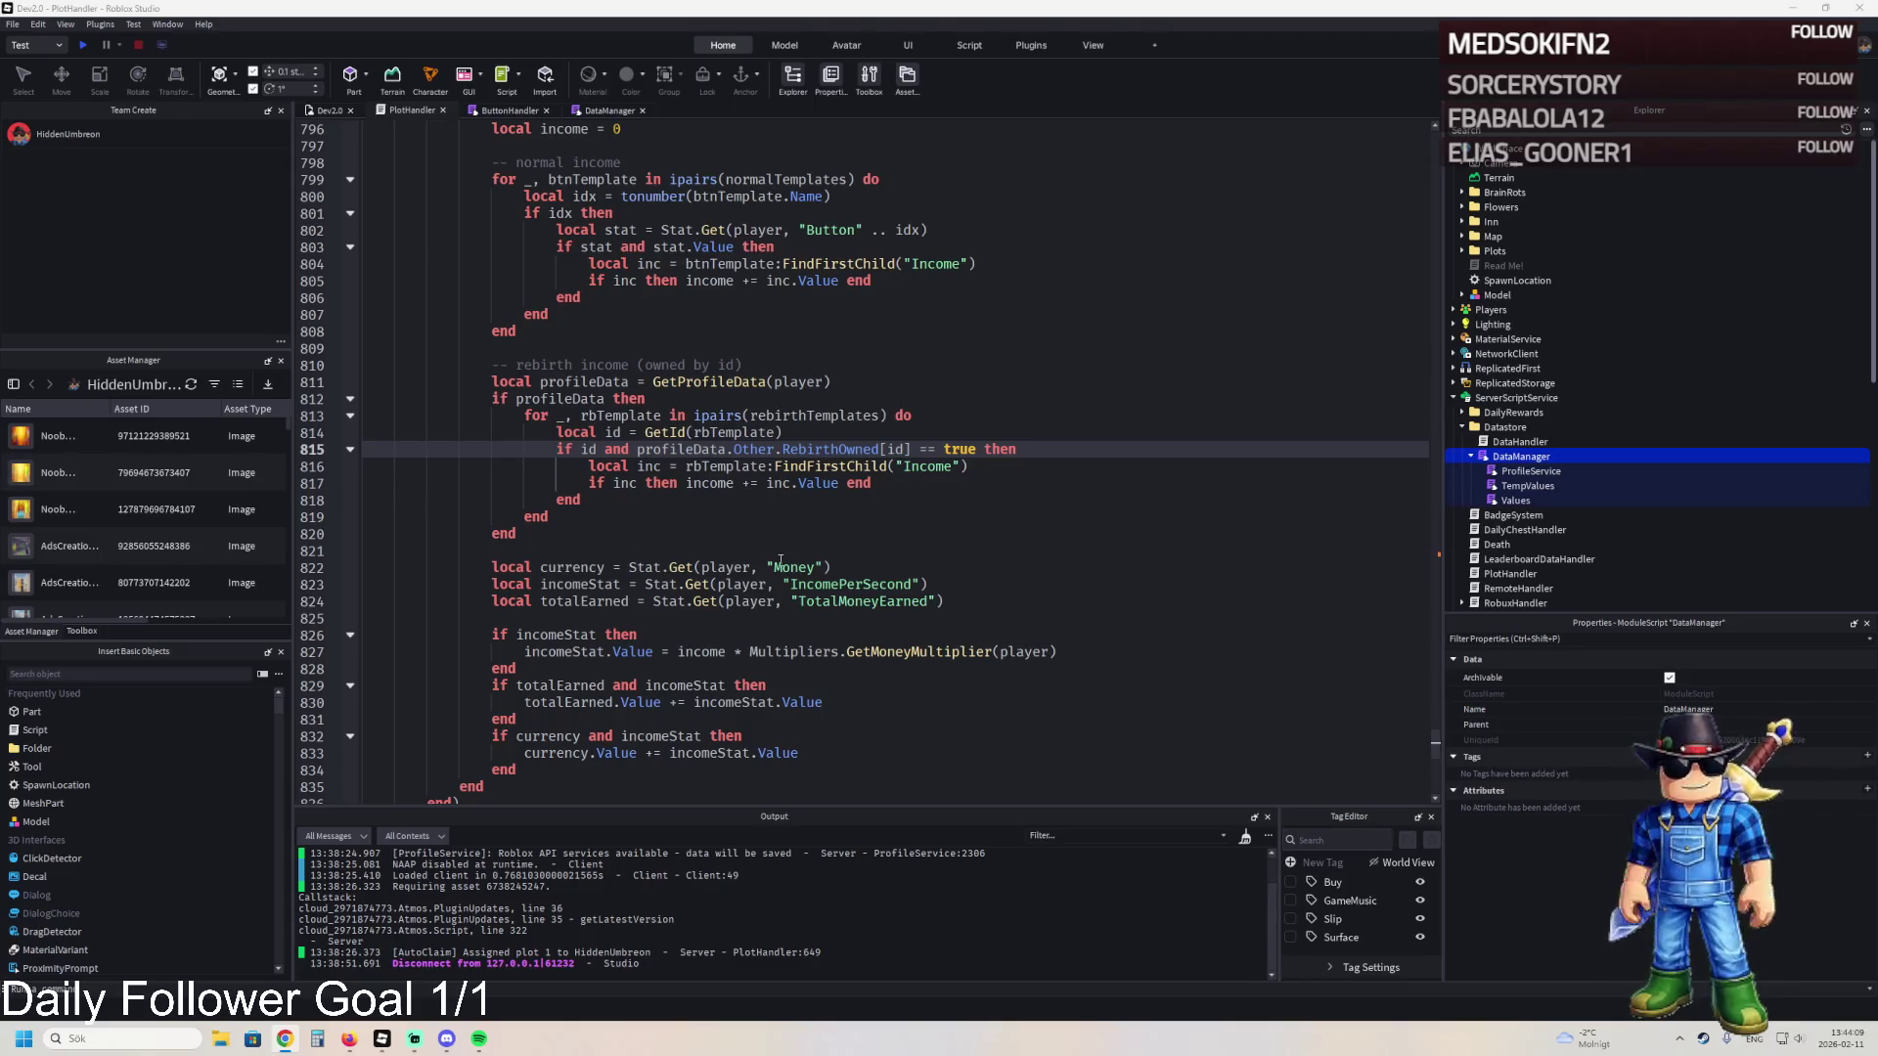
# - Delete the duplicate DataManager require on line 251 along with its blank line
pyautogui.click(729, 552)
pyautogui.hotkey('ctrl', 'f')
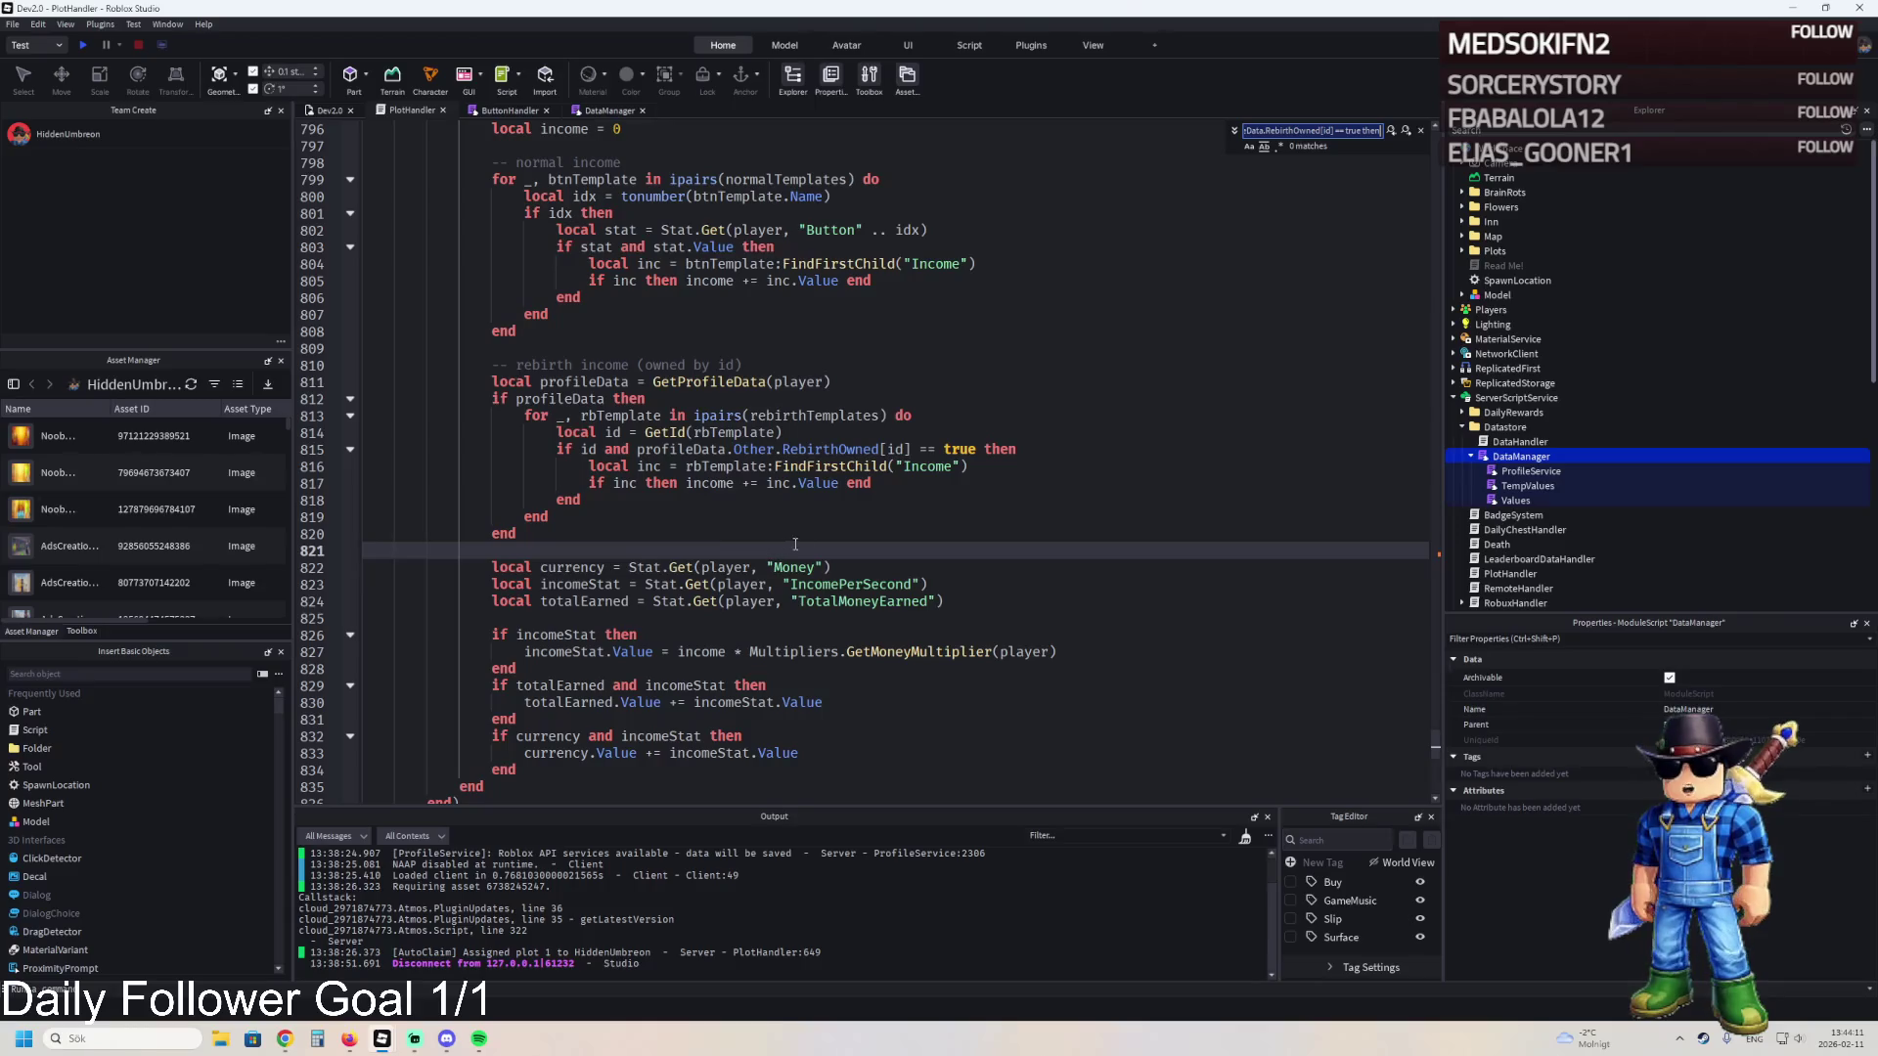
pyautogui.press('BackSpace')
pyautogui.hotkey('ctrl', 'v')
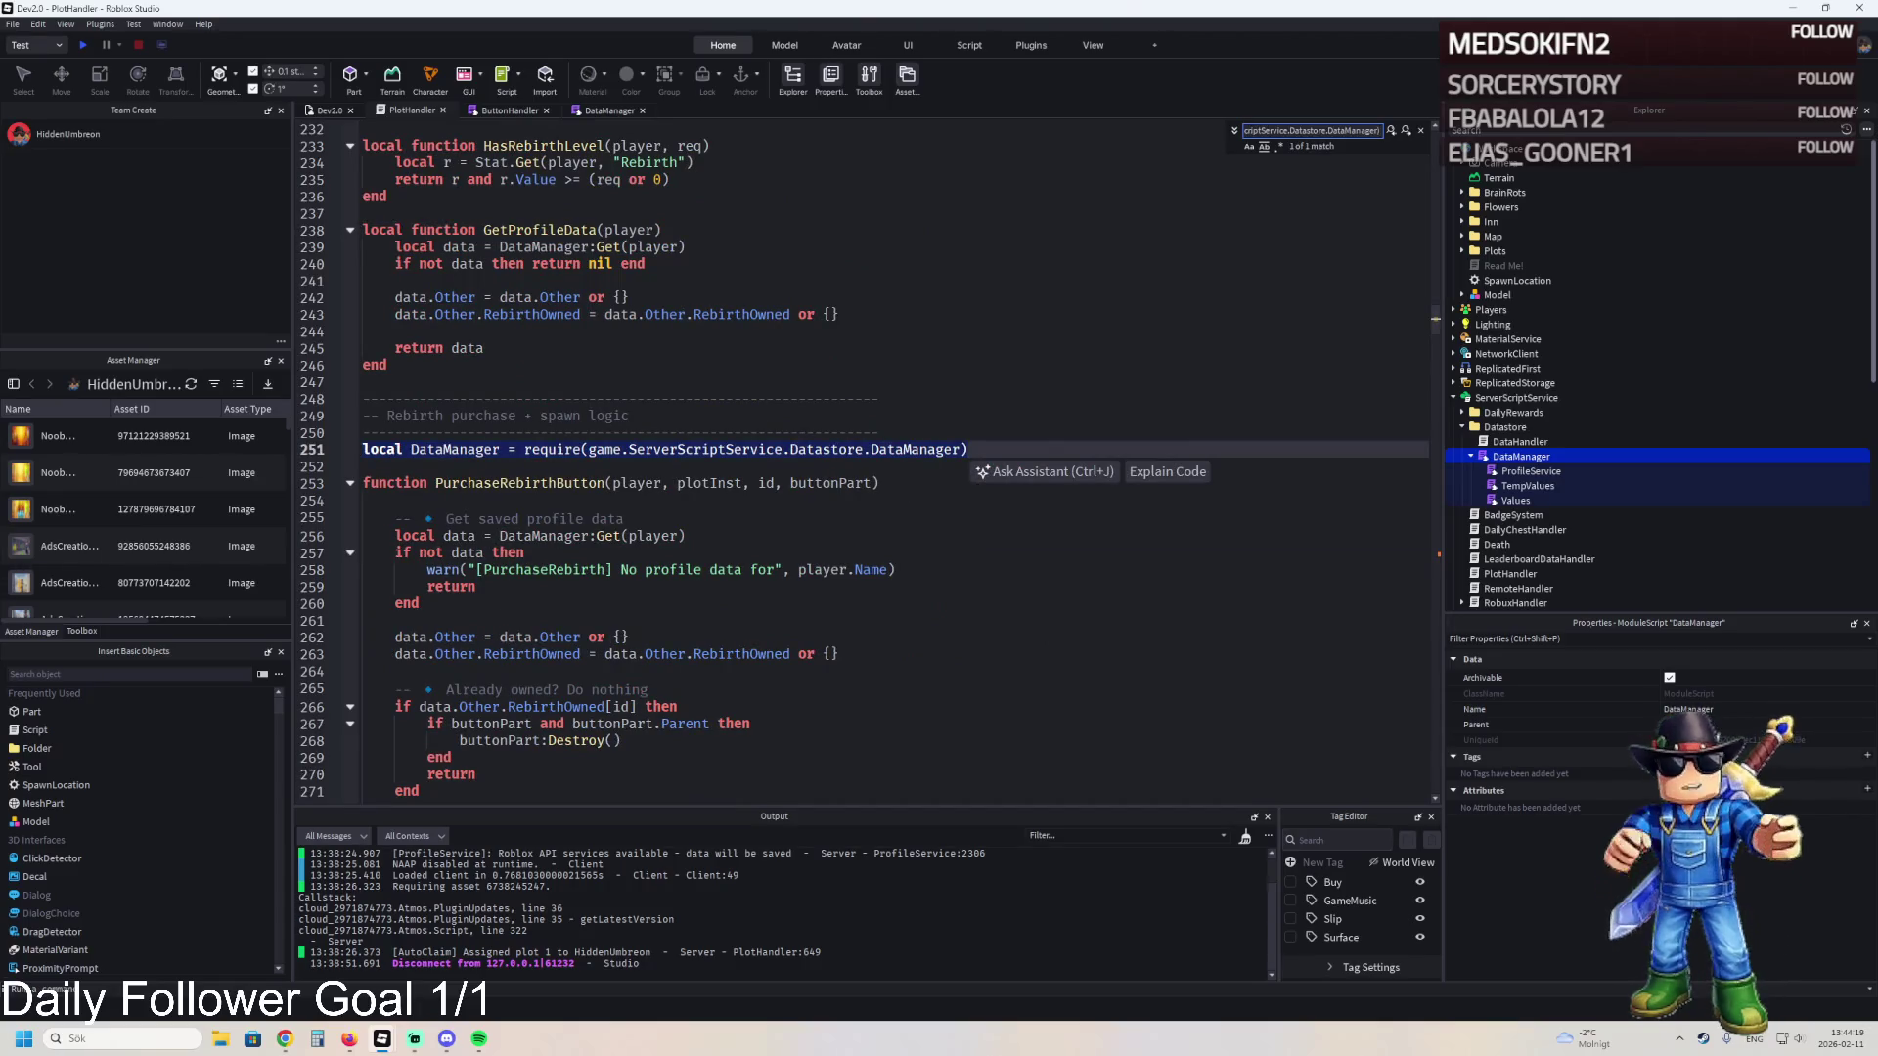
pyautogui.scroll(-2, 922, 433)
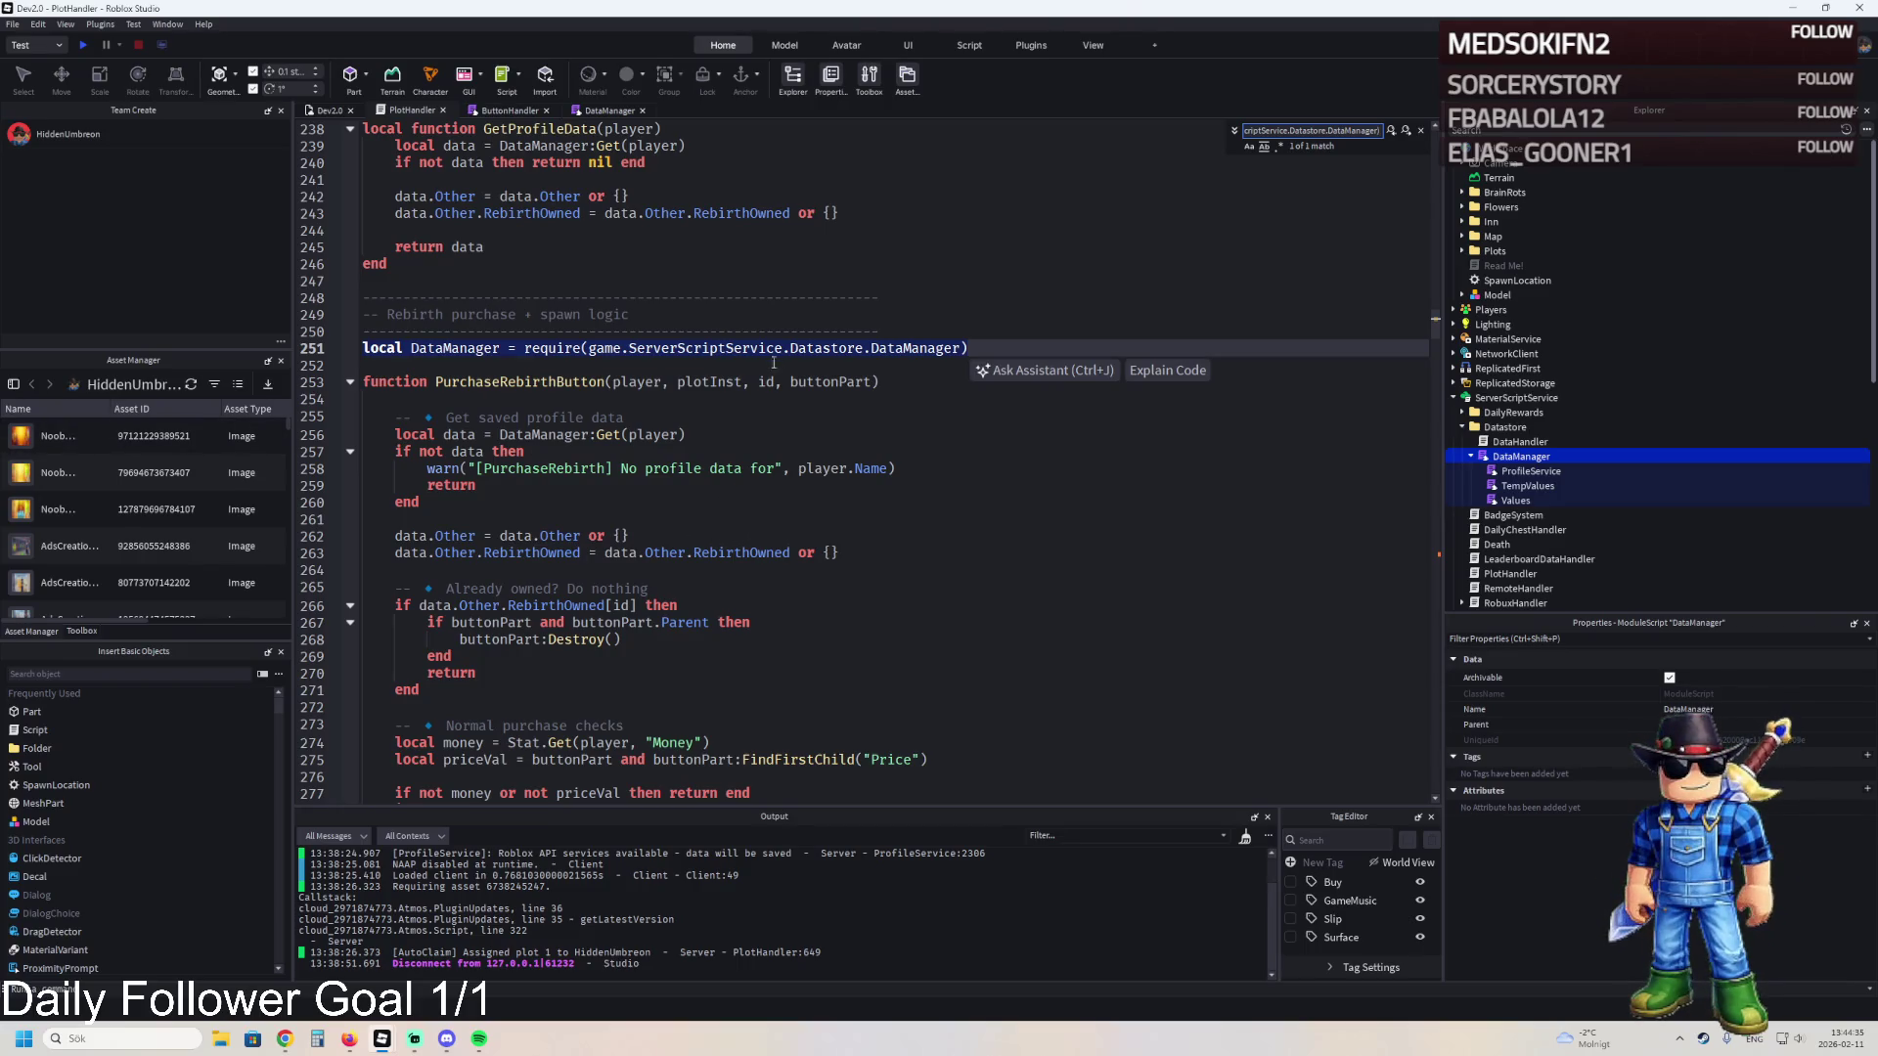
pyautogui.moveTo(956, 339)
pyautogui.mouseDown()
pyautogui.moveTo(519, 354)
pyautogui.moveTo(968, 349)
pyautogui.mouseUp()
pyautogui.write('local DataManager = require(game.ServerScriptService.Datastore.DataManager')
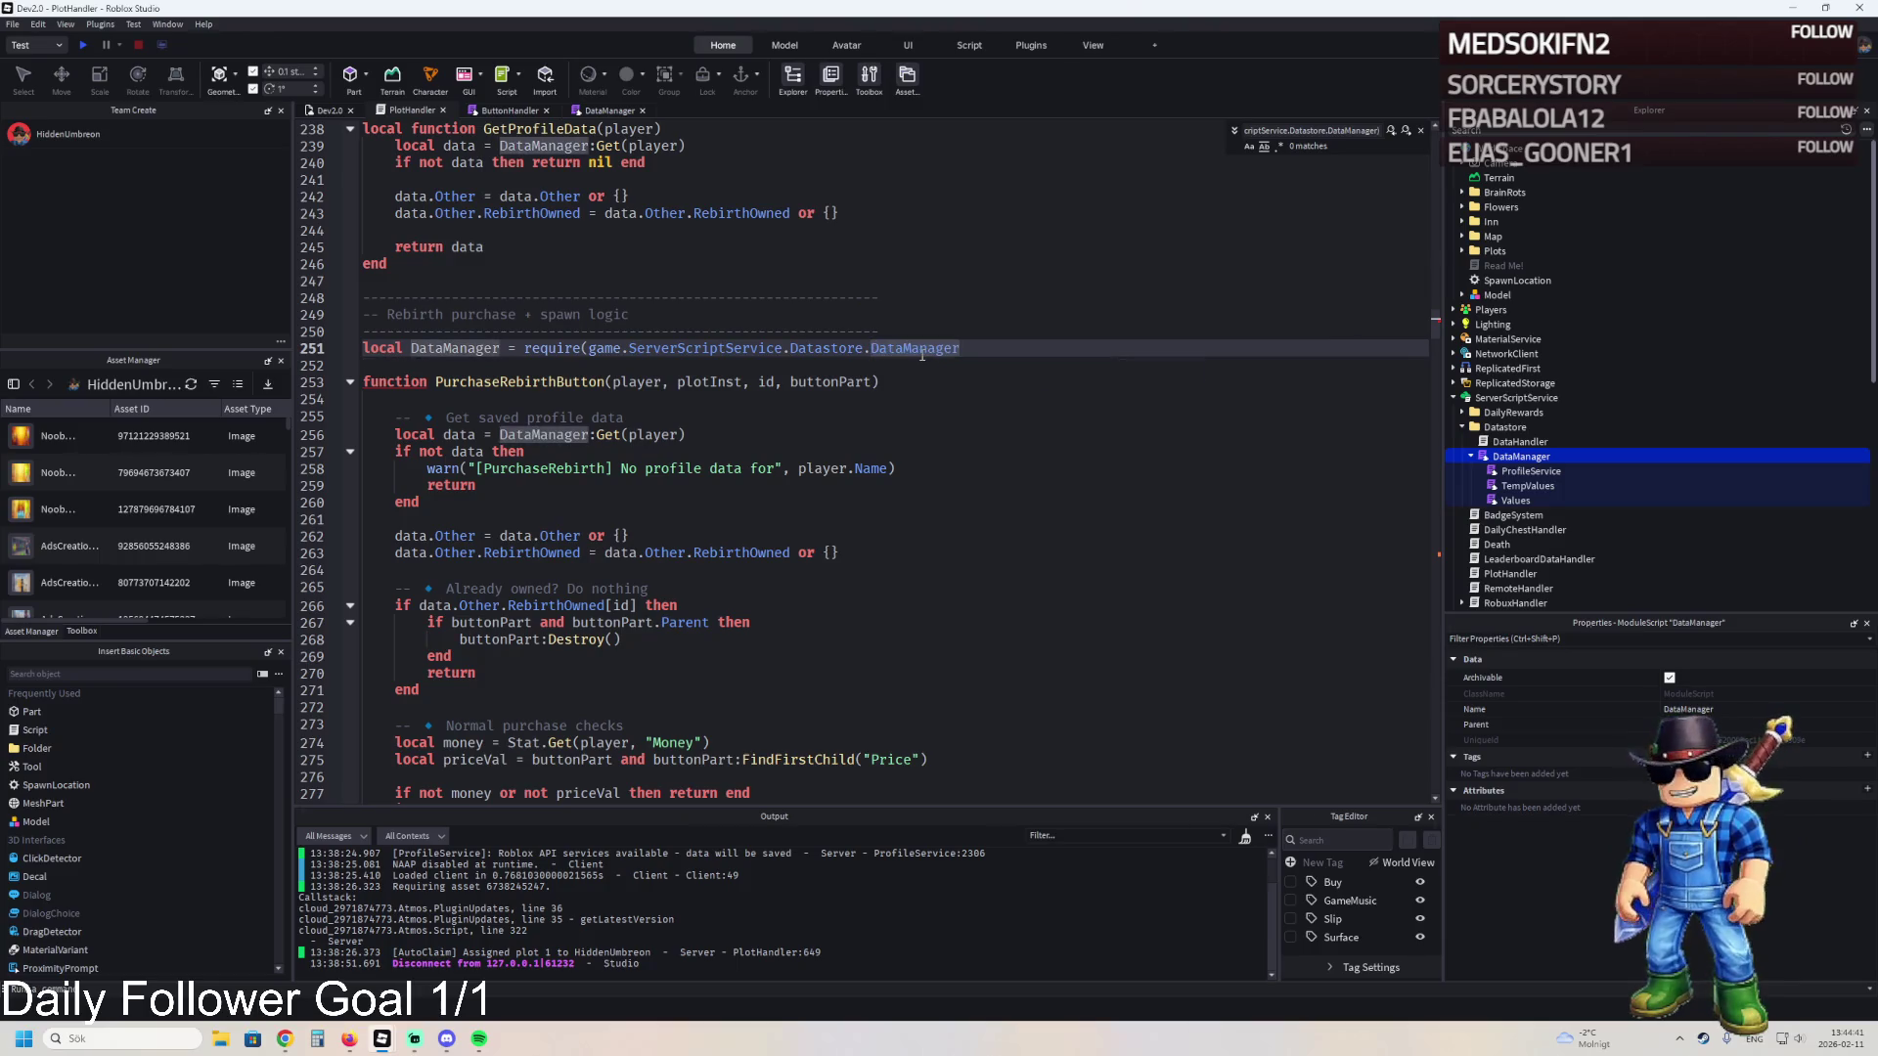
pyautogui.tripleClick(927, 349)
pyautogui.press('BackSpace')
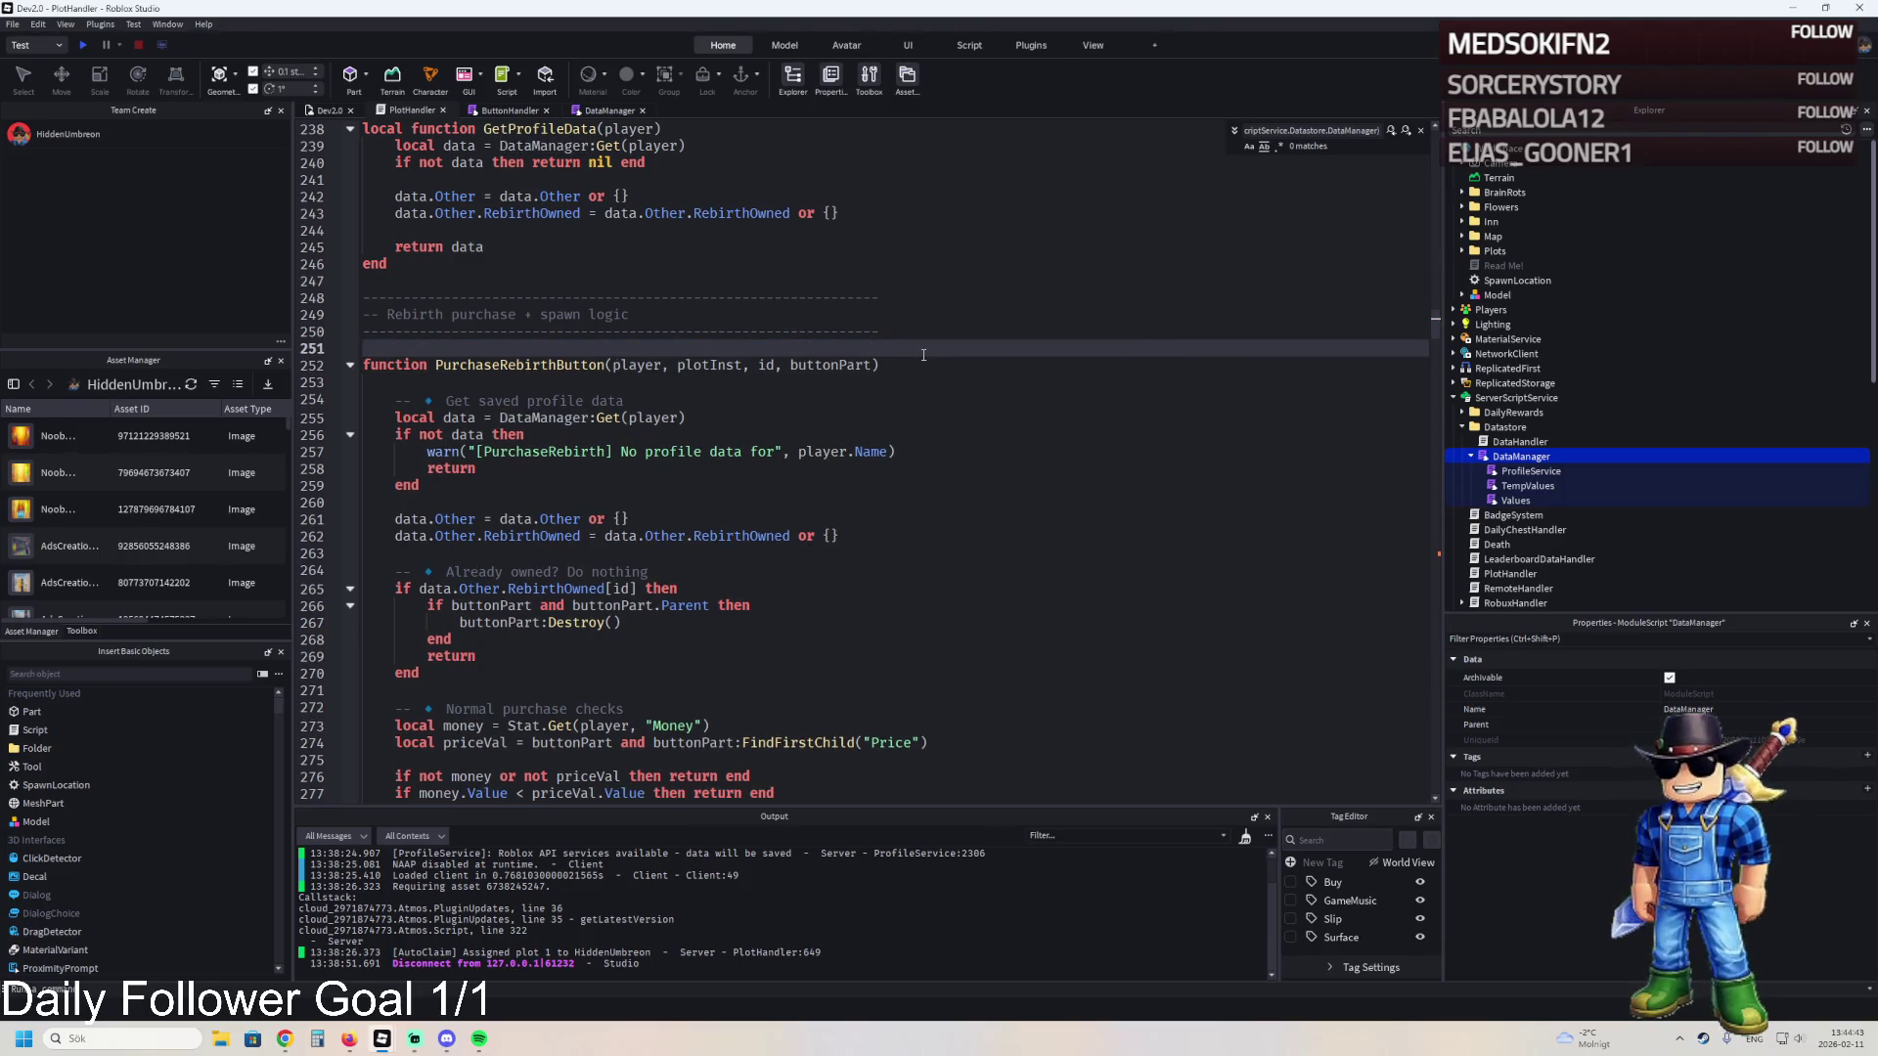
pyautogui.press('BackSpace')
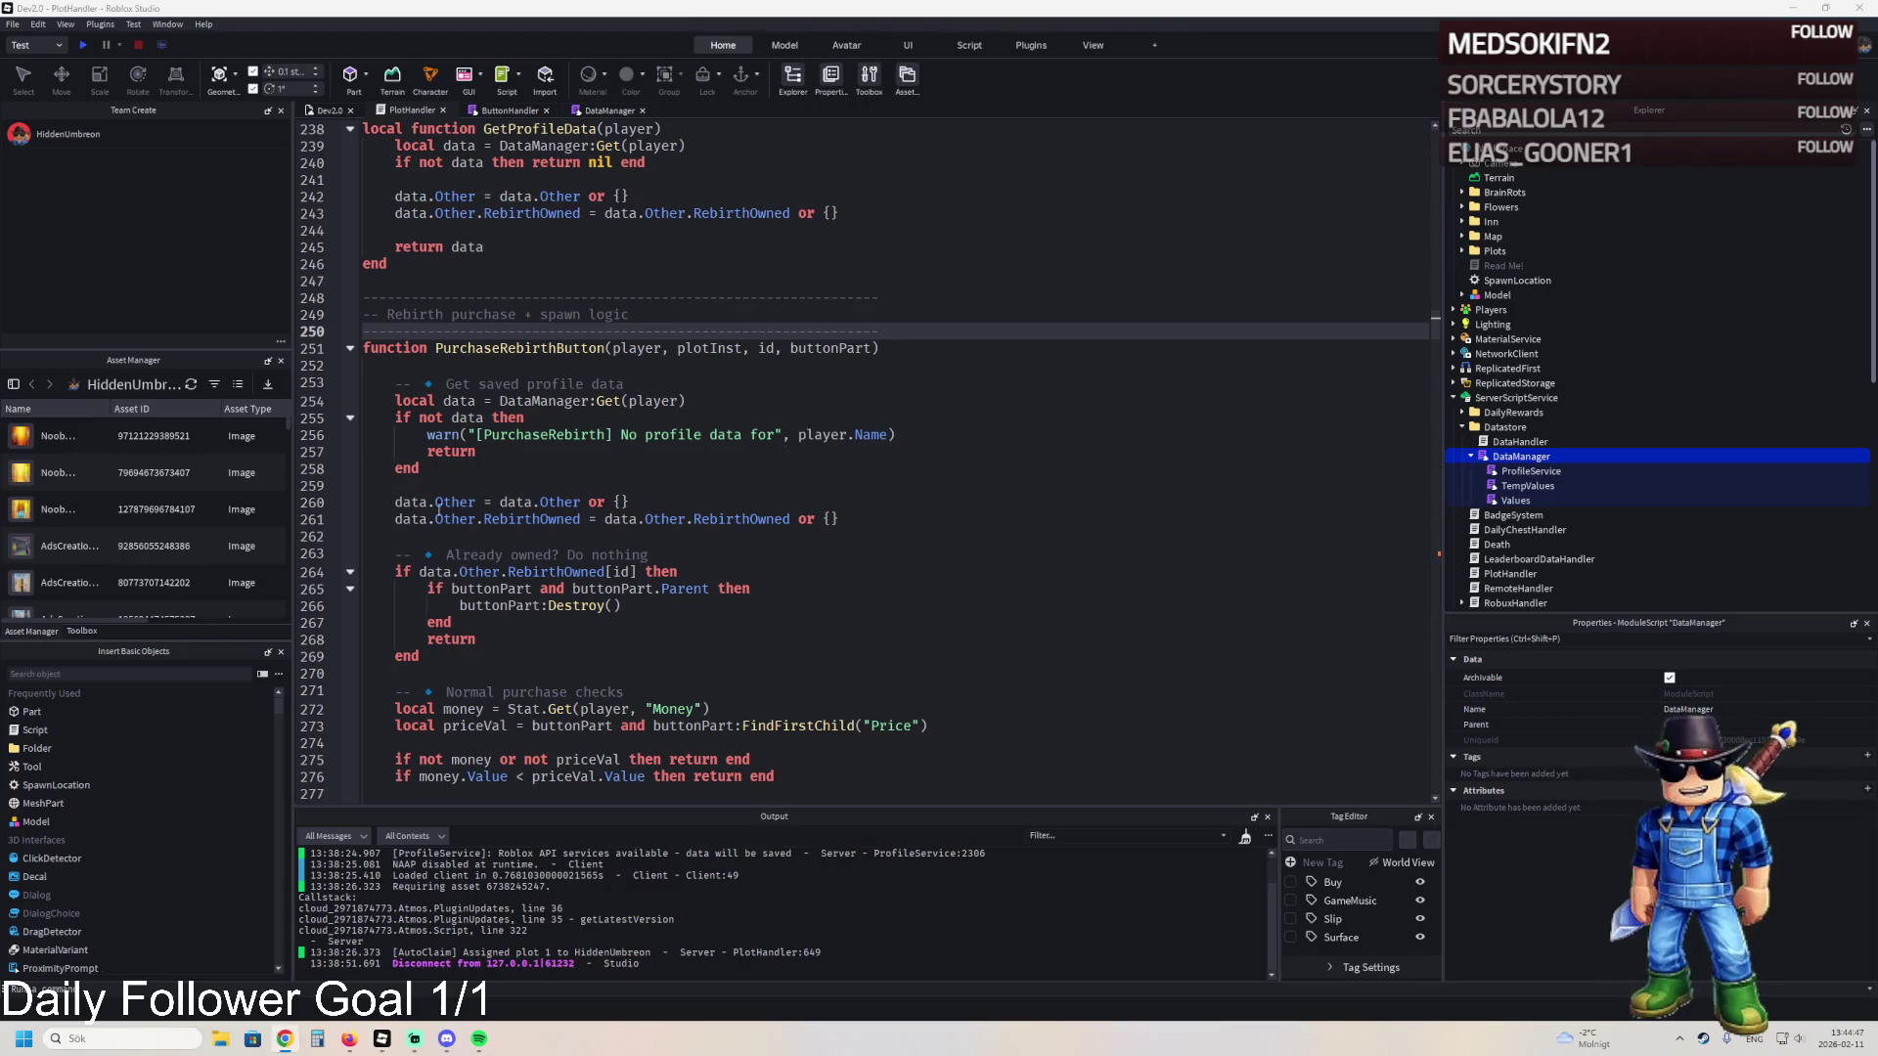
# - Locate the DataManager require near the top, then search for PurchaseRebirthButton
pyautogui.hotkey('ctrl', 'f')
pyautogui.hotkey('ctrl', 'v')
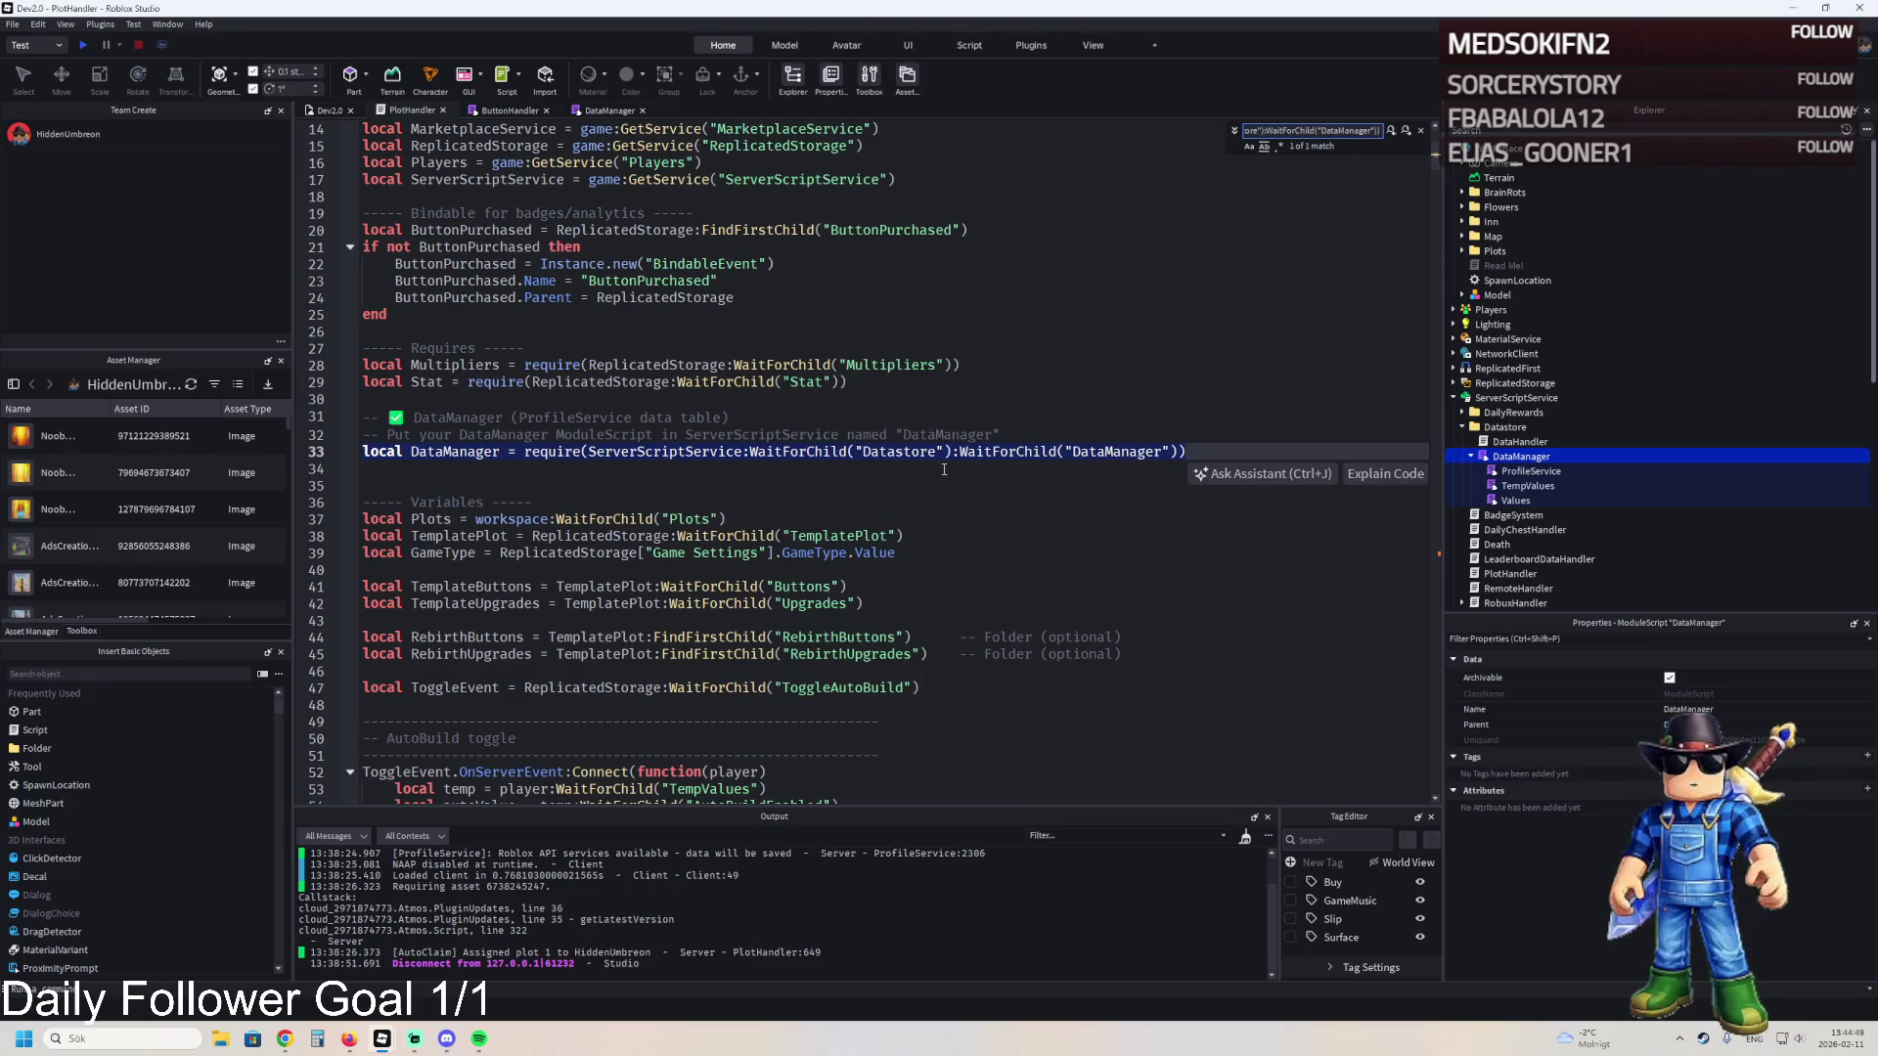
pyautogui.press('Escape')
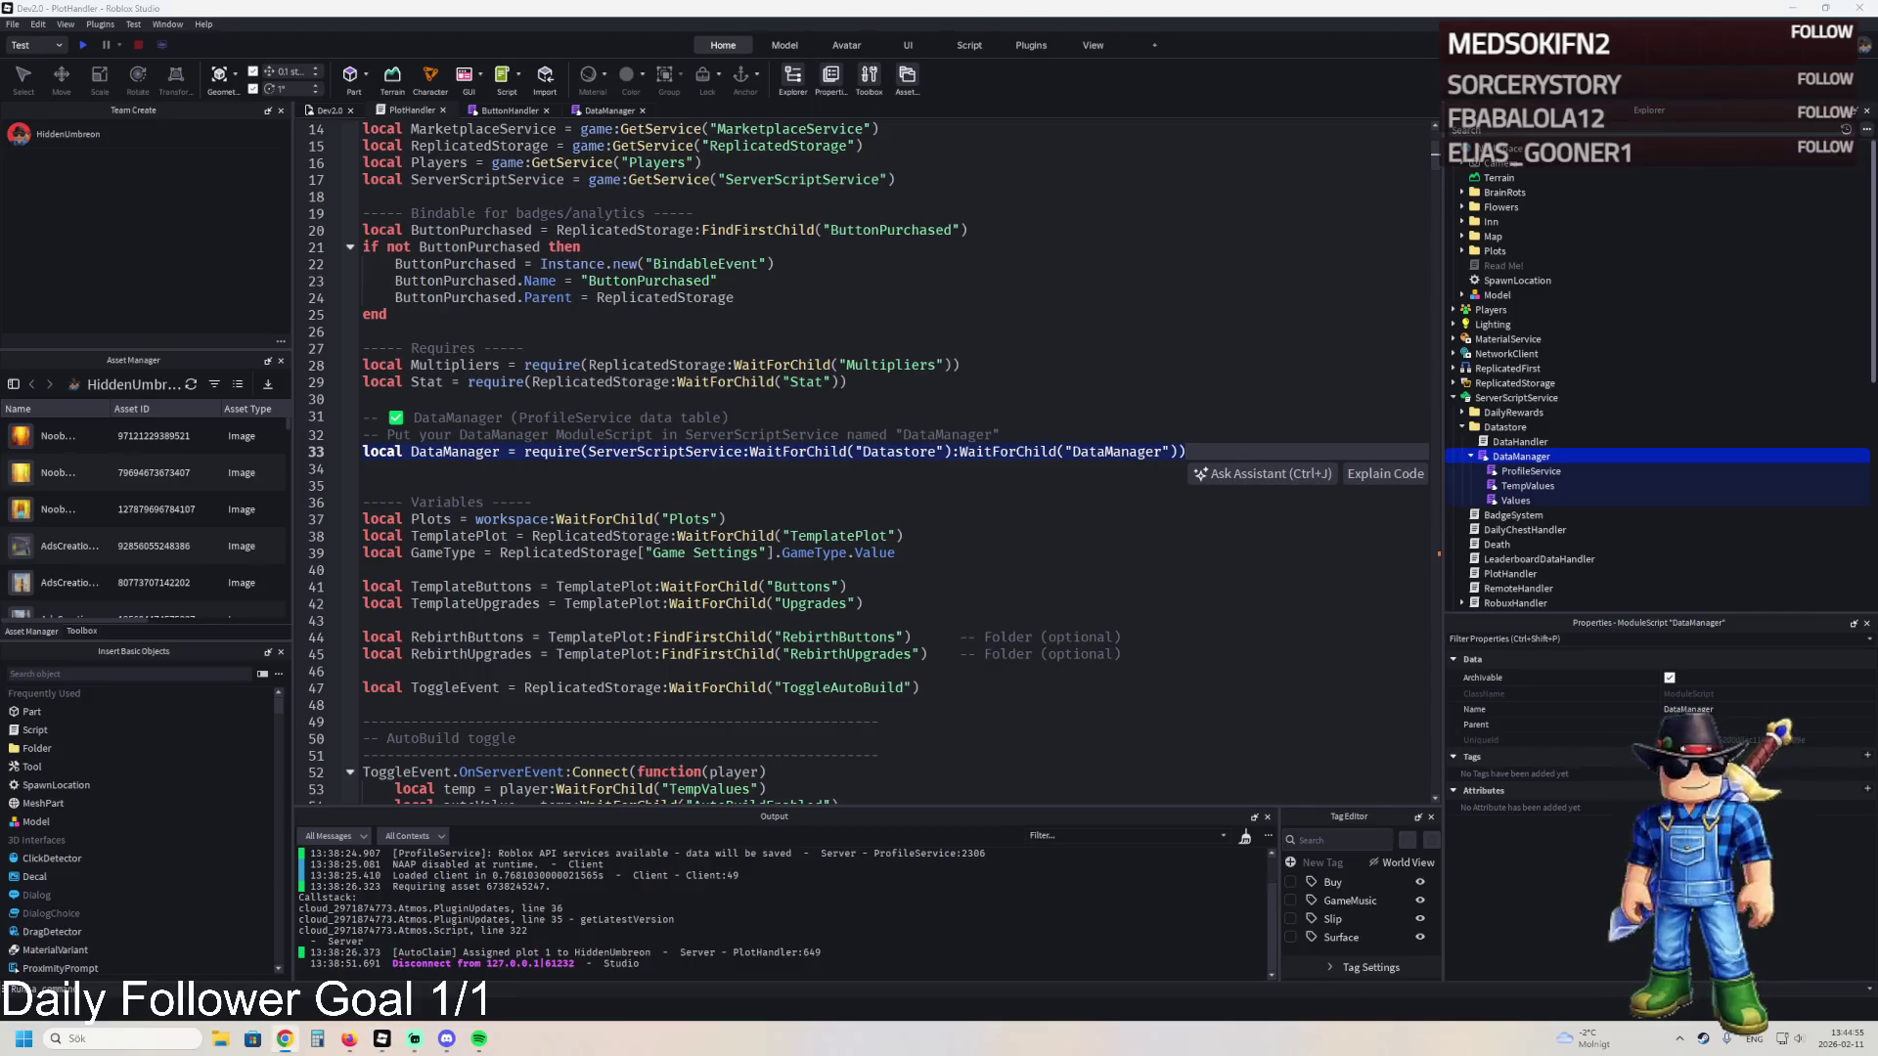
pyautogui.hotkey('ctrl', 'f')
pyautogui.write('PurchaseRebirthButton')
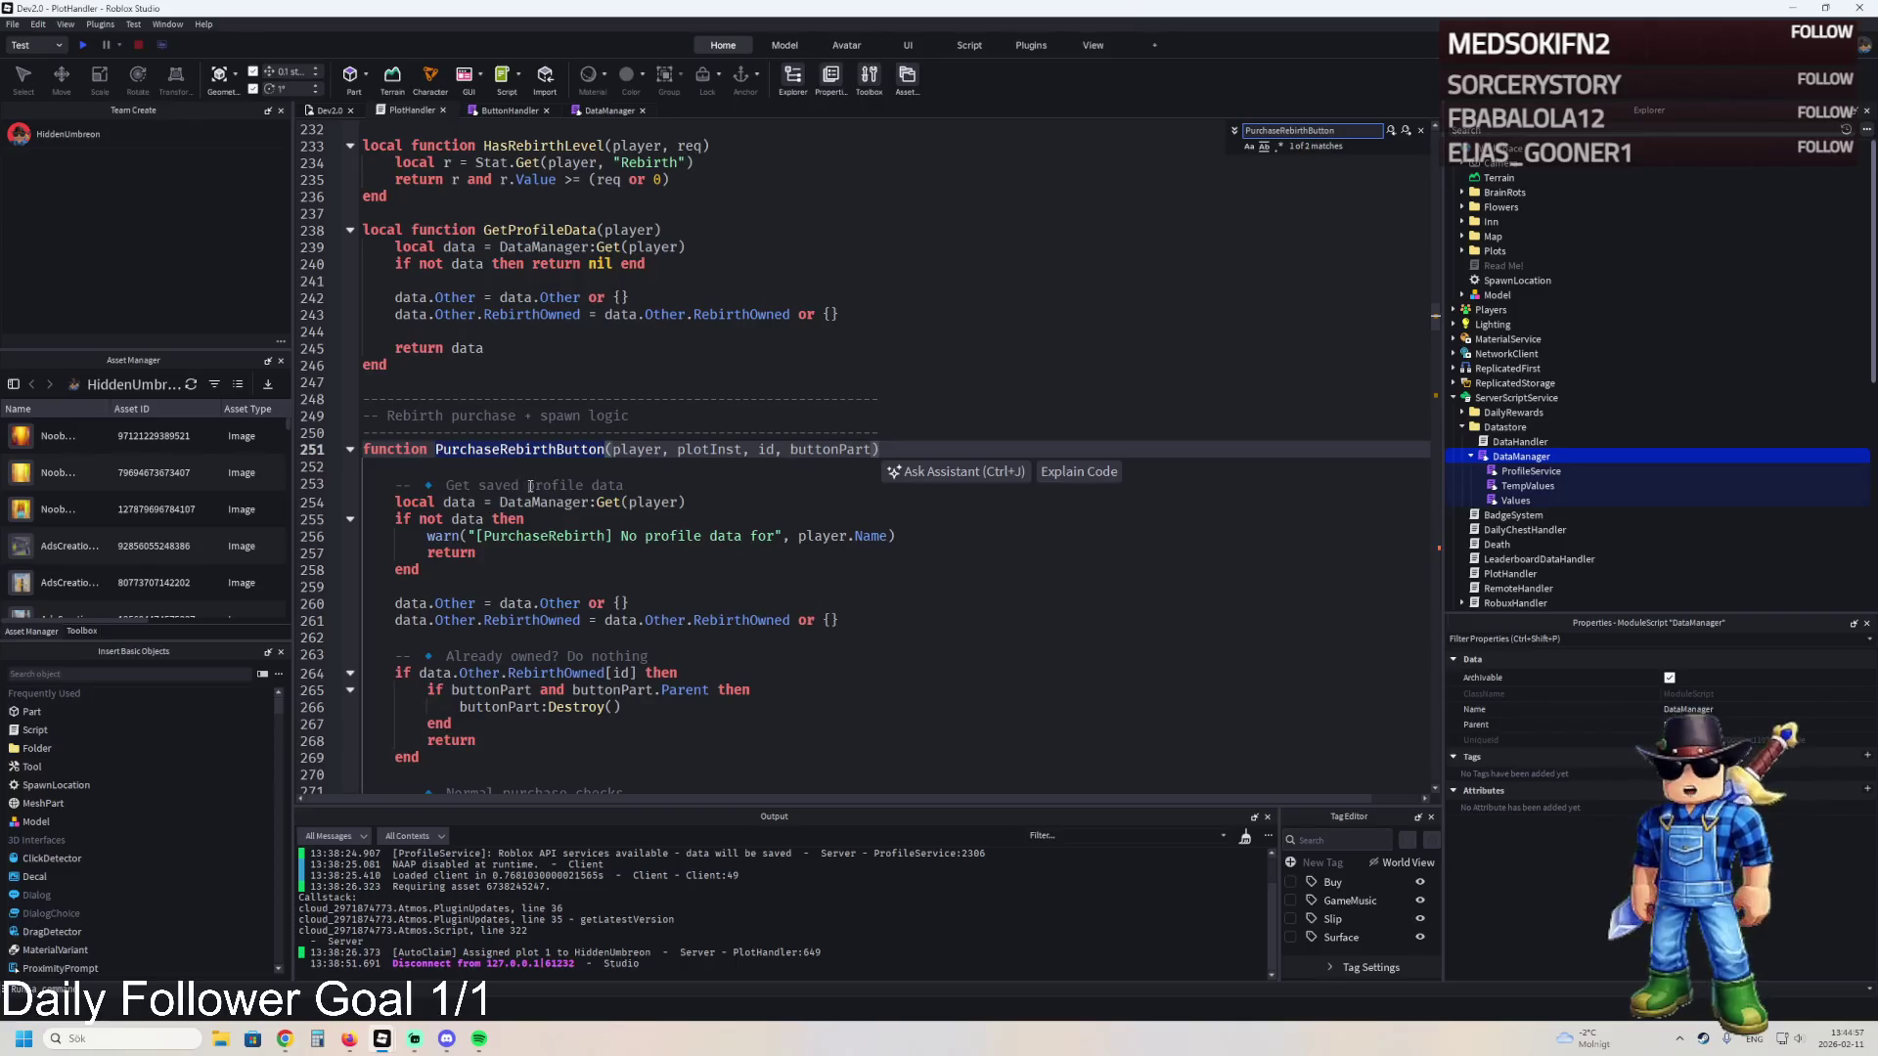
# - Check the PurchaseRebirthButton call at line 357, then return to its definition after the missing-data check
pyautogui.click(1406, 130)
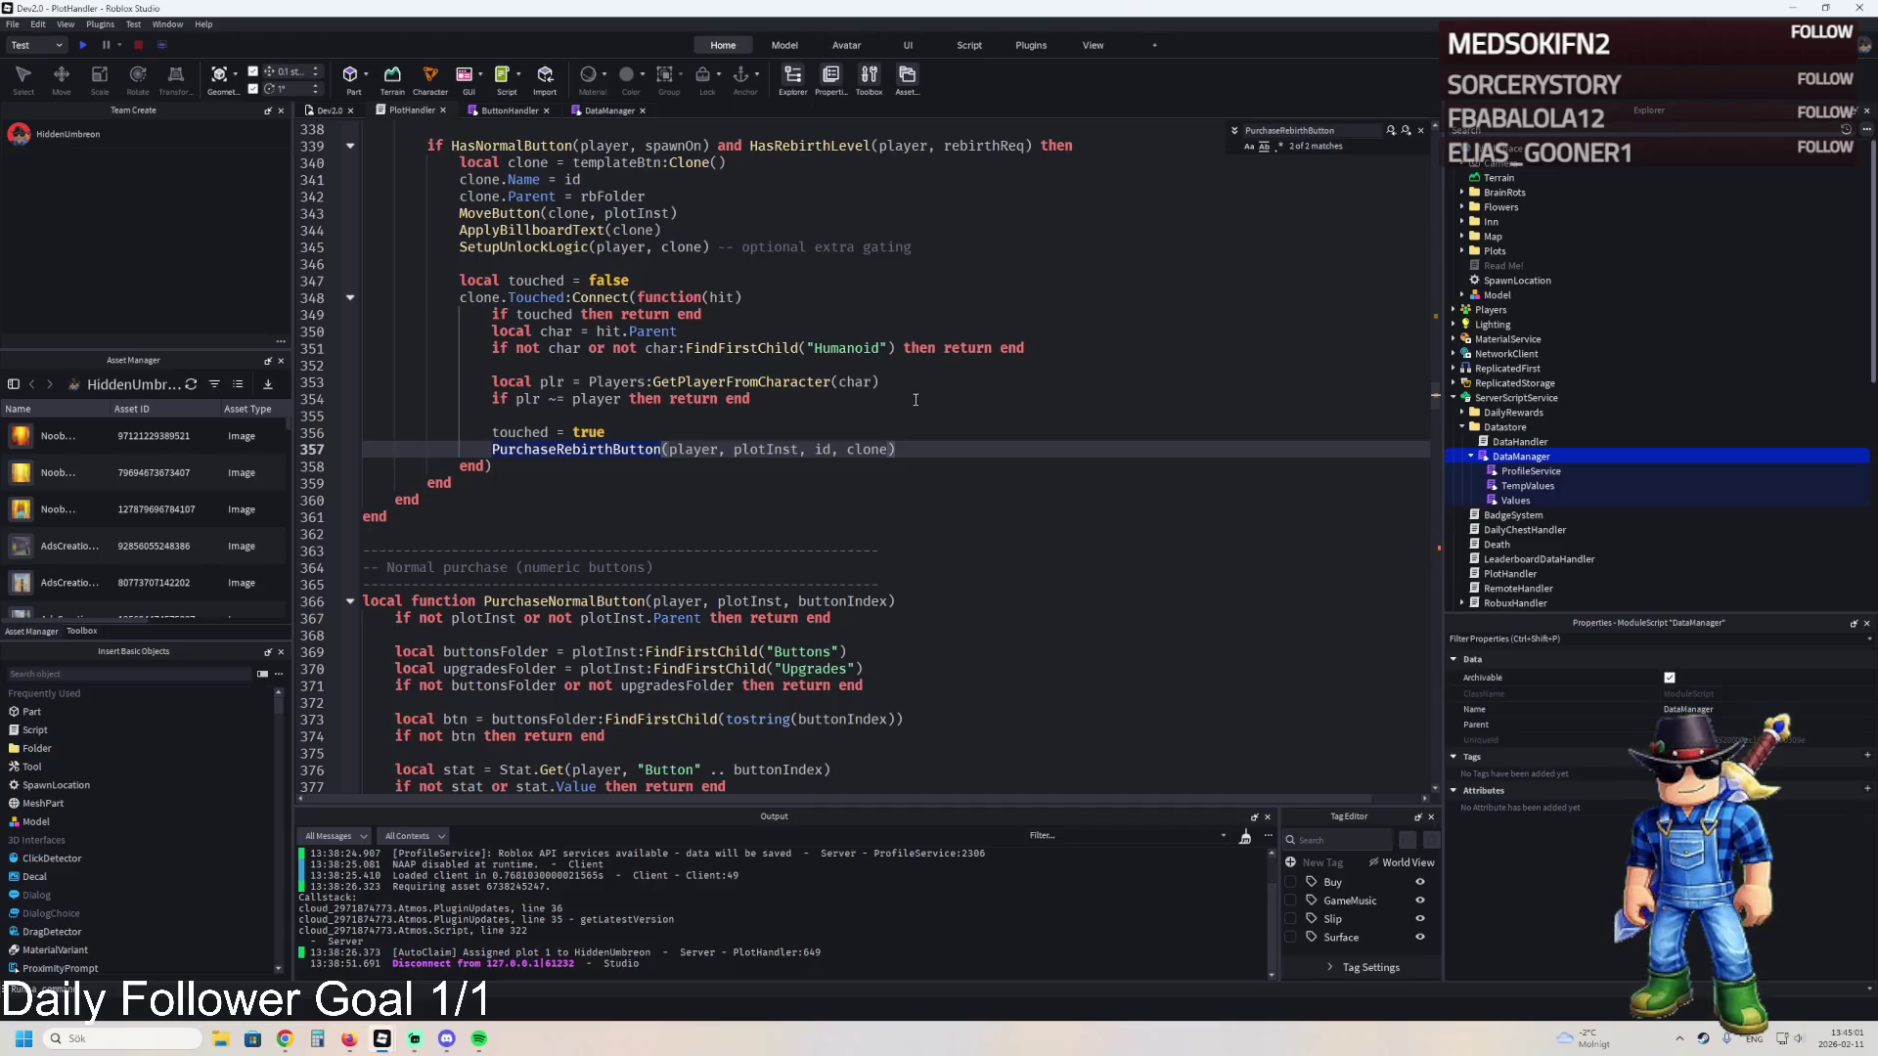
pyautogui.scroll(4, 912, 399)
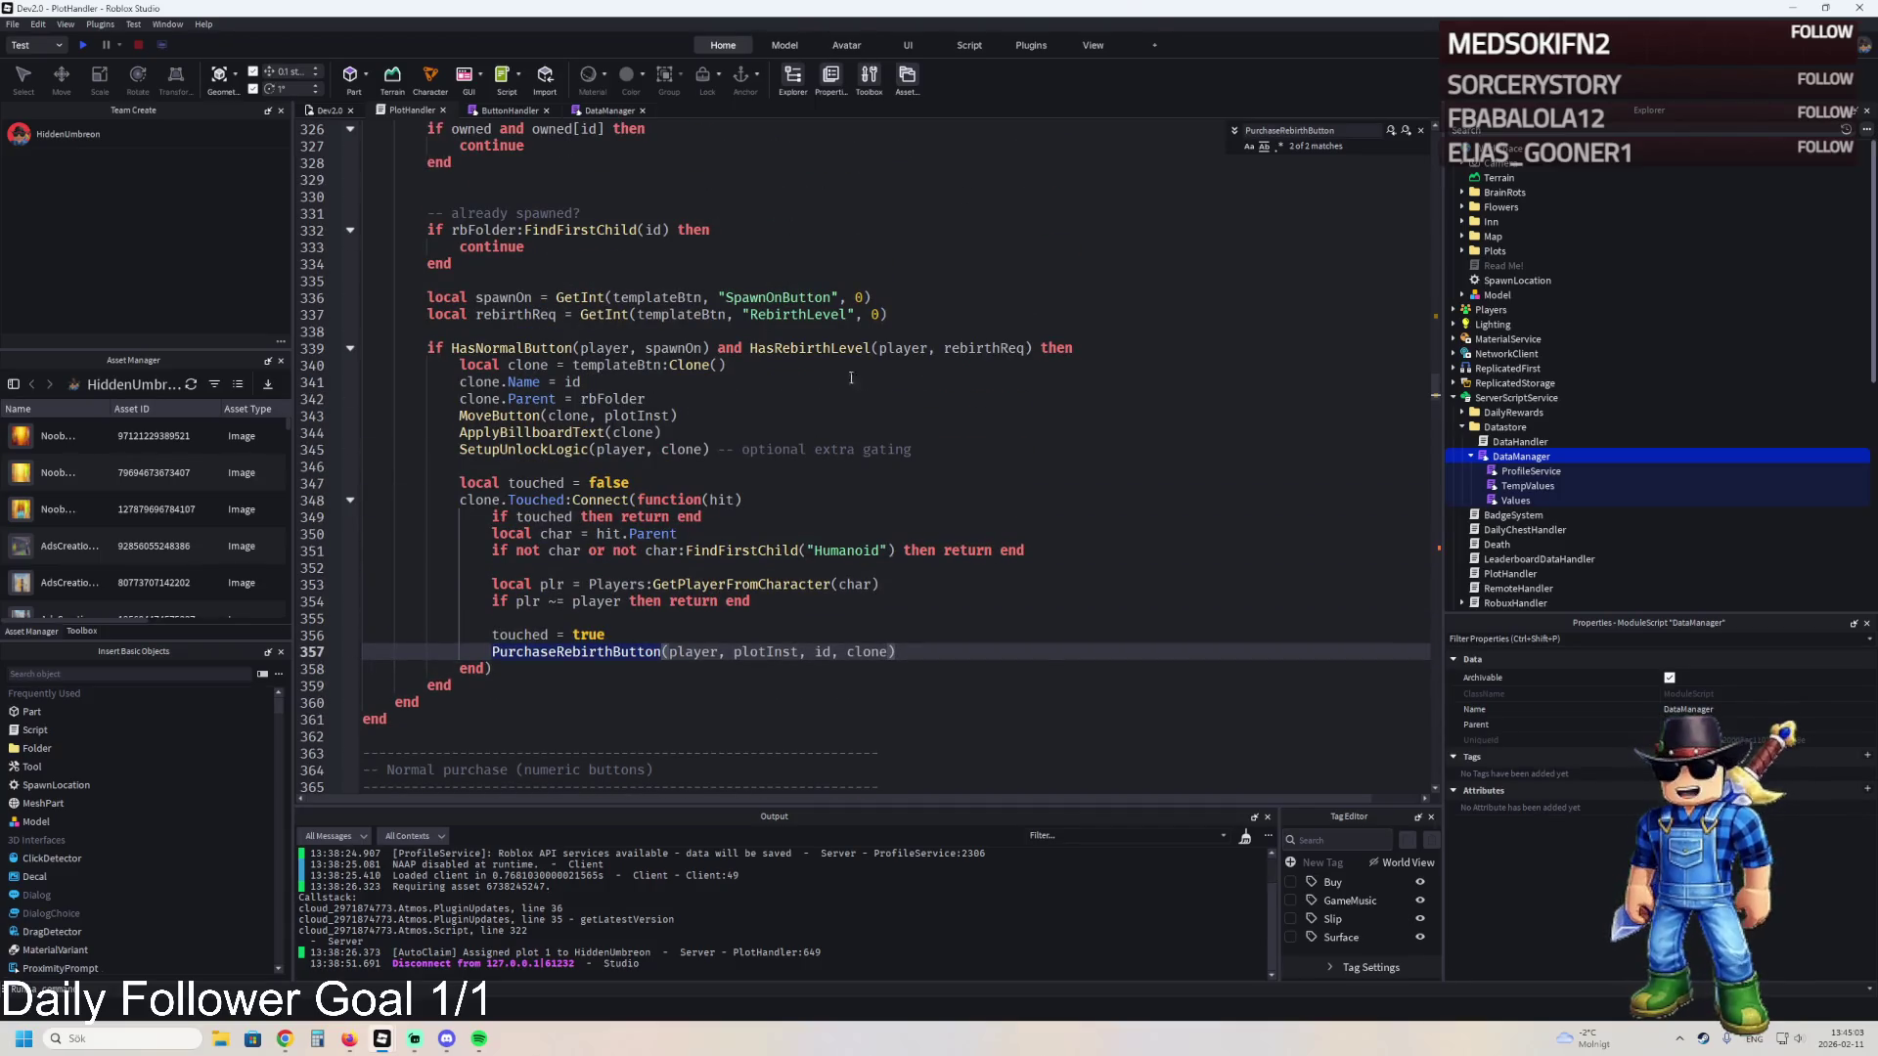
pyautogui.click(1391, 130)
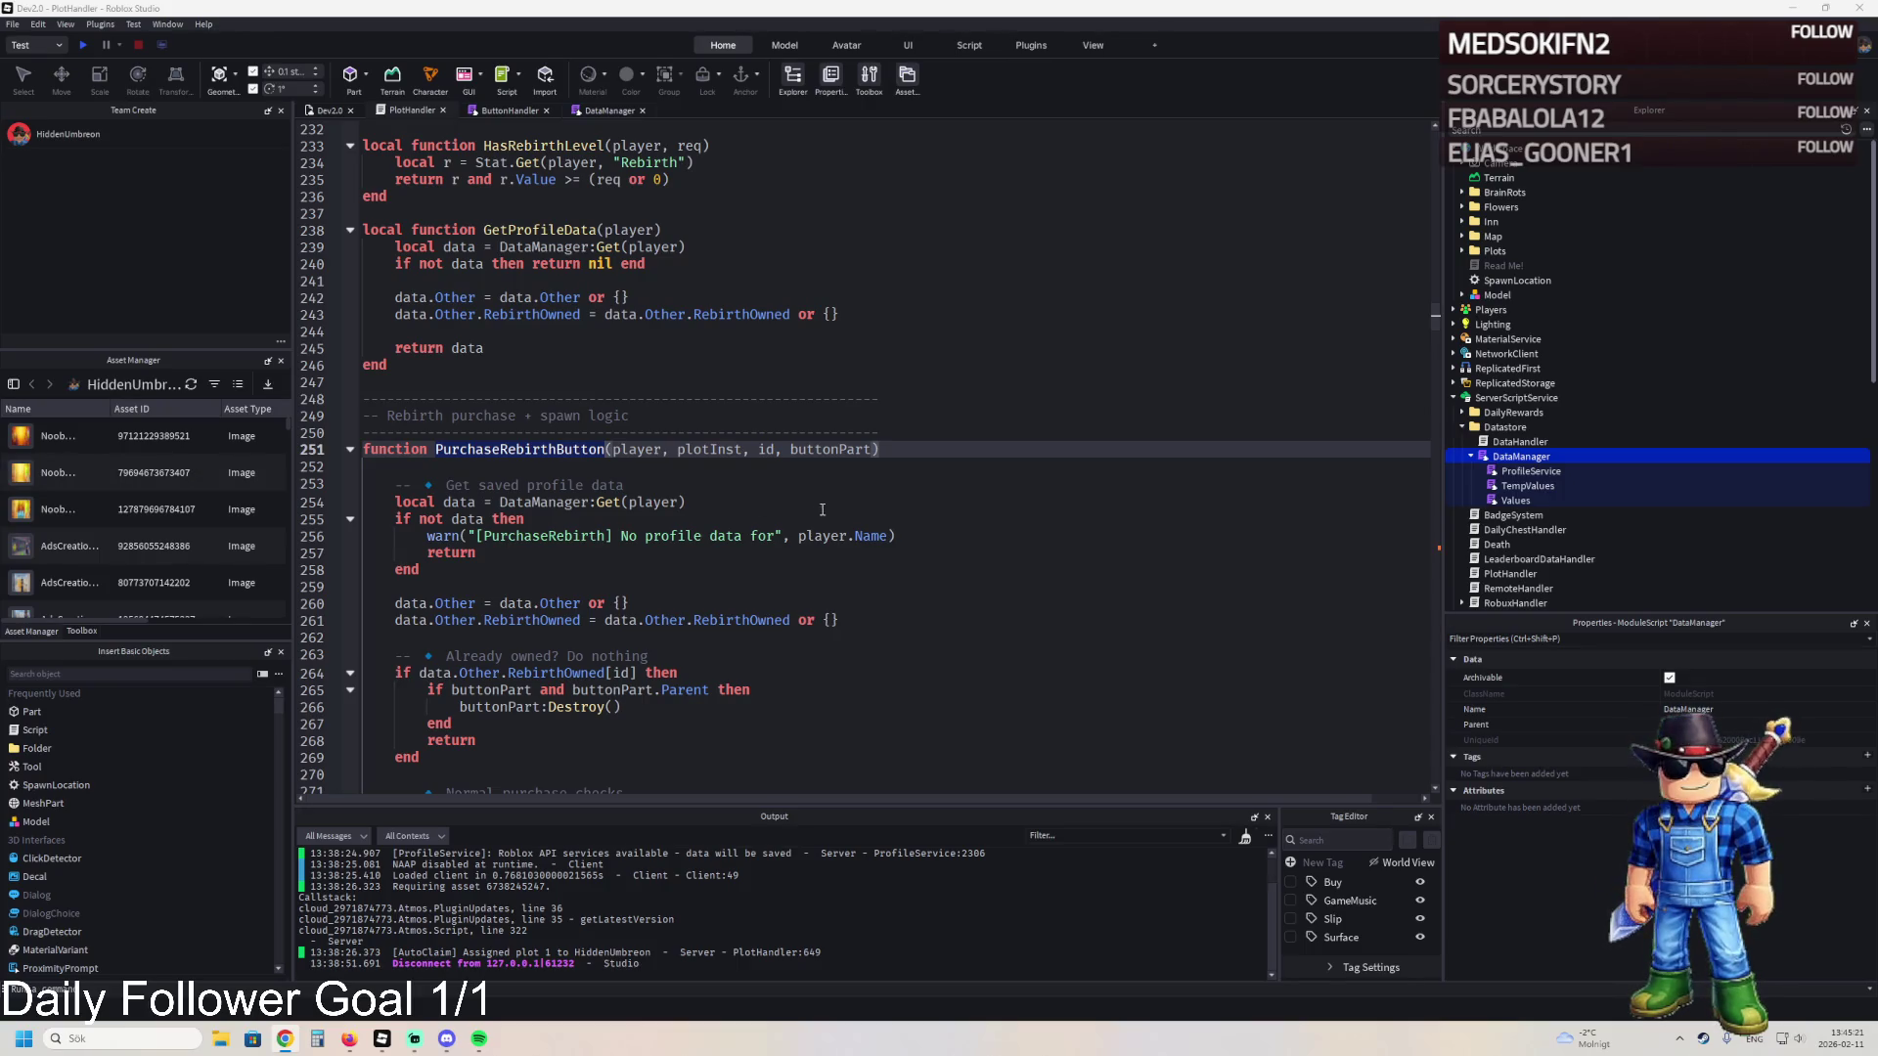
pyautogui.click(653, 524)
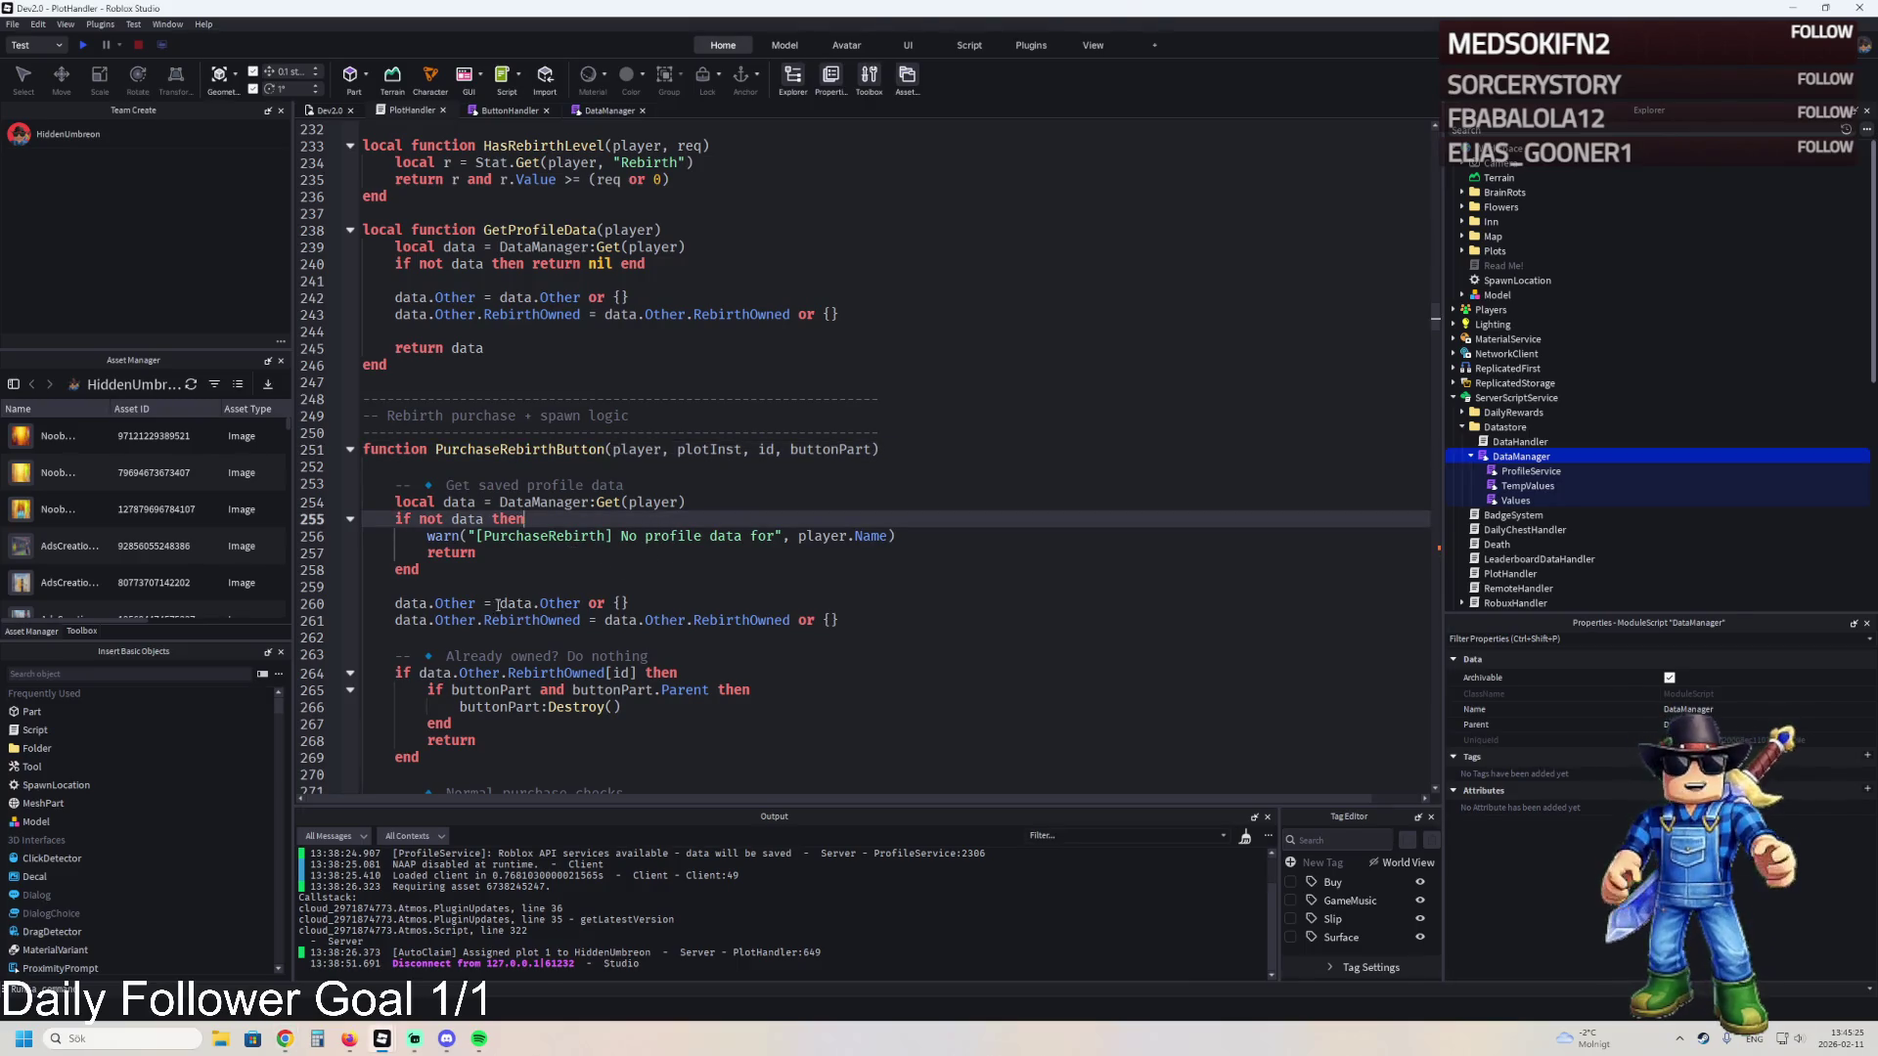
pyautogui.click(534, 634)
pyautogui.scroll(-3, 499, 606)
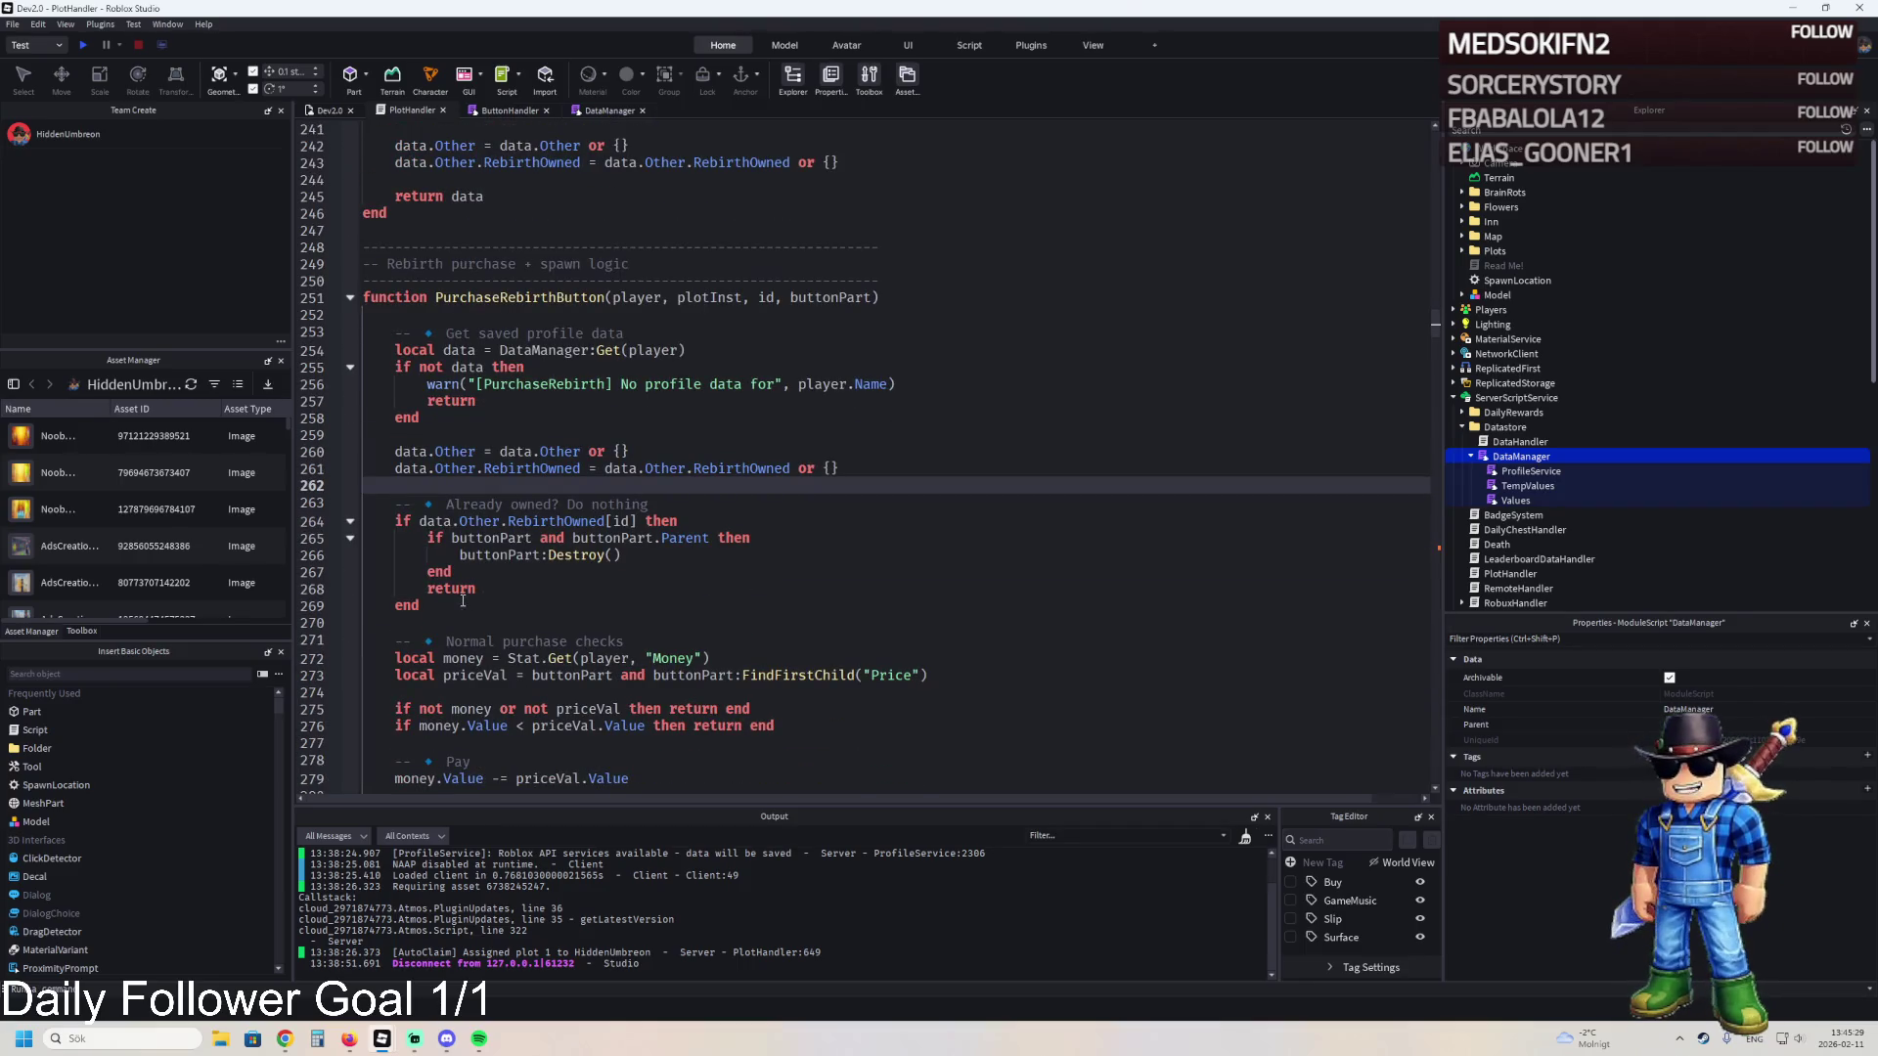
pyautogui.click(453, 618)
pyautogui.write('print("[RebirthSave] Saved", id, "for", player.Name)     print("[RebirthSave] Now owned count:", table.getn(data.Other.RebirthOwned)) -- this will print 0 for dictionary, ignore')
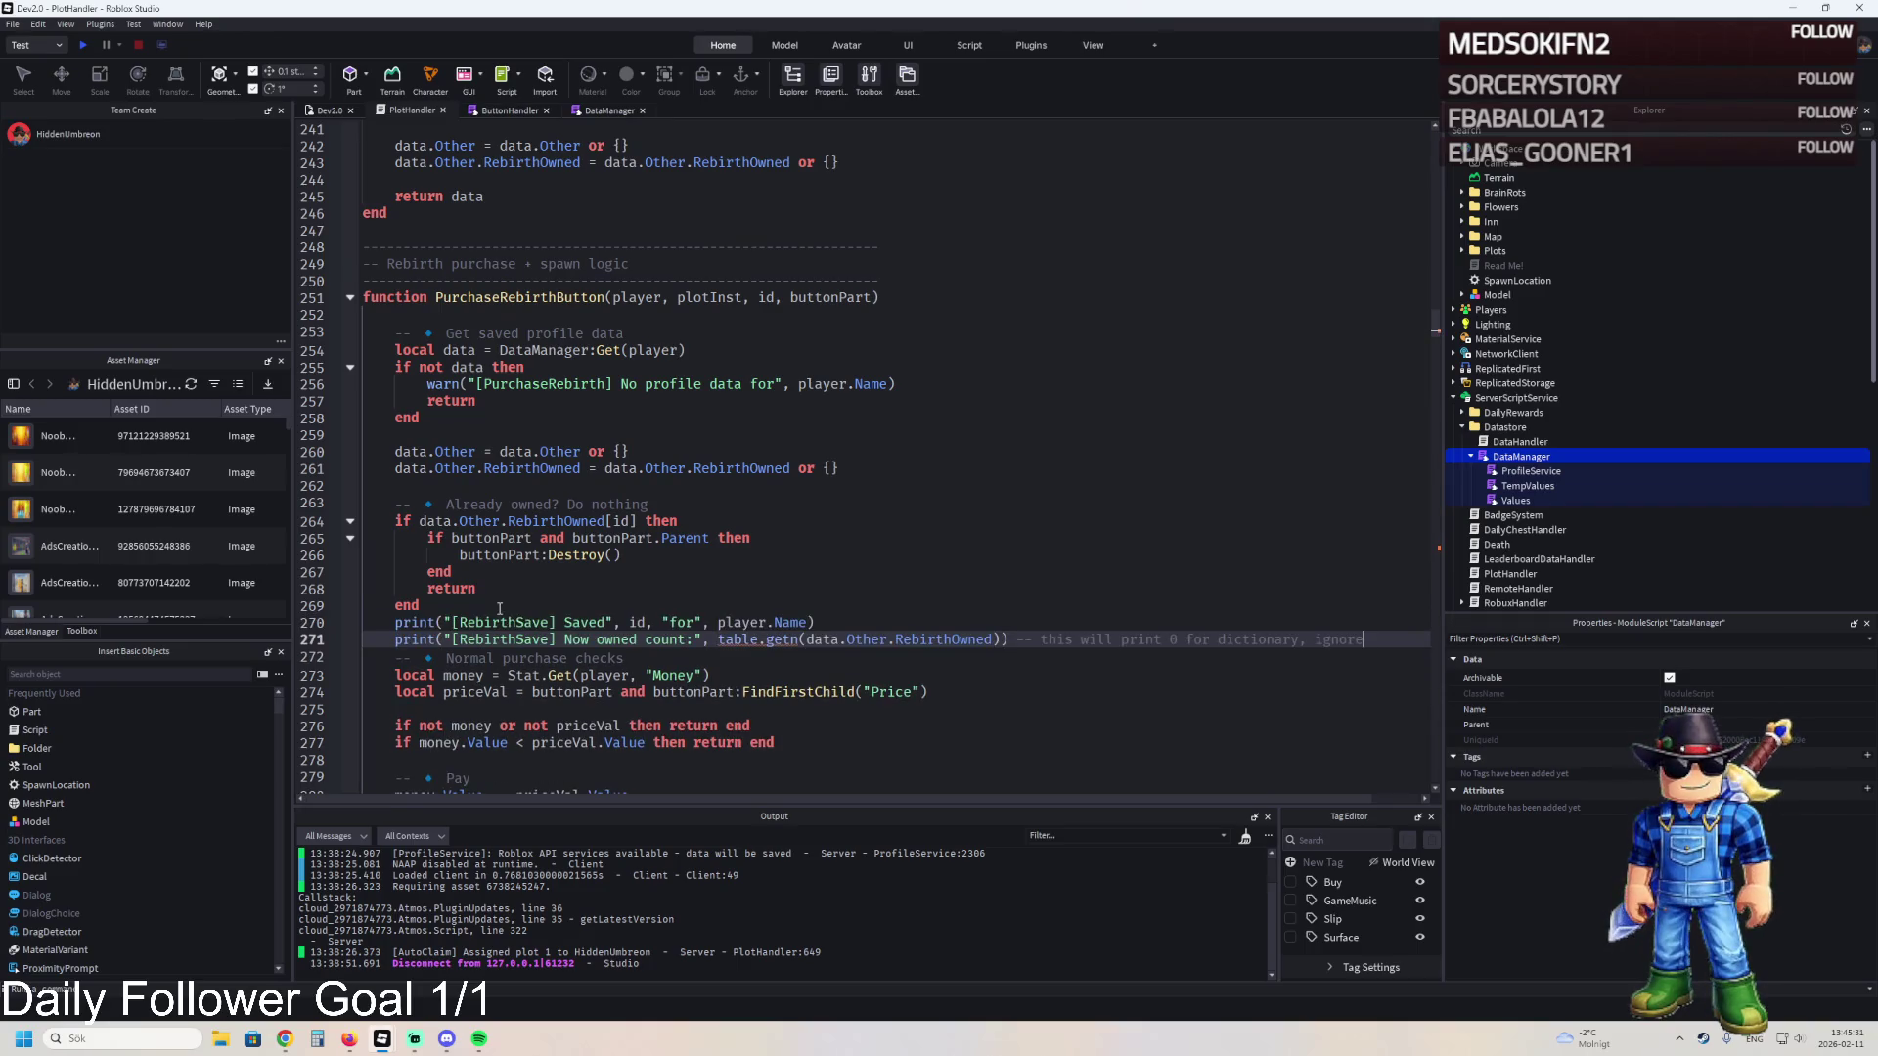
pyautogui.hotkey('ctrl', 'z')
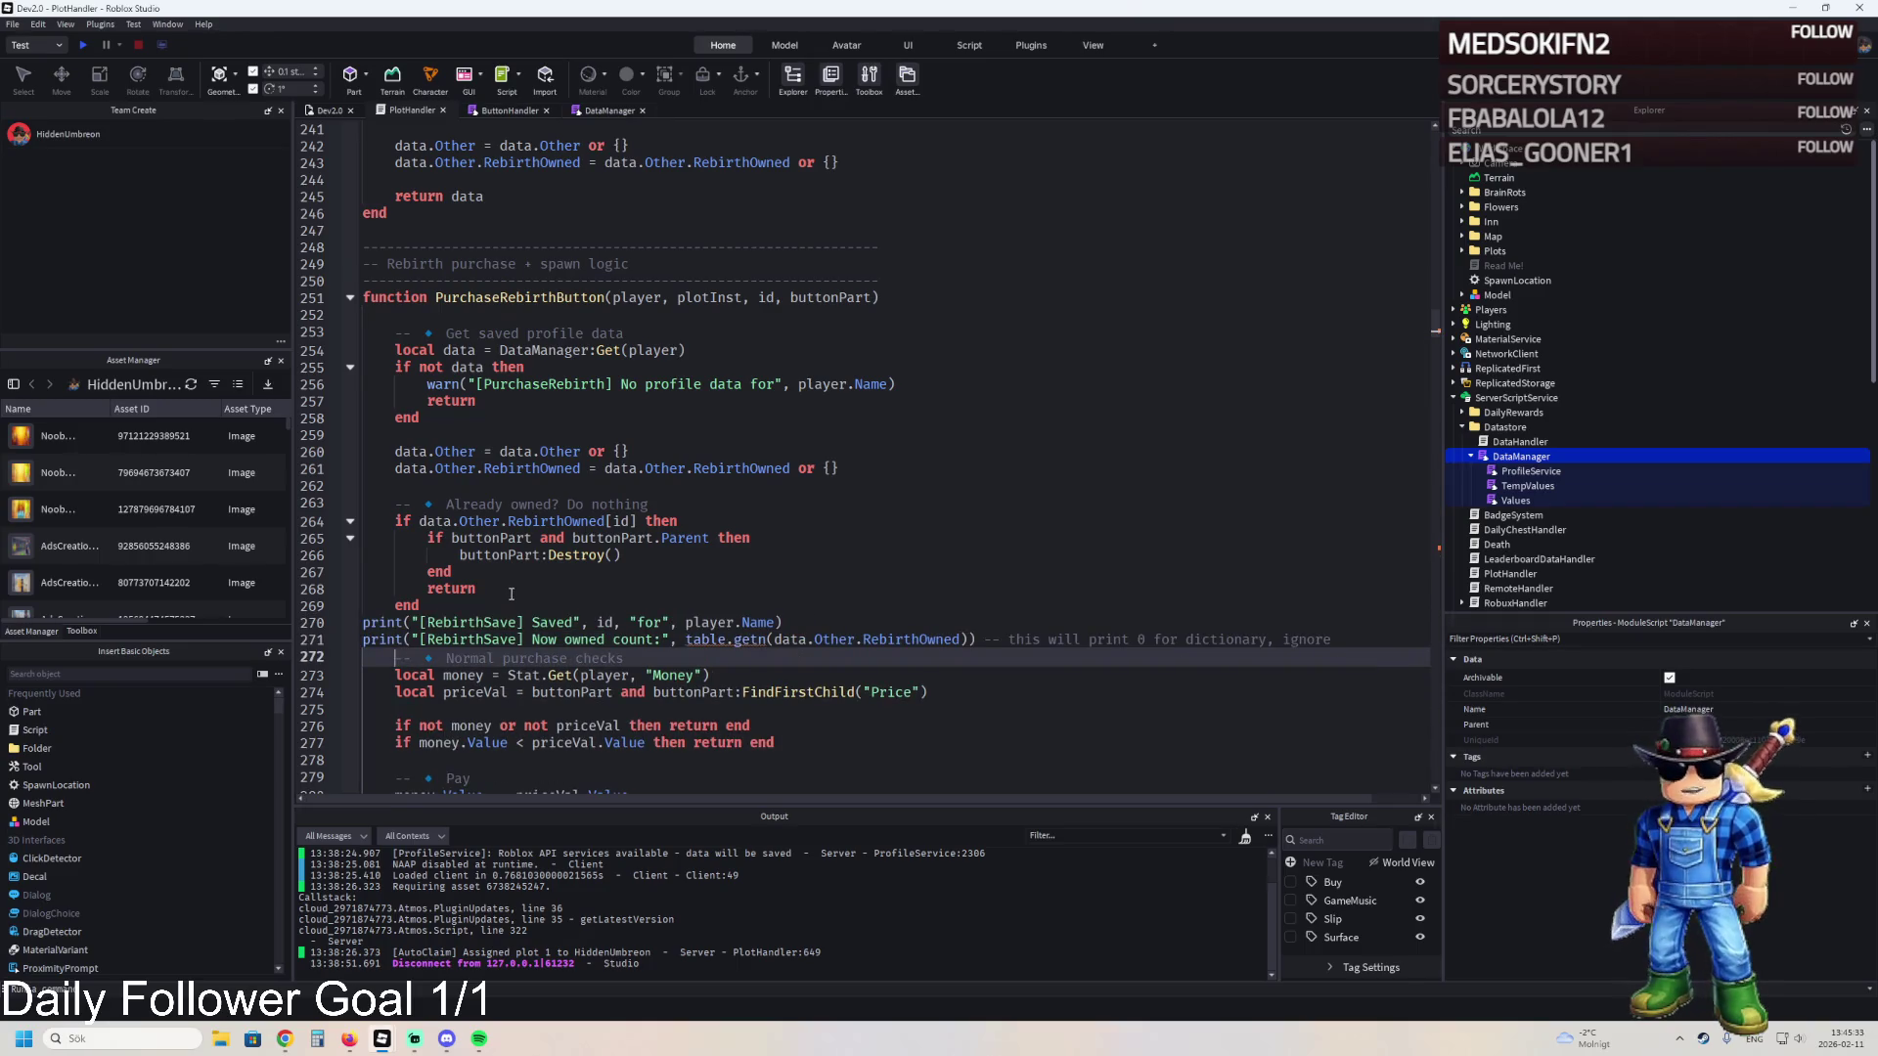
pyautogui.hotkey('ctrl', 'z')
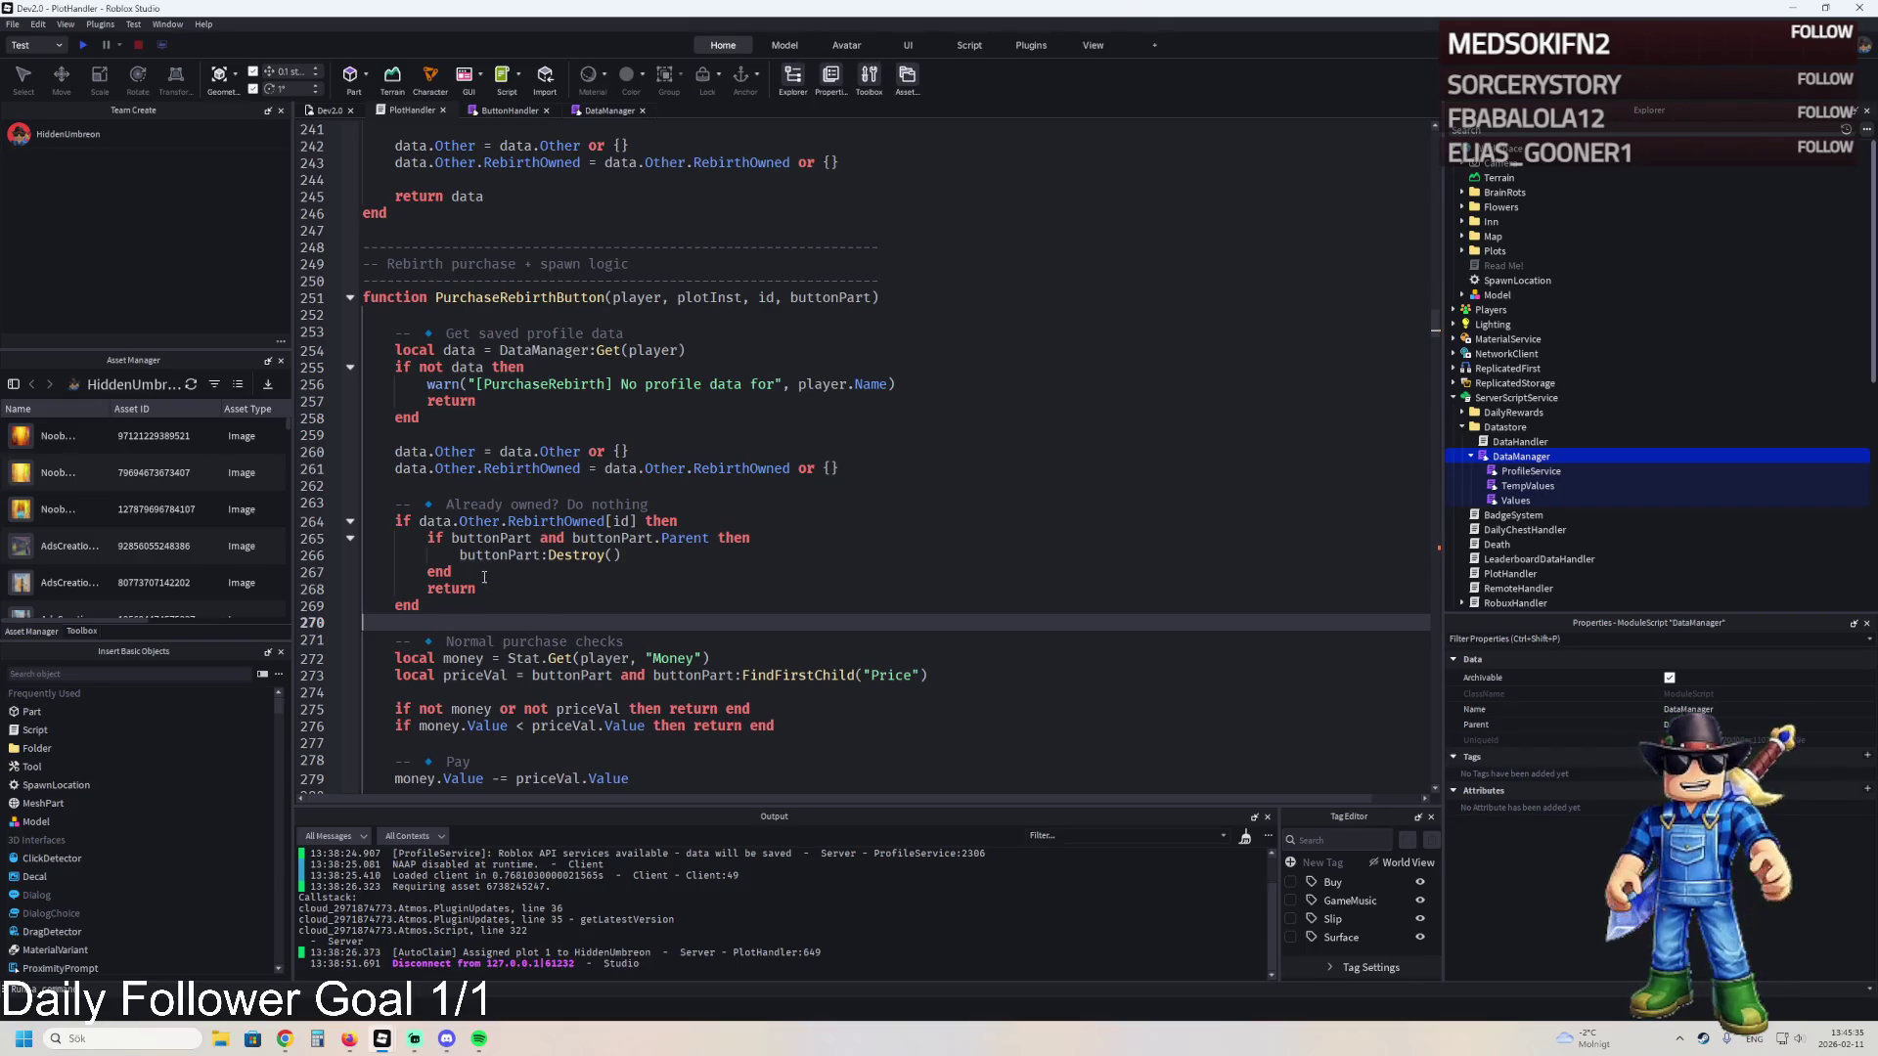
pyautogui.click(479, 570)
pyautogui.press('Return')
pyautogui.write('print("[RebirthSave] Saved", id, "for", player.Name) print("[RebirthSave] Now owned count:", table.getn(data.Other.RebirthOwned)) -- this will print 0 for dictionary, ignore')
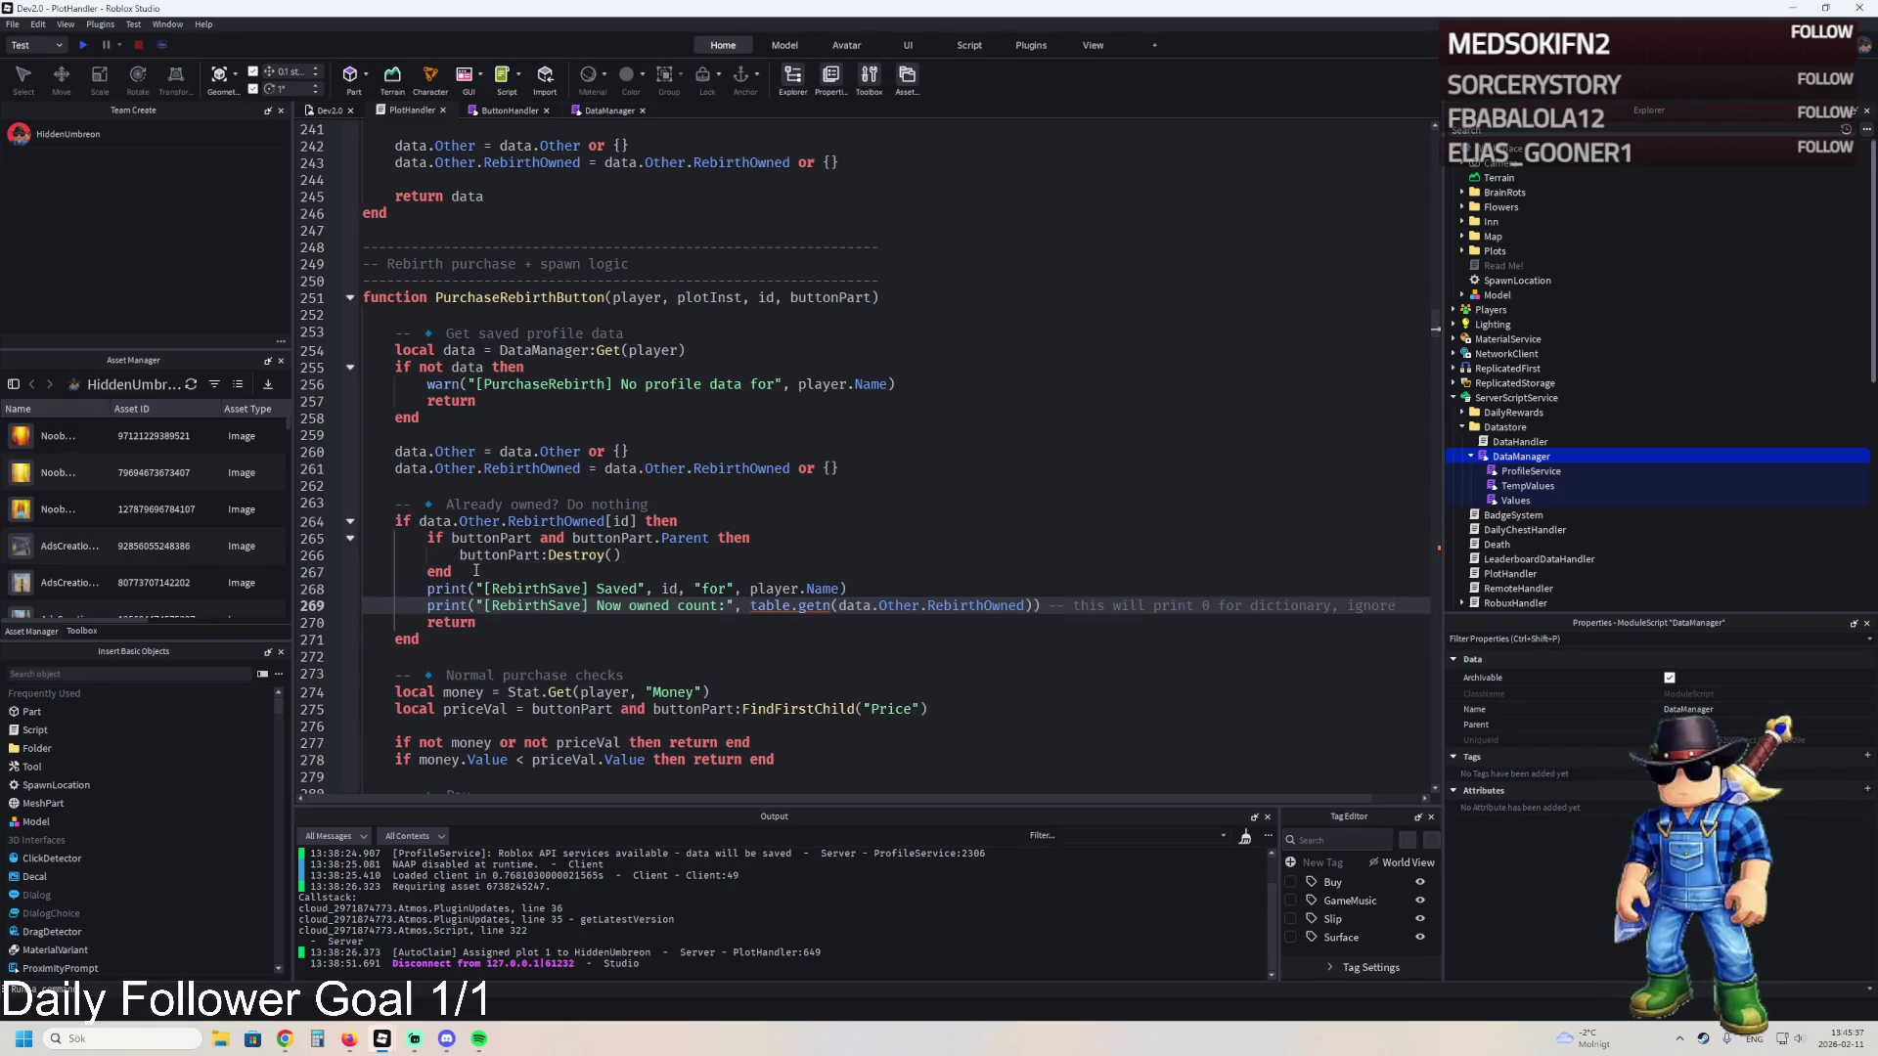
pyautogui.hotkey('ctrl', 'z')
pyautogui.hotkey('ctrl', 'z')
pyautogui.hotkey('ctrl', 'z')
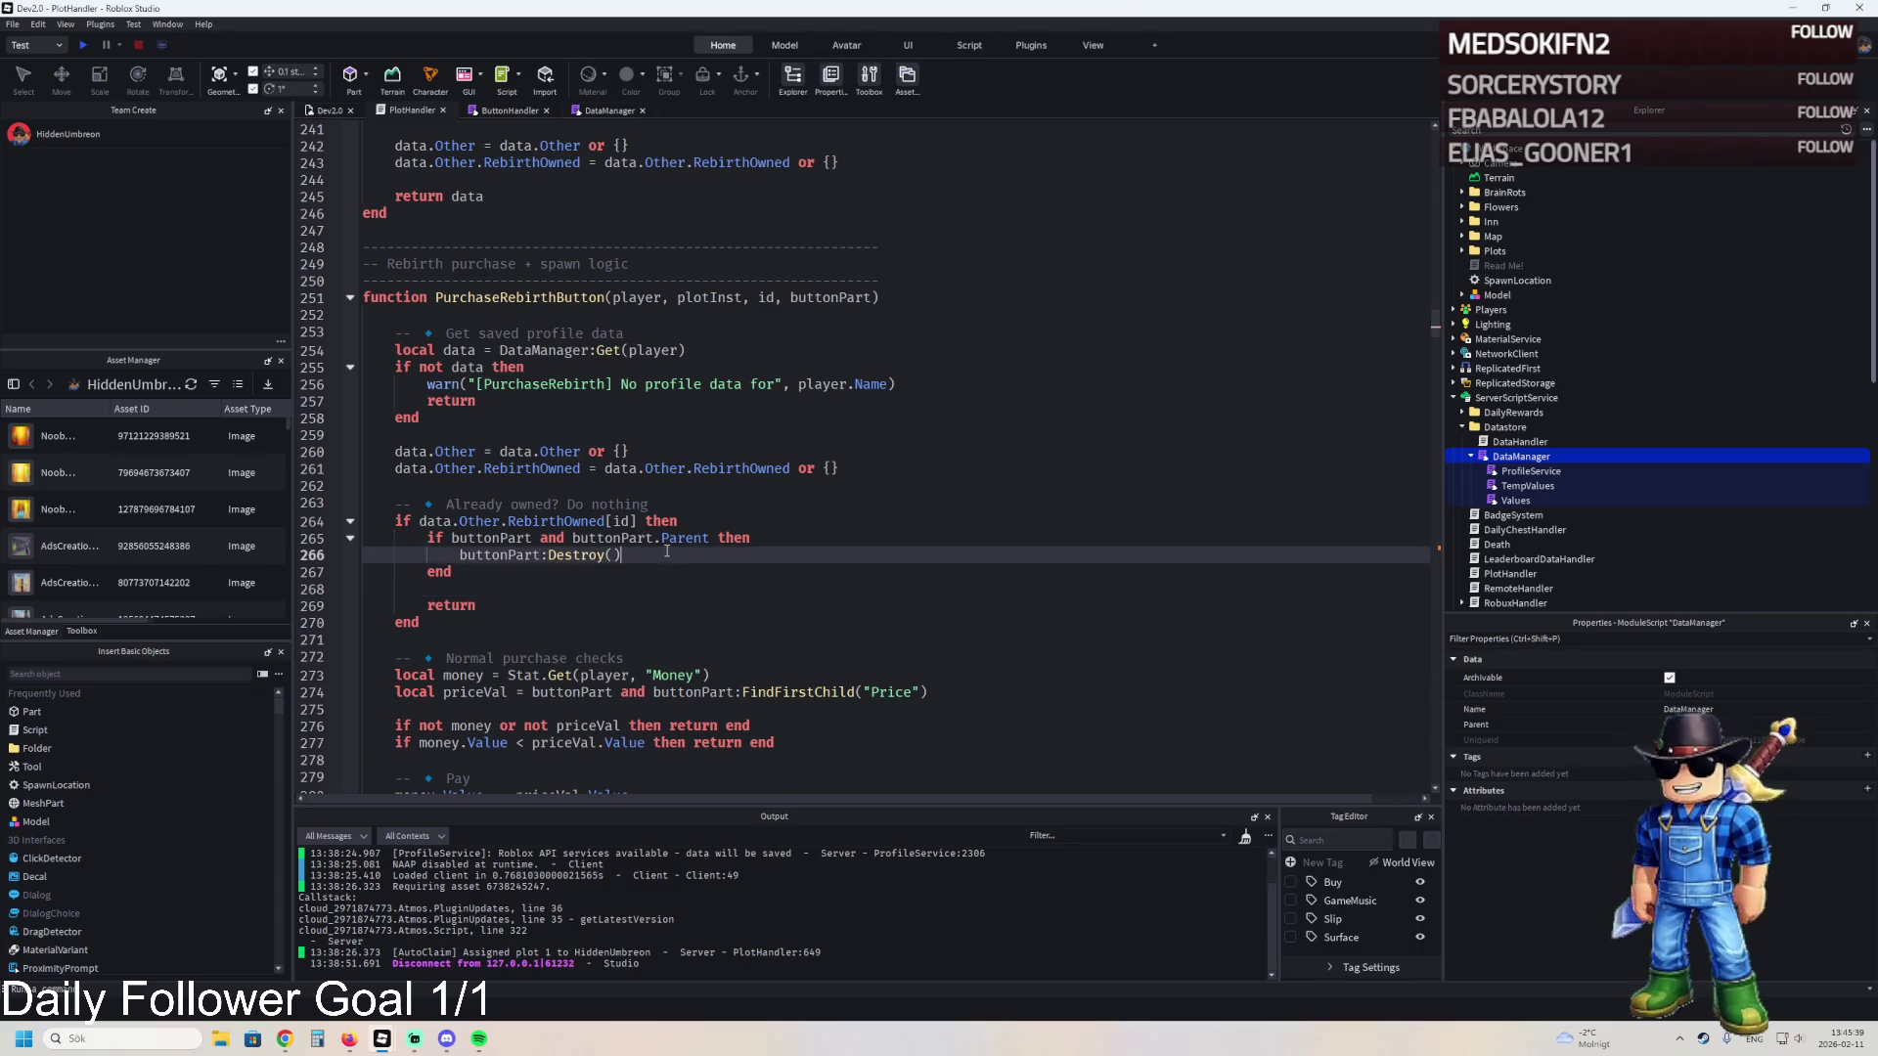
pyautogui.hotkey('ctrl', 'y')
pyautogui.hotkey('ctrl', 'y')
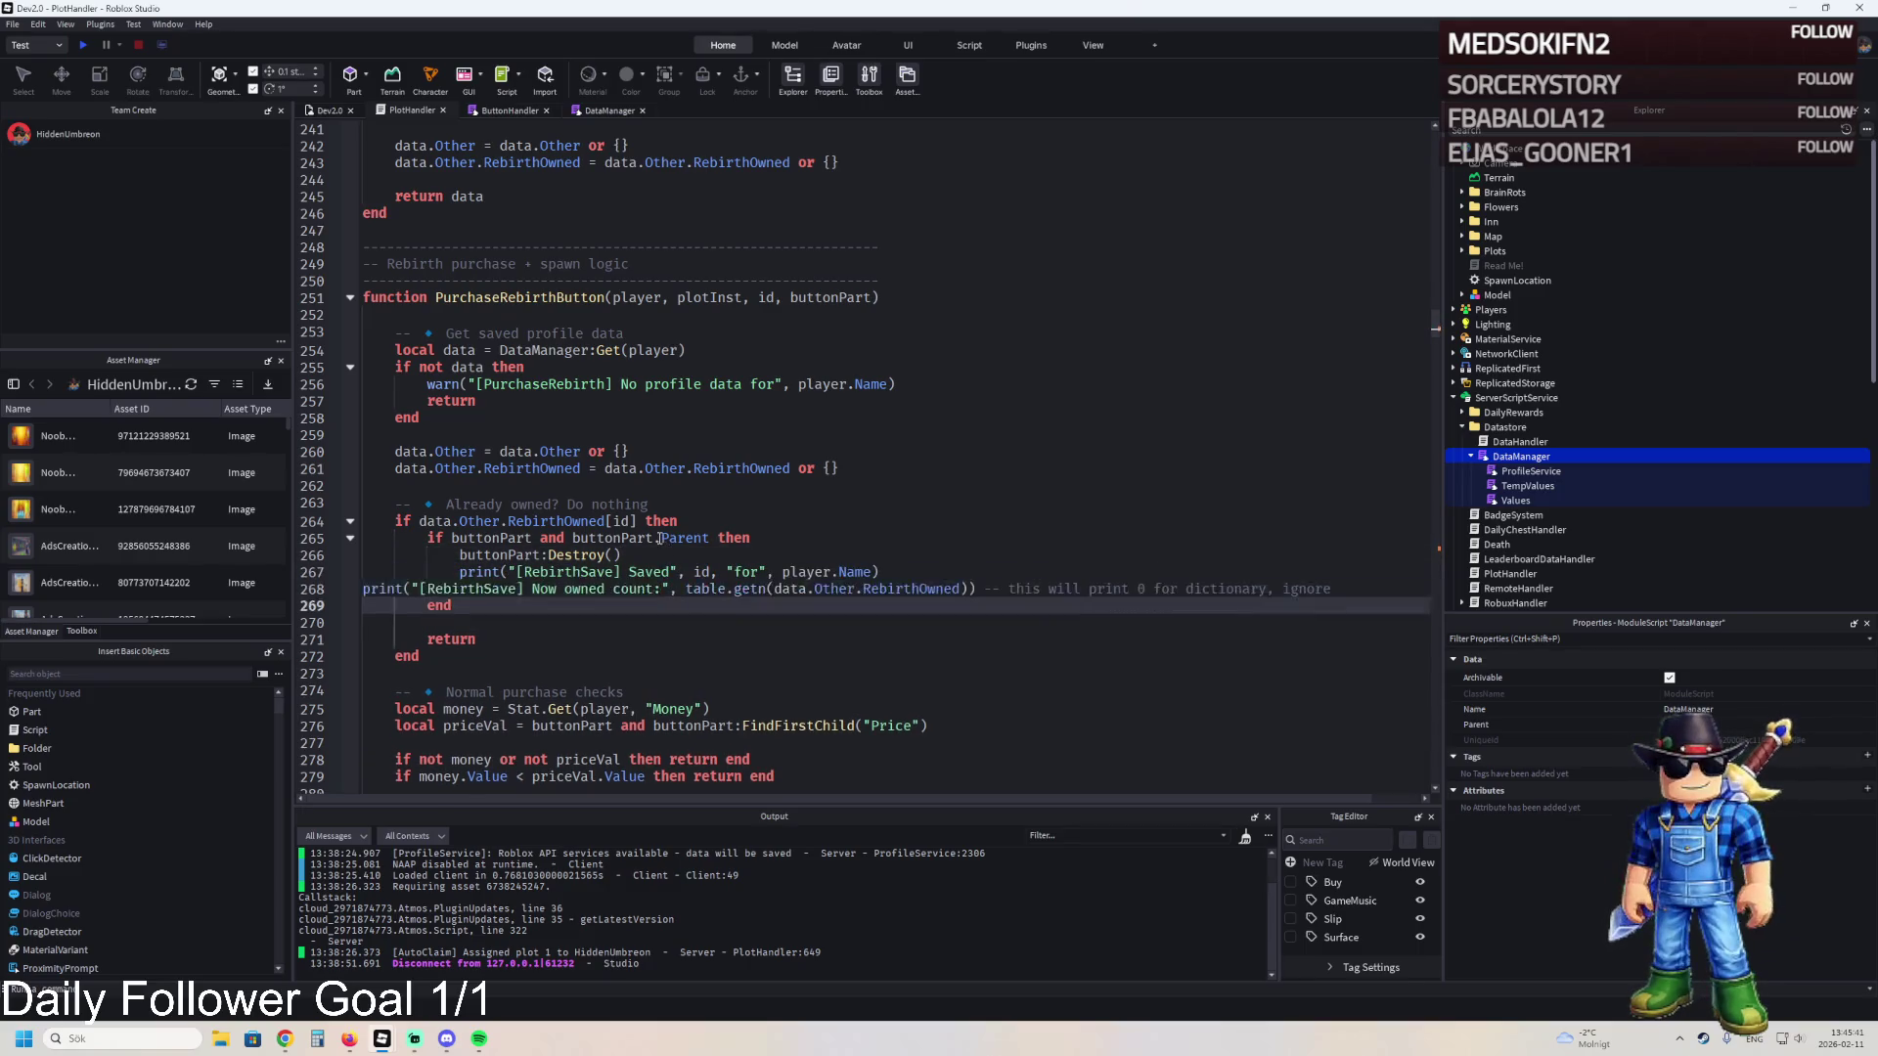
pyautogui.hotkey('ctrl', 'z')
pyautogui.hotkey('ctrl', 'z')
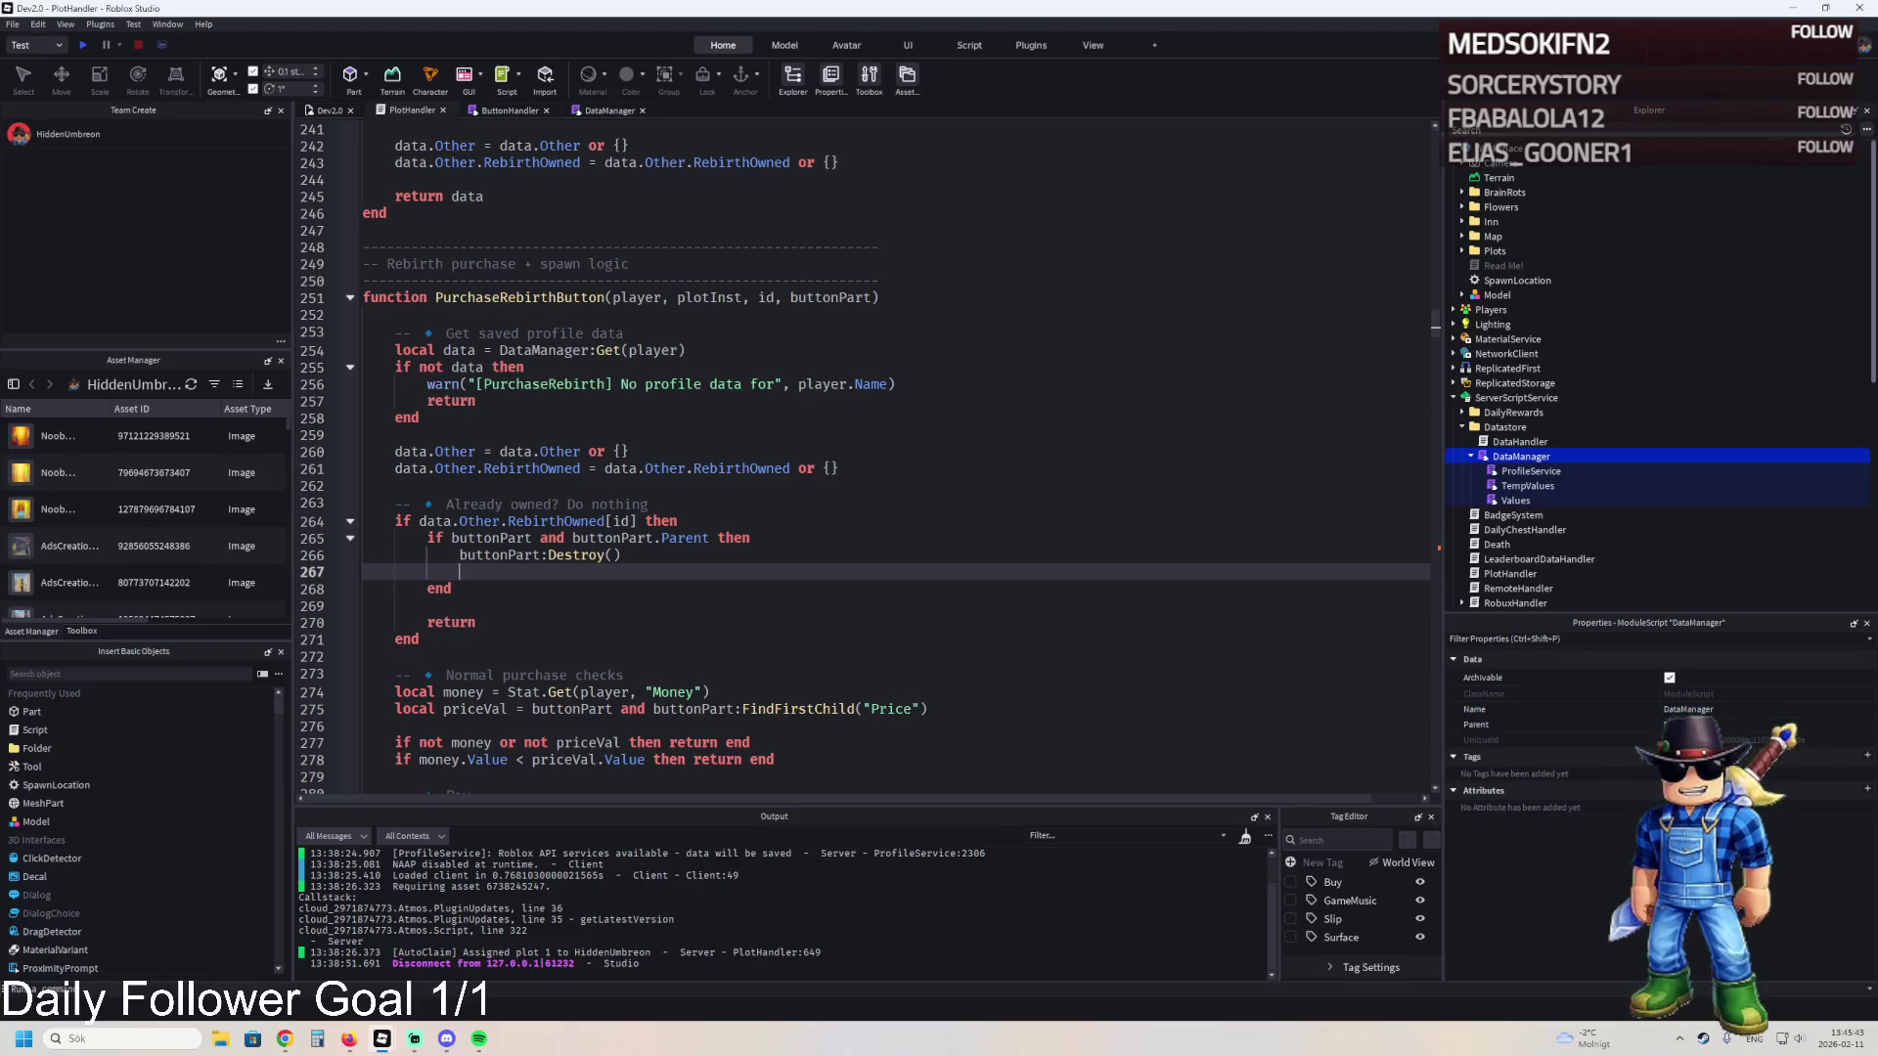
pyautogui.click(456, 483)
pyautogui.write('print("[RebirthSave] Saved", id, "for", player.Name) print("[RebirthSave] Now owned count:", table.getn(data.Other.RebirthOwned)) -- this will print 0 for dictionary, ignore')
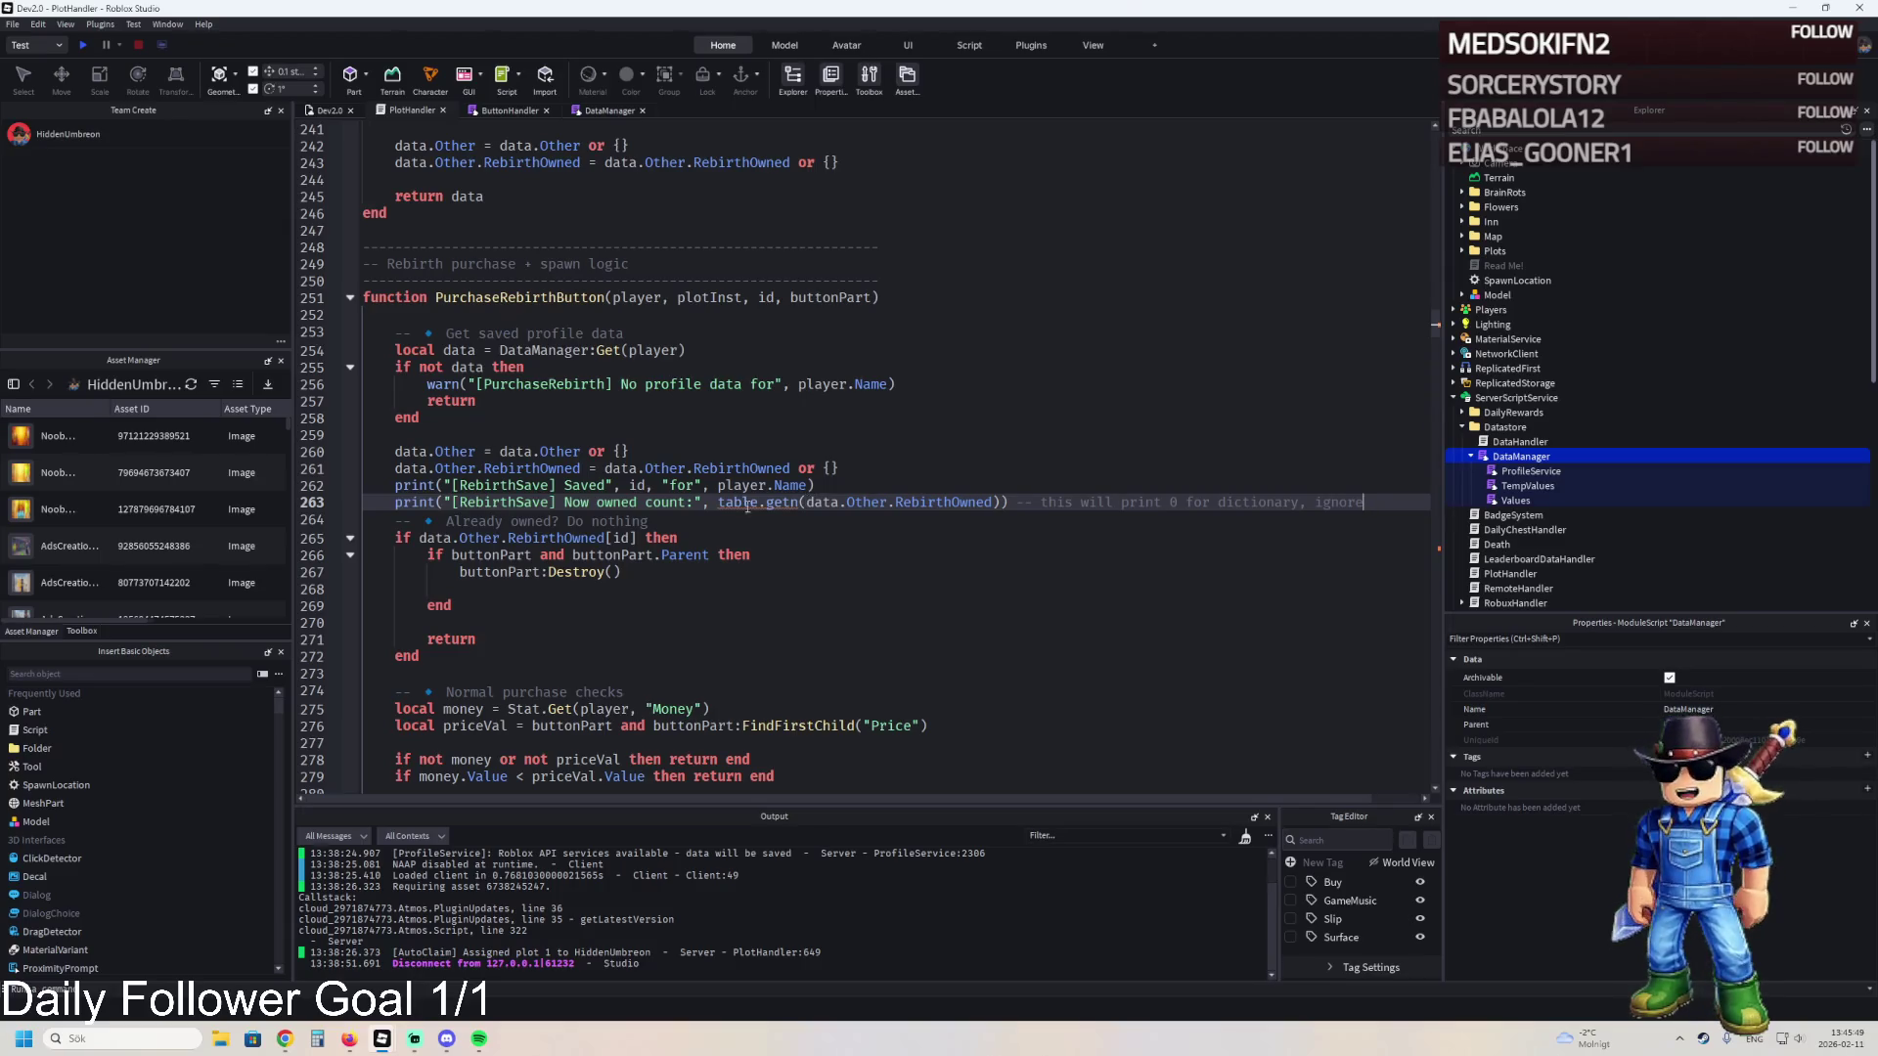
pyautogui.hotkey('shift', 'Tab')
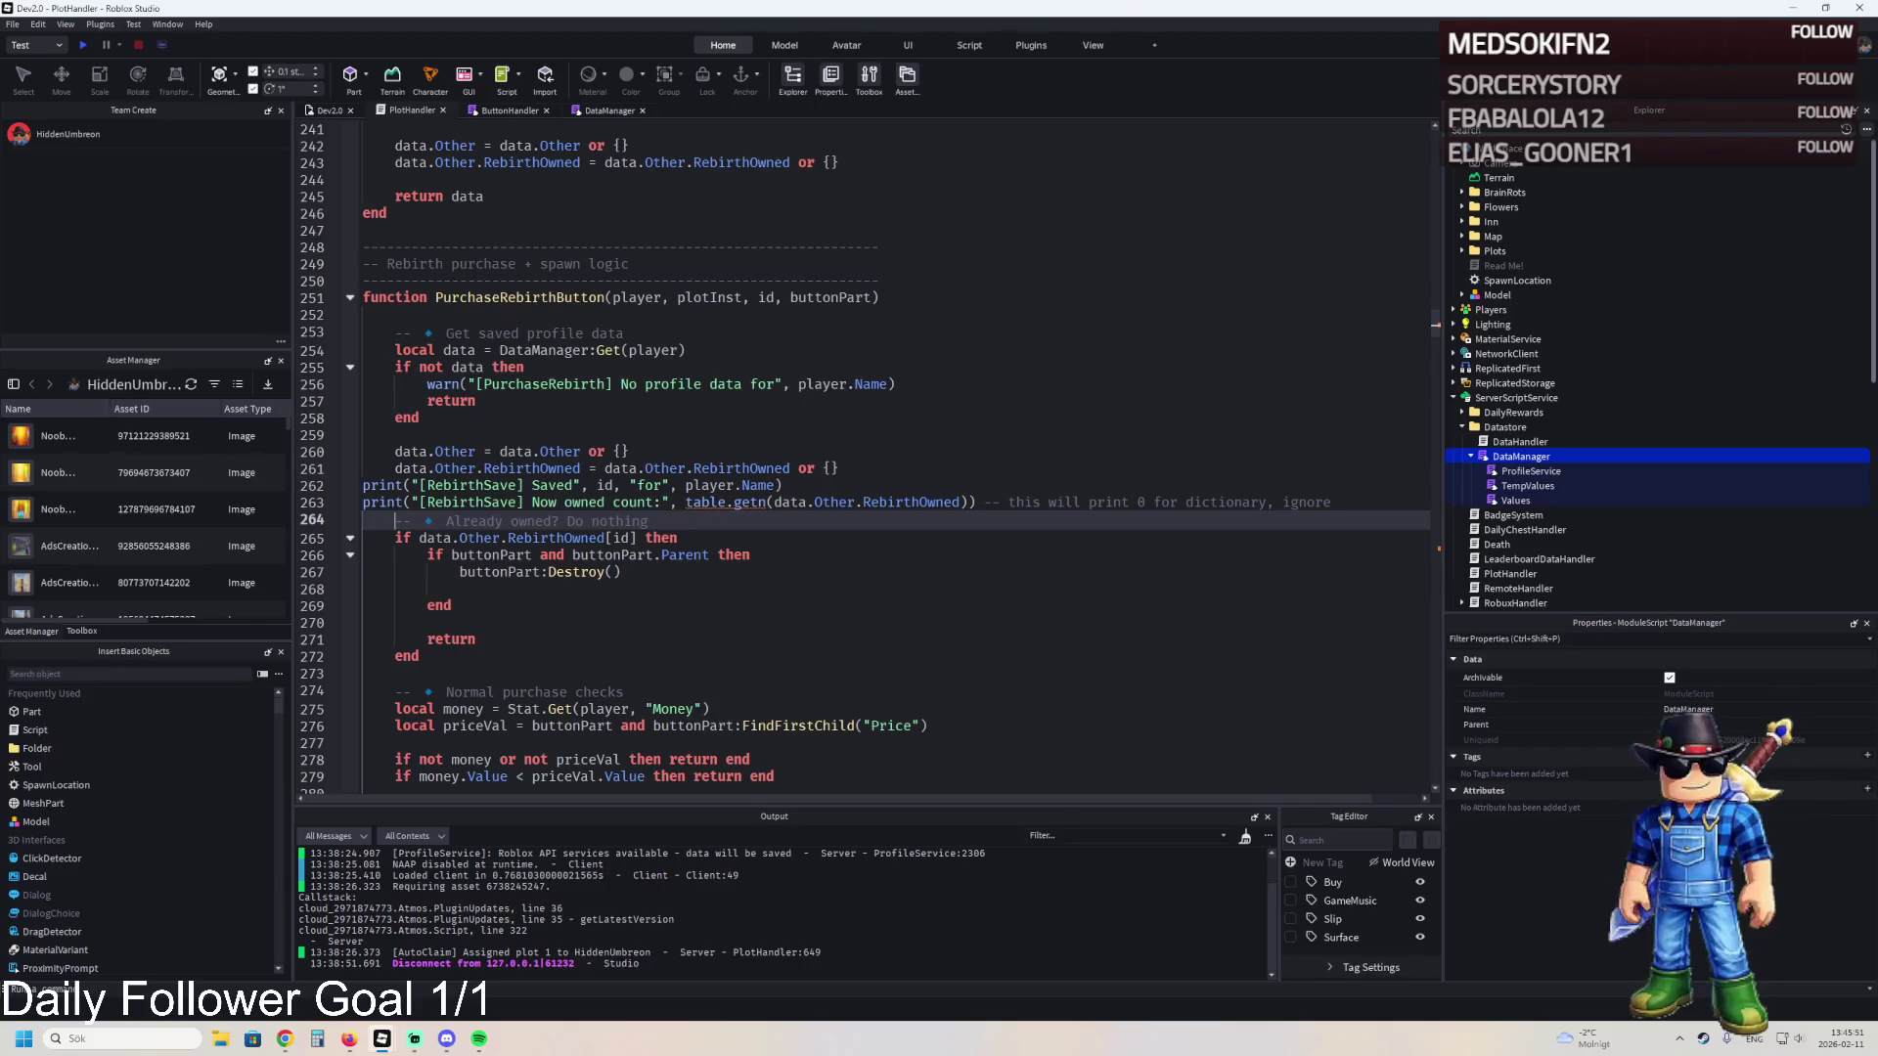
pyautogui.hotkey('ctrl', 'z')
pyautogui.hotkey('ctrl', 'z')
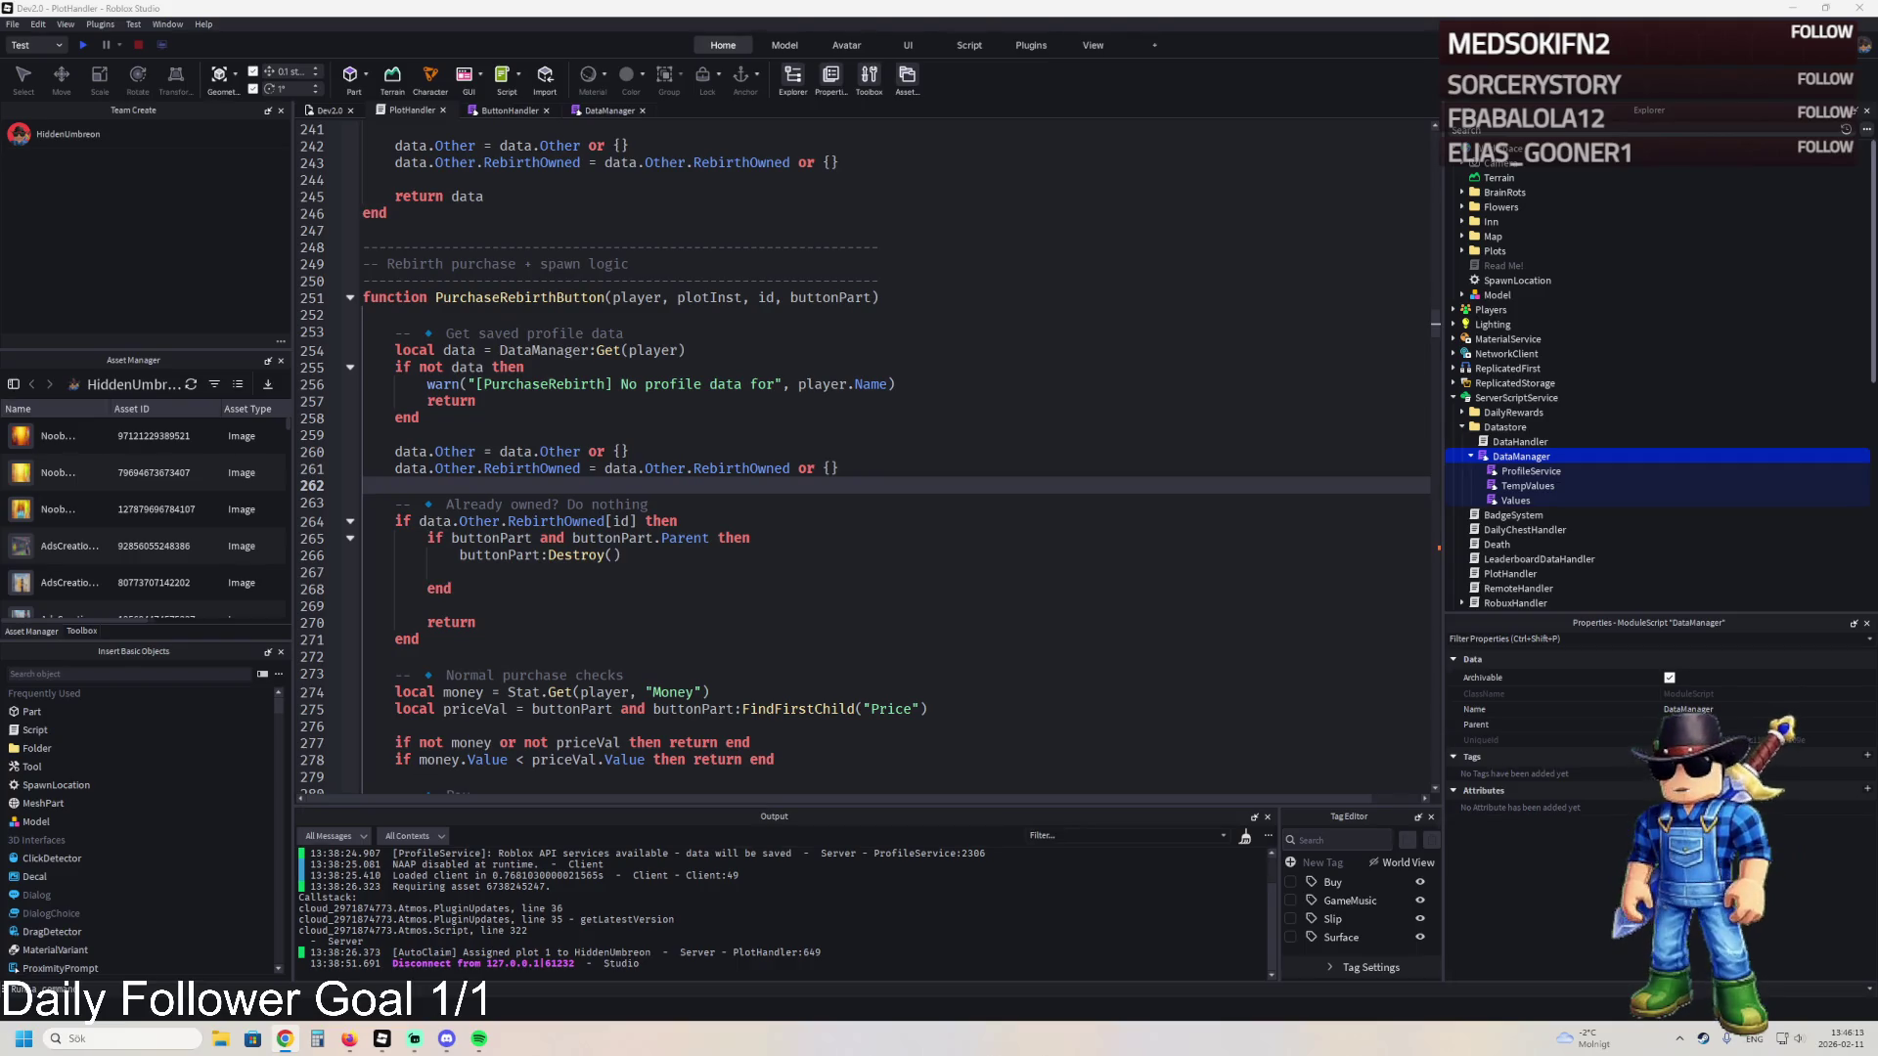
# - Select the PurchaseRebirthButton call on line 359 and search PlotHandler for that term
pyautogui.scroll(-15, 917, 449)
pyautogui.click(917, 449)
pyautogui.press('Escape')
pyautogui.scroll(9, 786, 470)
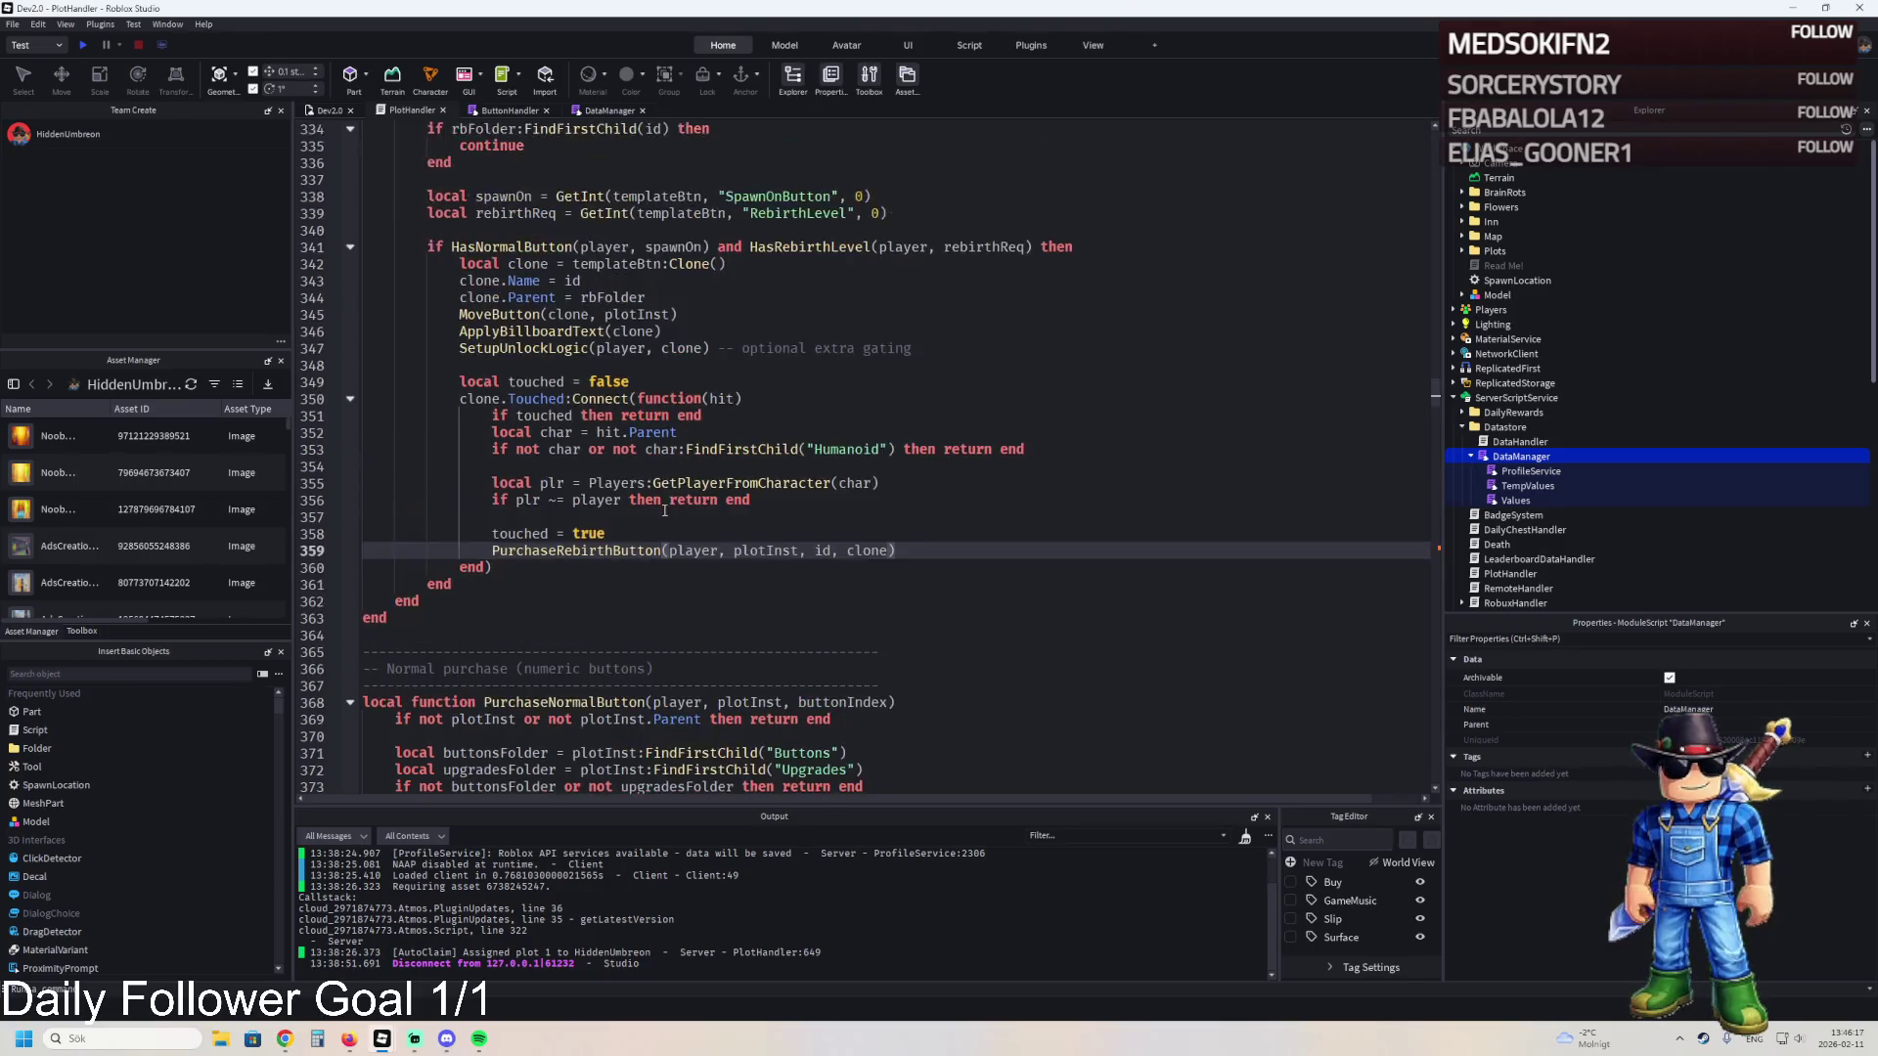
pyautogui.scroll(3, 617, 547)
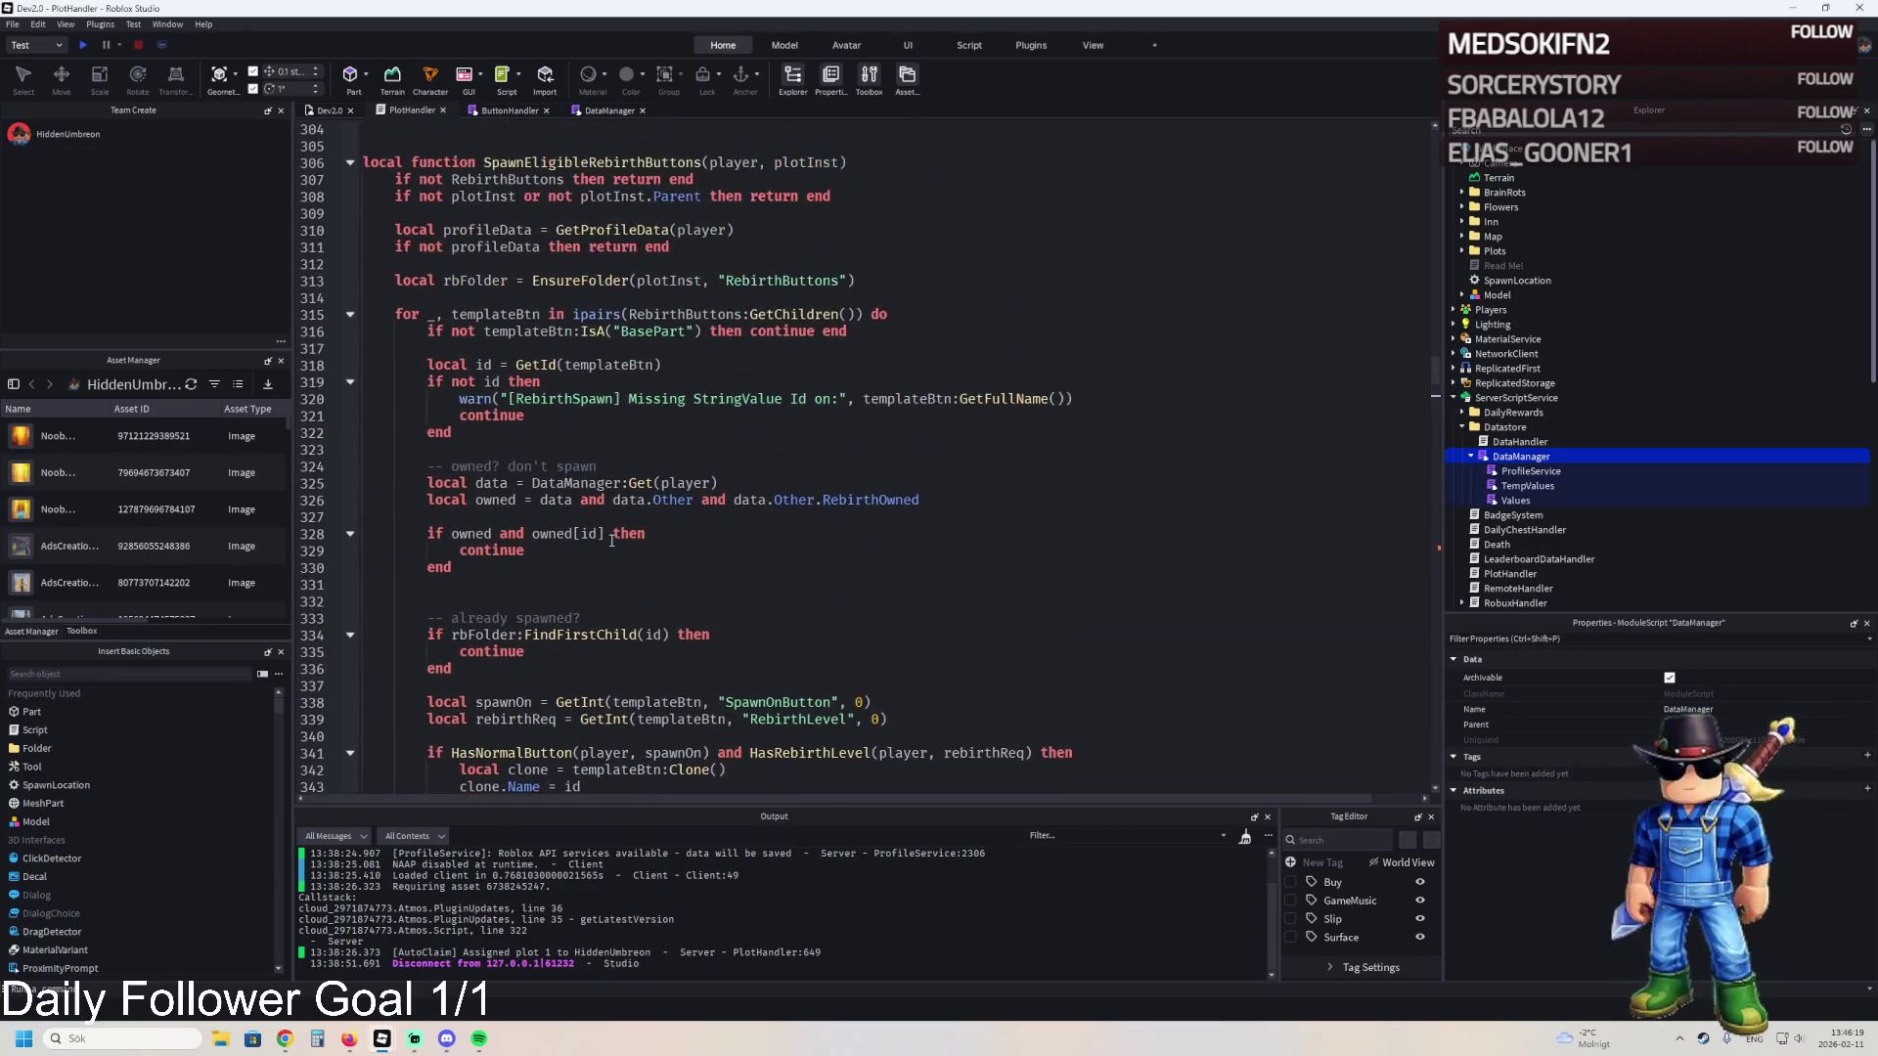
pyautogui.scroll(1, 621, 411)
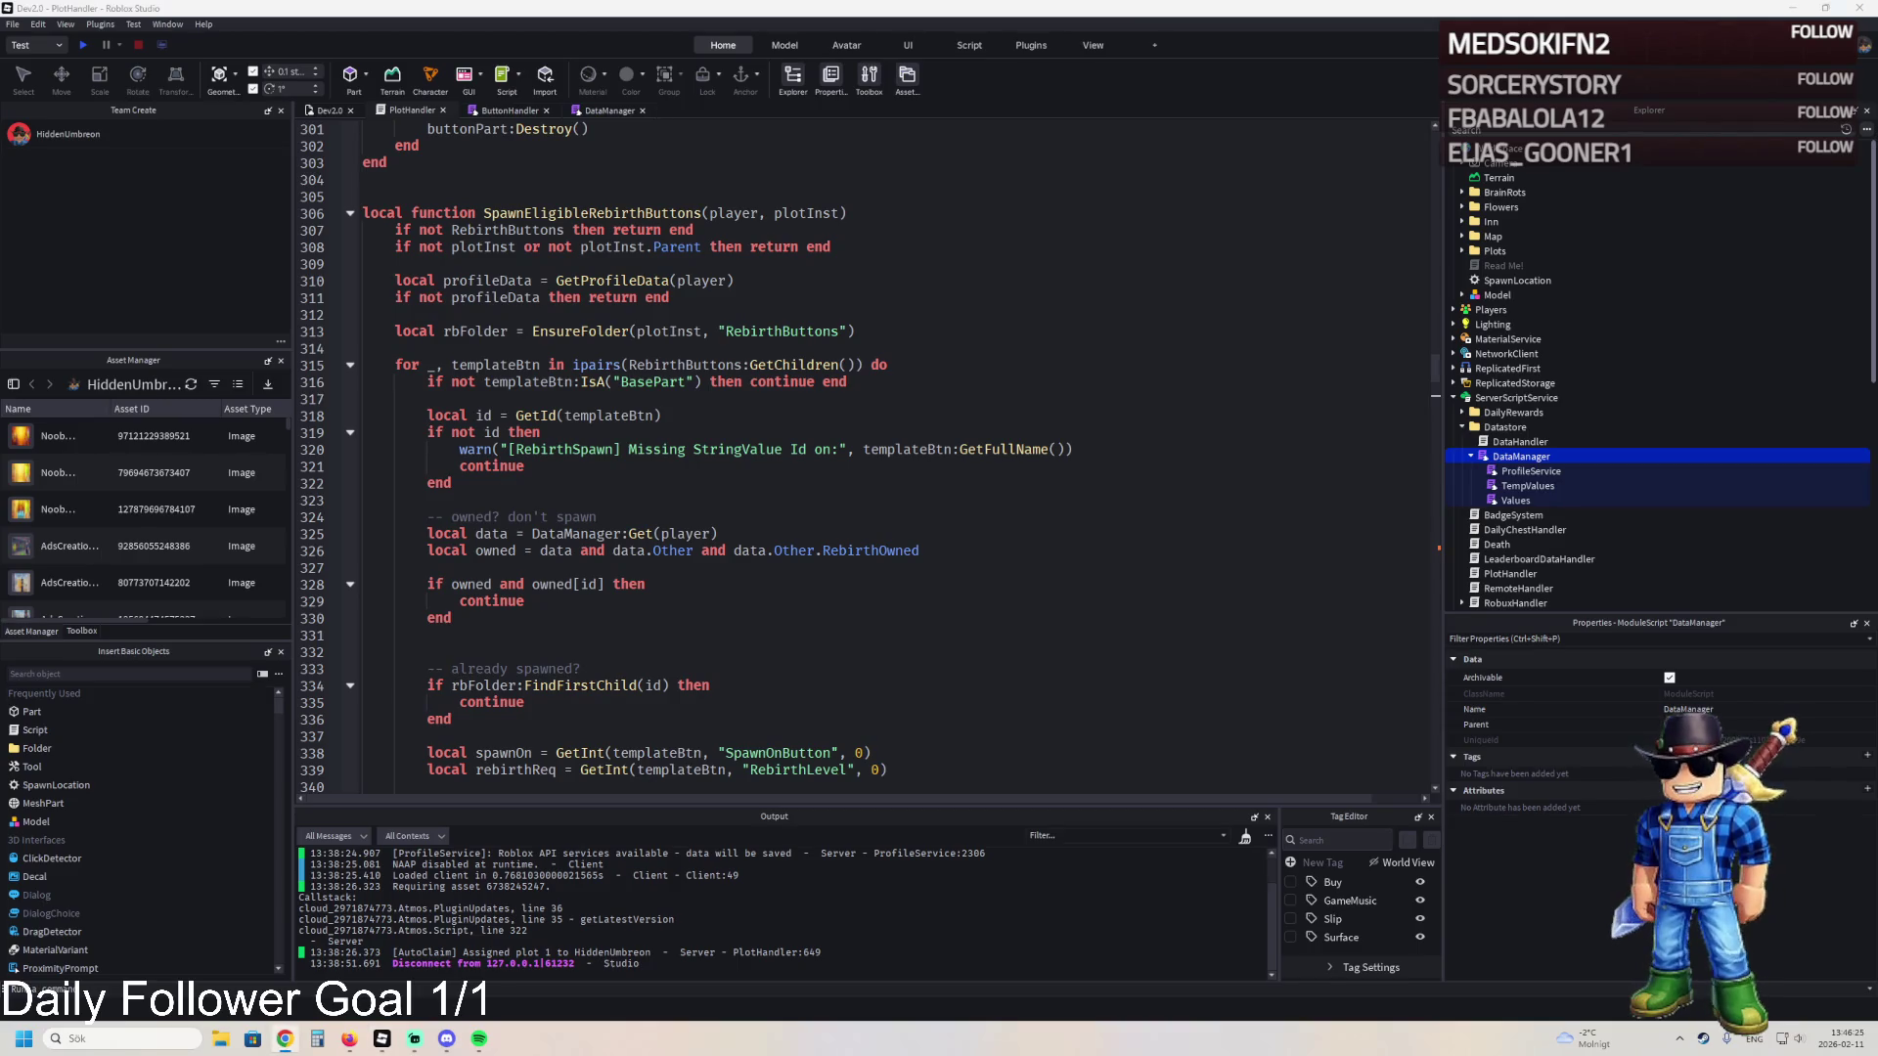
pyautogui.click(694, 449)
pyautogui.hotkey('ctrl', 'f')
pyautogui.press('Return')
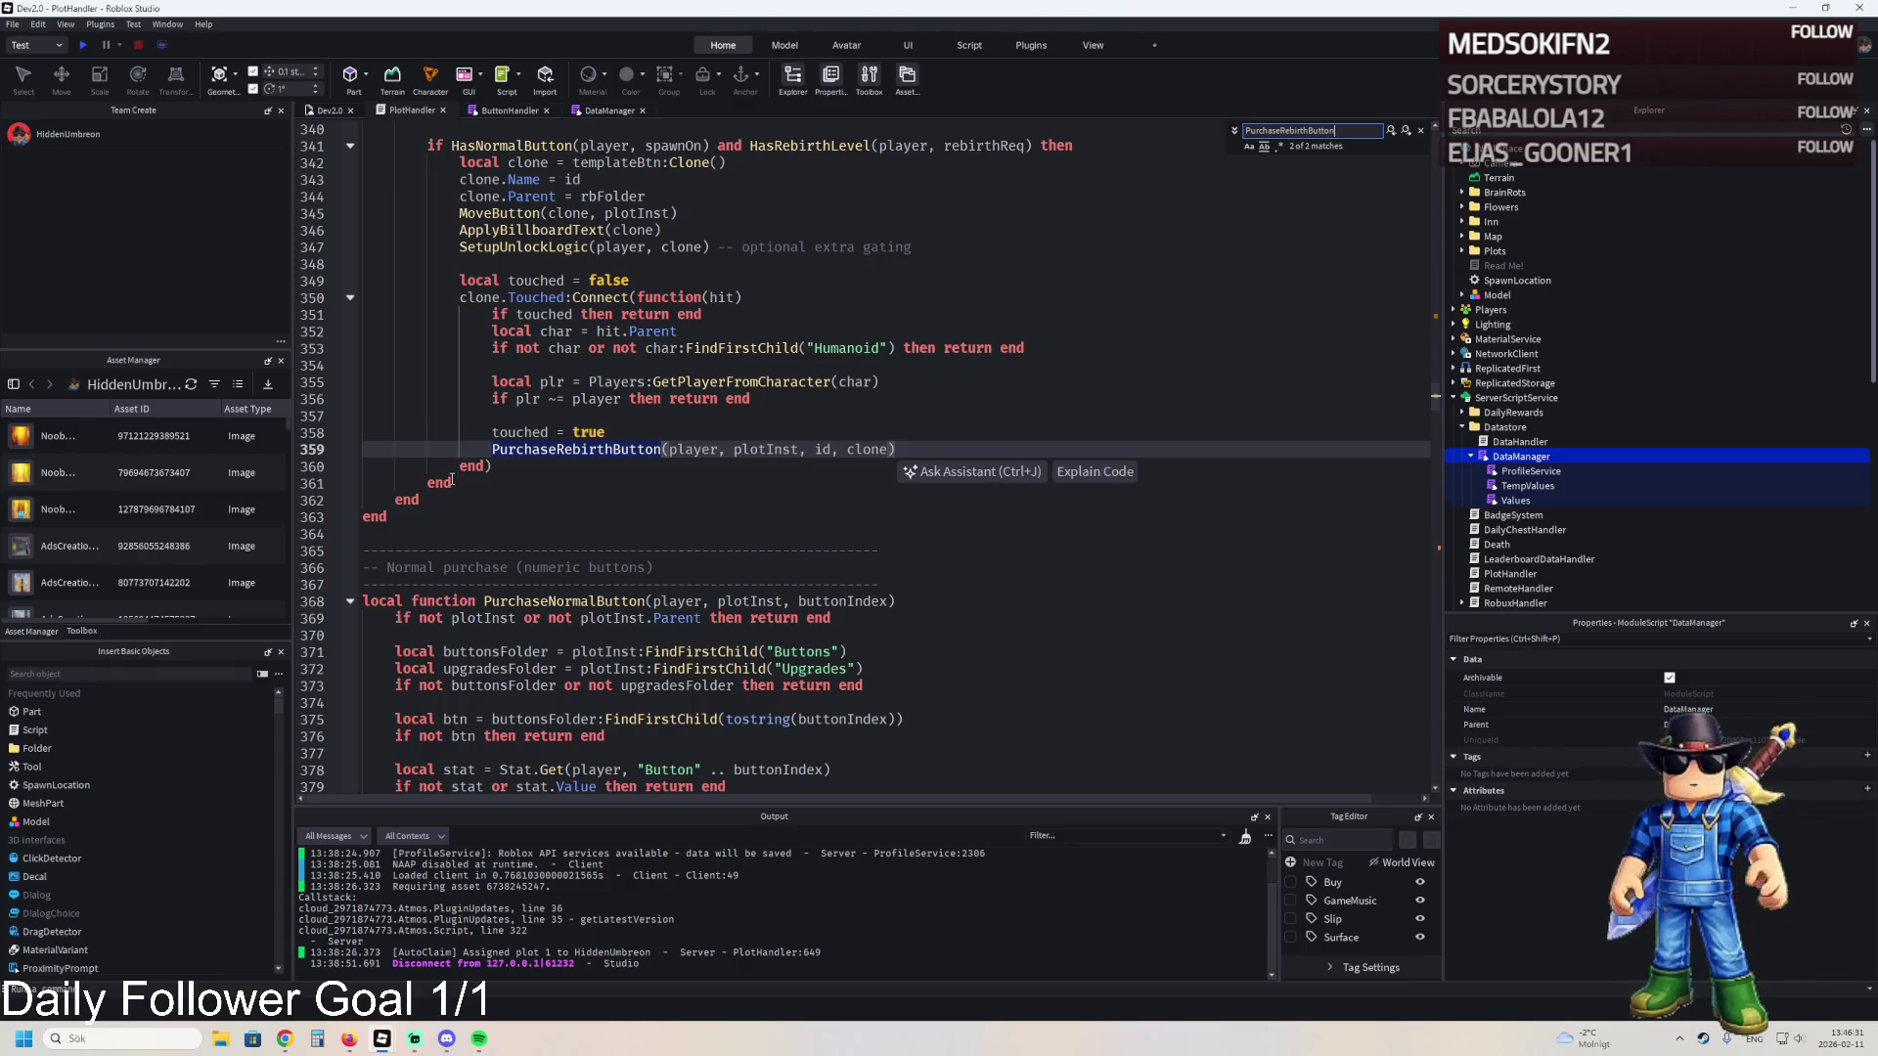
# - Go to the PurchaseRebirthButton function definition in PlotHandler
pyautogui.click(1407, 132)
pyautogui.click(644, 469)
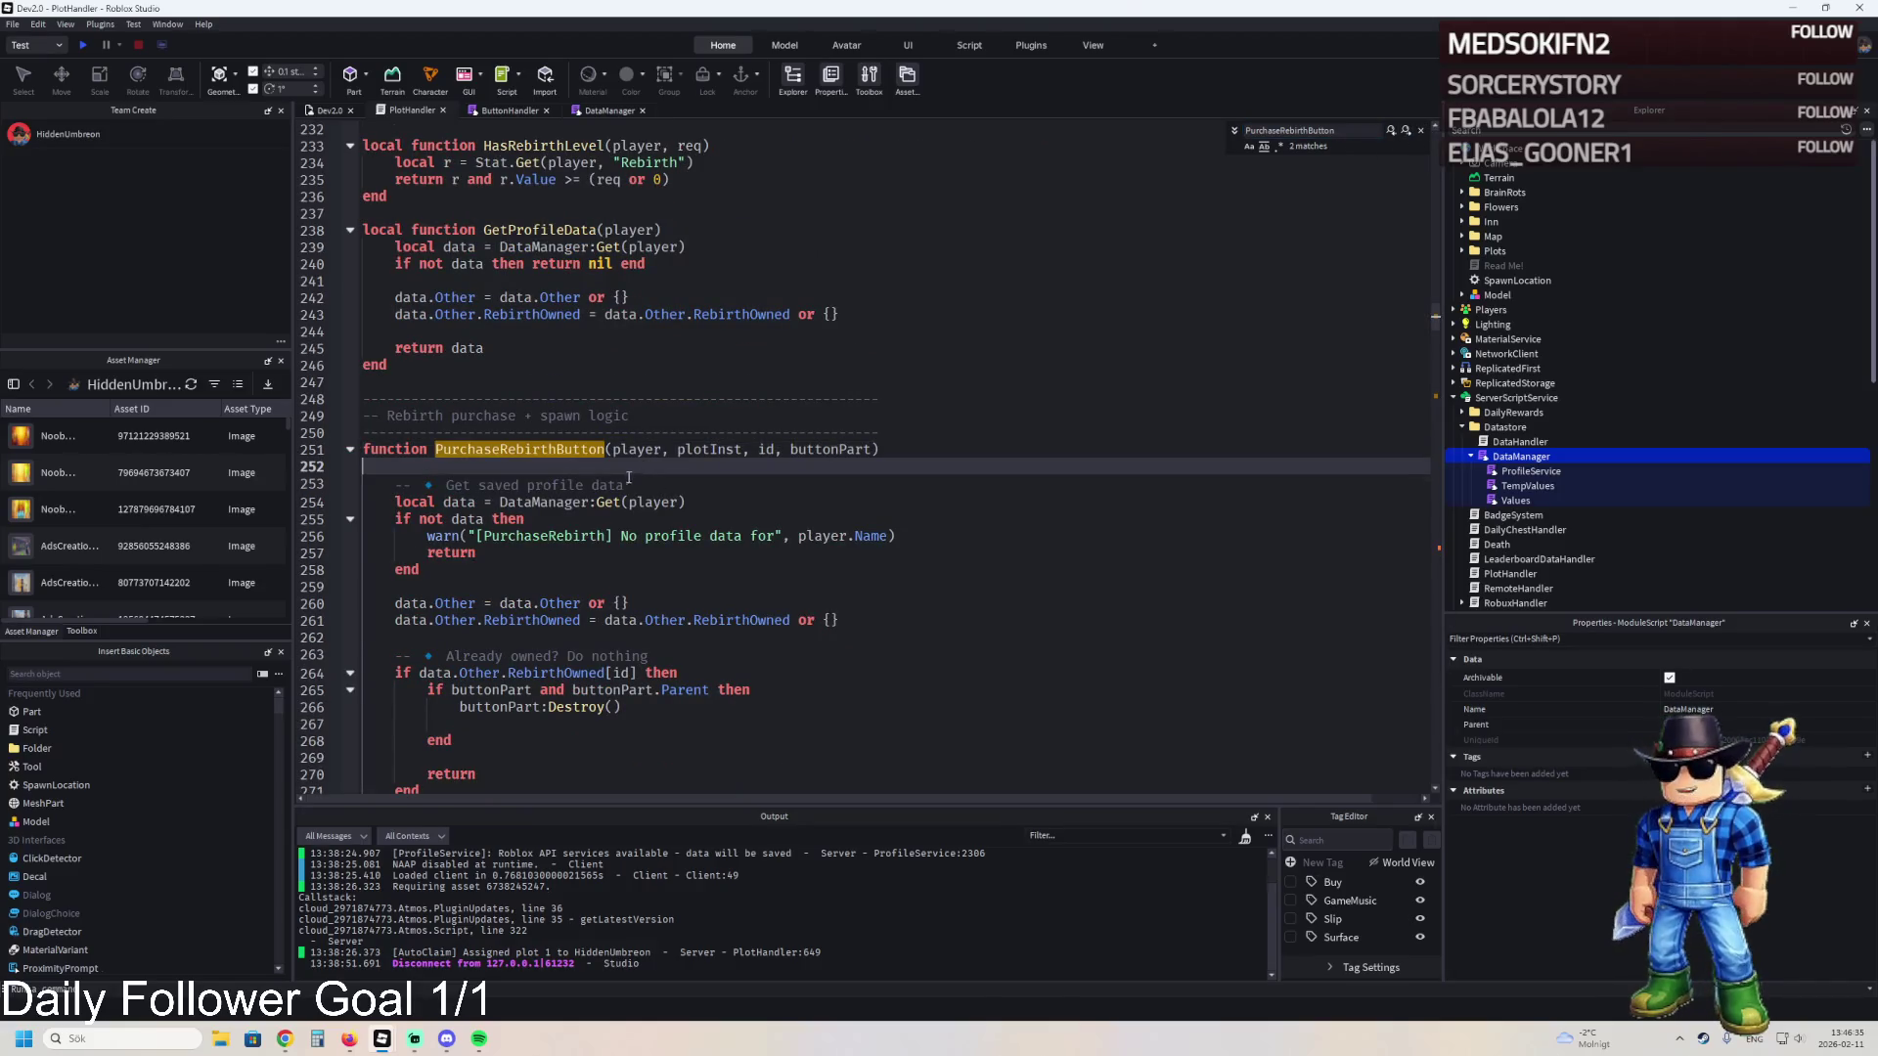
pyautogui.scroll(-16, 533, 479)
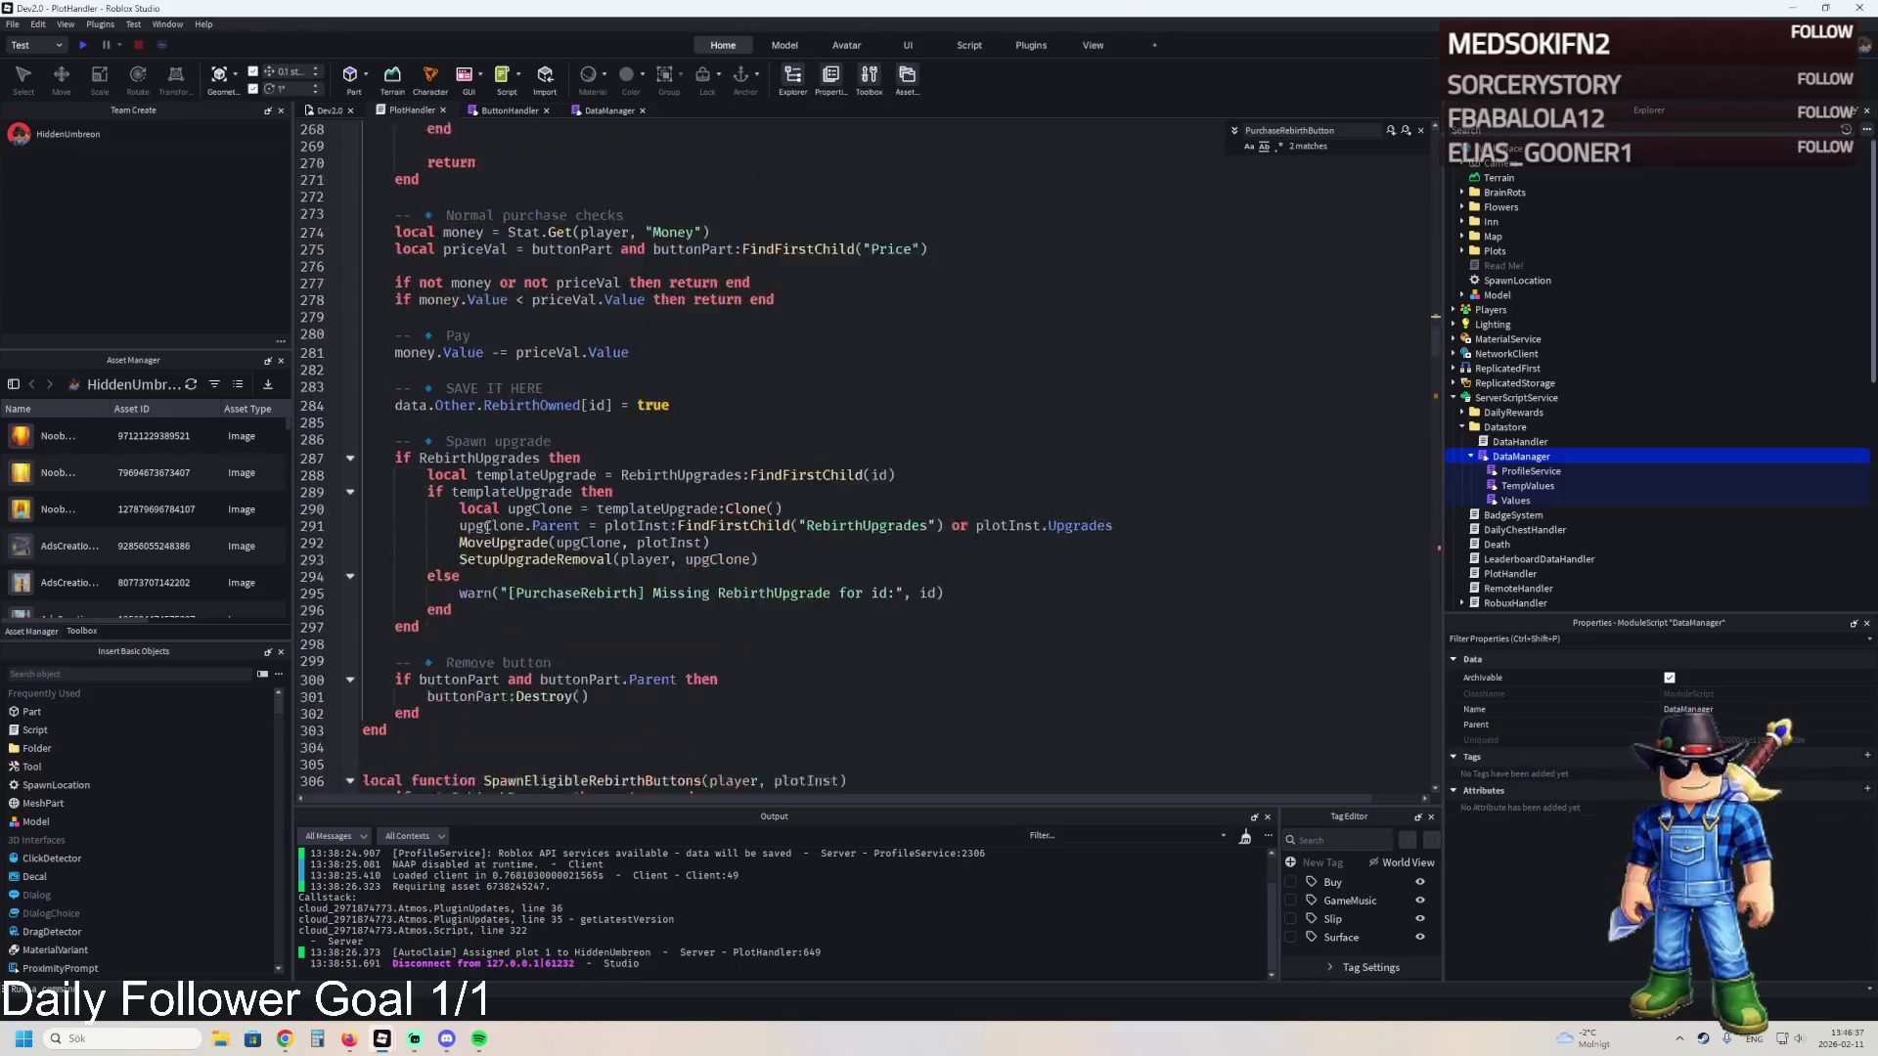
pyautogui.scroll(13, 354, 502)
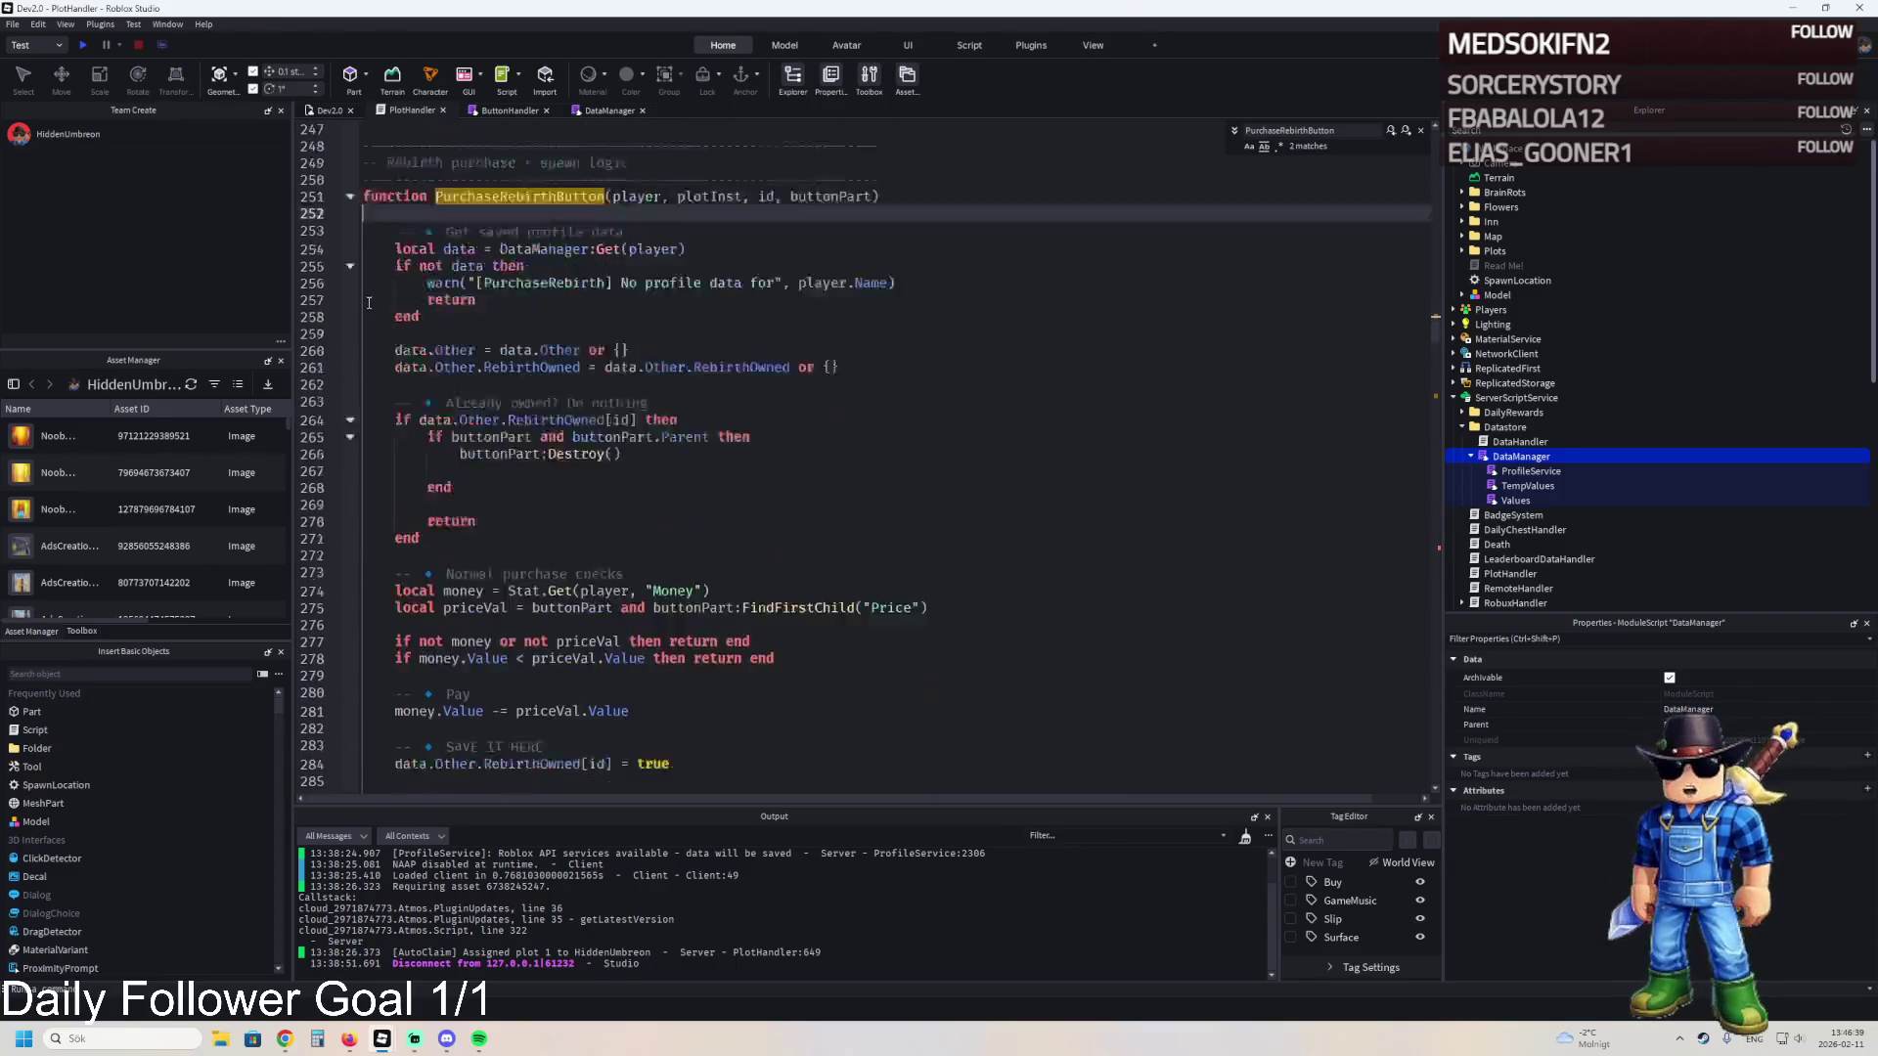
pyautogui.click(350, 297)
pyautogui.click(351, 298)
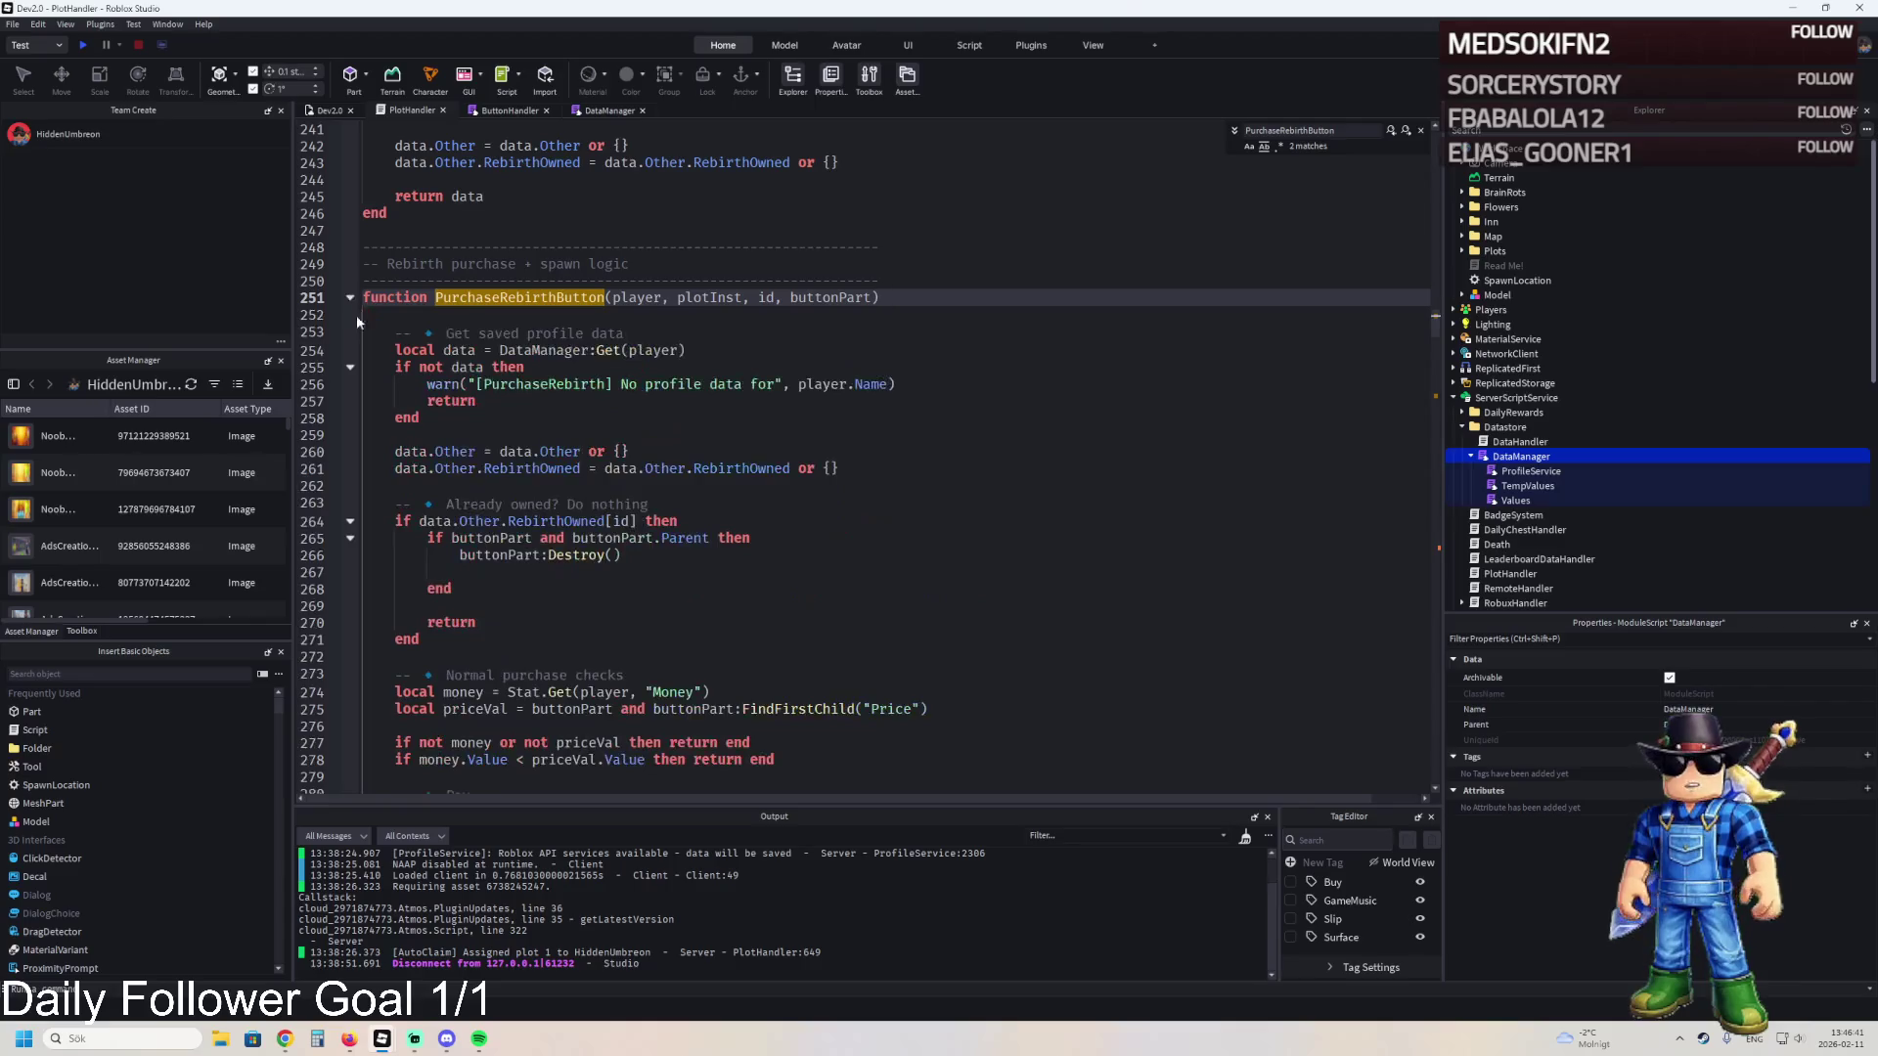
# - Paste two [RebirthSave] debug prints after line 302's end and start a playtest
pyautogui.scroll(-9, 392, 420)
pyautogui.scroll(-2, 455, 531)
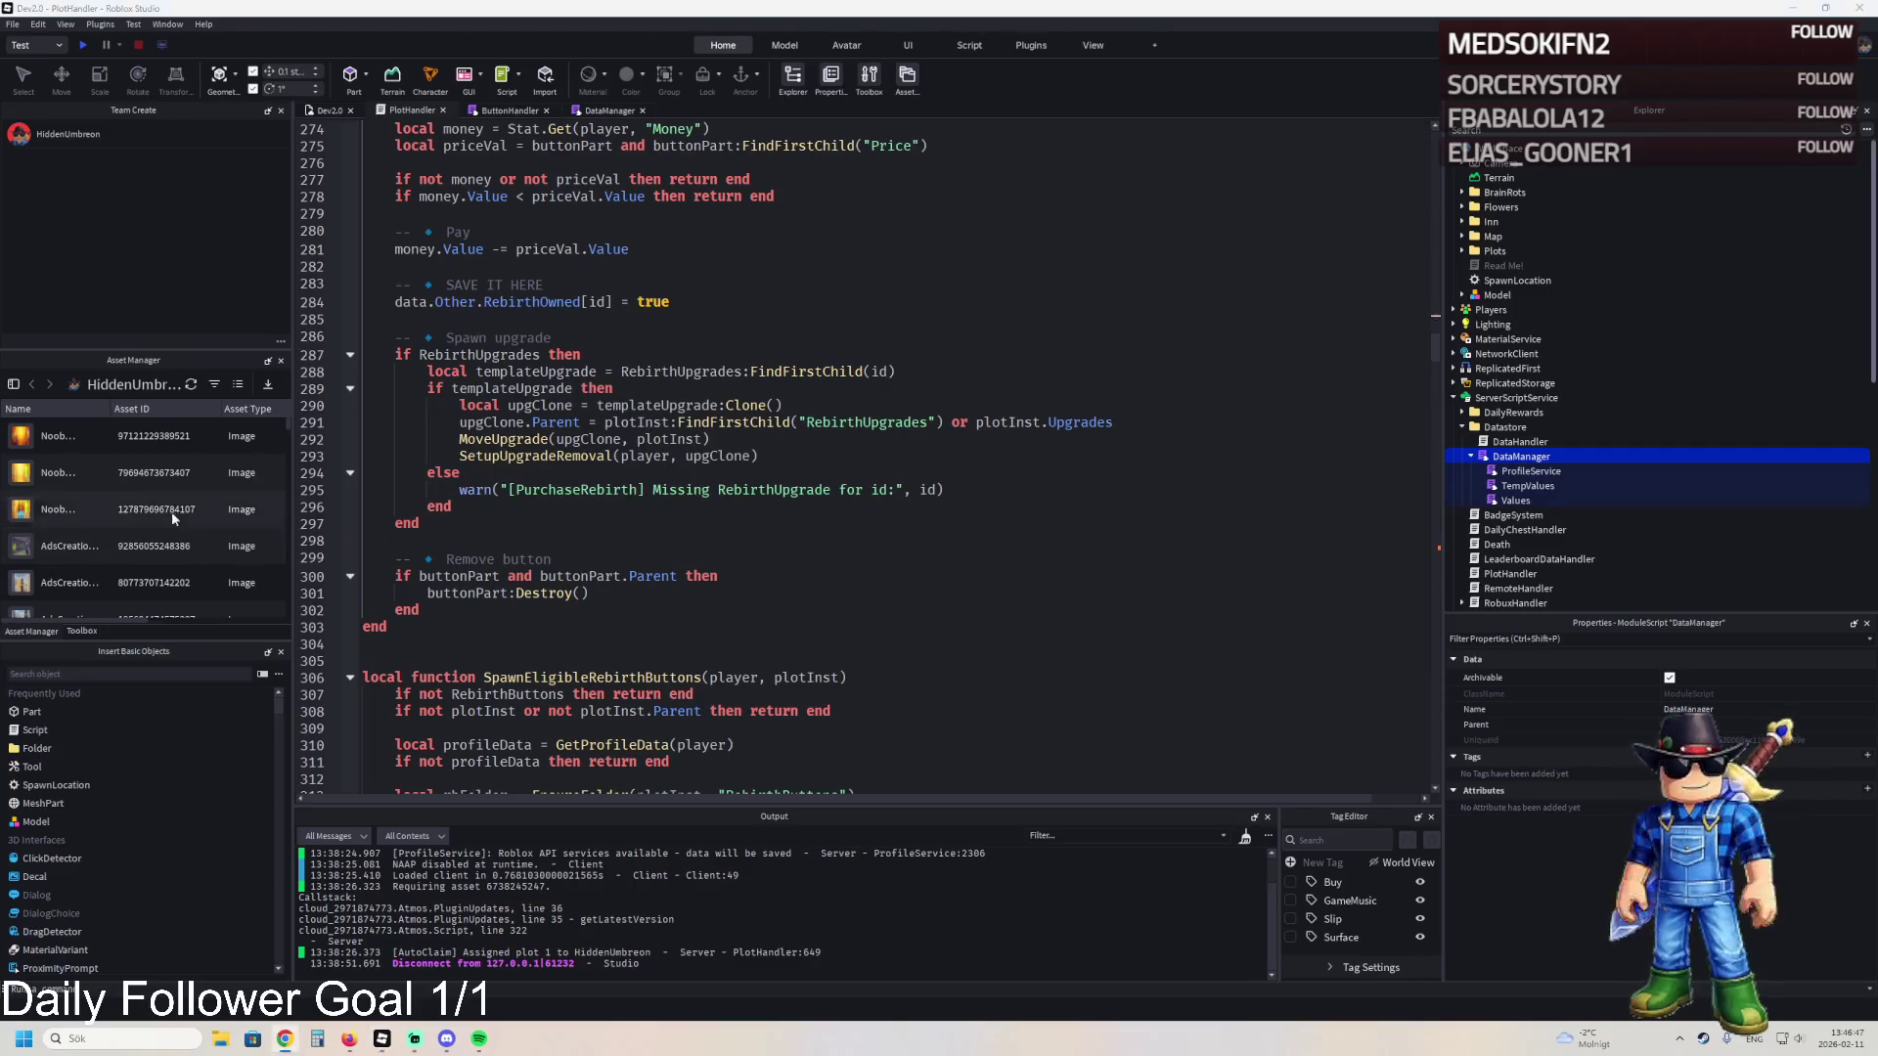
pyautogui.click(440, 611)
pyautogui.write('print("[RebirthSave] Saved", id, "for", player.Name) print("[RebirthSave] Now owned count:", table.getn(data.Other.RebirthOwned)) -- this will print 0 for dictionary, ignore')
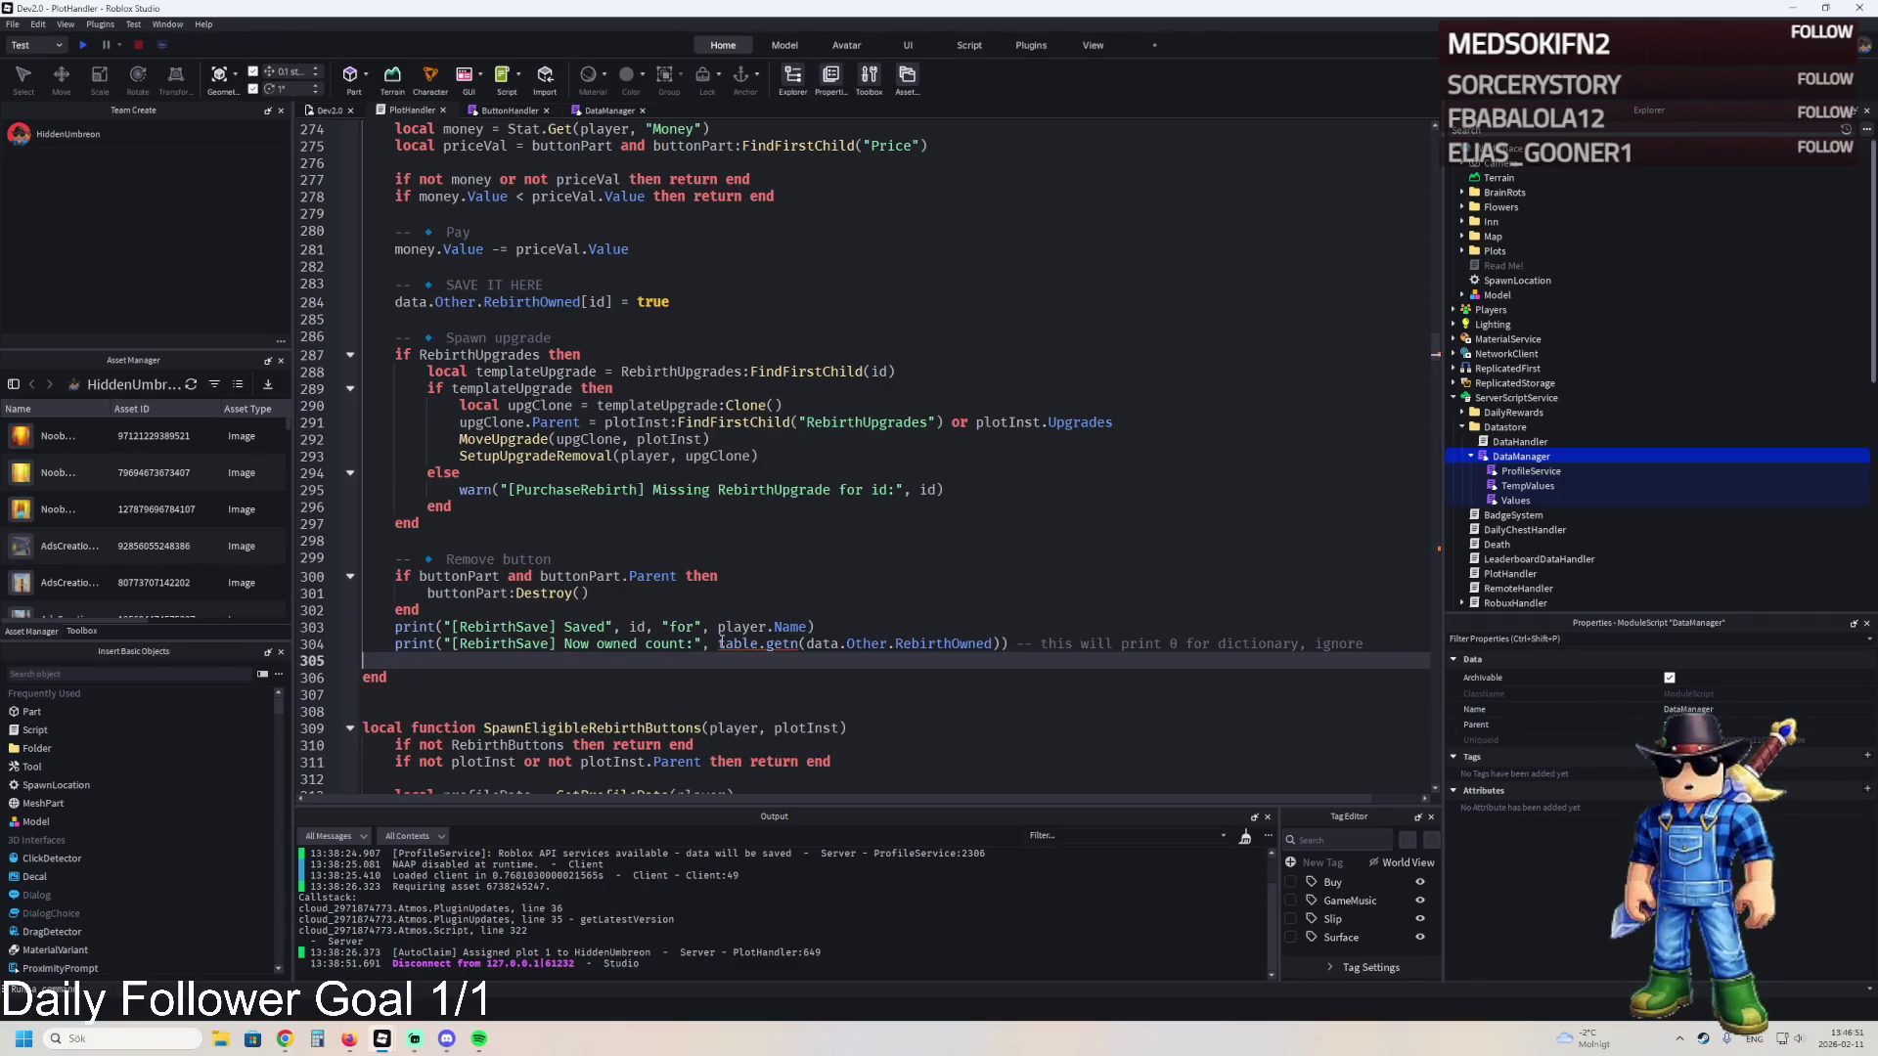
pyautogui.press('F5')
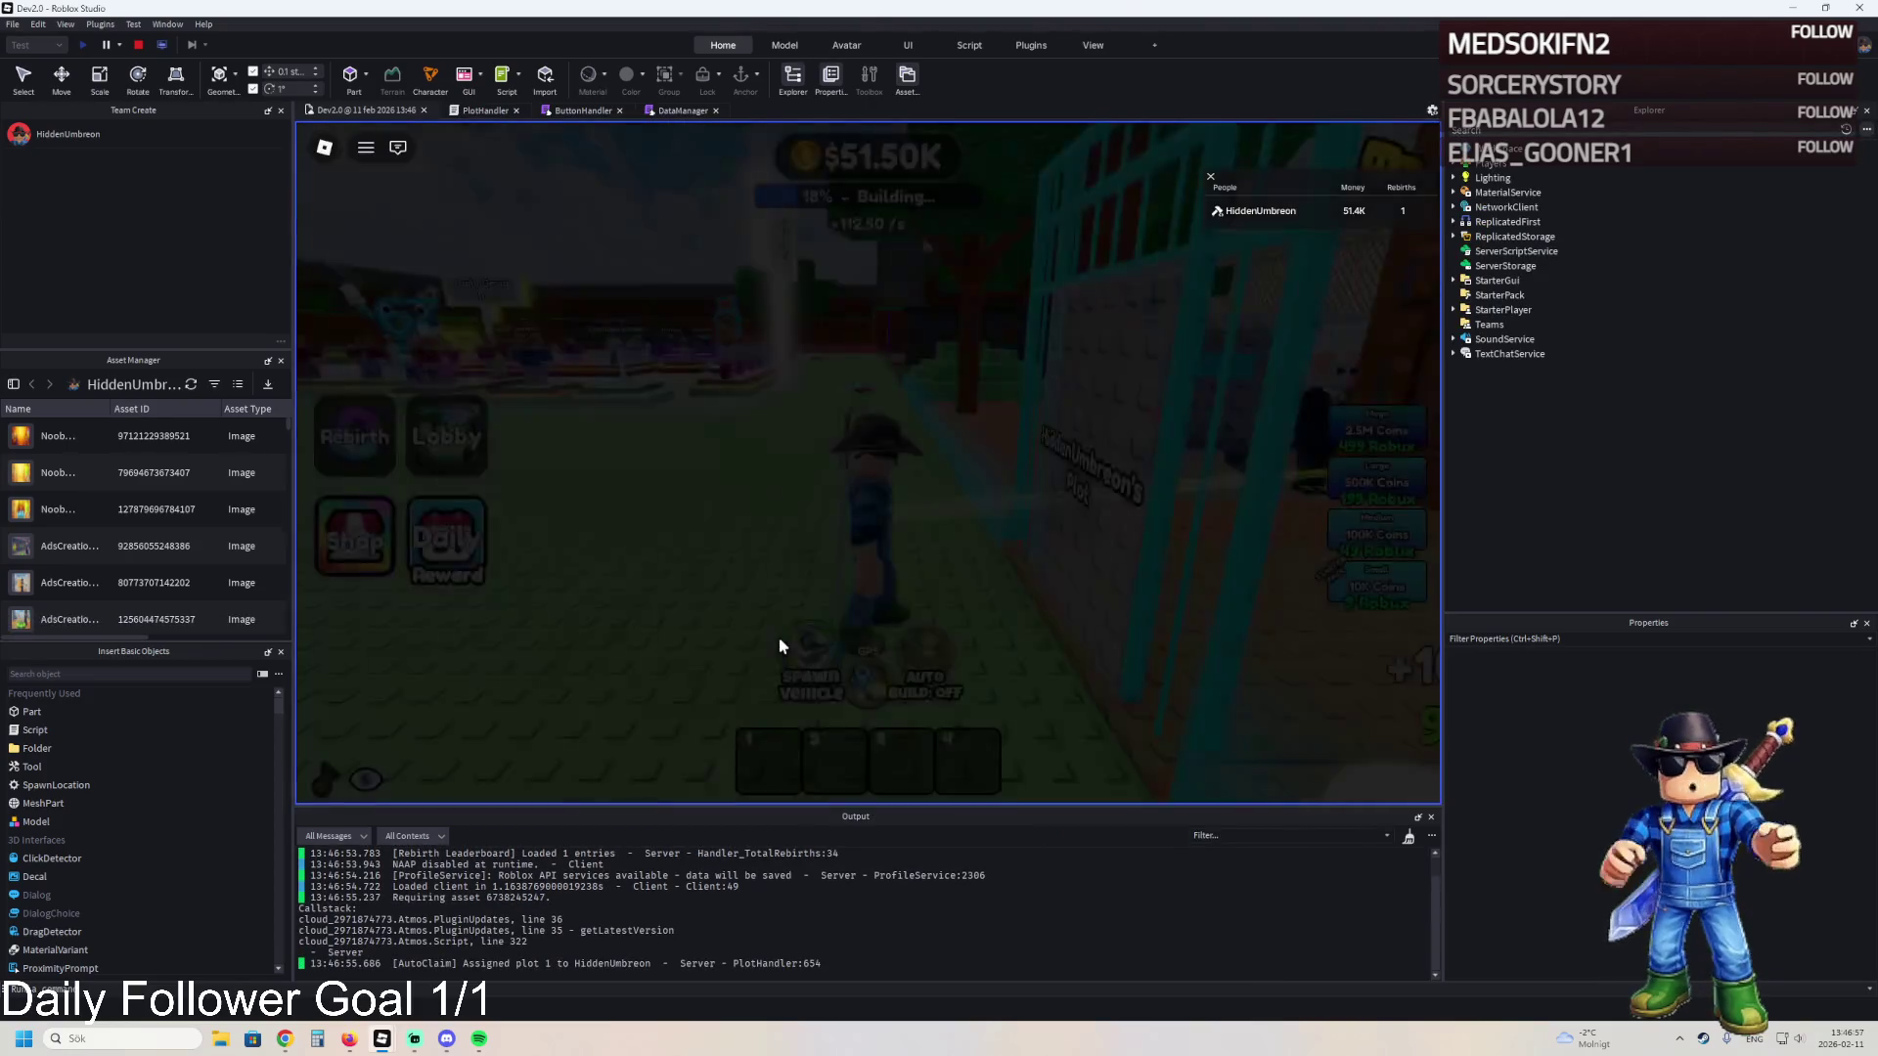
# - Walk the avatar through the gate into the plot, then stop the playtest
pyautogui.press('w')
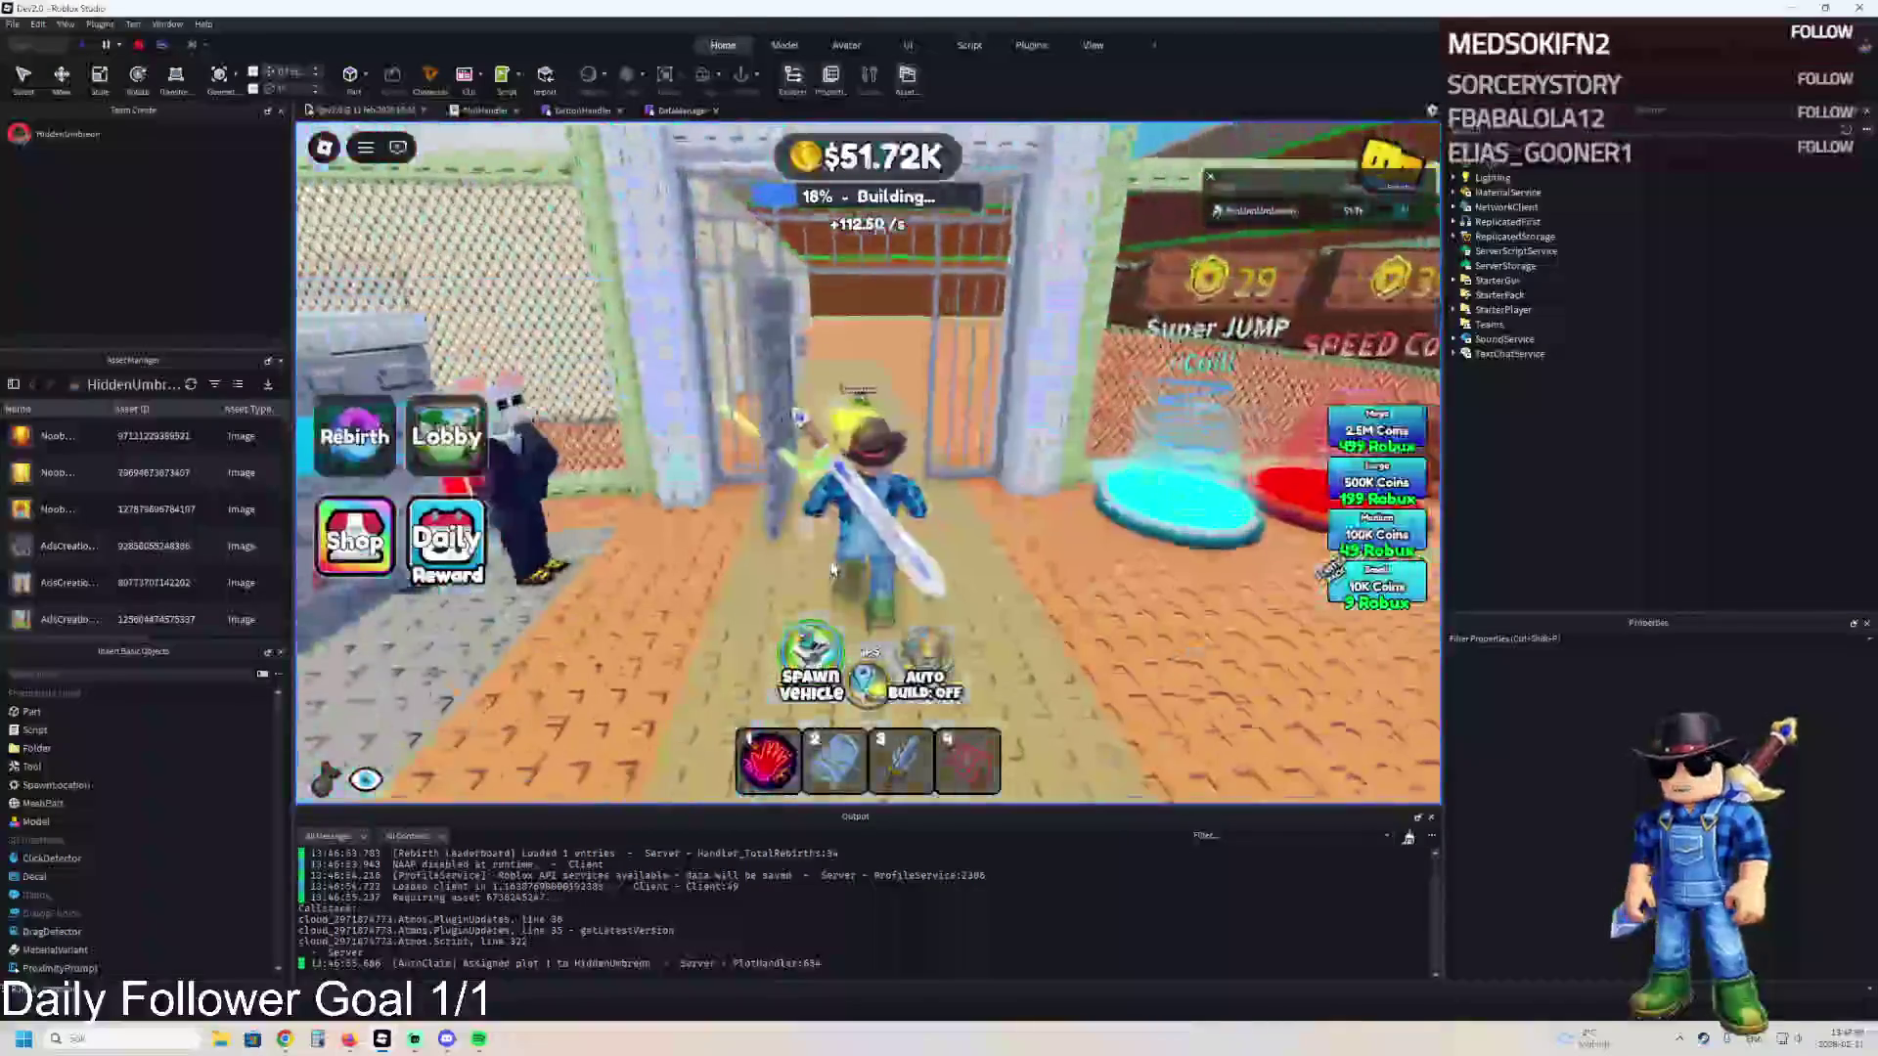
pyautogui.press('d')
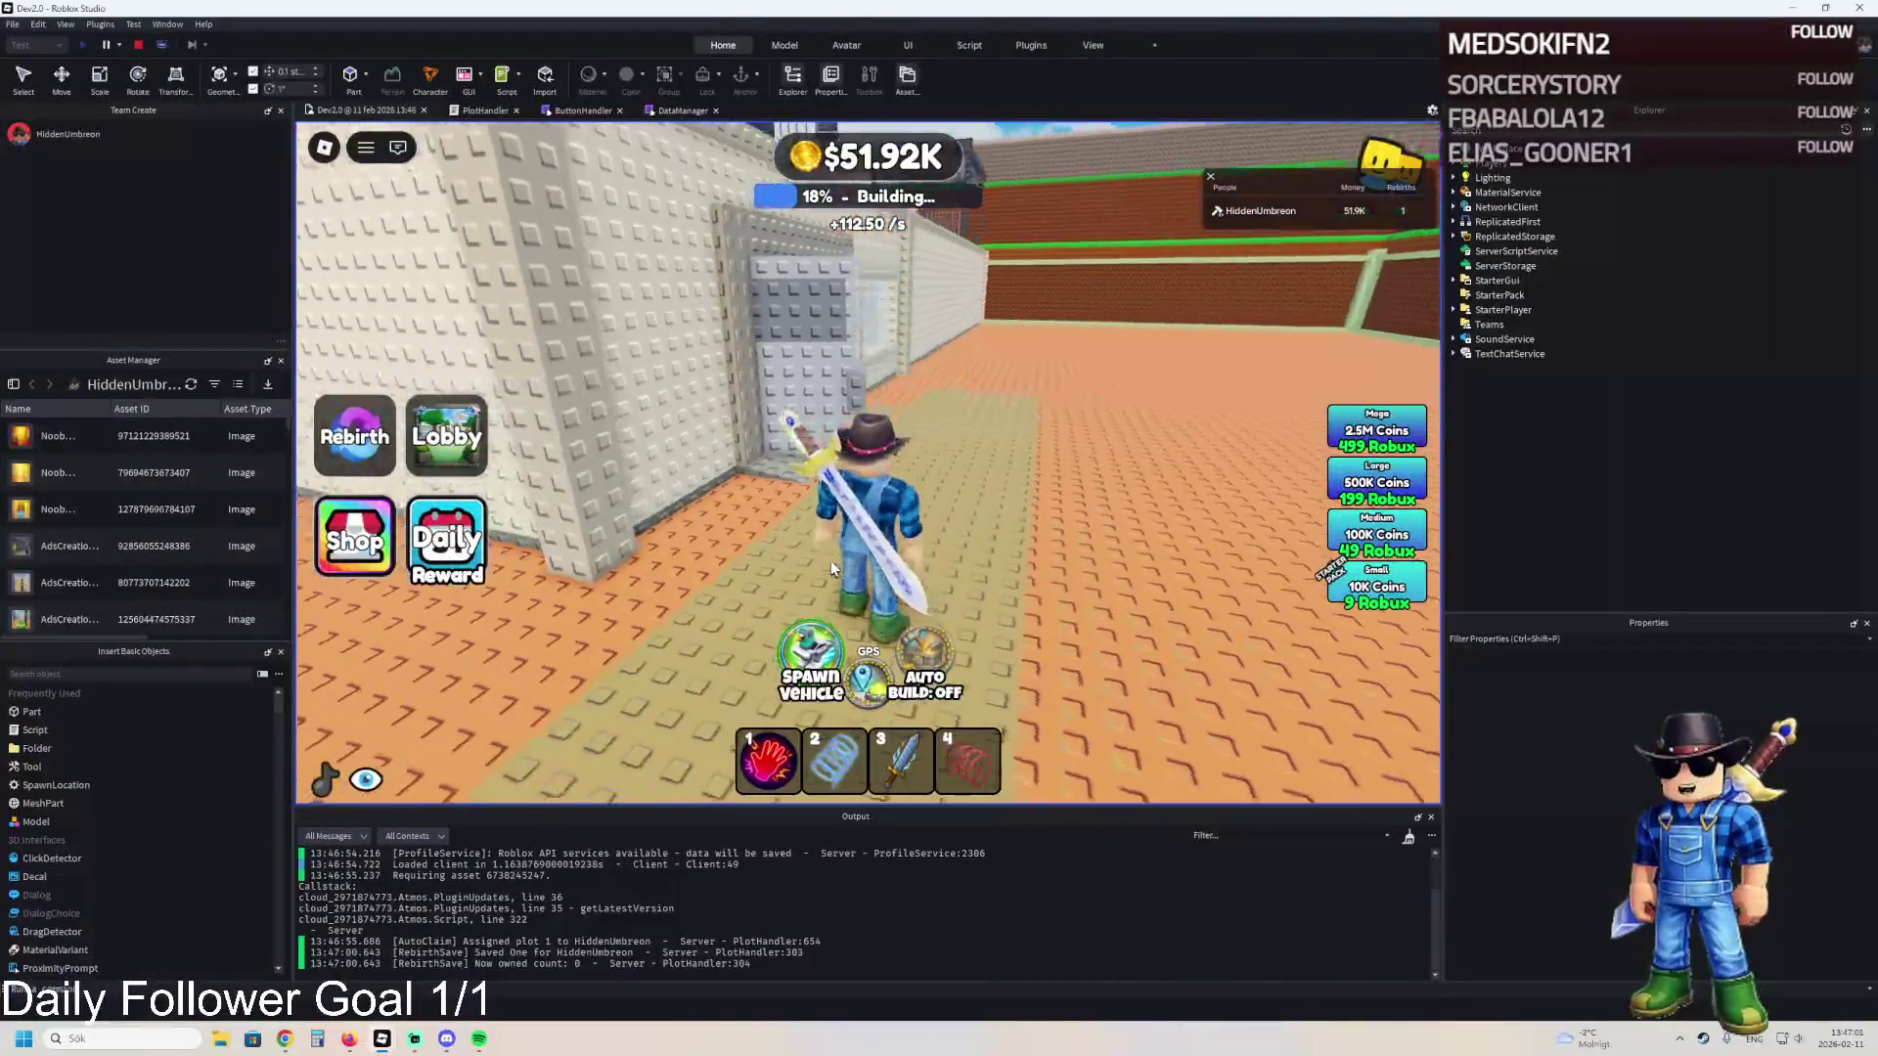
pyautogui.press('a')
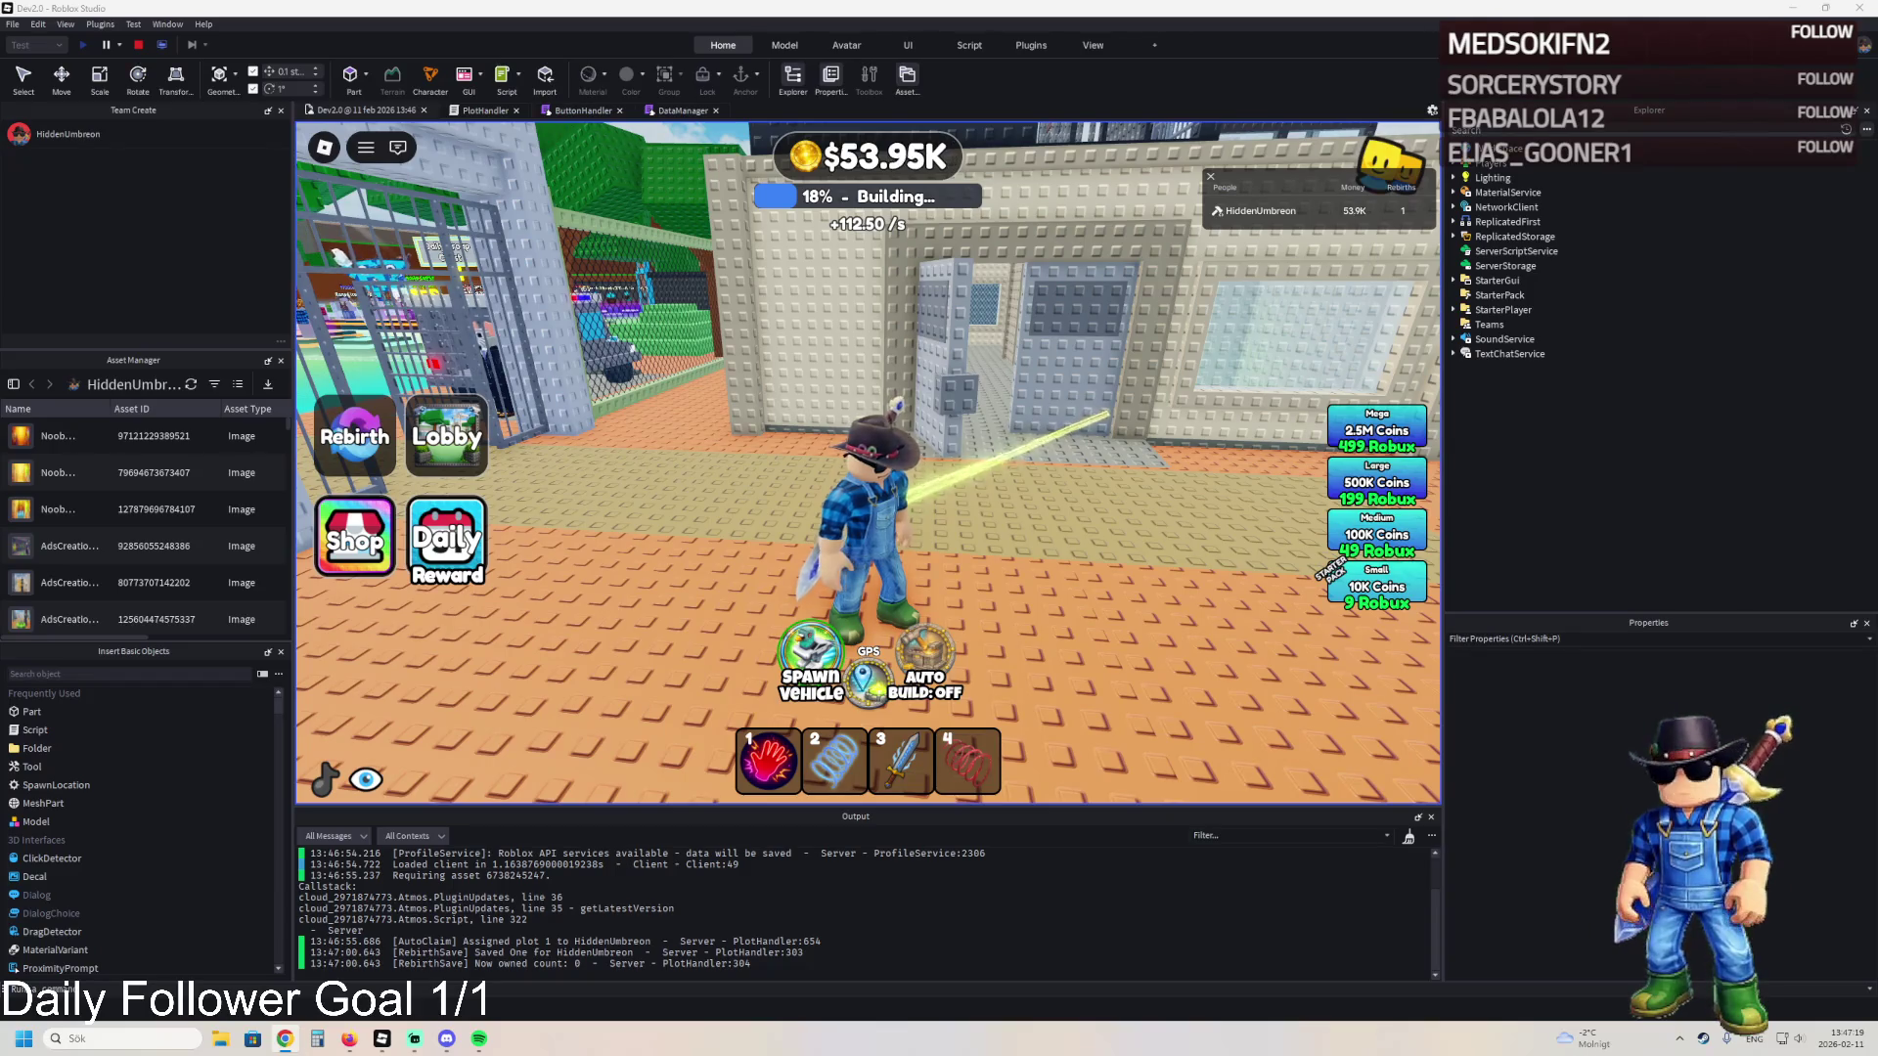
pyautogui.press('w')
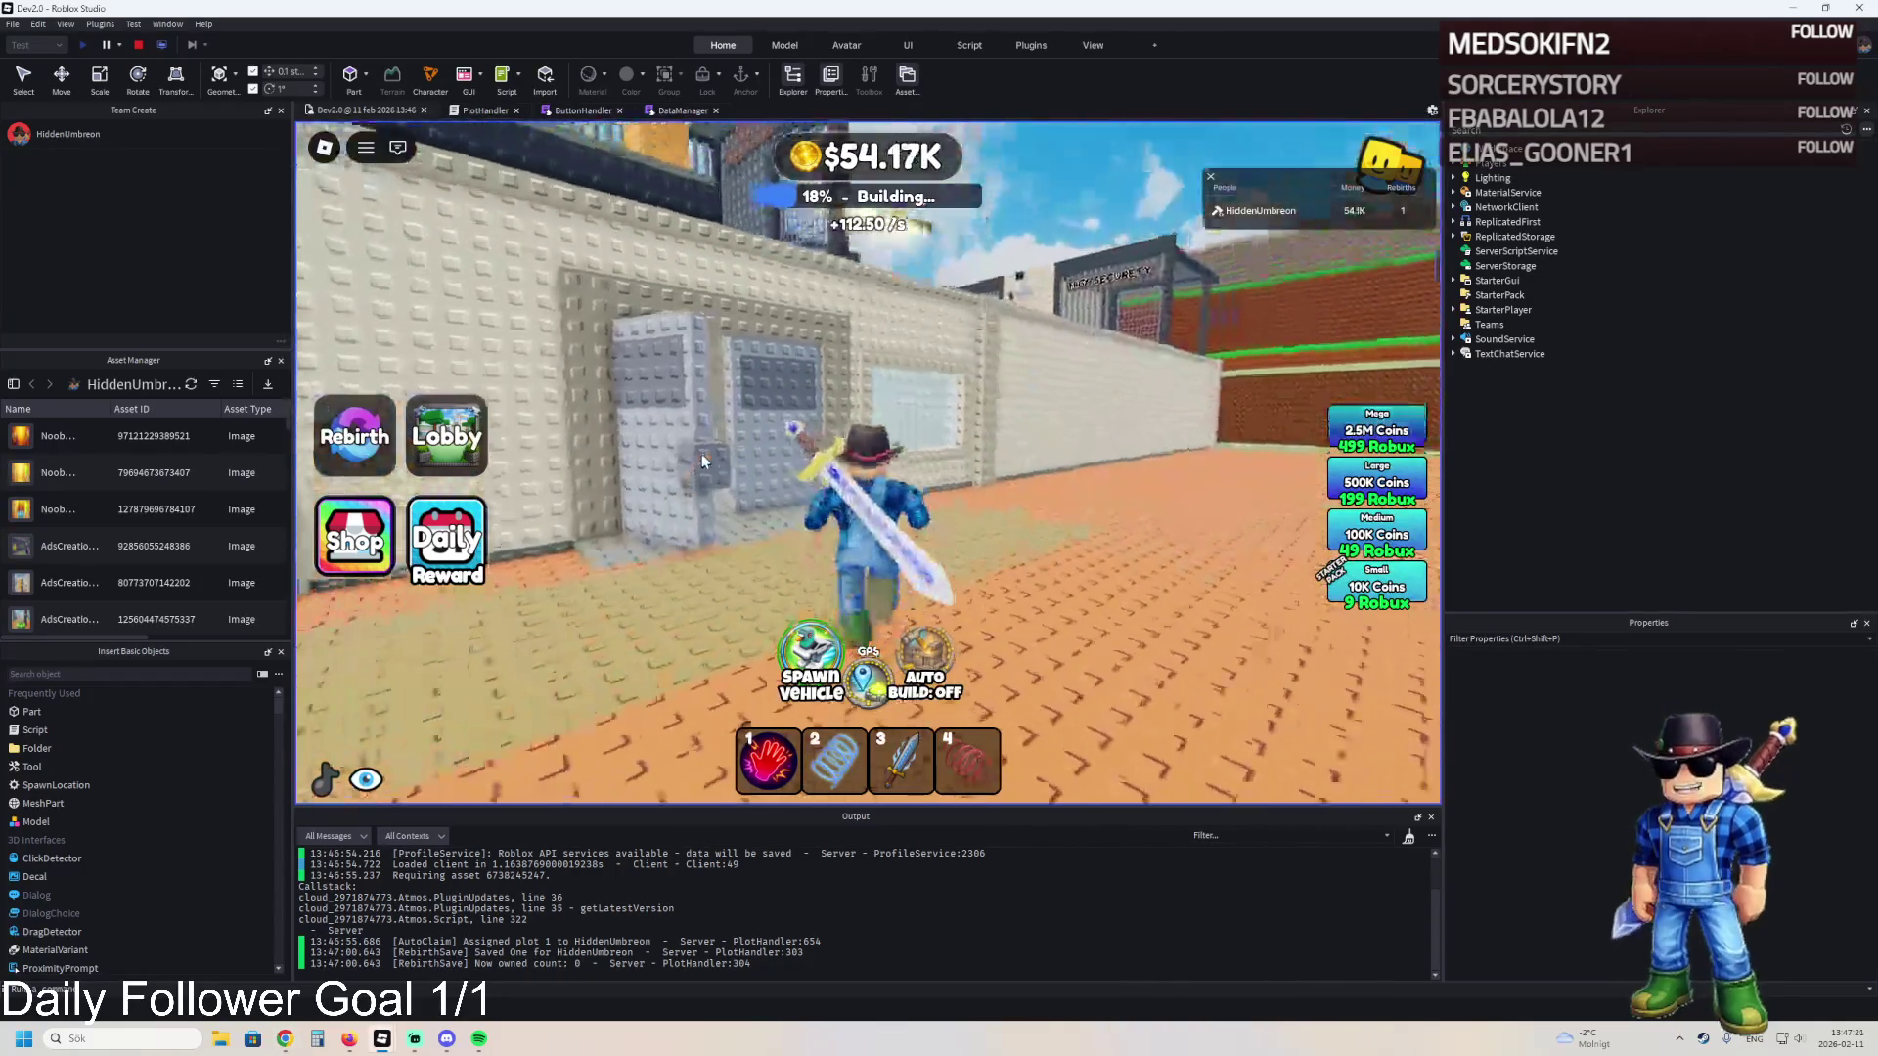
pyautogui.click(138, 45)
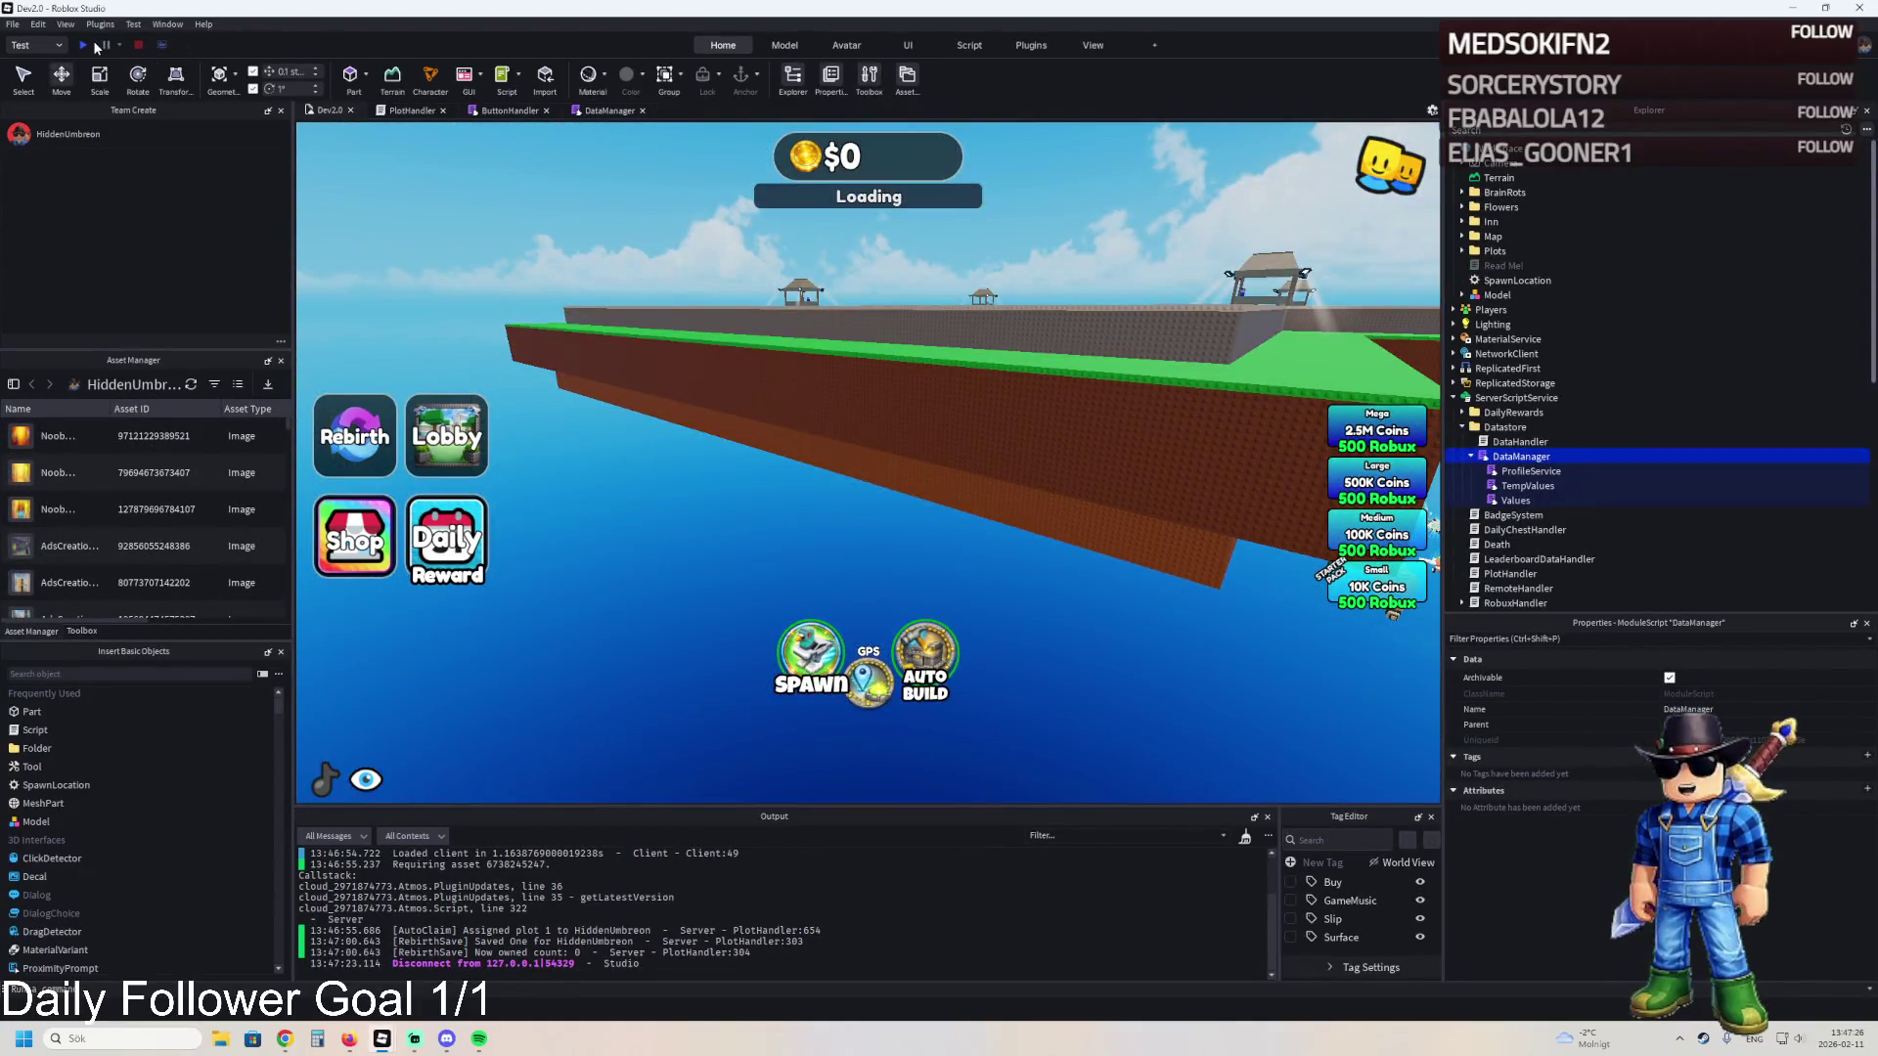
# - Run a second playtest, walking through the cyan gate toward the wall, then stop it
pyautogui.click(95, 46)
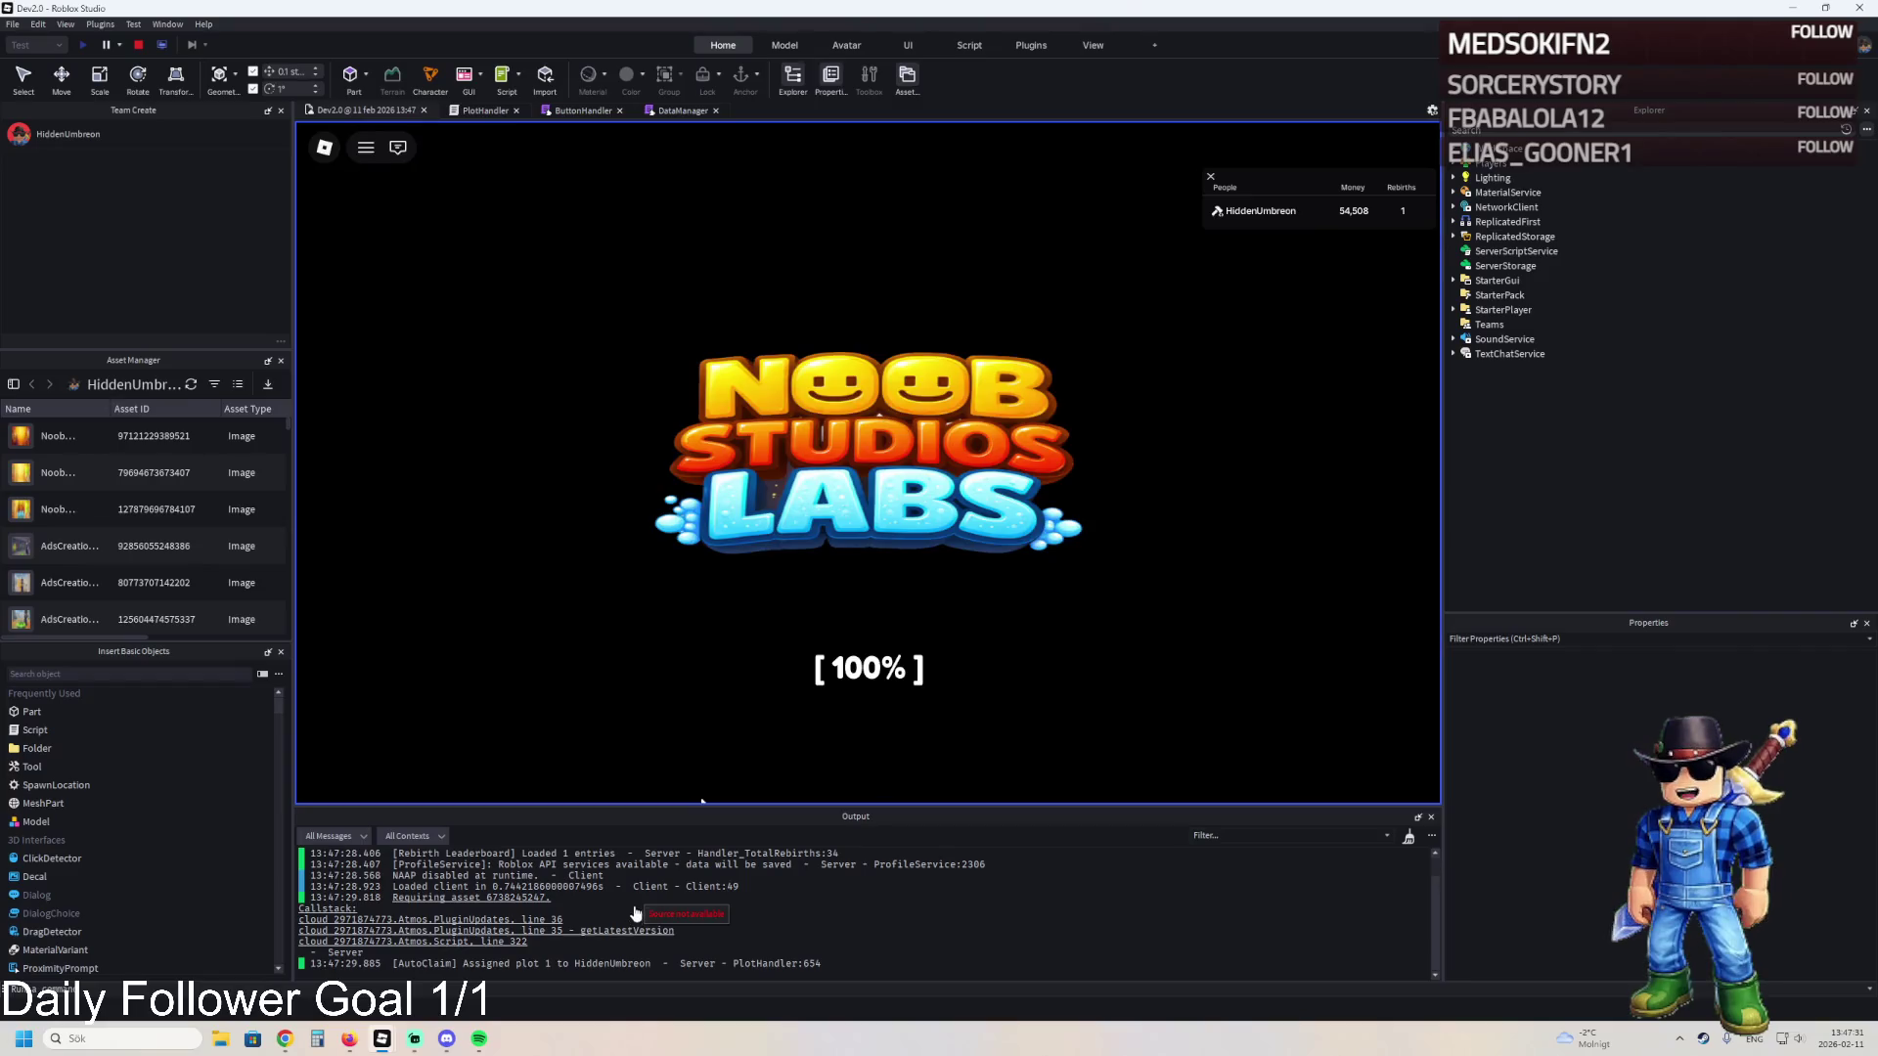
pyautogui.press('w')
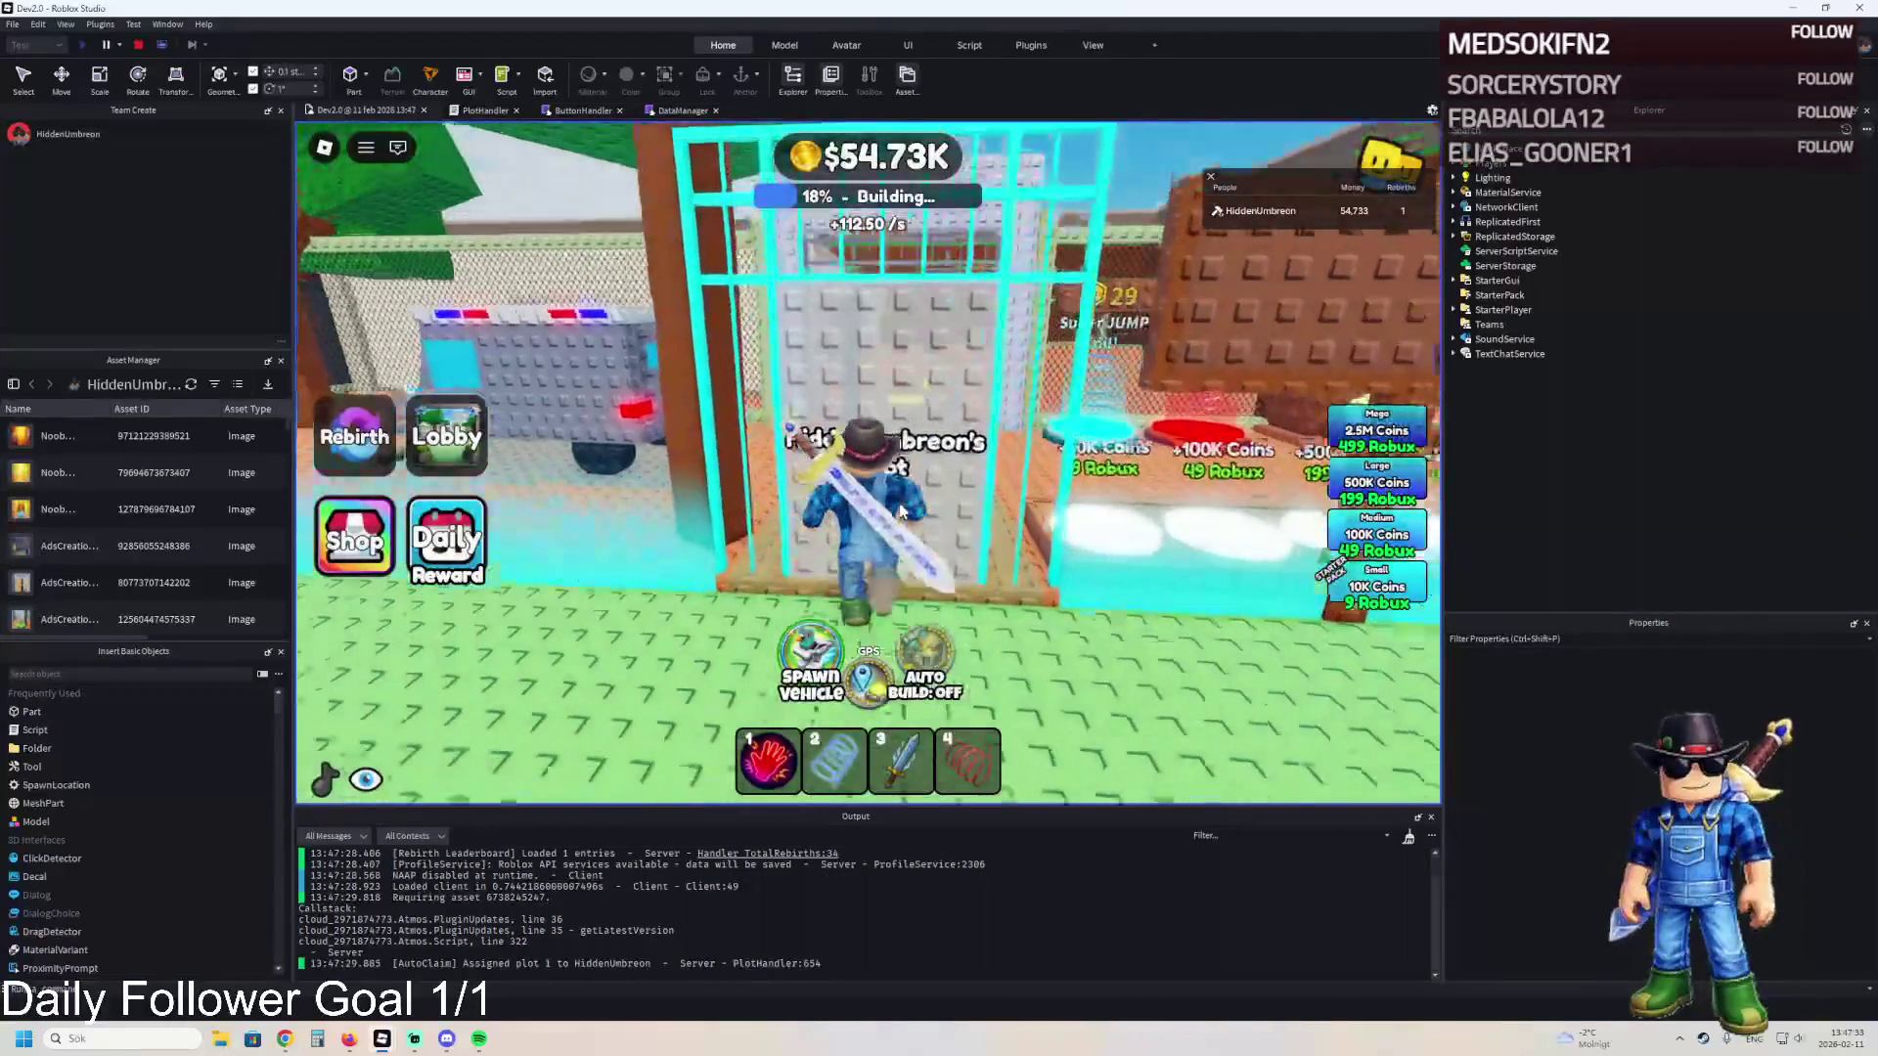
pyautogui.press('a')
pyautogui.press('d')
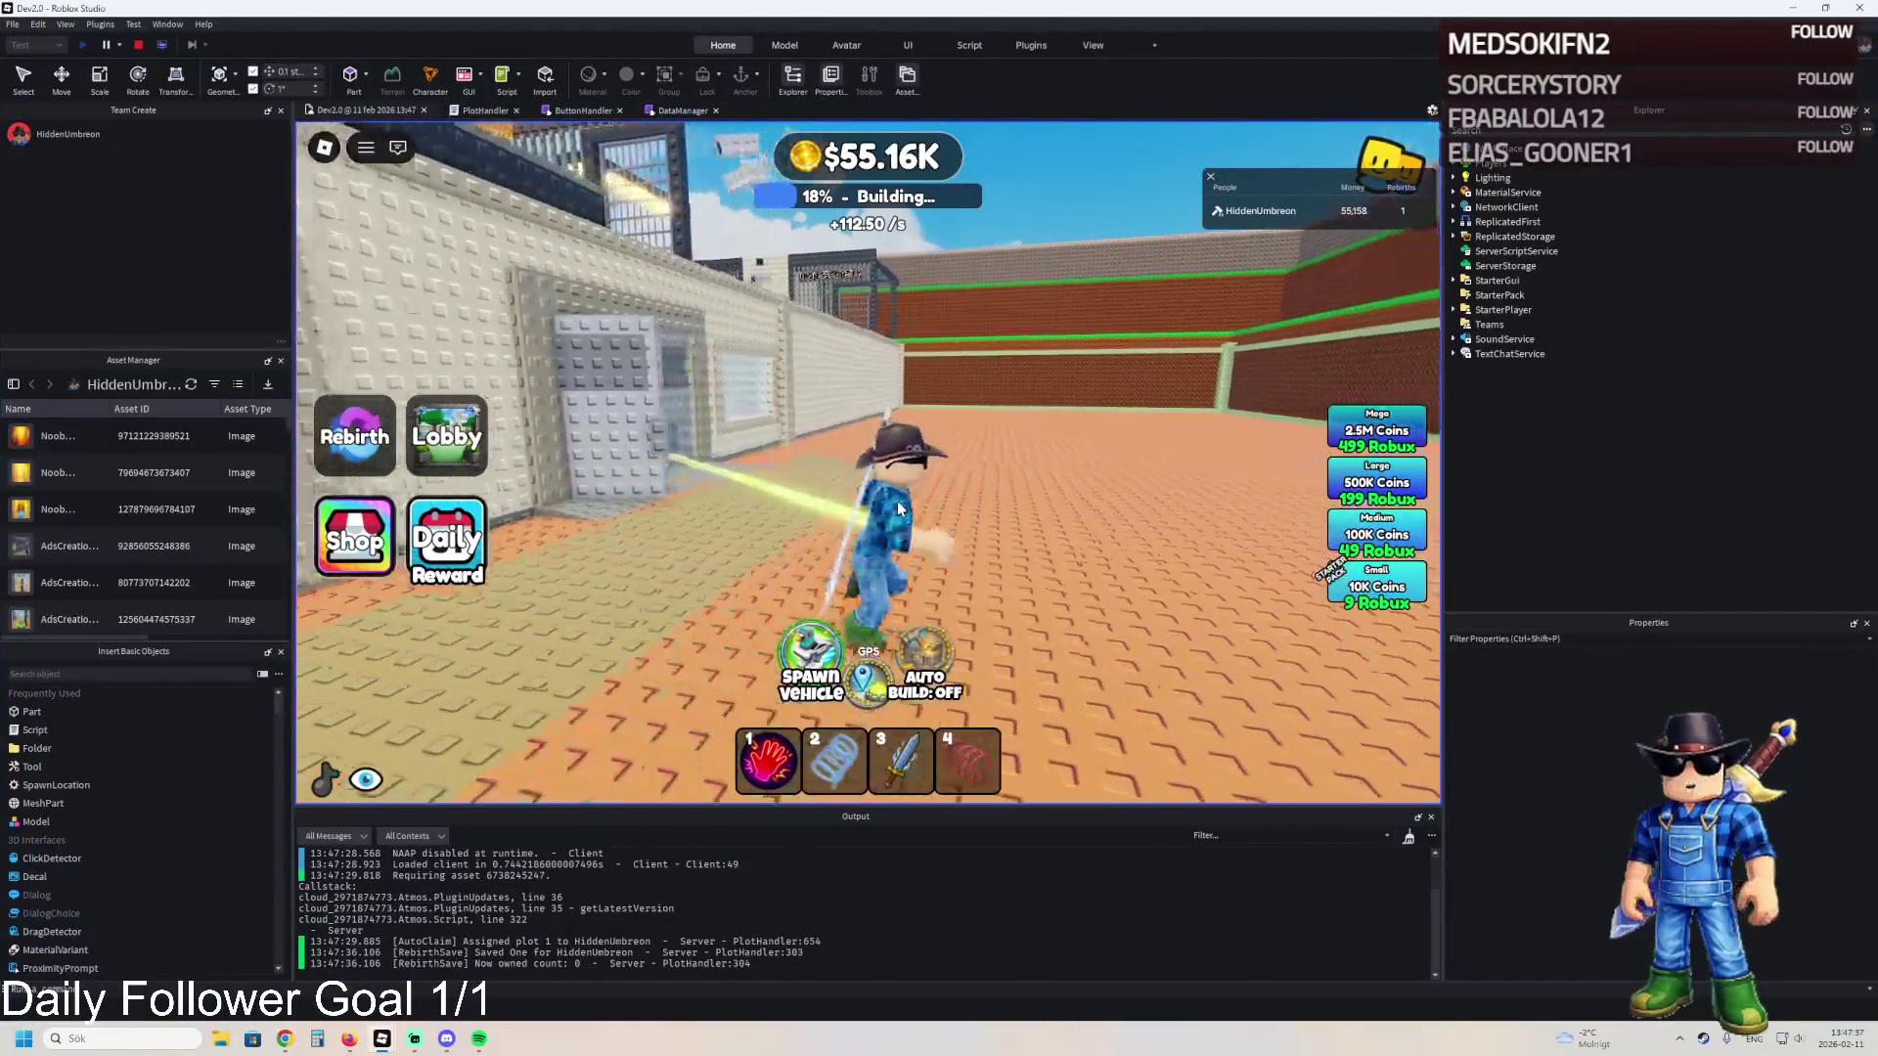
pyautogui.press('w')
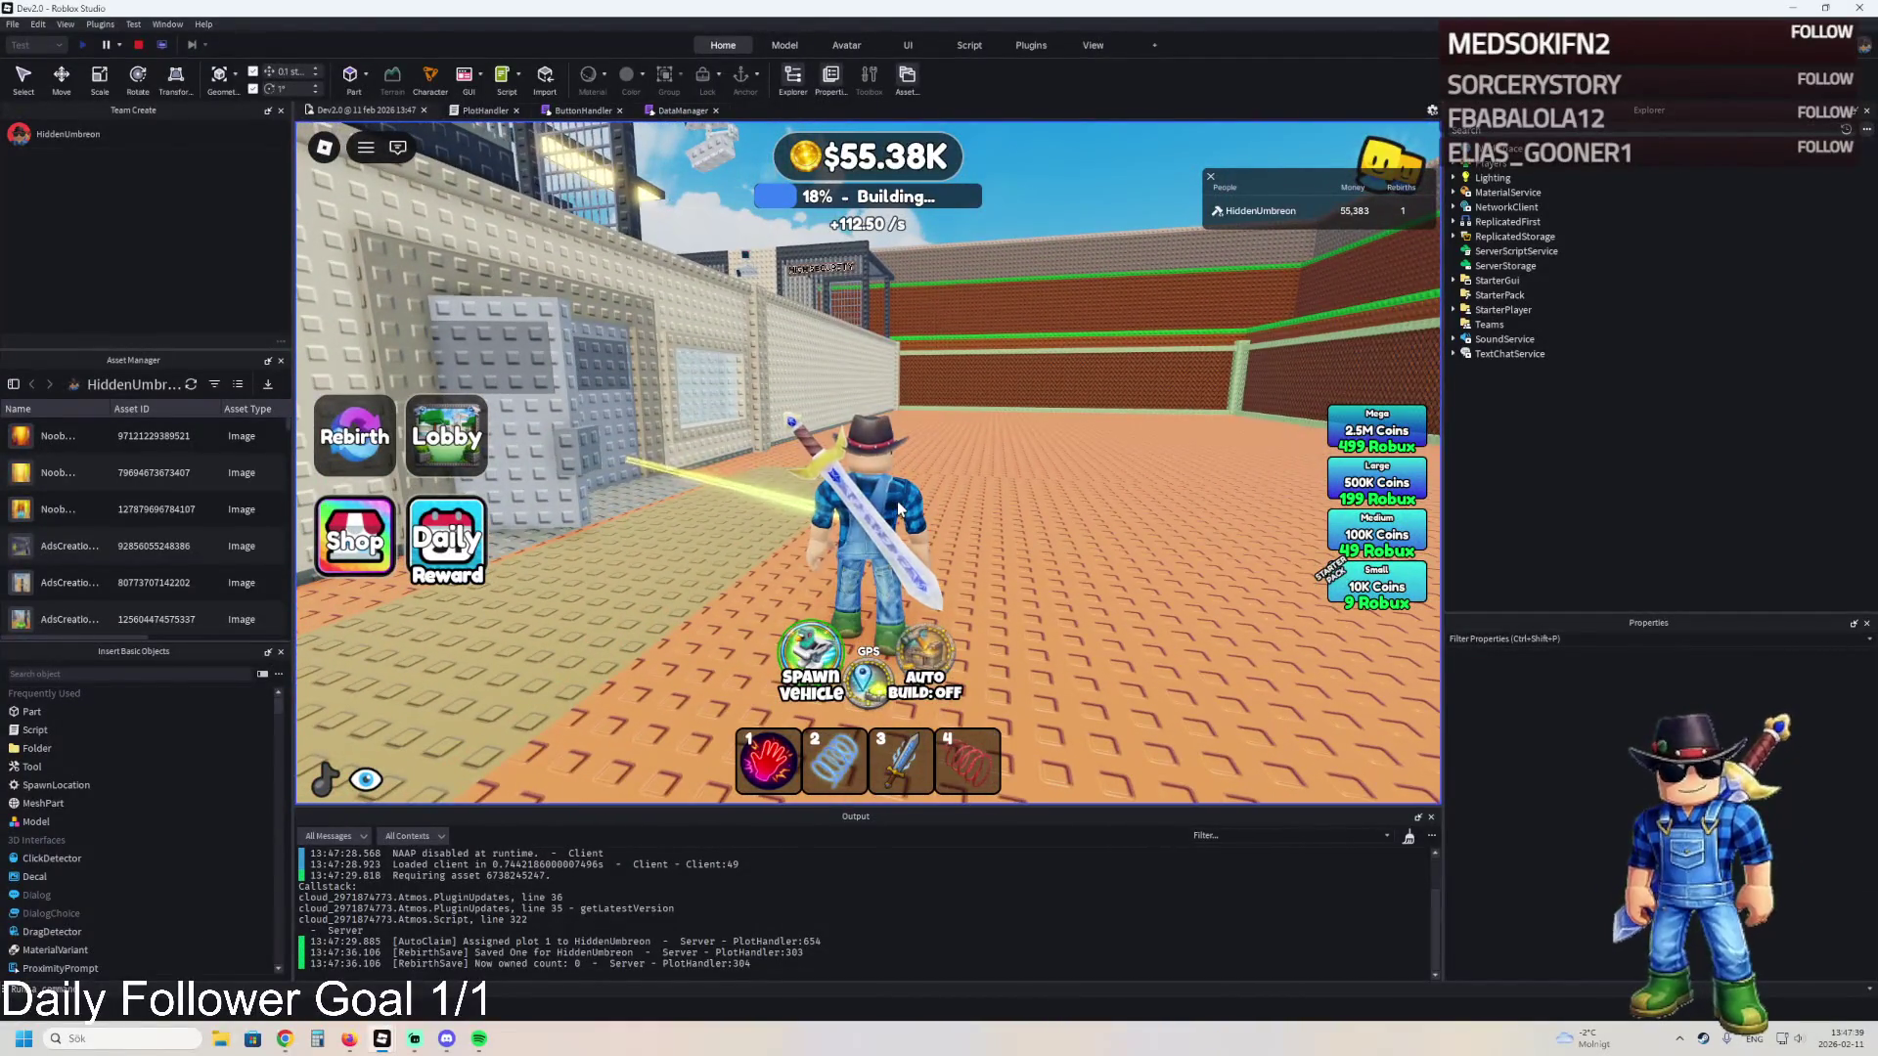
pyautogui.click(137, 45)
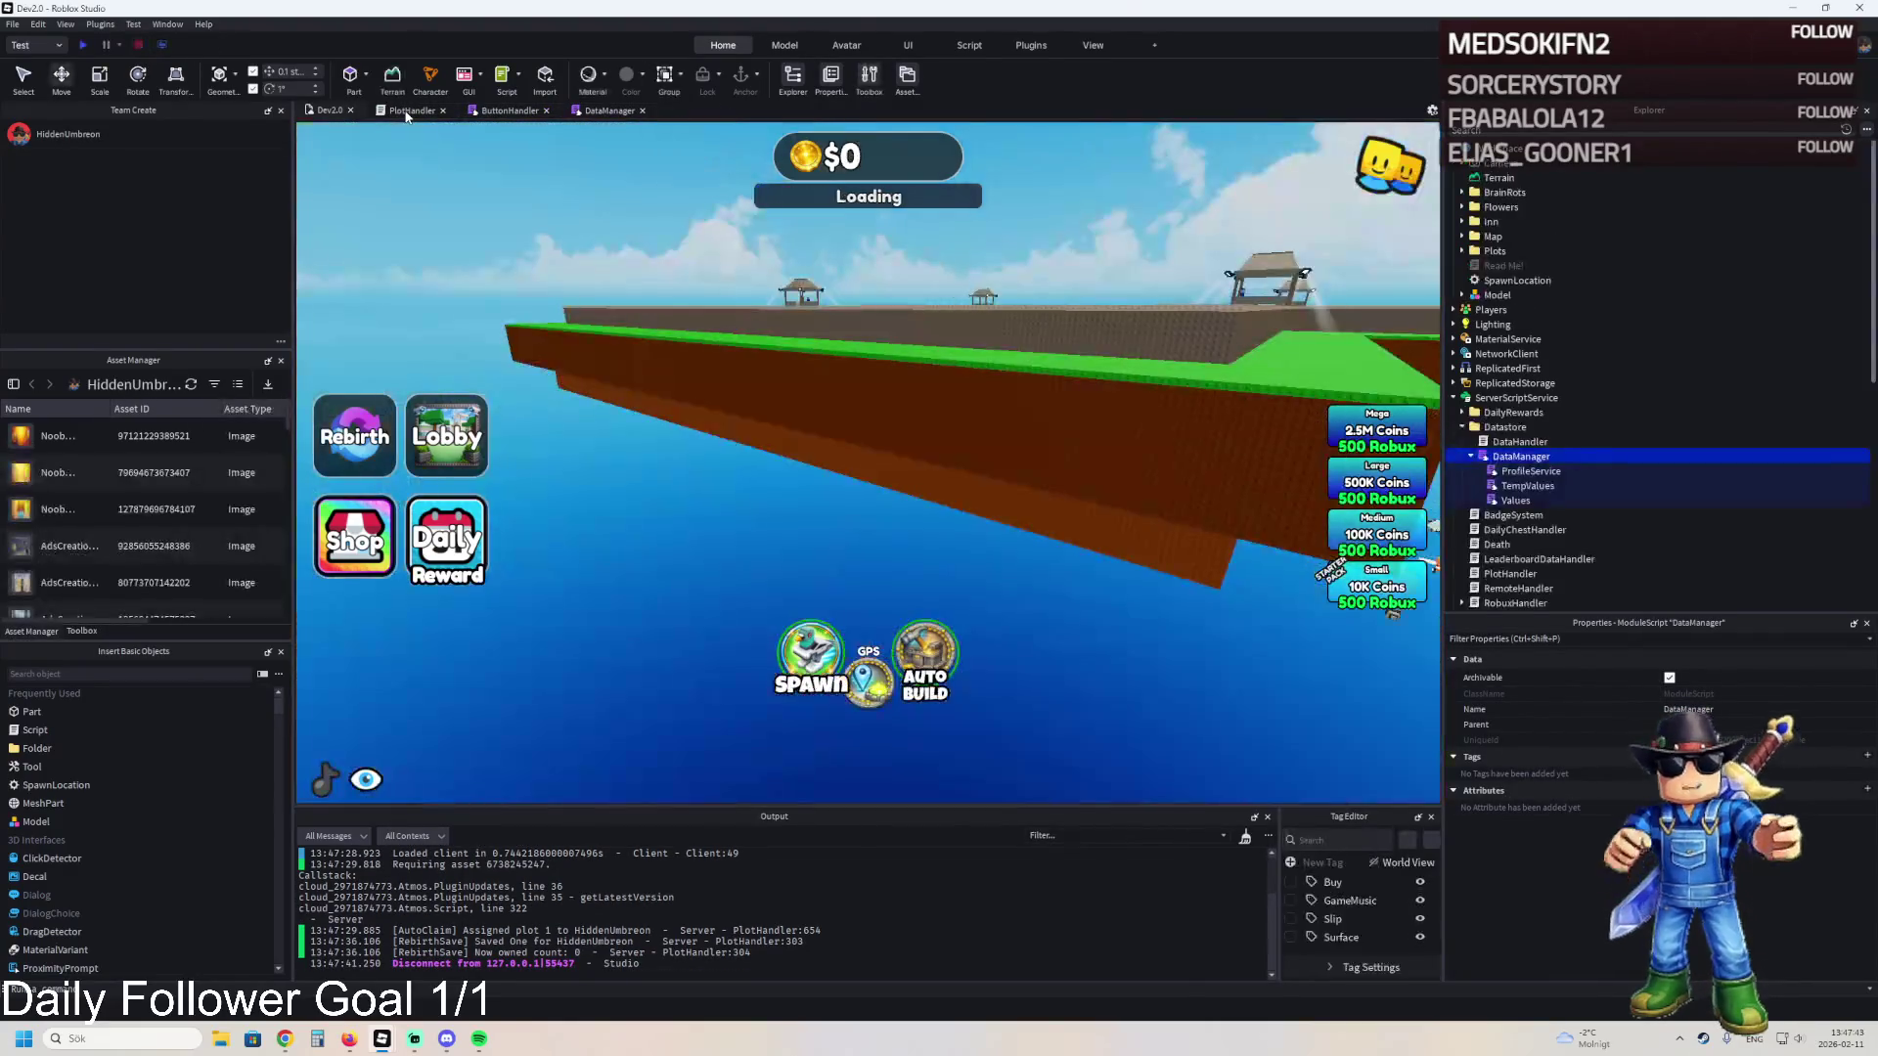
# - Remove the two [RebirthSave] debug print lines and the blank line from PlotHandler
pyautogui.click(406, 112)
pyautogui.hotkey('ctrl', 'z')
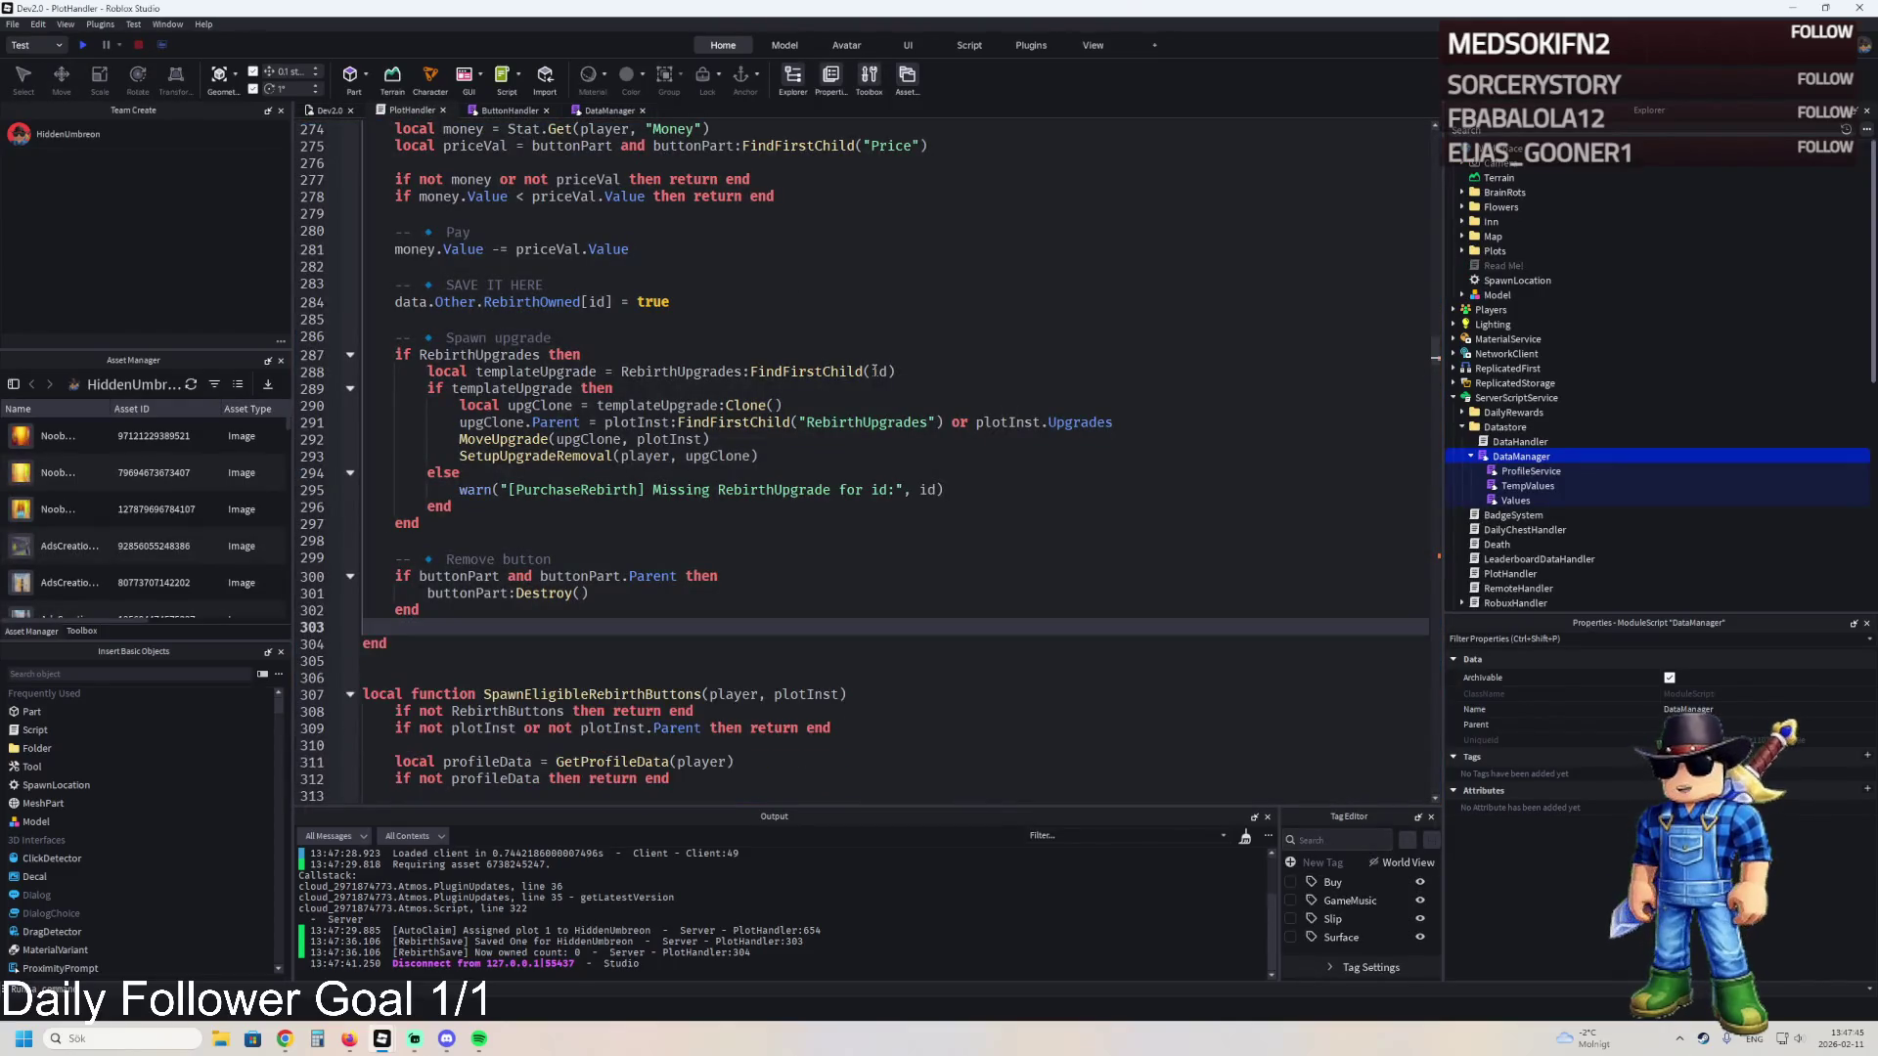
pyautogui.hotkey('ctrl', 'z')
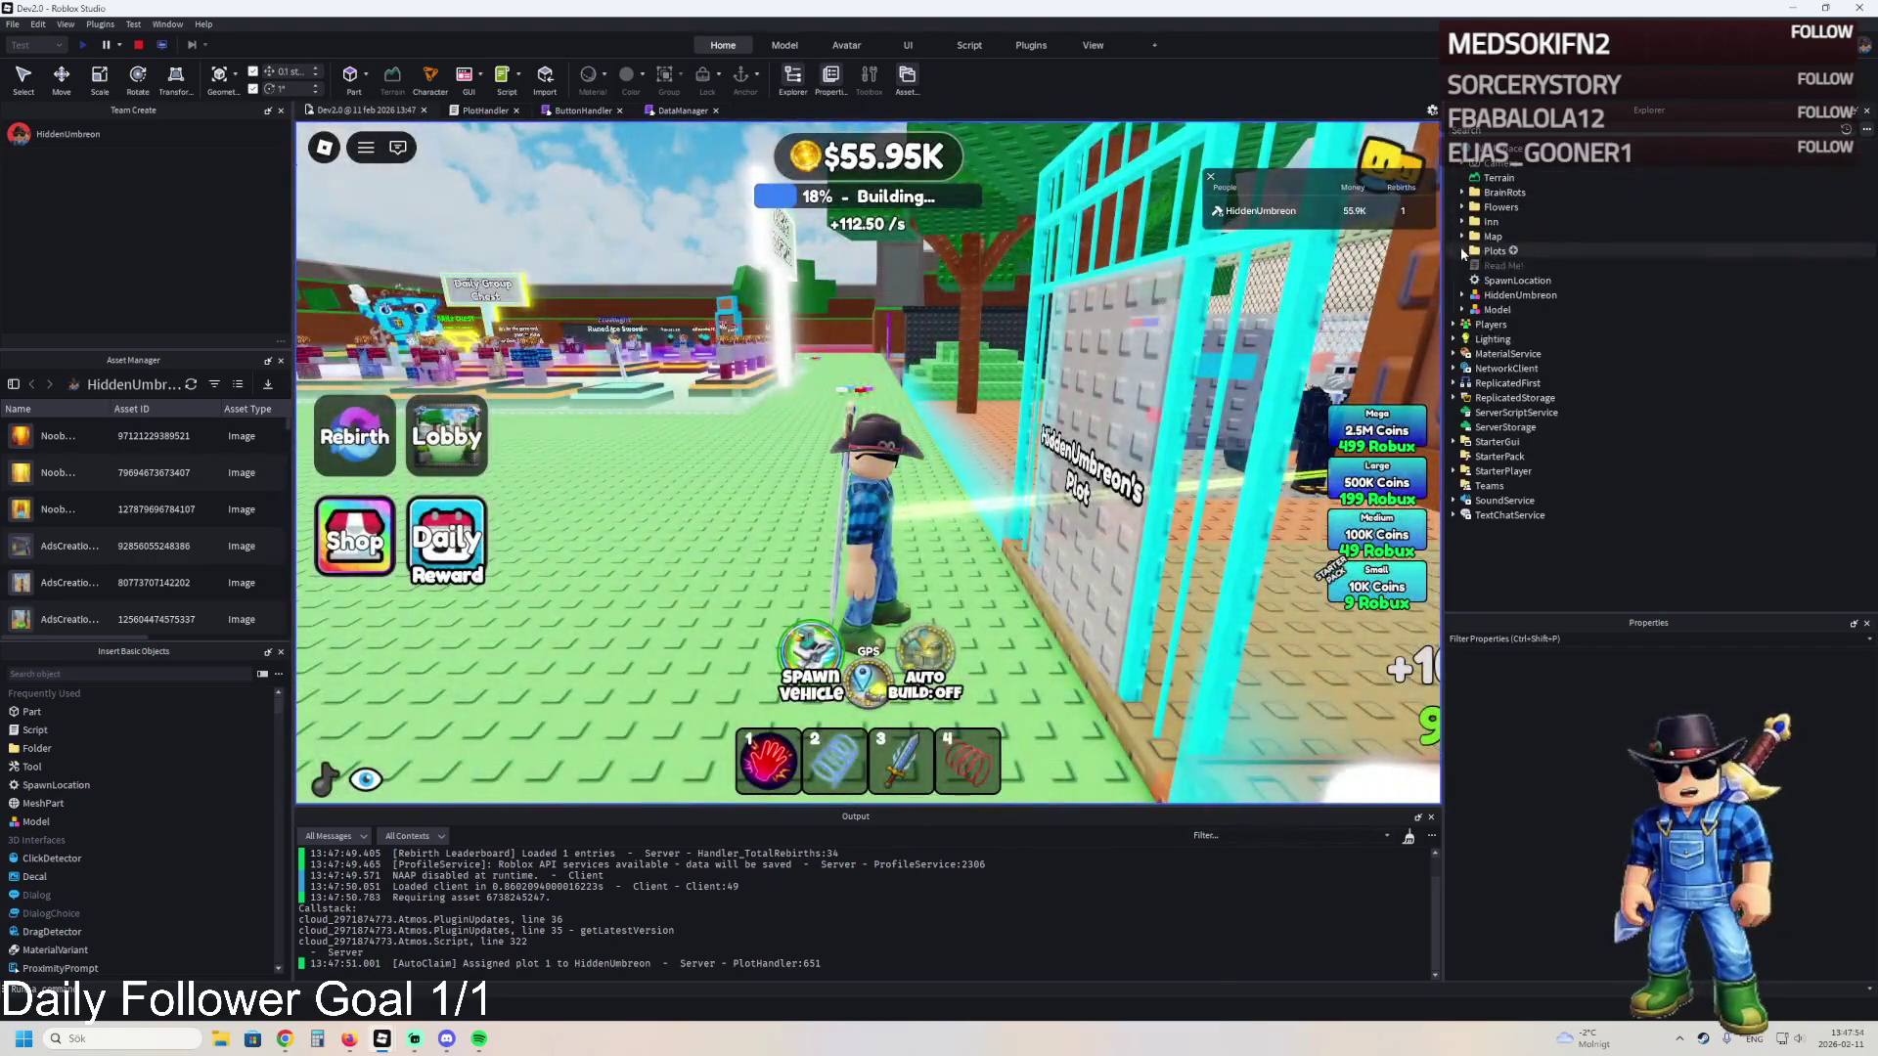
# - Expand Workspace > Plots > 1 in Explorer and run the avatar into the plot
pyautogui.click(1462, 250)
pyautogui.click(1471, 265)
pyautogui.click(1000, 285)
pyautogui.press('w')
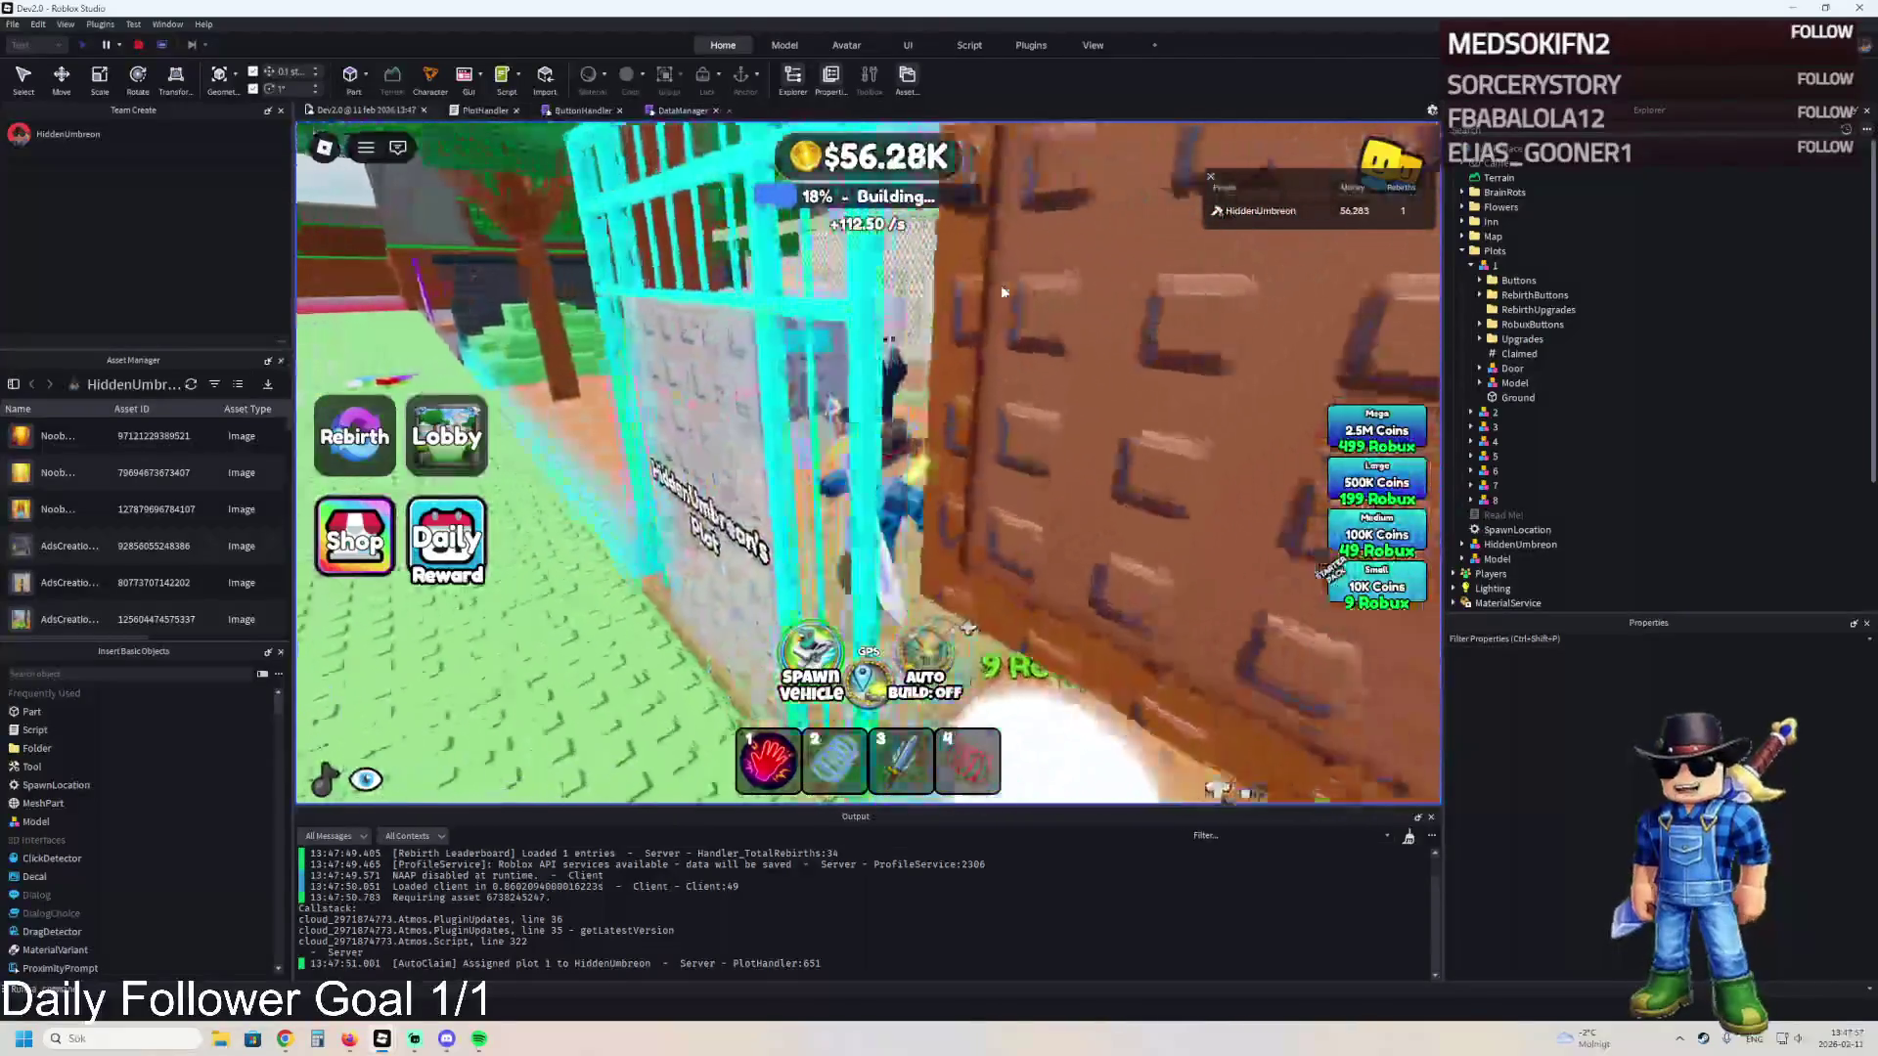
pyautogui.press('w')
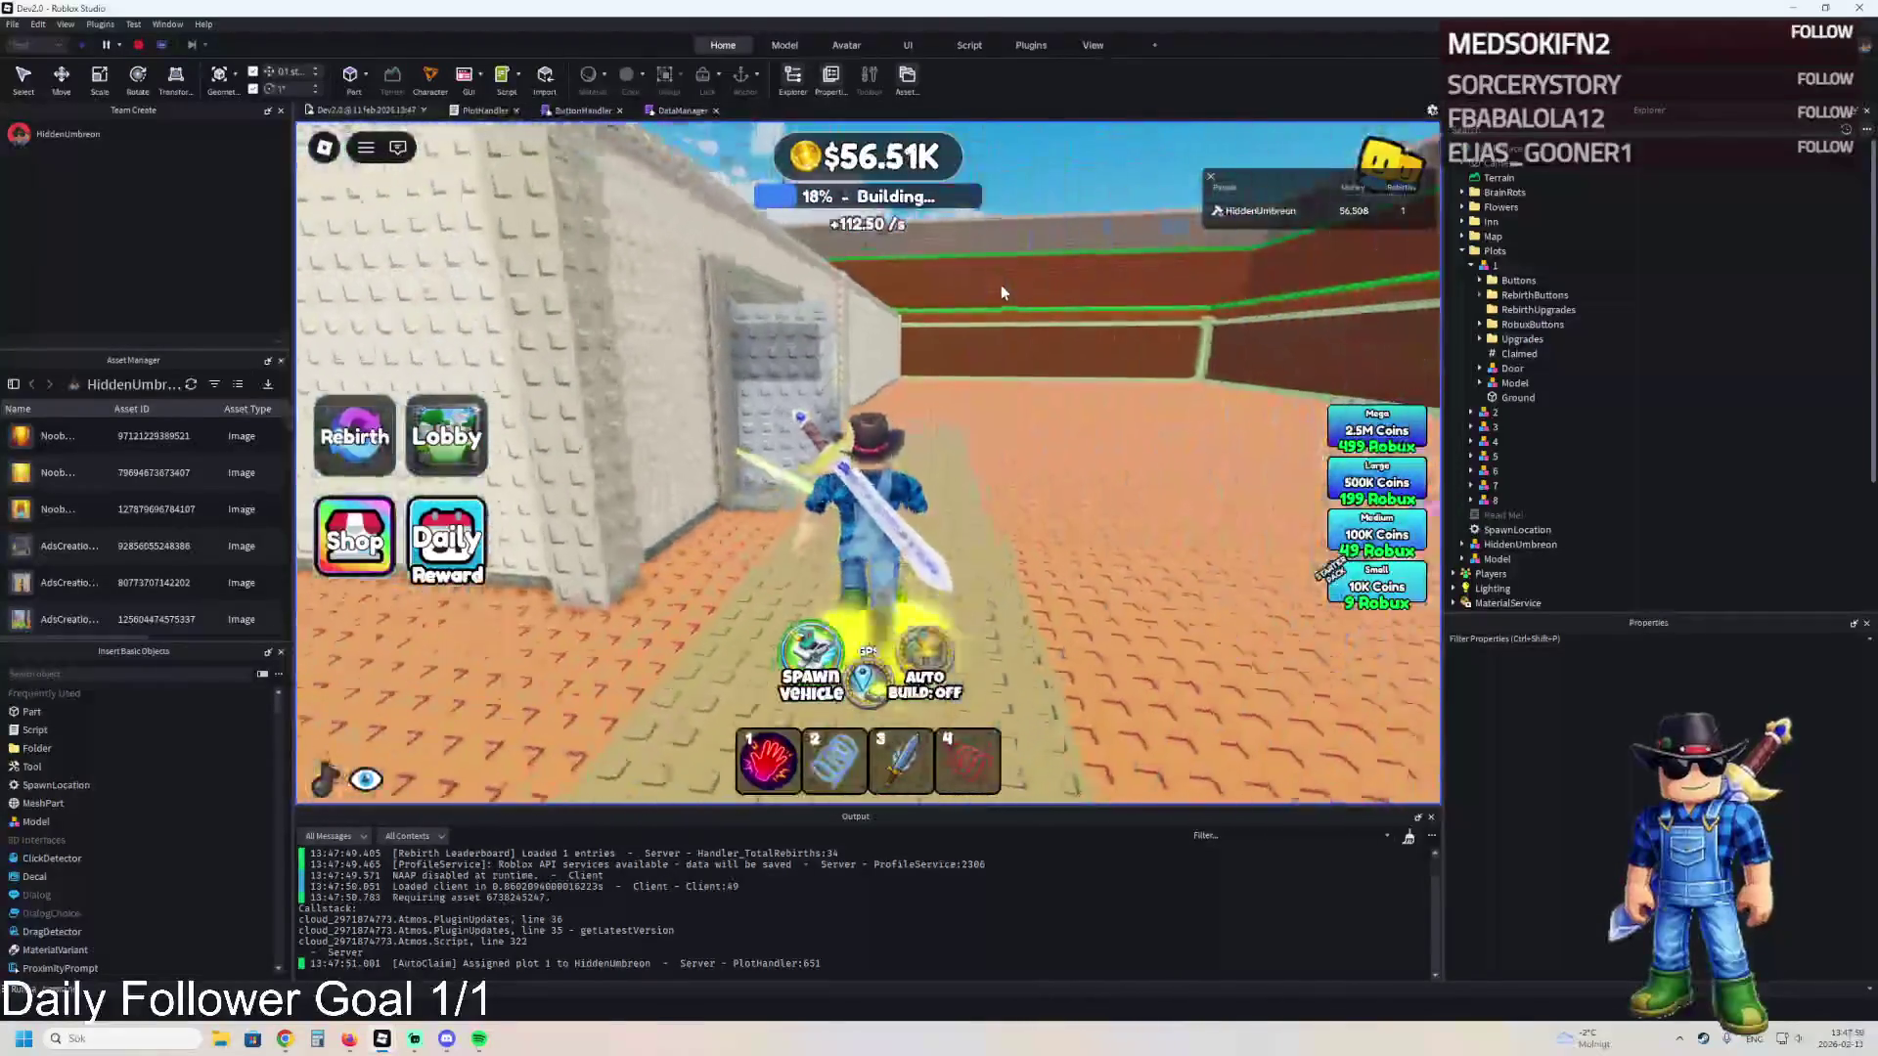
pyautogui.click(1529, 309)
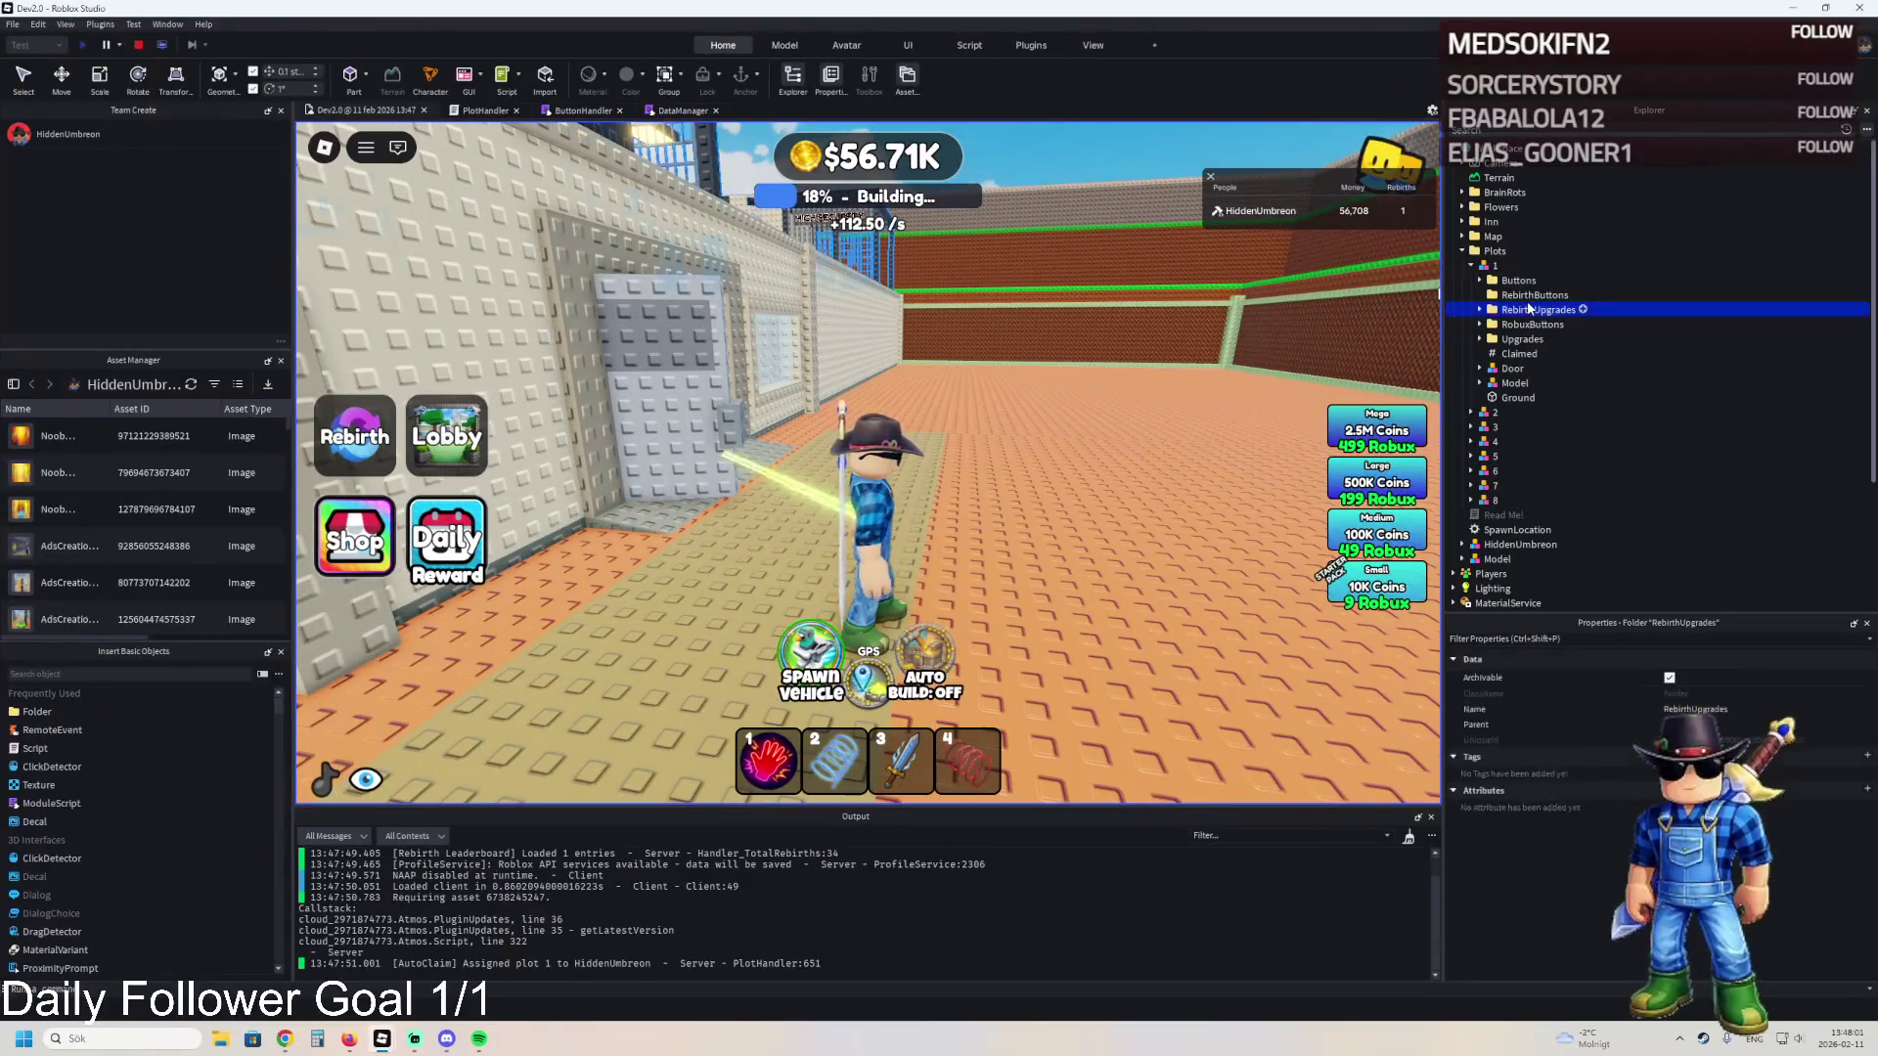
pyautogui.click(1480, 309)
pyautogui.click(1489, 323)
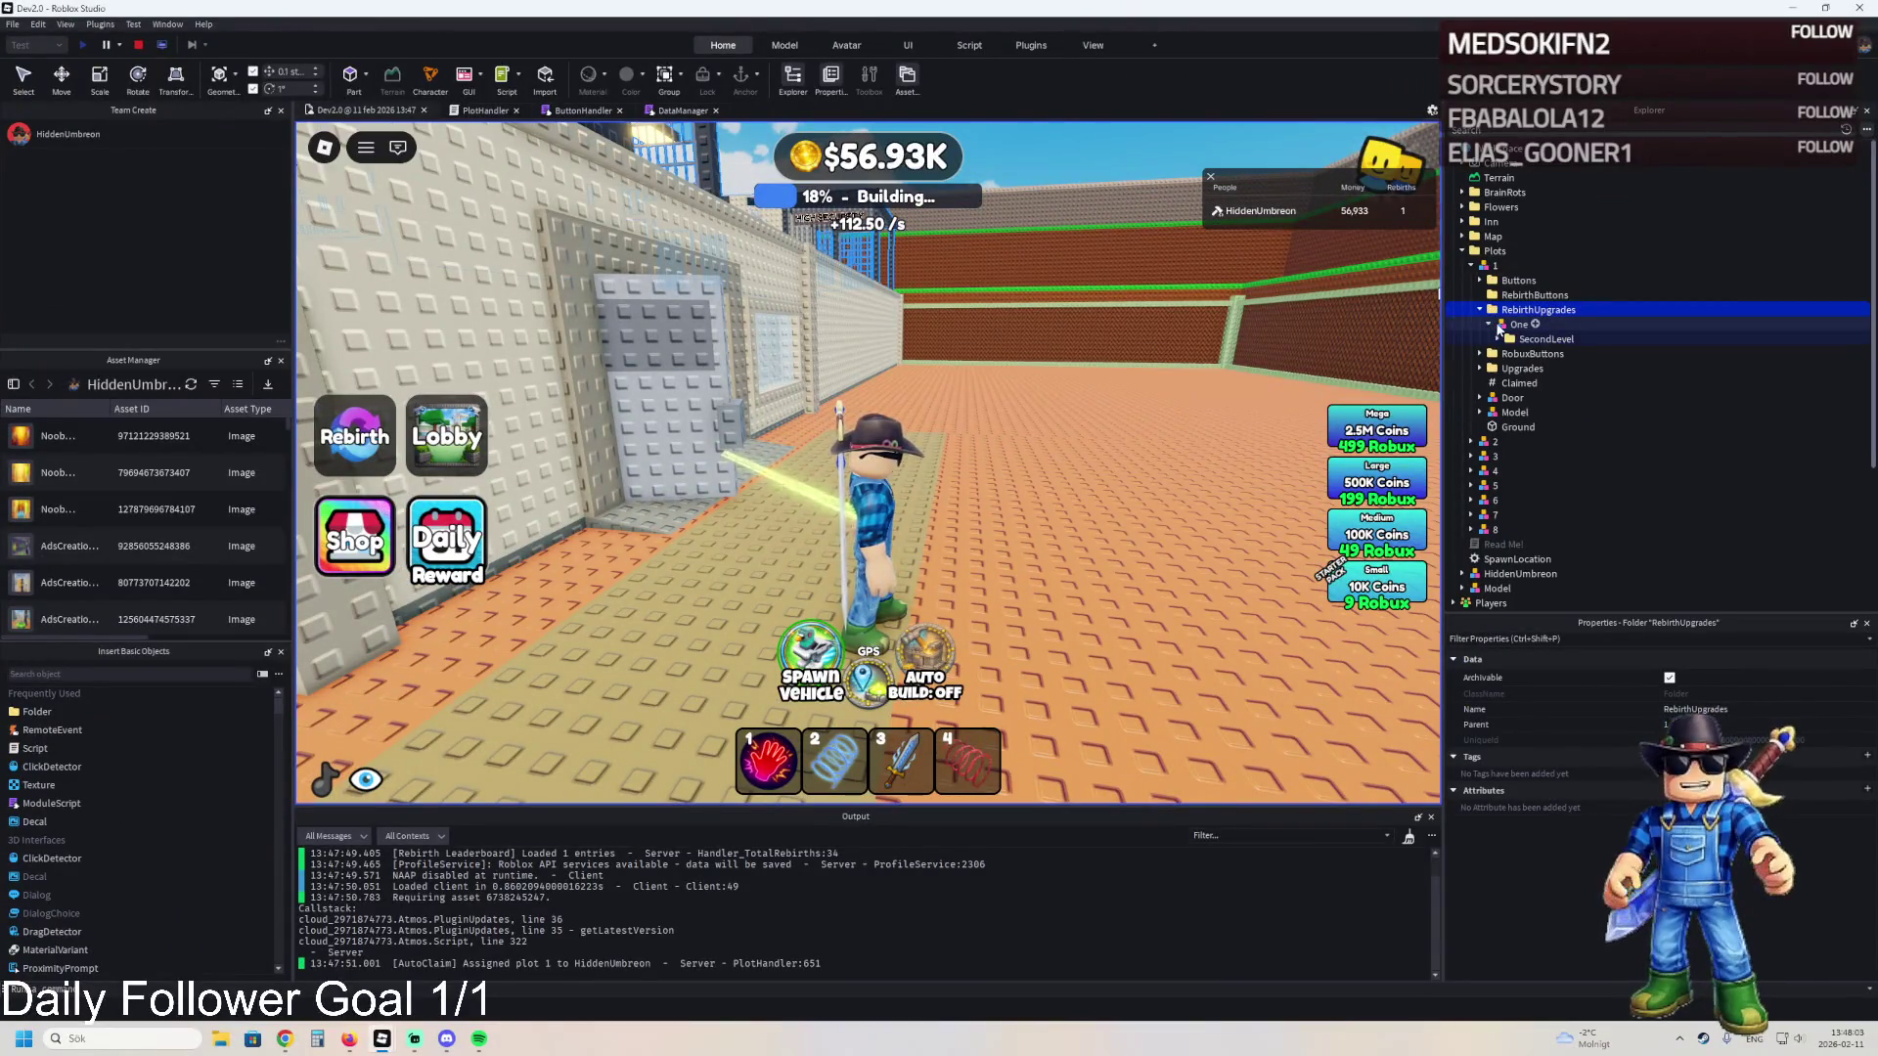
pyautogui.doubleClick(1490, 313)
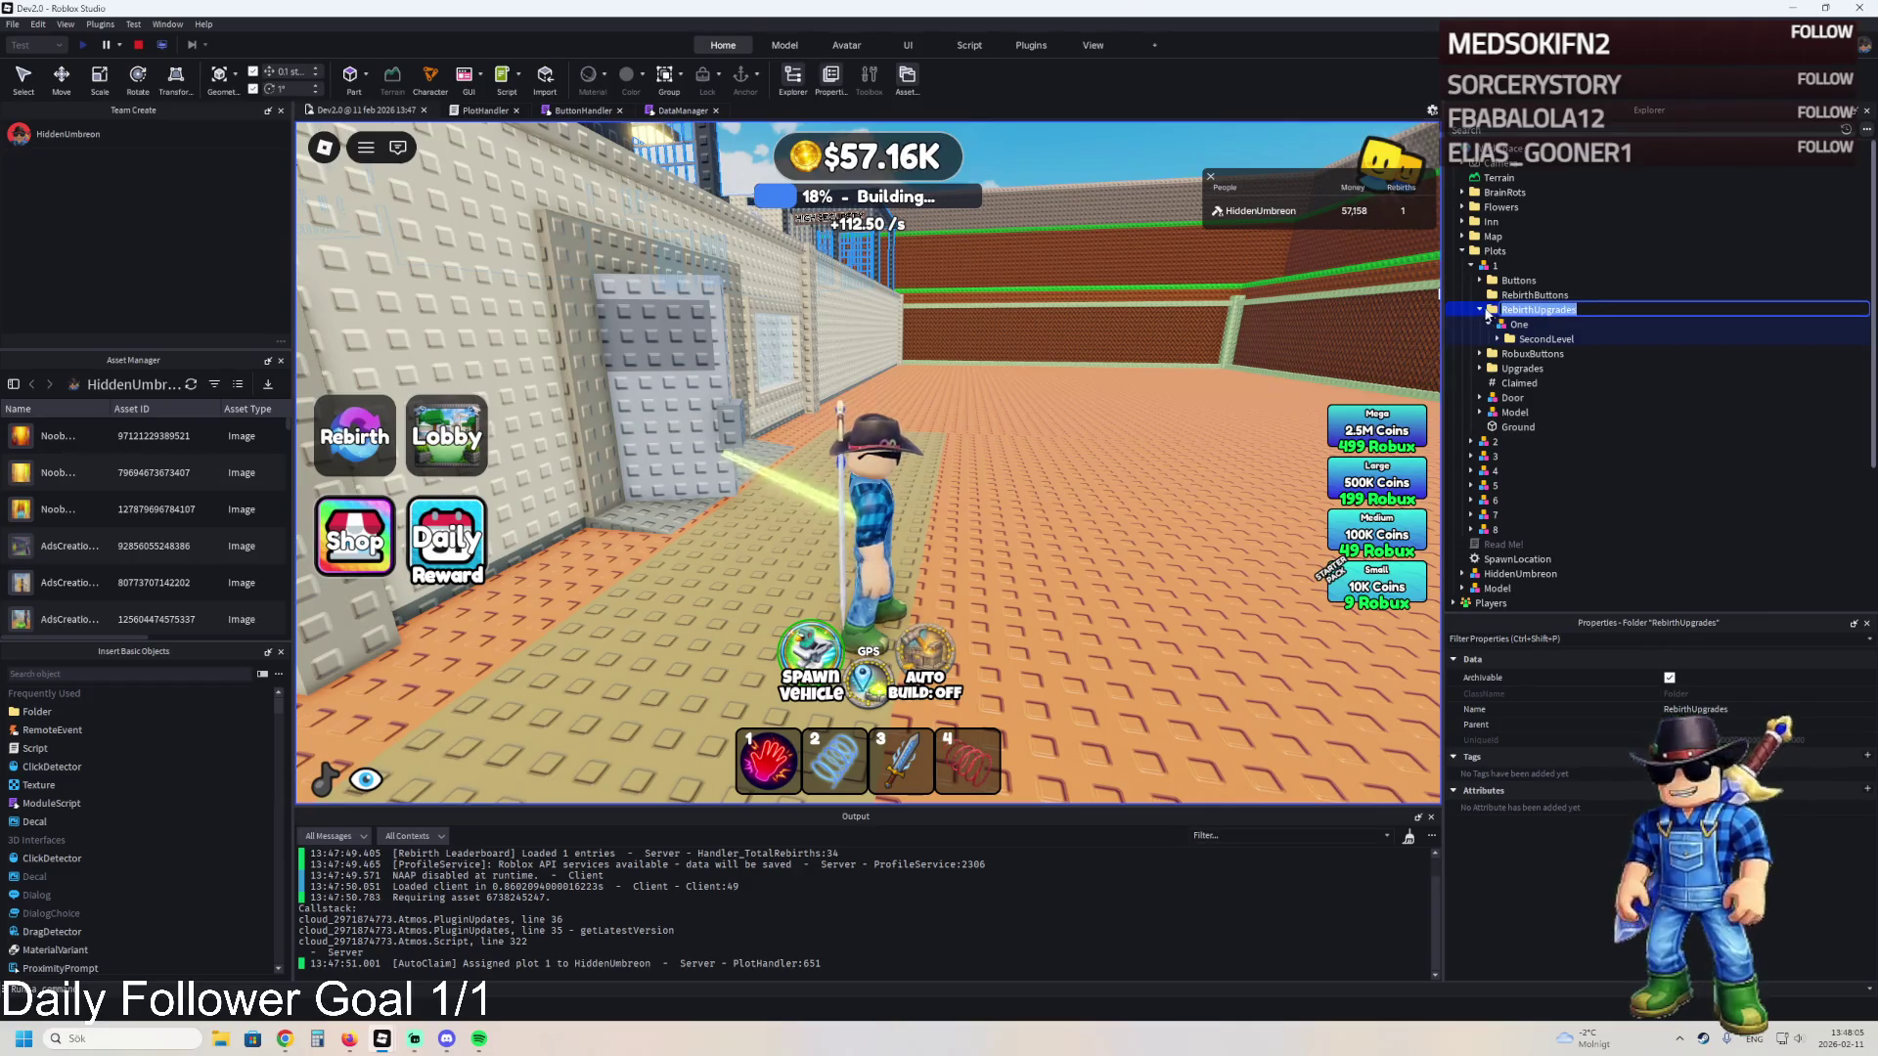
pyautogui.click(1480, 309)
pyautogui.scroll(-4, 1560, 368)
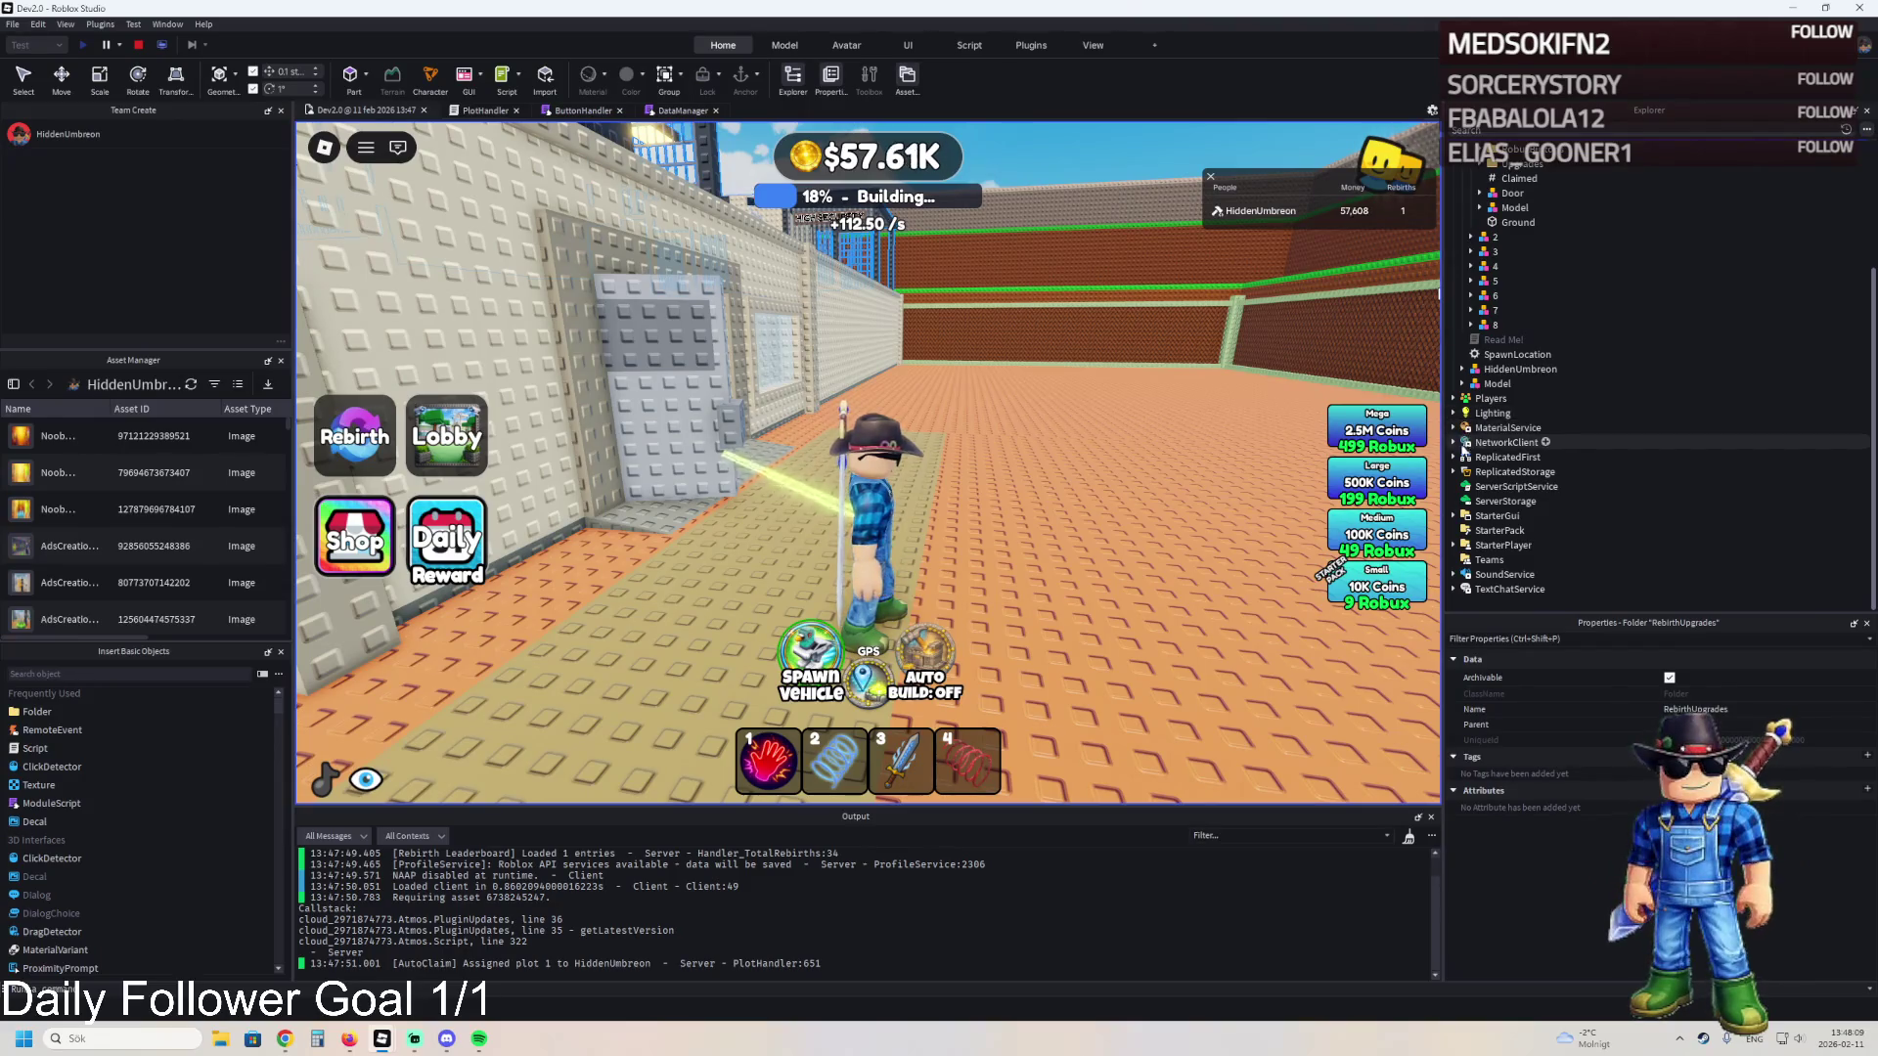
pyautogui.click(1454, 472)
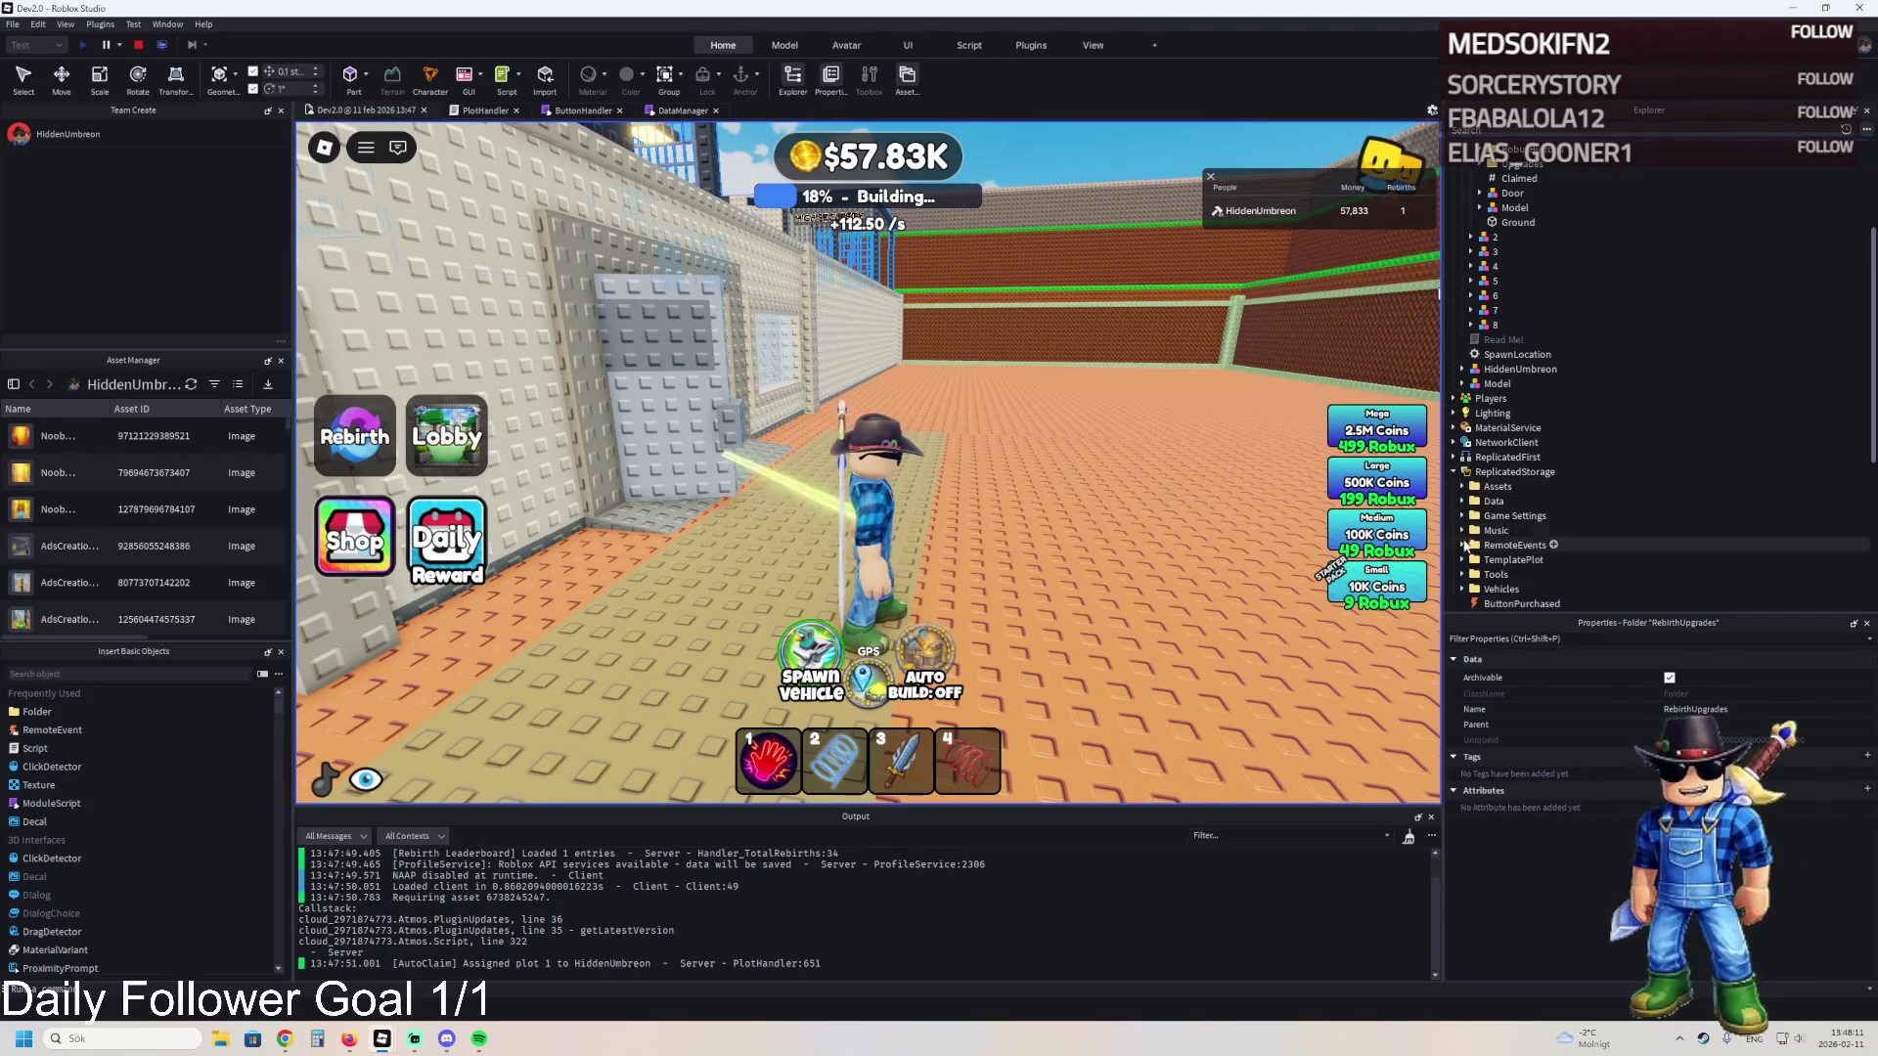
pyautogui.scroll(-1, 1503, 527)
pyautogui.scroll(-5, 1503, 527)
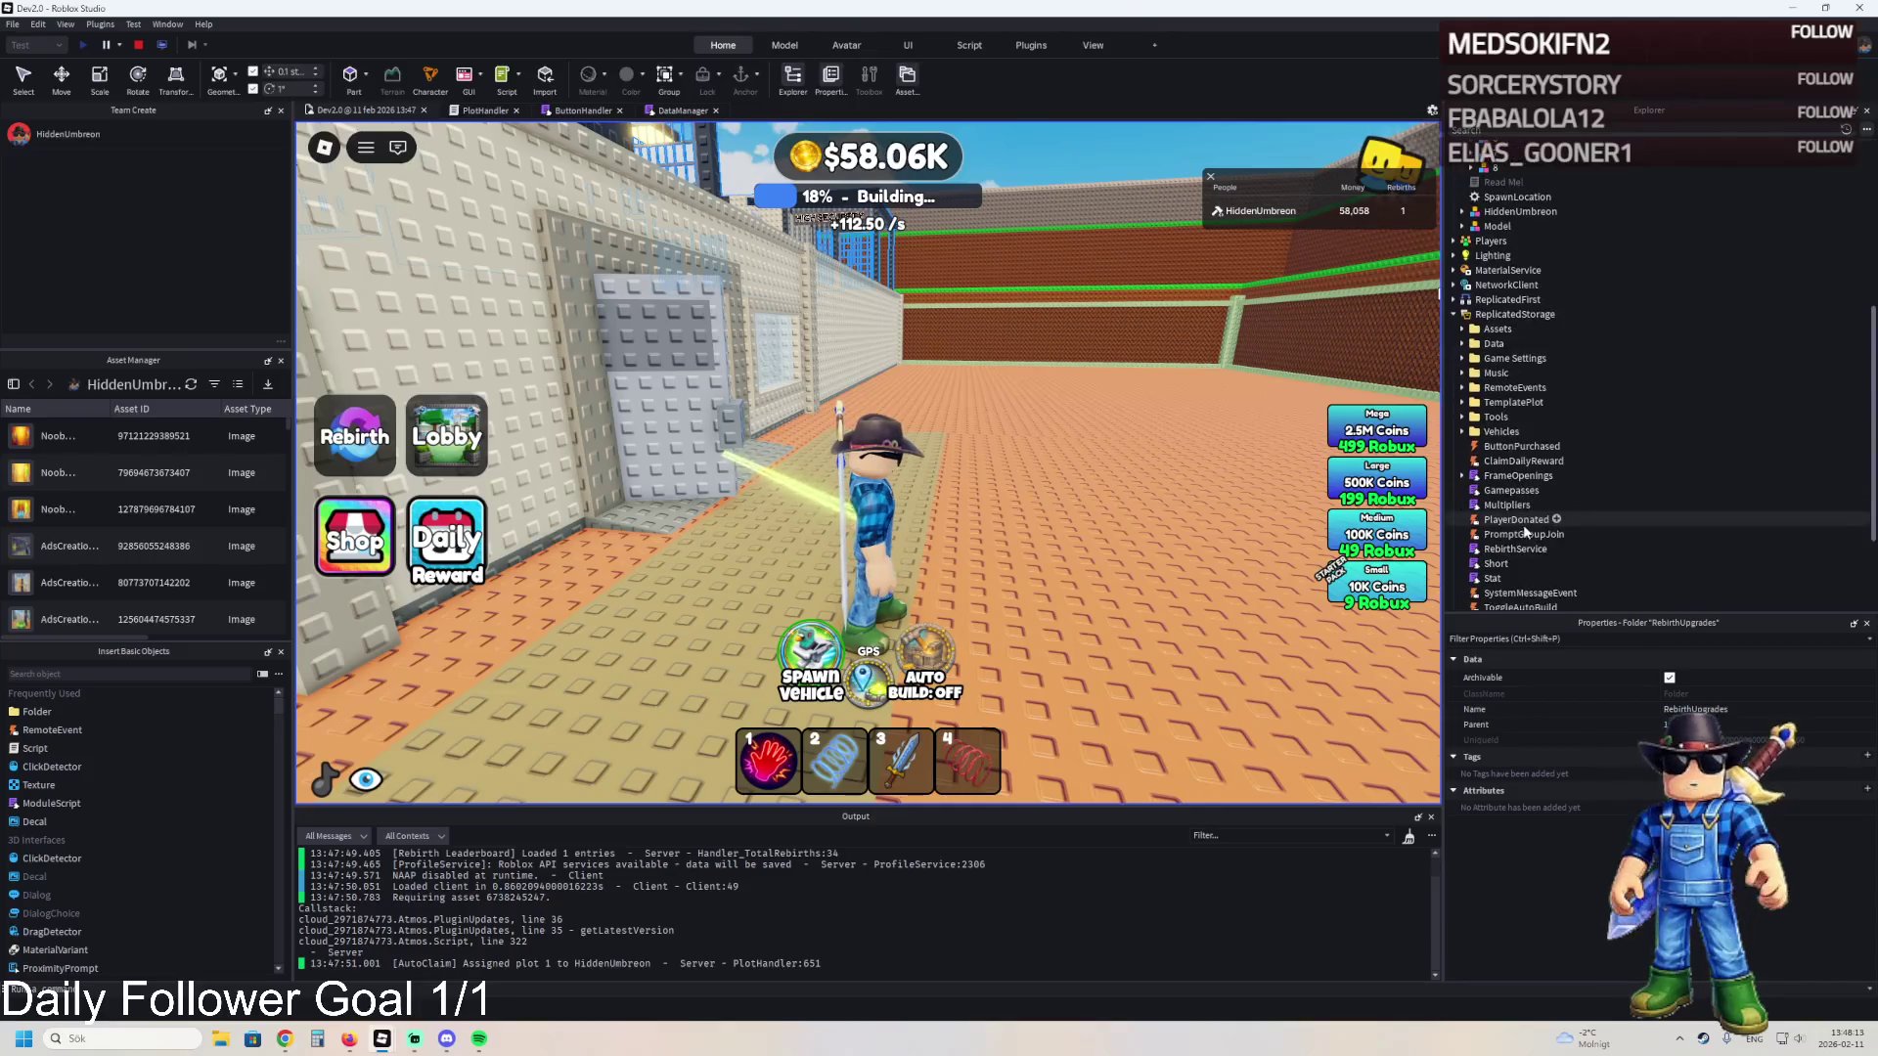
pyautogui.click(1454, 544)
pyautogui.scroll(-1, 1463, 553)
pyautogui.click(1463, 545)
pyautogui.scroll(9, 1553, 436)
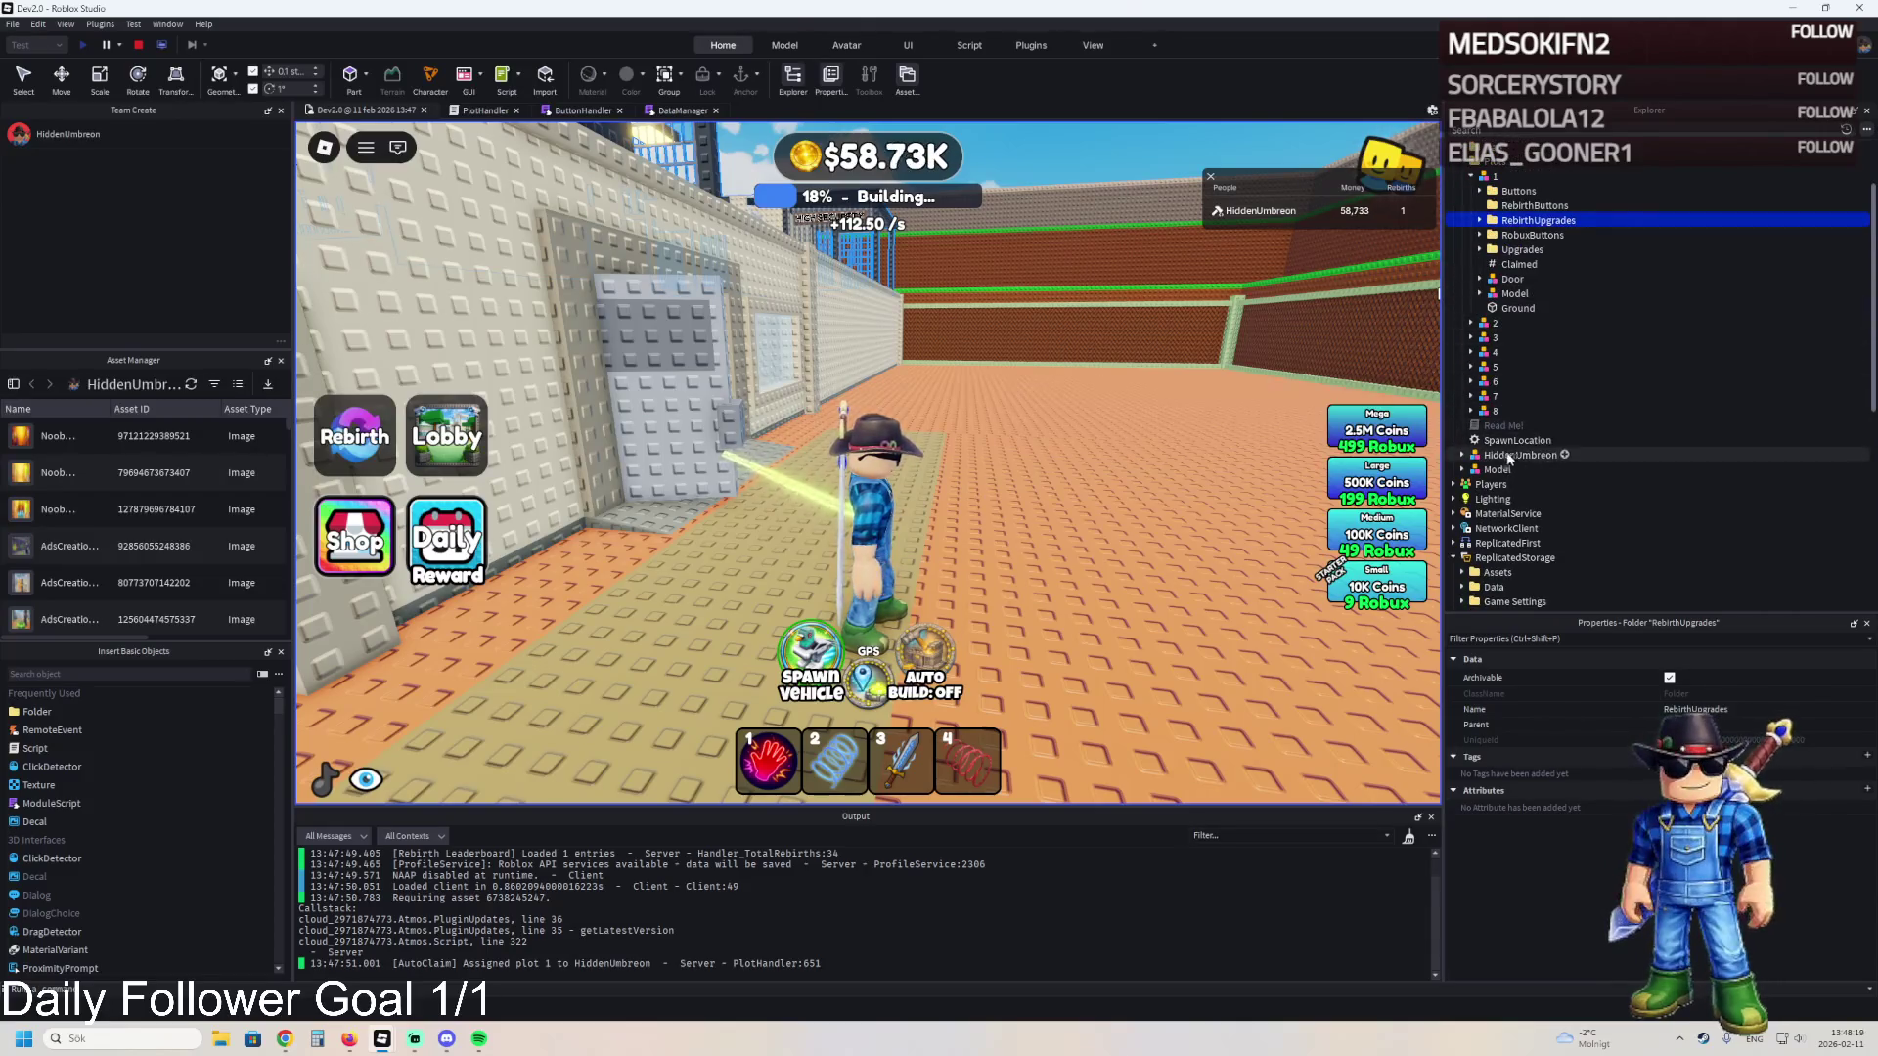
pyautogui.click(1462, 455)
pyautogui.scroll(-7, 1553, 494)
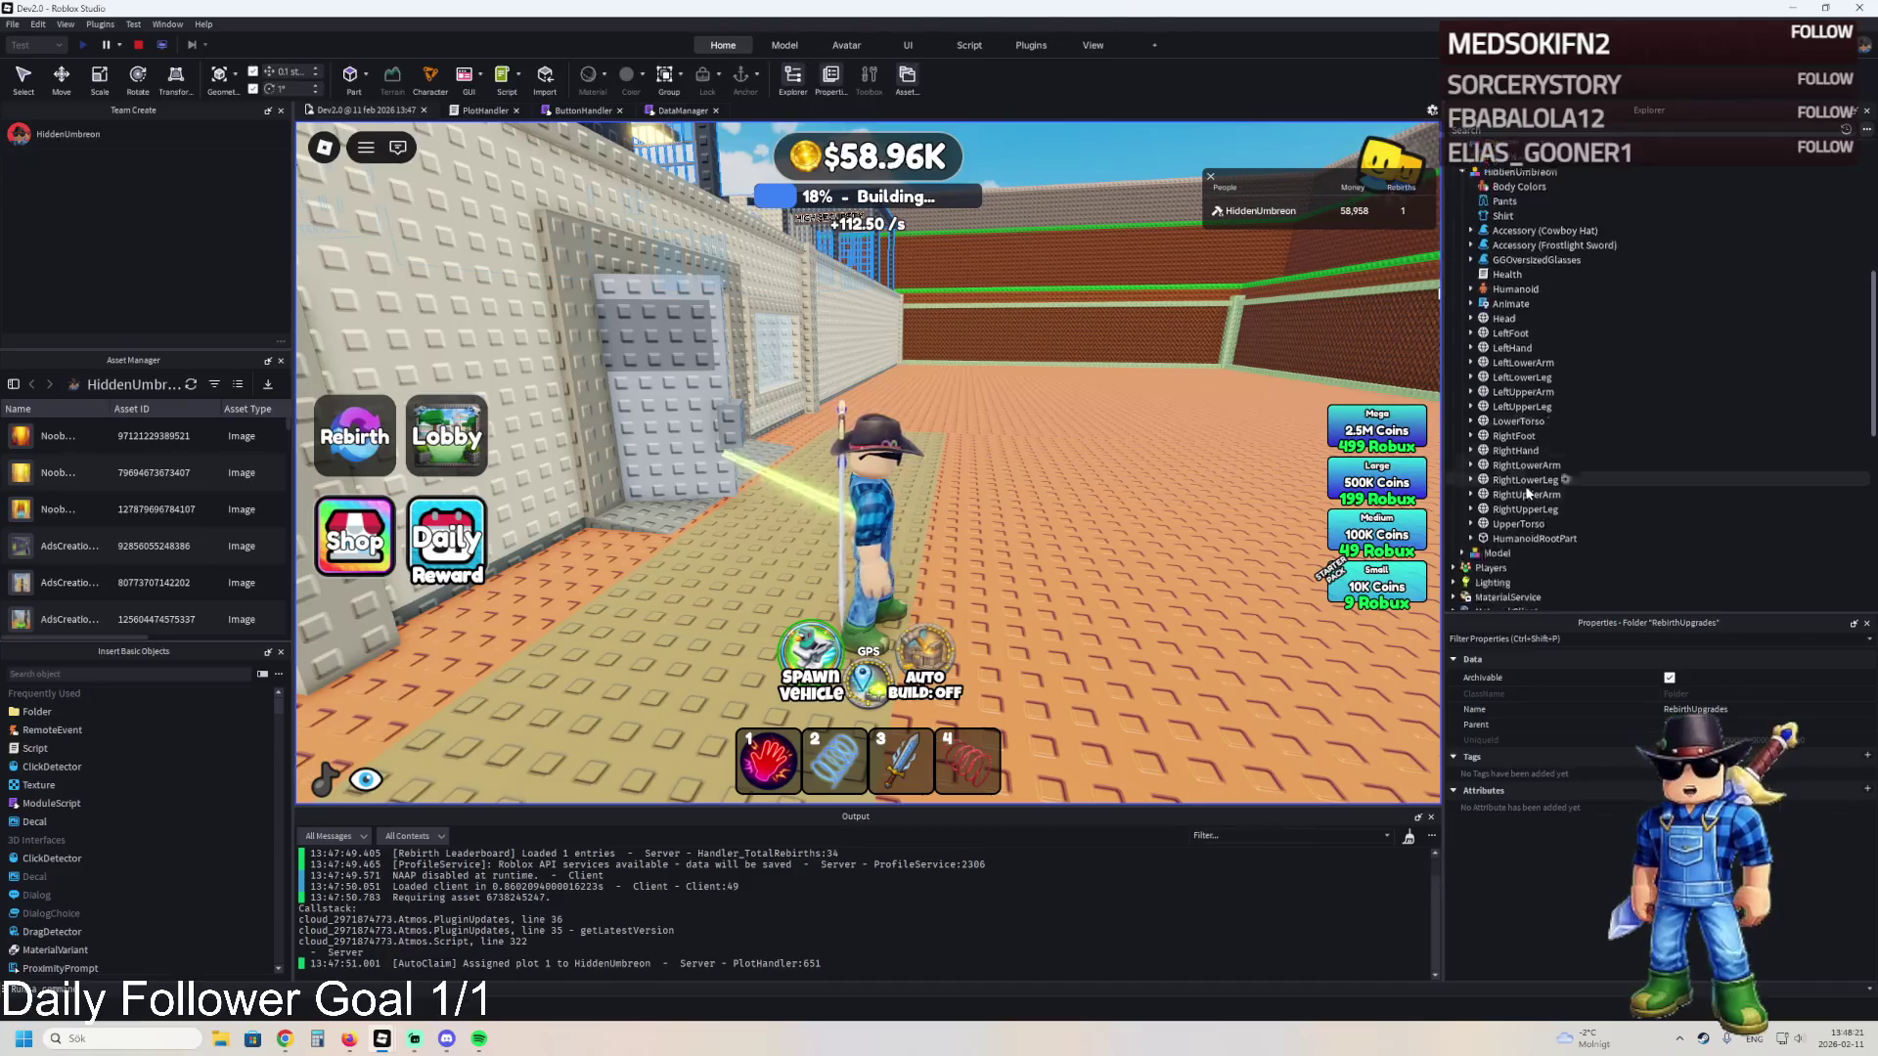
pyautogui.scroll(6, 1553, 496)
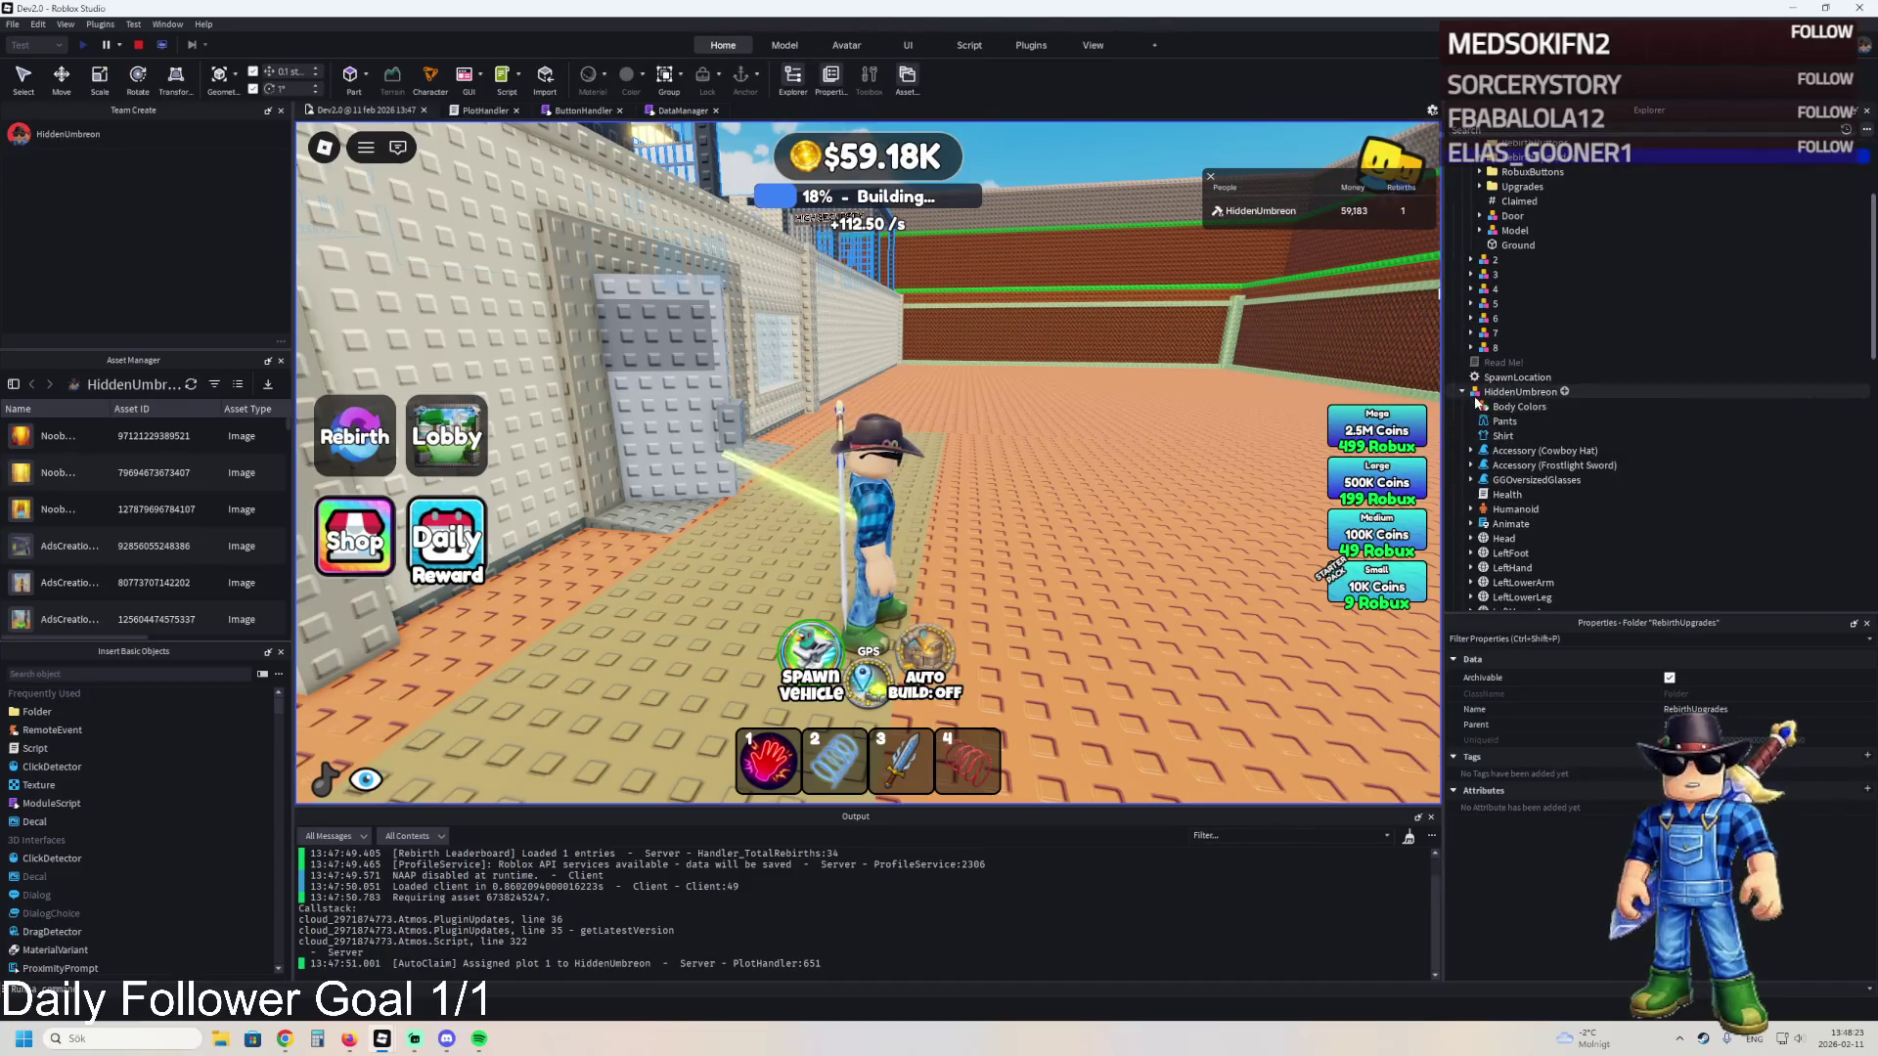
pyautogui.scroll(2, 1469, 397)
pyautogui.click(1481, 281)
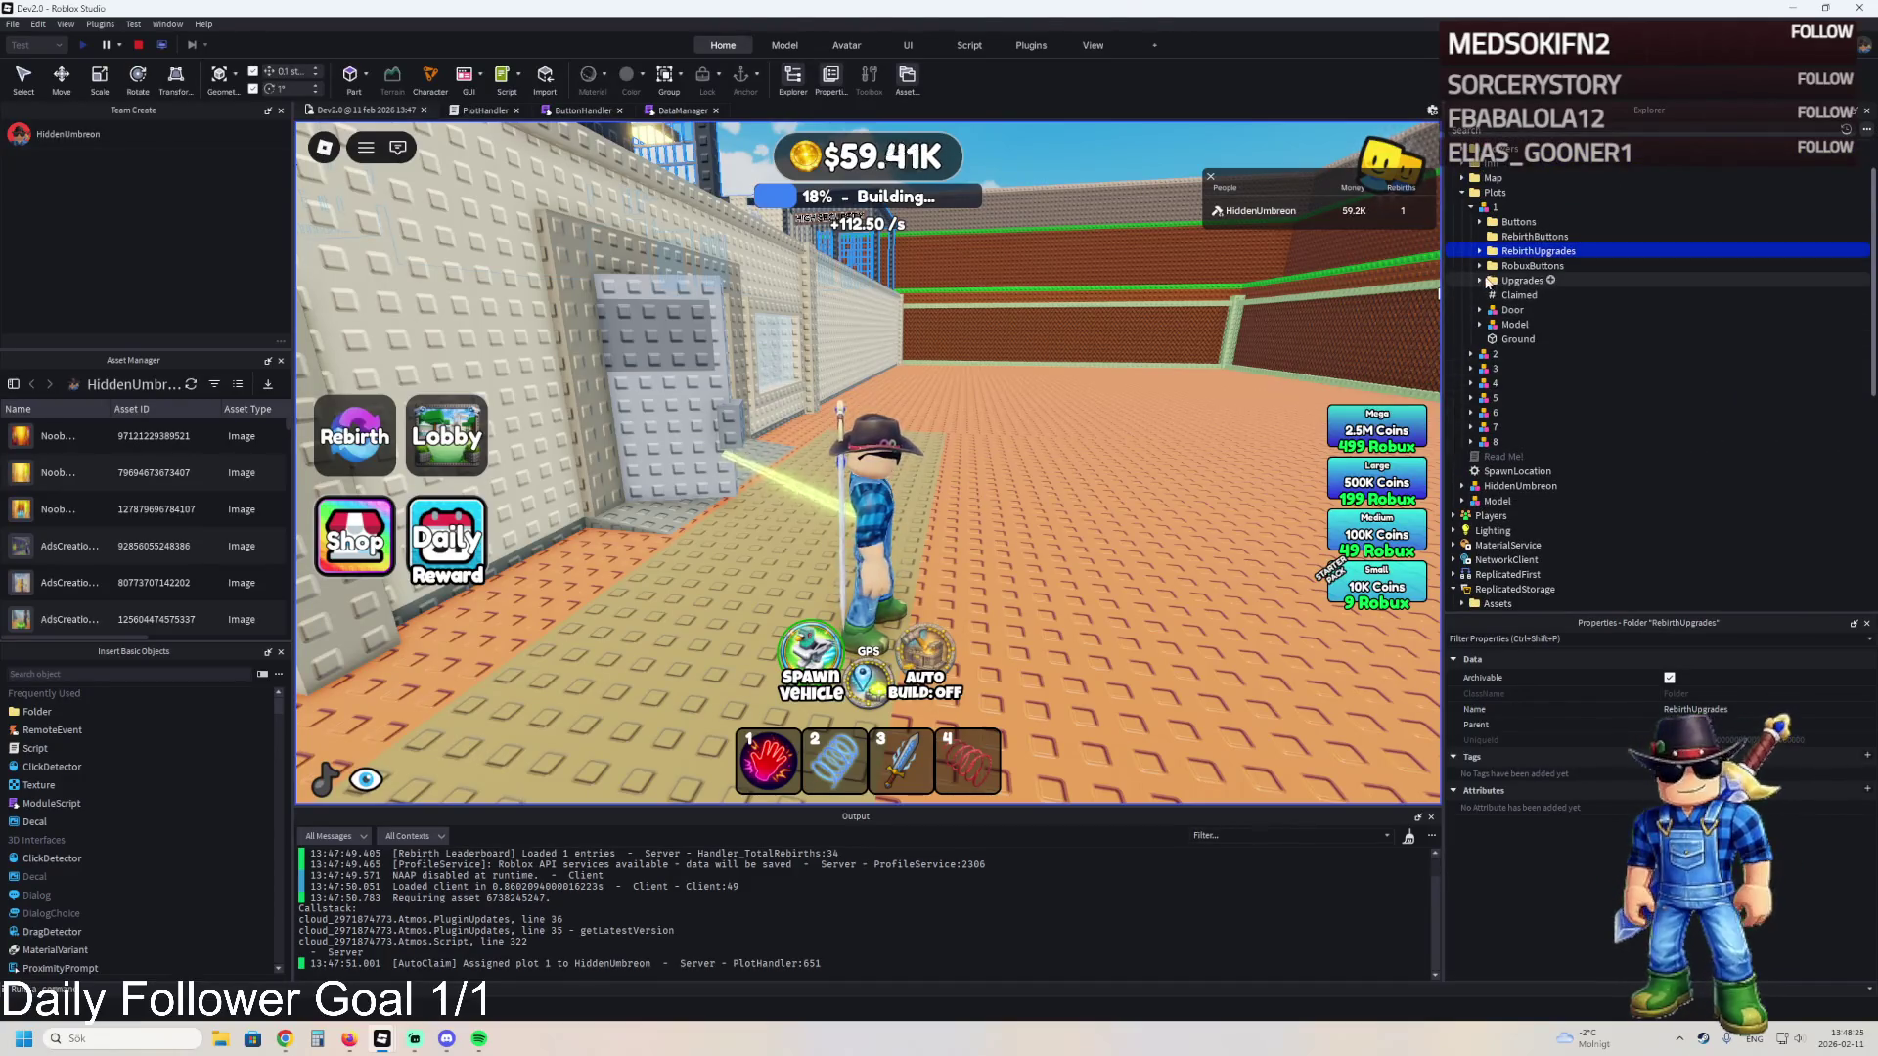
pyautogui.click(1480, 281)
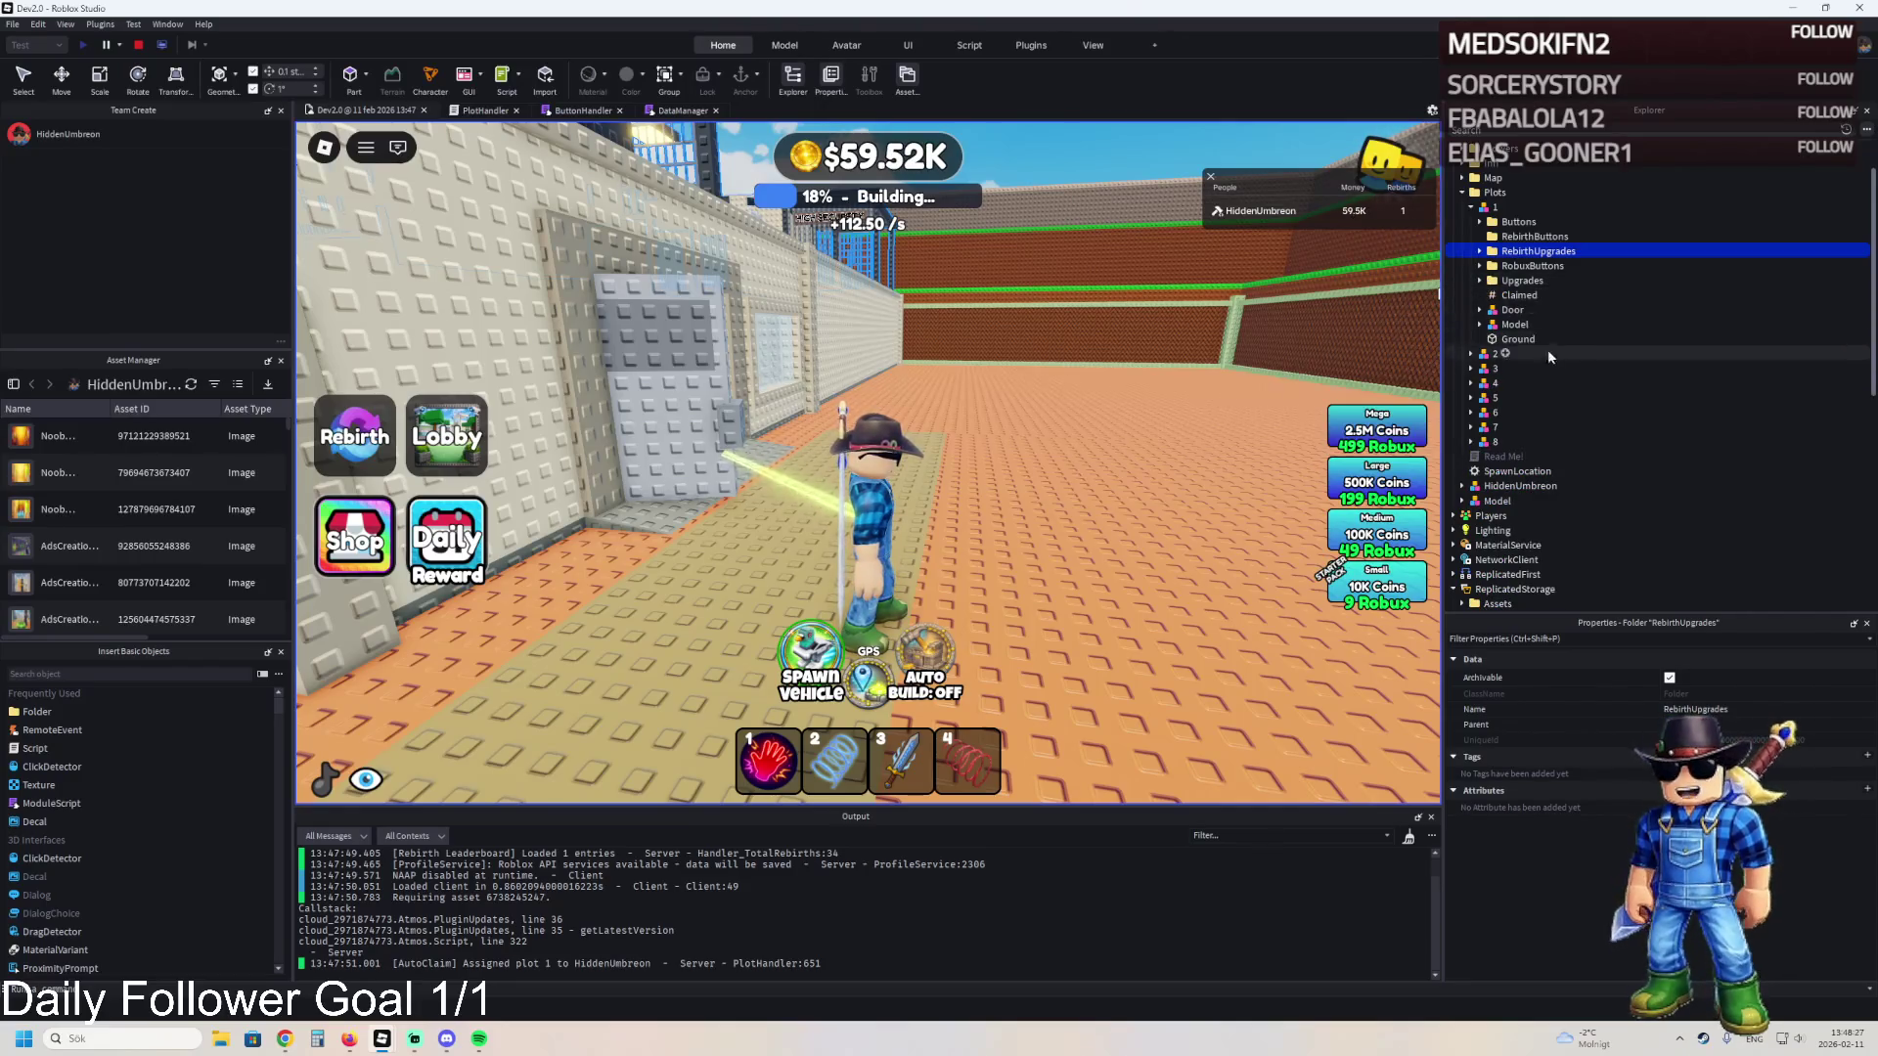
pyautogui.scroll(-2, 1576, 385)
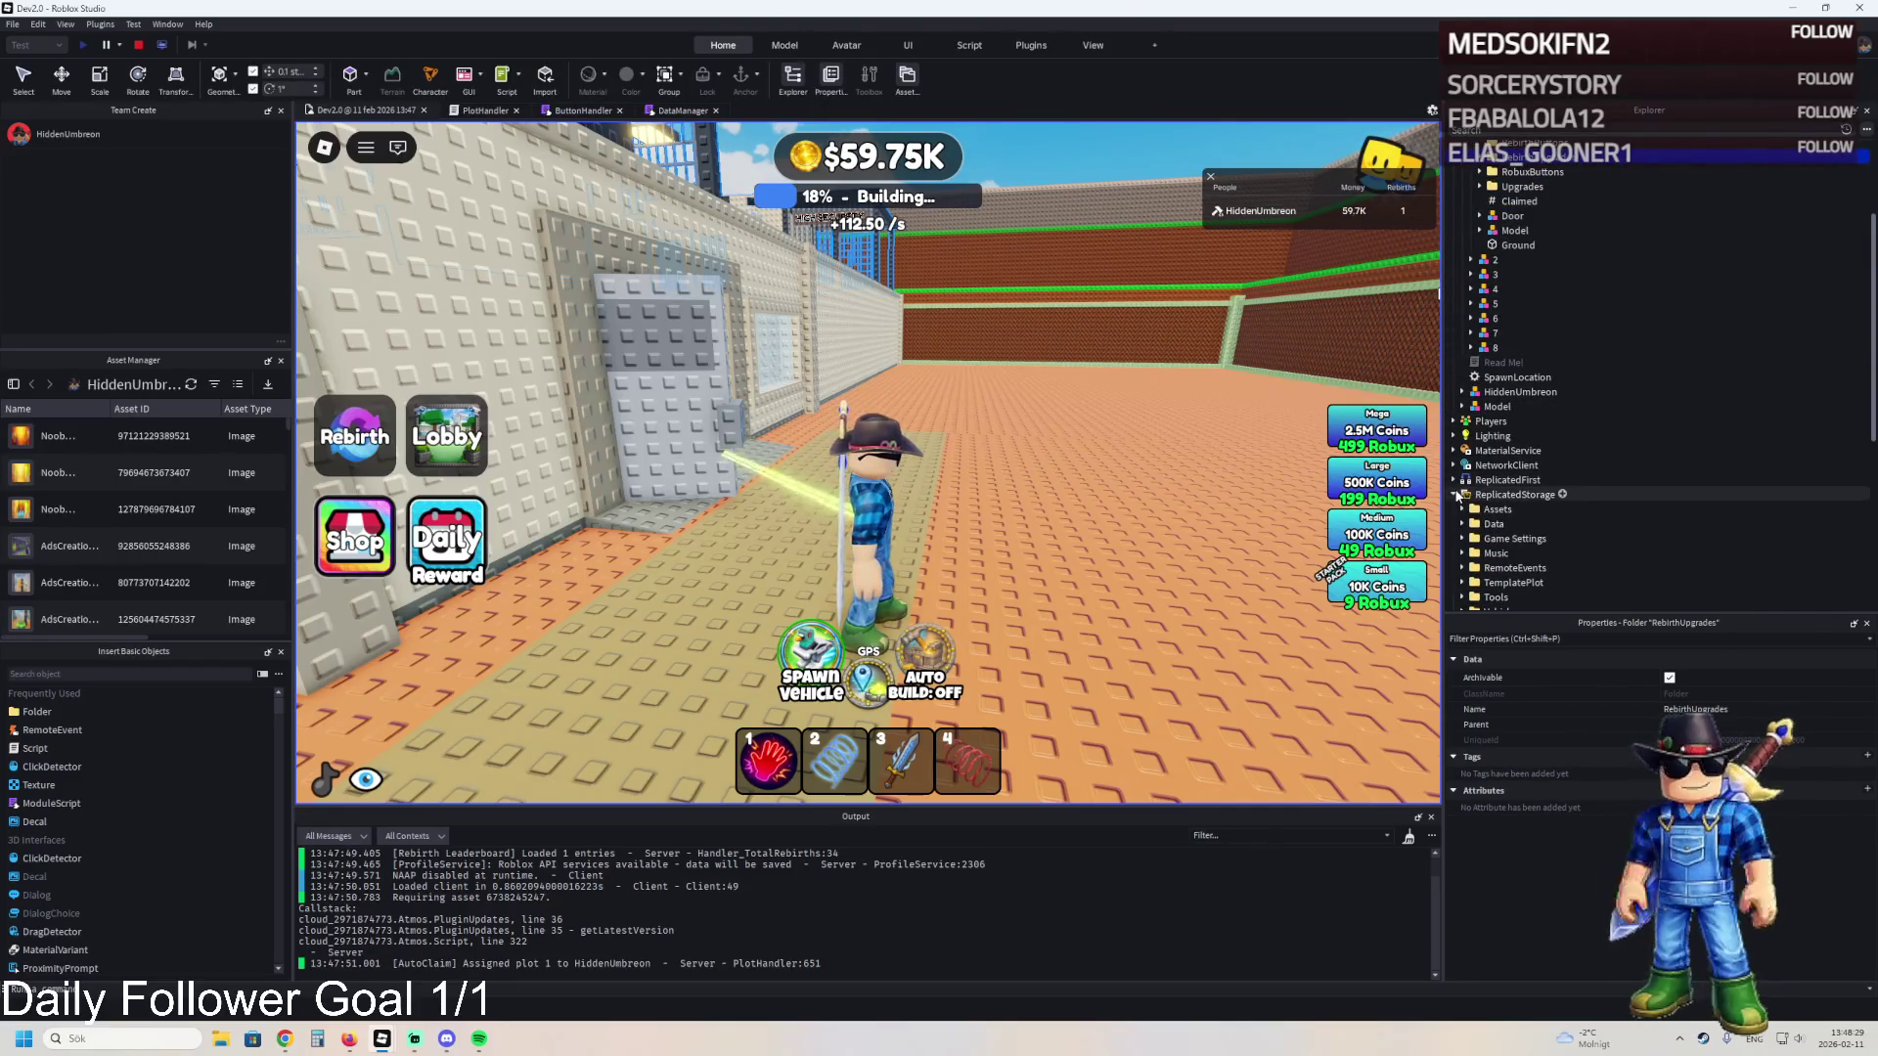
pyautogui.scroll(-1, 1458, 497)
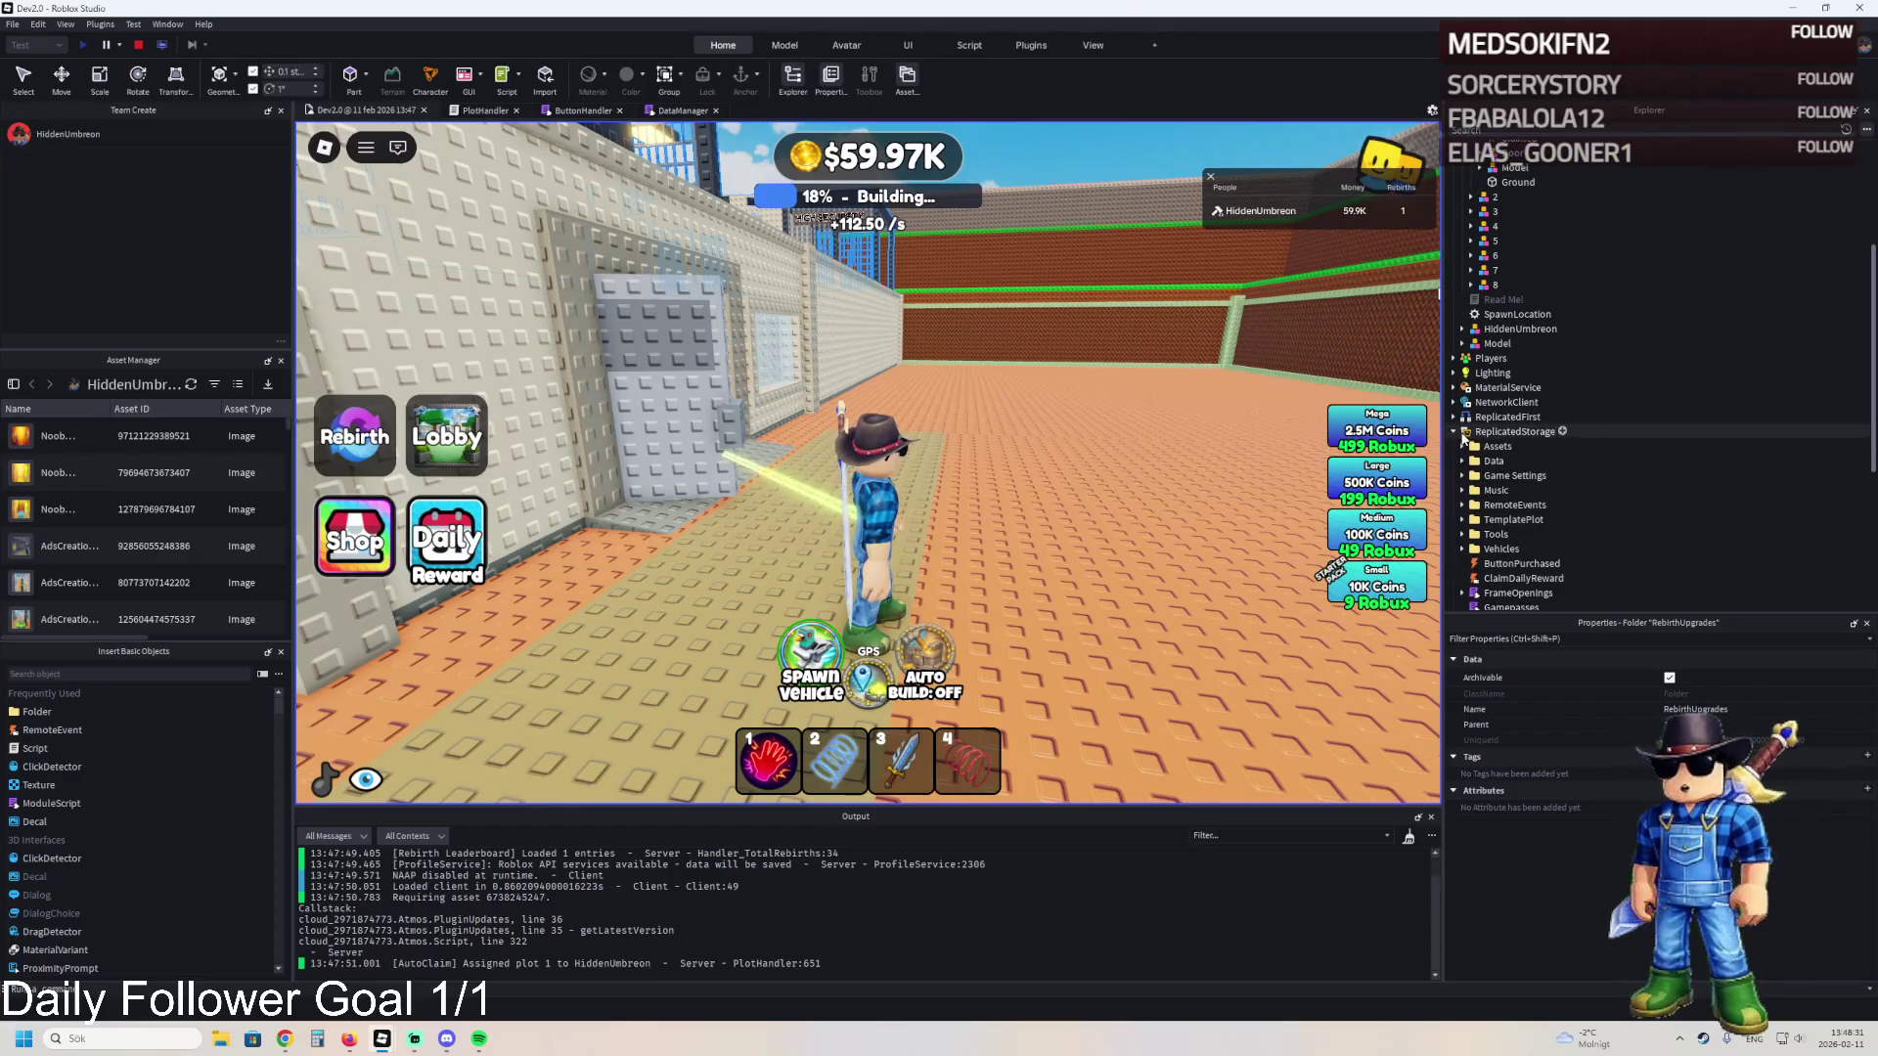
pyautogui.click(1454, 432)
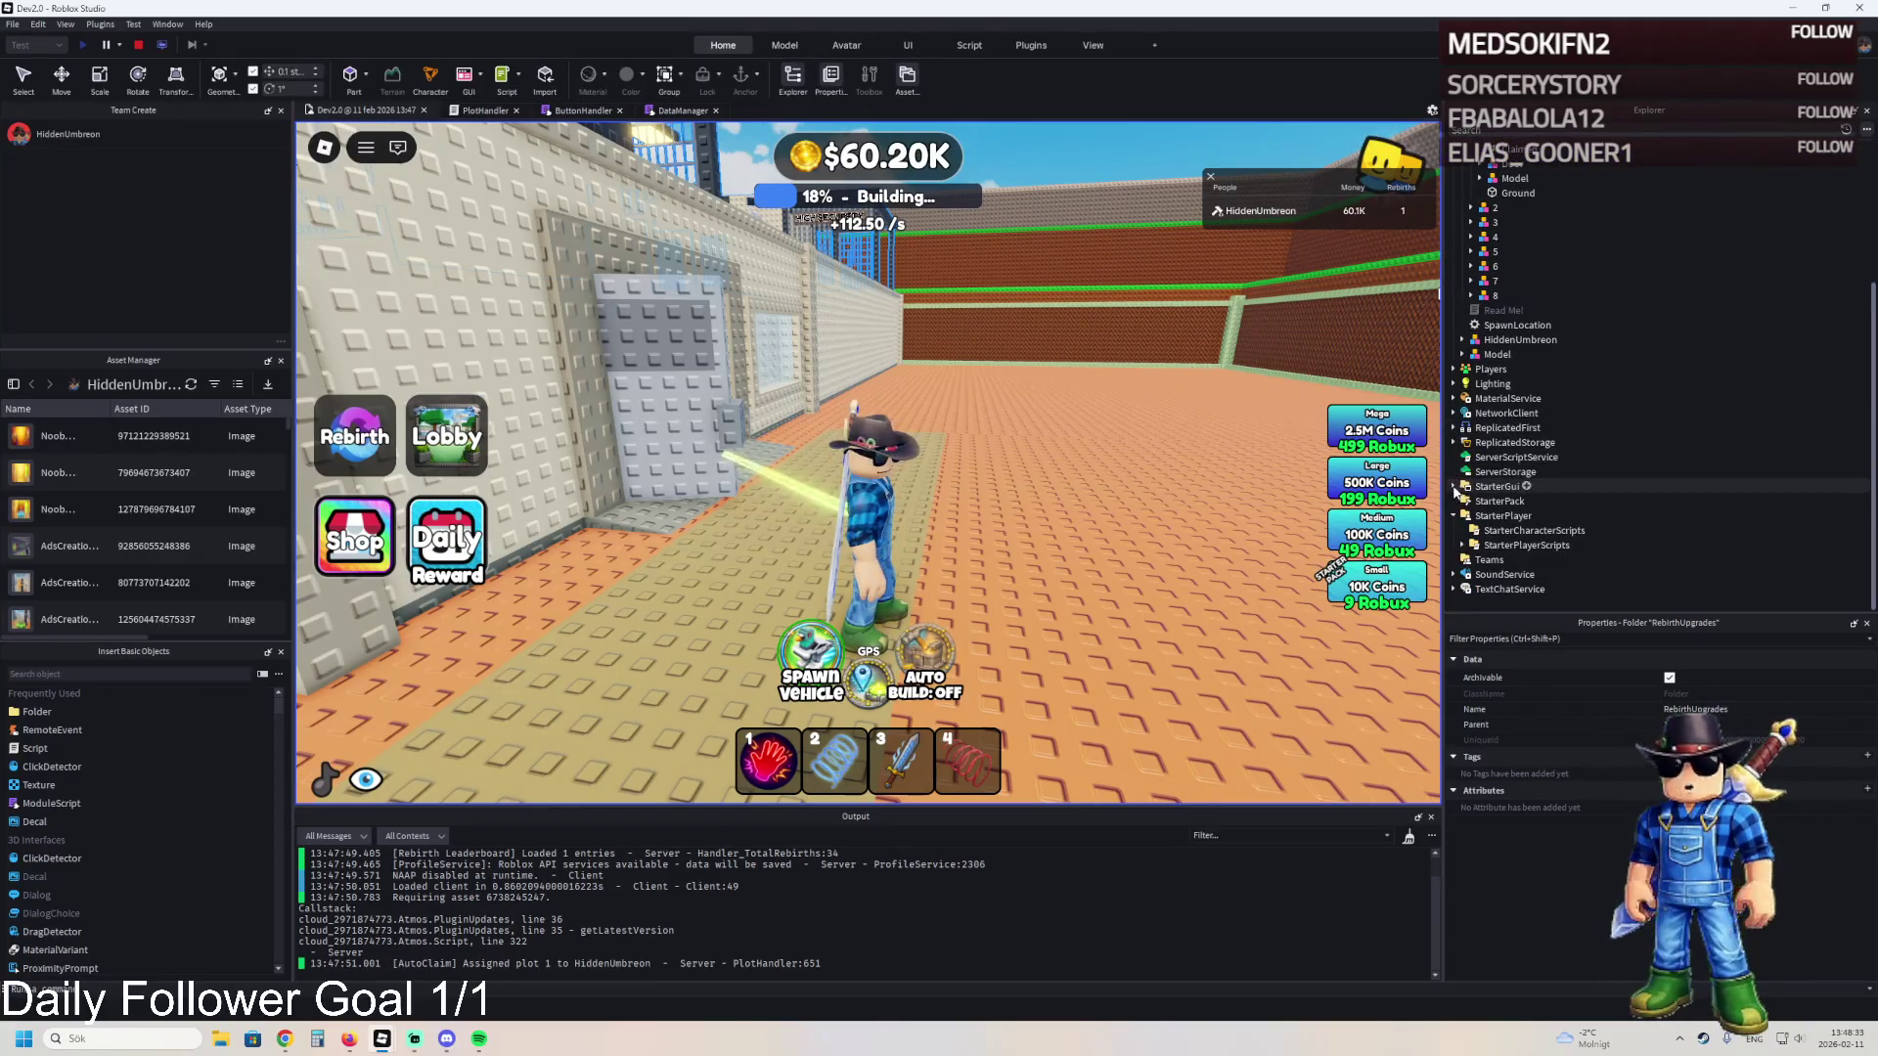
pyautogui.click(1454, 486)
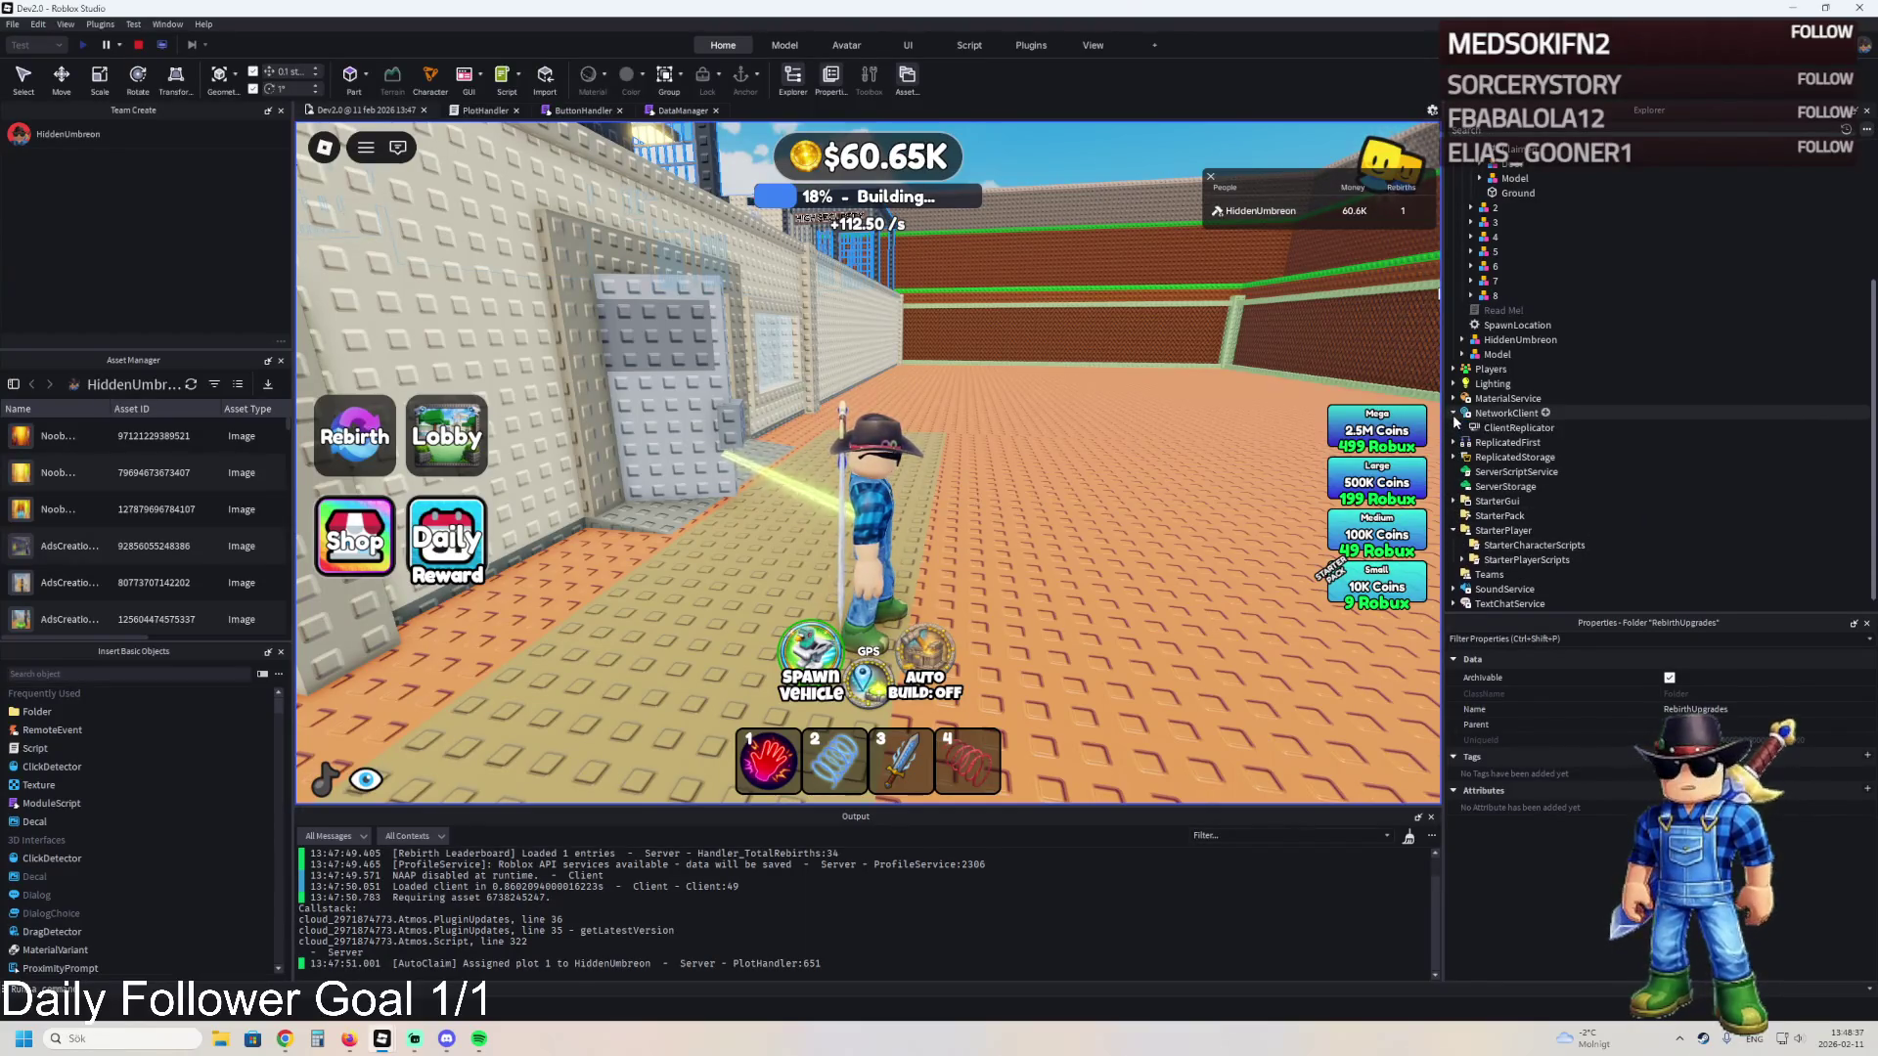
pyautogui.scroll(4, 1467, 420)
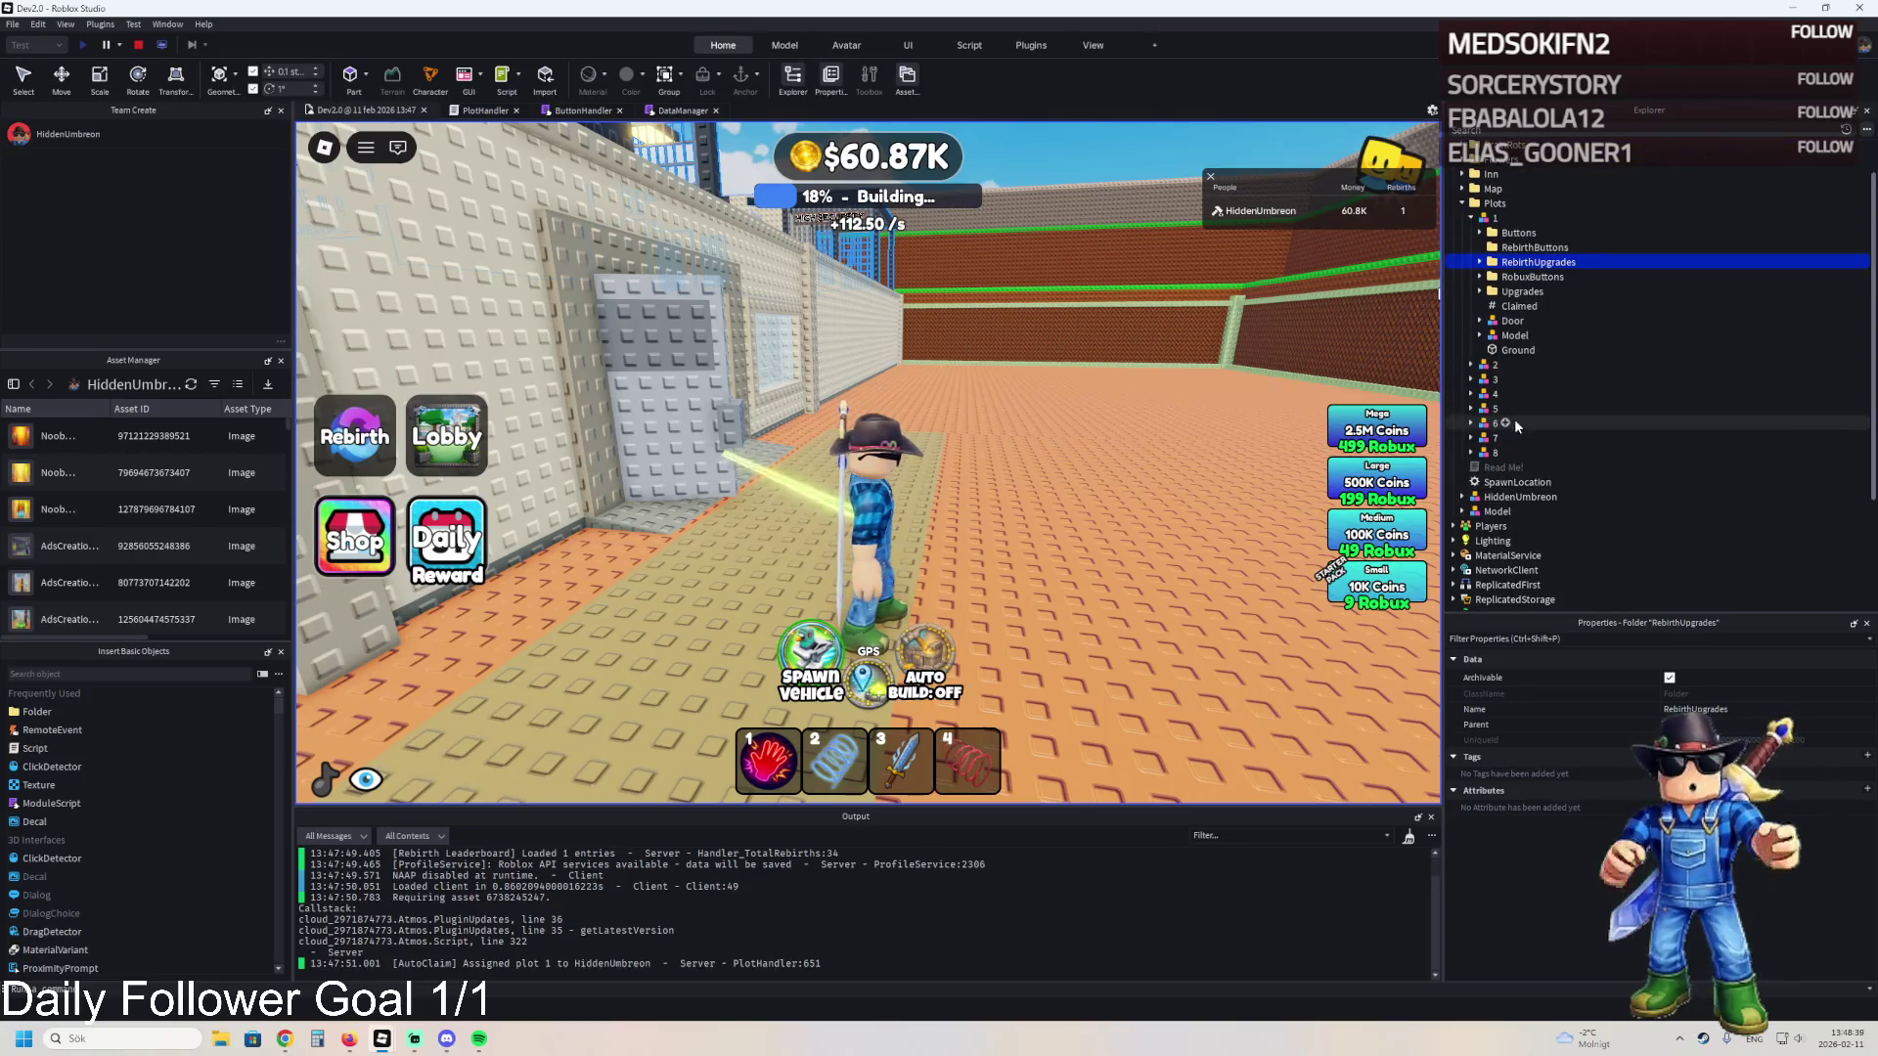
pyautogui.scroll(2, 1514, 419)
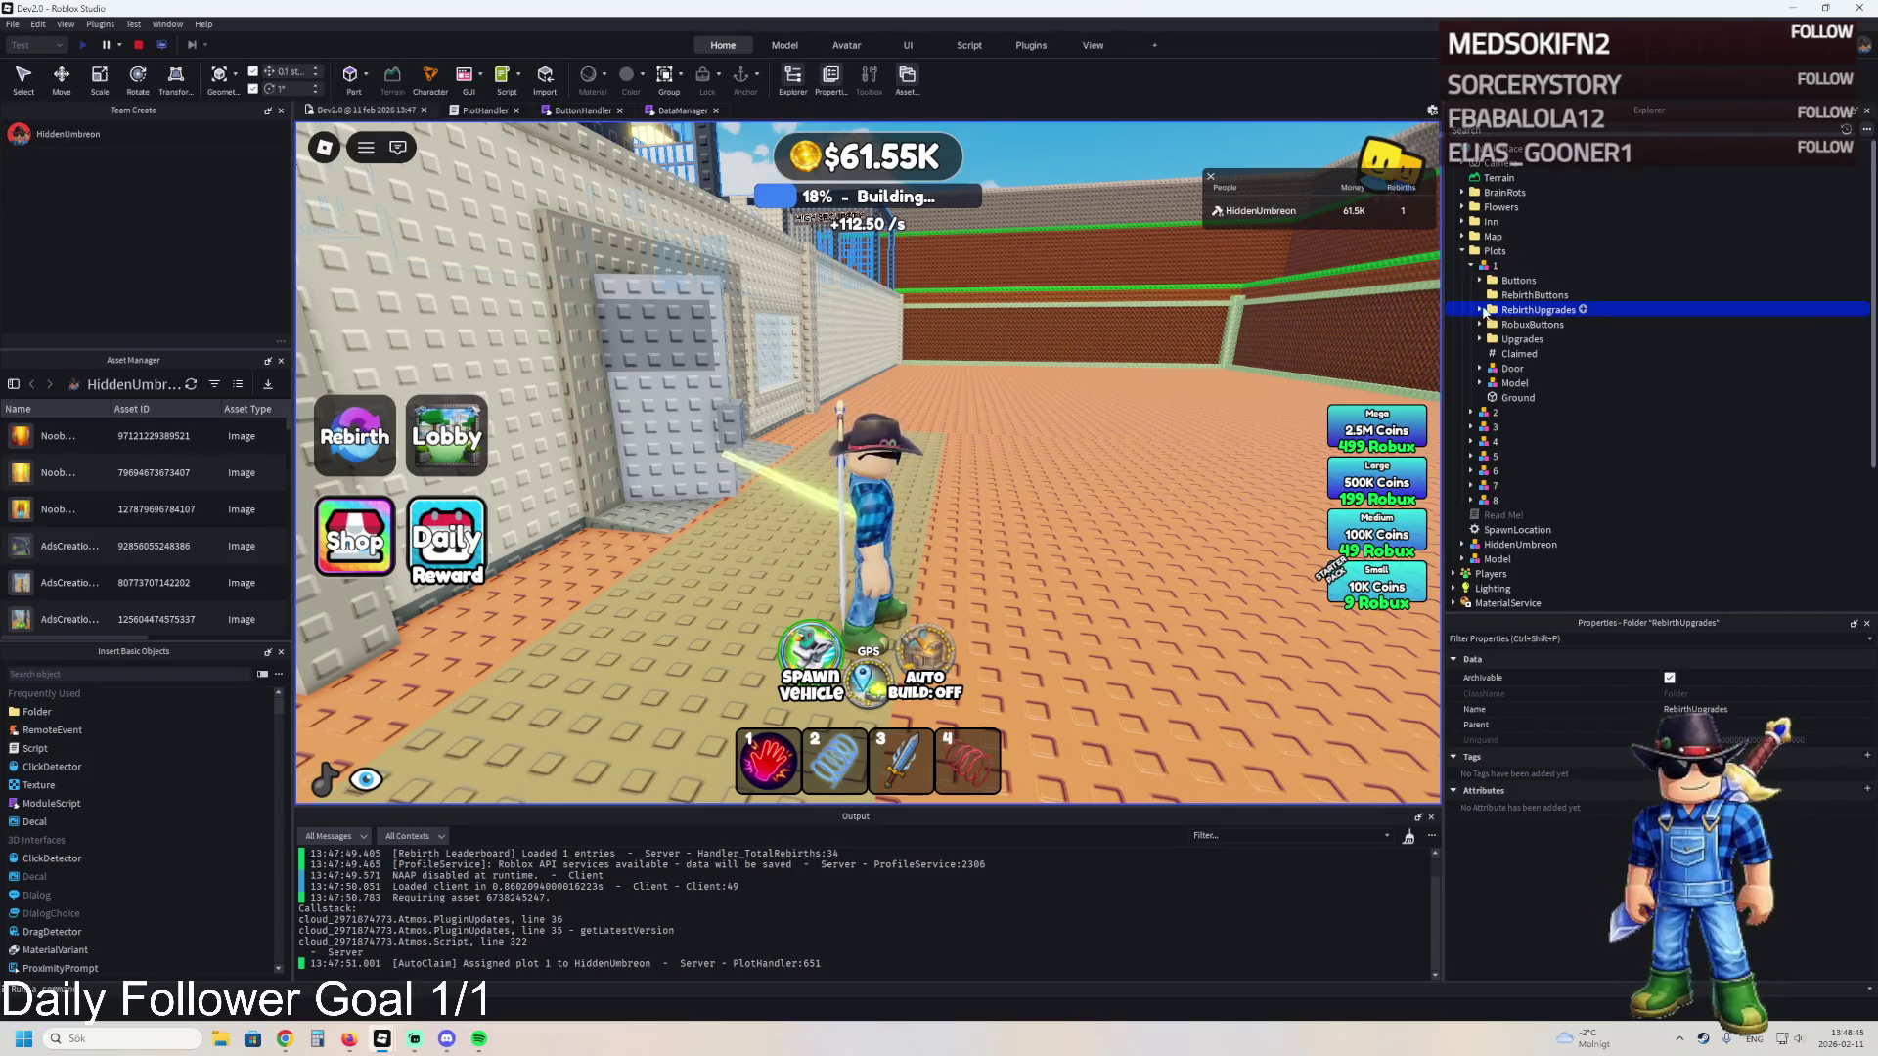
pyautogui.click(1495, 132)
# - Find the player's Other folder via Explorer search and select its RebirthOwned entry
pyautogui.write('other')
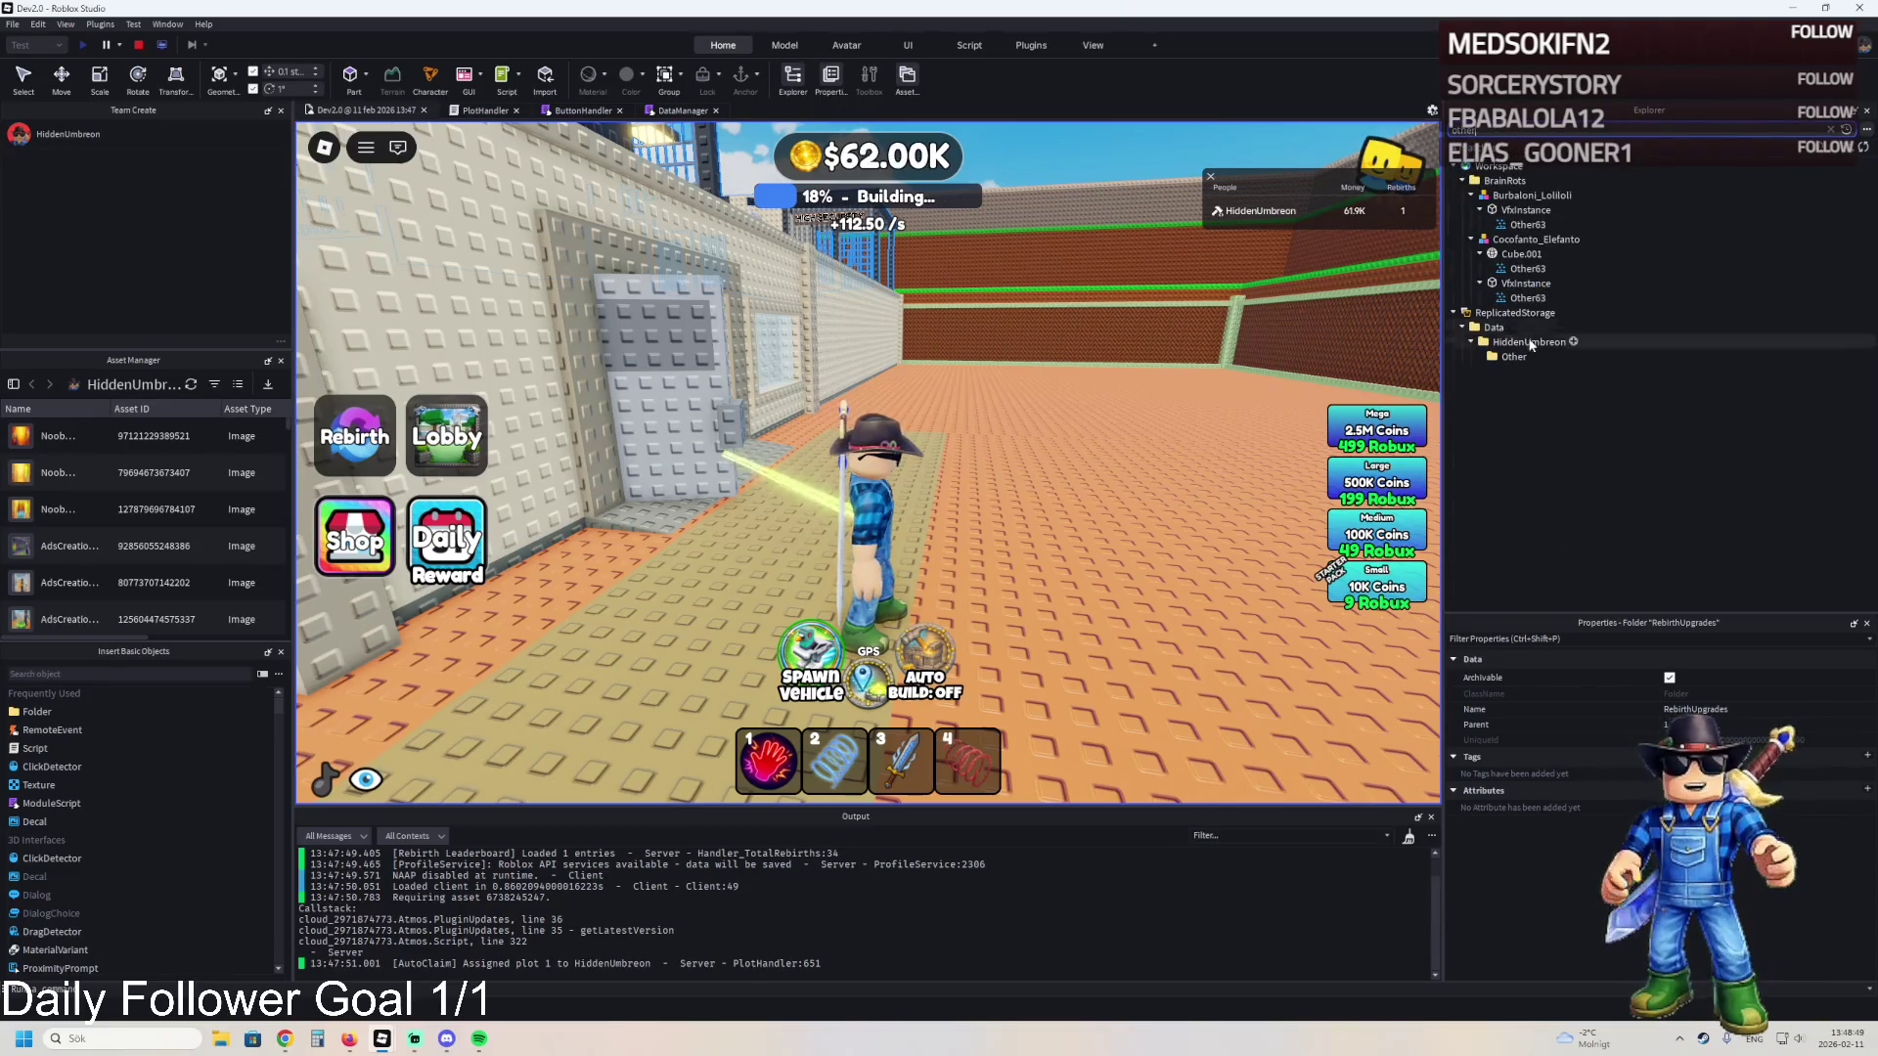
pyautogui.click(1523, 356)
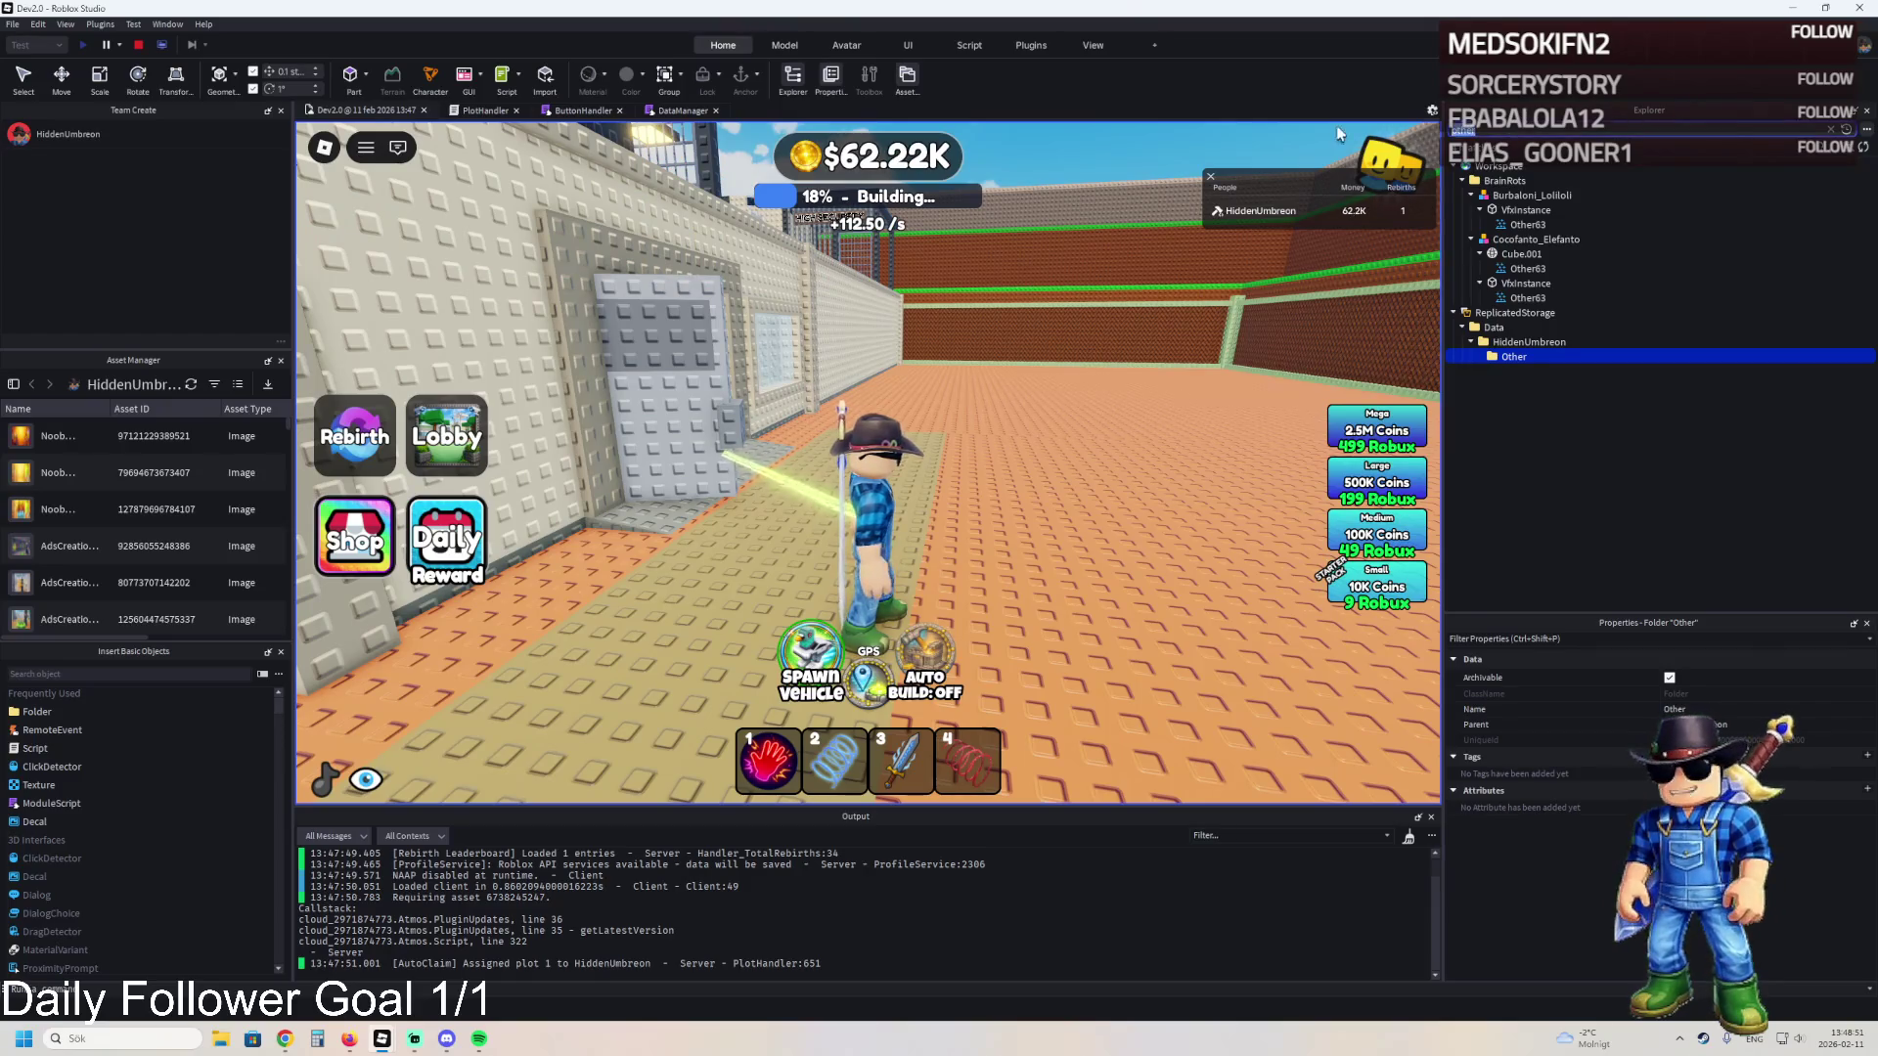
pyautogui.click(1830, 129)
pyautogui.click(1479, 261)
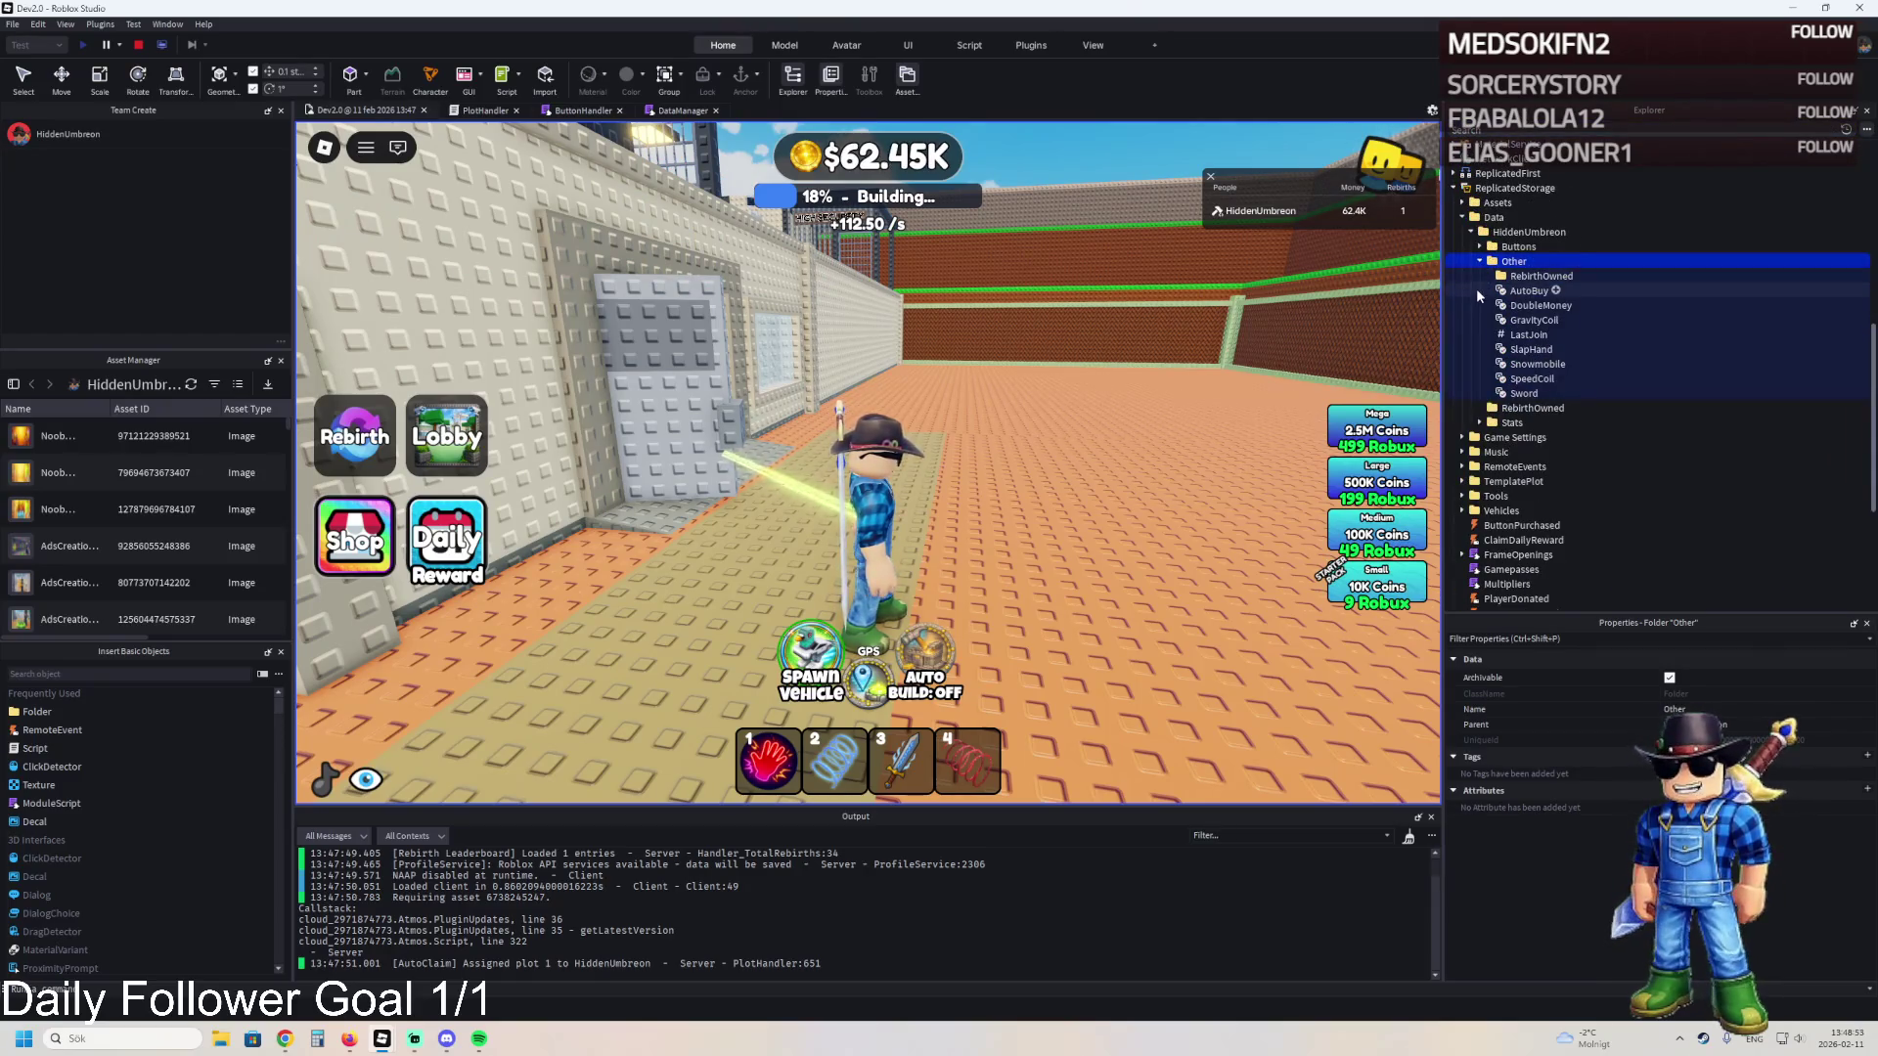
pyautogui.press('Down')
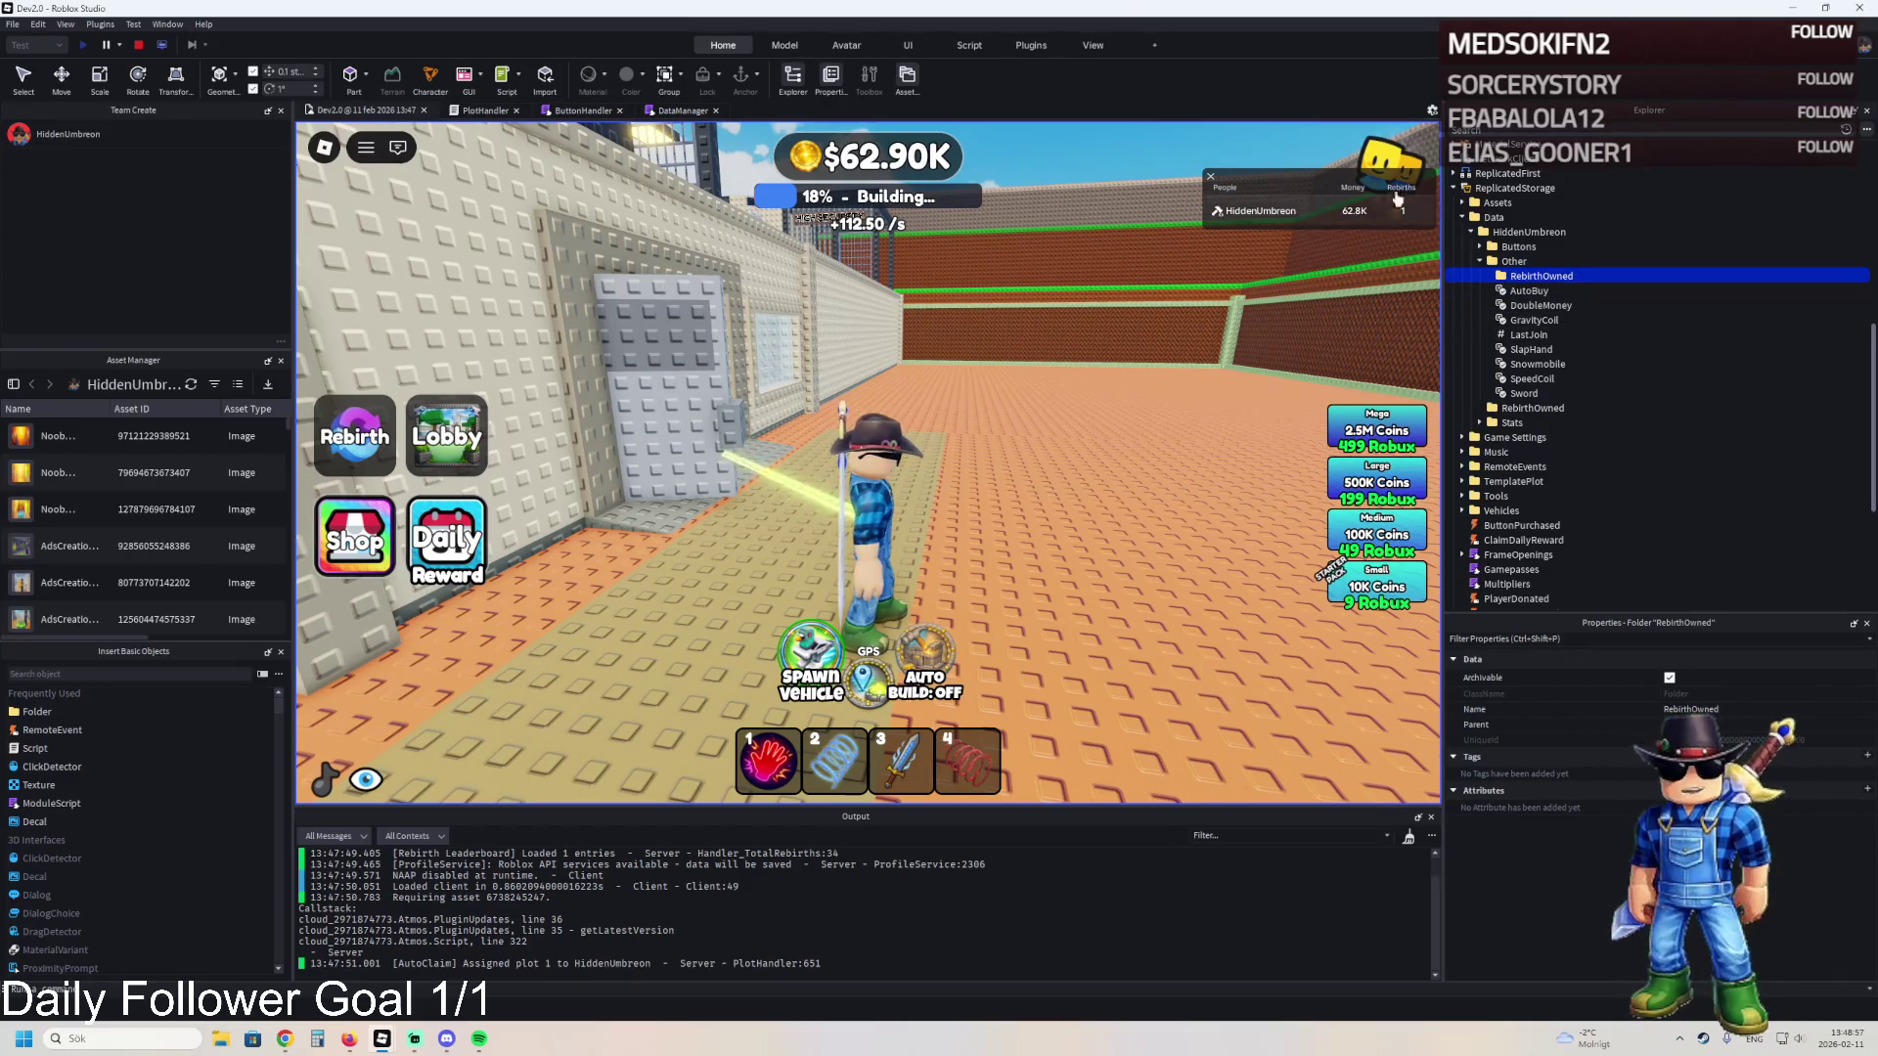
# - Snip a screenshot of the Other folder's data list
pyautogui.press('super+shift+s')
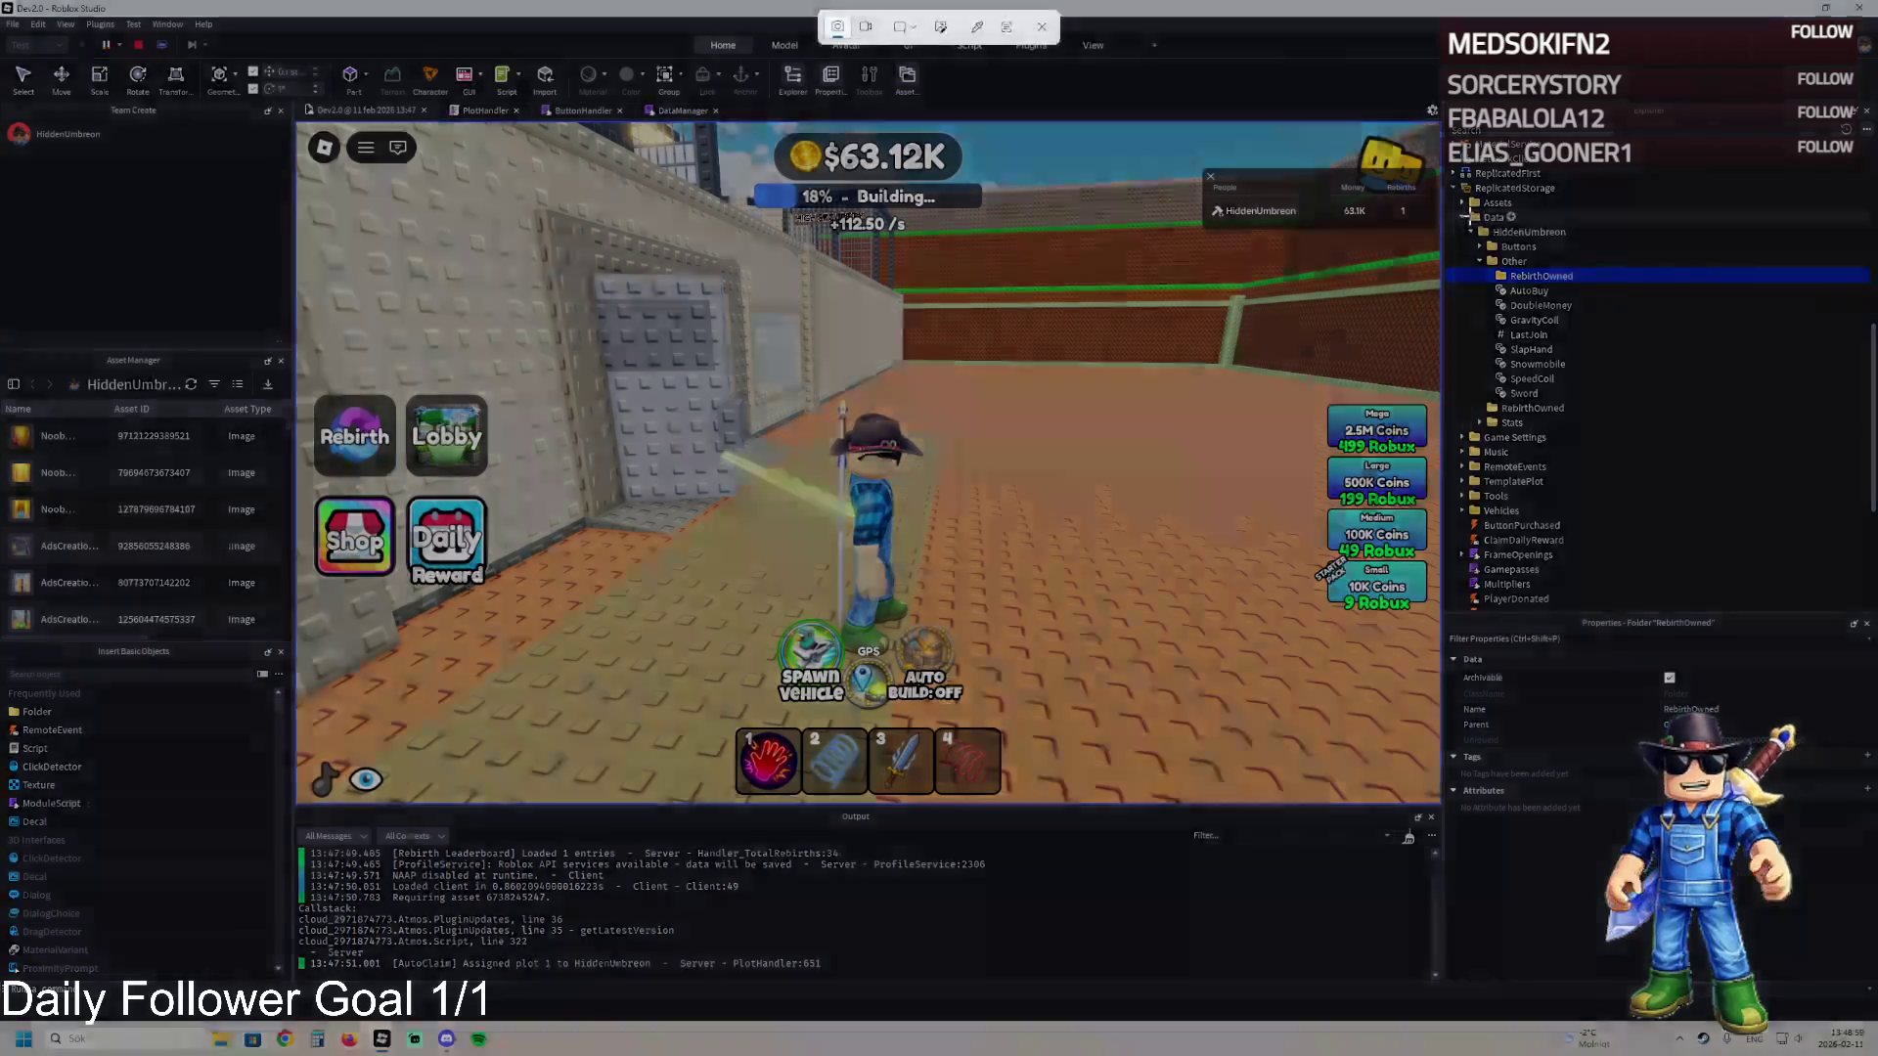
pyautogui.moveTo(1462, 211)
pyautogui.mouseDown()
pyautogui.moveTo(1517, 264)
pyautogui.moveTo(1876, 407)
pyautogui.mouseUp()
pyautogui.moveTo(1653, 389); pyautogui.dragTo(1653, 390)
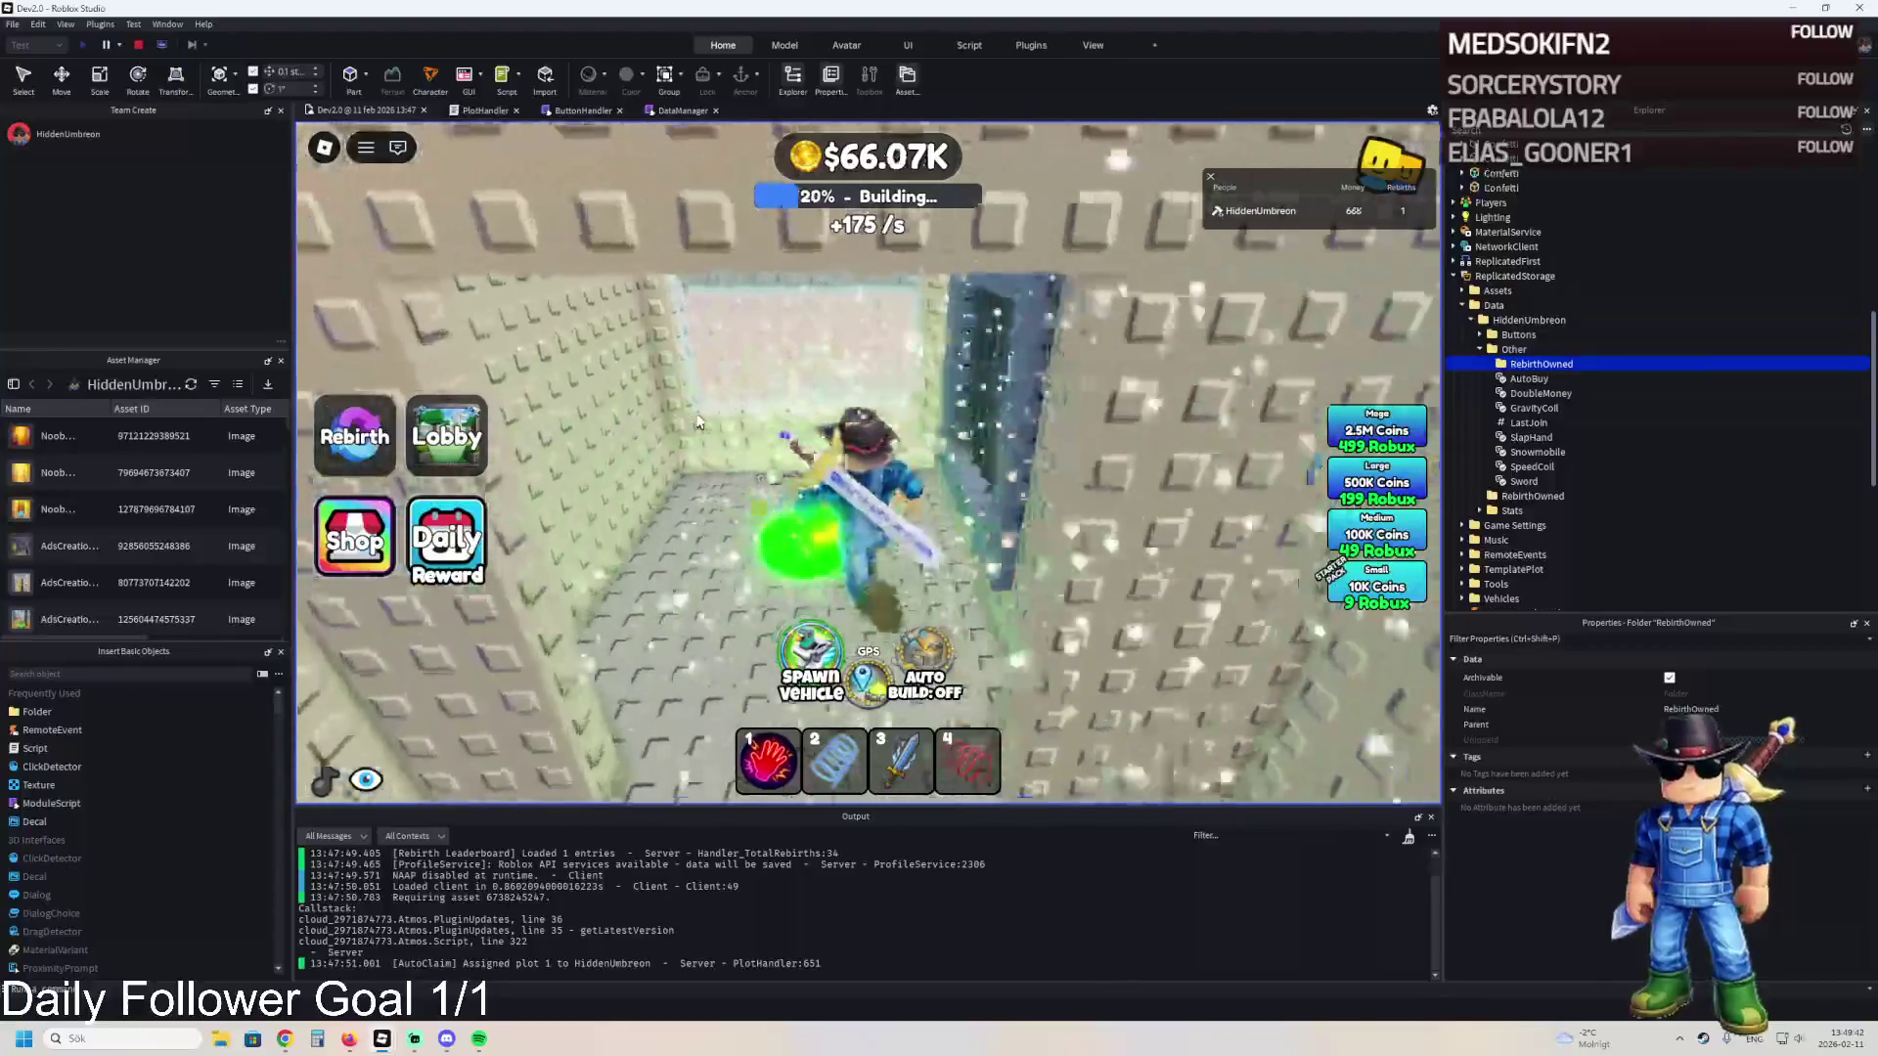
# - Walk the character through the doorways to the cyan and red pads by the grey gate
pyautogui.press('w')
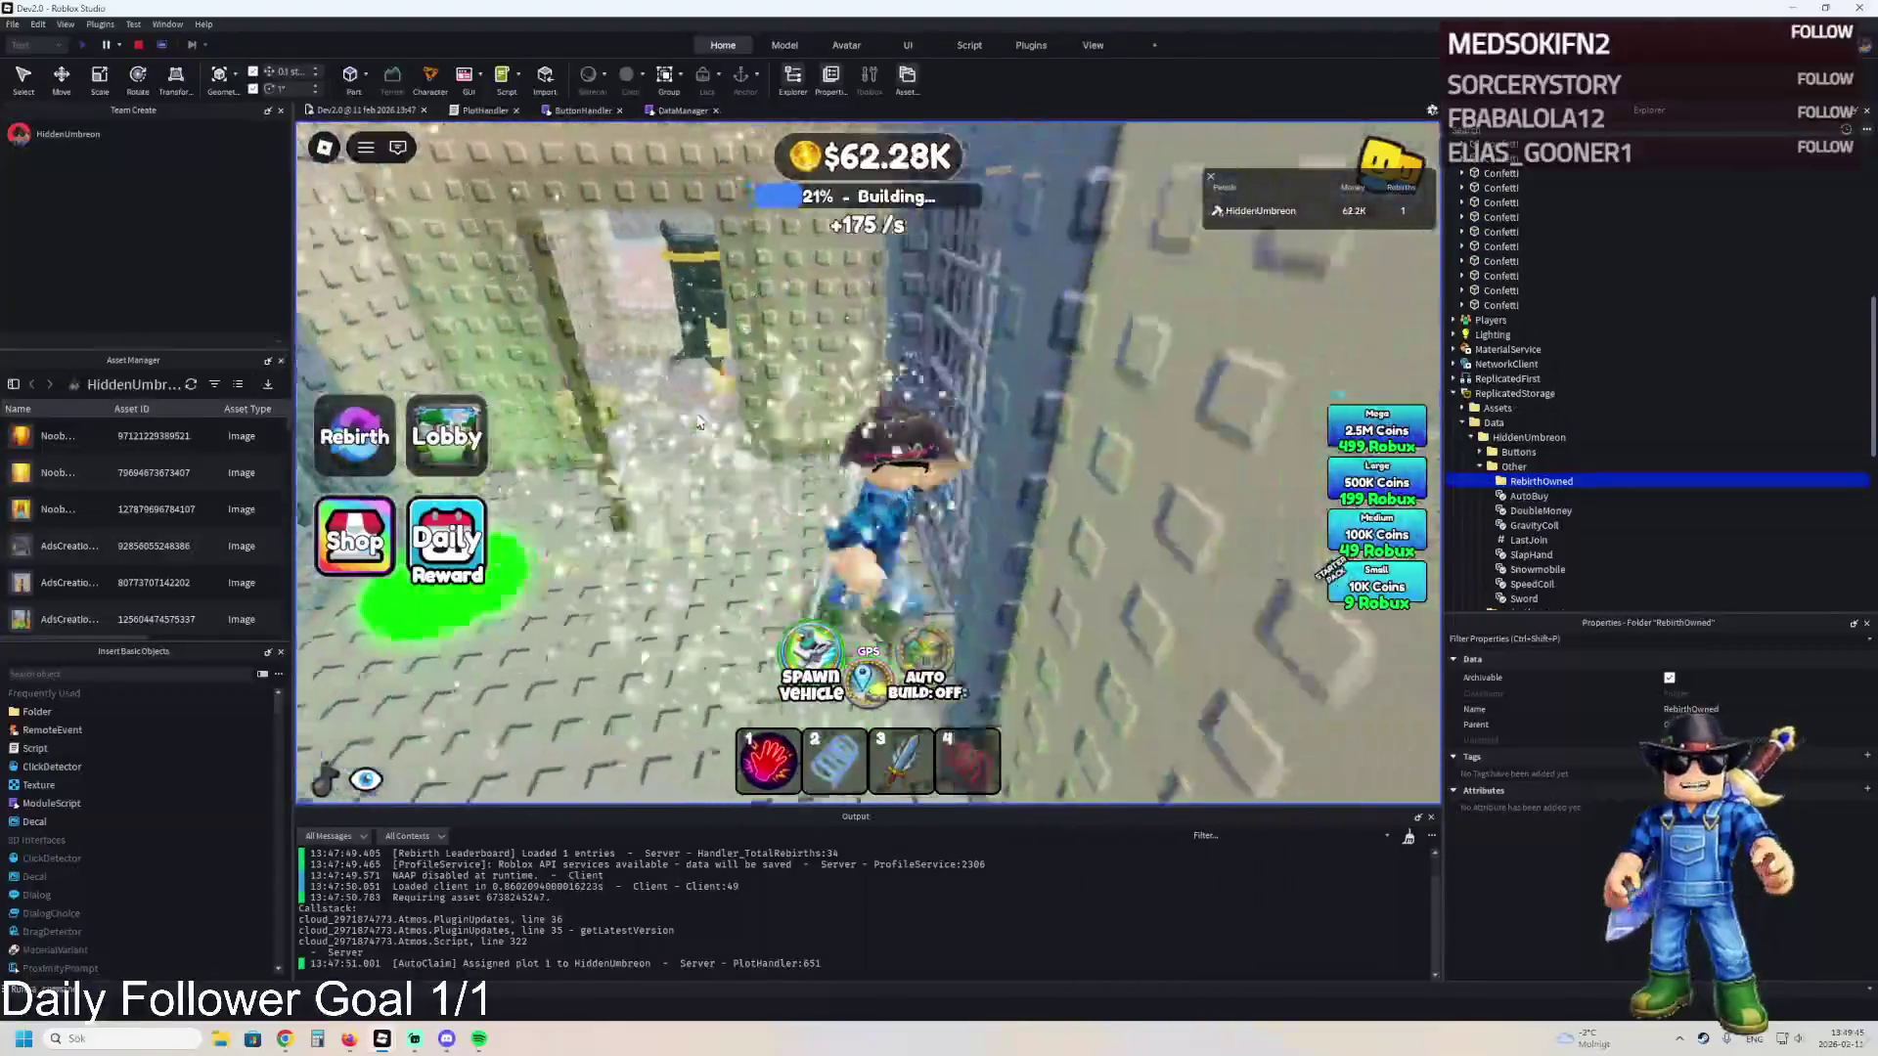
pyautogui.press('w')
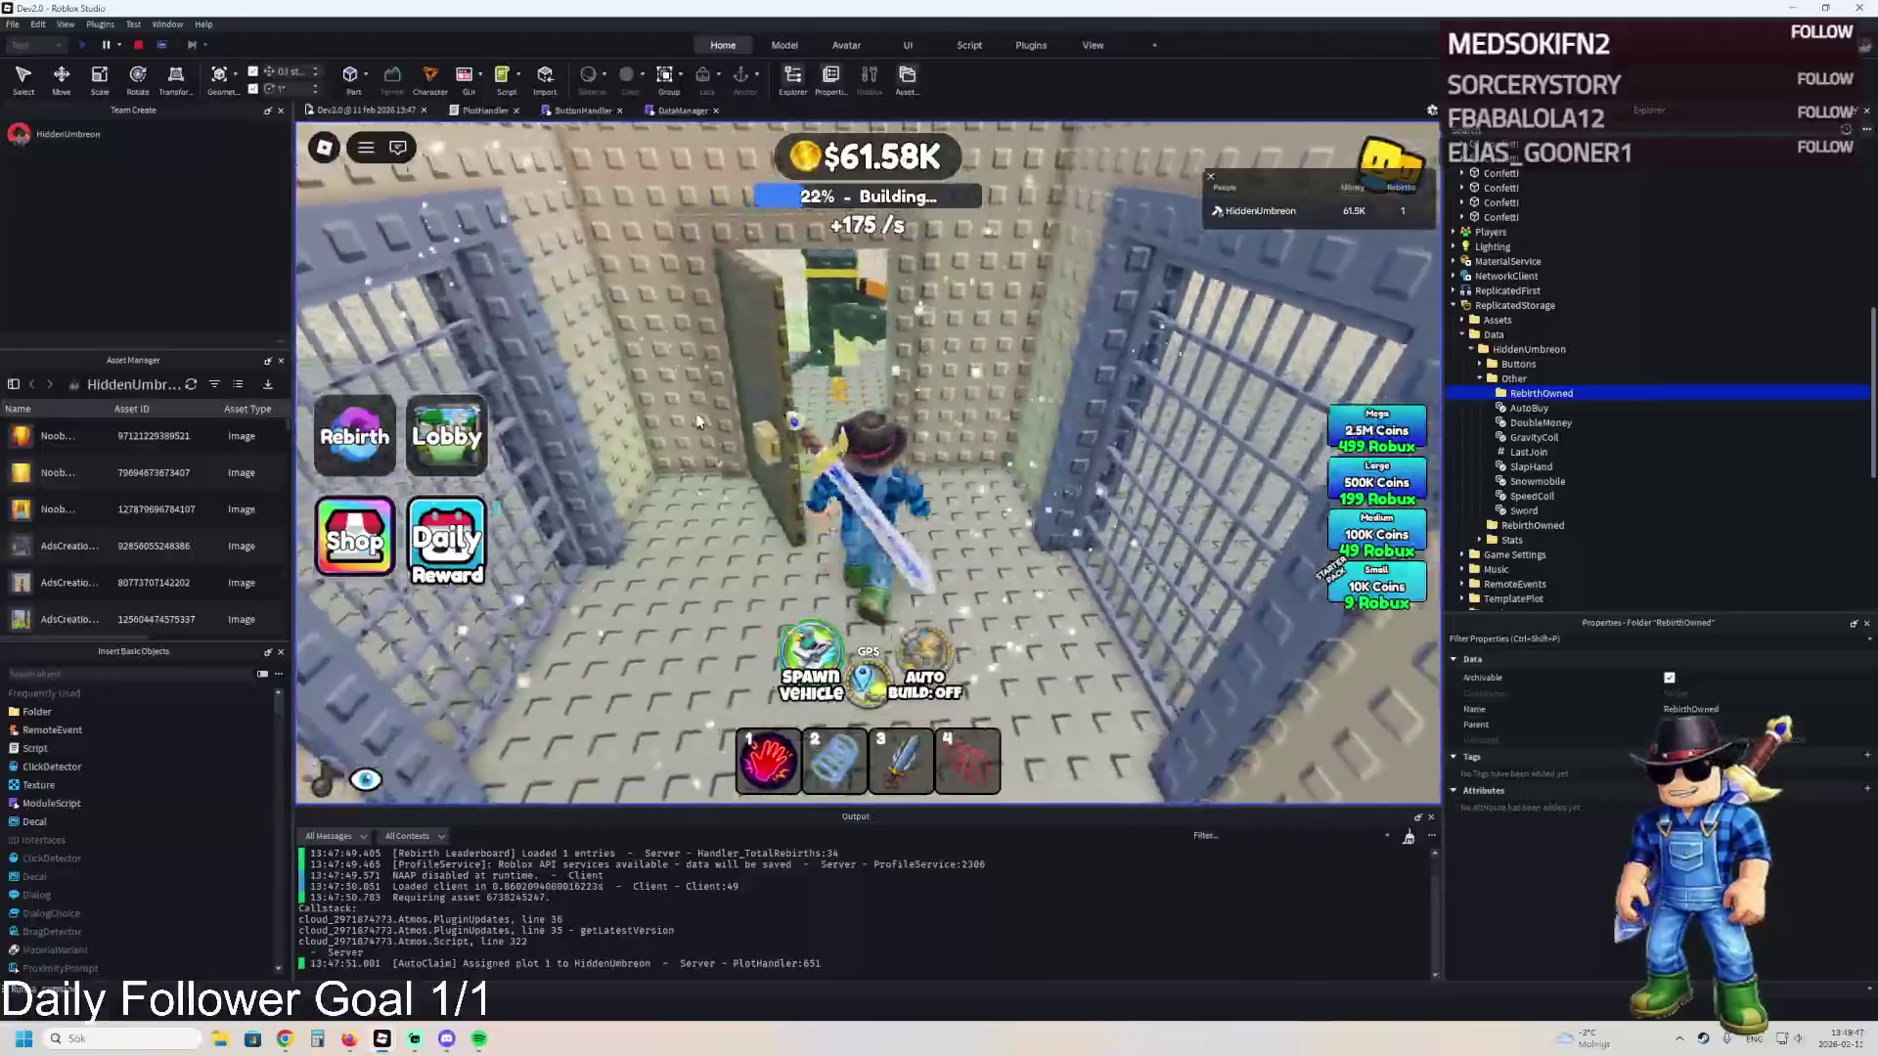
pyautogui.press('w')
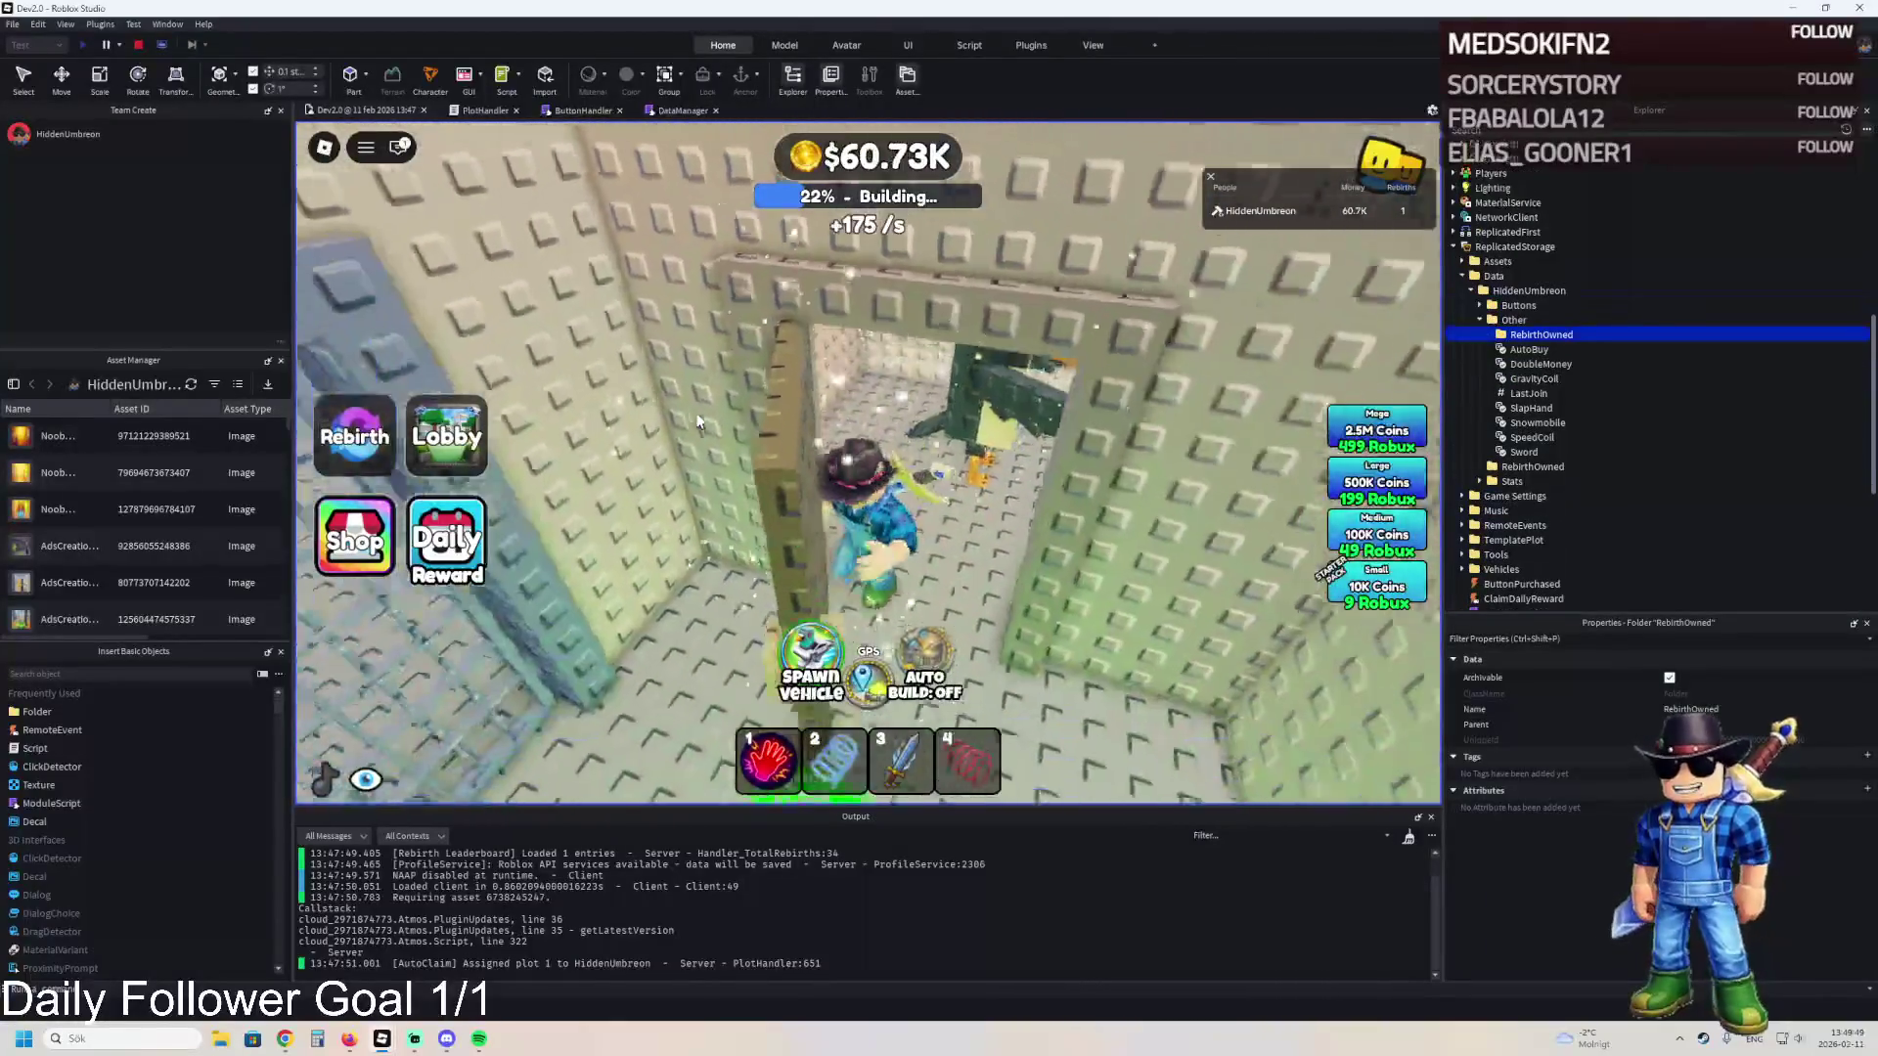
pyautogui.press('w')
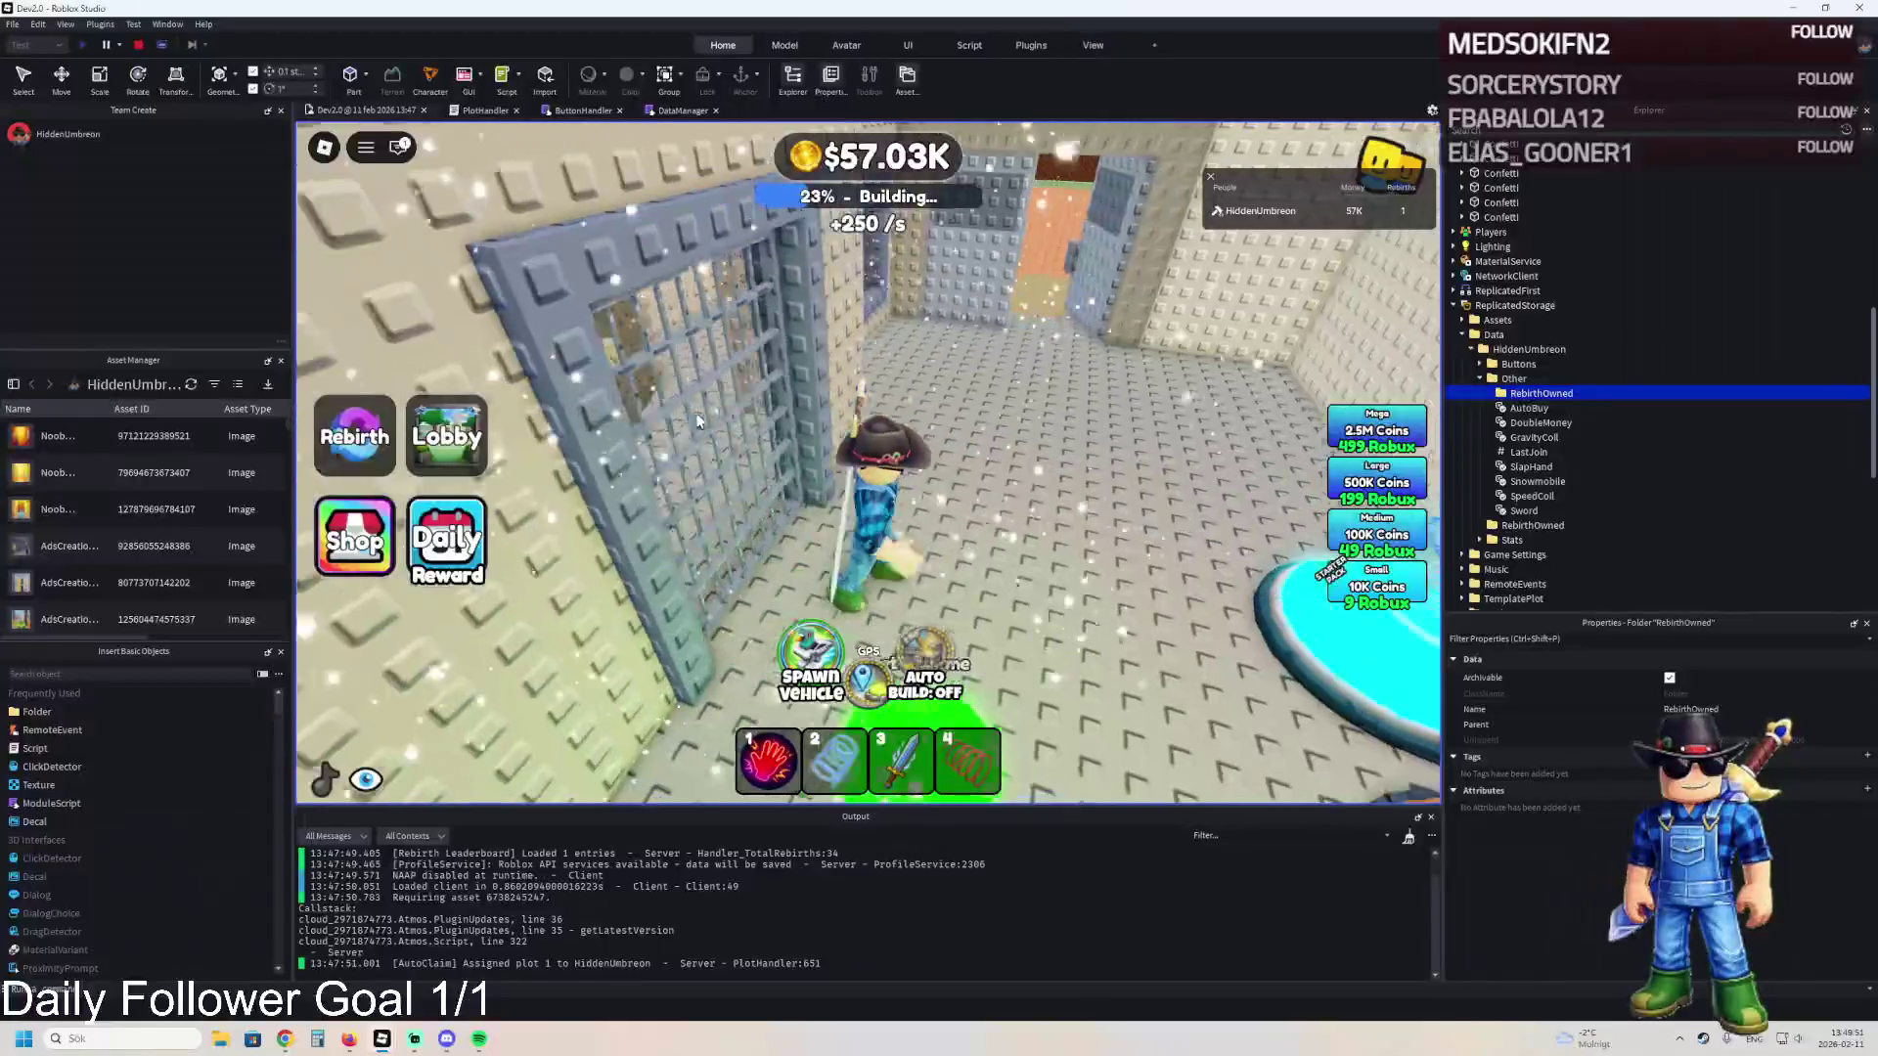
pyautogui.press('w')
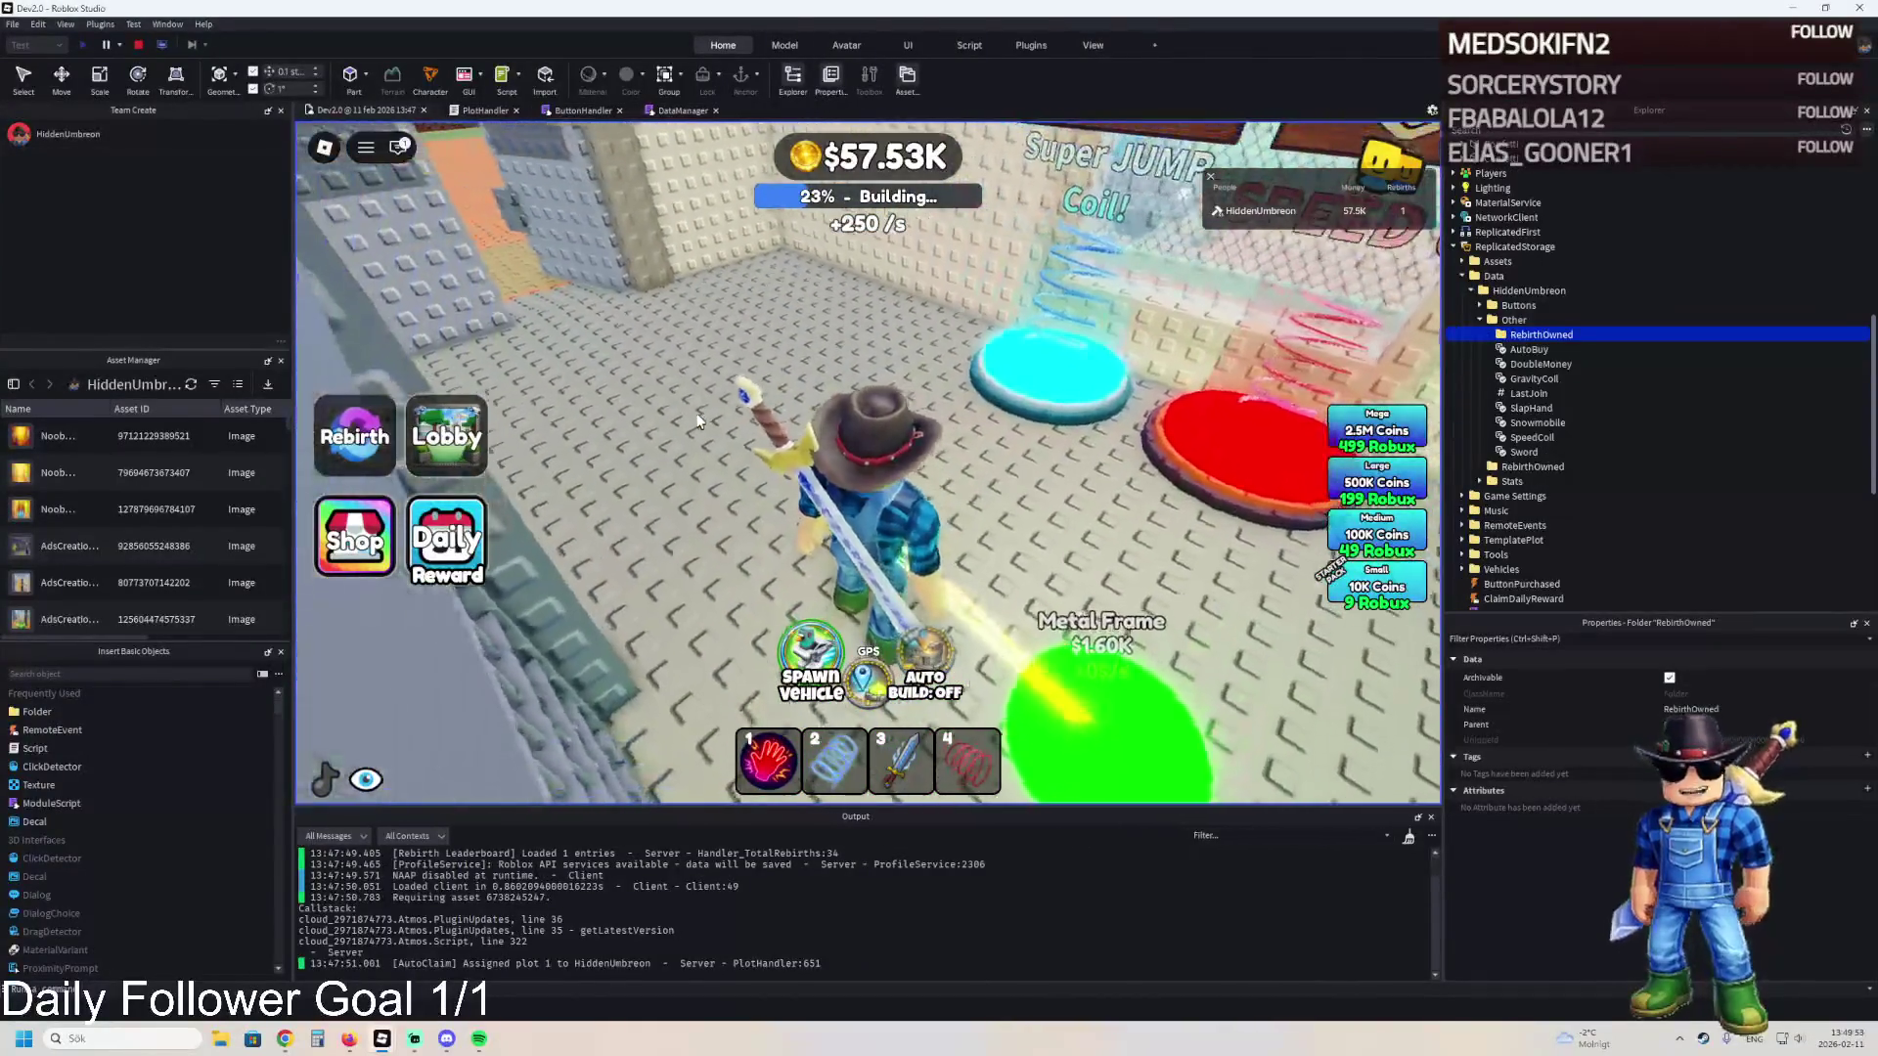
pyautogui.press('a')
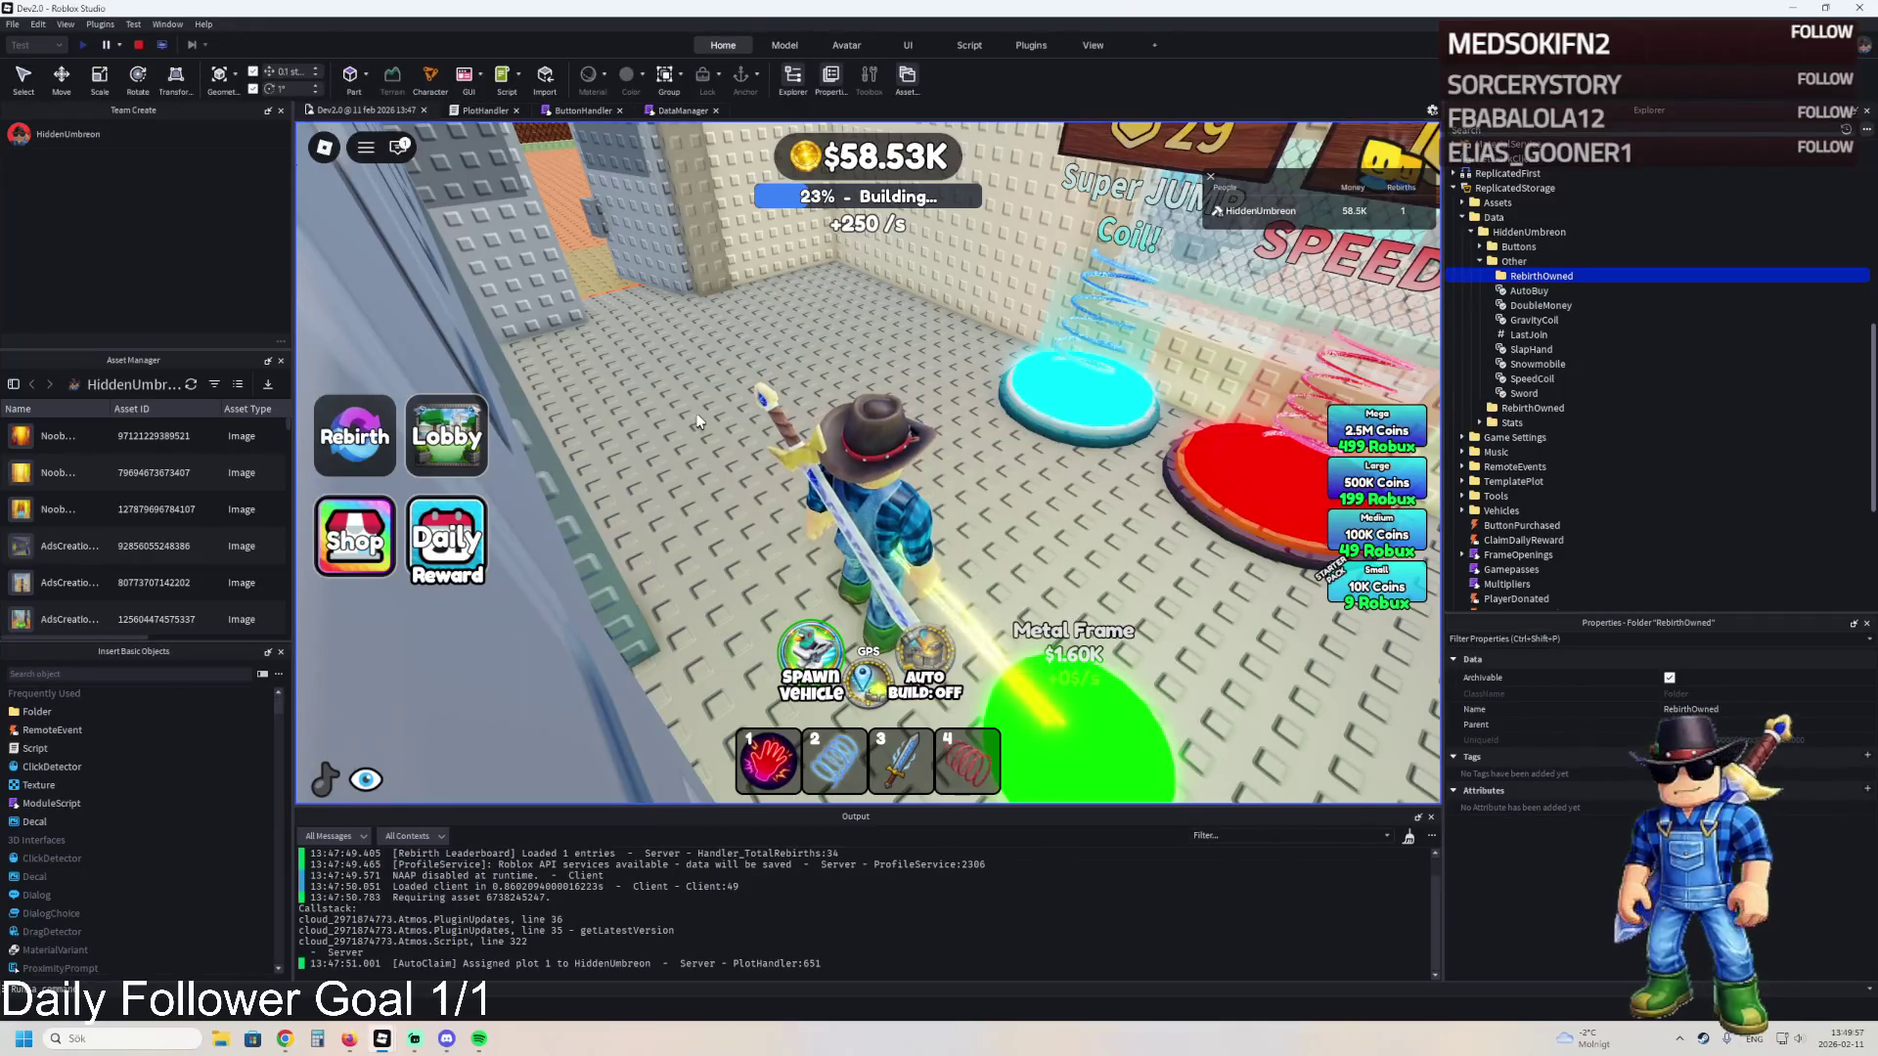
pyautogui.press('a')
pyautogui.press('w')
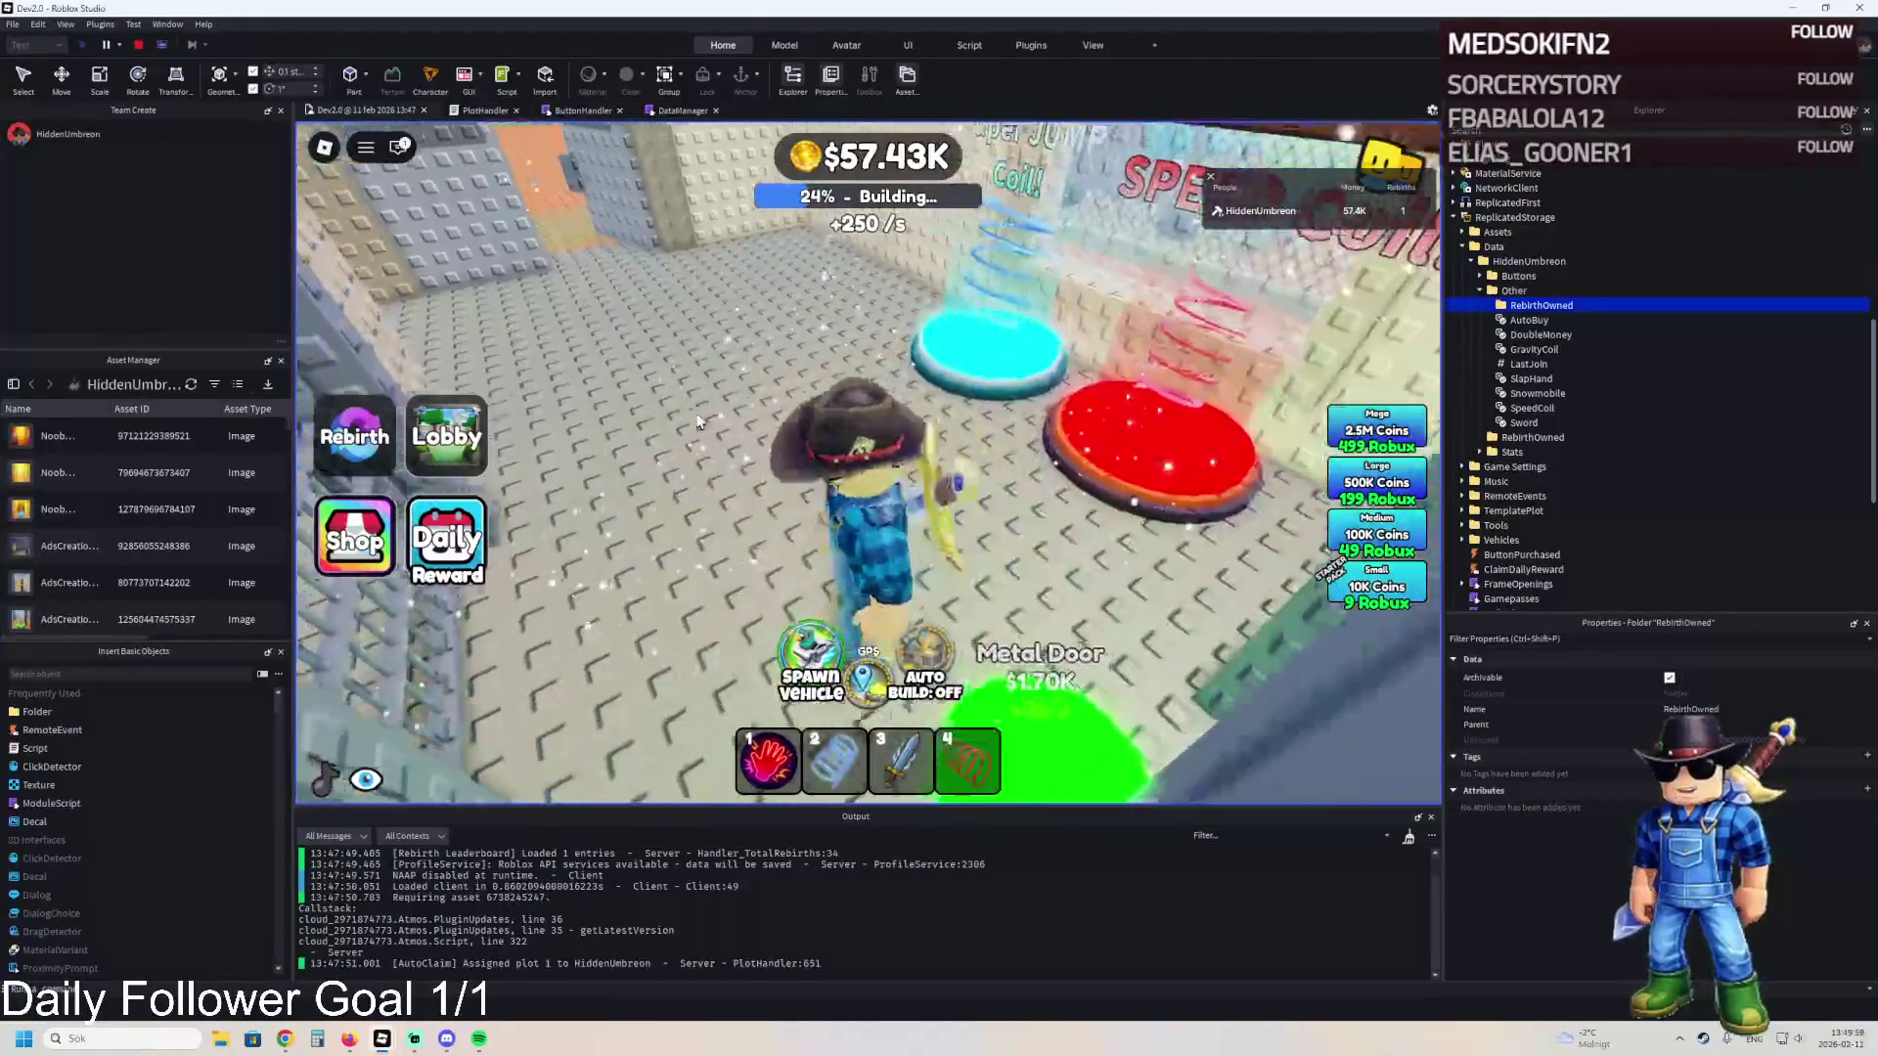
# - Step onto the green purchase pad to build new cage walls, then walk onto the orange floor
pyautogui.press('w')
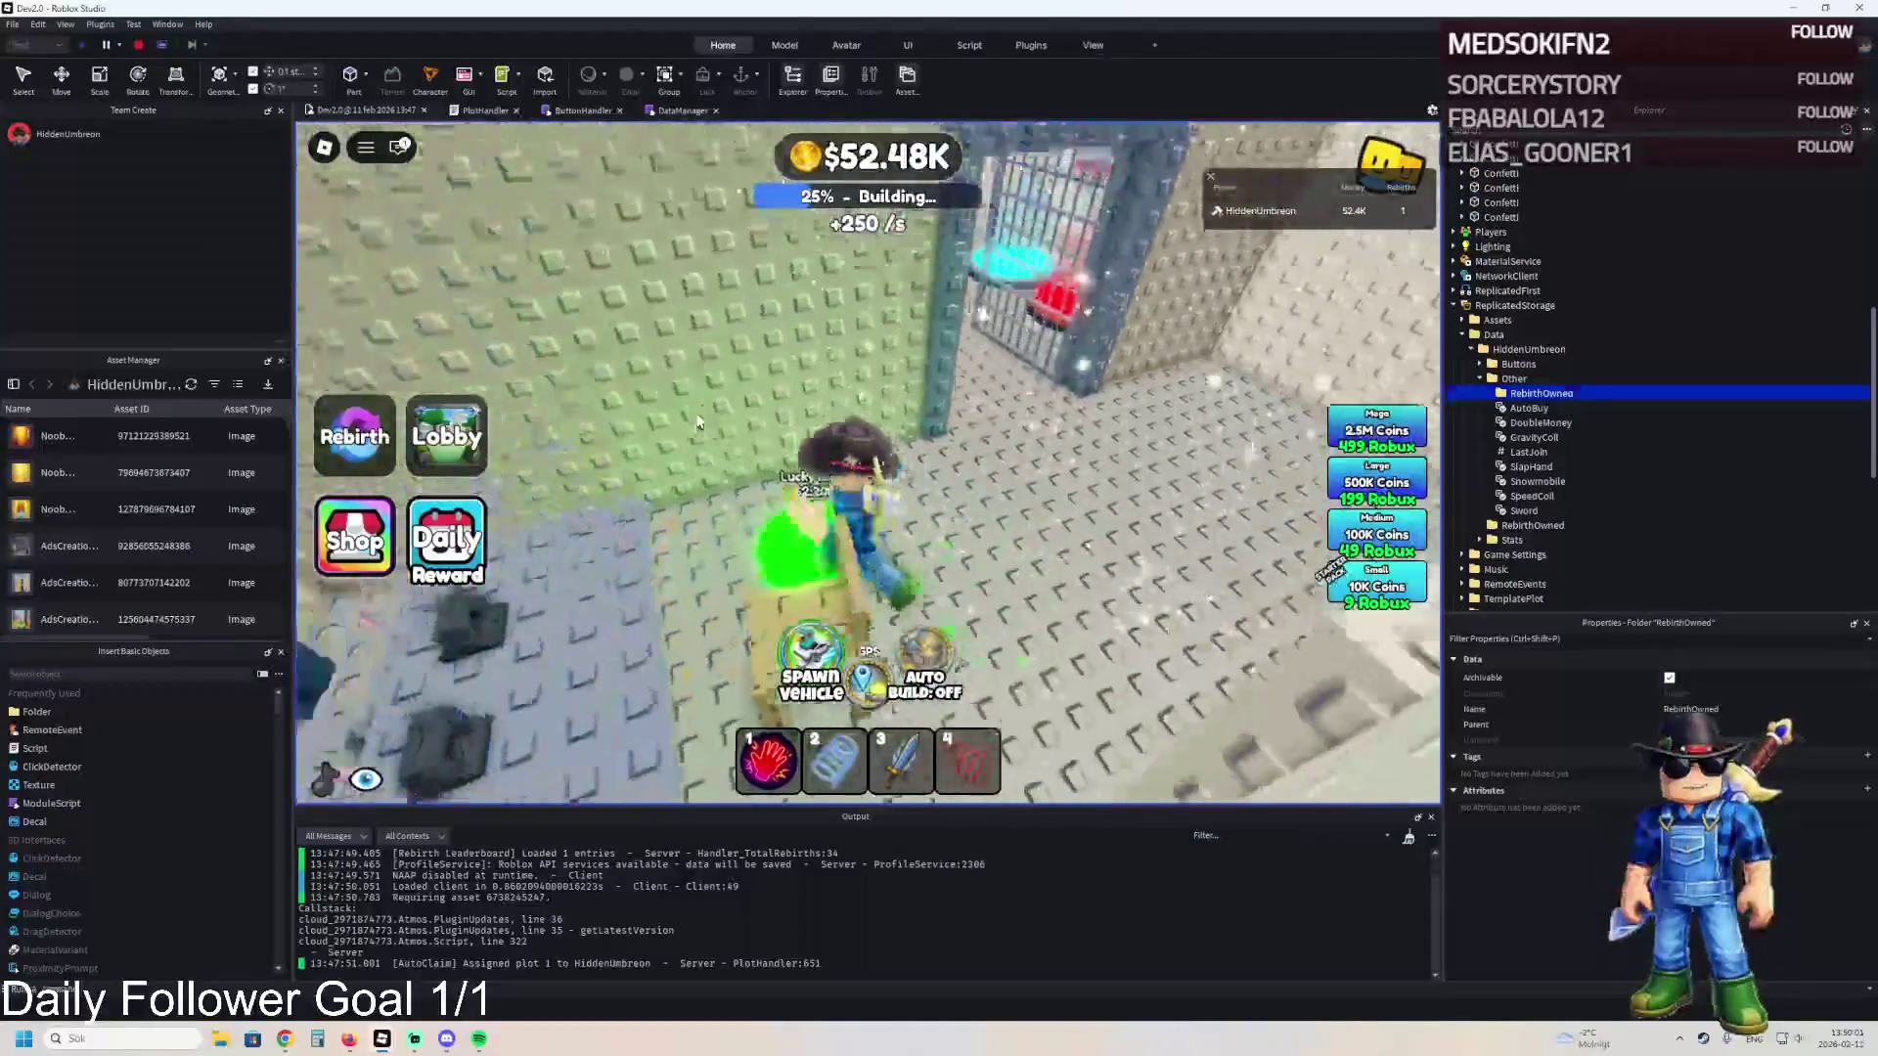
pyautogui.press('w')
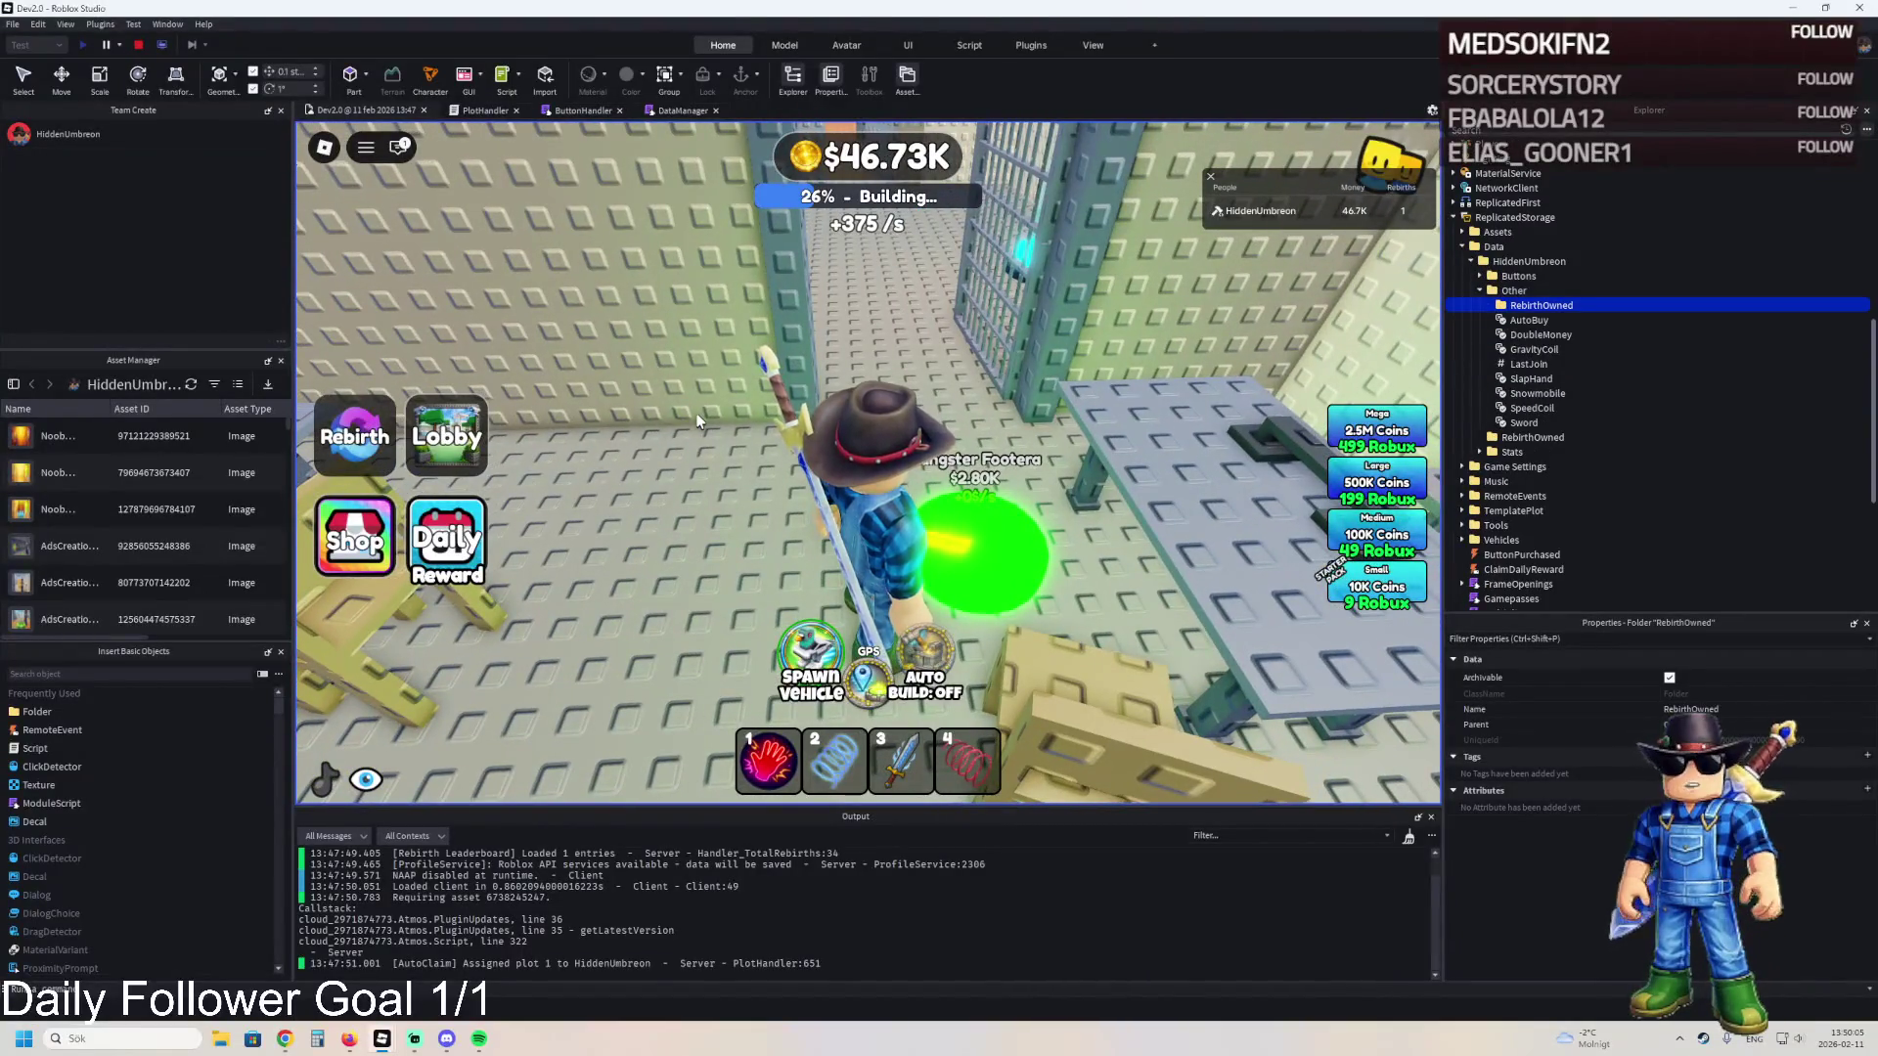
pyautogui.press('w')
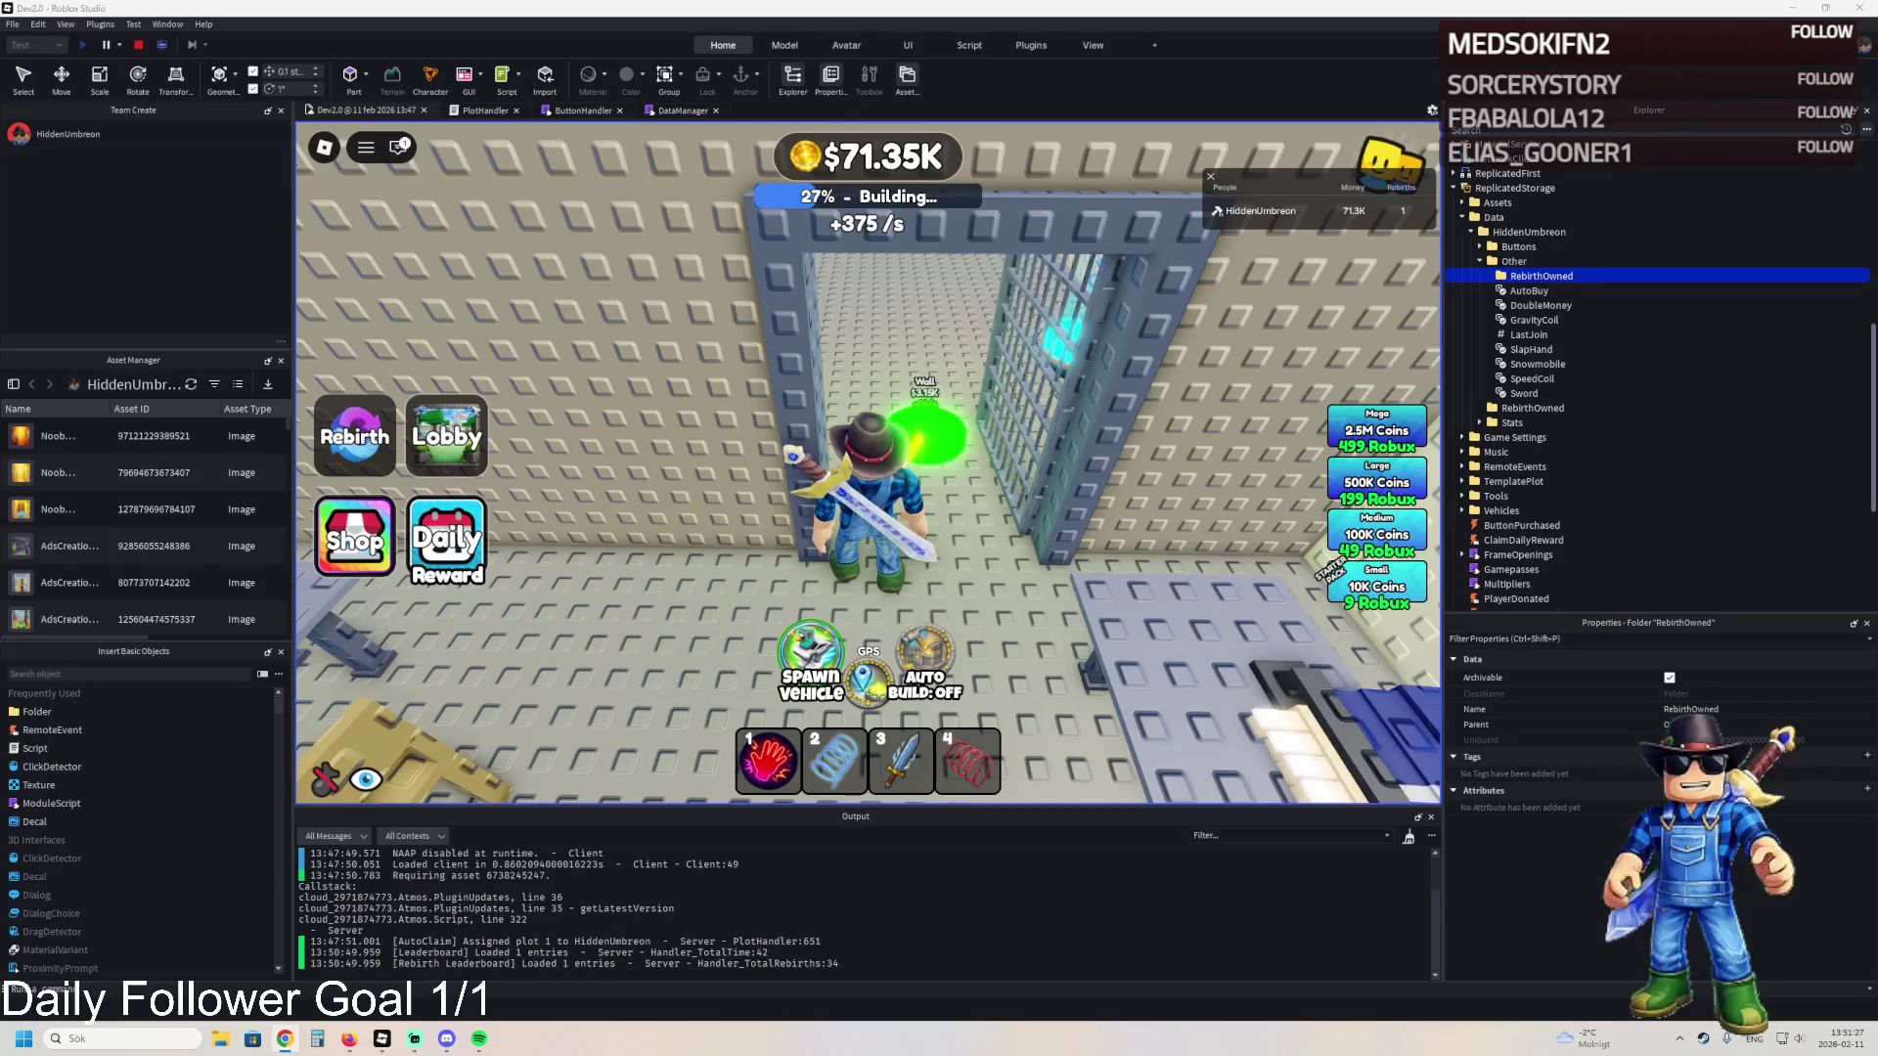
pyautogui.press('w')
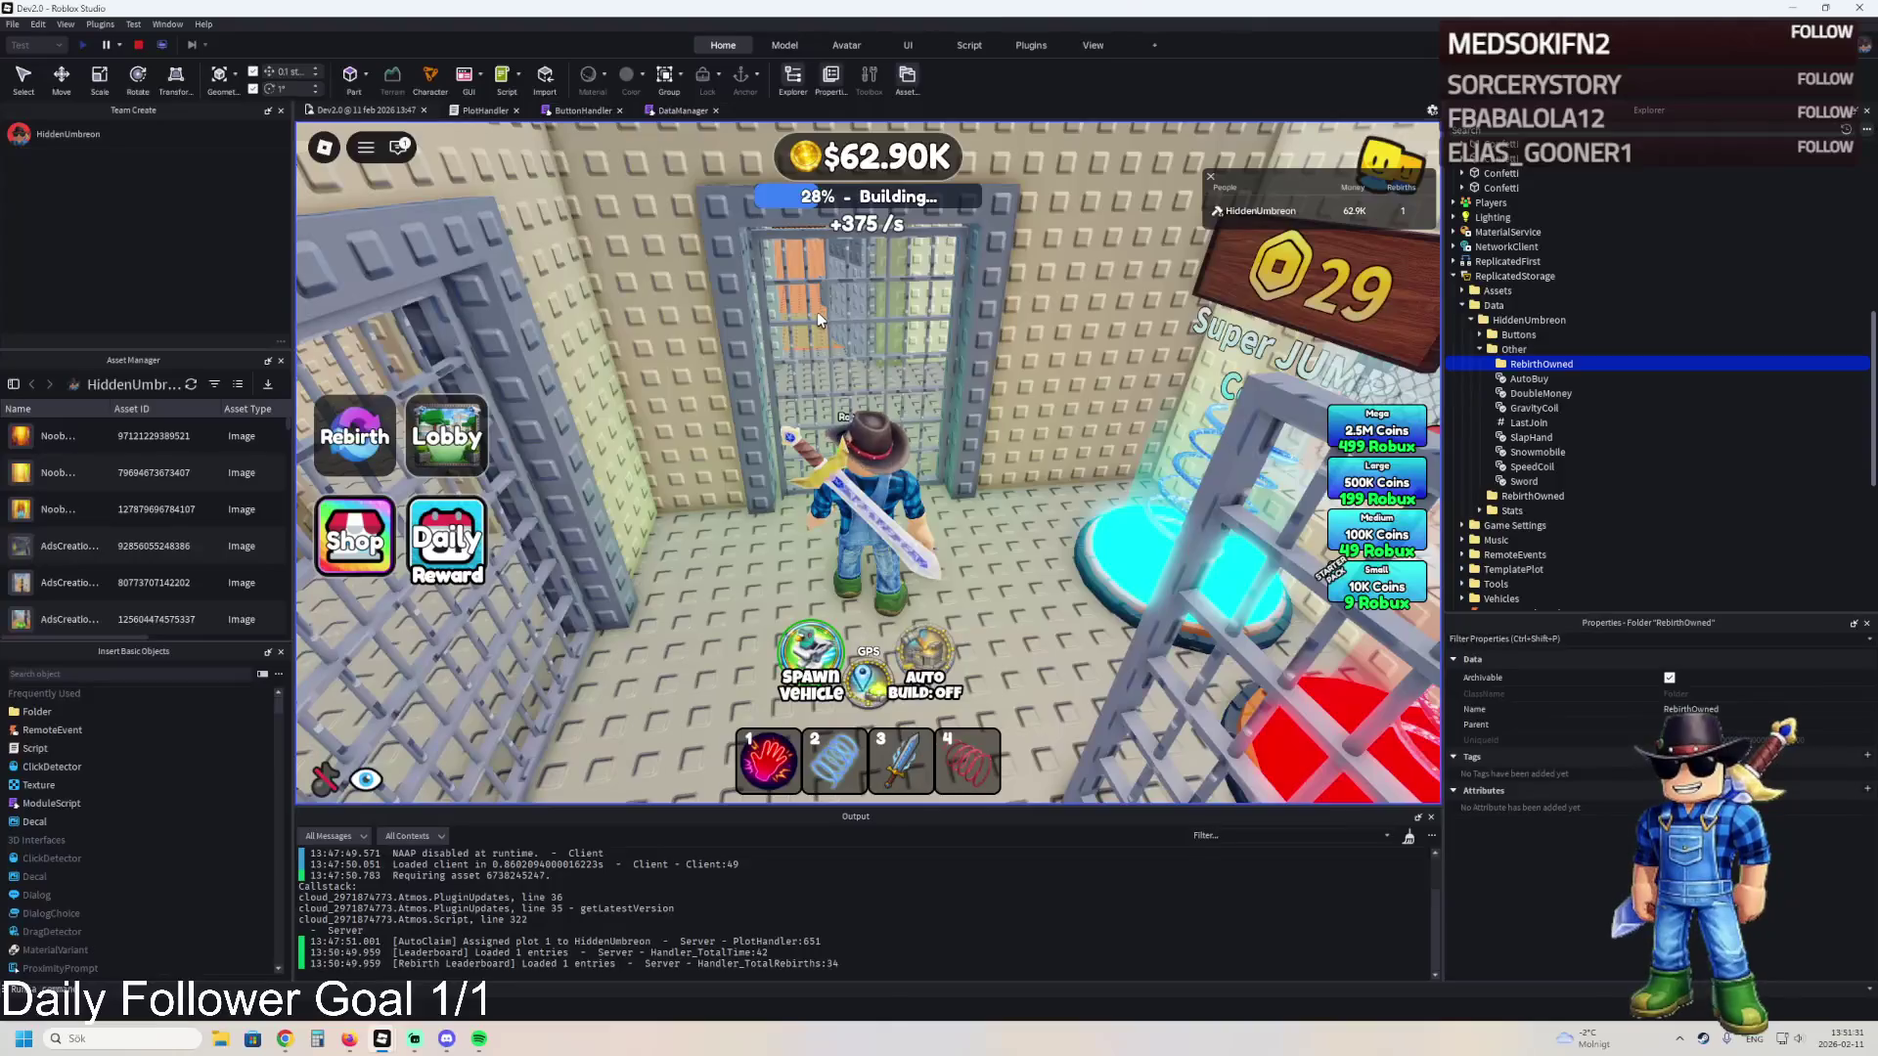
pyautogui.press('w')
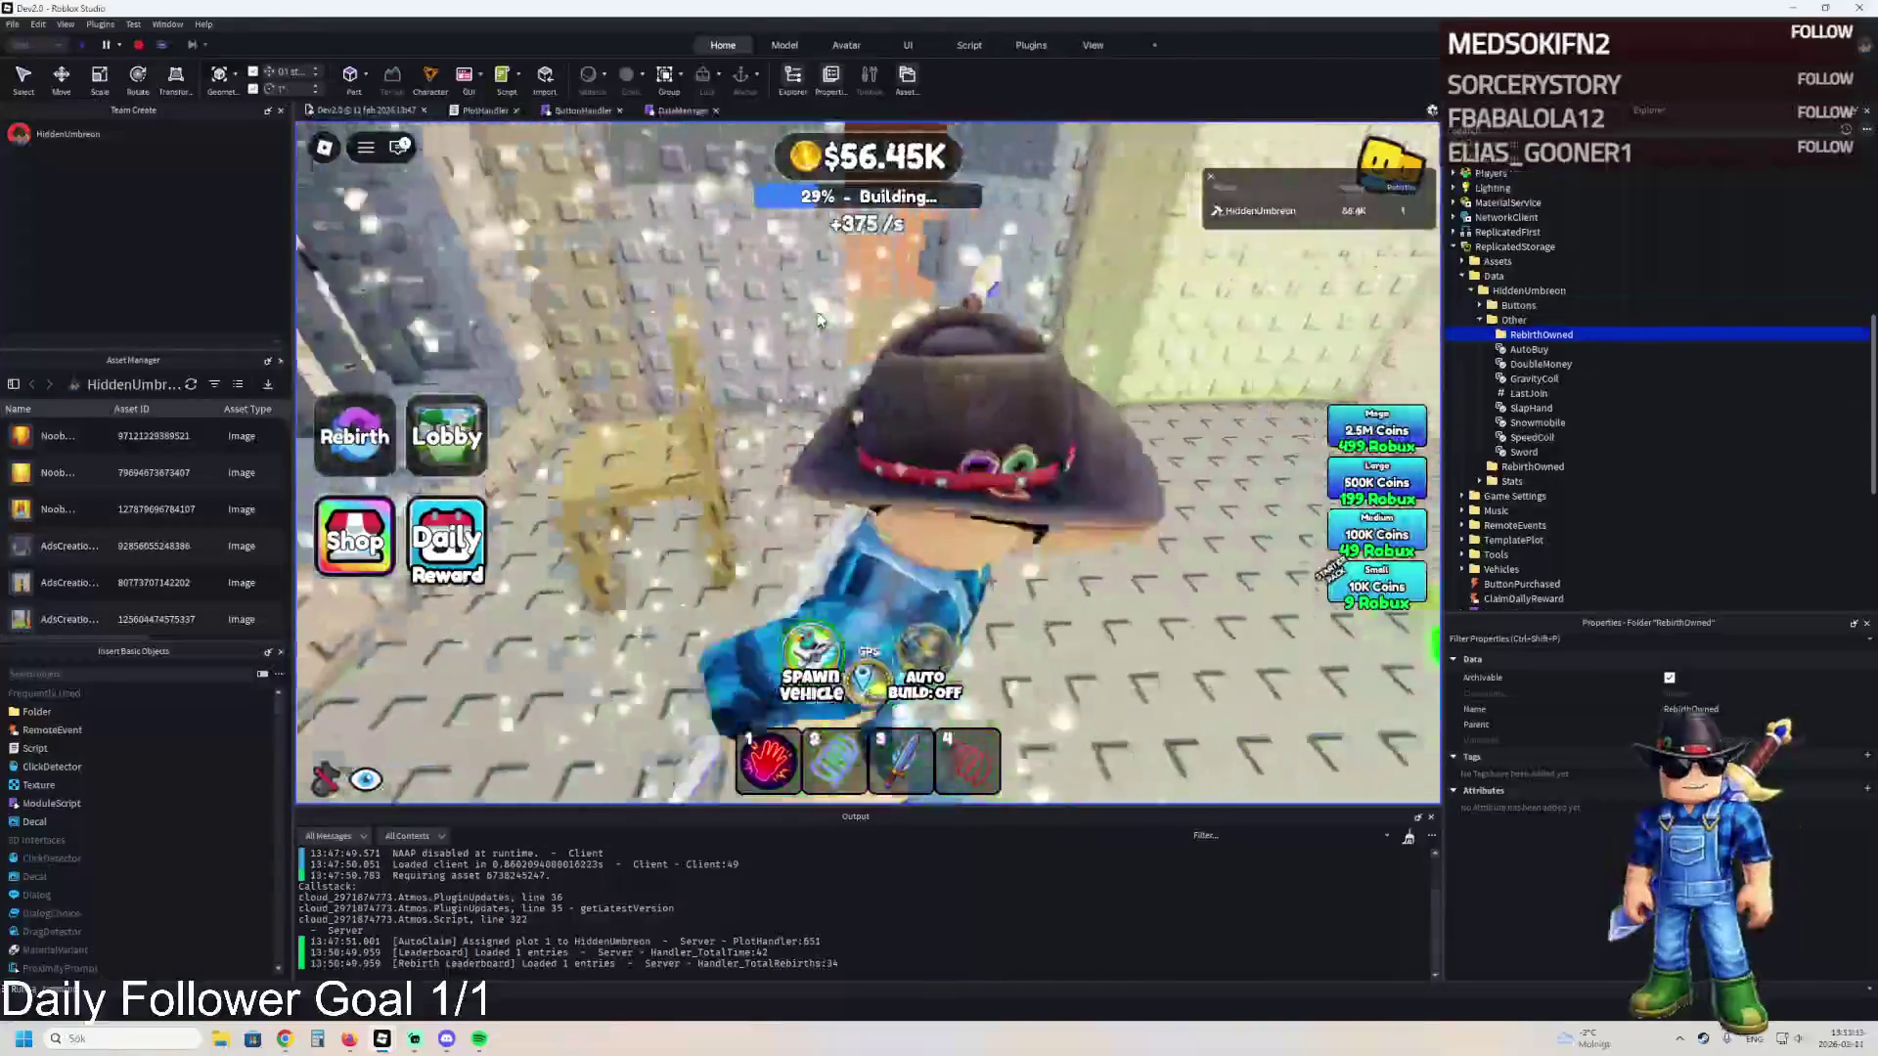
pyautogui.press('w')
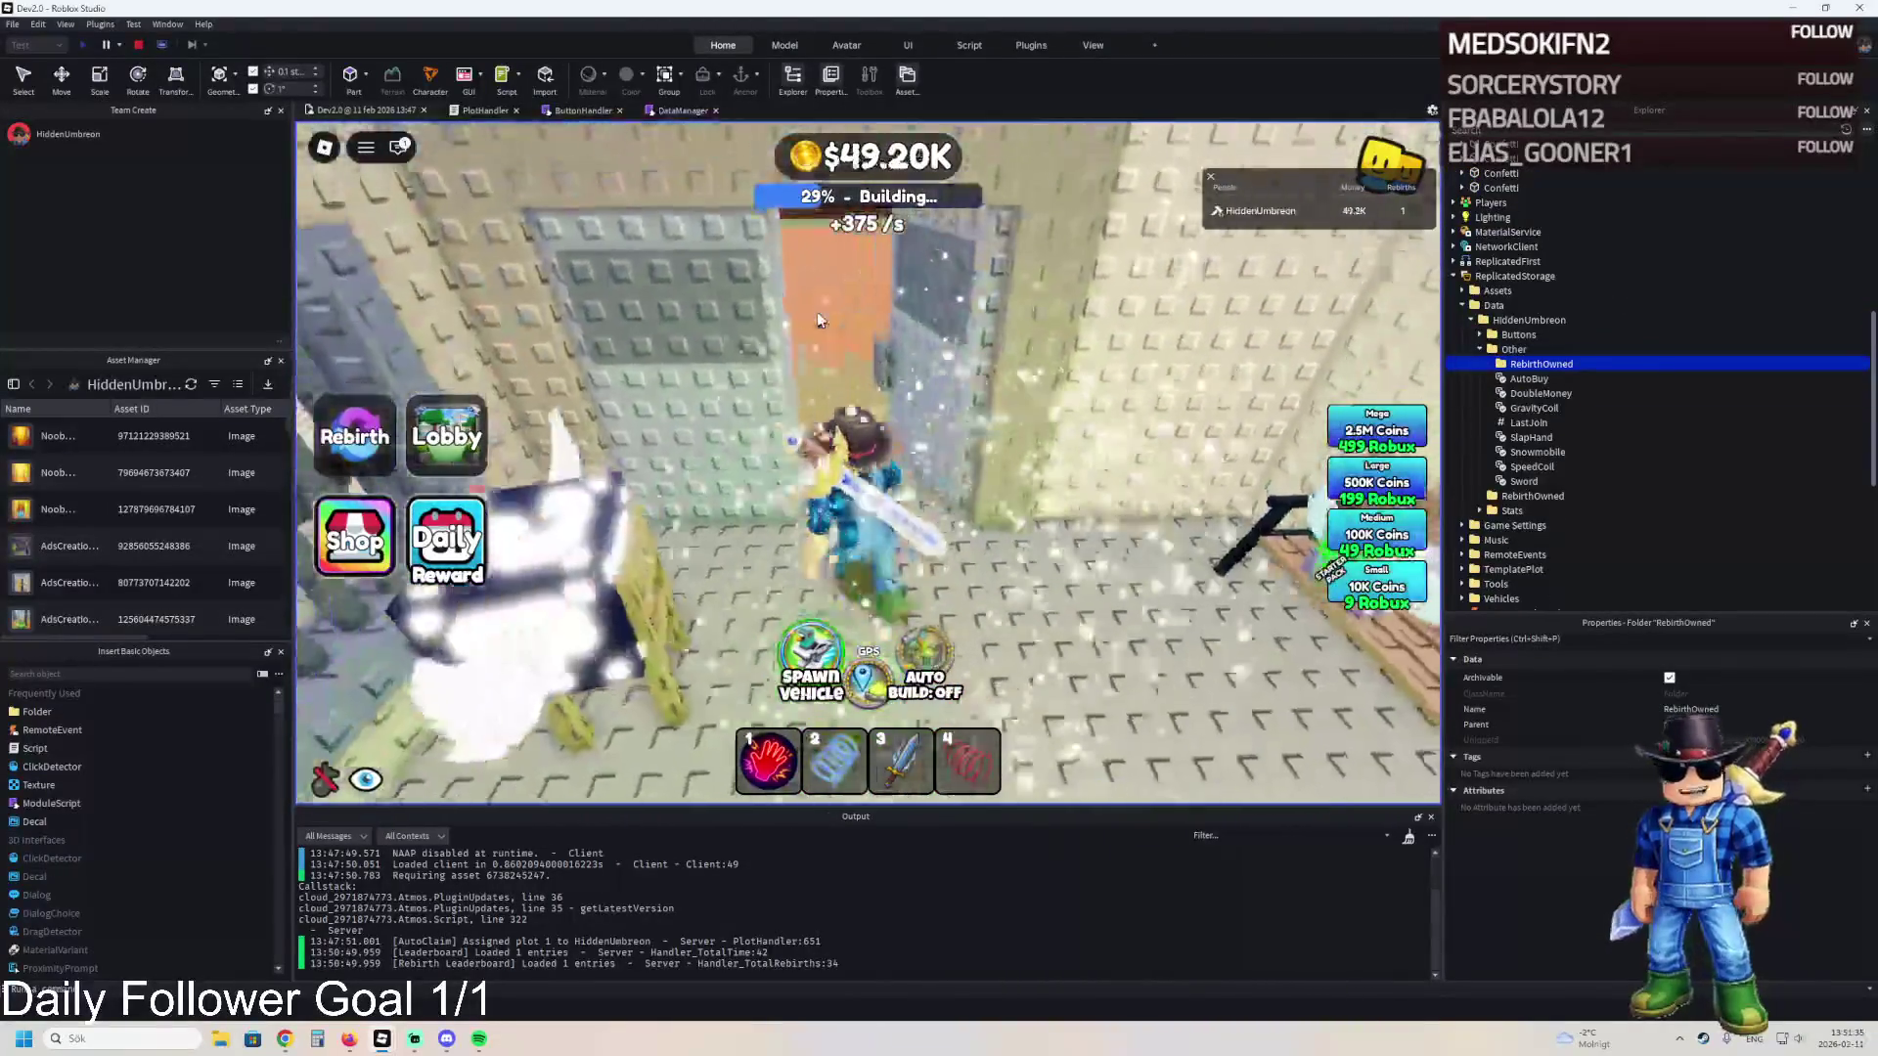
# - Walk across the orange floor and stop the playtest
pyautogui.press('s')
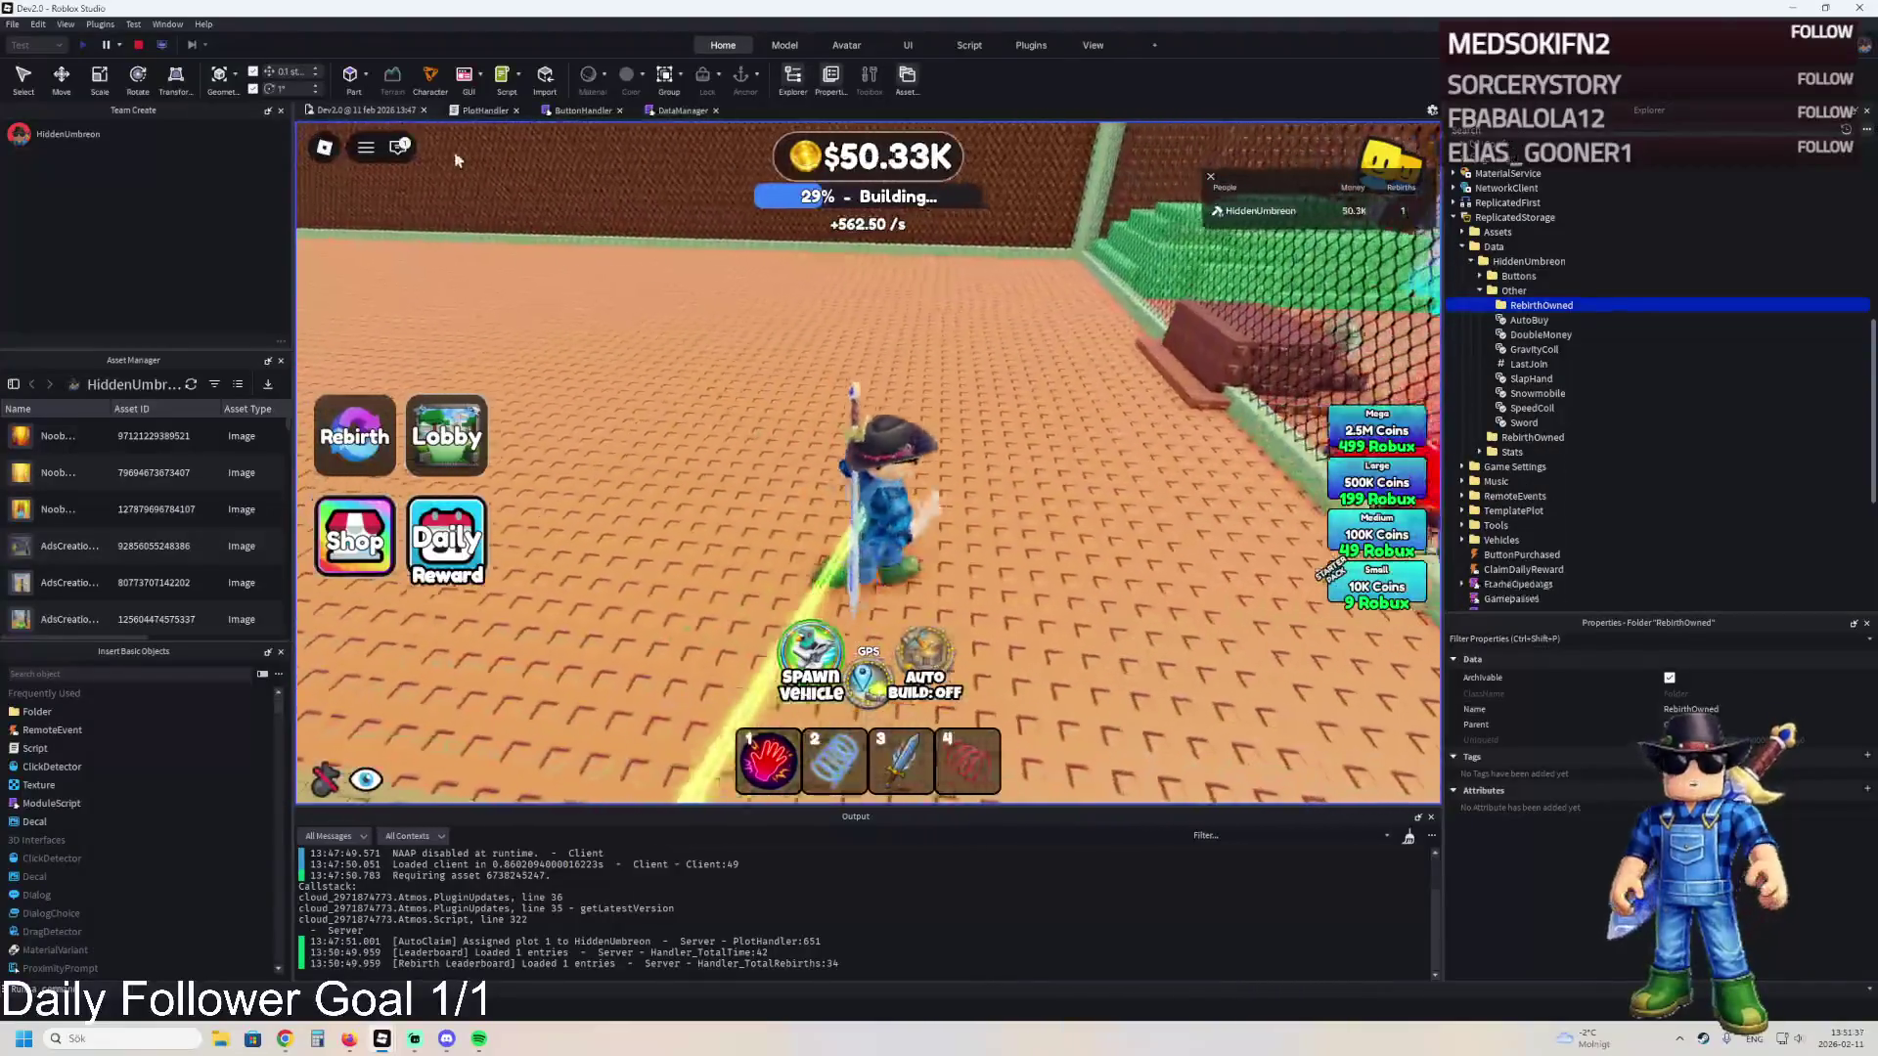
pyautogui.click(140, 47)
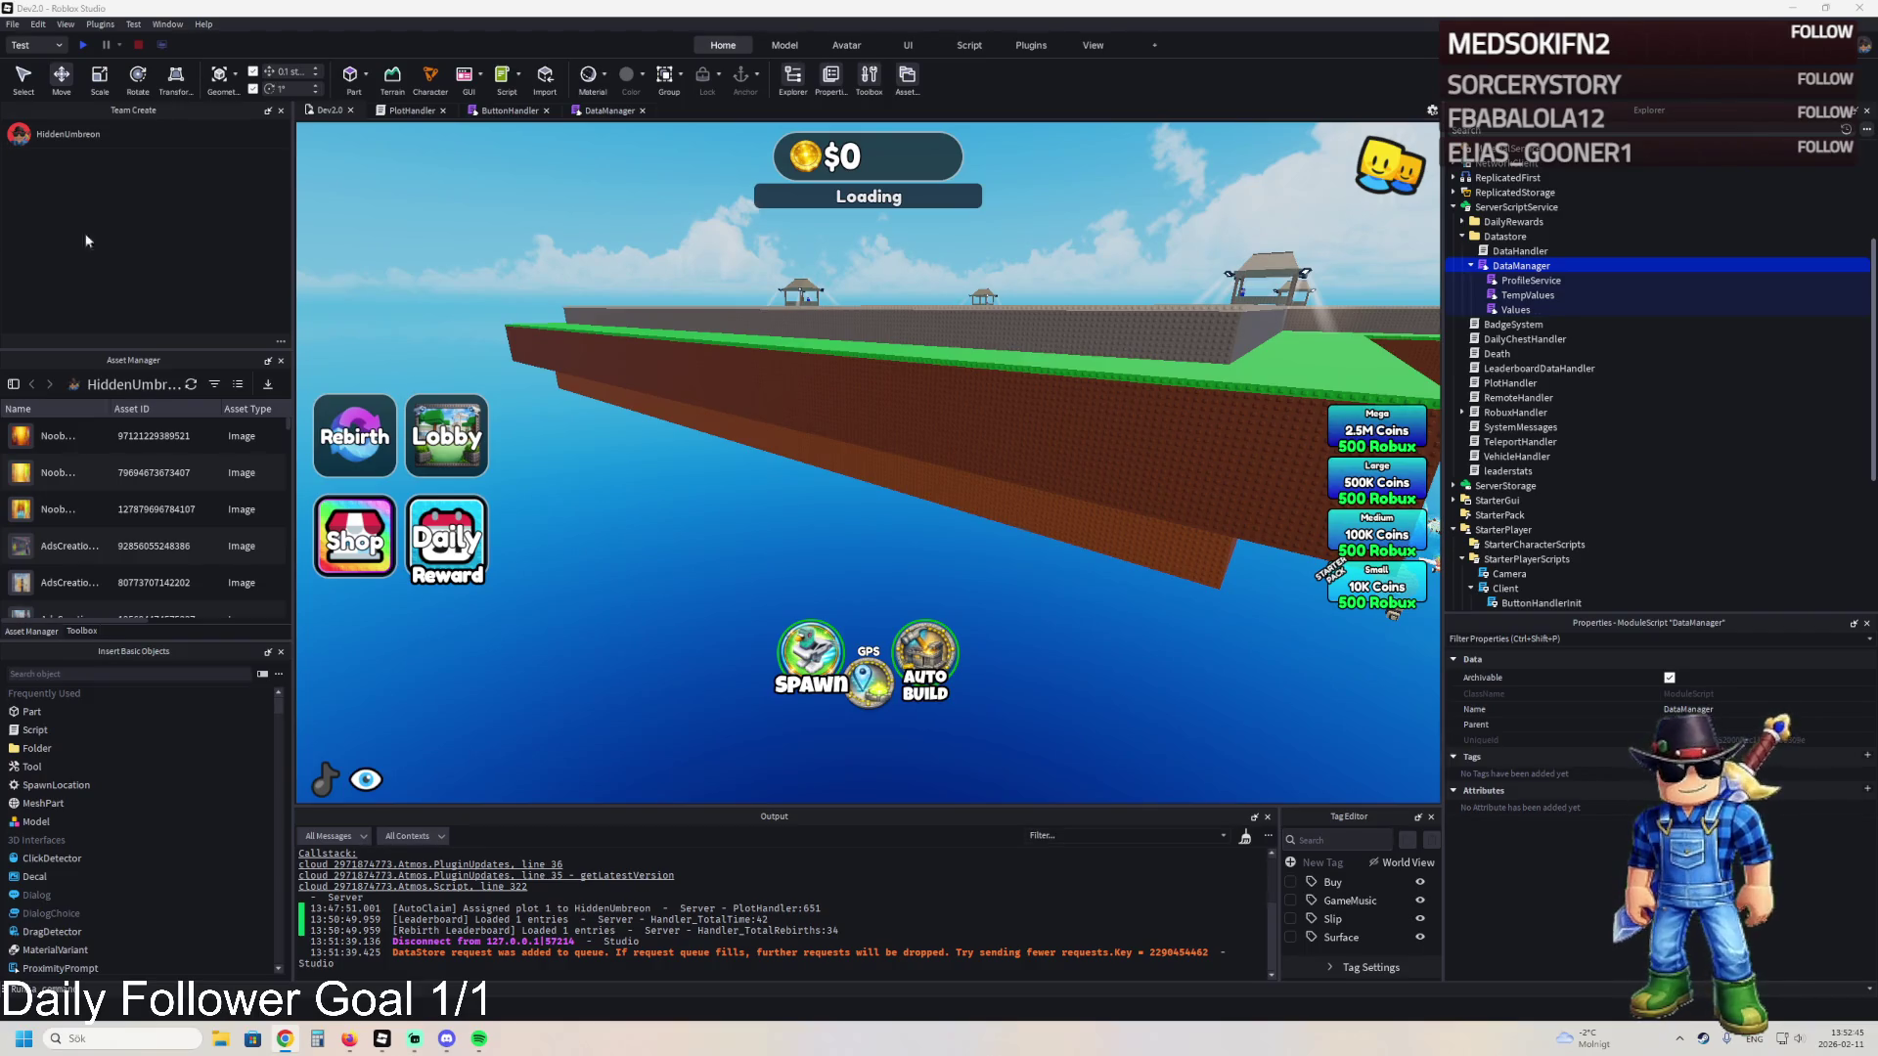
# - Open DataManager and look over OnPlayerAdded's reconcile block
pyautogui.click(590, 112)
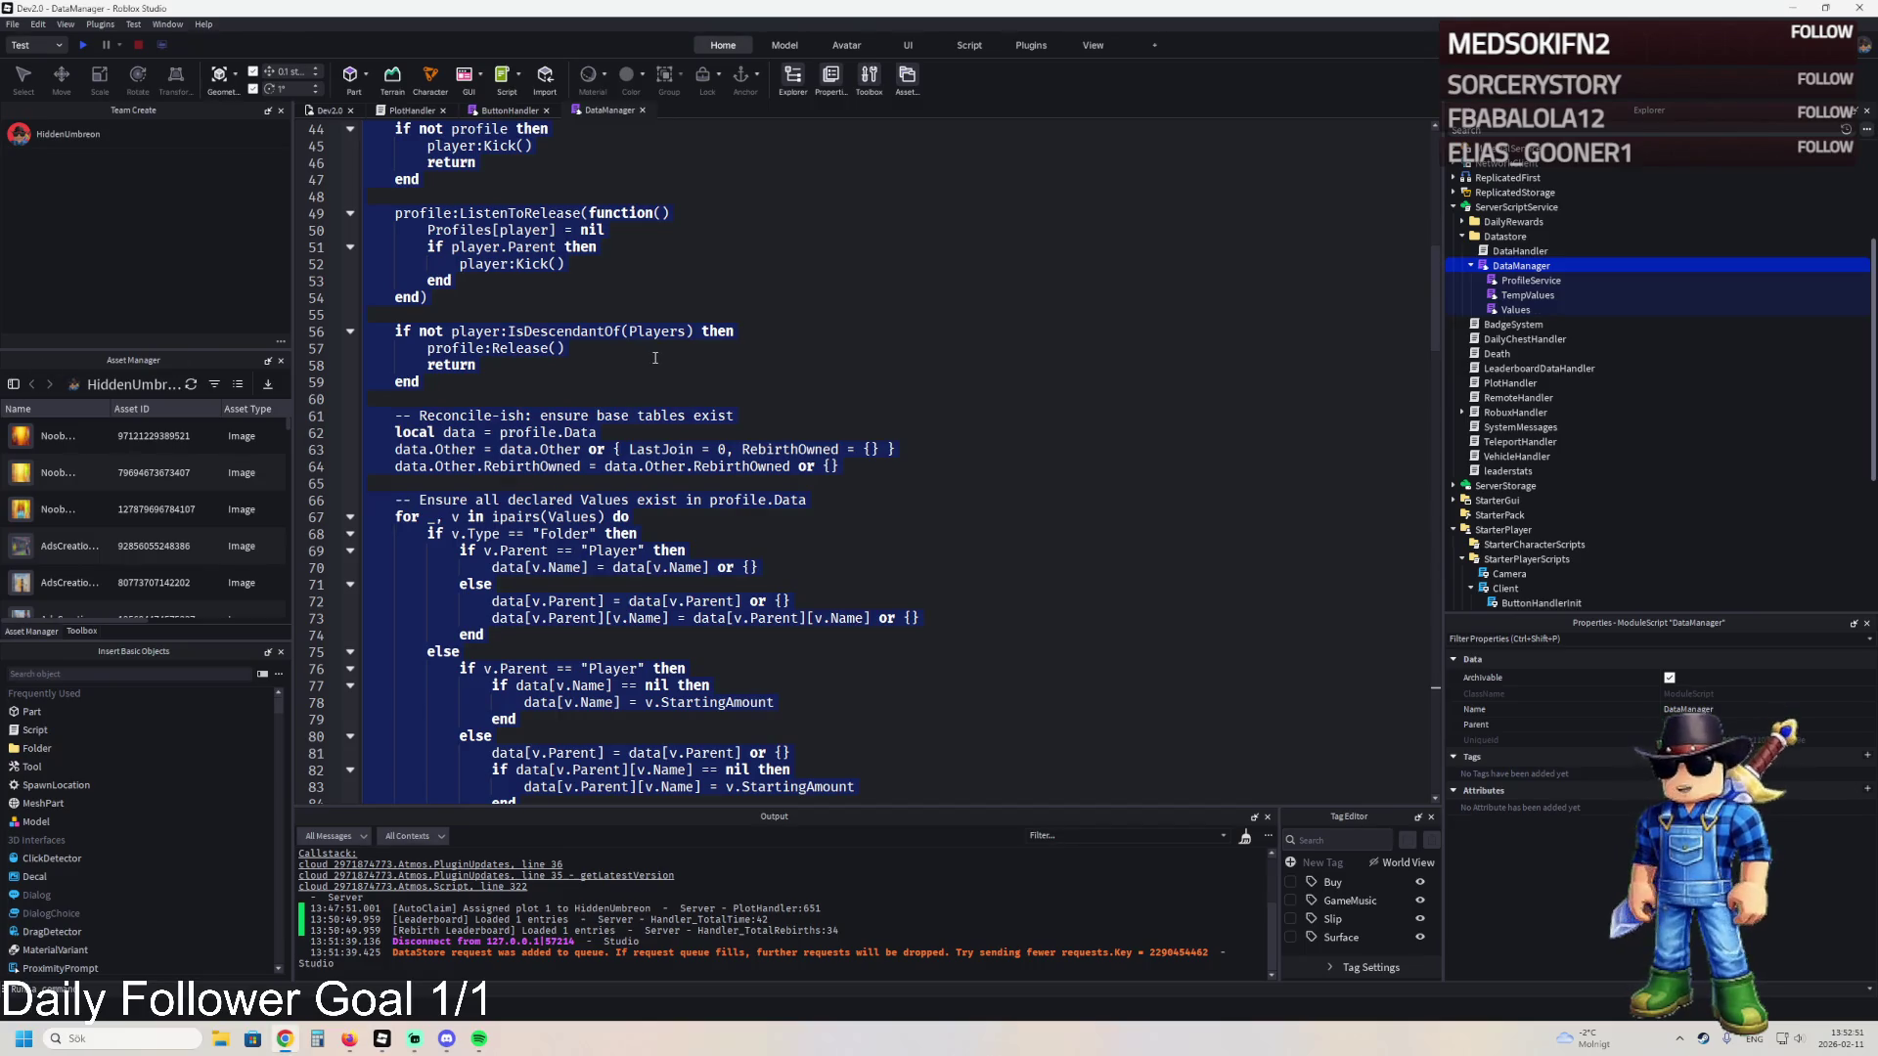
pyautogui.scroll(-10, 467, 435)
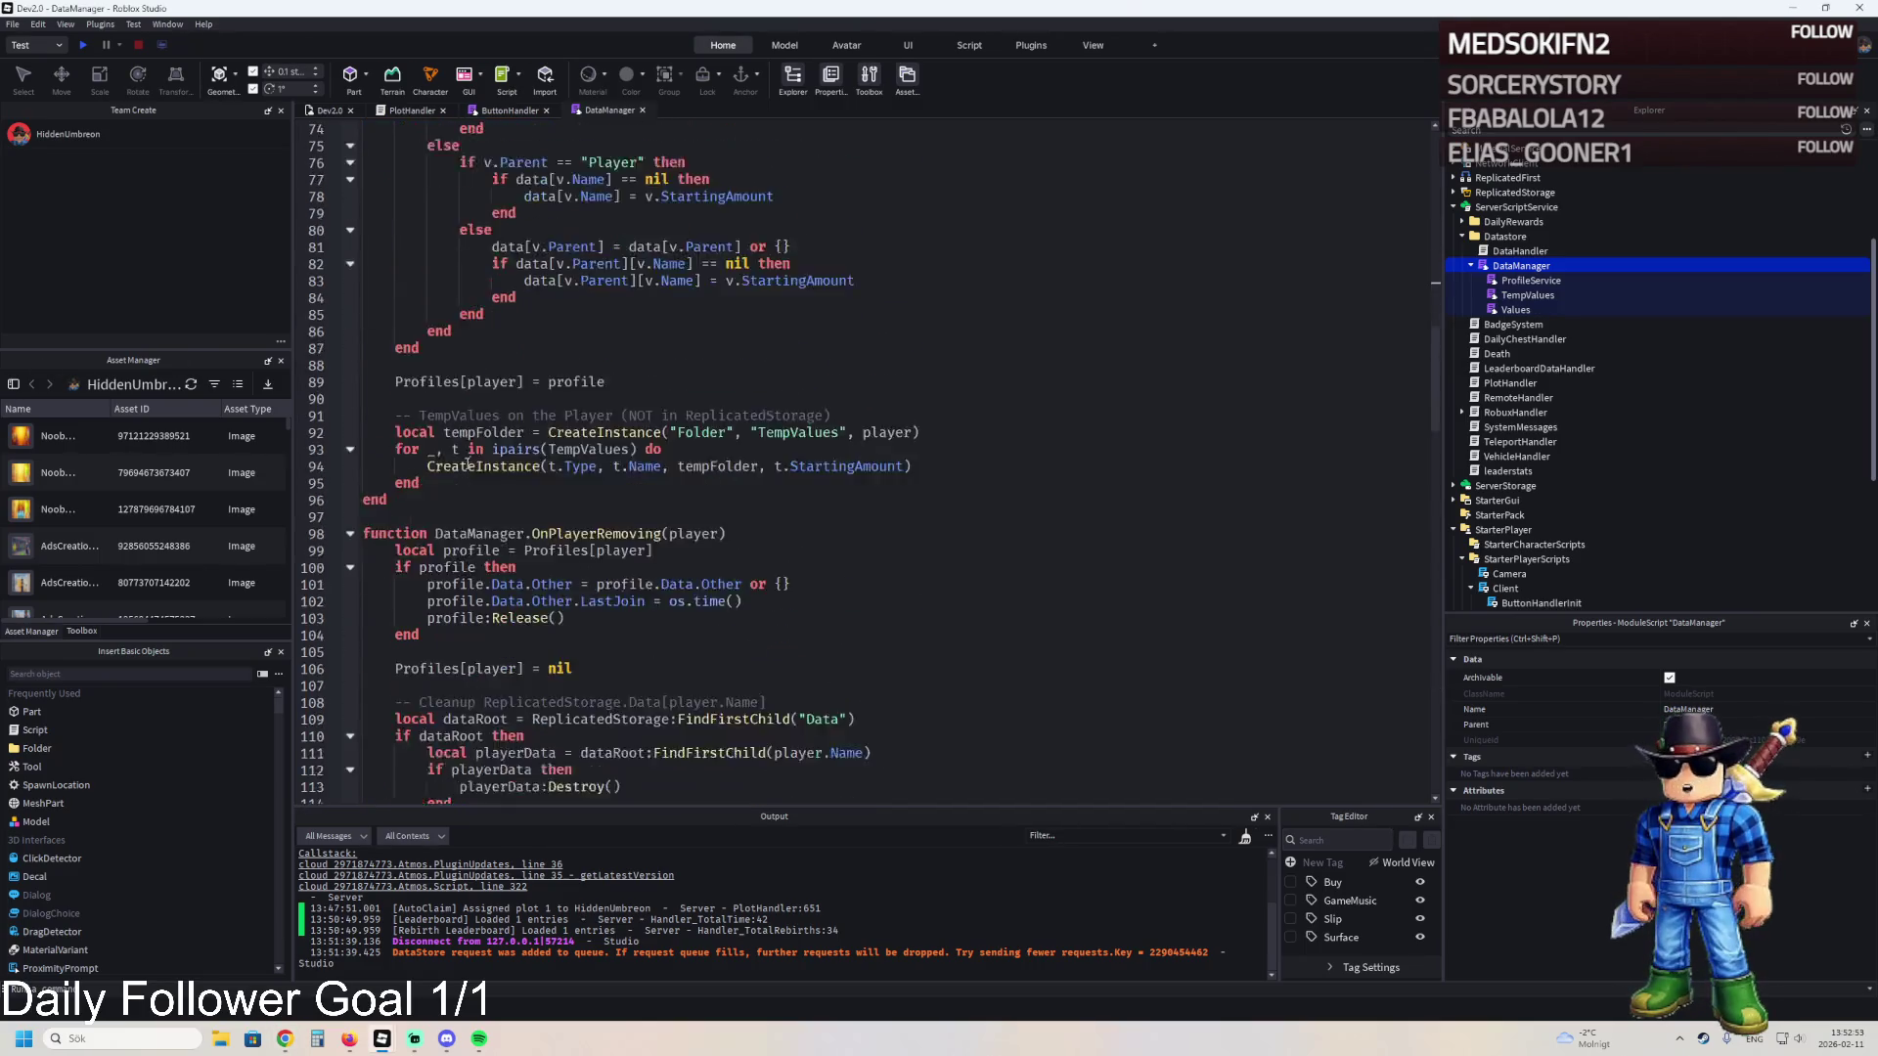
pyautogui.scroll(17, 458, 469)
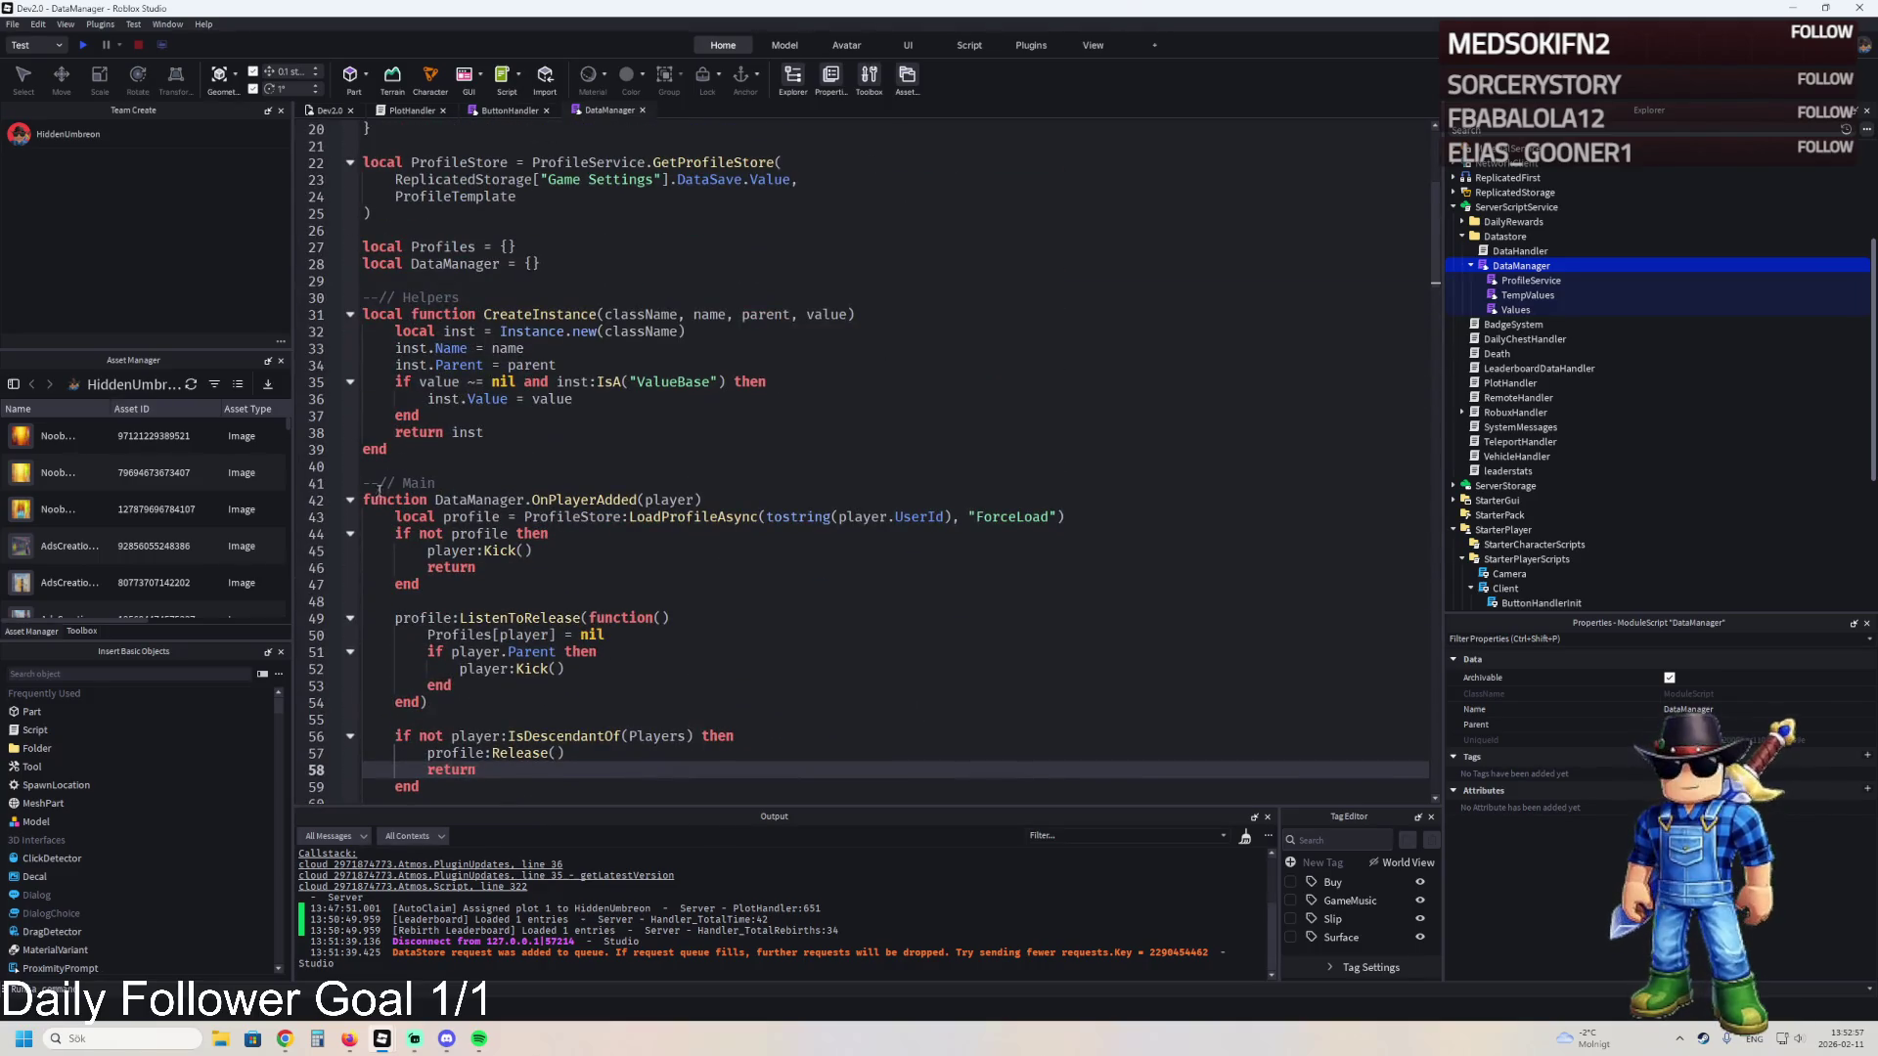
pyautogui.click(350, 499)
pyautogui.click(351, 500)
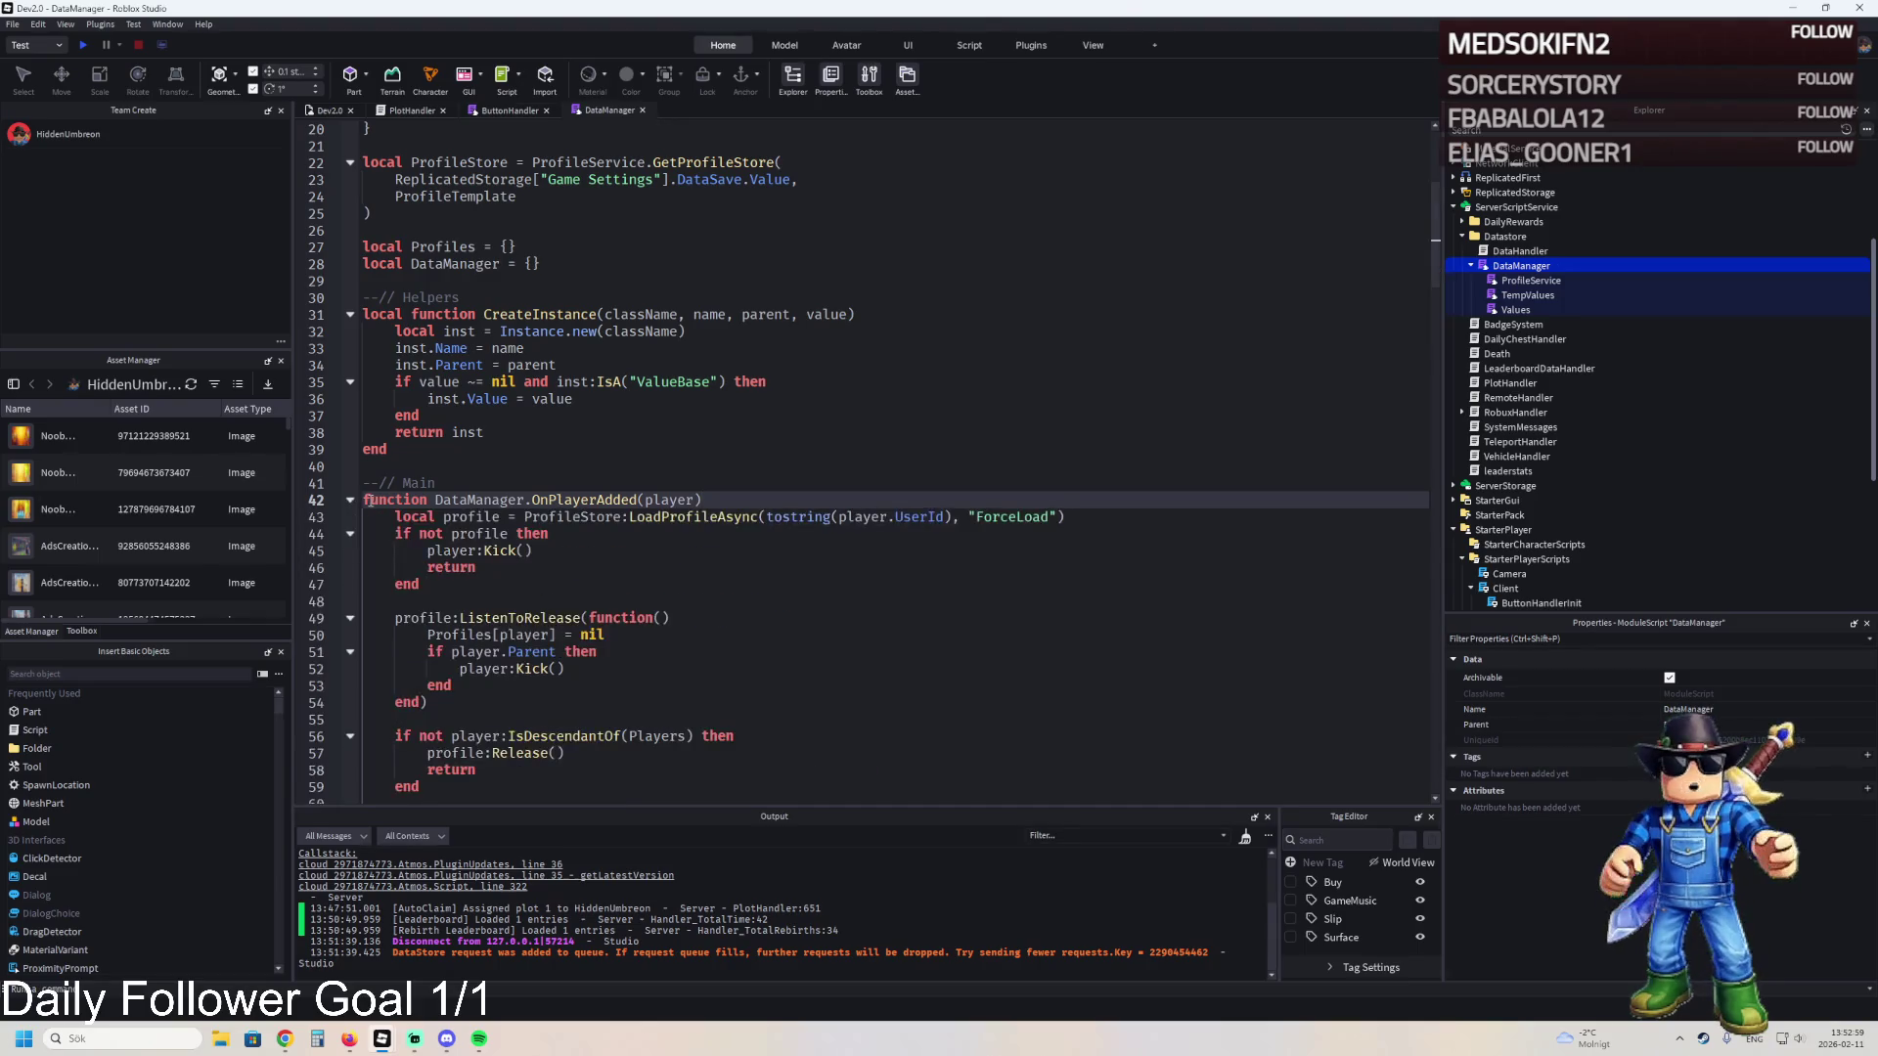
pyautogui.click(376, 501)
pyautogui.moveTo(371, 500)
pyautogui.mouseDown()
pyautogui.moveTo(600, 617)
pyautogui.moveTo(574, 690)
pyautogui.moveTo(351, 654)
pyautogui.mouseUp()
pyautogui.scroll(-7, 600, 618)
pyautogui.scroll(-2, 600, 617)
pyautogui.scroll(-2, 575, 685)
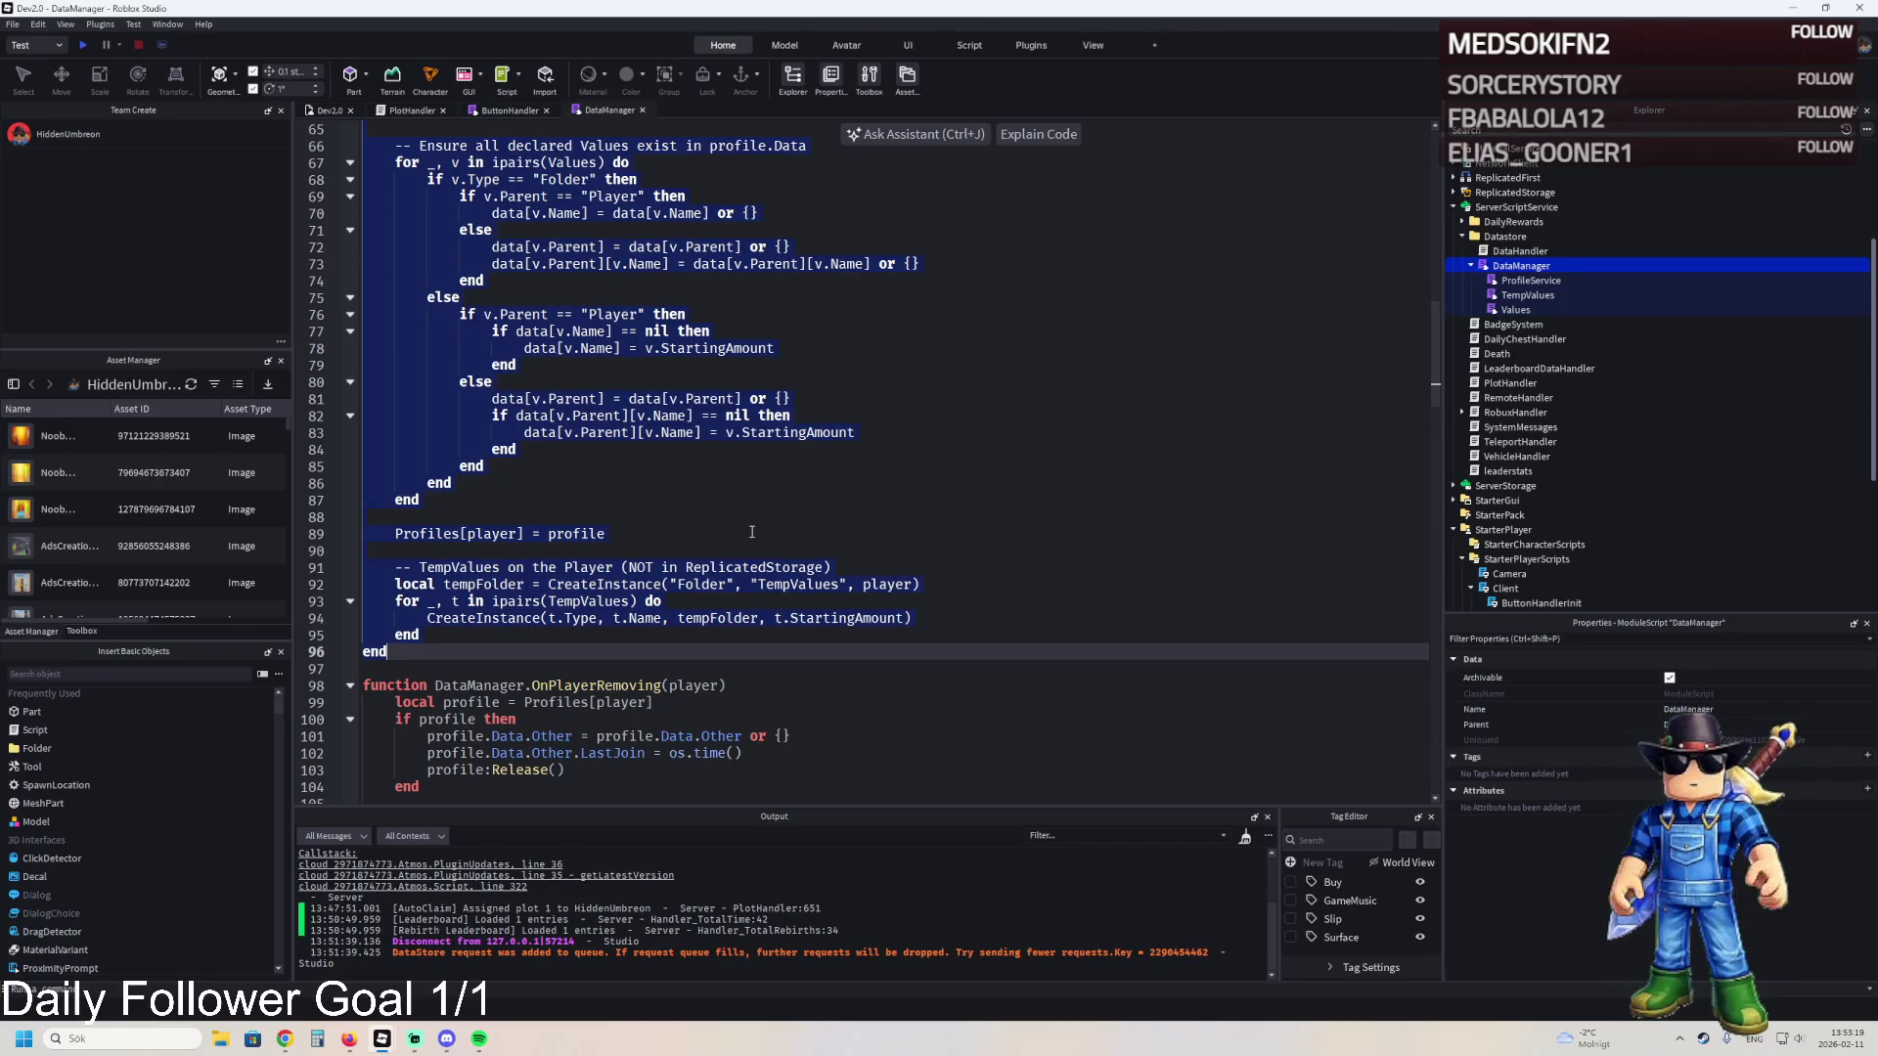
pyautogui.scroll(2, 753, 531)
pyautogui.scroll(15, 752, 531)
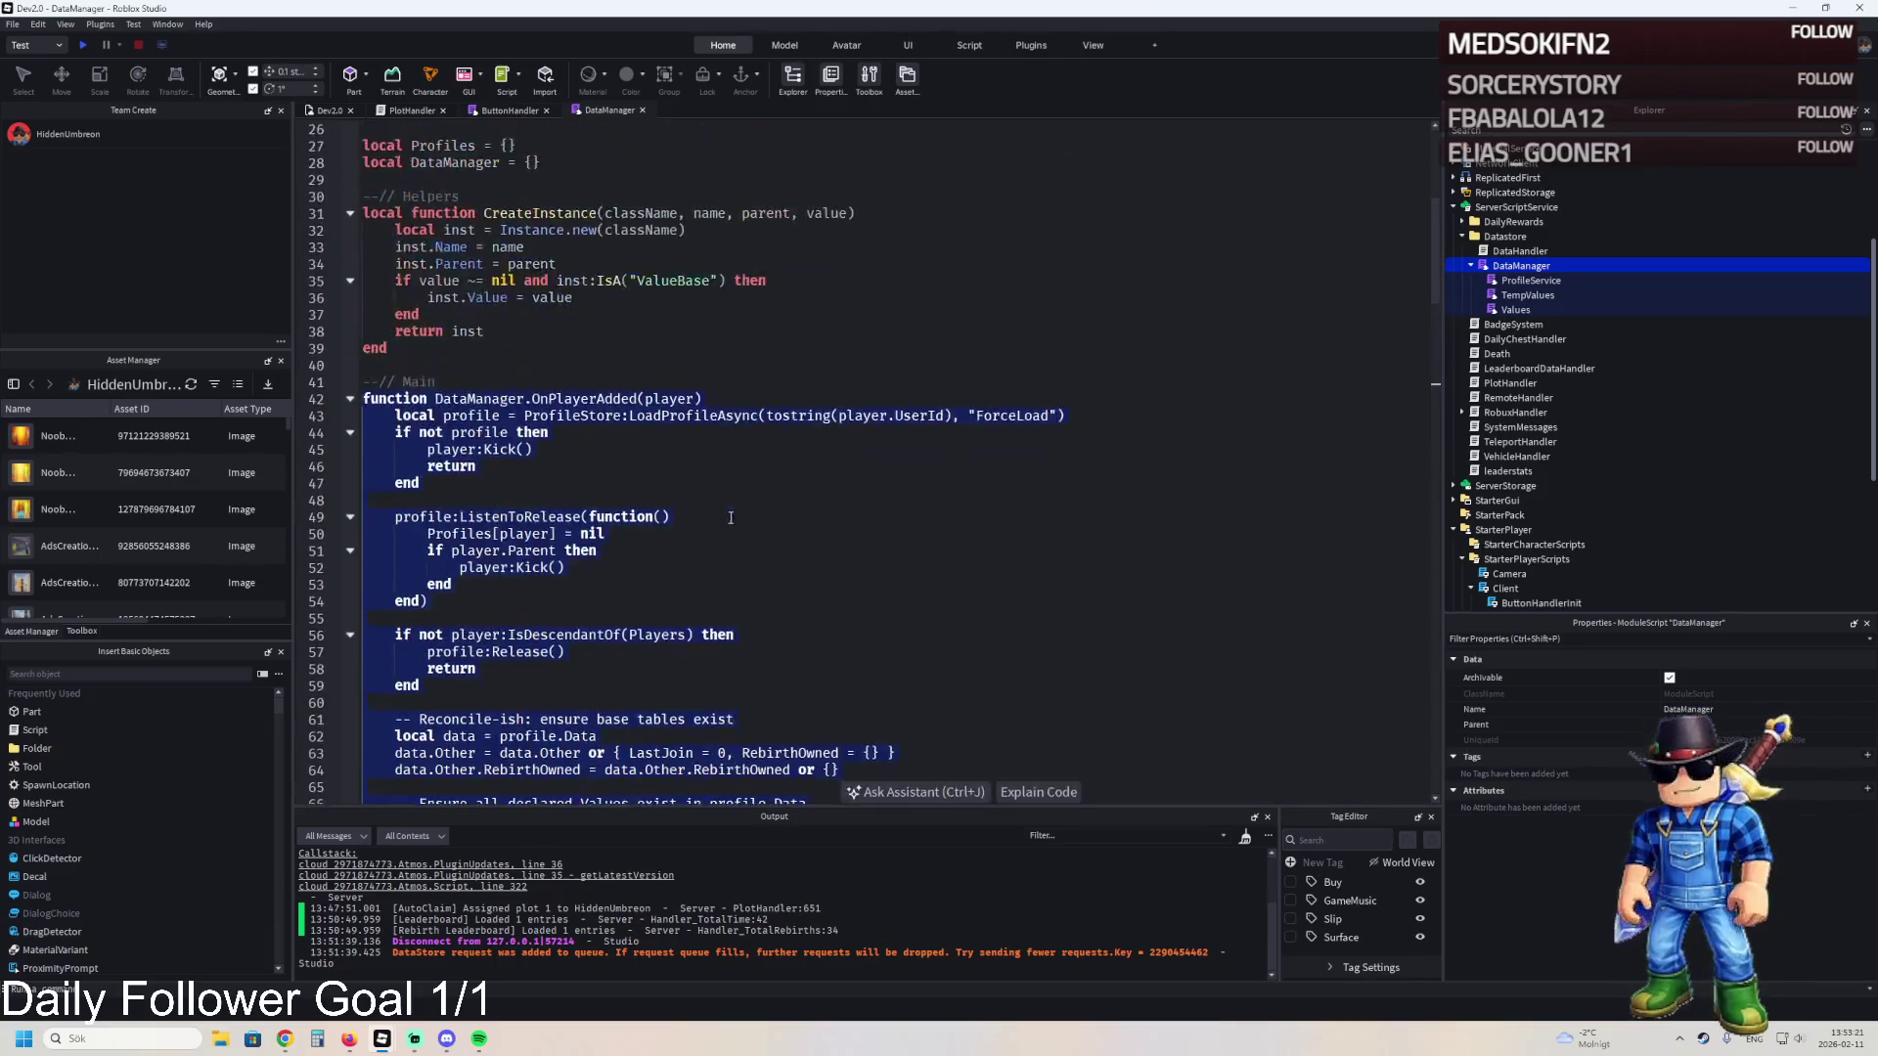
# - Select lines 60–87 of OnPlayerAdded's reconcile block and paste the replacement code over them
pyautogui.click(678, 584)
pyautogui.click(351, 702)
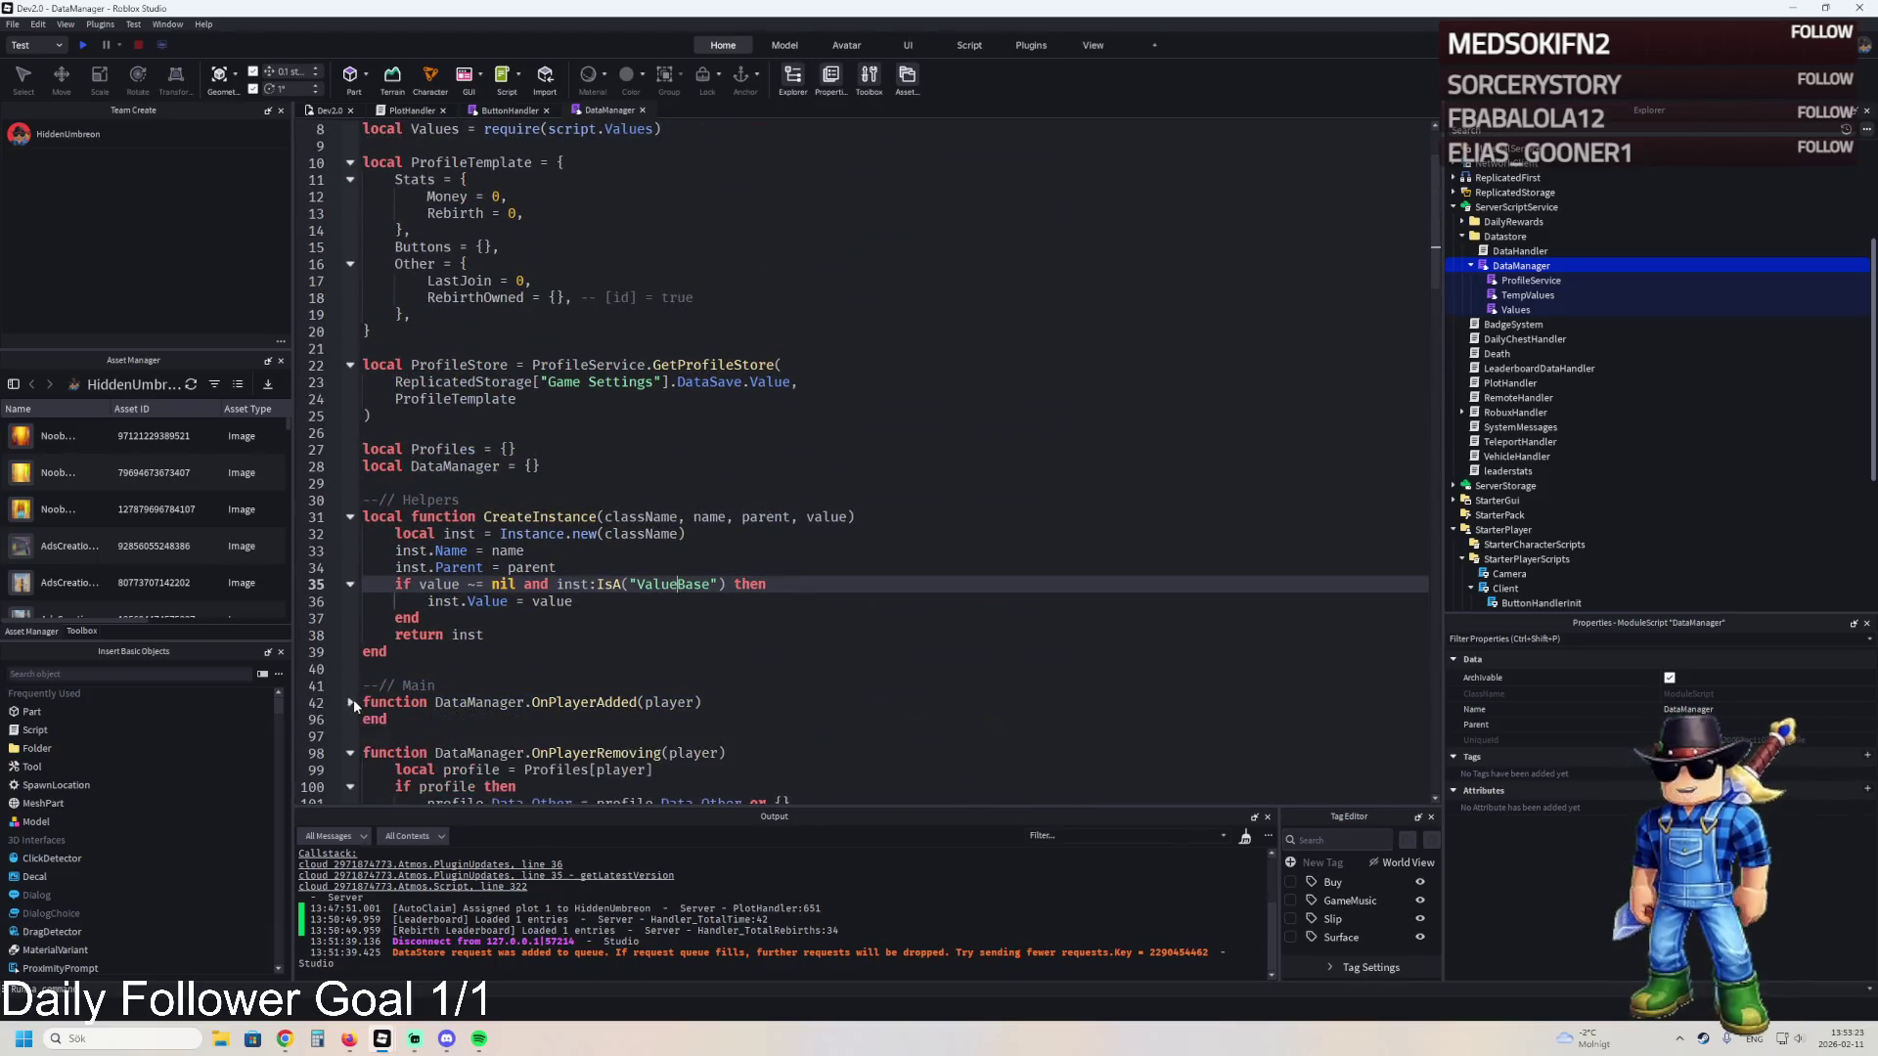
pyautogui.click(354, 700)
pyautogui.moveTo(362, 702)
pyautogui.mouseDown()
pyautogui.moveTo(431, 795)
pyautogui.moveTo(433, 711)
pyautogui.moveTo(479, 712)
pyautogui.moveTo(499, 612)
pyautogui.moveTo(525, 593)
pyautogui.mouseUp()
pyautogui.scroll(-10, 435, 711)
pyautogui.scroll(-2, 455, 714)
pyautogui.scroll(-2, 479, 712)
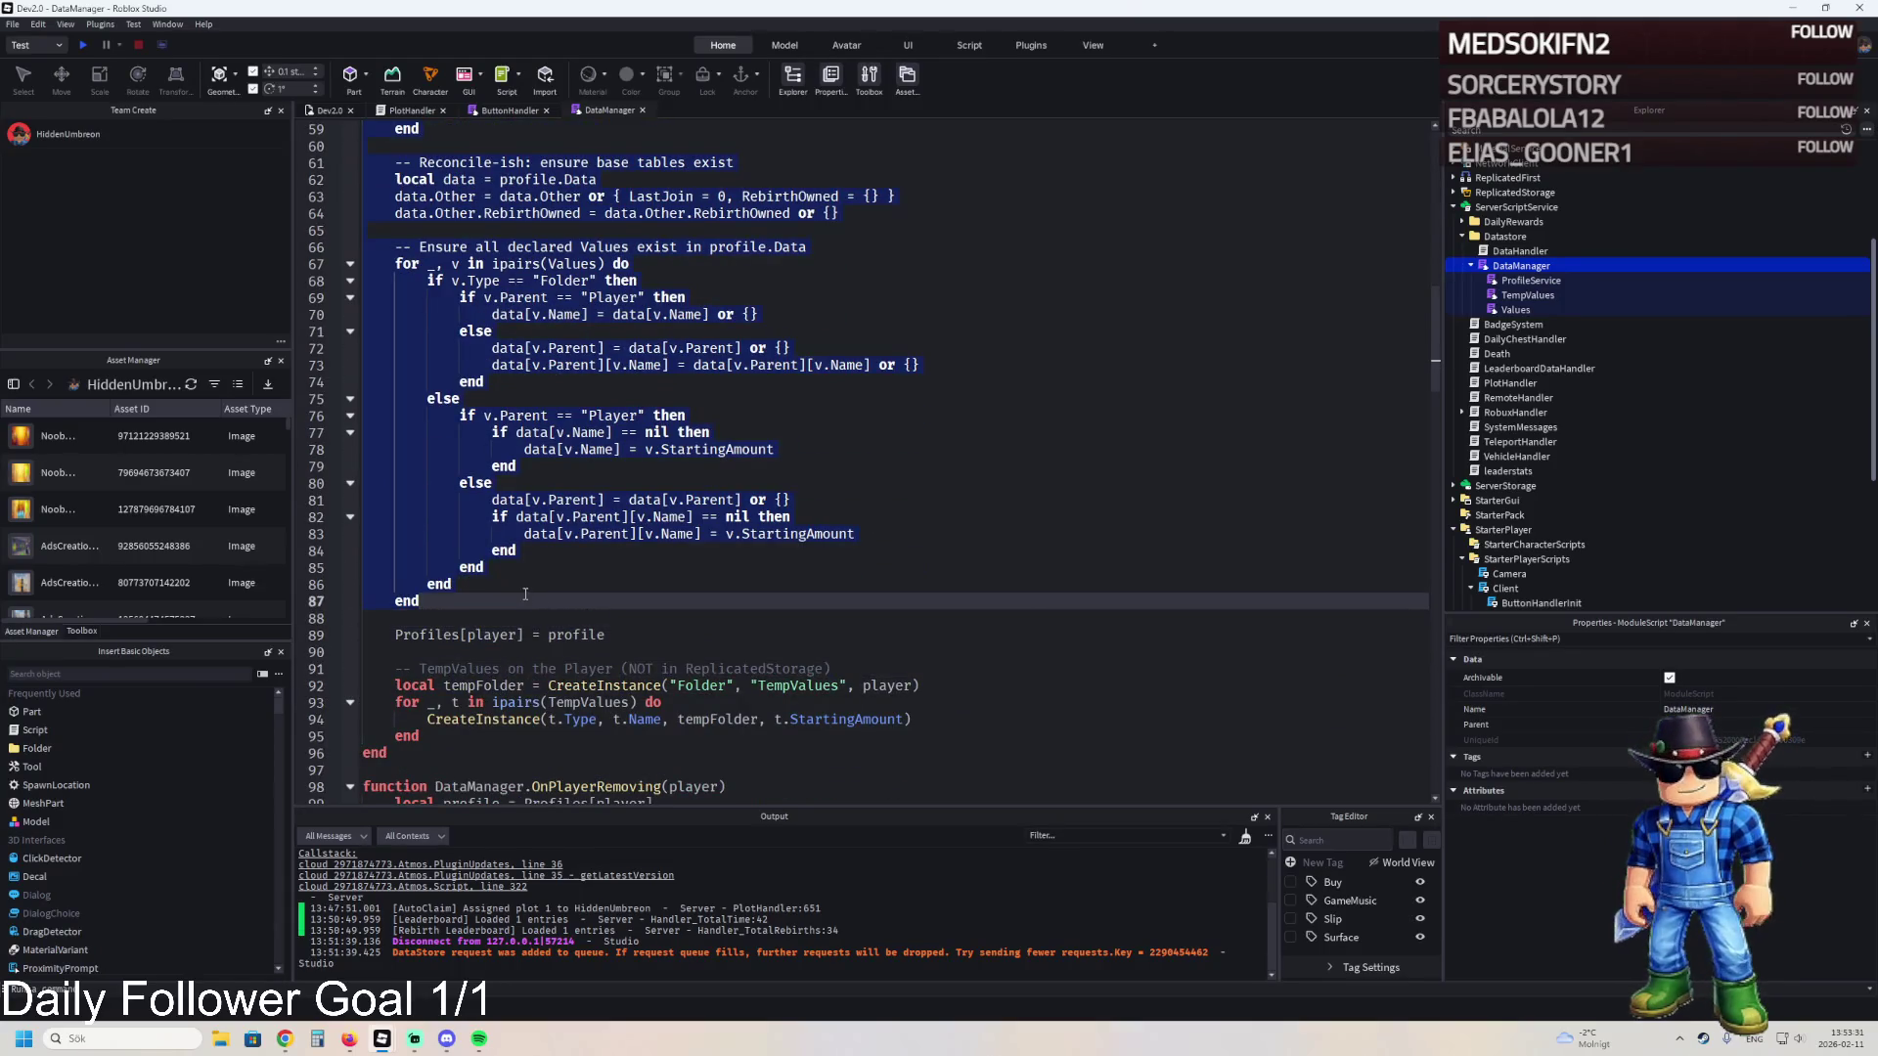
pyautogui.scroll(-1, 525, 594)
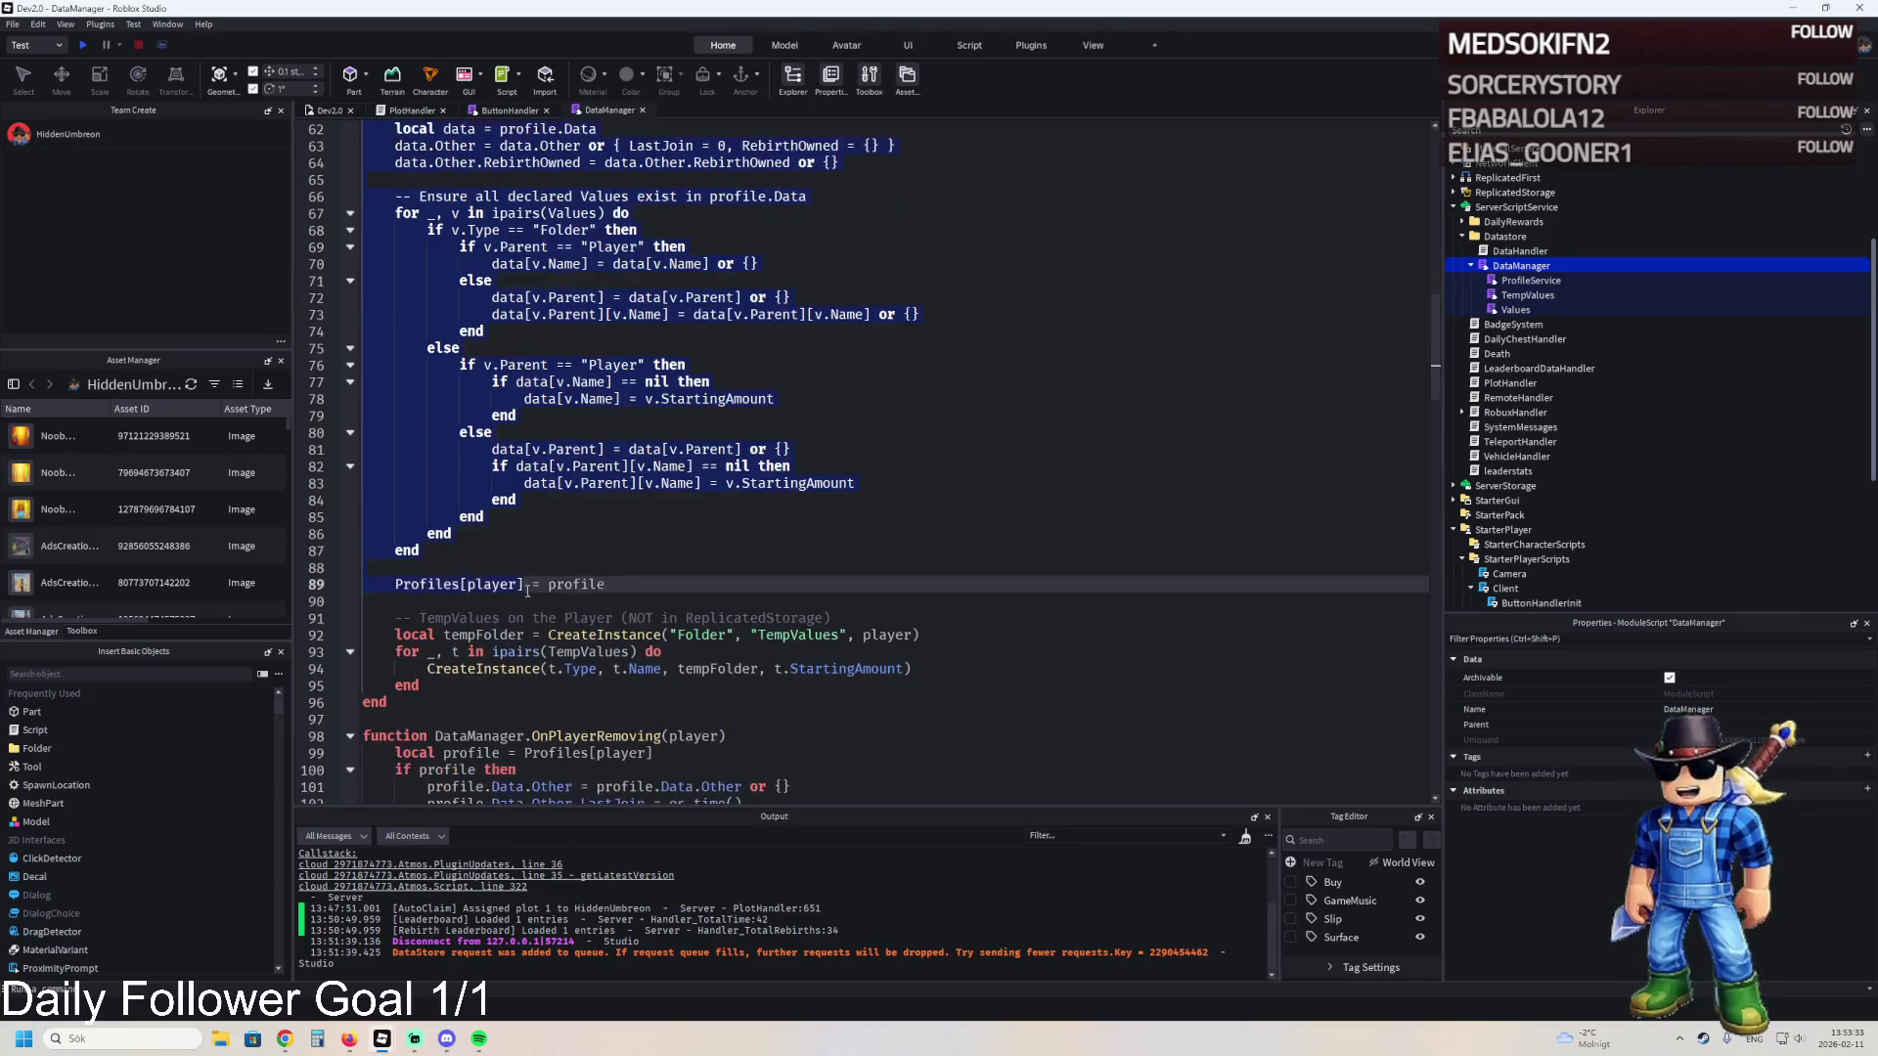
pyautogui.hotkey('ctrl', 'v')
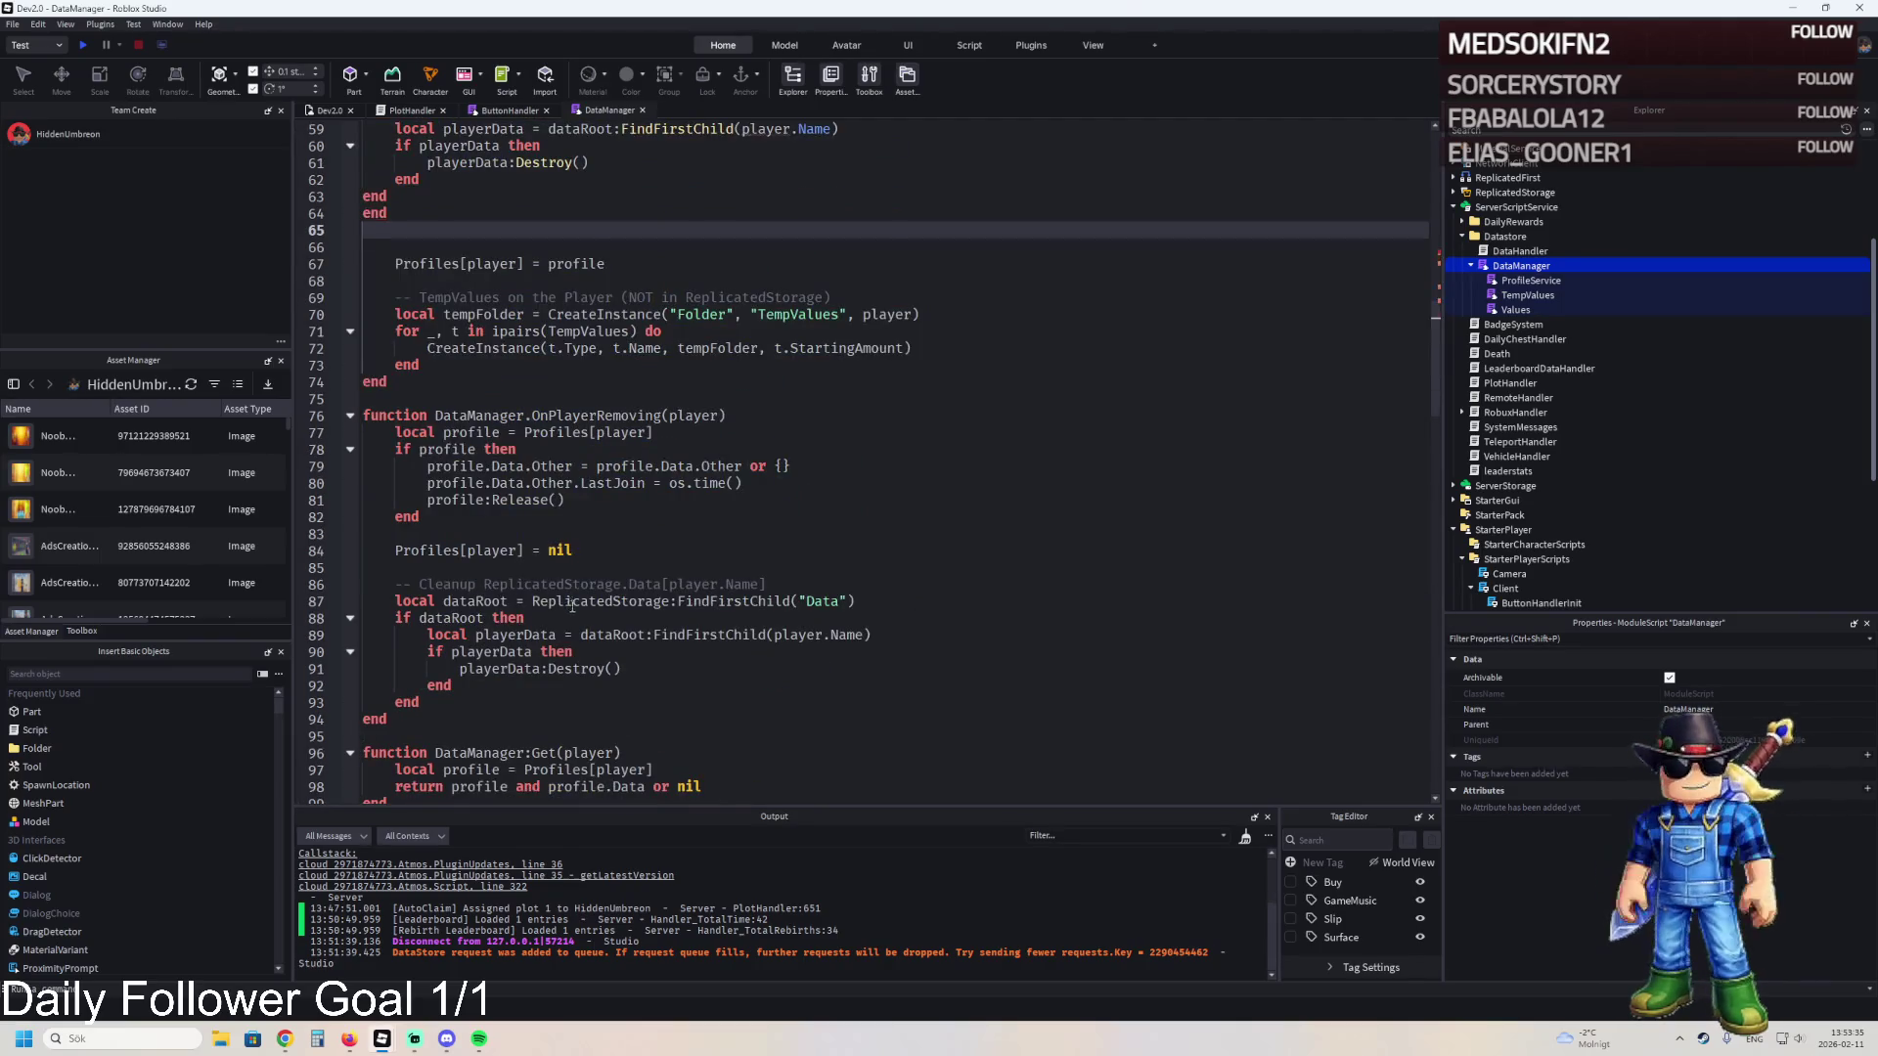
pyautogui.scroll(-7, 573, 605)
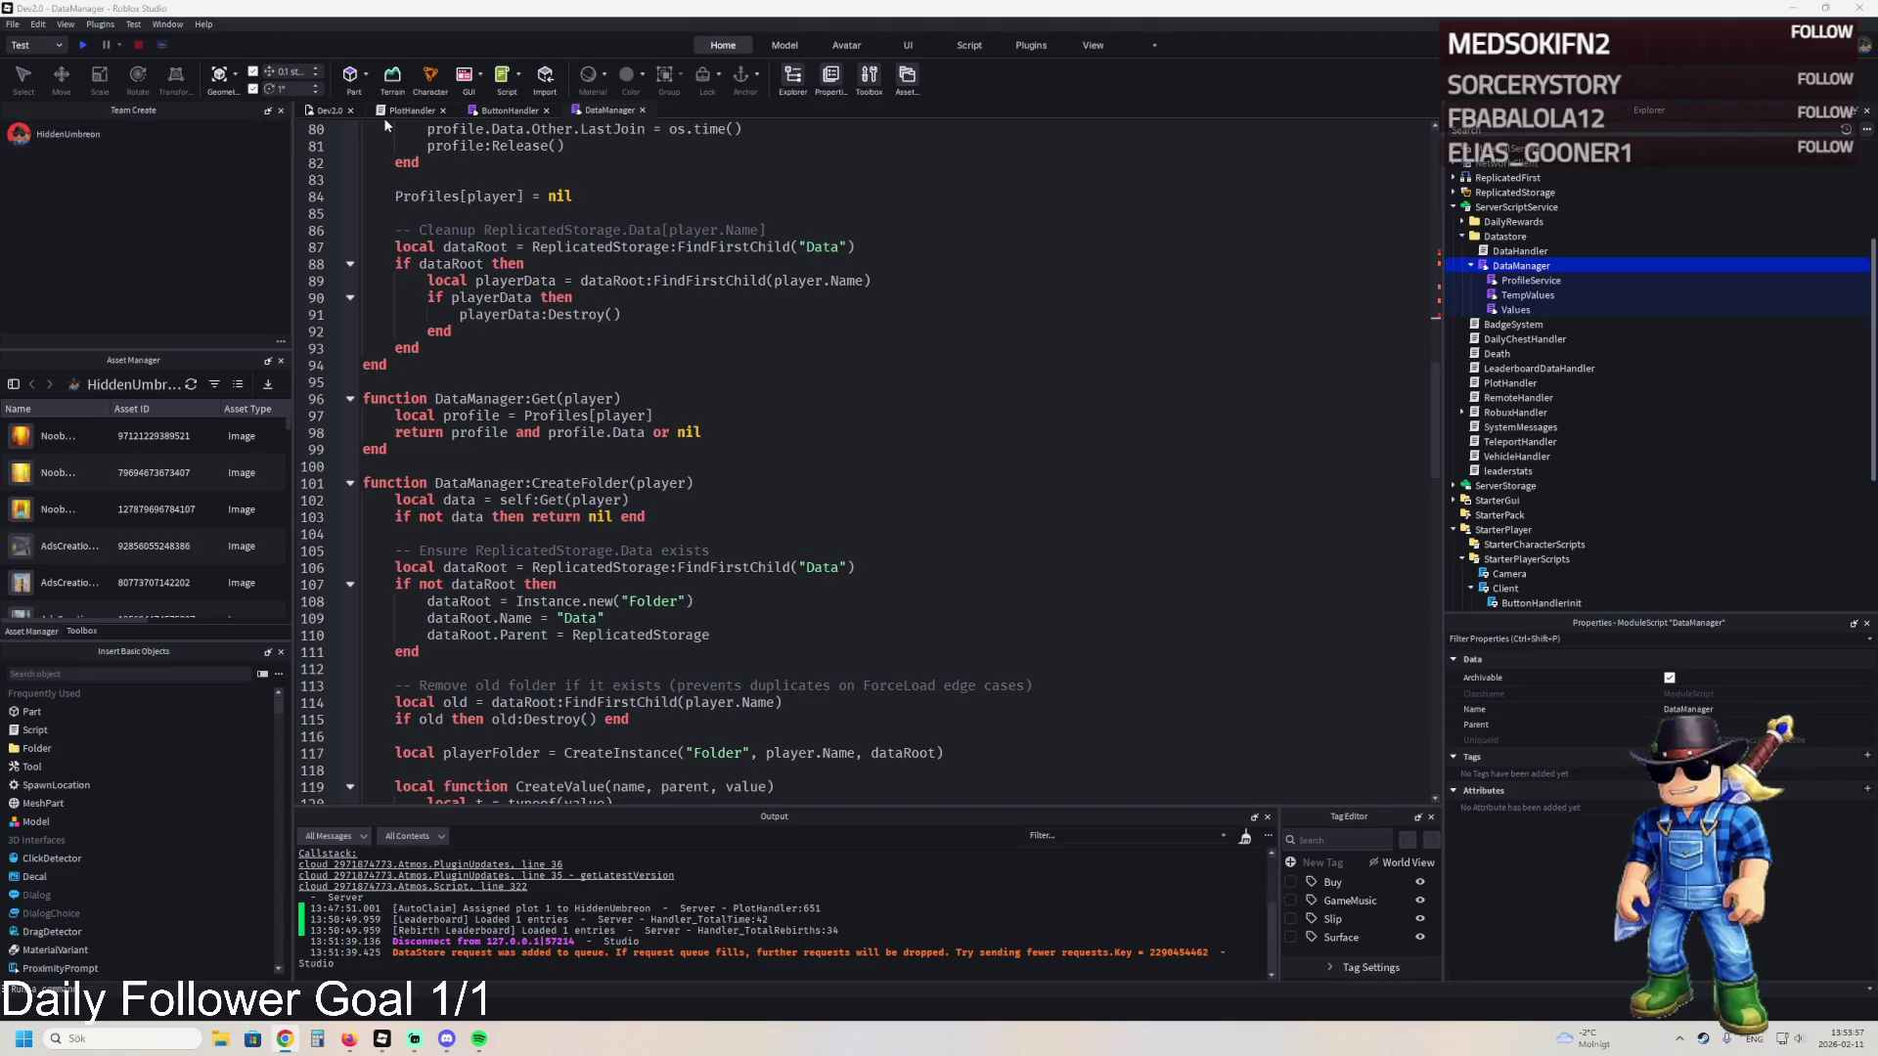
# - Switch to PlotHandler, showing OnPlayerRemoving at line 689
pyautogui.click(411, 110)
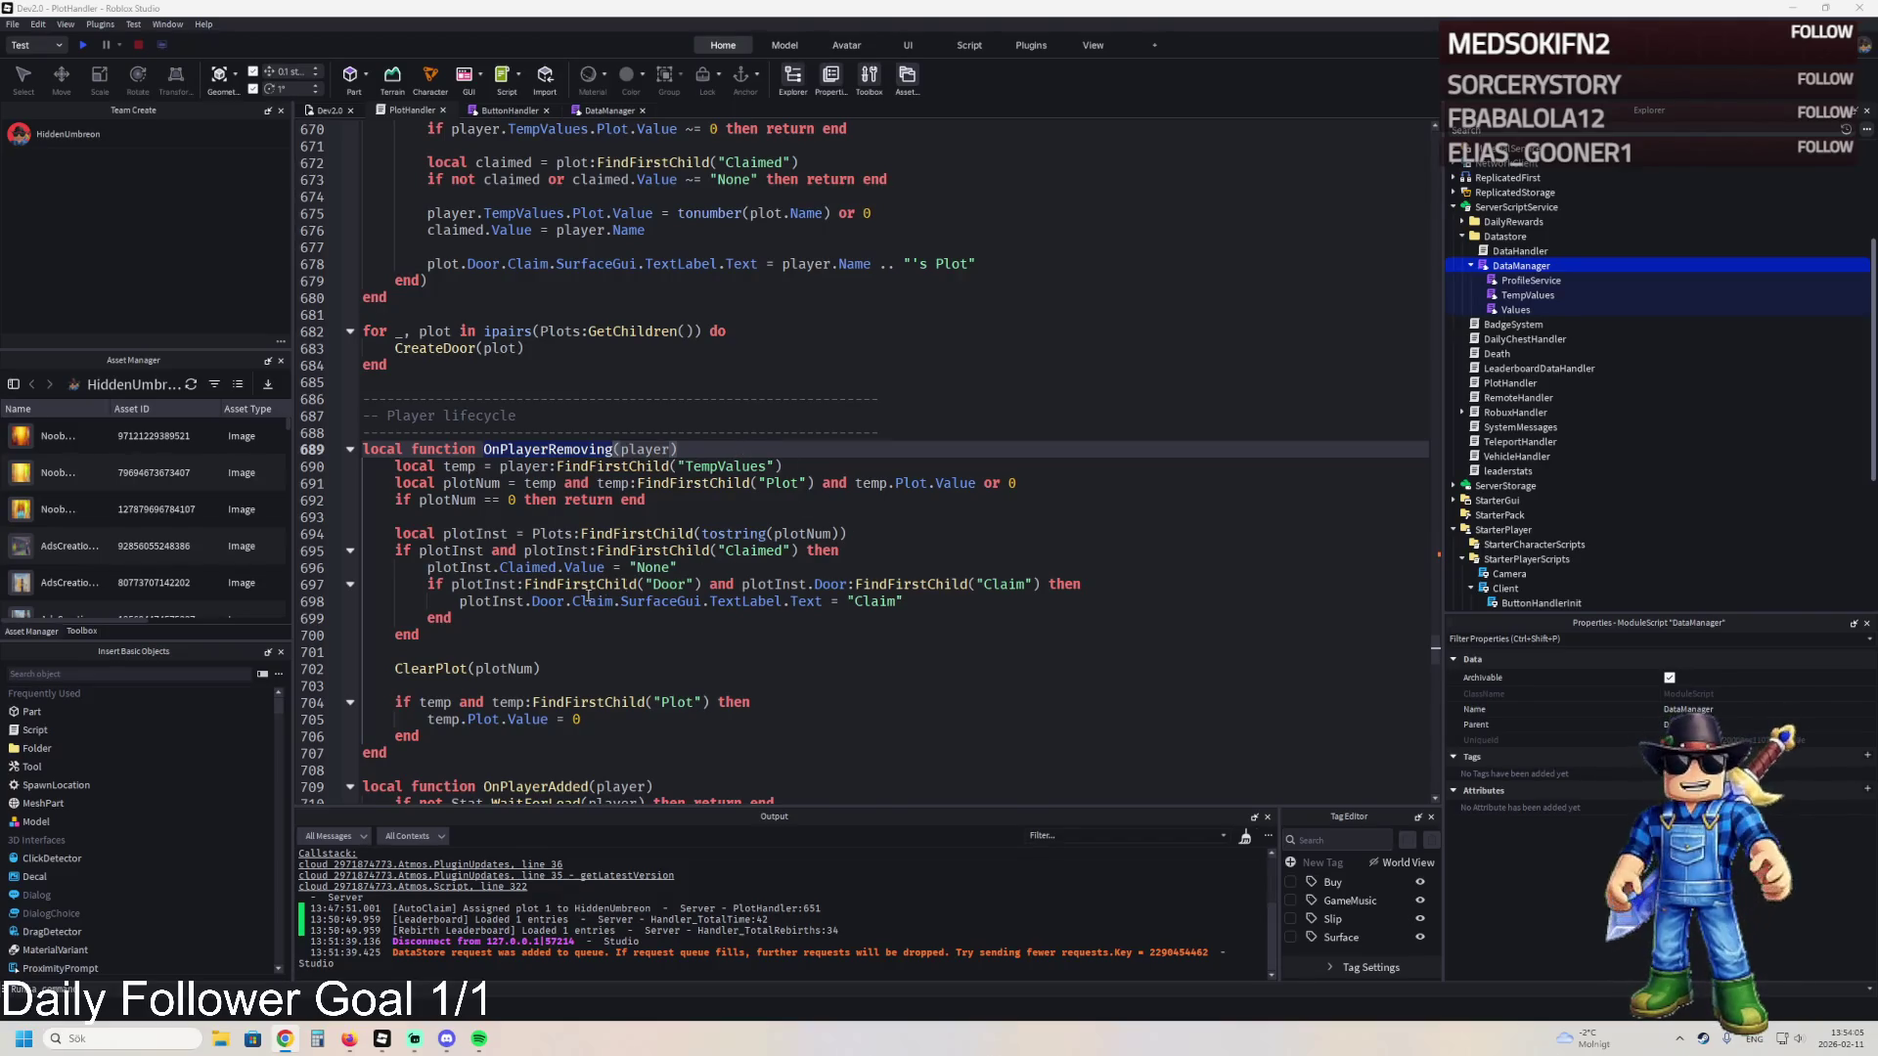
# - Search PlotHandler for OnPlayerRemoving, then for 'profile' to reach the DataManager require lines
pyautogui.scroll(-1, 587, 594)
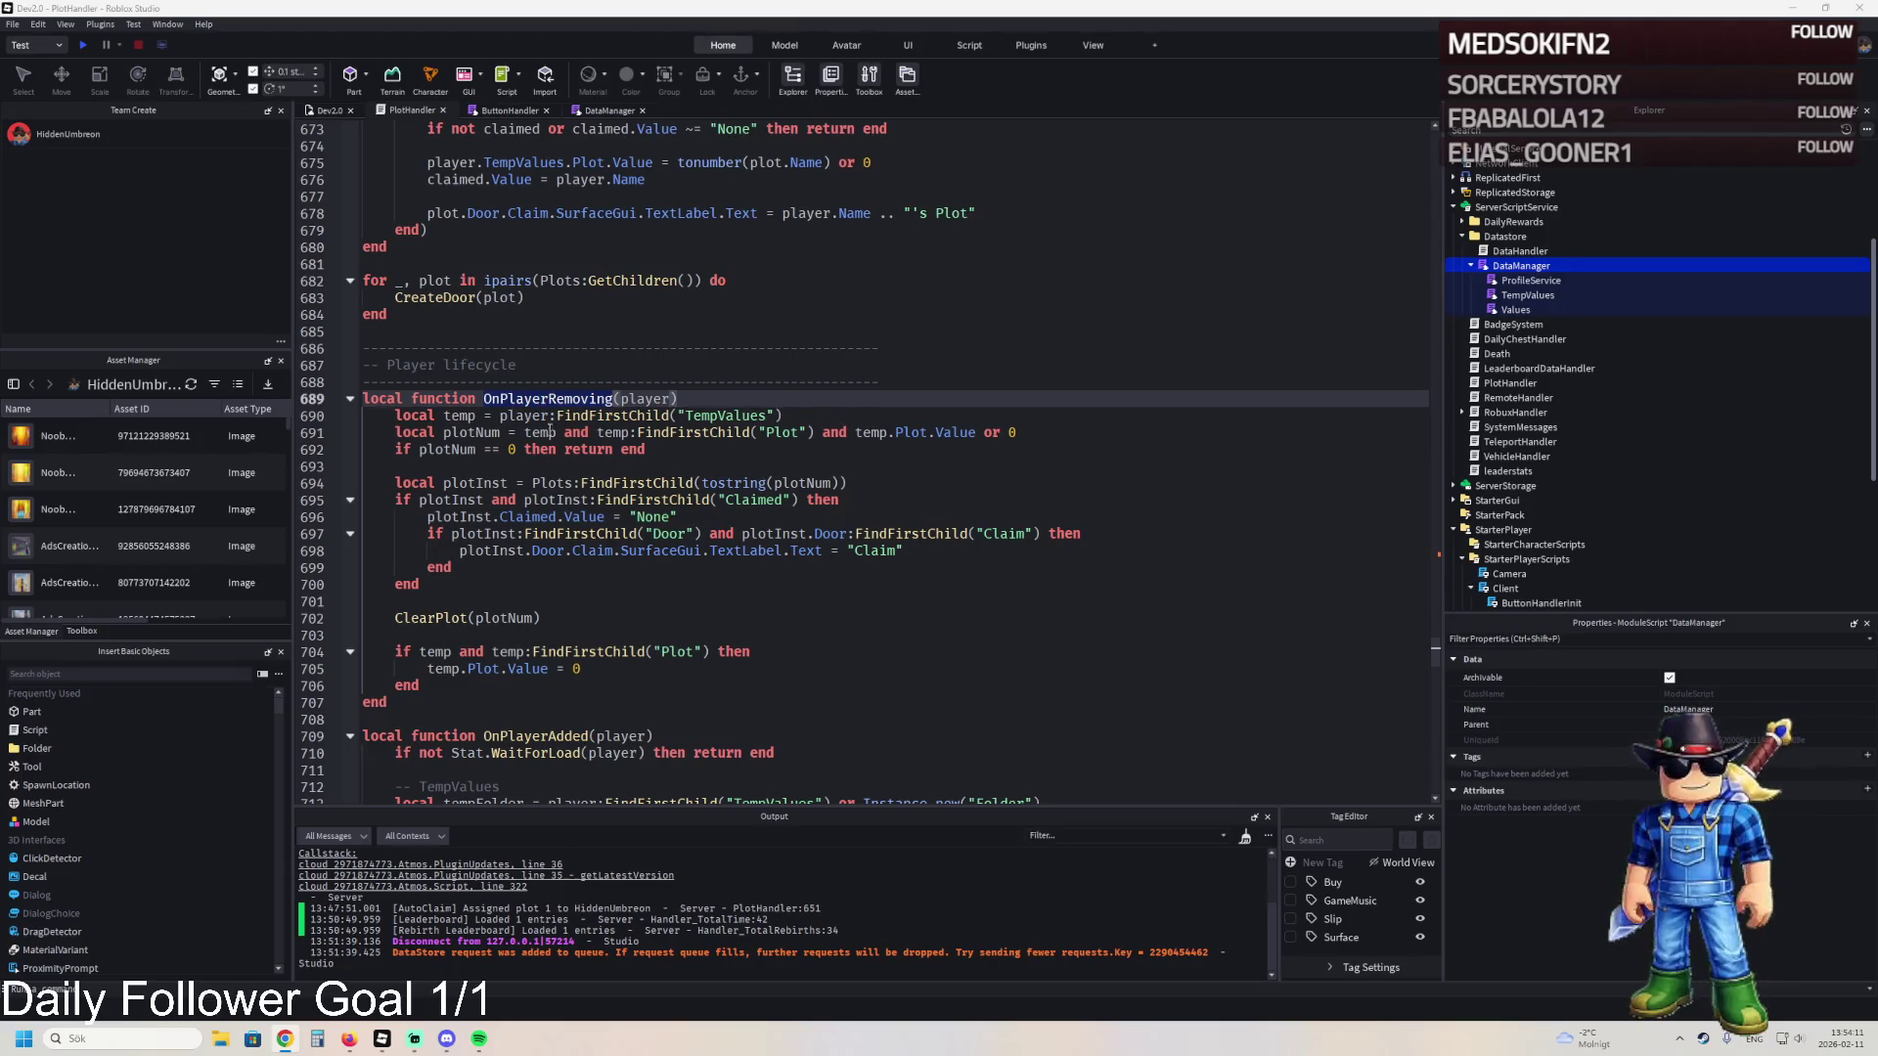
pyautogui.moveTo(528, 431)
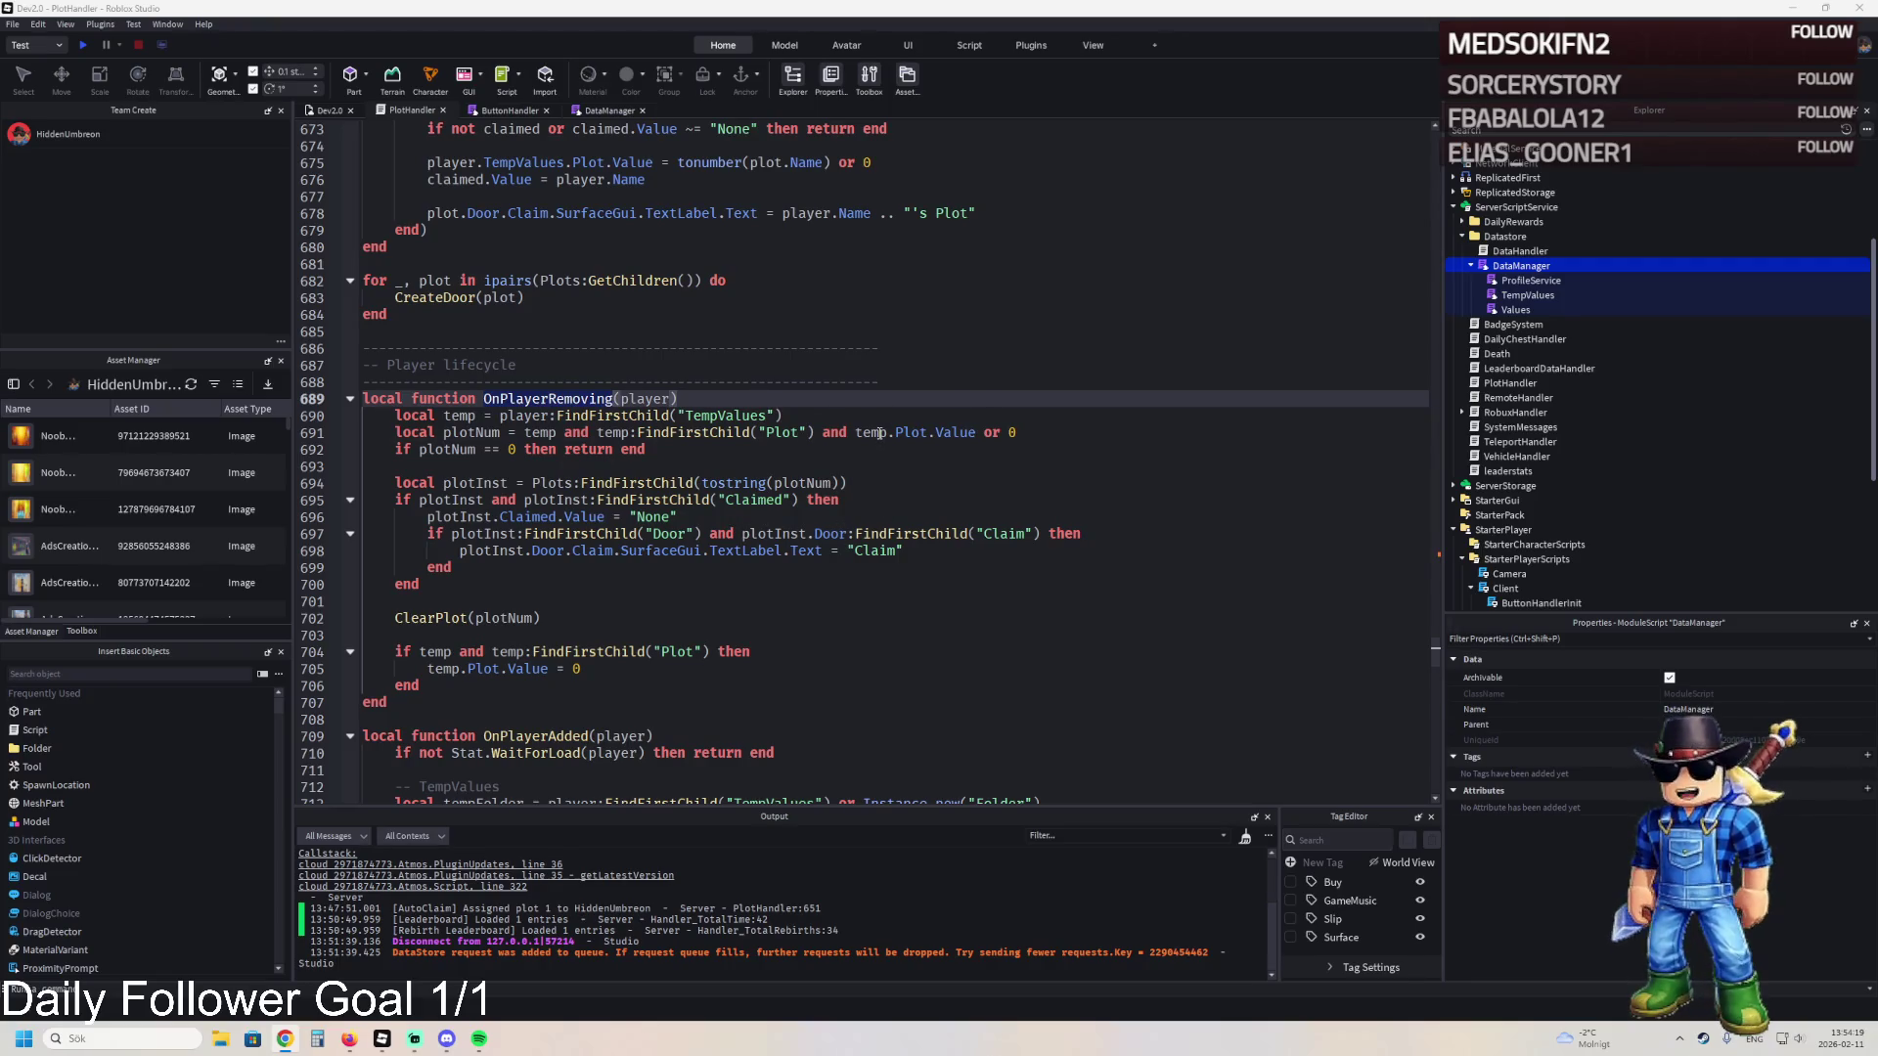
pyautogui.hotkey('ctrl', 'f')
pyautogui.press('Return')
pyautogui.hotkey('ctrl', 'f')
pyautogui.write('profilere')
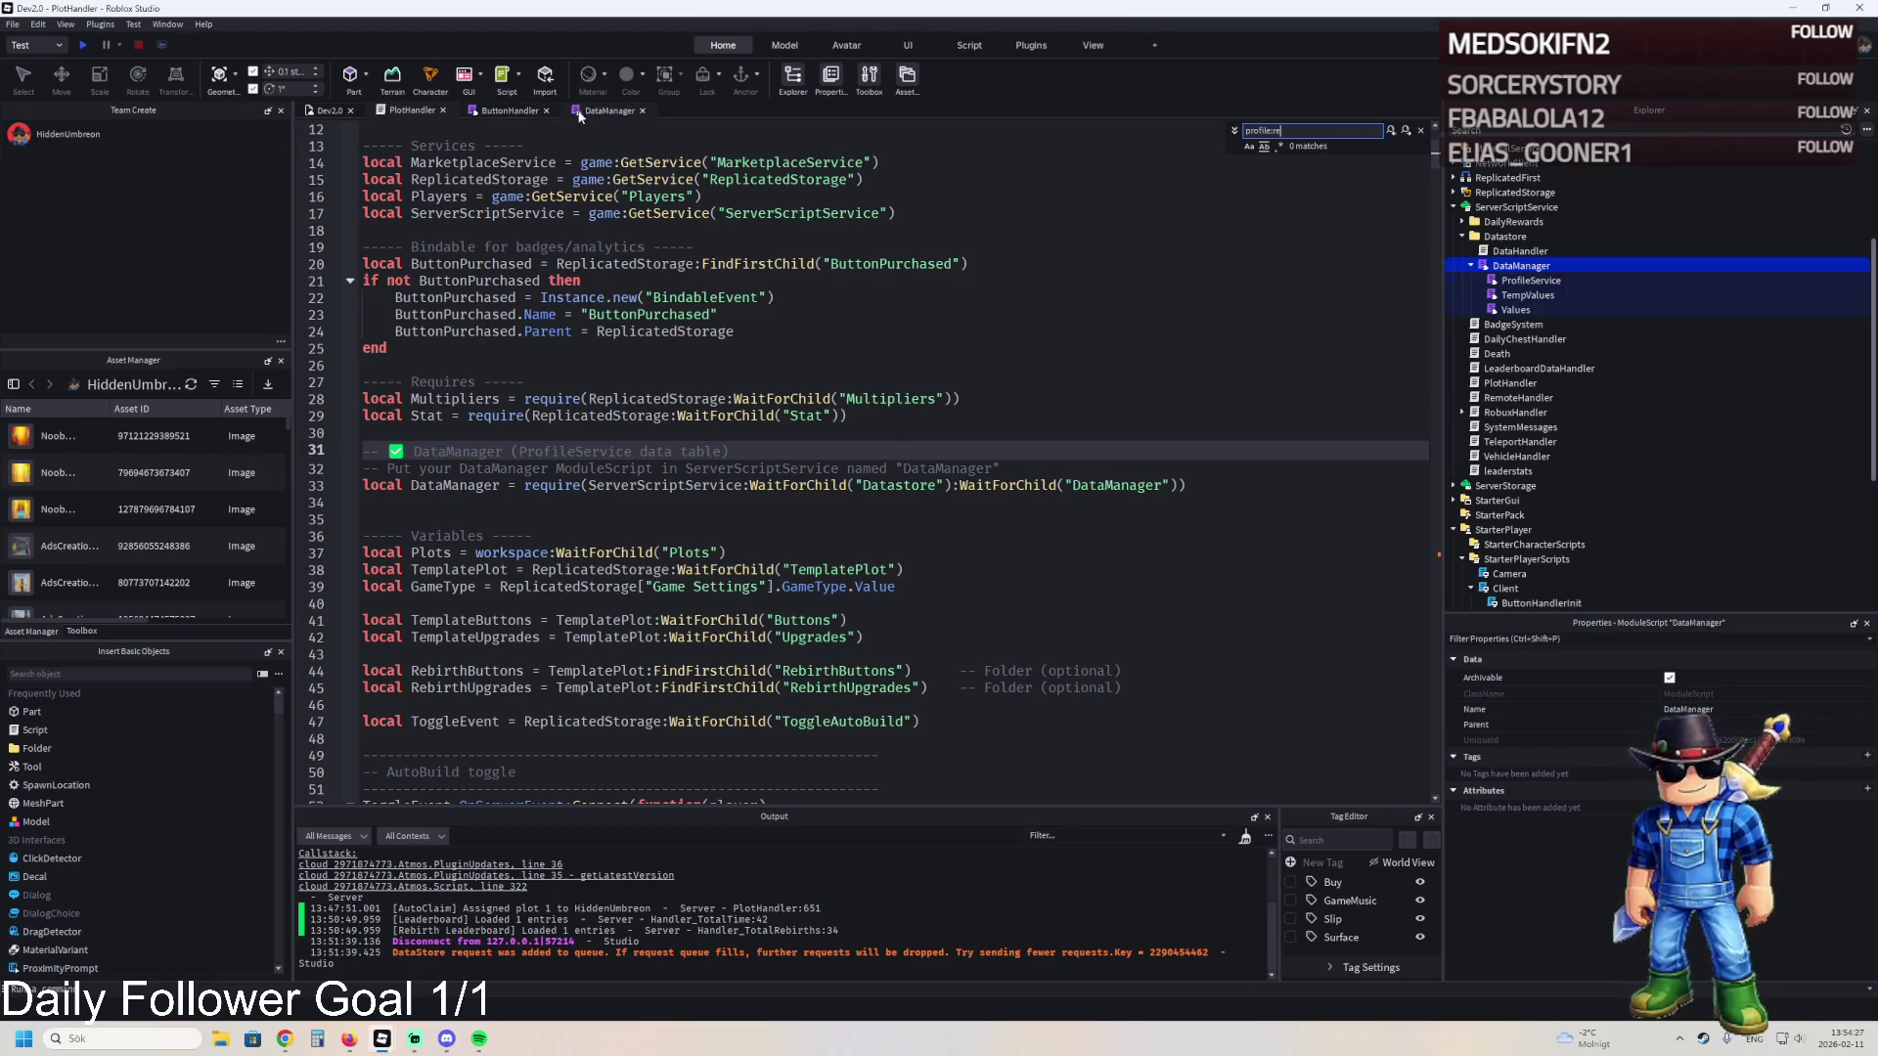
# - In the DataManager script, find the 'profile:re' release call
pyautogui.click(608, 110)
pyautogui.hotkey('ctrl', 'f')
pyautogui.write('profile')
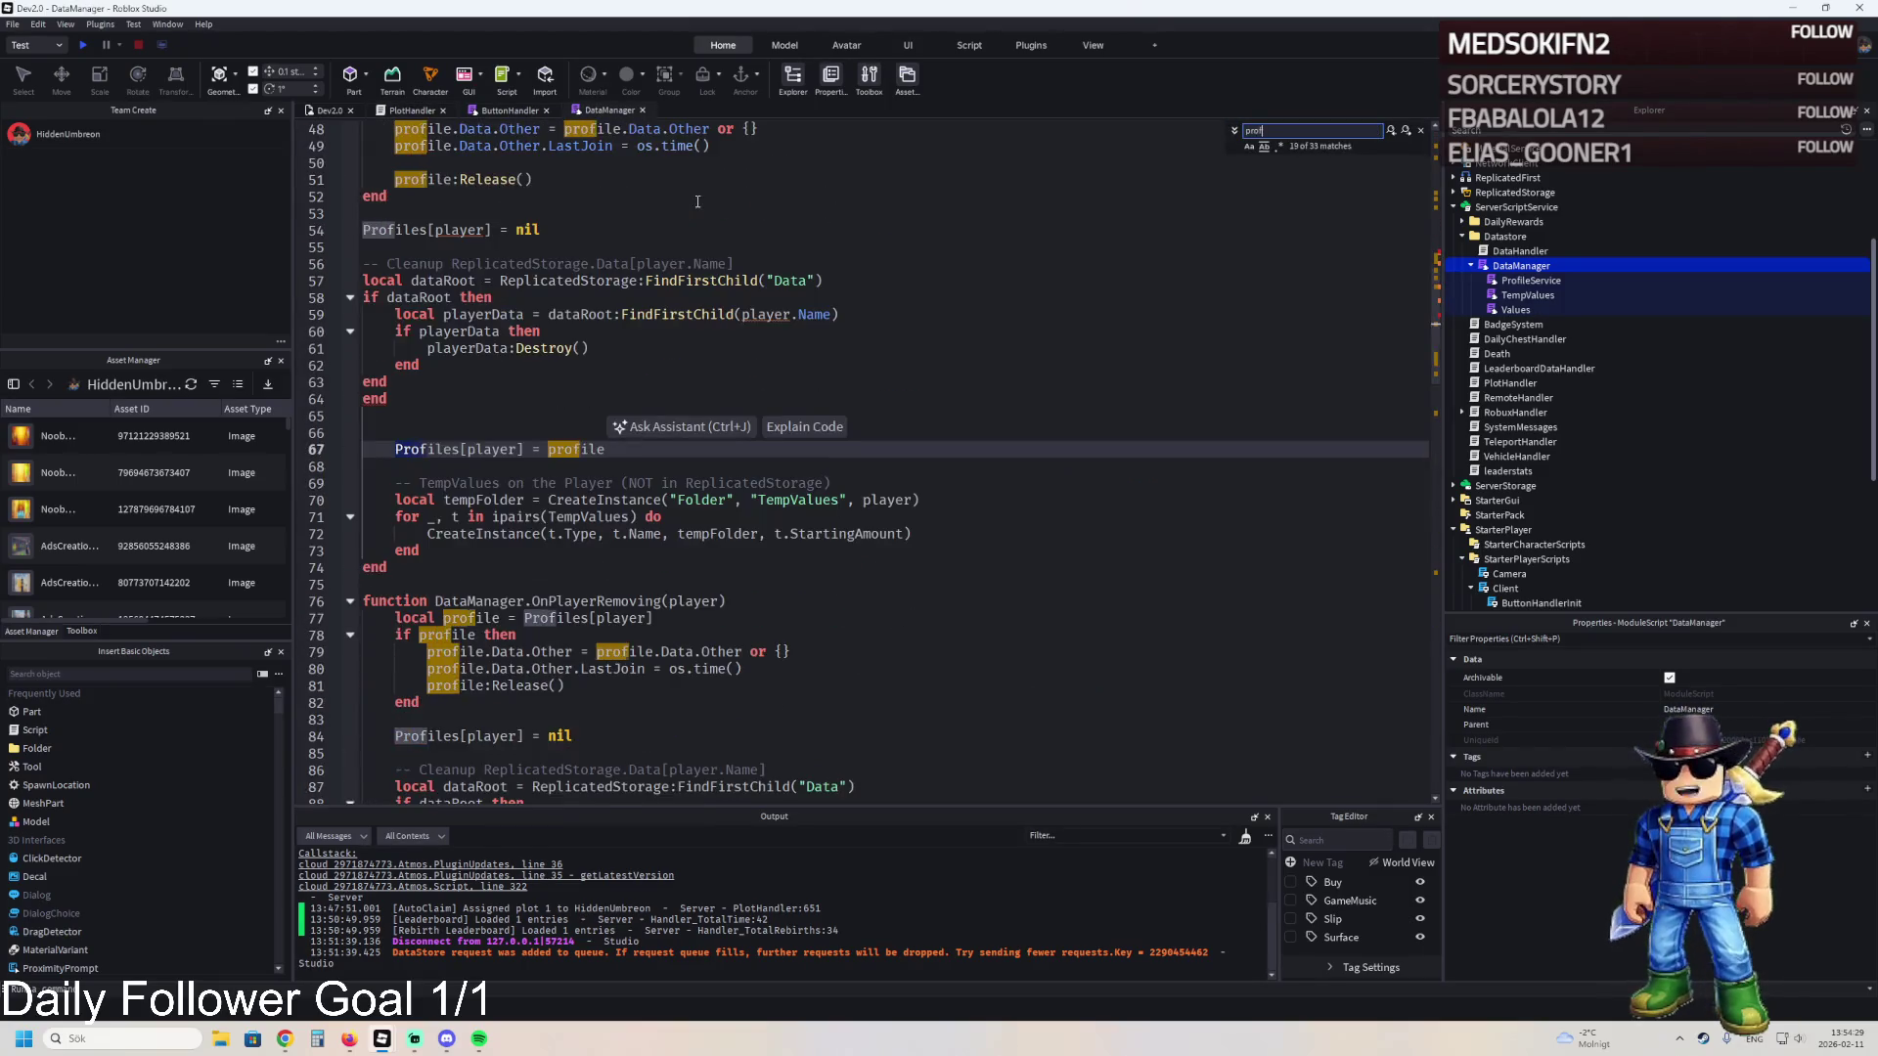
pyautogui.write(':re')
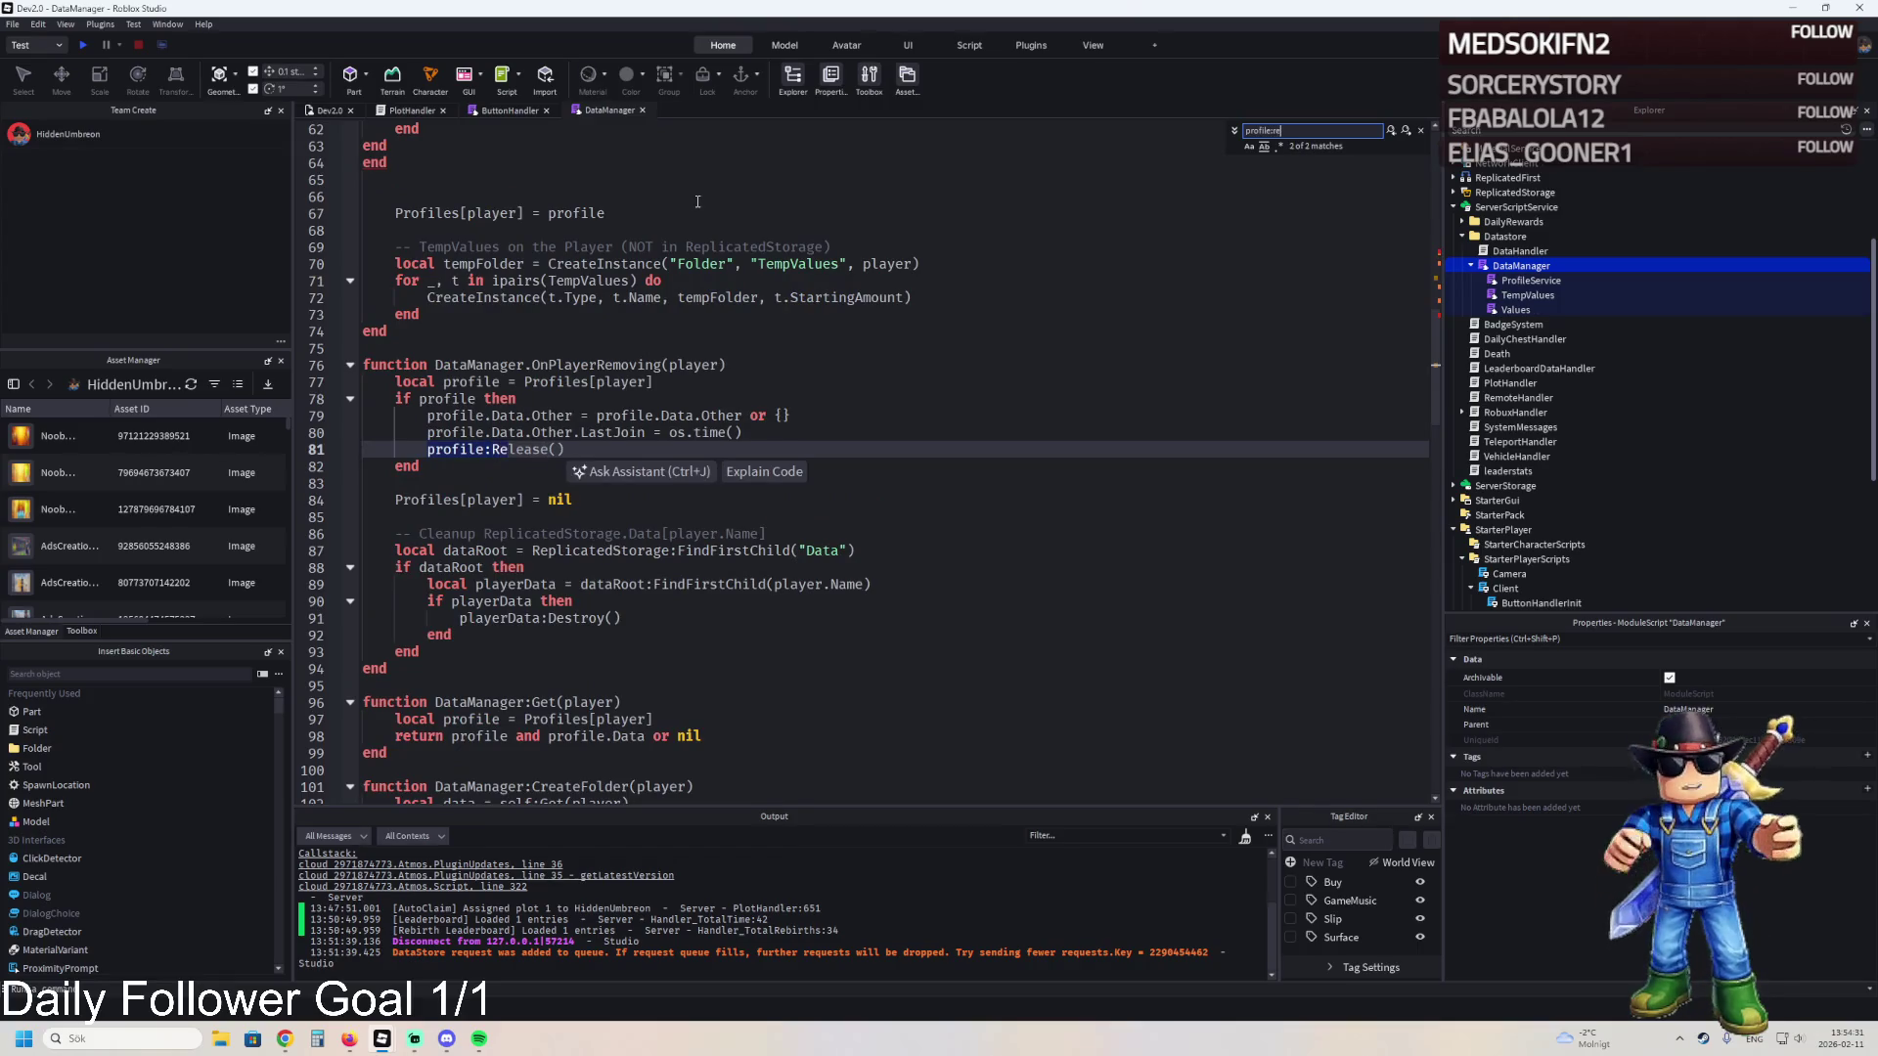
pyautogui.press('Escape')
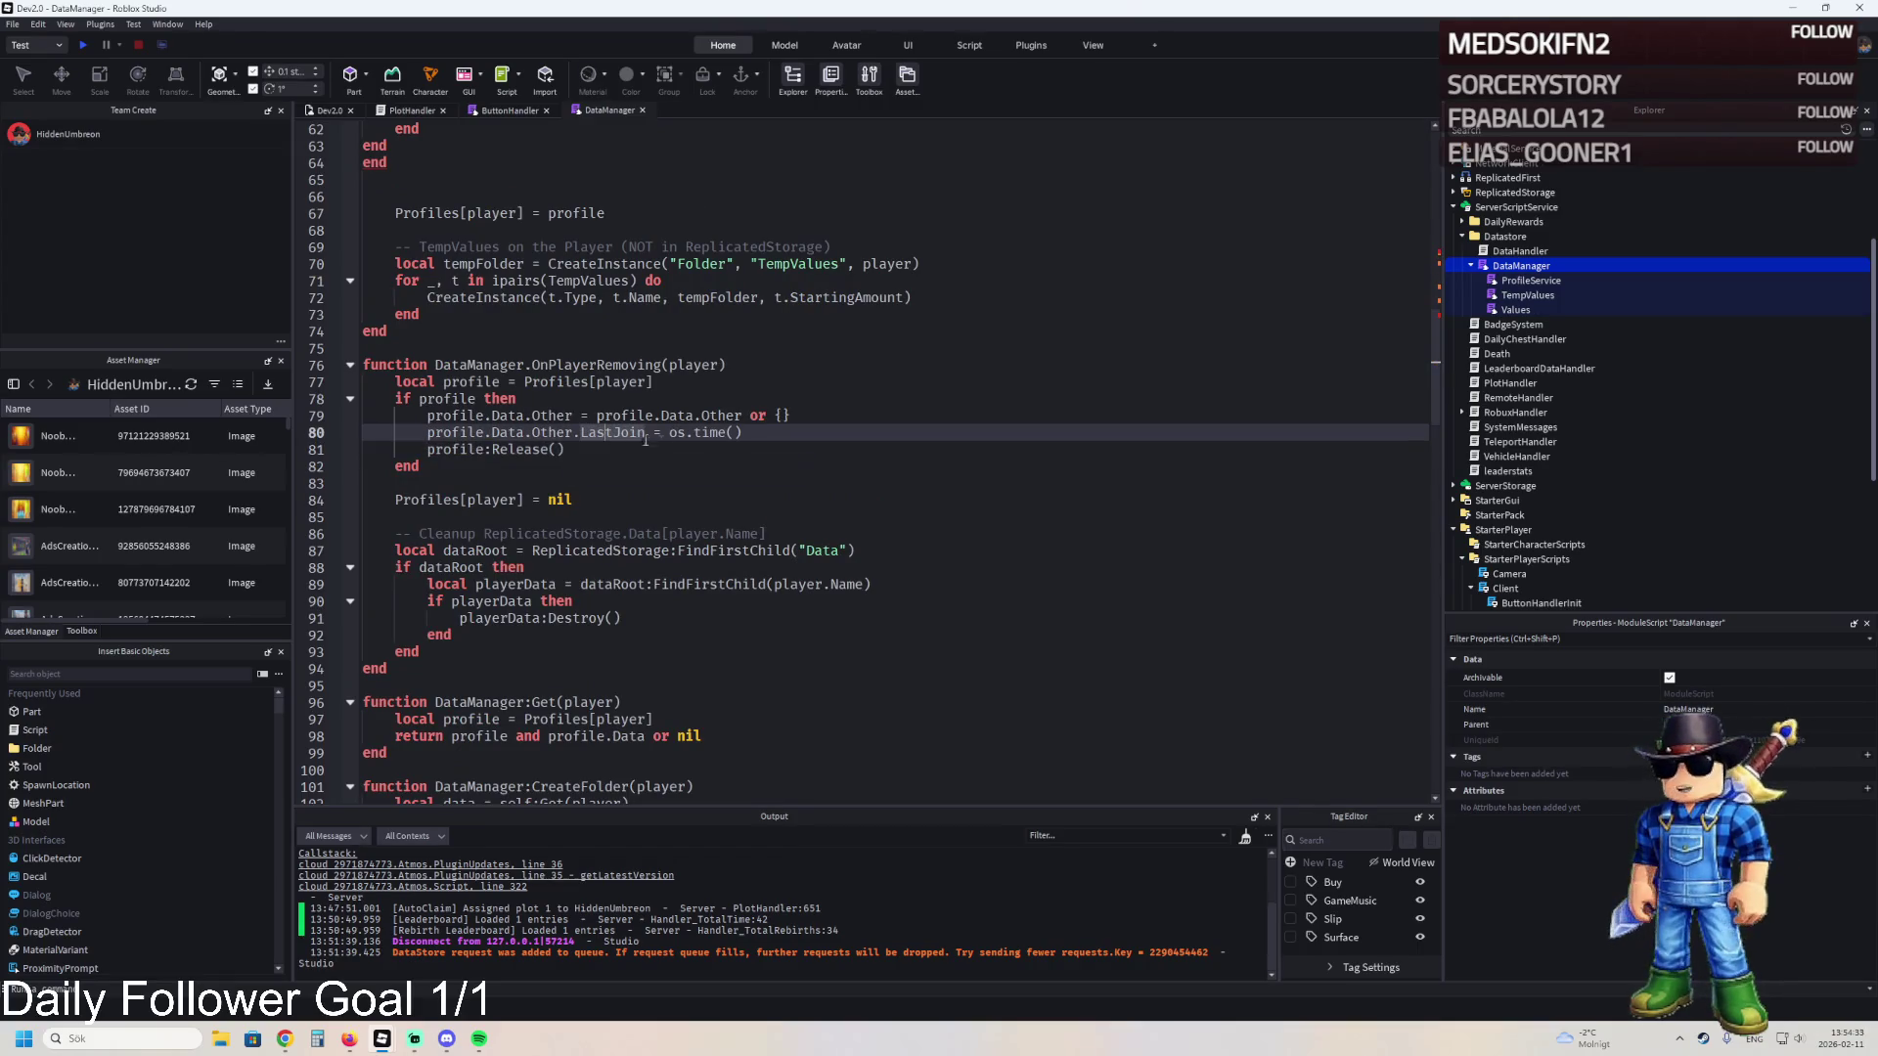
pyautogui.press('End')
# - Paste after line 80 the debug lines printing the leaving profile's rebirth-item count, then open DataHandler
pyautogui.click(767, 434)
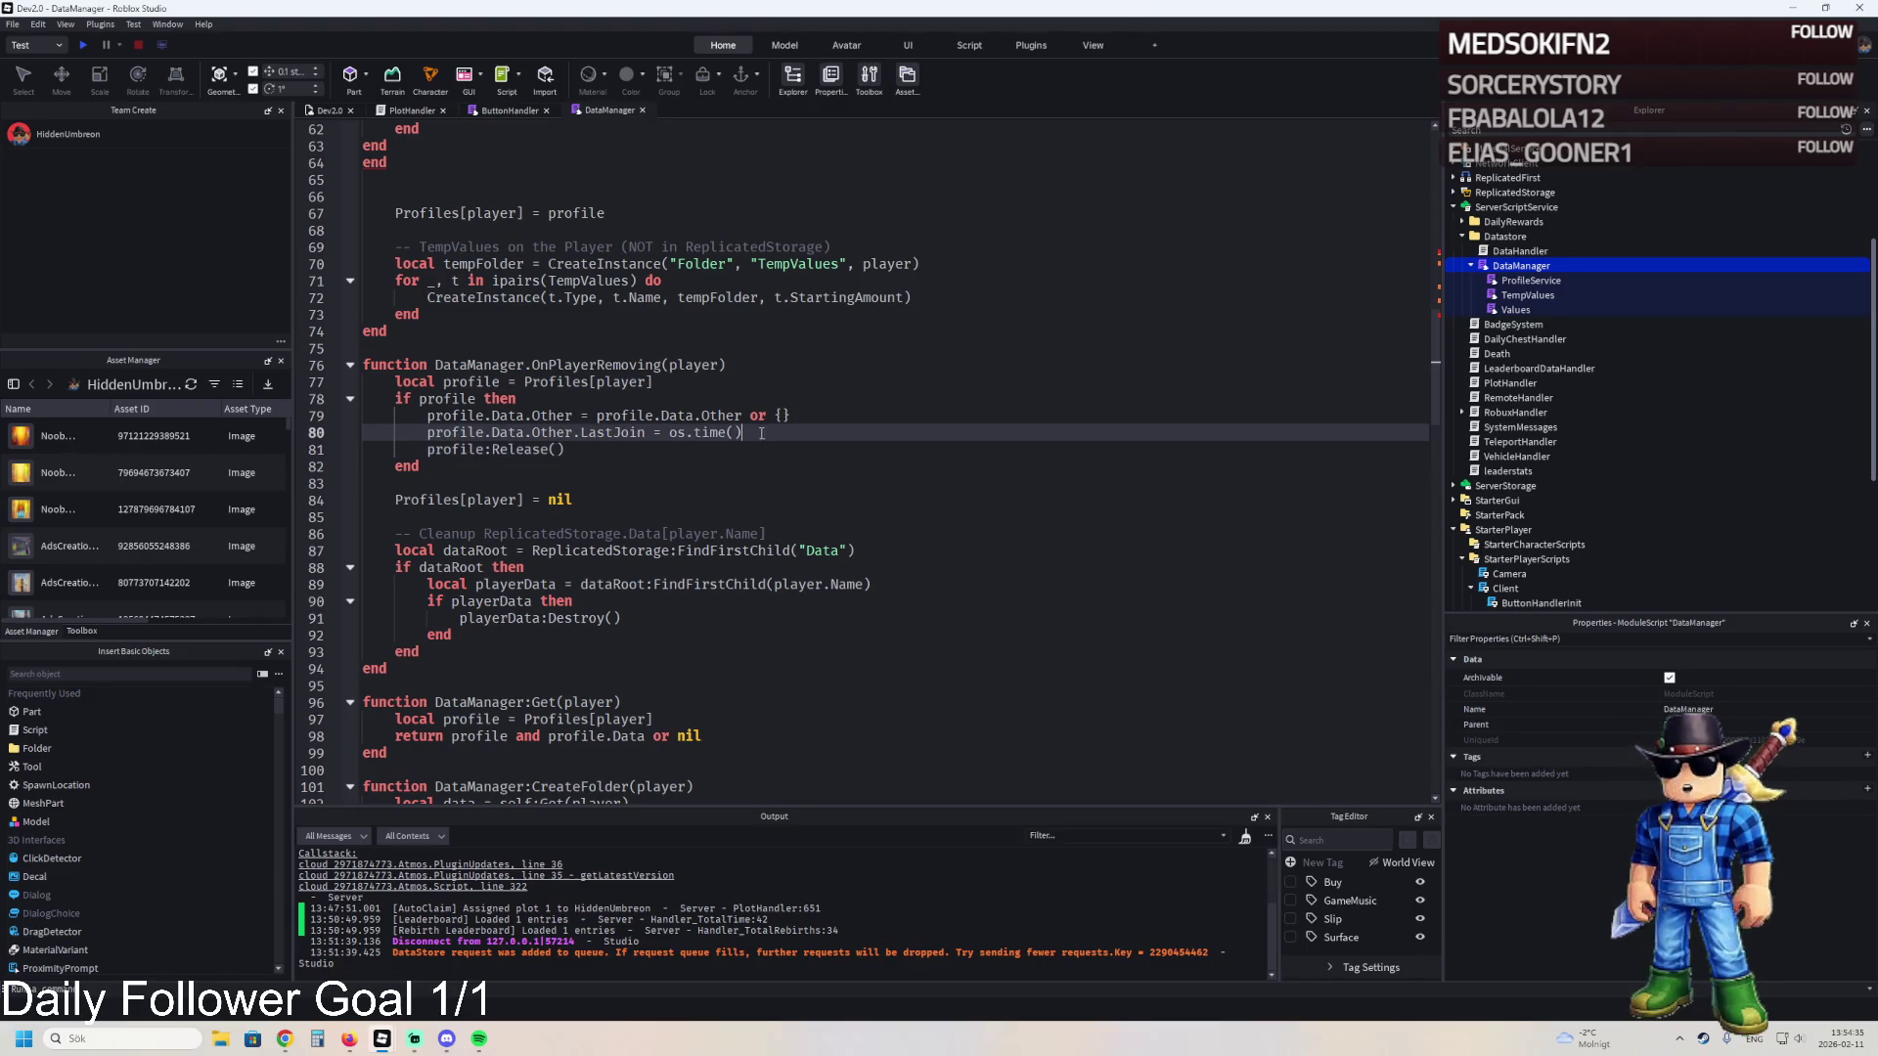
pyautogui.press('Return')
pyautogui.write('local d = profile.Data \t\tlocal owned = d.Other and d.Other.RebirthOwned \t\tlocal c = 0 \t\tif owned then for _ in pairs(owned) do c += 1 end end \t\tprint("[CHECK] leaving, profile owned count:", c)')
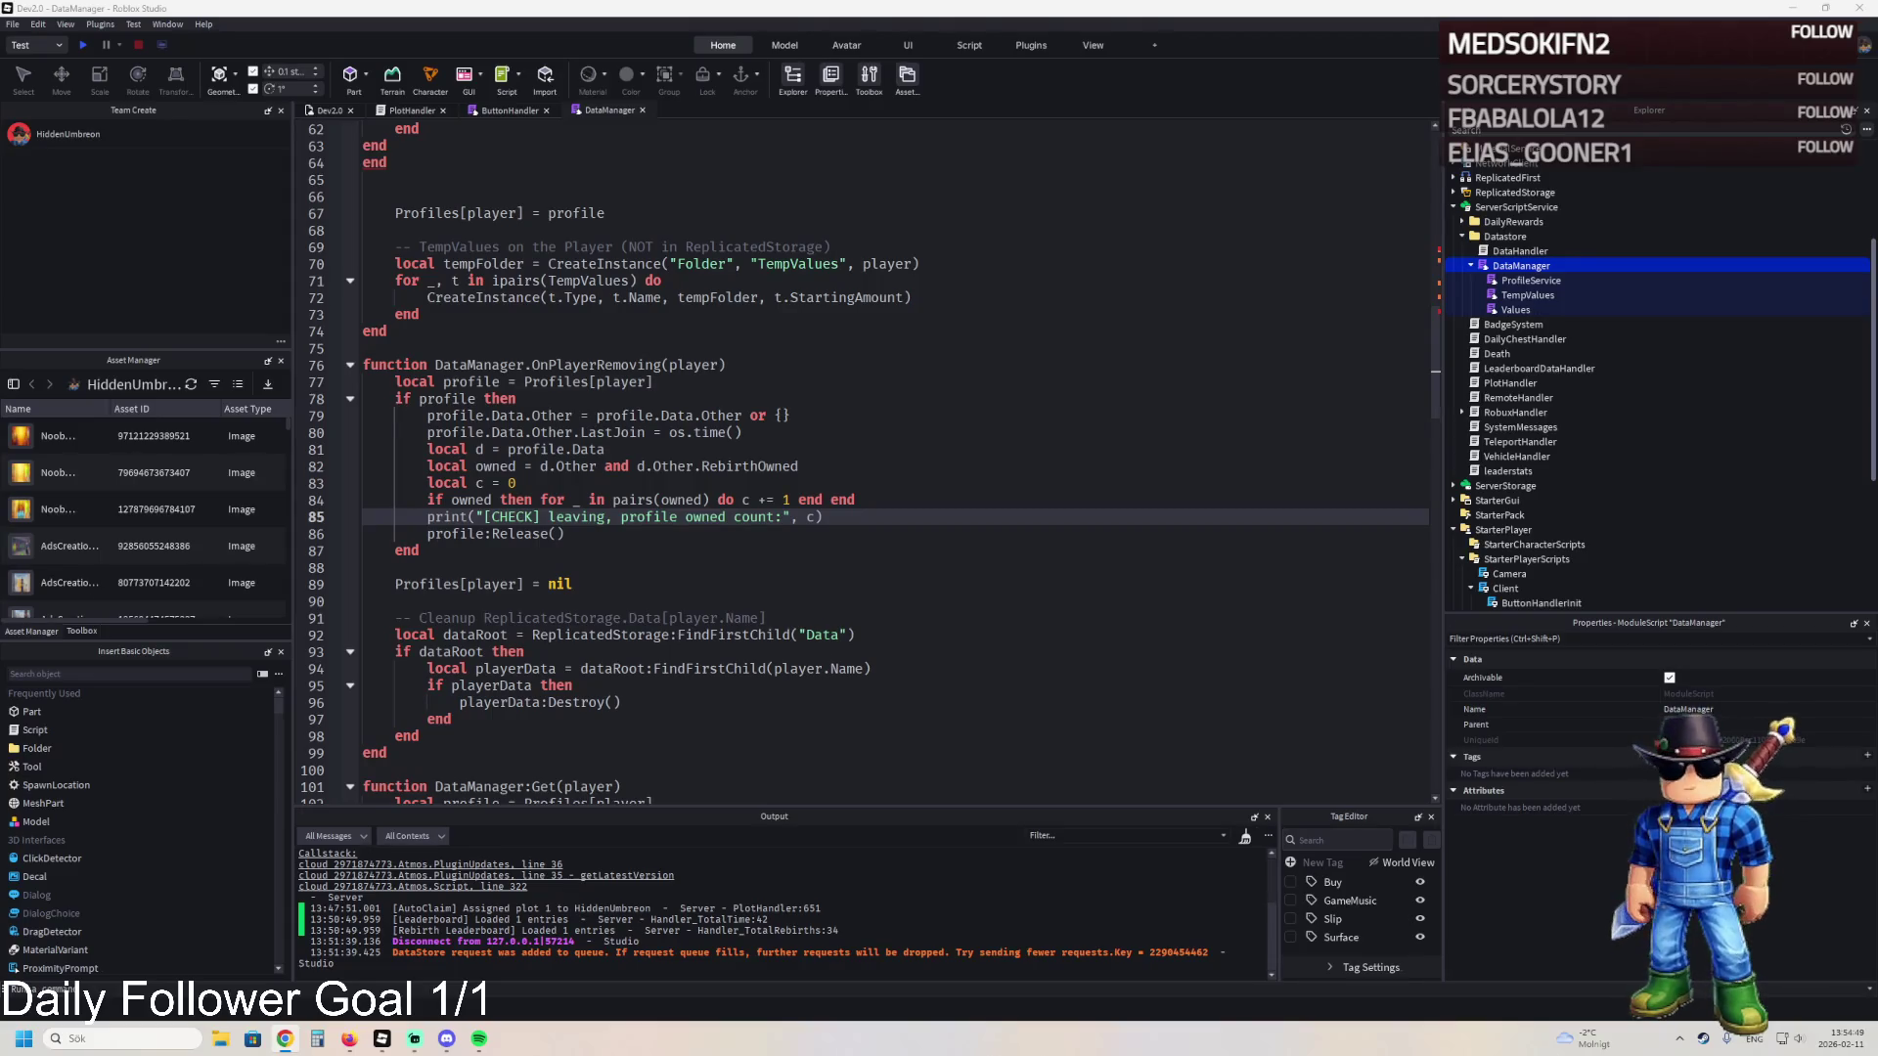
pyautogui.hotkey('ctrl', 'a')
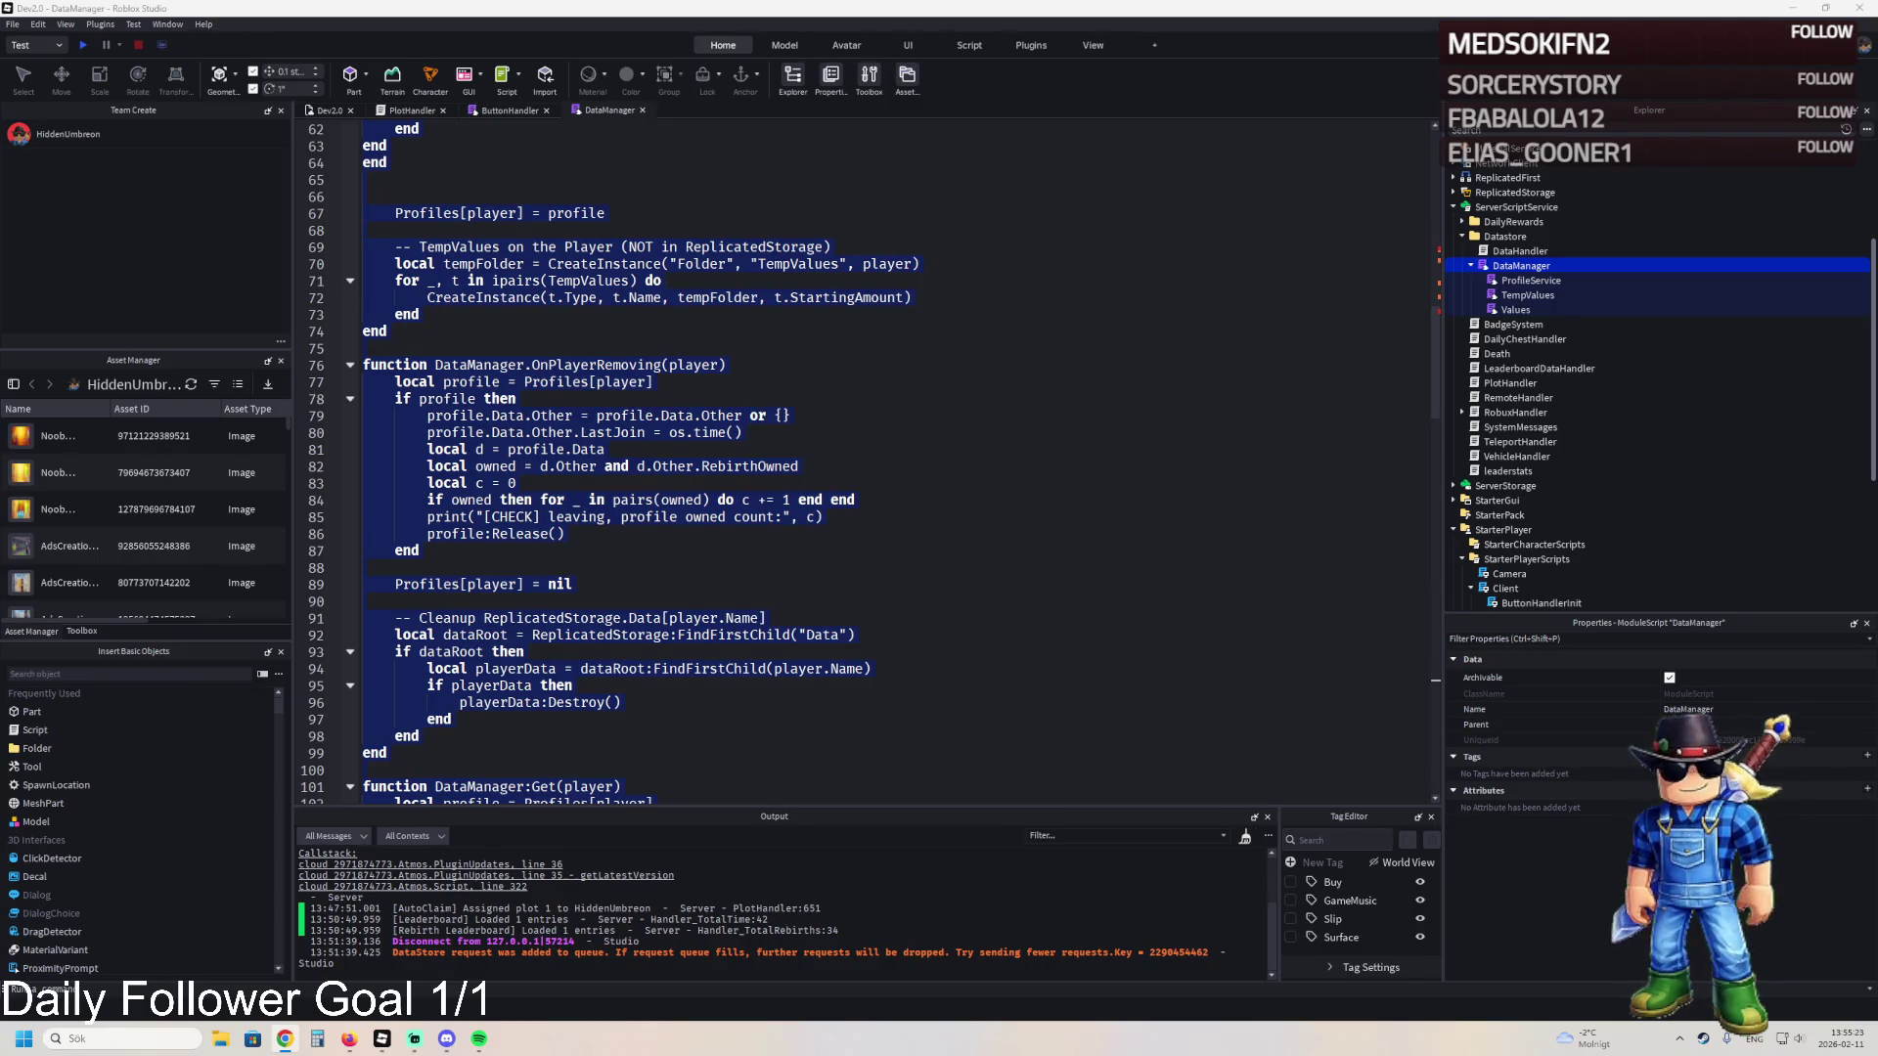
pyautogui.doubleClick(1520, 251)
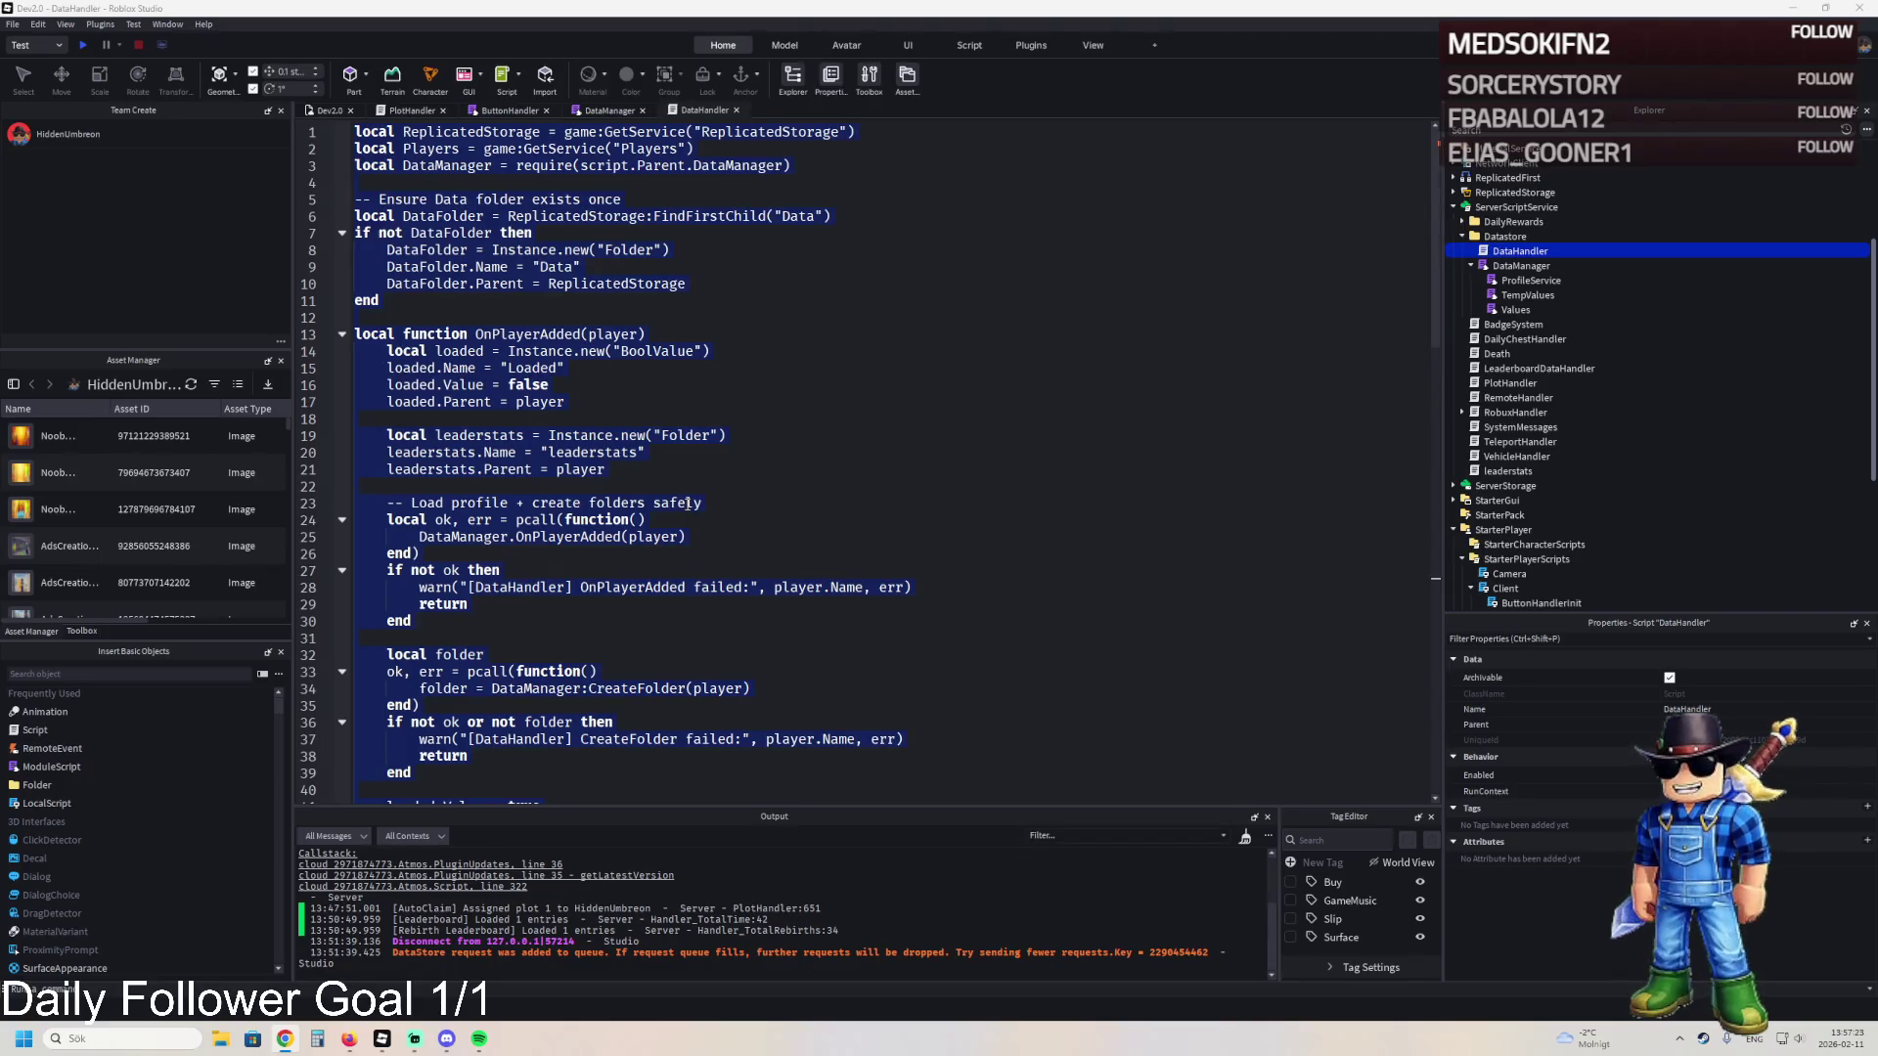
# - Bring the DevPBT place window to the front
pyautogui.moveTo(381, 1039)
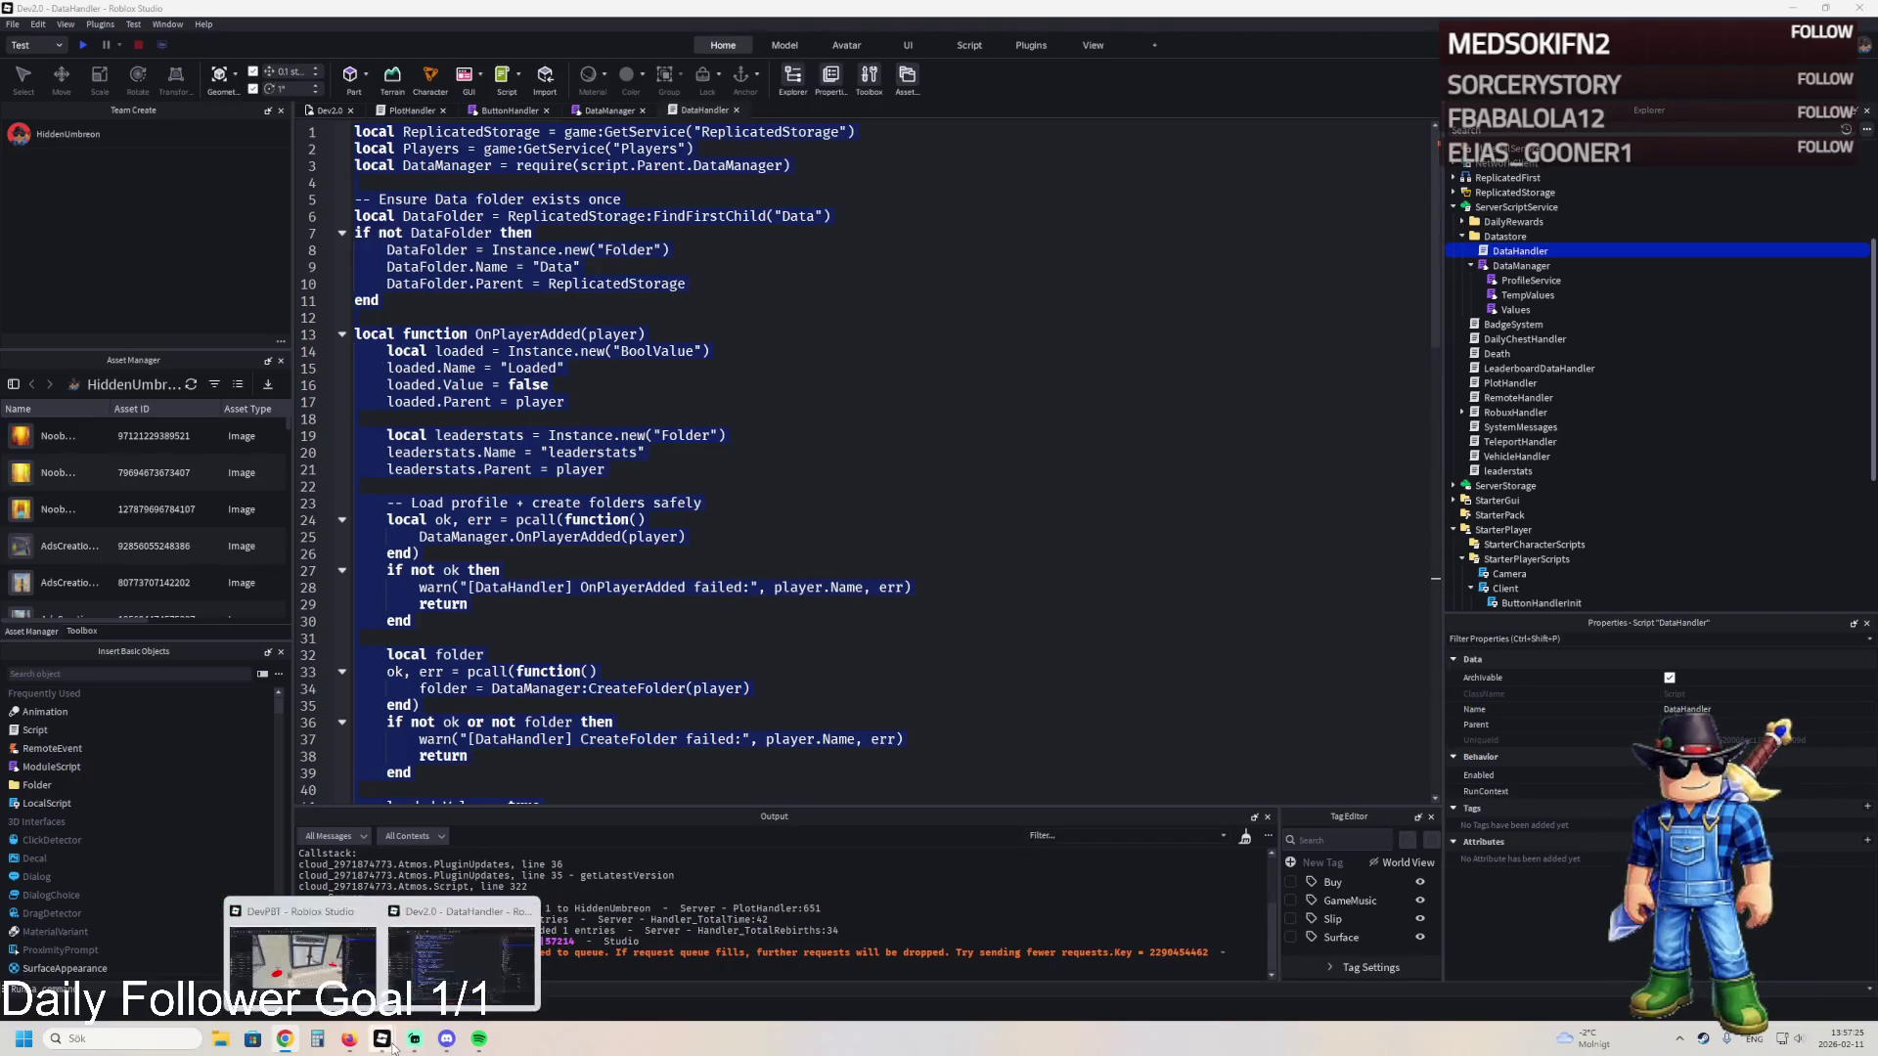
pyautogui.click(308, 973)
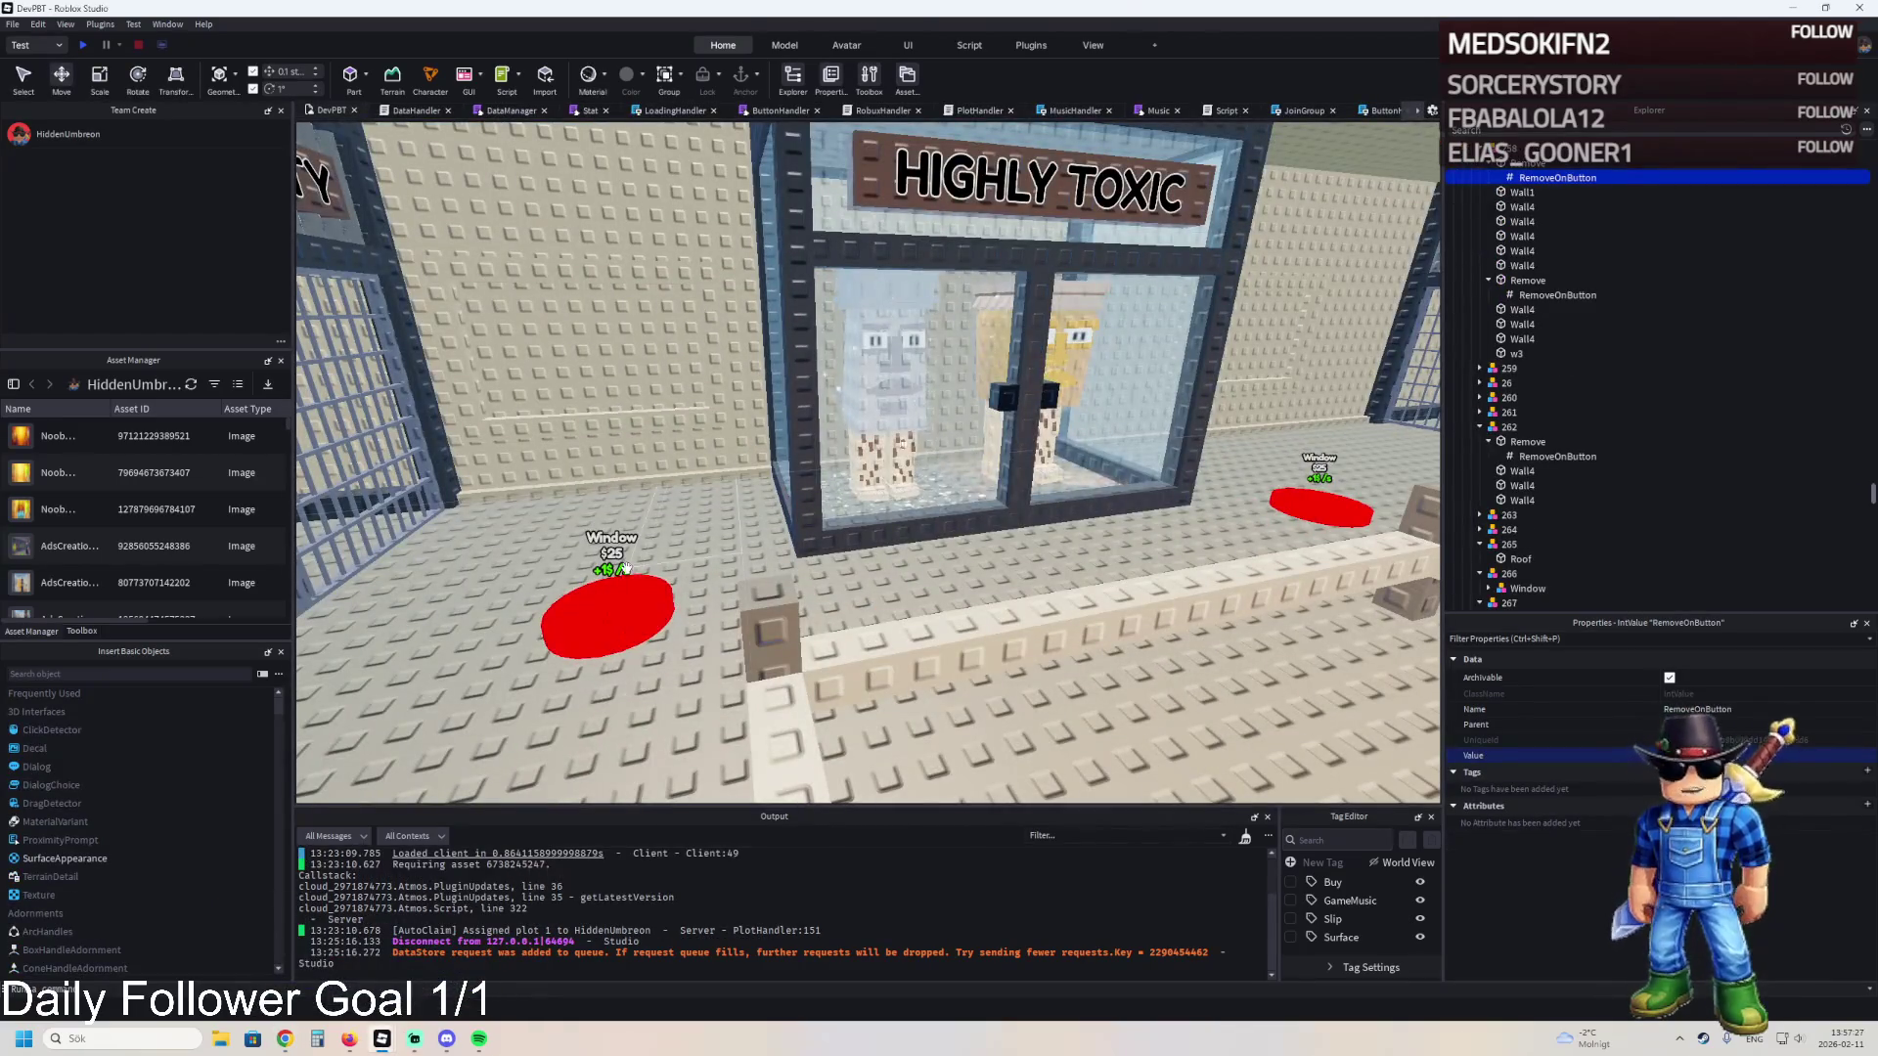
# - Move TemplatePlot into ReplicatedStorage in the Explorer
pyautogui.scroll(2, 662, 538)
pyautogui.scroll(-3, 662, 538)
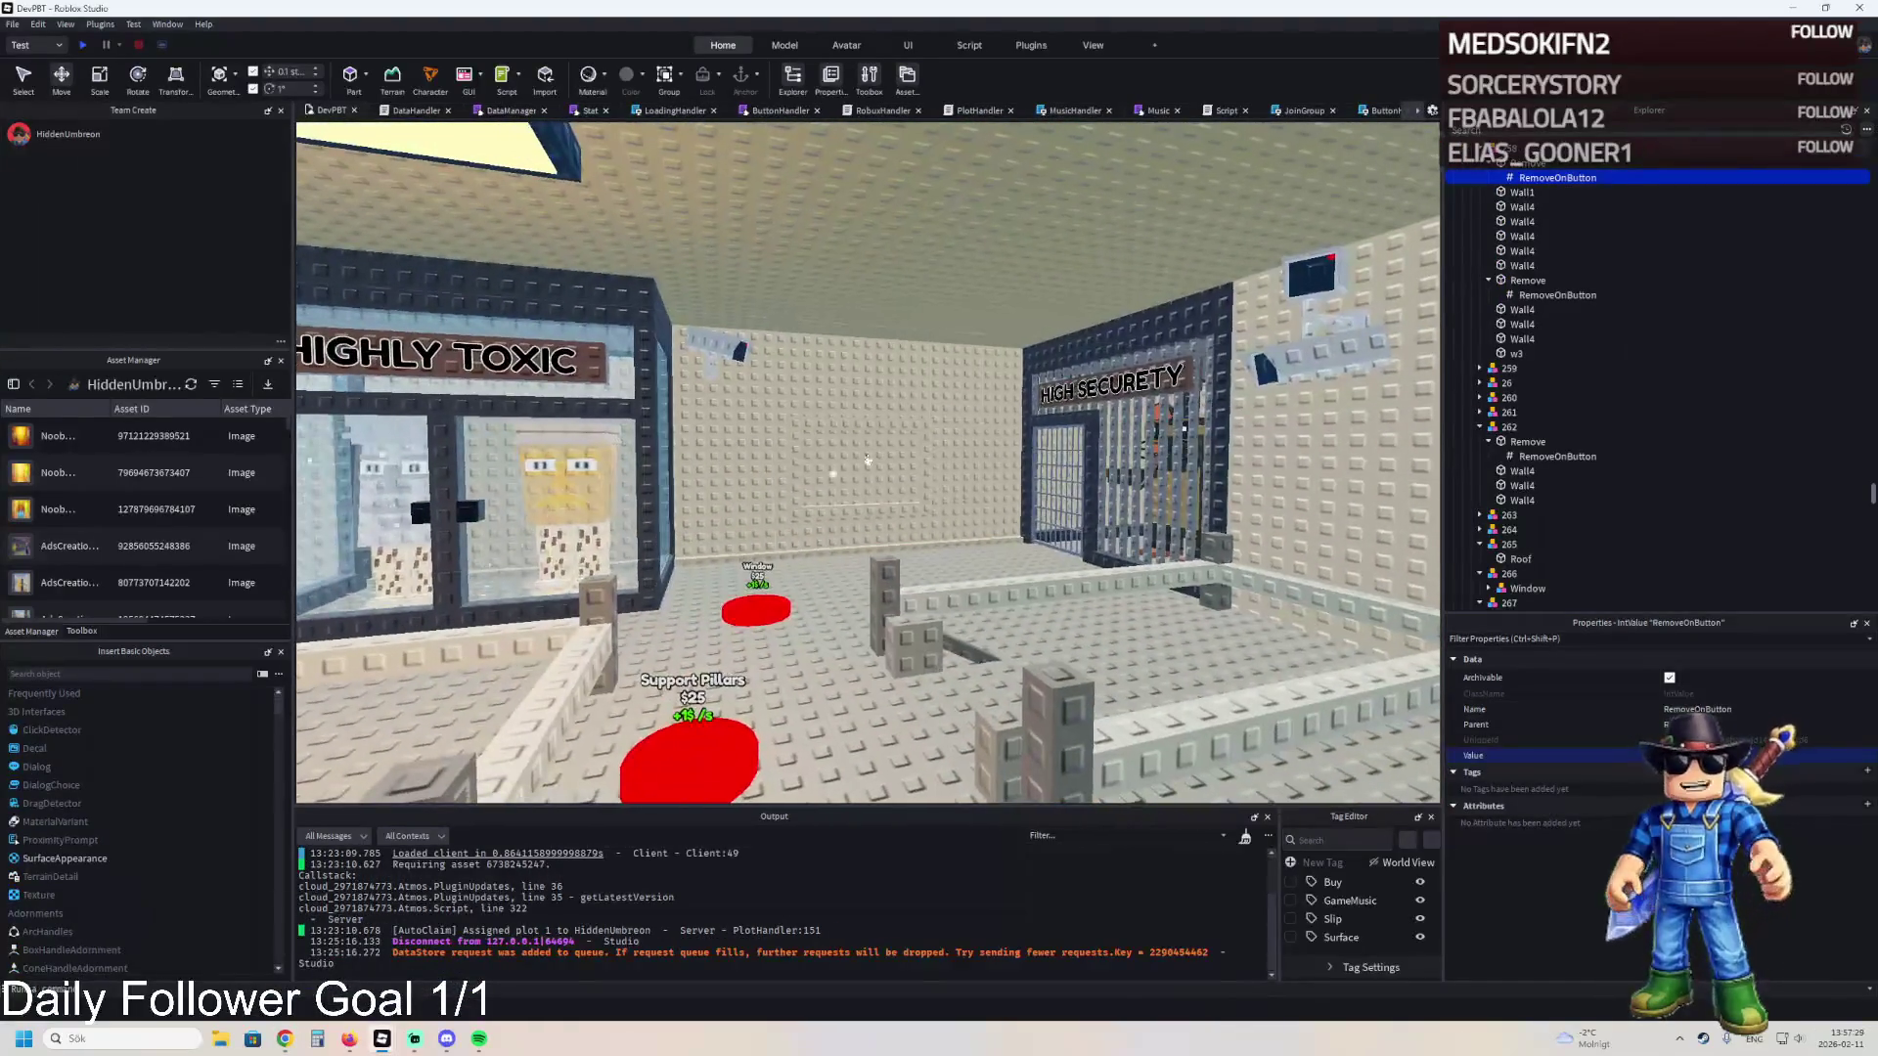
pyautogui.scroll(20, 1526, 215)
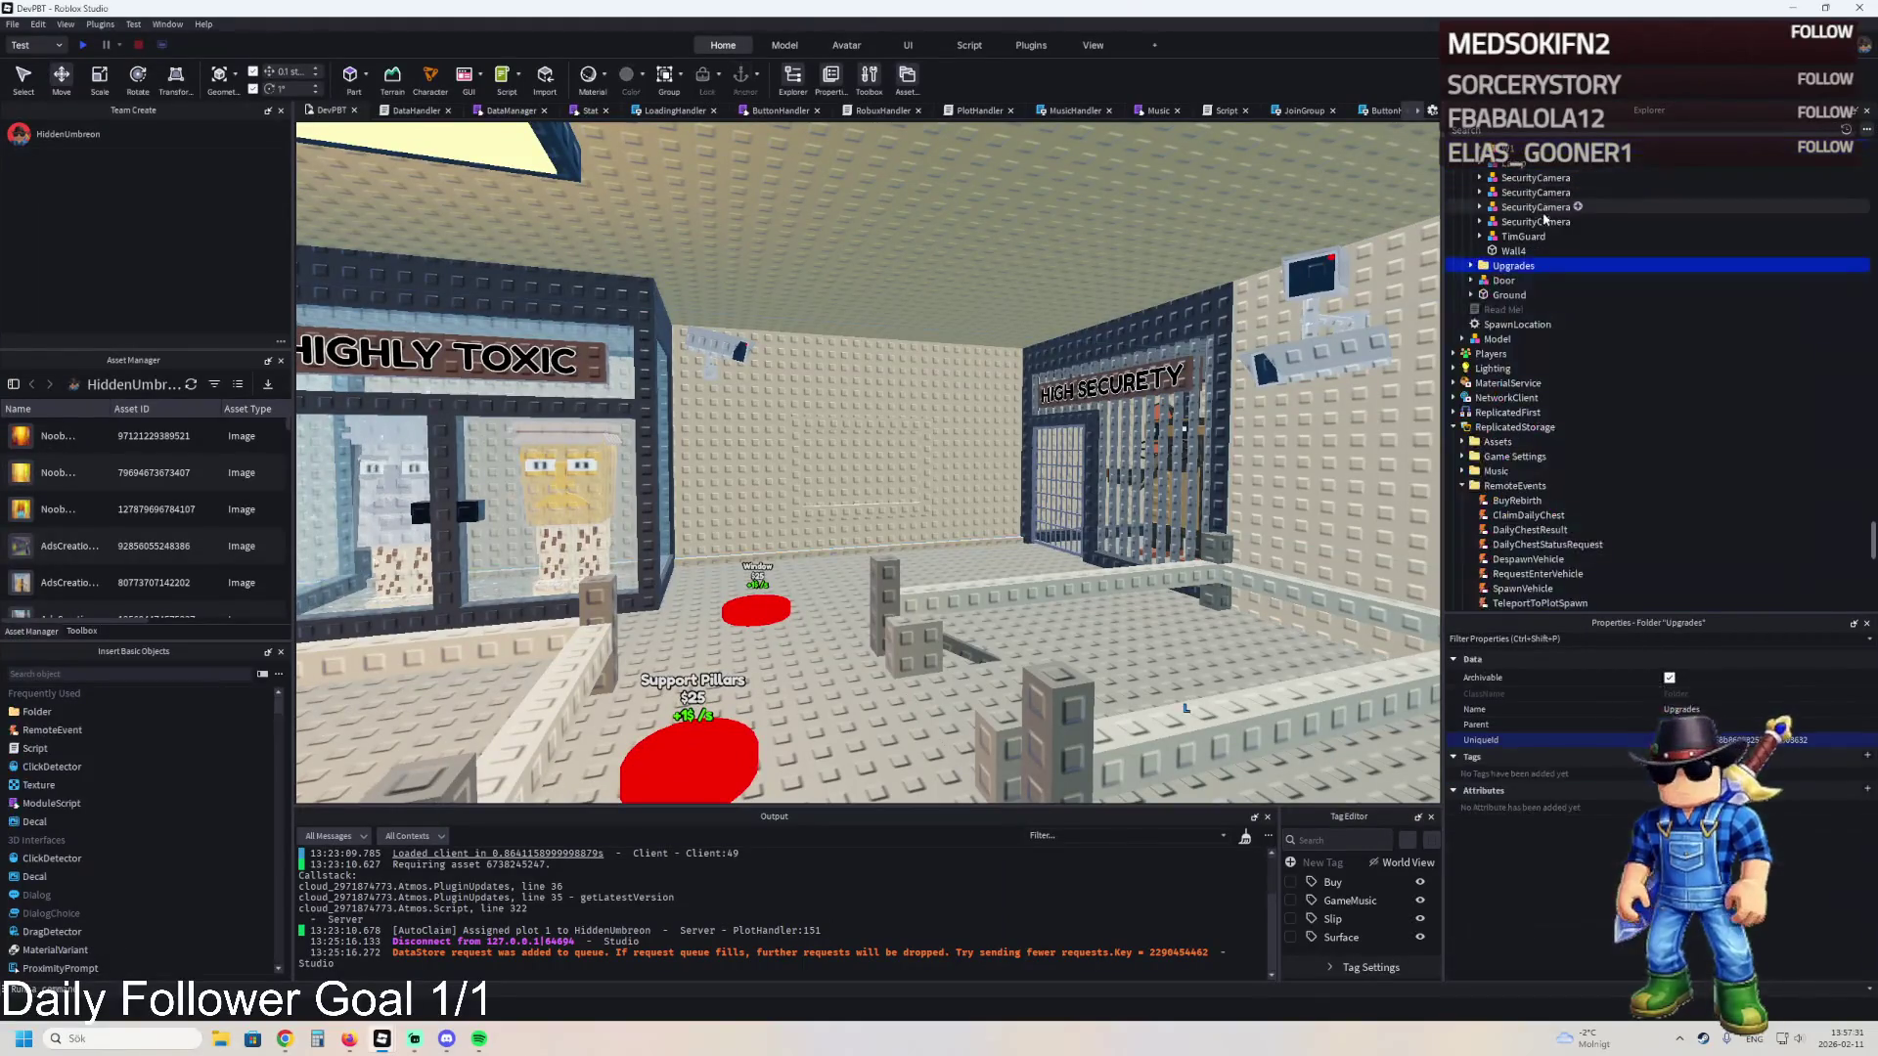
pyautogui.moveTo(1526, 265)
pyautogui.mouseDown()
pyautogui.moveTo(1518, 442)
pyautogui.moveTo(1511, 398)
pyautogui.mouseUp()
# - Playtest, walking through the gate, upstairs and around the upper room to the window, then stop
pyautogui.press('F5')
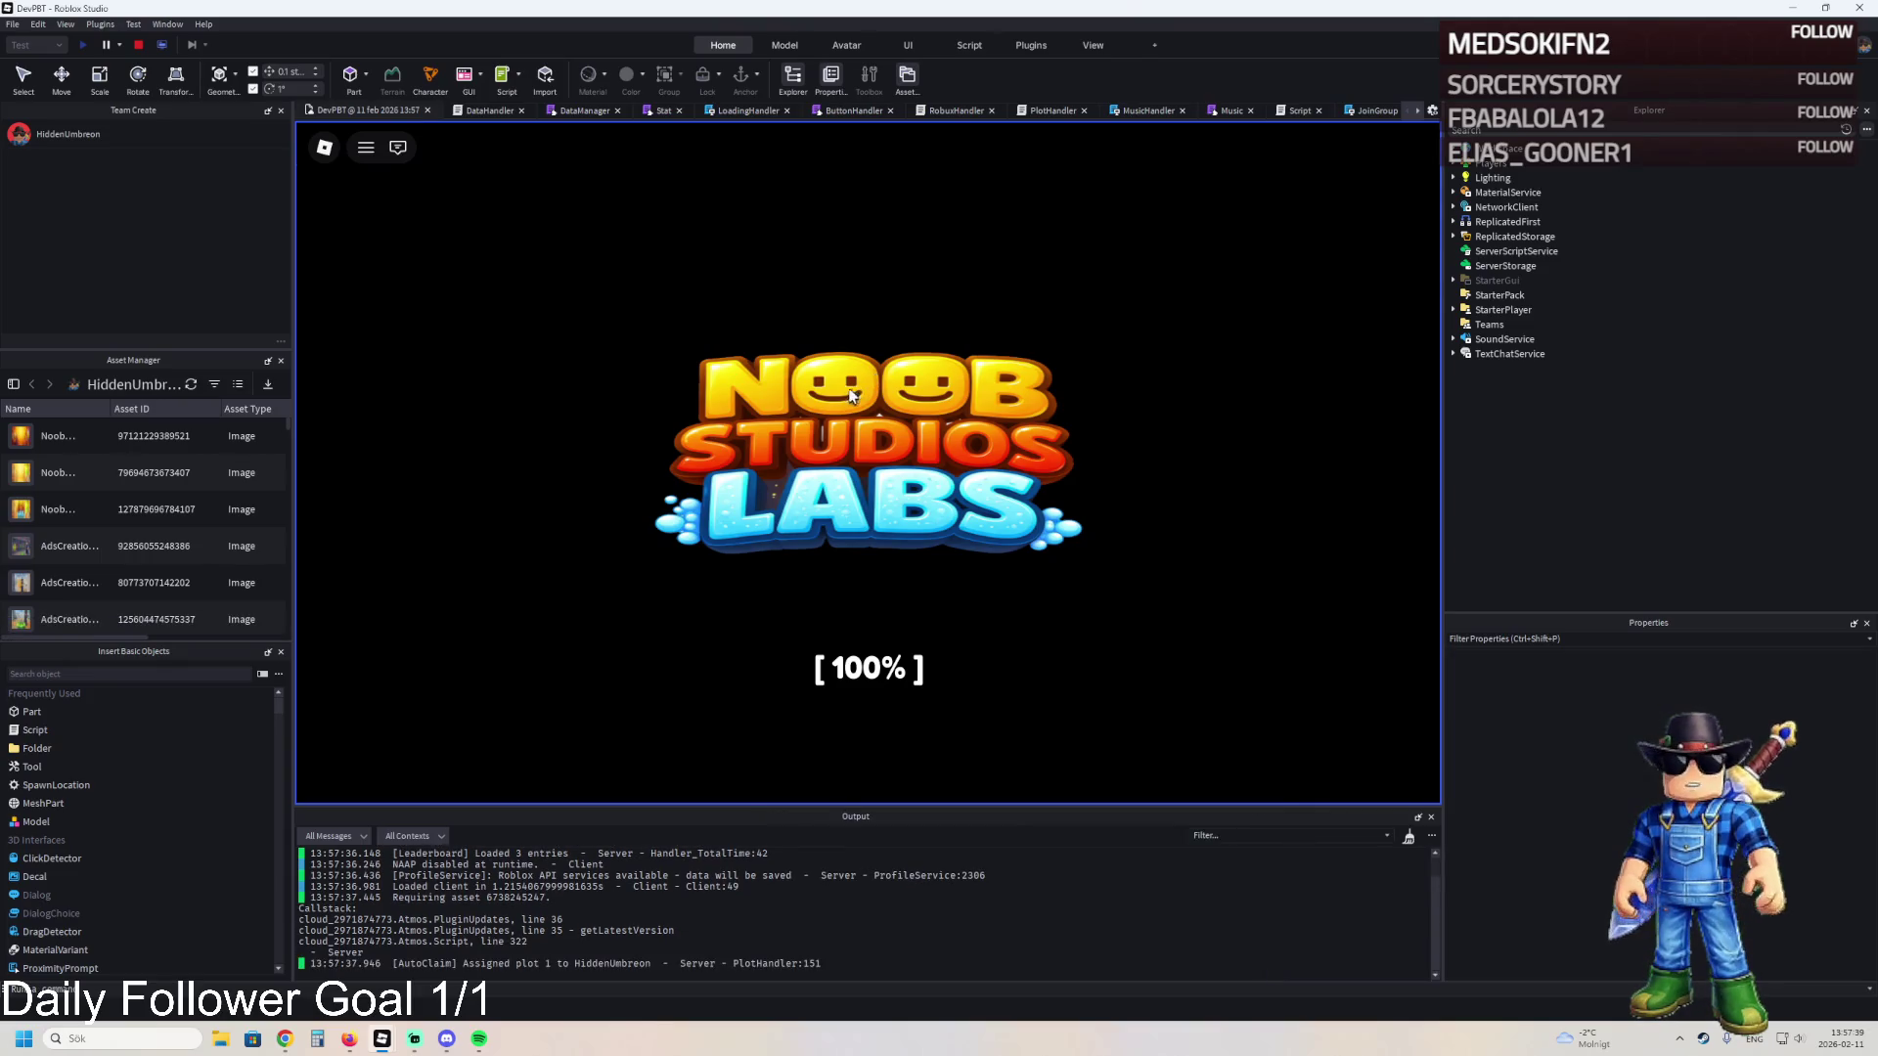
pyautogui.press('w')
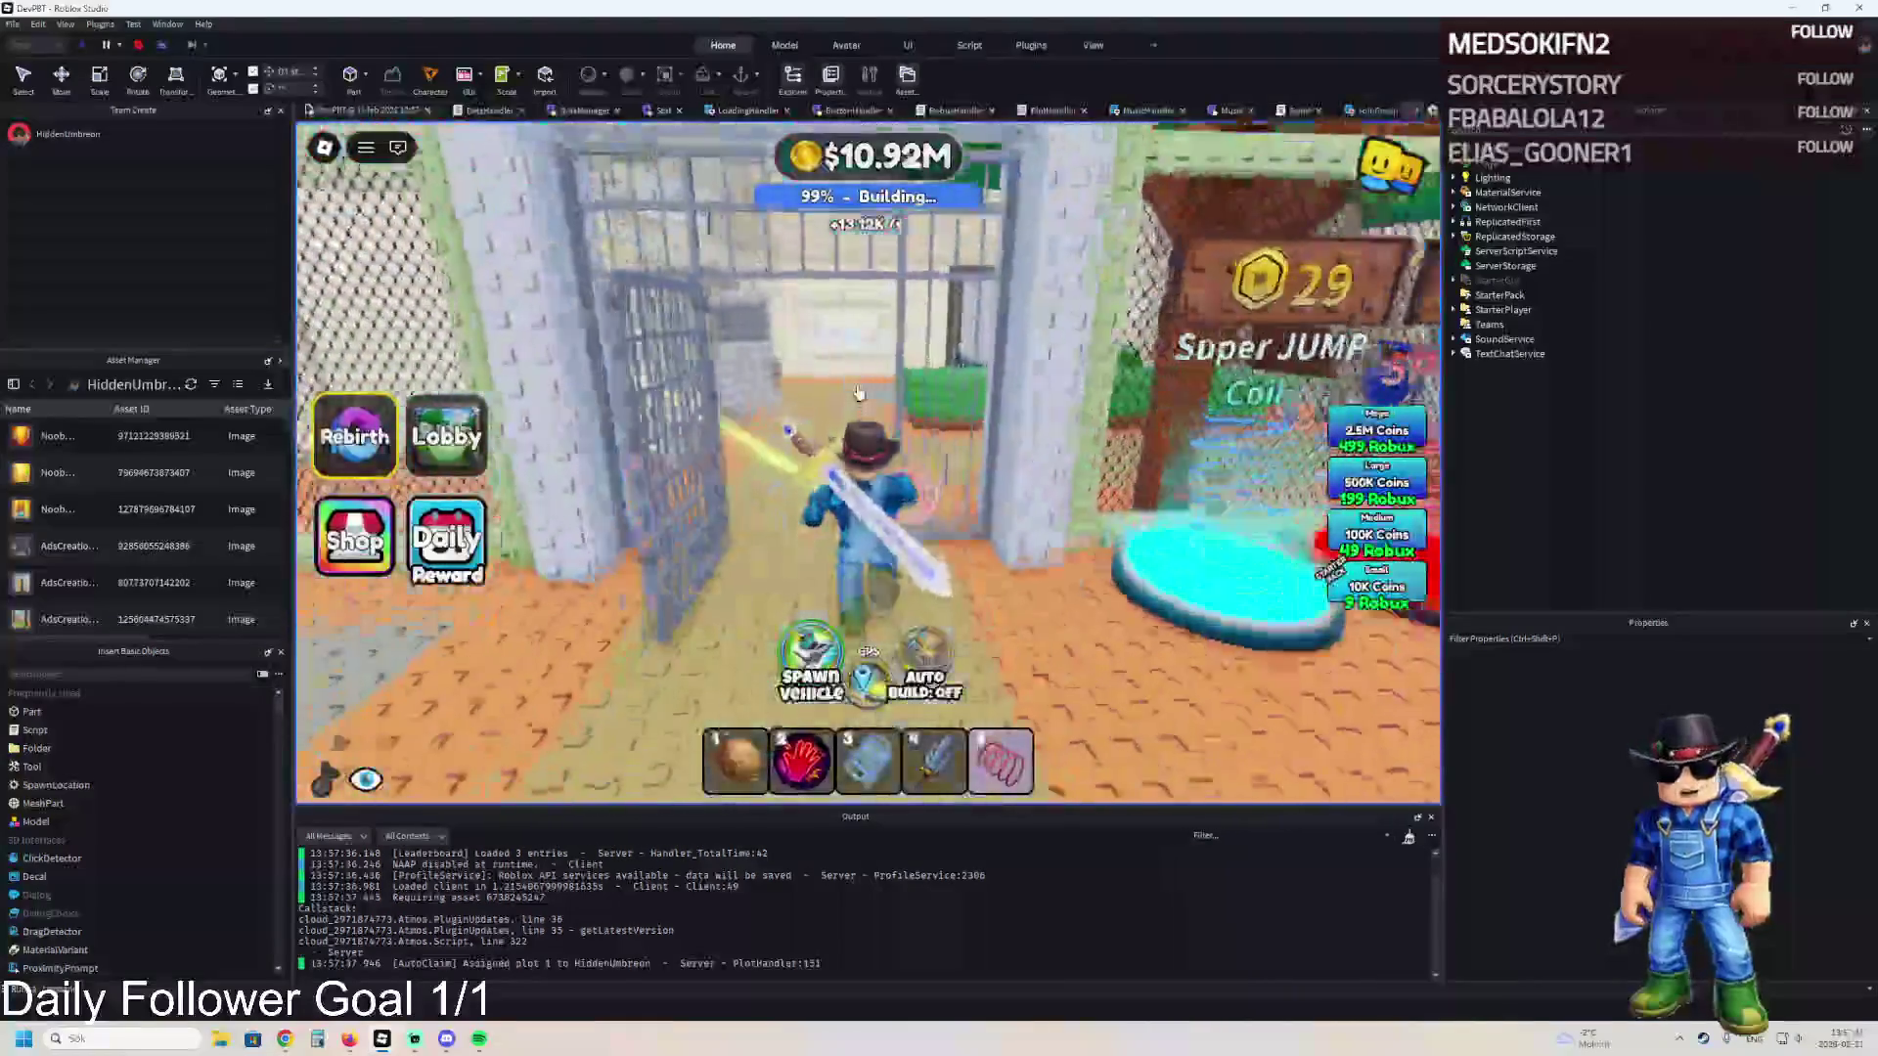
pyautogui.press('w')
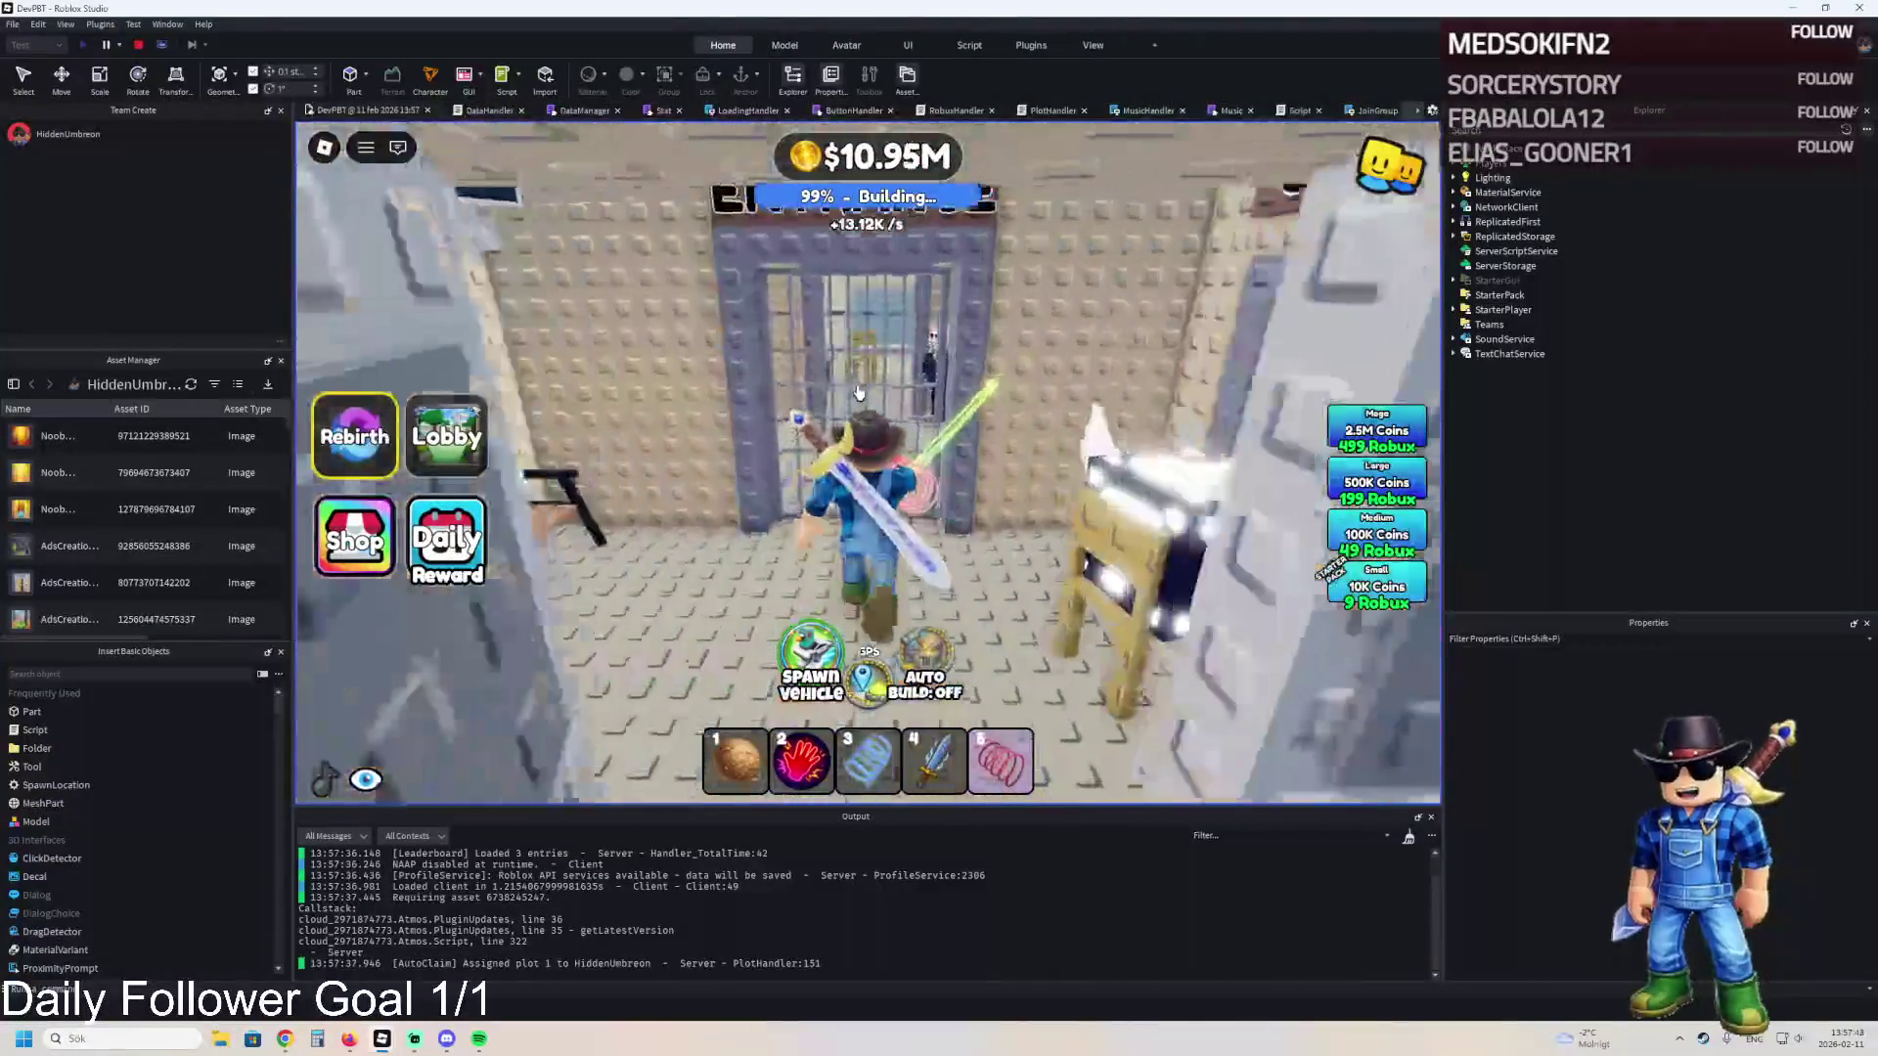
pyautogui.press('w')
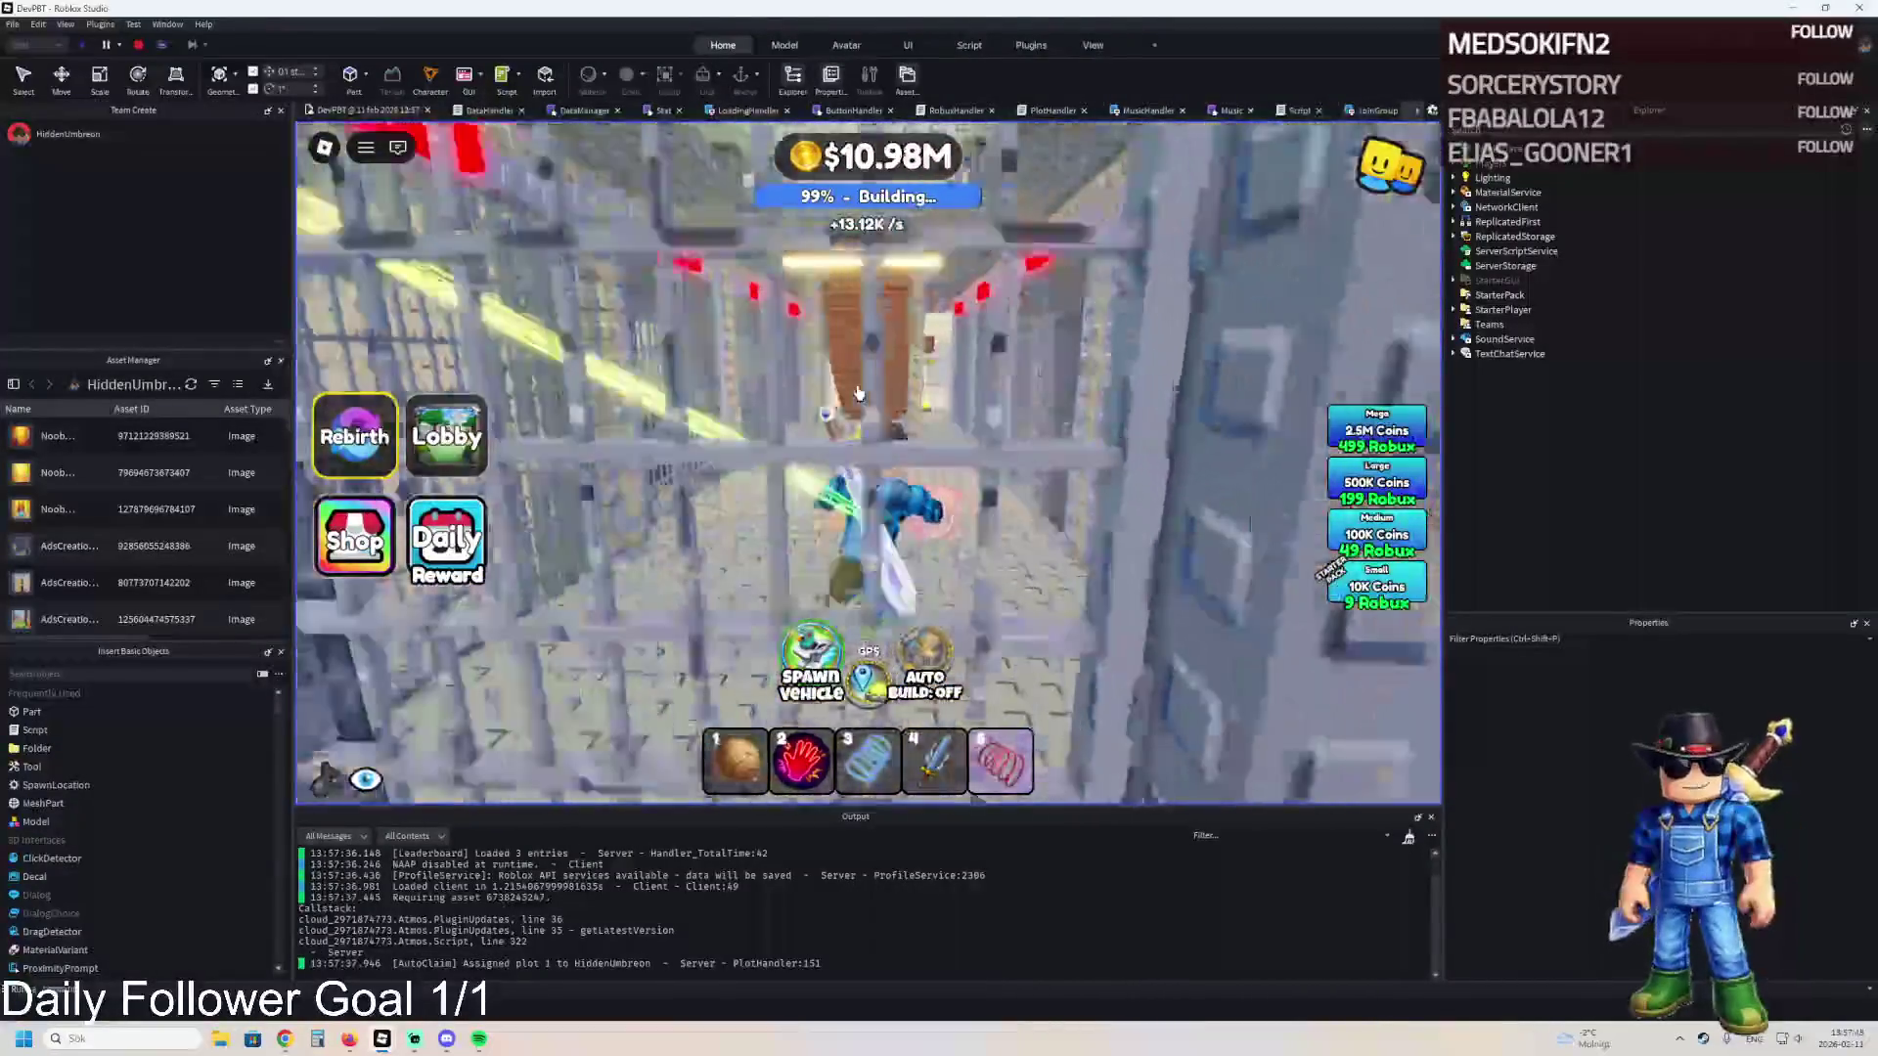
pyautogui.press('w')
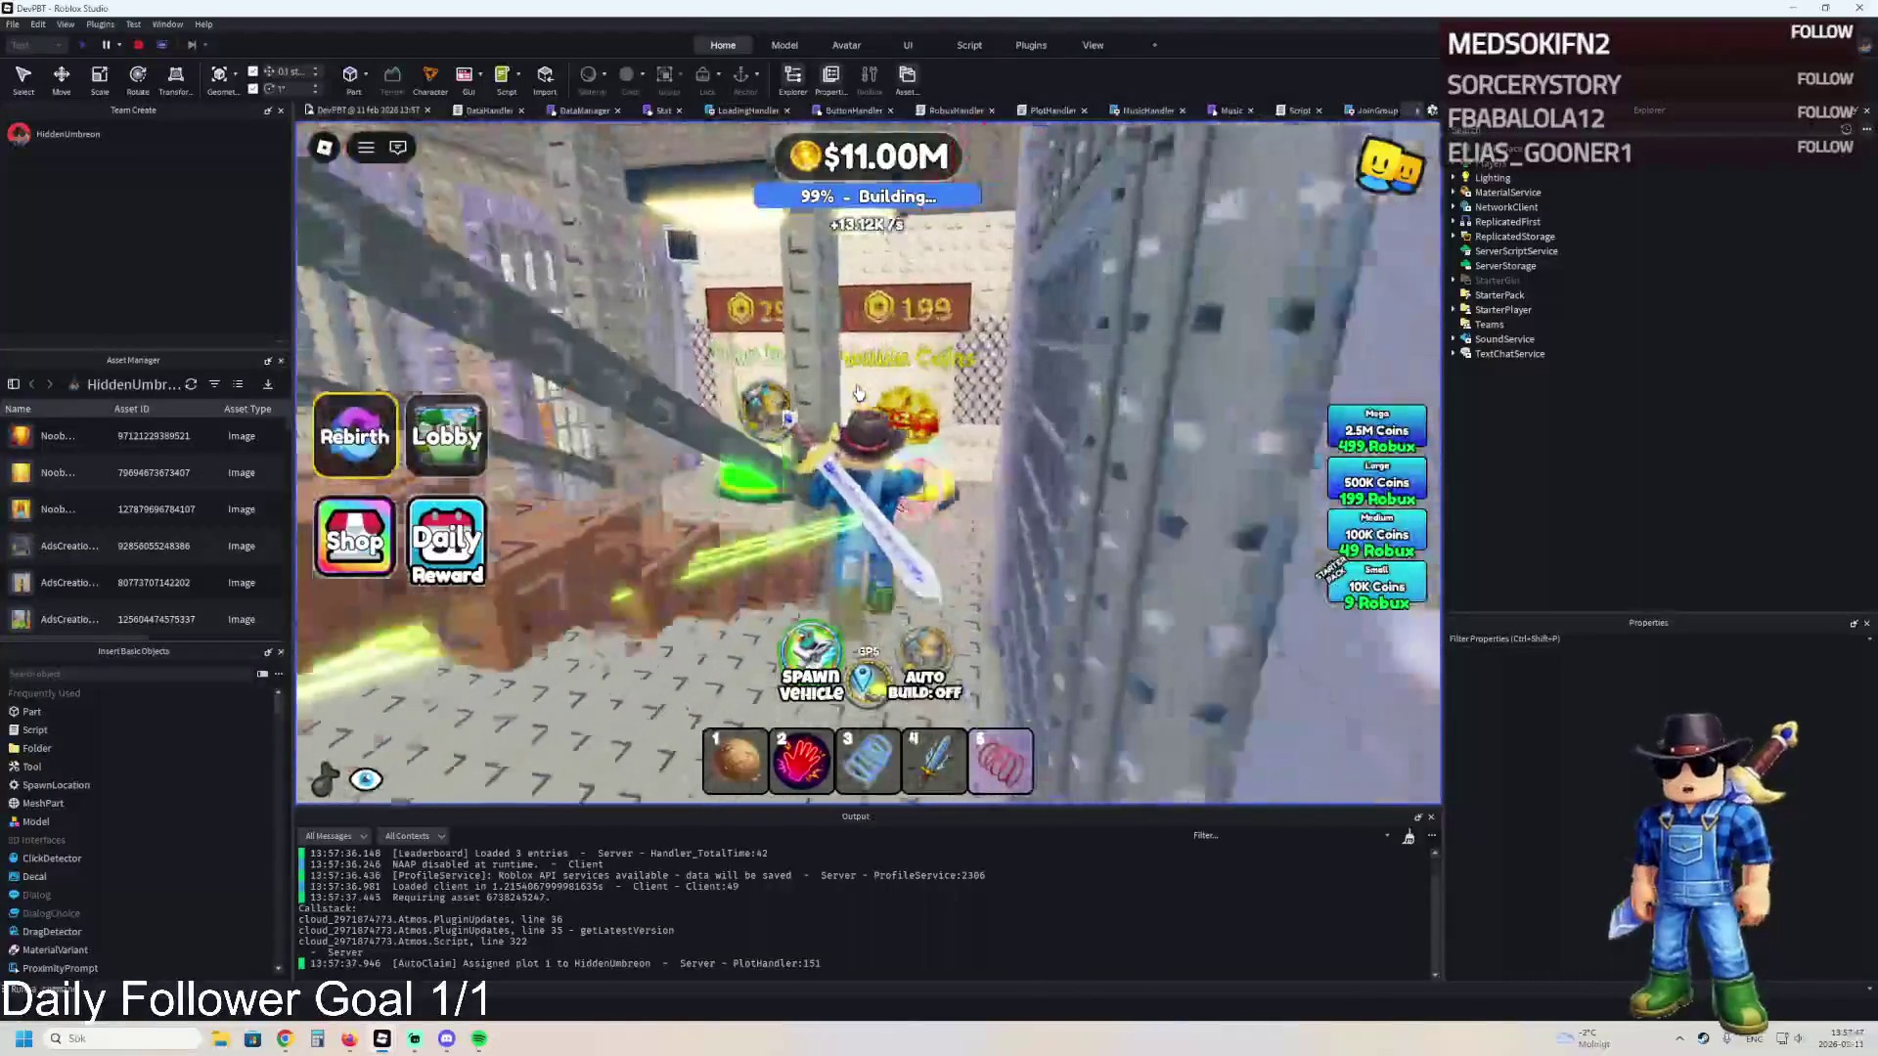
pyautogui.press('w')
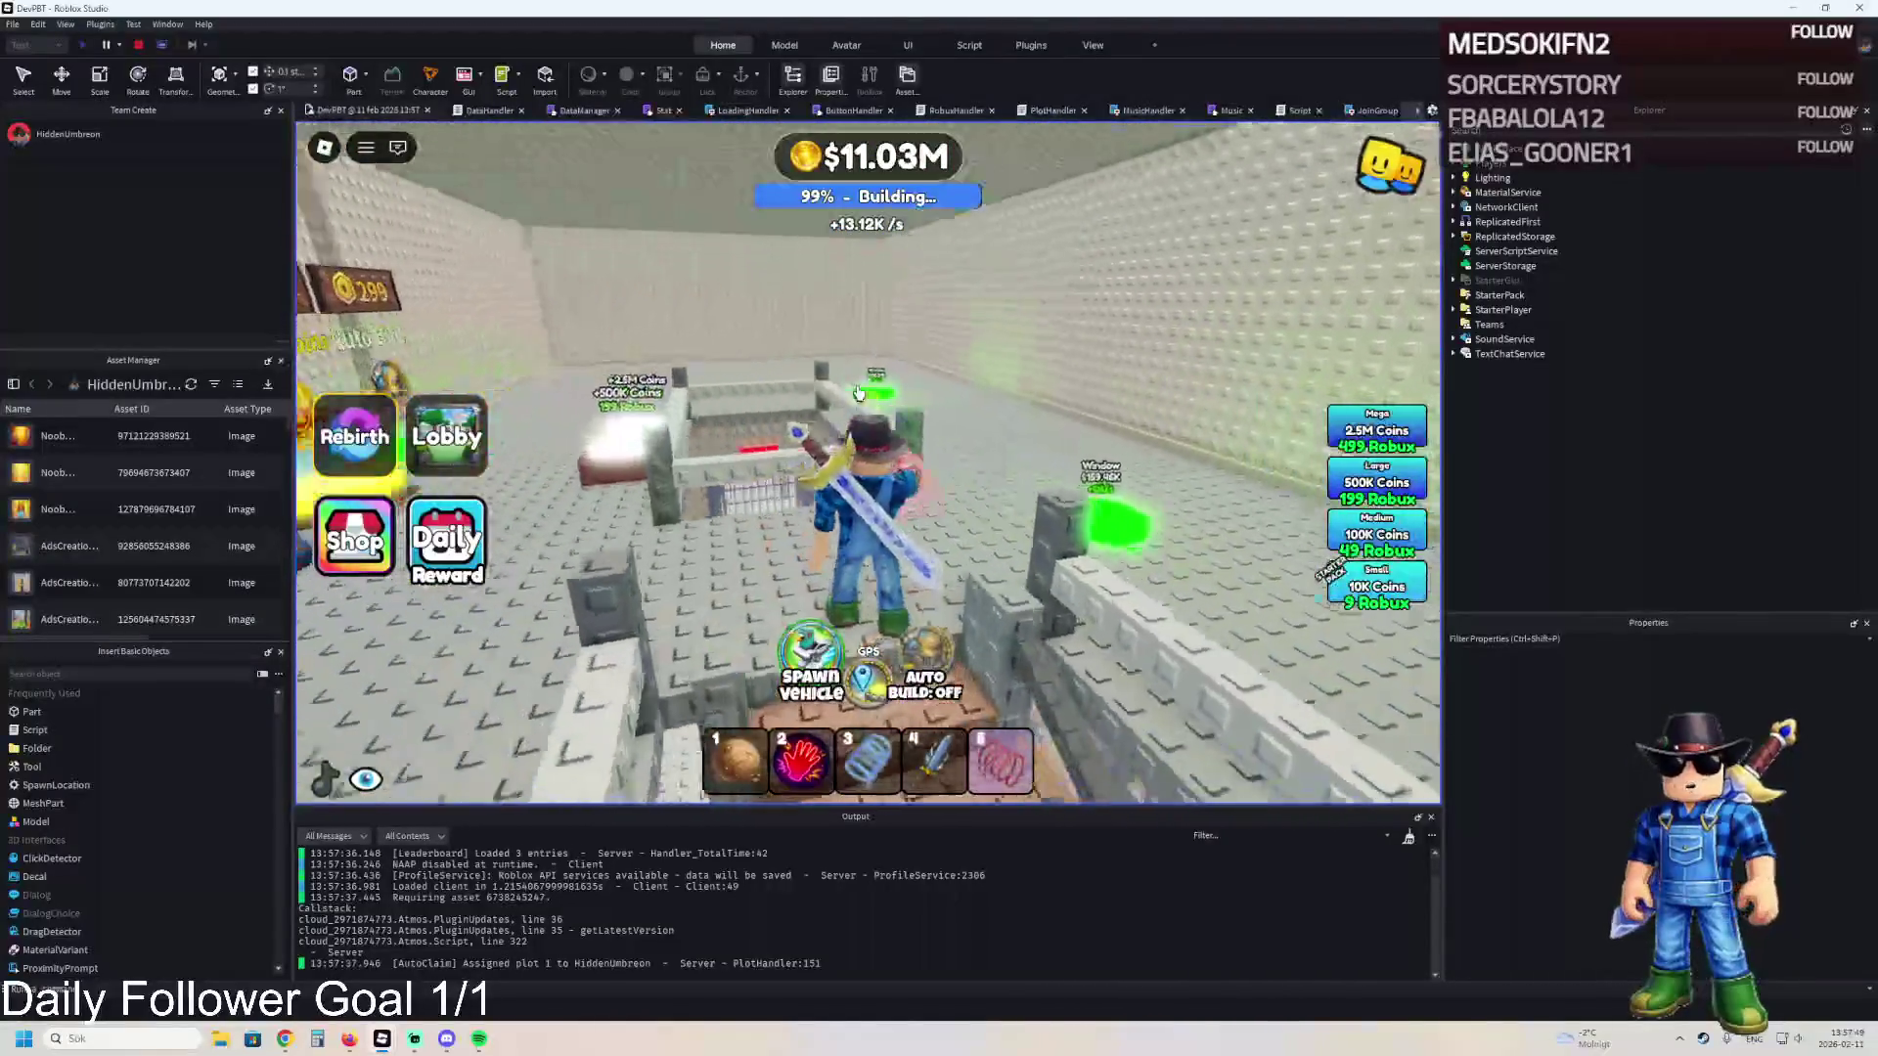
pyautogui.press('w')
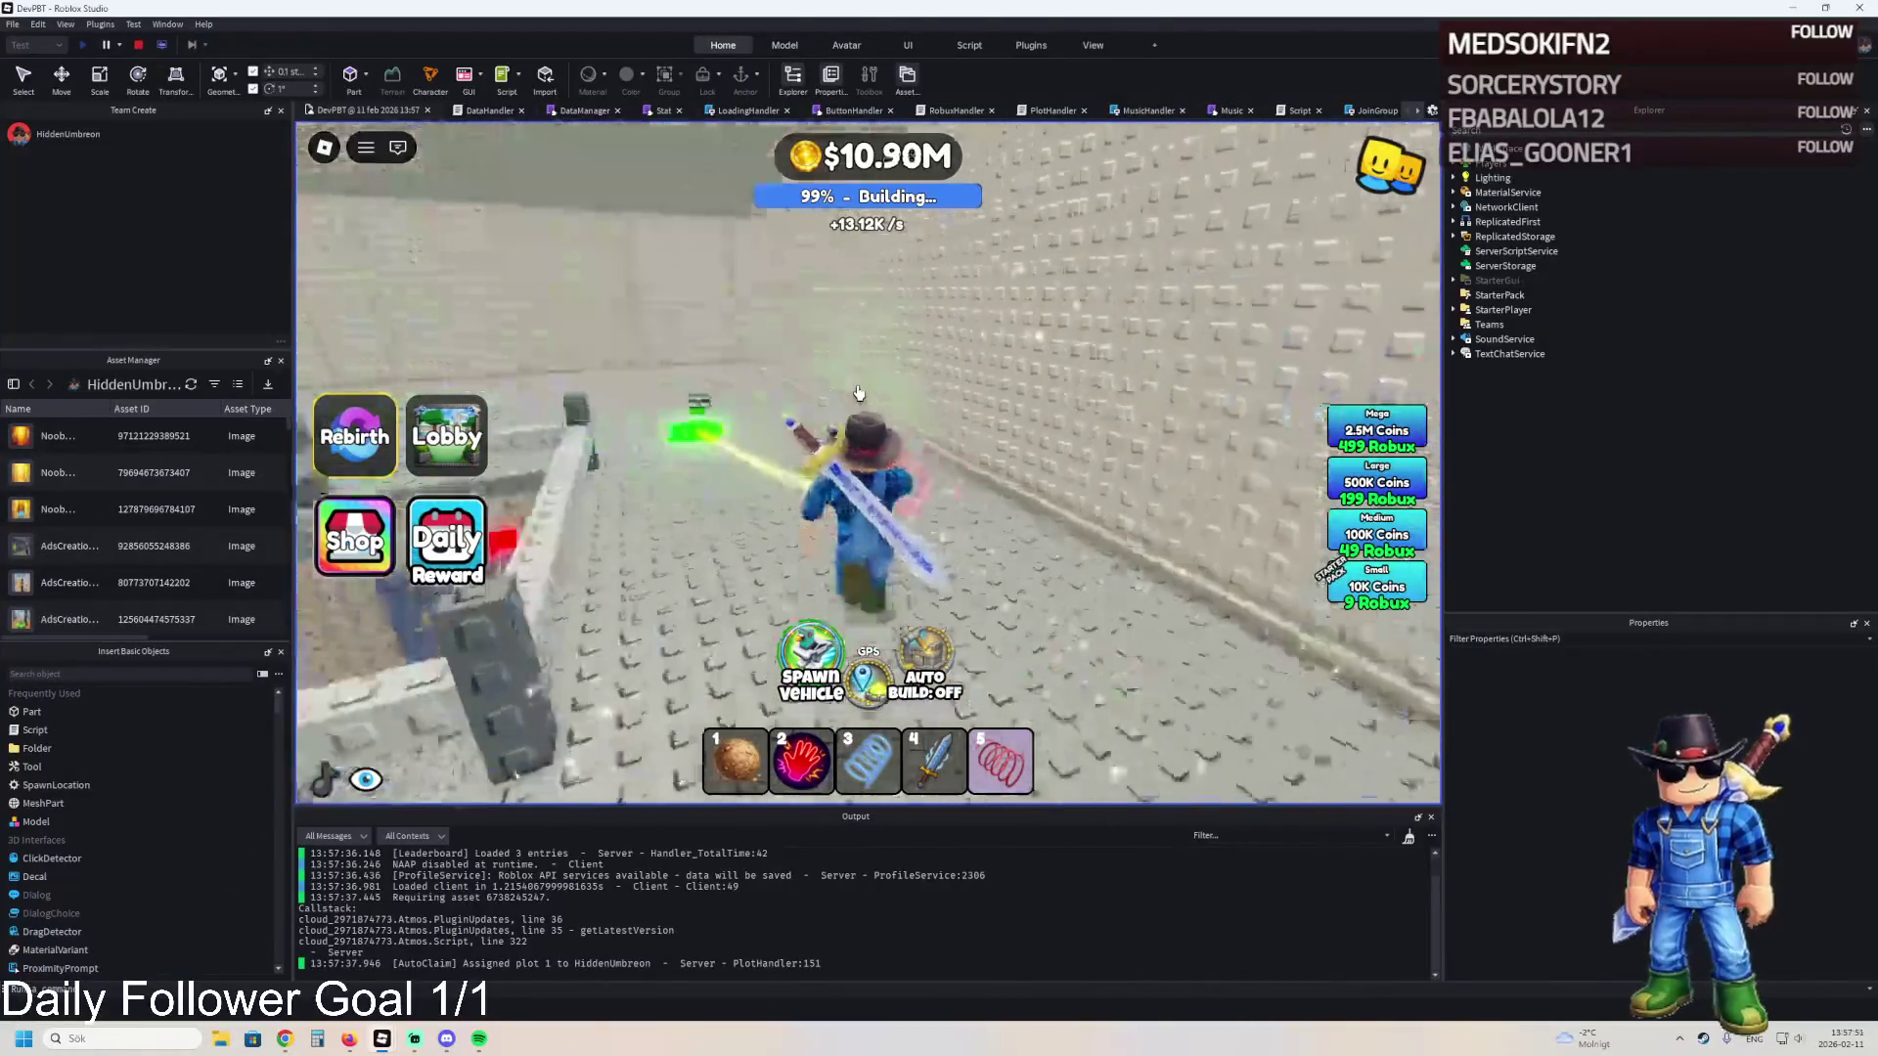
pyautogui.press('w')
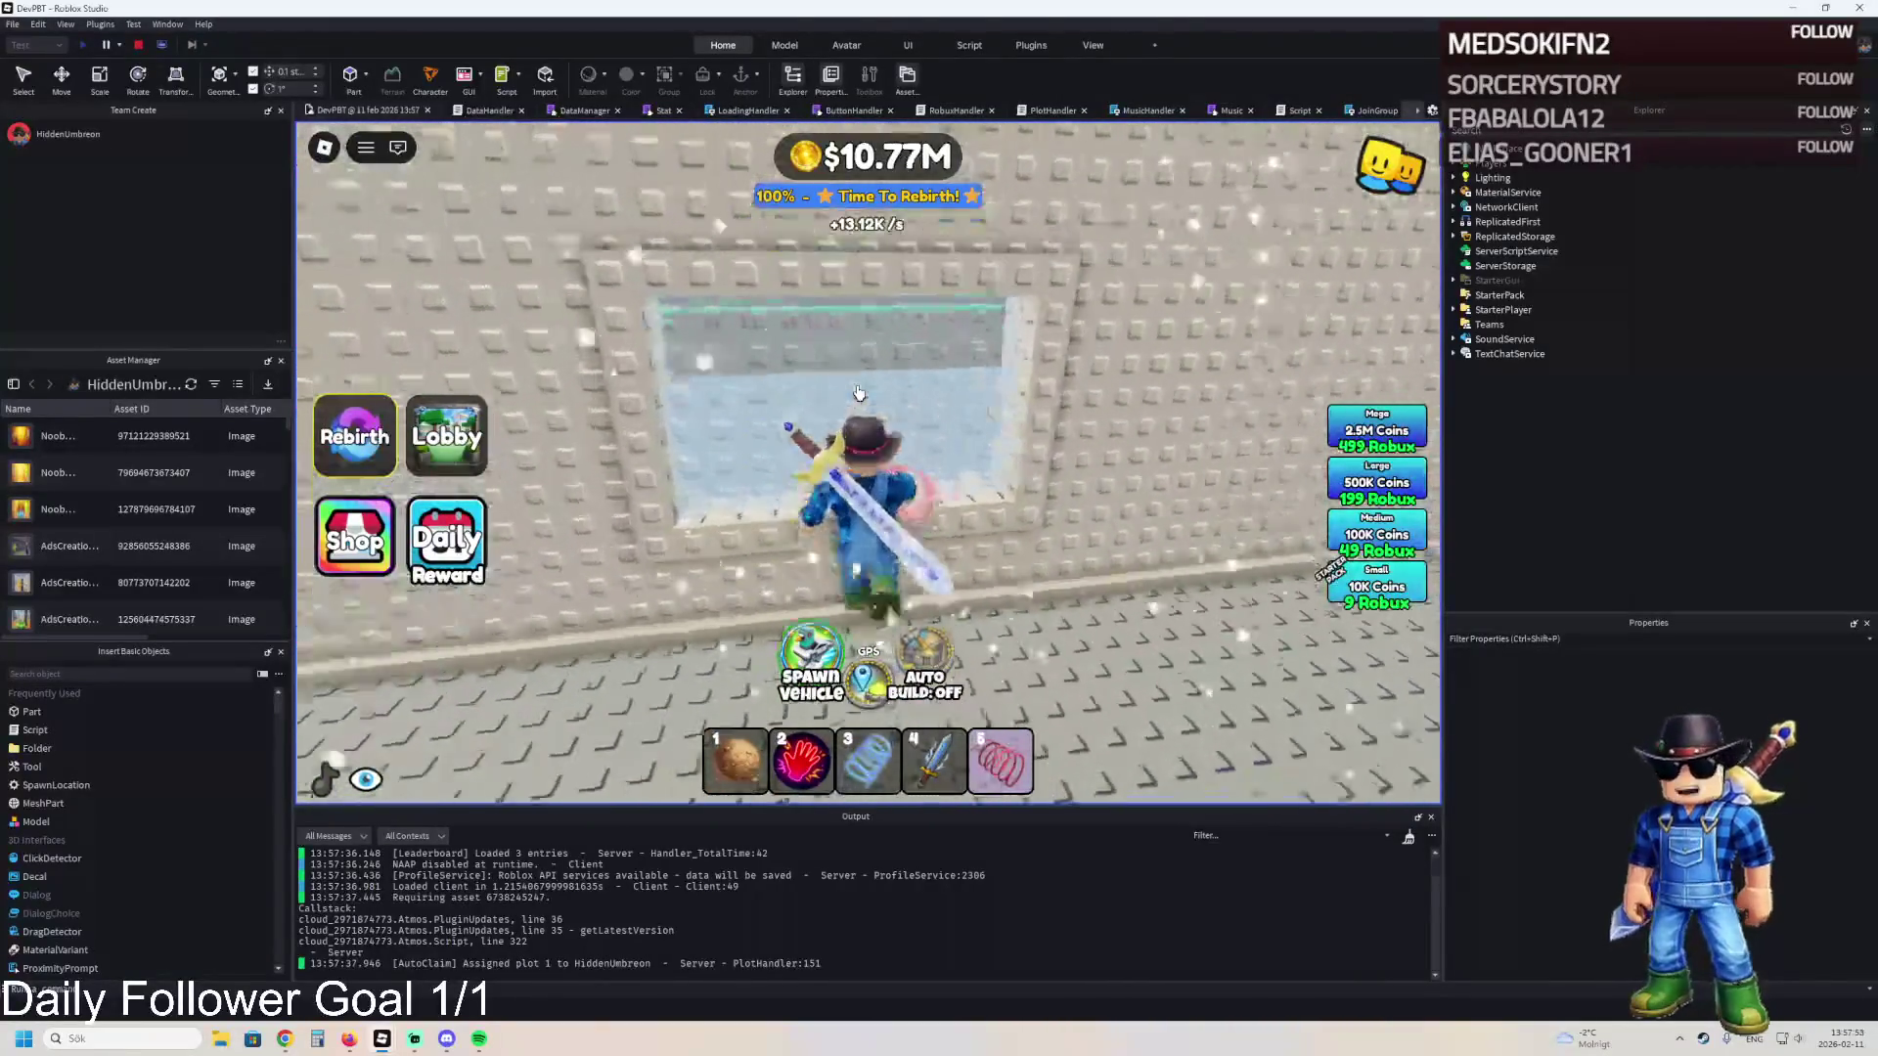
pyautogui.press('w')
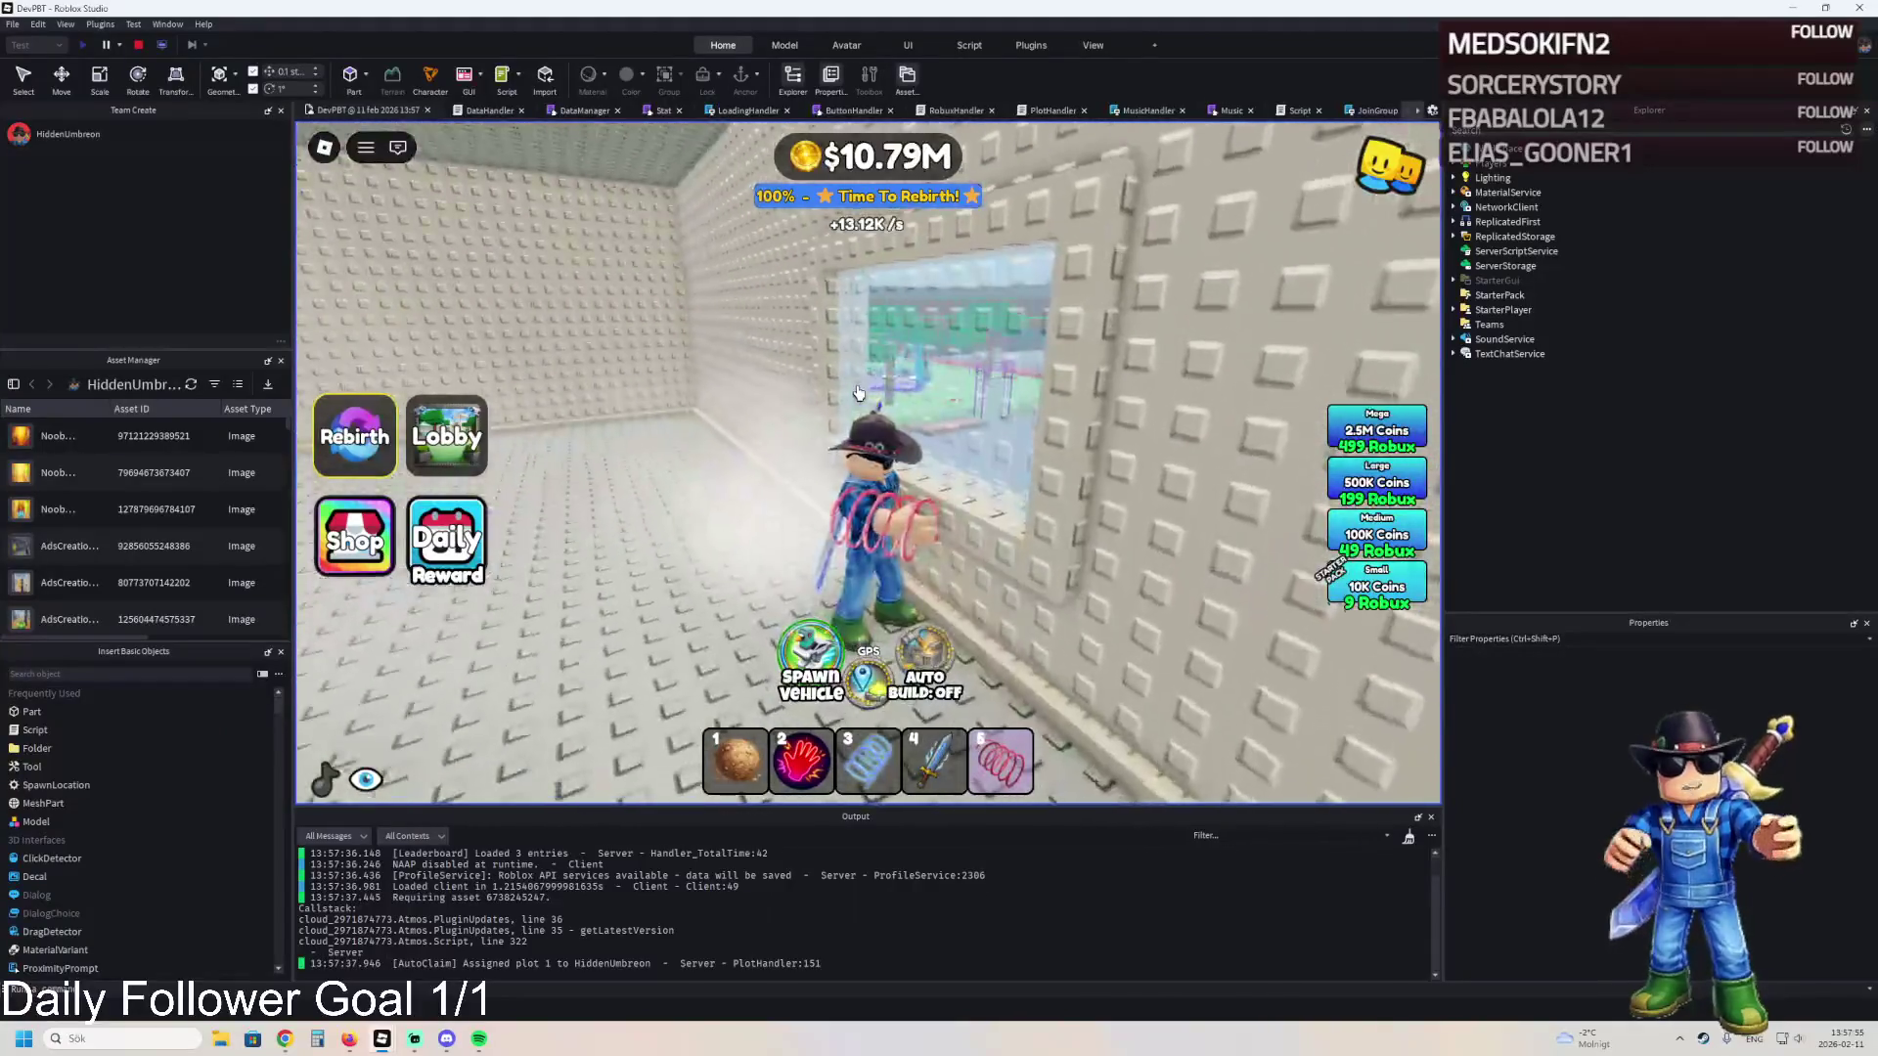
pyautogui.press('s')
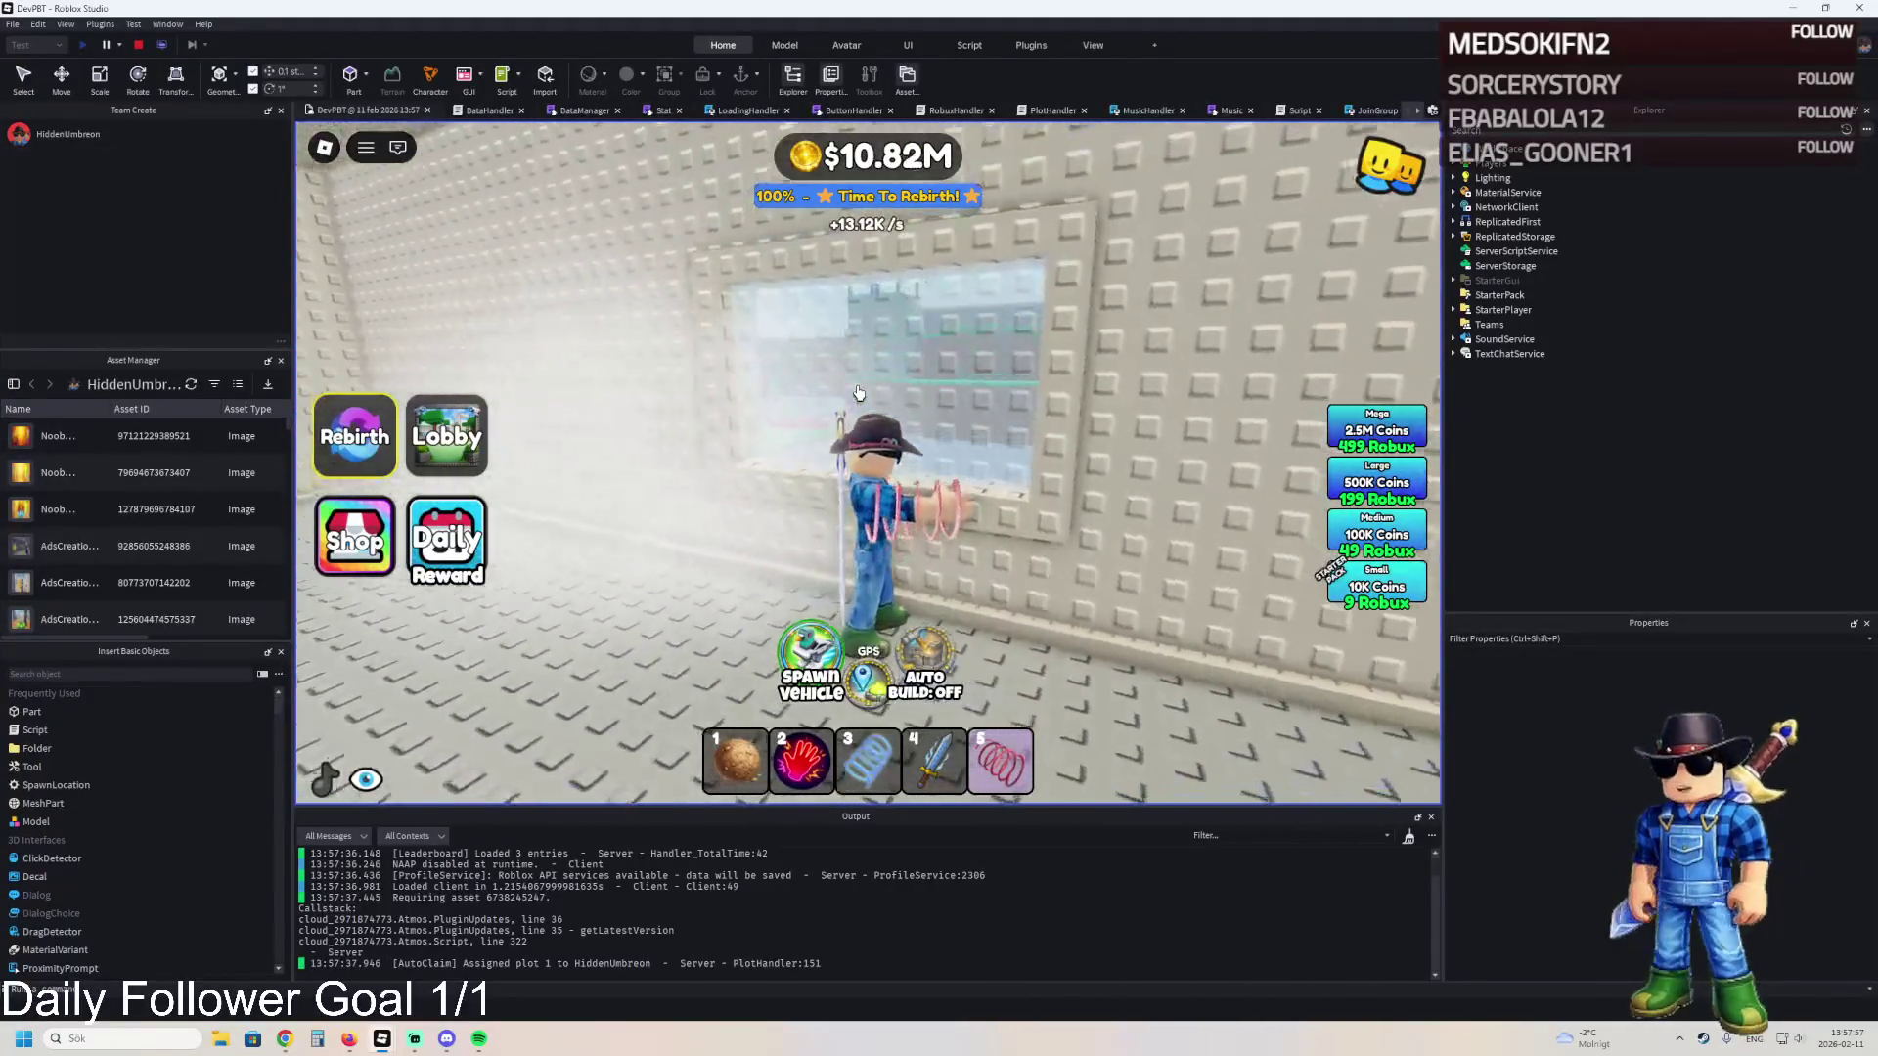
pyautogui.press('a')
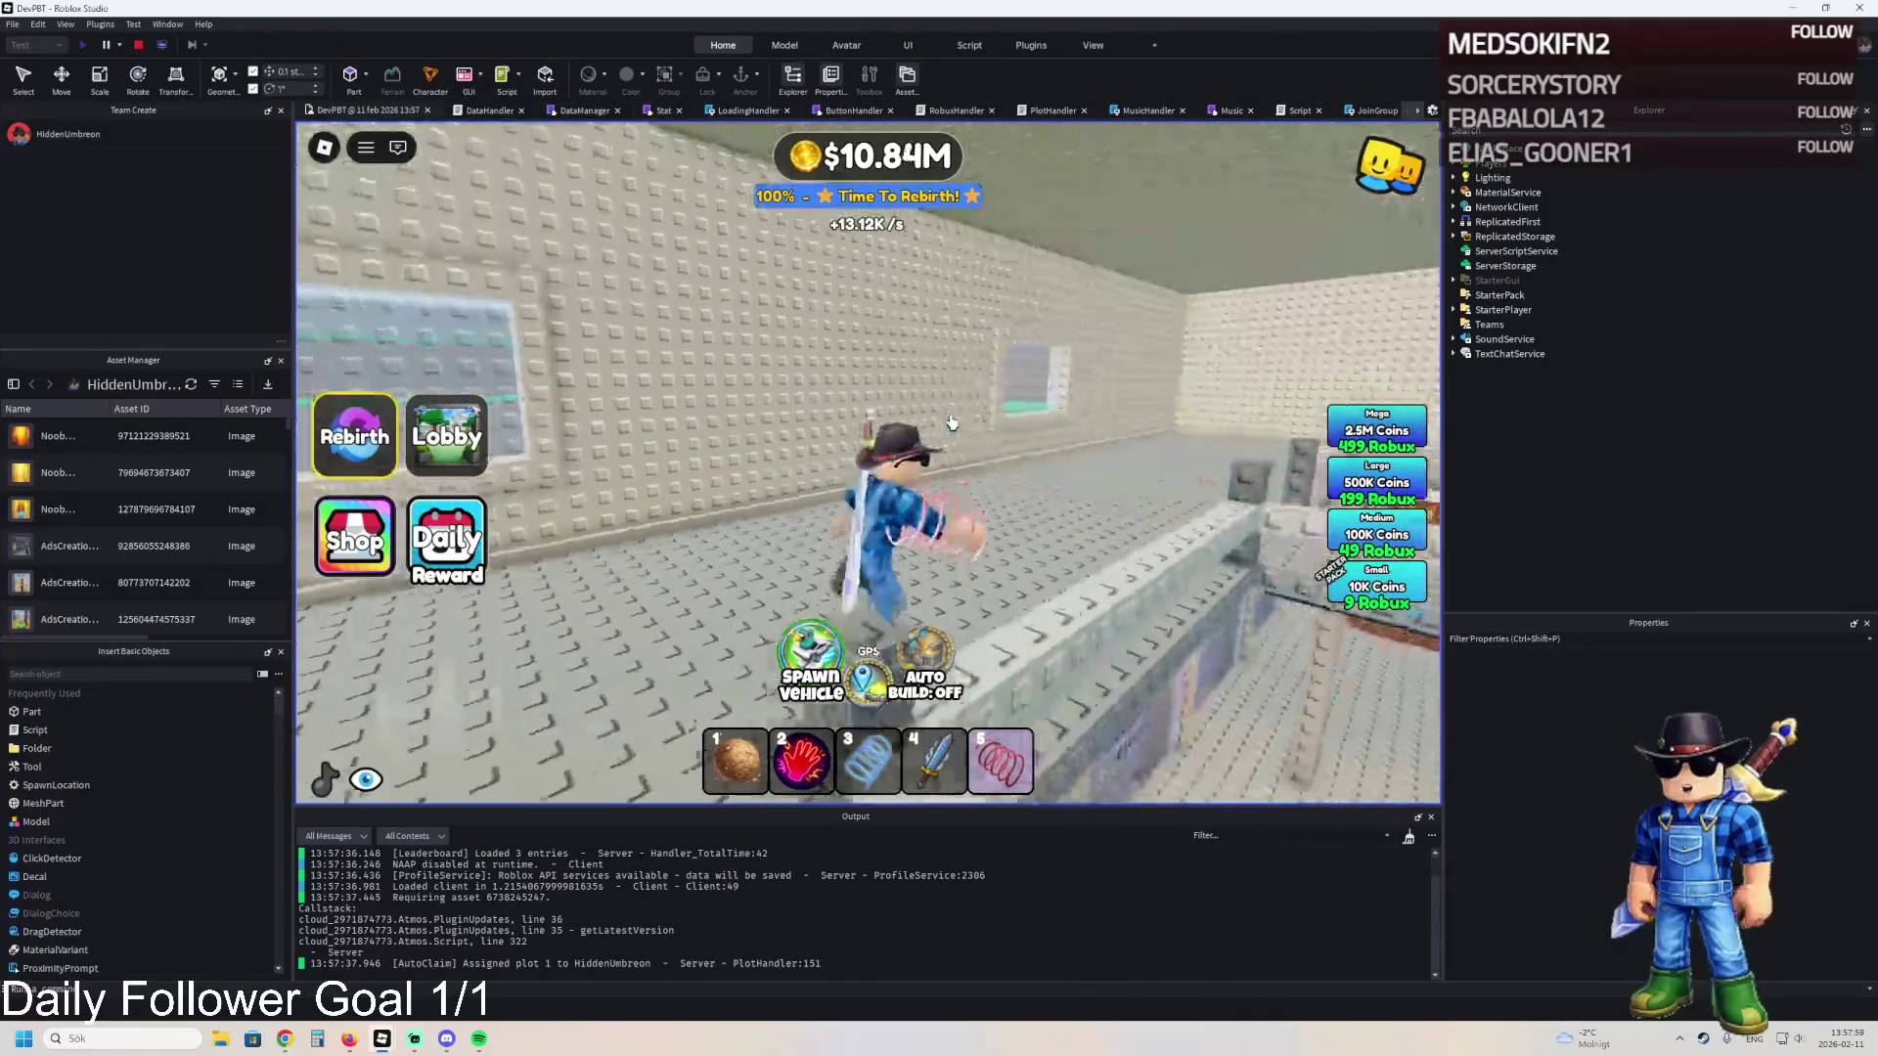
pyautogui.click(139, 44)
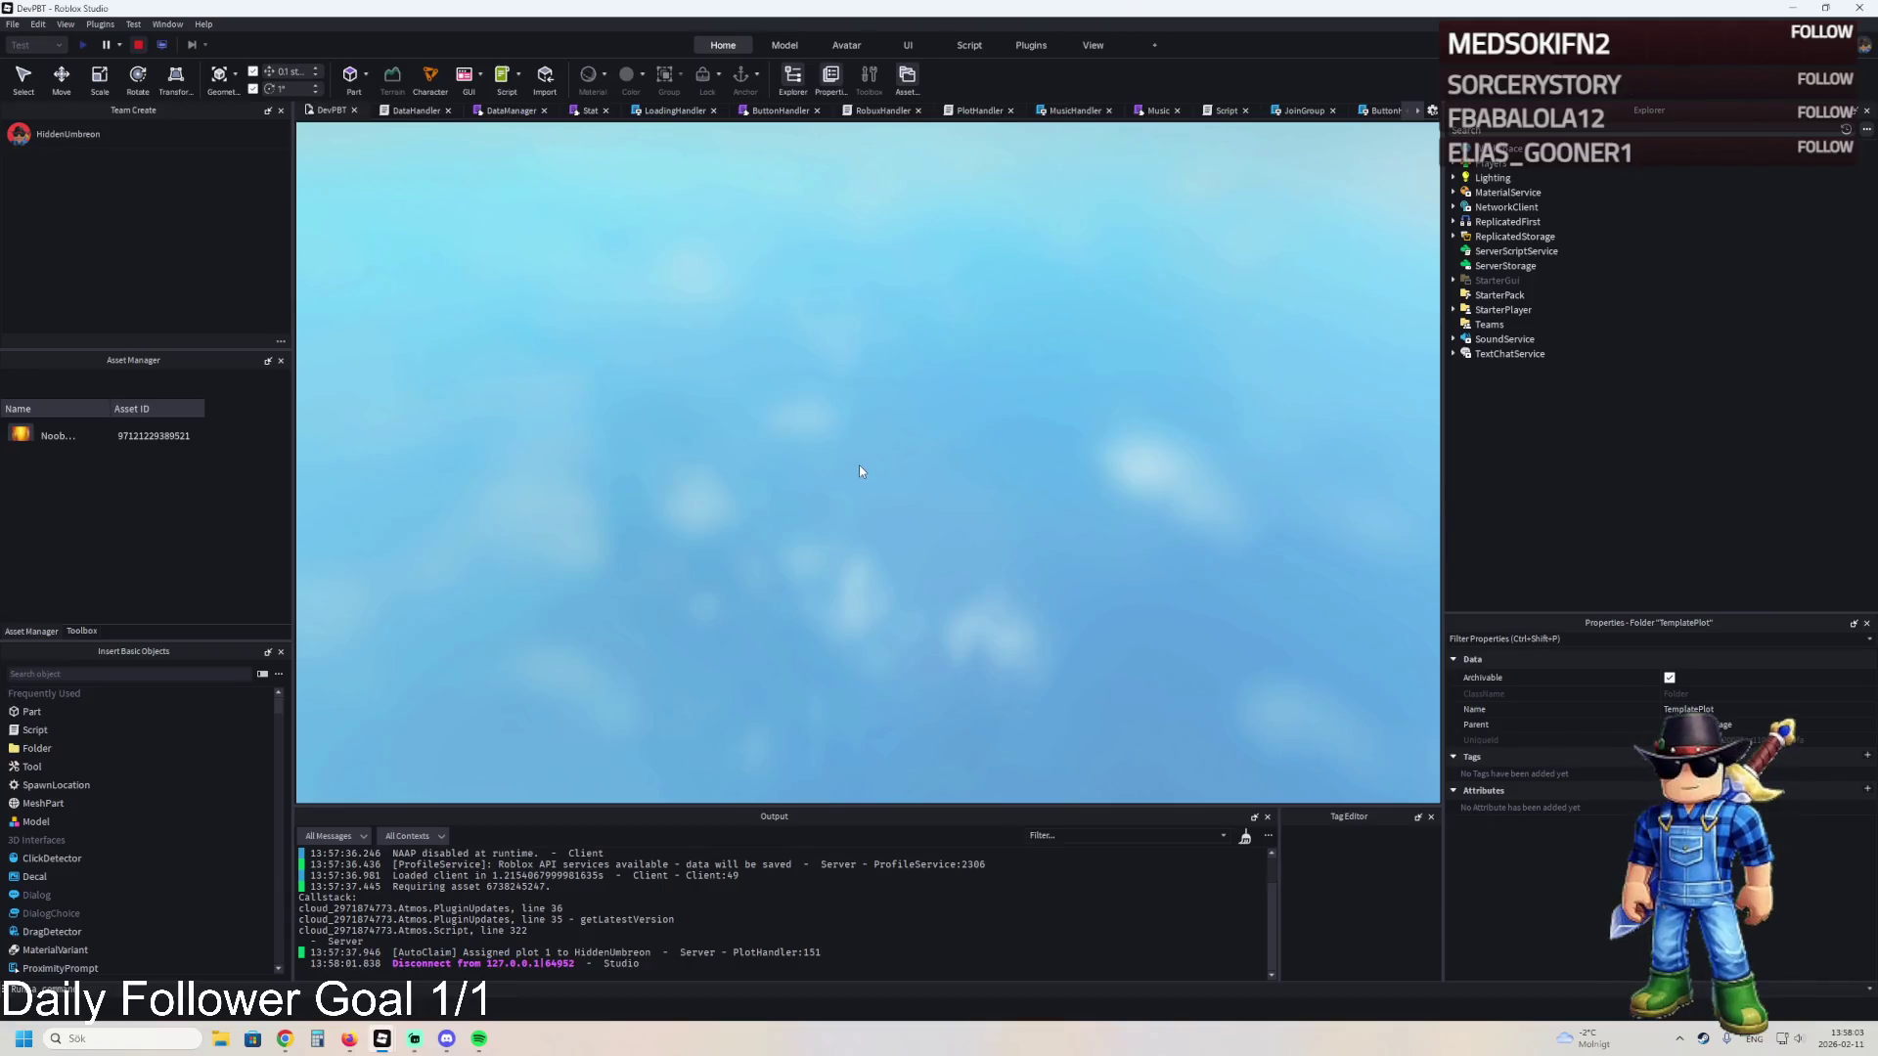
# - Scale the Wall4 piece beside the barred cell to 11.2 studs
pyautogui.scroll(5, 880, 477)
pyautogui.scroll(10, 889, 479)
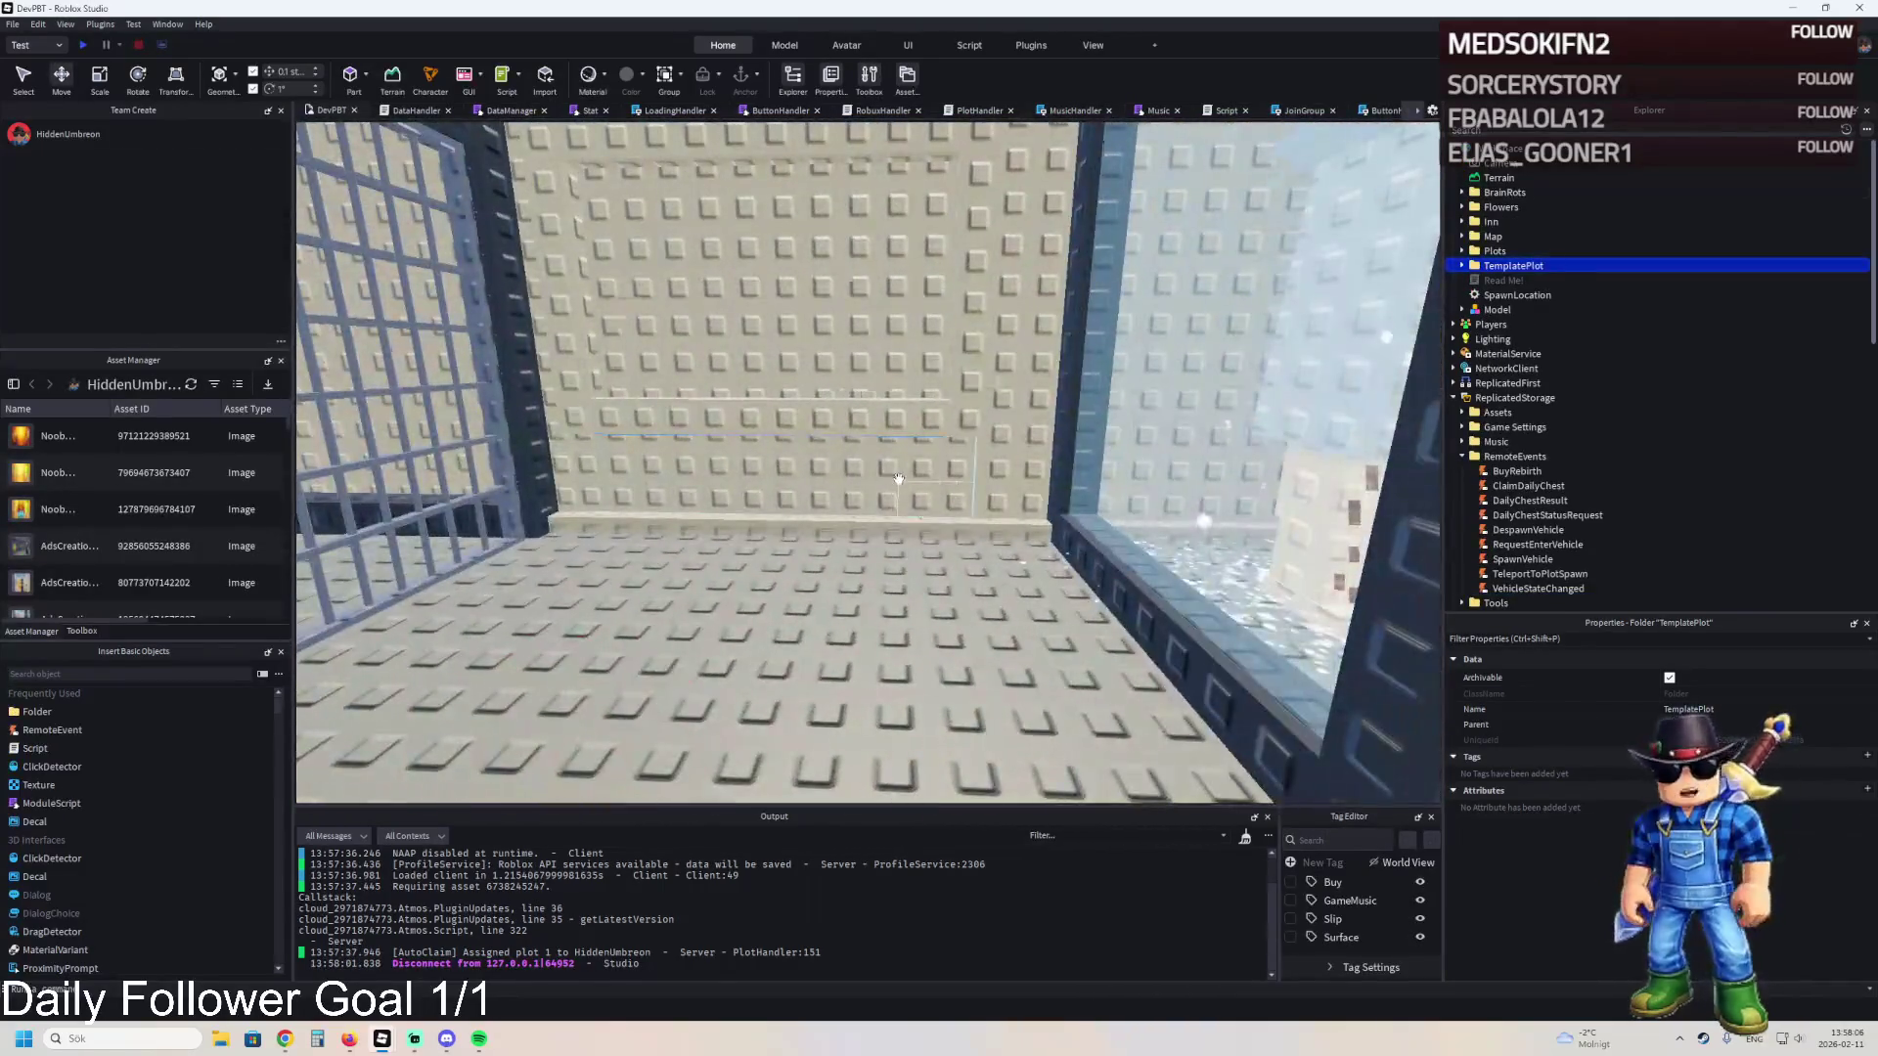
pyautogui.click(898, 478)
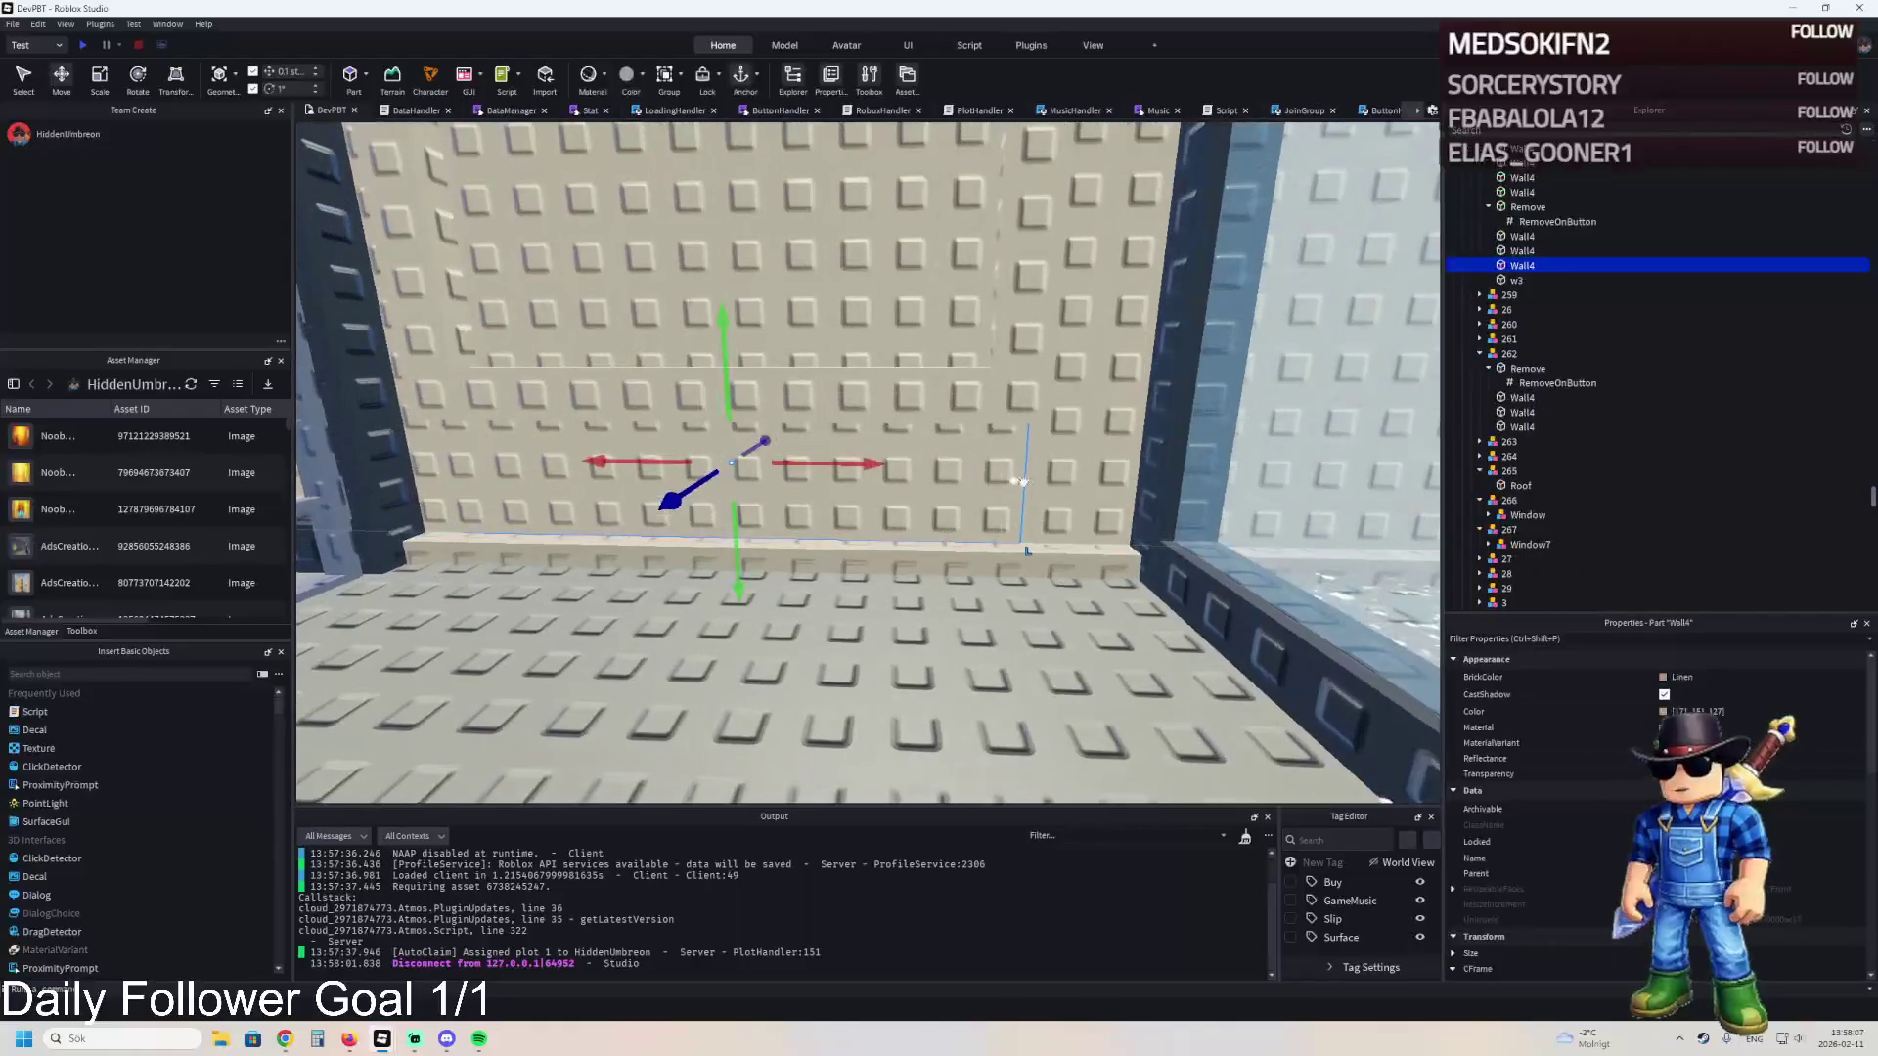
pyautogui.hotkey('ctrl', '3')
pyautogui.moveTo(1045, 472); pyautogui.dragTo(1007, 470)
pyautogui.press('d')
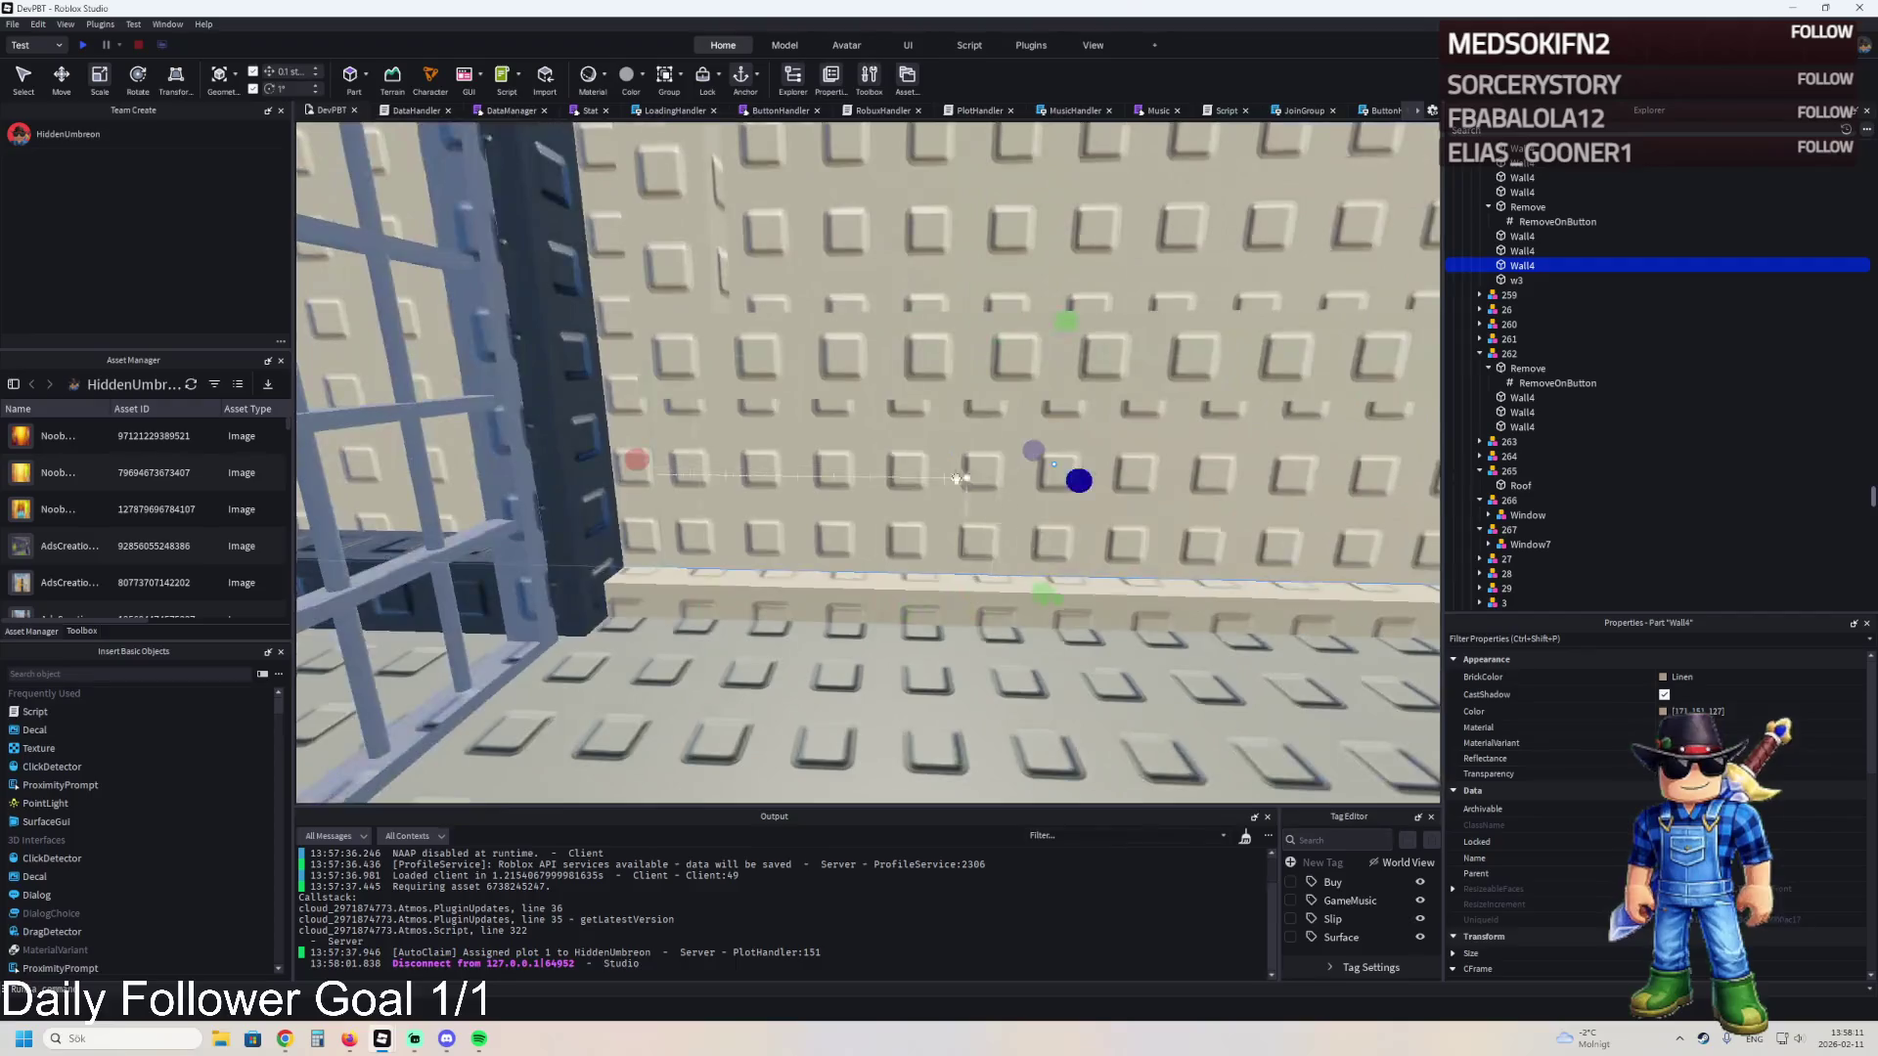
pyautogui.moveTo(813, 471)
pyautogui.mouseDown()
pyautogui.moveTo(1082, 419)
pyautogui.moveTo(828, 462)
pyautogui.mouseUp()
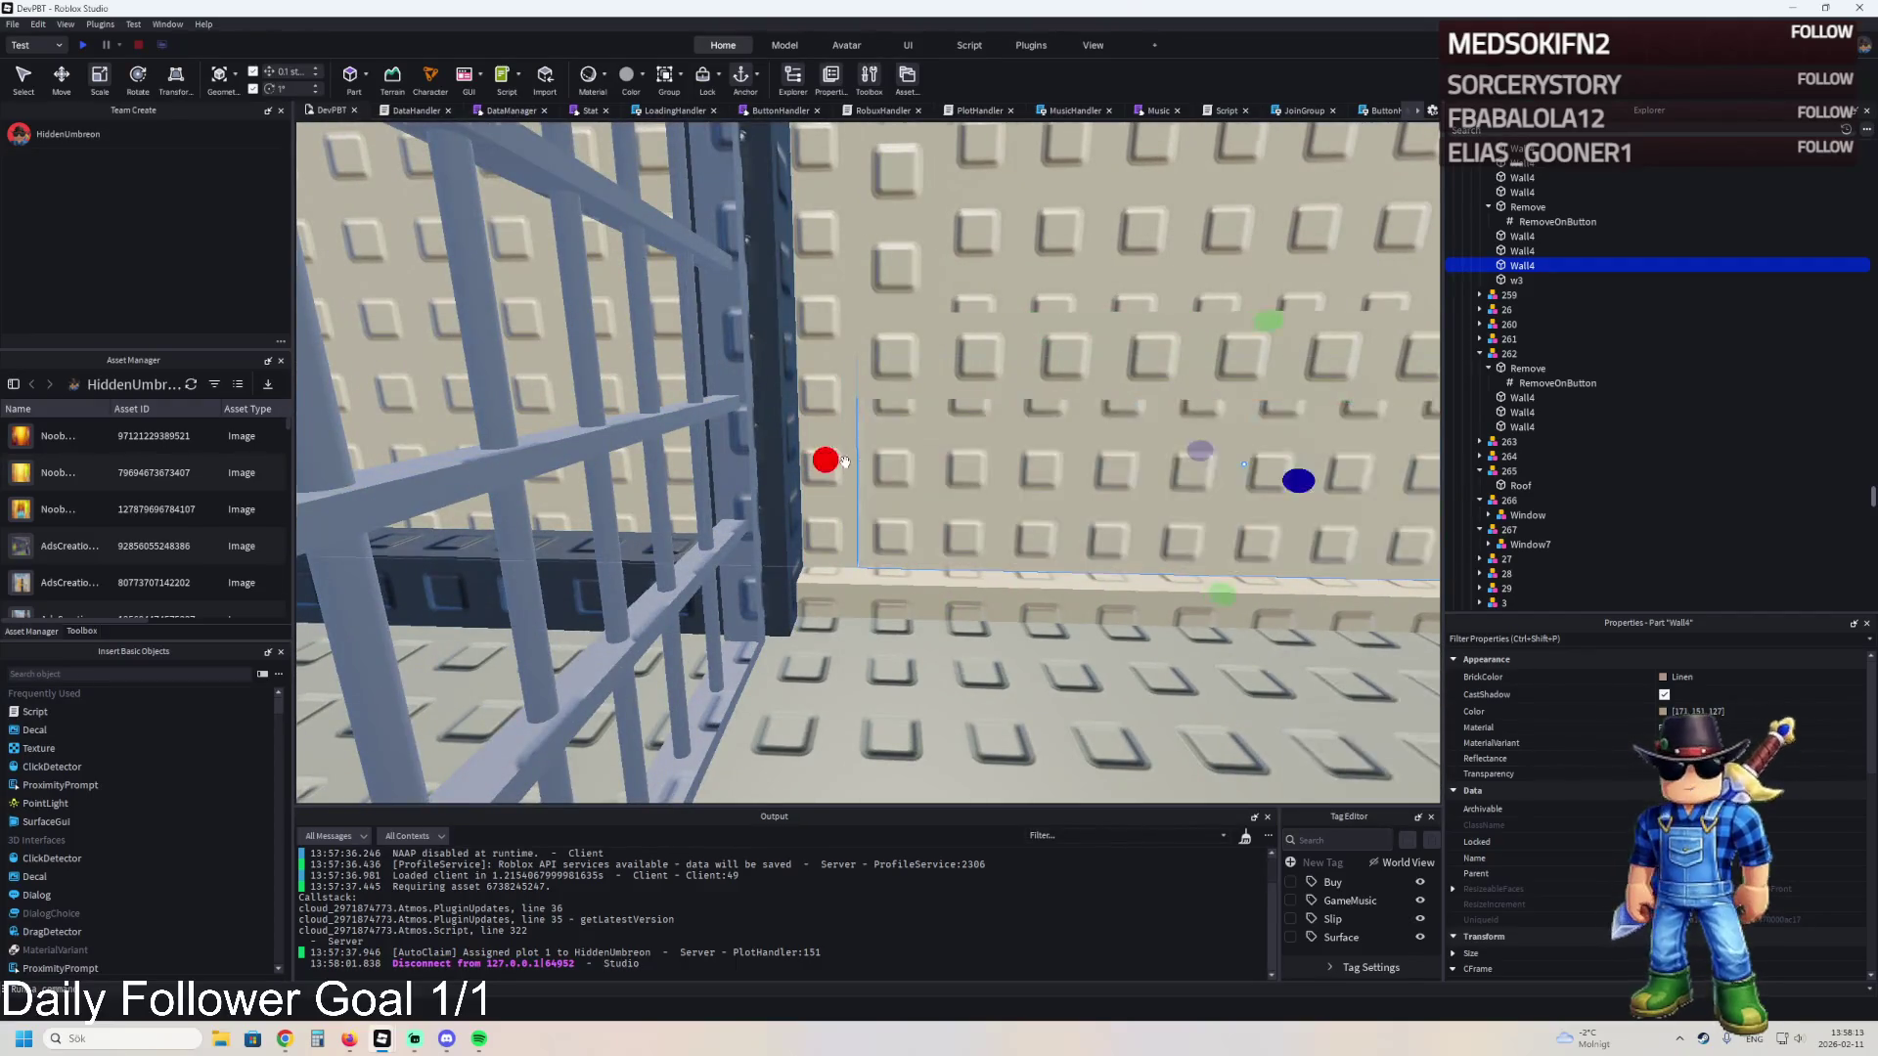
# - Turn the view toward the HIGHLY TOXIC and High Security cells
pyautogui.press('a')
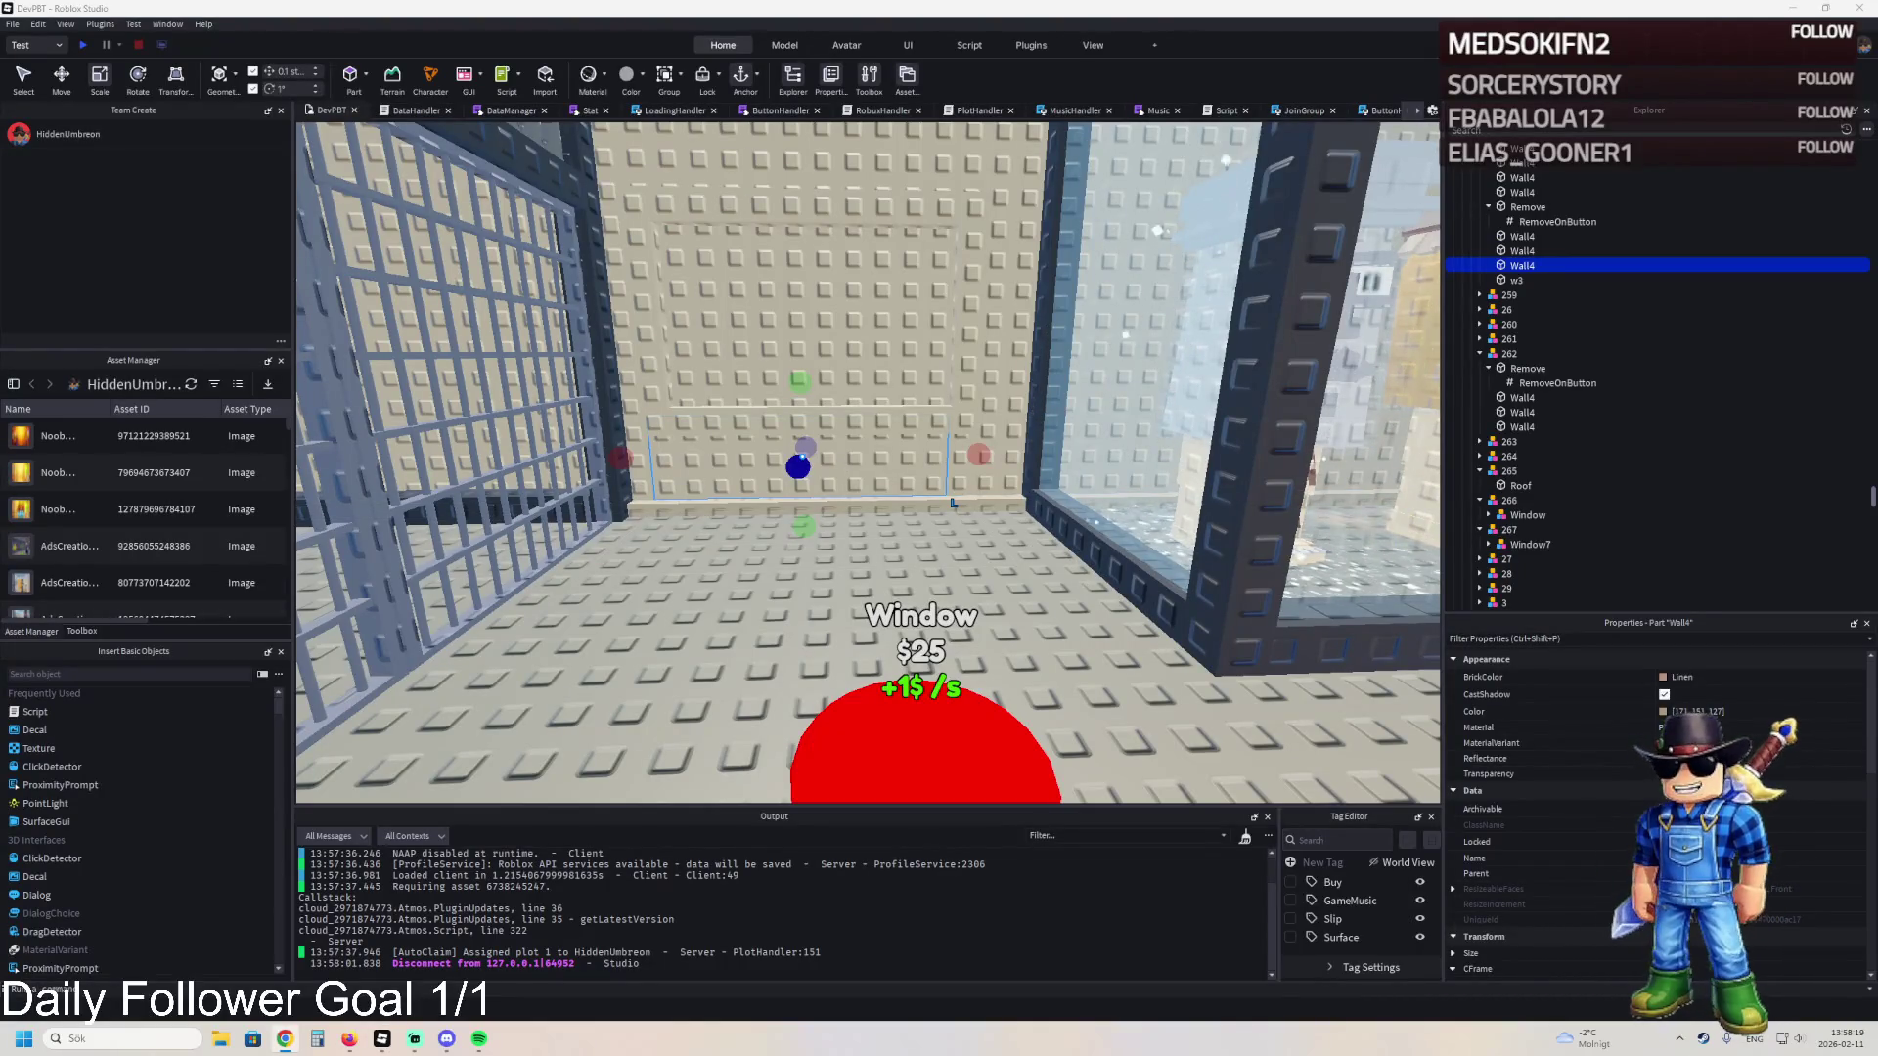
pyautogui.moveTo(953, 503); pyautogui.dragTo(685, 508)
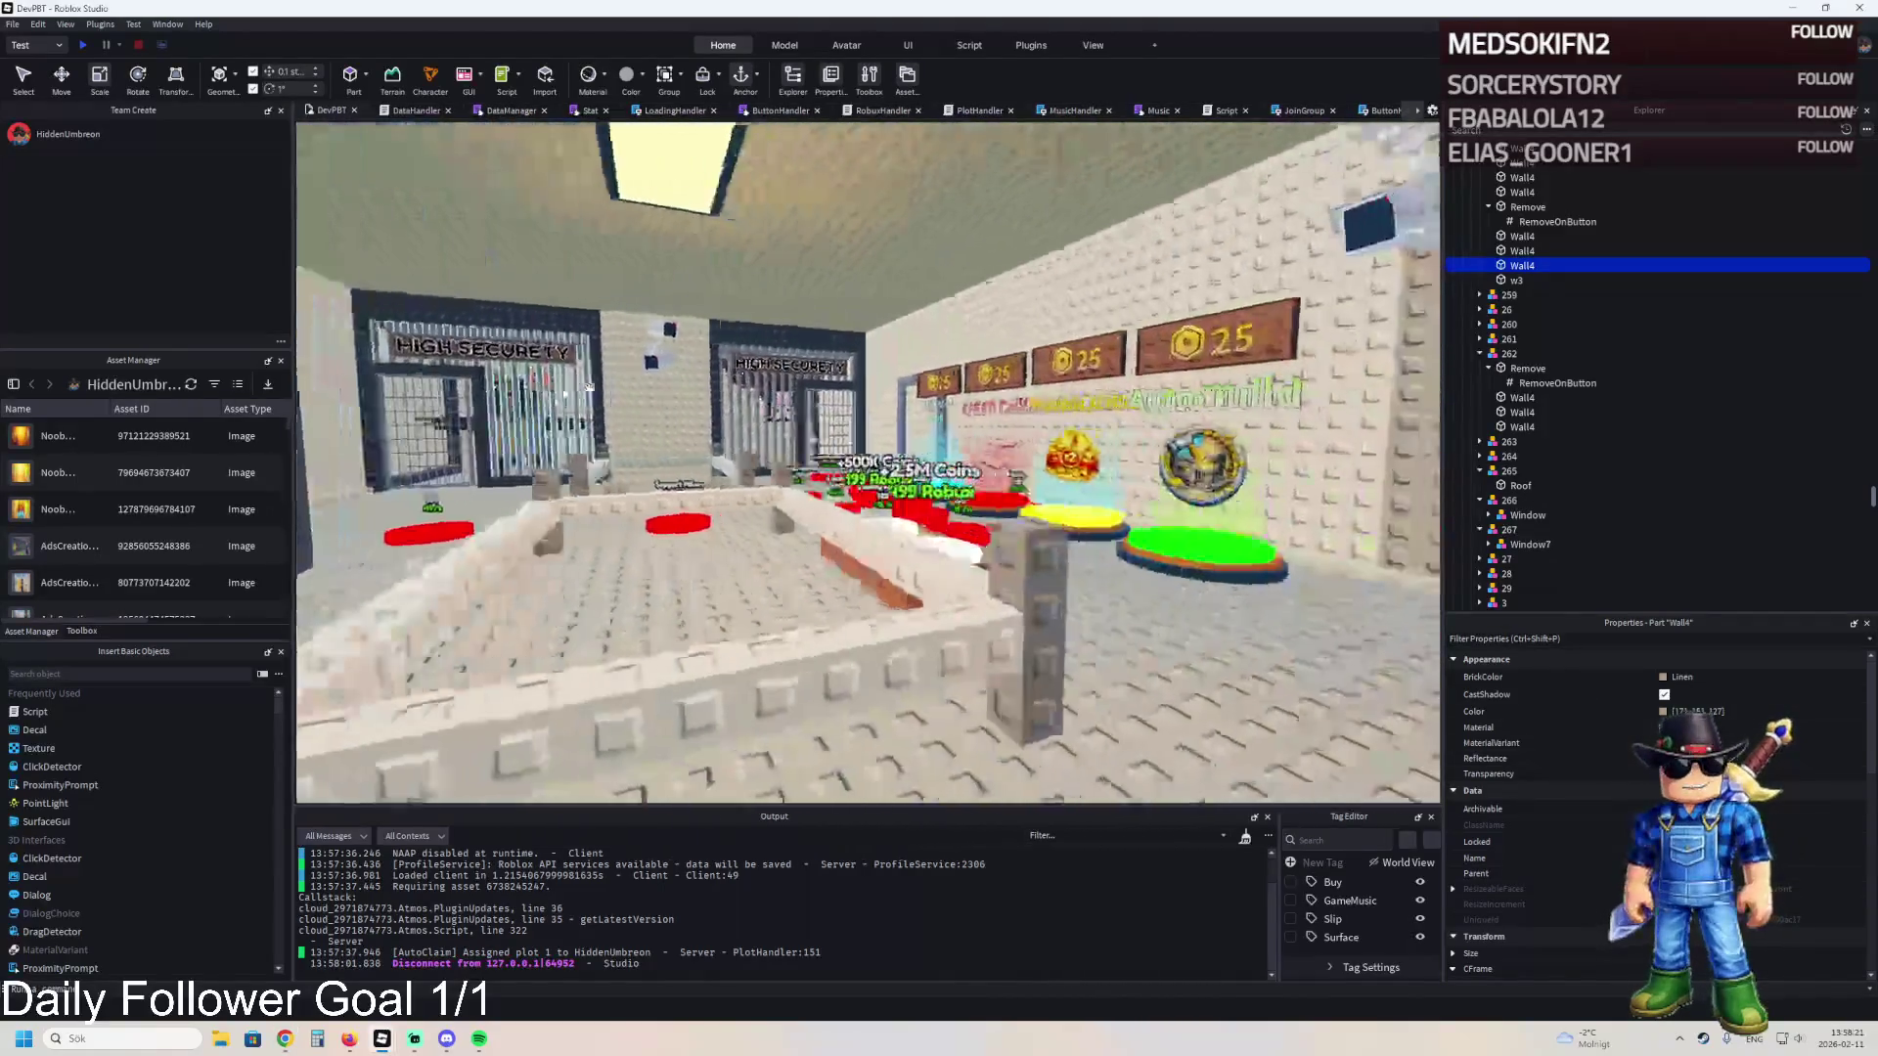
pyautogui.press('a')
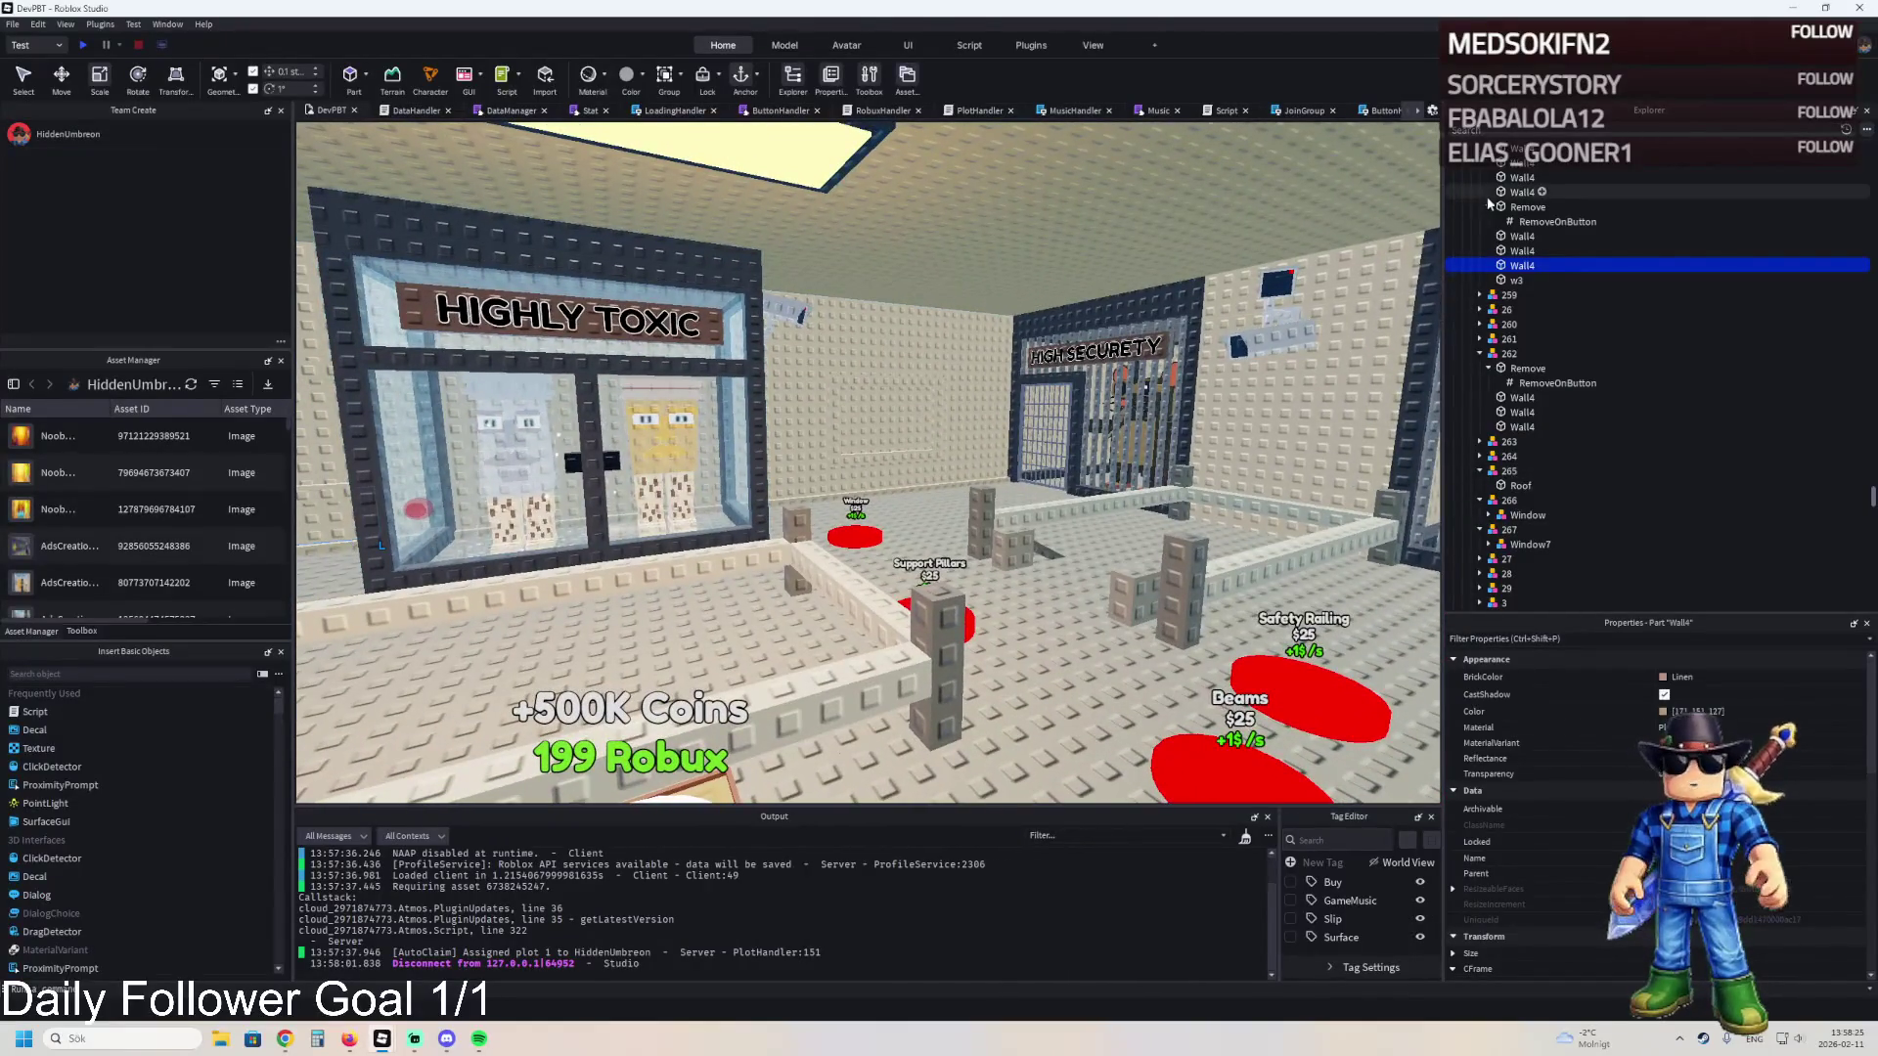
# - Expand Upgrades > Prison > model 1 in the Explorer
pyautogui.click(1528, 207)
pyautogui.press('Left')
pyautogui.press('Left')
pyautogui.press('Left')
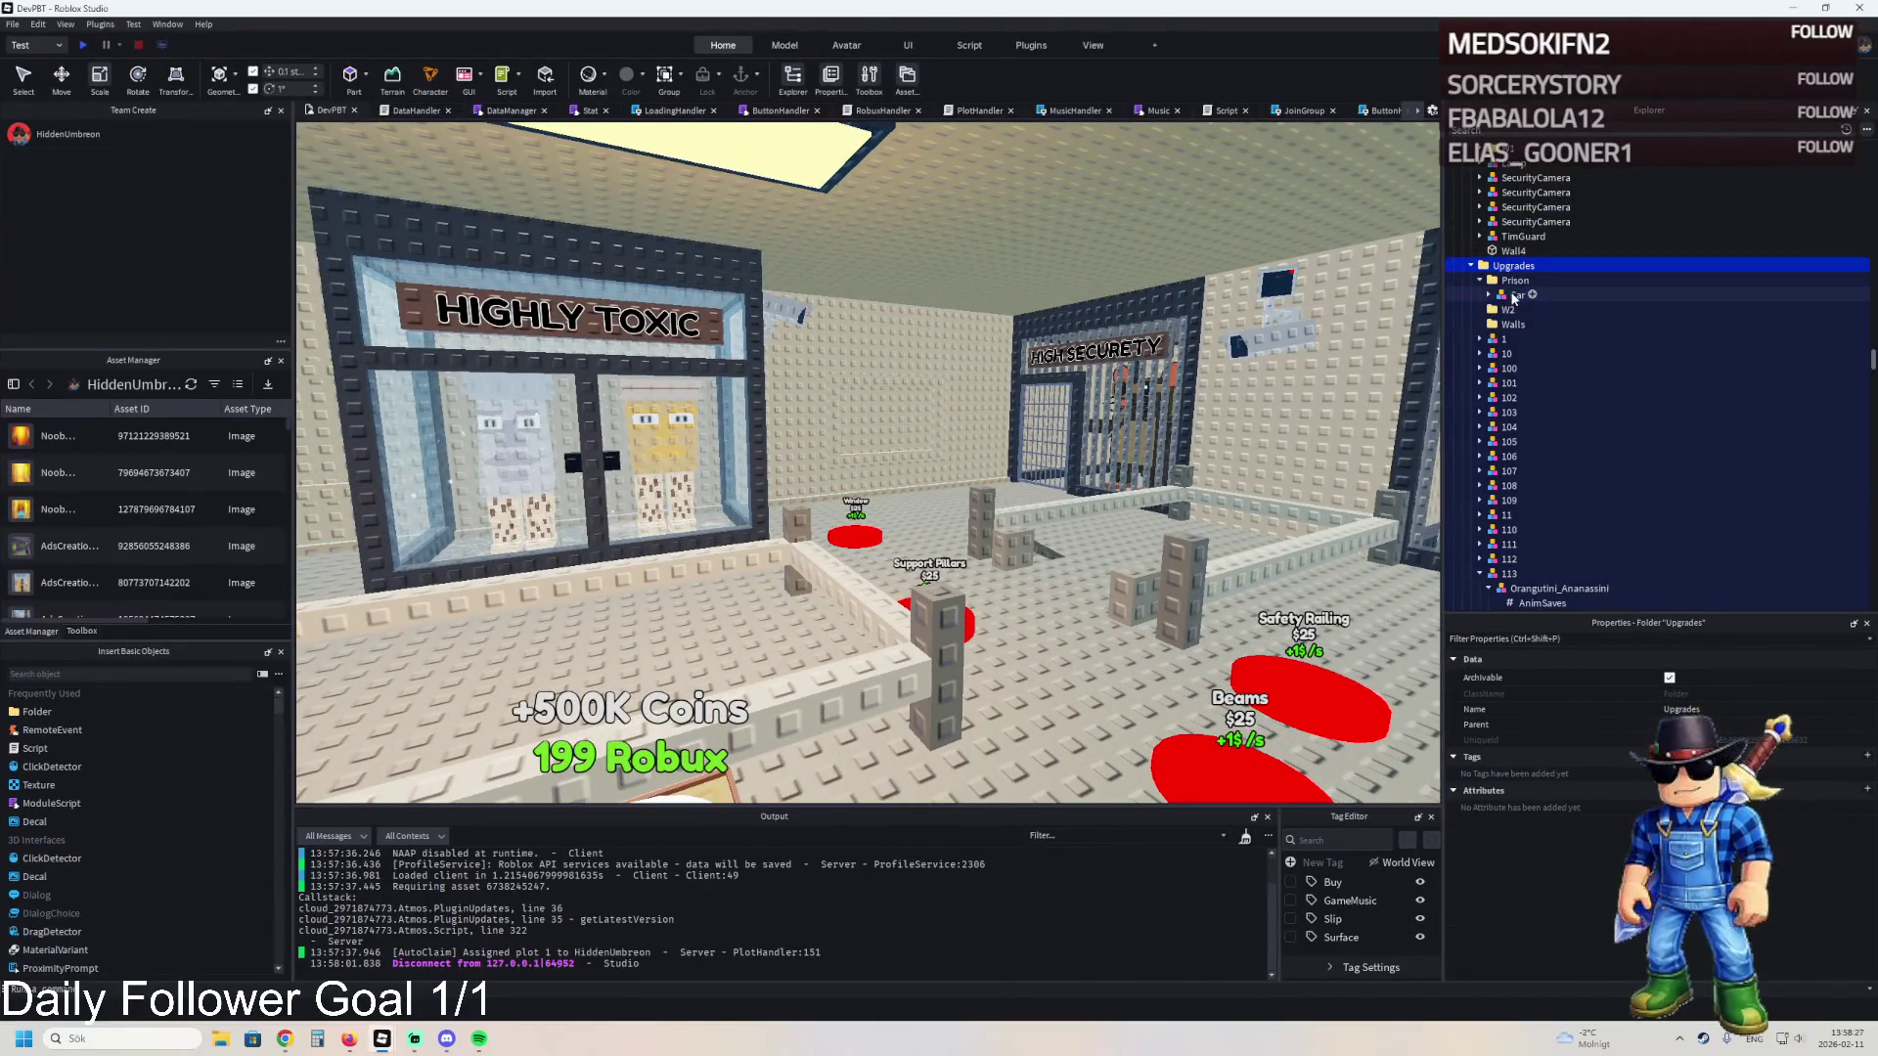
pyautogui.click(1513, 281)
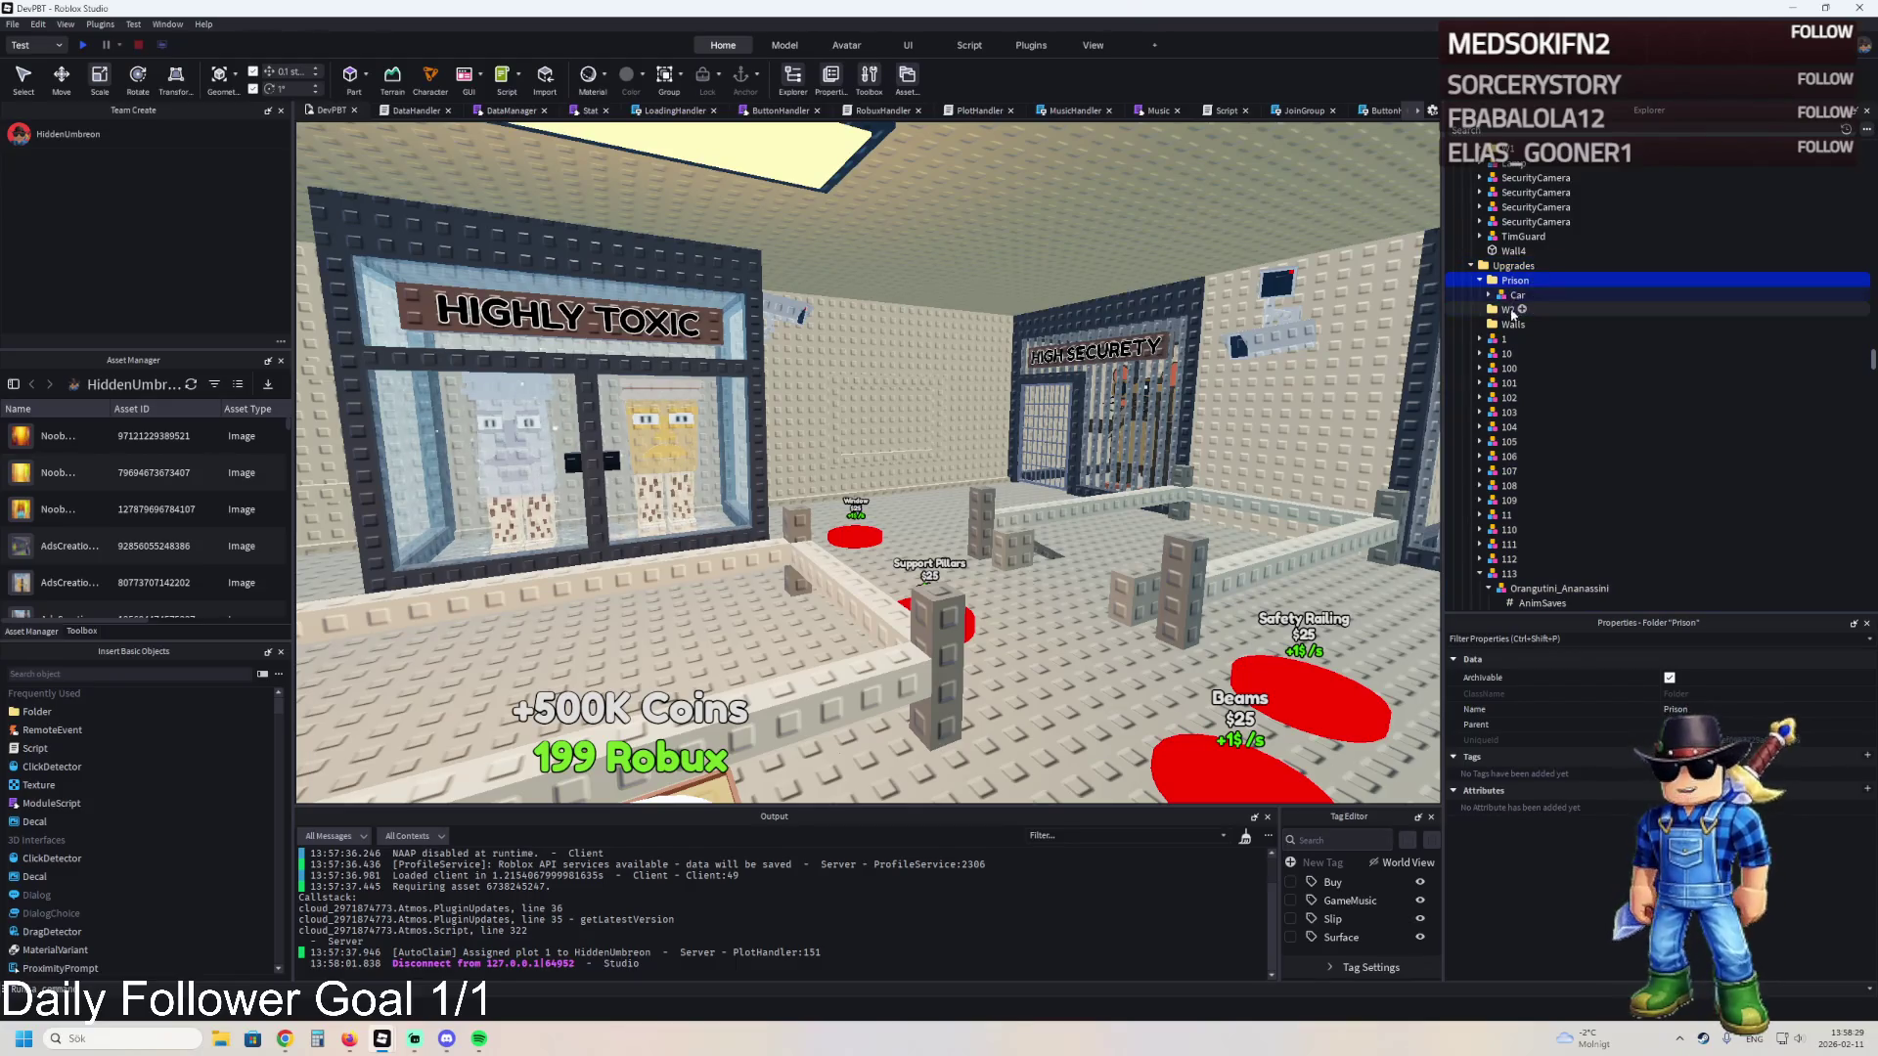
pyautogui.click(1501, 340)
pyautogui.doubleClick(1501, 339)
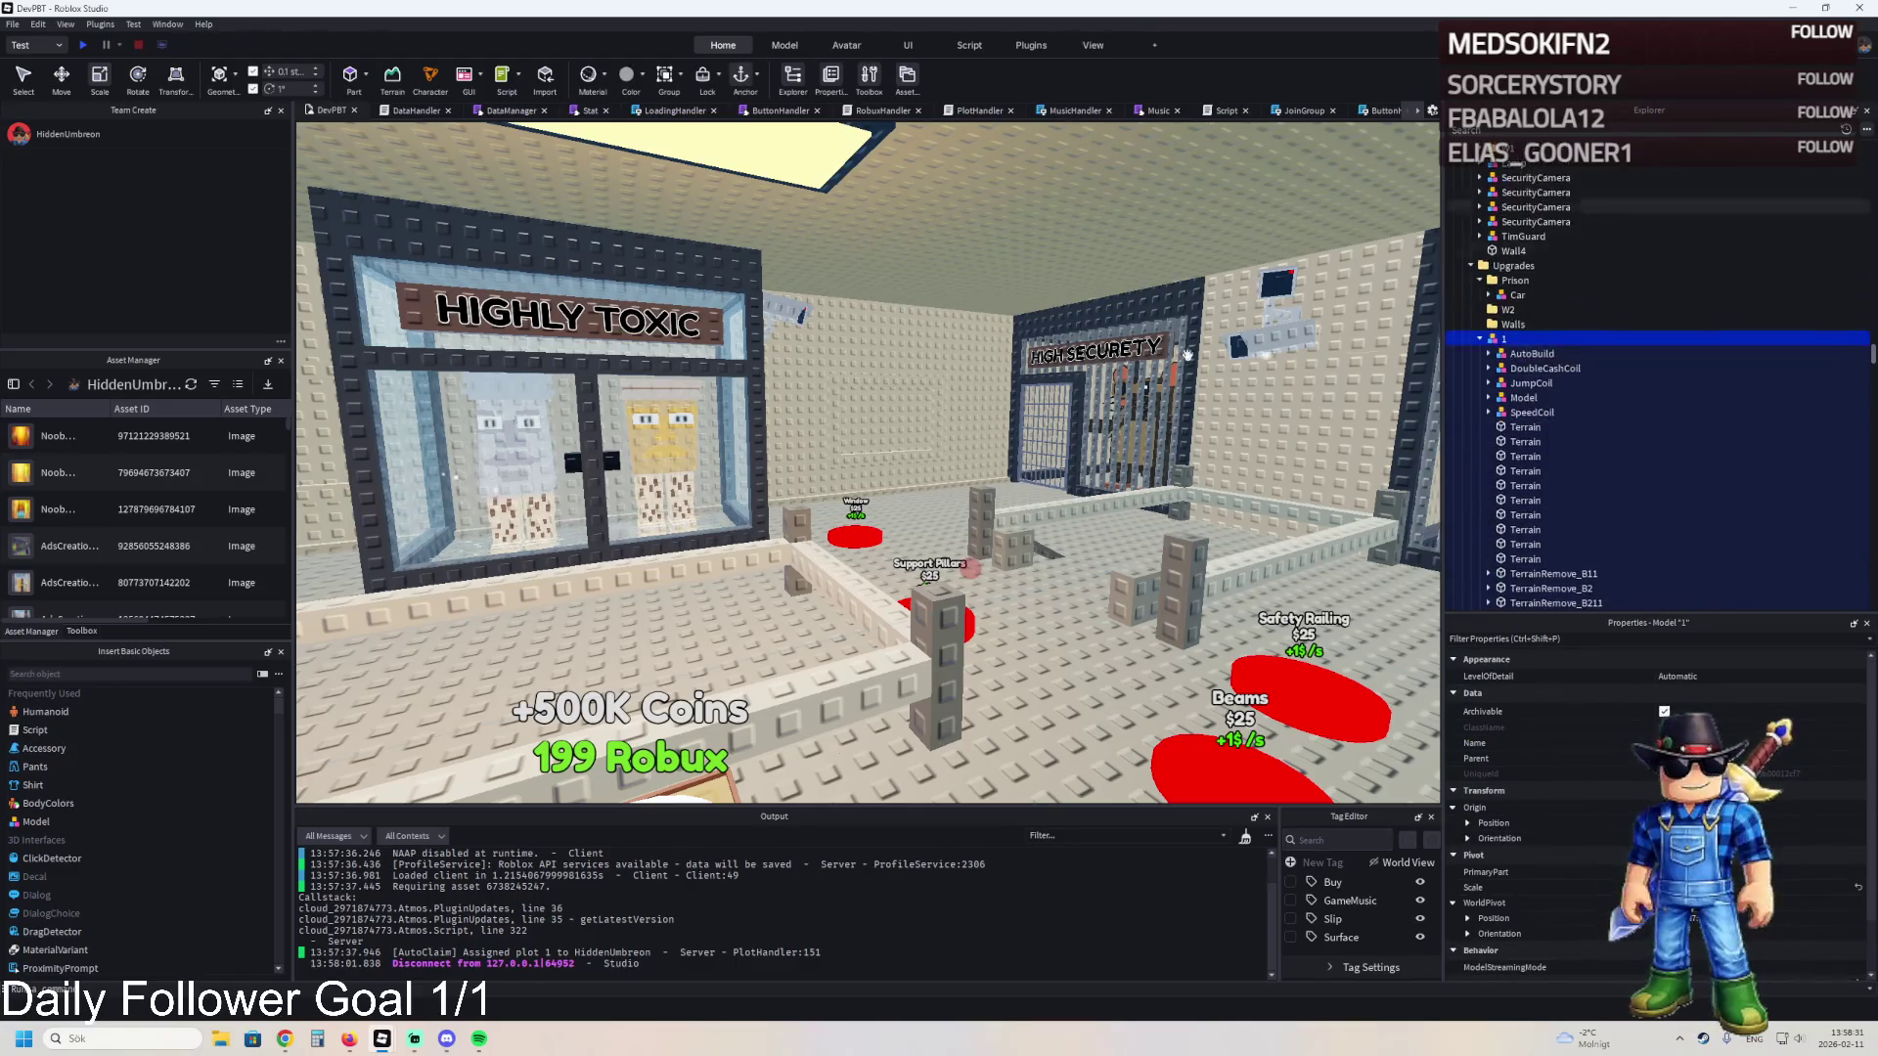
# - Select the Lamp model in TemplatePlot's SecondLevel folder and focus the view on it
pyautogui.click(711, 288)
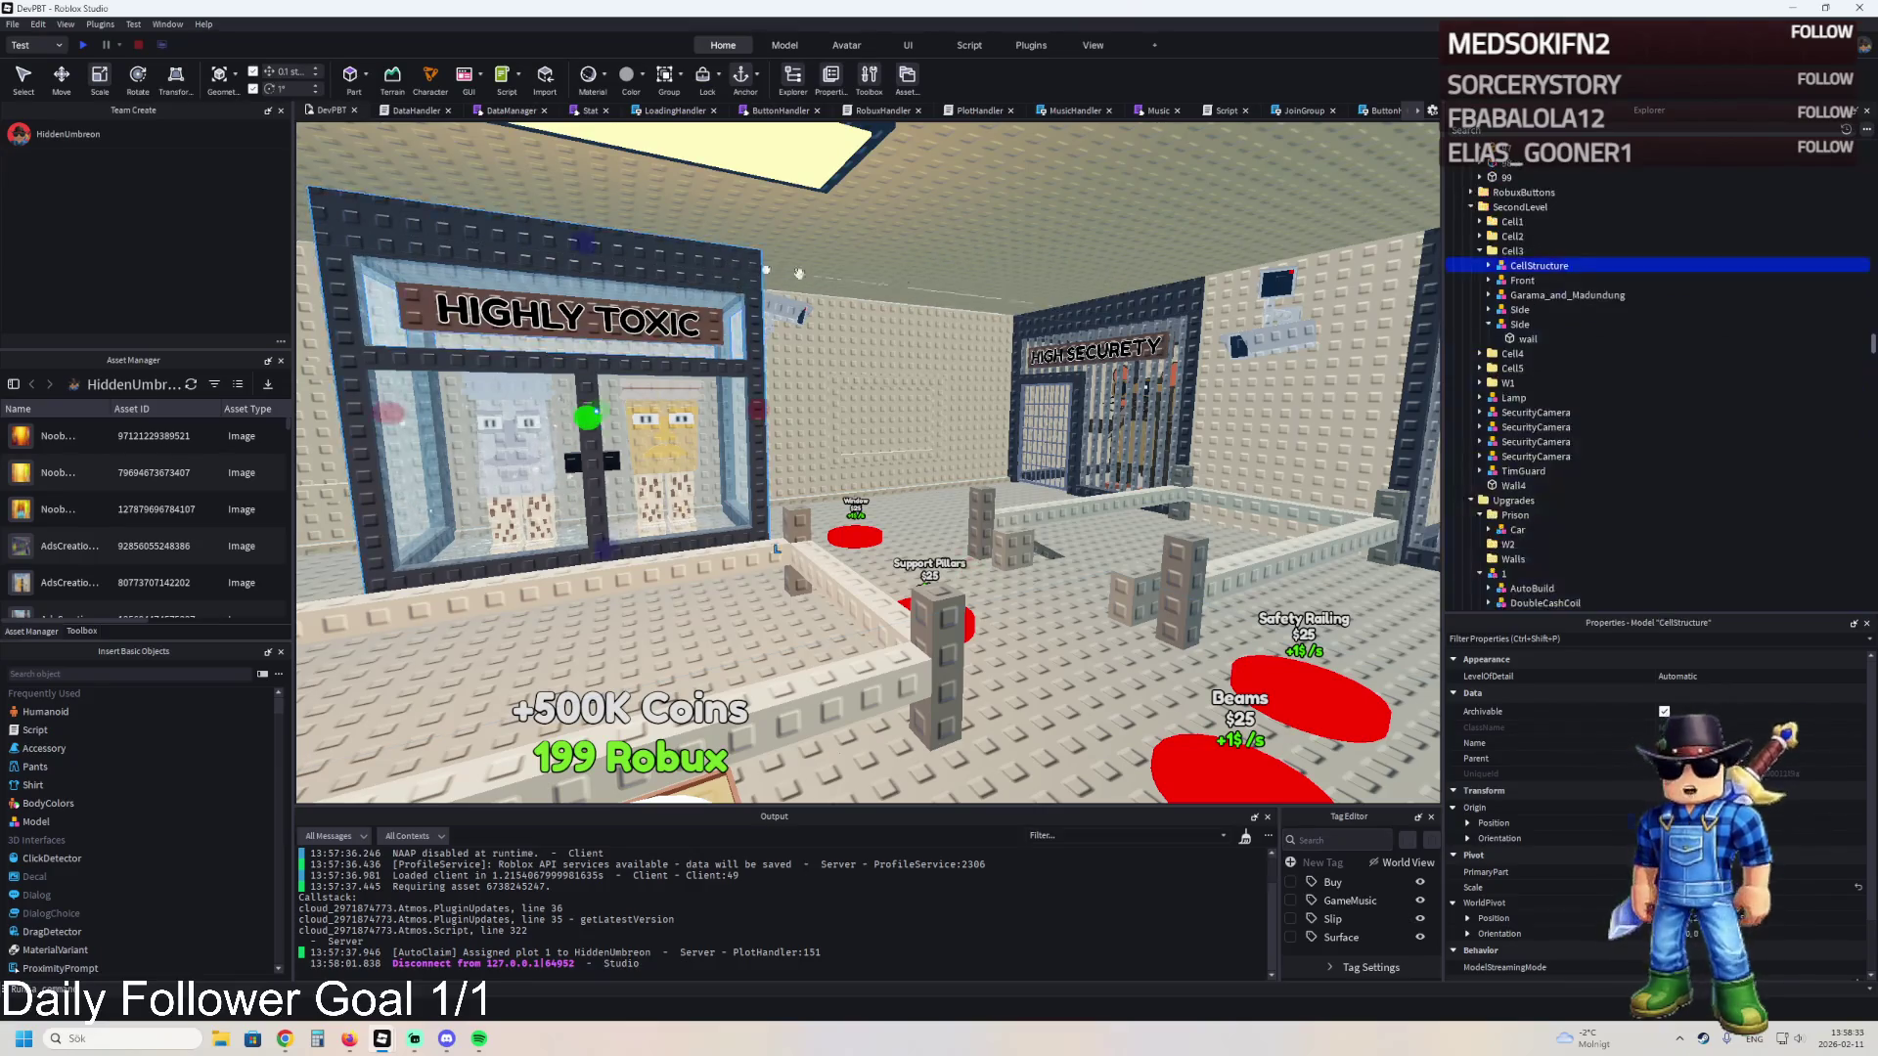
pyautogui.scroll(2, 1555, 242)
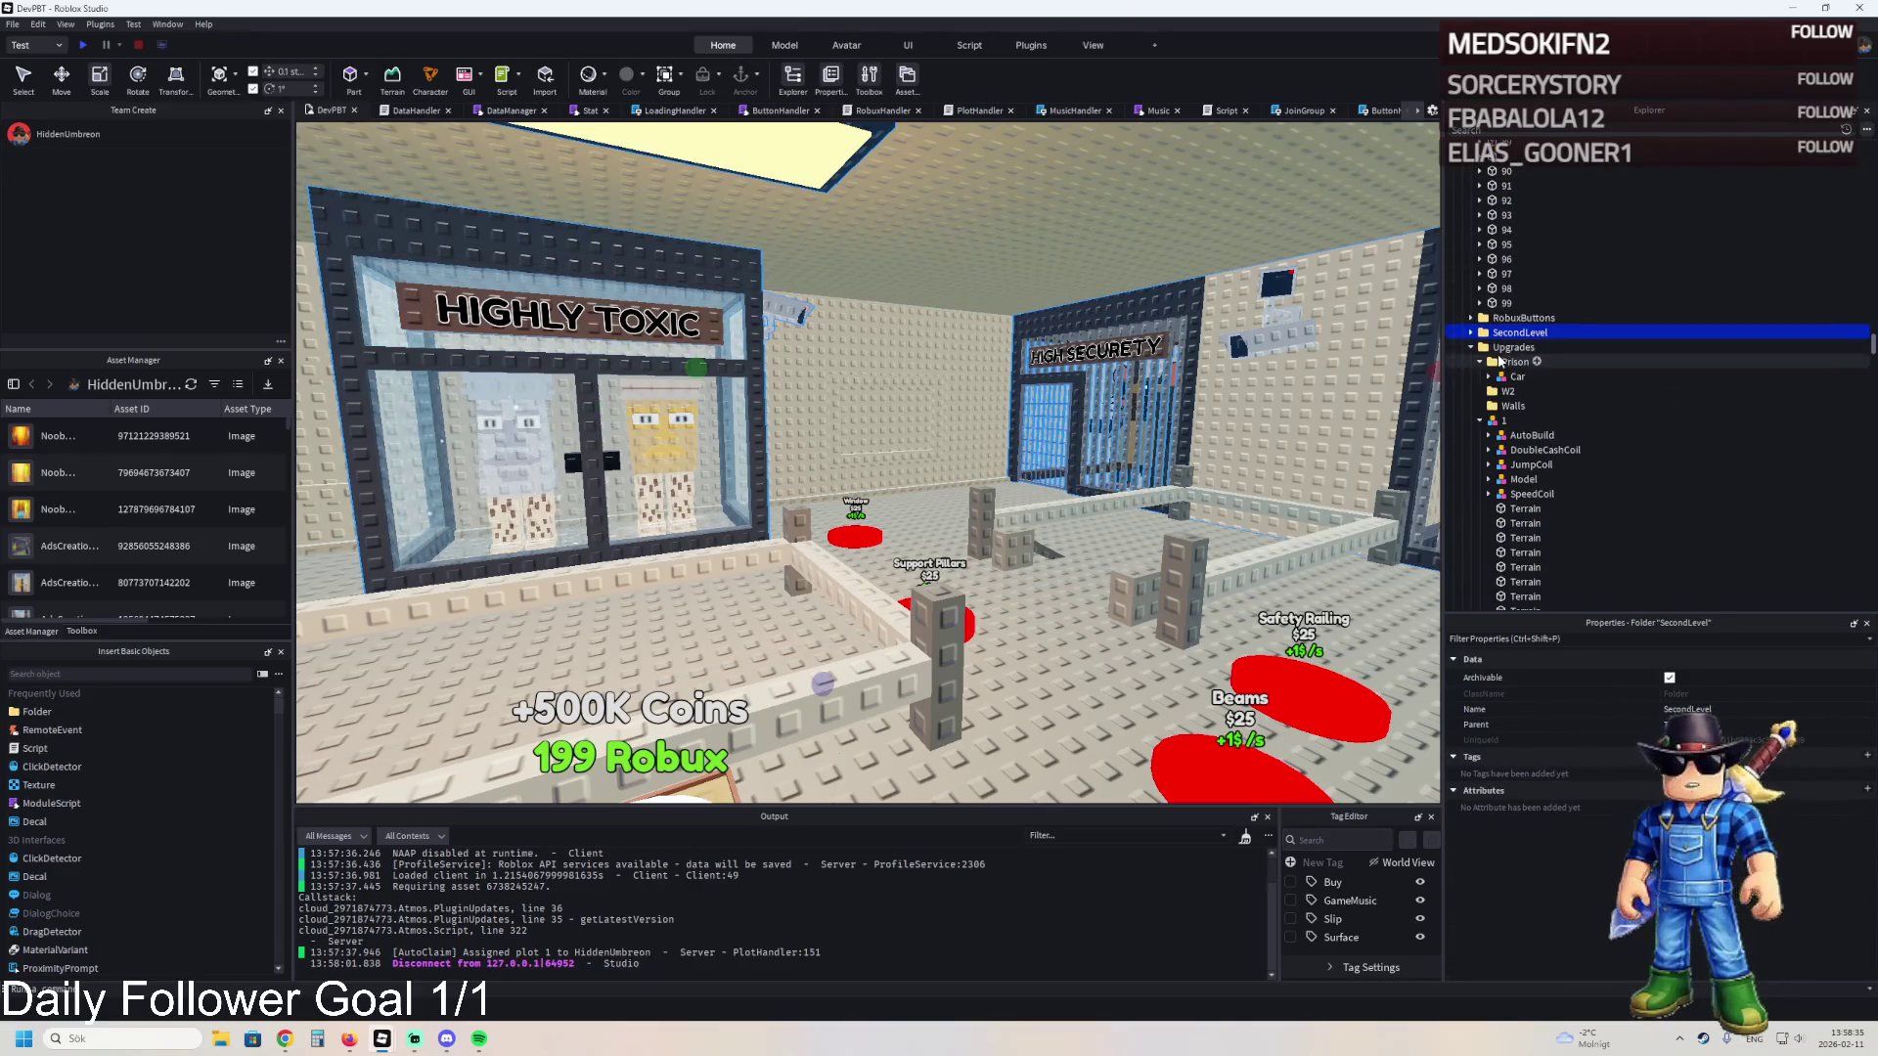
pyautogui.scroll(2, 1511, 333)
pyautogui.click(1496, 356)
pyautogui.hotkey('ctrl', 'z')
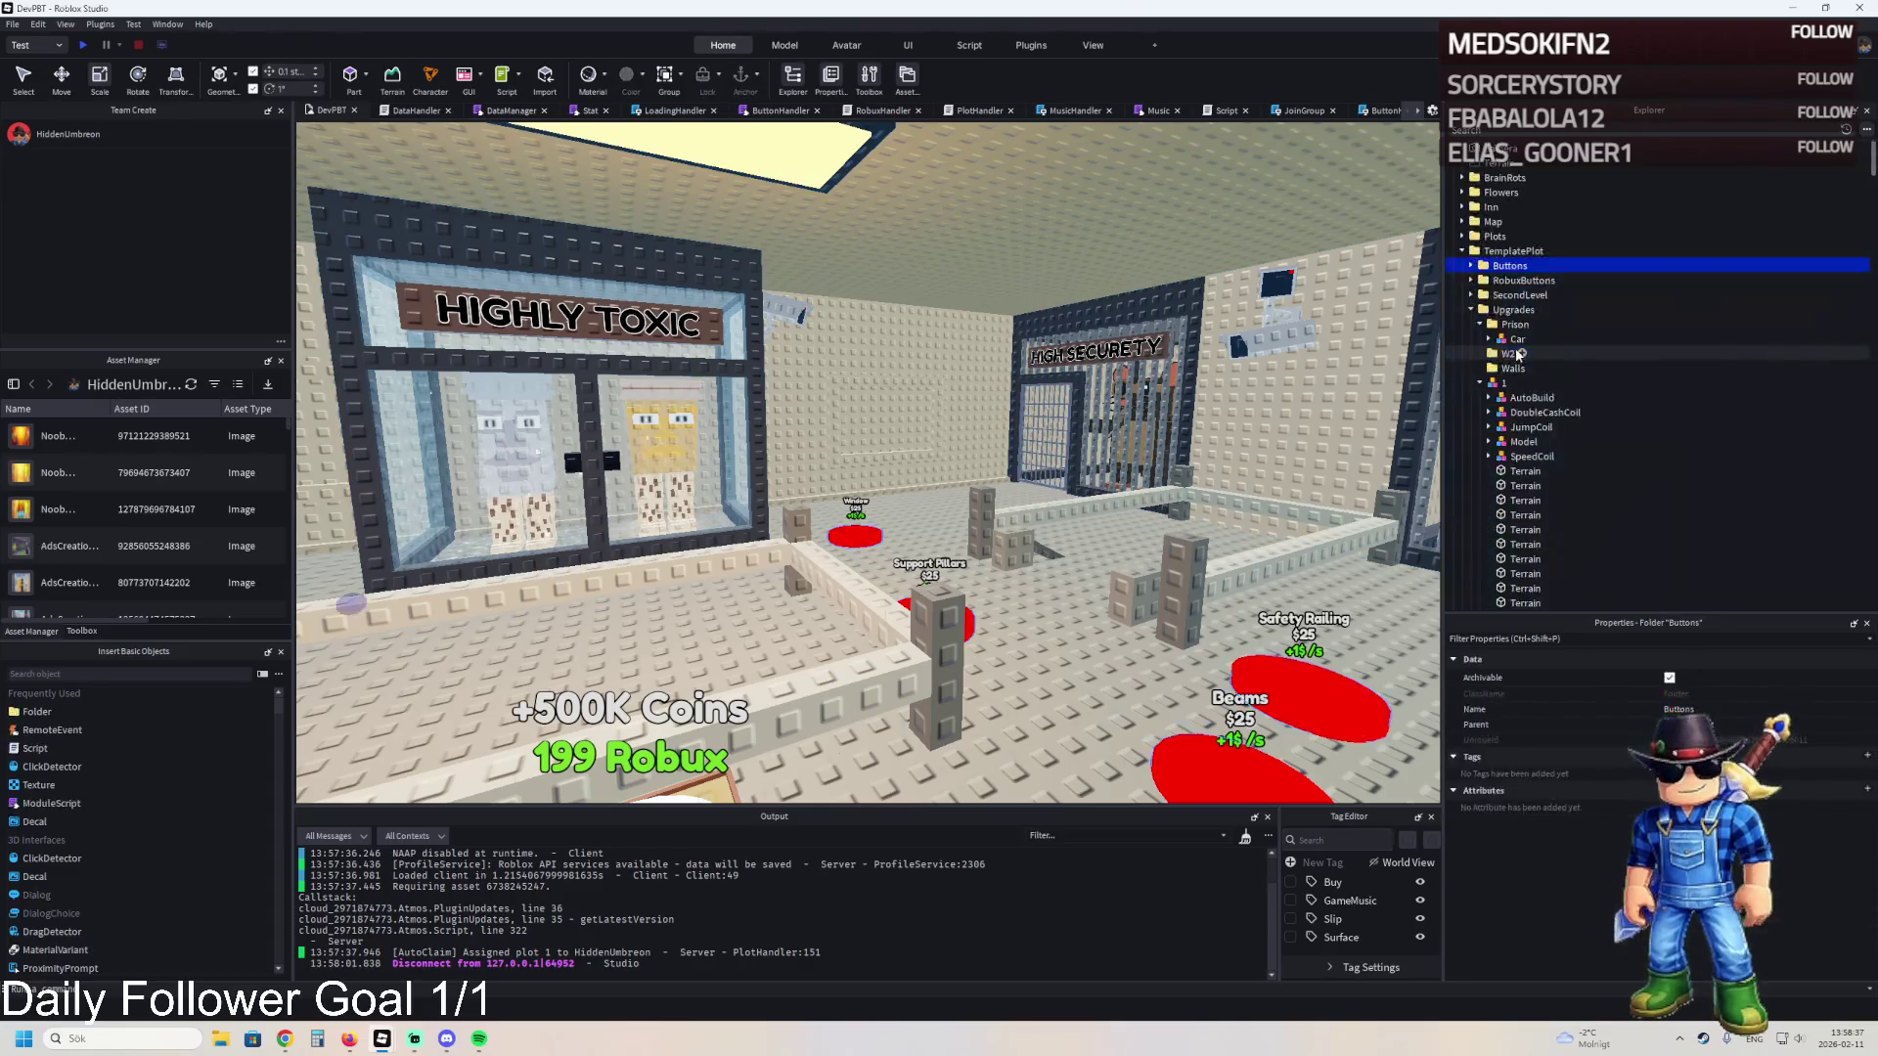
pyautogui.doubleClick(1499, 339)
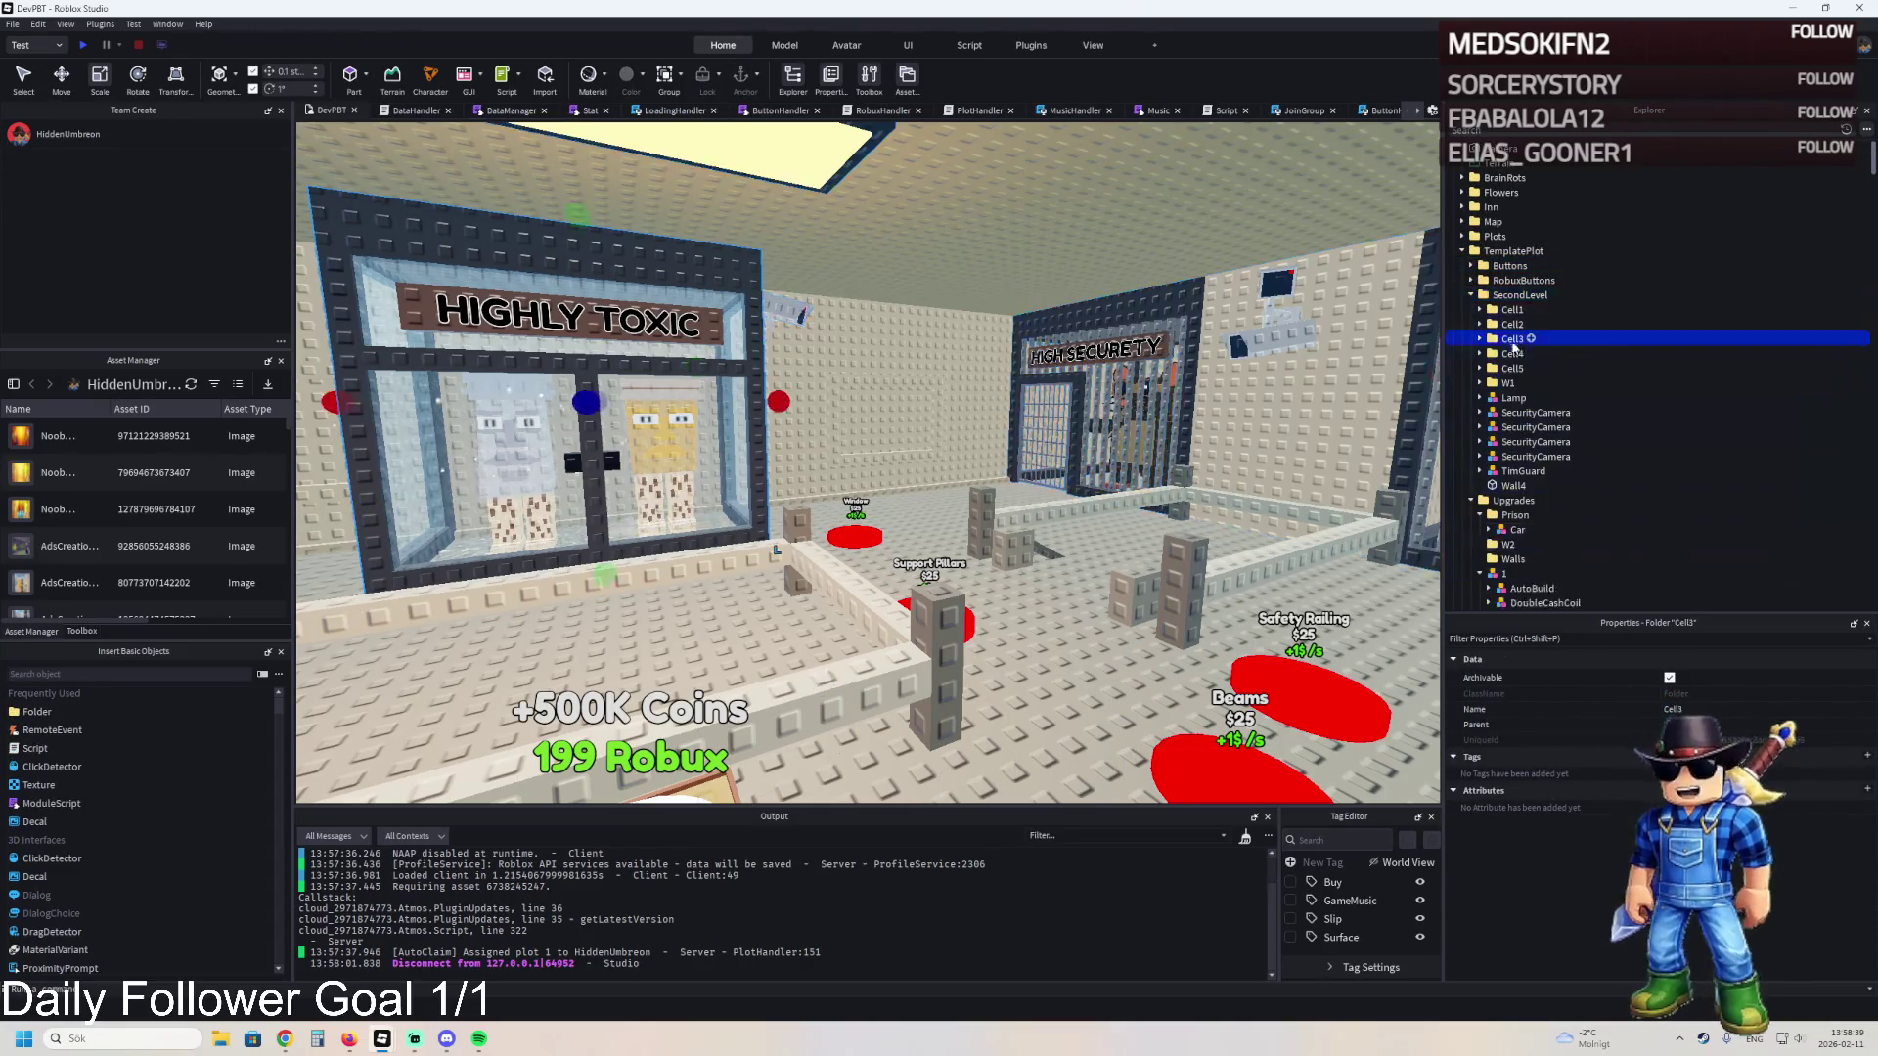
pyautogui.click(1511, 398)
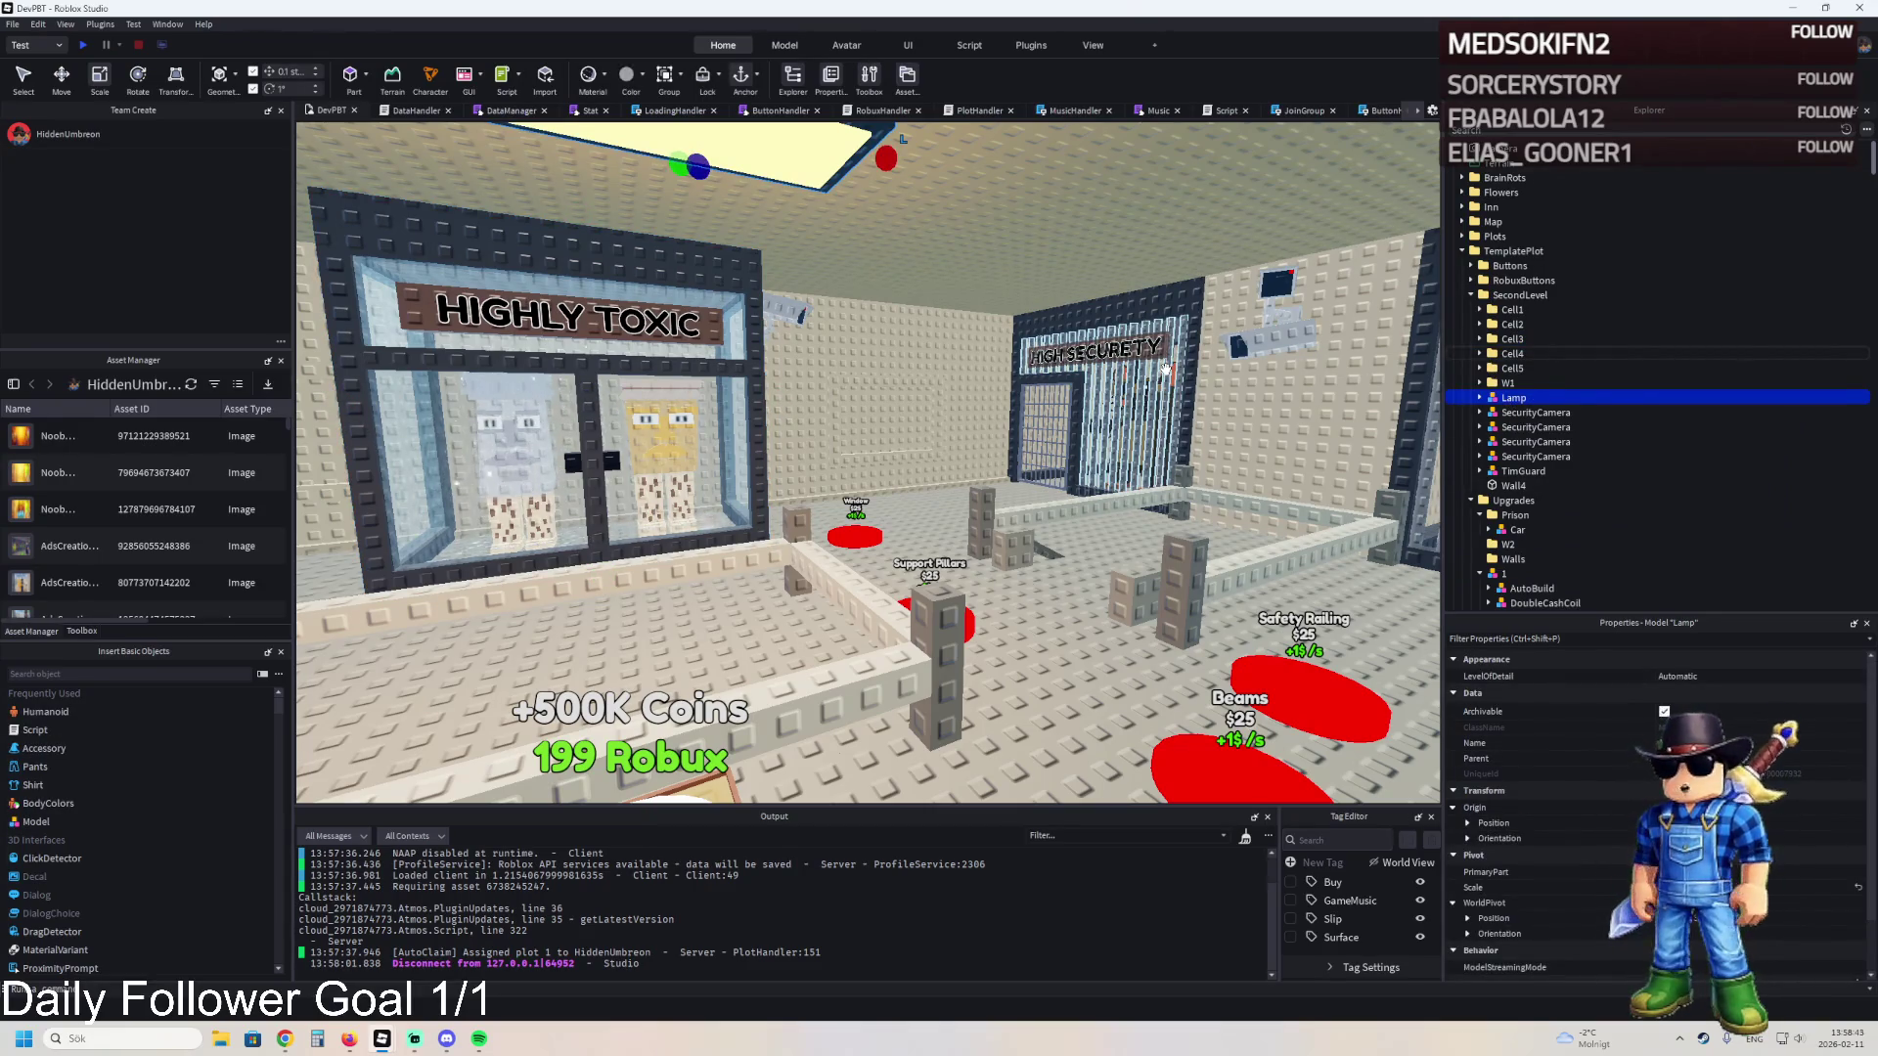
pyautogui.press('f')
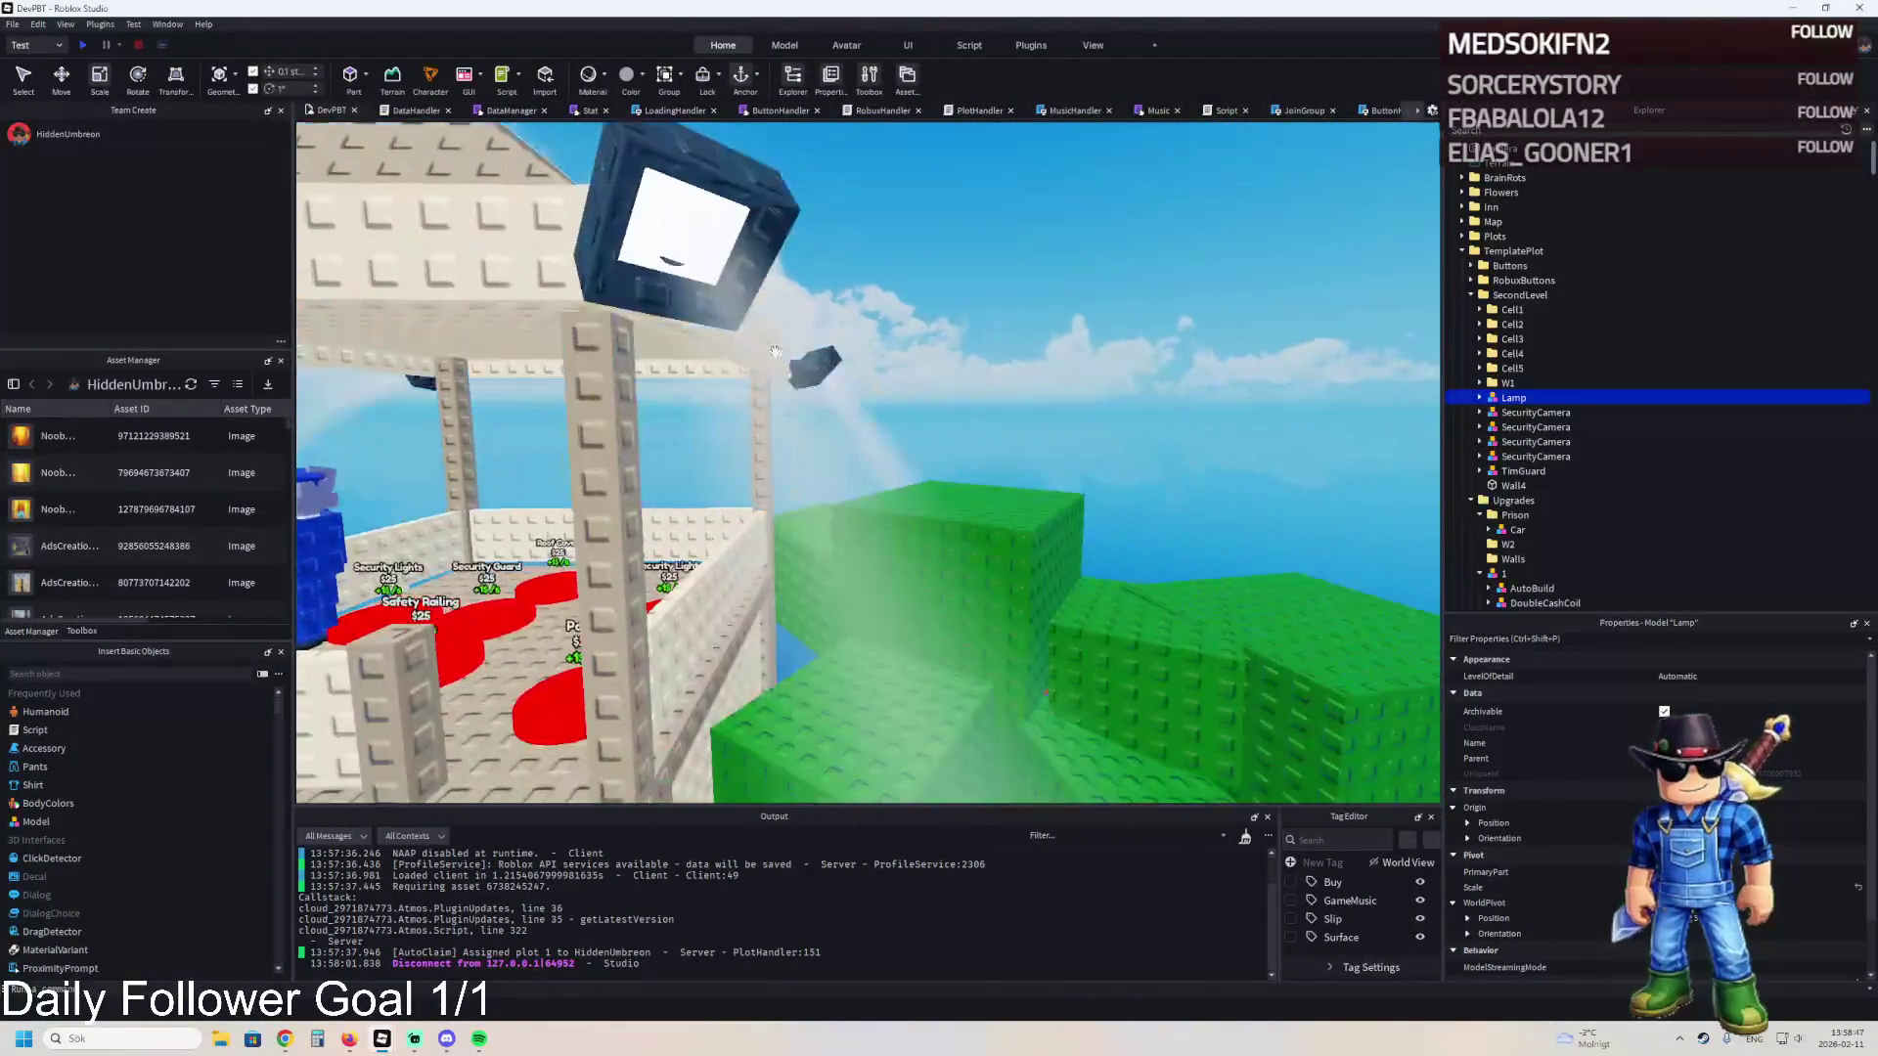
# - Paste a copy of an existing lamp's light part into the Lamp's wall model
pyautogui.click(785, 281)
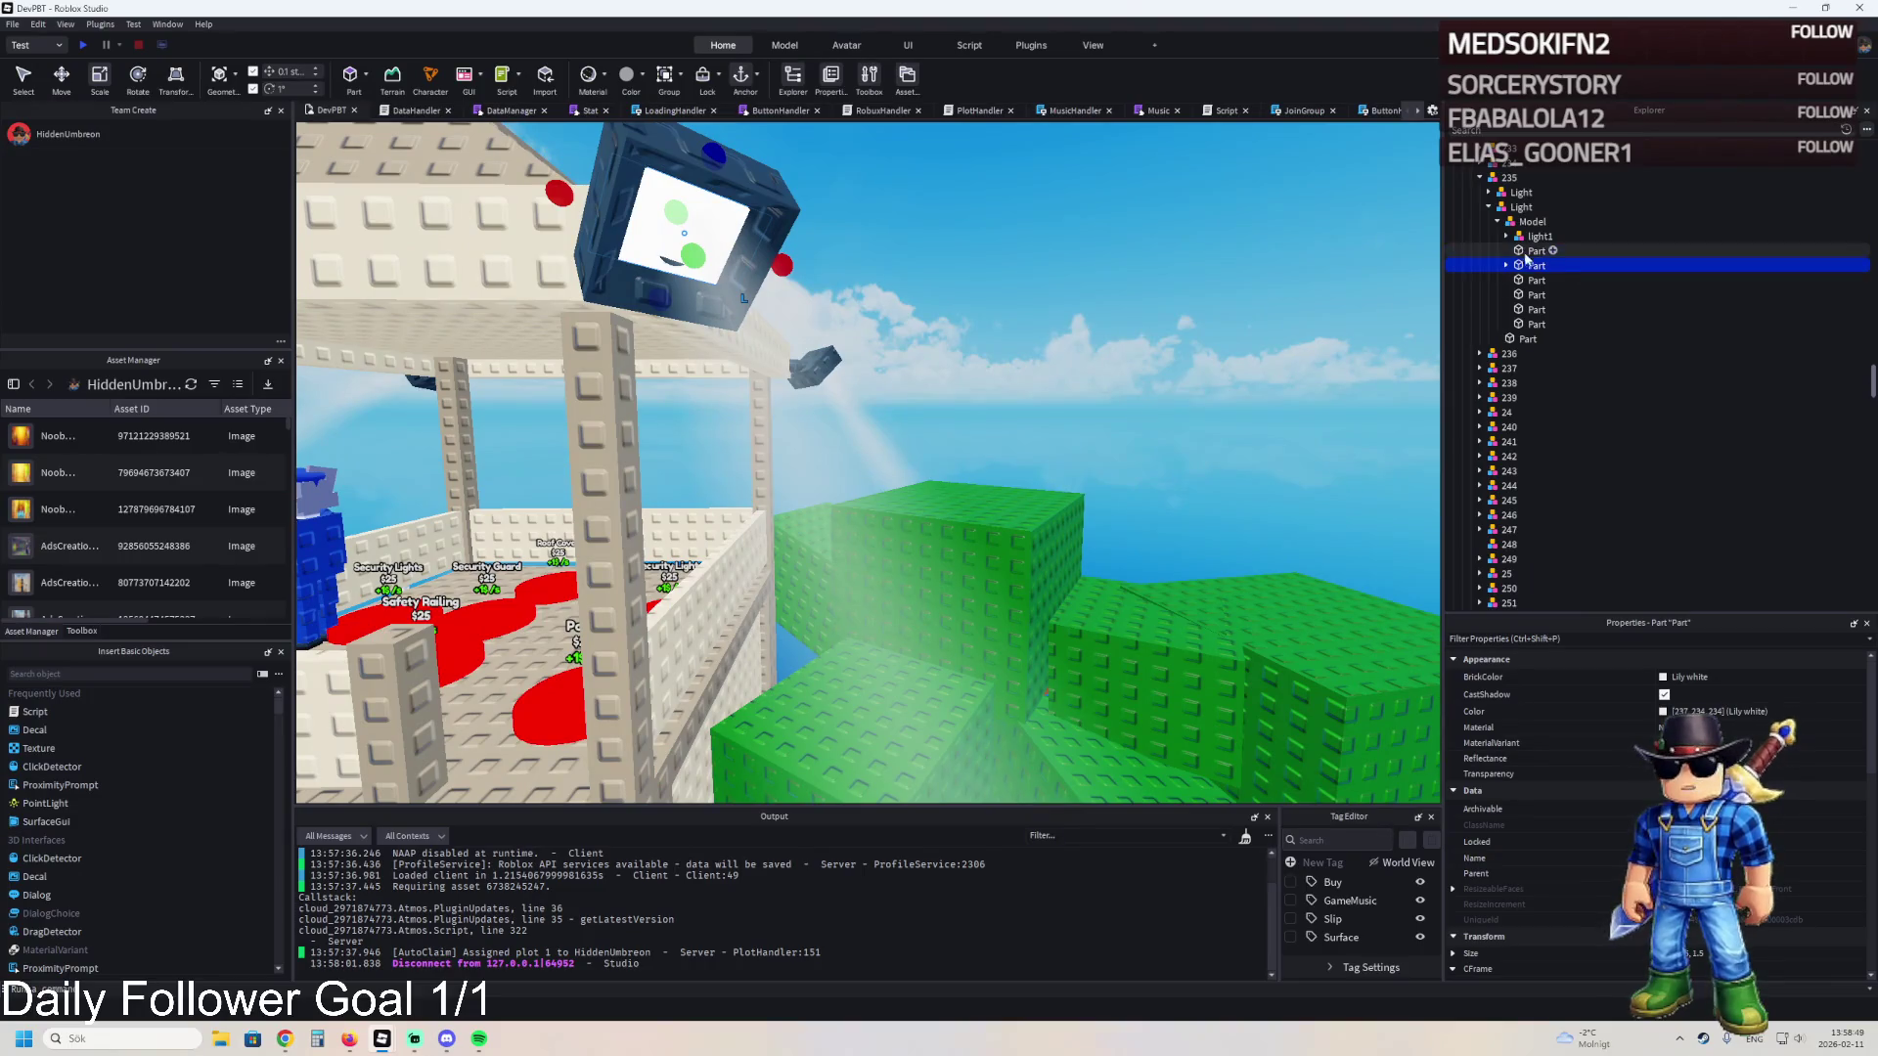
pyautogui.press('f')
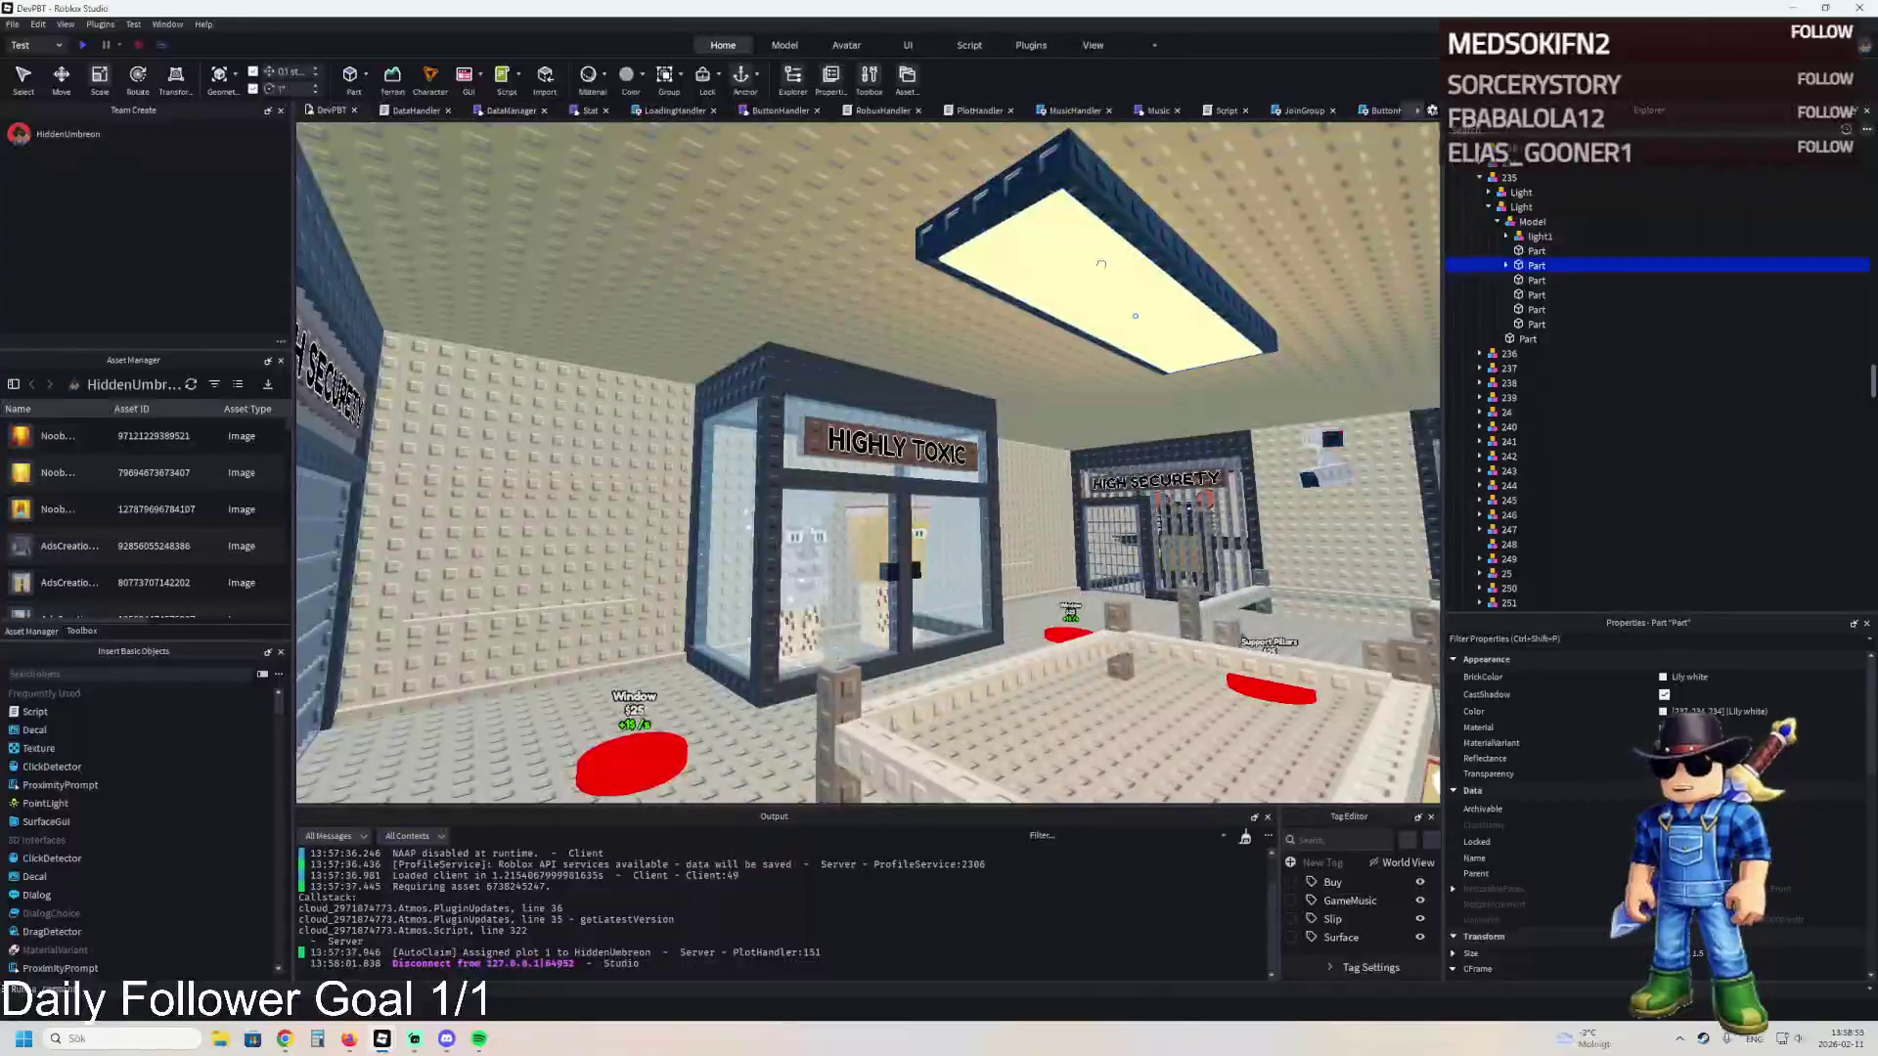
pyautogui.click(1252, 294)
pyautogui.click(1252, 300)
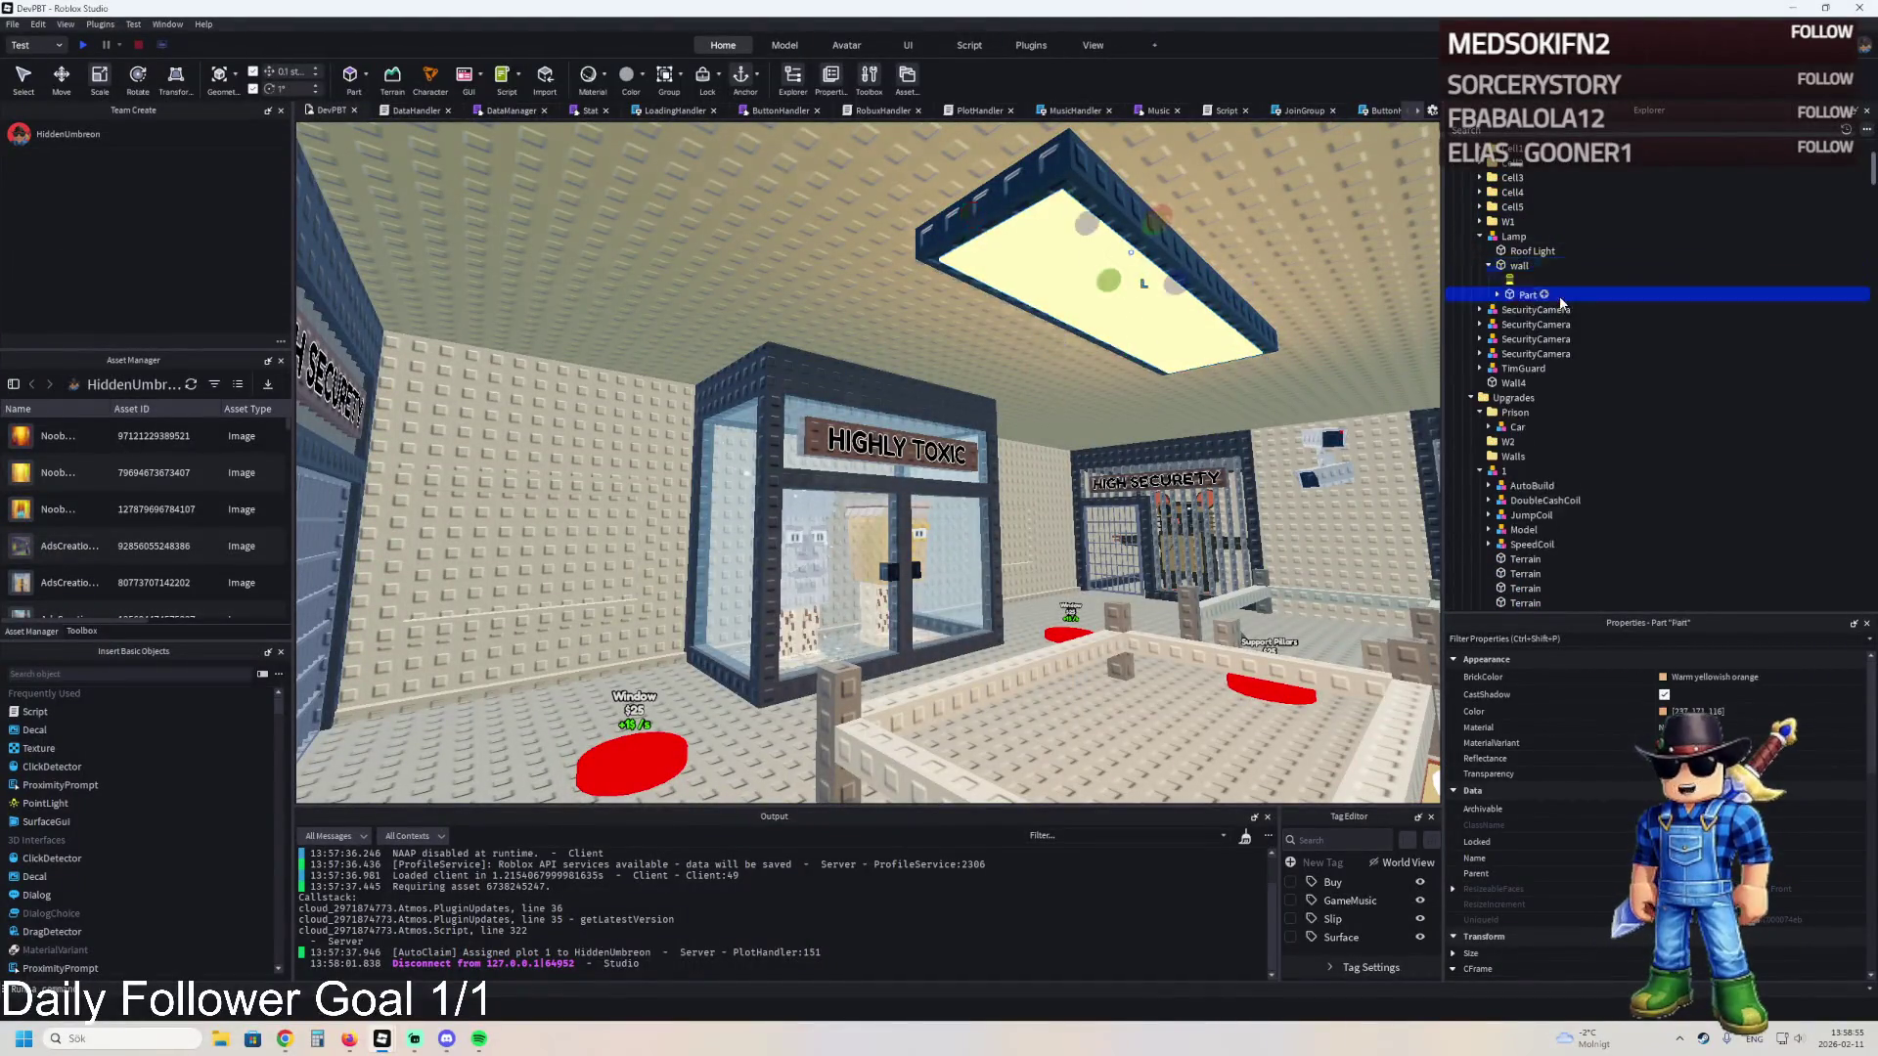
pyautogui.press('f')
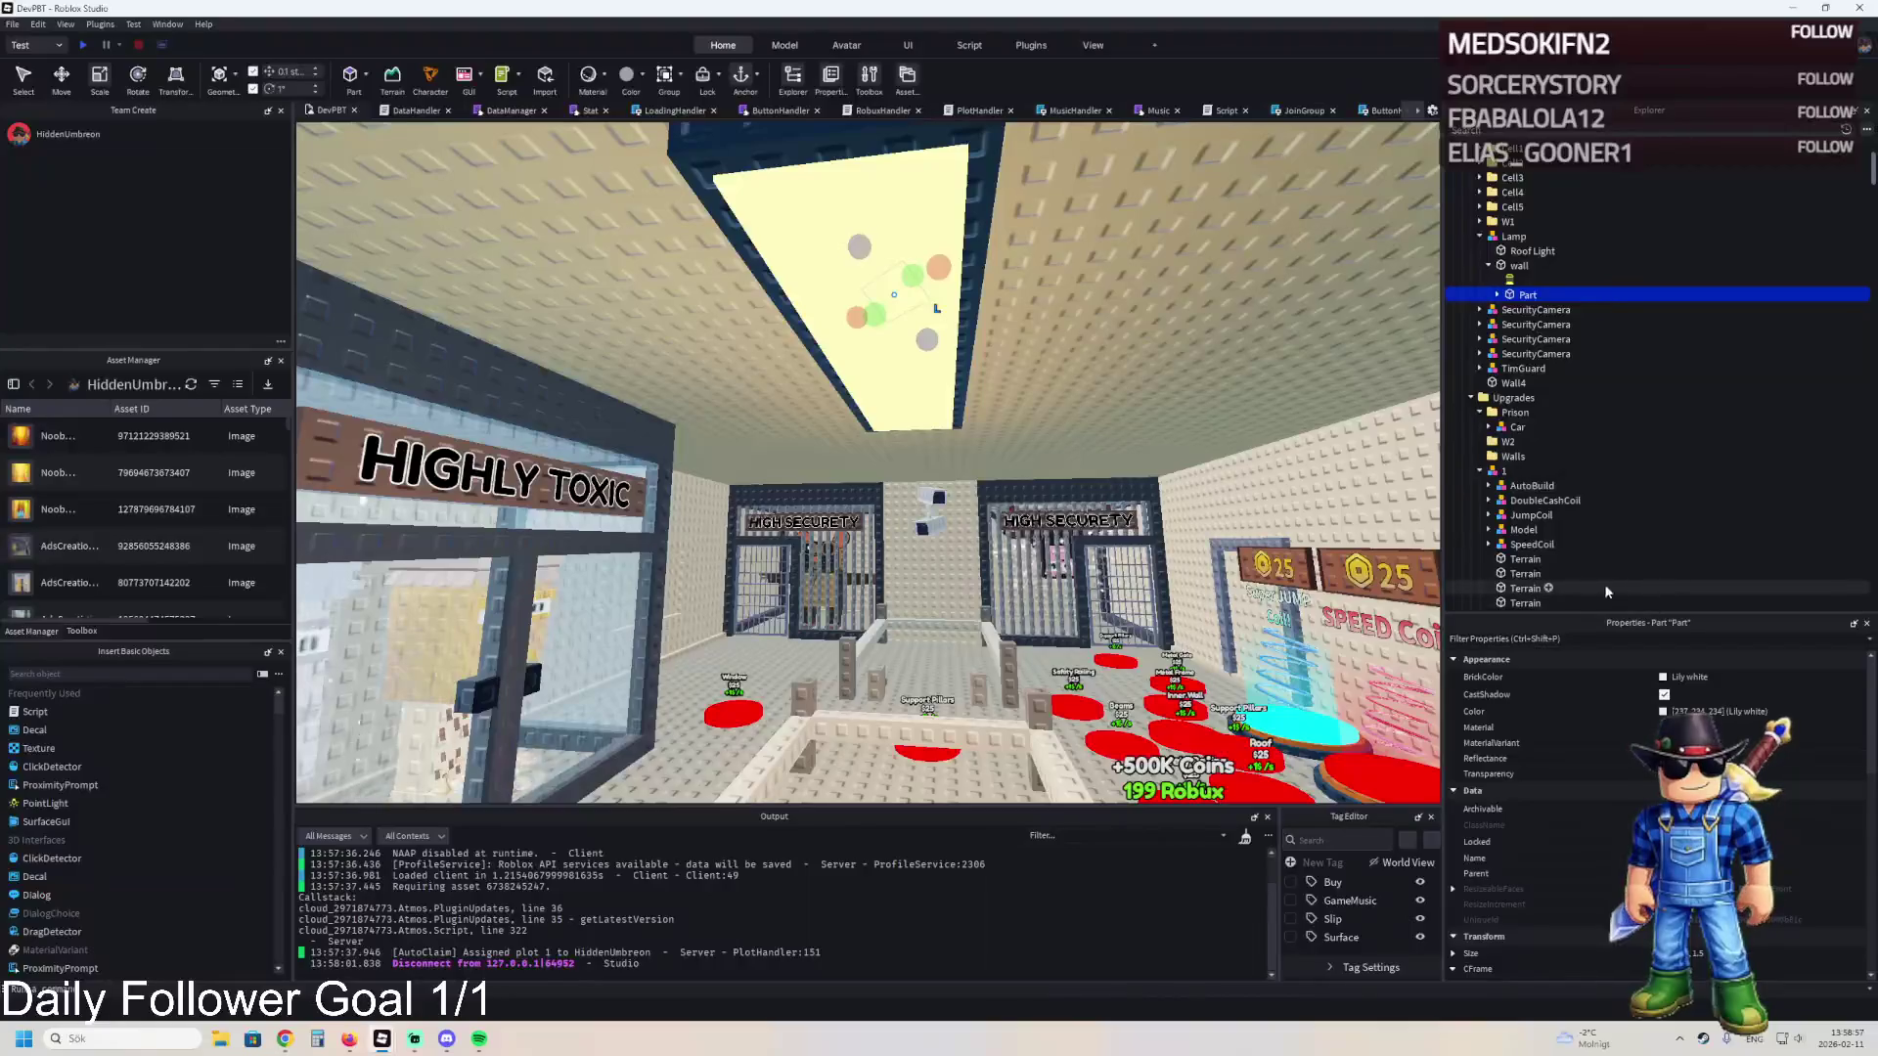
# - Adjust the pasted light part's orientation and position, then delete it again
pyautogui.scroll(-1, 1662, 881)
pyautogui.click(1453, 922)
pyautogui.click(1753, 952)
pyautogui.hotkey('ctrl', 'r')
pyautogui.scroll(-5, 1027, 381)
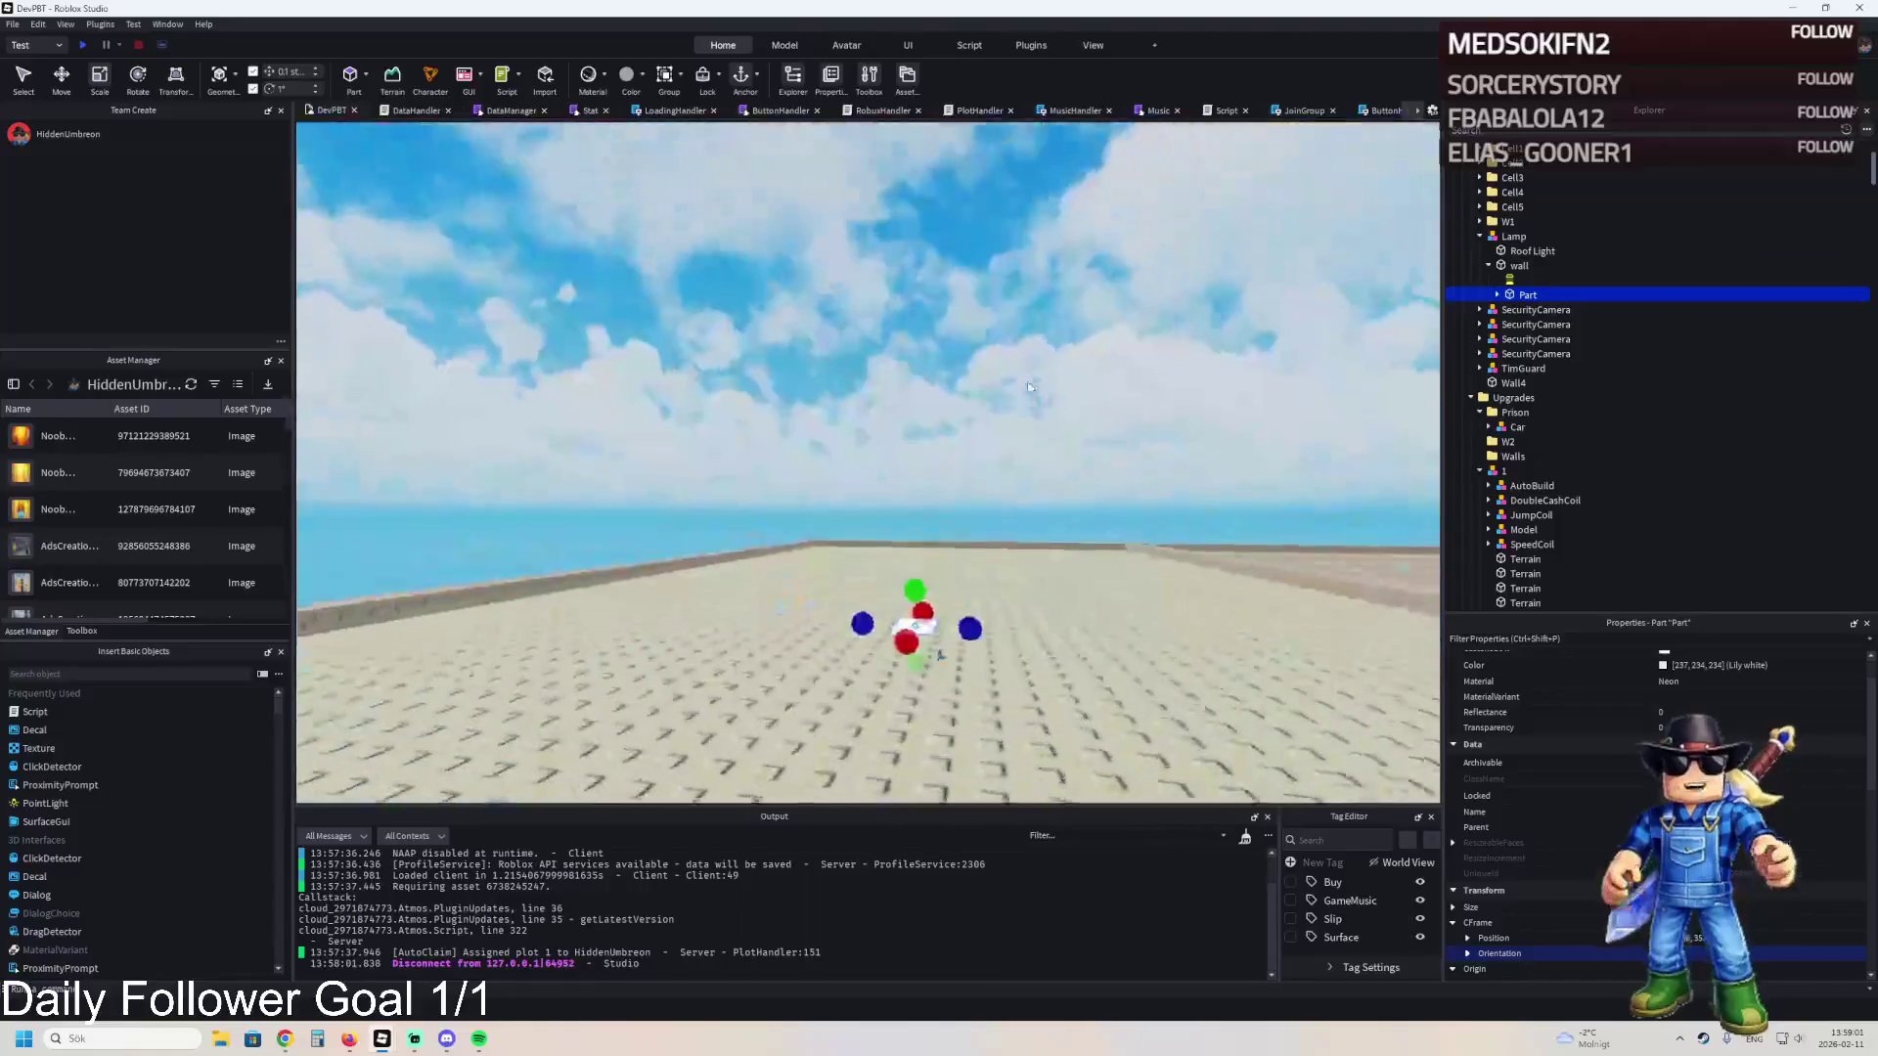
pyautogui.press('f')
pyautogui.hotkey('ctrl', '2')
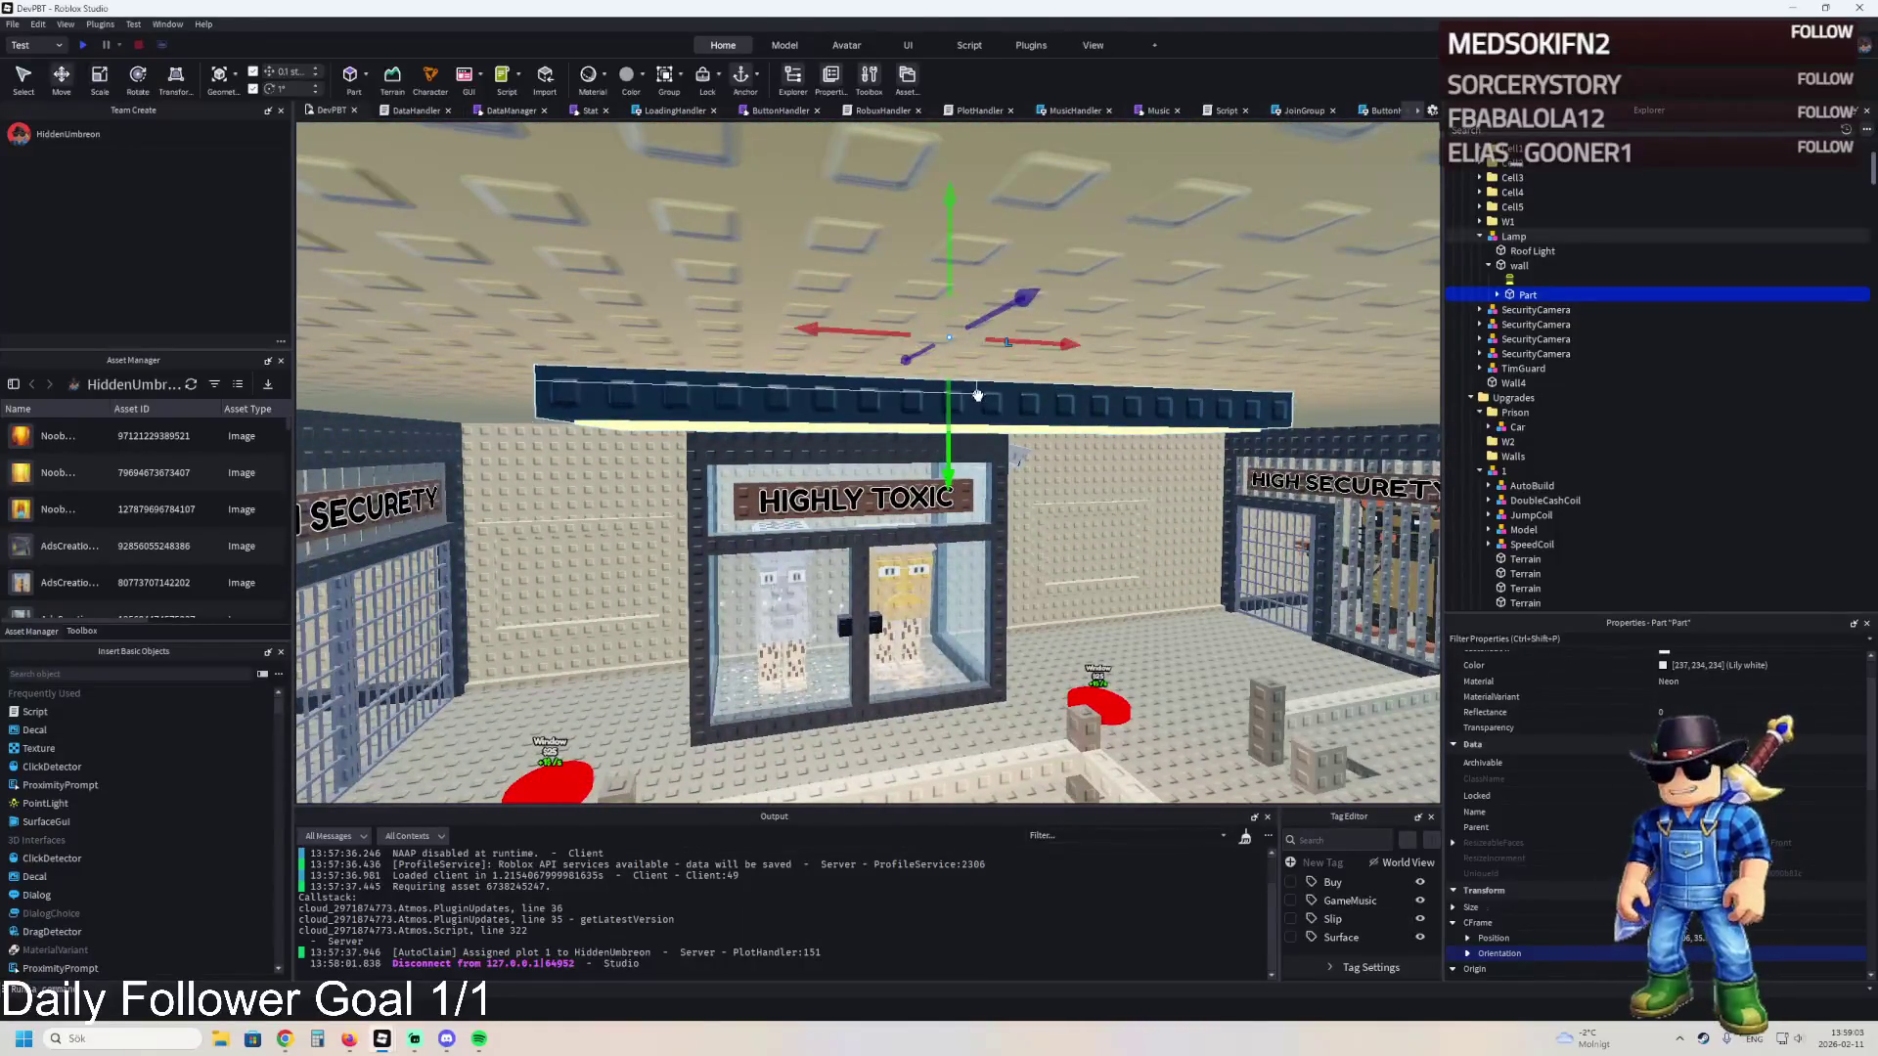
pyautogui.scroll(-5, 1017, 456)
pyautogui.rightClick(1510, 281)
pyautogui.press('Escape')
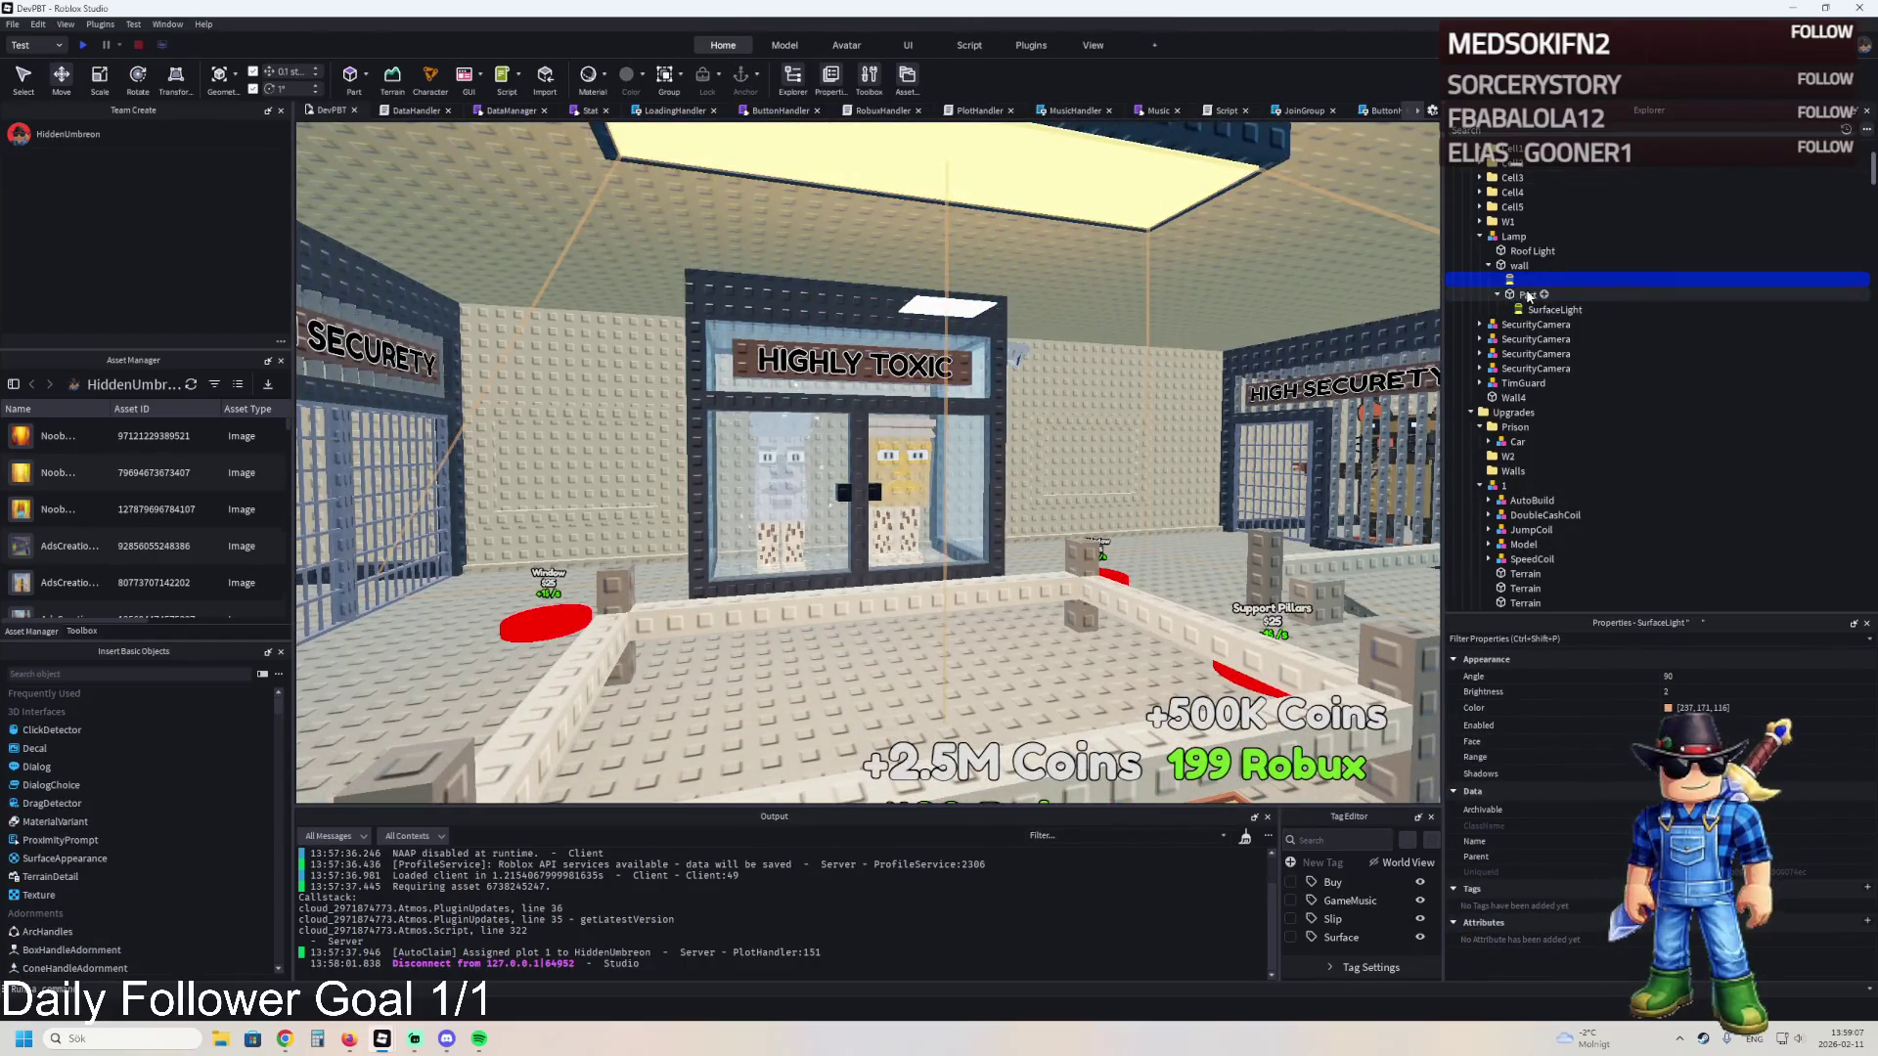
# - Select the original light1 lamp model
pyautogui.scroll(5, 1017, 255)
pyautogui.scroll(-10, 1017, 255)
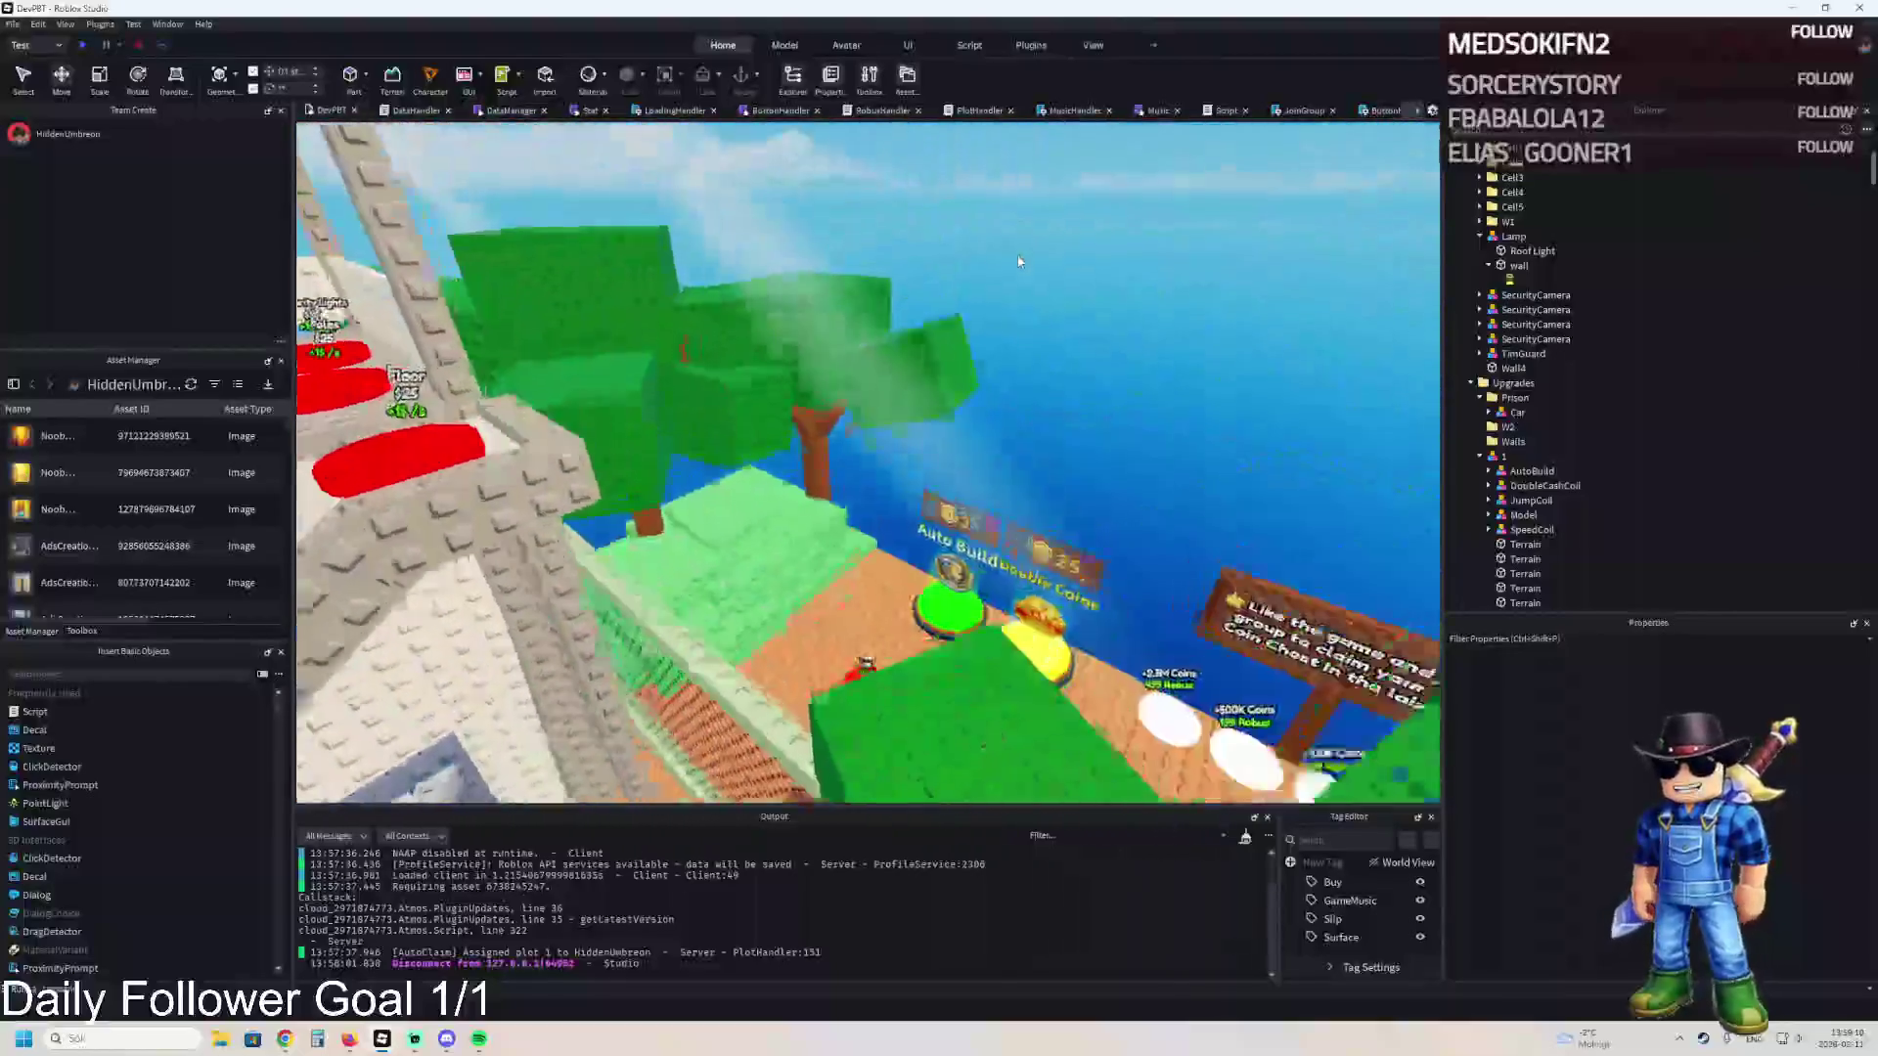
pyautogui.scroll(10, 1017, 262)
pyautogui.click(1023, 227)
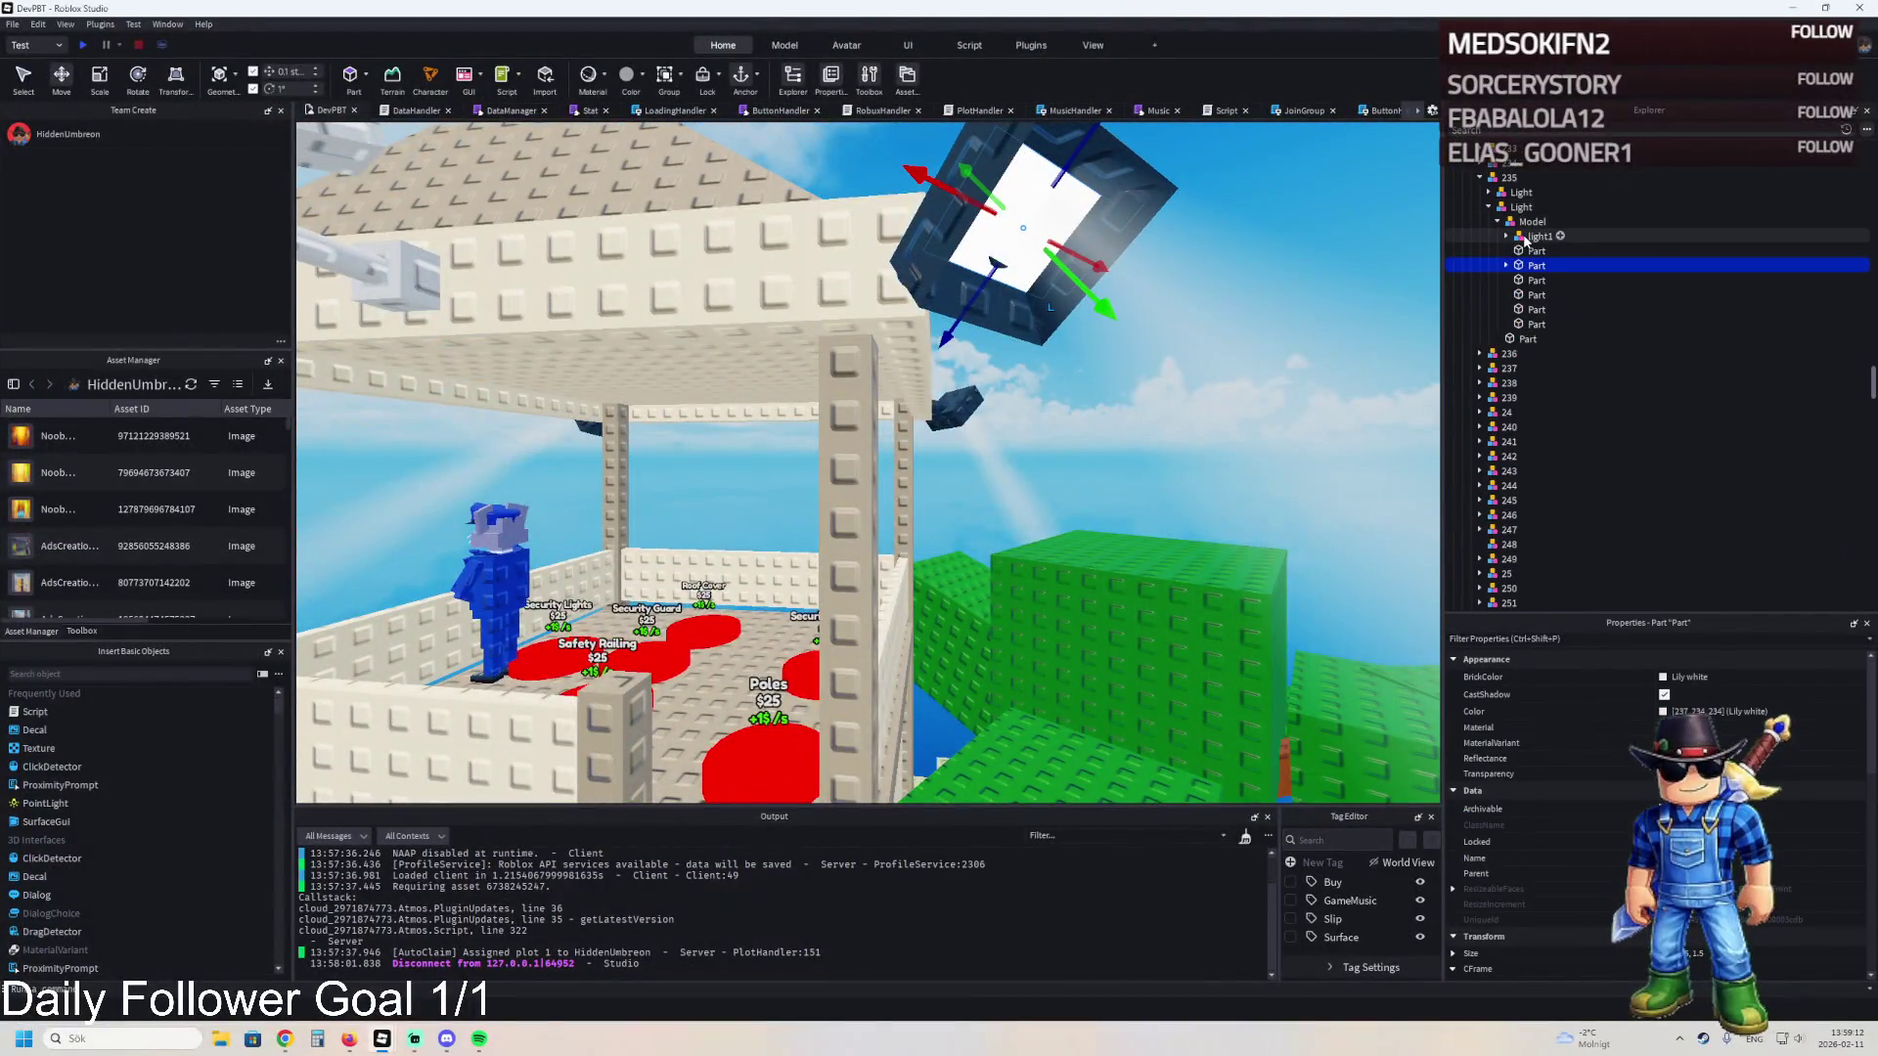
pyautogui.click(1539, 236)
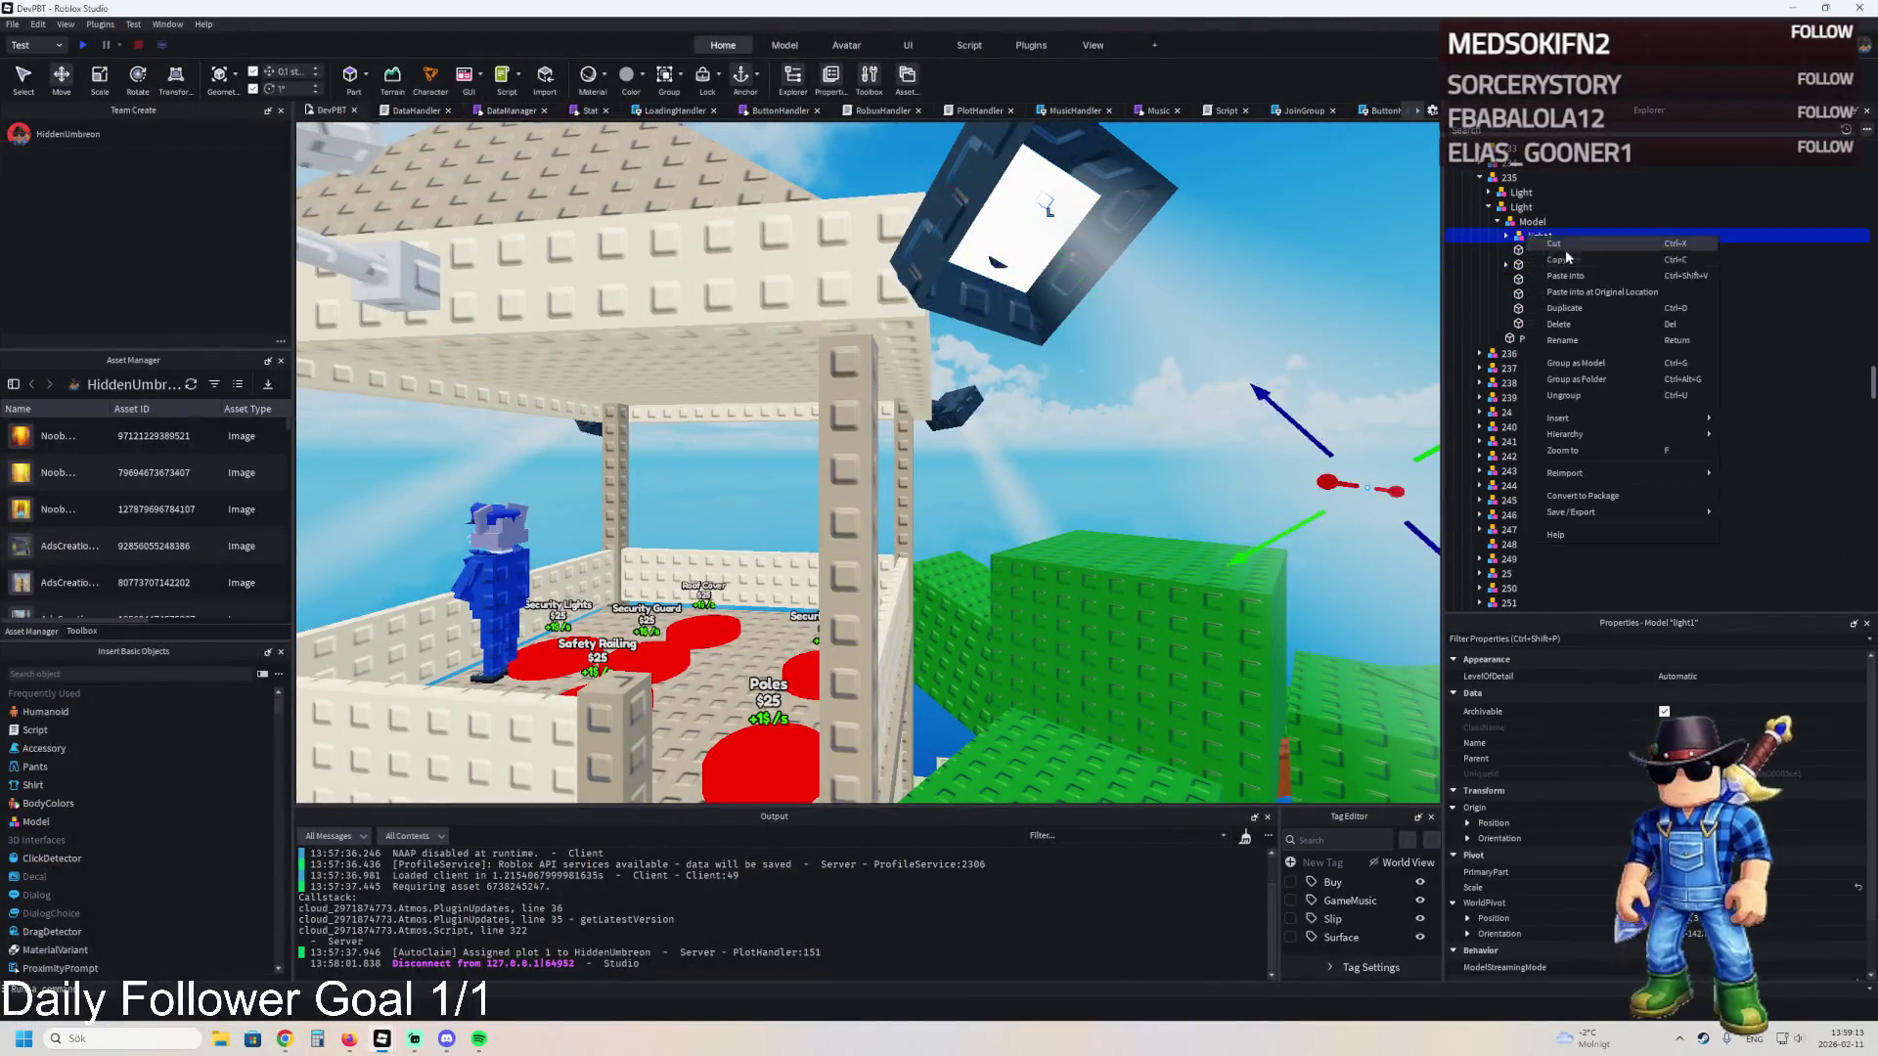
# - Paste the ceiling lamp into Lamp as light1, expand it, and switch moves to world axes
pyautogui.scroll(5, 1039, 271)
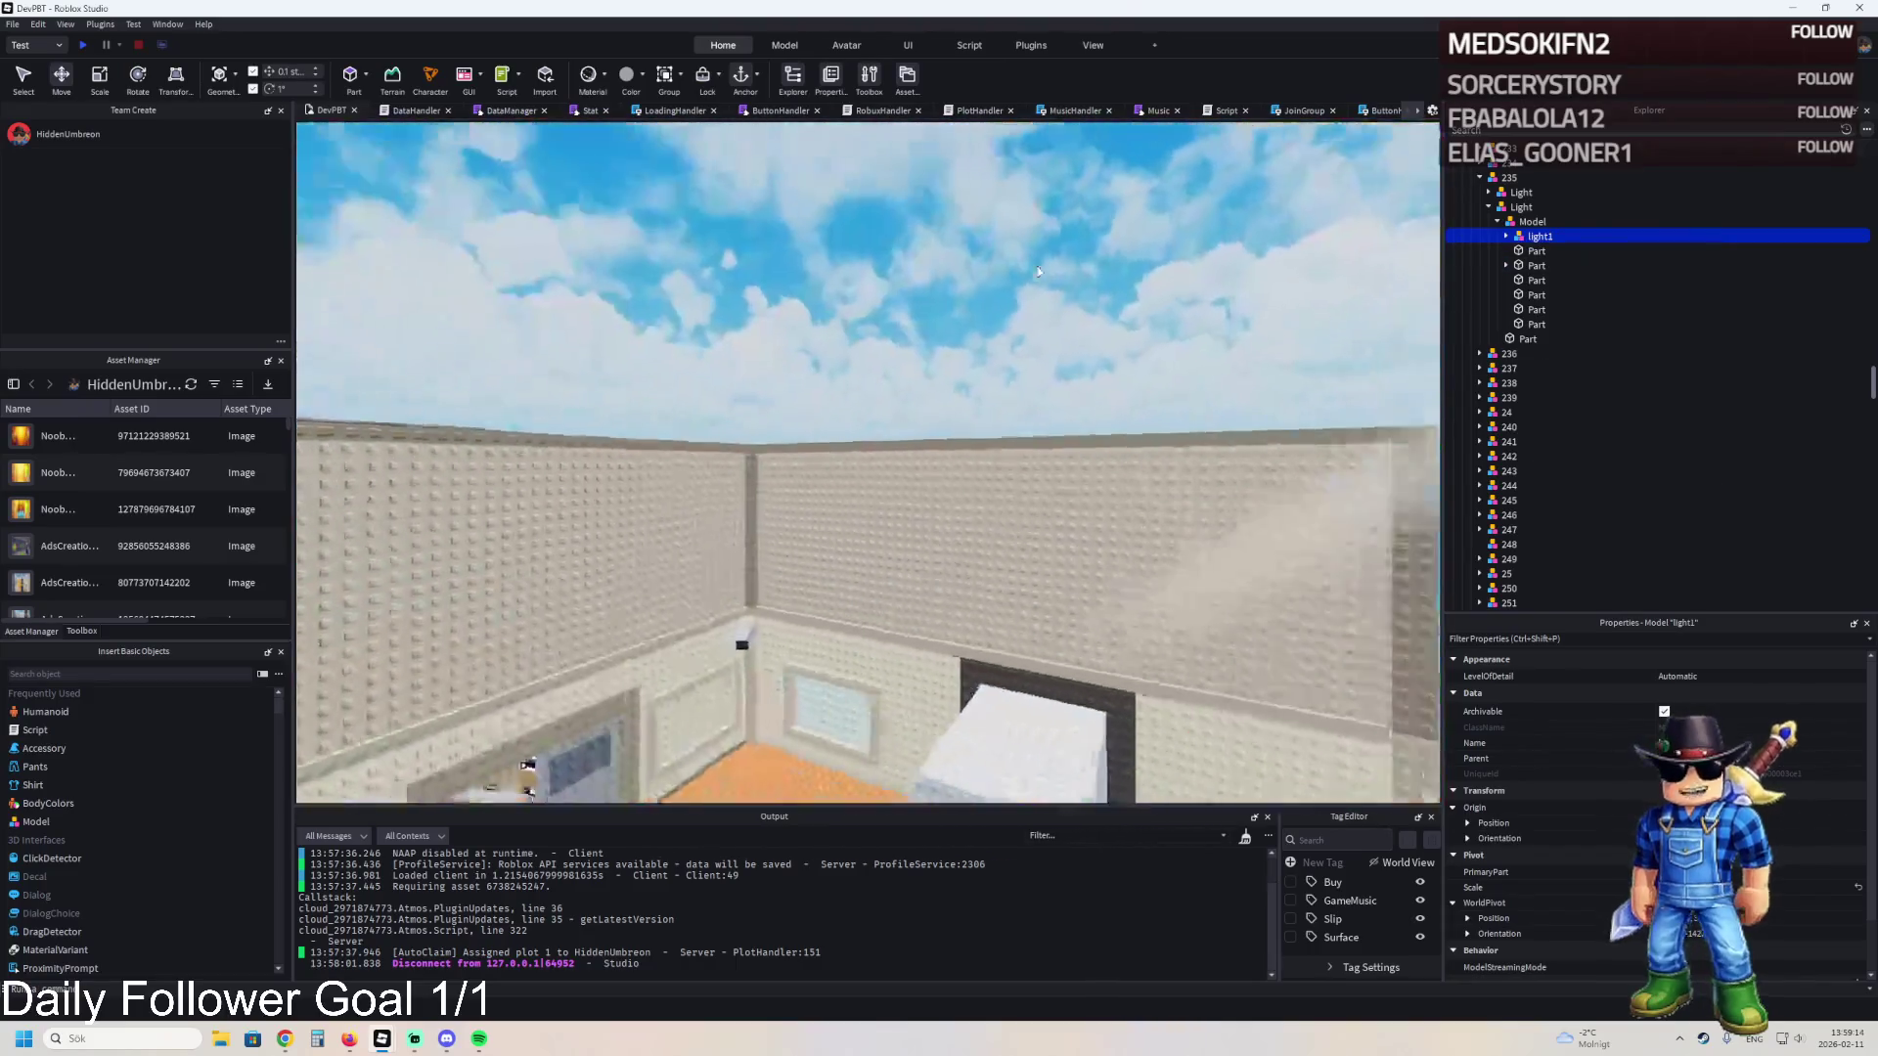
pyautogui.scroll(10, 1039, 271)
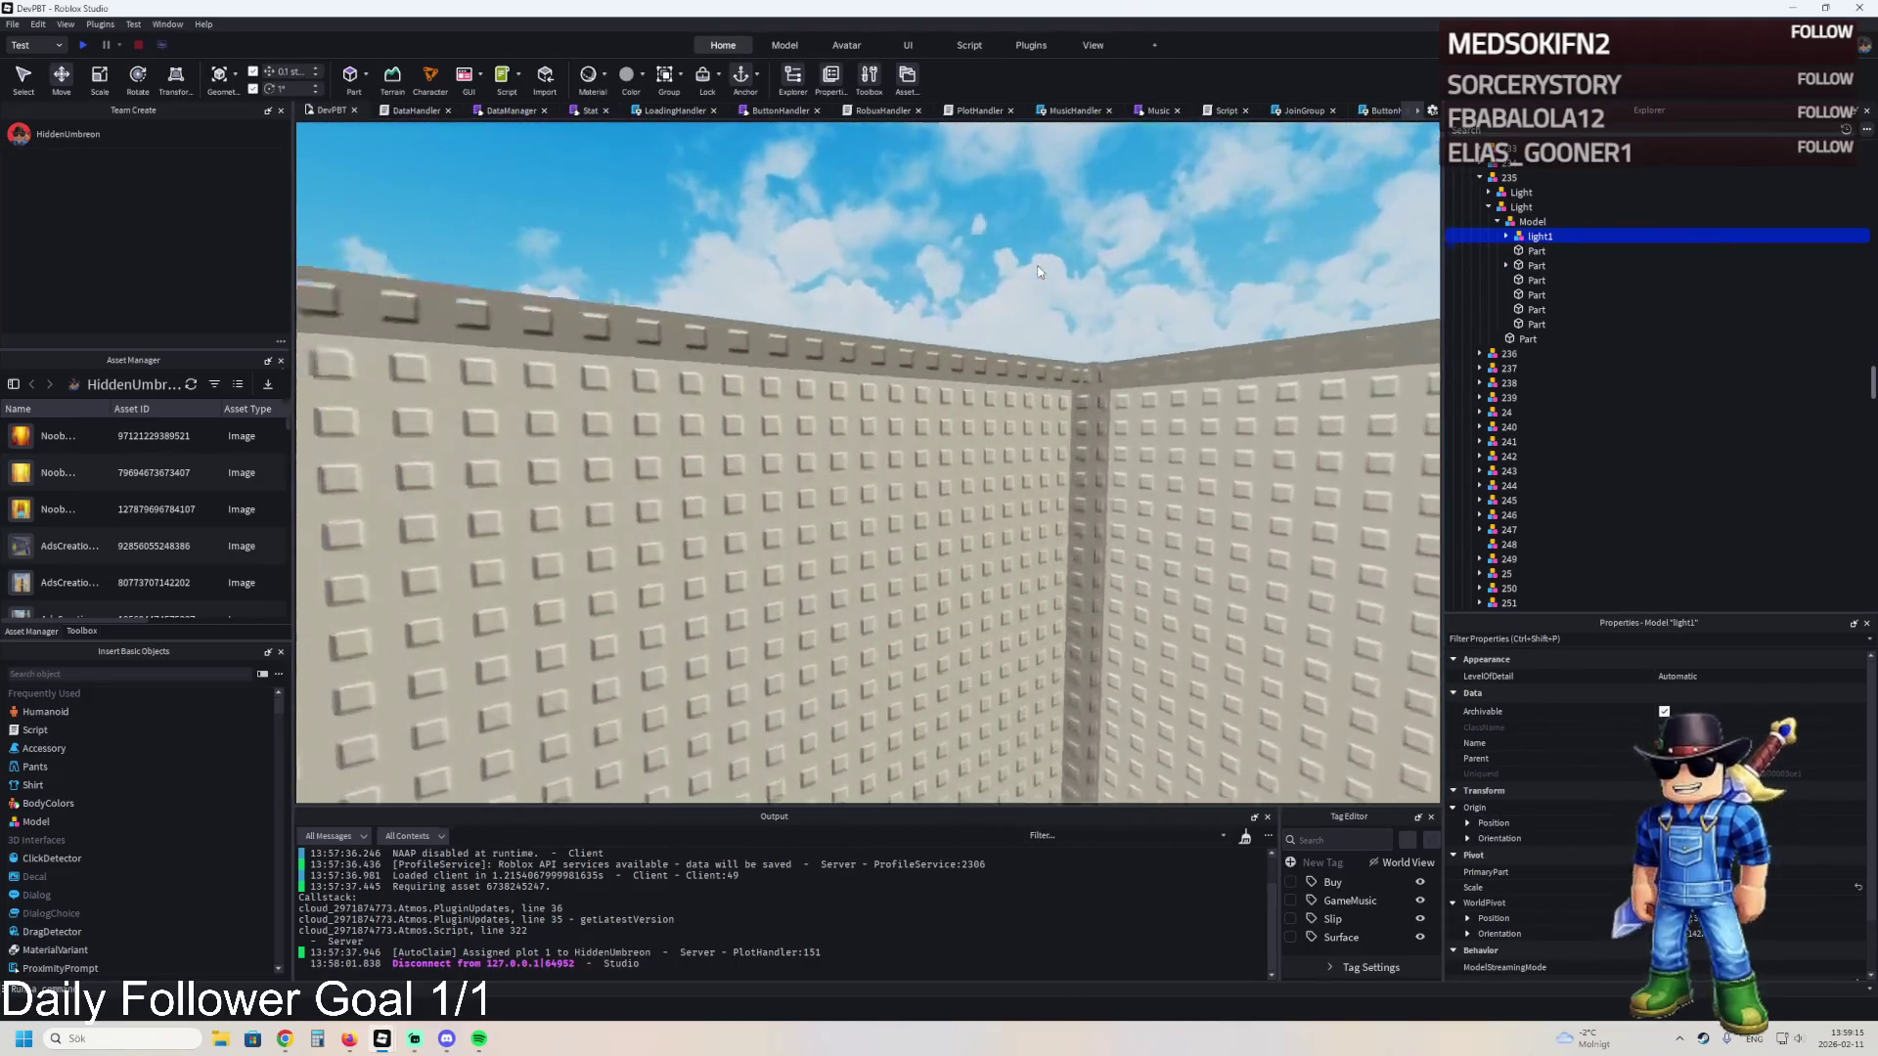
pyautogui.click(1034, 244)
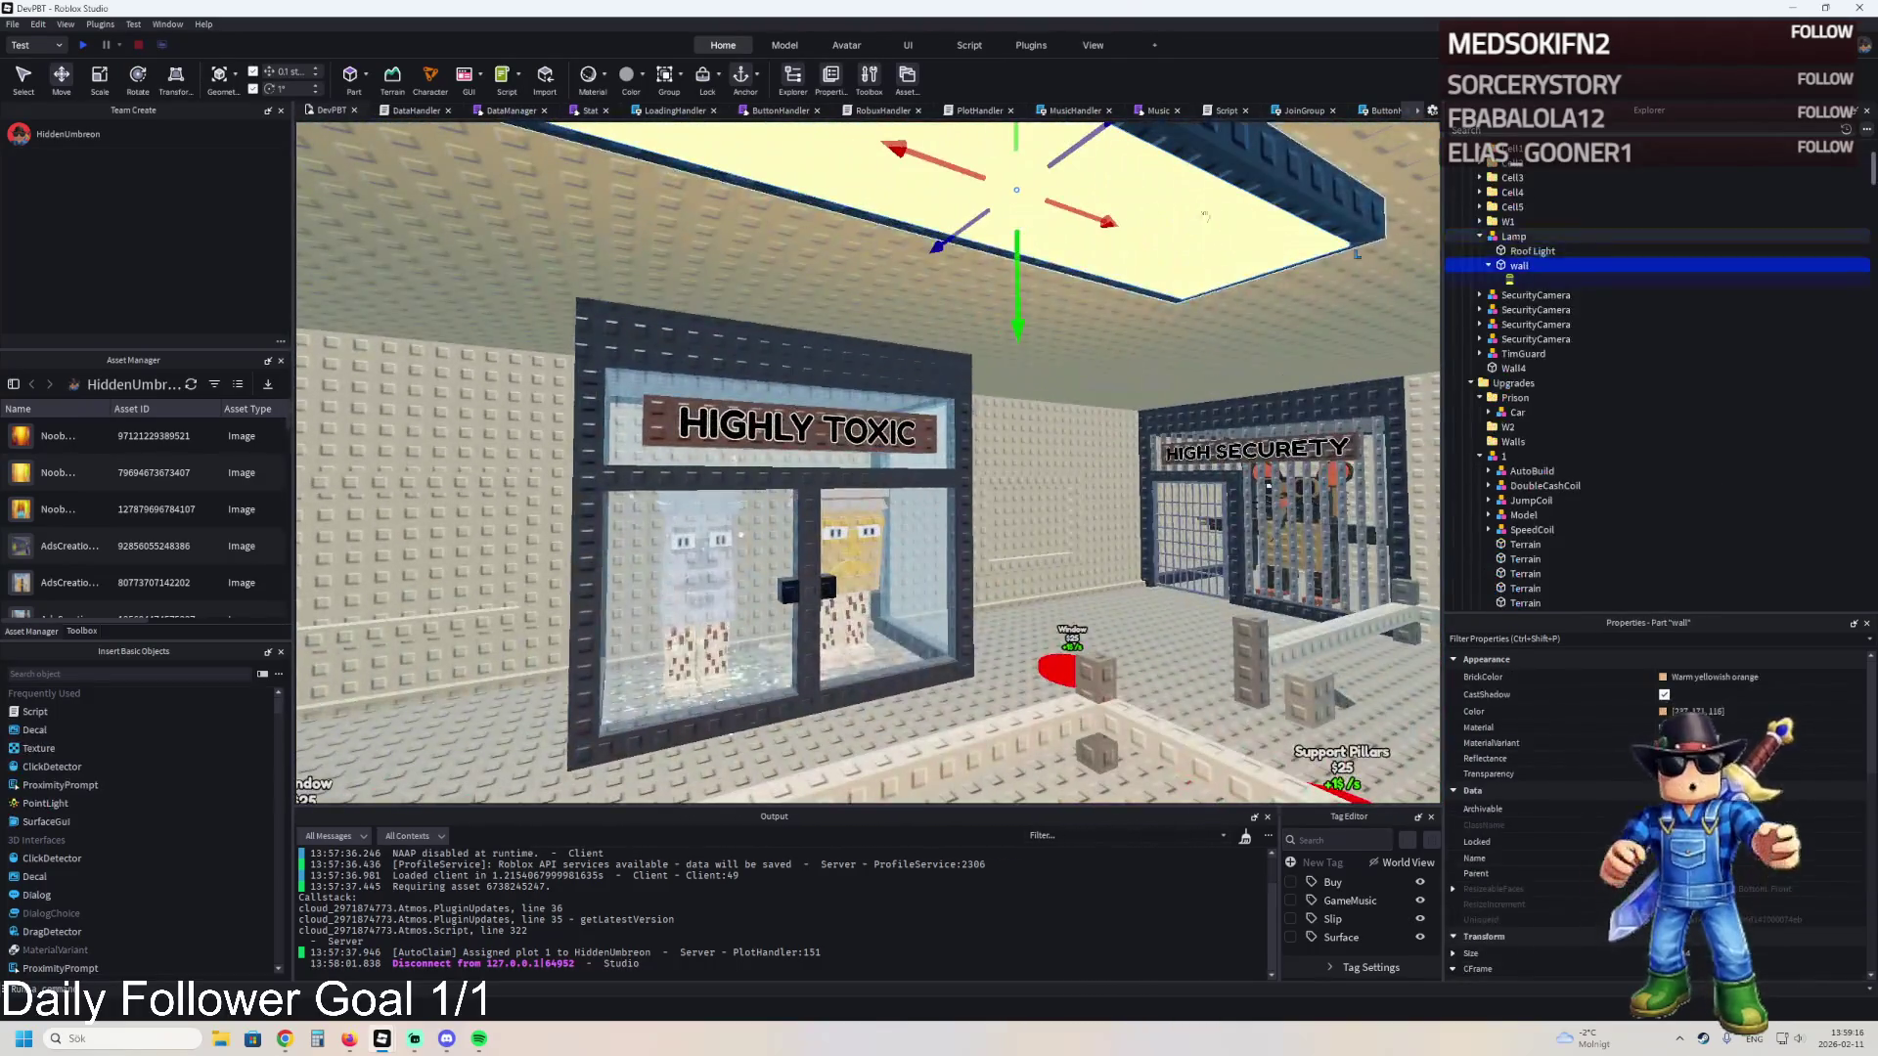
pyautogui.rightClick(1519, 245)
pyautogui.click(1519, 250)
pyautogui.press('f')
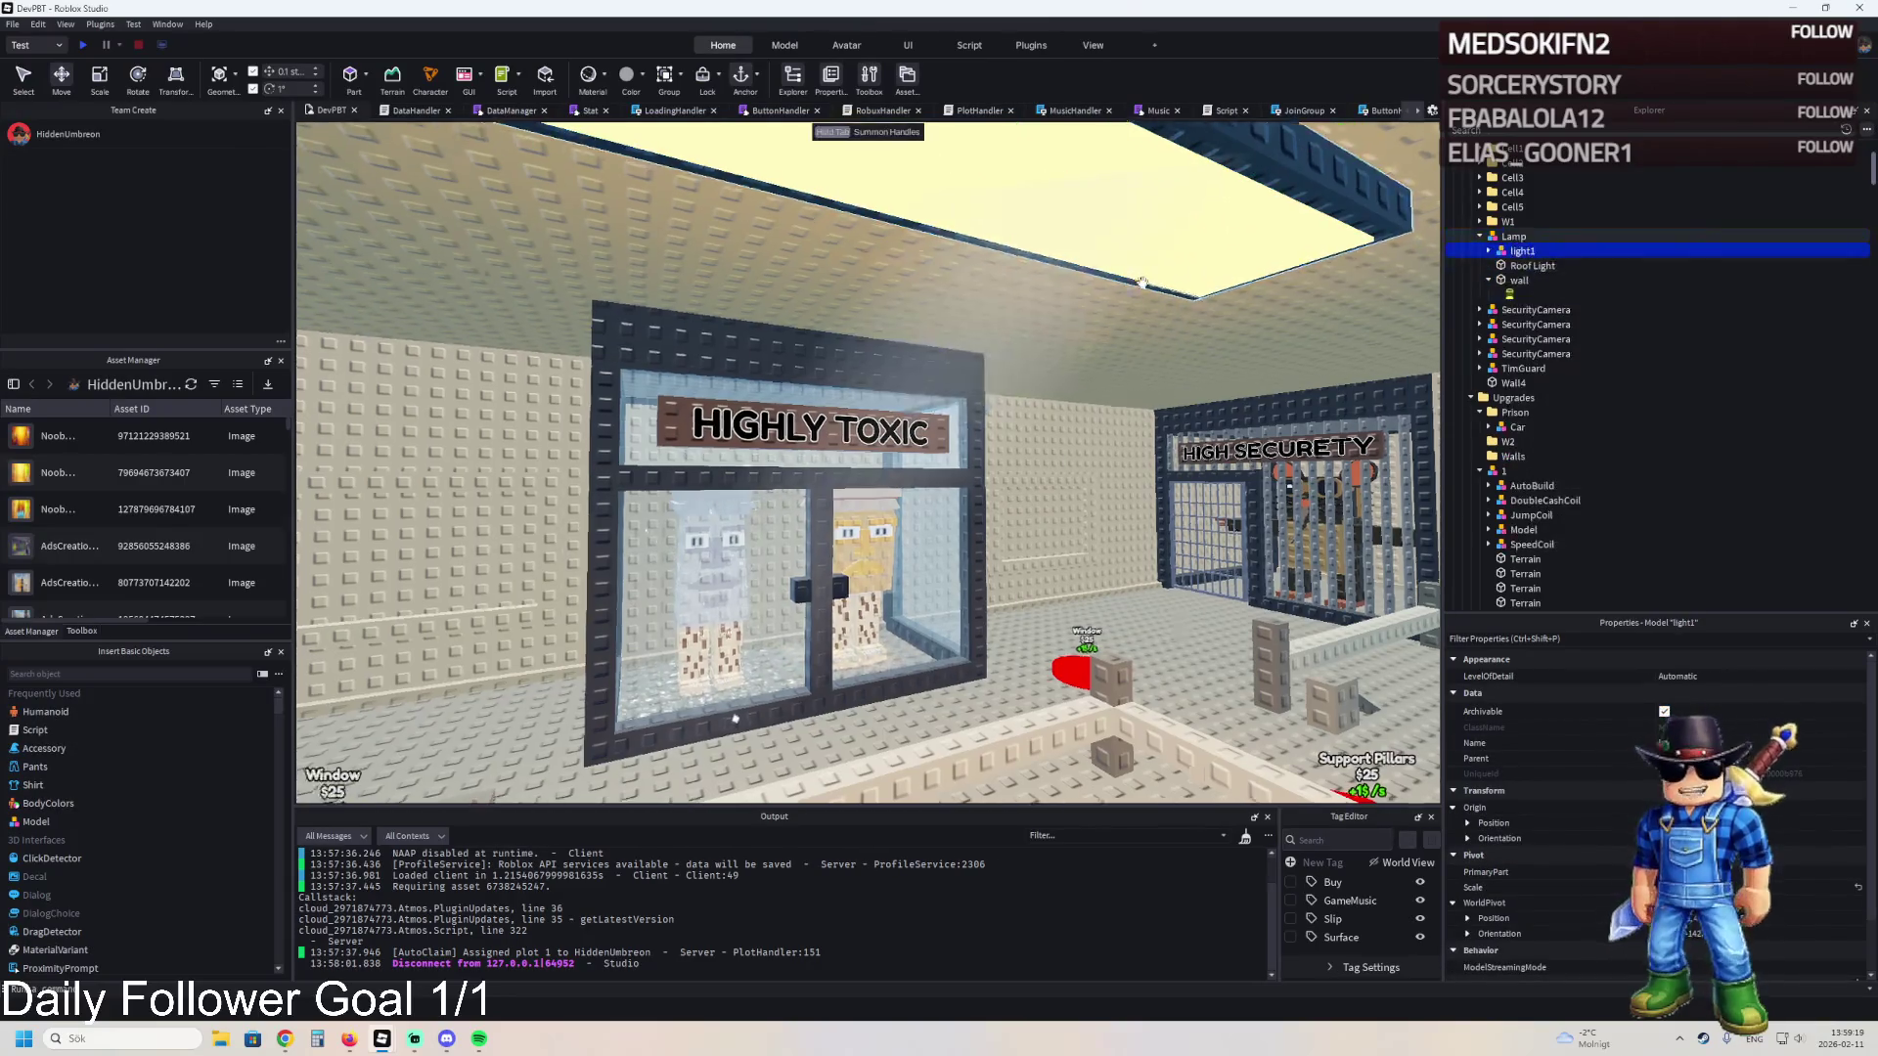
pyautogui.click(1488, 251)
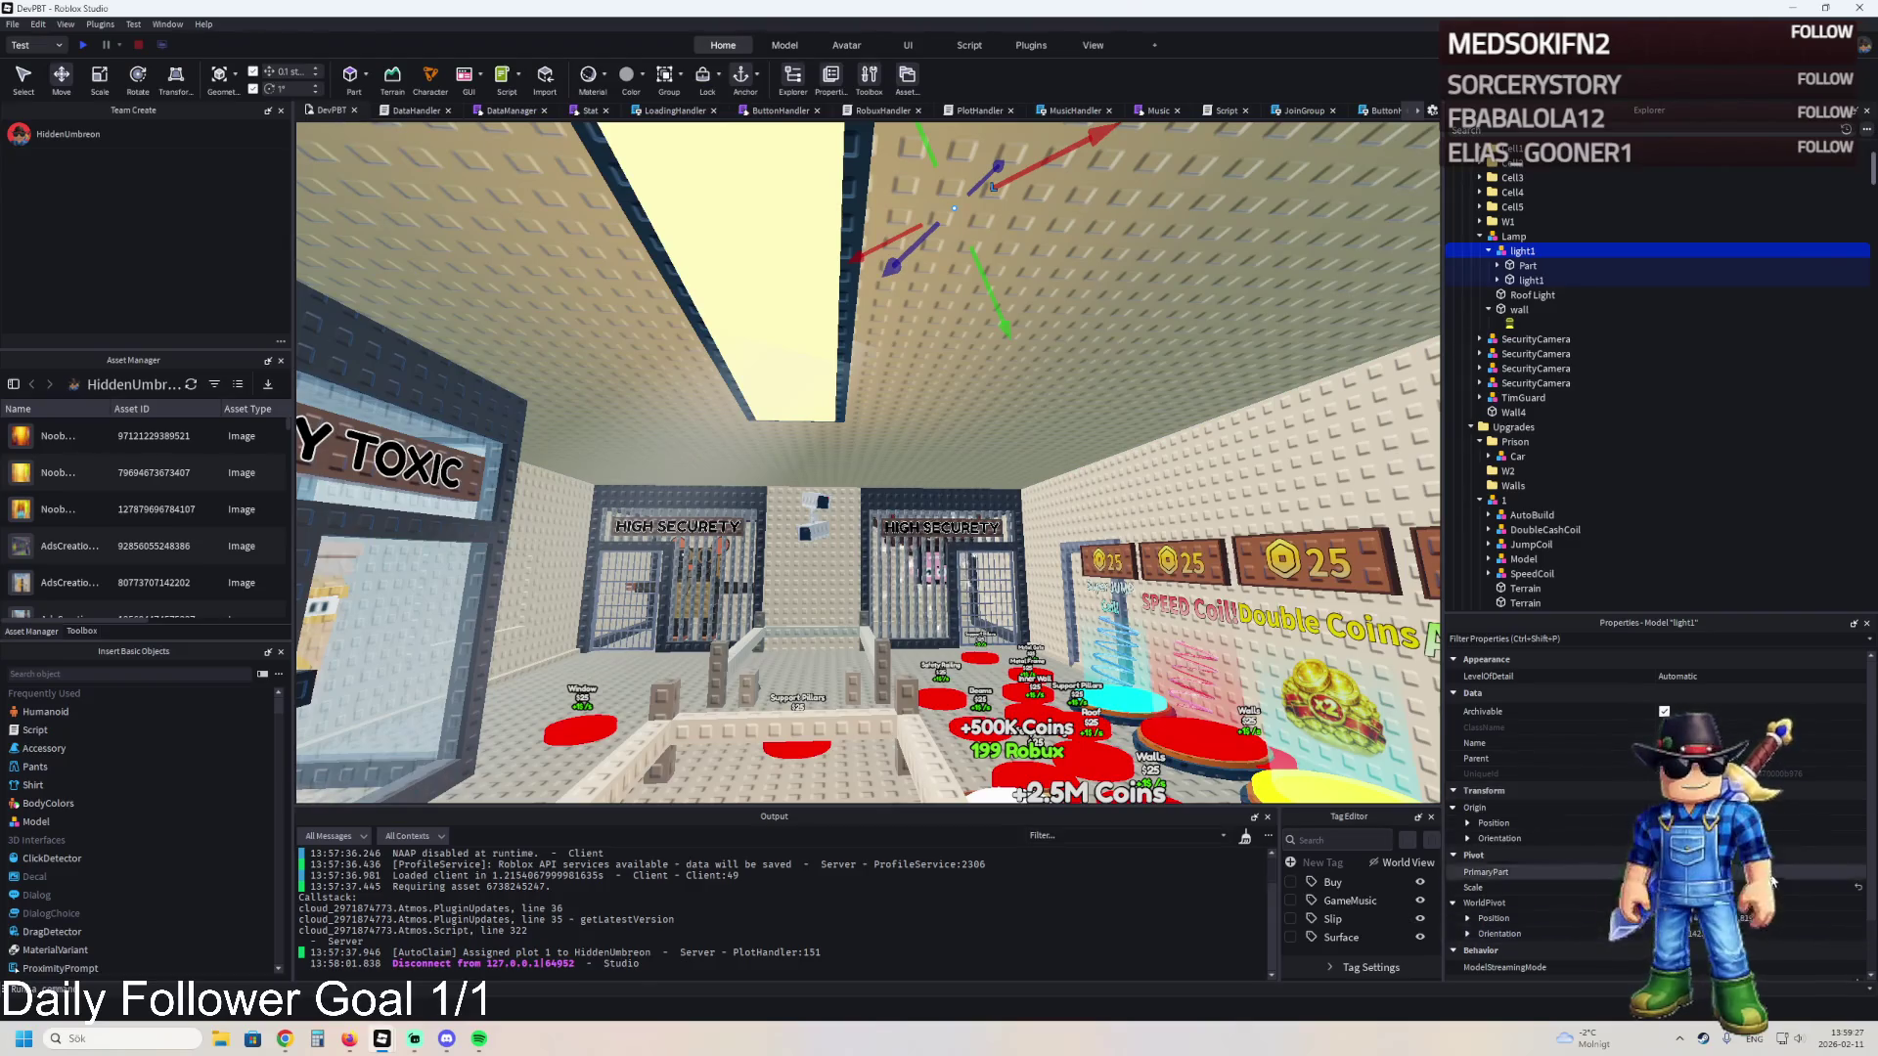
pyautogui.hotkey('ctrl', 'l')
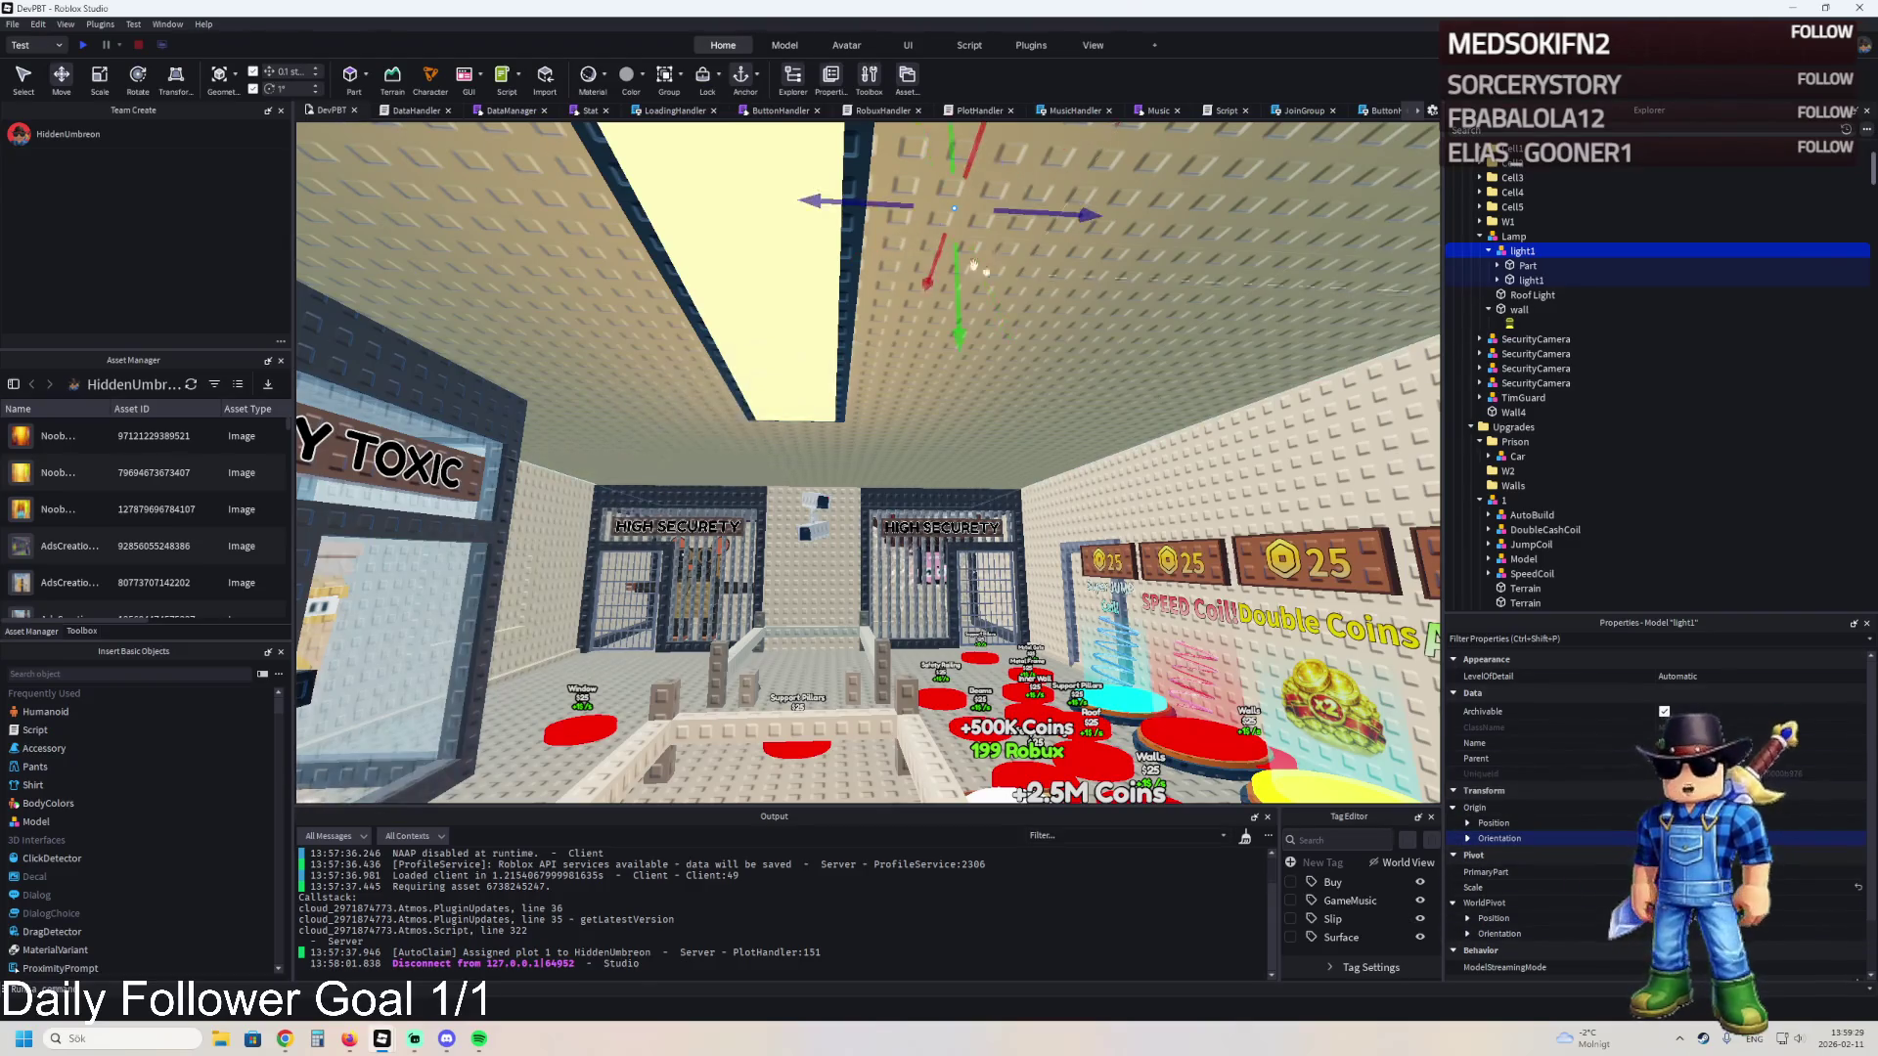
# - Drag the light1 lamp copy up, down and sideways onto the cell-block ceiling
pyautogui.moveTo(954, 266)
pyautogui.mouseDown()
pyautogui.moveTo(977, 480)
pyautogui.moveTo(1079, 488)
pyautogui.moveTo(1036, 483)
pyautogui.mouseUp()
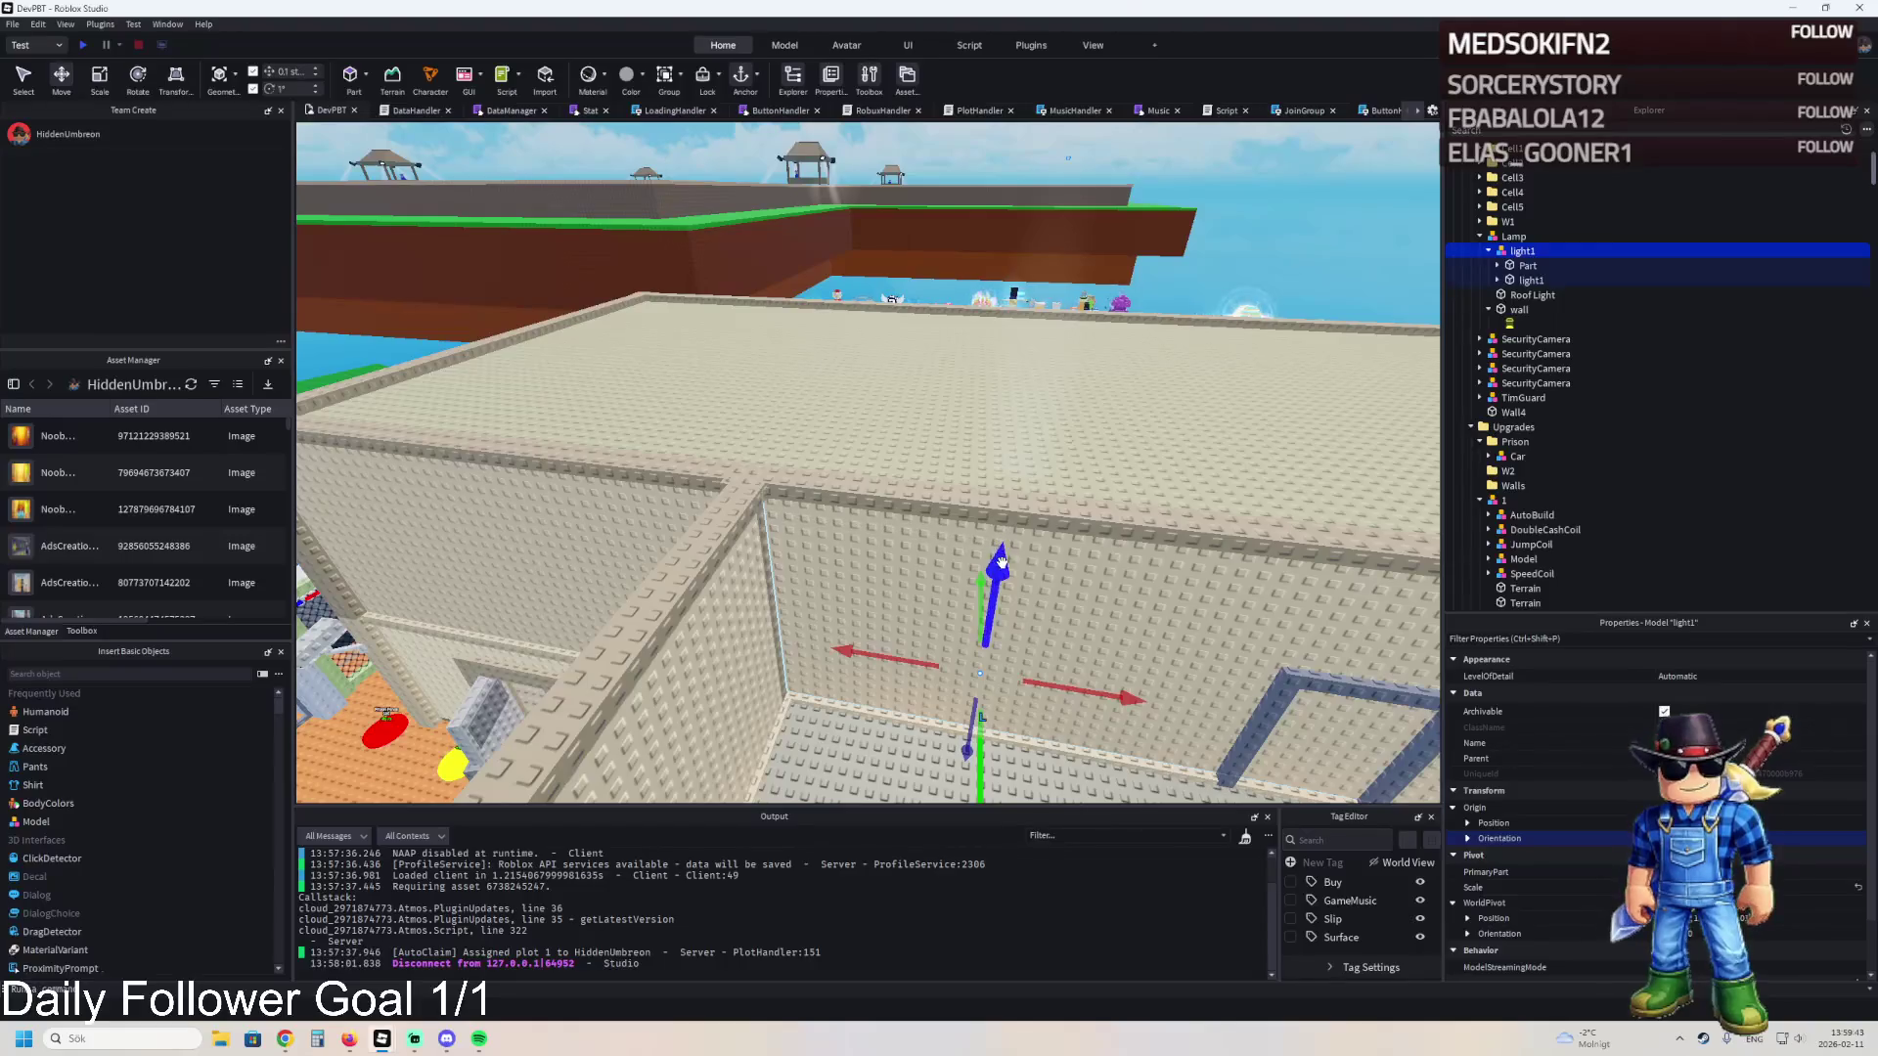
pyautogui.moveTo(1000, 561); pyautogui.dragTo(1040, 374)
pyautogui.moveTo(1061, 209); pyautogui.dragTo(1061, 210)
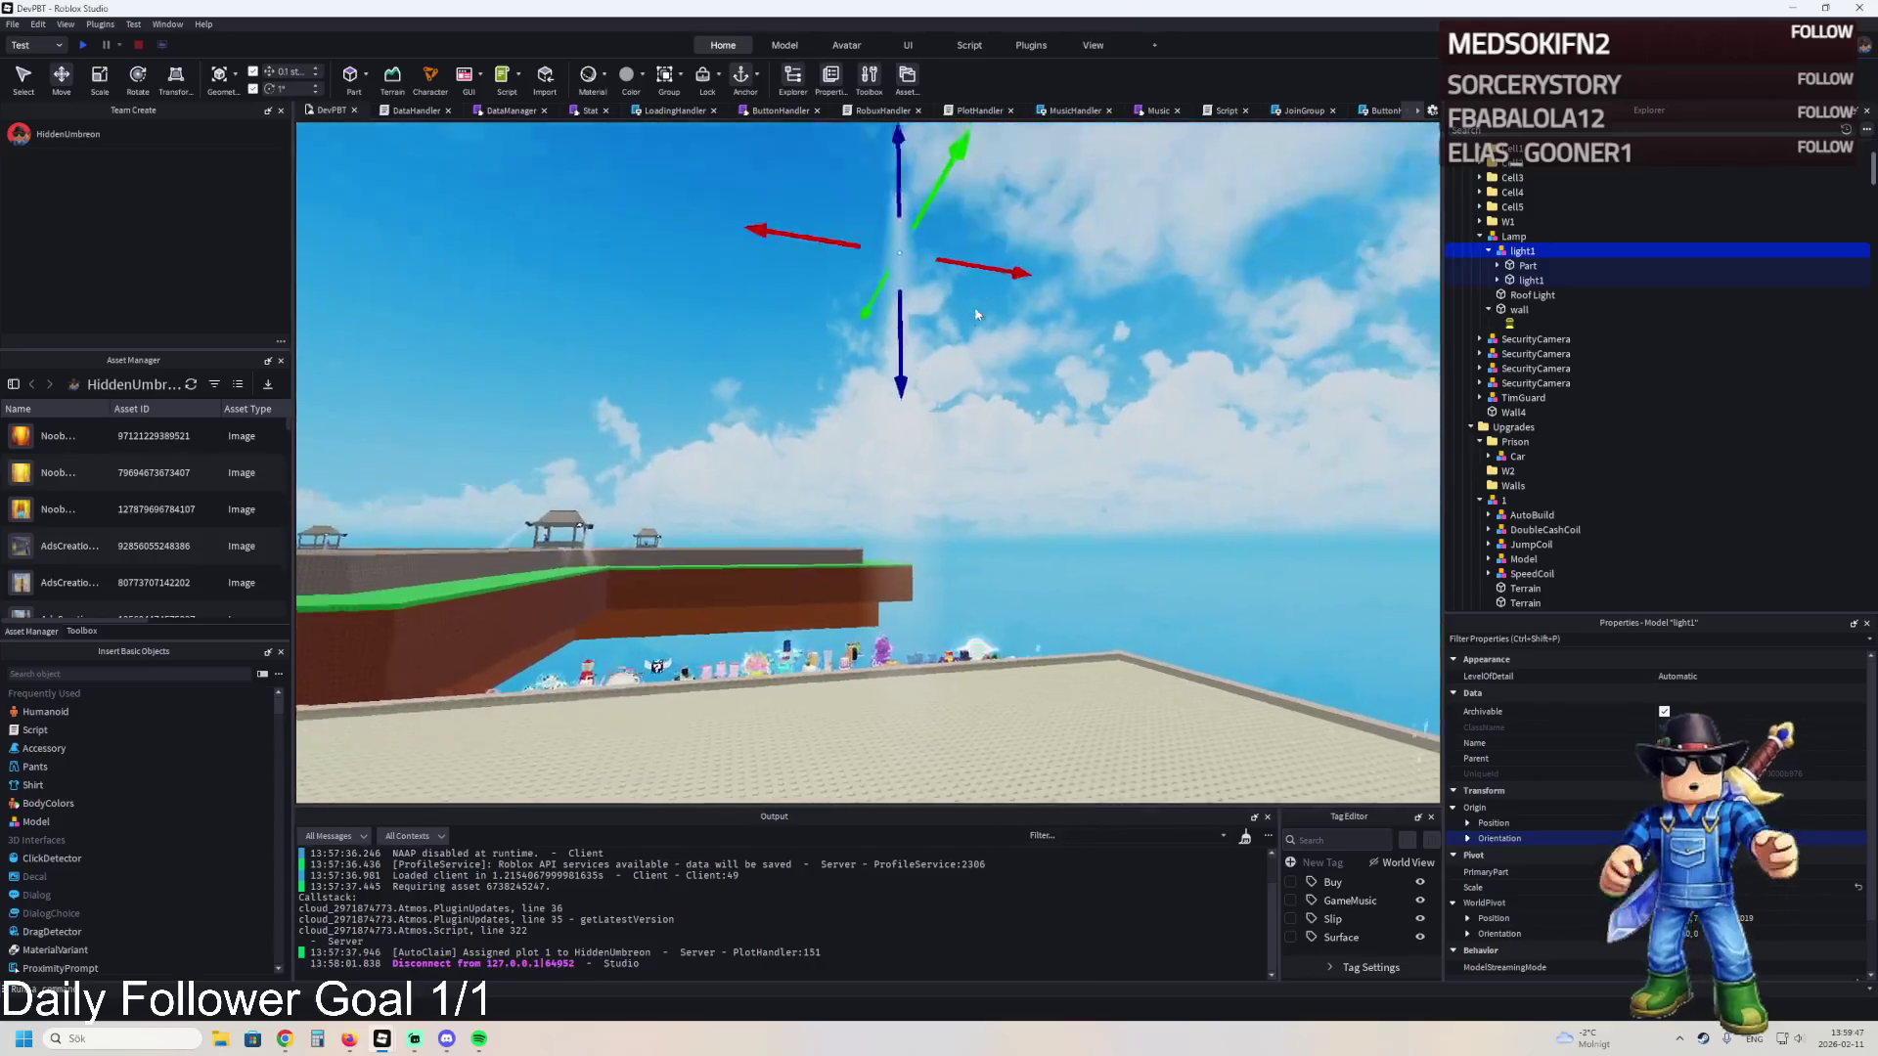
pyautogui.moveTo(897, 337)
pyautogui.mouseDown()
pyautogui.moveTo(1027, 508)
pyautogui.moveTo(1202, 920)
pyautogui.moveTo(1168, 685)
pyautogui.mouseUp()
pyautogui.moveTo(1061, 583)
pyautogui.mouseDown()
pyautogui.moveTo(515, 565)
pyautogui.moveTo(616, 568)
pyautogui.moveTo(663, 499)
pyautogui.mouseUp()
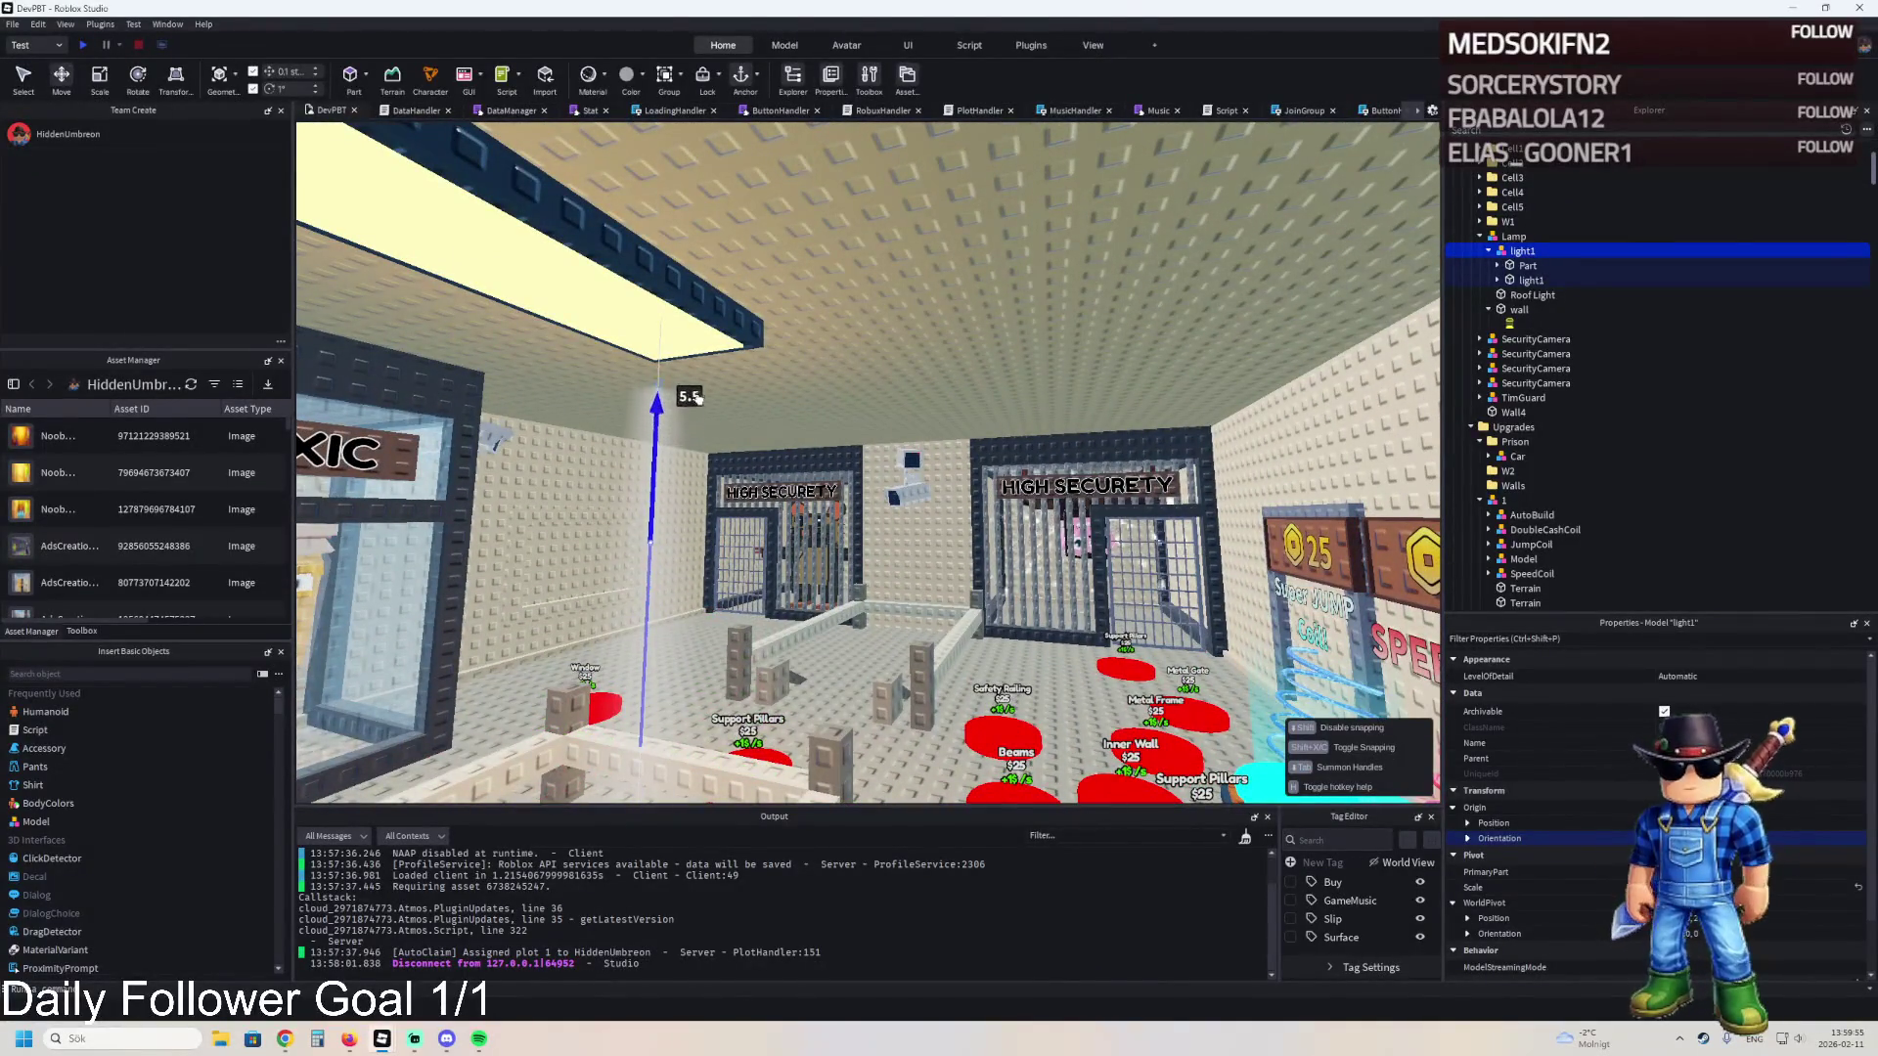
pyautogui.moveTo(721, 359); pyautogui.dragTo(722, 357)
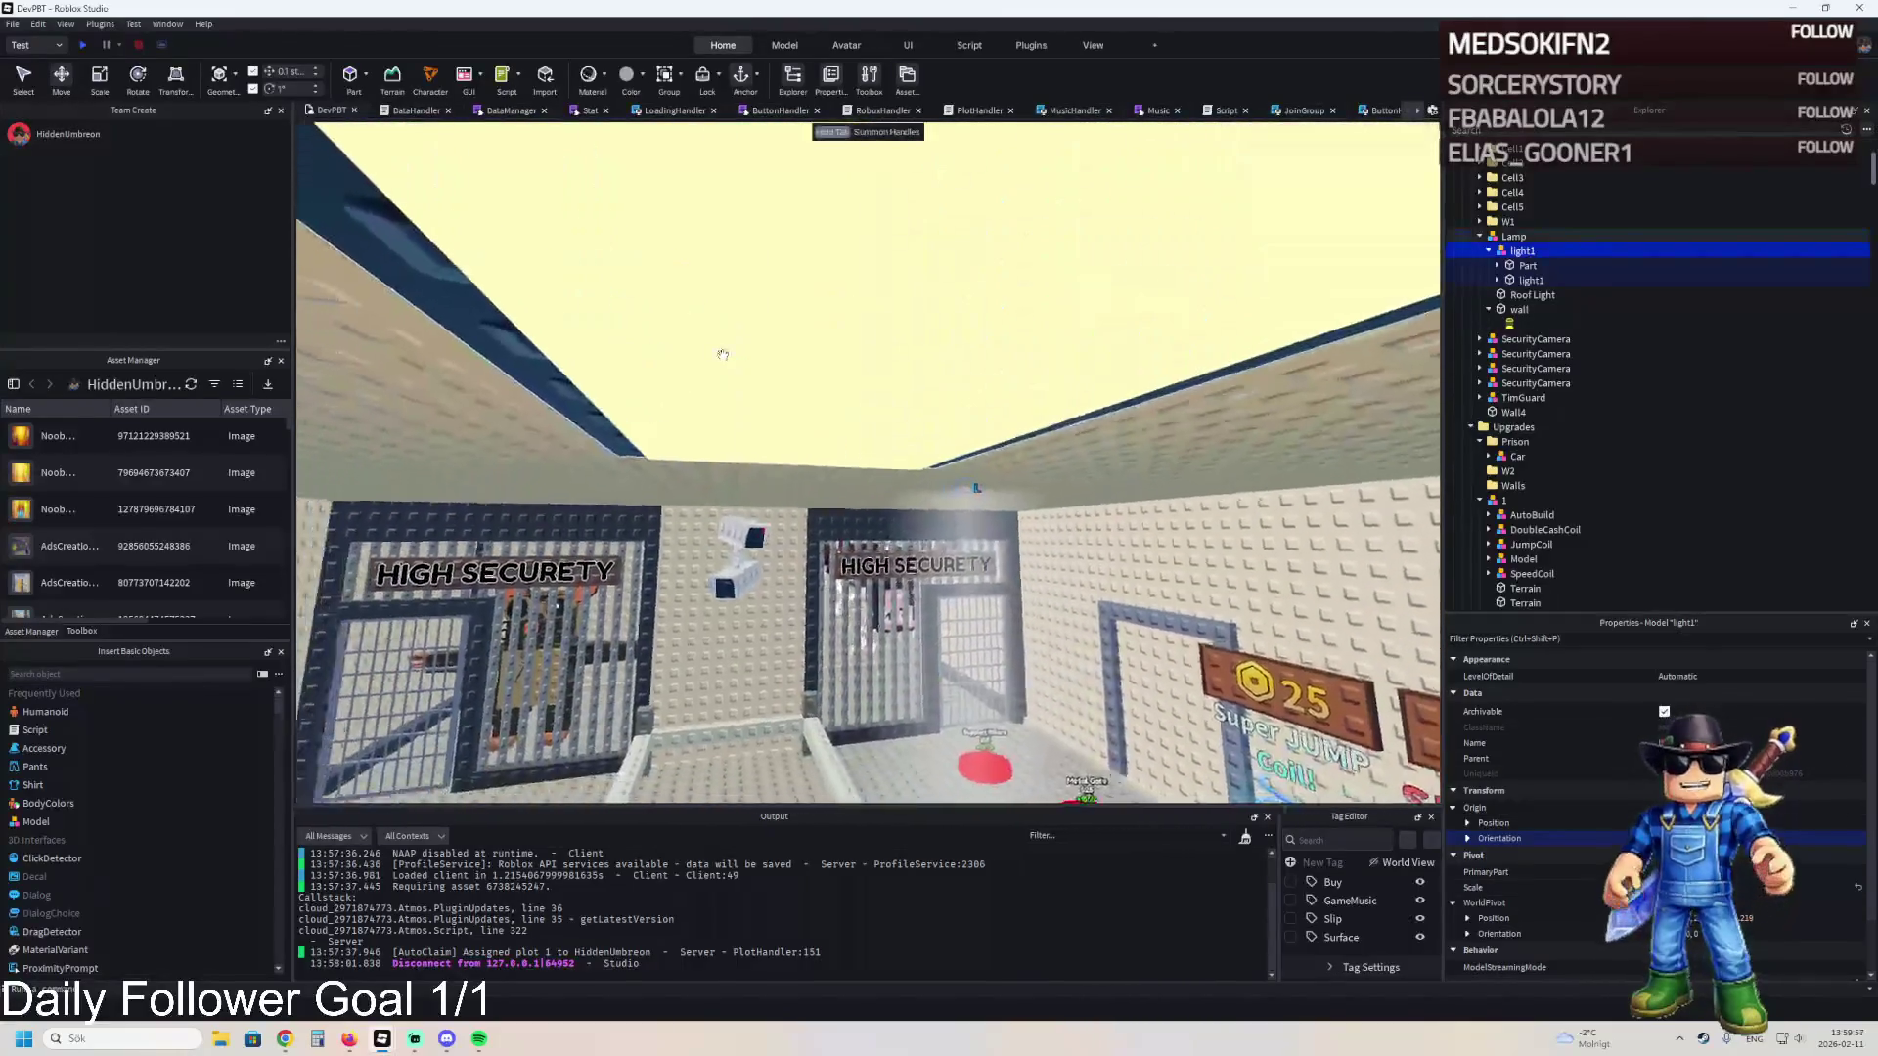
pyautogui.click(1513, 265)
pyautogui.click(1518, 310)
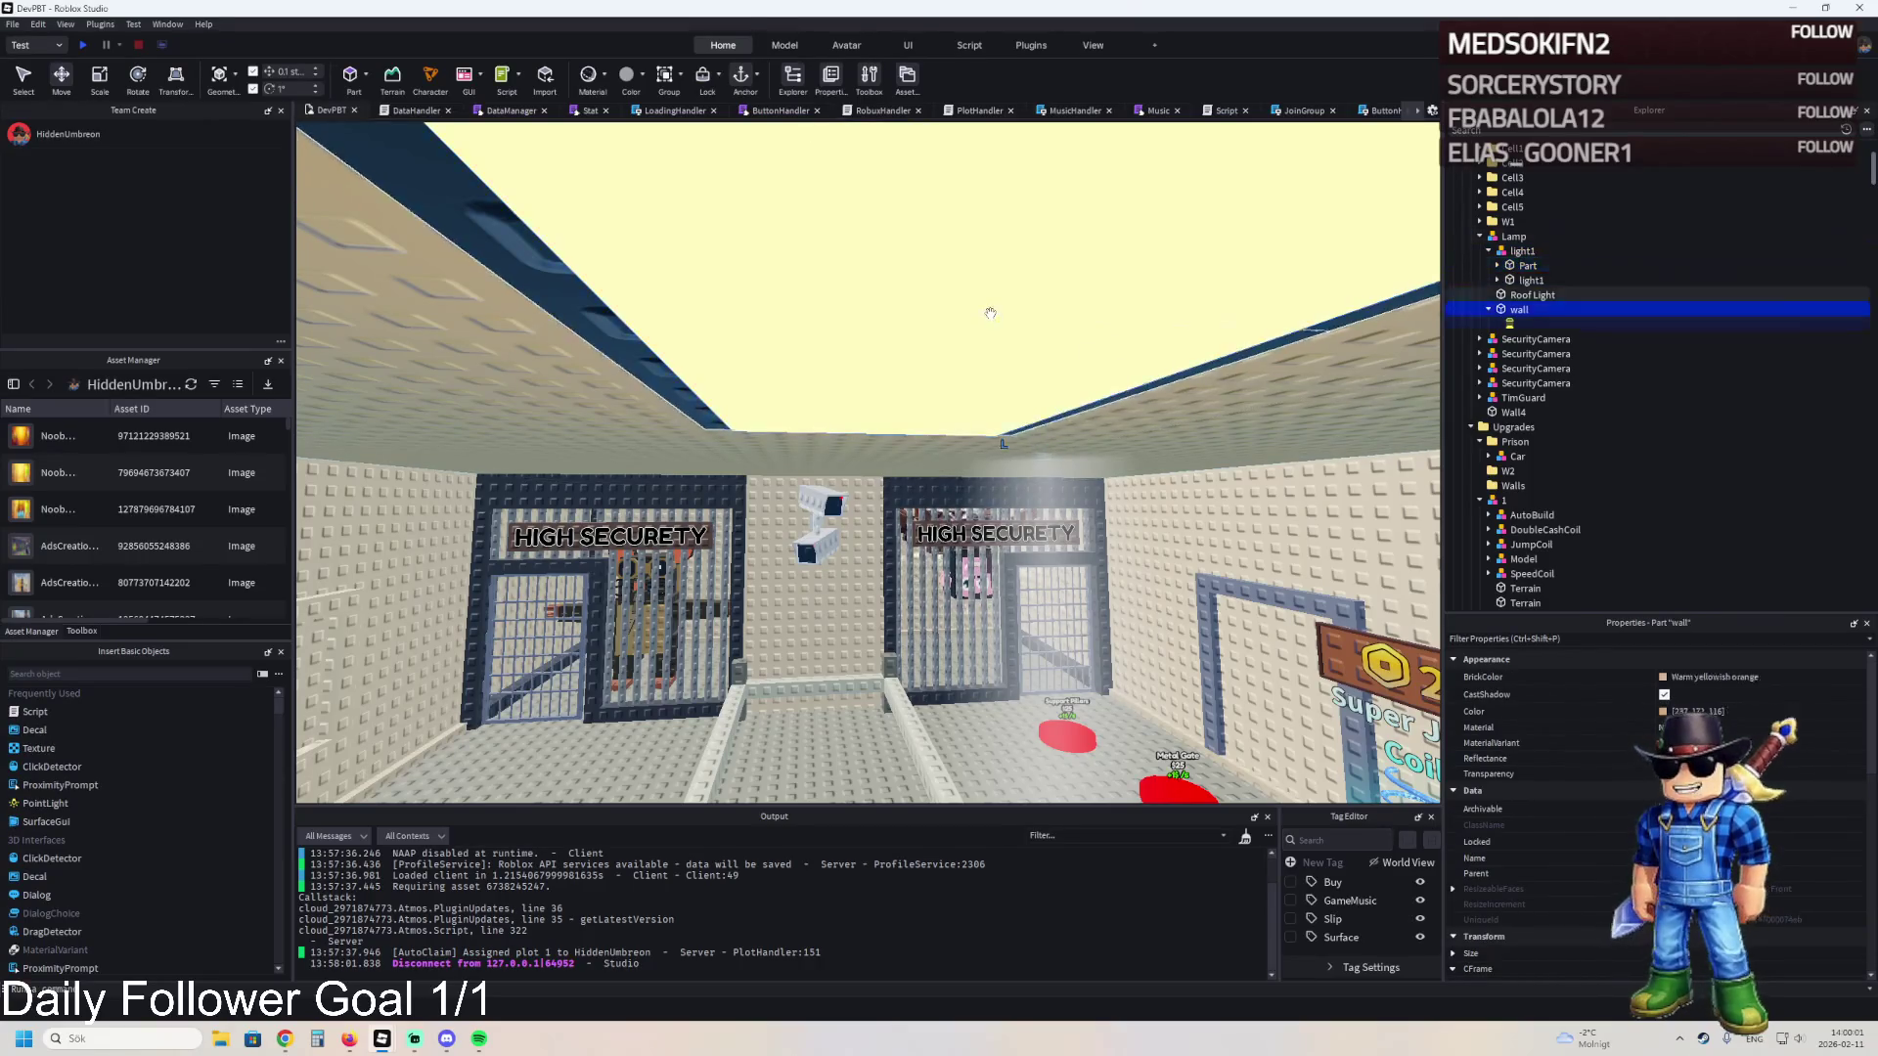
# - Lower the copied lamp's Part about 20 studs
pyautogui.scroll(-2, 1760, 860)
pyautogui.click(1751, 846)
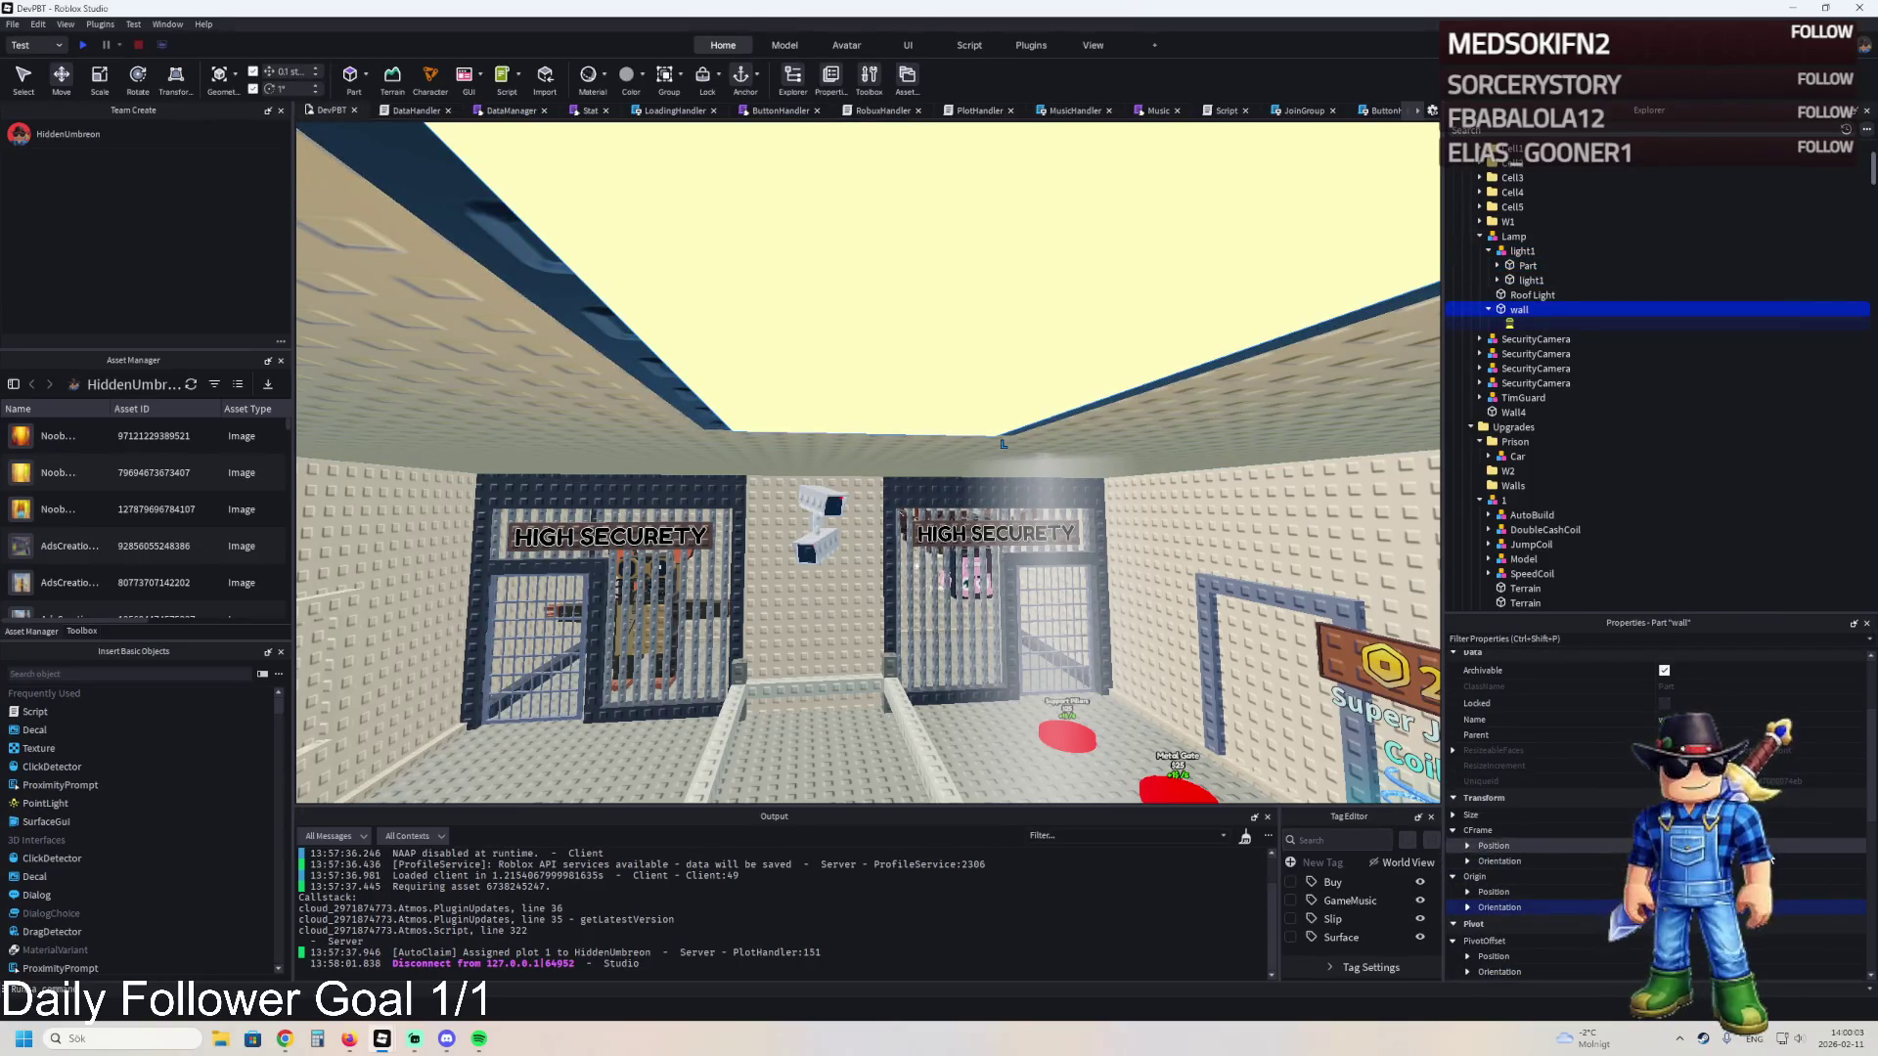
pyautogui.click(1527, 279)
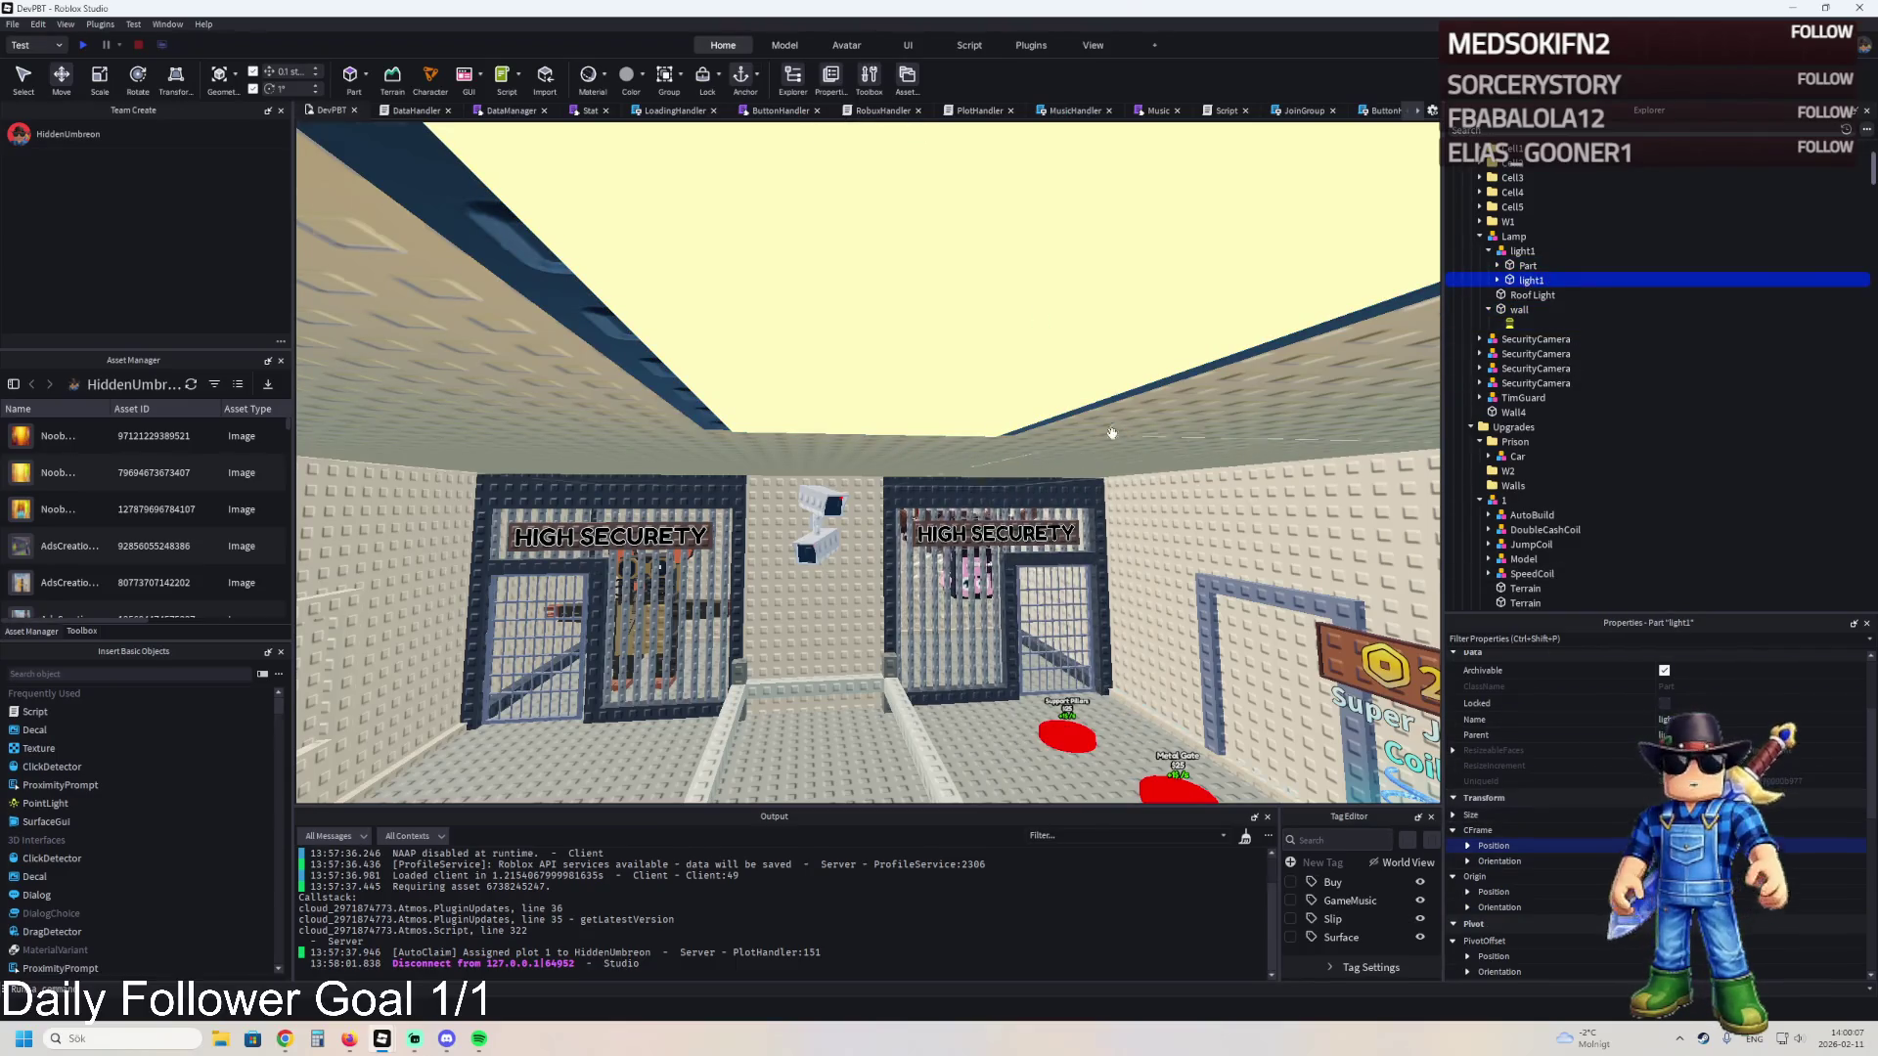
pyautogui.press('f')
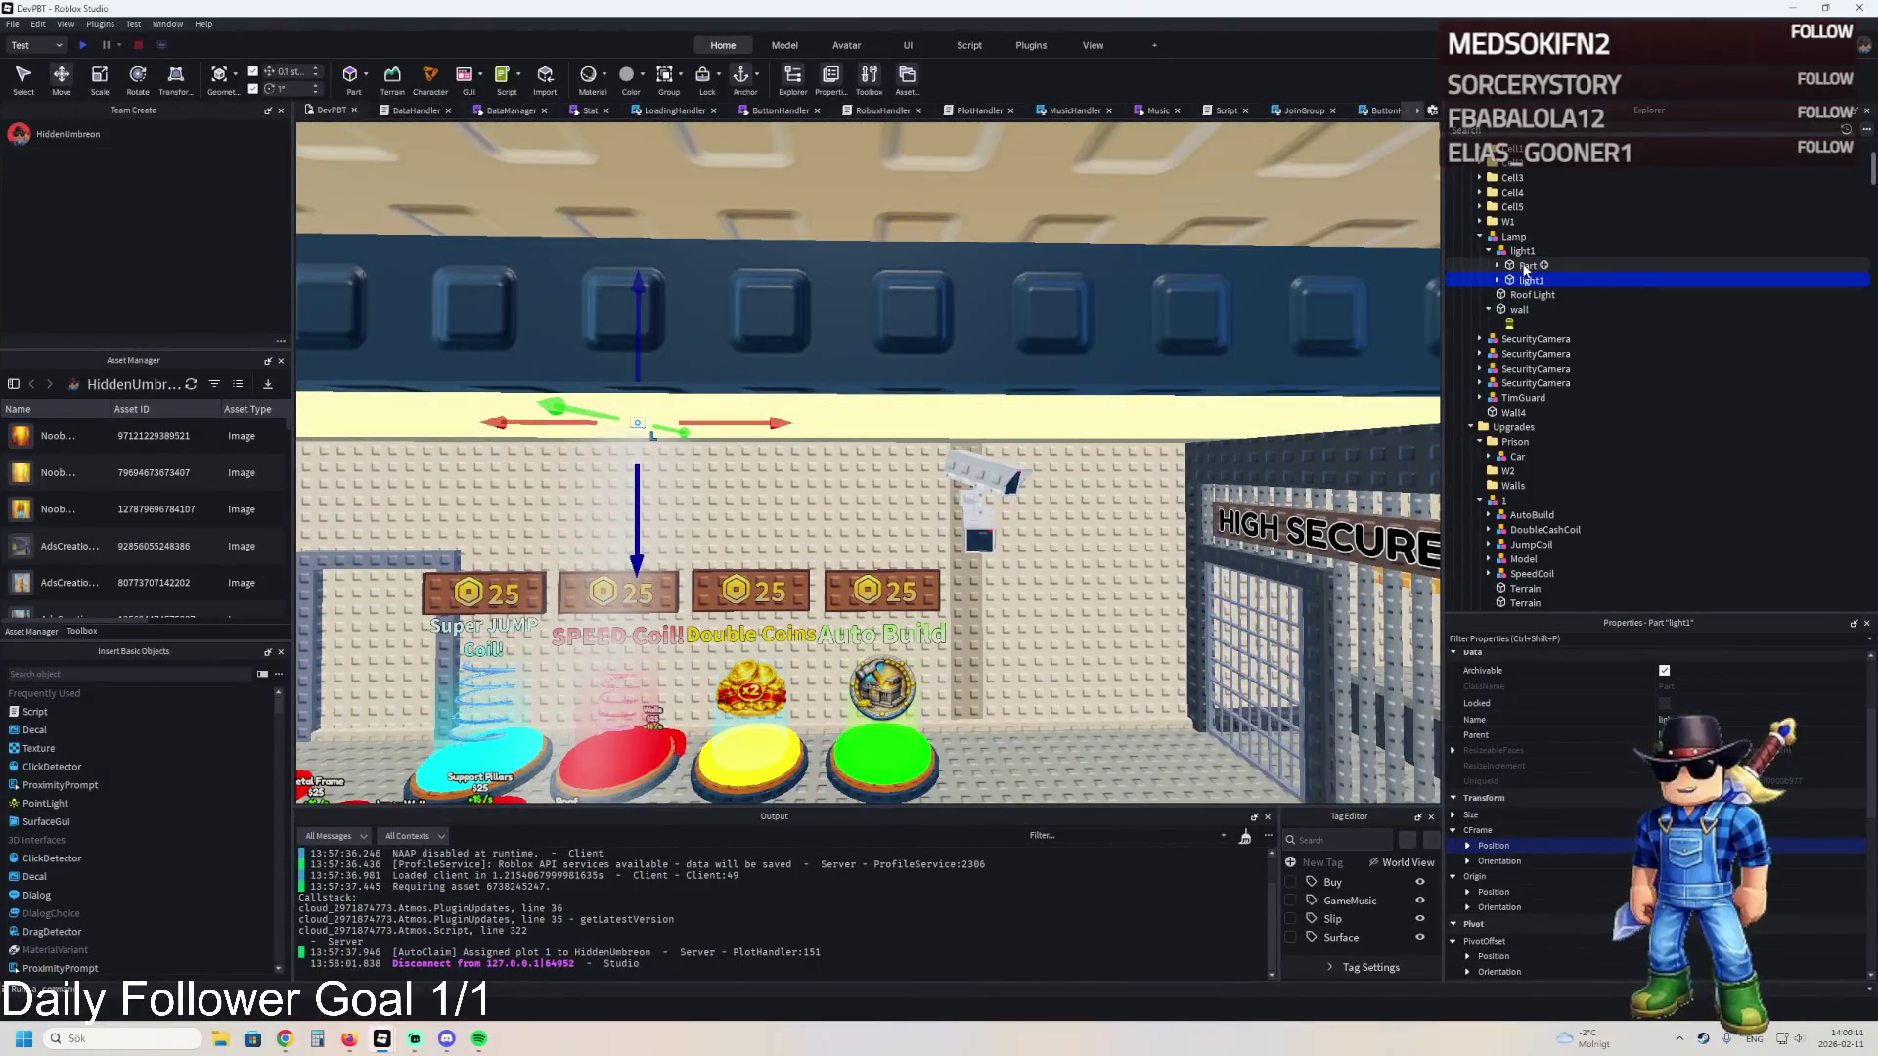
pyautogui.click(1527, 265)
pyautogui.press('f')
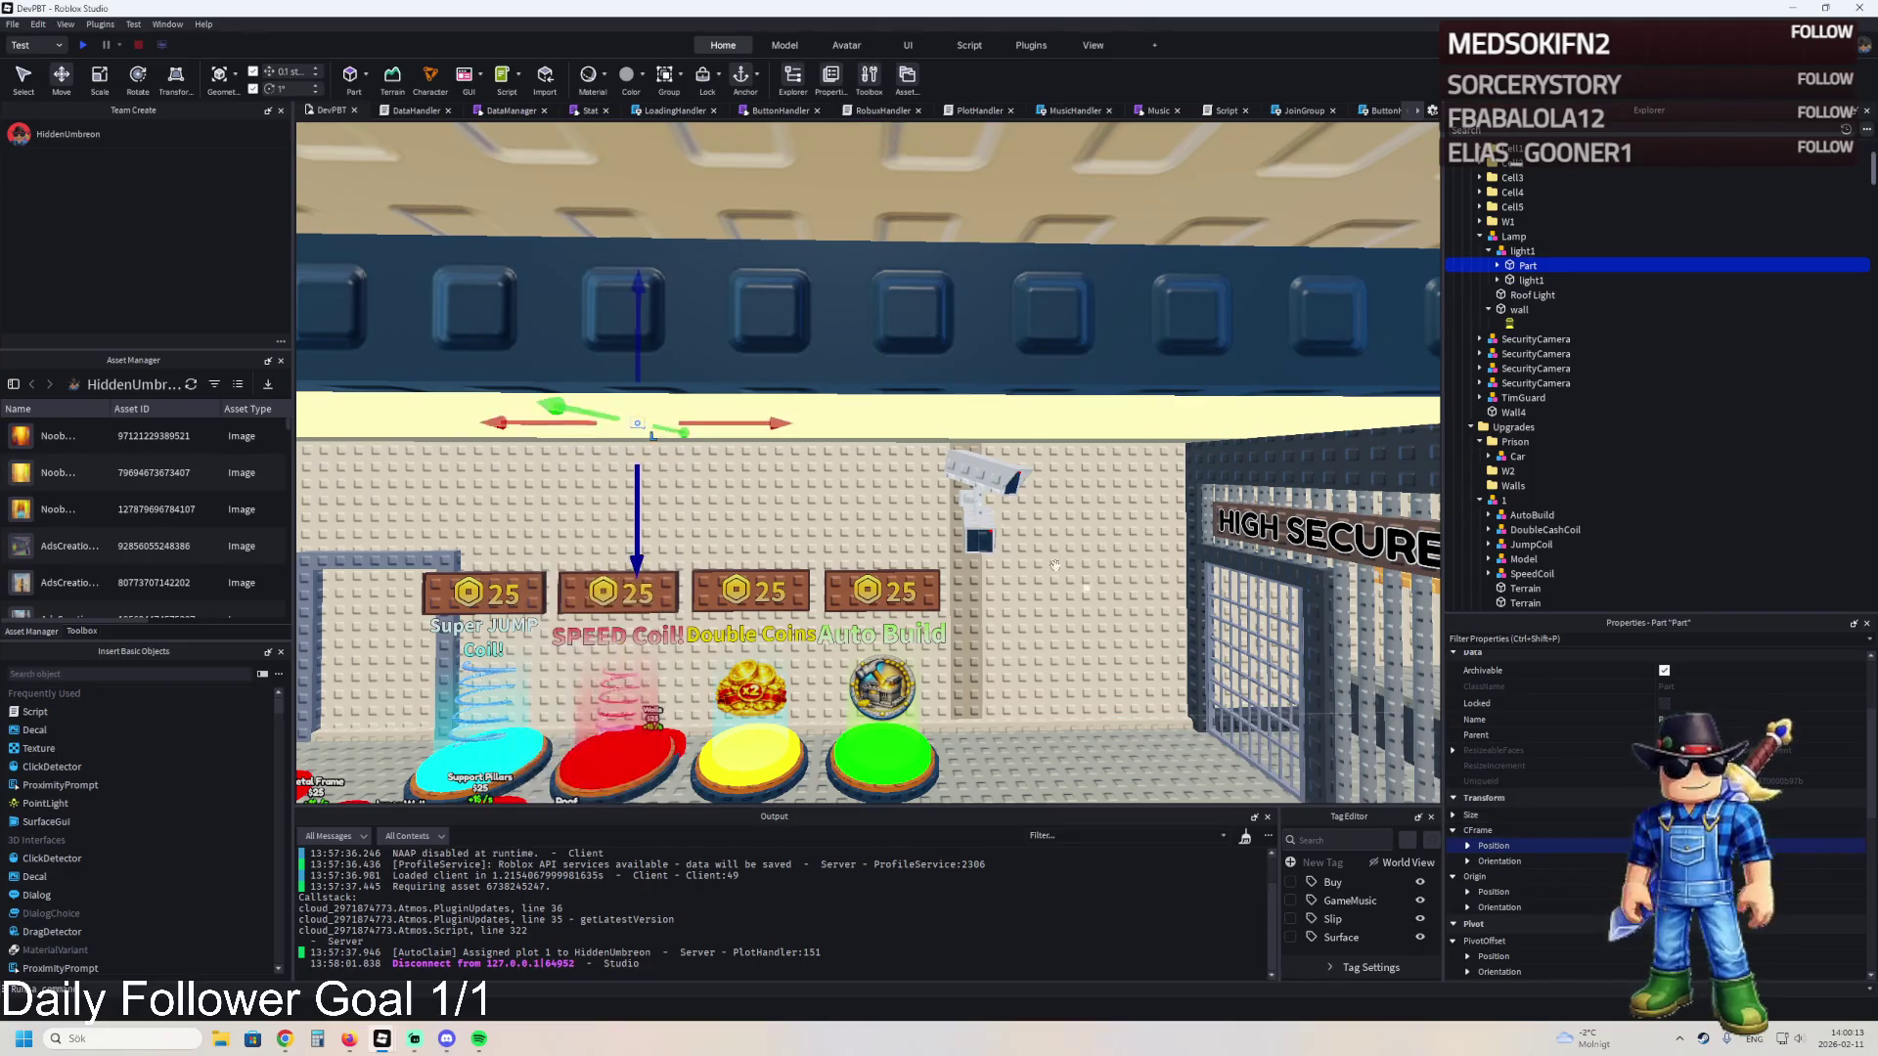
pyautogui.moveTo(810, 431)
pyautogui.mouseDown()
pyautogui.moveTo(832, 587)
pyautogui.moveTo(763, 653)
pyautogui.mouseUp()
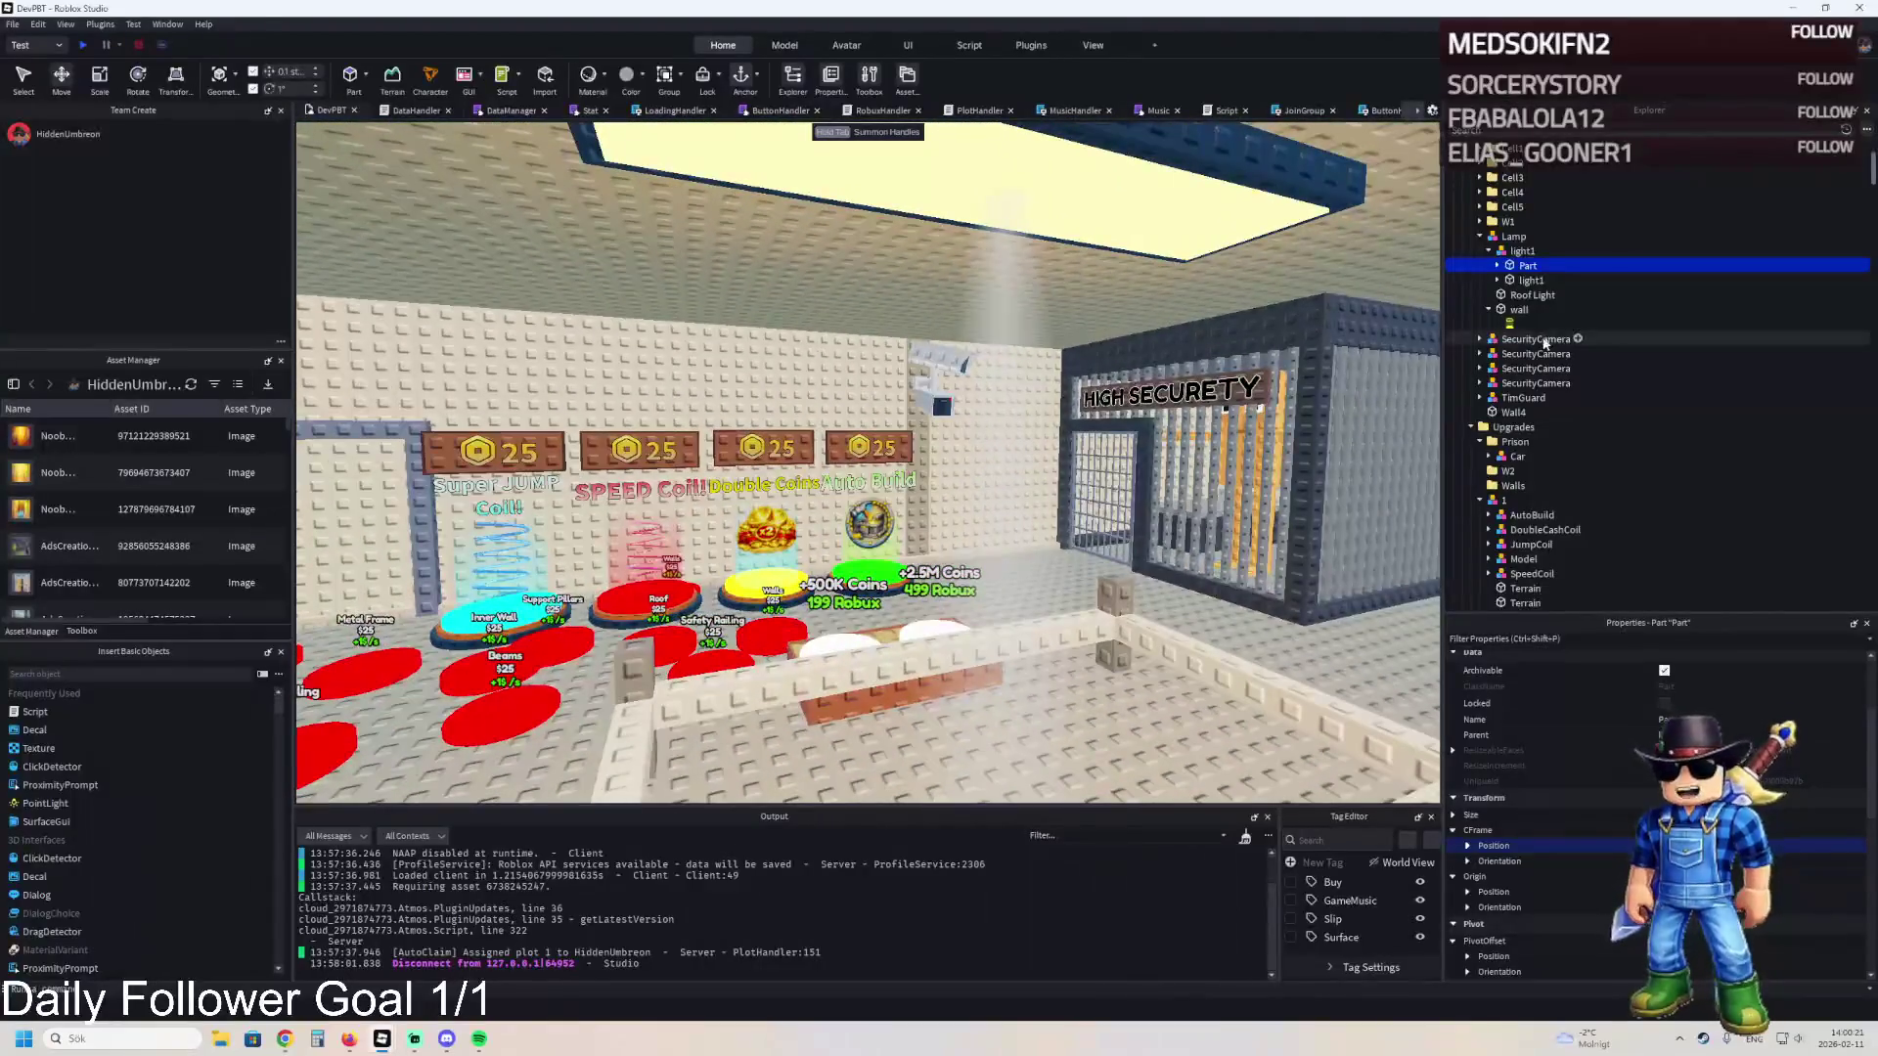
# - Enable FaceCamera on light1's light beam so the shaft shows in the cell corridor
pyautogui.click(1529, 280)
pyautogui.click(1498, 279)
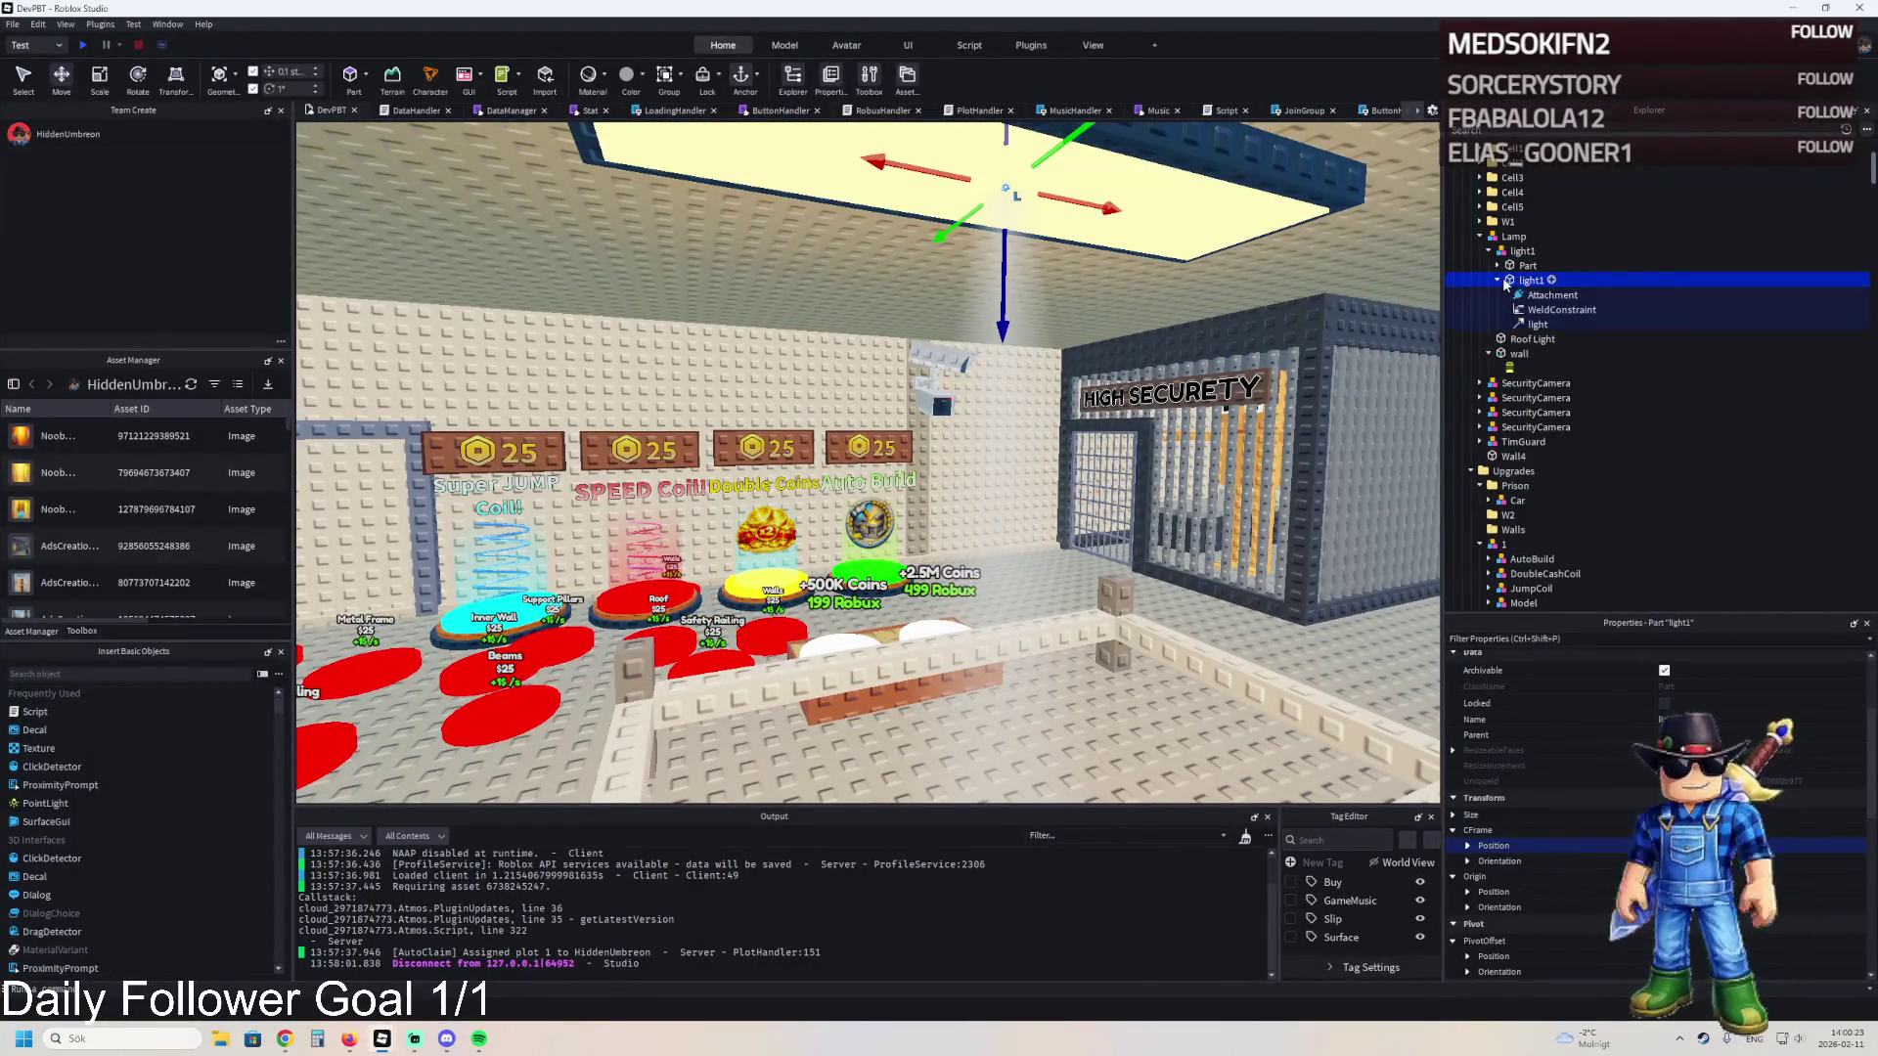
pyautogui.click(1538, 326)
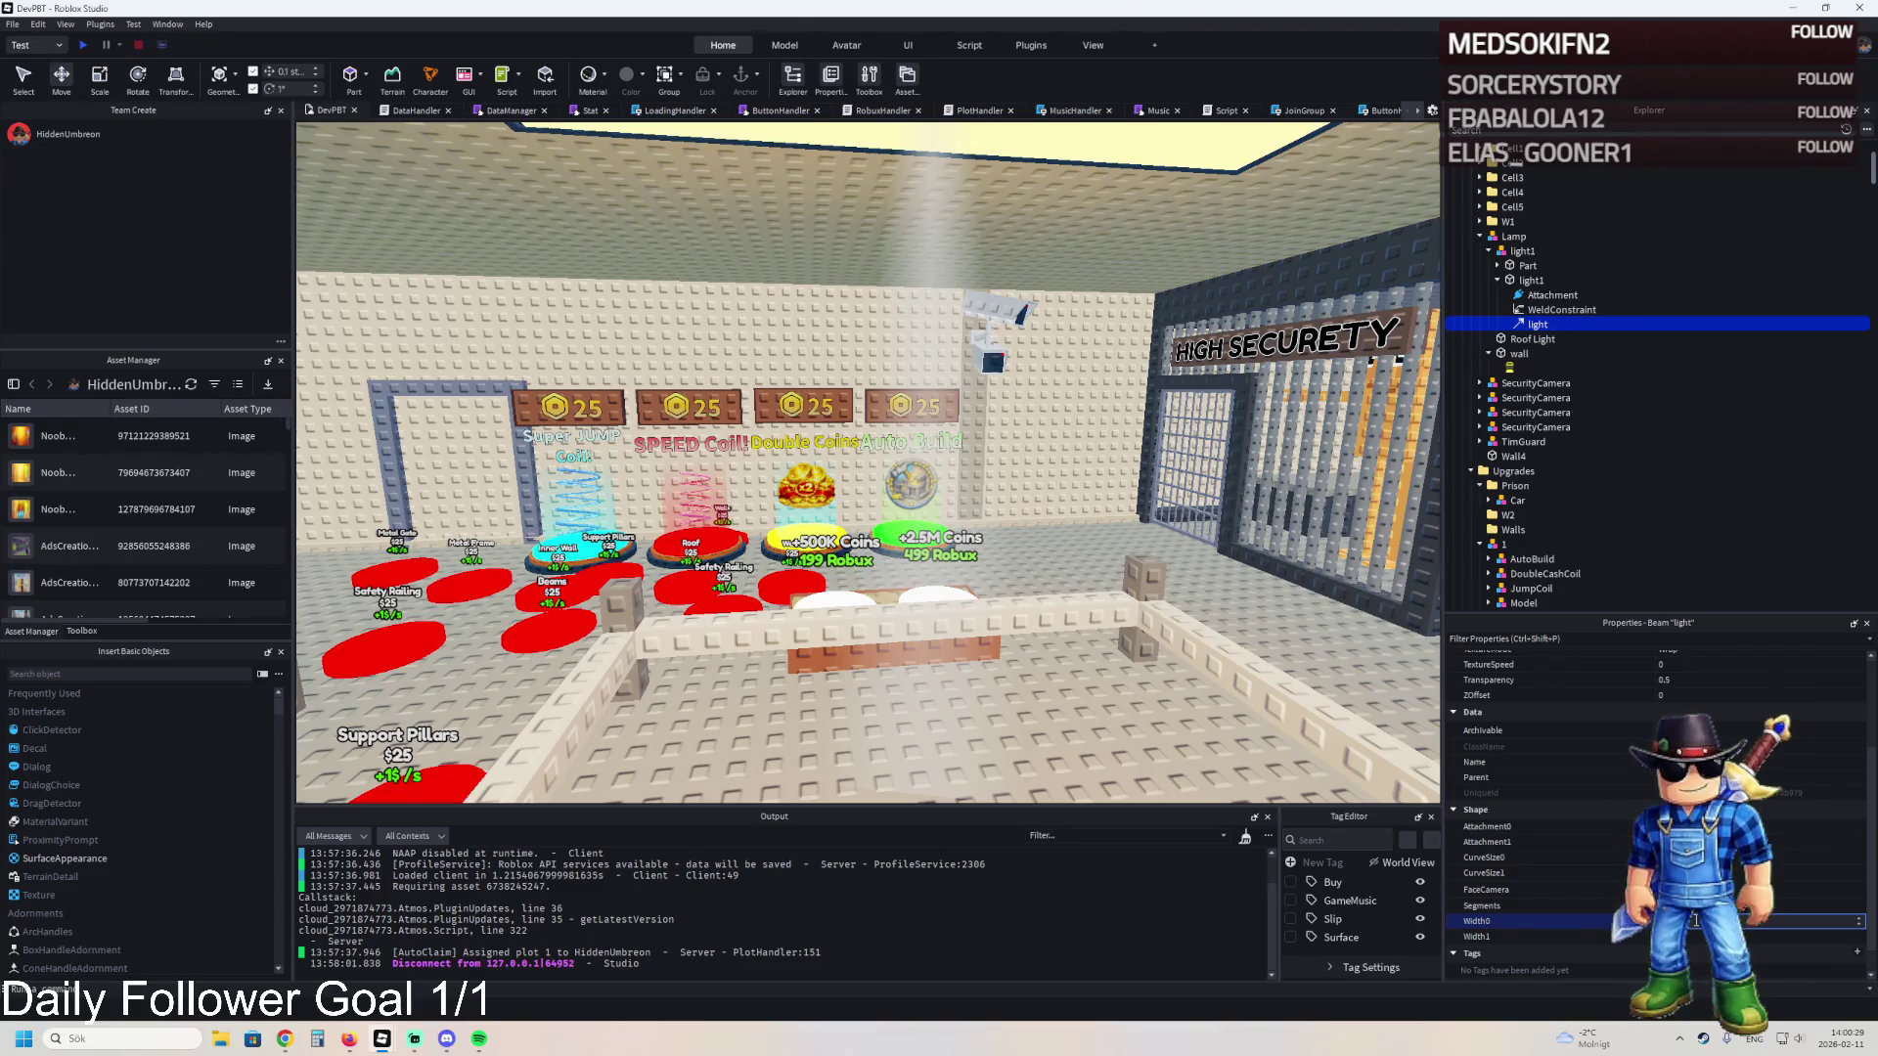
pyautogui.press('w')
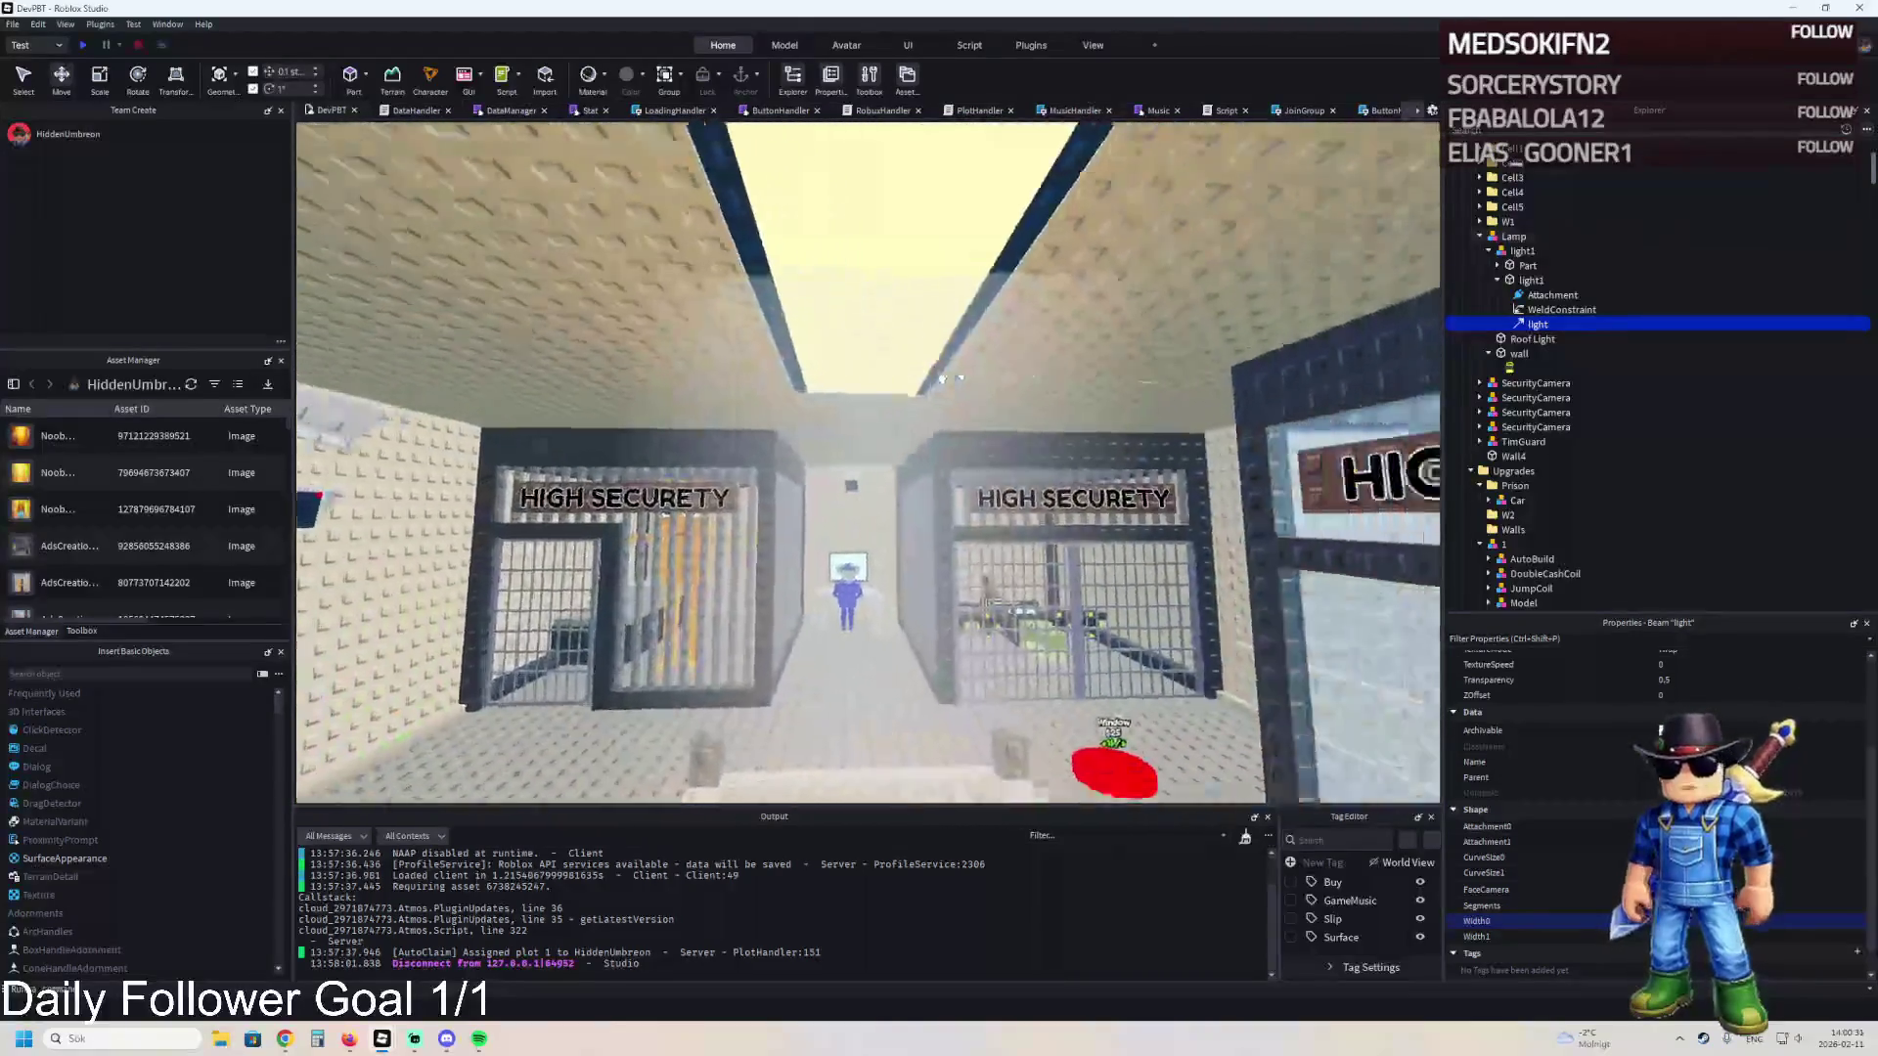
pyautogui.press('s')
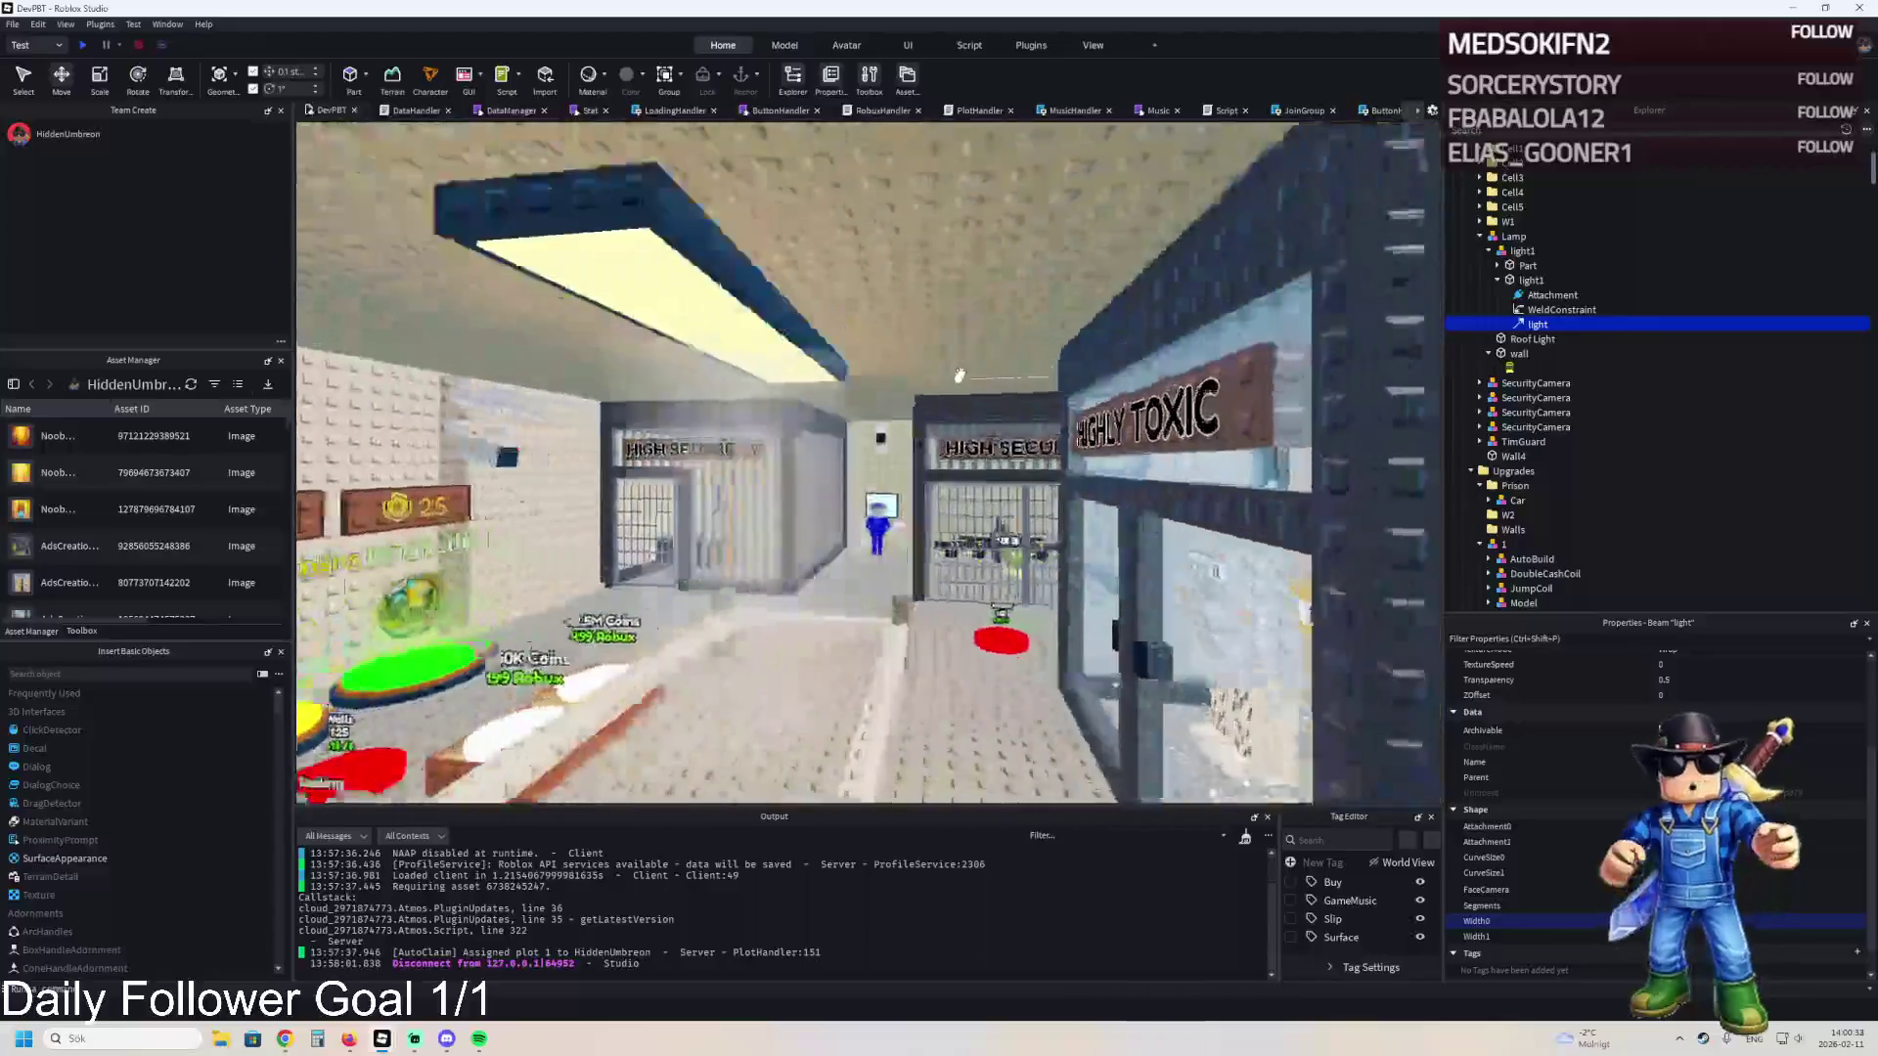
pyautogui.press('w')
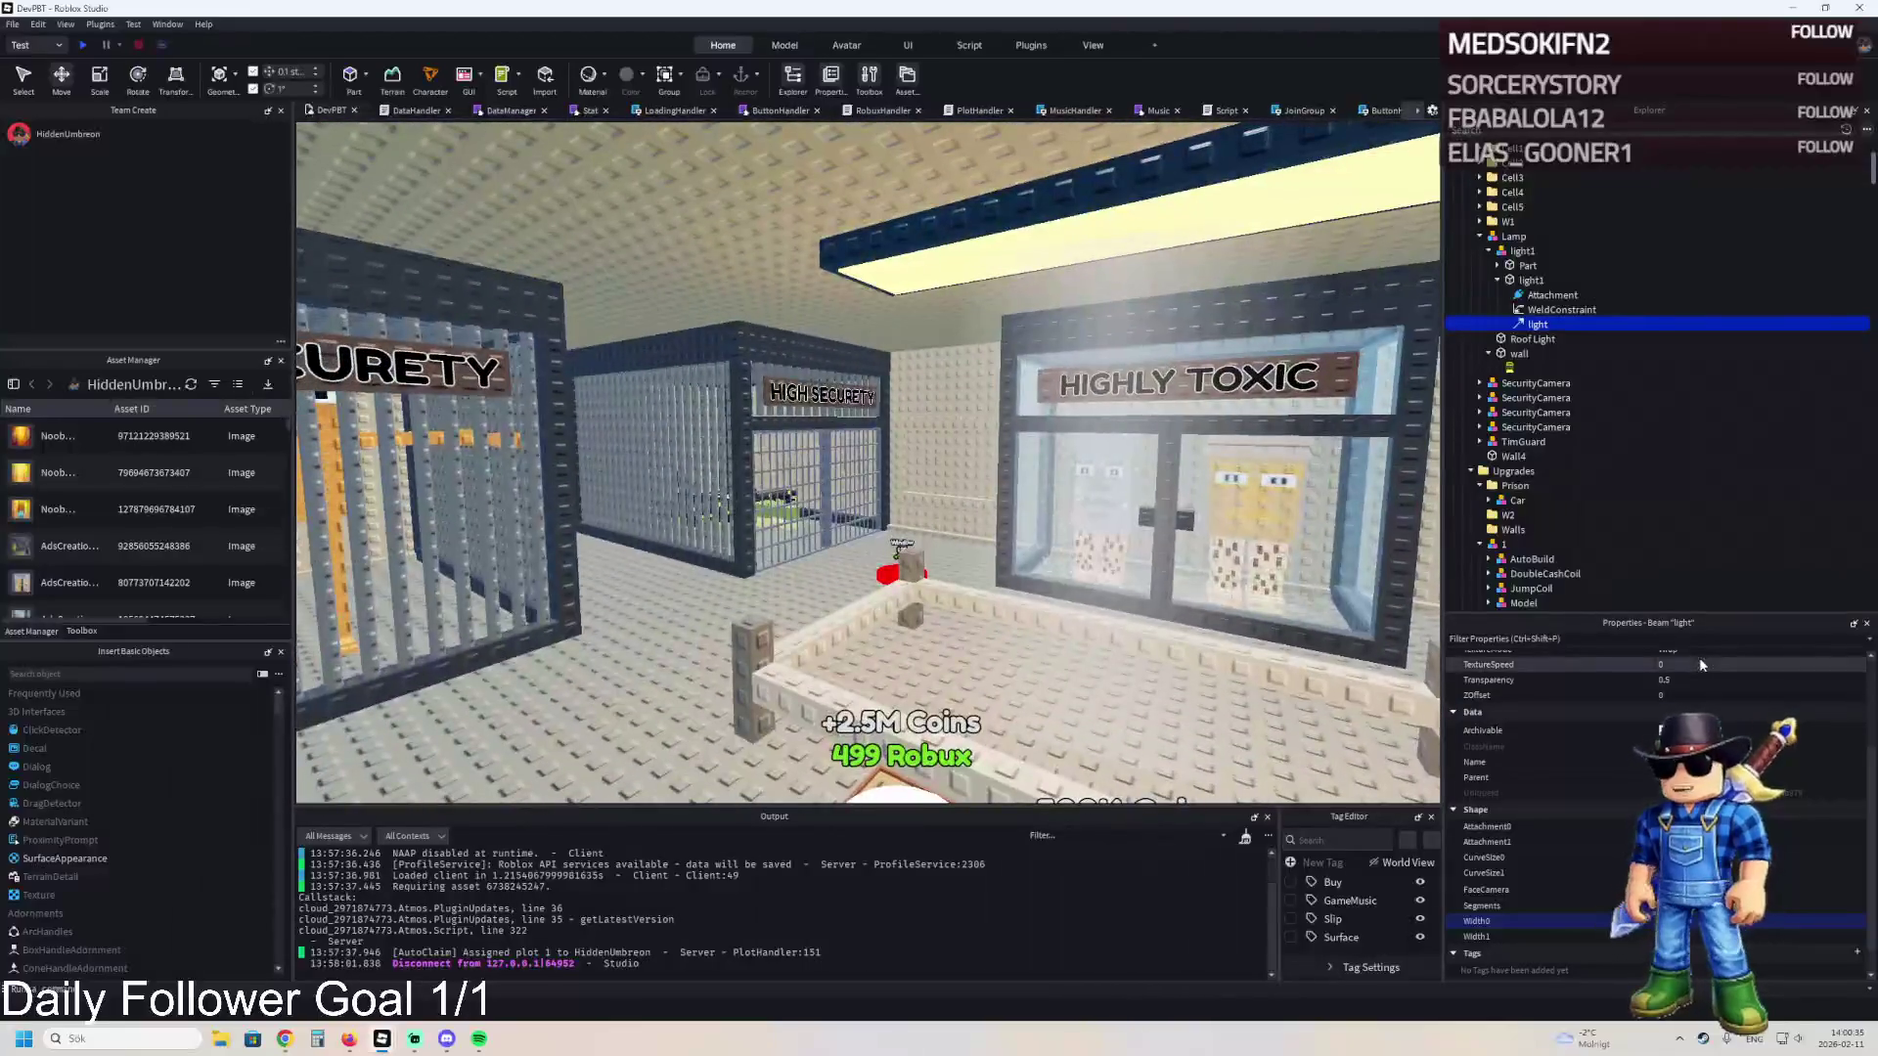
pyautogui.scroll(-1, 1765, 820)
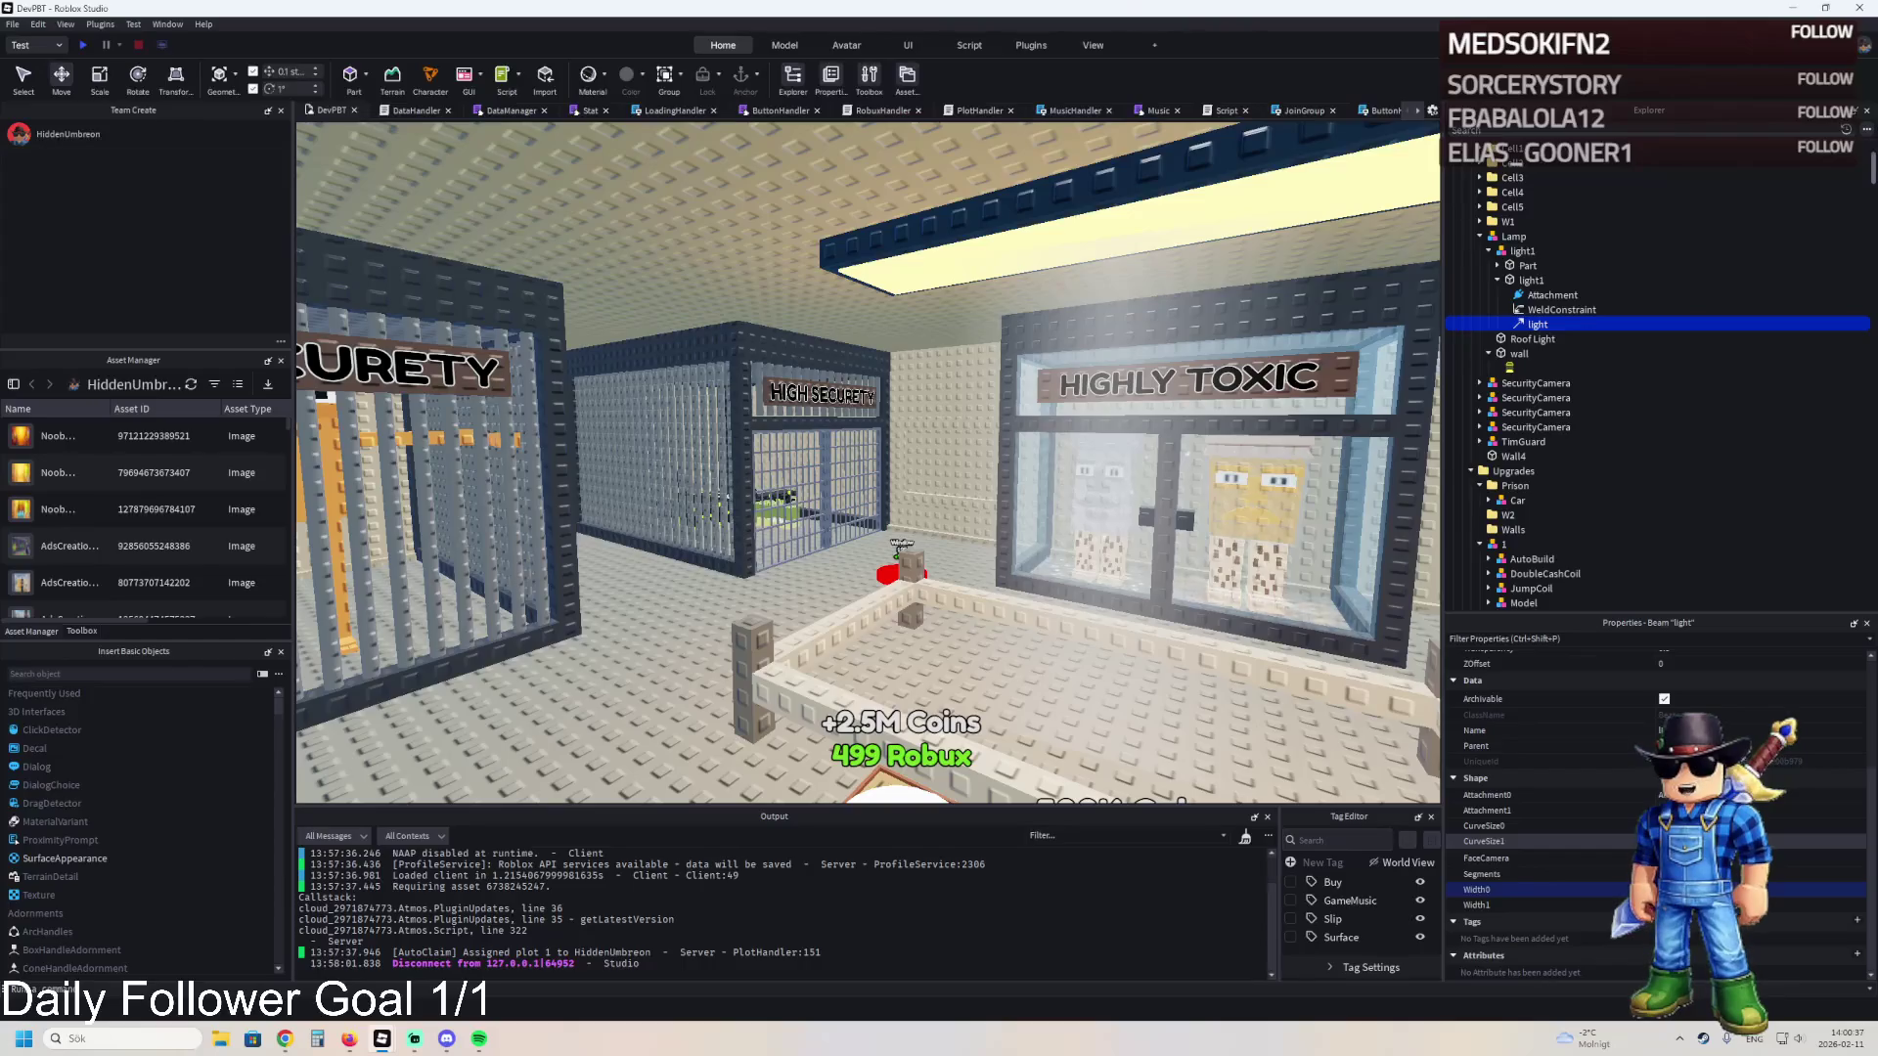
pyautogui.click(1665, 858)
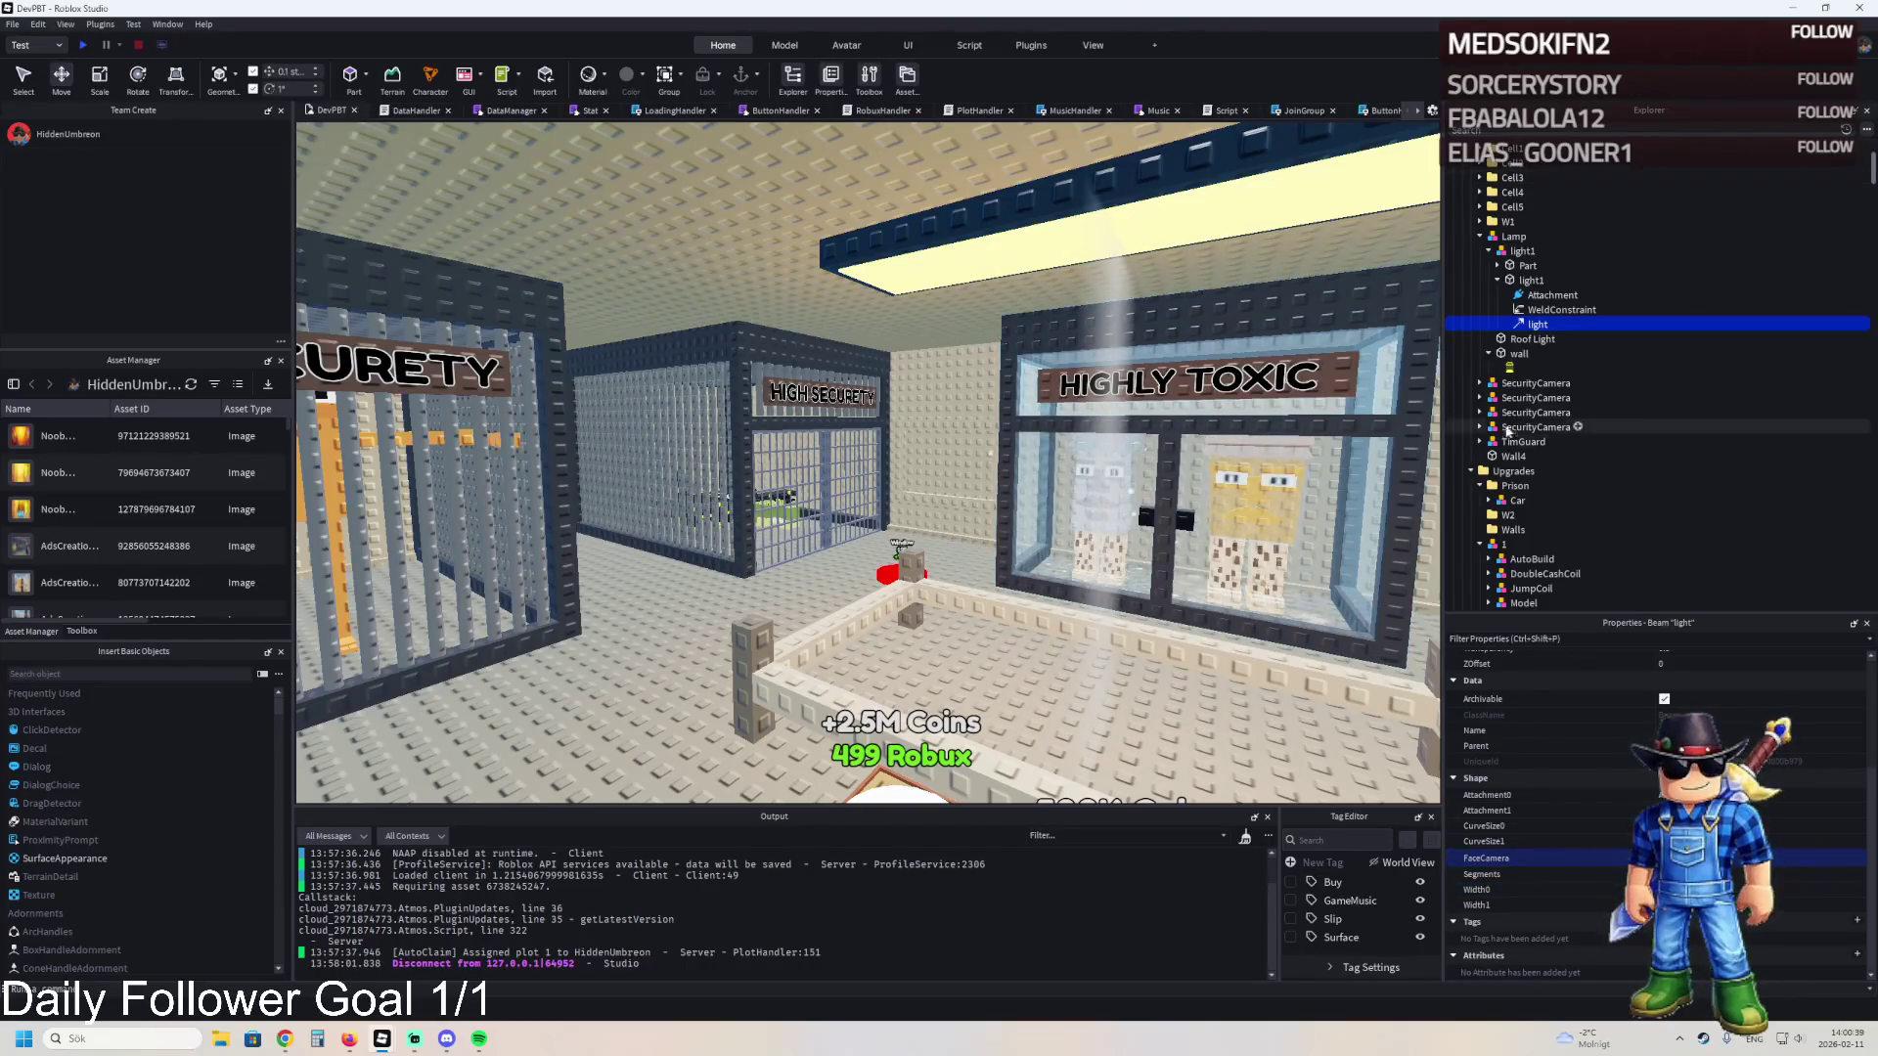
pyautogui.click(1523, 282)
pyautogui.press('f')
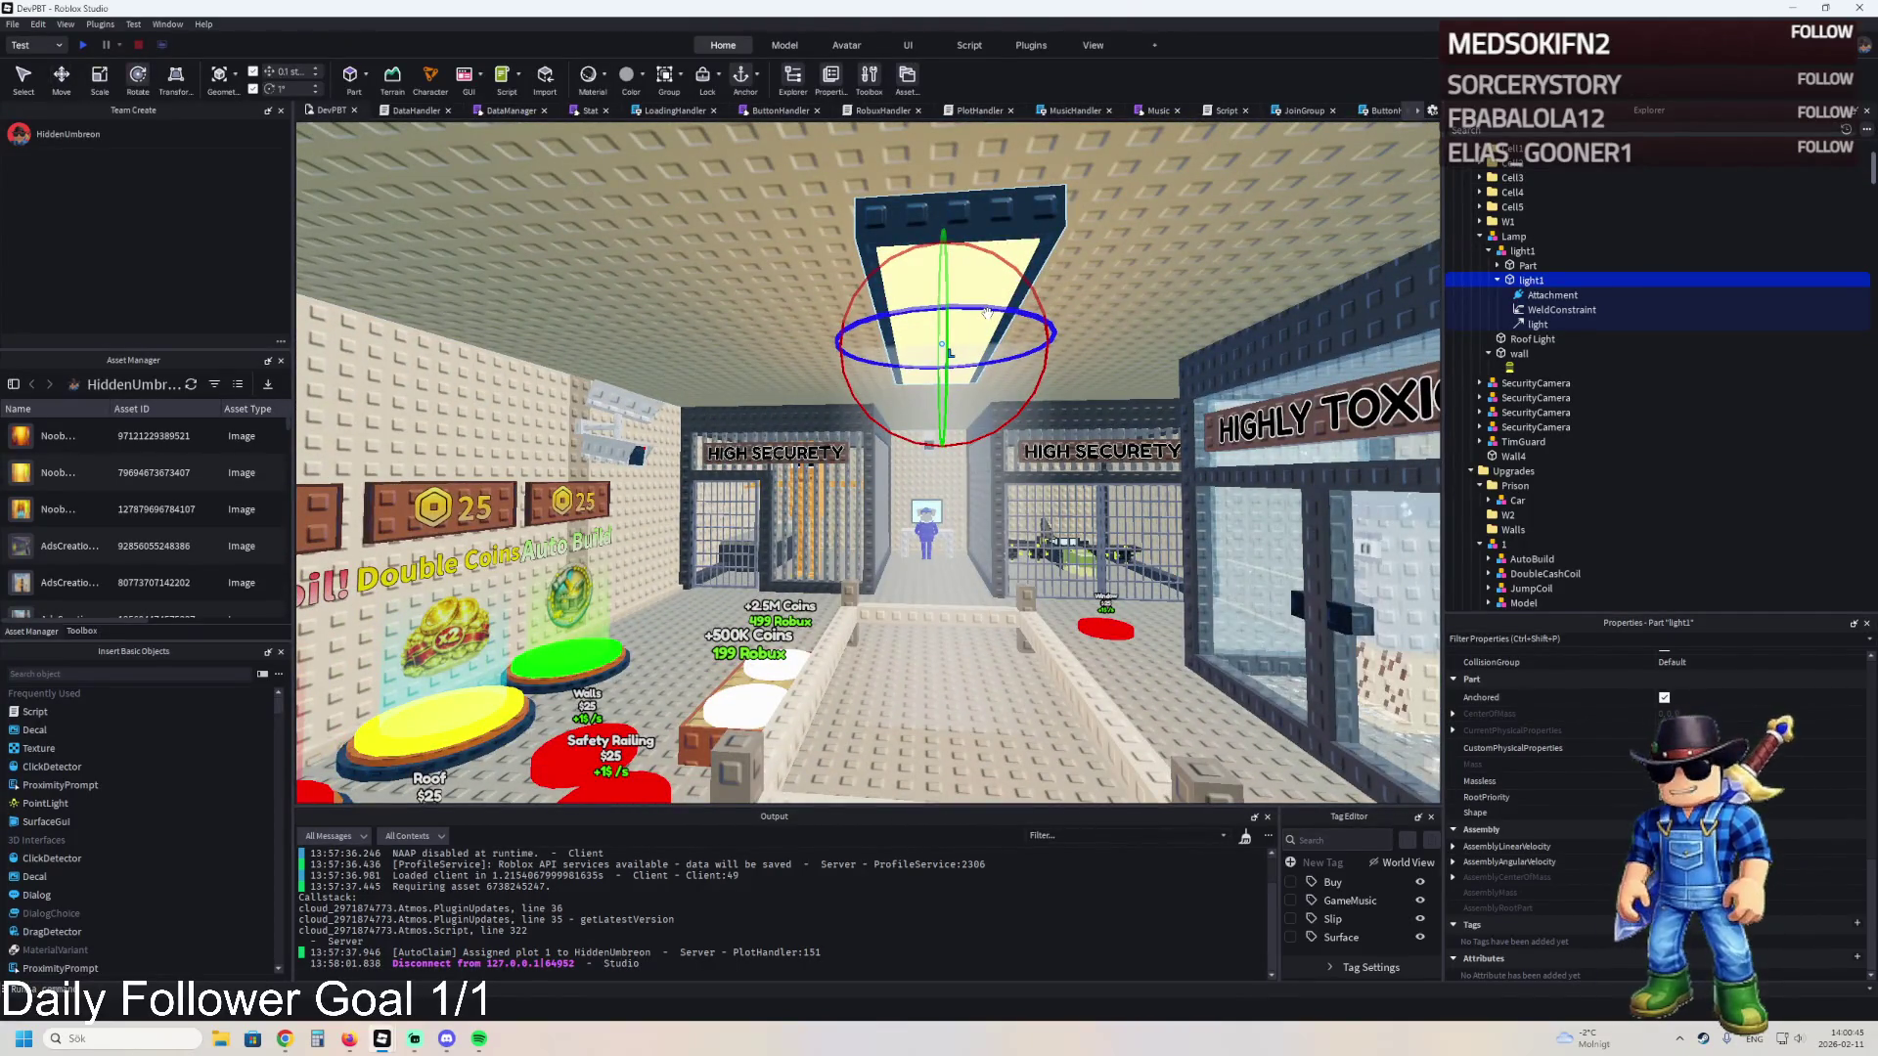
# - Rotate the copied light1 lamp 90° around its vertical axis
pyautogui.moveTo(986, 313); pyautogui.dragTo(1028, 323)
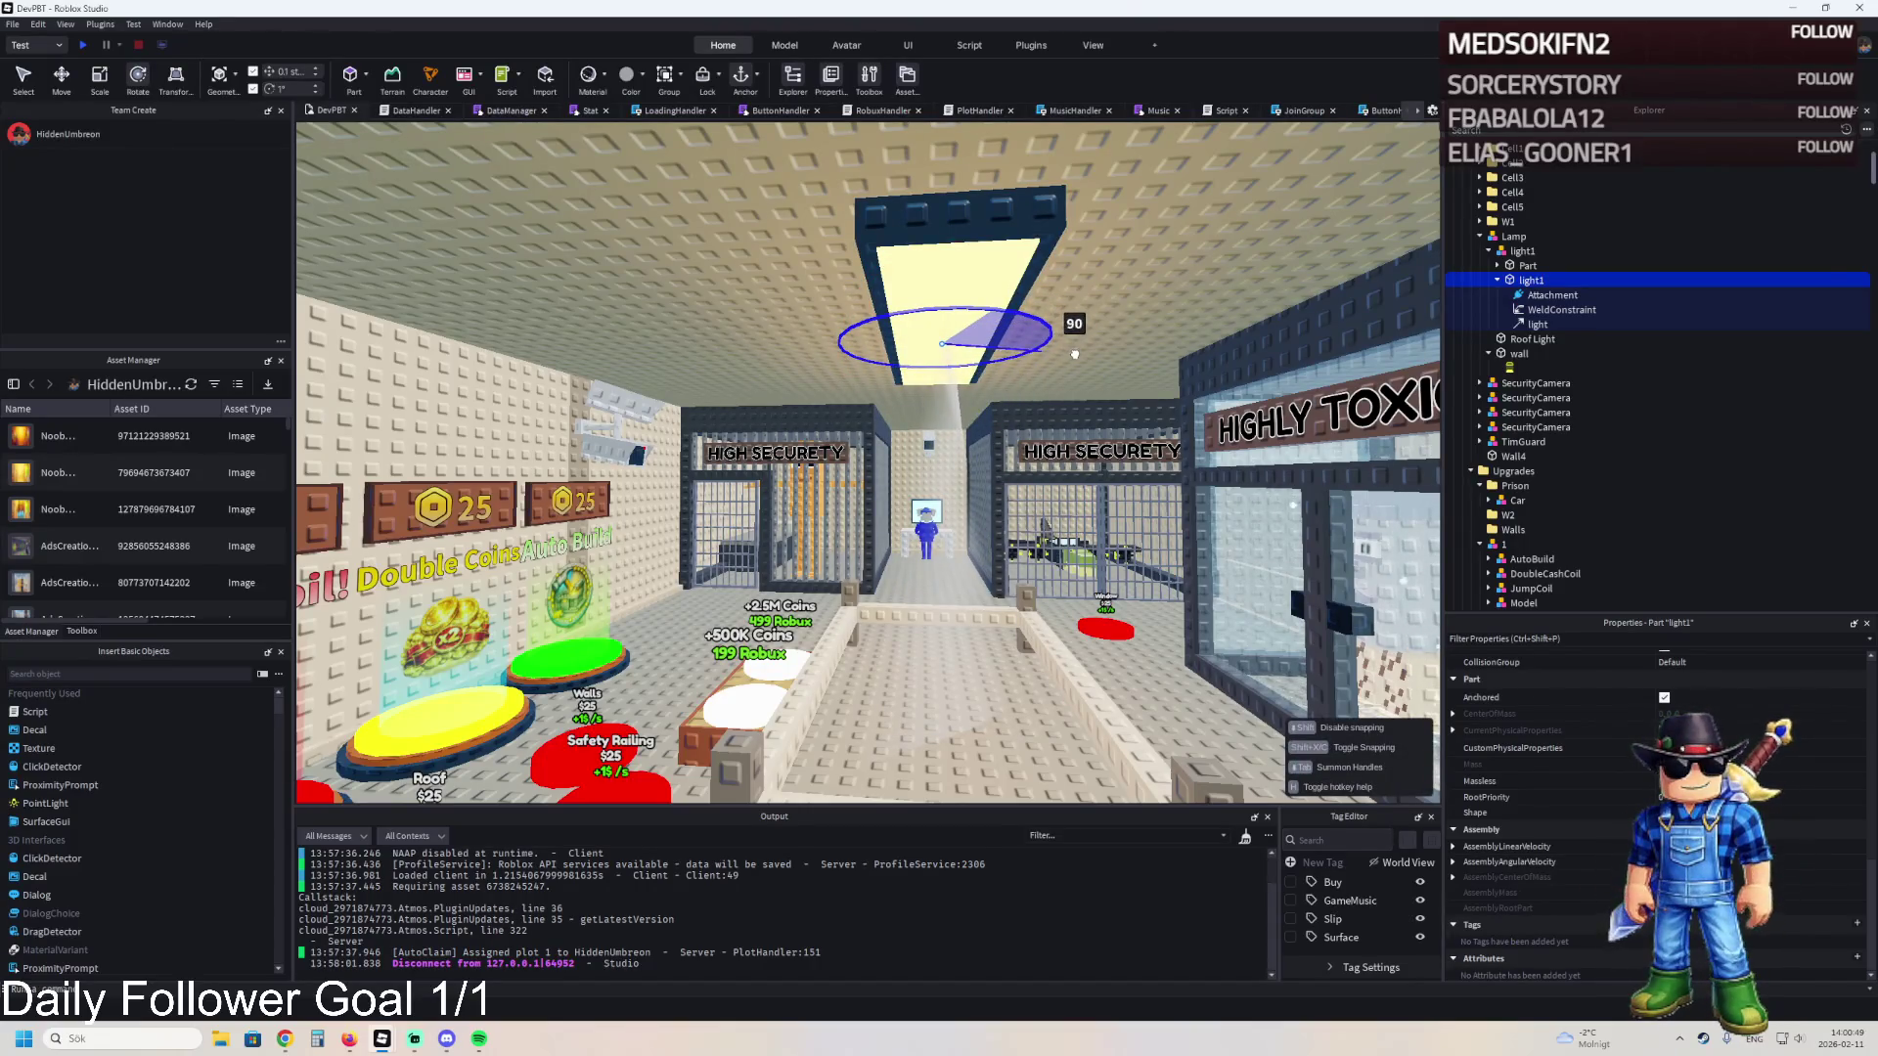
pyautogui.press('w')
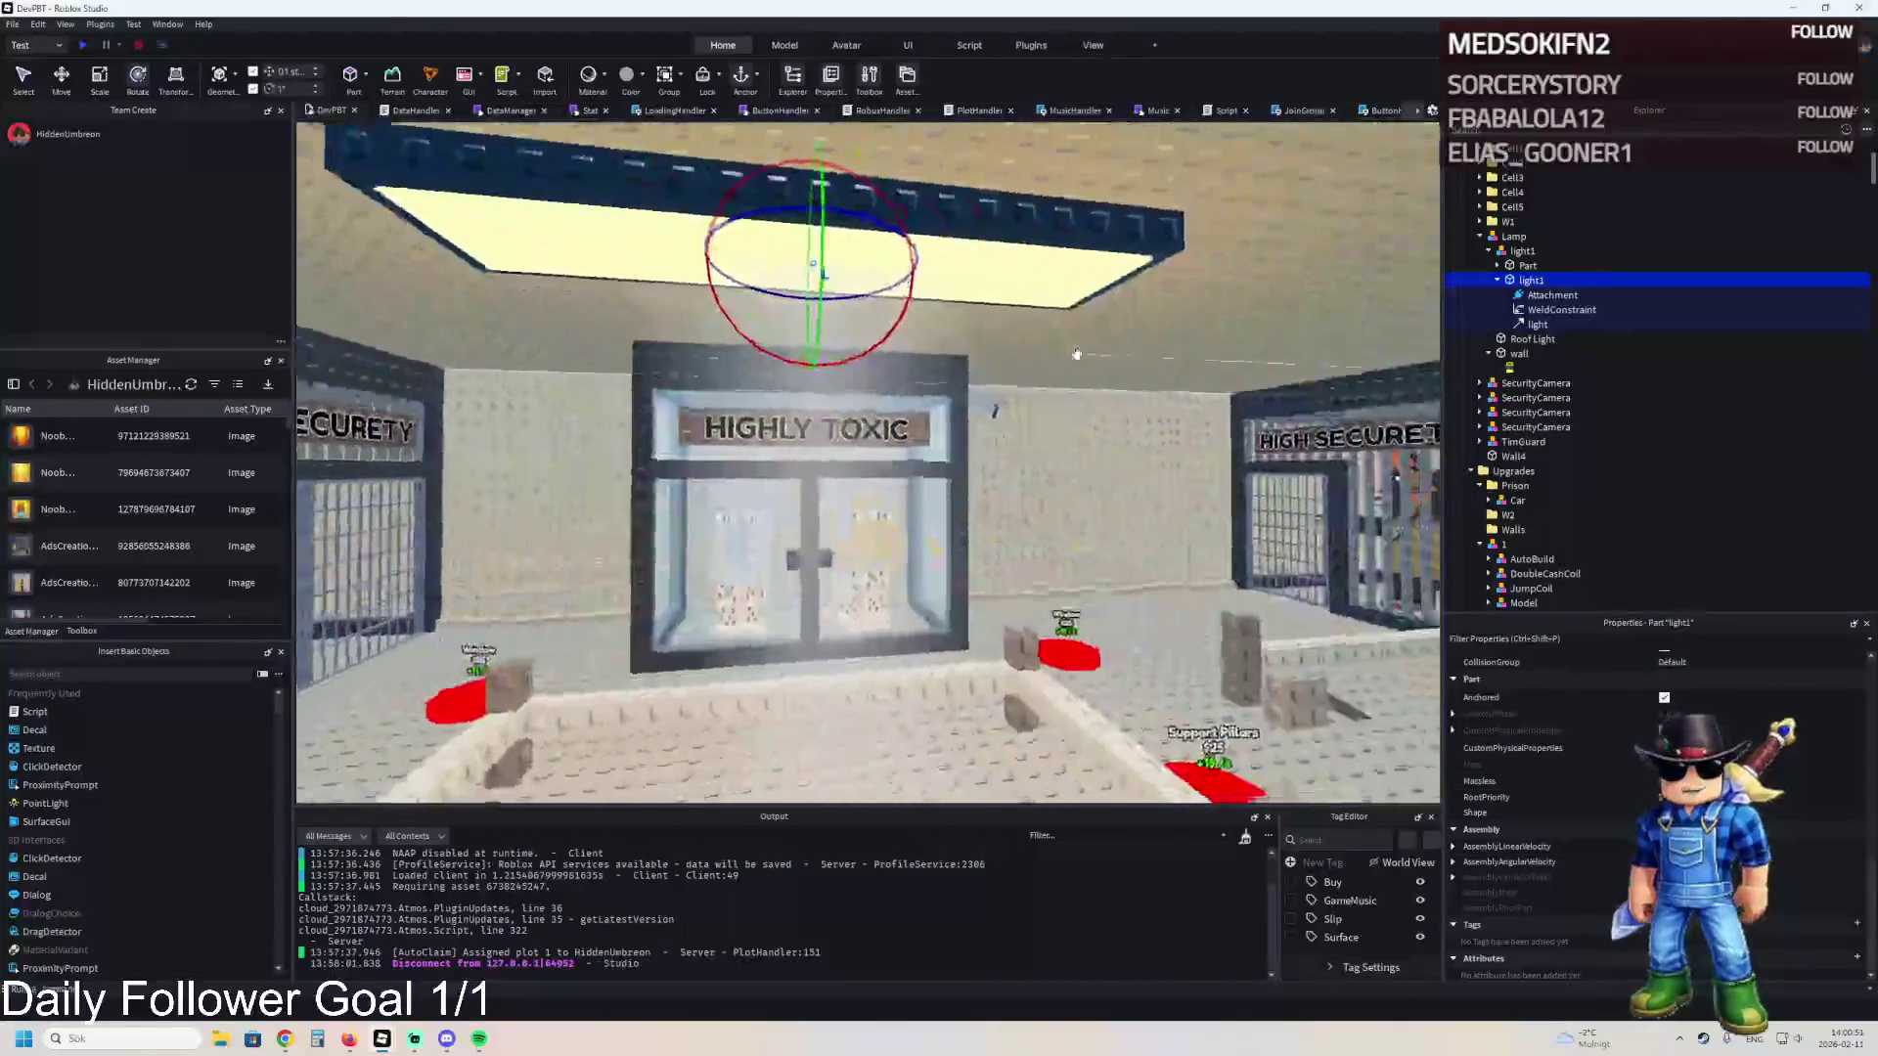
pyautogui.press('s')
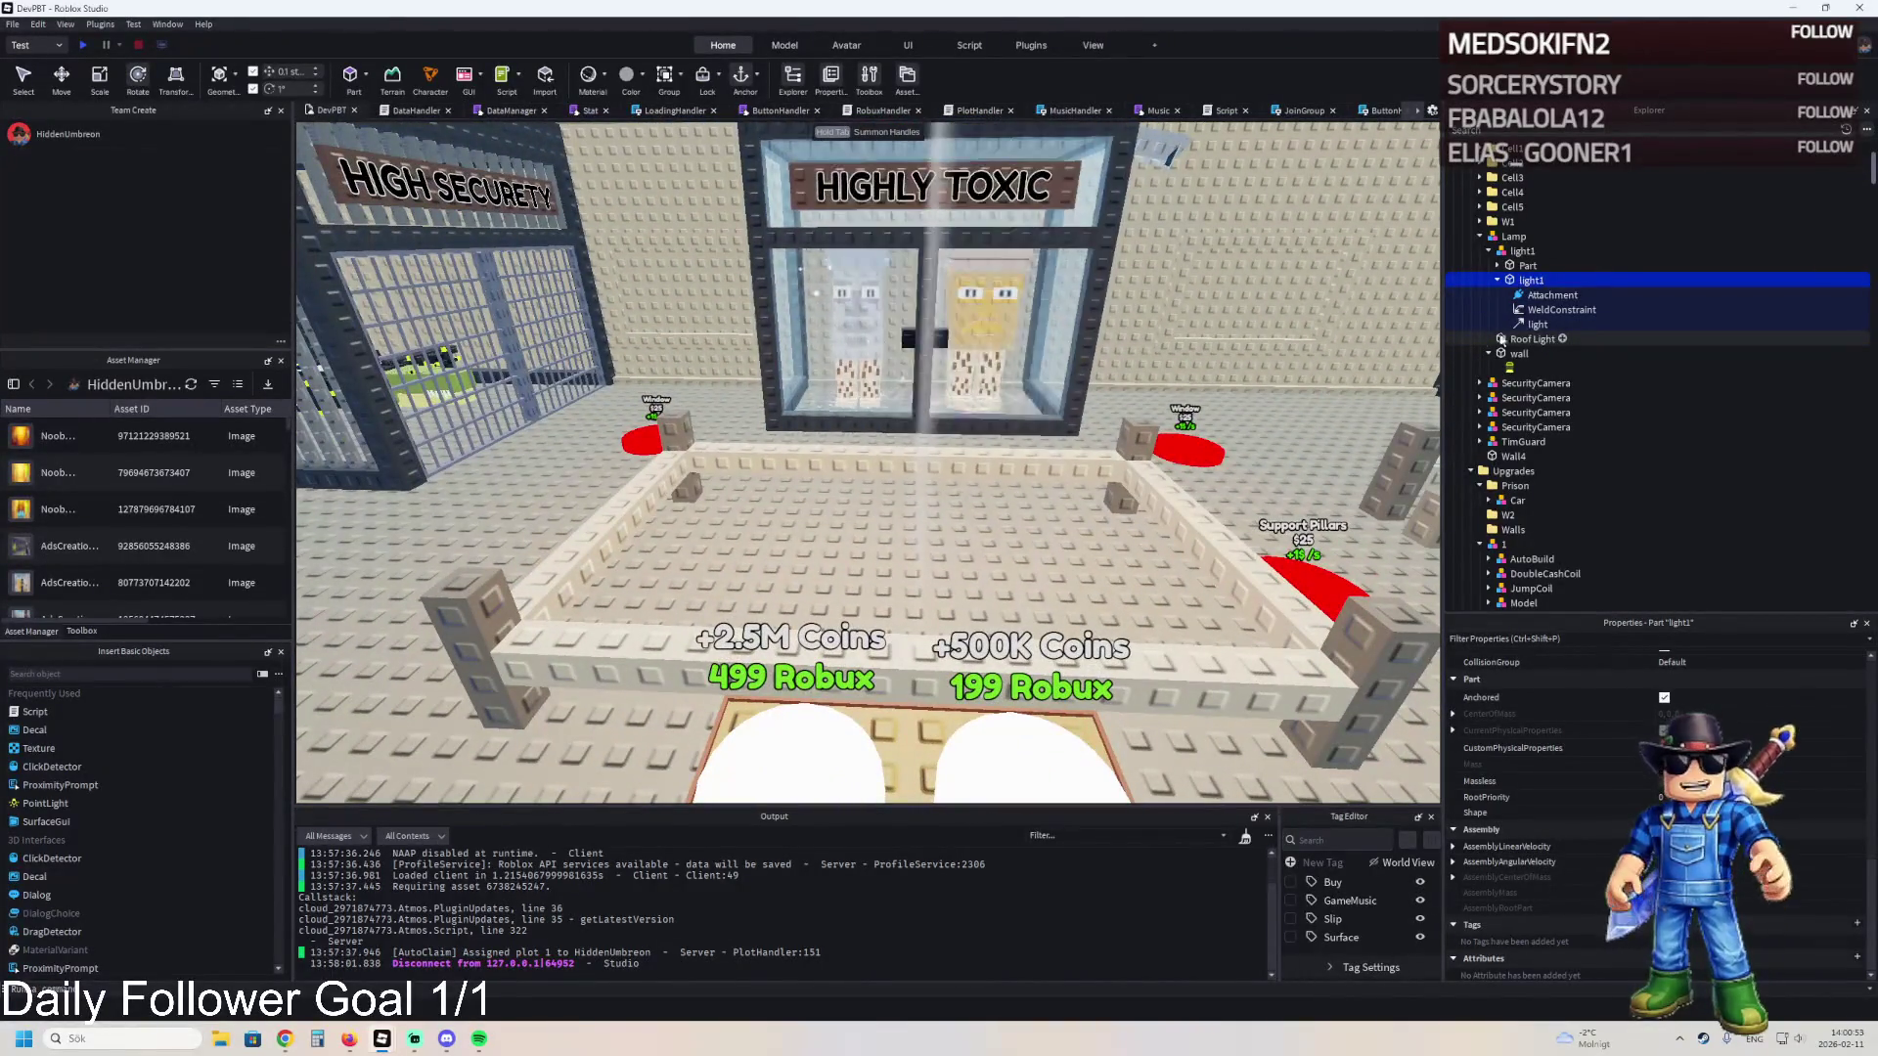
pyautogui.press('a')
# - Rotate the Part and light1 together by another 90° and select the light beam
pyautogui.keyDown('ctrl'); pyautogui.click(1527, 270); pyautogui.keyUp('ctrl')
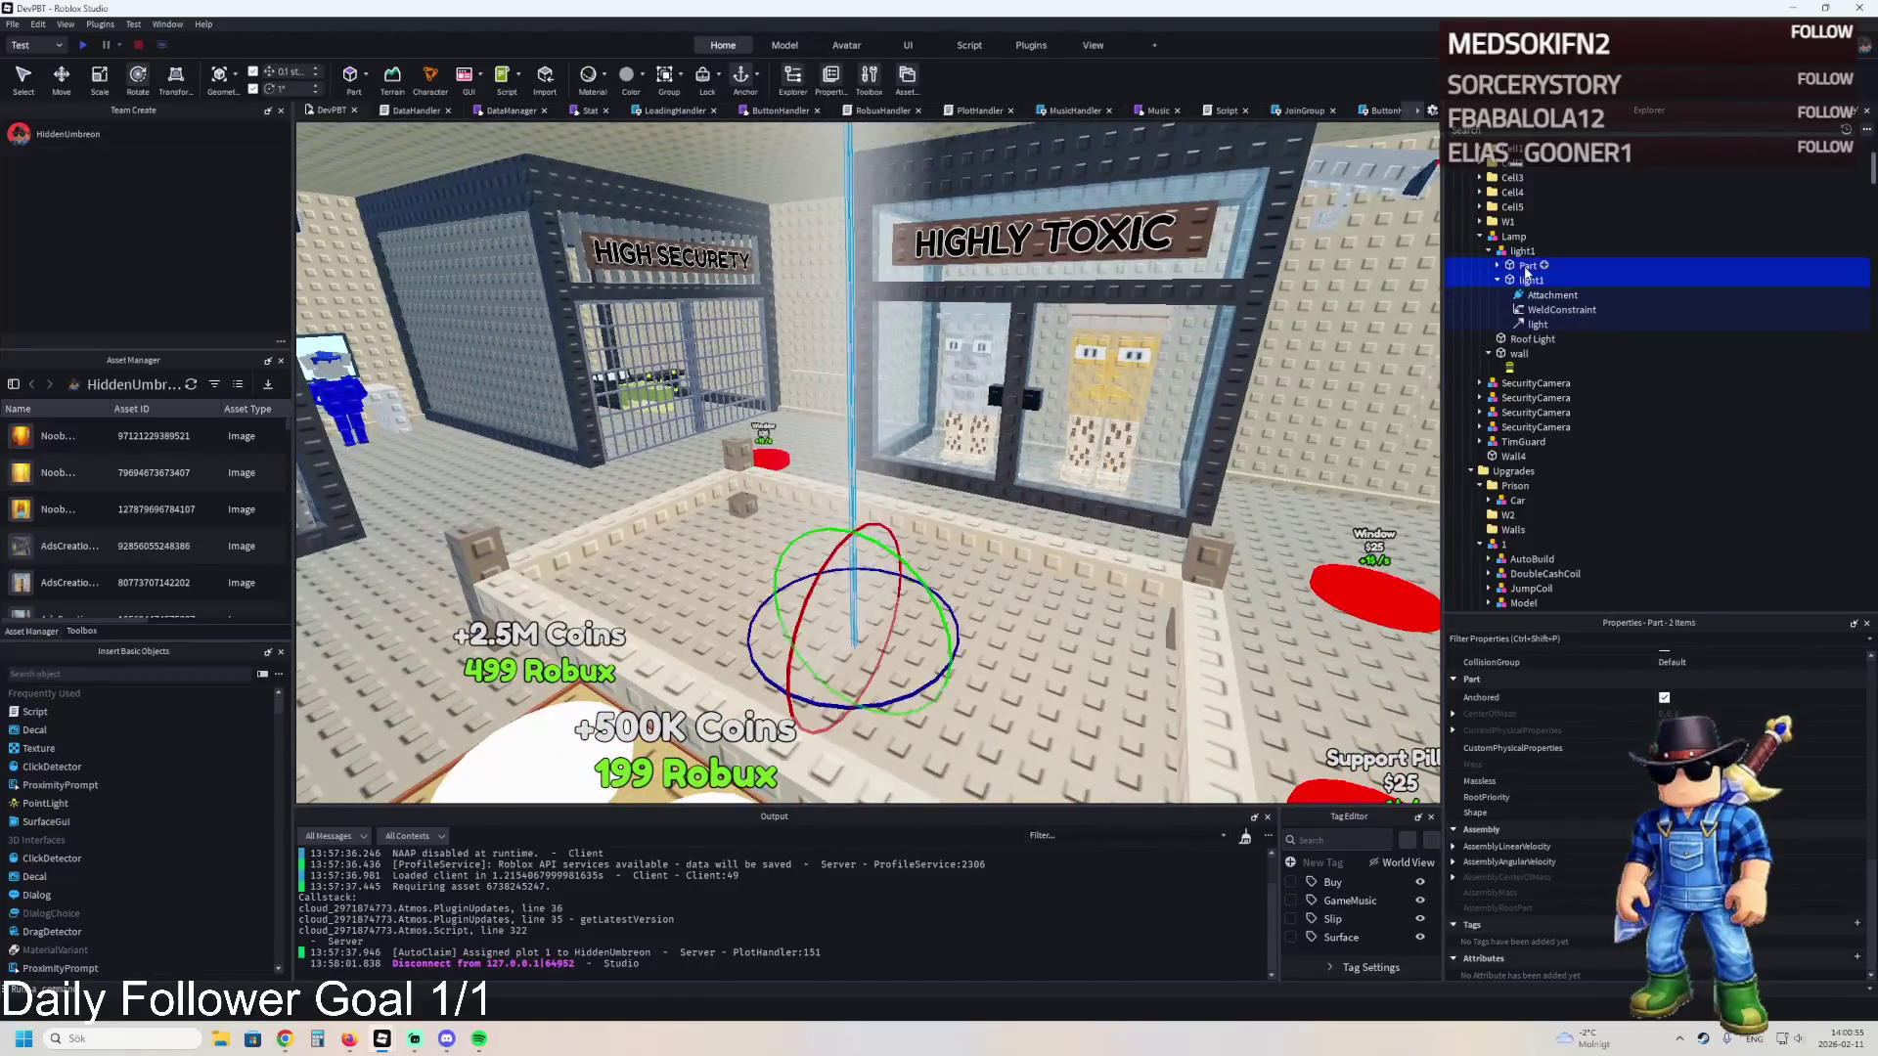
pyautogui.moveTo(864, 722); pyautogui.dragTo(1005, 669)
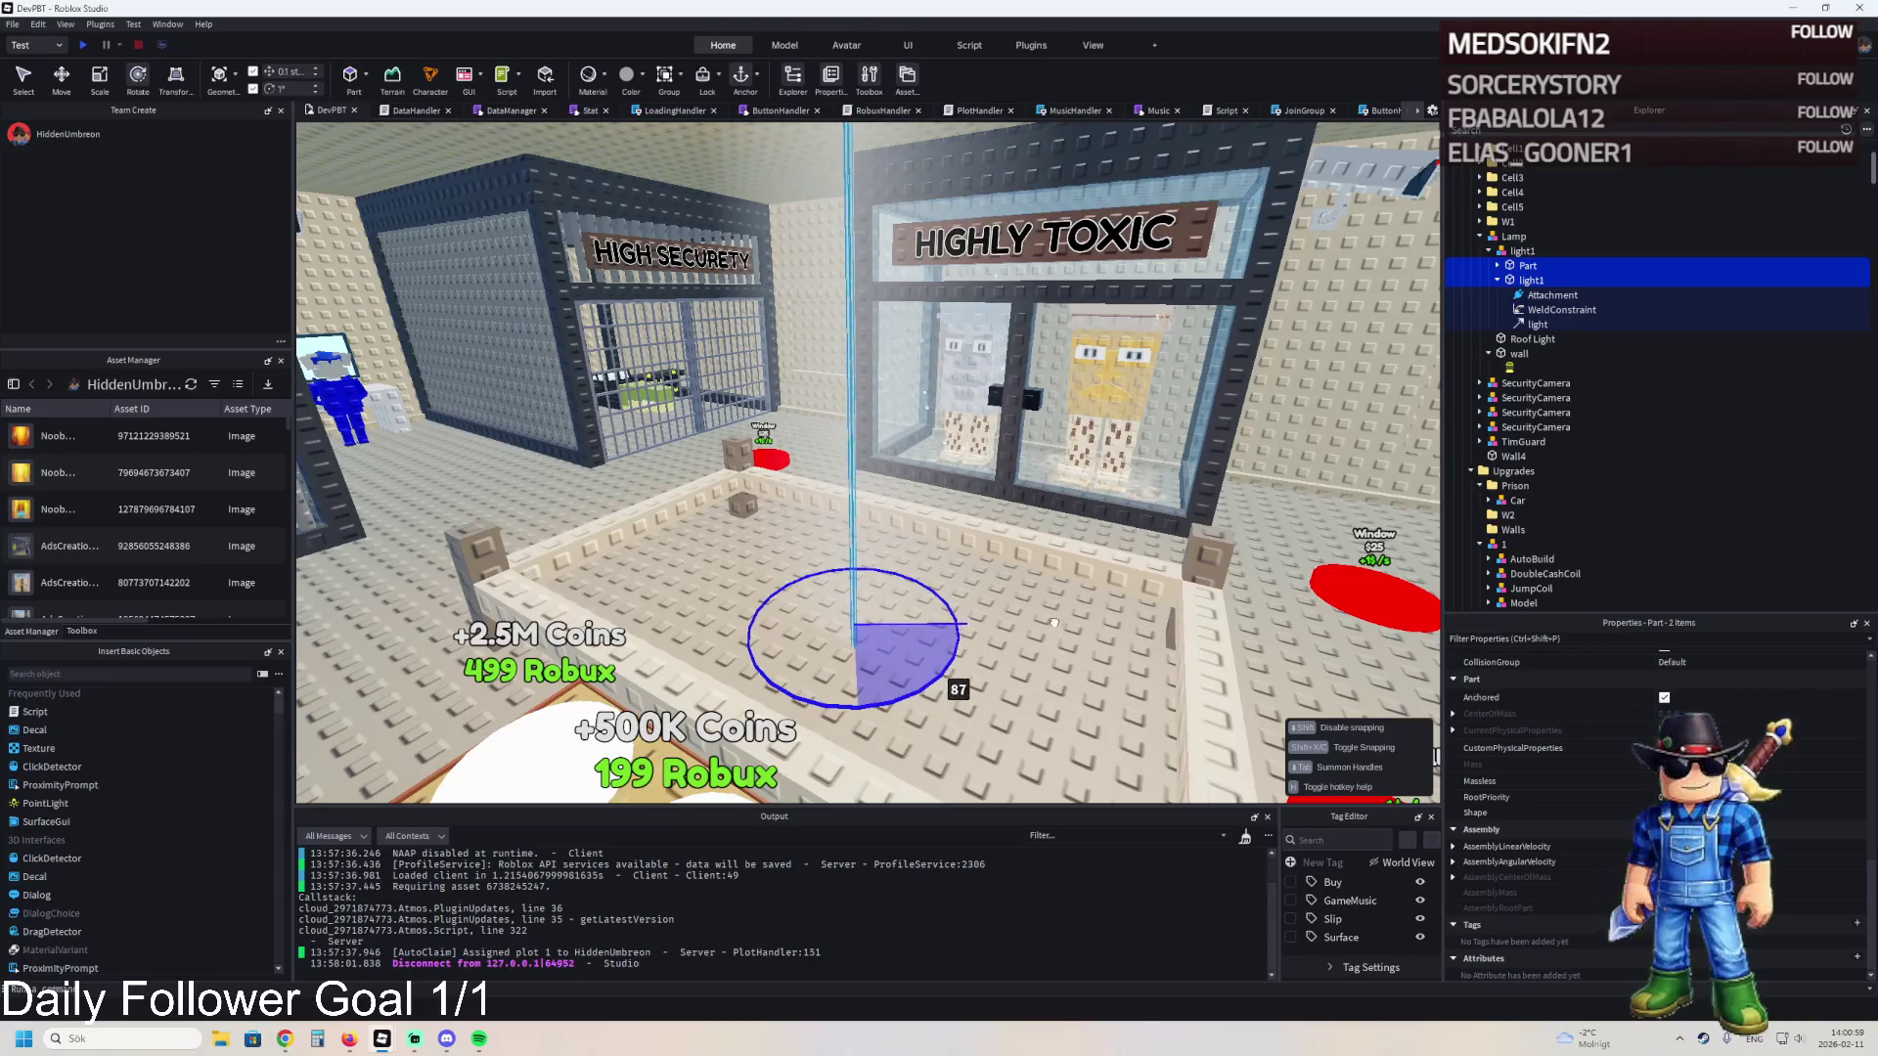
pyautogui.moveTo(1045, 617); pyautogui.dragTo(1048, 614)
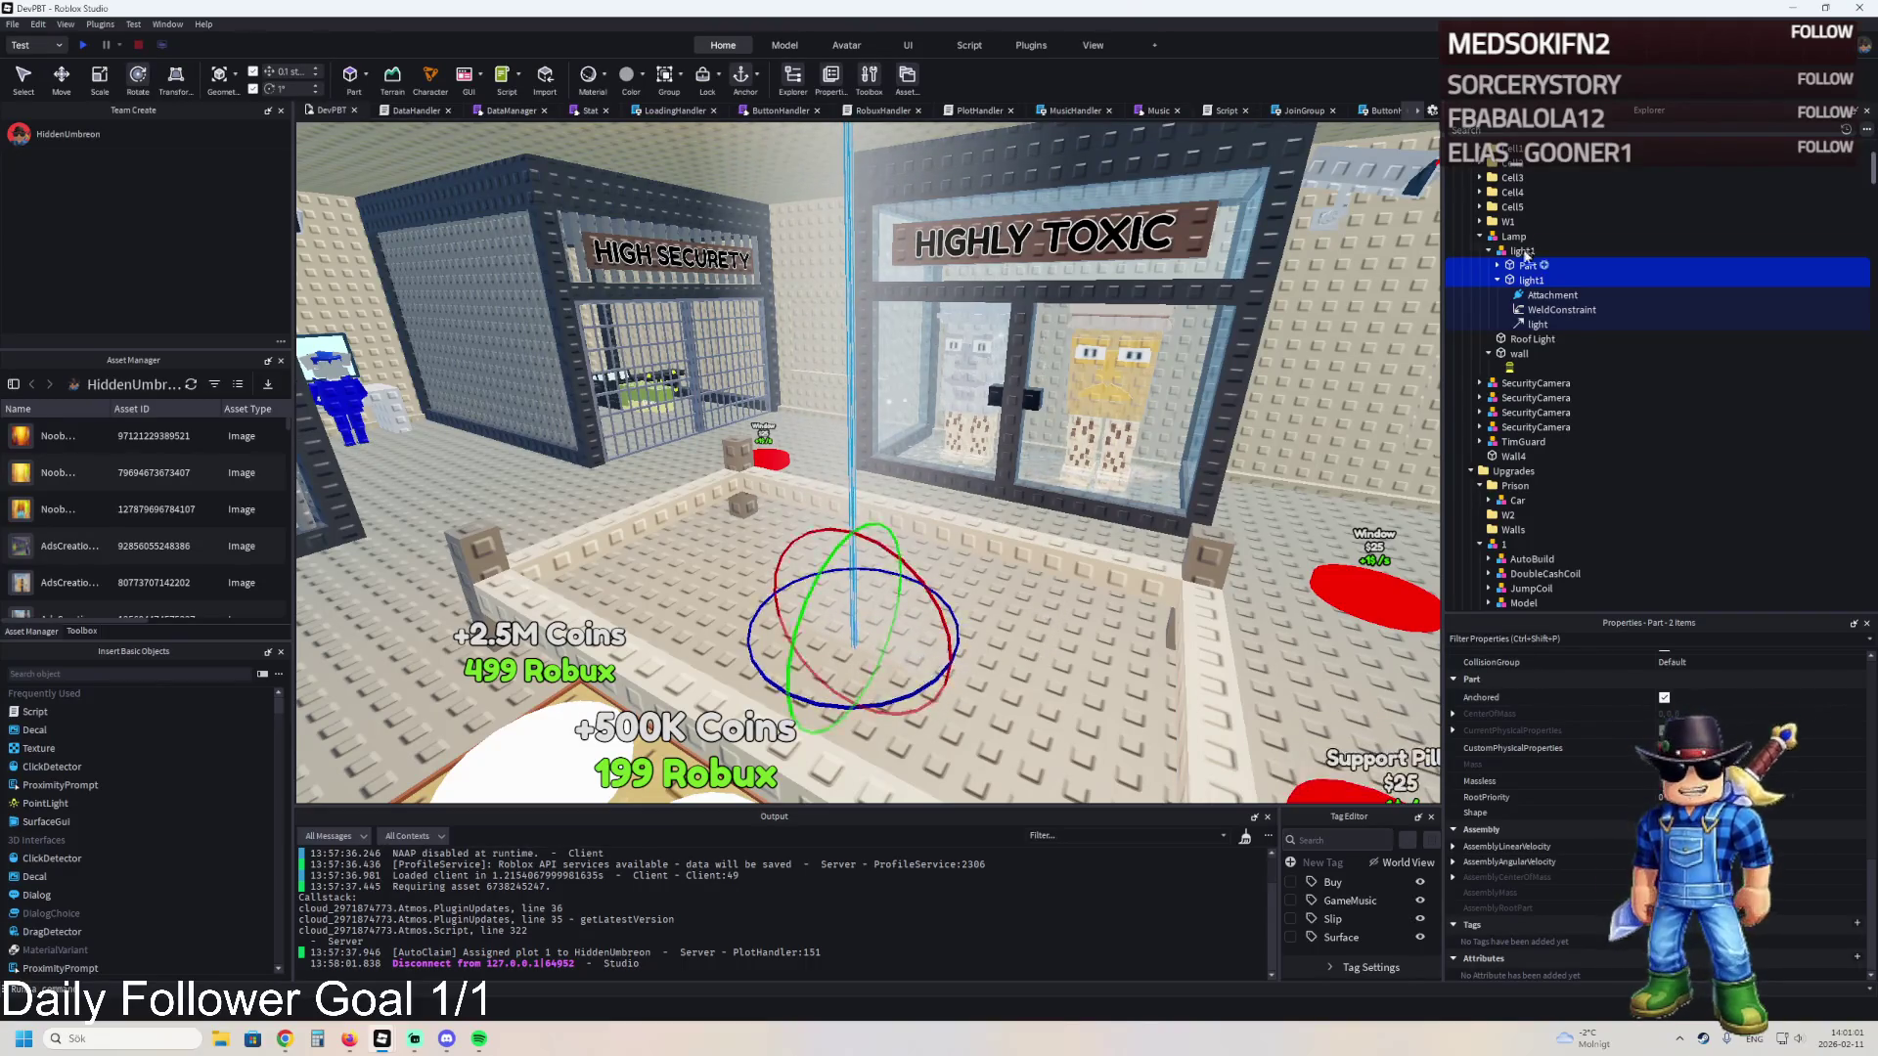
pyautogui.click(1519, 266)
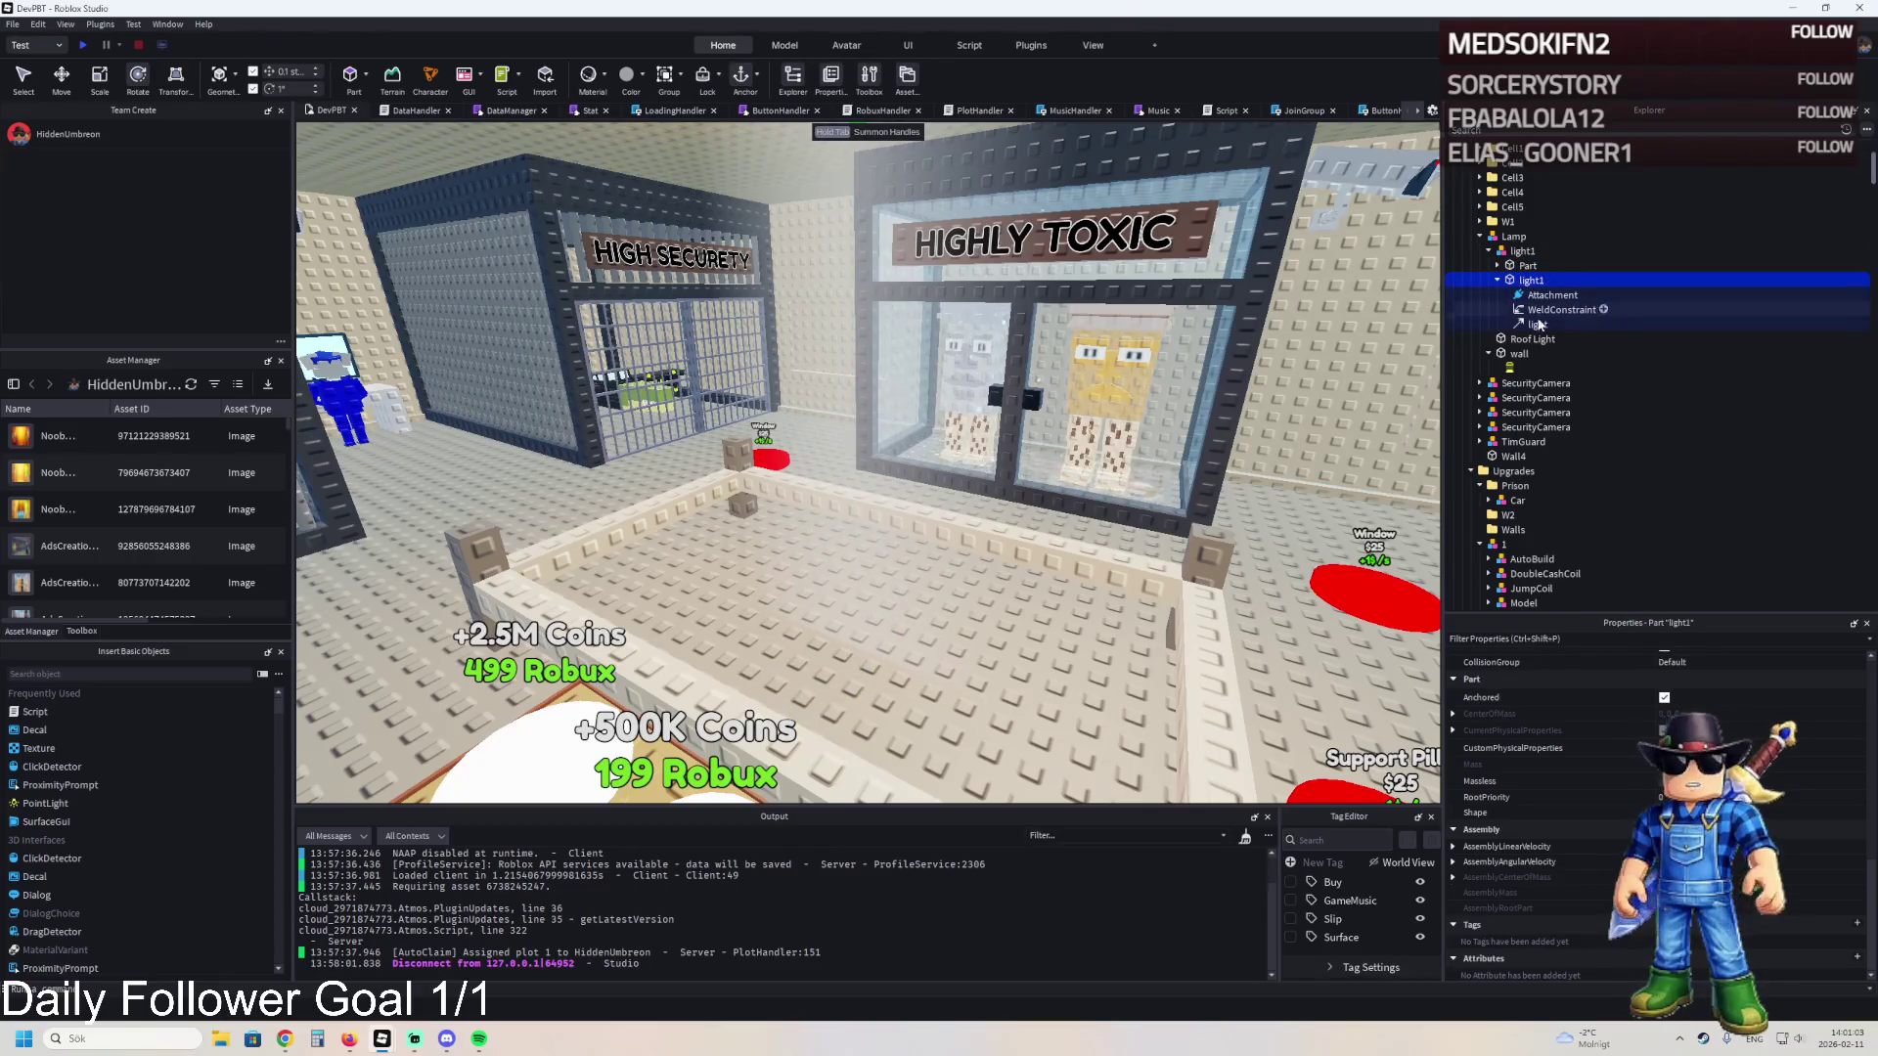
pyautogui.click(1537, 323)
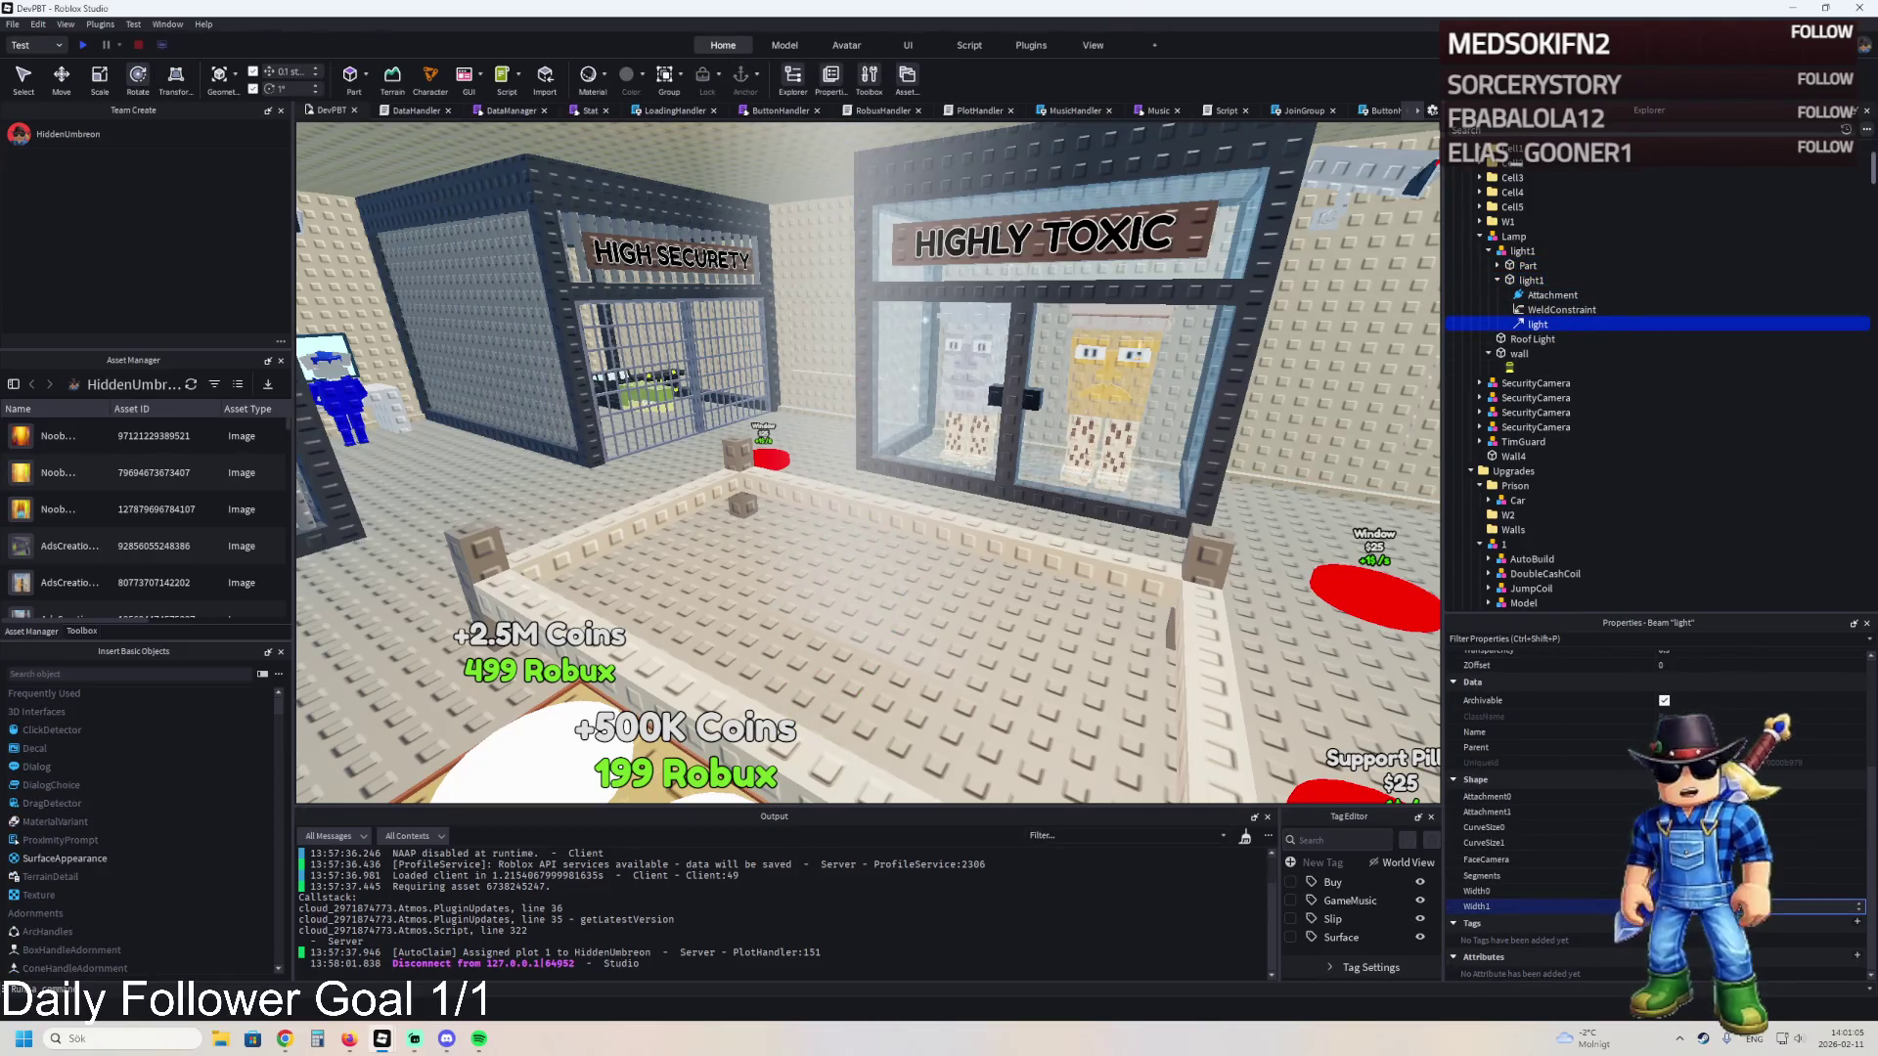
# - Inspect the lamp light beam's Width0 and Width1 values in Properties
pyautogui.press('w')
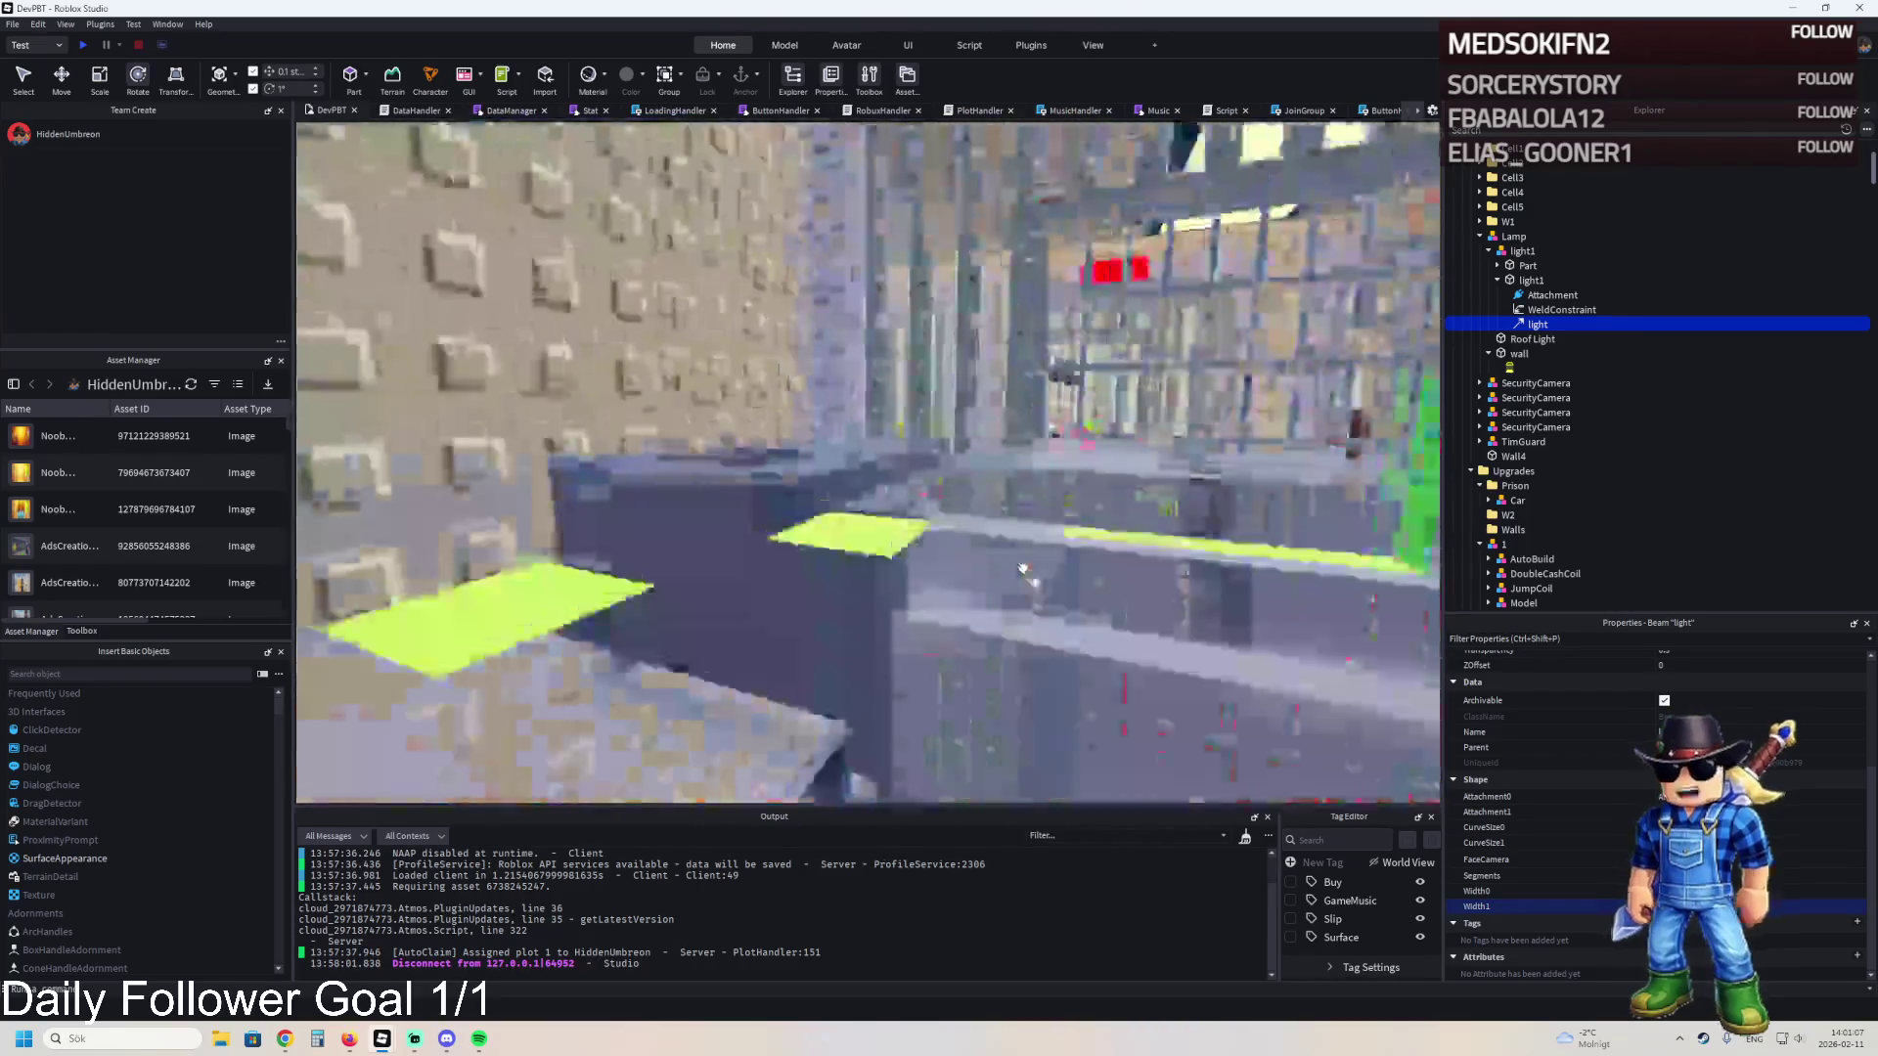
pyautogui.press('f')
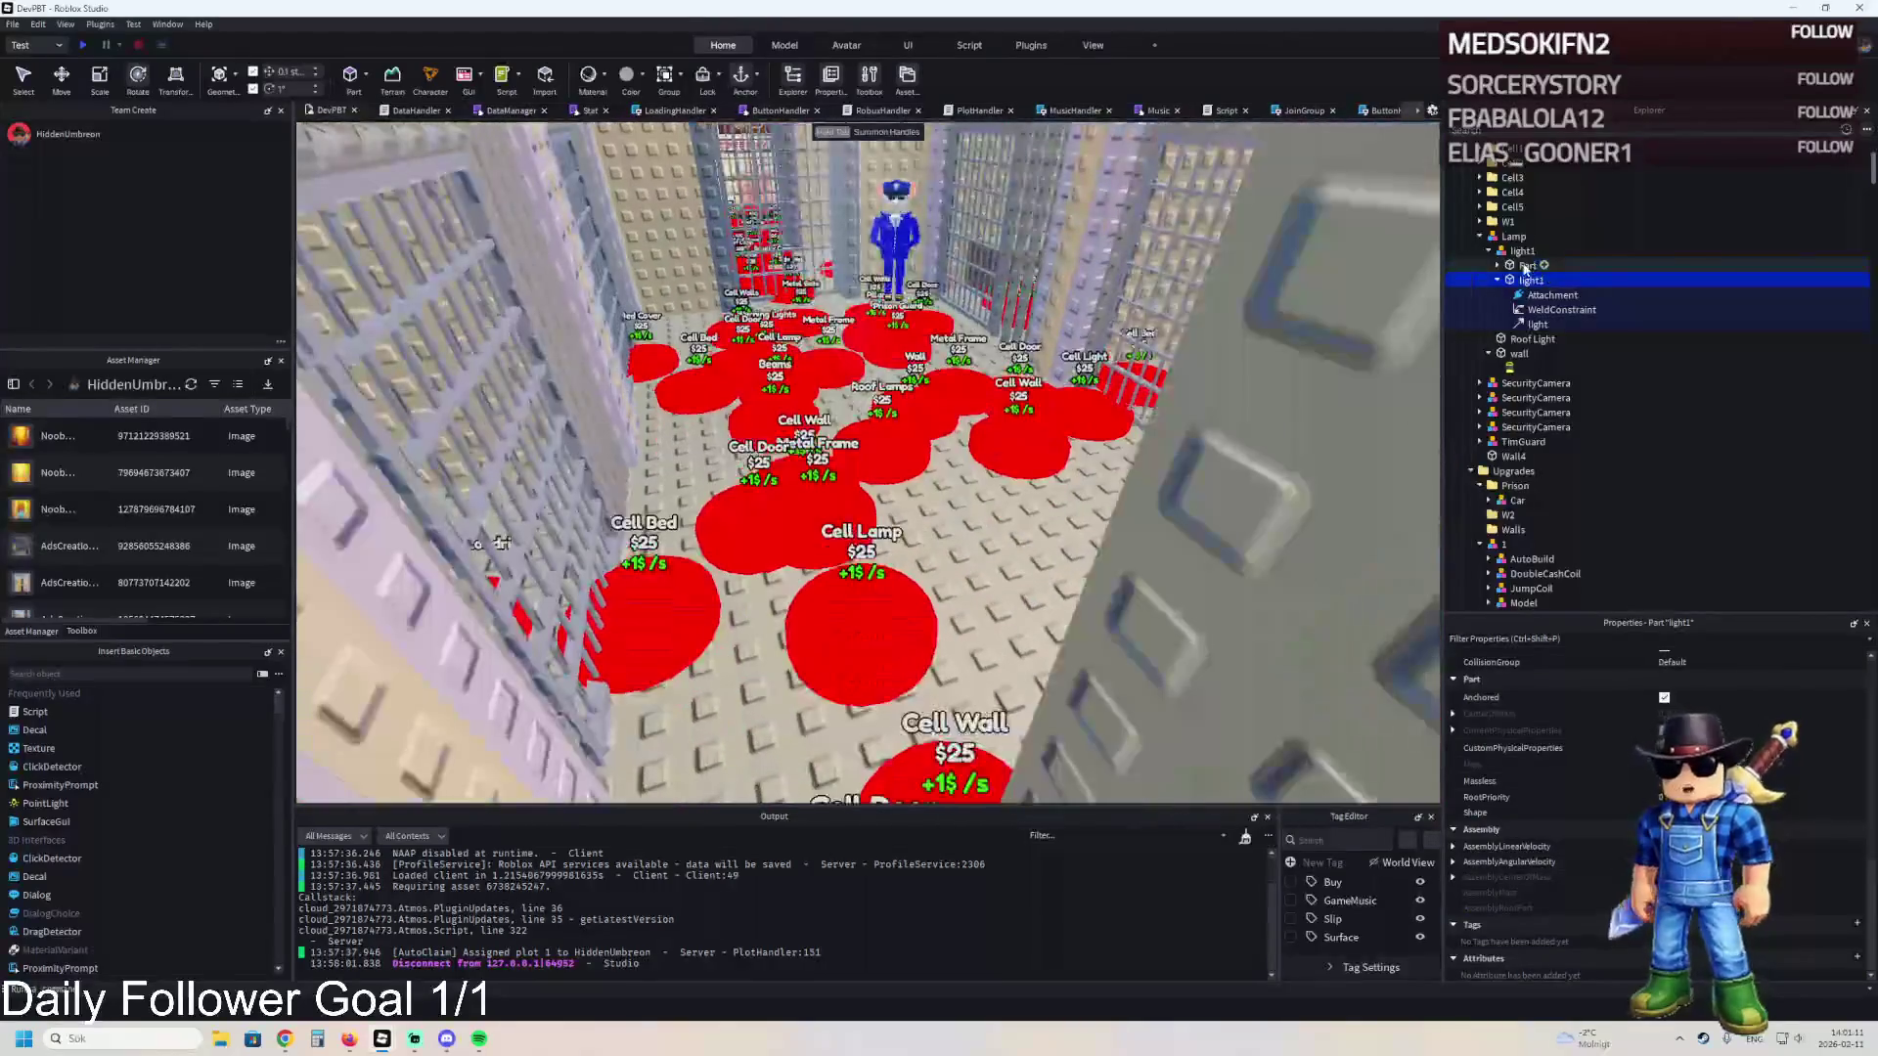
pyautogui.click(1526, 265)
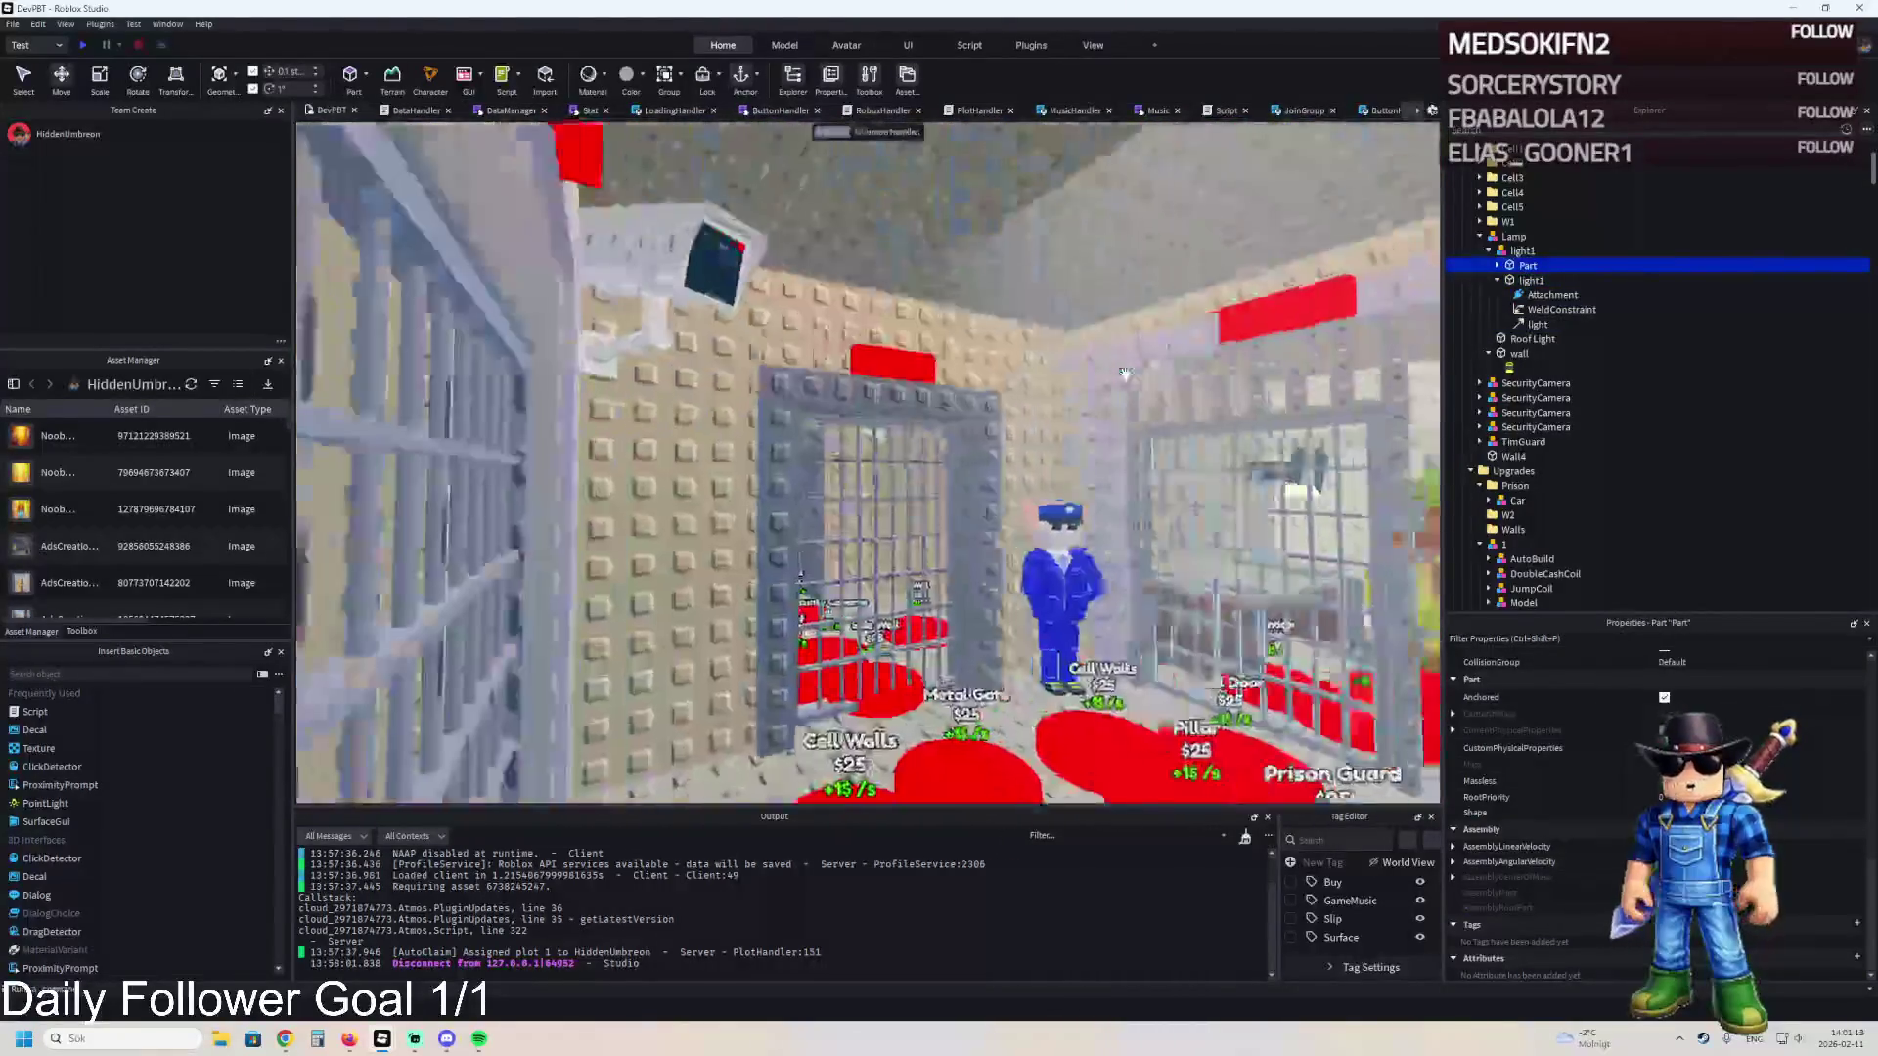
pyautogui.scroll(10, 978, 440)
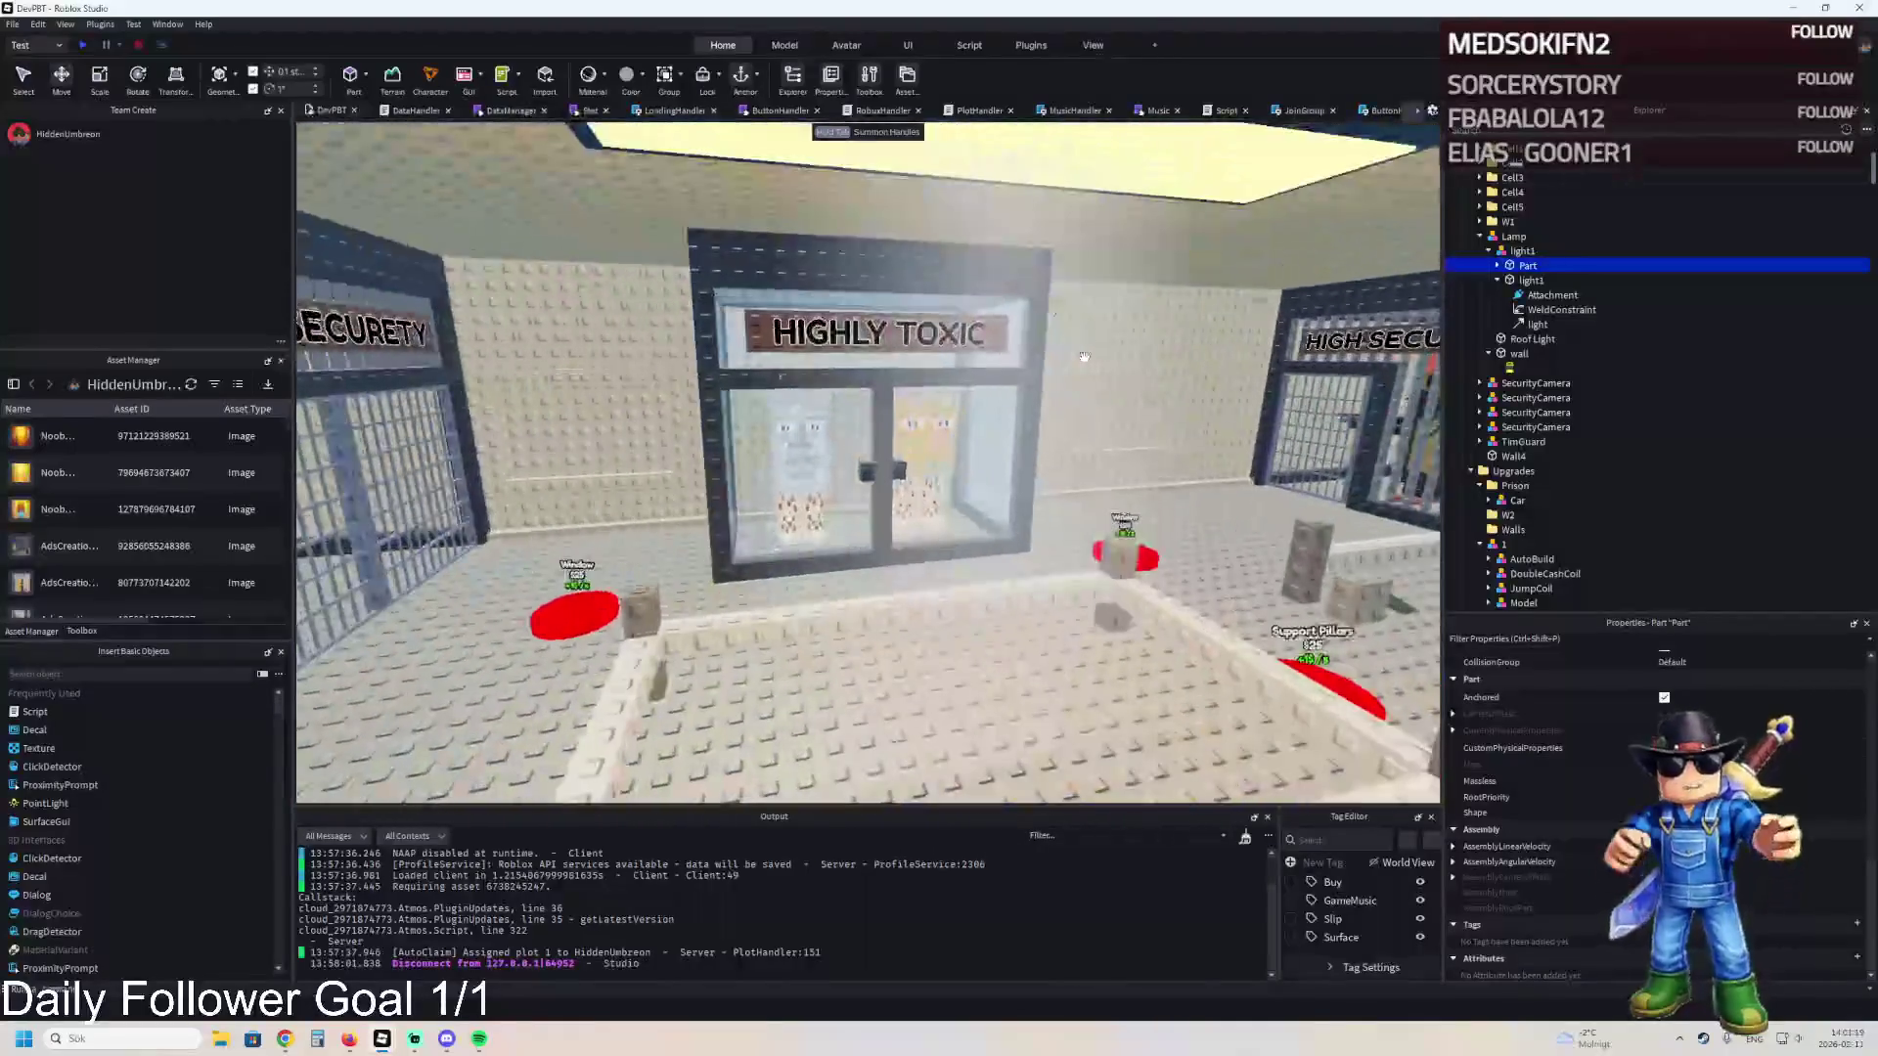
pyautogui.click(1531, 325)
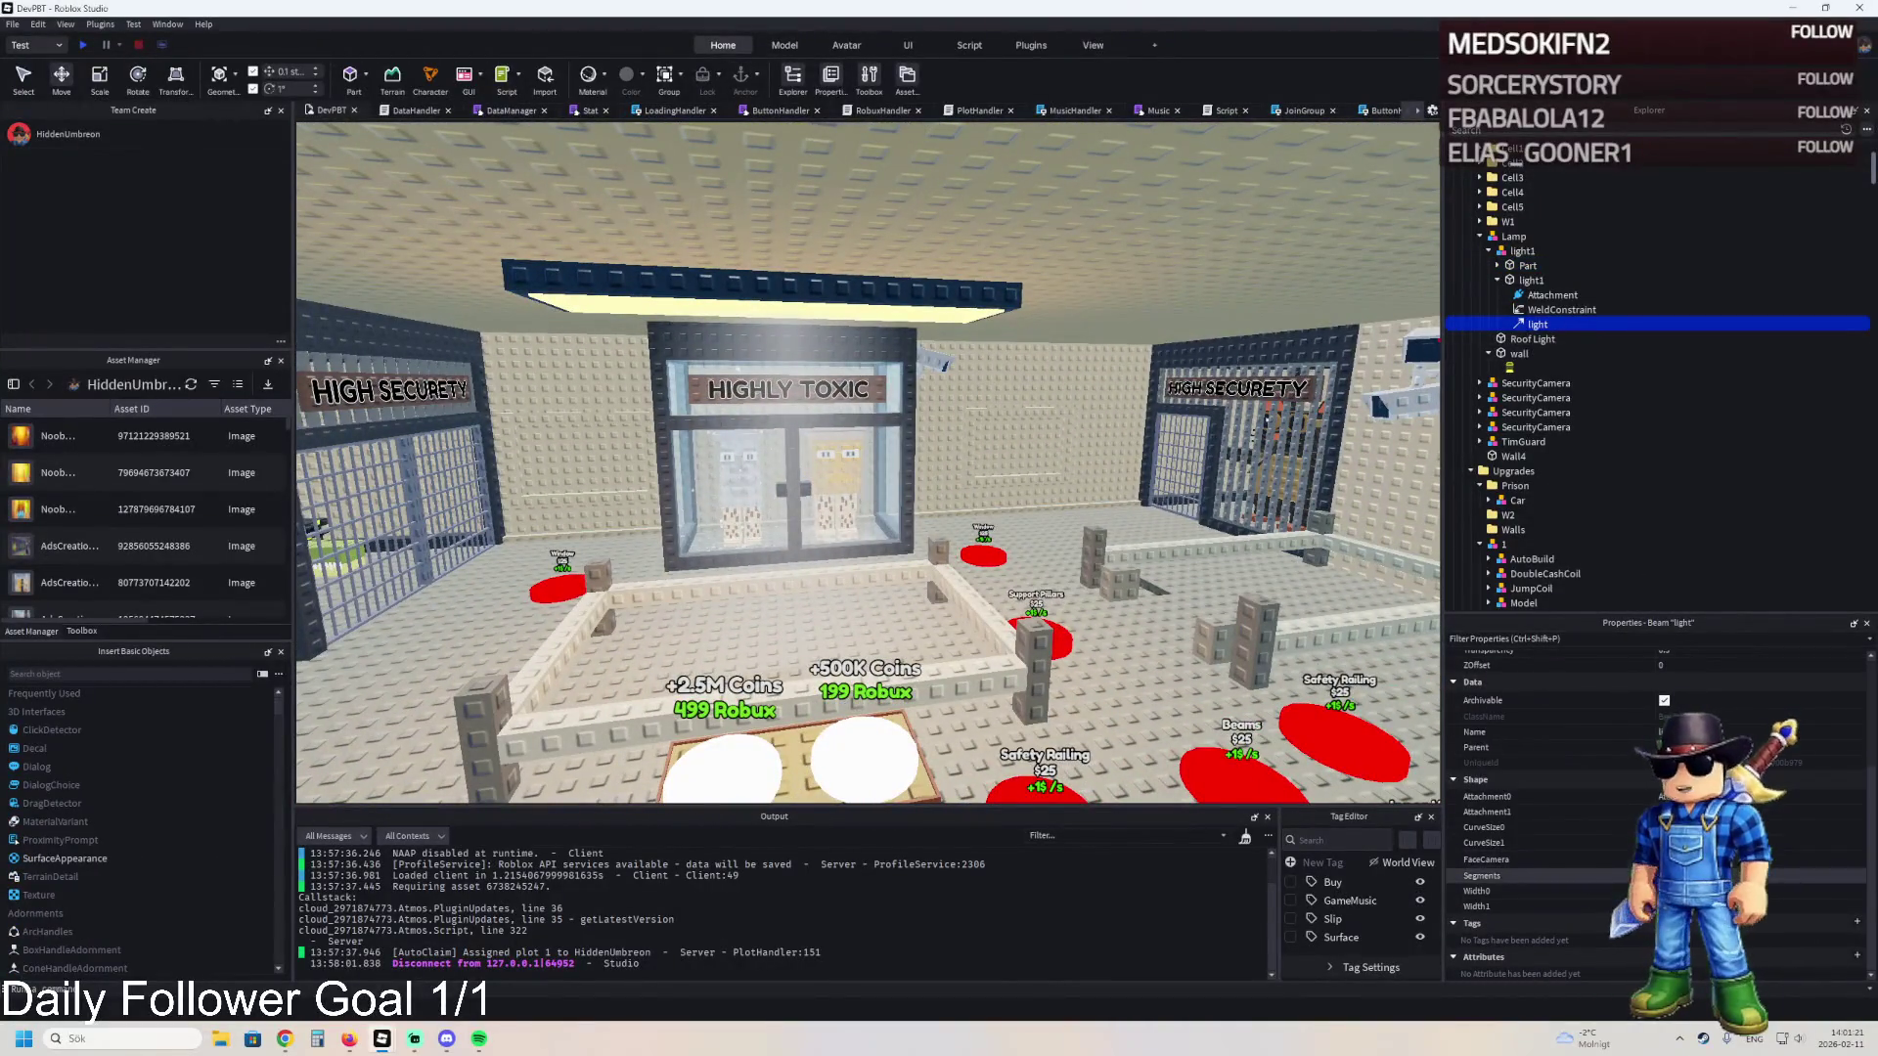
pyautogui.press('Tab')
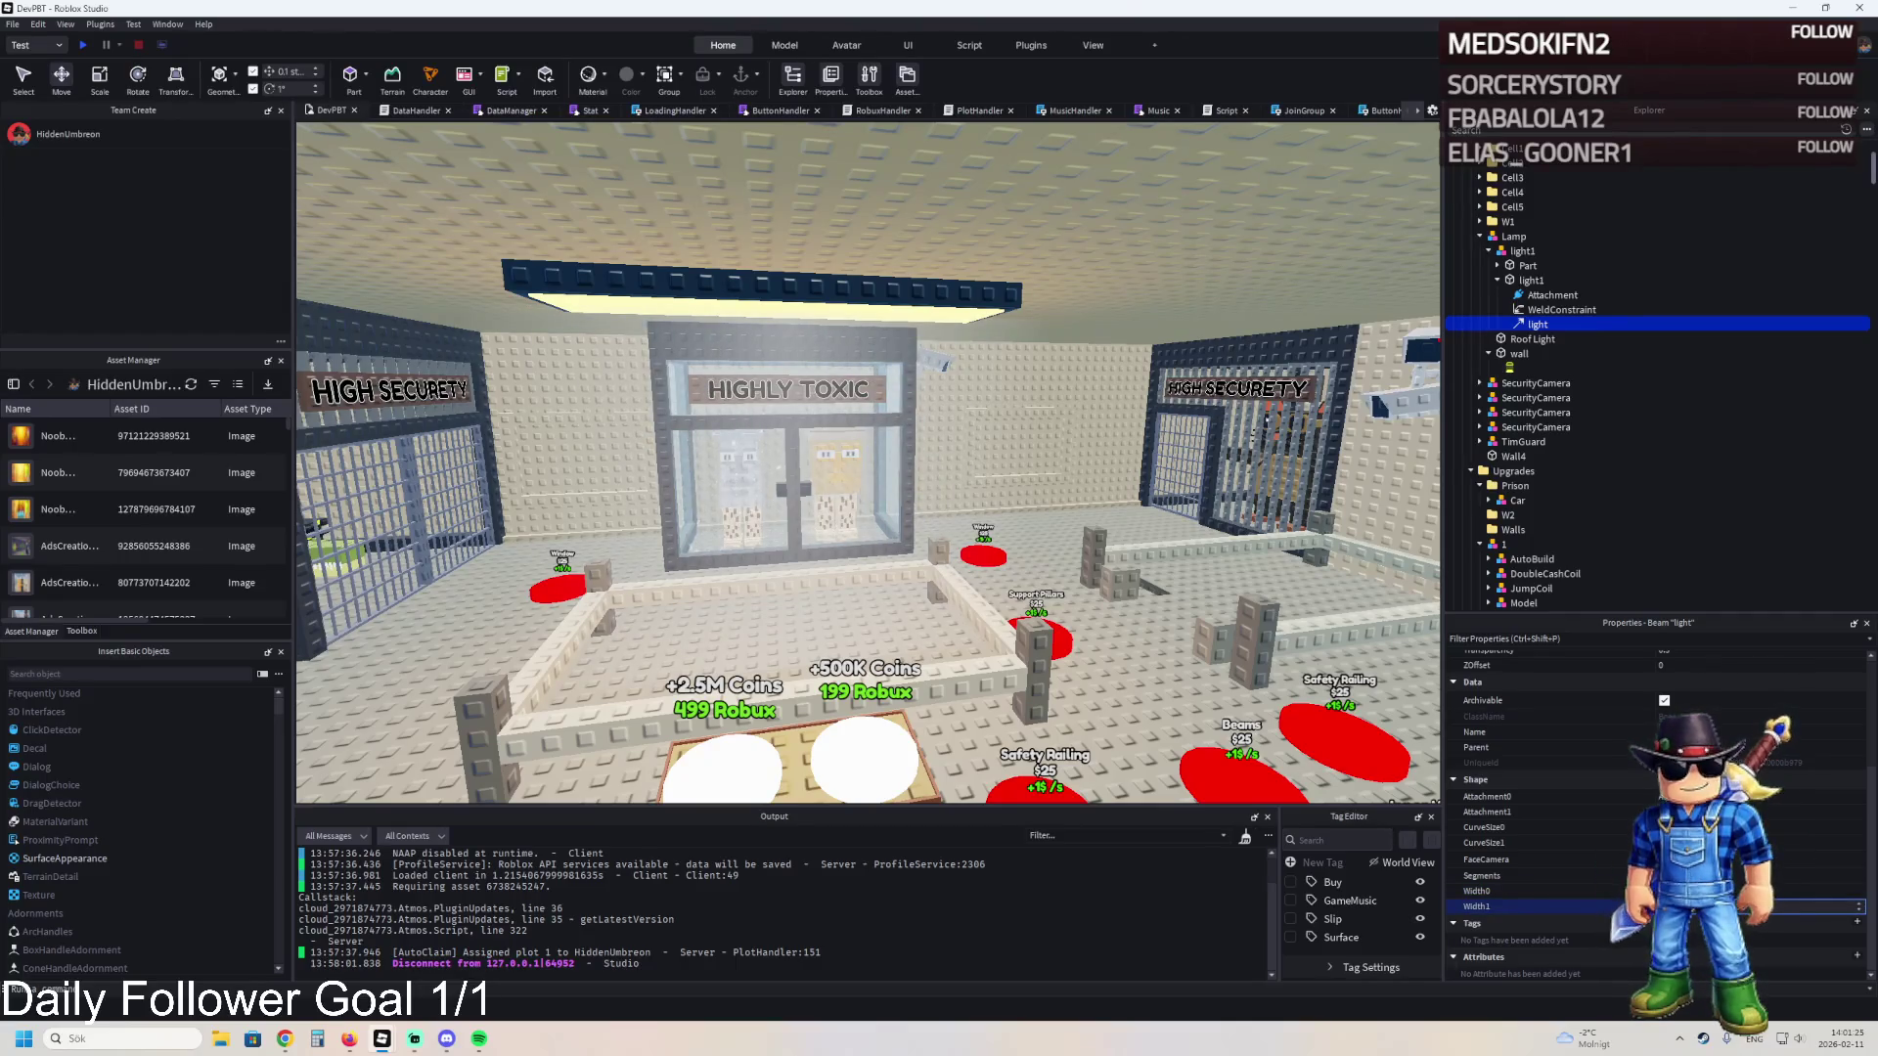
# - Fly up to the ceiling lamp by the HIGHLY TOXIC cell and select light1
pyautogui.press('w')
pyautogui.press('w')
pyautogui.press('w')
pyautogui.press('w')
pyautogui.press('w')
pyautogui.press('w')
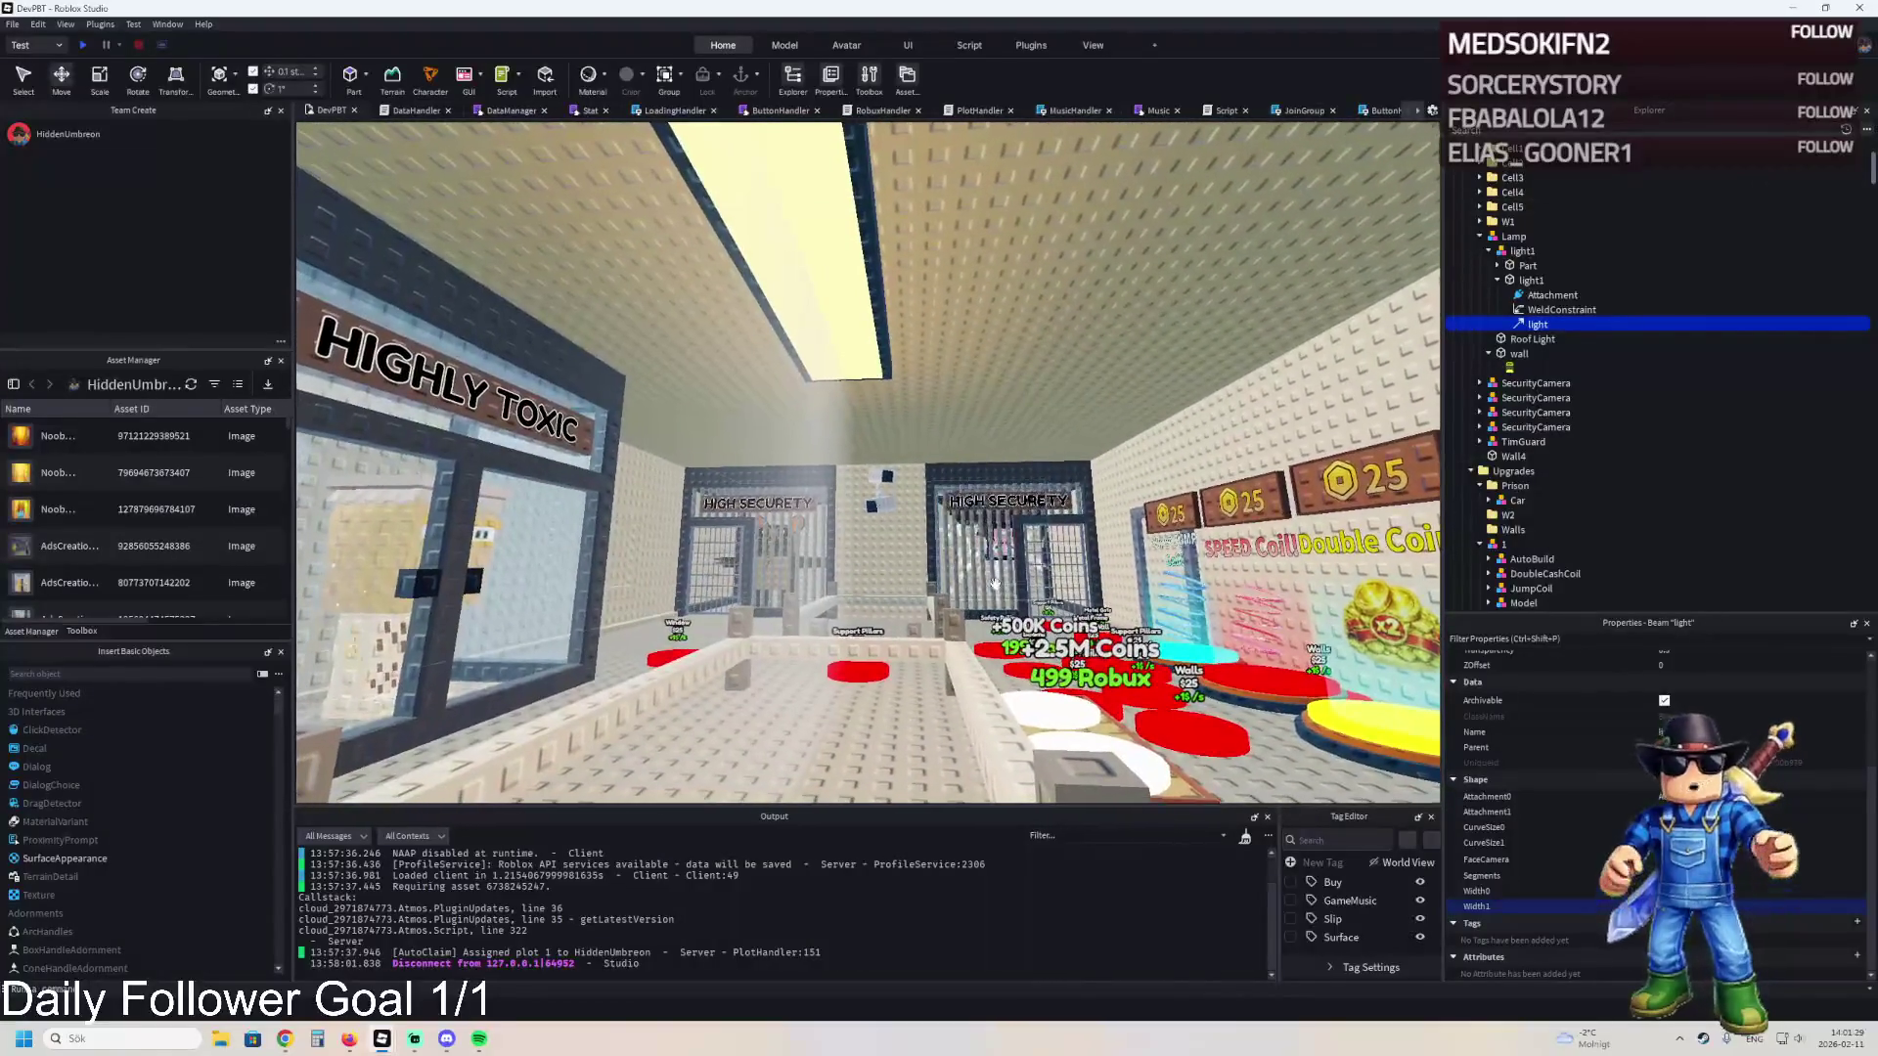
pyautogui.scroll(2, 1565, 775)
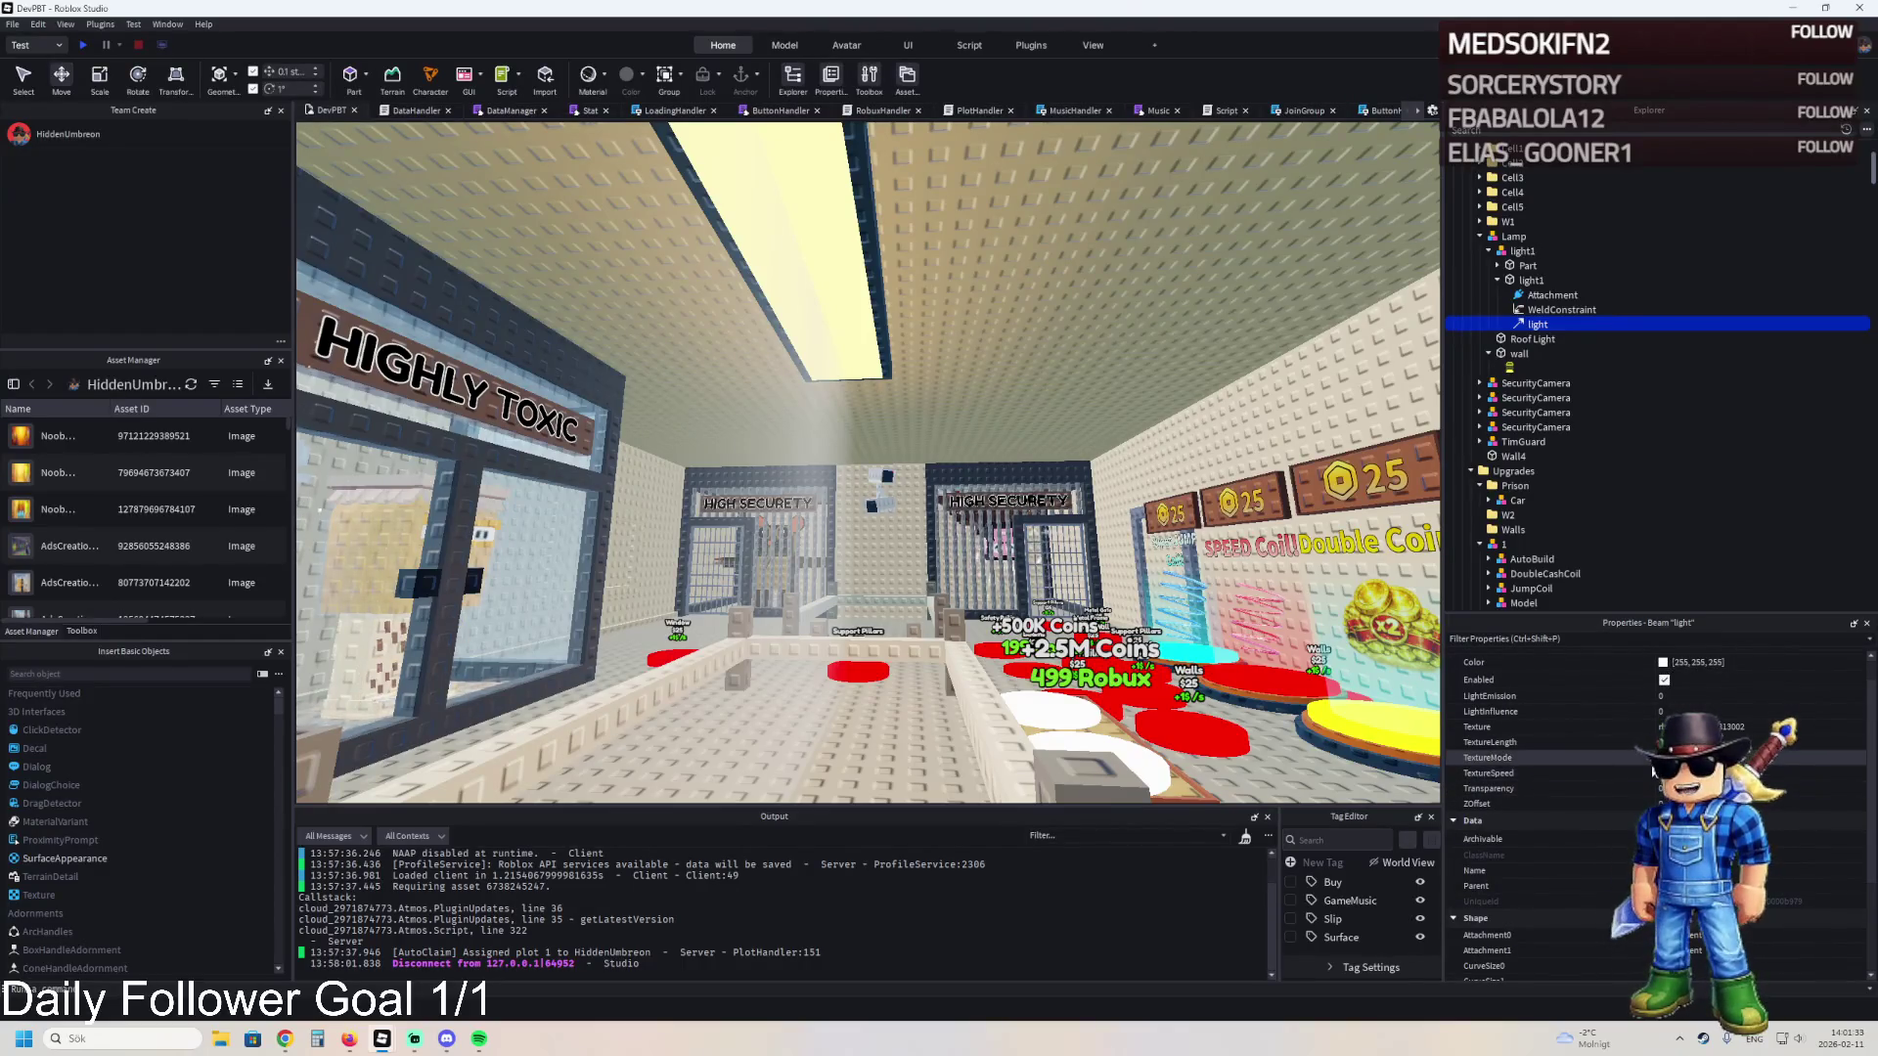
pyautogui.moveTo(1107, 510); pyautogui.dragTo(1068, 489)
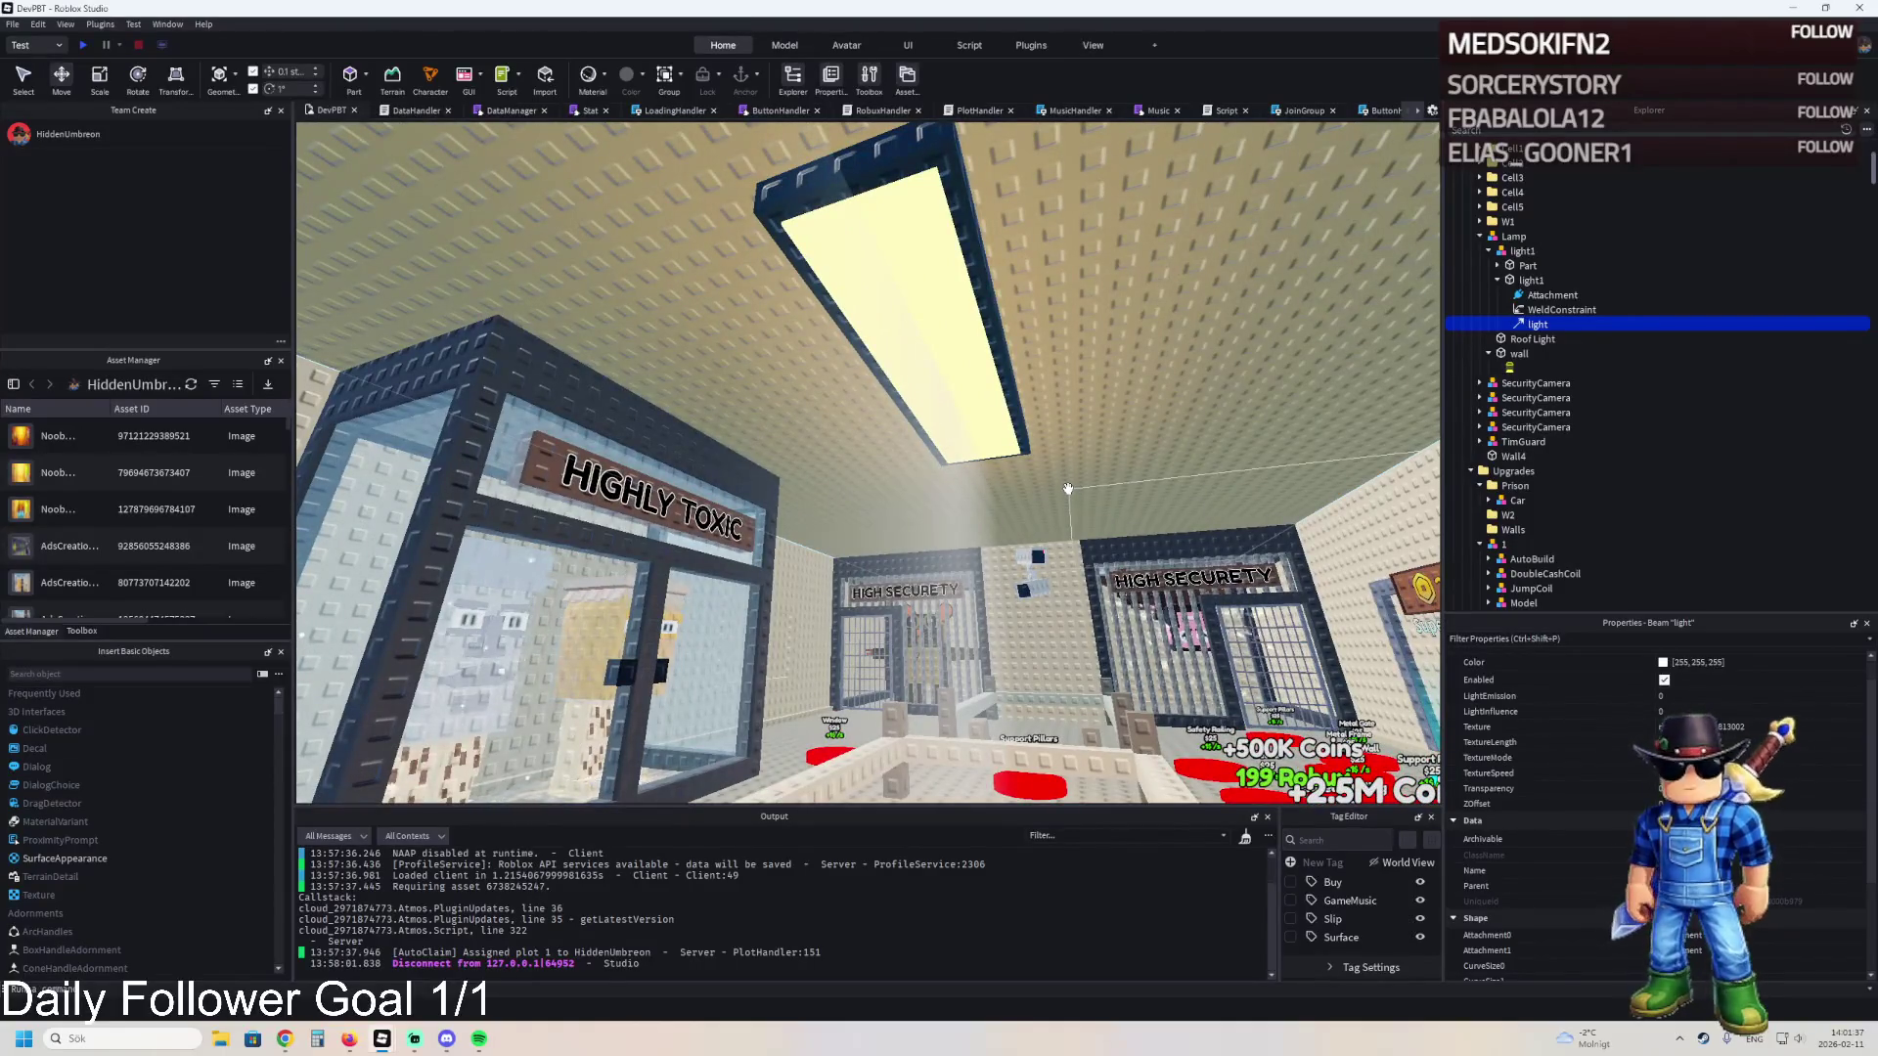
pyautogui.moveTo(1067, 489); pyautogui.dragTo(1076, 481)
pyautogui.click(1522, 281)
# - Shift light1 1.7 studs along the ceiling and slide its Part 1 stud along X
pyautogui.press('f')
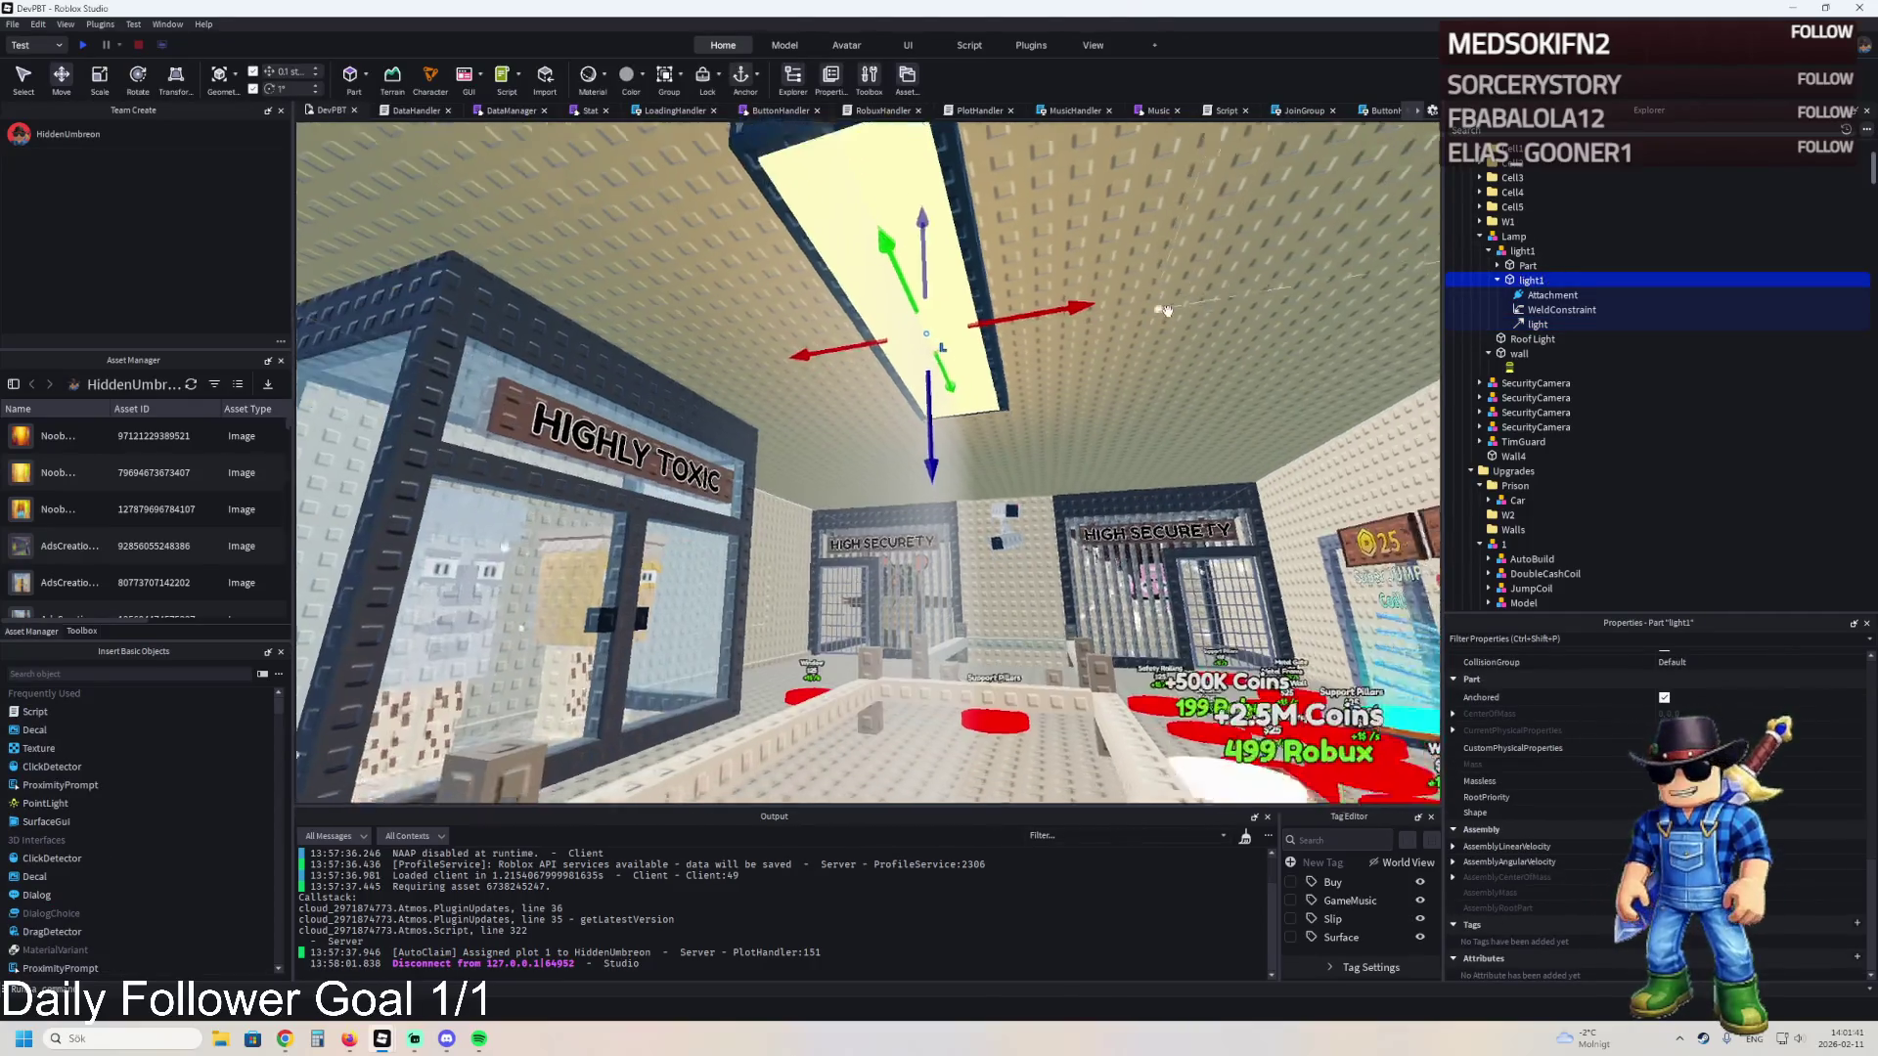
pyautogui.click(1531, 265)
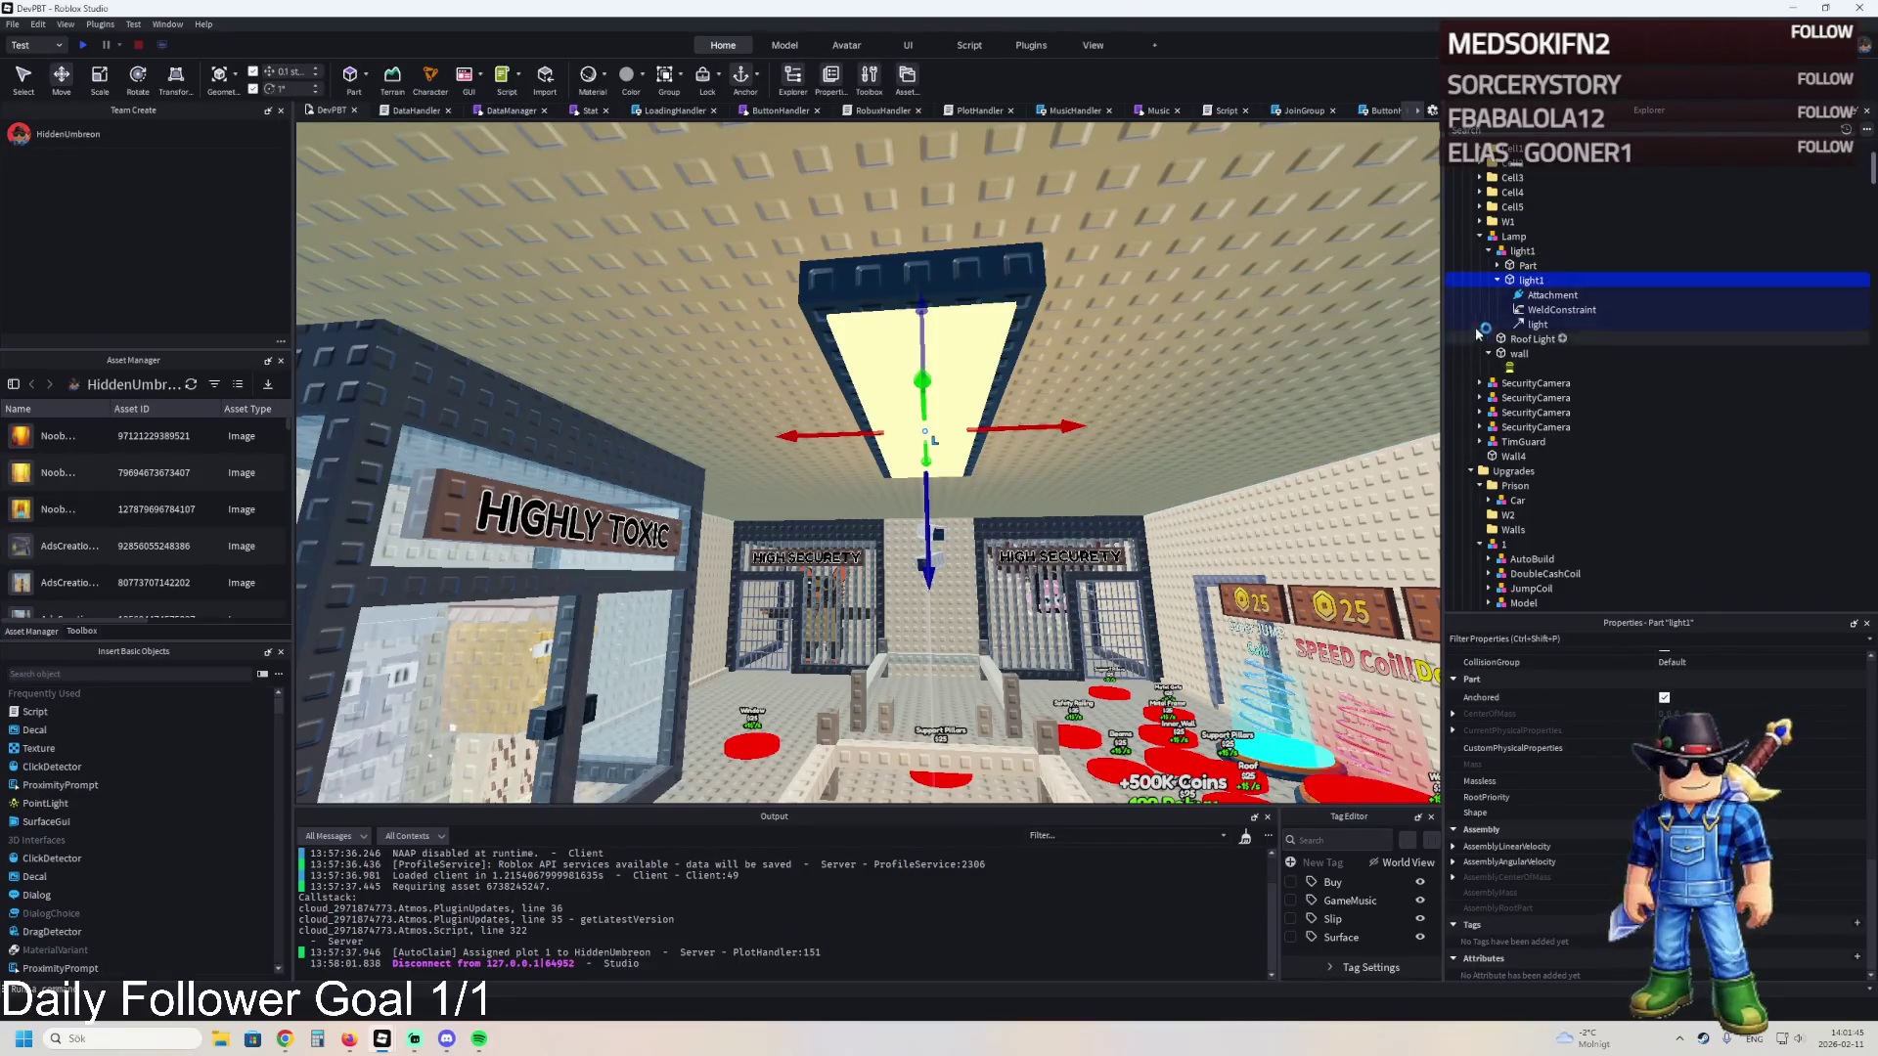
pyautogui.click(1521, 251)
pyautogui.moveTo(1068, 572); pyautogui.dragTo(1026, 572)
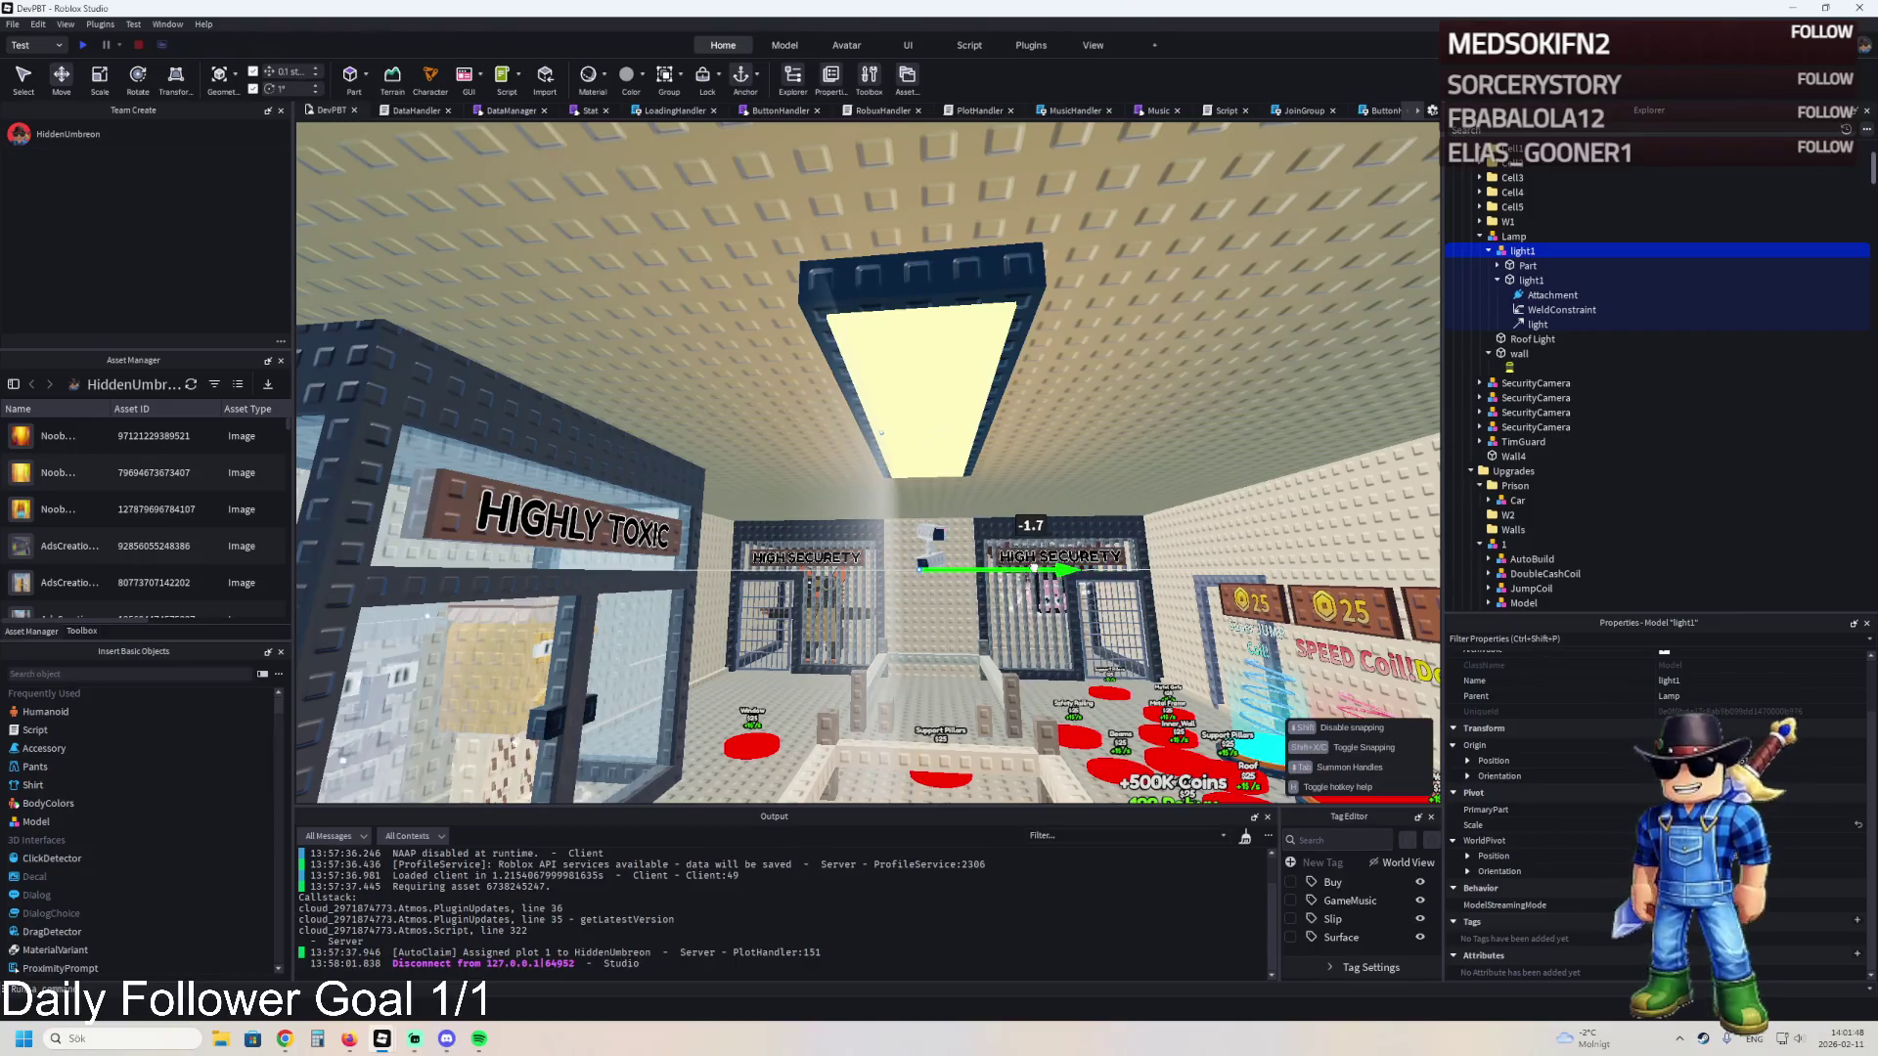
pyautogui.click(1535, 325)
pyautogui.scroll(-3, 1565, 812)
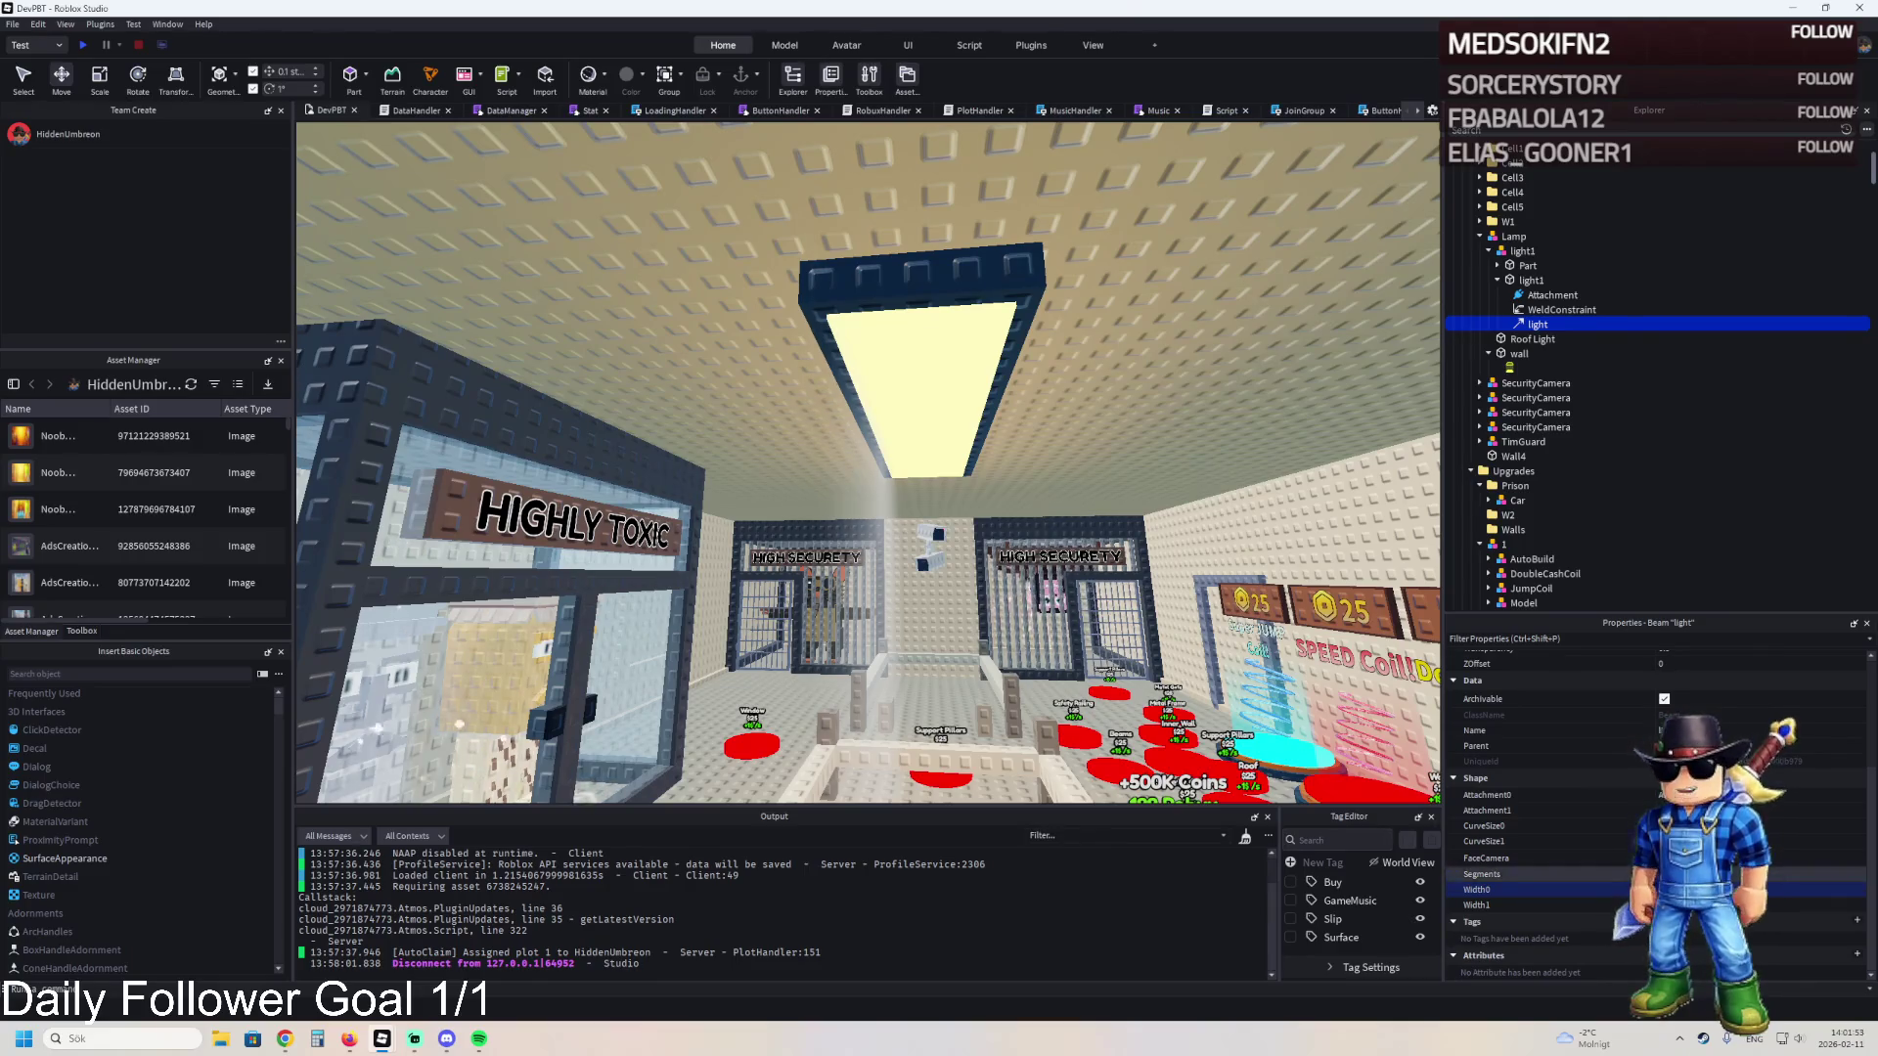
pyautogui.click(1529, 267)
pyautogui.press('f')
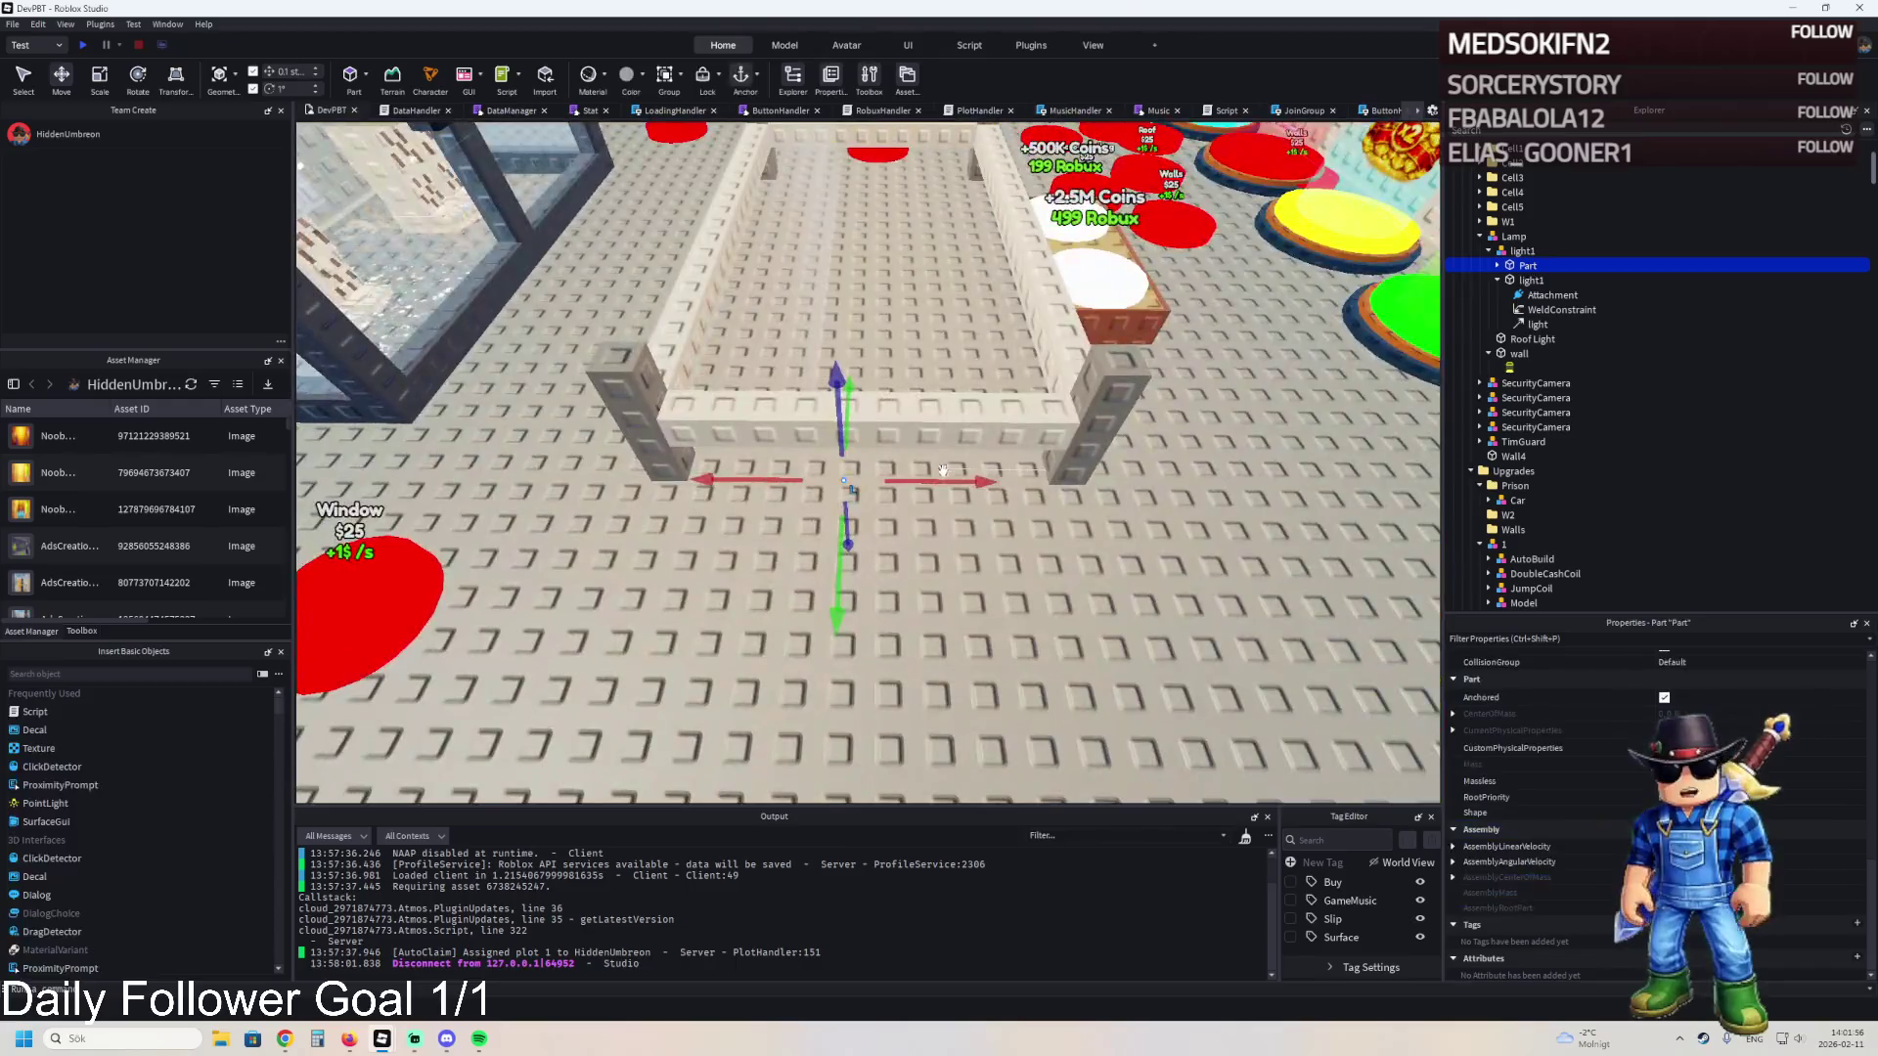
pyautogui.moveTo(942, 472); pyautogui.dragTo(837, 480)
pyautogui.scroll(-5, 836, 479)
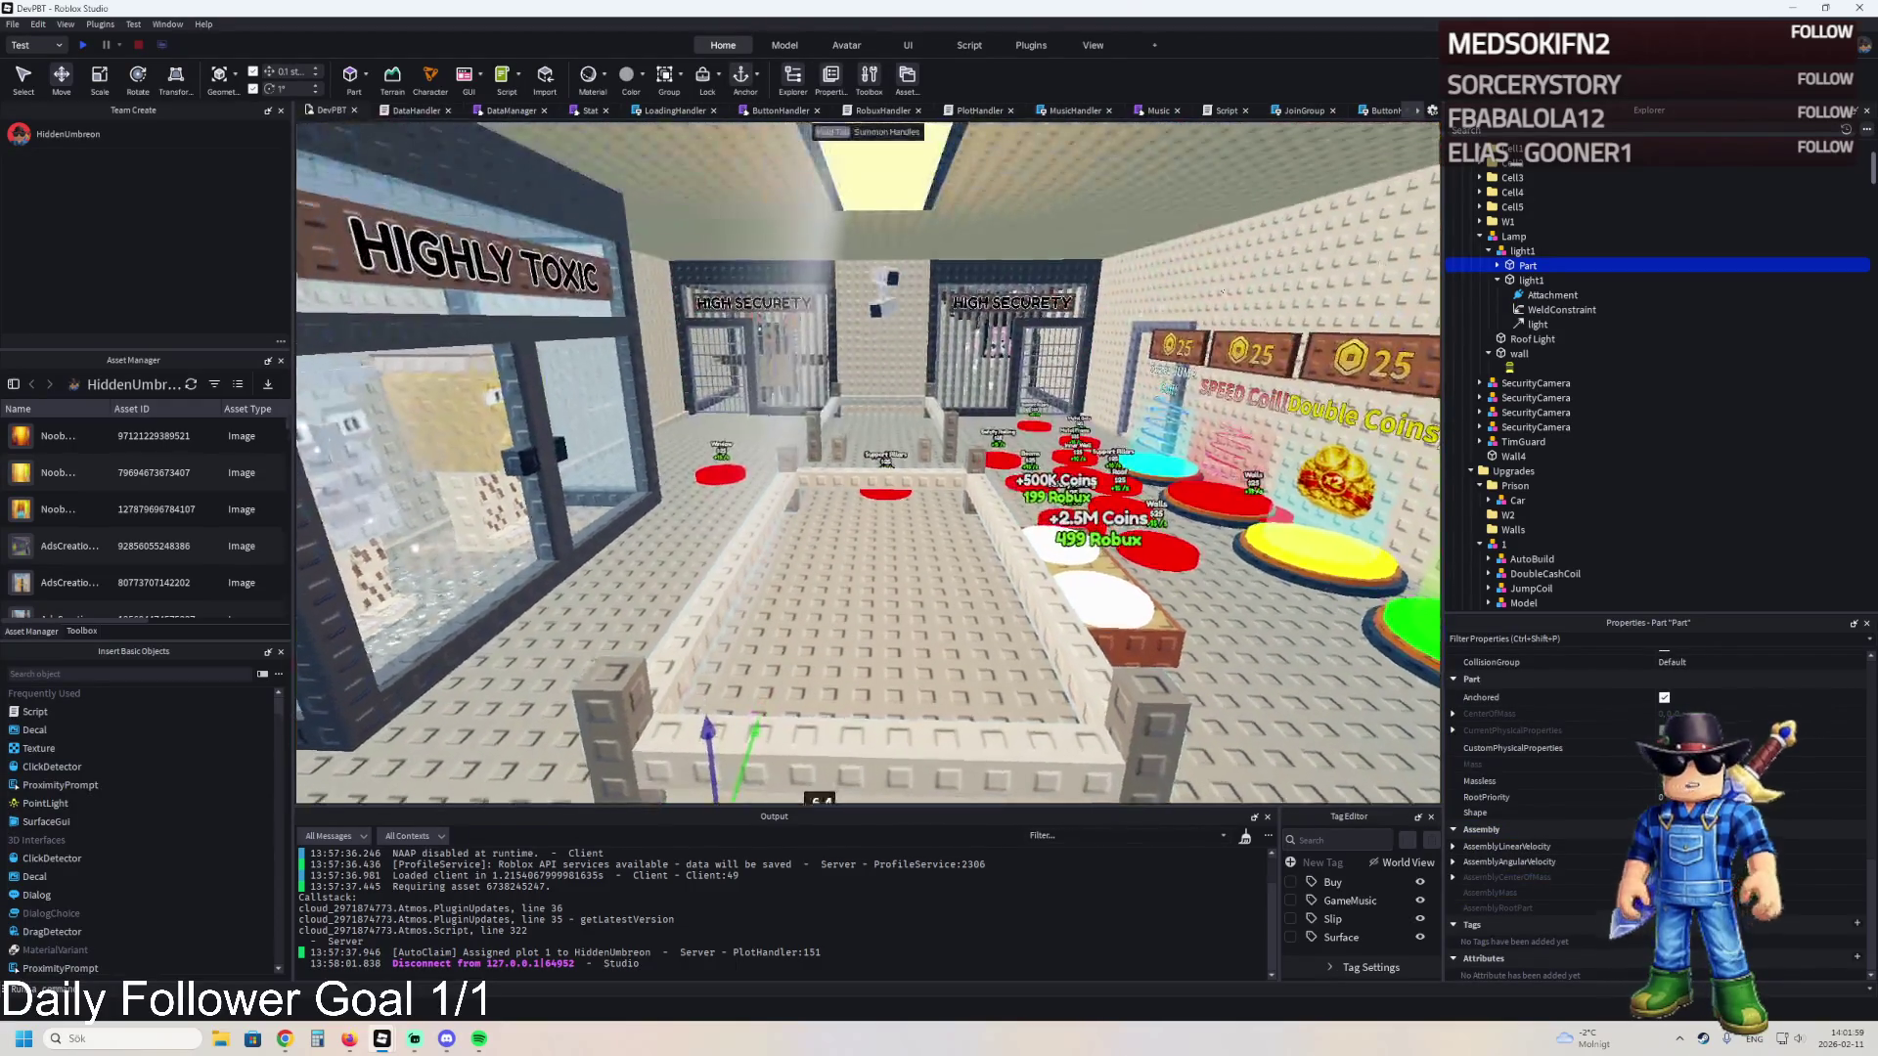
# - Duplicate light1 with Ctrl+D and move the copy 9.8 studs along the ceiling
pyautogui.click(1518, 252)
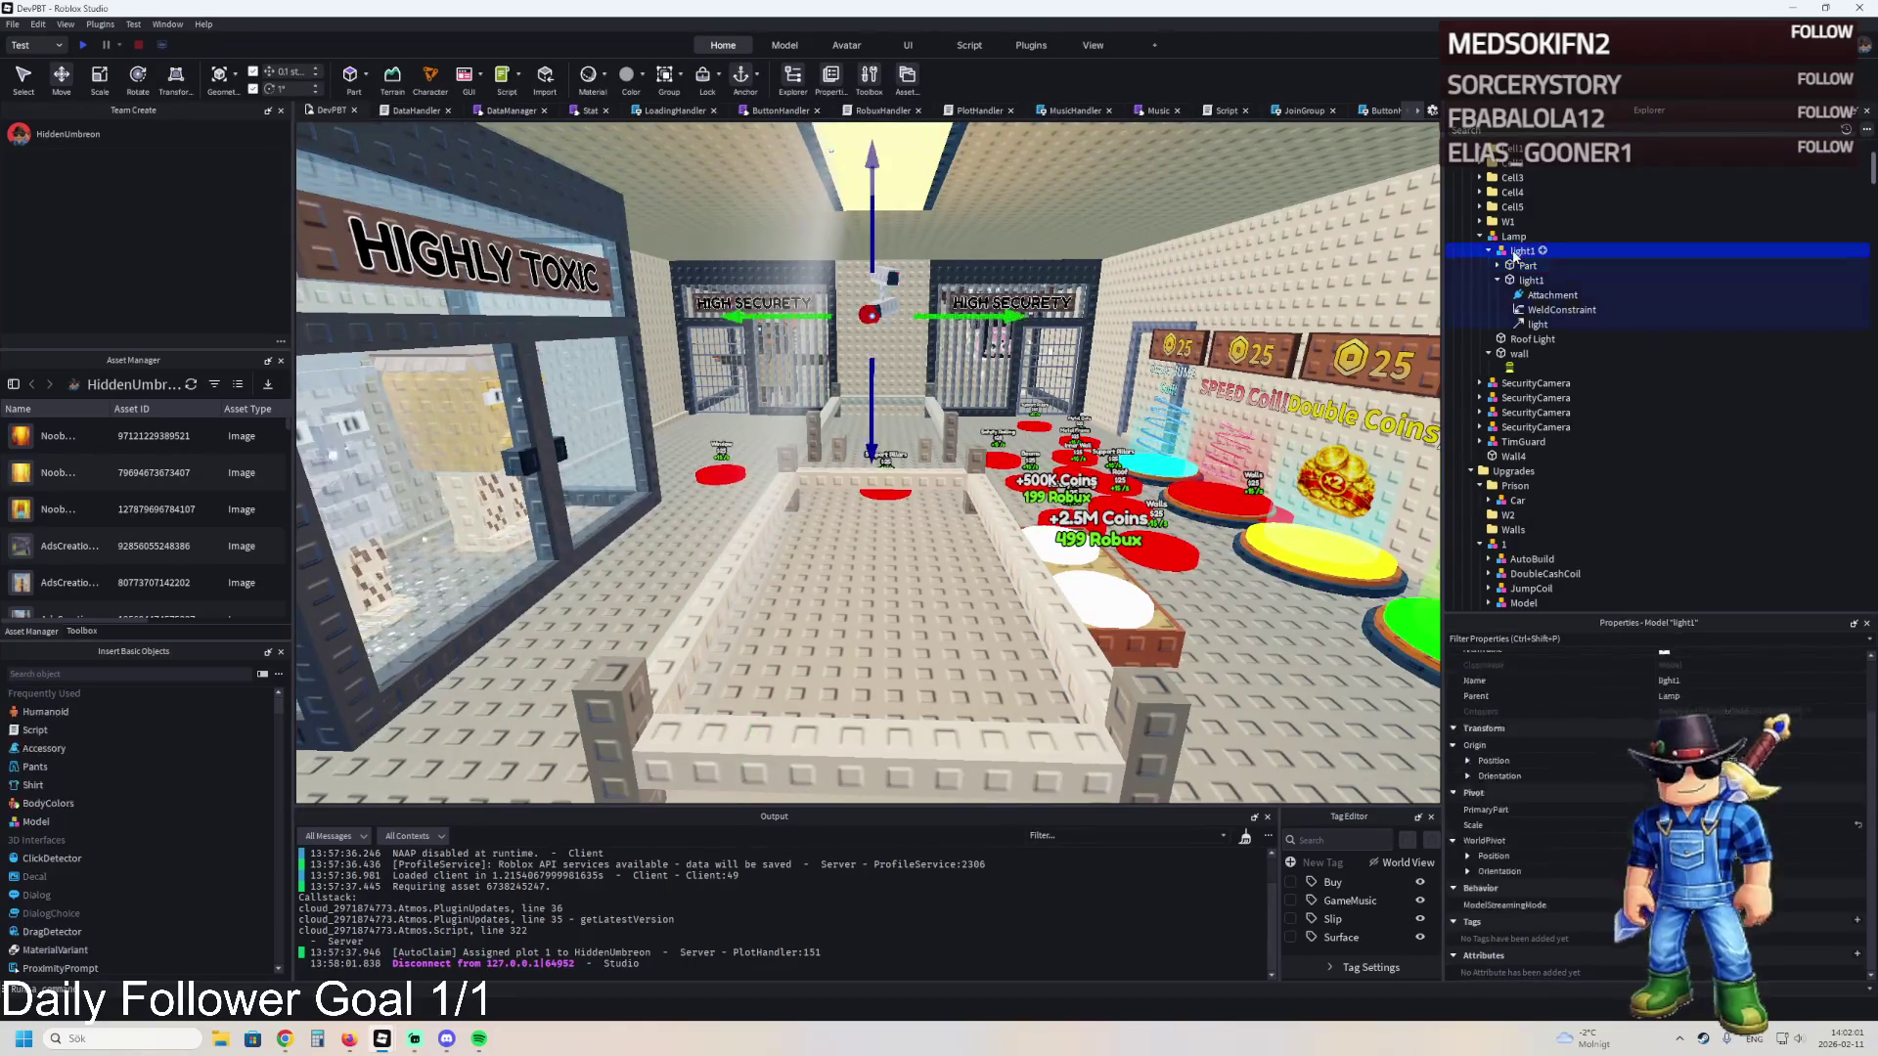
pyautogui.hotkey('ctrl', 'd')
pyautogui.moveTo(648, 304); pyautogui.dragTo(1045, 309)
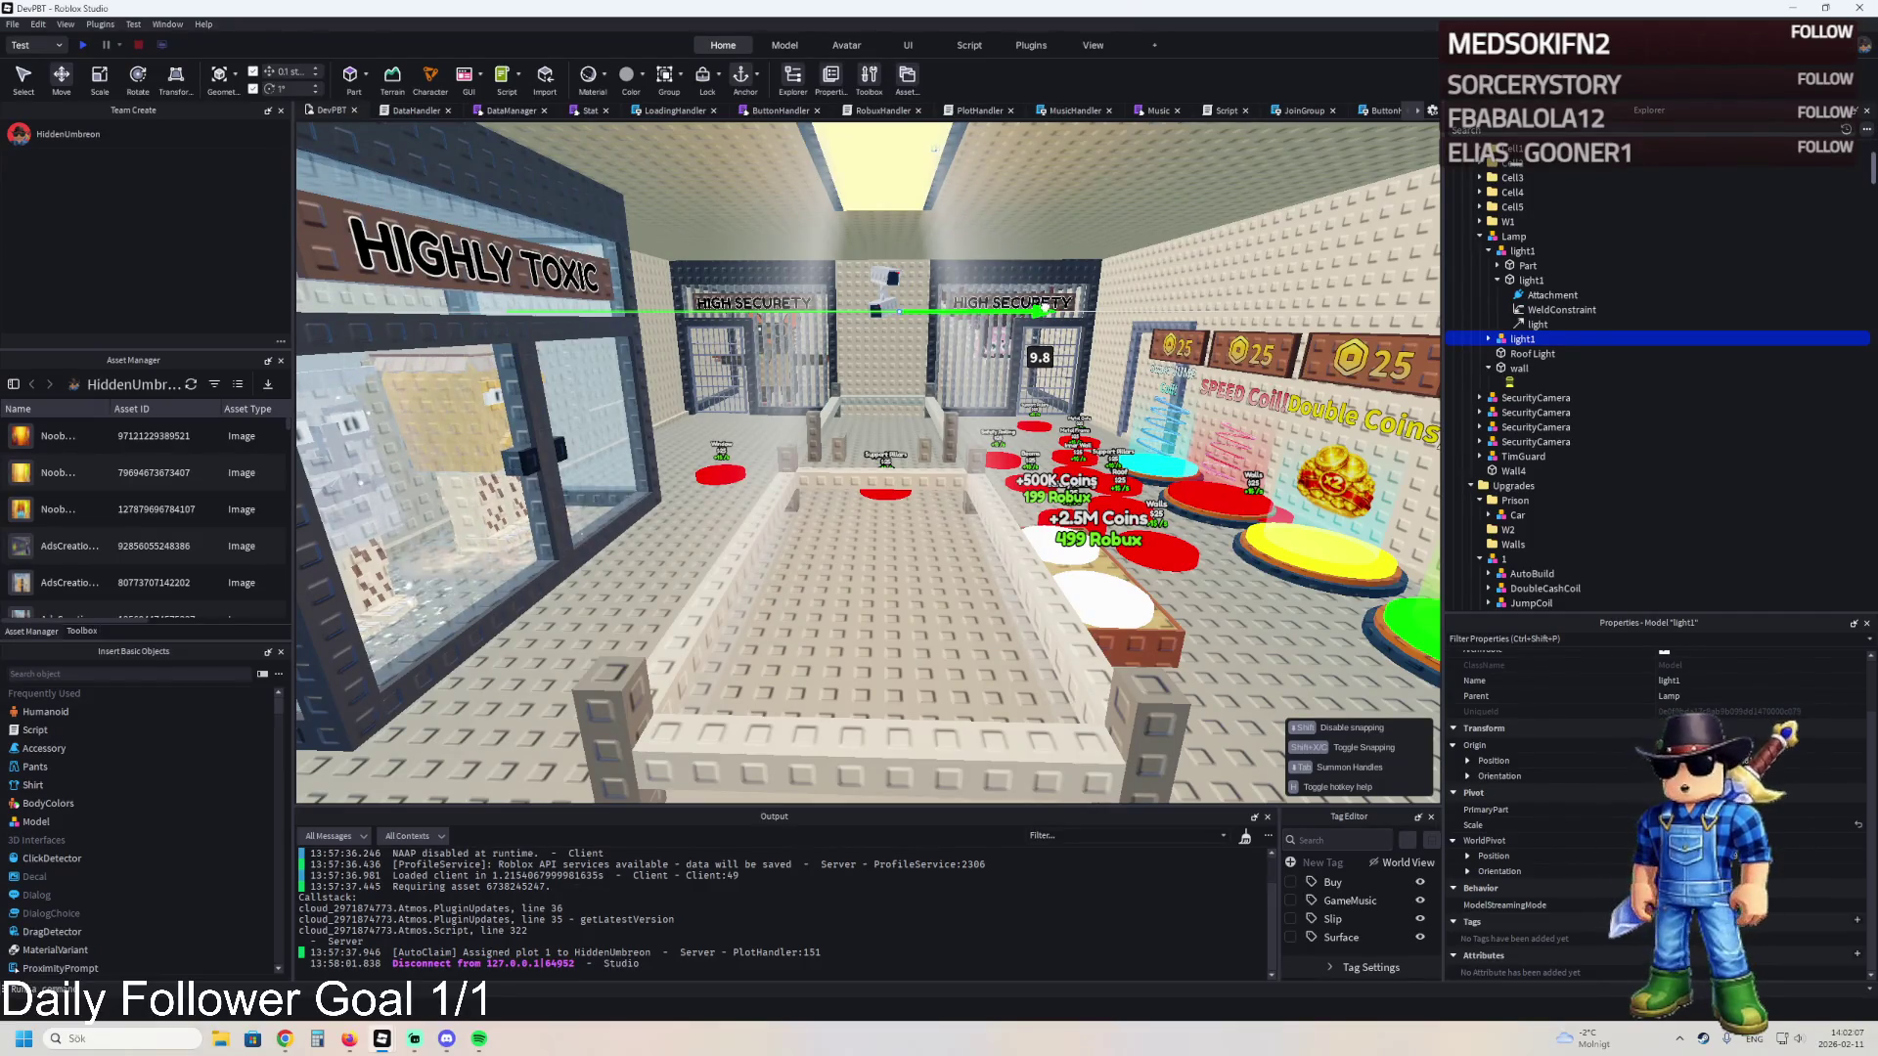
pyautogui.moveTo(1044, 309); pyautogui.dragTo(1044, 309)
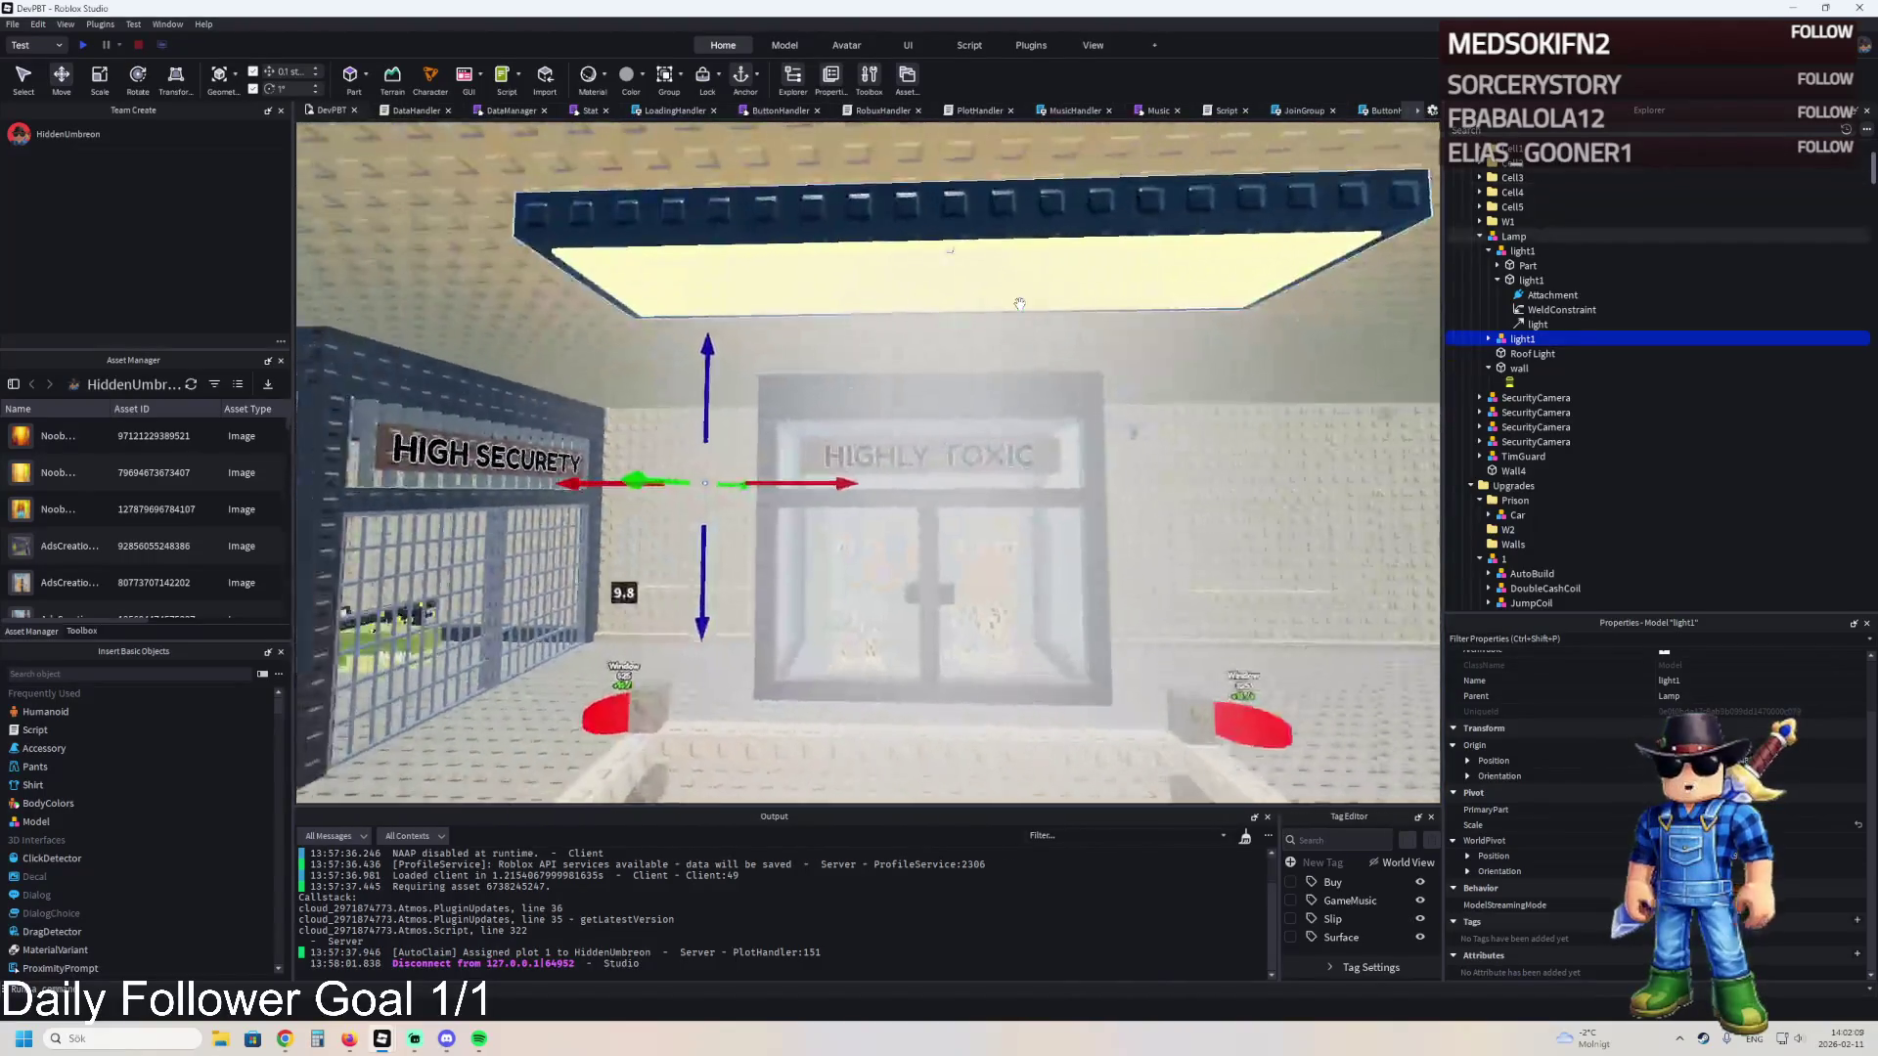
# - Move the Lamp group into Upgrades model 1 in the Explorer
pyautogui.click(1057, 224)
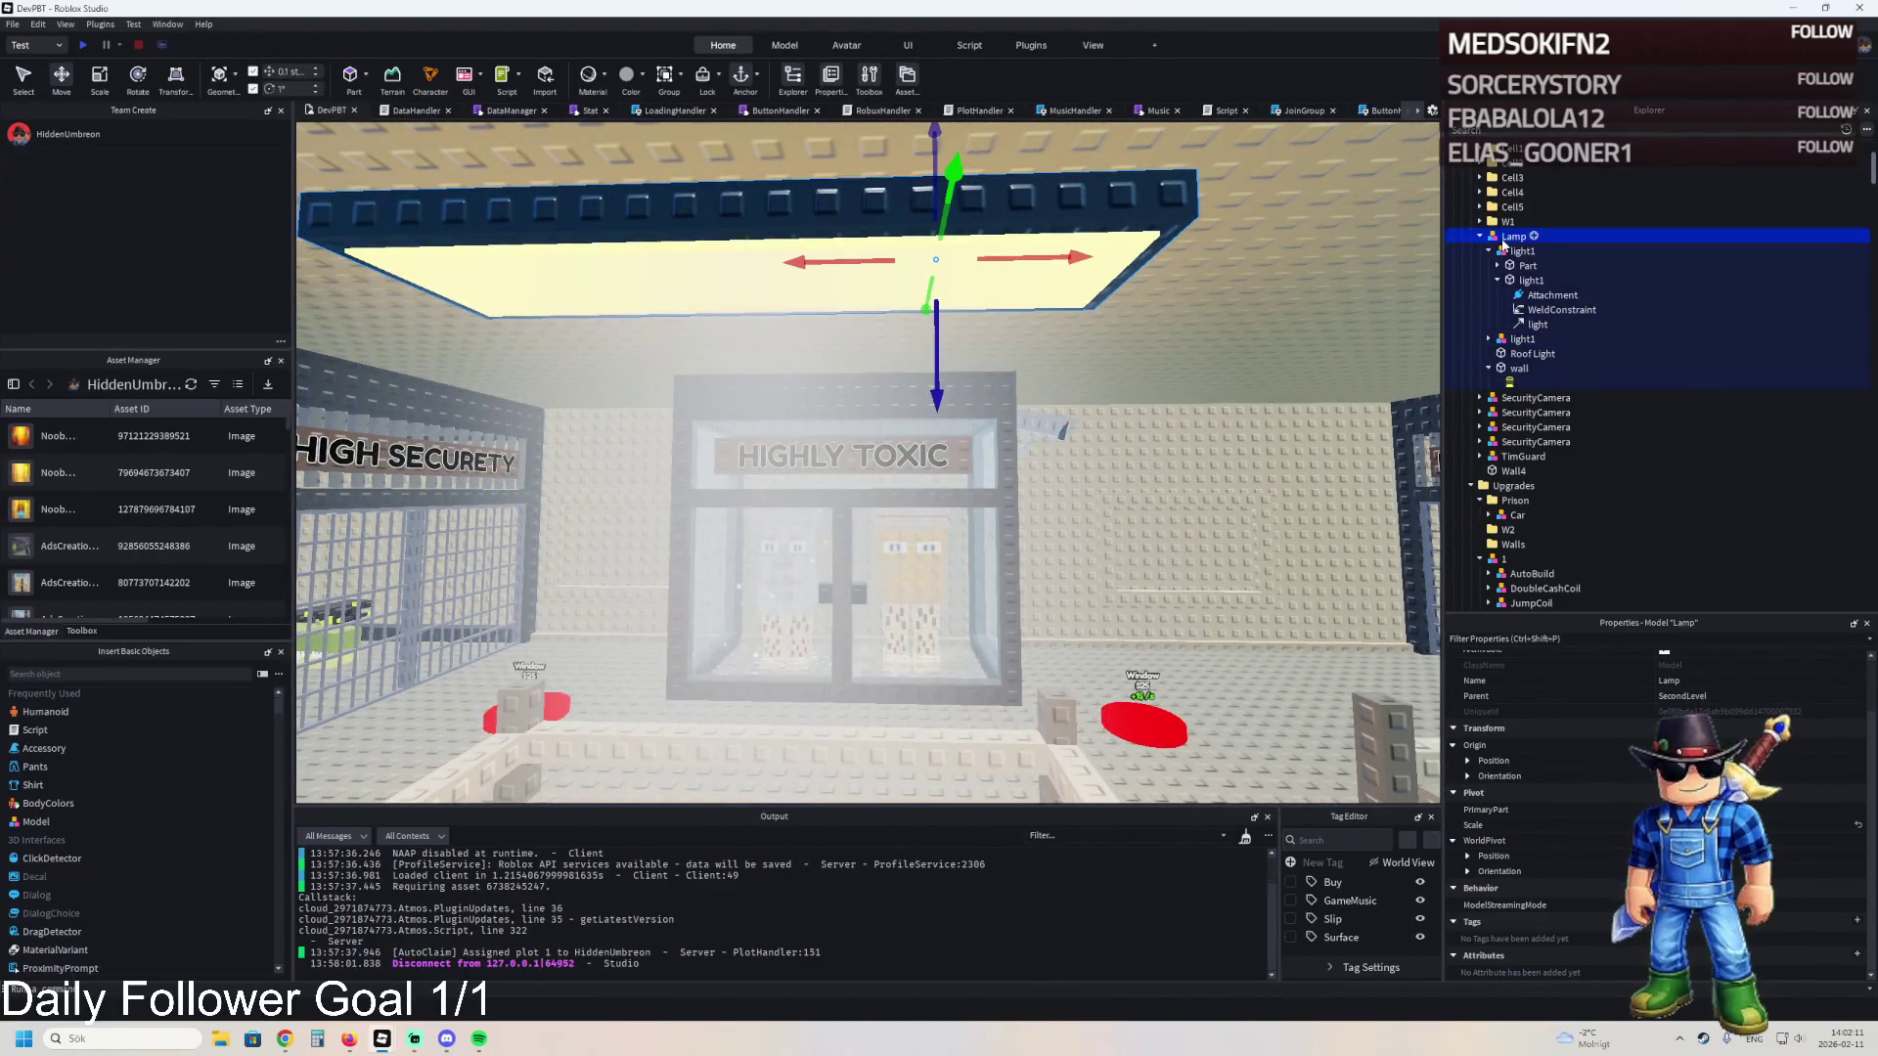
pyautogui.doubleClick(1506, 240)
pyautogui.moveTo(1514, 422); pyautogui.dragTo(1513, 419)
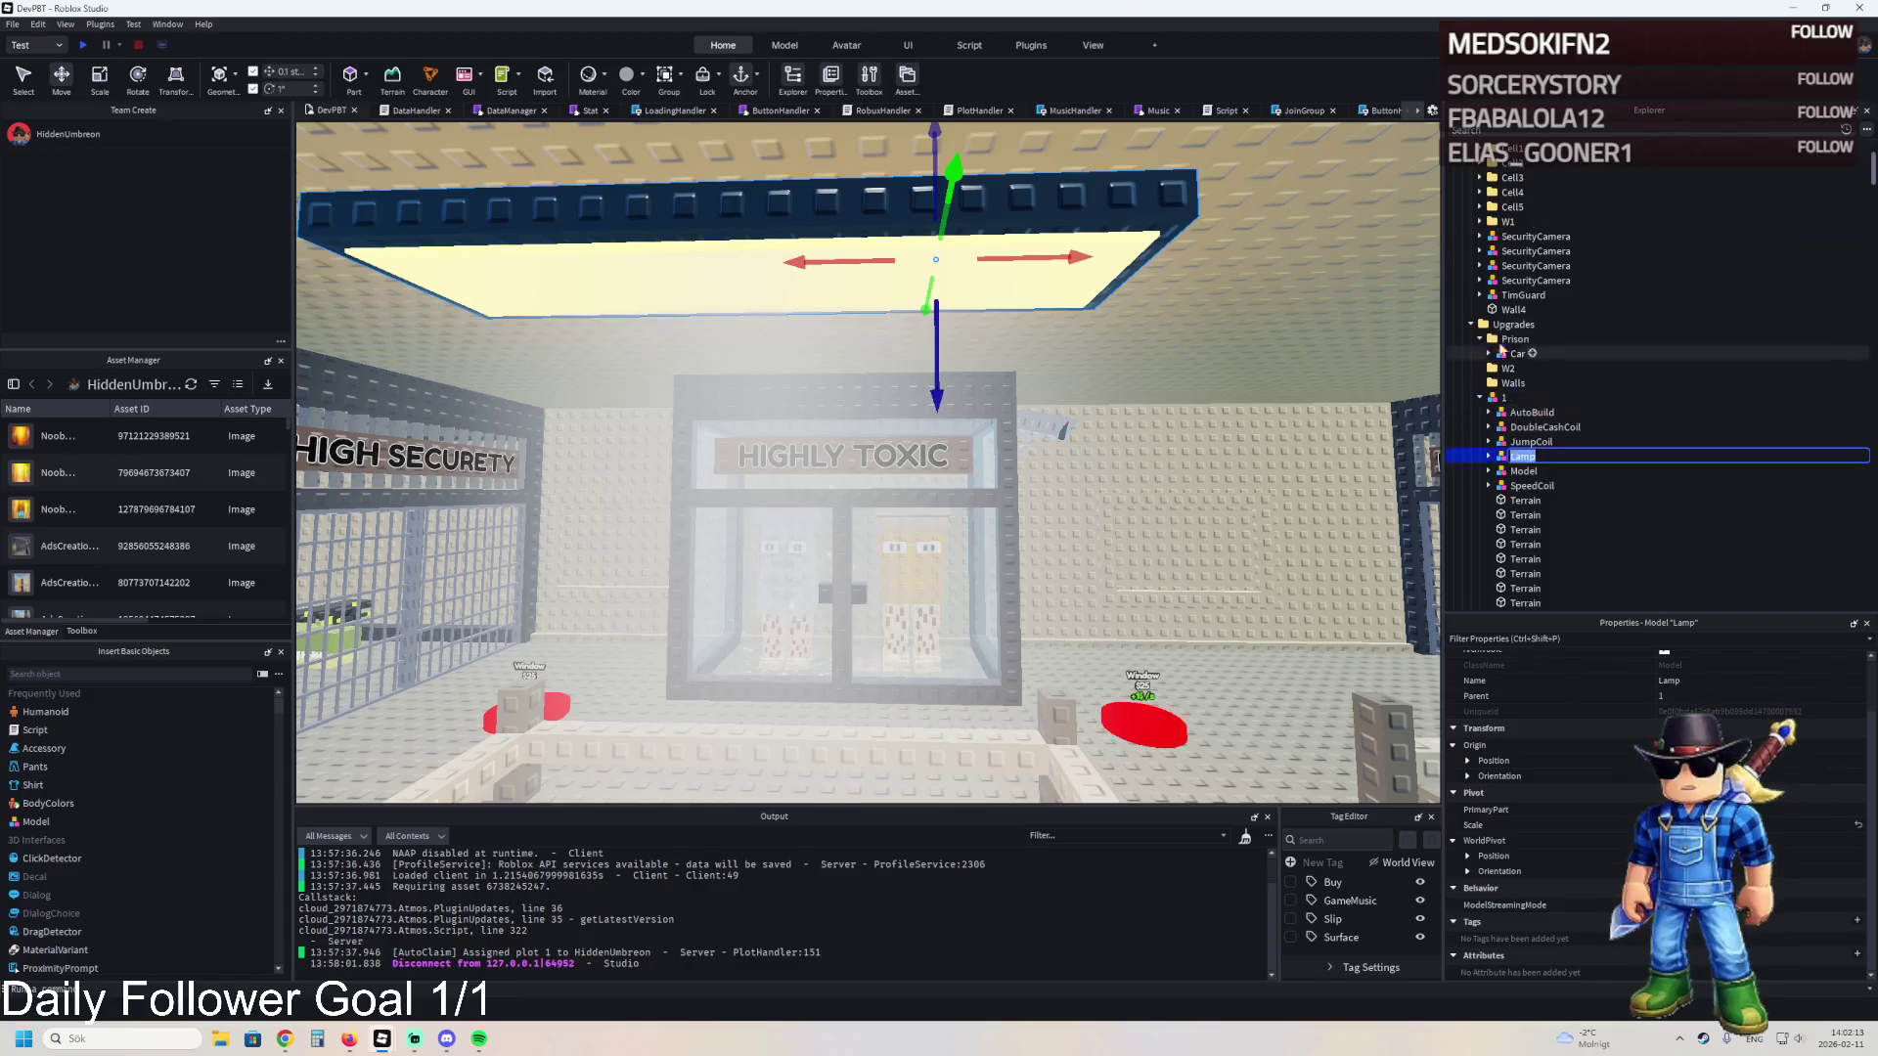
pyautogui.click(1493, 342)
pyautogui.press('Left')
pyautogui.press('Left')
pyautogui.press('Left')
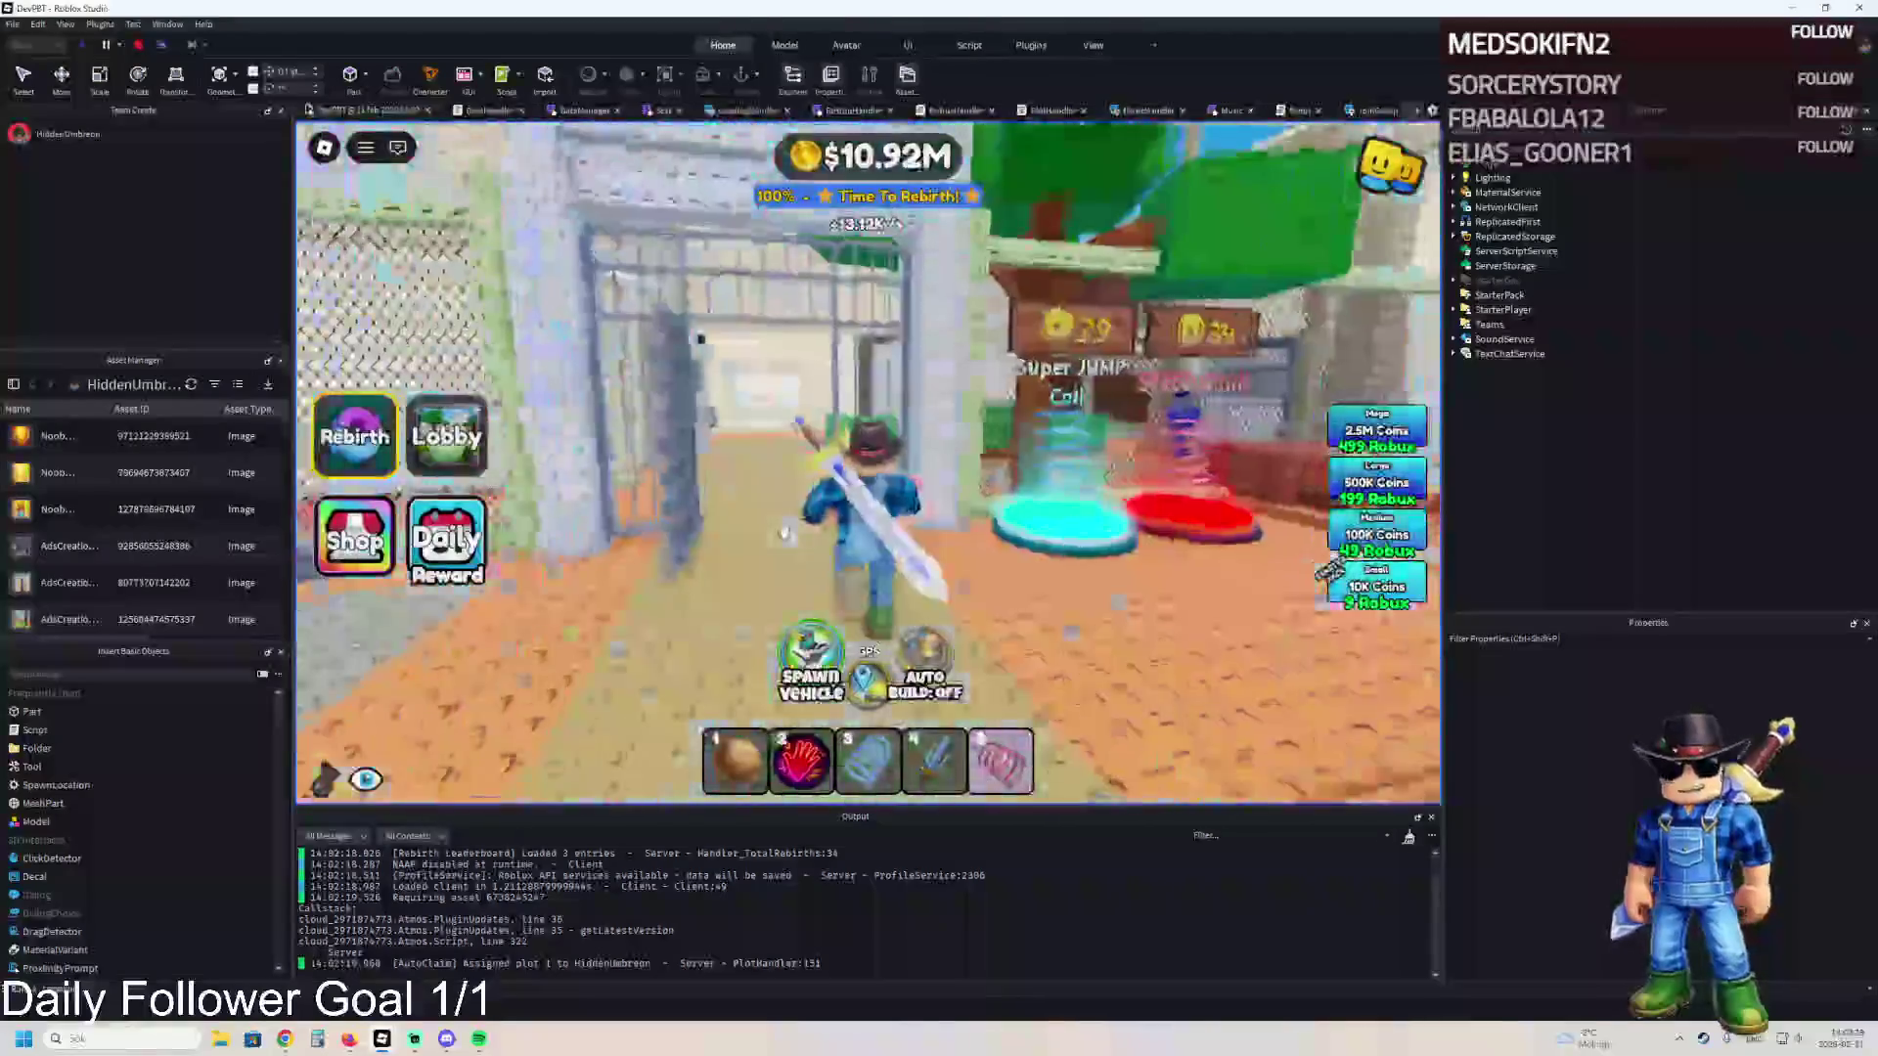
# - Walk the avatar through the barred cell door, down the corridor and up the stairs
pyautogui.press('w')
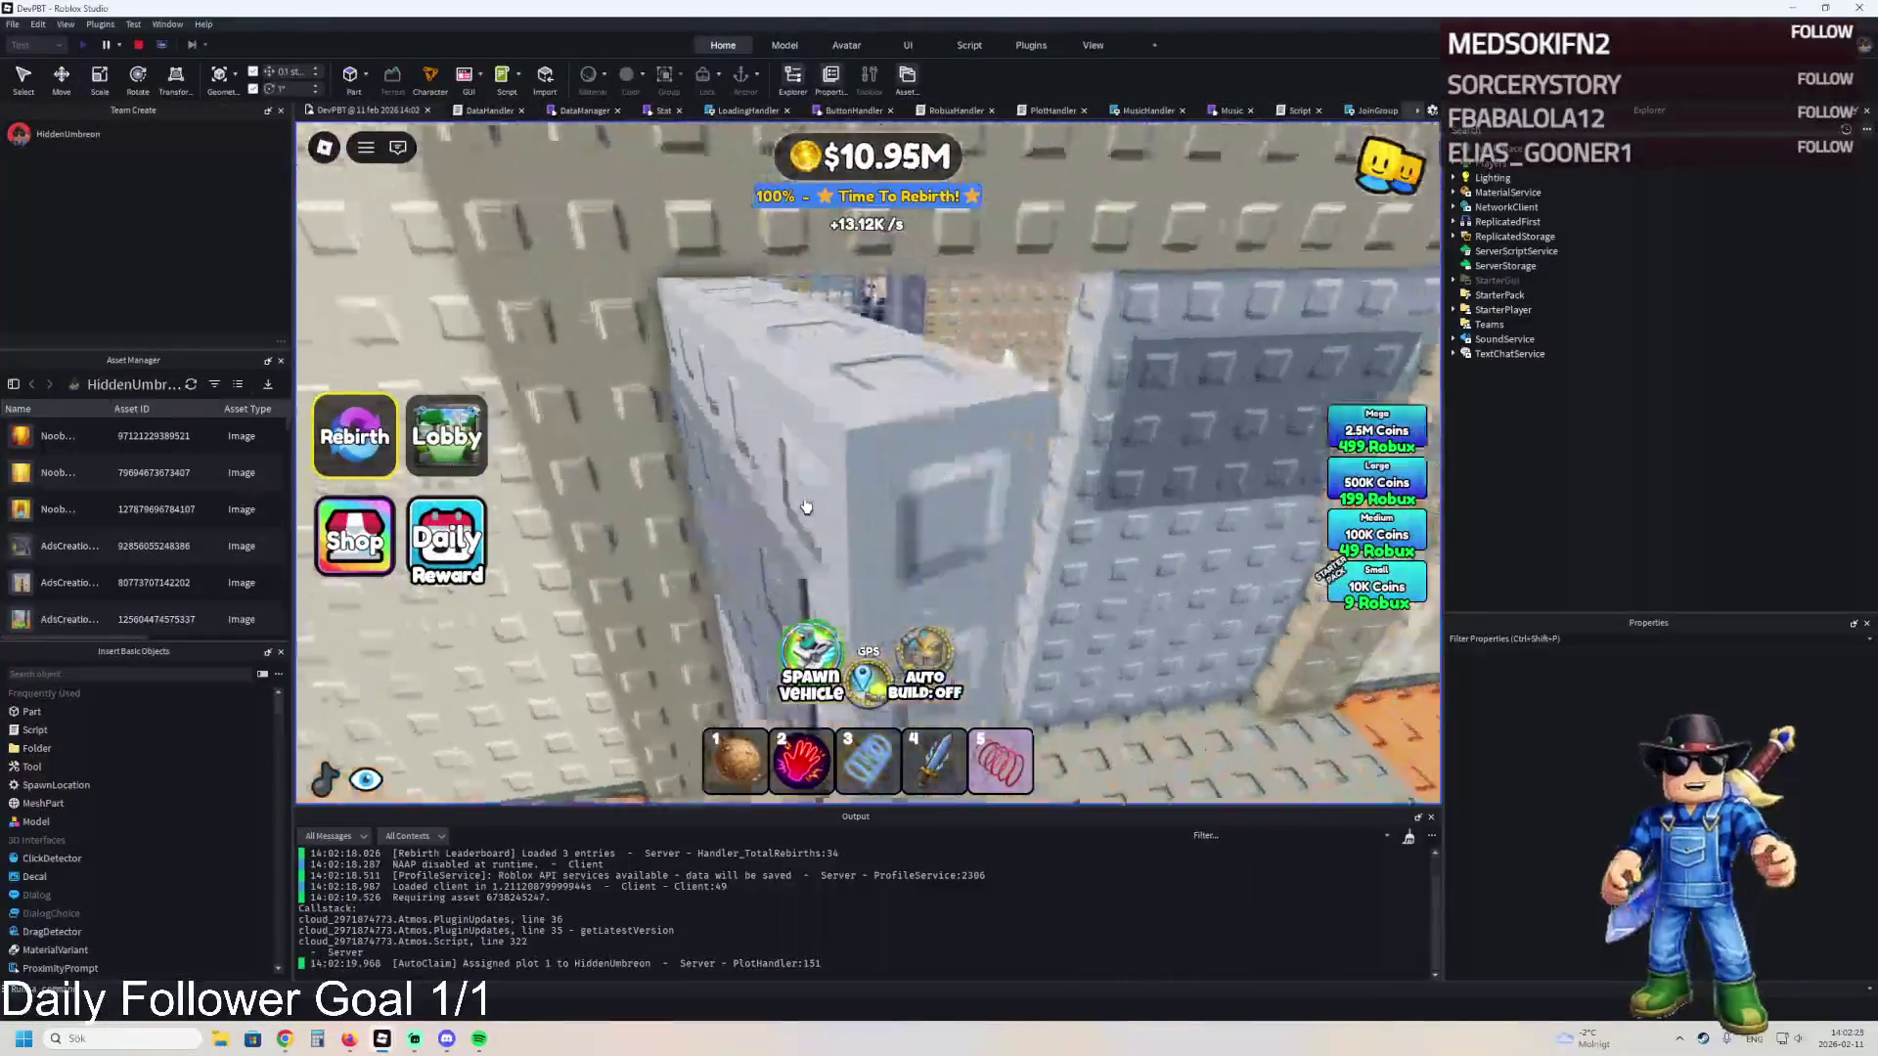
pyautogui.press('w')
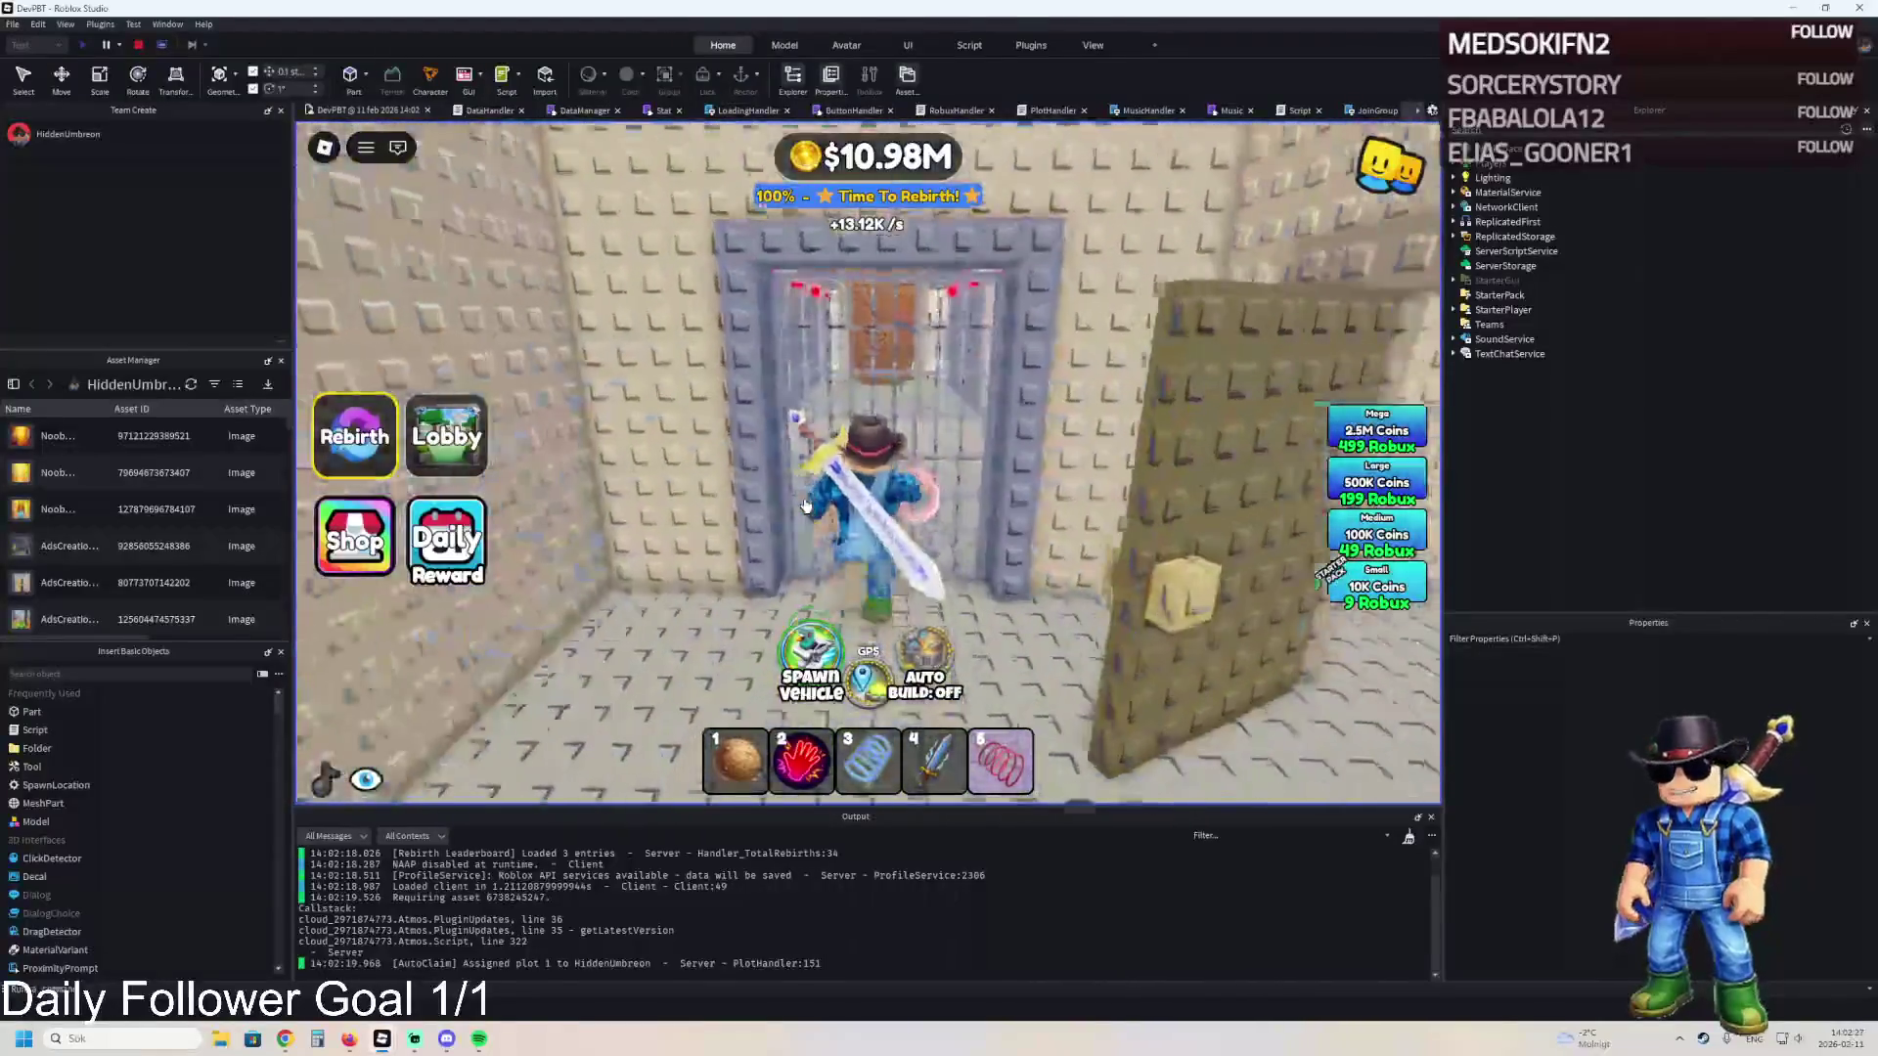
pyautogui.press('w')
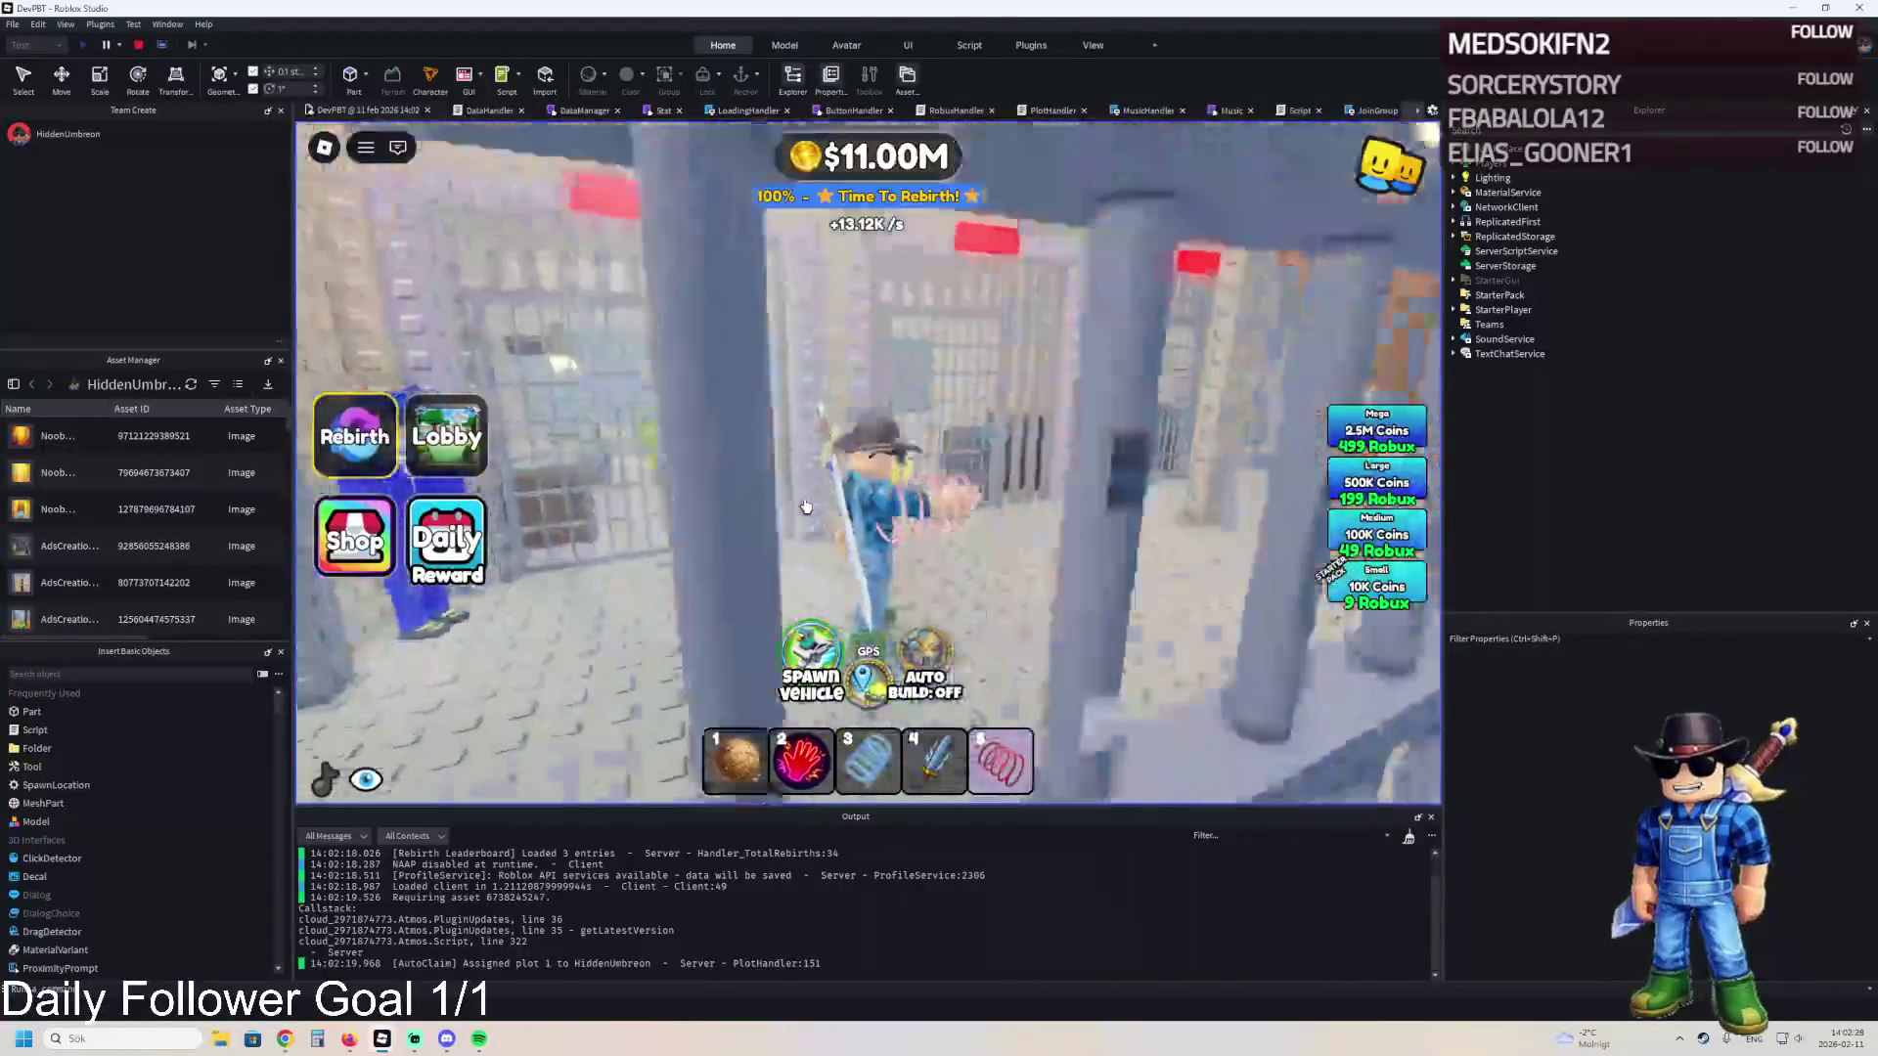
pyautogui.press('w')
pyautogui.press('w')
pyautogui.press('w')
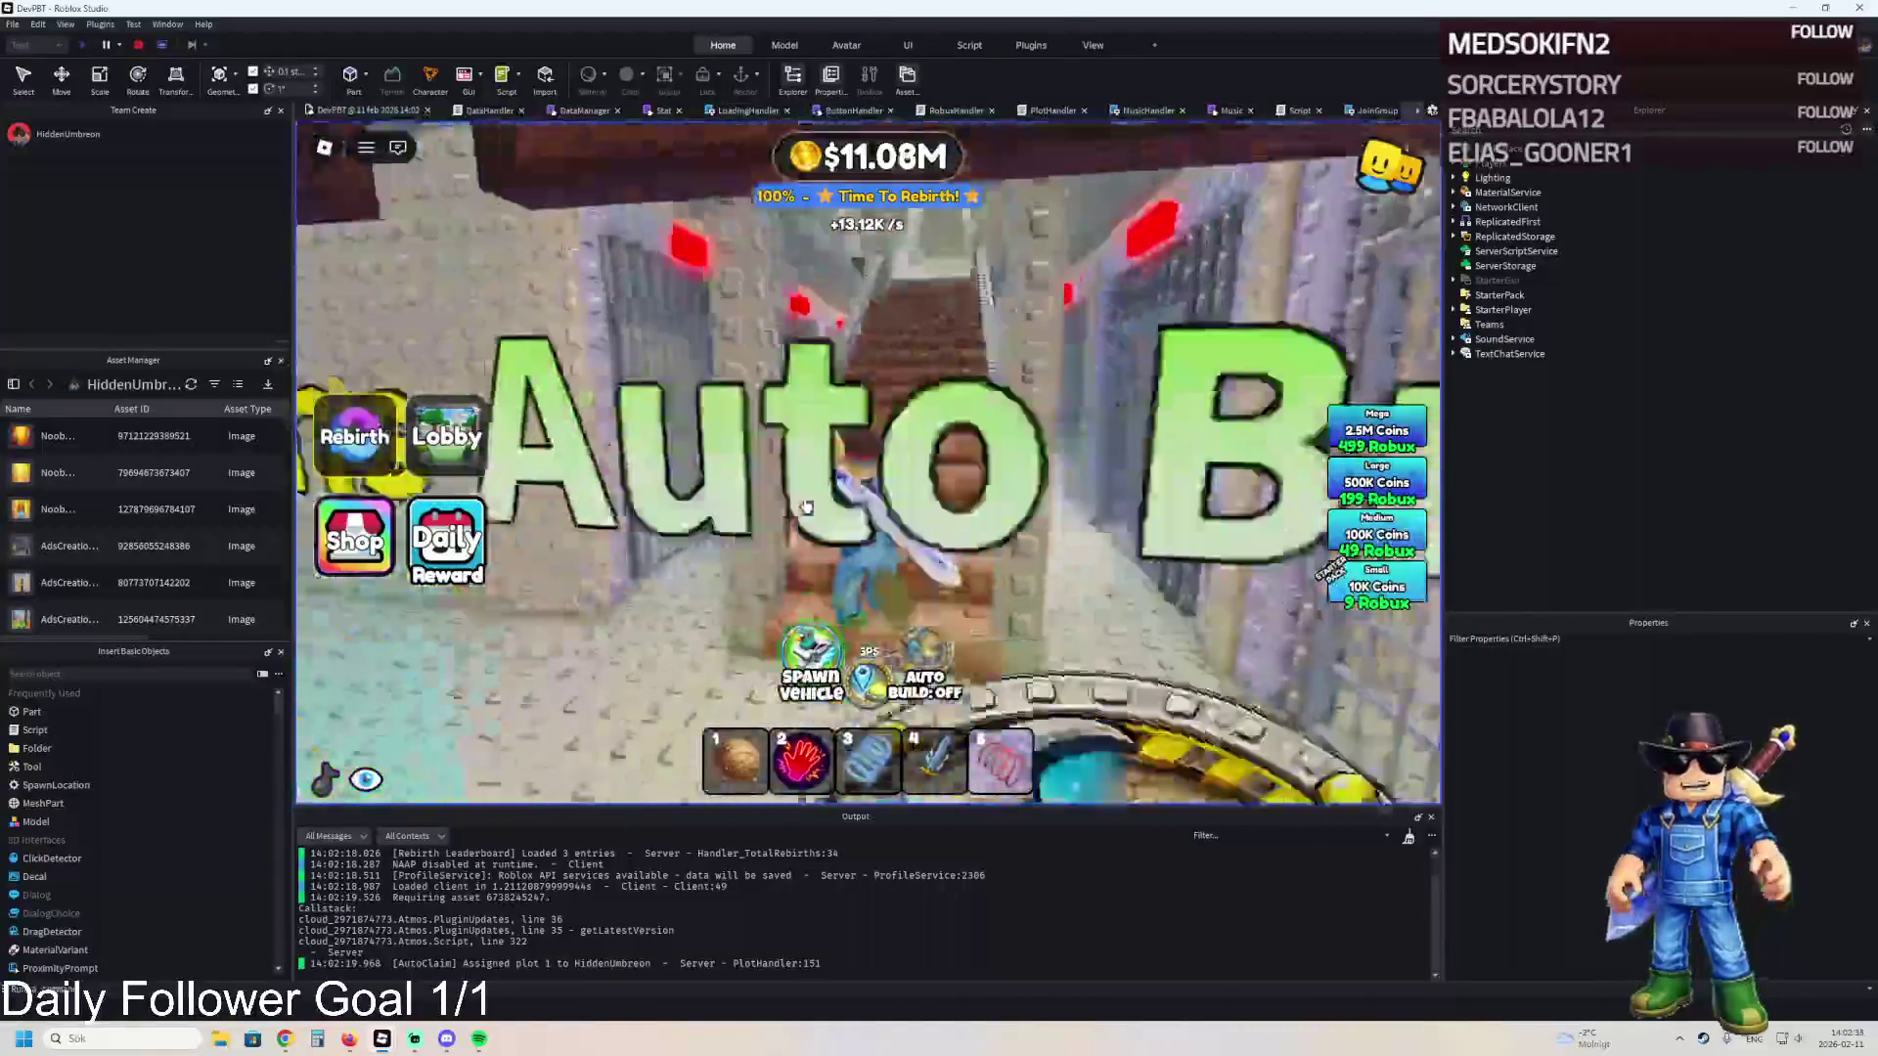
pyautogui.press('w')
pyautogui.press('w')
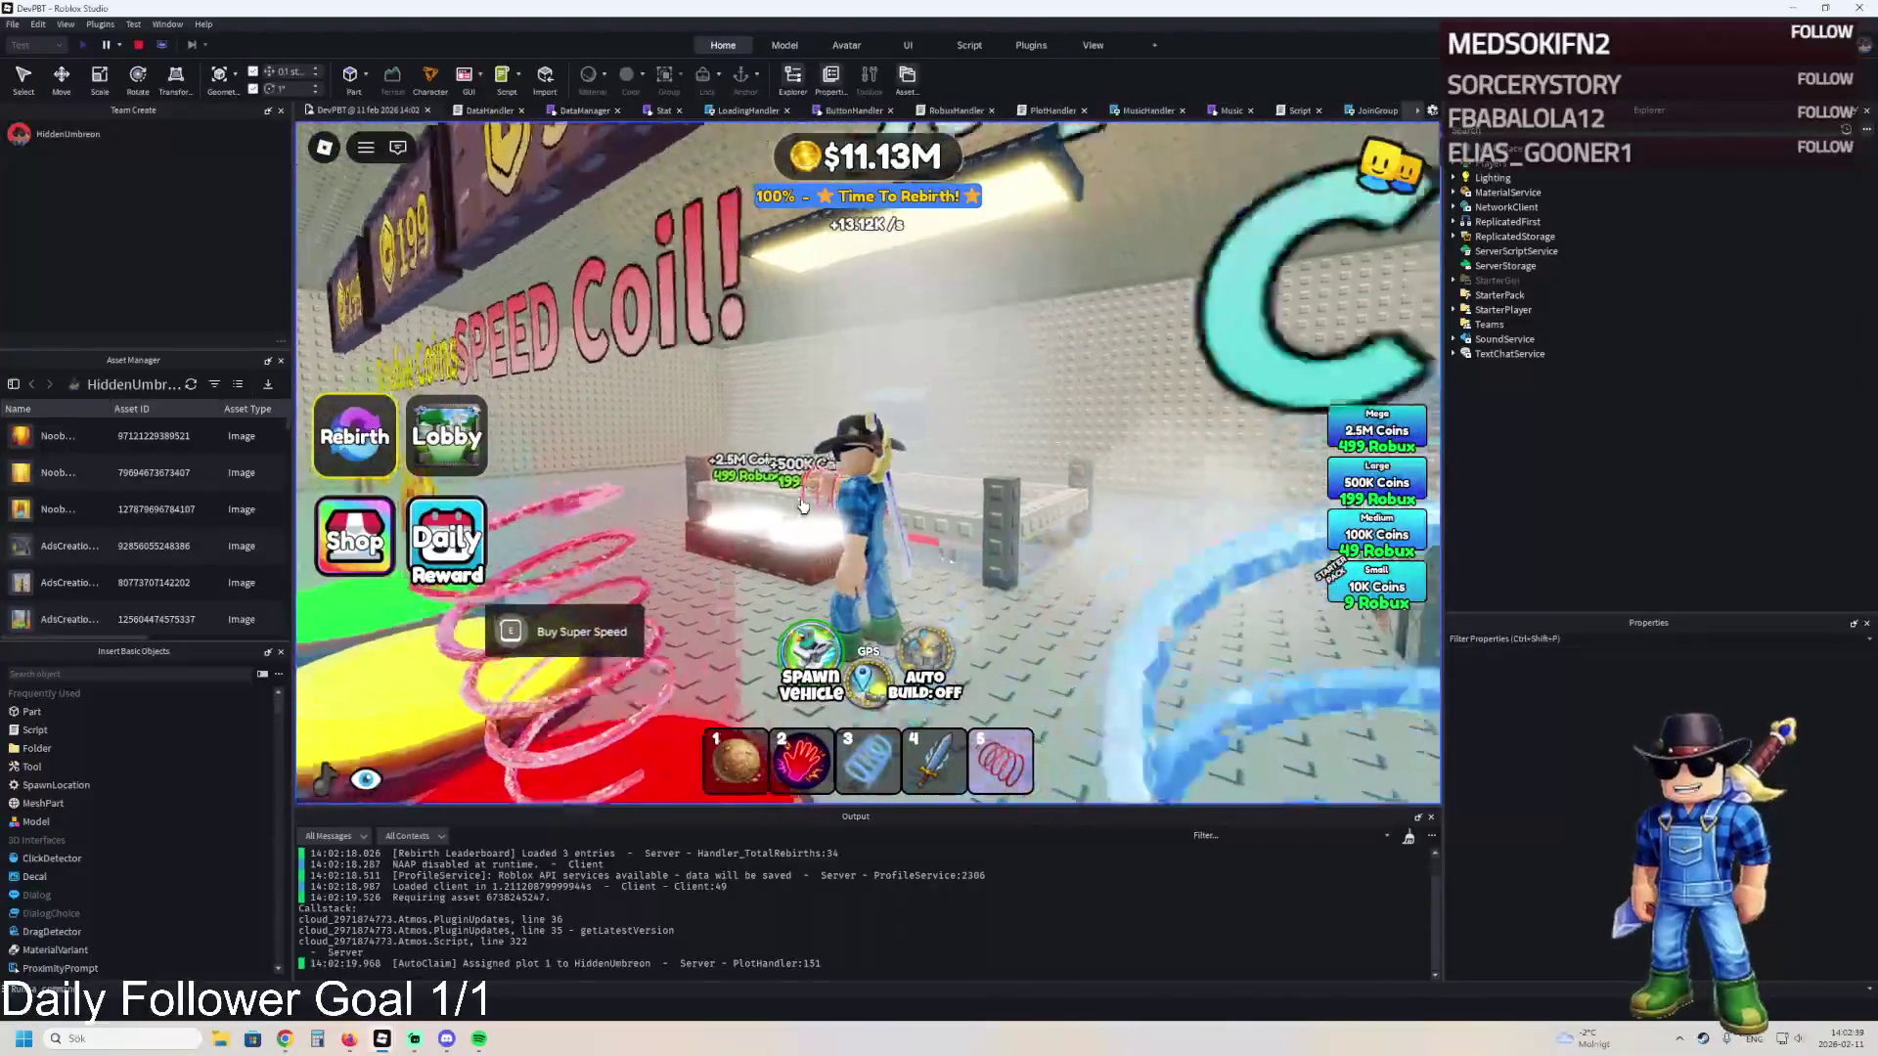
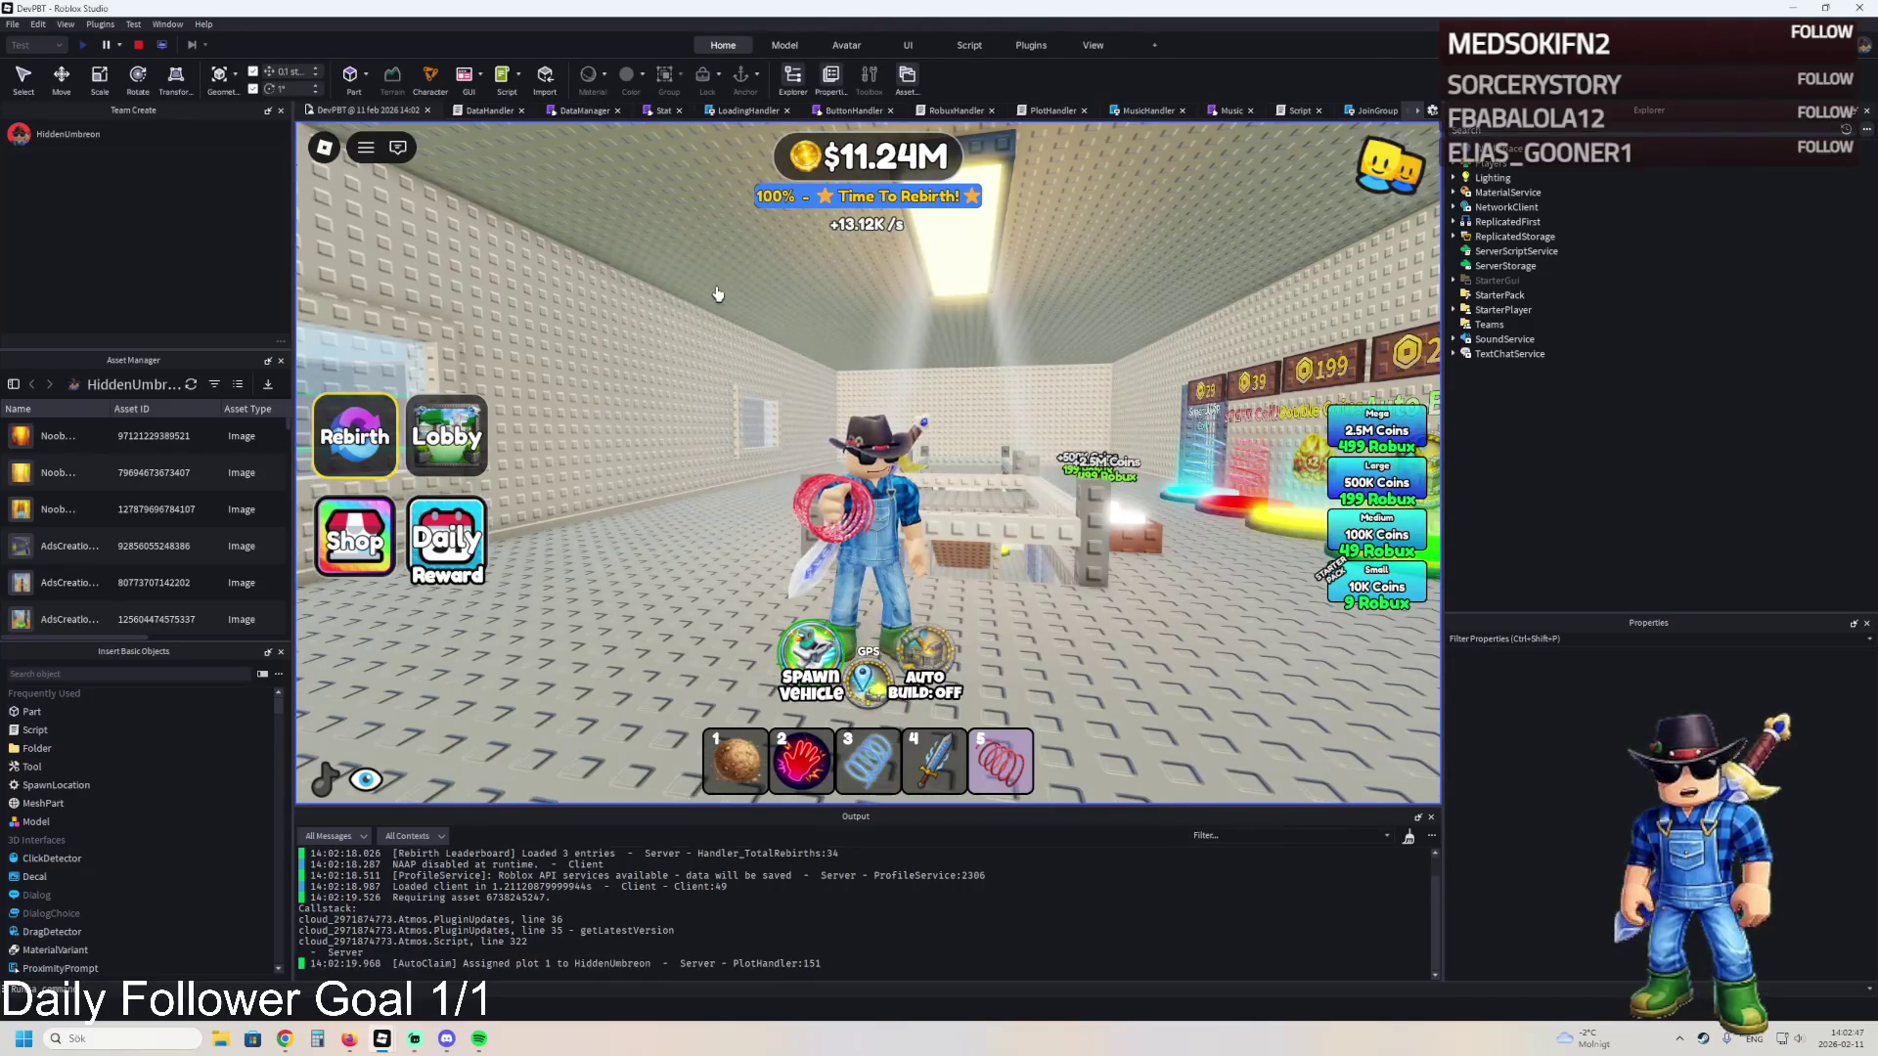
# - Stop the playtest and move TemplatePlot from ReplicatedStorage into Workspace
pyautogui.click(139, 46)
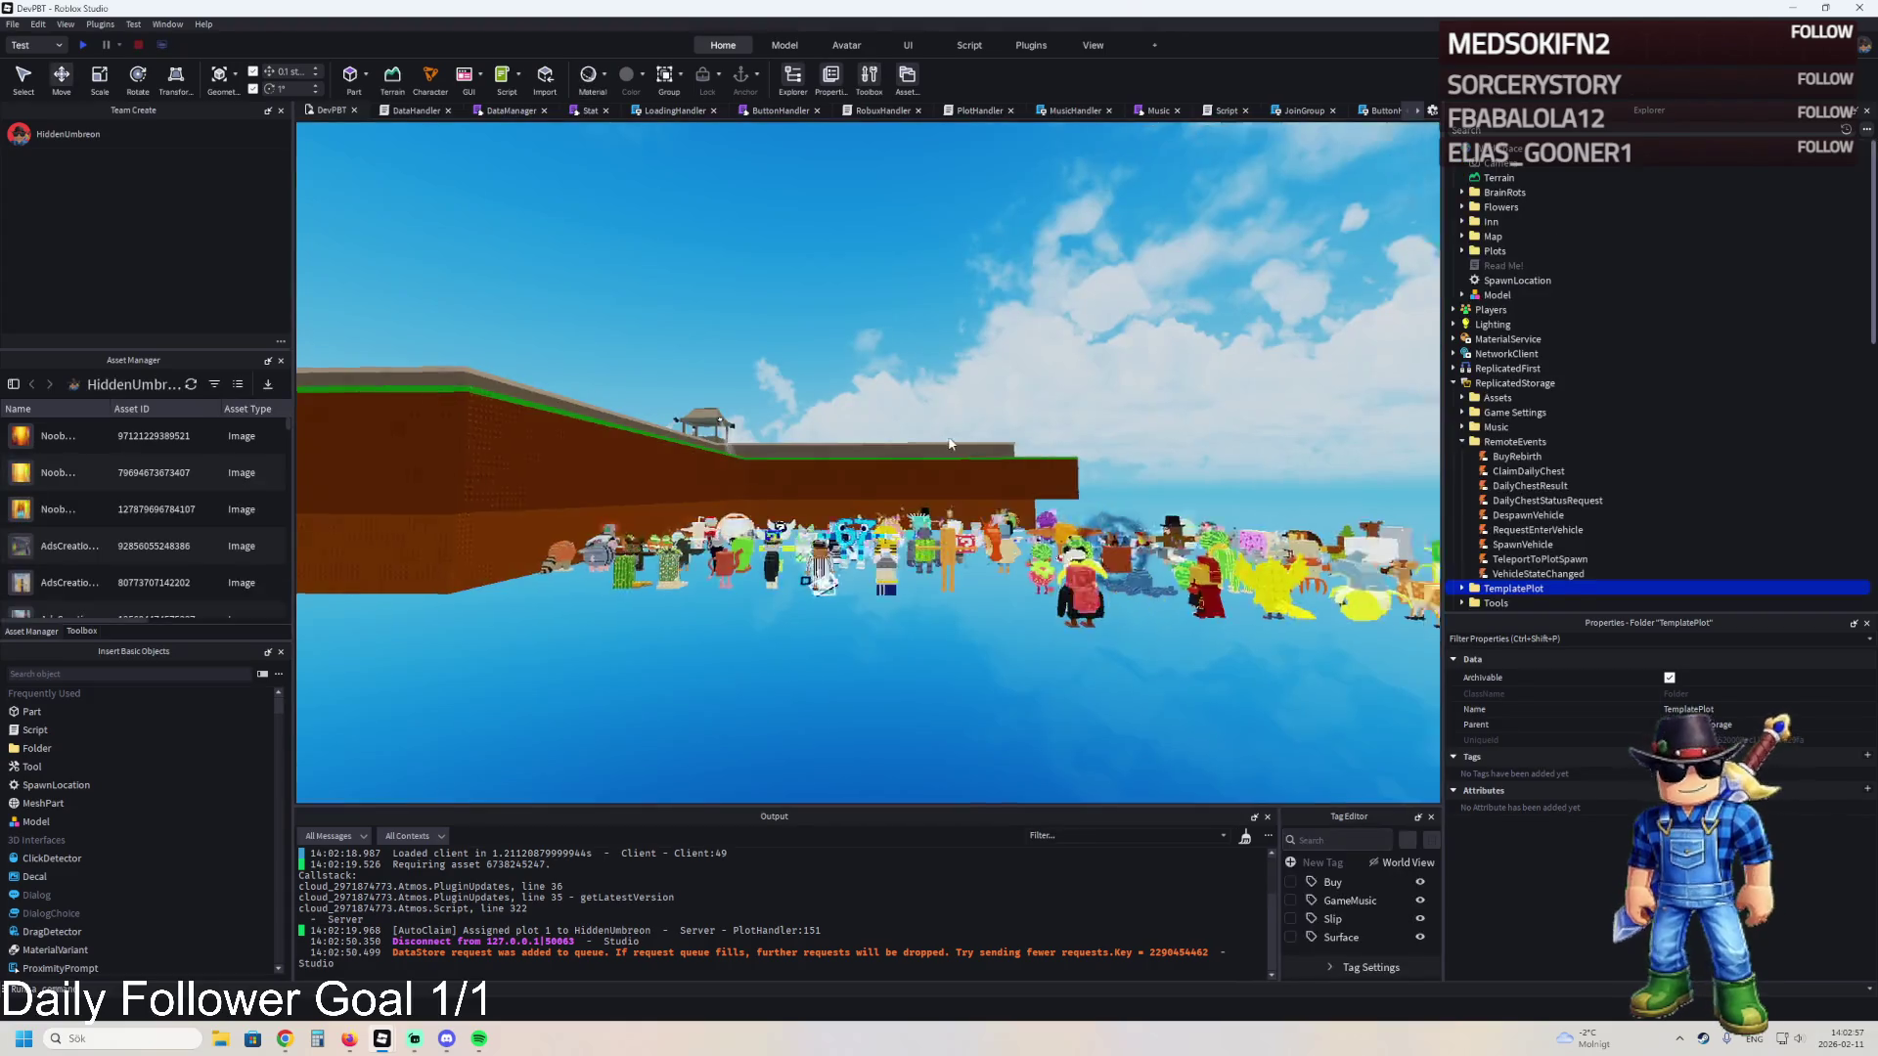
pyautogui.hotkey('ctrl', 'x')
pyautogui.hotkey('ctrl', 'v')
pyautogui.press('f')
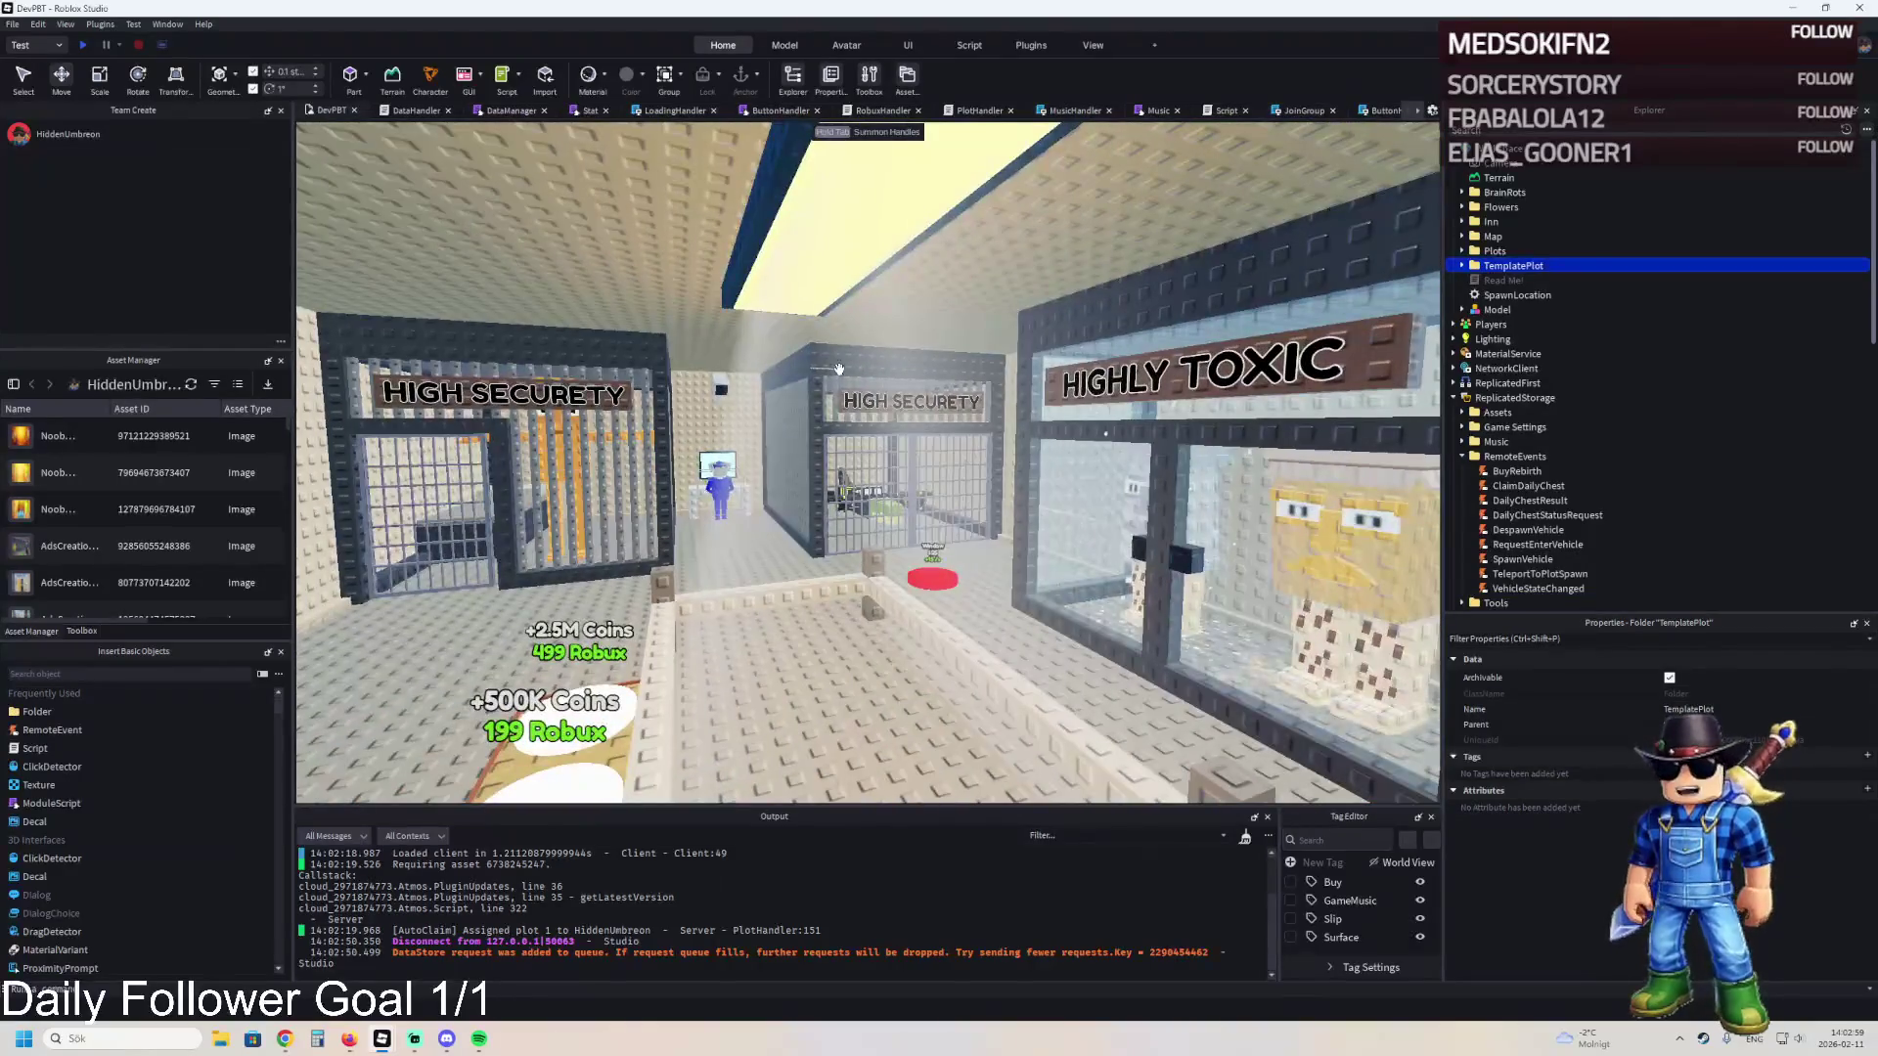
# - Expand the ceiling Lamp and inspect its light1 part, light Beam and wall part
pyautogui.click(838, 368)
pyautogui.click(1480, 412)
pyautogui.click(1522, 514)
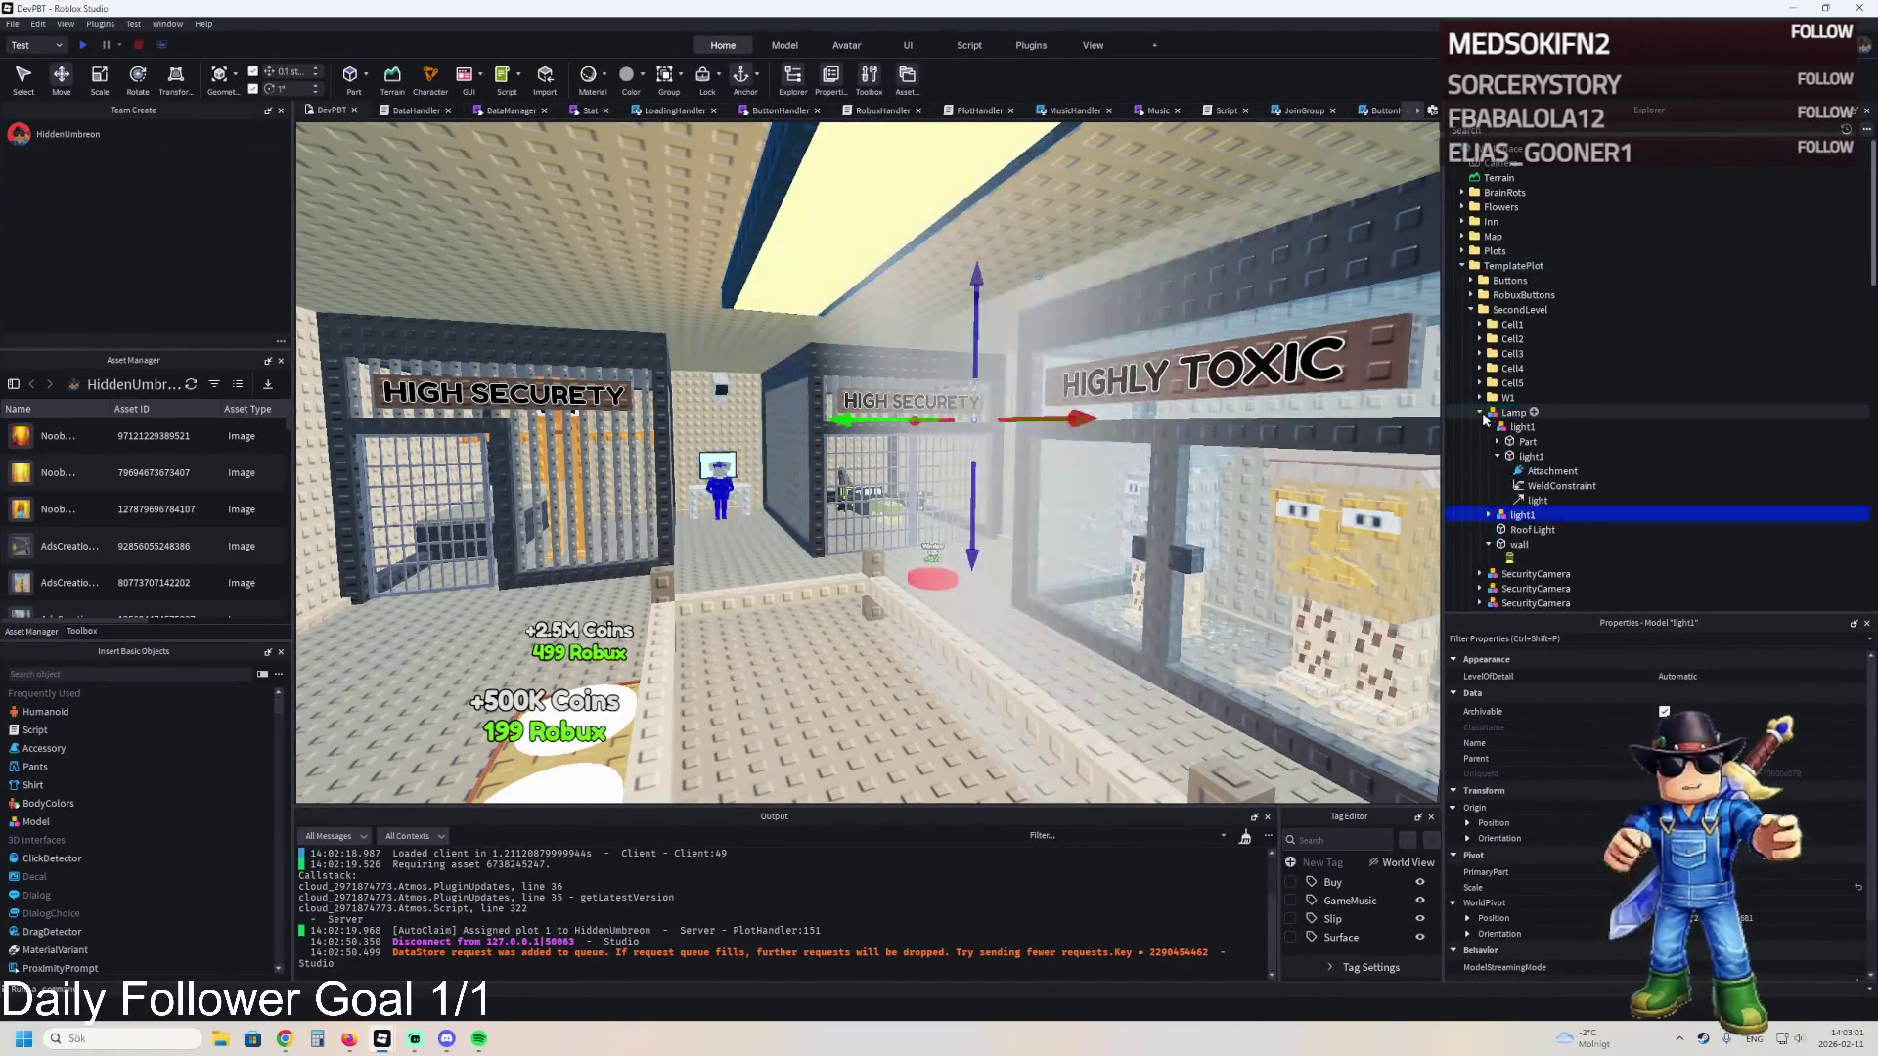
pyautogui.press('f')
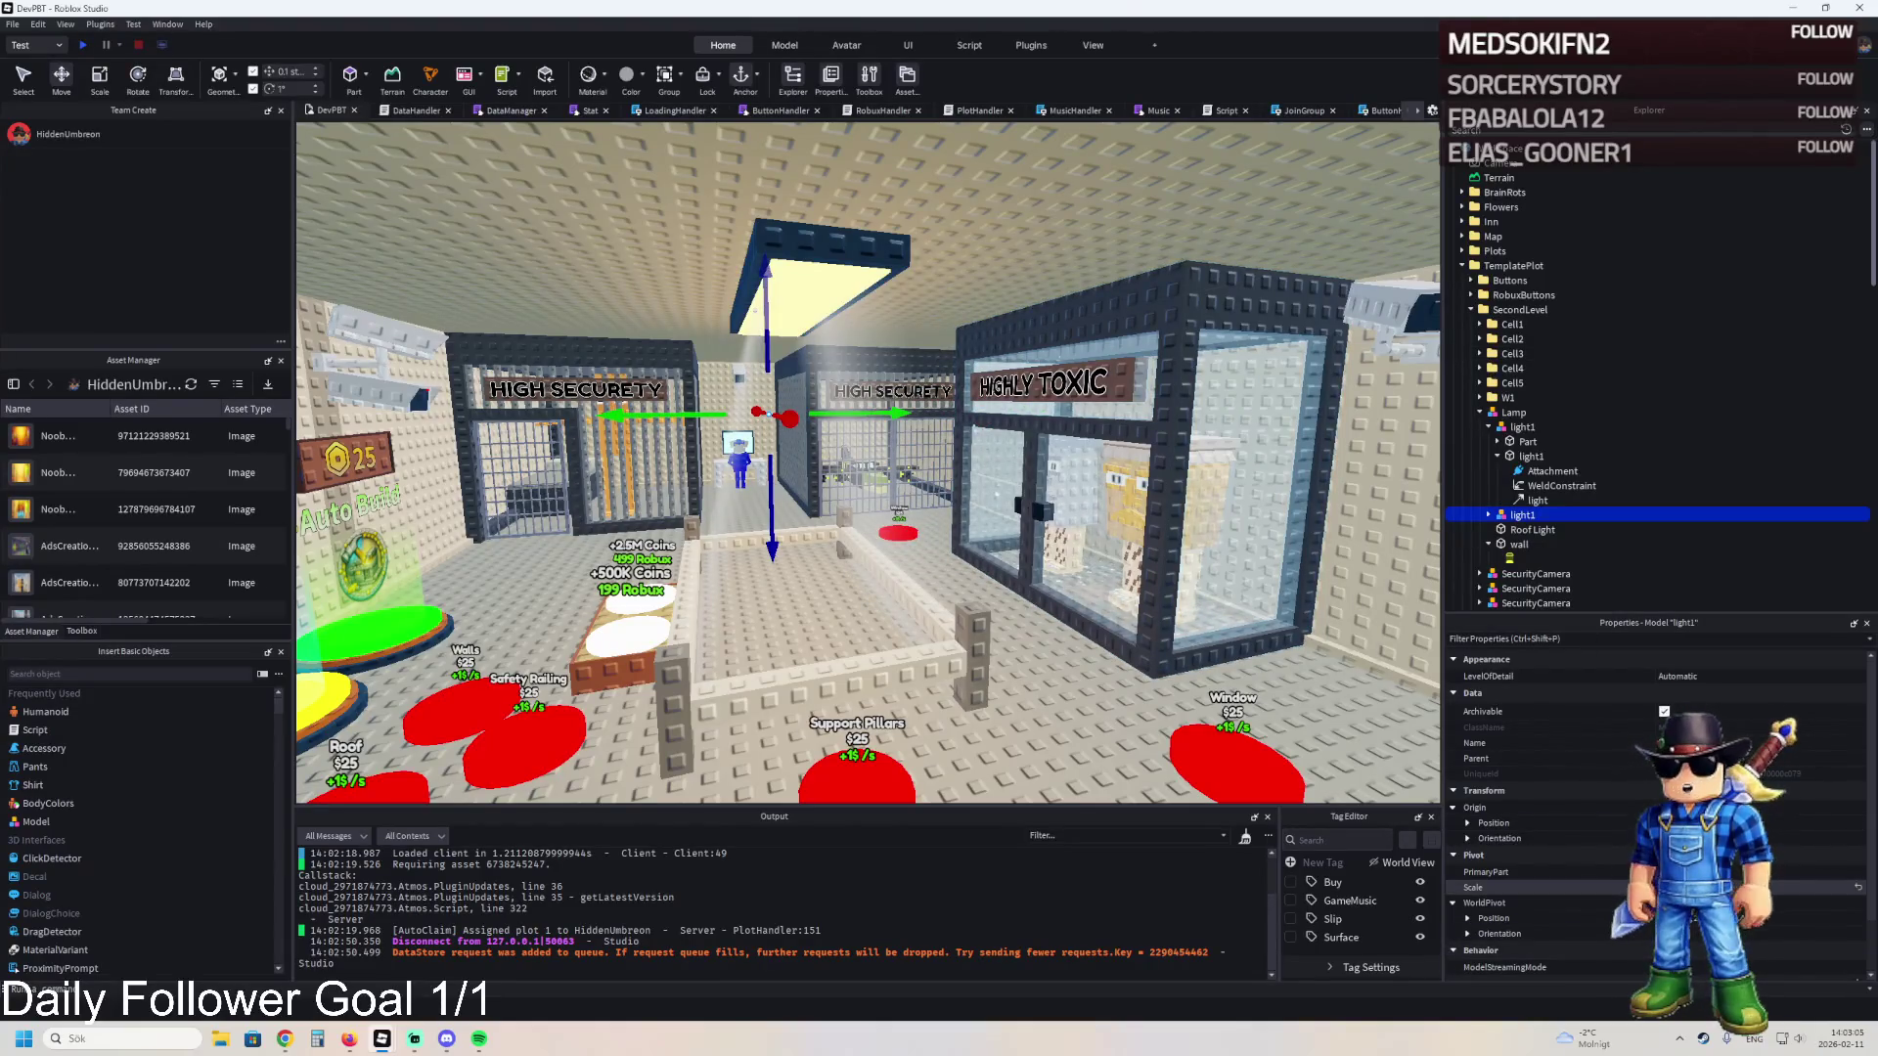
pyautogui.click(1538, 500)
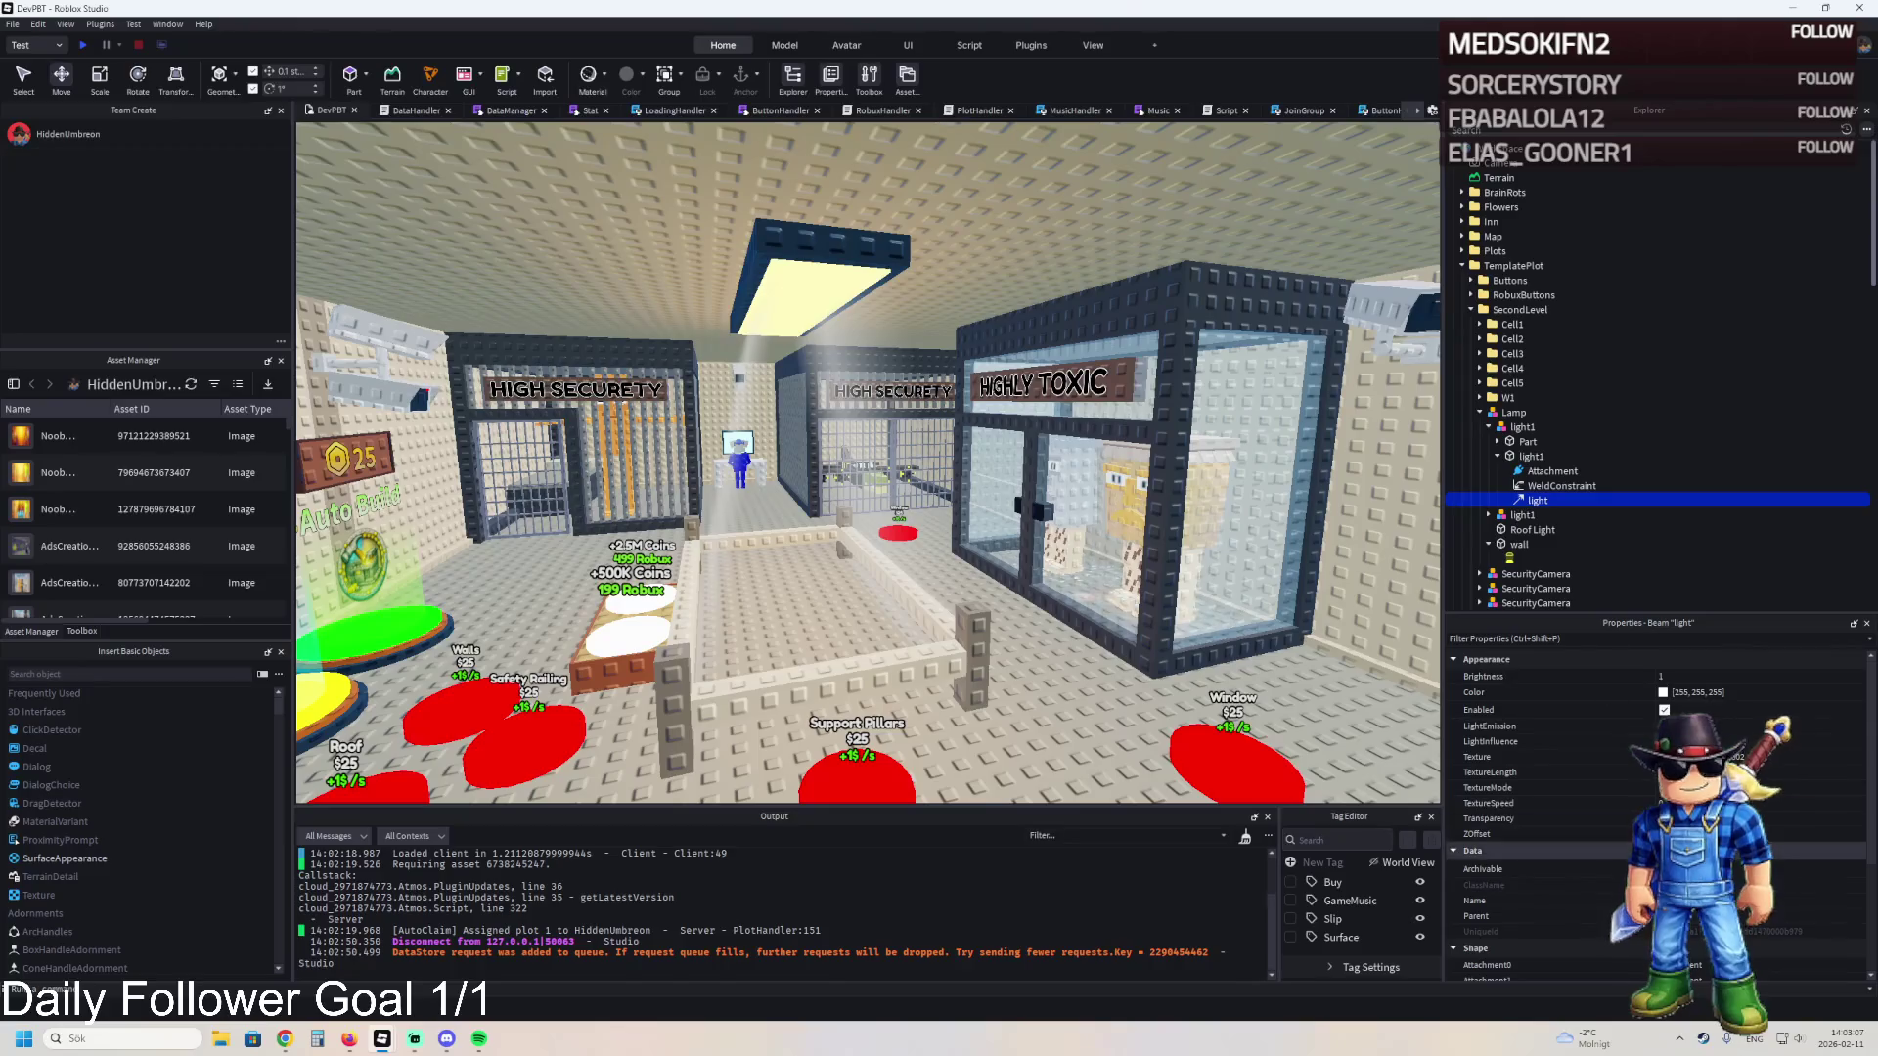
pyautogui.scroll(-2, 1652, 811)
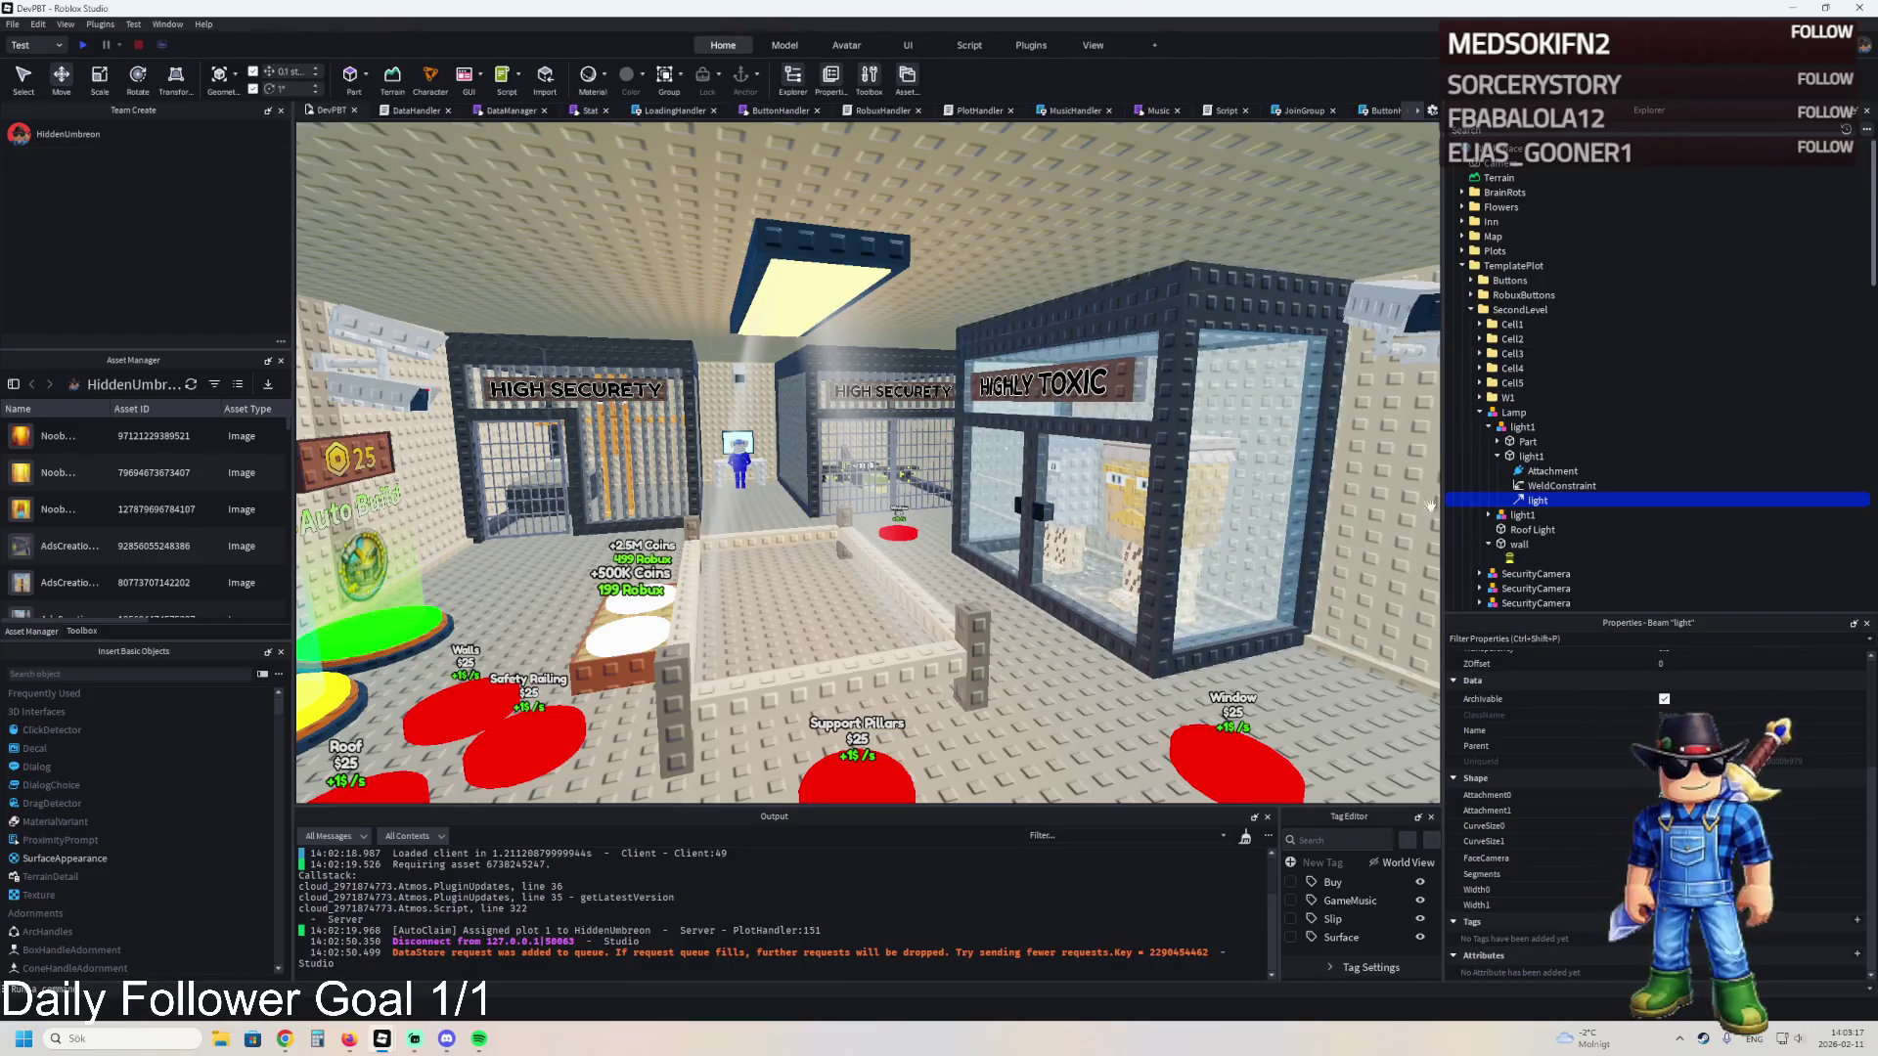
pyautogui.scroll(2, 1760, 706)
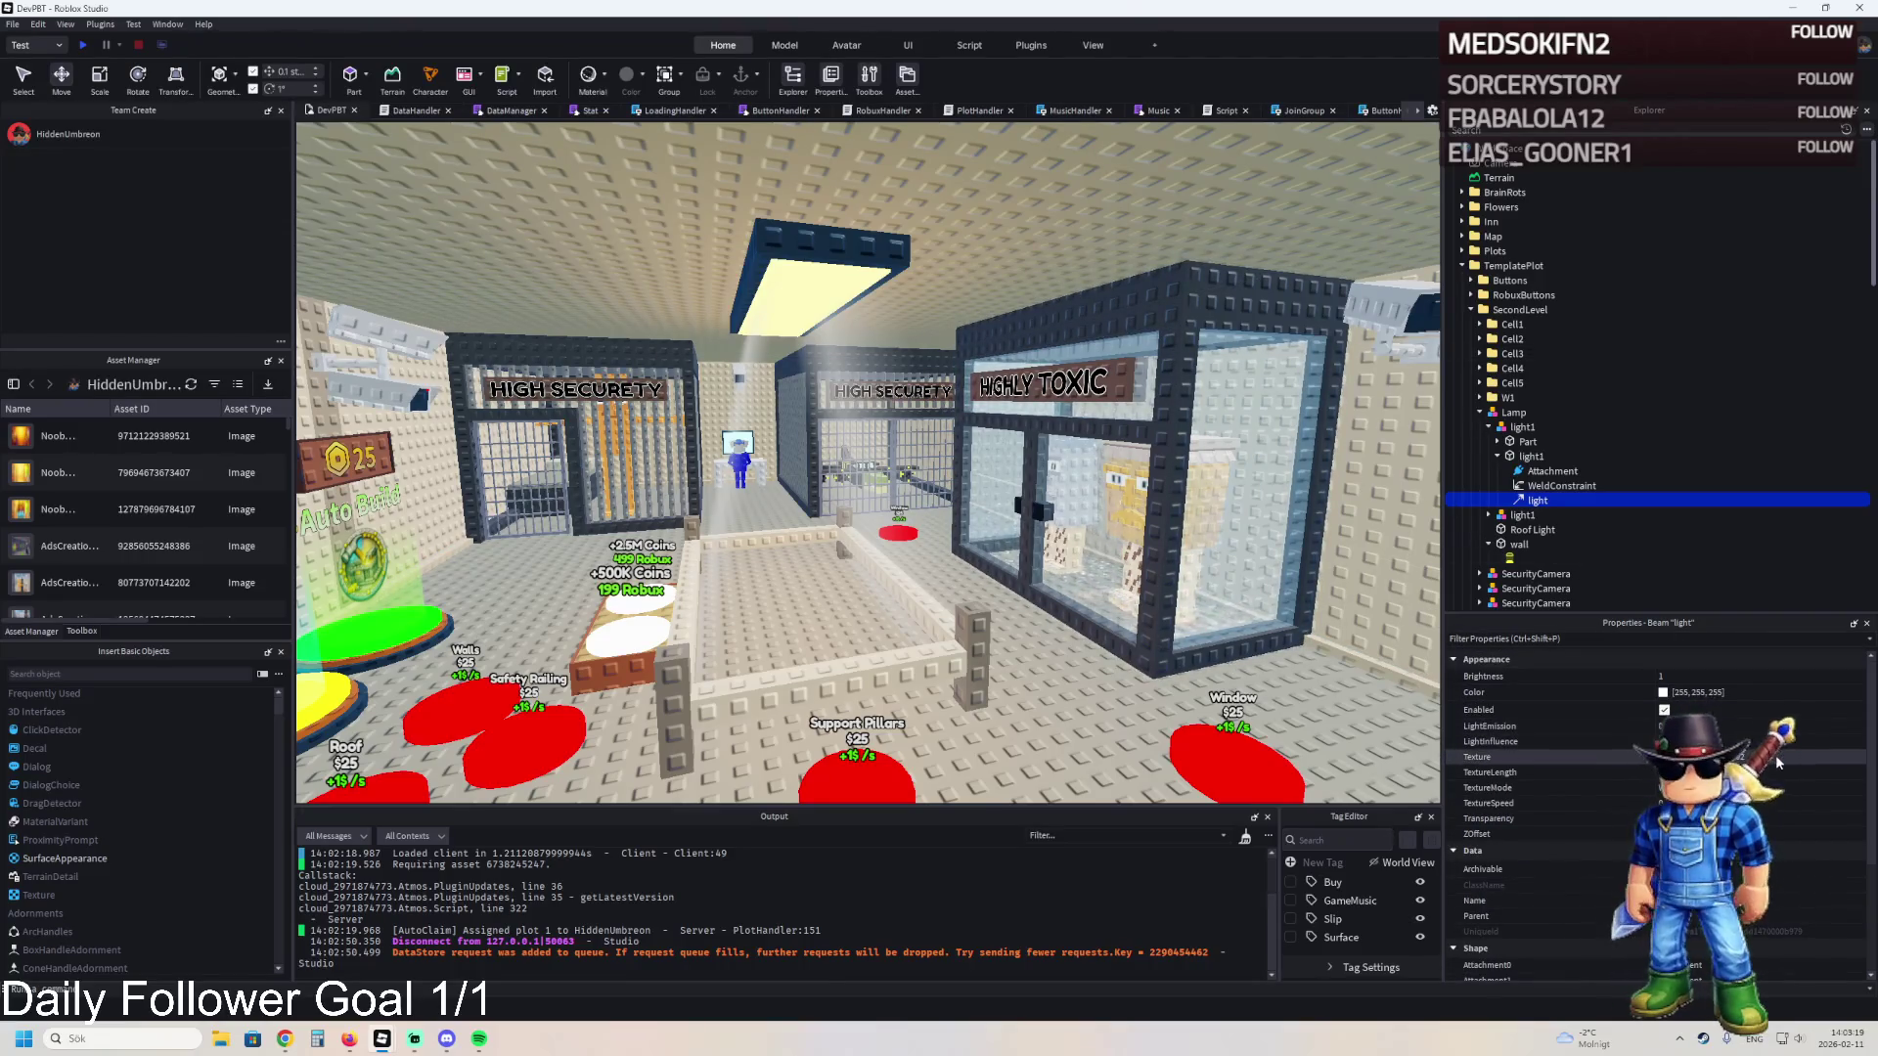
pyautogui.press('a')
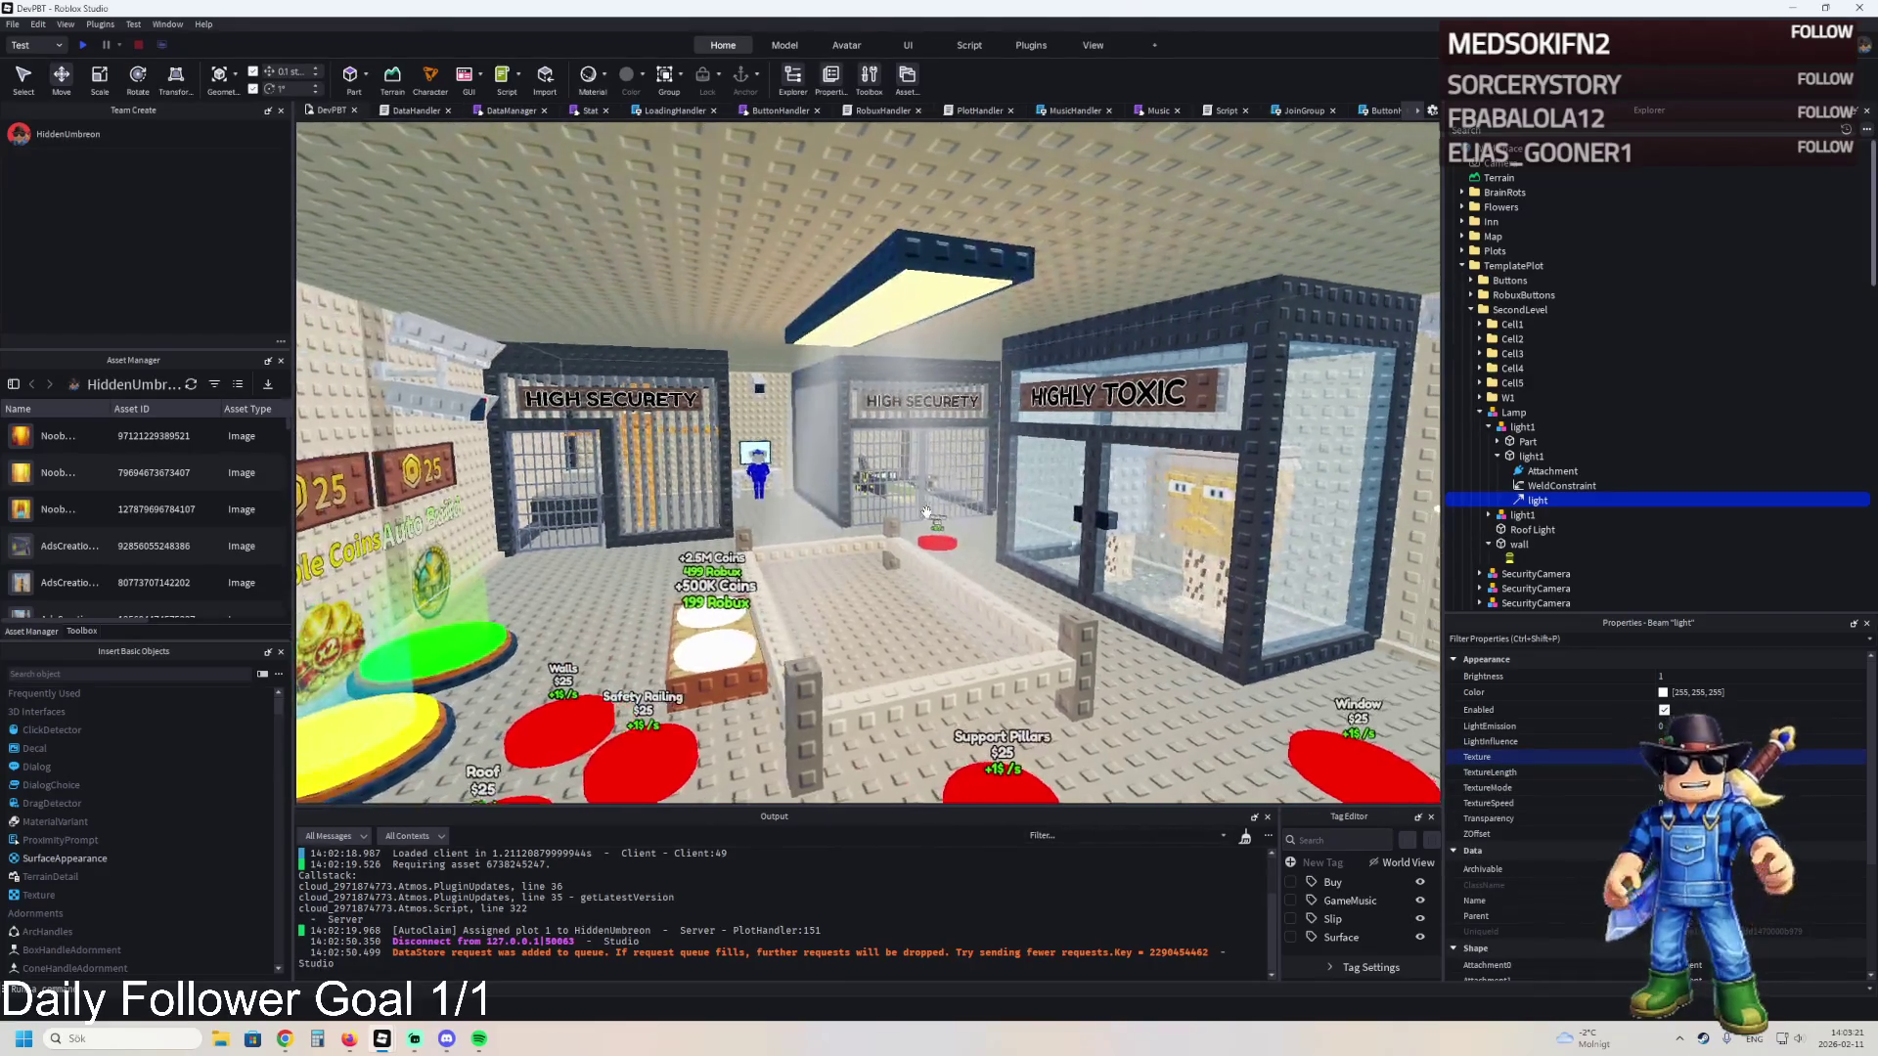
pyautogui.click(942, 287)
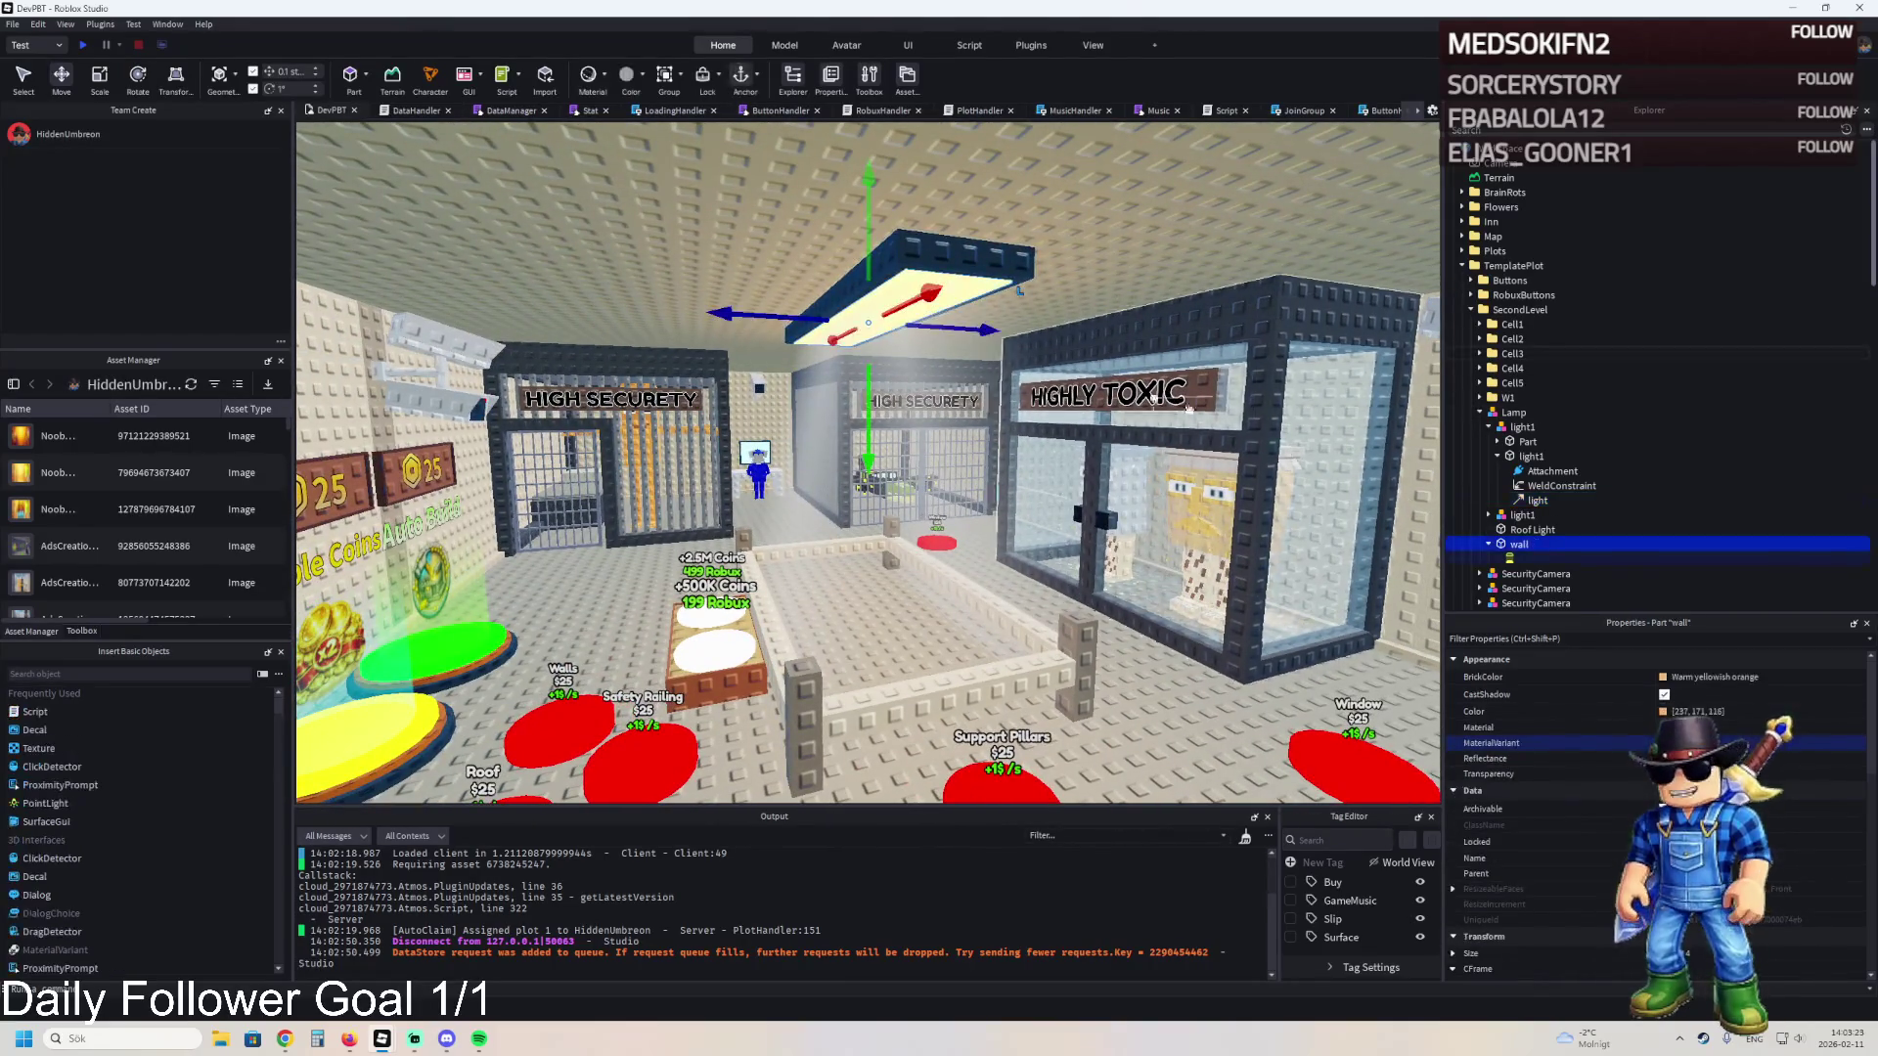
# - Stretch the lamp's light part toward the floor and angle it into a sloping wedge
pyautogui.moveTo(1519, 563); pyautogui.dragTo(1519, 572)
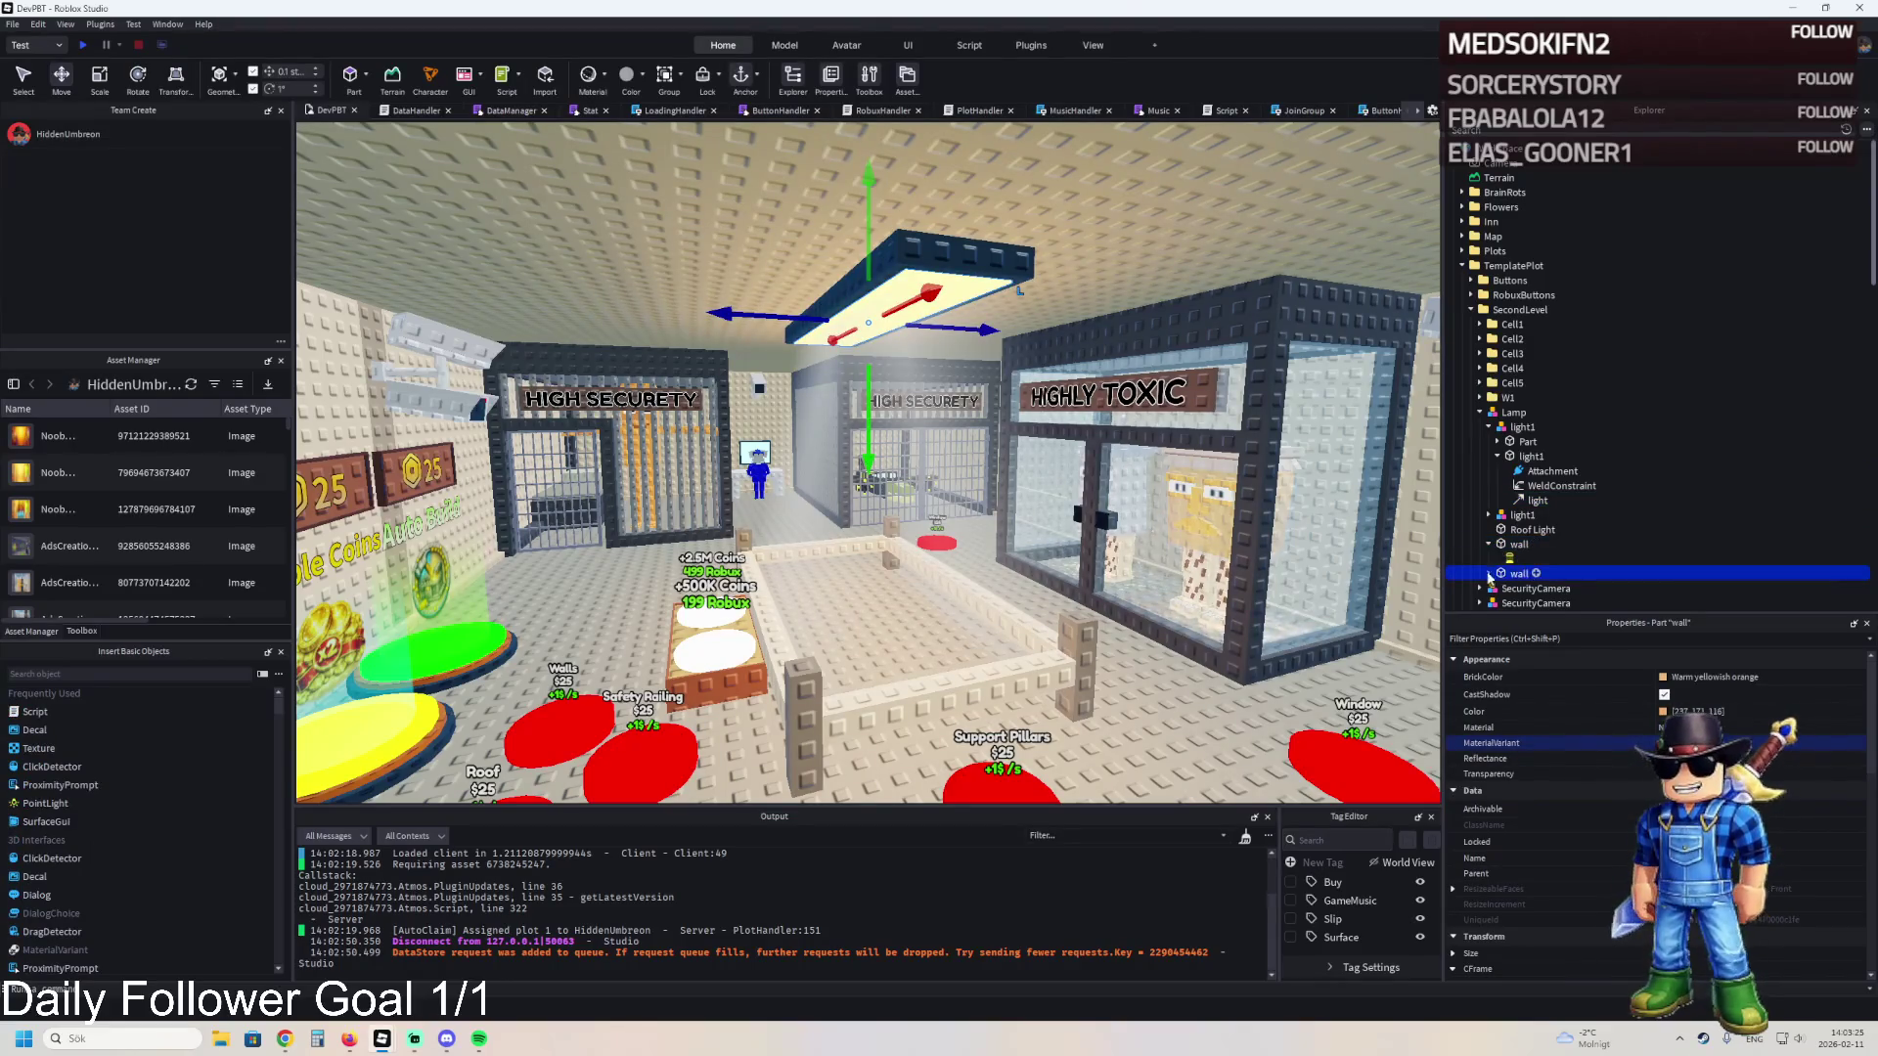
pyautogui.scroll(-5, 1564, 802)
pyautogui.scroll(-1, 1565, 802)
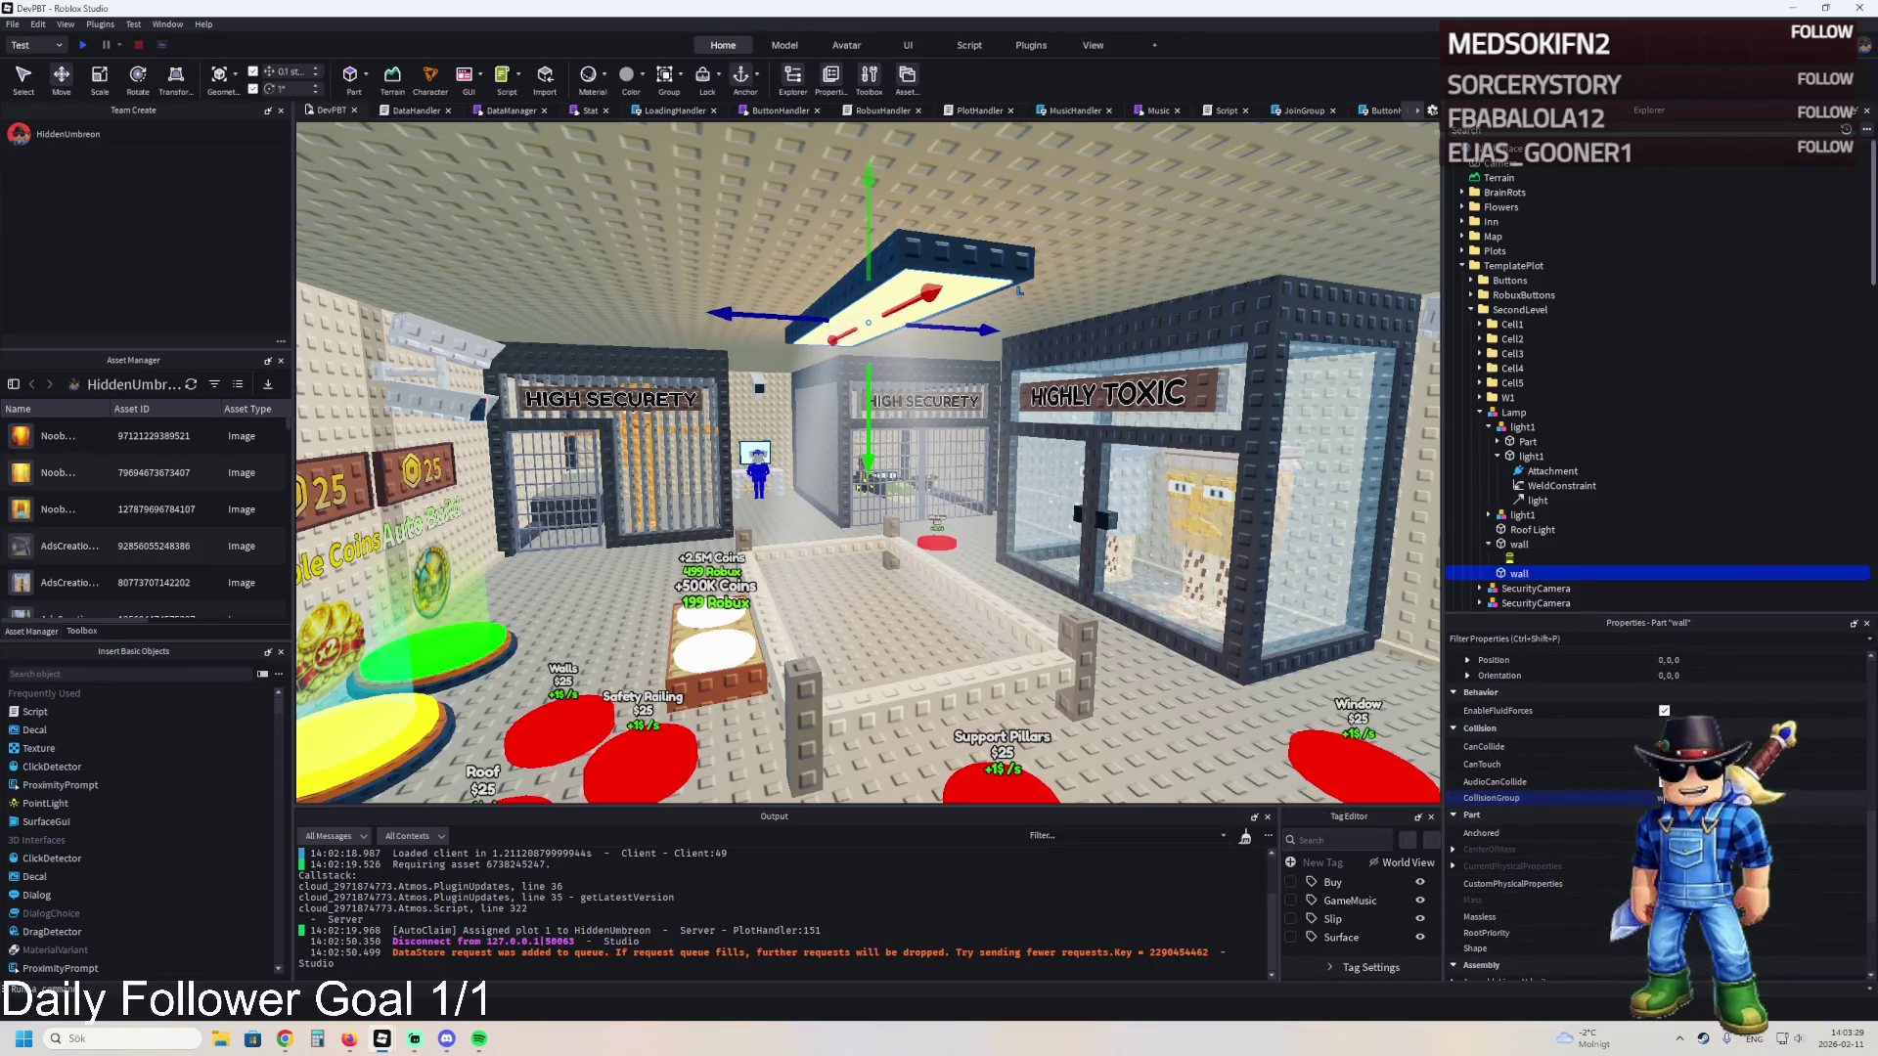
pyautogui.scroll(-3, 1564, 796)
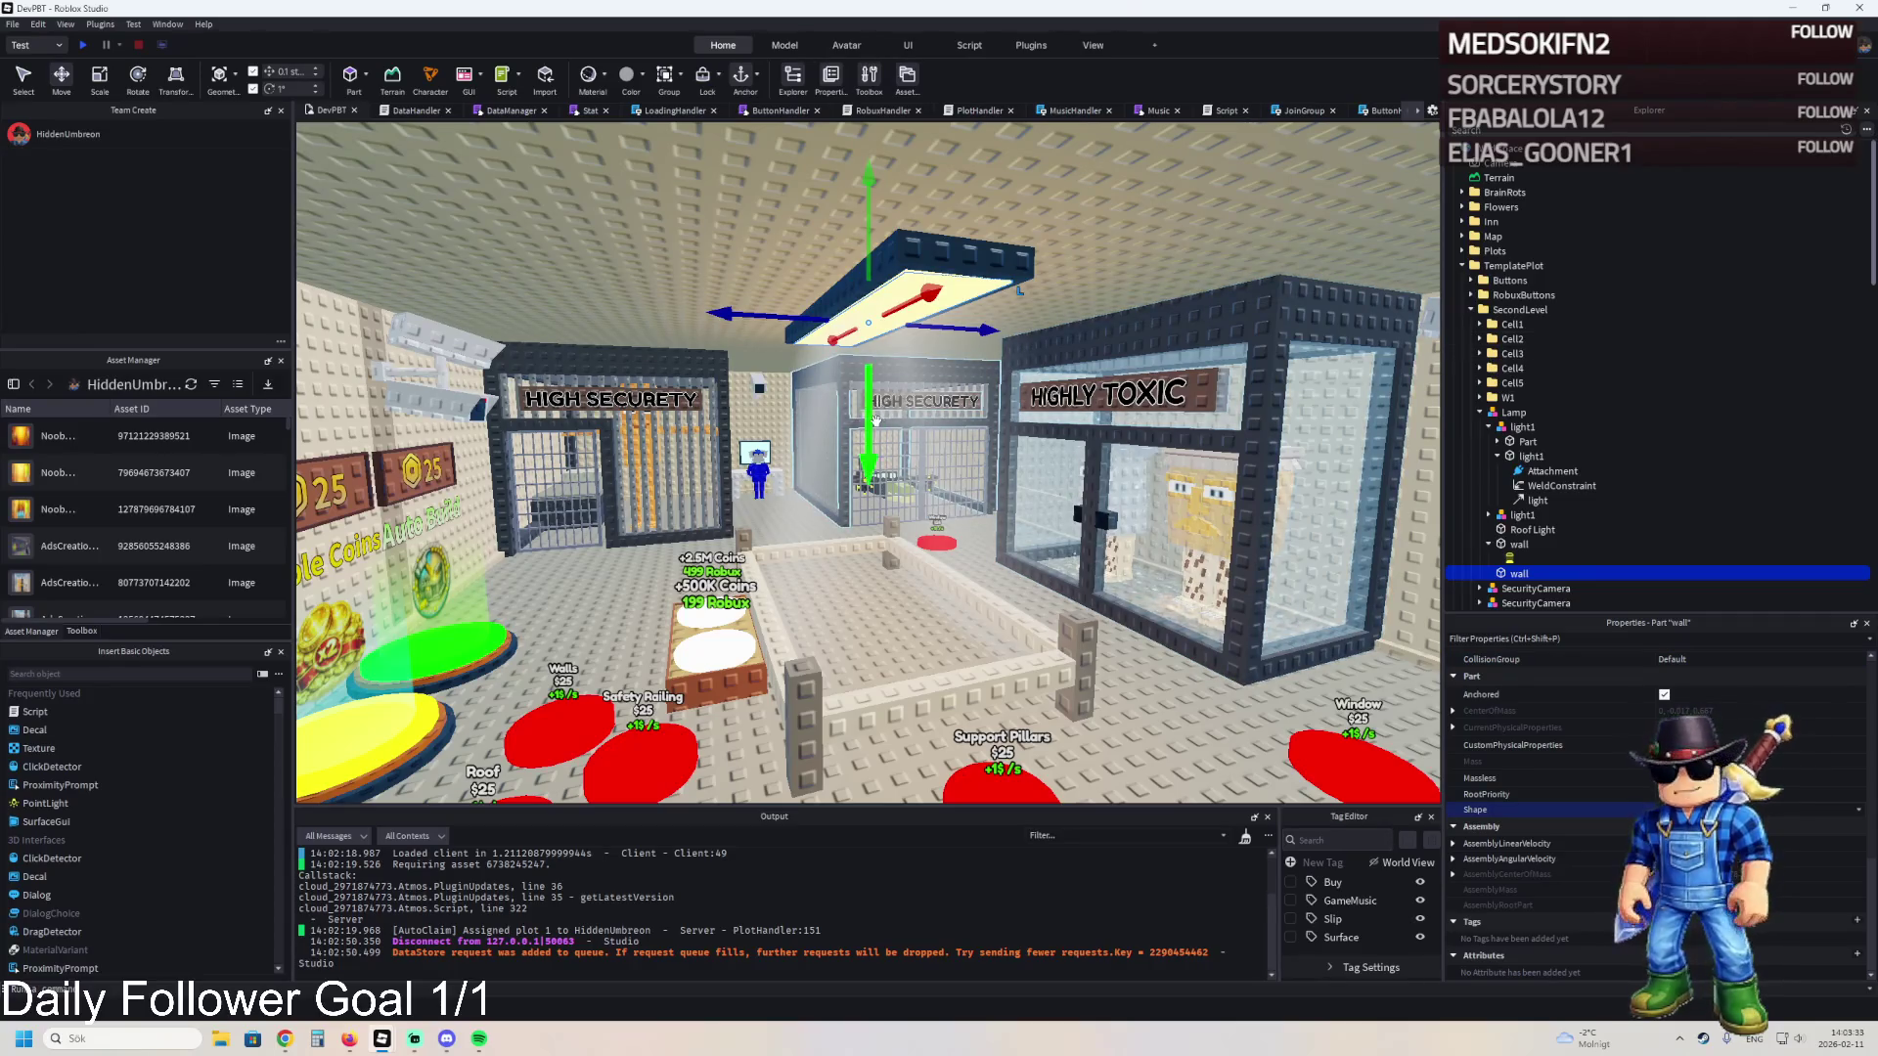
pyautogui.rightClick(875, 421)
pyautogui.hotkey('ctrl', '2')
pyautogui.moveTo(843, 360); pyautogui.dragTo(843, 517)
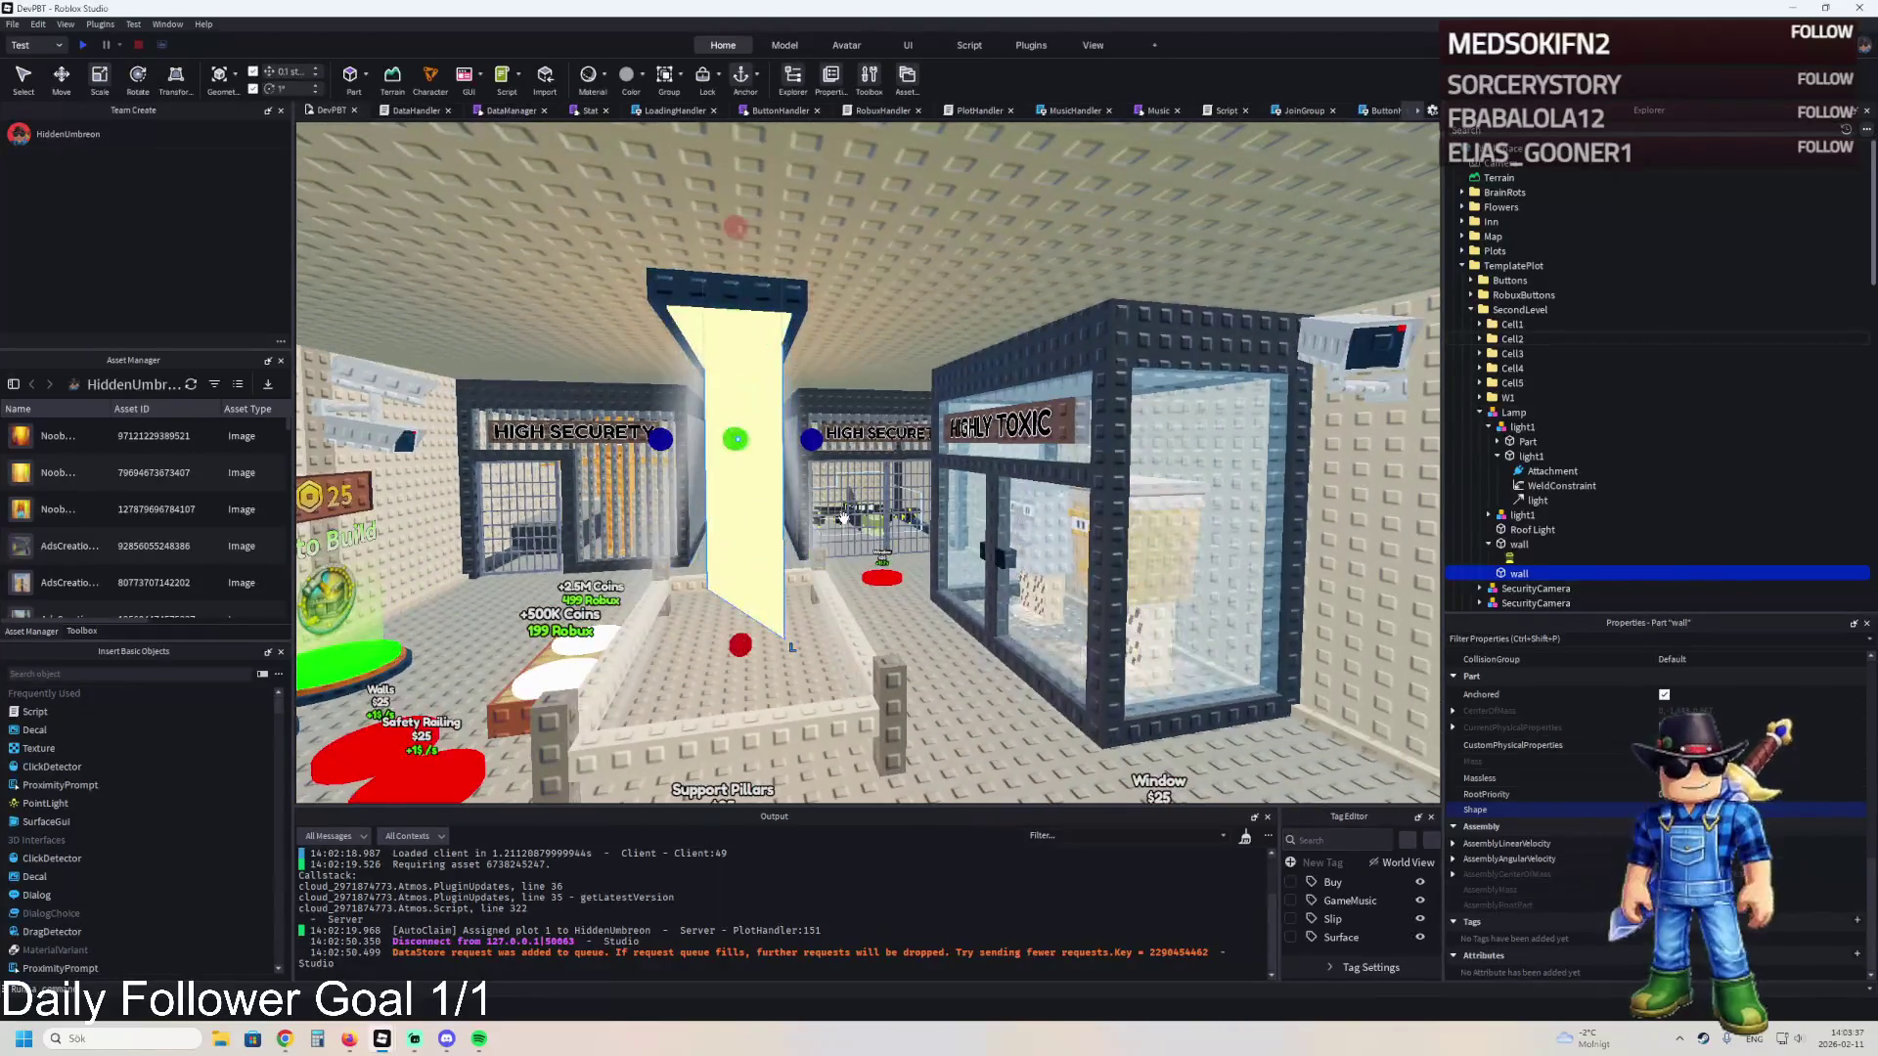
pyautogui.hotkey('ctrl', 'z')
pyautogui.hotkey('ctrl', 'z')
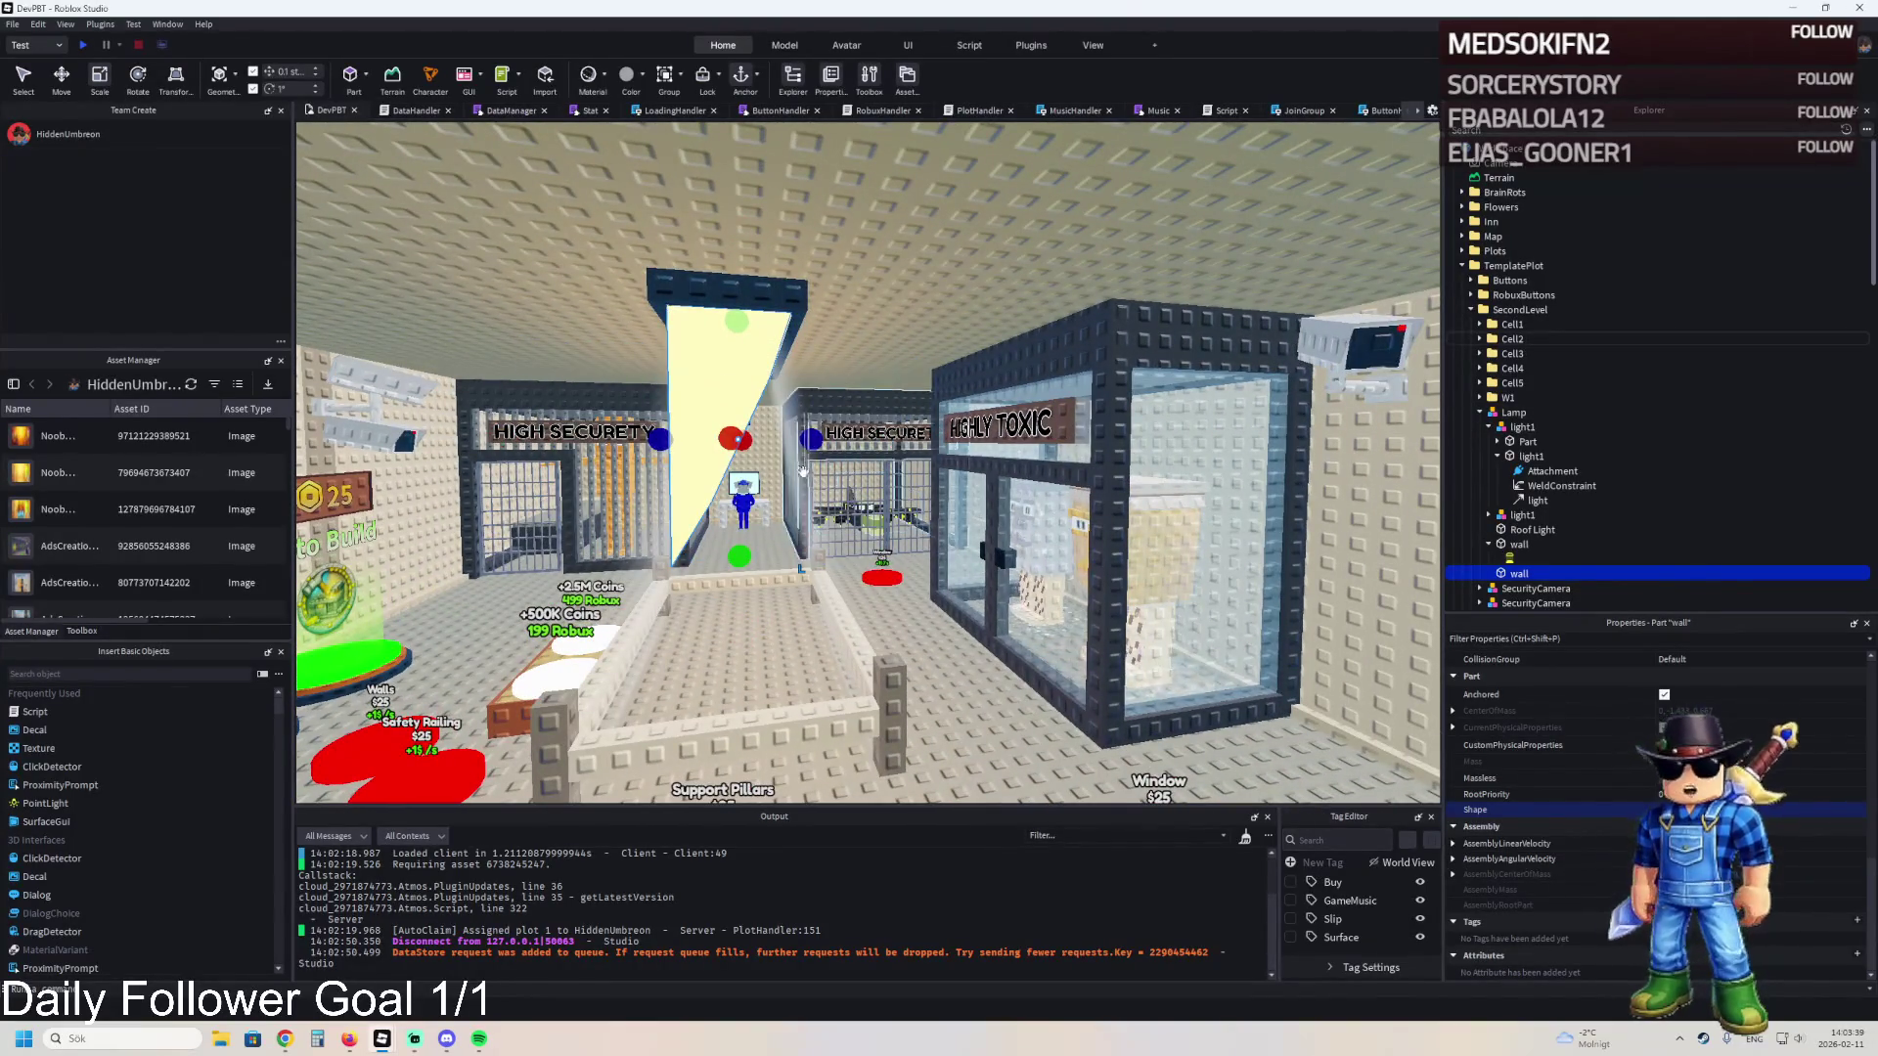
pyautogui.press('a')
pyautogui.hotkey('ctrl', 'z')
pyautogui.hotkey('ctrl', 'z')
pyautogui.press('d')
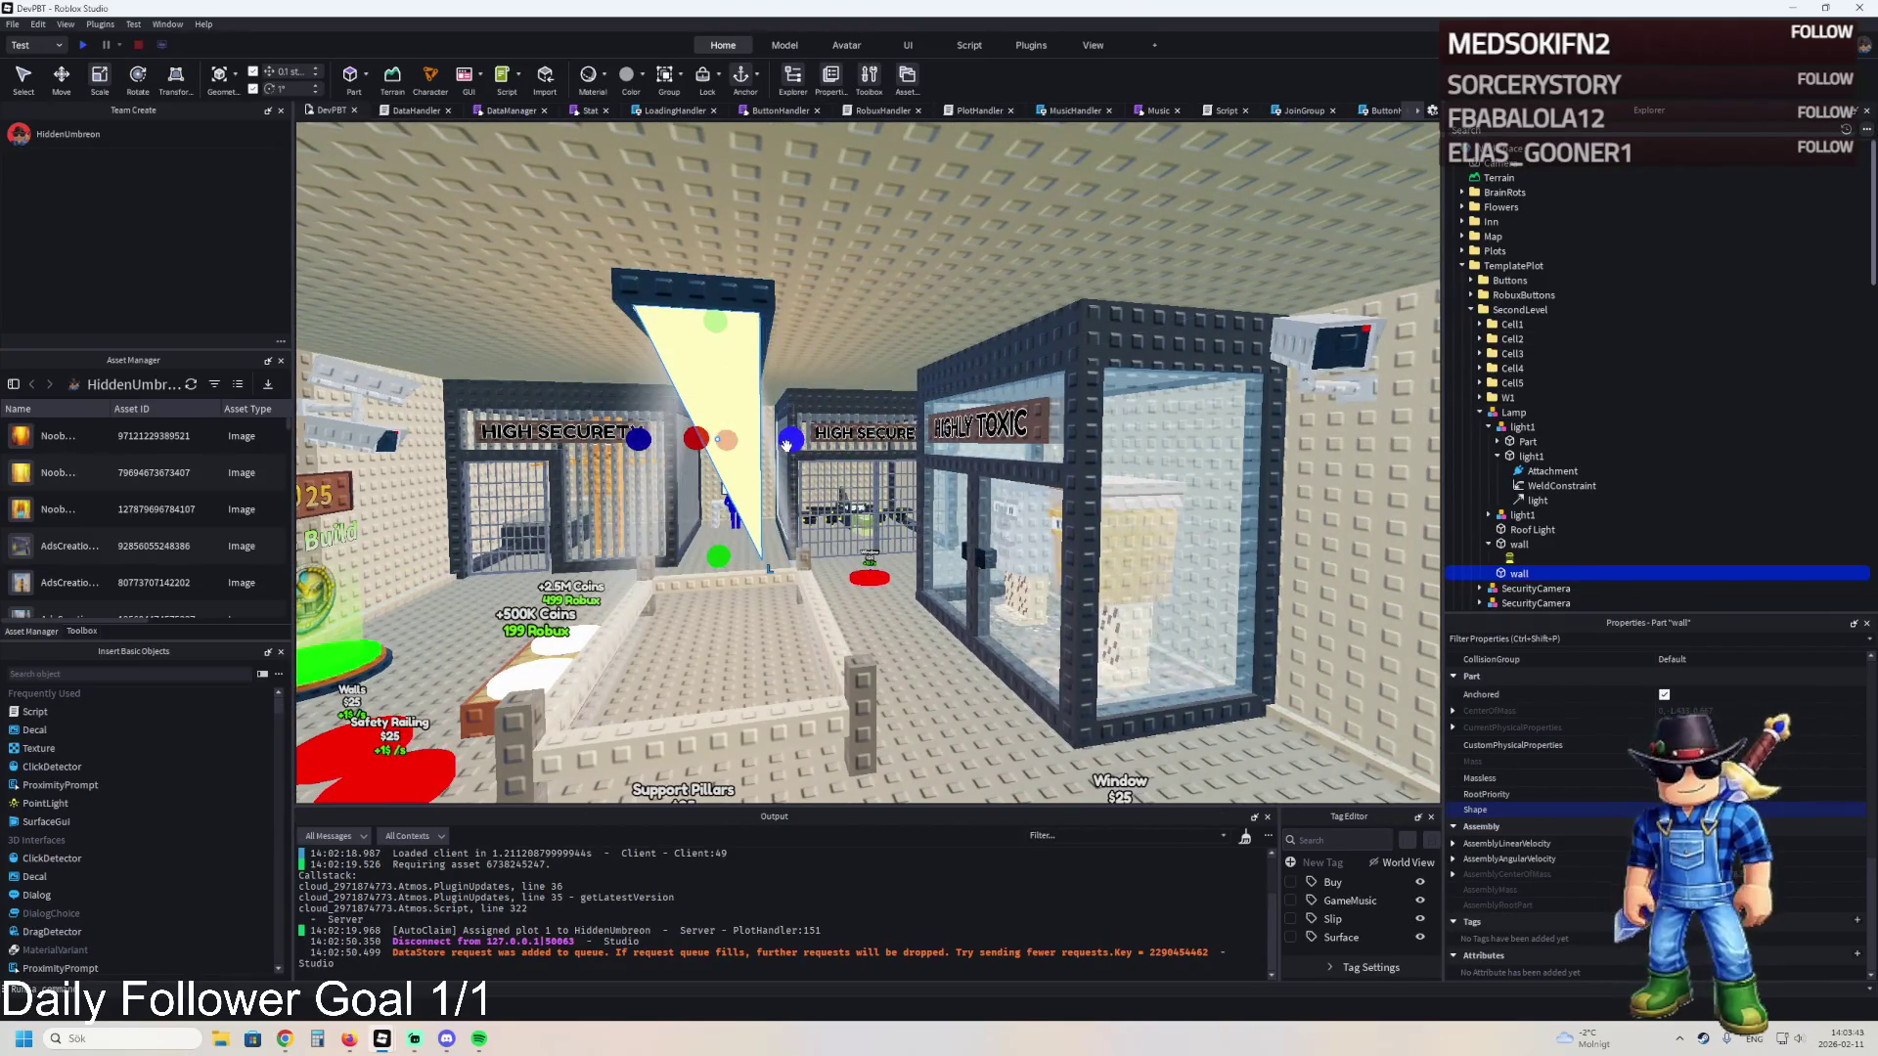
pyautogui.hotkey('ctrl', 'z')
pyautogui.hotkey('ctrl', 'z')
pyautogui.hotkey('ctrl', 'z')
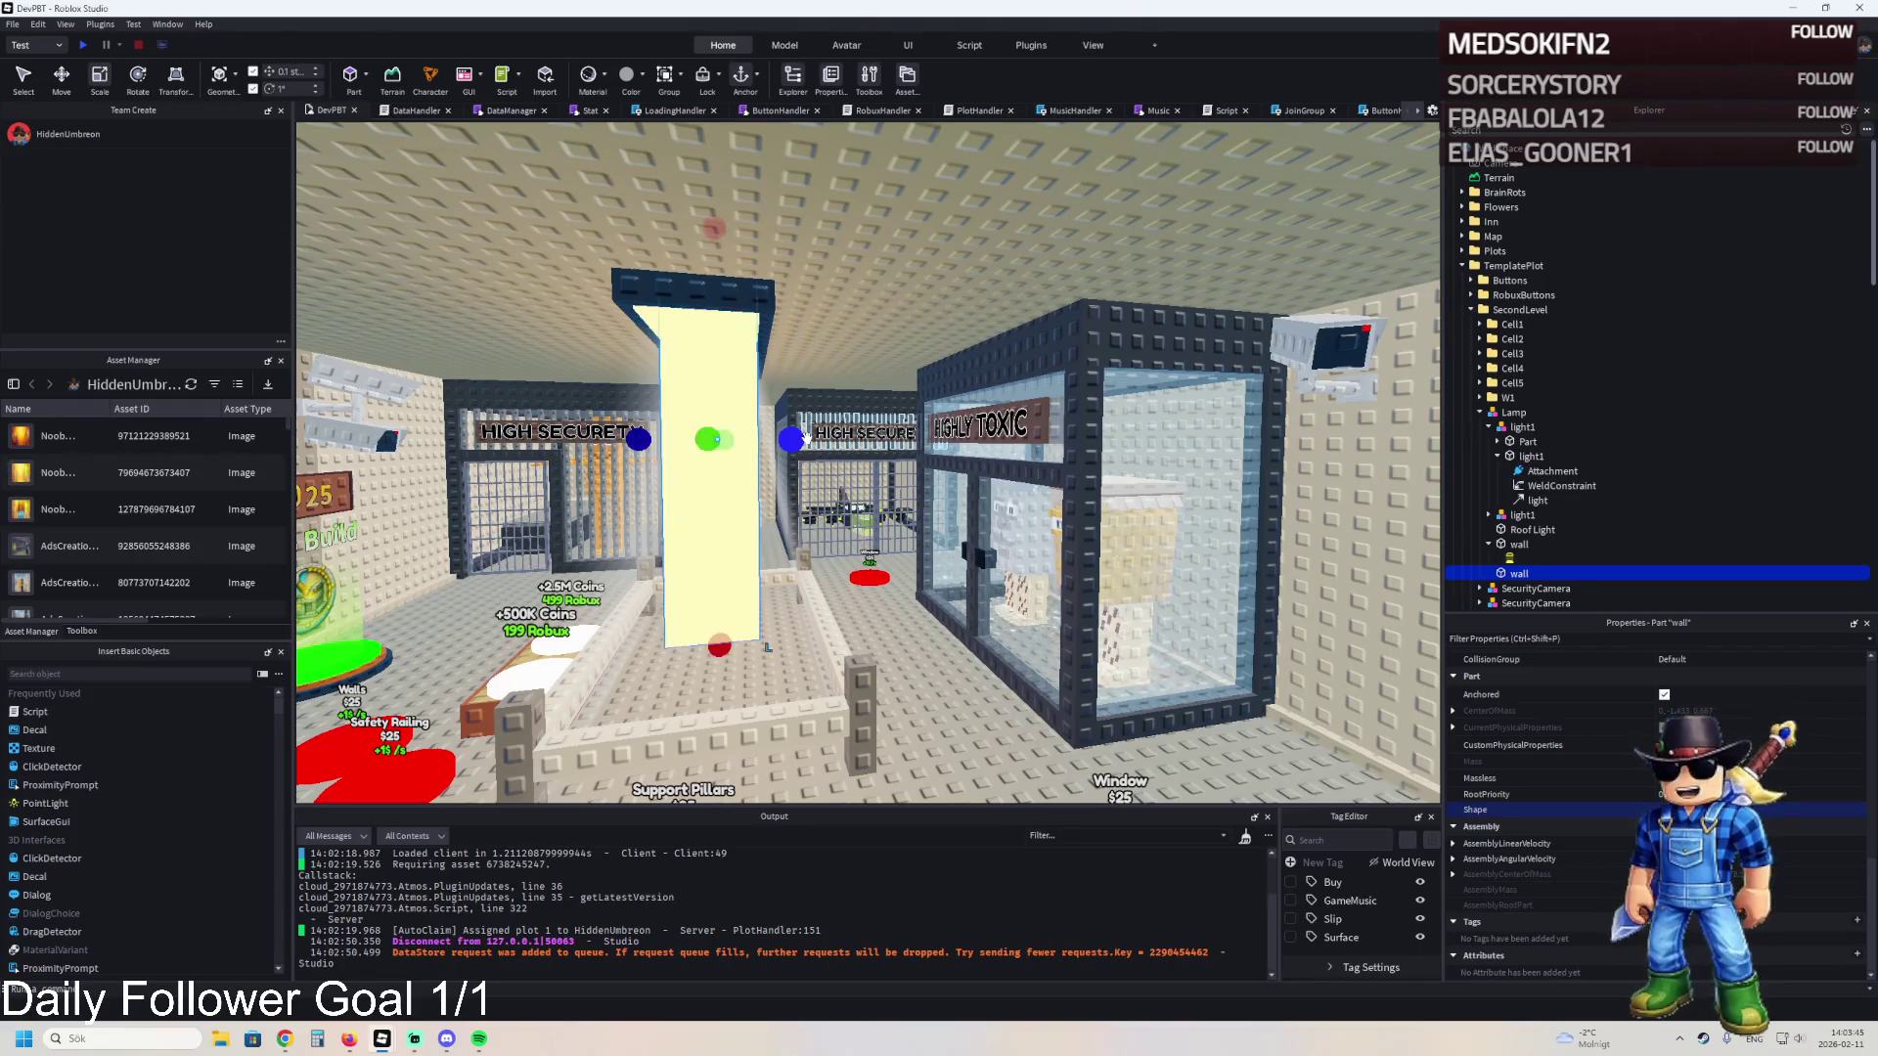
pyautogui.hotkey('ctrl', 'z')
pyautogui.hotkey('ctrl', 'z')
pyautogui.hotkey('ctrl', 'z')
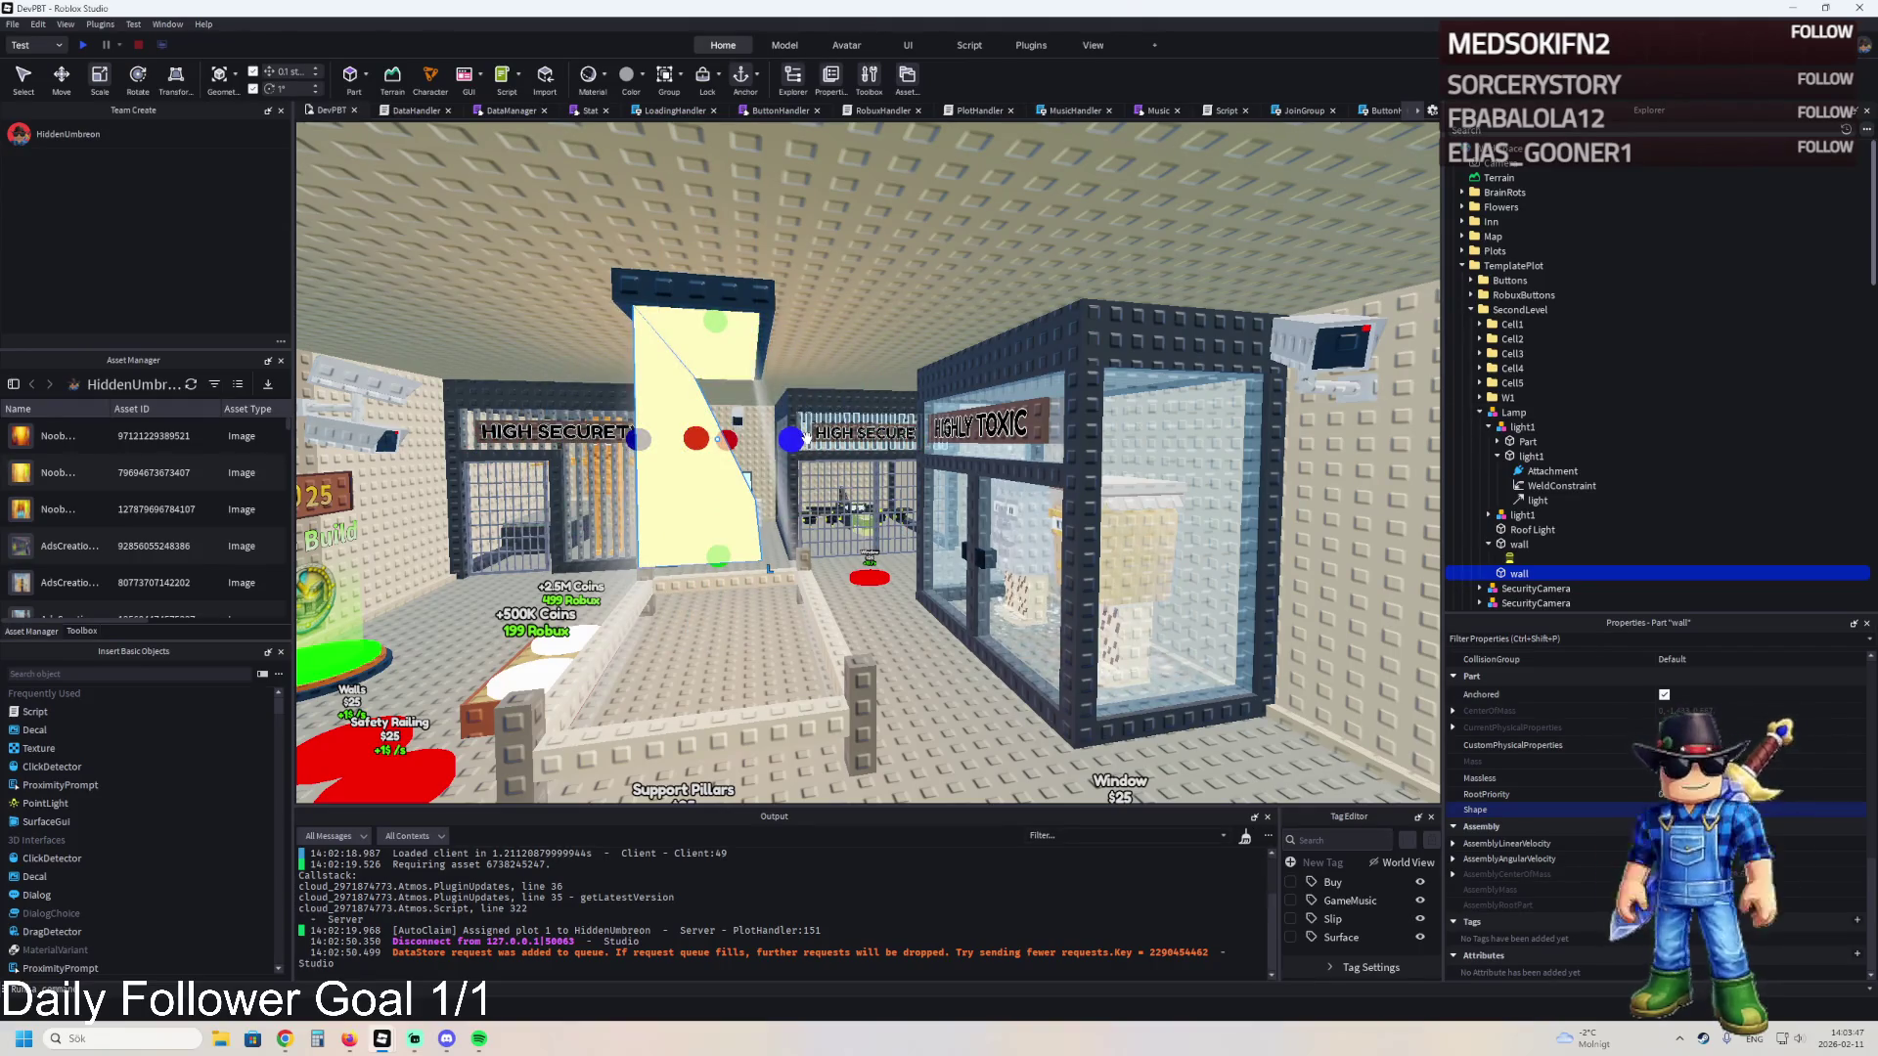
# - Shift the light wedge 4.1 studs along its axis and resize it to 8.7 studs
pyautogui.hotkey('ctrl', '2')
pyautogui.moveTo(805, 435); pyautogui.dragTo(868, 442)
pyautogui.hotkey('ctrl', '3')
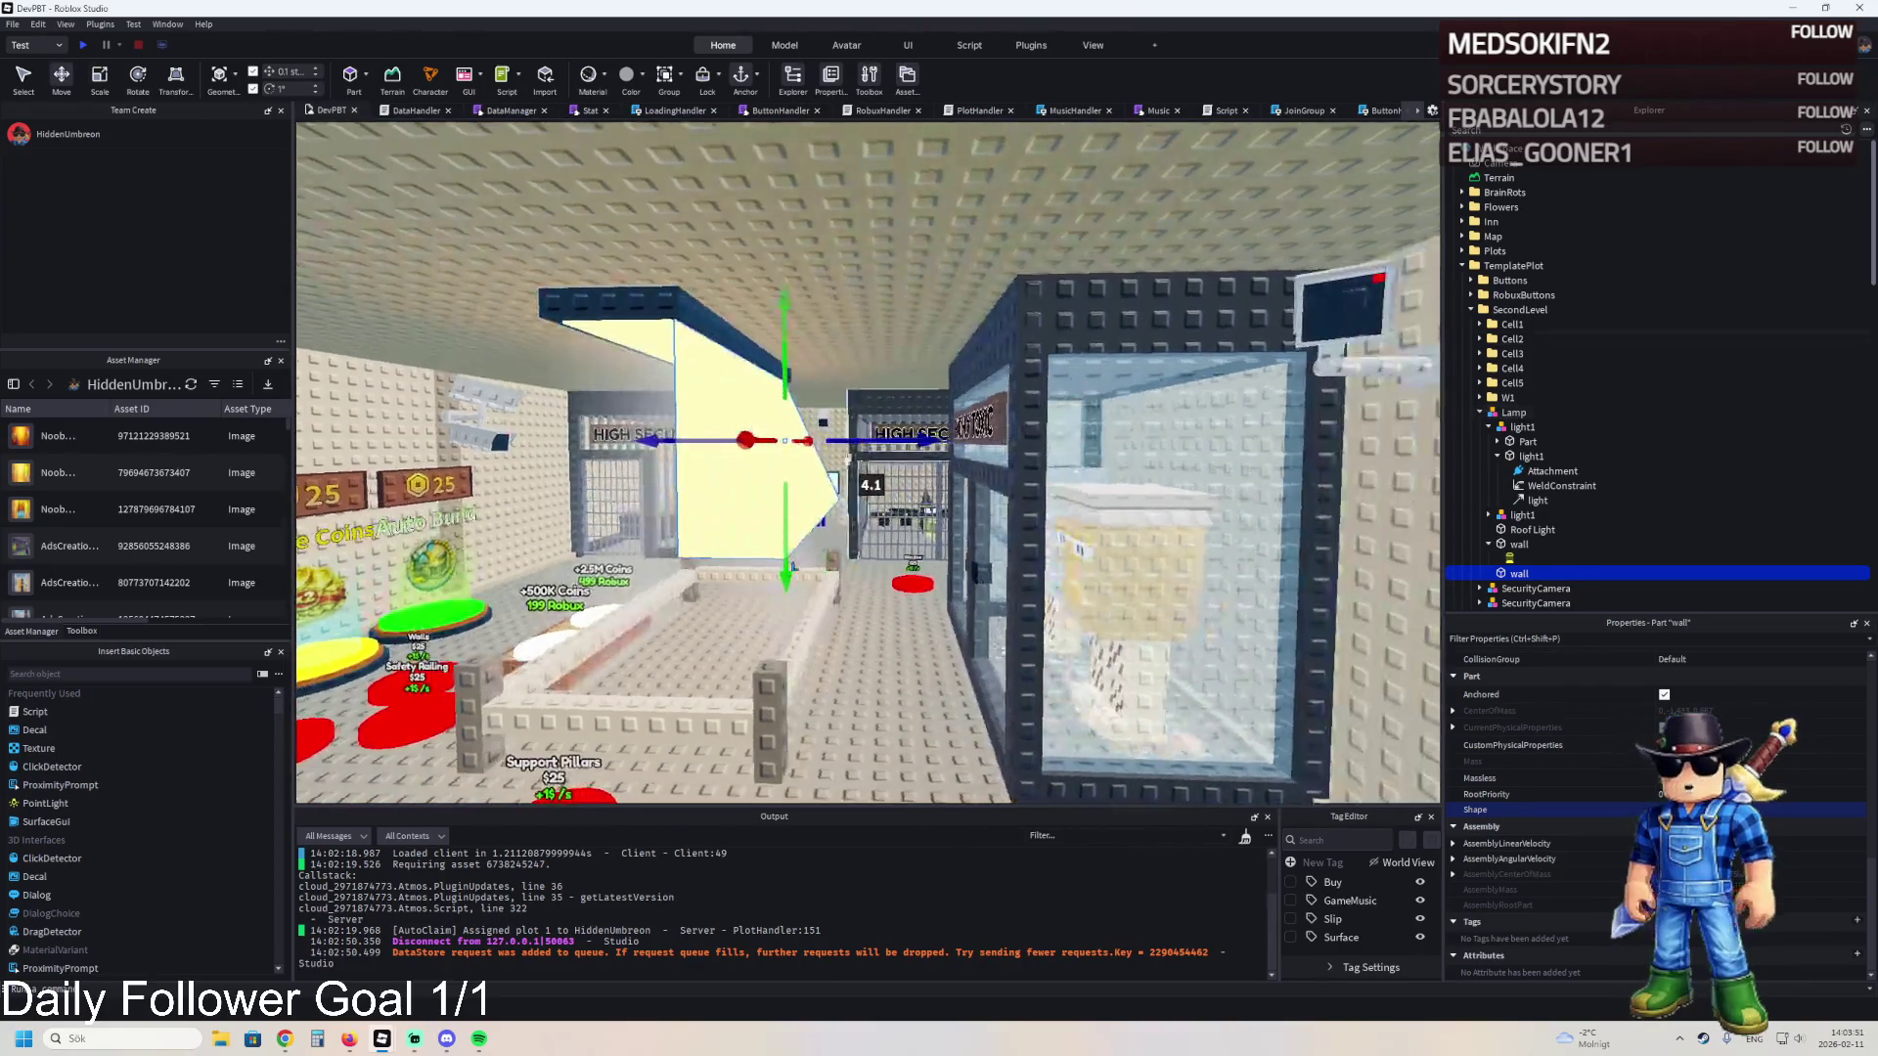
pyautogui.moveTo(782, 542); pyautogui.dragTo(788, 556)
pyautogui.press('w')
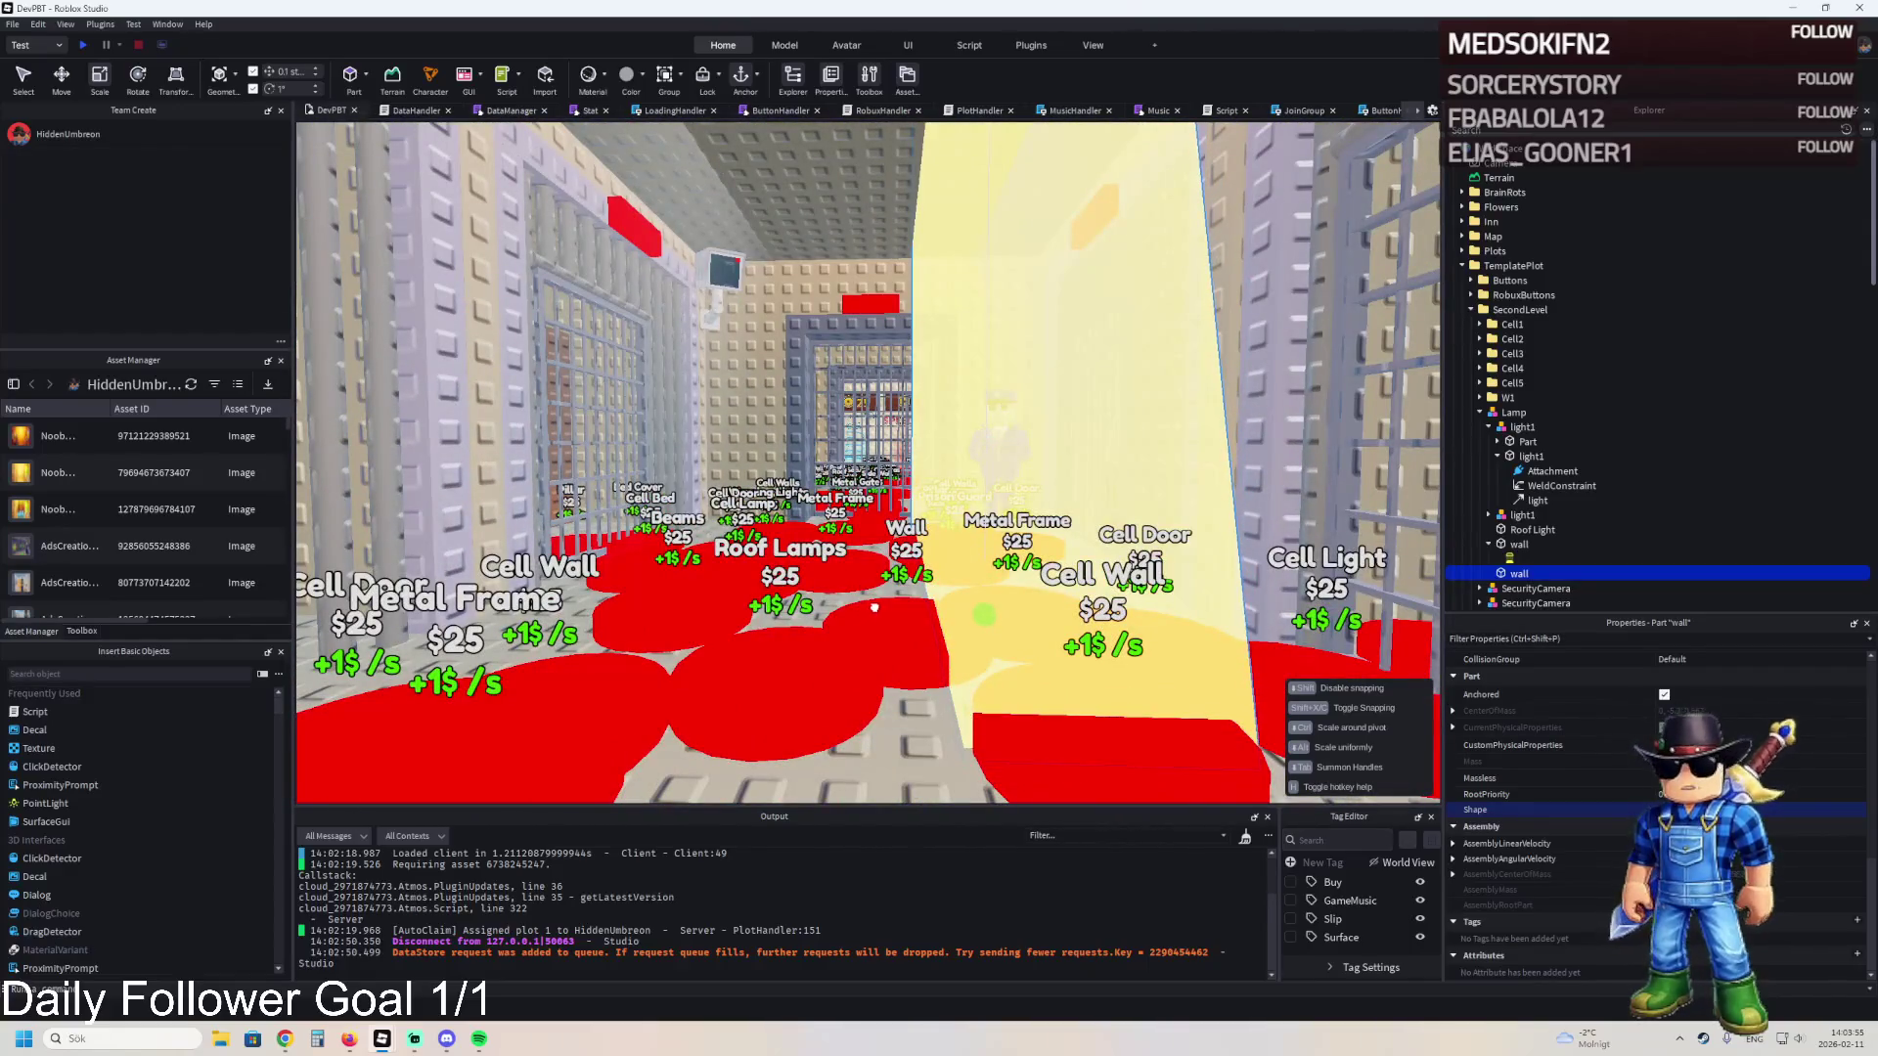
pyautogui.click(1093, 573)
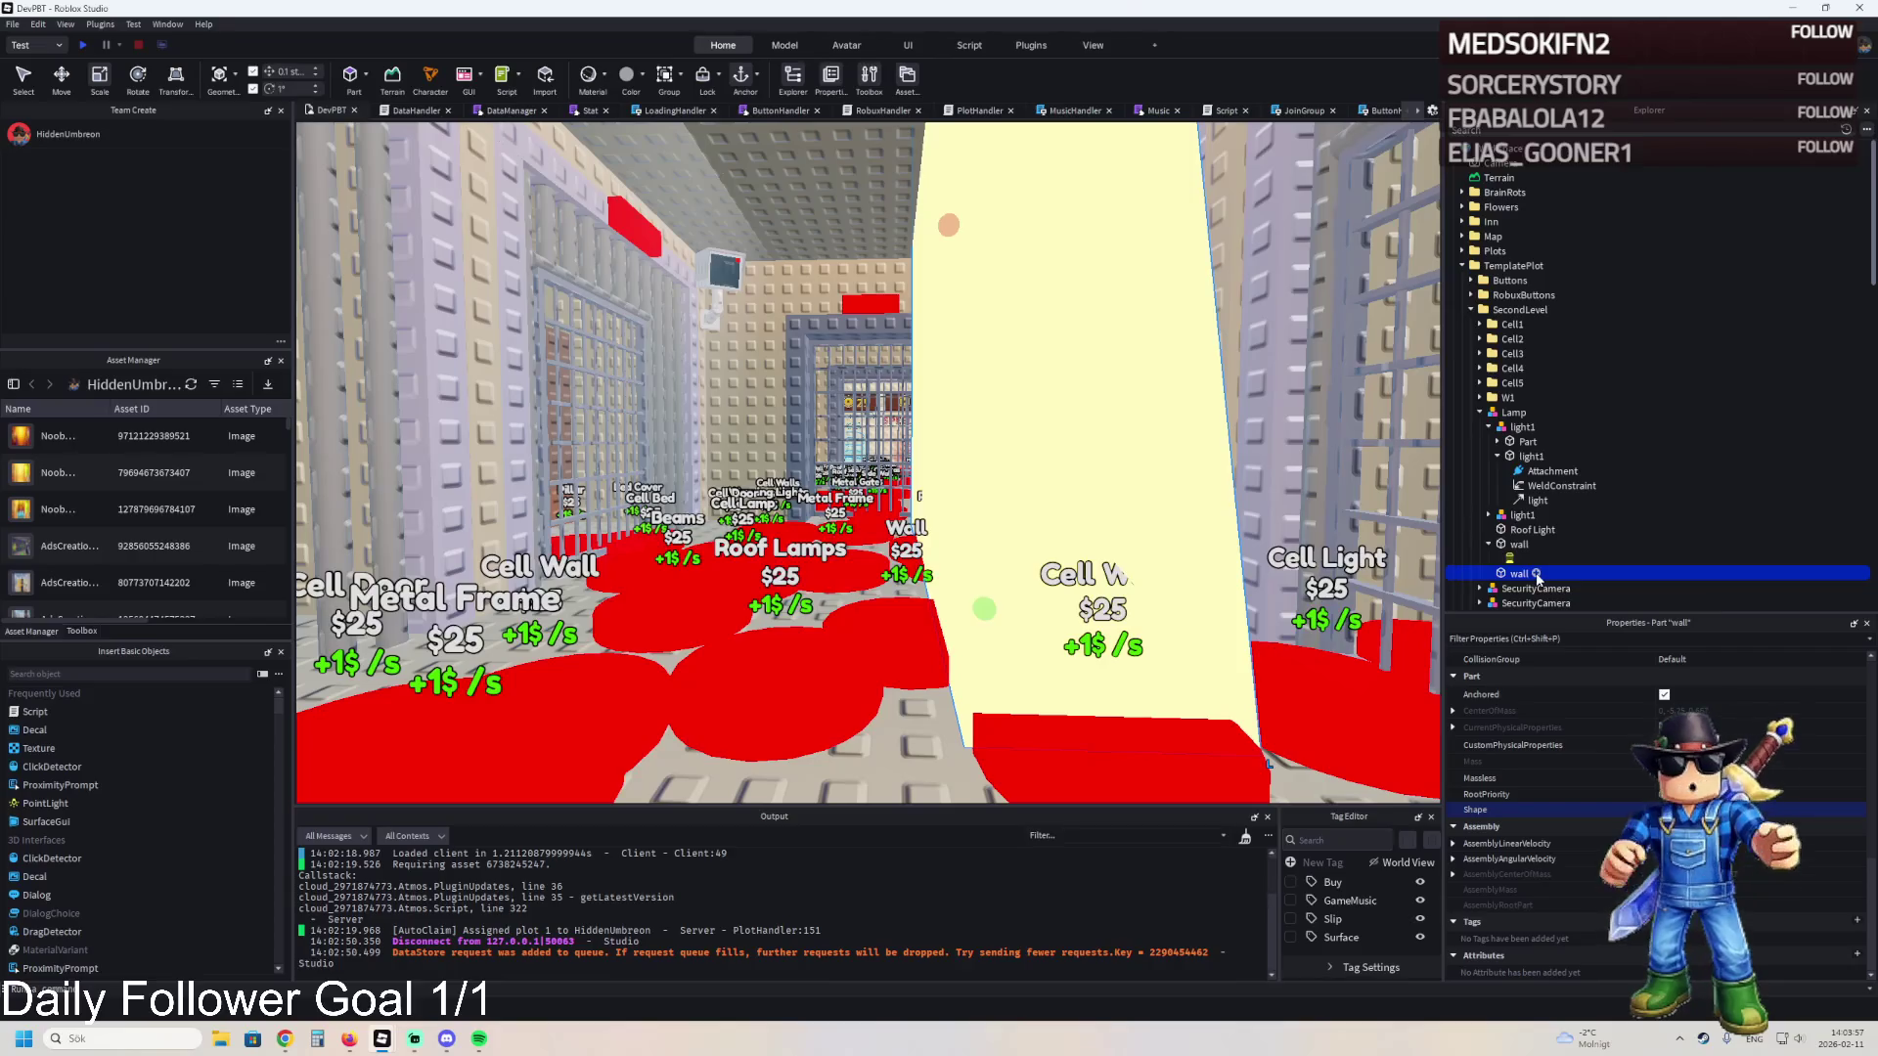
# - Insert a Texture into the wall part and set its ColorMapContent image
pyautogui.click(1535, 574)
pyautogui.write('tex')
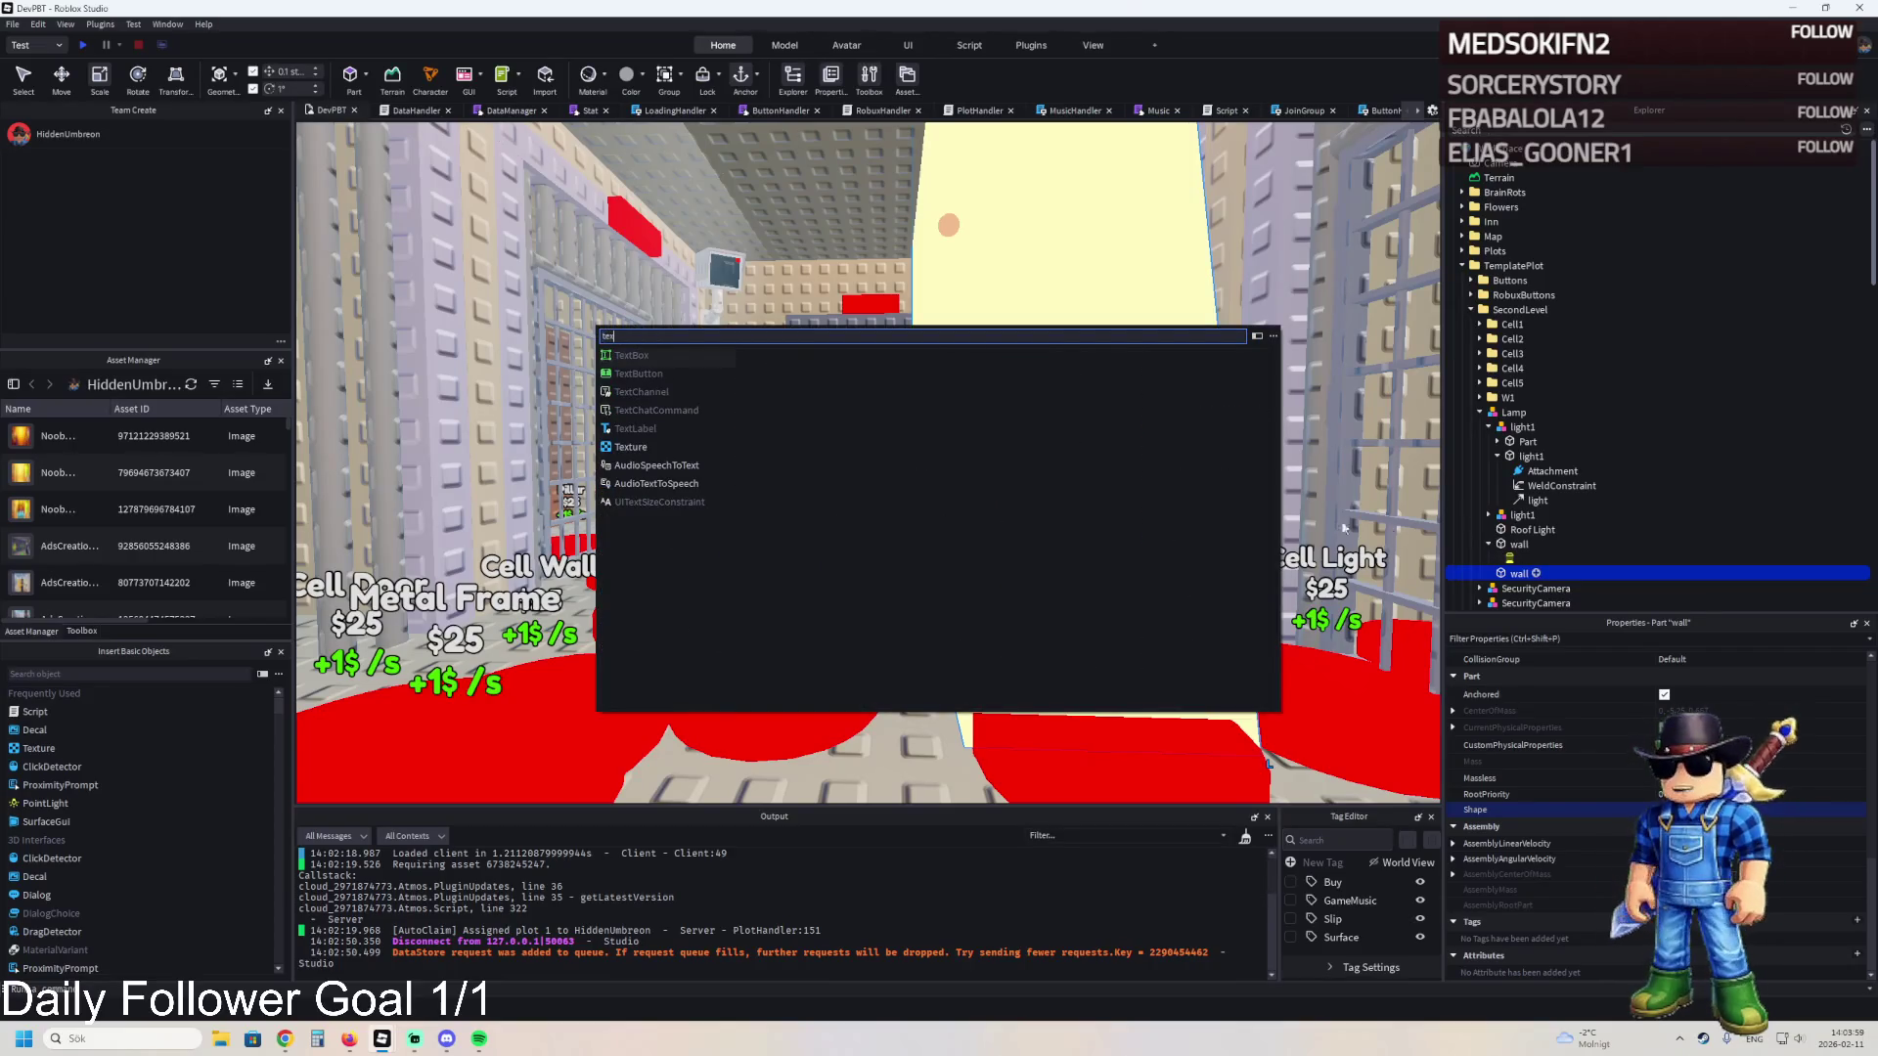
pyautogui.click(655, 447)
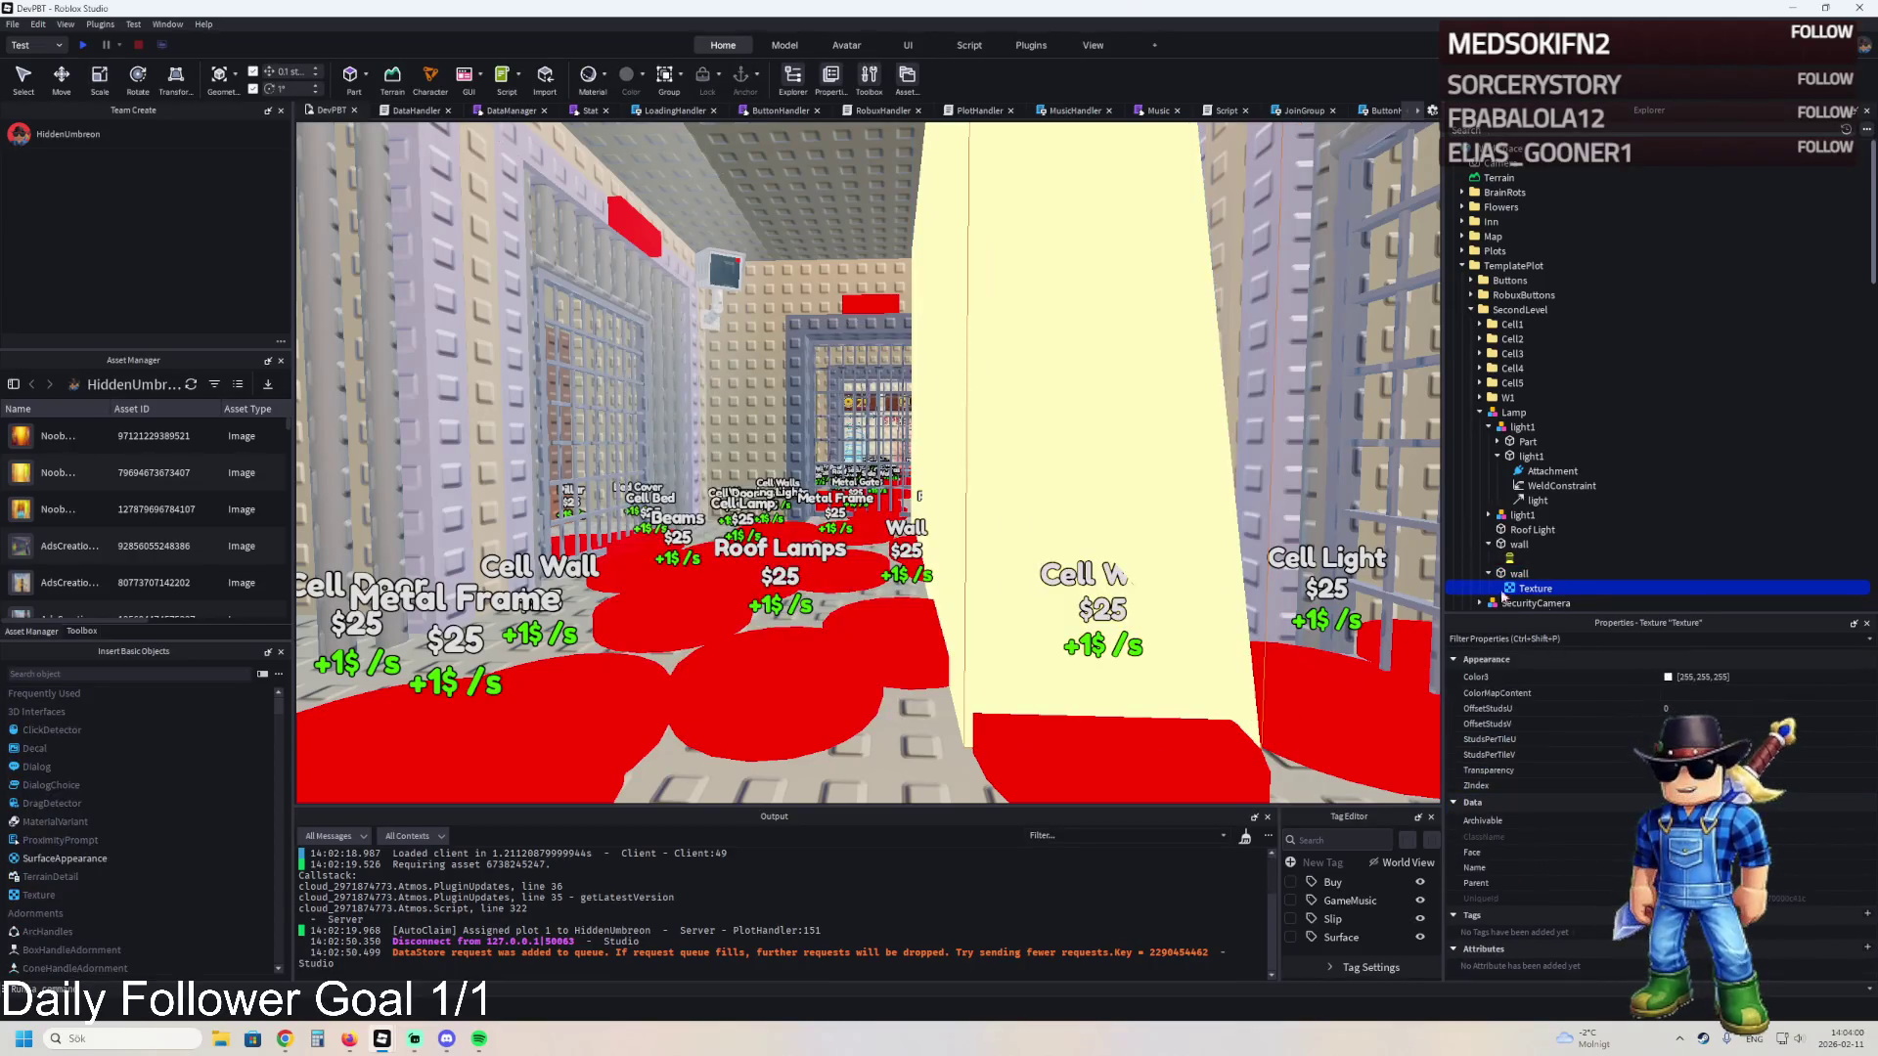
pyautogui.click(1772, 690)
pyautogui.click(1770, 690)
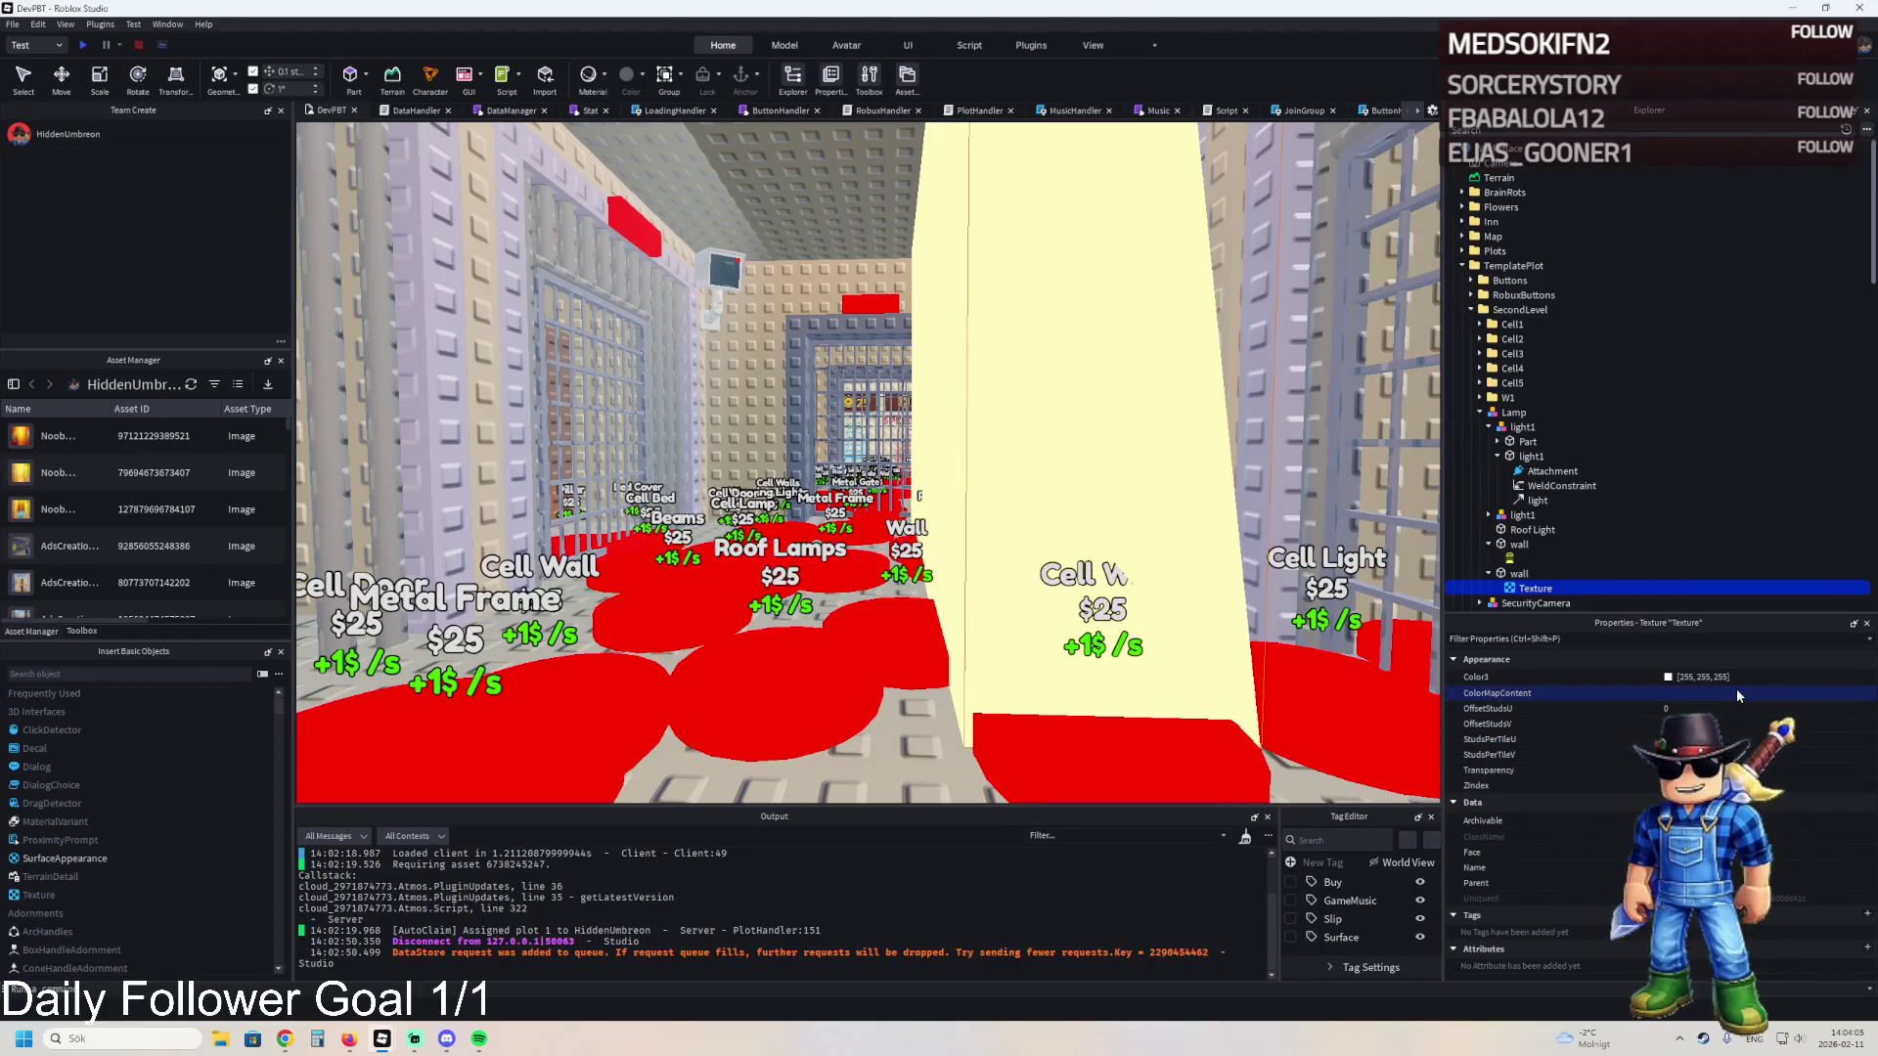
# - Choose the Texture's Face and adjust its StudsPerTileV size
pyautogui.press('w')
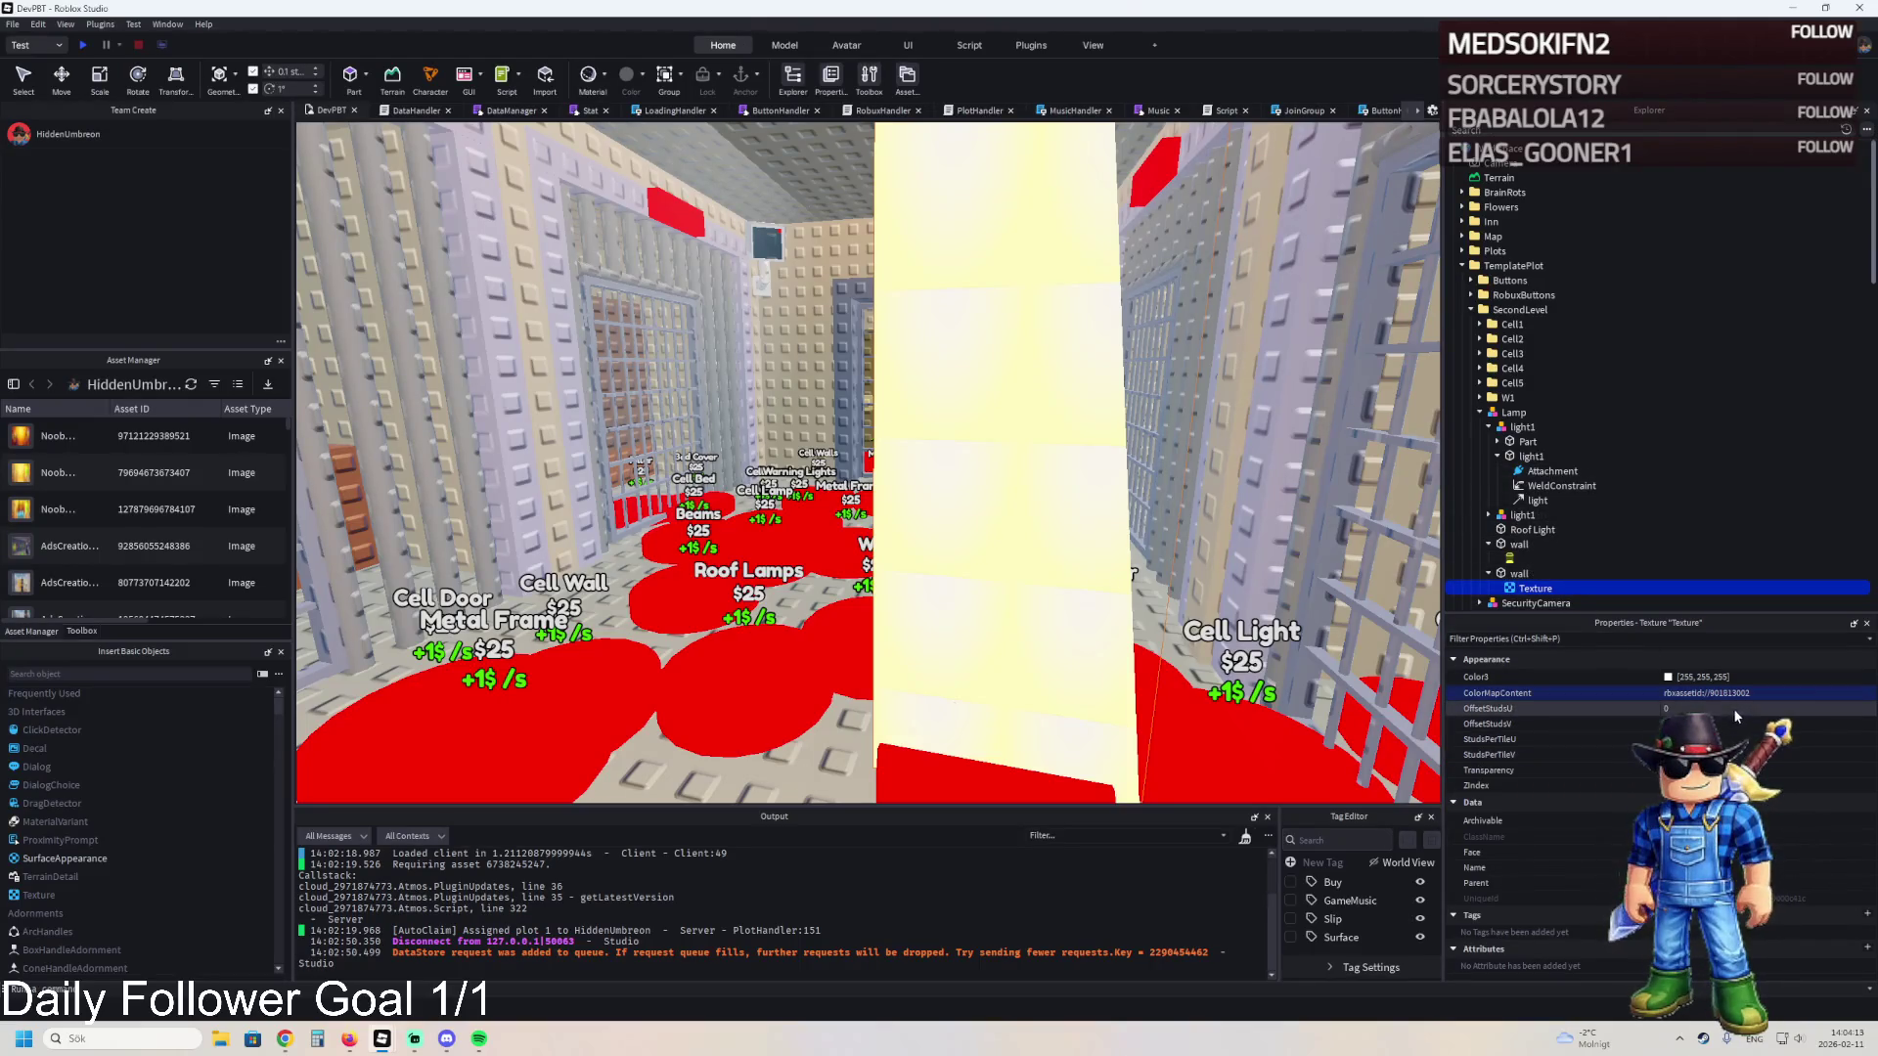
pyautogui.click(1737, 853)
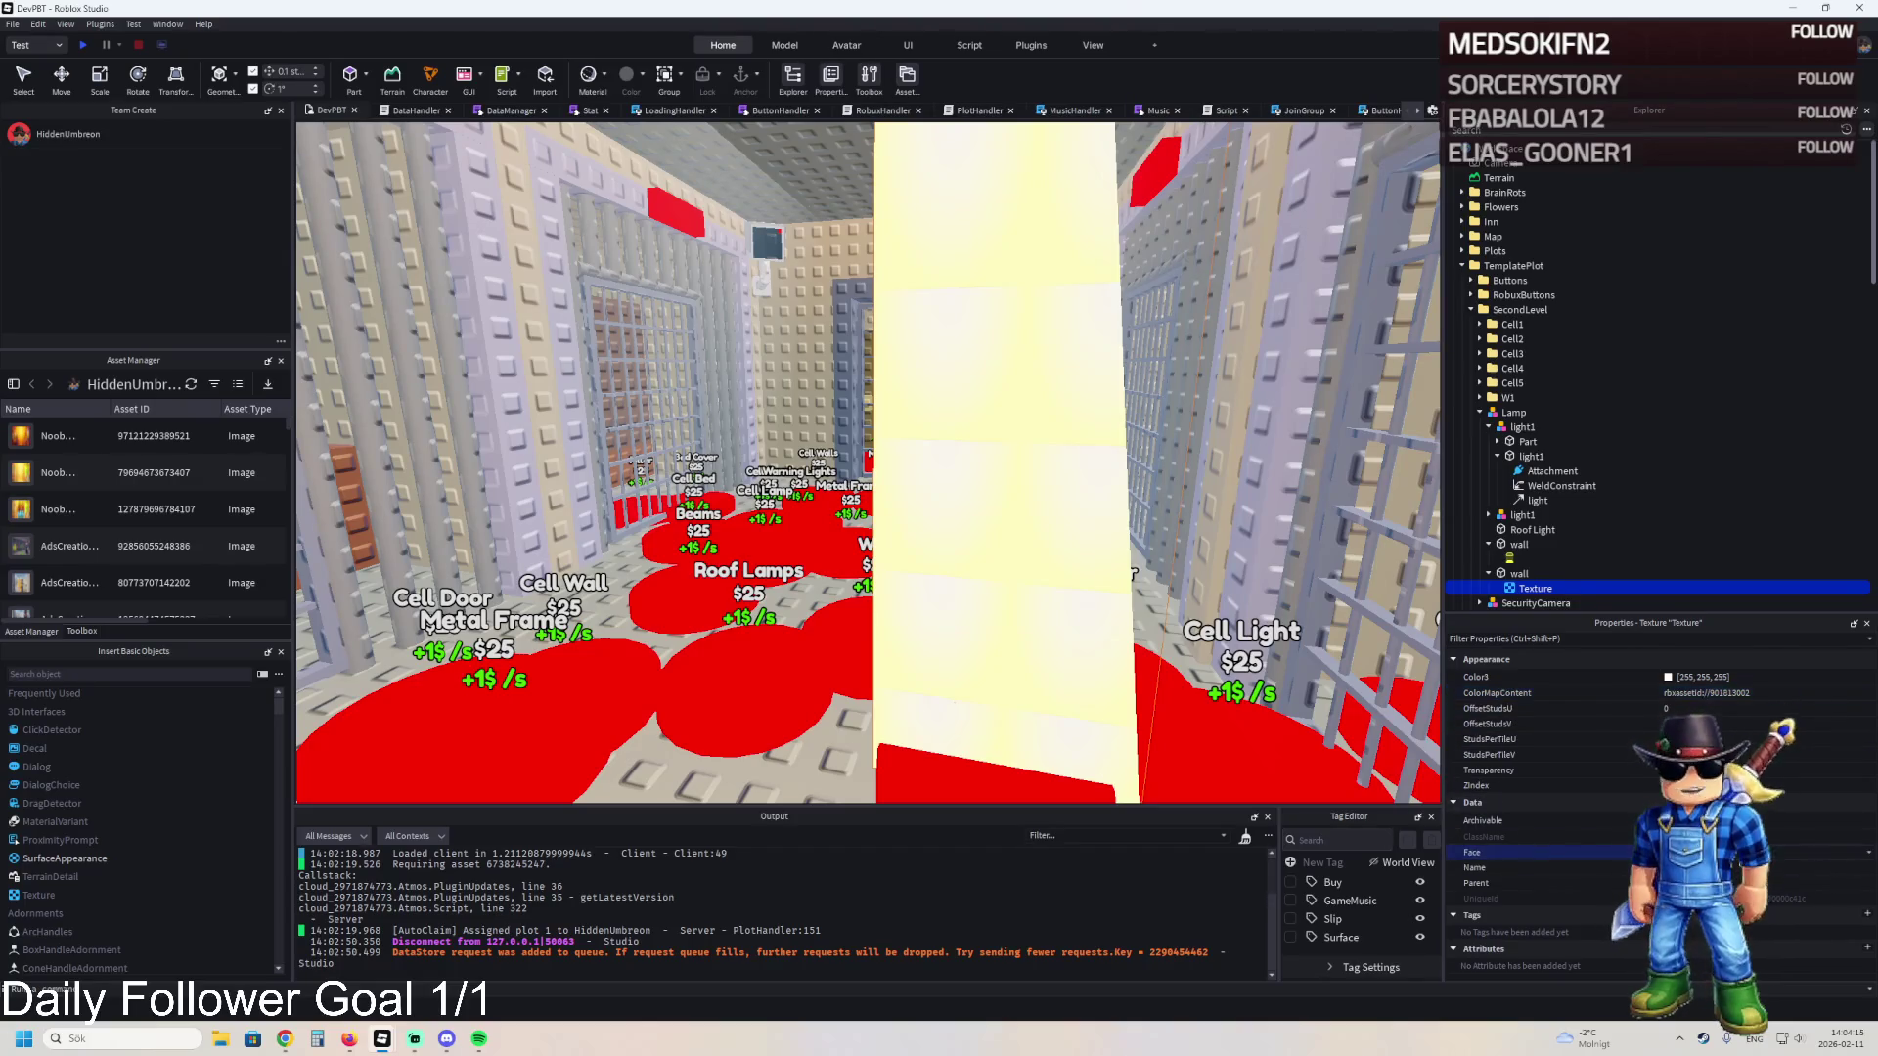
pyautogui.press('a')
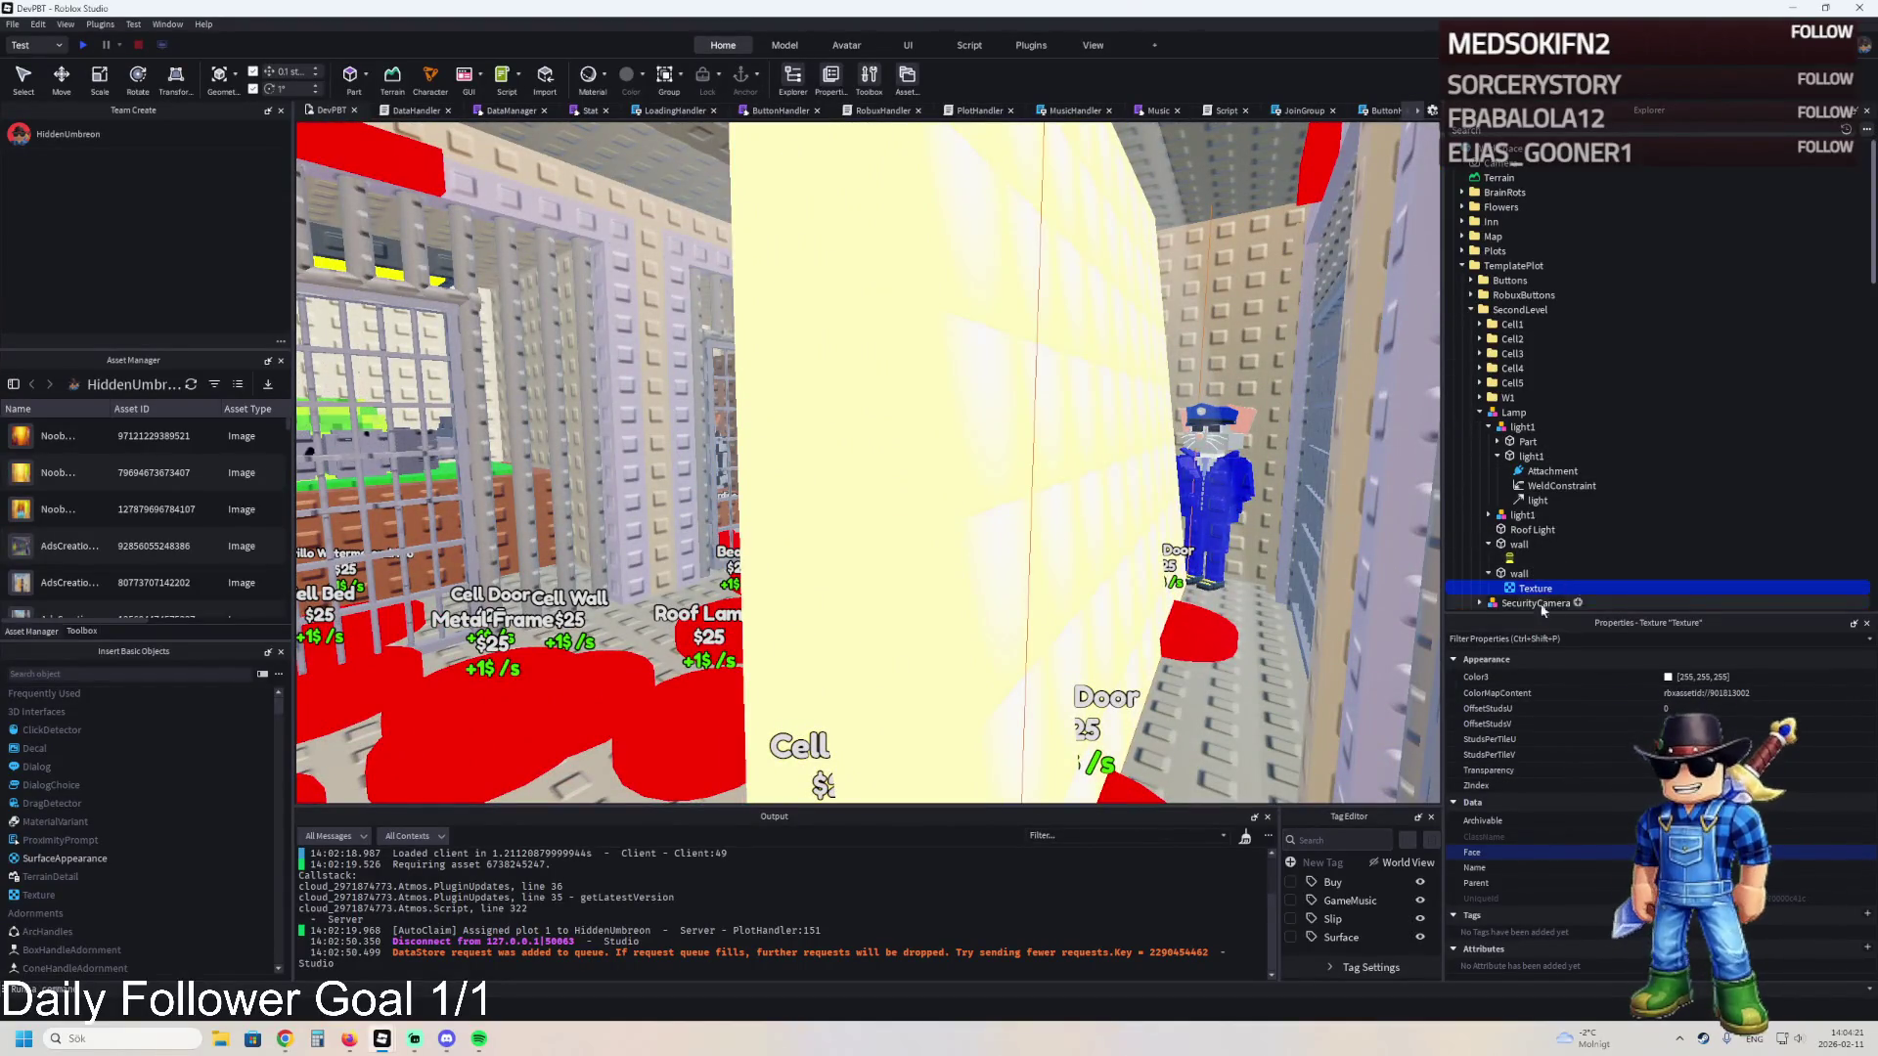
pyautogui.click(1519, 573)
pyautogui.scroll(-2, 1615, 663)
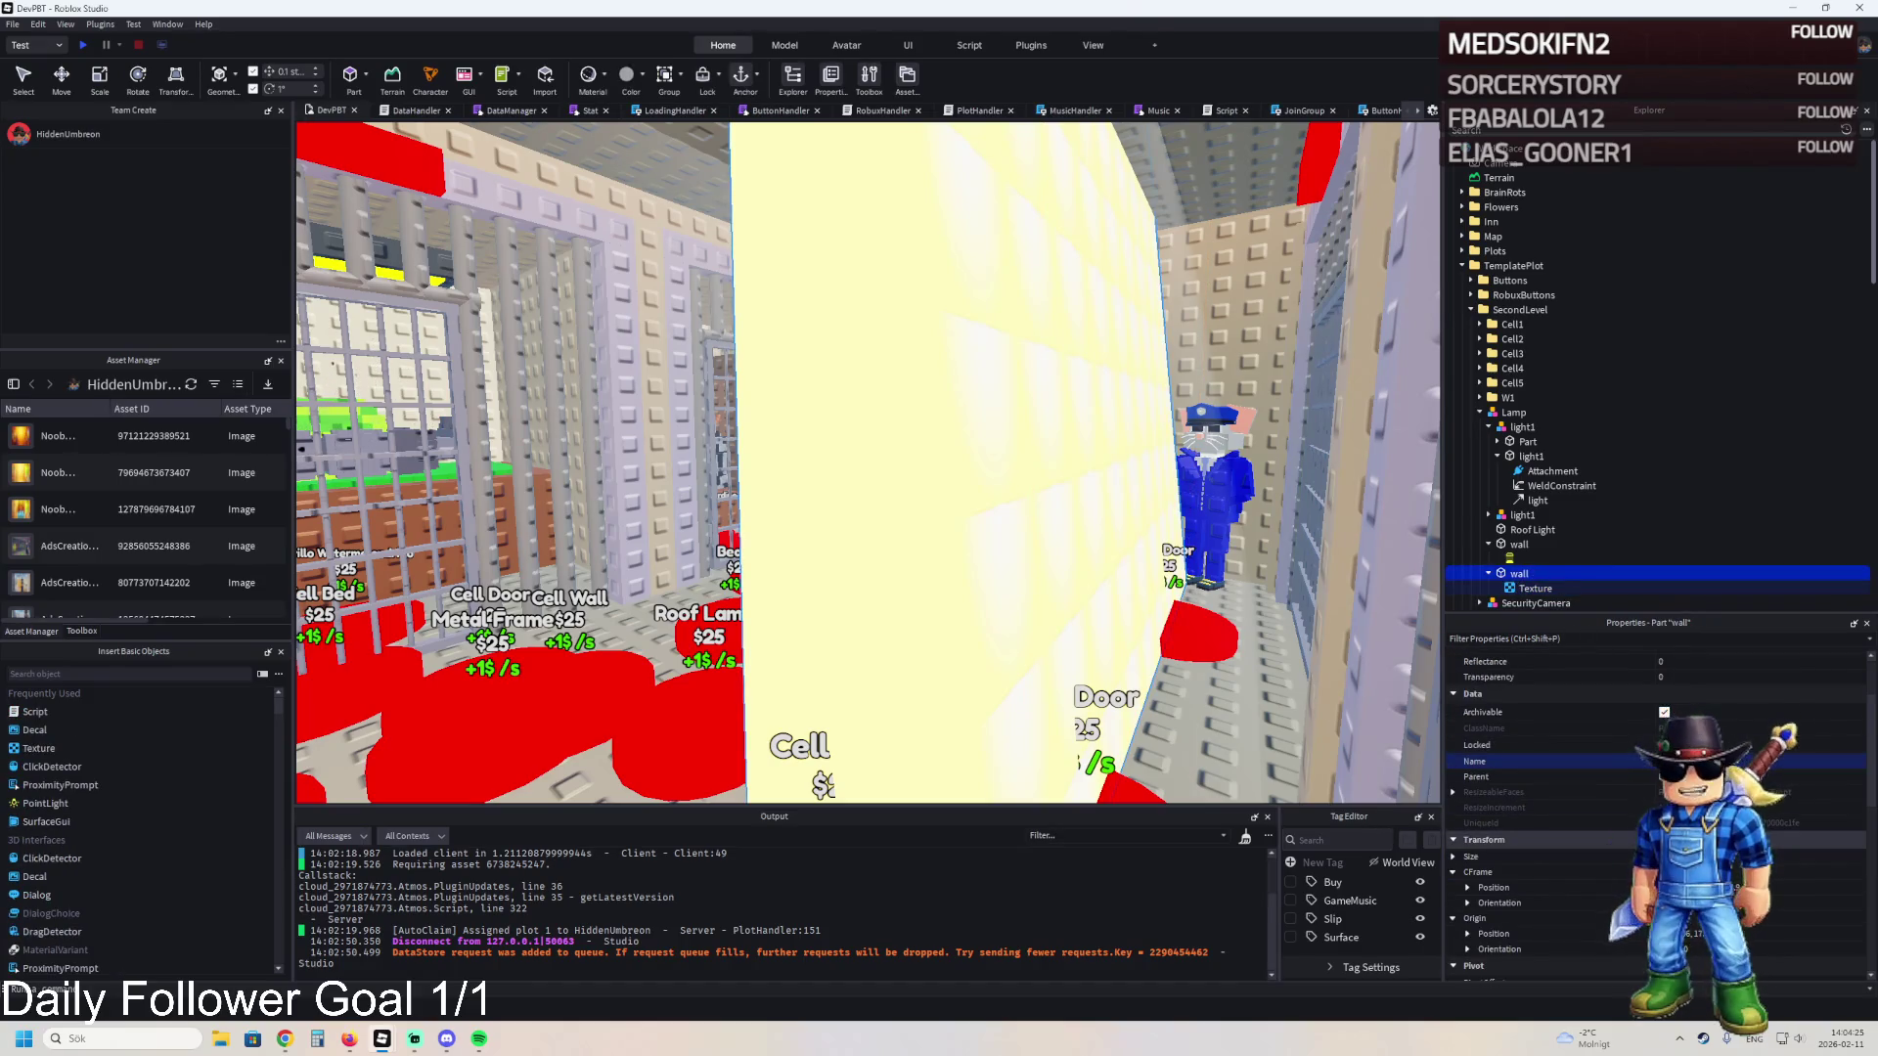
pyautogui.click(1535, 588)
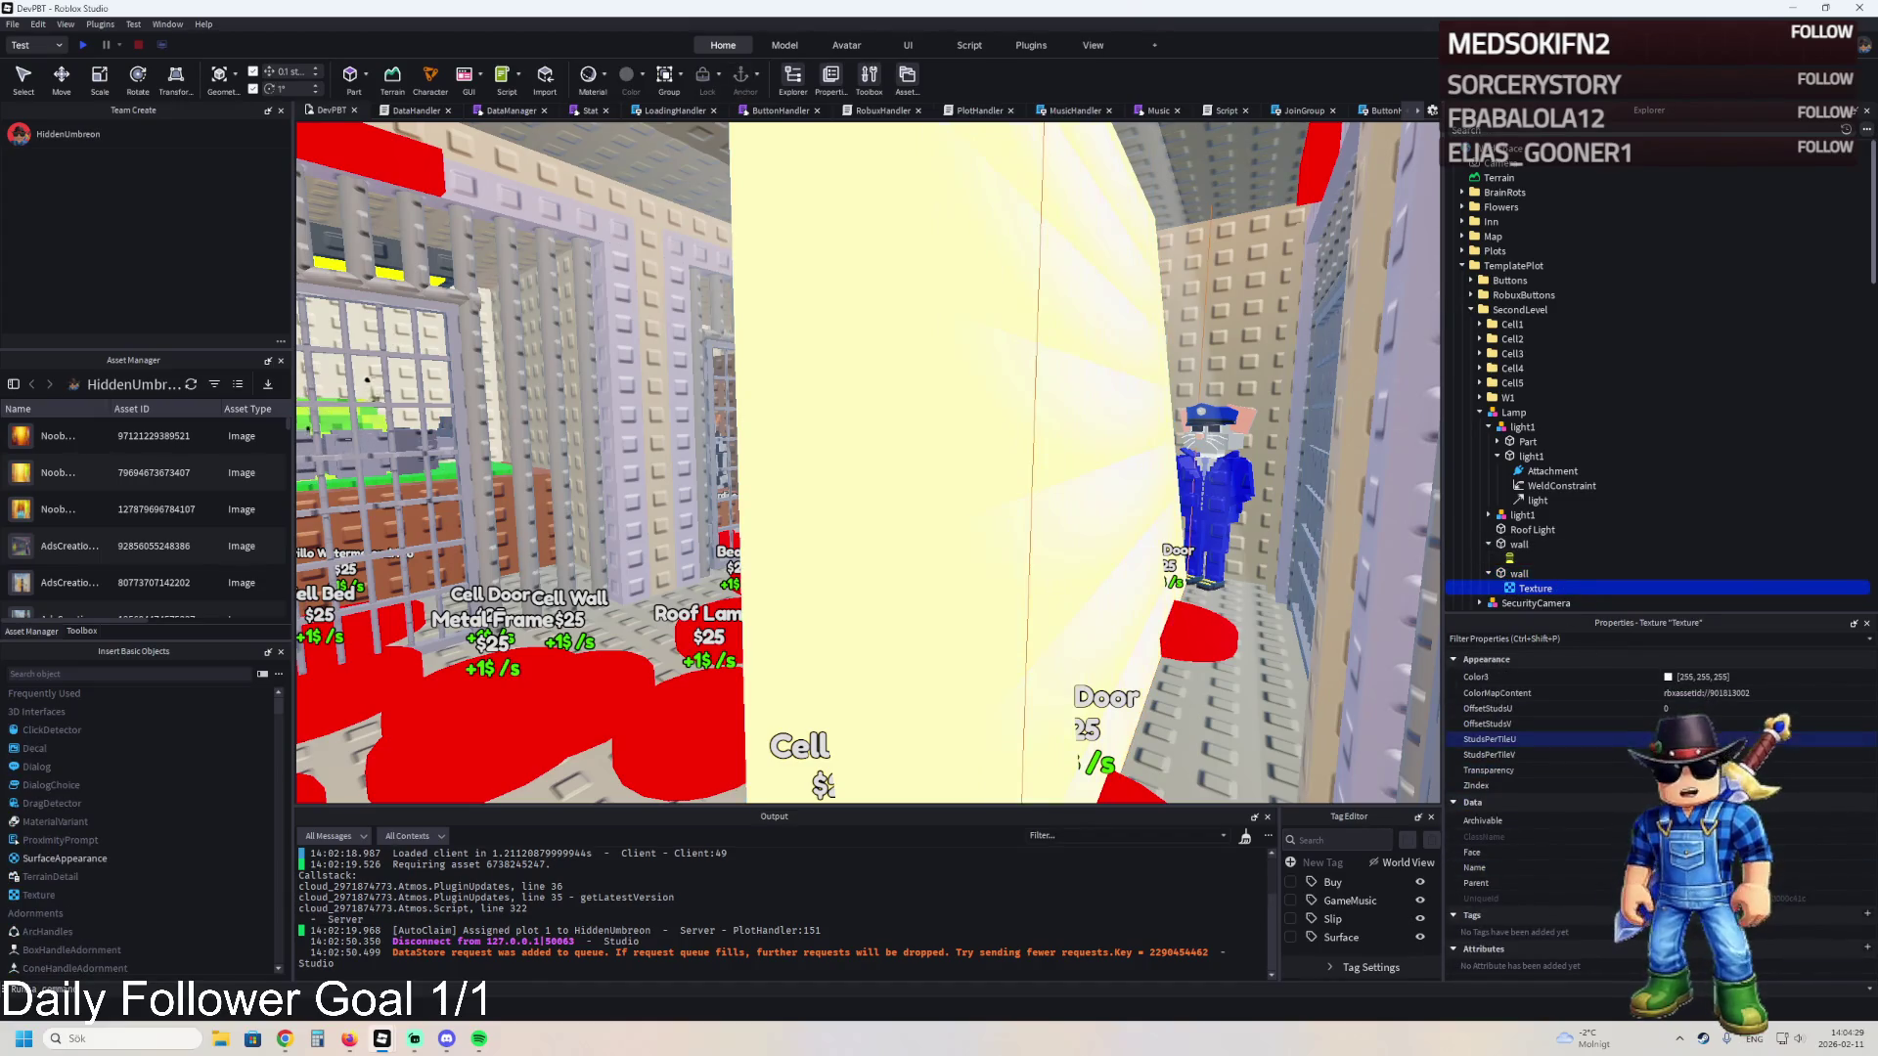
pyautogui.click(1761, 755)
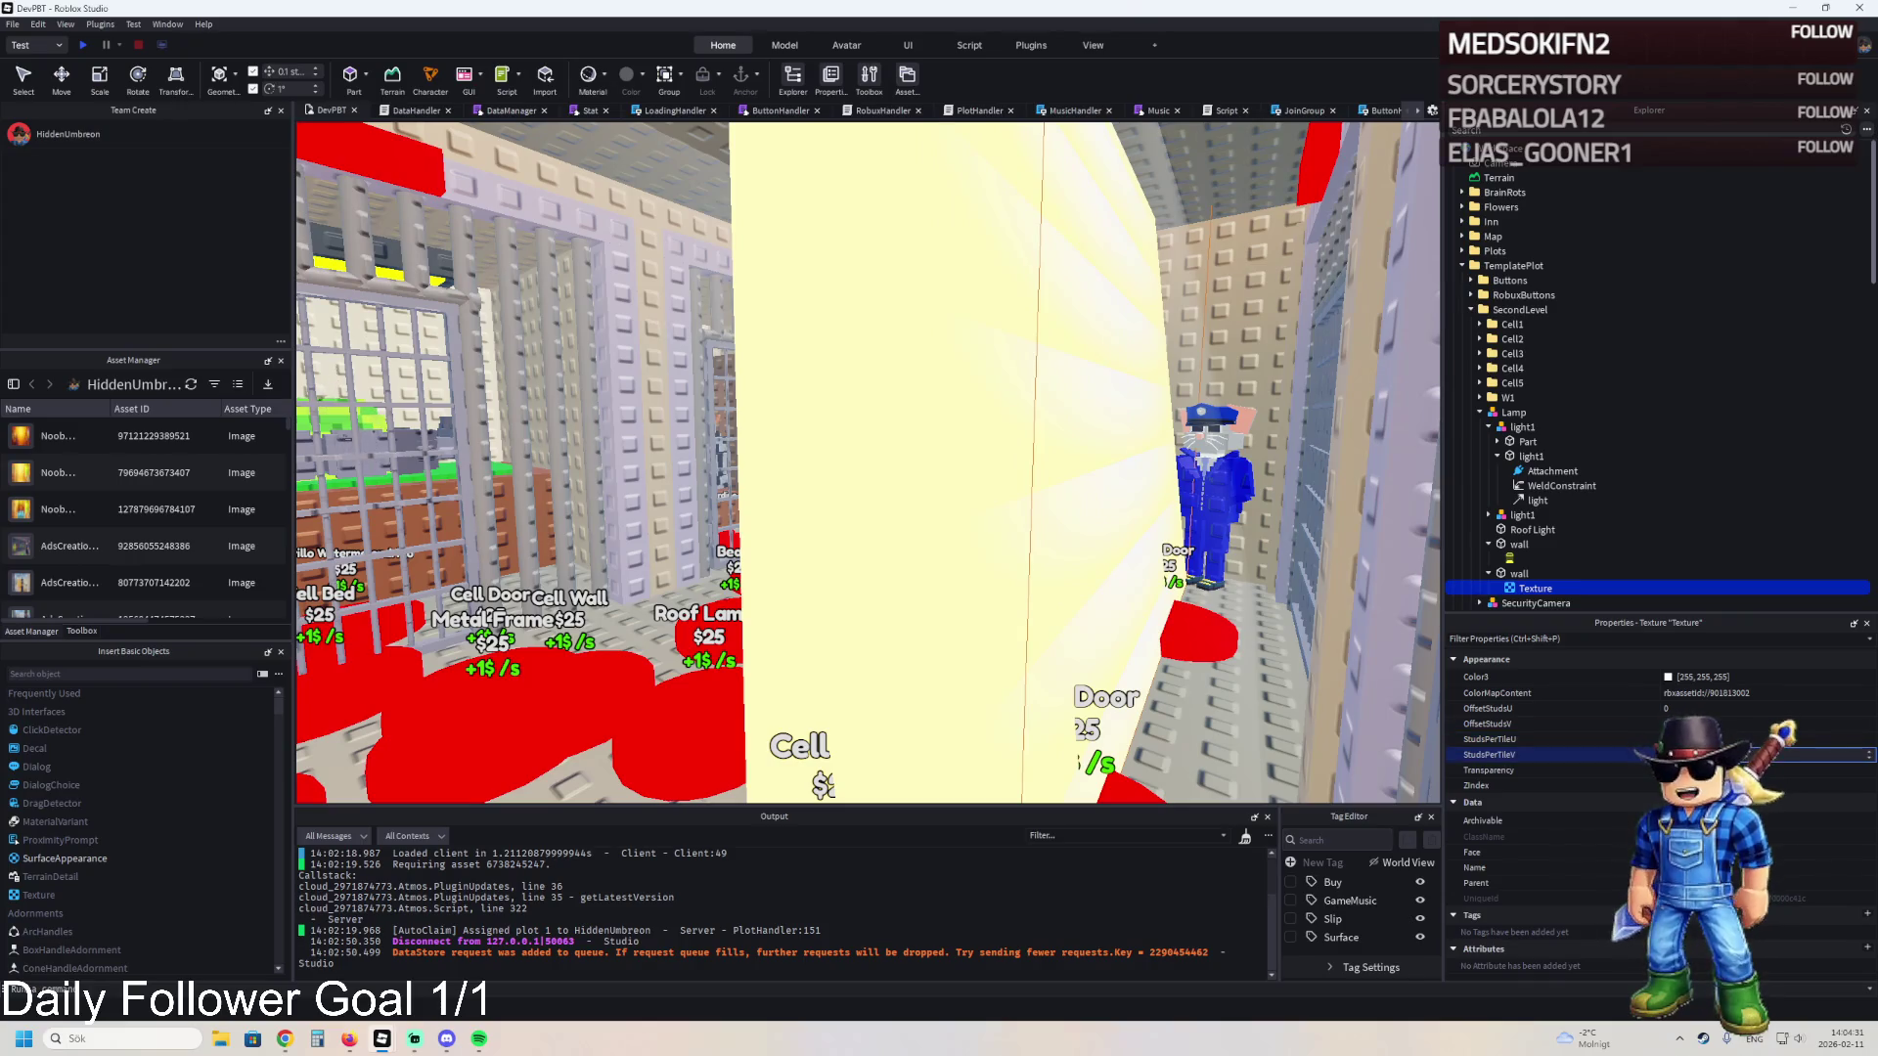
pyautogui.press('w')
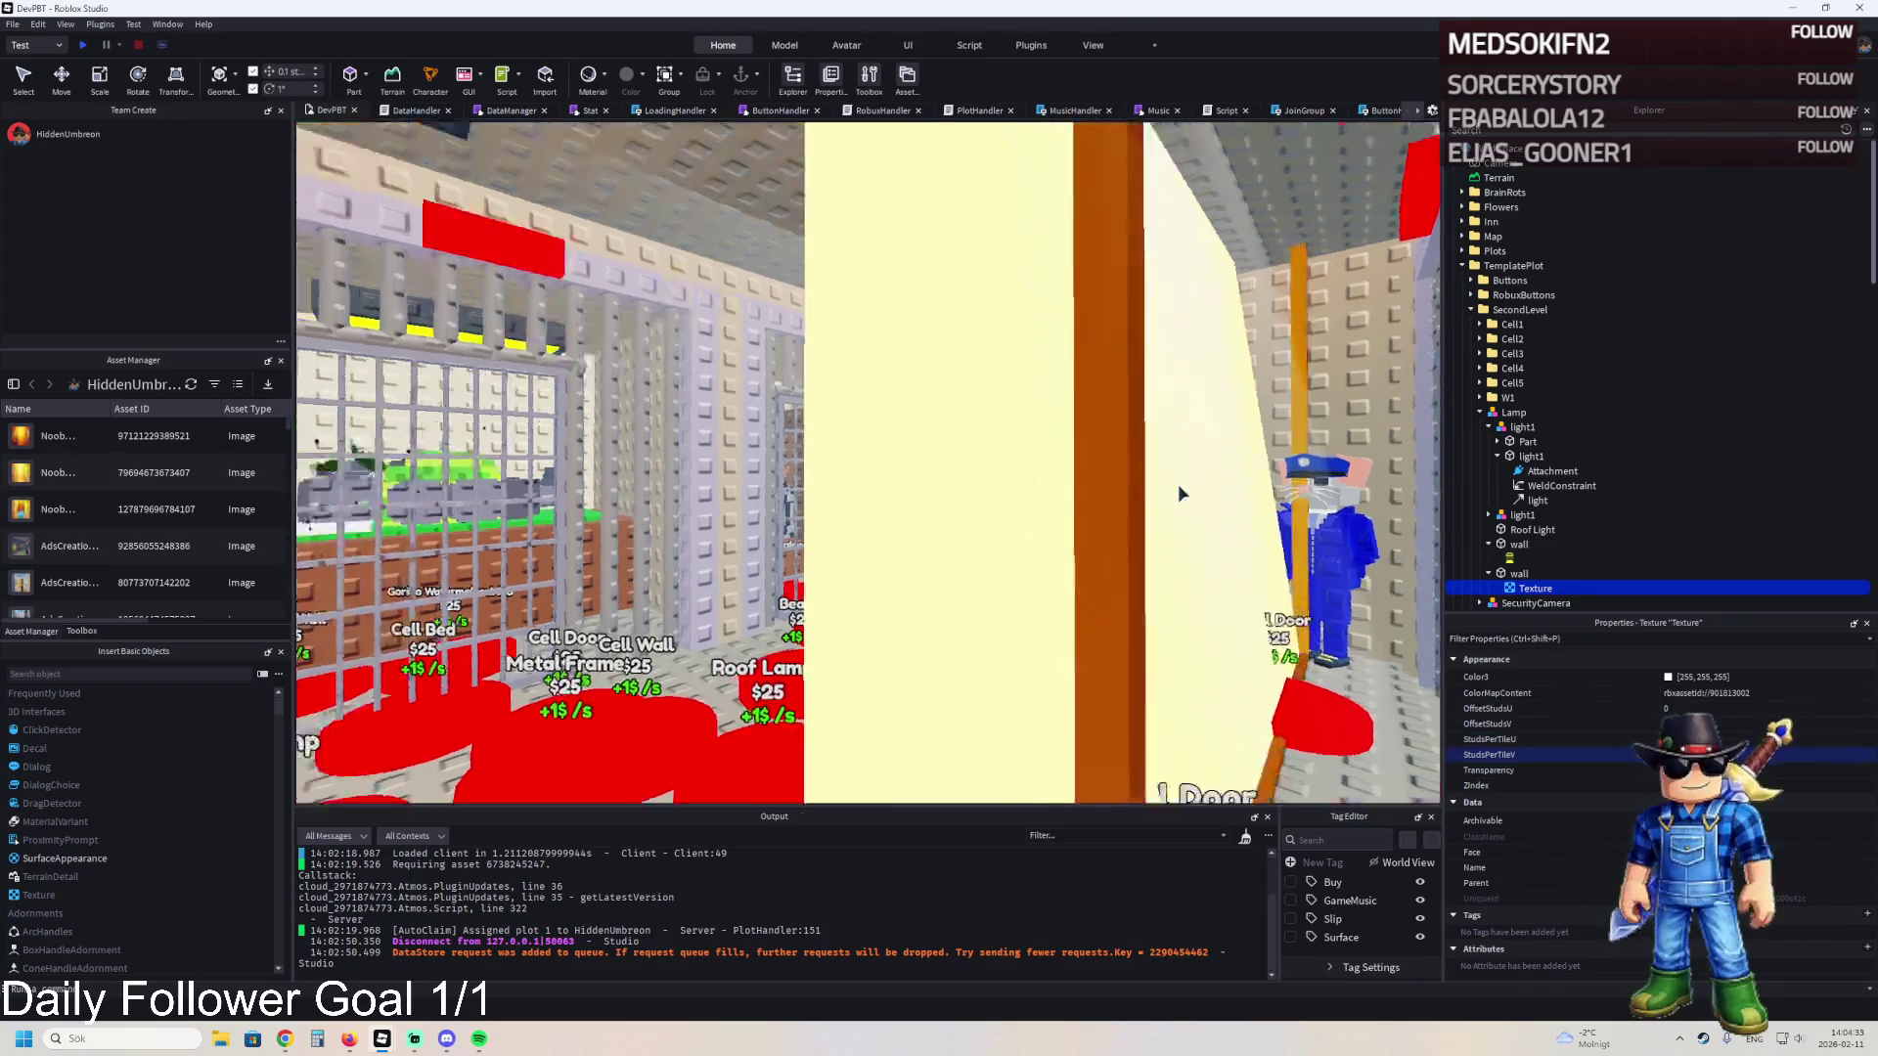
pyautogui.press('s')
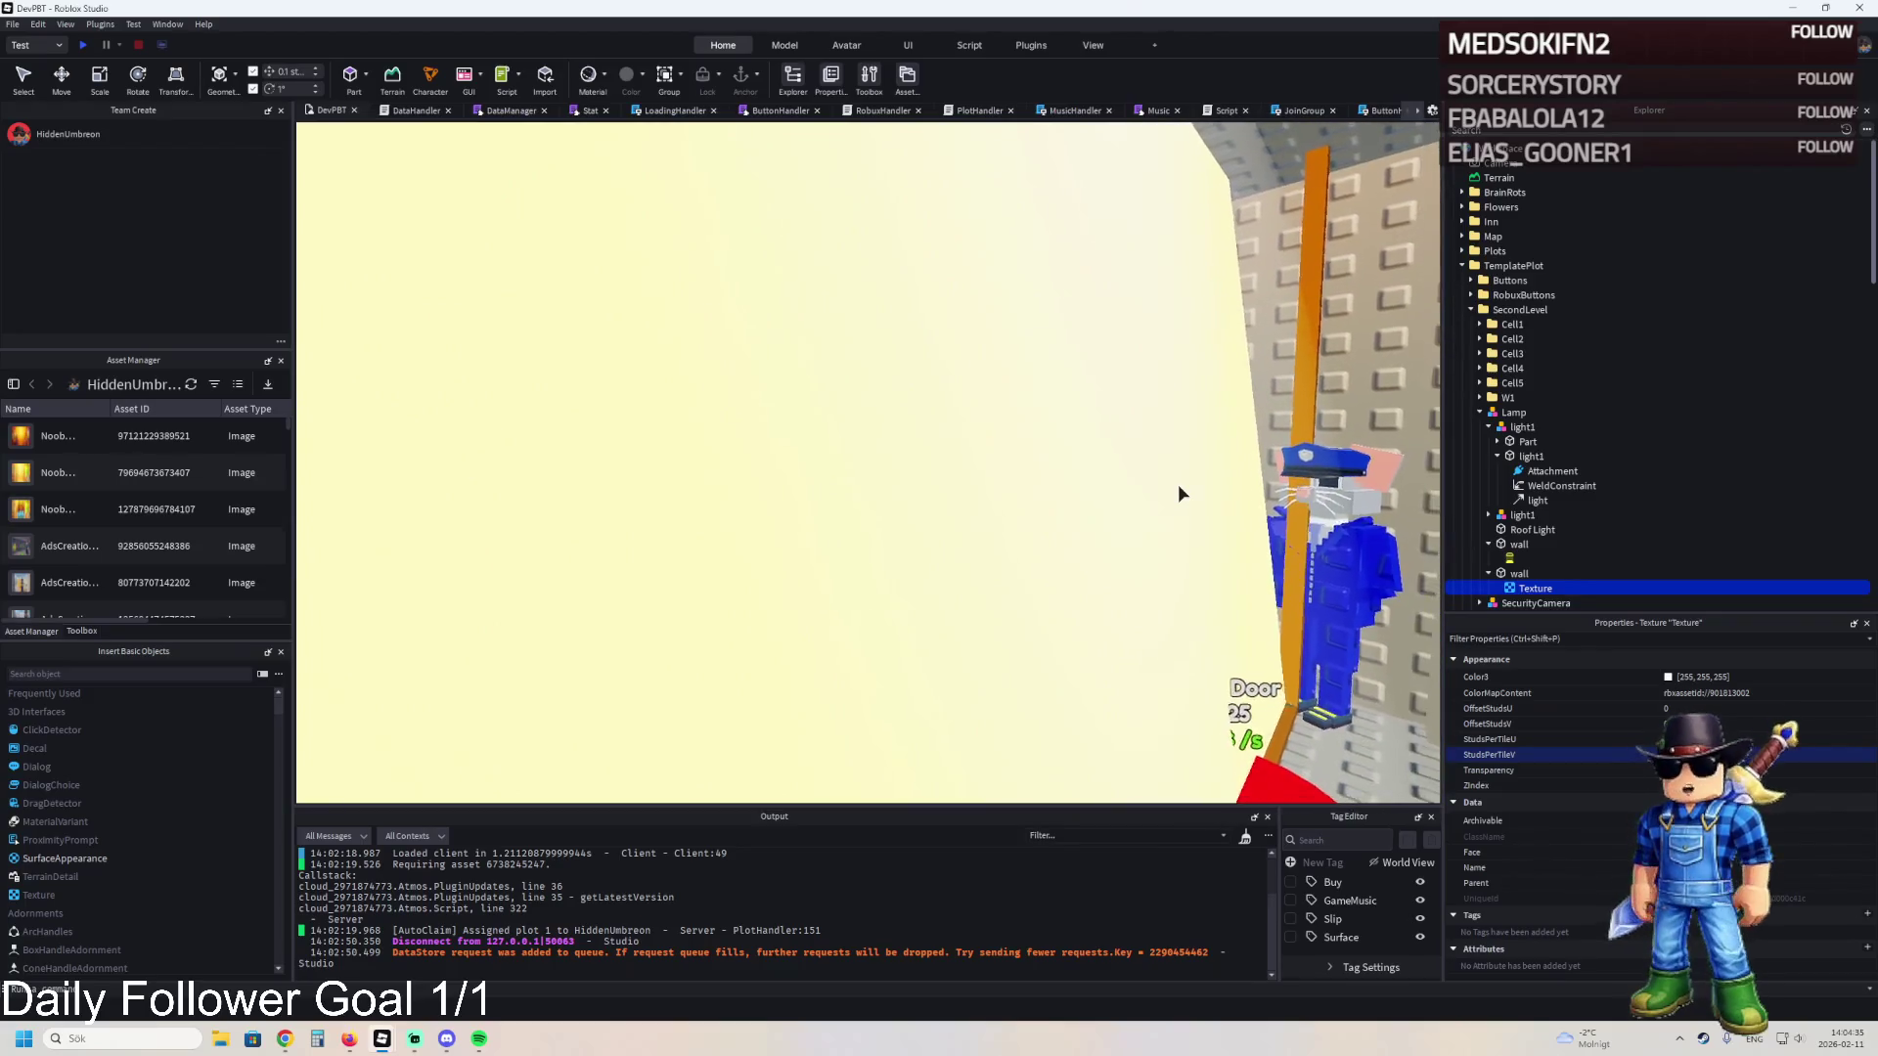
pyautogui.click(1518, 574)
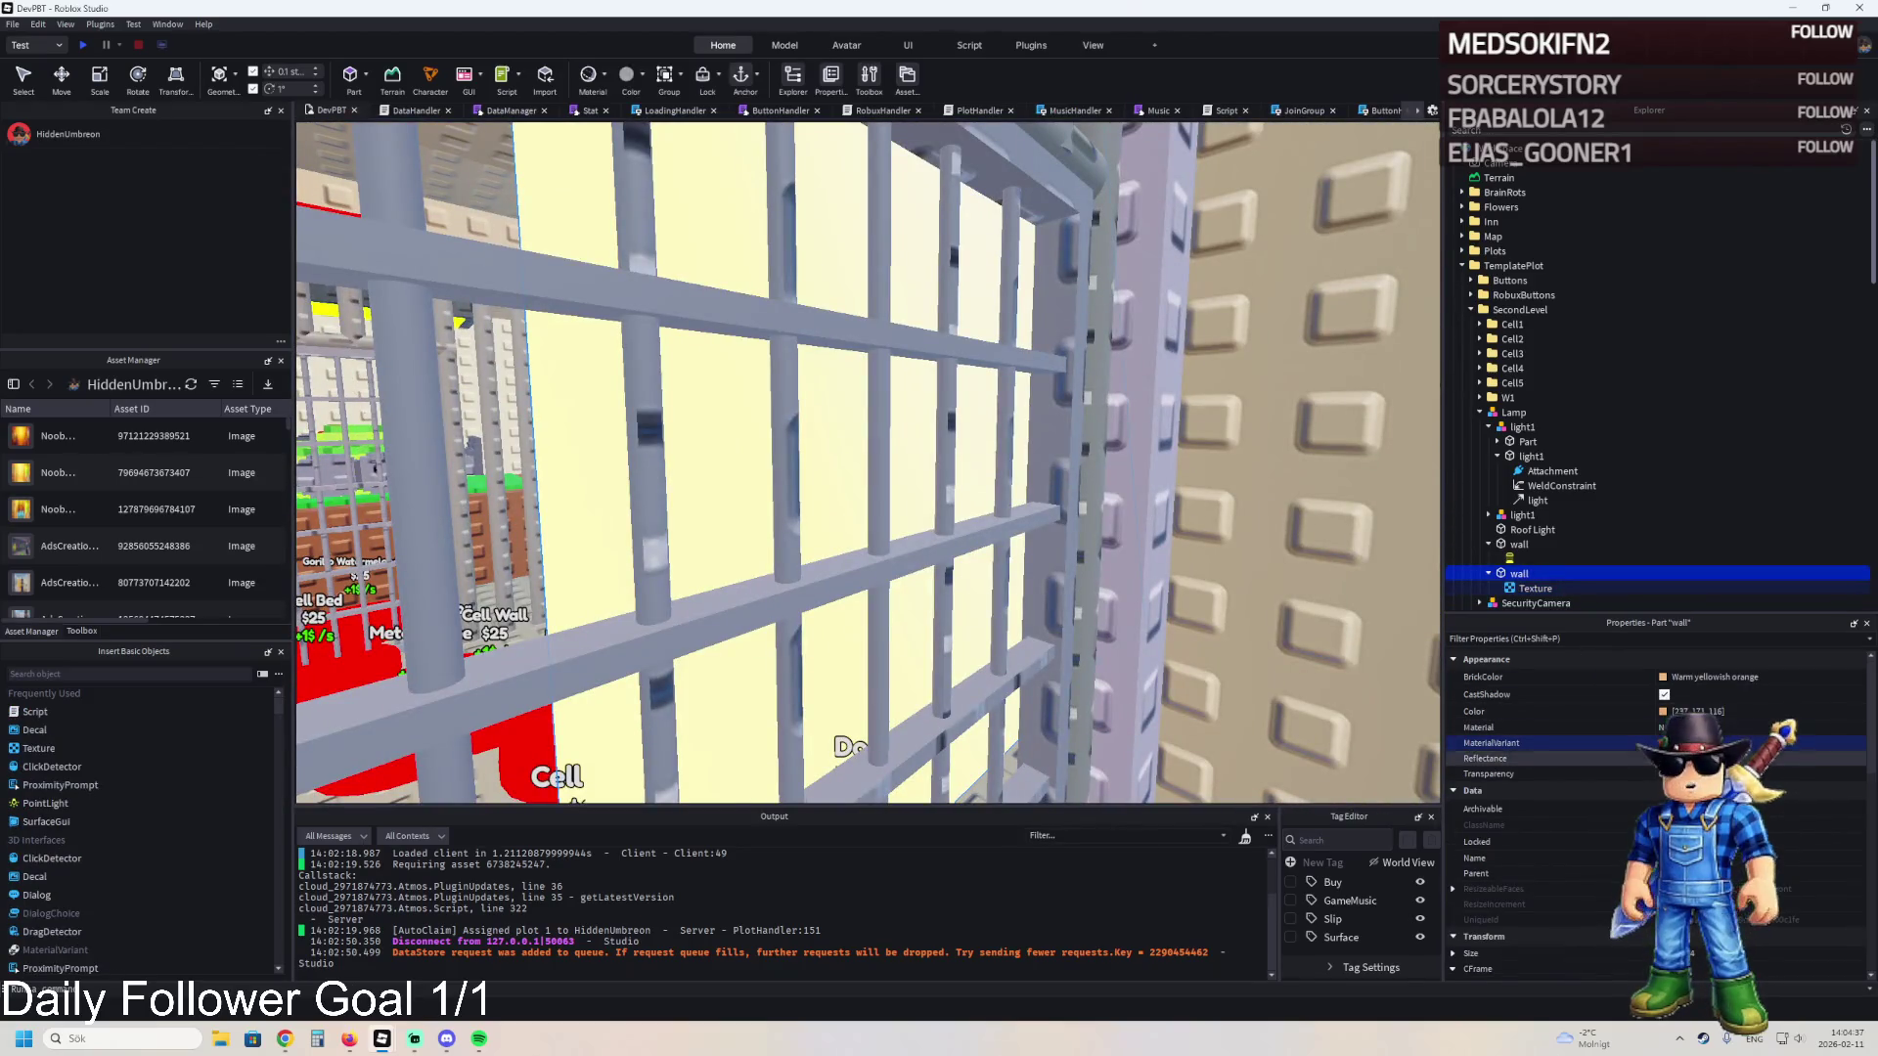
pyautogui.press('s')
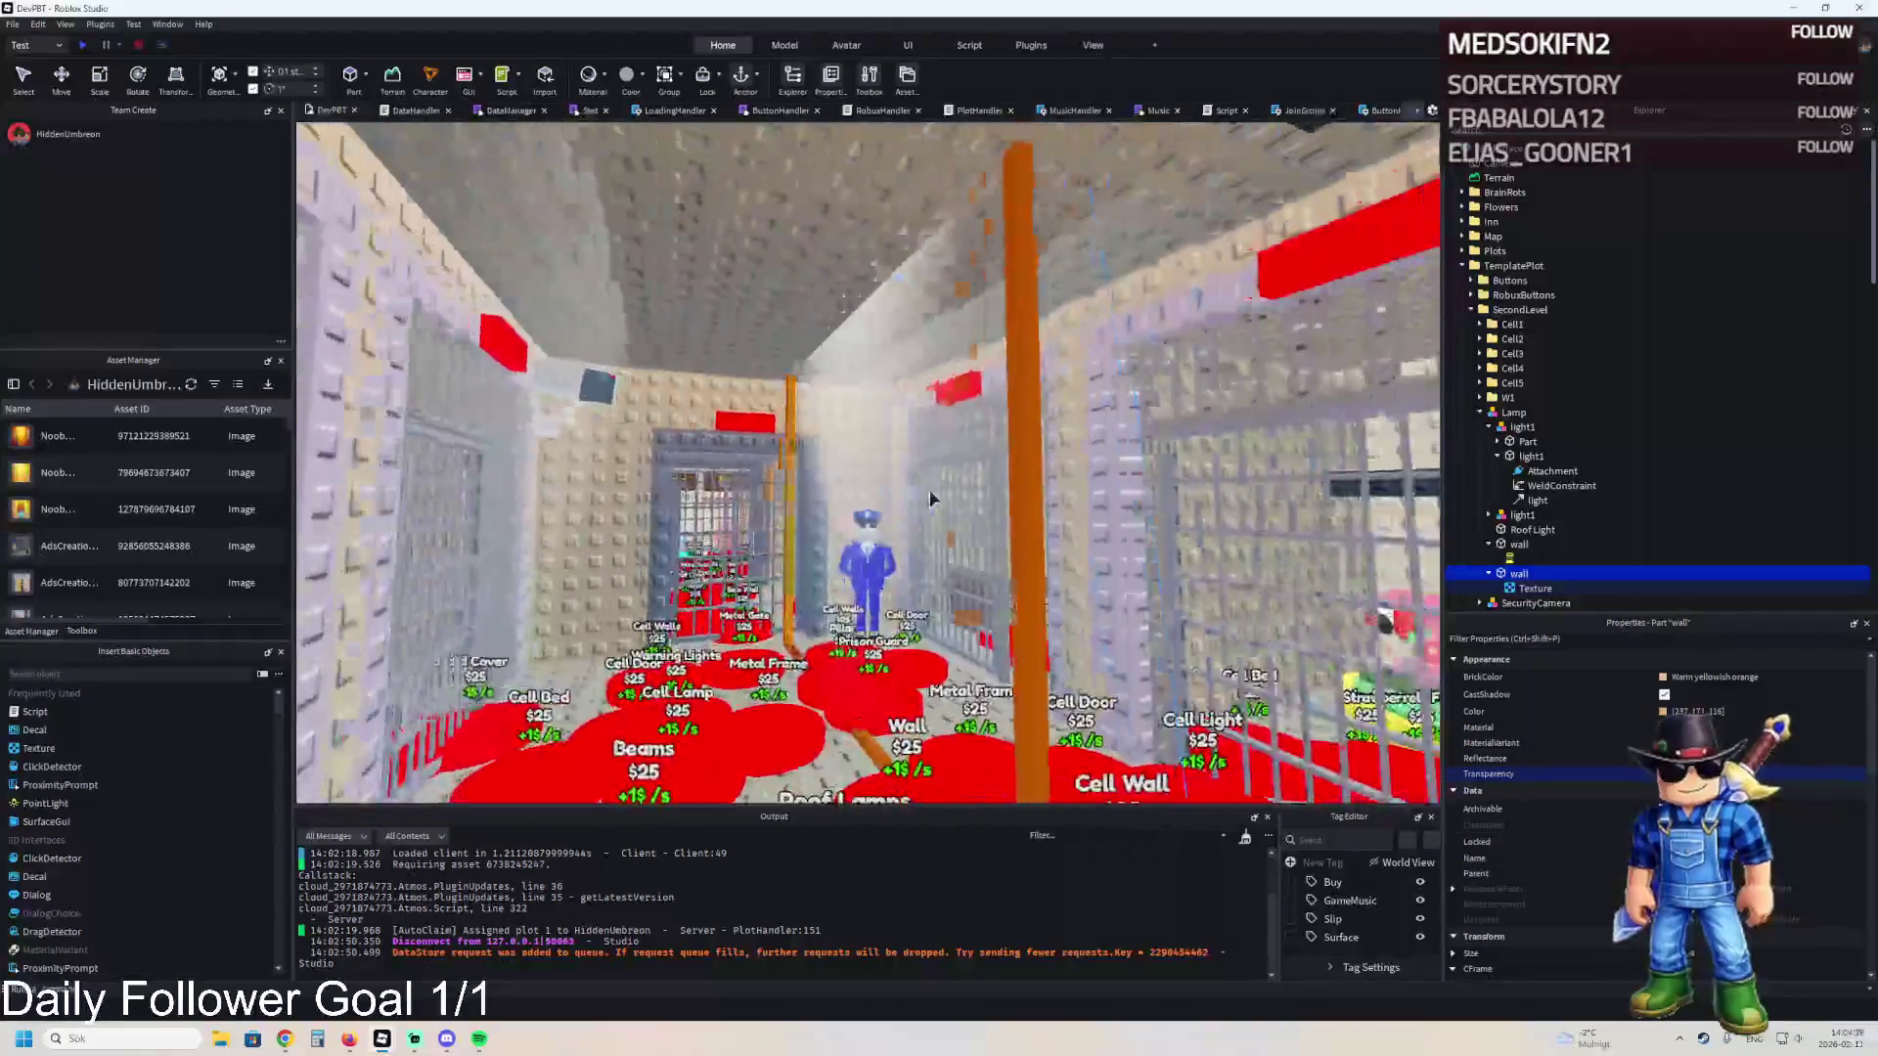
pyautogui.press('f')
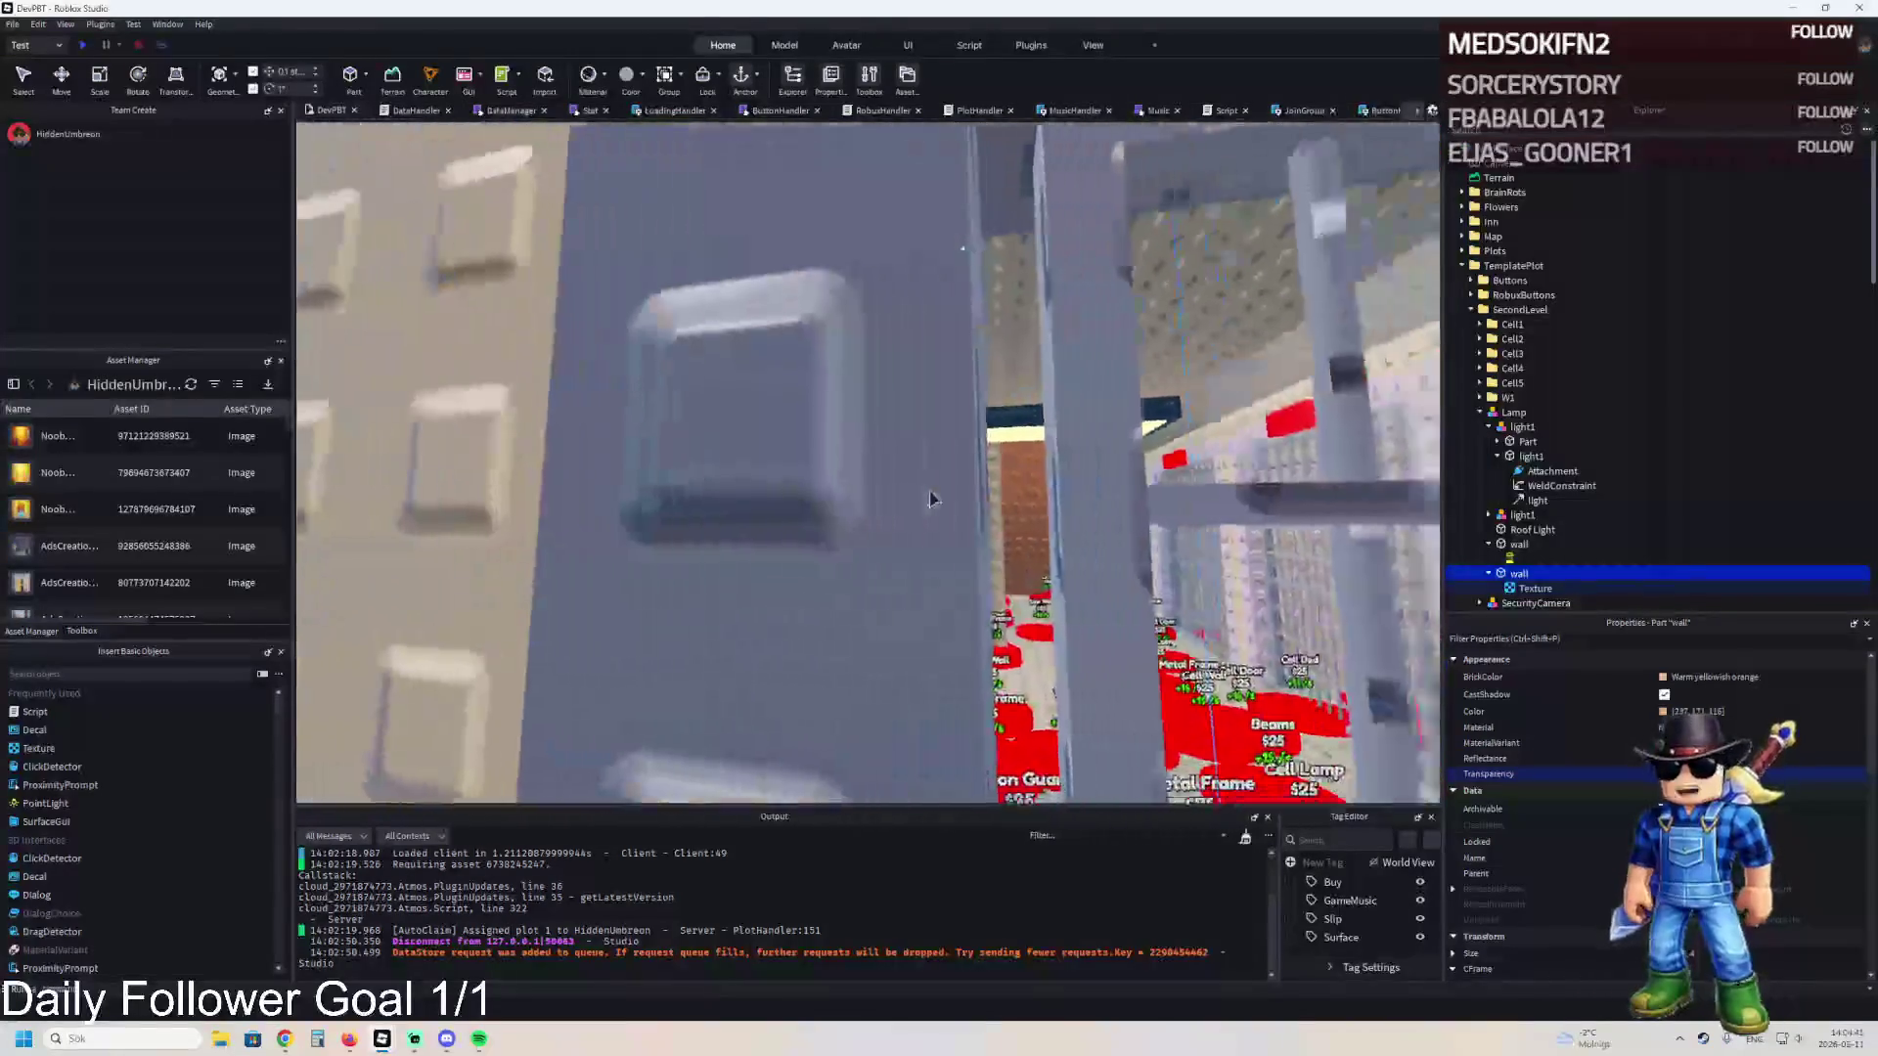
pyautogui.press('s')
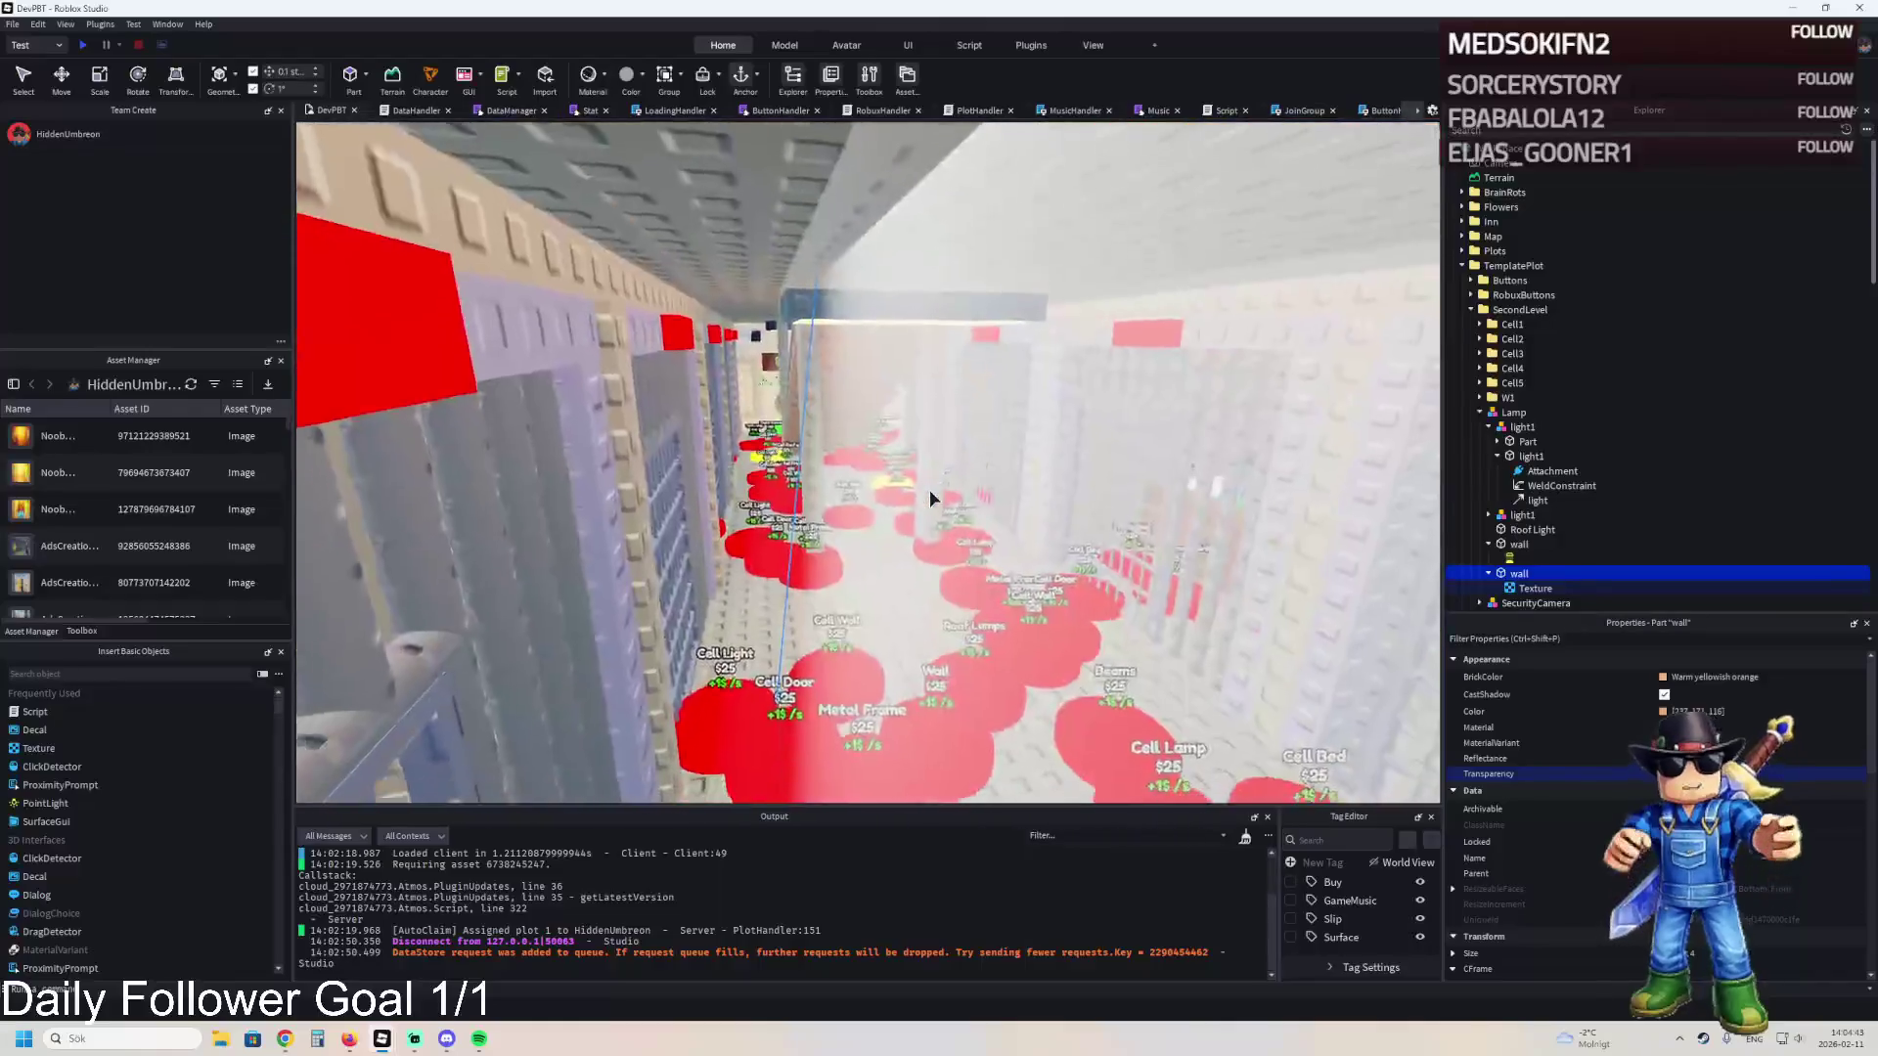
pyautogui.press('w')
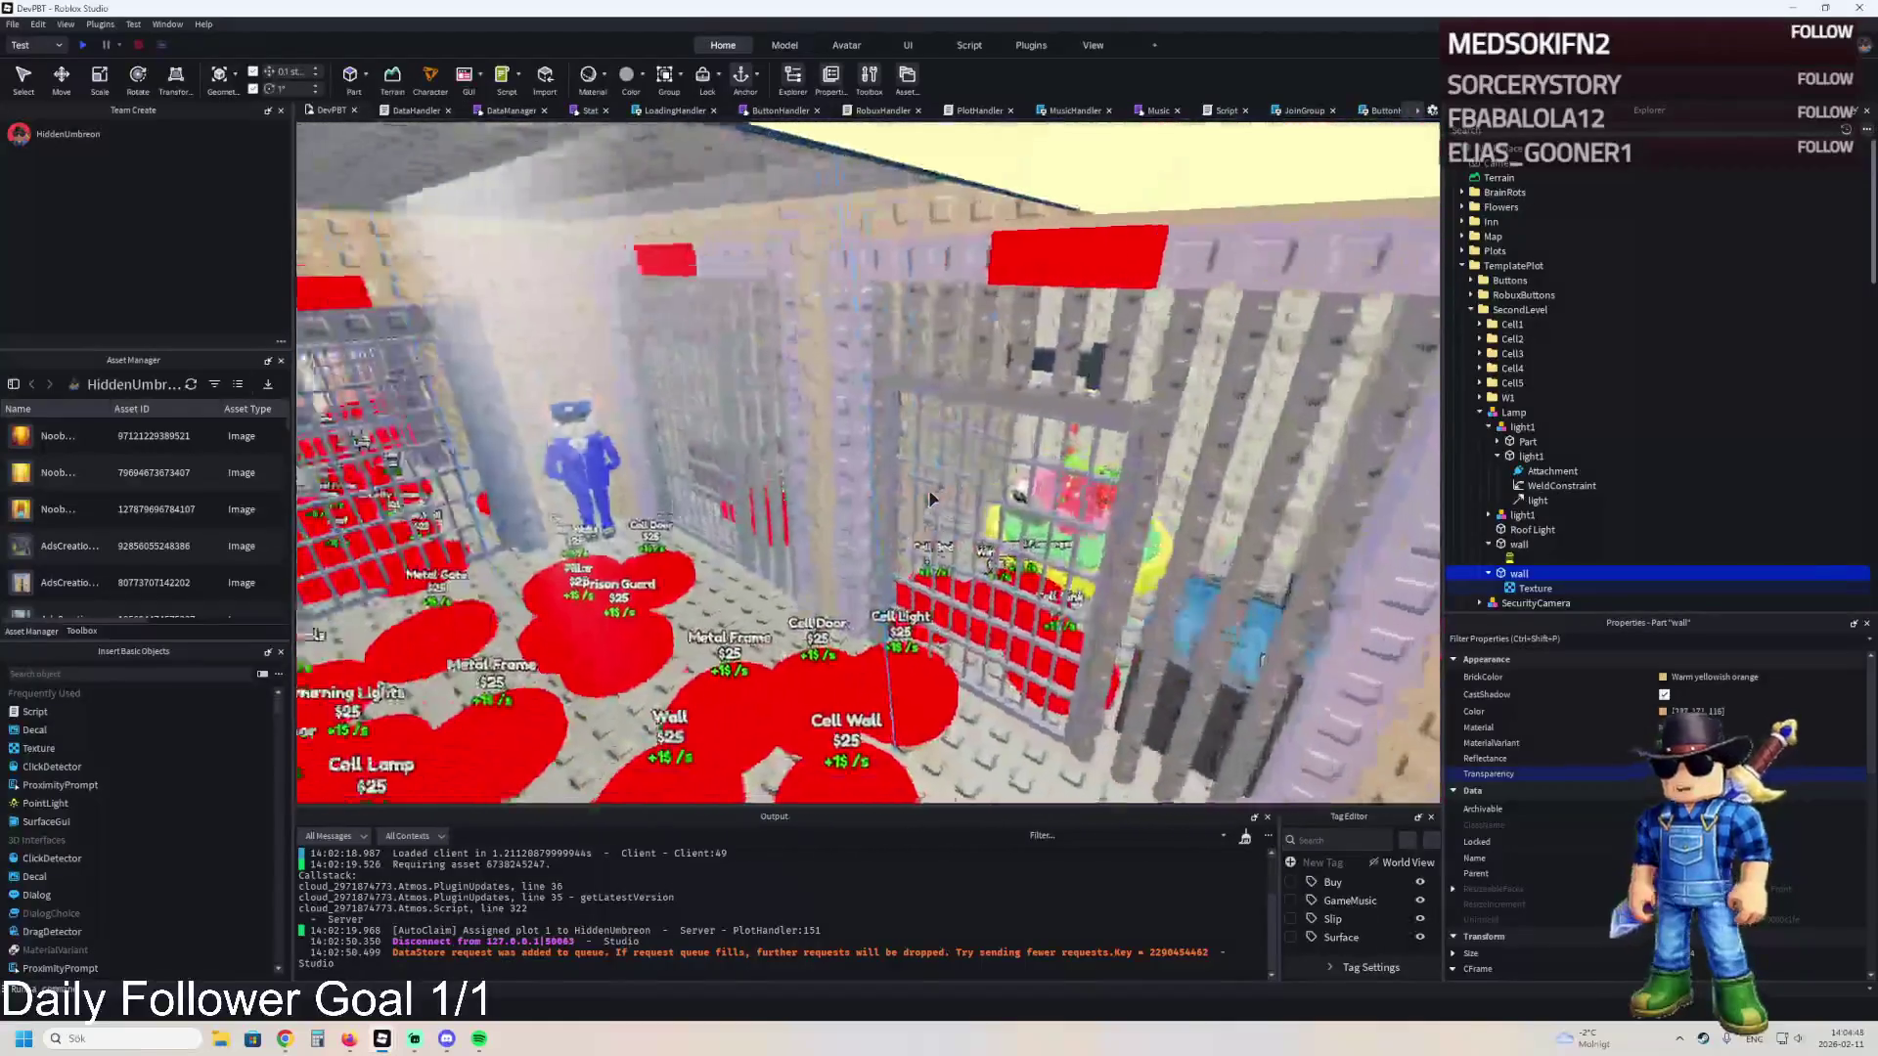
pyautogui.press('w')
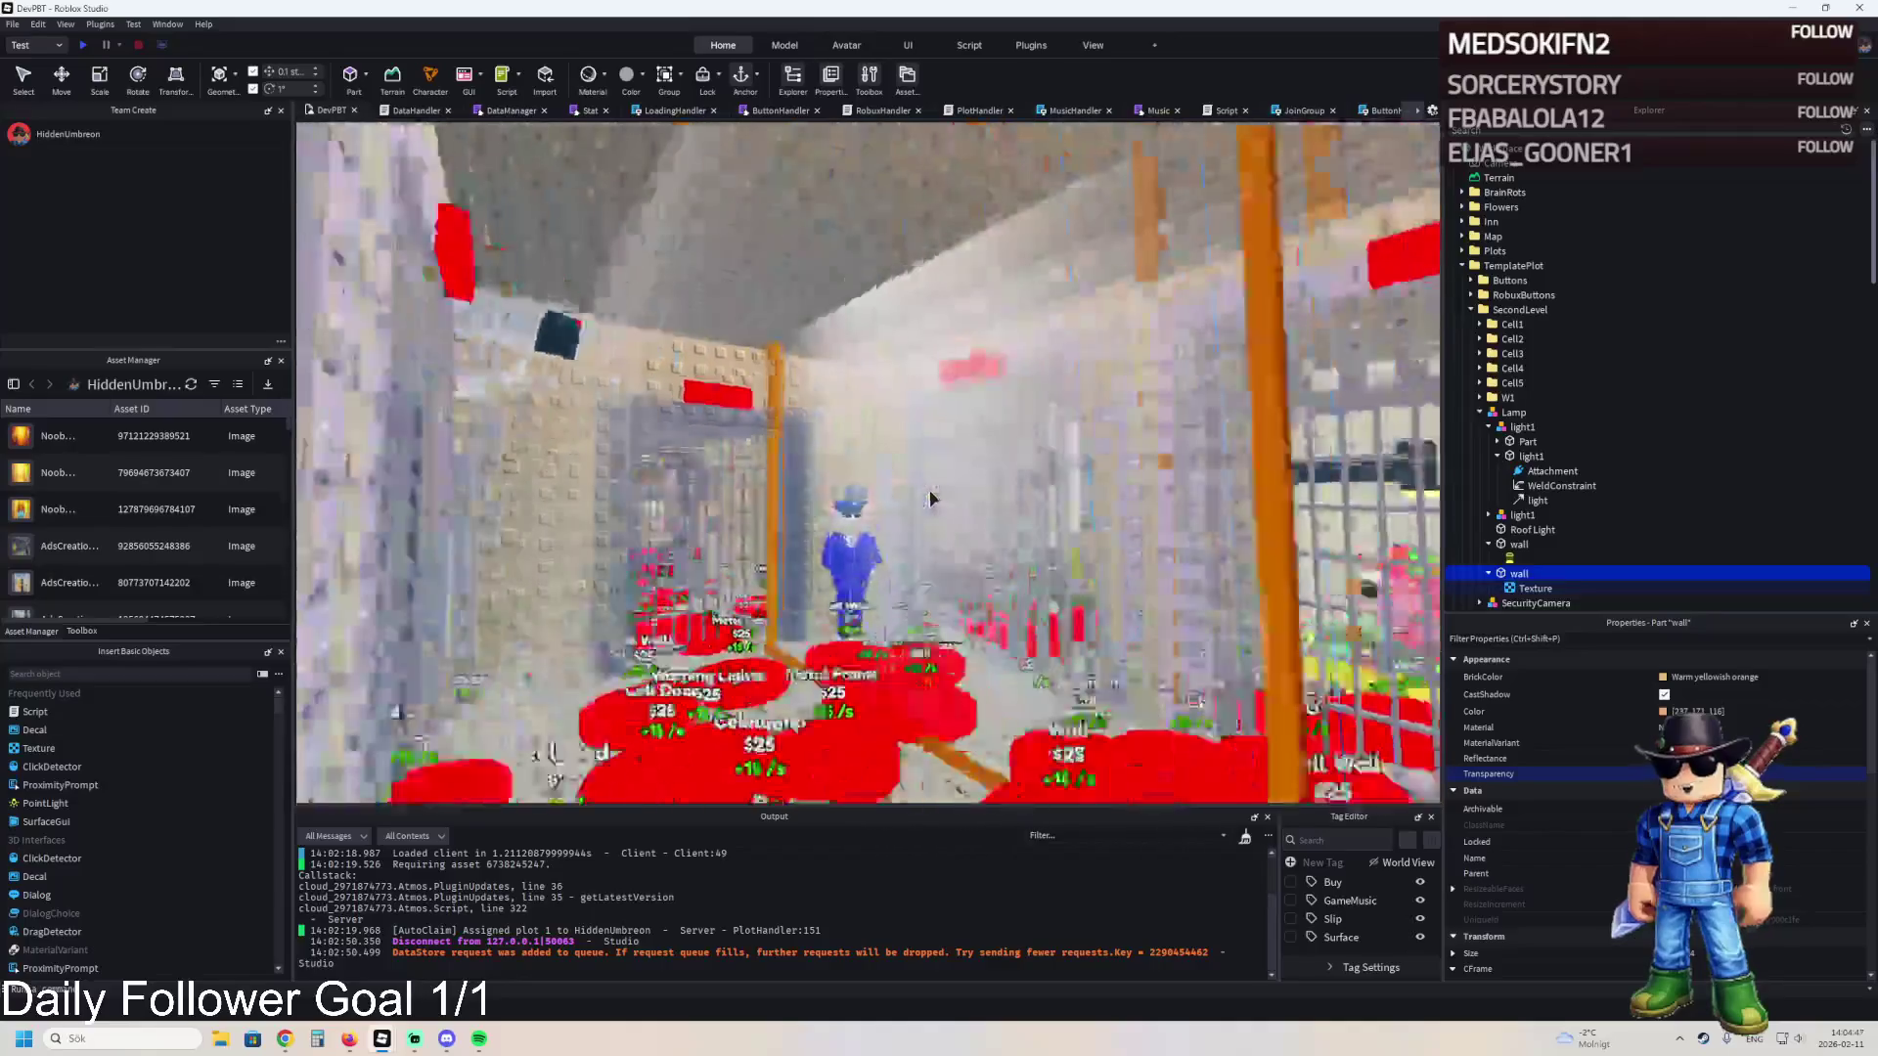
pyautogui.press('w')
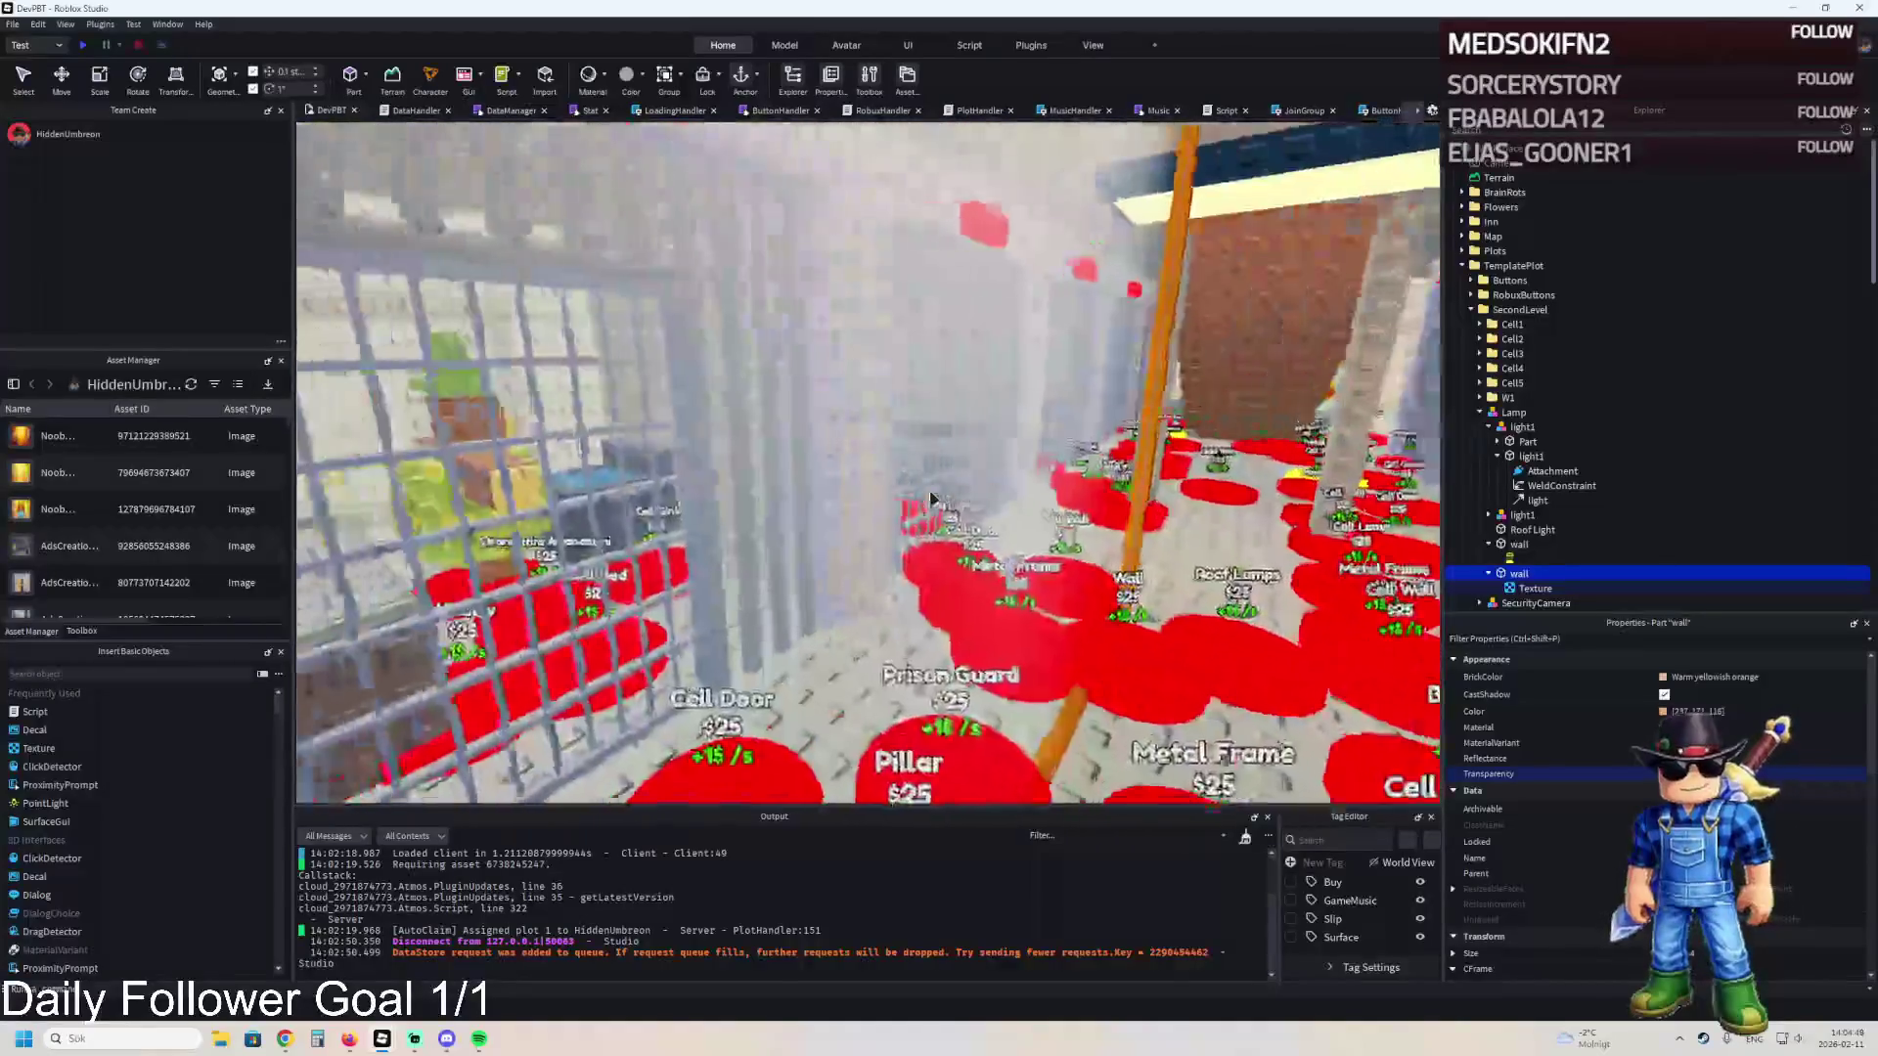
pyautogui.press('s')
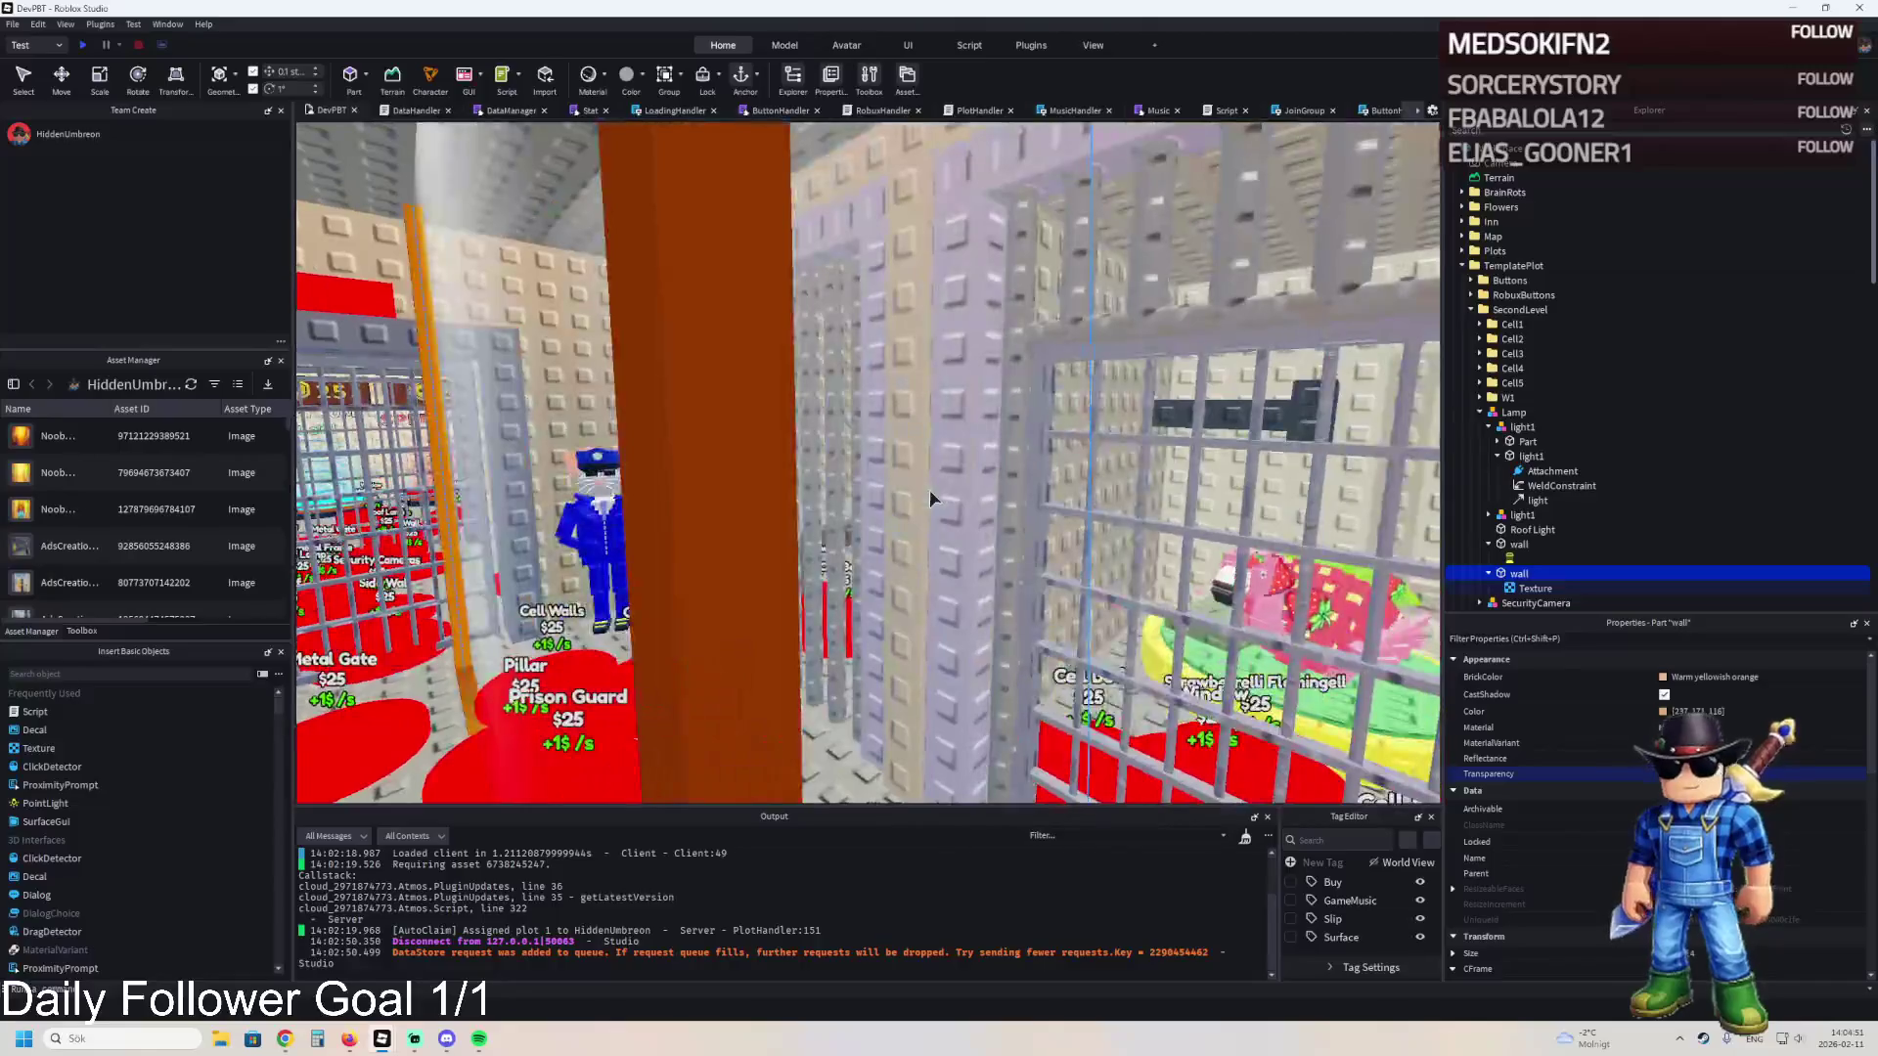
pyautogui.click(1536, 588)
# - Duplicate the wall's Texture and edit the copy's StudsPerTileU and V values
pyautogui.hotkey('ctrl', 'd')
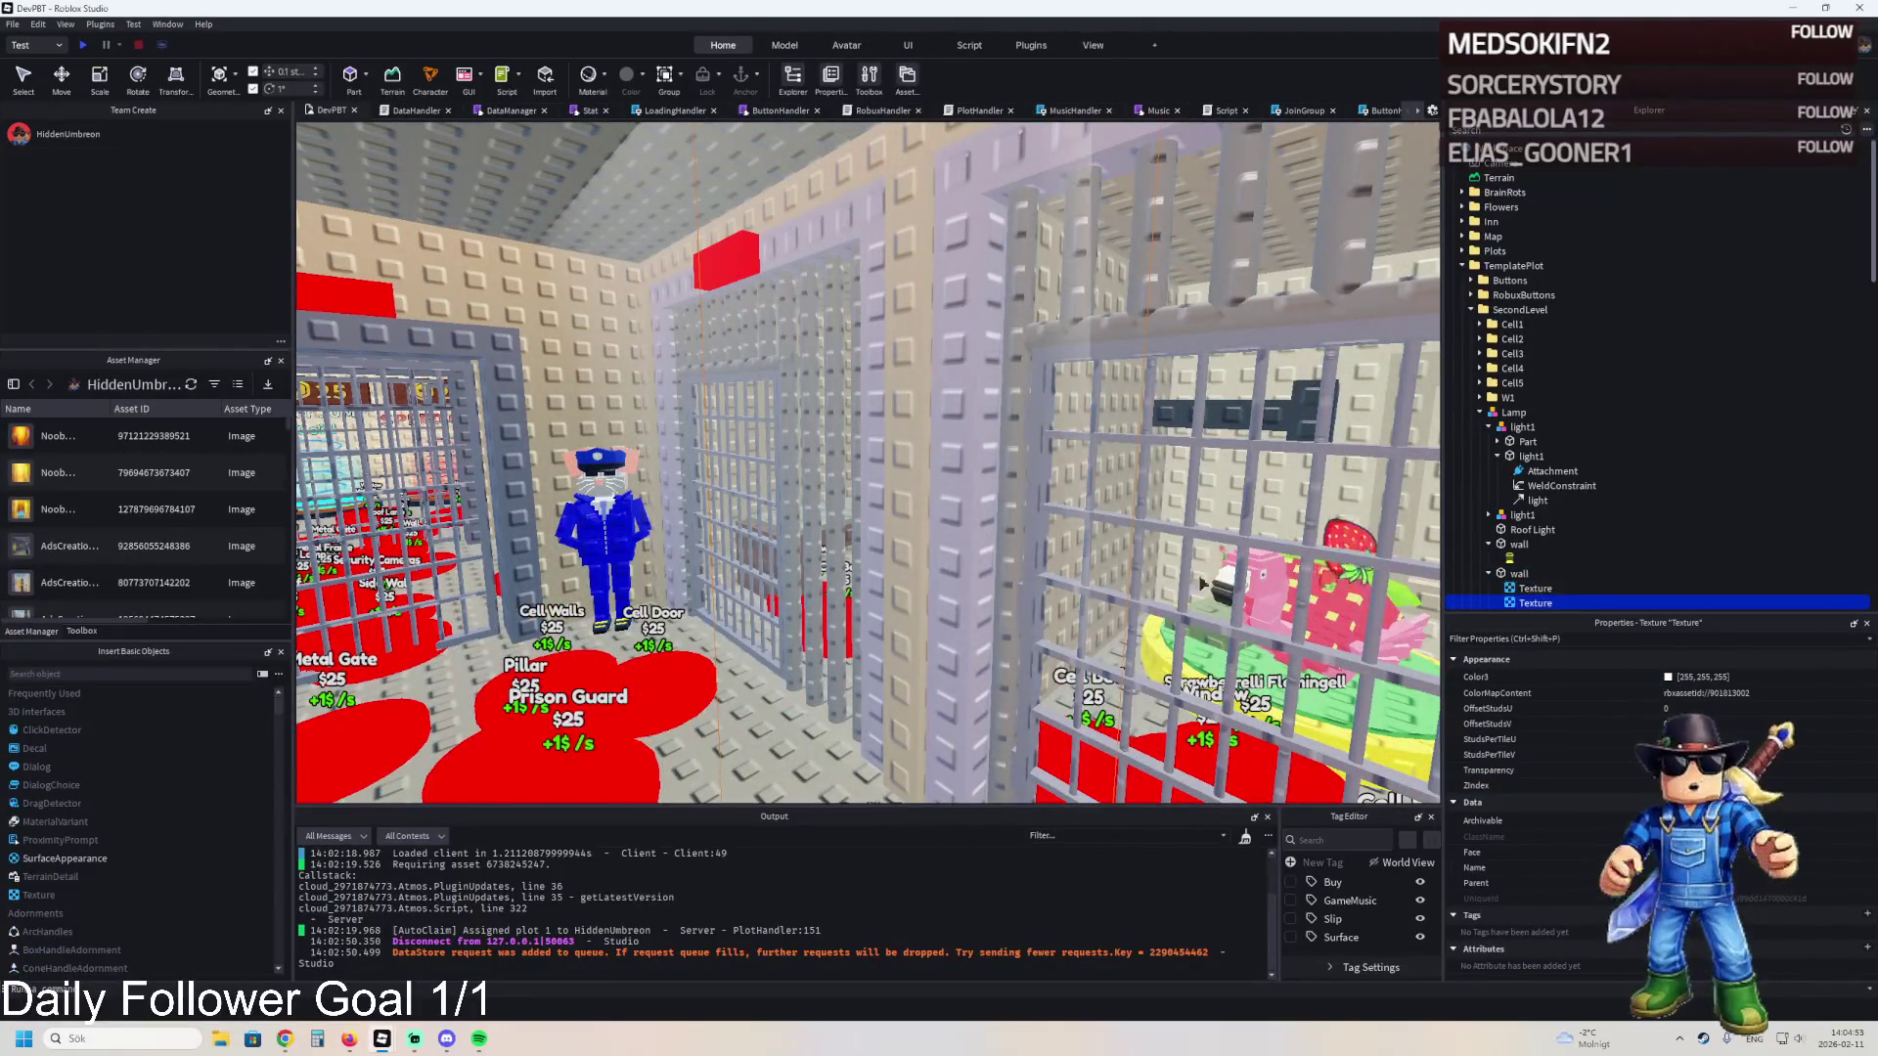
pyautogui.press('s')
pyautogui.press('s')
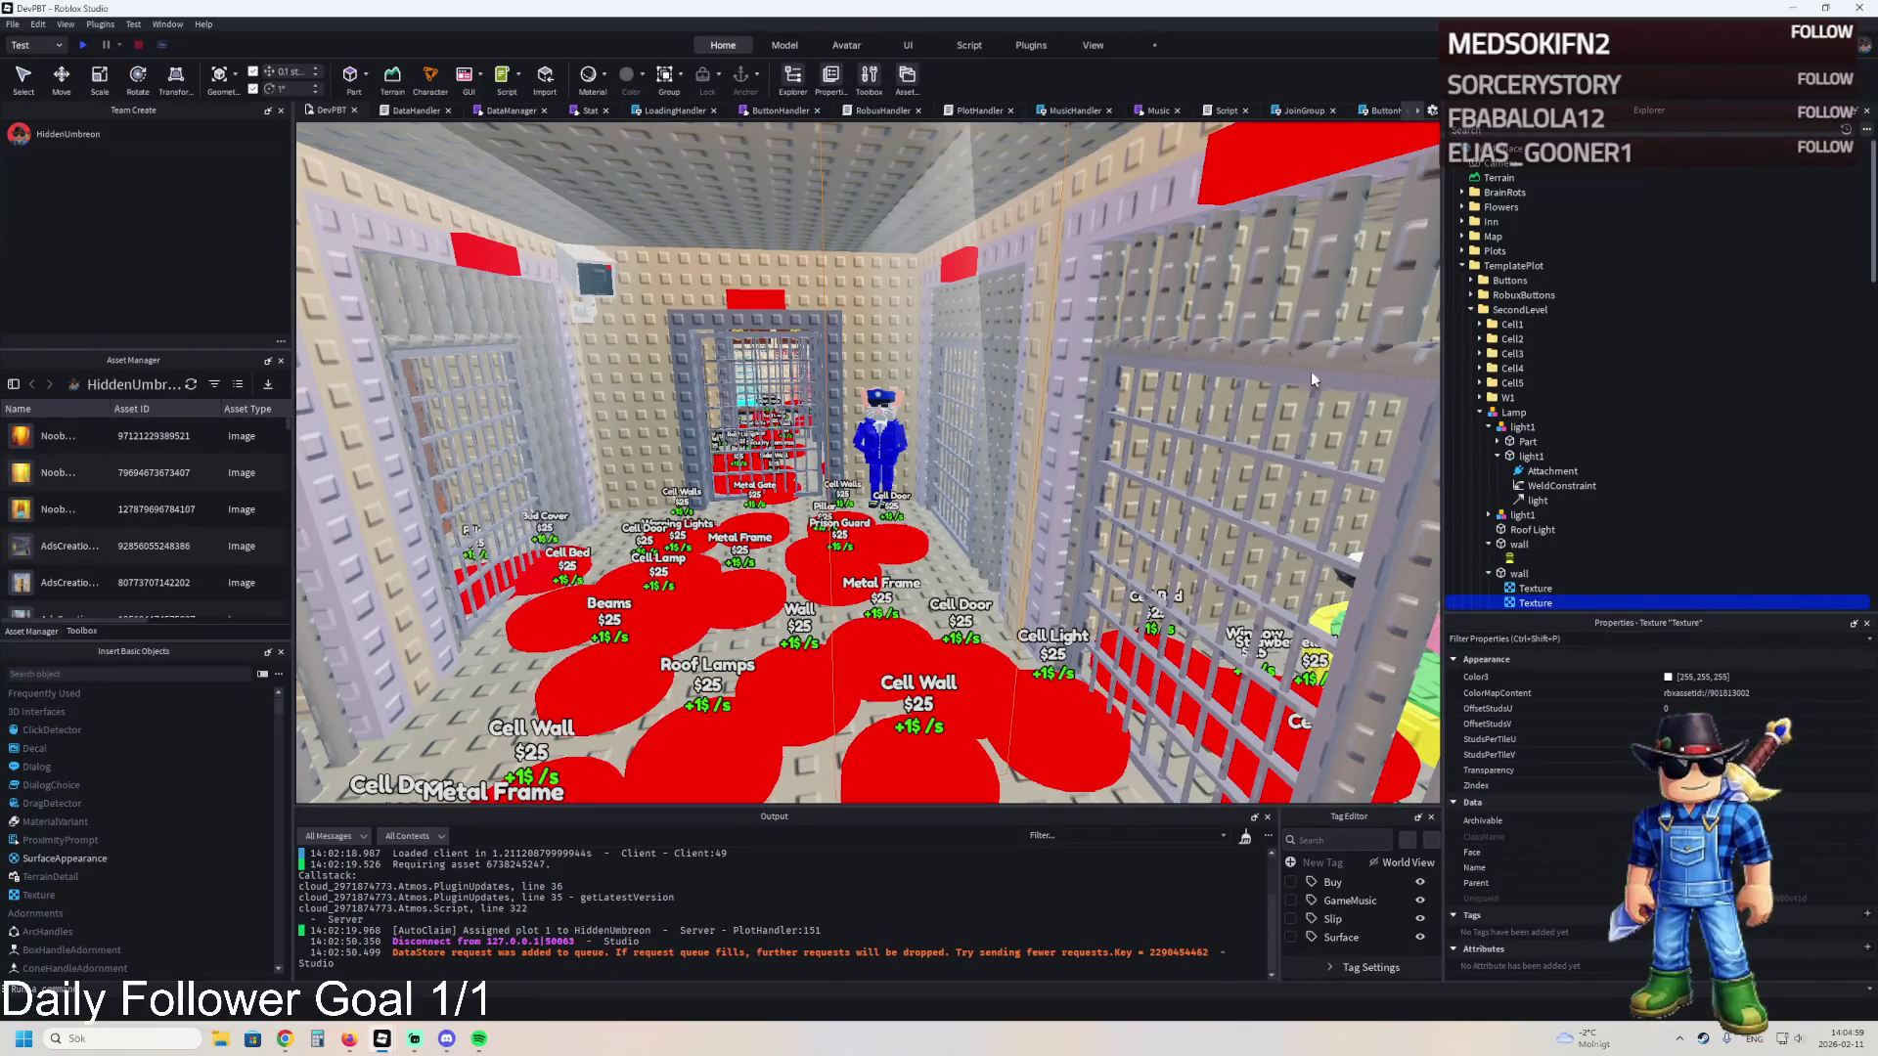
pyautogui.click(1516, 573)
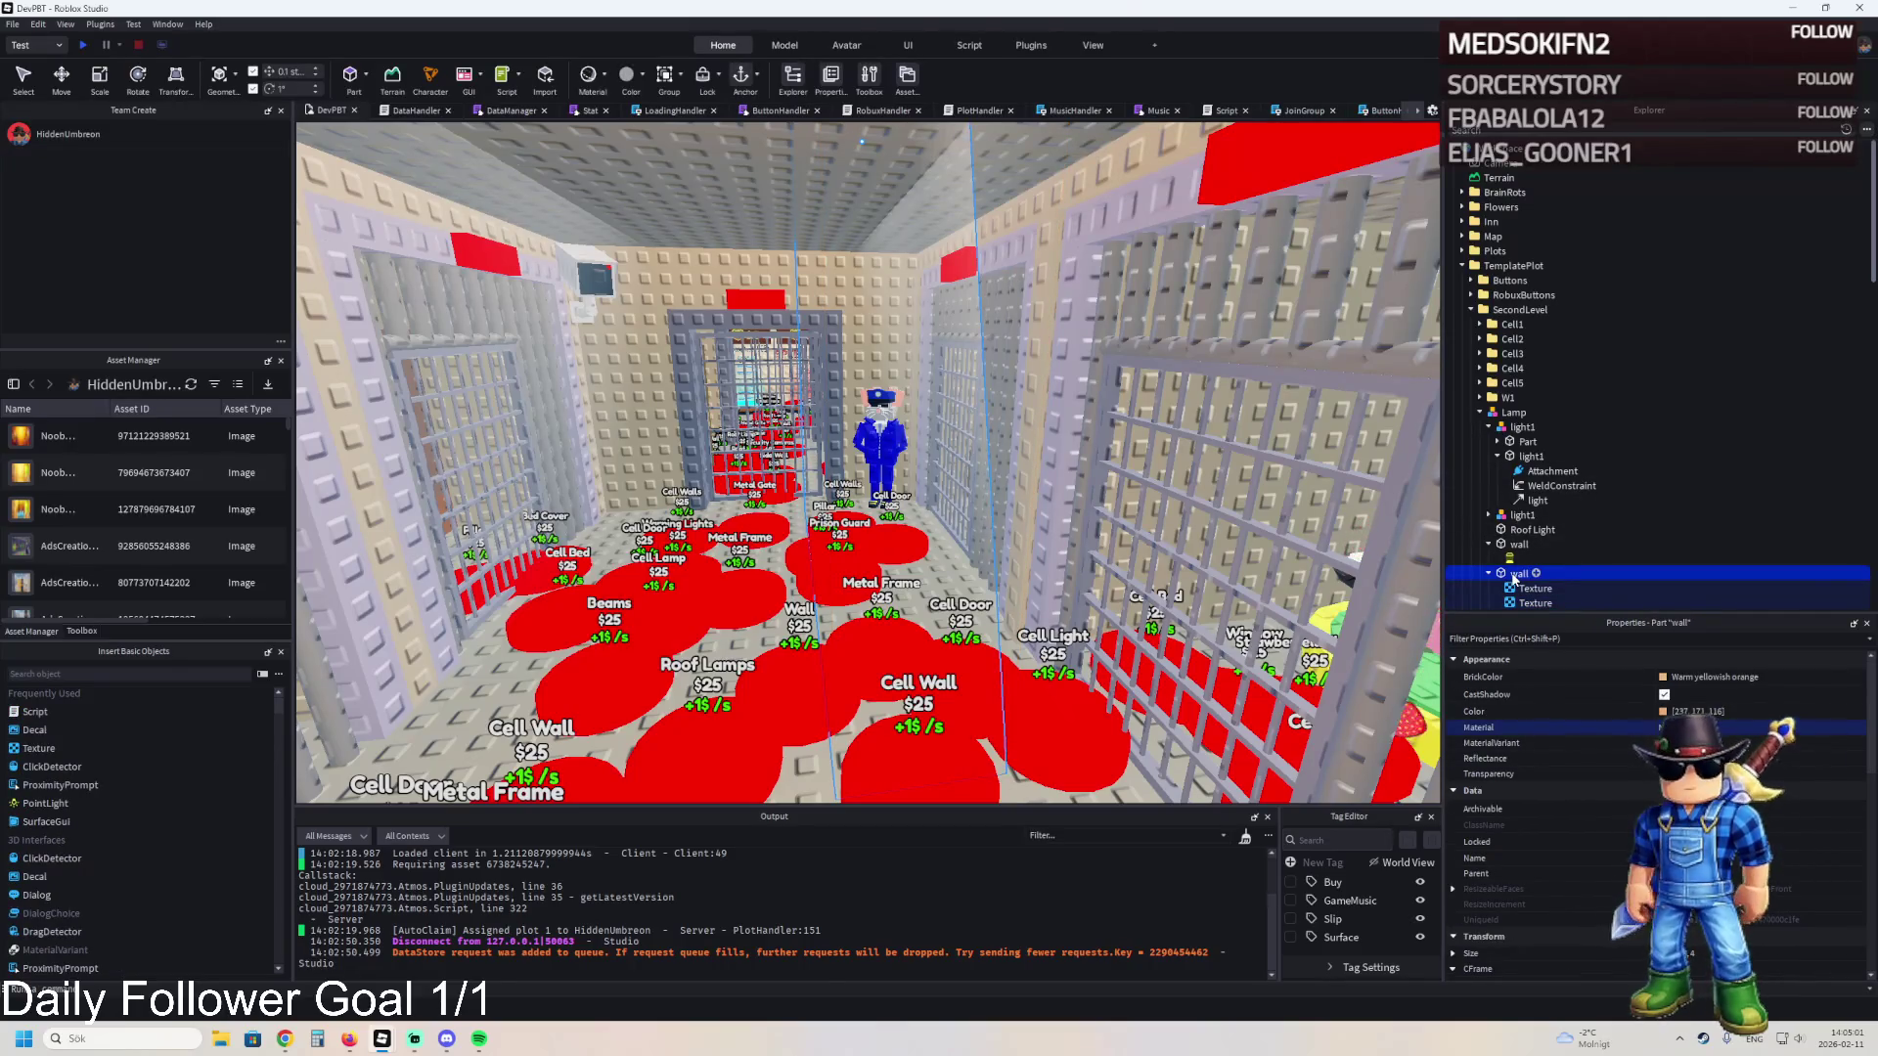
pyautogui.click(1526, 602)
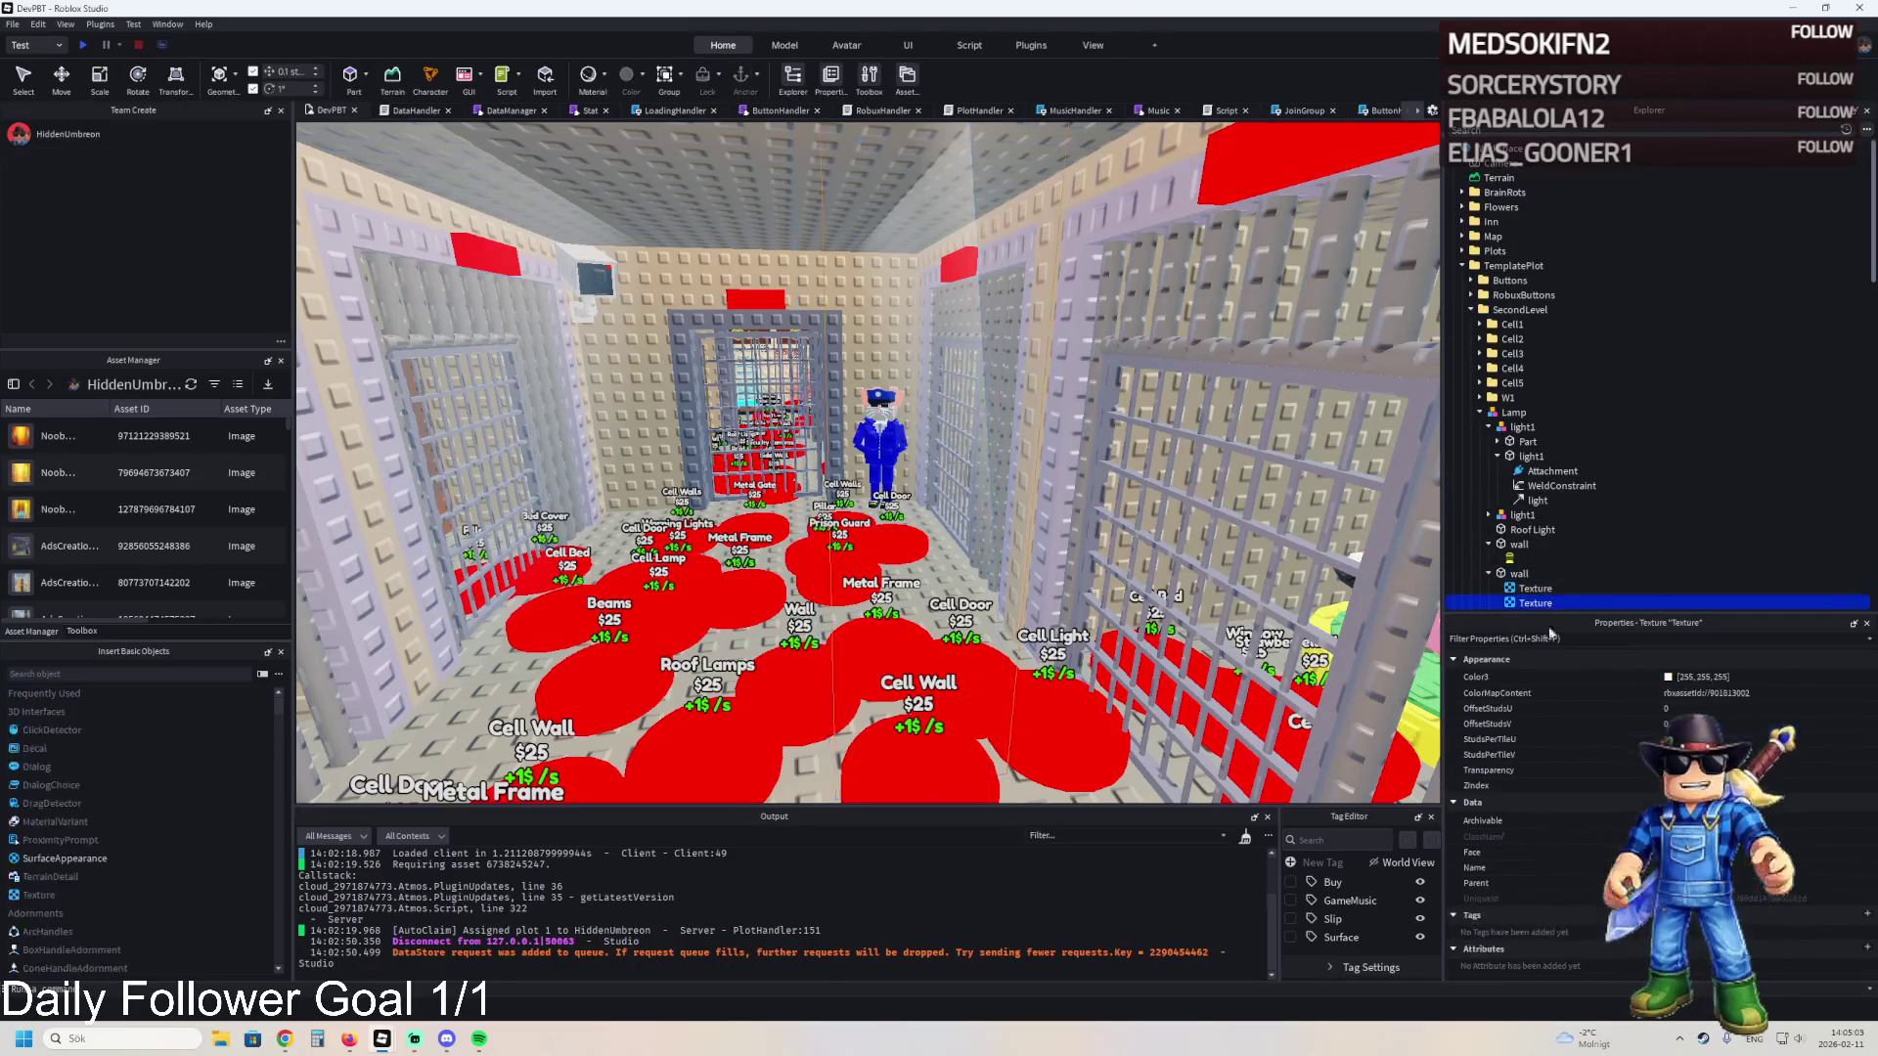
pyautogui.click(1489, 754)
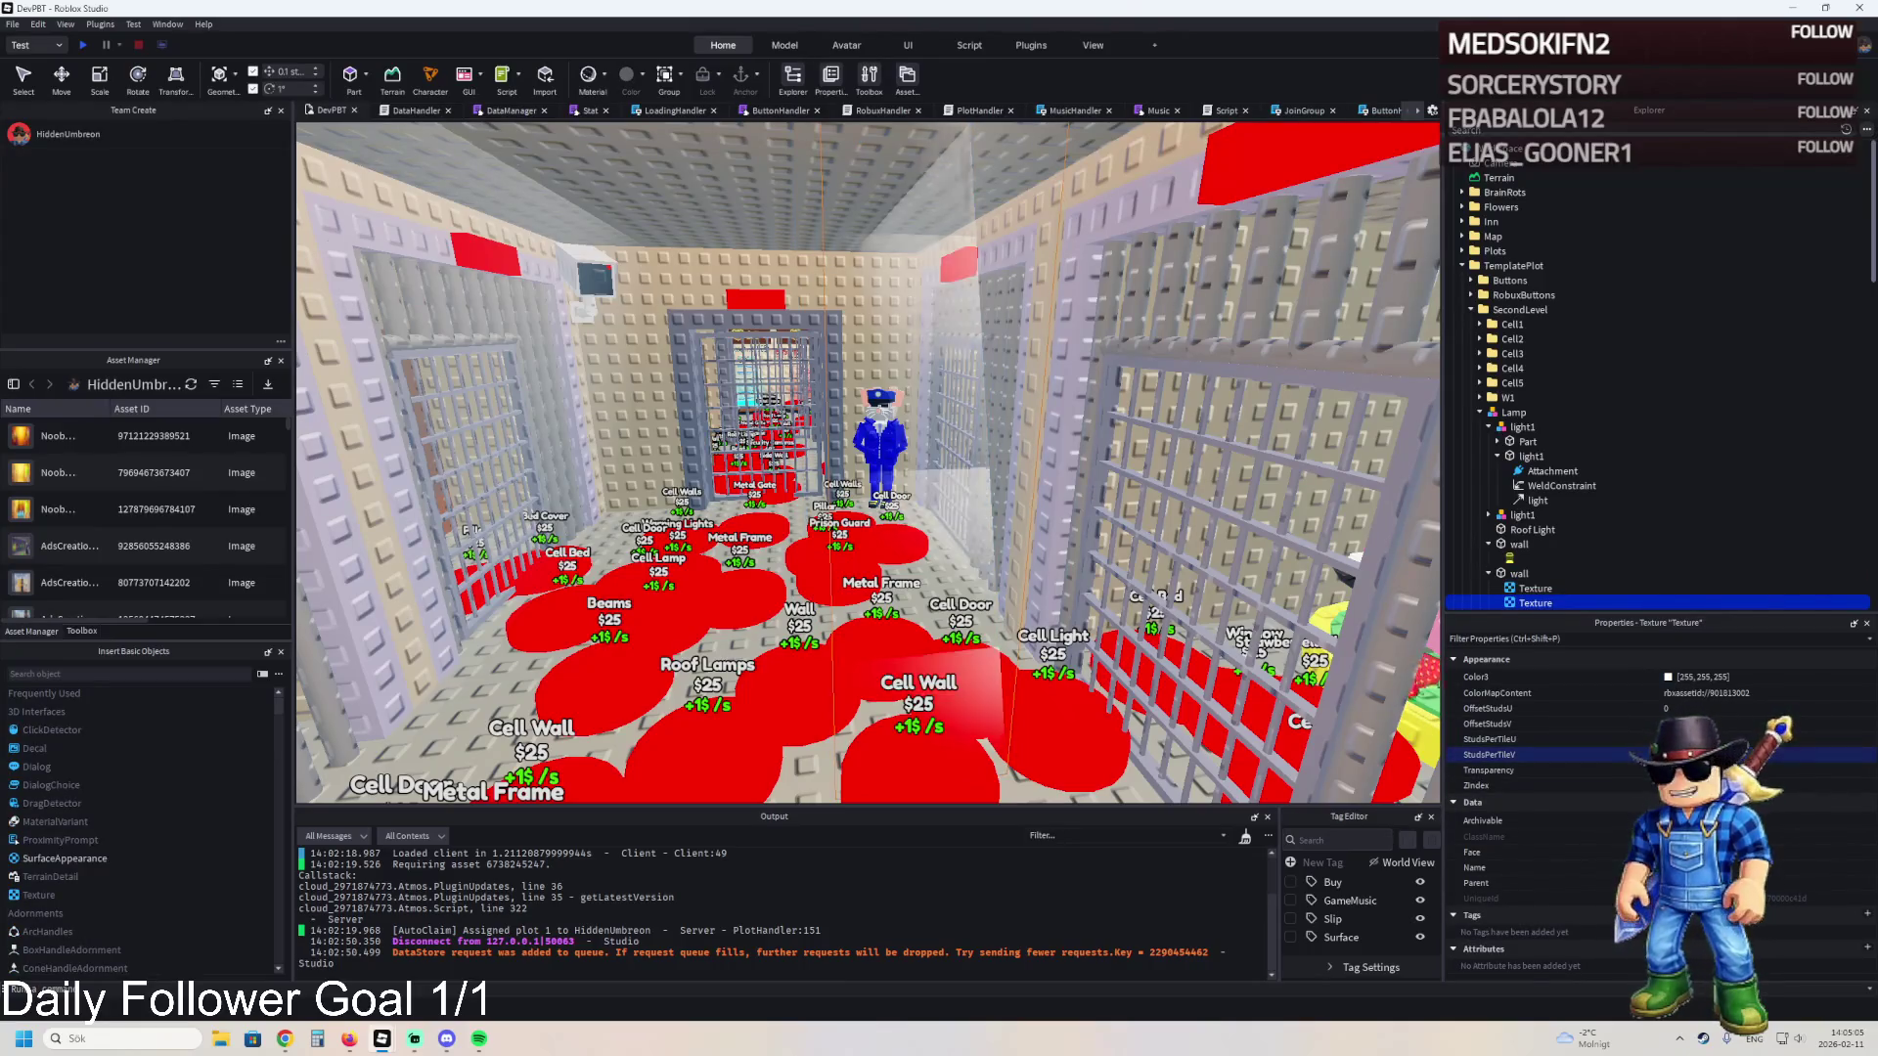
pyautogui.click(1721, 740)
# - Delete the second Texture, then undo to restore it
pyautogui.scroll(5, 1152, 507)
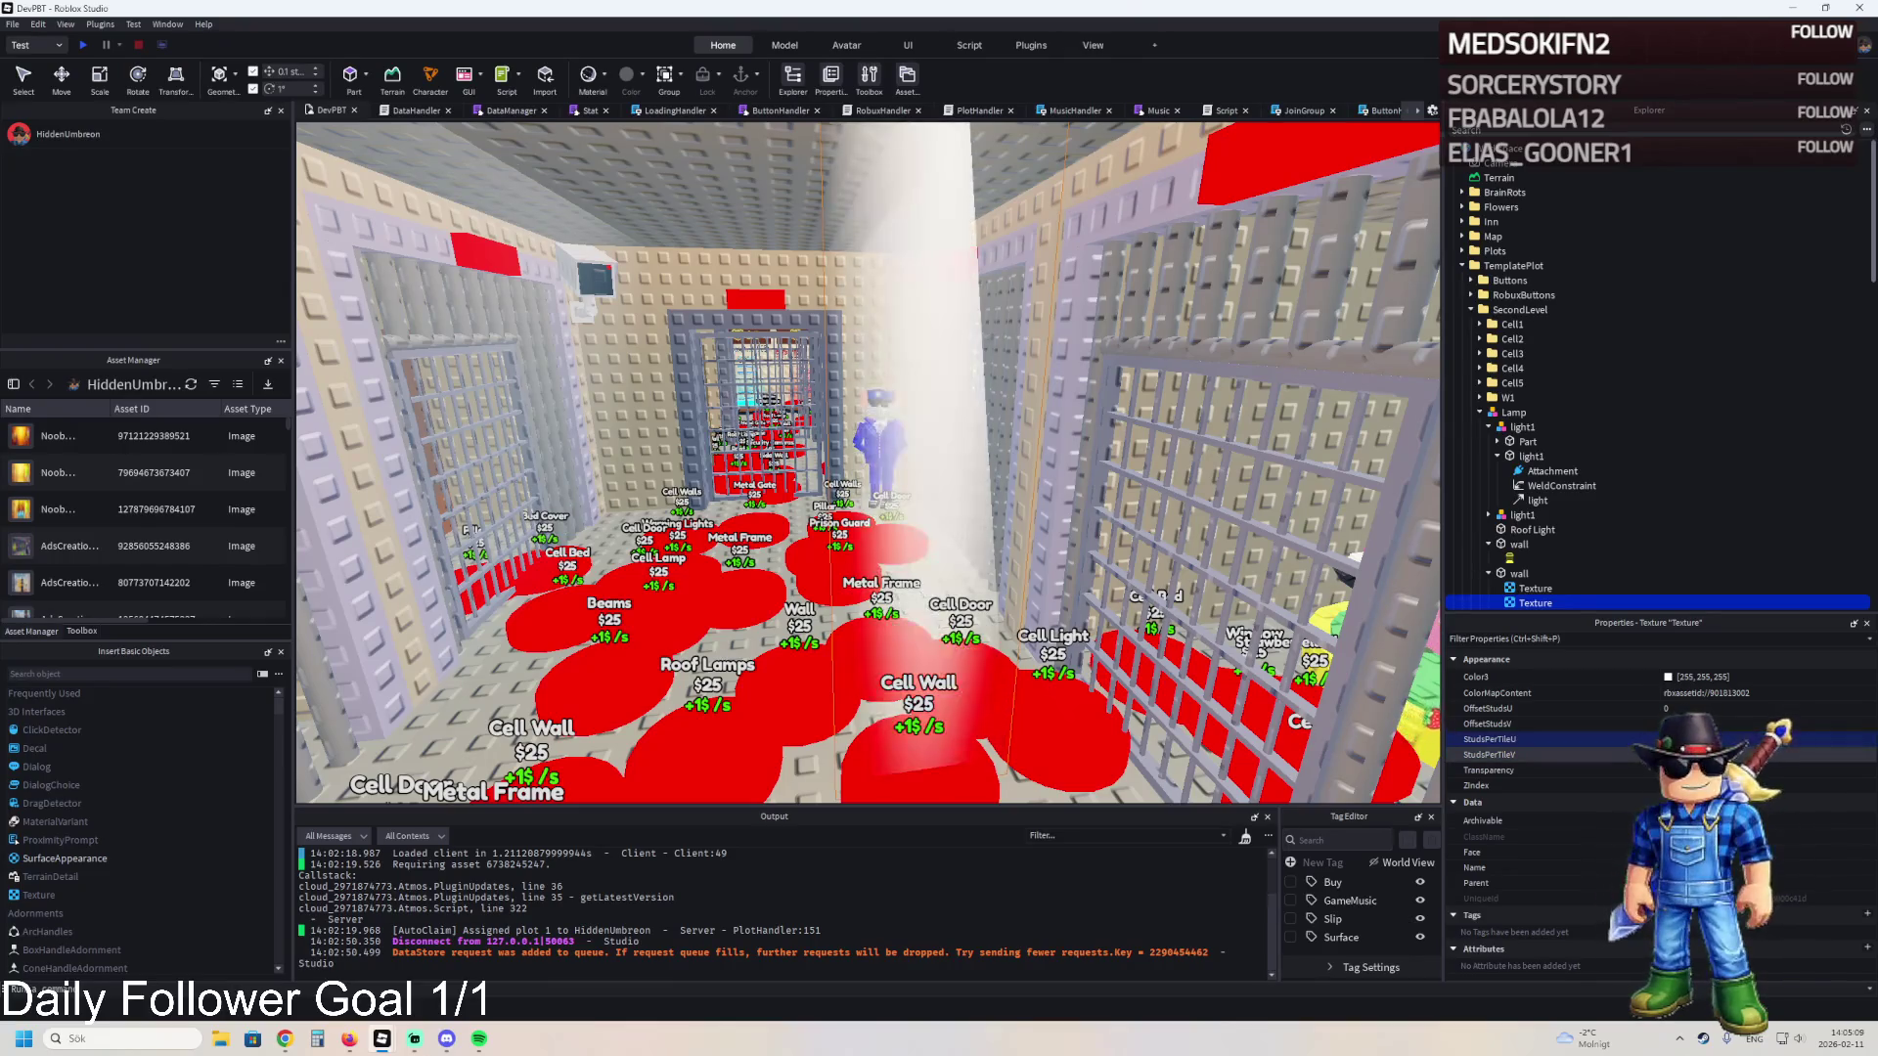
pyautogui.scroll(8, 1153, 507)
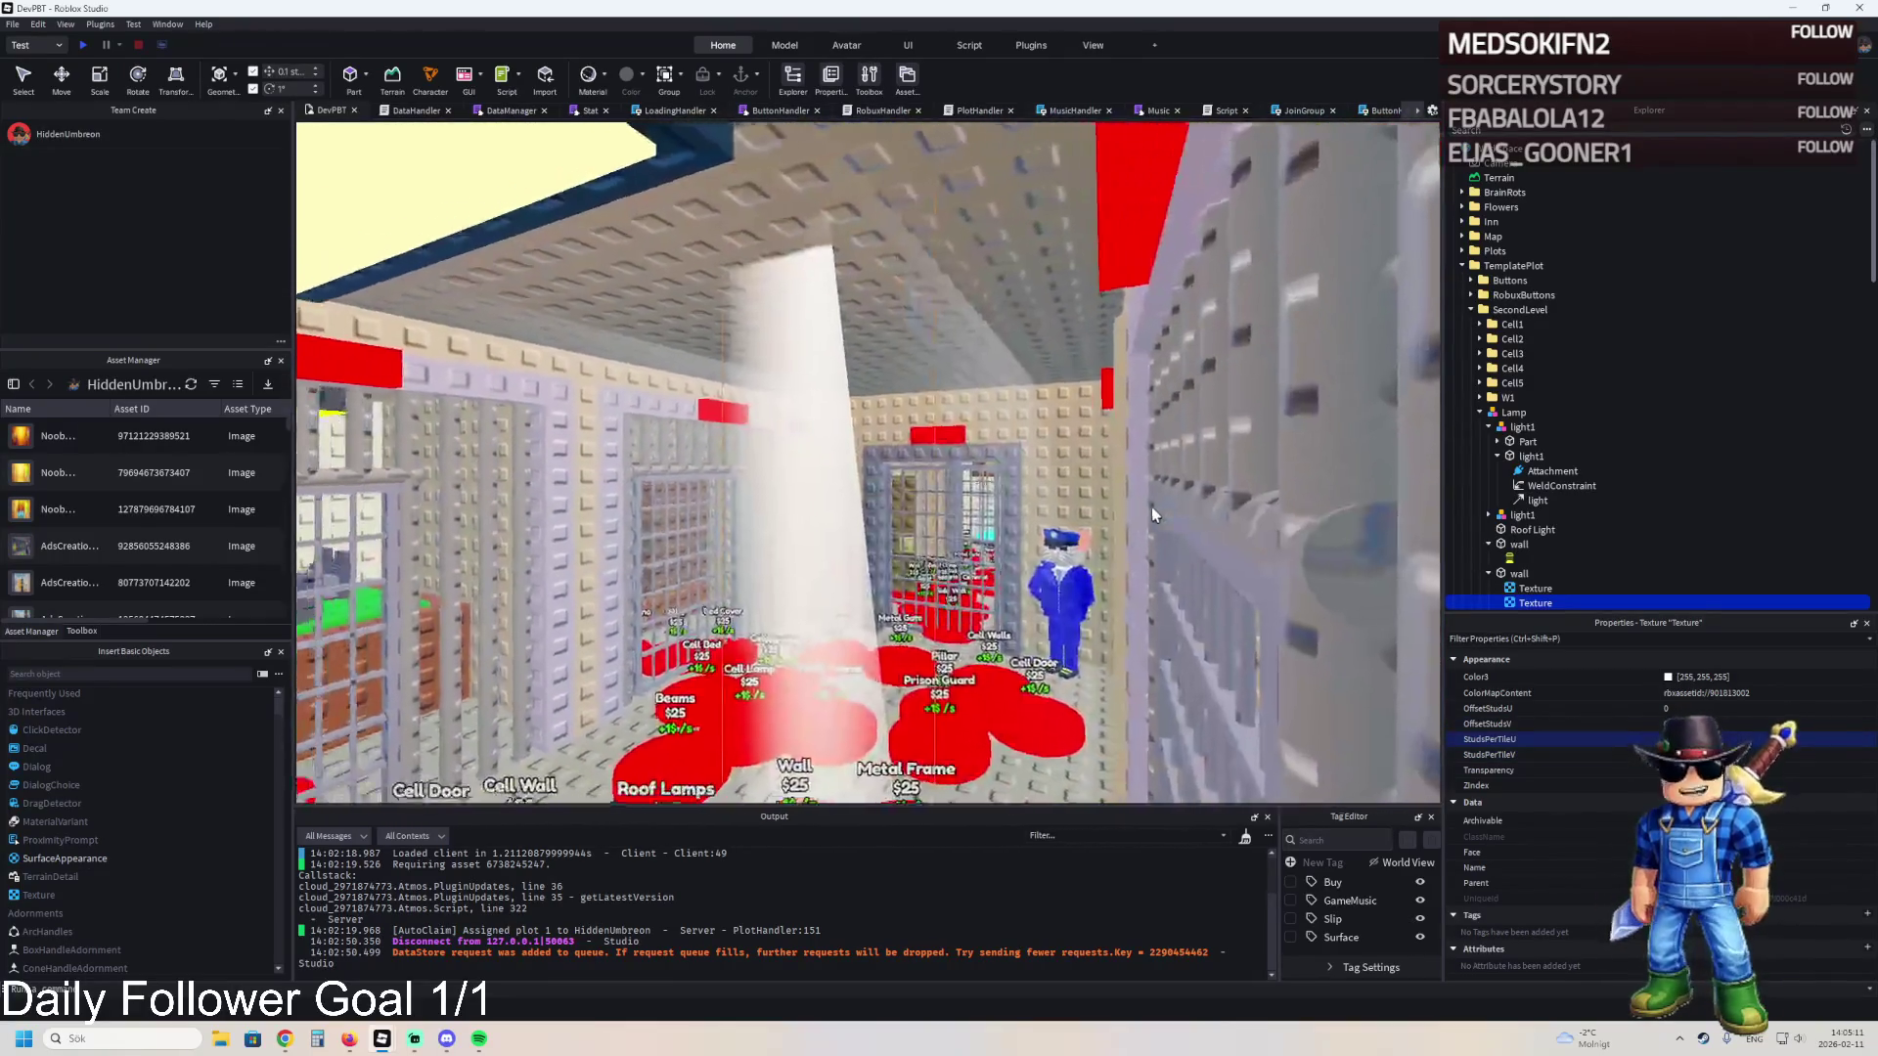
pyautogui.press('Delete')
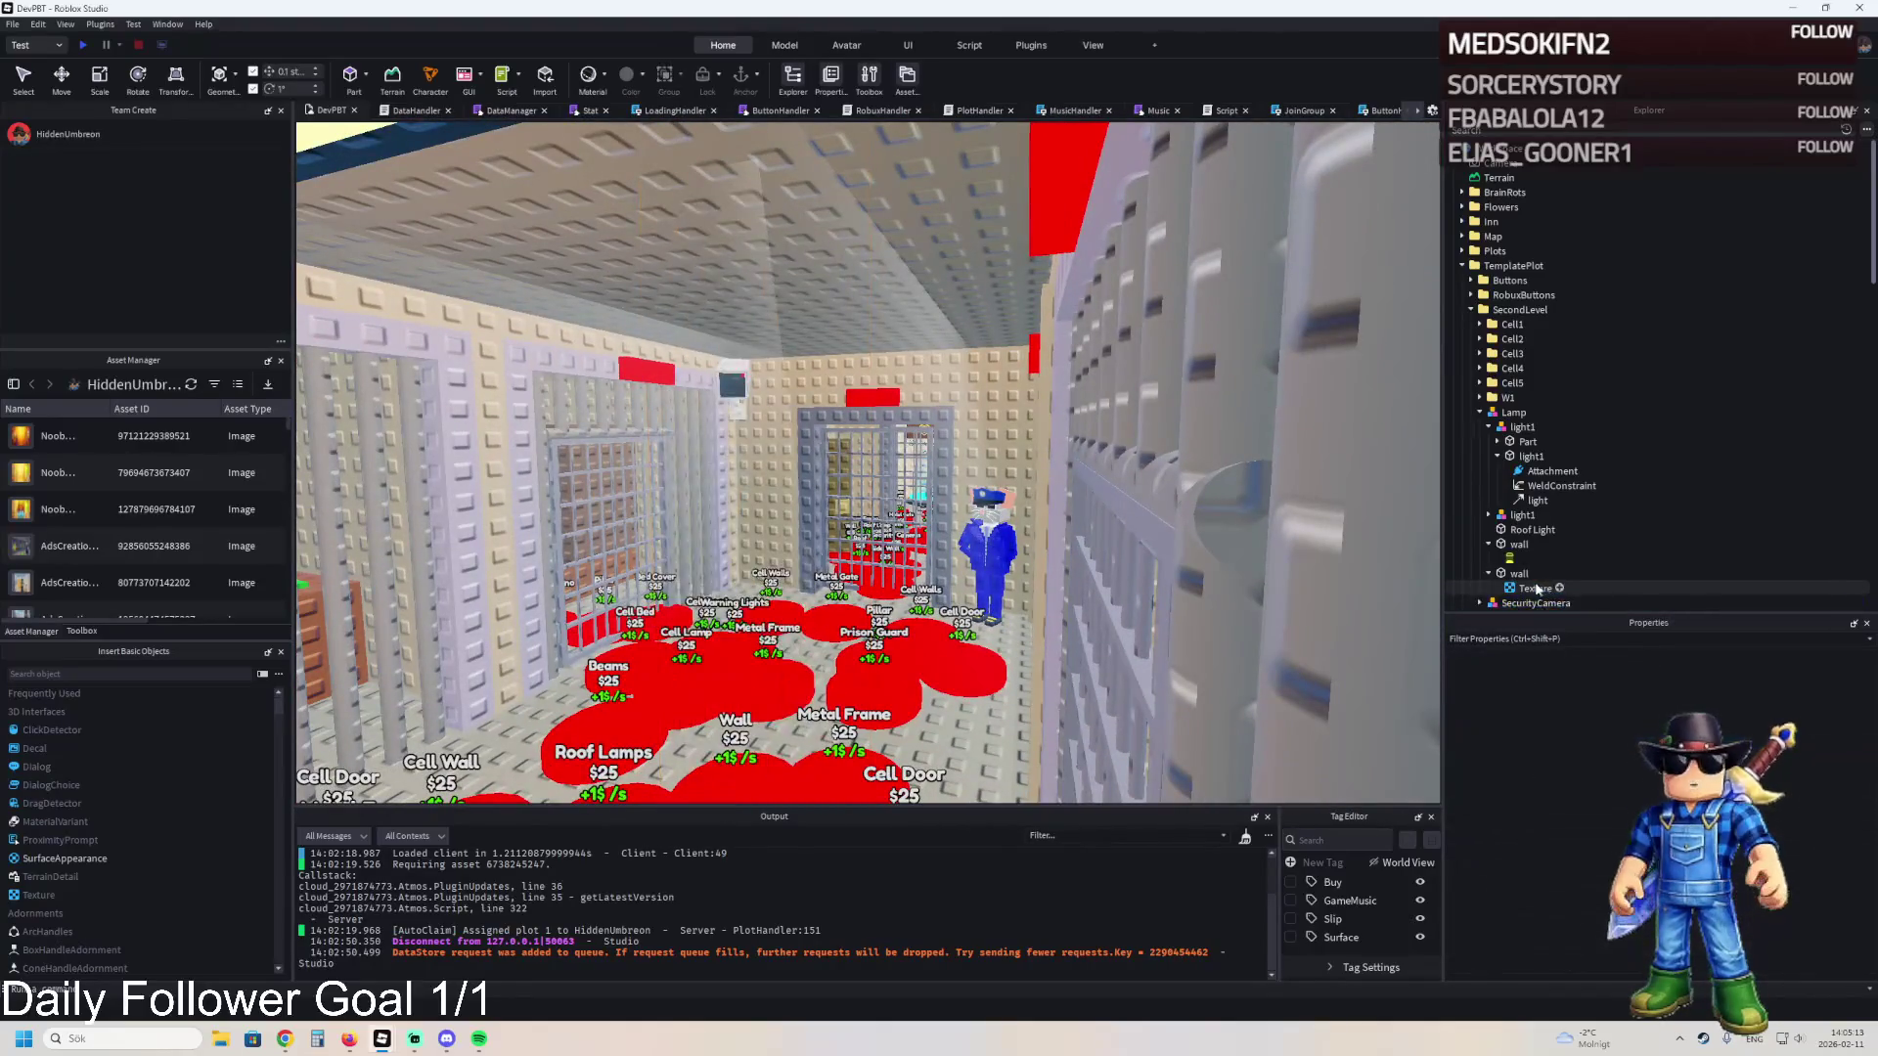
pyautogui.hotkey('ctrl', 'z')
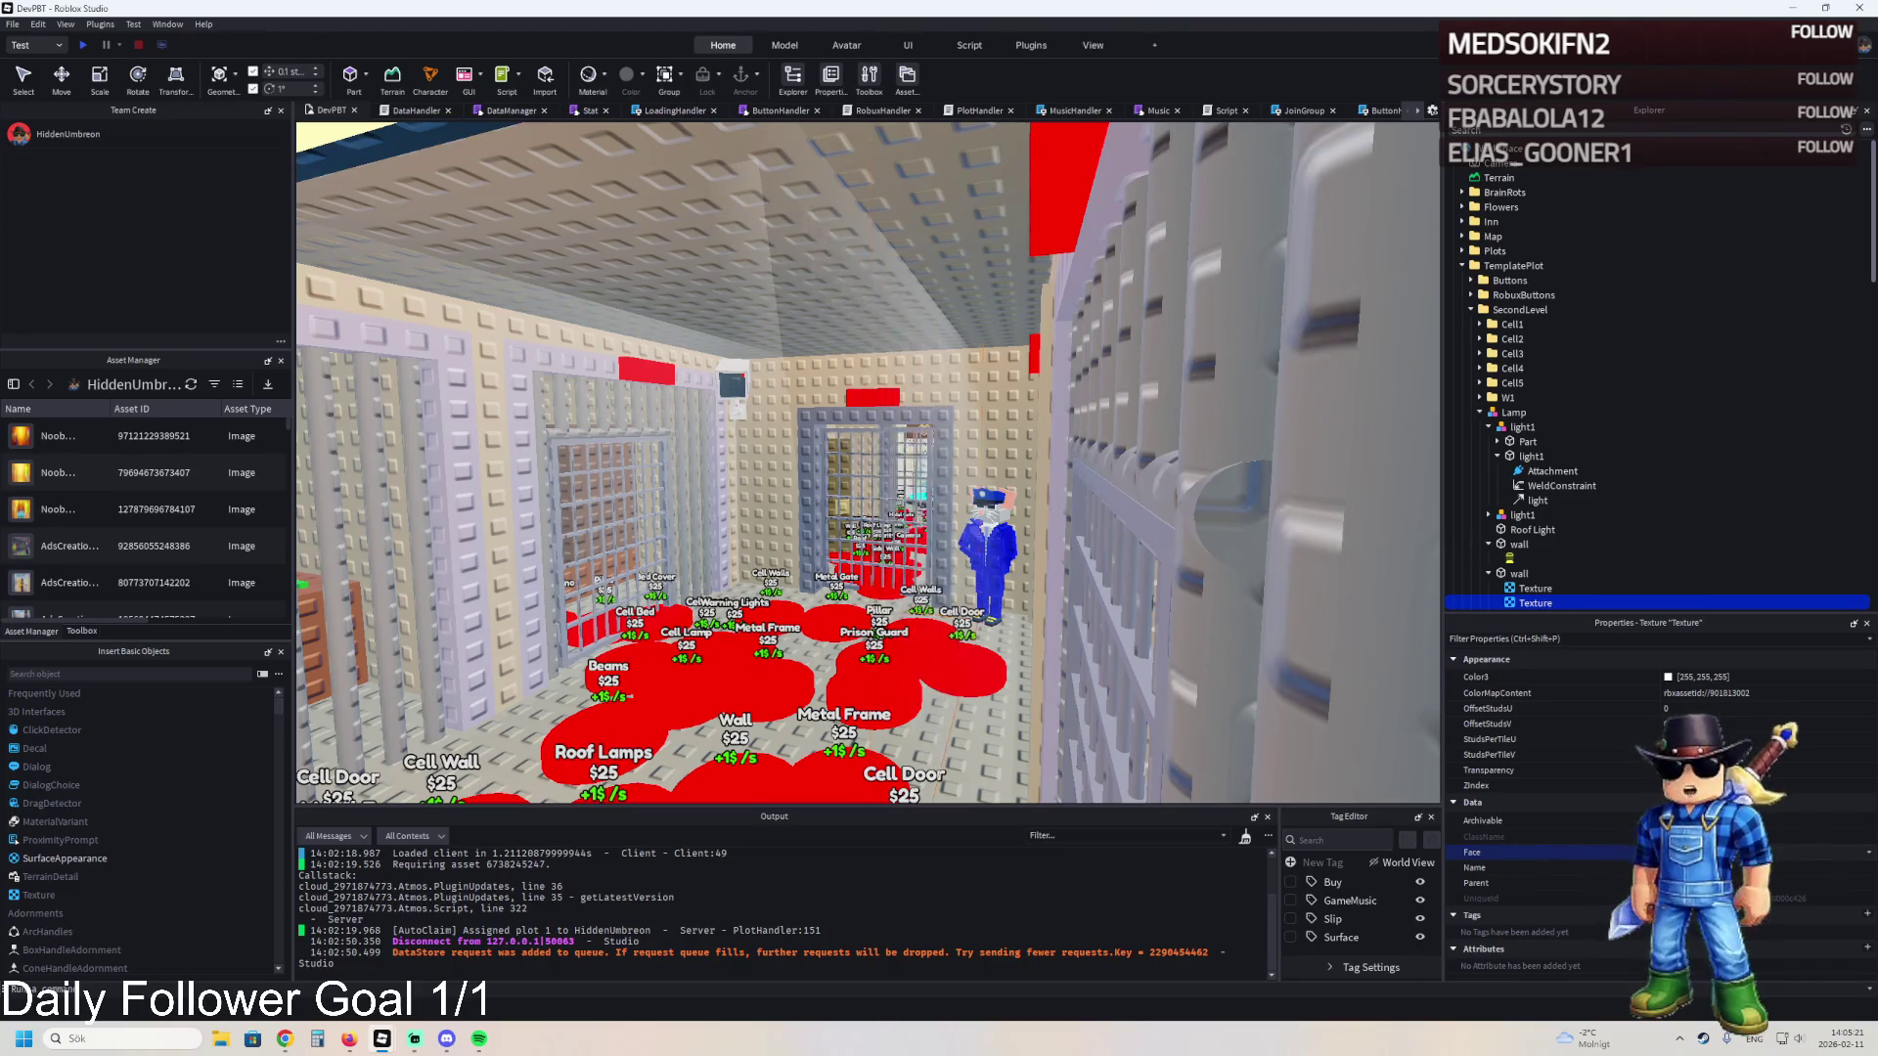
# - Delete the duplicate Texture from the wall, leaving it with a single Texture
pyautogui.press('d')
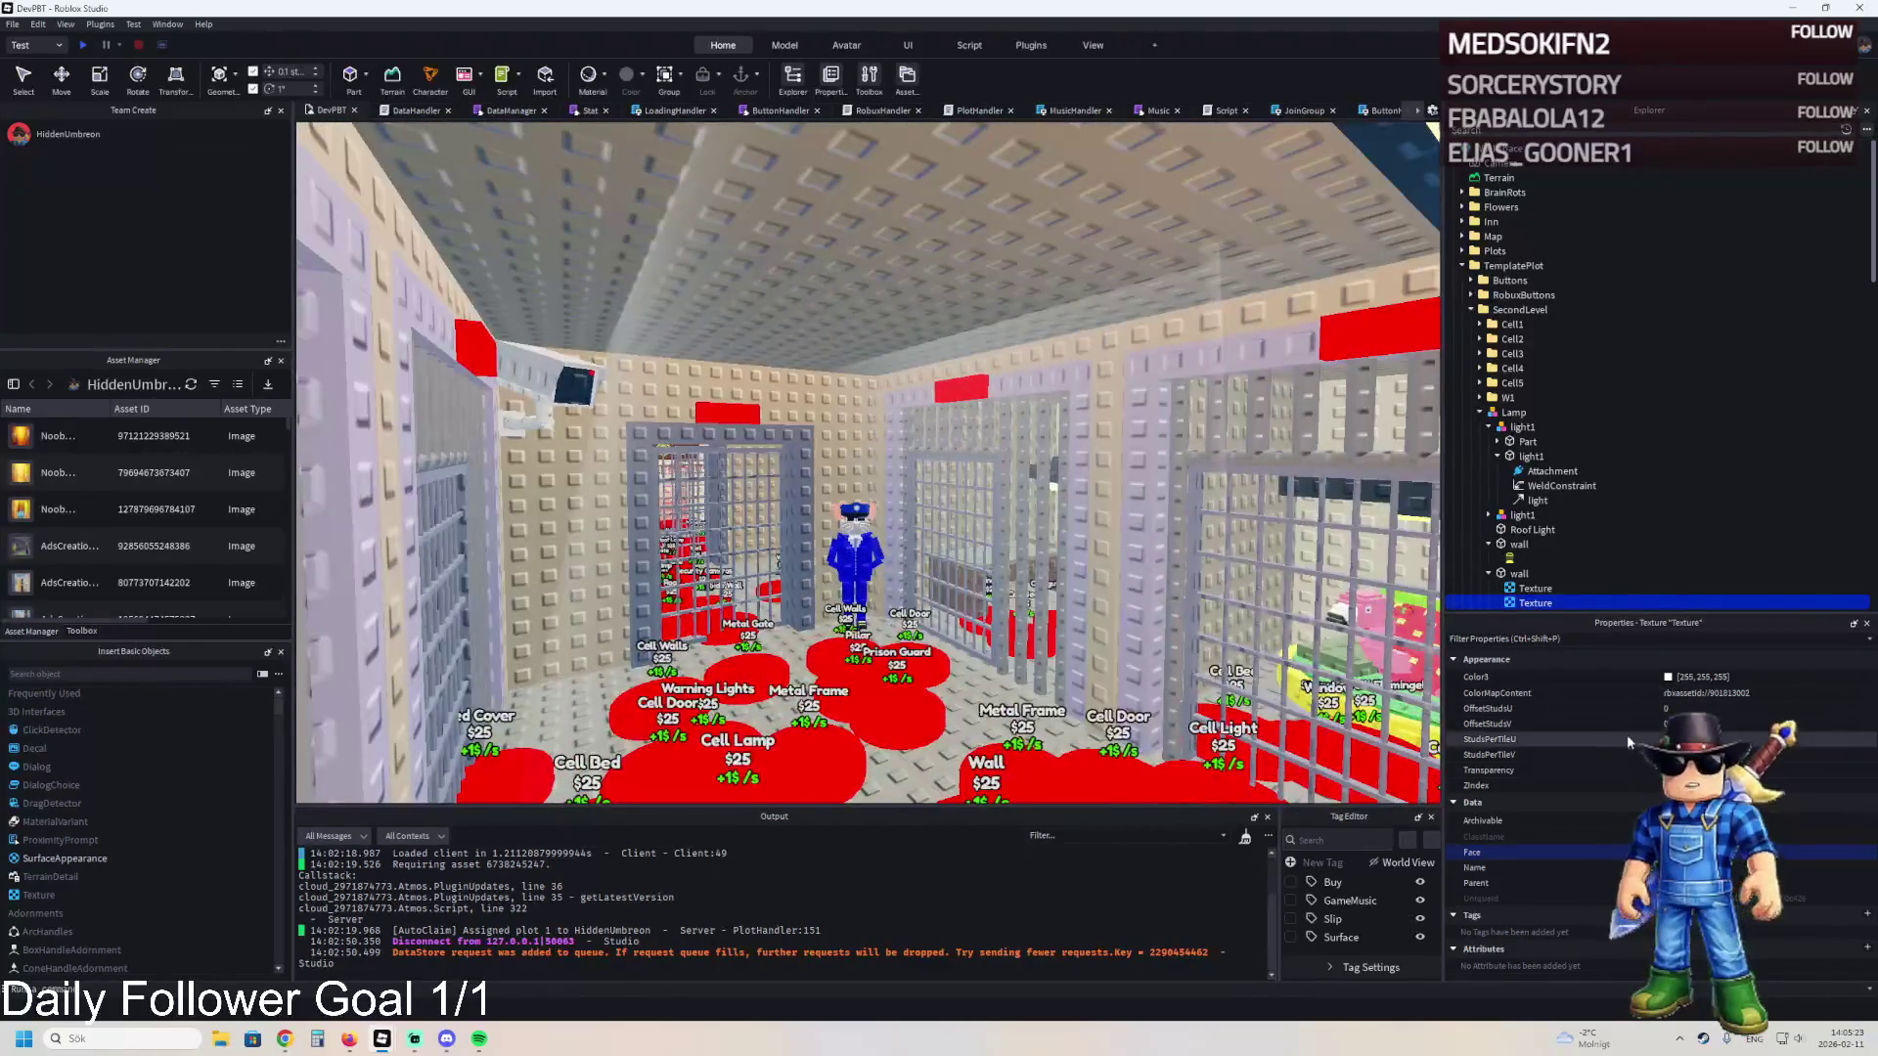
pyautogui.press('s')
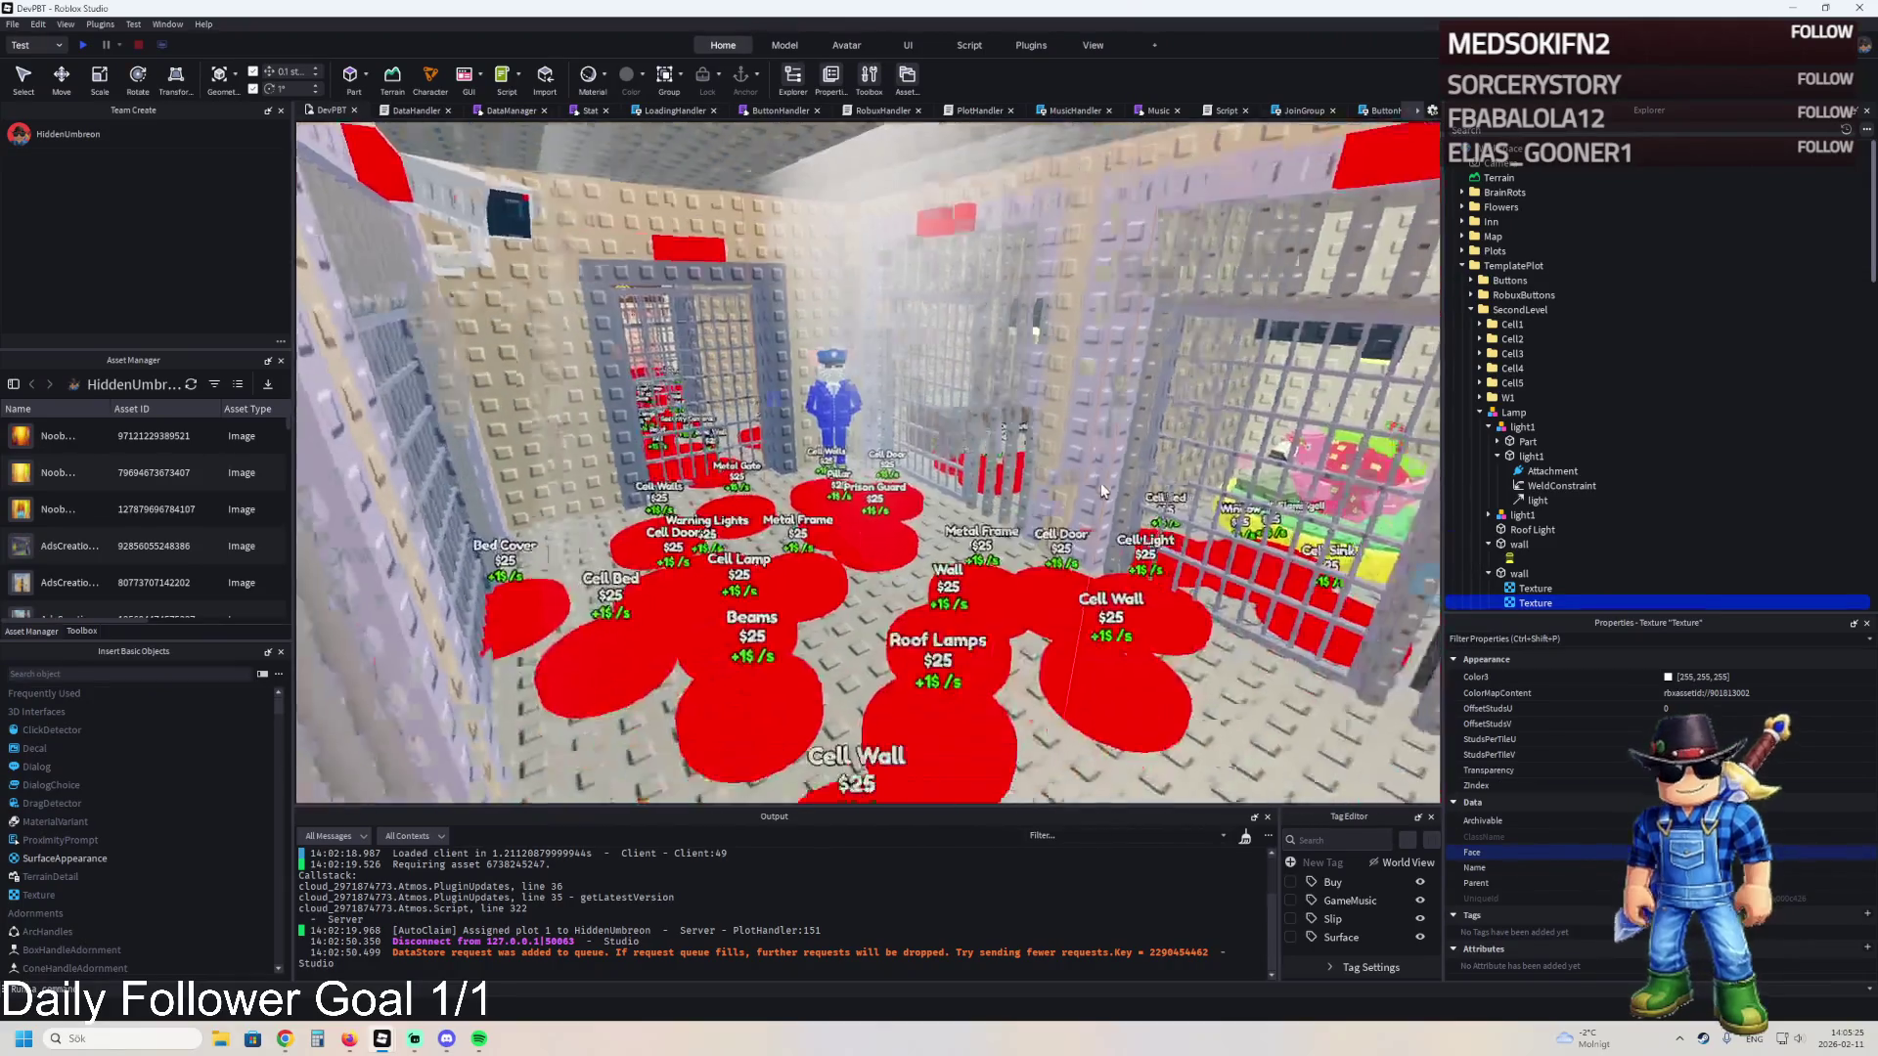
pyautogui.press('s')
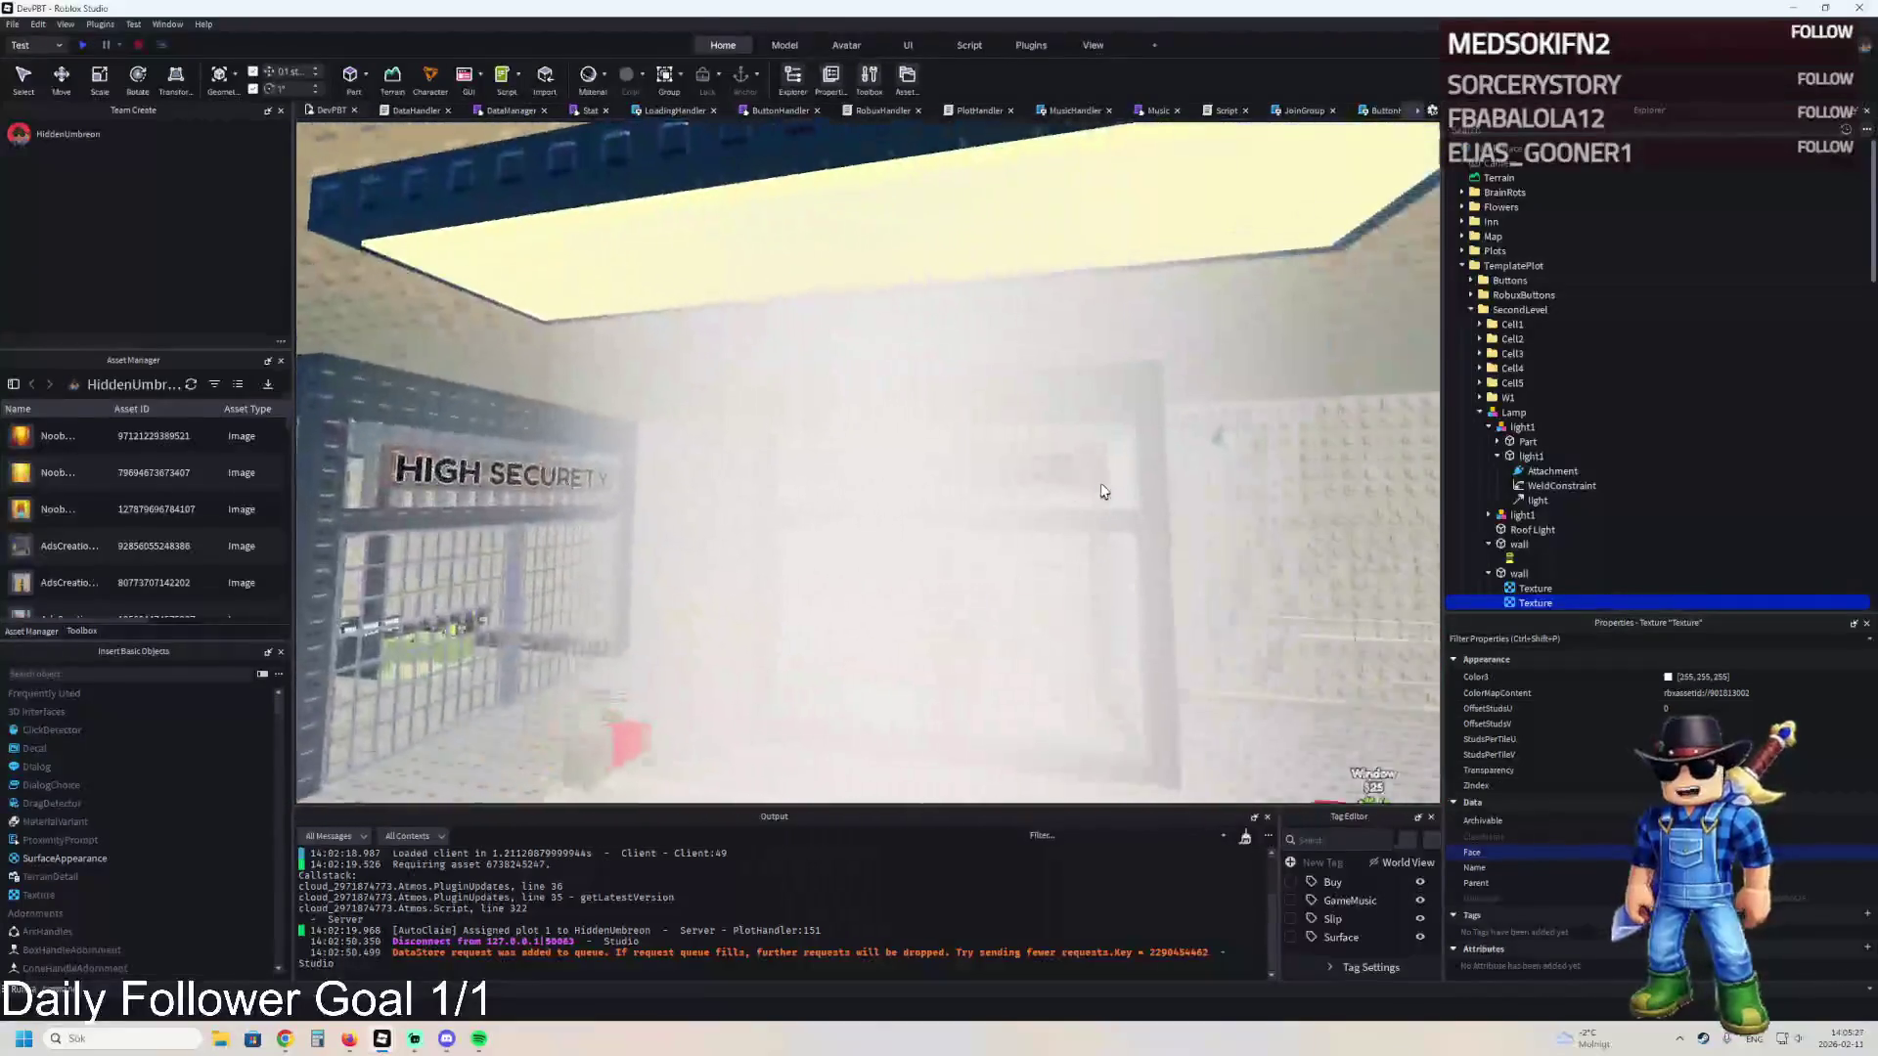
pyautogui.press('s')
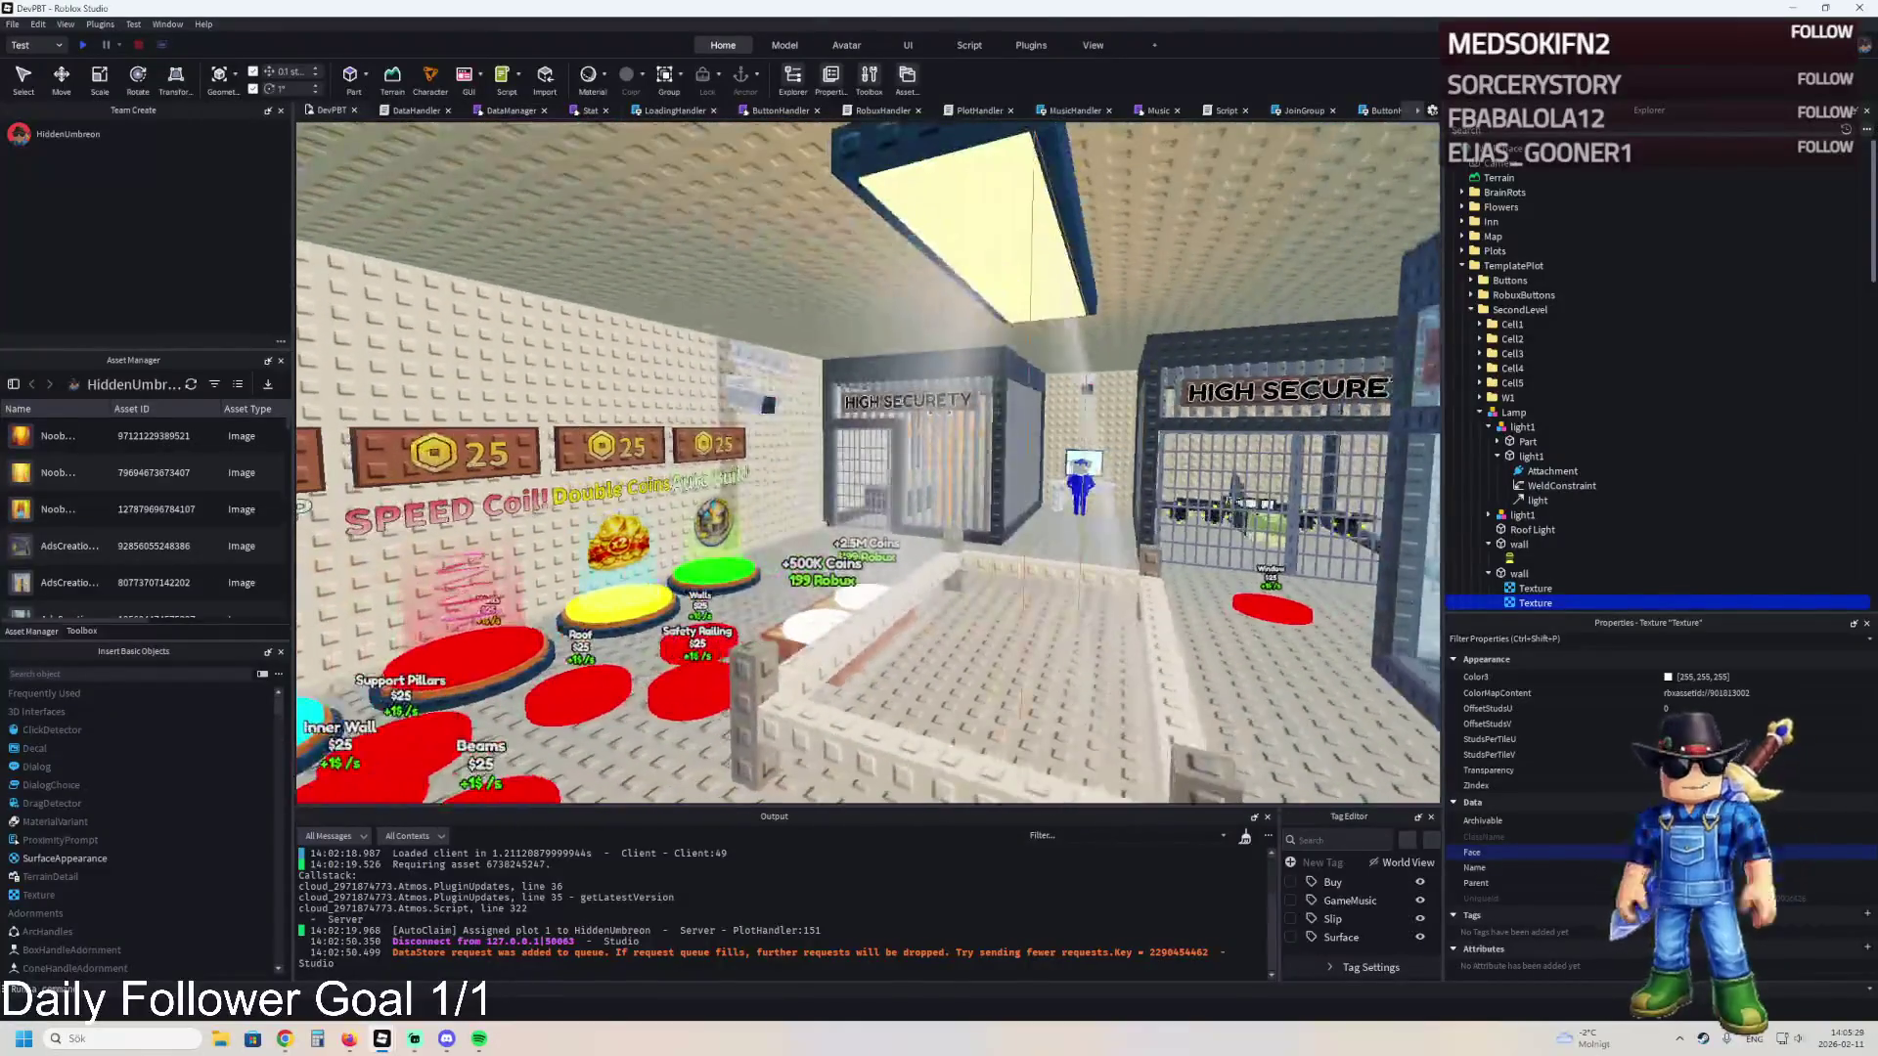
pyautogui.press('Delete')
pyautogui.press('w')
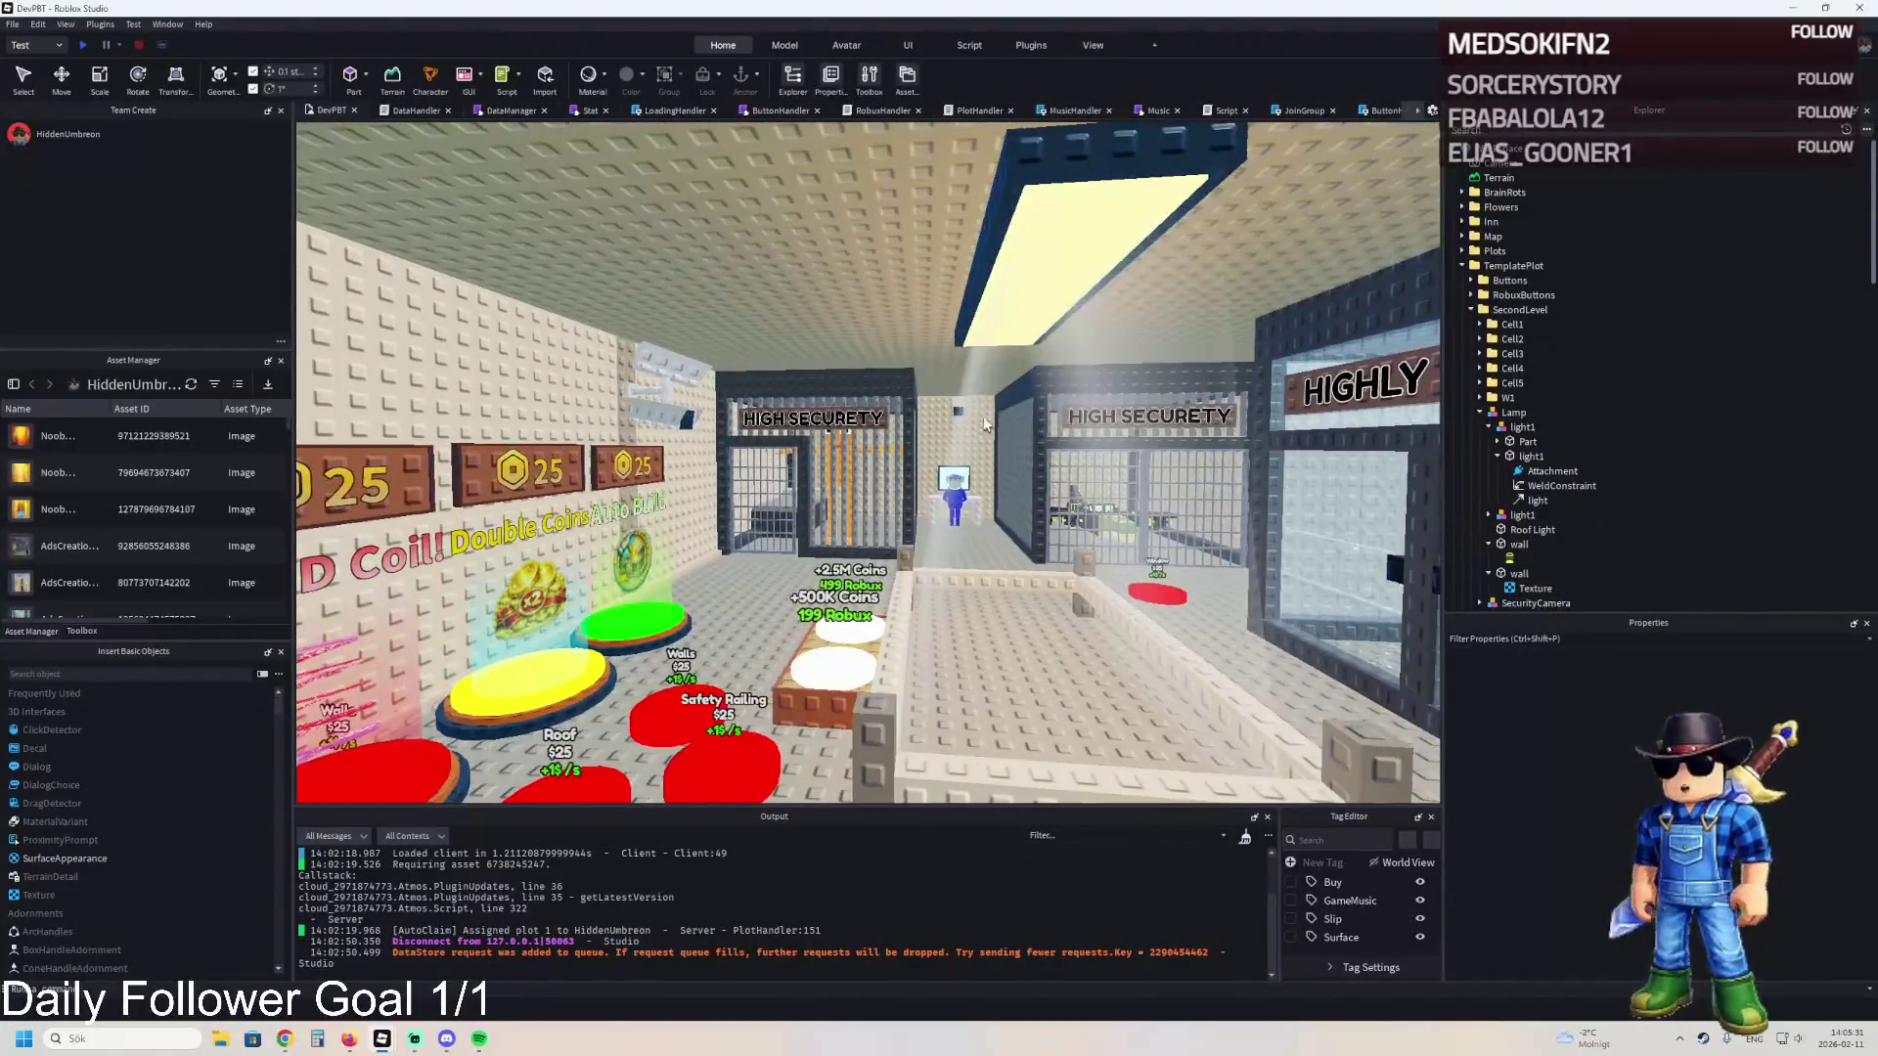
pyautogui.press('w')
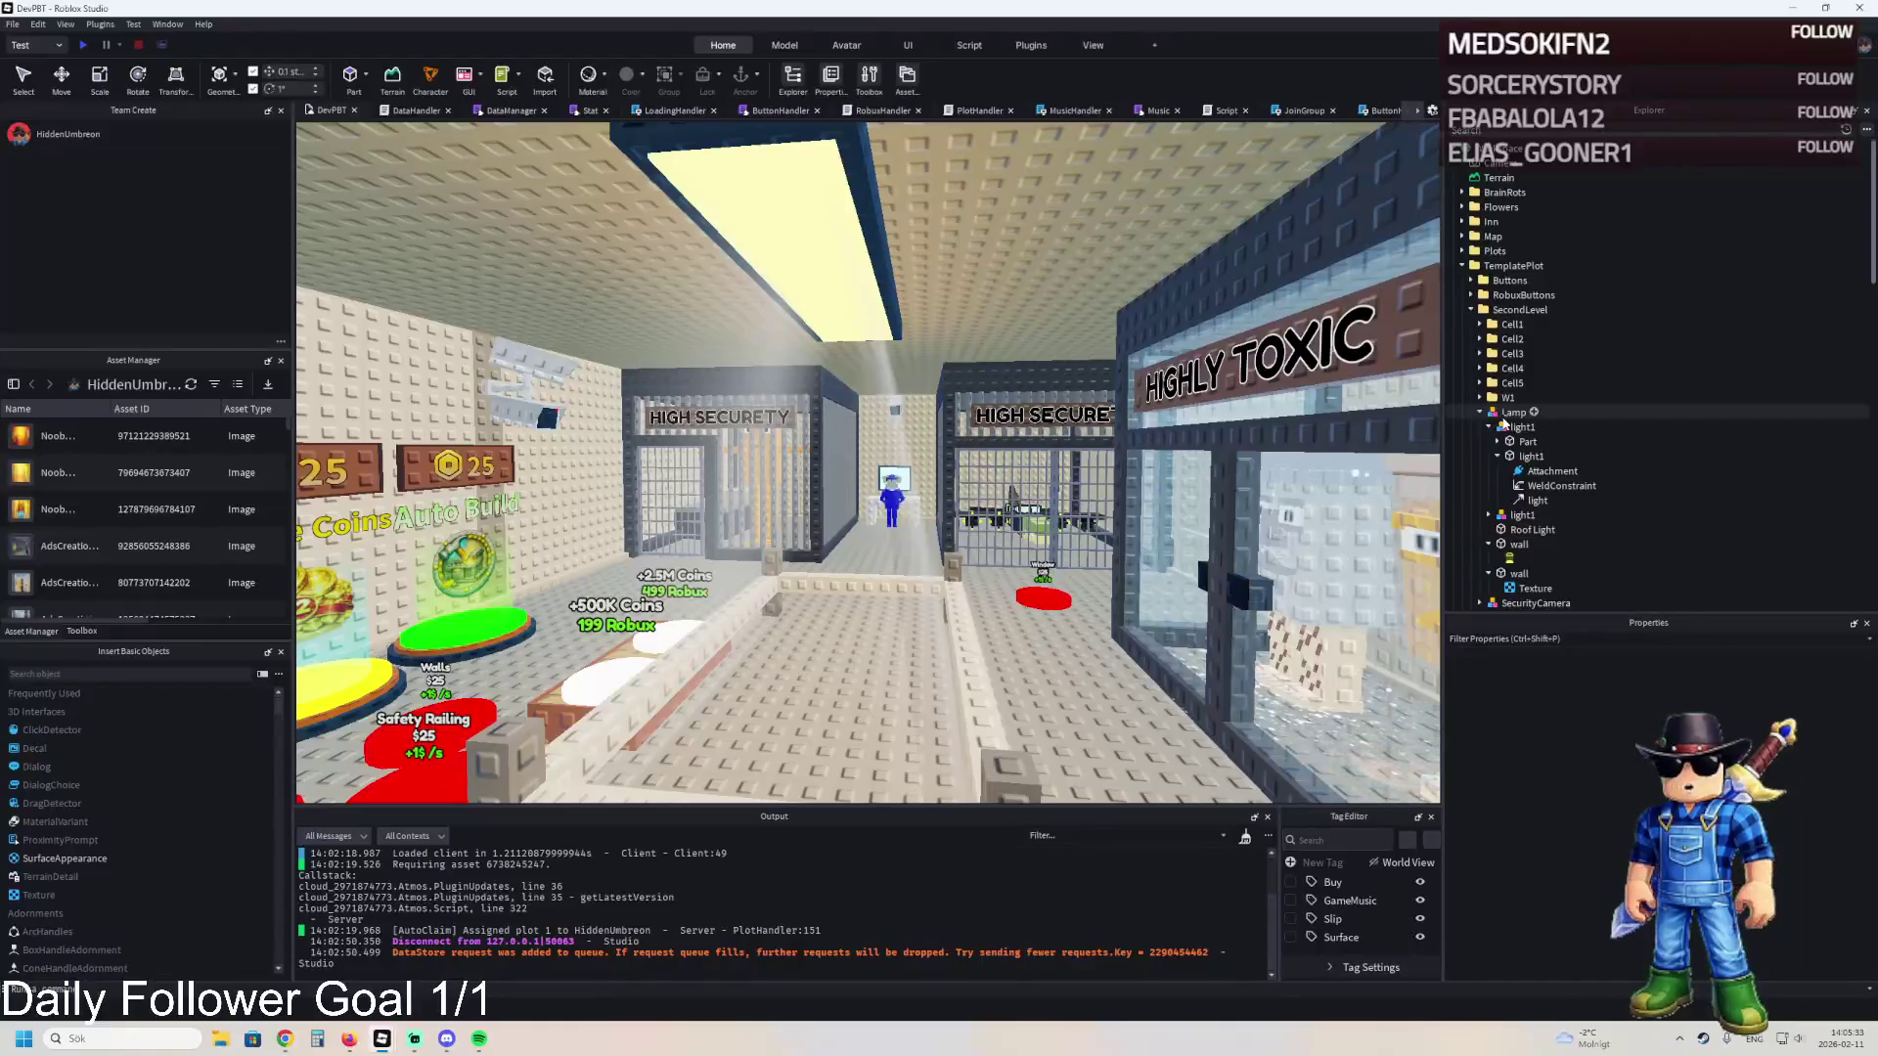
pyautogui.click(1504, 416)
pyautogui.click(1509, 574)
# - Duplicate the wall part and move the copy about 7.6 studs sideways
pyautogui.hotkey('ctrl', 'd')
pyautogui.press('w')
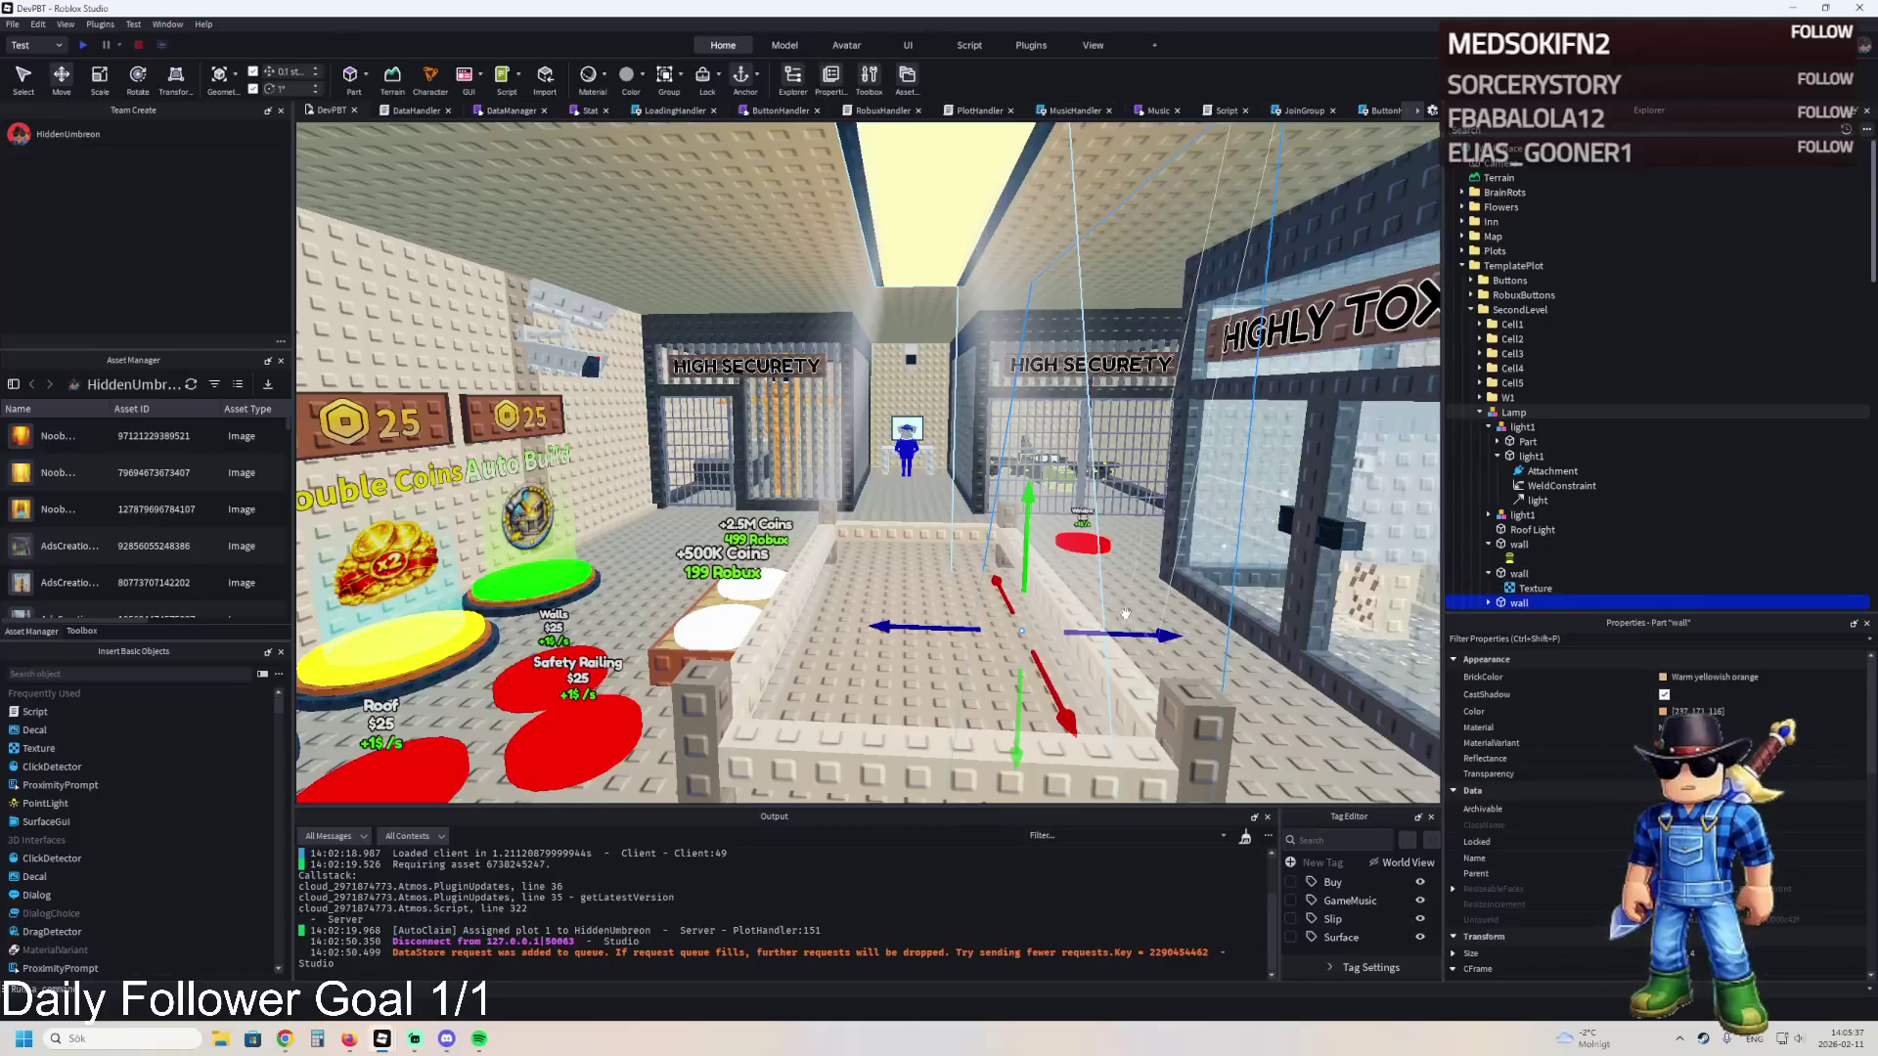
pyautogui.moveTo(1136, 631); pyautogui.dragTo(941, 617)
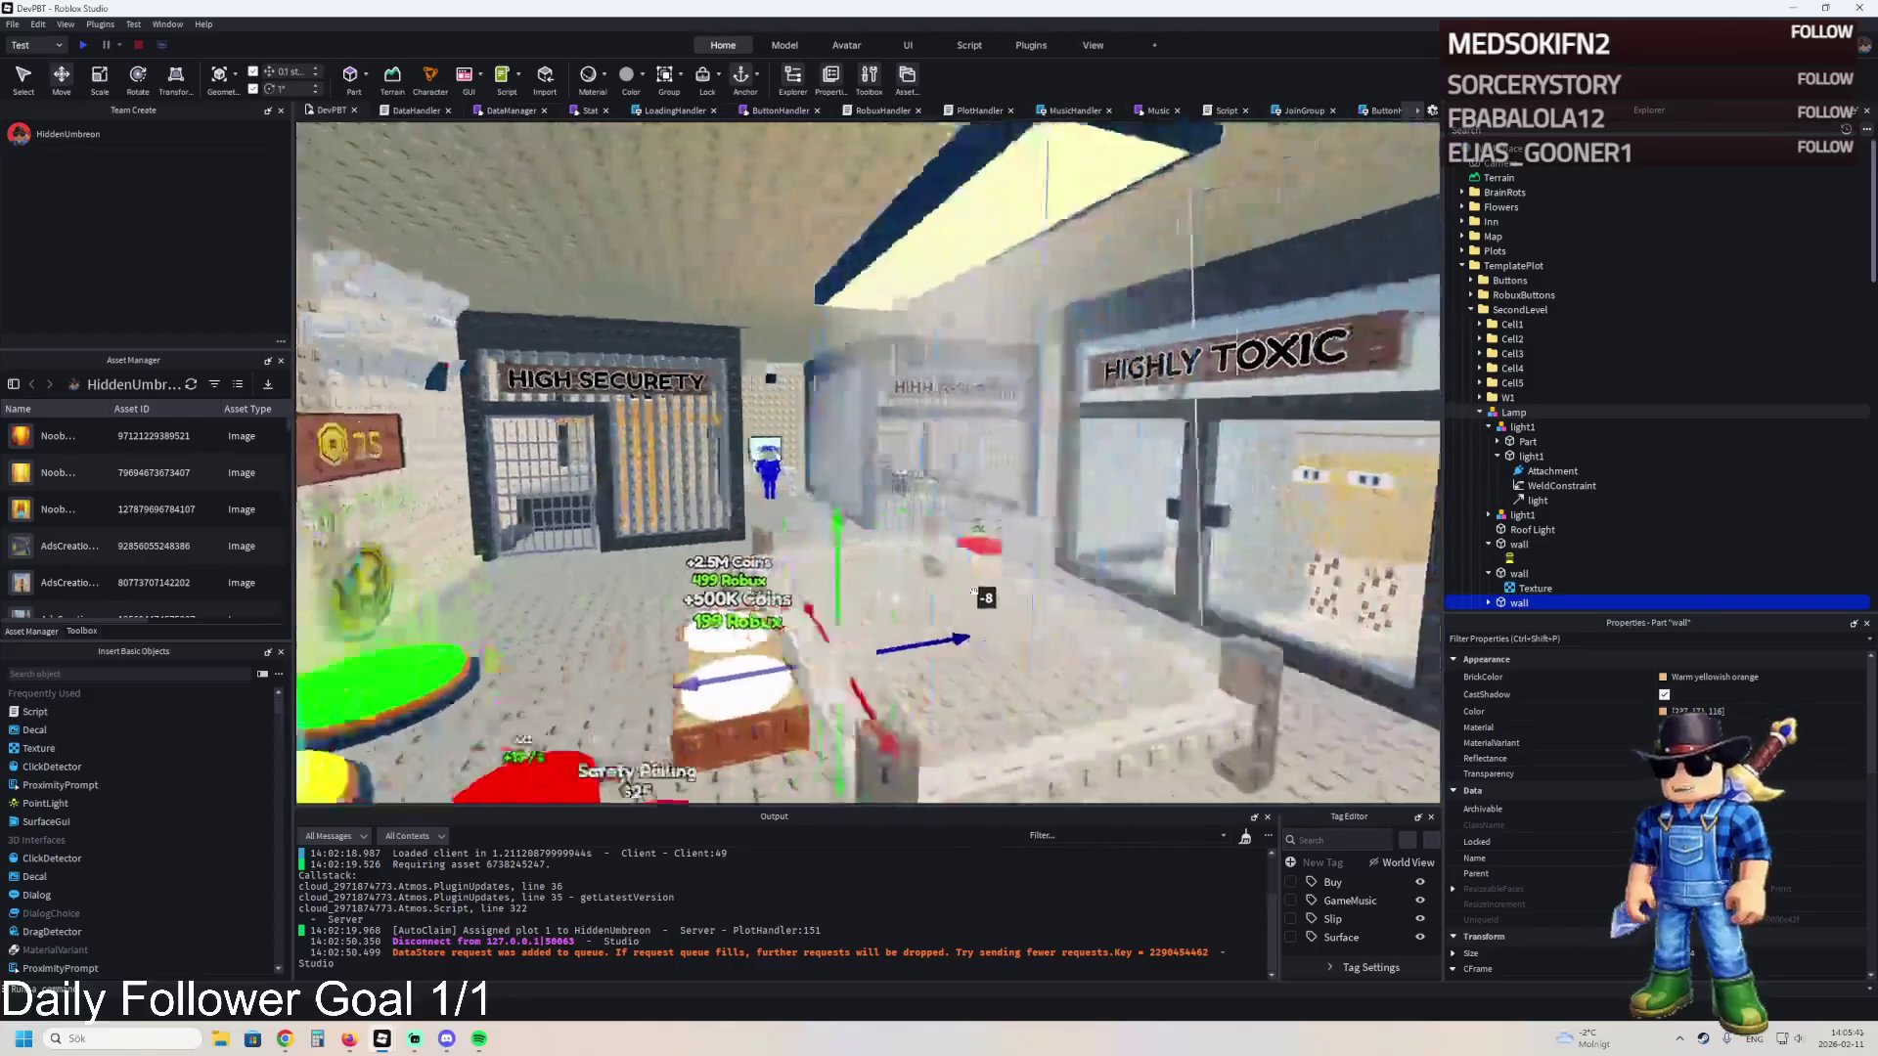
# - Delete both light1 models from the Lamp
pyautogui.click(1497, 456)
pyautogui.click(1522, 426)
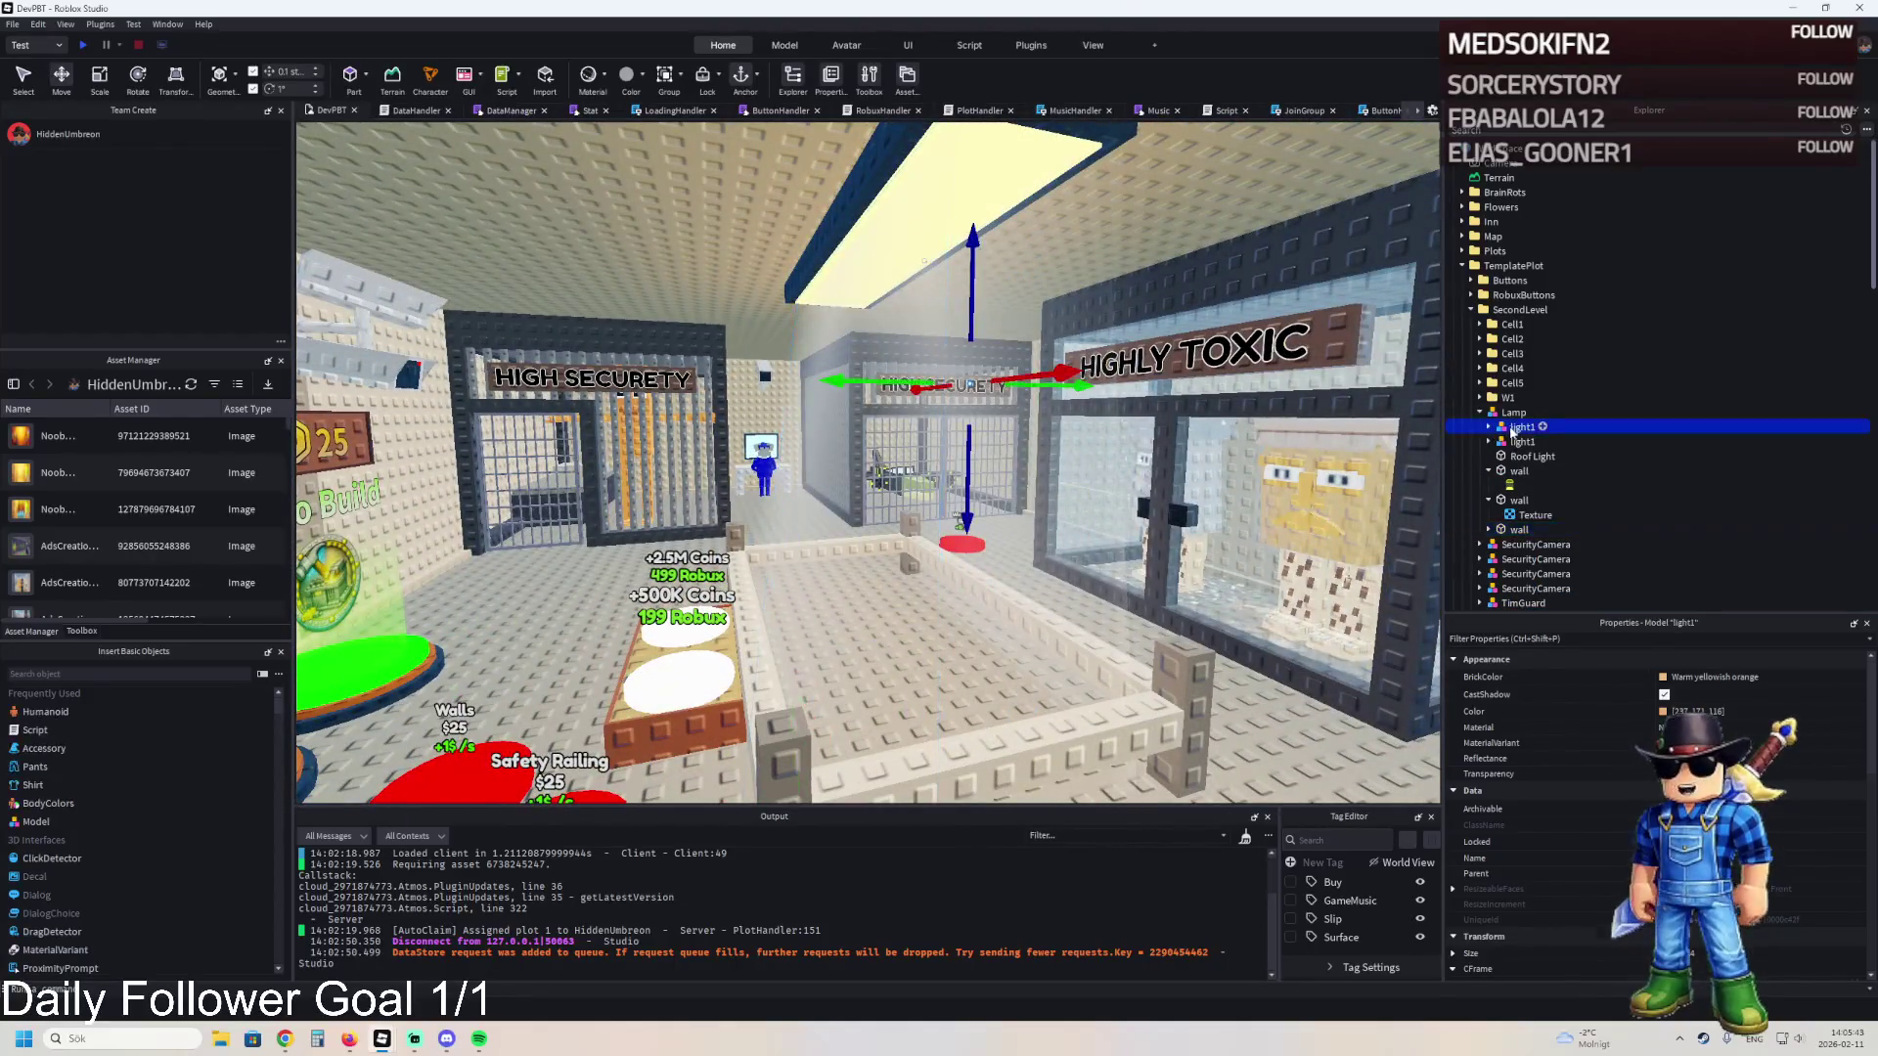
pyautogui.click(1488, 426)
pyautogui.press('Delete')
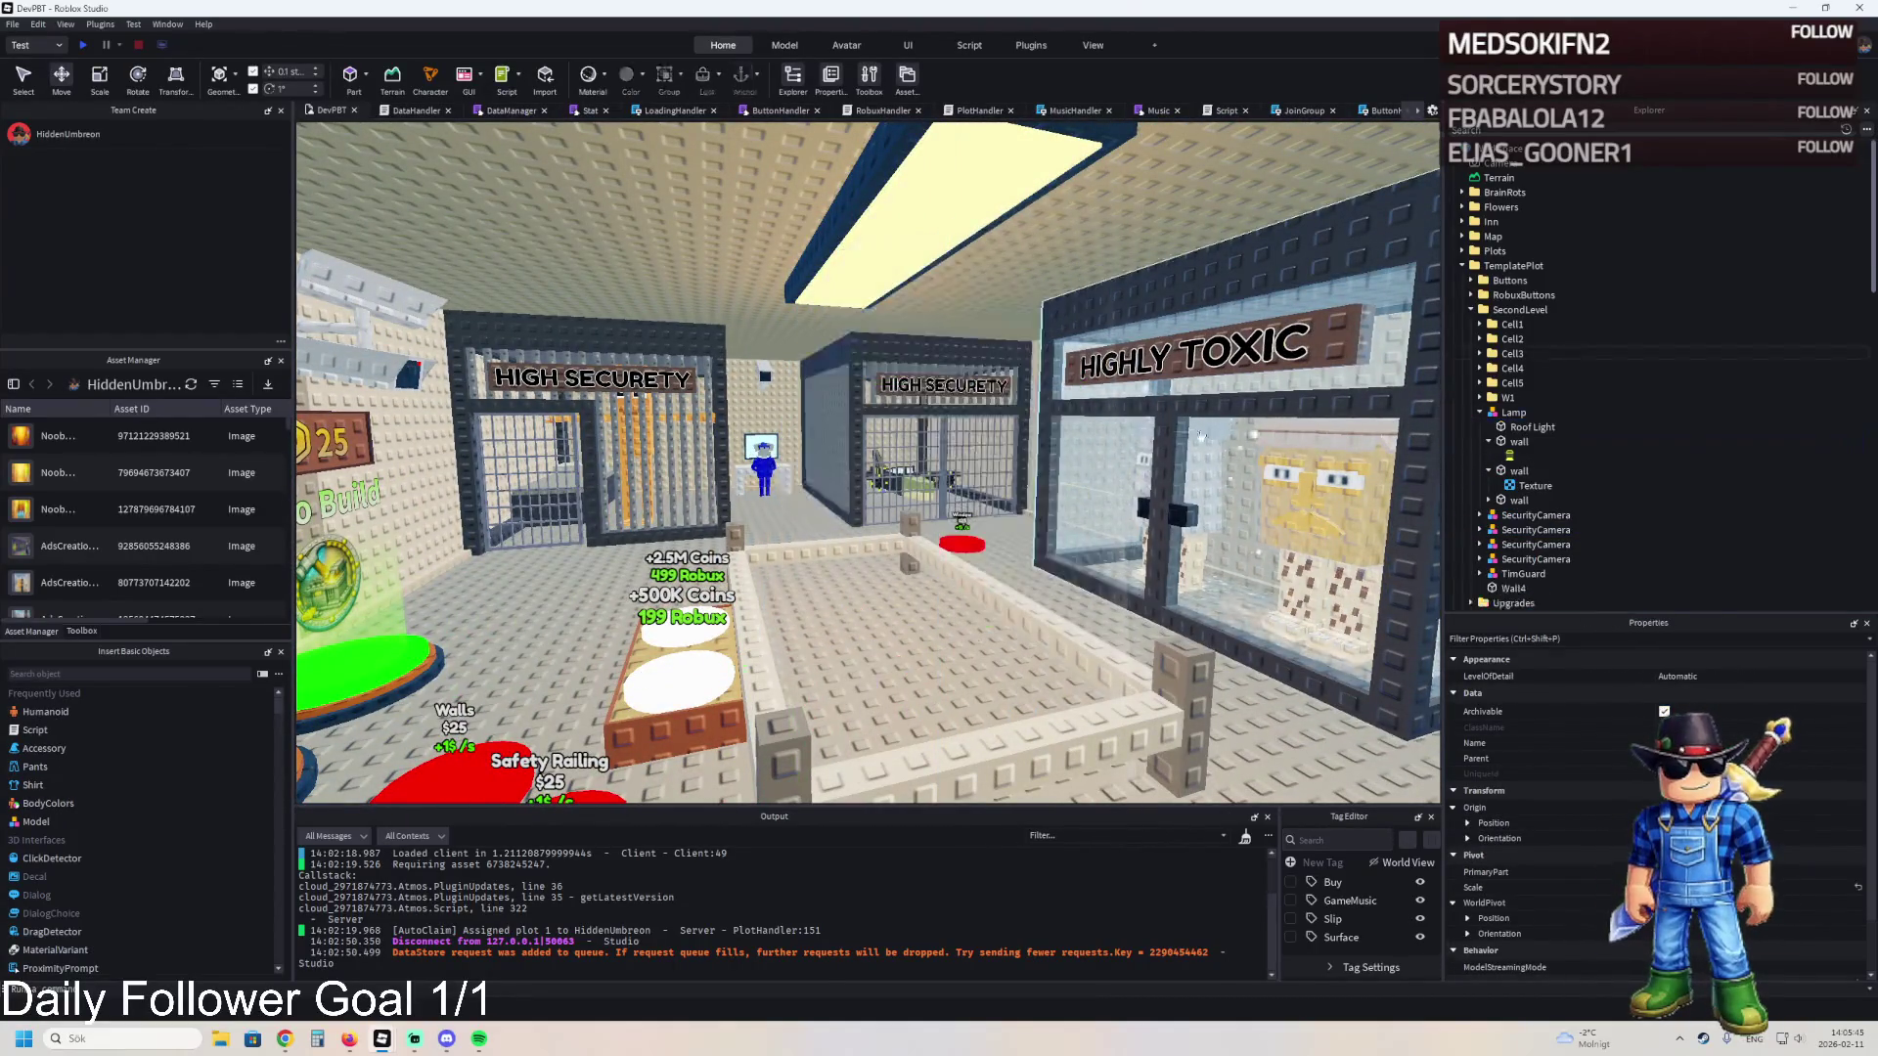
pyautogui.scroll(5, 1154, 442)
pyautogui.press('w')
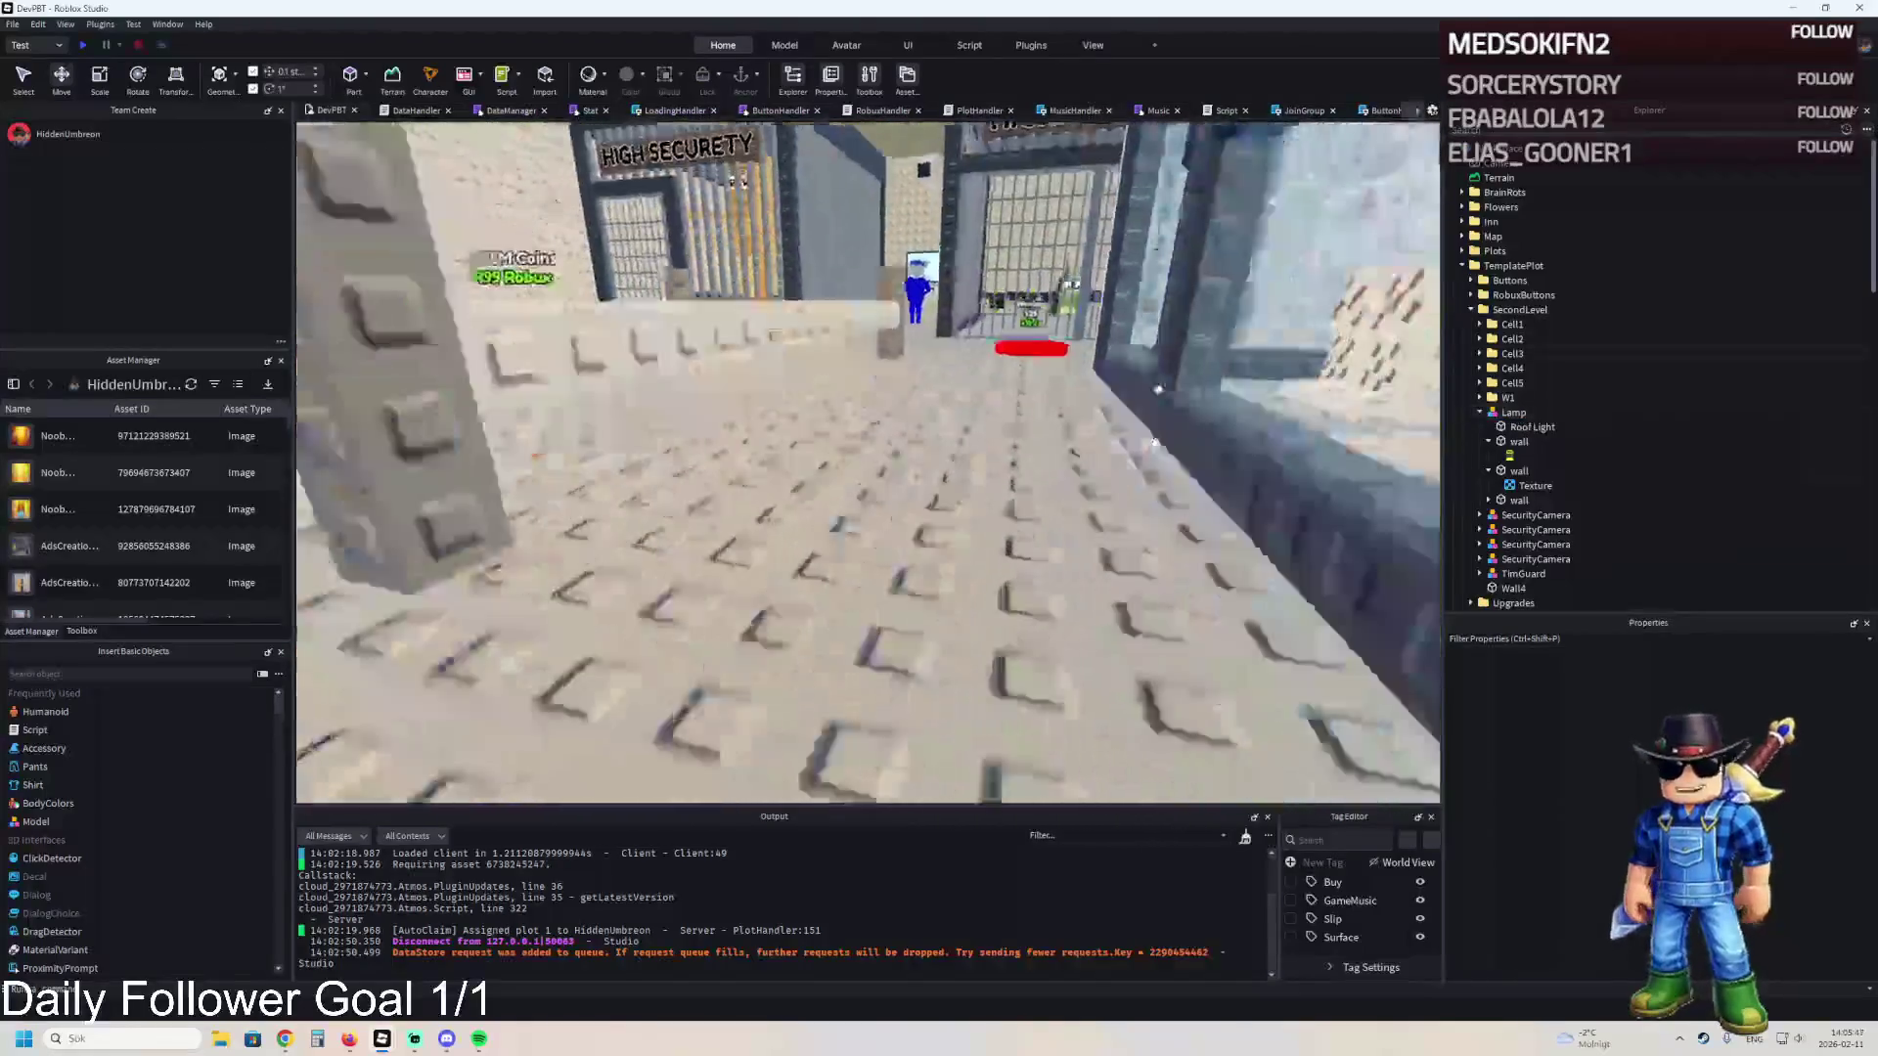
pyautogui.press('s')
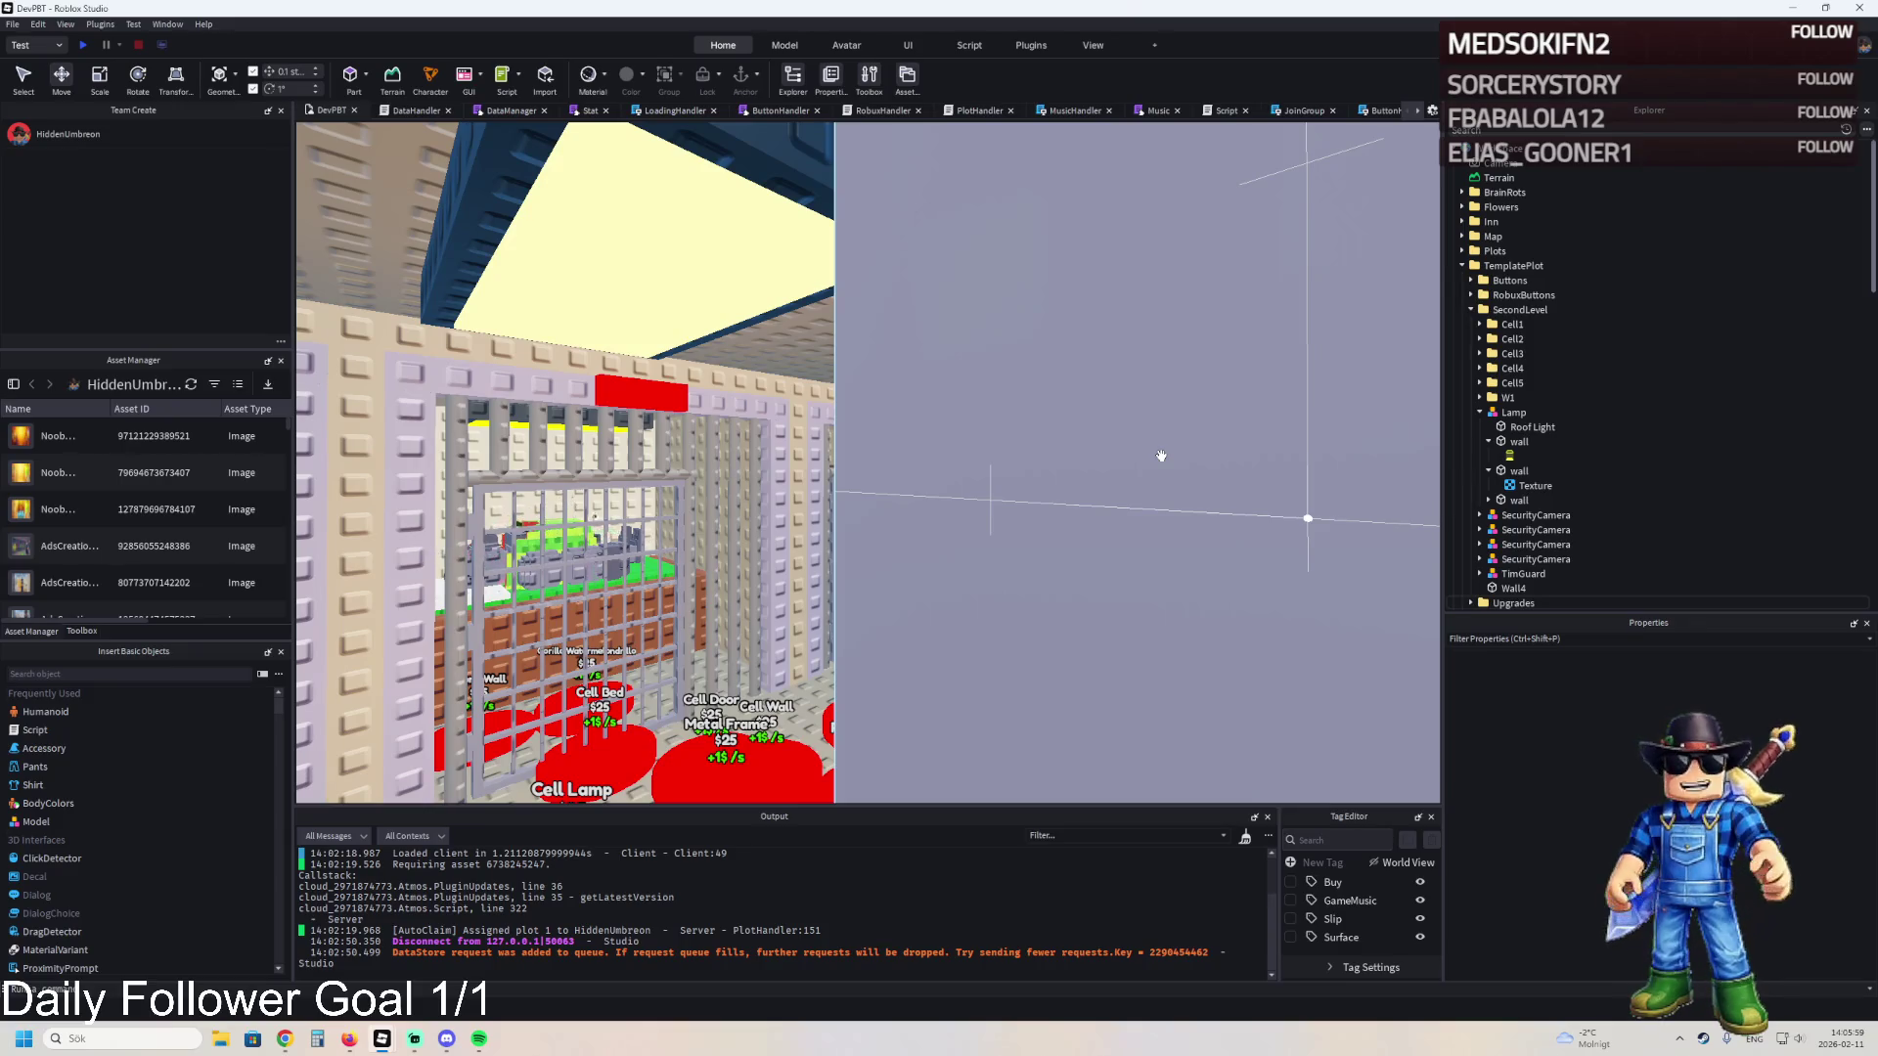
# - Select one yellow light-shaft wall panel and reposition it under the ceiling lamp
pyautogui.press('f')
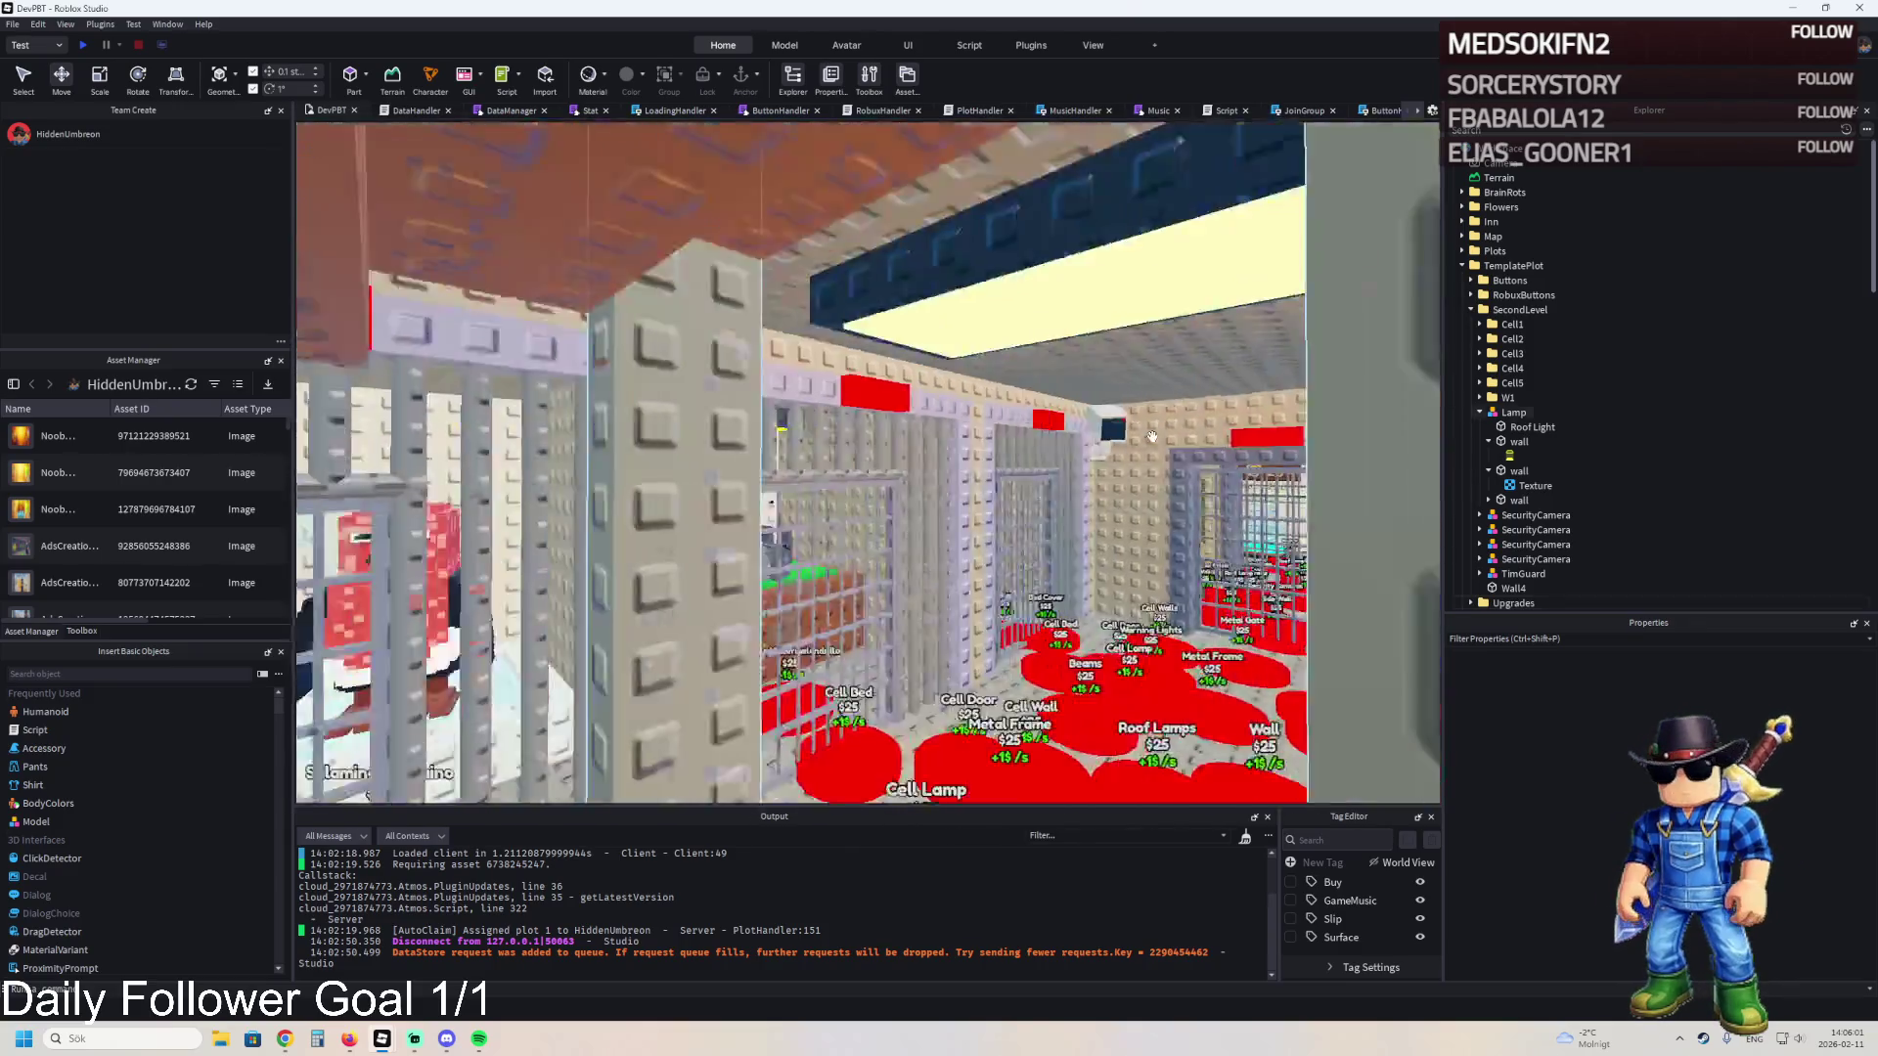
pyautogui.click(998, 320)
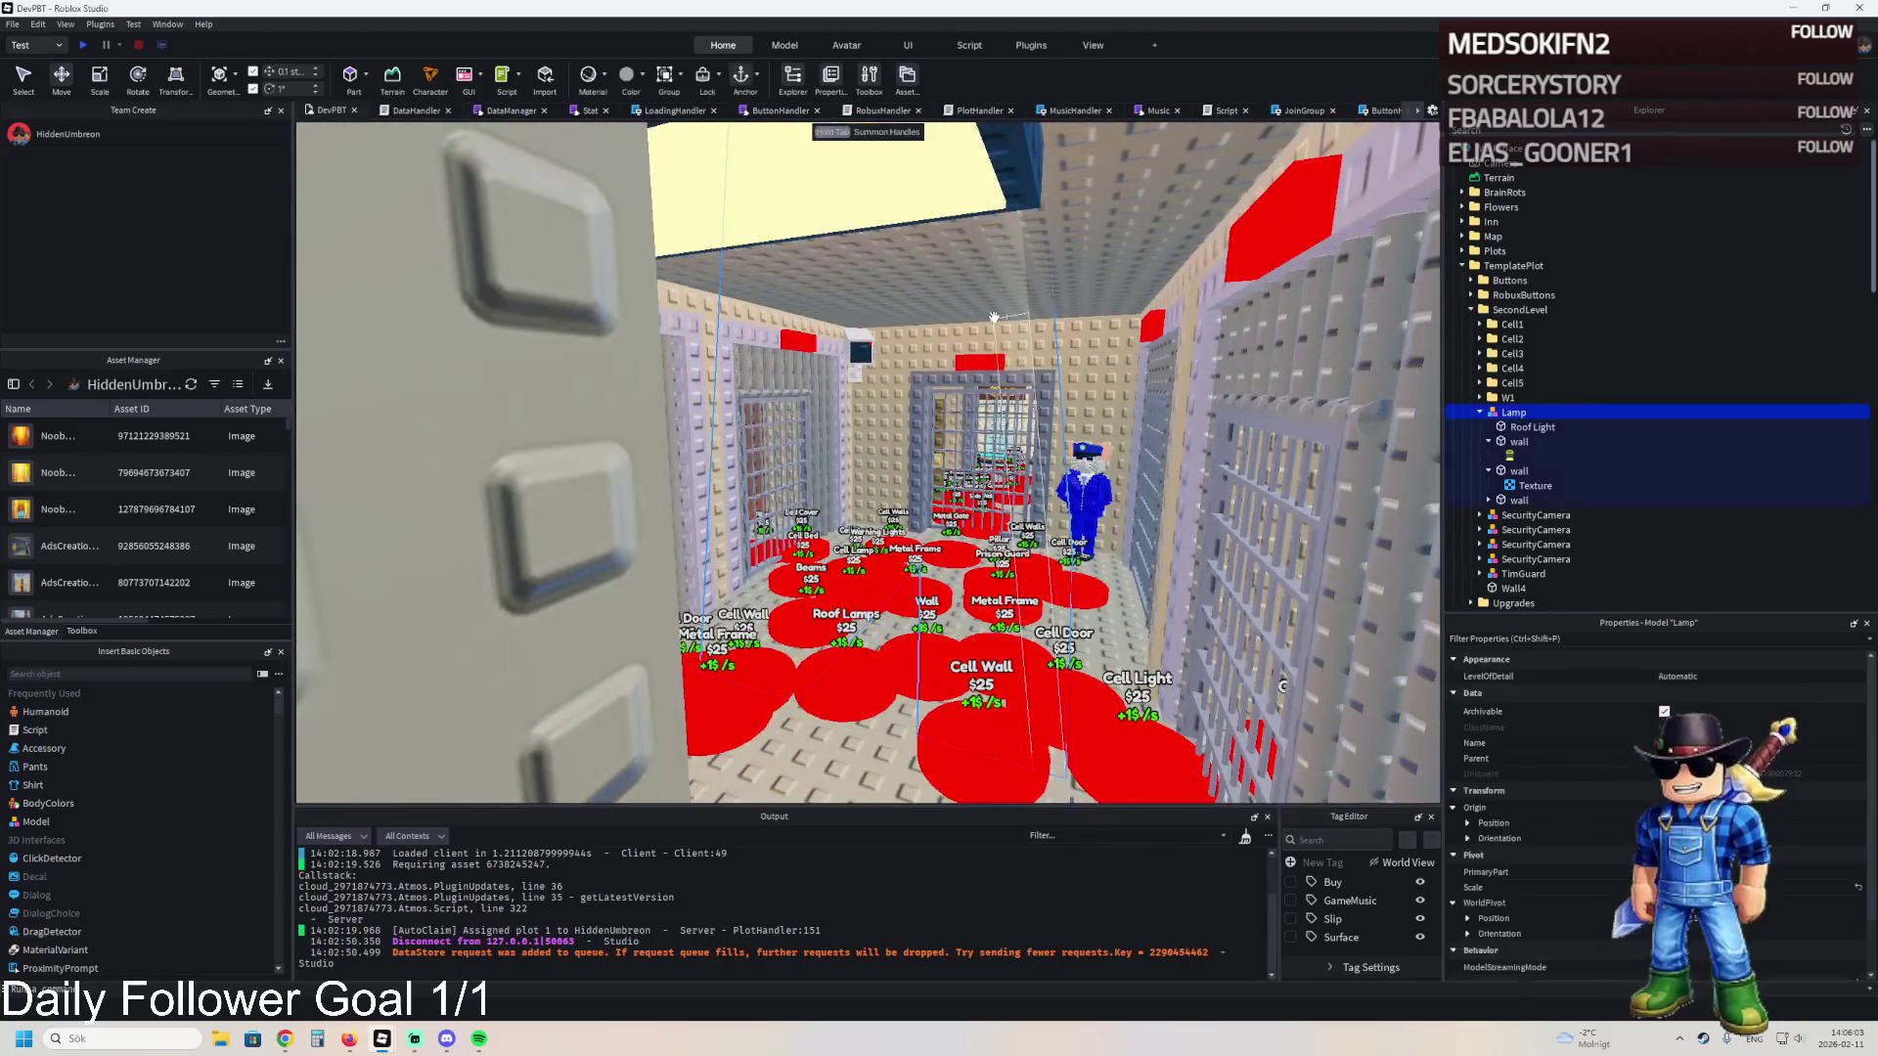
pyautogui.click(1511, 442)
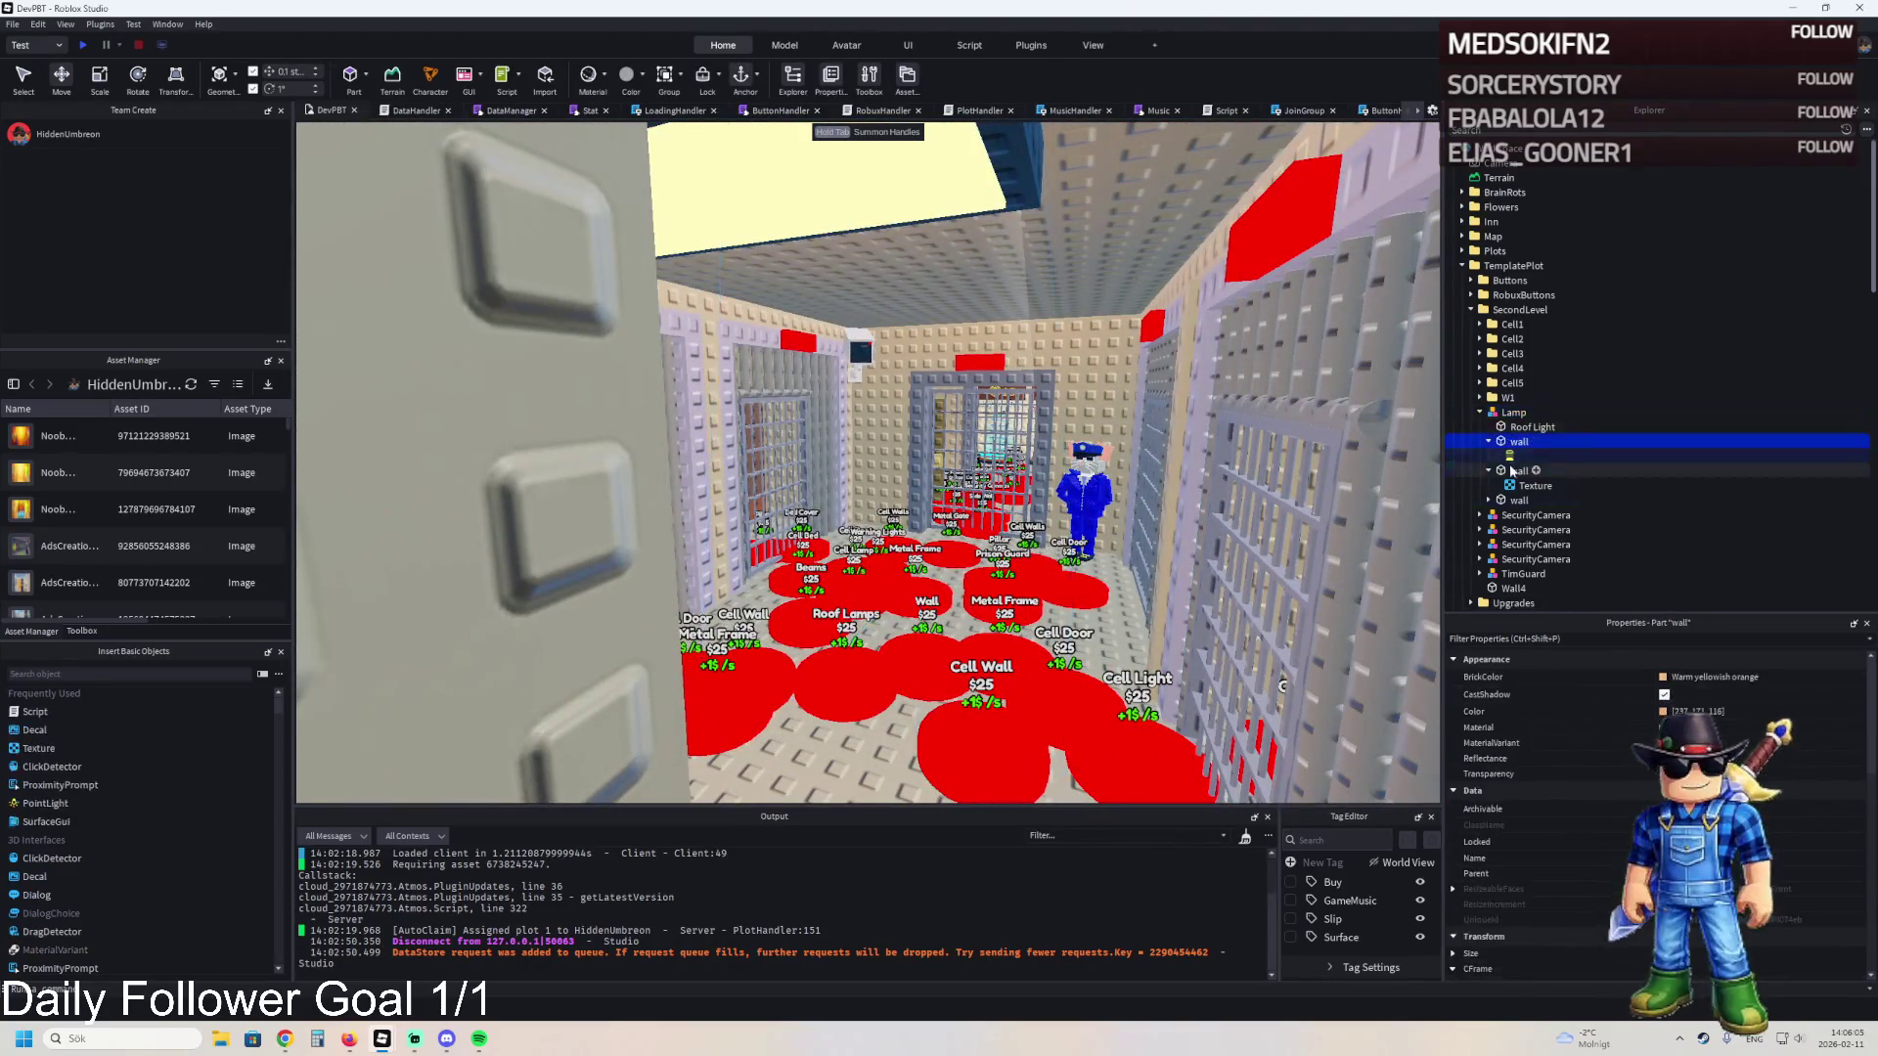
pyautogui.keyDown('ctrl'); pyautogui.click(1515, 500); pyautogui.keyUp('ctrl')
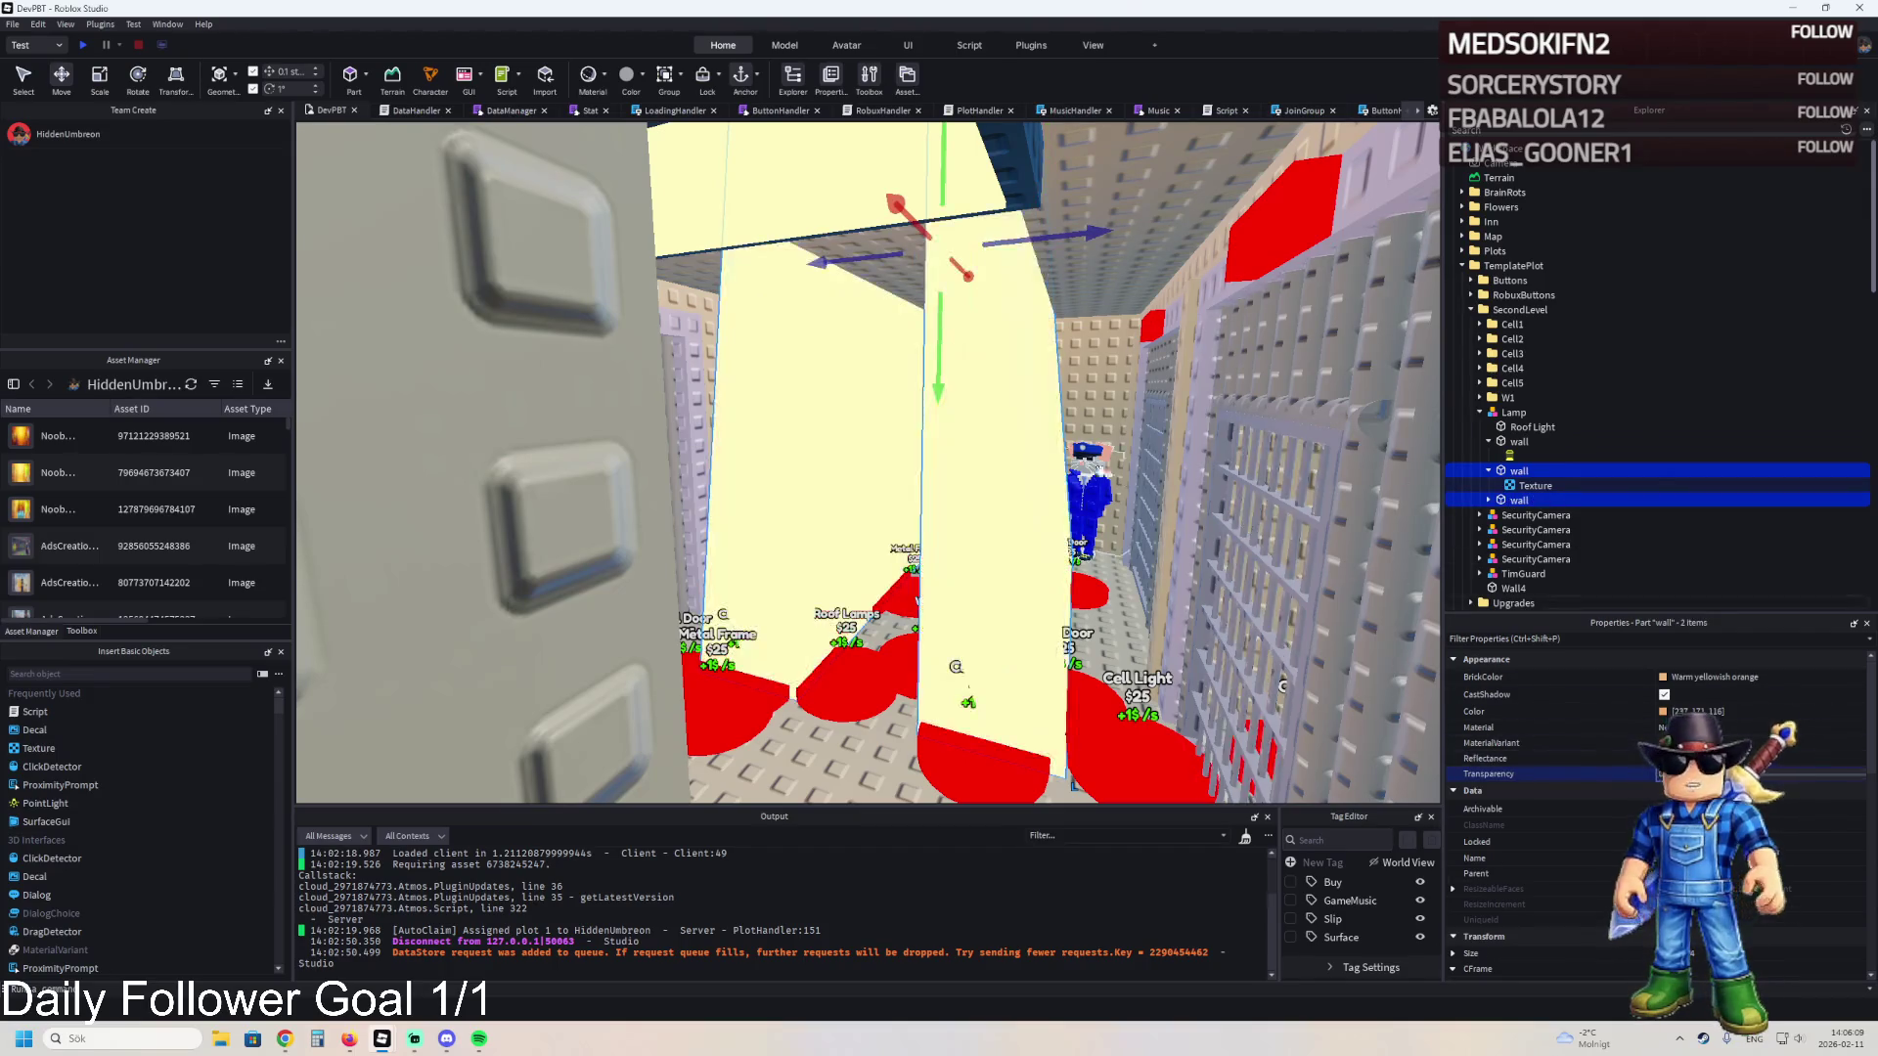
pyautogui.scroll(5, 1049, 508)
pyautogui.click(1049, 508)
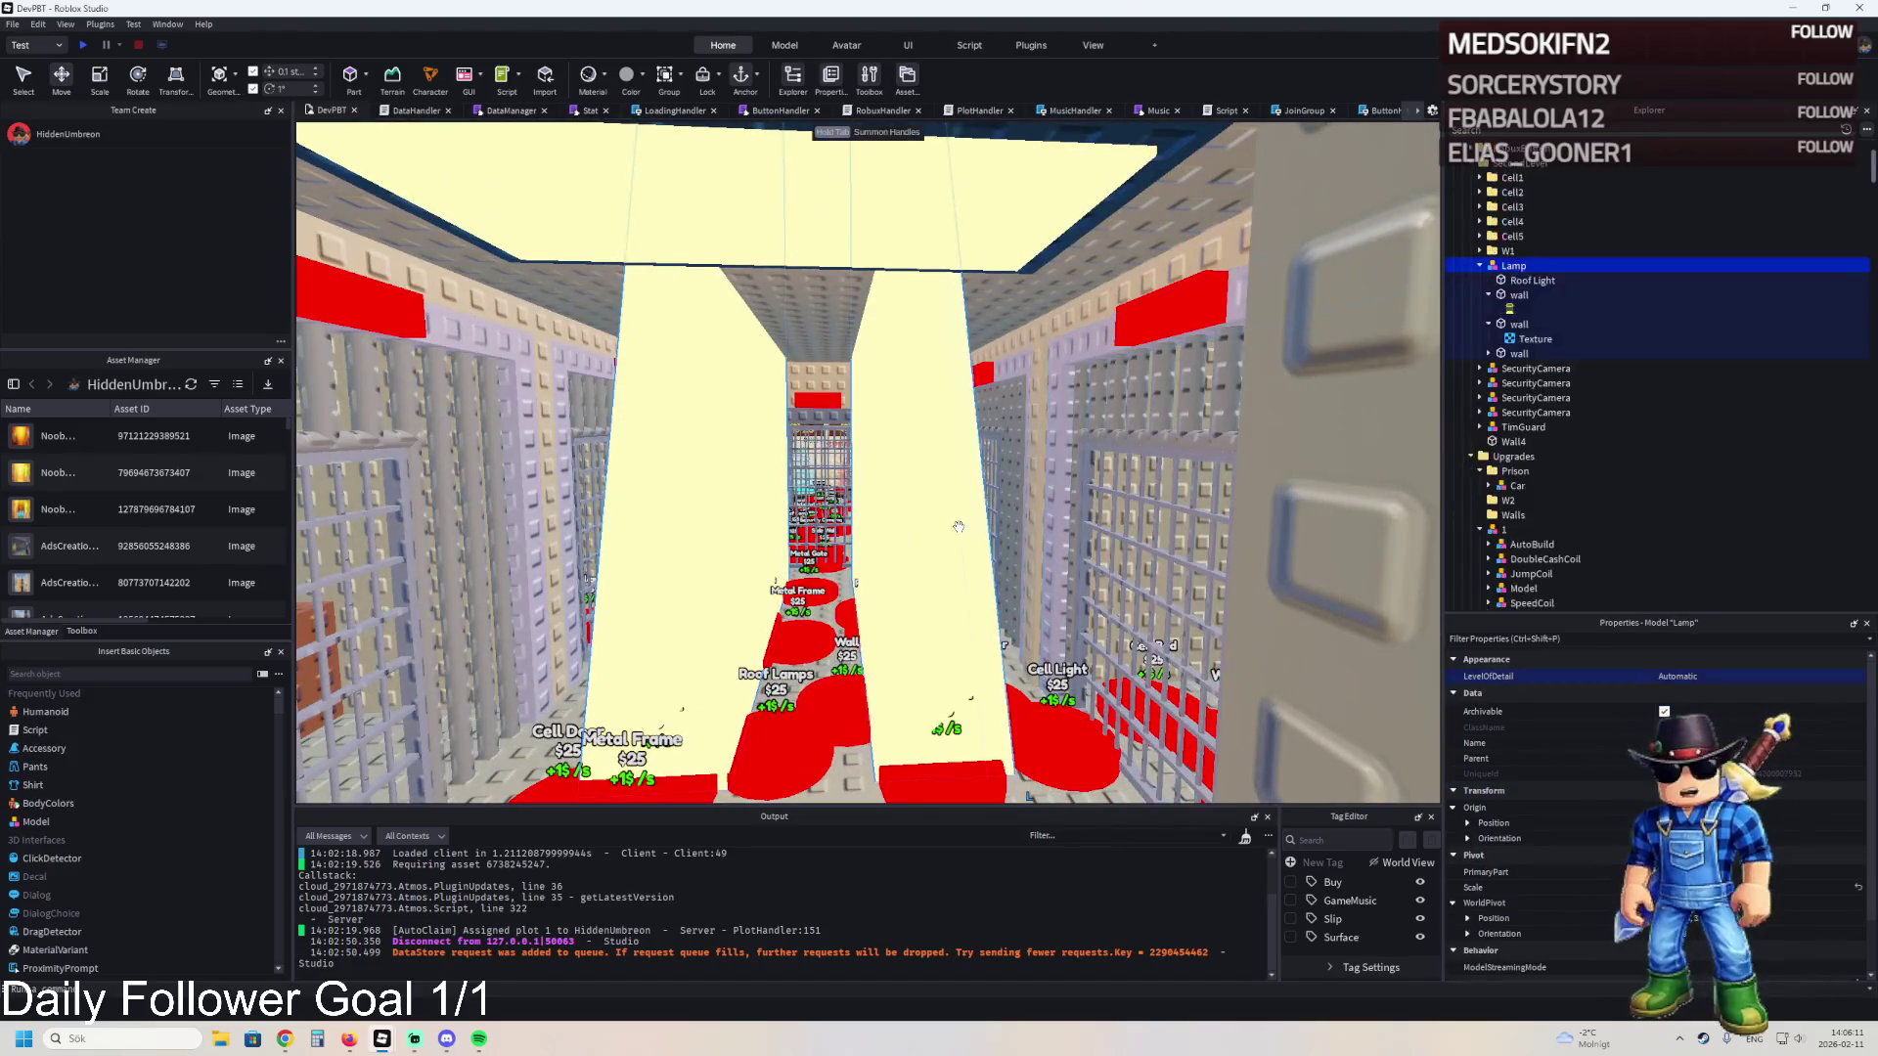
pyautogui.click(958, 529)
pyautogui.hotkey('ctrl', 'r')
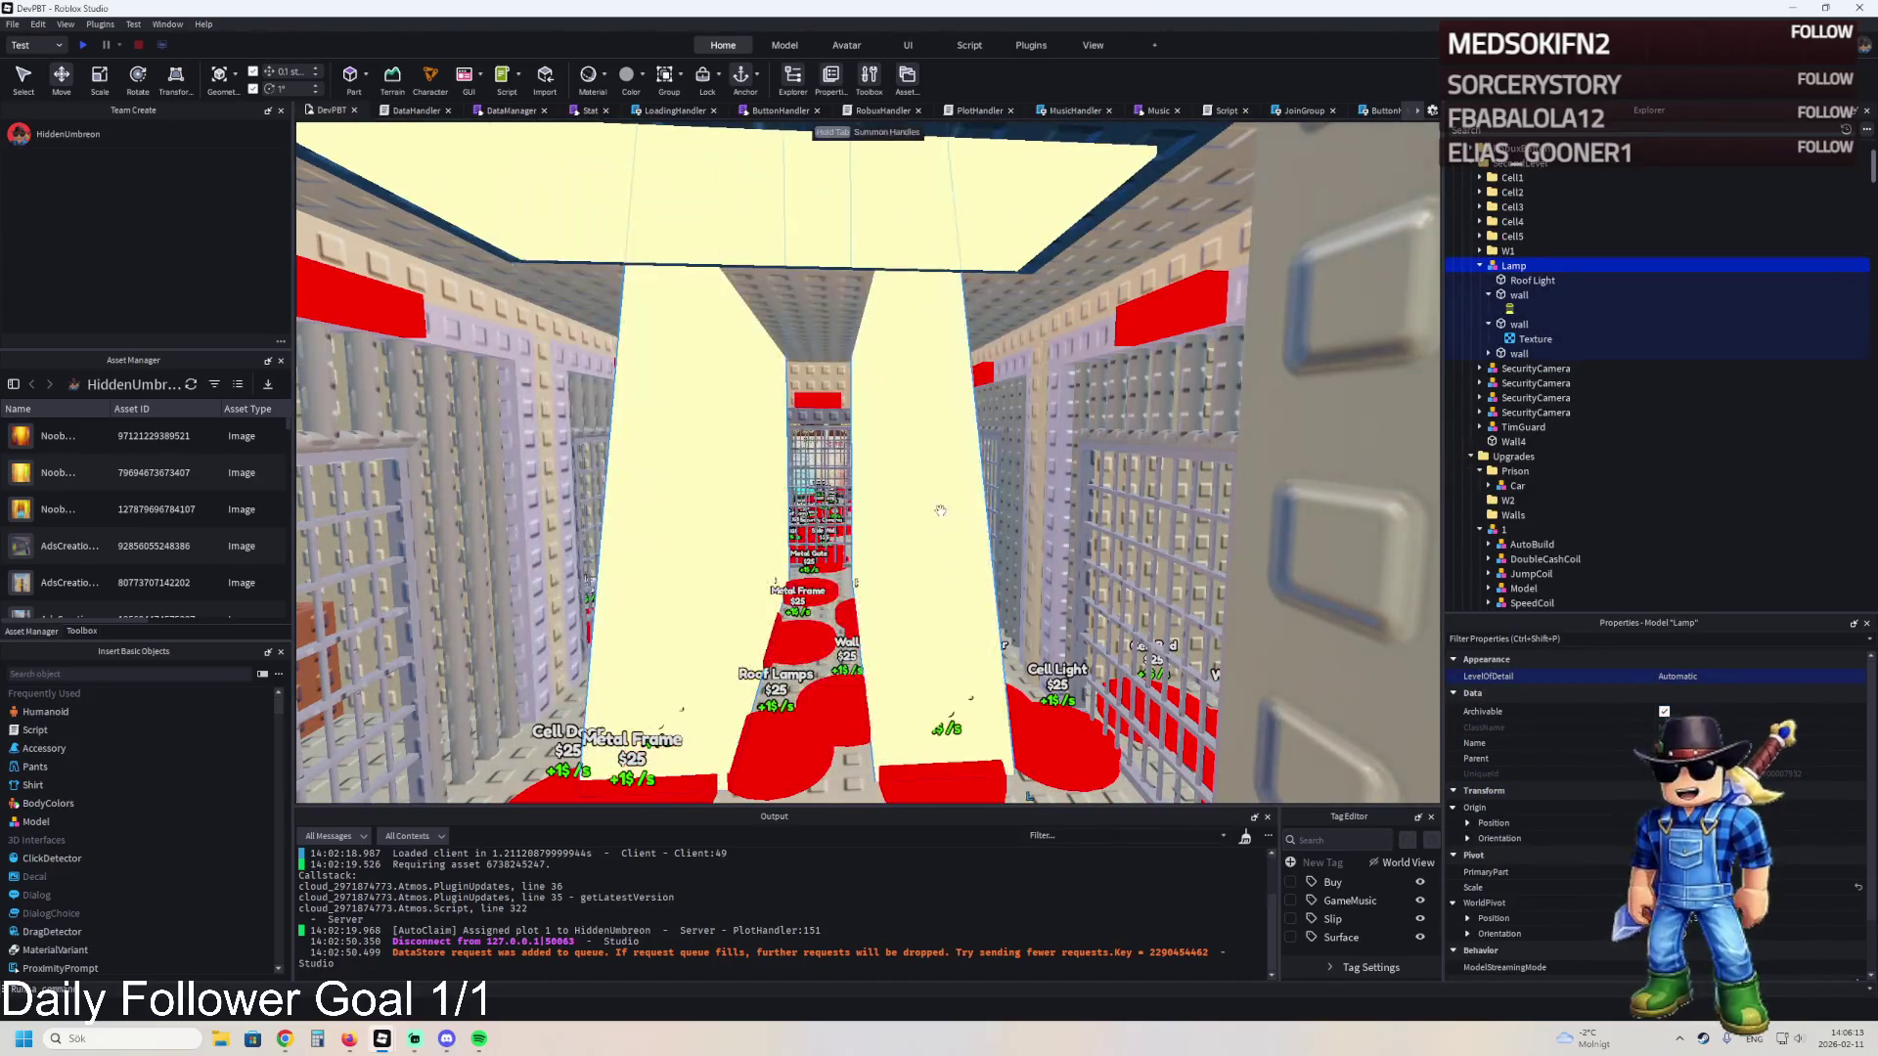
pyautogui.click(919, 499)
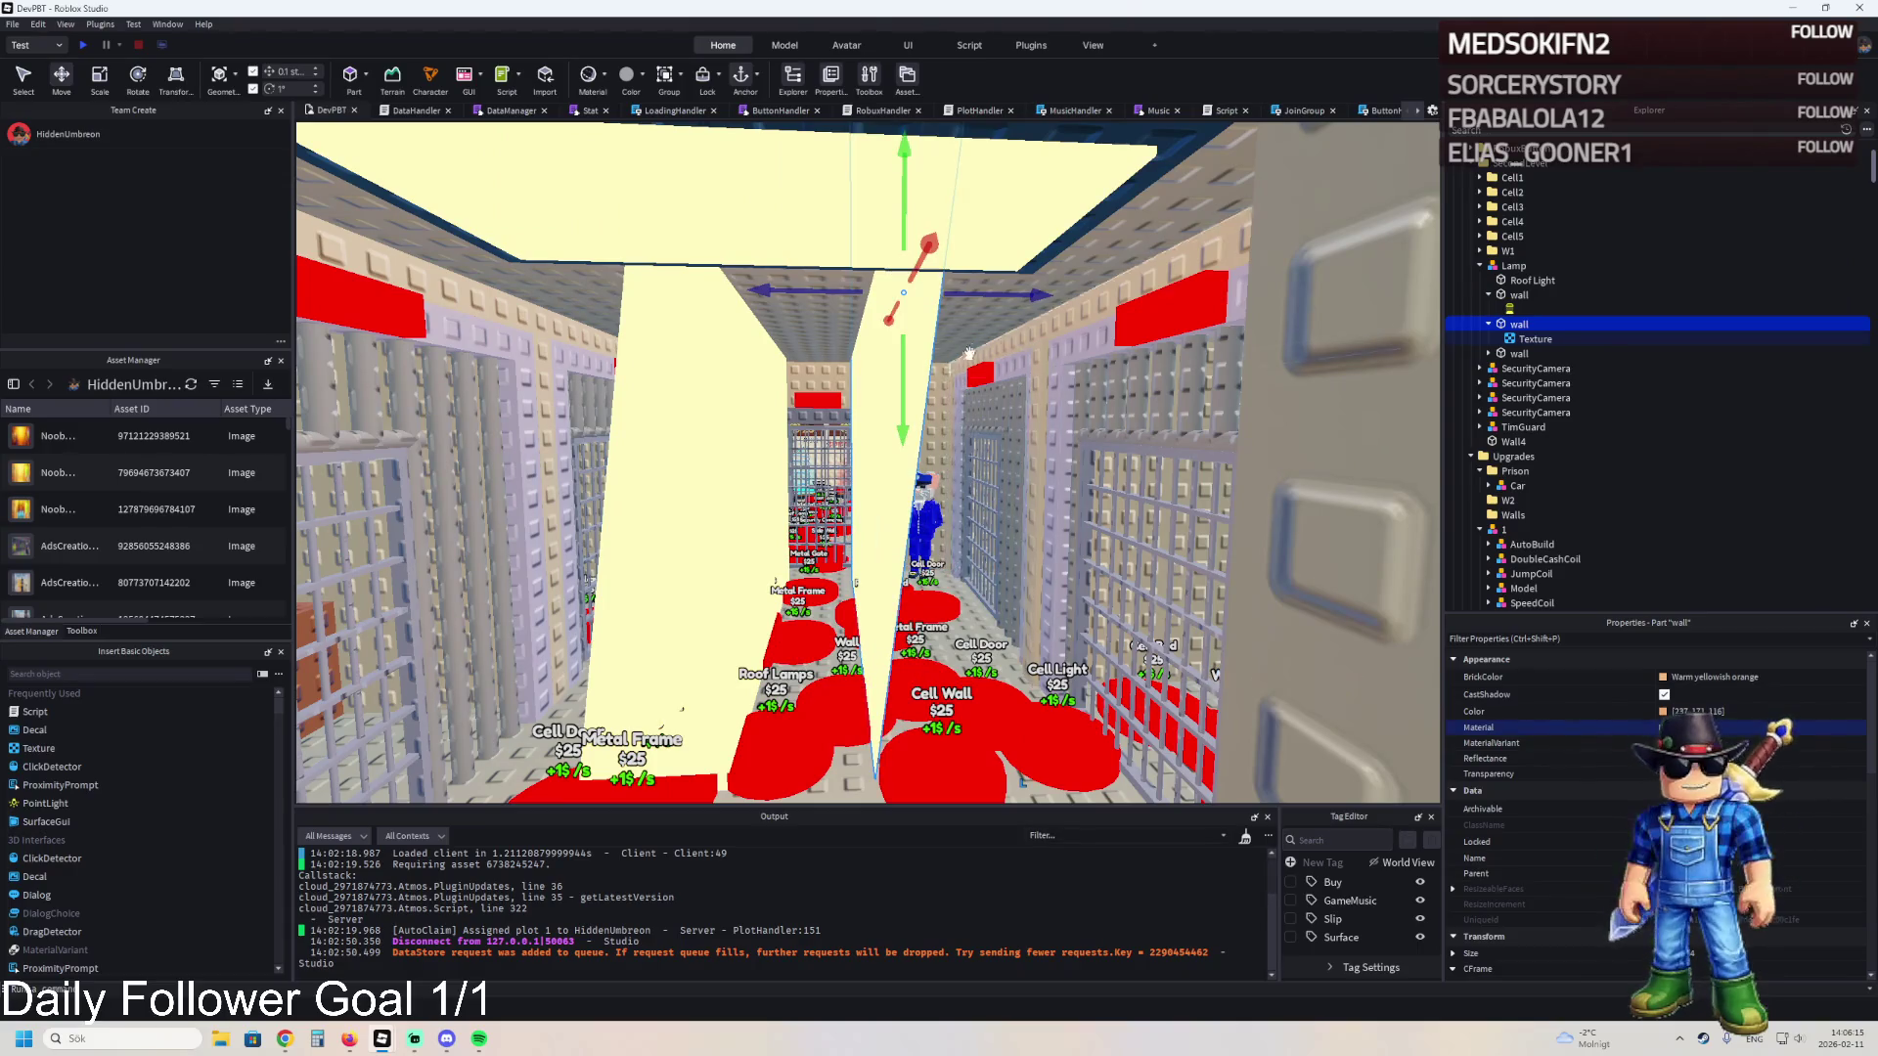
pyautogui.moveTo(900, 394)
pyautogui.mouseDown()
pyautogui.moveTo(966, 567)
pyautogui.moveTo(1012, 580)
pyautogui.mouseUp()
# - Lower the wall panel 1.4 studs so it reaches the floor
pyautogui.press('a')
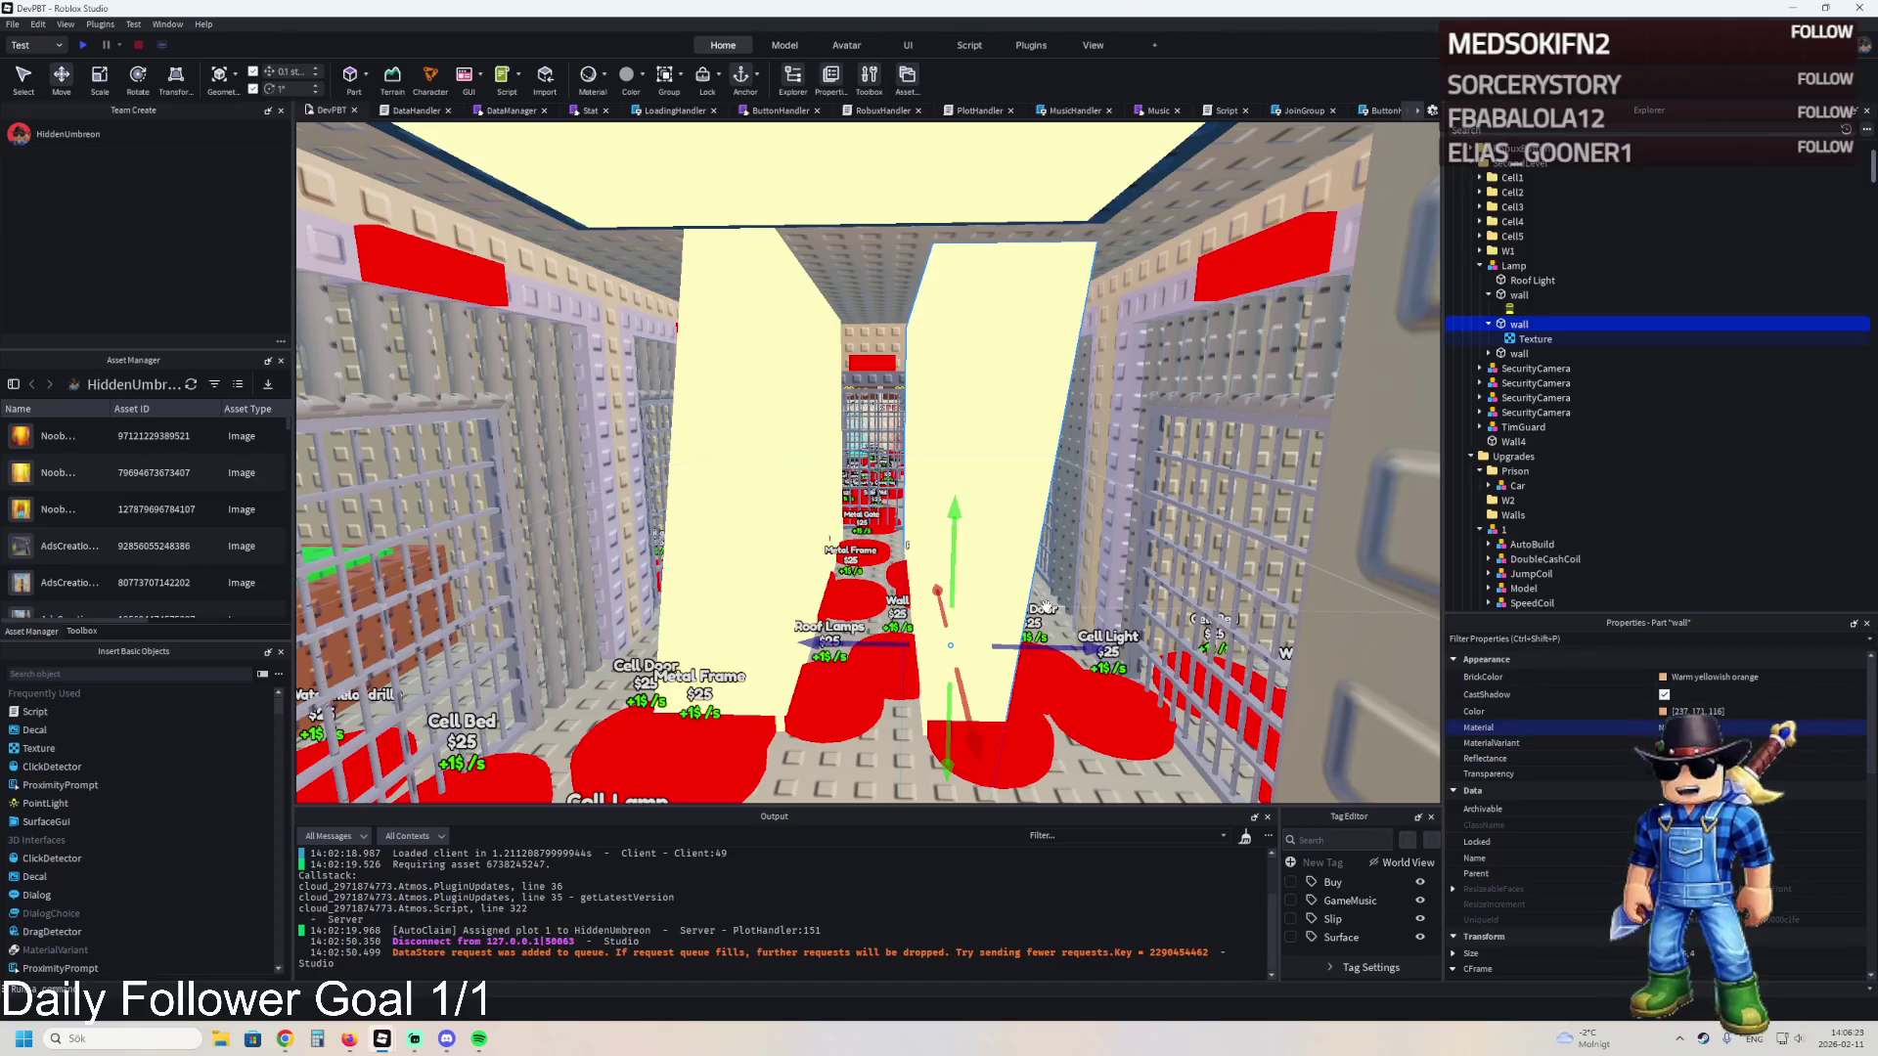
pyautogui.press('f')
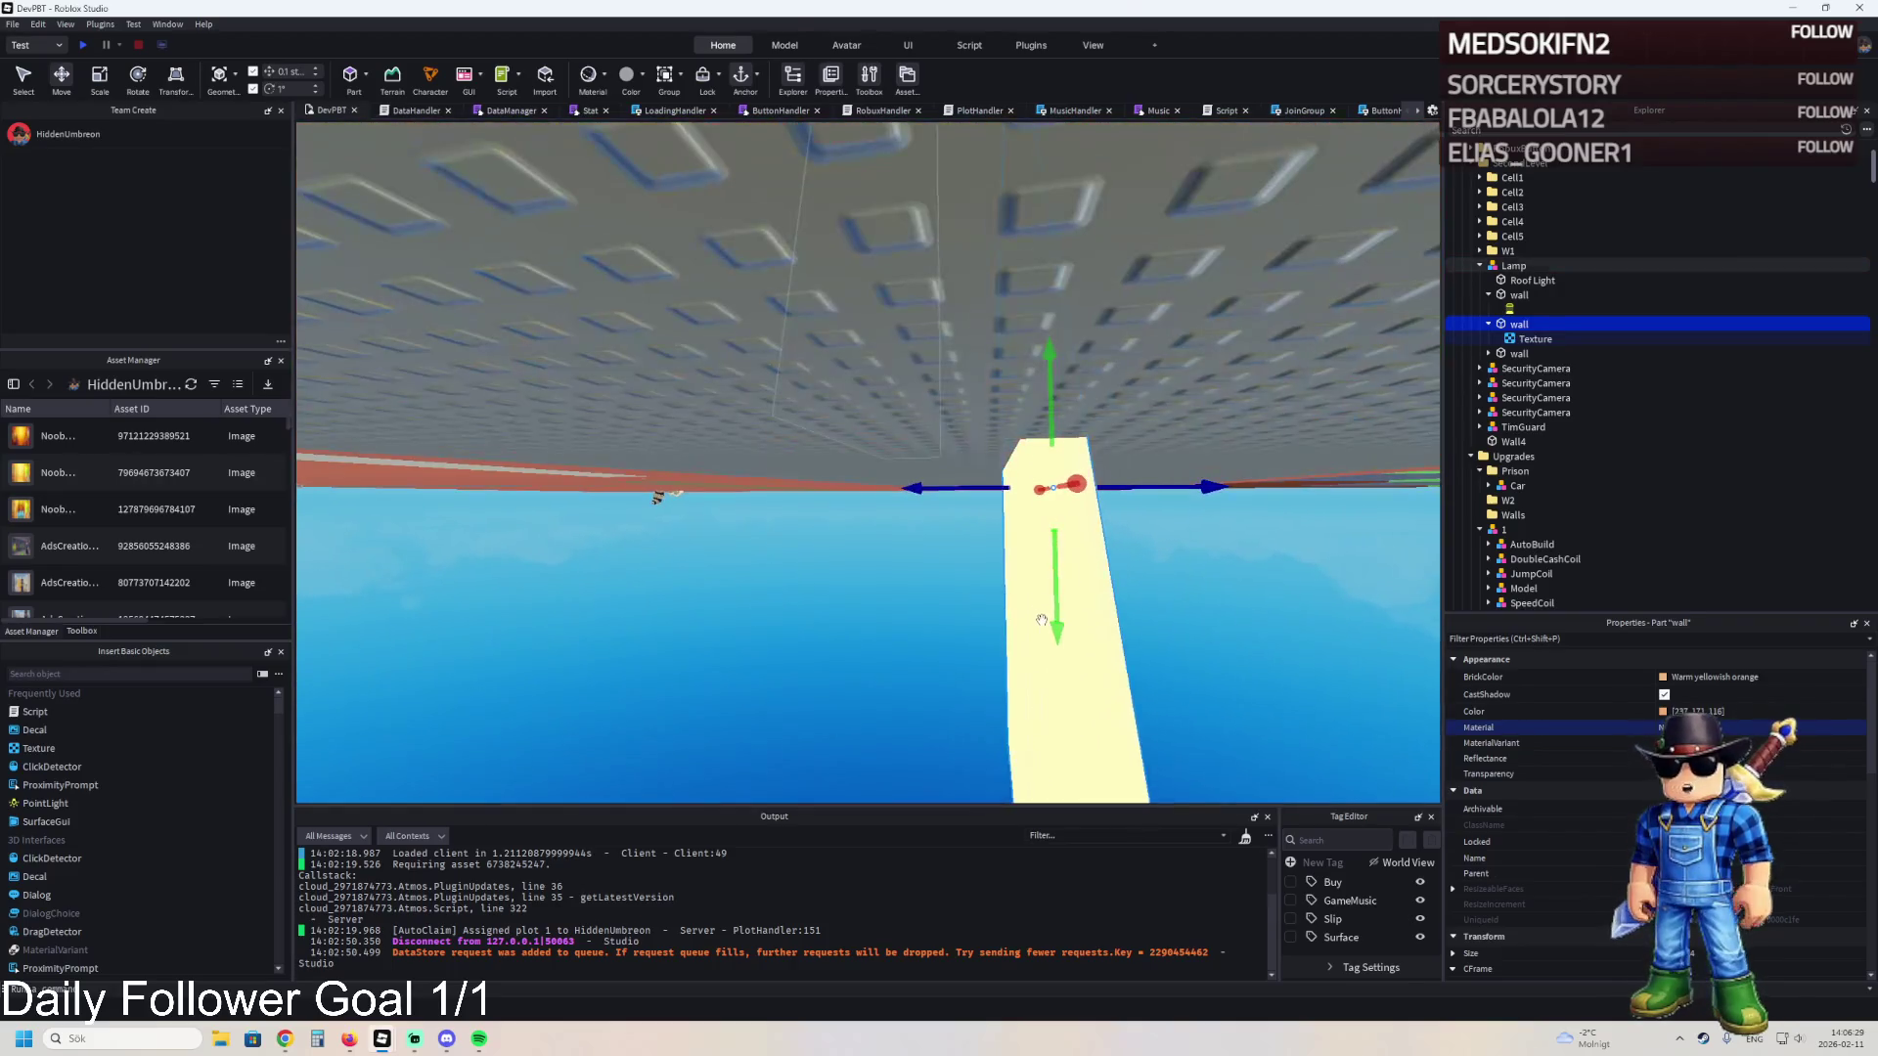
pyautogui.moveTo(1043, 612)
pyautogui.mouseDown()
pyautogui.moveTo(1097, 353)
pyautogui.moveTo(1007, 398)
pyautogui.moveTo(1014, 414)
pyautogui.moveTo(940, 349)
pyautogui.mouseUp()
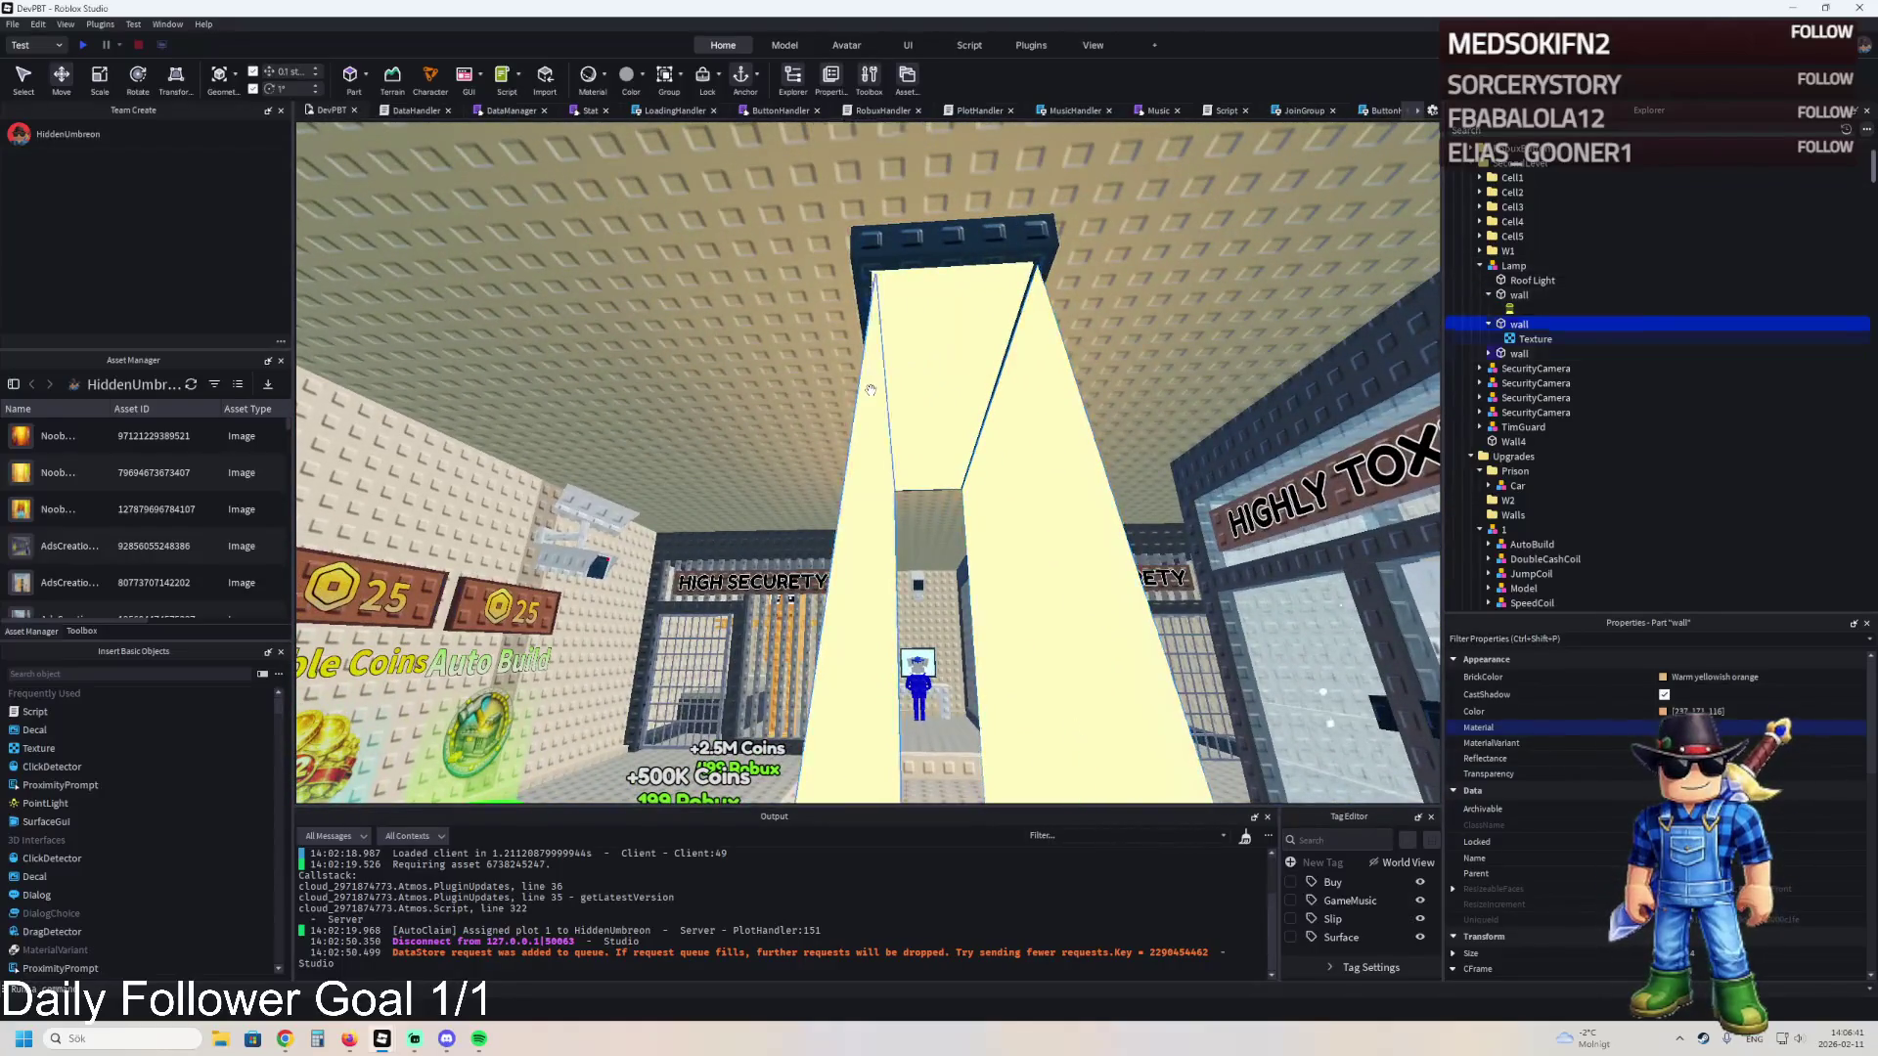
pyautogui.click(940, 350)
# - Slide the other light-shaft wall 4 studs sideways along the X axis
pyautogui.scroll(-10, 1526, 843)
pyautogui.scroll(-3, 1526, 831)
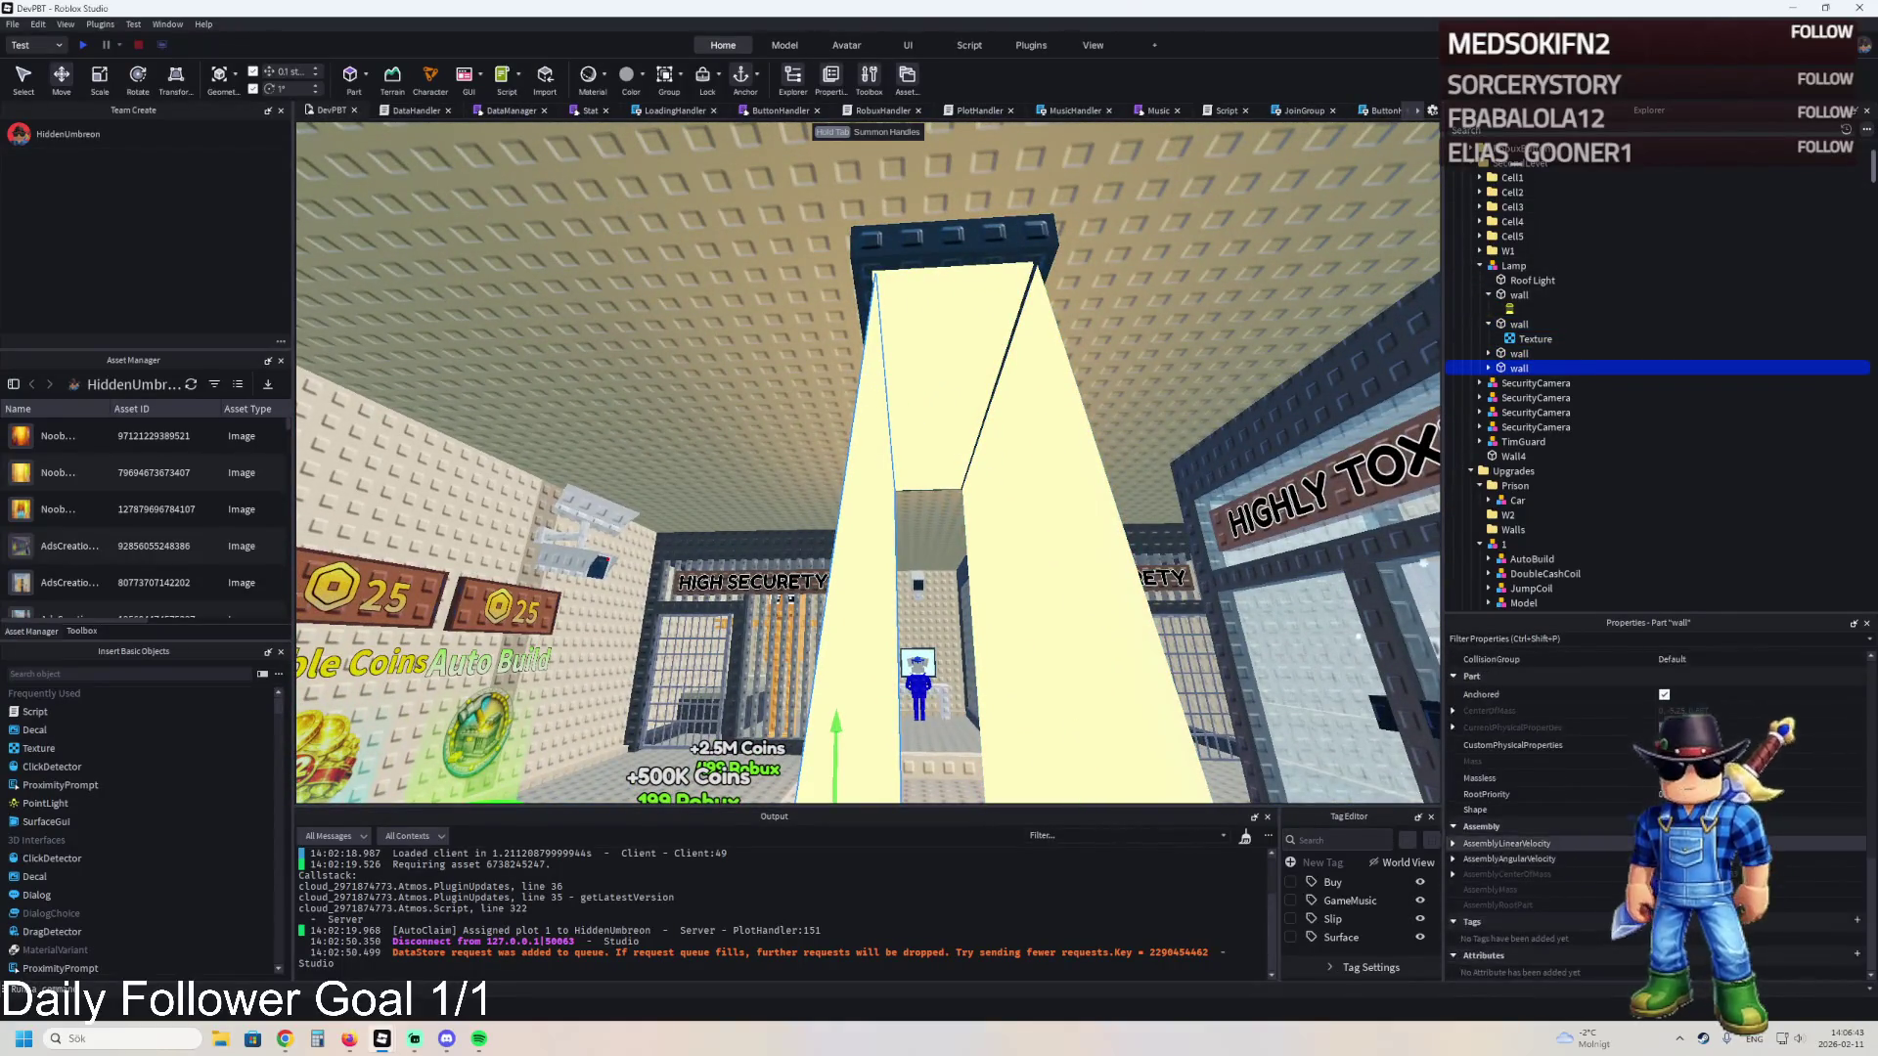
pyautogui.moveTo(1157, 550); pyautogui.dragTo(1164, 534)
pyautogui.hotkey('ctrl', 'z')
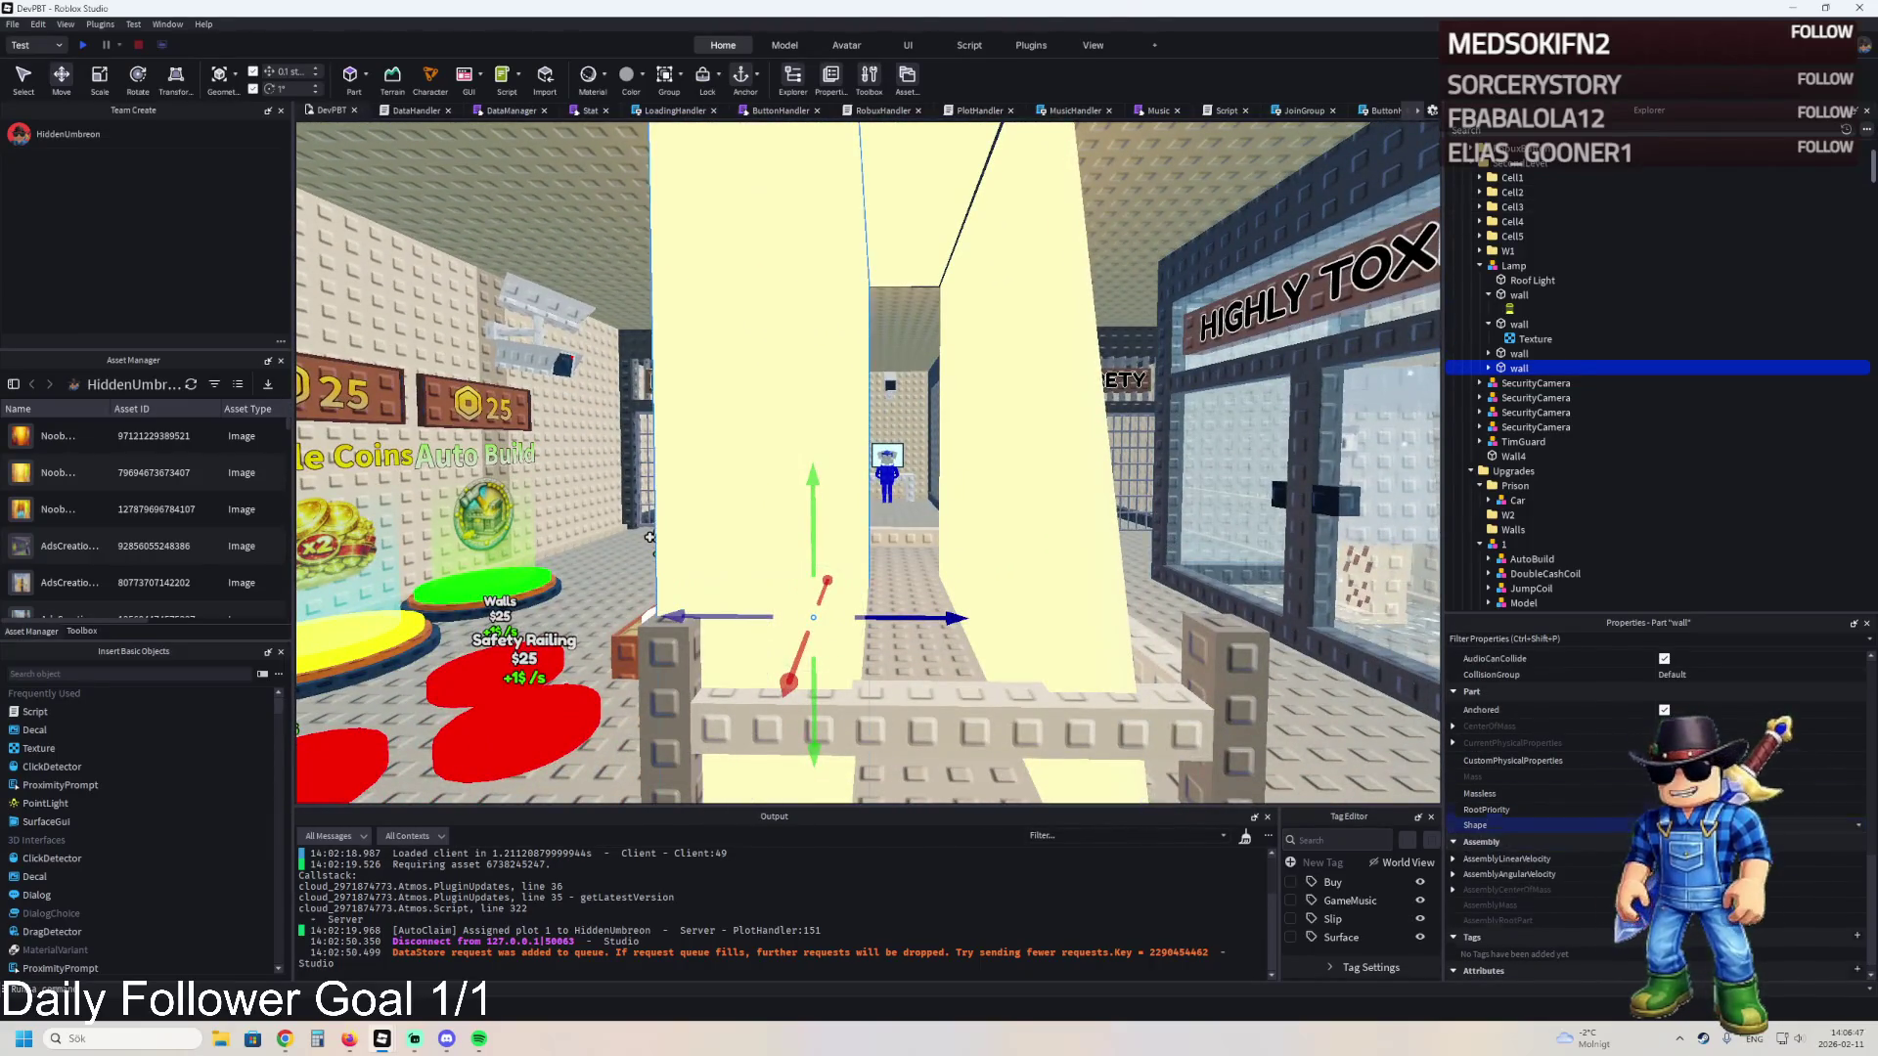
pyautogui.moveTo(907, 610); pyautogui.dragTo(1007, 607)
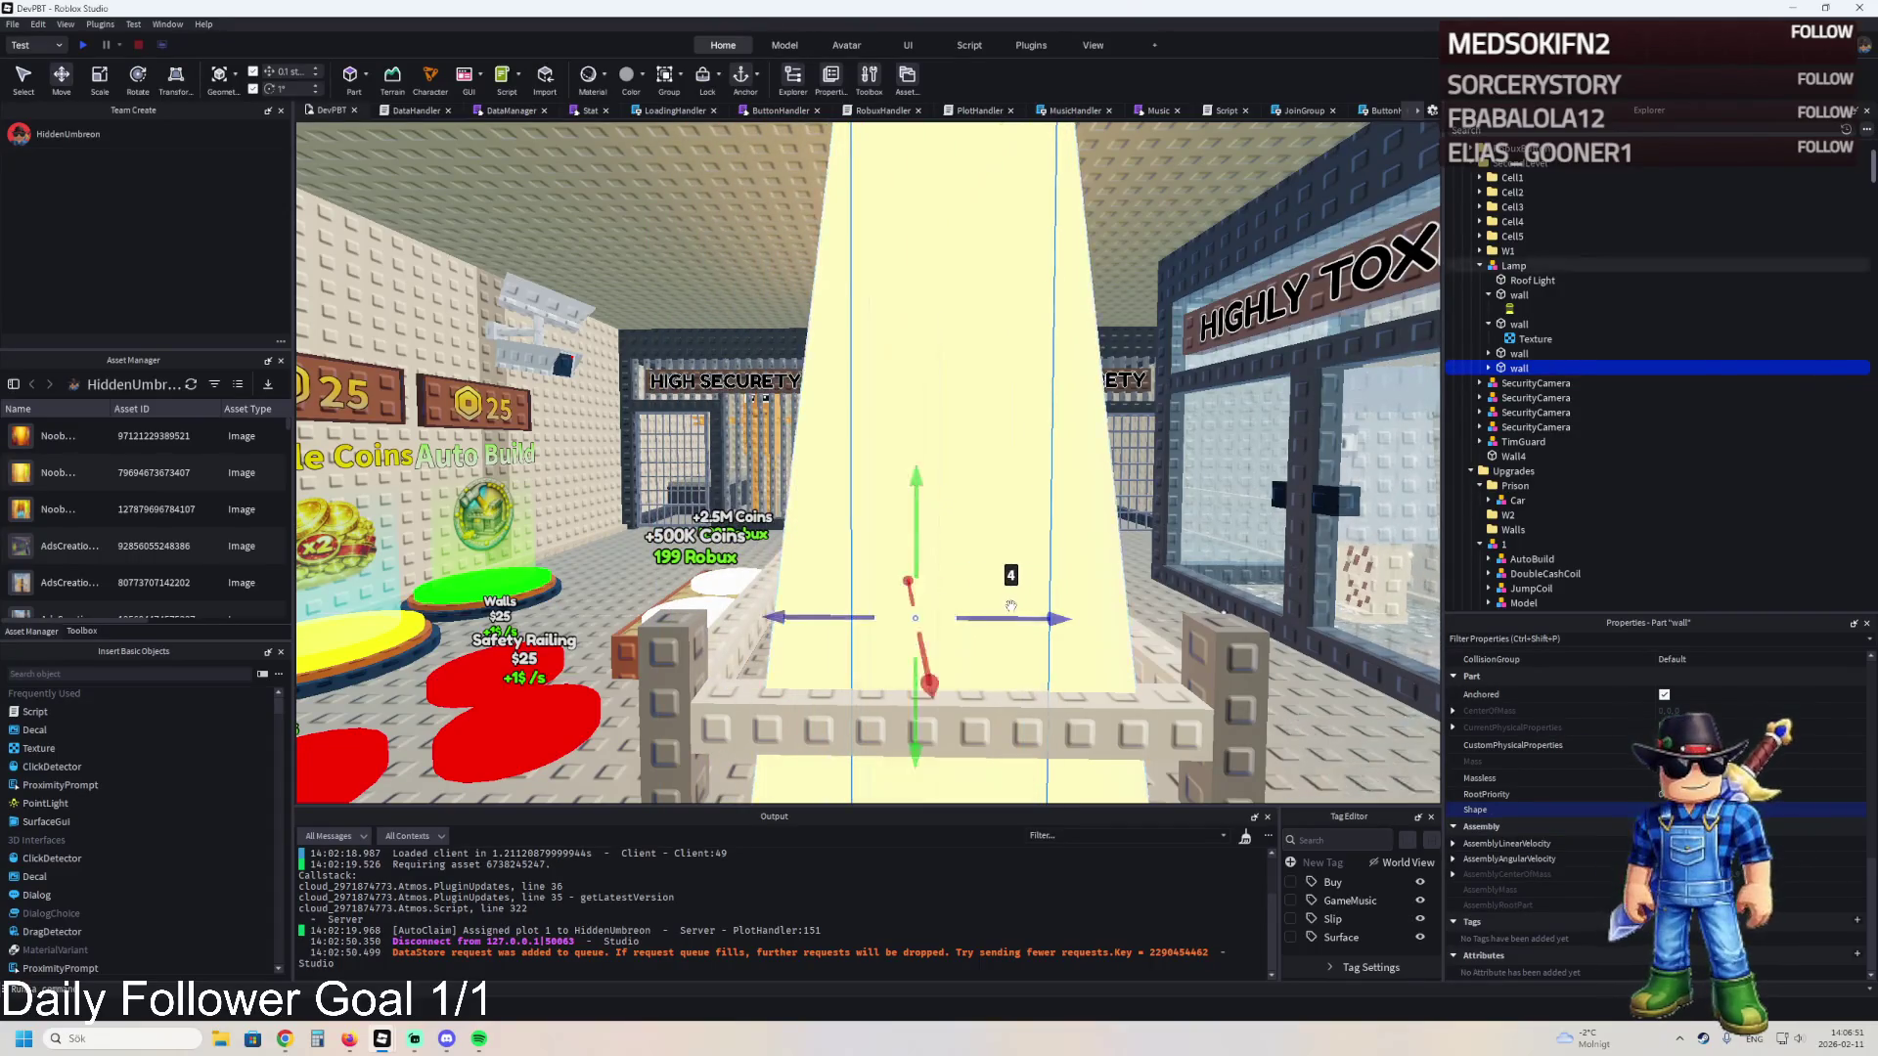
# - Select another light-beam wall and its Texture child in Explorer
pyautogui.scroll(2, 1038, 579)
pyautogui.rightClick(1038, 579)
pyautogui.click(1009, 602)
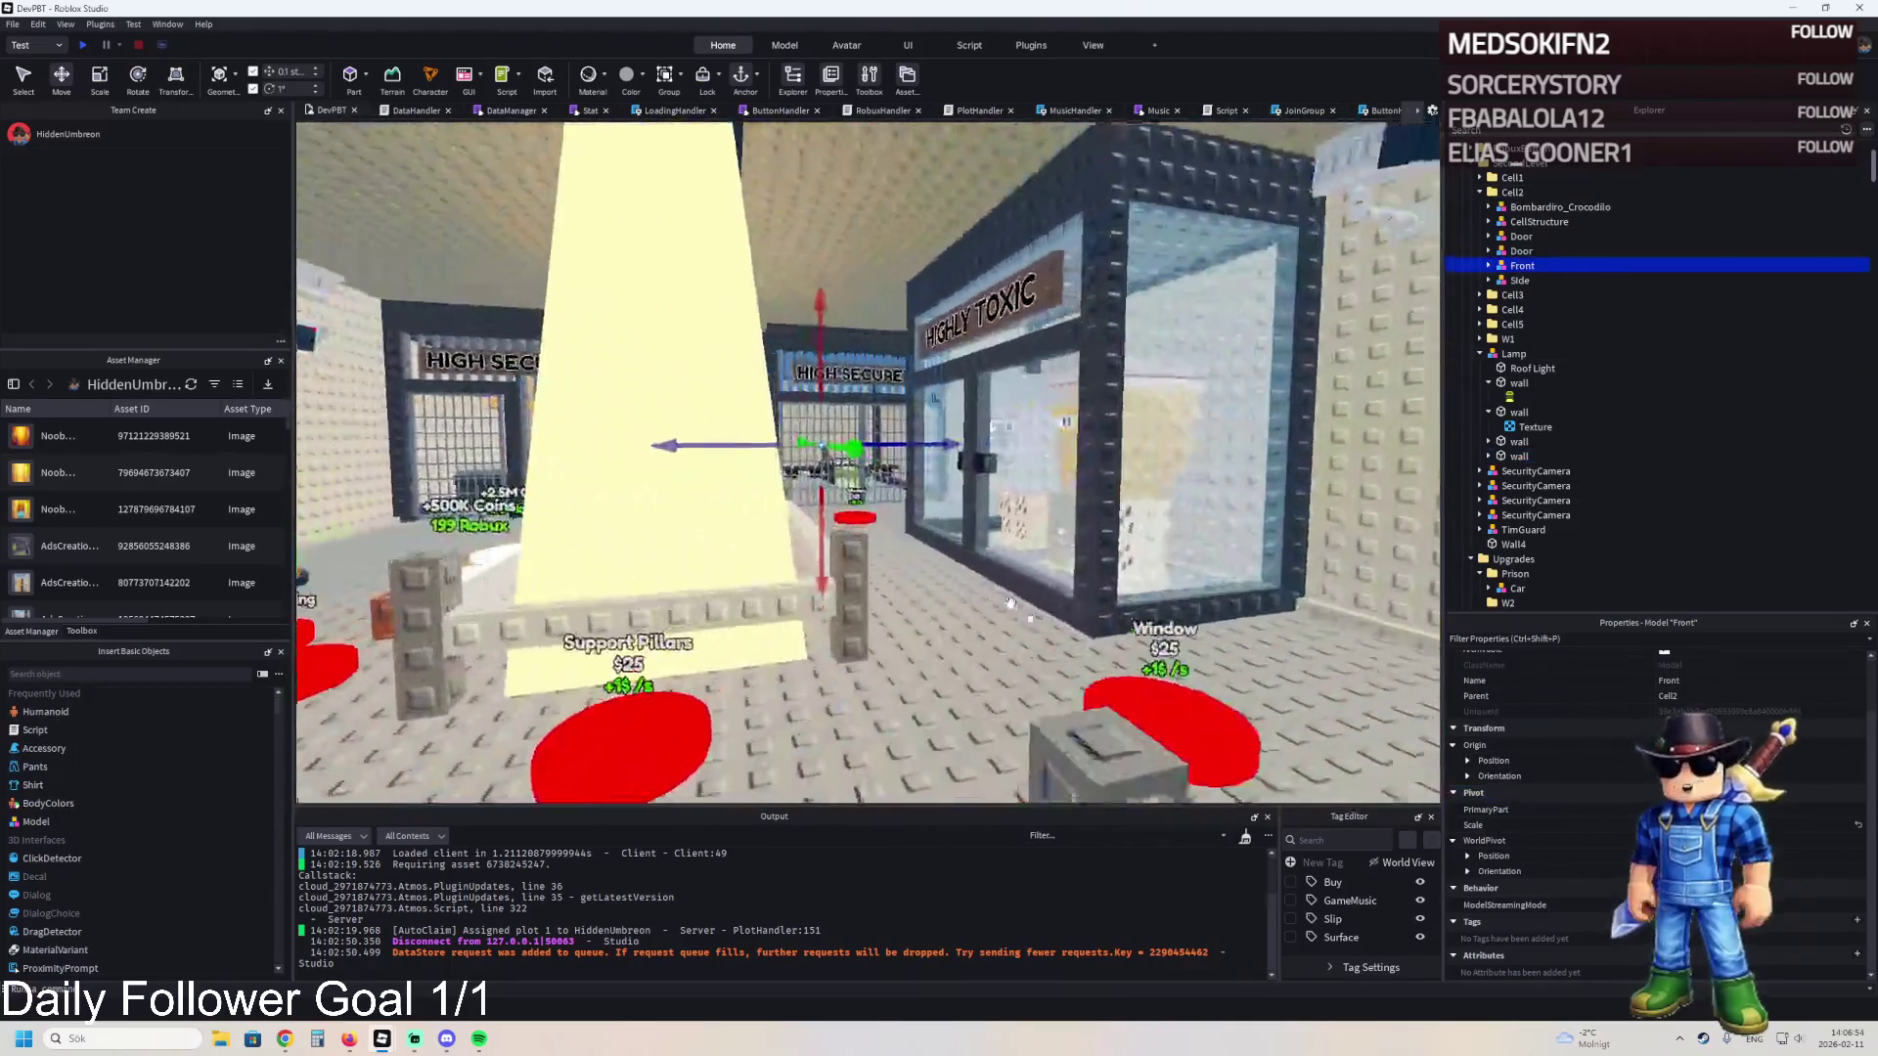
pyautogui.rightClick(1009, 601)
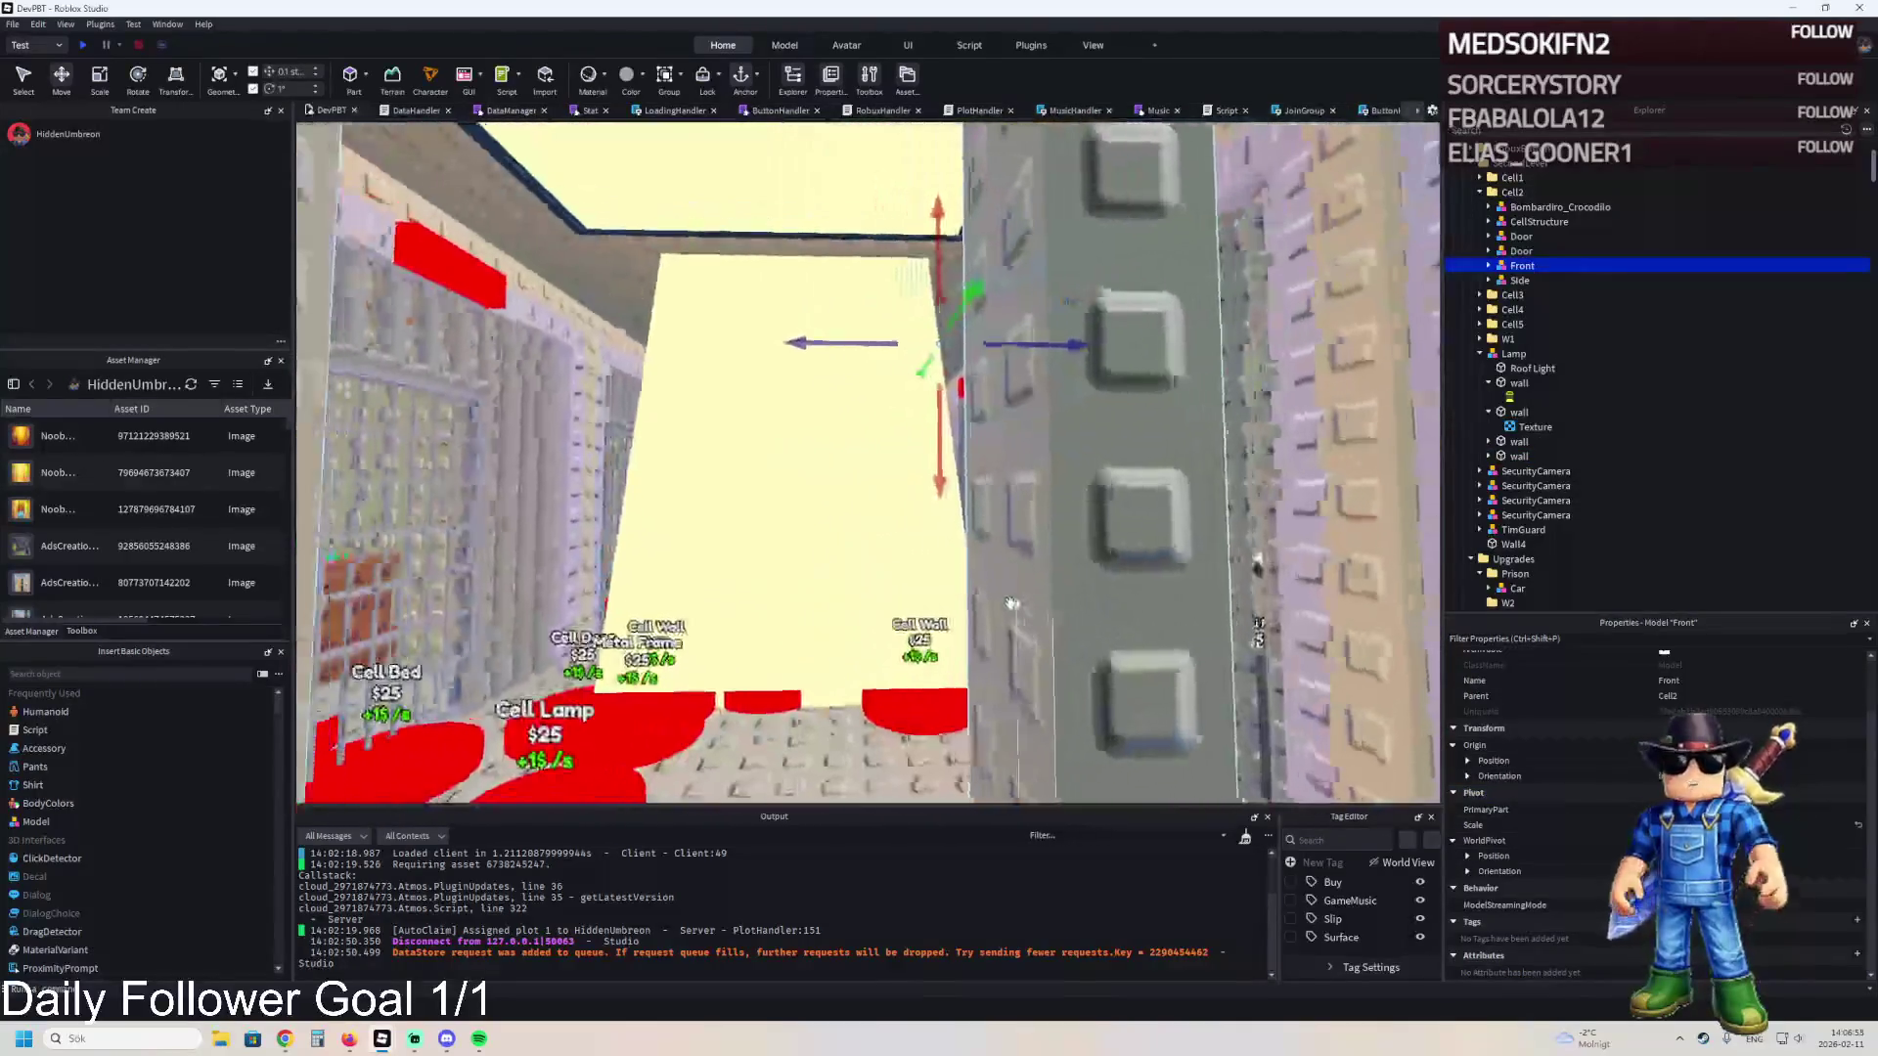
pyautogui.rightClick(869, 358)
pyautogui.click(869, 358)
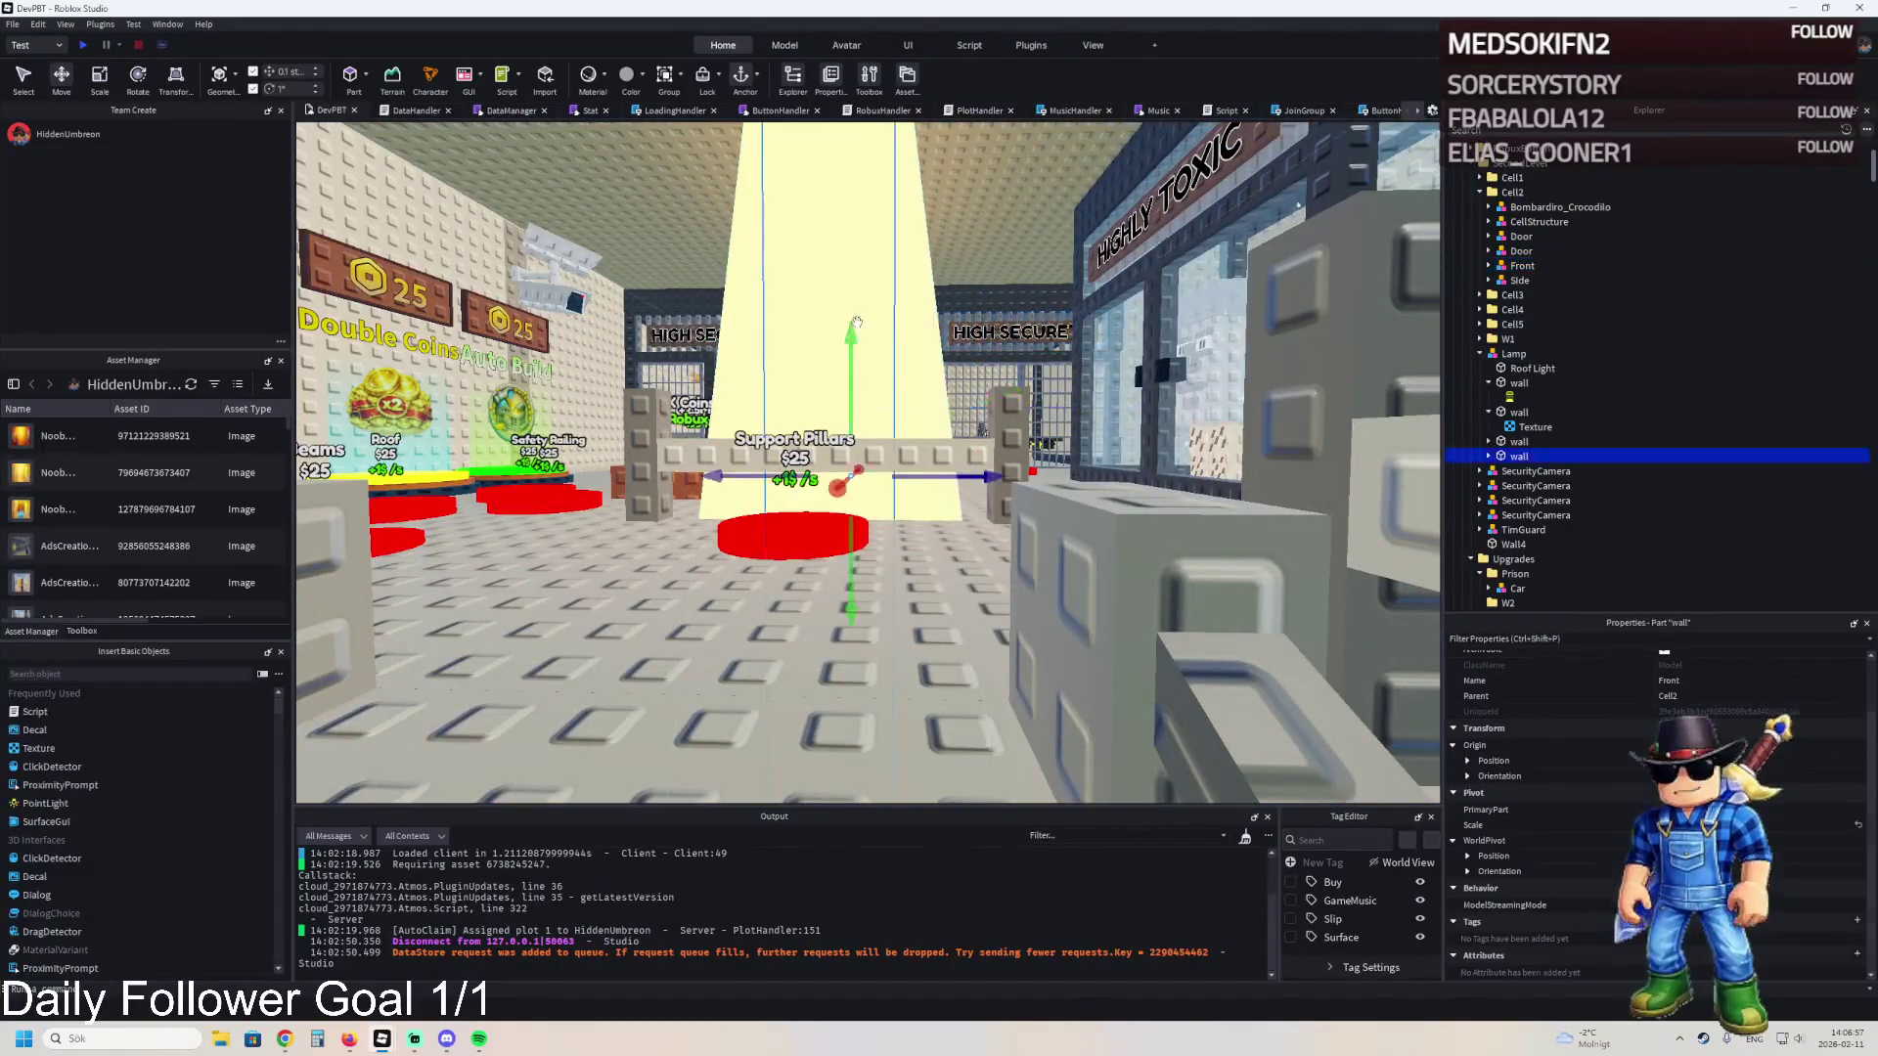
pyautogui.press('f')
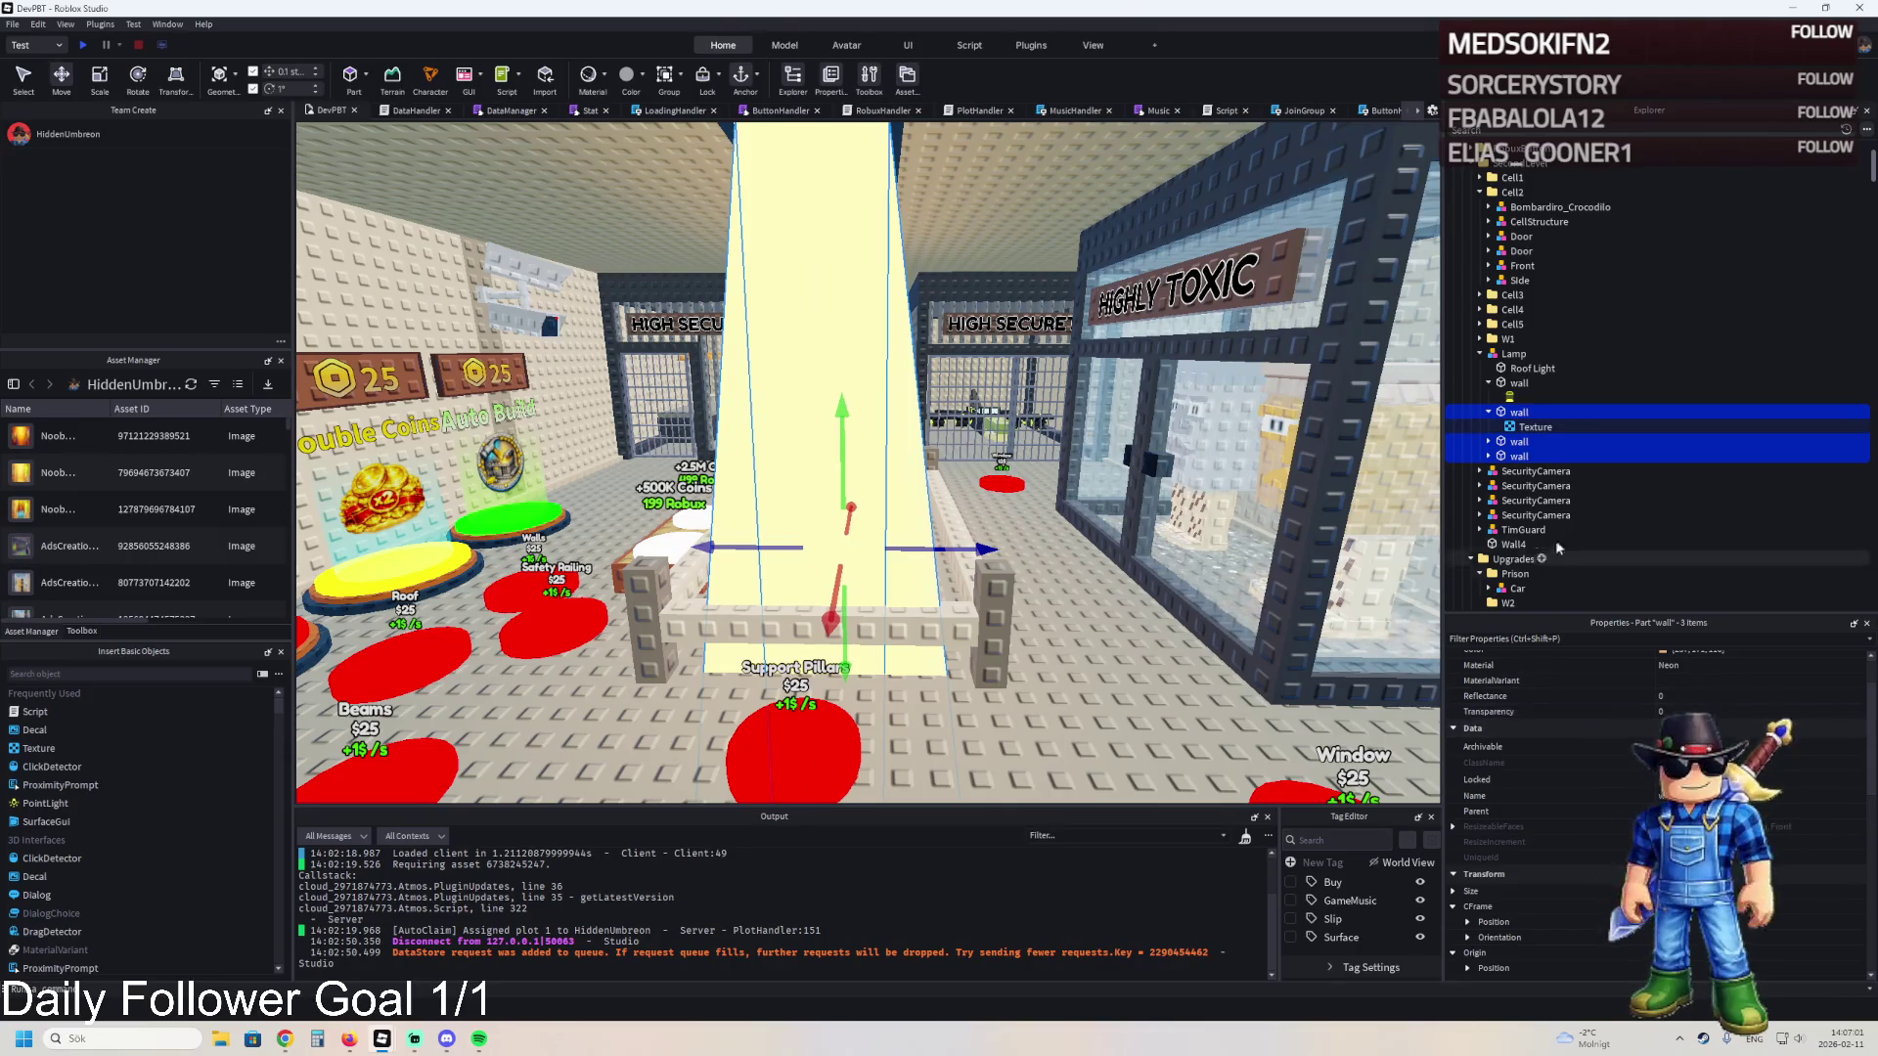
pyautogui.click(1487, 441)
pyautogui.click(1511, 453)
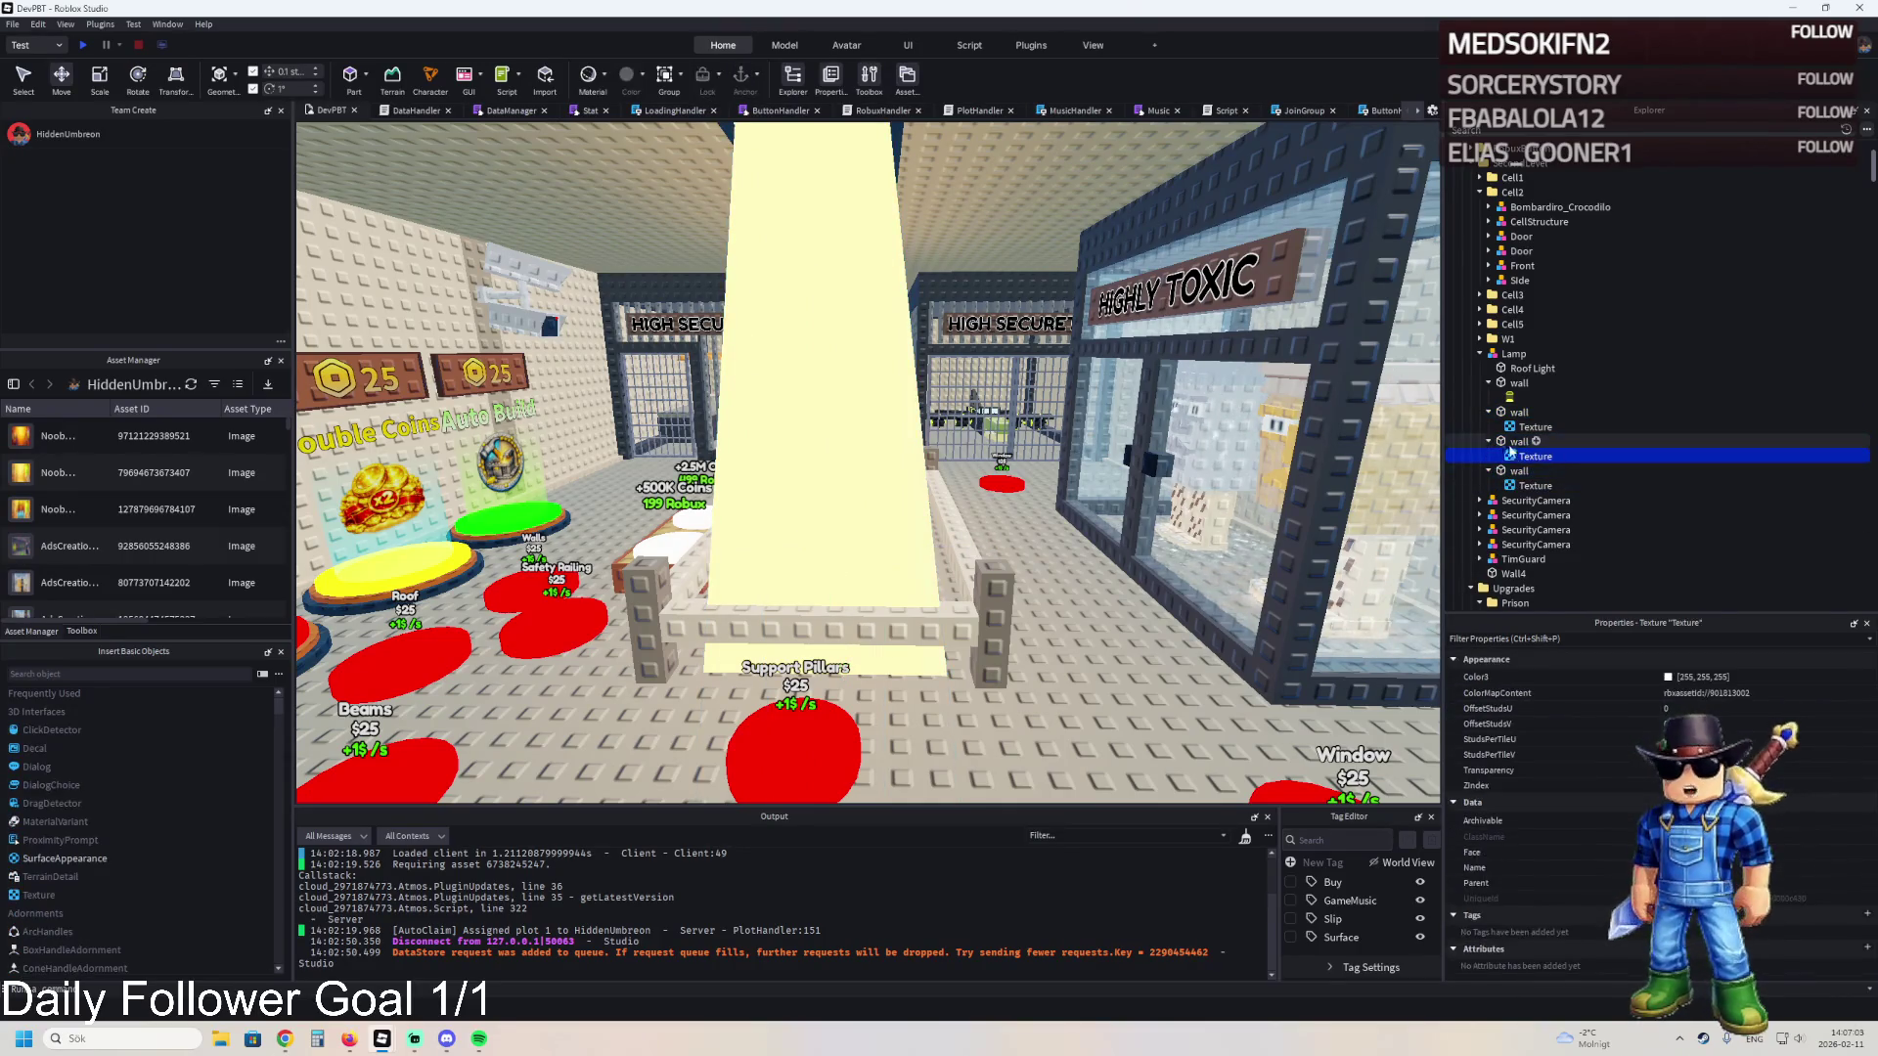
# - Tint the wall's Texture orange-red and re-enter its StudsPerTileU and V values
pyautogui.click(1519, 412)
pyautogui.press('f')
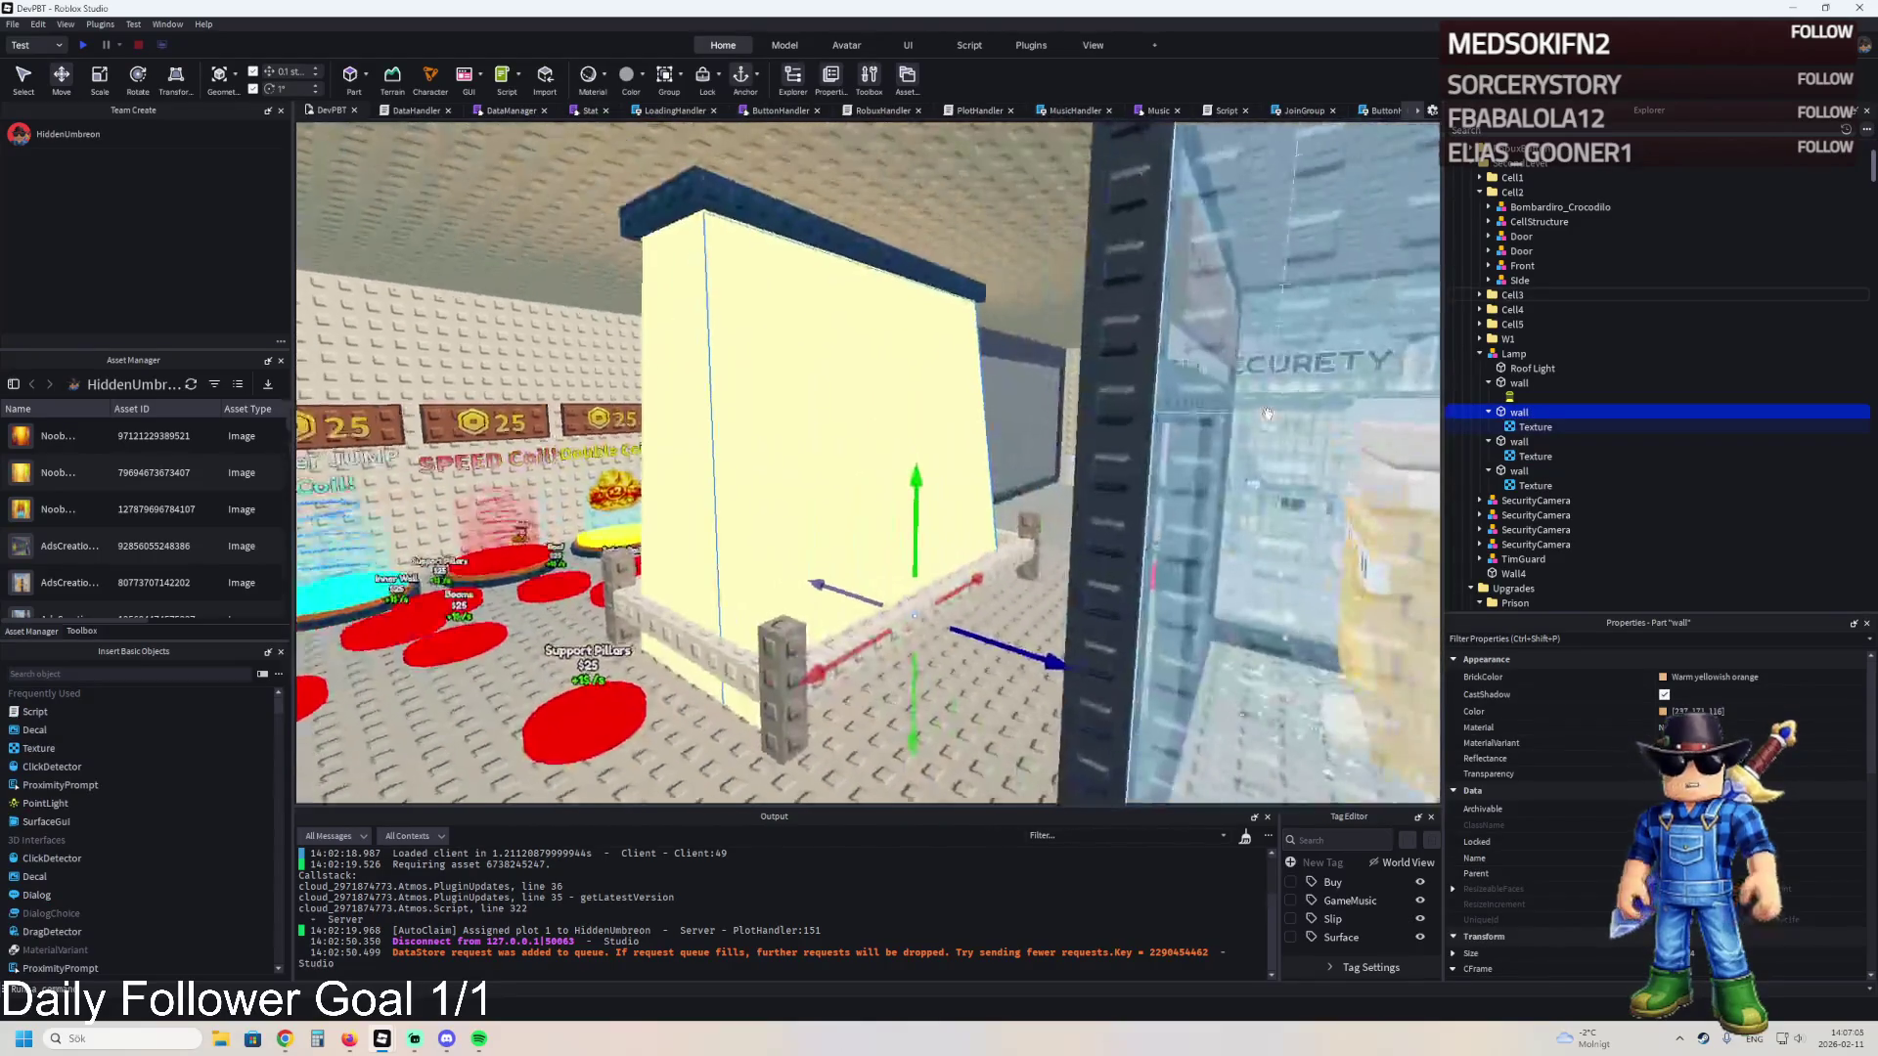
pyautogui.click(1530, 428)
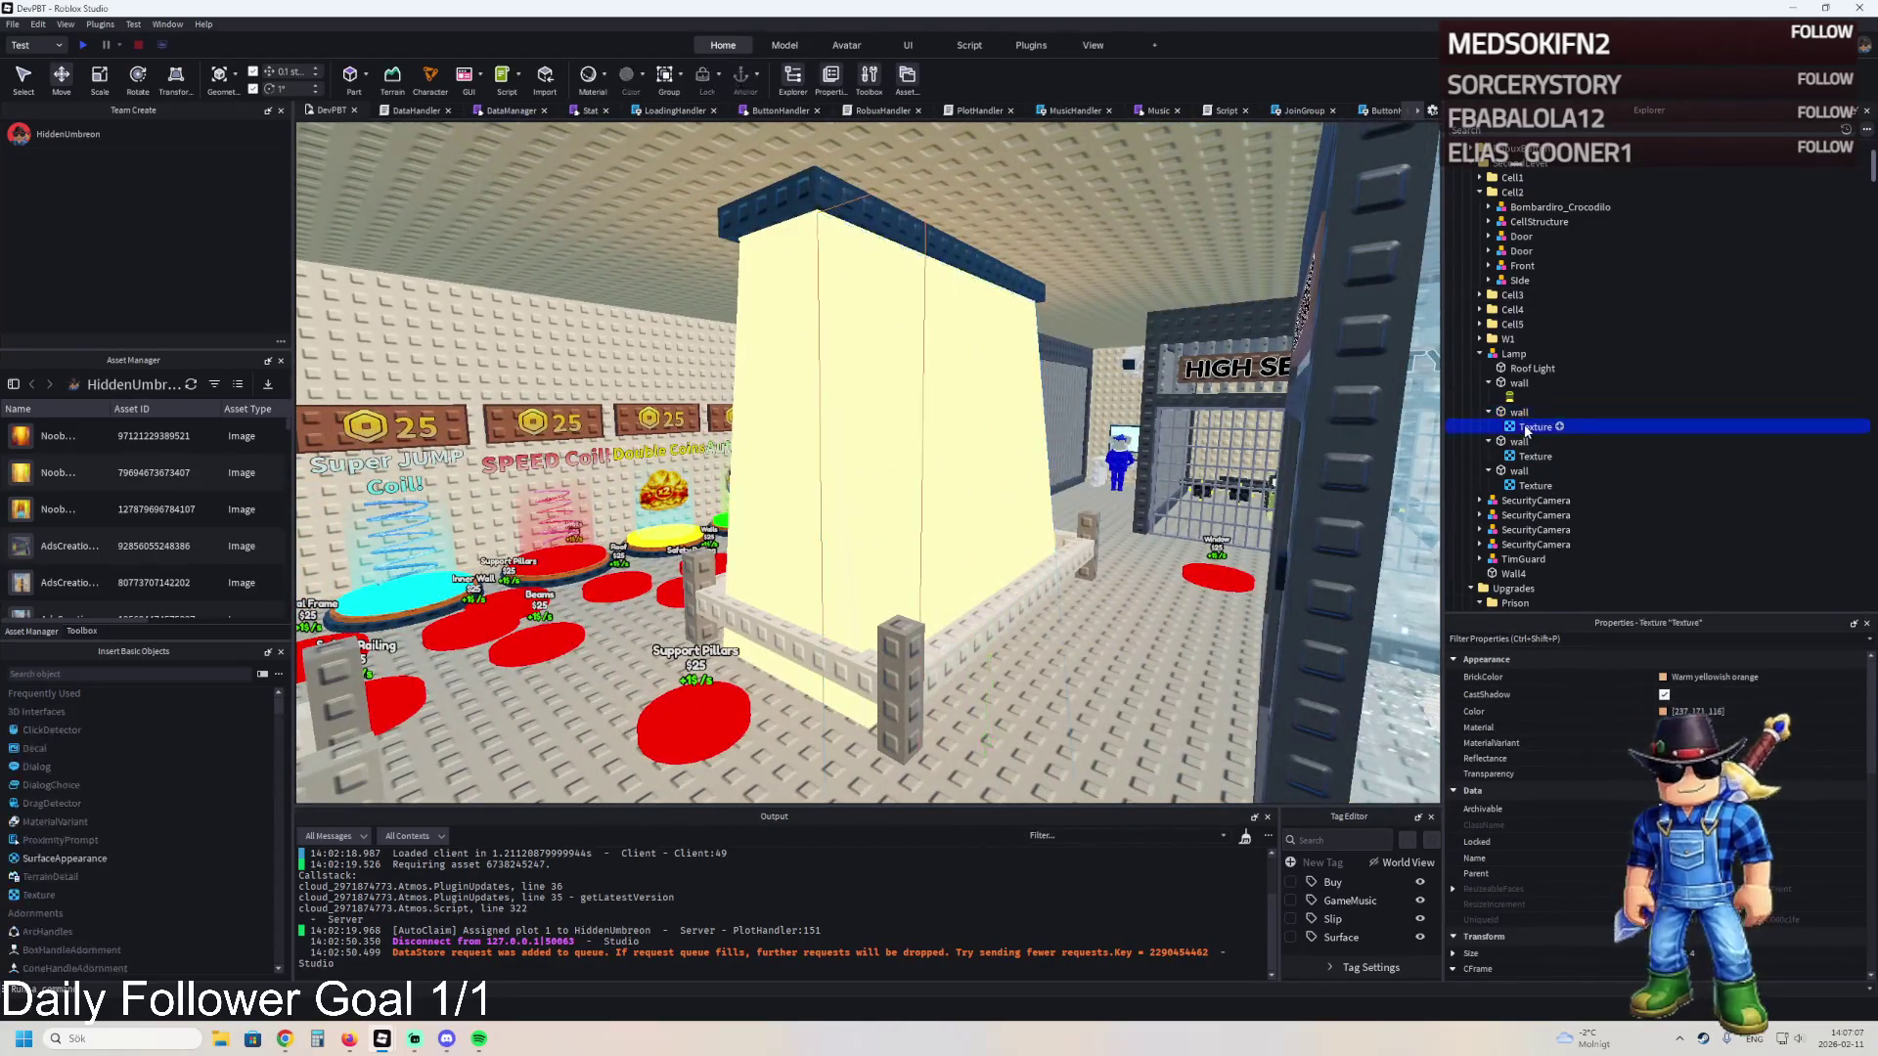
pyautogui.click(1669, 677)
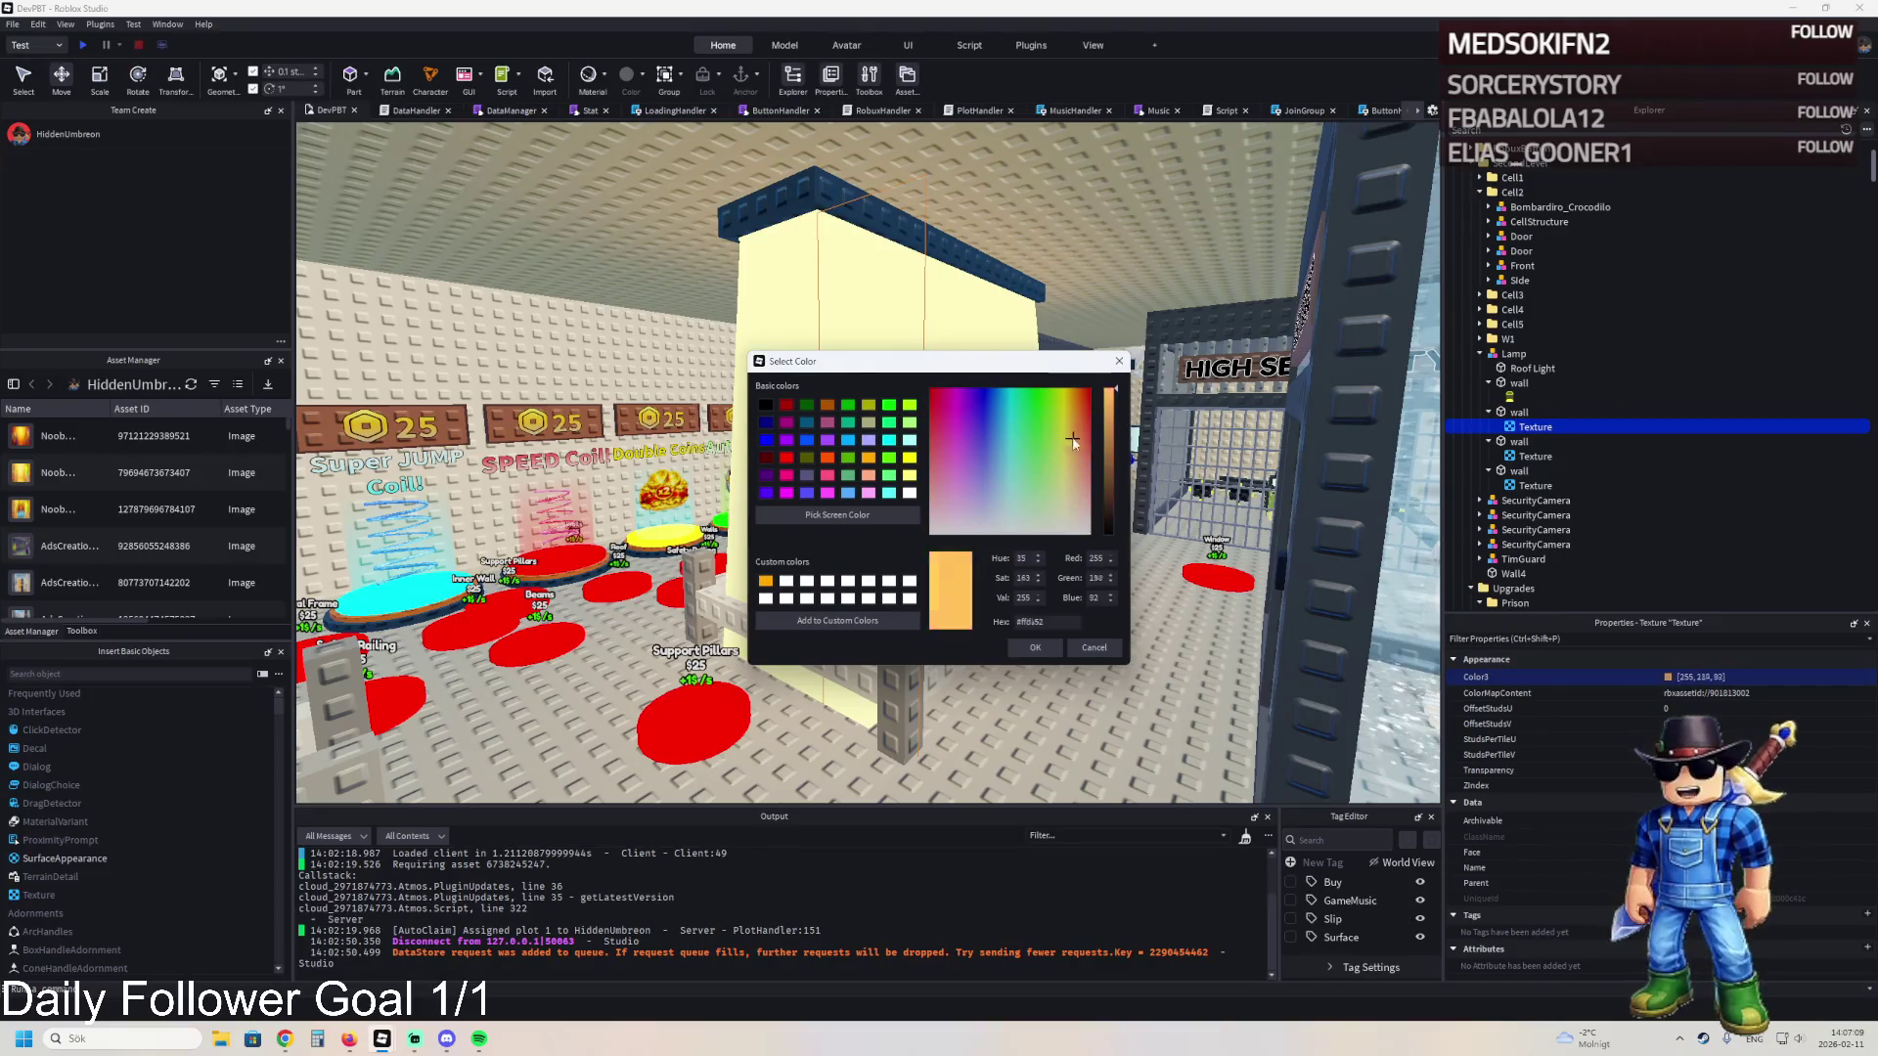
pyautogui.click(1034, 648)
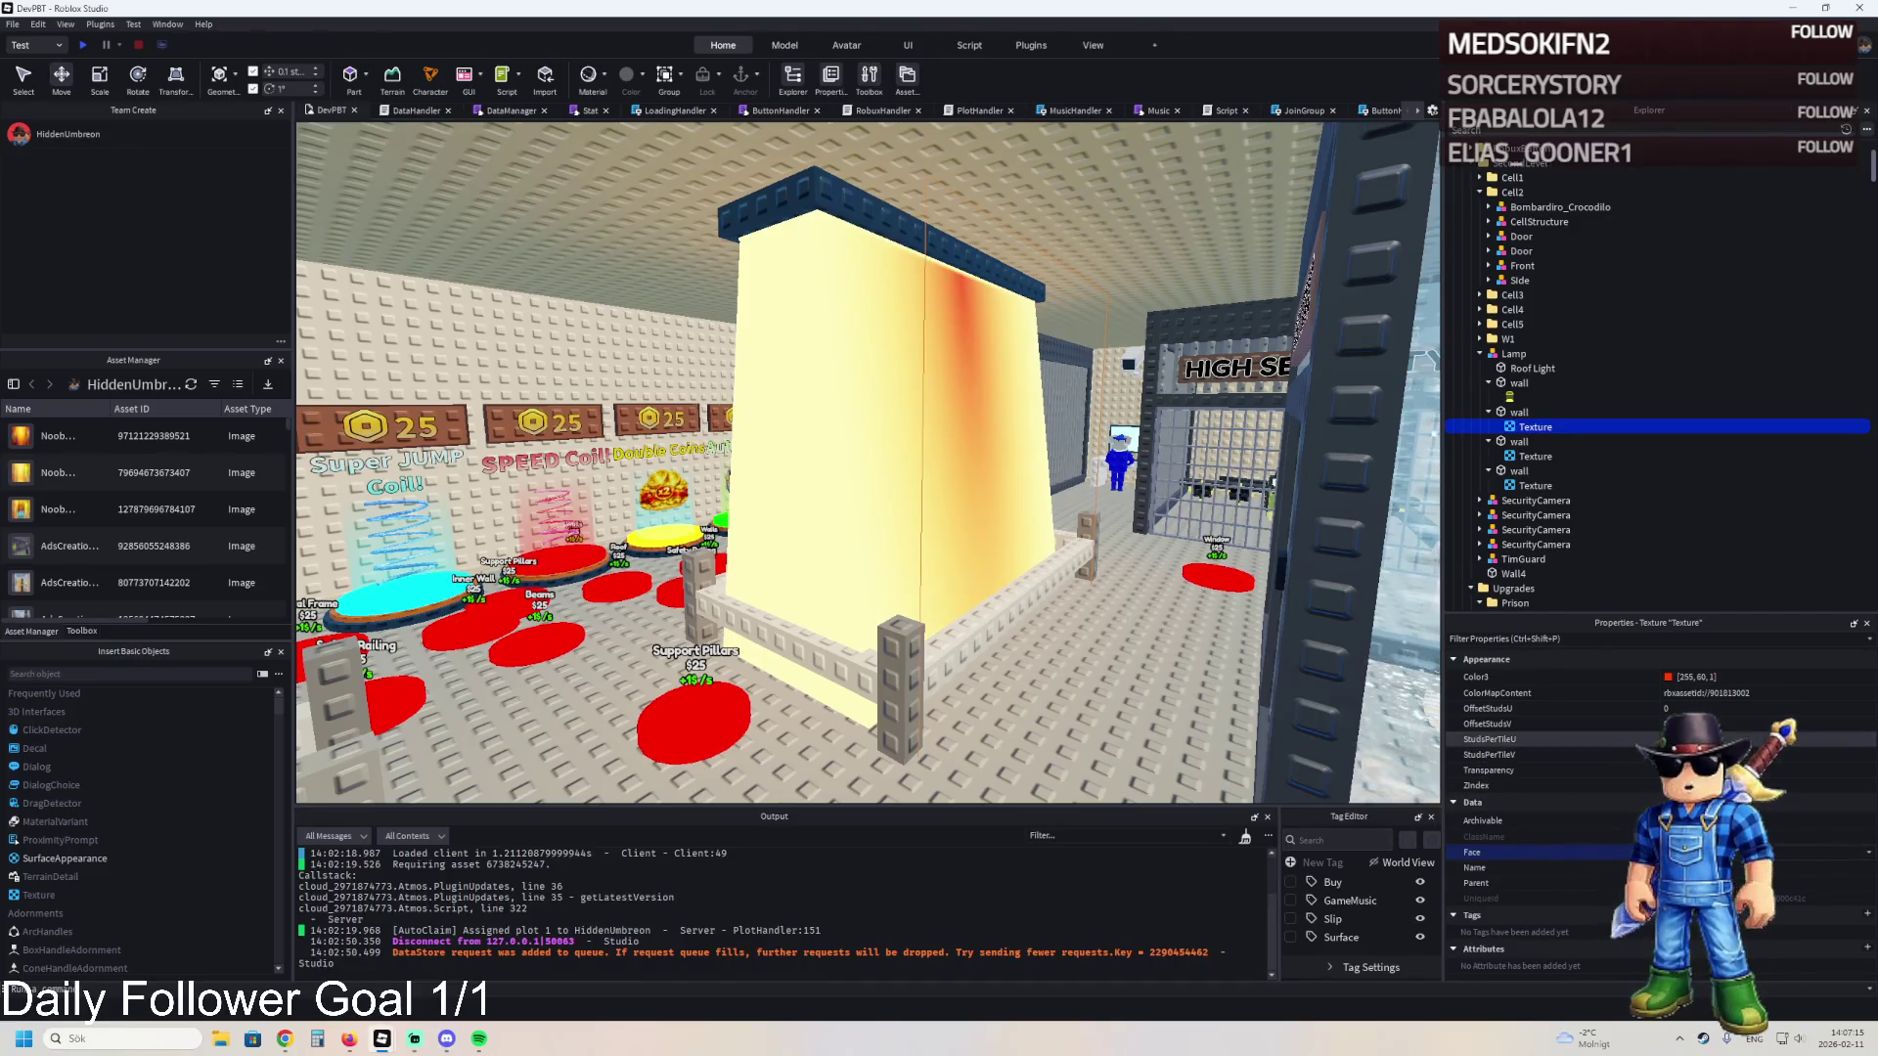
pyautogui.click(1741, 738)
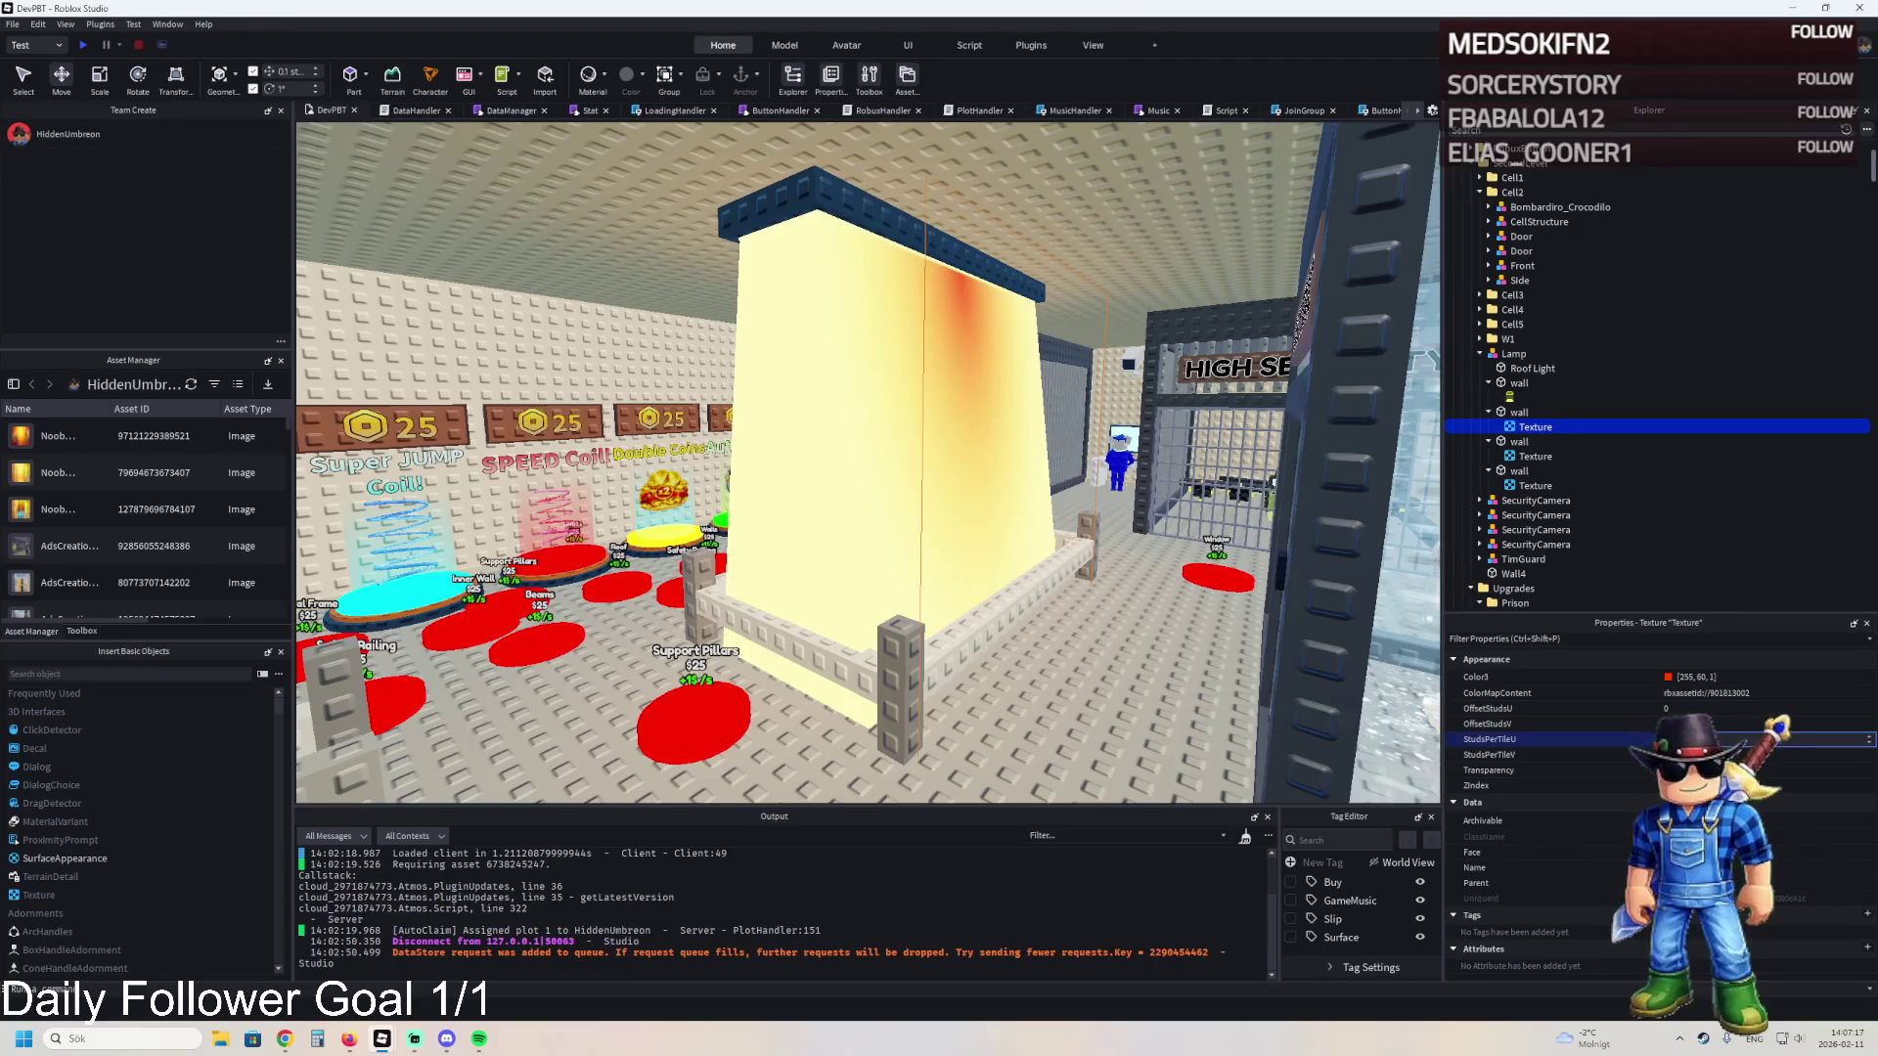
pyautogui.press('Return')
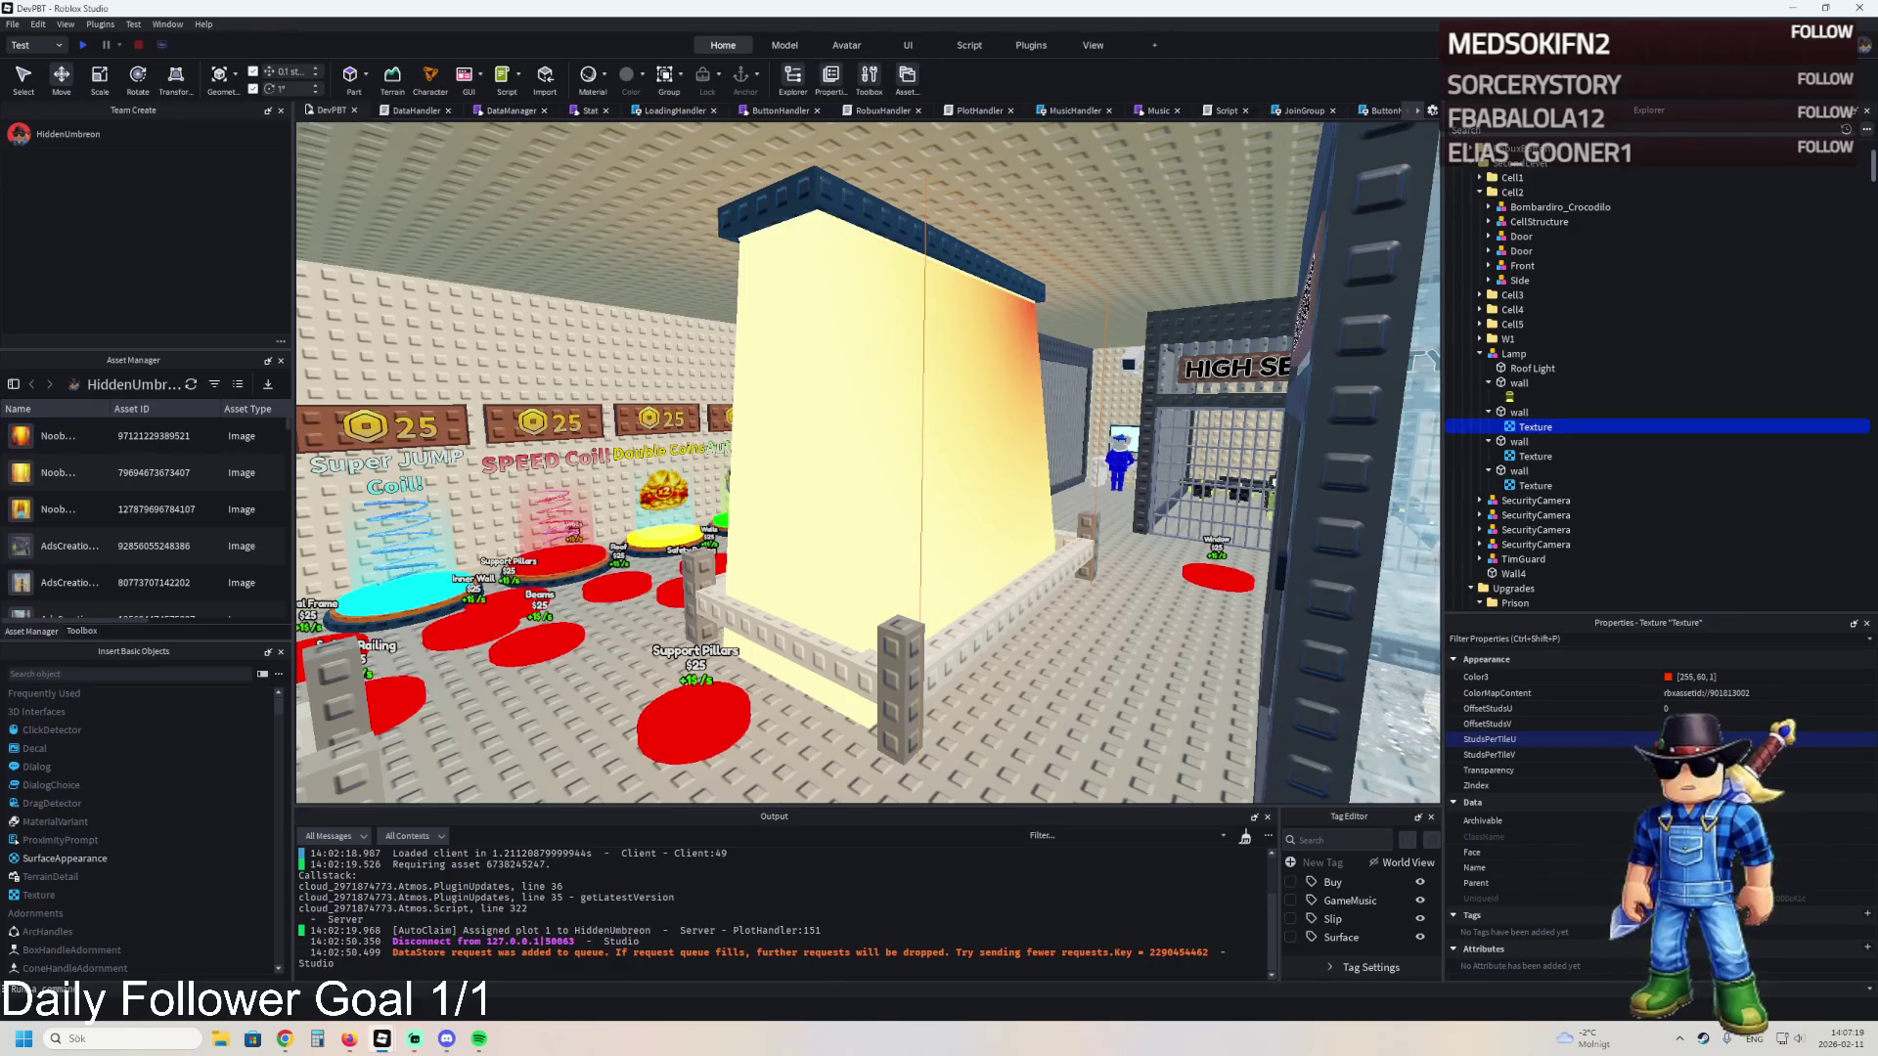
pyautogui.click(1741, 754)
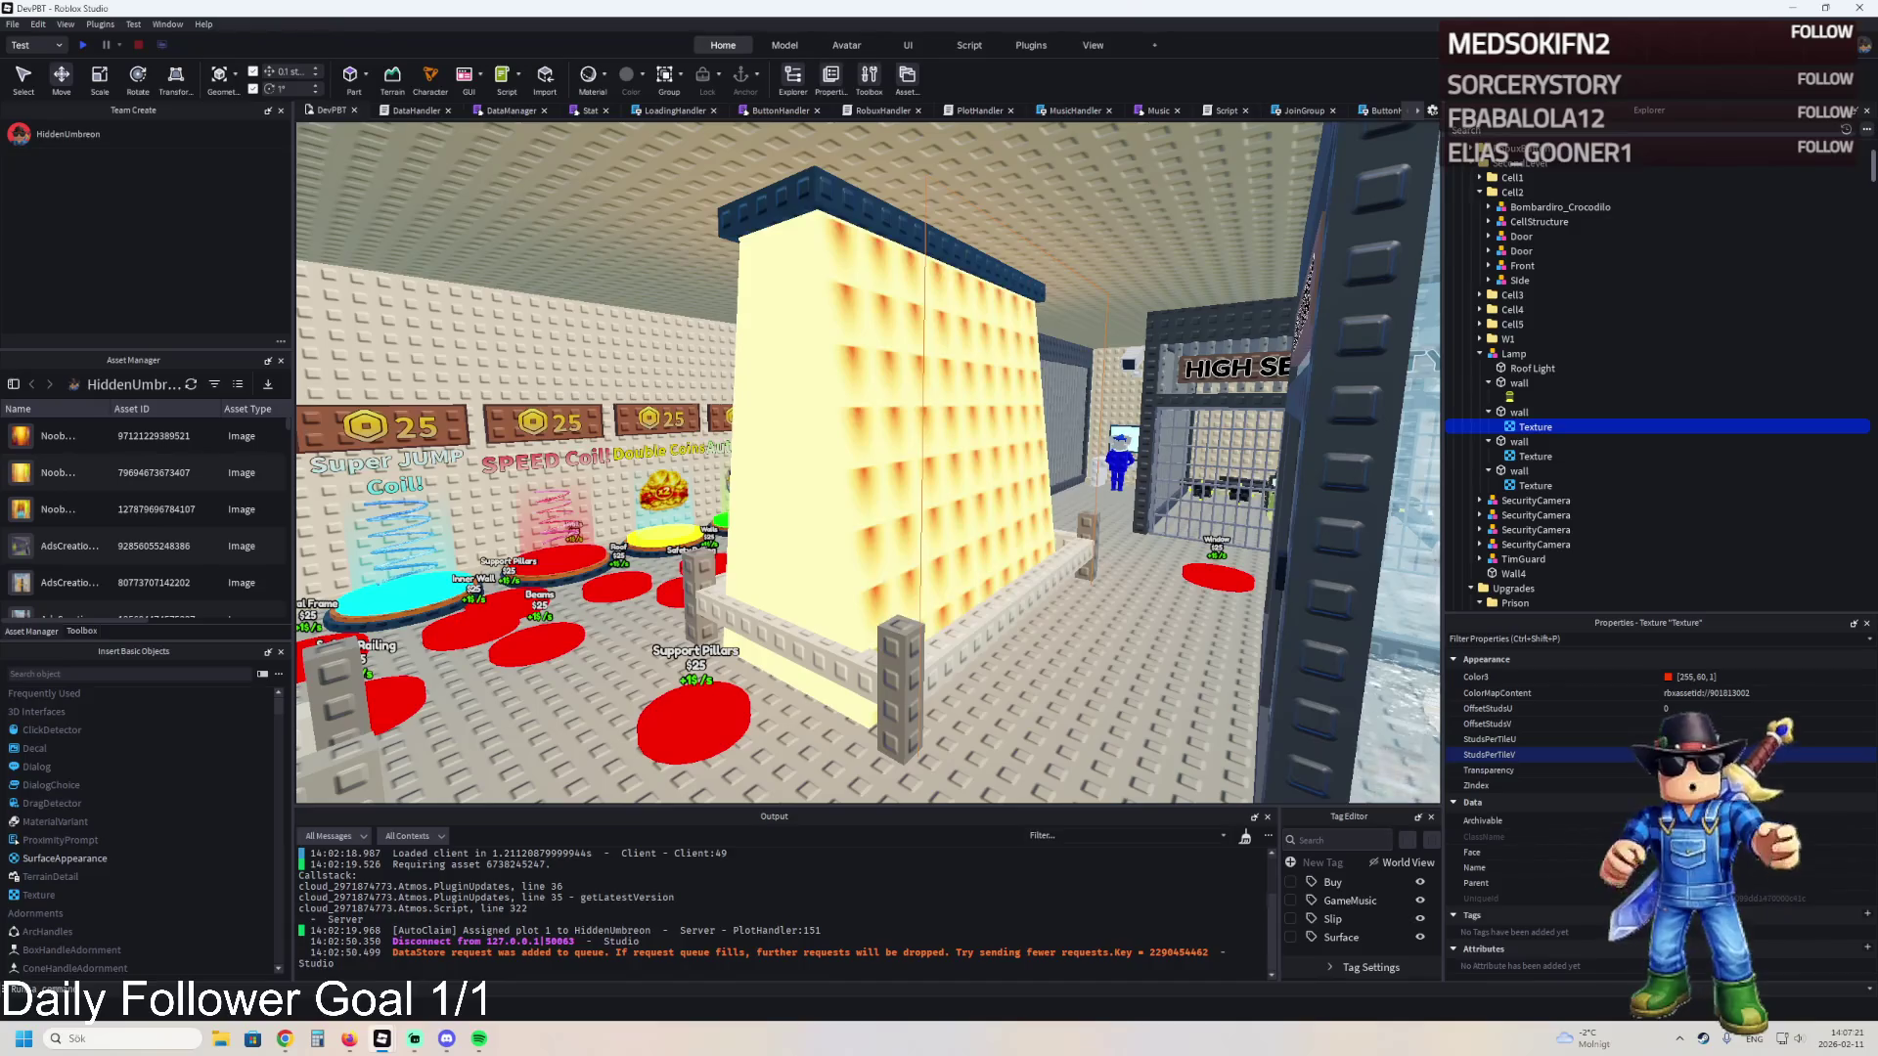
pyautogui.press('Return')
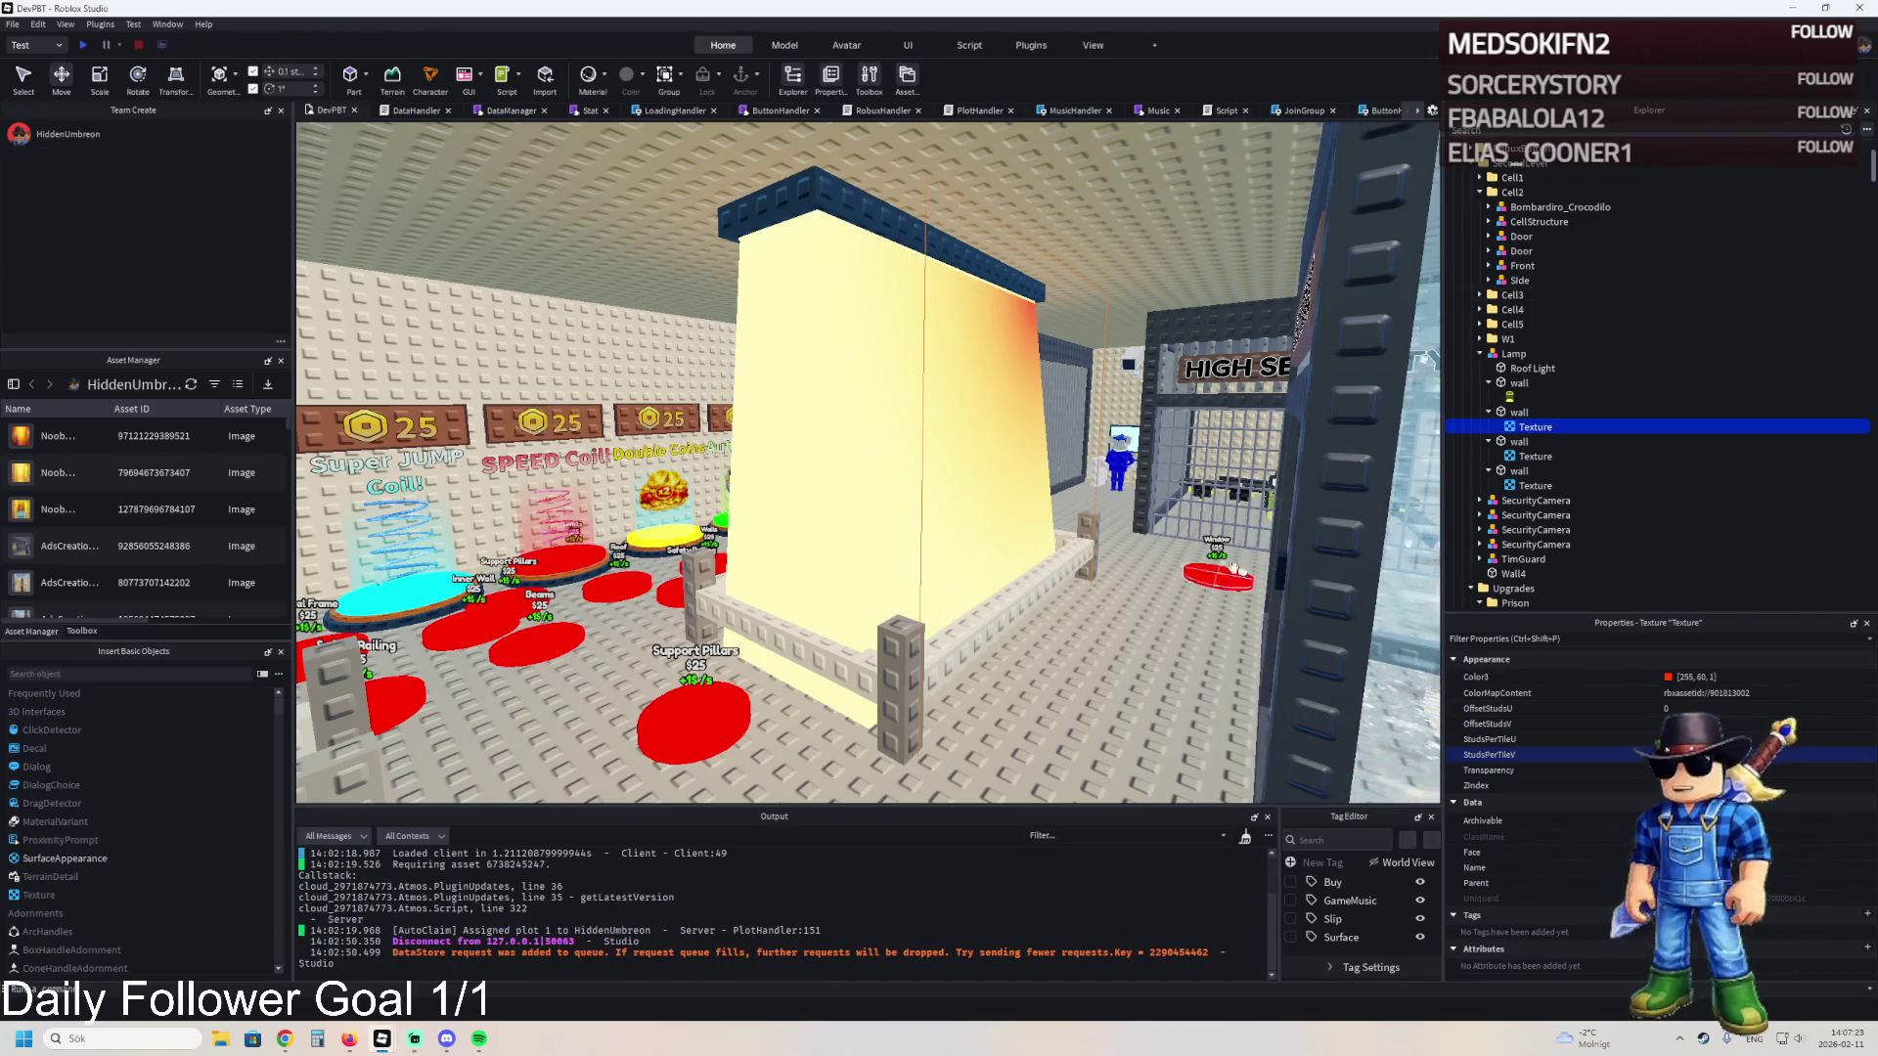
# - Delete the Texture so the wall is plain pale yellow again
pyautogui.scroll(5, 1164, 555)
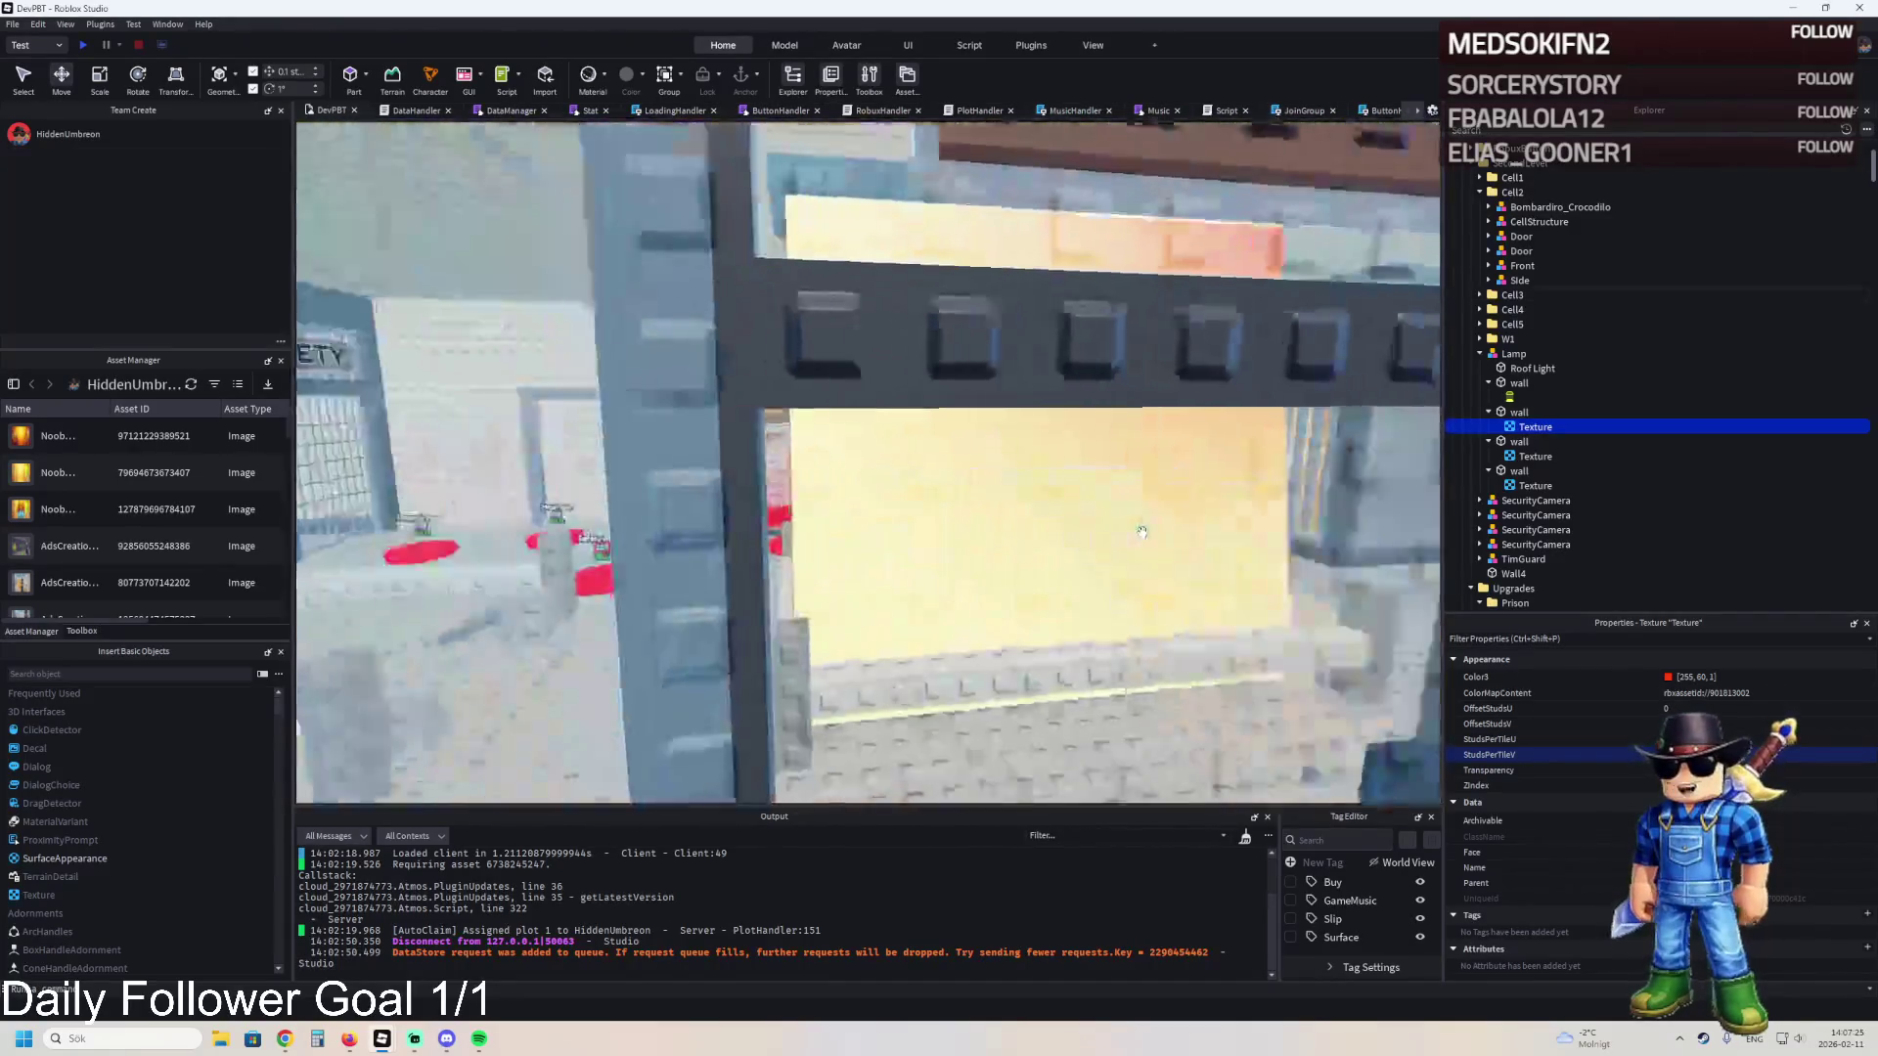
pyautogui.press('Delete')
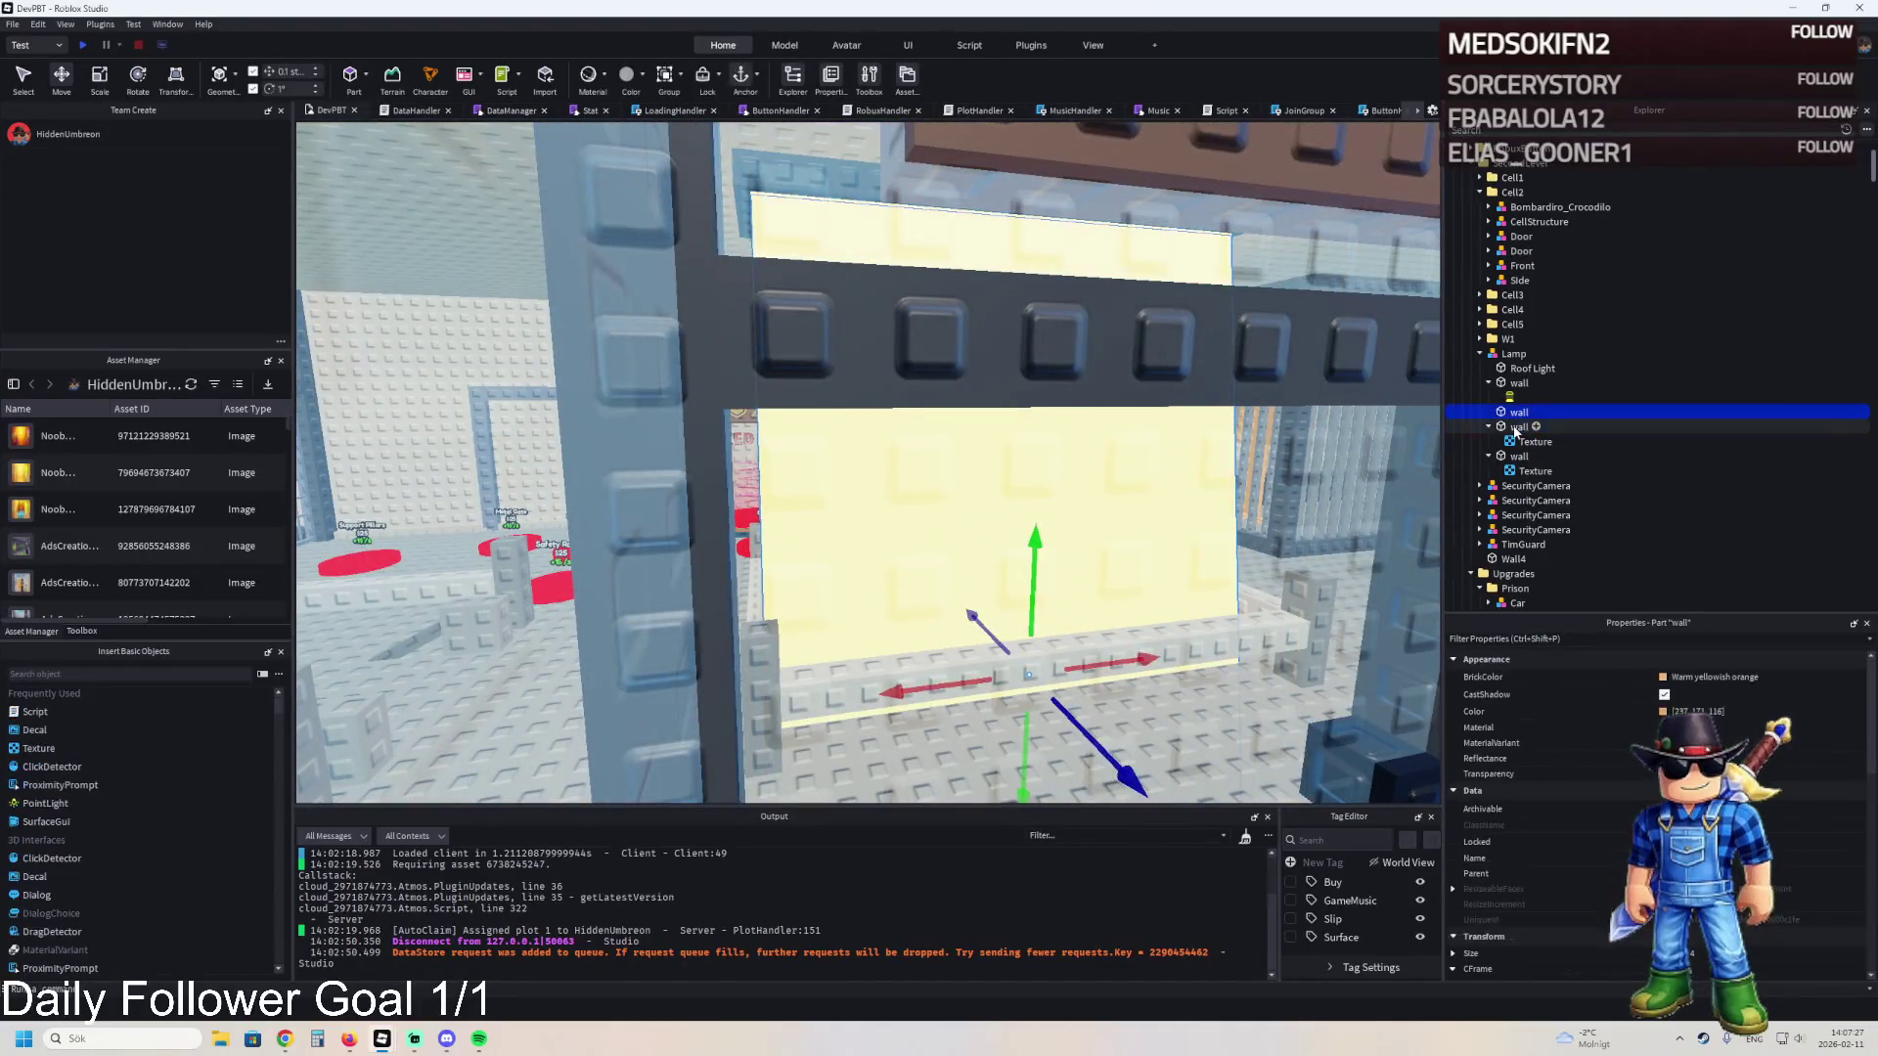
pyautogui.keyDown('ctrl'); pyautogui.click(1516, 427); pyautogui.keyUp('ctrl')
pyautogui.press('s')
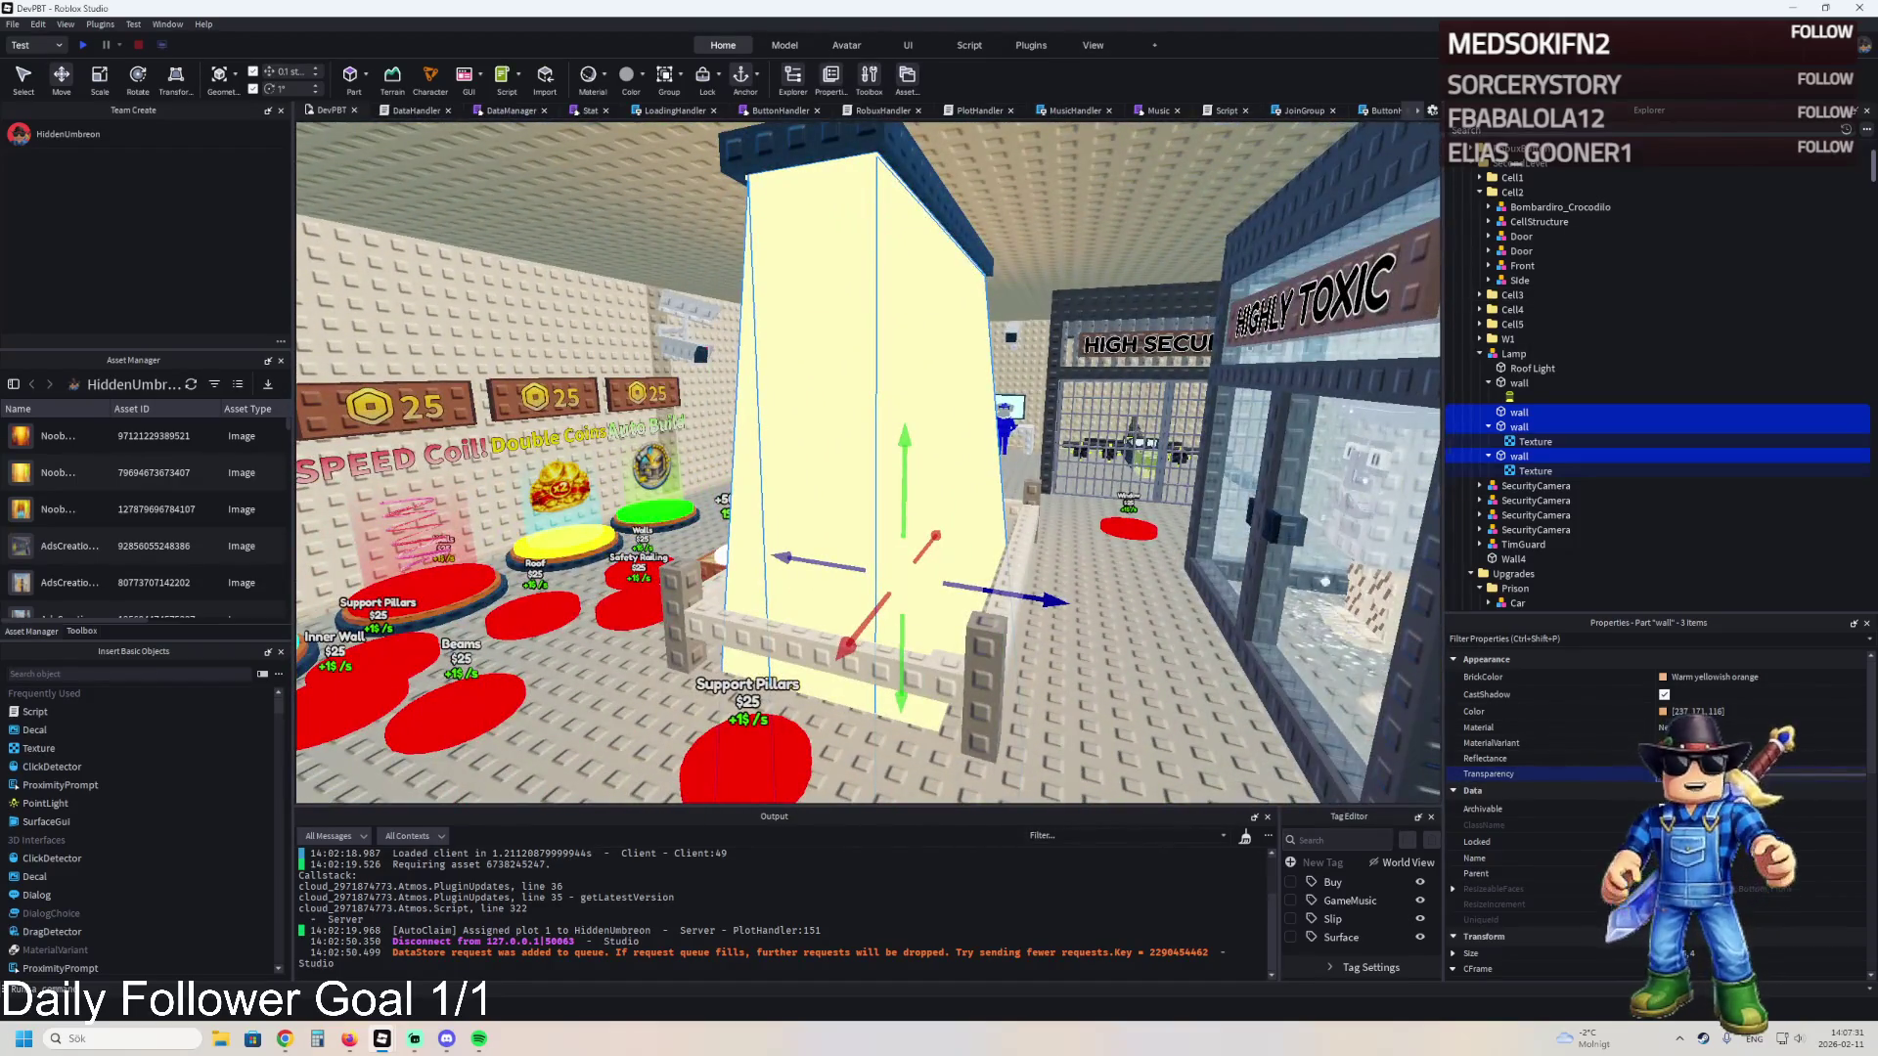
# - Make the selected light-shaft walls almost fully transparent
pyautogui.moveTo(1788, 777); pyautogui.dragTo(1852, 778)
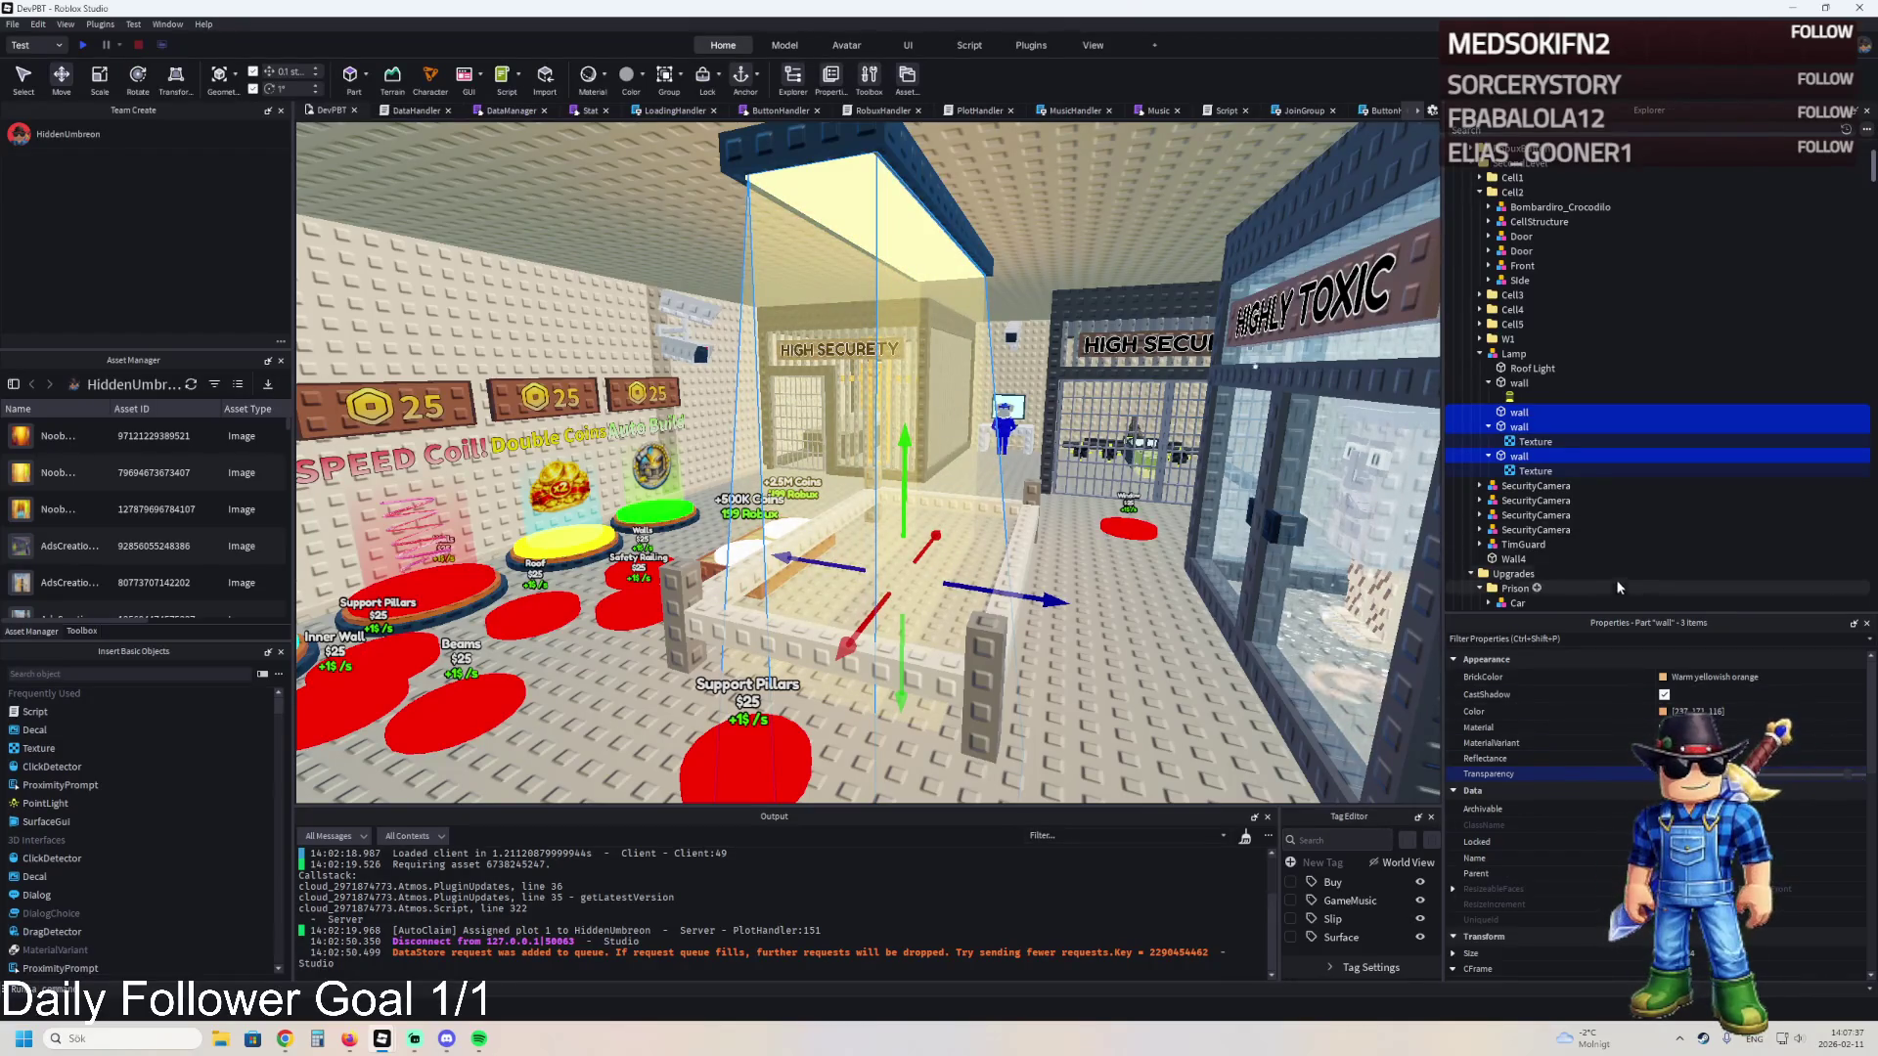
pyautogui.press('w')
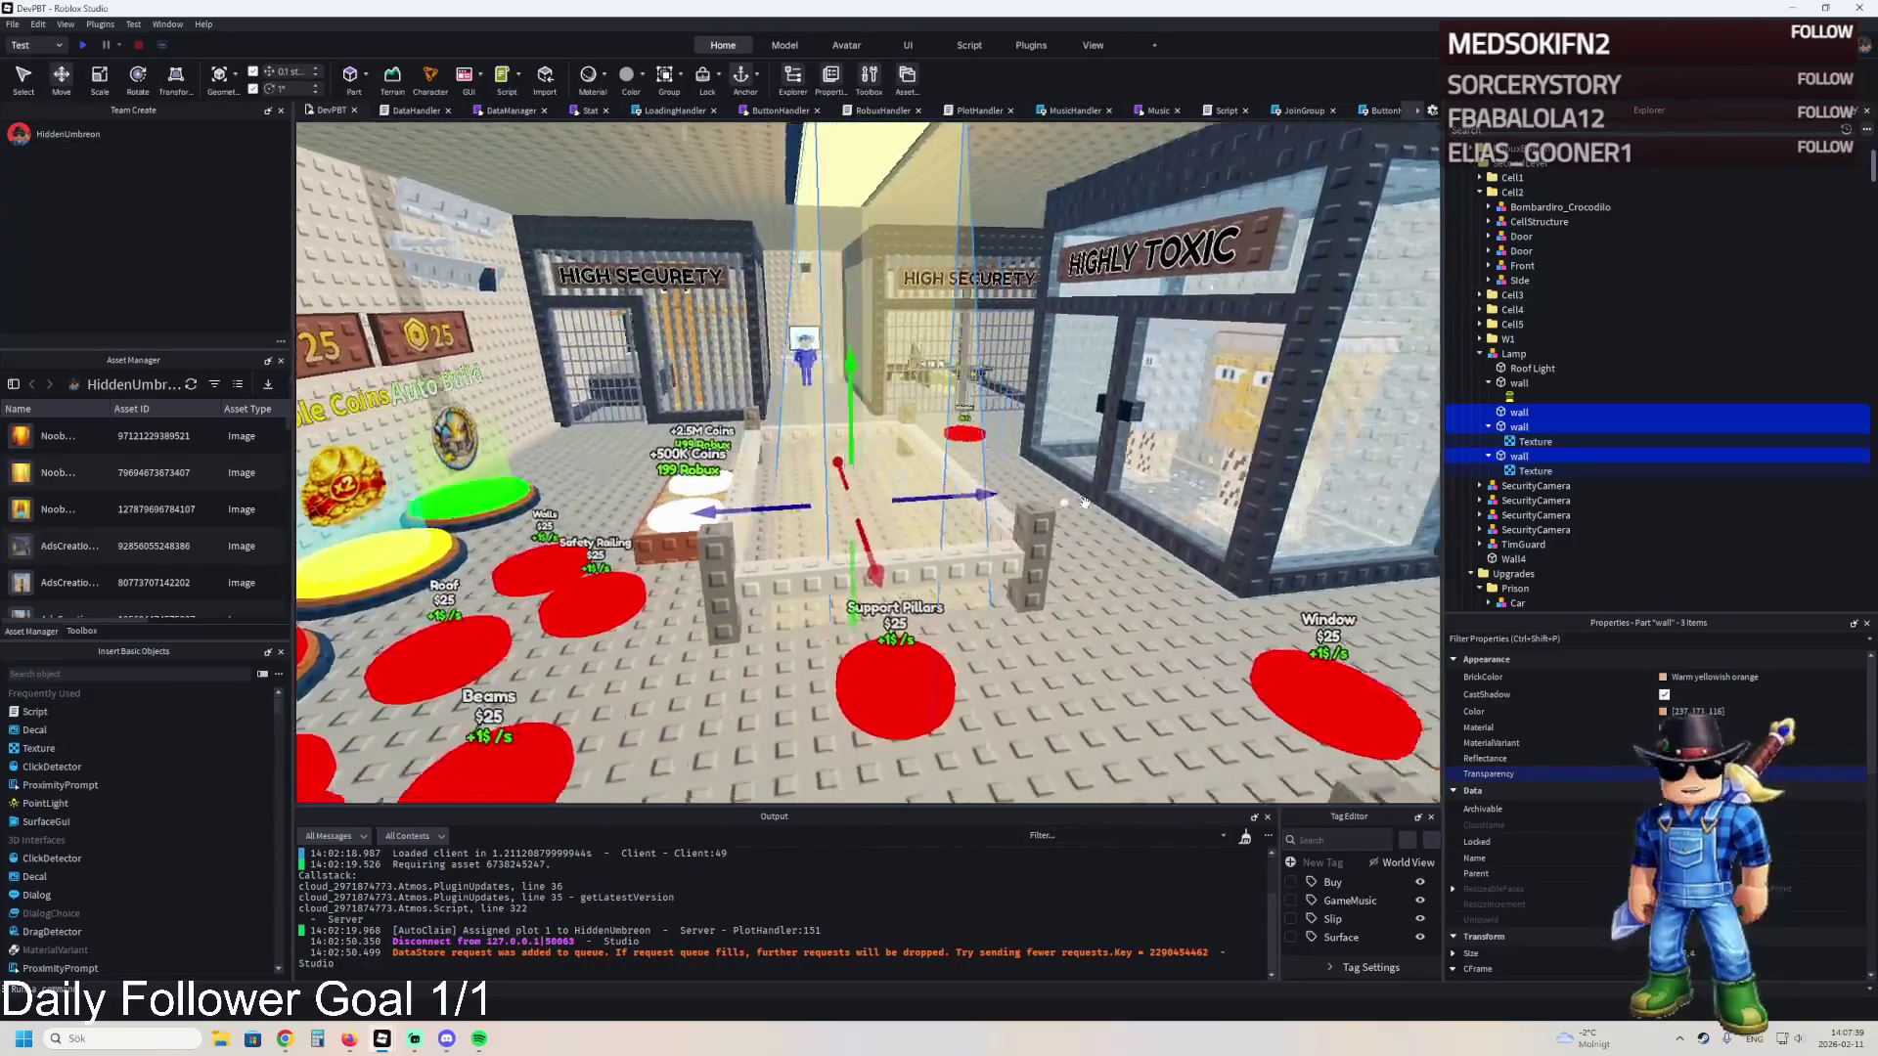
pyautogui.press('w')
pyautogui.press('d')
pyautogui.press('w')
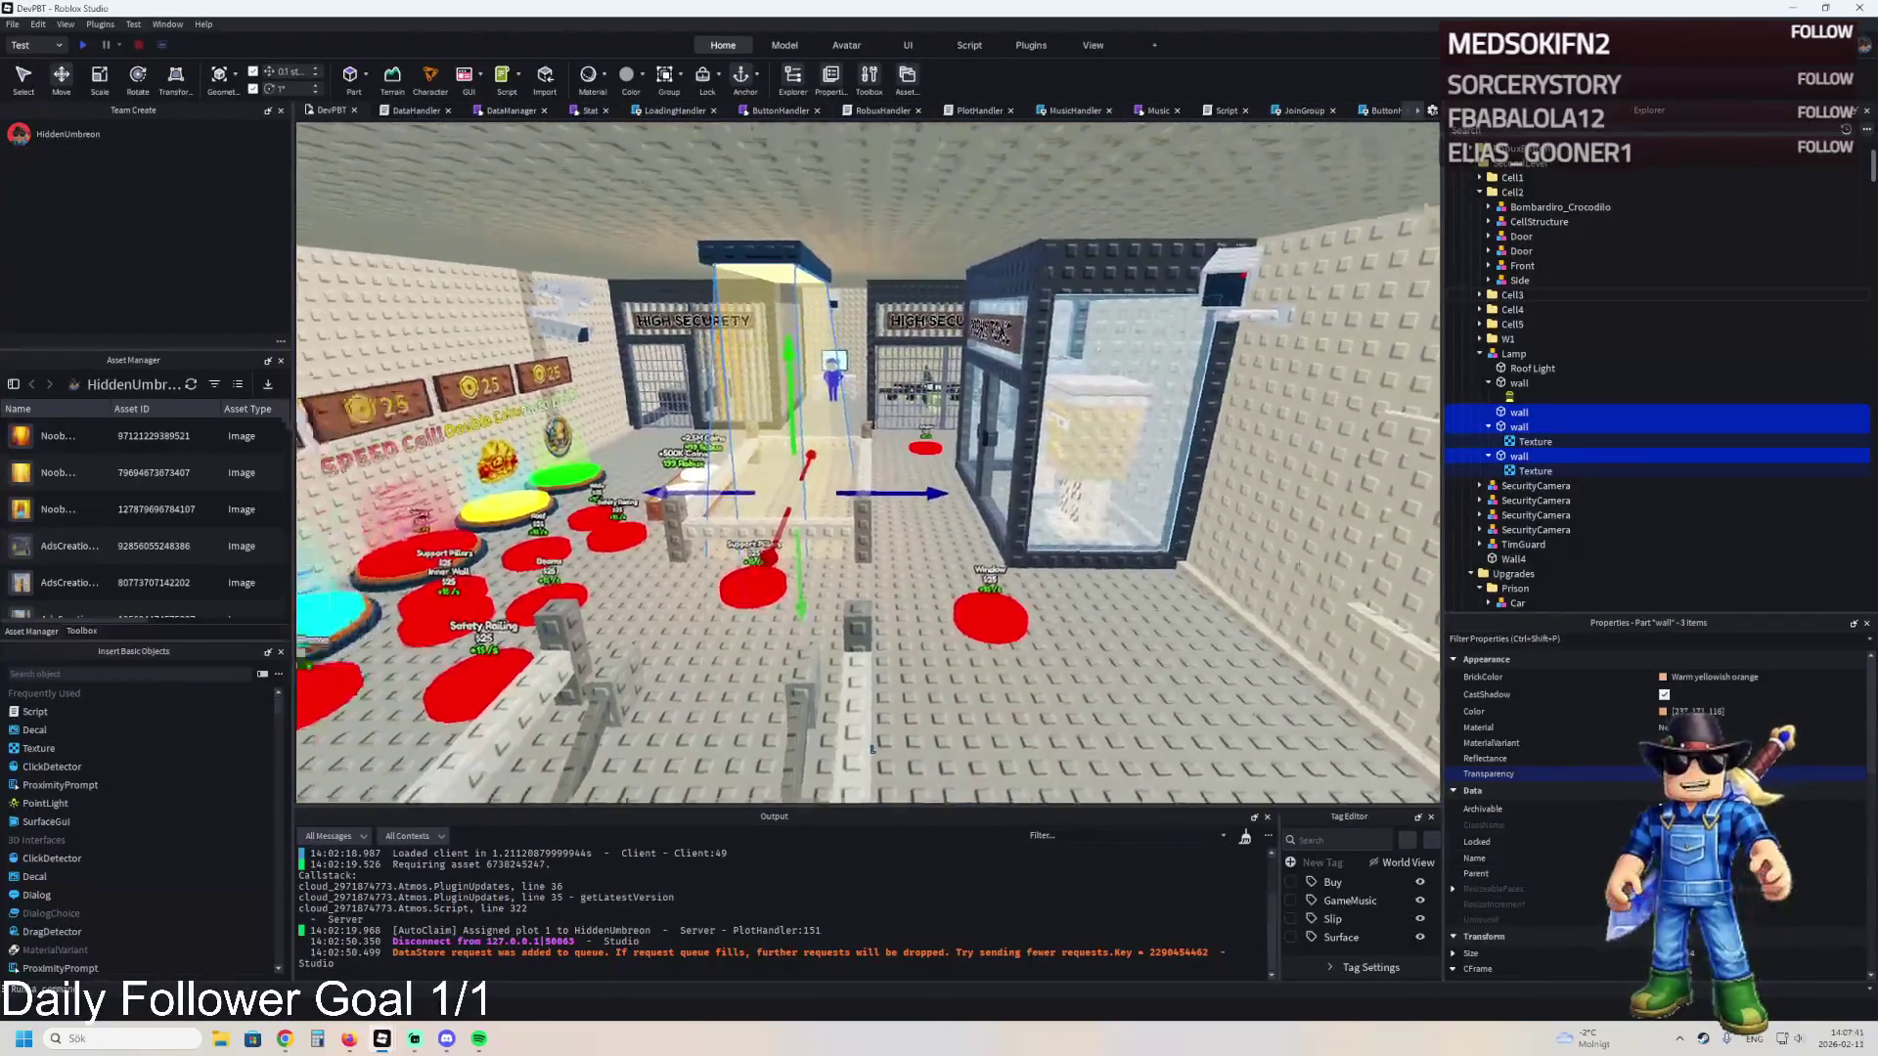
pyautogui.press('w')
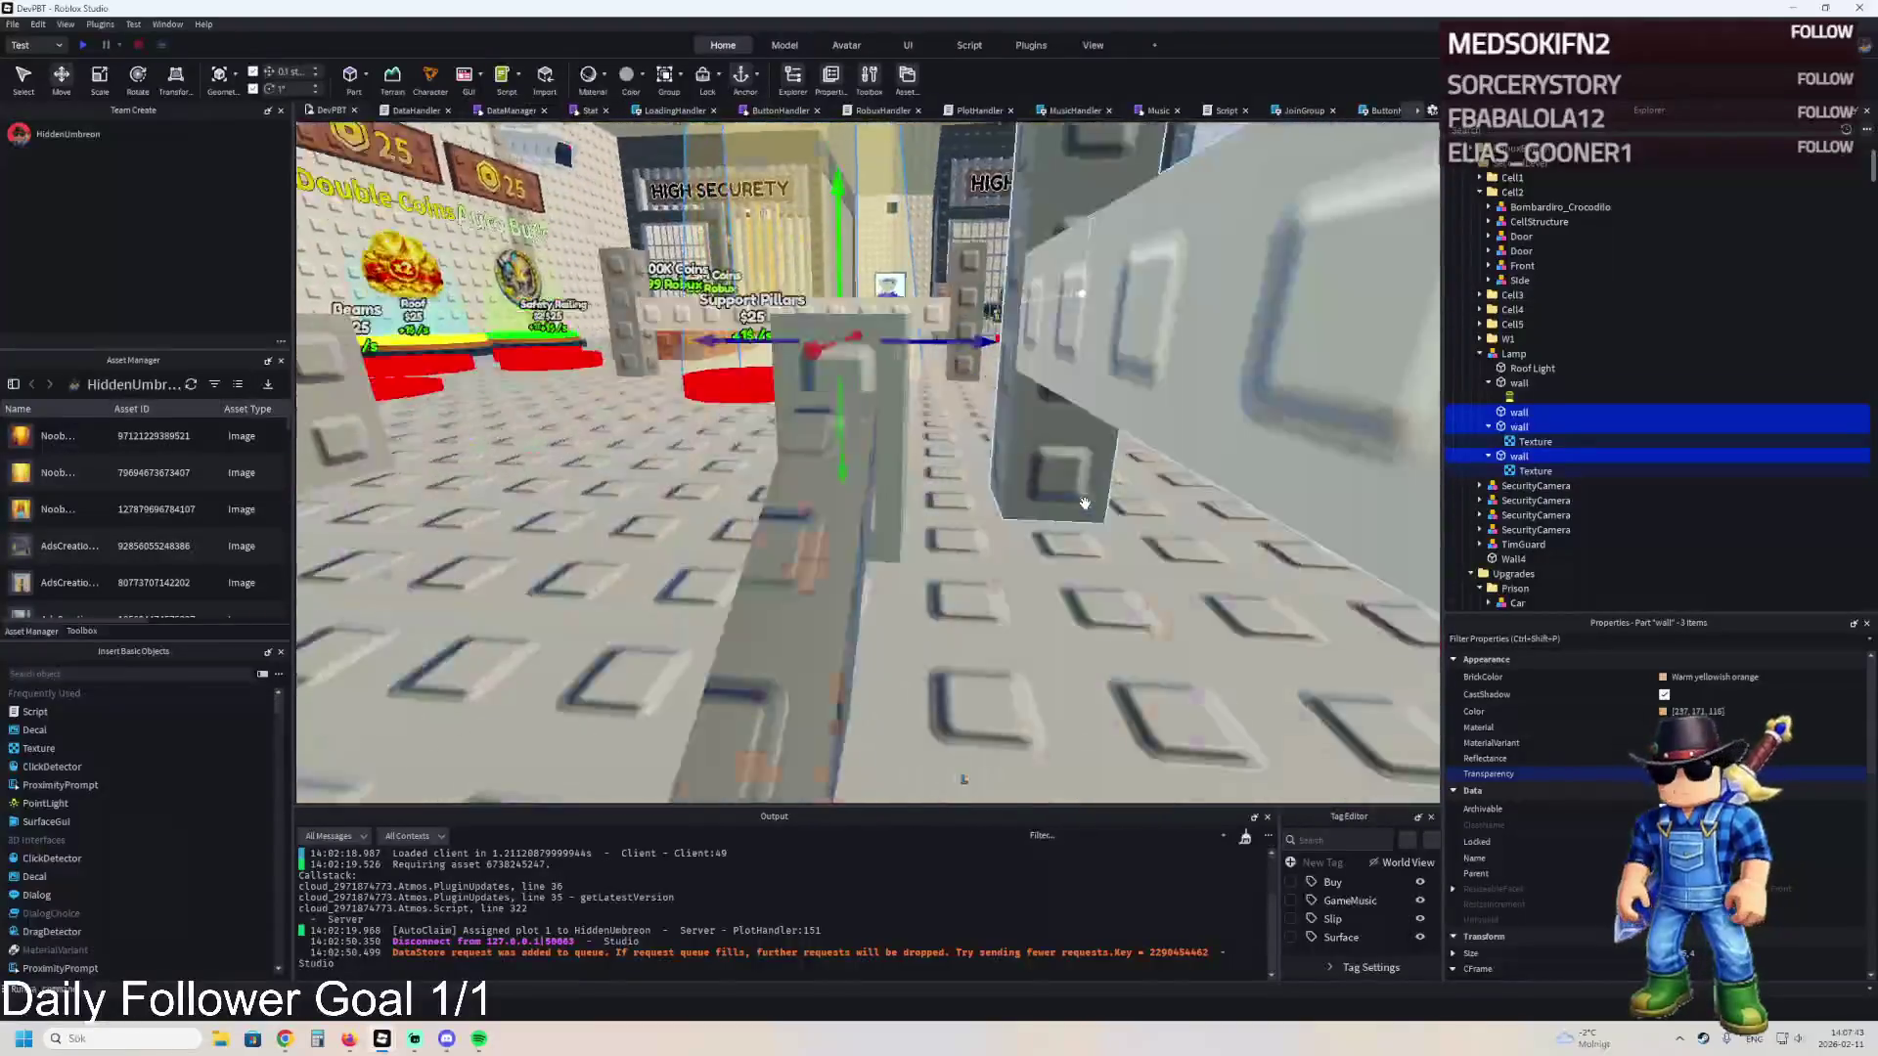
pyautogui.press('e')
pyautogui.press('q')
pyautogui.click(1506, 430)
pyautogui.press('f')
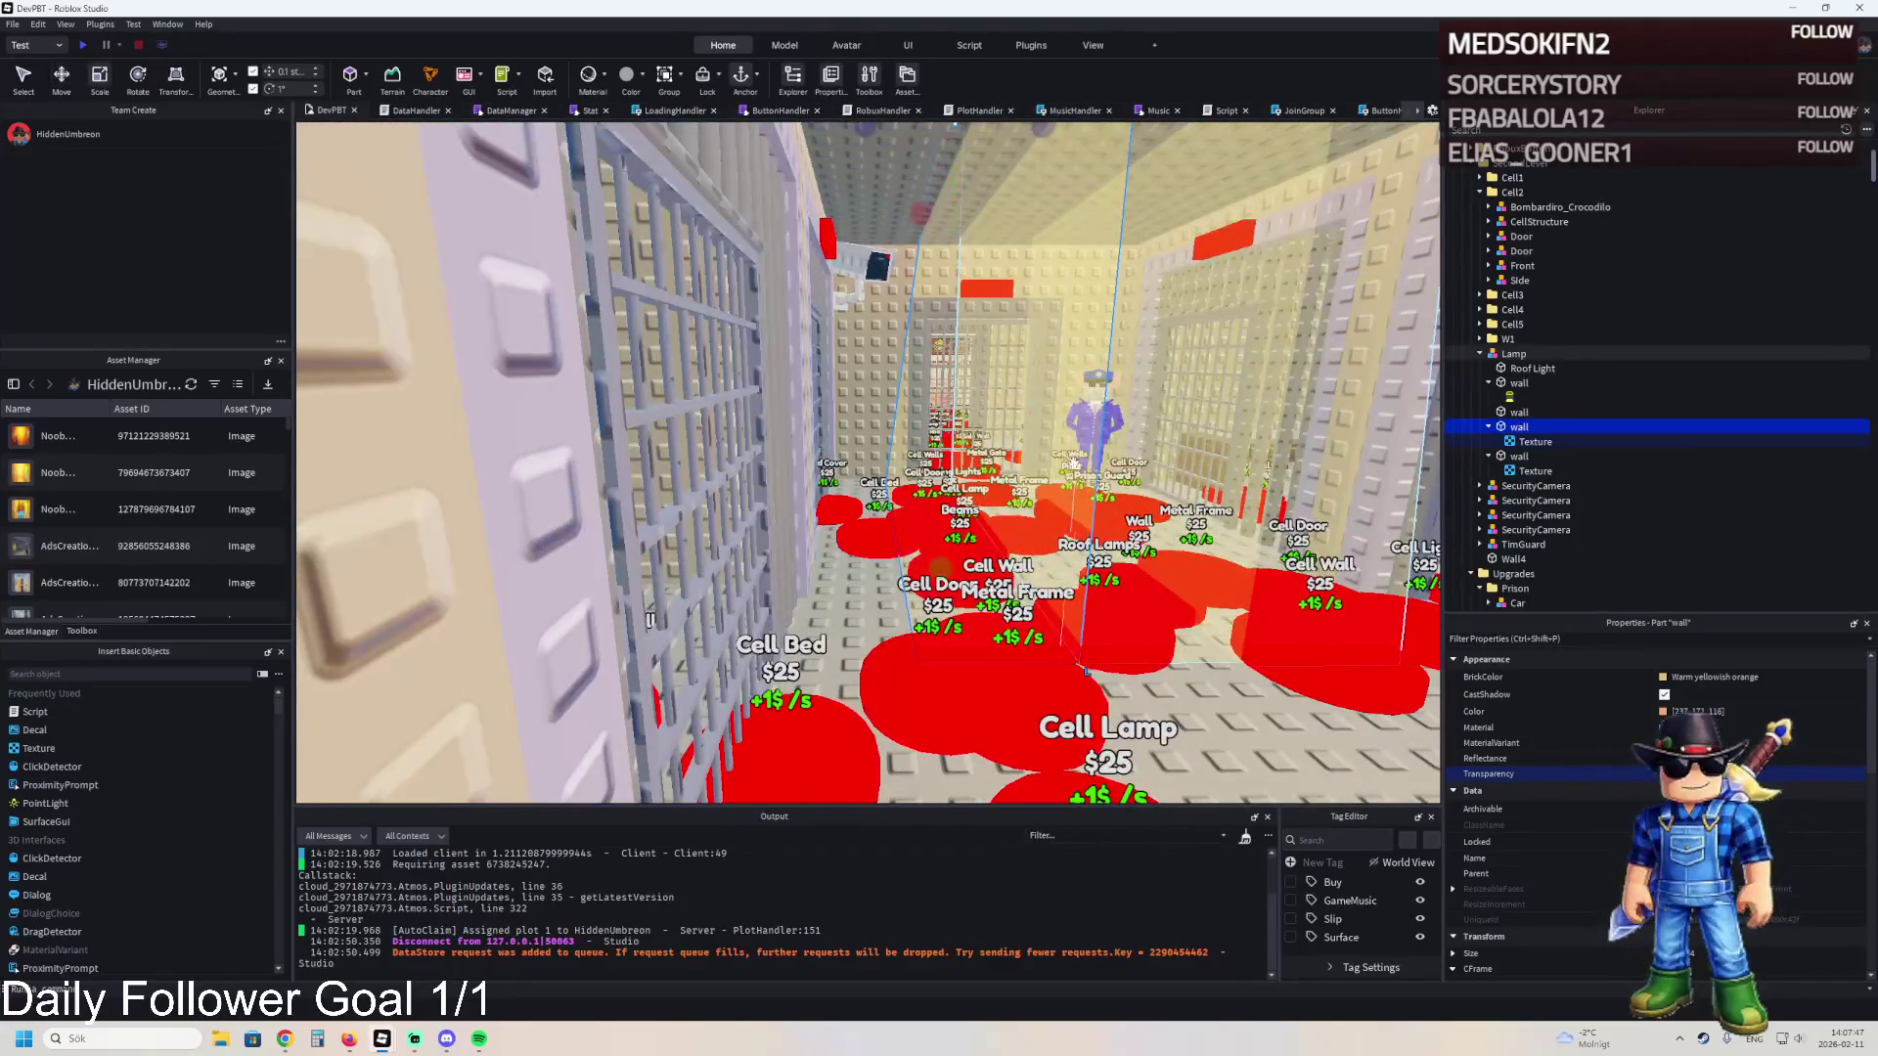
pyautogui.press('f')
# - Move the Lamp into Upgrades > Prison > 1, select TemplatePlot, and start a playtest
pyautogui.scroll(5, 1028, 429)
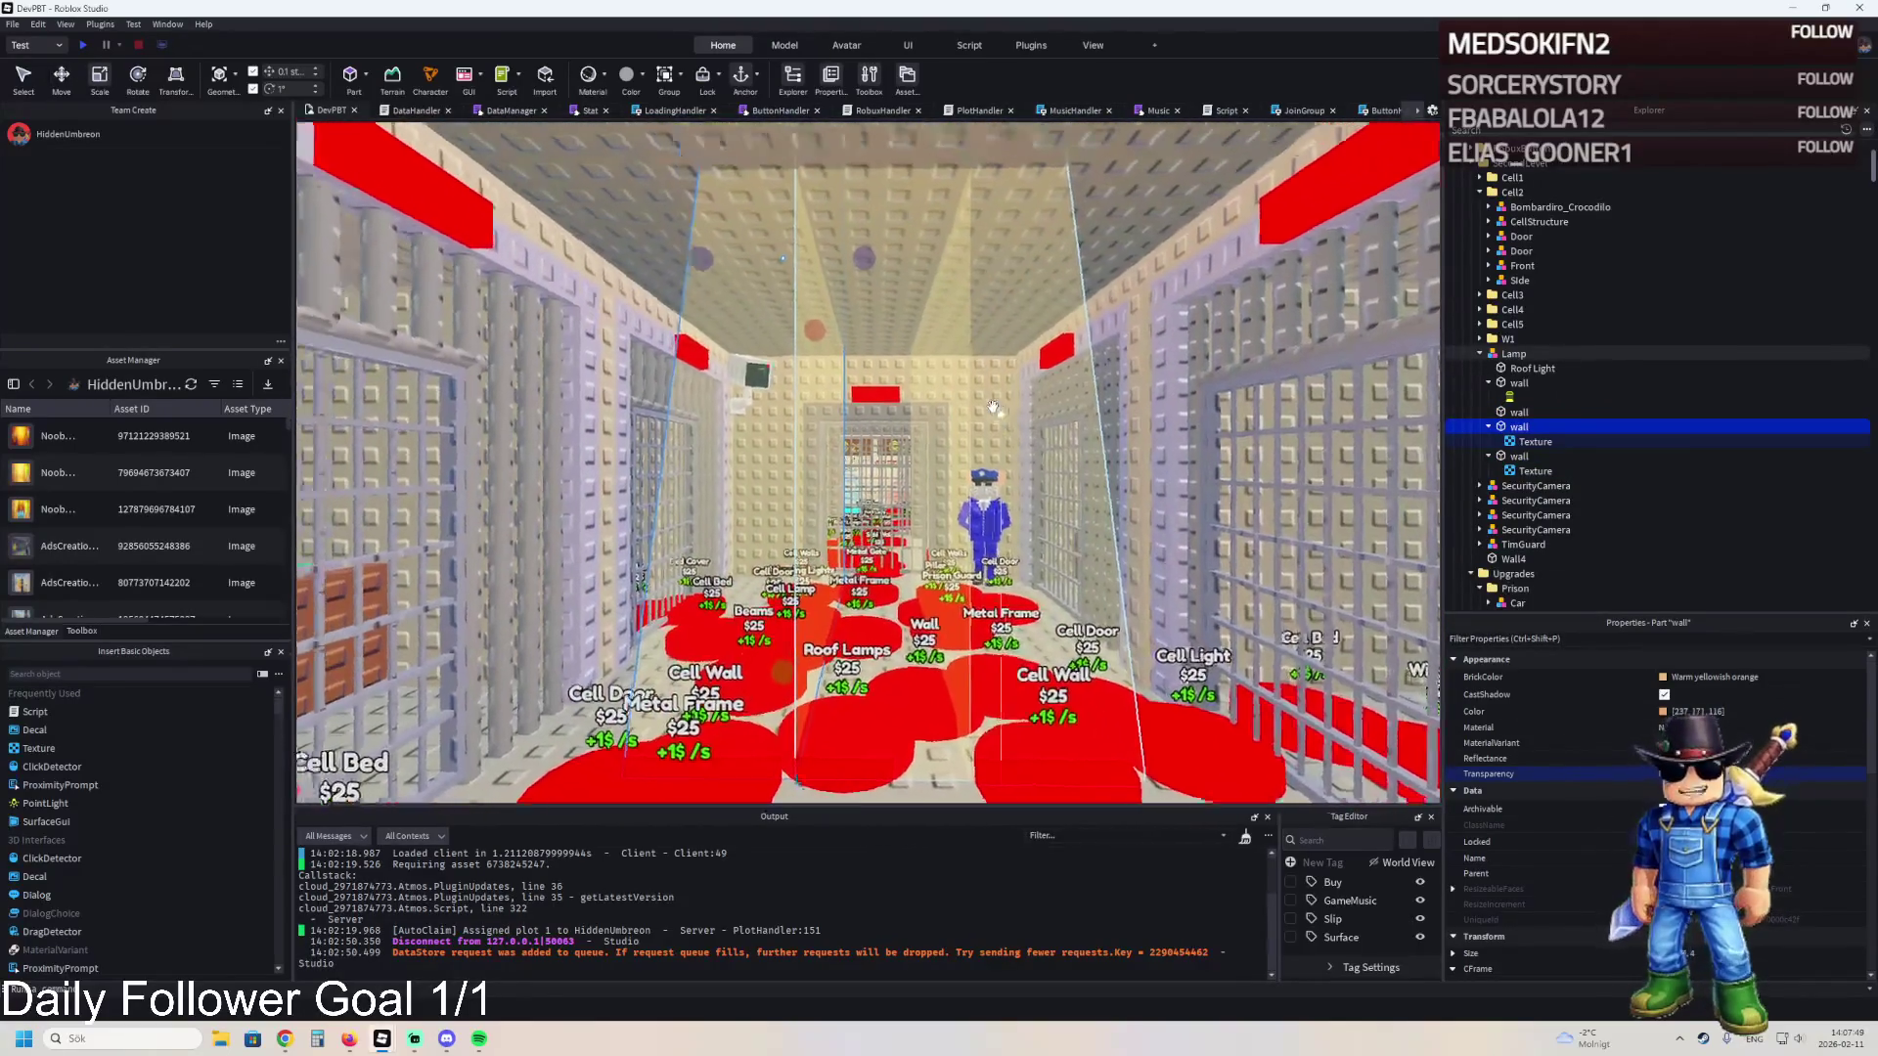
pyautogui.scroll(10, 991, 406)
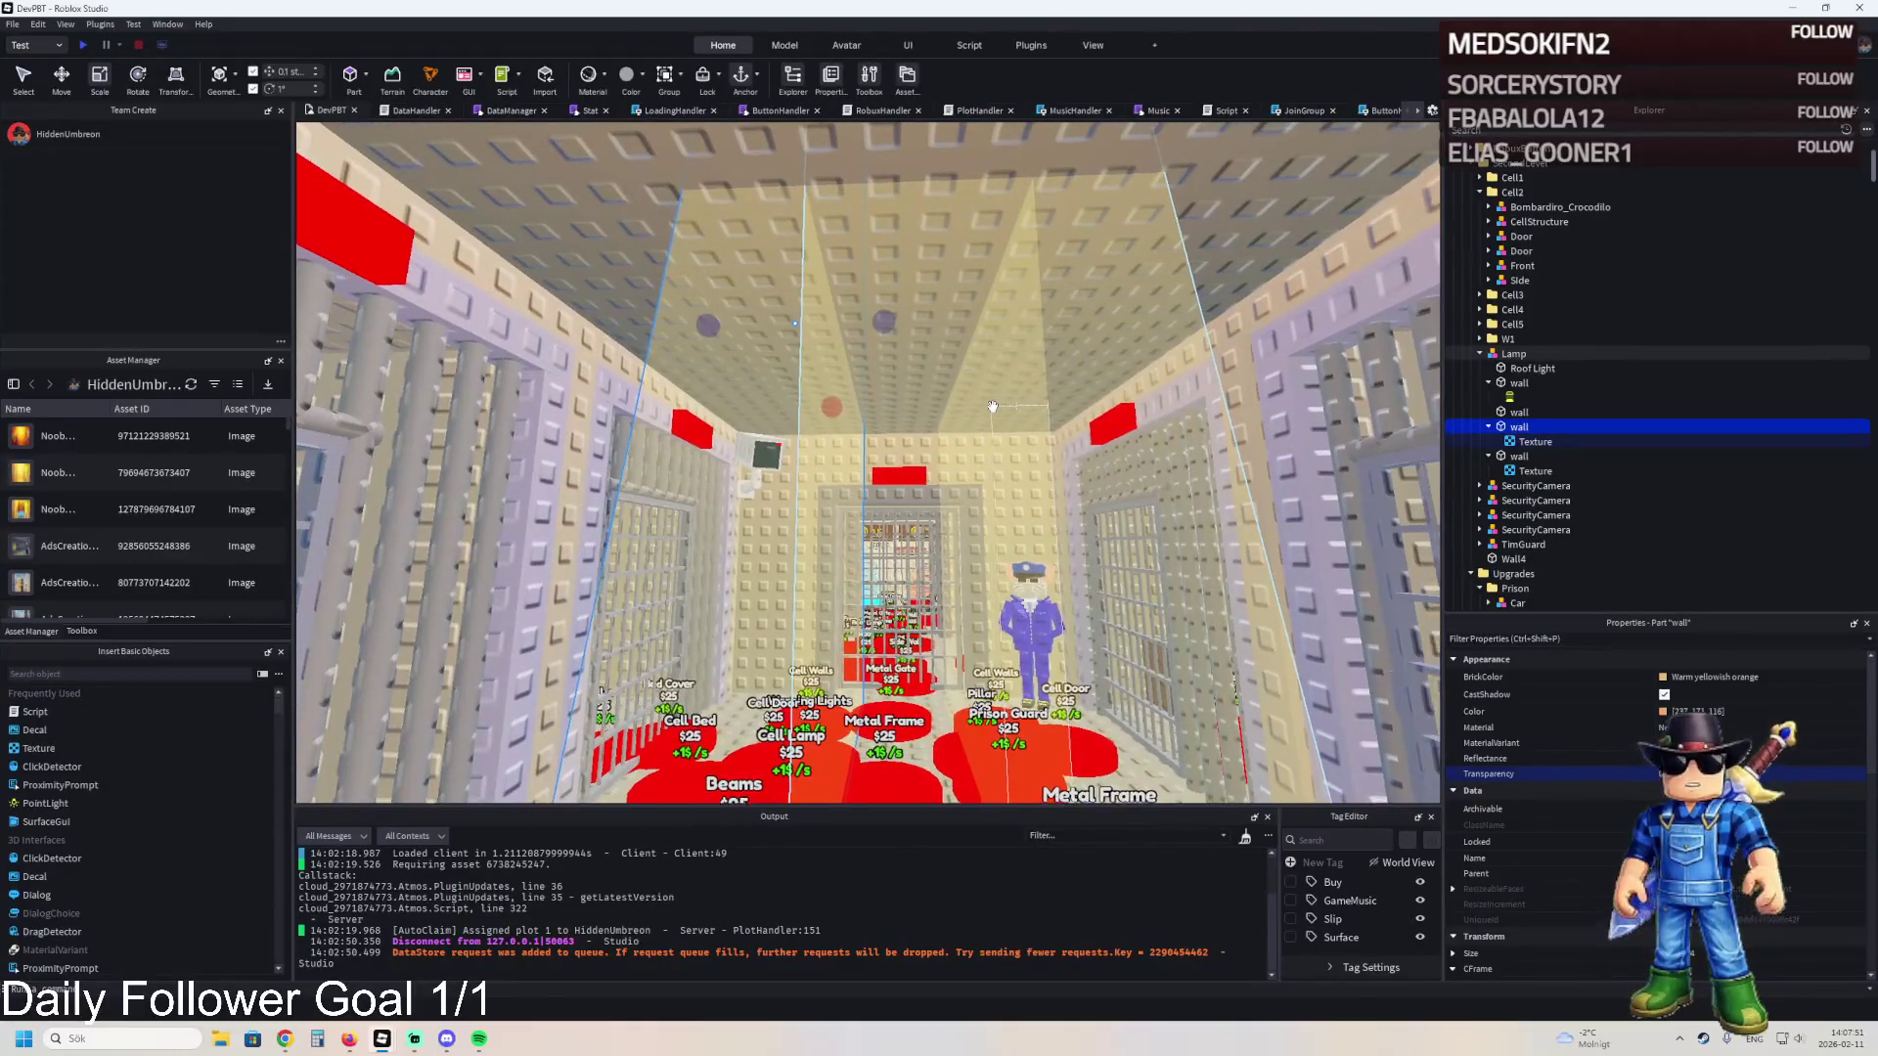
pyautogui.scroll(-10, 992, 406)
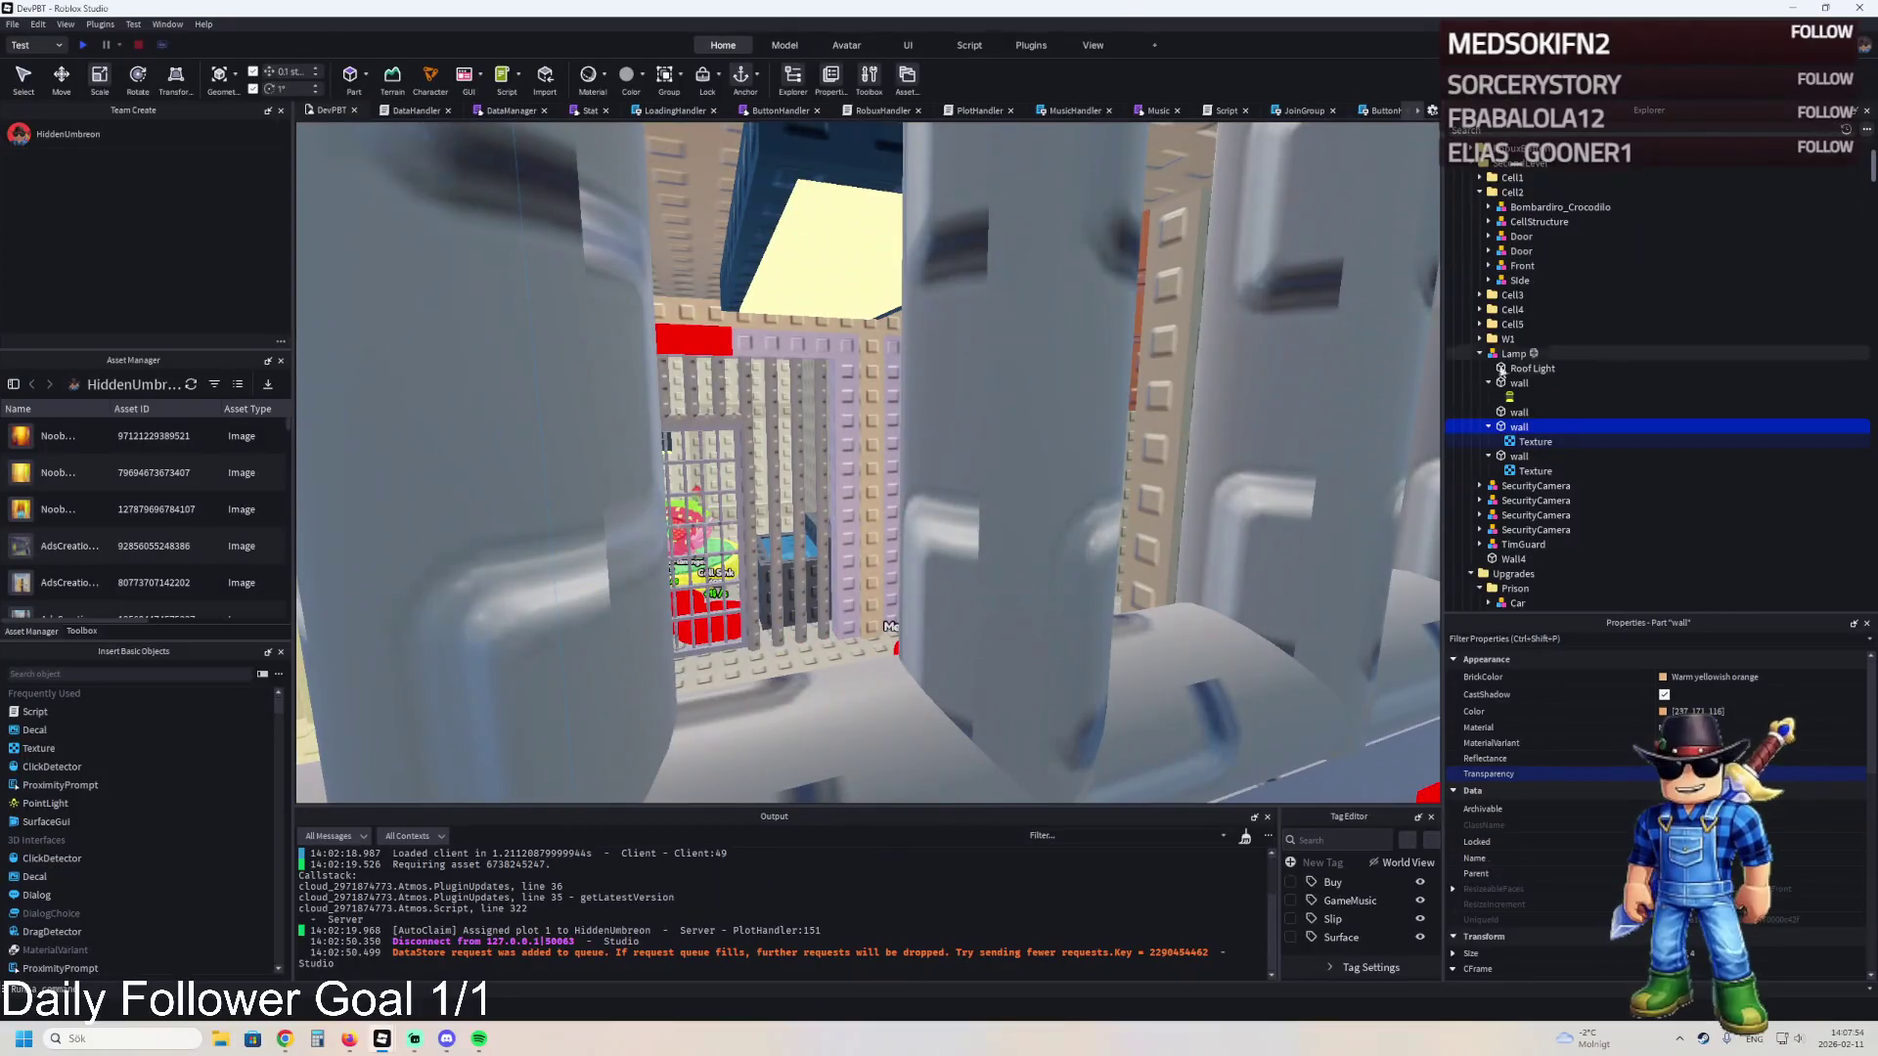
pyautogui.doubleClick(1507, 355)
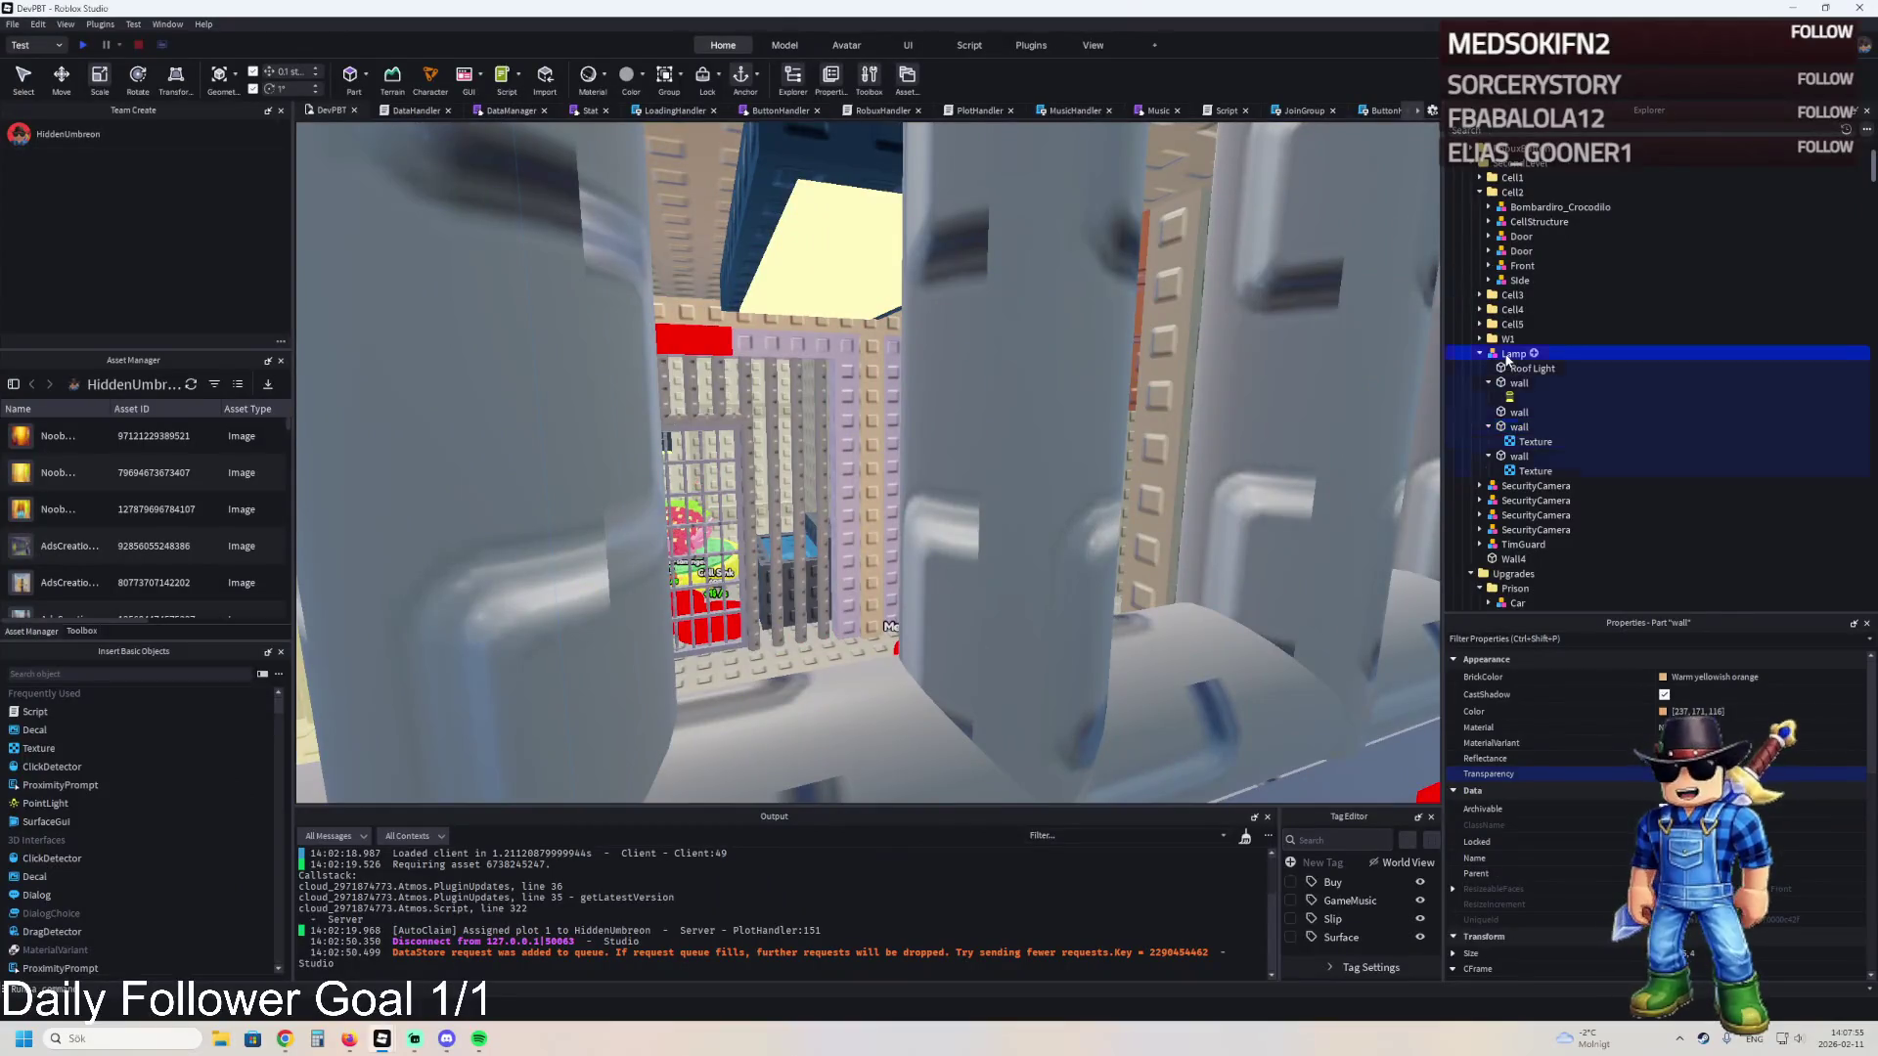
pyautogui.moveTo(1507, 389); pyautogui.dragTo(1506, 529)
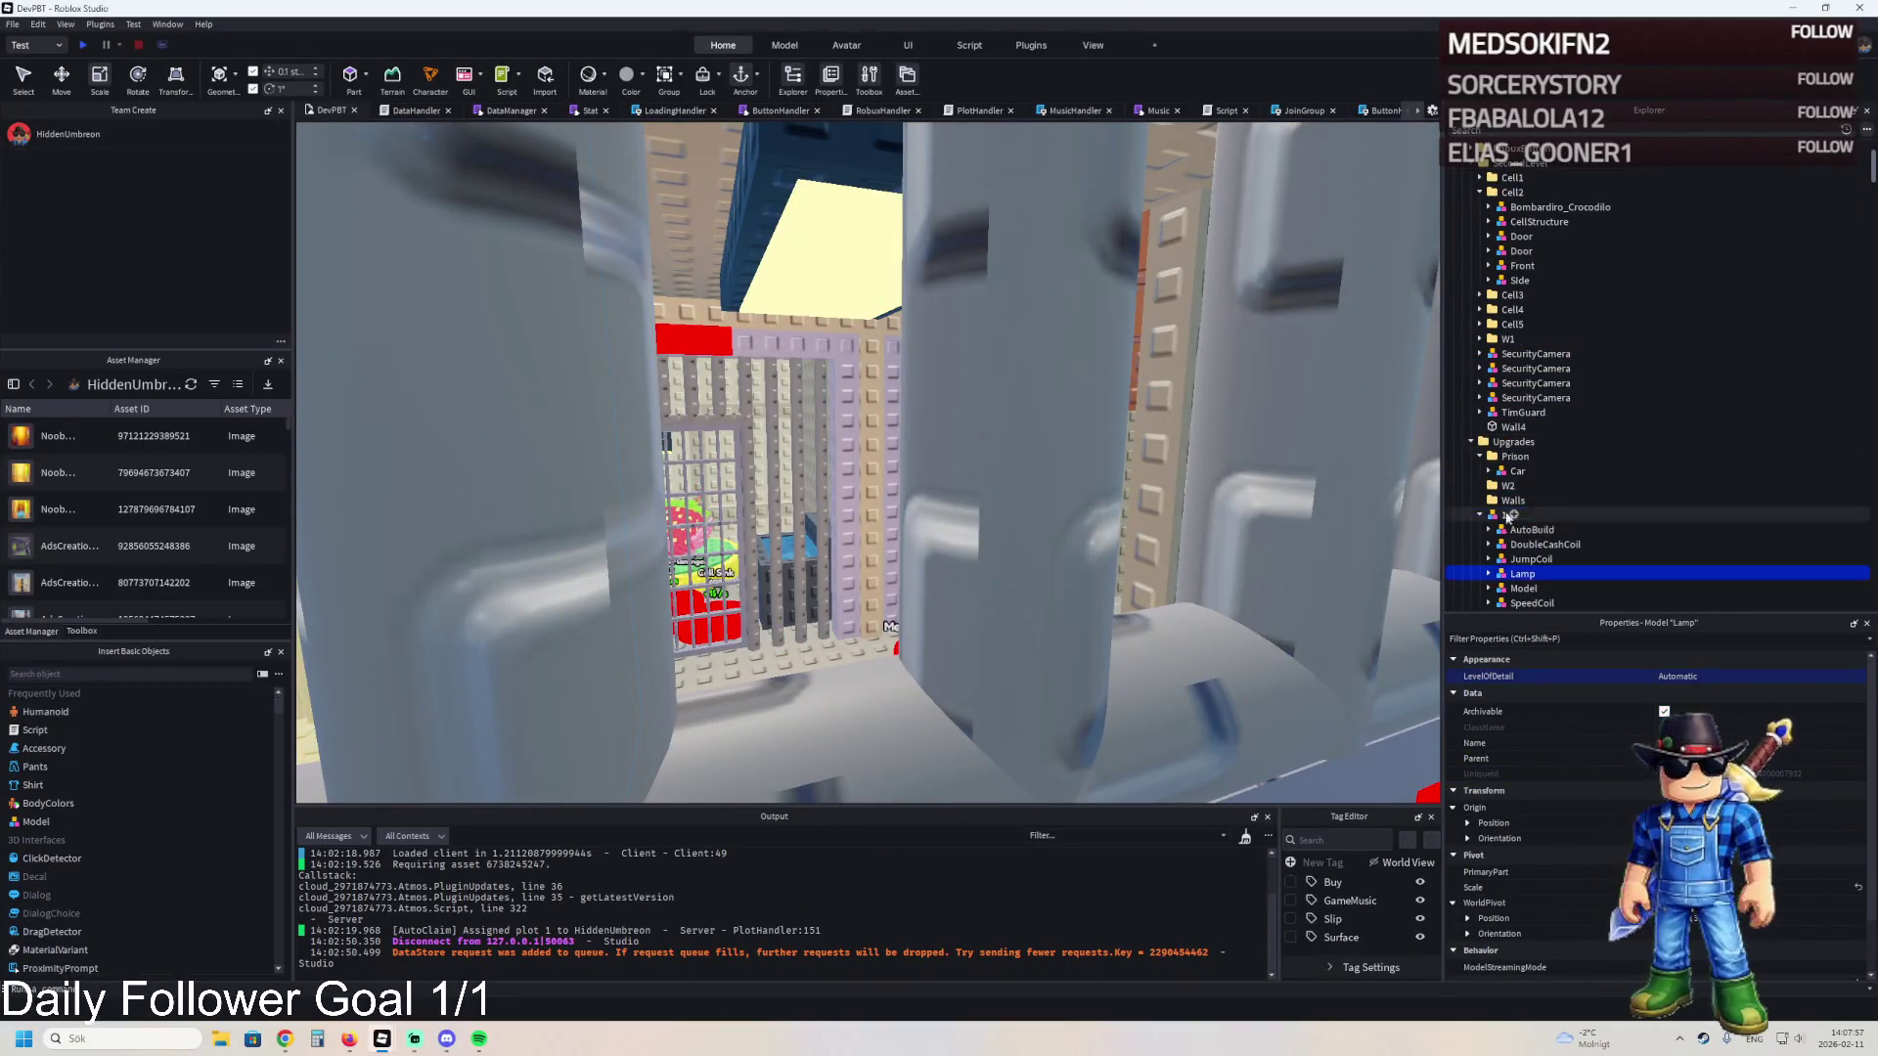
pyautogui.press('Left')
pyautogui.press('Left')
pyautogui.press('Left')
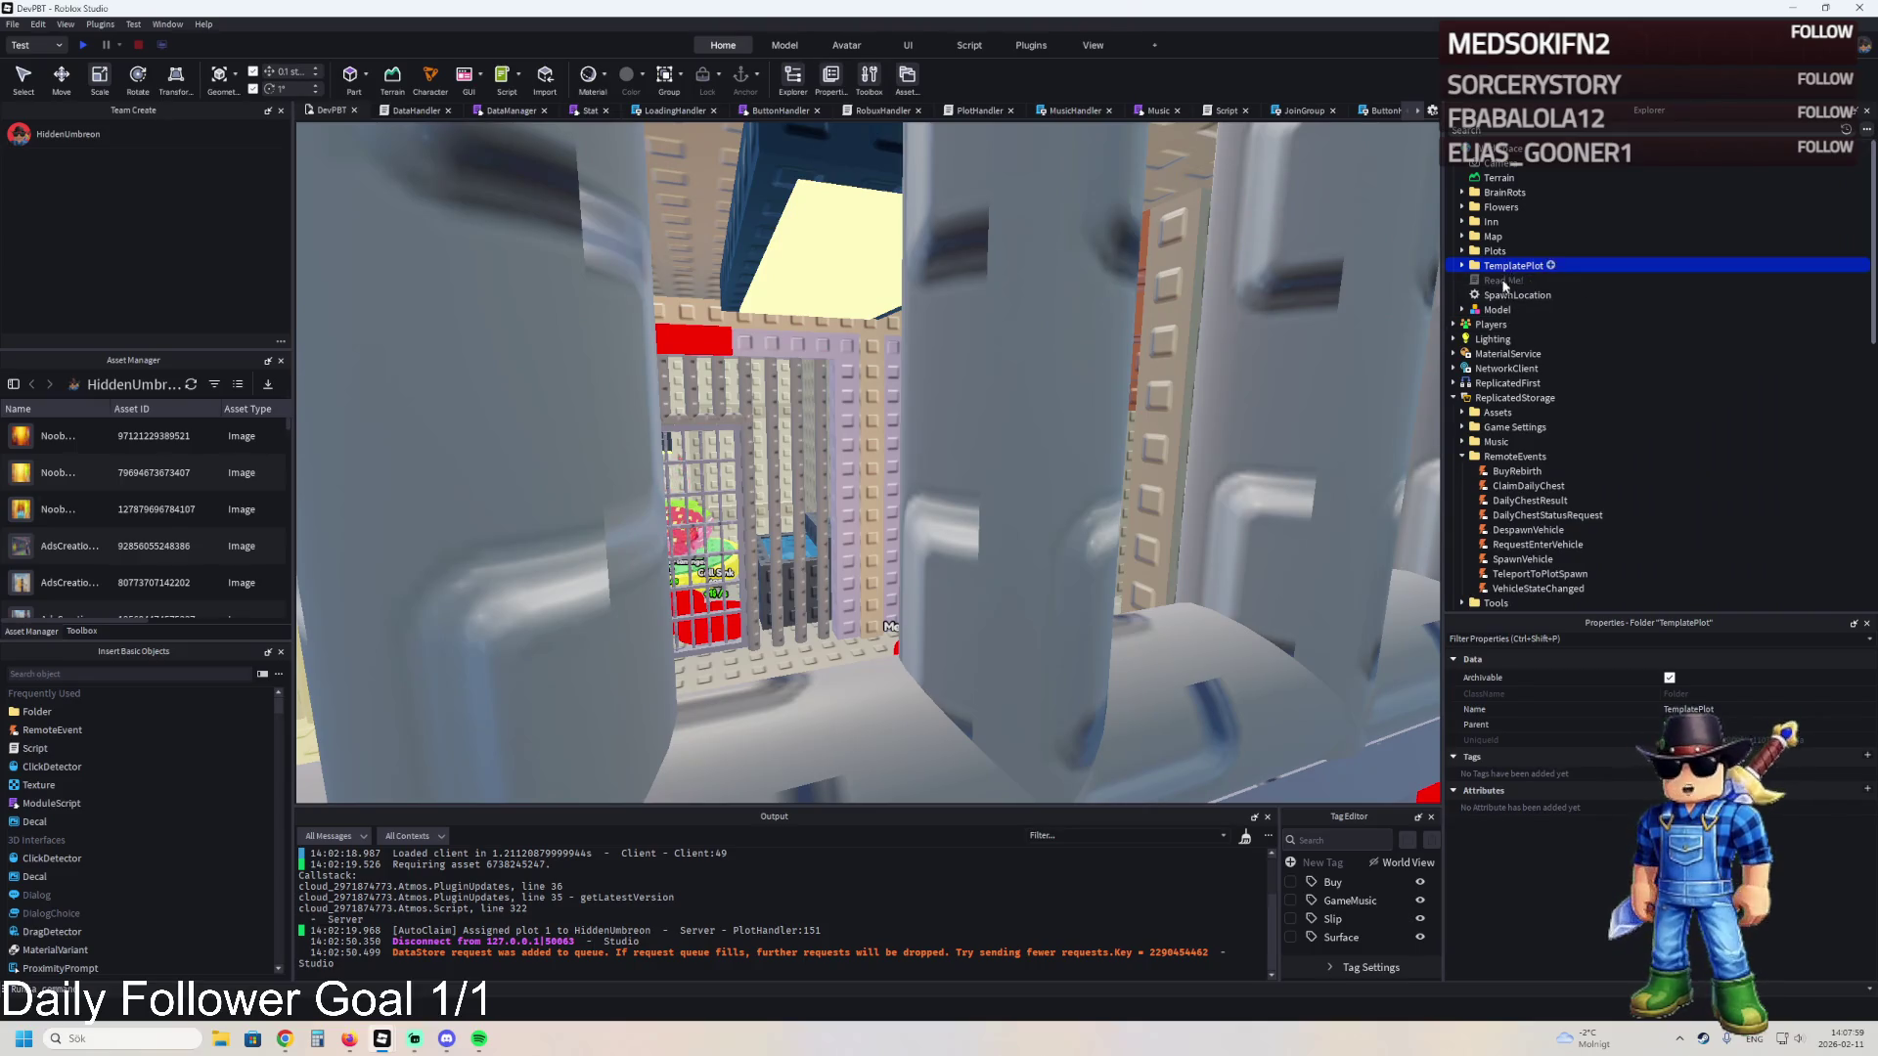
pyautogui.press('F5')
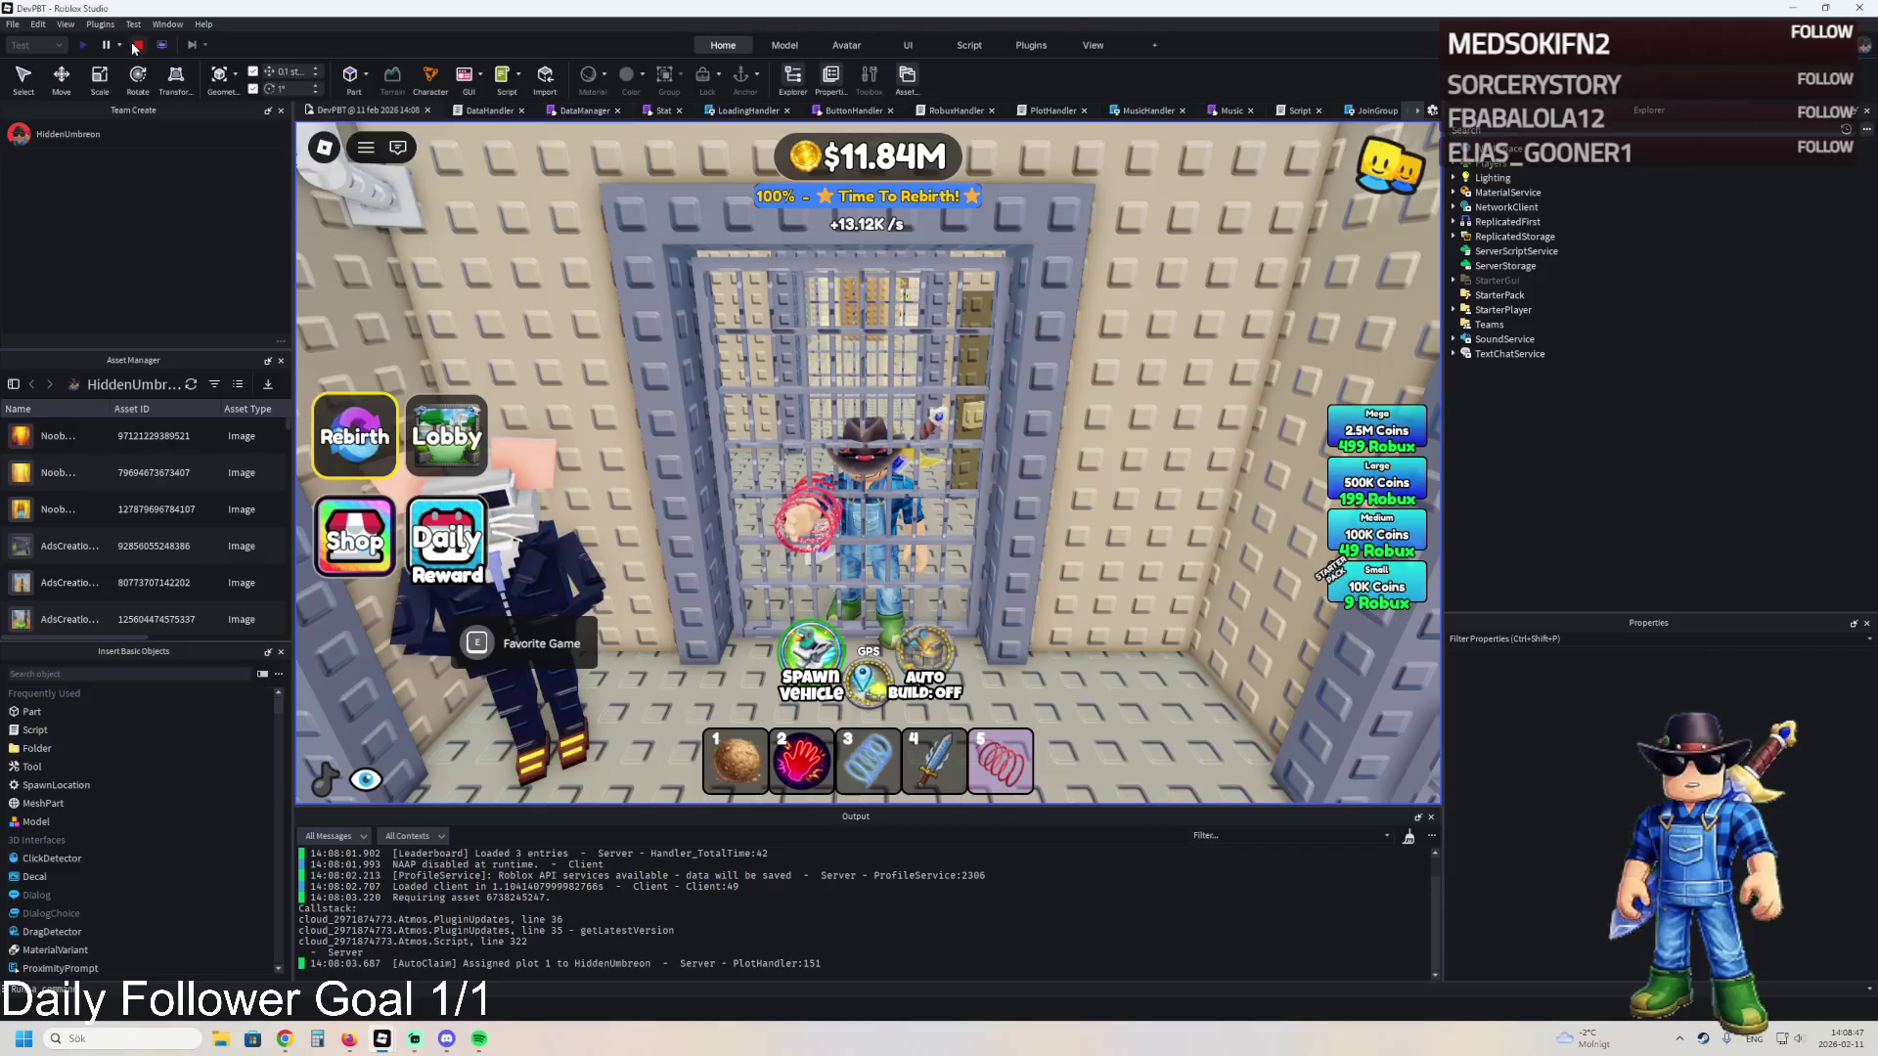
# - Stop the playtest and return to edit mode
pyautogui.click(136, 46)
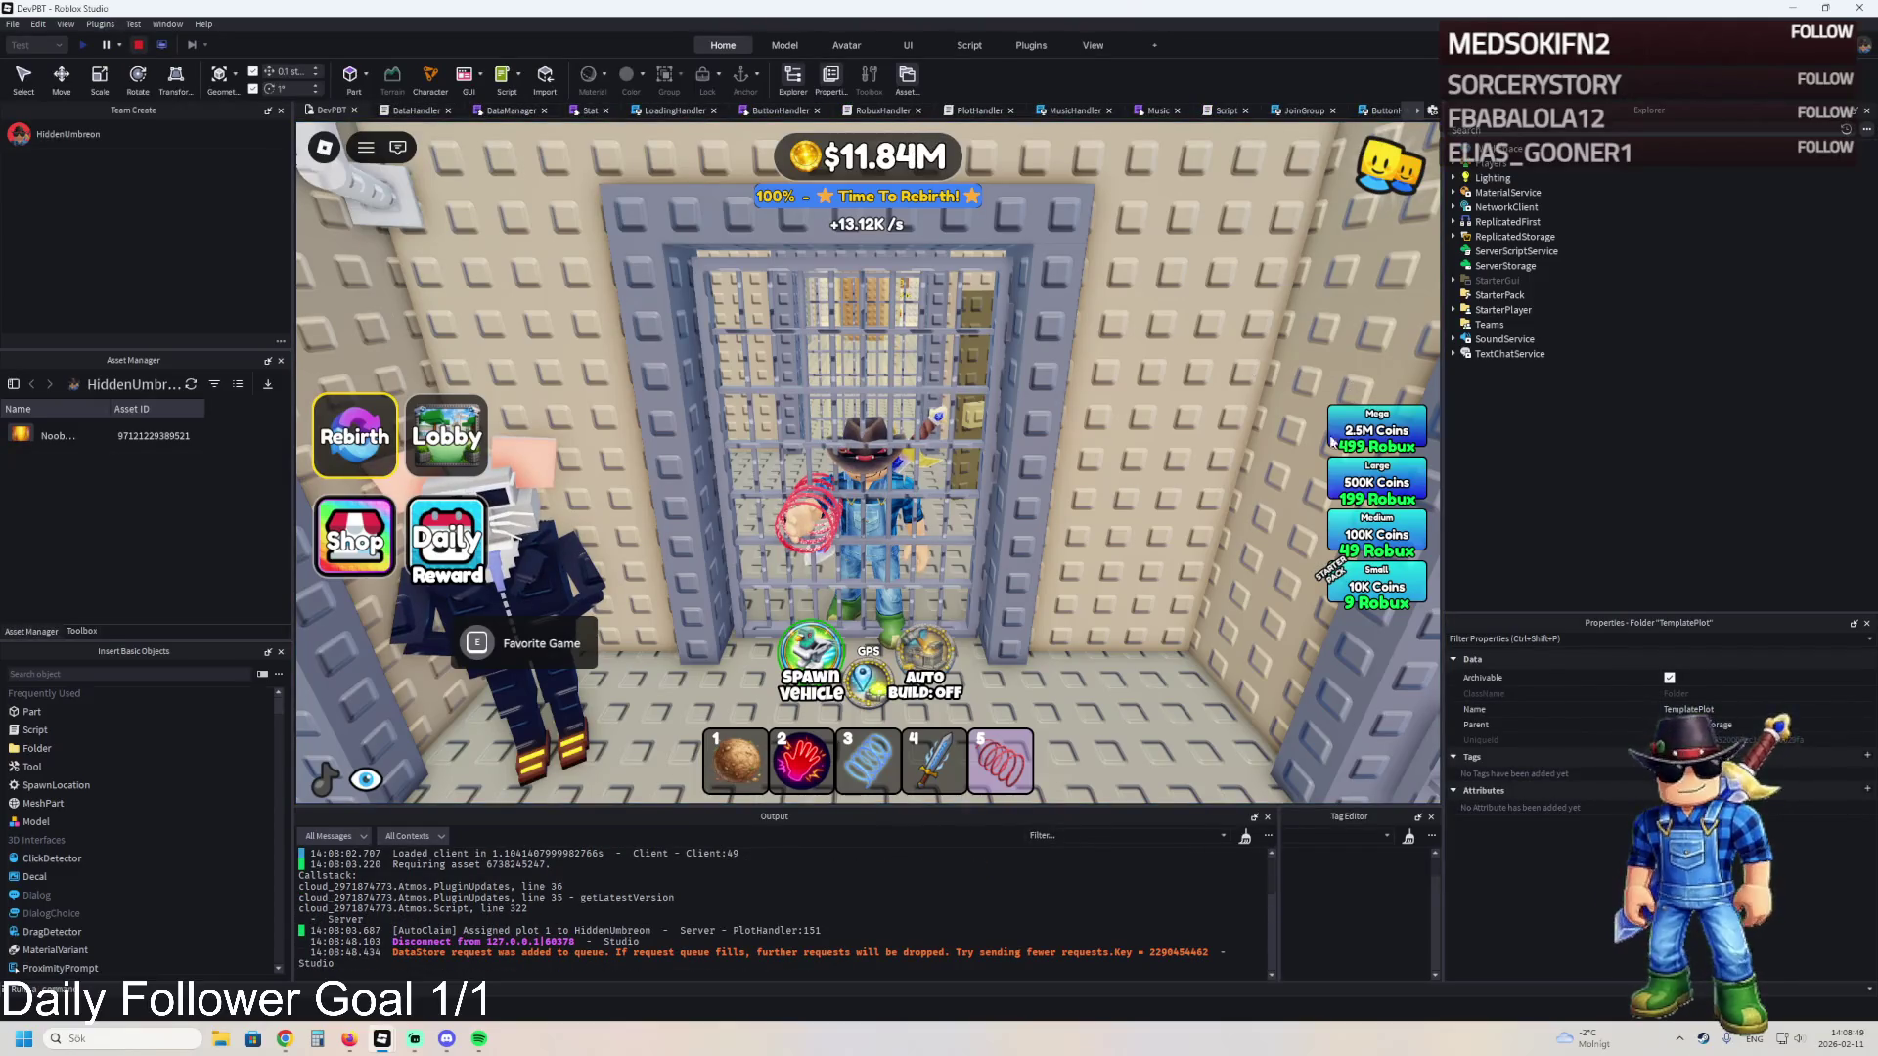
# - Delete the Textures from the lamp's yellow light-shaft walls
pyautogui.press('f')
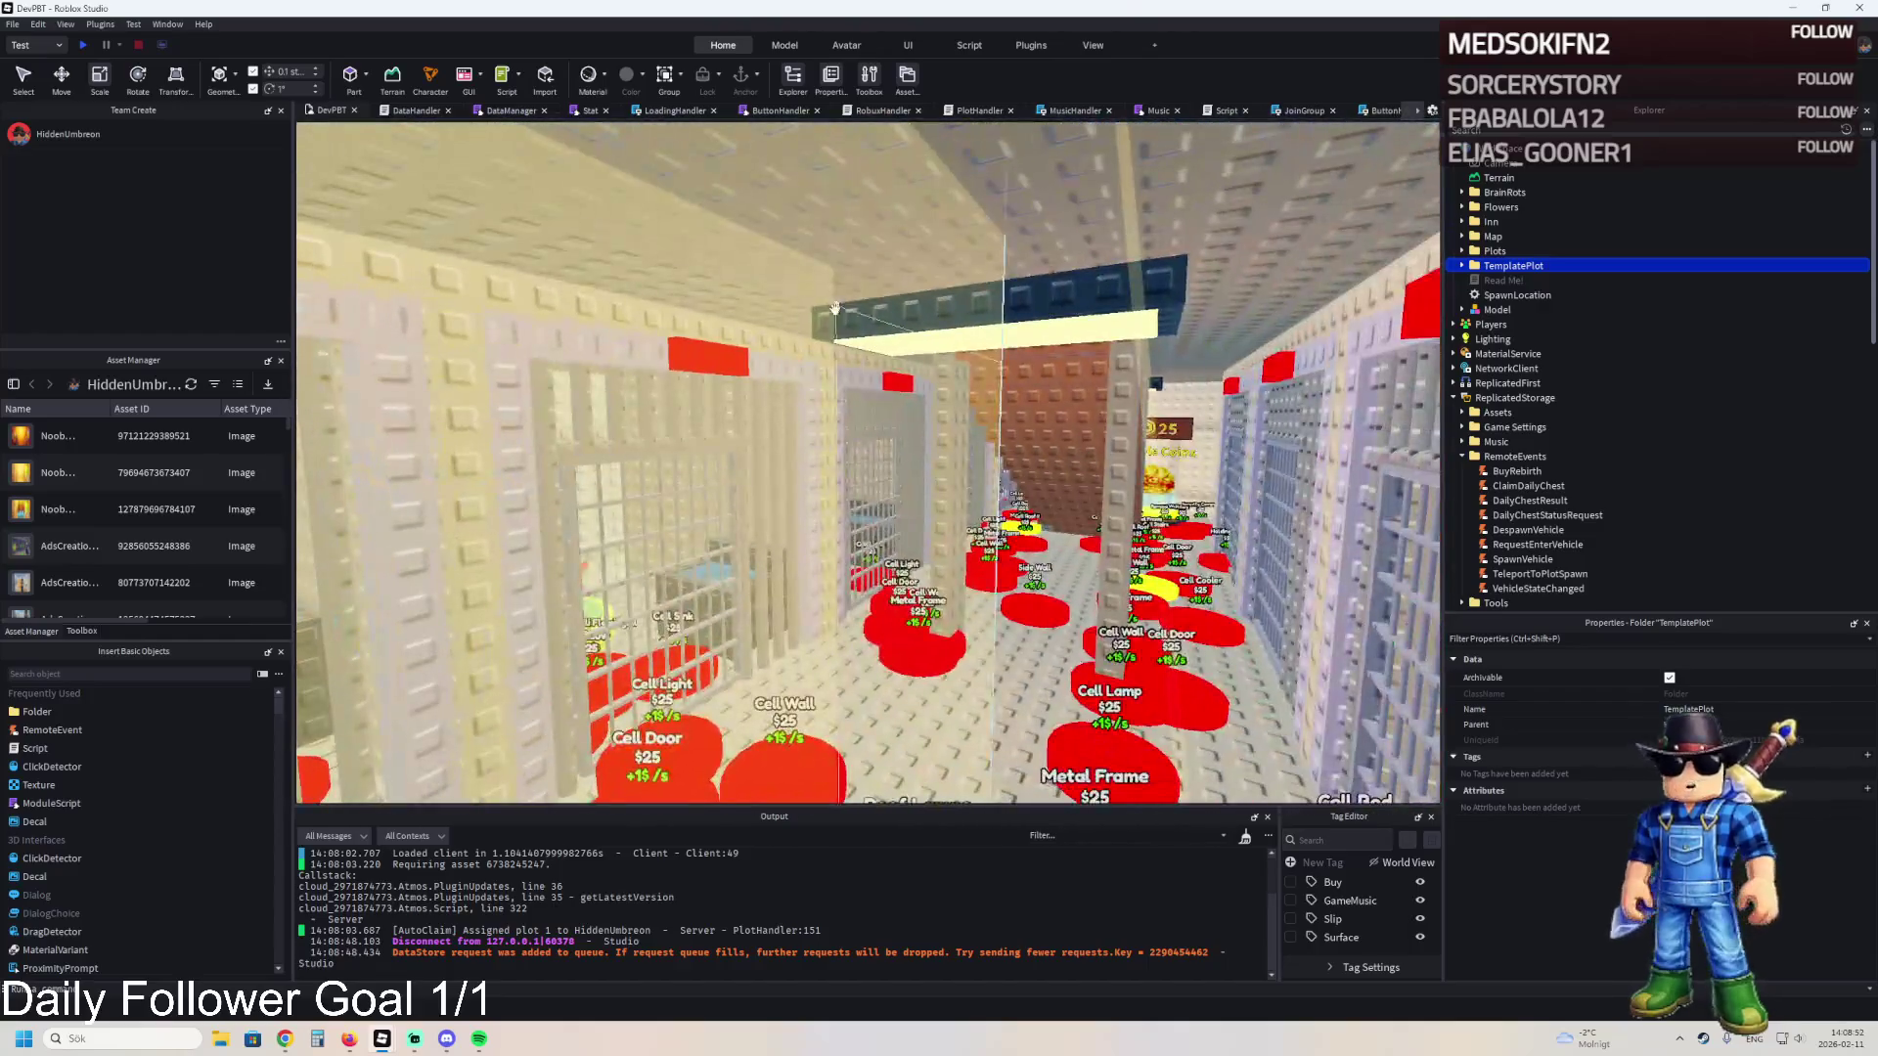
pyautogui.click(1001, 470)
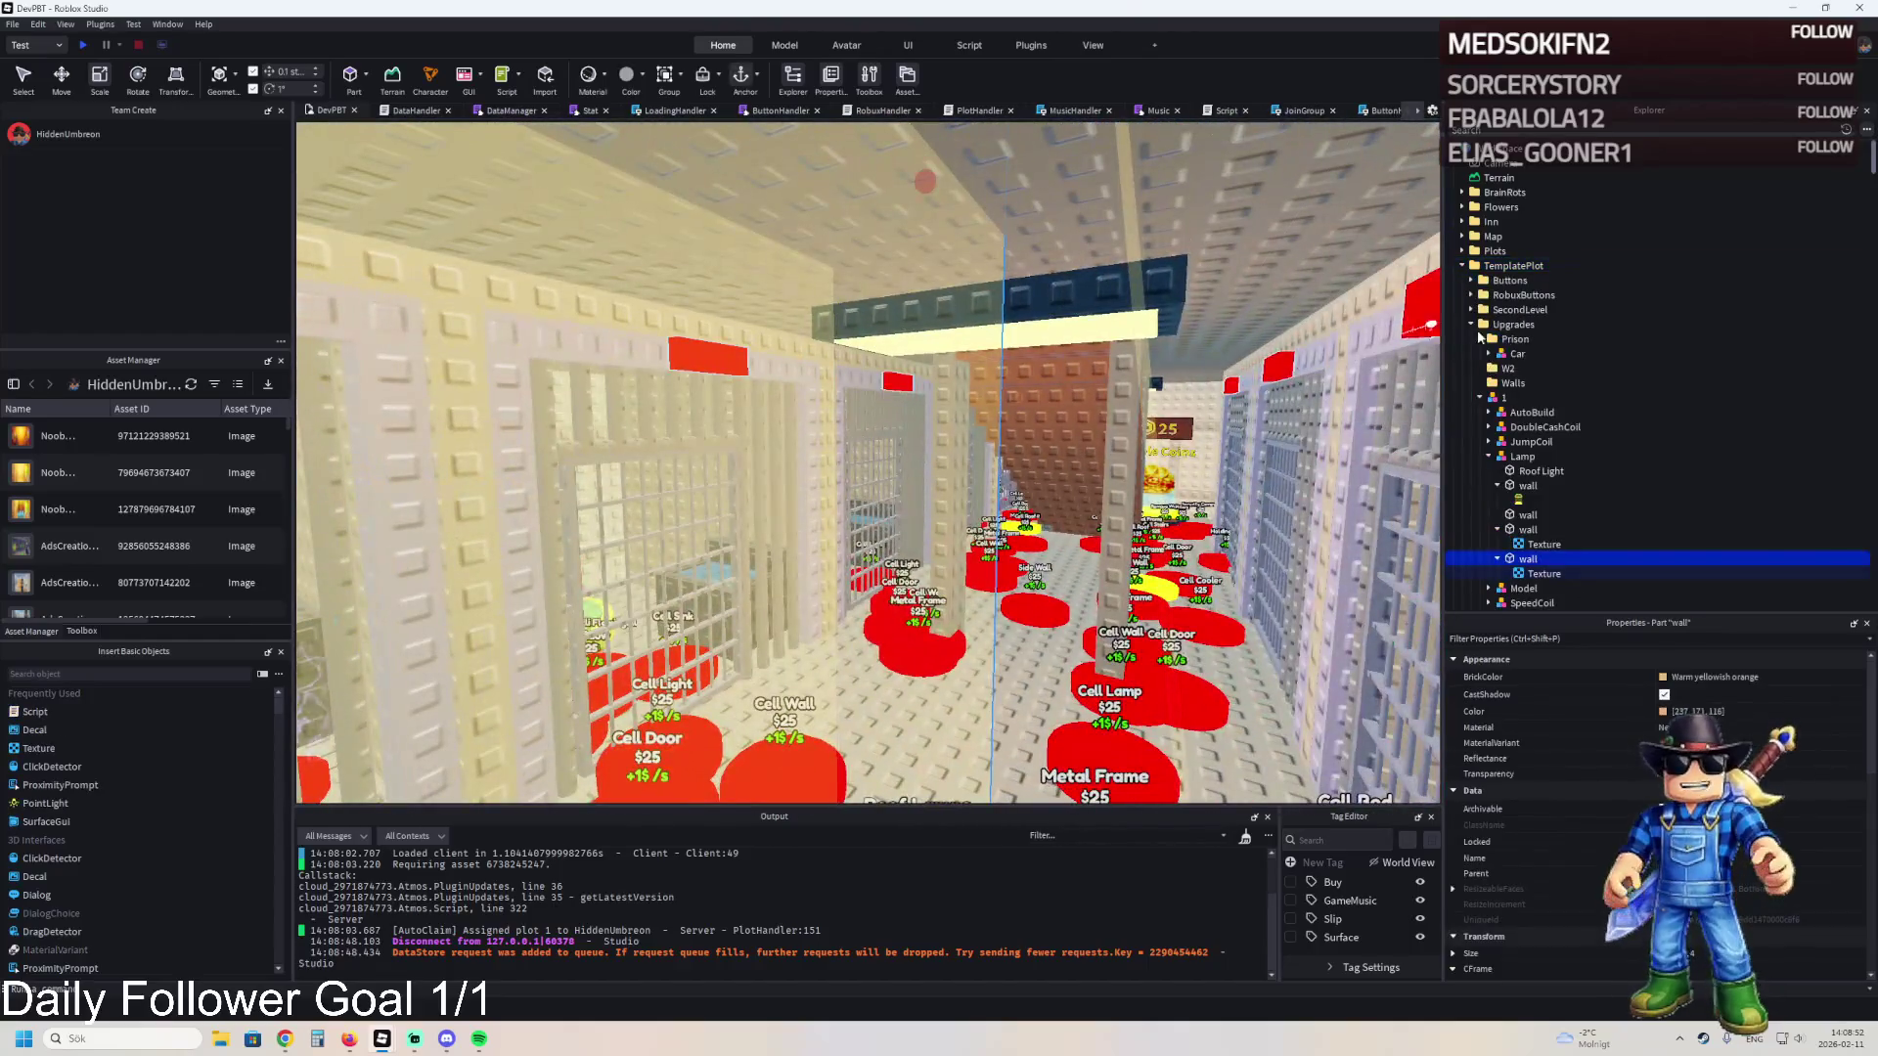
pyautogui.click(1532, 544)
pyautogui.press('Delete')
# - Merge the three light-shaft walls into a Union, then undo it
pyautogui.click(1528, 514)
pyautogui.keyDown('ctrl'); pyautogui.click(1527, 529); pyautogui.keyUp('ctrl')
pyautogui.keyDown('ctrl'); pyautogui.click(1512, 544); pyautogui.keyUp('ctrl')
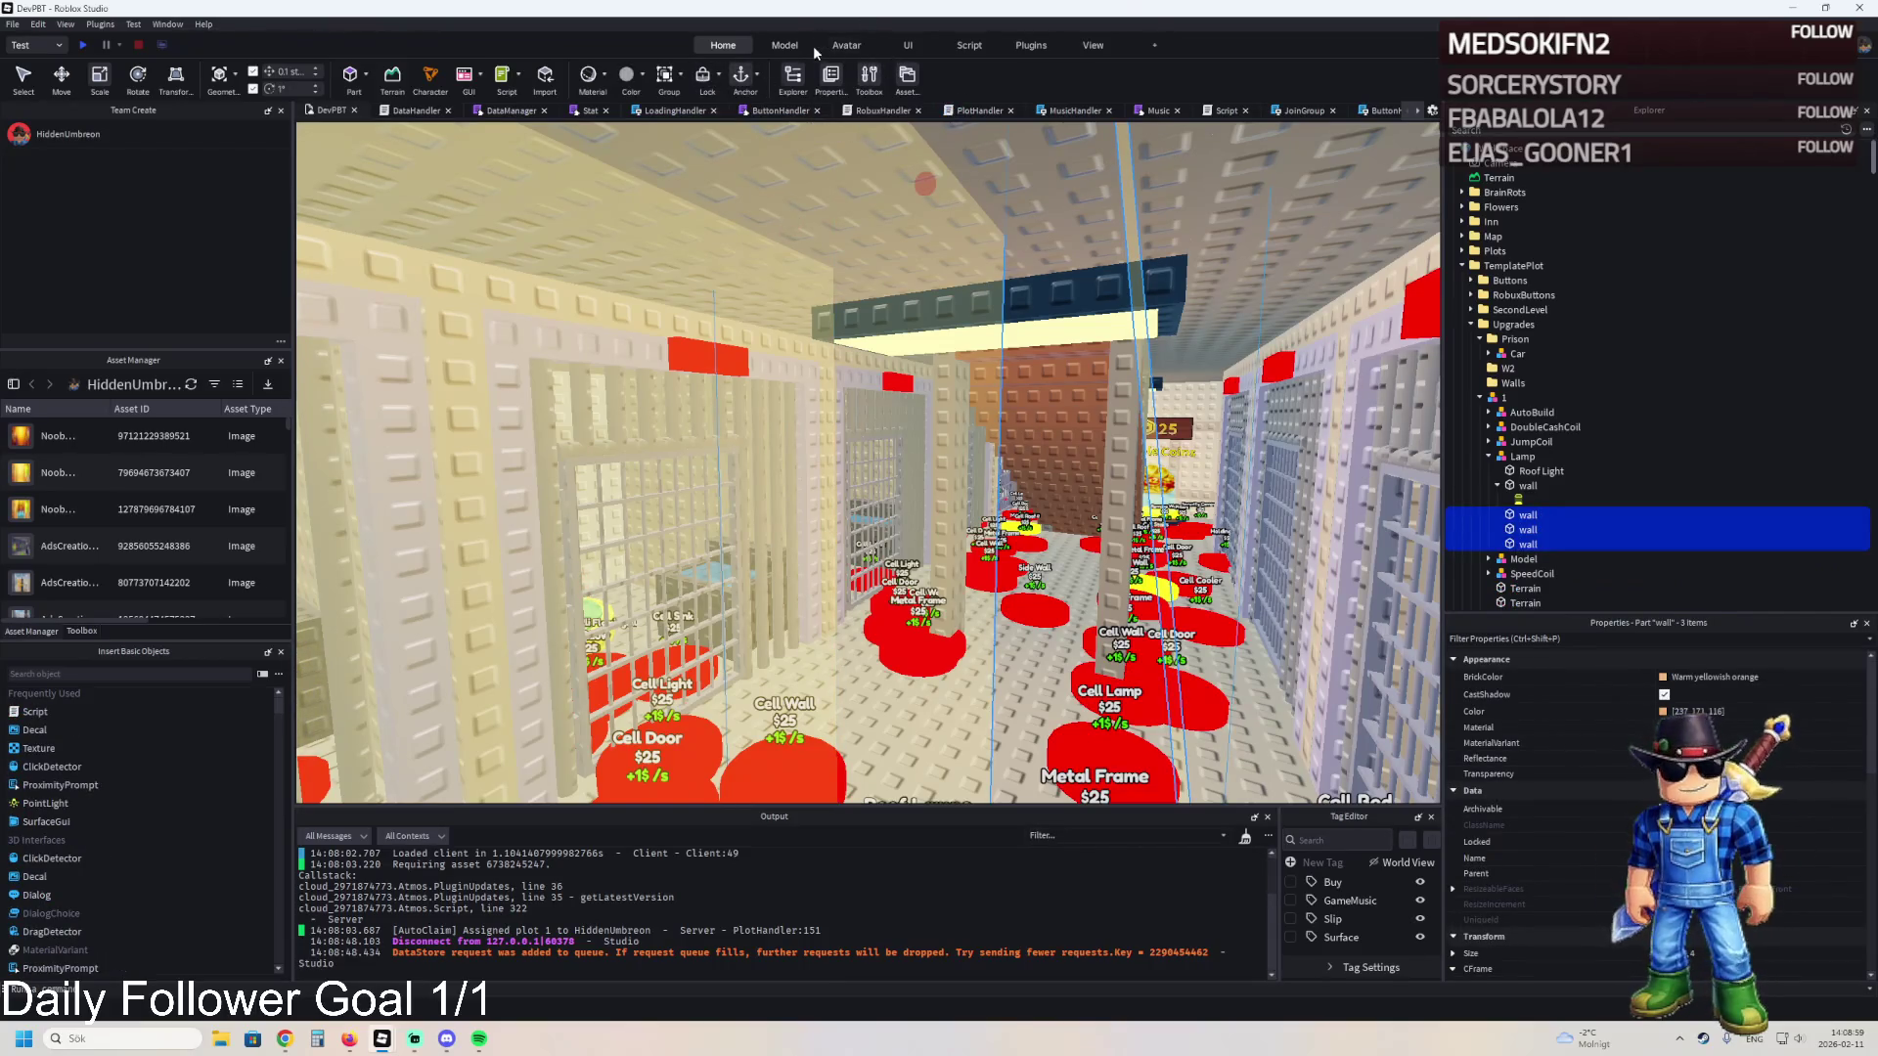
pyautogui.click(786, 45)
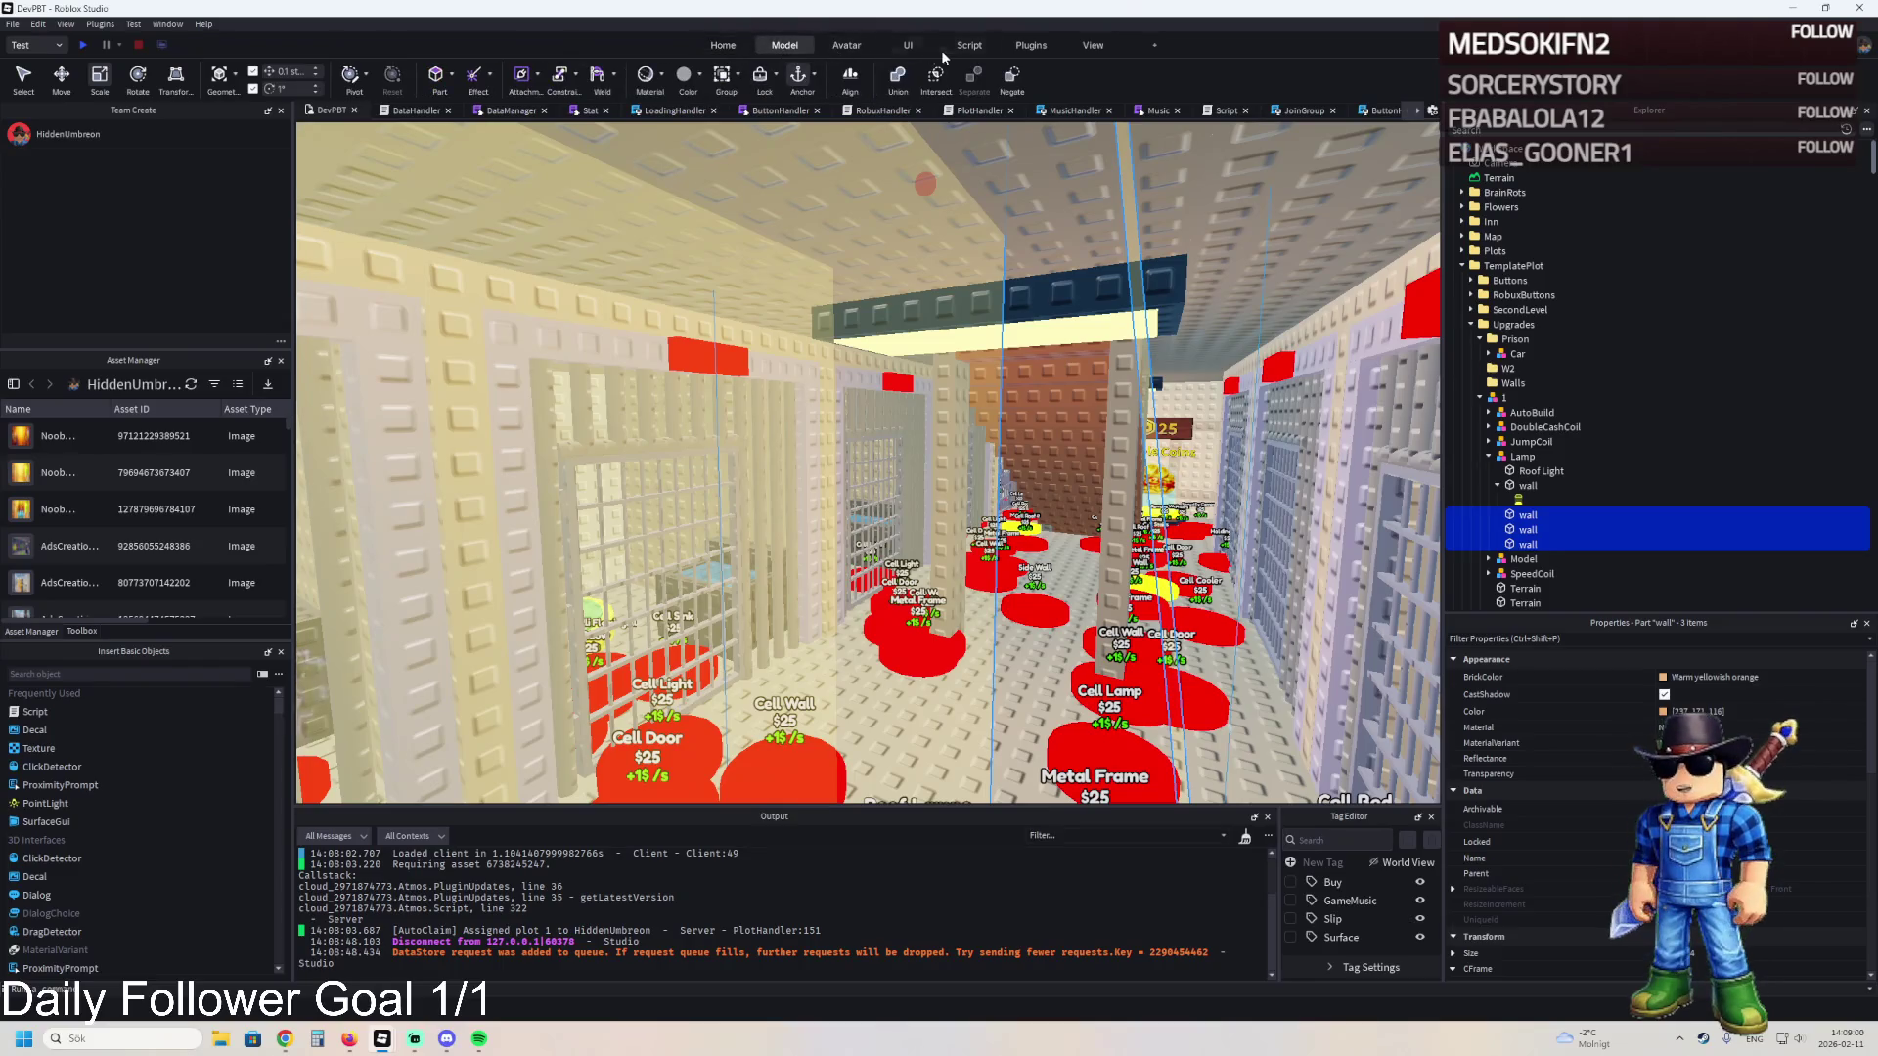
pyautogui.click(896, 80)
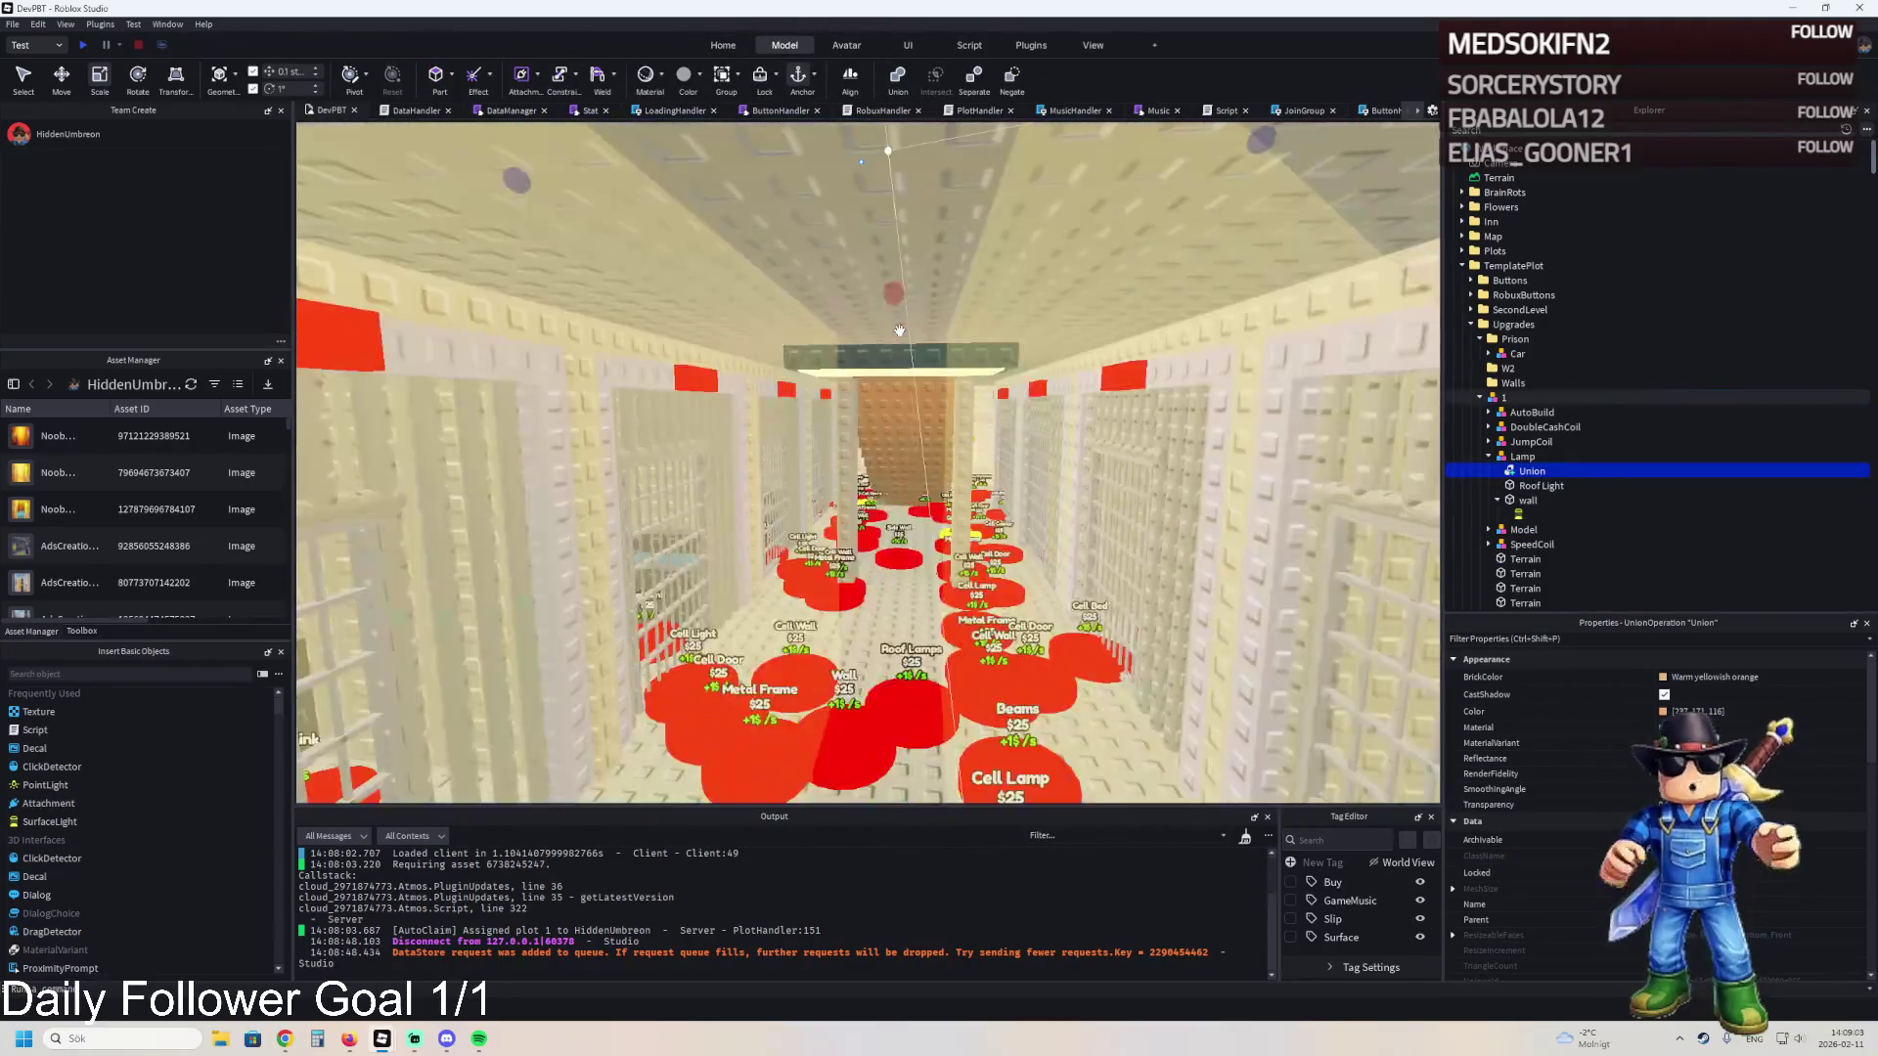
pyautogui.press('w')
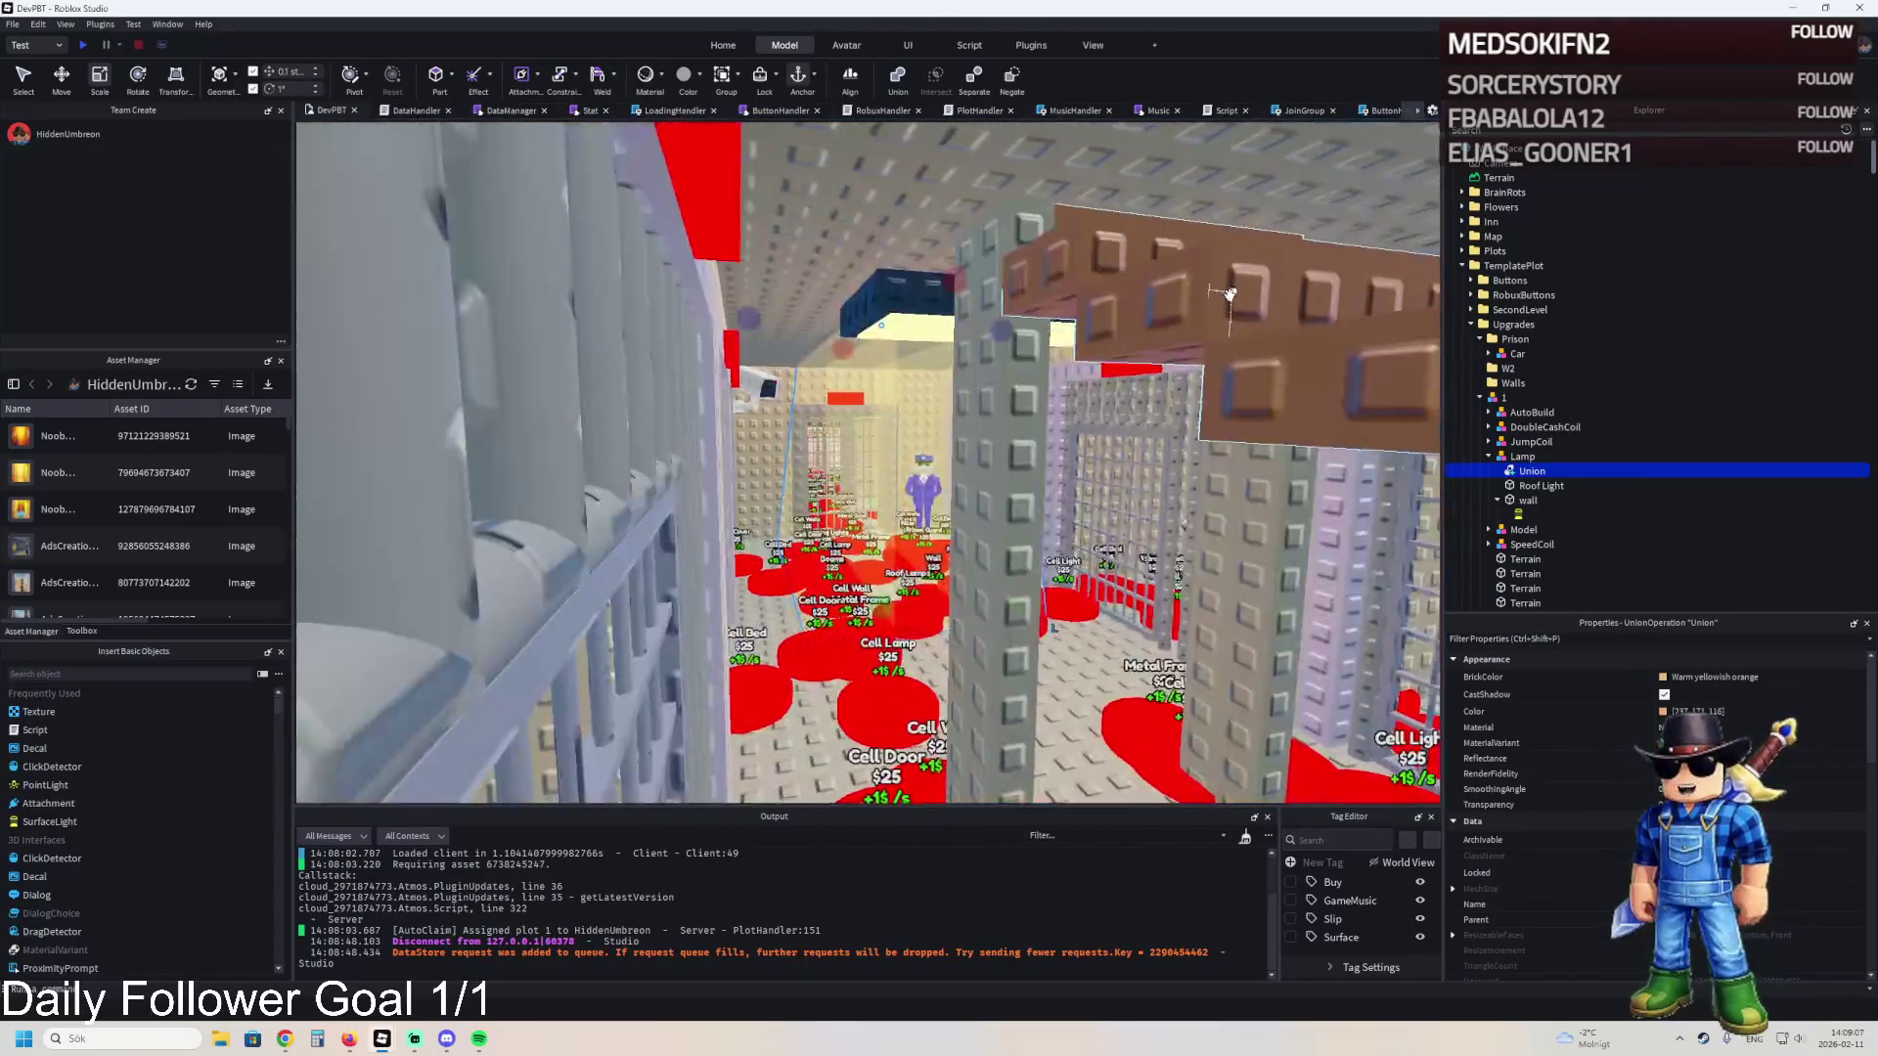
pyautogui.hotkey('ctrl', 'z')
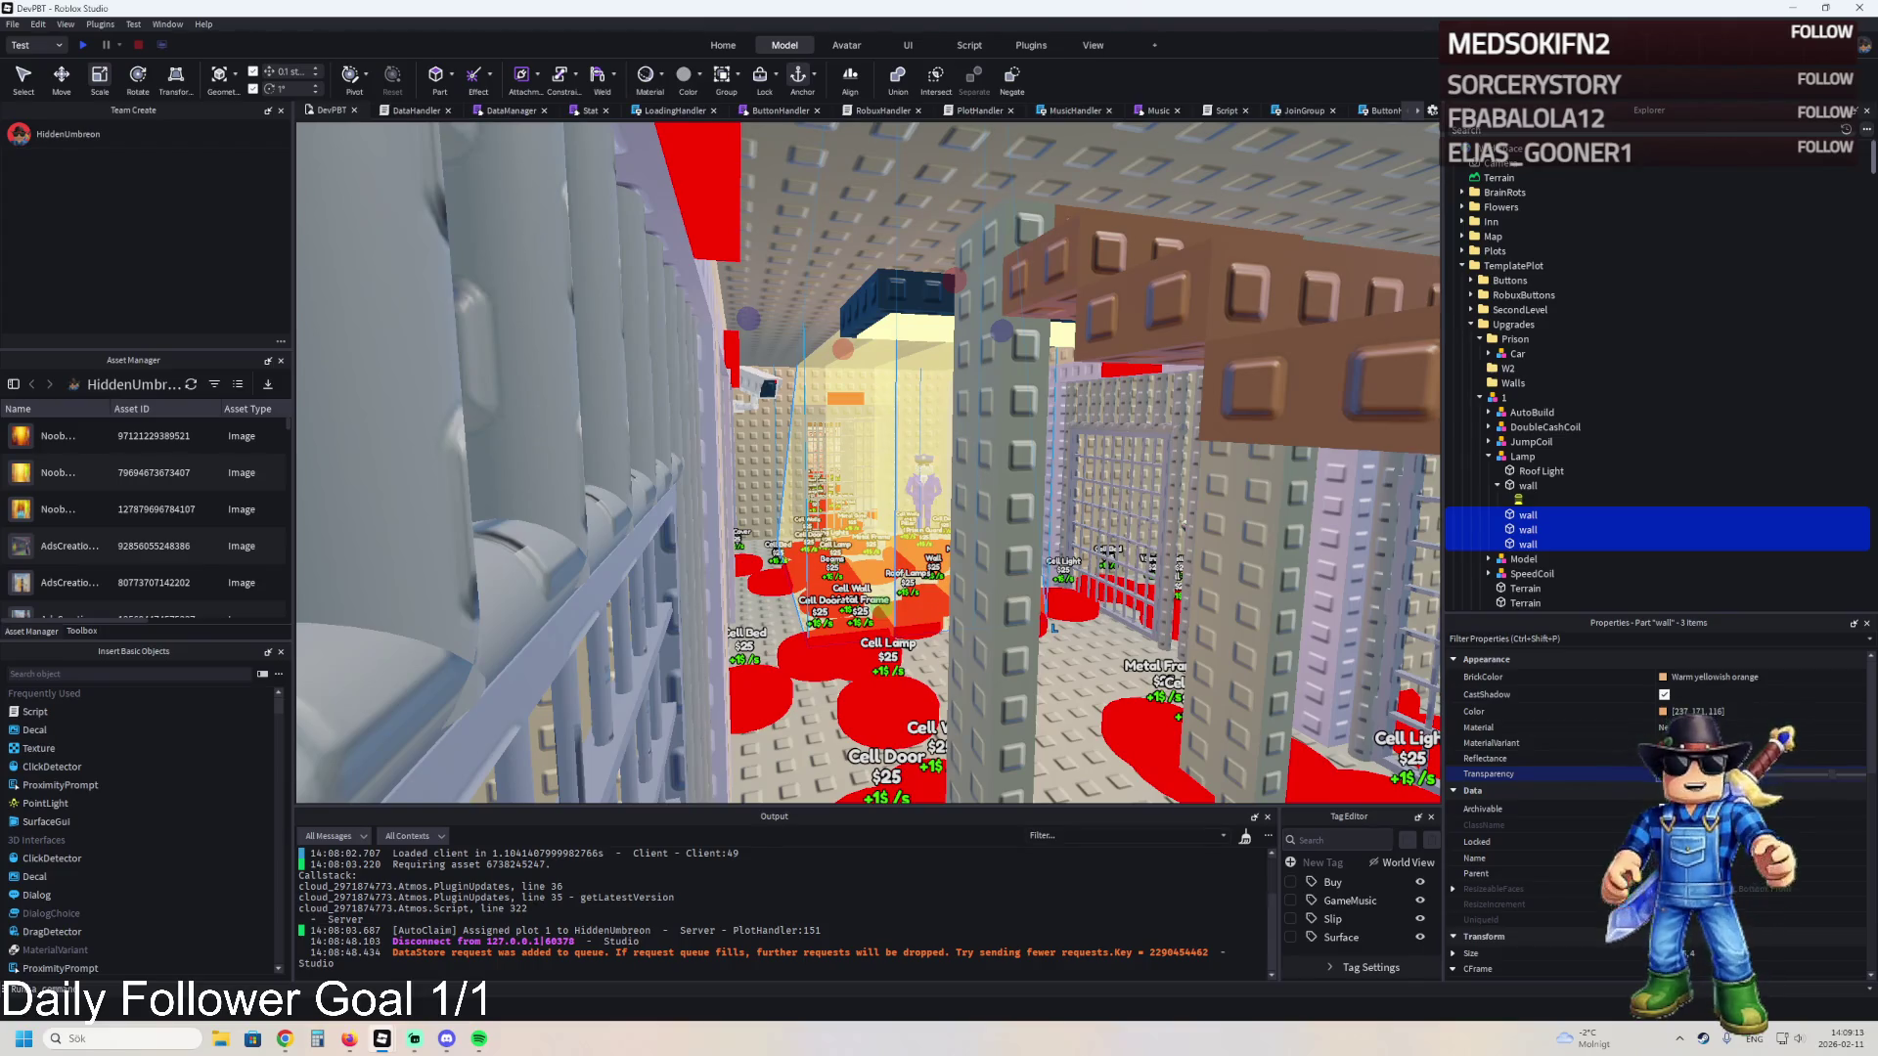
# - Union the walls again and make them semi-transparent, then undo back to three separate walls
pyautogui.press('f')
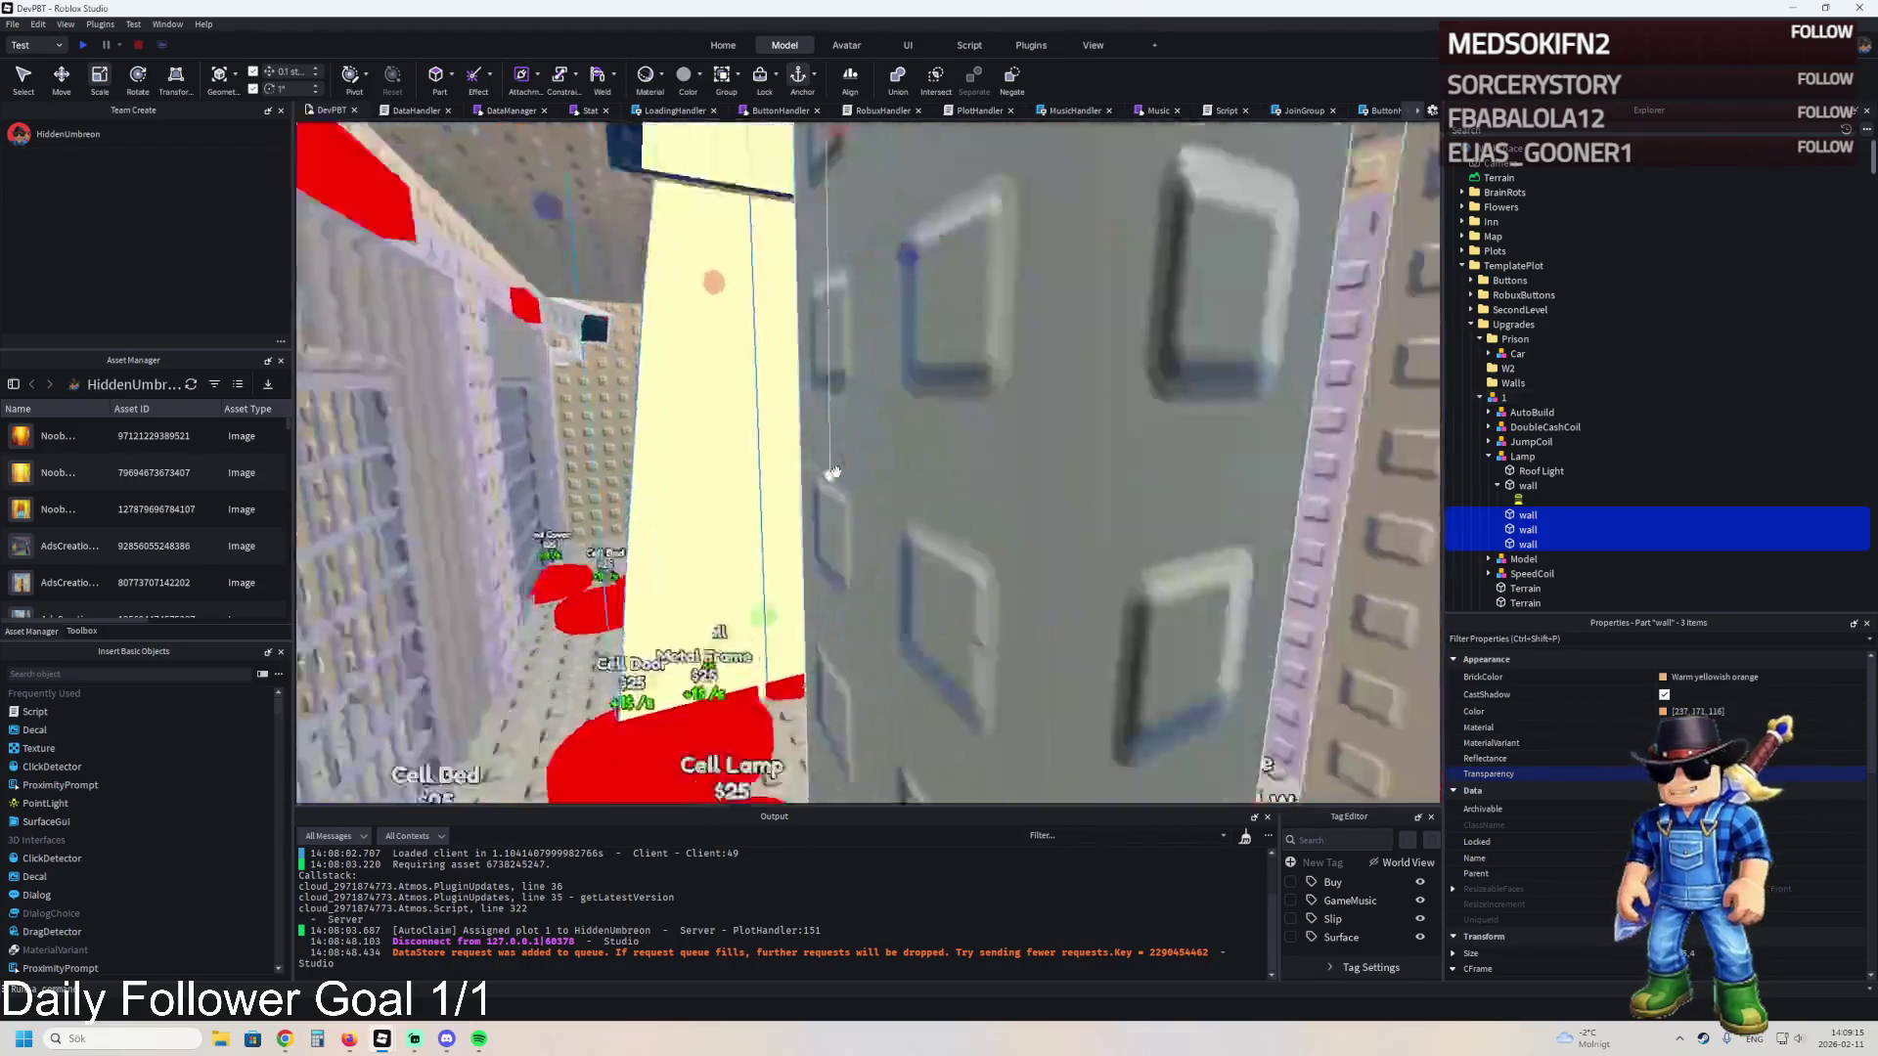
pyautogui.press('q')
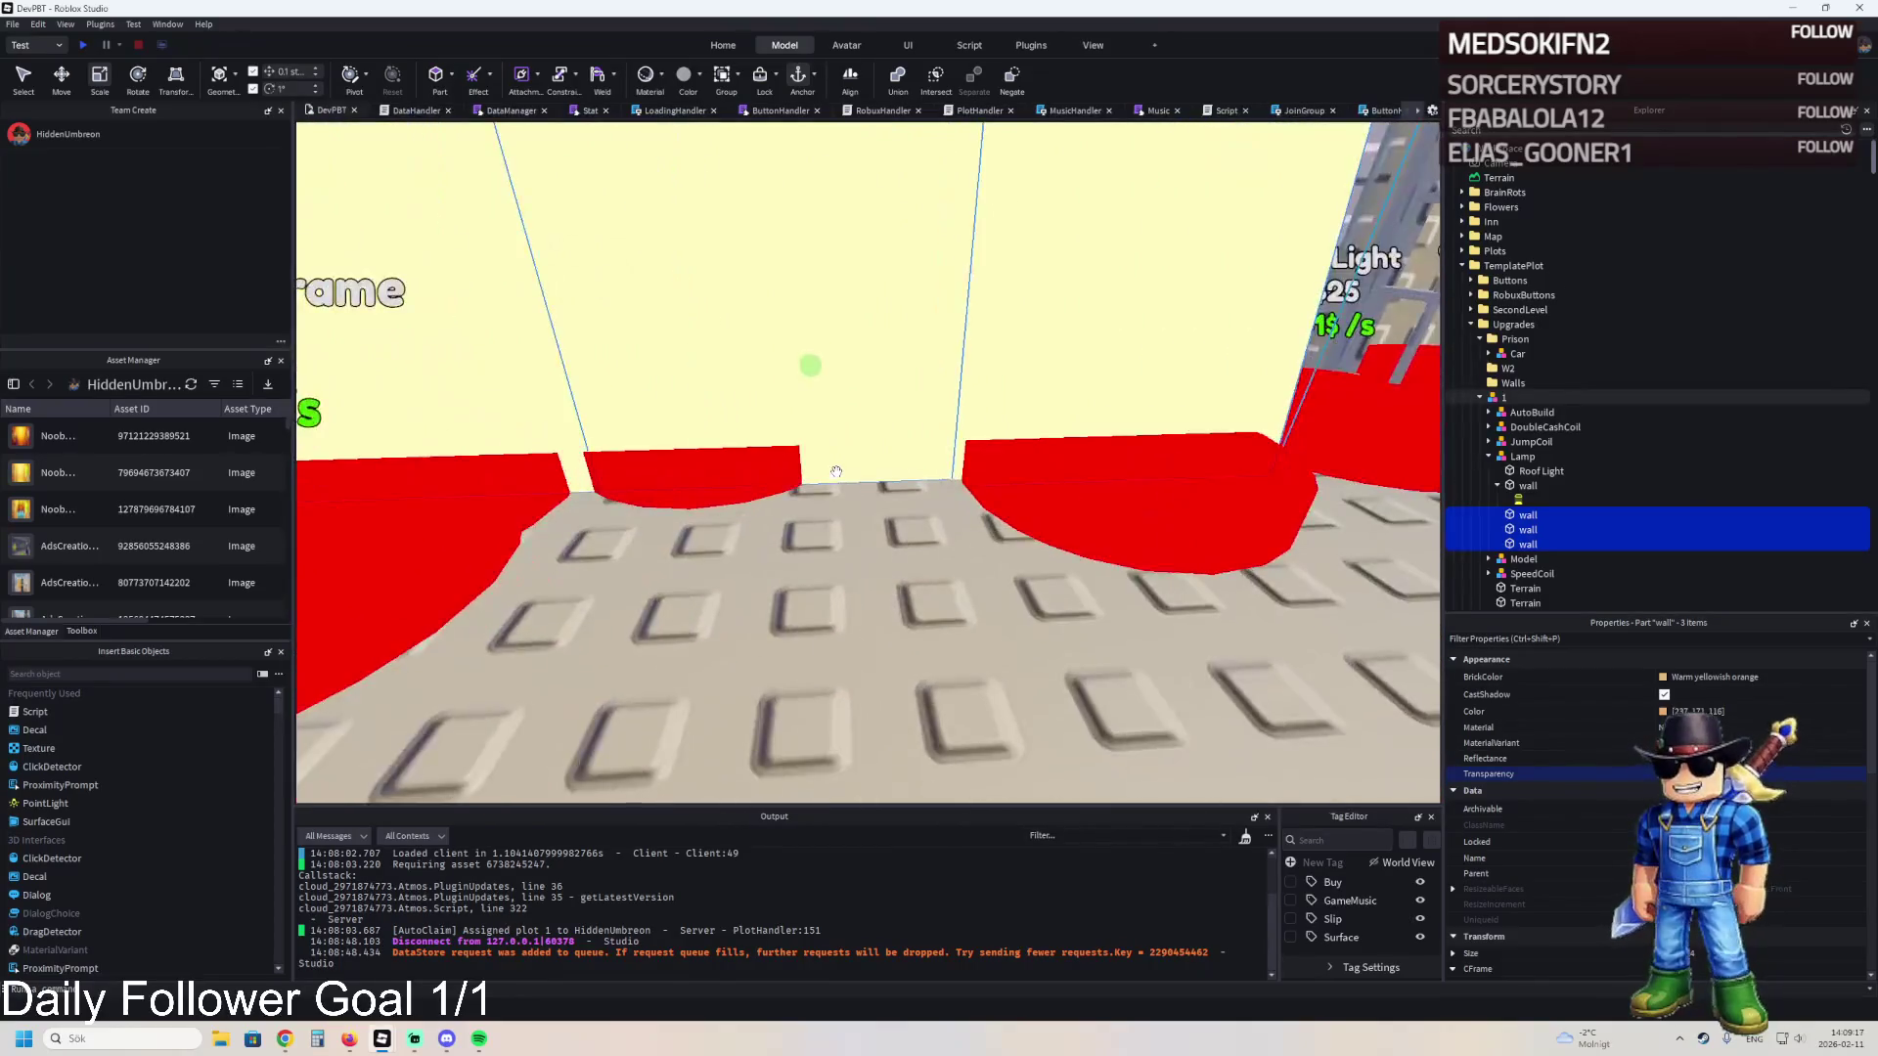
pyautogui.scroll(-5, 836, 473)
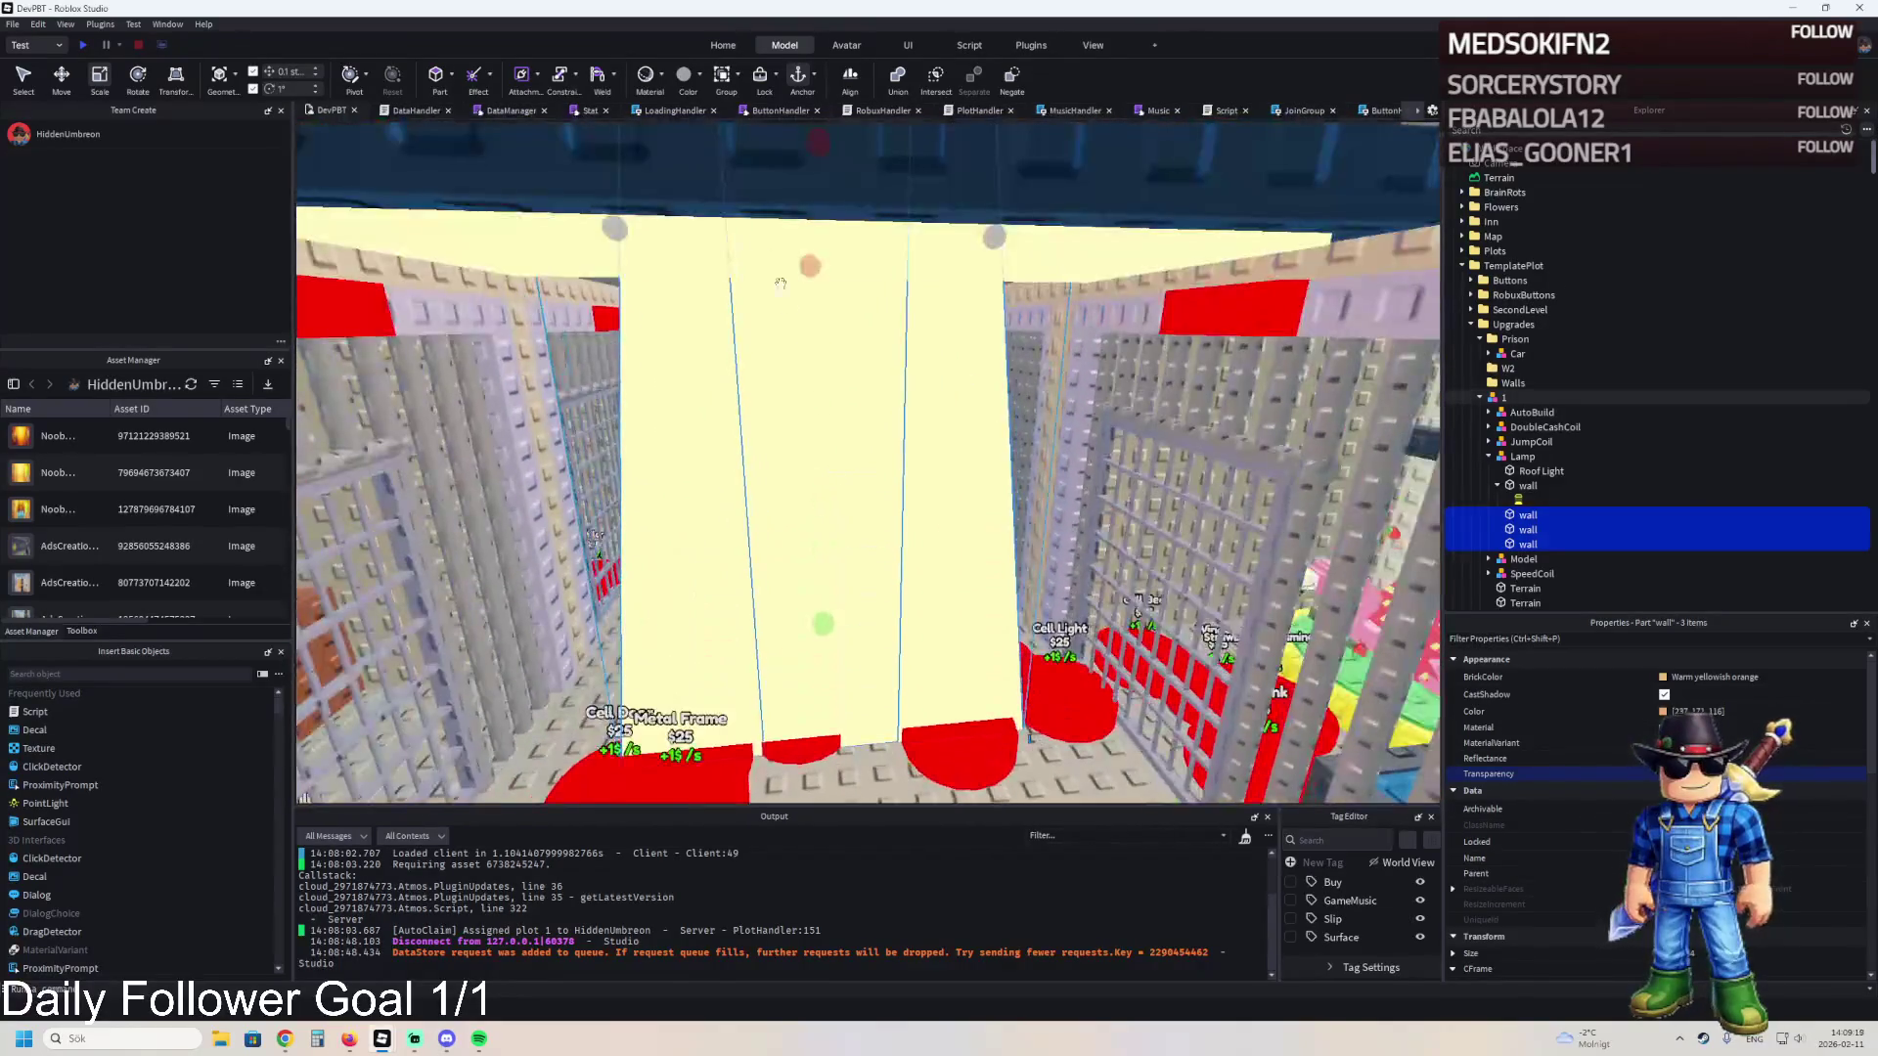
pyautogui.click(894, 80)
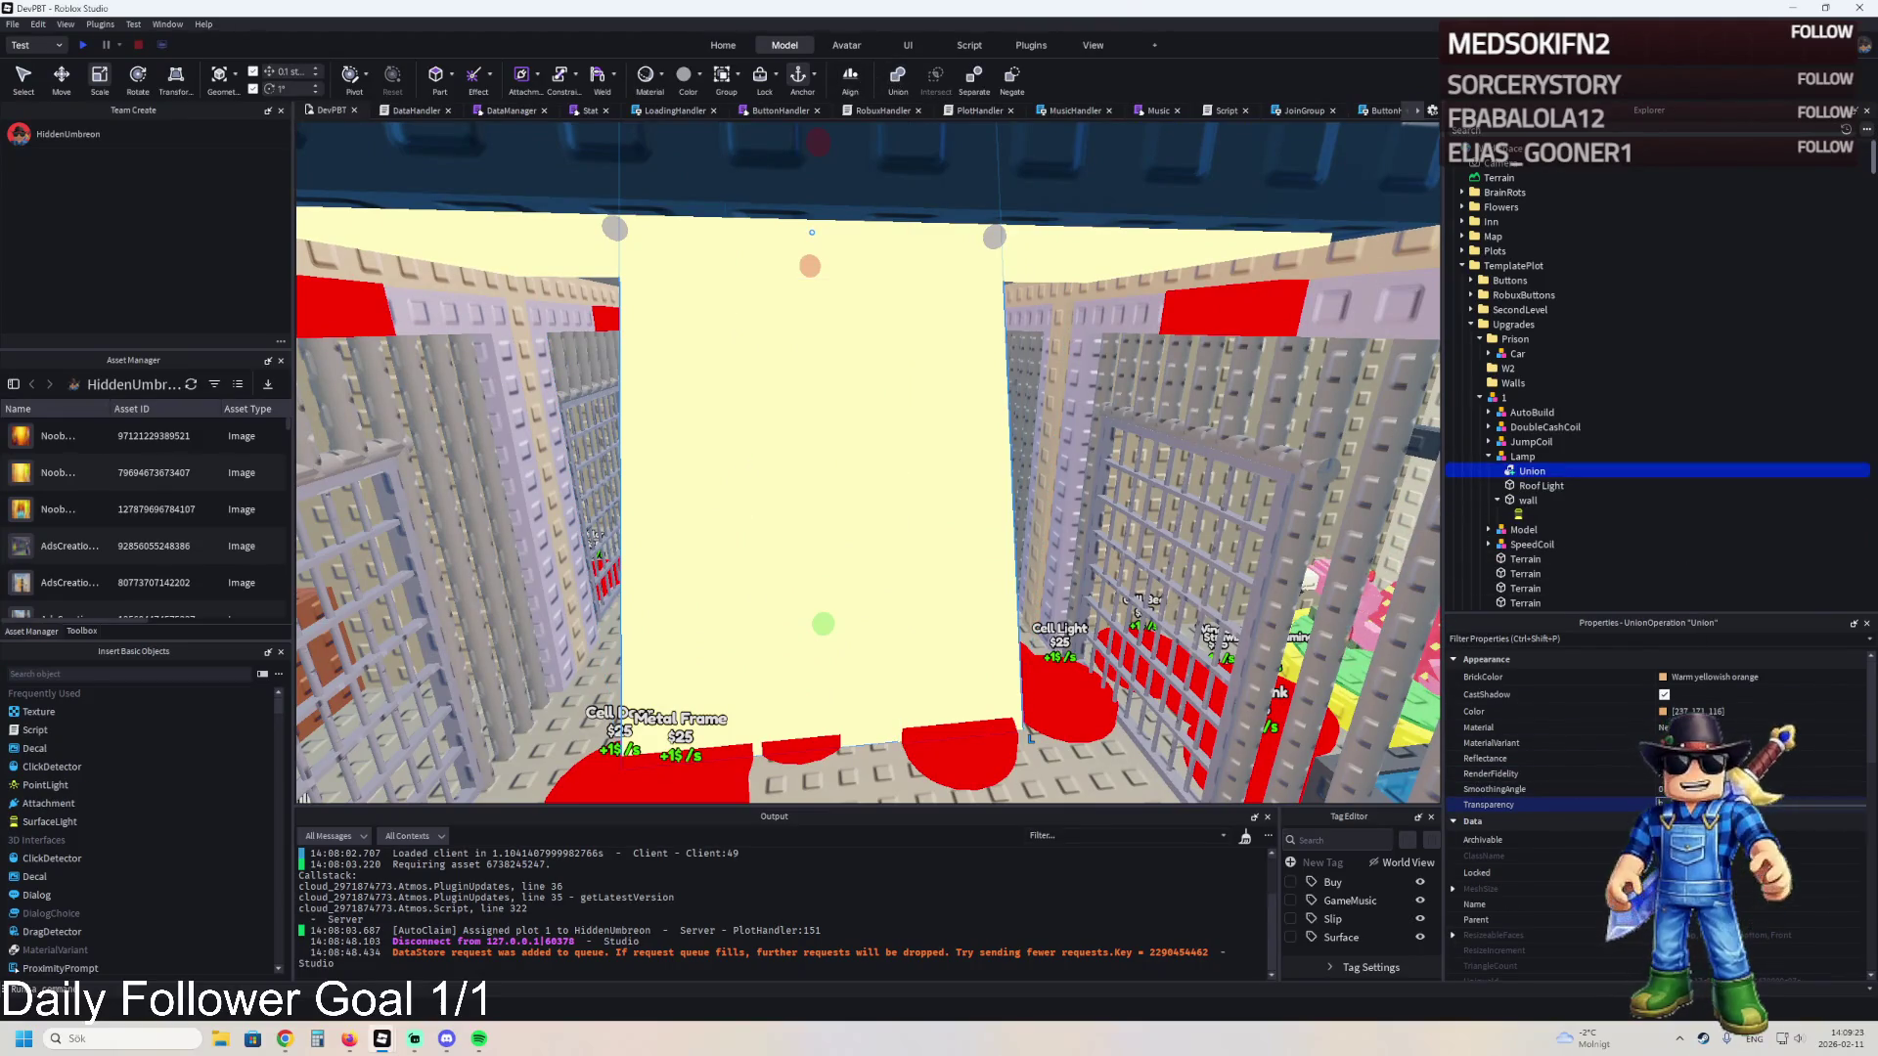
pyautogui.press('Return')
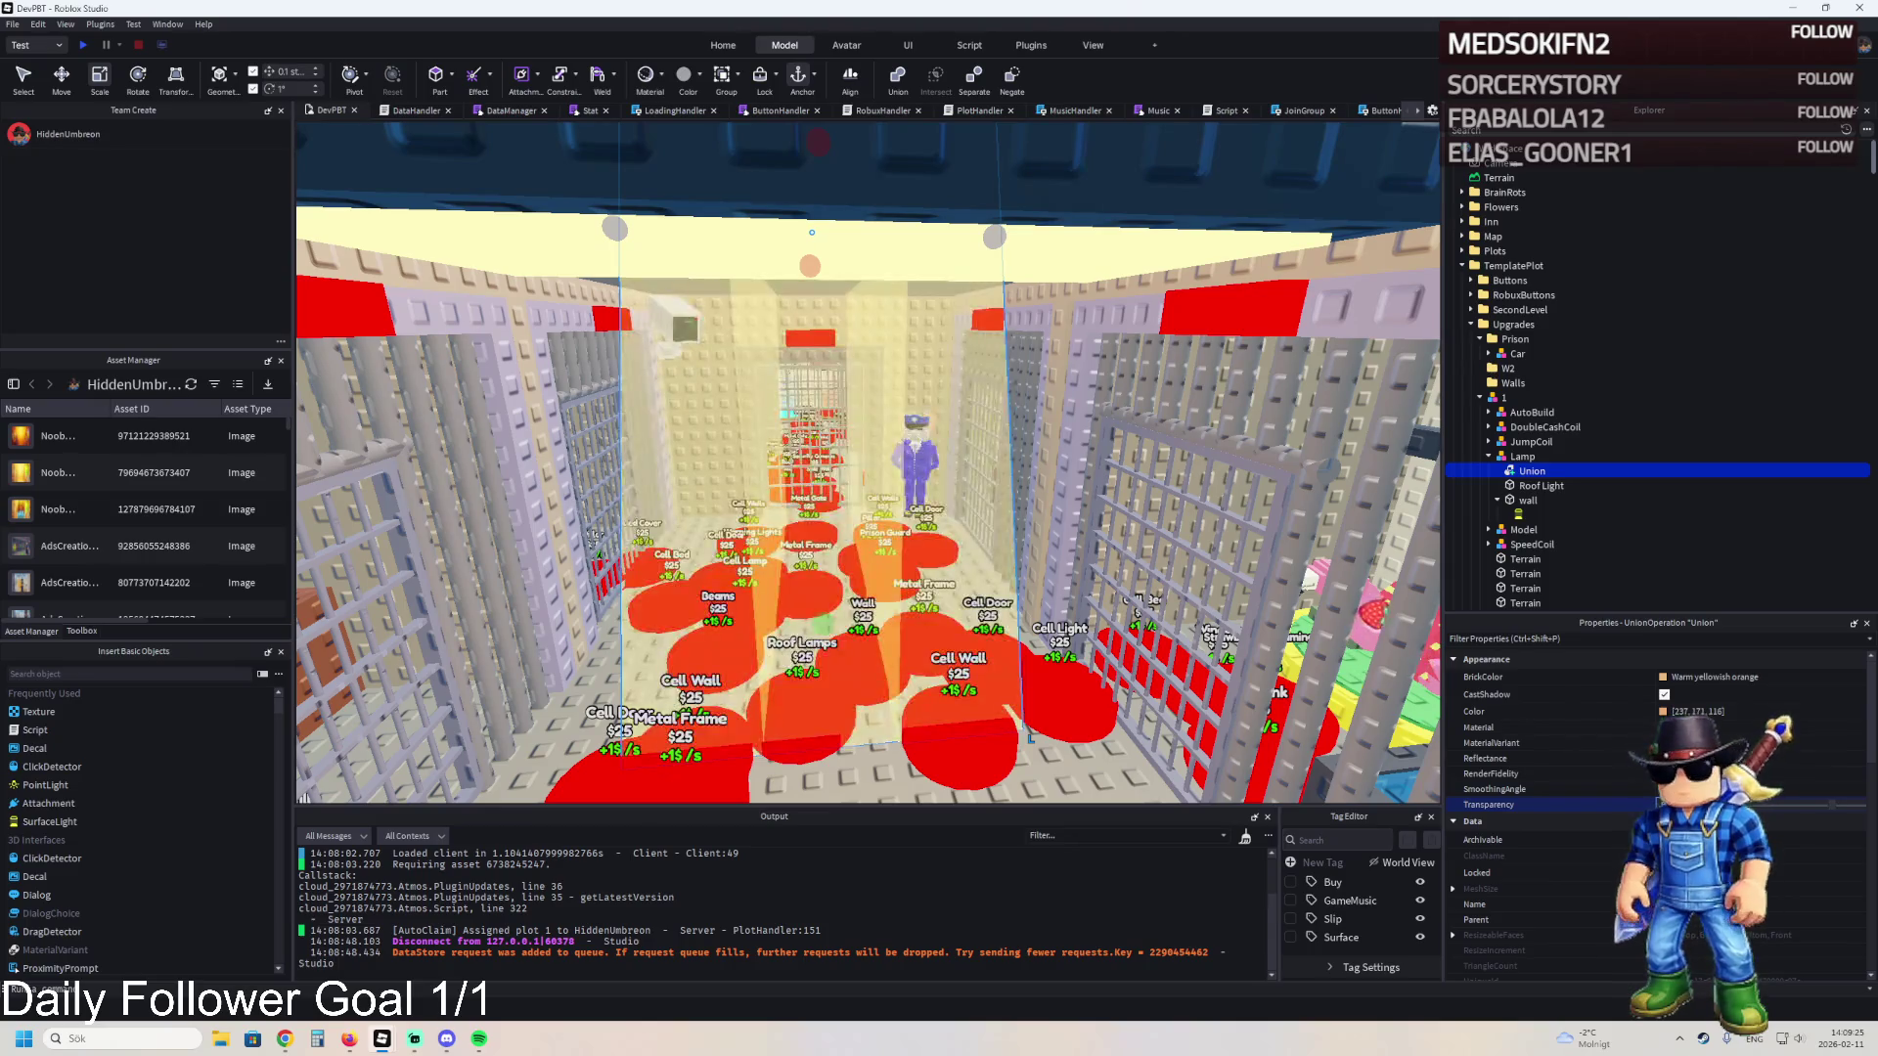
pyautogui.scroll(5, 1152, 608)
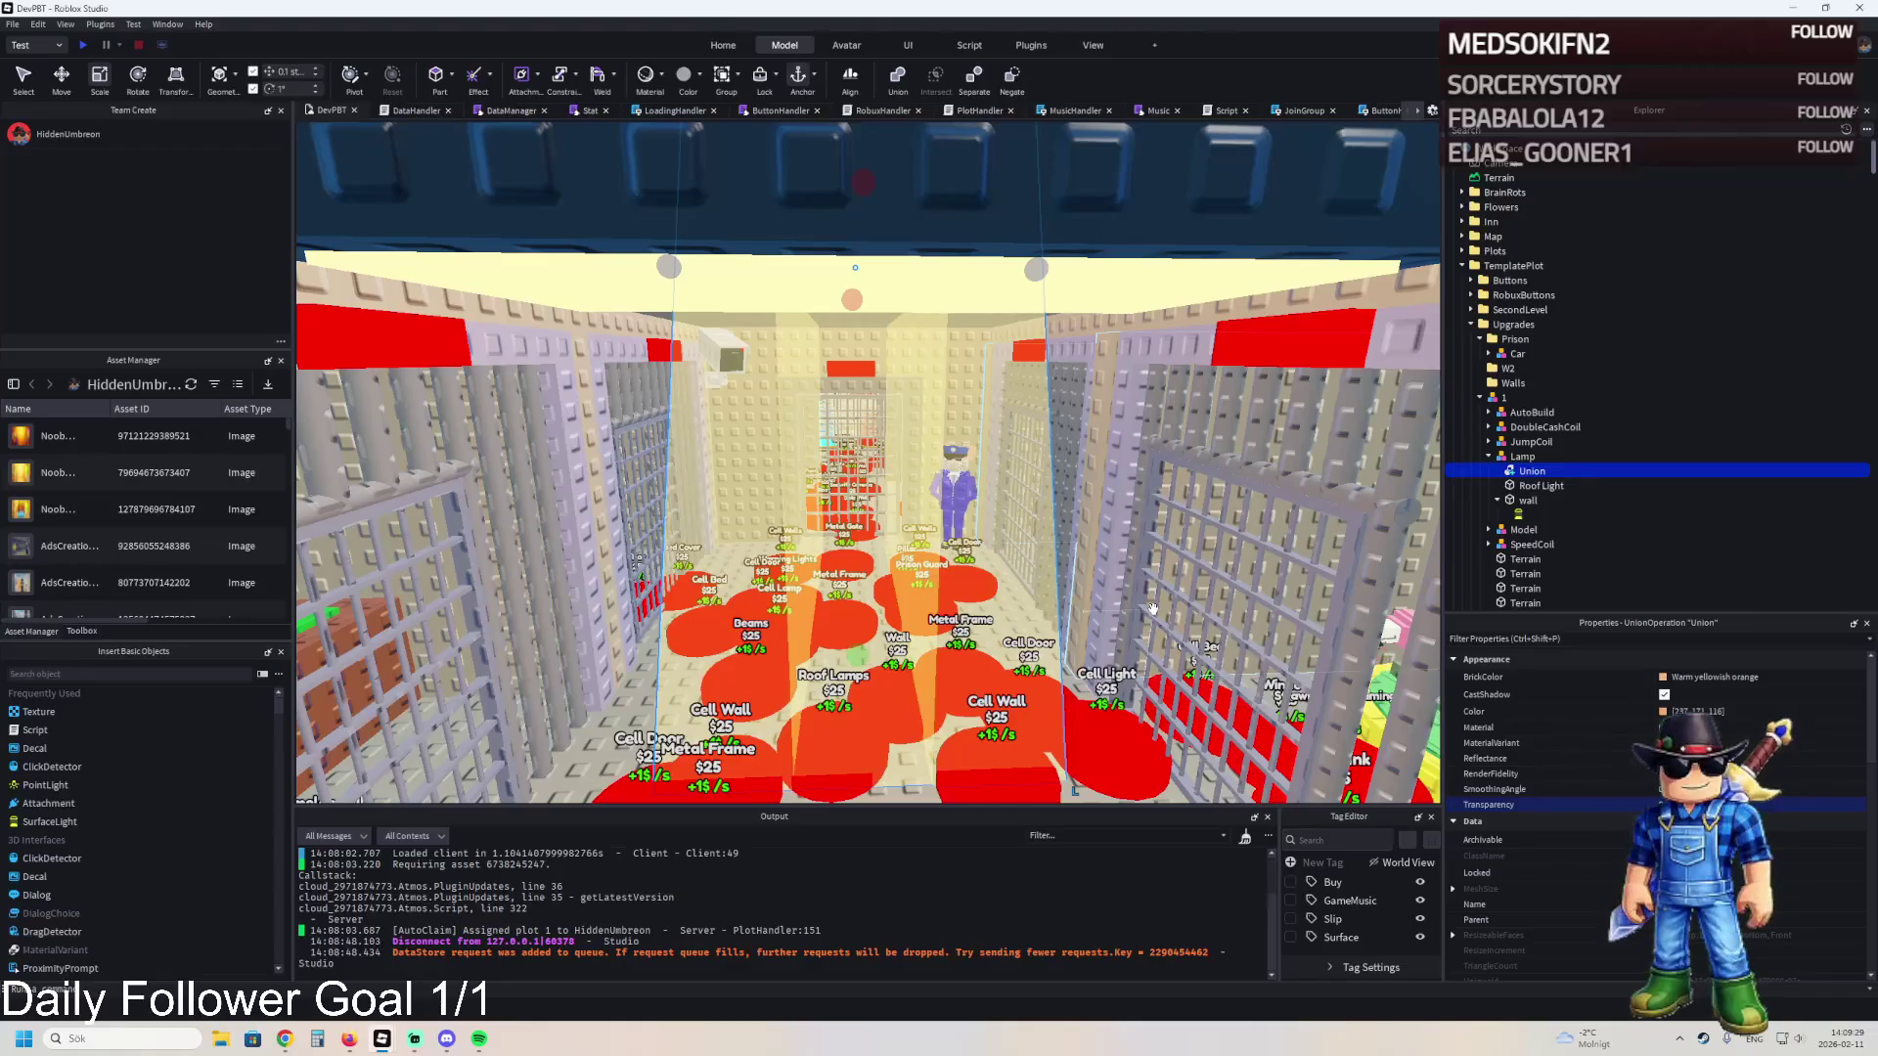
pyautogui.hotkey('ctrl', 'shift', 'u')
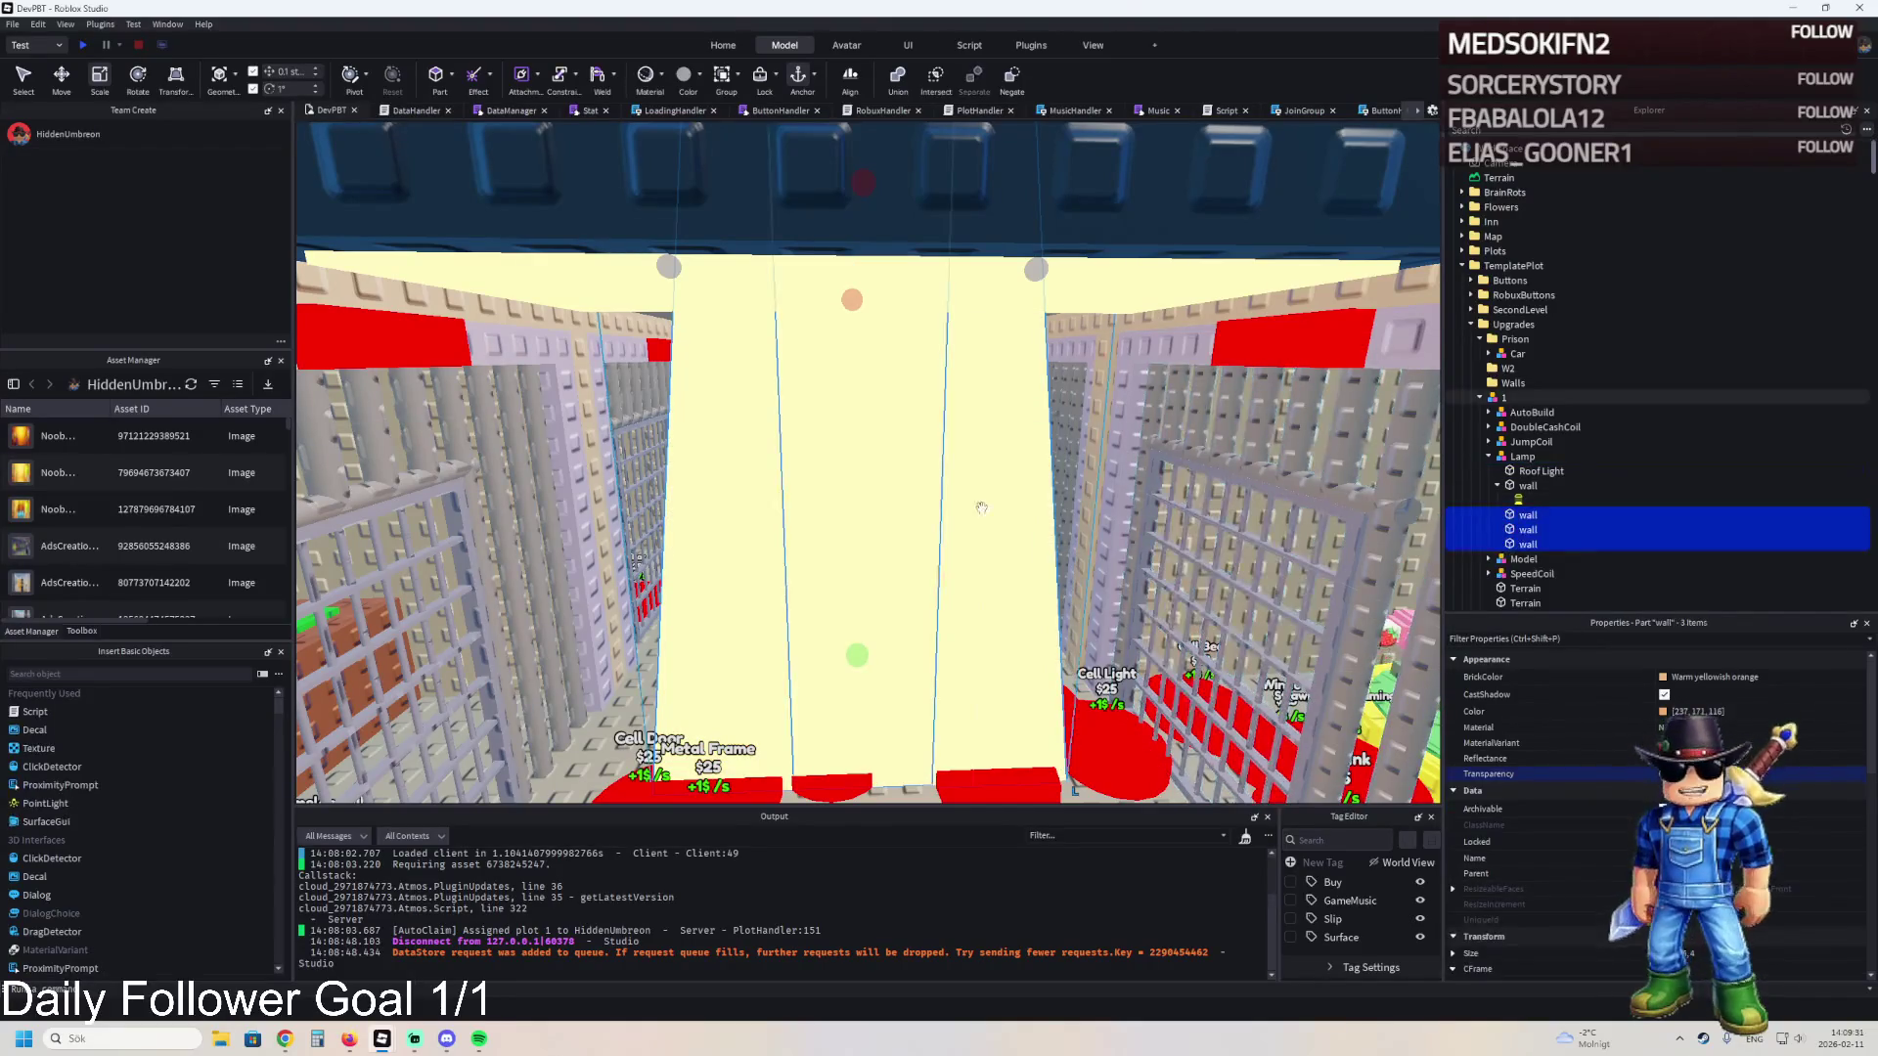
# - Delete the middle light-shaft wall, leaving the left and right walls
pyautogui.click(885, 512)
pyautogui.press('Delete')
pyautogui.click(743, 505)
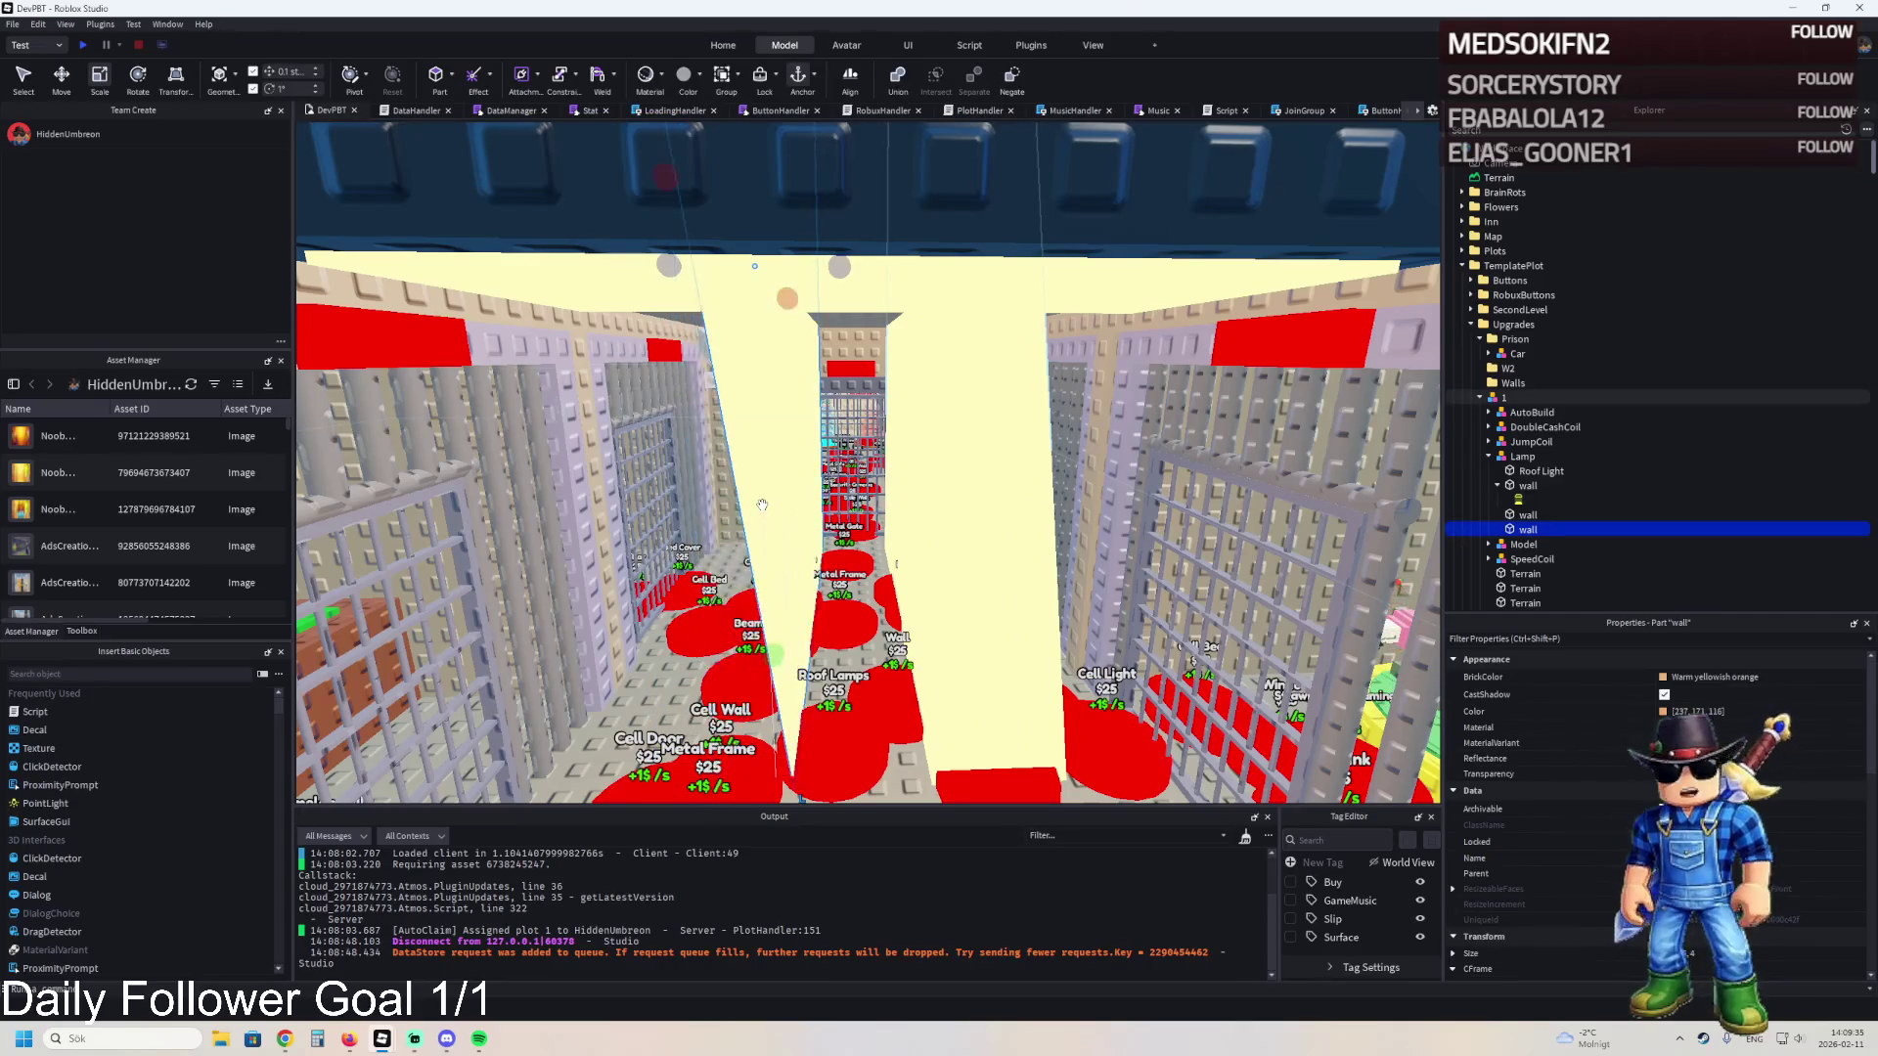
pyautogui.press('f')
pyautogui.scroll(-5, 764, 505)
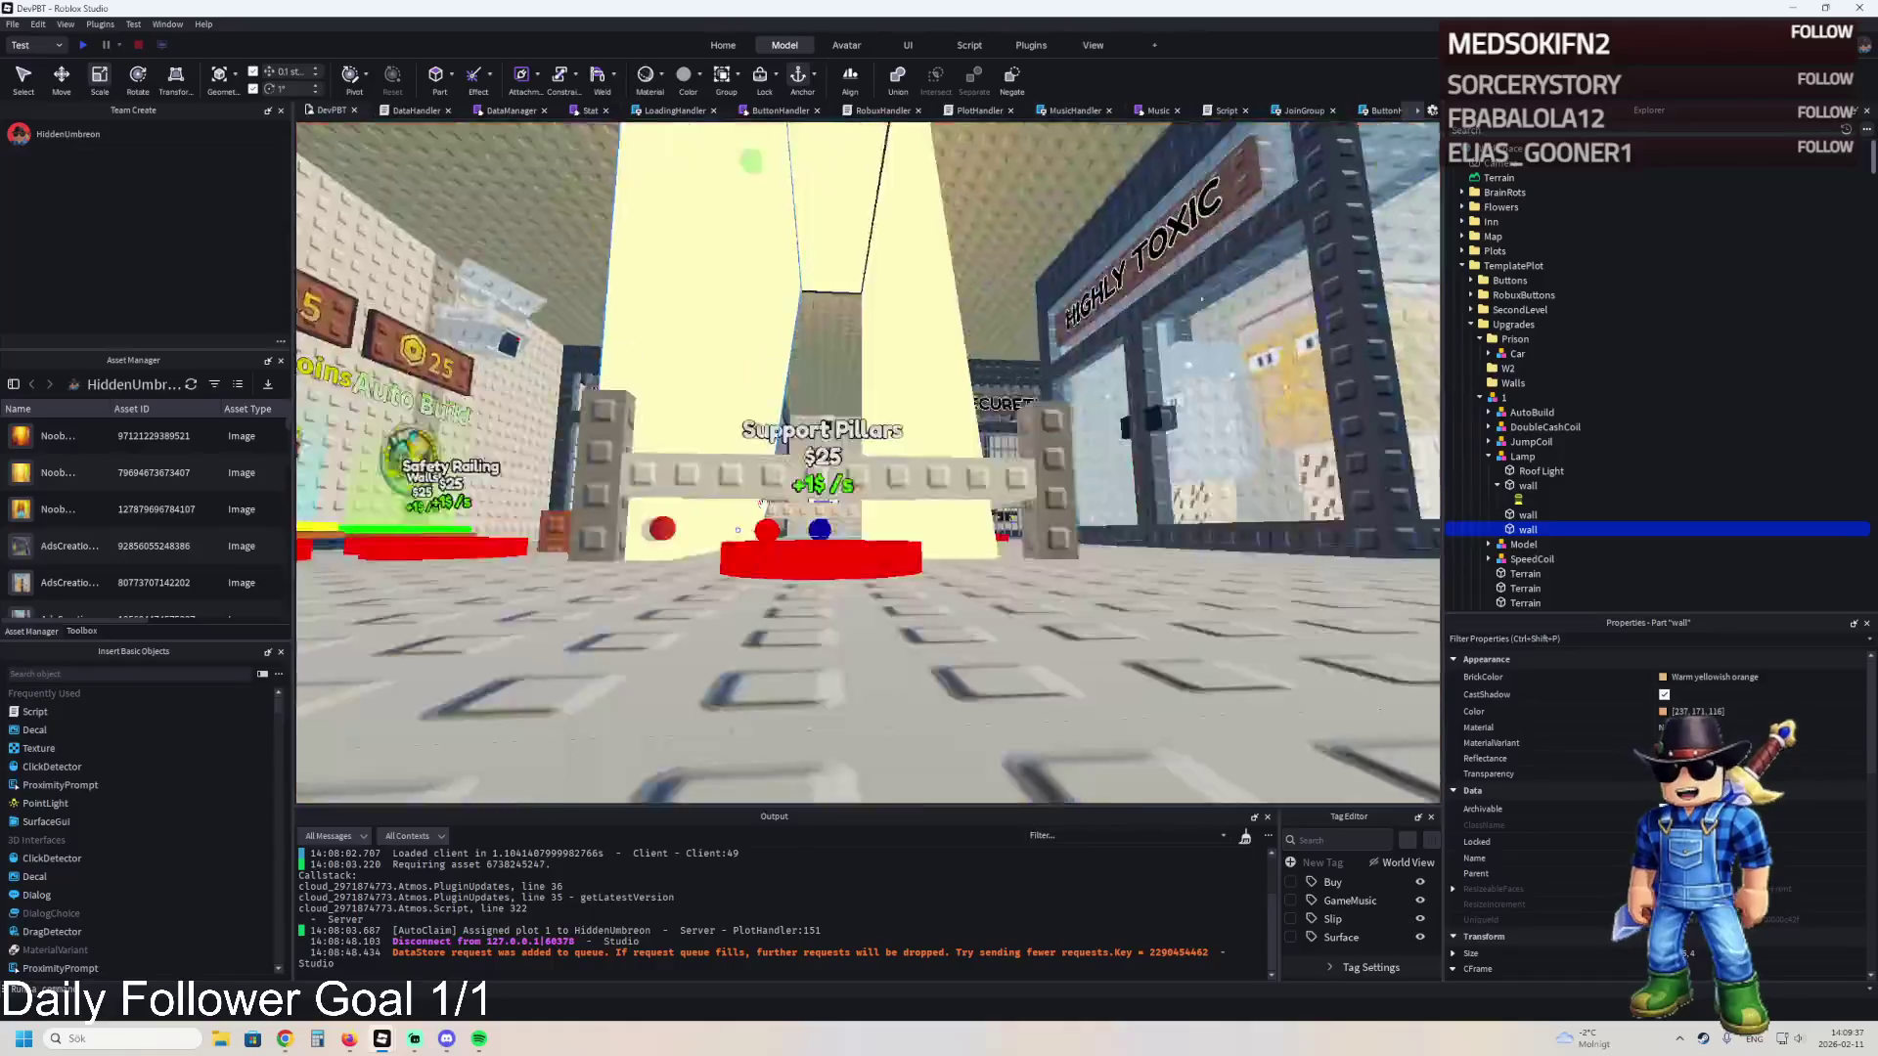
pyautogui.scroll(-3, 769, 500)
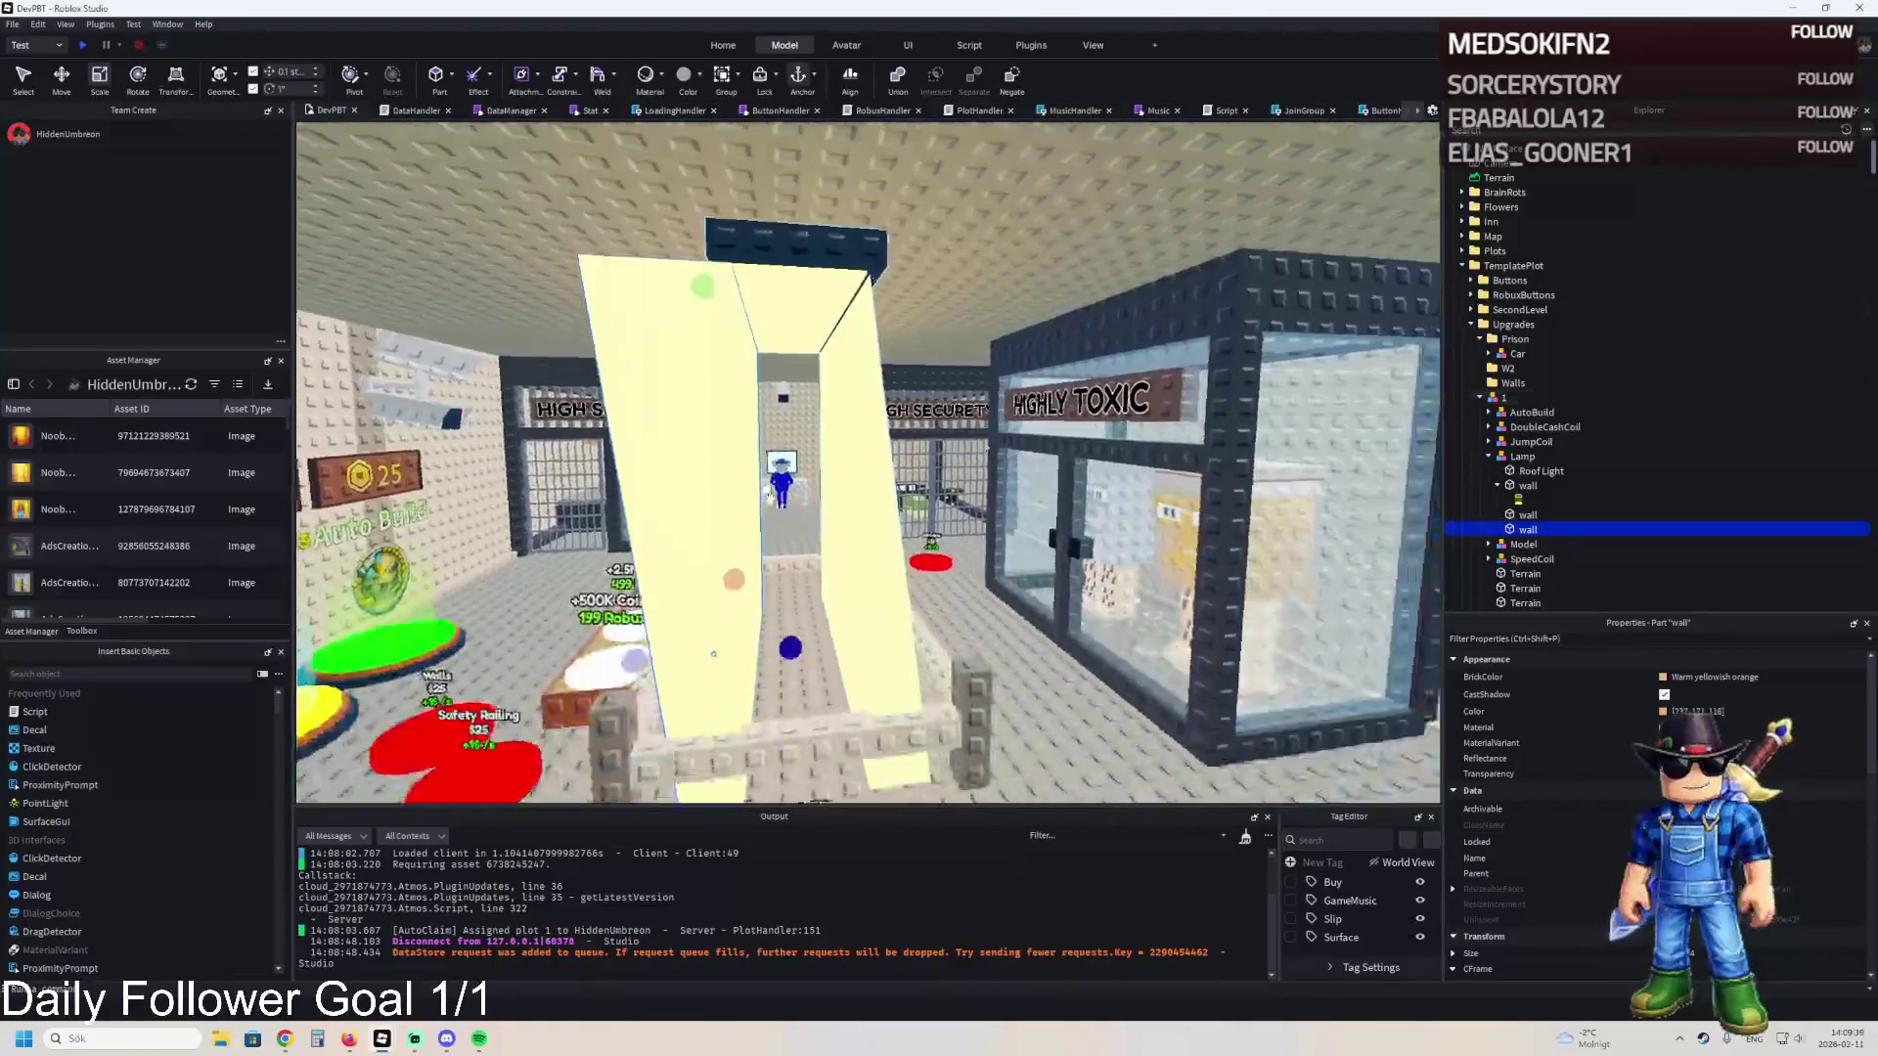
pyautogui.hotkey('ctrl', '2')
pyautogui.moveTo(800, 635); pyautogui.dragTo(873, 630)
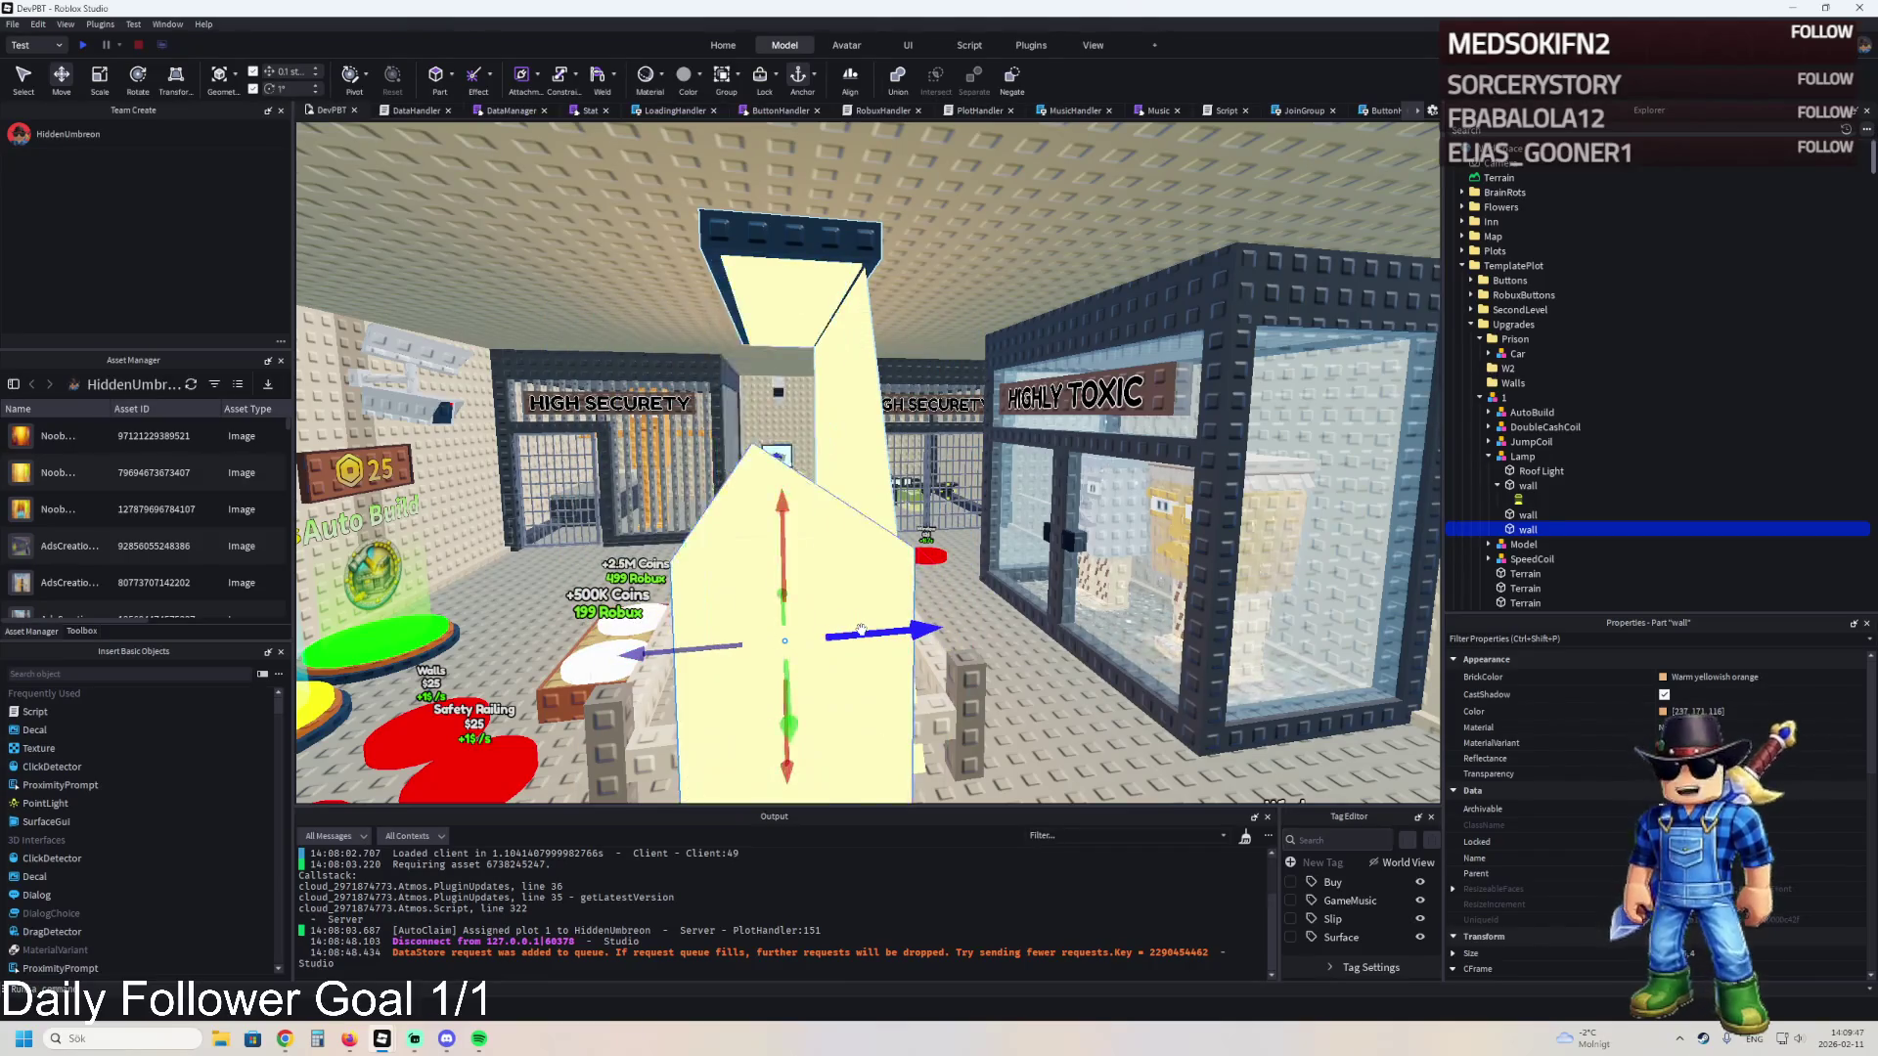
pyautogui.scroll(-3, 860, 629)
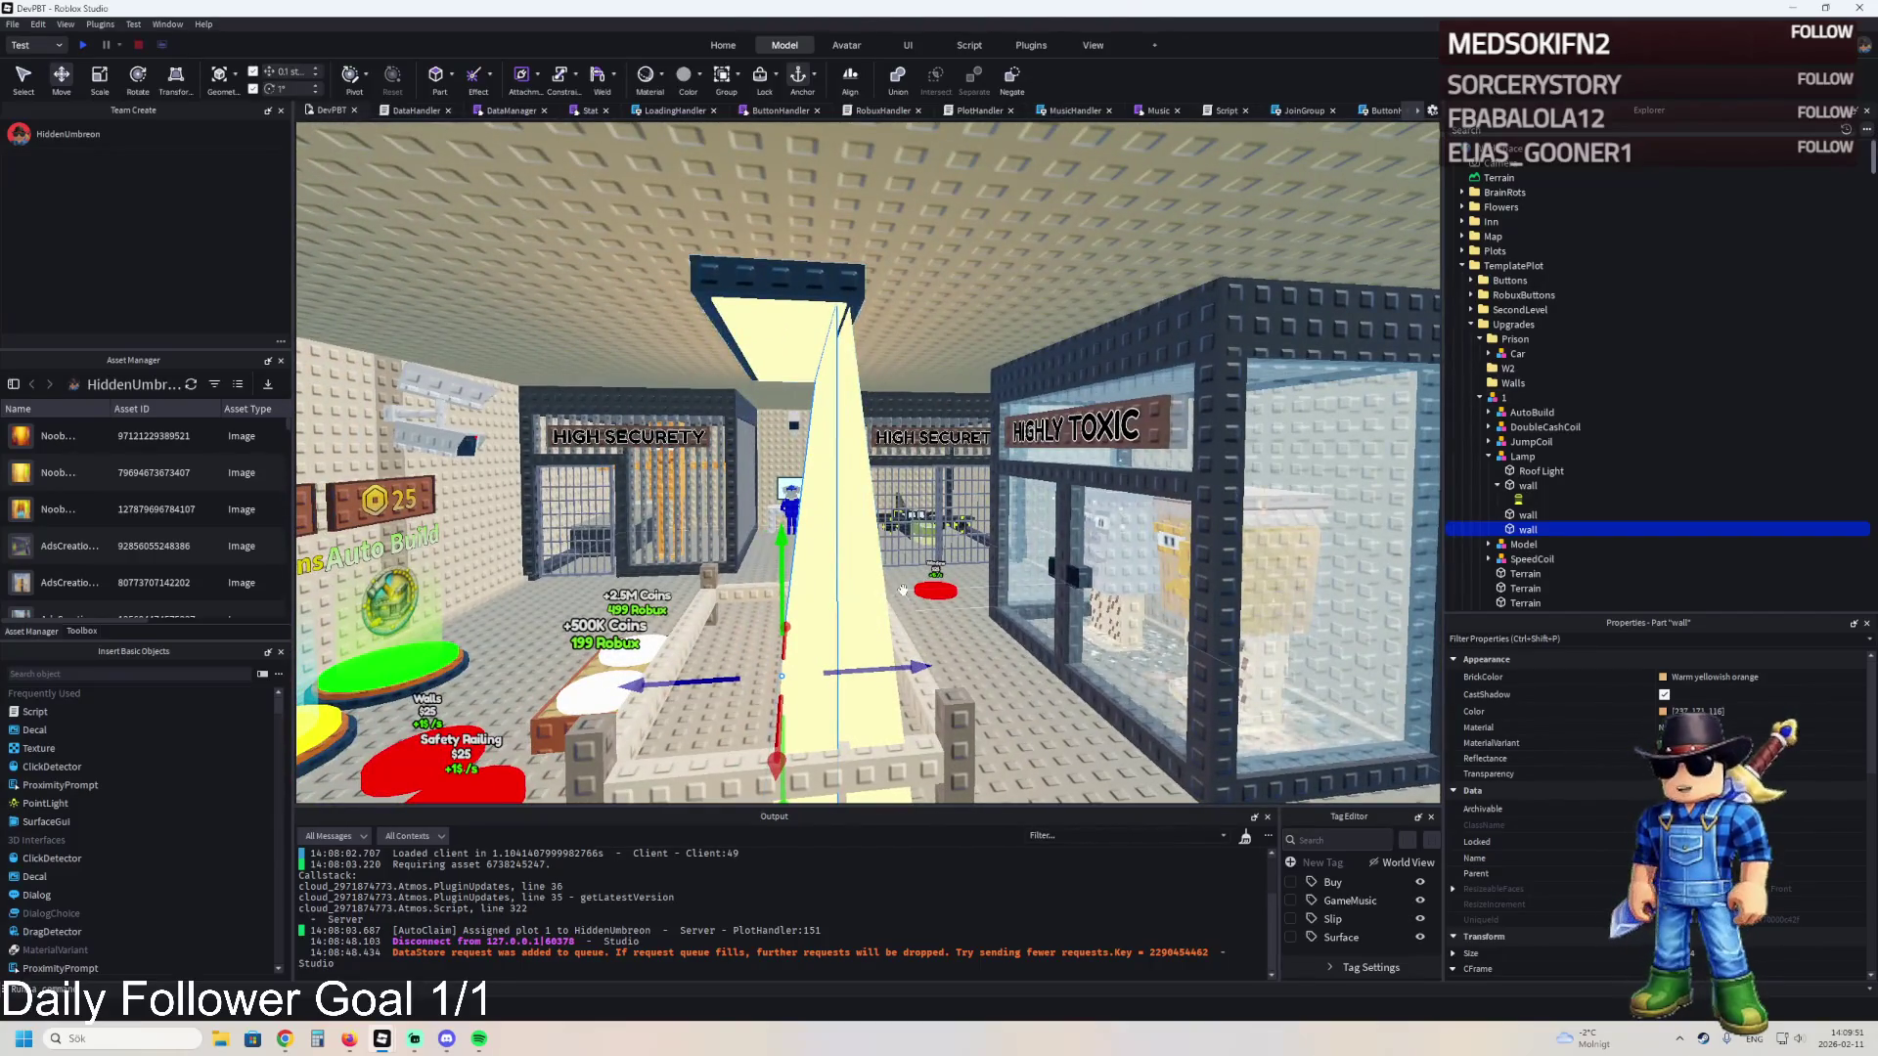
pyautogui.scroll(5, 903, 590)
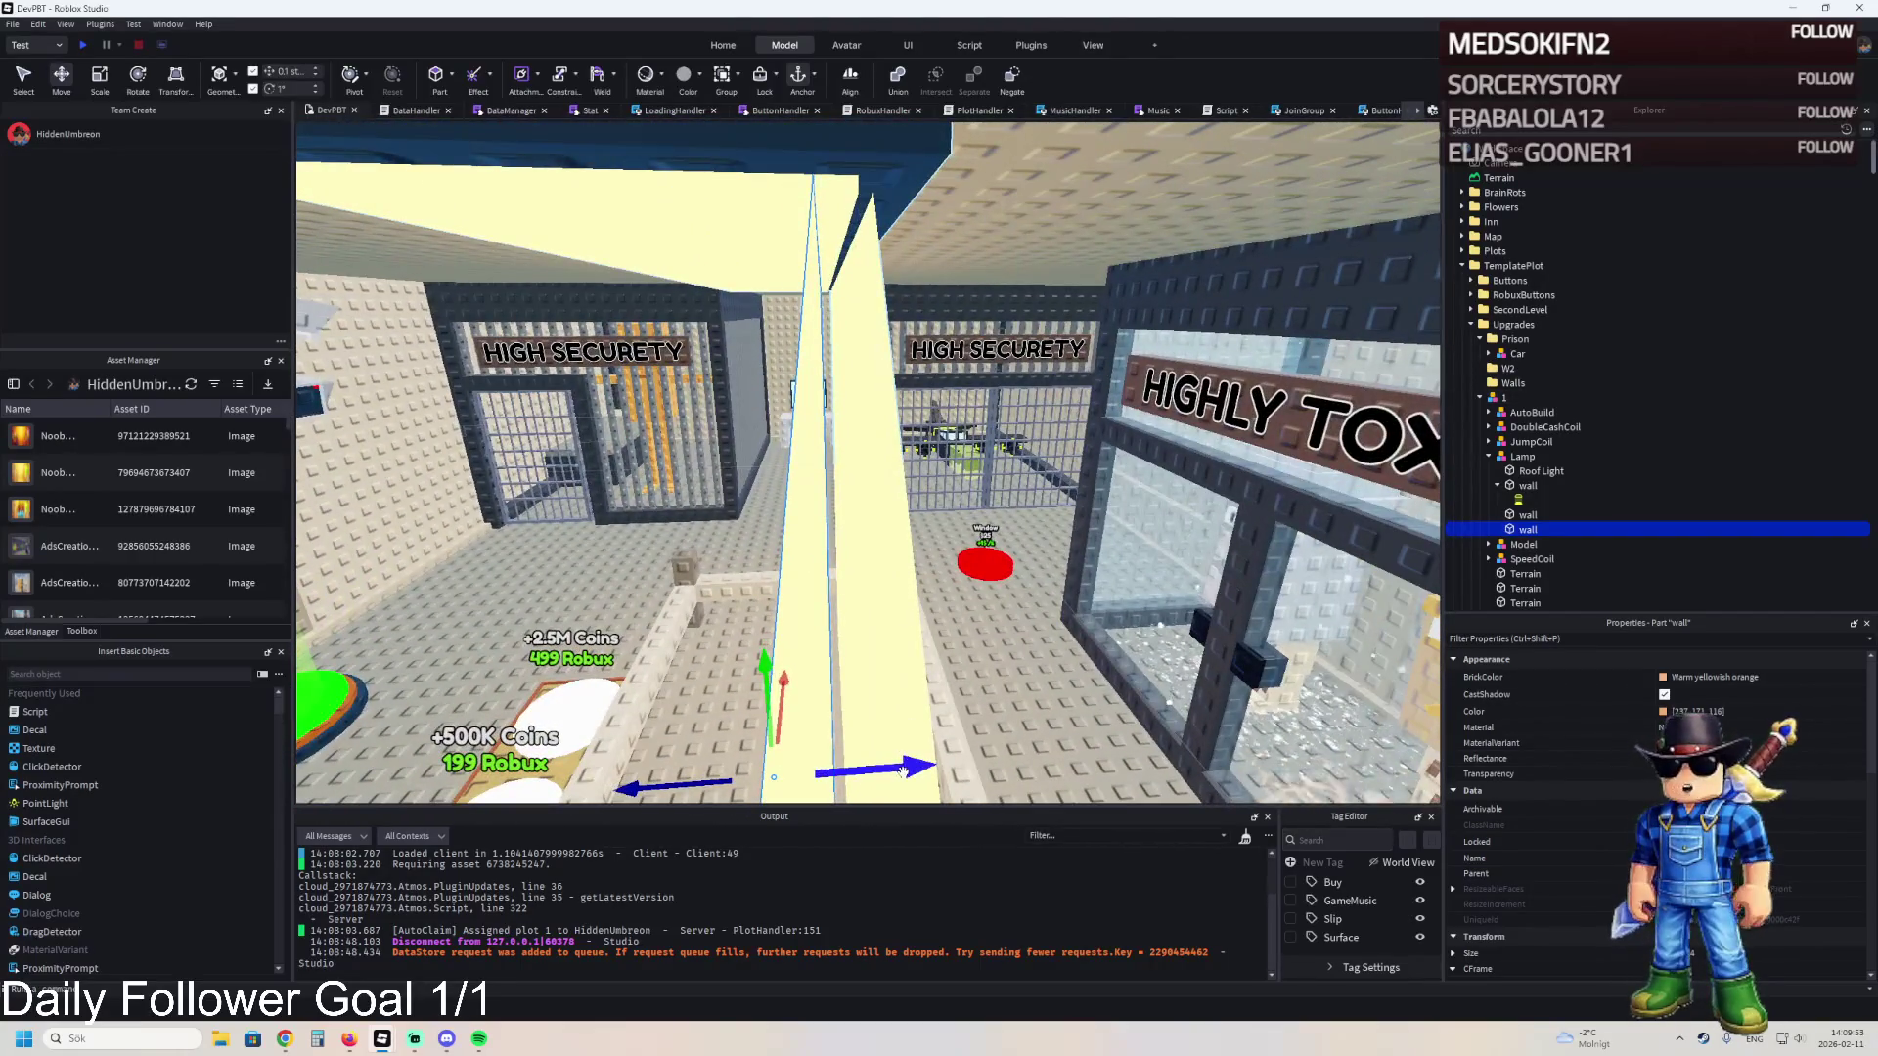
pyautogui.scroll(3, 753, 524)
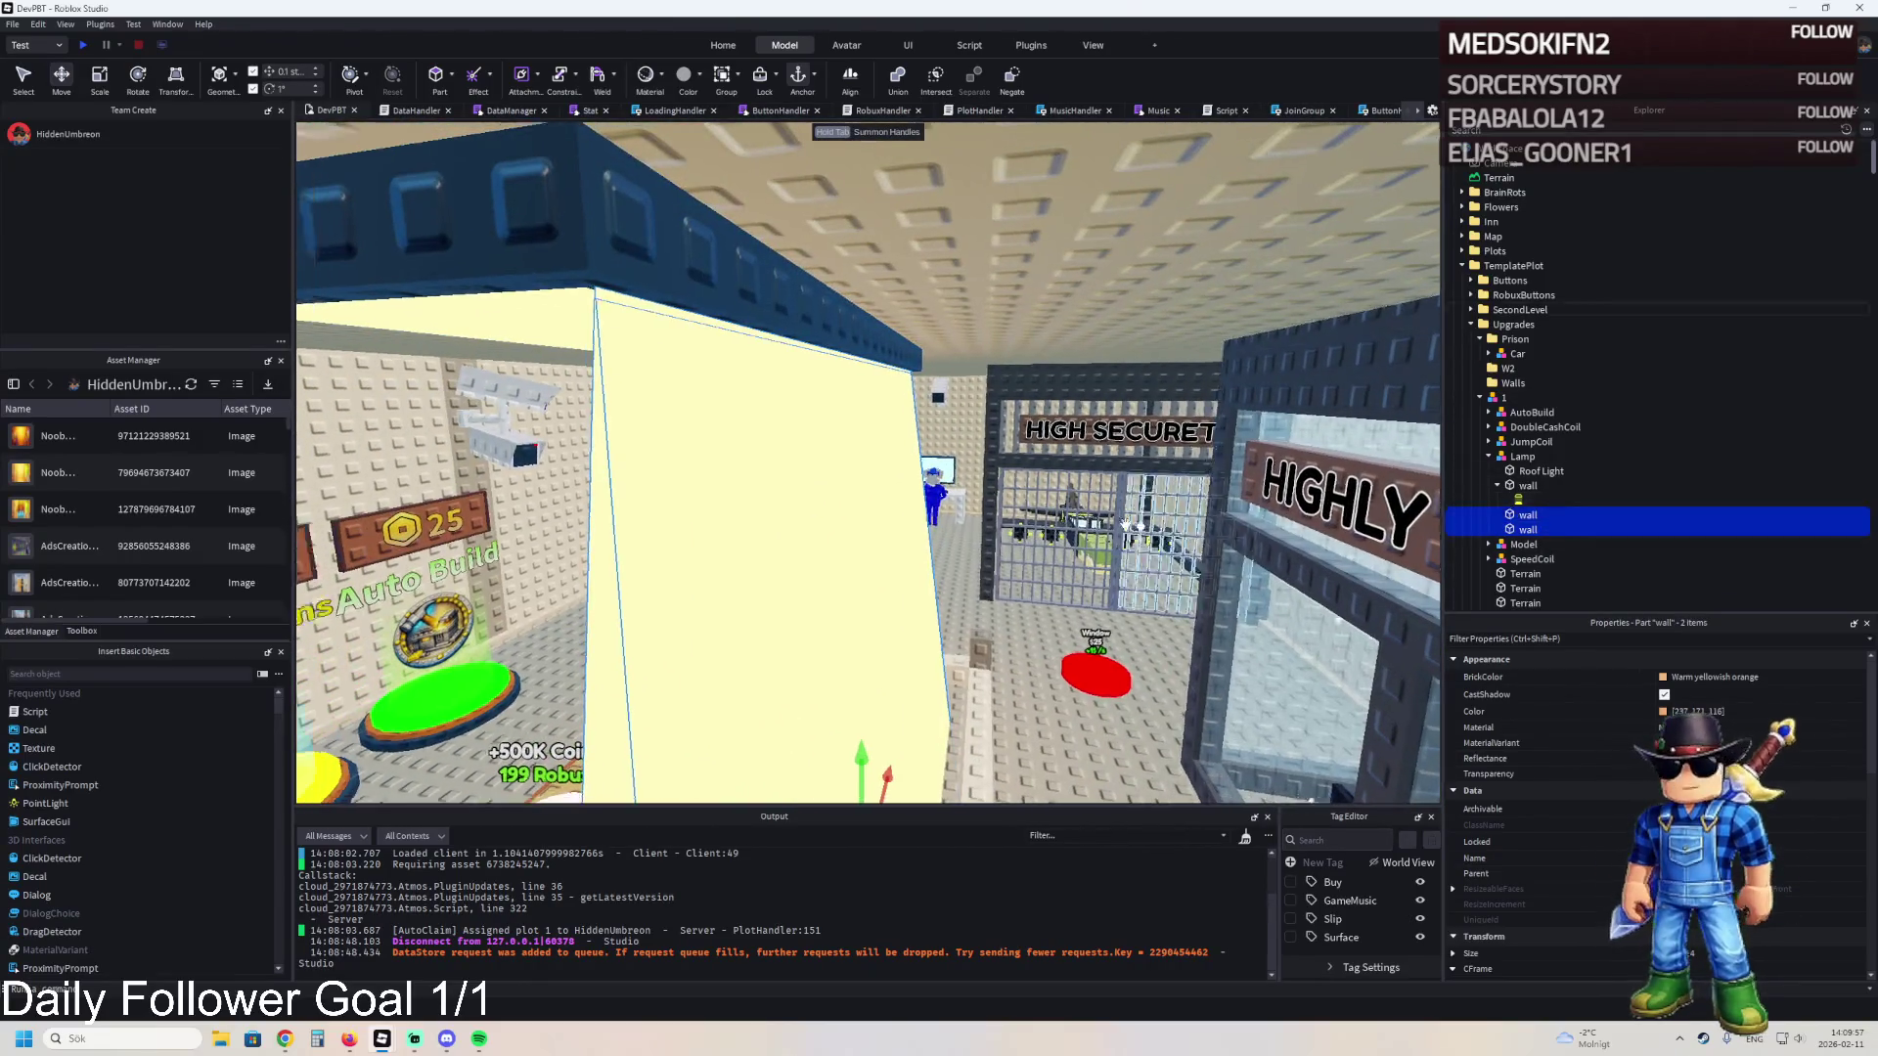
pyautogui.press('f')
pyautogui.moveTo(1050, 682); pyautogui.dragTo(1008, 687)
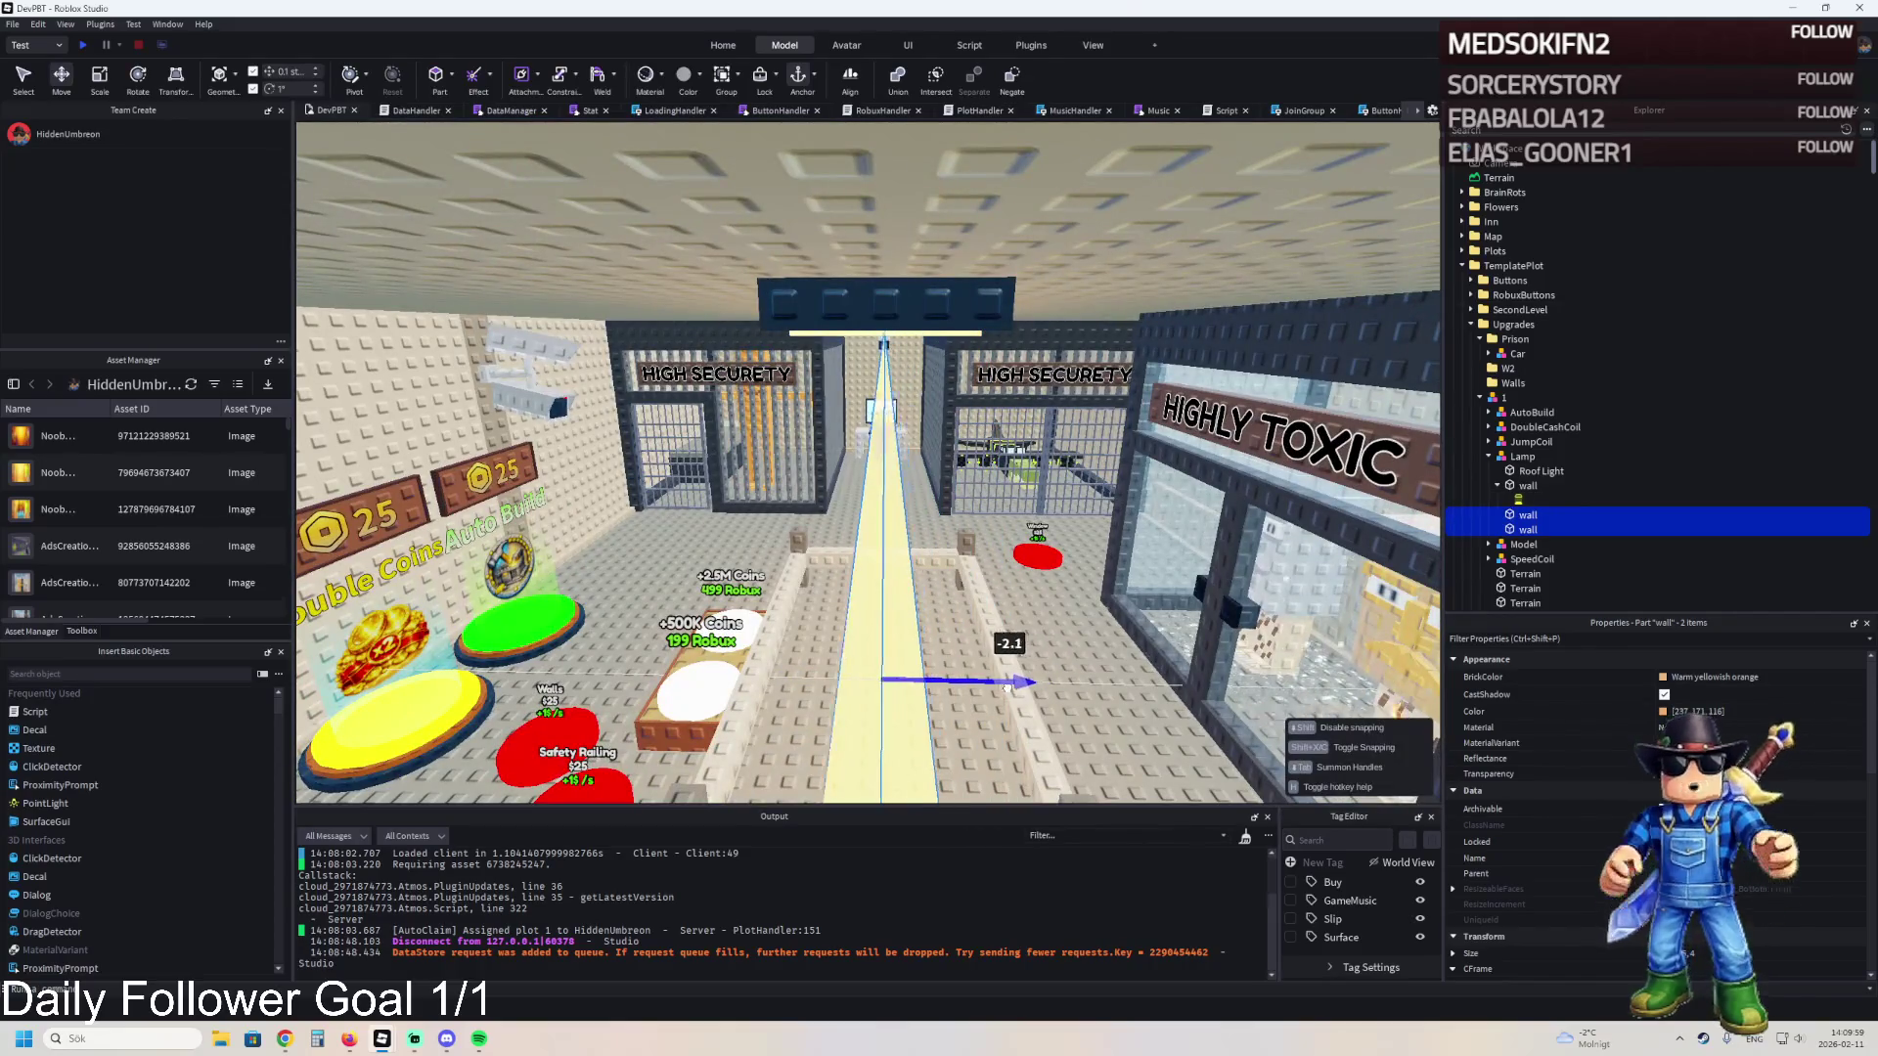
pyautogui.click(1078, 659)
pyautogui.press('f')
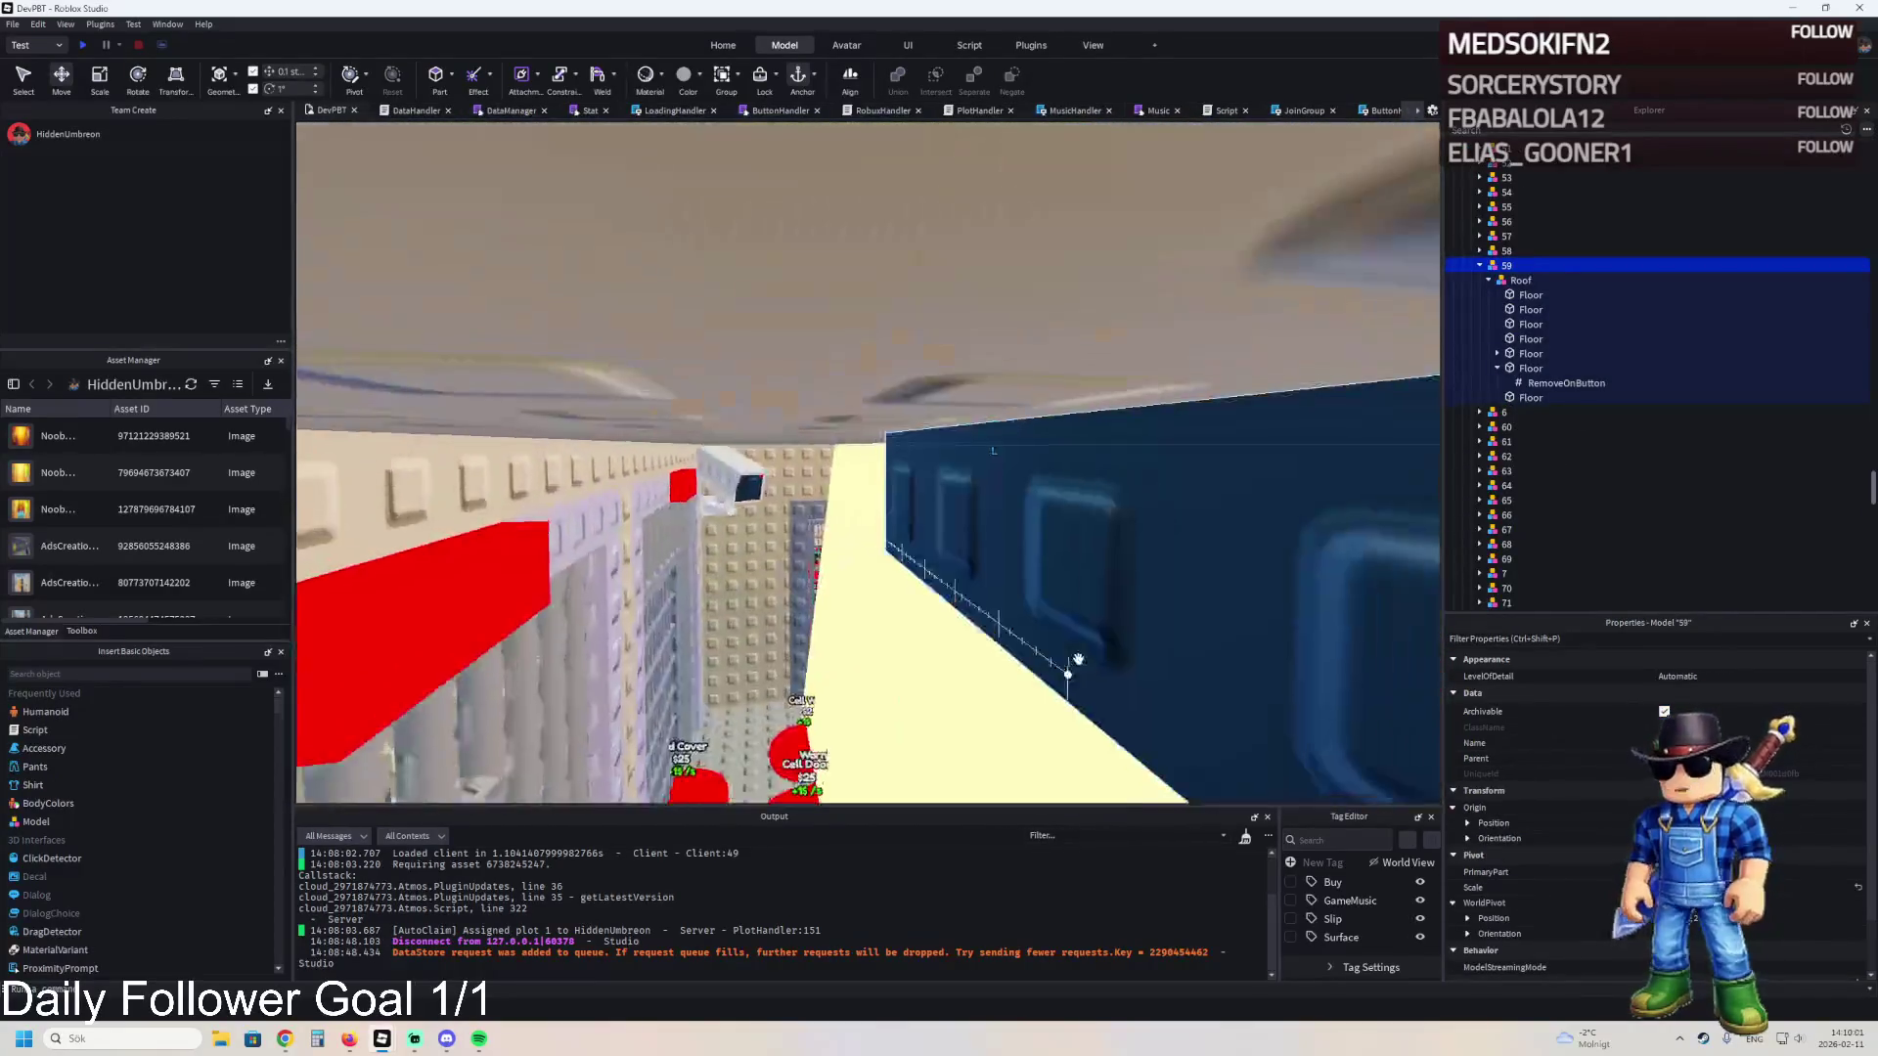
pyautogui.scroll(-5, 1078, 658)
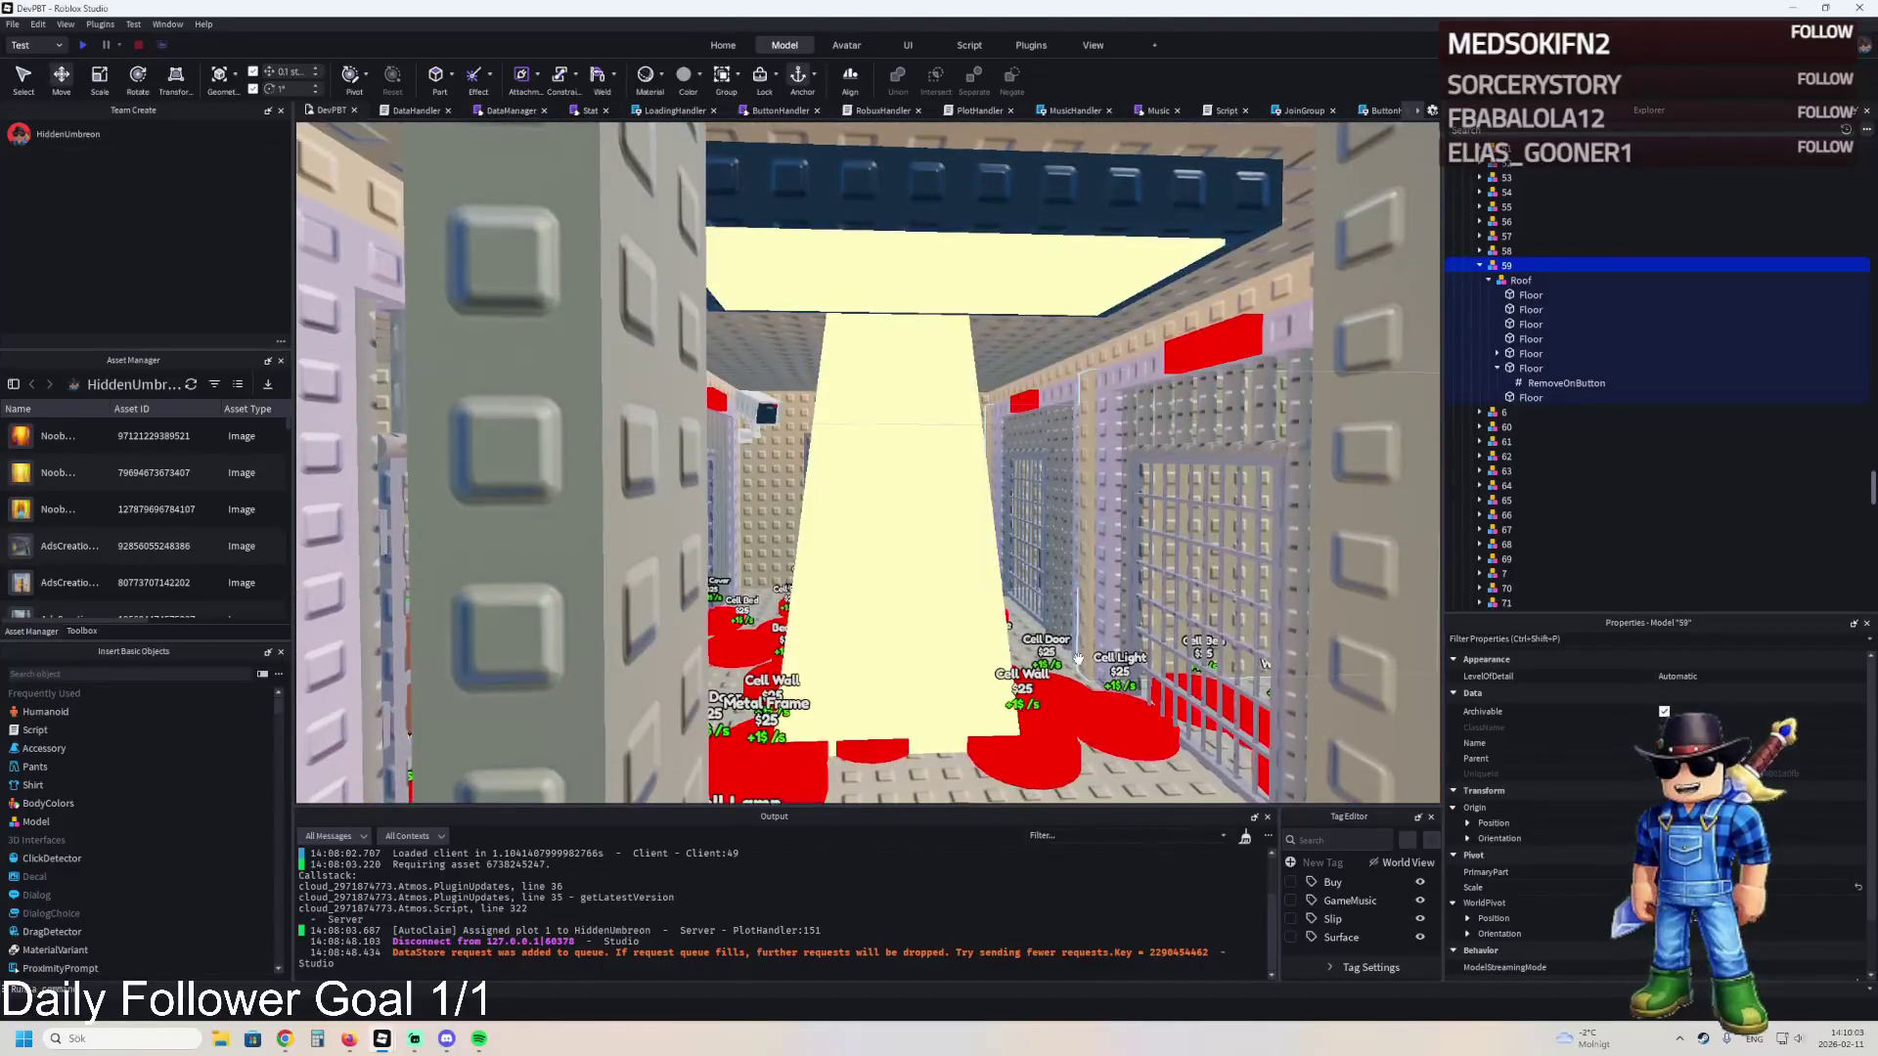
pyautogui.scroll(5, 1077, 658)
pyautogui.scroll(-5, 1077, 658)
pyautogui.scroll(3, 1078, 658)
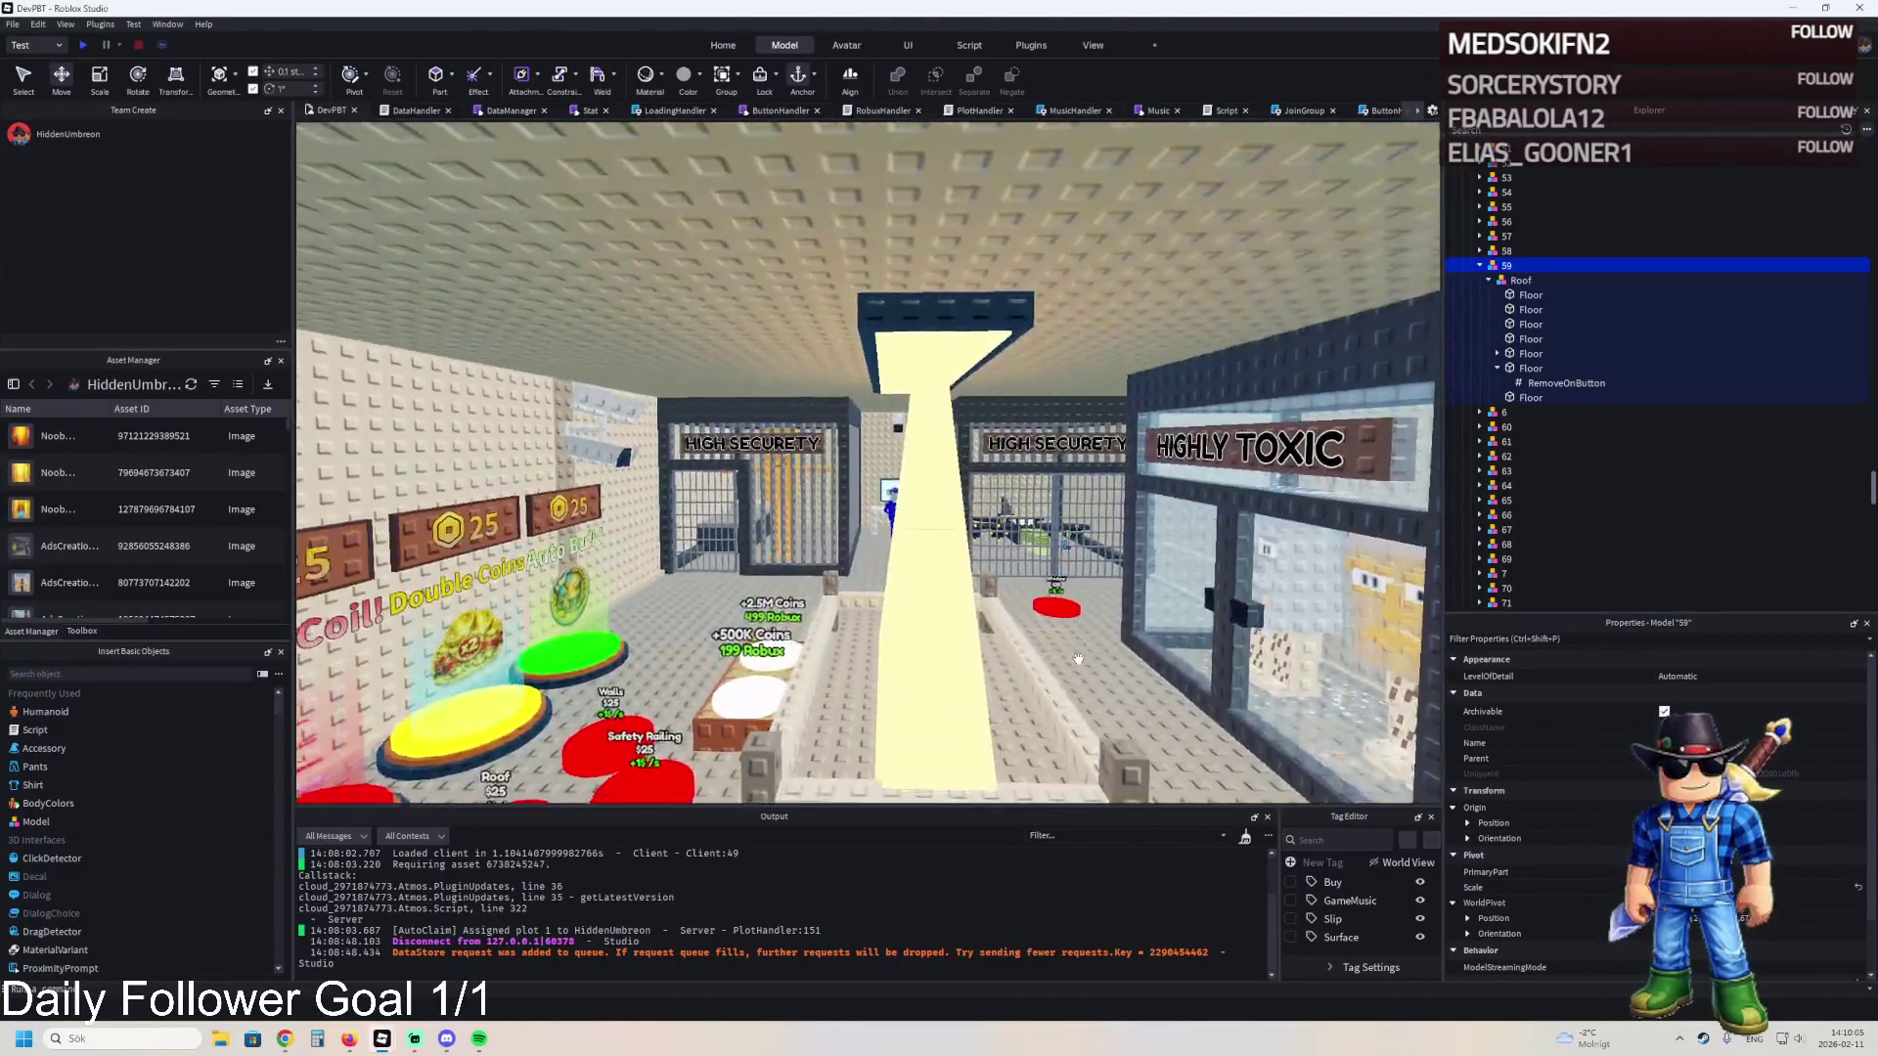
pyautogui.click(826, 558)
pyautogui.scroll(5, 851, 557)
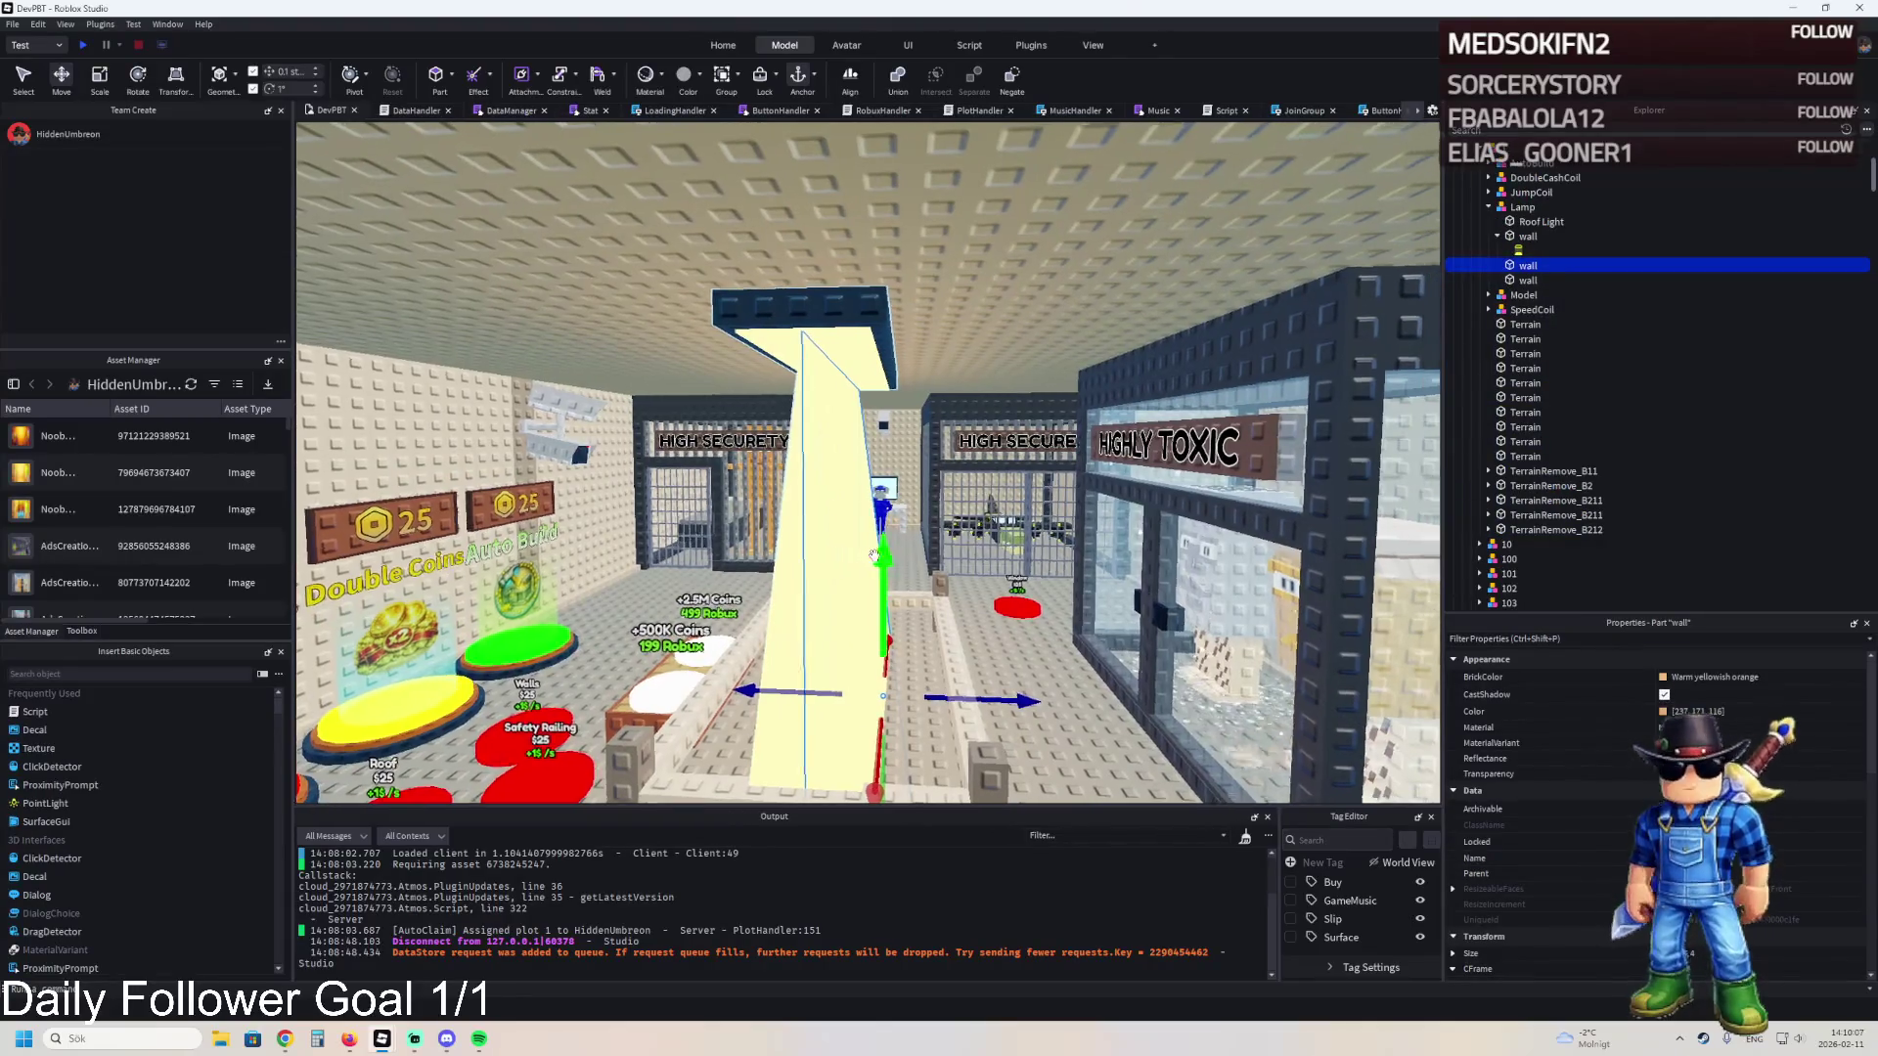
pyautogui.scroll(10, 874, 555)
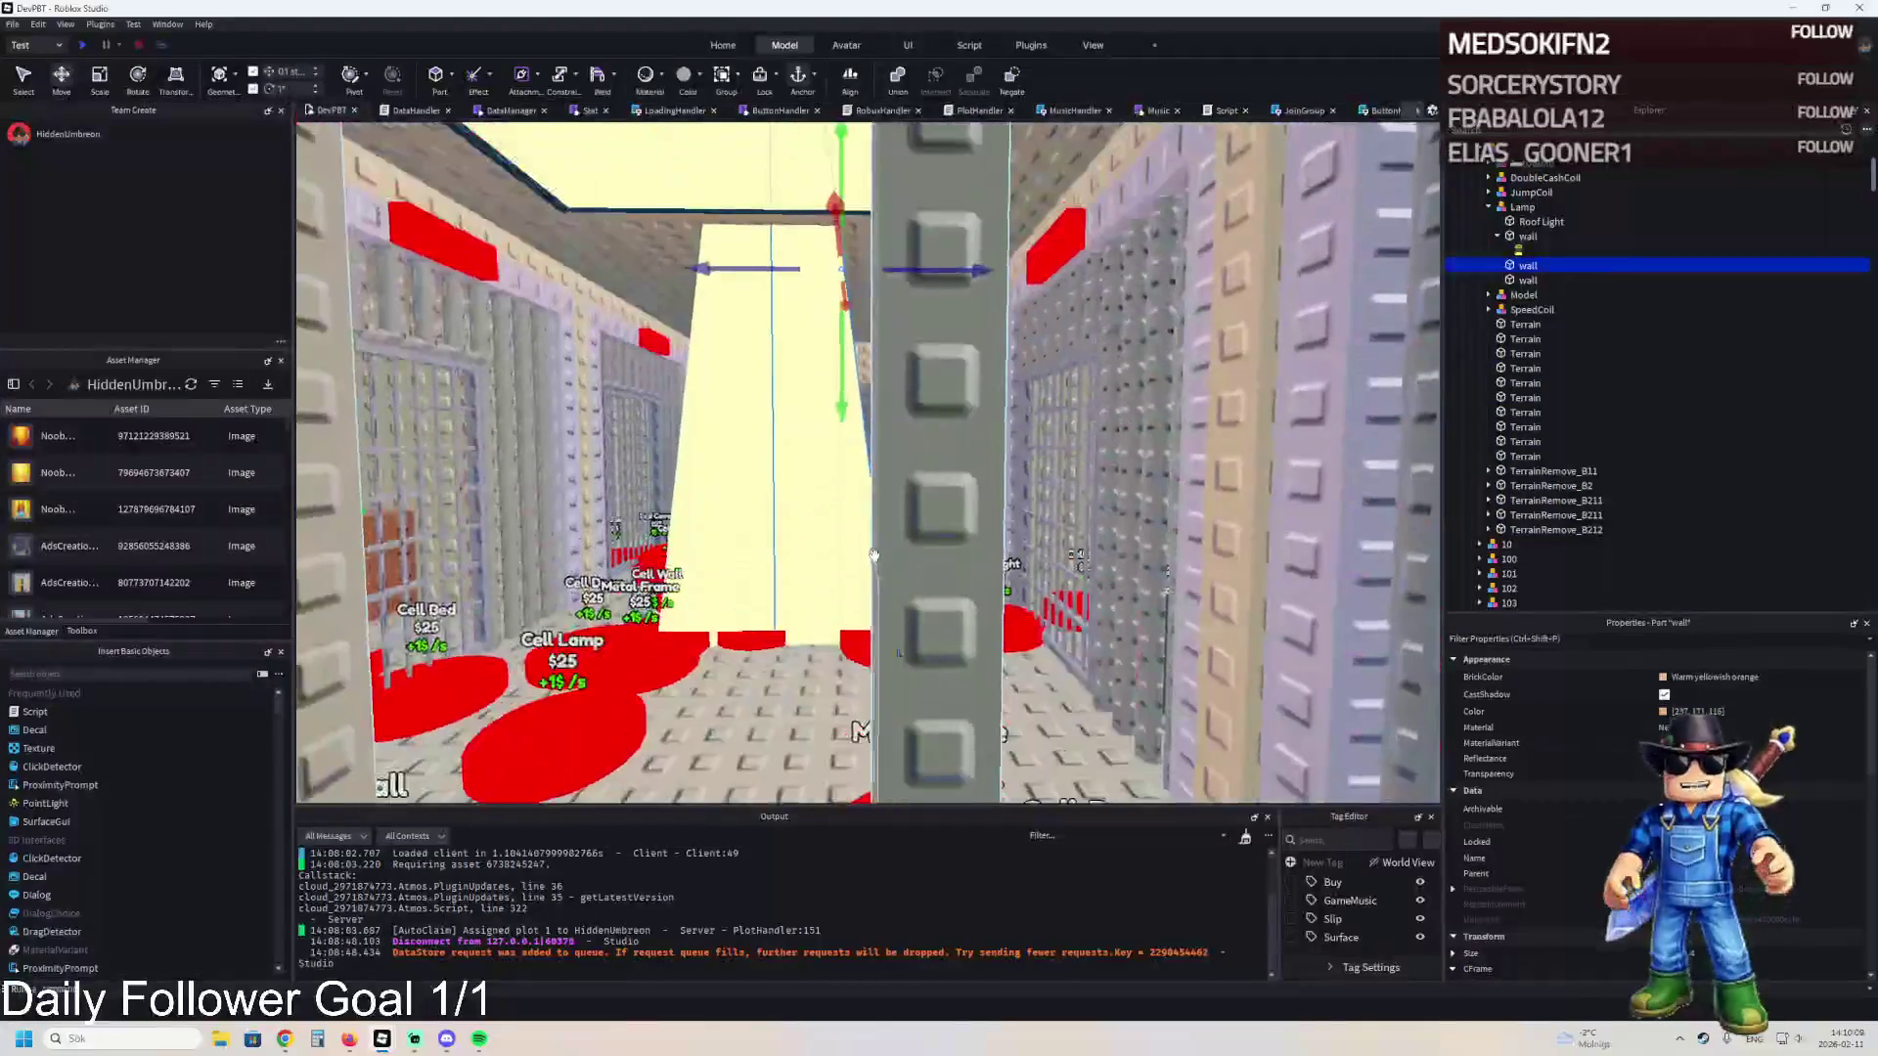
pyautogui.scroll(-10, 875, 555)
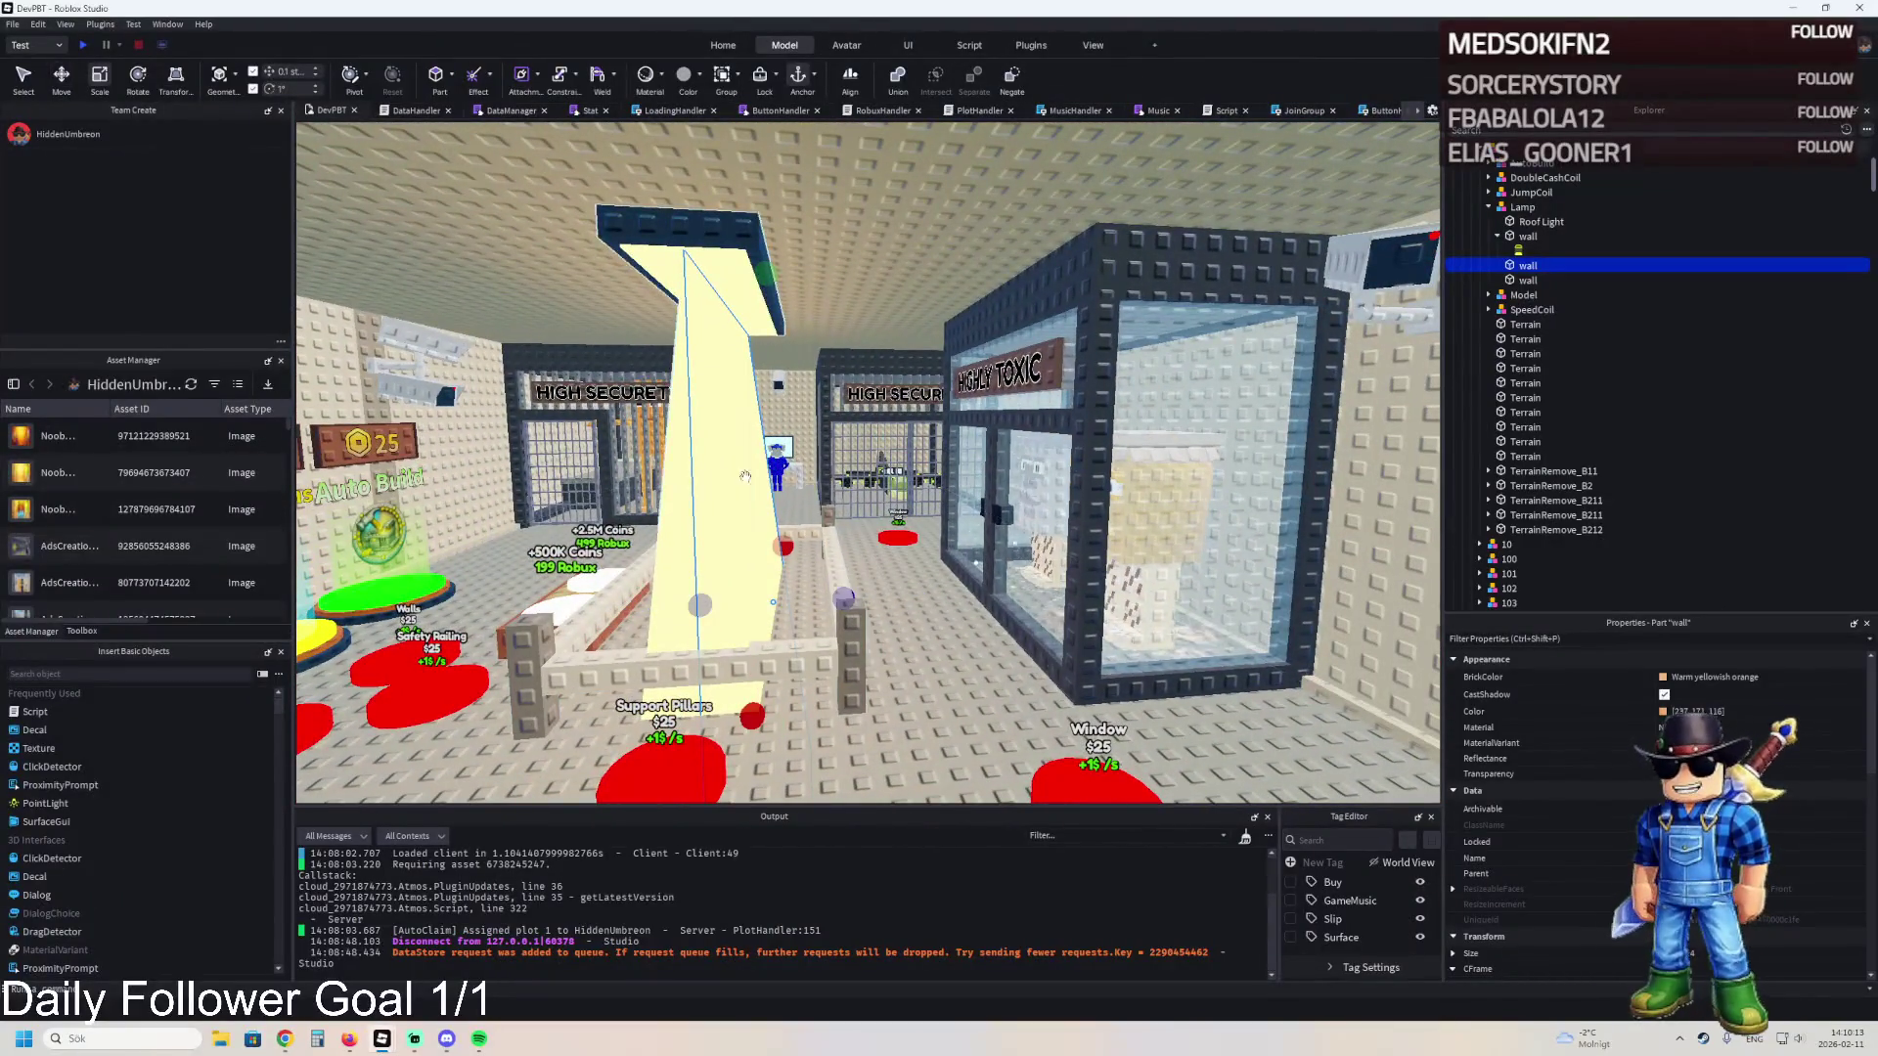
# - Raise both light-shaft walls by 8.3 studs
pyautogui.keyDown('ctrl'); pyautogui.click(681, 489); pyautogui.keyUp('ctrl')
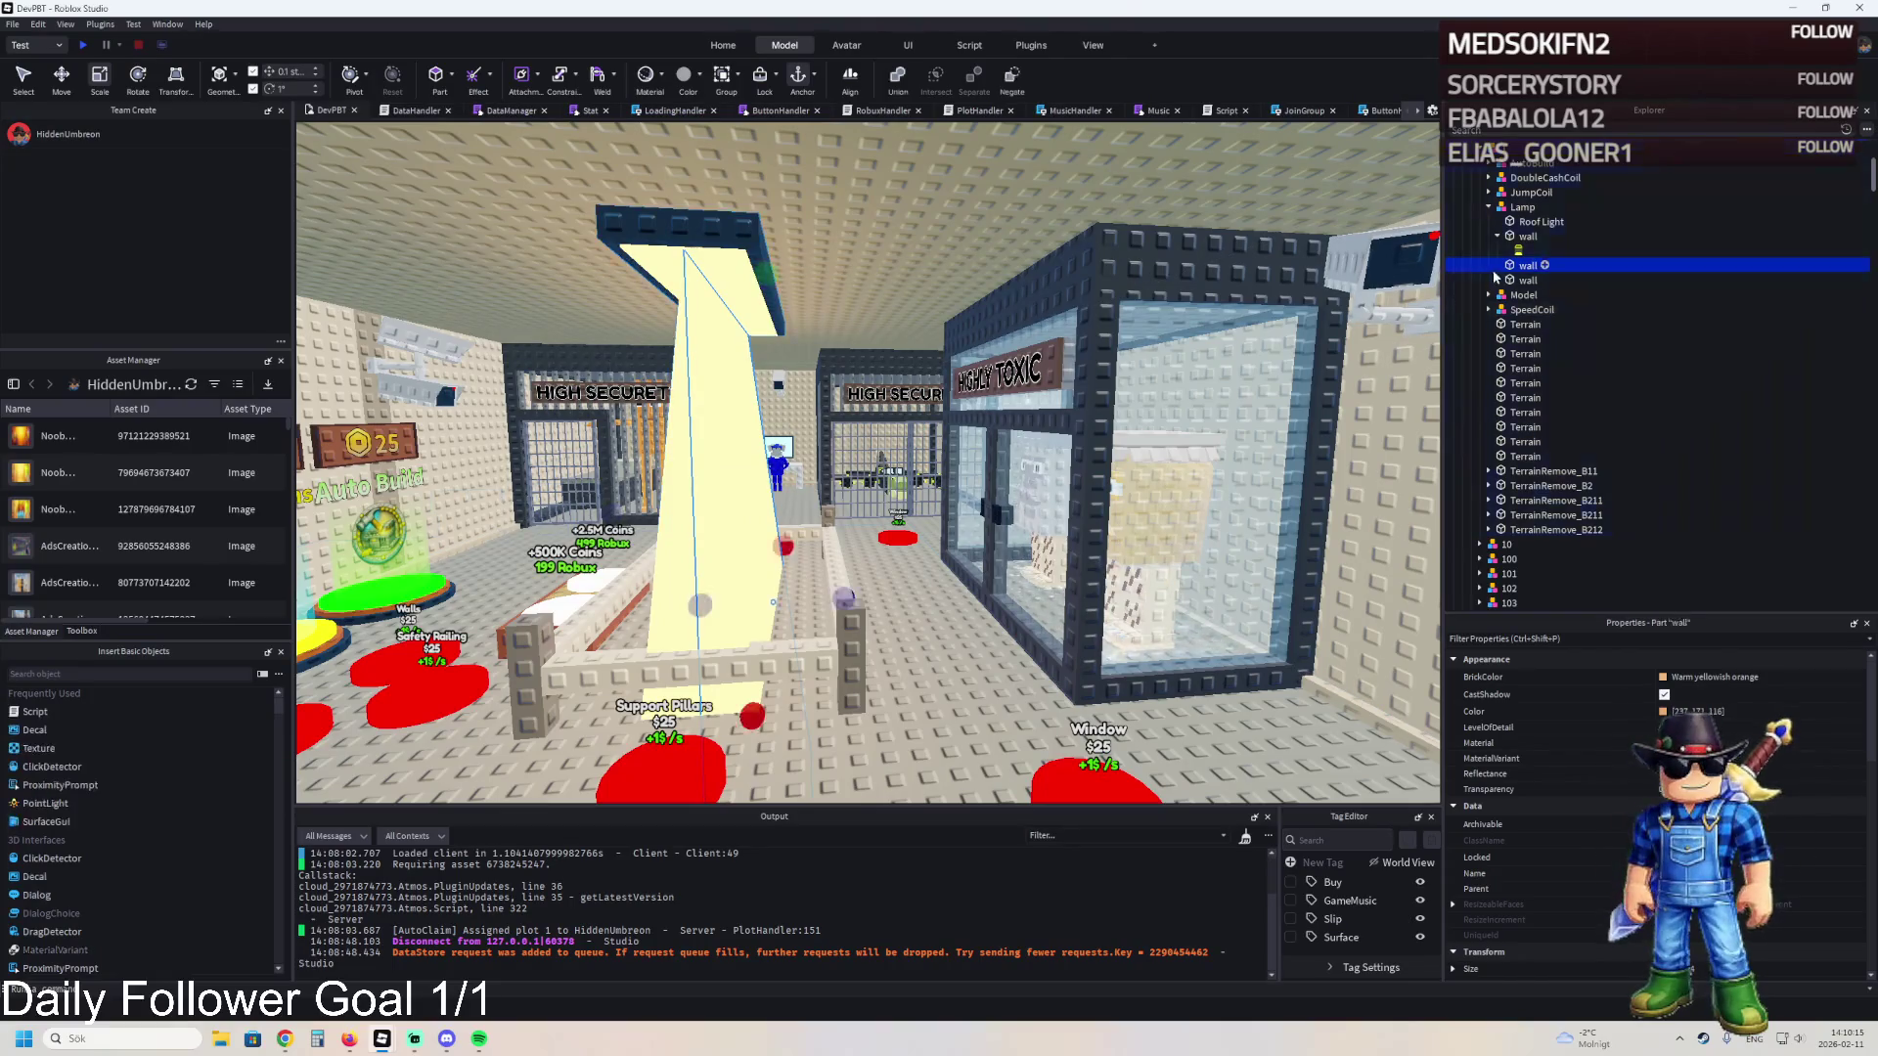
pyautogui.keyDown('ctrl'); pyautogui.click(1522, 281); pyautogui.keyUp('ctrl')
pyautogui.moveTo(747, 472); pyautogui.dragTo(736, 469)
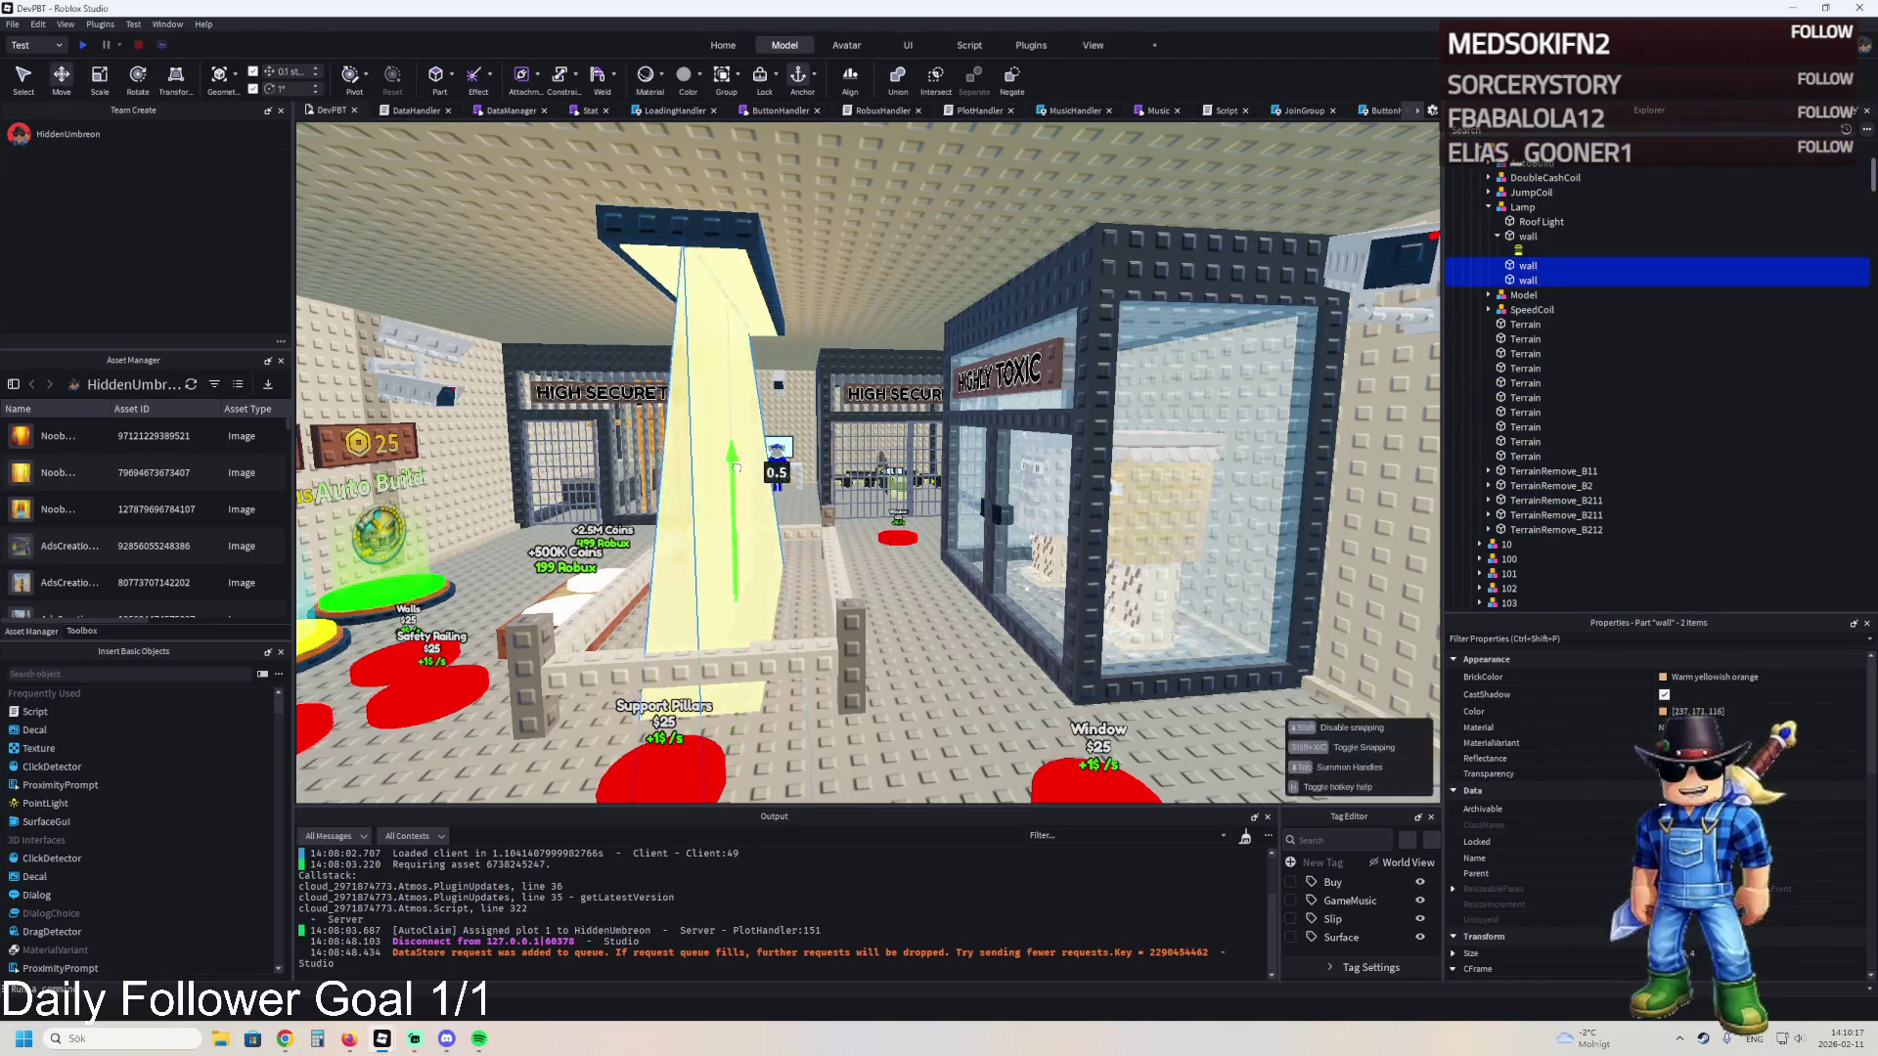
pyautogui.moveTo(764, 320); pyautogui.dragTo(780, 393)
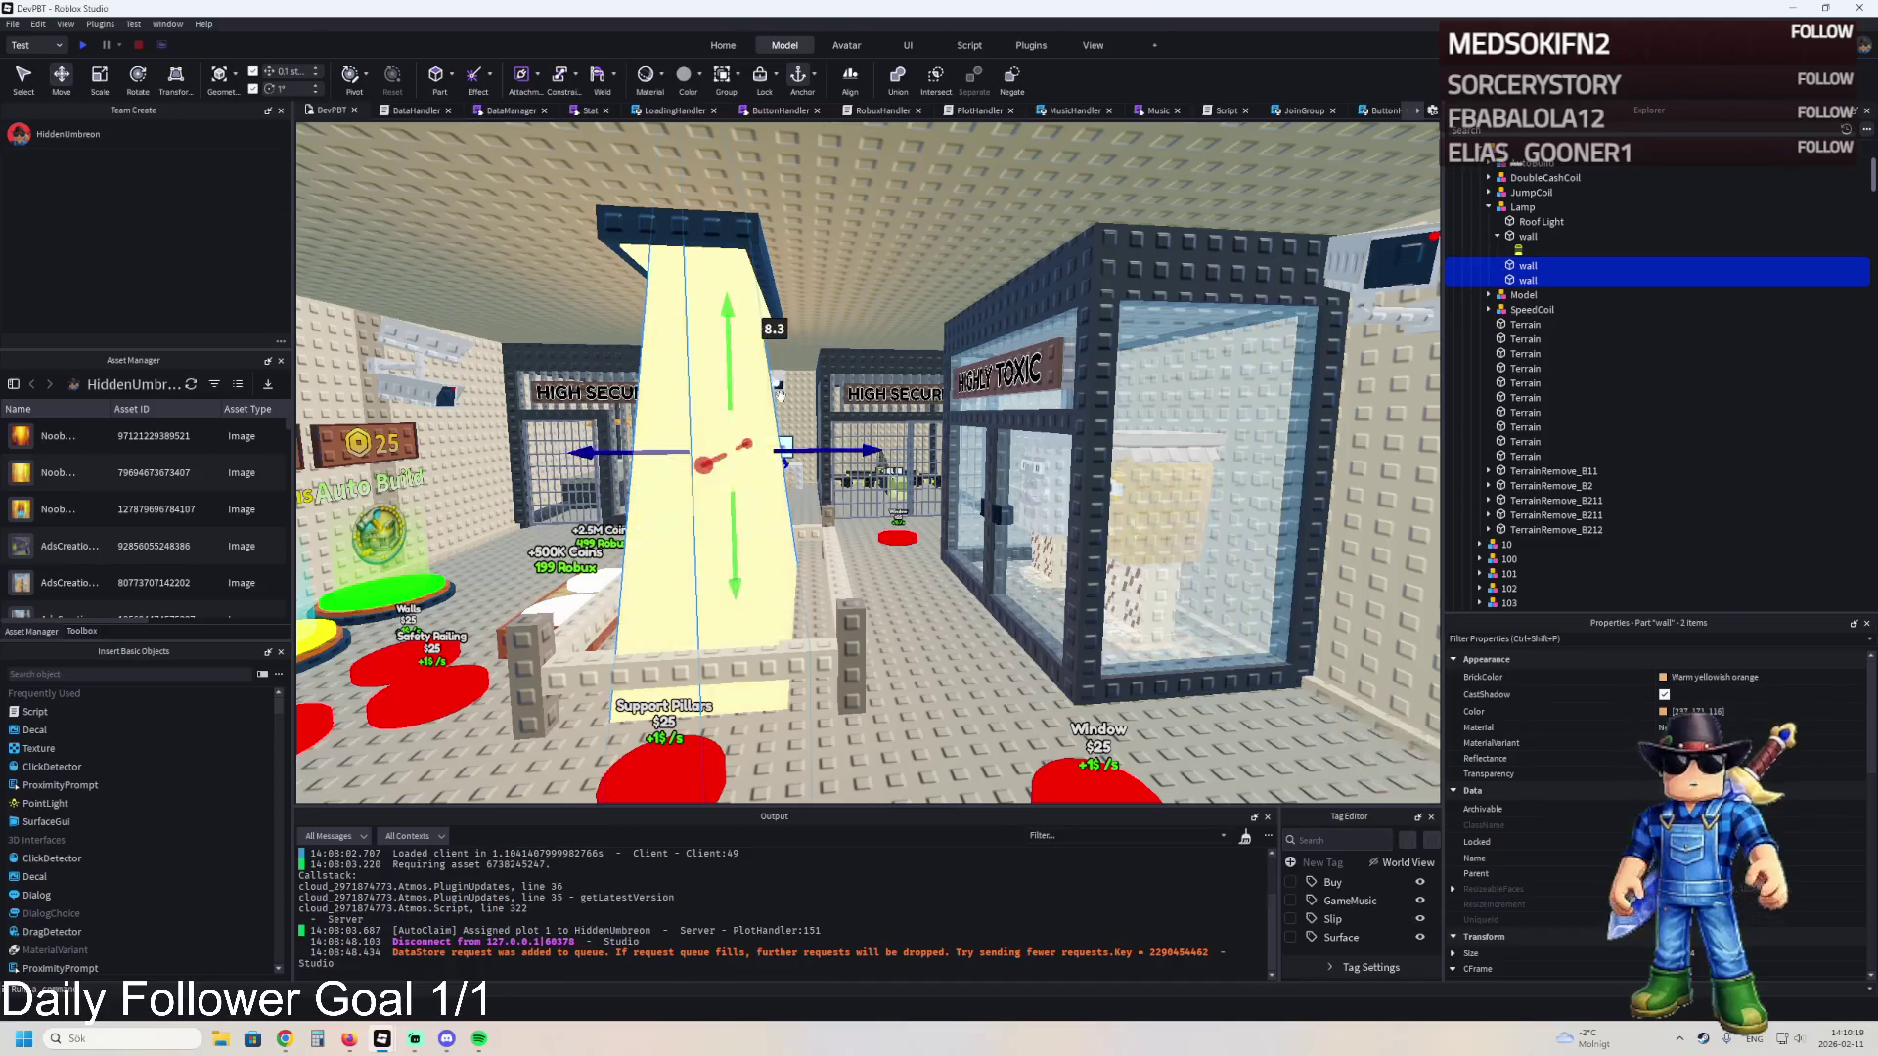
# - Widen the walls, bringing one to about 5.2 studs across
pyautogui.click(773, 547)
pyautogui.moveTo(854, 471); pyautogui.dragTo(851, 466)
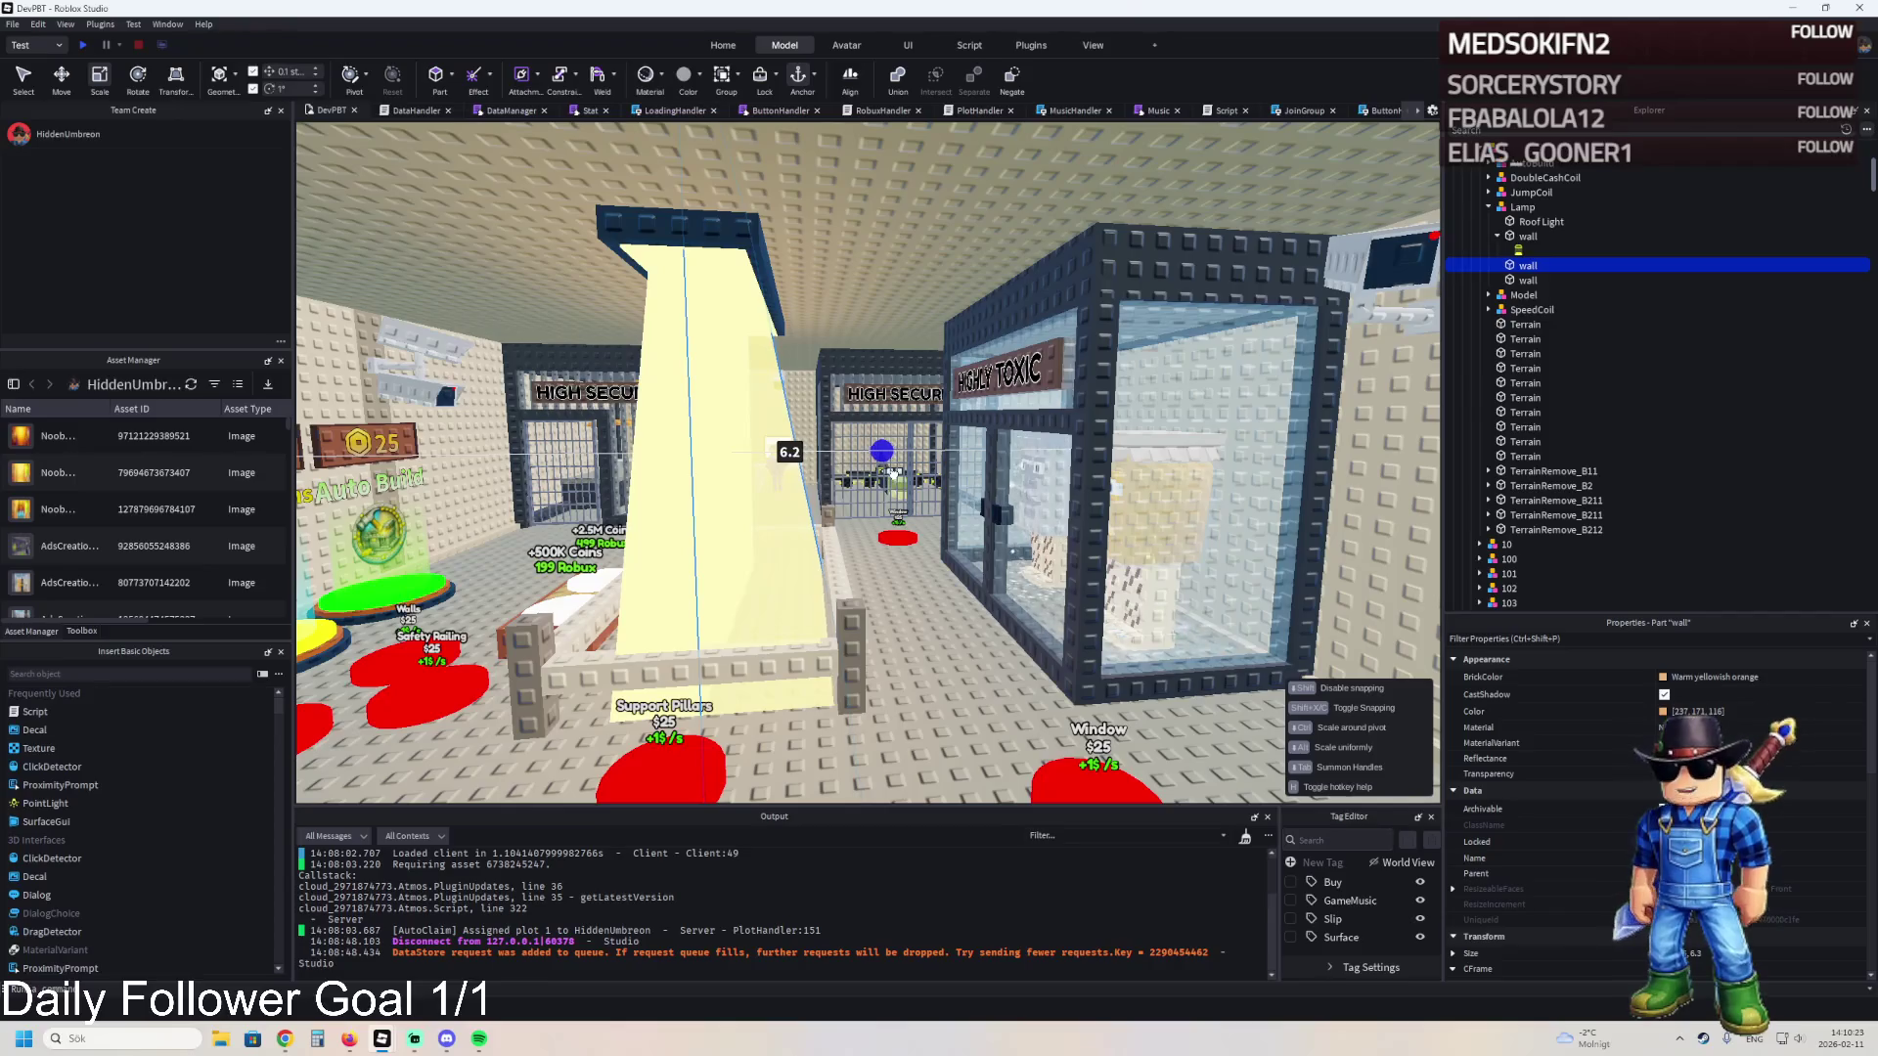
pyautogui.moveTo(897, 473); pyautogui.dragTo(896, 473)
pyautogui.click(893, 480)
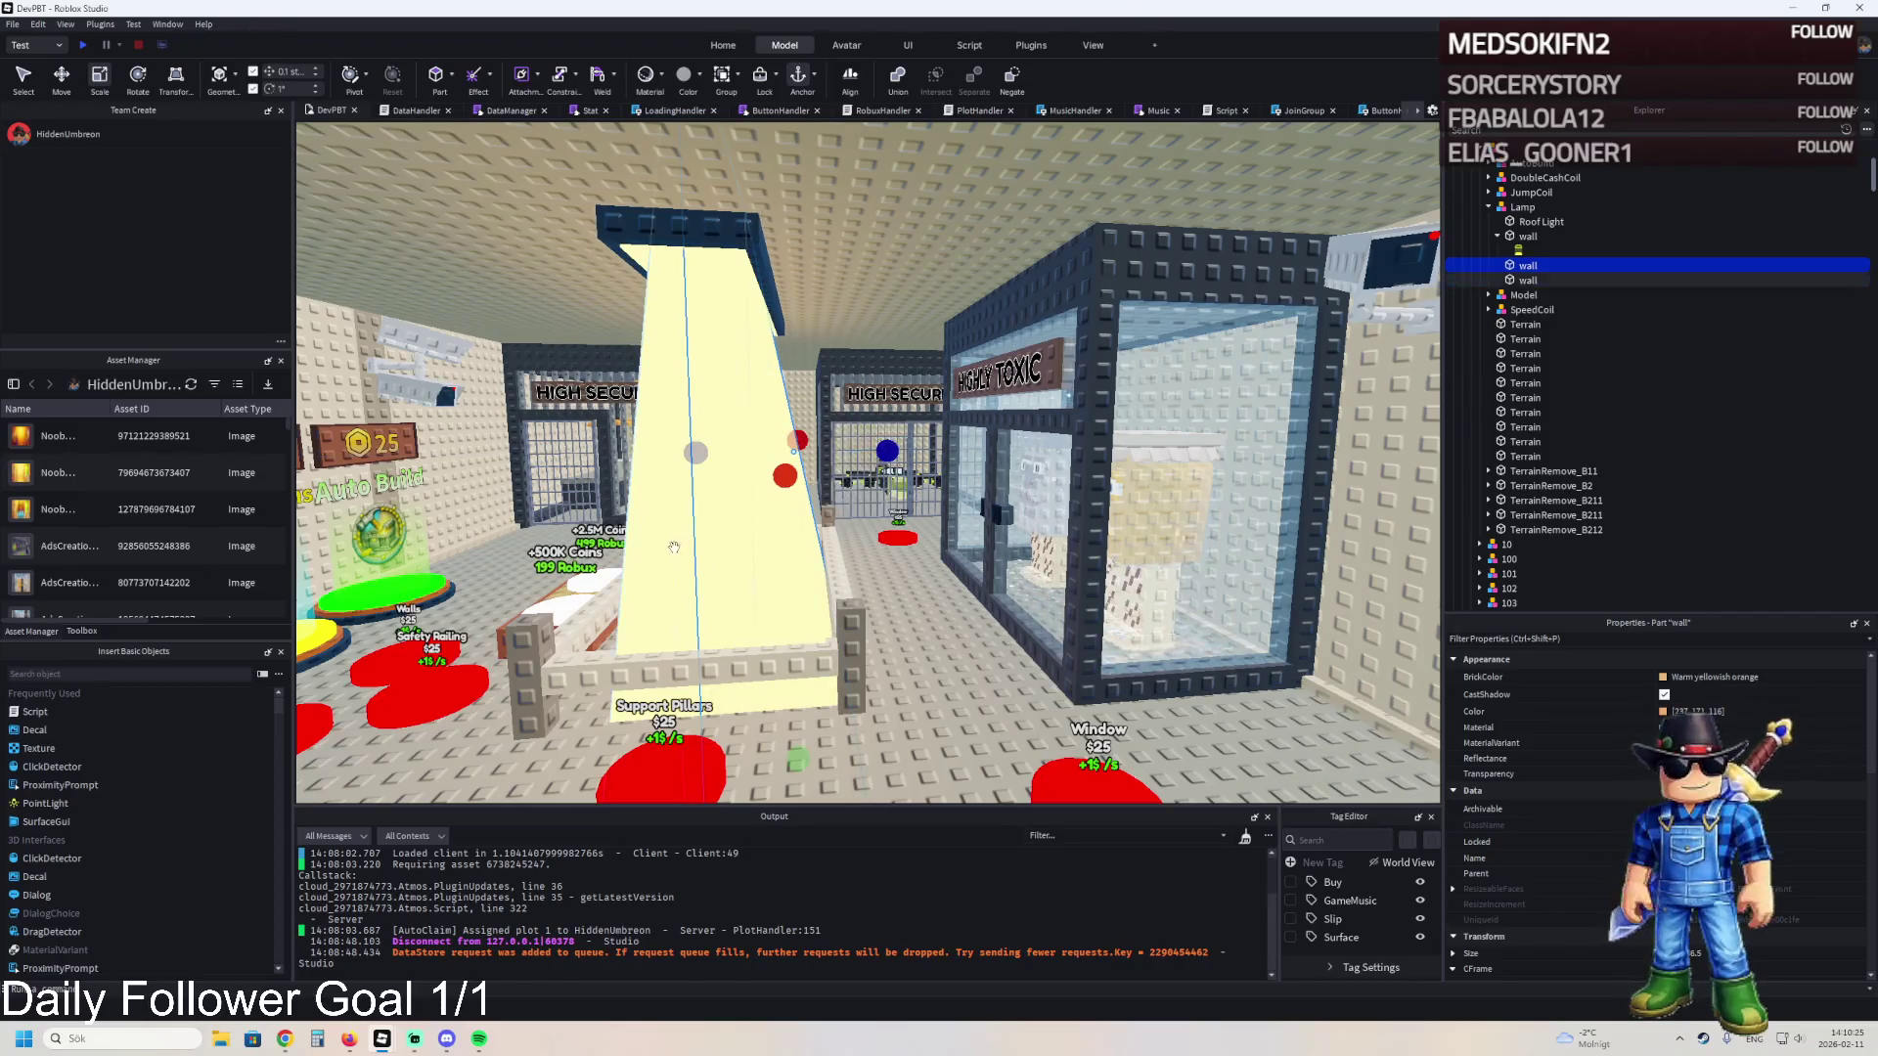
pyautogui.scroll(3, 832, 475)
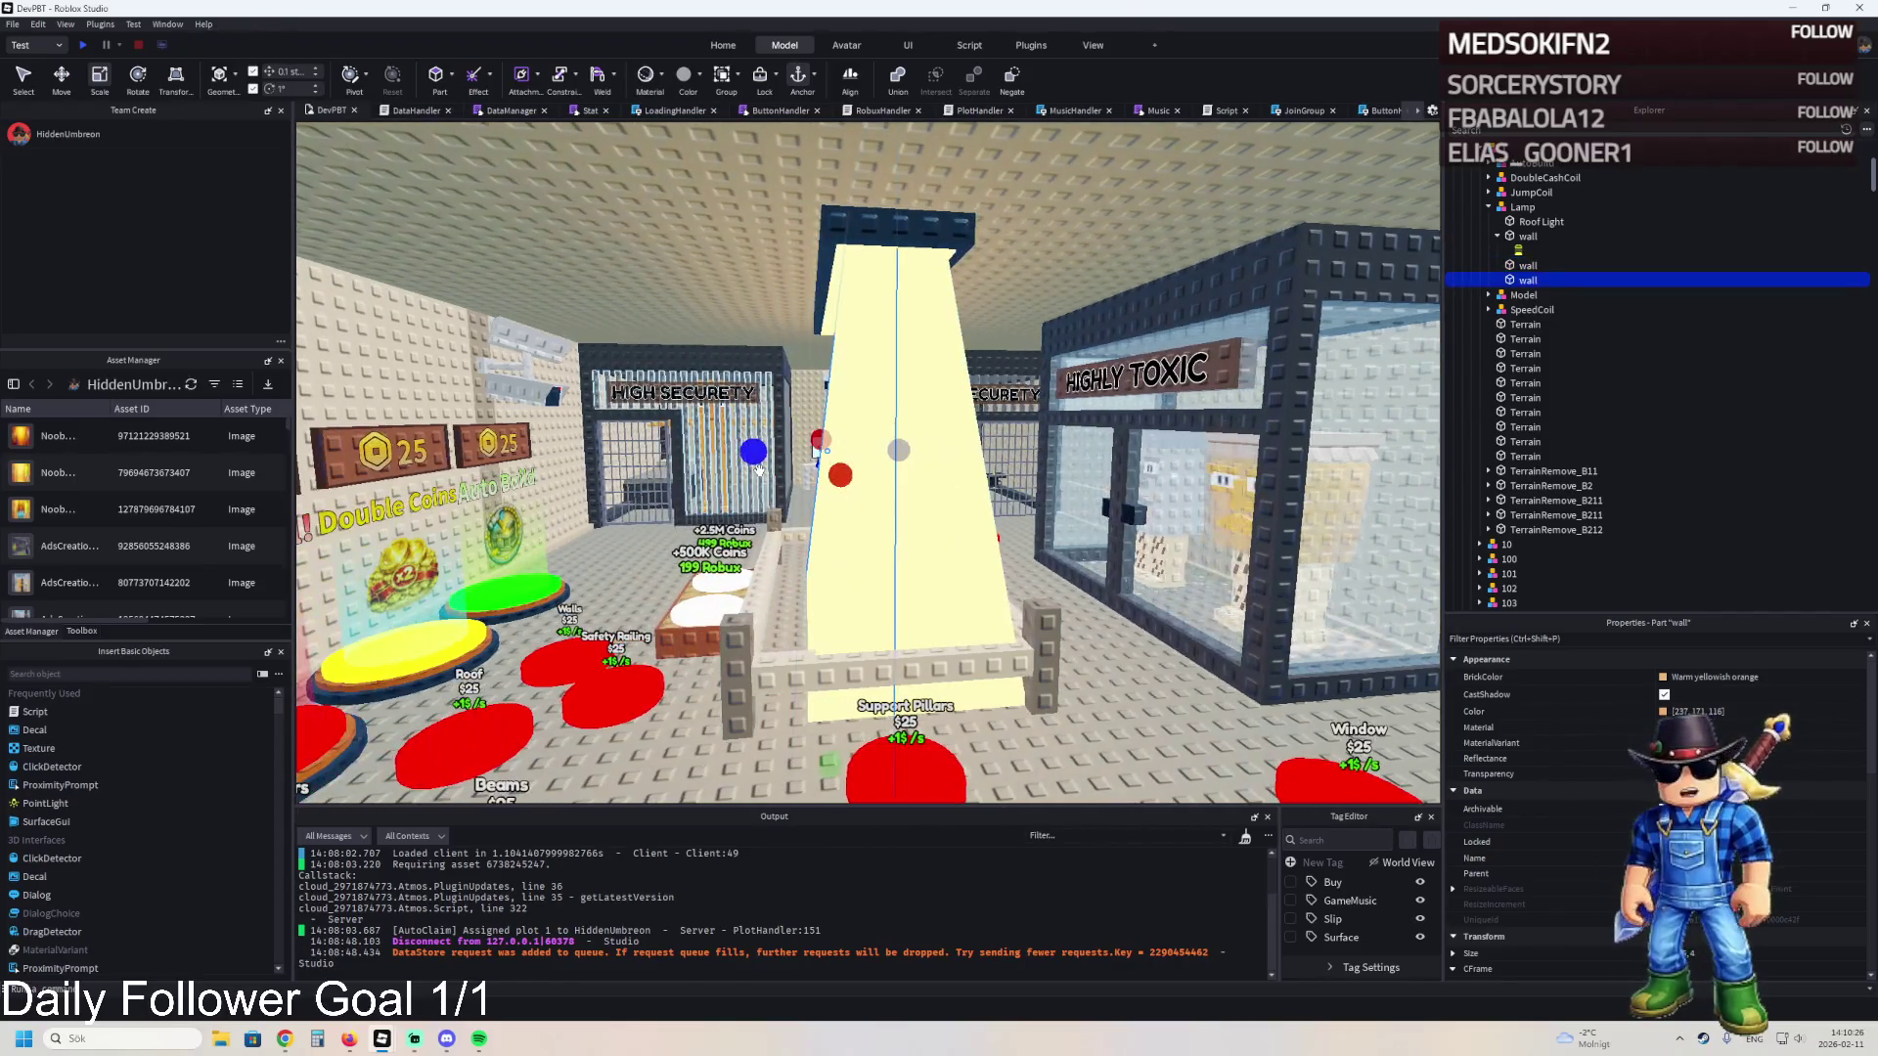
pyautogui.moveTo(758, 468); pyautogui.dragTo(706, 476)
pyautogui.scroll(5, 834, 478)
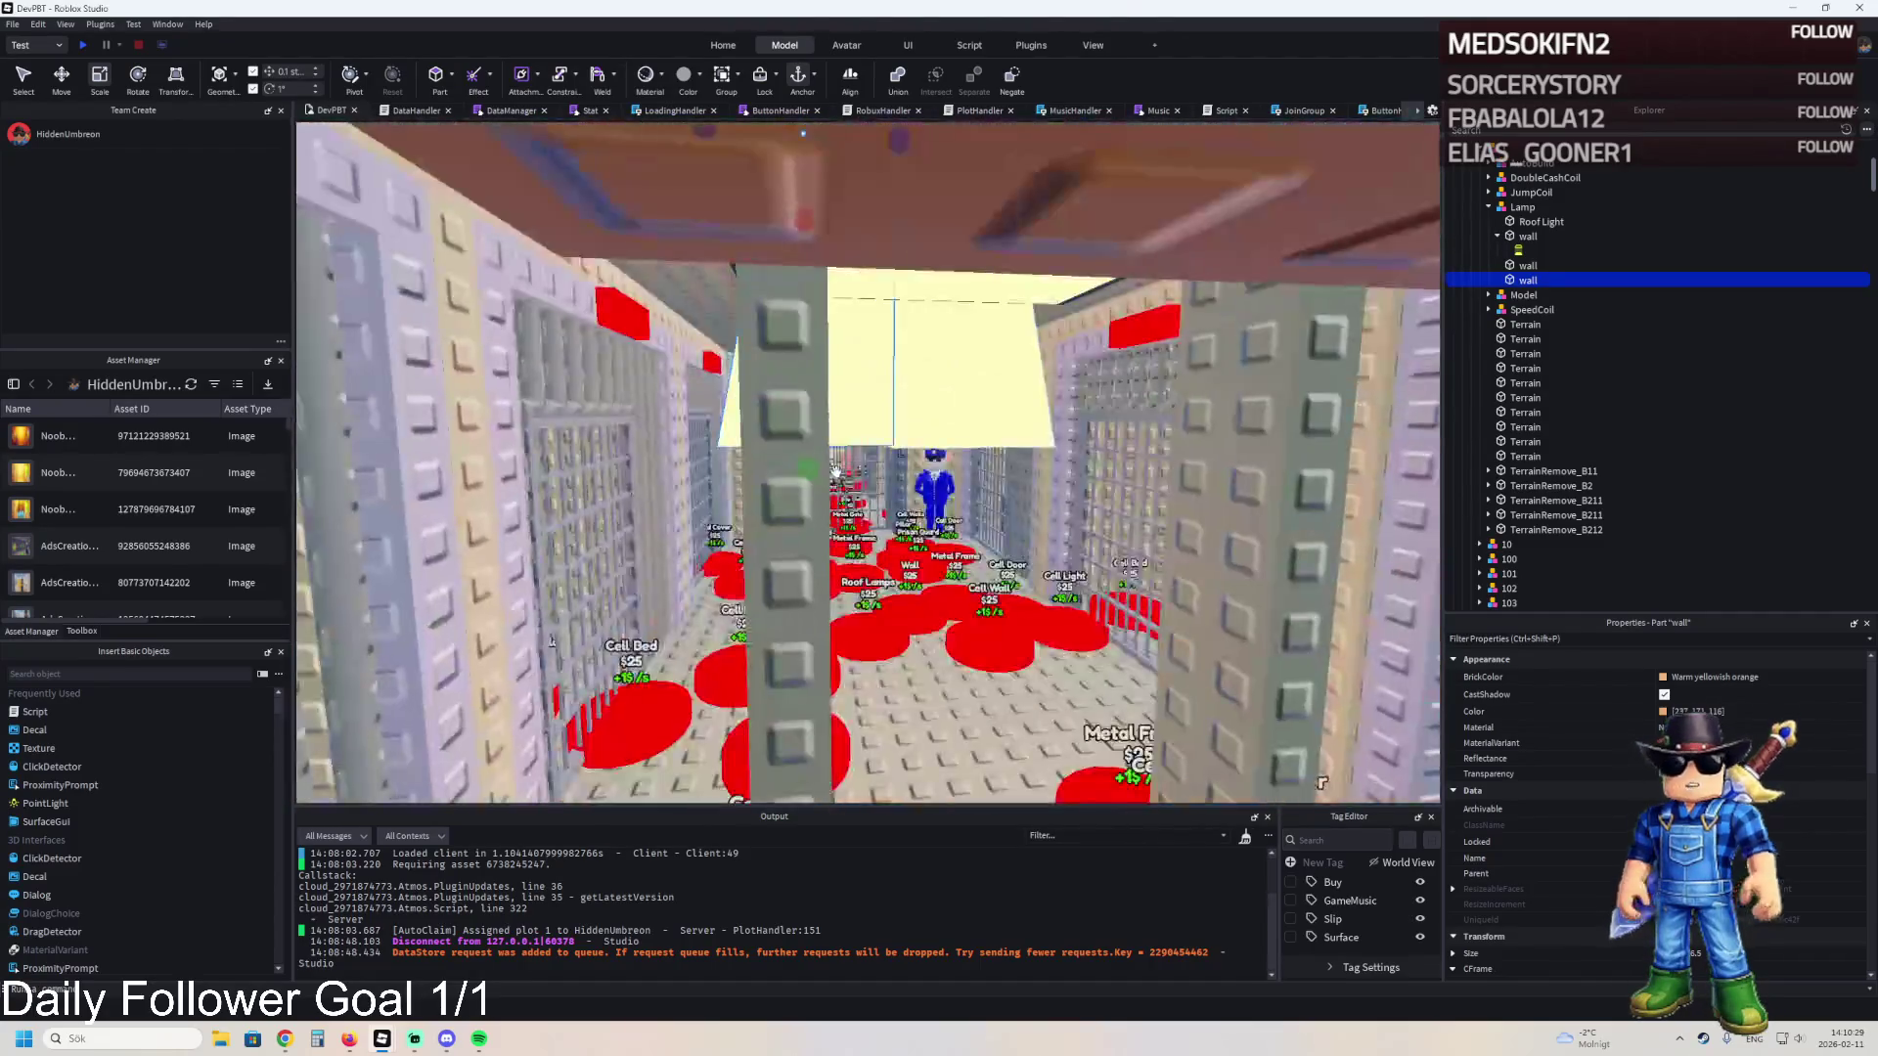
pyautogui.scroll(5, 797, 521)
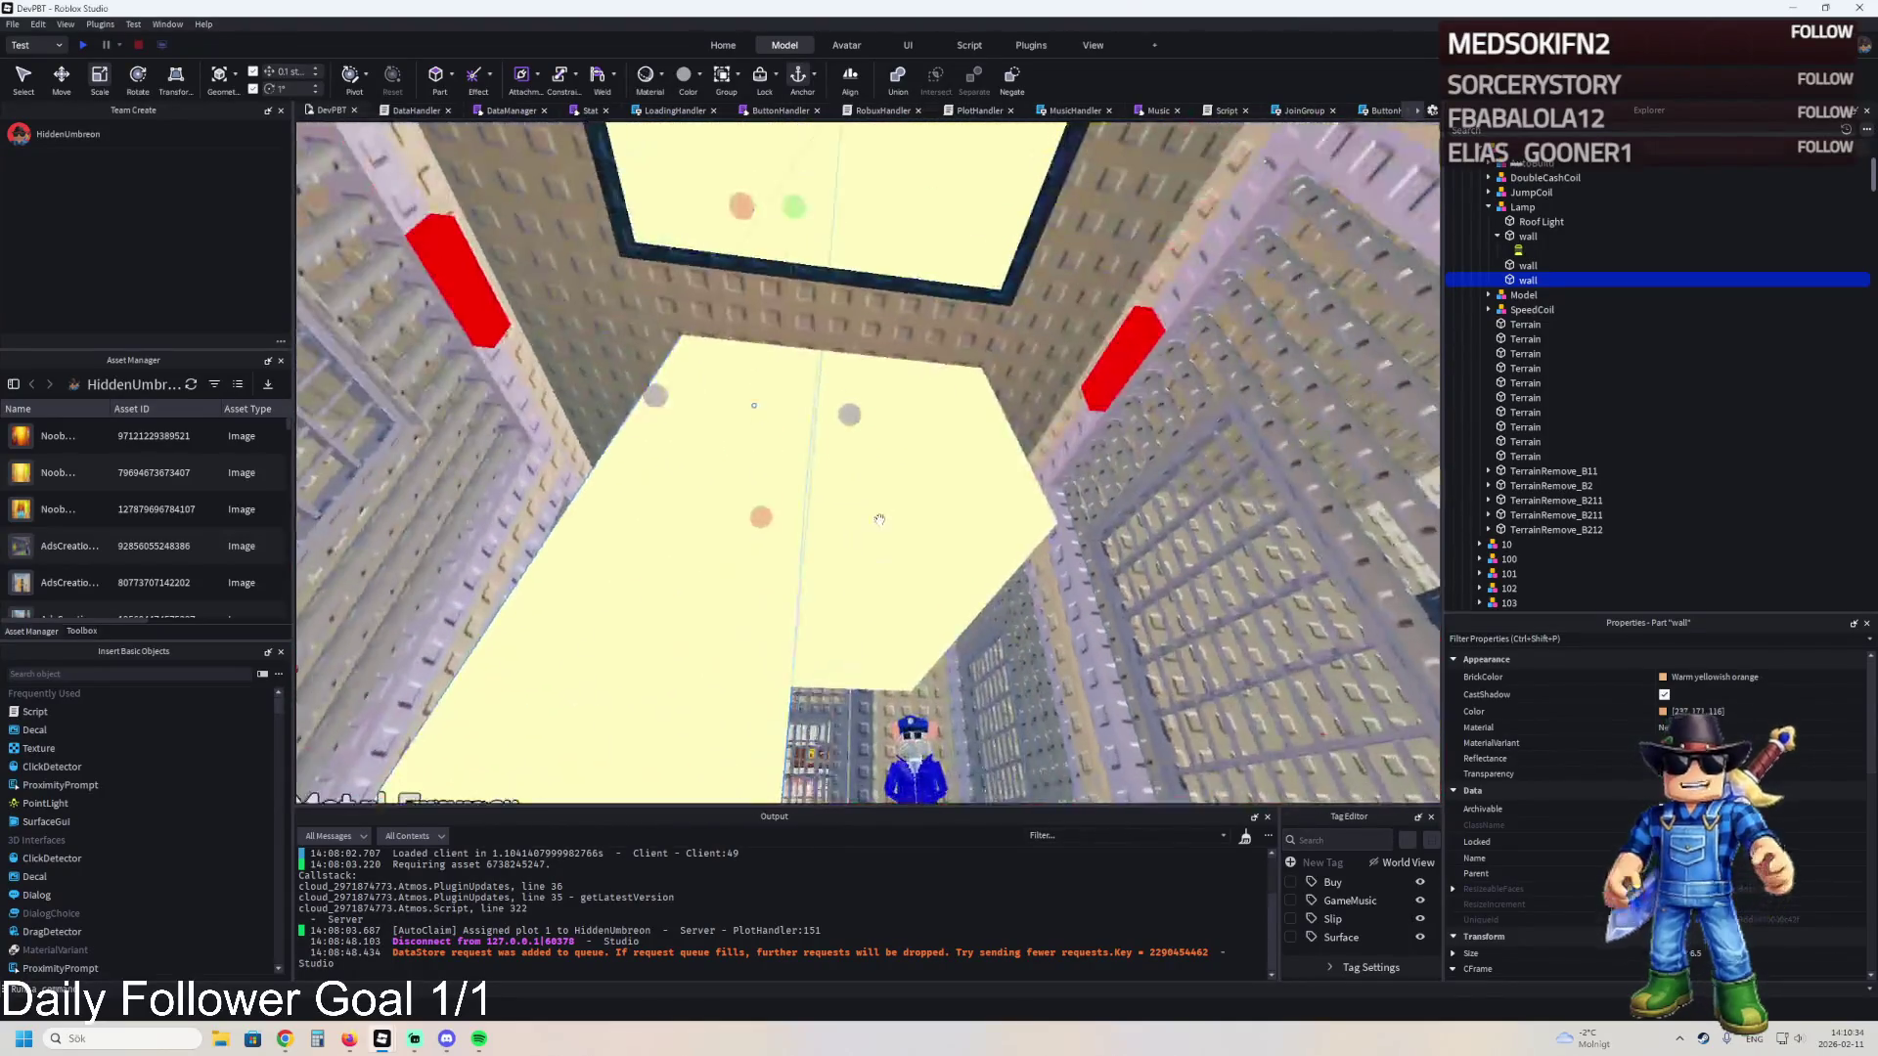
# - Stretch the upper yellow wall down to the floor
pyautogui.click(870, 460)
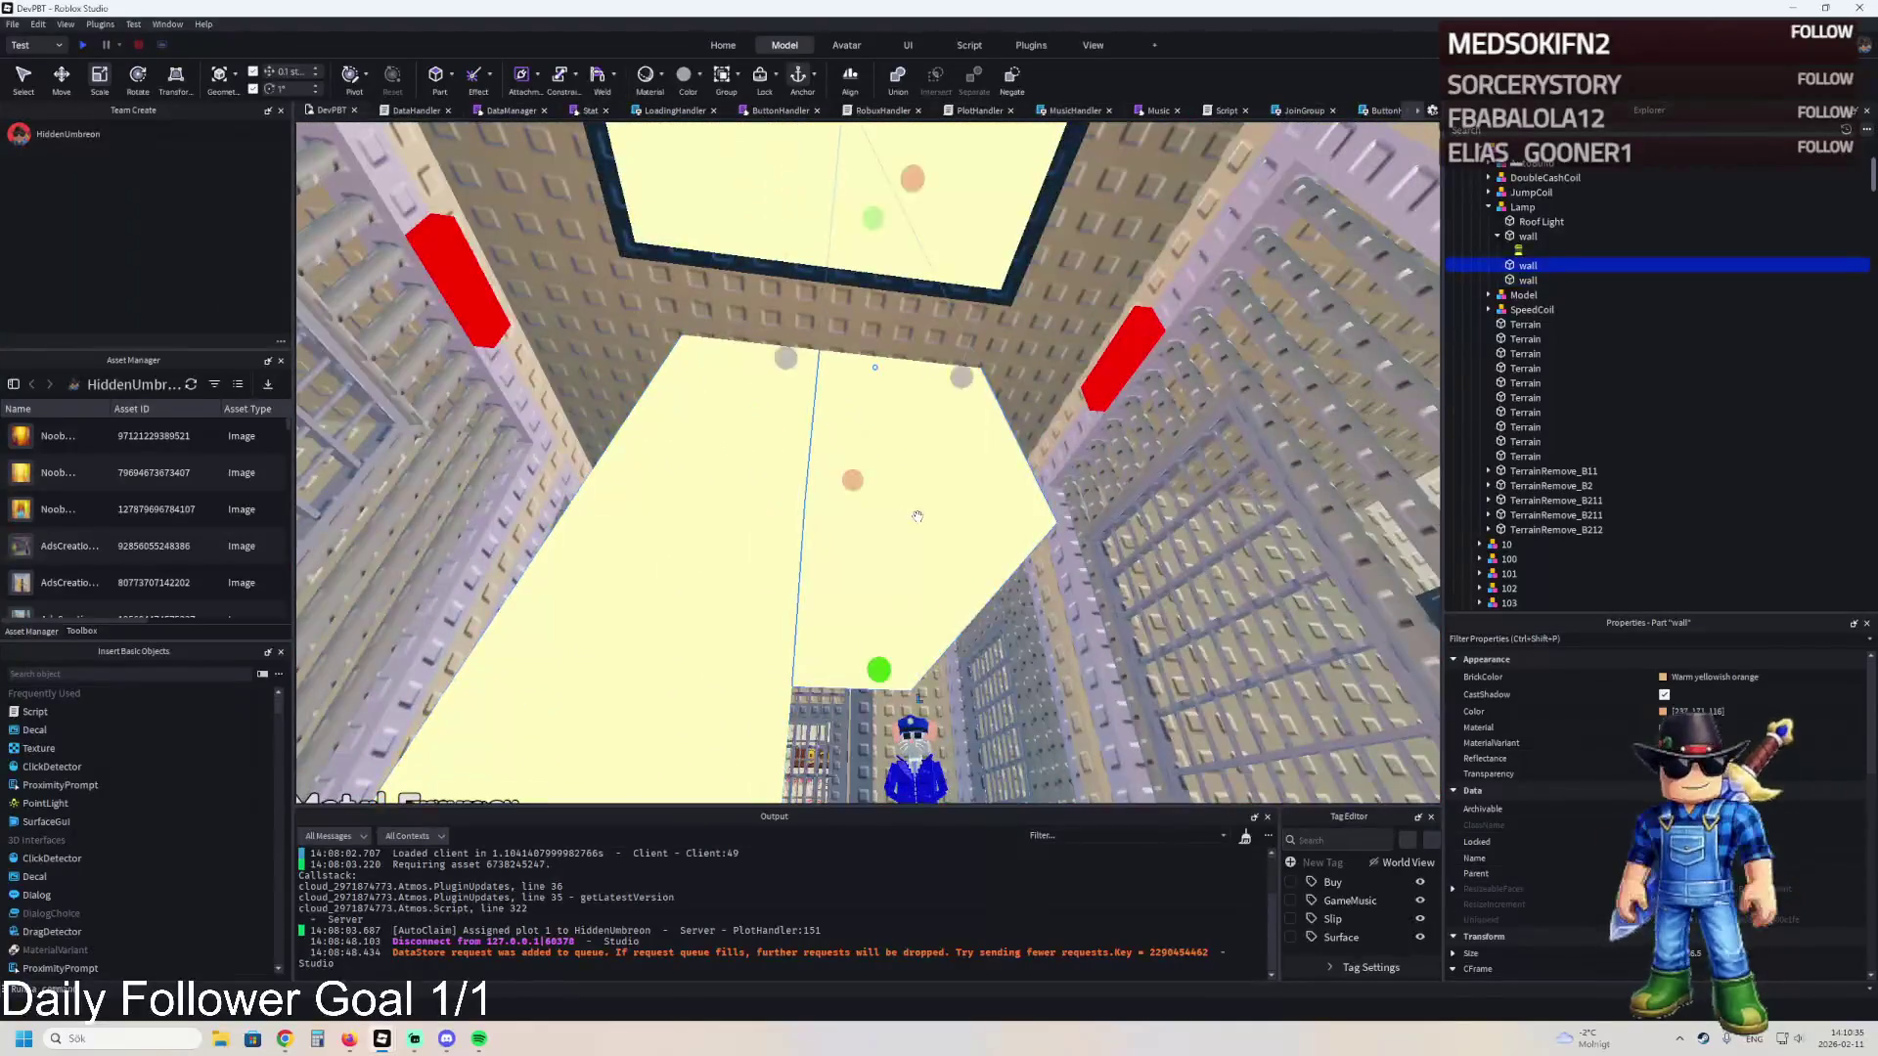
pyautogui.moveTo(872, 452); pyautogui.dragTo(880, 654)
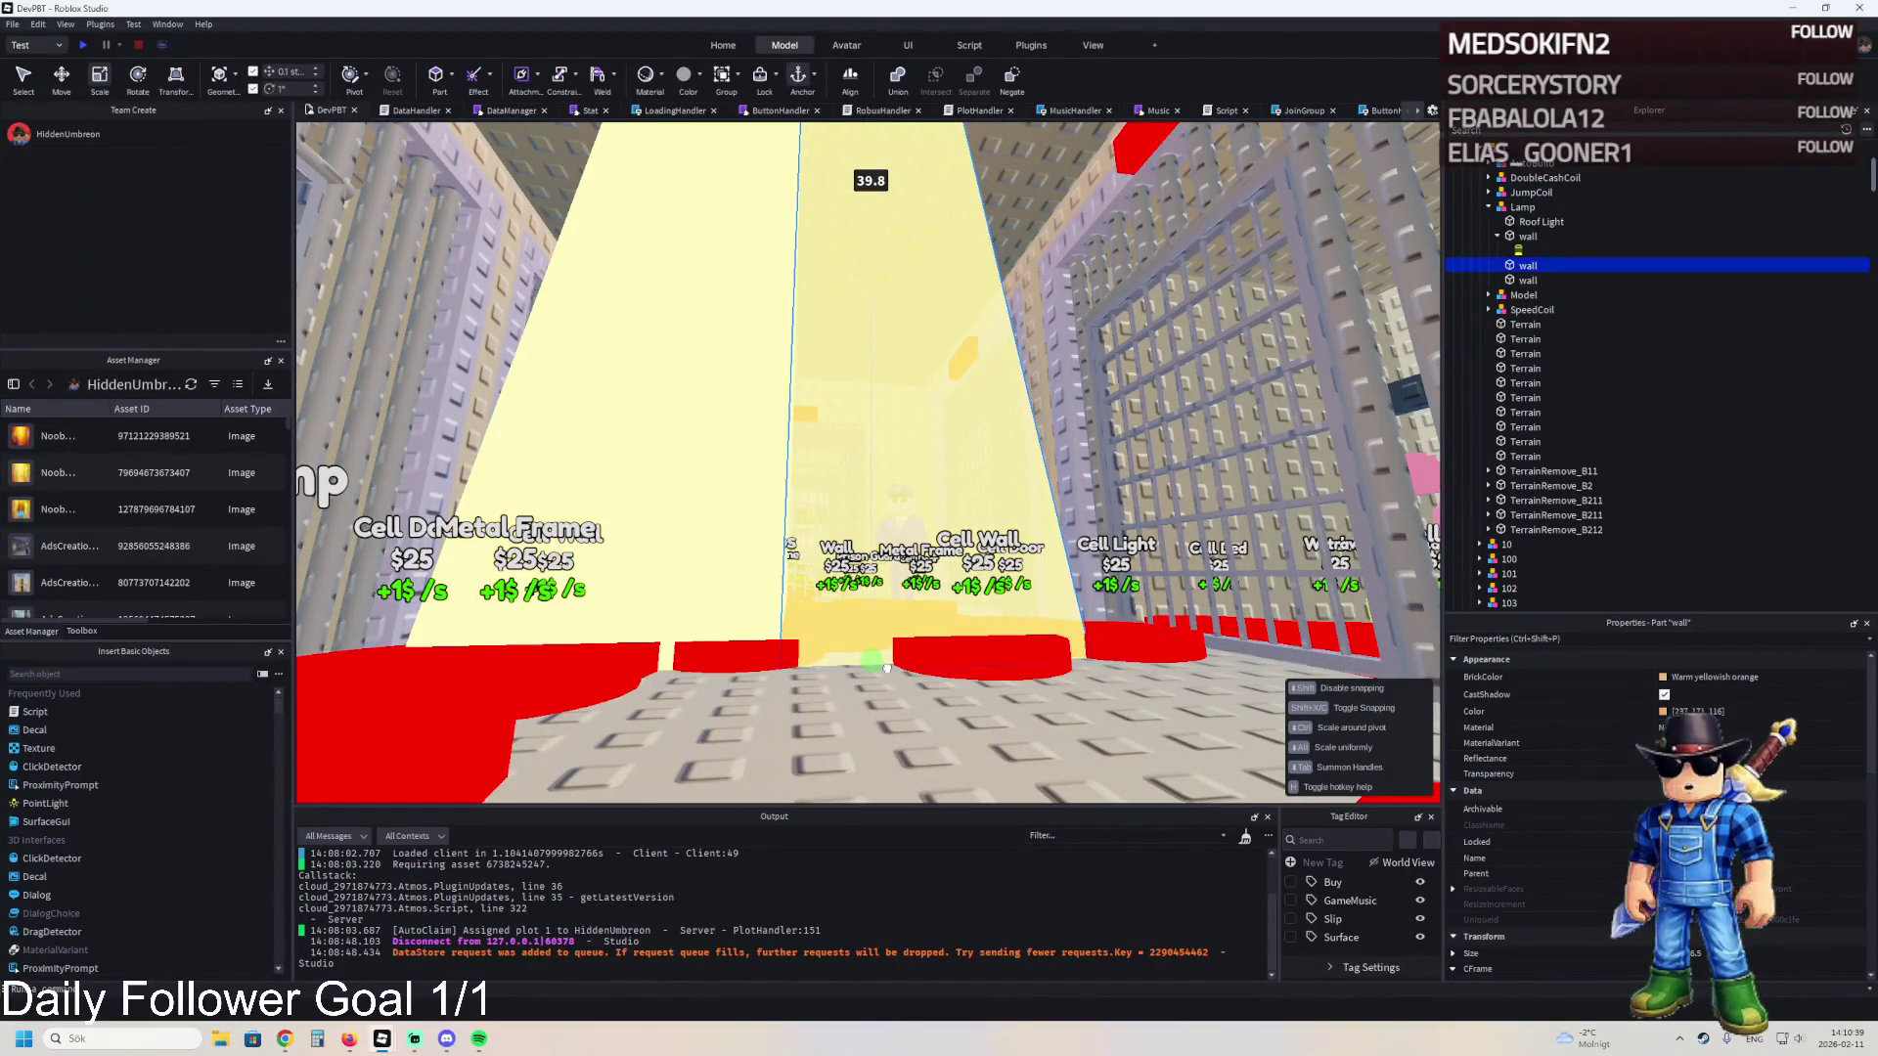
pyautogui.scroll(-10, 887, 667)
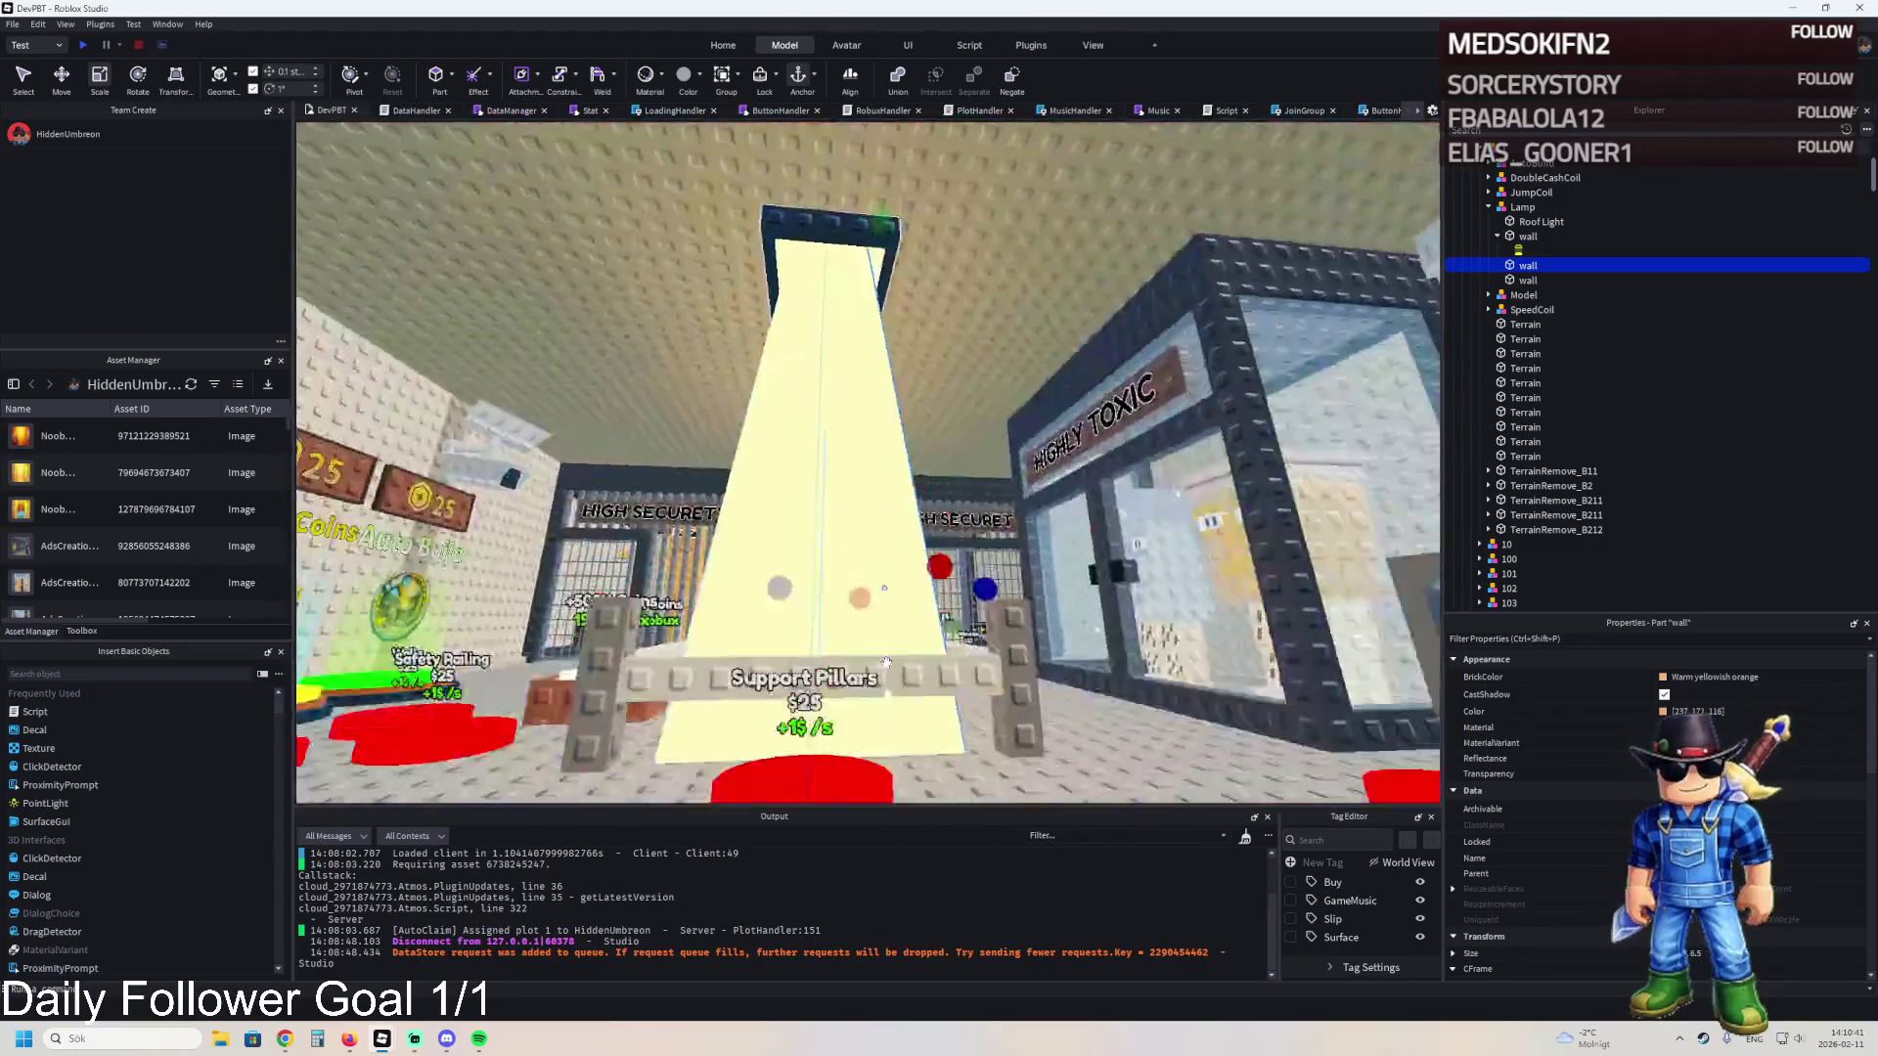
pyautogui.scroll(-5, 886, 661)
pyautogui.scroll(10, 886, 661)
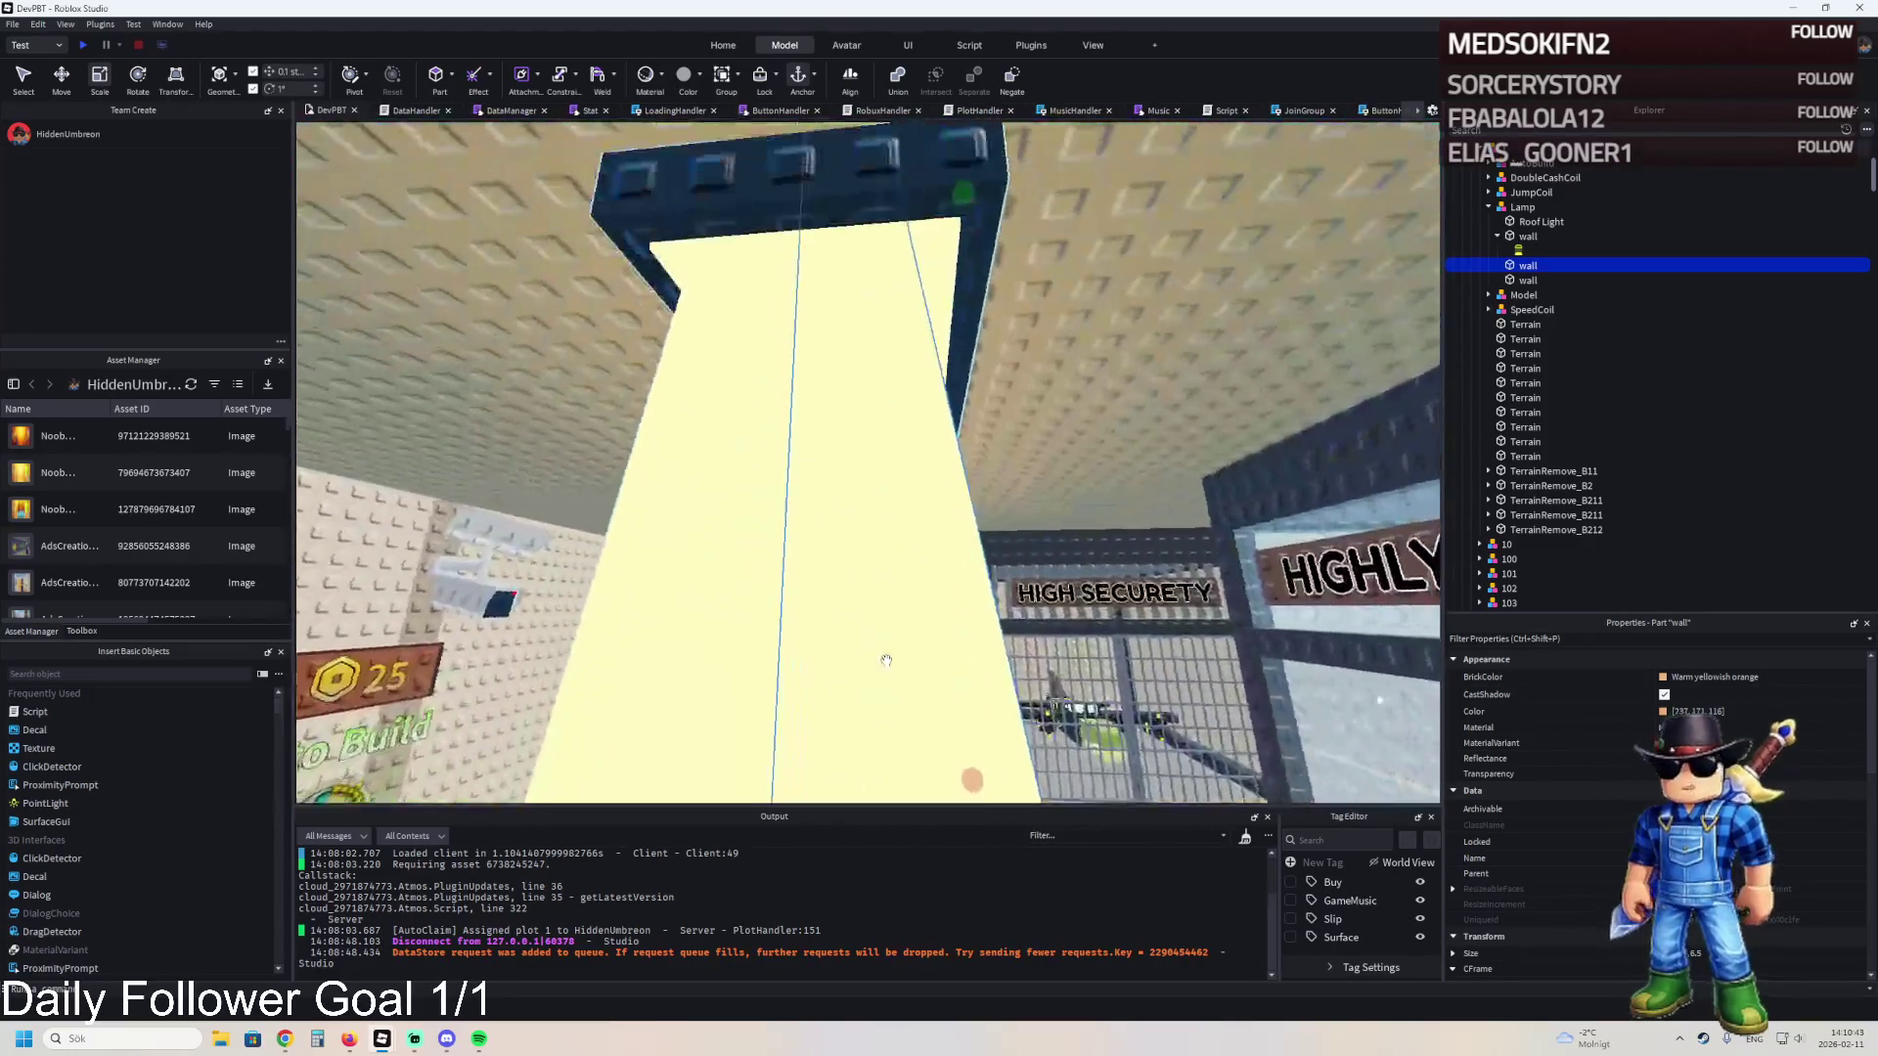
# - Shift both walls slightly upward
pyautogui.keyDown('ctrl'); pyautogui.click(1525, 280); pyautogui.keyUp('ctrl')
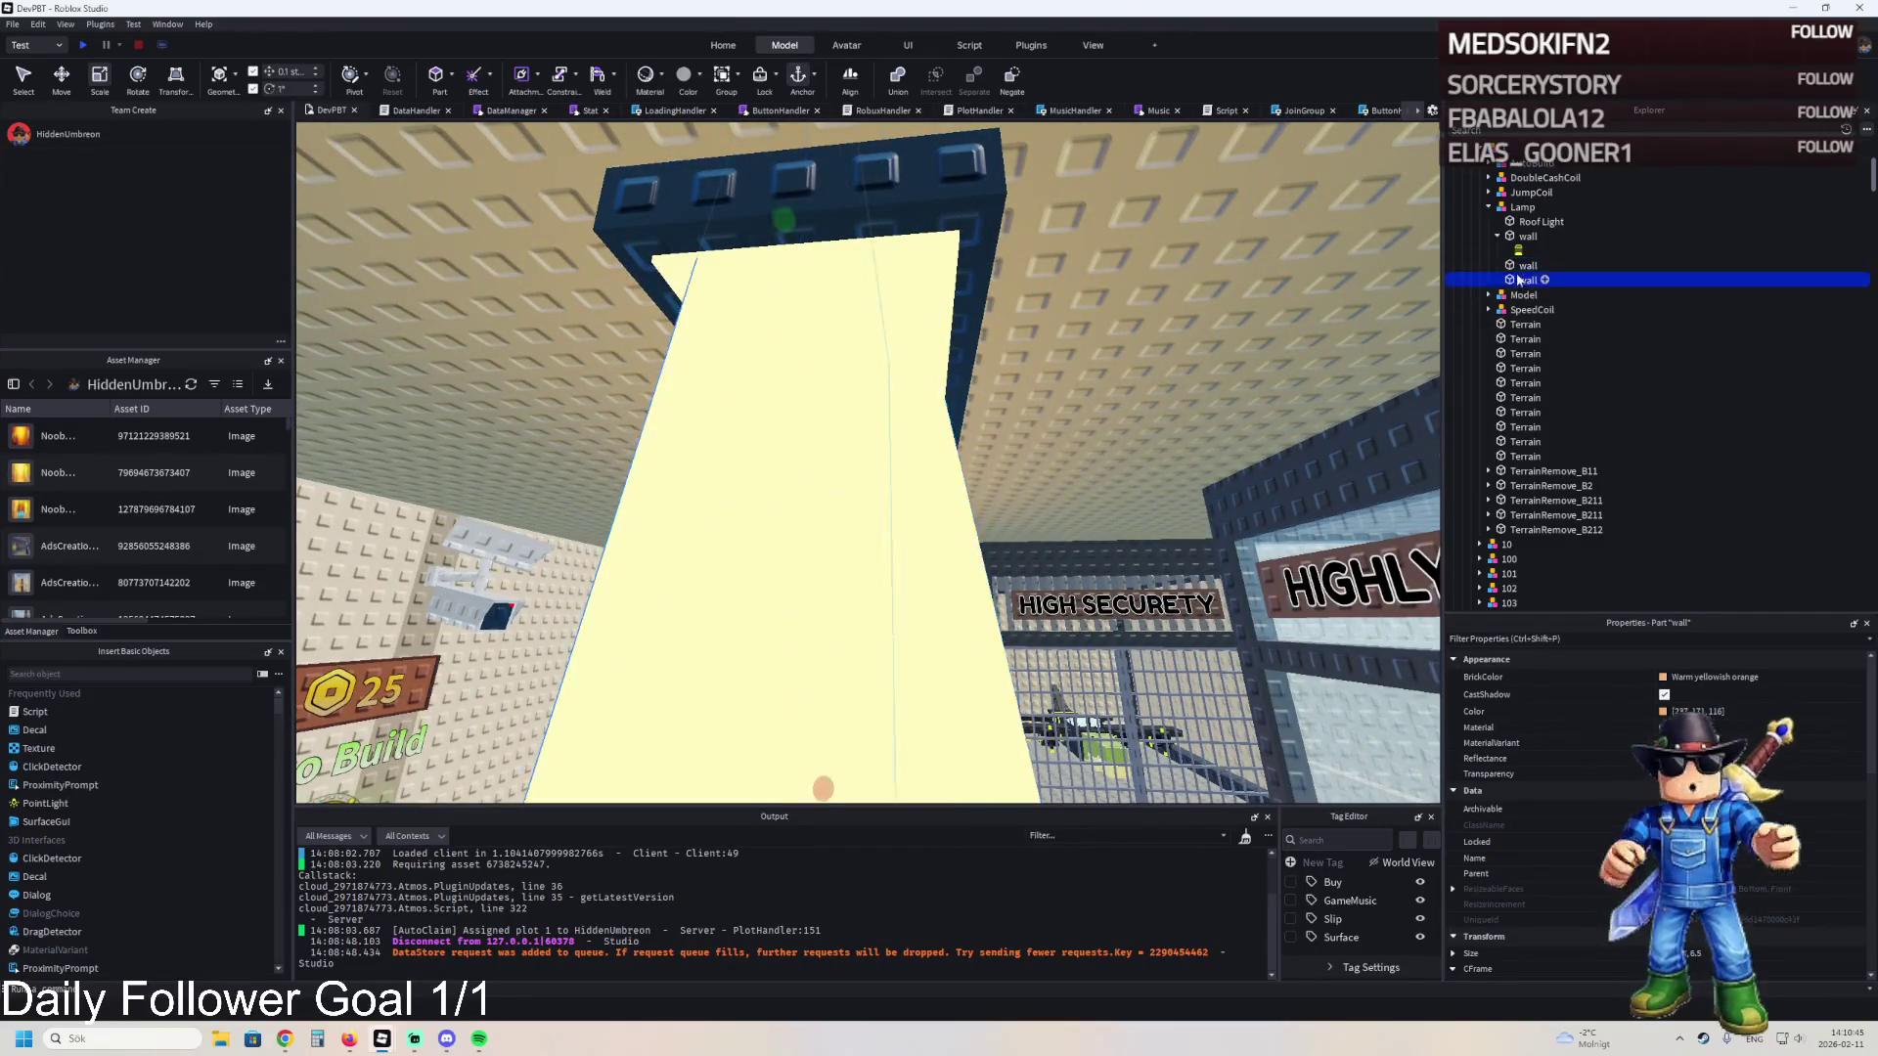
pyautogui.scroll(-5, 876, 641)
pyautogui.hotkey('ctrl', '2')
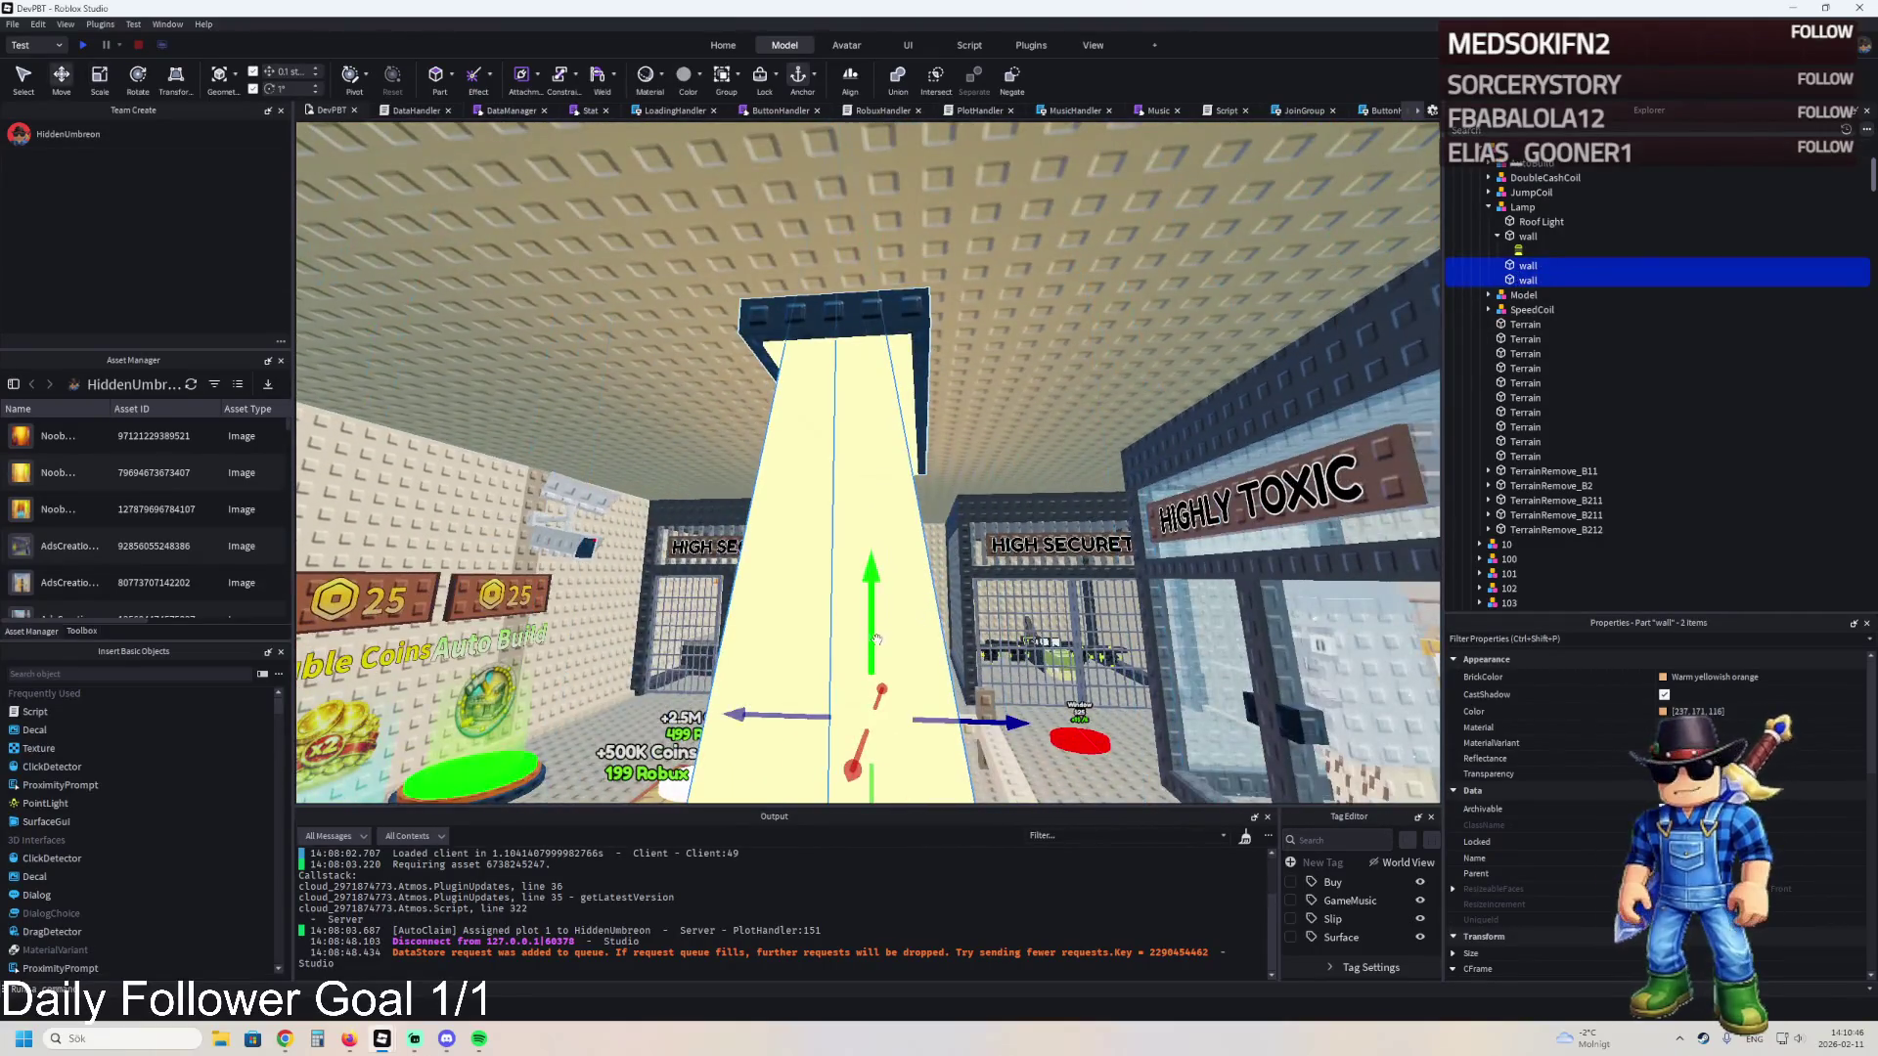
pyautogui.moveTo(876, 639); pyautogui.dragTo(875, 622)
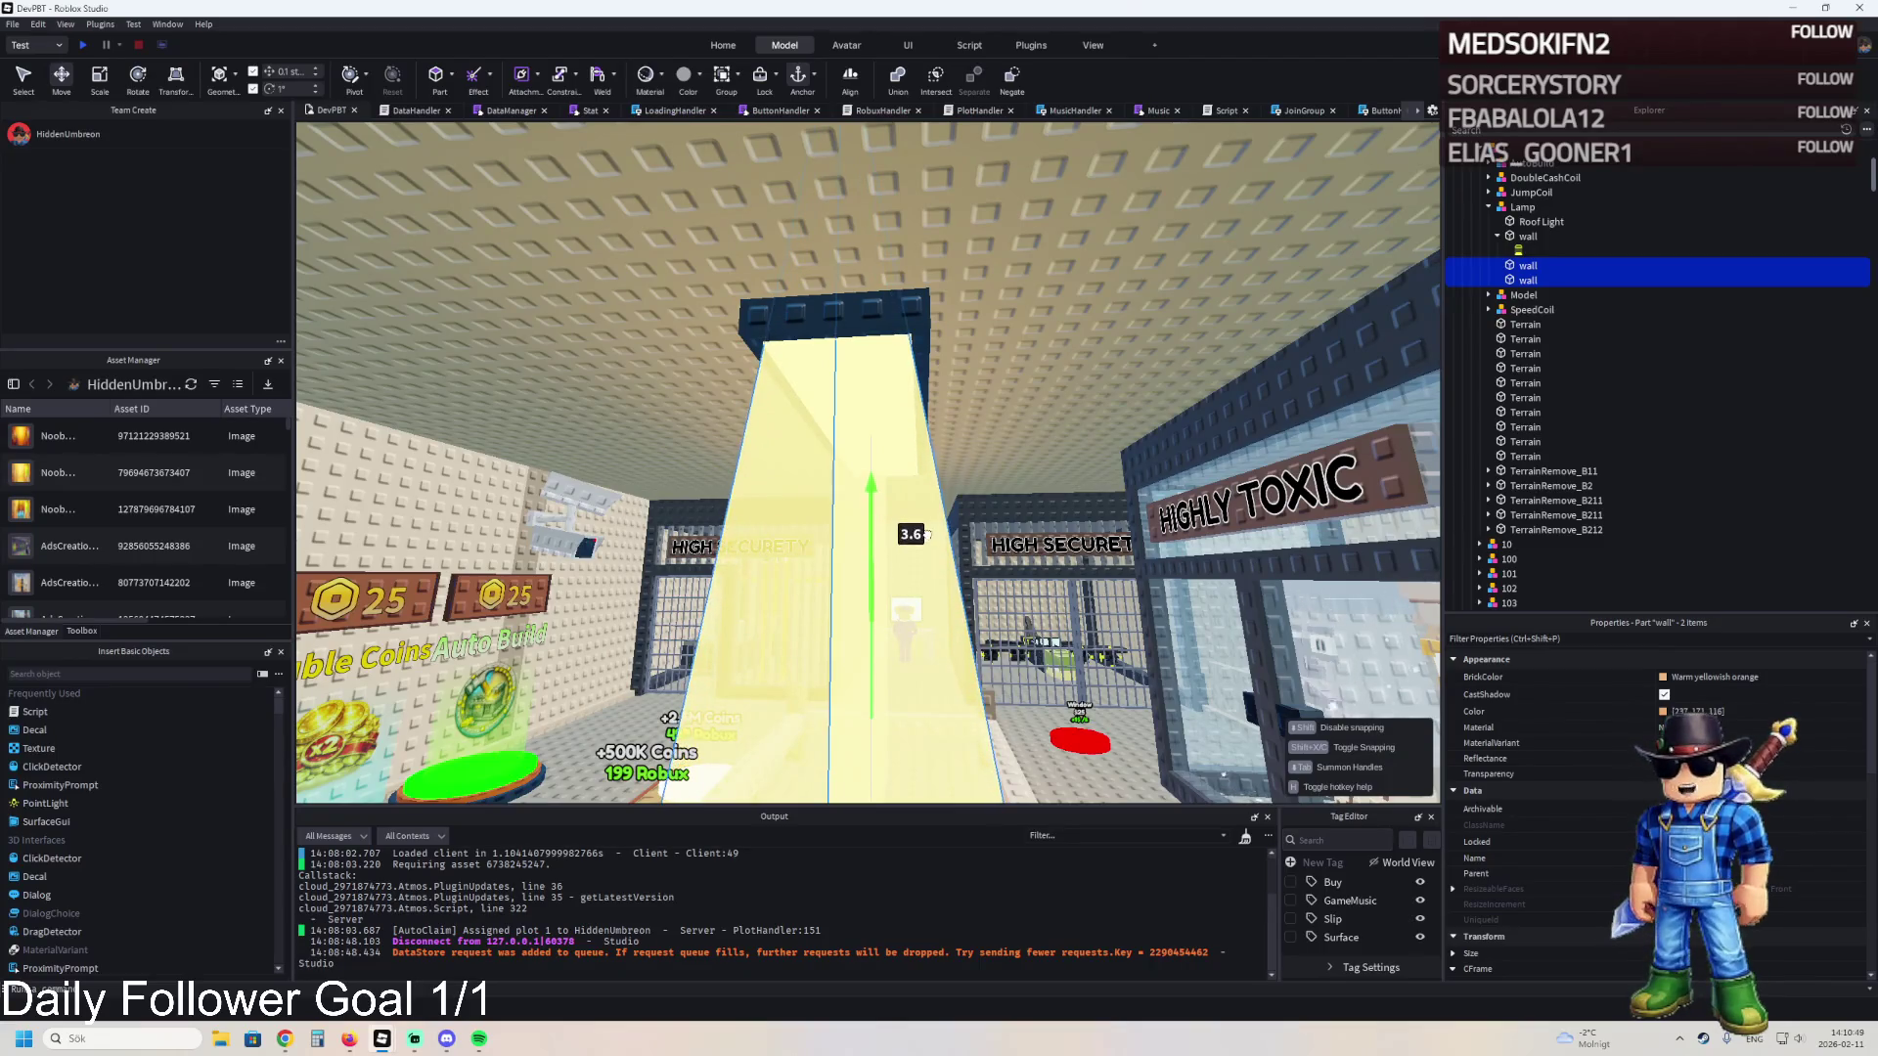
pyautogui.moveTo(929, 529); pyautogui.dragTo(929, 529)
# - Stretch the second yellow wall down to the floor
pyautogui.press('w')
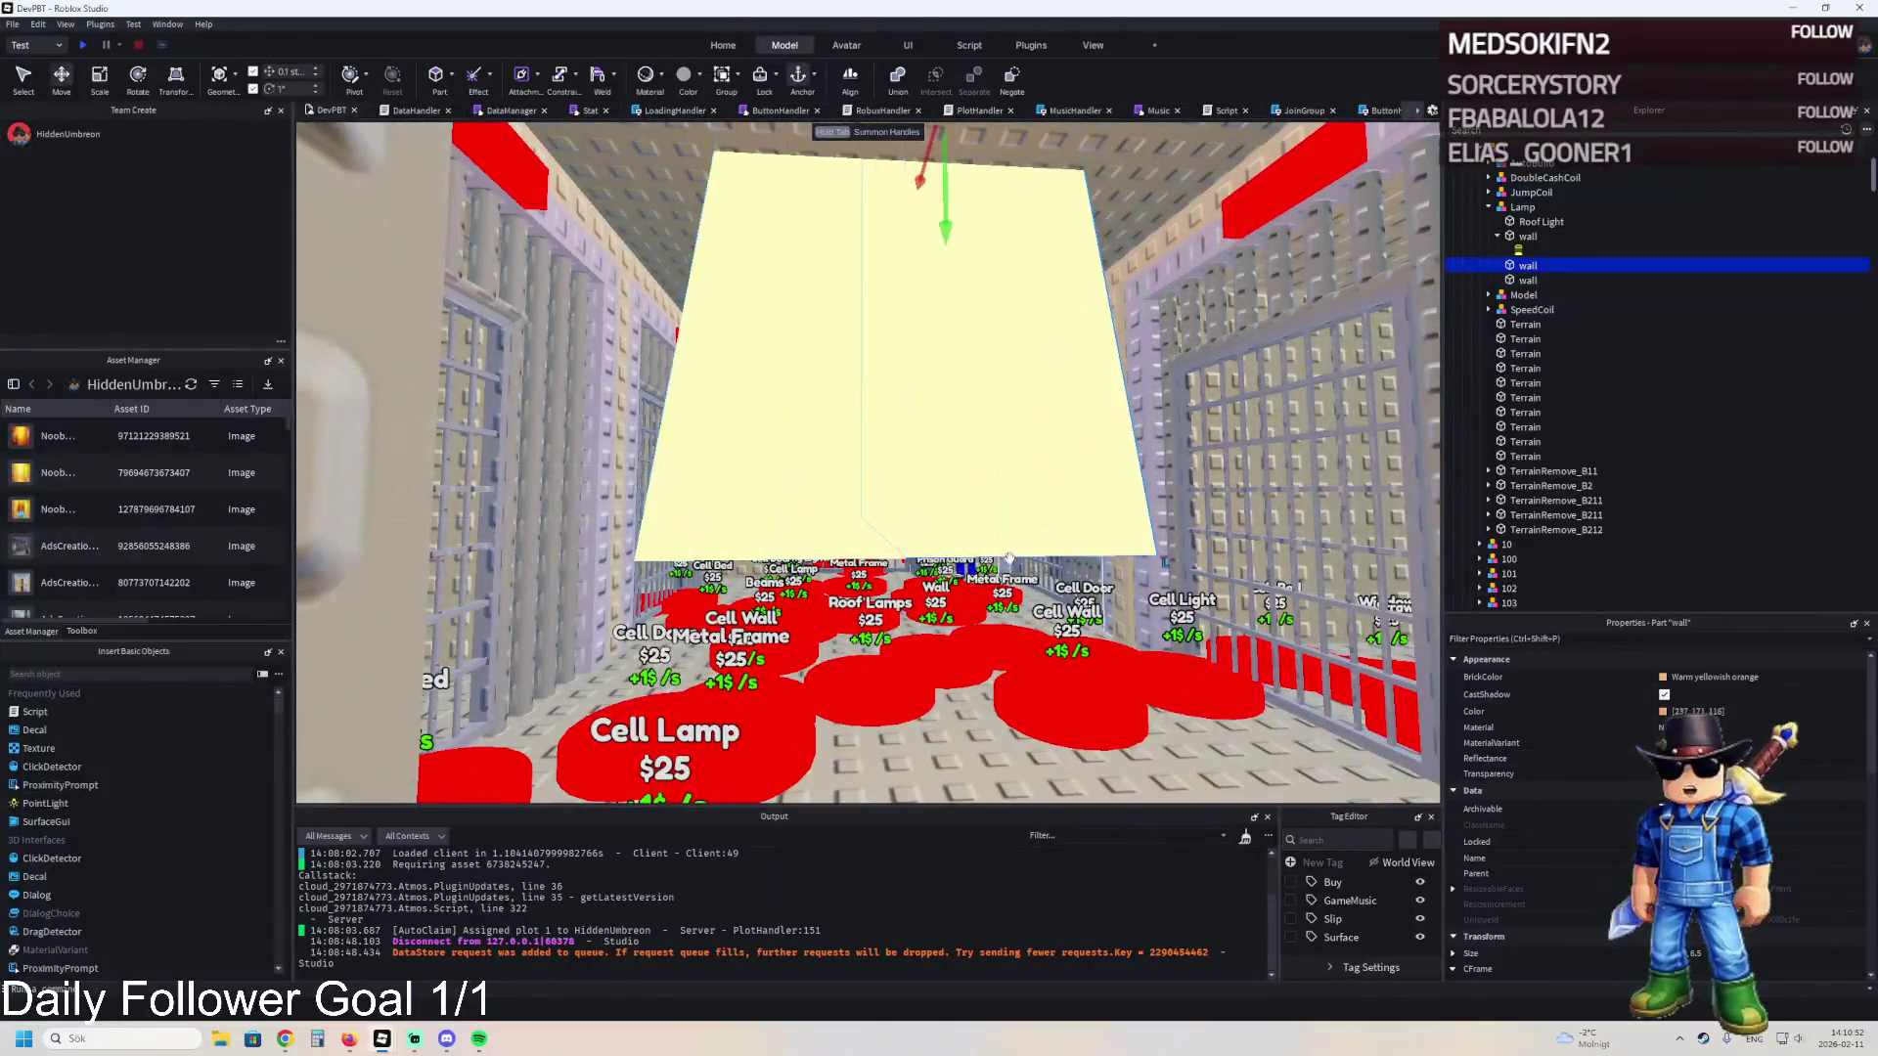
pyautogui.click(919, 293)
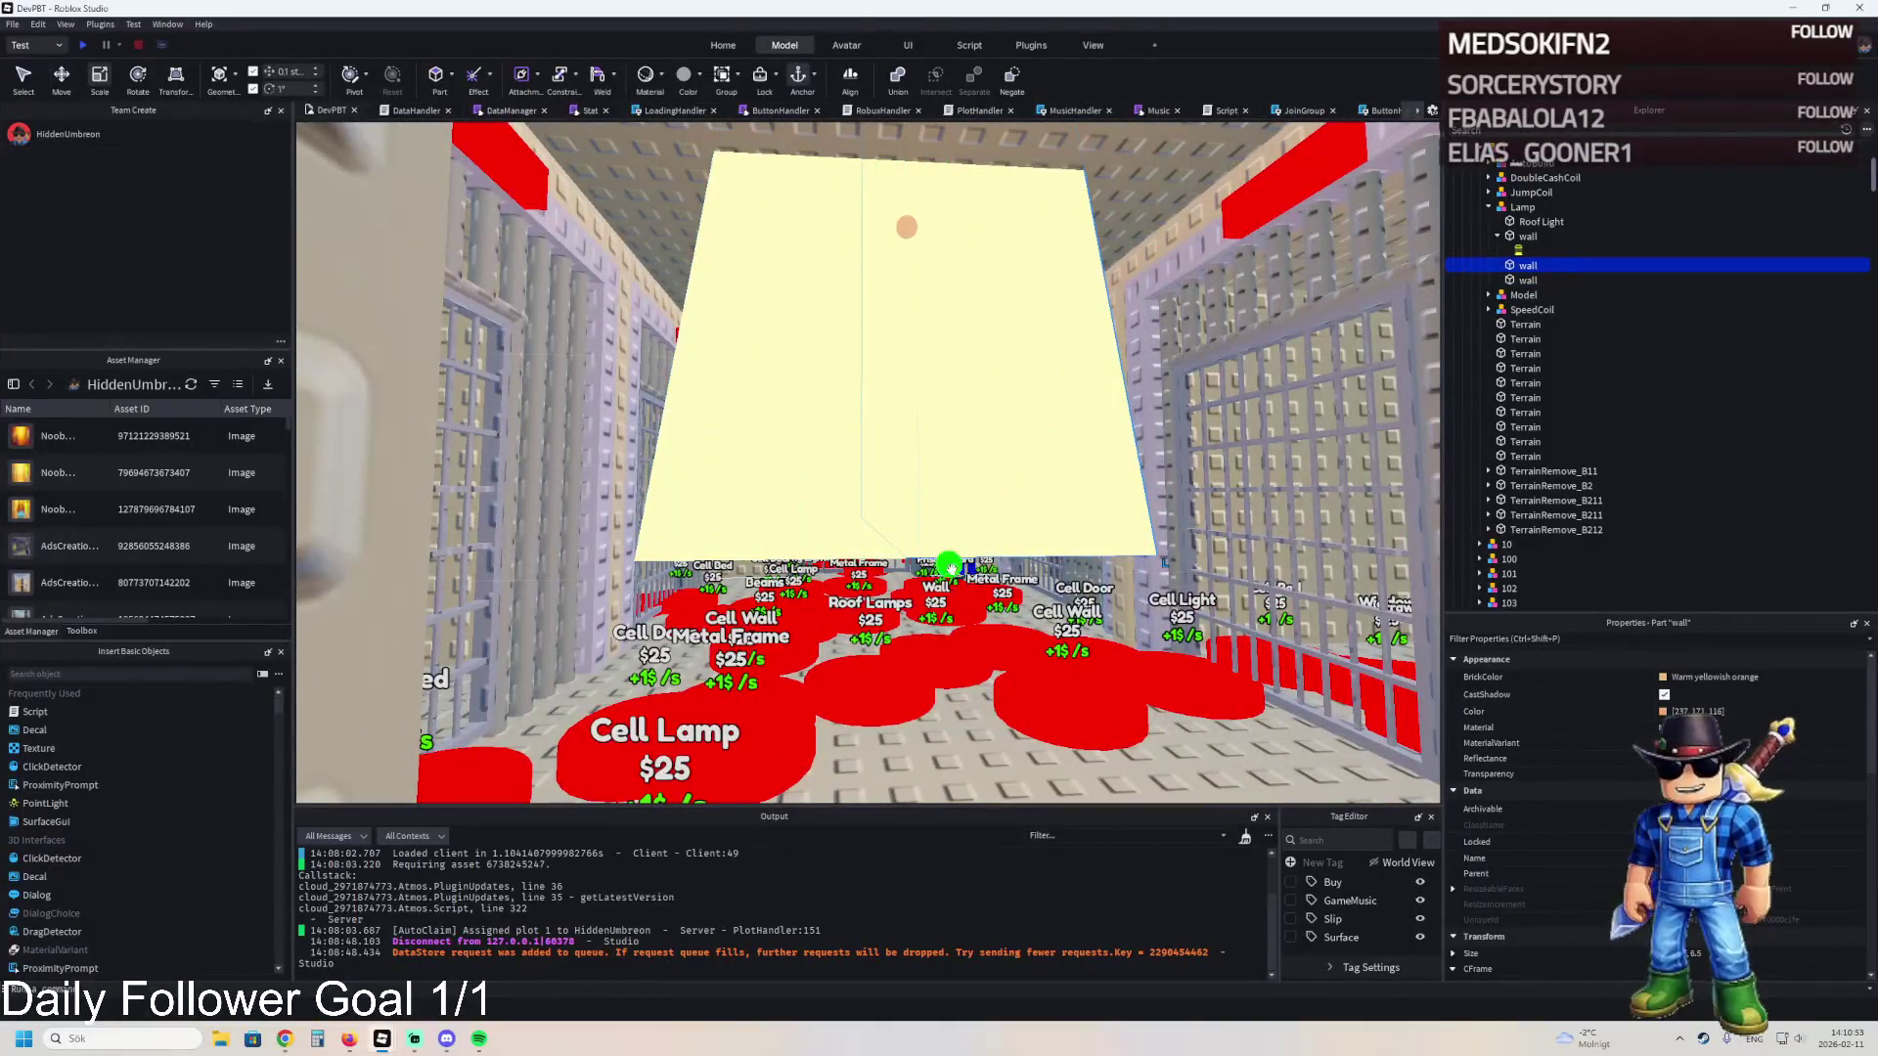
pyautogui.hotkey('ctrl', '3')
pyautogui.press('q')
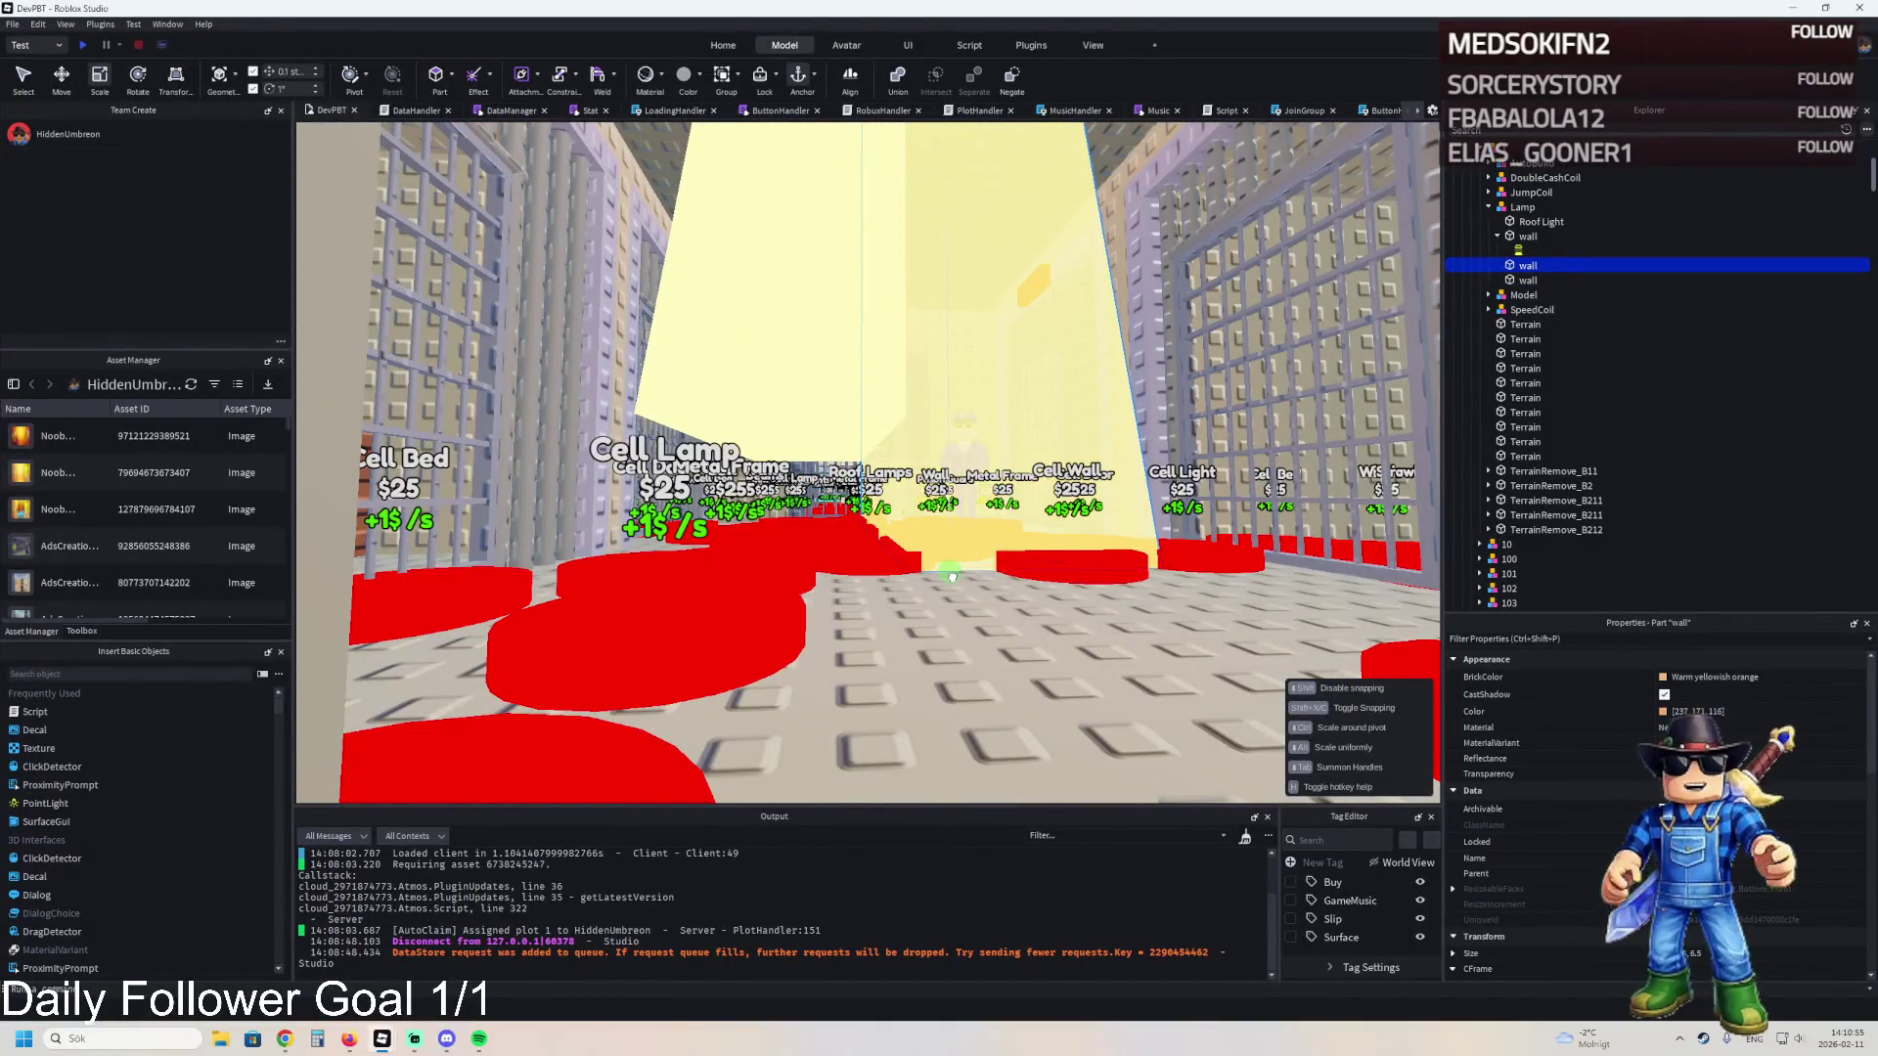
pyautogui.click(703, 346)
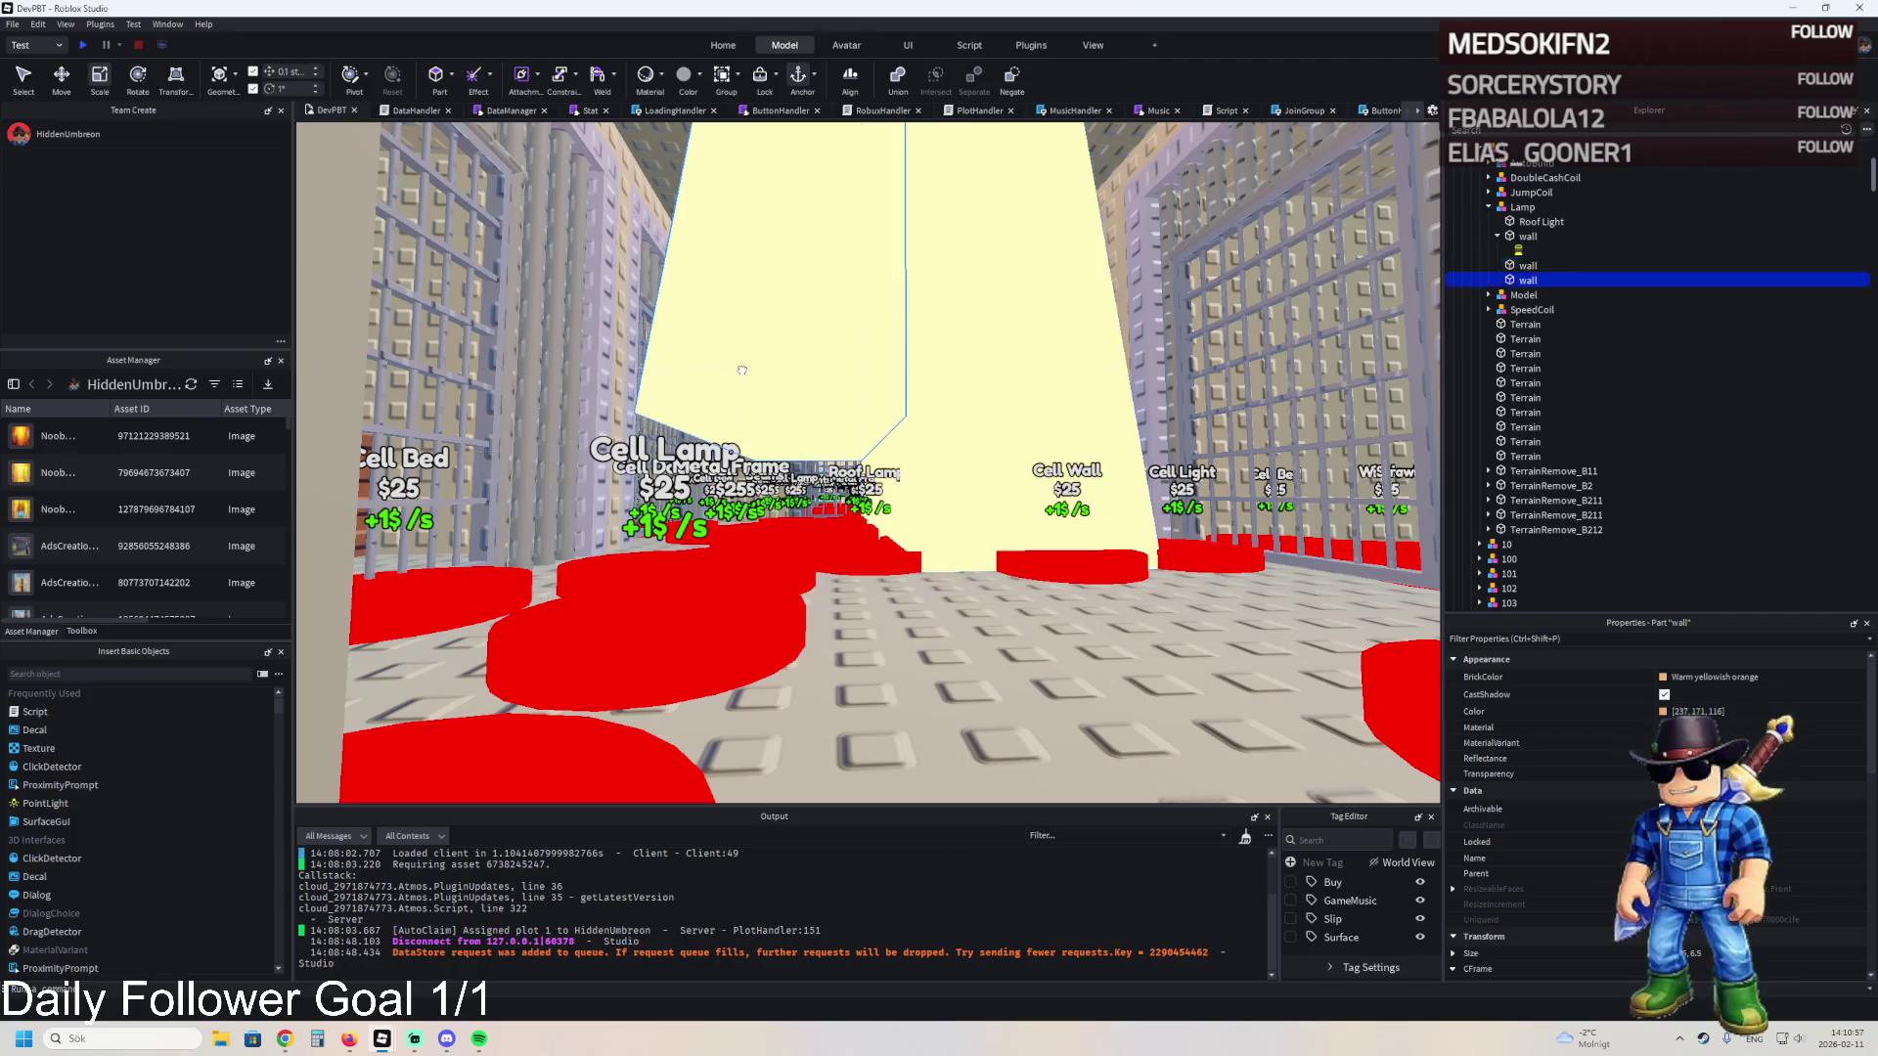
pyautogui.moveTo(799, 480); pyautogui.dragTo(793, 571)
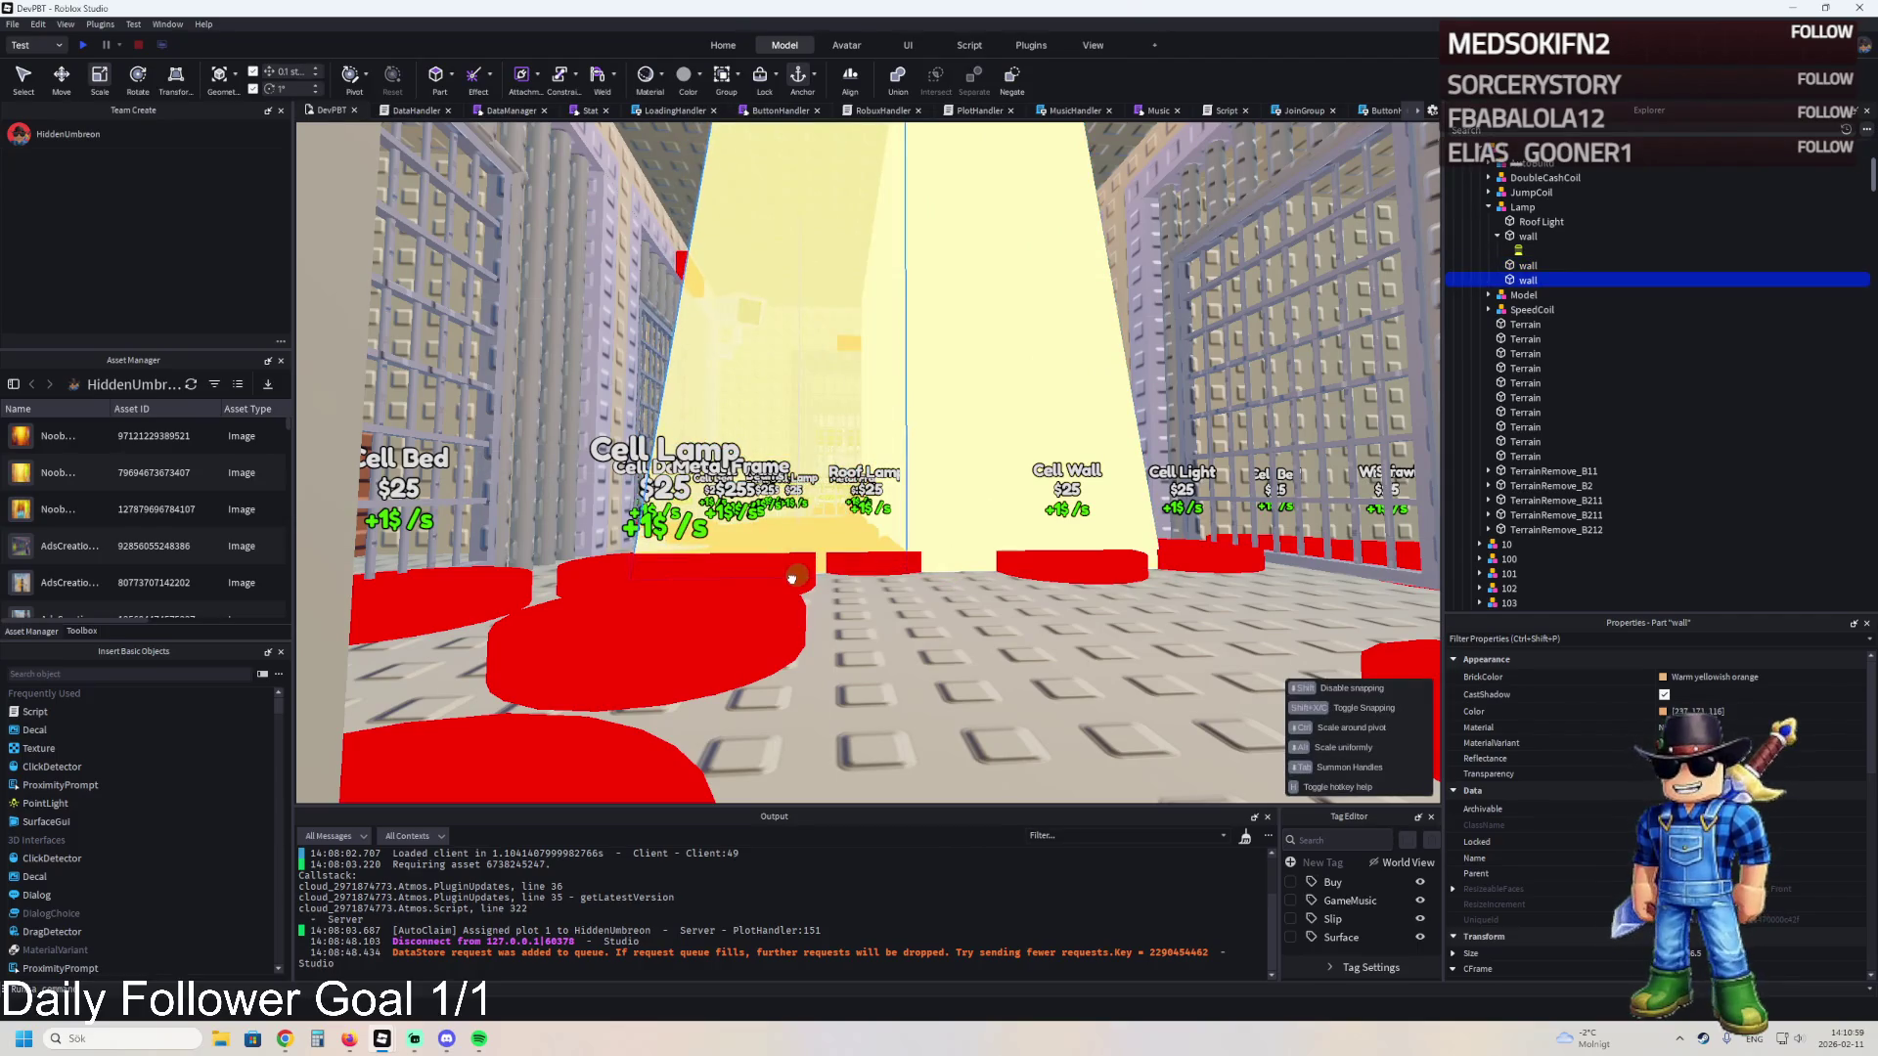
pyautogui.scroll(5, 792, 577)
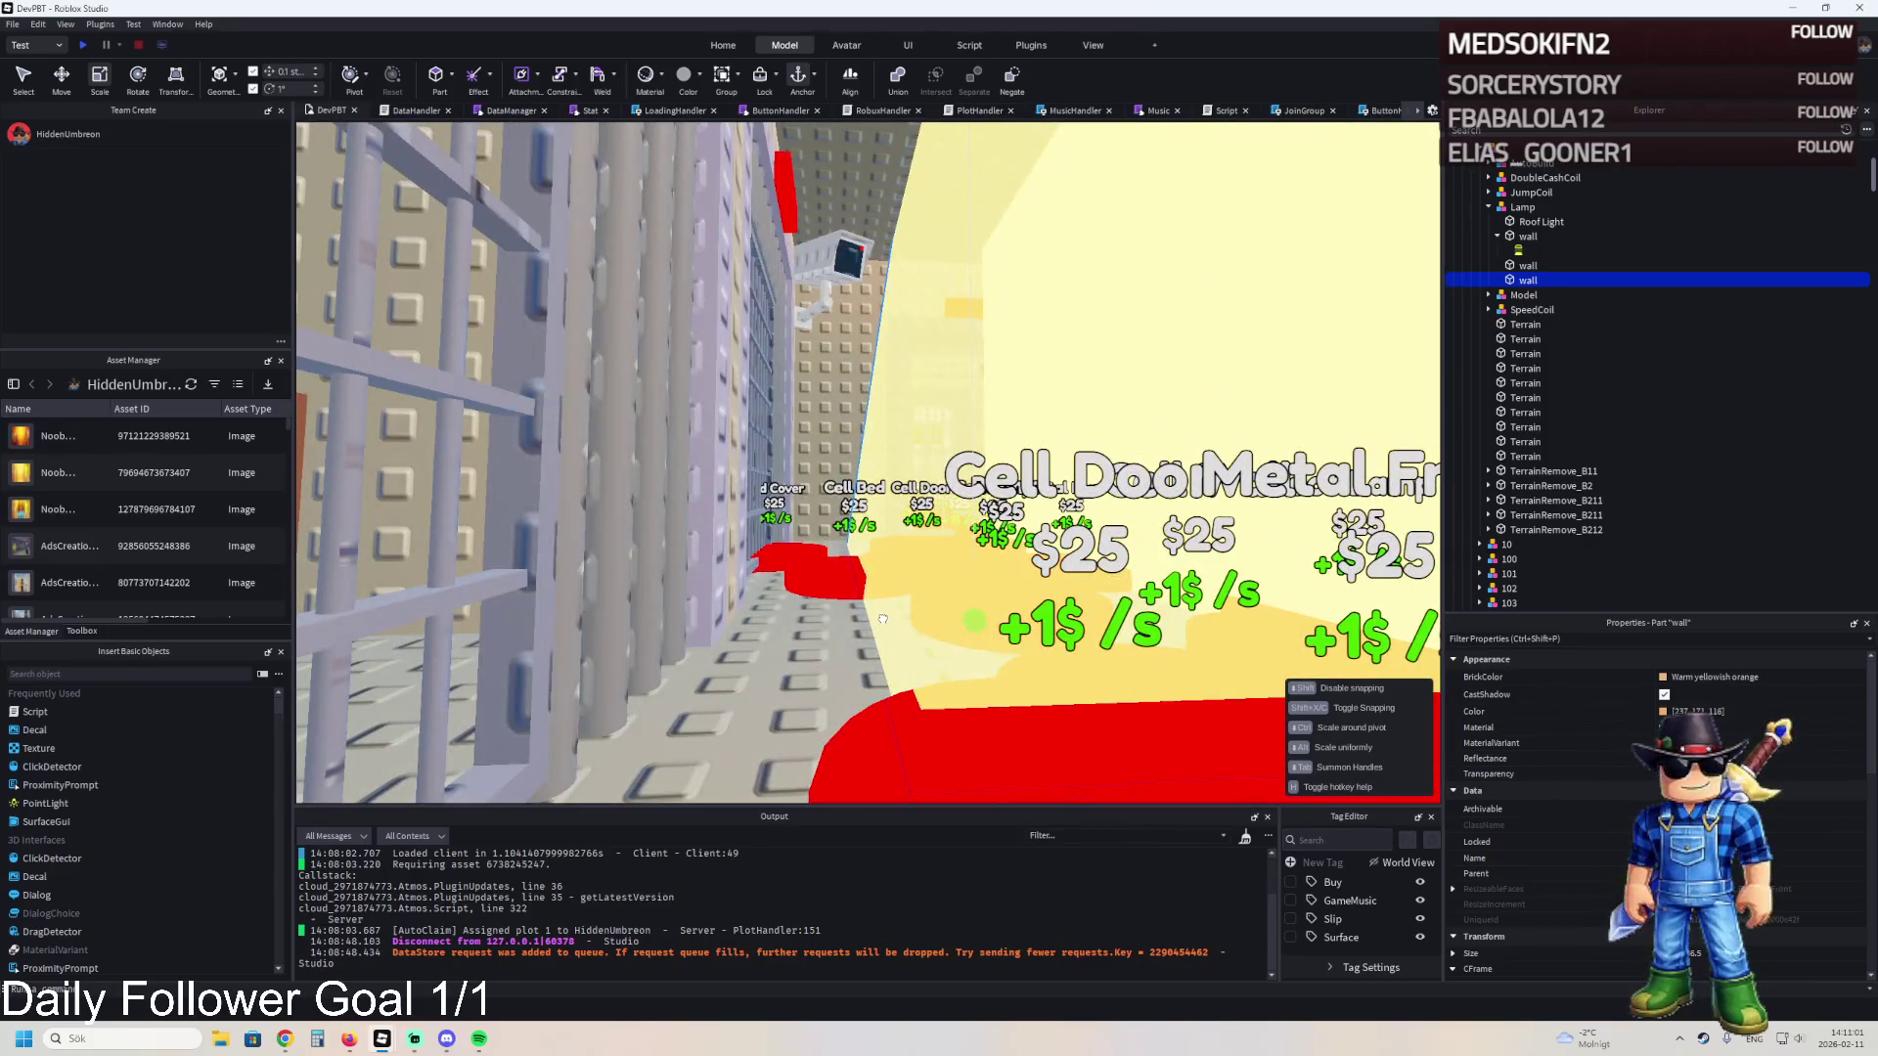
pyautogui.scroll(-5, 886, 614)
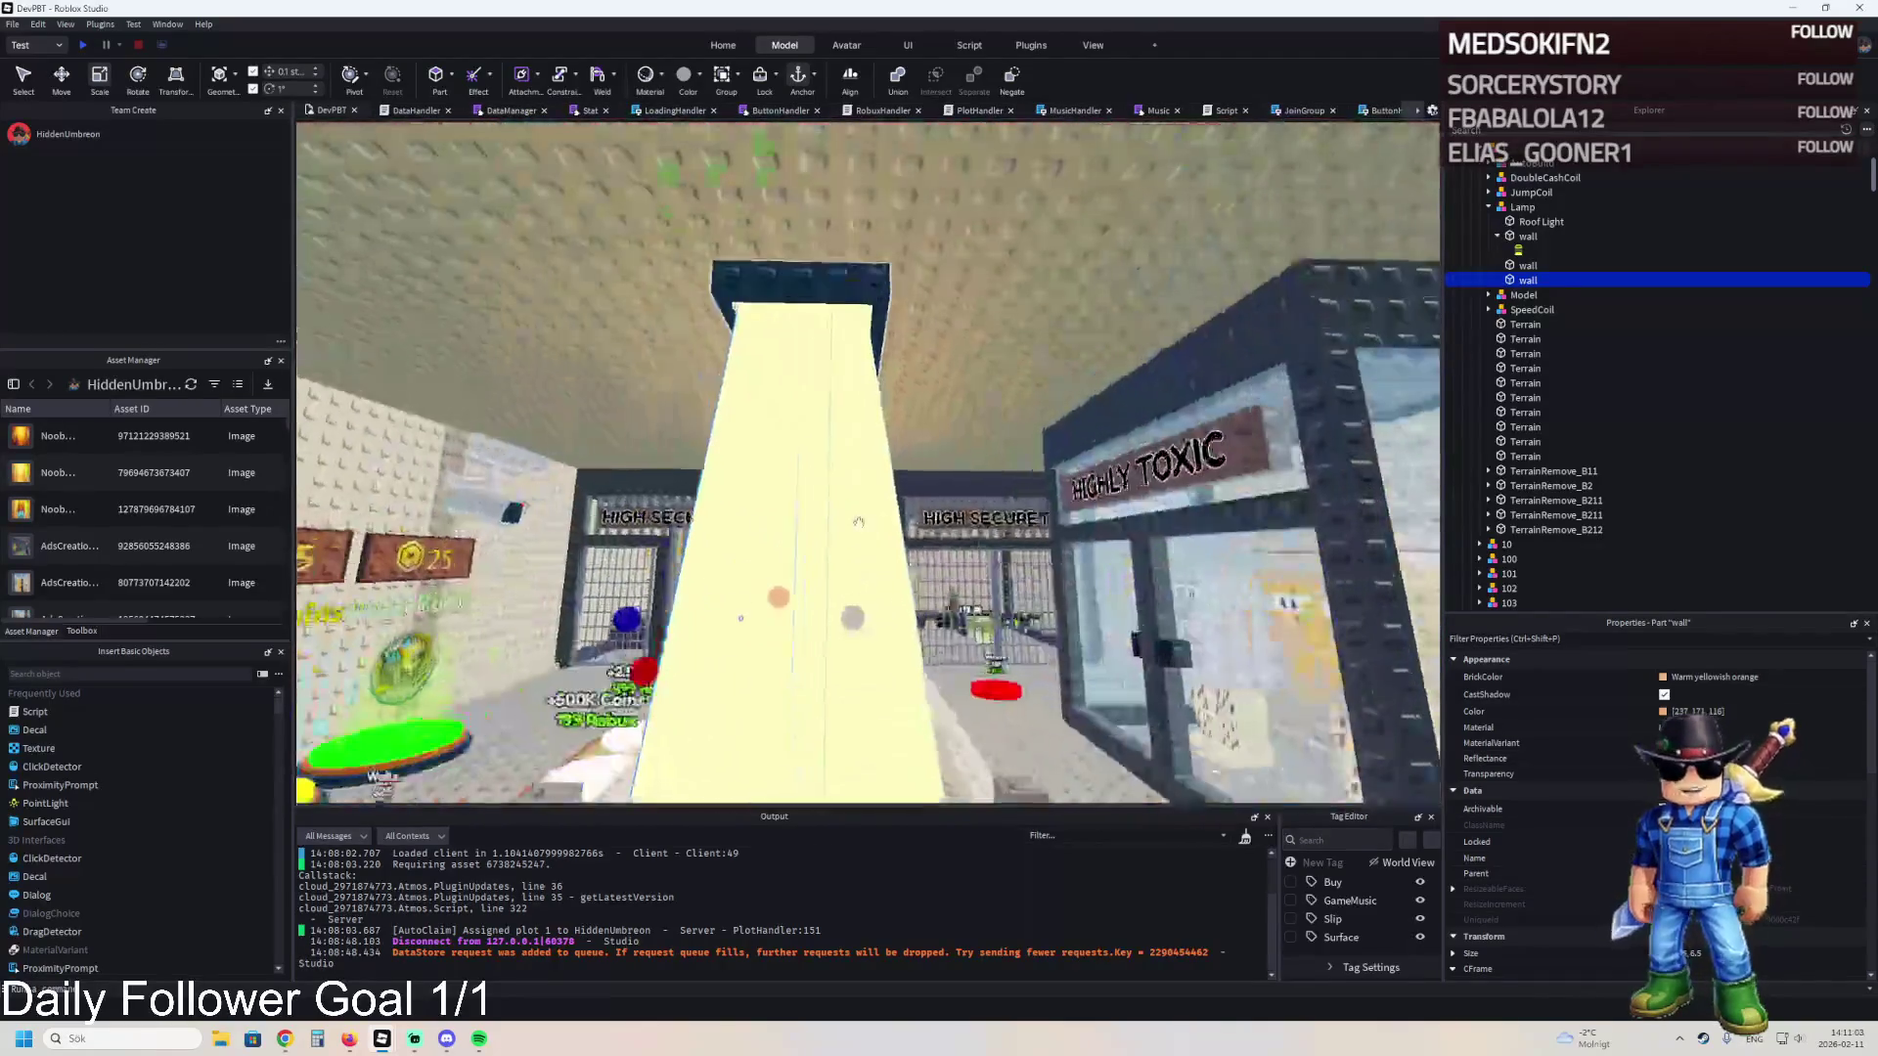
# - Duplicate a wall, shift the copy about 2.1 studs sideways, and make it taller
pyautogui.click(1570, 266)
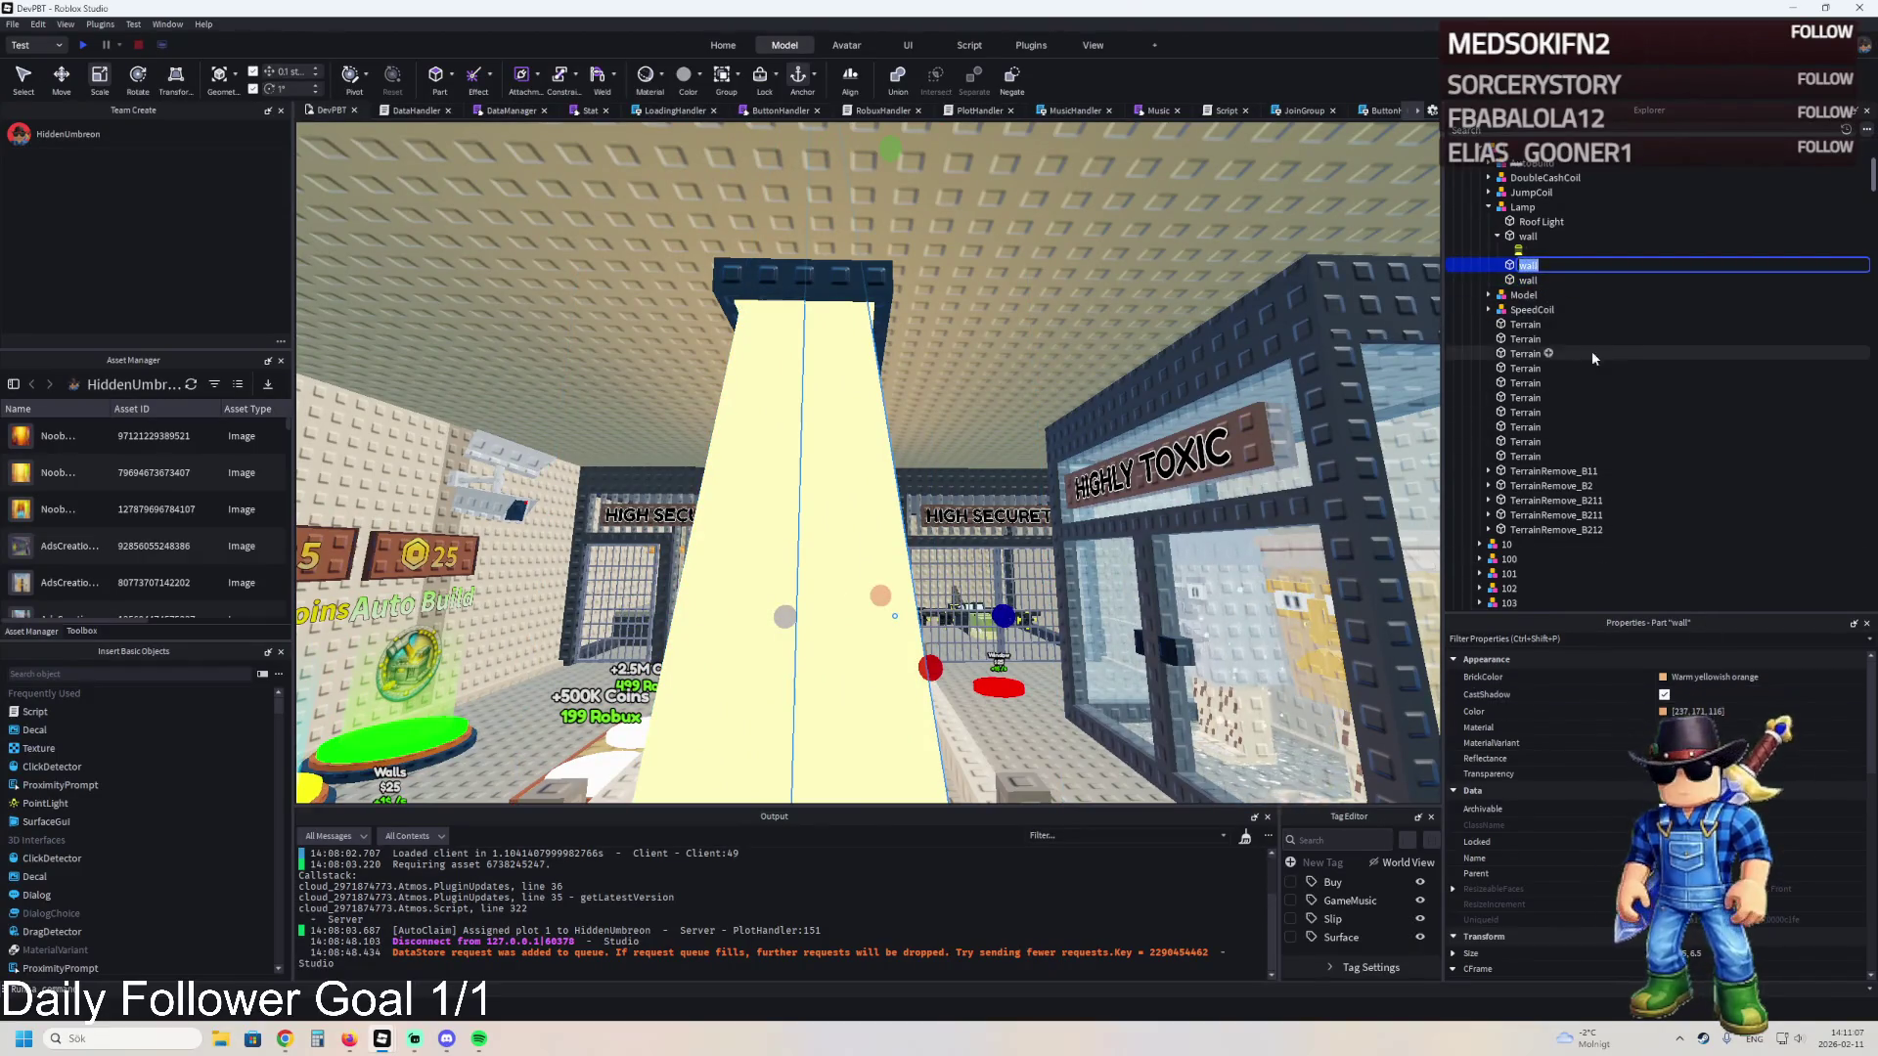
pyautogui.hotkey('ctrl', 'd')
pyautogui.scroll(-5, 1653, 802)
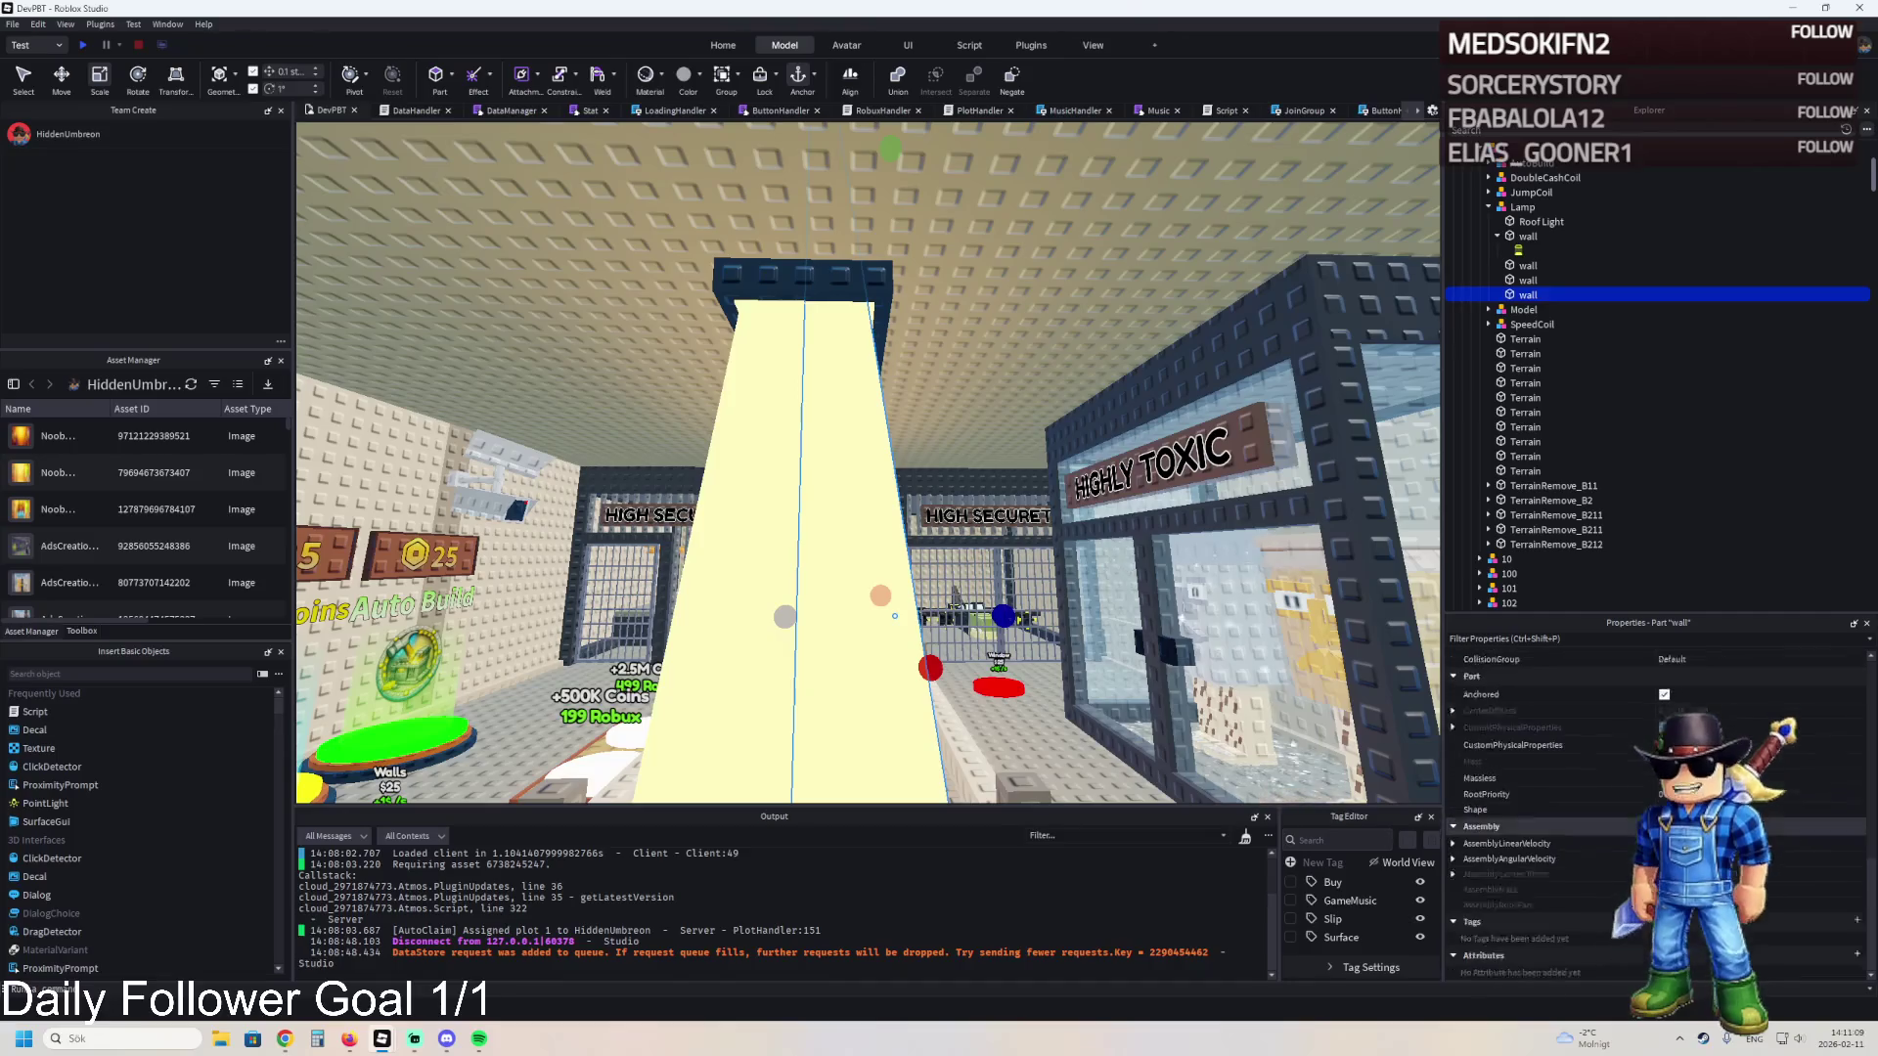
pyautogui.hotkey('ctrl', '2')
pyautogui.scroll(3, 1147, 567)
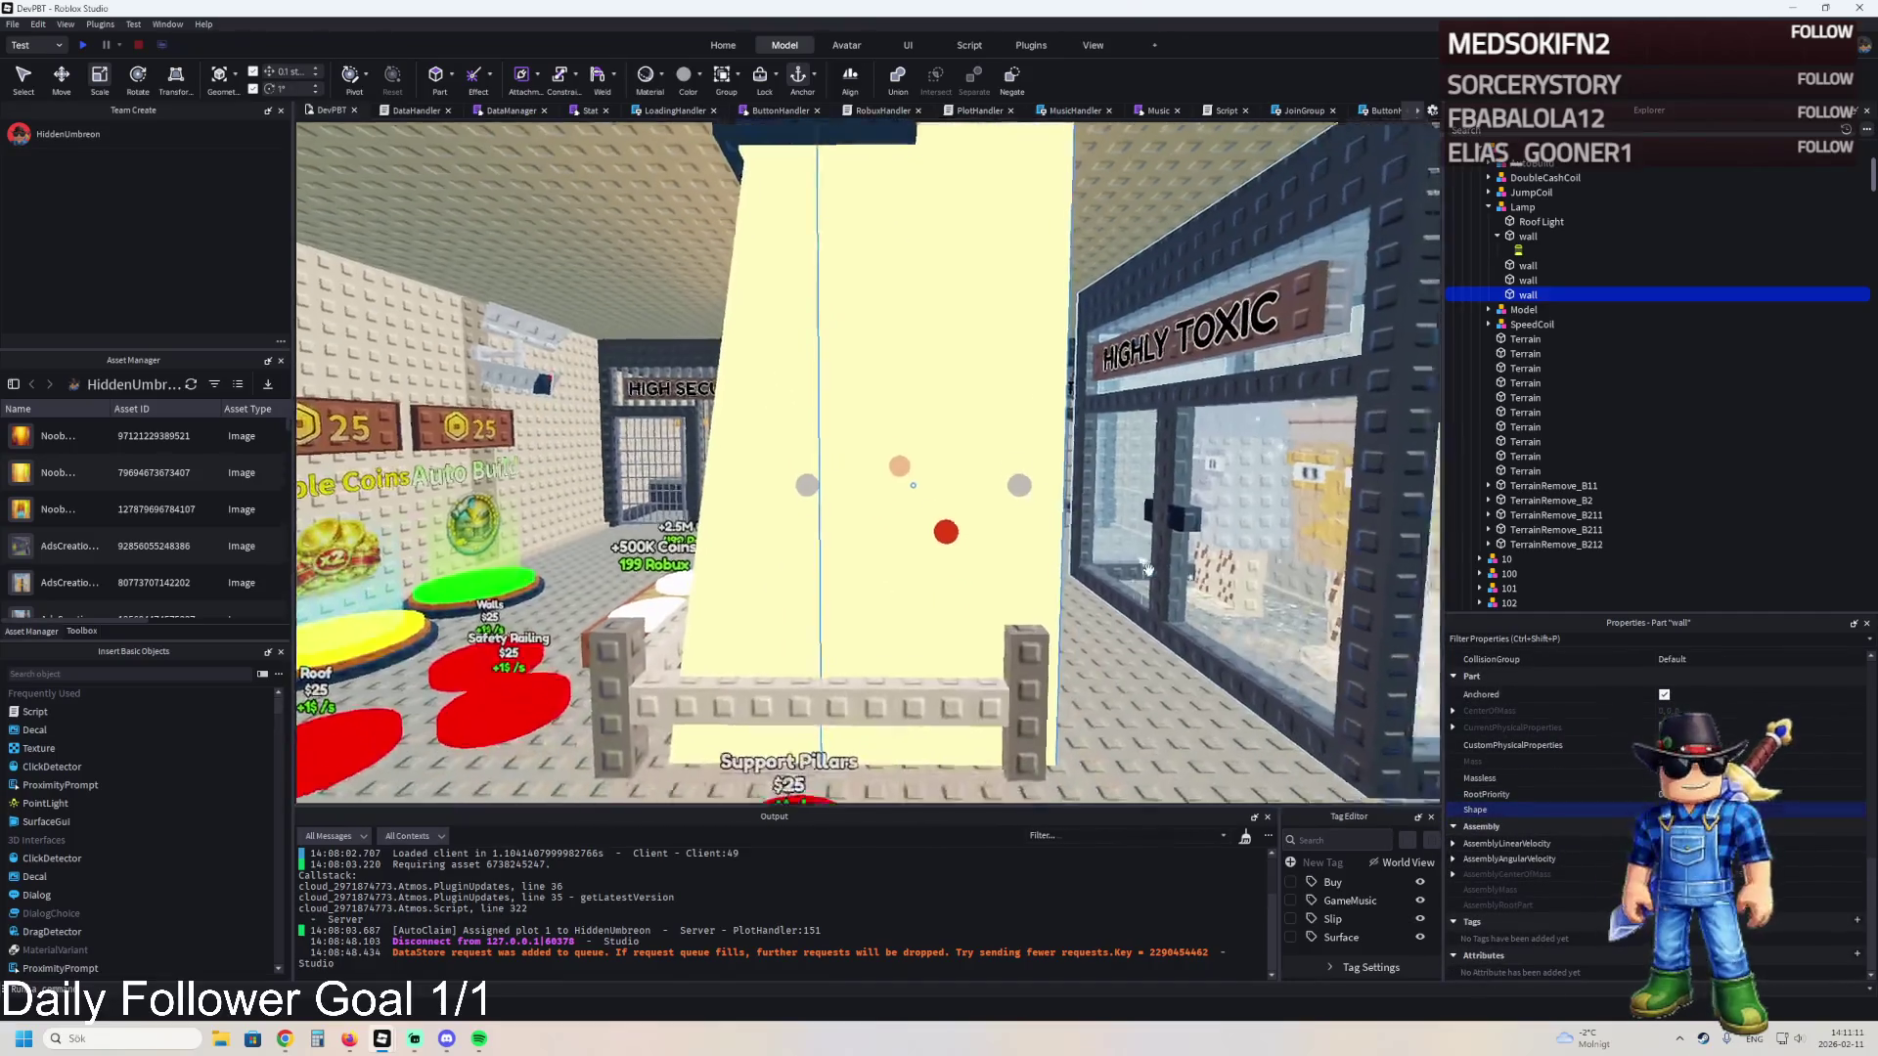
pyautogui.moveTo(1071, 605); pyautogui.dragTo(937, 604)
pyautogui.hotkey('ctrl', '3')
pyautogui.scroll(5, 909, 665)
pyautogui.moveTo(887, 717)
pyautogui.mouseDown()
pyautogui.moveTo(959, 516)
pyautogui.moveTo(957, 559)
pyautogui.mouseUp()
pyautogui.press('f')
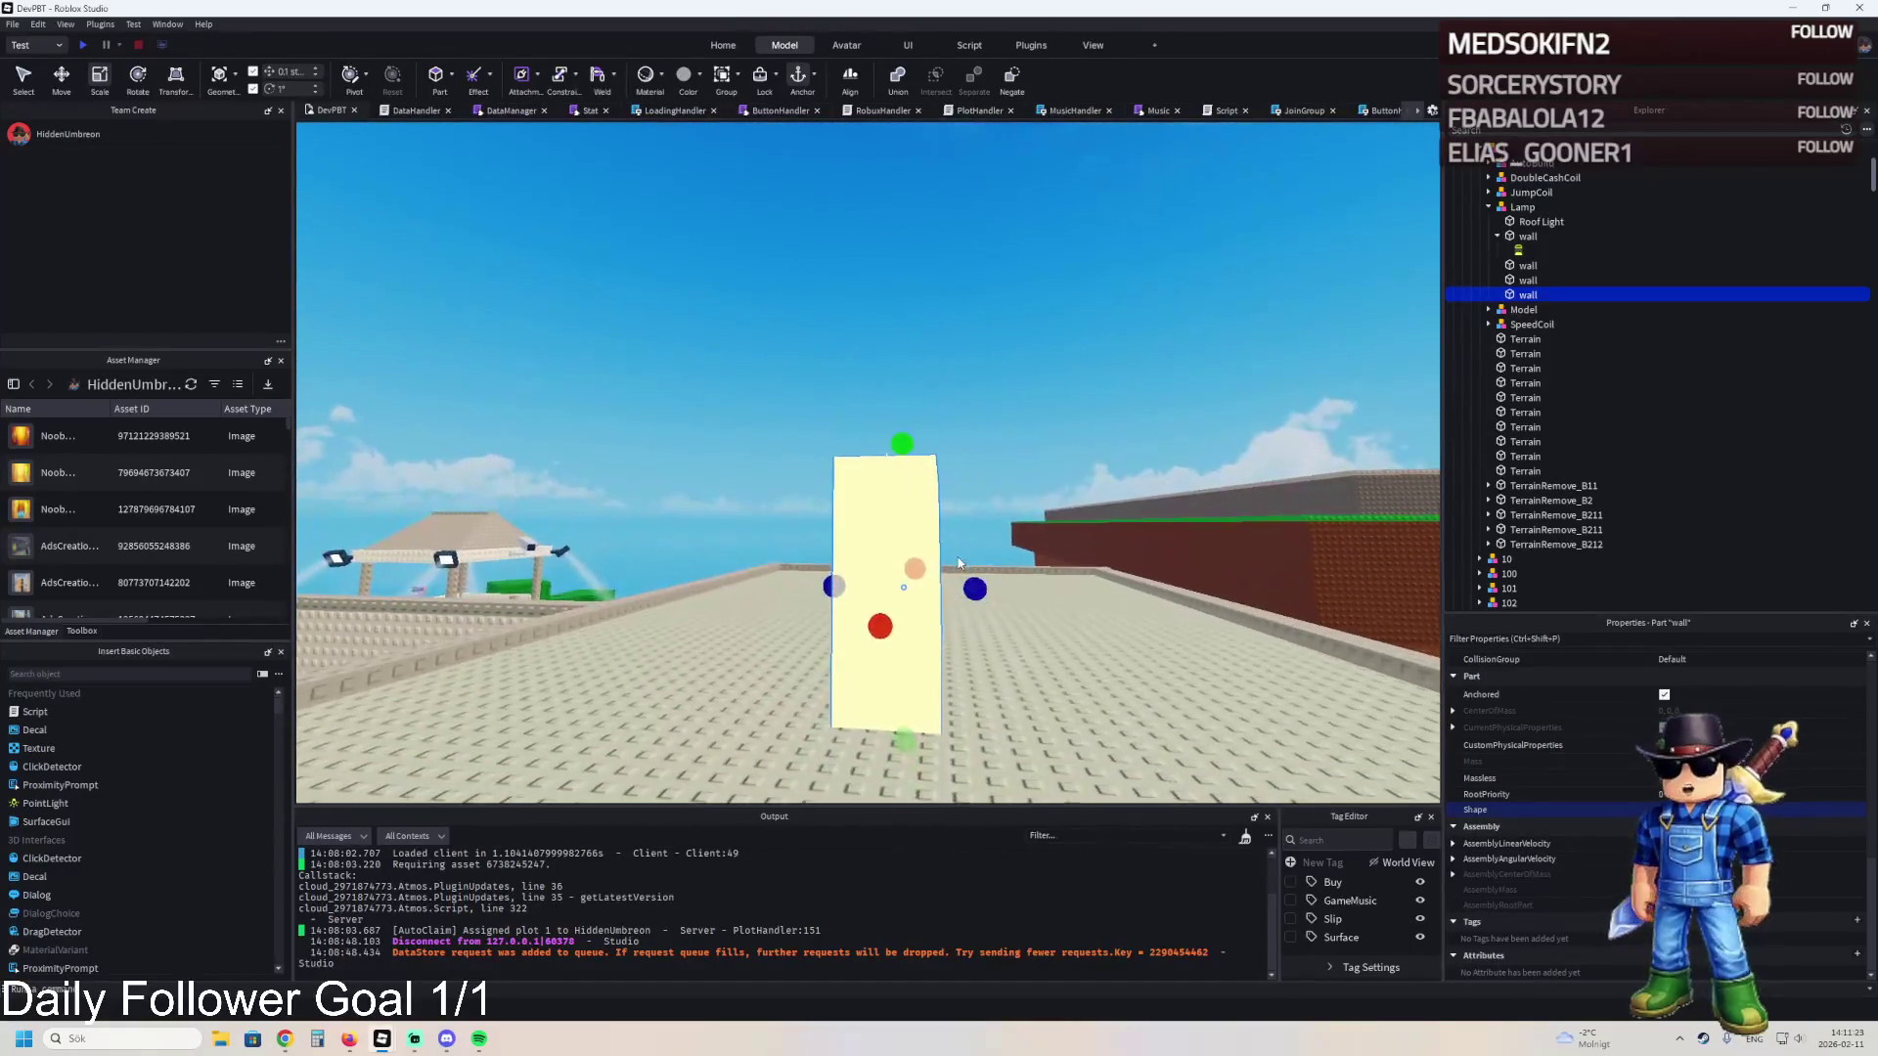
pyautogui.moveTo(897, 445); pyautogui.dragTo(896, 419)
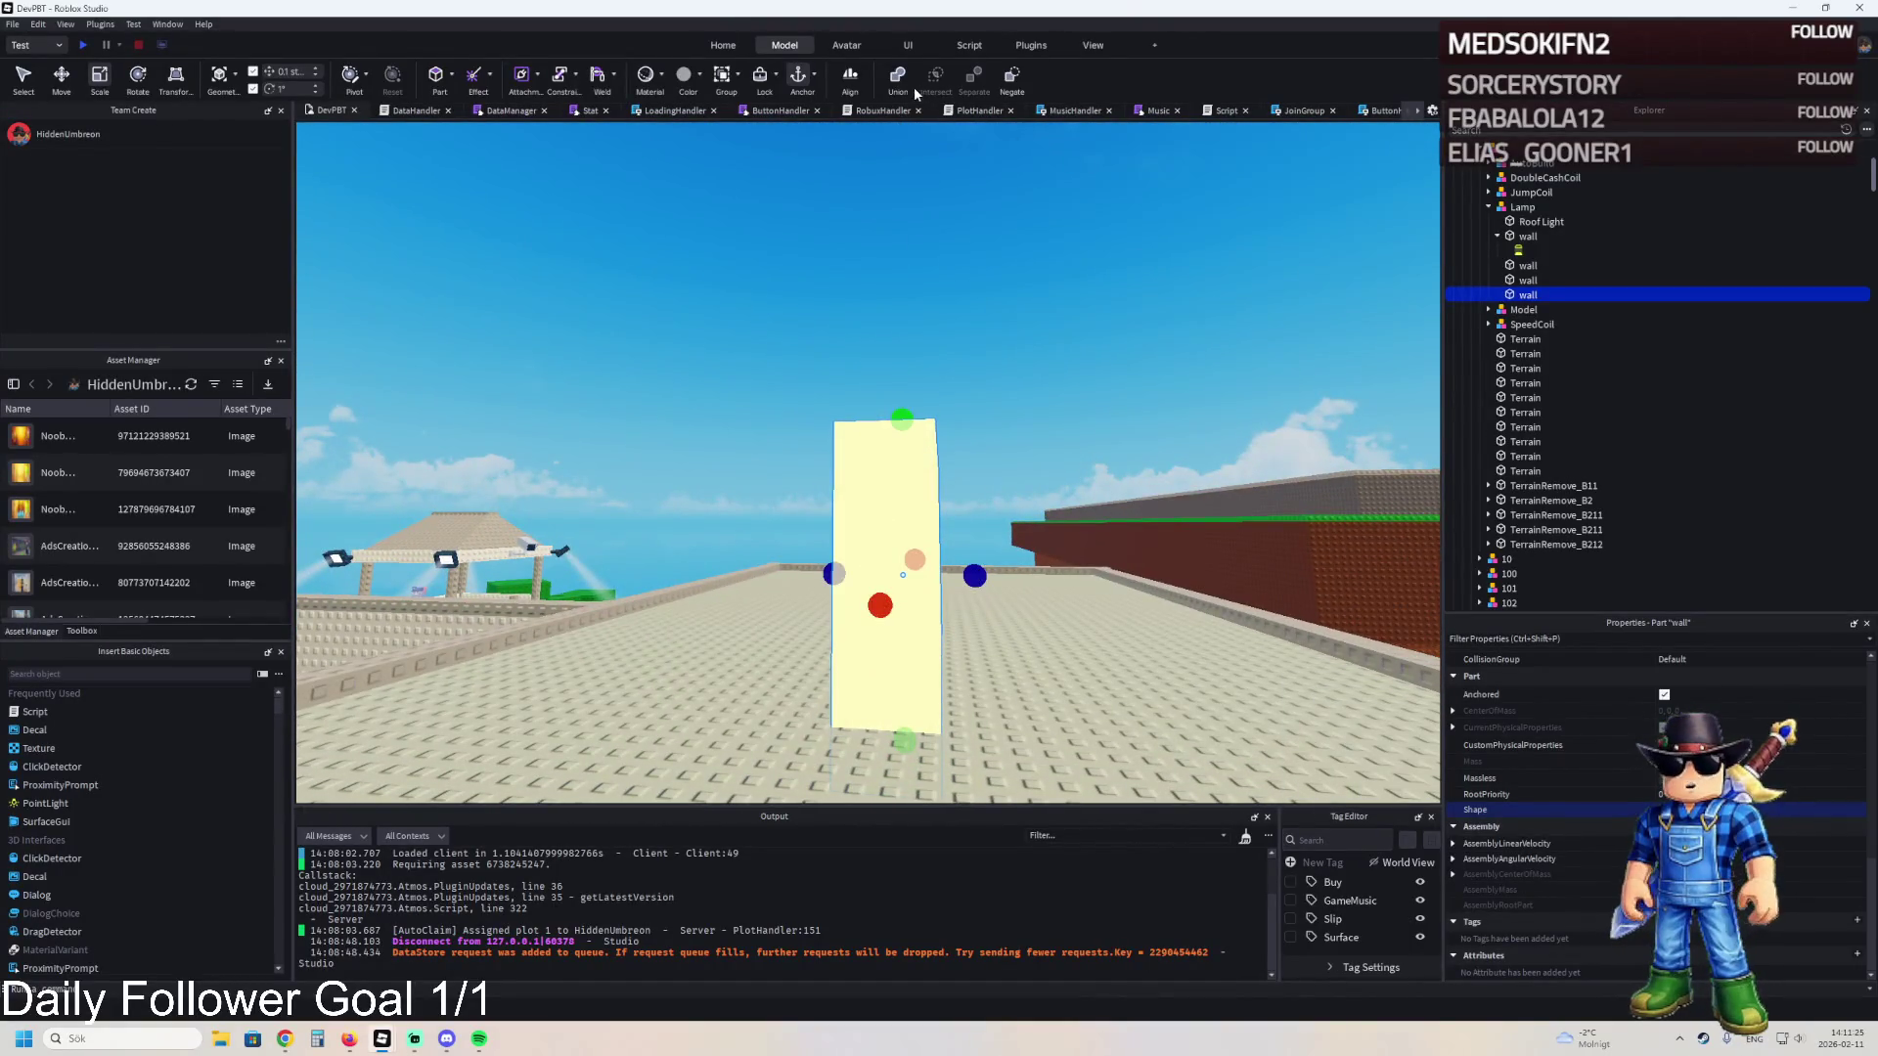
# - Negate the copy and union it with both walls
pyautogui.click(1010, 80)
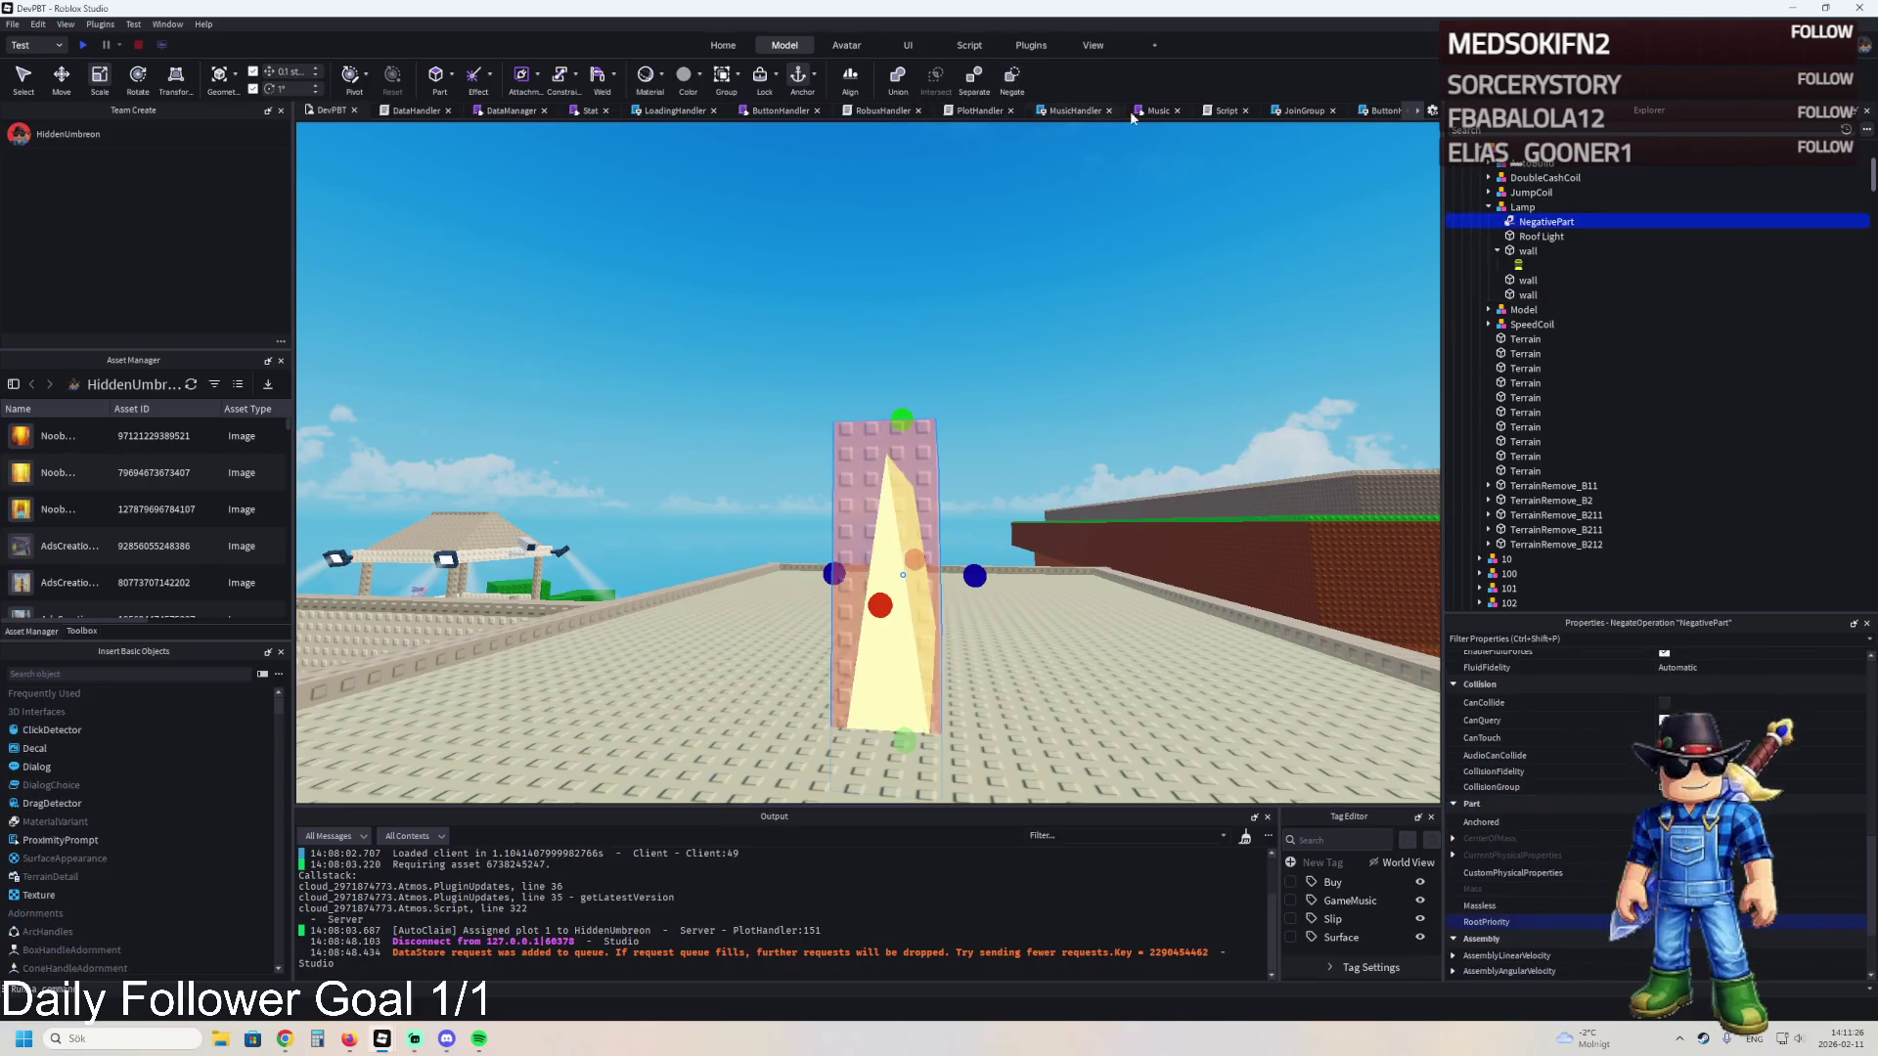
pyautogui.click(1497, 251)
pyautogui.keyDown('ctrl'); pyautogui.click(1525, 265); pyautogui.keyUp('ctrl')
pyautogui.keyDown('ctrl'); pyautogui.click(1521, 281); pyautogui.keyUp('ctrl')
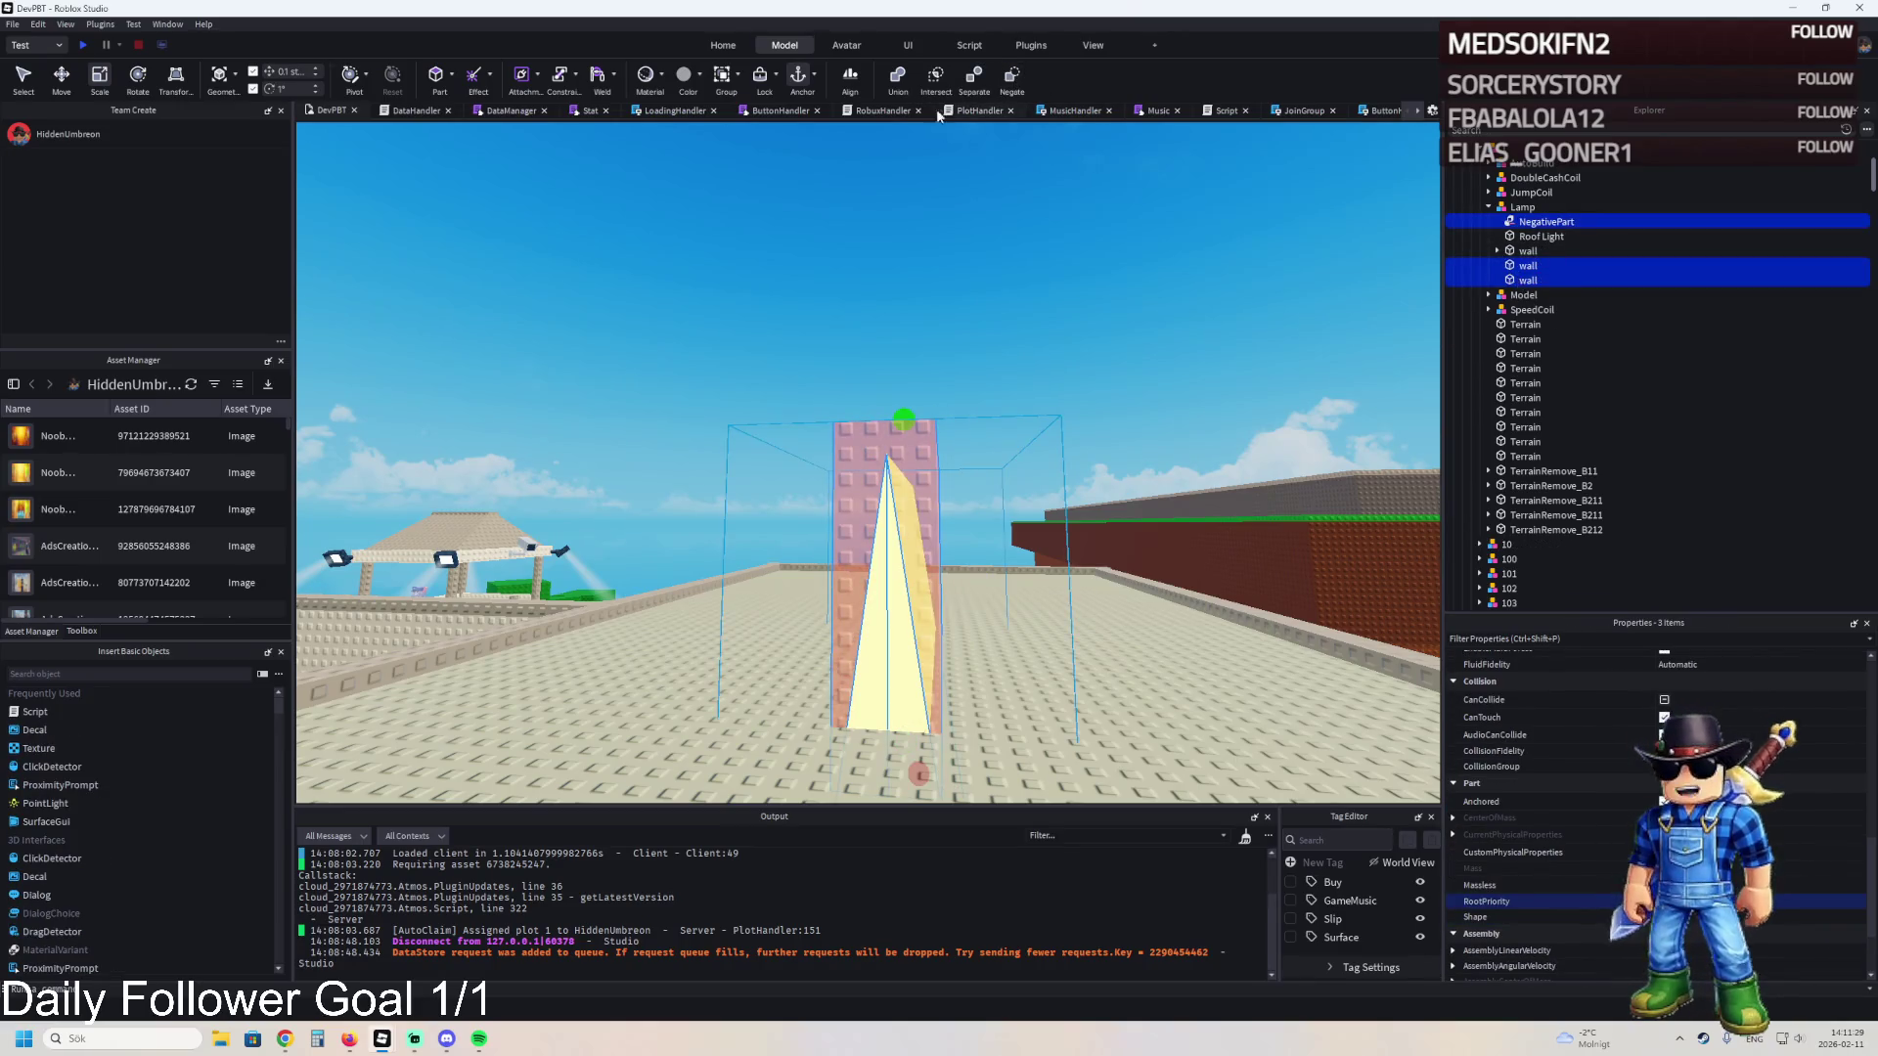
pyautogui.click(895, 80)
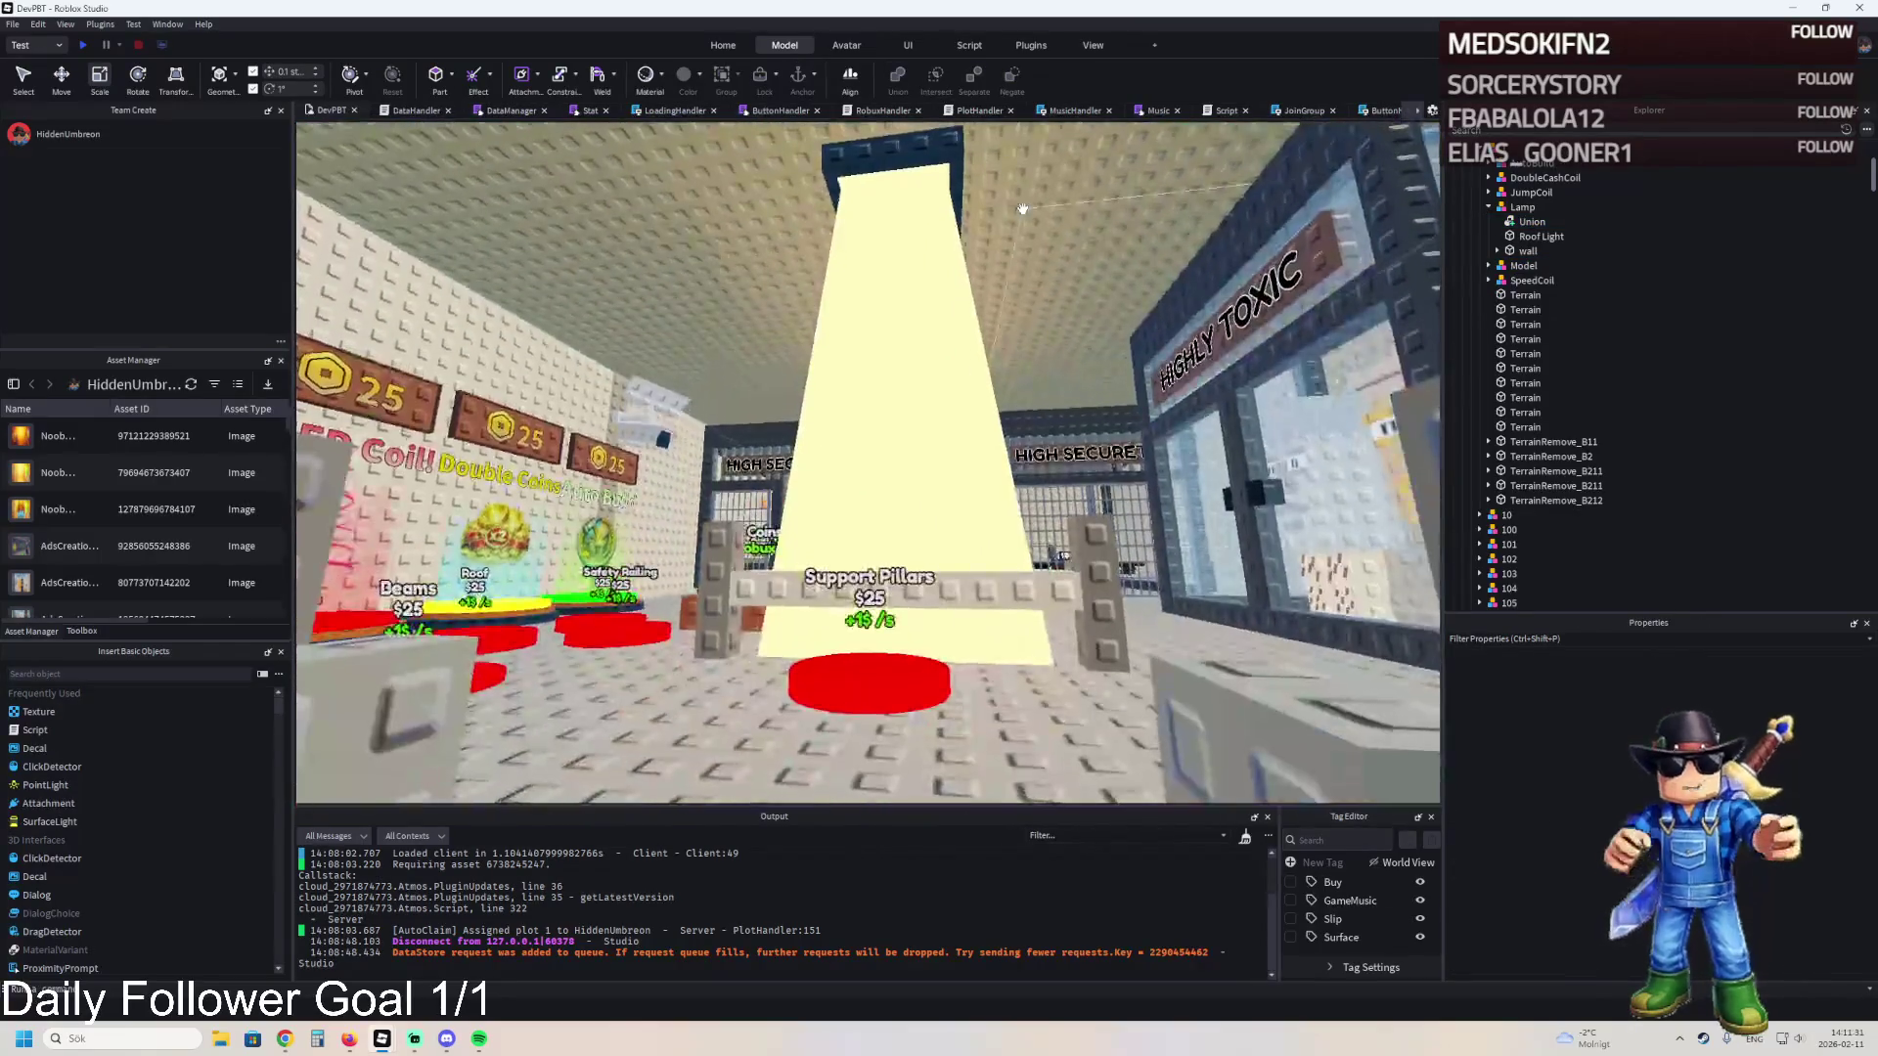
# - Set the lamp's cream light-shaft Union Transparency to about 0.9
pyautogui.press('w')
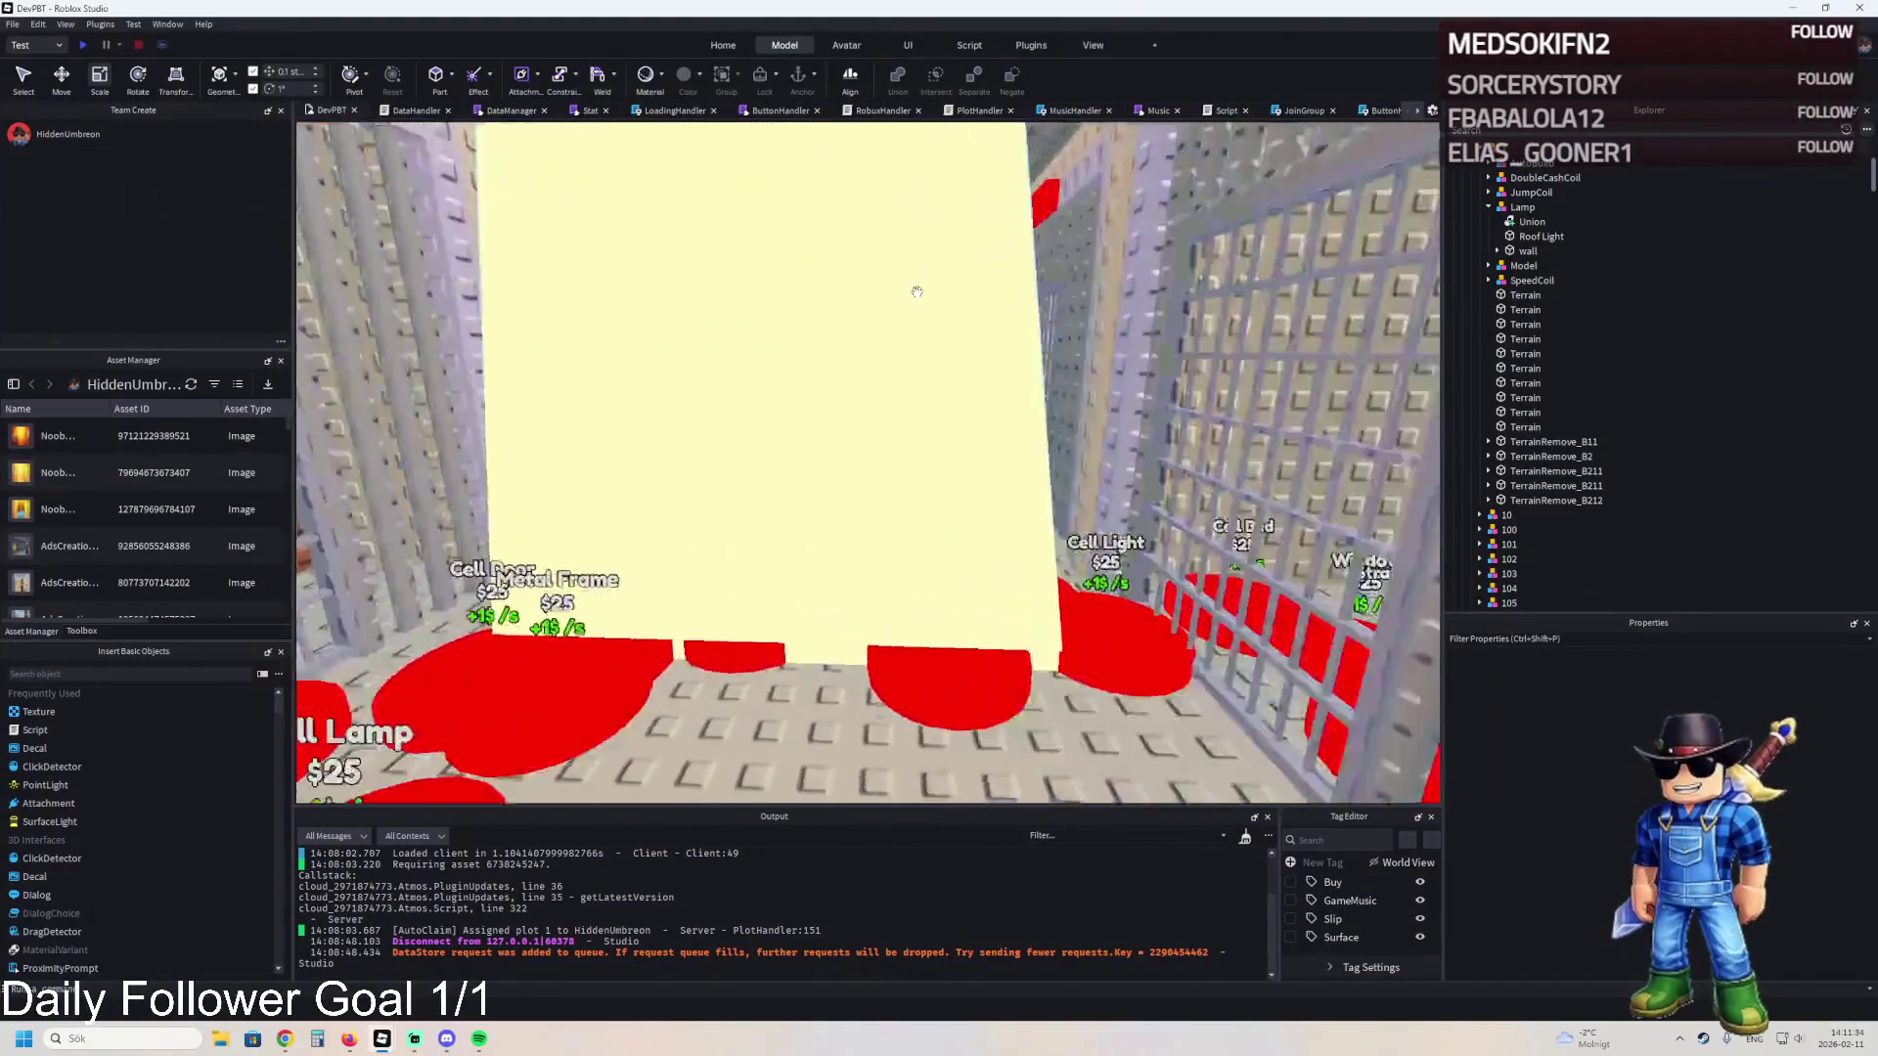
pyautogui.click(880, 308)
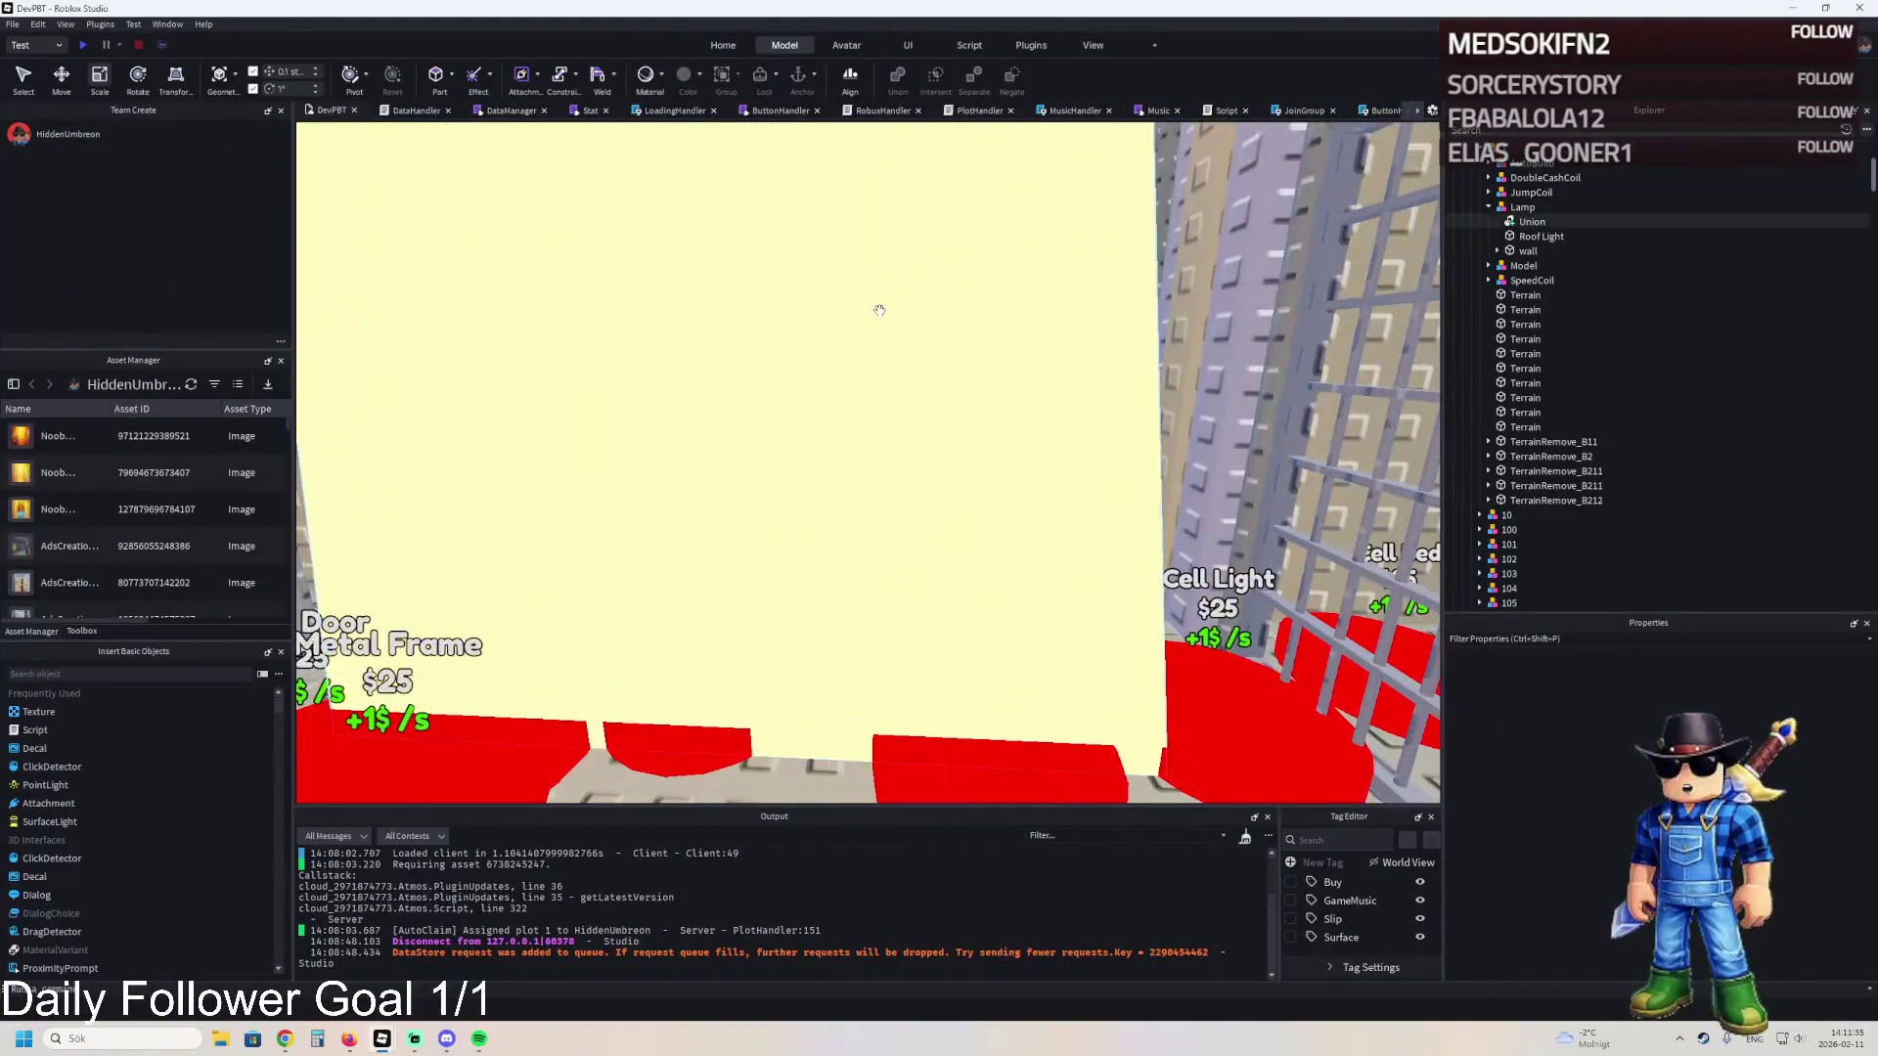
pyautogui.press('d')
pyautogui.scroll(-5, 1653, 812)
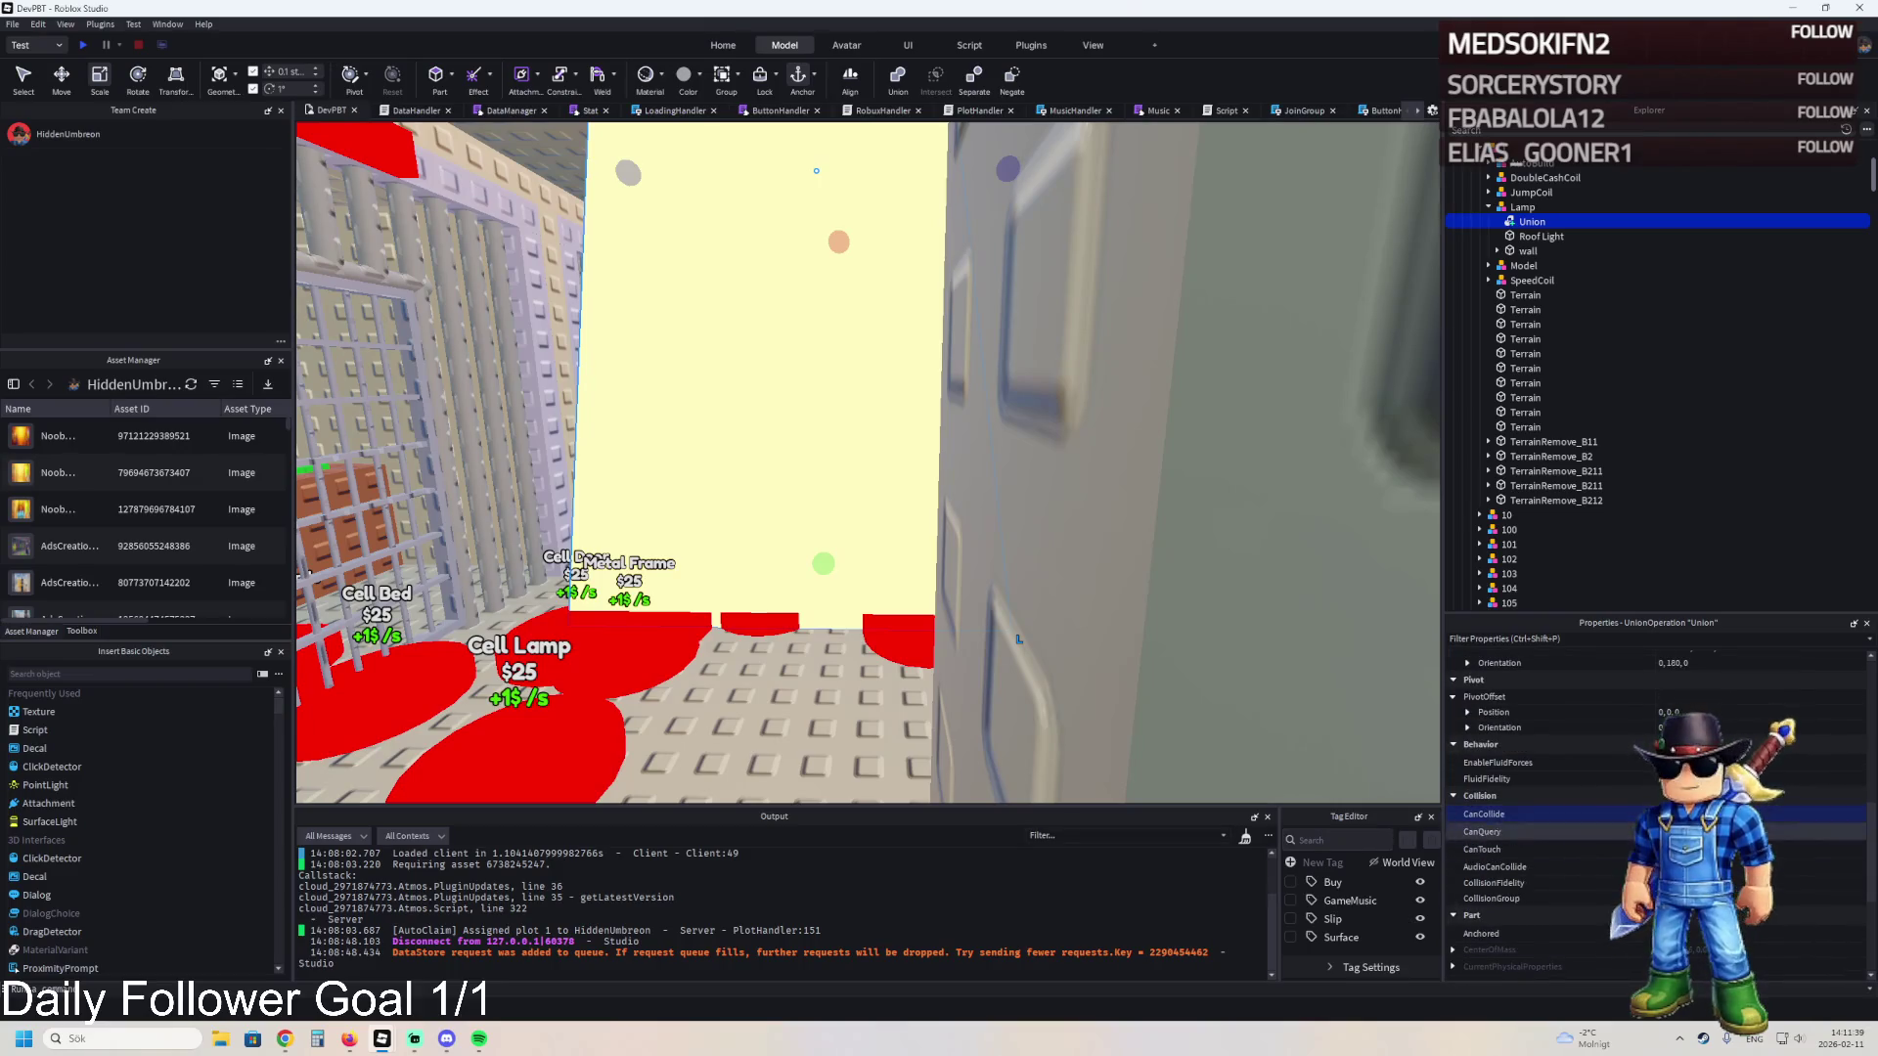
pyautogui.scroll(5, 1653, 812)
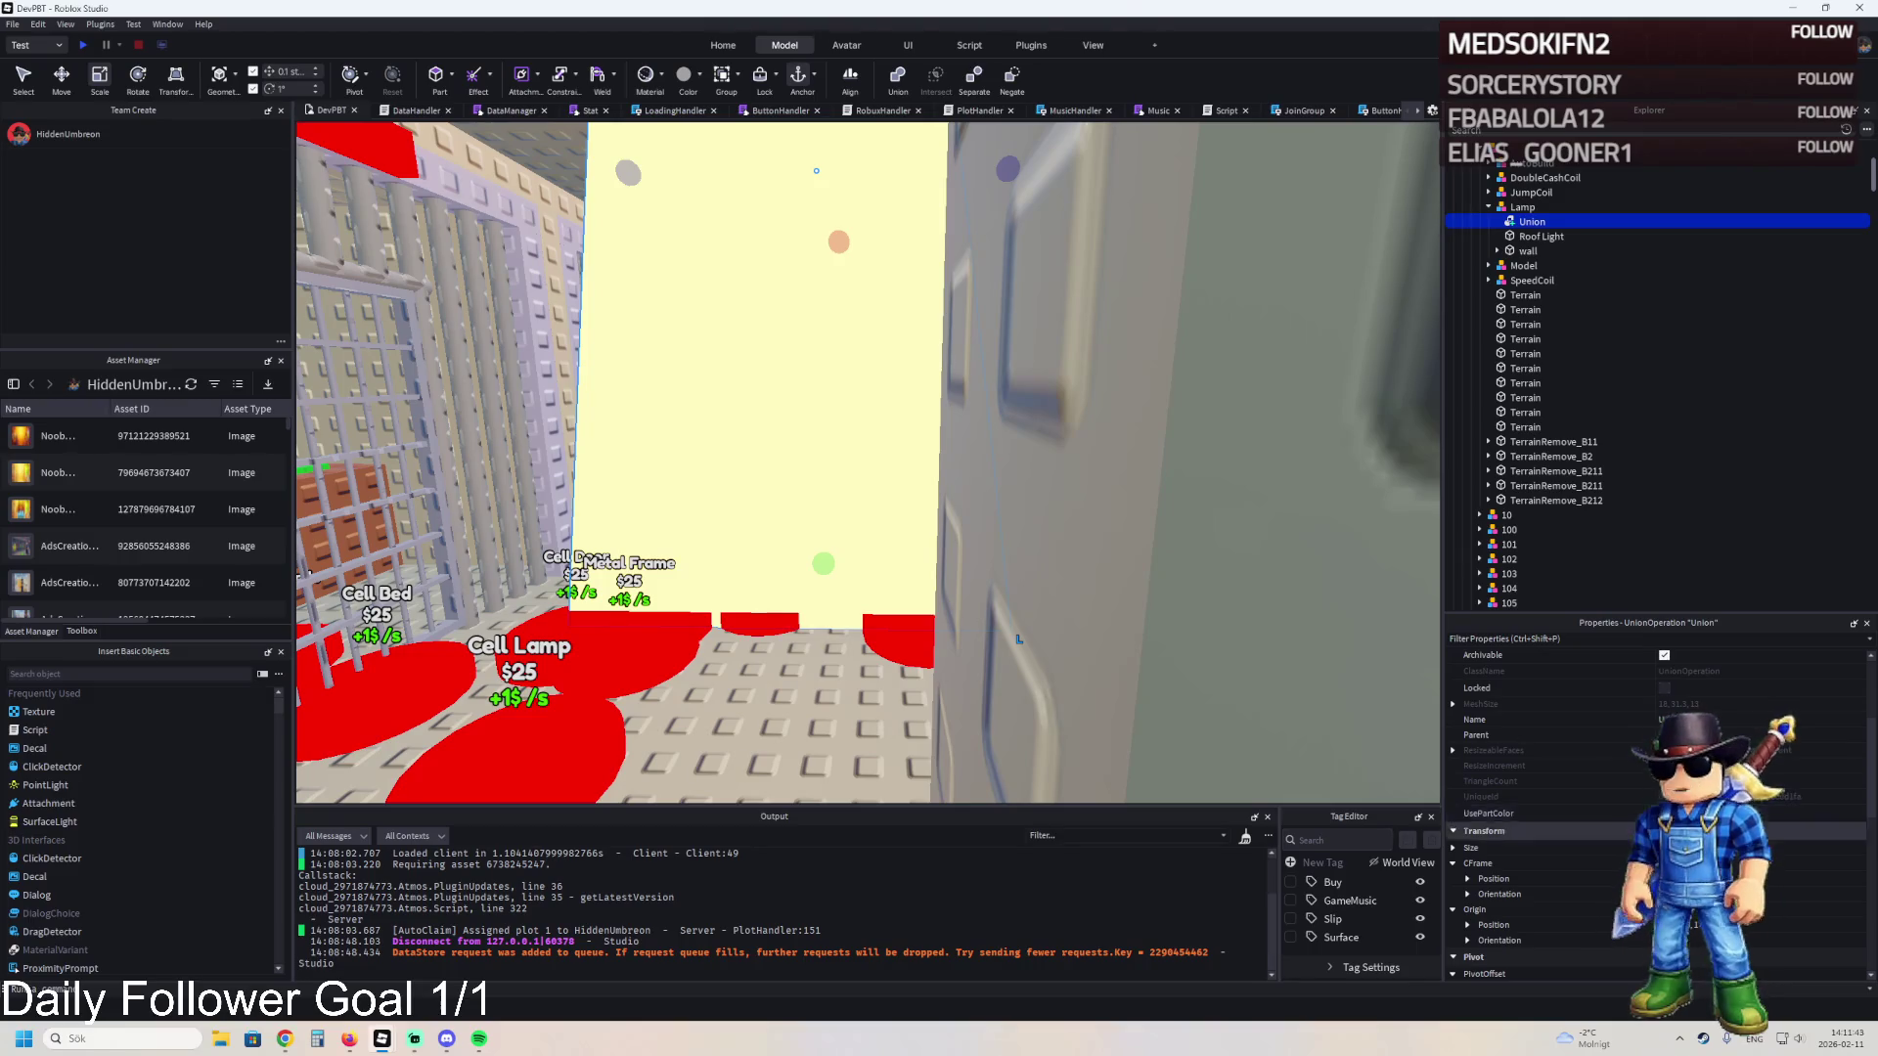
pyautogui.scroll(2, 1653, 811)
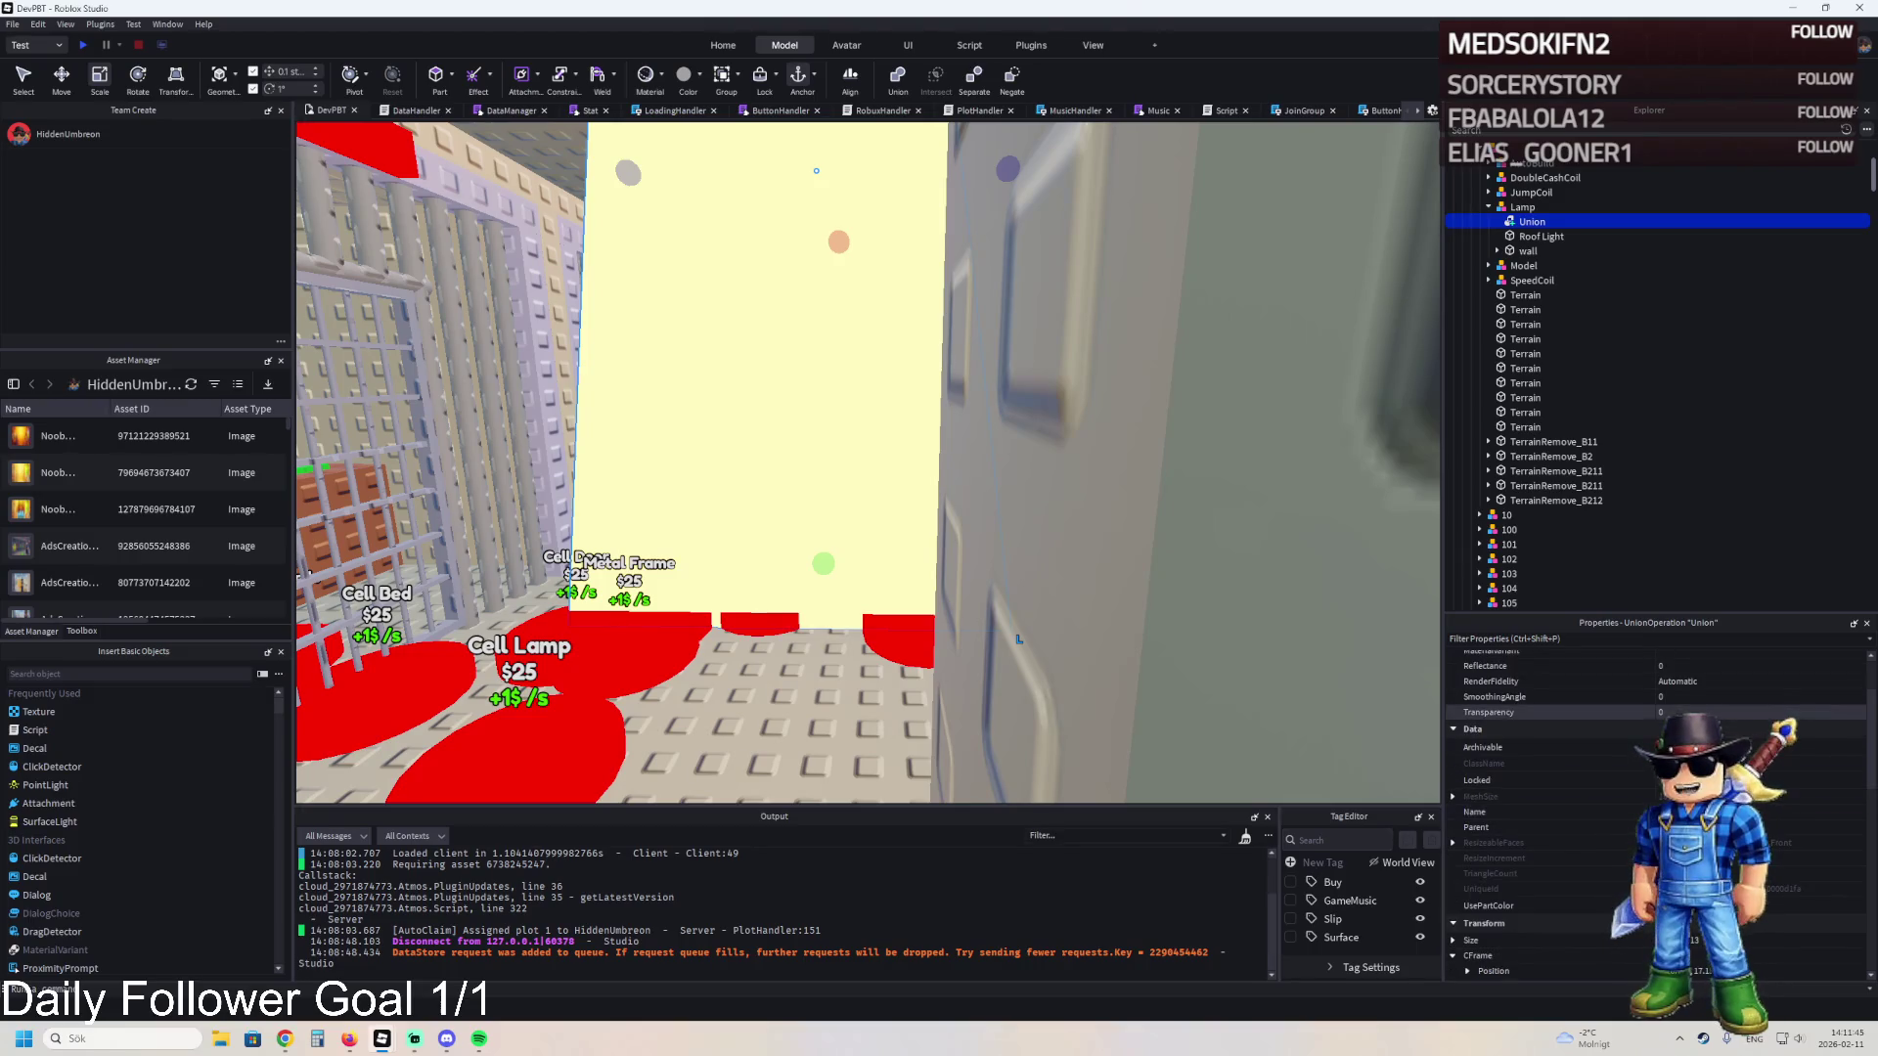
pyautogui.moveTo(1727, 720); pyautogui.dragTo(1838, 719)
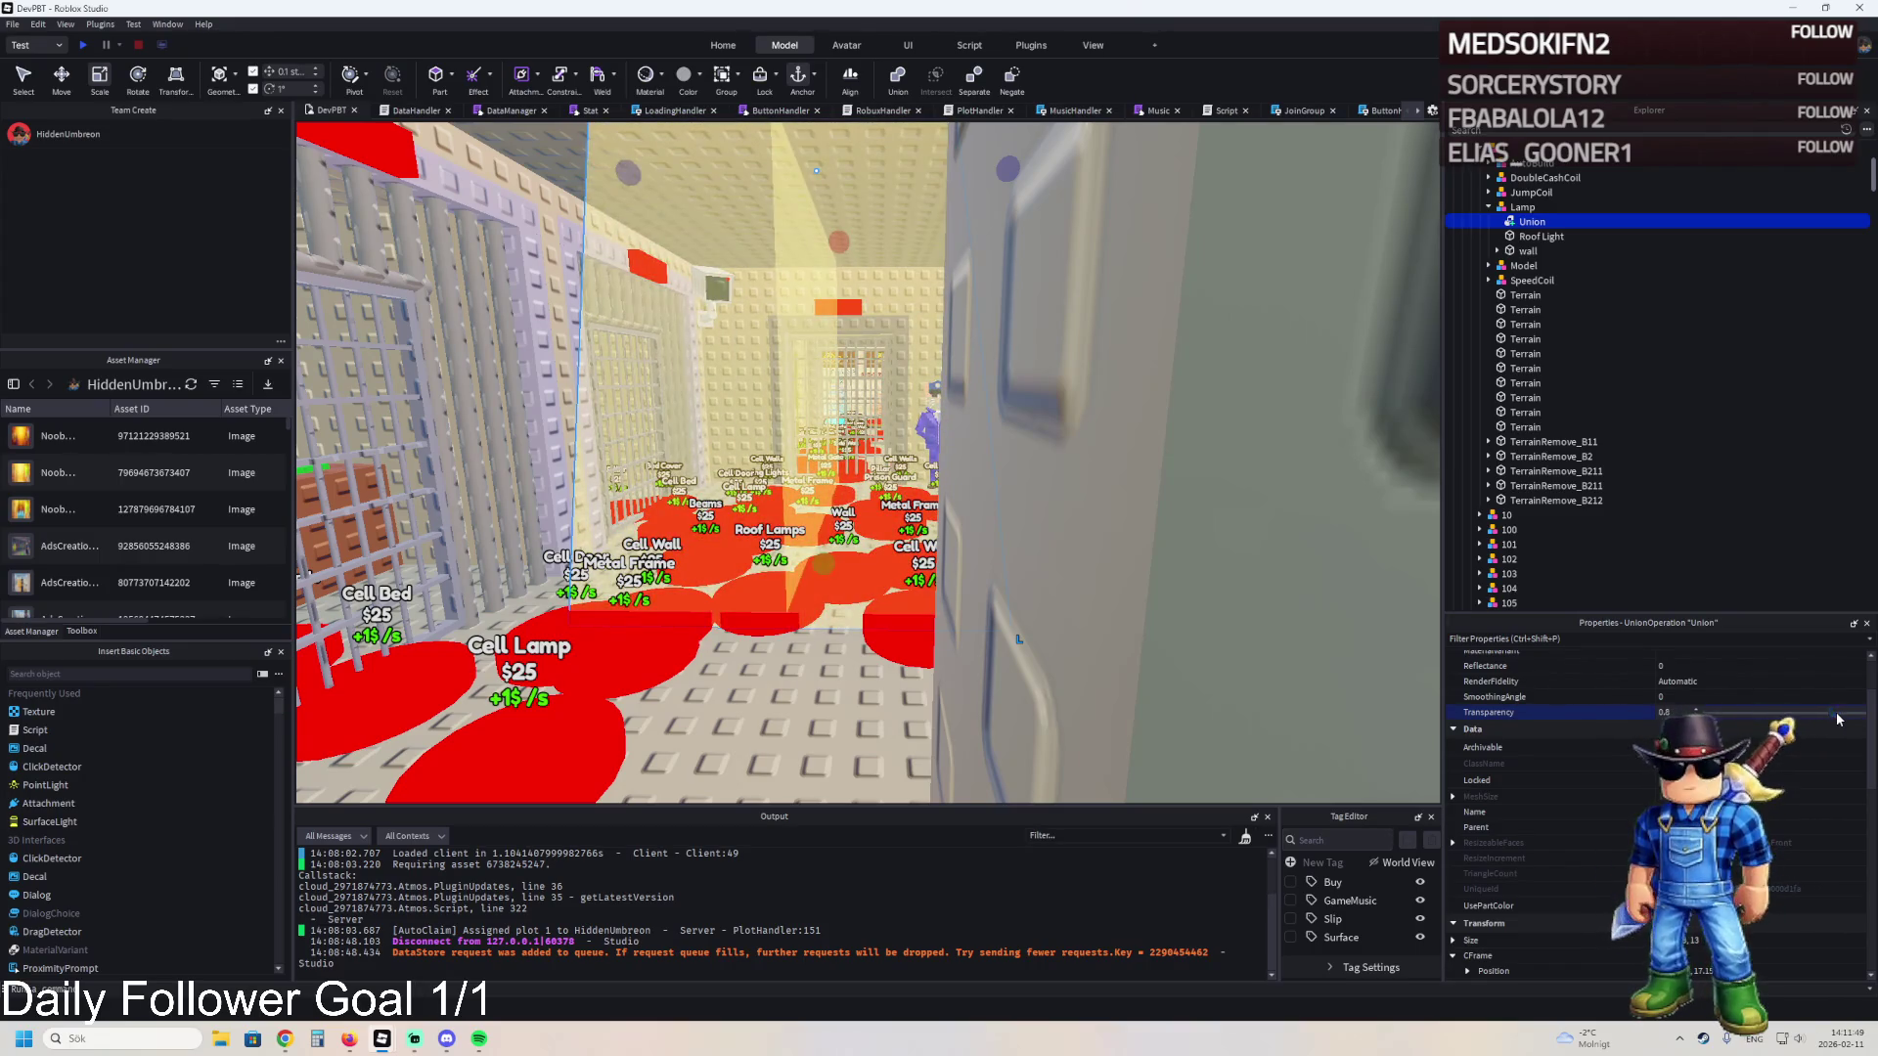
pyautogui.scroll(3, 914, 548)
pyautogui.scroll(3, 915, 548)
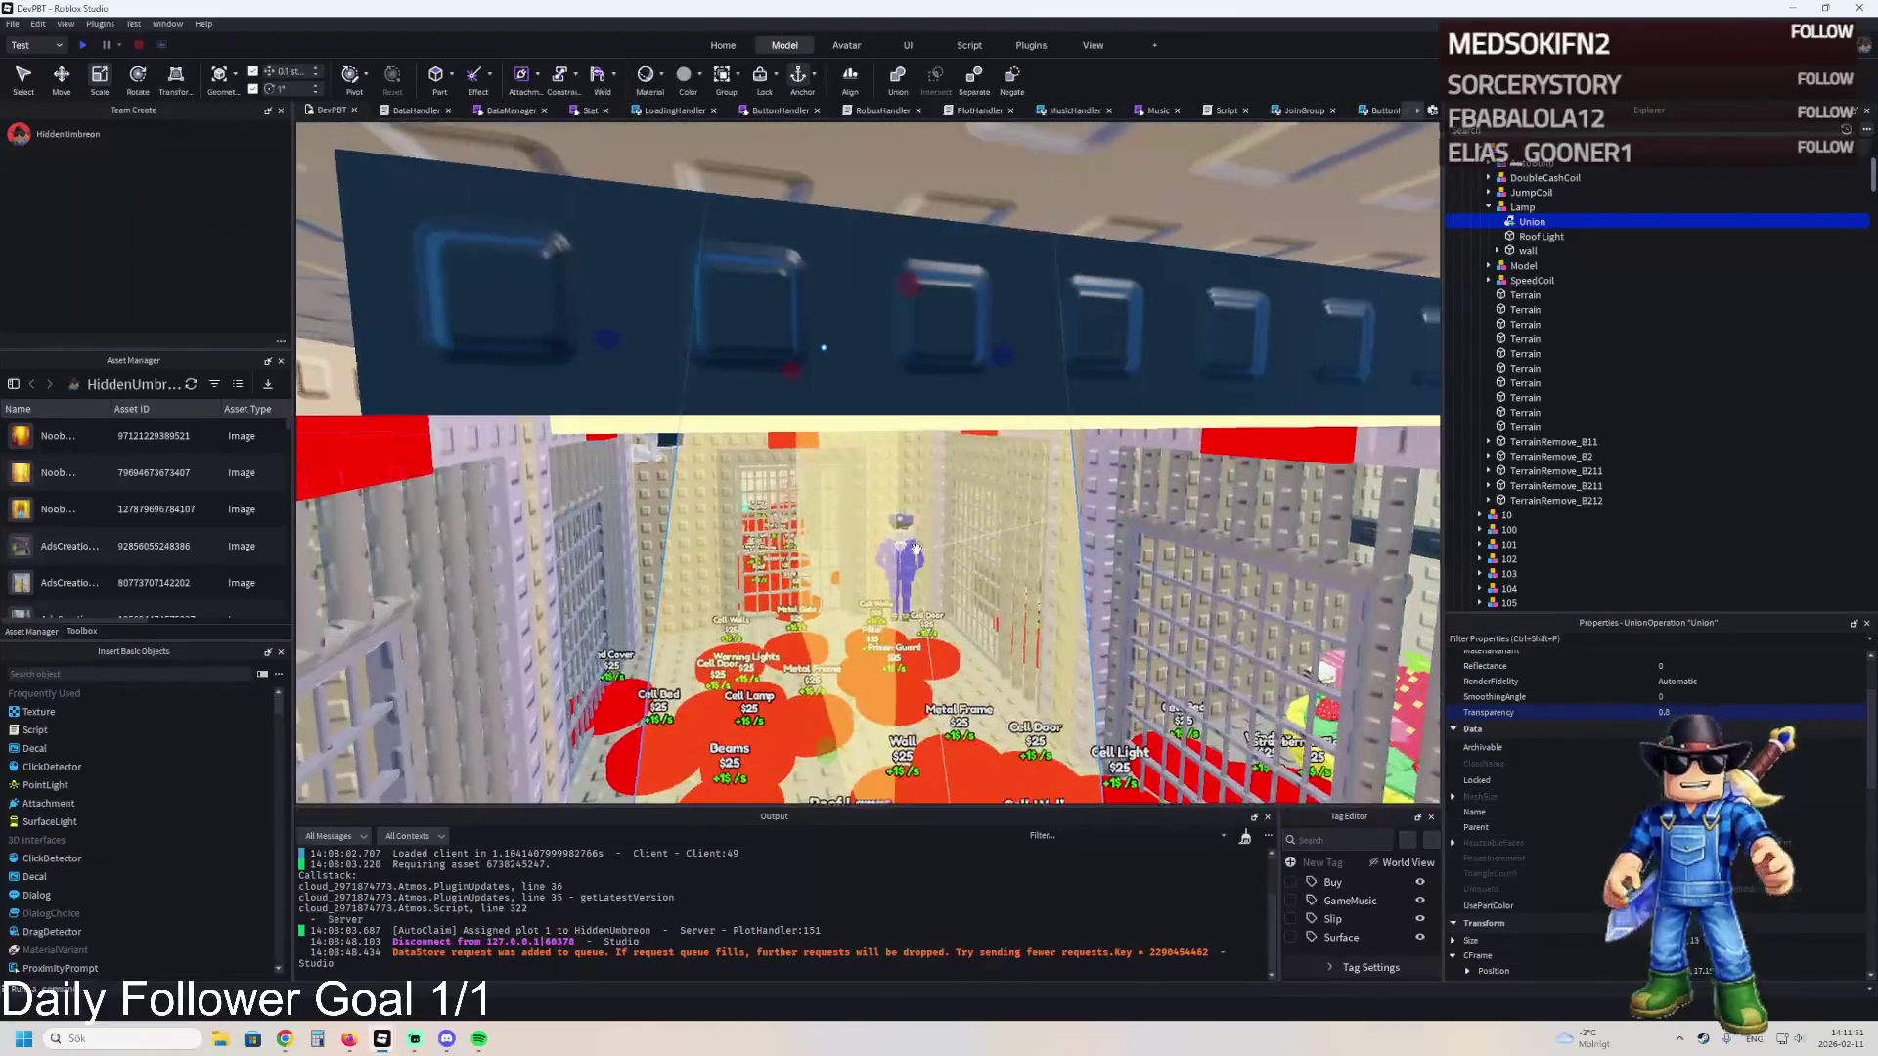
pyautogui.scroll(3, 916, 550)
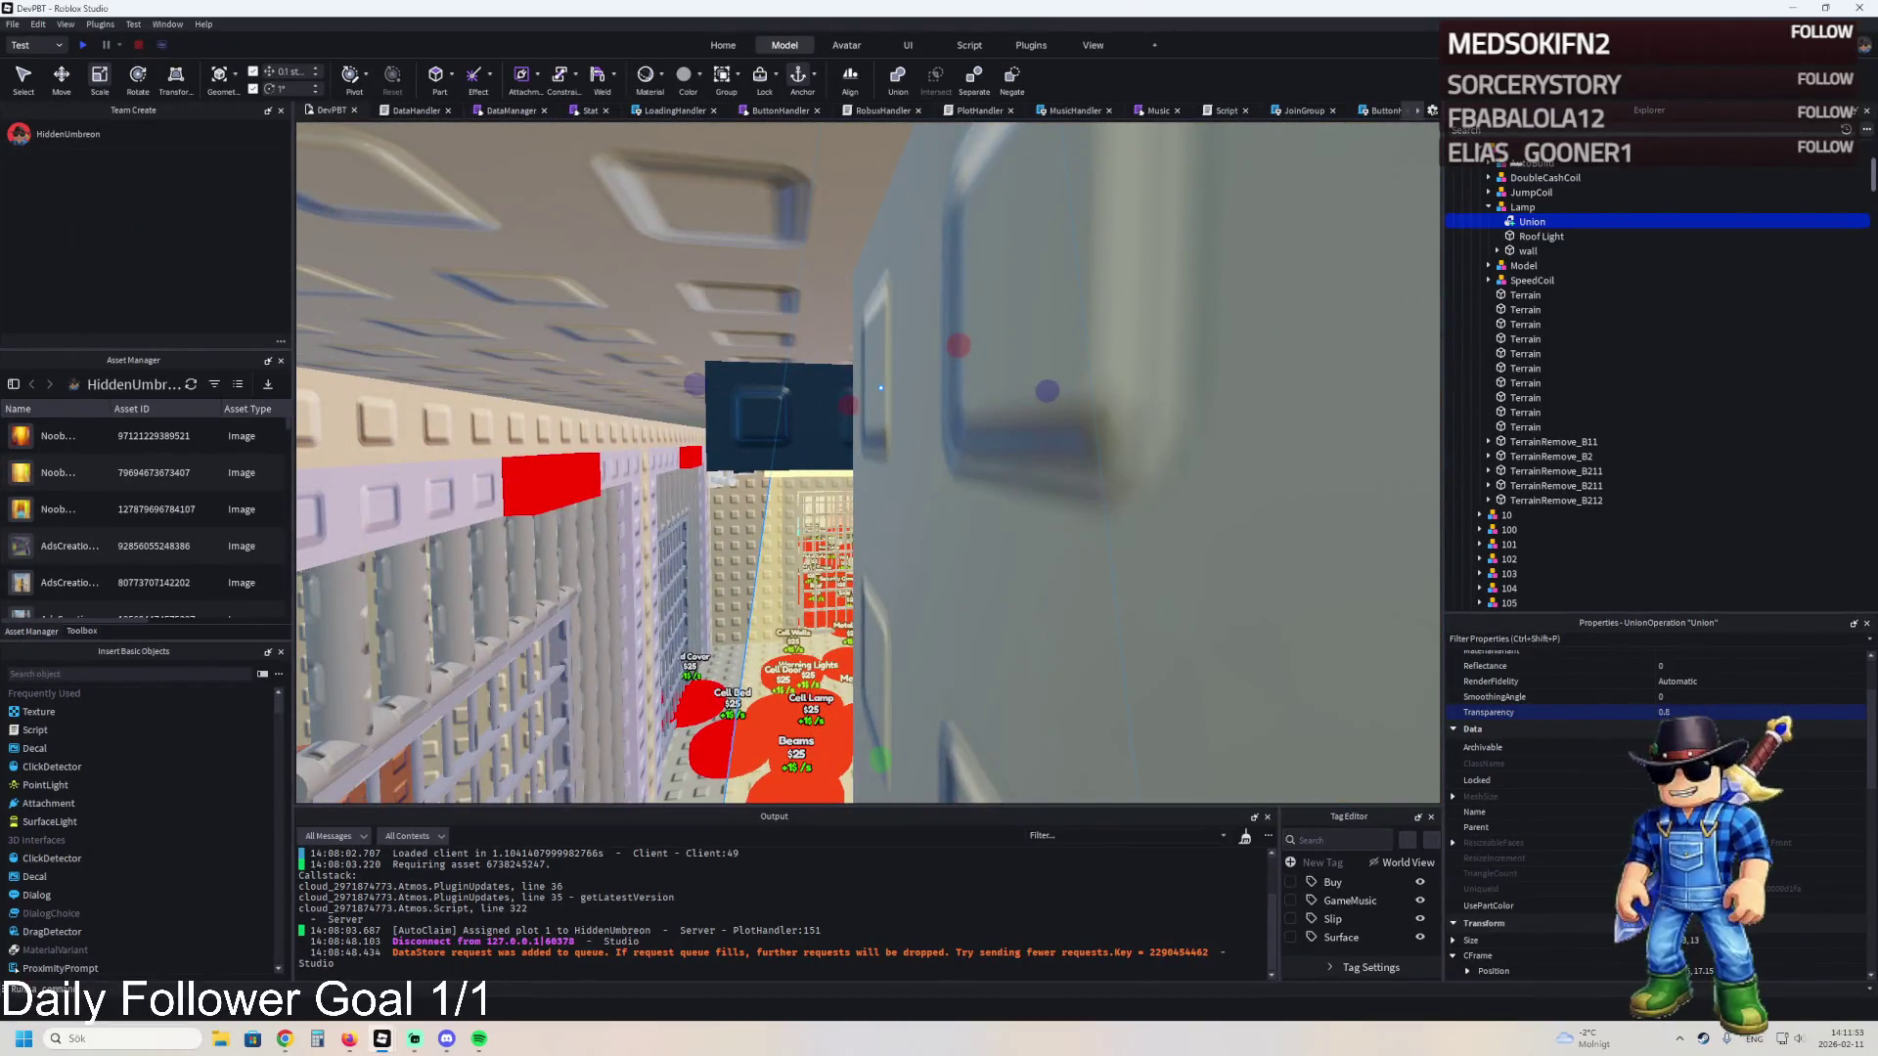
pyautogui.scroll(10, 342, 516)
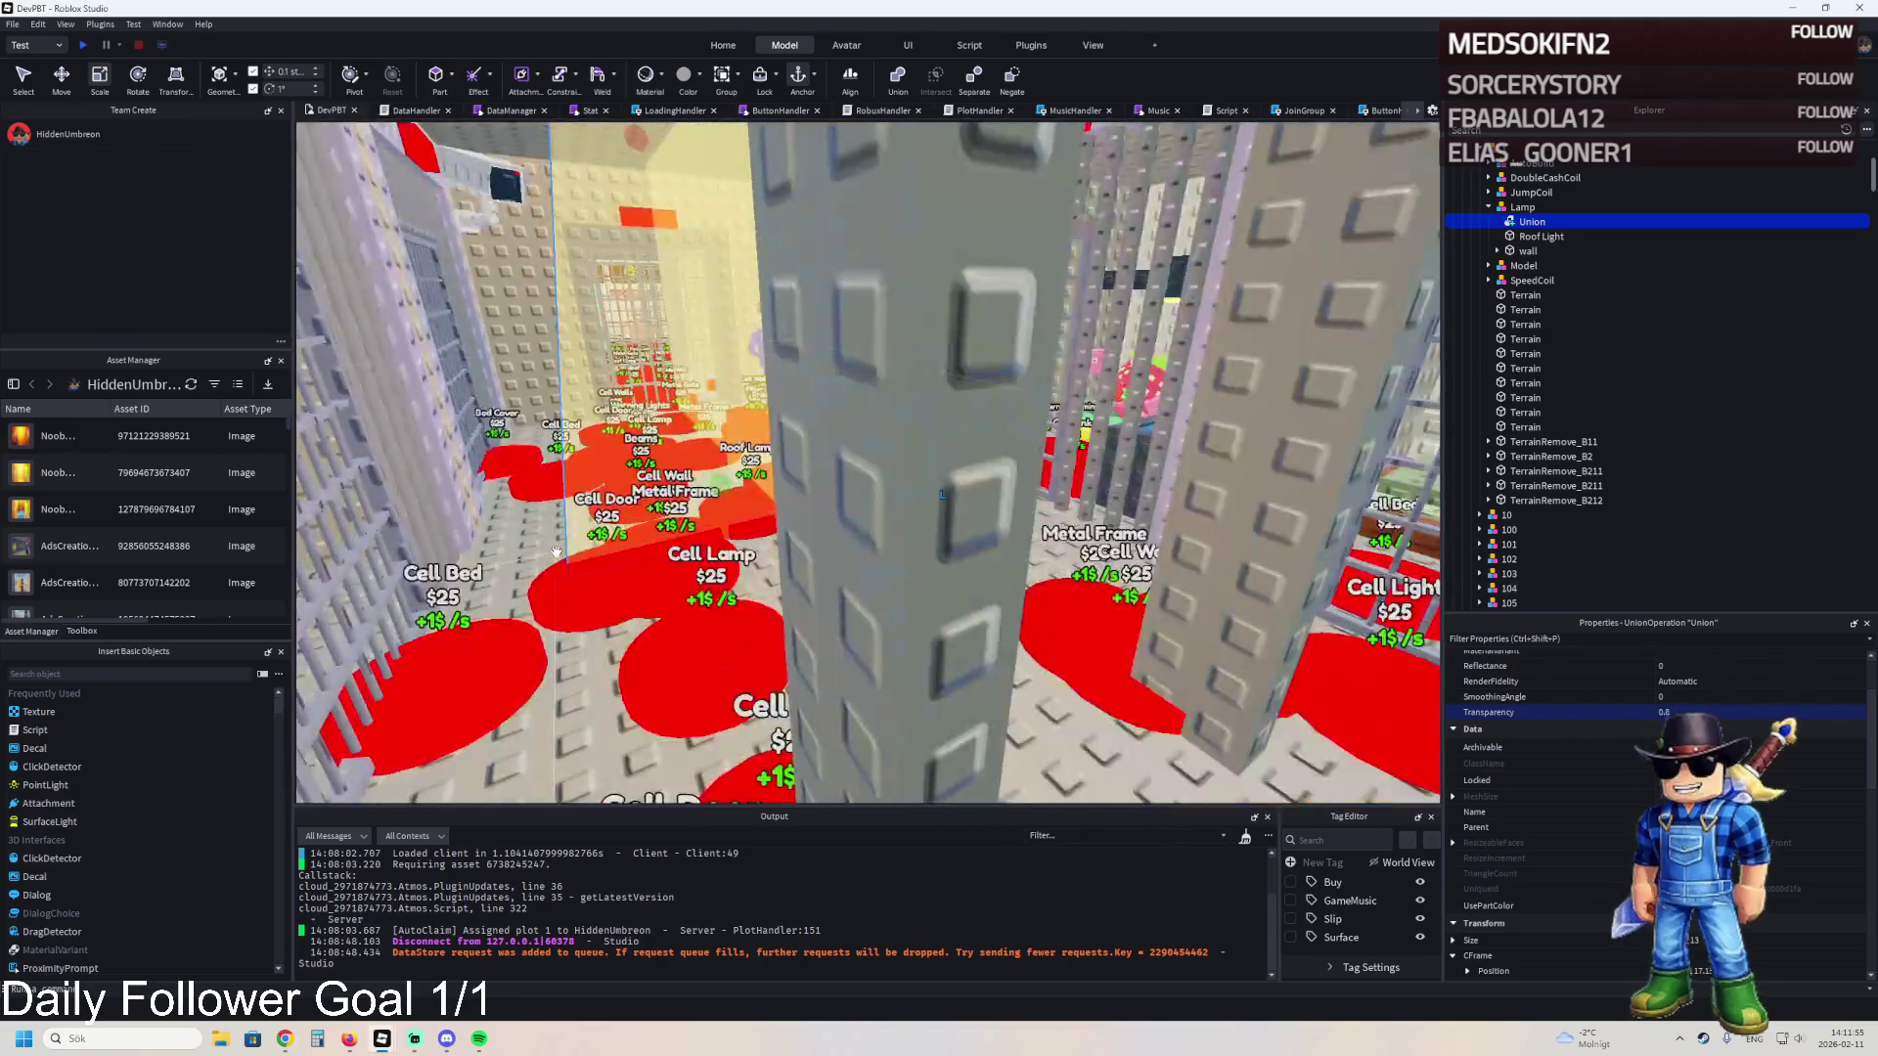
pyautogui.scroll(-10, 499, 567)
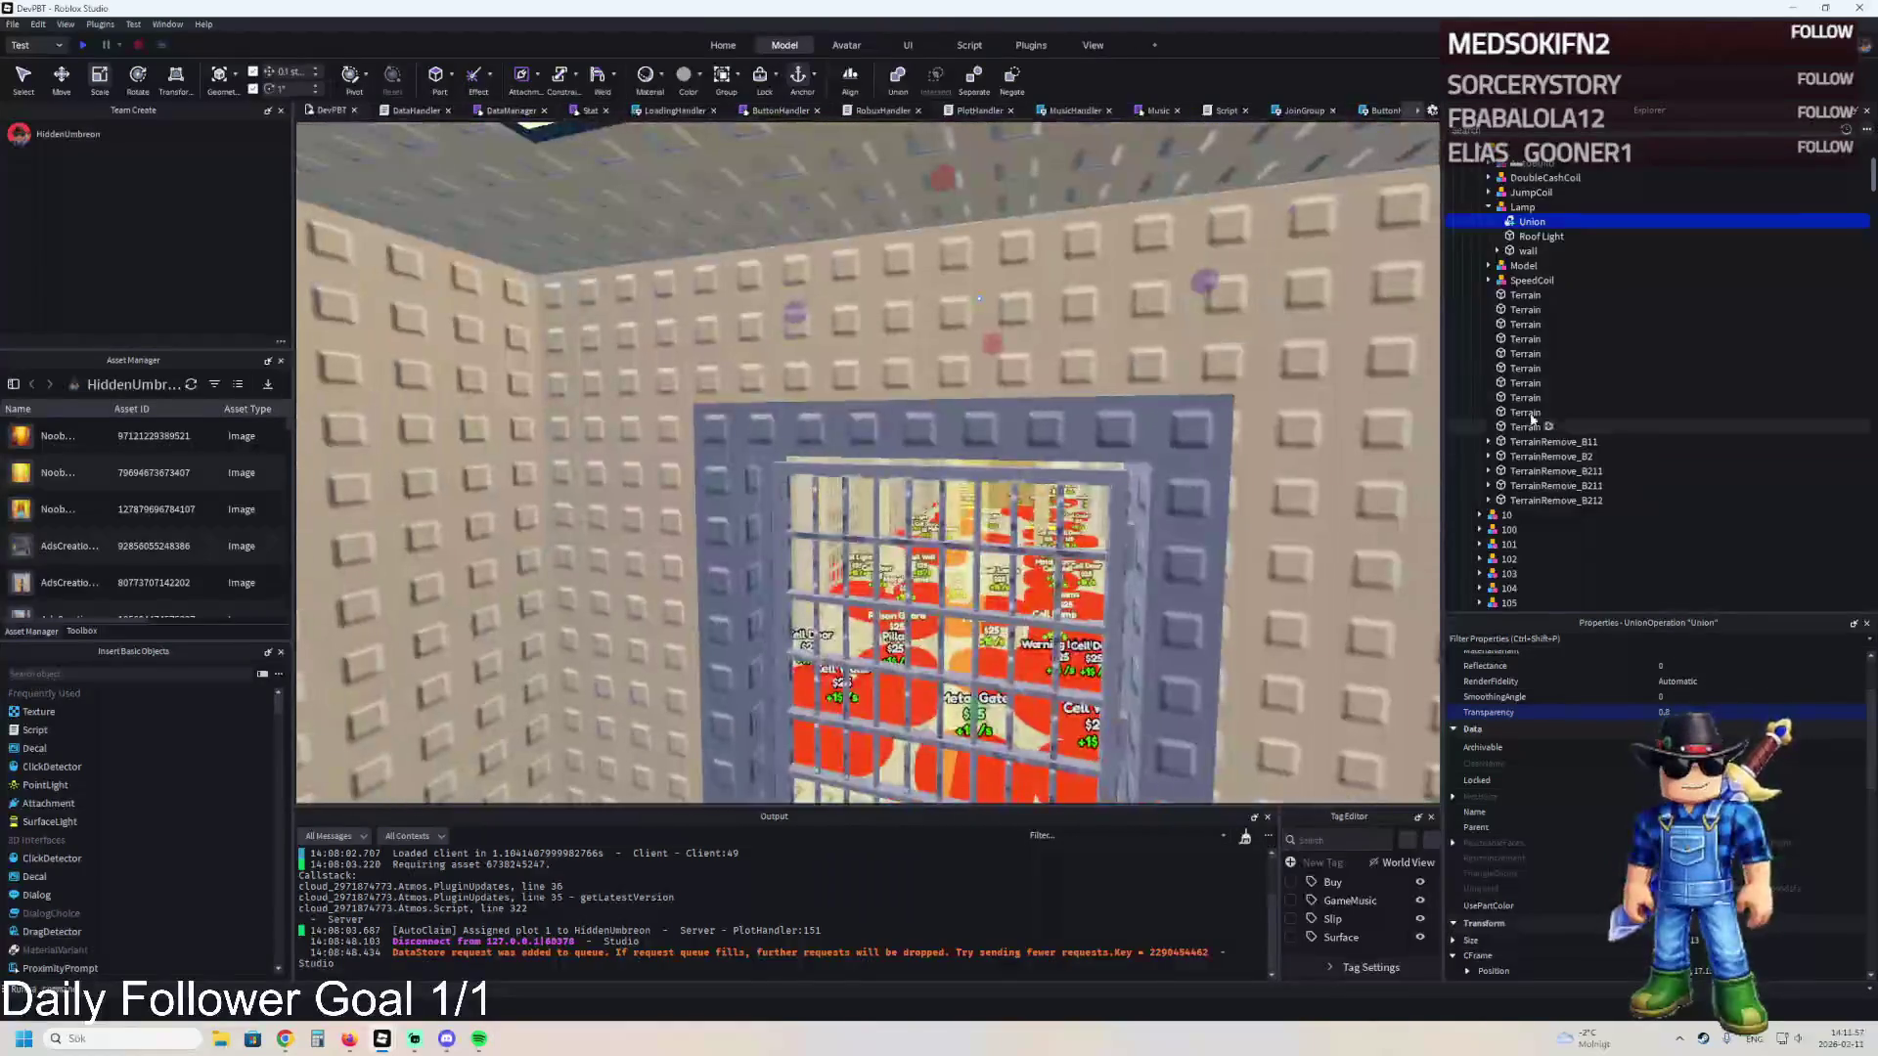
# - Select the AutoBuild object and the TemplatePlot folder in the Explorer
pyautogui.click(1503, 164)
pyautogui.scroll(5, 1506, 244)
pyautogui.click(1505, 209)
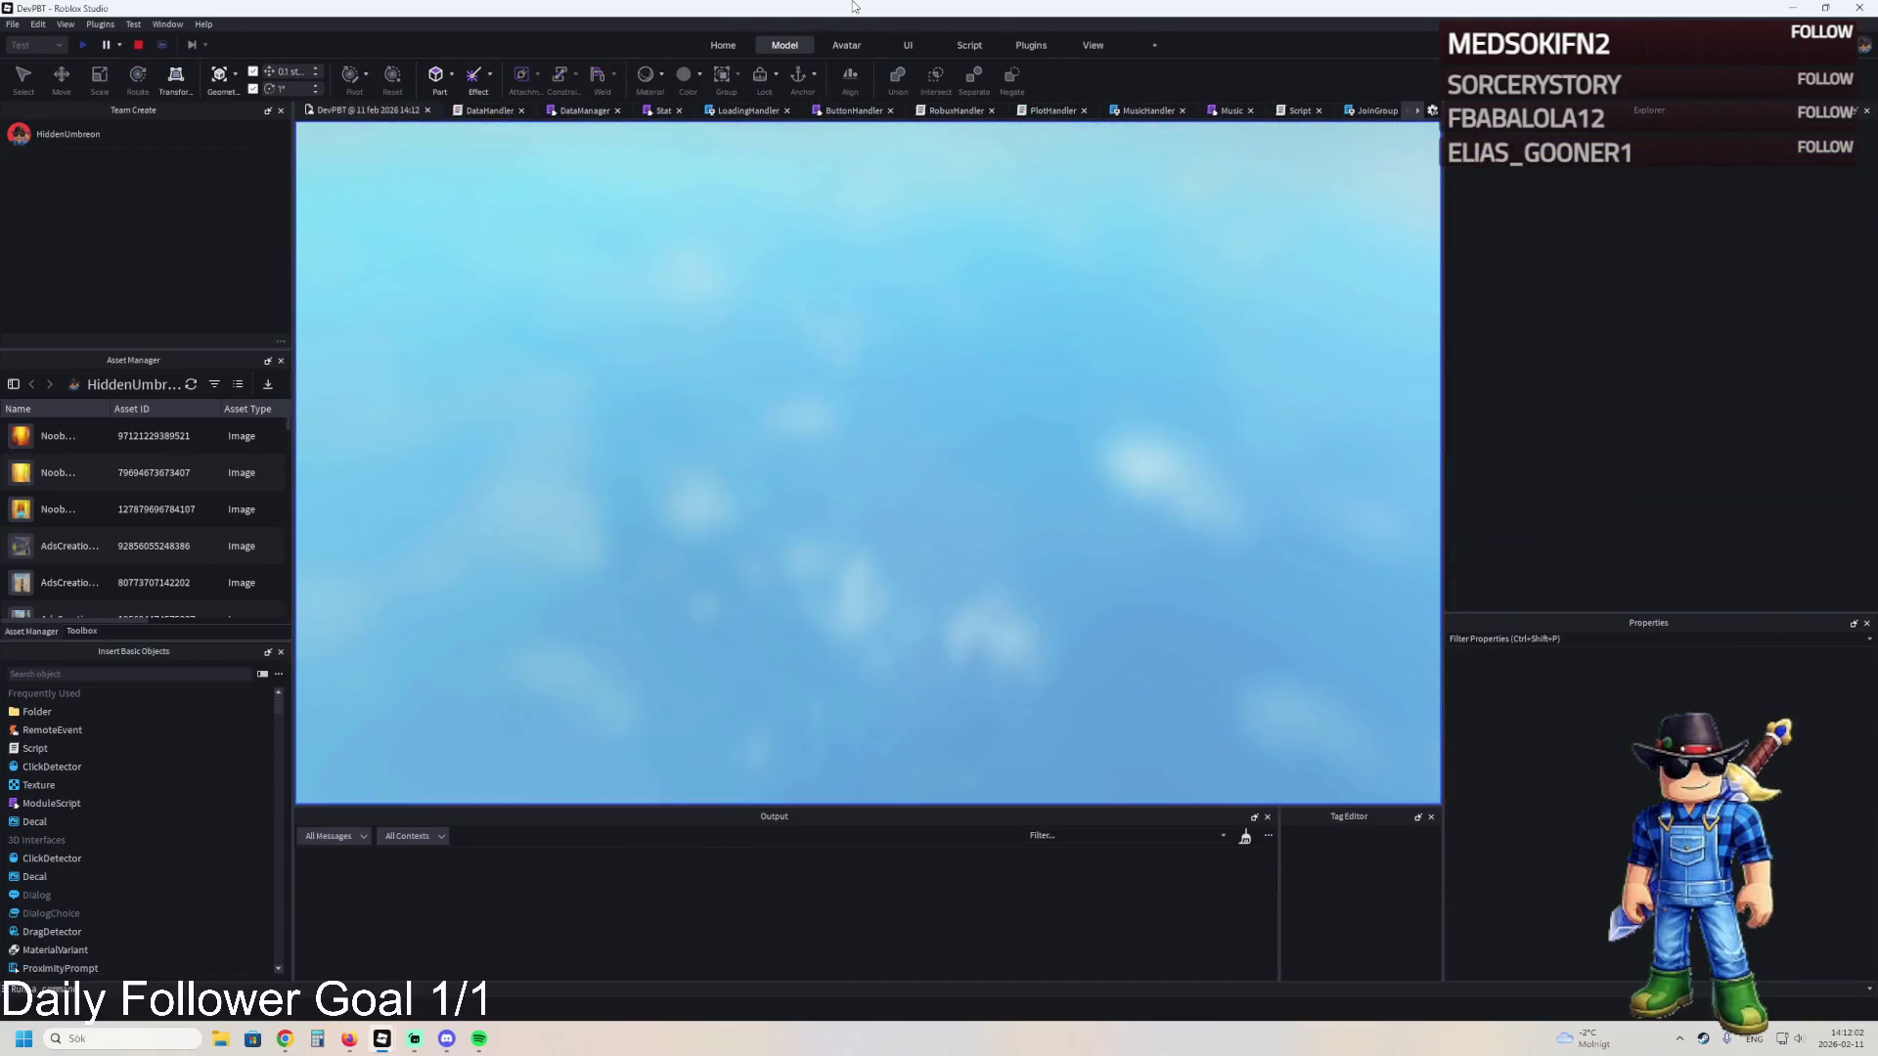
# - Walk through the jail cells, corridor and up the stairs, then stop the playtest
pyautogui.rightClick(852, 7)
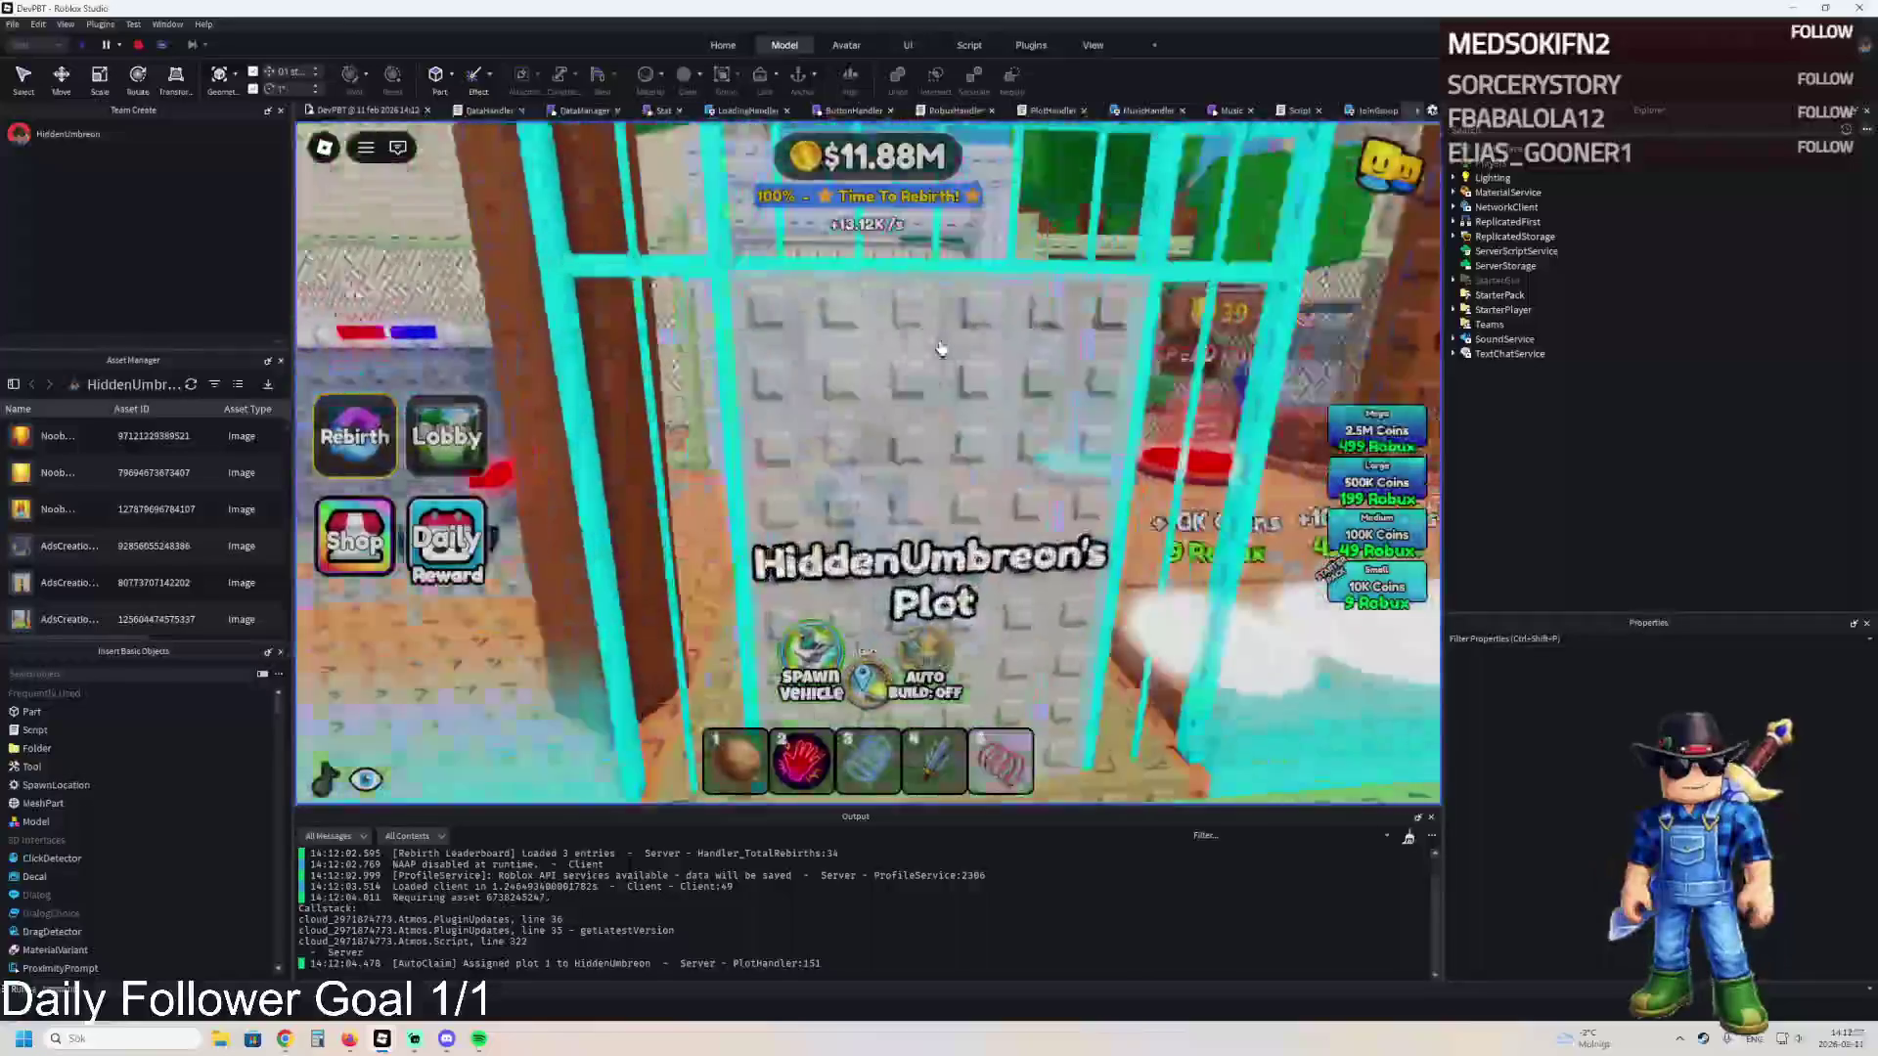
pyautogui.press('w')
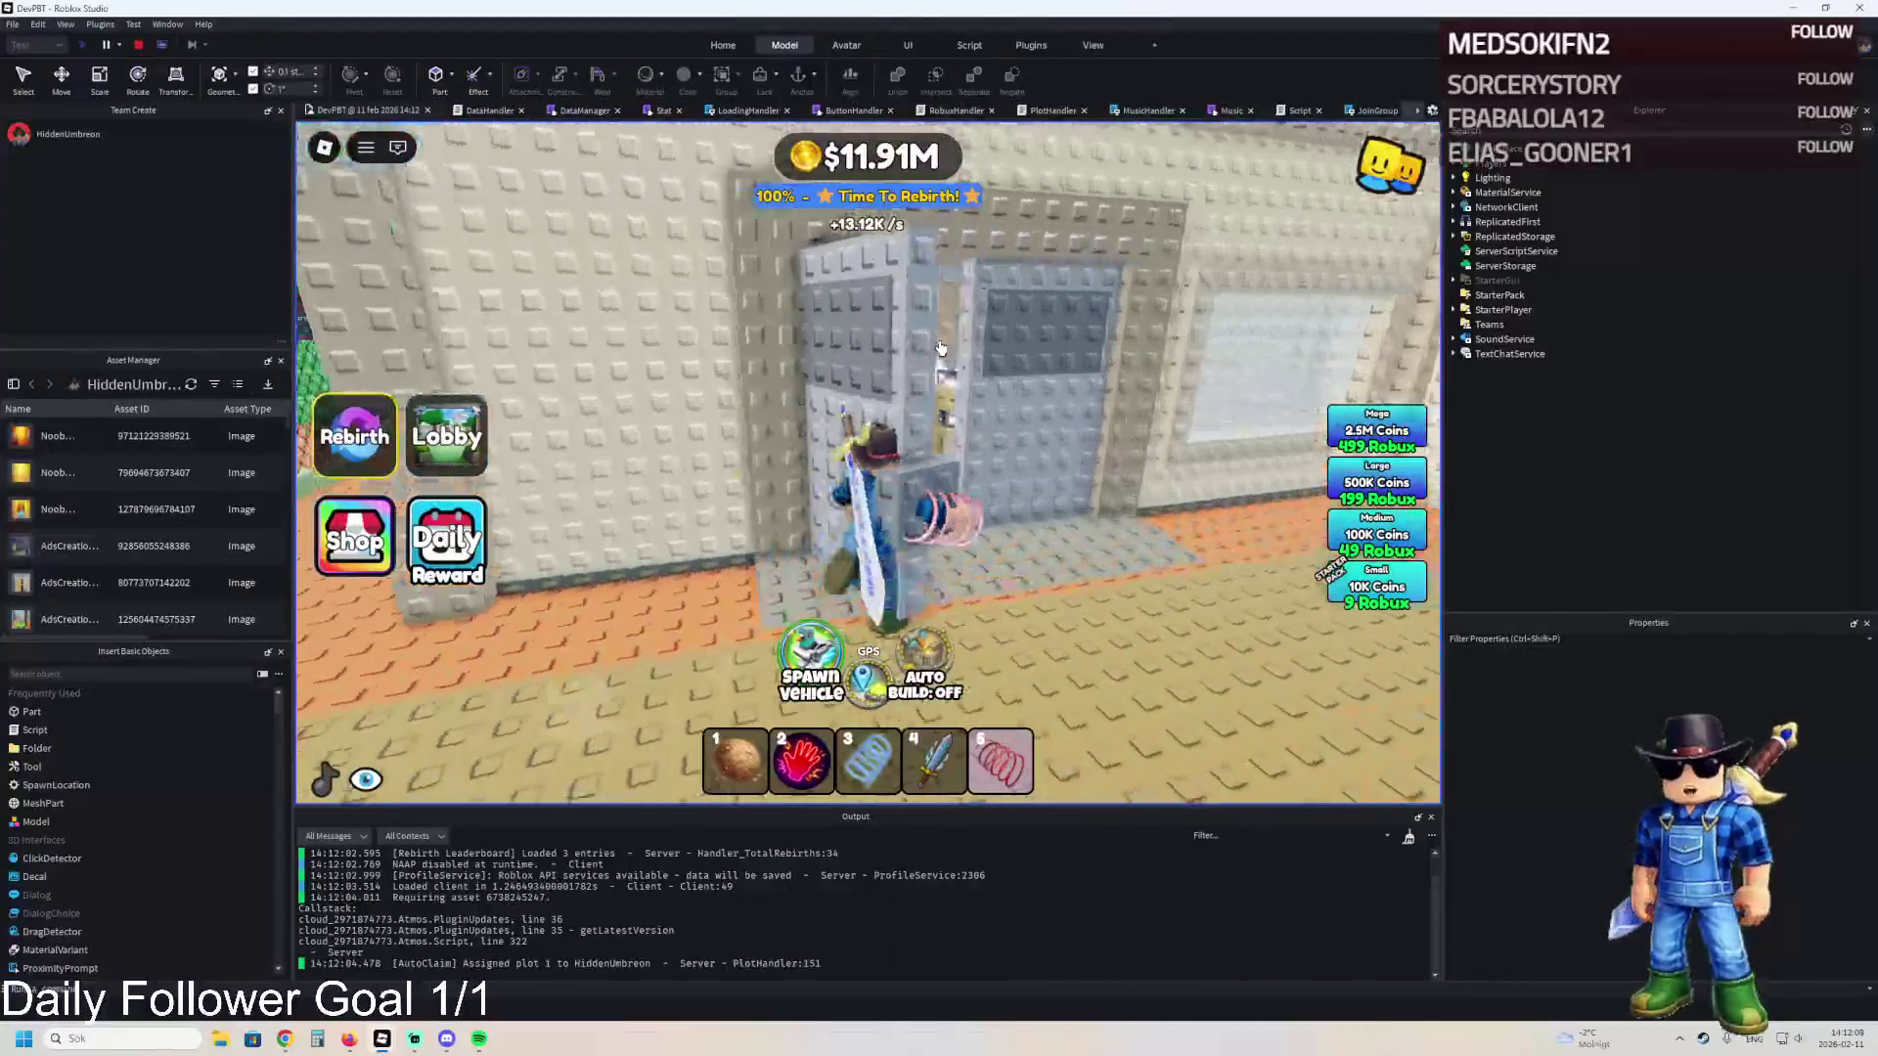
pyautogui.press('s')
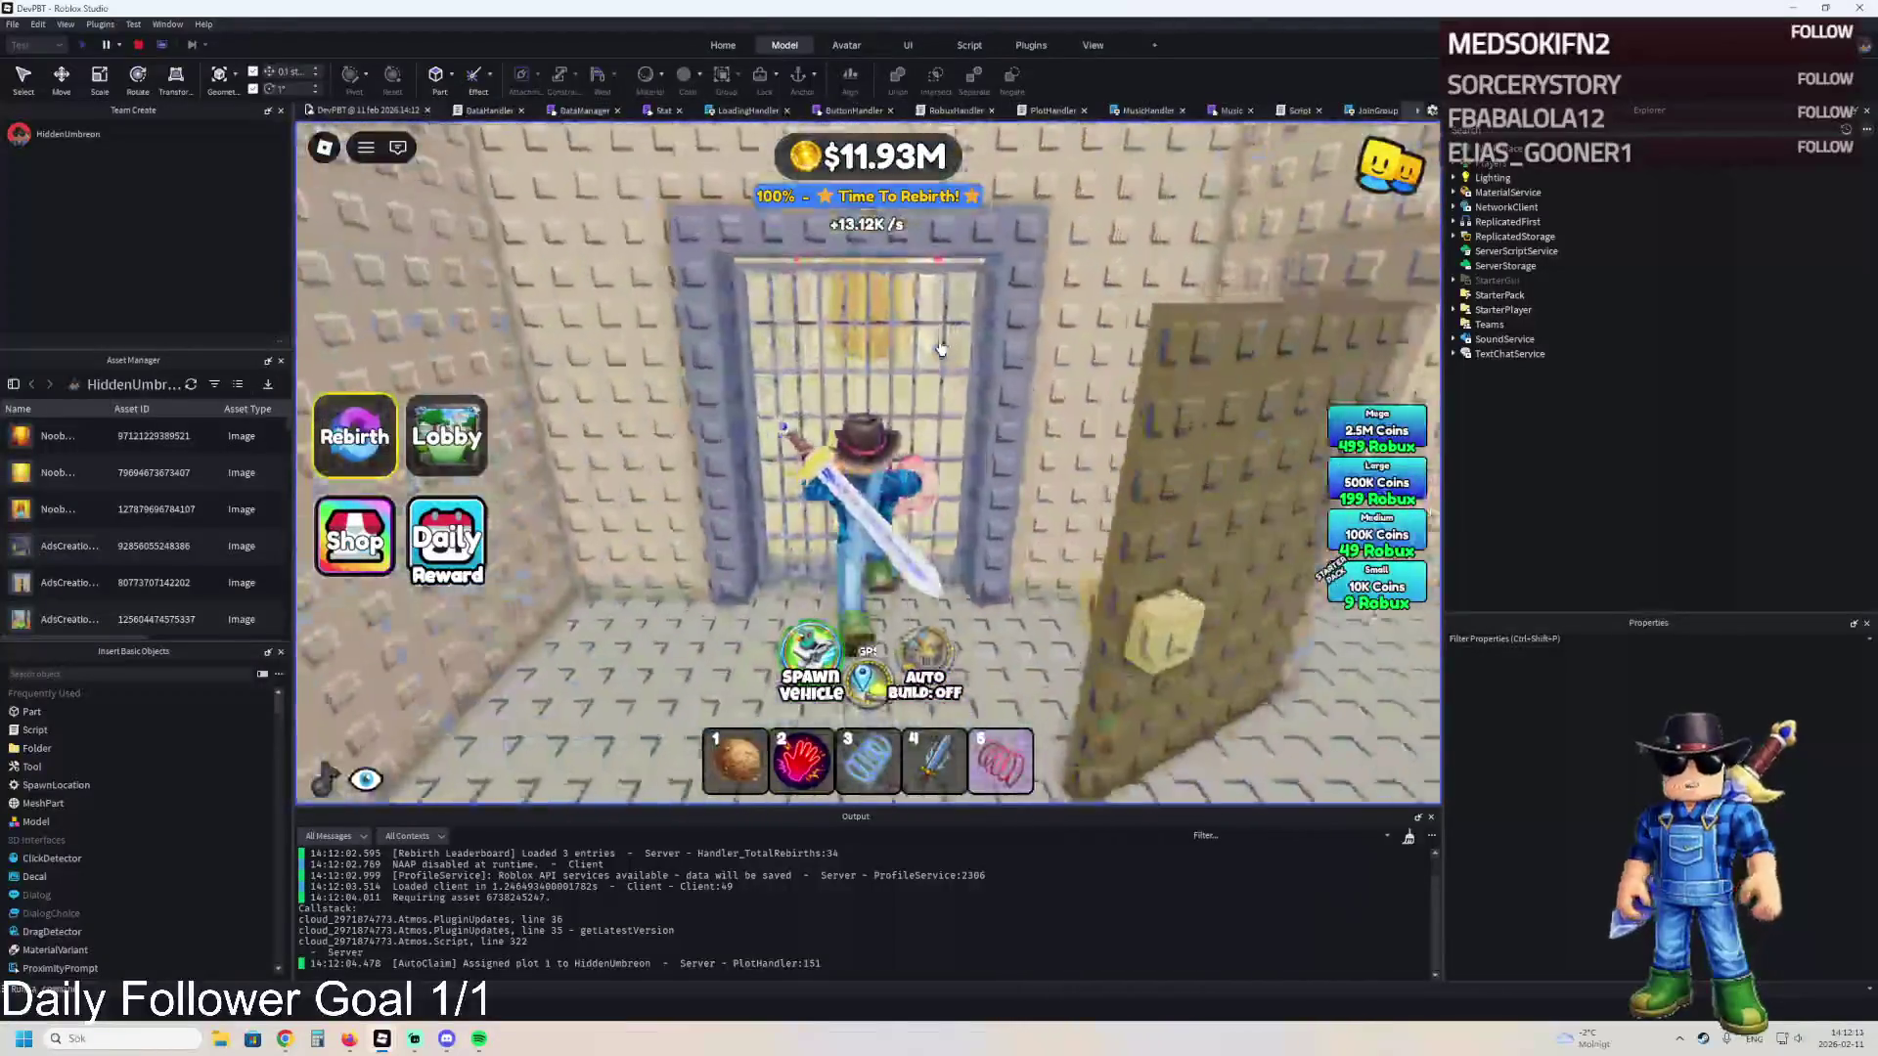
pyautogui.press('w')
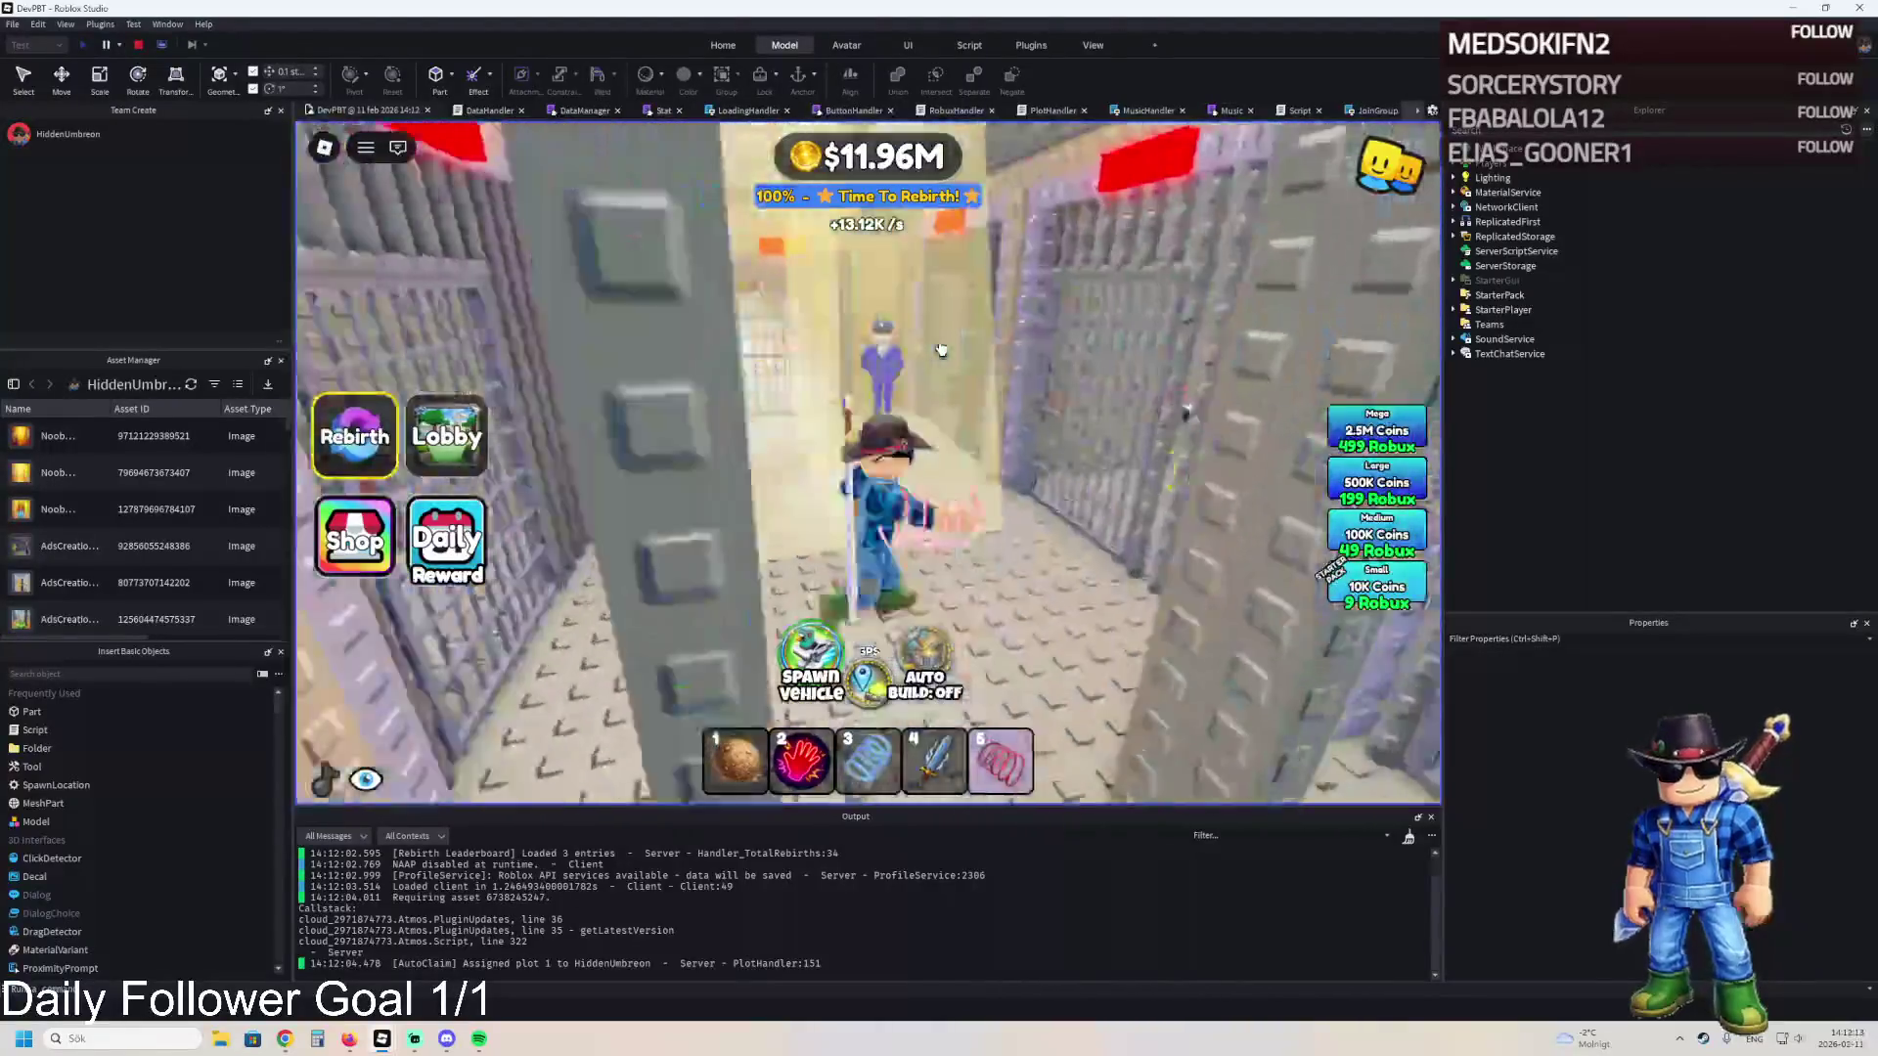
pyautogui.press('w')
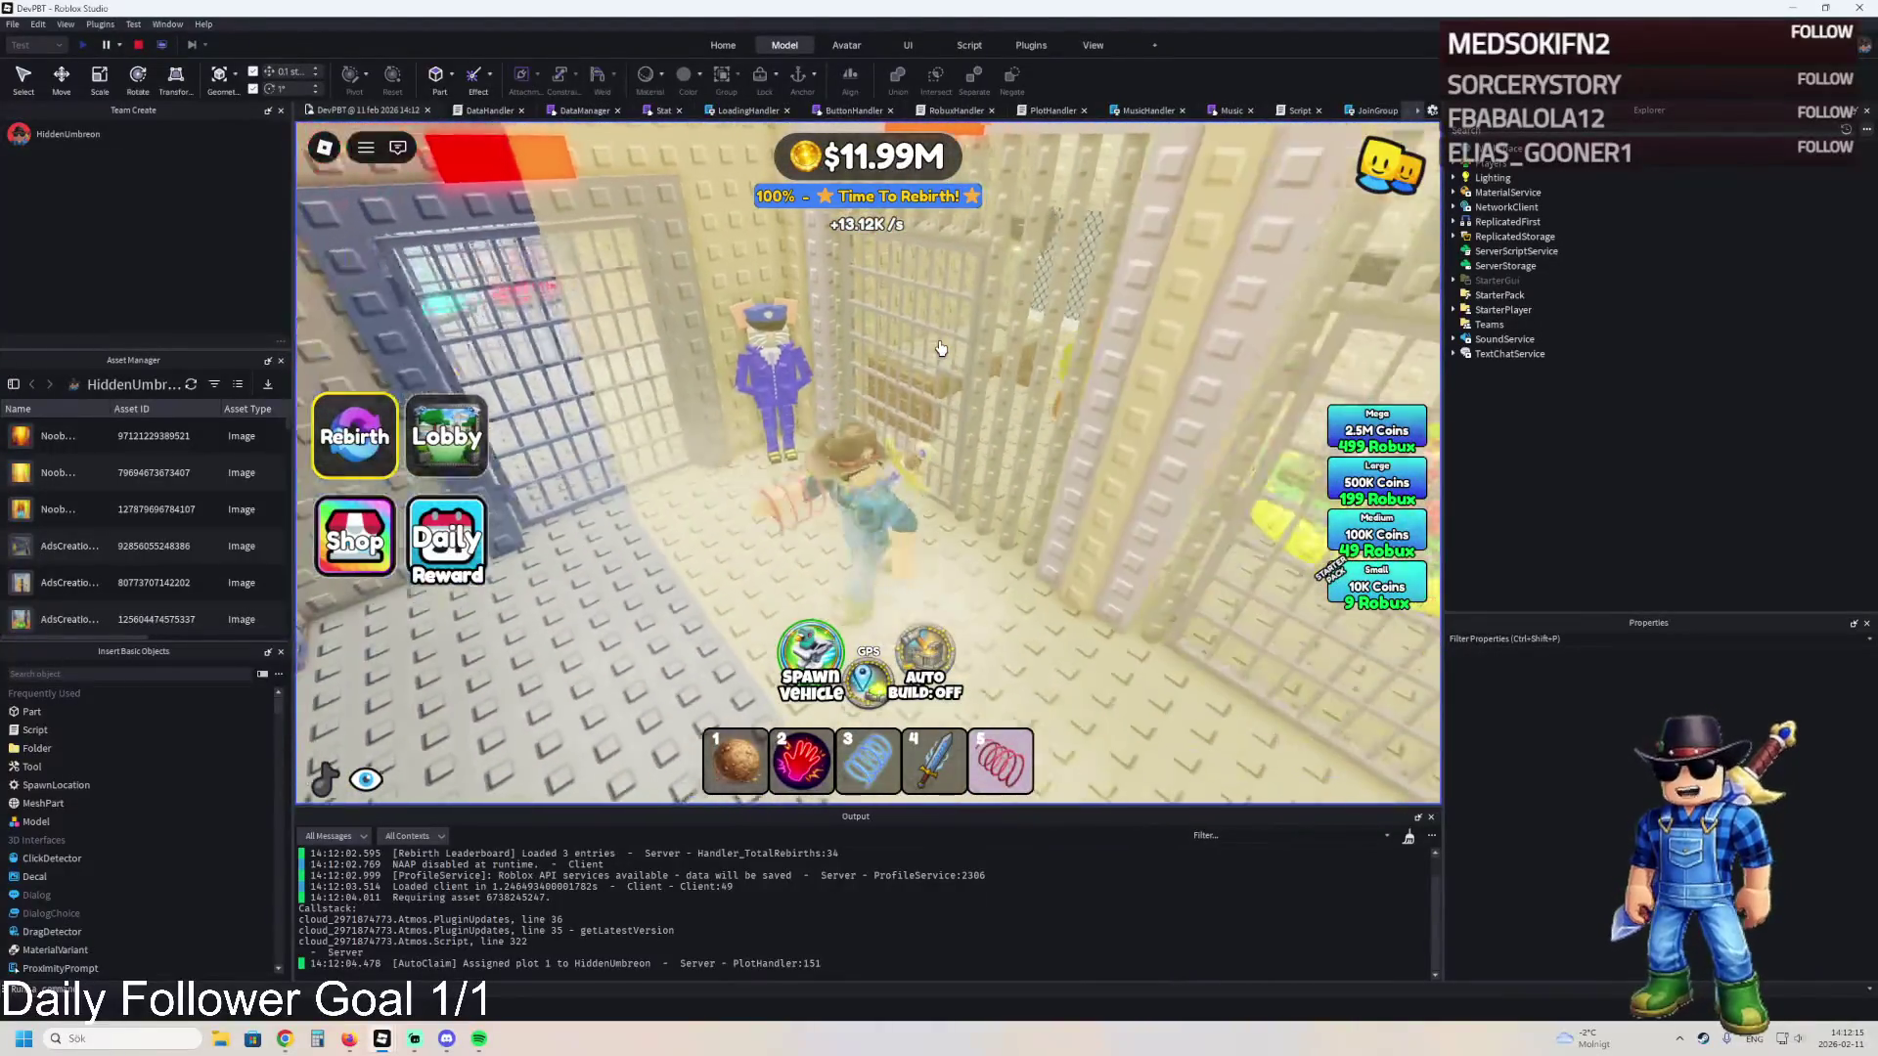
pyautogui.press('w')
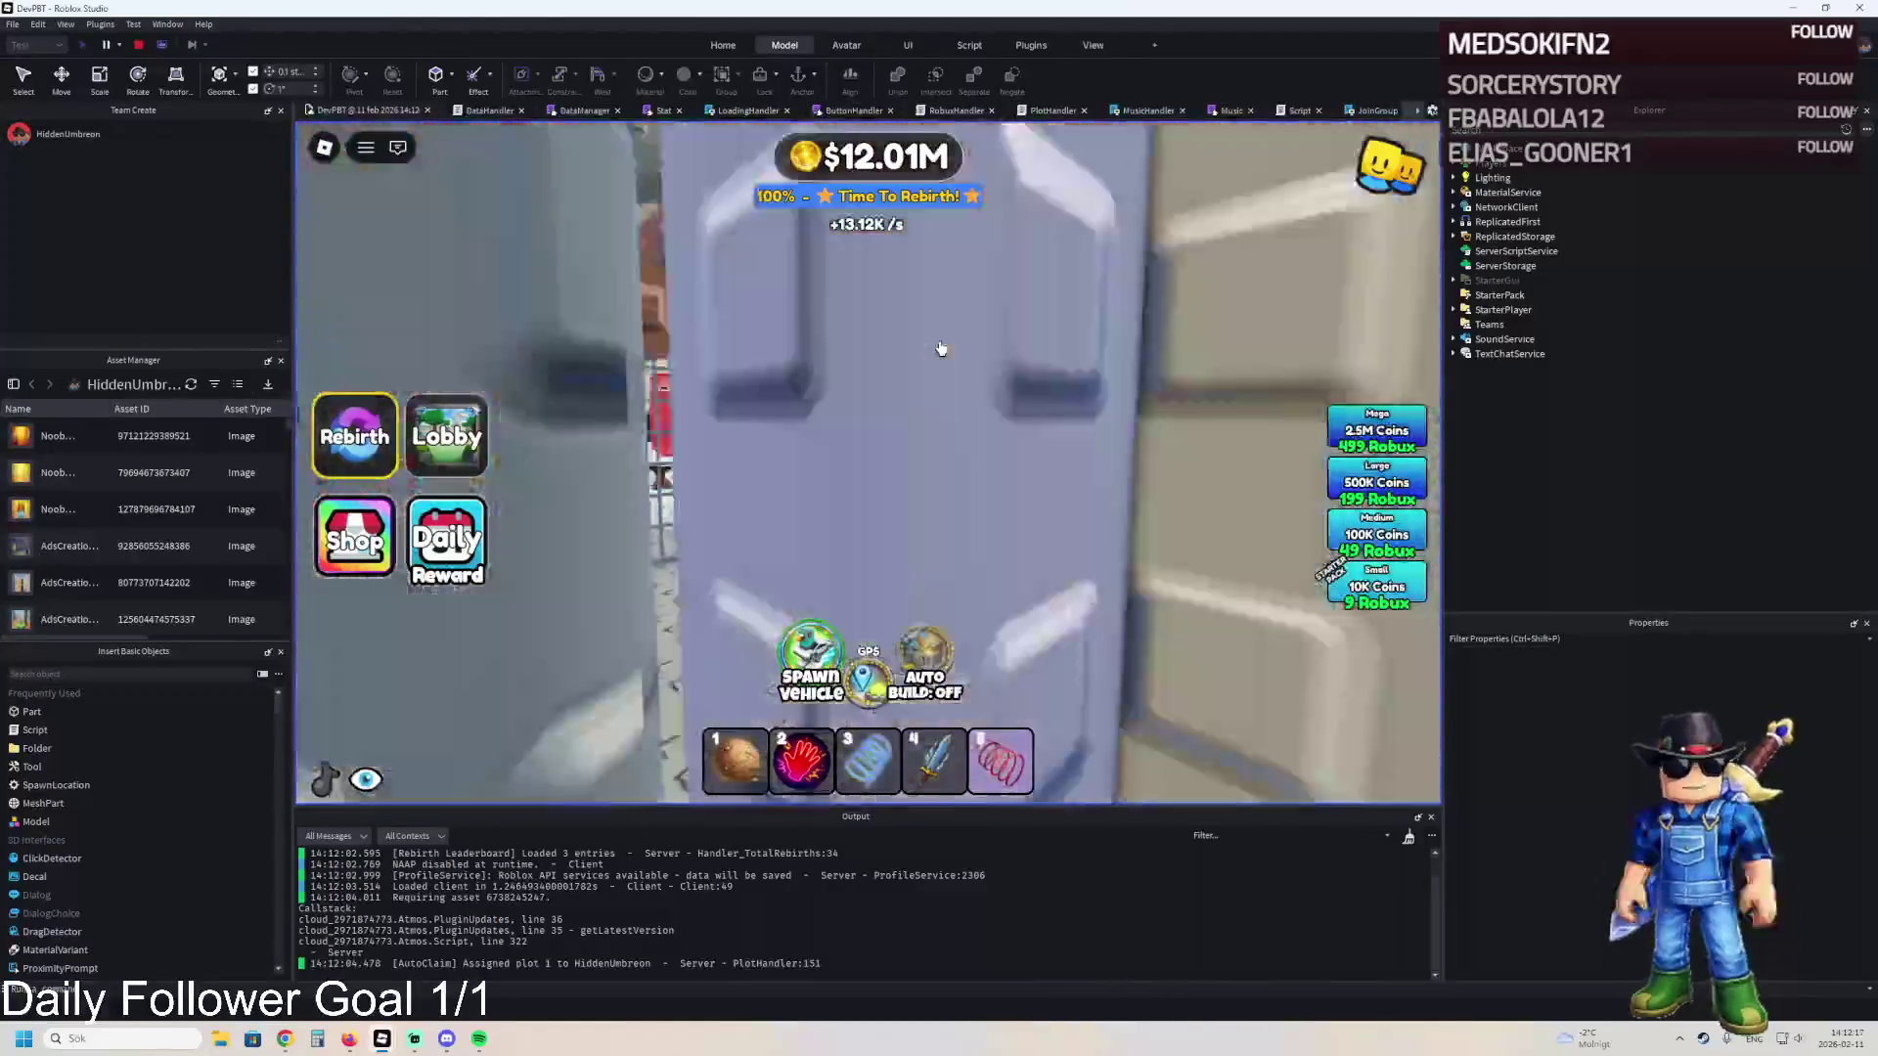
pyautogui.press('w')
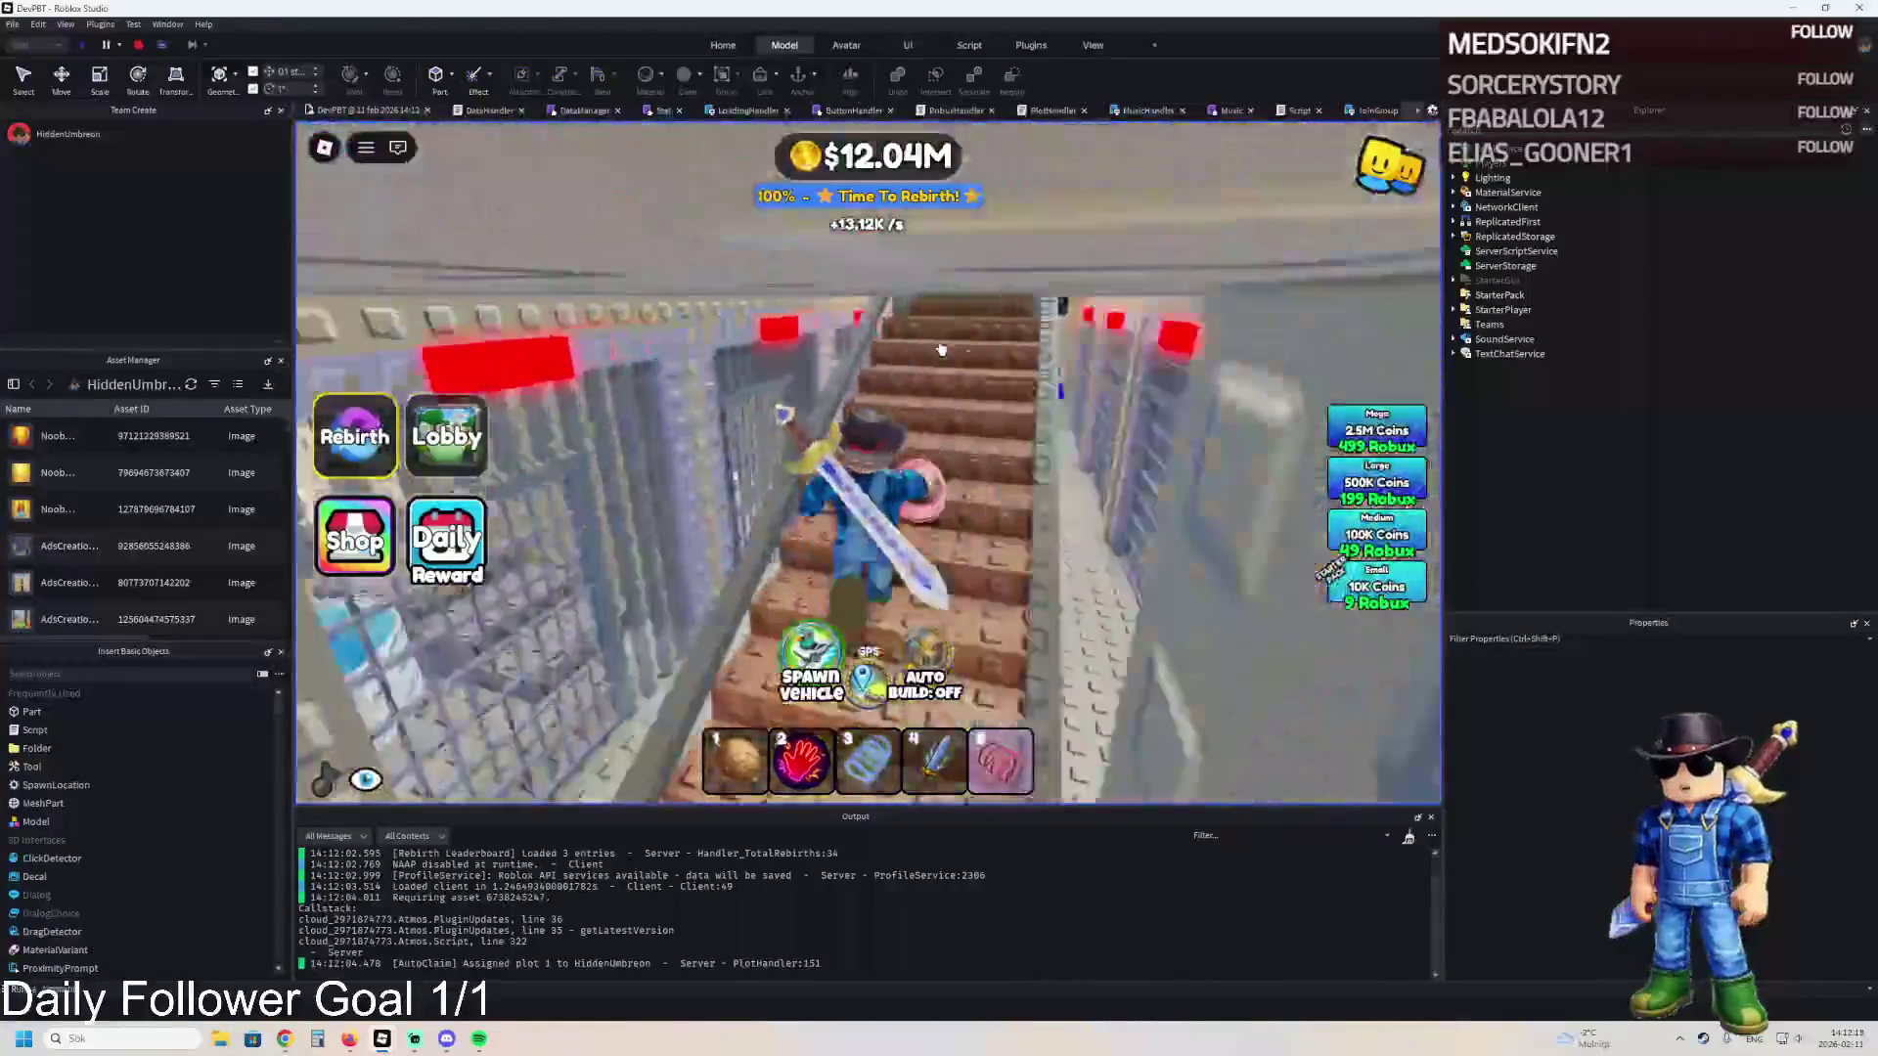
pyautogui.press('w')
pyautogui.press('5')
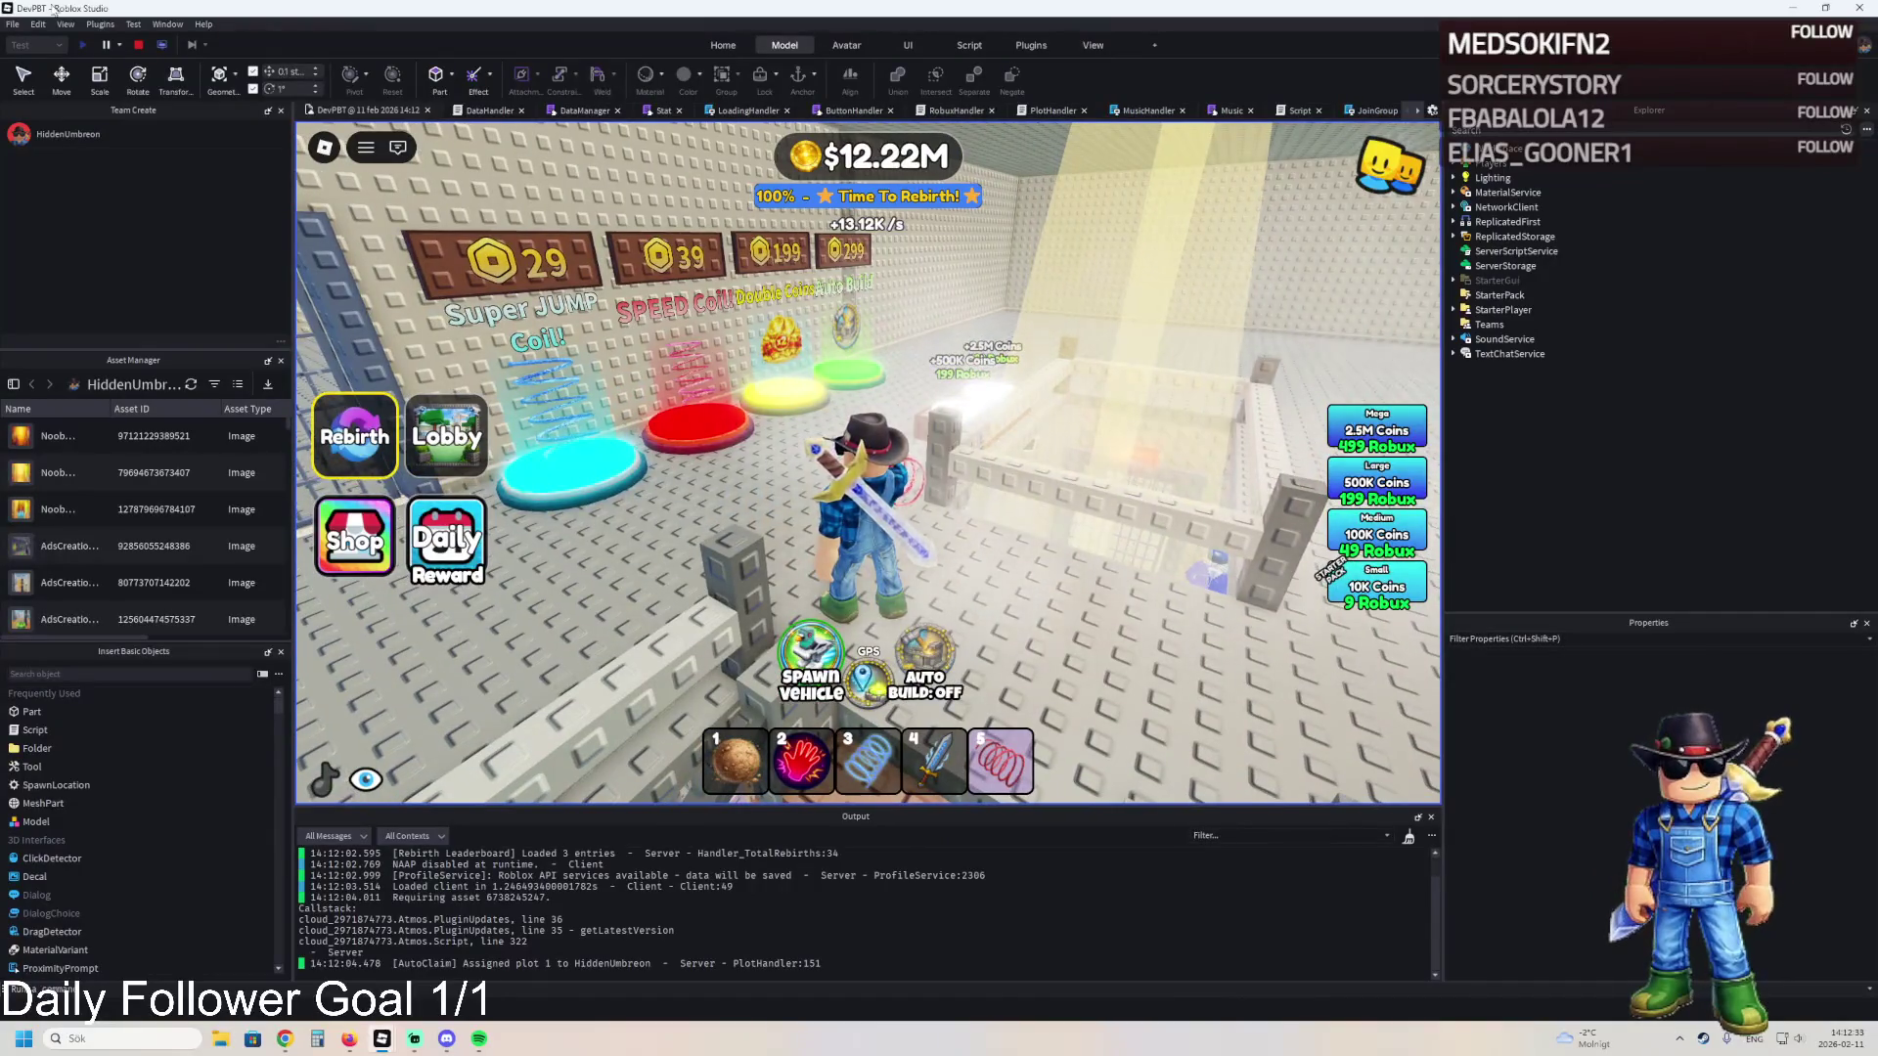
pyautogui.click(137, 52)
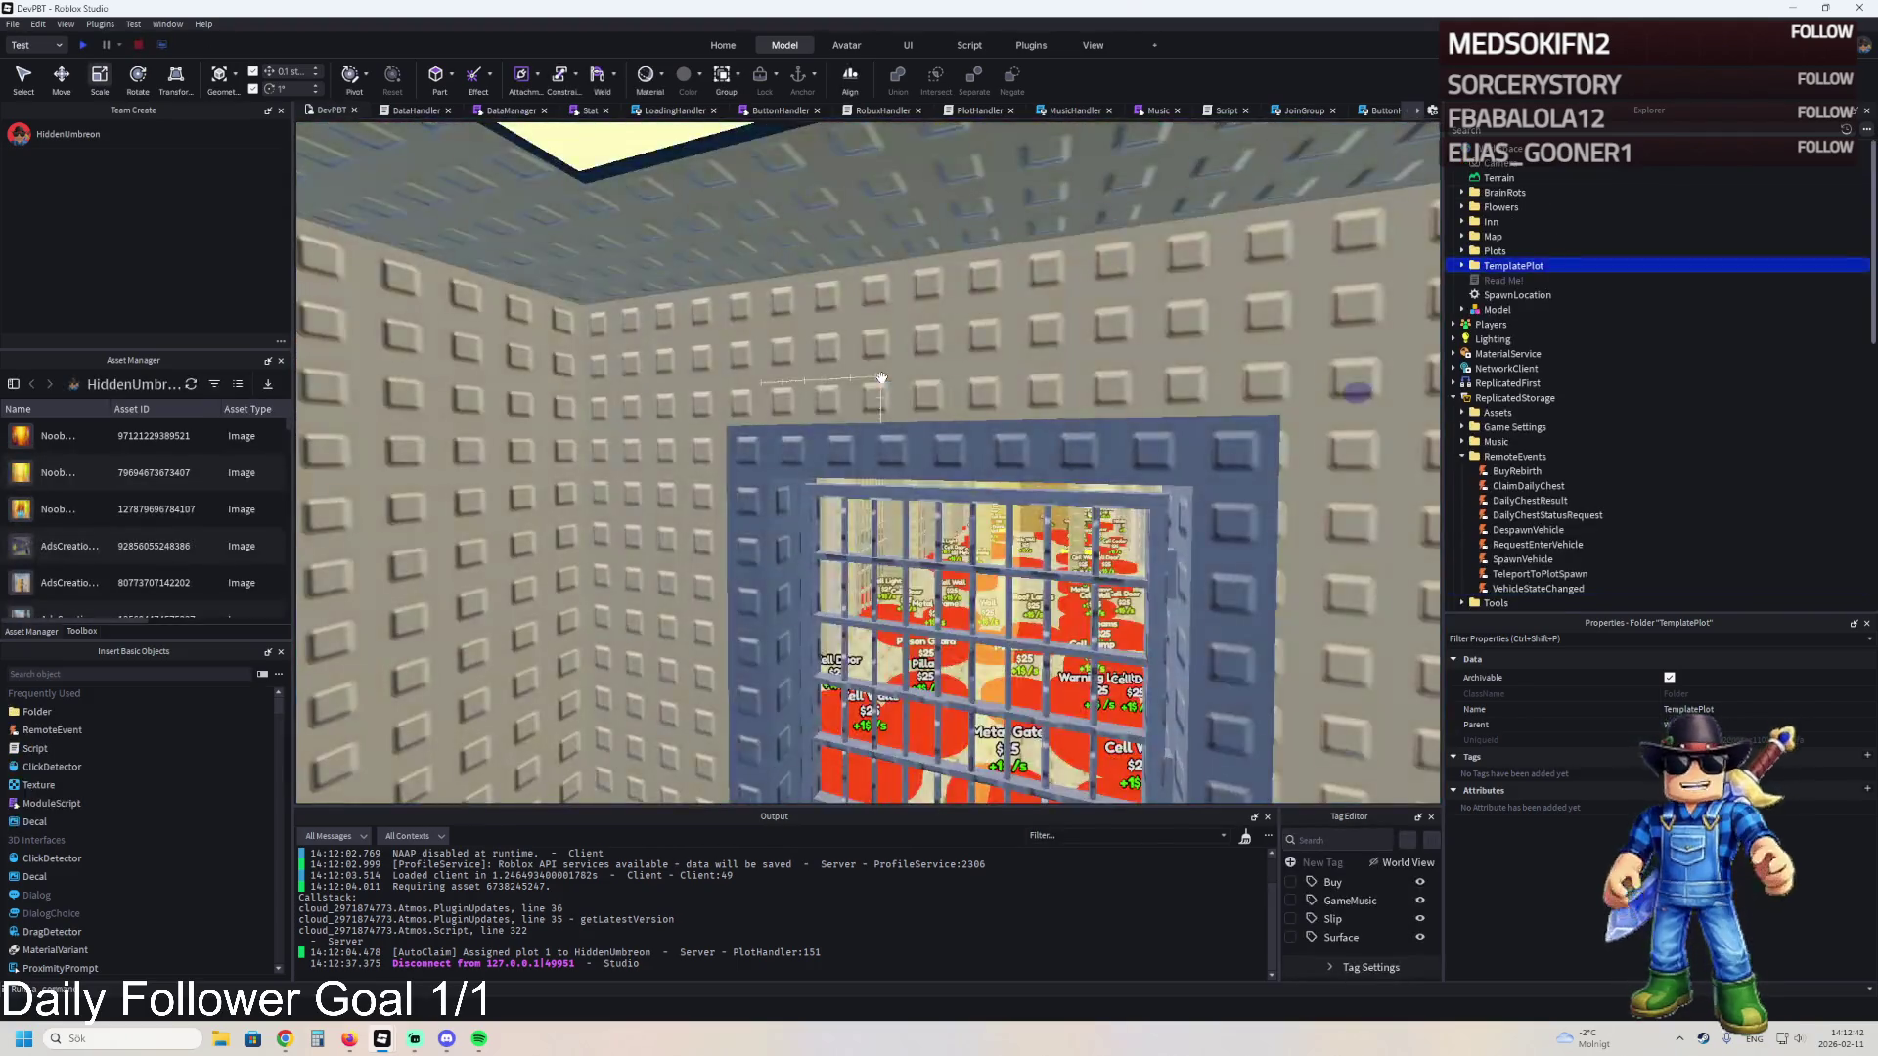
# - Delete the lamp's Union light-shaft part
pyautogui.click(911, 383)
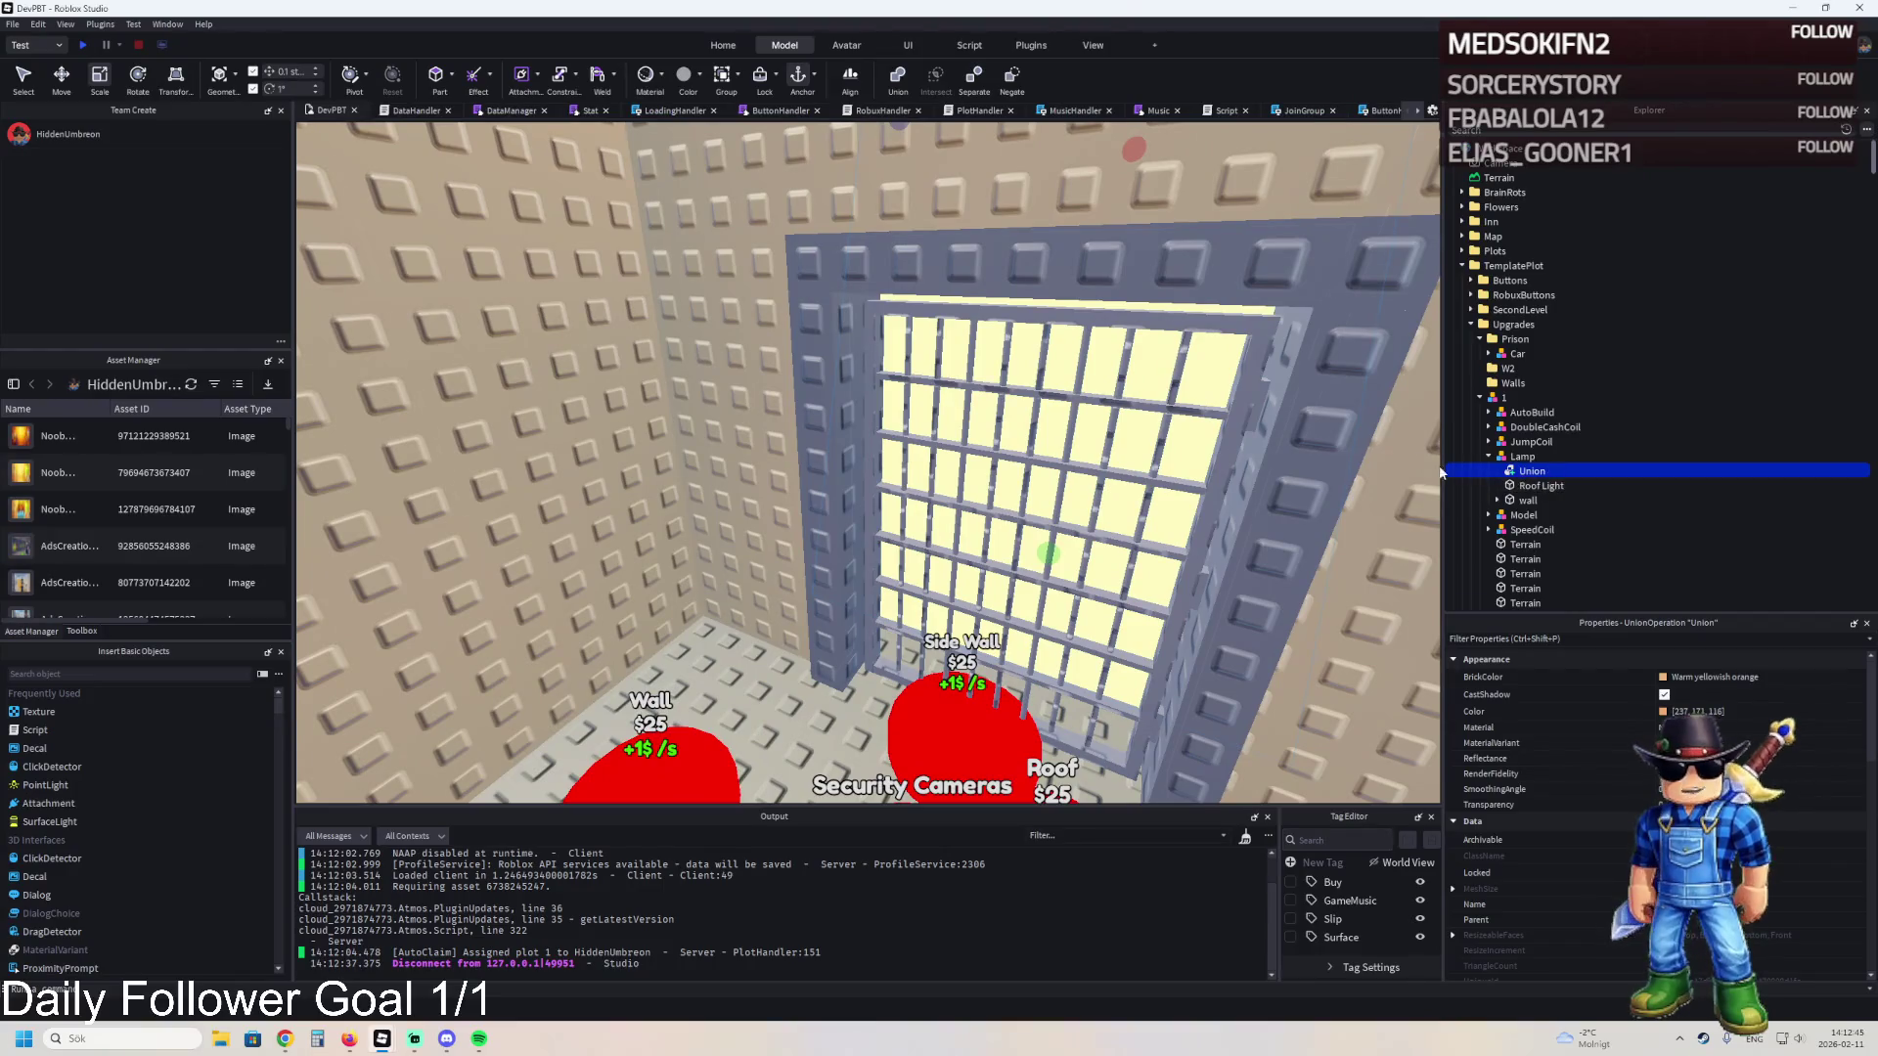
pyautogui.press('Delete')
pyautogui.scroll(10, 1057, 423)
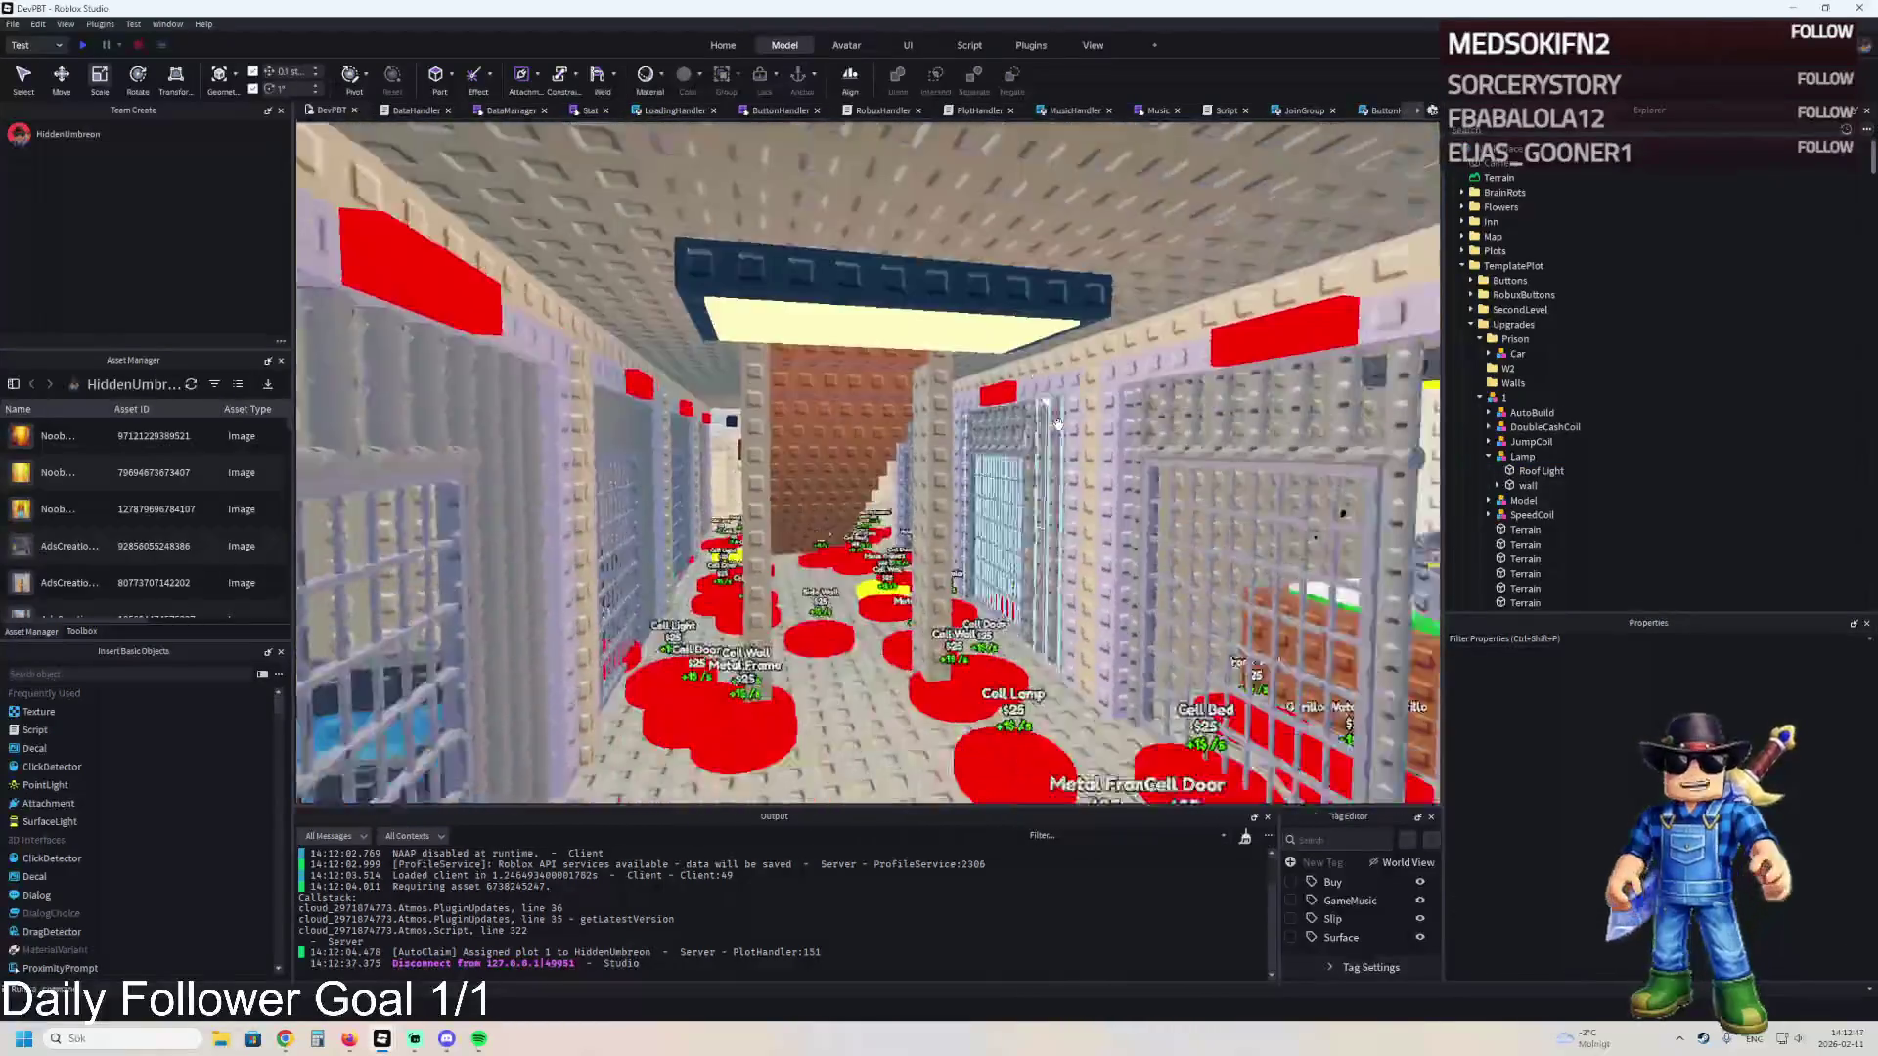
pyautogui.scroll(5, 1057, 424)
pyautogui.scroll(-5, 811, 543)
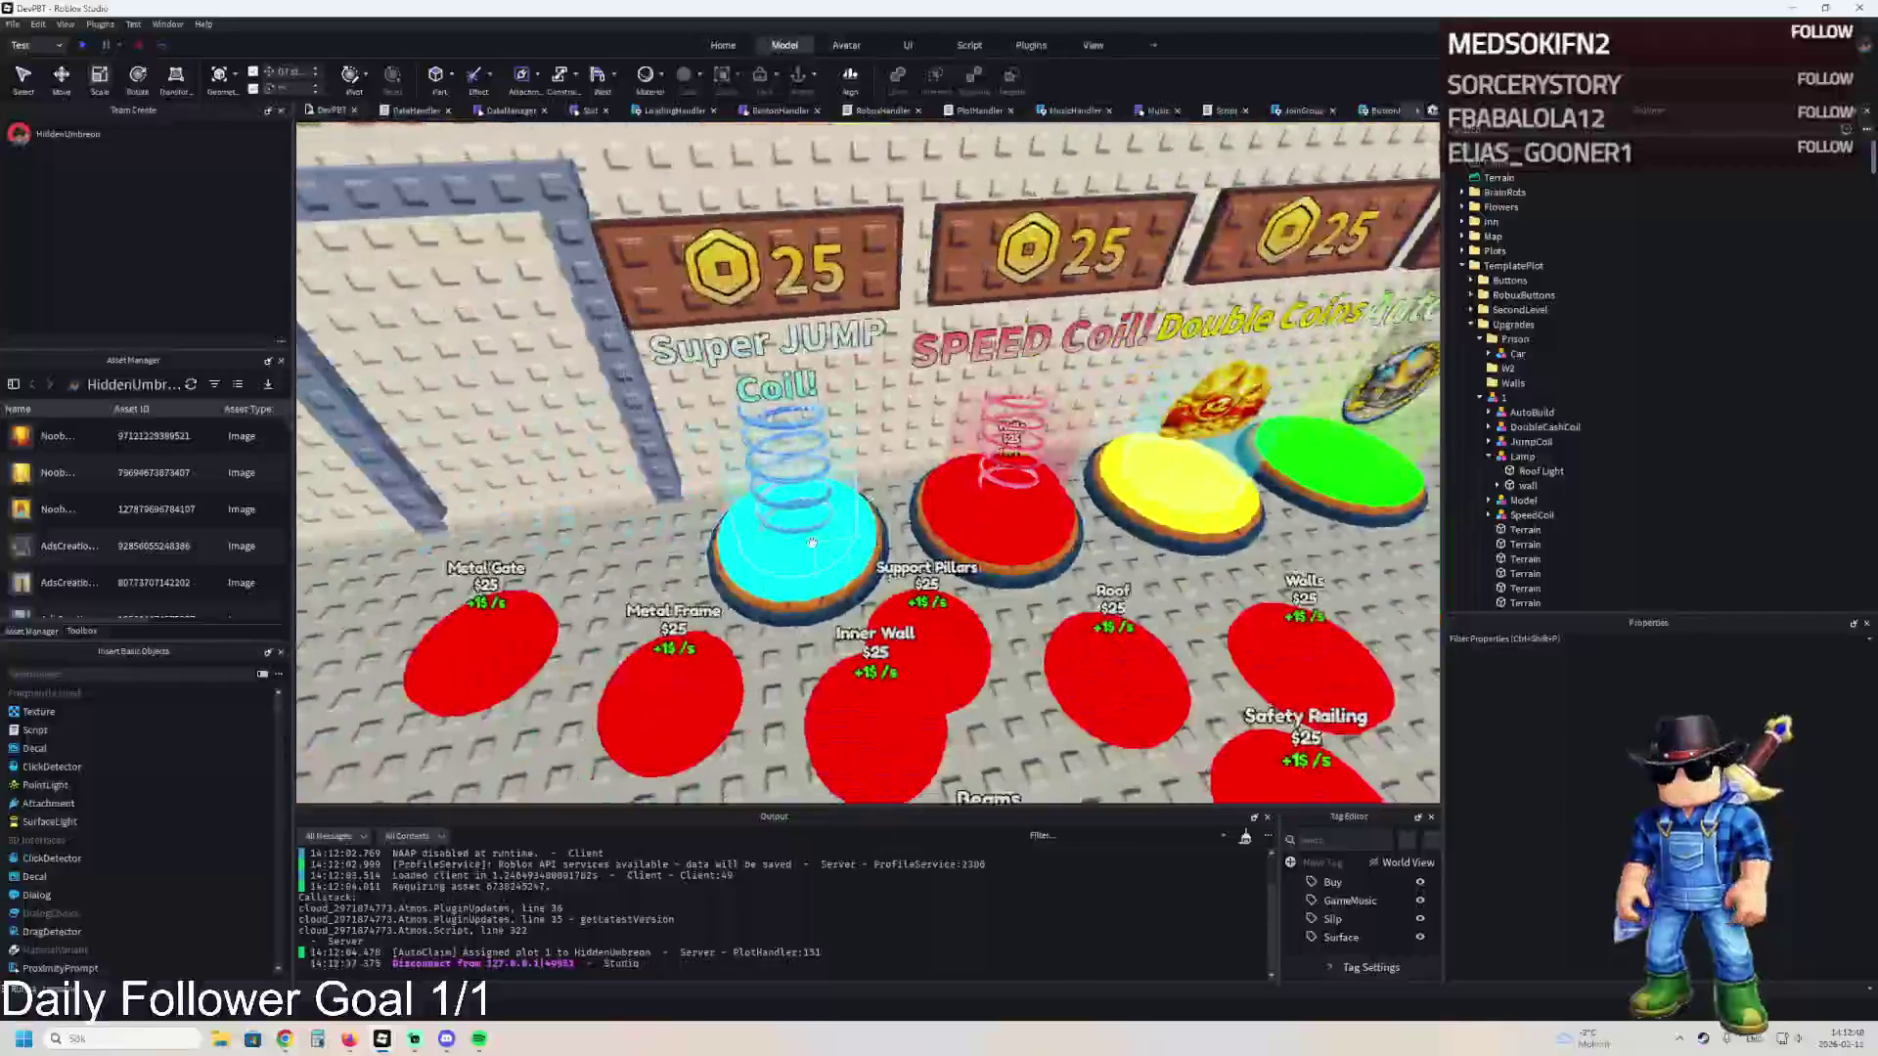
# - Duplicate the Jump Coil's GradientCylinder
pyautogui.click(812, 542)
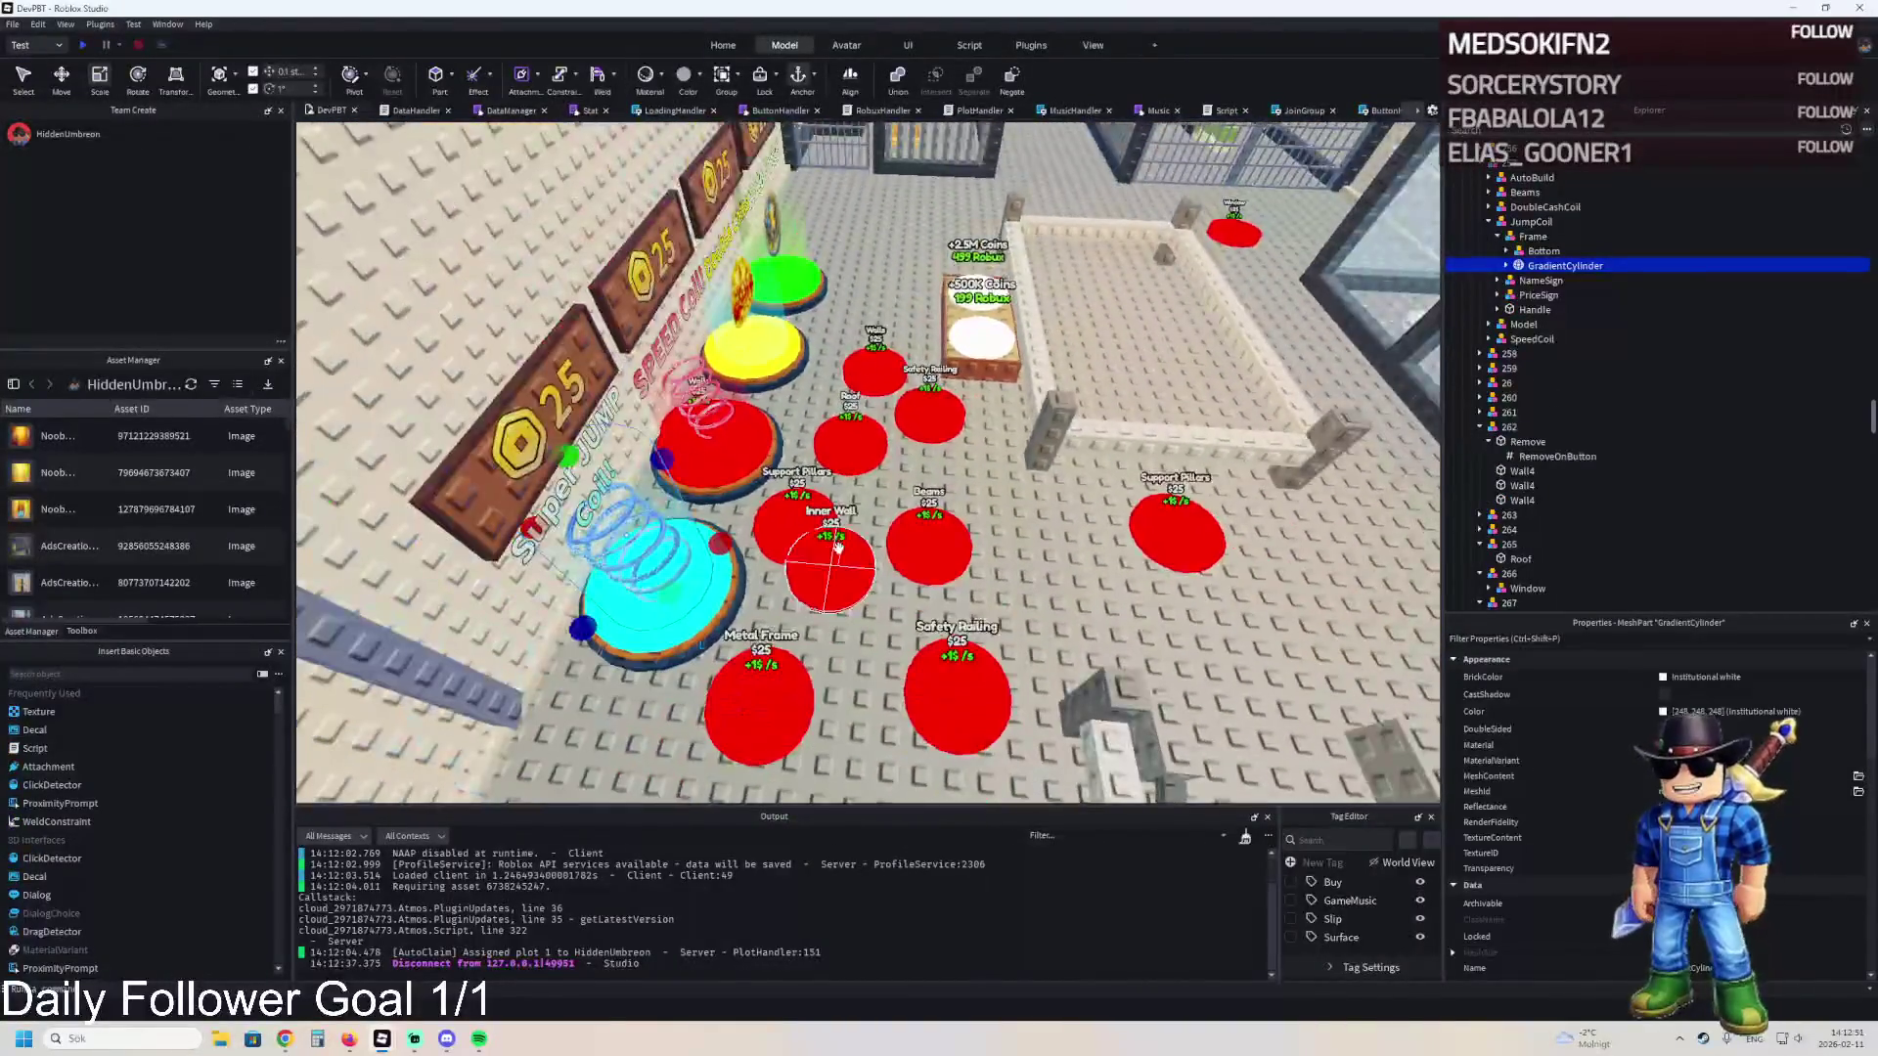
pyautogui.hotkey('ctrl', 'd')
pyautogui.hotkey('ctrl', '2')
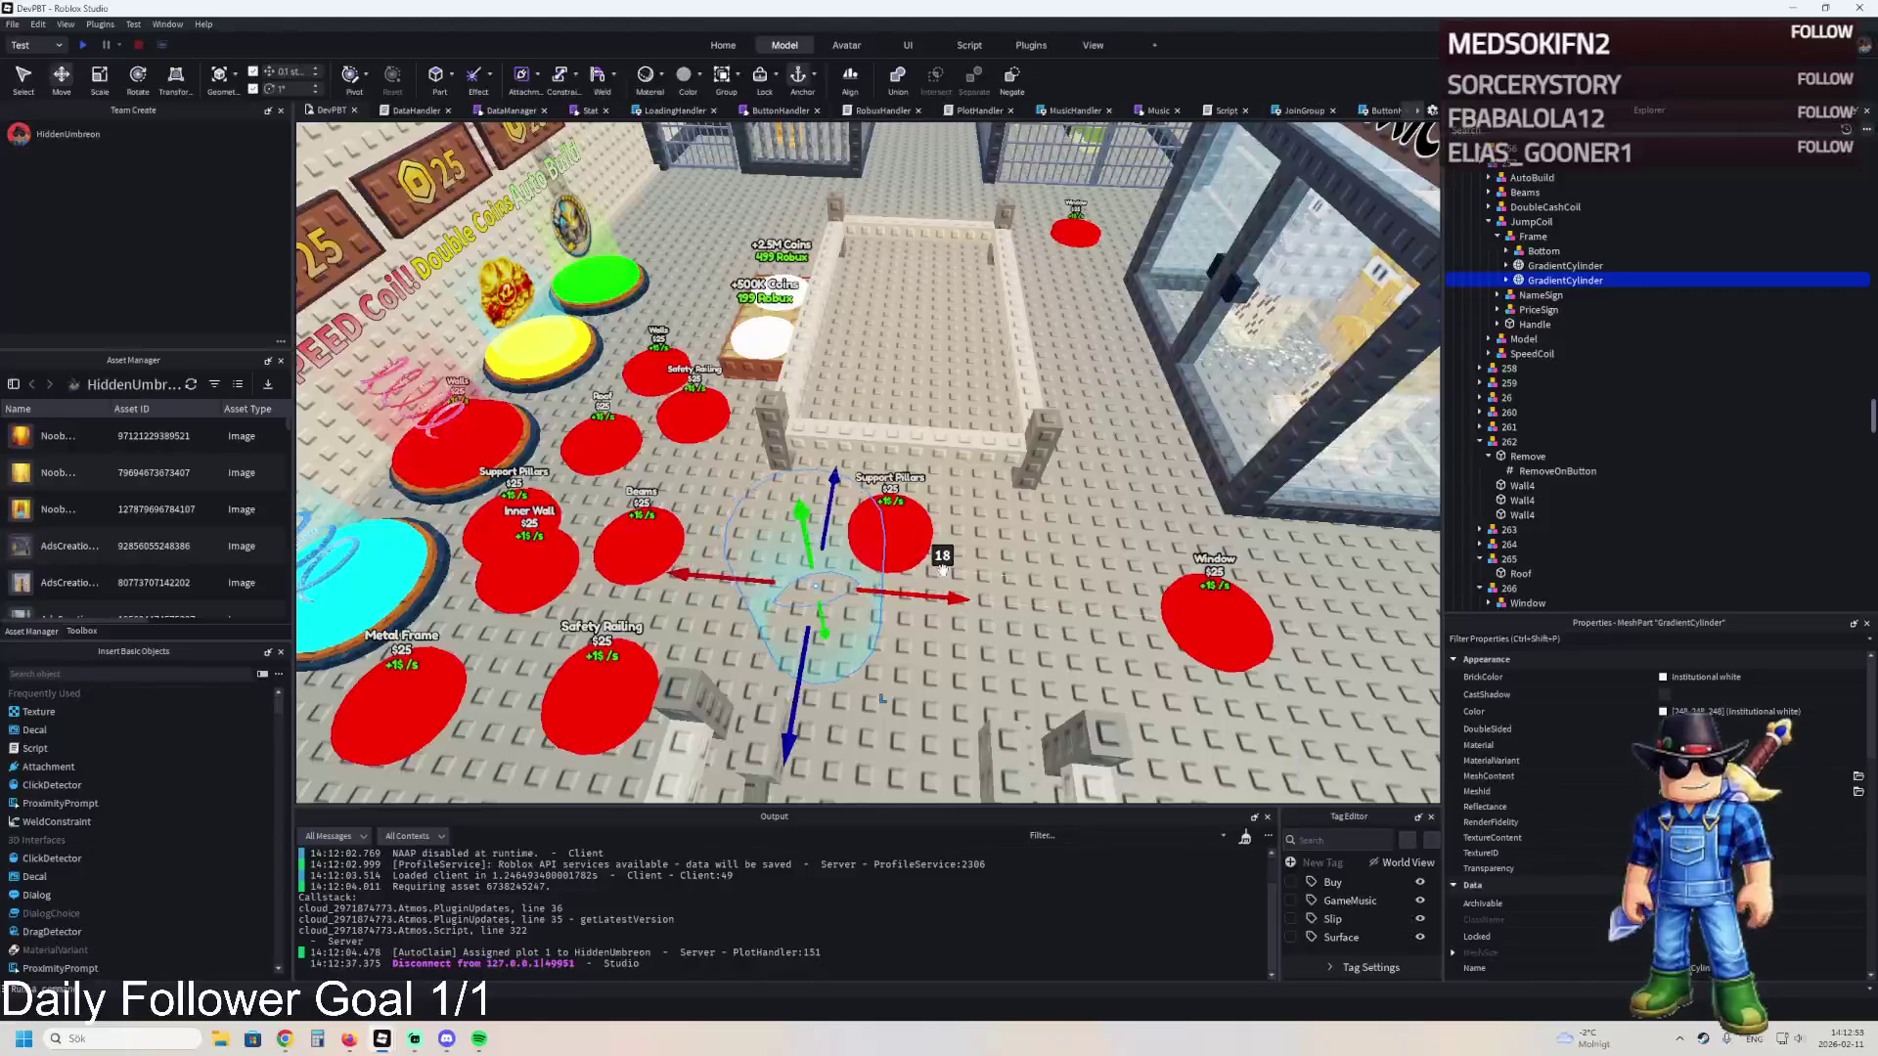
pyautogui.click(1507, 280)
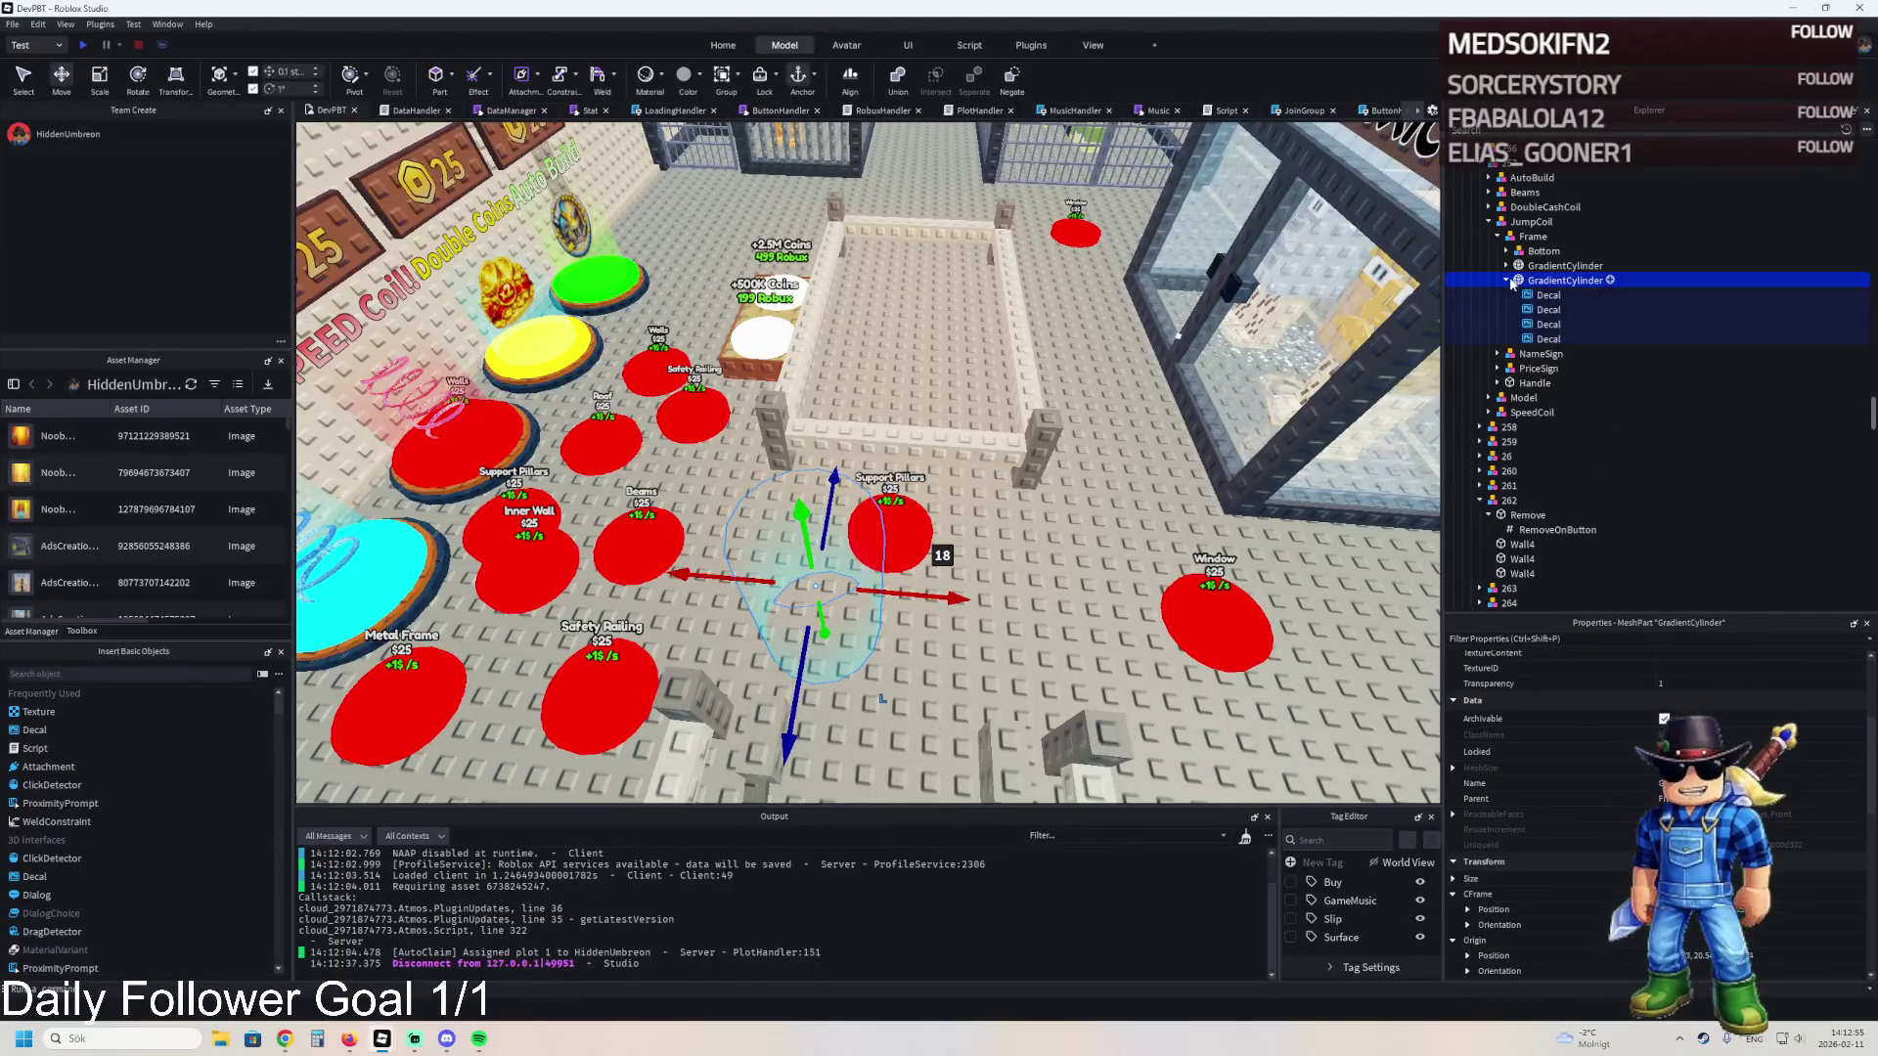
pyautogui.click(1508, 281)
pyautogui.scroll(-5, 1565, 782)
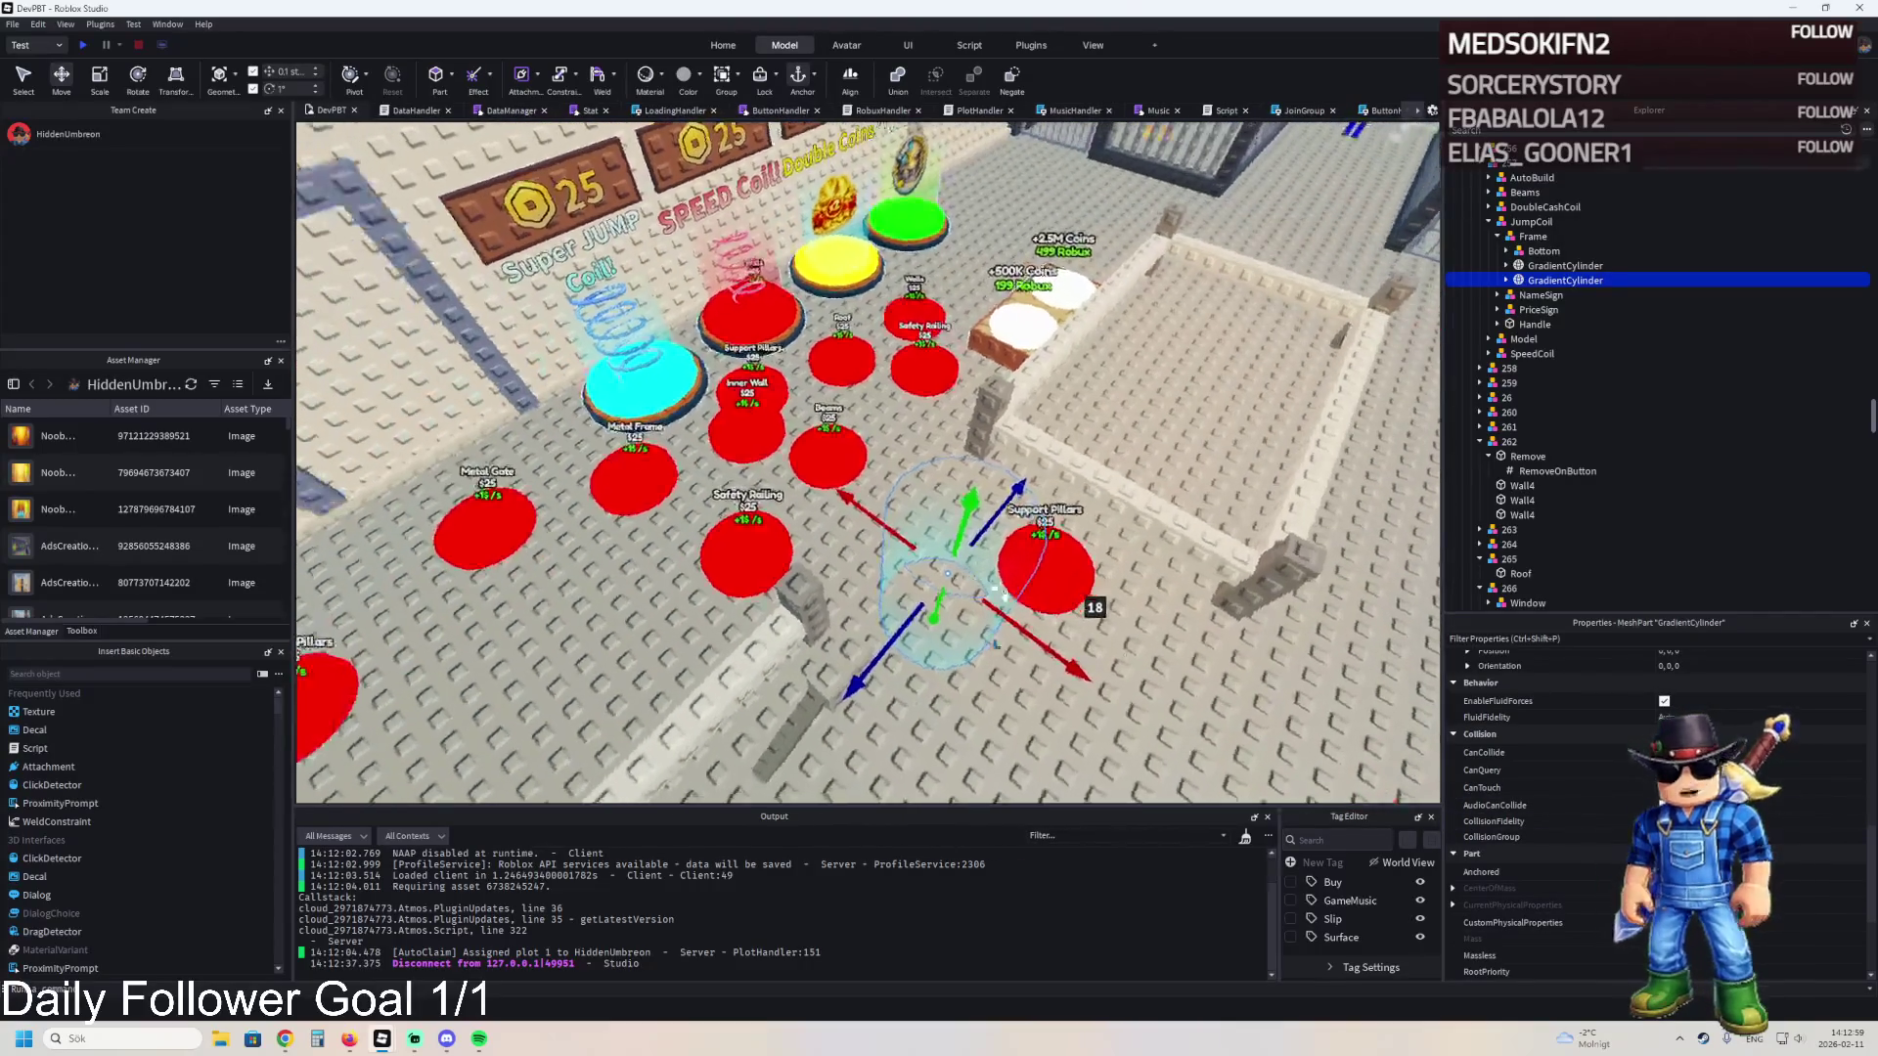
pyautogui.scroll(-3, 1506, 843)
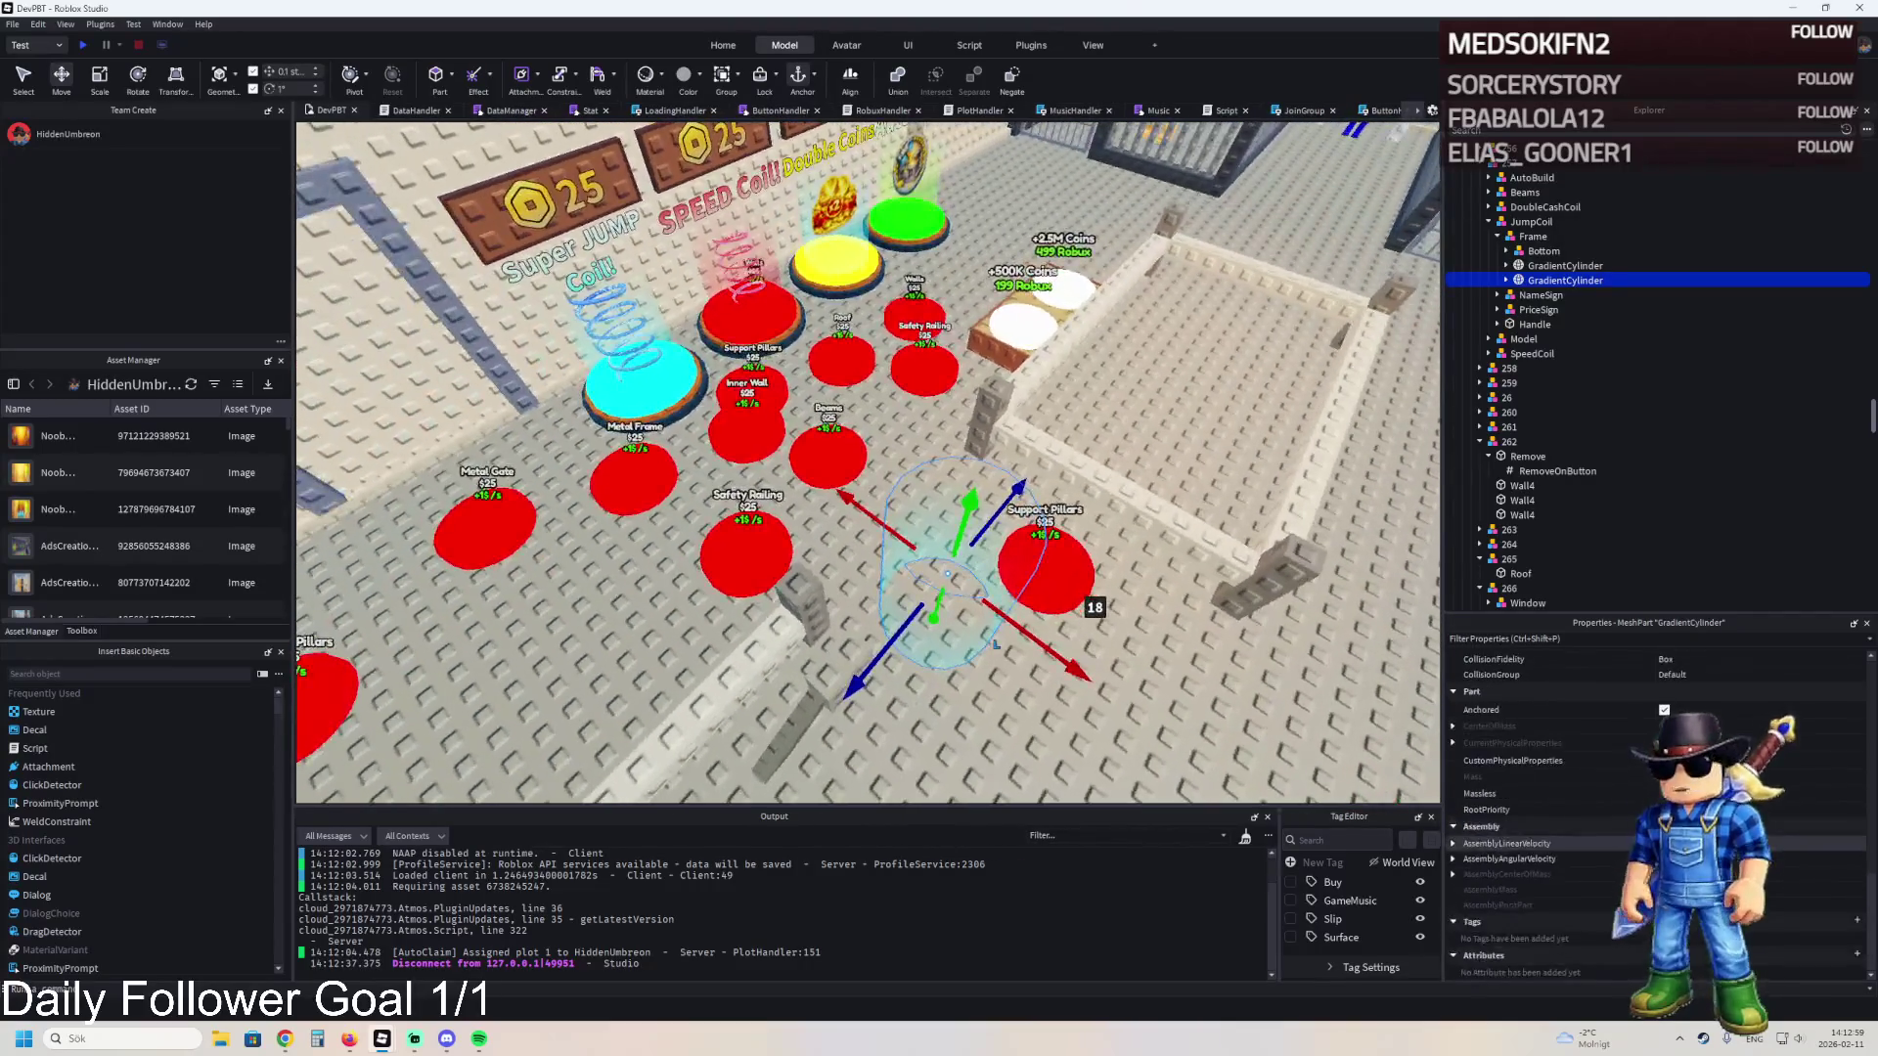
# - Change the copied cylinder's CollisionFidelity and reveal its four Decal children
pyautogui.click(1705, 659)
pyautogui.scroll(3, 1705, 667)
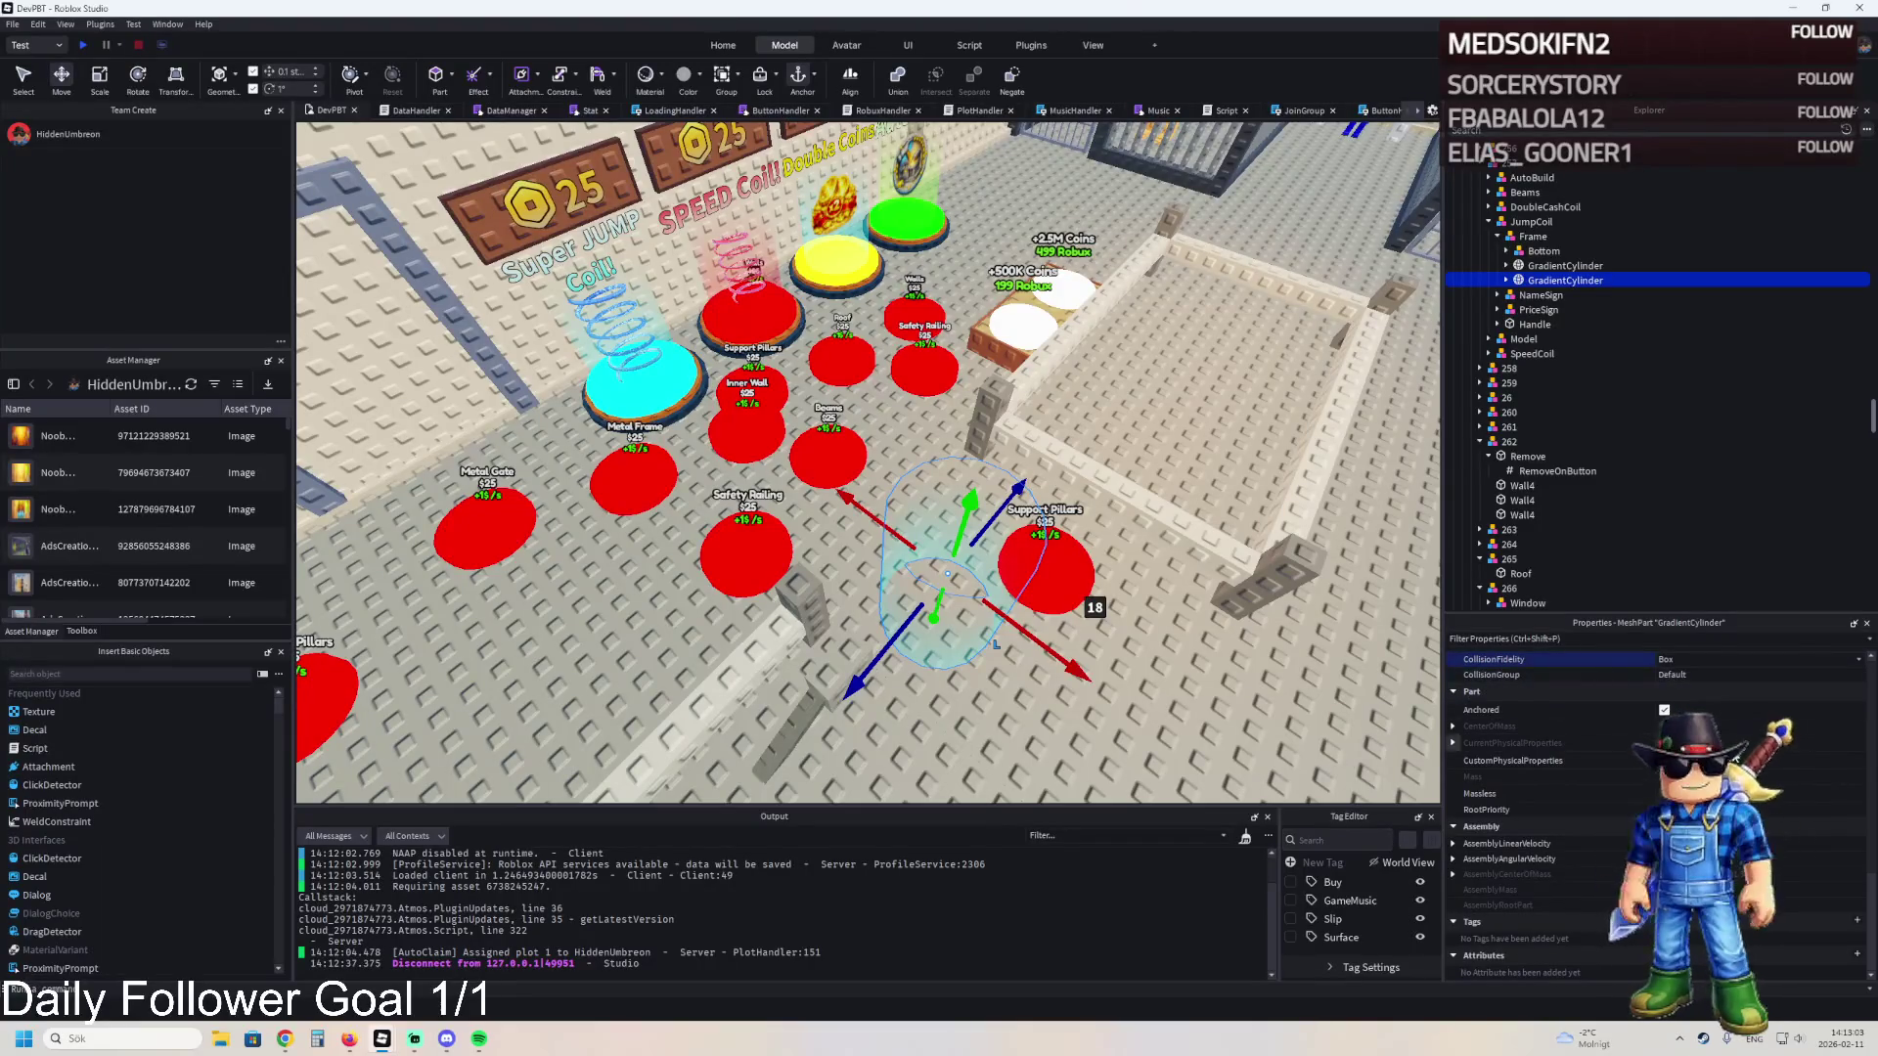
pyautogui.scroll(3, 1506, 795)
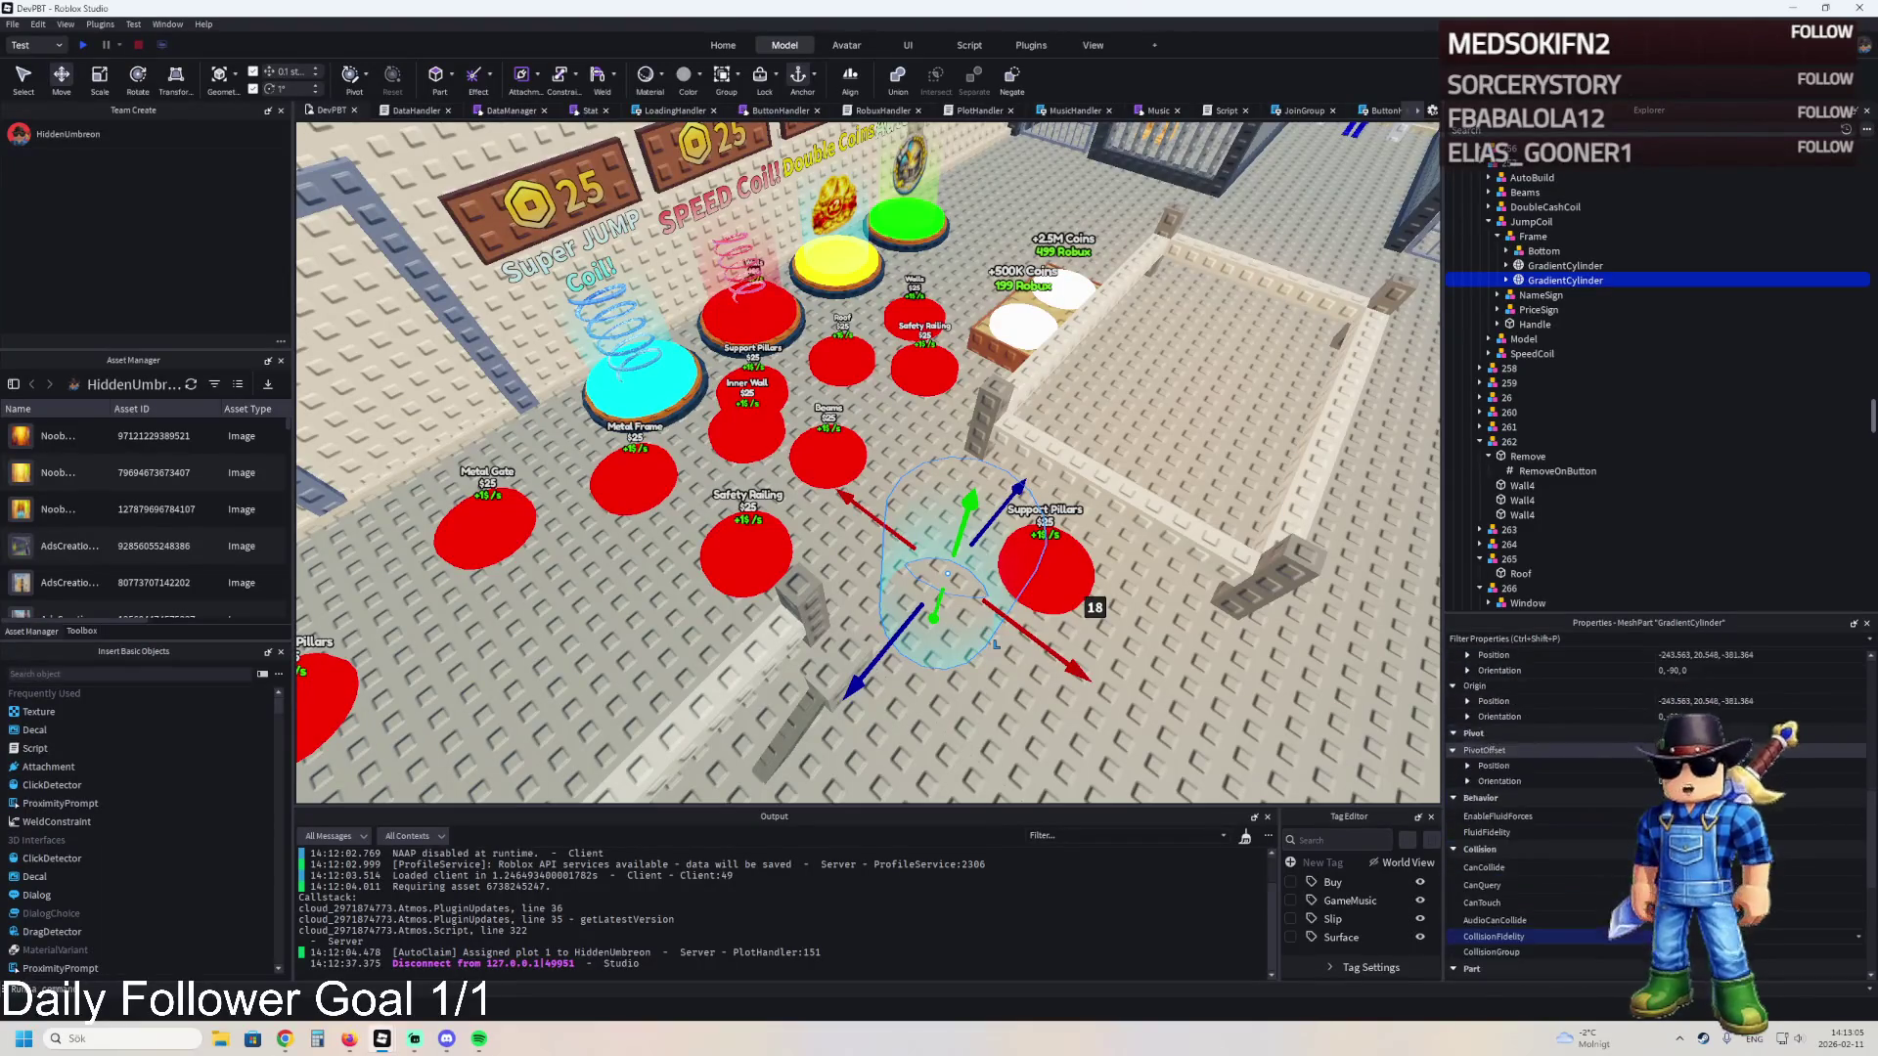
pyautogui.scroll(5, 1506, 795)
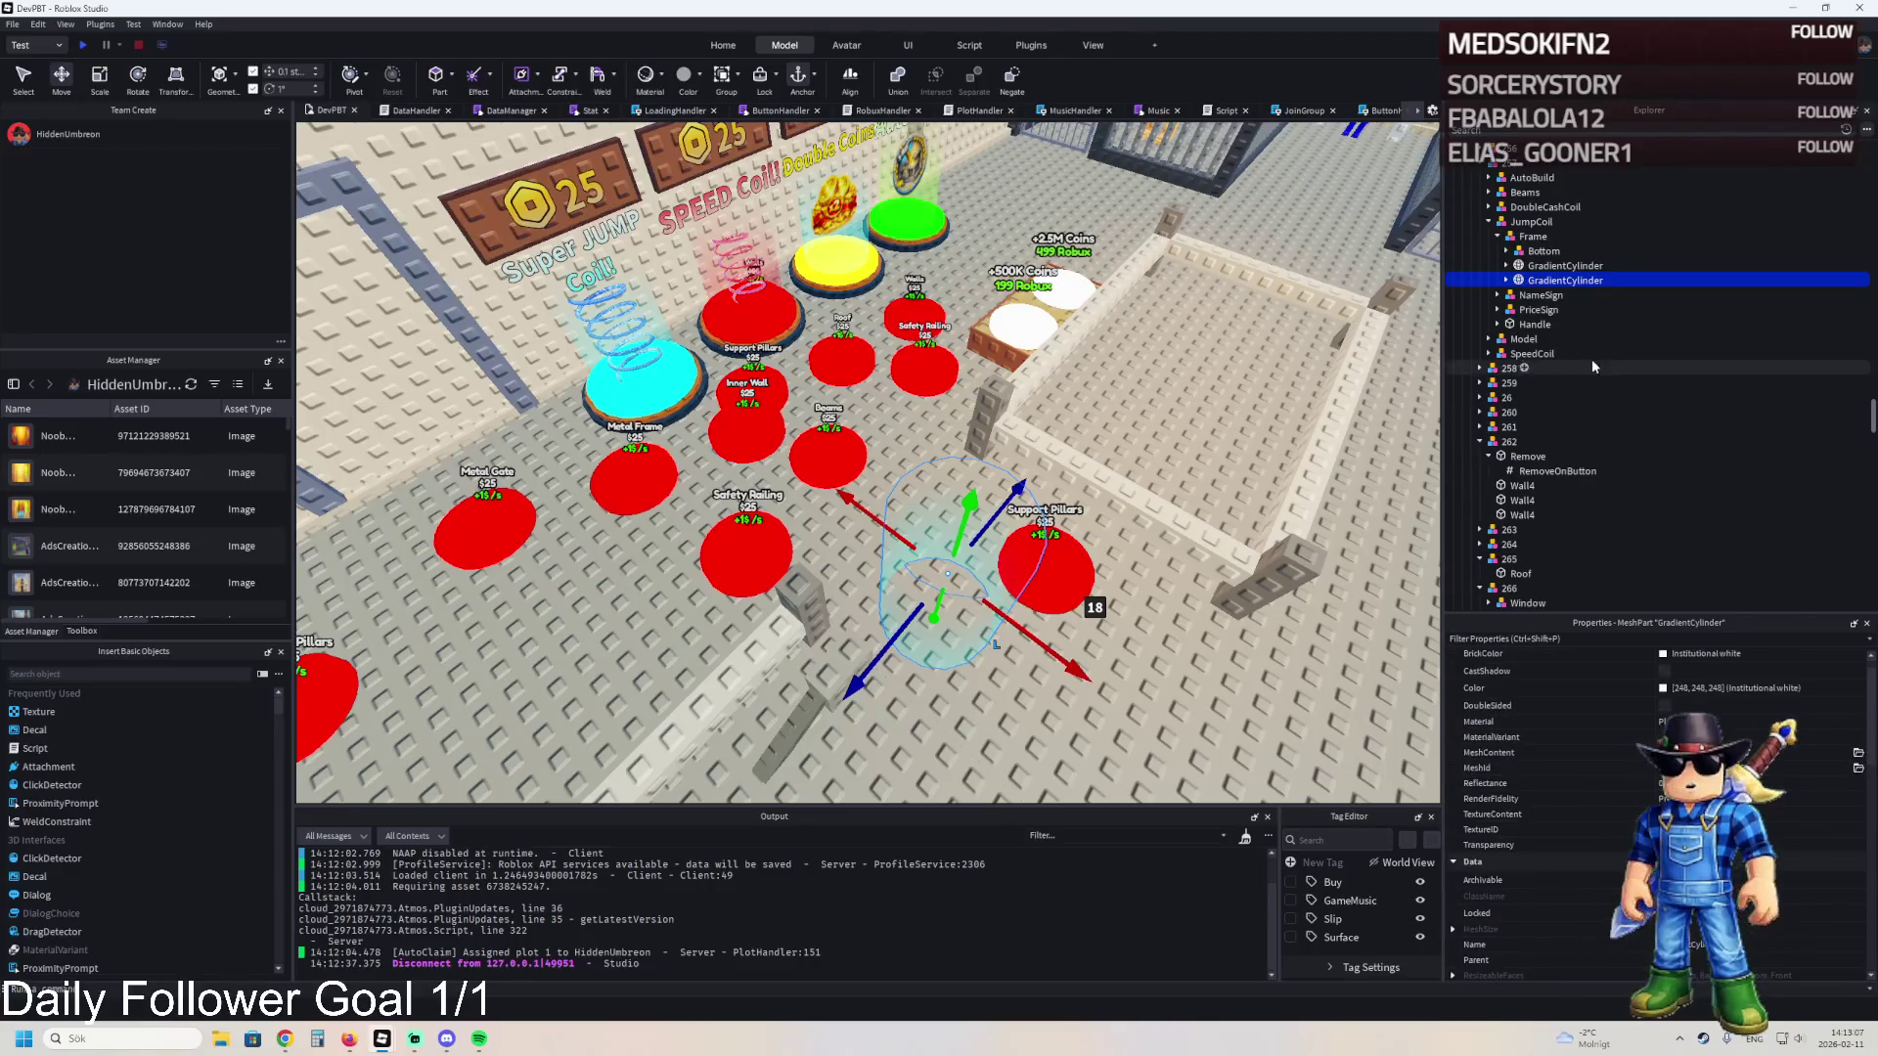
pyautogui.scroll(3, 1525, 744)
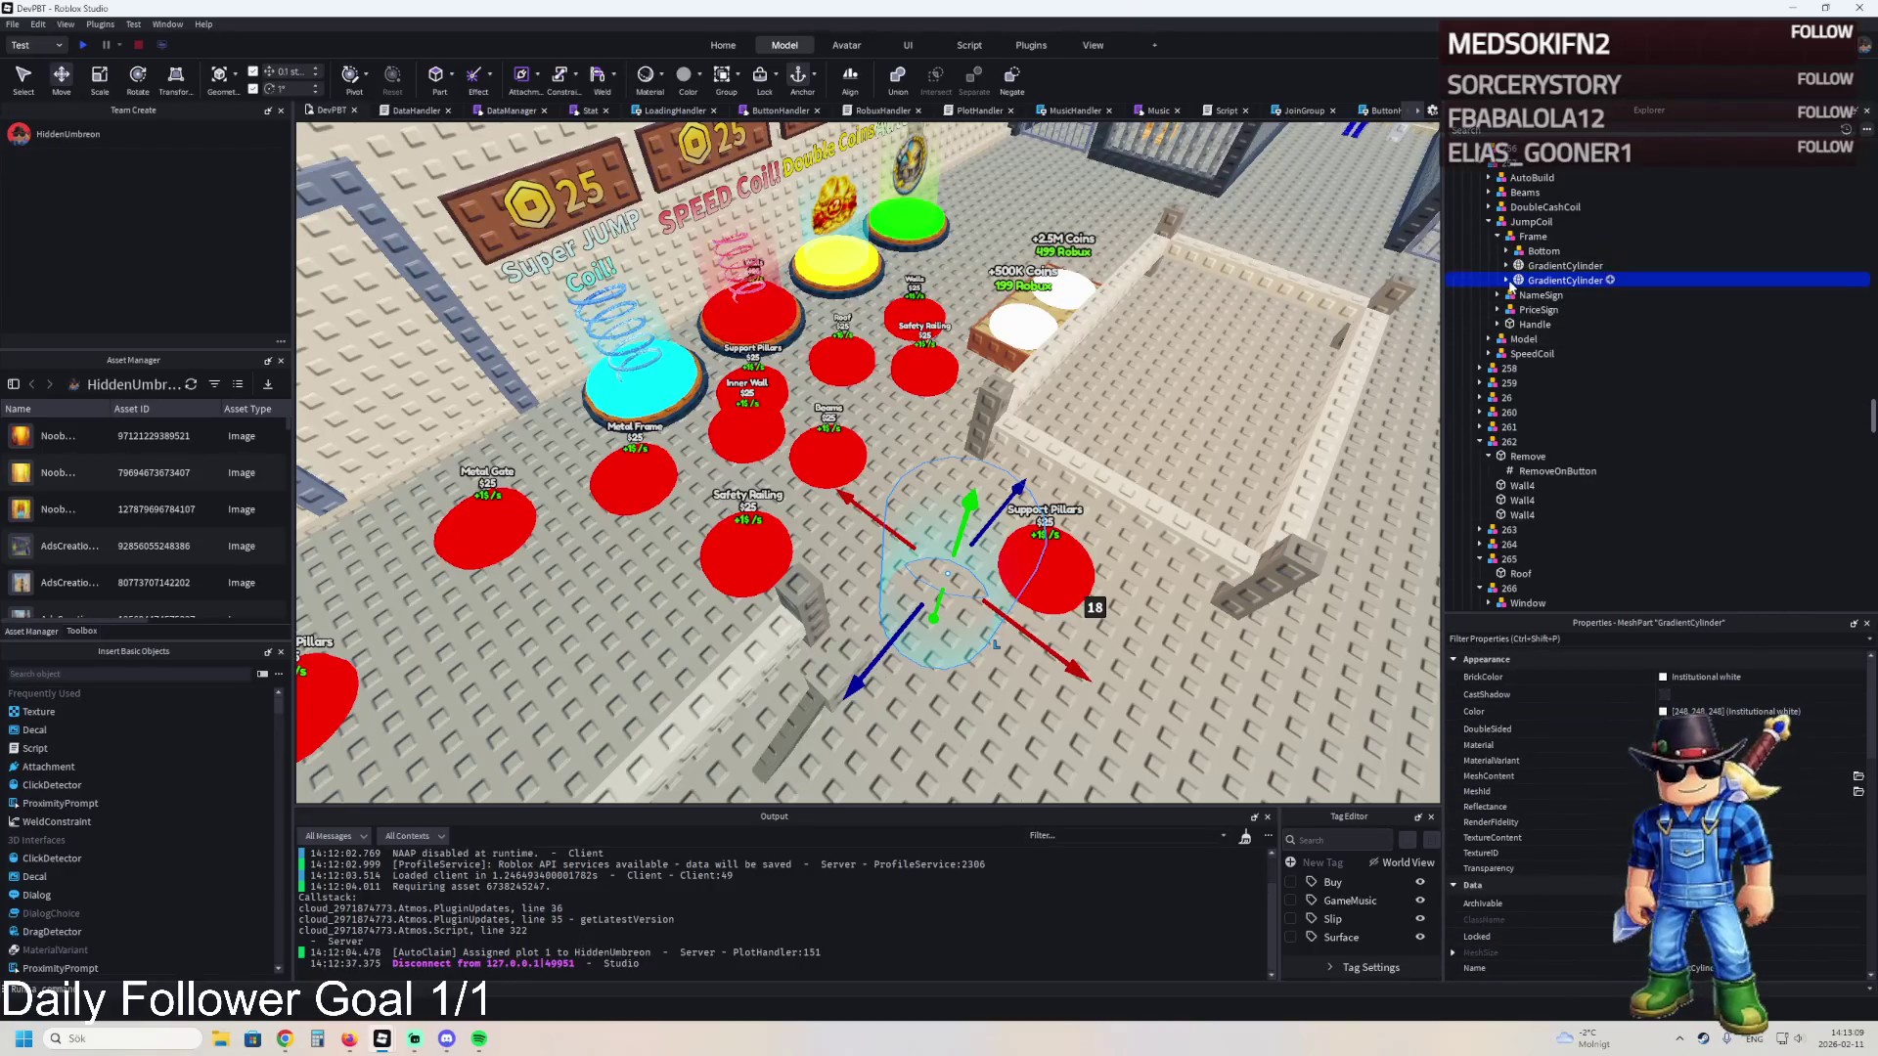
pyautogui.click(1507, 280)
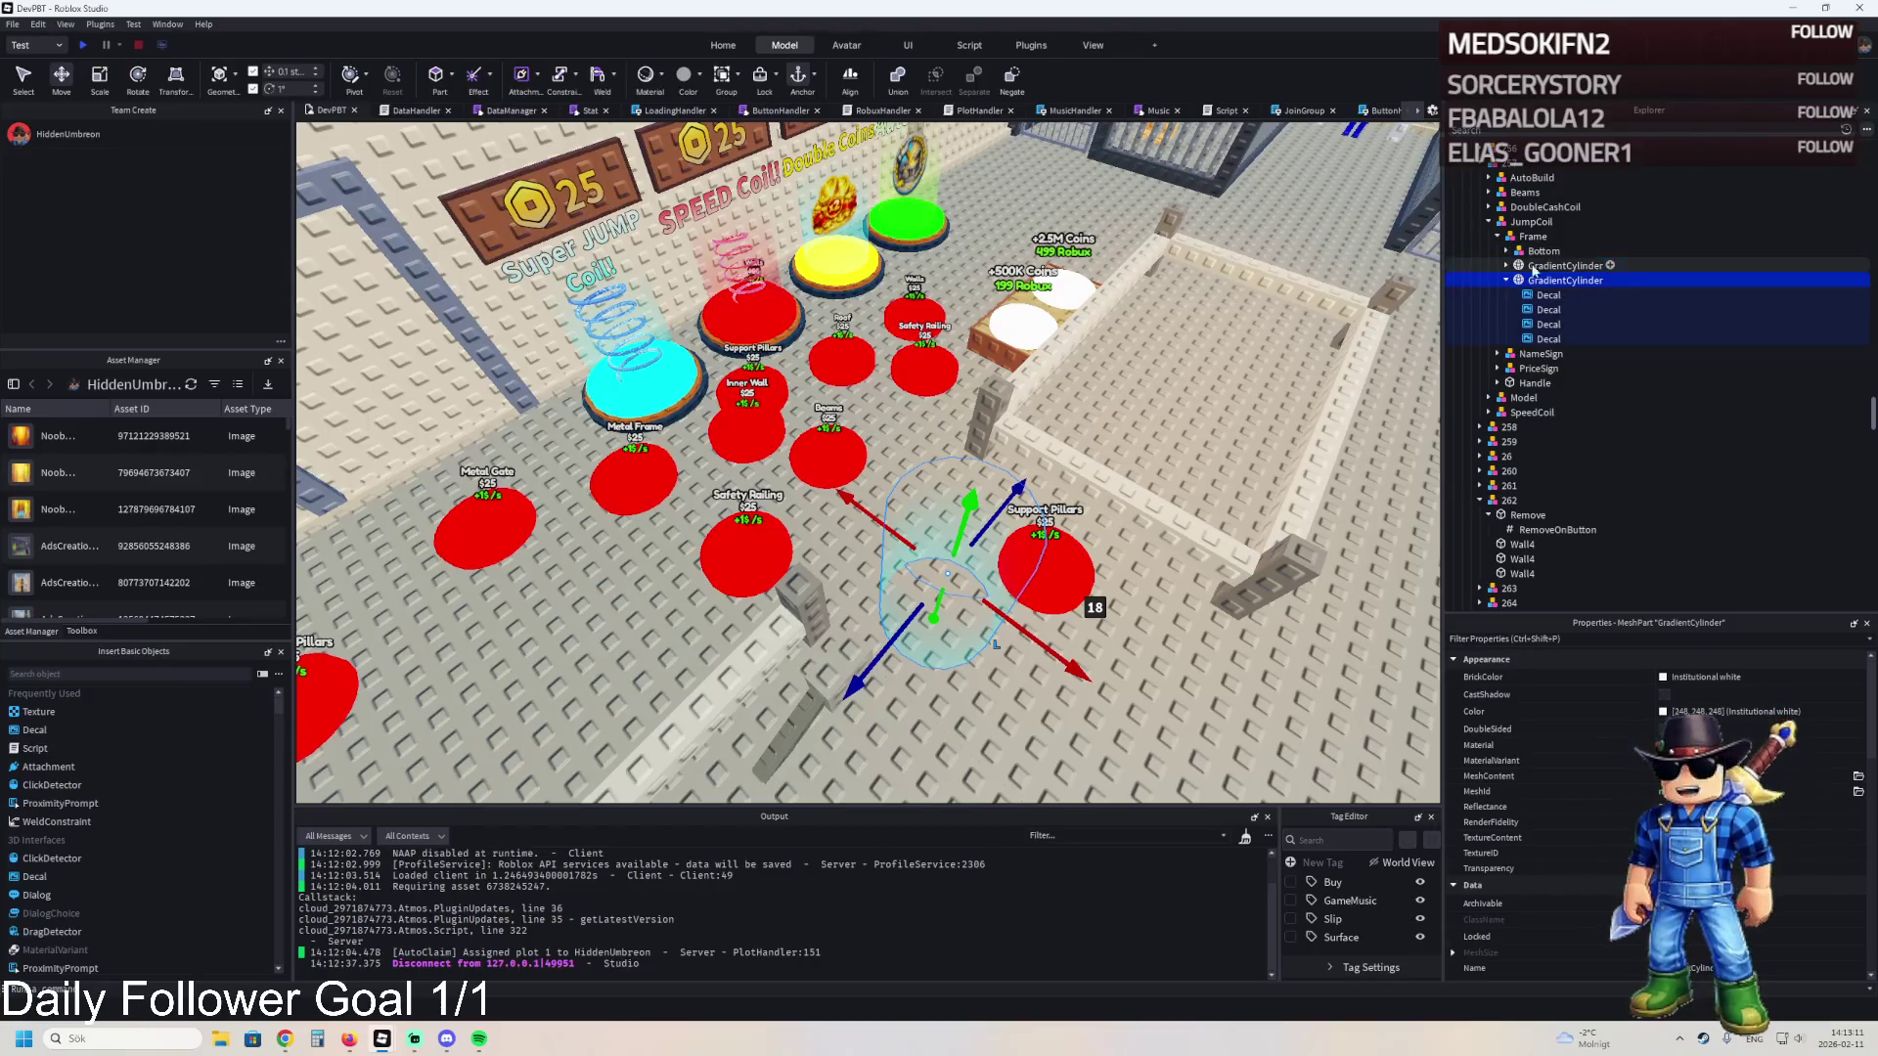
# - Fly to the ceiling lamp above the cells and select its light panel
pyautogui.press('a')
pyautogui.press('a')
pyautogui.press('d')
pyautogui.press('d')
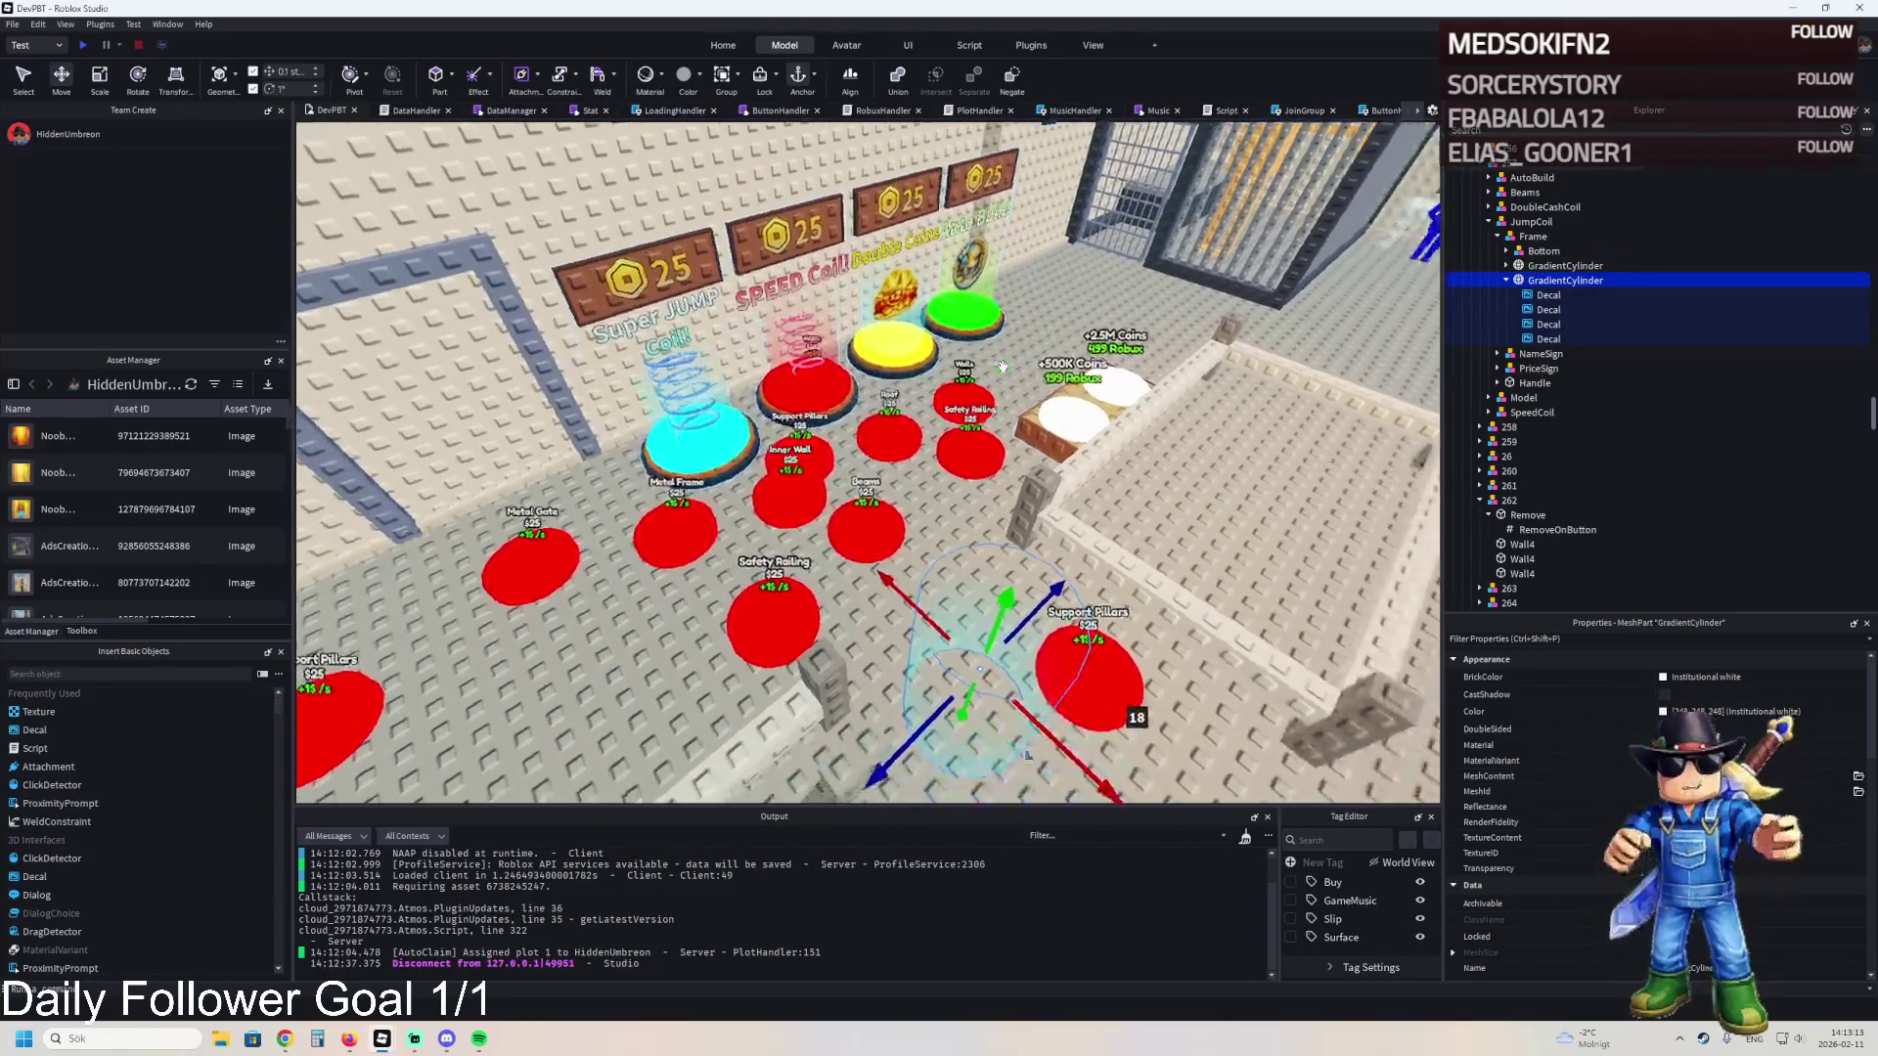
pyautogui.press('d')
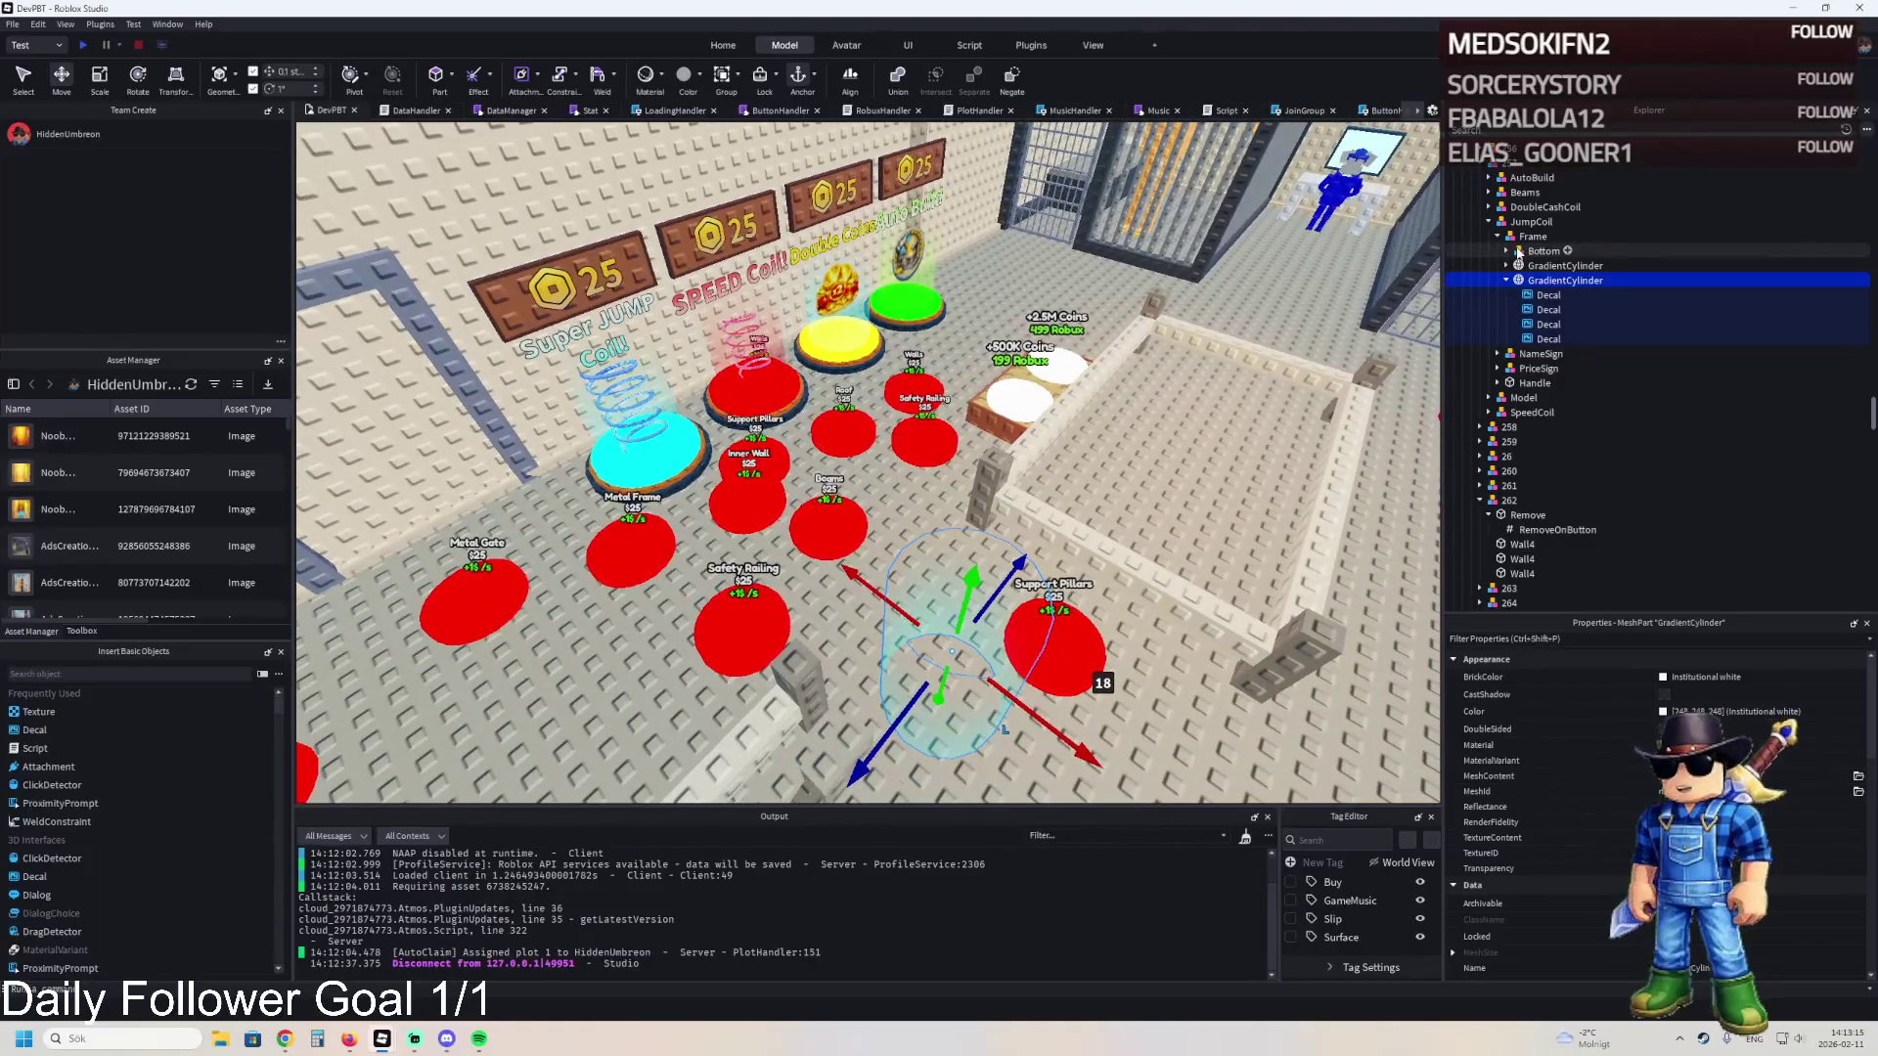
pyautogui.press('w')
pyautogui.press('w')
pyautogui.press('w')
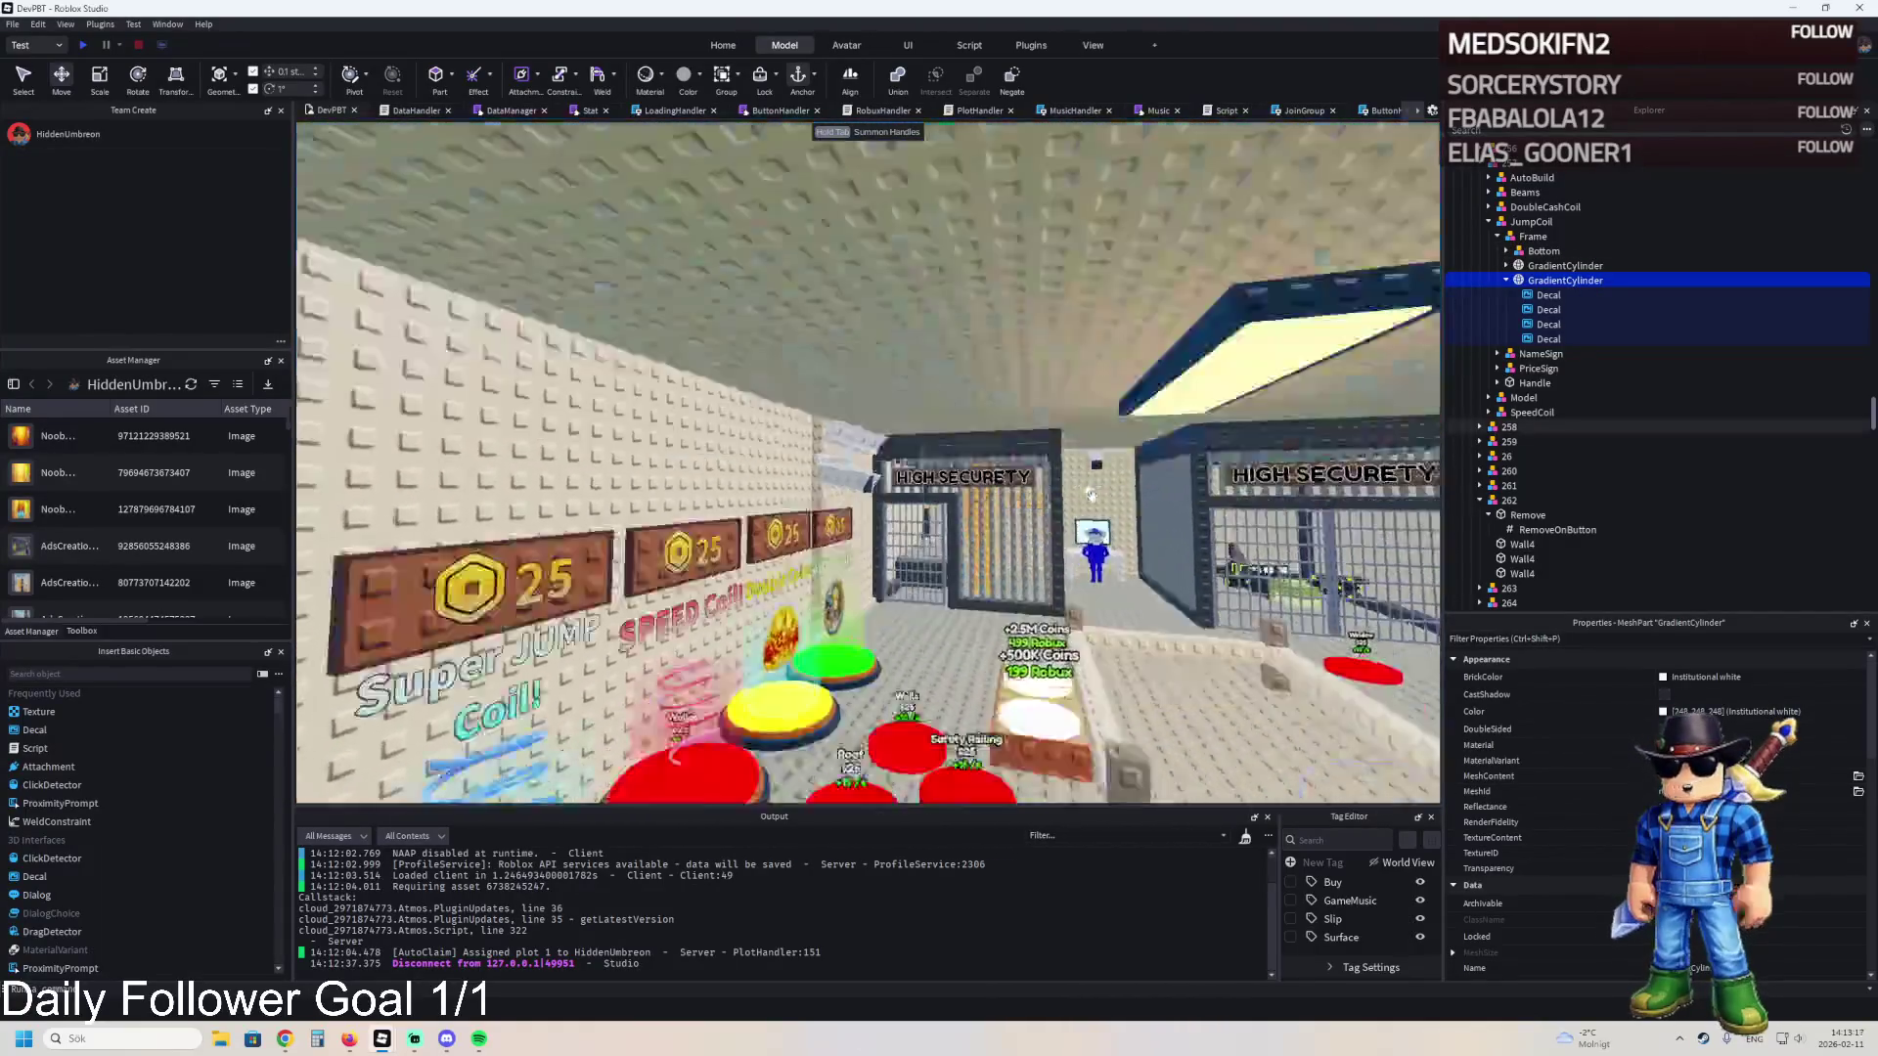
pyautogui.press('s')
pyautogui.press('s')
pyautogui.press('e')
pyautogui.press('e')
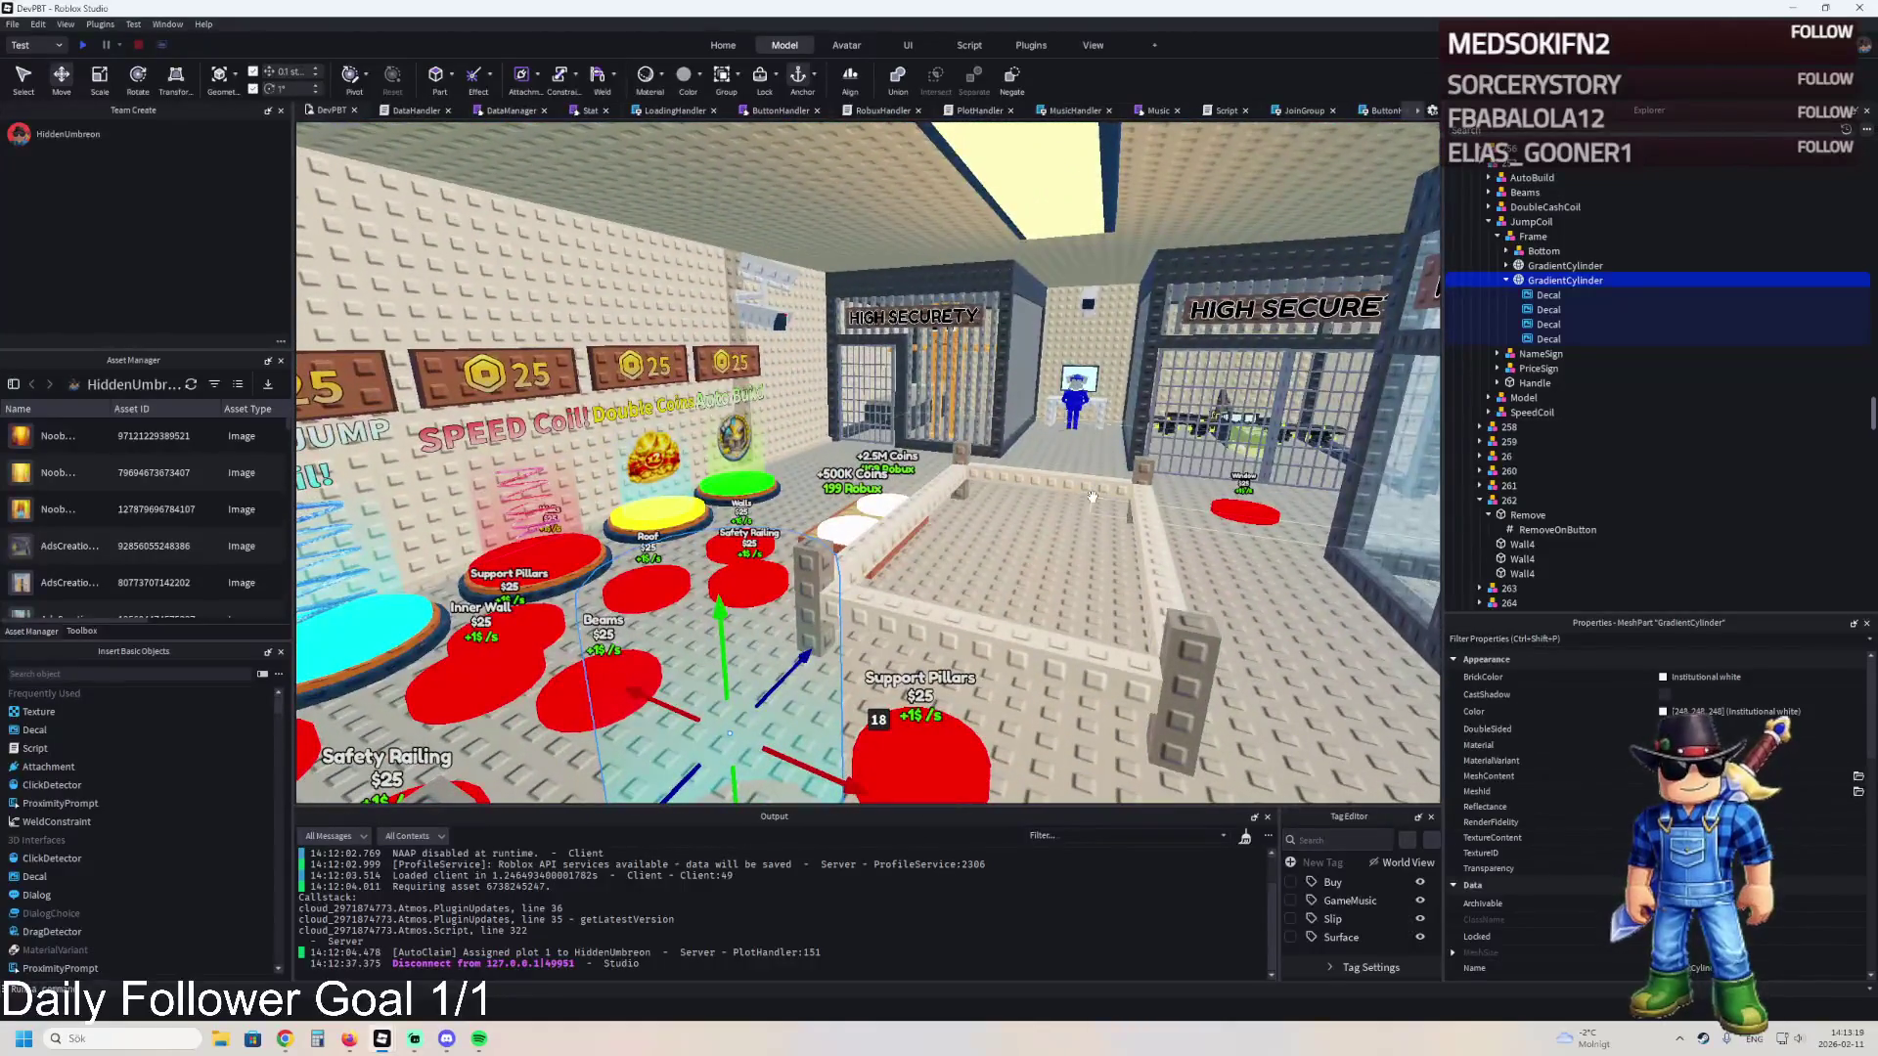
pyautogui.press('e')
pyautogui.press('e')
pyautogui.click(1061, 304)
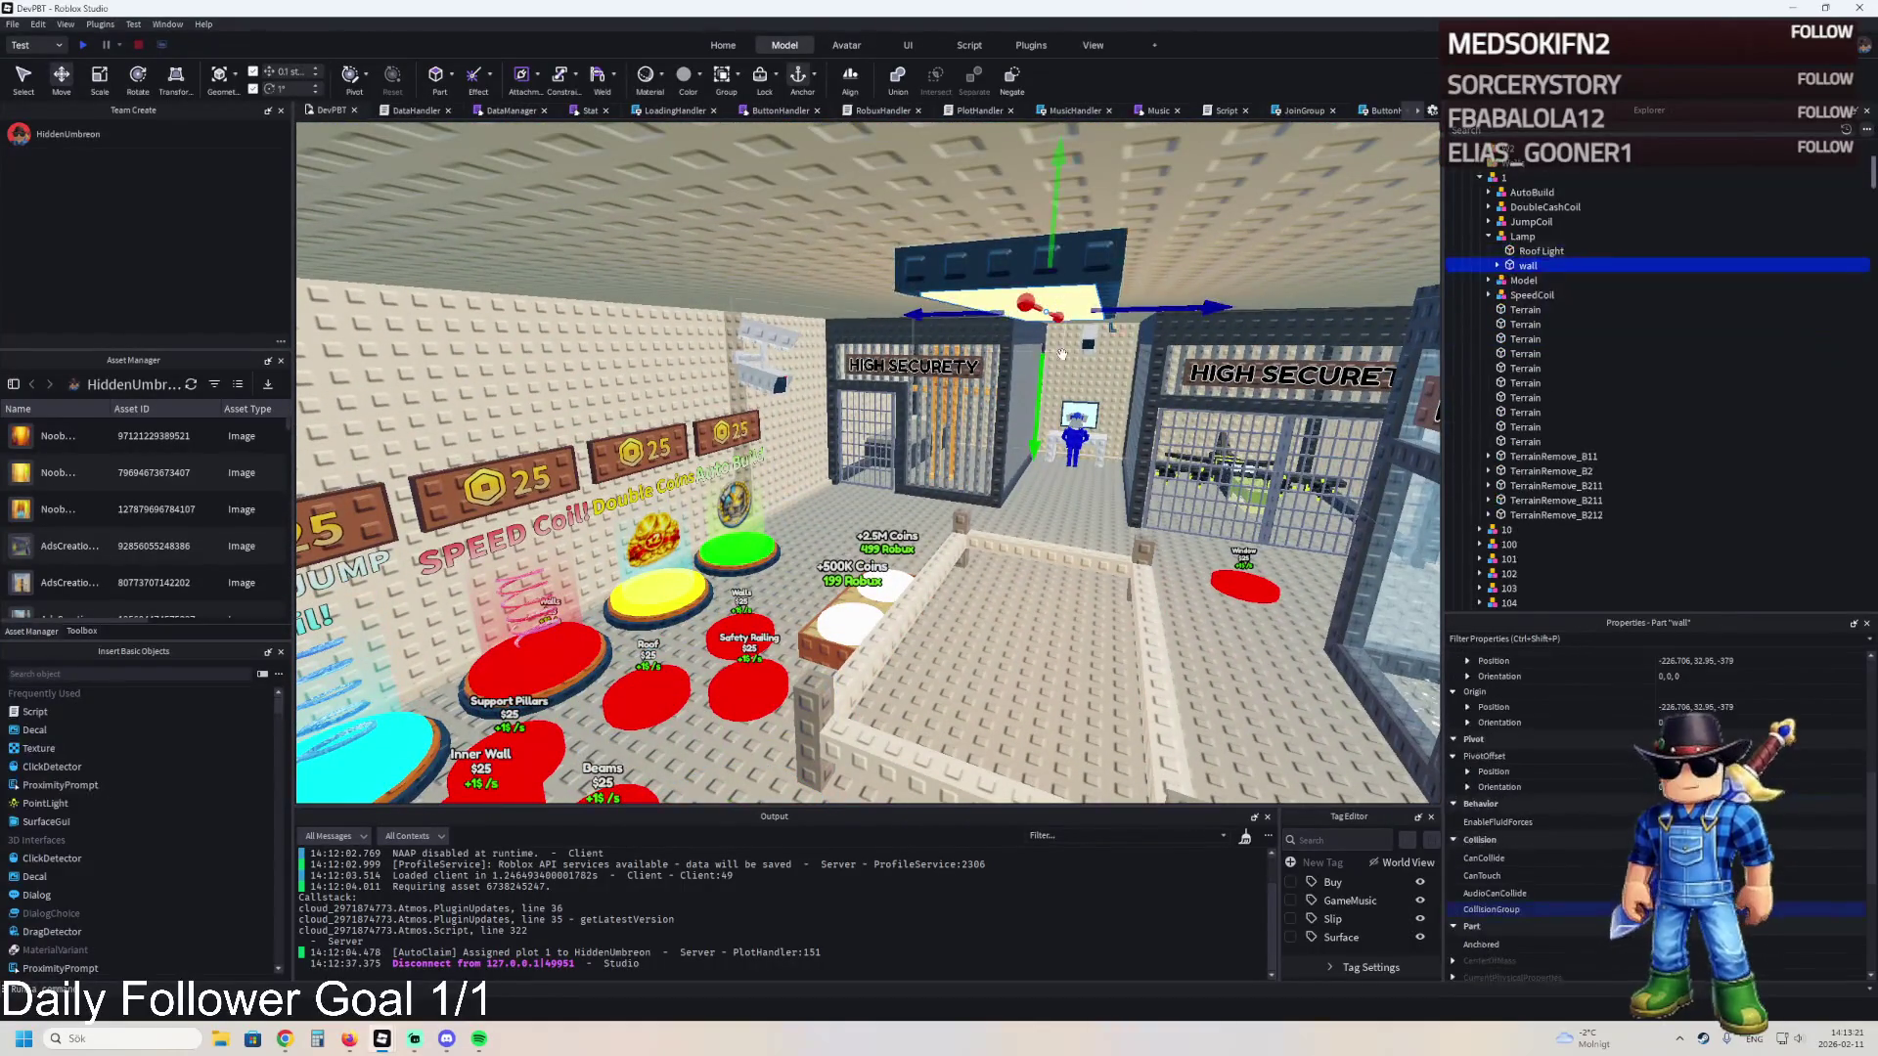
# - Lower the light panel below the lamp and rotate it upright
pyautogui.moveTo(1046, 323); pyautogui.dragTo(1036, 450)
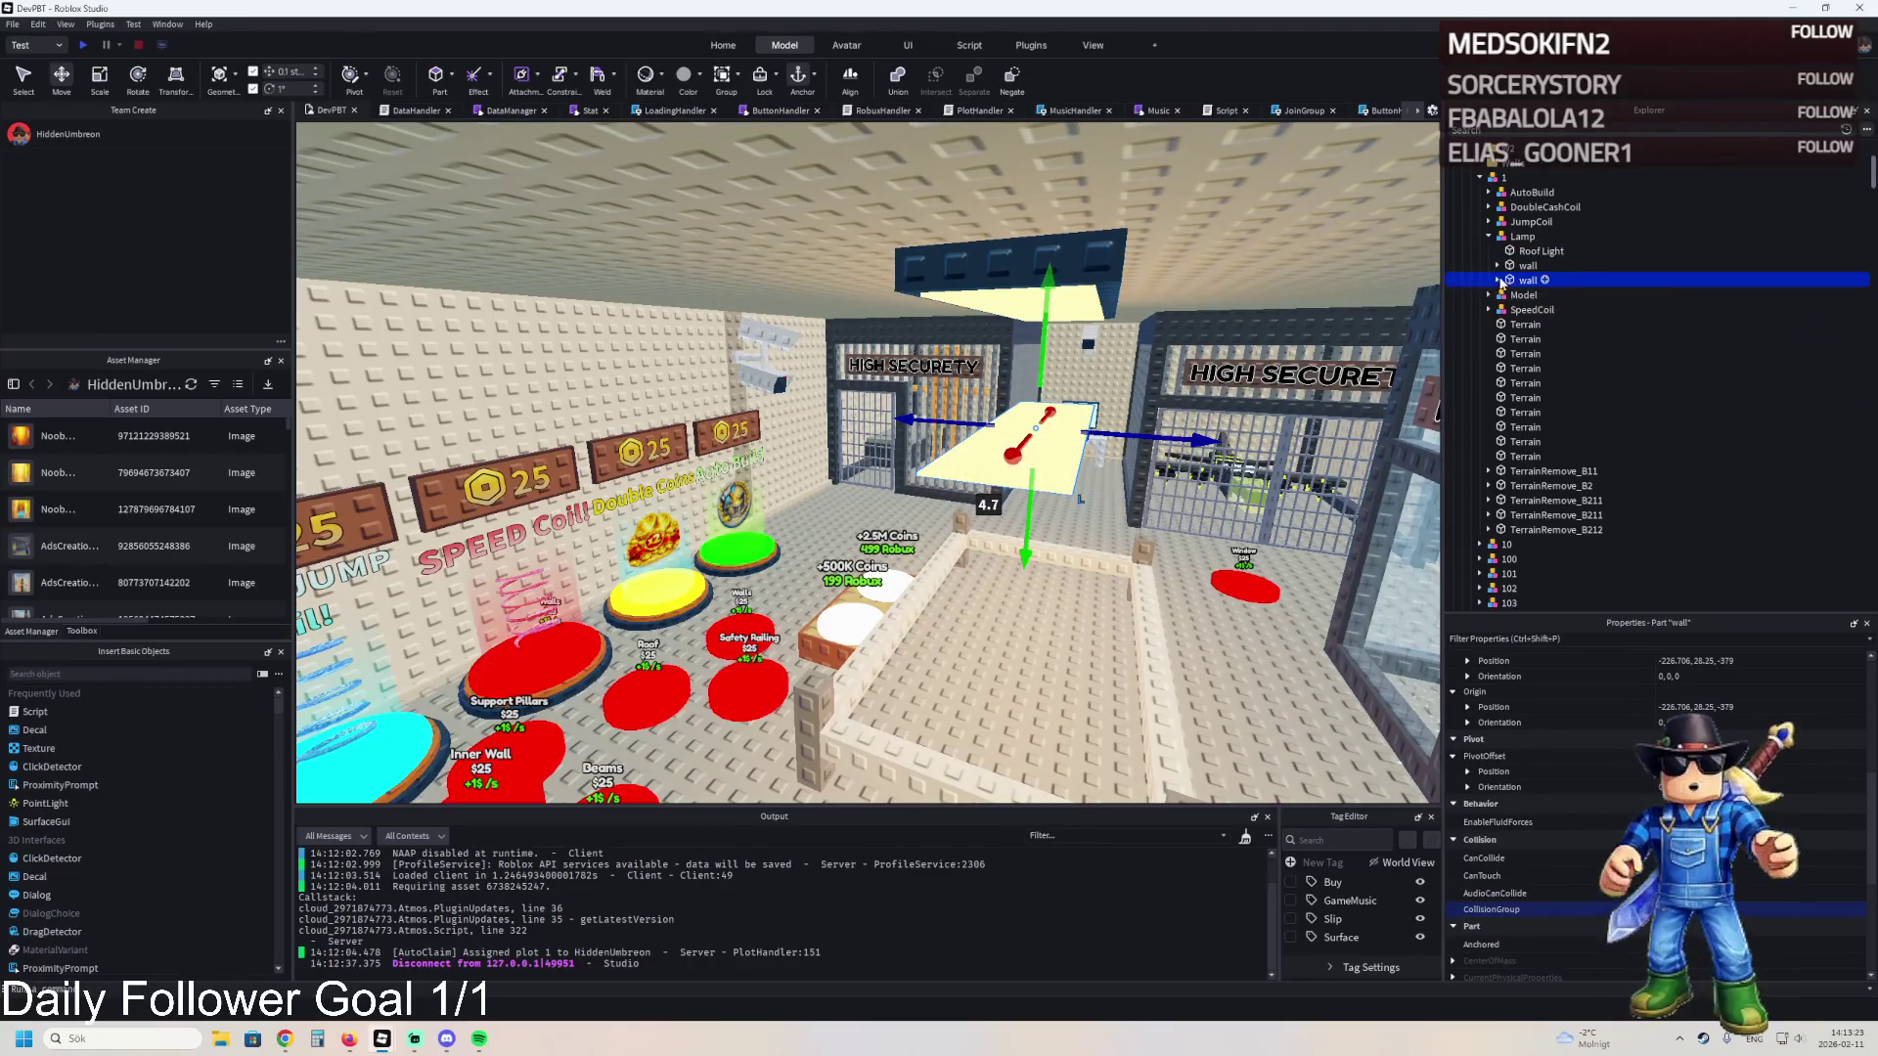
pyautogui.press('w')
pyautogui.press('w')
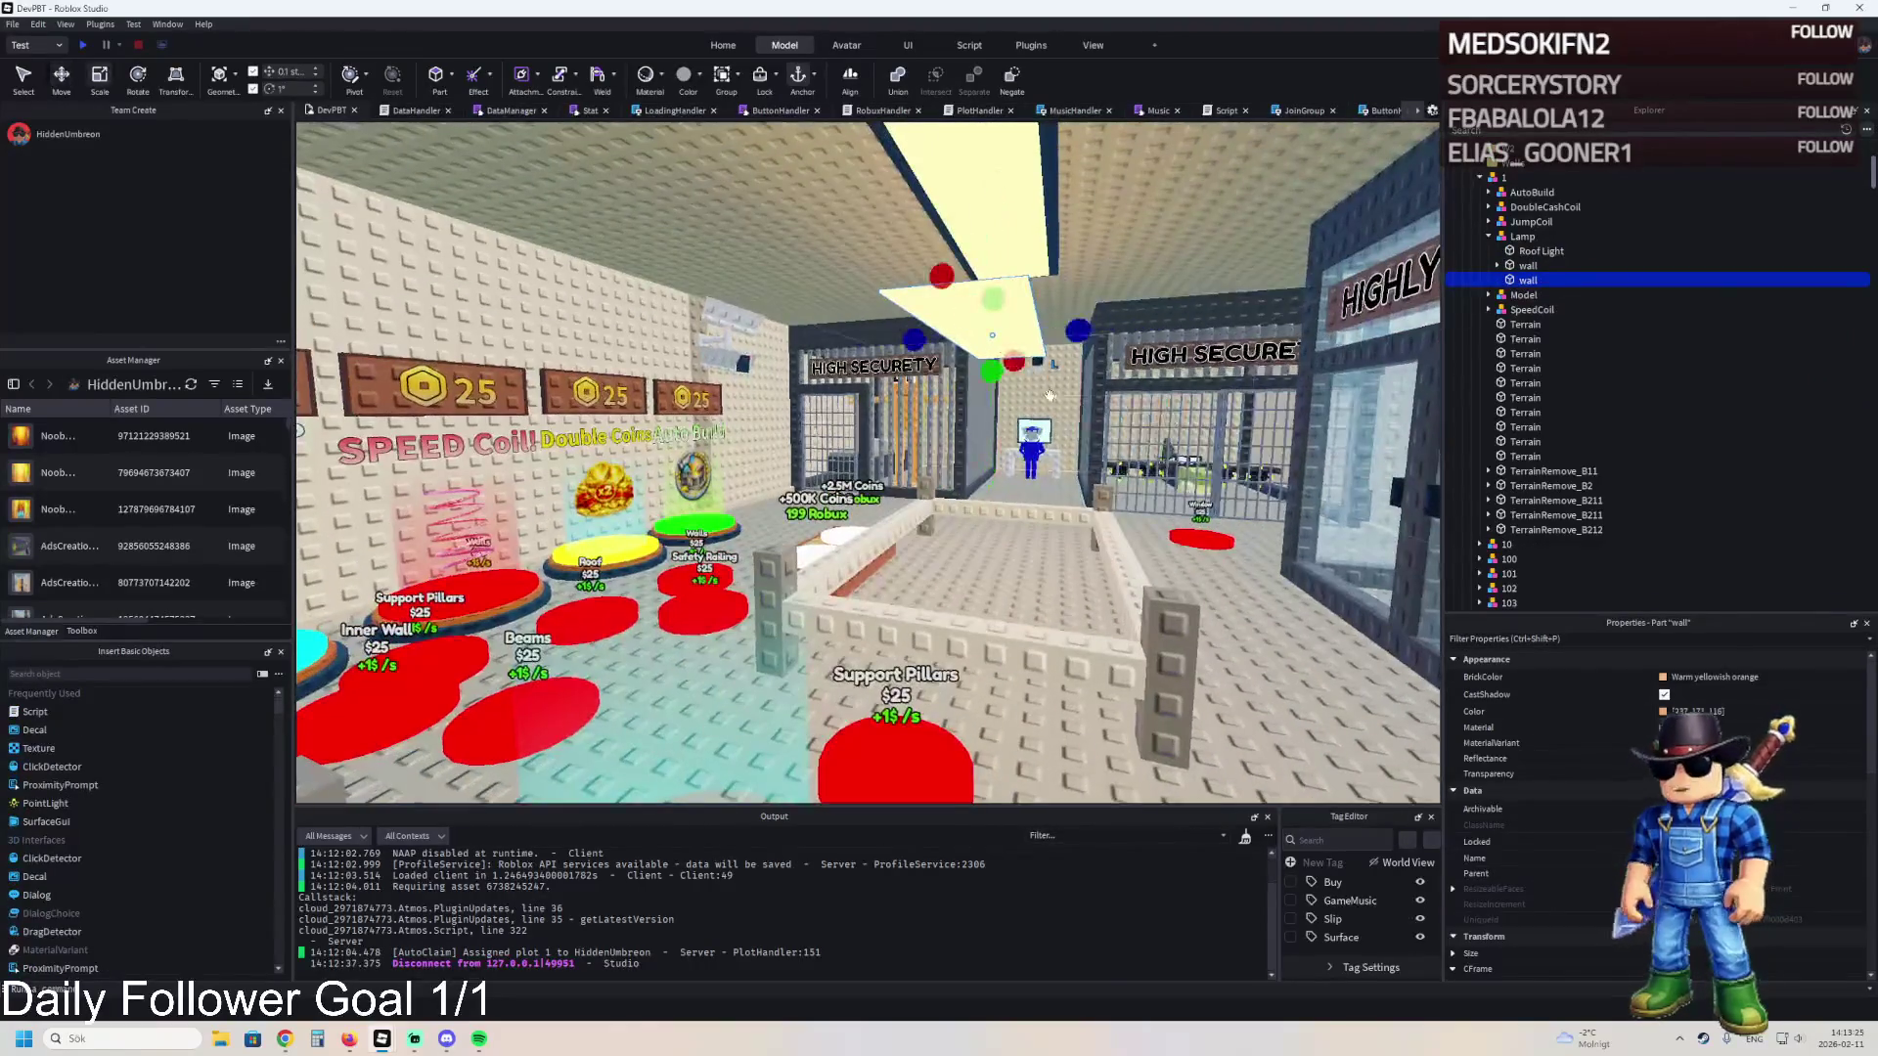
pyautogui.moveTo(1000, 381); pyautogui.dragTo(1008, 293)
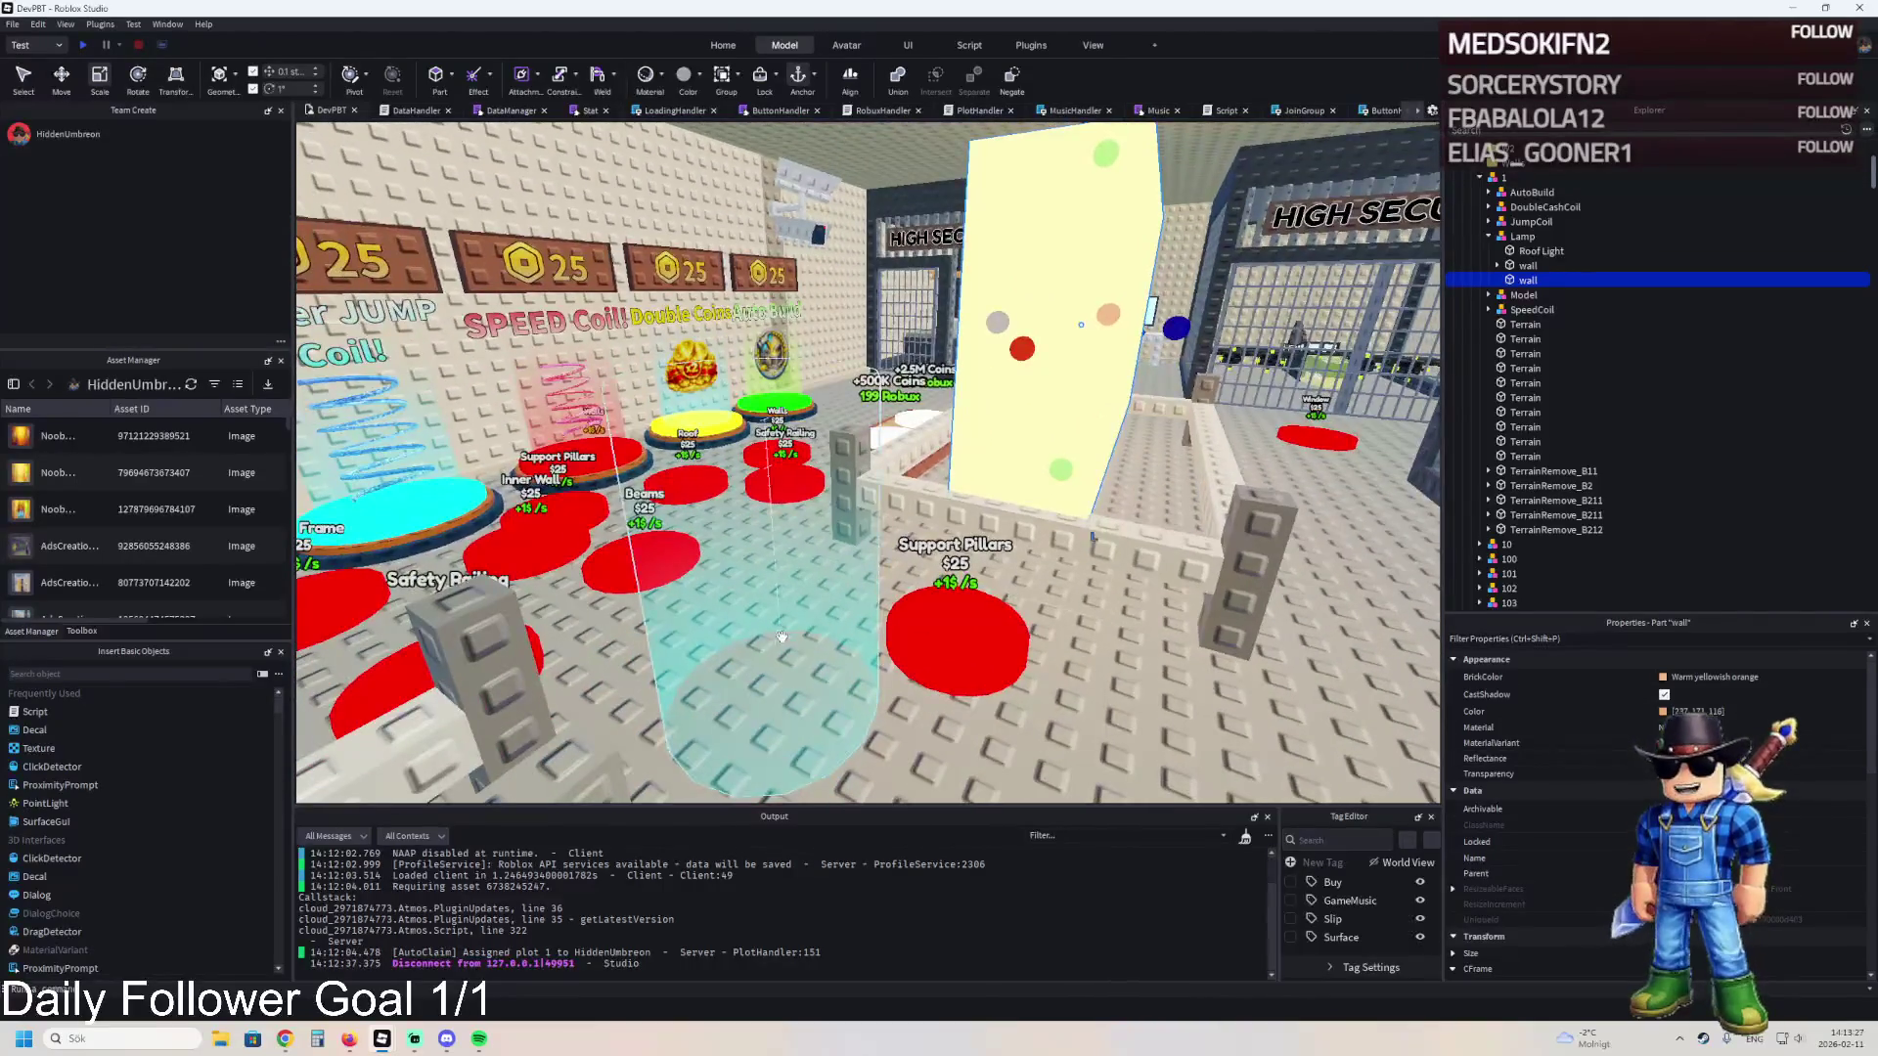
# - Copy the GradientCylinder's four Decals and paste them into the lamp's wall part
pyautogui.click(762, 547)
pyautogui.click(1548, 279)
pyautogui.keyDown('shift'); pyautogui.click(1542, 318); pyautogui.keyUp('shift')
pyautogui.click(1572, 335)
pyautogui.click(1061, 323)
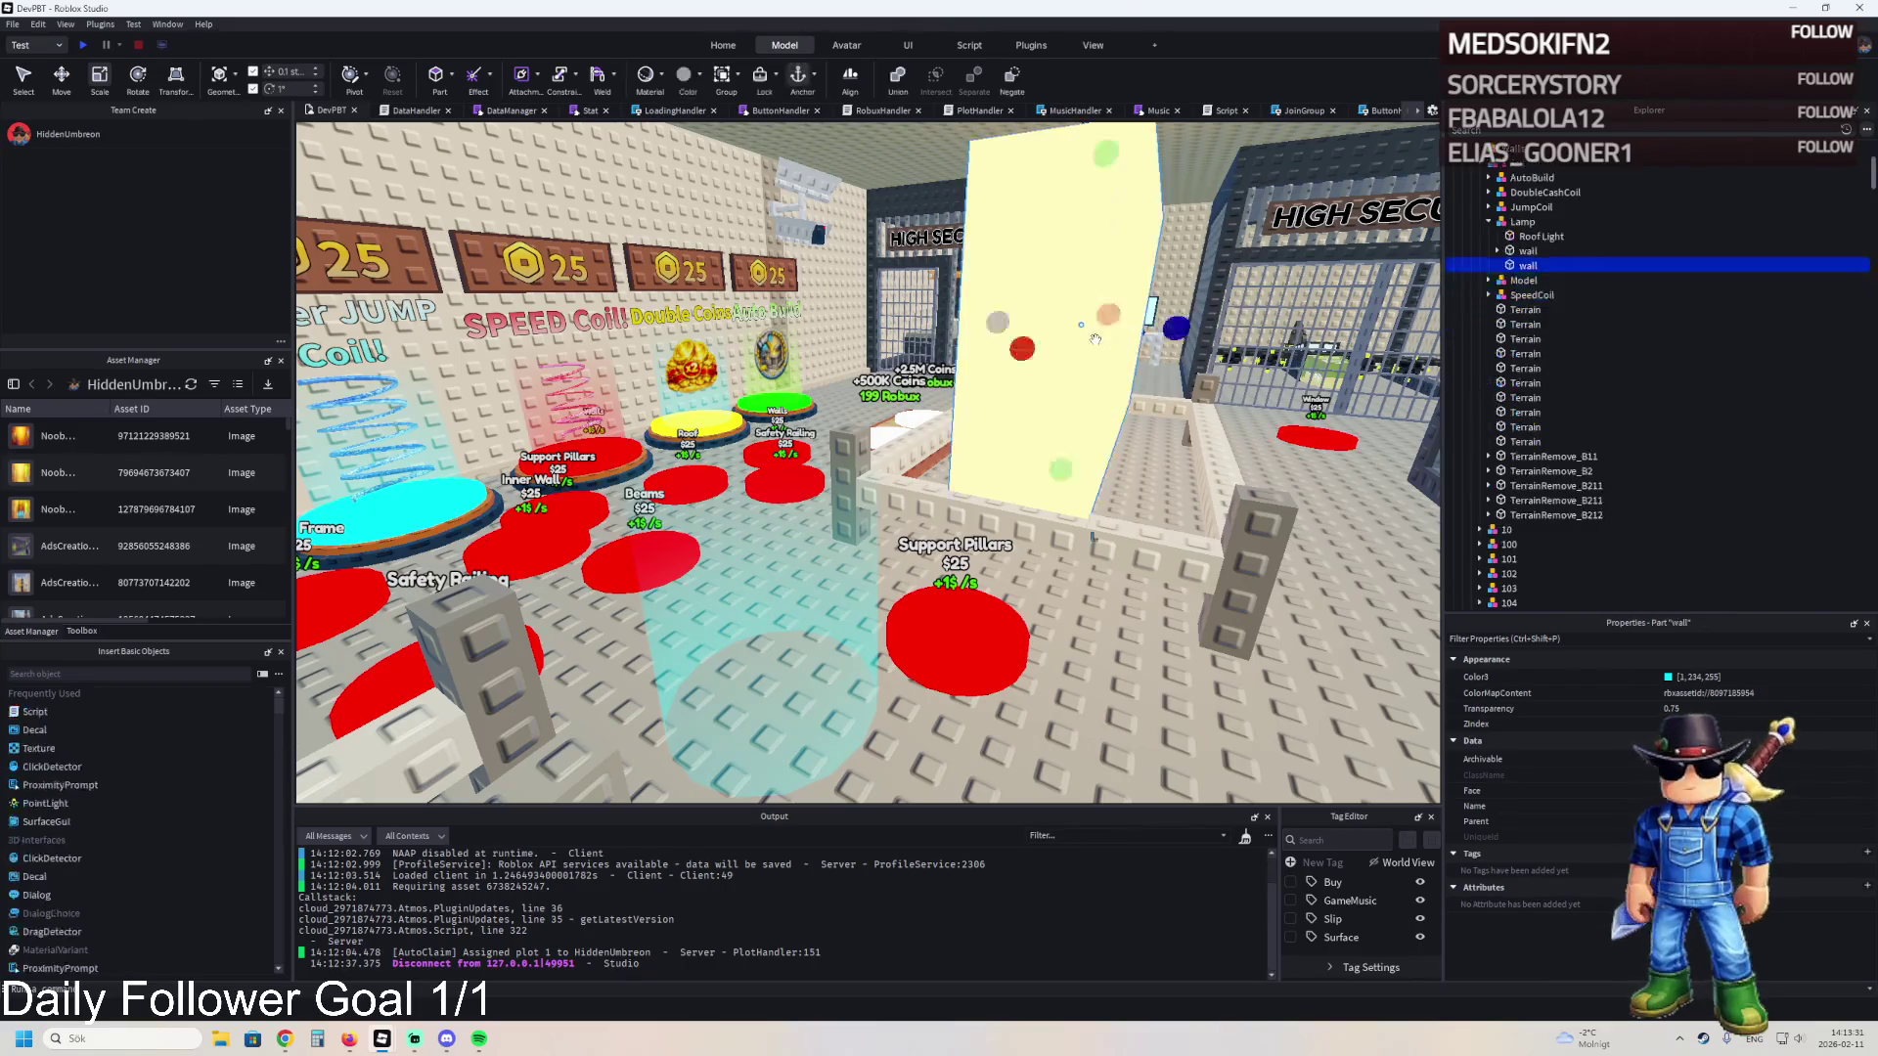
pyautogui.rightClick(1540, 265)
pyautogui.click(1565, 304)
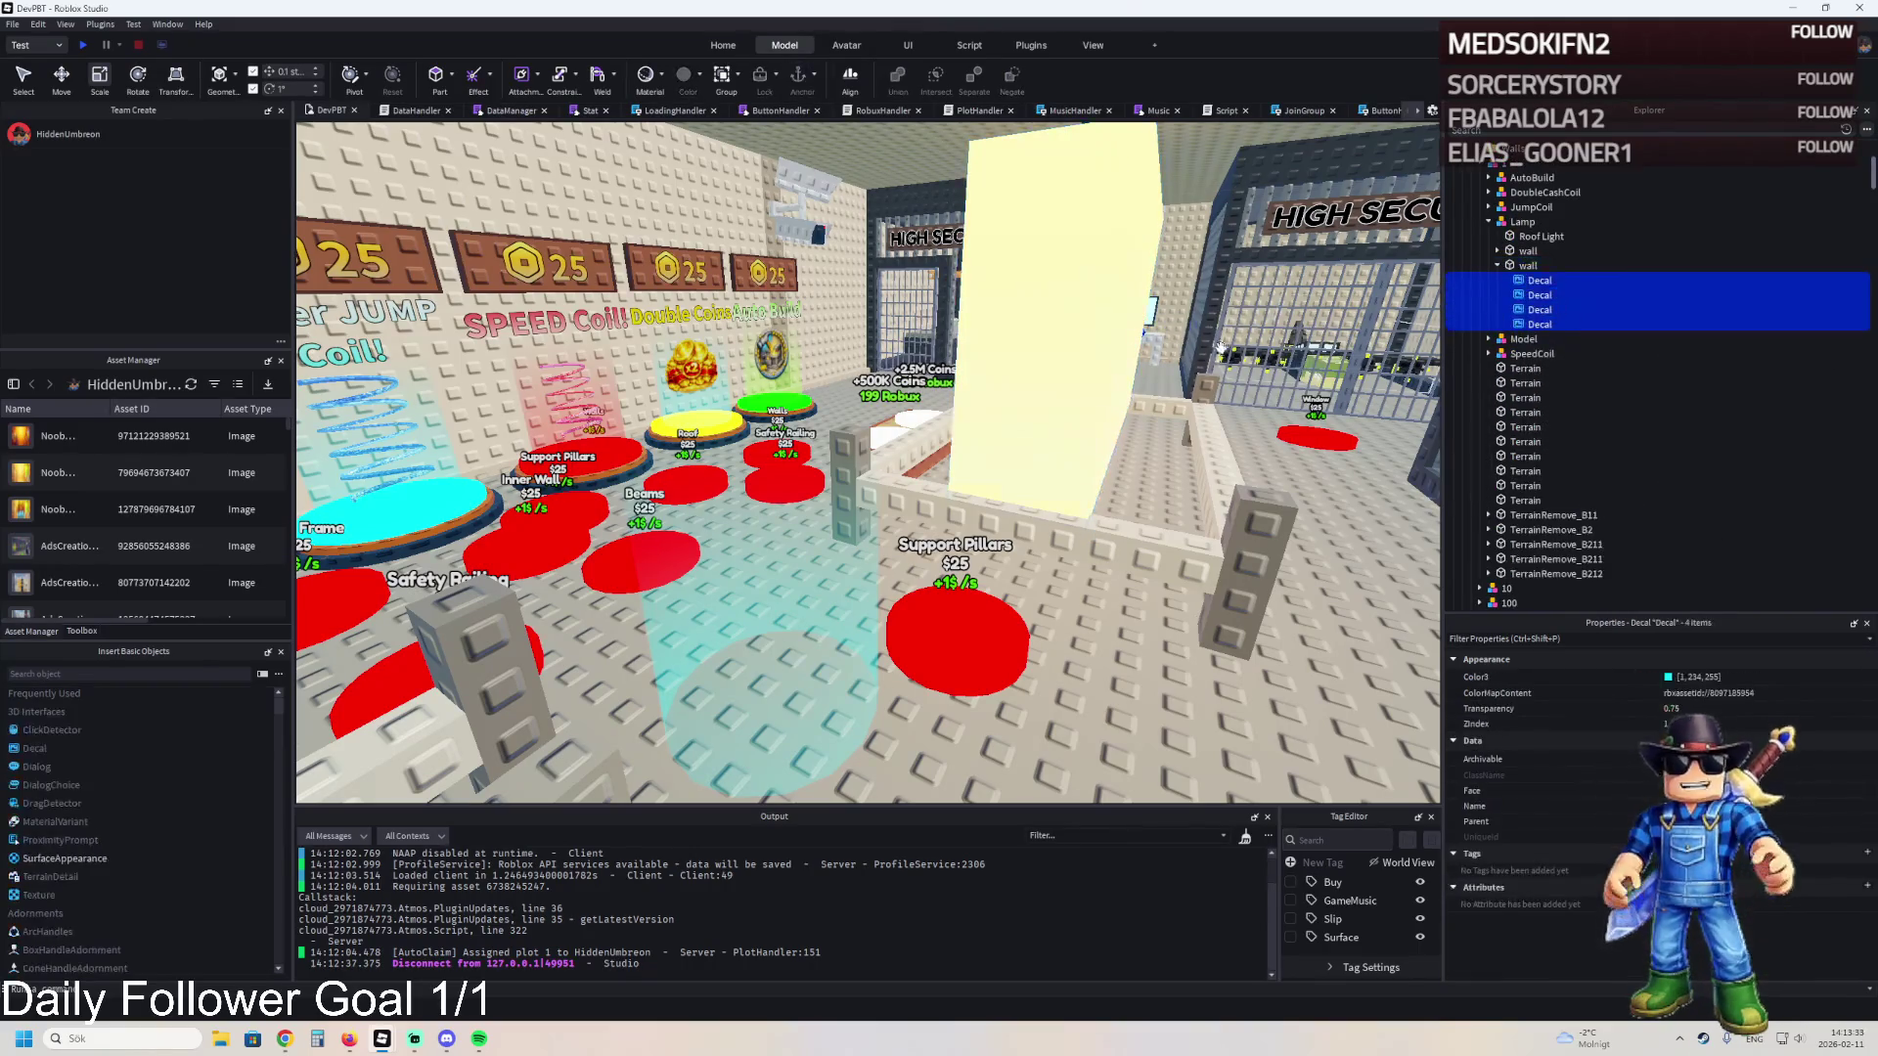
pyautogui.click(1524, 266)
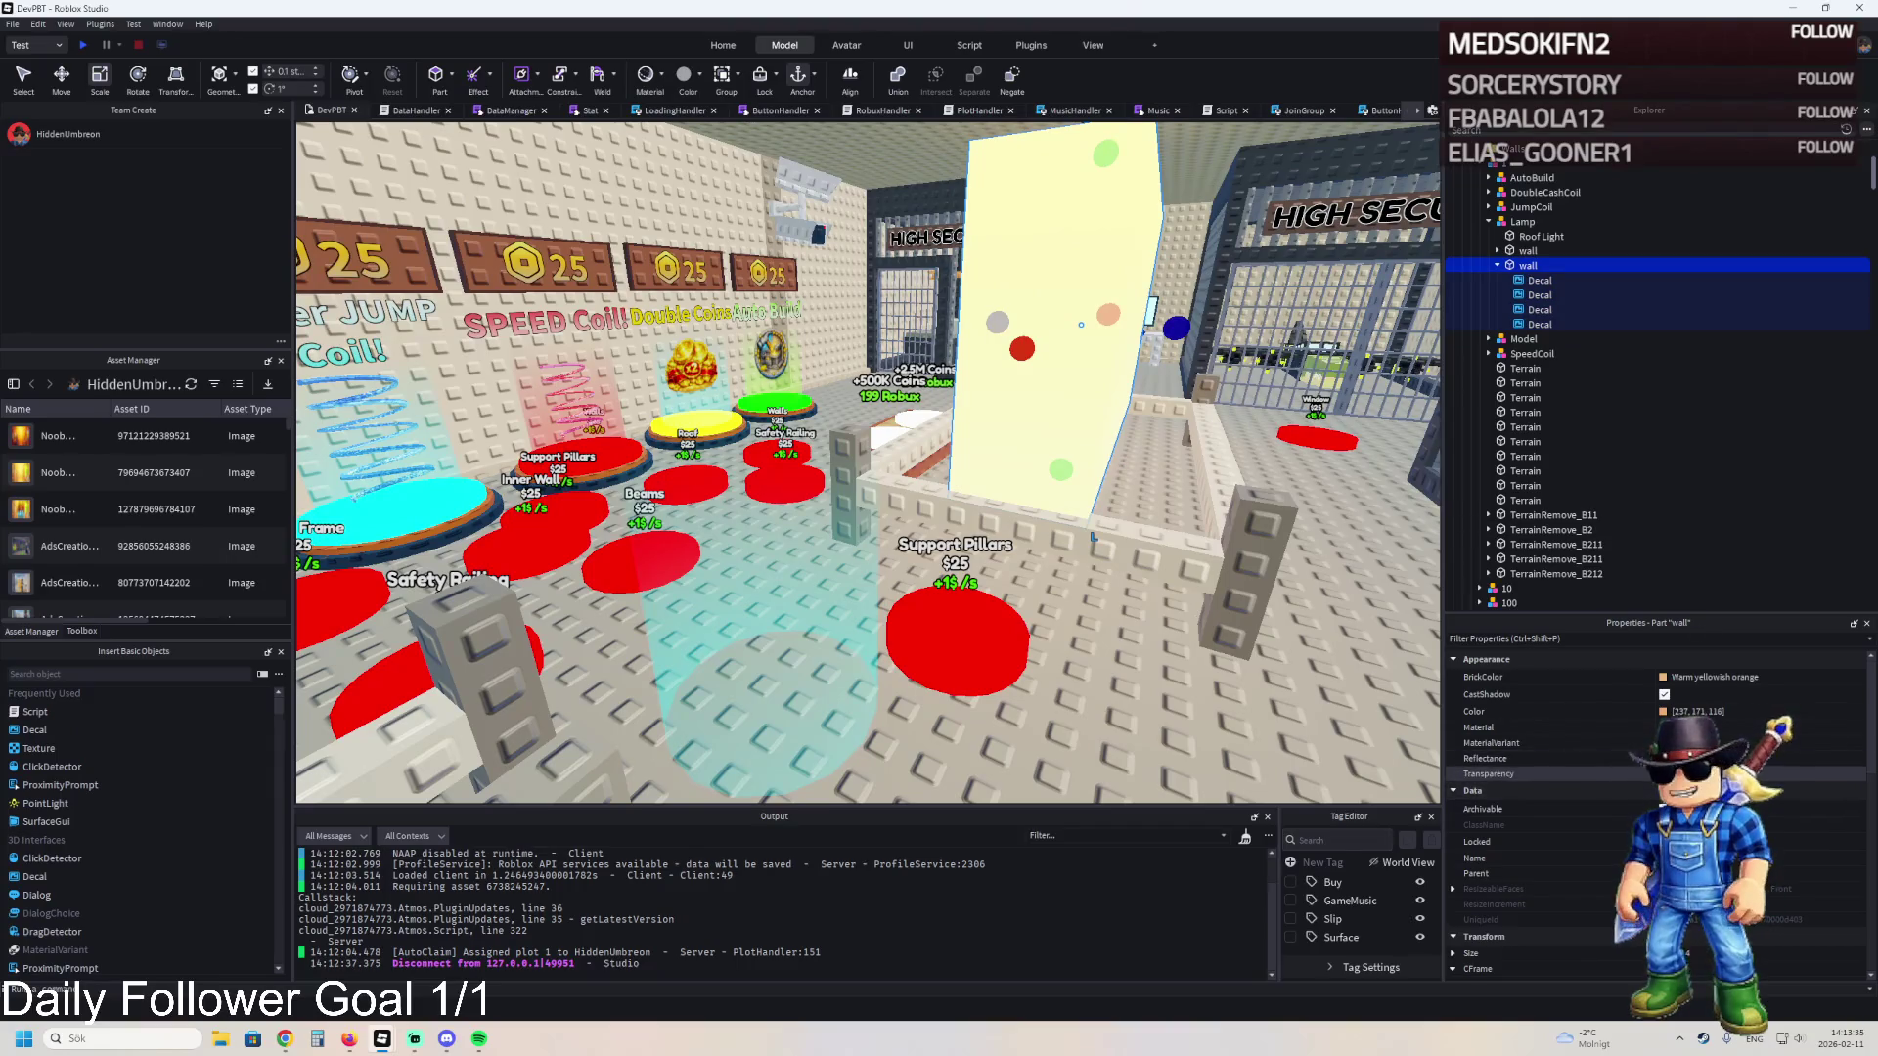
# - Raise the light shaft about 4.8 studs under the ceiling lamp
pyautogui.press('w')
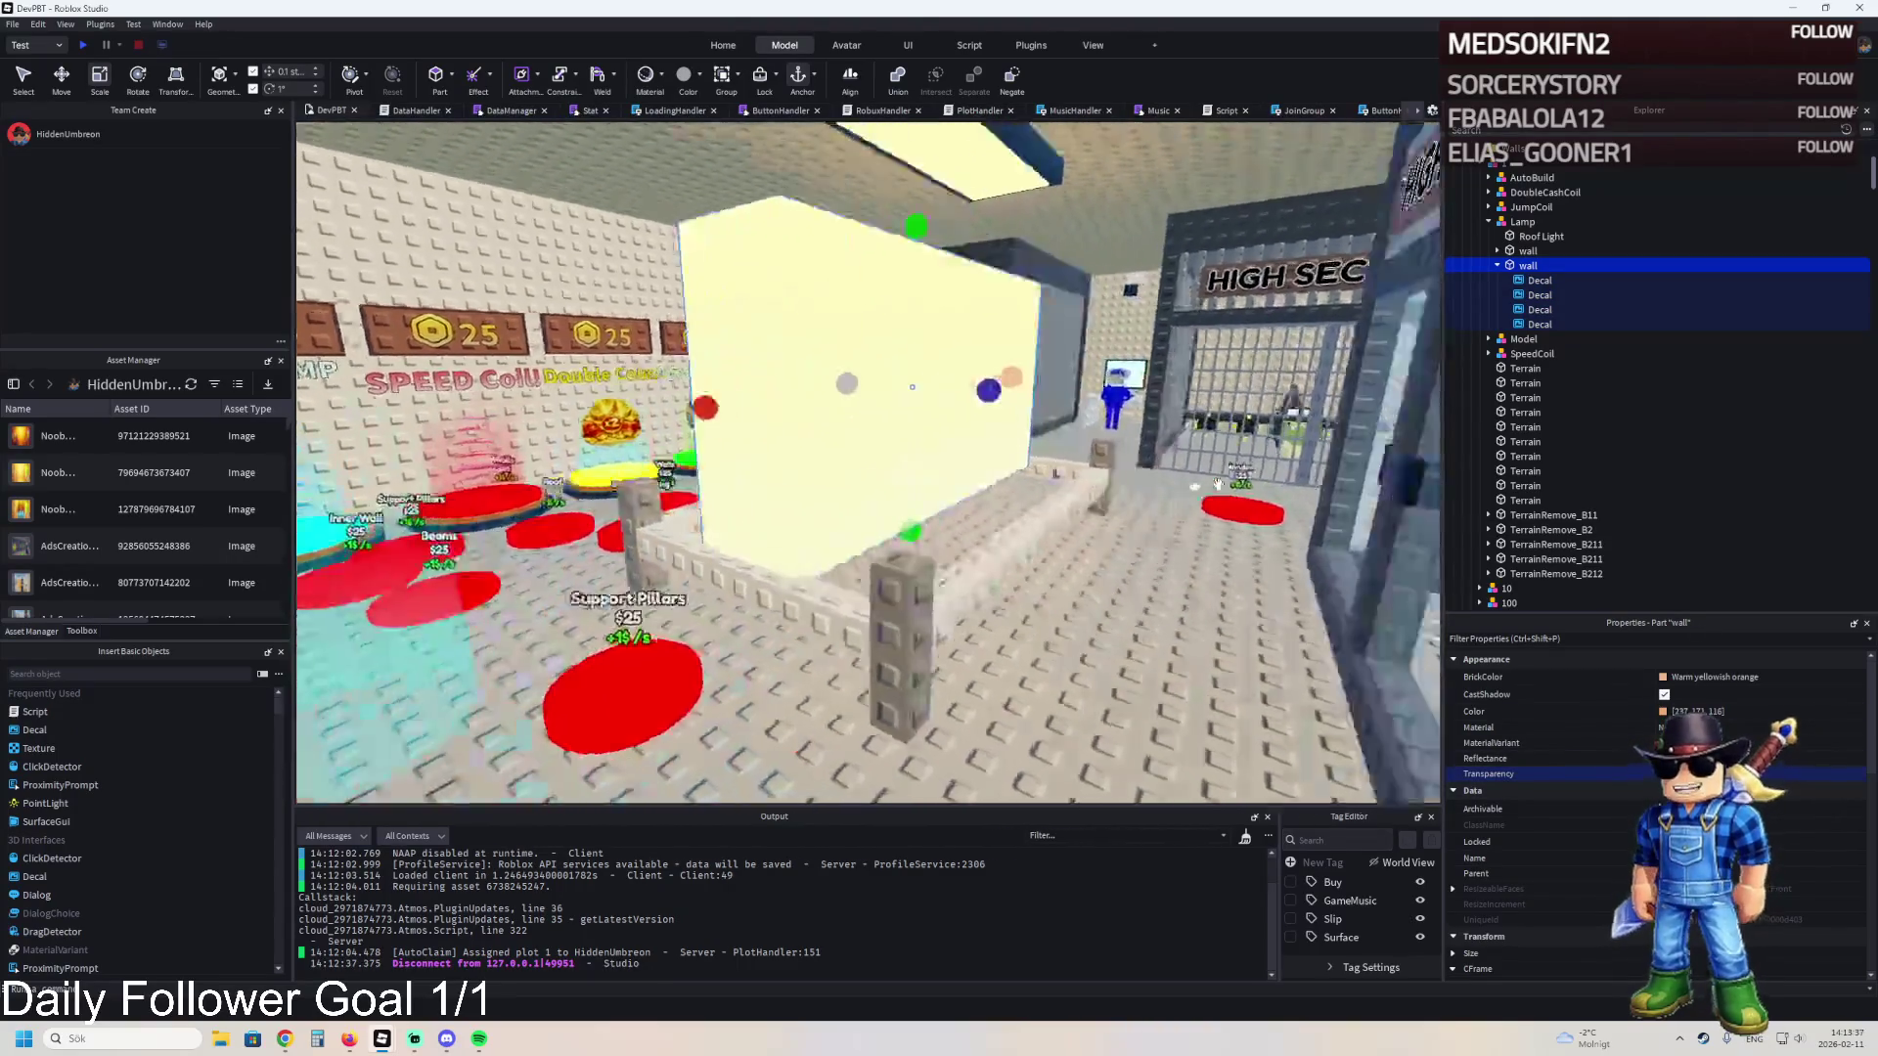
pyautogui.press('s')
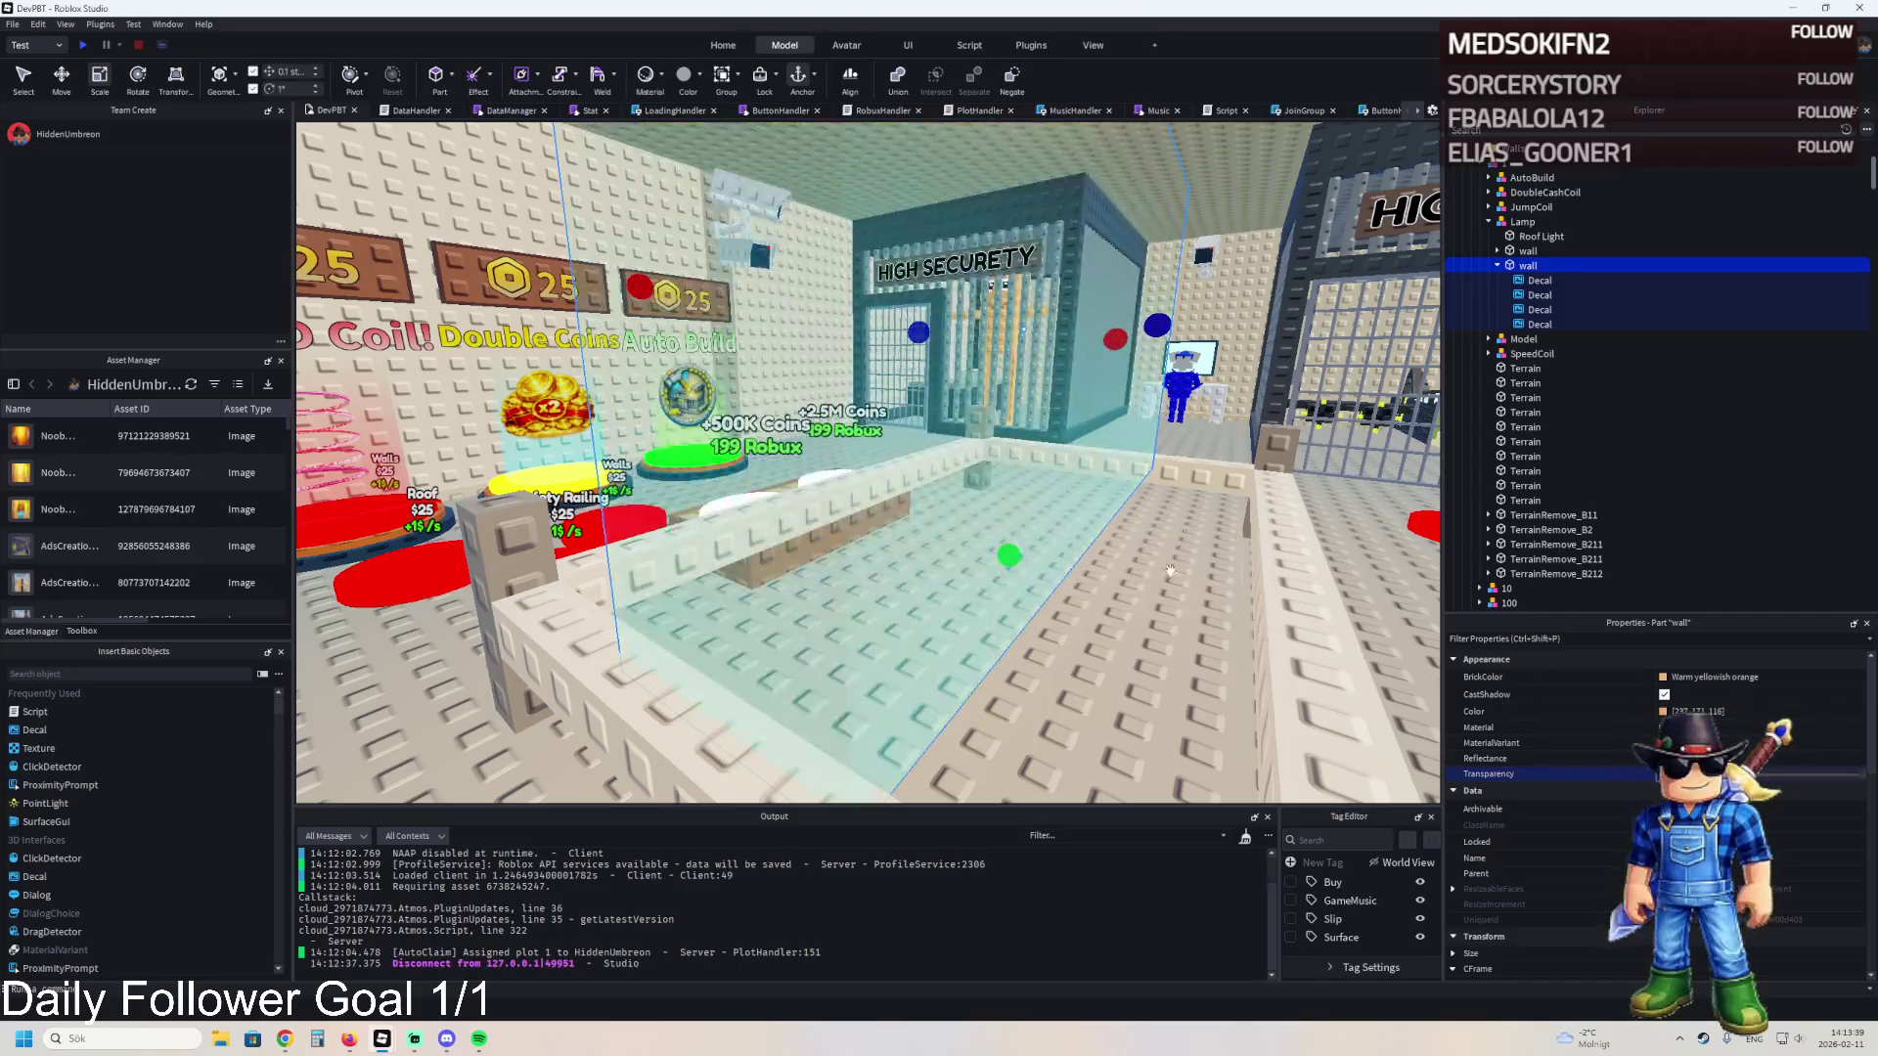
pyautogui.press('a')
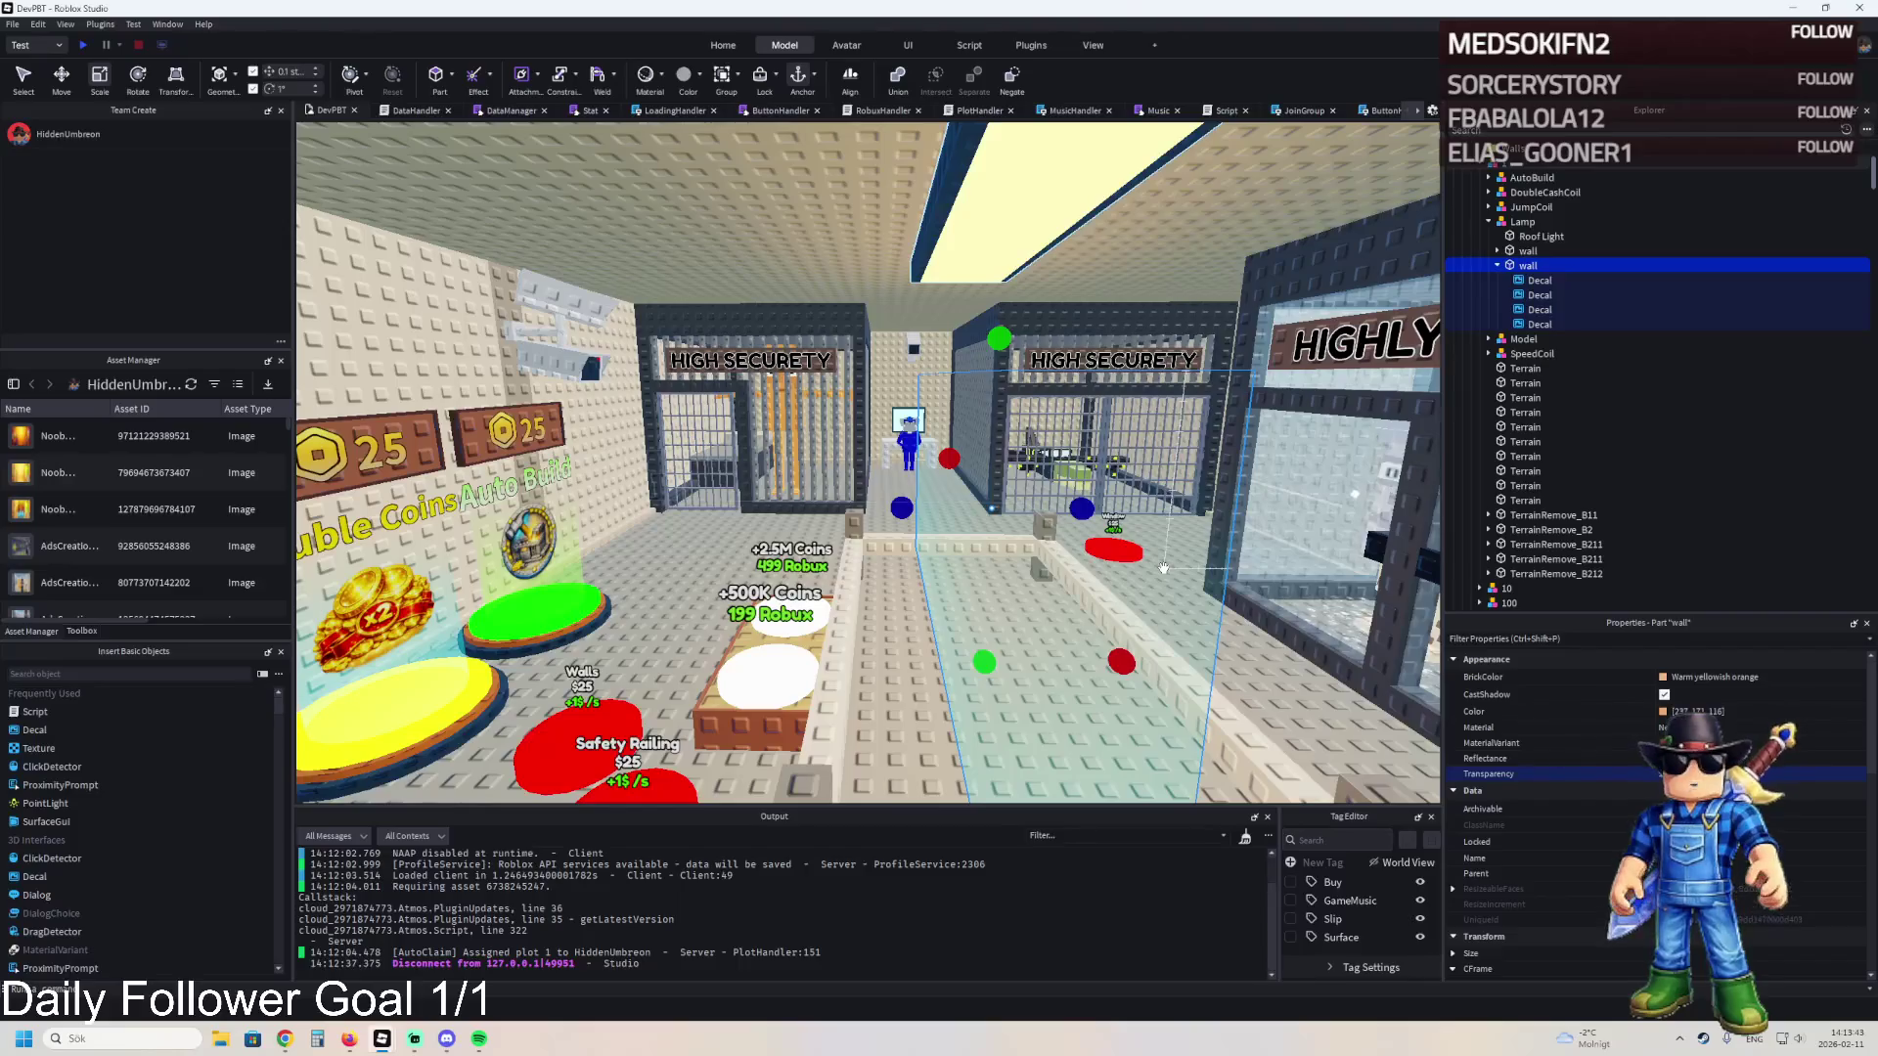
pyautogui.press('d')
pyautogui.hotkey('ctrl', '2')
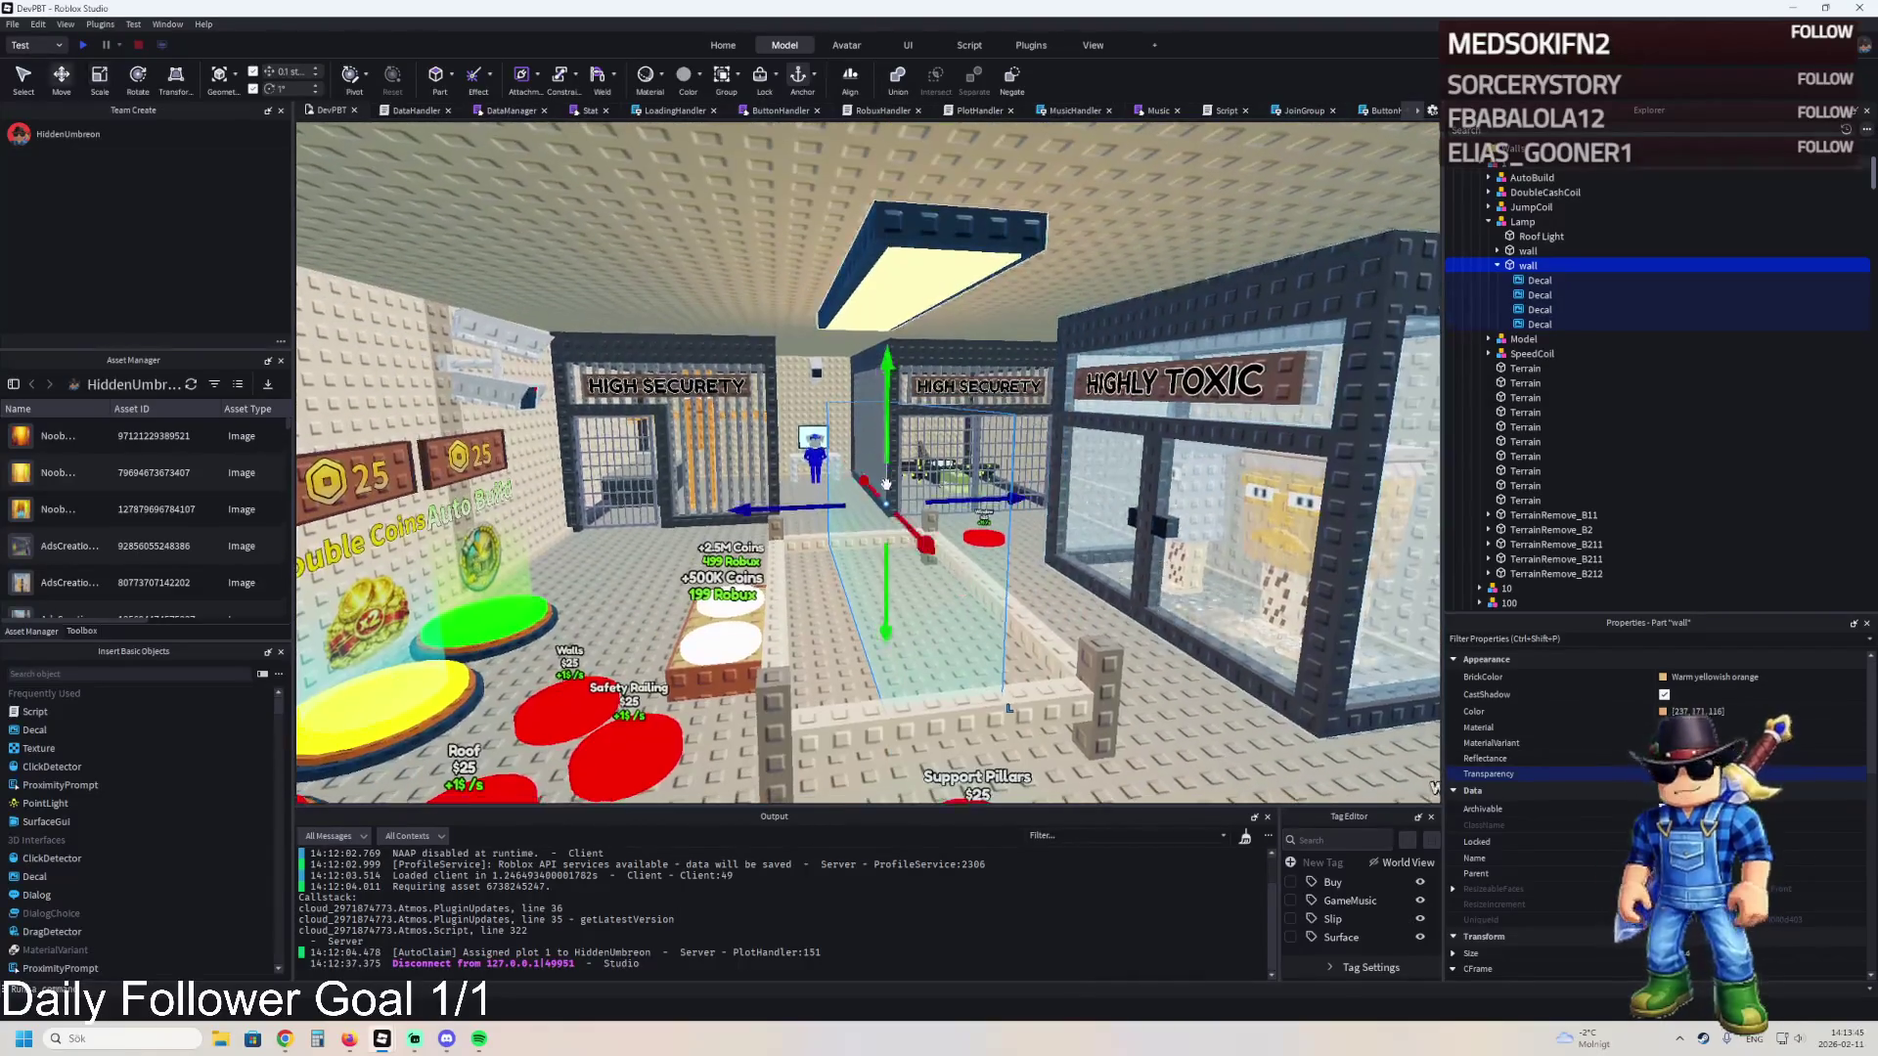
pyautogui.moveTo(896, 452); pyautogui.dragTo(916, 340)
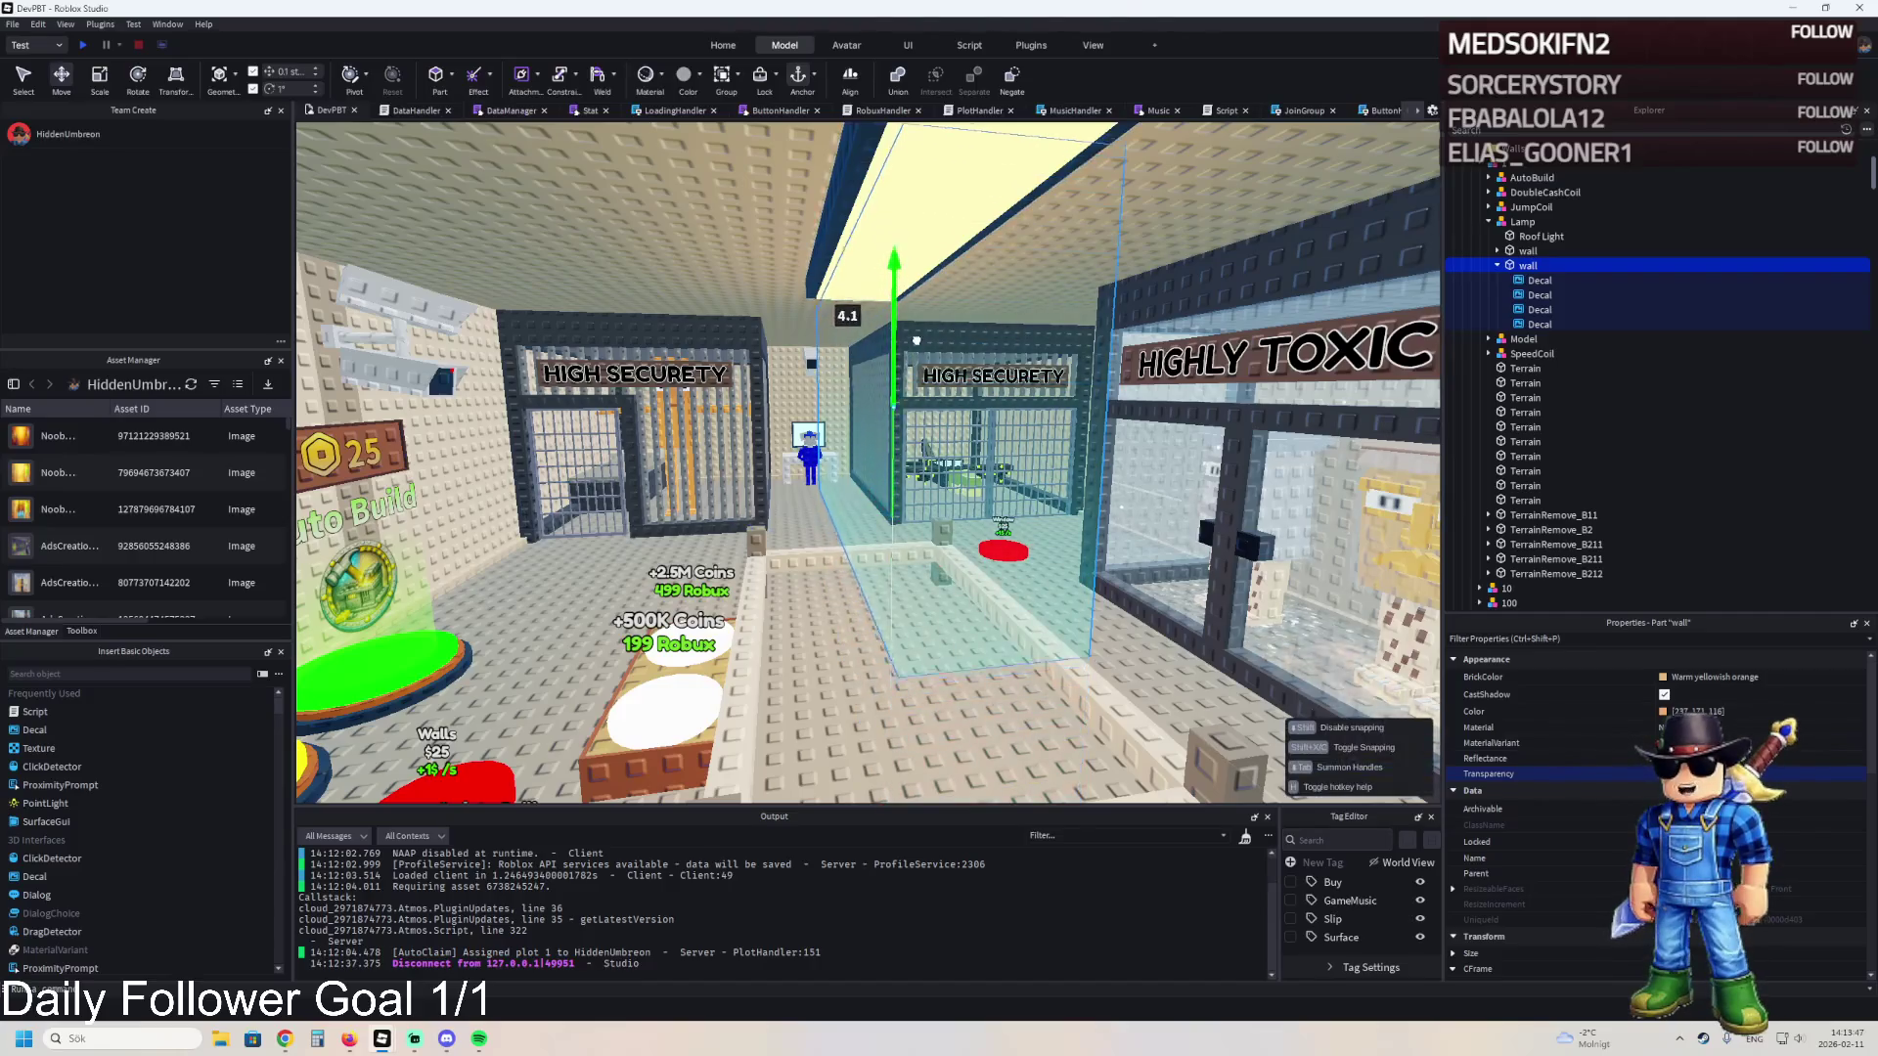
pyautogui.click(1540, 324)
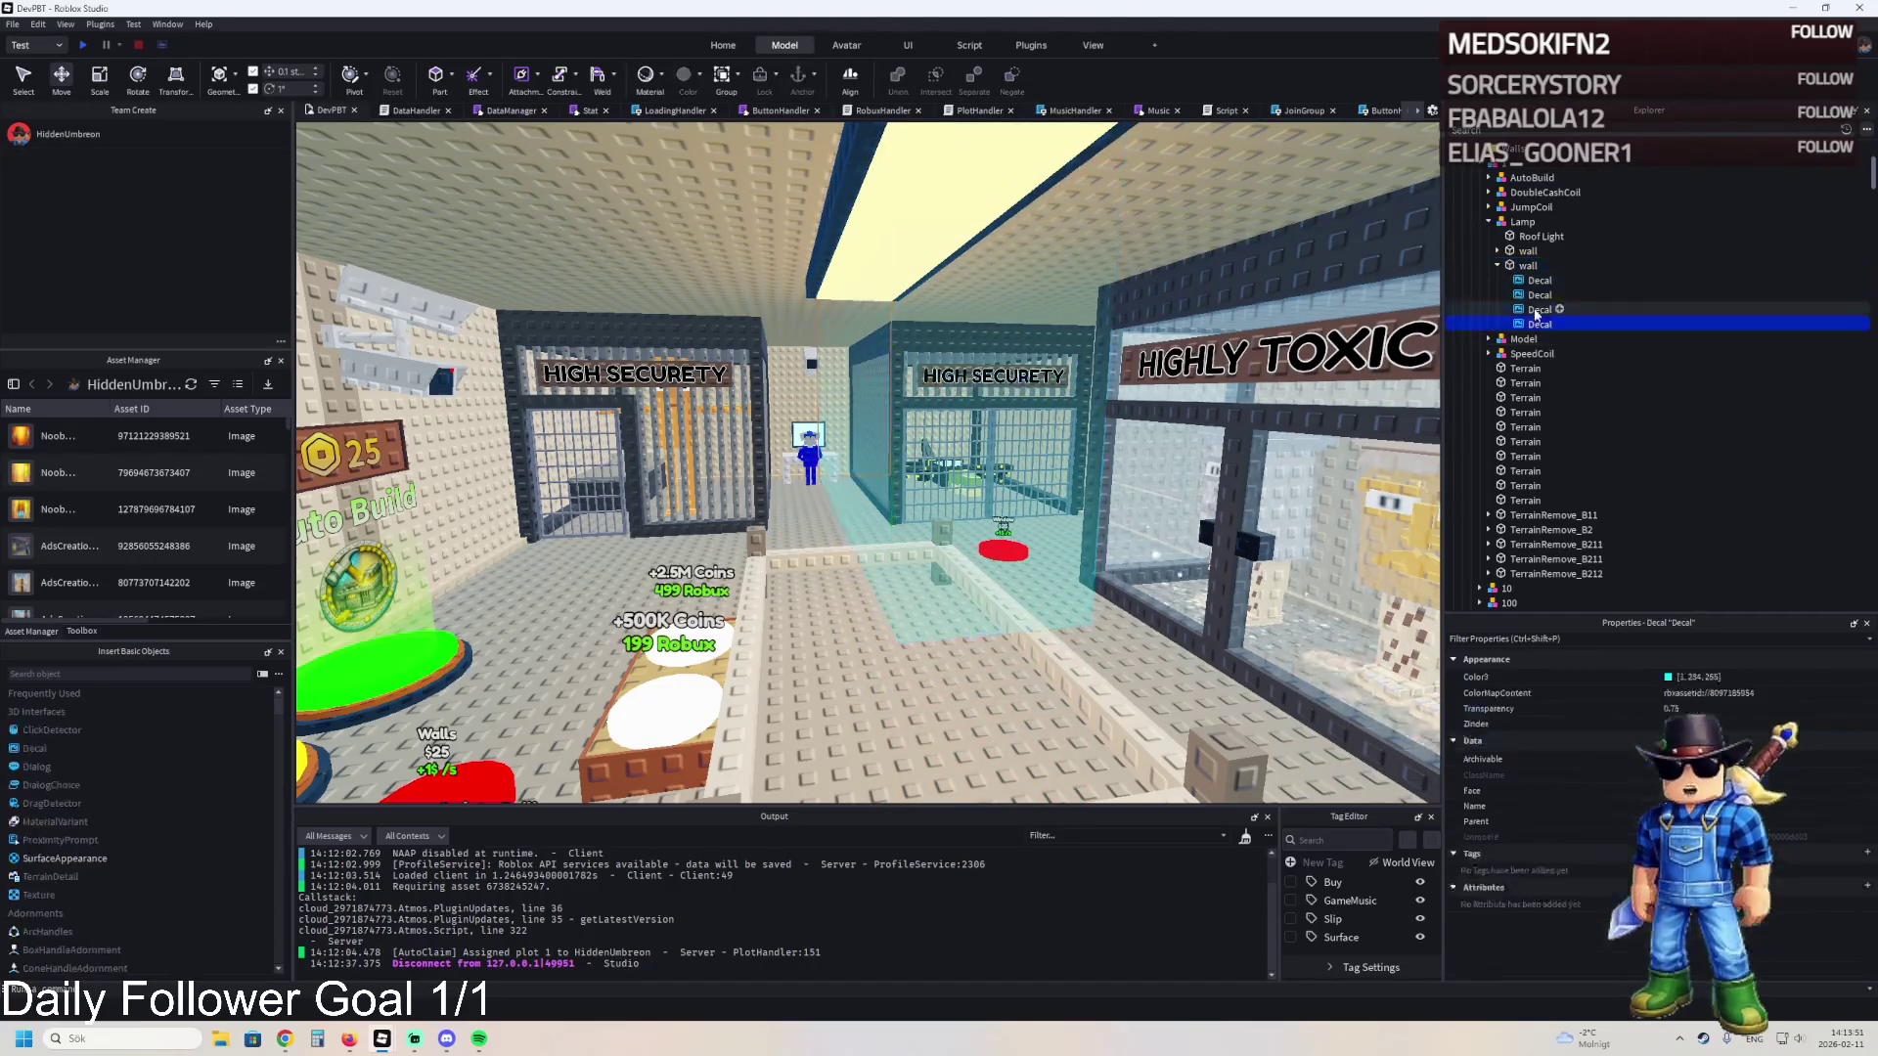
# - Tint the four decals under the light shaft a pale yellow
pyautogui.keyDown('shift'); pyautogui.click(1539, 280); pyautogui.keyUp('shift')
pyautogui.click(1666, 677)
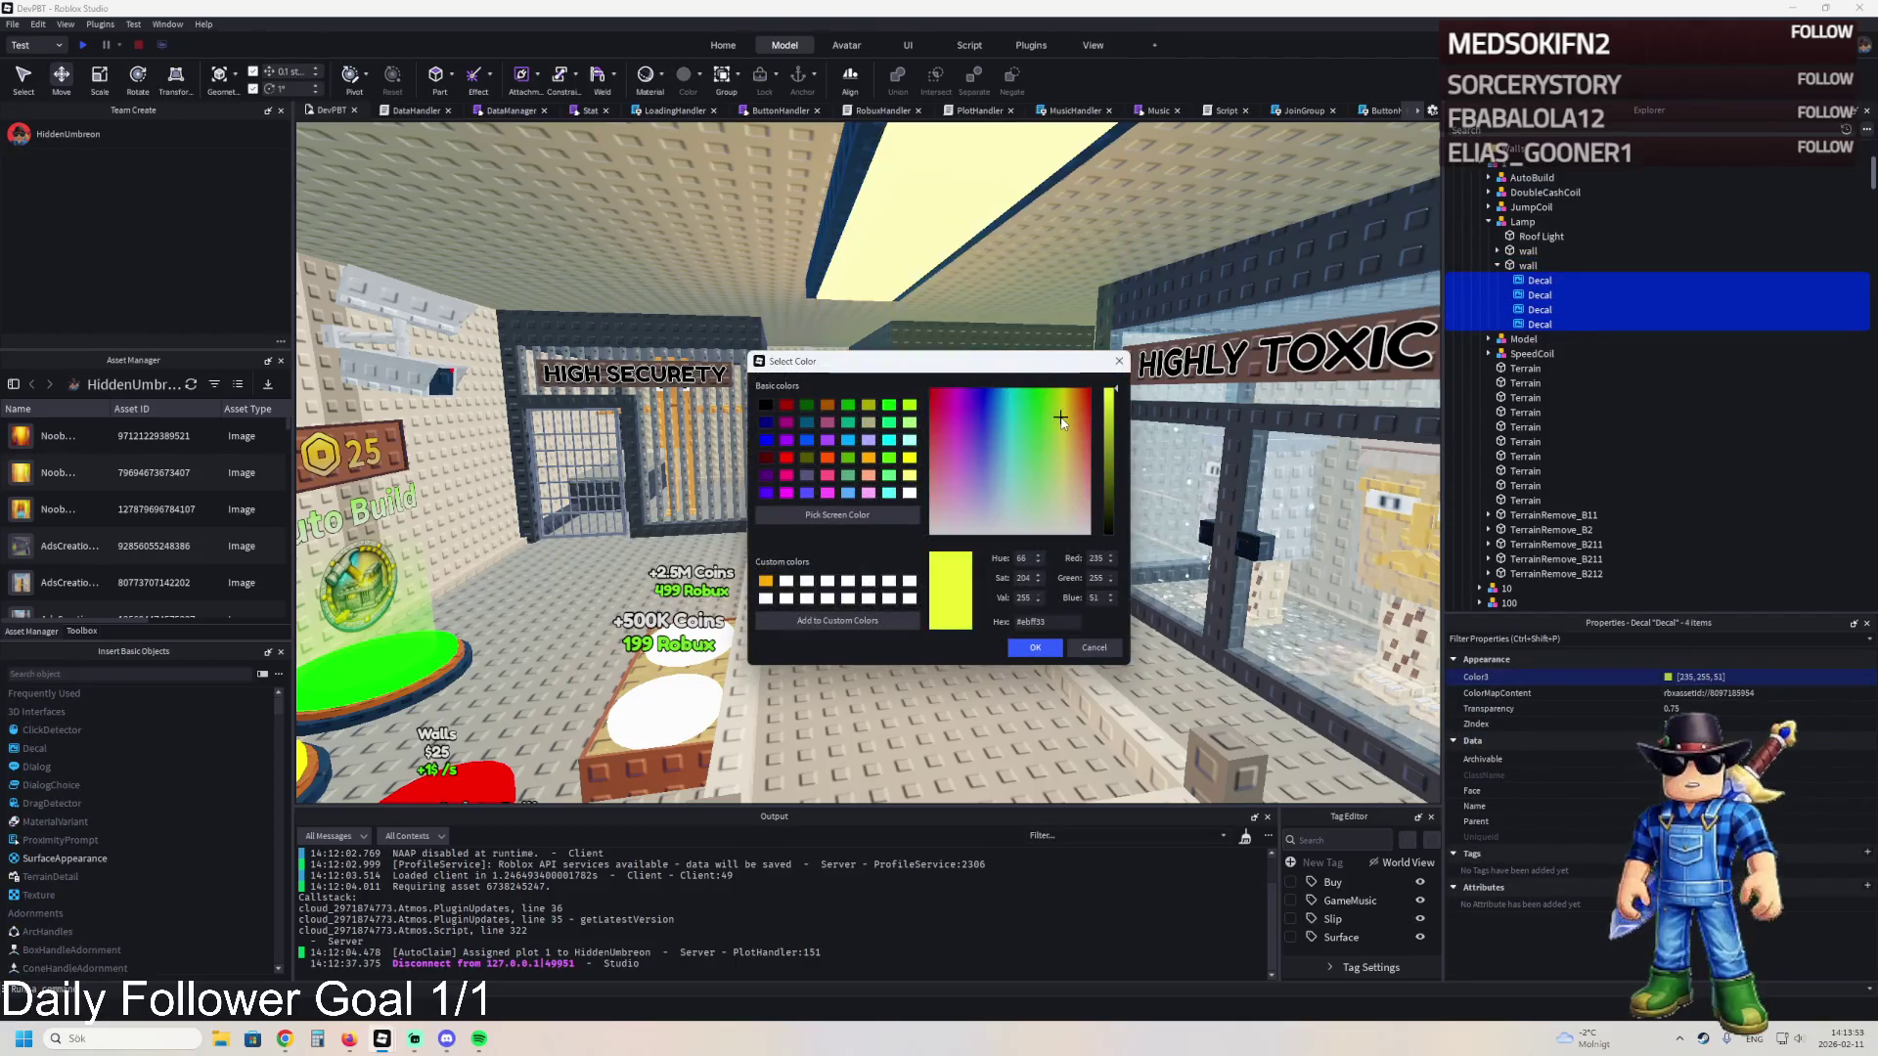
pyautogui.click(1045, 651)
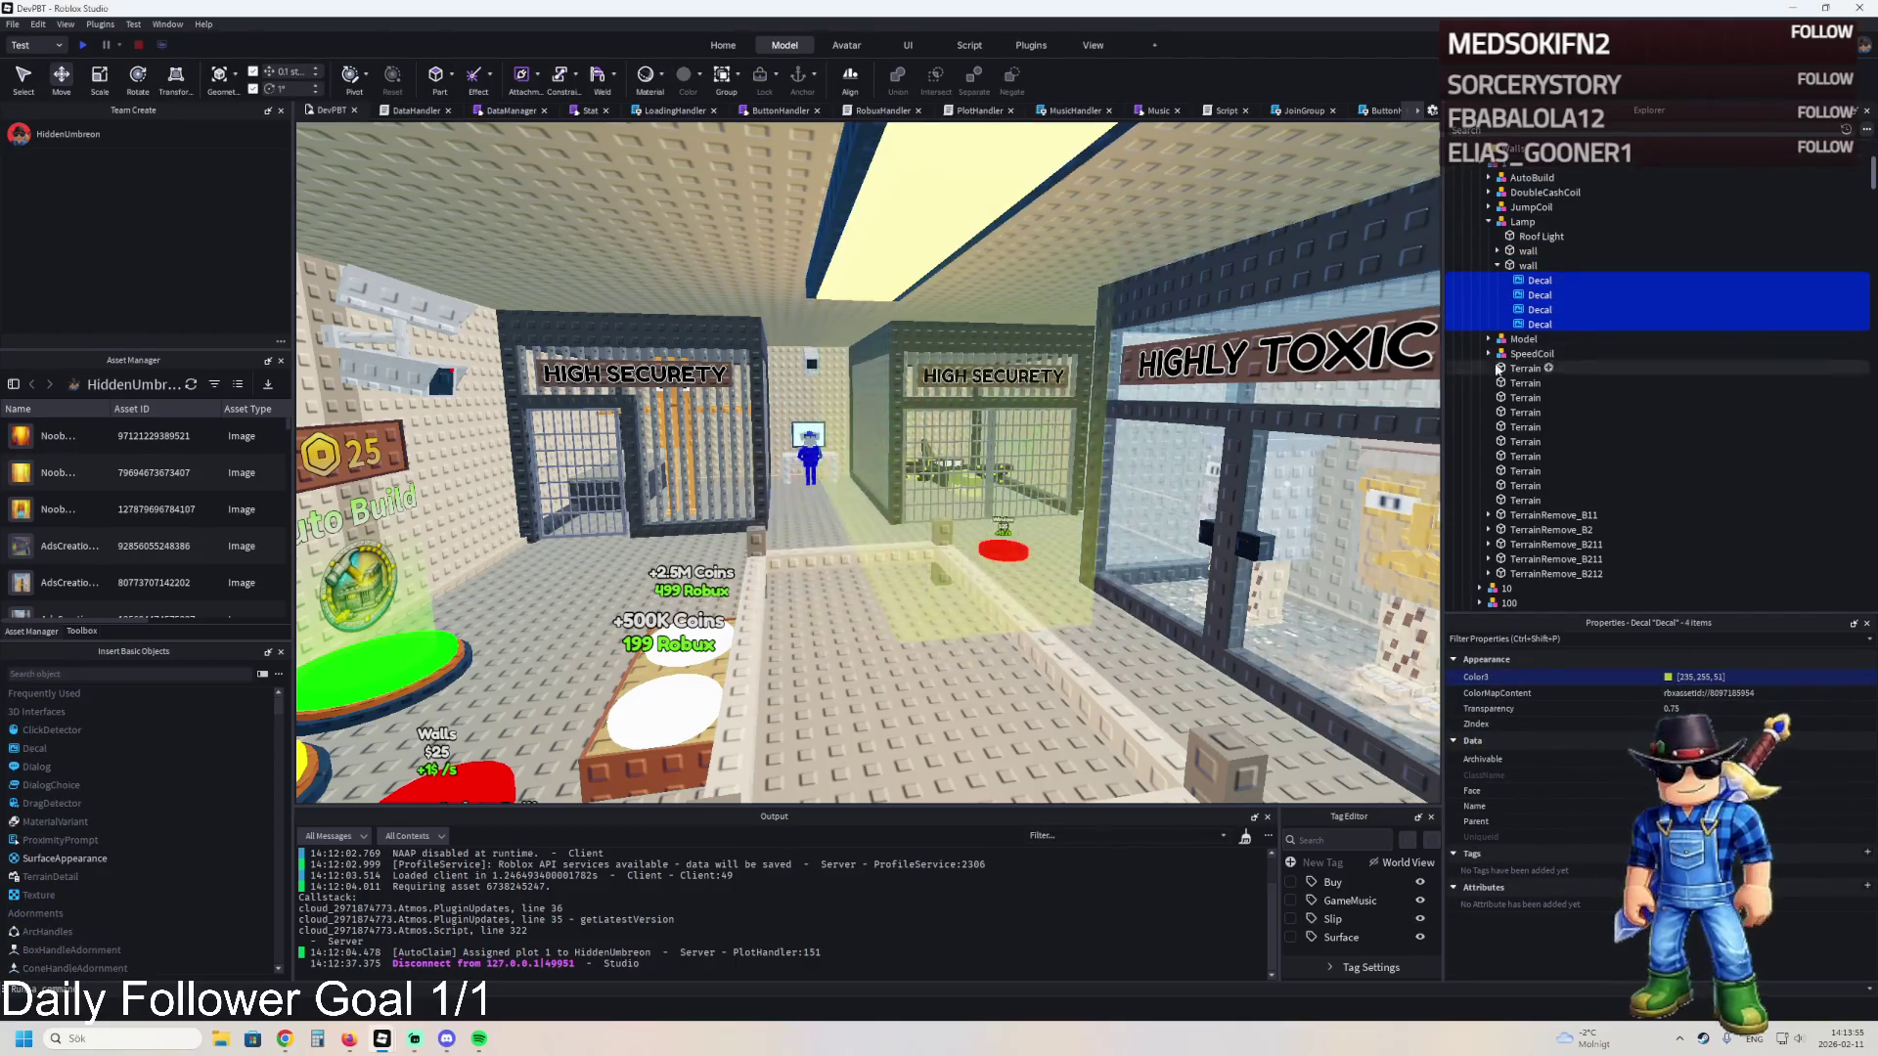
# - Select the light shaft part and fly around the High Security cells to the ceiling lamp
pyautogui.click(1527, 265)
pyautogui.press('f')
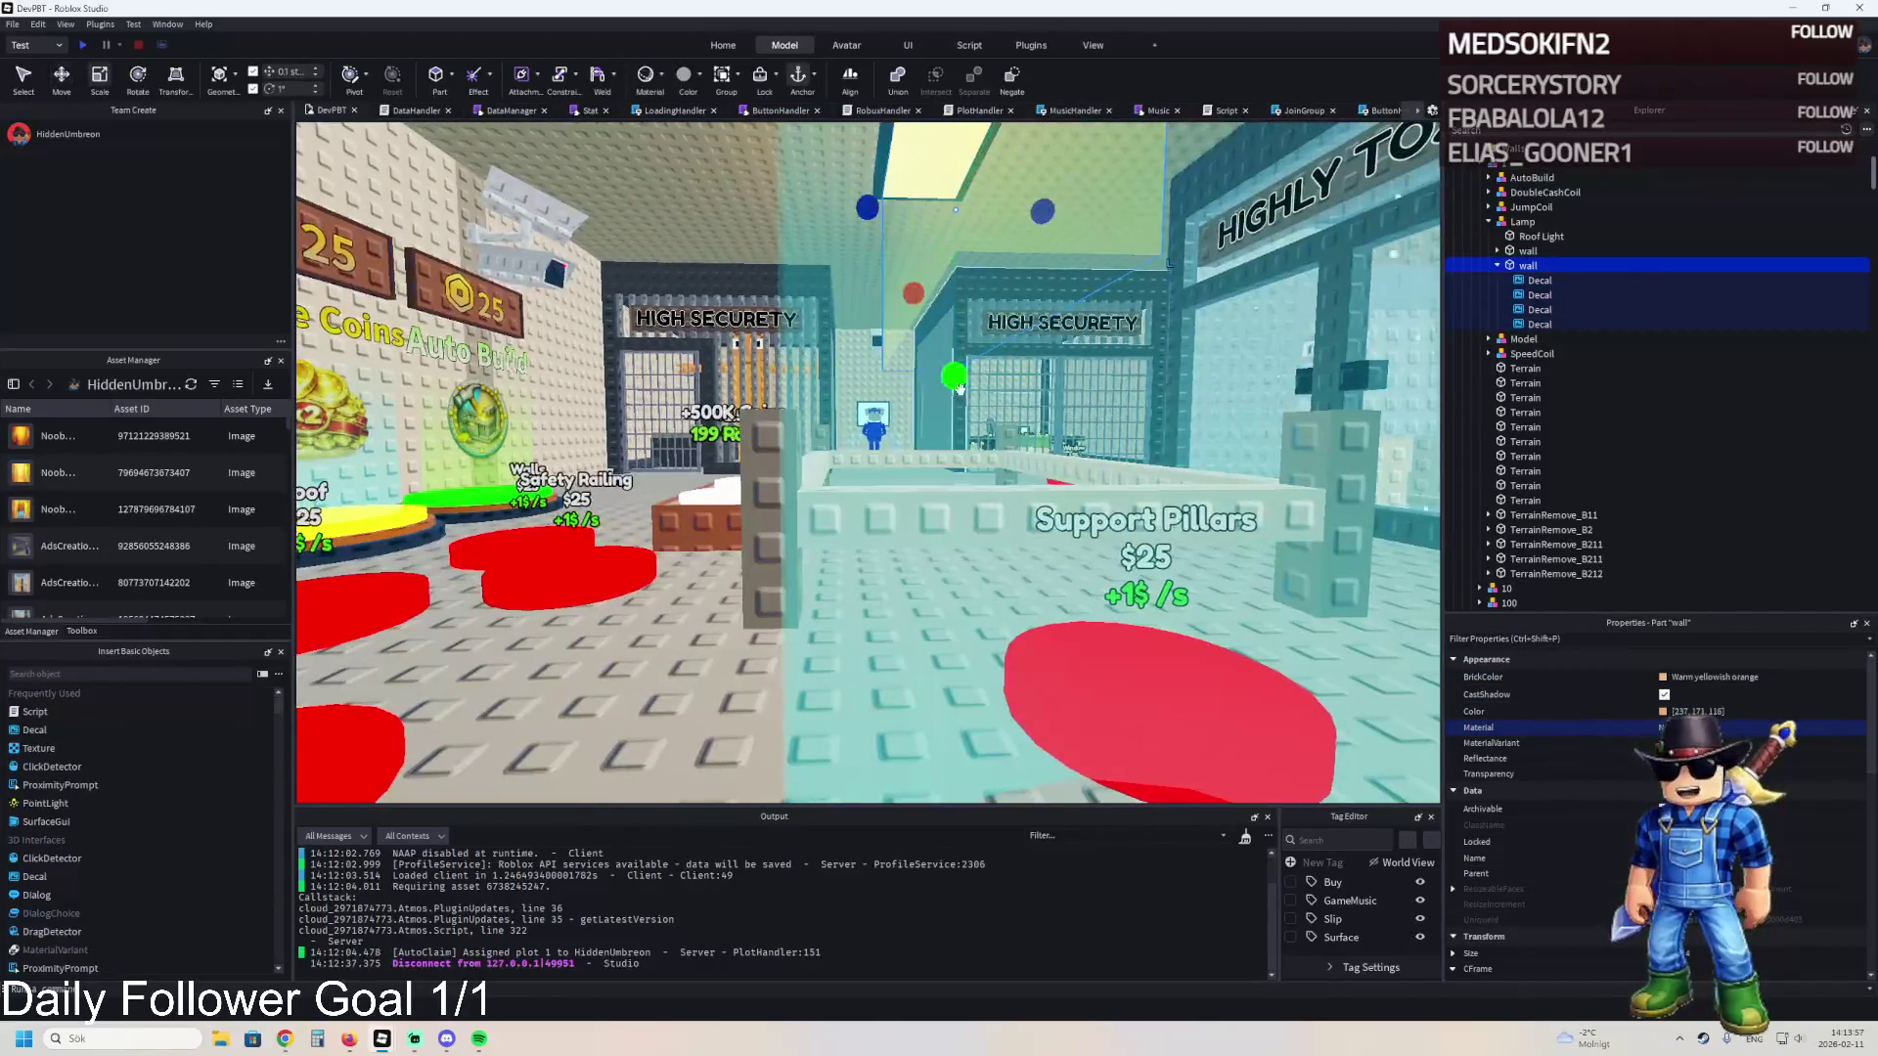
pyautogui.hotkey('ctrl', '3')
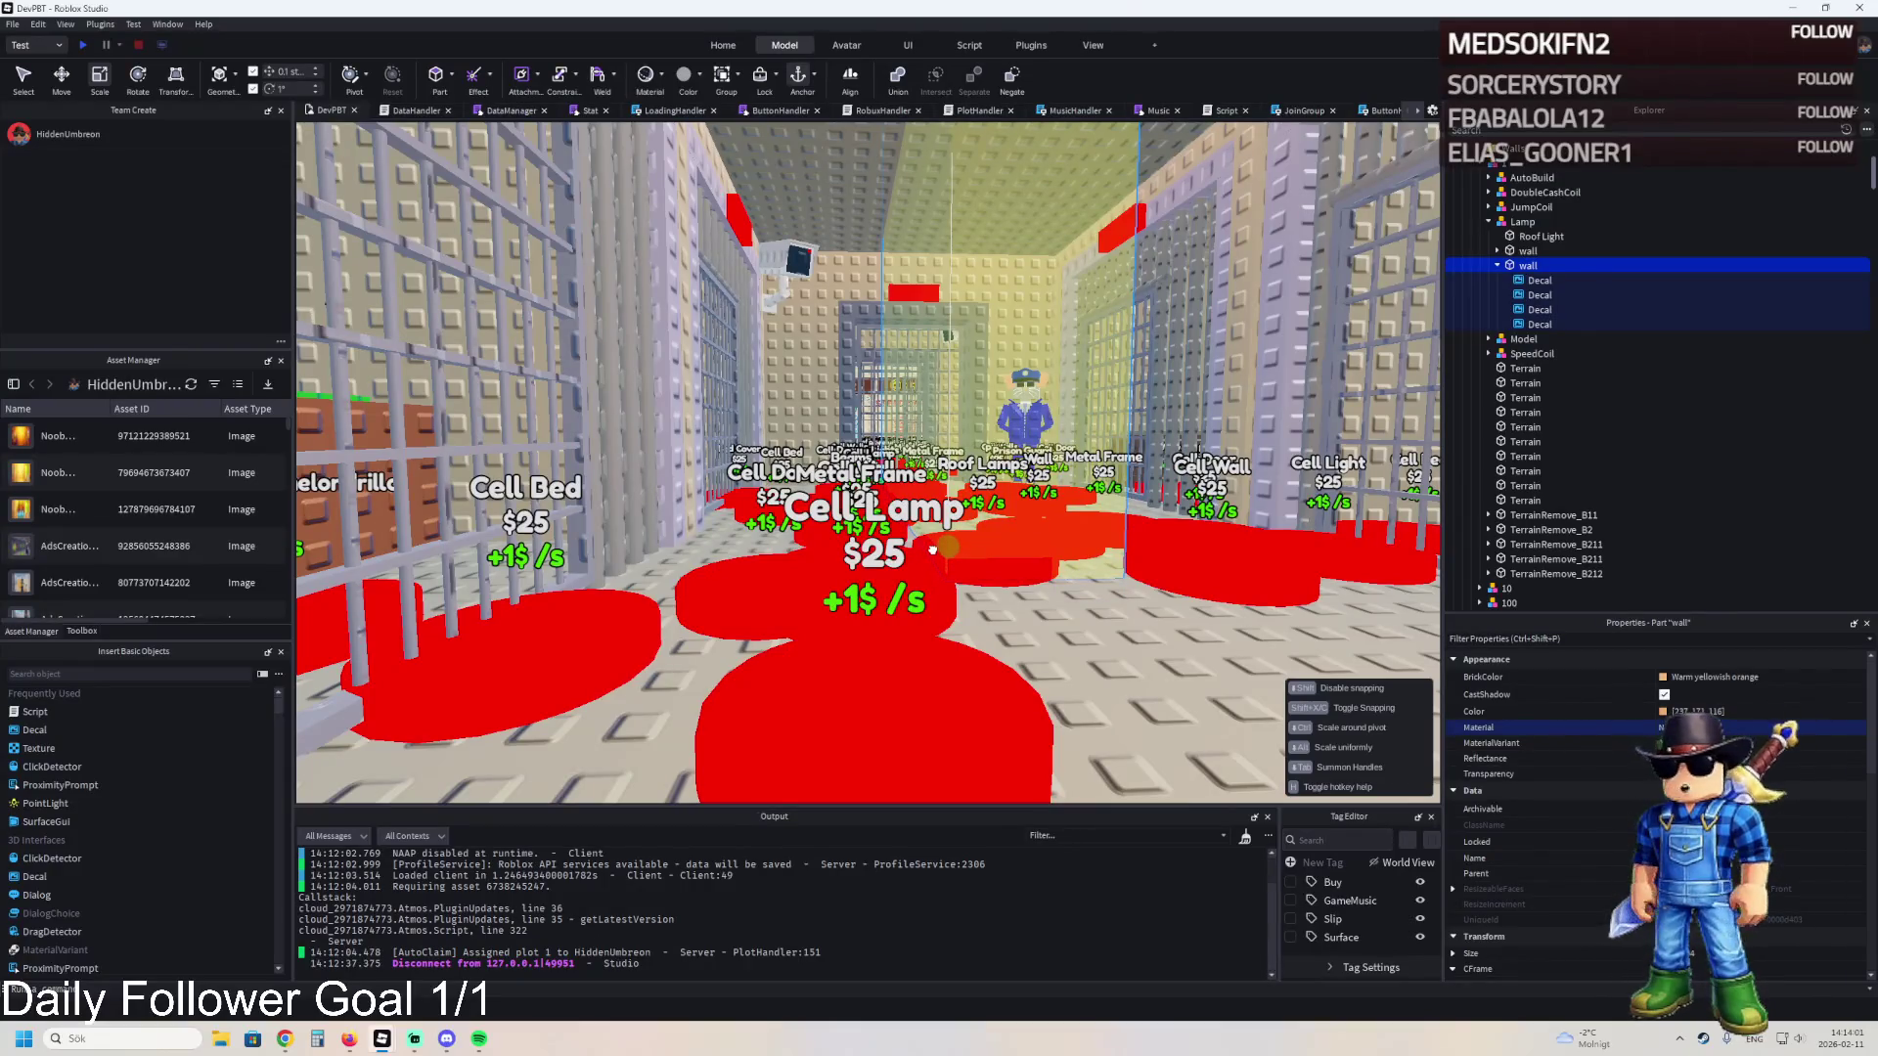
pyautogui.press('s')
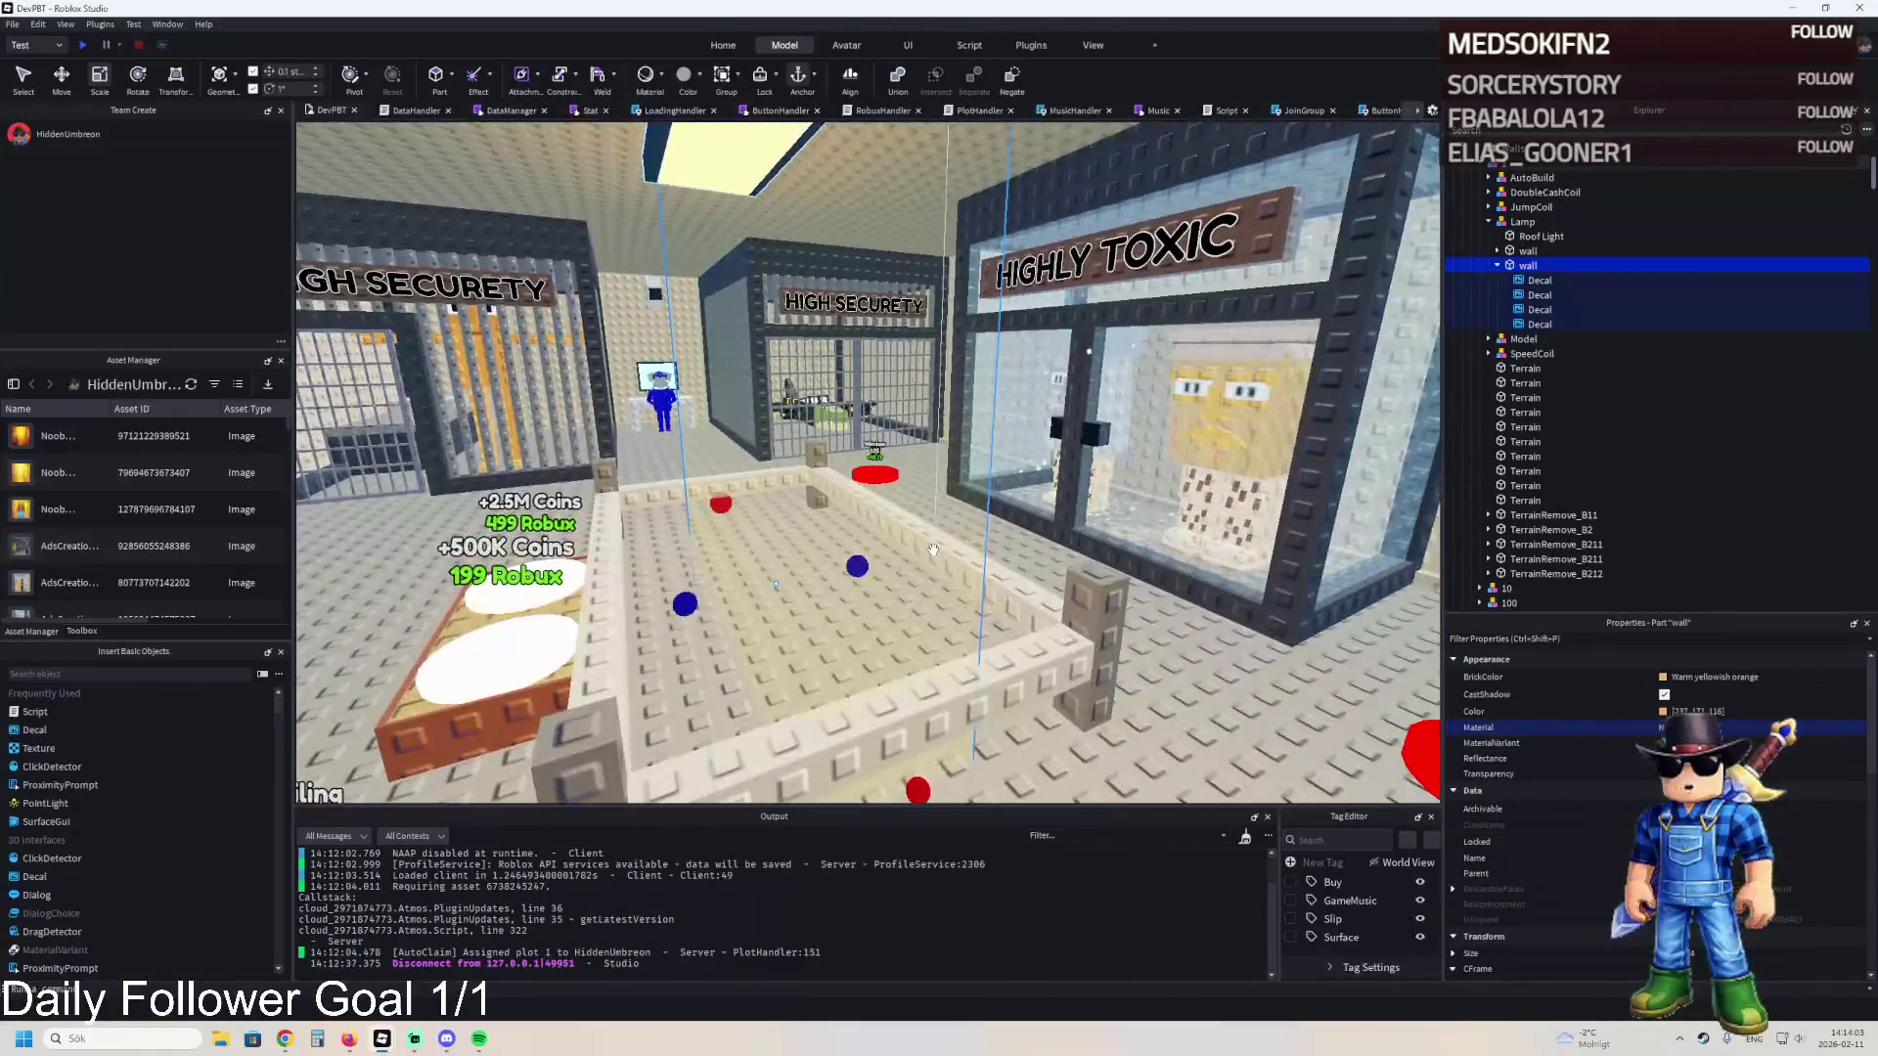
pyautogui.press('w')
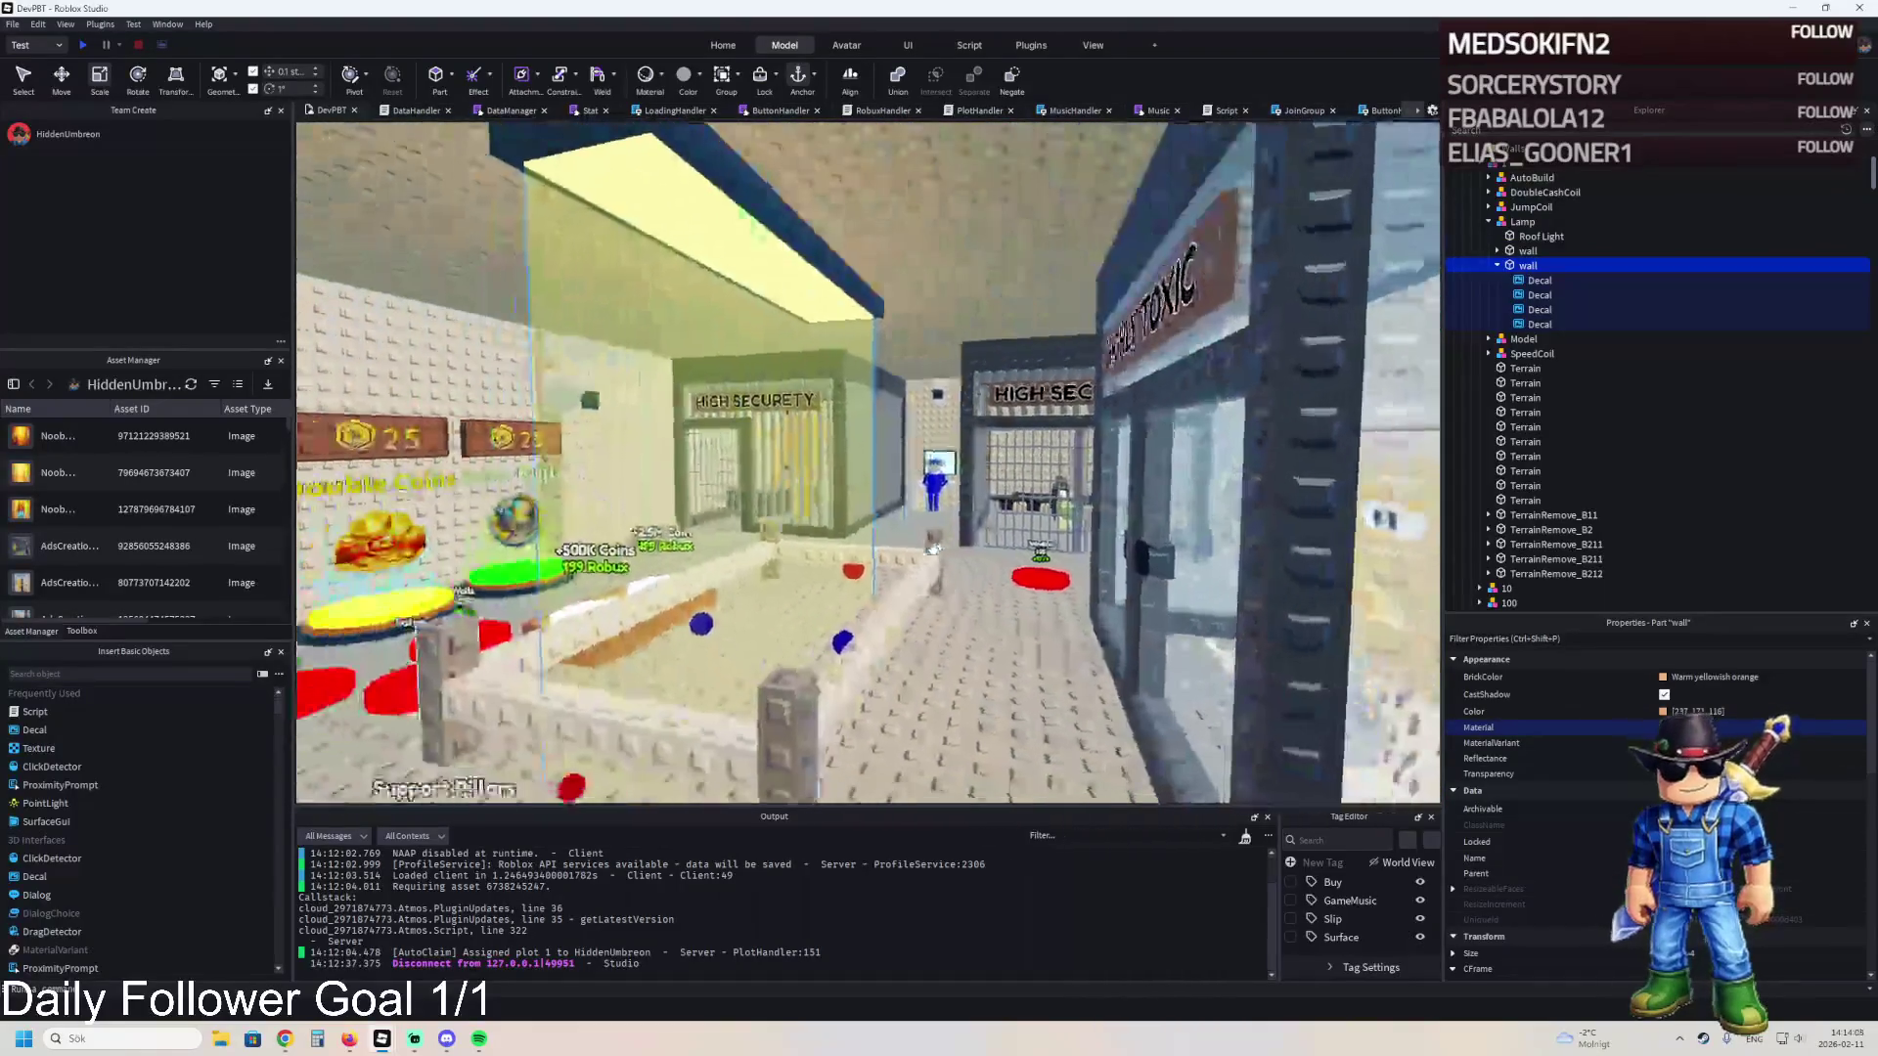
pyautogui.press('s')
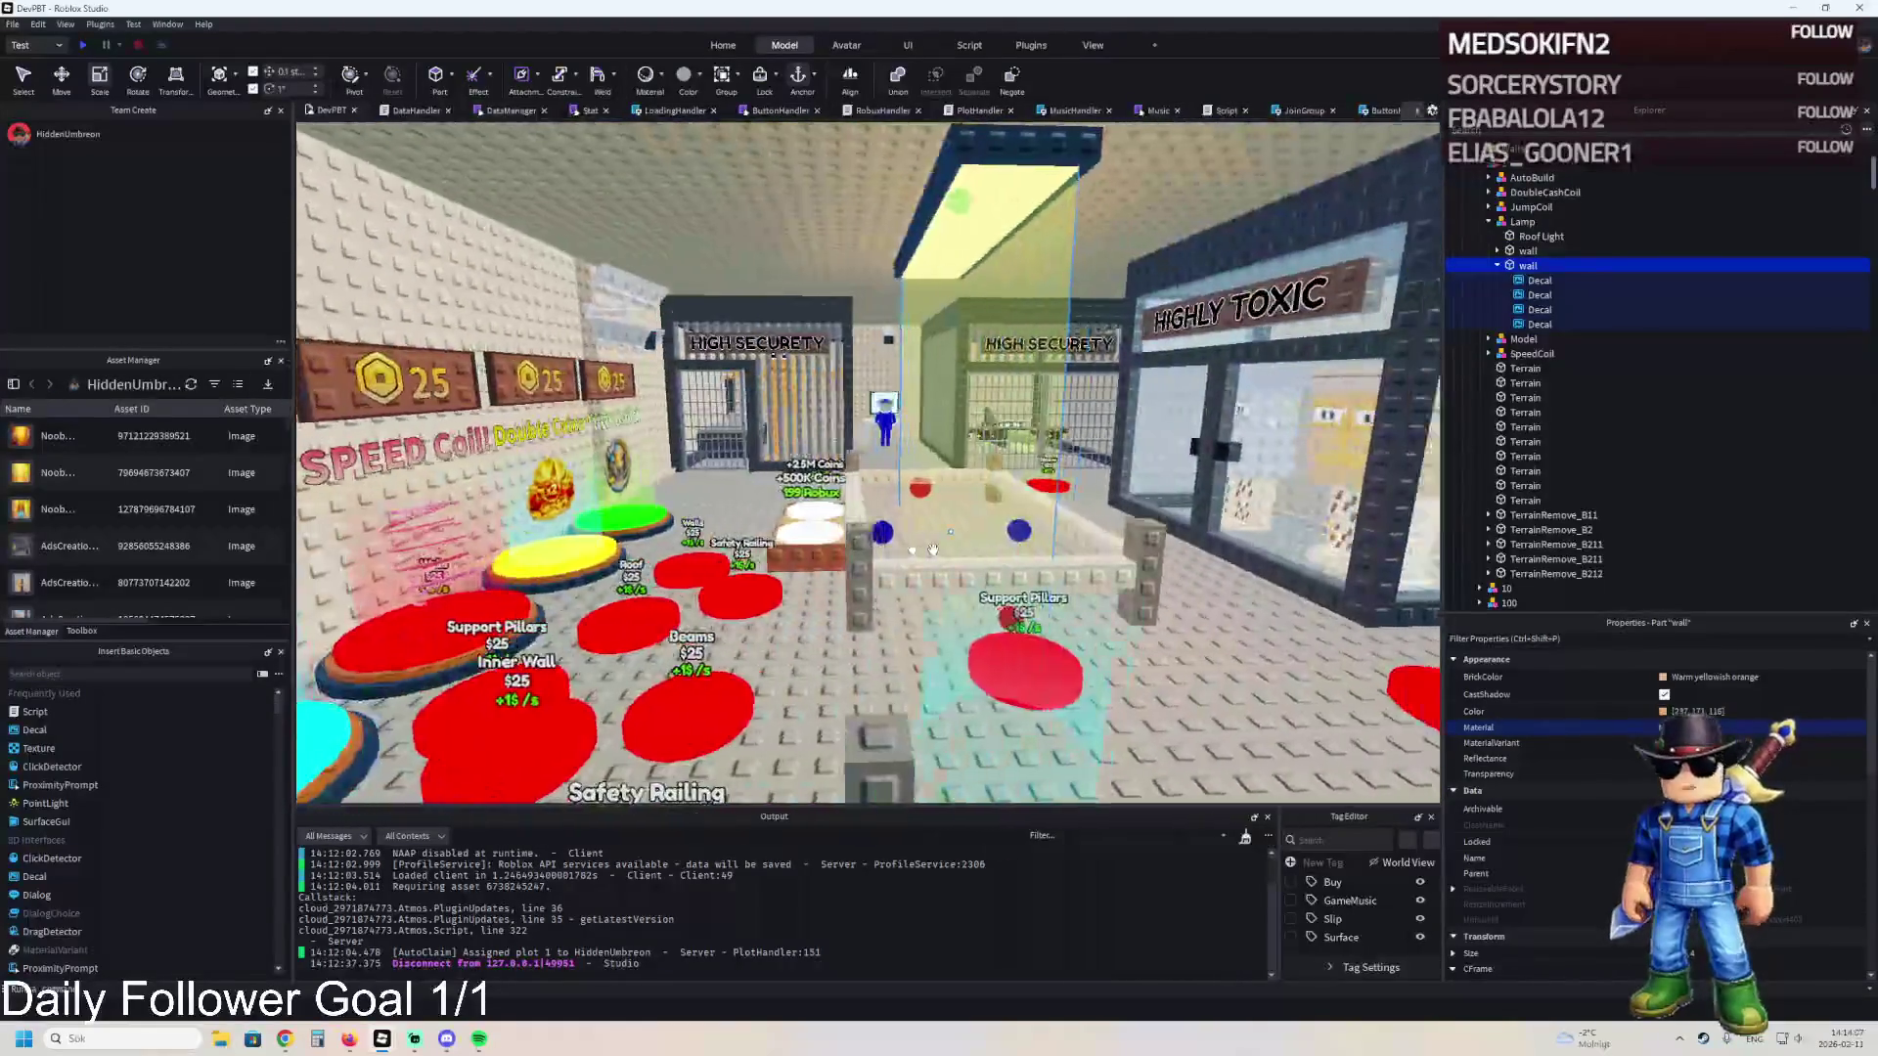
pyautogui.press('a')
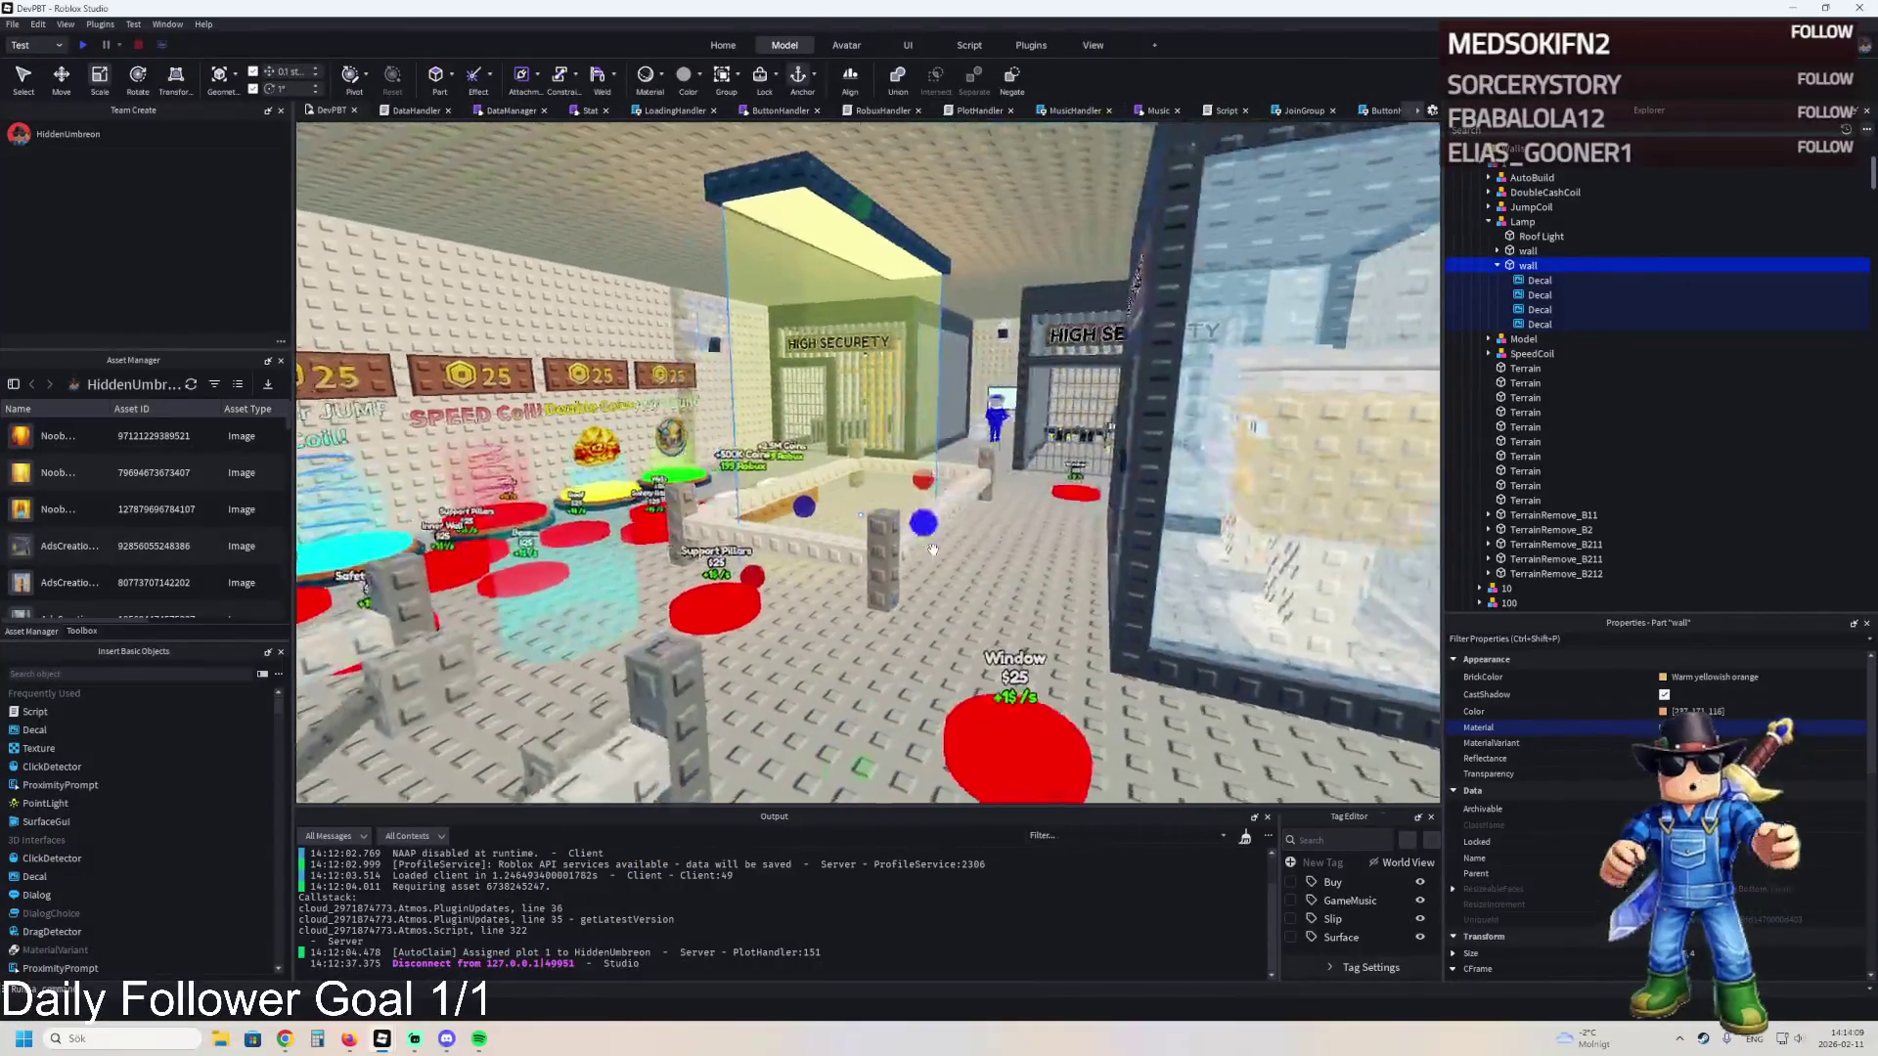
pyautogui.press('a')
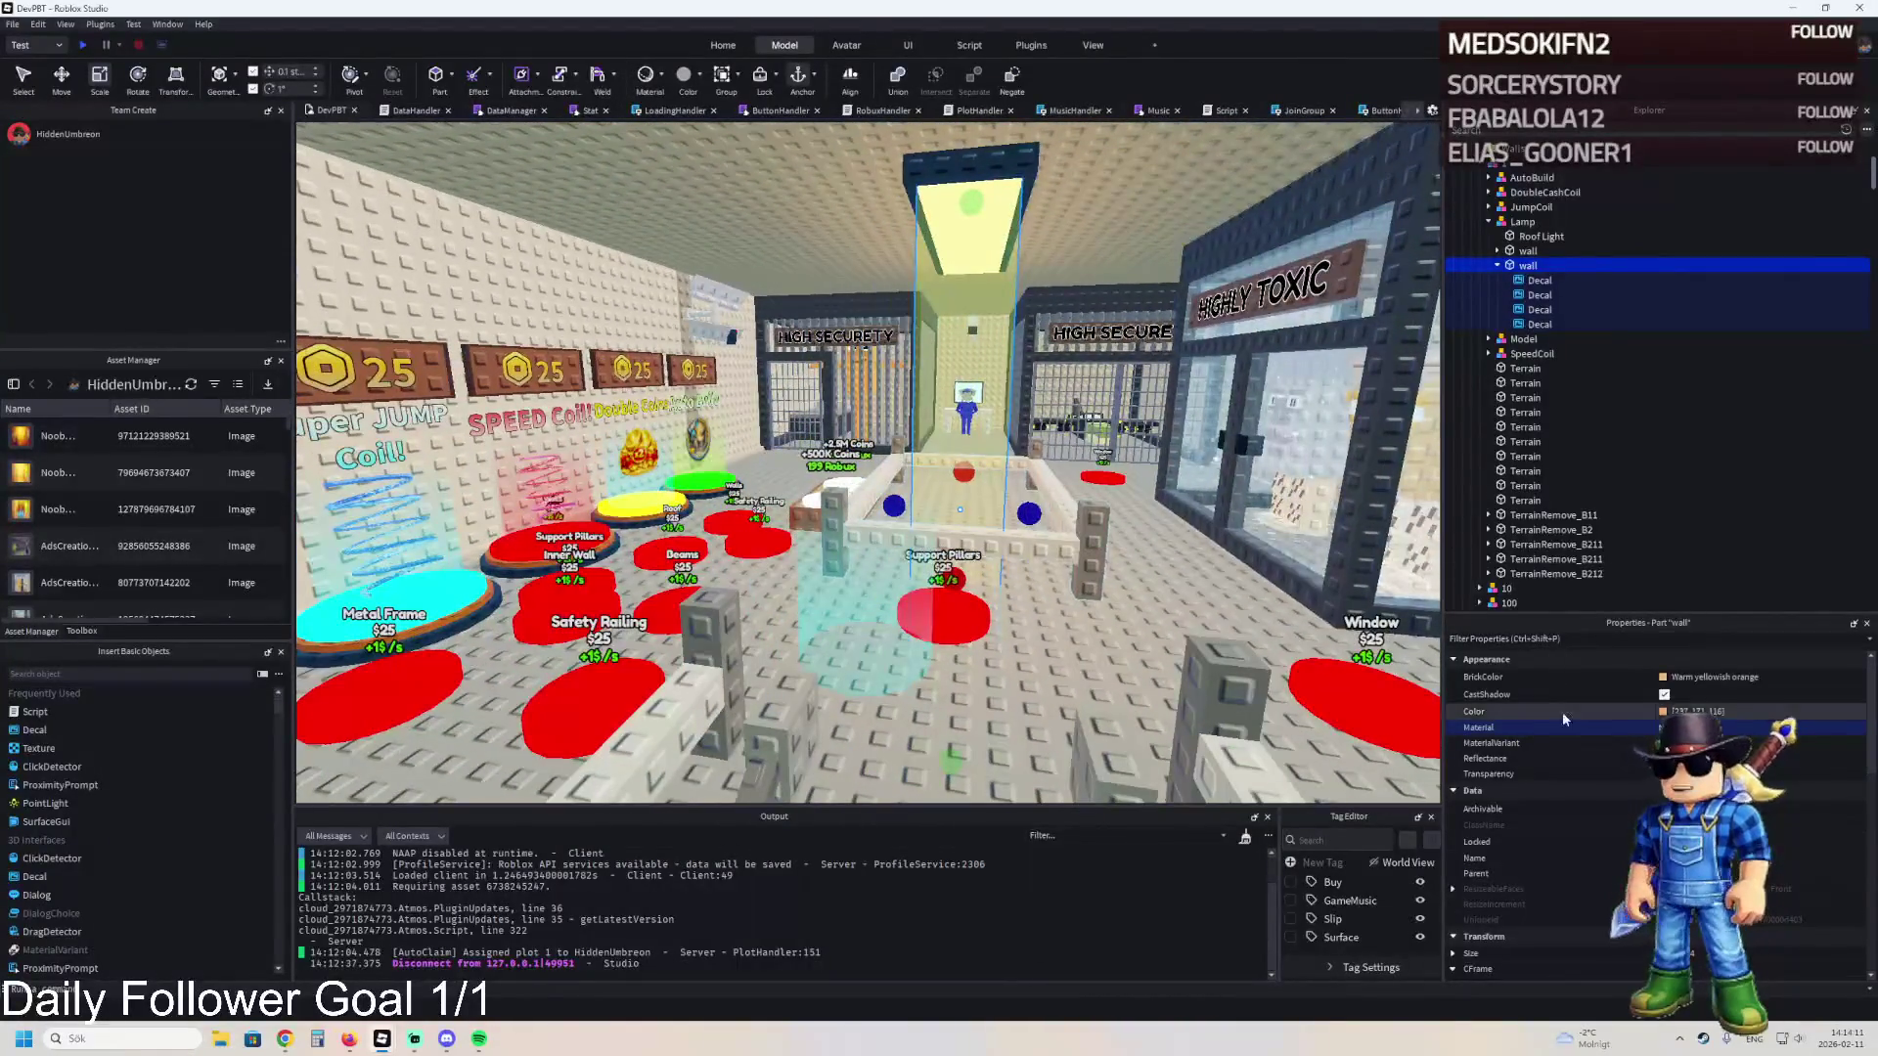
pyautogui.scroll(-10, 1564, 811)
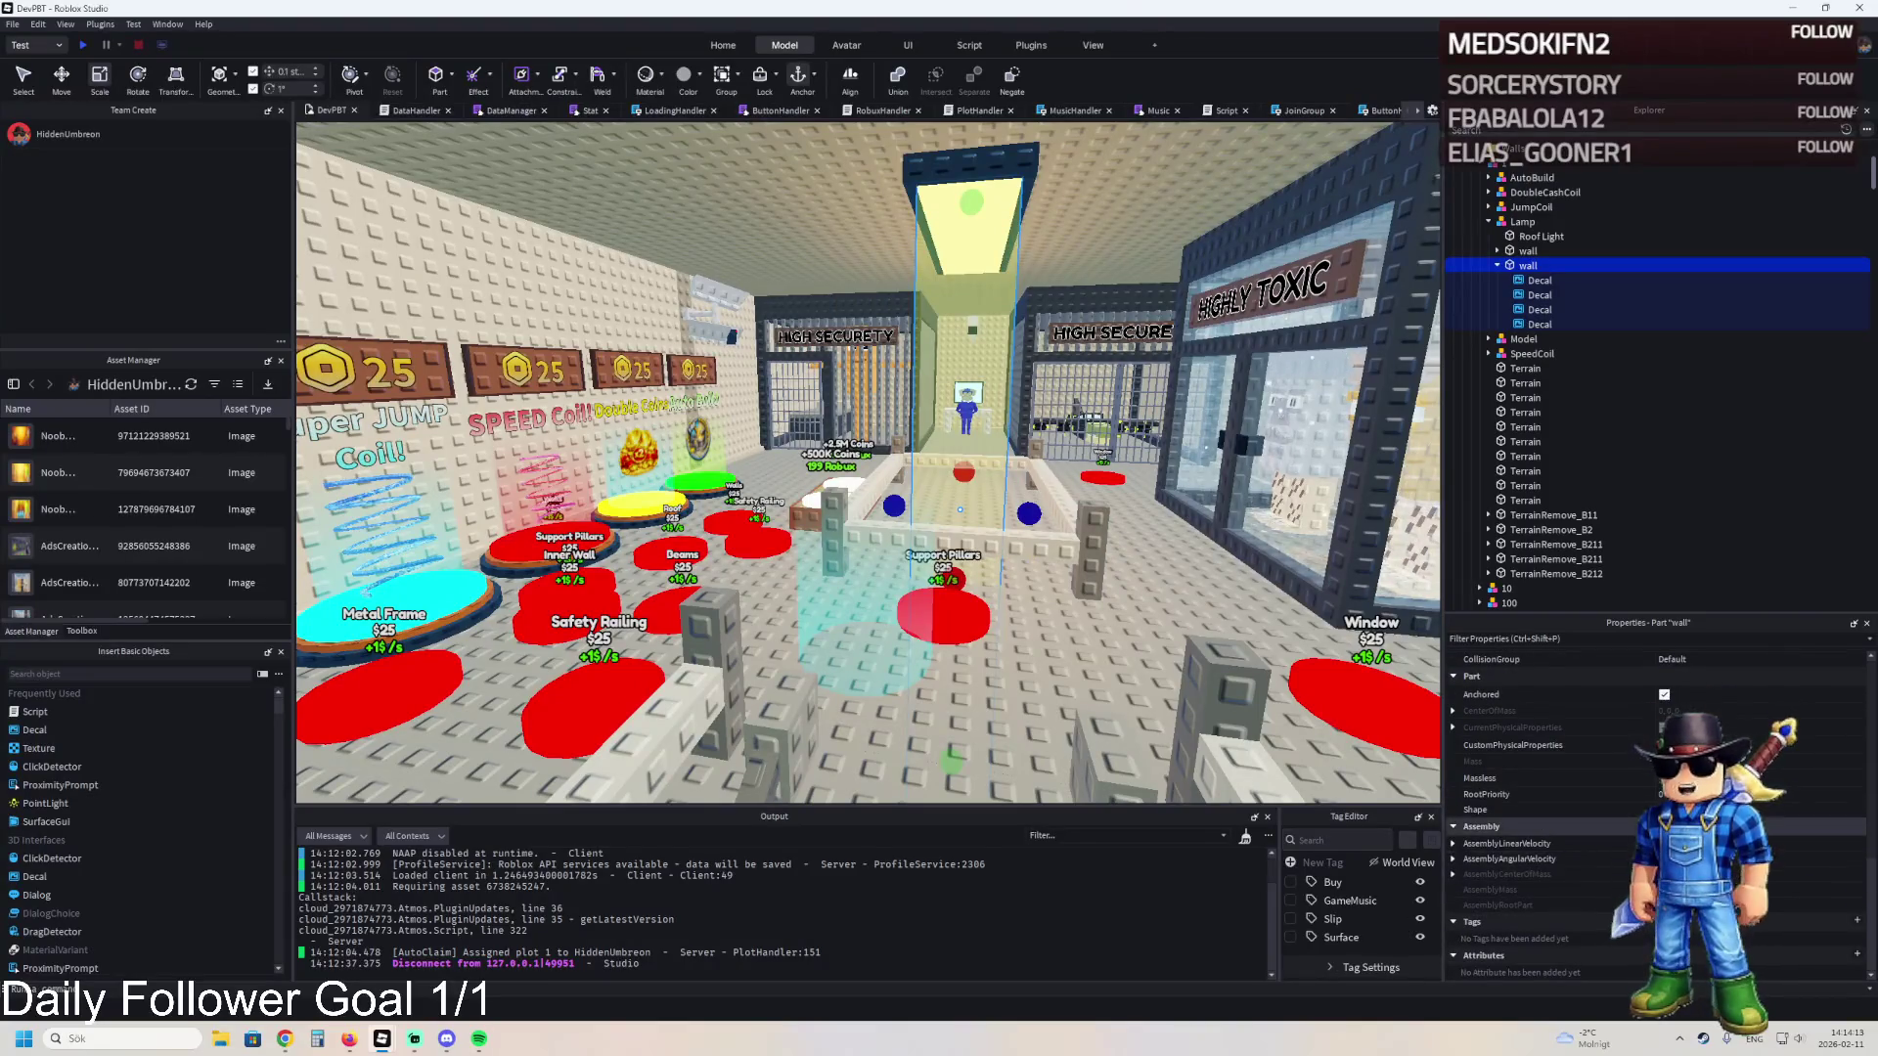
pyautogui.press('w')
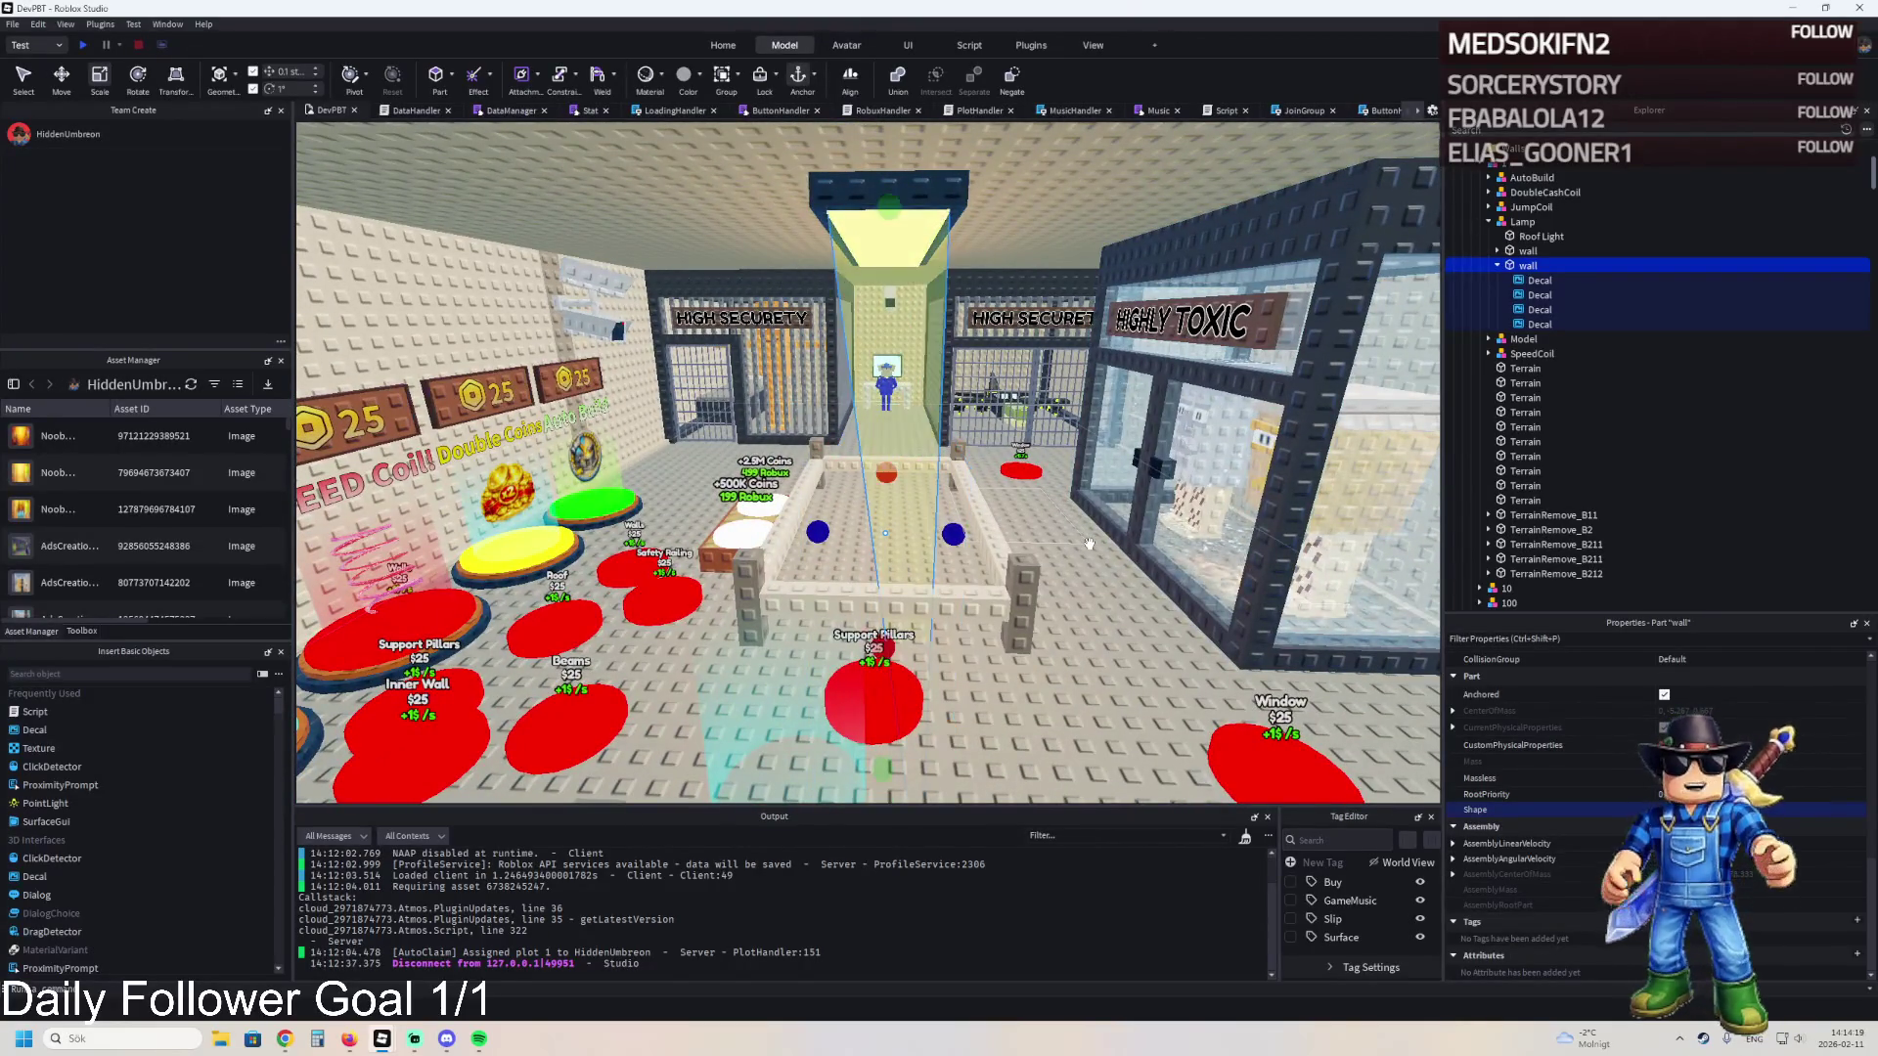
pyautogui.press('a')
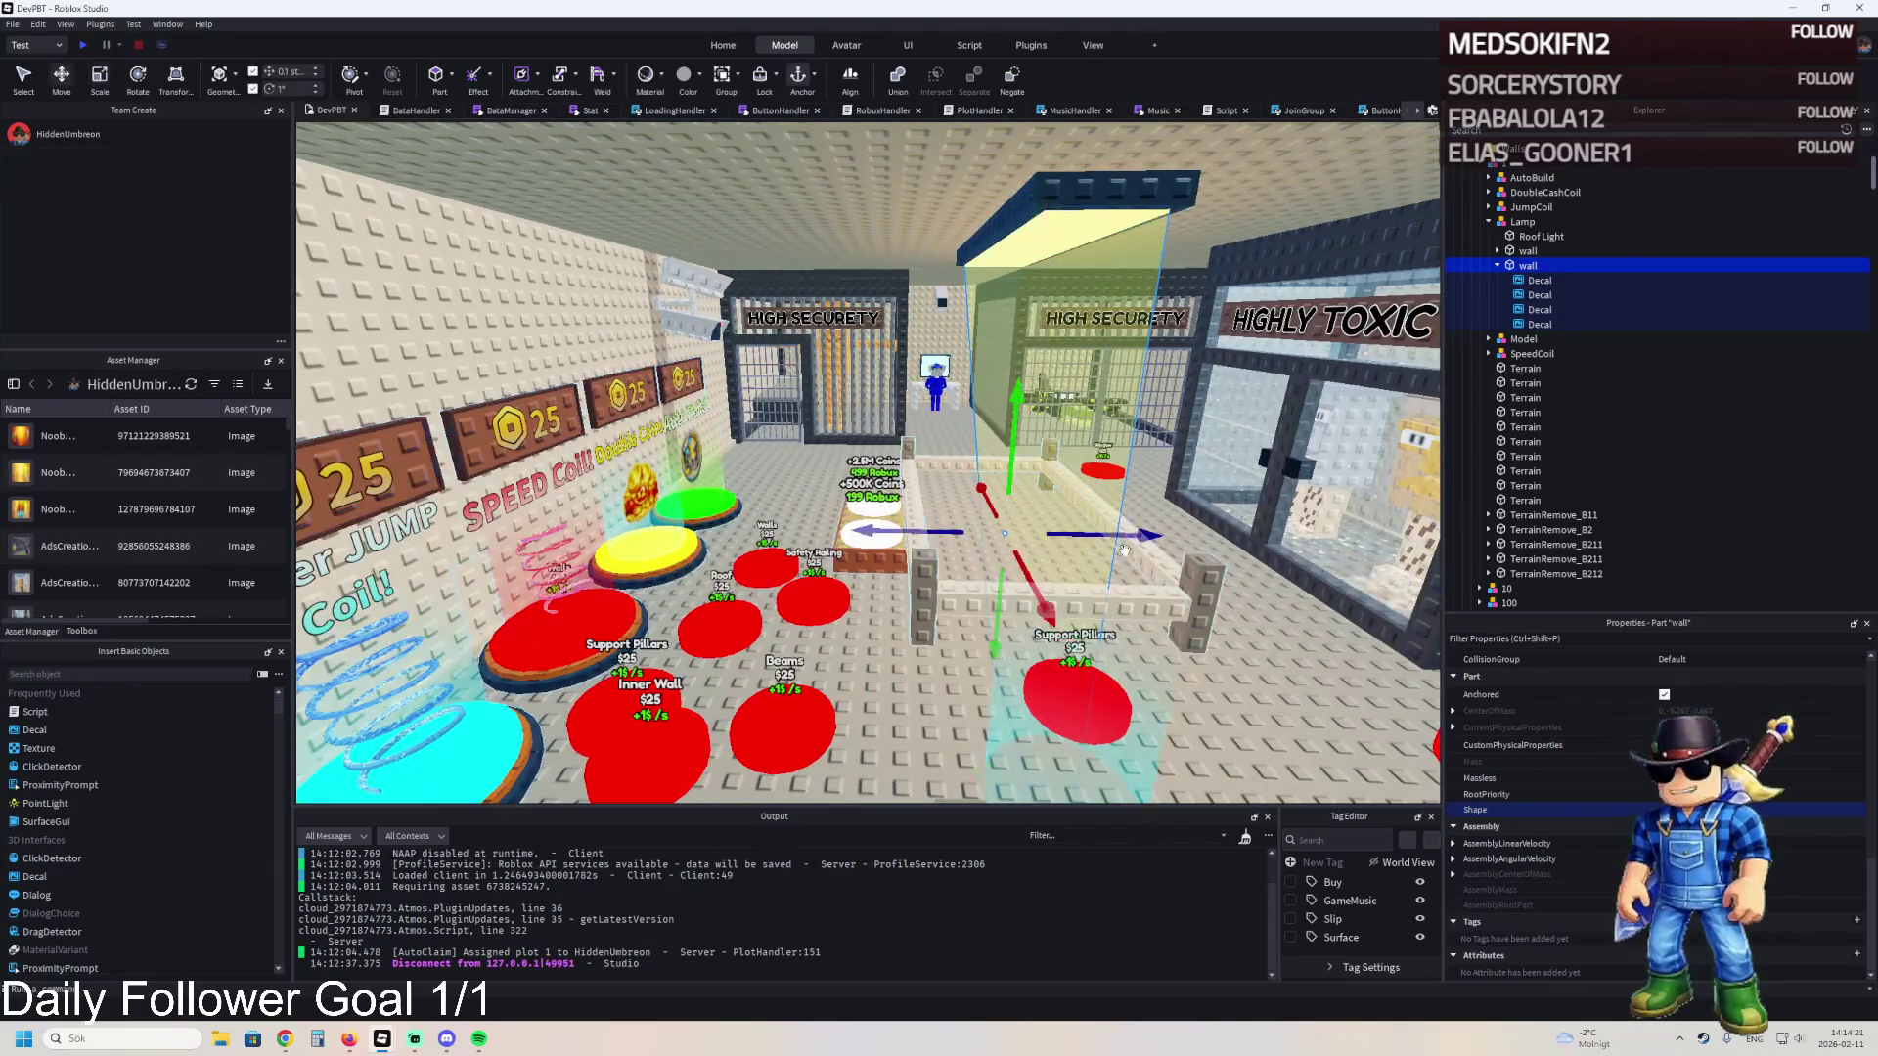
pyautogui.press('w')
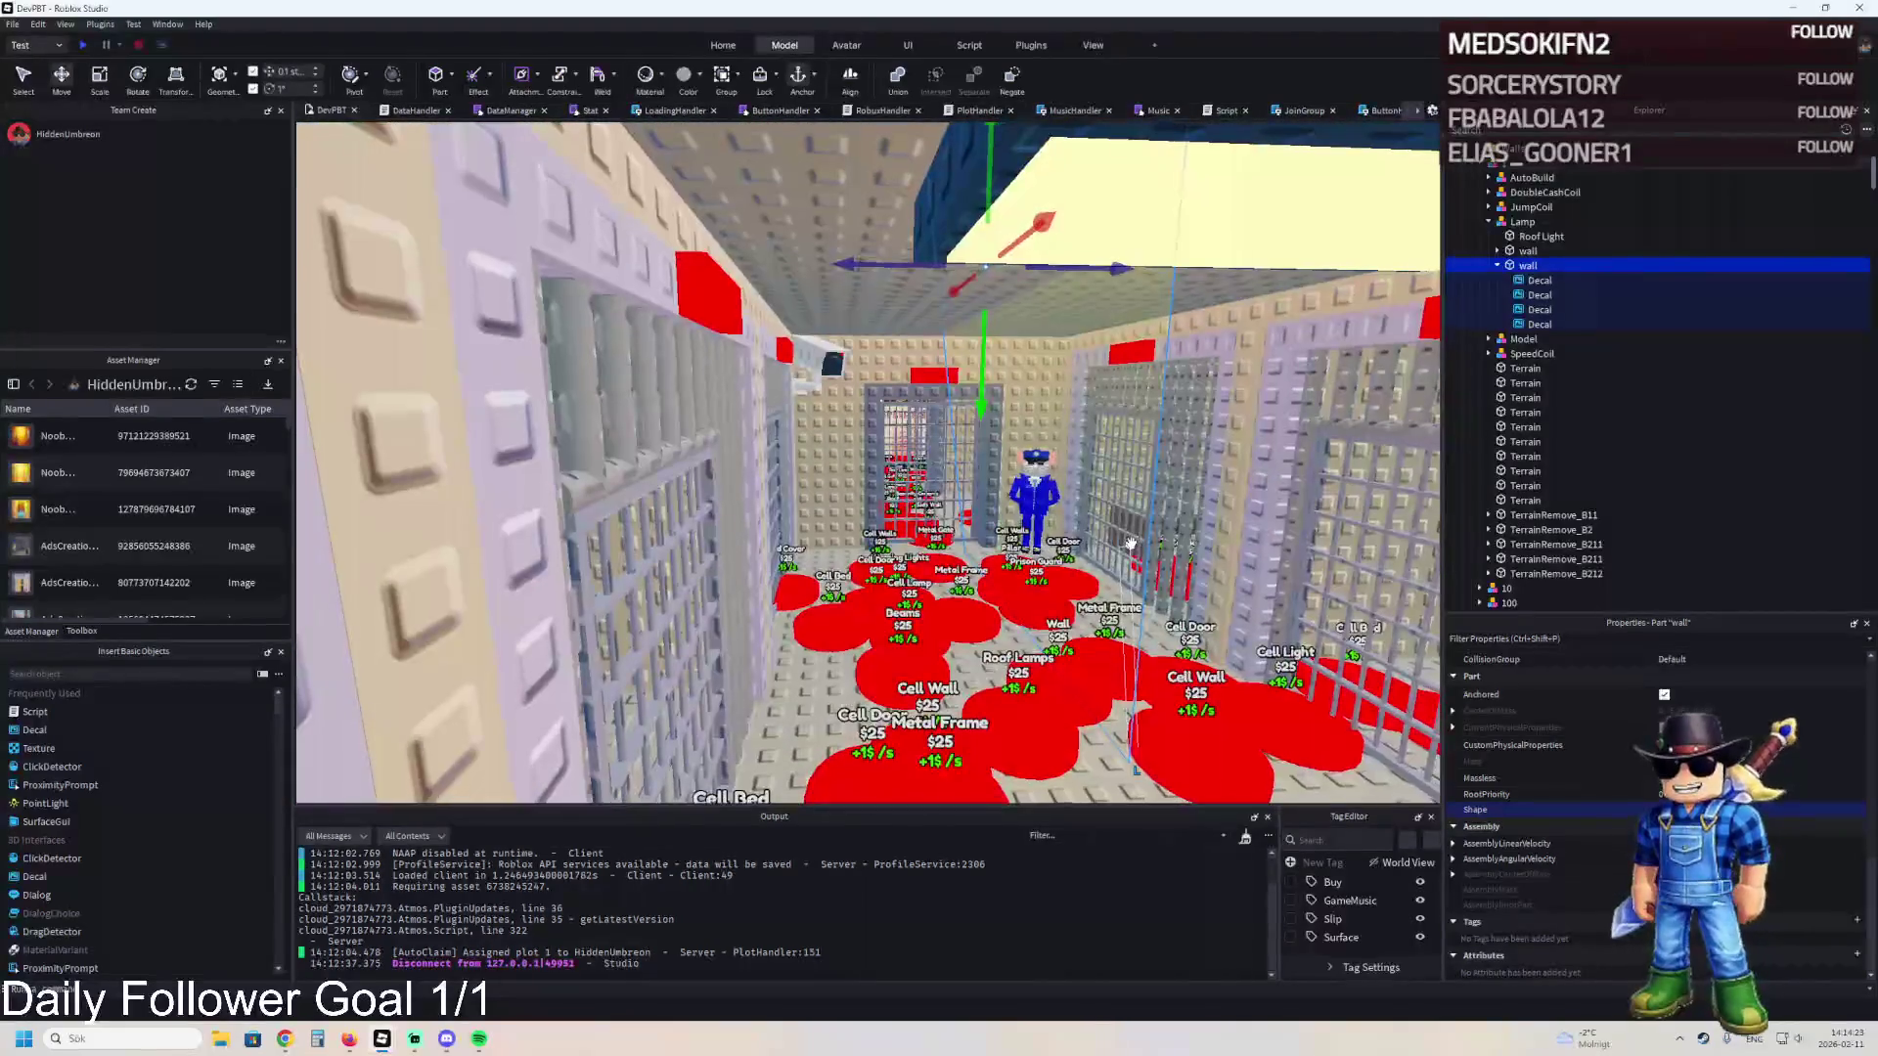
pyautogui.press('s')
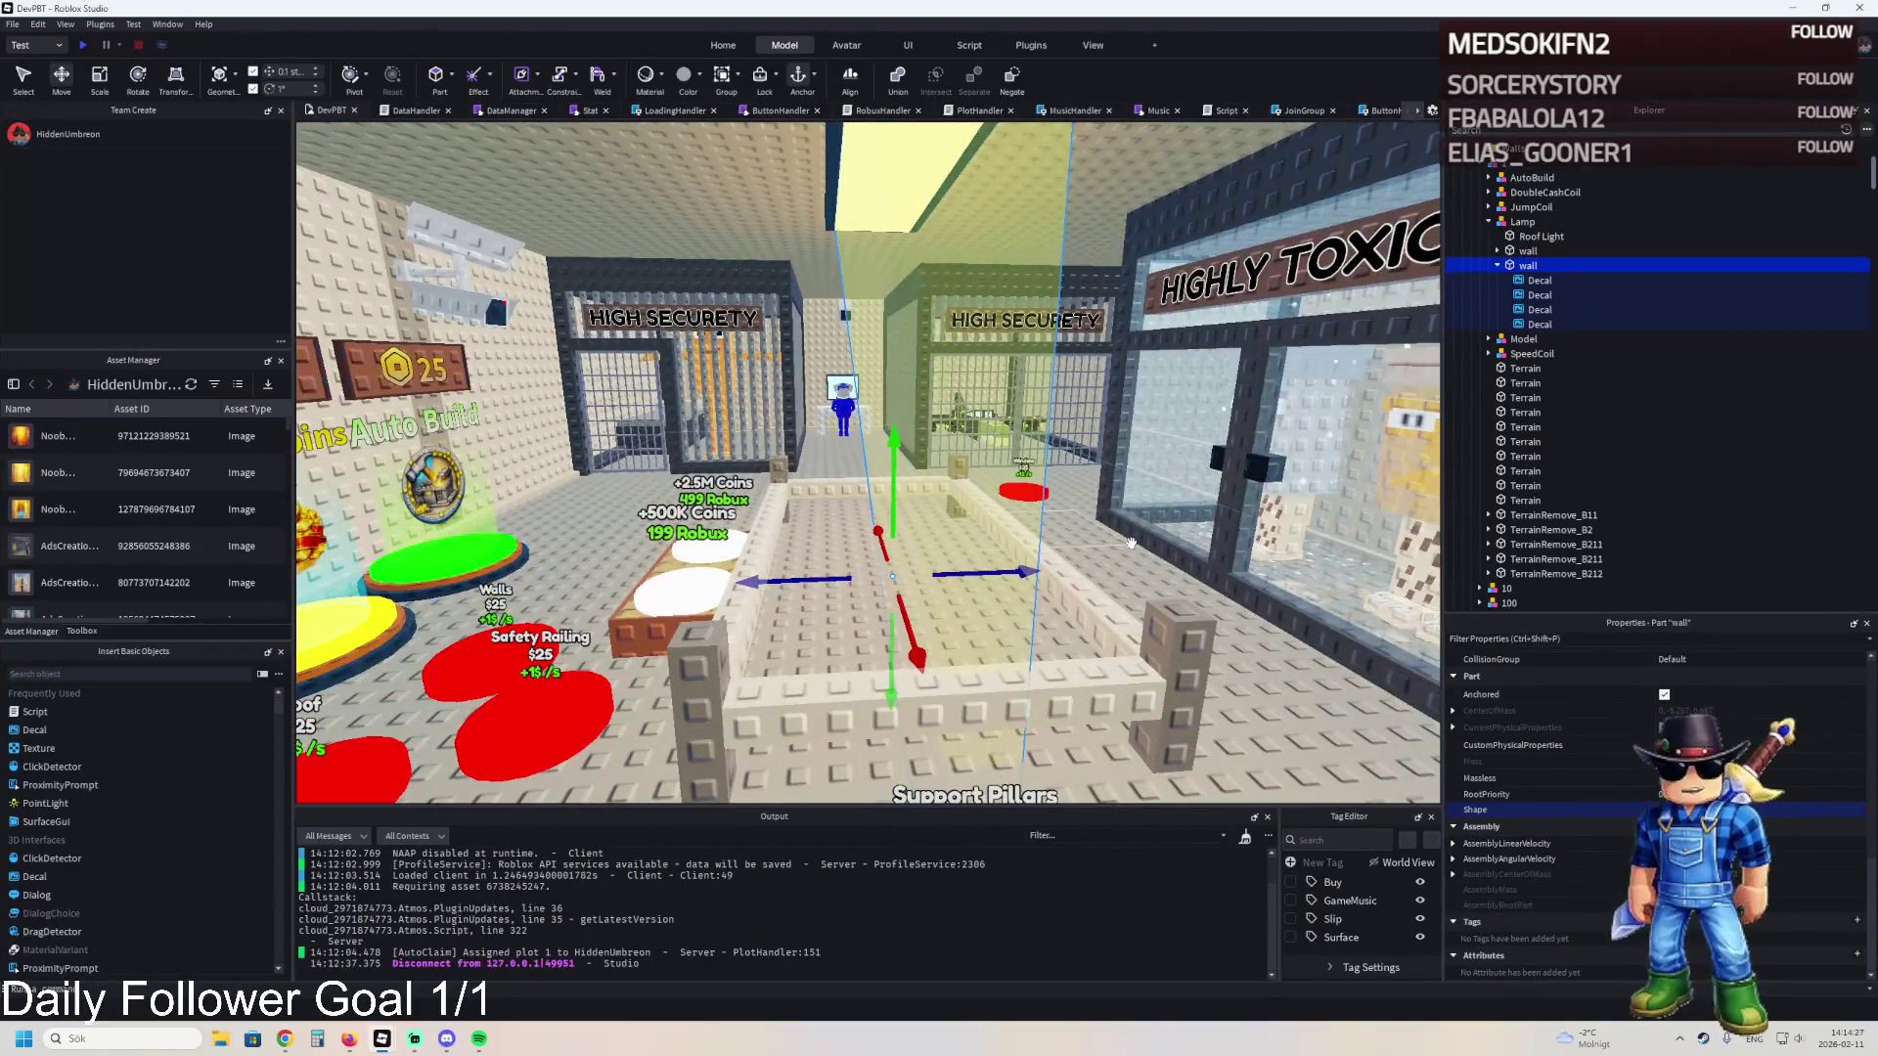
pyautogui.press('w')
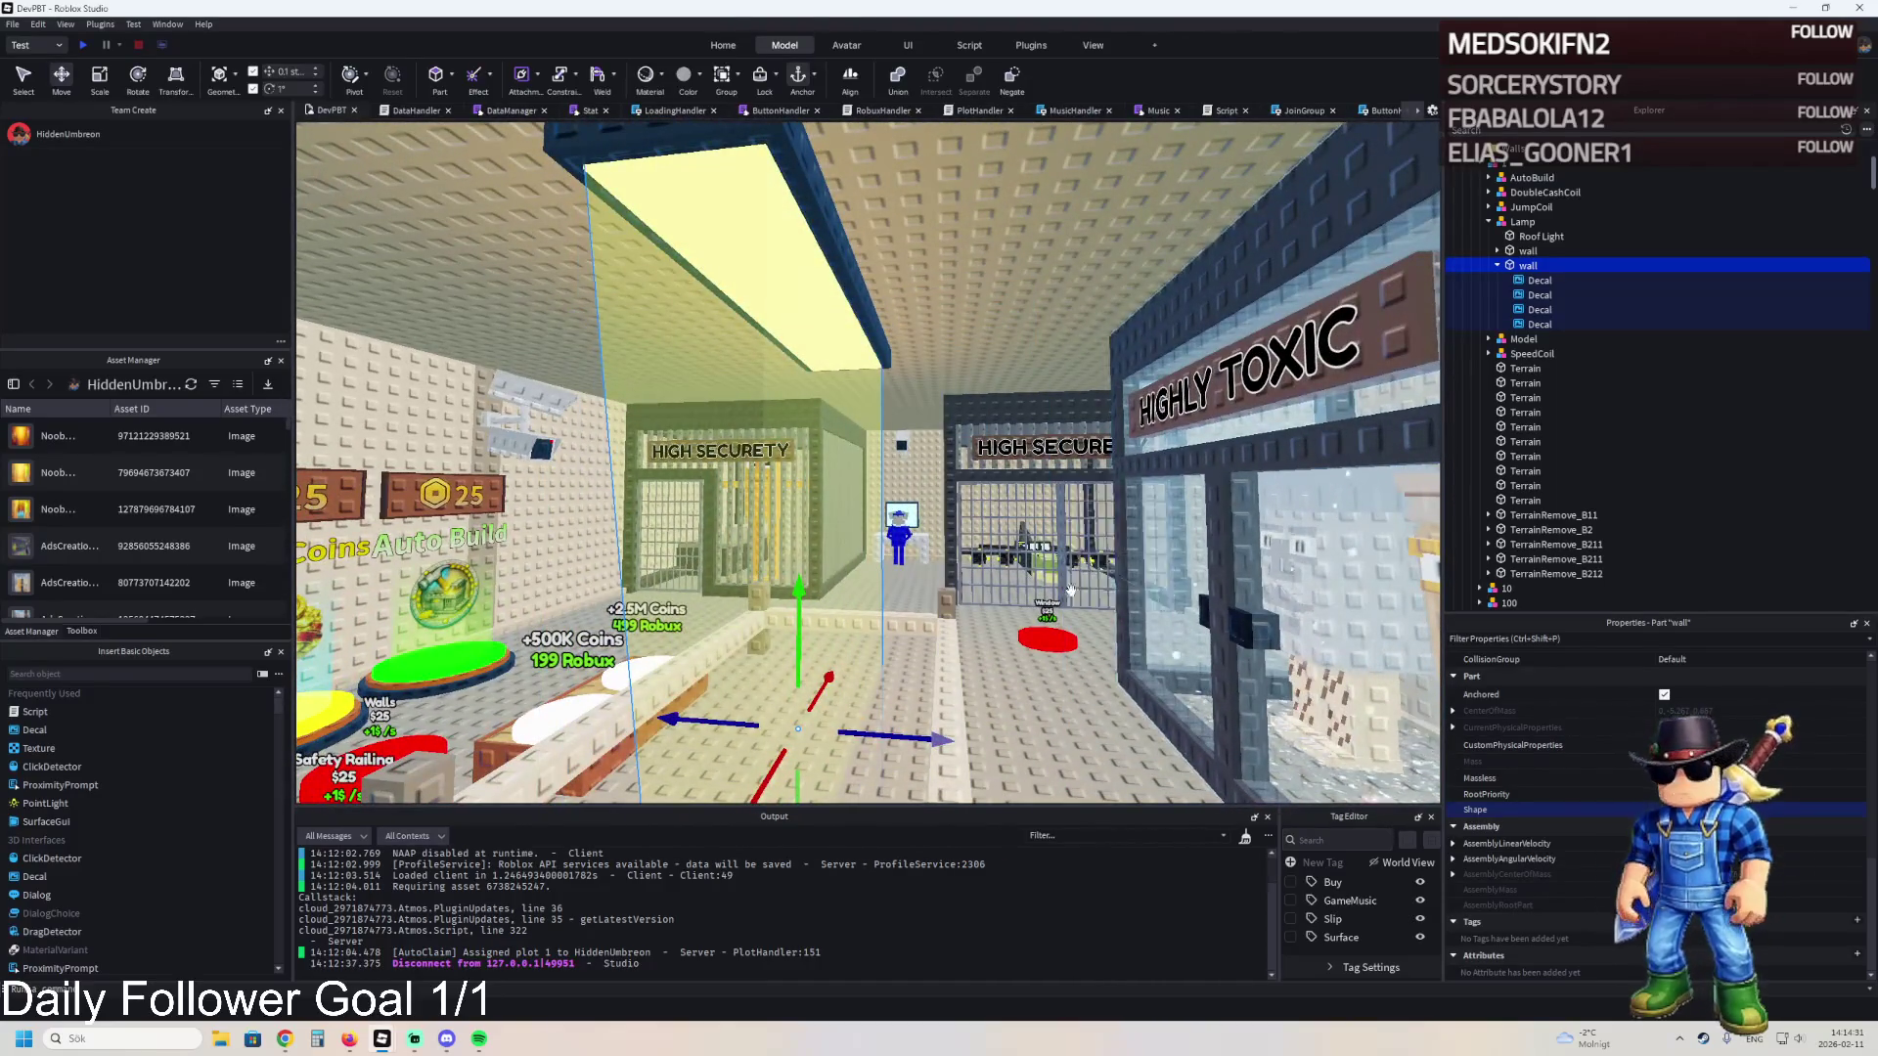
pyautogui.press('a')
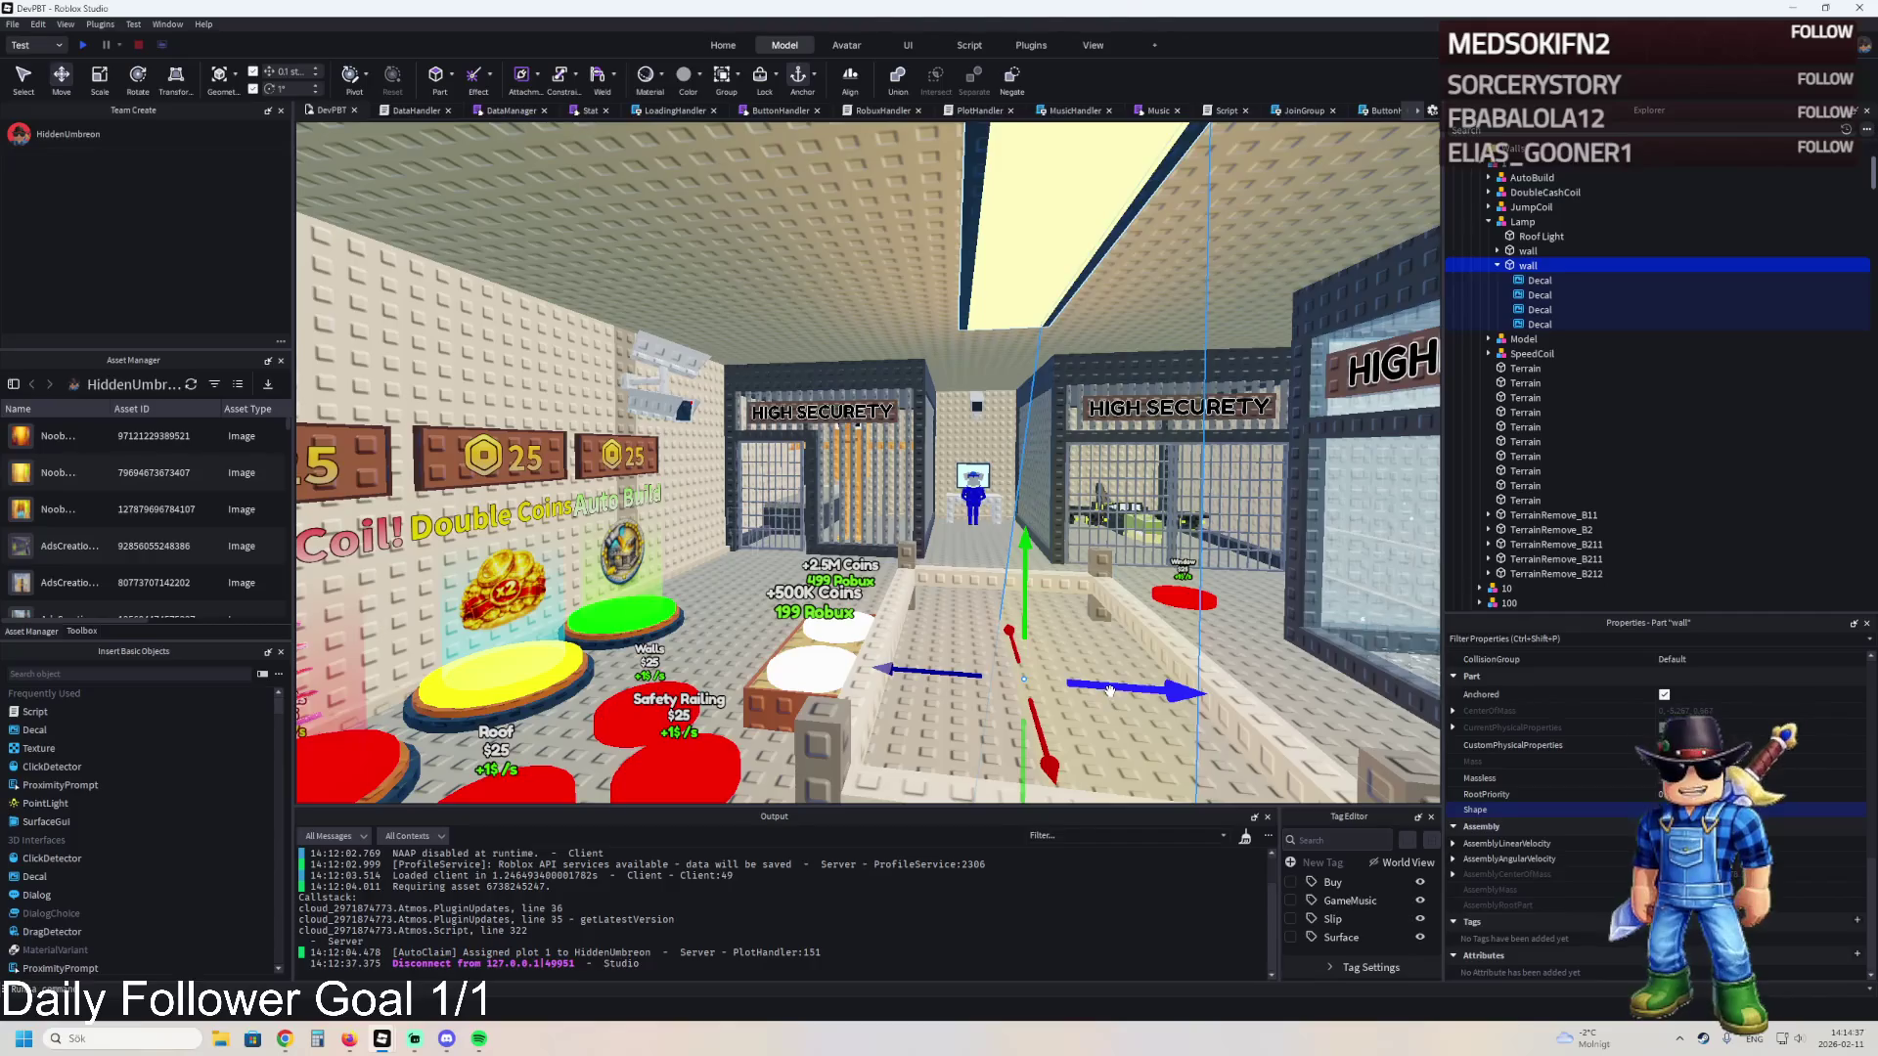
pyautogui.press('d')
# - Move the yellow wall part about 4 studs and pull back to a wide room view
pyautogui.moveTo(1095, 667)
pyautogui.mouseDown()
pyautogui.moveTo(1039, 567)
pyautogui.moveTo(995, 659)
pyautogui.mouseUp()
pyautogui.scroll(-5, 995, 659)
pyautogui.press('d')
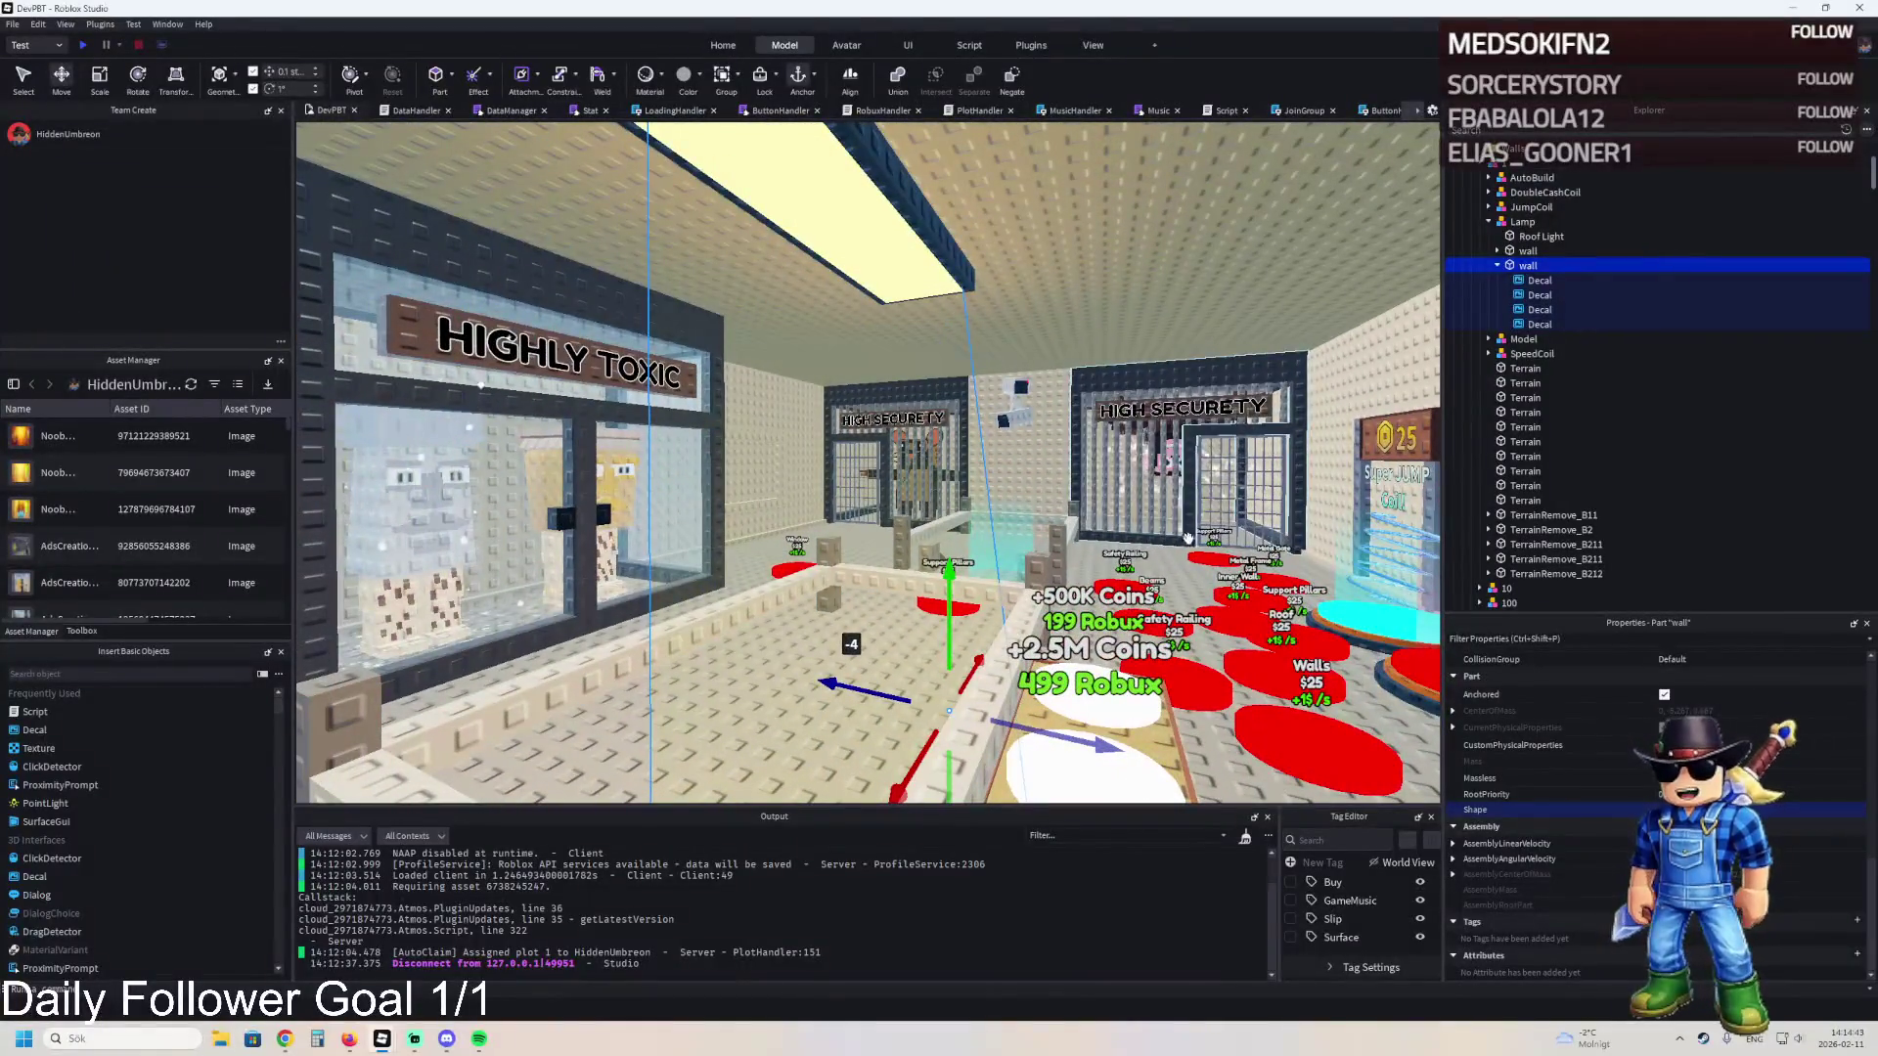
# - Try lowering the first decal's transparency, then undo it back to 0.75
pyautogui.click(1536, 283)
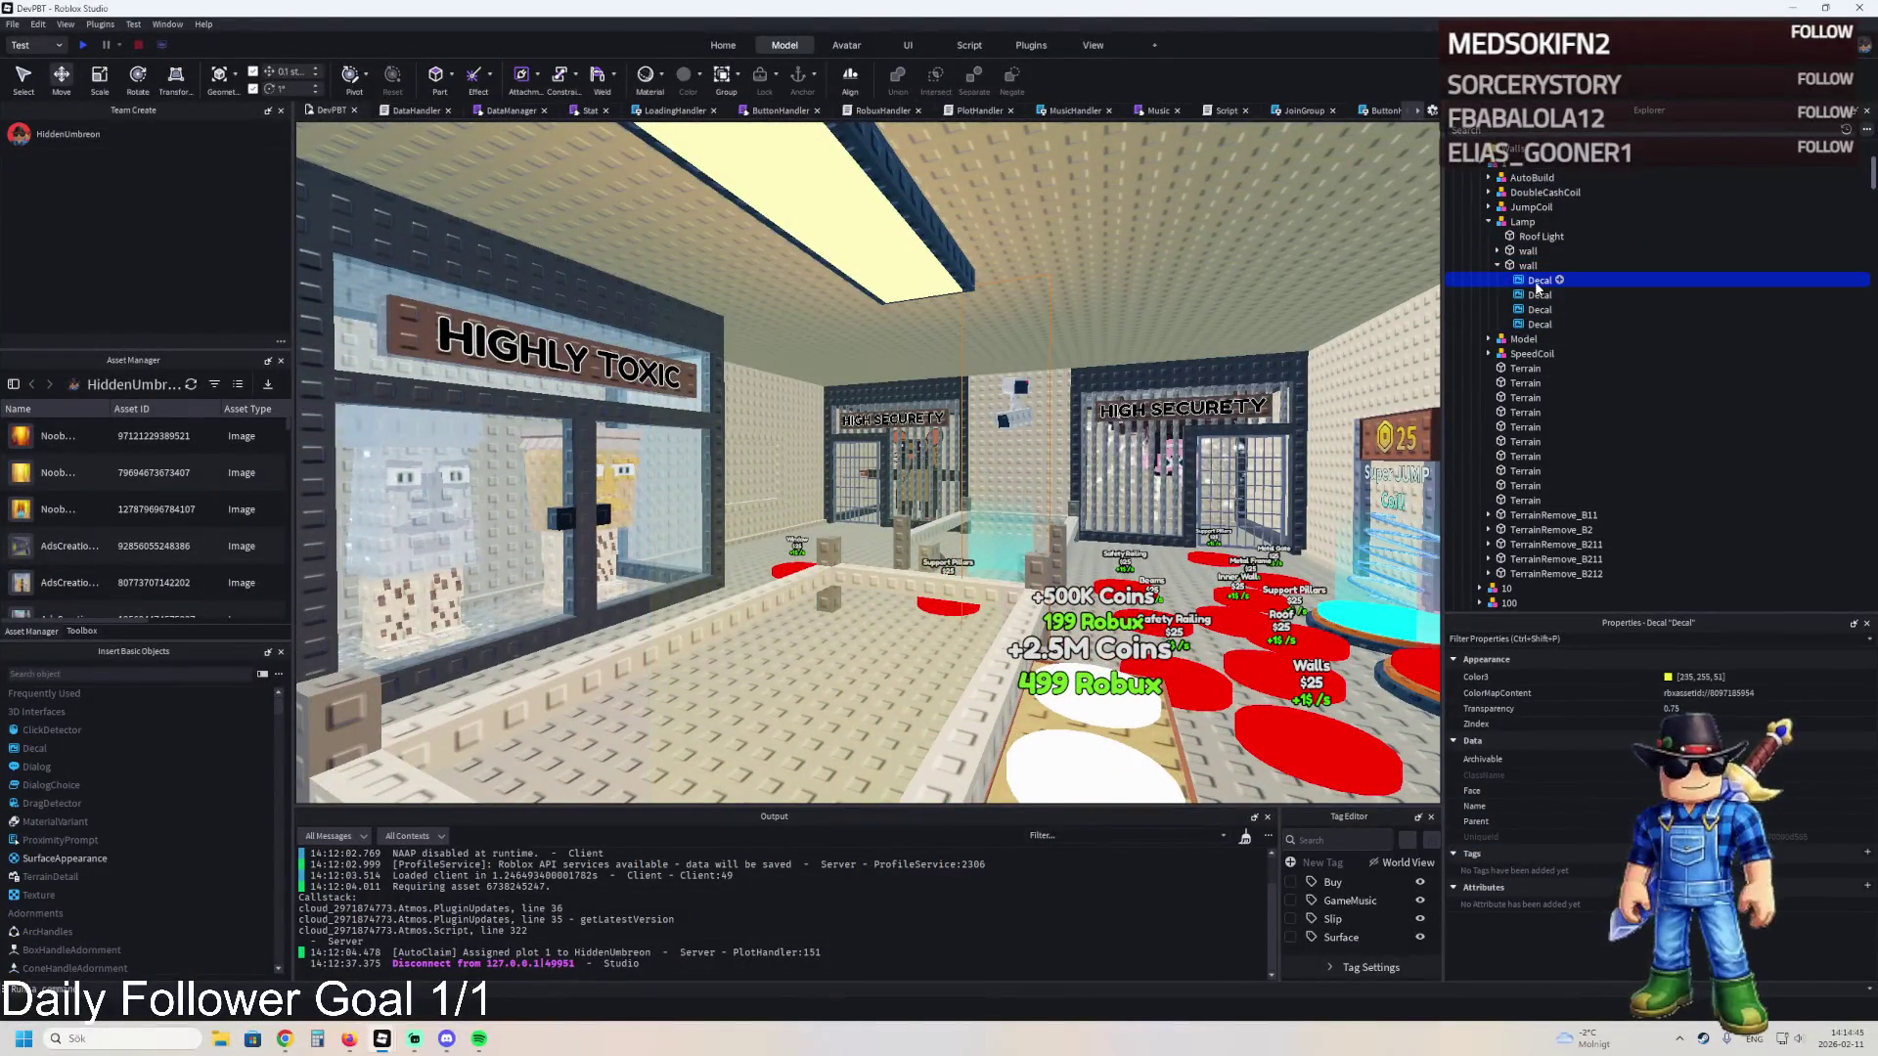
pyautogui.click(1682, 708)
pyautogui.moveTo(1813, 714); pyautogui.dragTo(1785, 708)
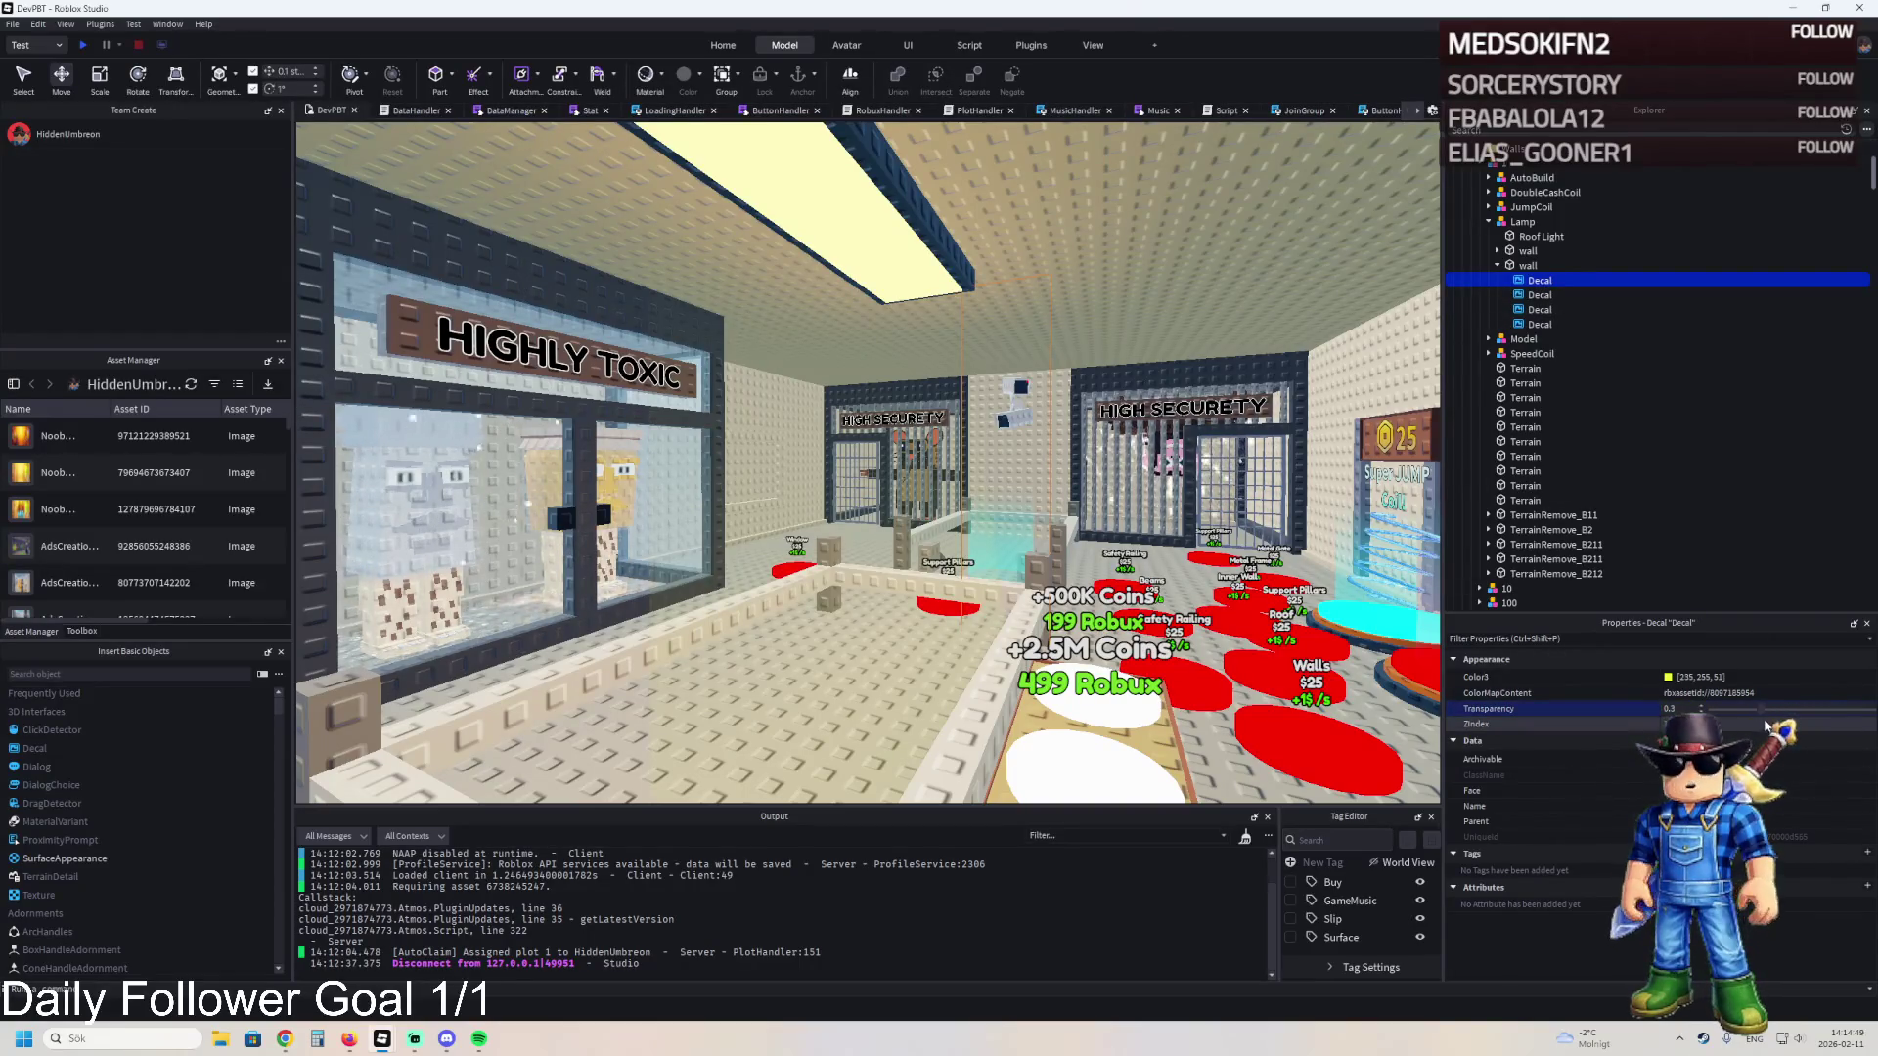
pyautogui.hotkey('ctrl', 'z')
# - Select all four wall decals and set their Transparency to 0.55
pyautogui.keyDown('shift'); pyautogui.click(1541, 325); pyautogui.keyUp('shift')
pyautogui.click(1829, 708)
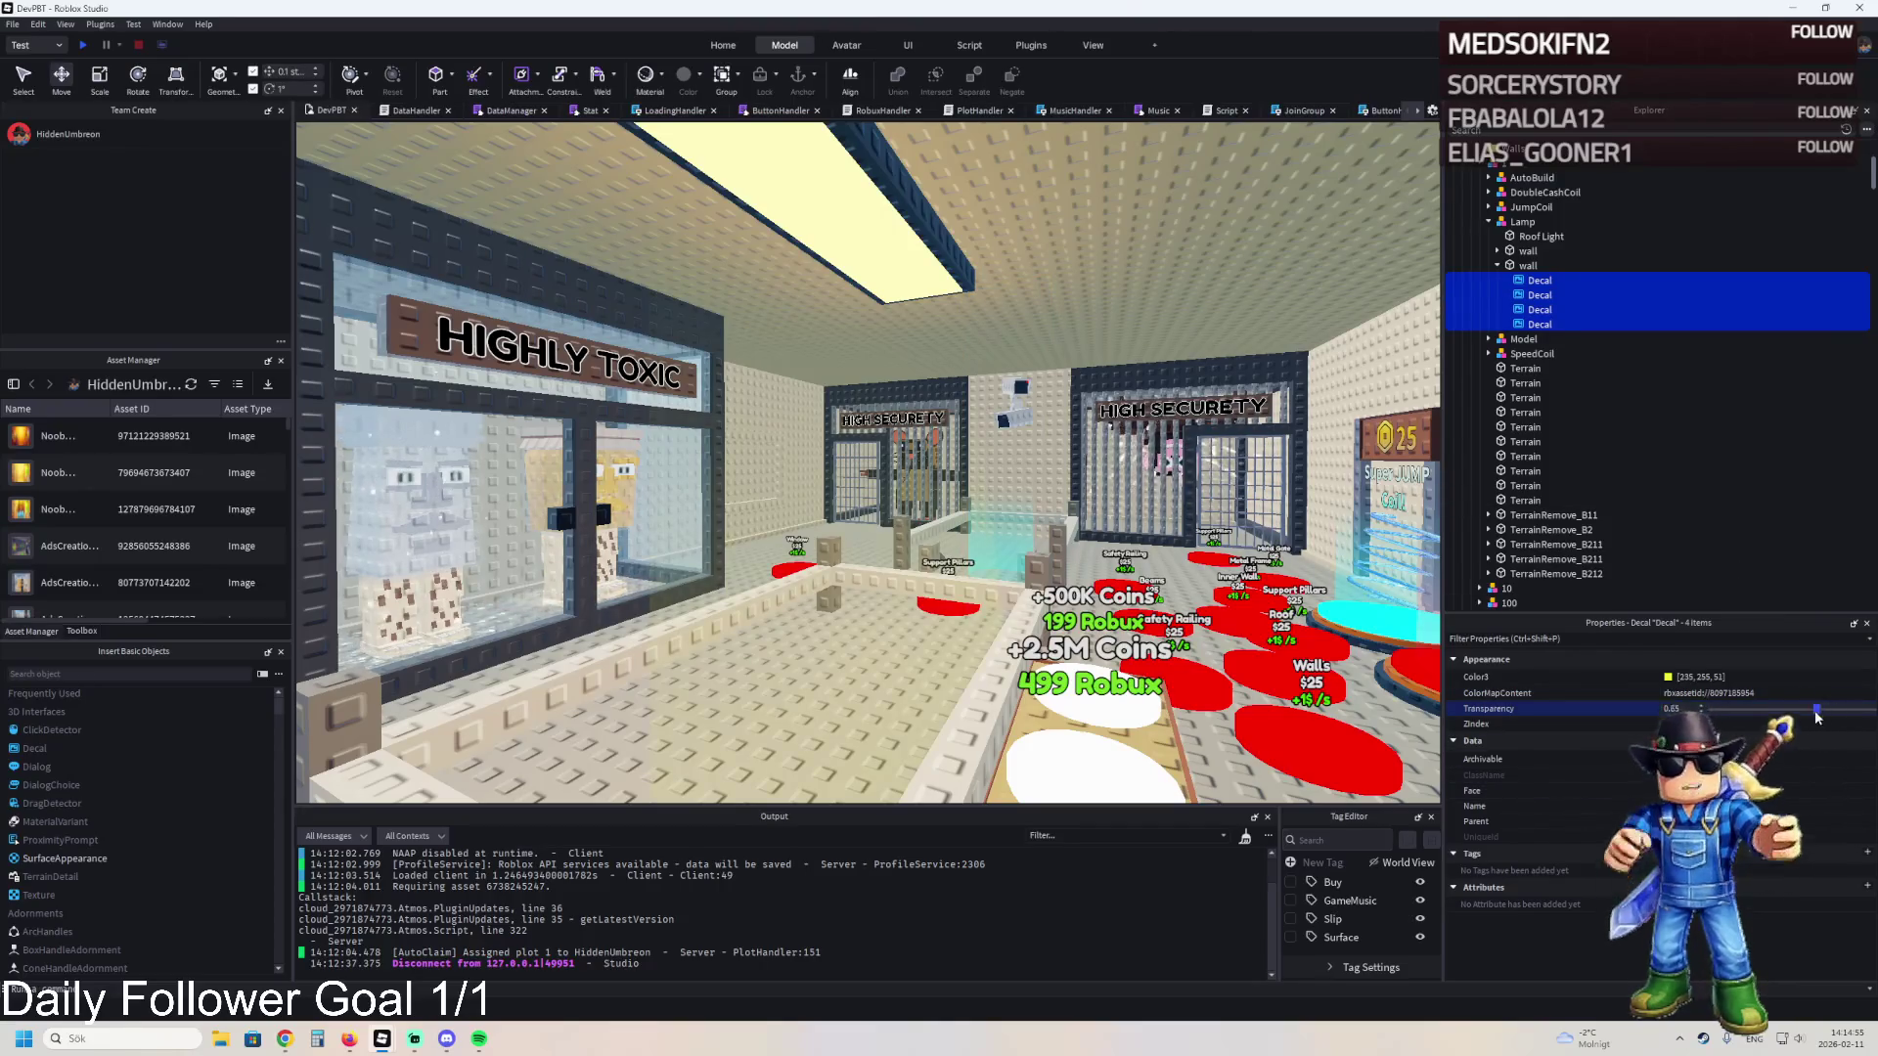
pyautogui.moveTo(1829, 708); pyautogui.dragTo(1737, 719)
pyautogui.press('w')
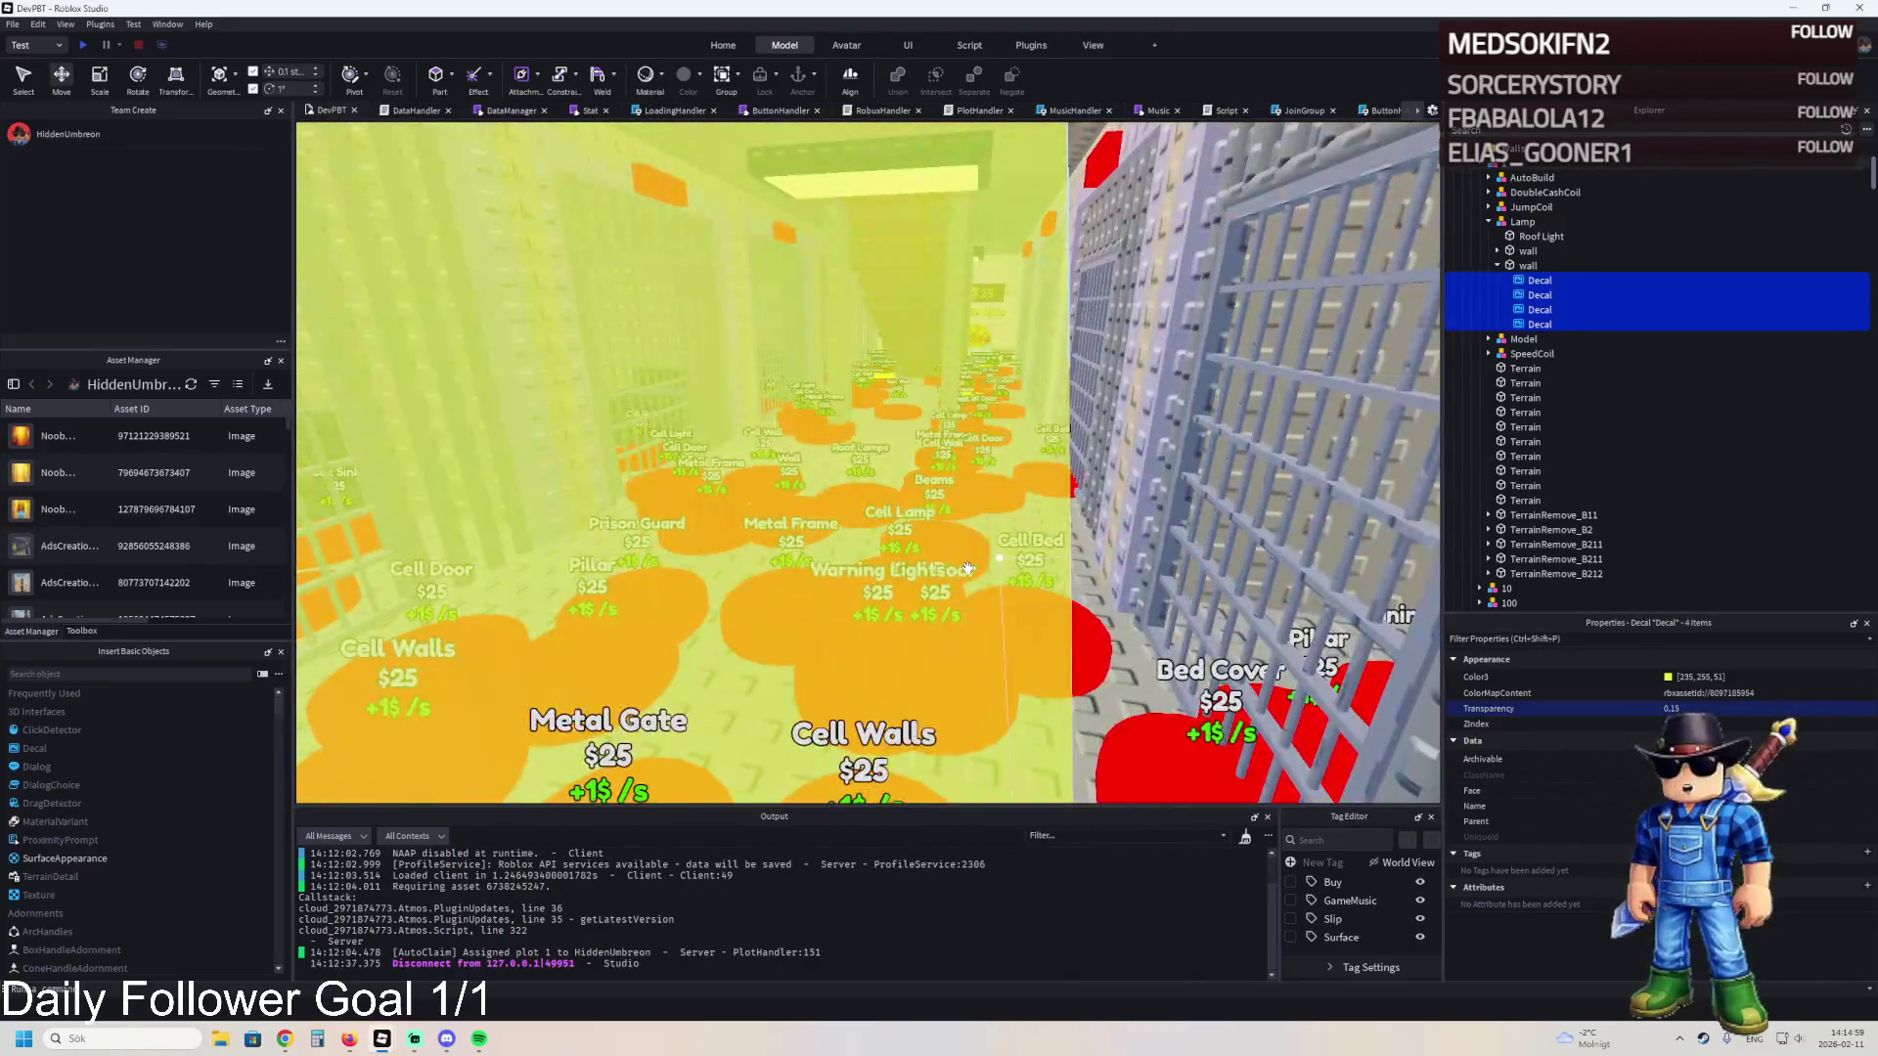
pyautogui.click(1739, 708)
pyautogui.moveTo(1733, 708); pyautogui.dragTo(1803, 720)
pyautogui.press('w')
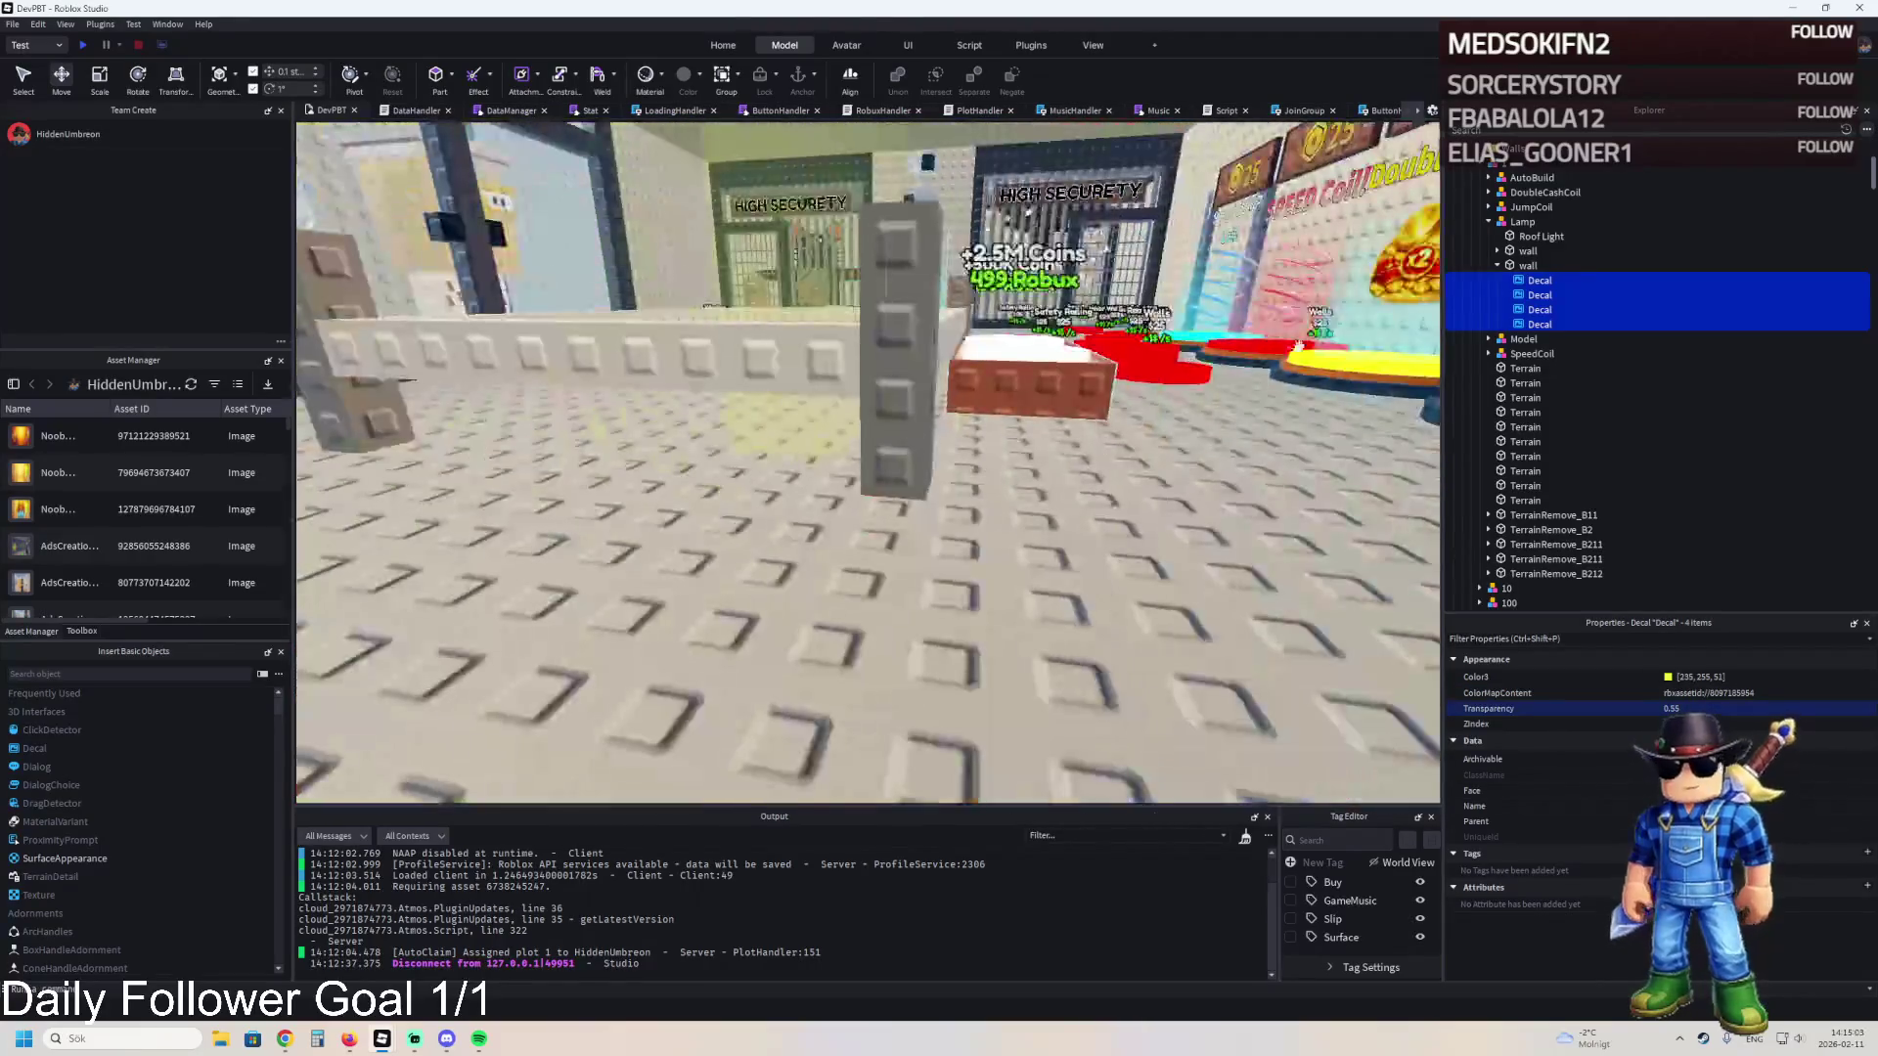
pyautogui.press('w')
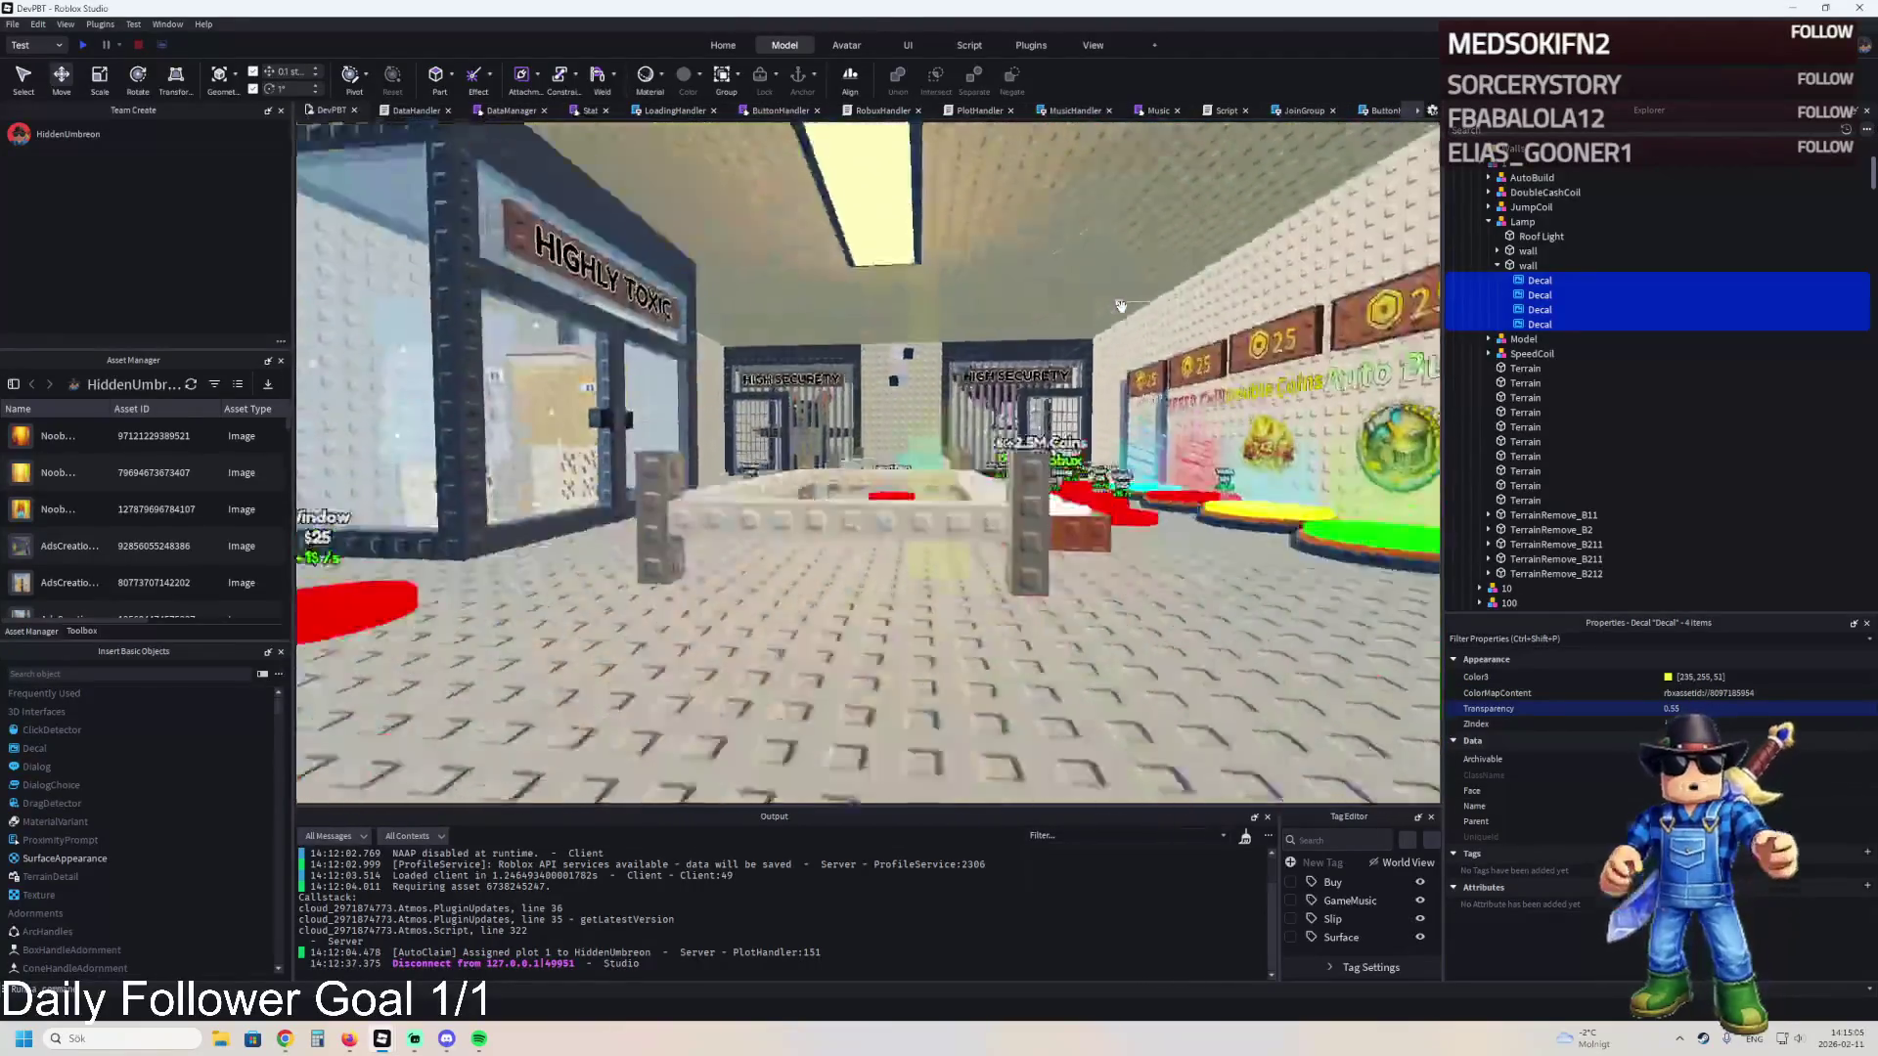
pyautogui.press('f')
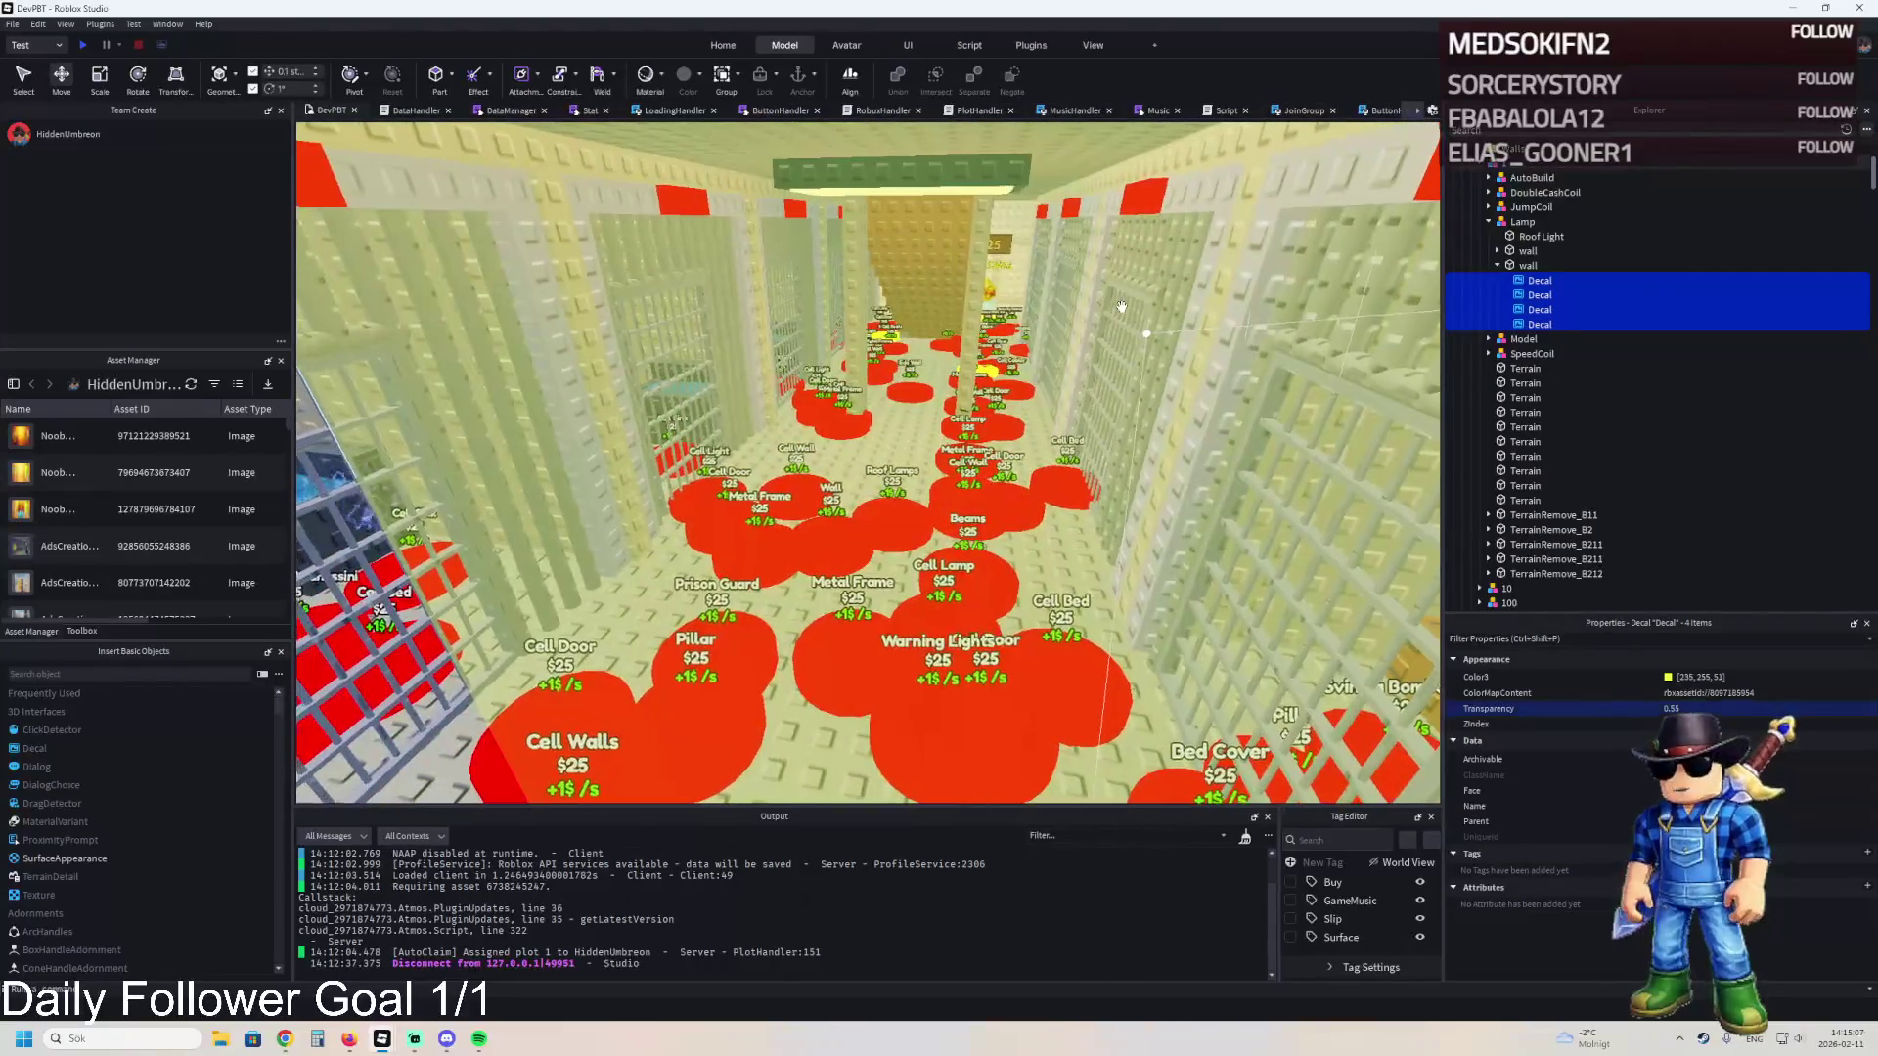
pyautogui.click(1503, 284)
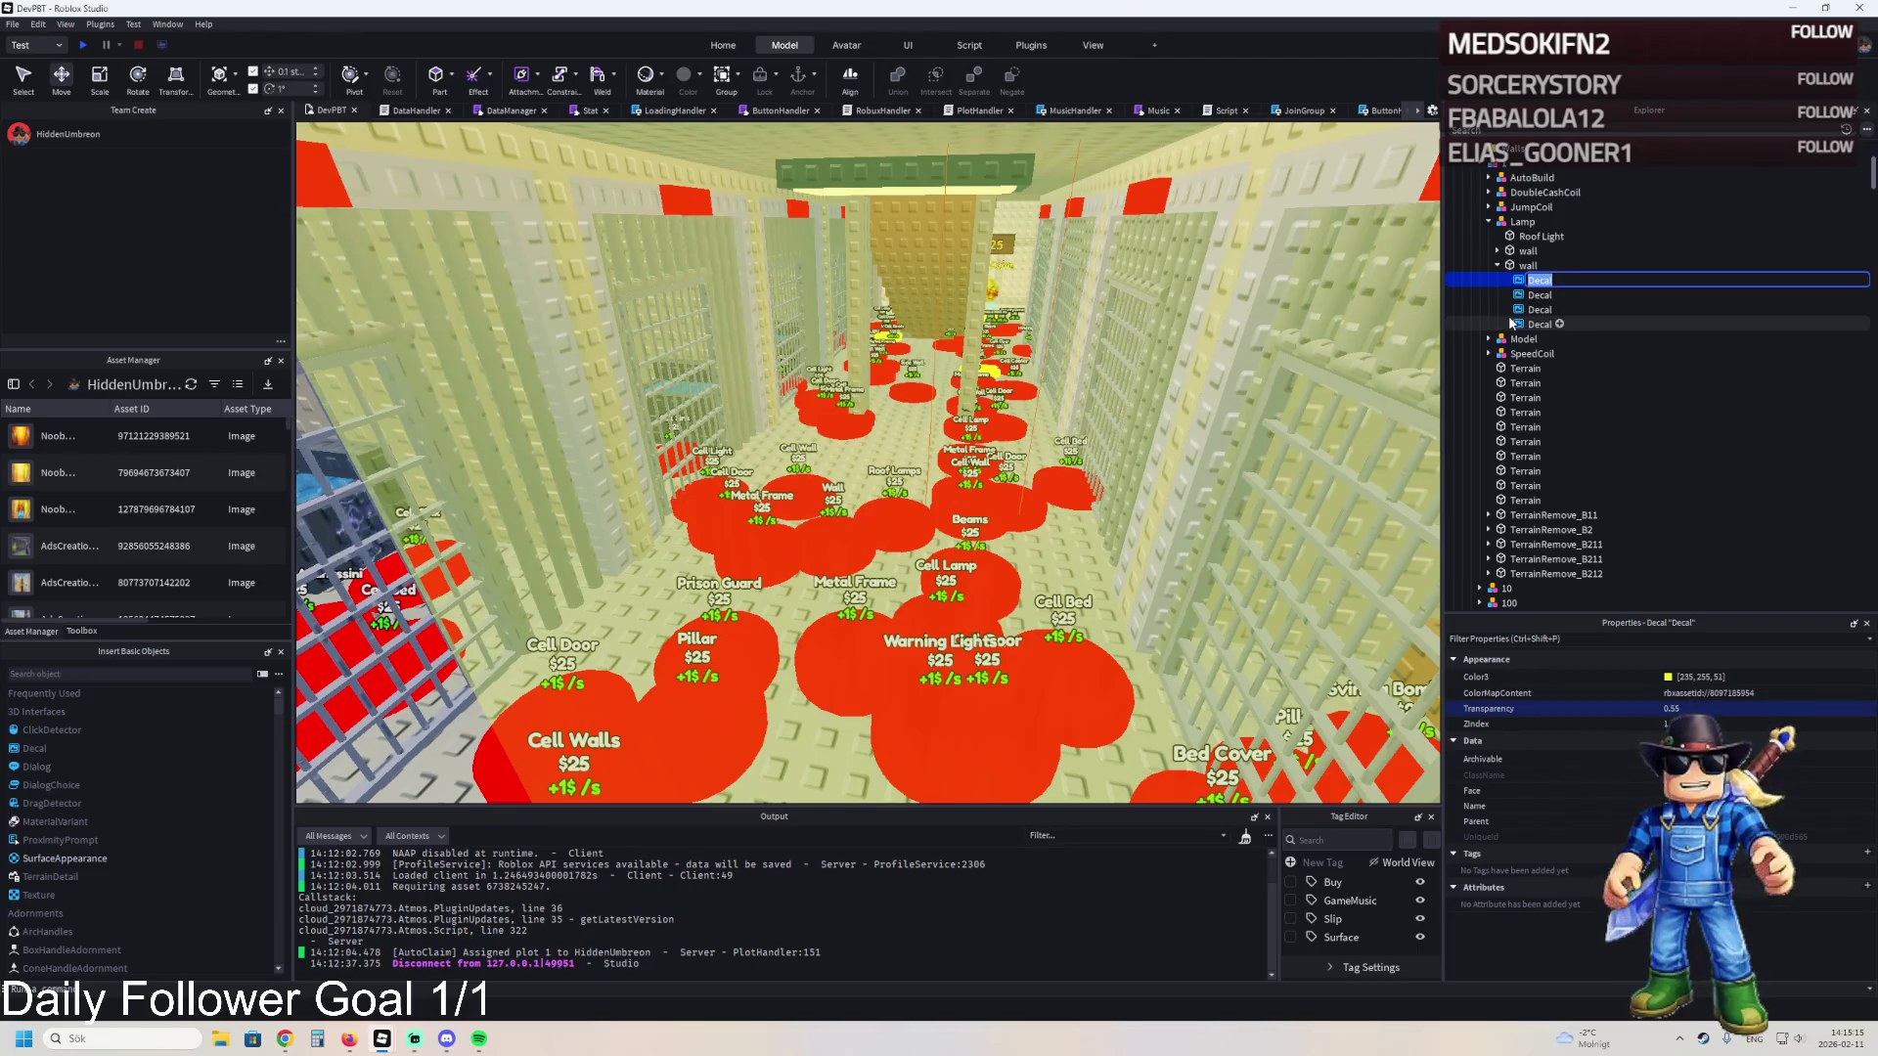
# - Duplicate the decal-covered wall part and move the copy 7.7 studs over
pyautogui.click(1526, 265)
pyautogui.press('f')
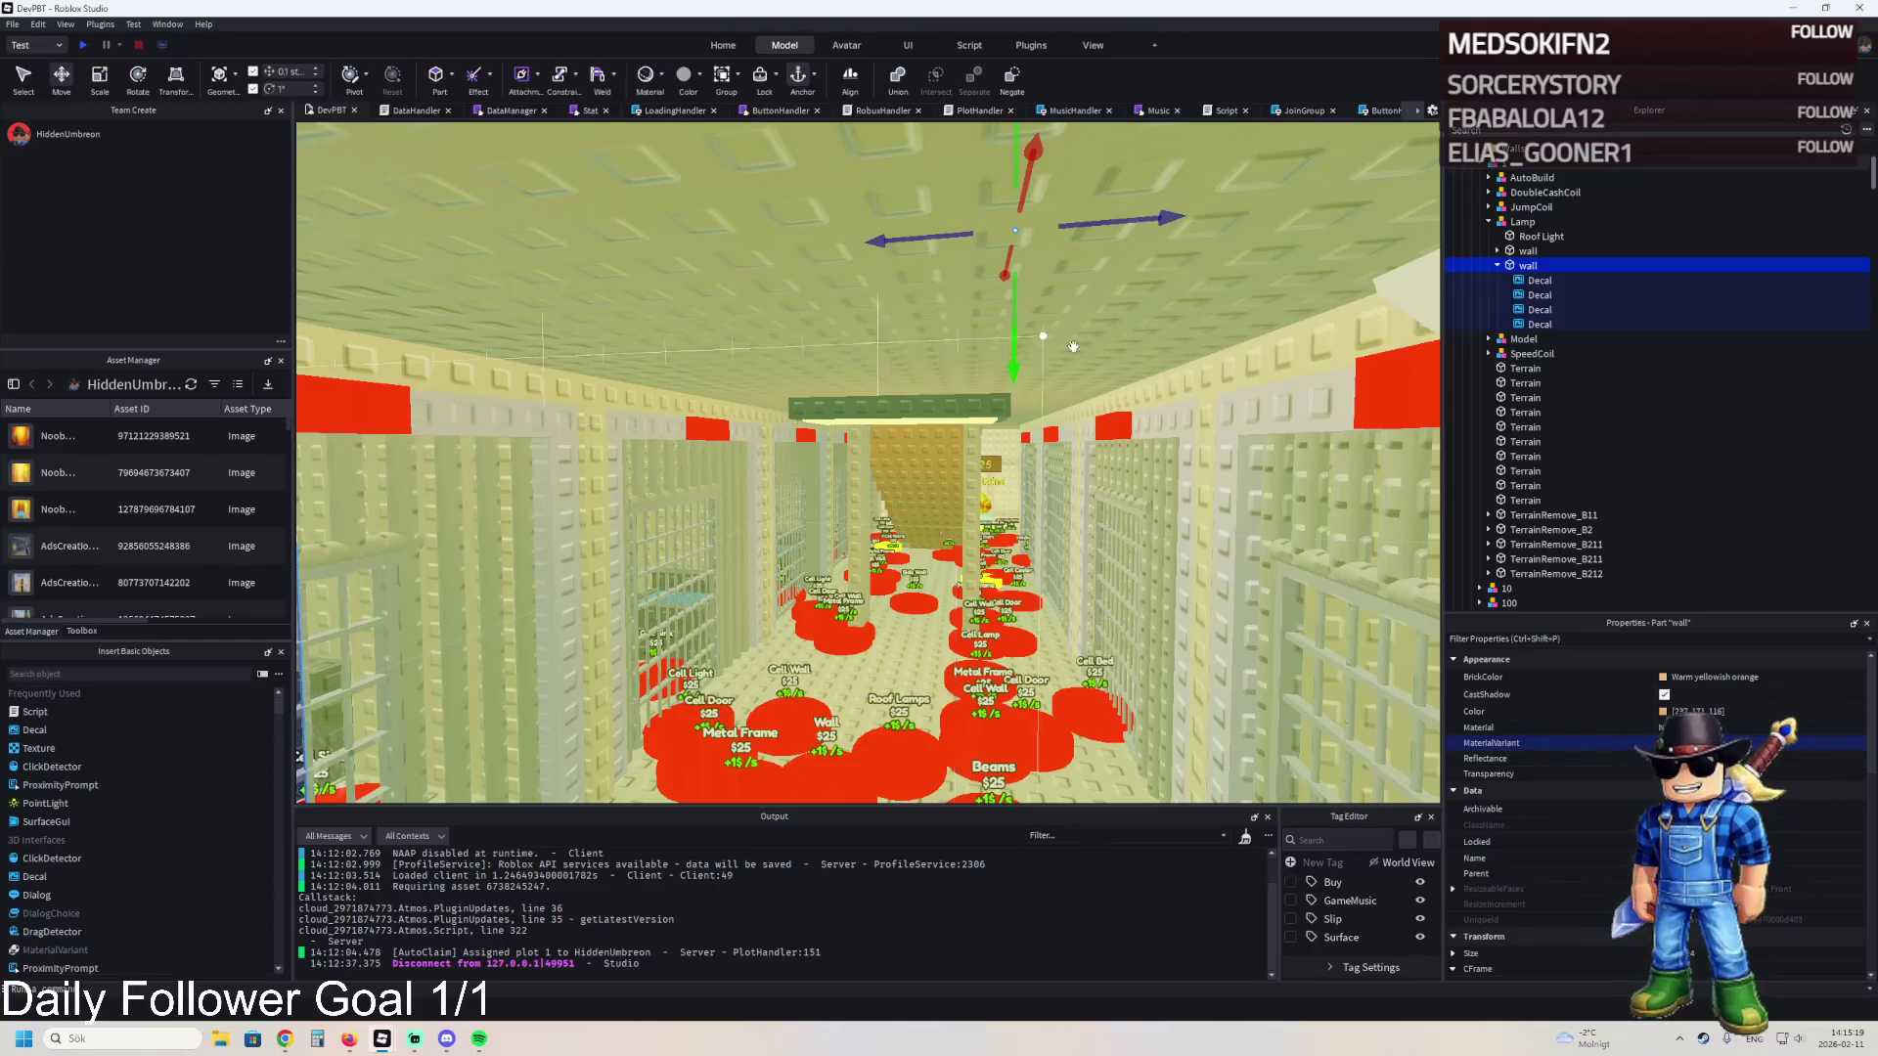
pyautogui.hotkey('ctrl', 'd')
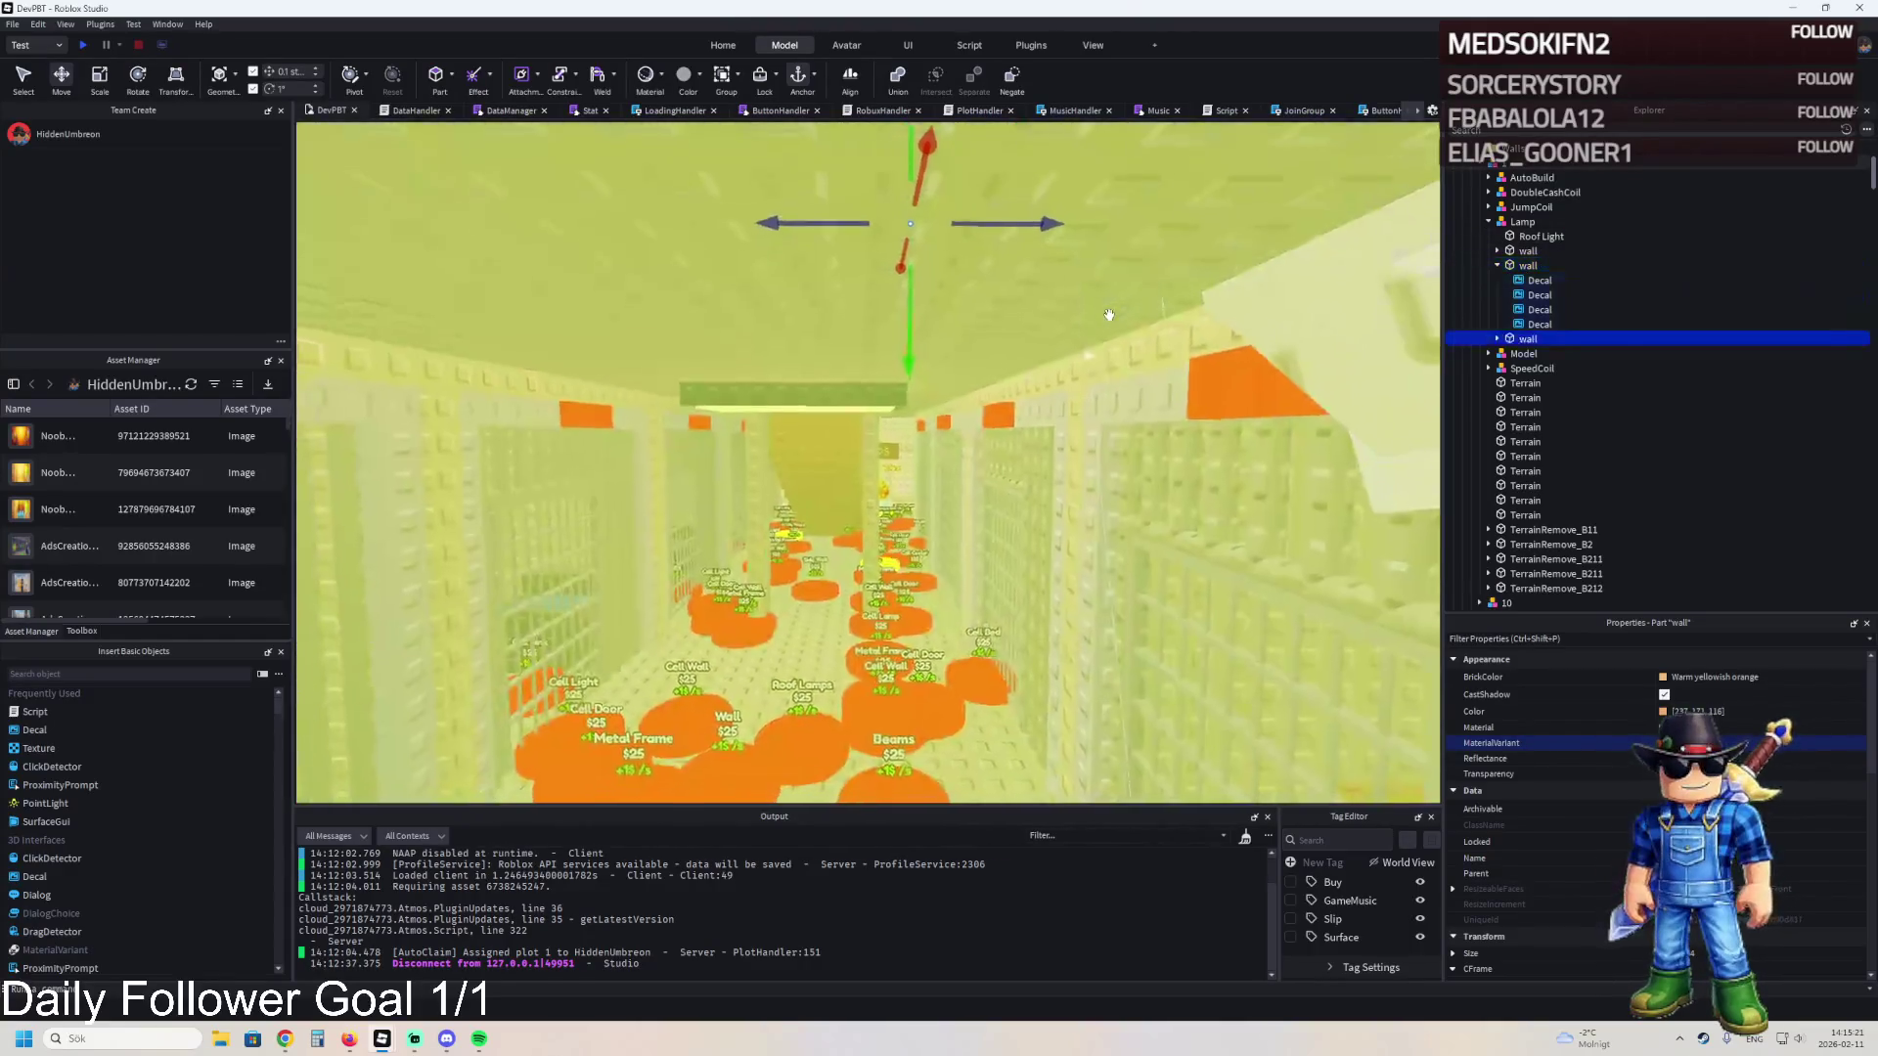
pyautogui.scroll(-5, 1103, 313)
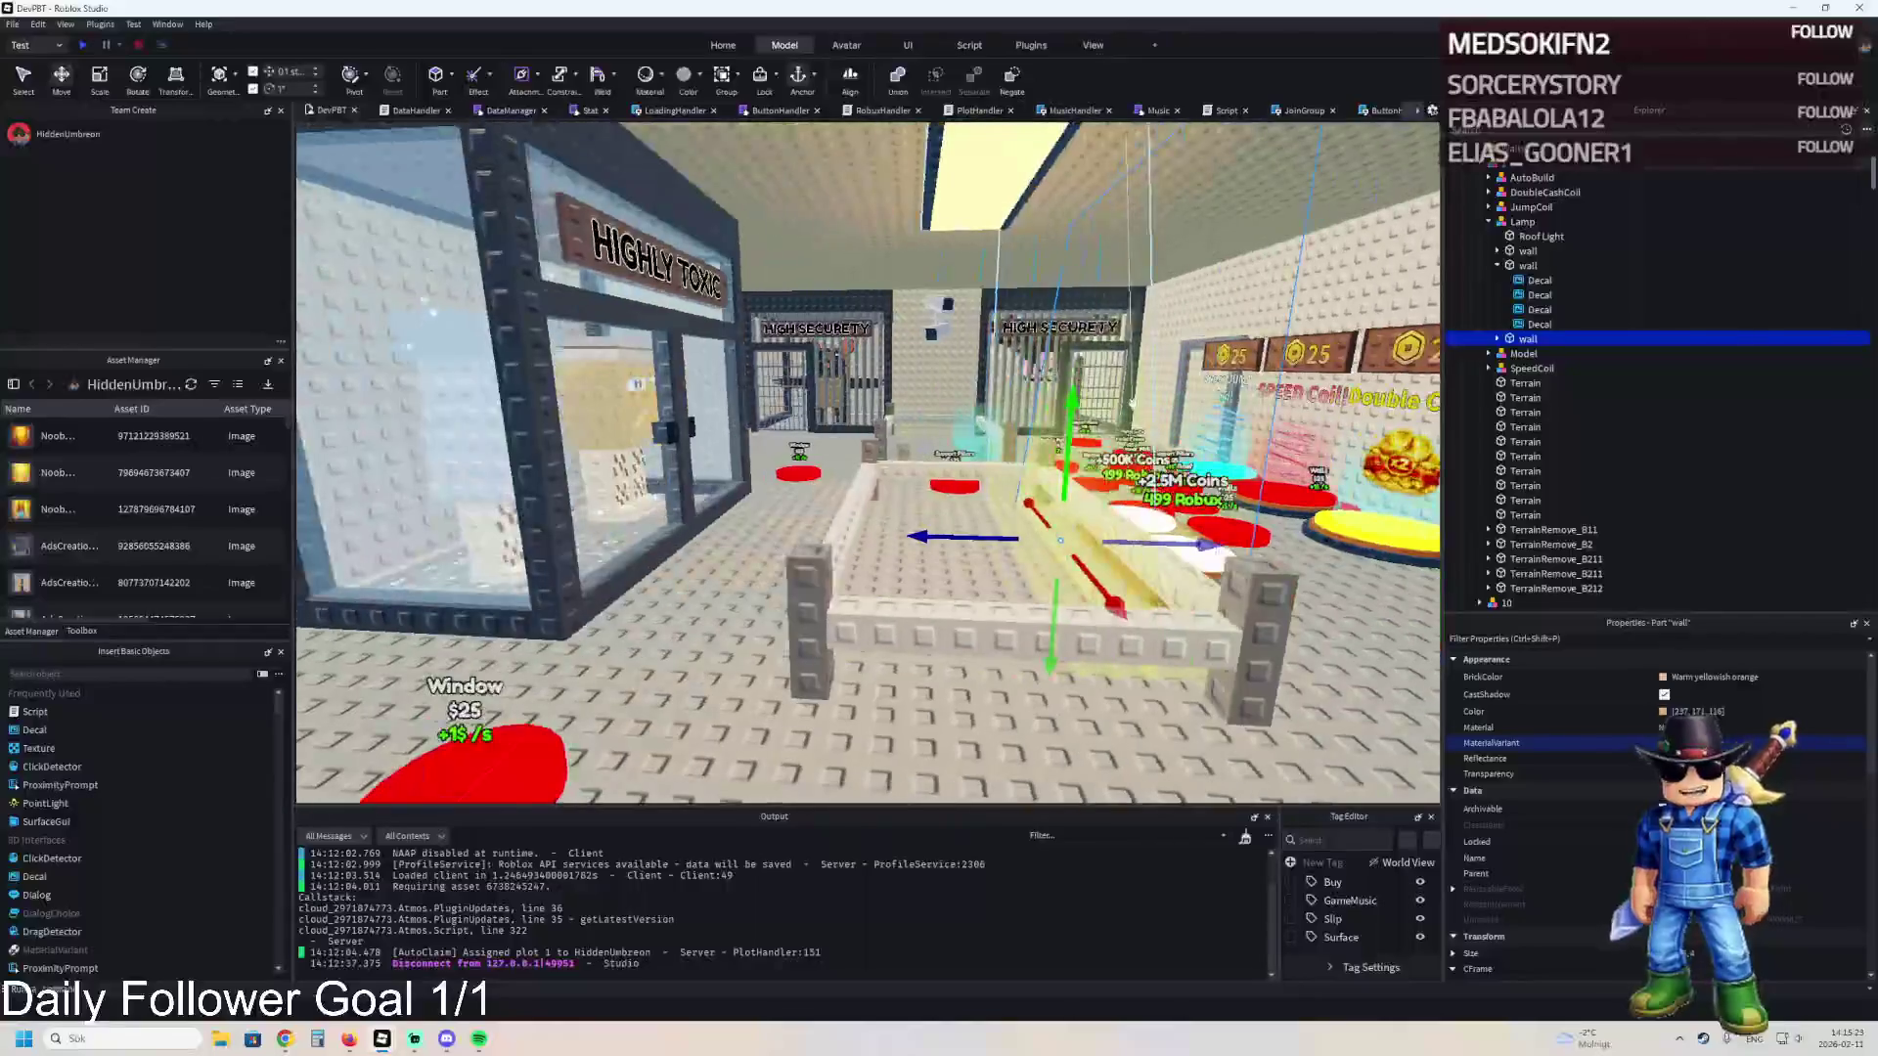
pyautogui.moveTo(1118, 525); pyautogui.dragTo(973, 536)
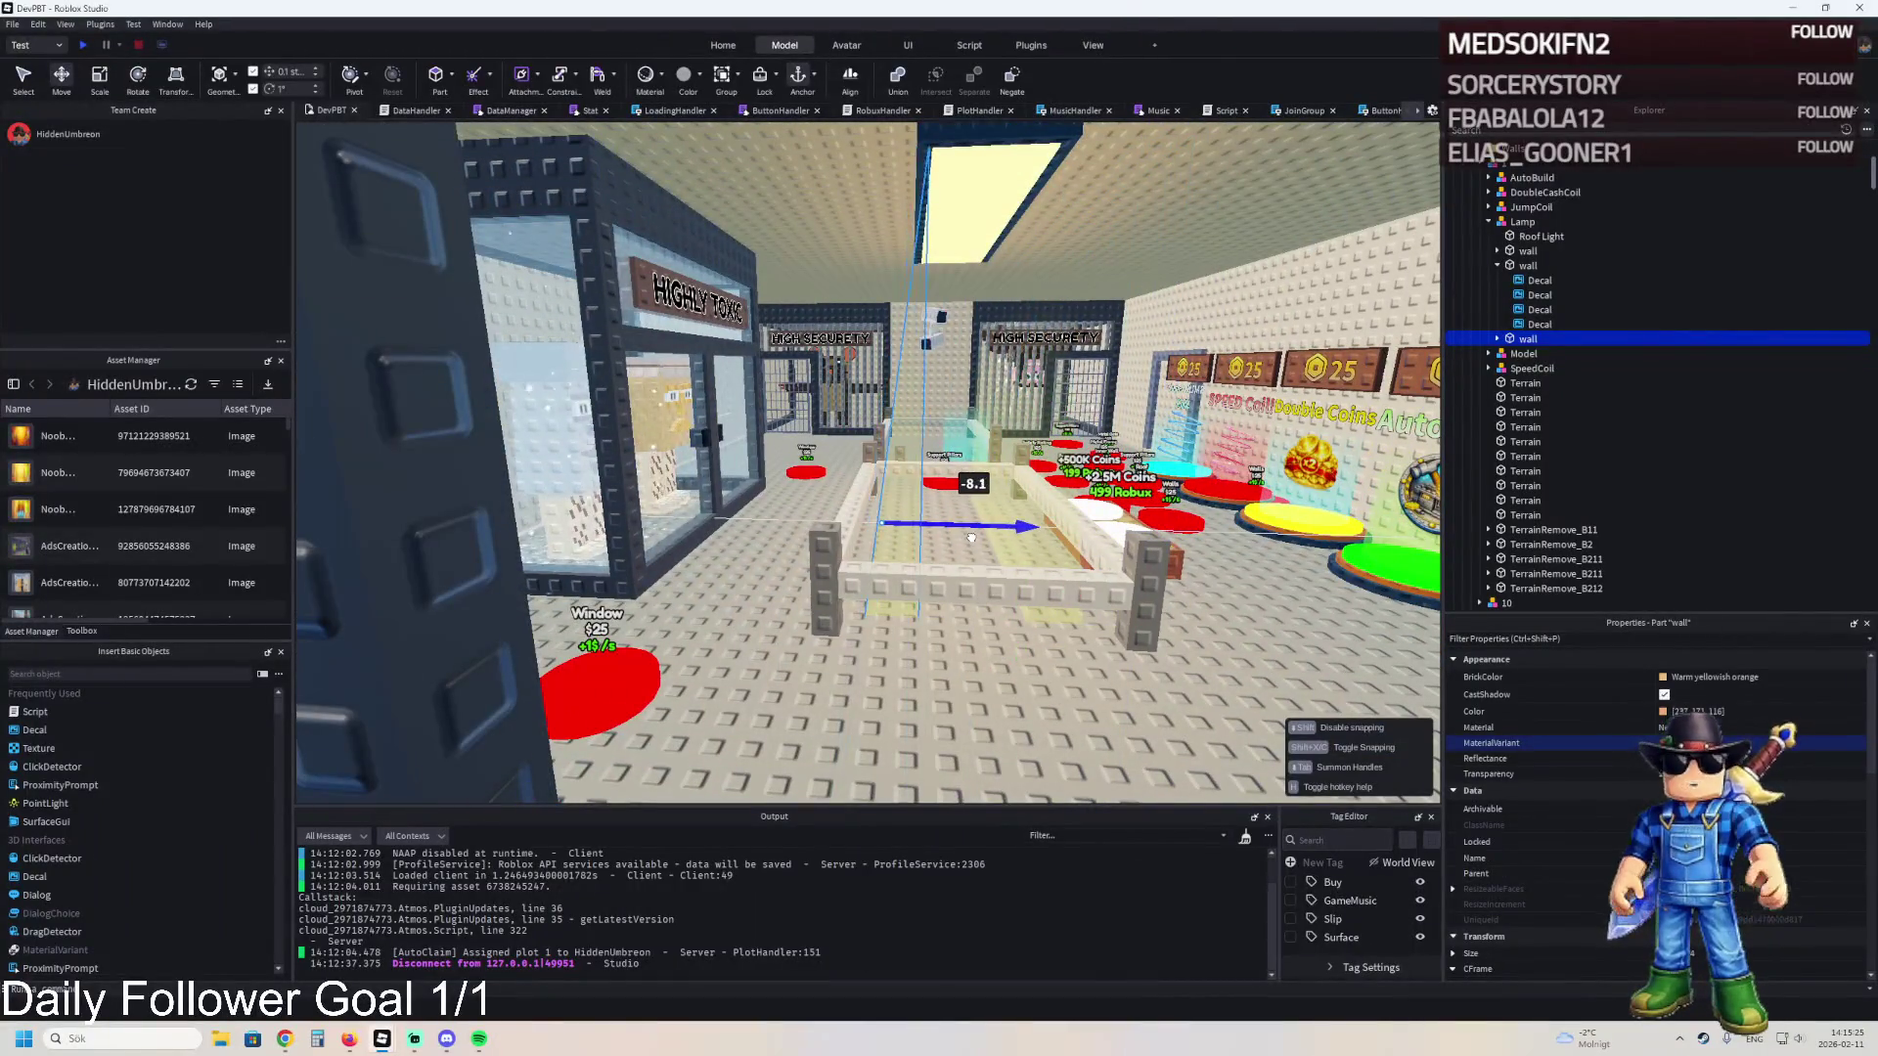
# - Make a second copy, move it 2.7 studs the other way, and select three walls
pyautogui.hotkey('ctrl', 'd')
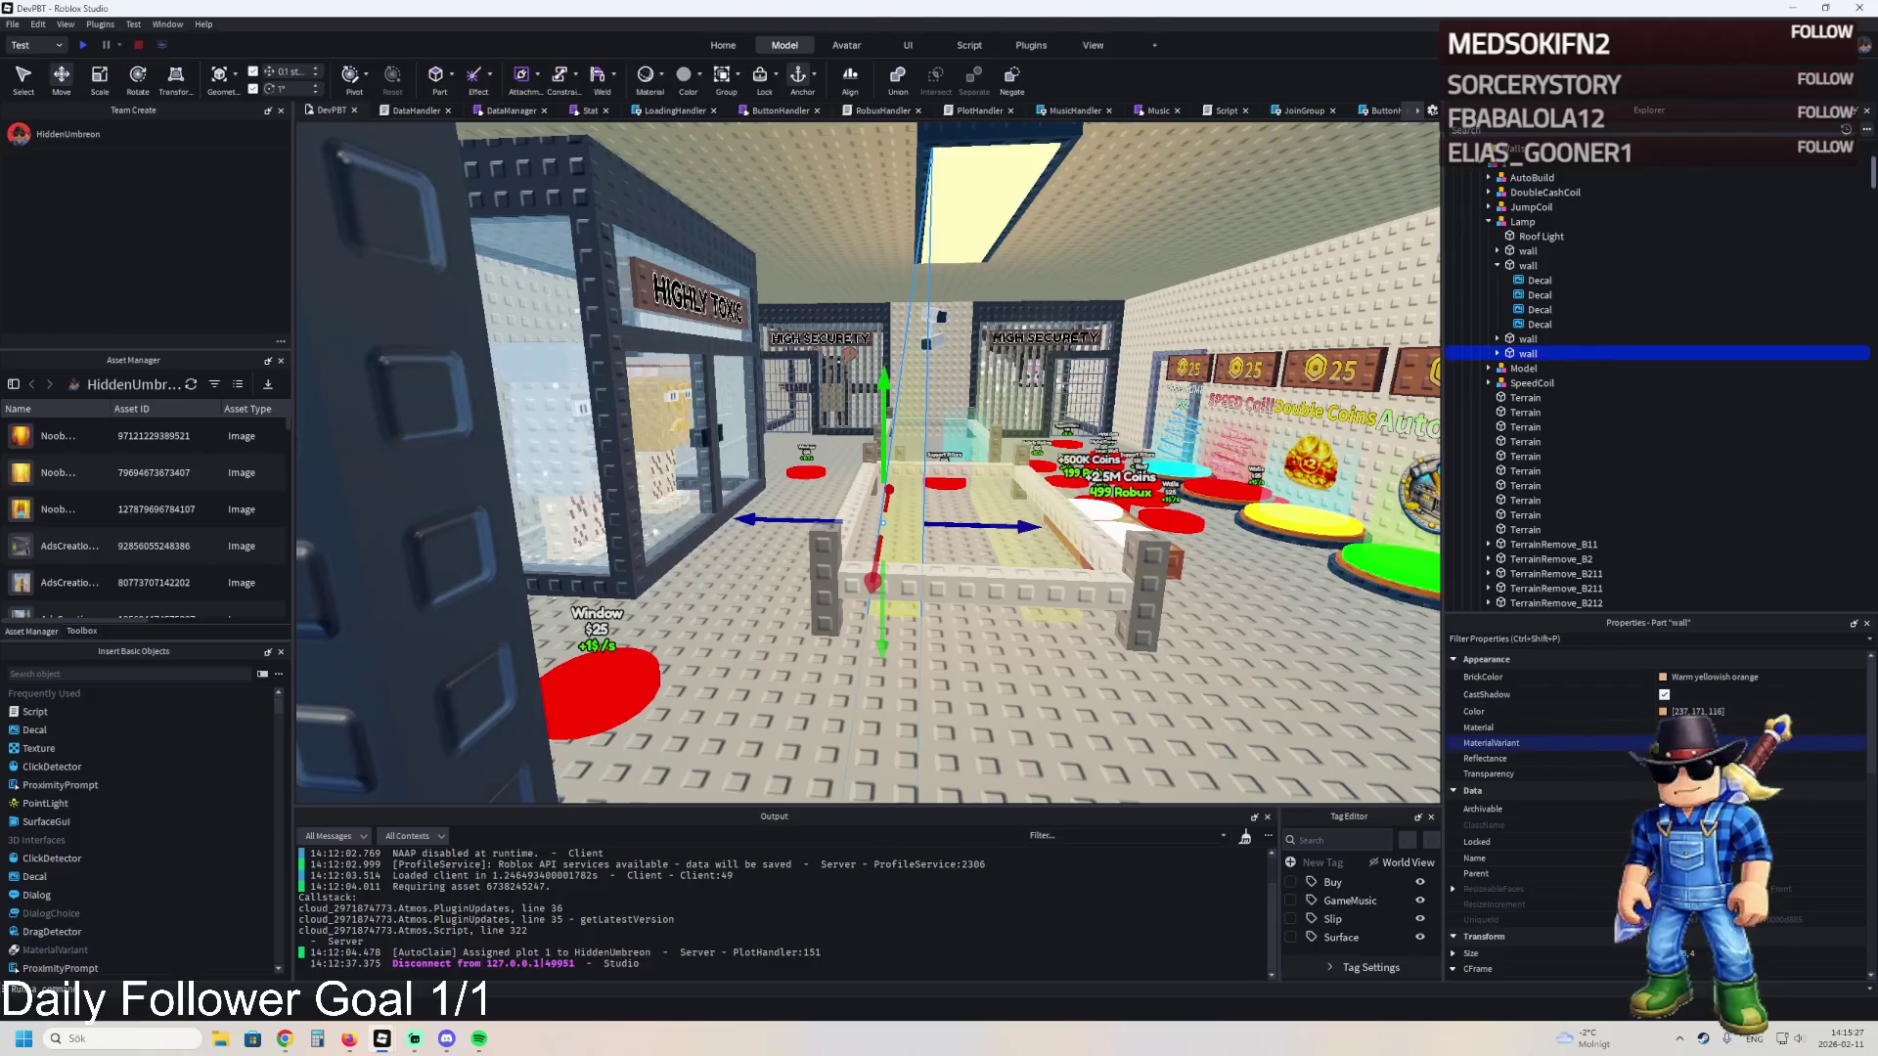
pyautogui.scroll(-10, 1565, 782)
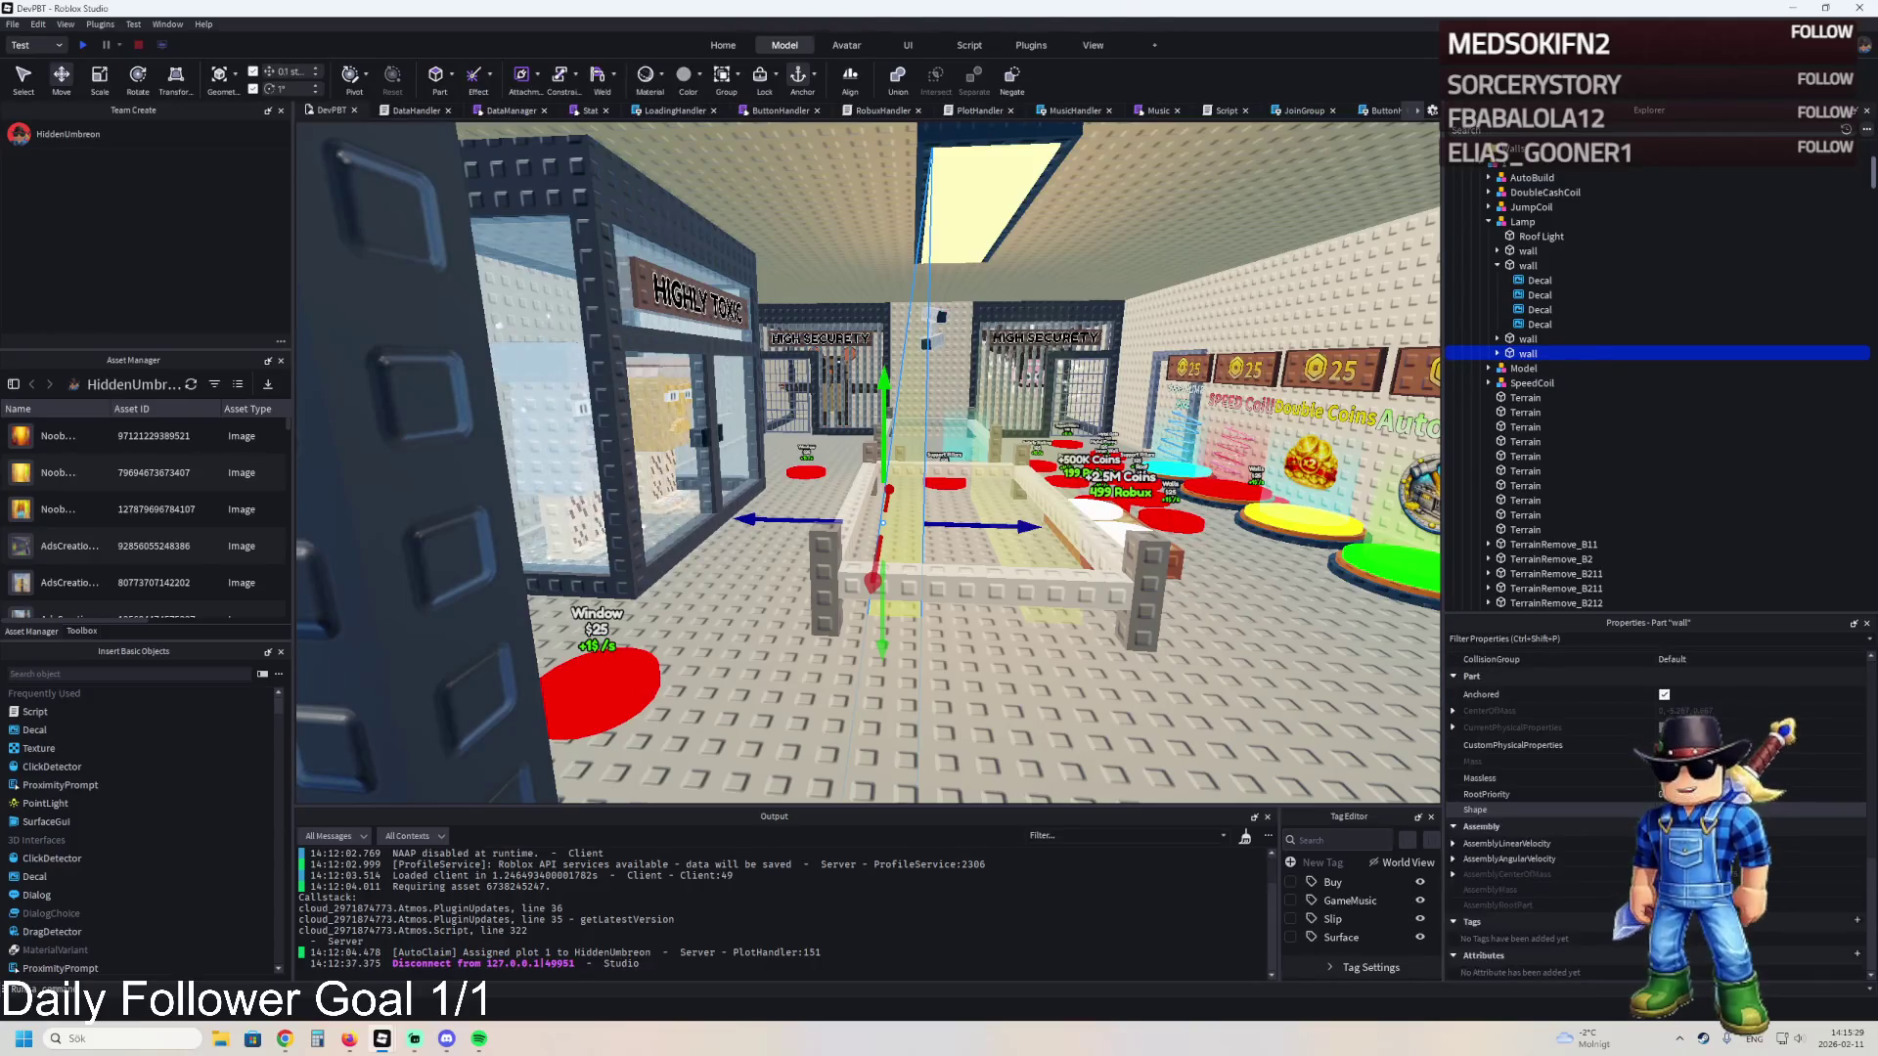
pyautogui.press('d')
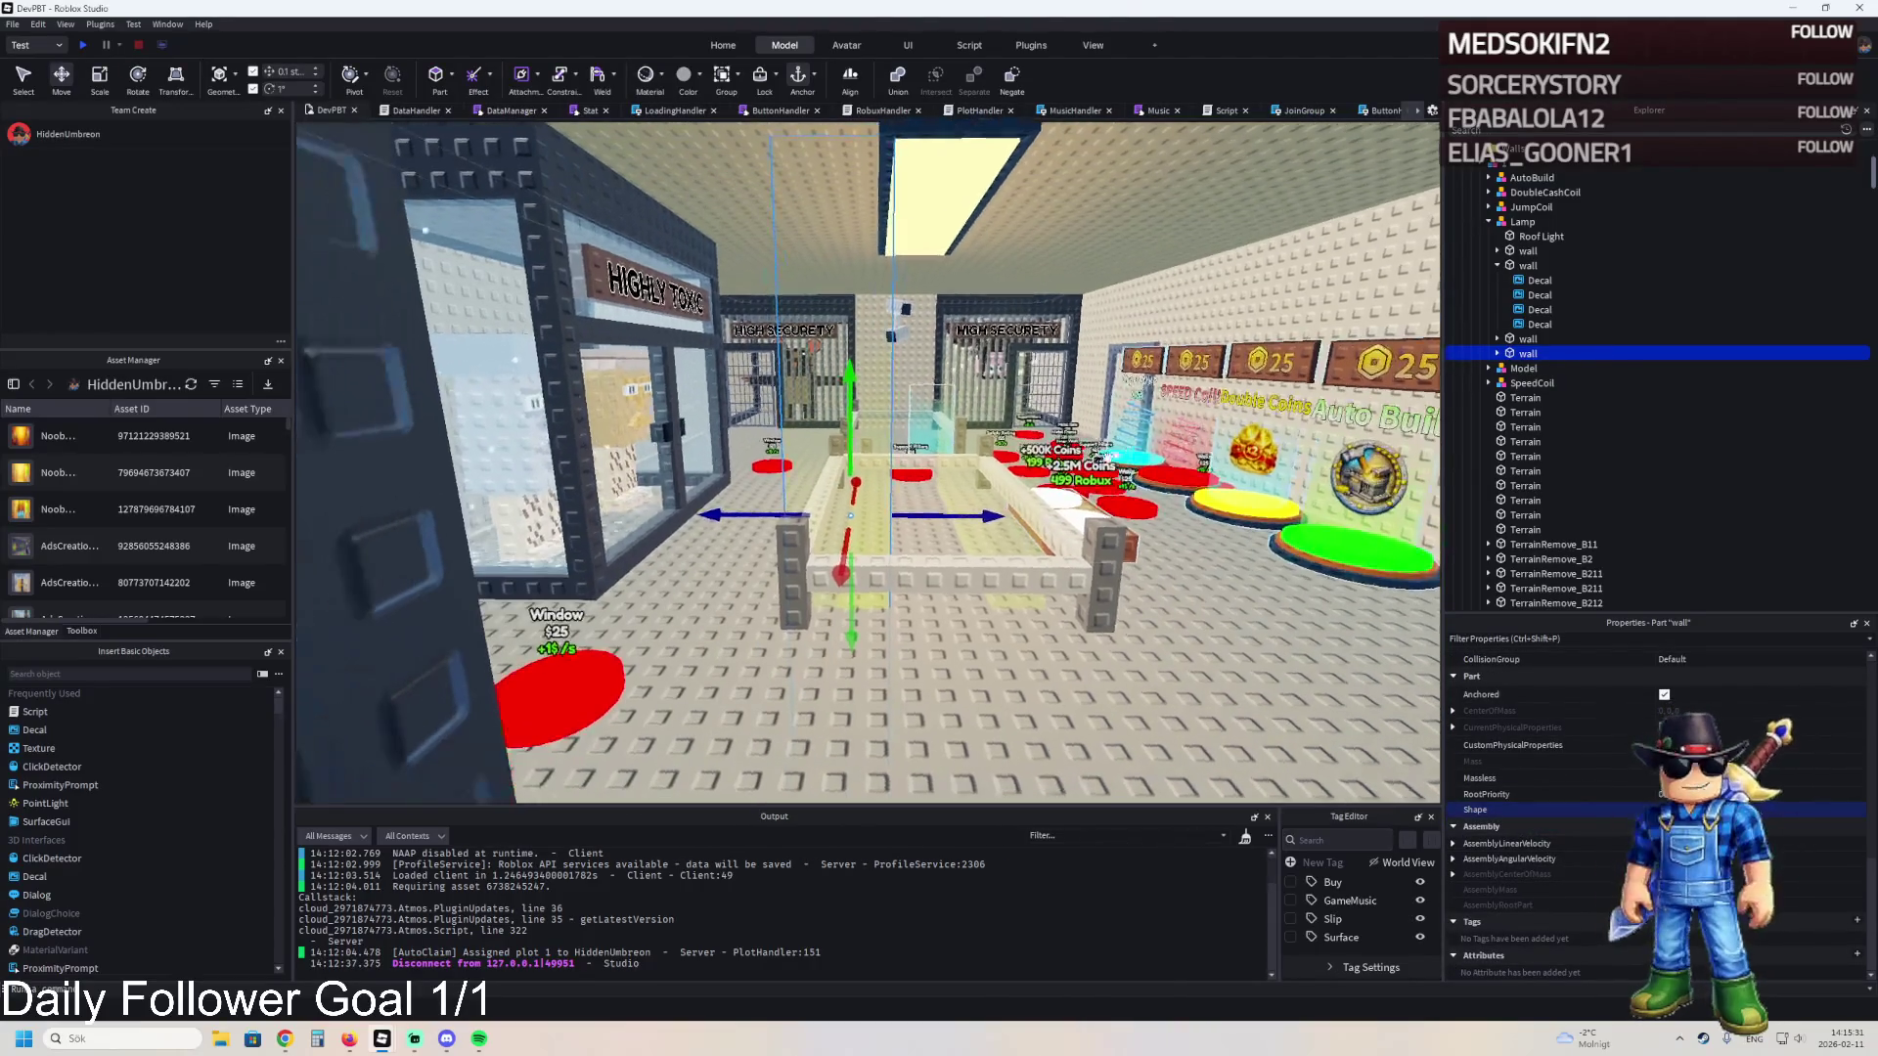
pyautogui.moveTo(986, 507); pyautogui.dragTo(1027, 513)
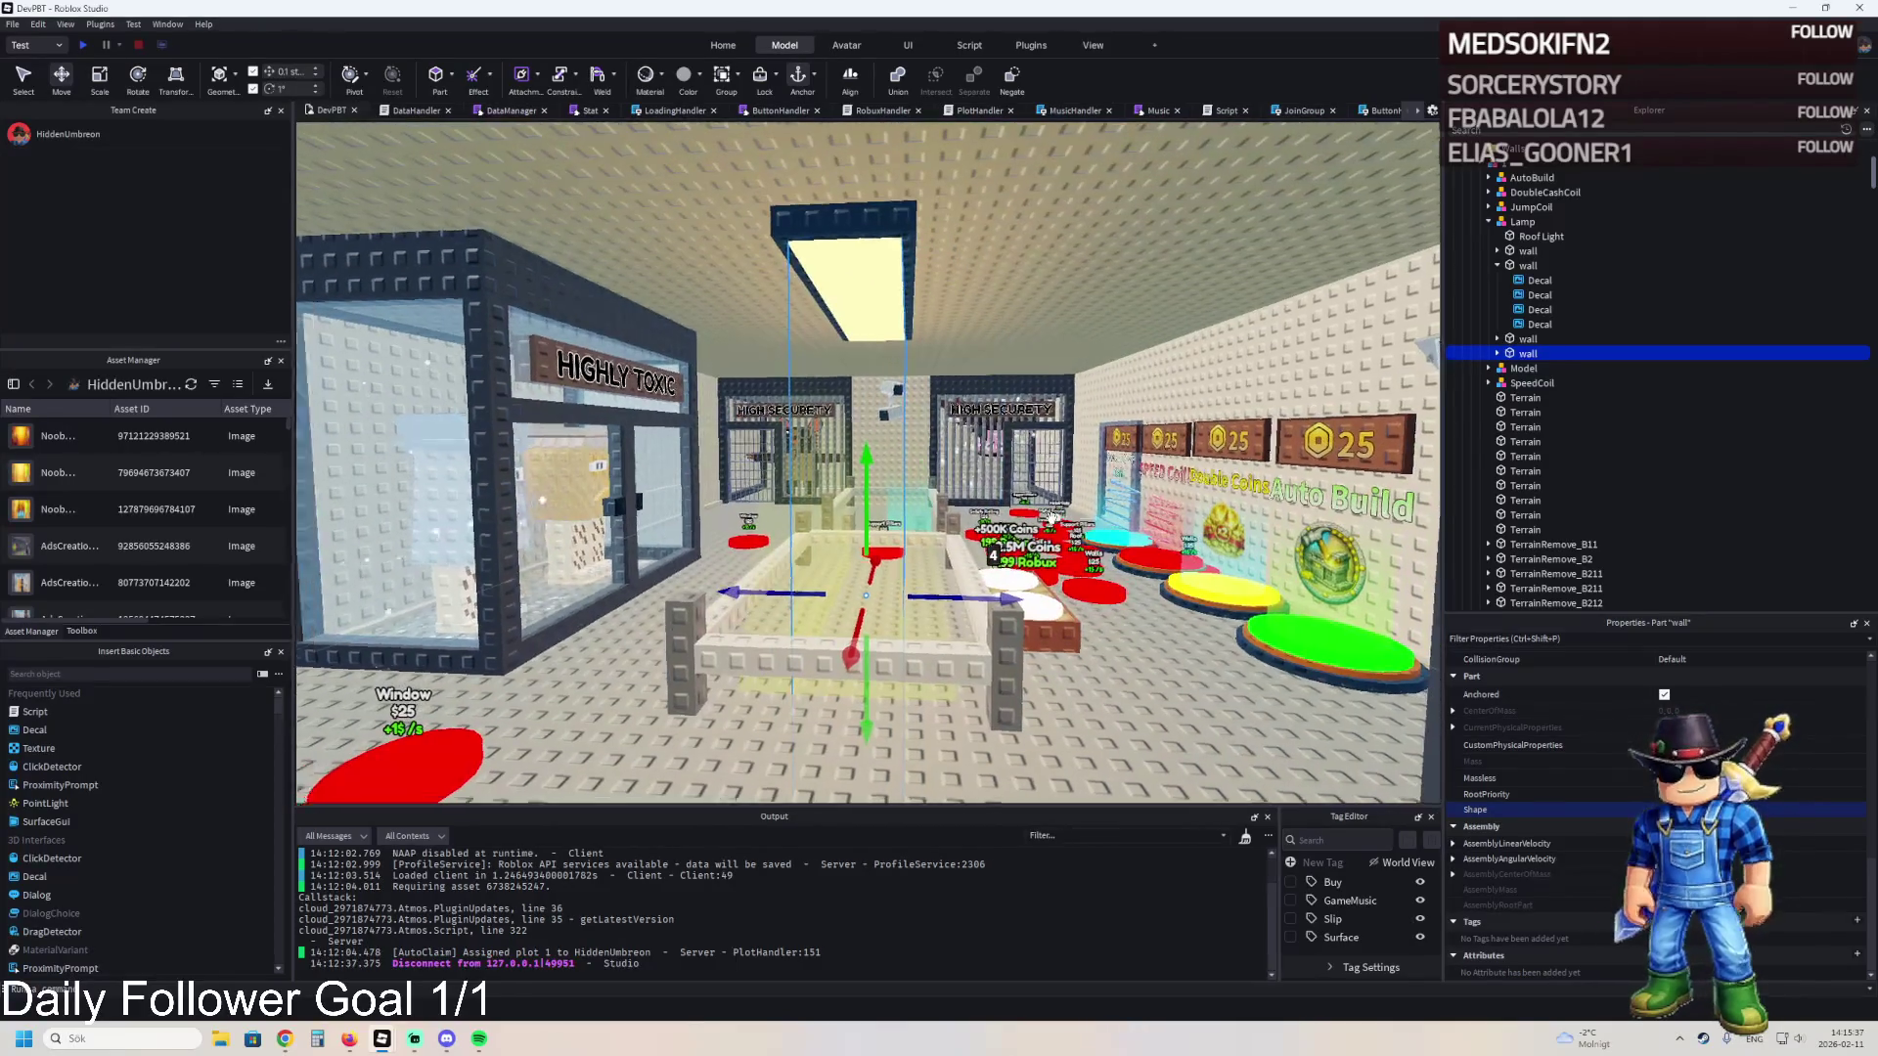
pyautogui.scroll(5, 1052, 516)
pyautogui.press('a')
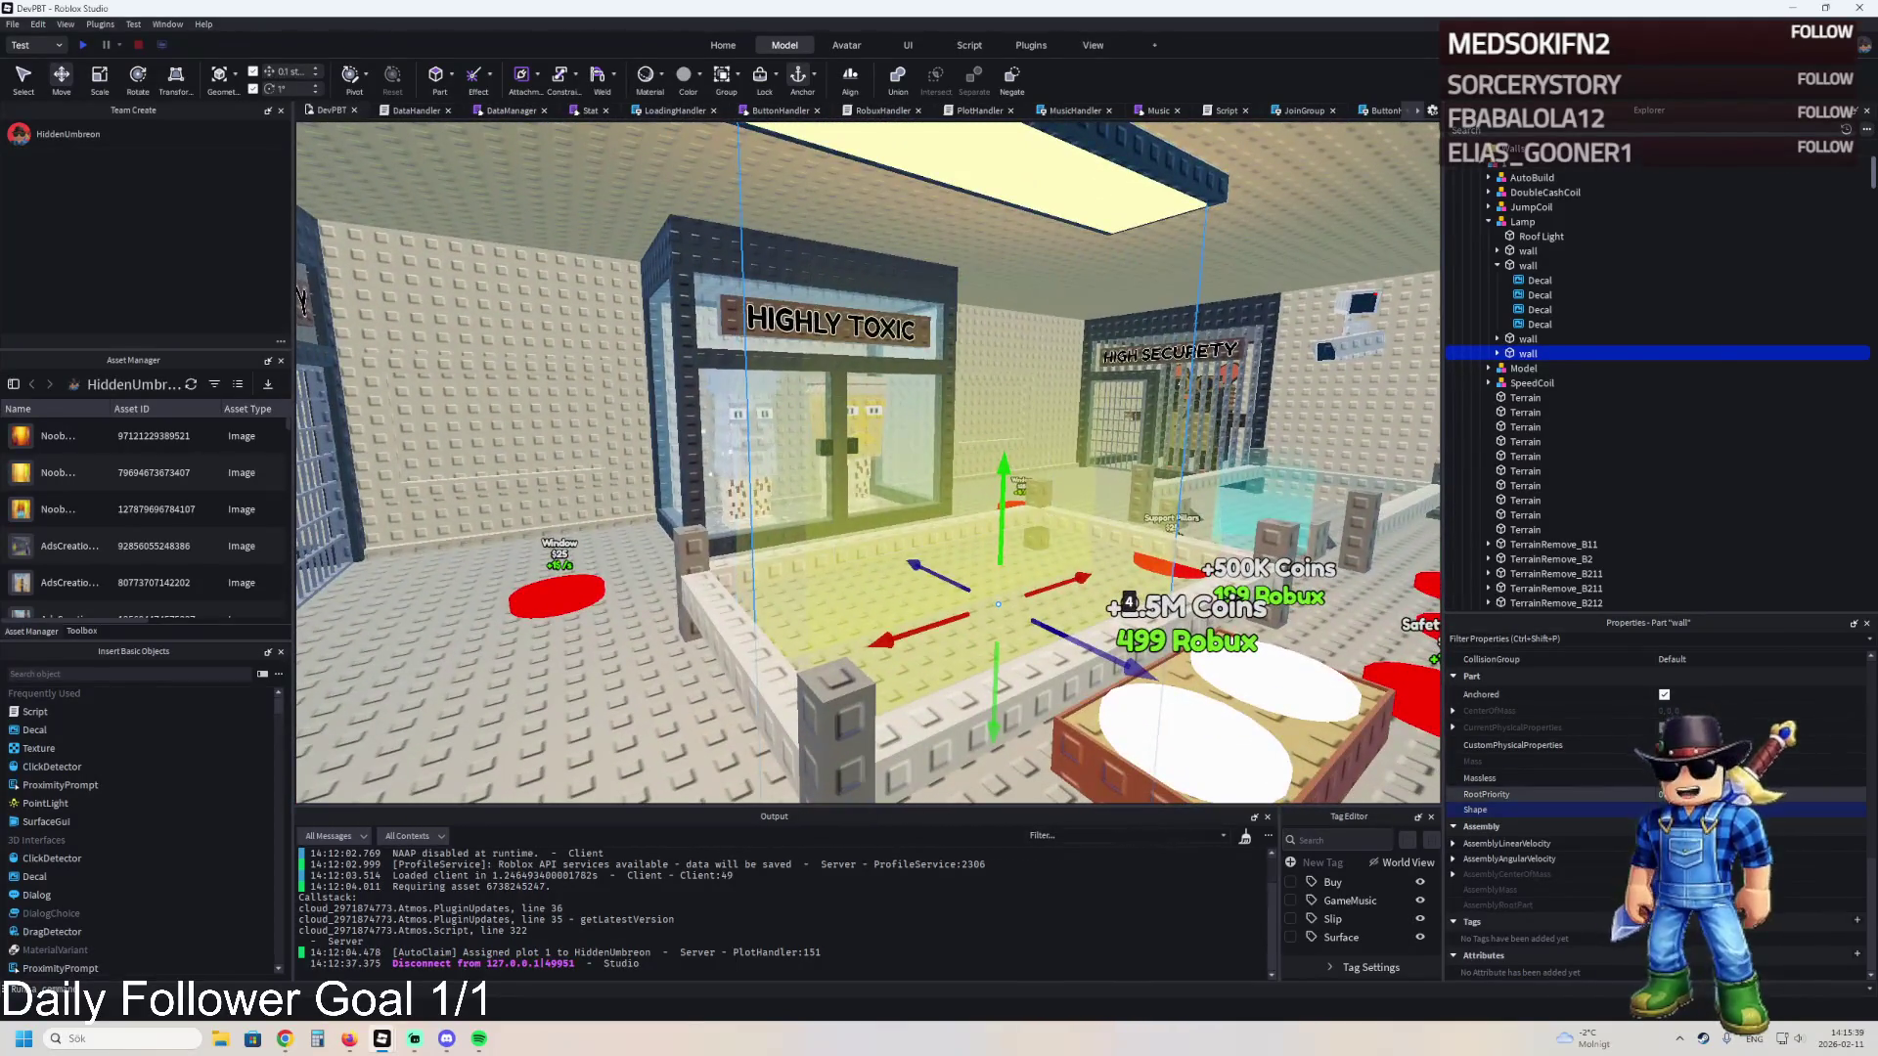
pyautogui.click(1497, 265)
pyautogui.keyDown('shift'); pyautogui.click(1528, 265); pyautogui.keyUp('shift')
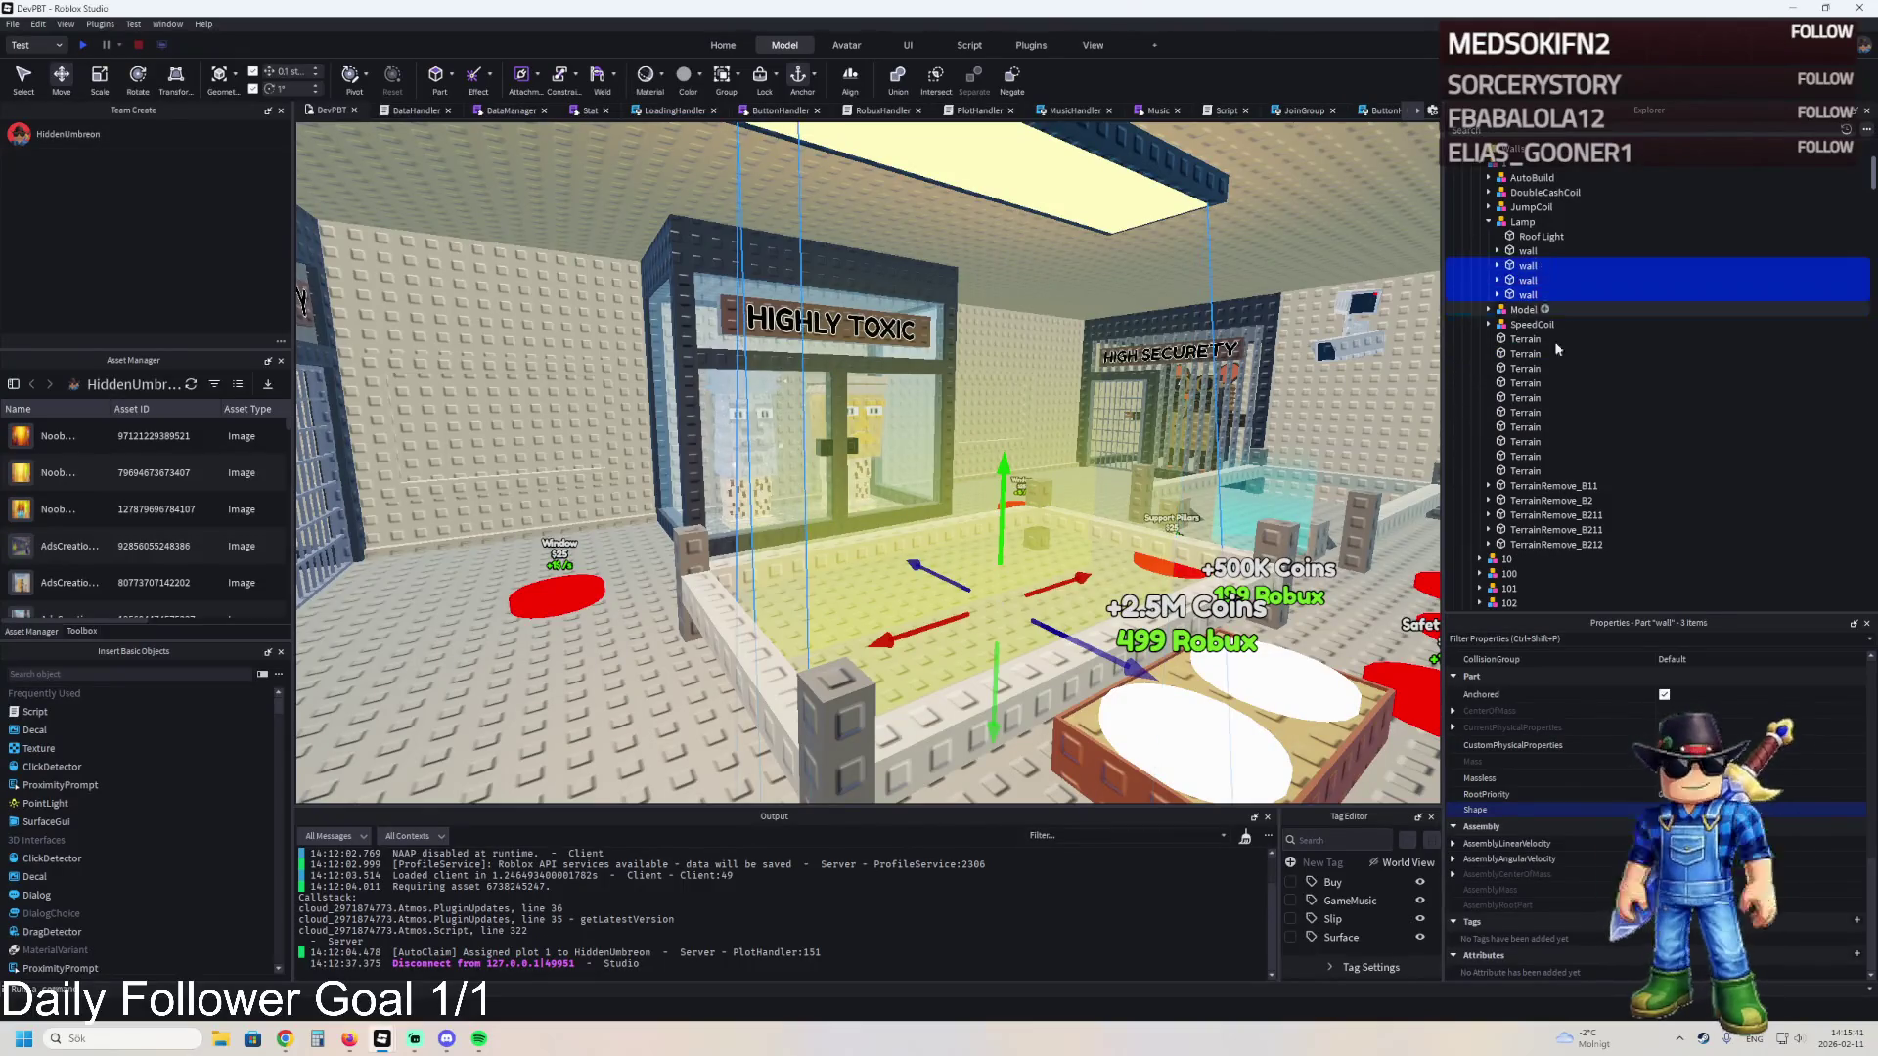
# - Select the decal-covered wall part and focus the view on it
pyautogui.scroll(3, 1506, 773)
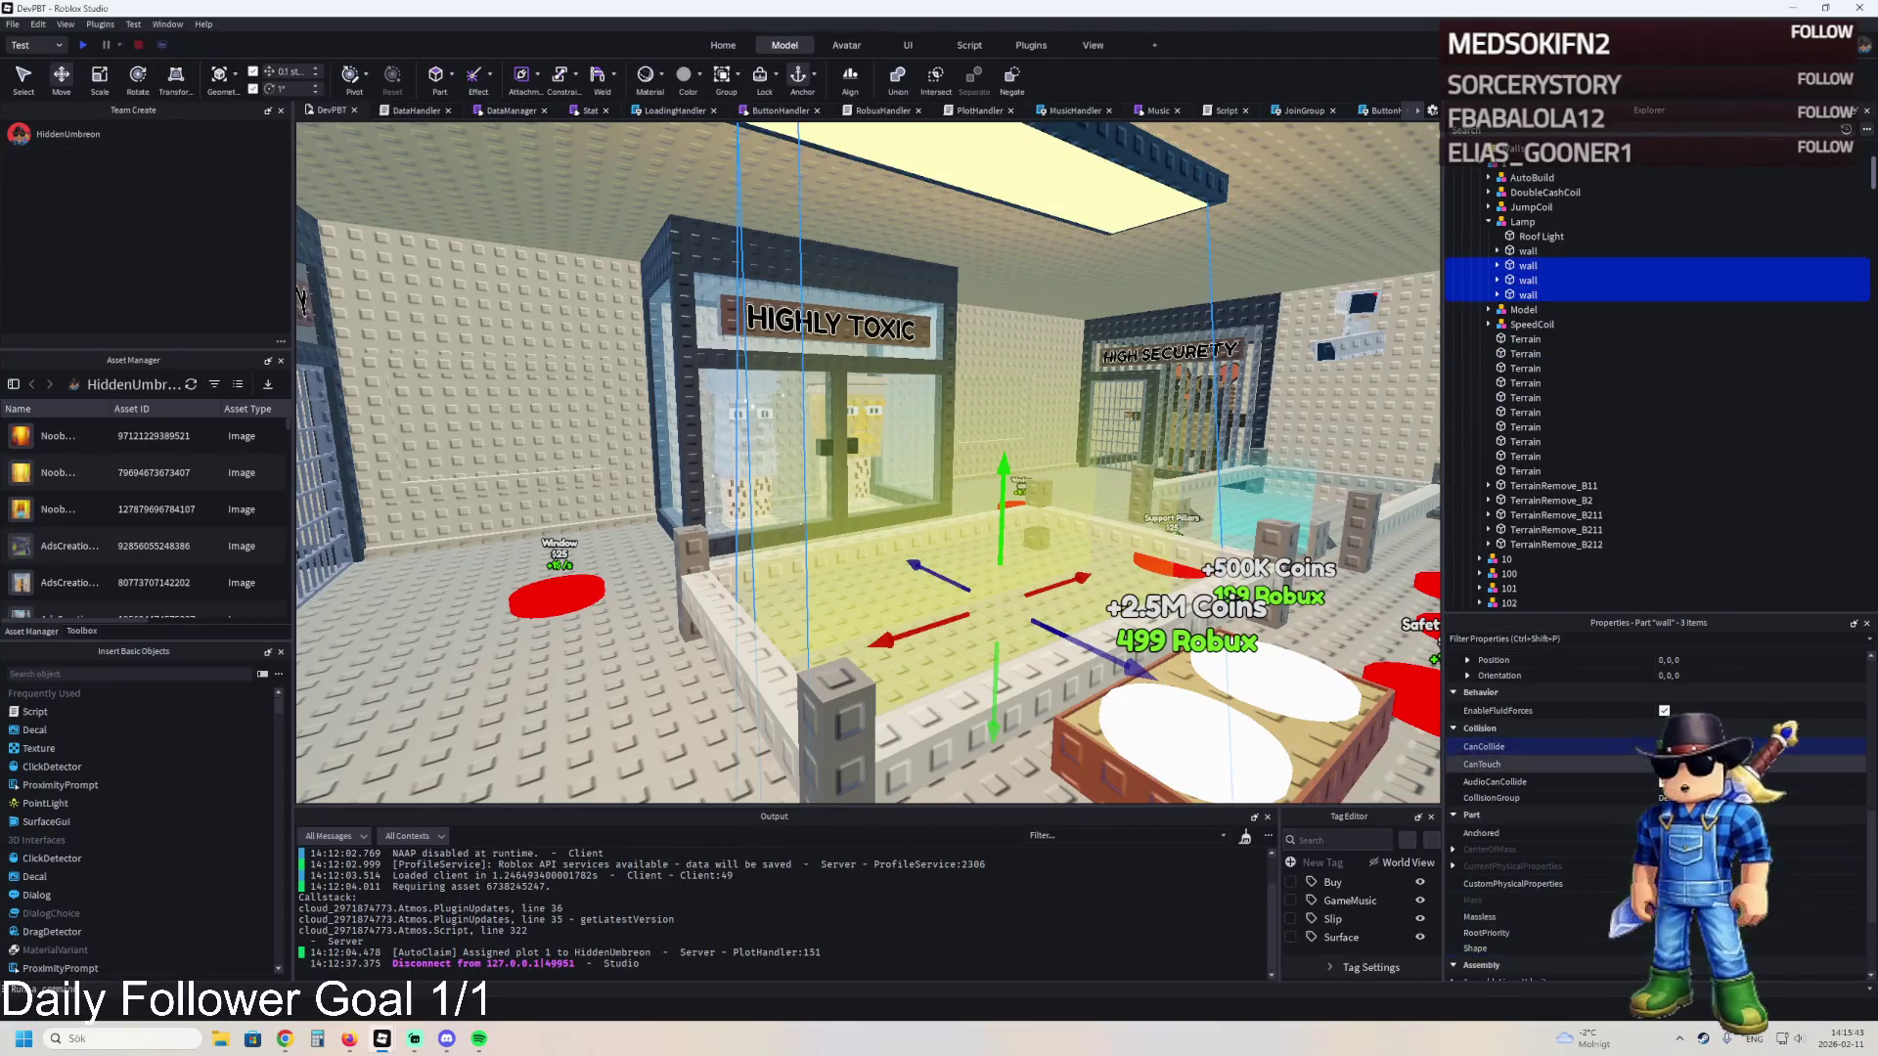
pyautogui.click(1528, 265)
pyautogui.click(1497, 265)
pyautogui.press('f')
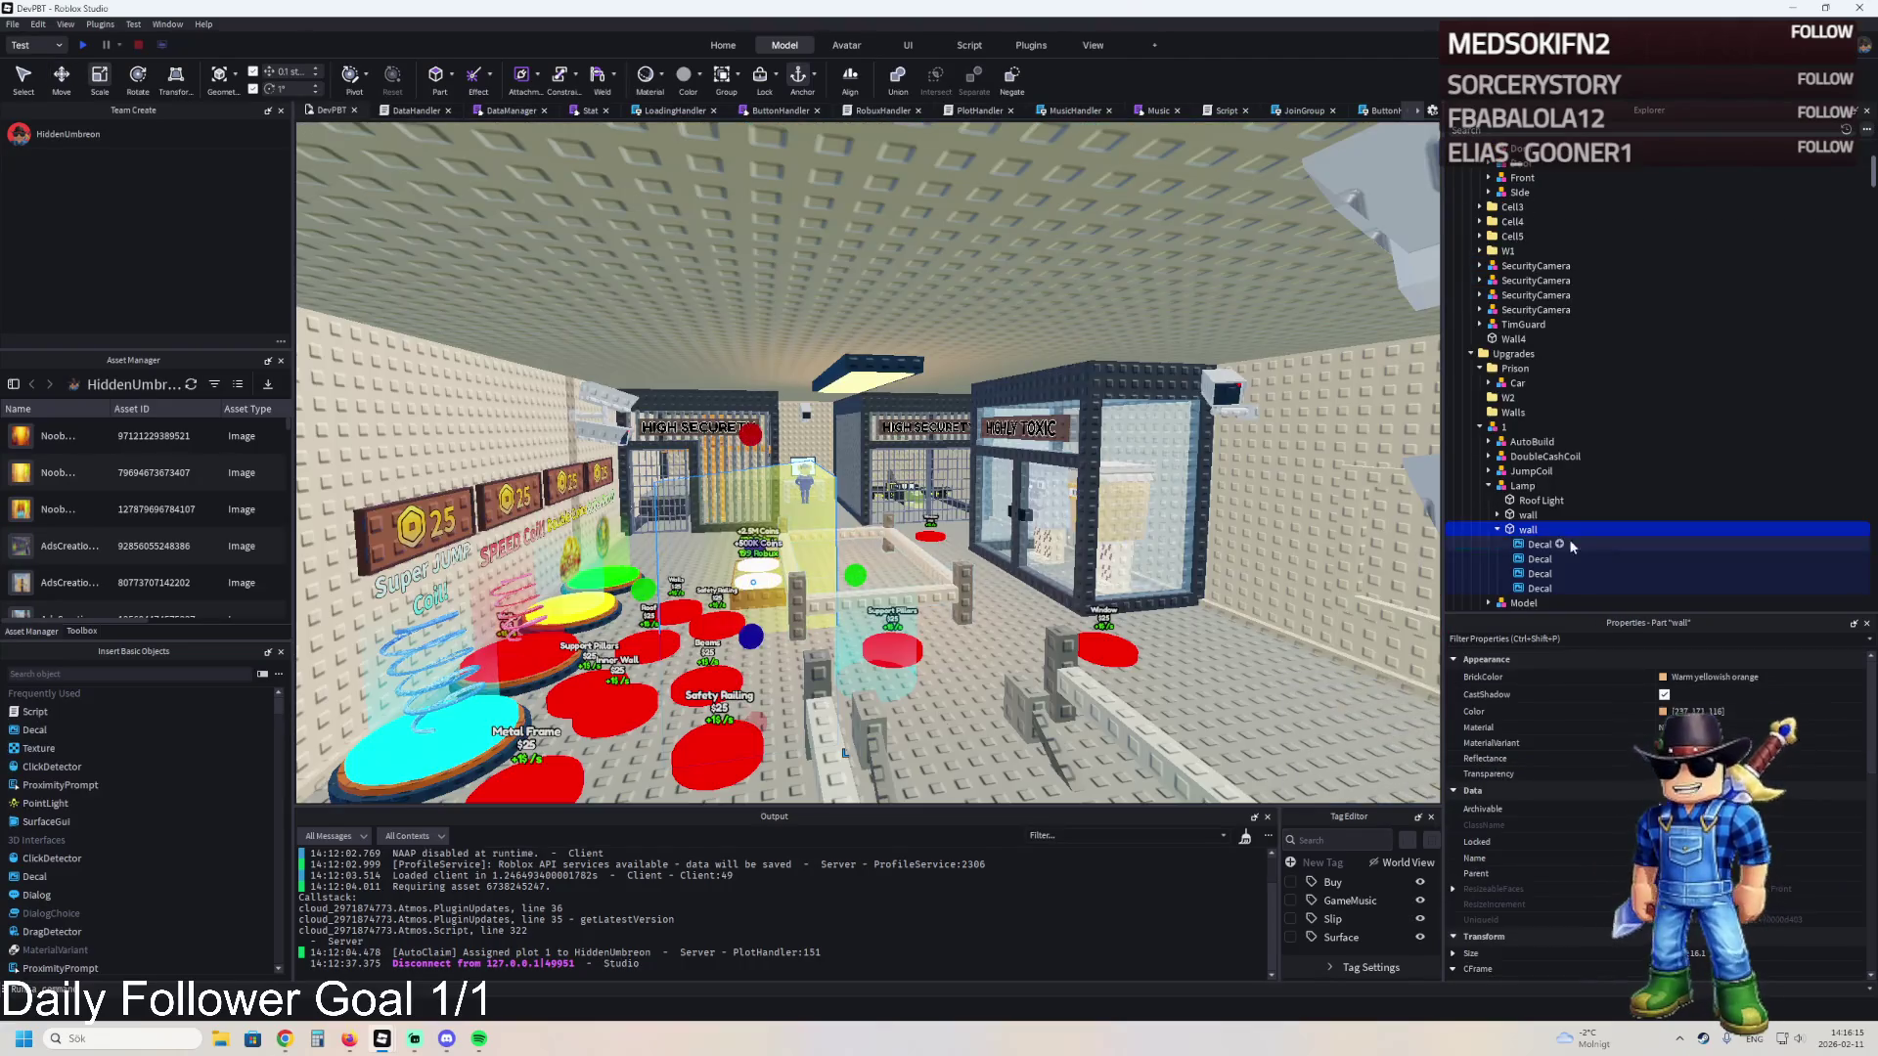
pyautogui.scroll(-3, 1635, 745)
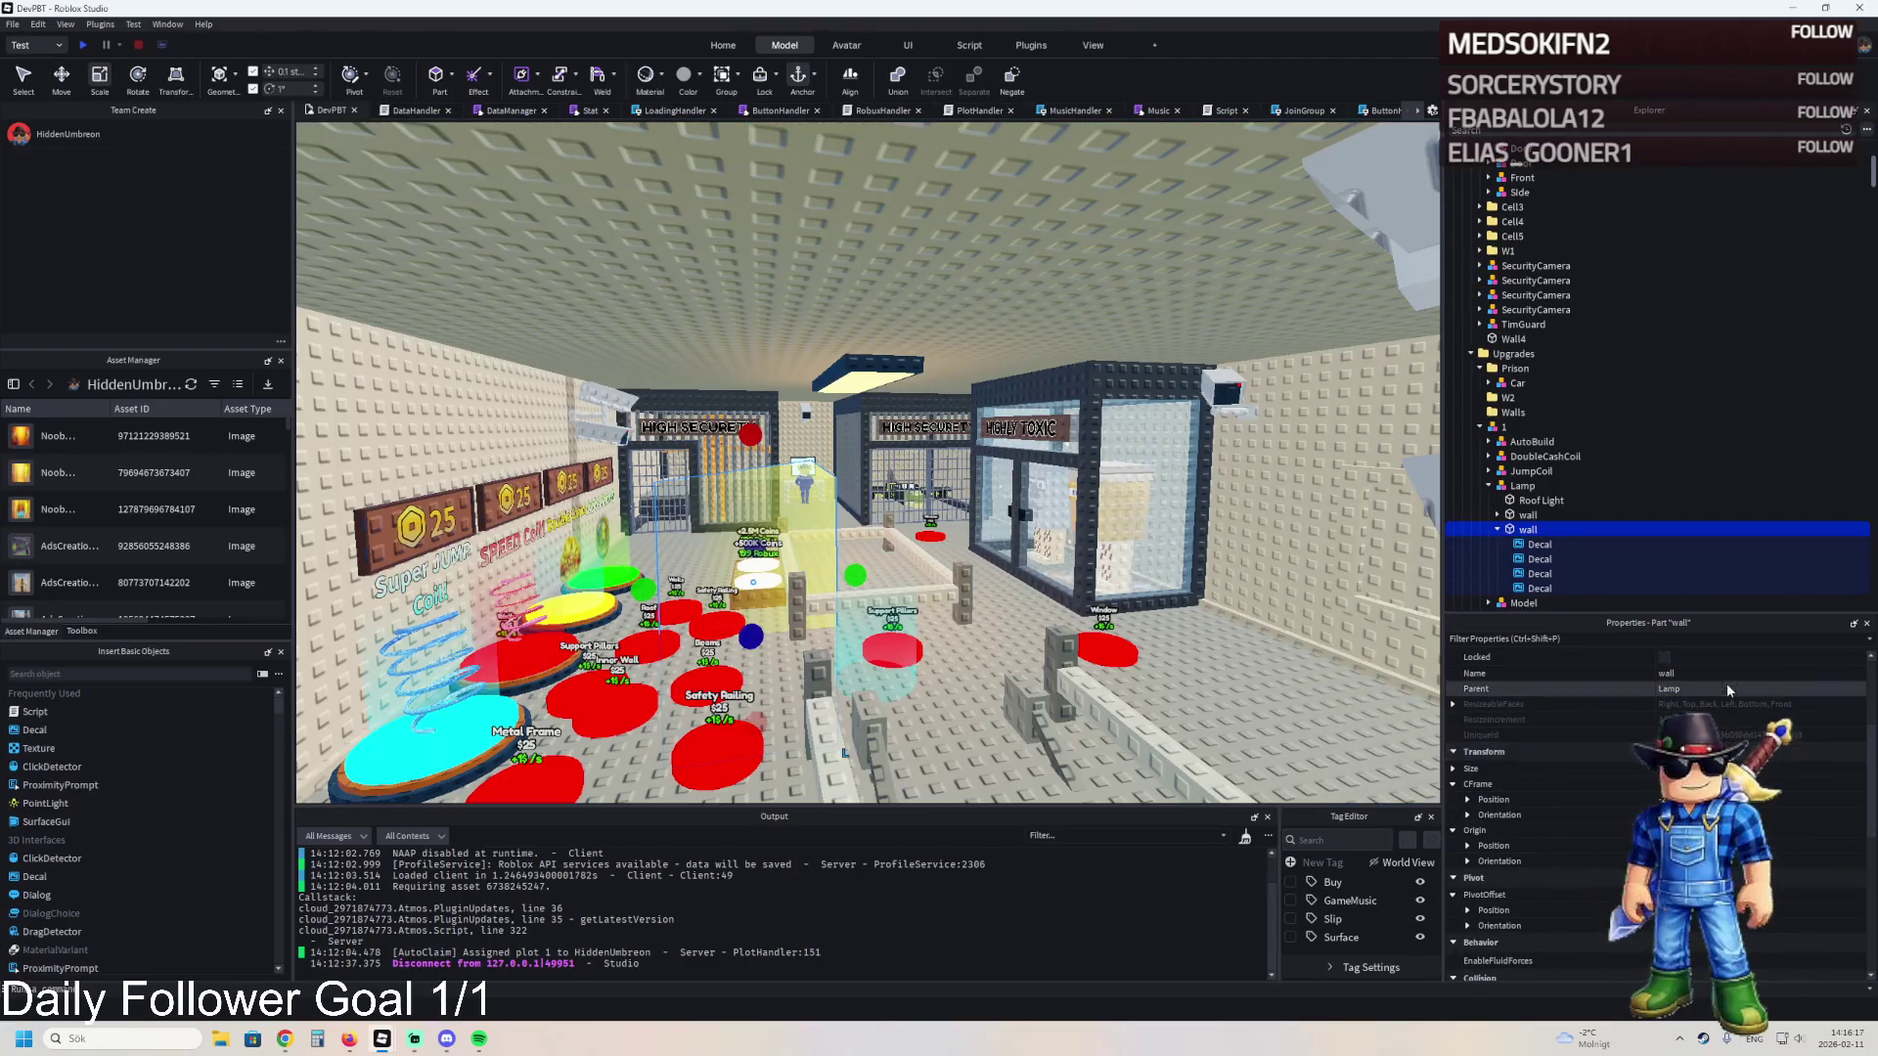
pyautogui.scroll(-3, 1726, 689)
pyautogui.scroll(-3, 1653, 805)
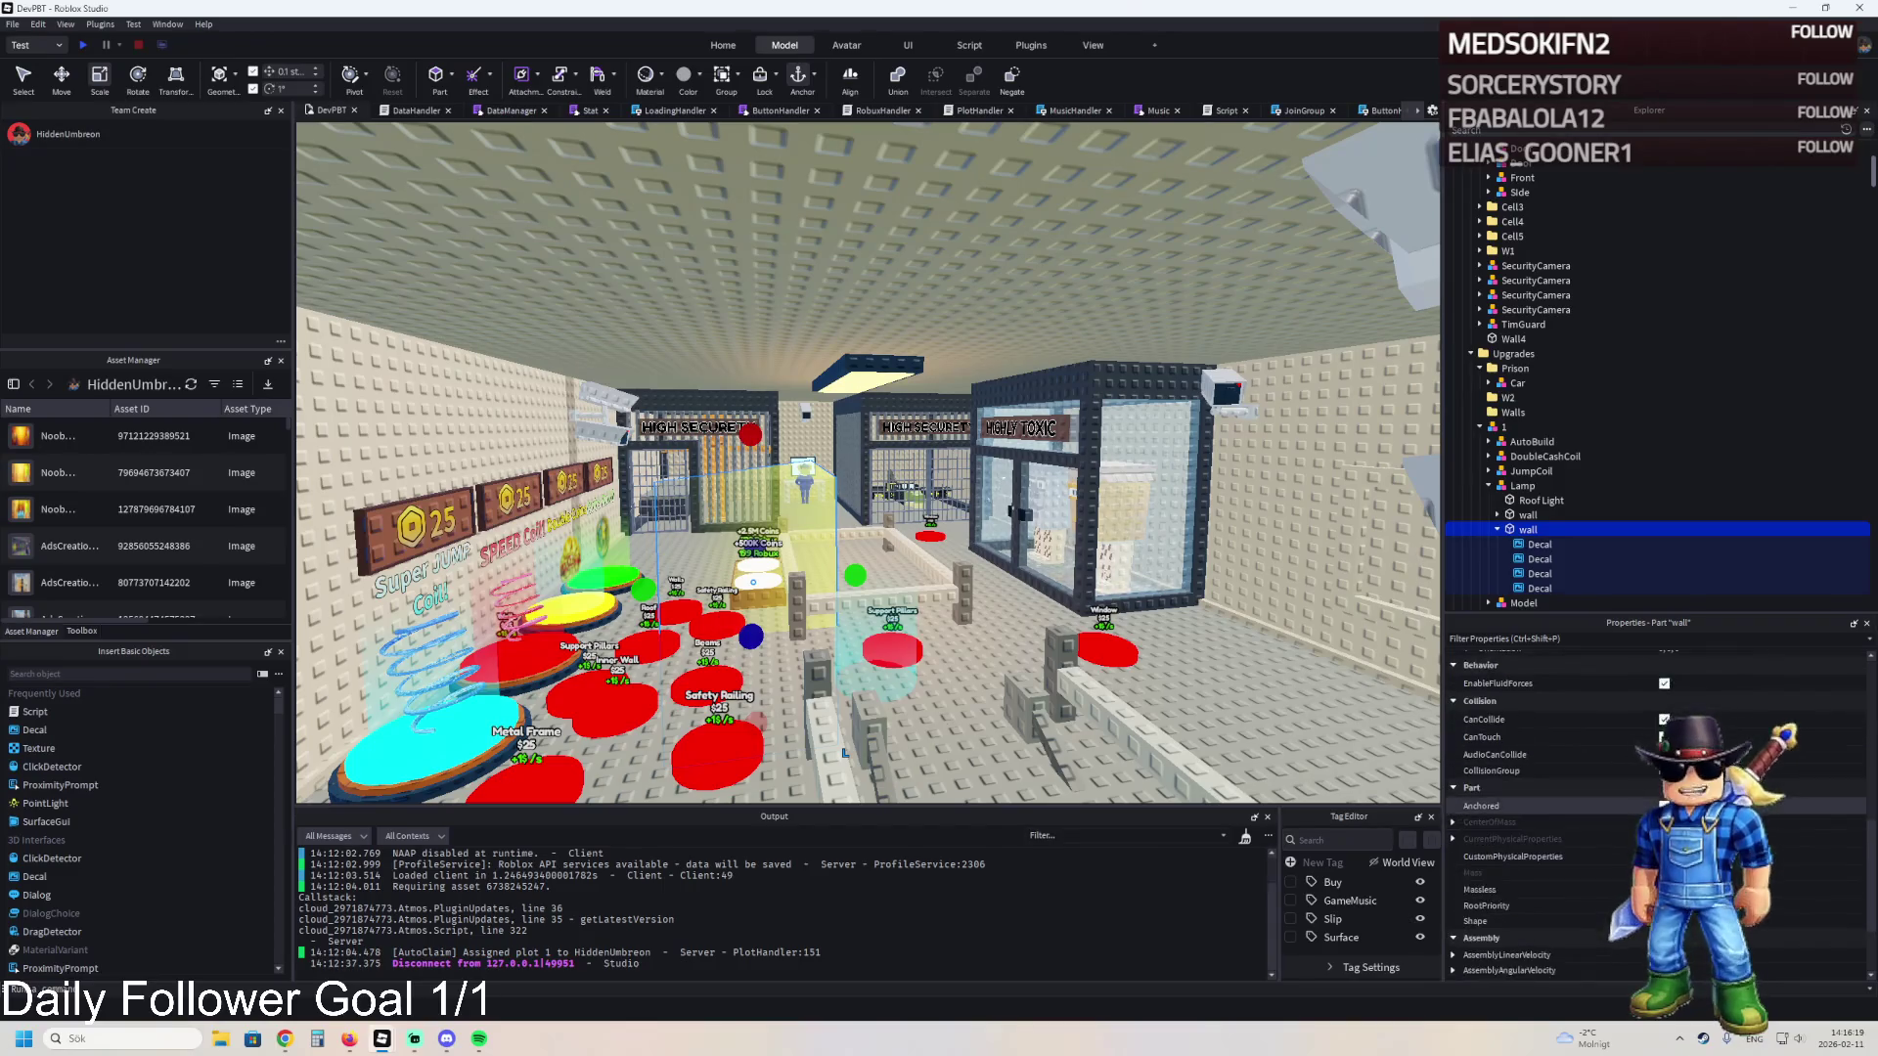
pyautogui.scroll(10, 880, 531)
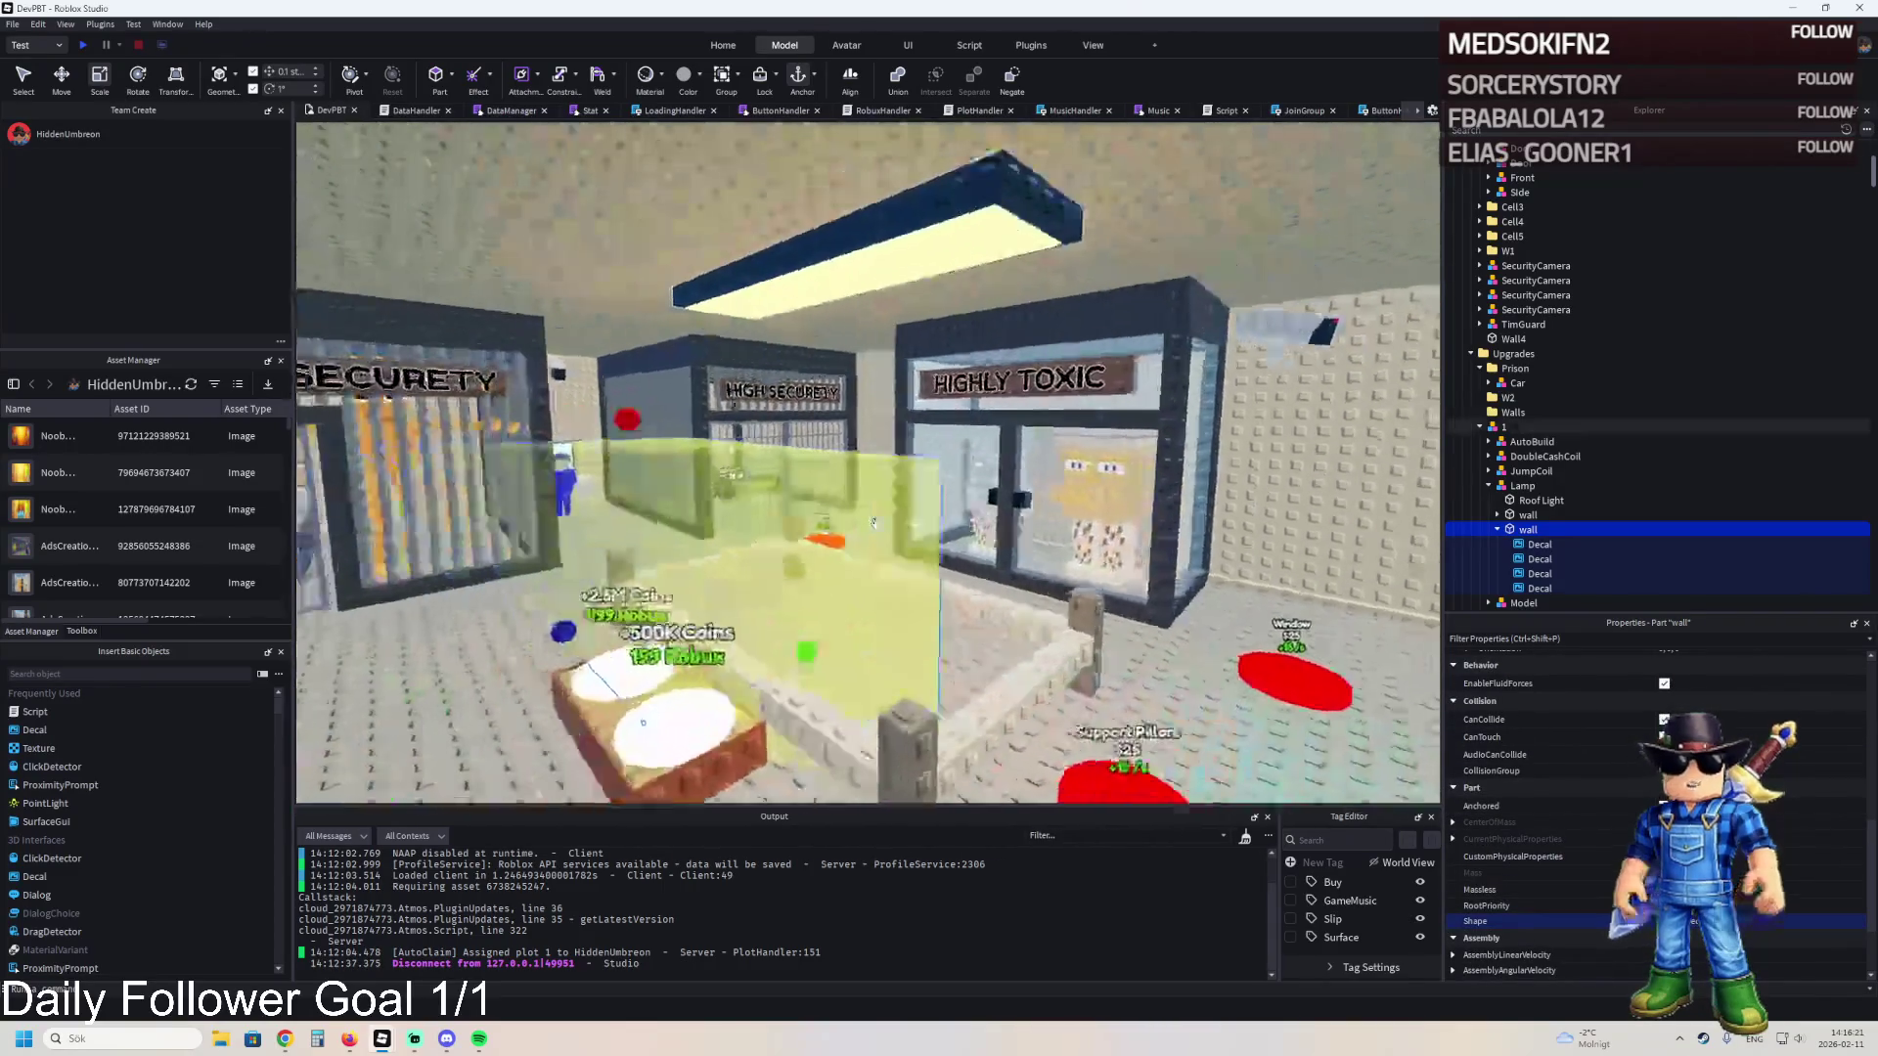
# - Drag the yellow wall part around near the HIGHLY TOXIC cell, then delete it
pyautogui.moveTo(876, 524)
pyautogui.mouseDown()
pyautogui.moveTo(1124, 391)
pyautogui.moveTo(1174, 538)
pyautogui.moveTo(1227, 582)
pyautogui.moveTo(1135, 567)
pyautogui.mouseUp()
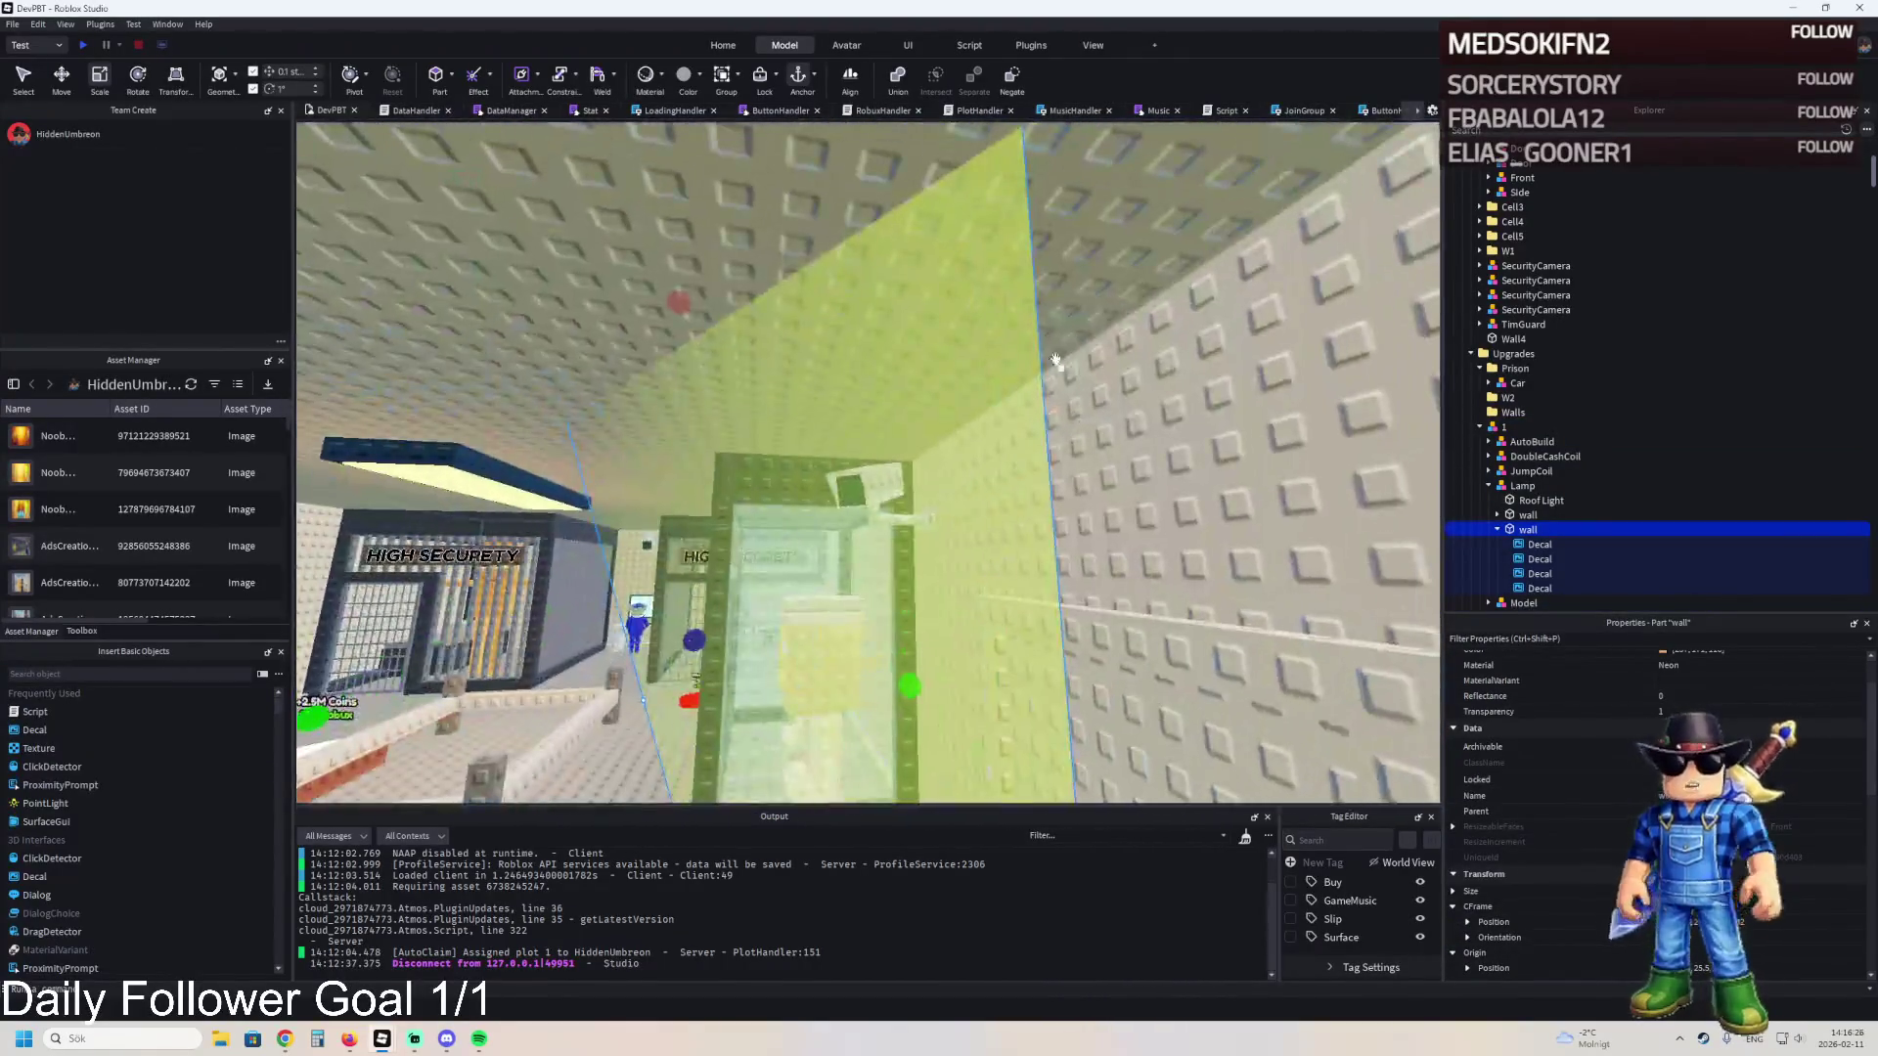
pyautogui.moveTo(1055, 359)
pyautogui.mouseDown()
pyautogui.moveTo(782, 254)
pyautogui.moveTo(743, 391)
pyautogui.moveTo(685, 293)
pyautogui.moveTo(790, 328)
pyautogui.moveTo(888, 240)
pyautogui.moveTo(871, 244)
pyautogui.mouseUp()
pyautogui.scroll(-5, 871, 244)
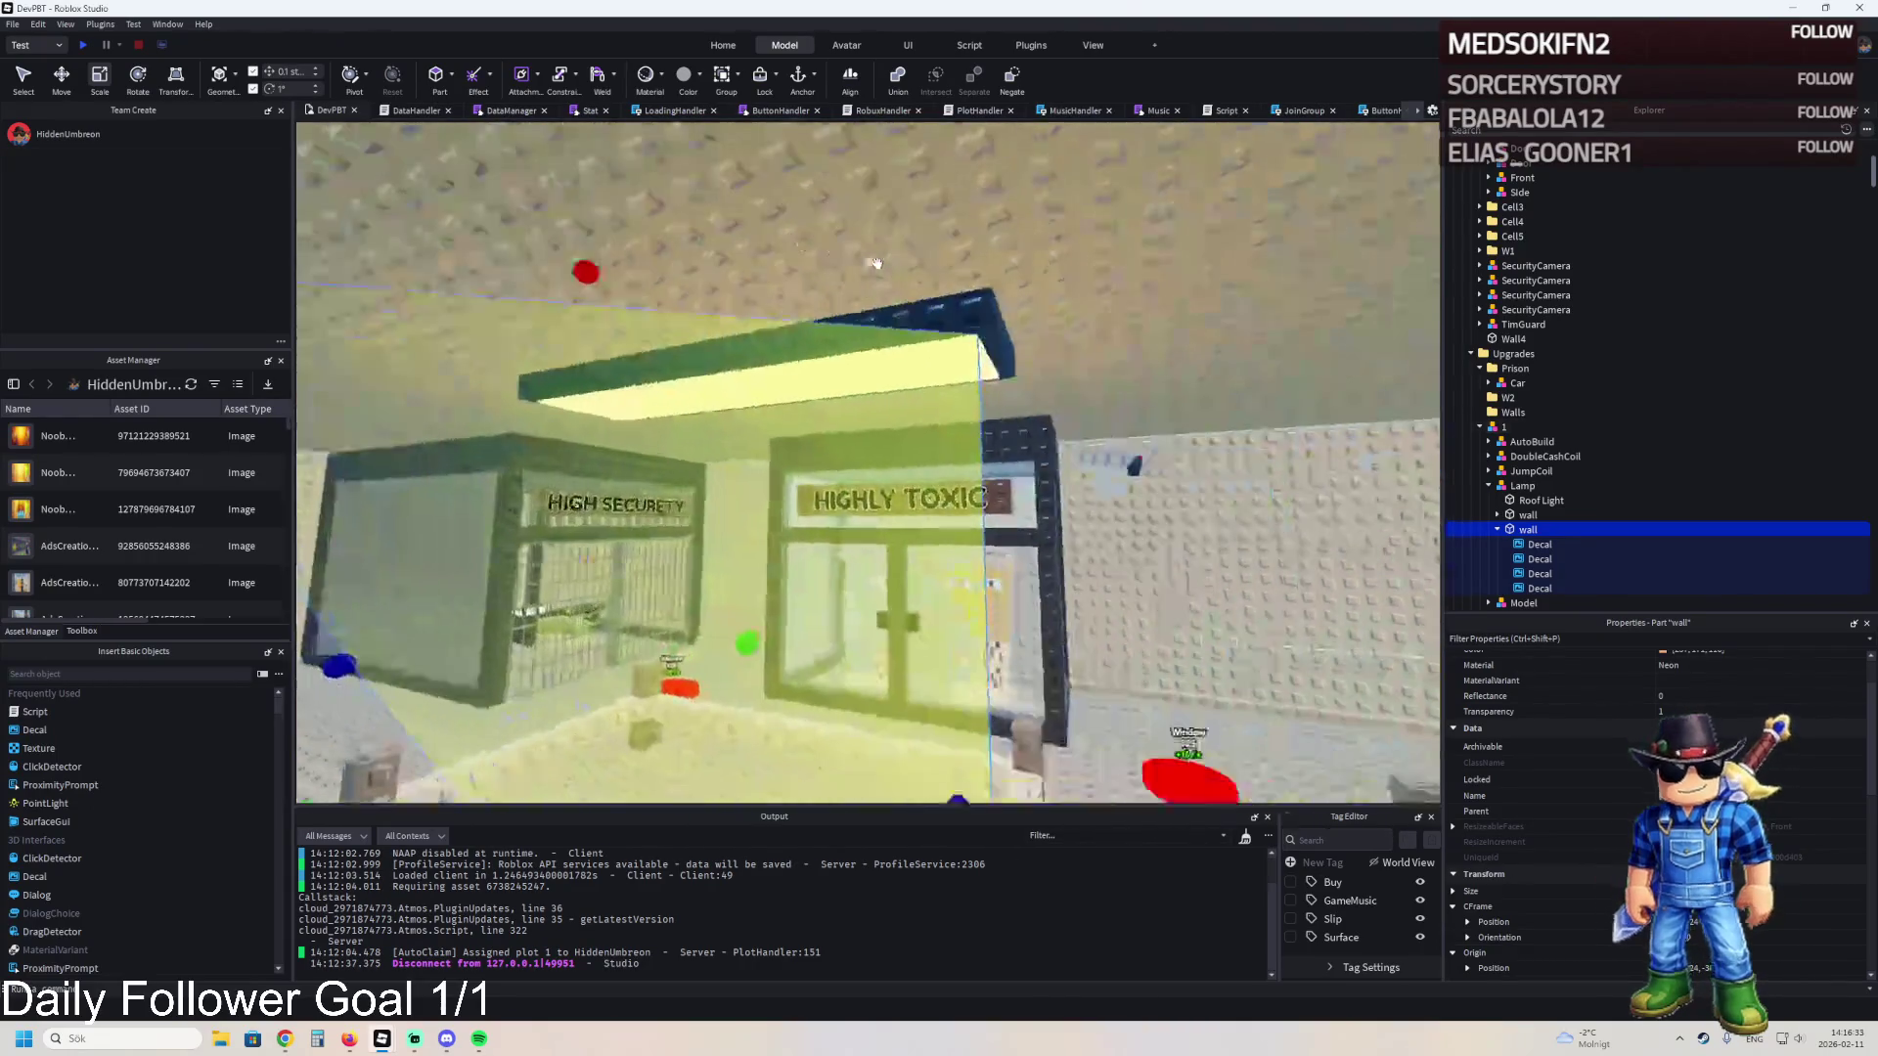
pyautogui.moveTo(745, 489)
pyautogui.mouseDown()
pyautogui.moveTo(834, 671)
pyautogui.moveTo(834, 725)
pyautogui.moveTo(824, 571)
pyautogui.mouseUp()
pyautogui.moveTo(621, 555); pyautogui.dragTo(983, 377)
pyautogui.press('Delete')
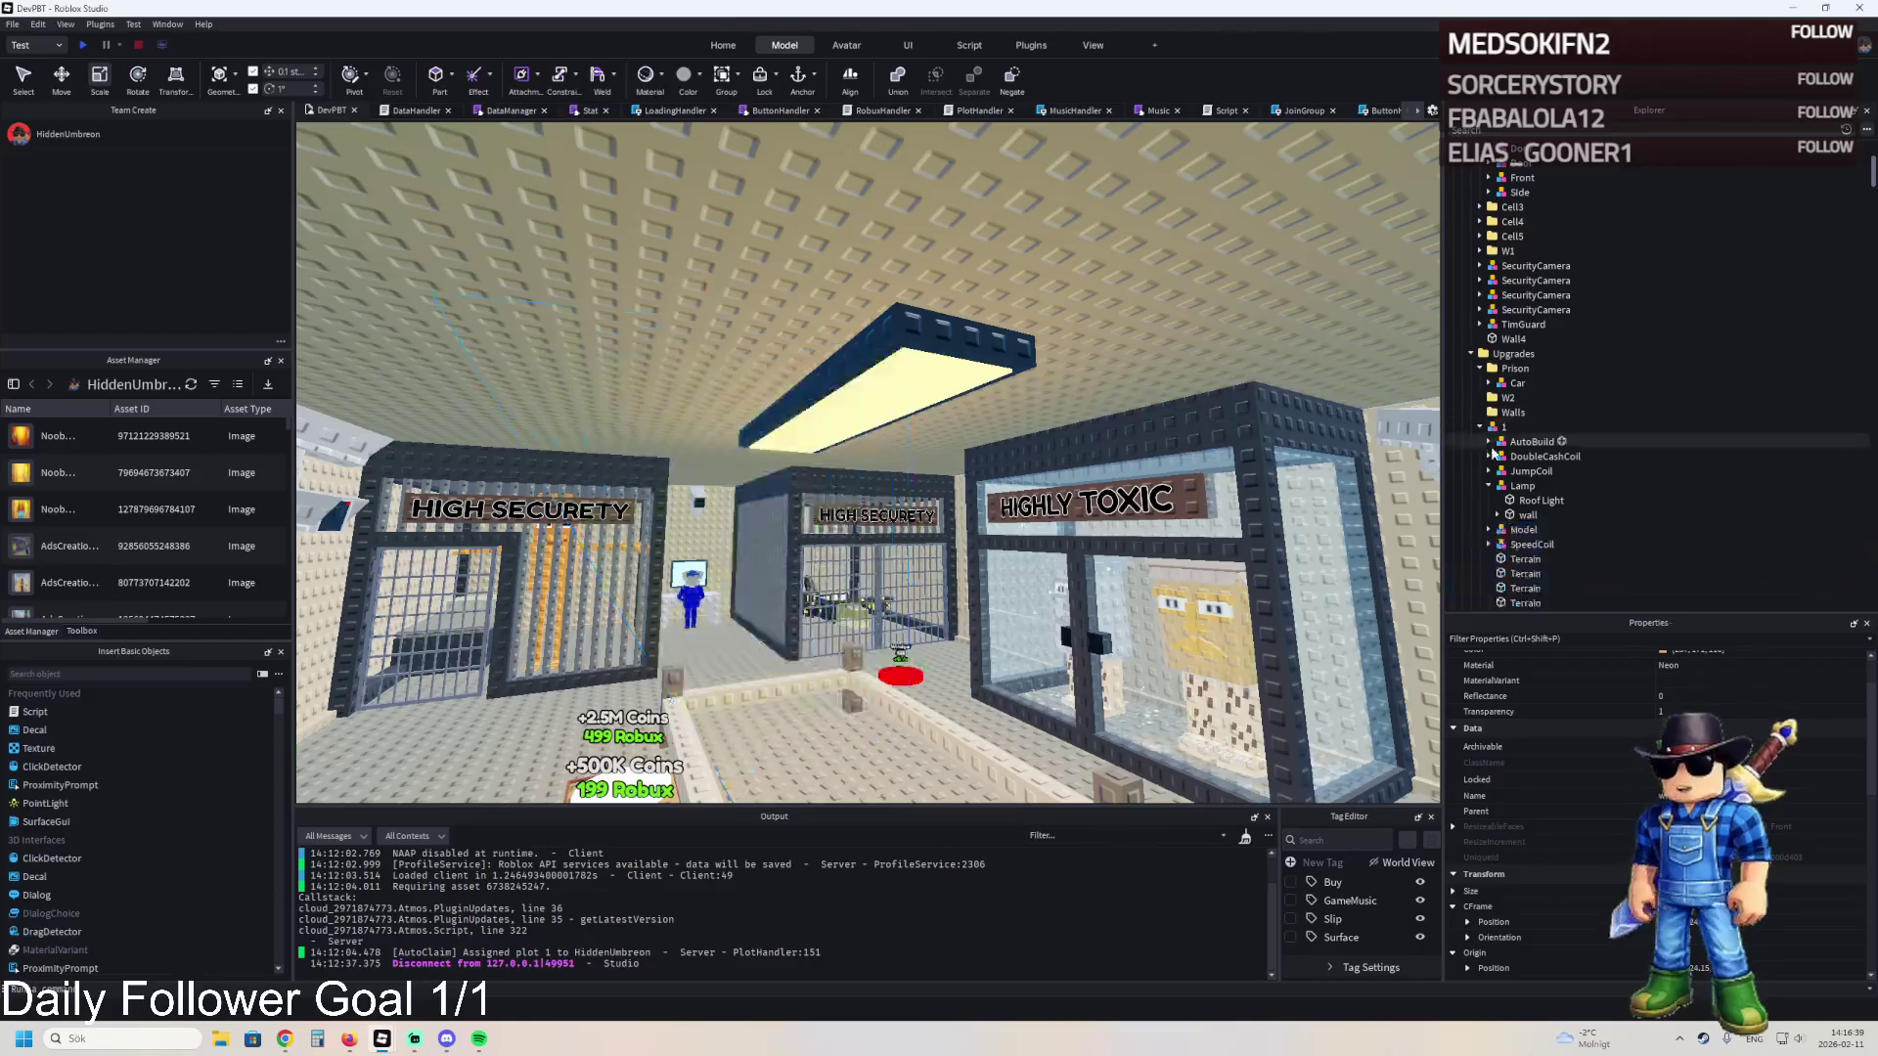
pyautogui.scroll(-3, 1018, 410)
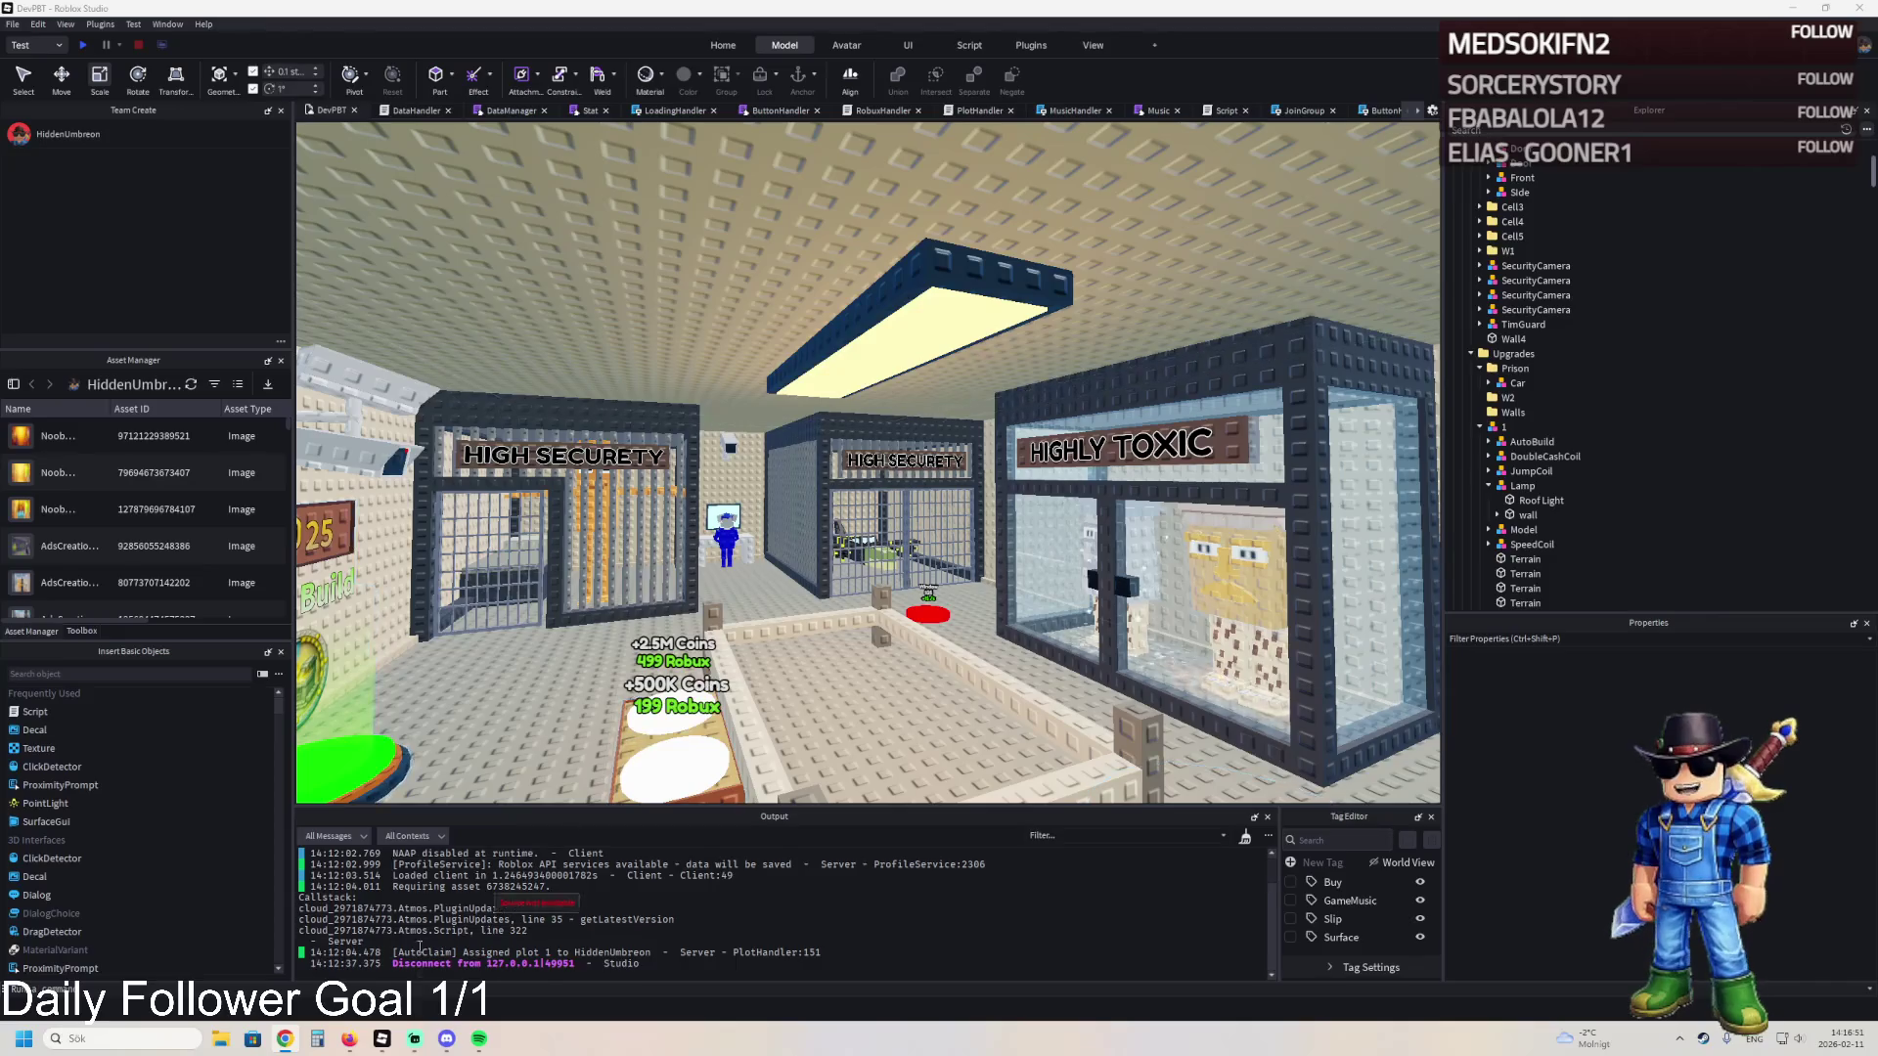
# - Check the DataManager script in the other window, return to DataHandler, and start a playtest with F5
pyautogui.moveTo(382, 1040)
pyautogui.click(465, 954)
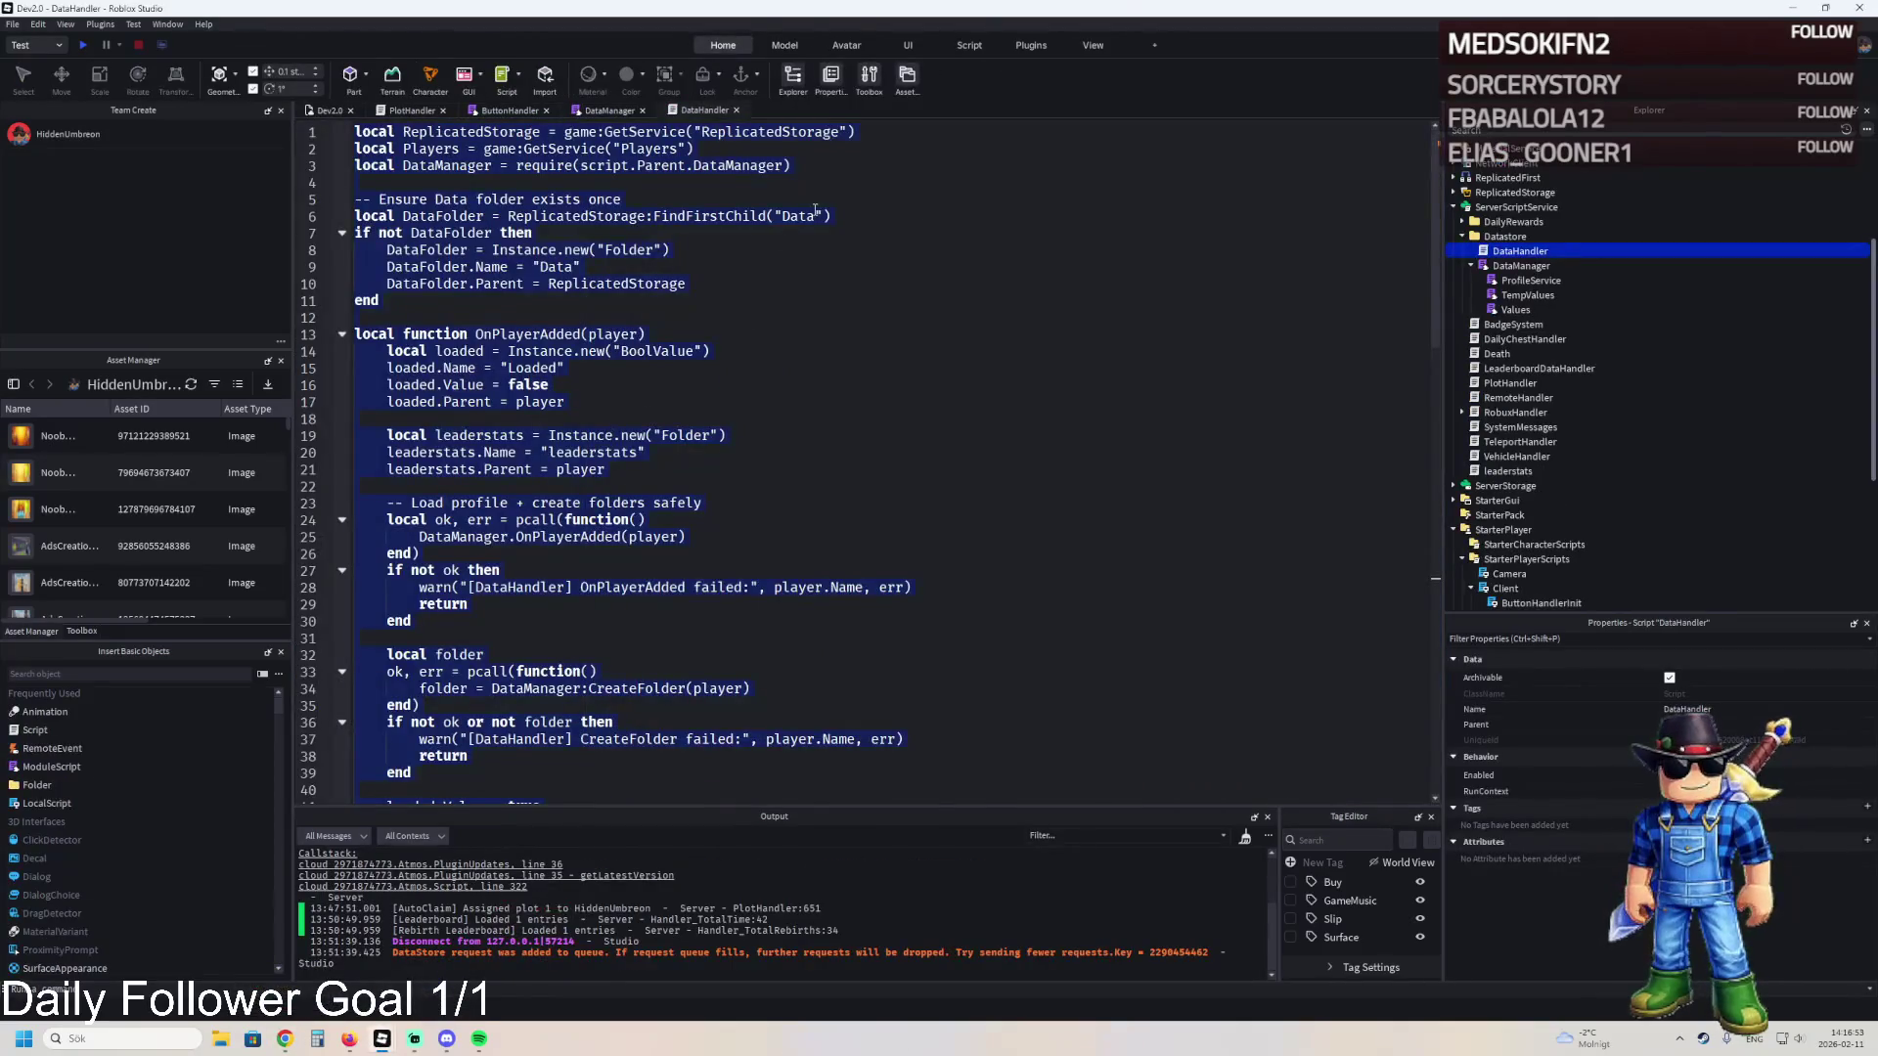
pyautogui.click(610, 110)
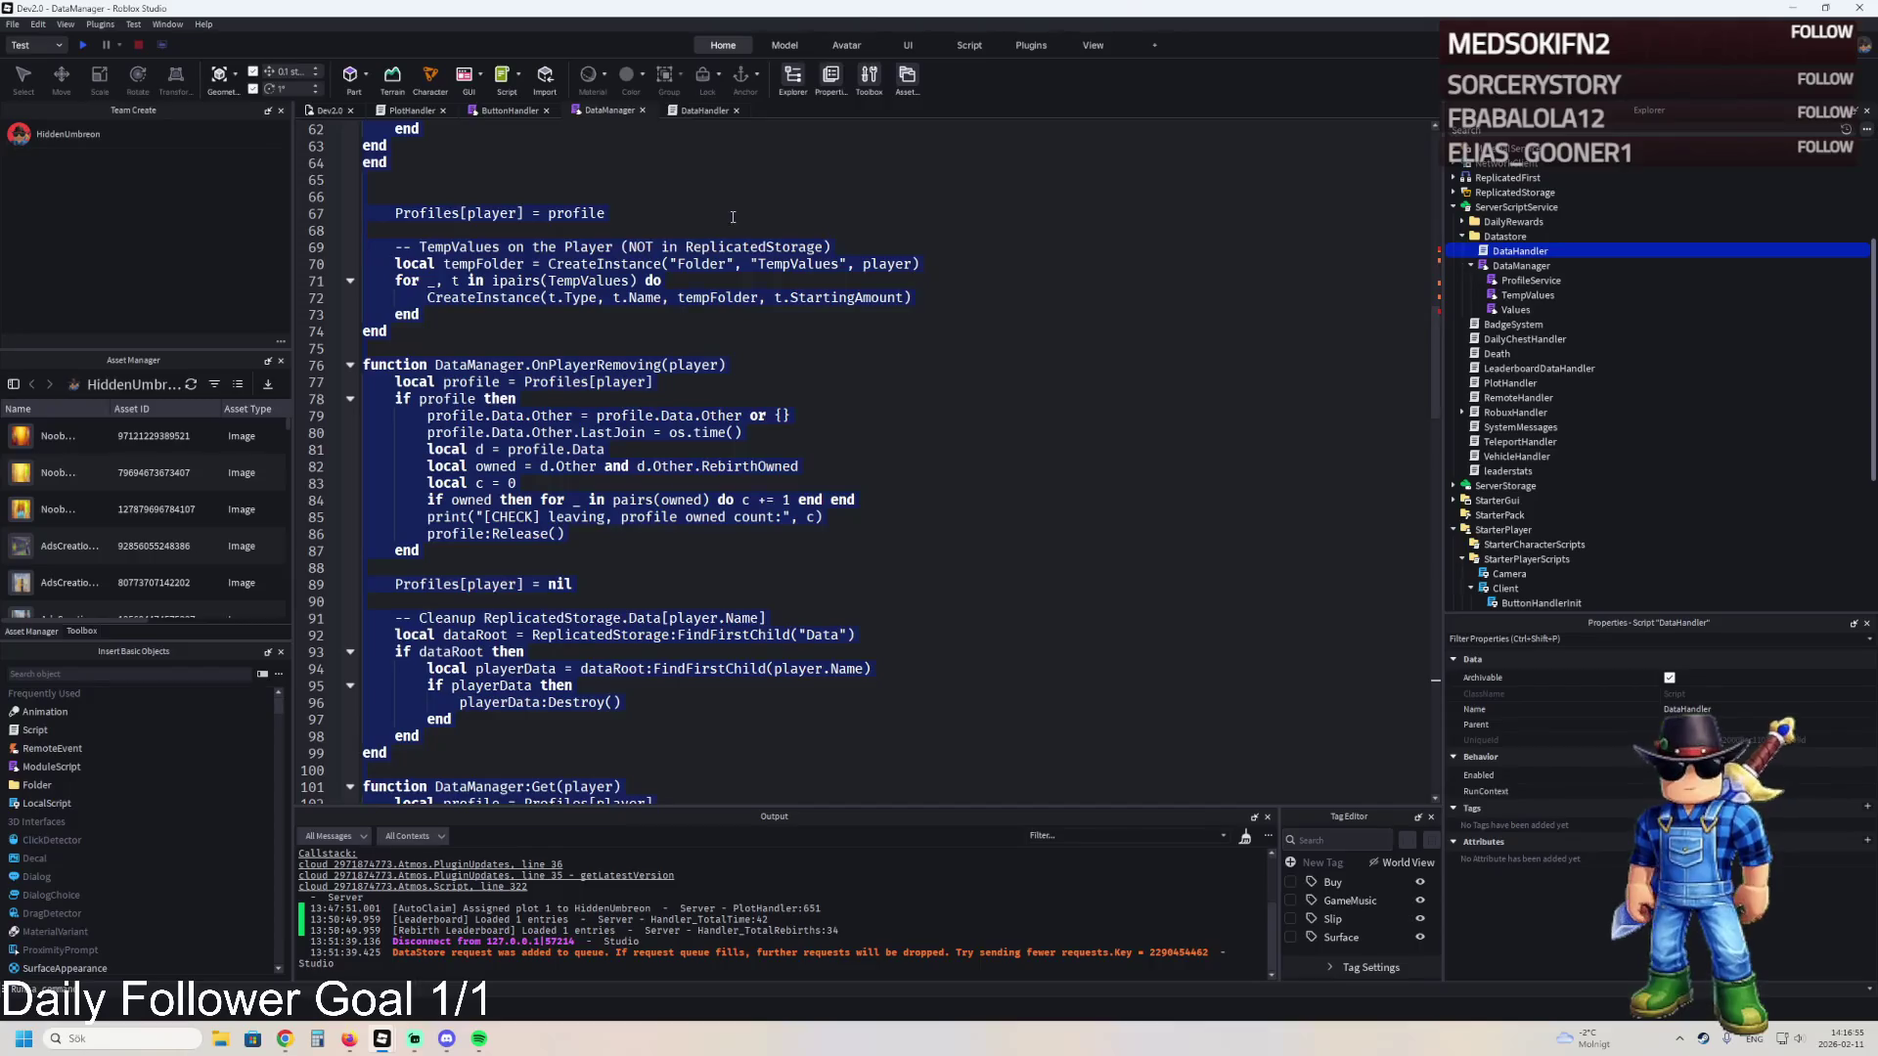
pyautogui.hotkey('ctrl', 'v')
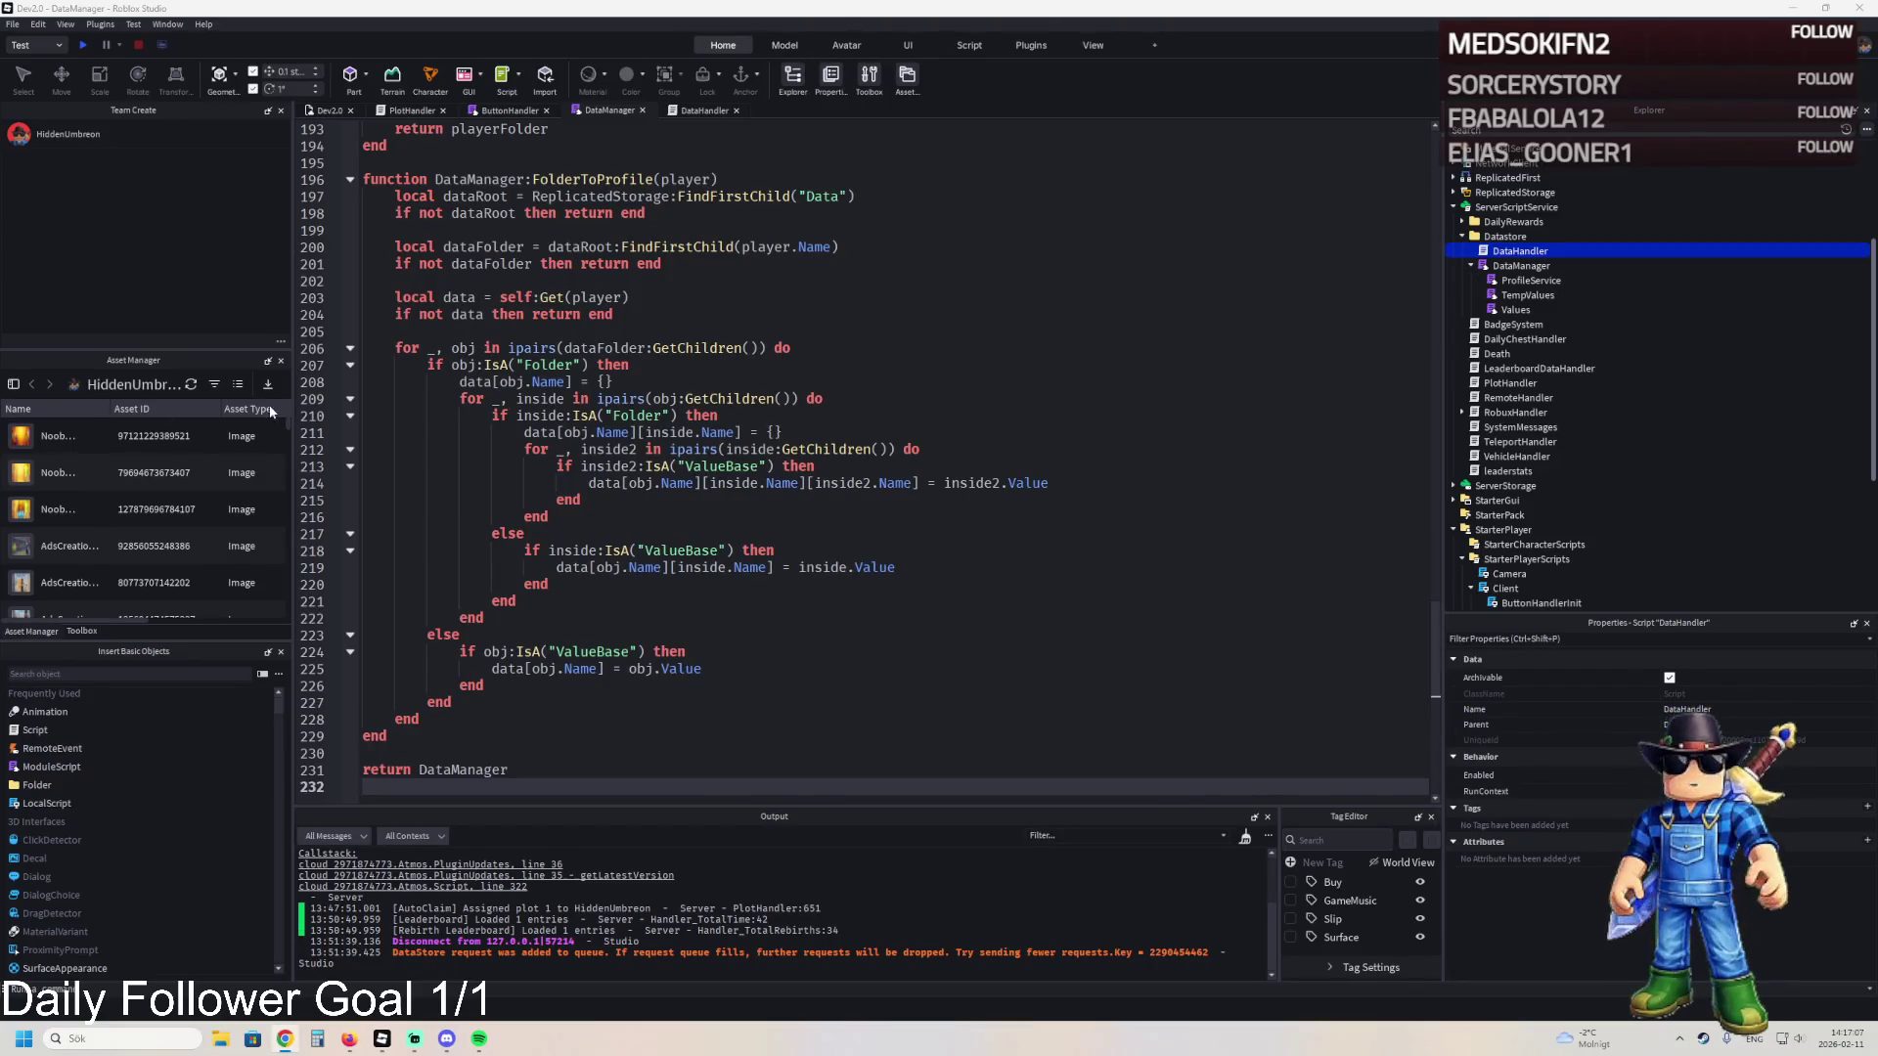
pyautogui.click(713, 110)
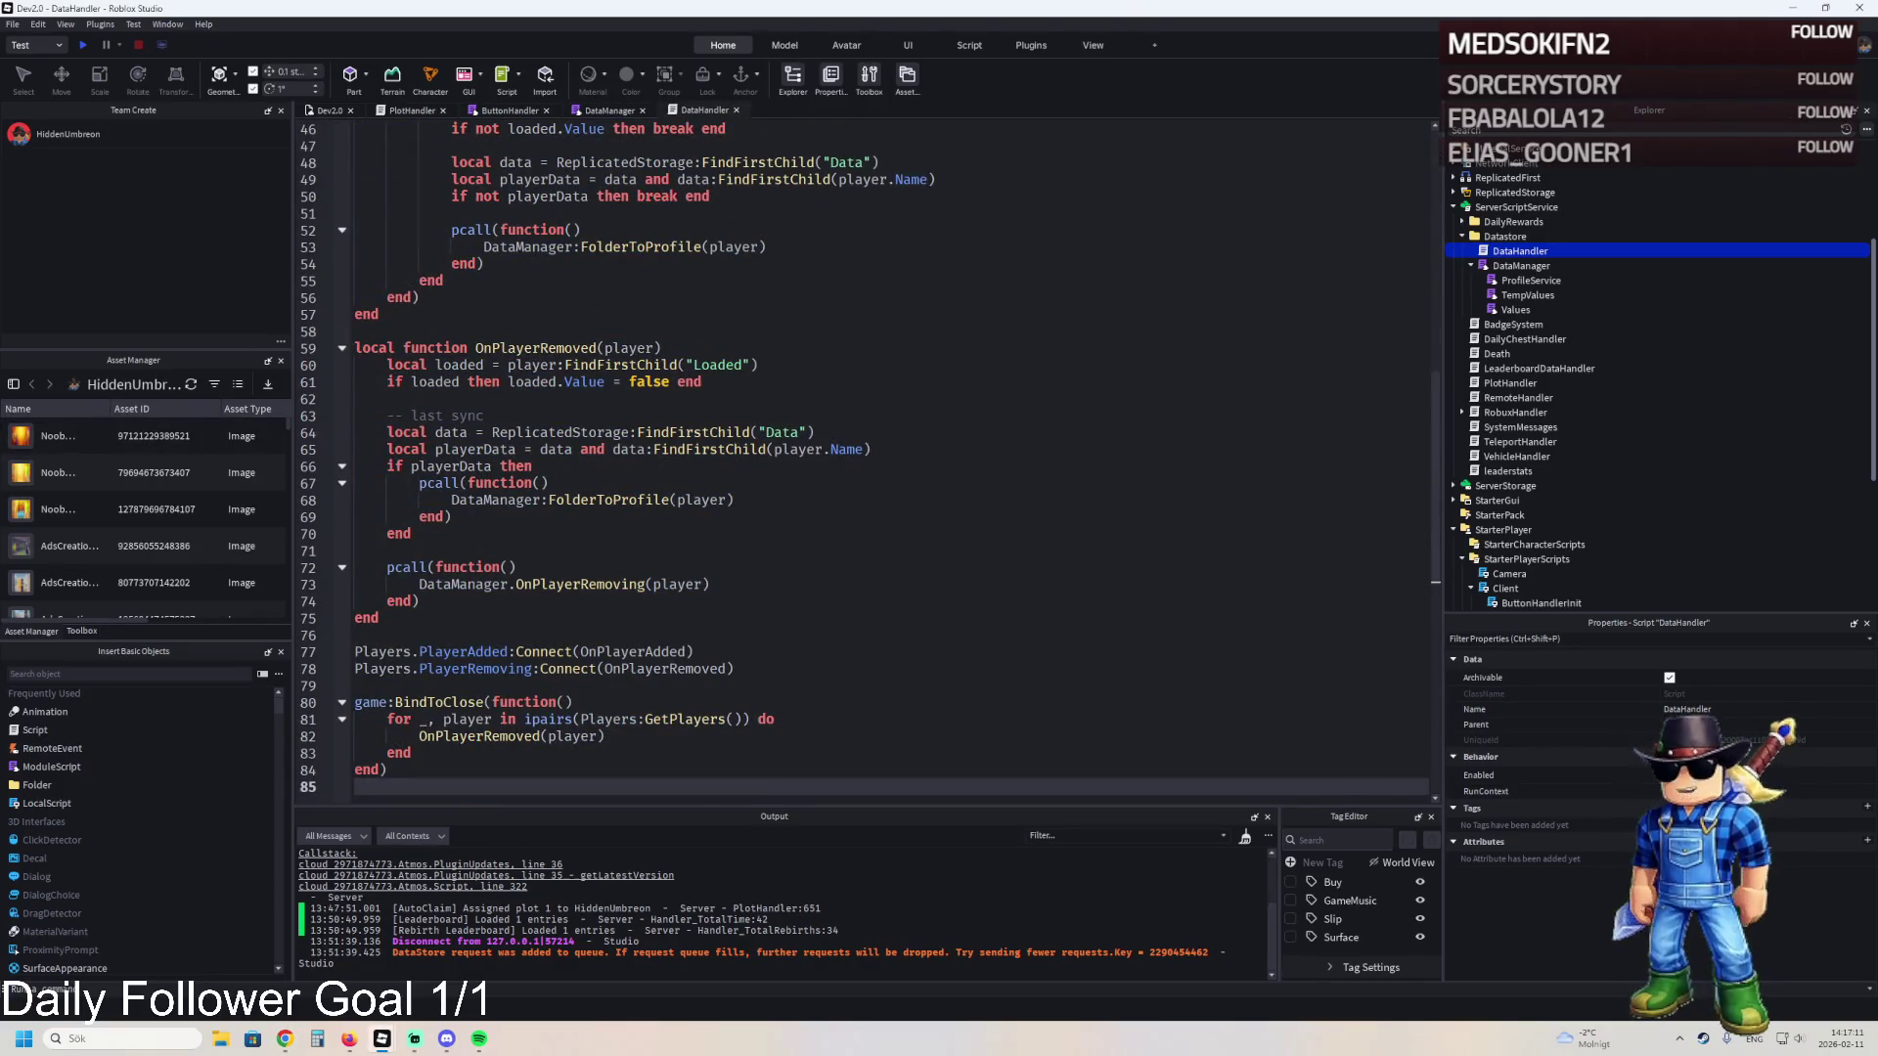
pyautogui.click(483, 252)
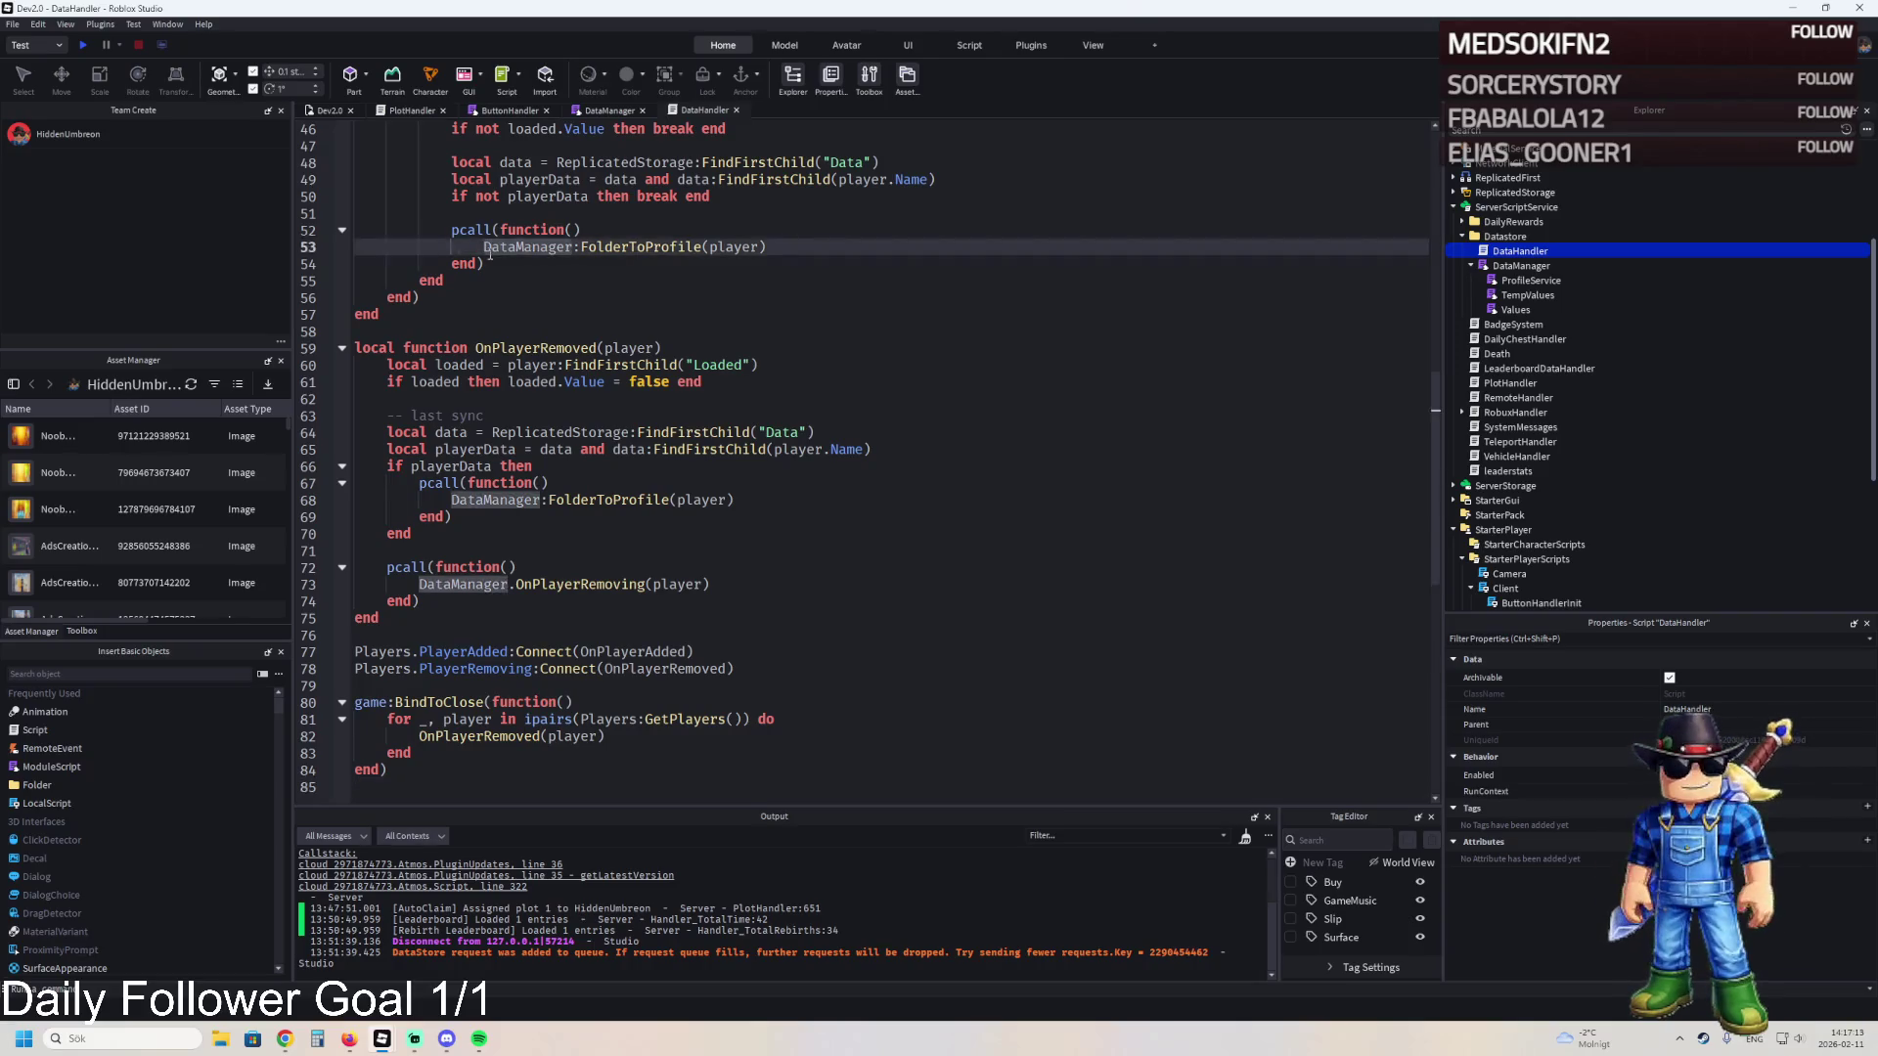
pyautogui.press('F5')
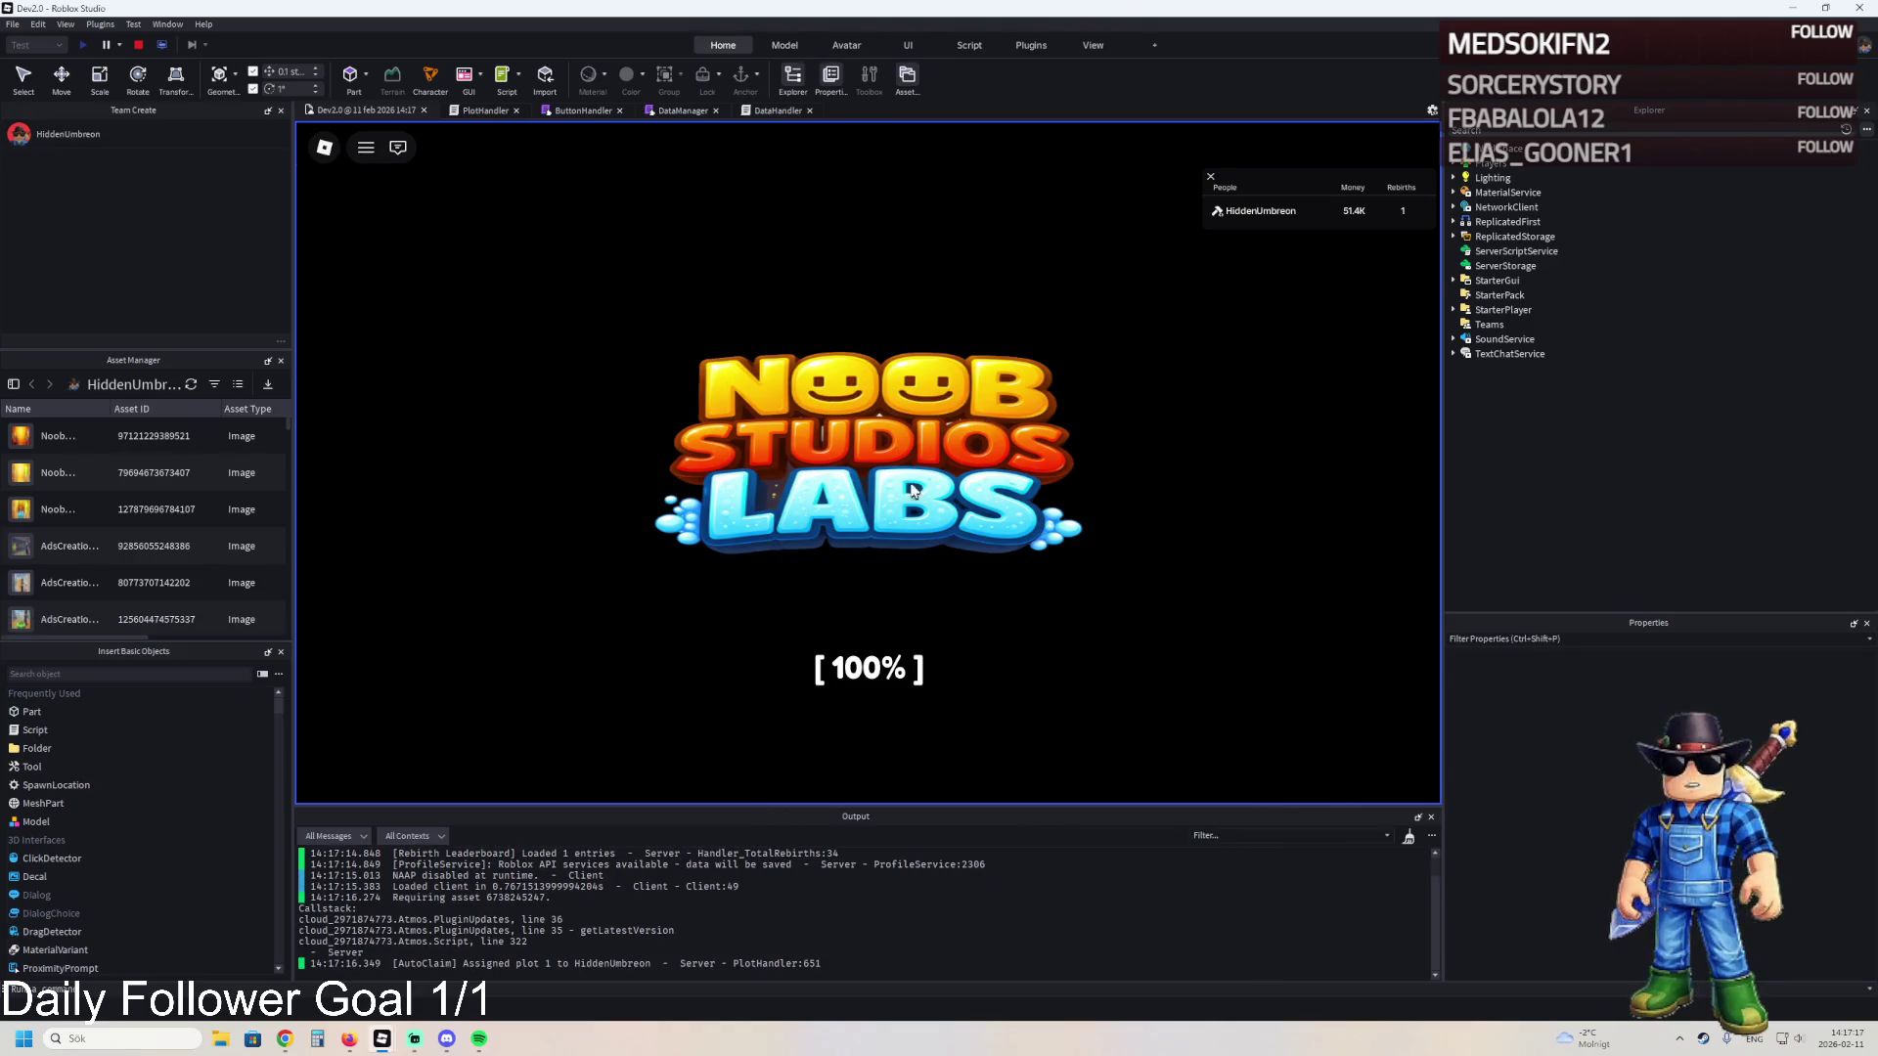
# - Walk the character over the green purchase pads to buy plot pieces
pyautogui.press('w')
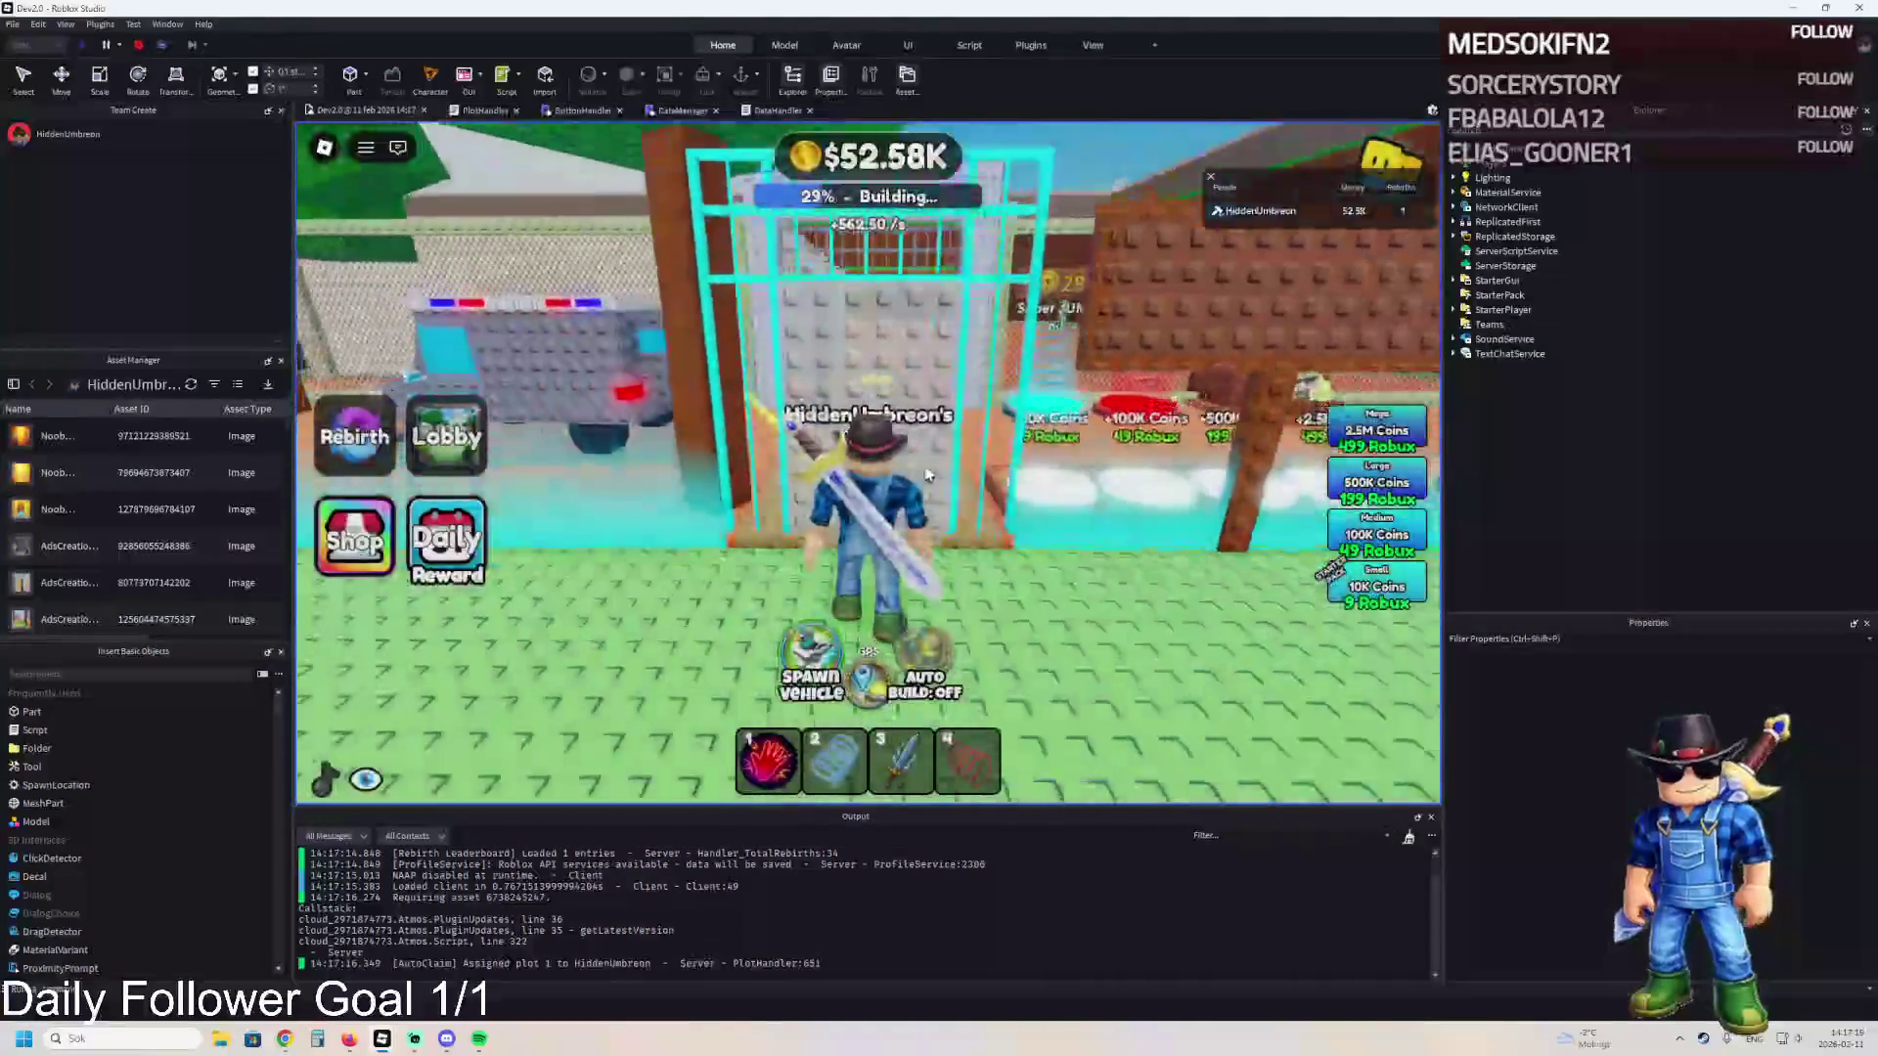
pyautogui.press('w')
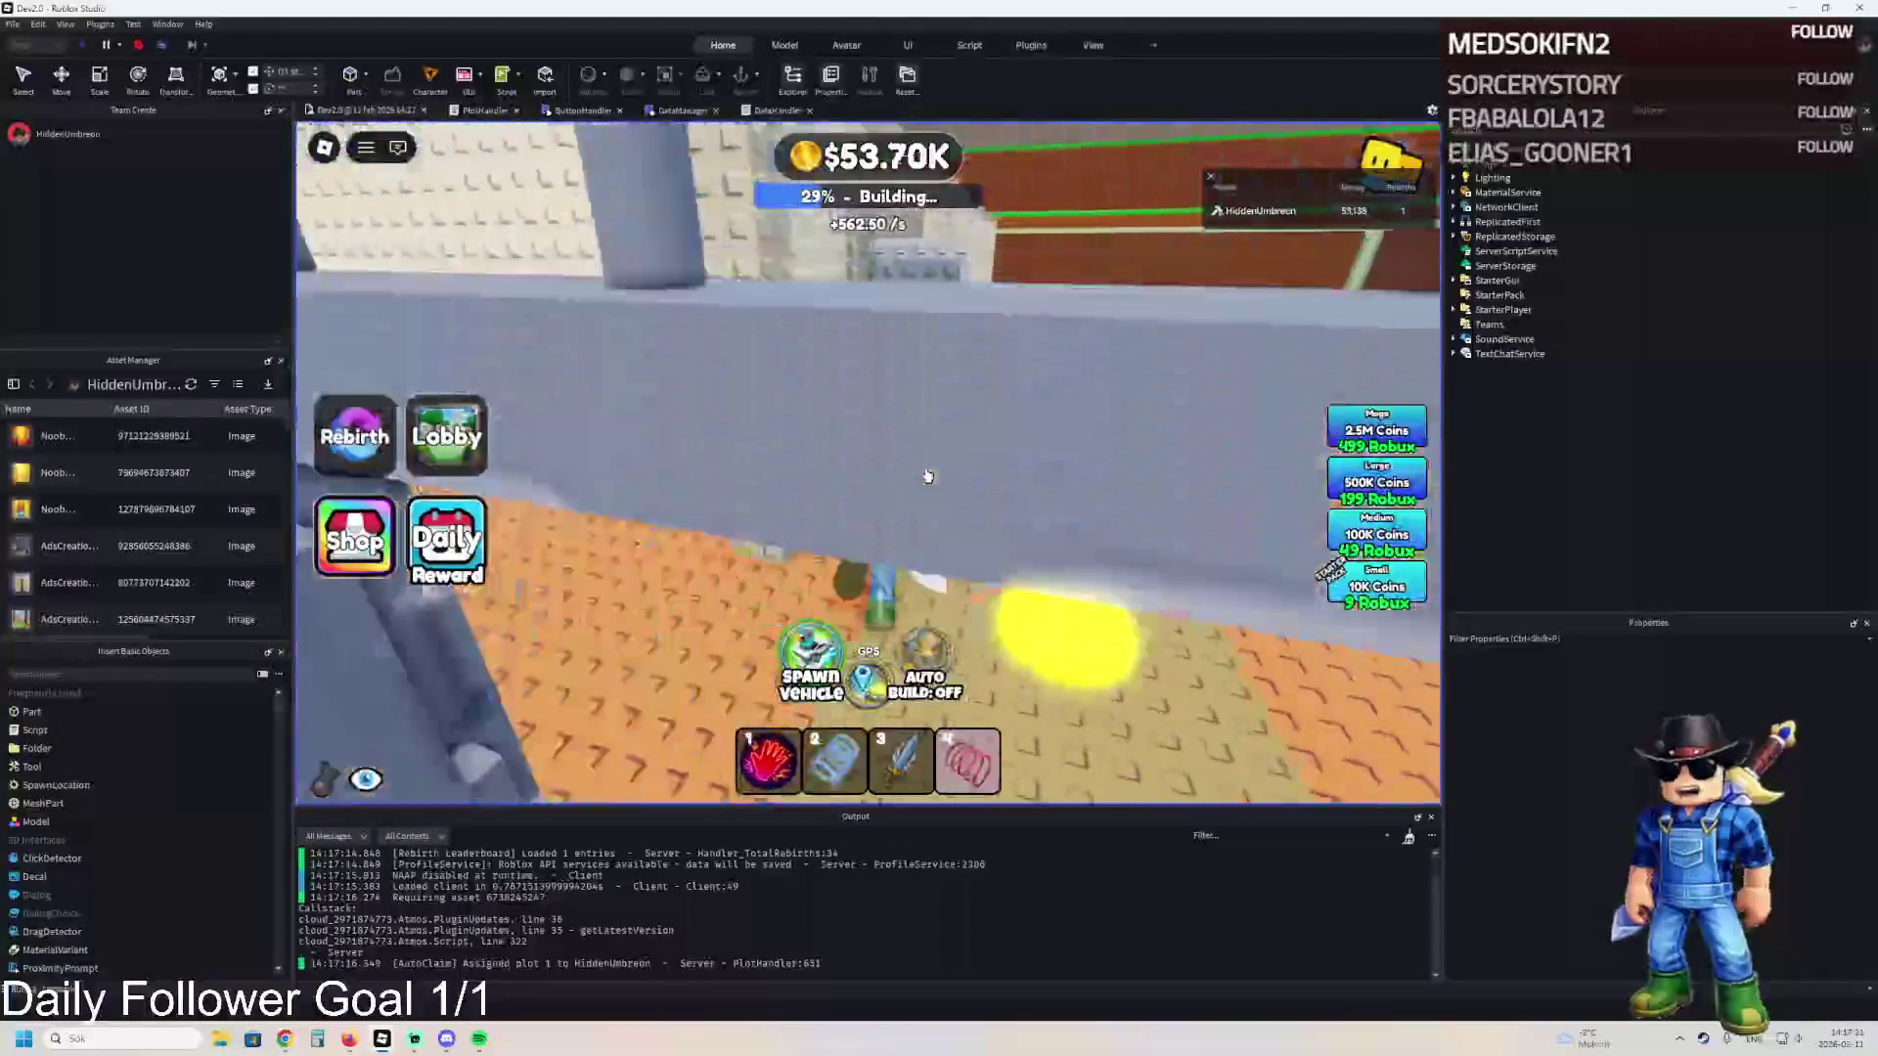
pyautogui.press('w')
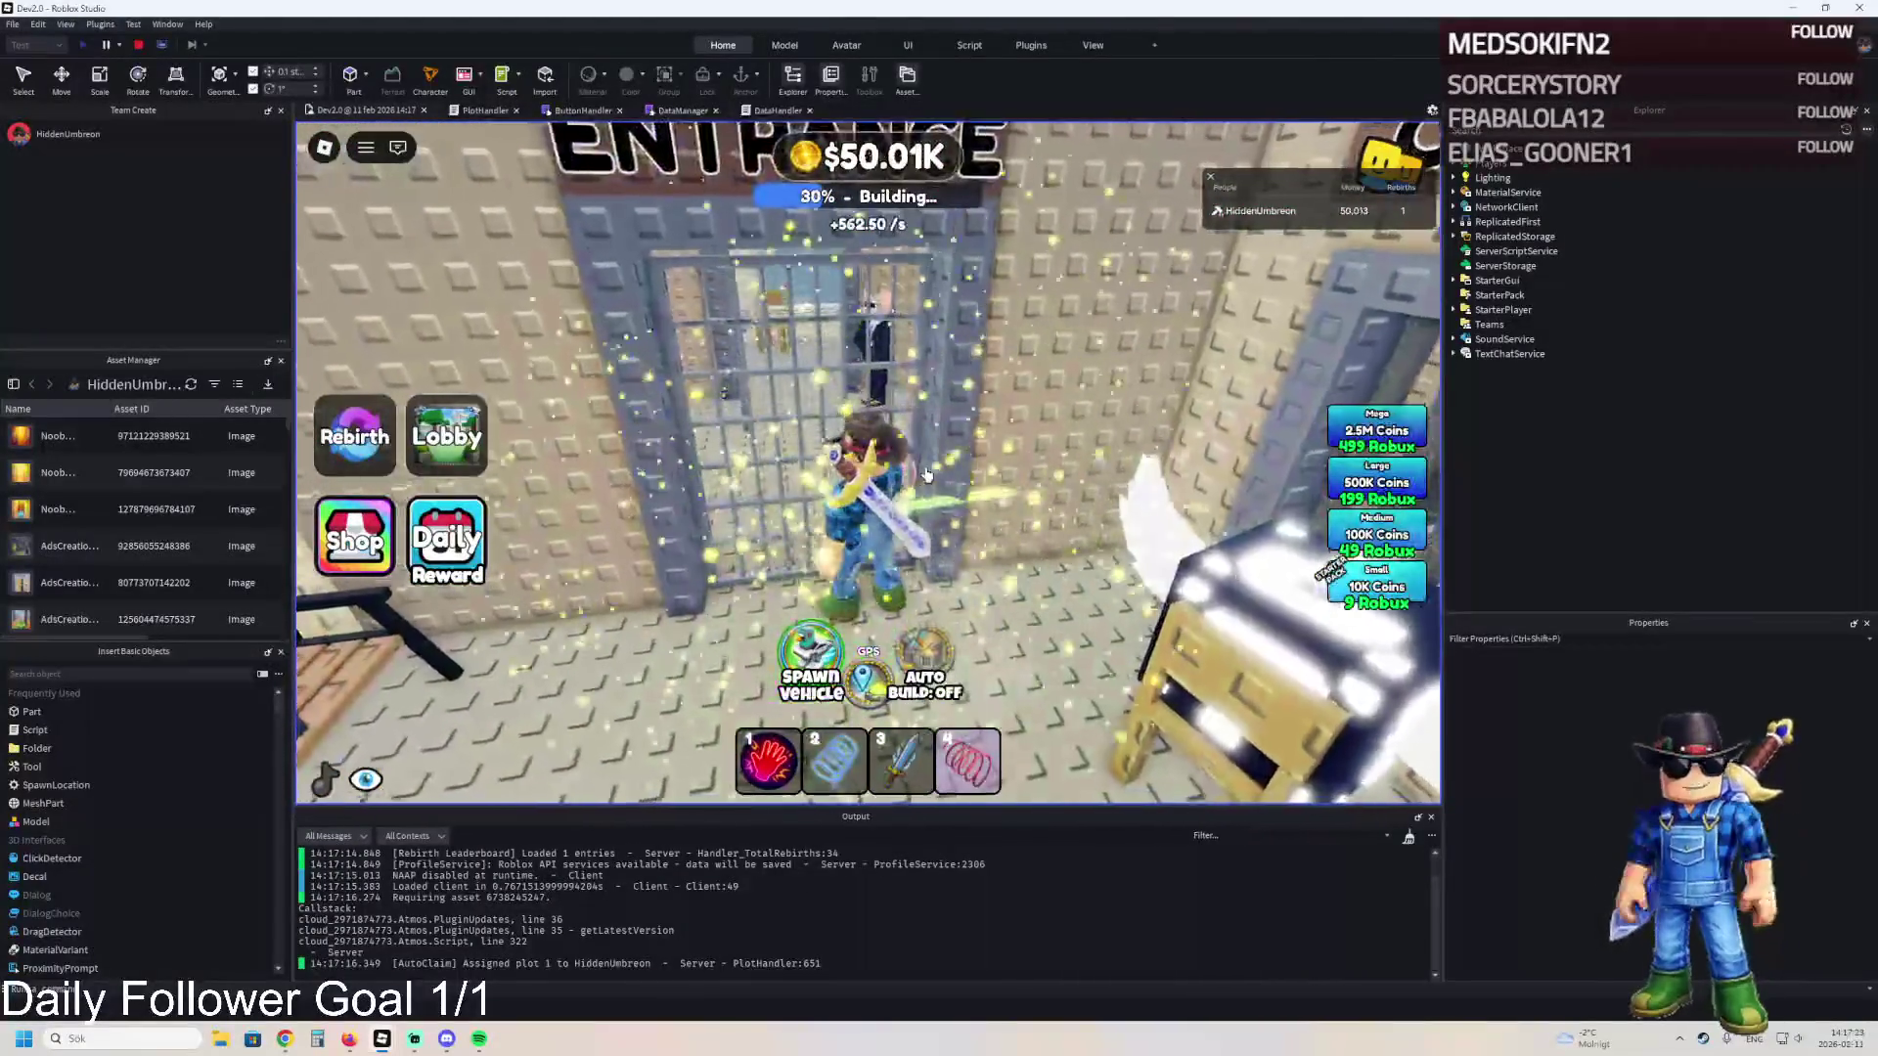
pyautogui.press('w')
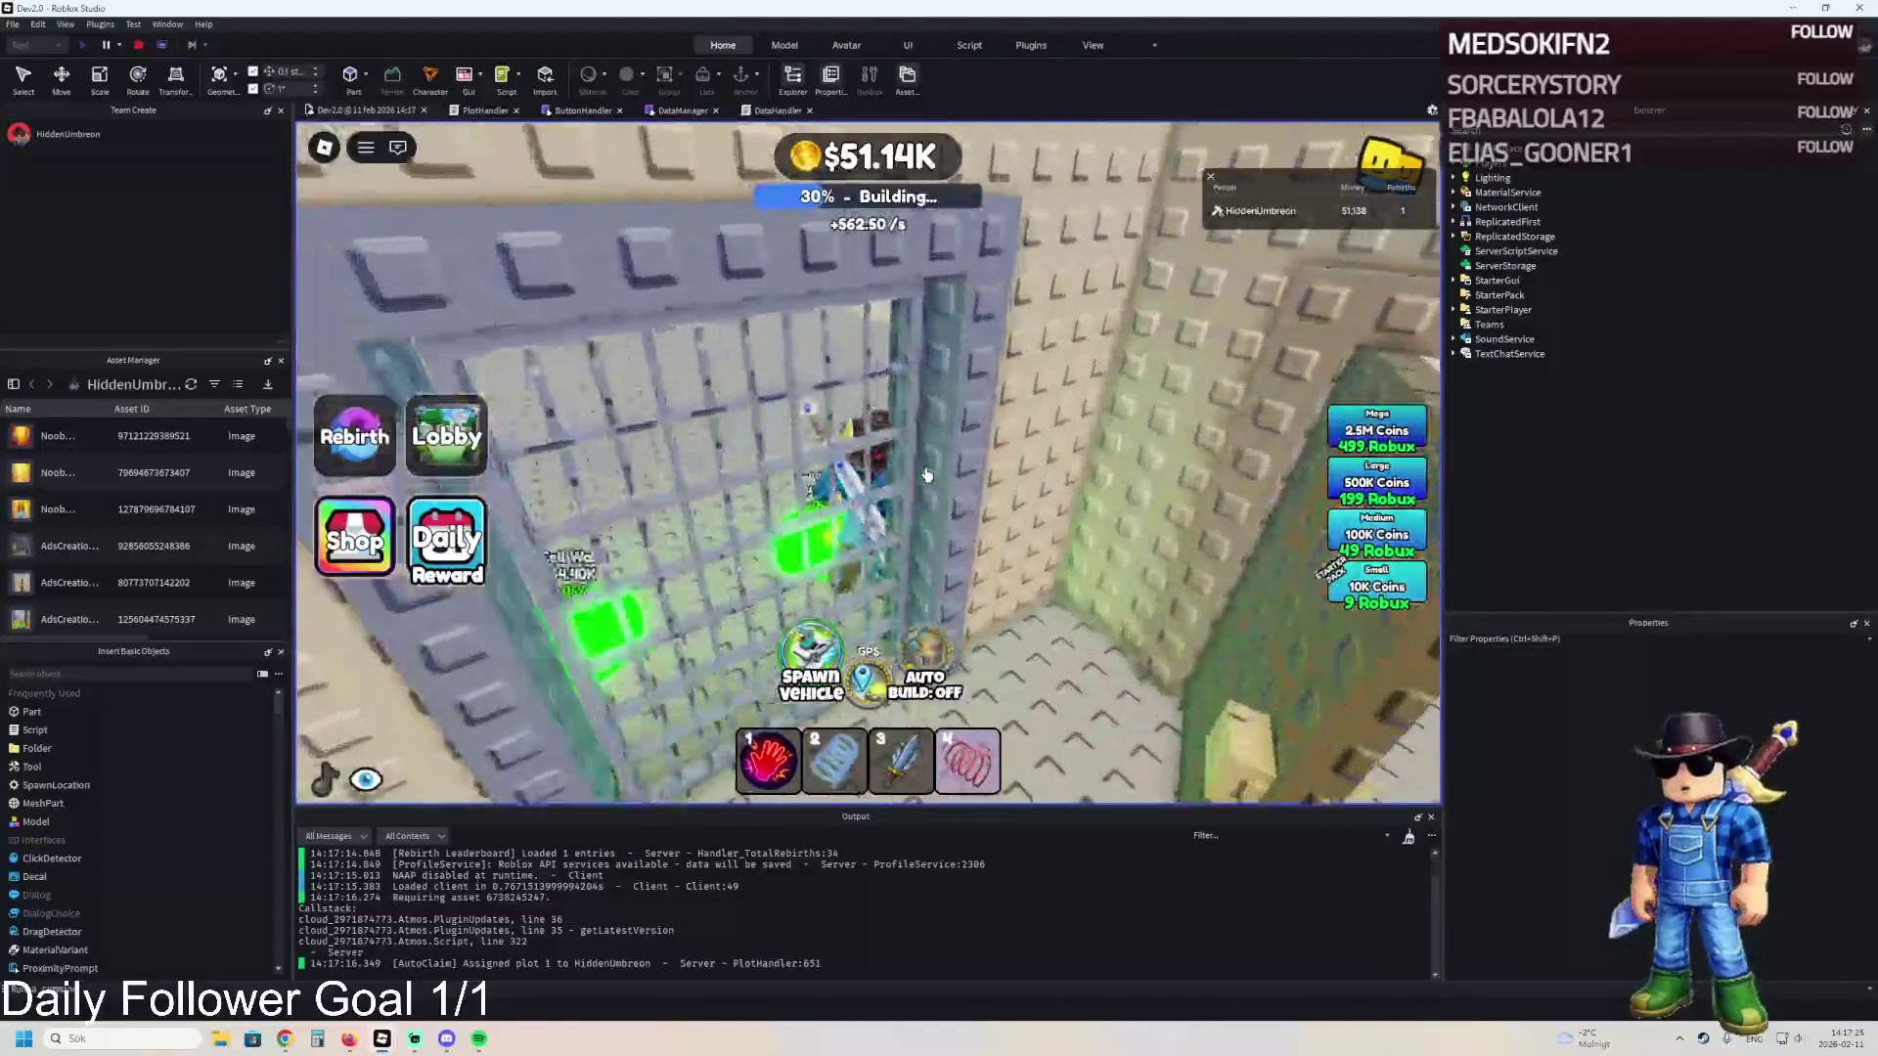
pyautogui.press('w')
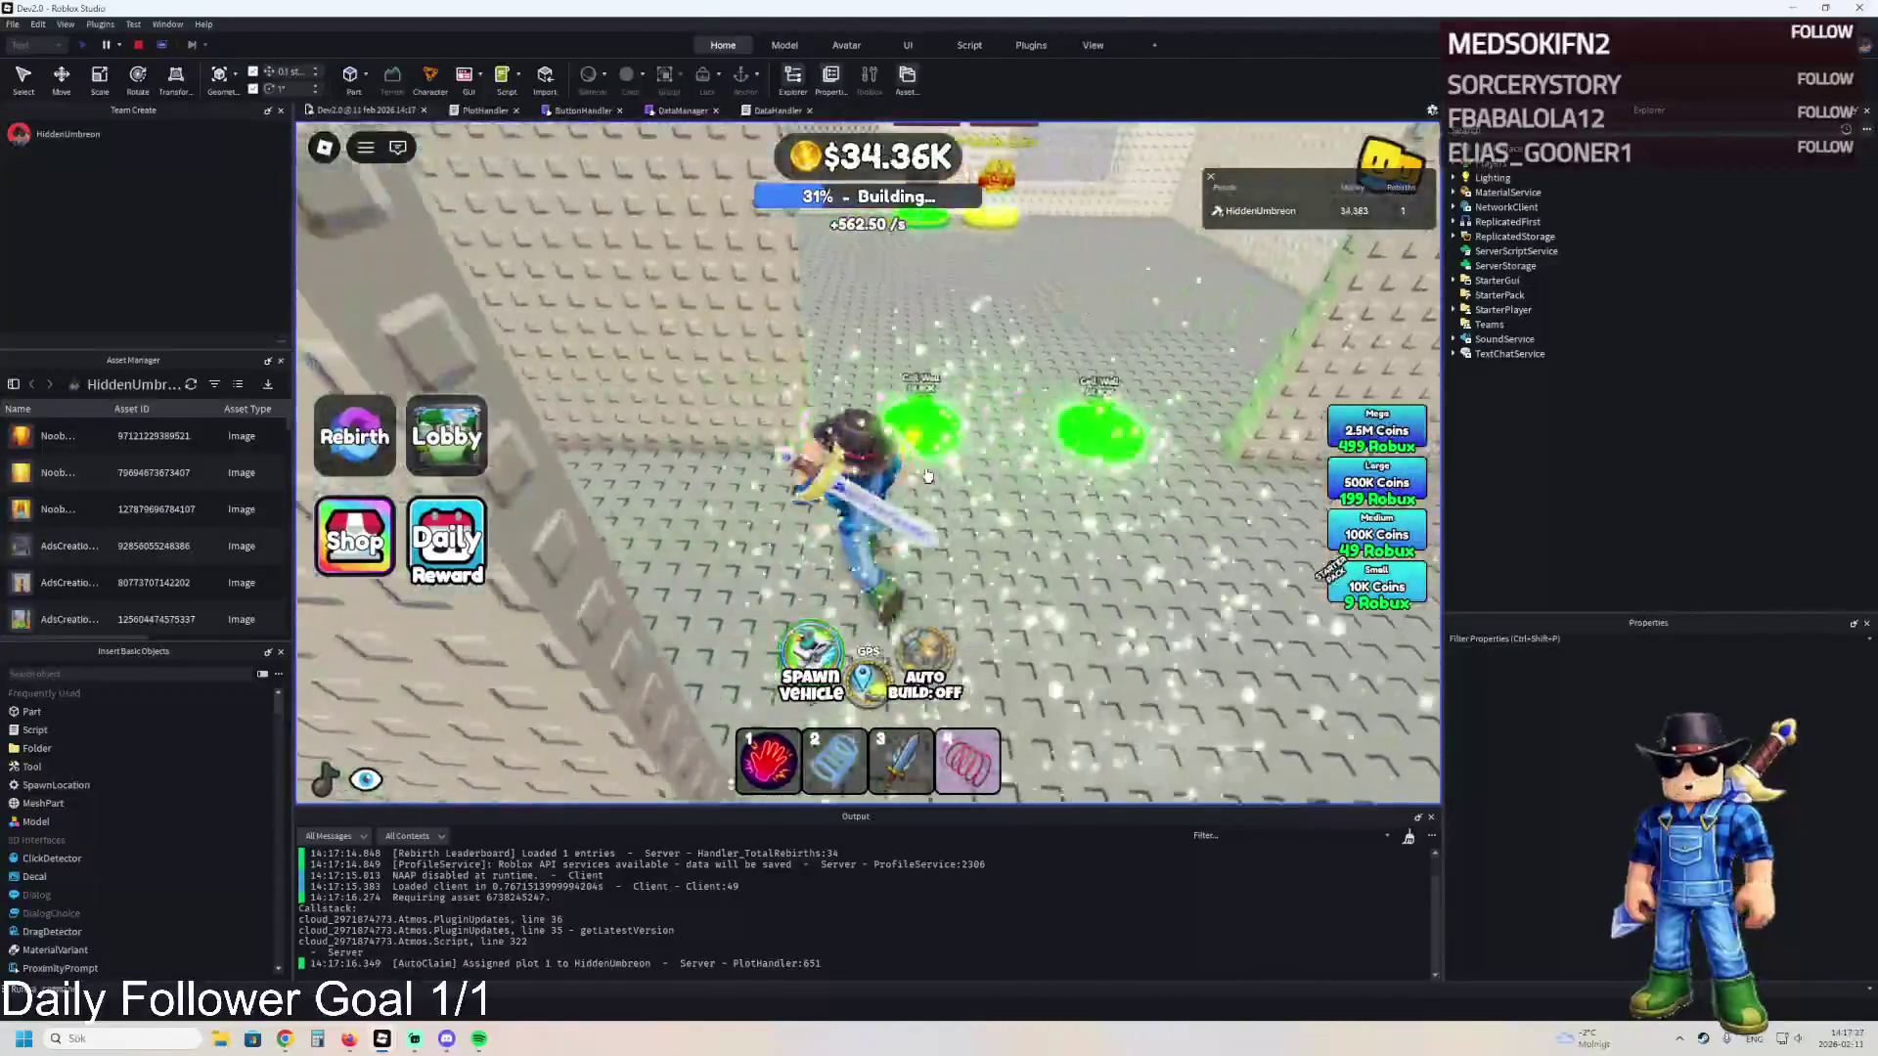
pyautogui.press('w')
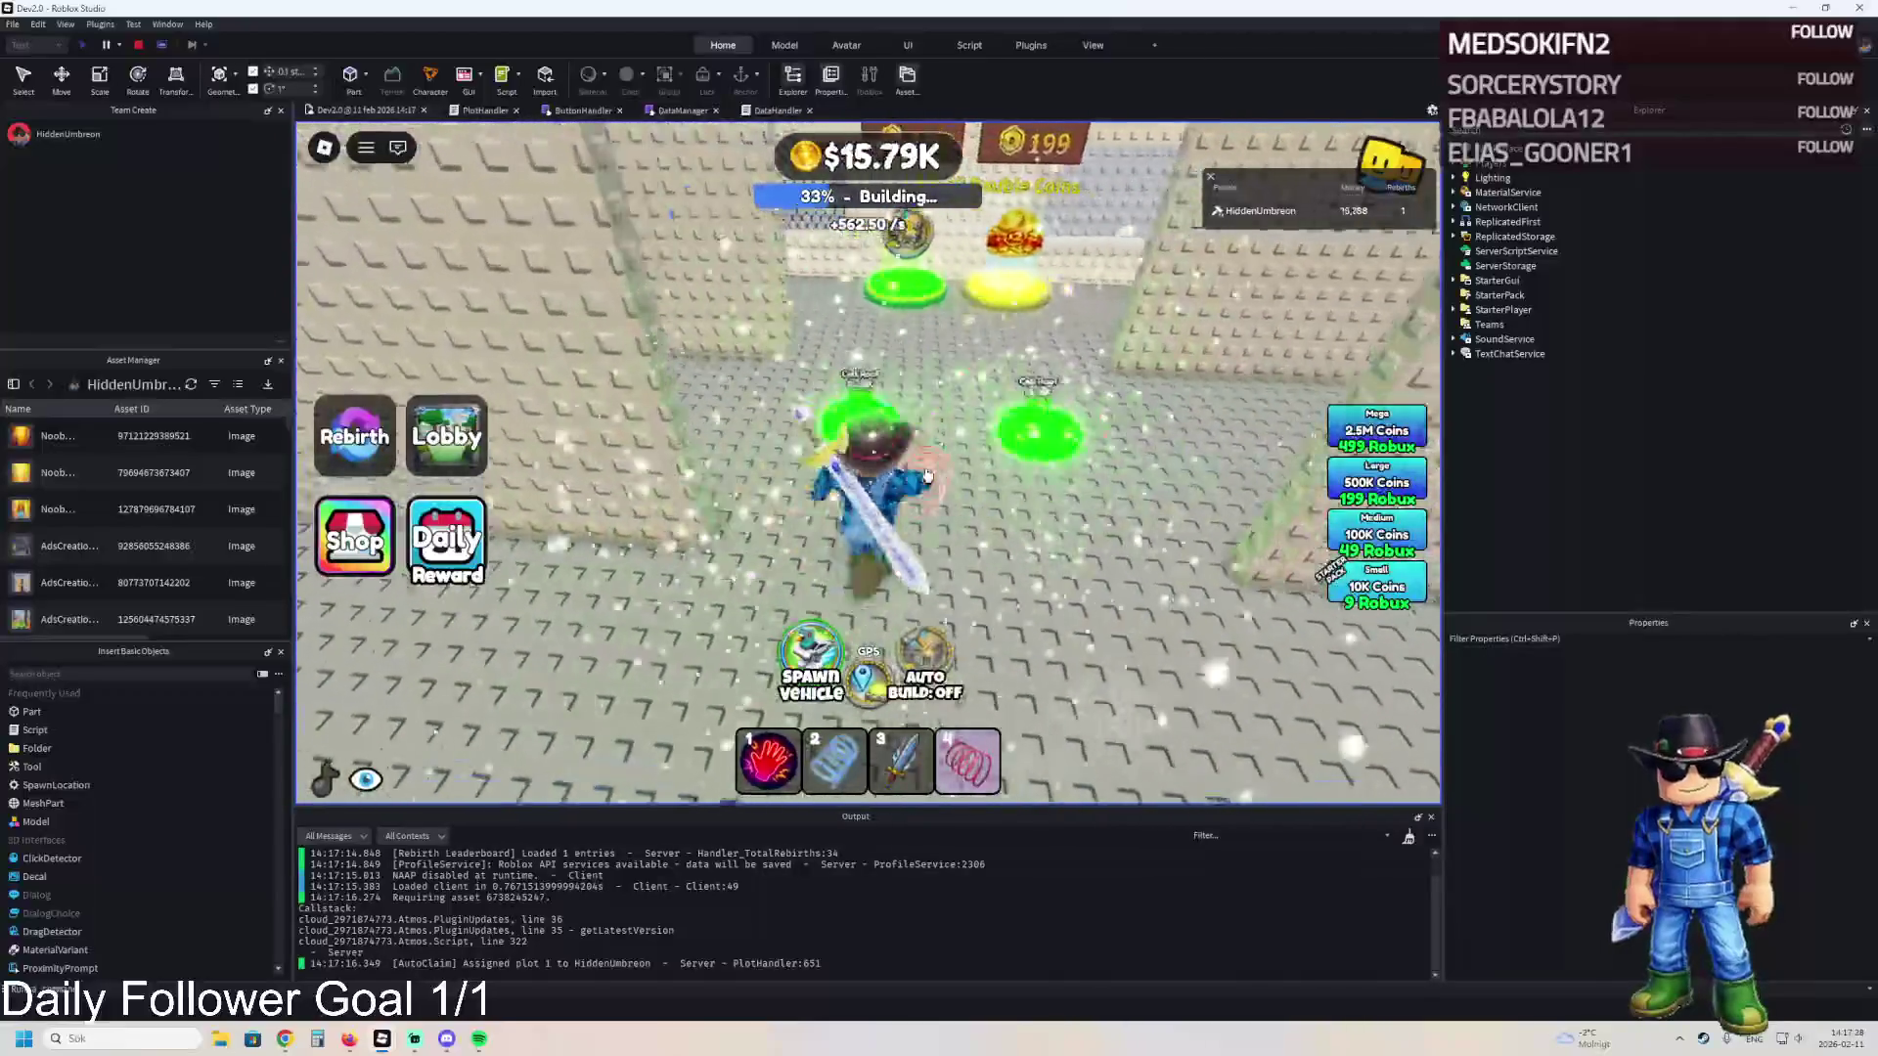
pyautogui.press('w')
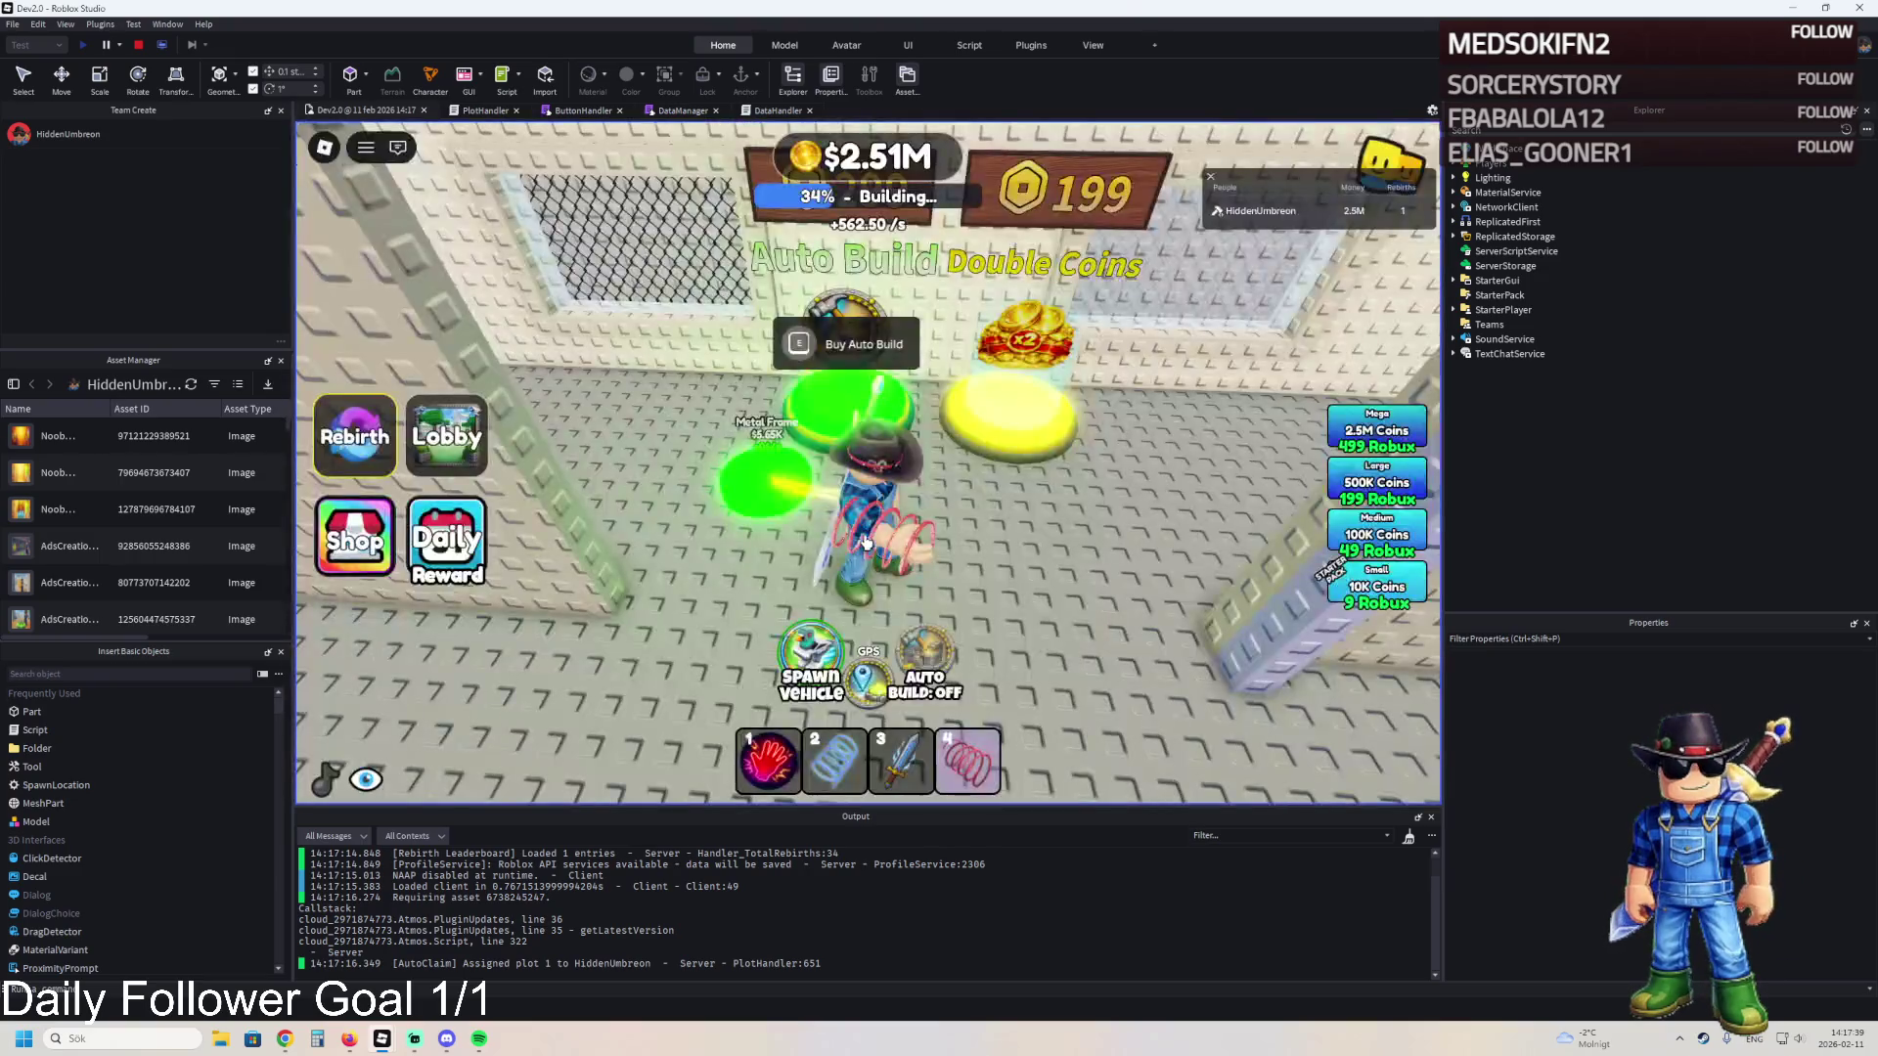
pyautogui.press('w')
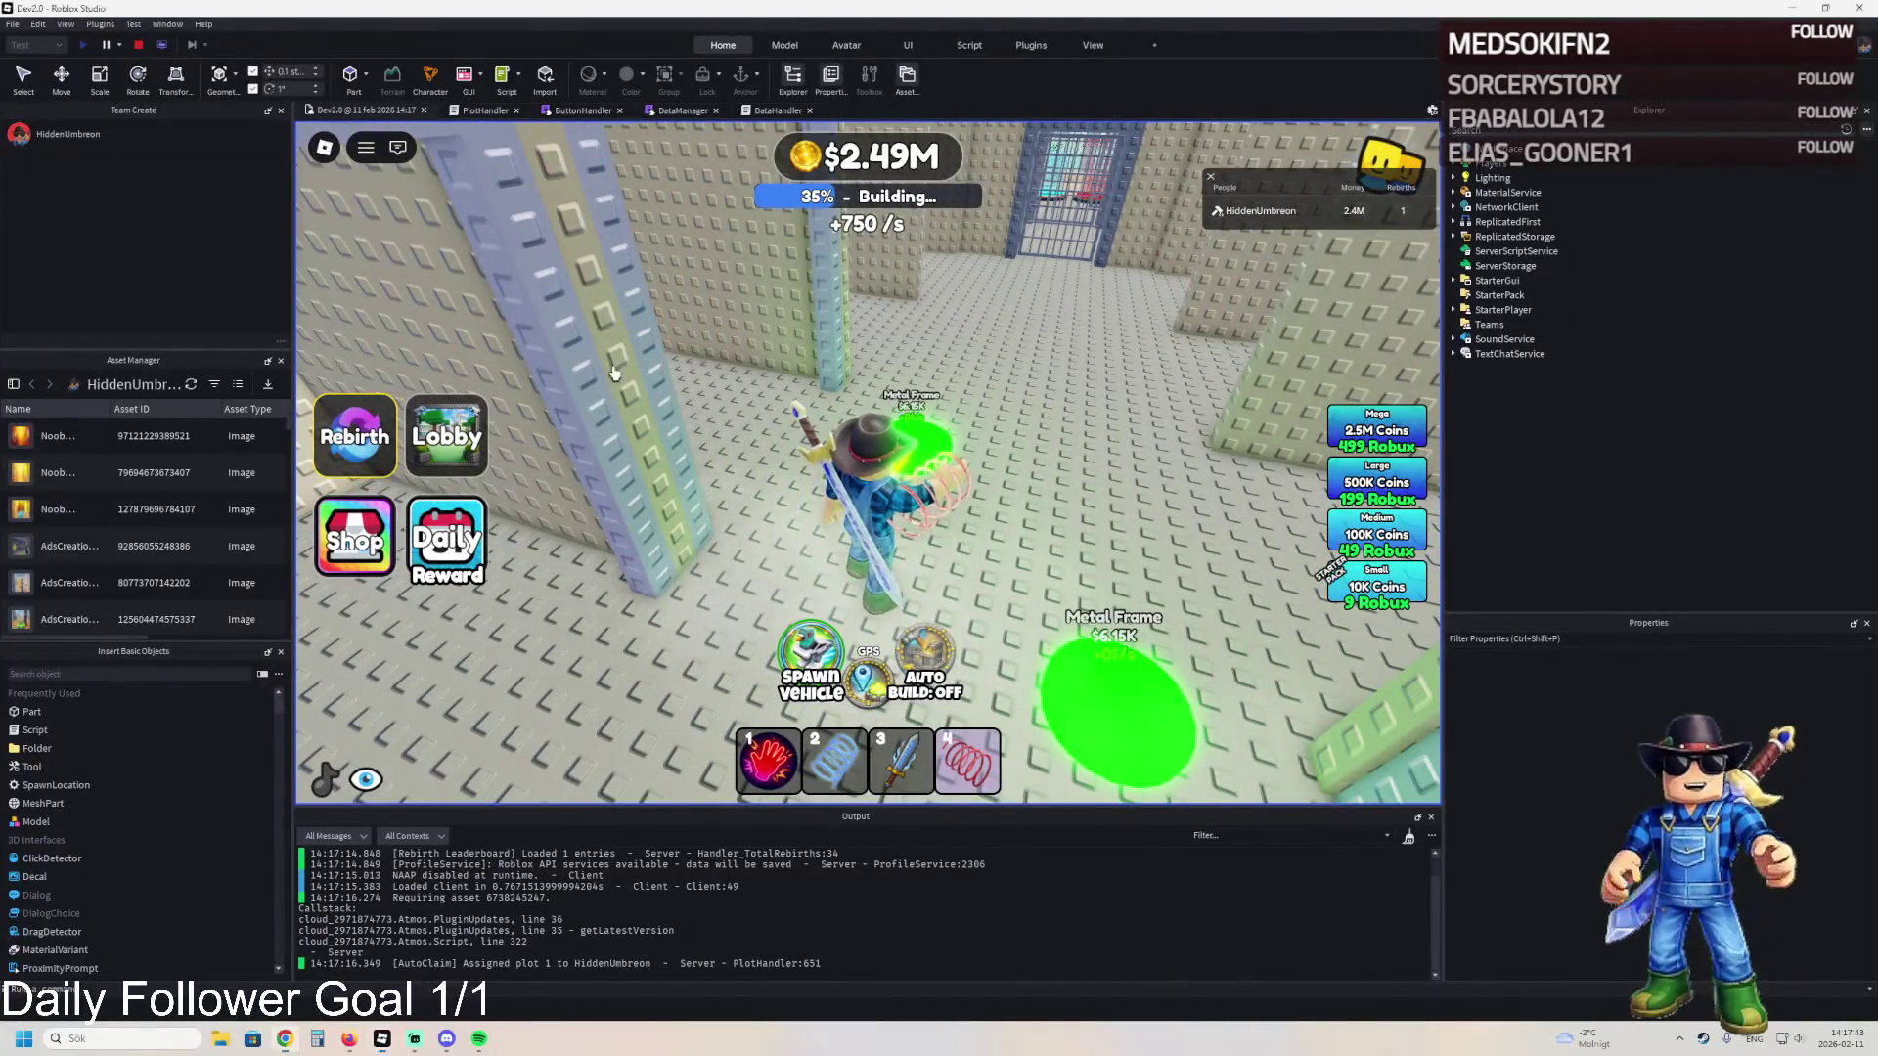
pyautogui.press('w')
pyautogui.press('w')
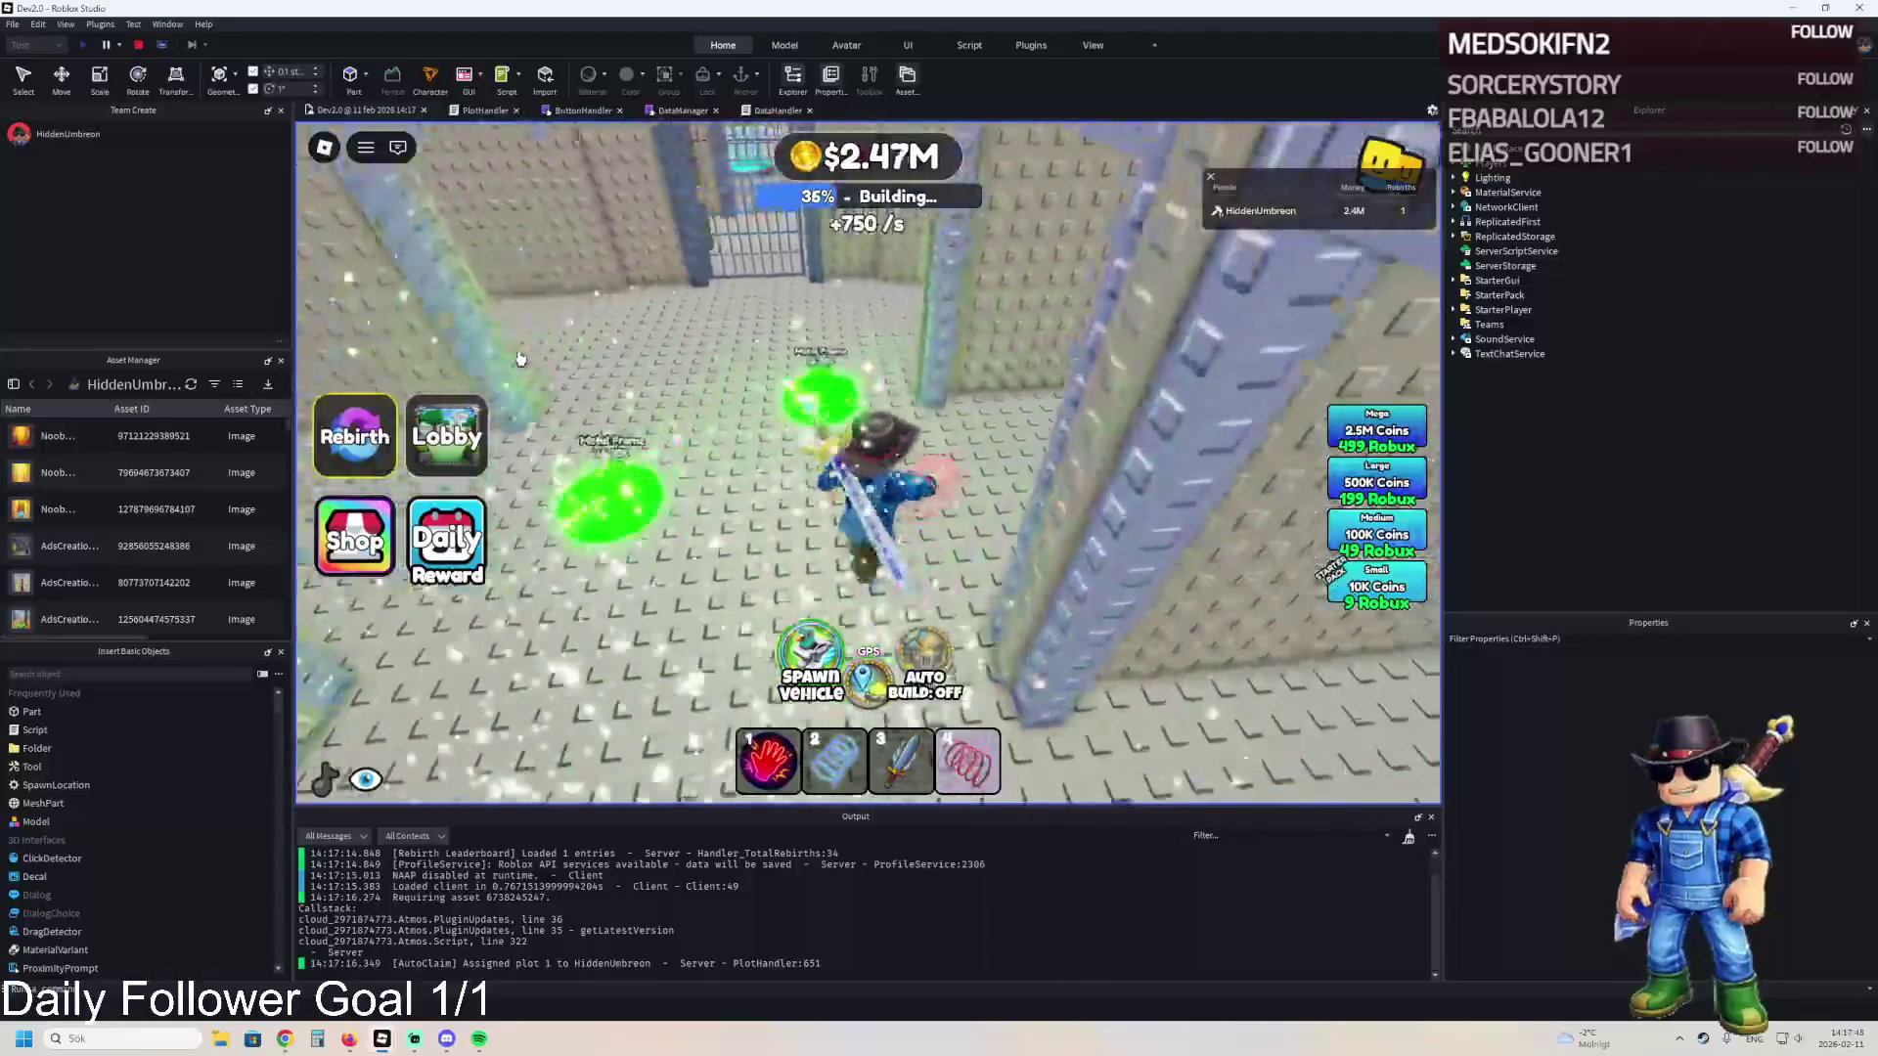
pyautogui.press('w')
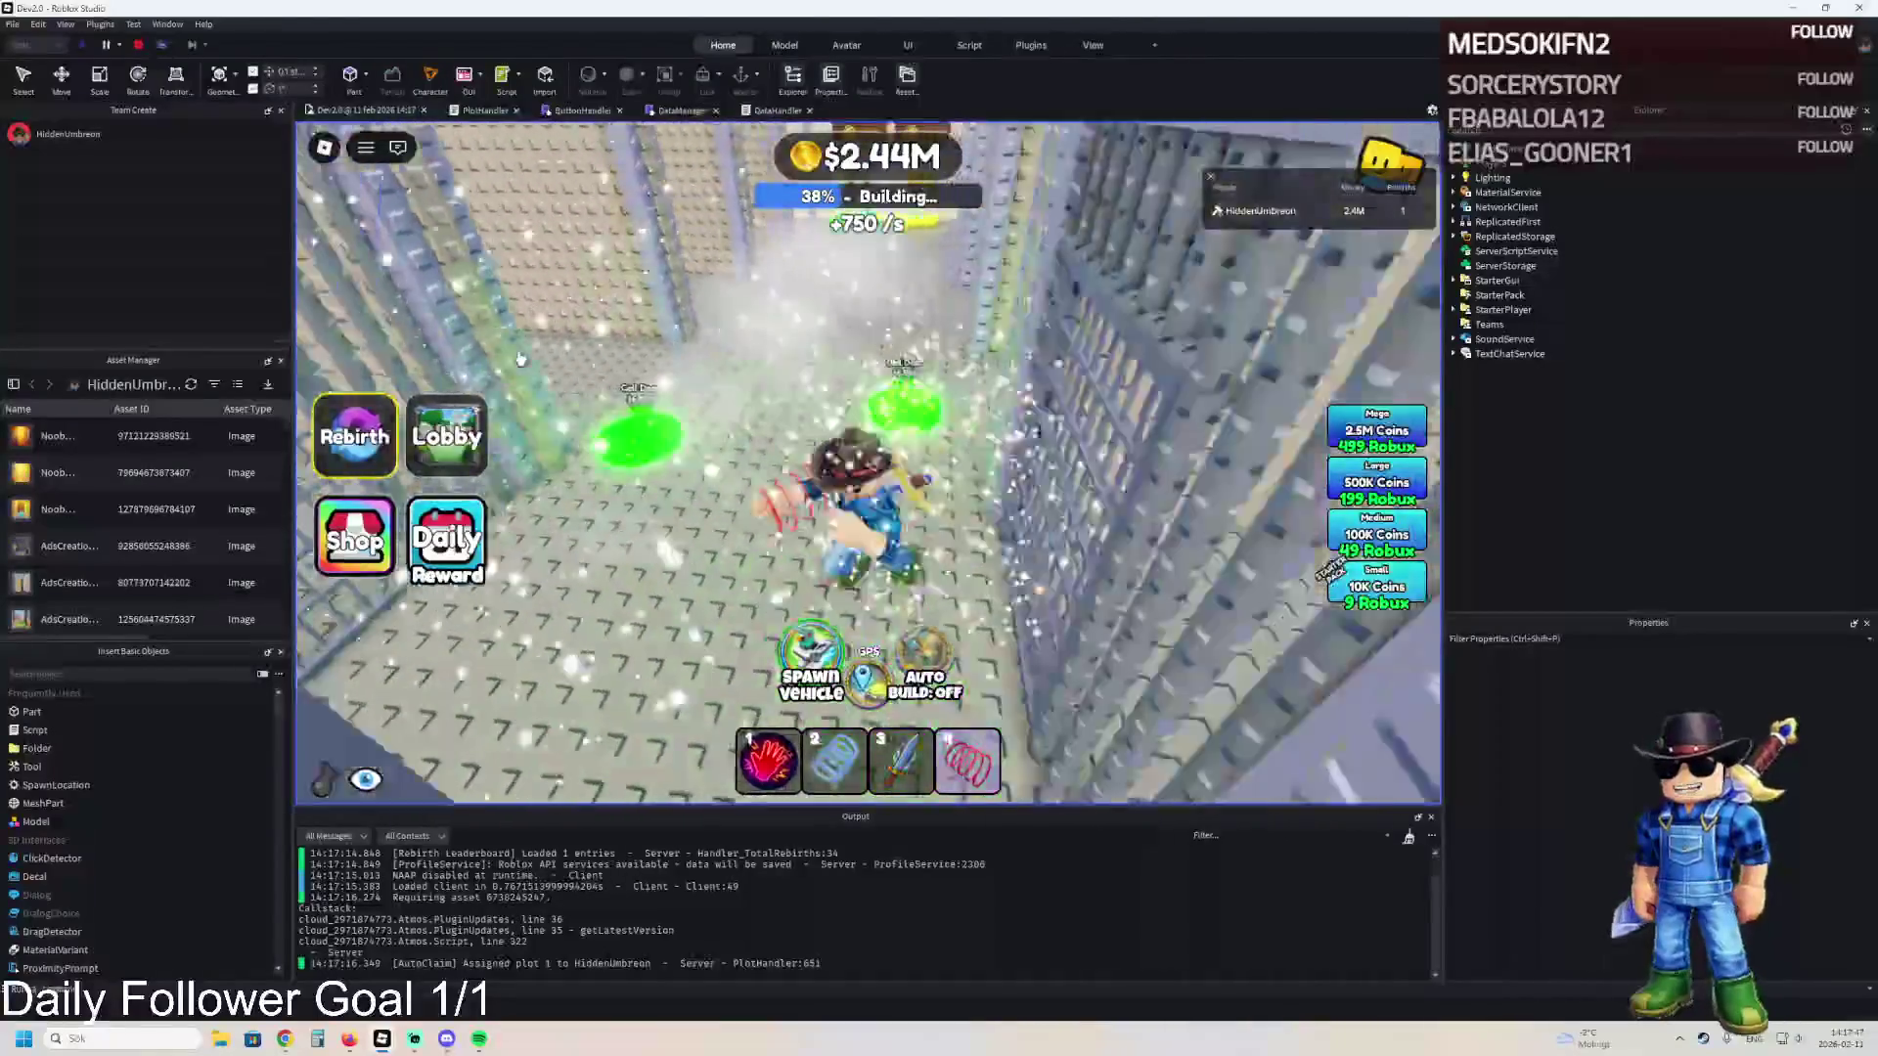
pyautogui.press('w')
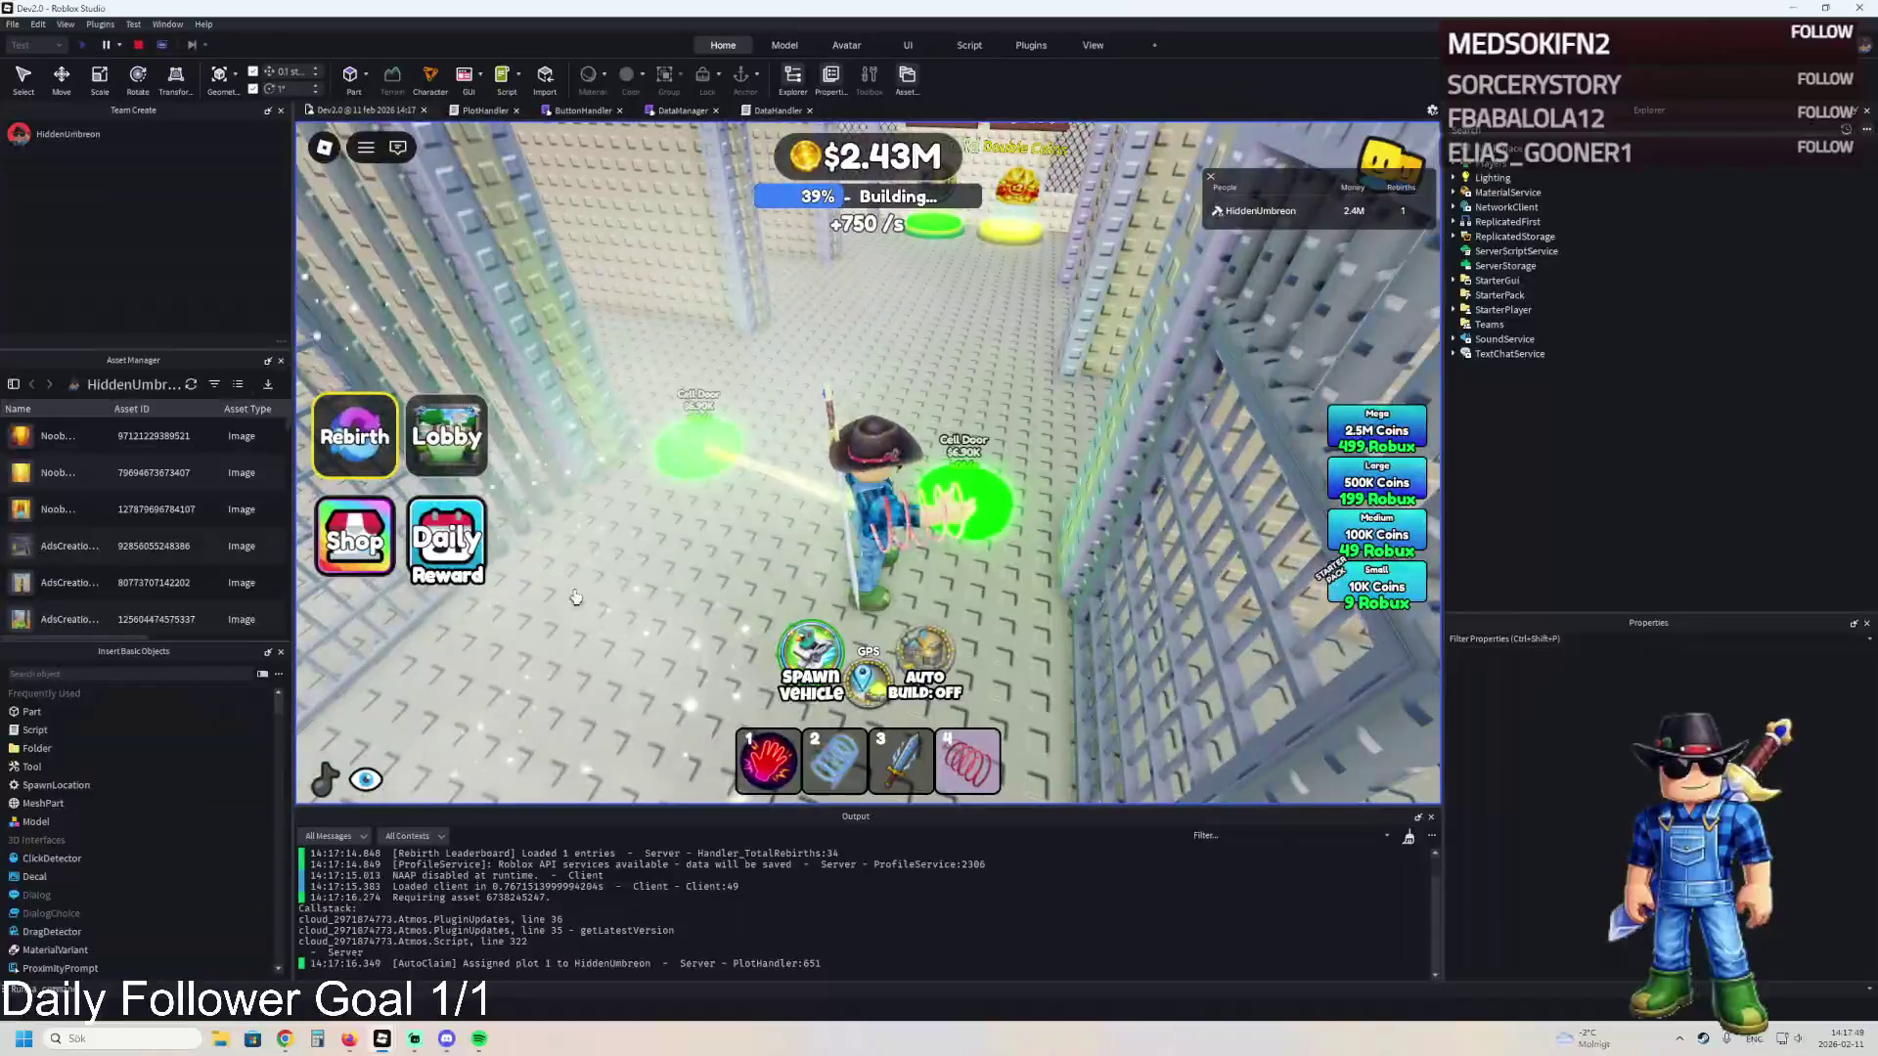
# - Toggle AUTO BUILD on and off several times, leaving it off
pyautogui.click(927, 662)
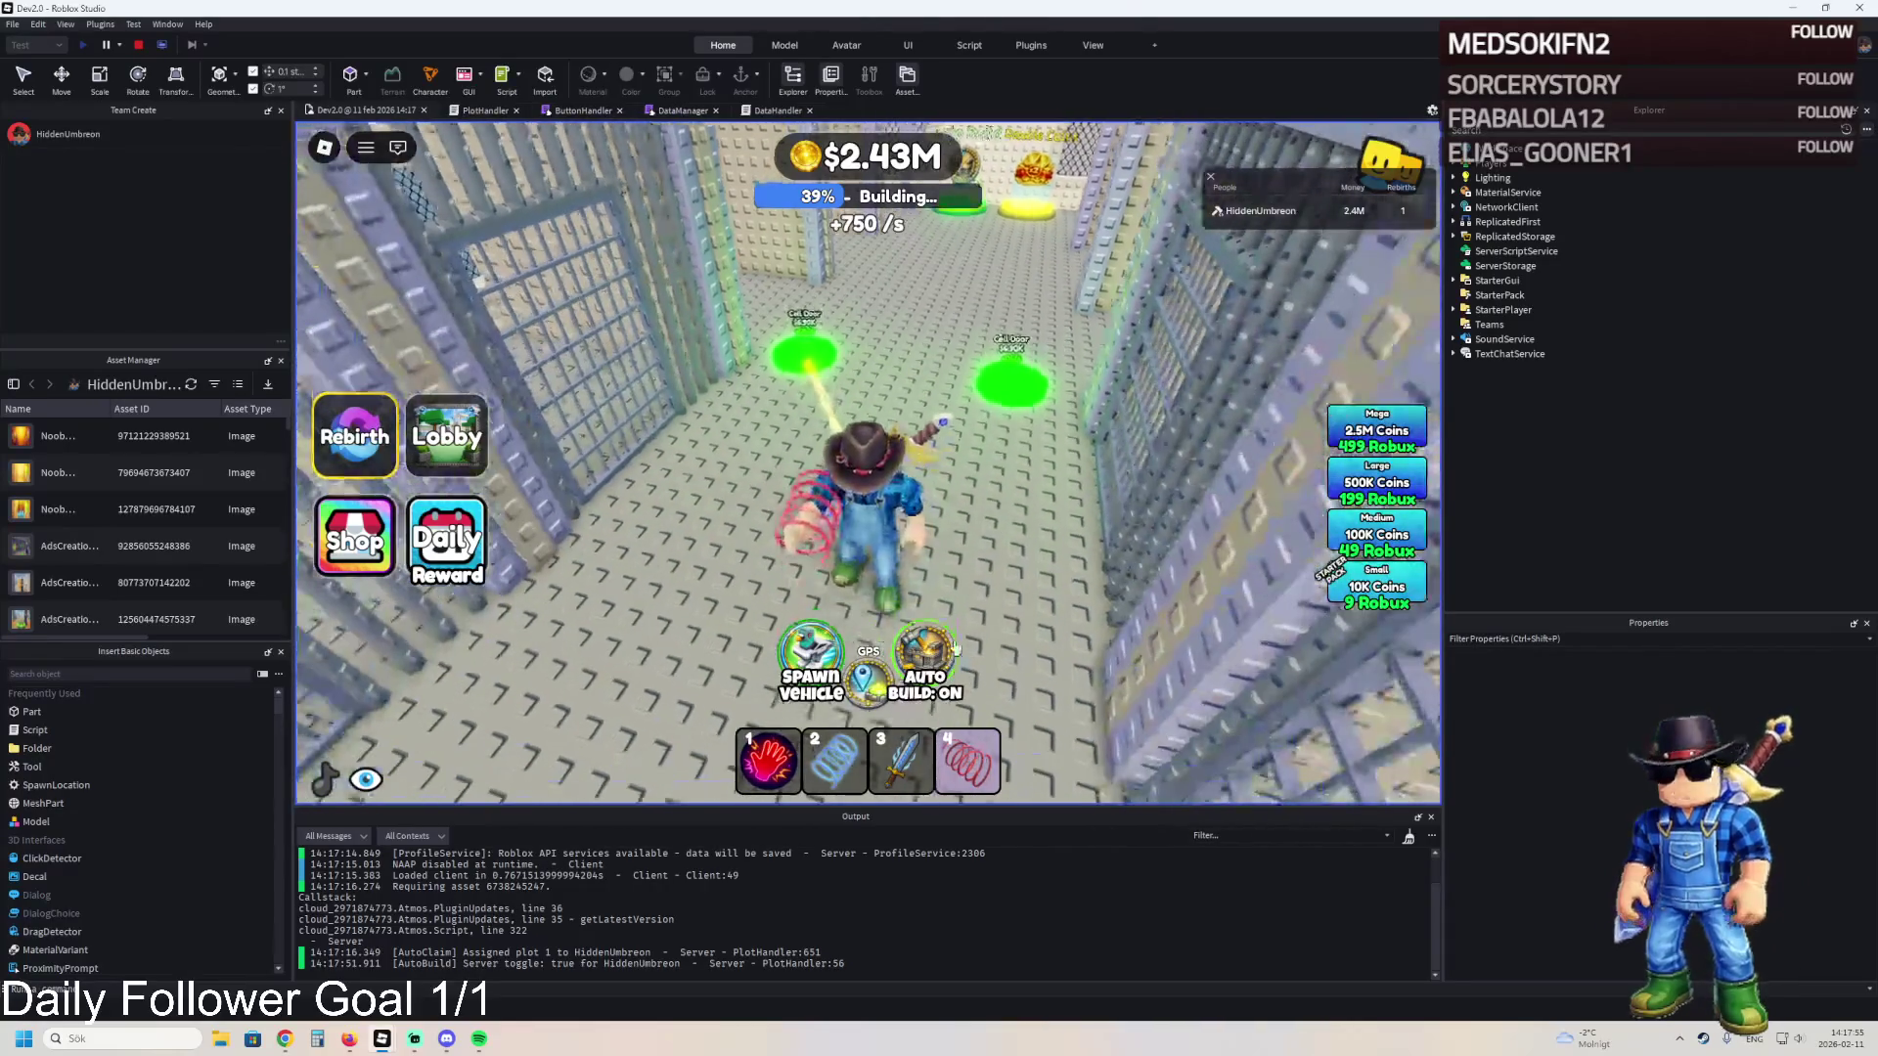
pyautogui.click(944, 651)
pyautogui.click(944, 650)
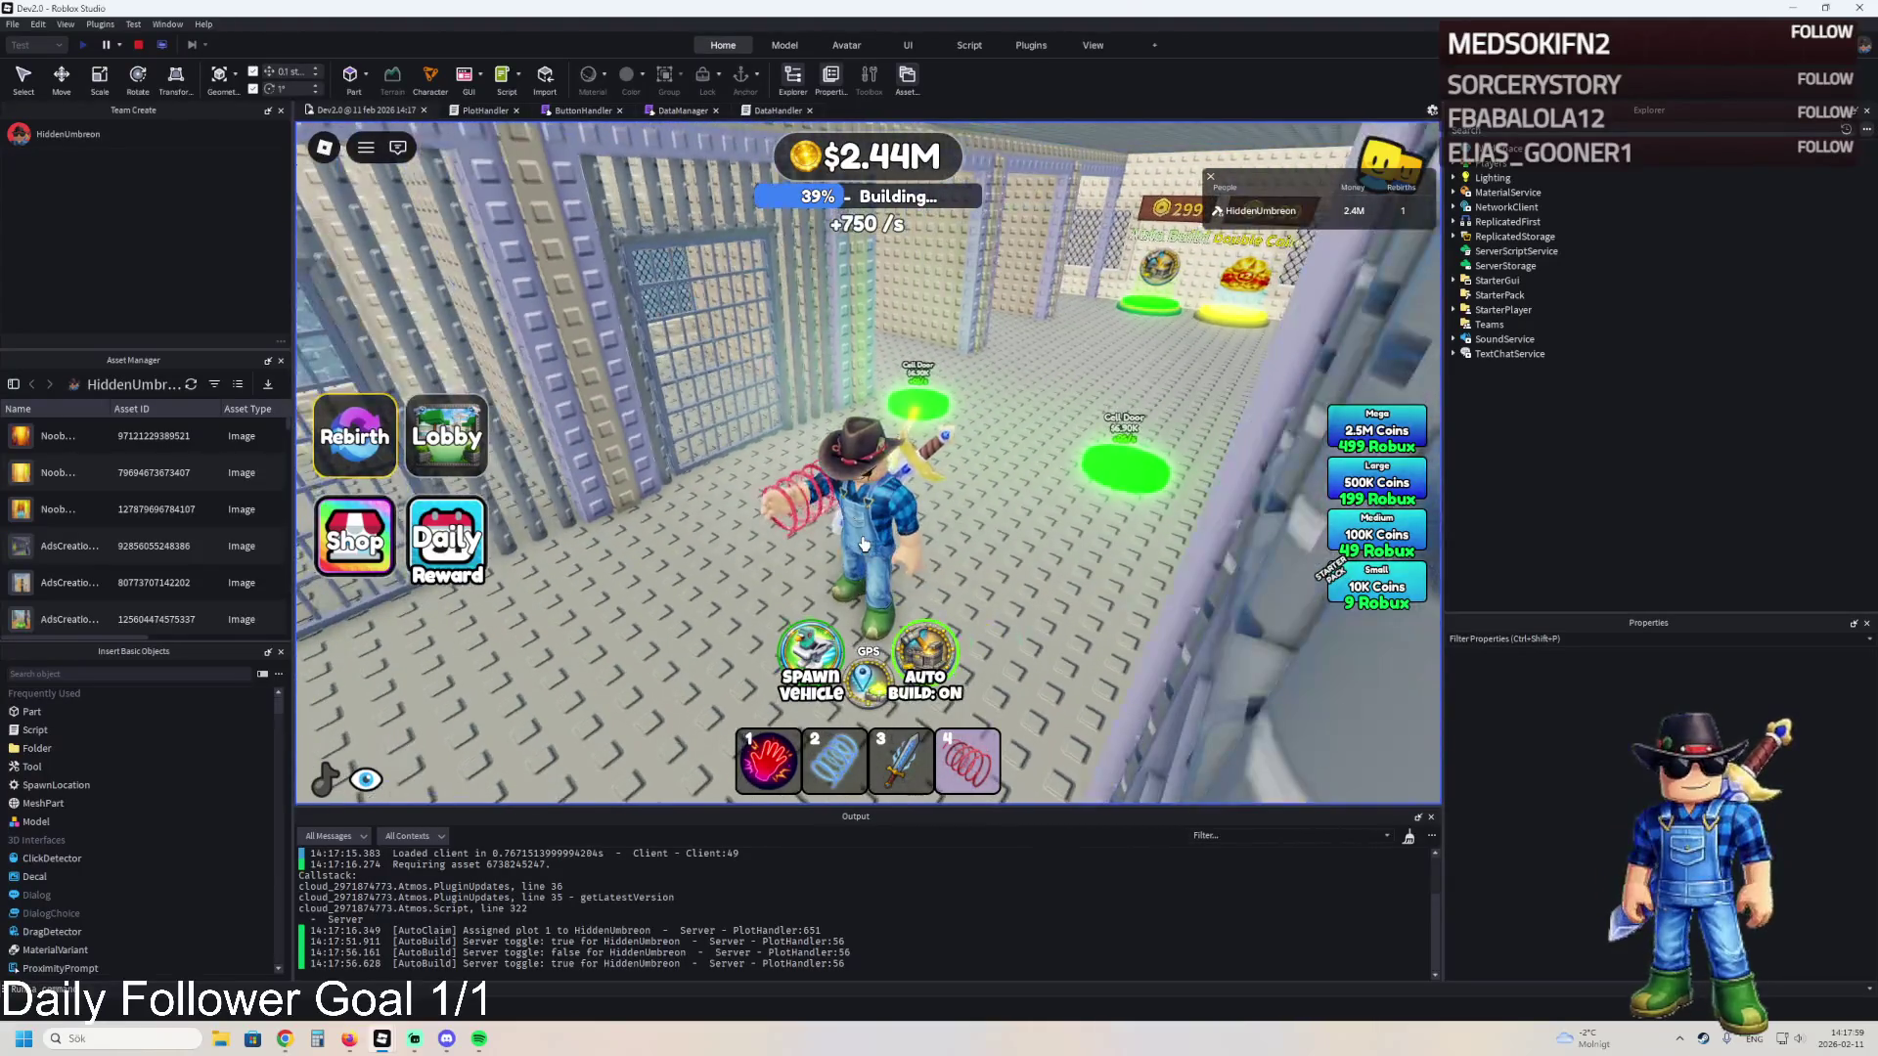
pyautogui.click(902, 648)
pyautogui.click(907, 655)
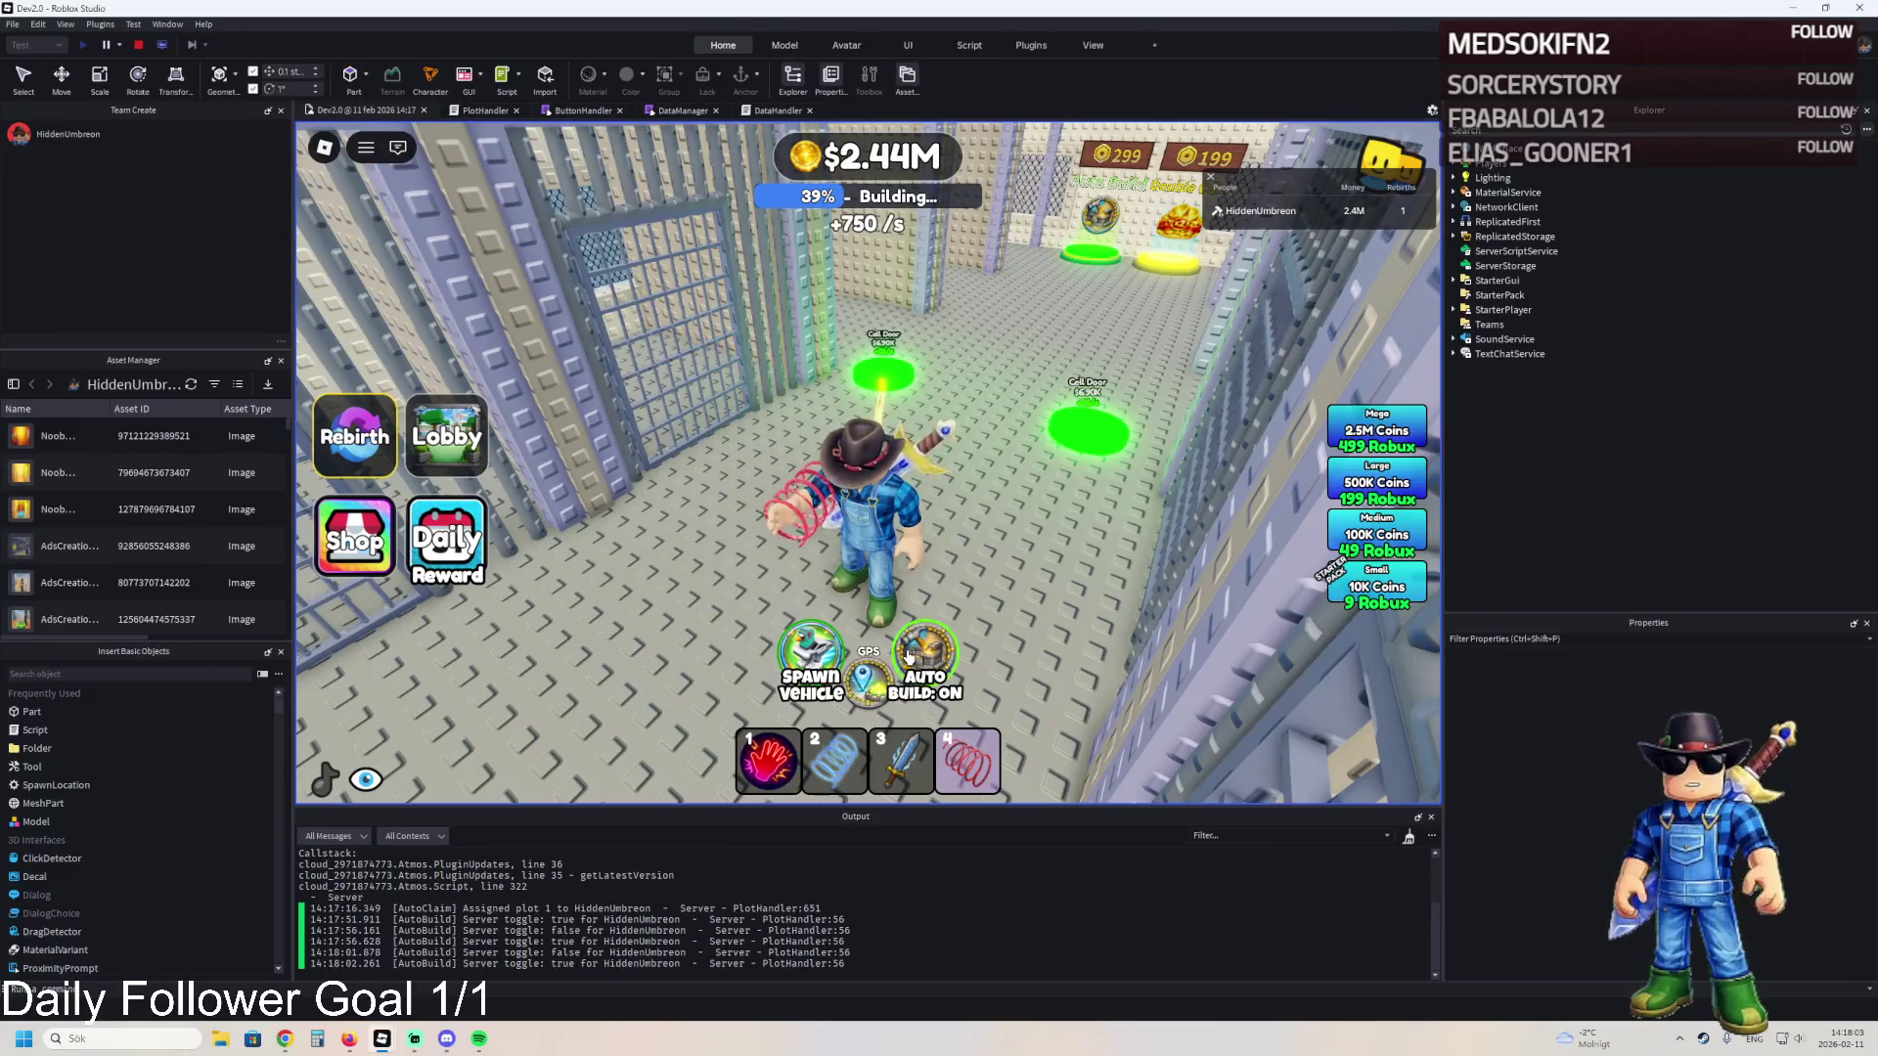
pyautogui.click(909, 655)
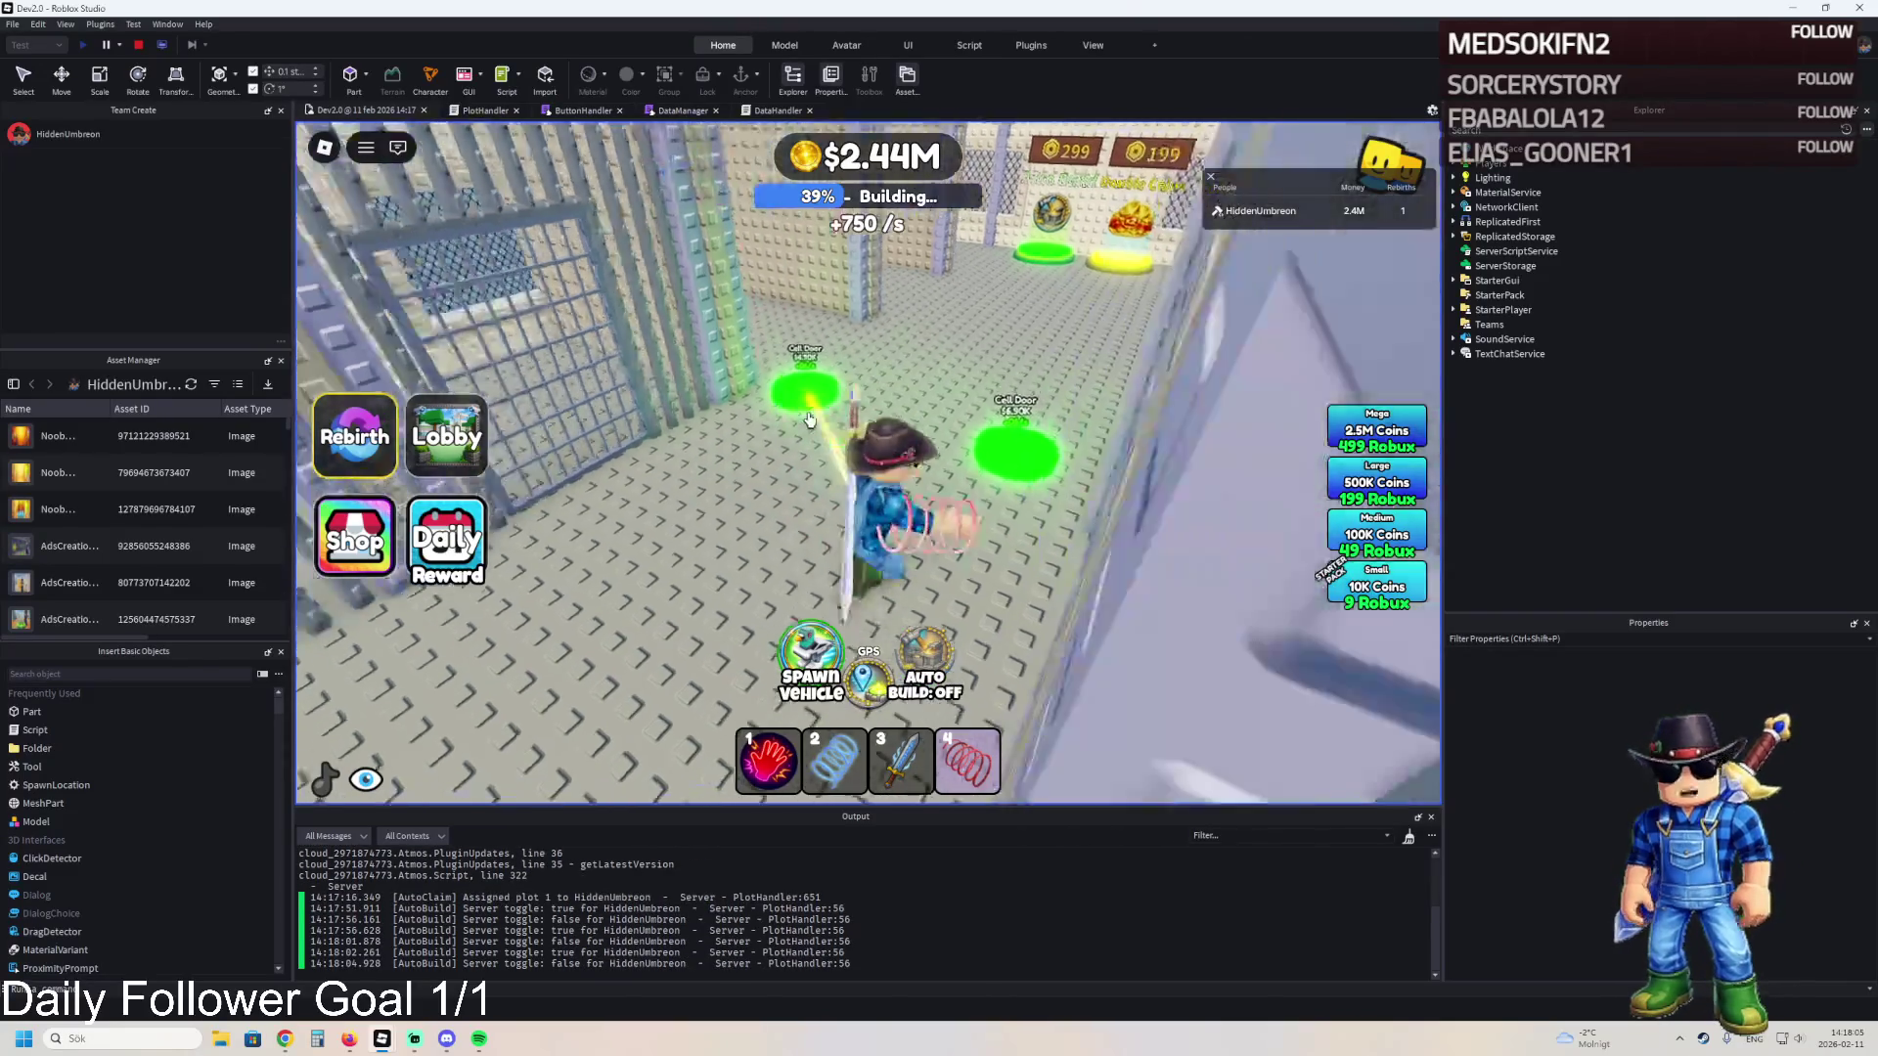
# - Walk through the cell block and around the building, then stop the playtest
pyautogui.press('w')
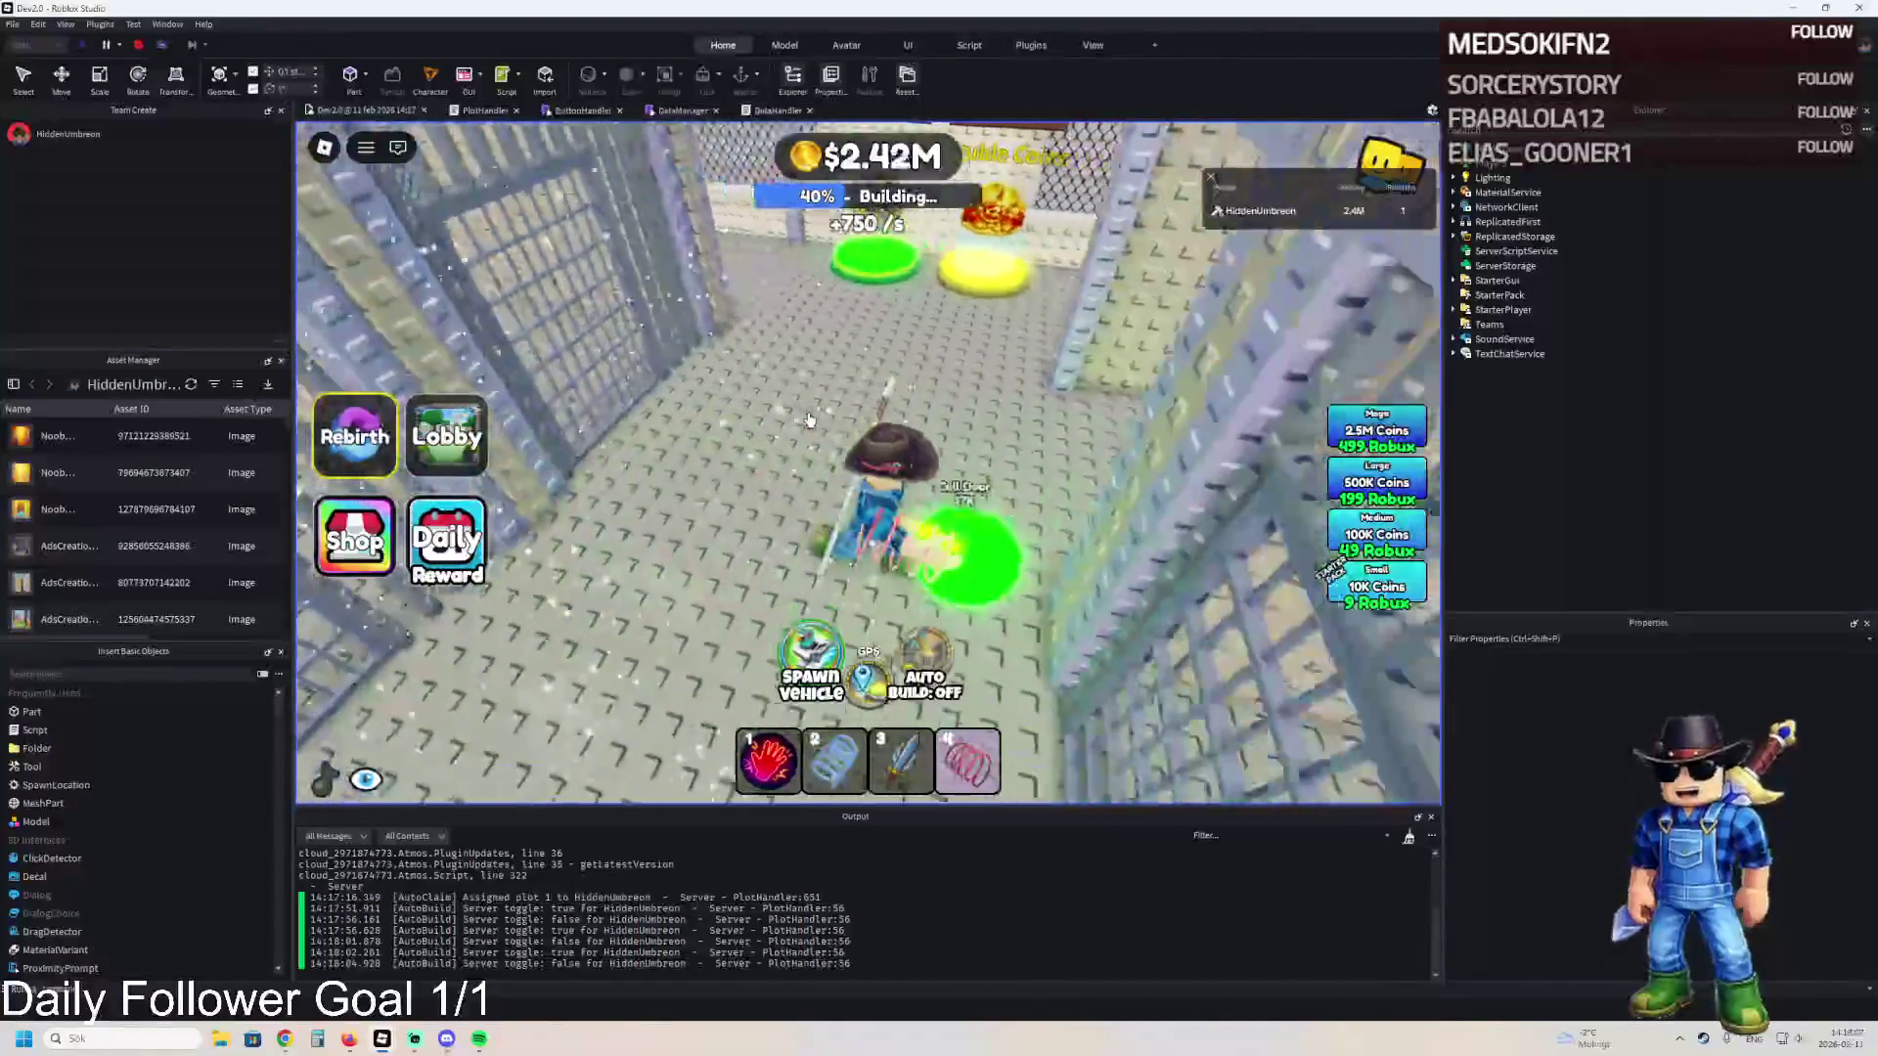
pyautogui.press('w')
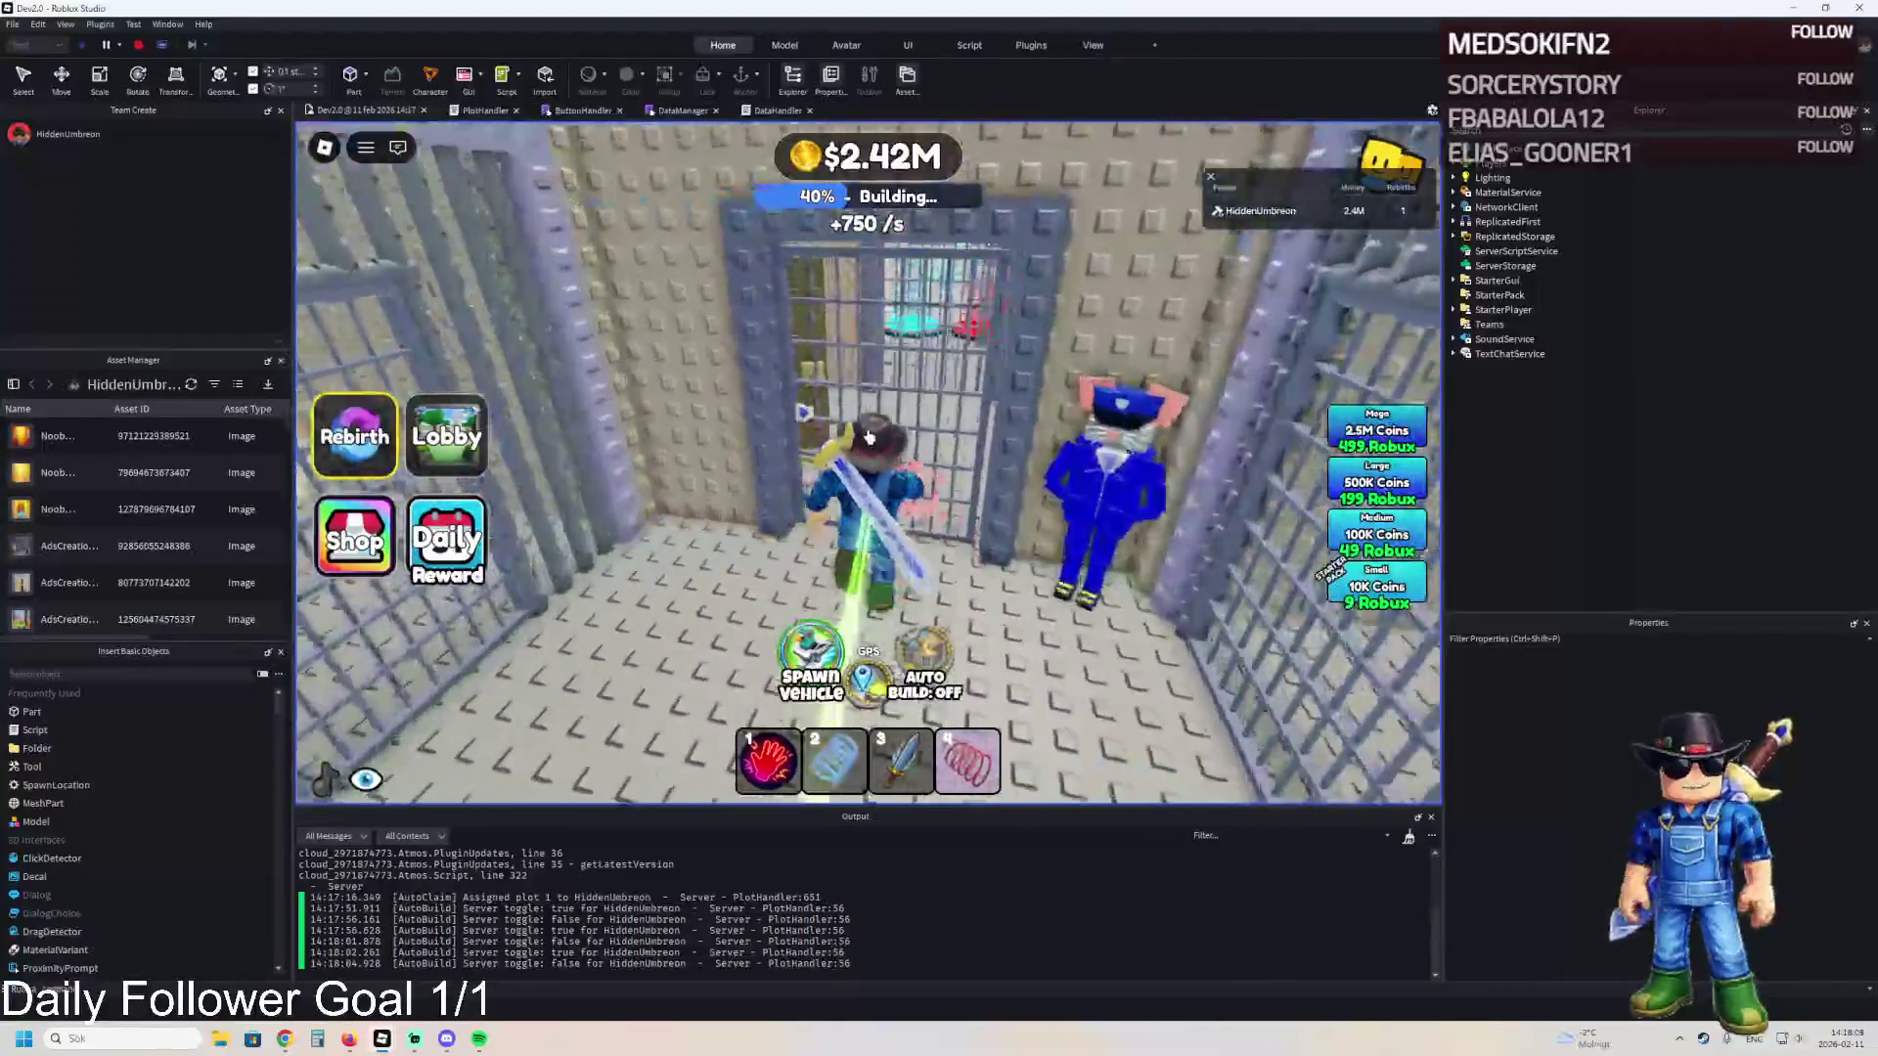
pyautogui.press('w')
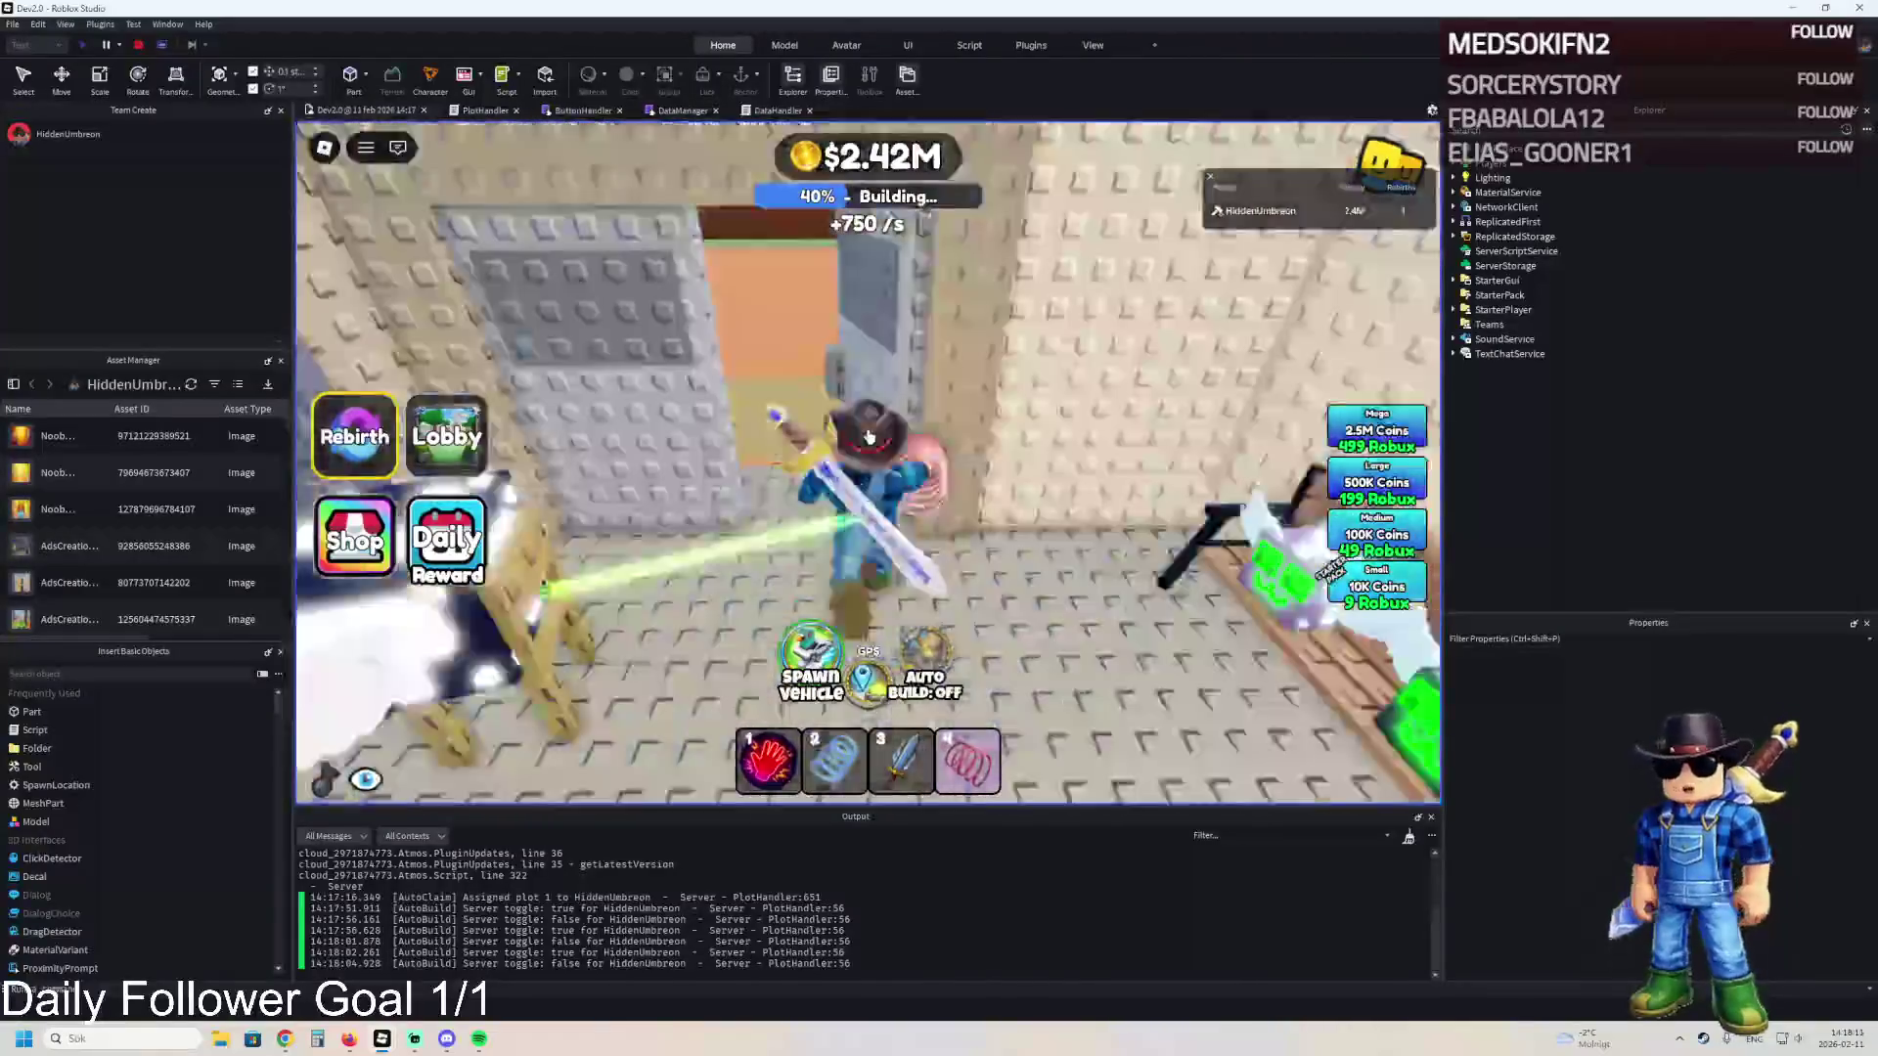
pyautogui.press('w')
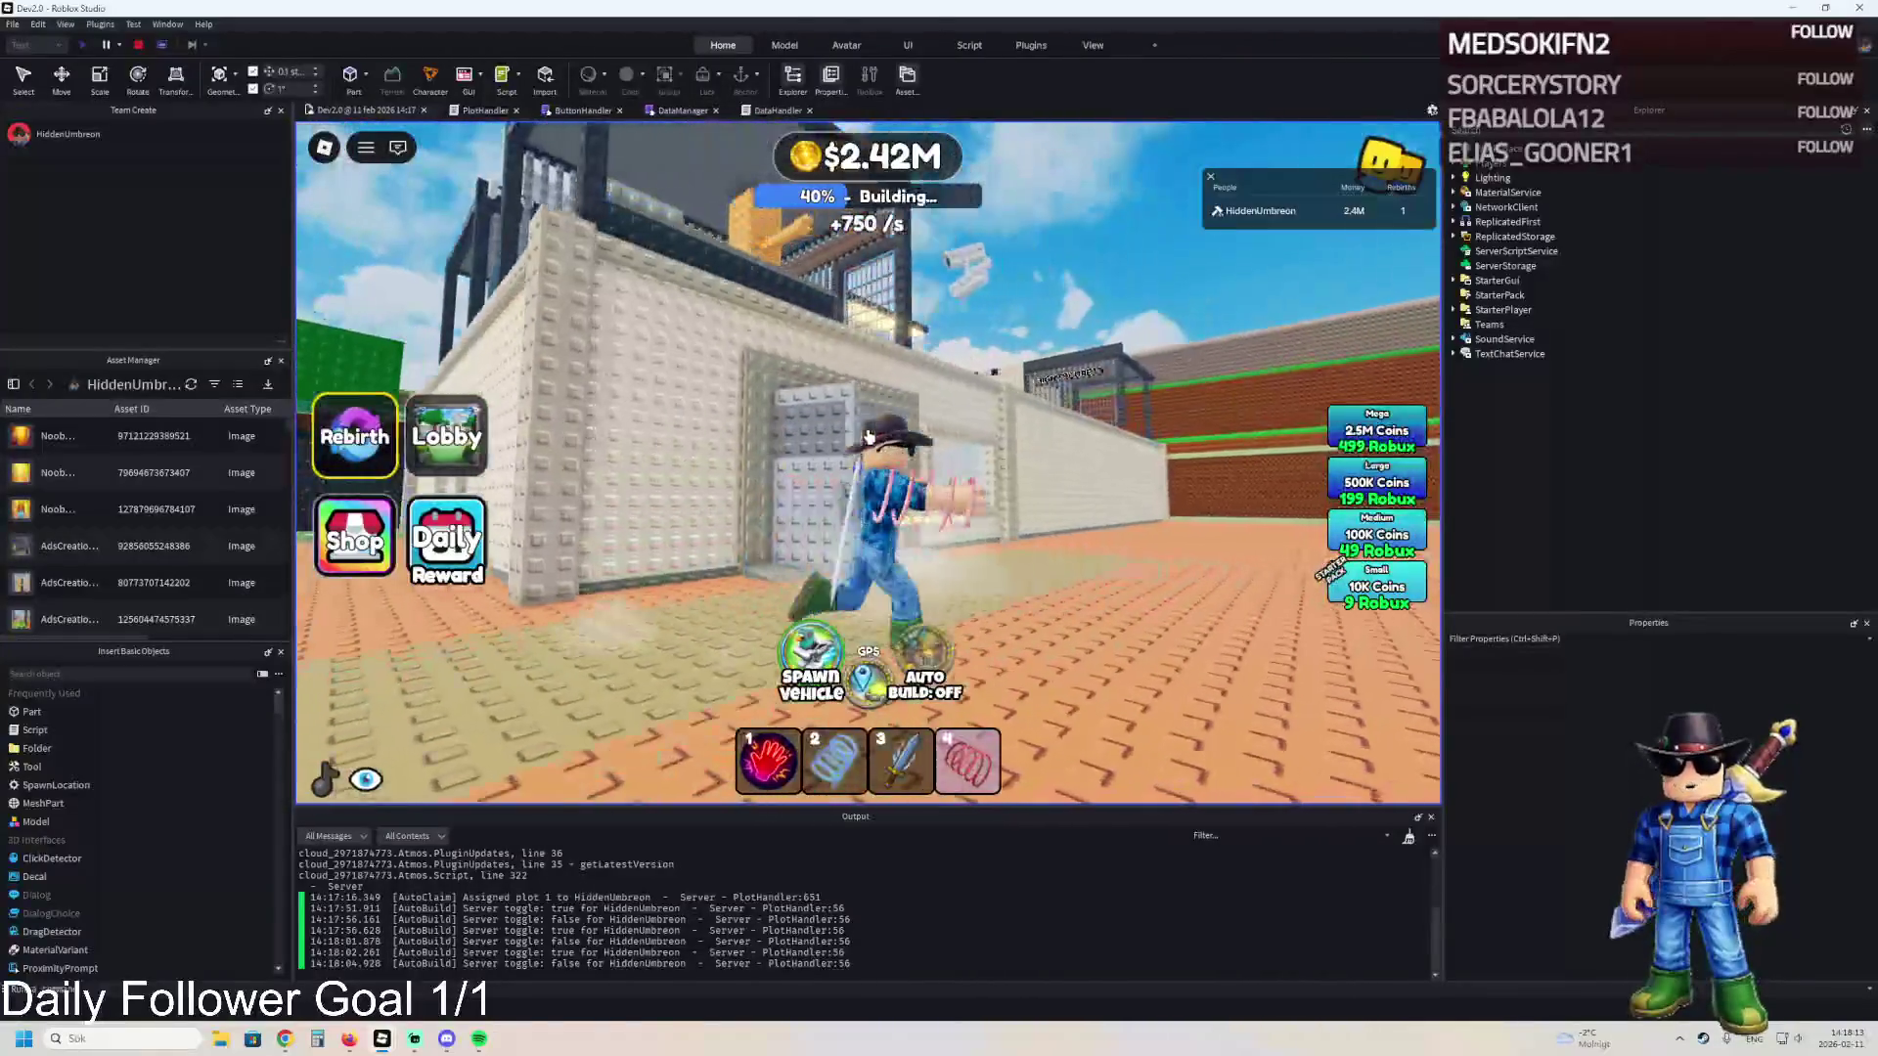
pyautogui.press('w')
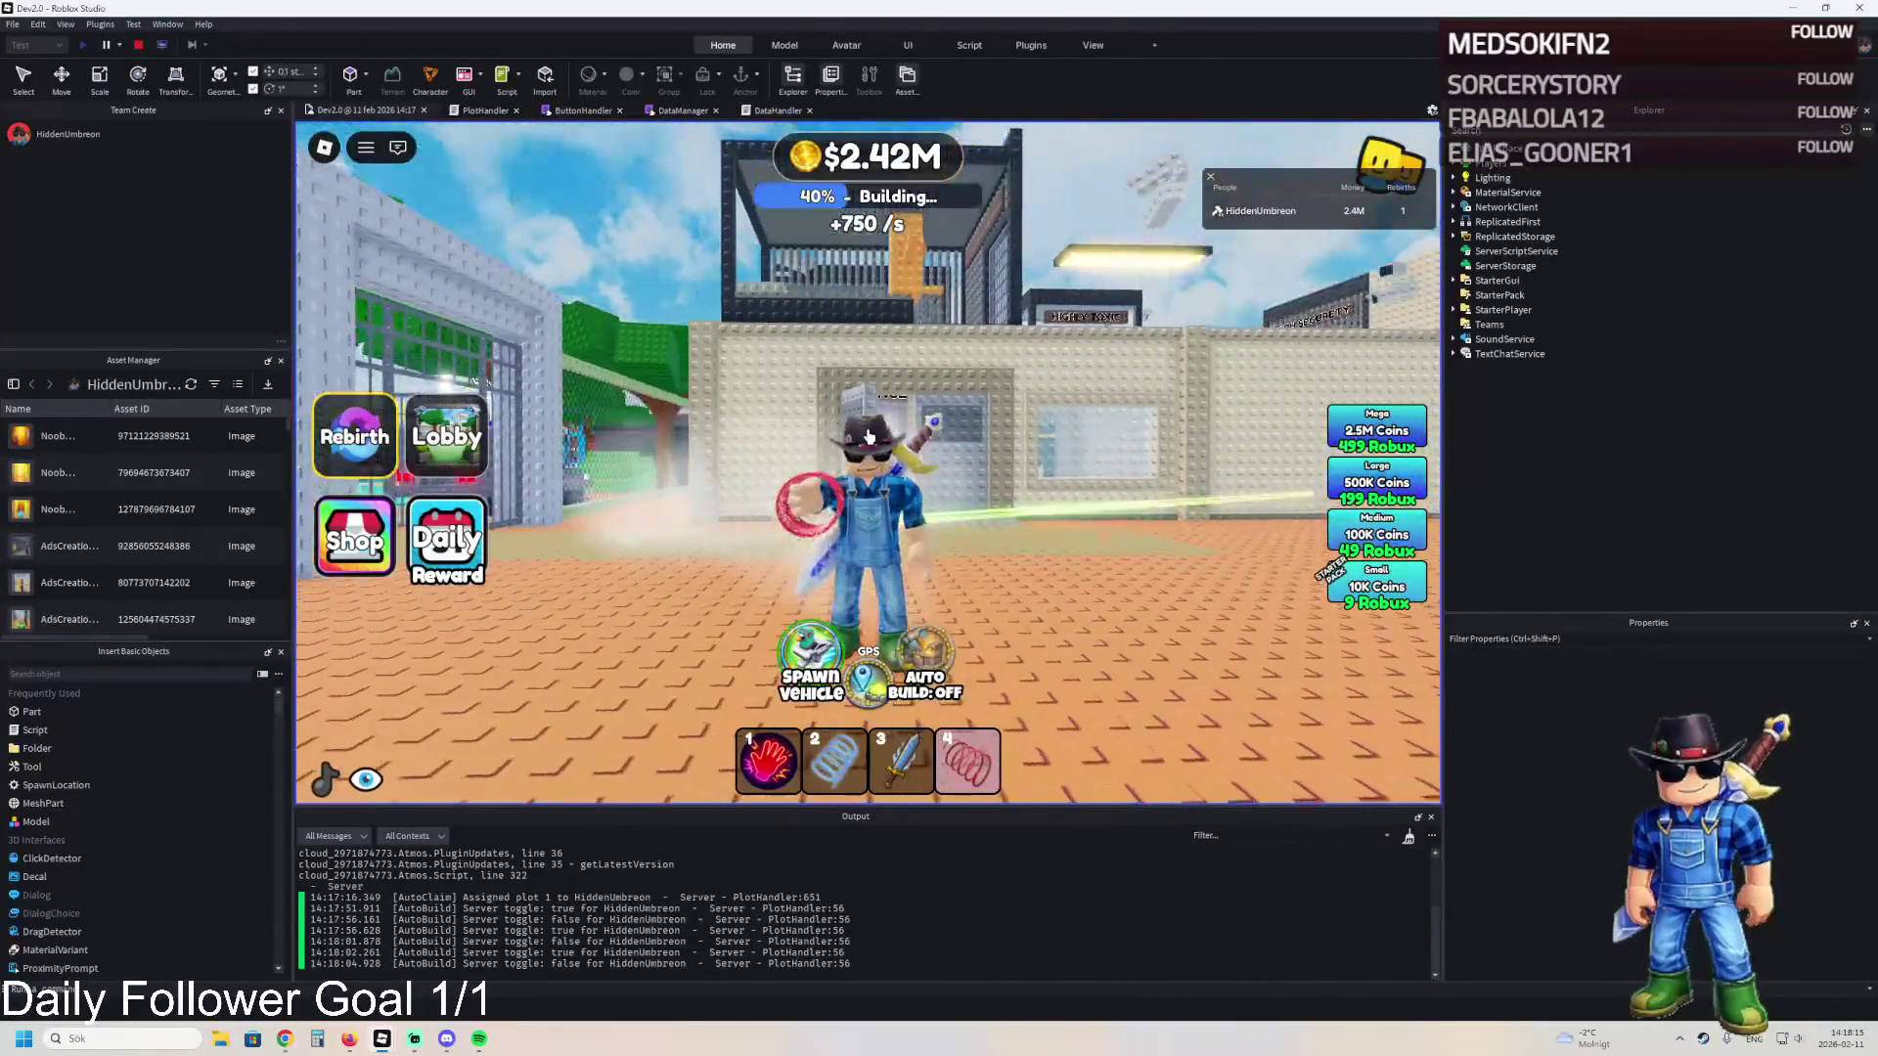
pyautogui.press('w')
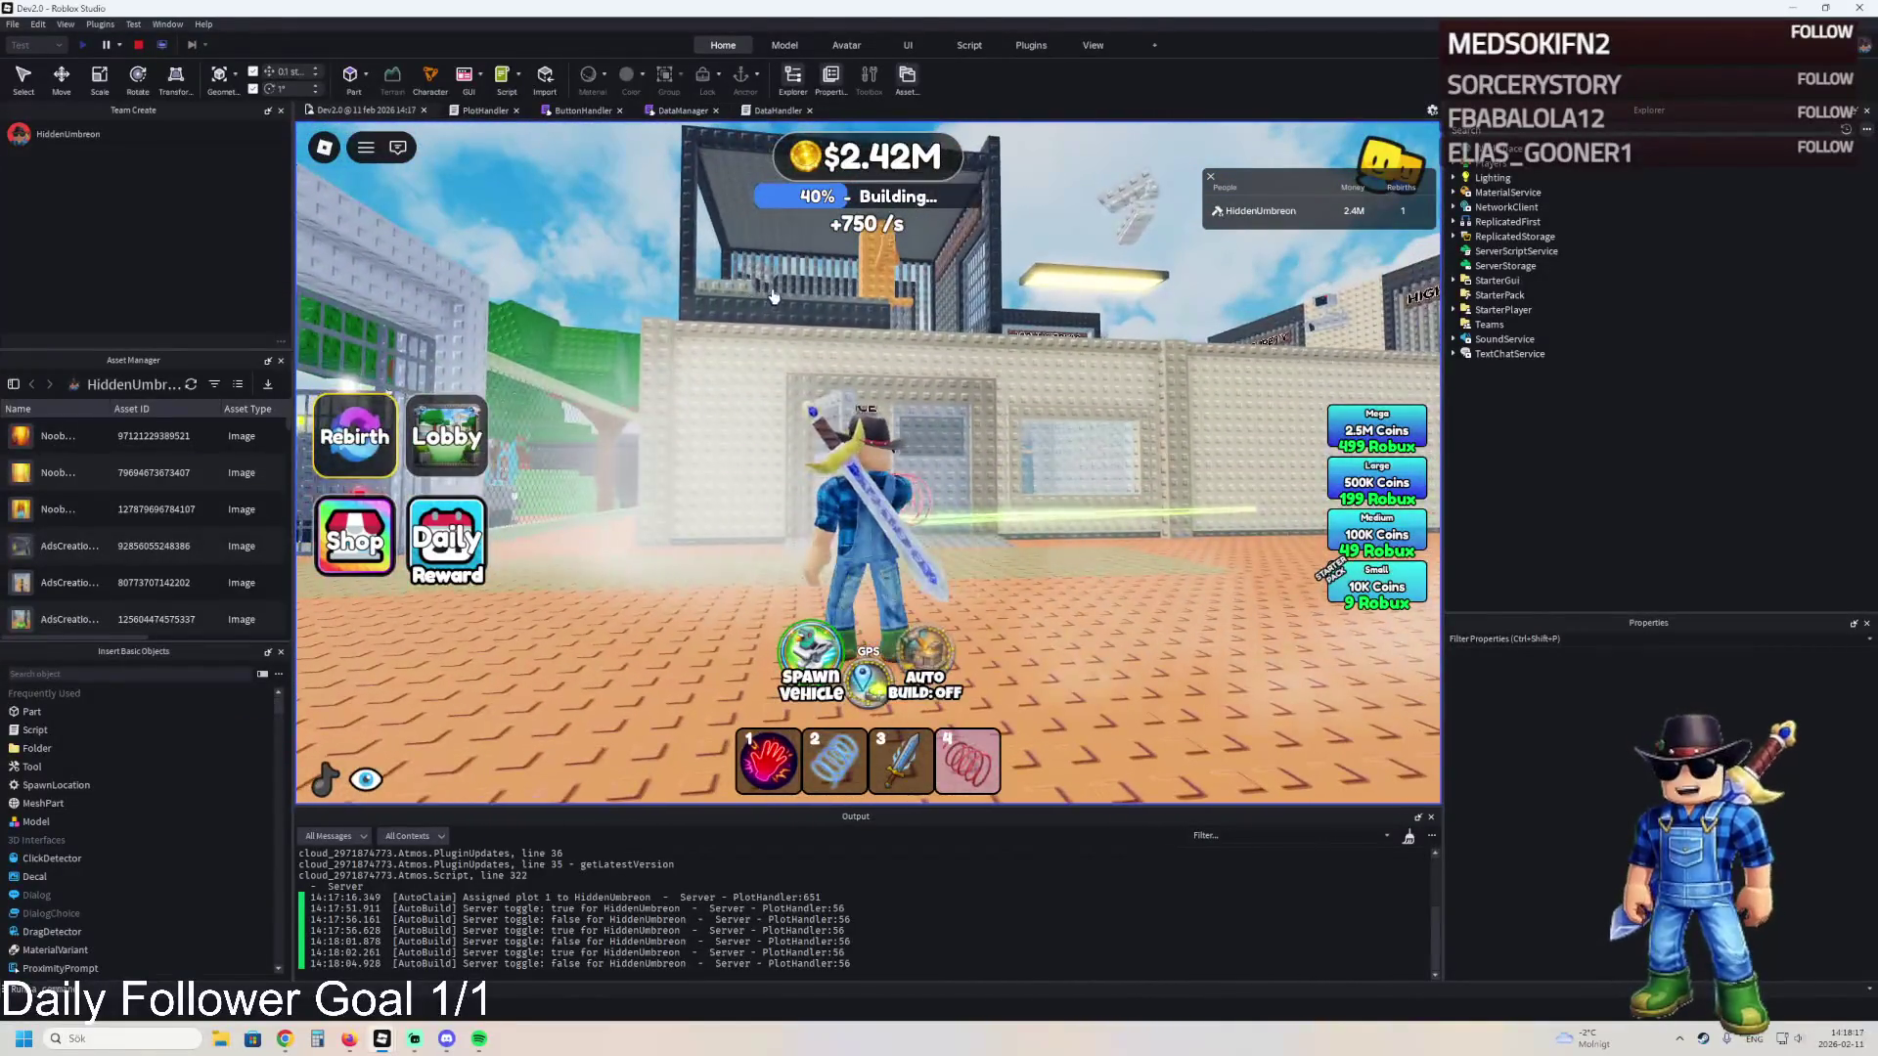
pyautogui.click(141, 48)
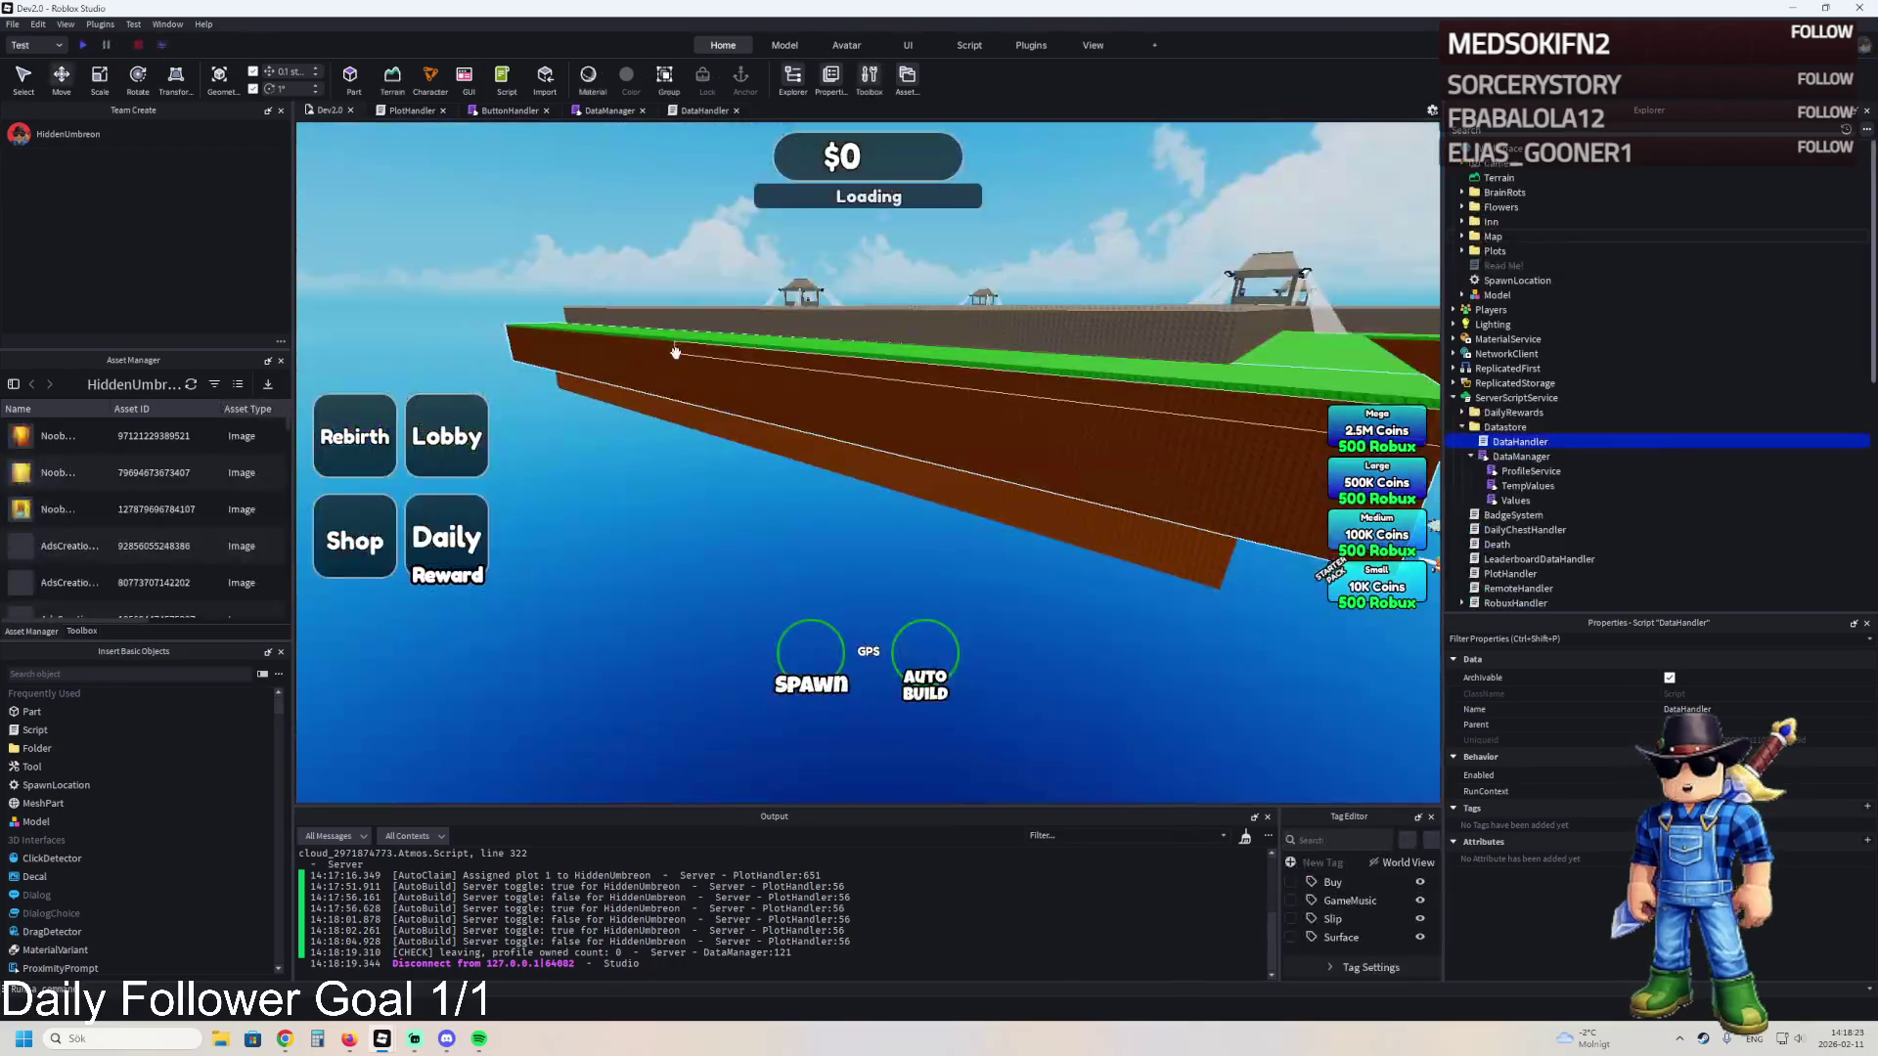
# - Run a brief second playtest, stop it with Shift+F5, and bring the DevPBT window forward
pyautogui.click(81, 45)
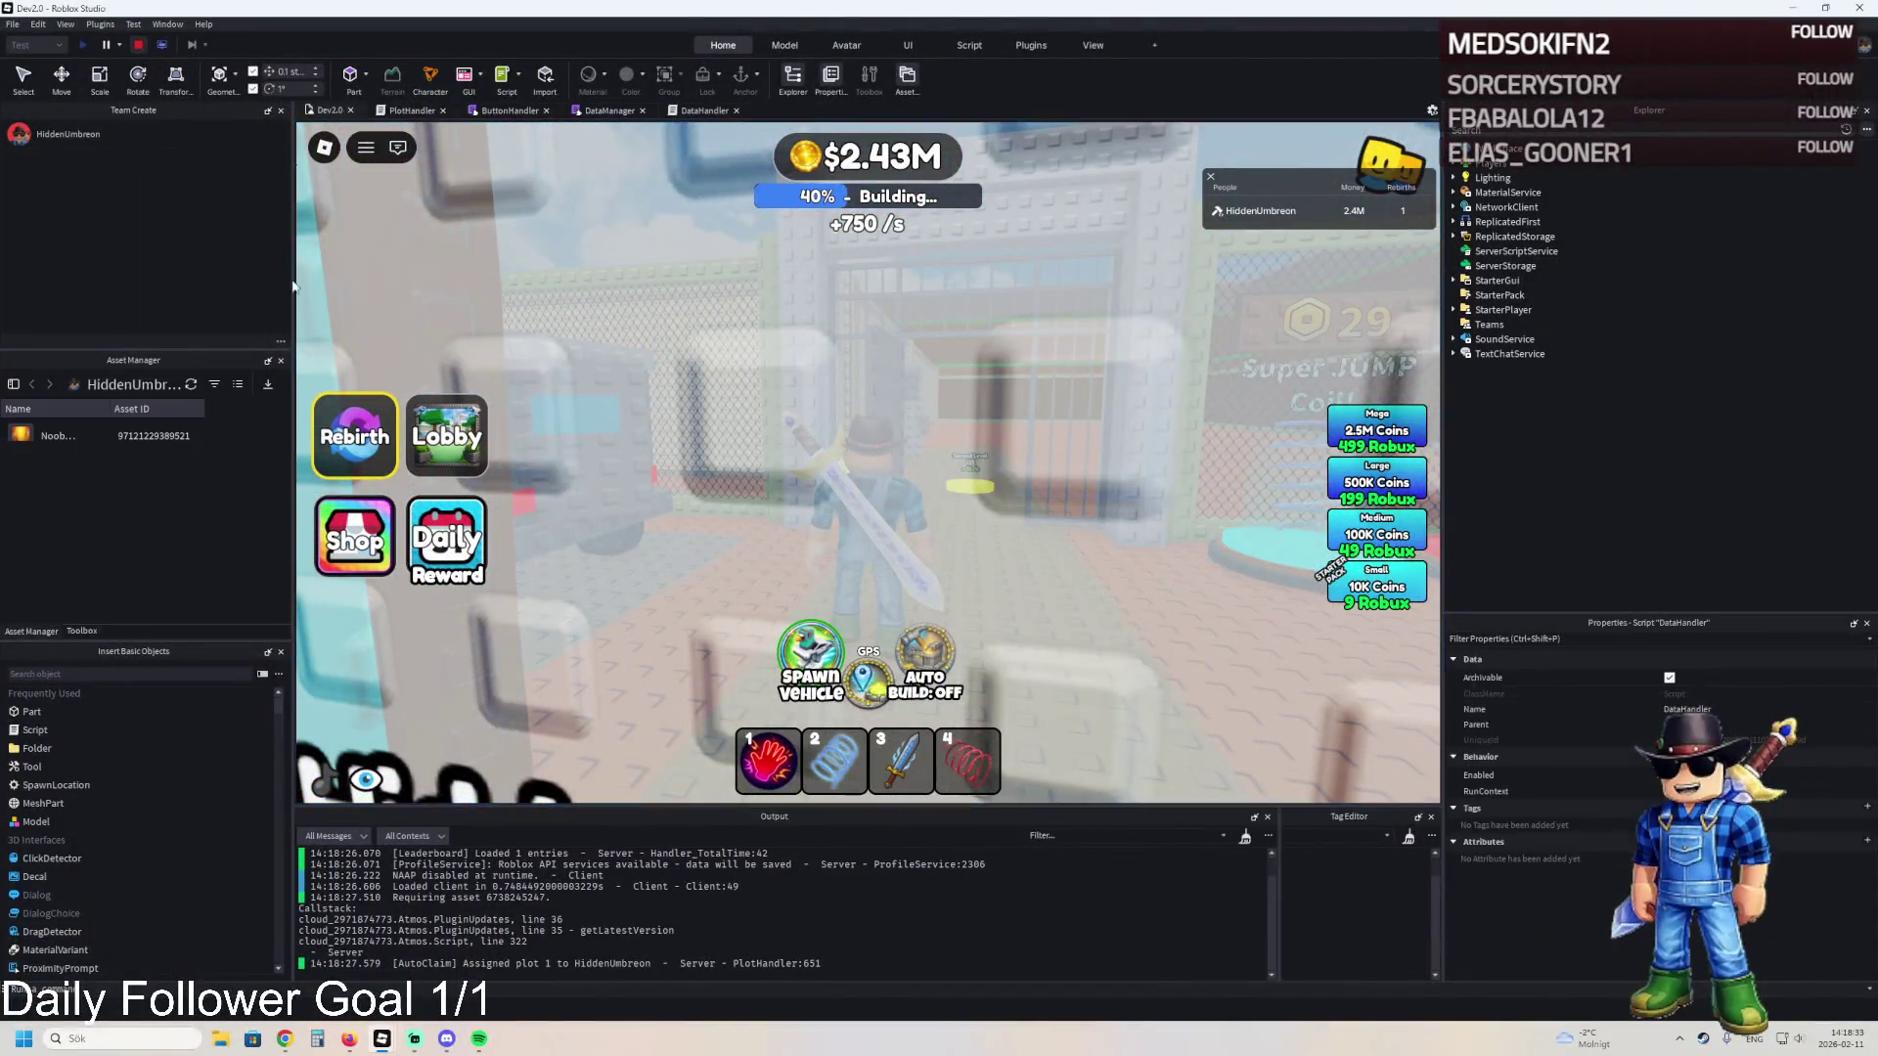
pyautogui.hotkey('shift', 'F5')
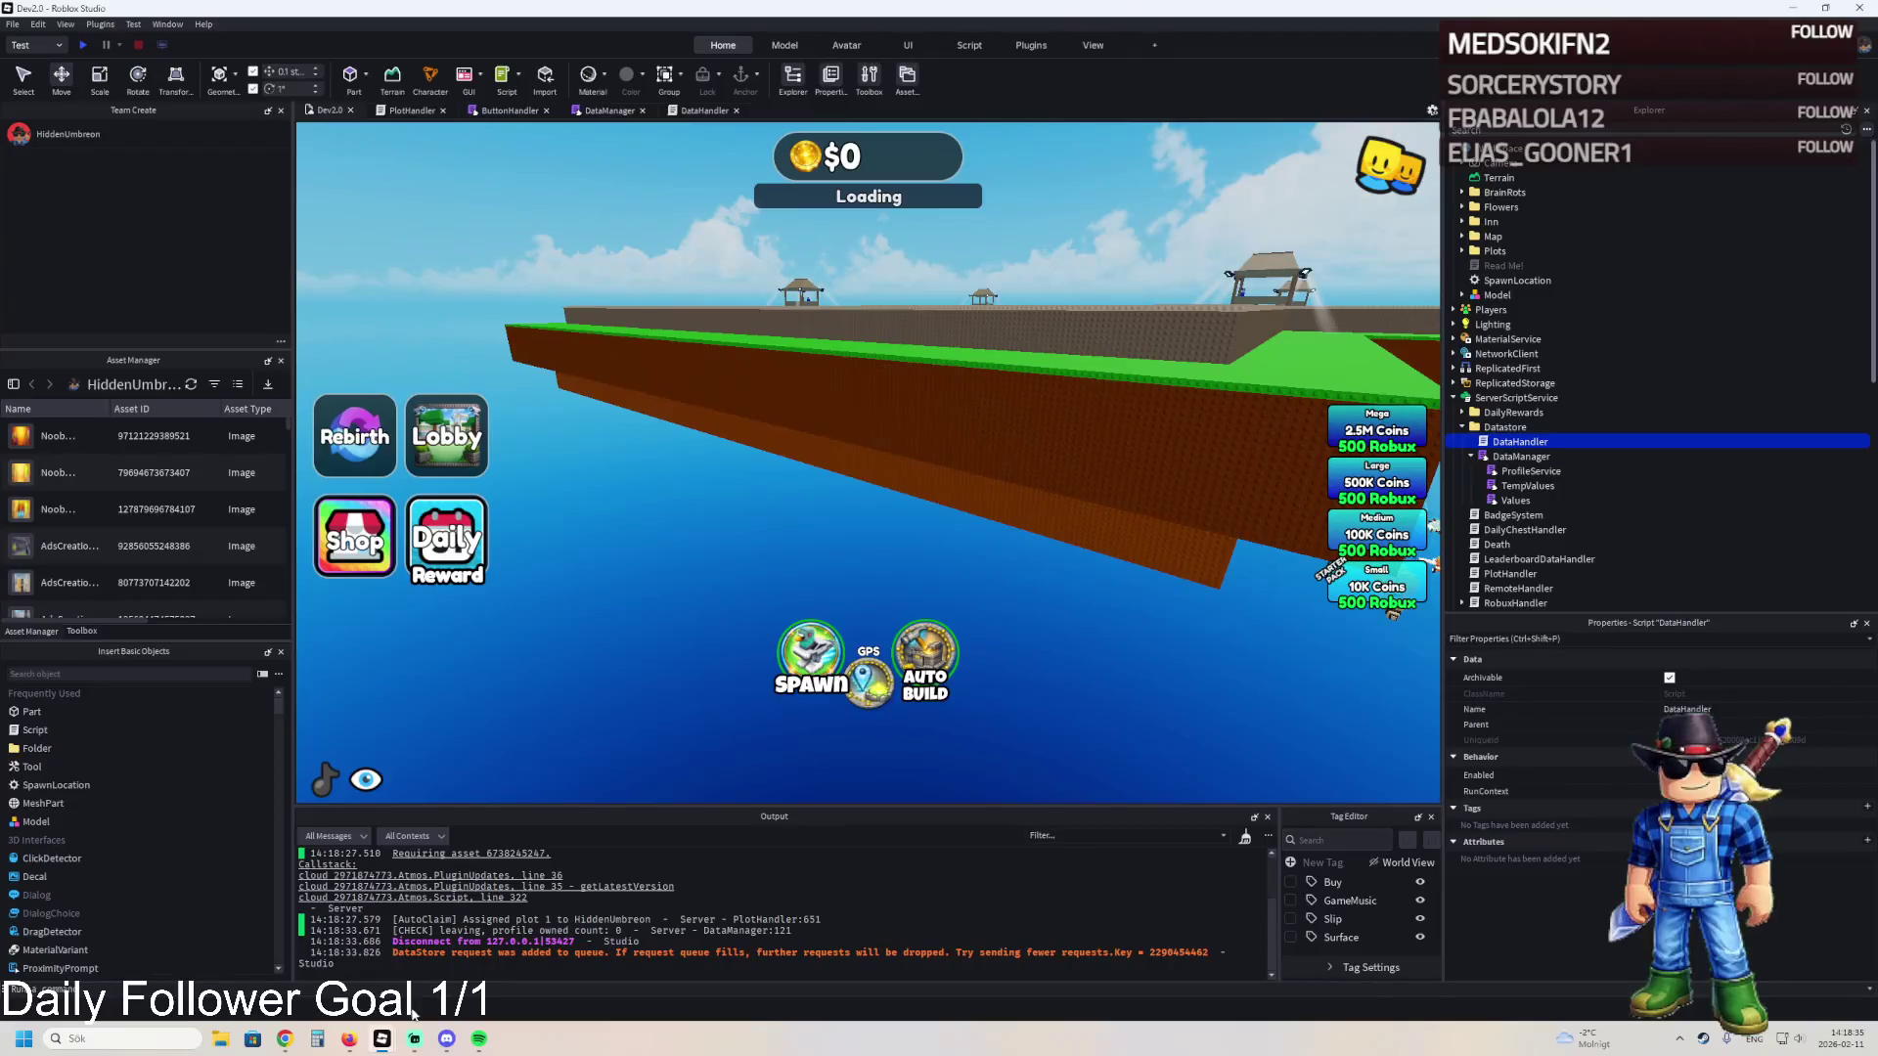
pyautogui.moveTo(383, 1037)
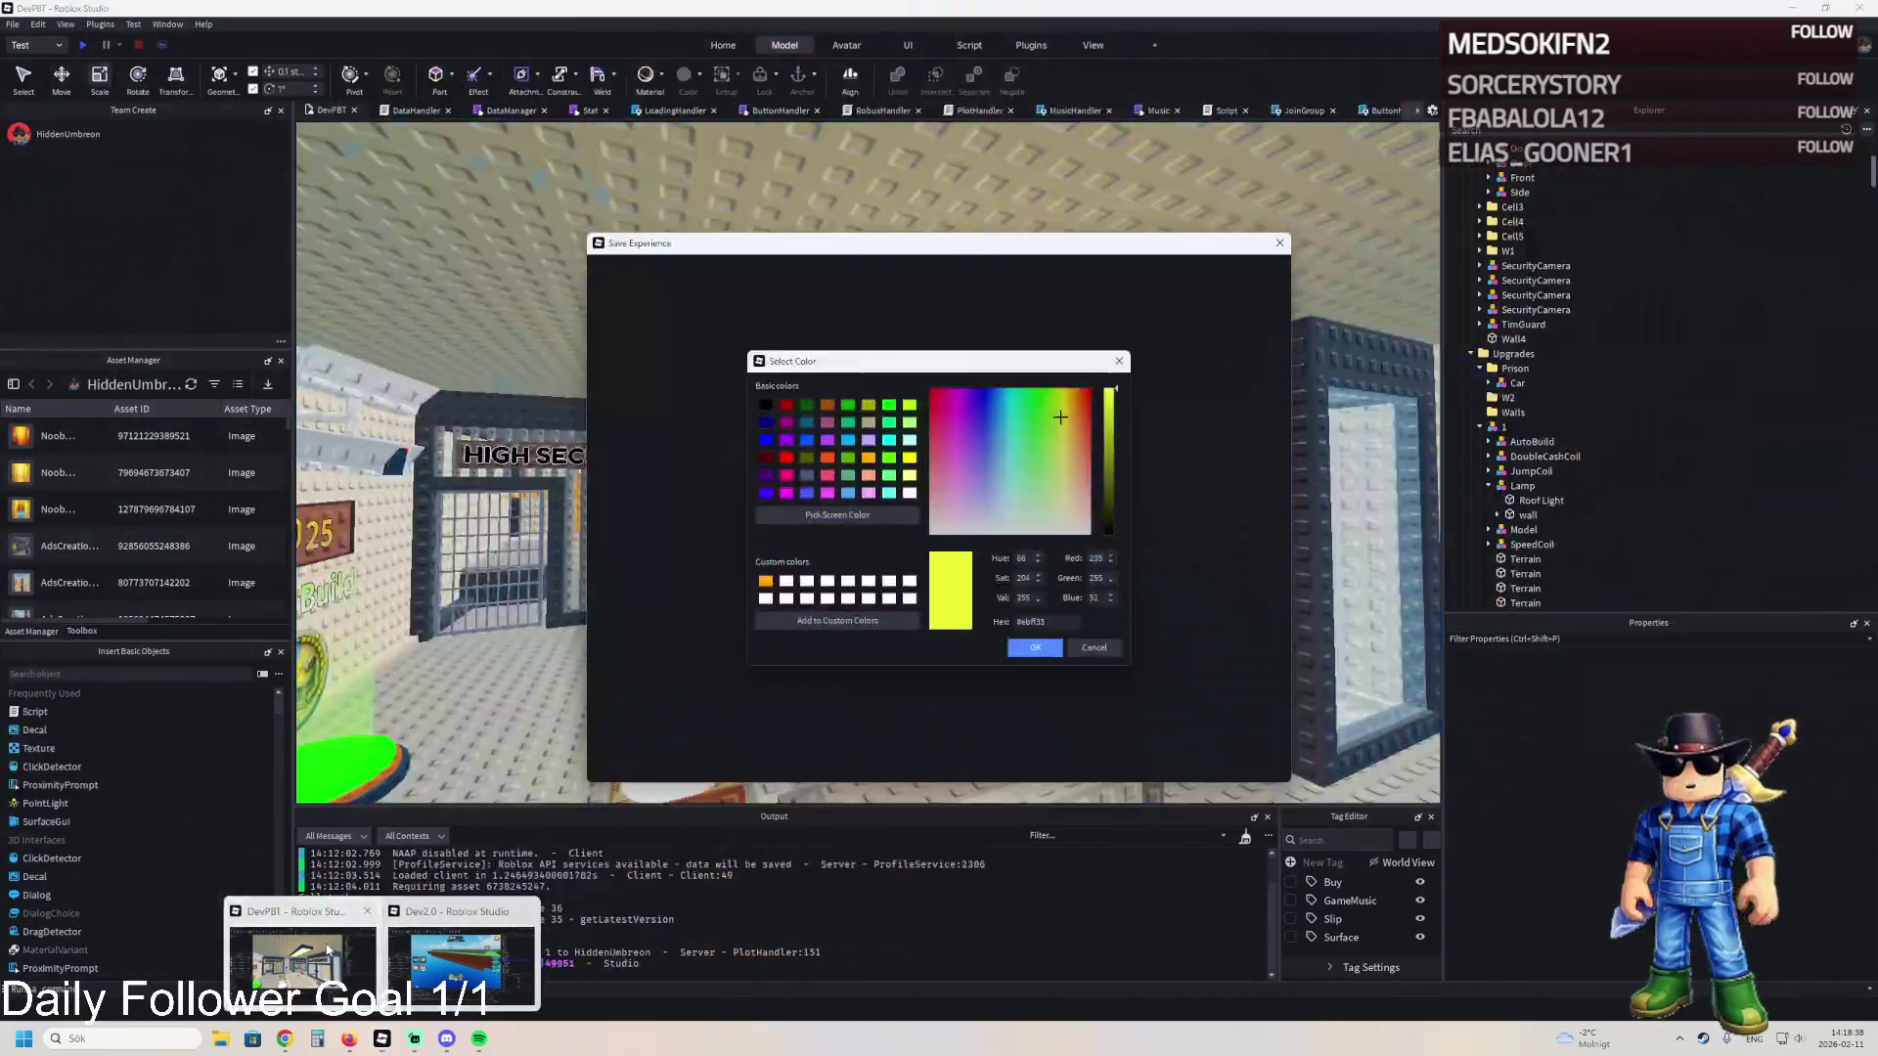
pyautogui.click(302, 963)
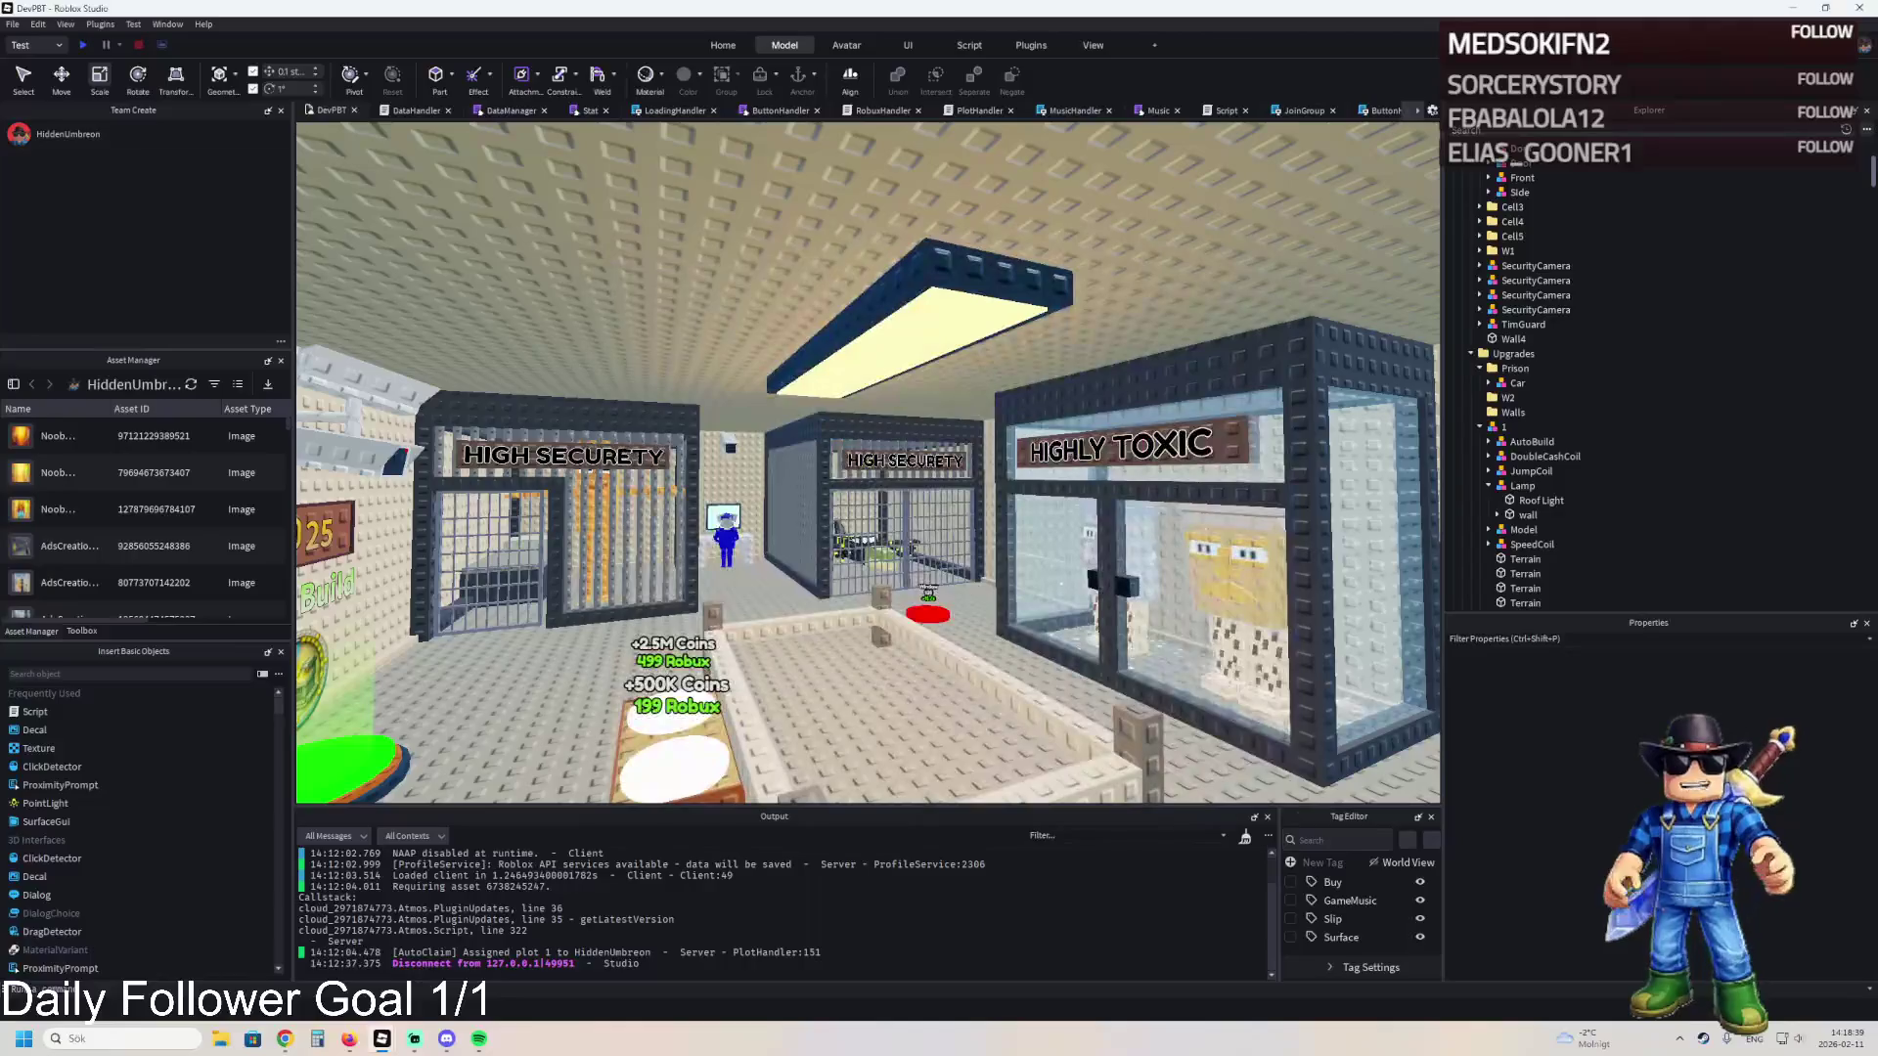
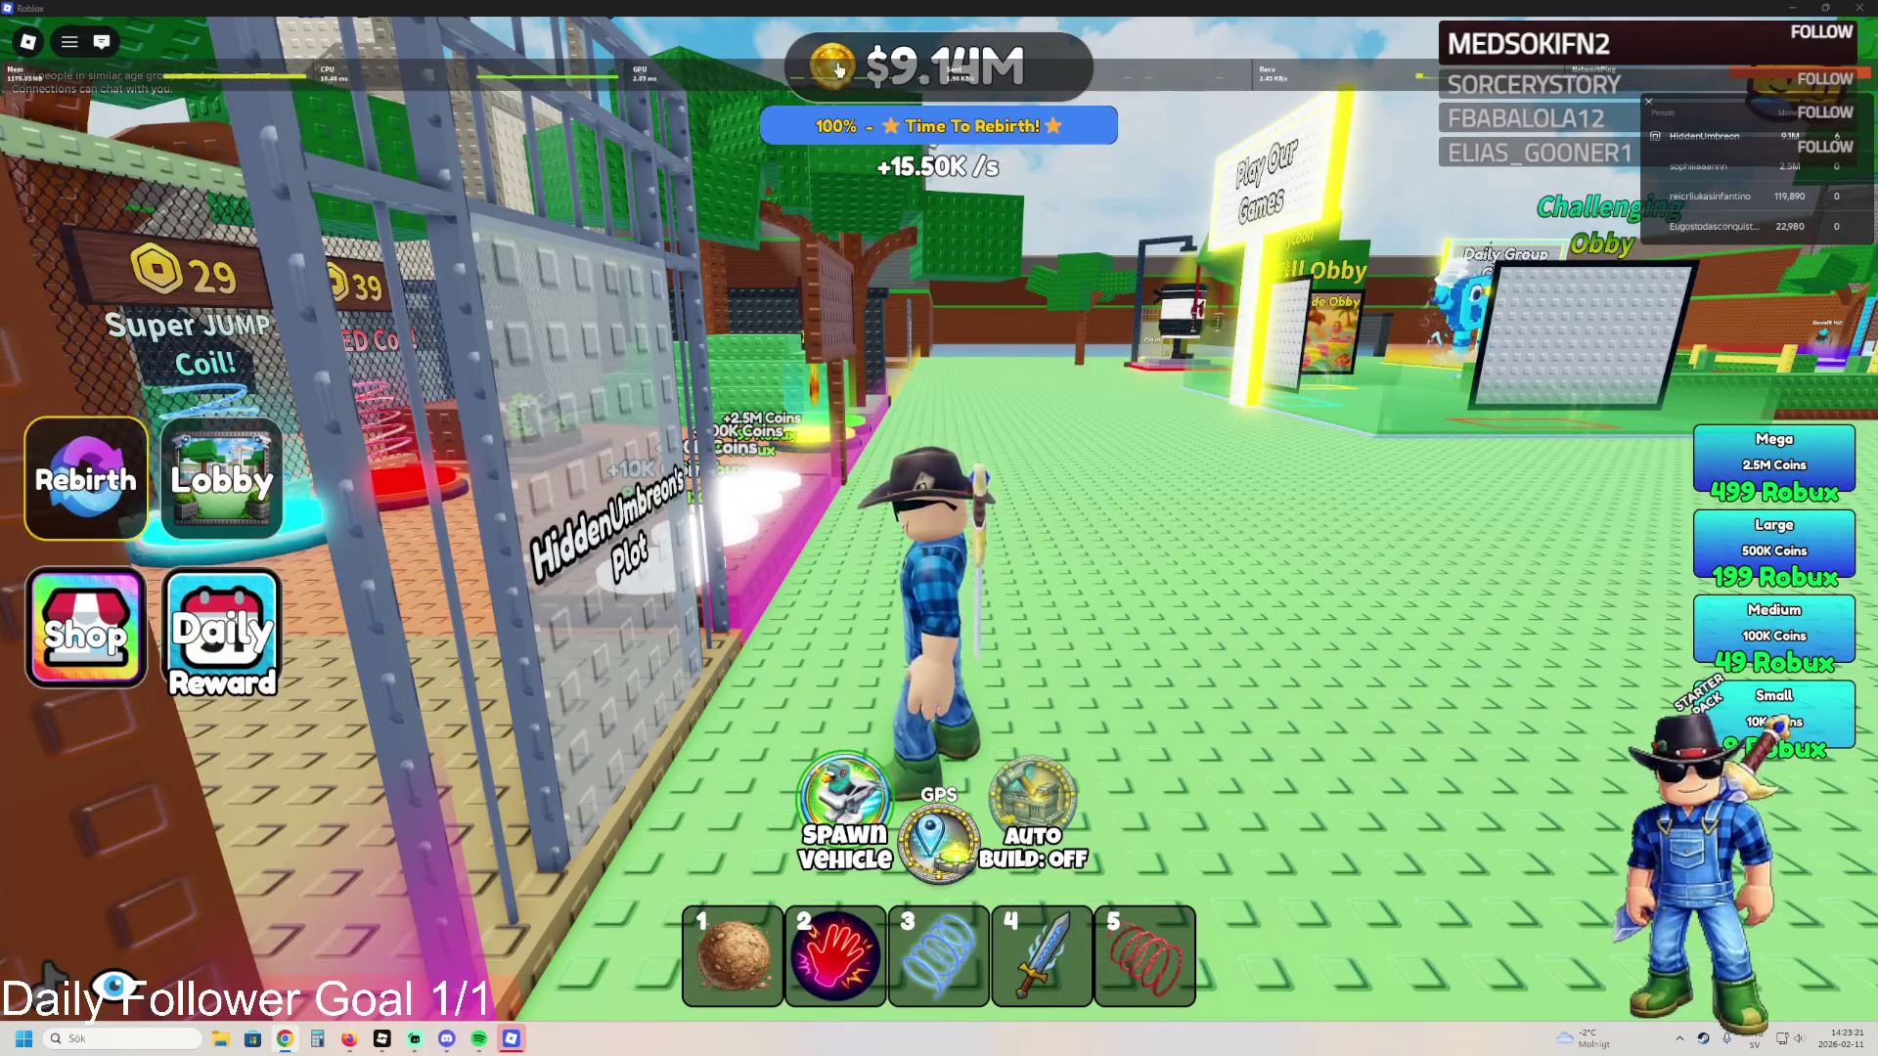
# - Run across the field into the plot, past the jail cells and out toward the gate
pyautogui.press('w')
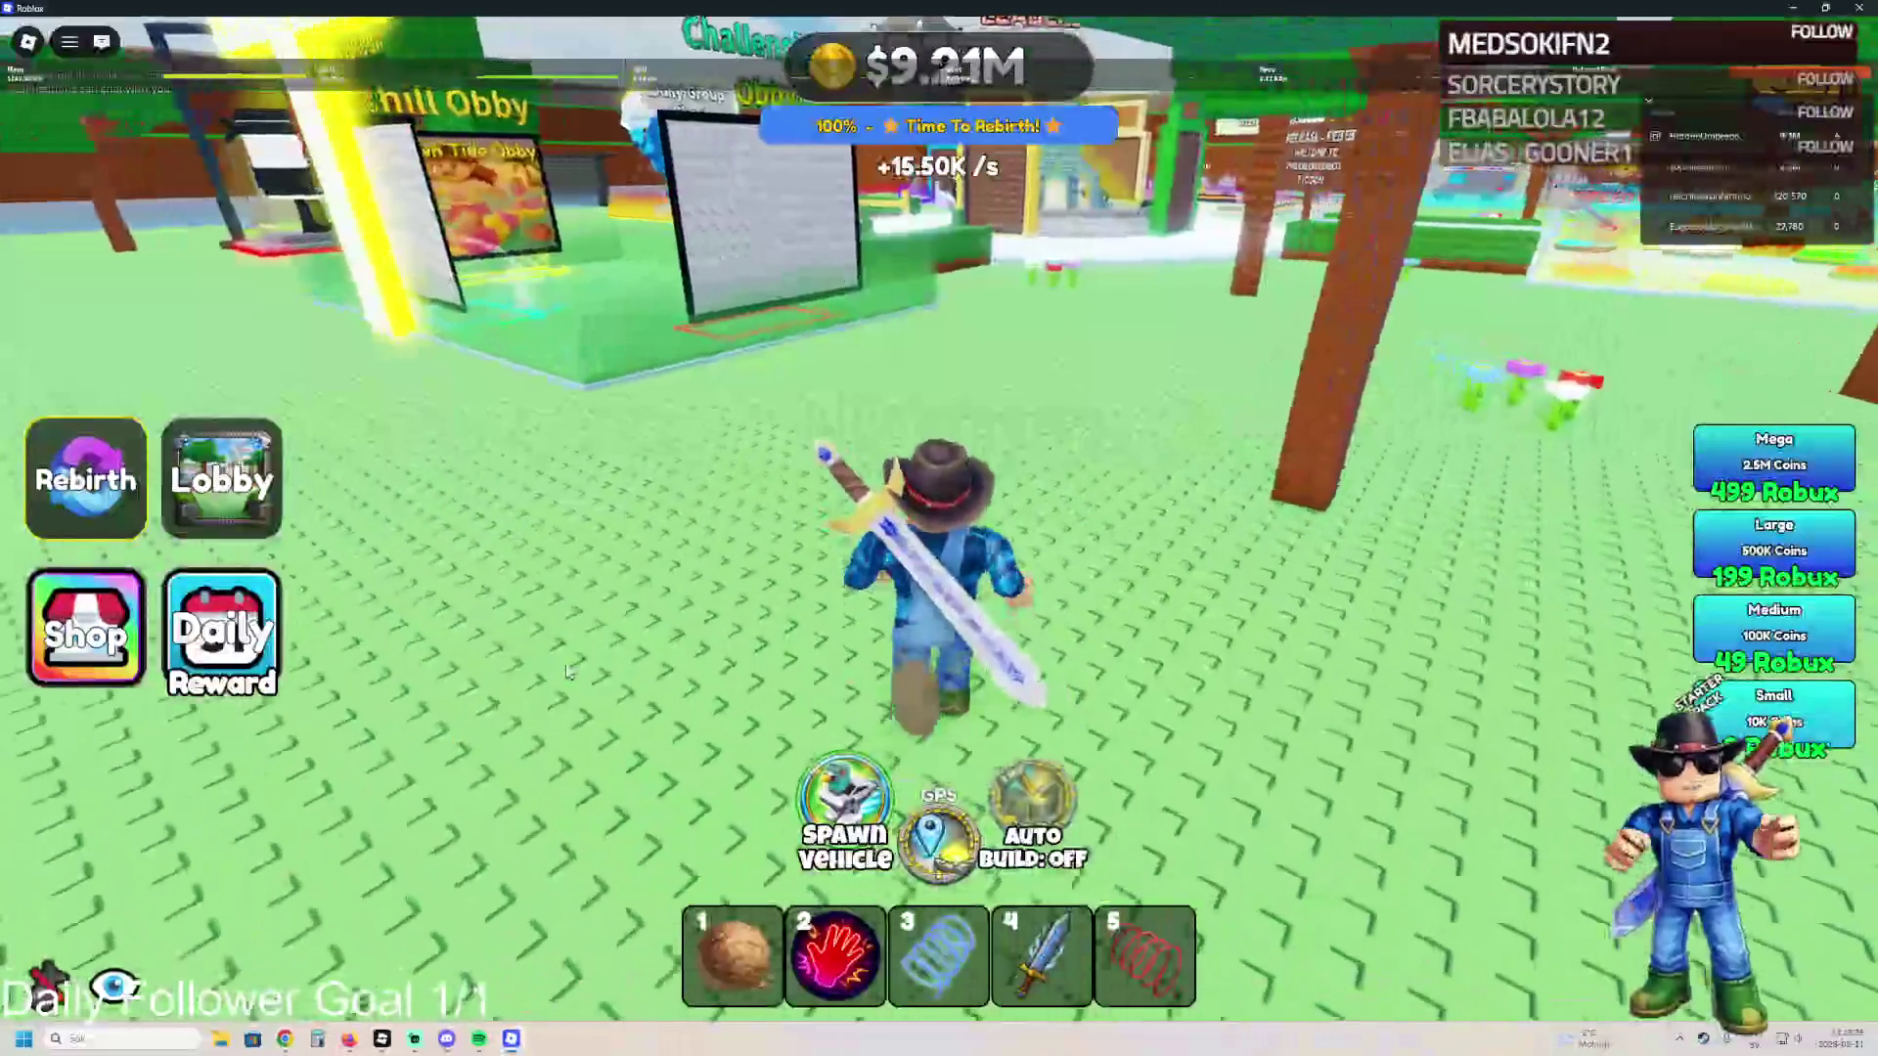
pyautogui.press('d')
pyautogui.press('d')
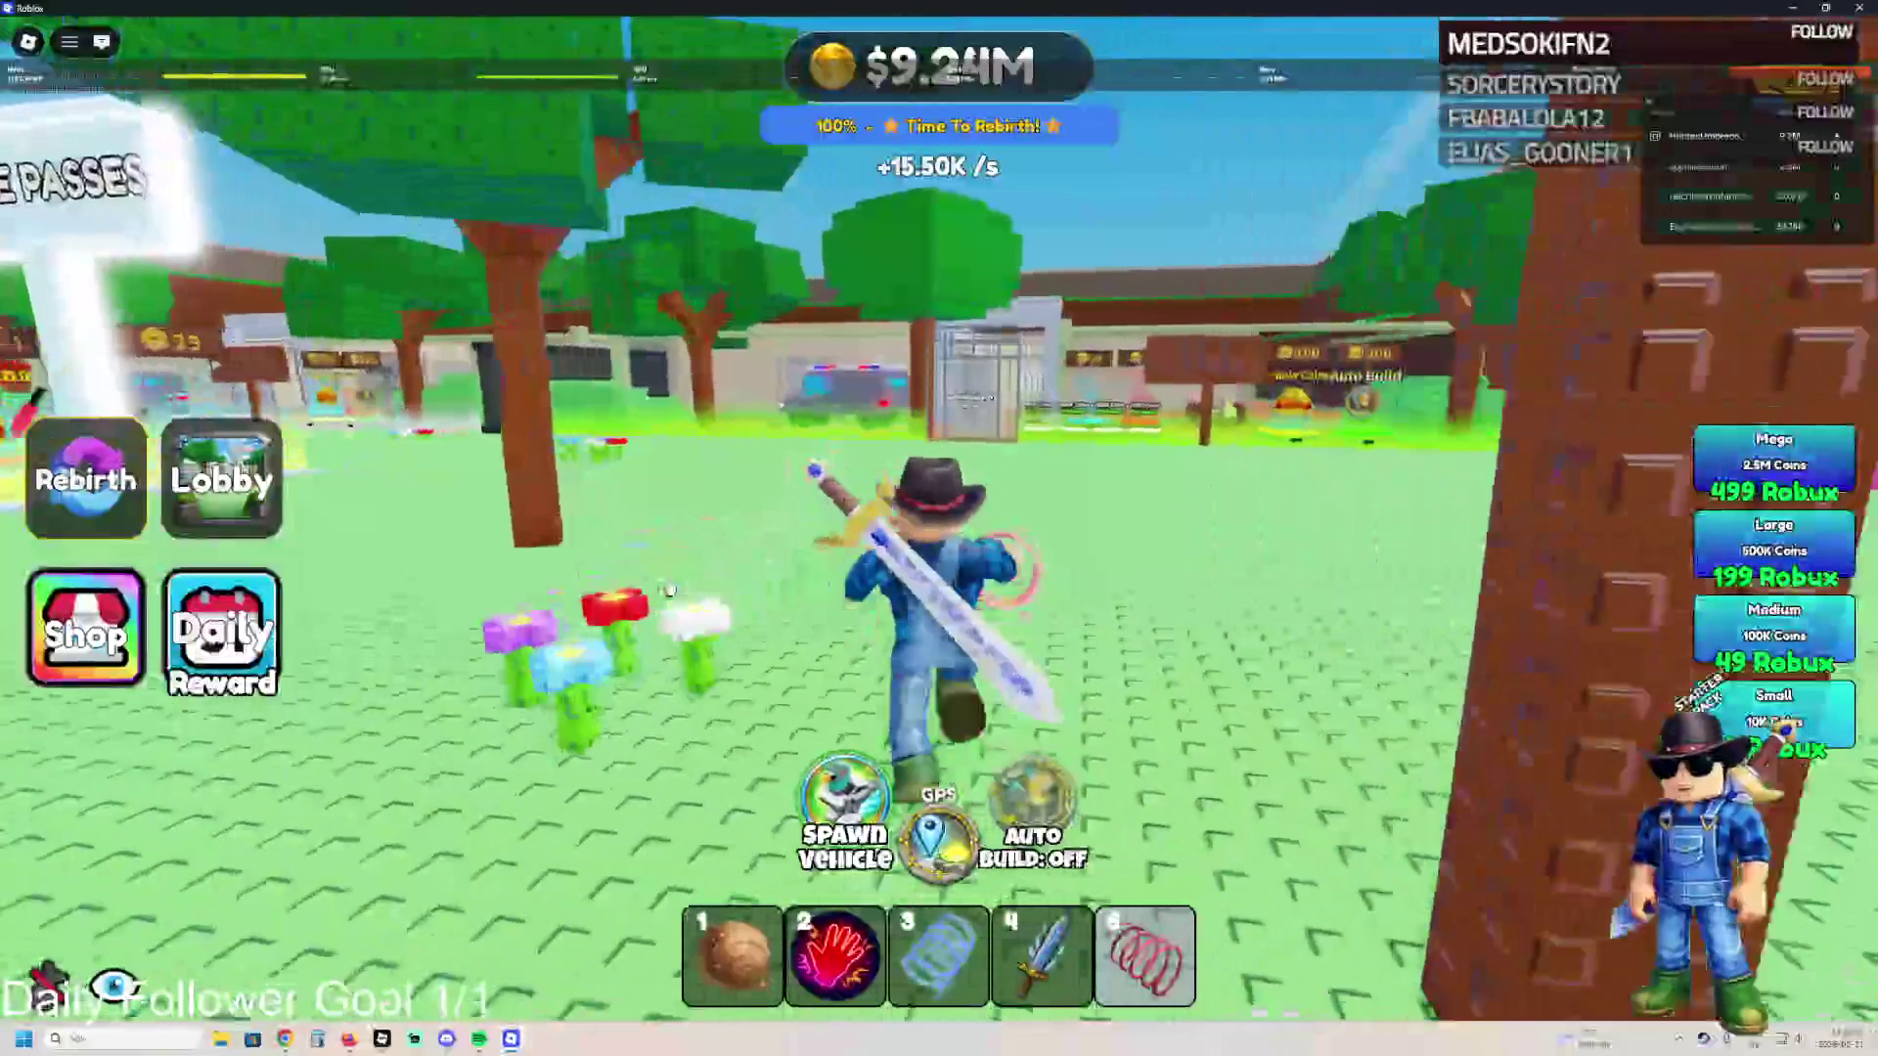
pyautogui.press('w')
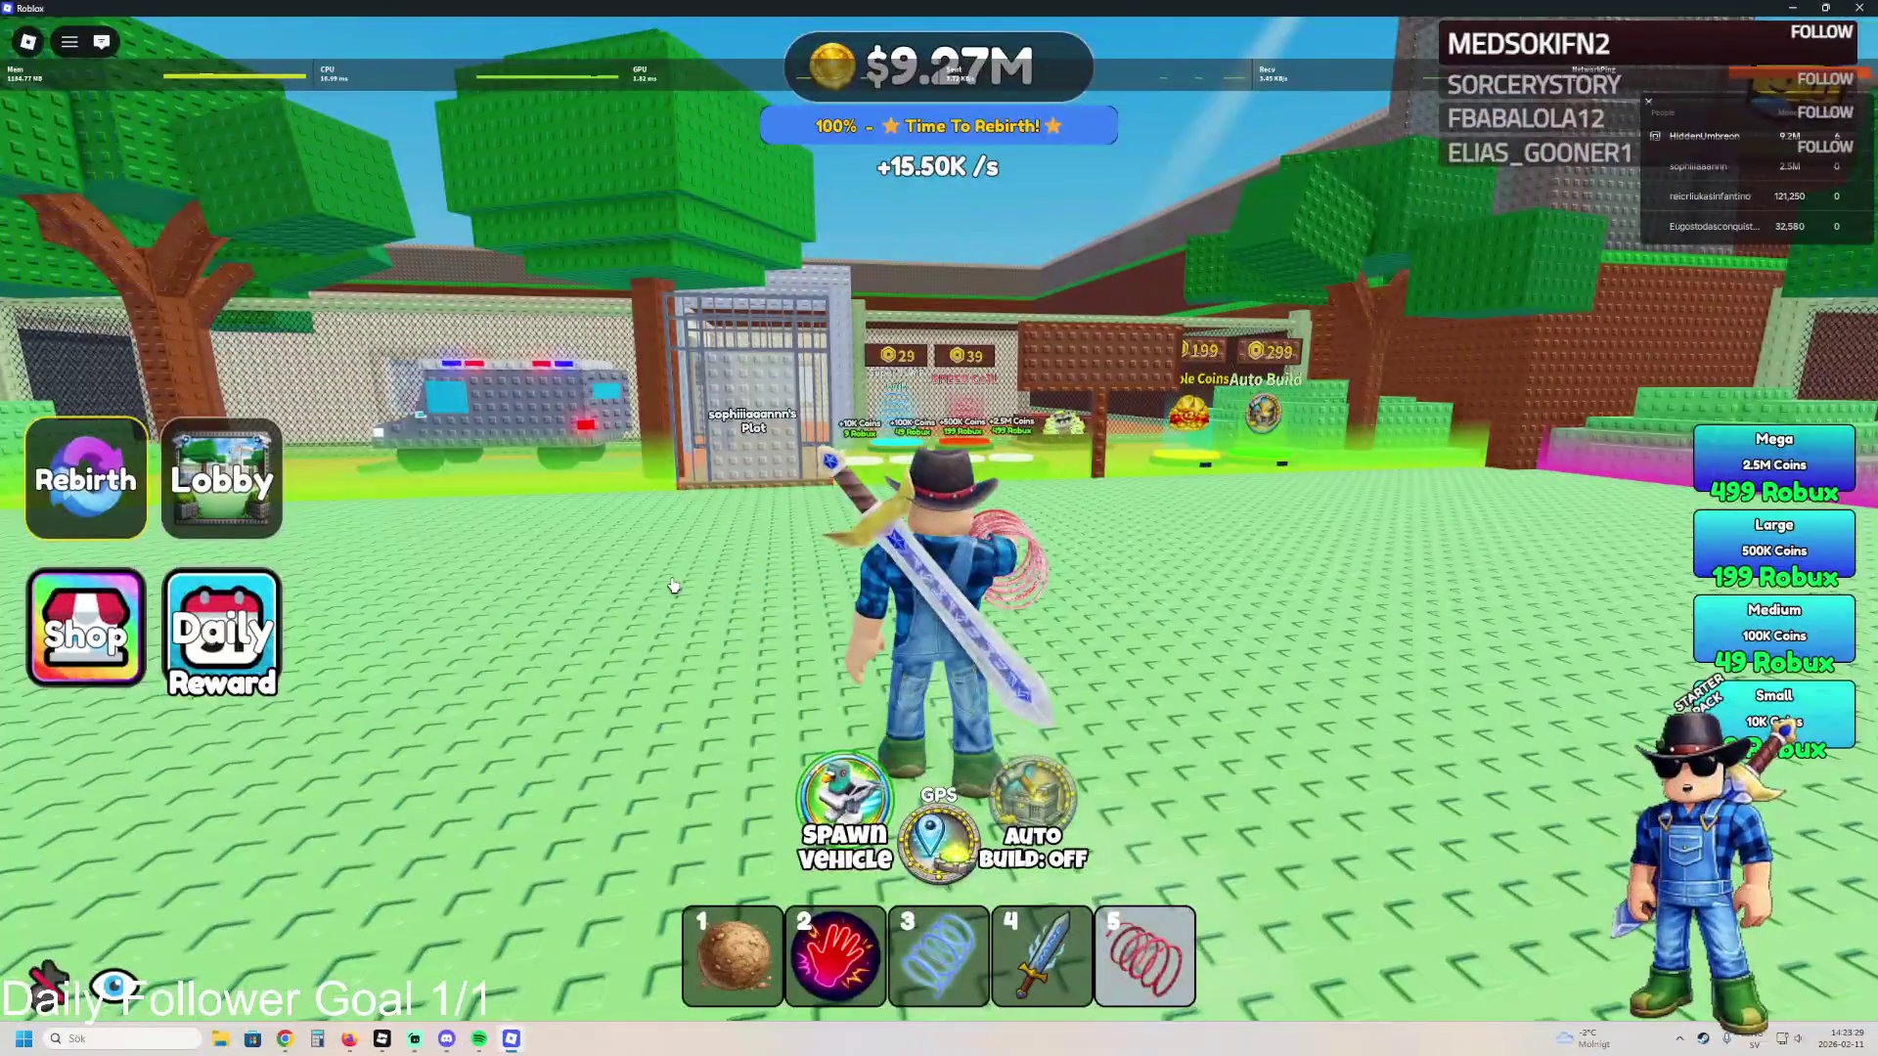
pyautogui.press('w')
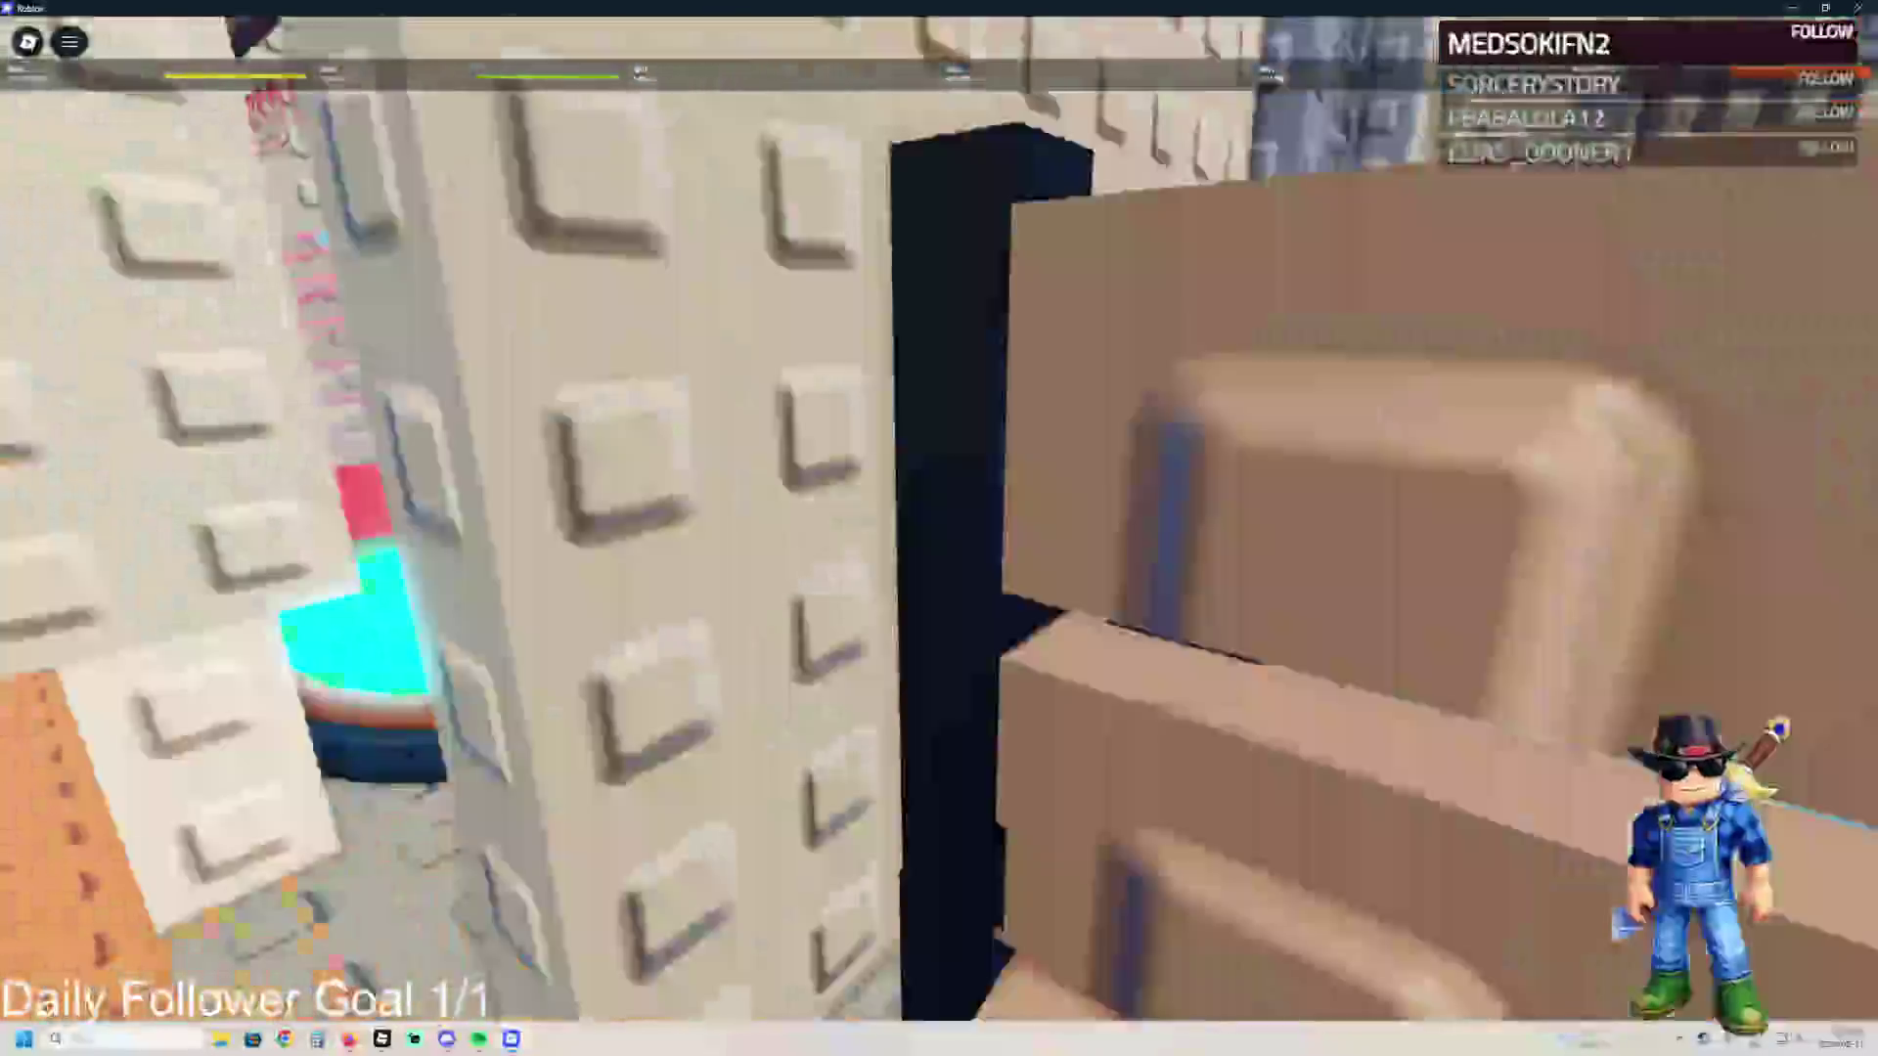
pyautogui.press('w')
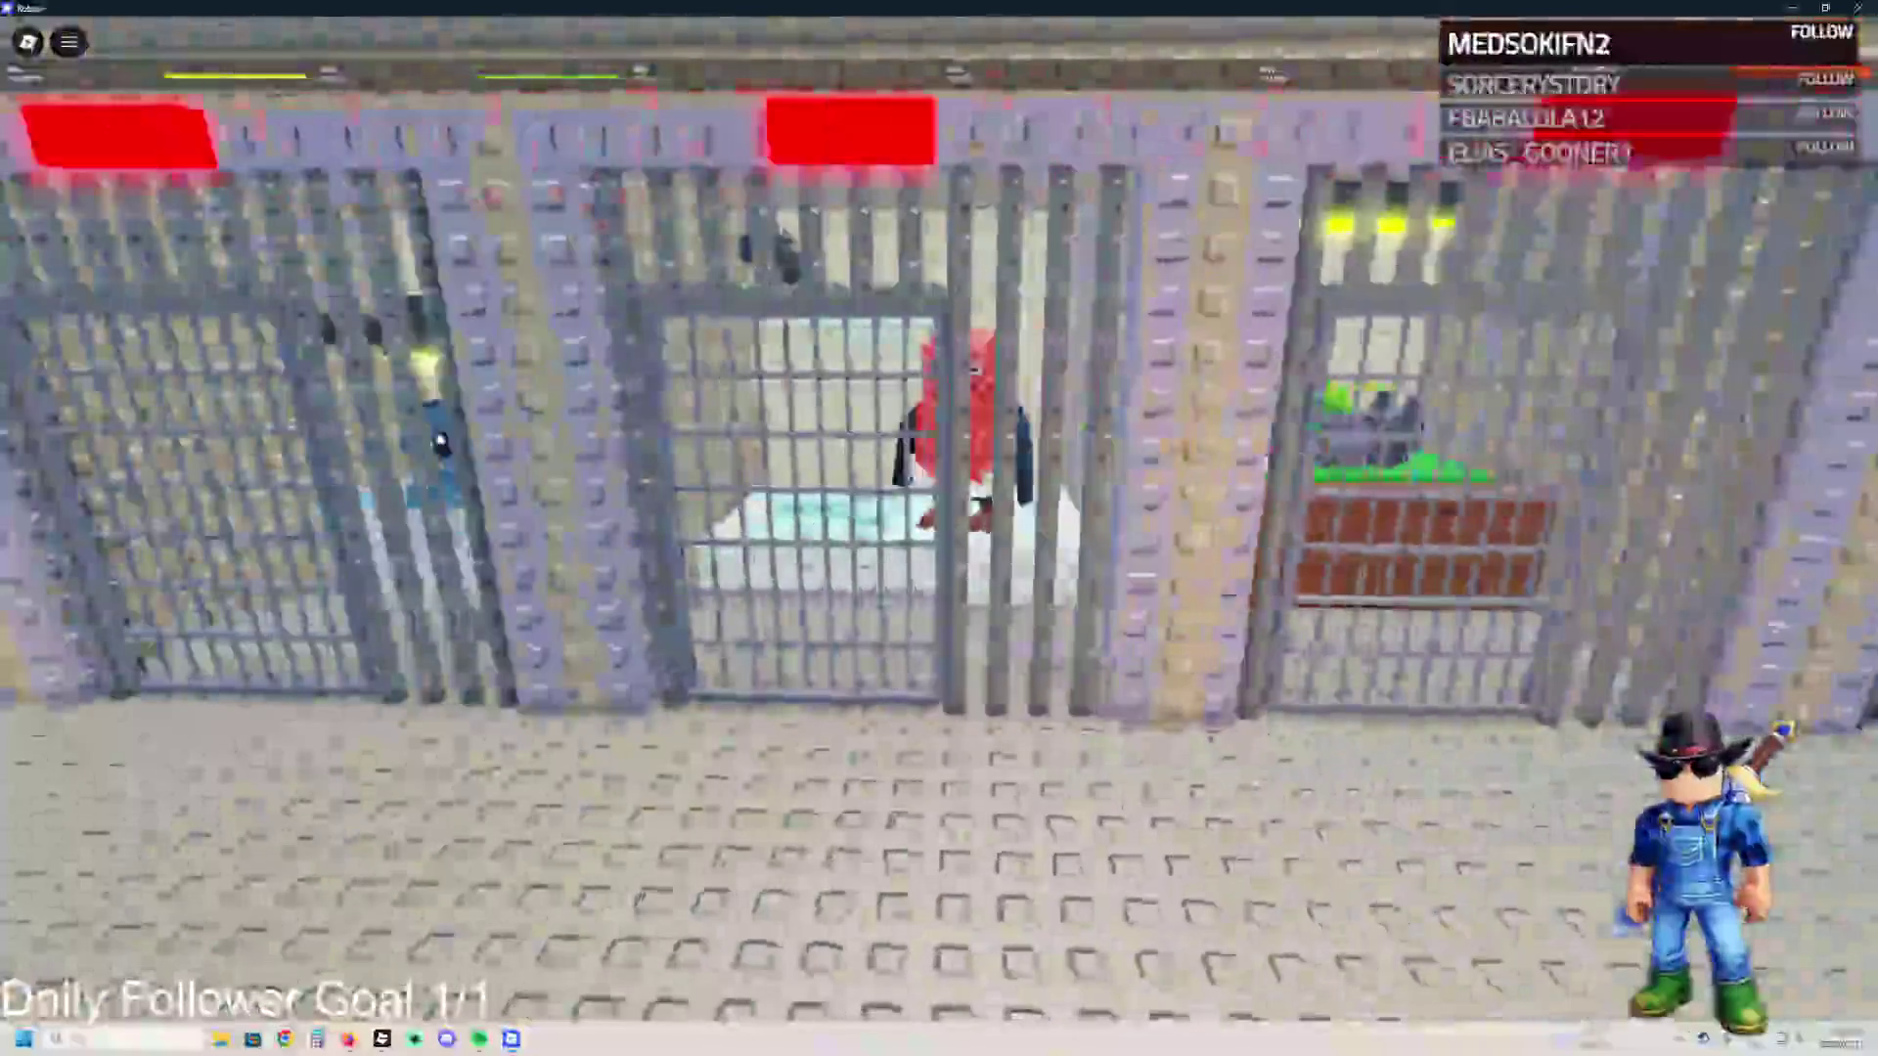
pyautogui.press('w')
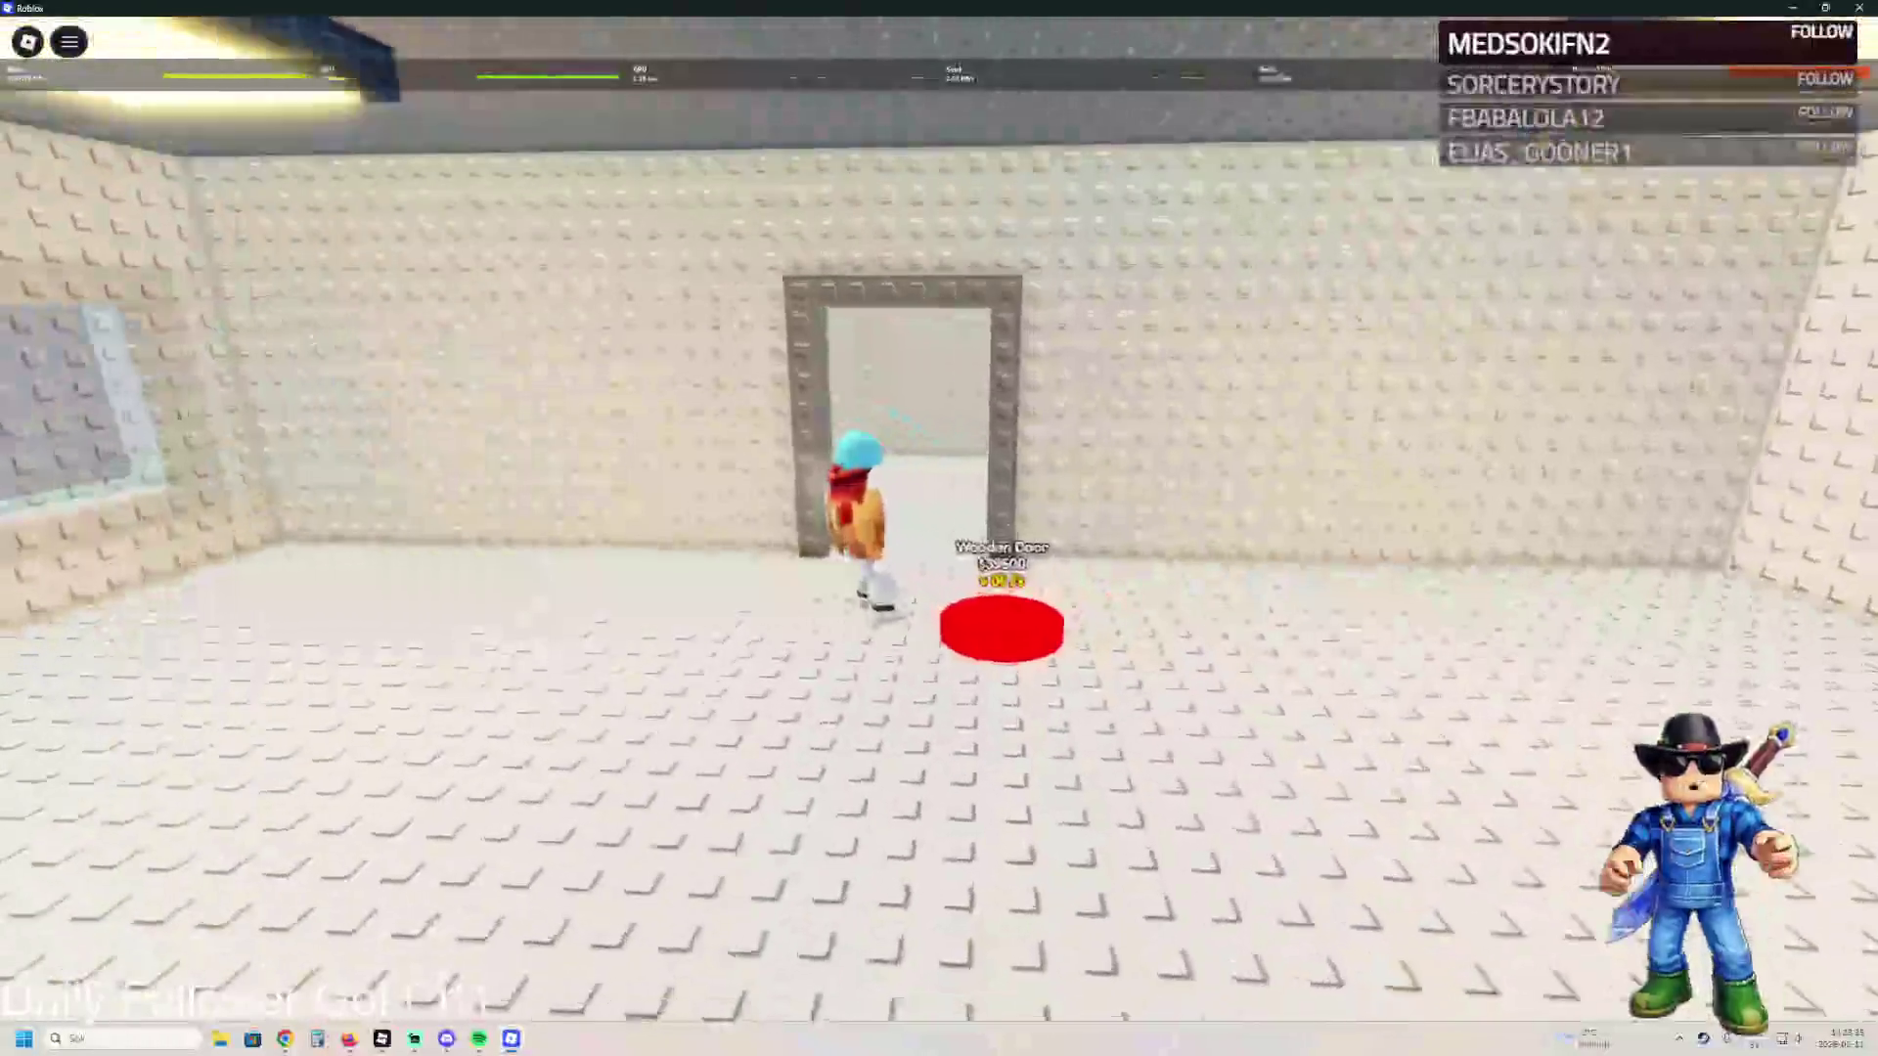
pyautogui.press('w')
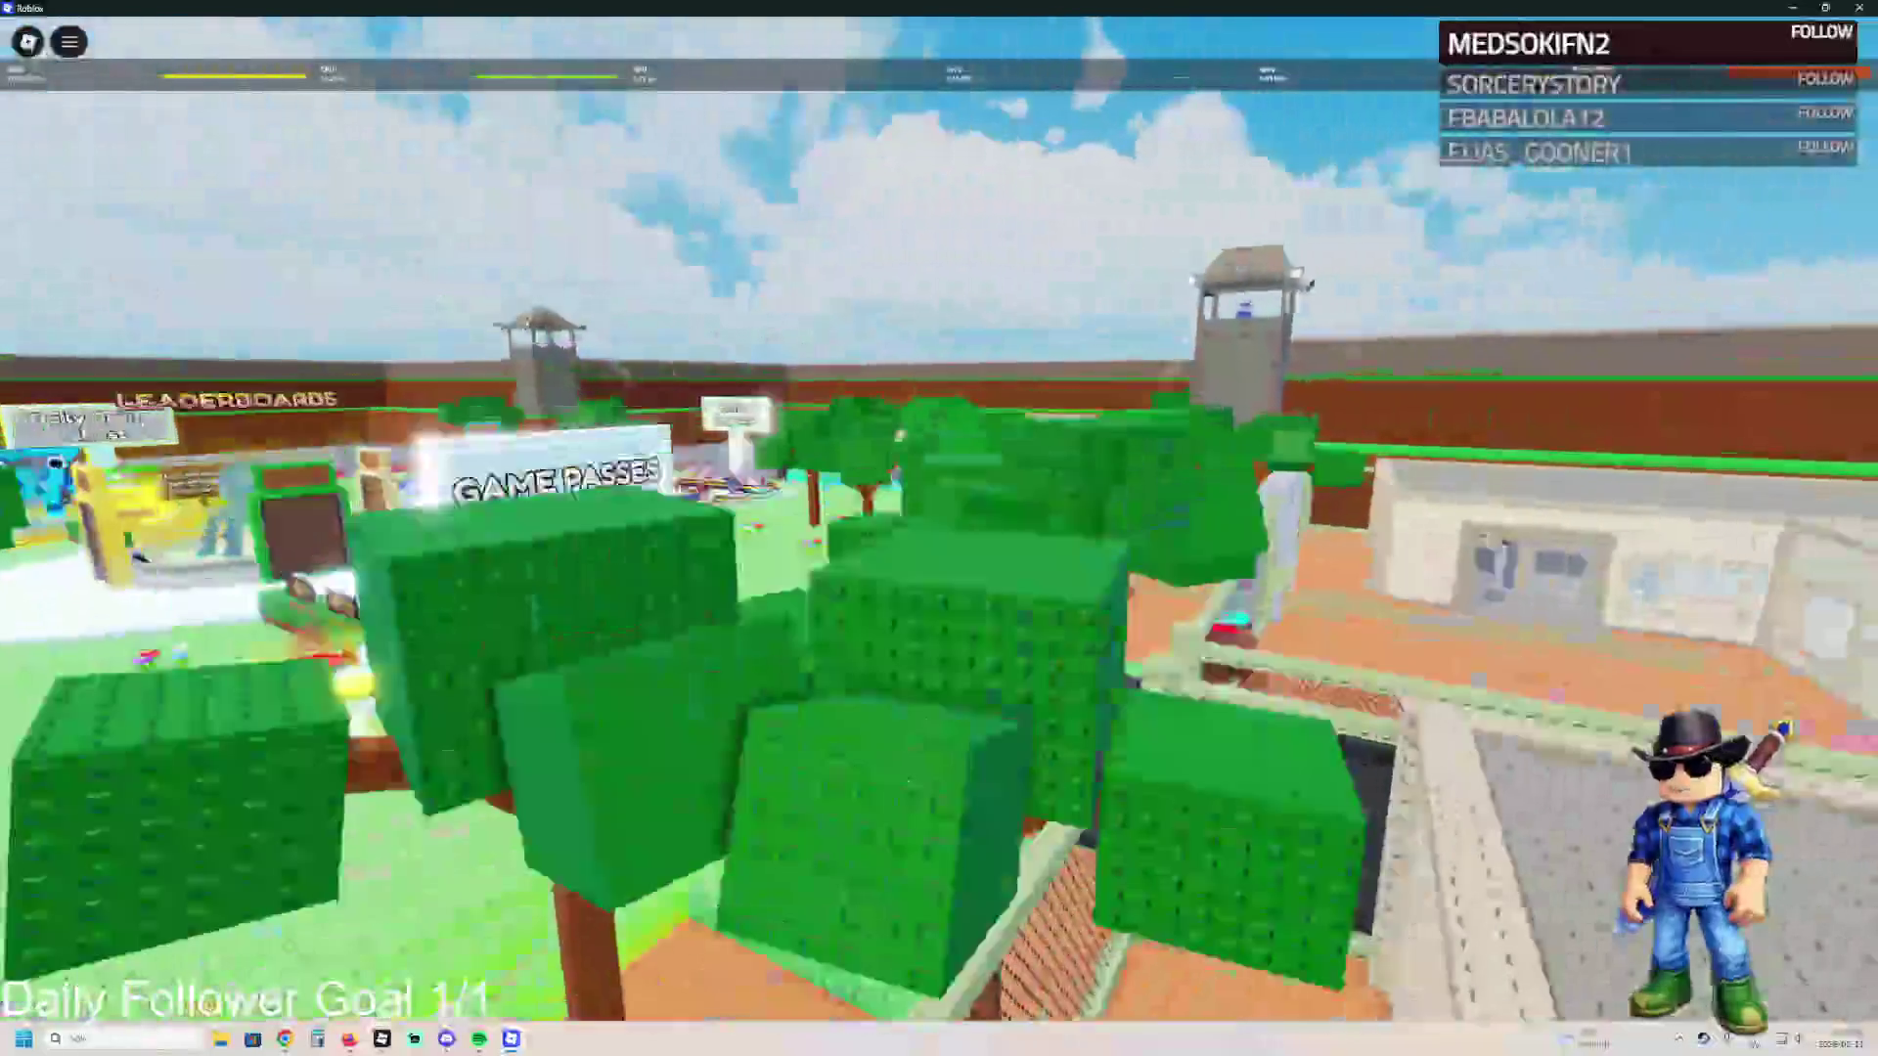
pyautogui.press('w')
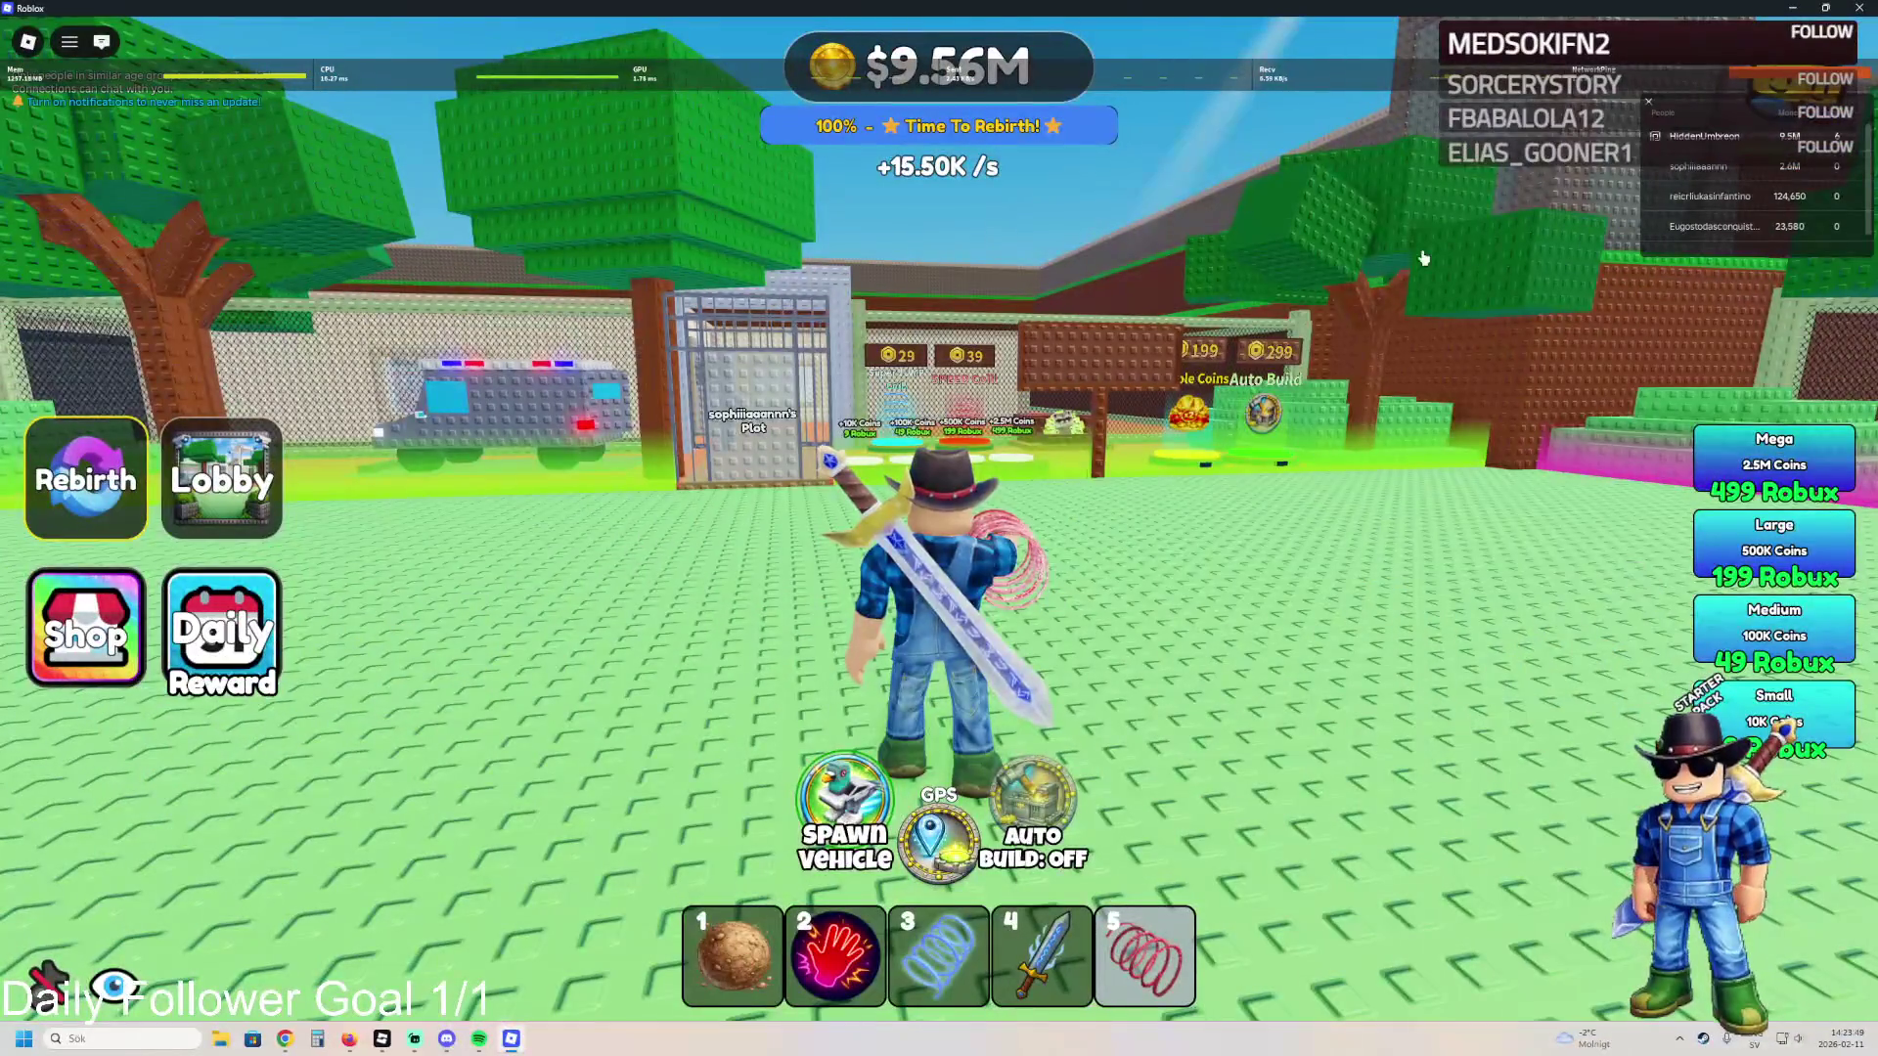
# - Run to the rebirths board, open the rebirth panel (x2.5, 3.50M) and screenshot it
pyautogui.press('w')
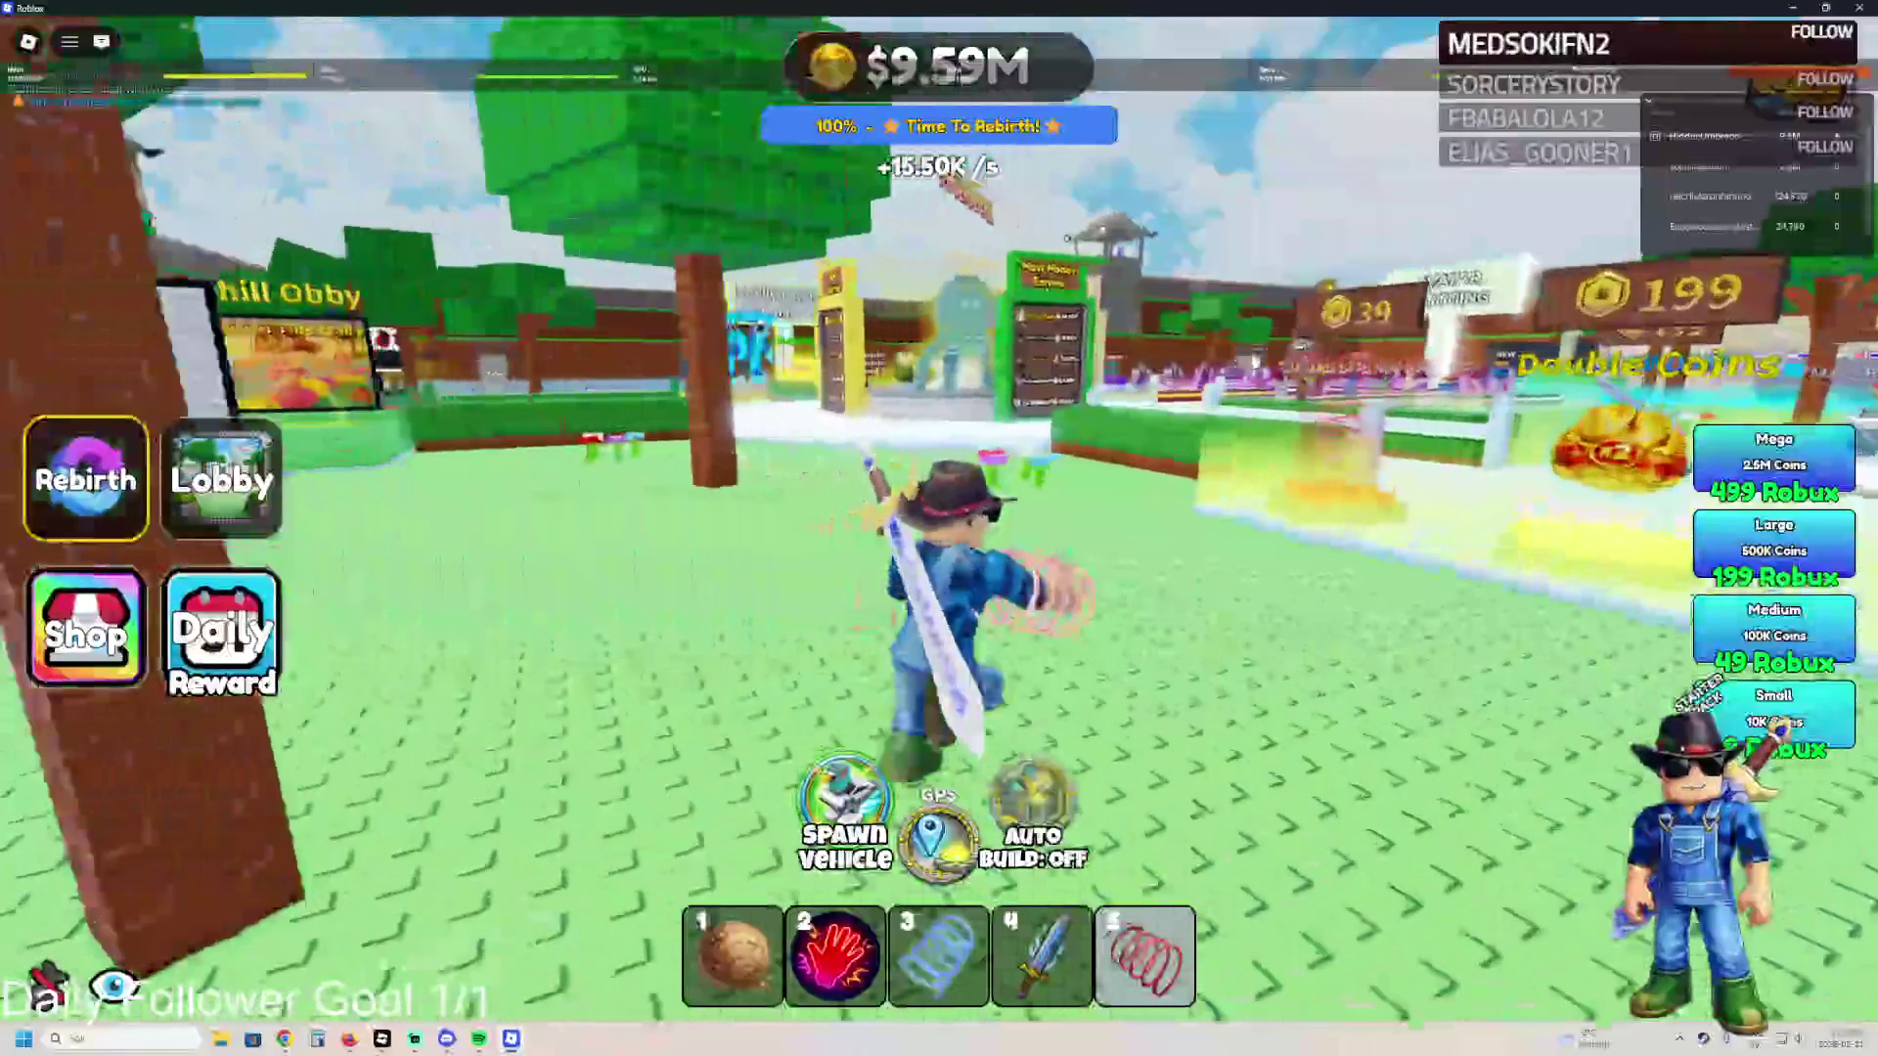
pyautogui.press('w')
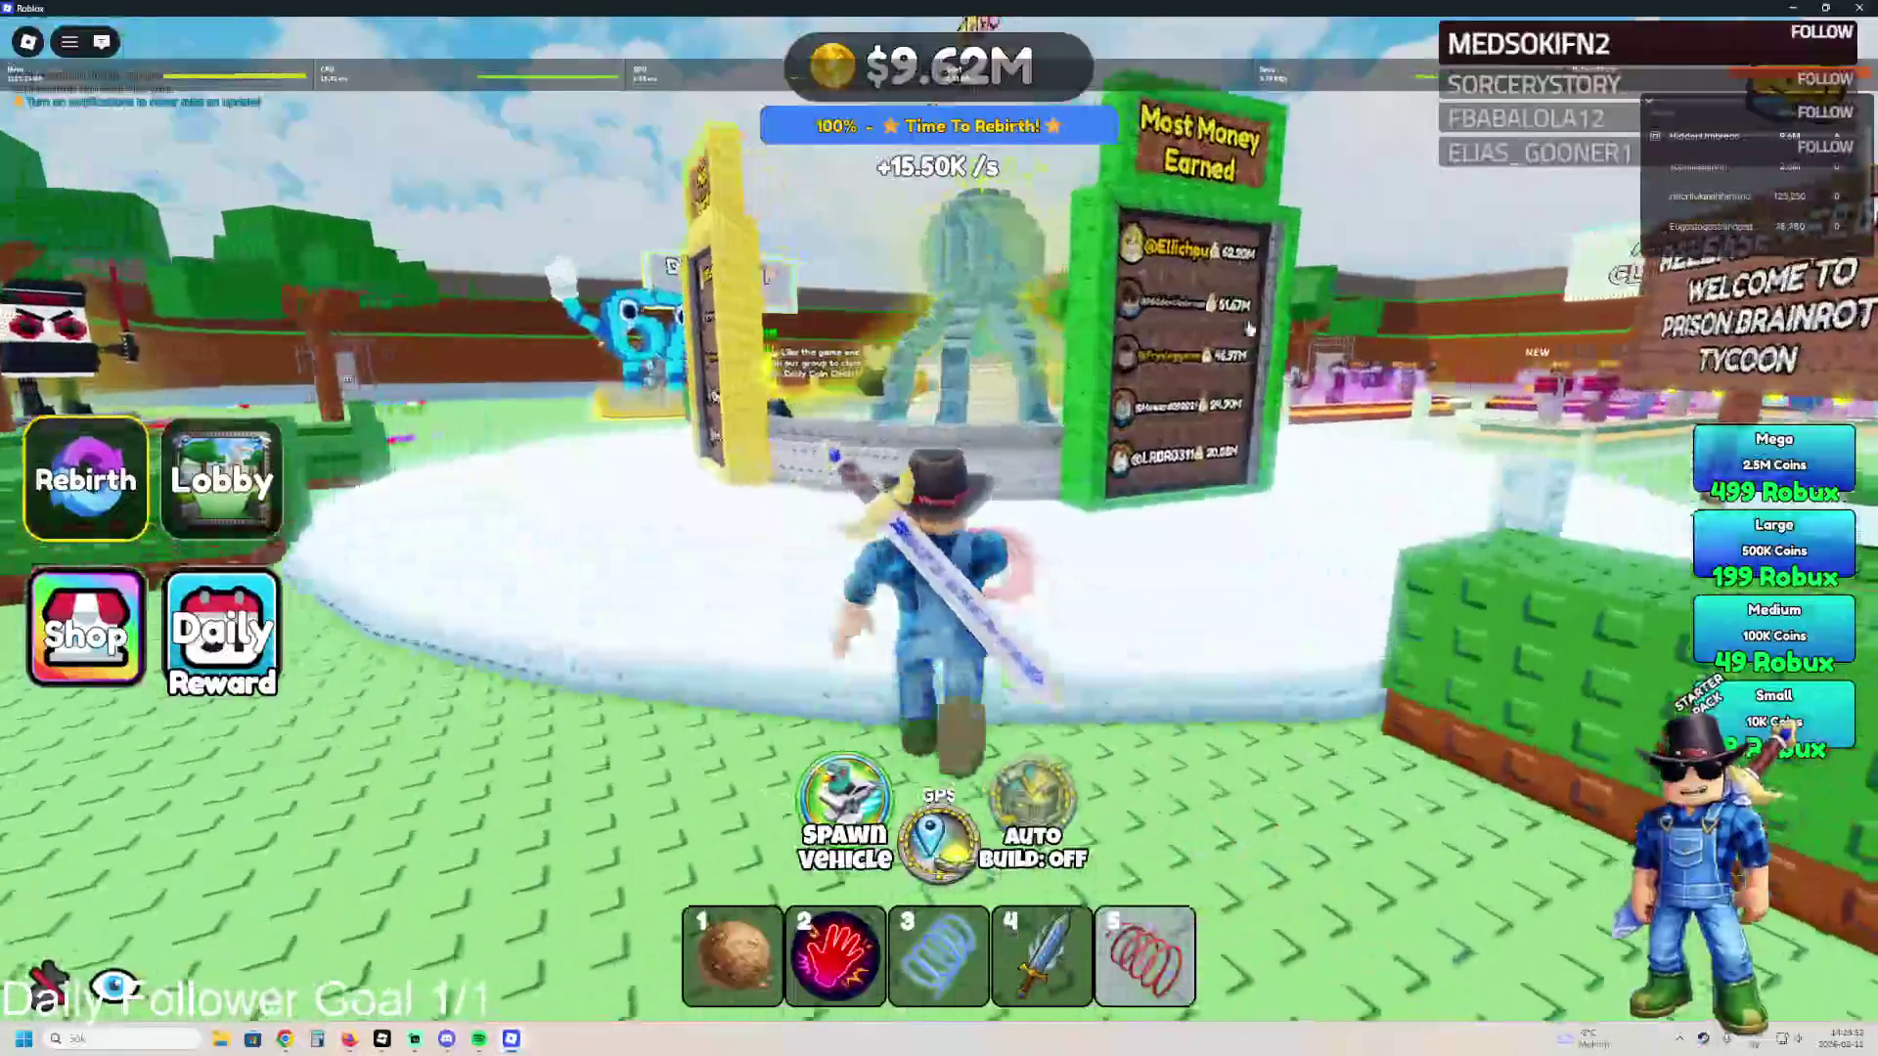
pyautogui.press('w')
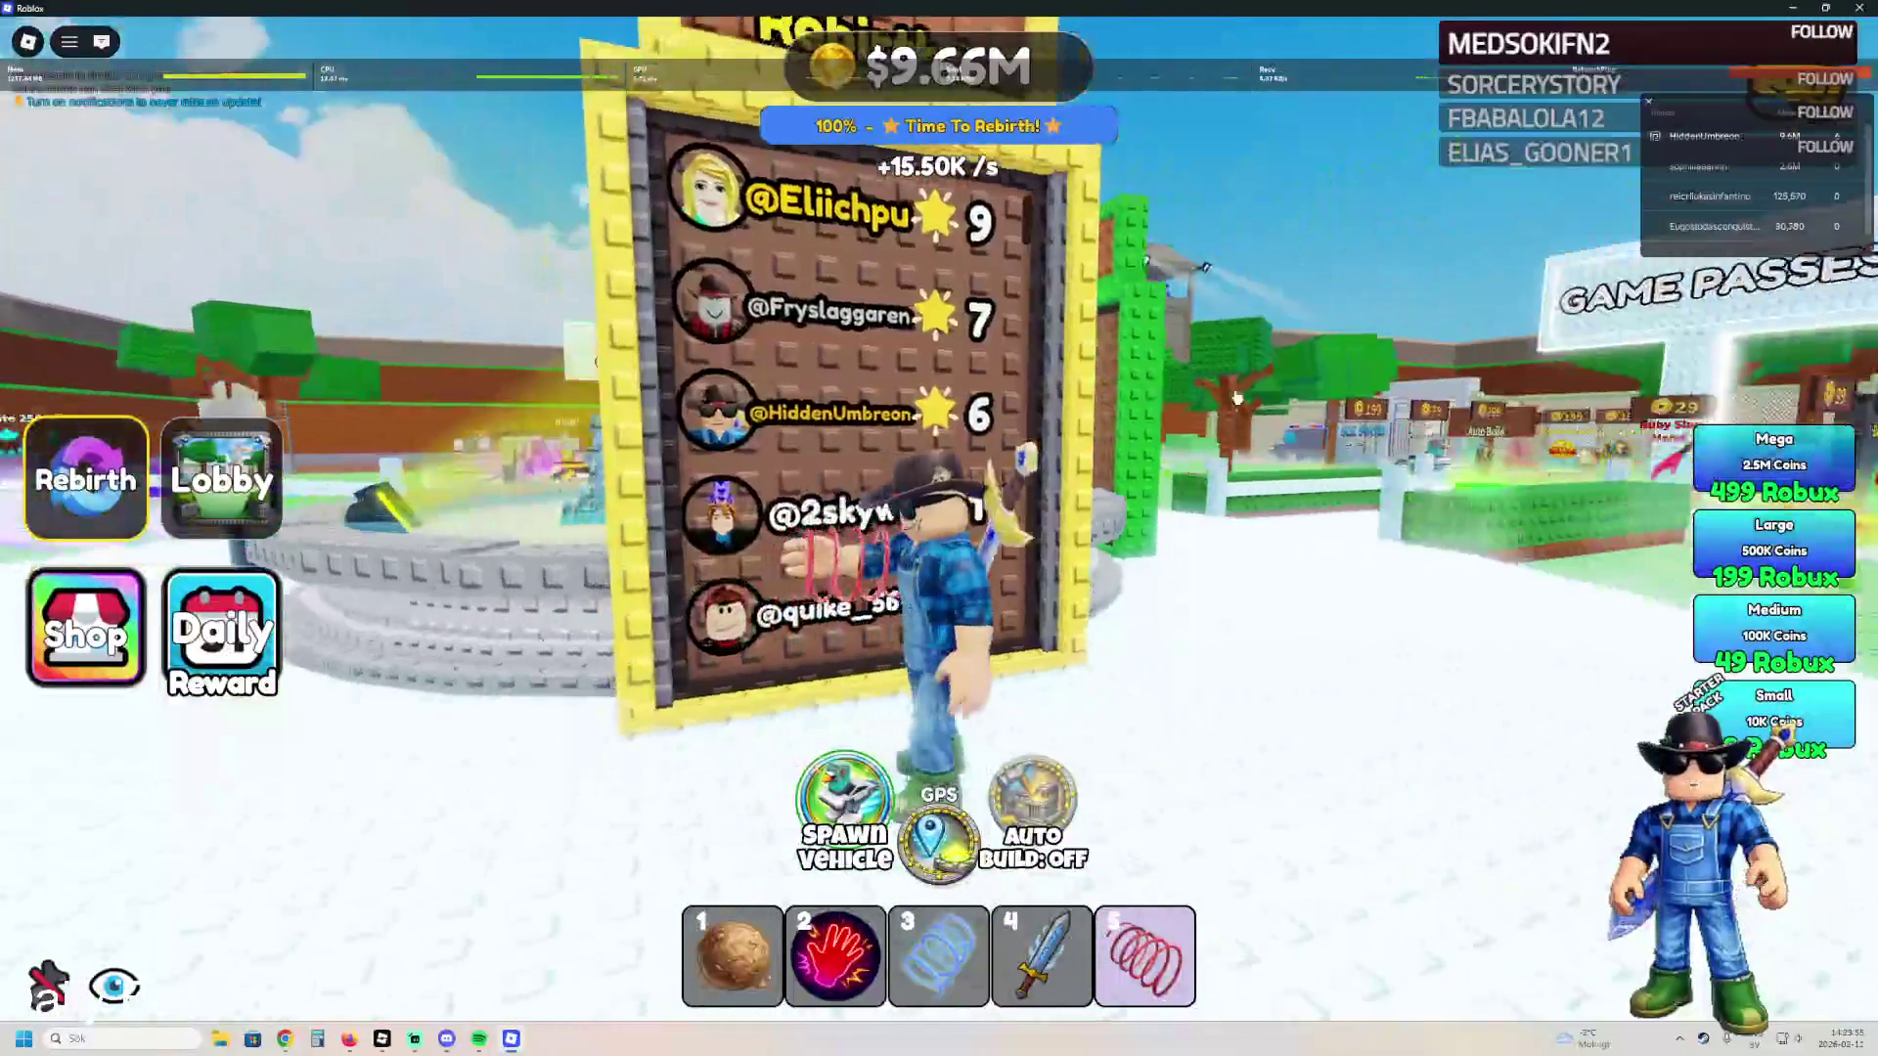
pyautogui.press('w')
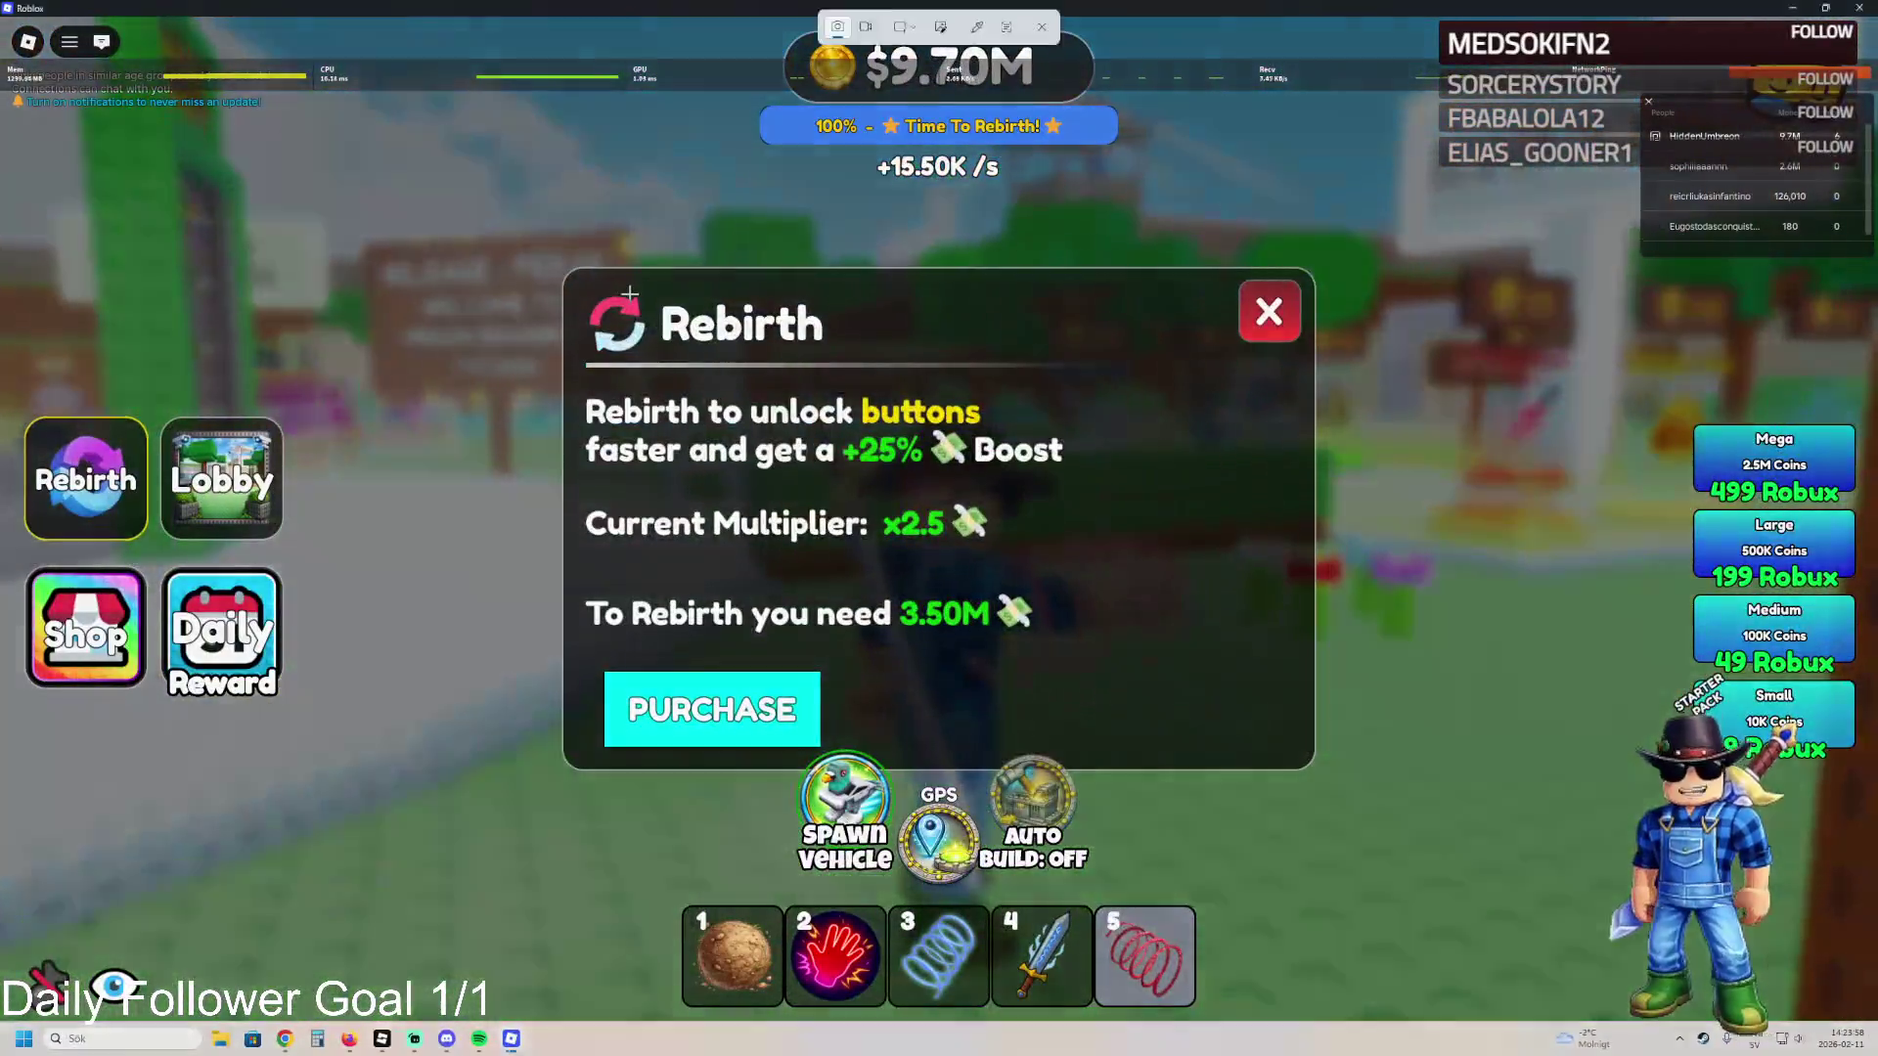
pyautogui.press('super+shift+s')
pyautogui.moveTo(512, 229)
pyautogui.mouseDown()
pyautogui.moveTo(1215, 760)
pyautogui.moveTo(1414, 822)
pyautogui.mouseUp()
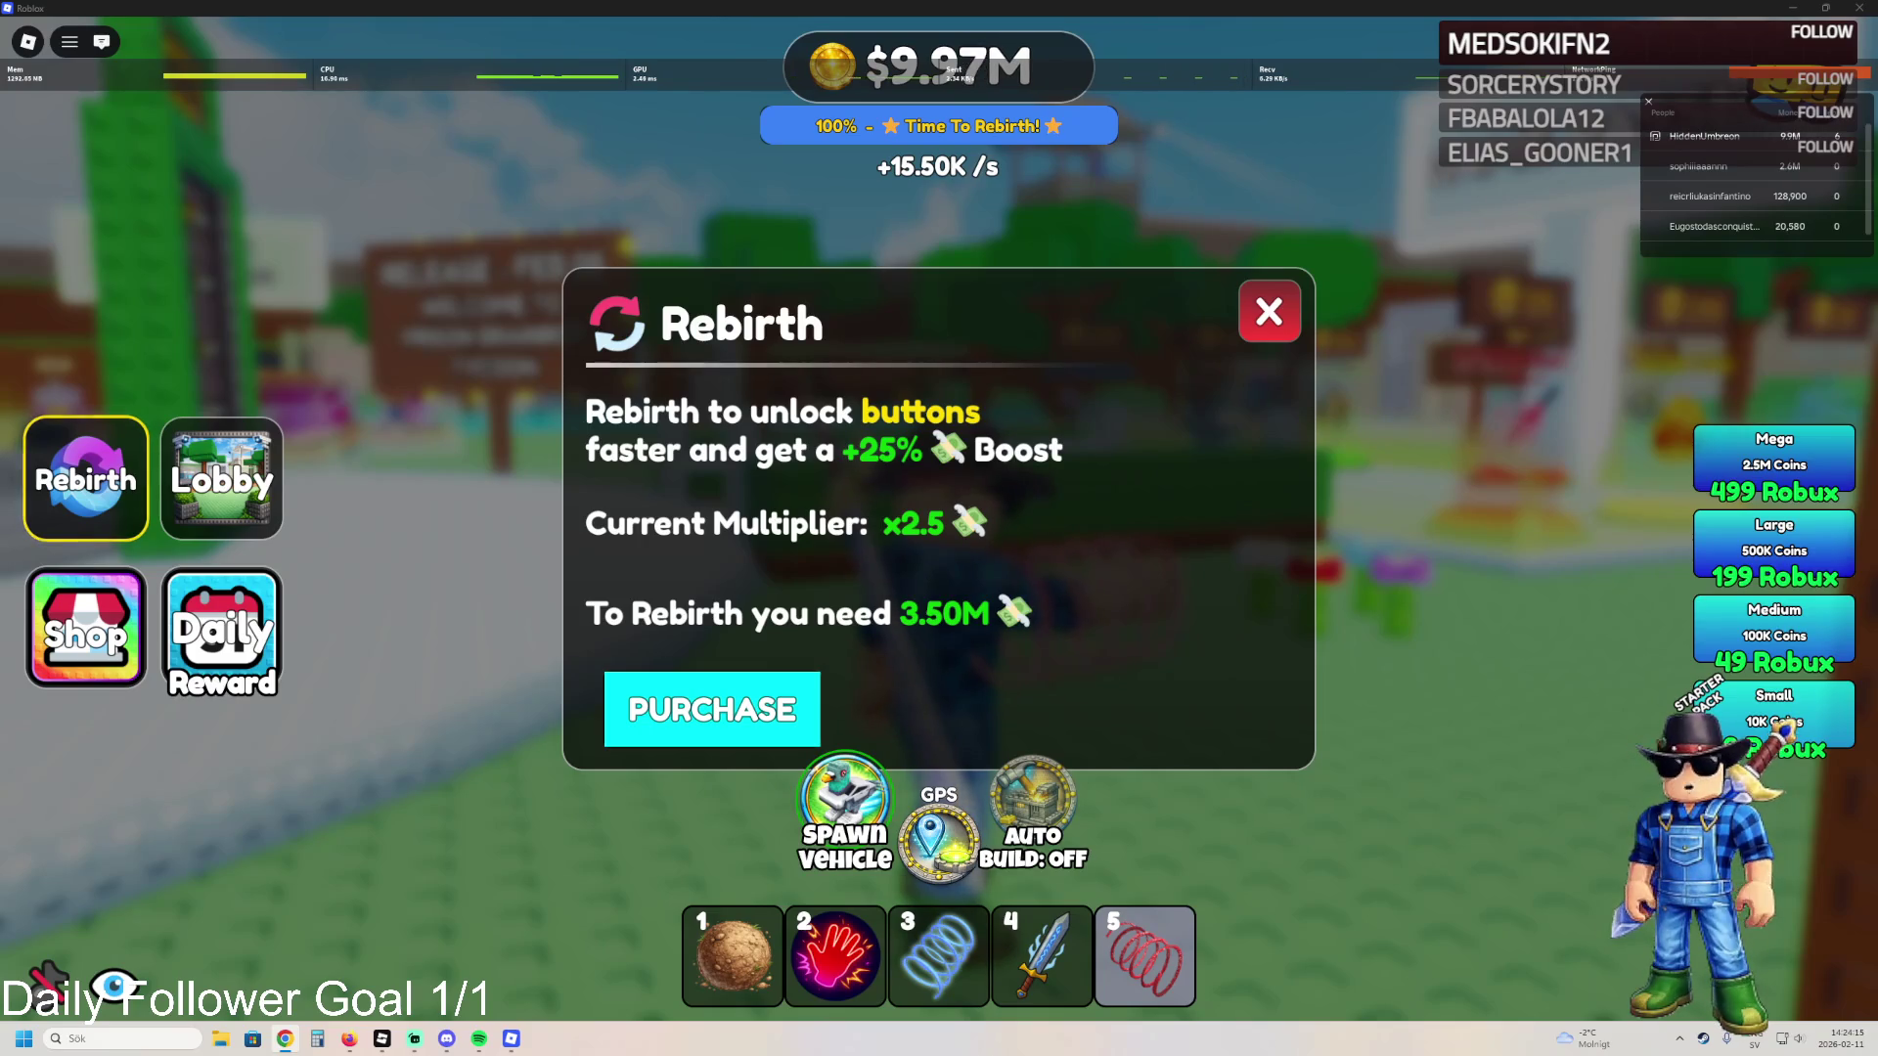
# - Close the rebirth panel and screenshot the Shop showing coin packs and the owned Ruby Slap Hand
pyautogui.click(1268, 312)
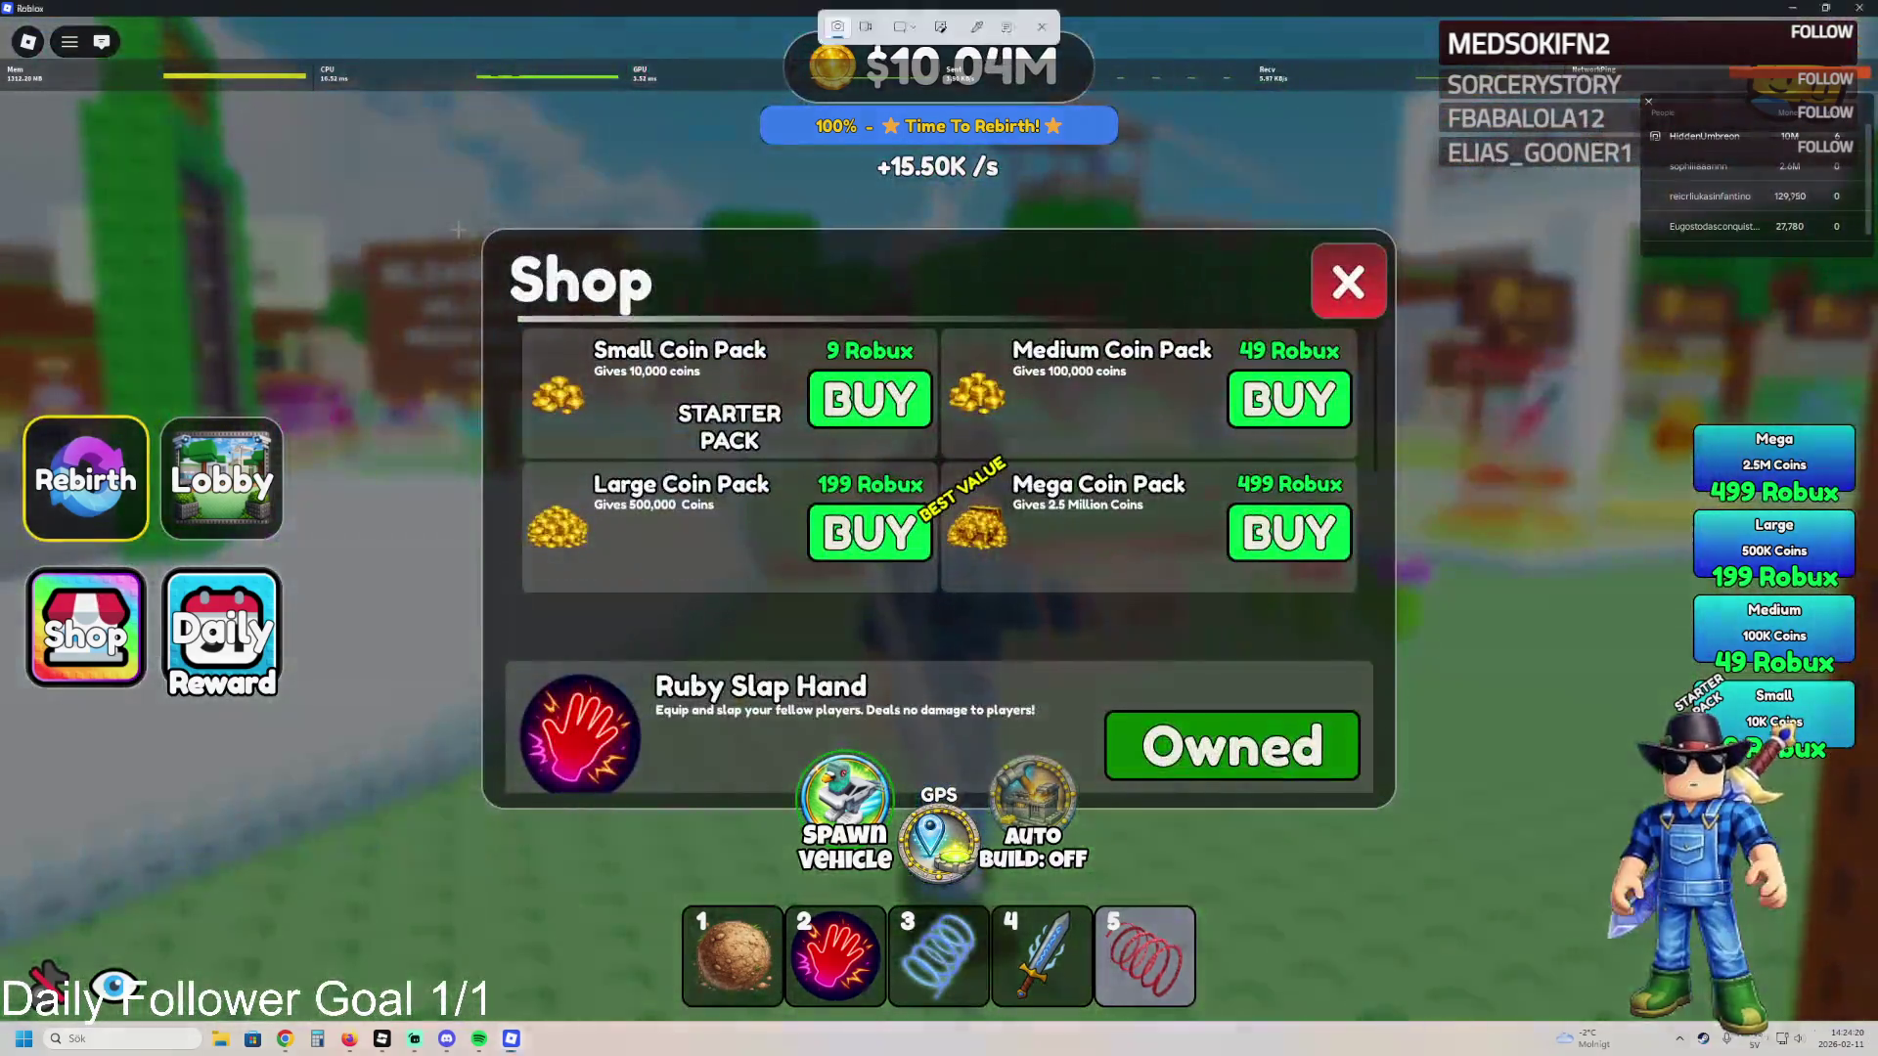
pyautogui.press('super+shift+s')
pyautogui.moveTo(455, 182)
pyautogui.mouseDown()
pyautogui.moveTo(1370, 683)
pyautogui.moveTo(1437, 688)
pyautogui.moveTo(1395, 663)
pyautogui.mouseUp()
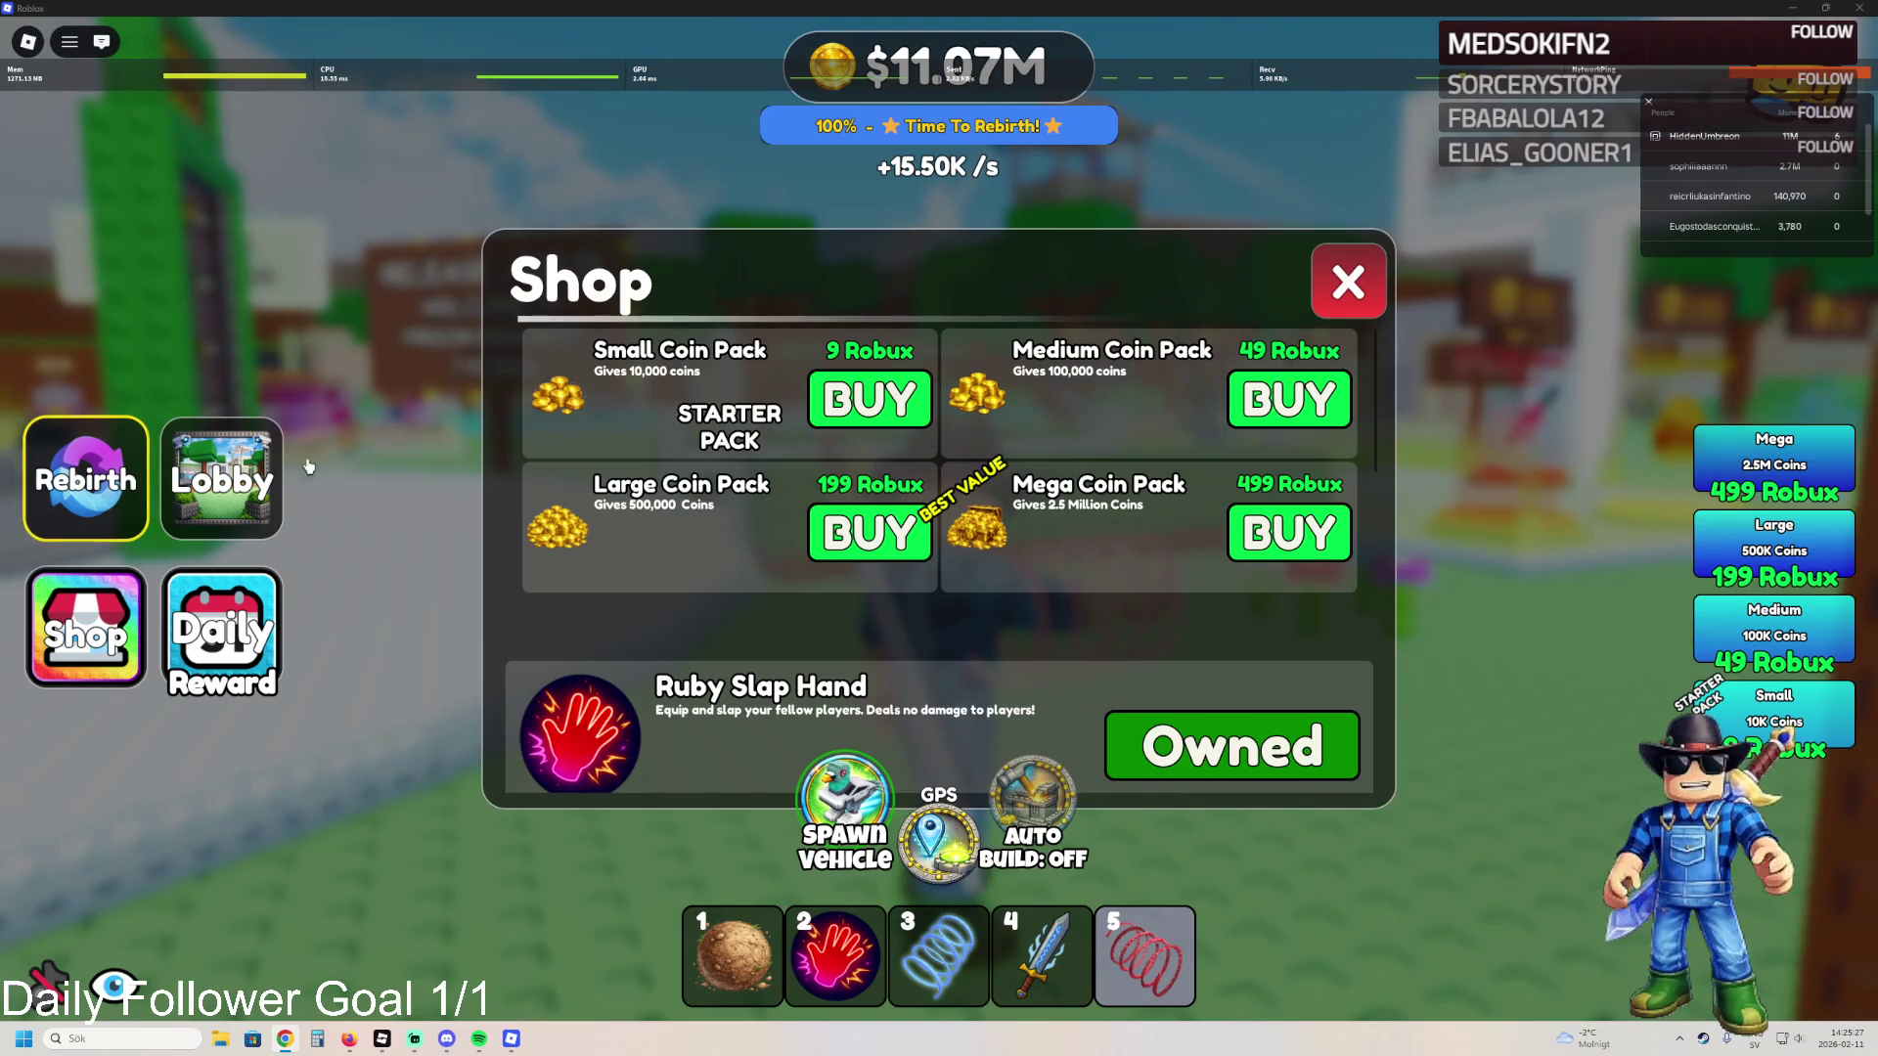
# - Close the Shop and run toward the fenced building
pyautogui.click(1353, 305)
pyautogui.press('w')
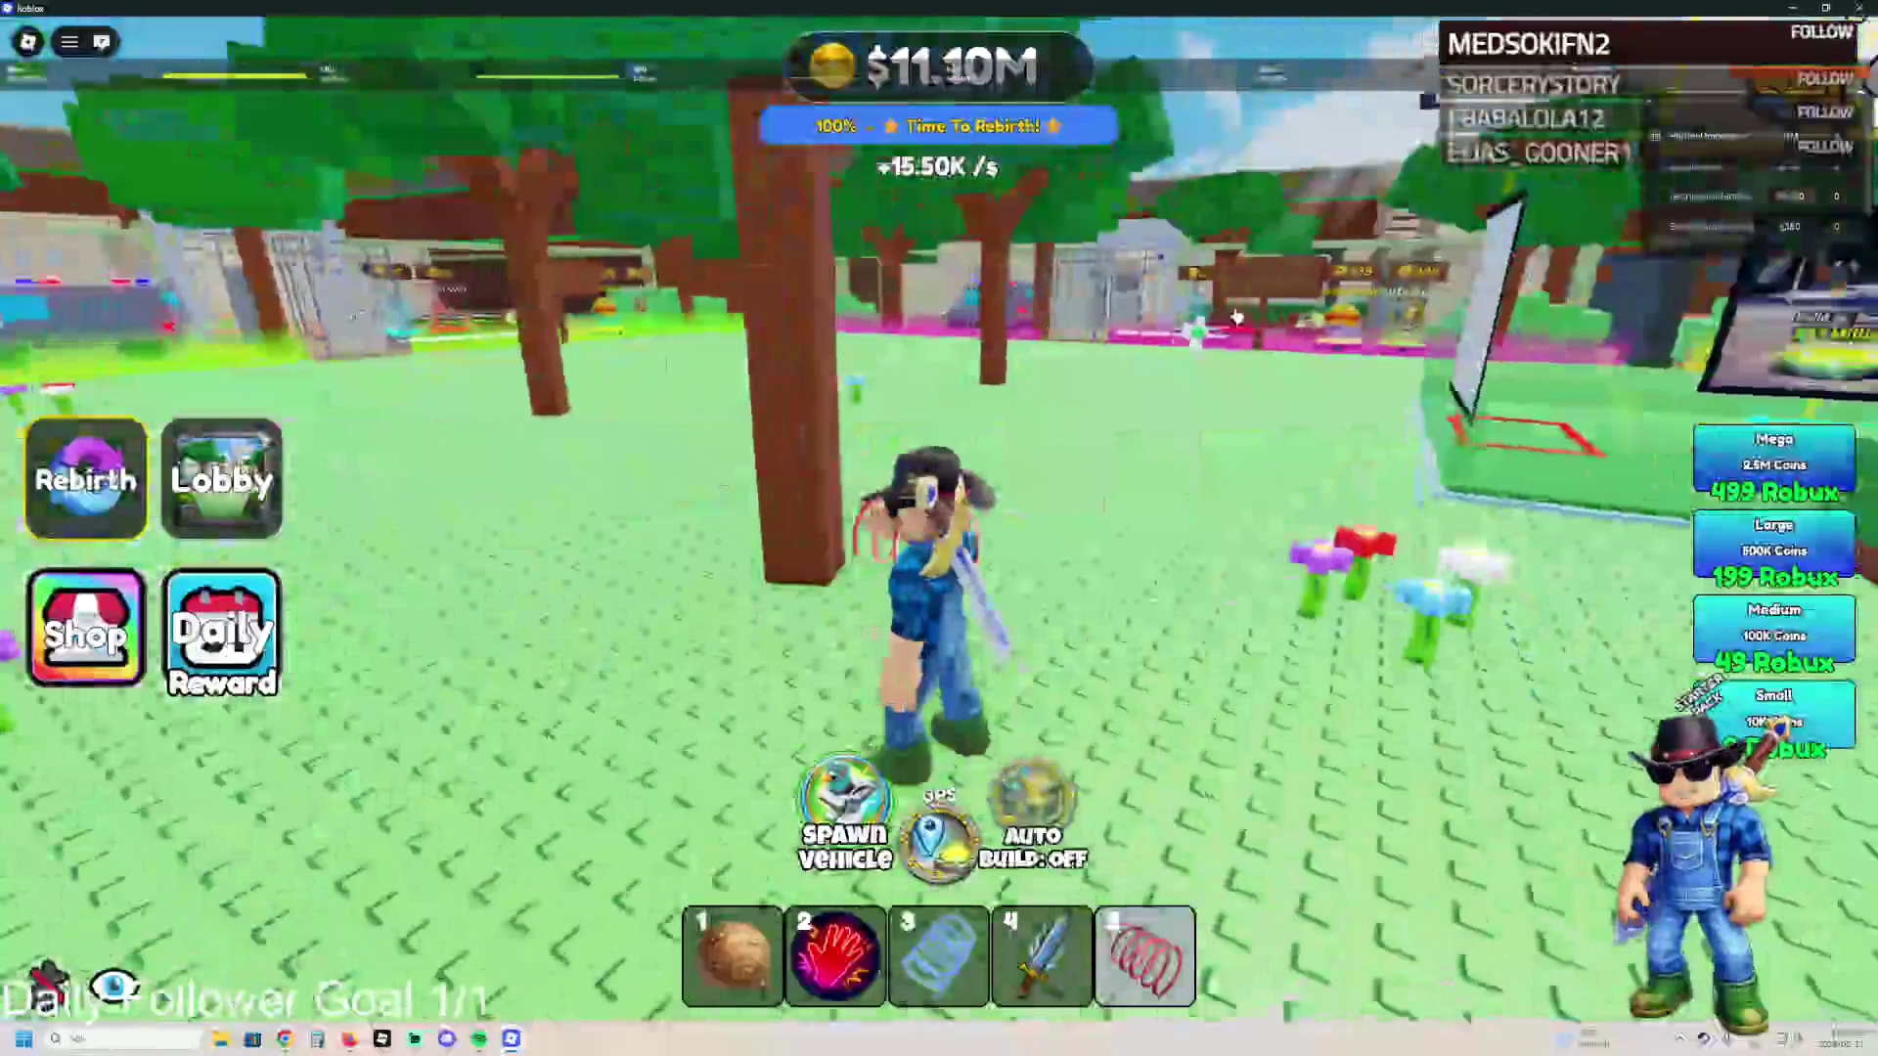
pyautogui.press('w')
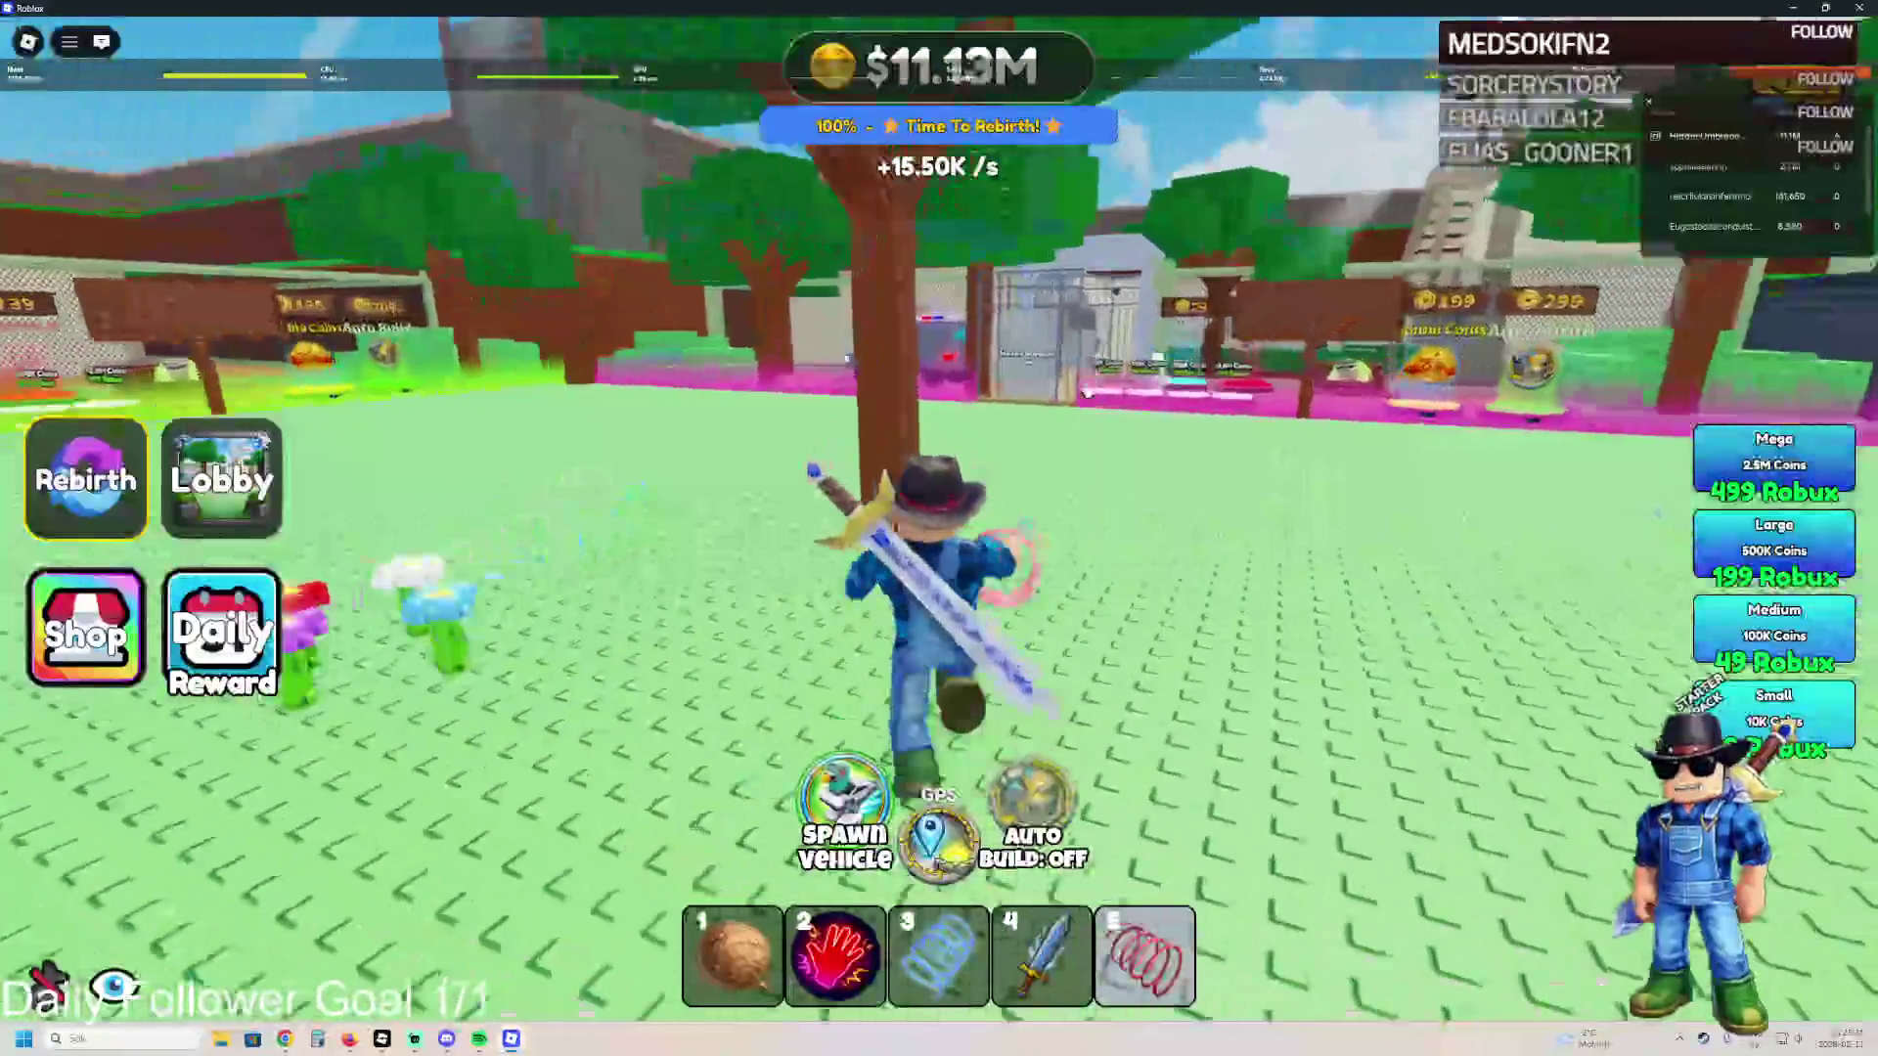
pyautogui.press('w')
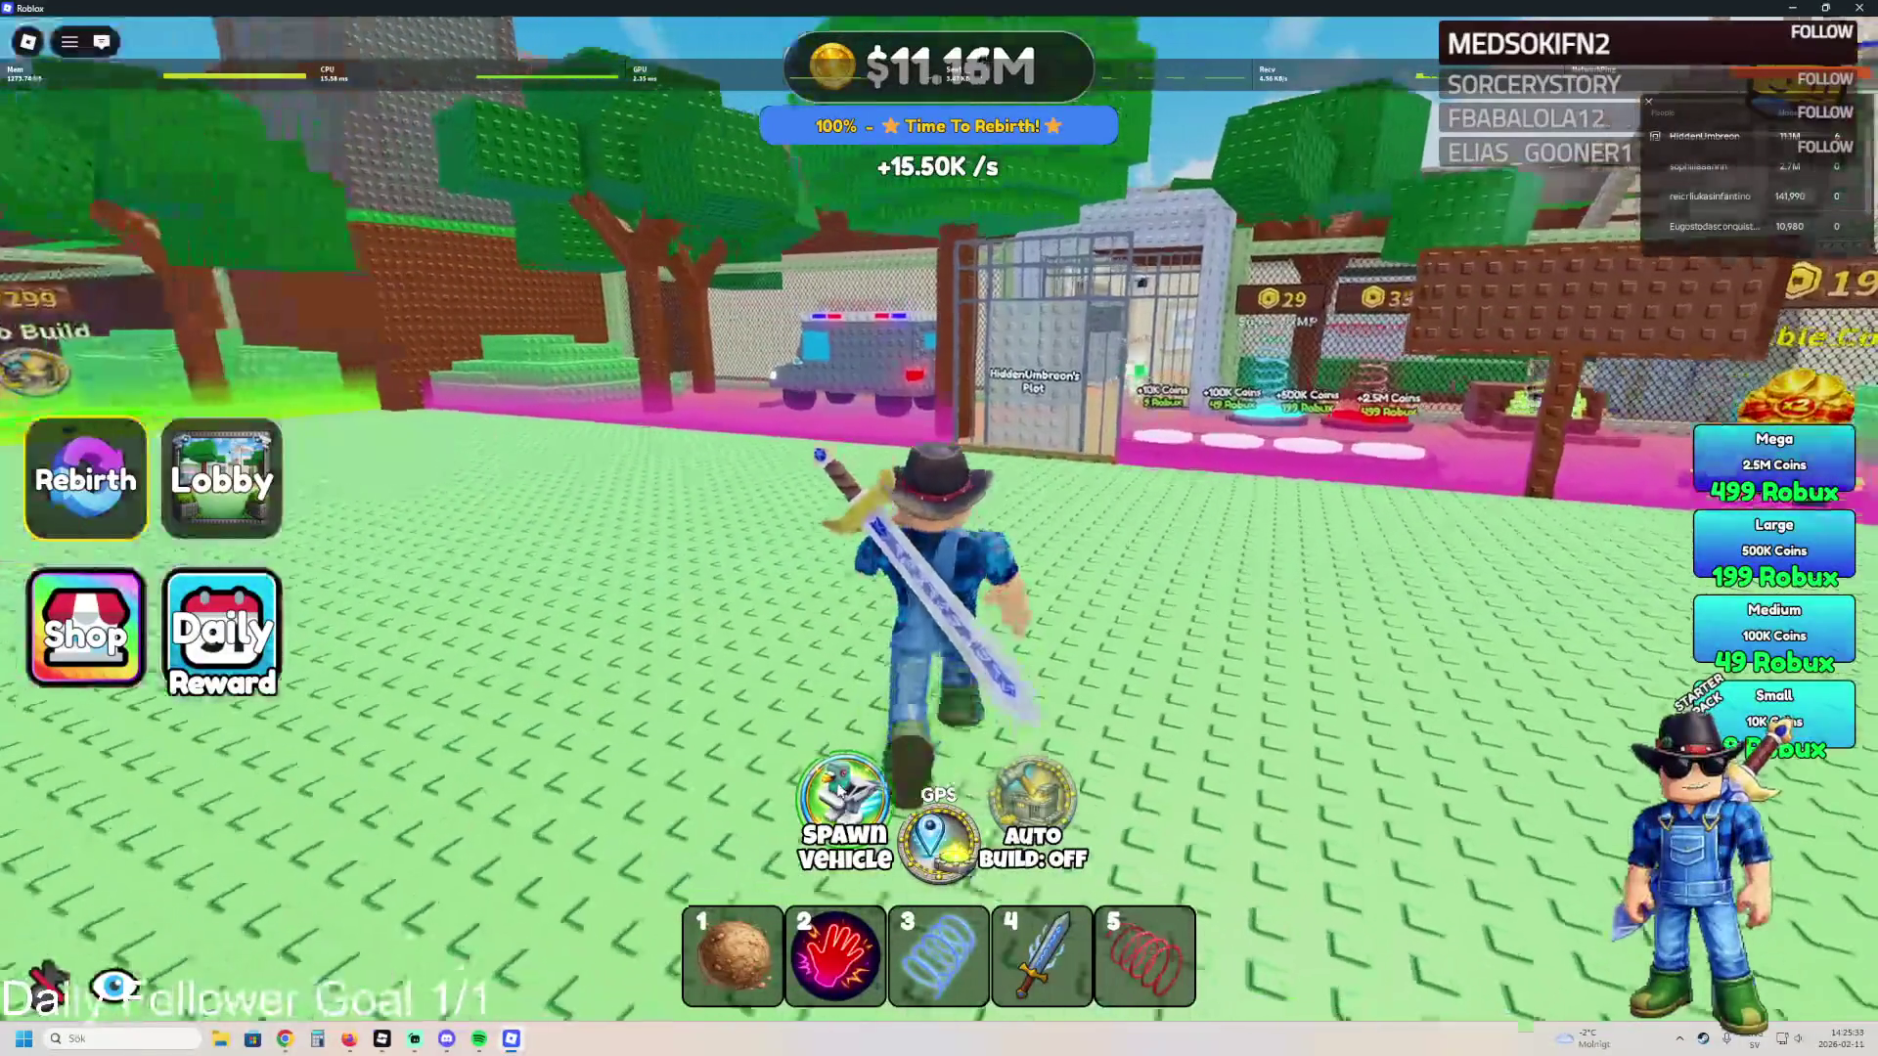
# - Spawn a vehicle, drive it through the barred building, and leave it parked there
pyautogui.click(844, 812)
pyautogui.press('e')
pyautogui.press('w')
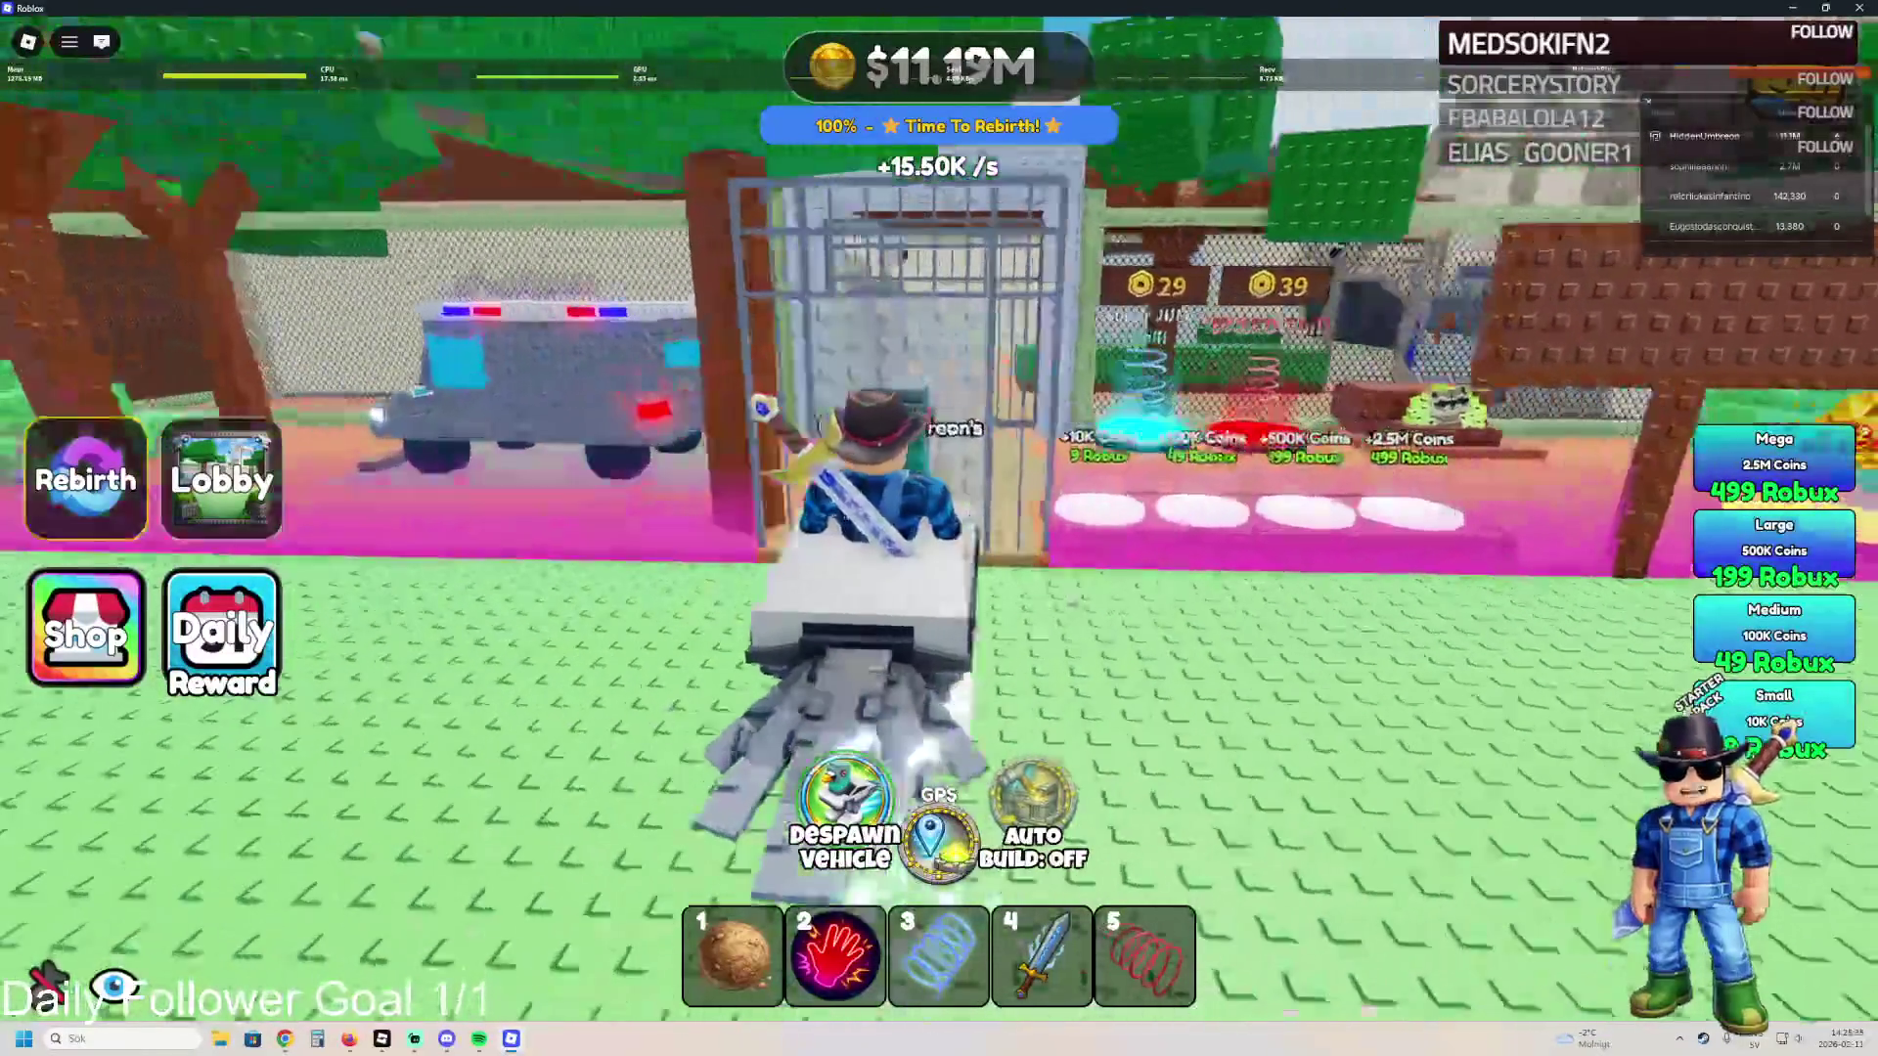
pyautogui.press('w')
pyautogui.press('d')
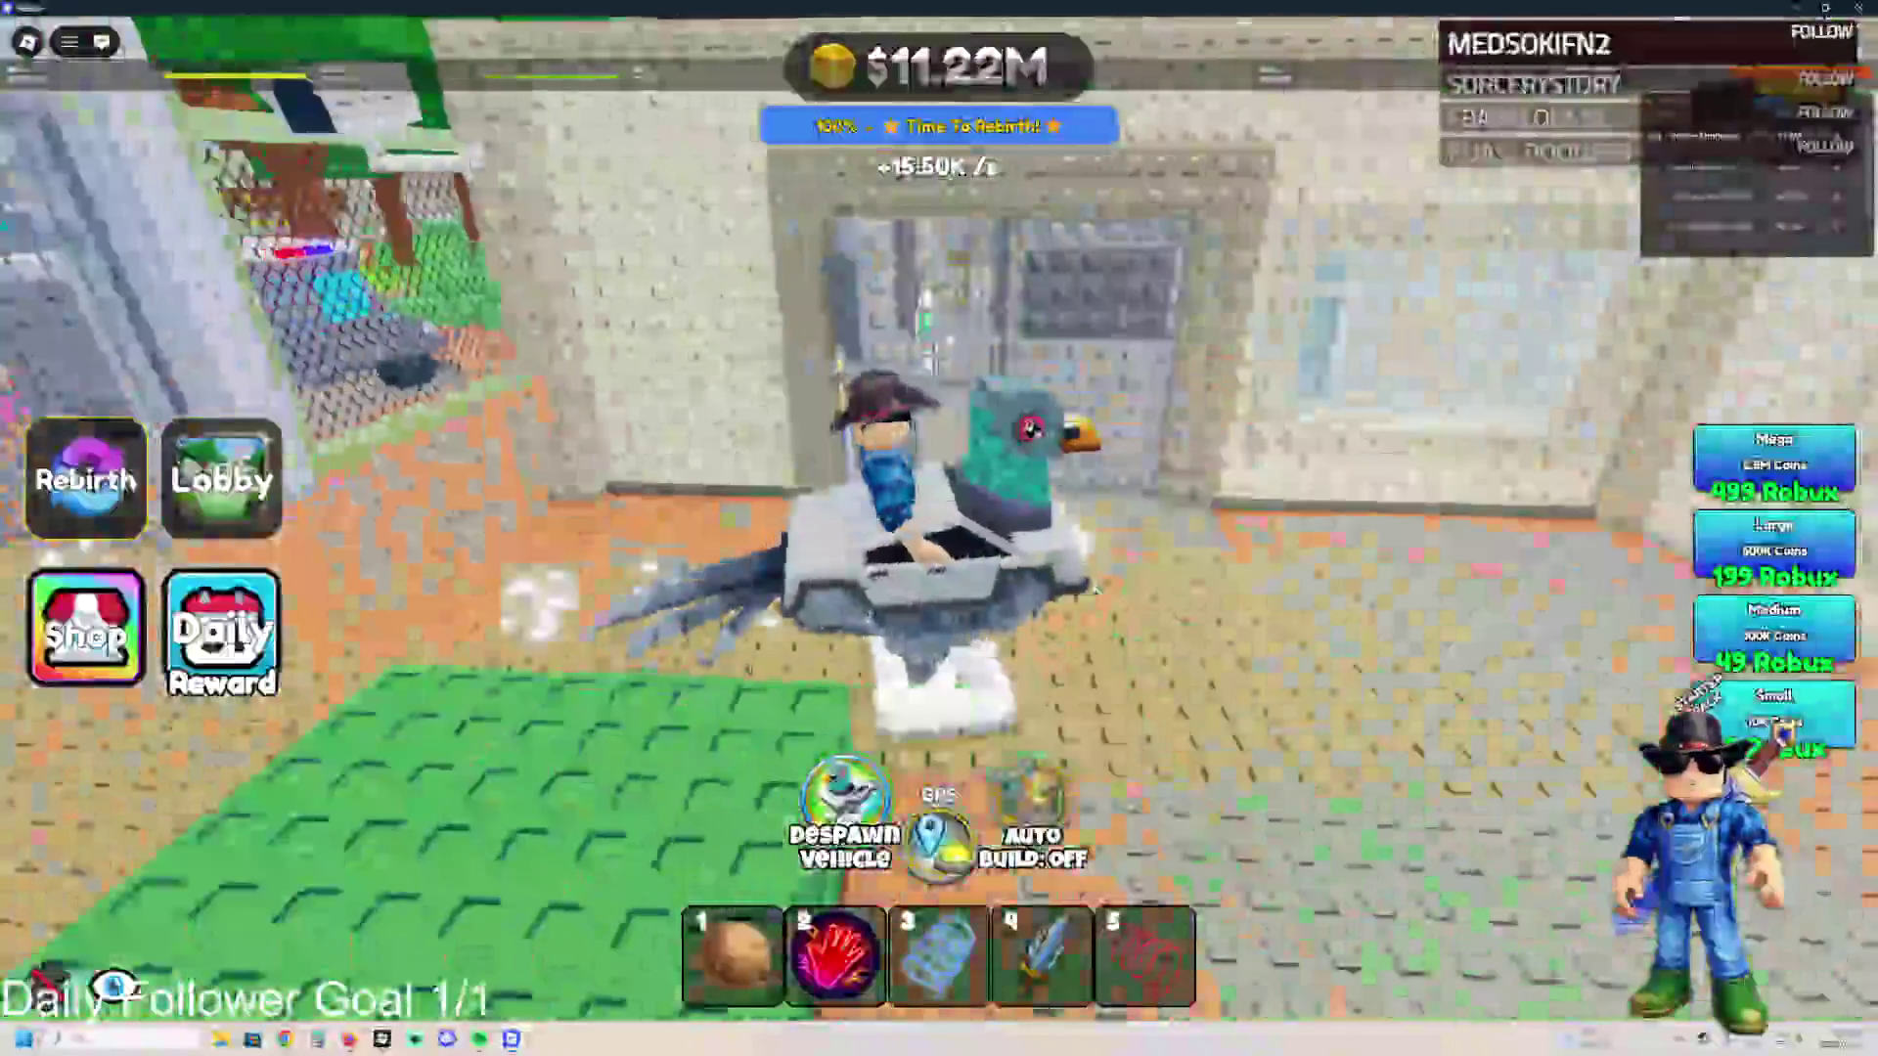
pyautogui.press('space')
pyautogui.press('s')
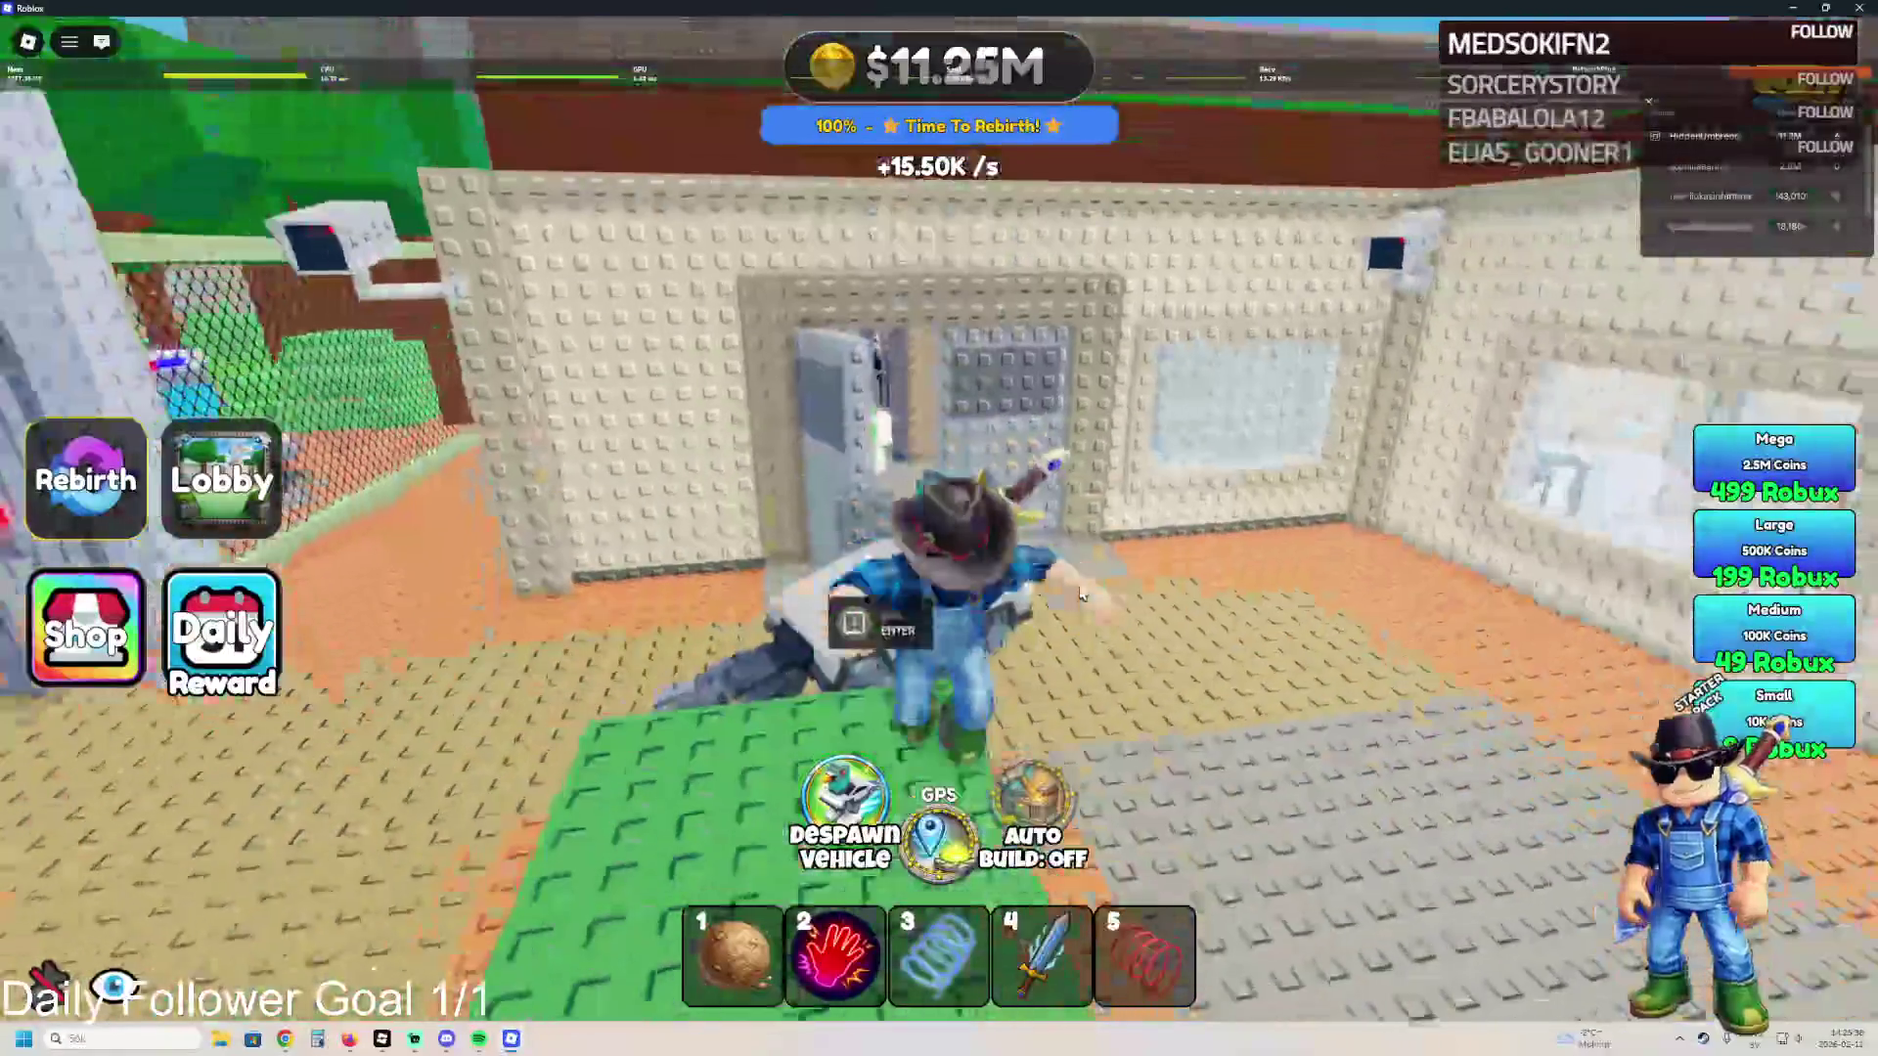
pyautogui.press('s')
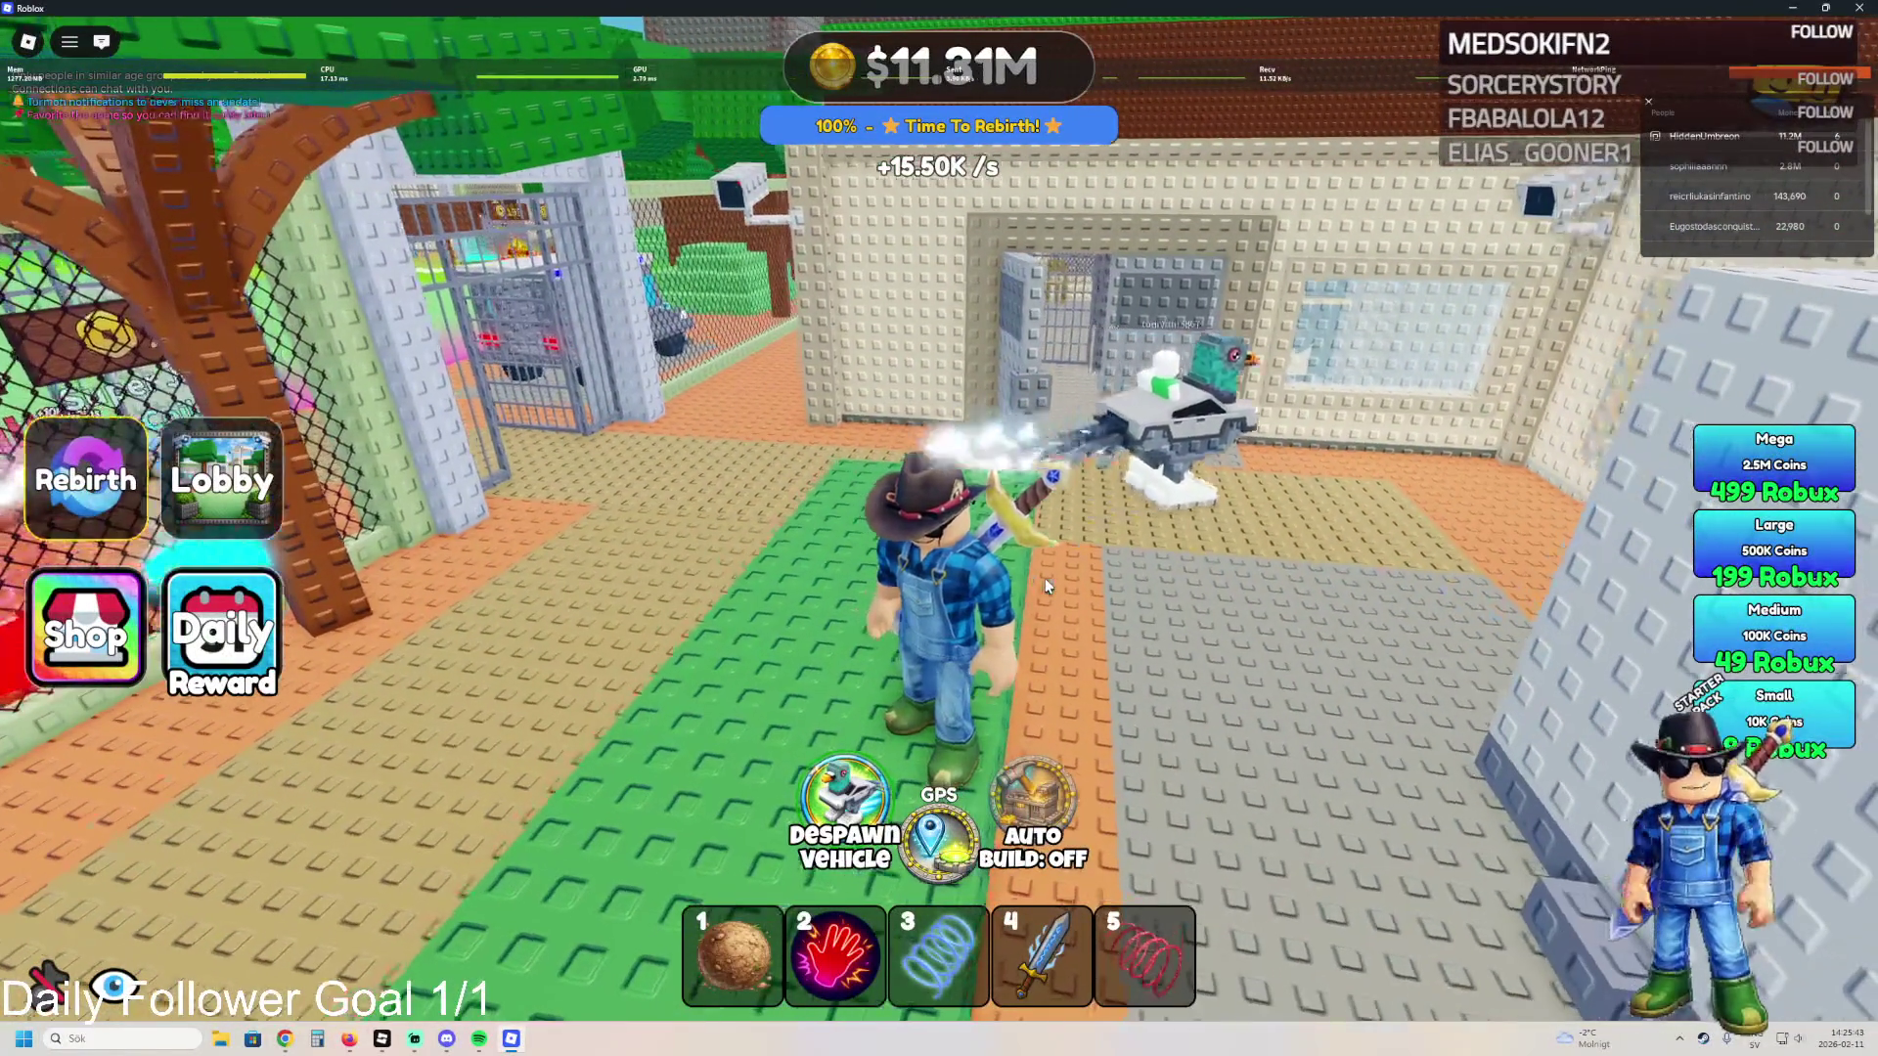
pyautogui.press('w')
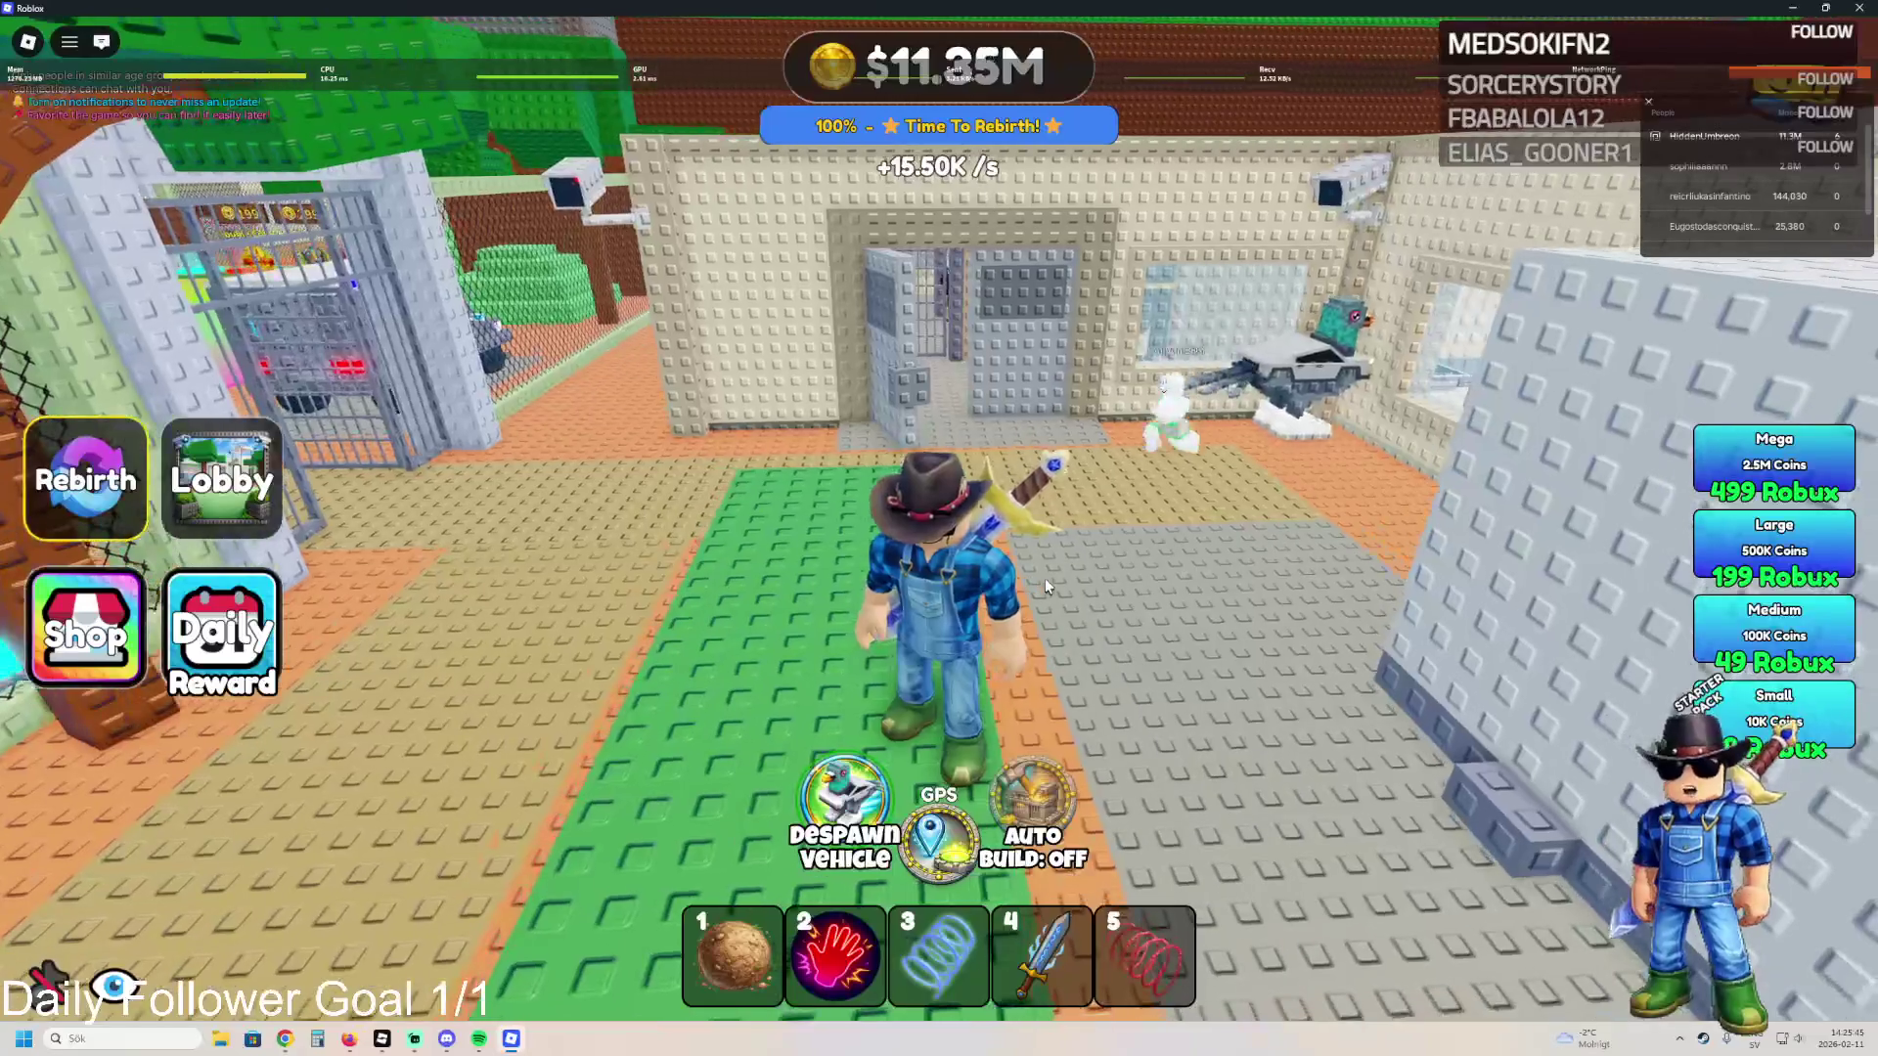
# - Spawn a second vehicle by the white building, walk up to it and swing the sword
pyautogui.click(874, 797)
pyautogui.press('w')
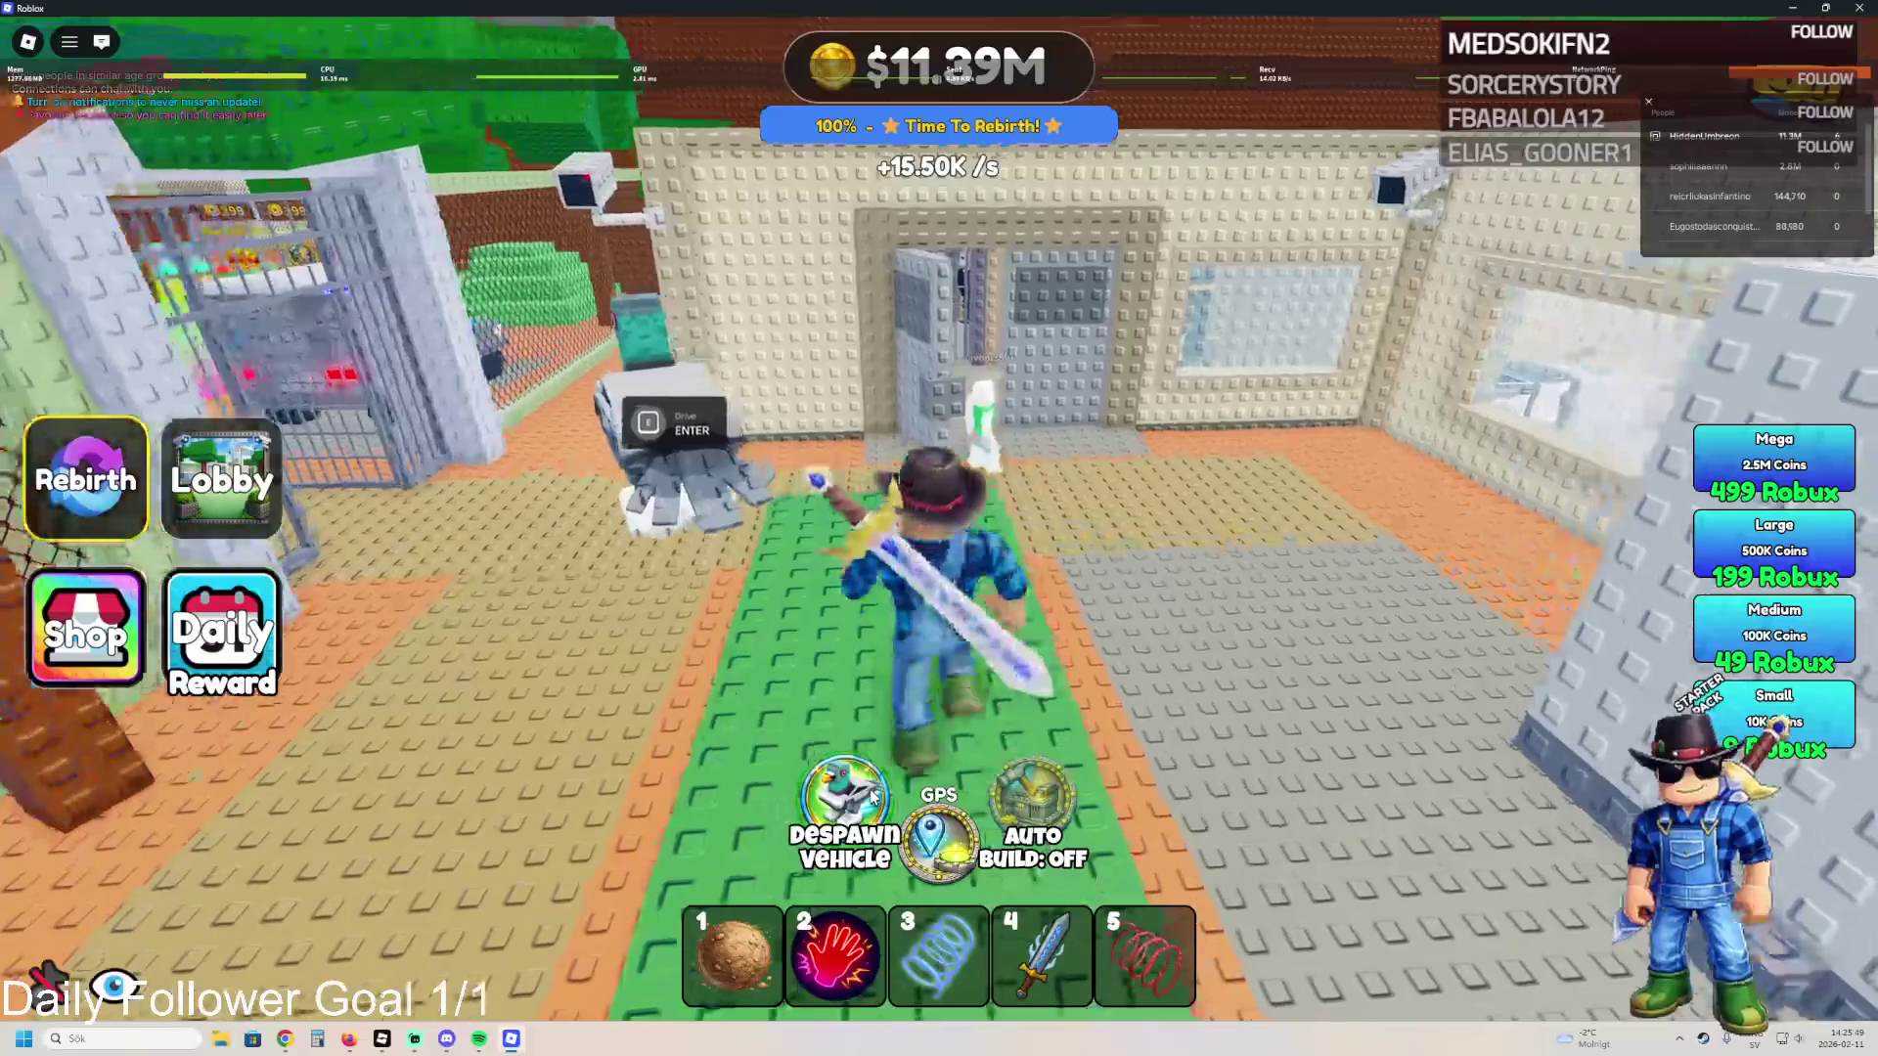
pyautogui.press('s')
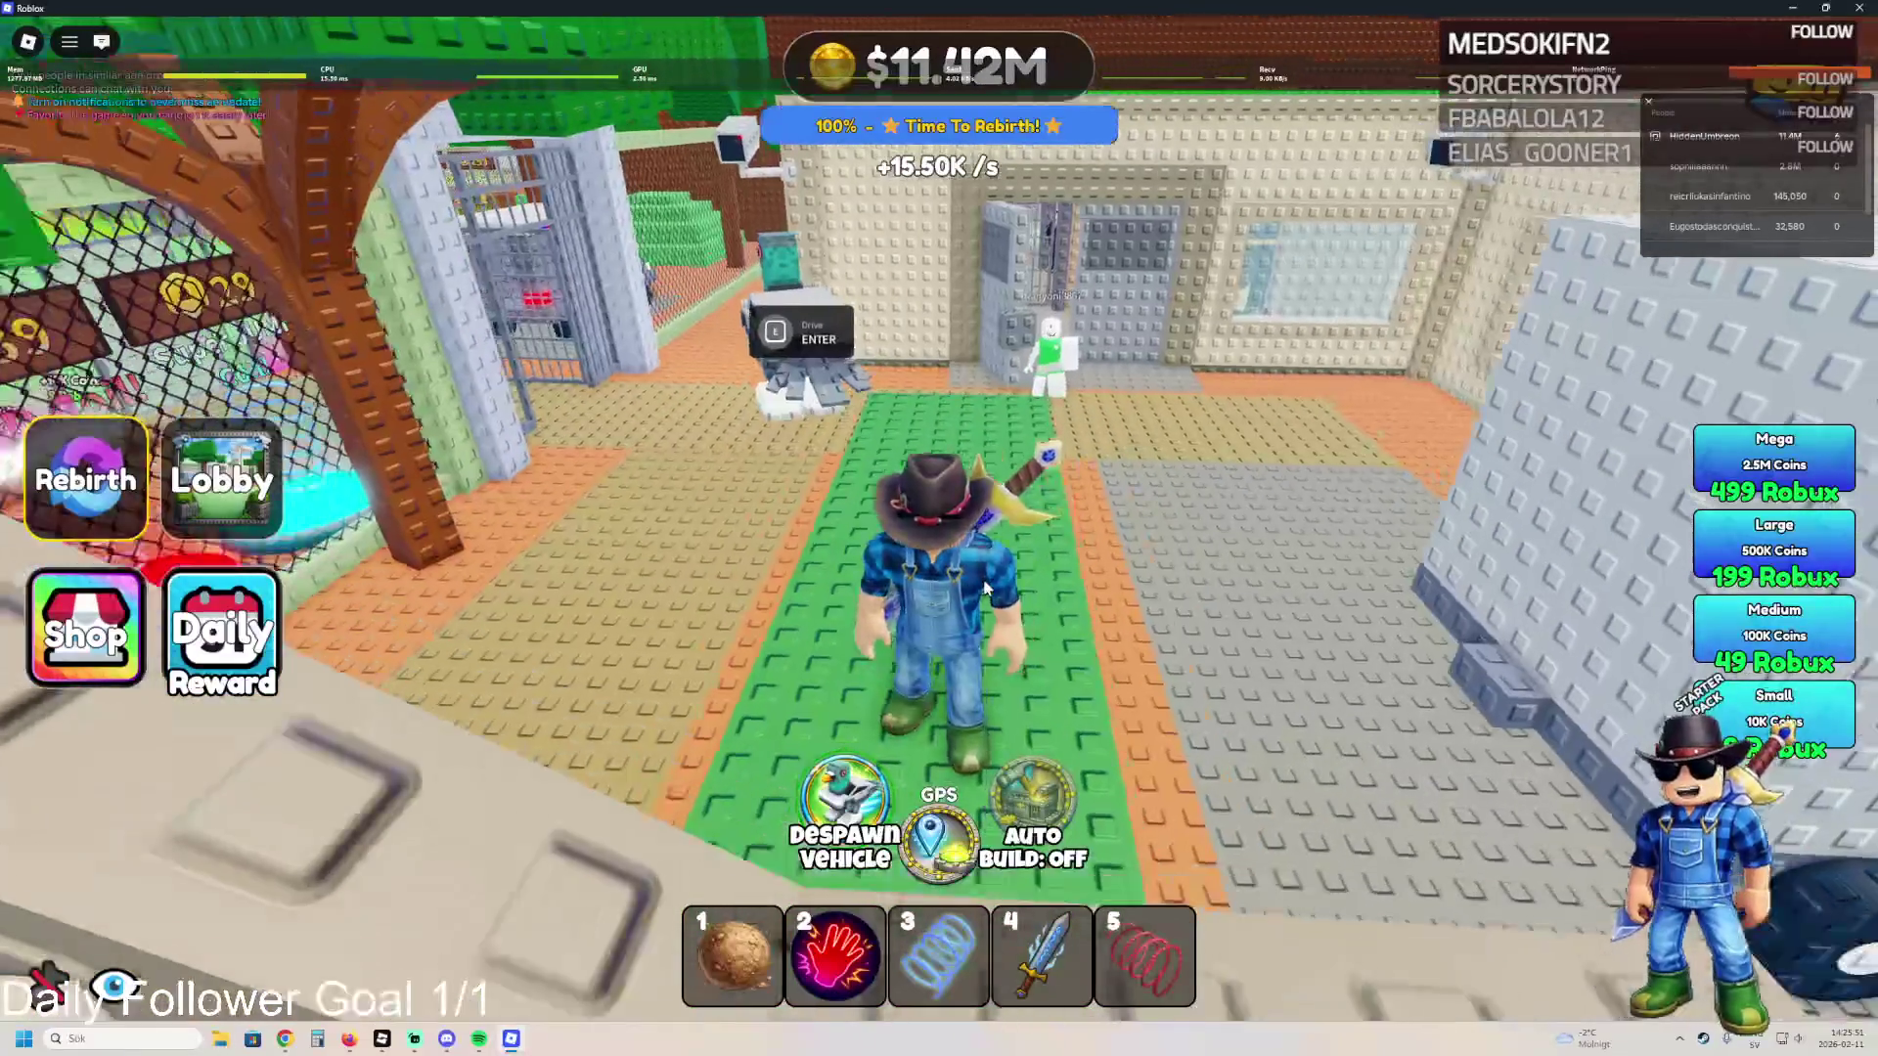
pyautogui.press('w')
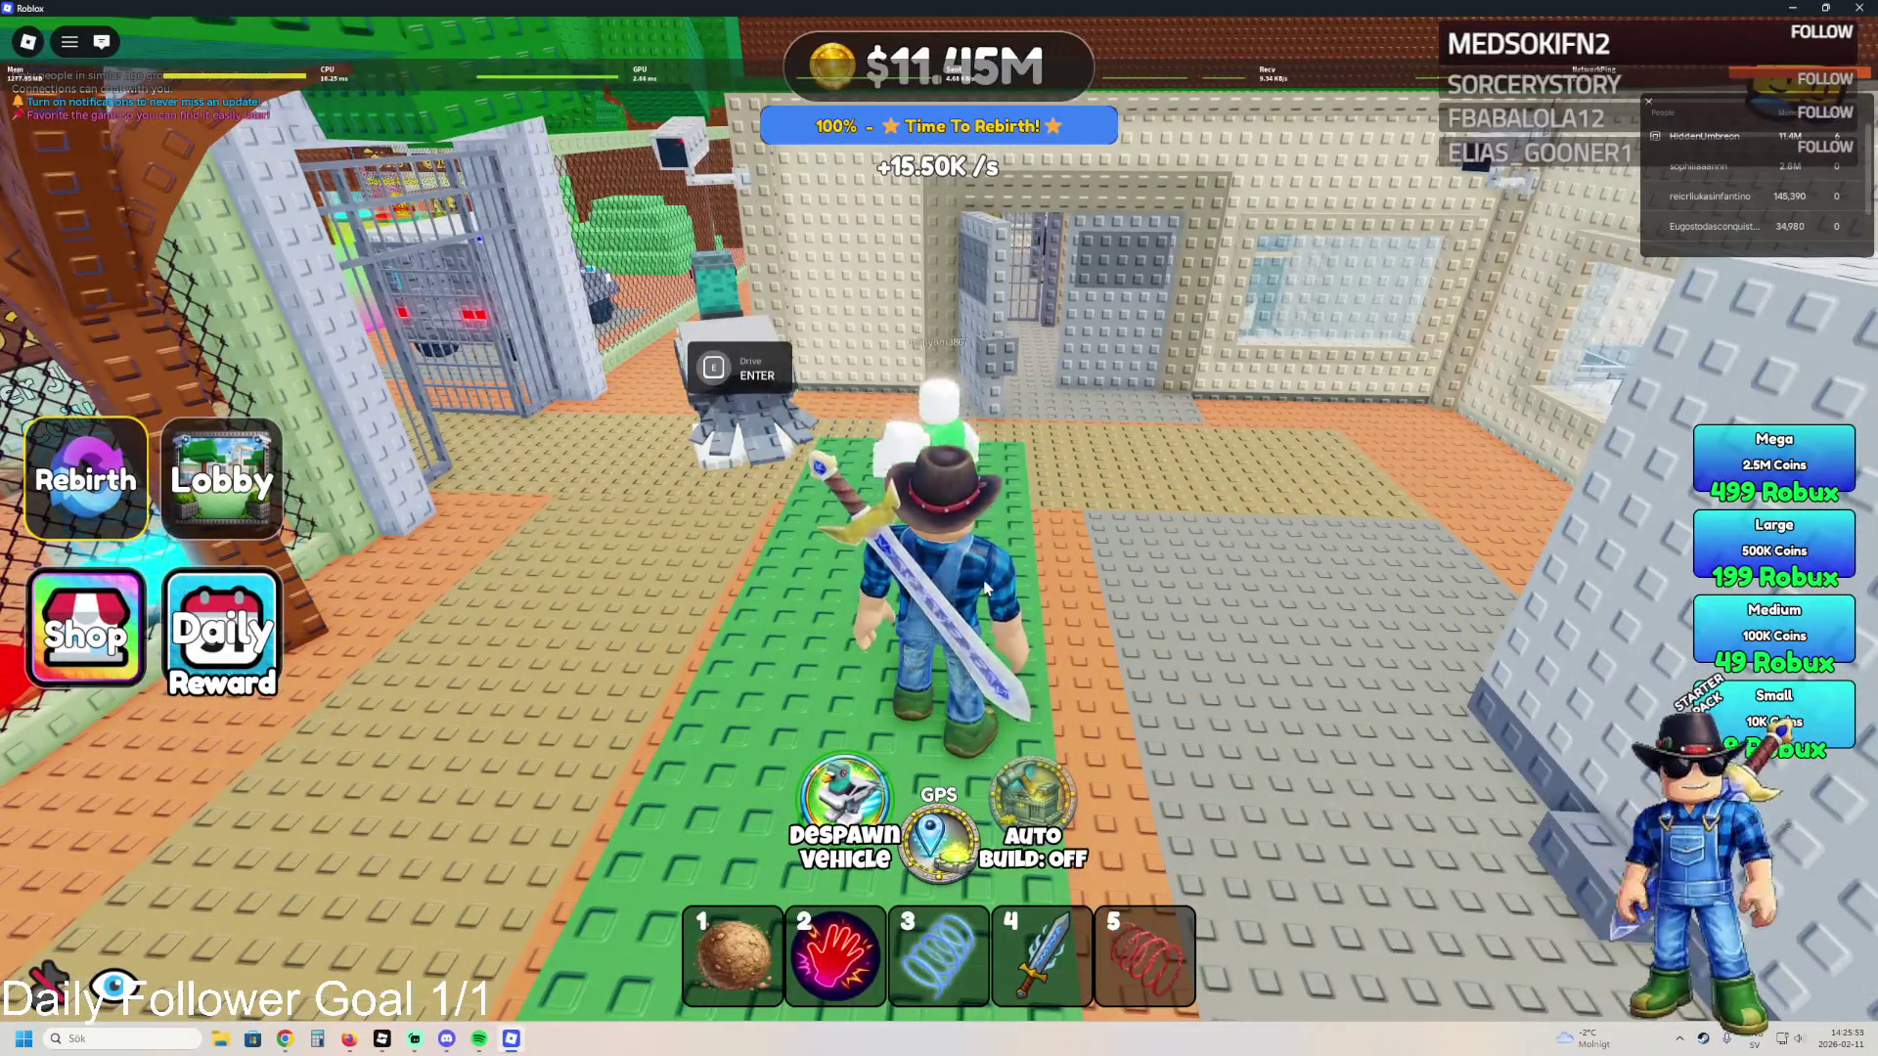
pyautogui.press('w')
pyautogui.click(985, 587)
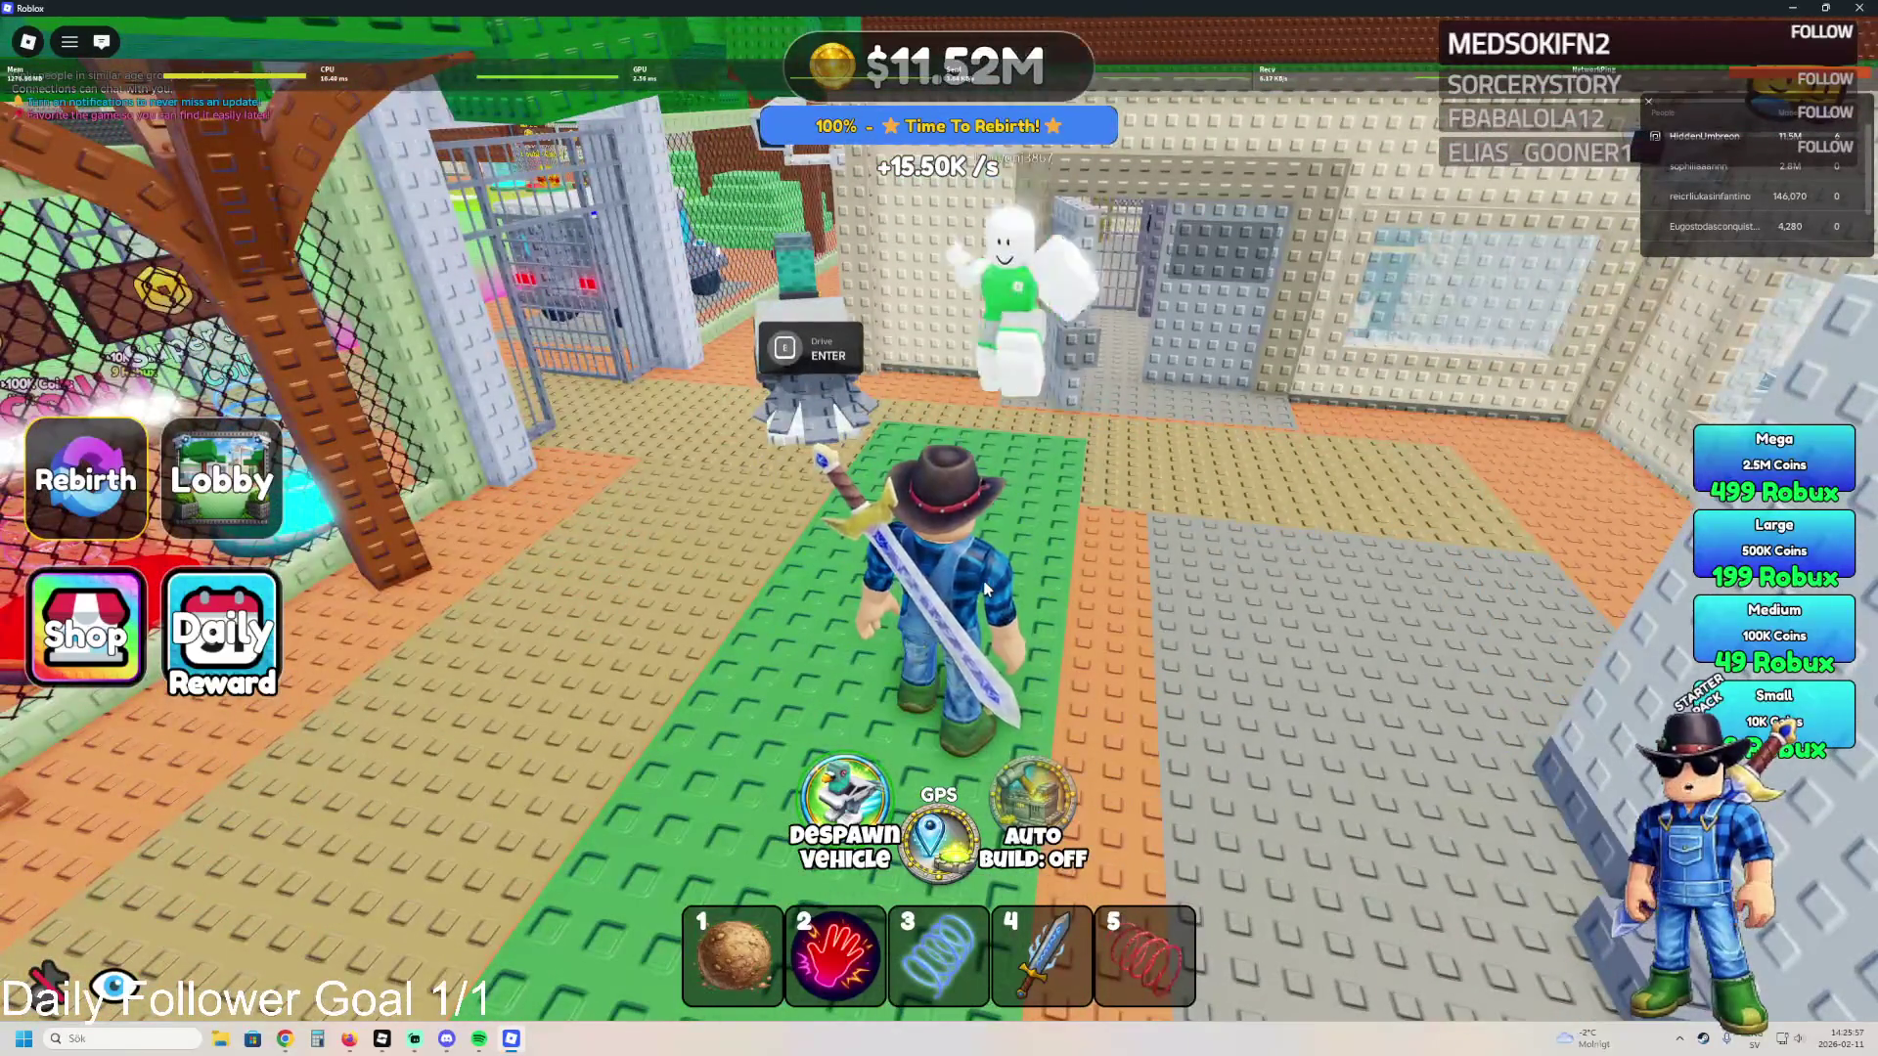
pyautogui.press('.')
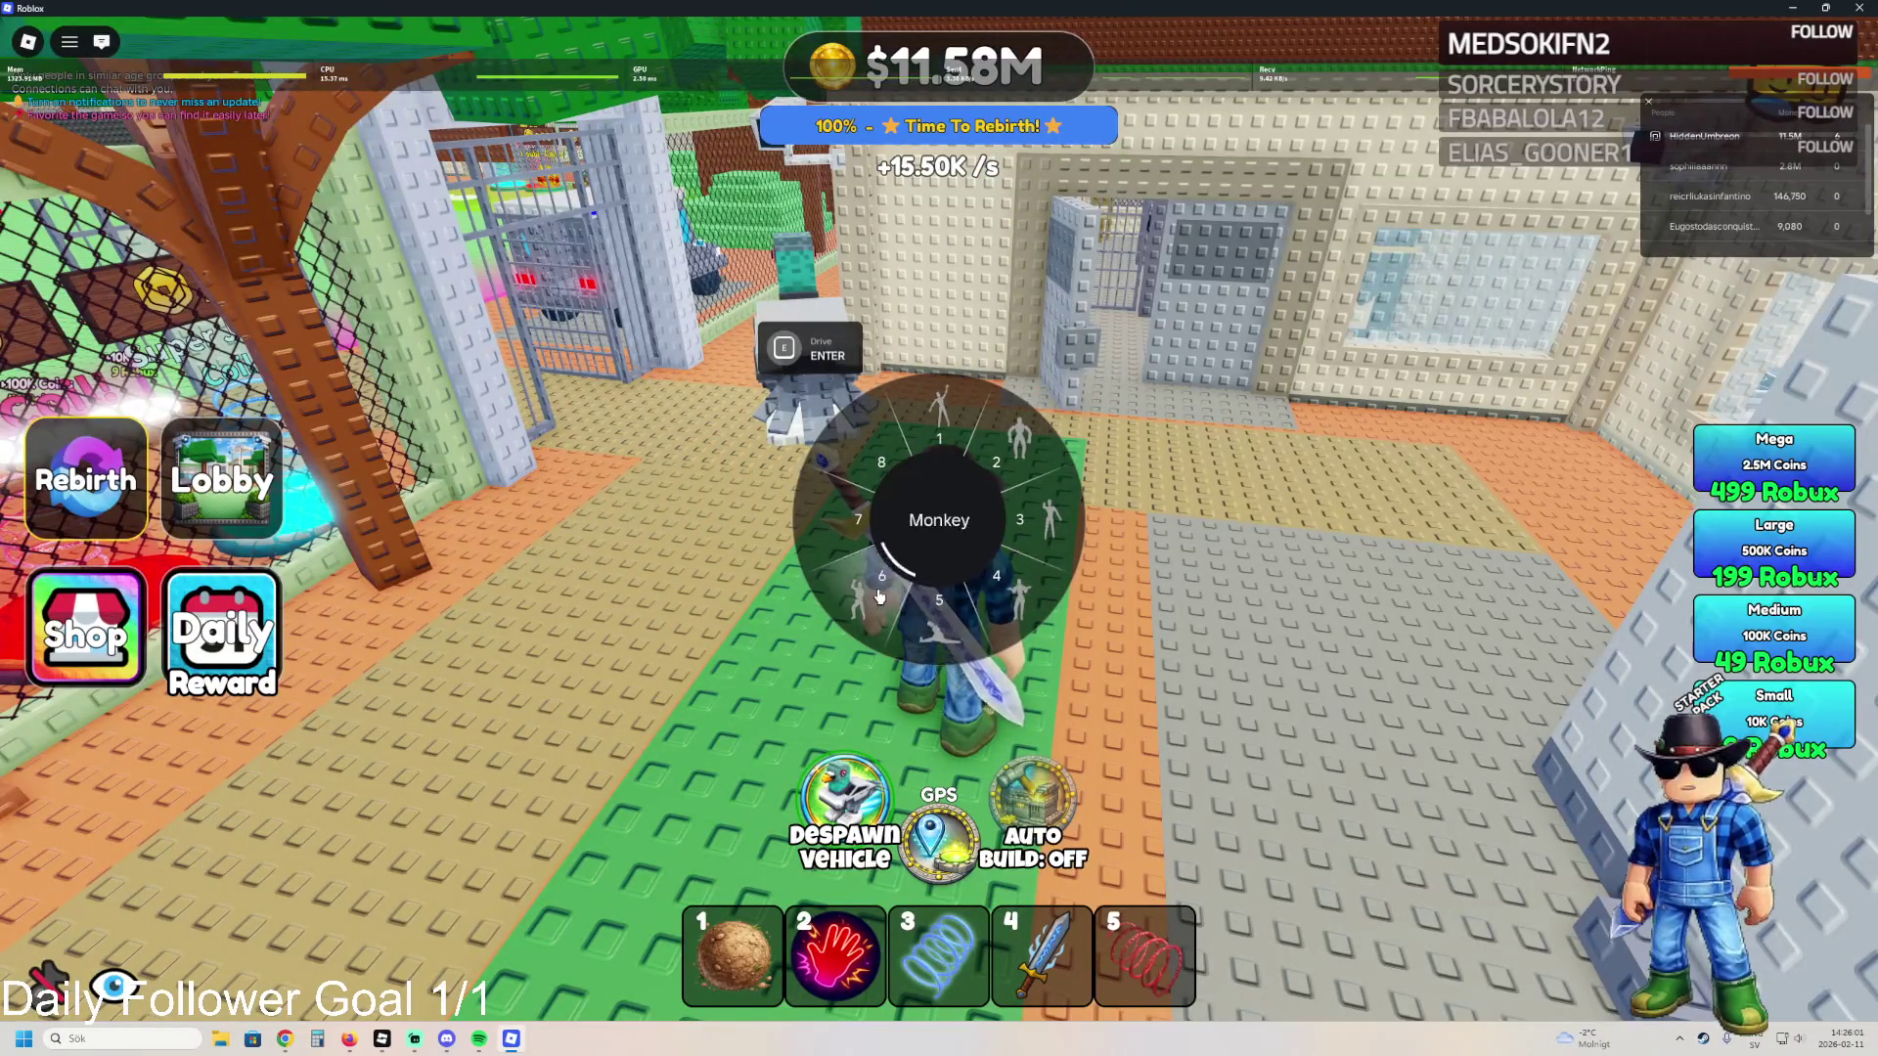
# - Close the emote choices and walk toward the fenced pads
pyautogui.click(1117, 525)
pyautogui.press('w')
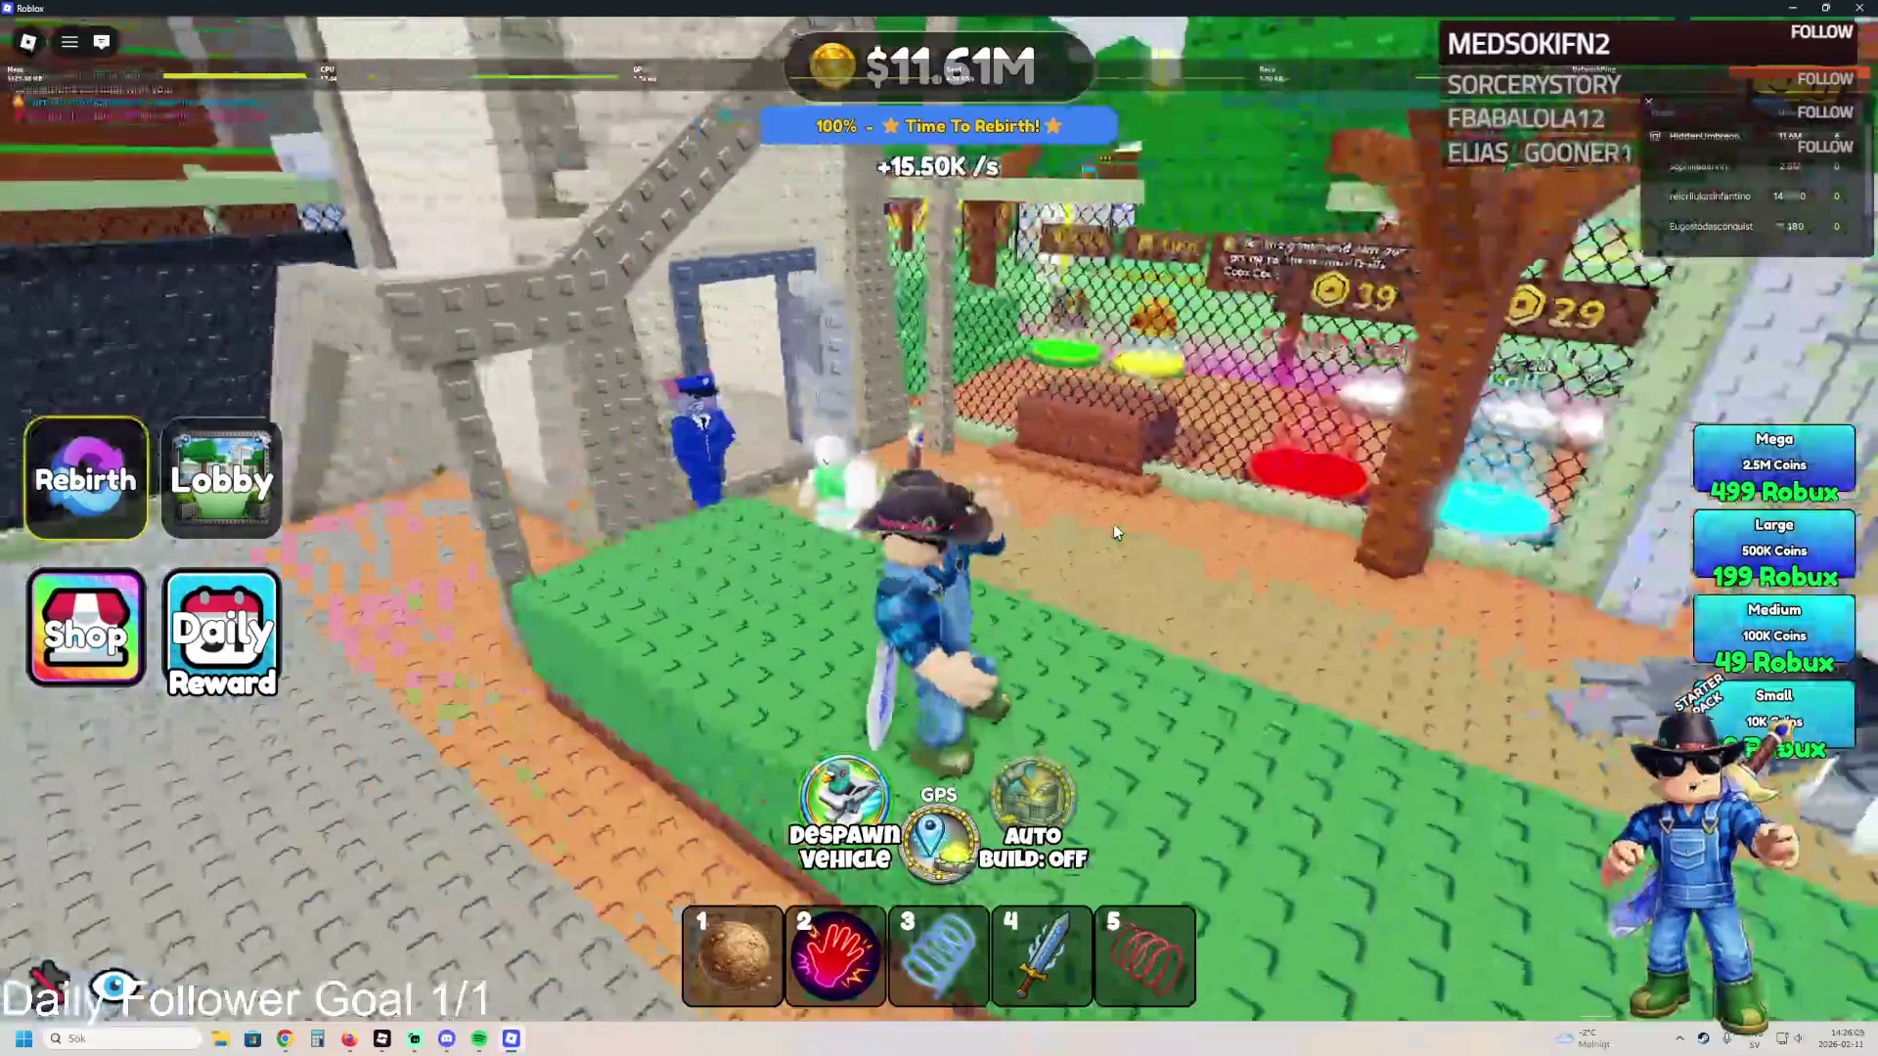
pyautogui.press('d')
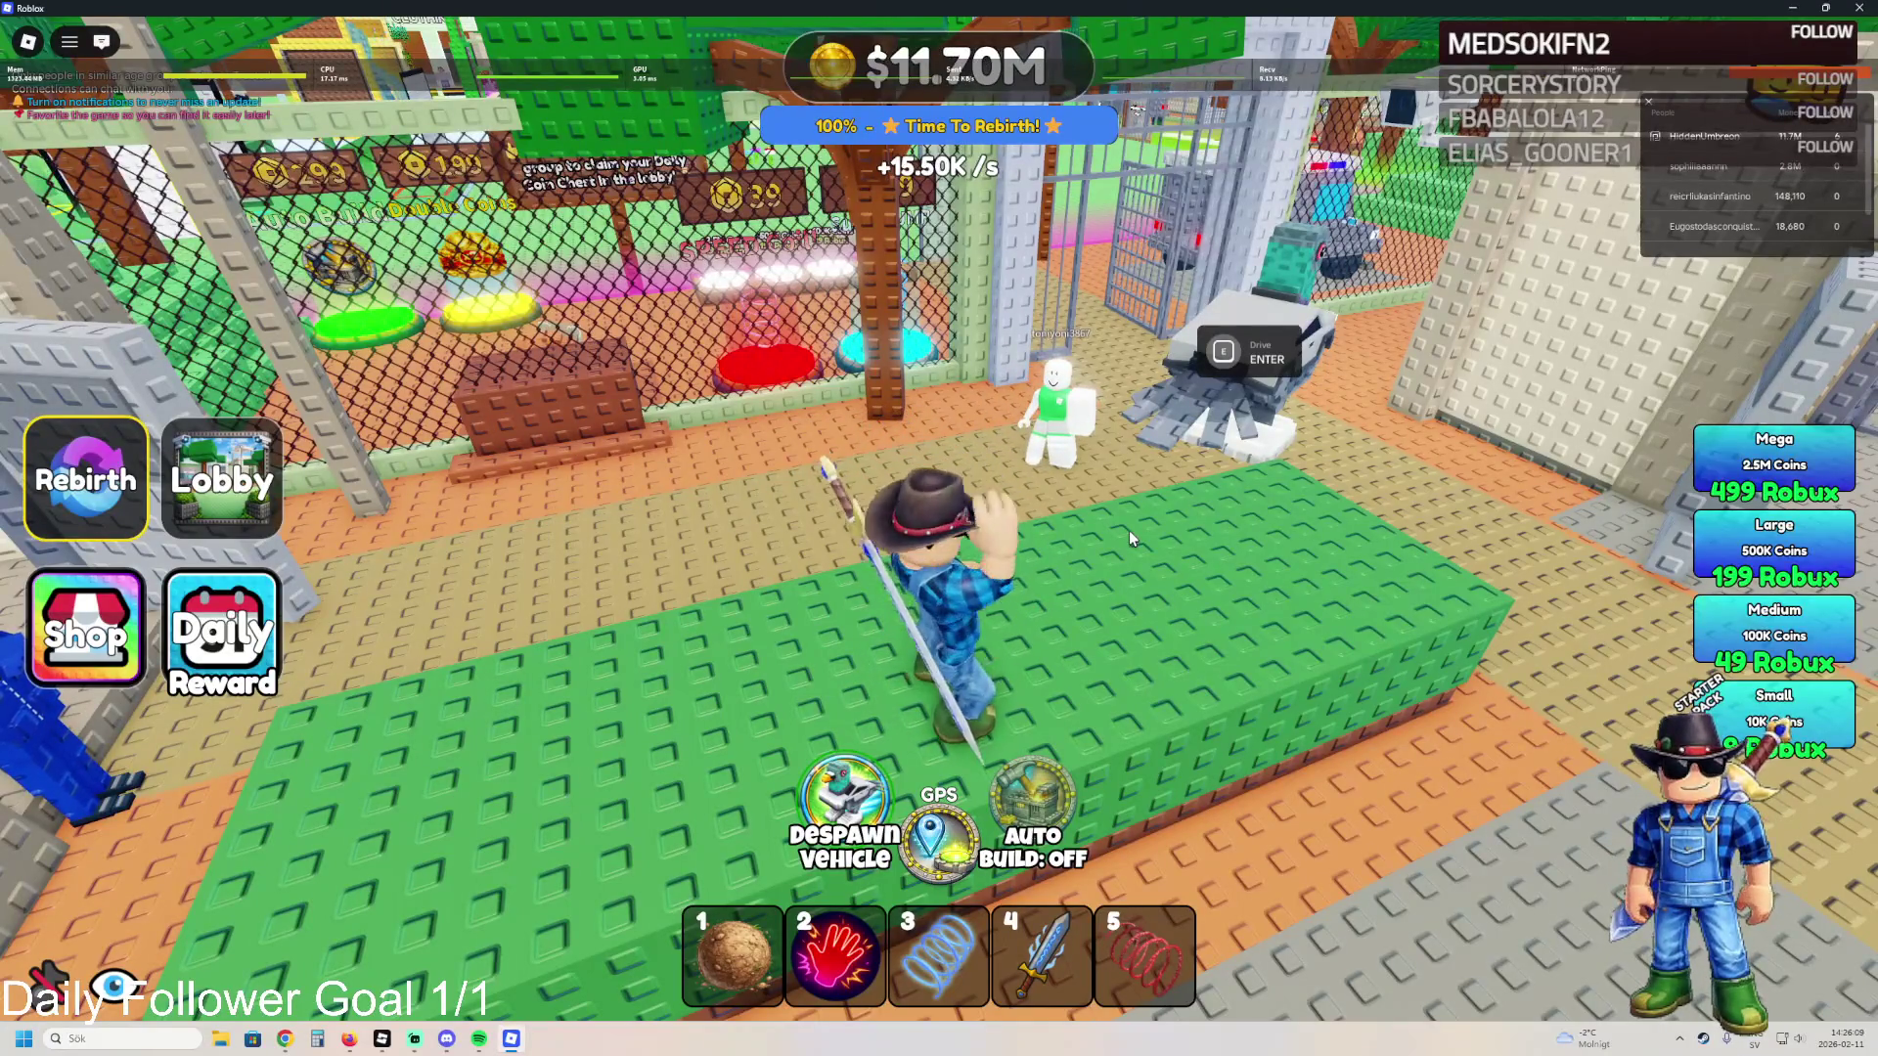
# - View the action options for several players in the player list, then dismiss them
pyautogui.click(1727, 176)
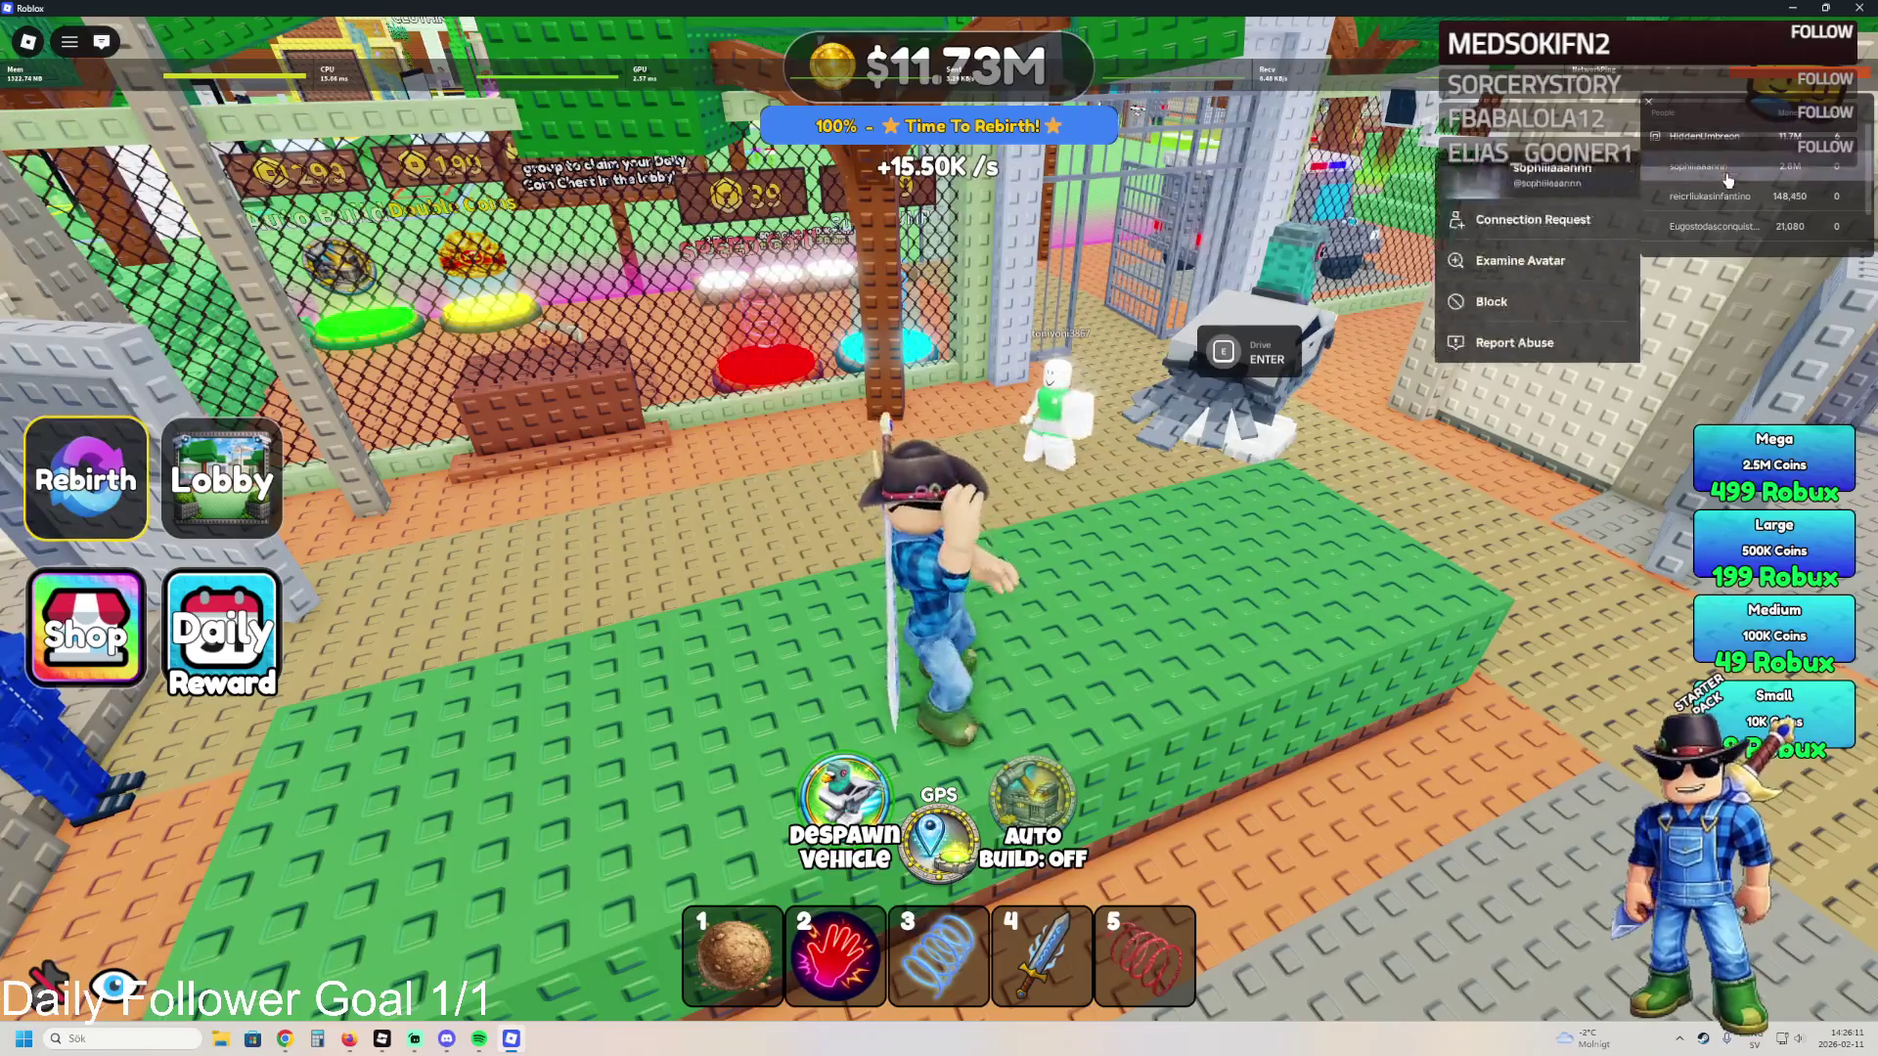
pyautogui.click(1739, 195)
pyautogui.click(1751, 223)
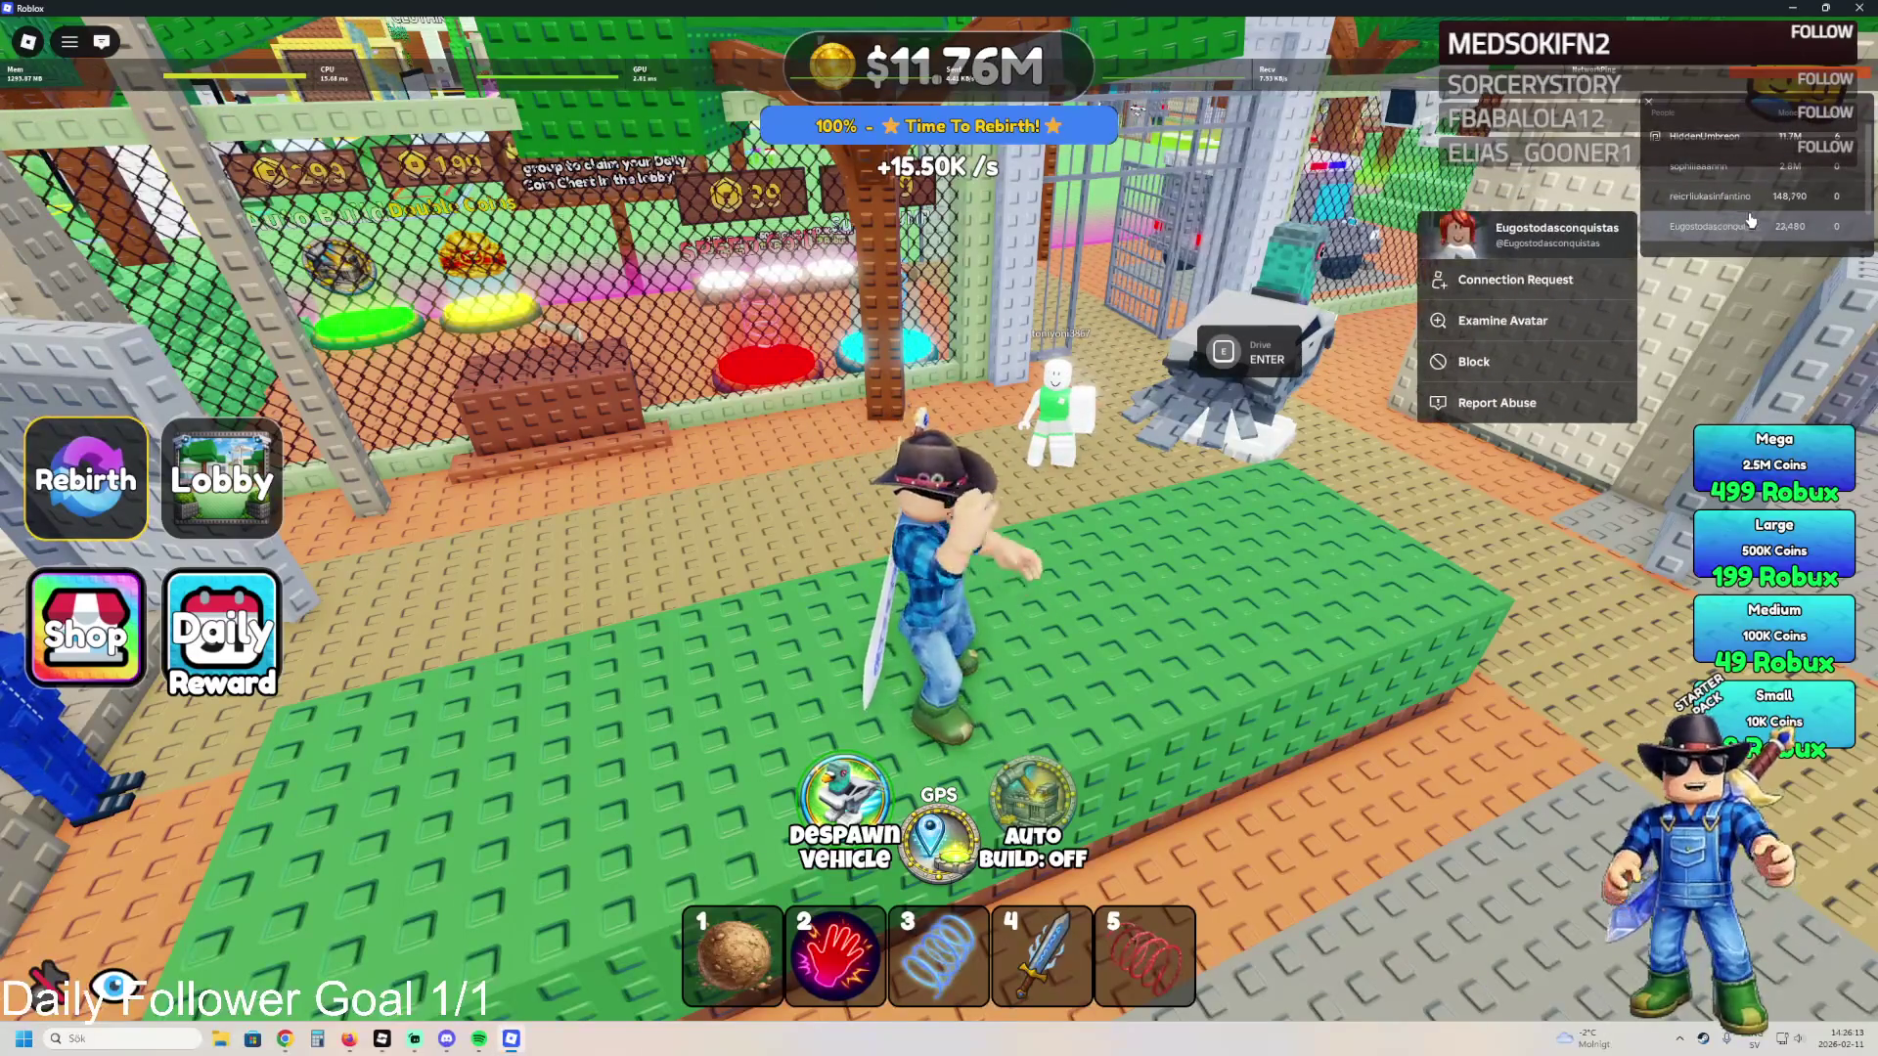
pyautogui.scroll(-2, 1748, 230)
pyautogui.click(1741, 245)
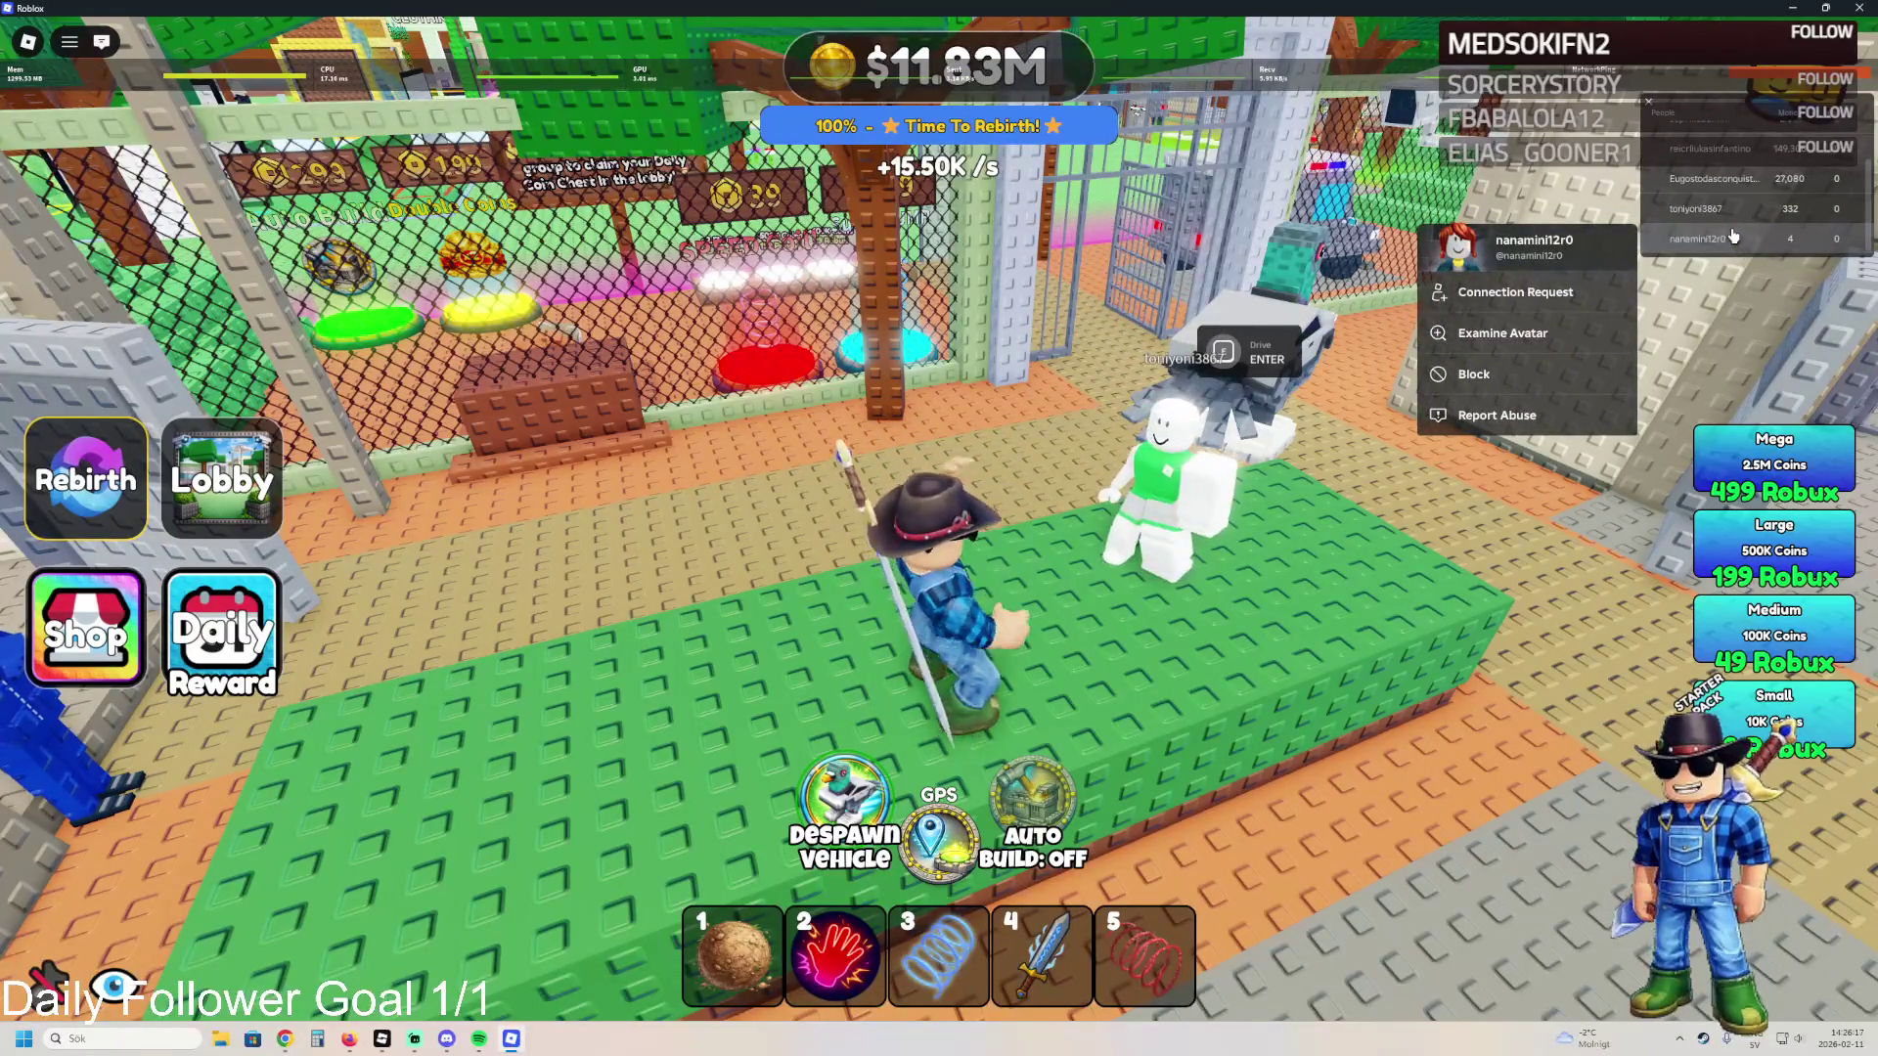
pyautogui.click(1725, 207)
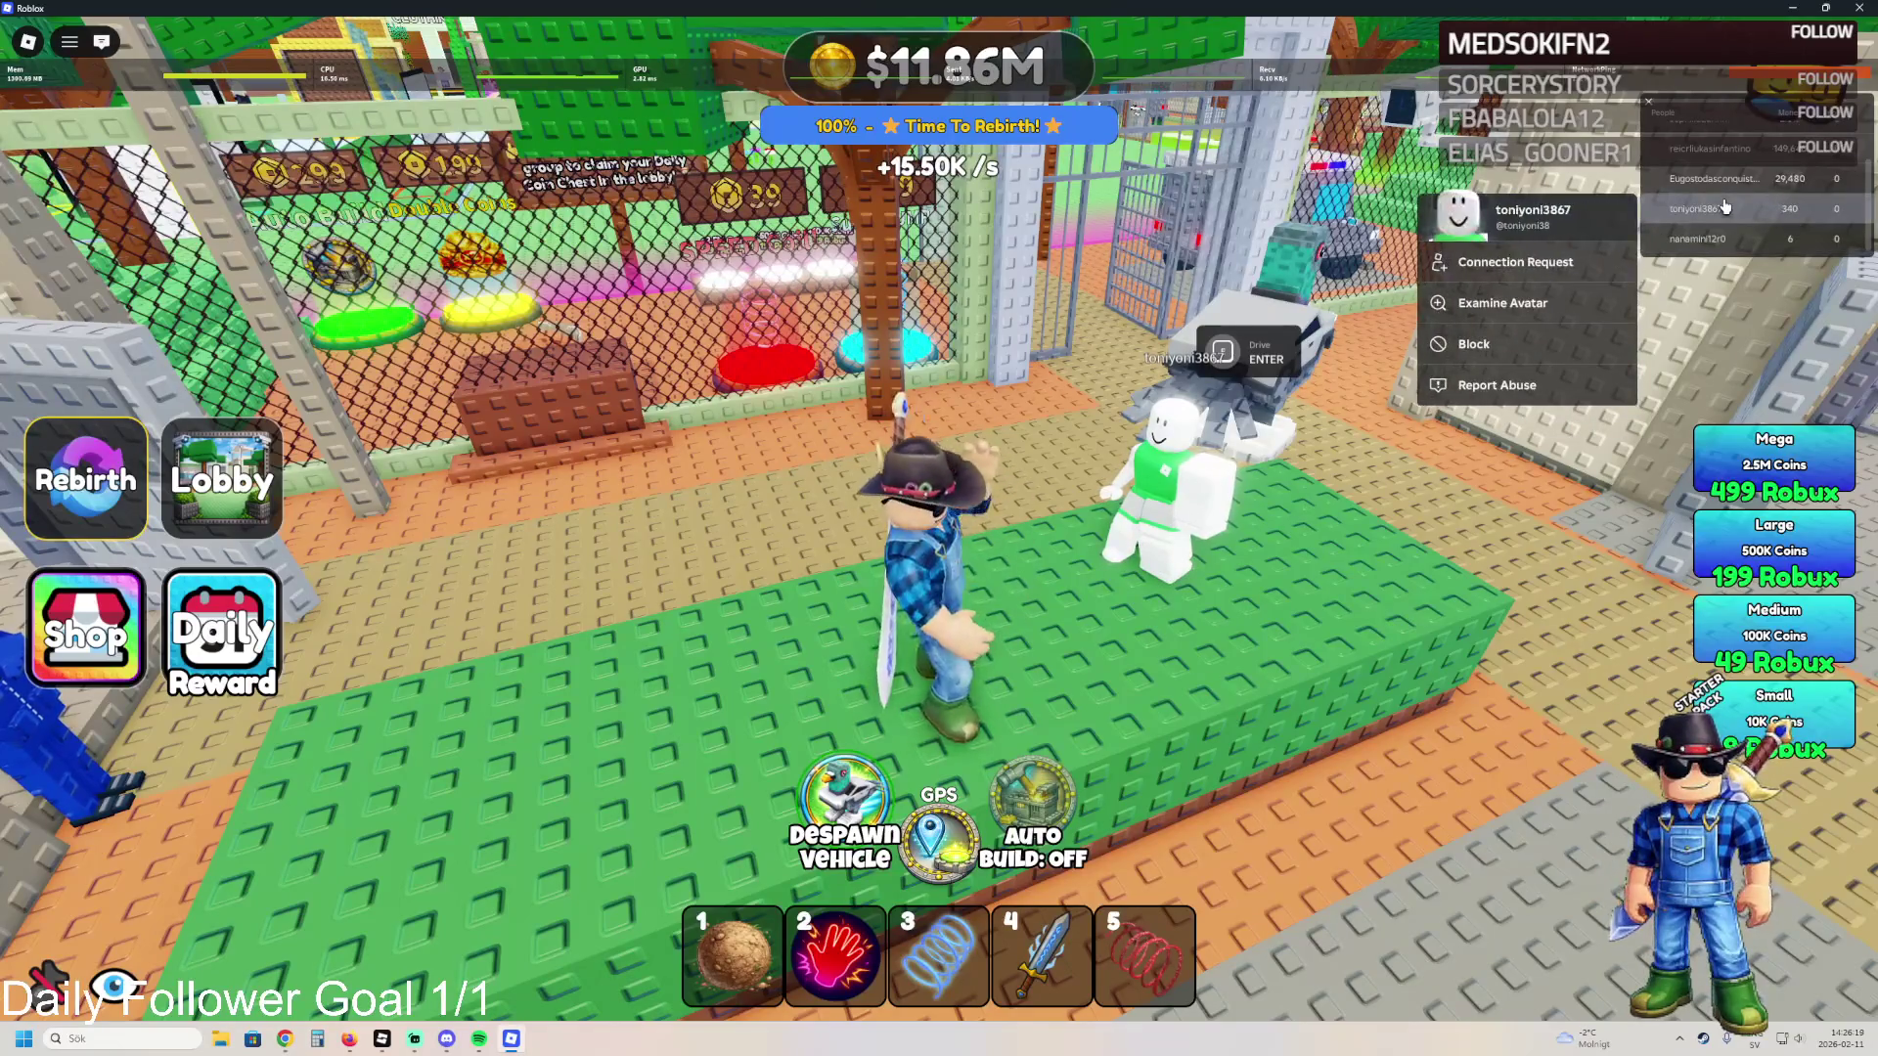
pyautogui.click(1055, 334)
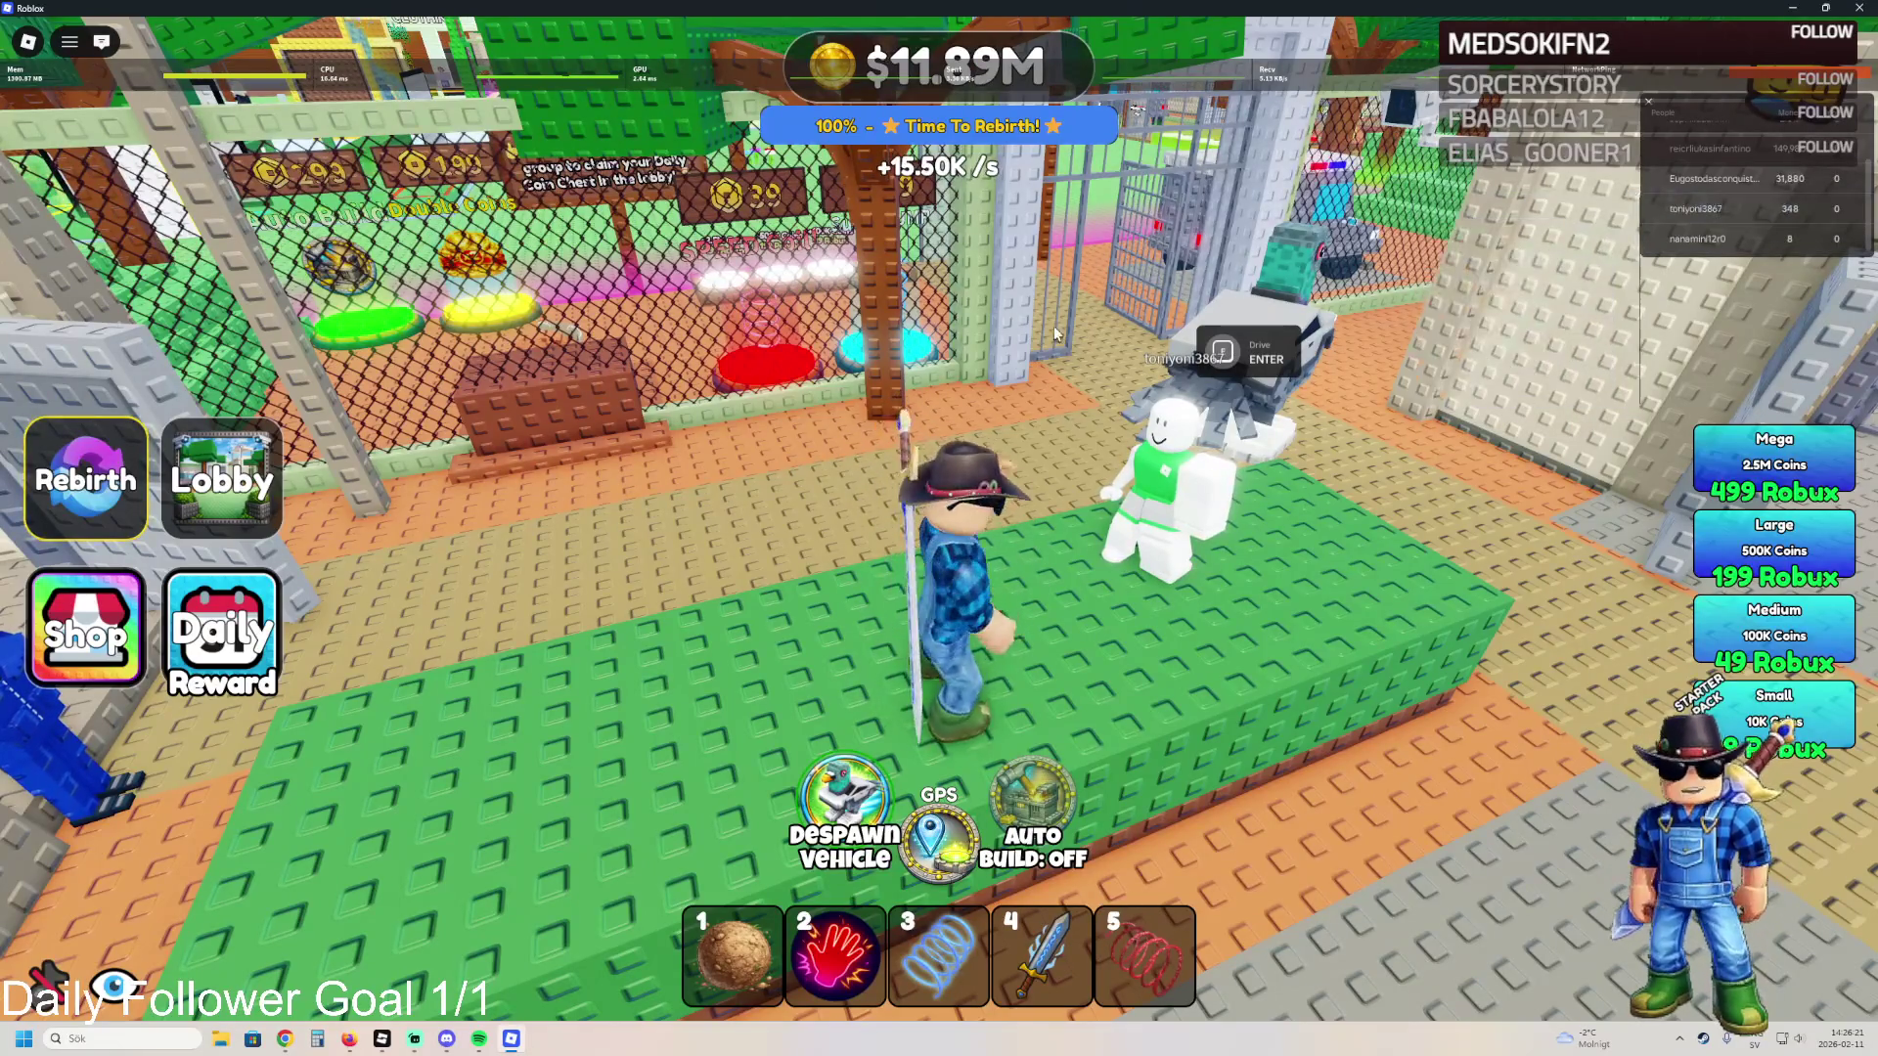
# - Board the grey vehicle, drive it out of the cage, and jump out onto the grass
pyautogui.press('w')
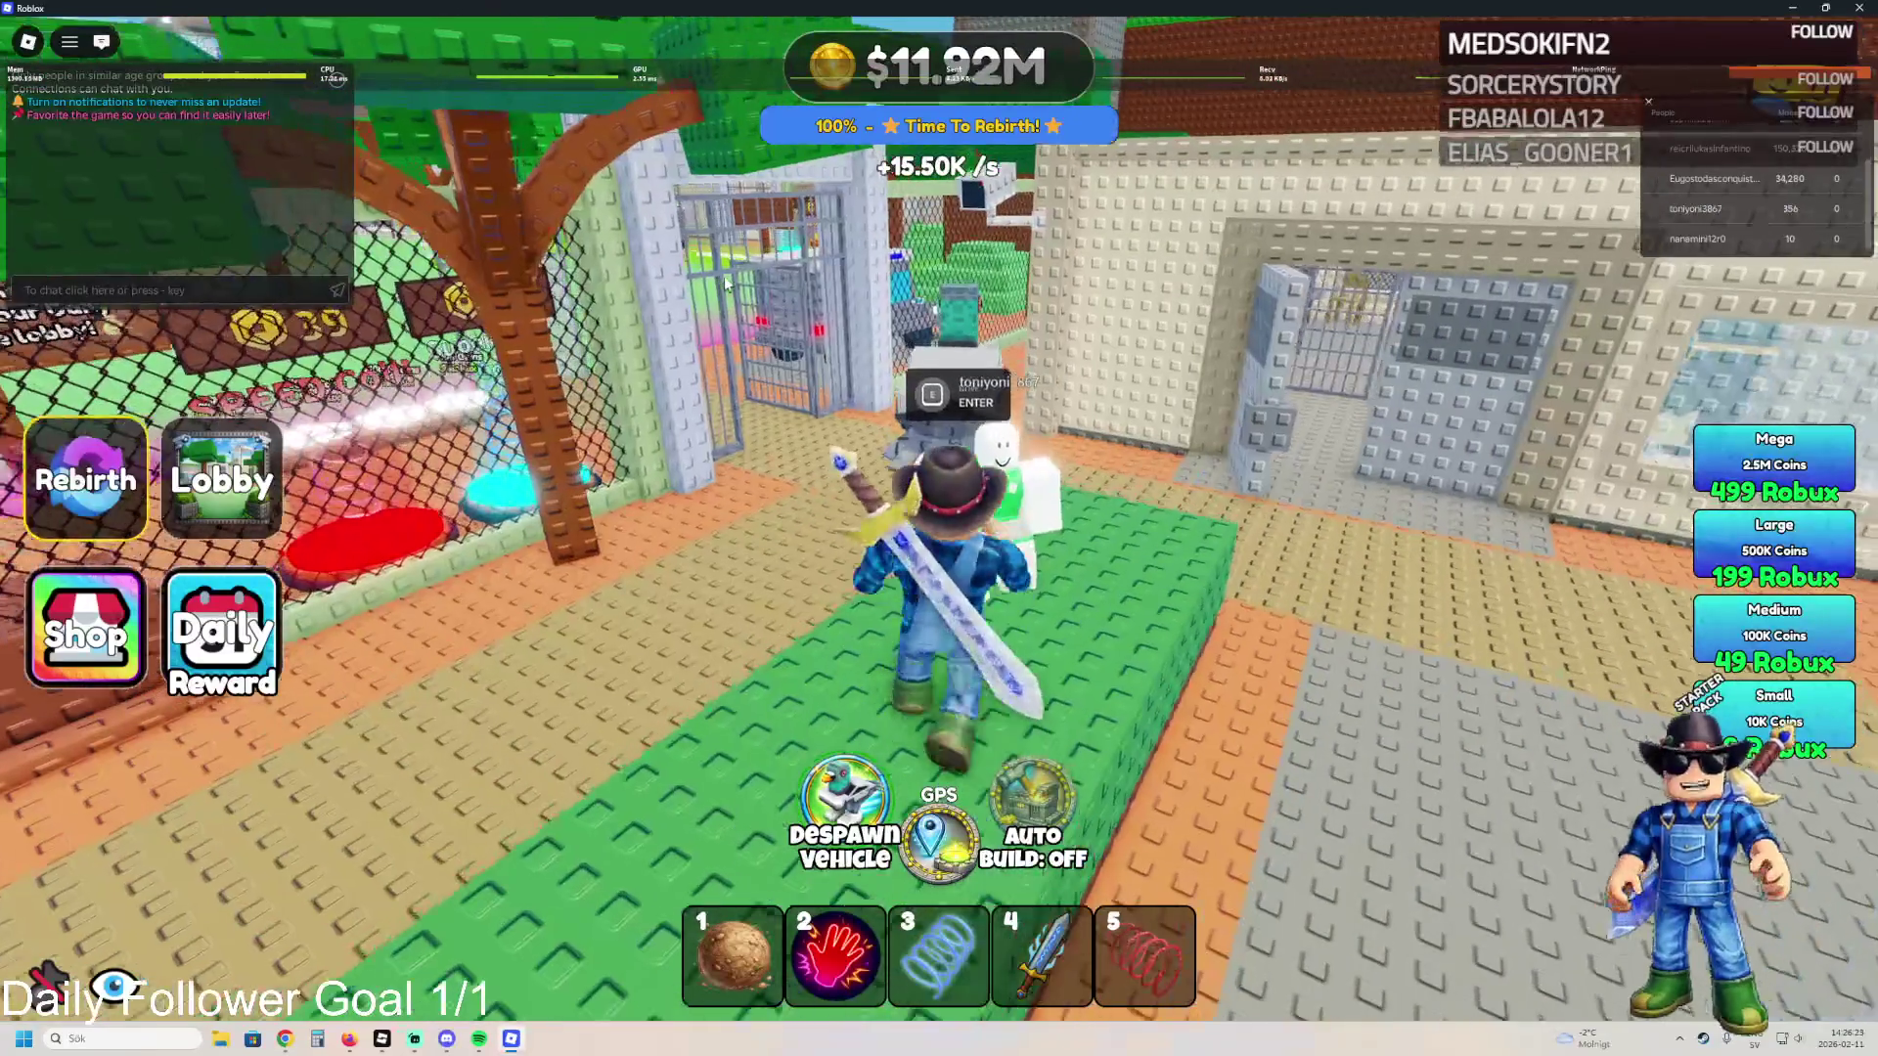
pyautogui.press('e')
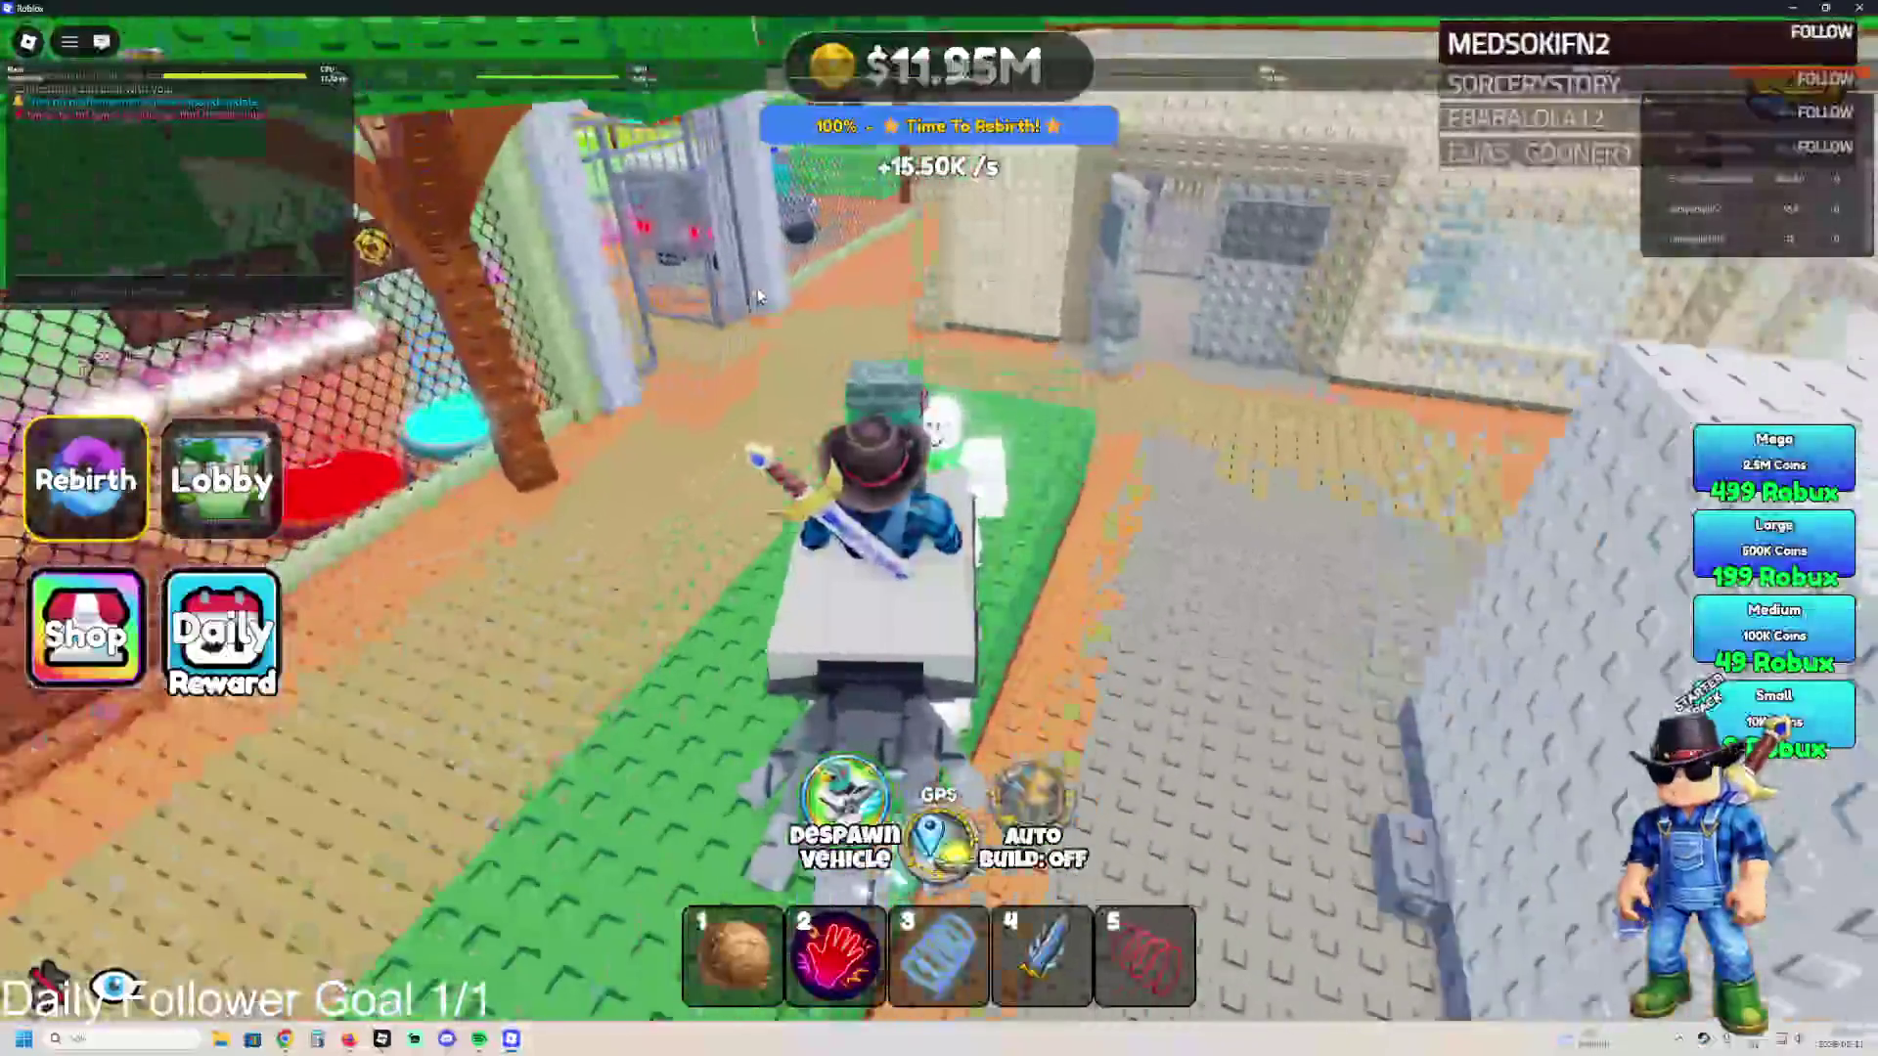
pyautogui.press('w')
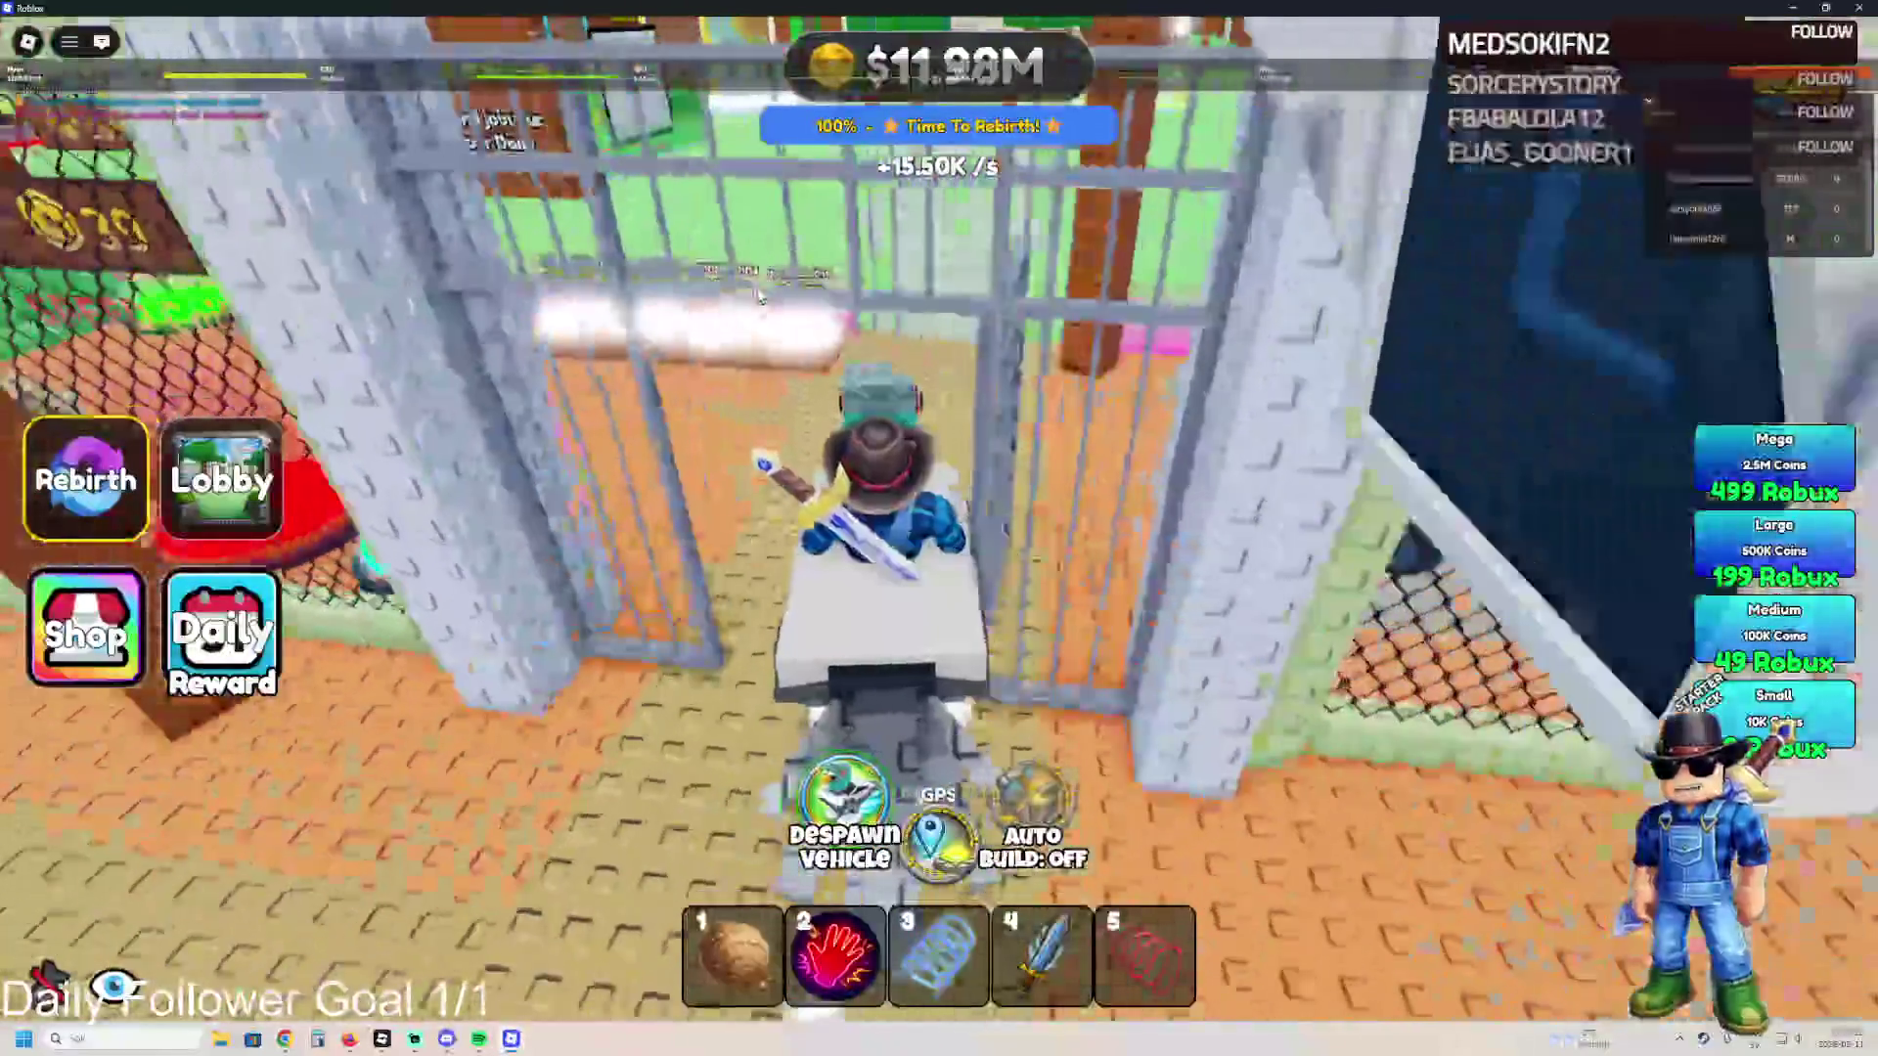
pyautogui.press('w')
pyautogui.press('space')
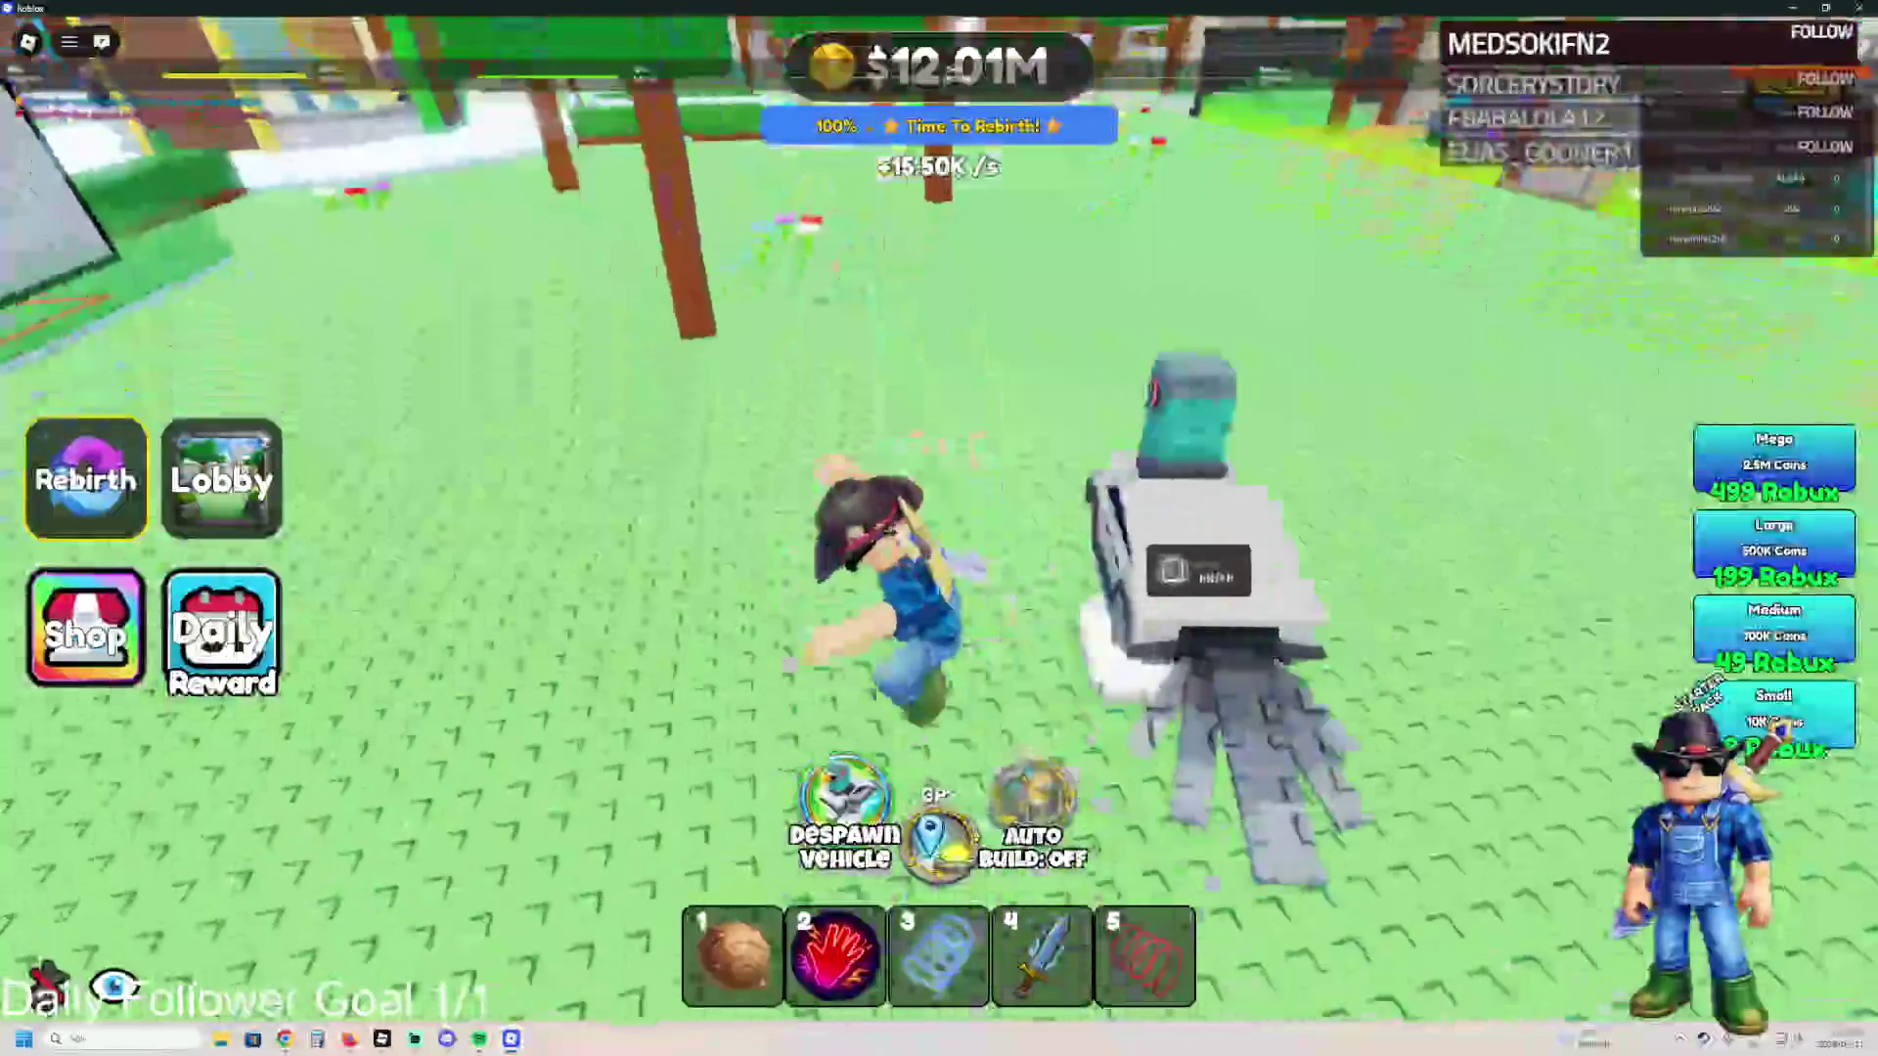
pyautogui.press('s')
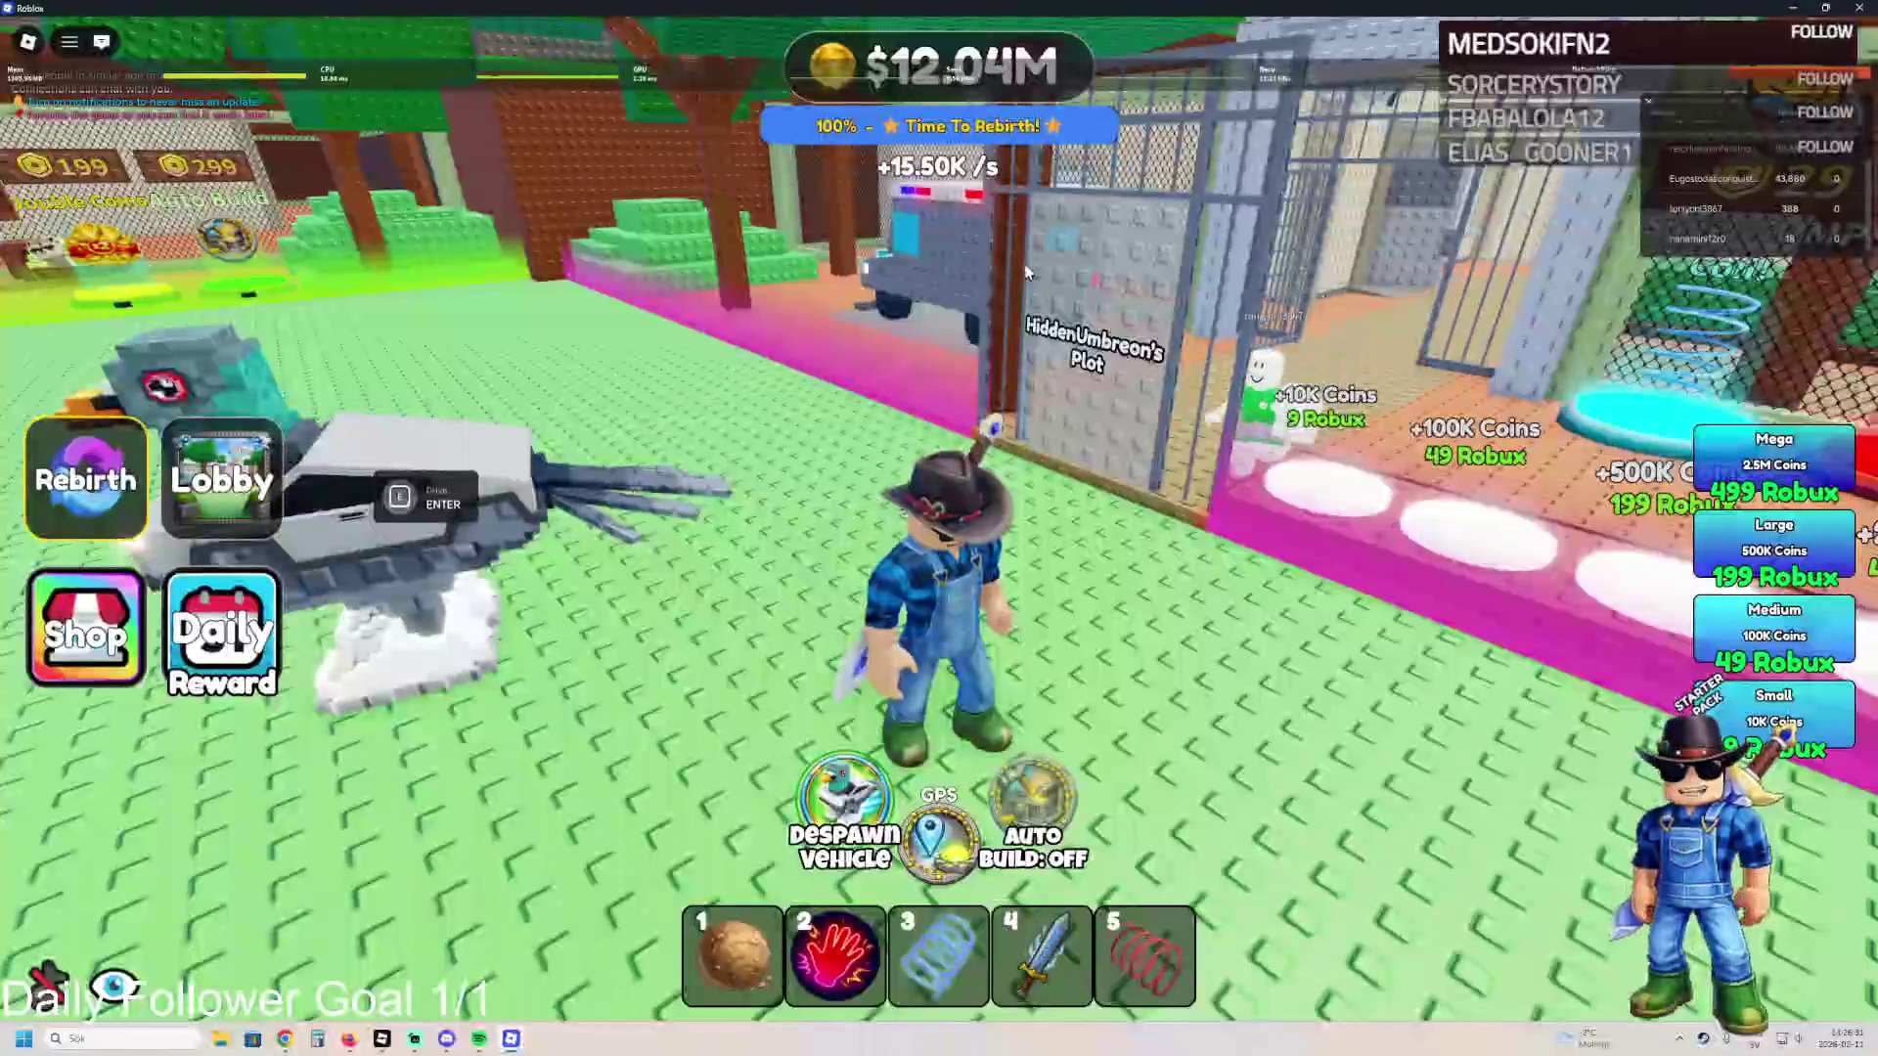
# - Walk around the lobby toward the shop area, ending facing the pigeon vehicle
pyautogui.press('Left')
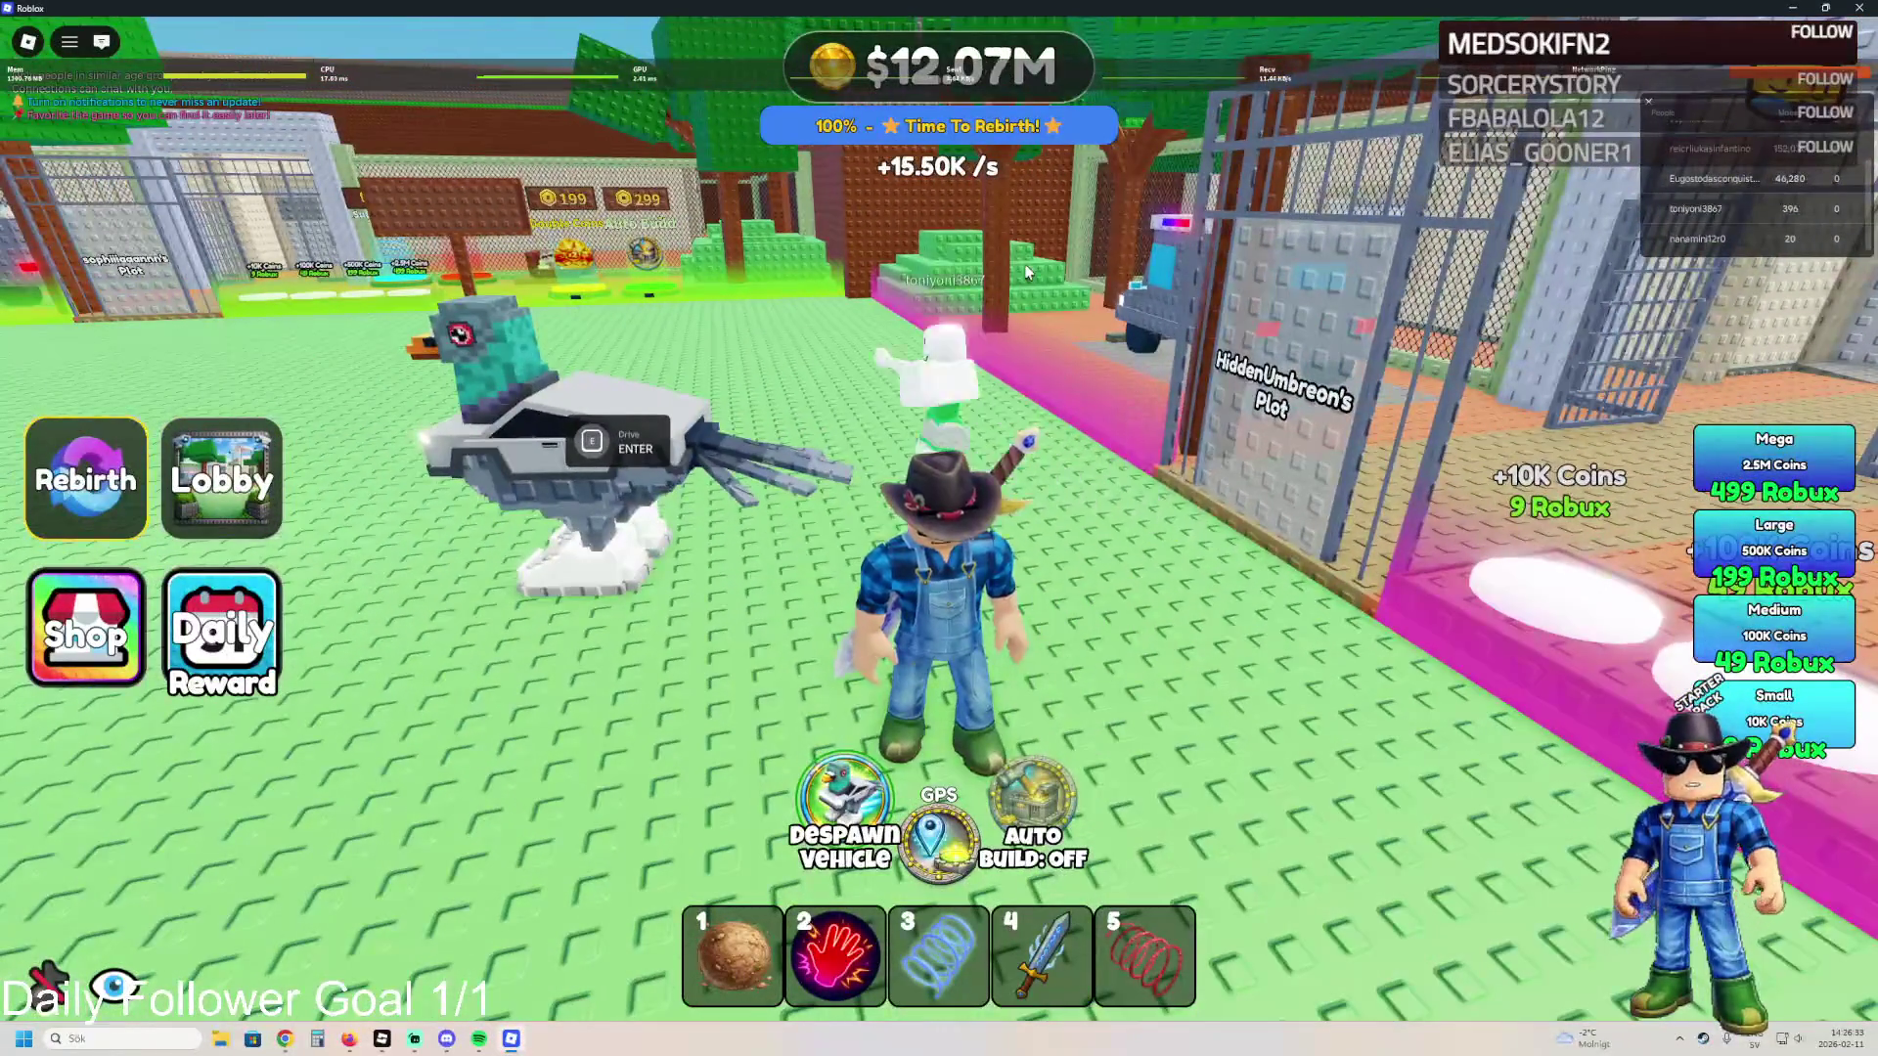
pyautogui.press('Left')
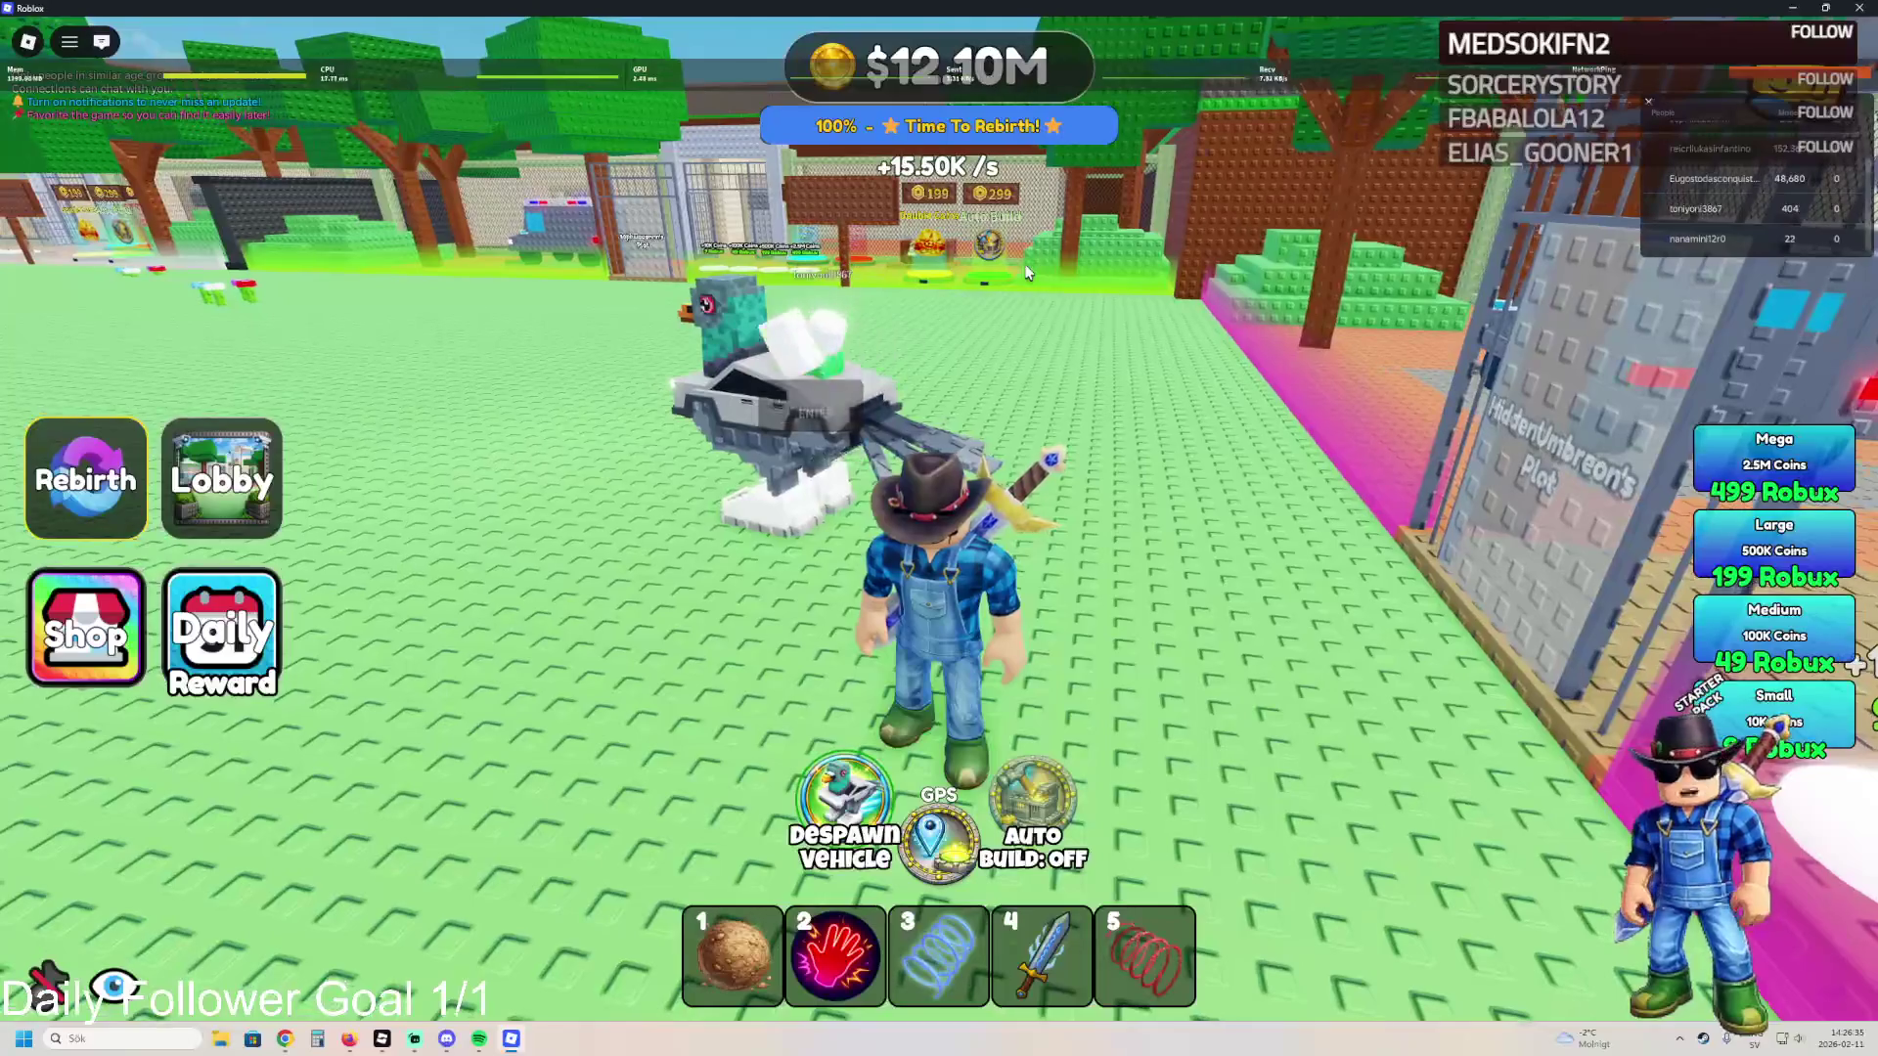
pyautogui.press('w')
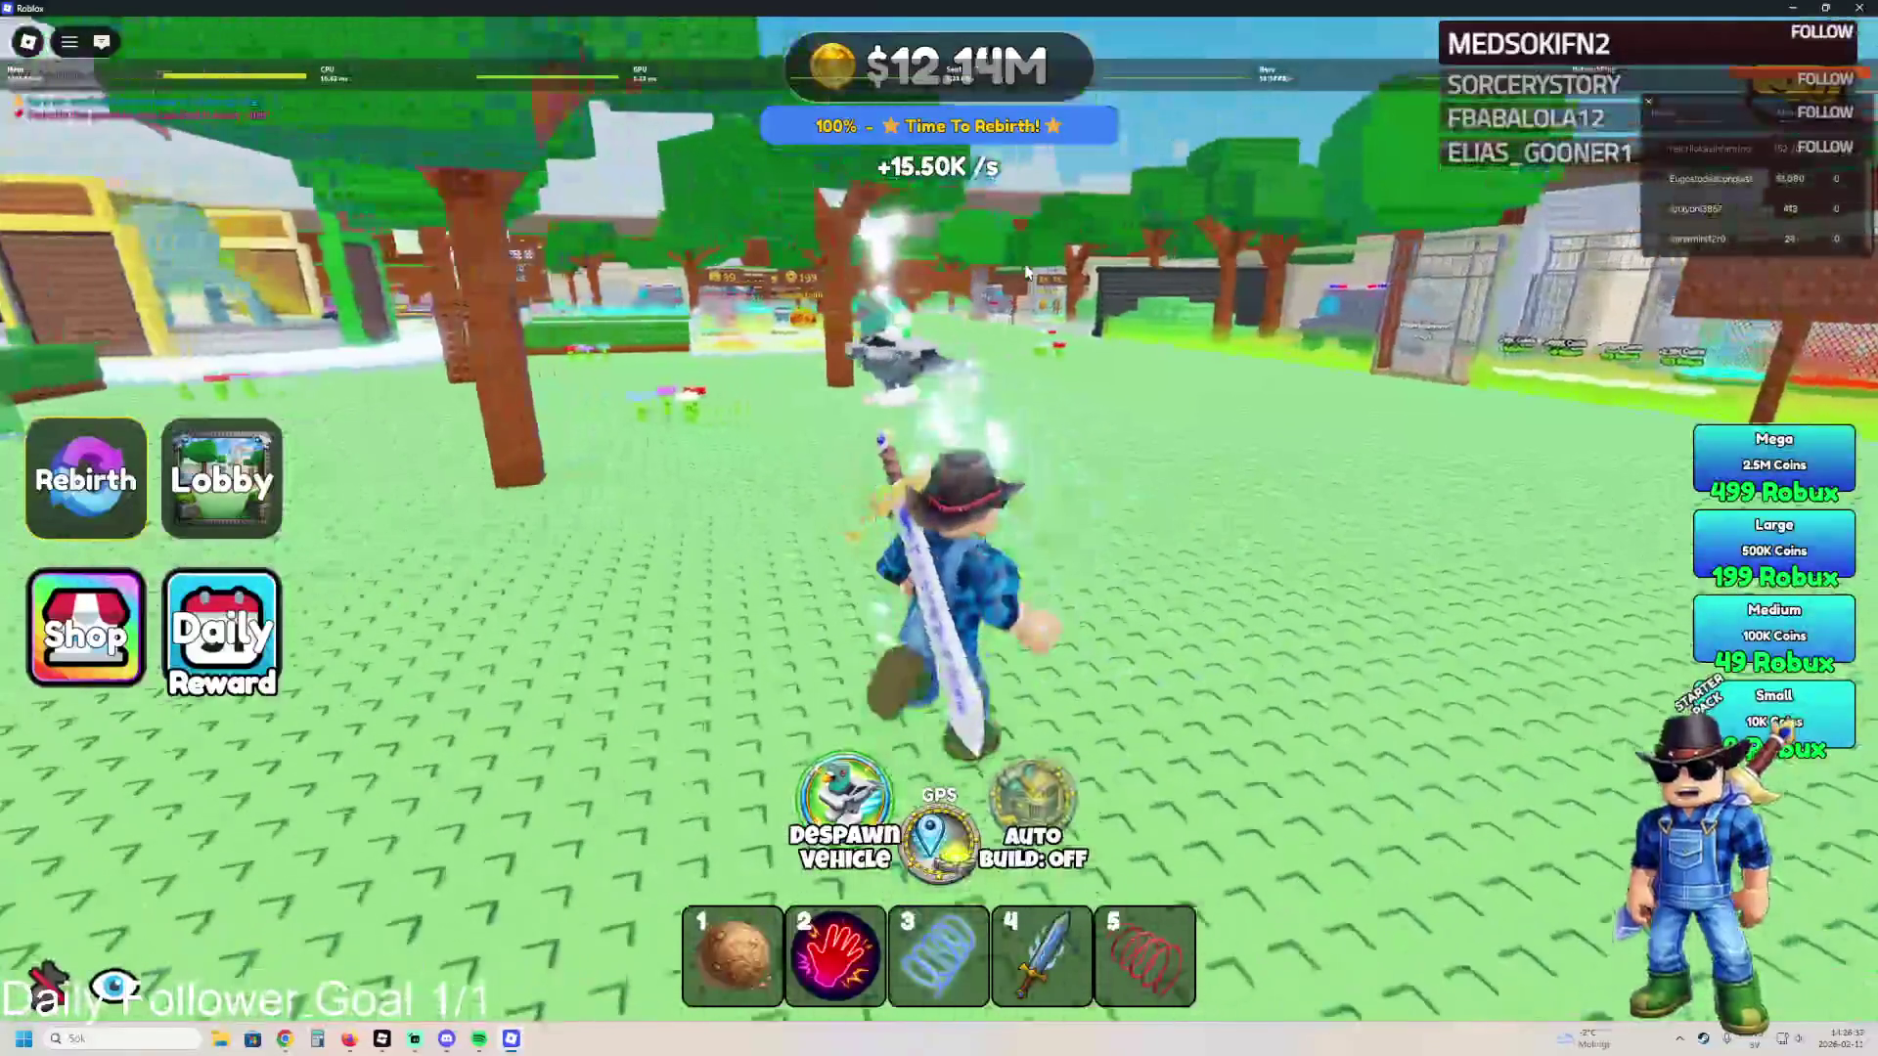
pyautogui.press('s')
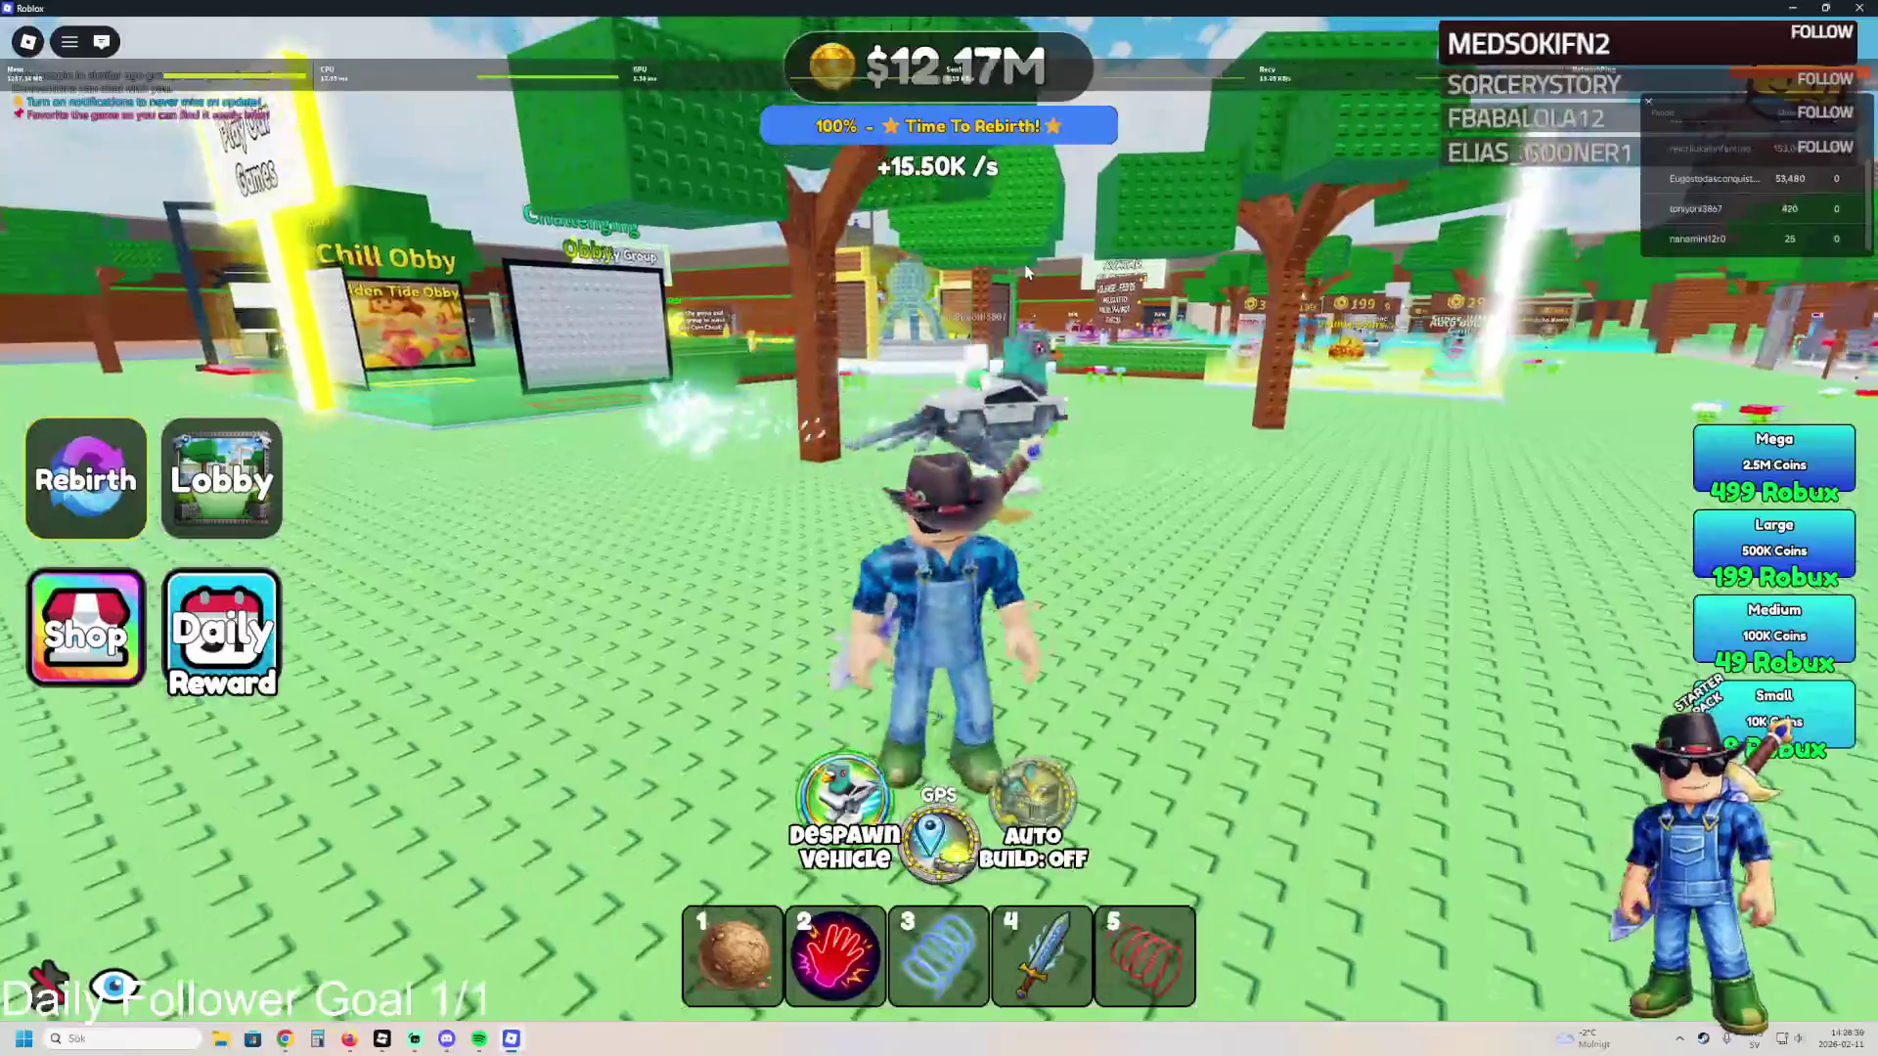
pyautogui.press('Right')
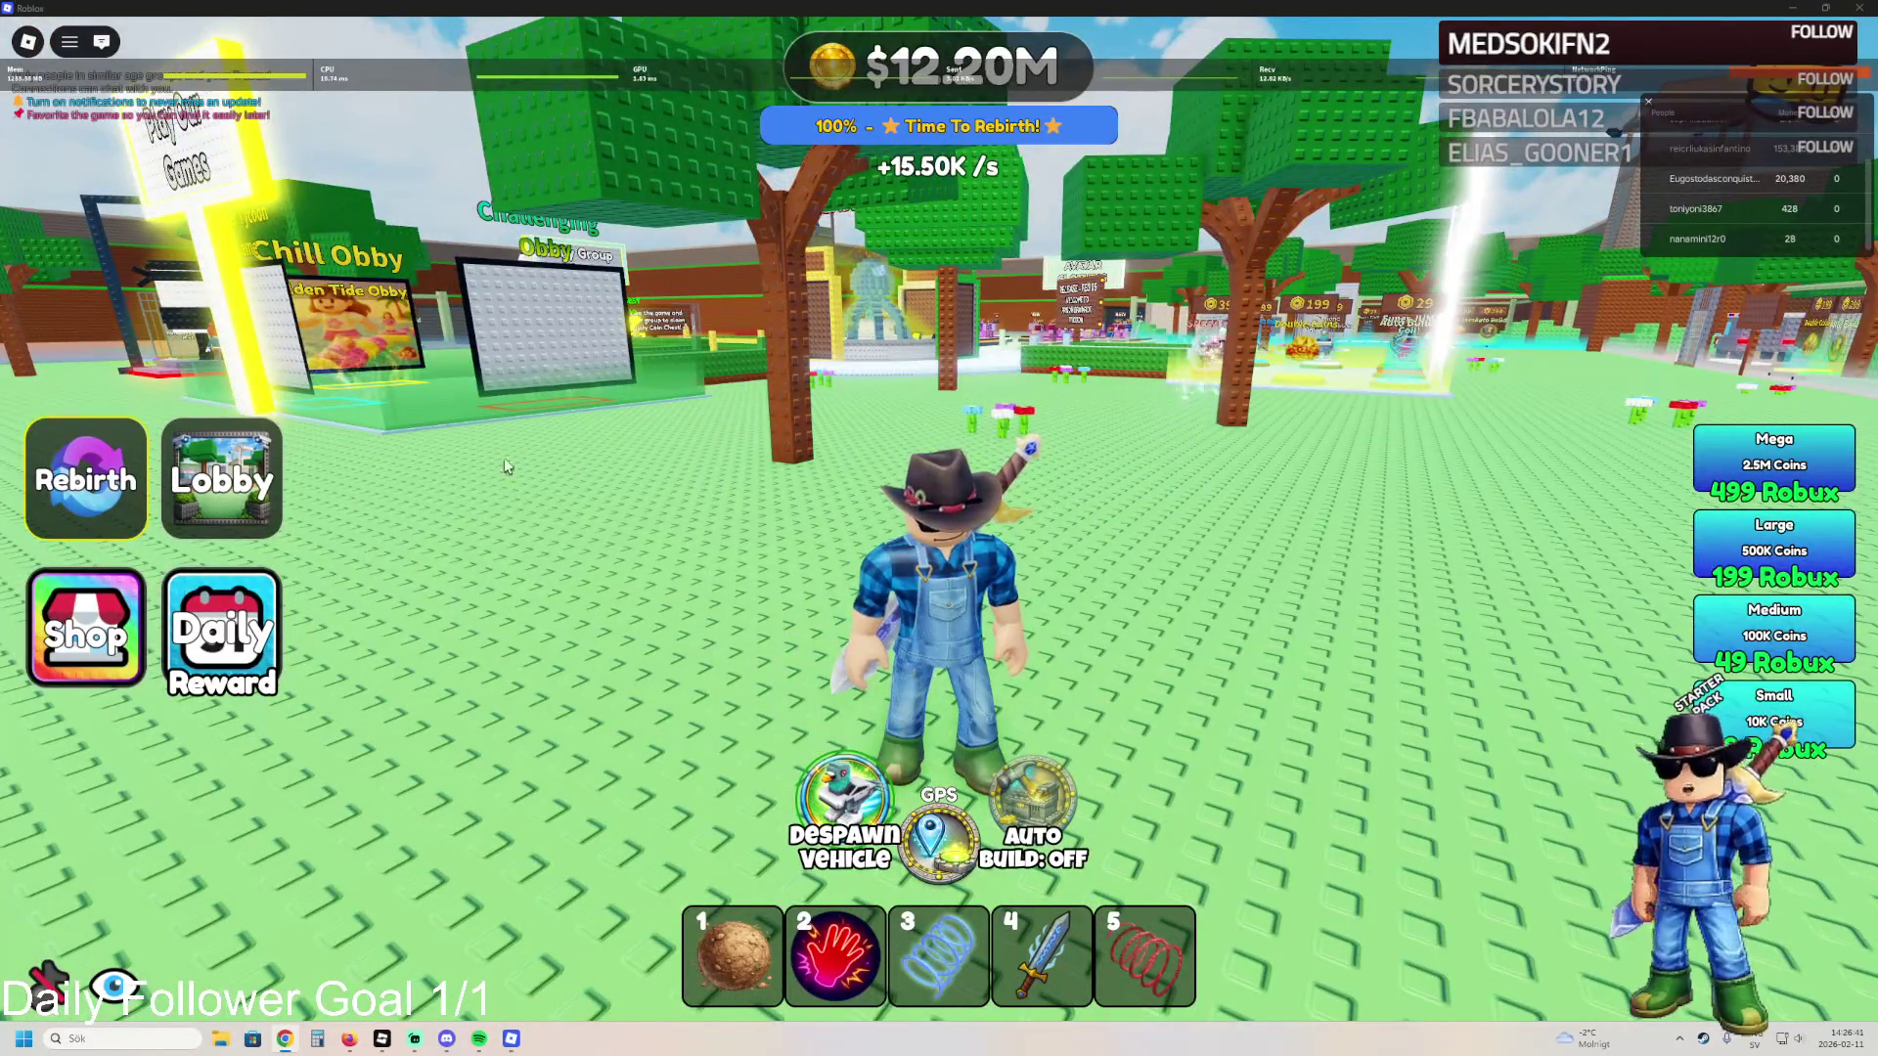
pyautogui.press('Right')
pyautogui.press('w')
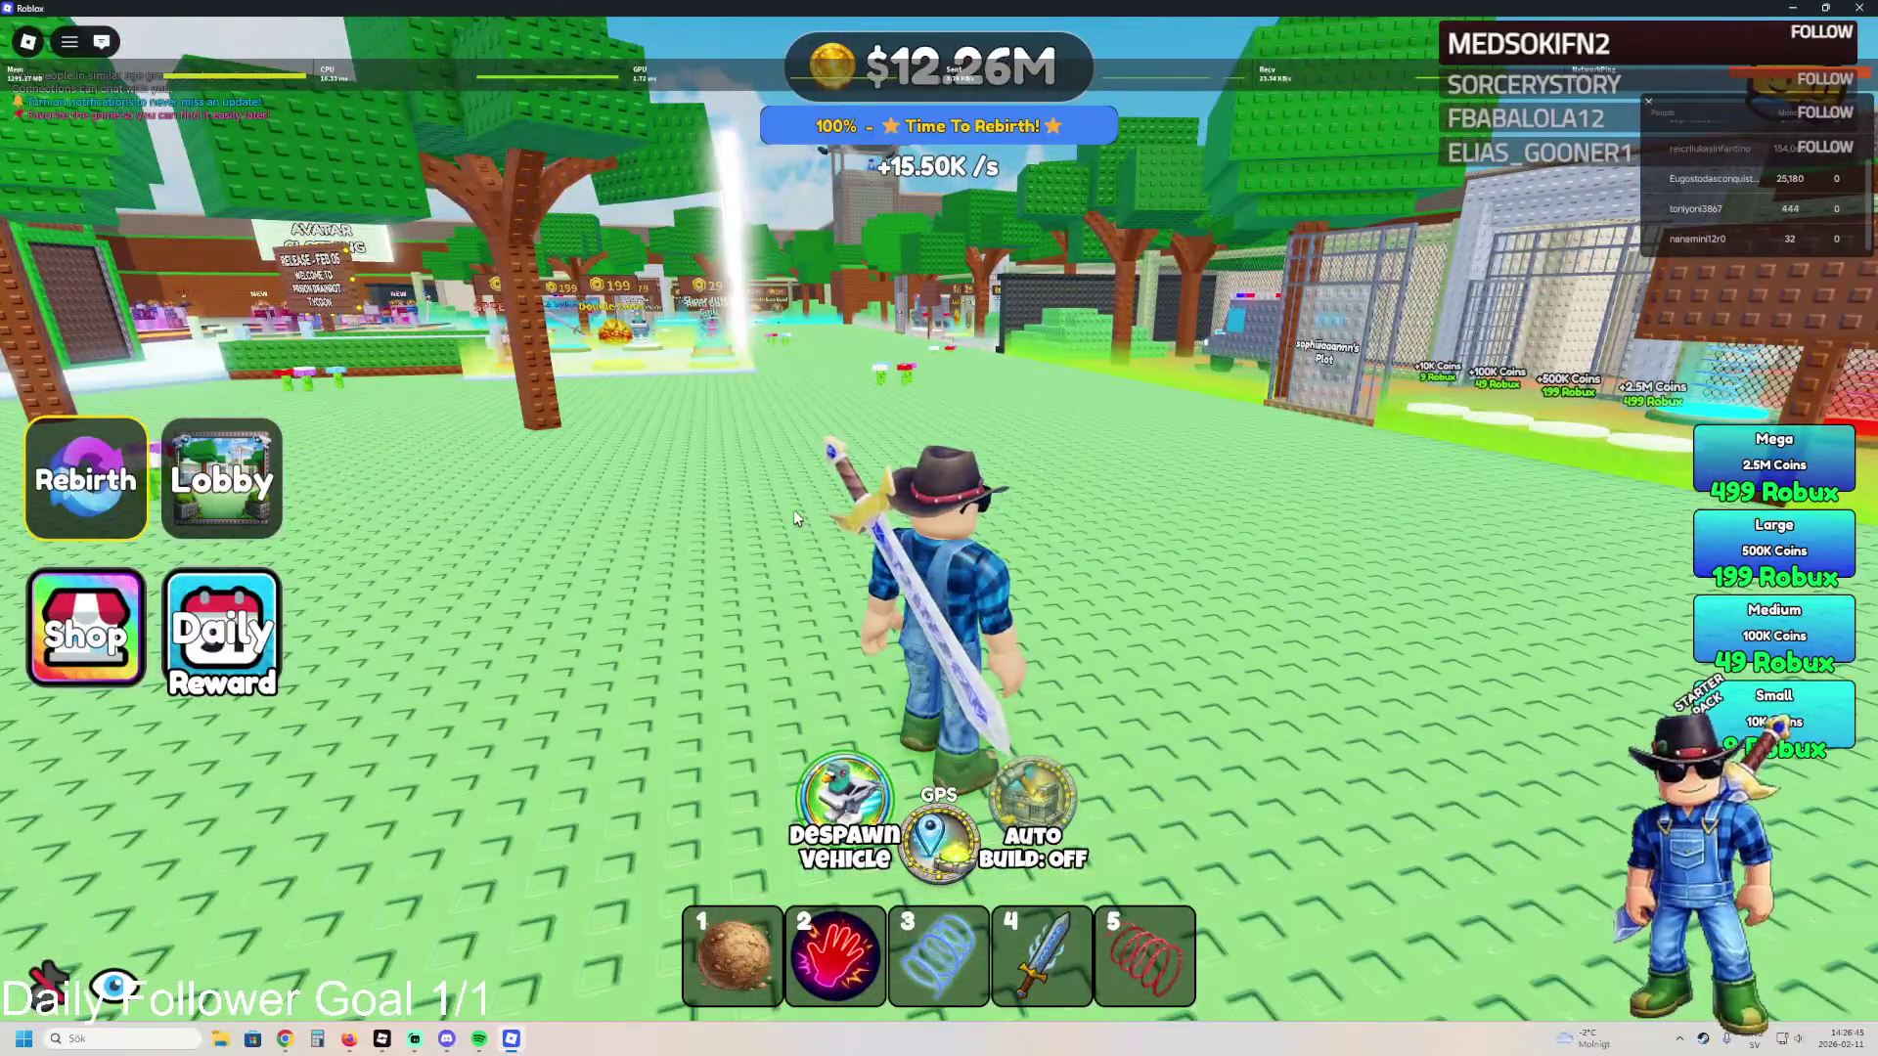
pyautogui.press('w')
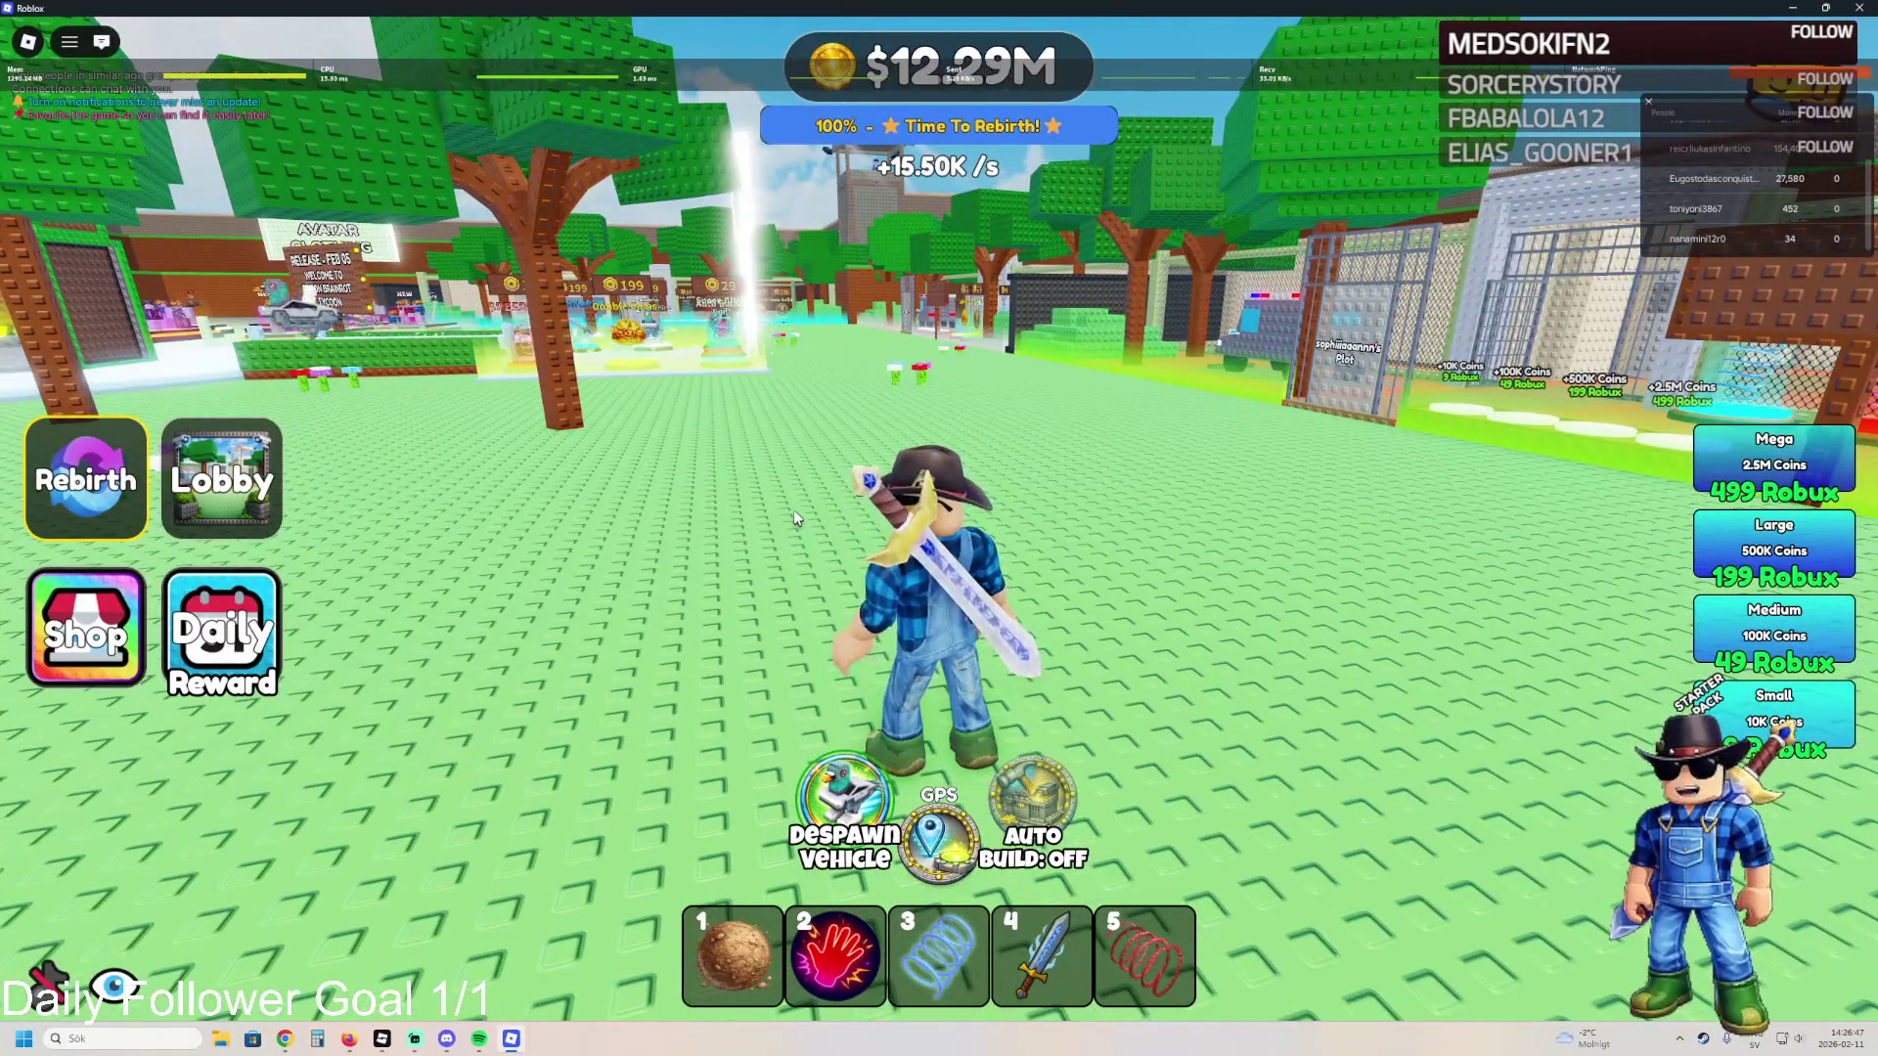
pyautogui.press('s')
pyautogui.press('Left')
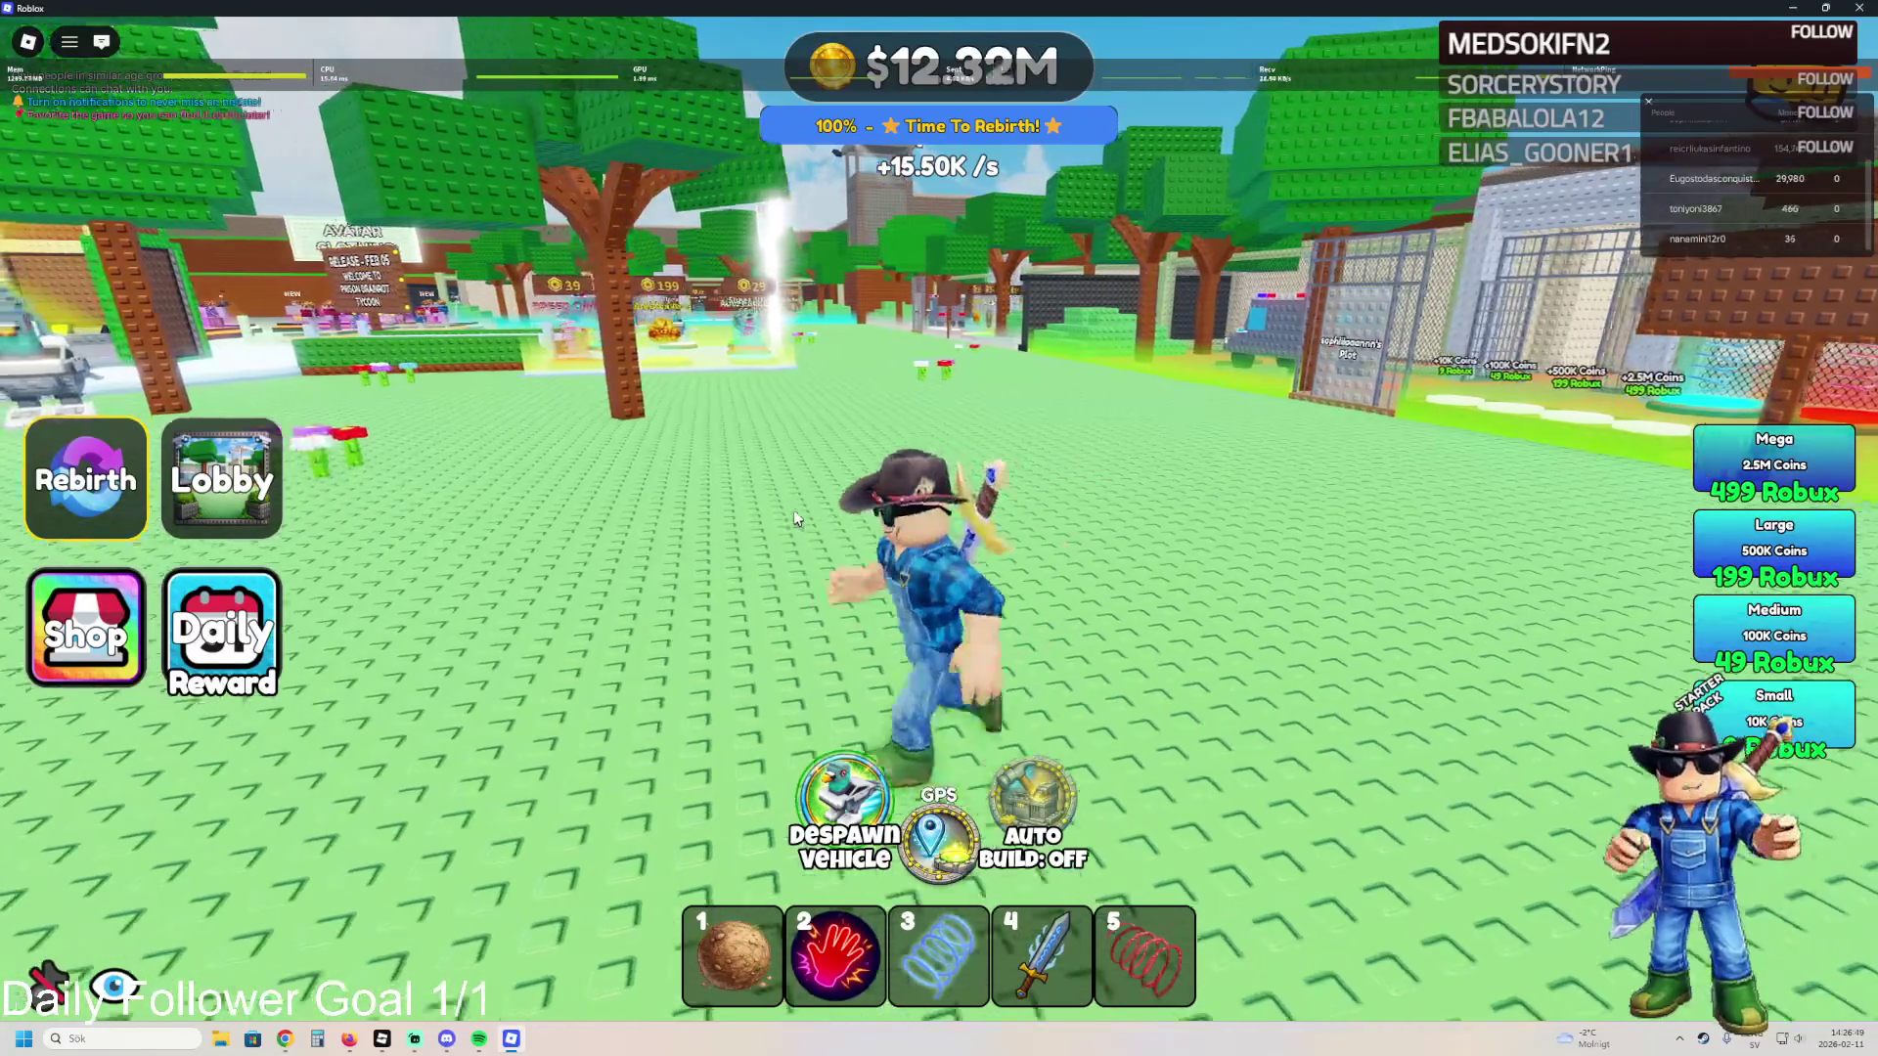
pyautogui.press('Right')
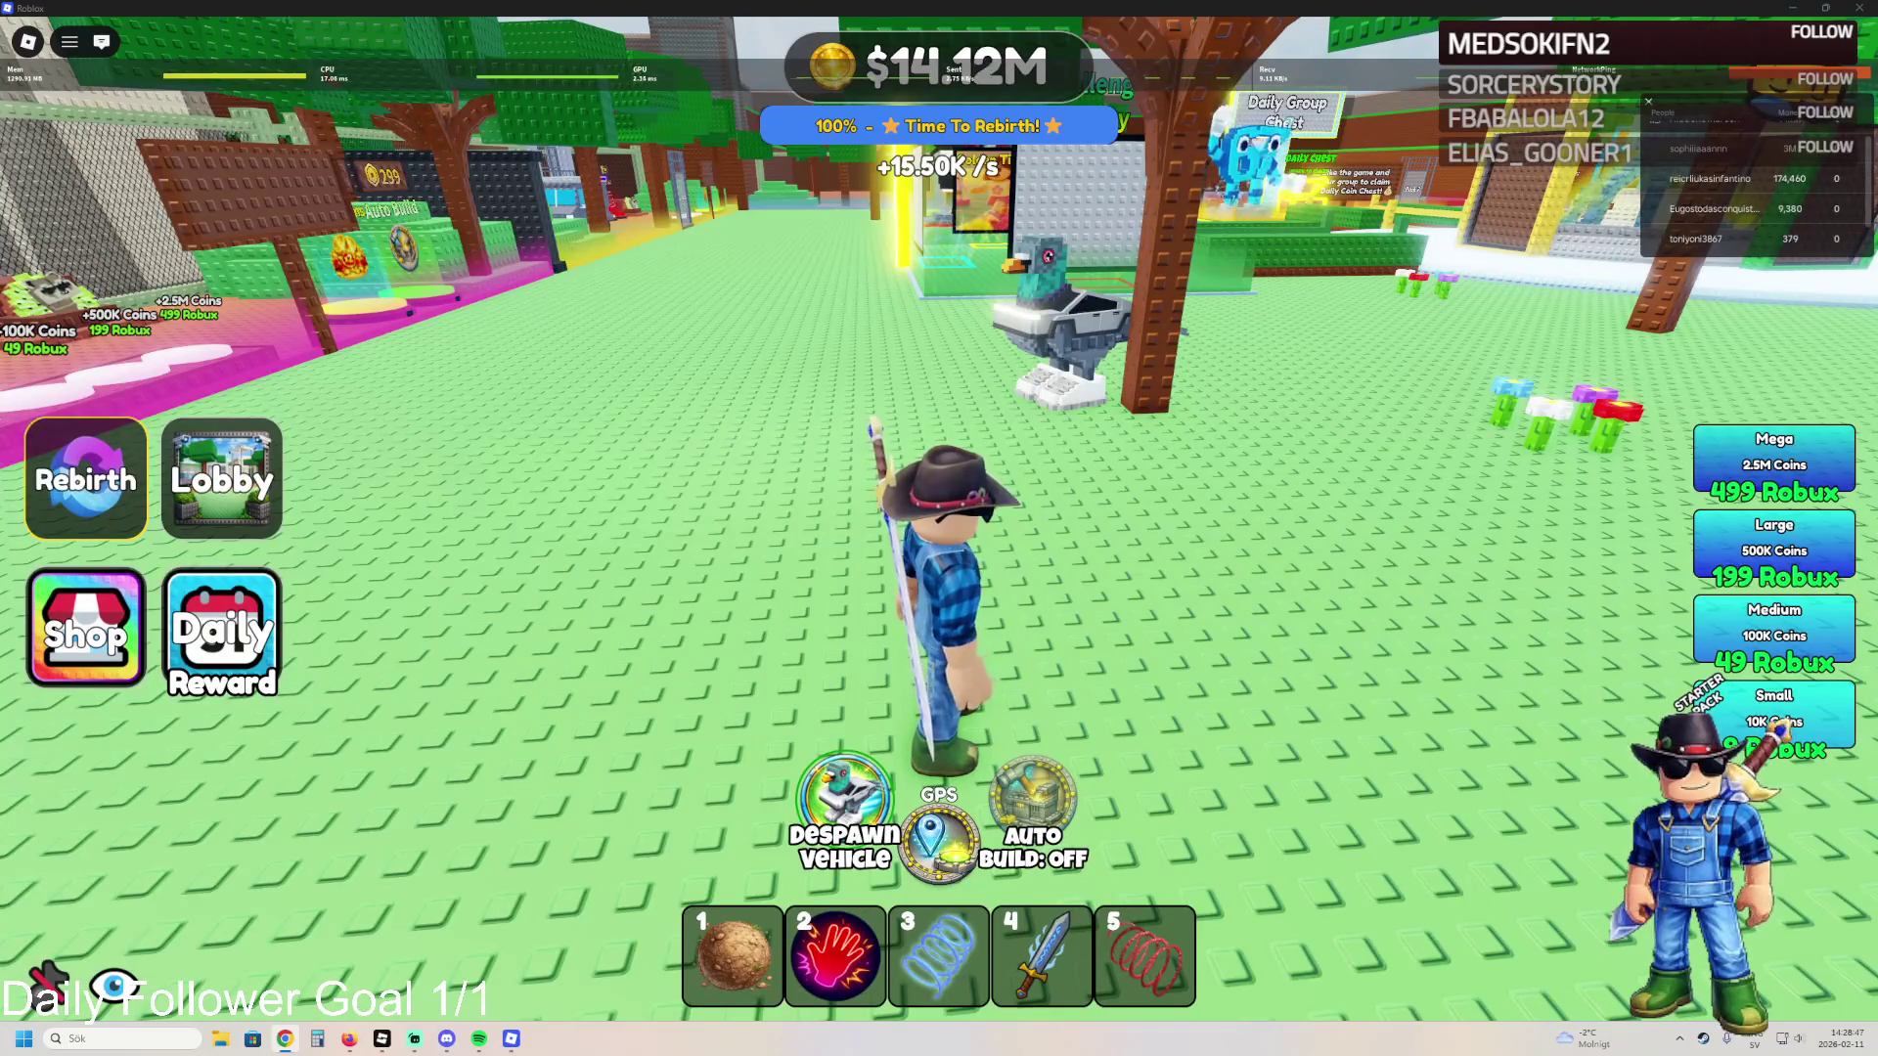
# - Mount the pigeon vehicle and drive past the Game Passes sign to the Ice Sword plot
pyautogui.press('a')
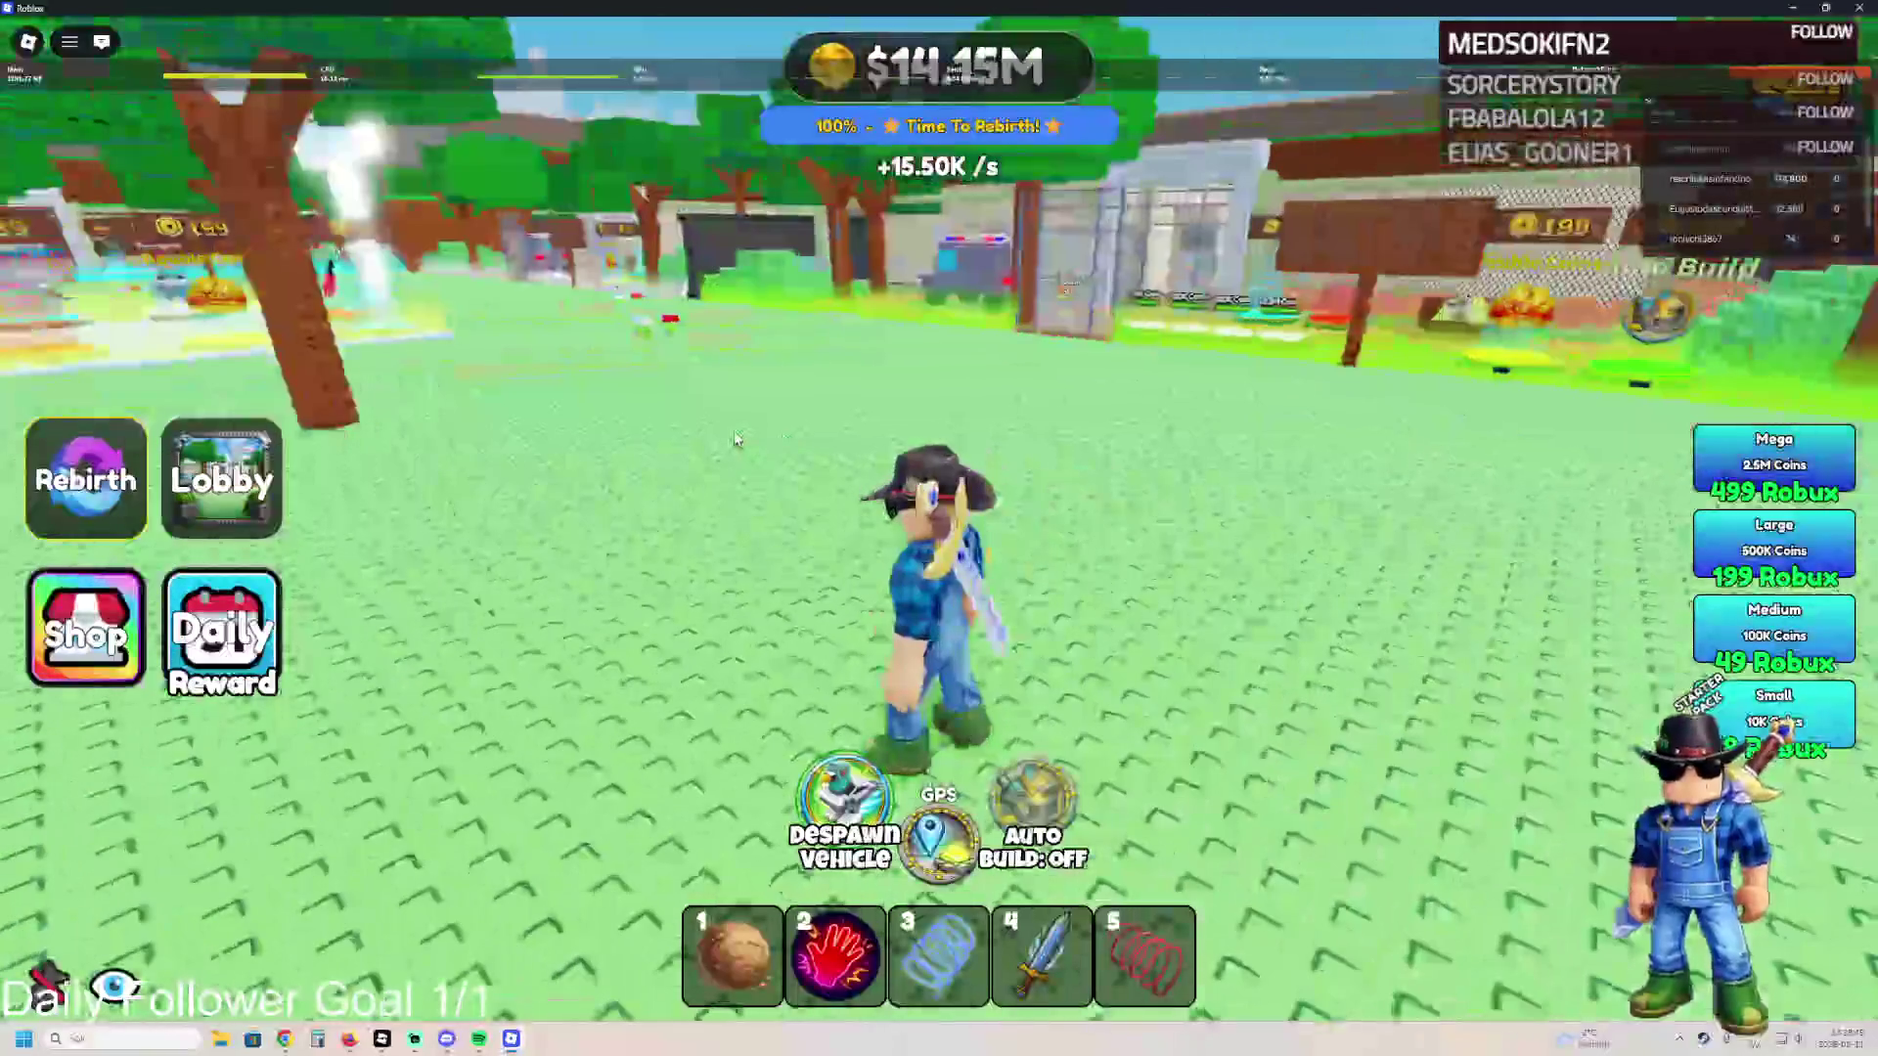
pyautogui.press('w')
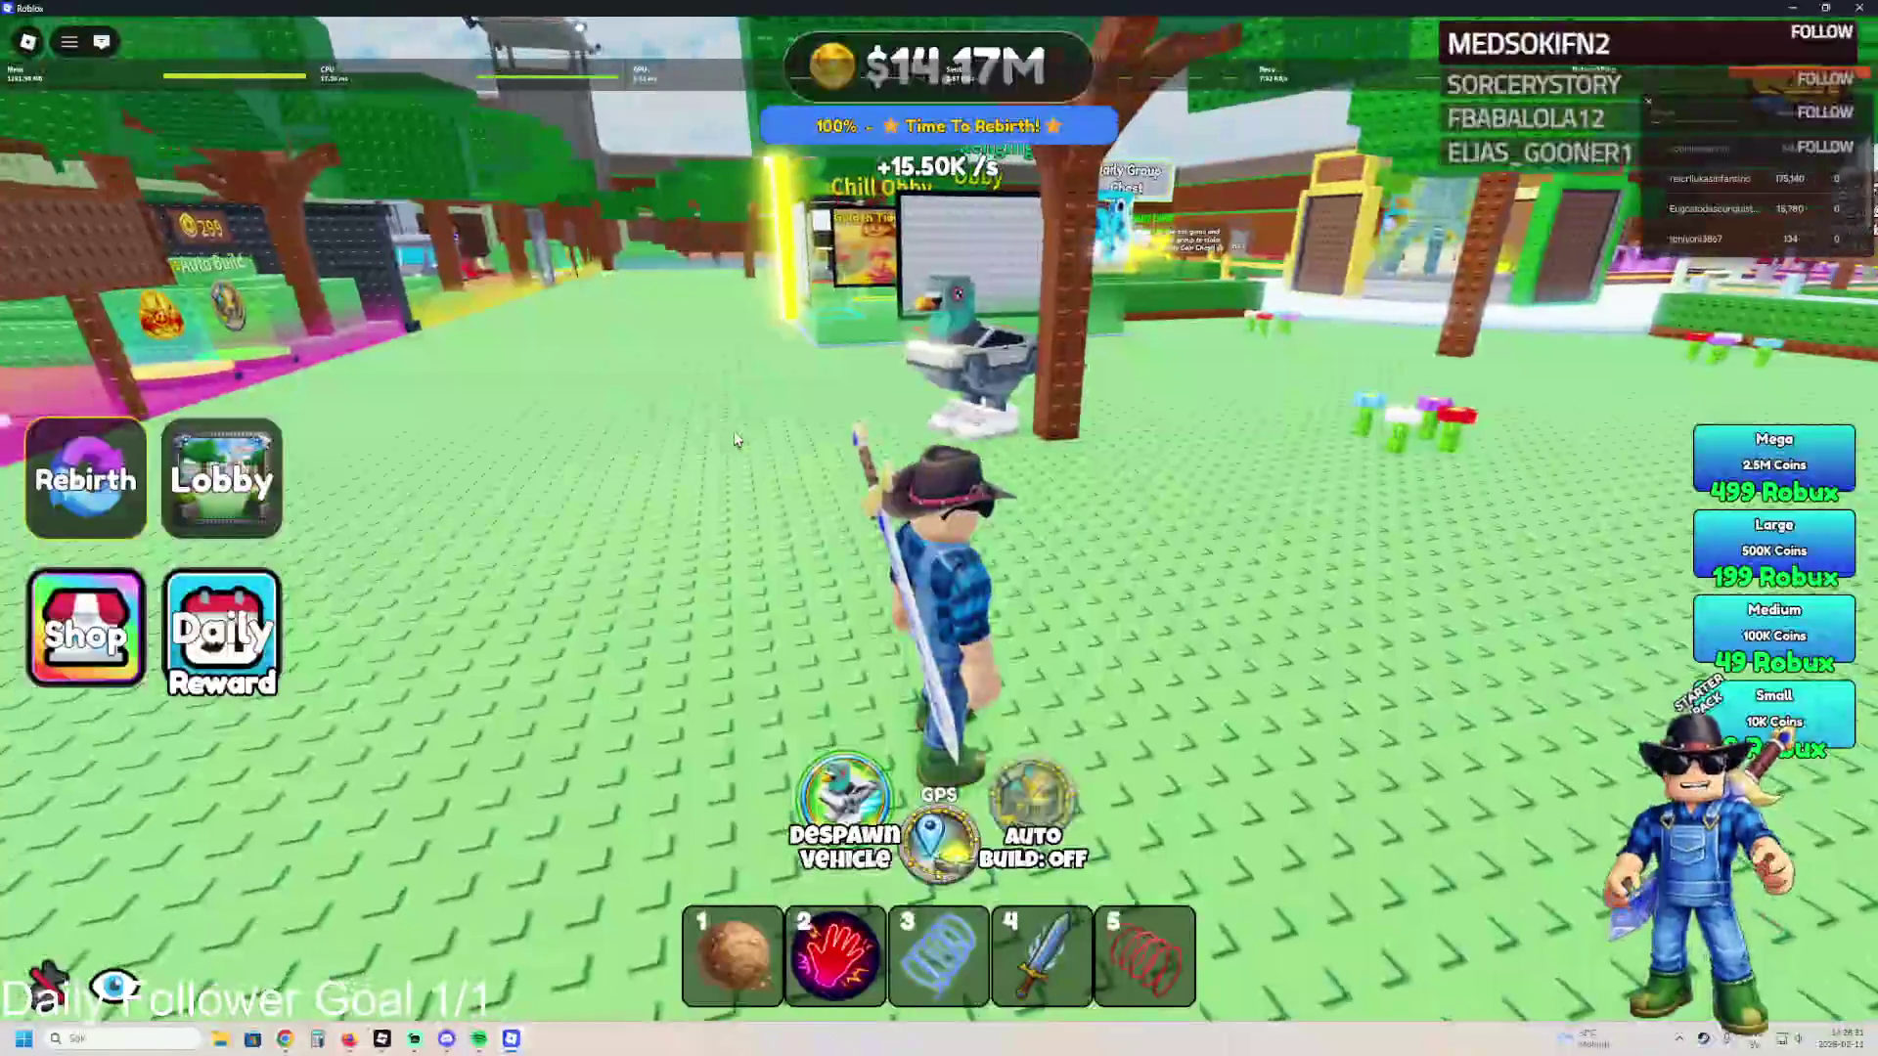
pyautogui.press('e')
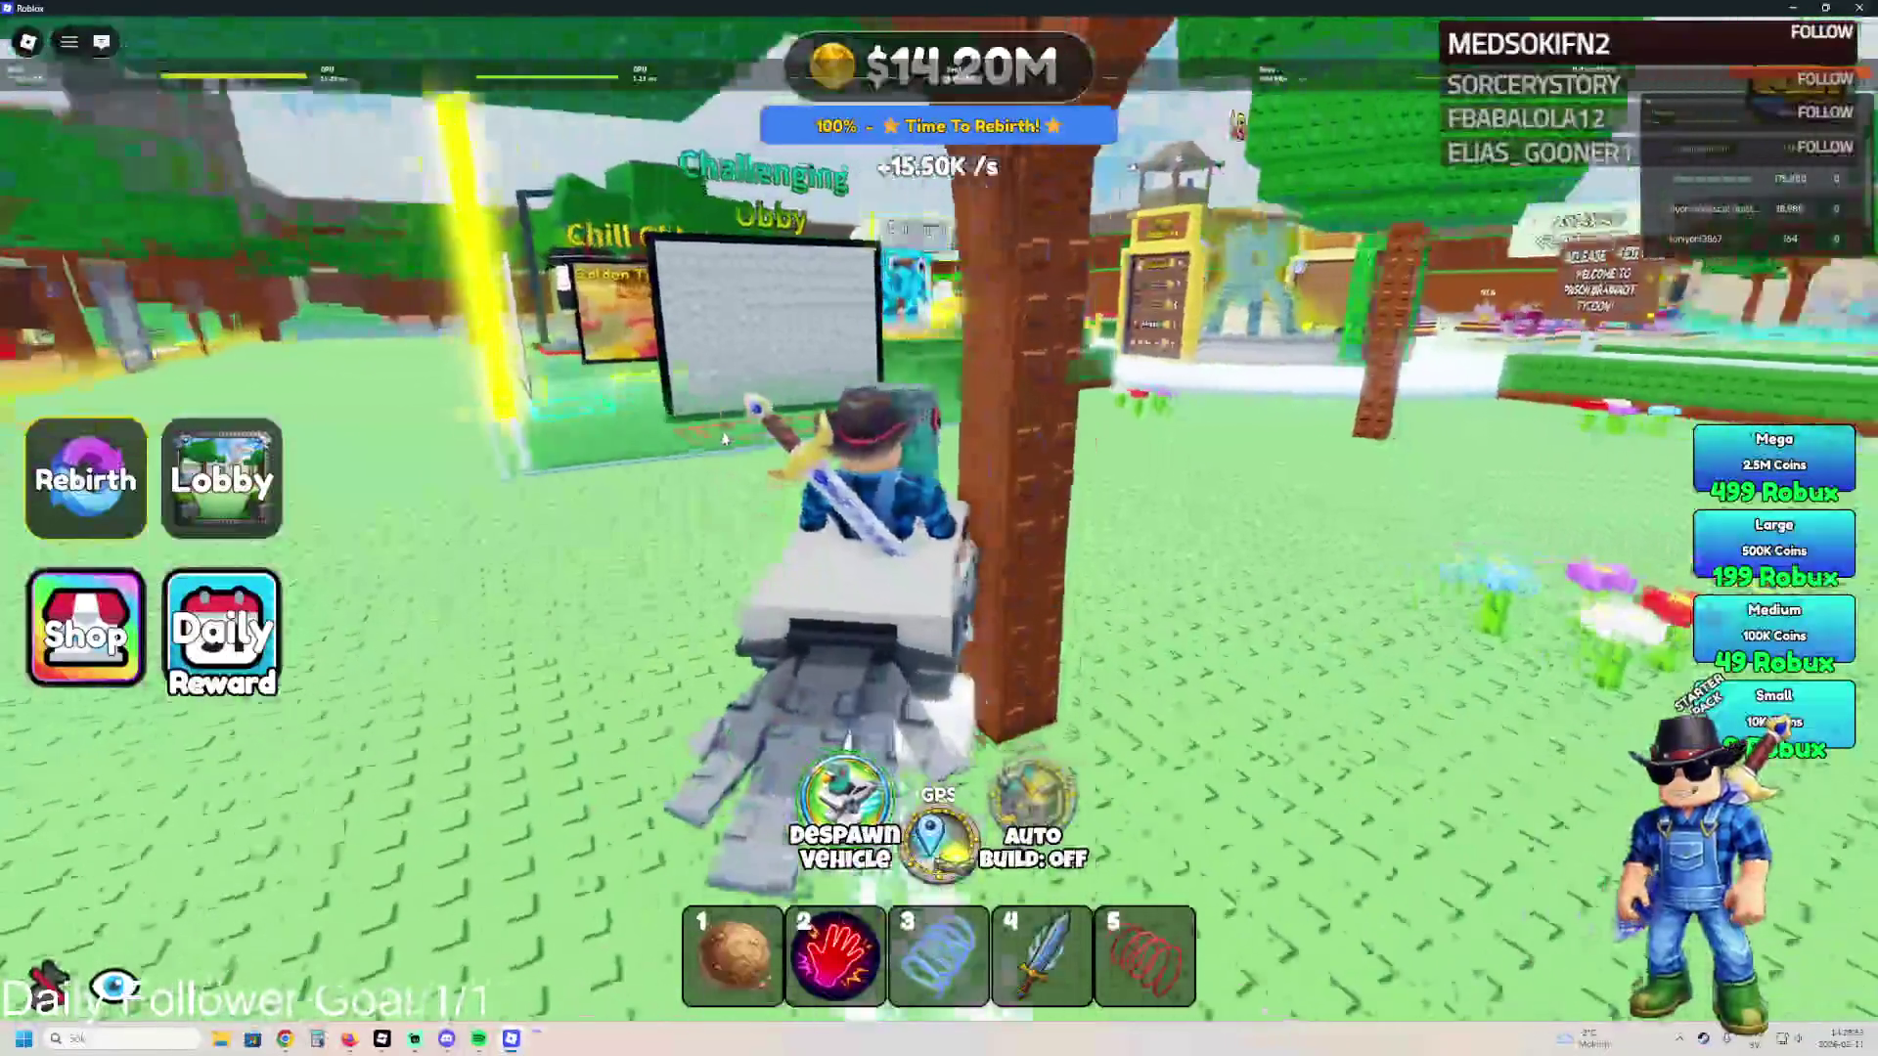
pyautogui.press('a')
pyautogui.press('a')
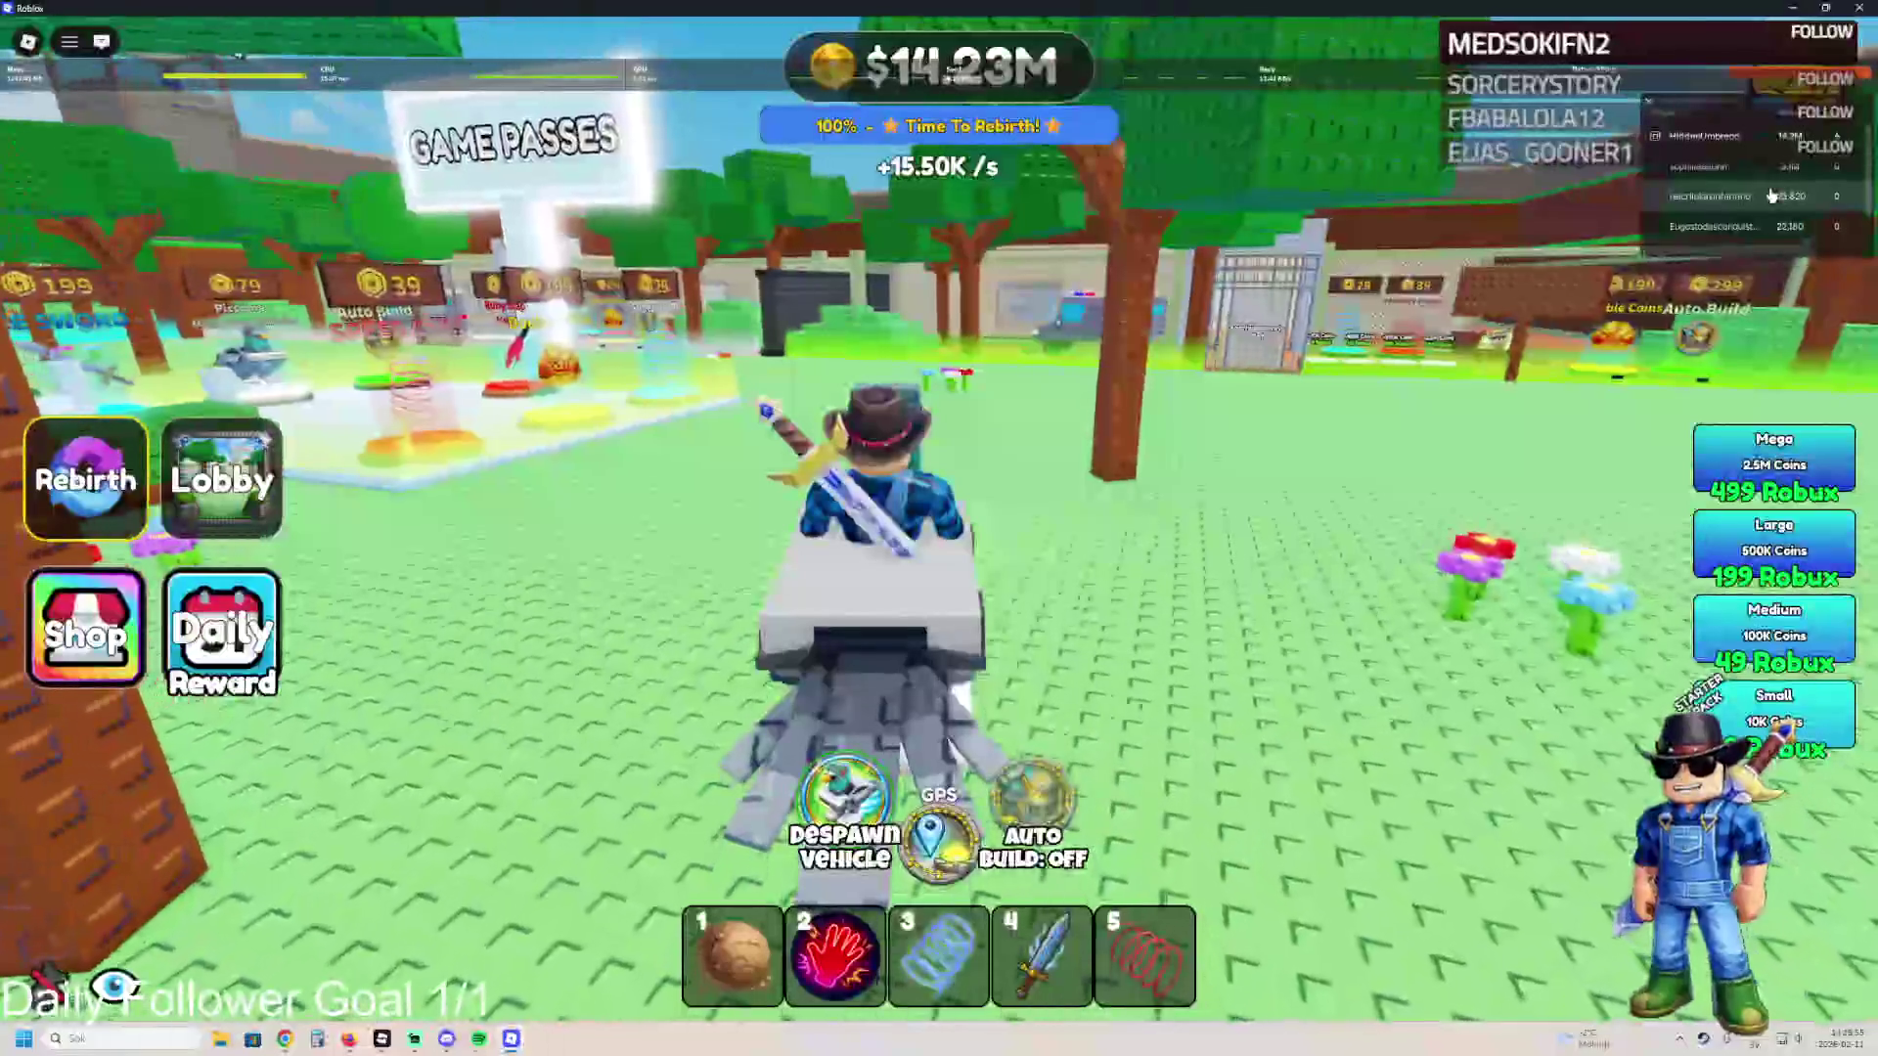
pyautogui.press('a')
pyautogui.press('w')
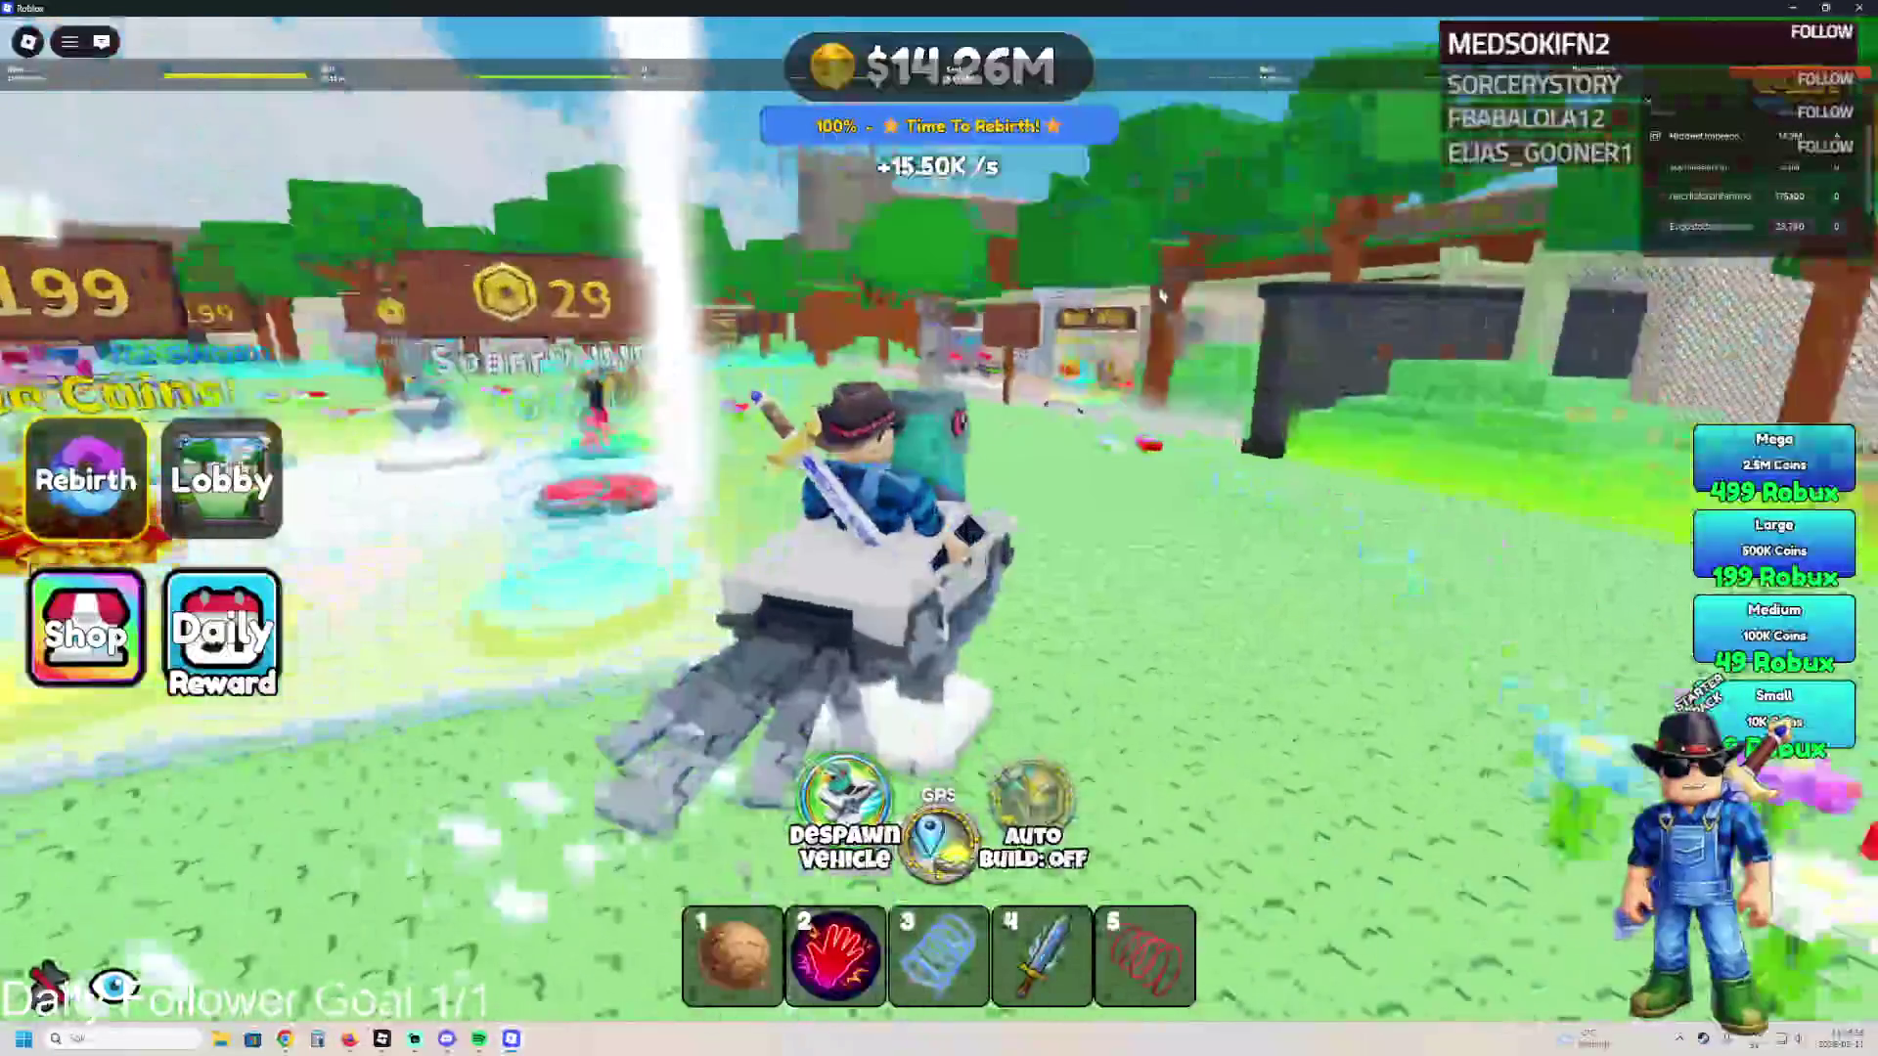
pyautogui.press('a')
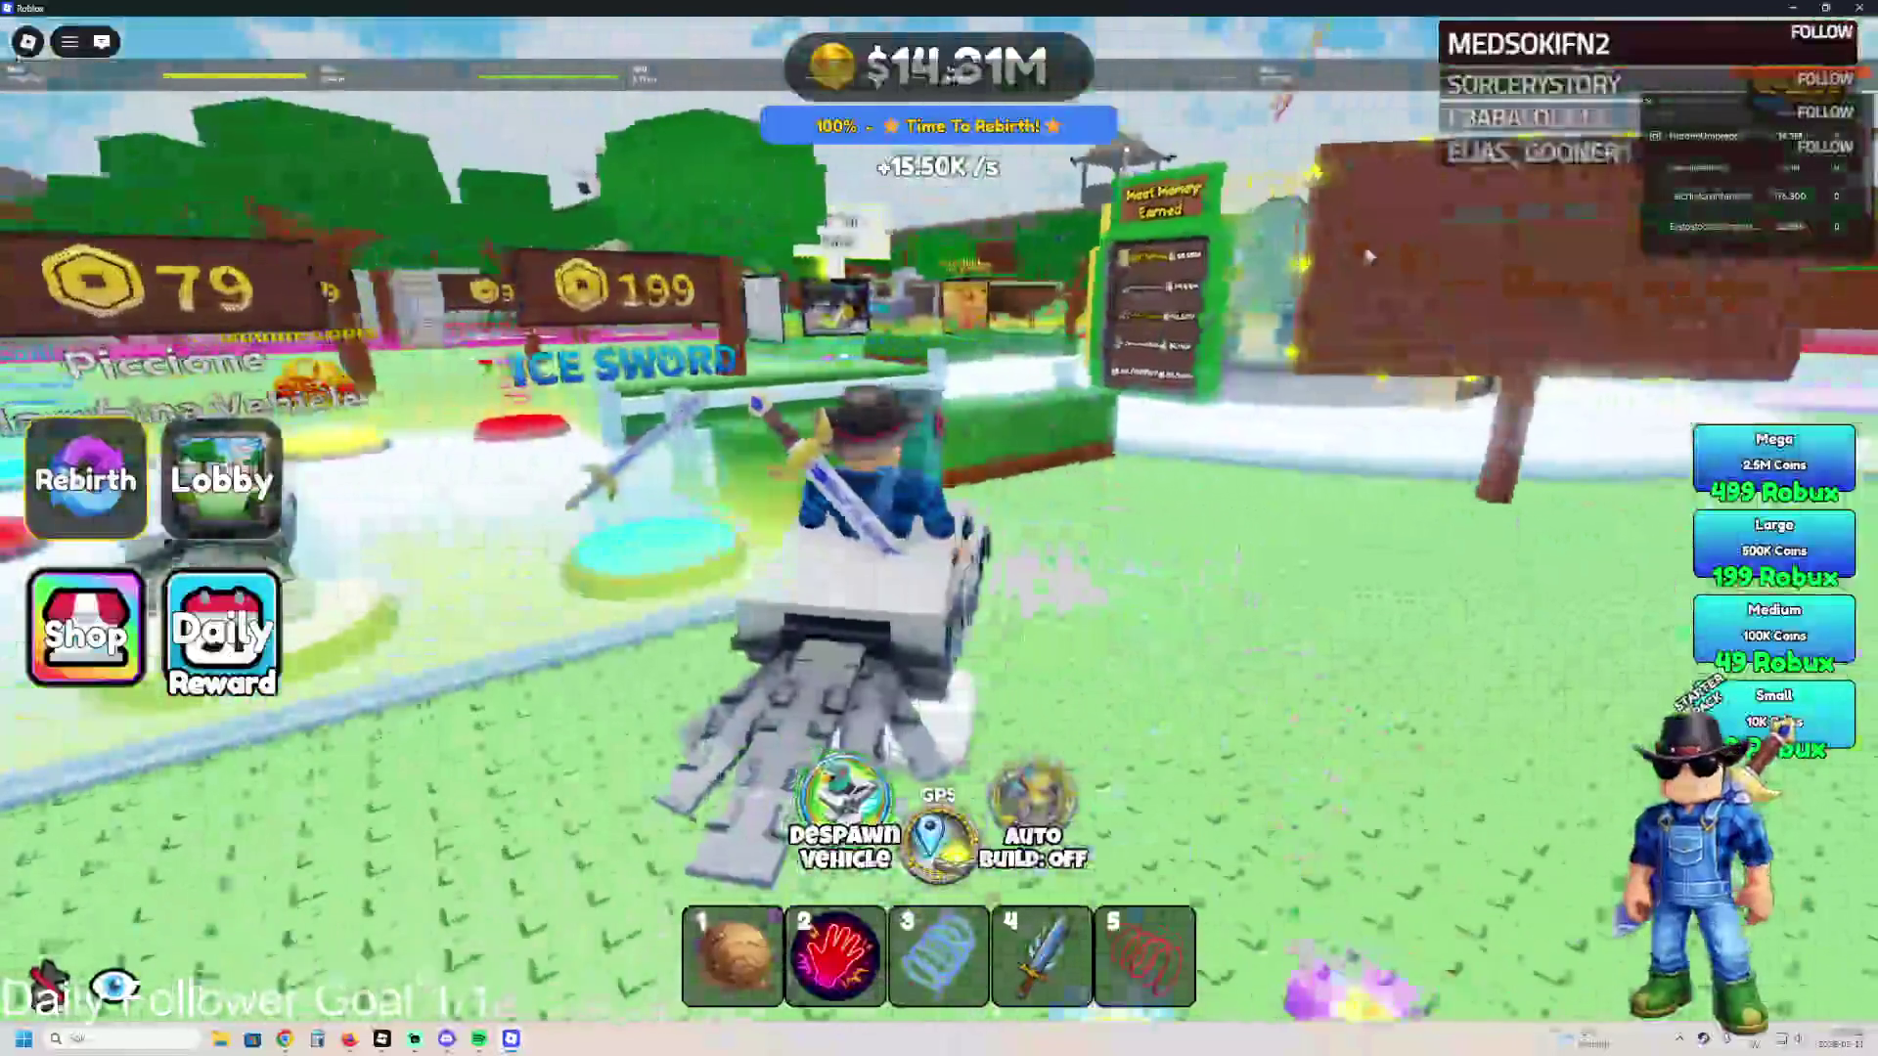
pyautogui.press('w')
pyautogui.click(1712, 166)
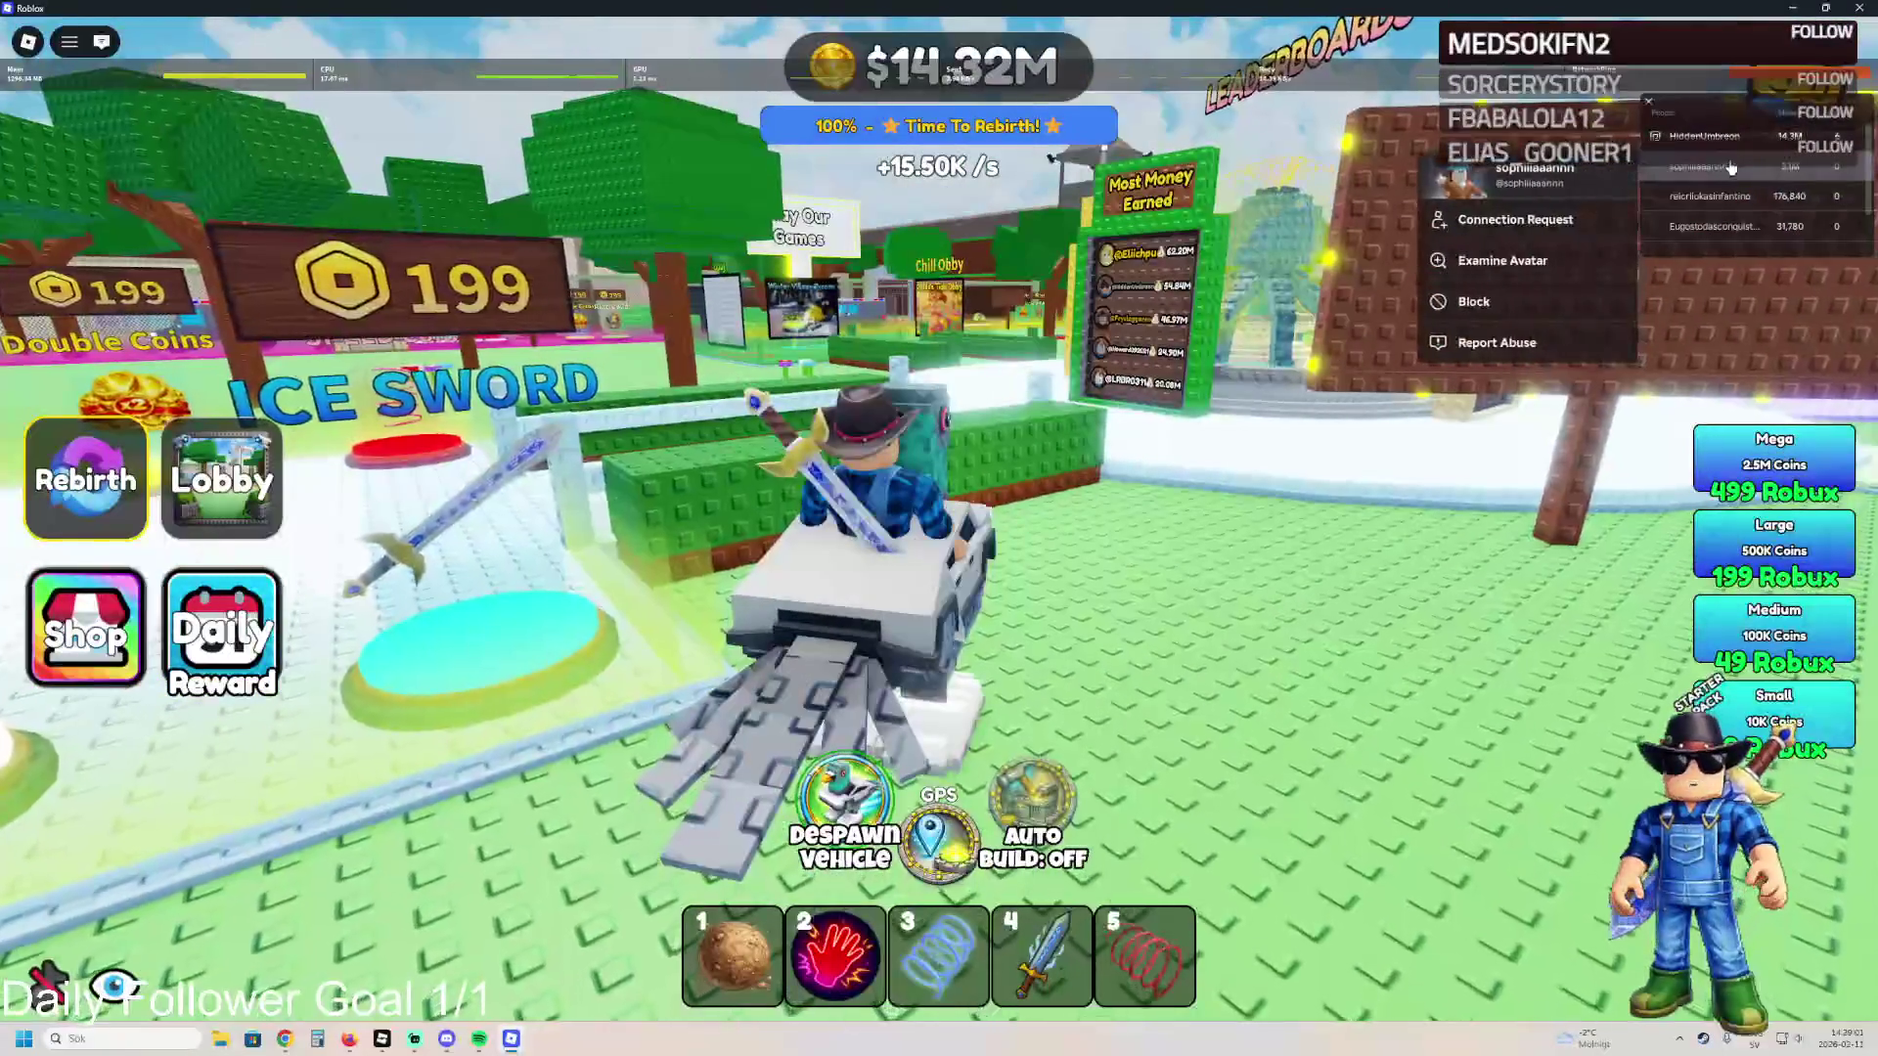
pyautogui.press('space')
pyautogui.press('w')
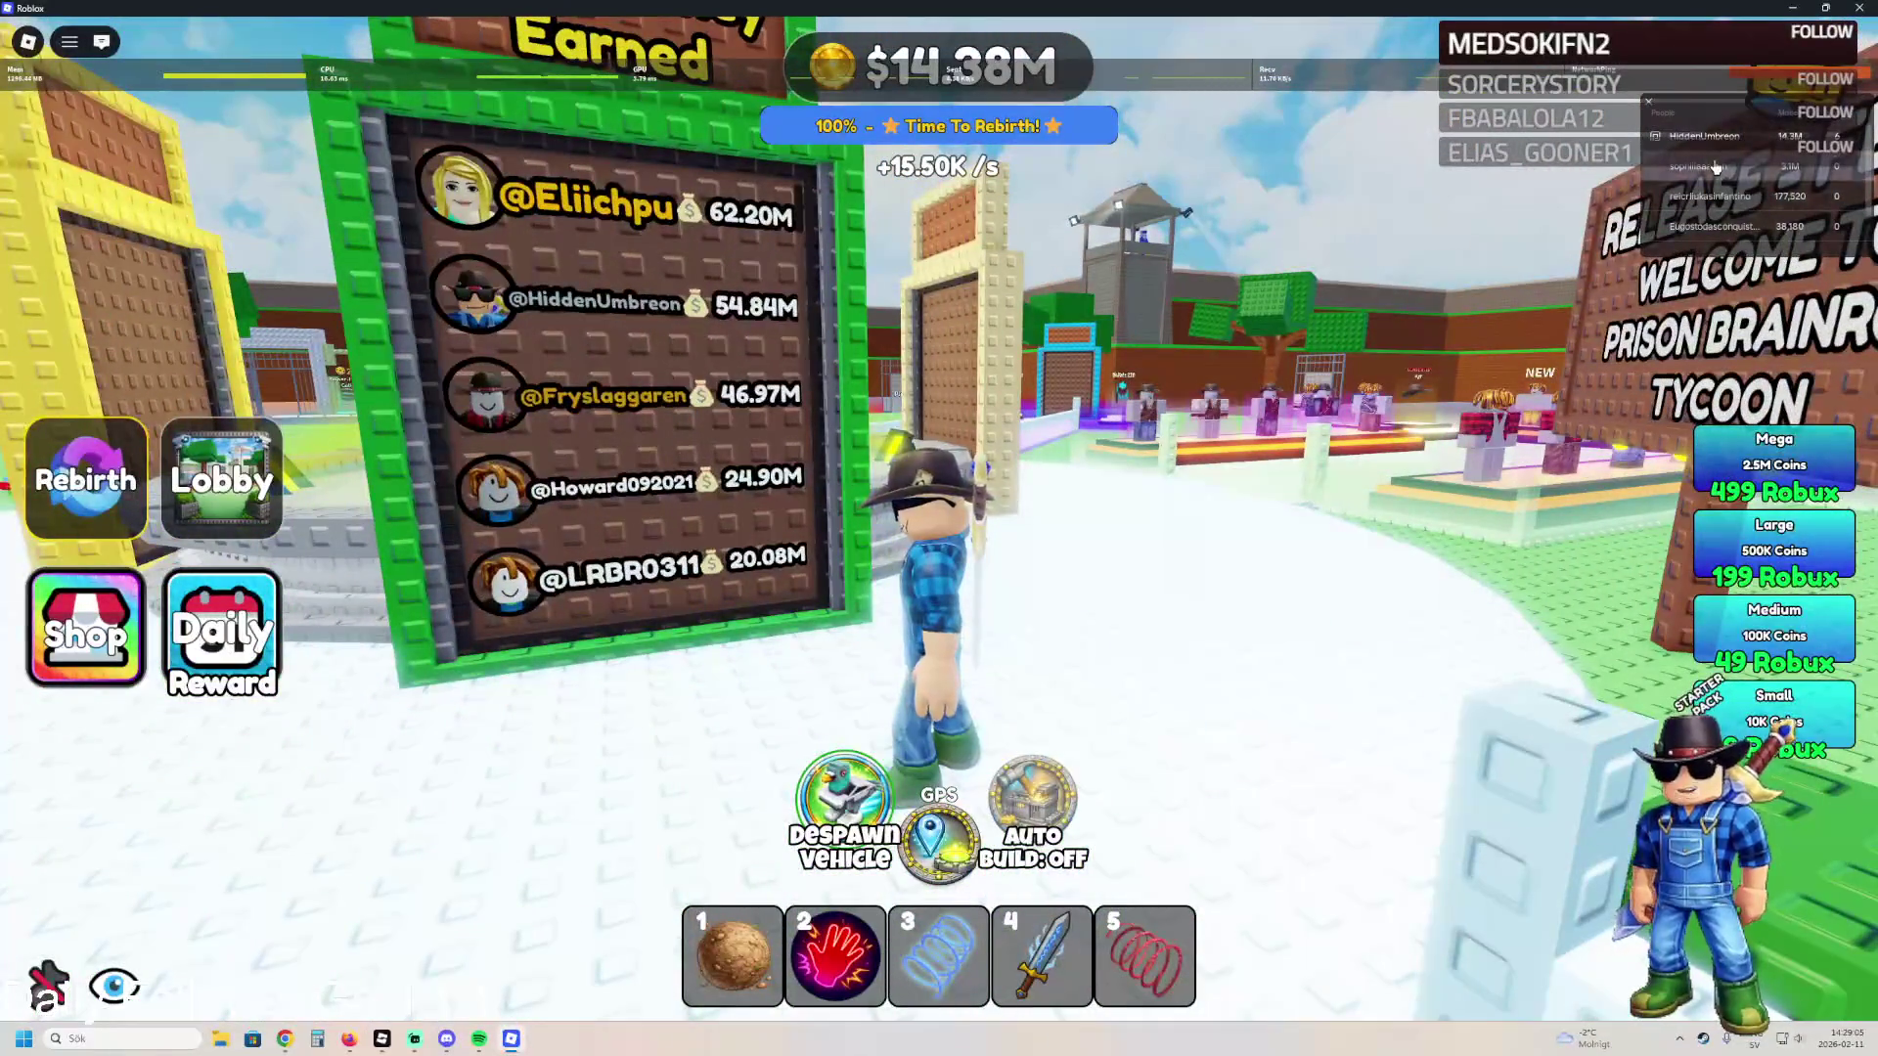
pyautogui.click(1712, 166)
pyautogui.scroll(-10, 636, 382)
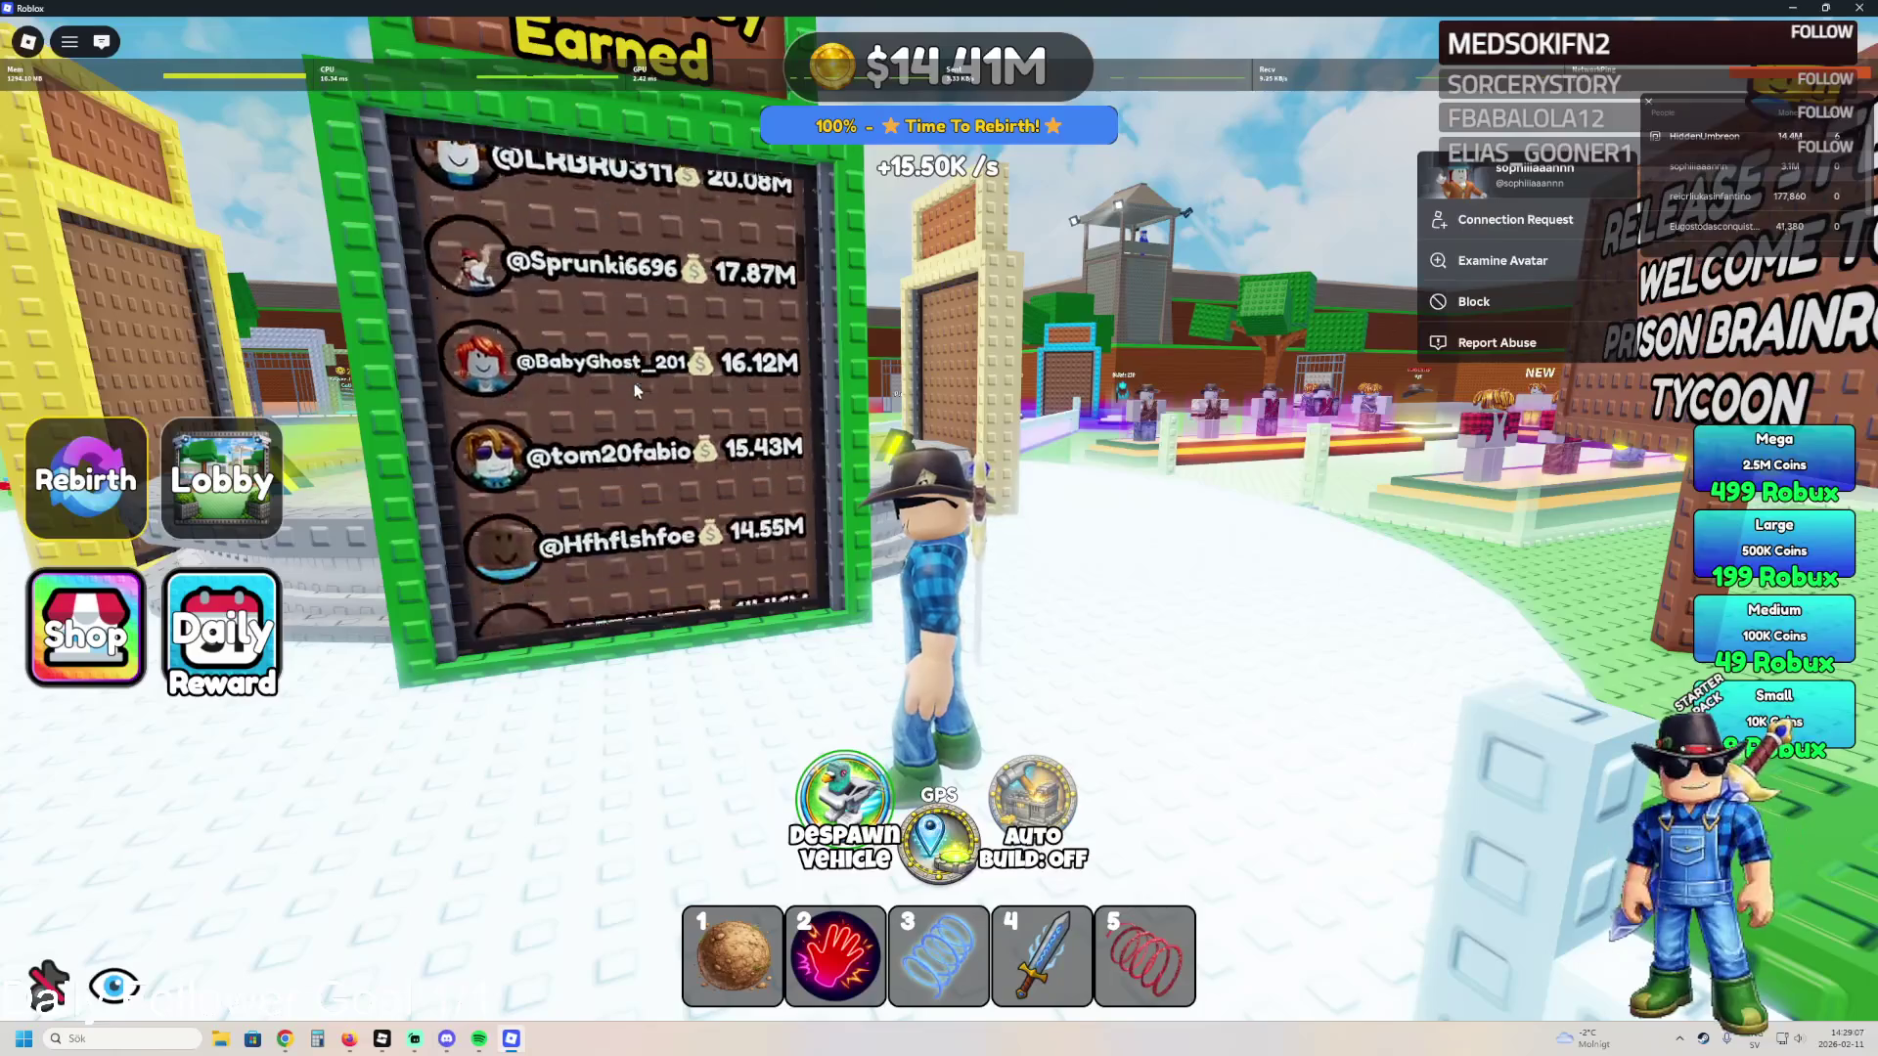
pyautogui.scroll(-5, 636, 389)
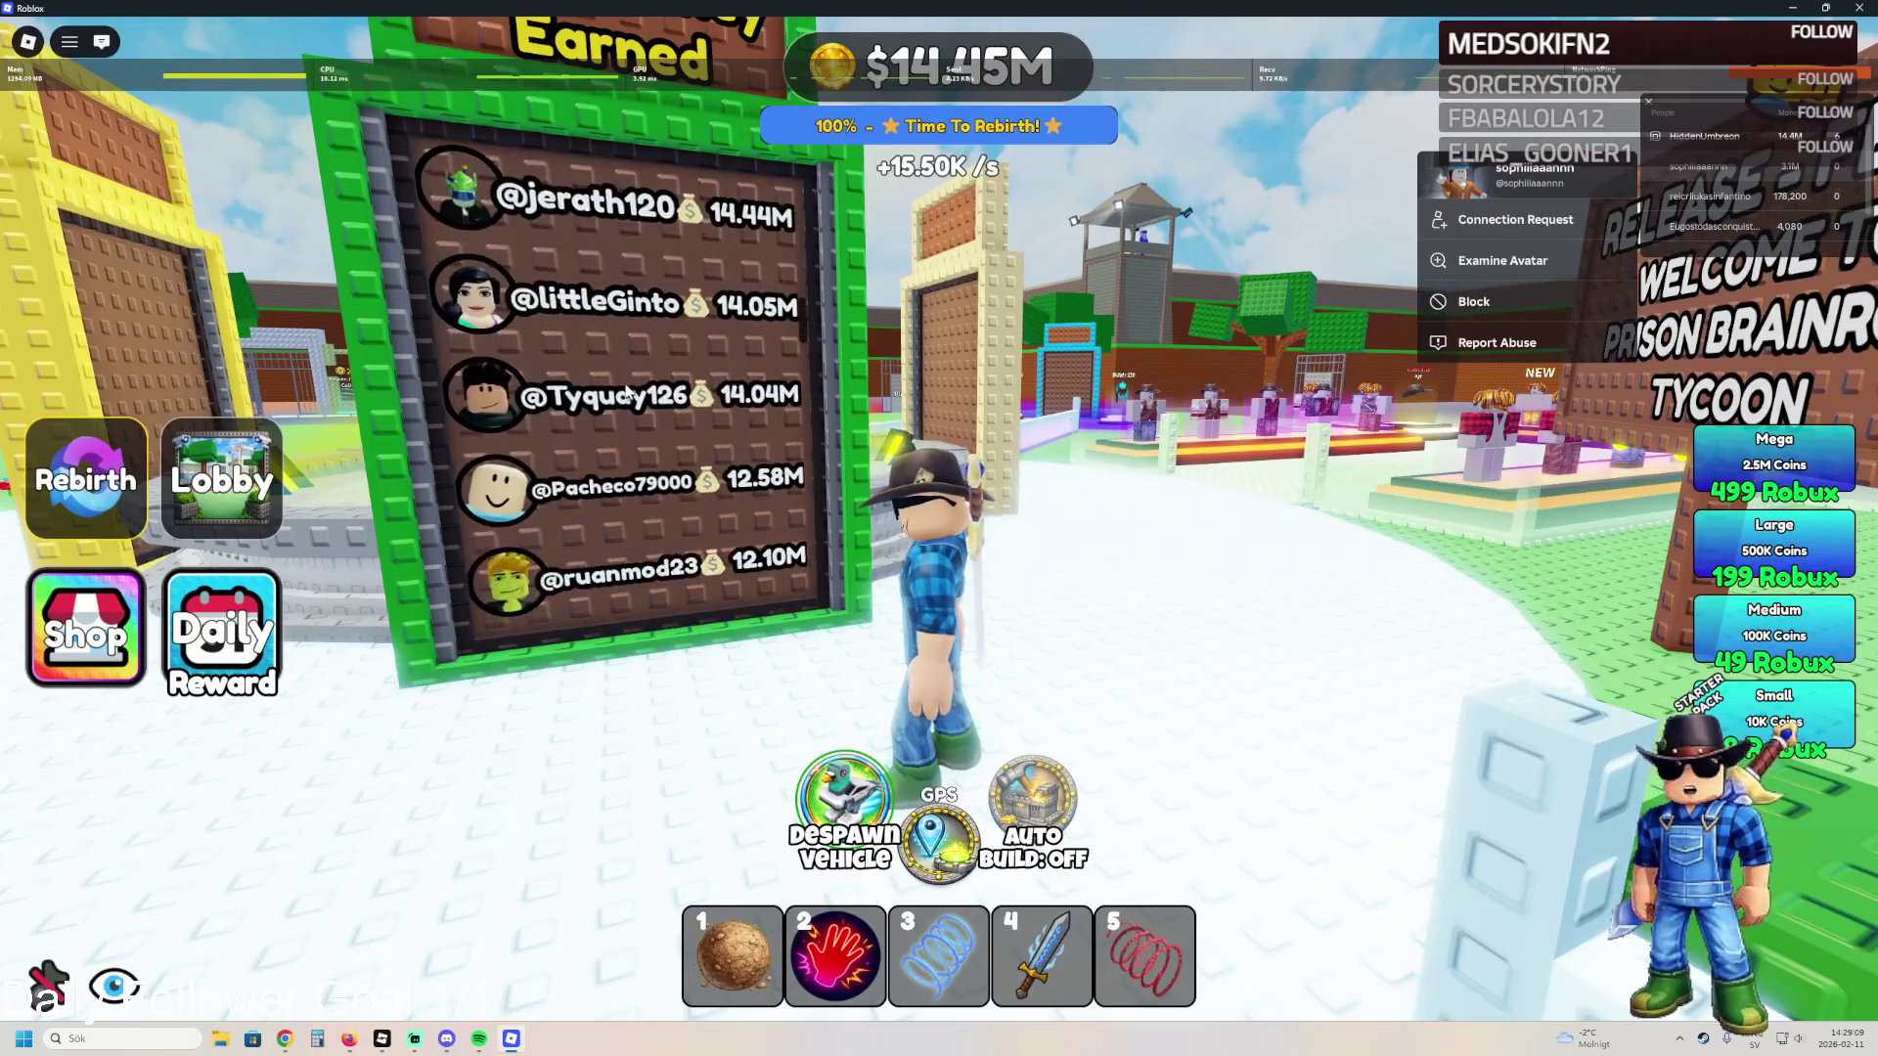
pyautogui.scroll(-8, 597, 389)
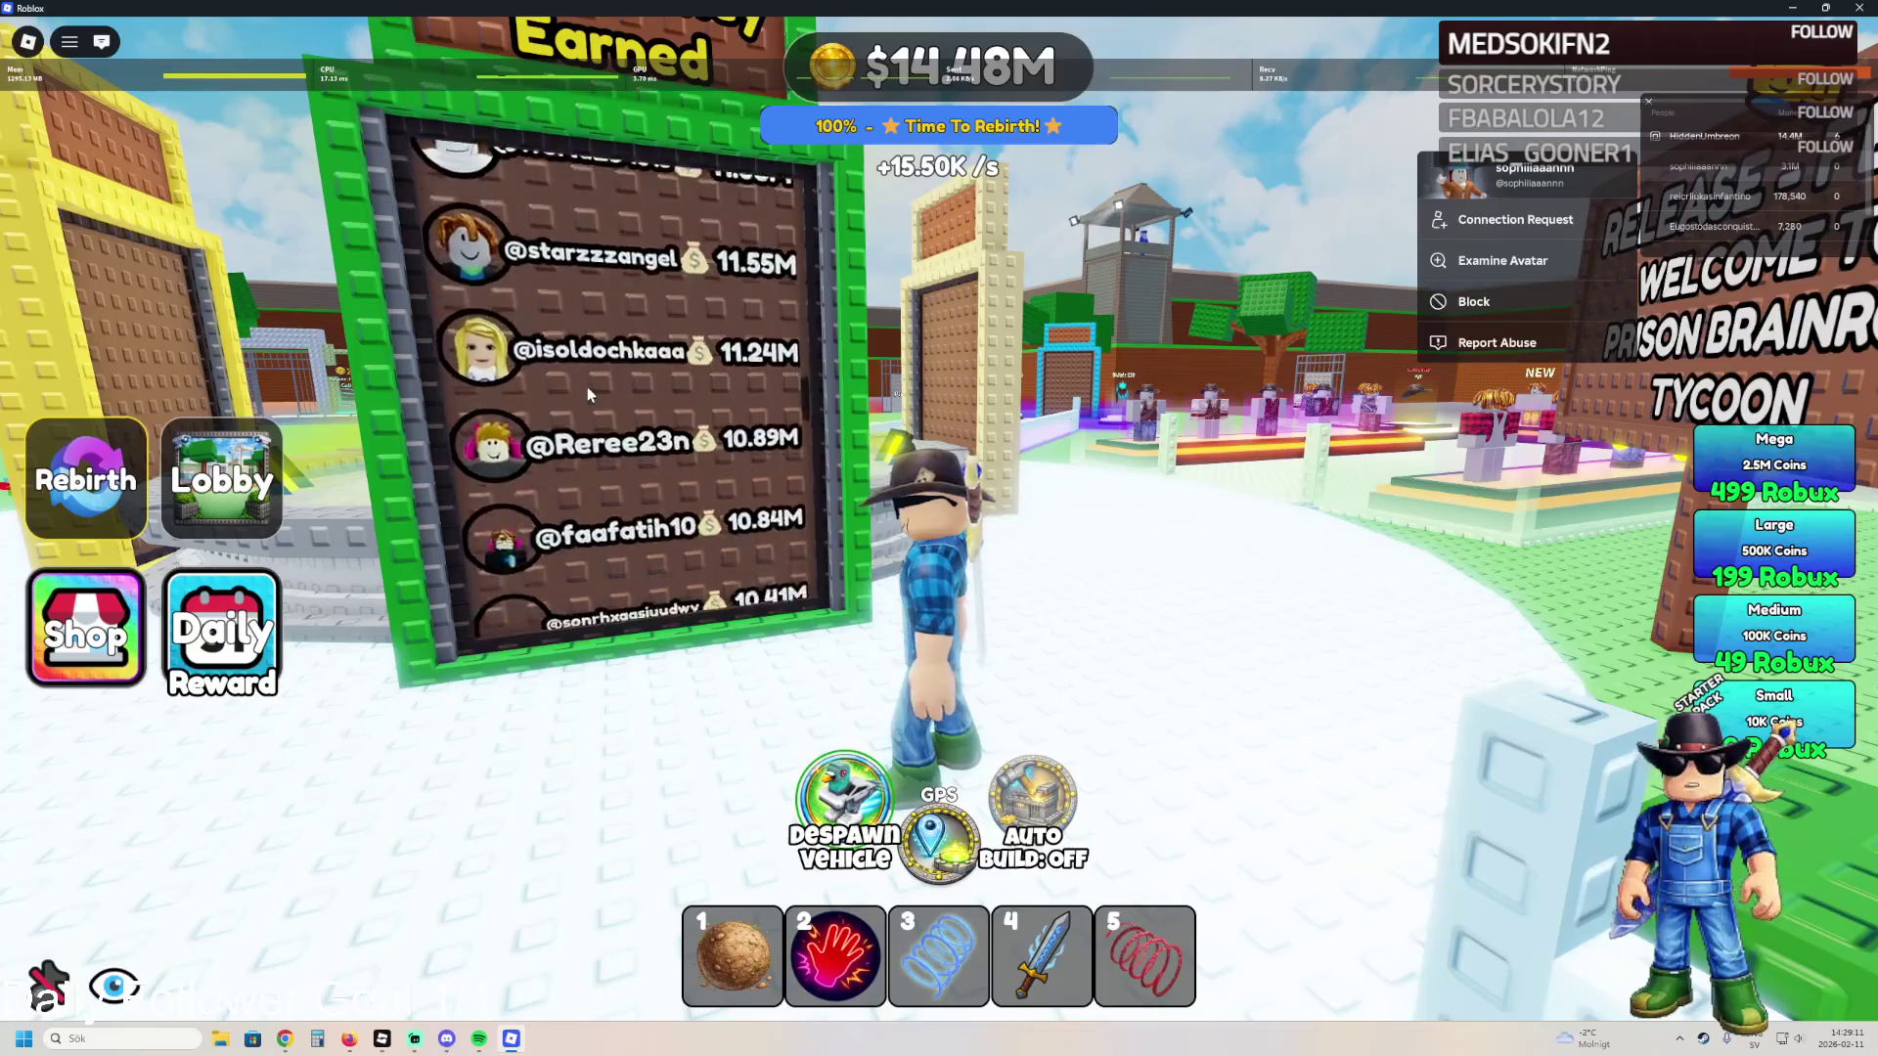
pyautogui.scroll(-4, 587, 390)
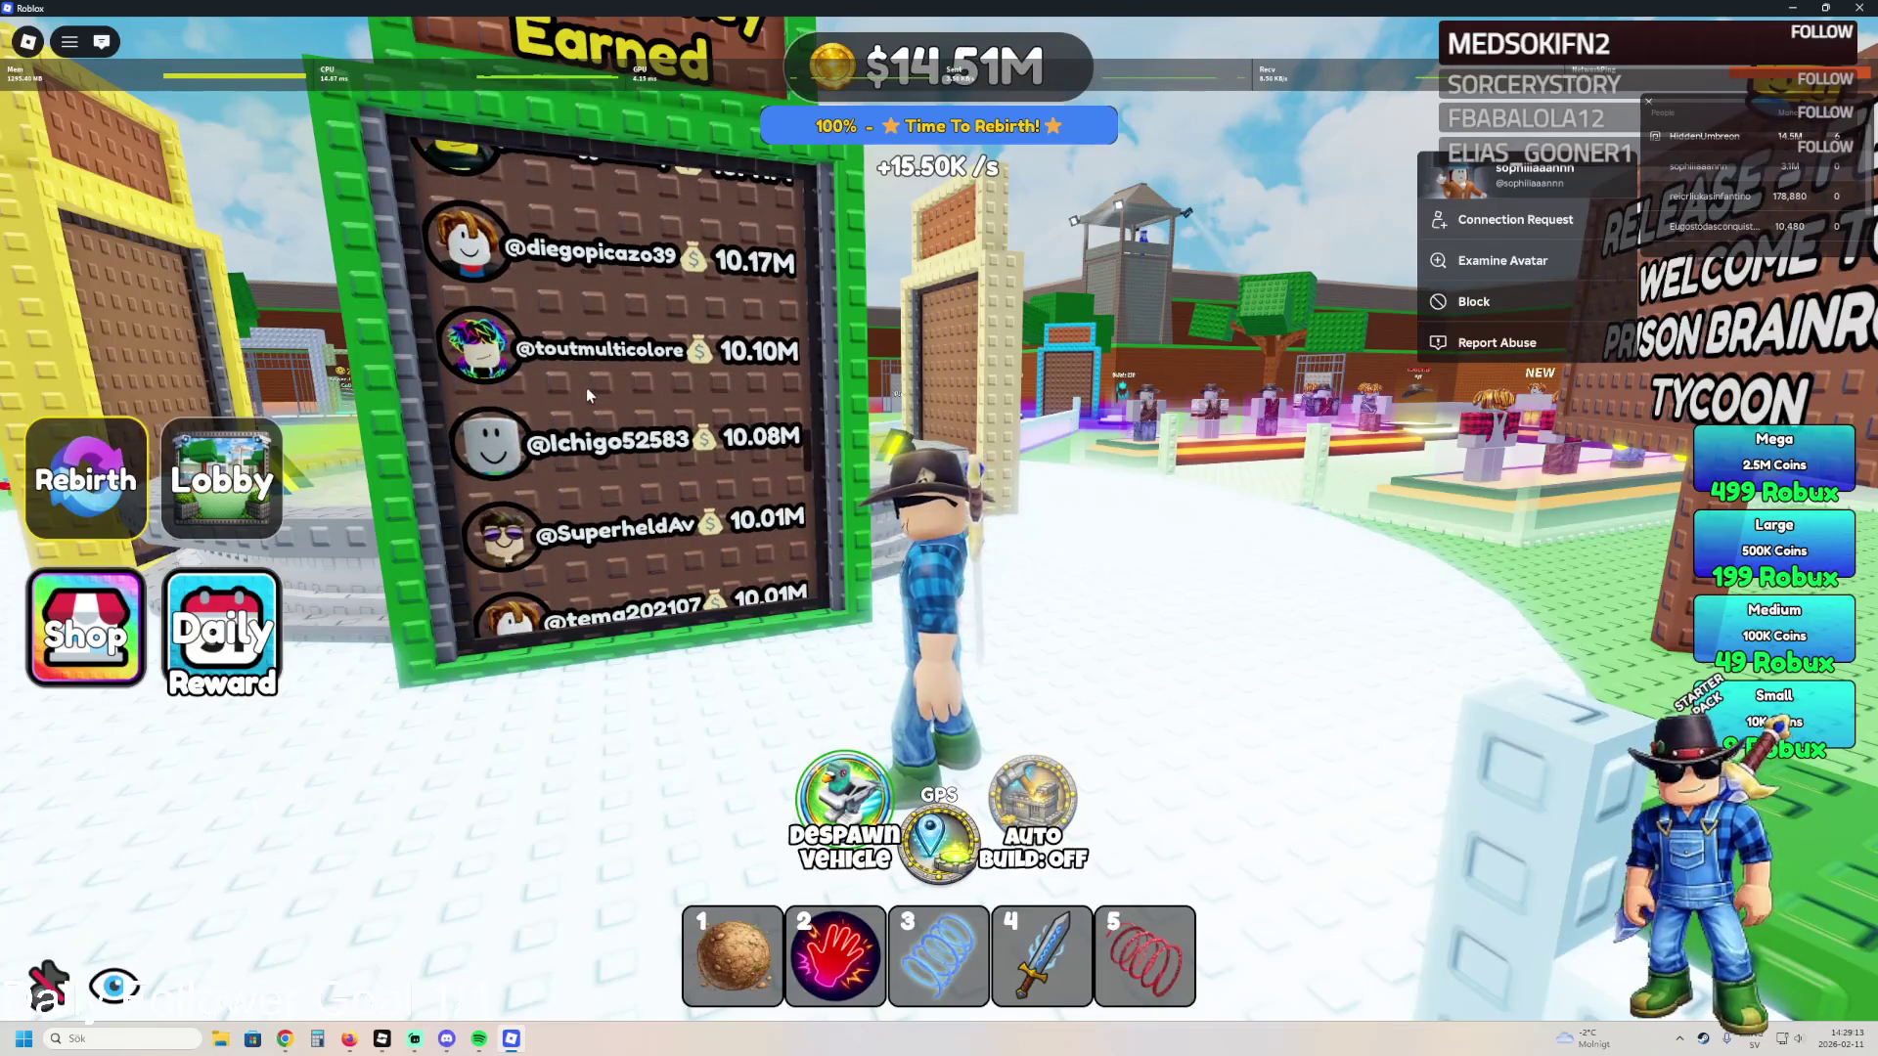
pyautogui.scroll(-7, 598, 396)
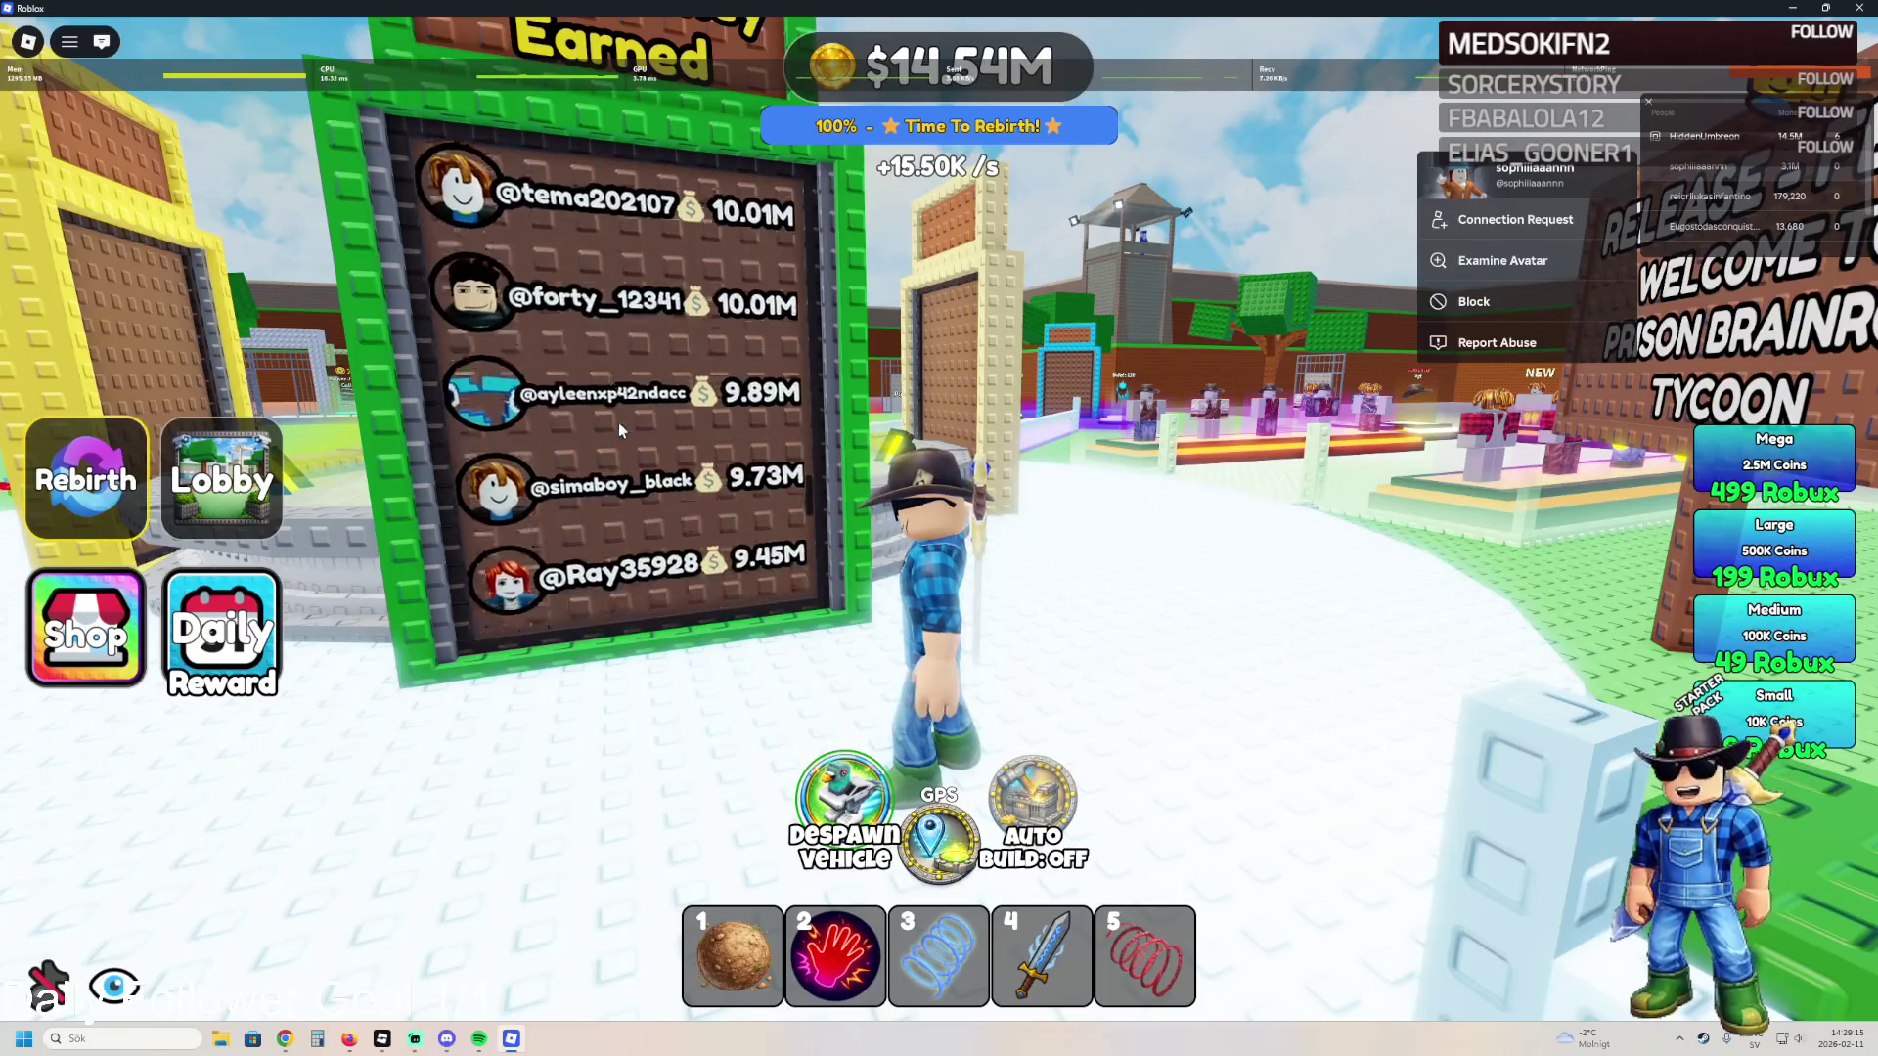
pyautogui.scroll(-6, 618, 431)
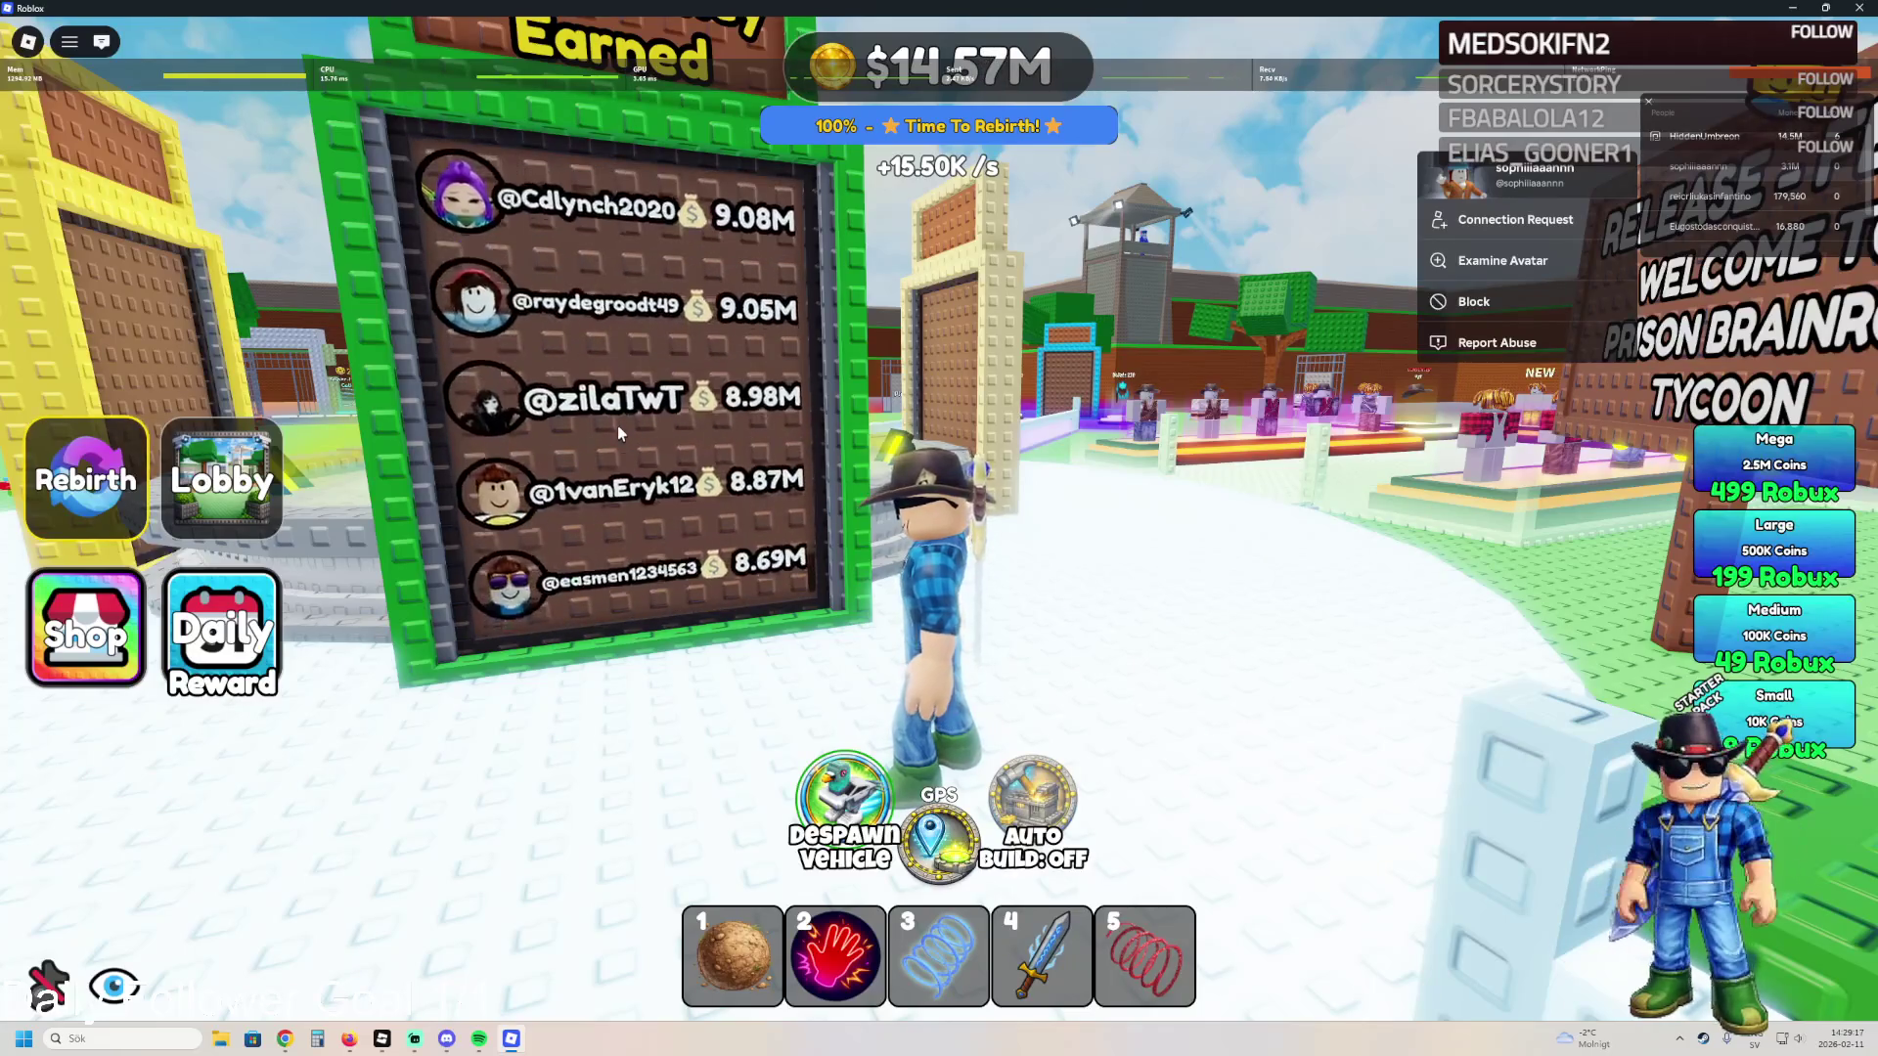
pyautogui.scroll(10, 614, 426)
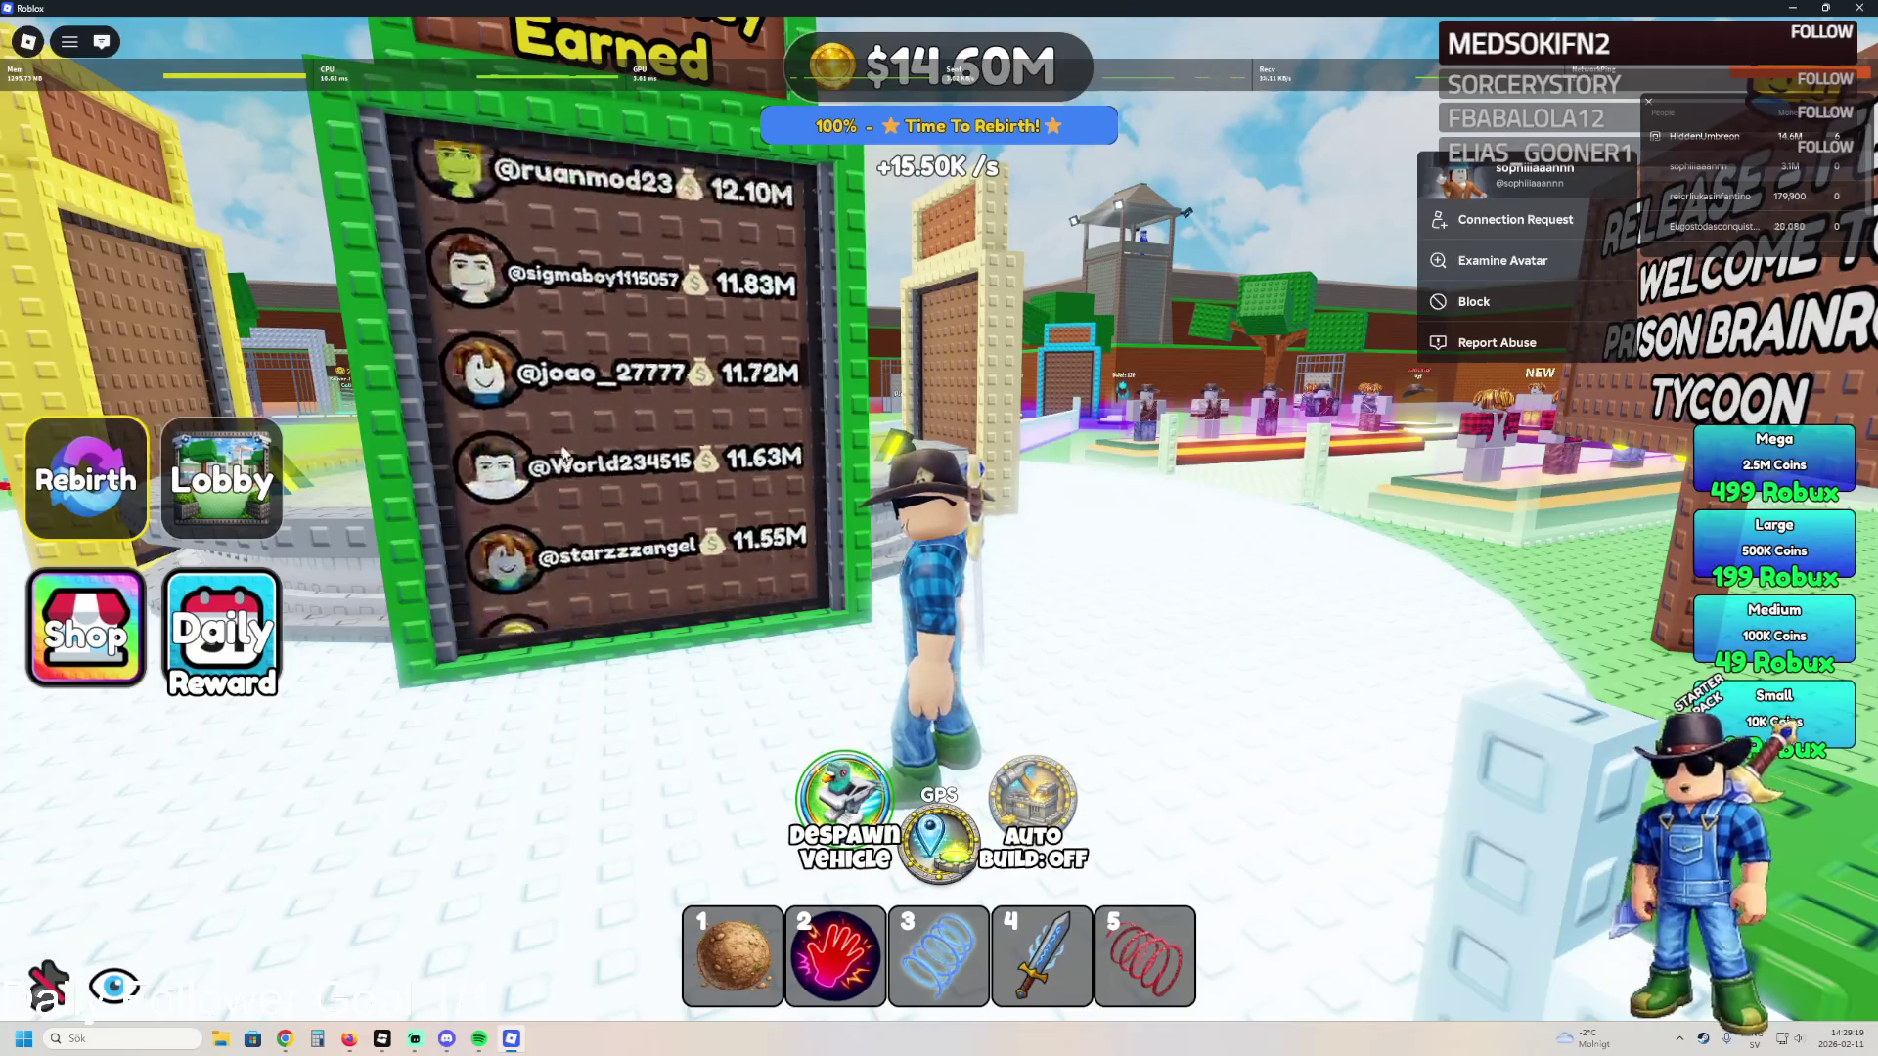
pyautogui.scroll(7, 587, 440)
pyautogui.scroll(-3, 626, 449)
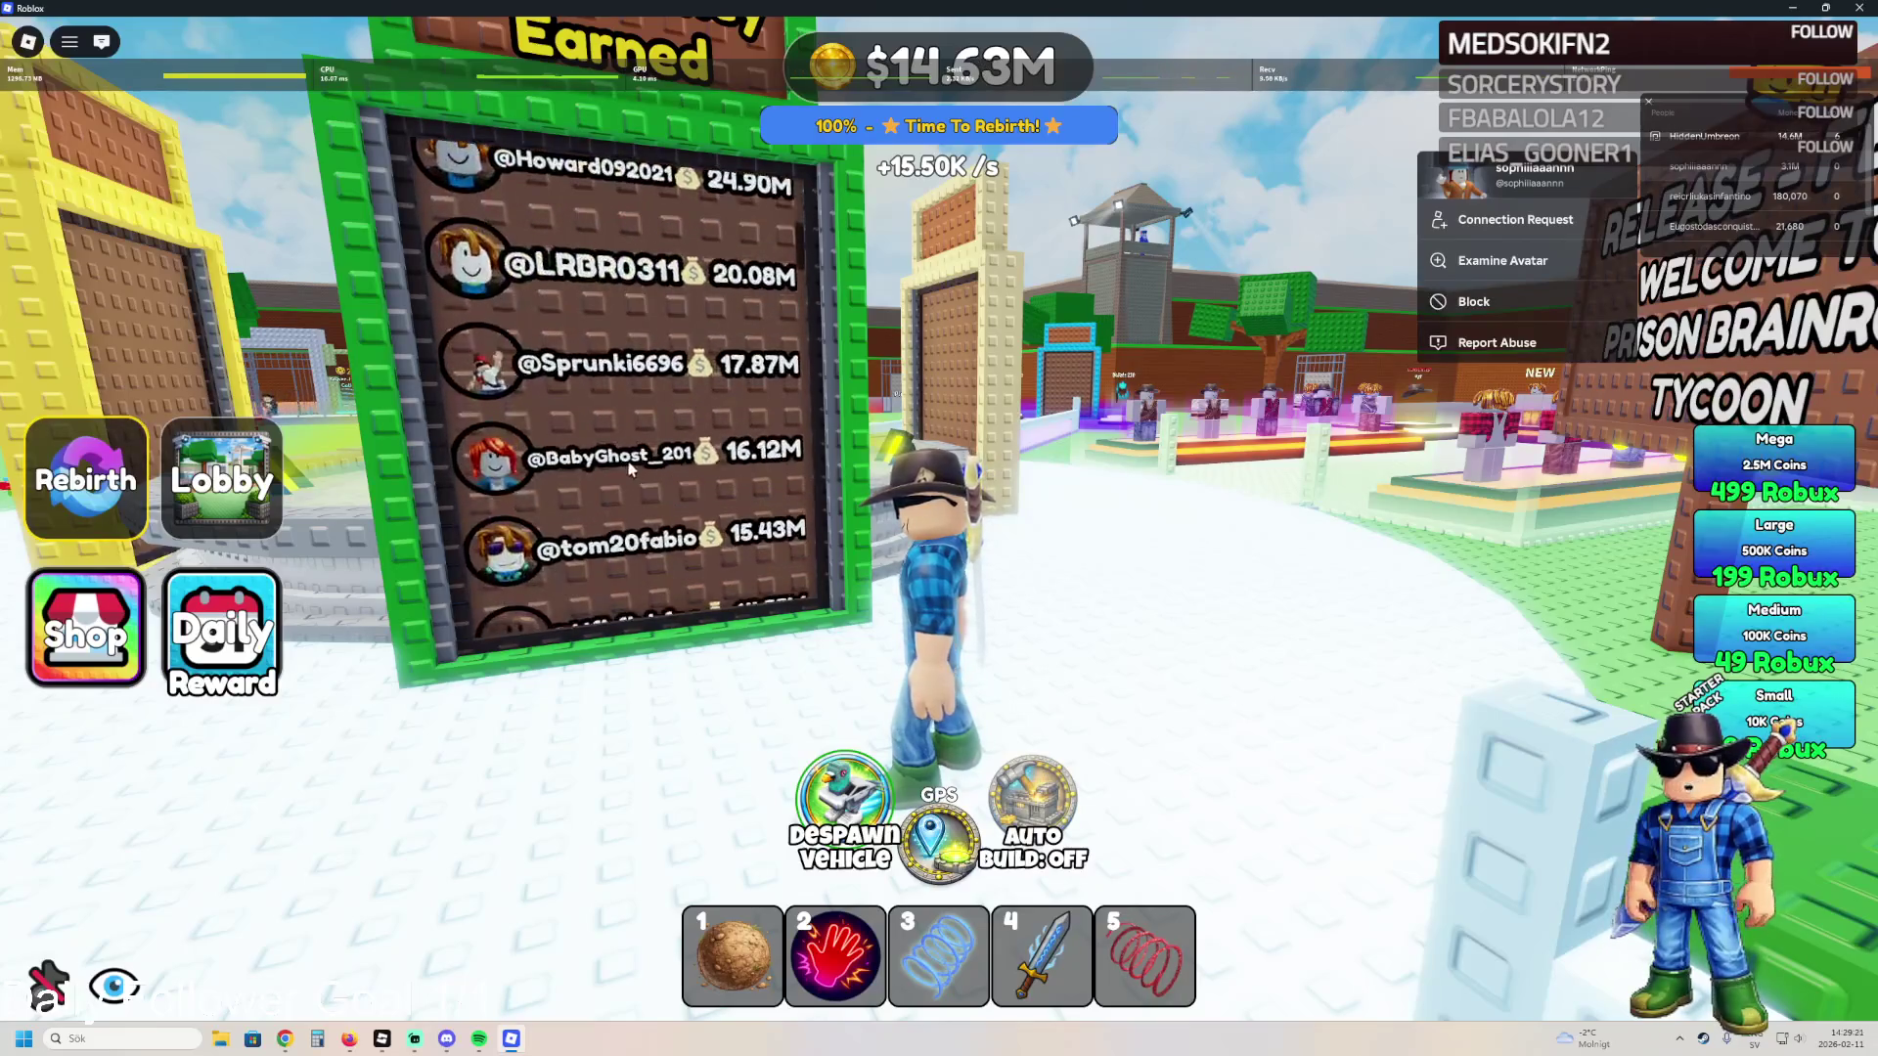
pyautogui.scroll(3, 637, 450)
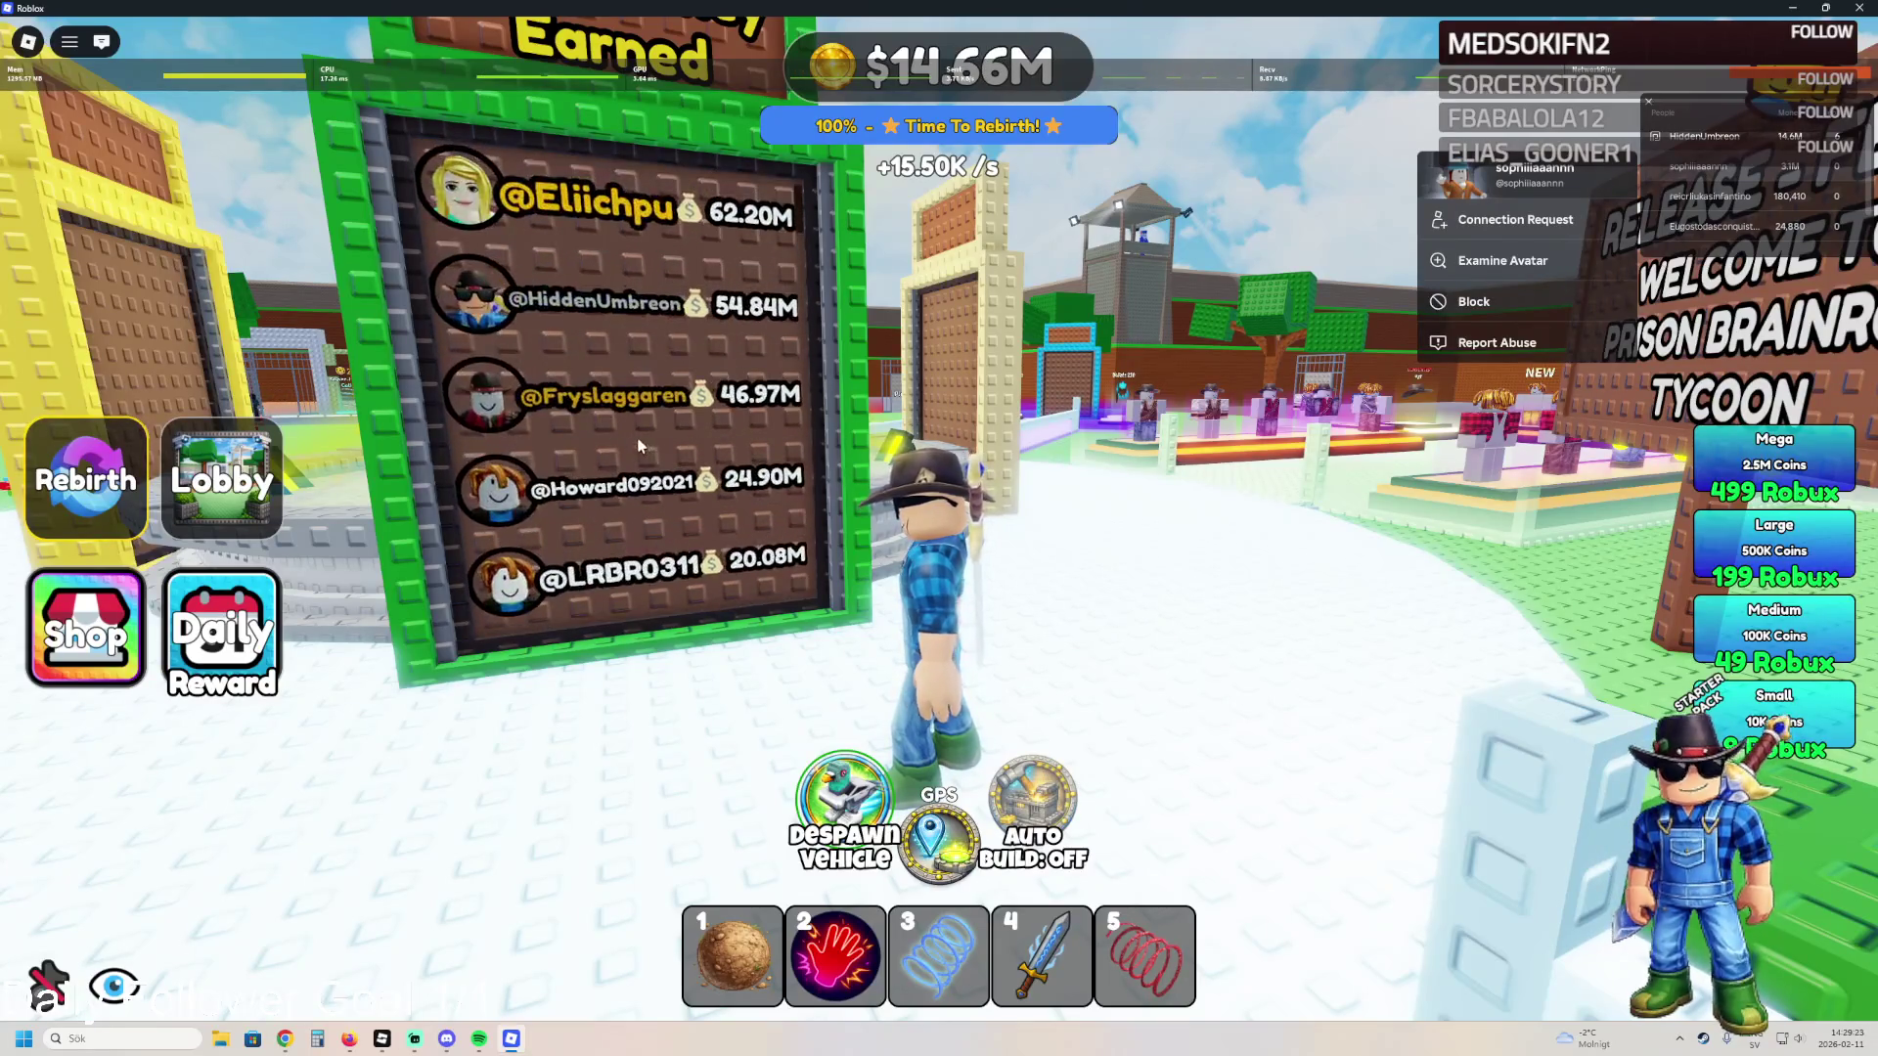
pyautogui.moveTo(907, 433); pyautogui.dragTo(1125, 433)
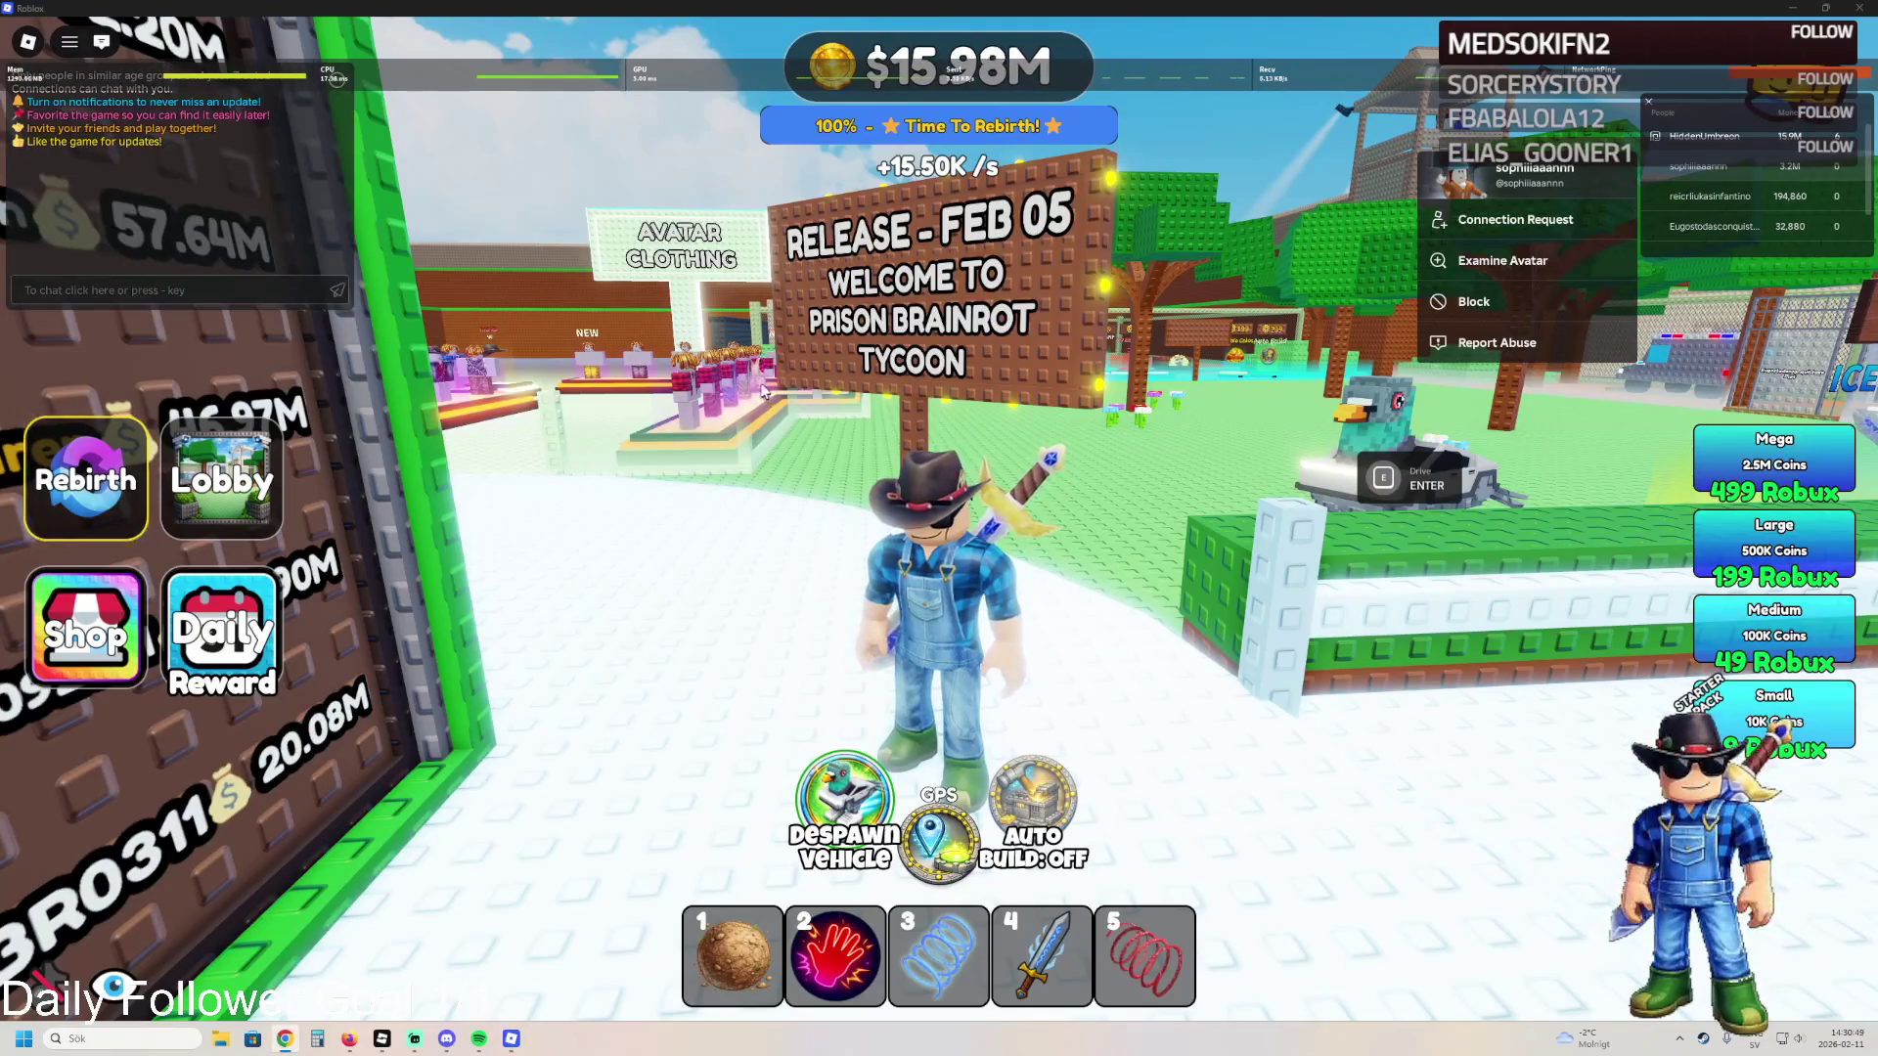
# - Run the avatar past the Most Money and Most Rebirths leaderboards to the Game Passes statue
pyautogui.press('w')
pyautogui.press('a')
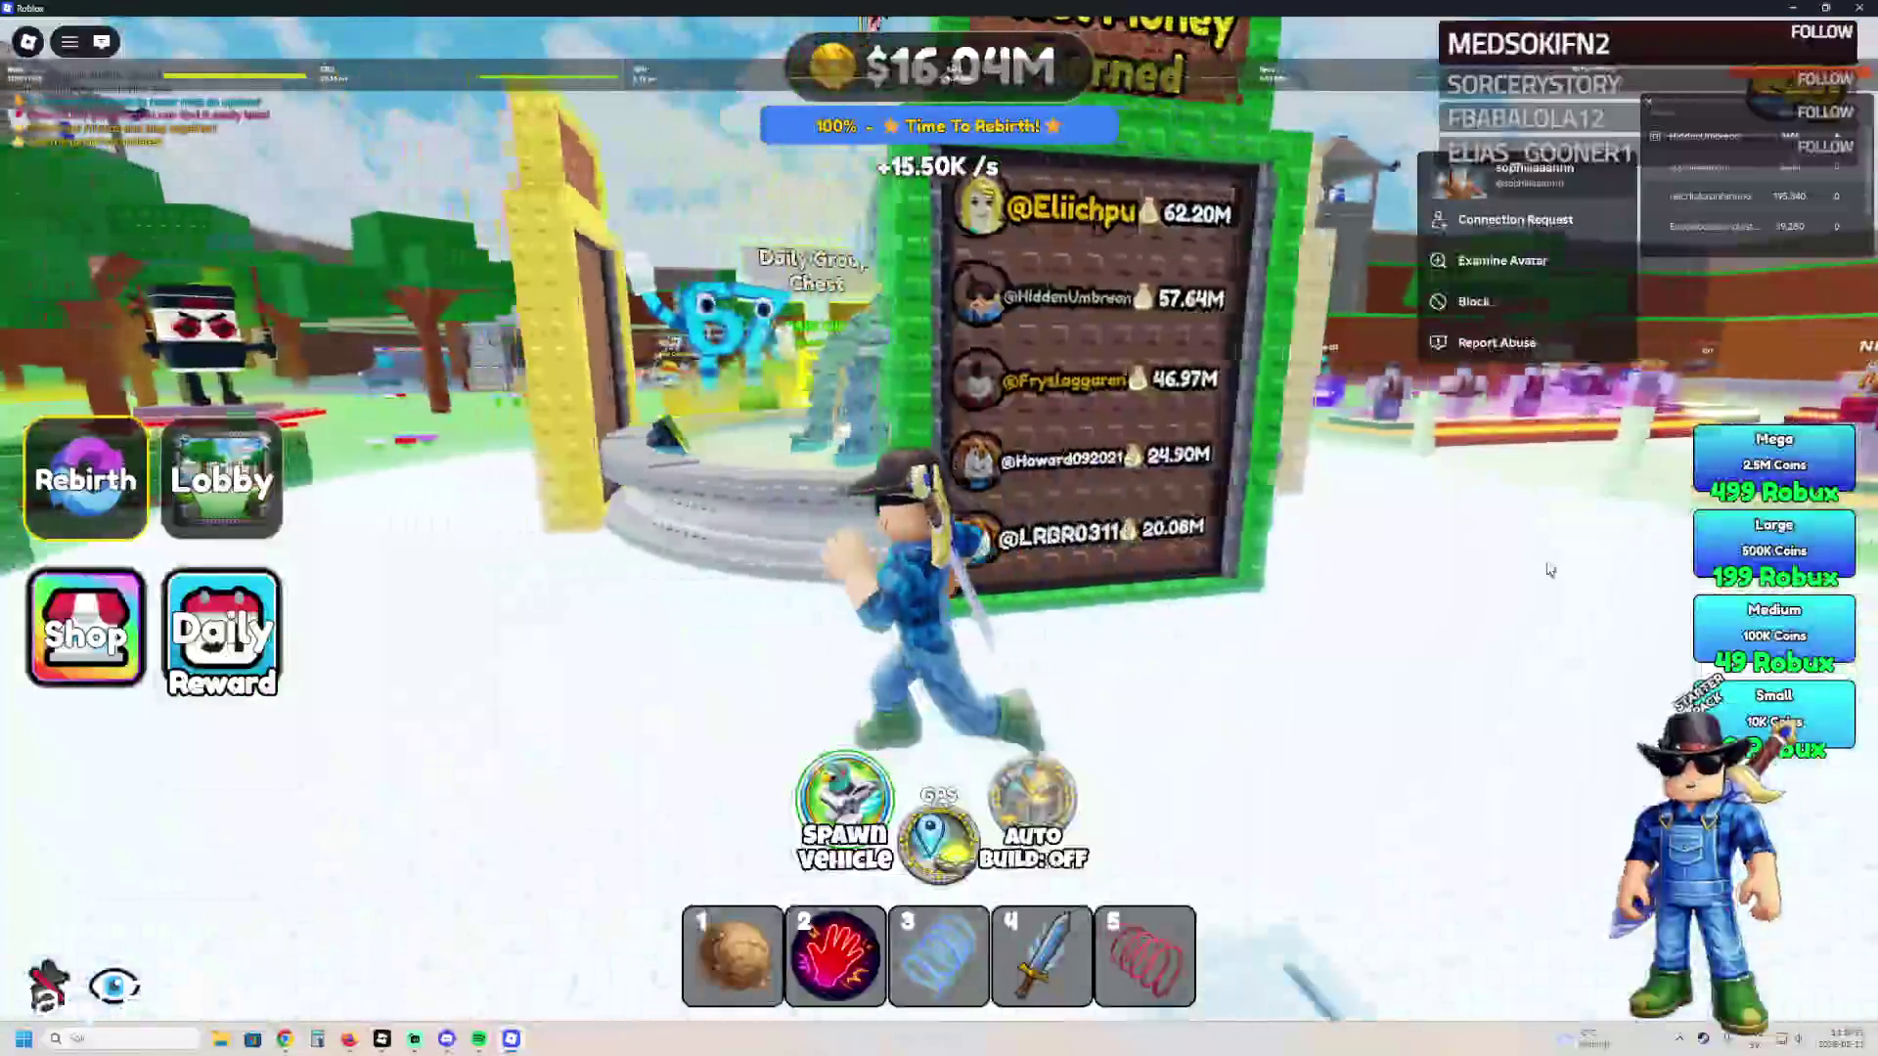
pyautogui.press('a')
pyautogui.press('a')
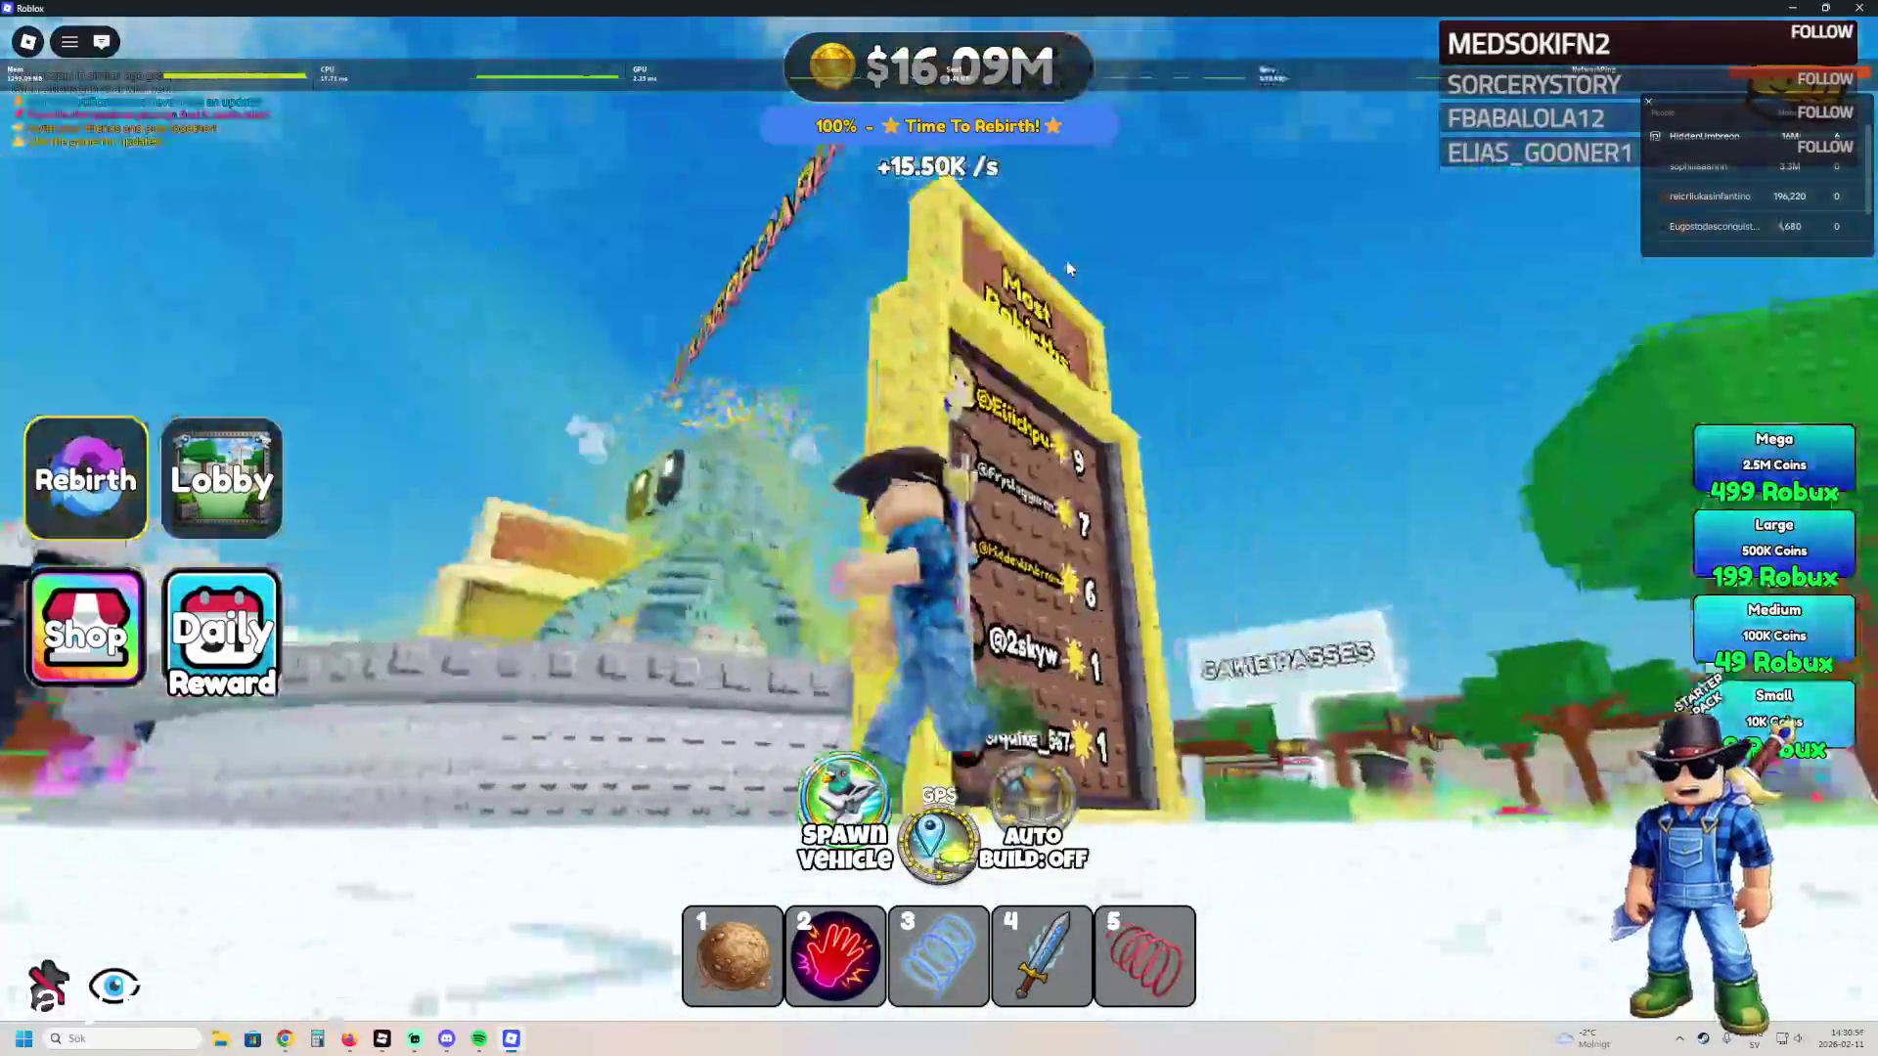
# - Run to the Time Played leaderboard and scroll through its entries
pyautogui.press('a')
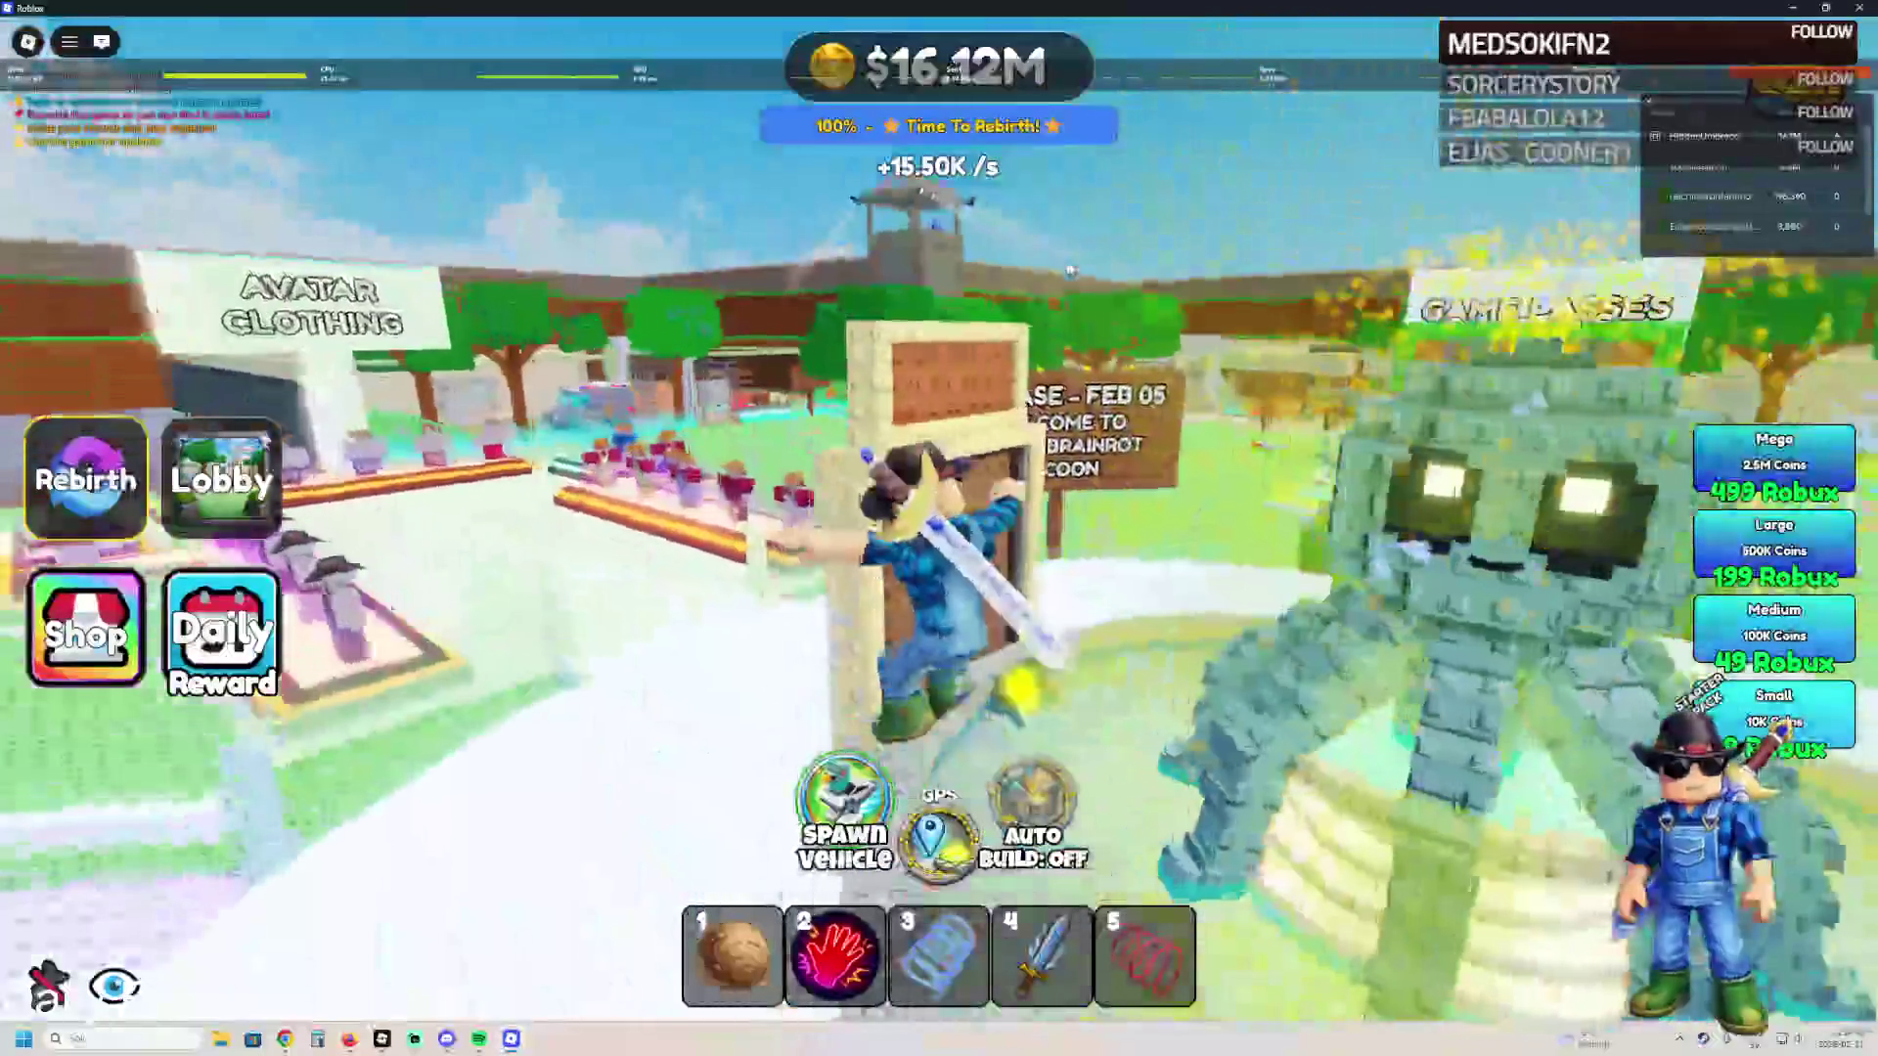
pyautogui.press('a')
pyautogui.scroll(-10, 771, 364)
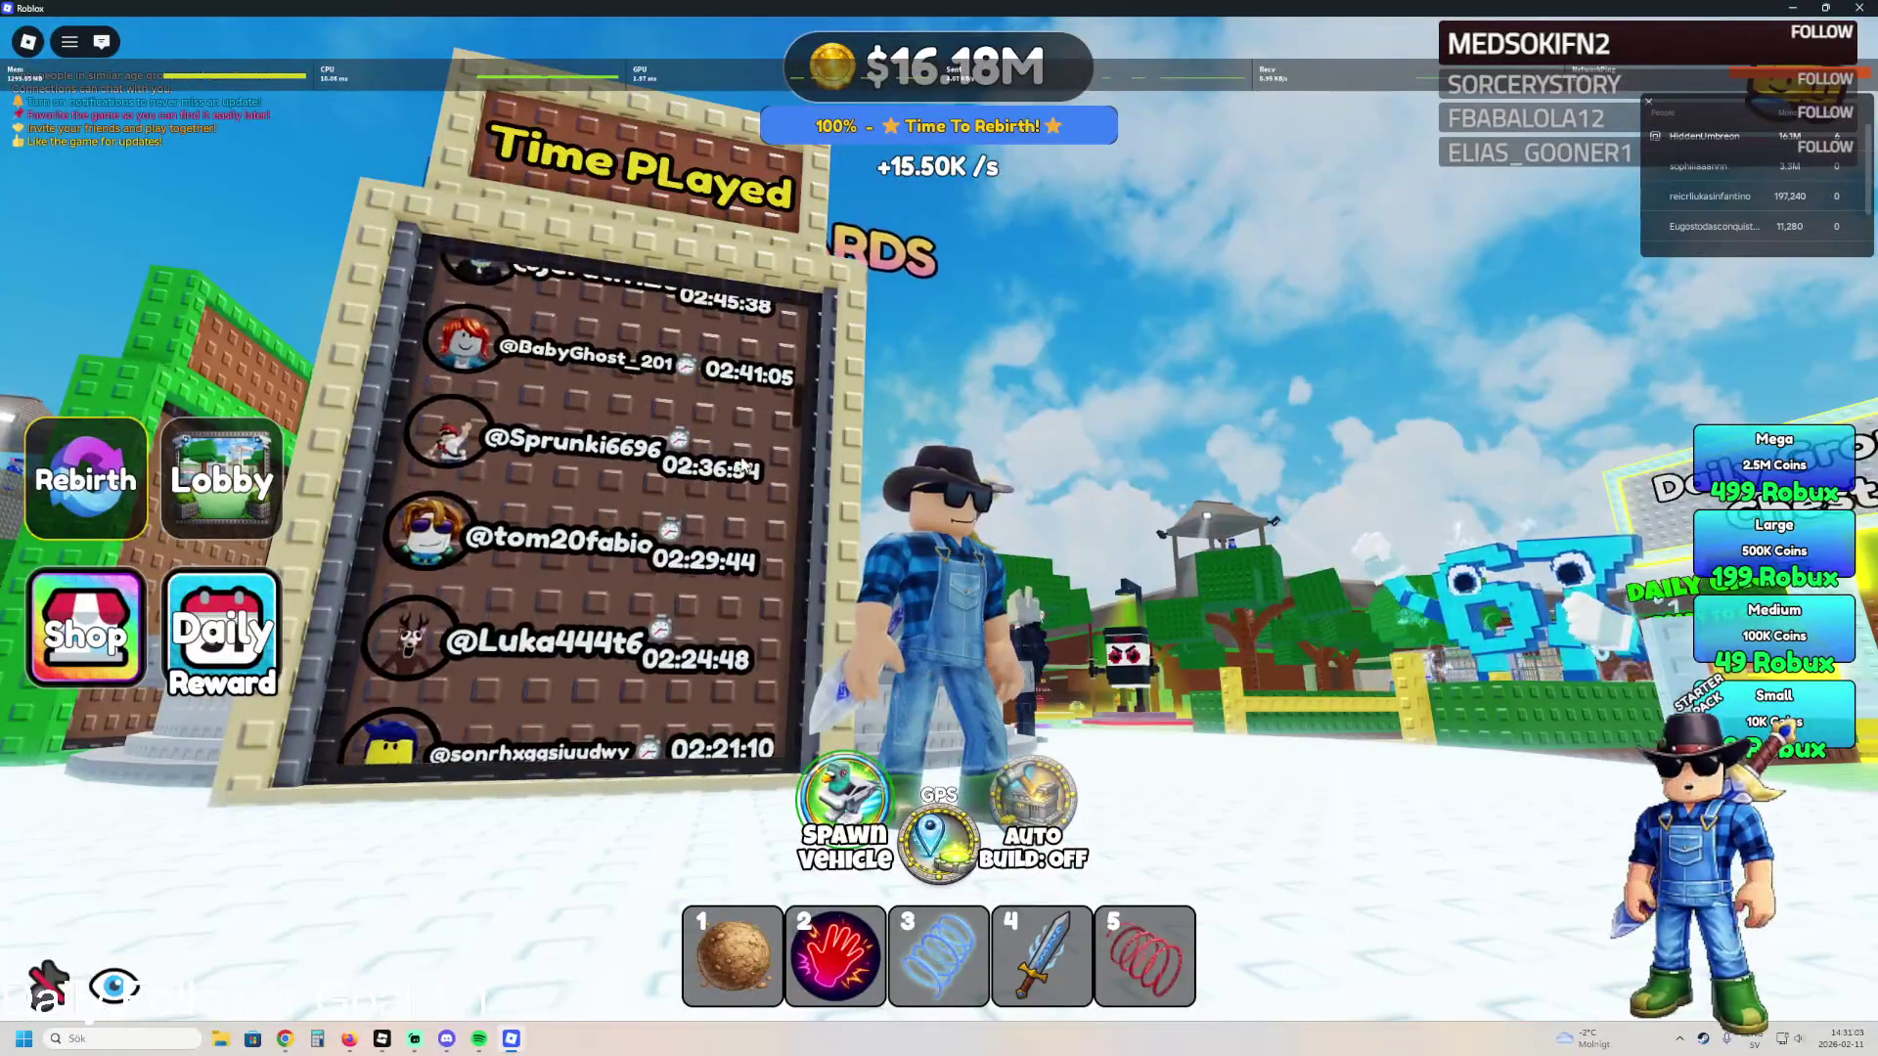
pyautogui.scroll(-15, 743, 466)
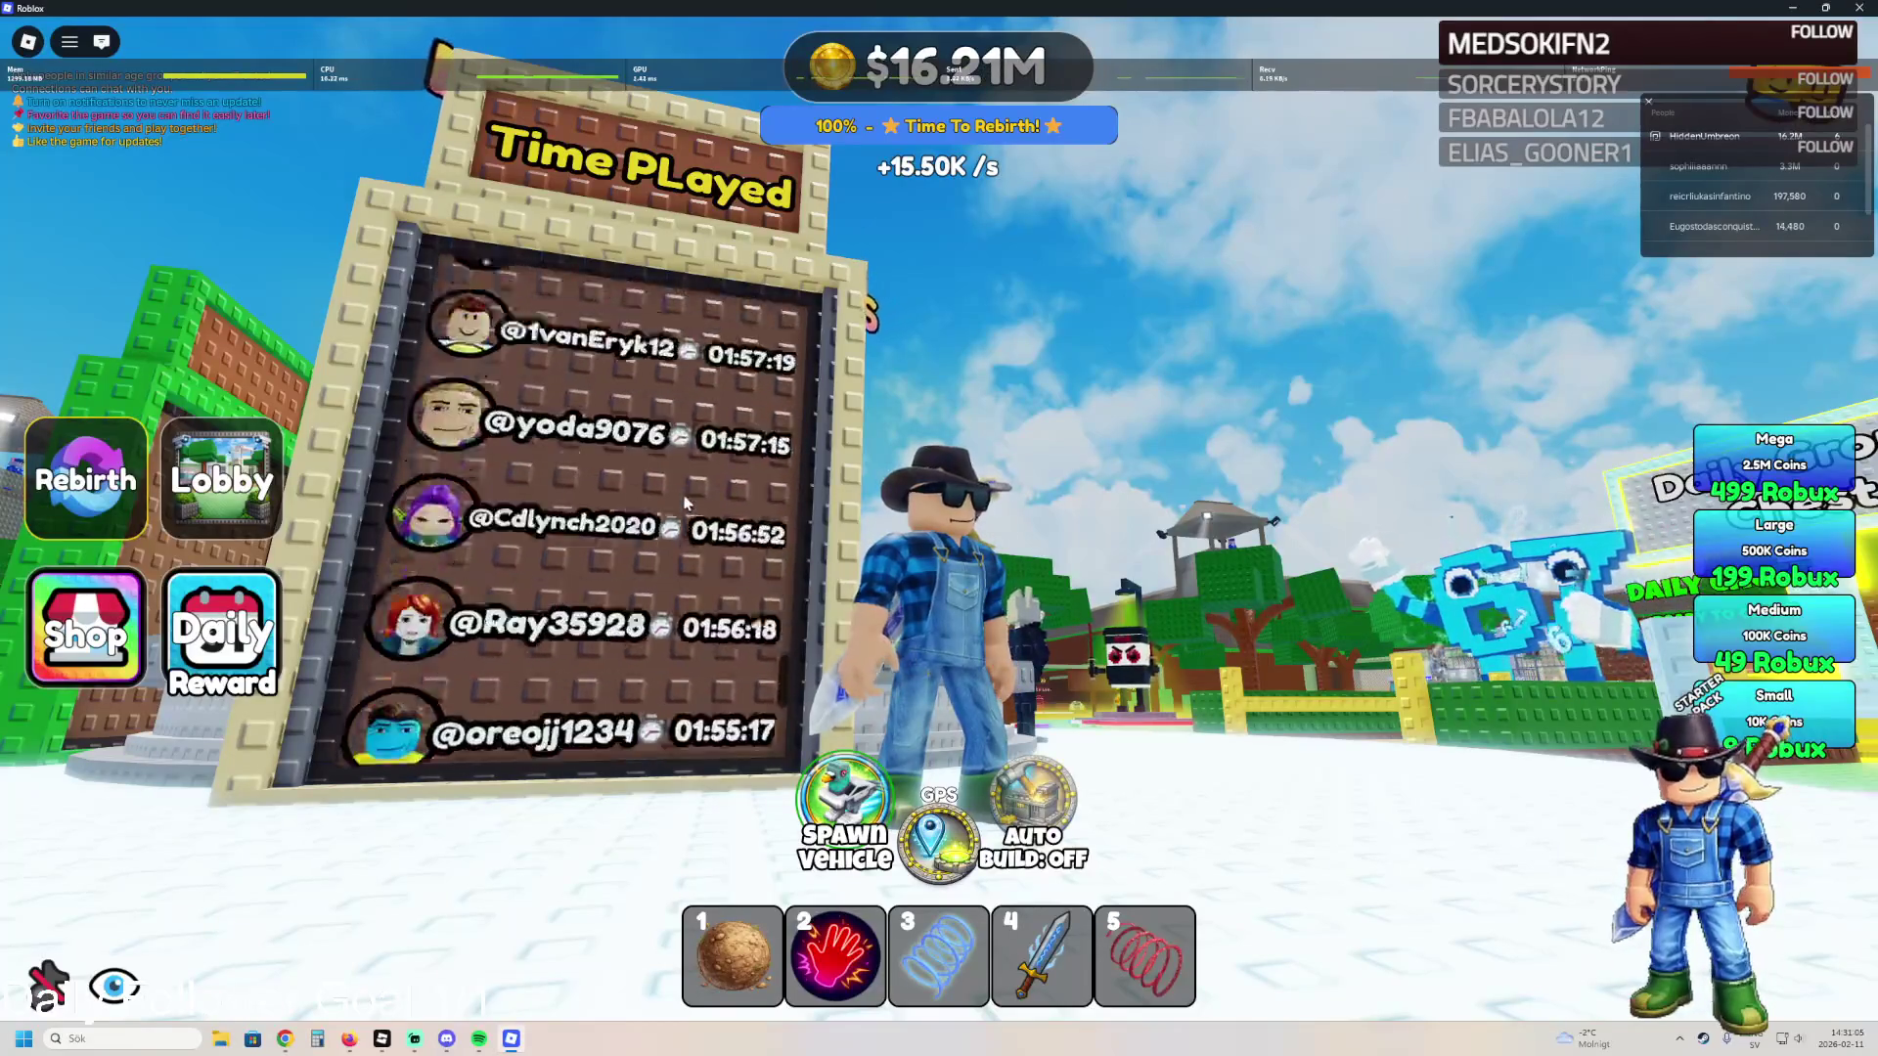
pyautogui.scroll(-5, 684, 502)
# - Run the avatar to the fountain and switch to Roblox Studio
pyautogui.press('w')
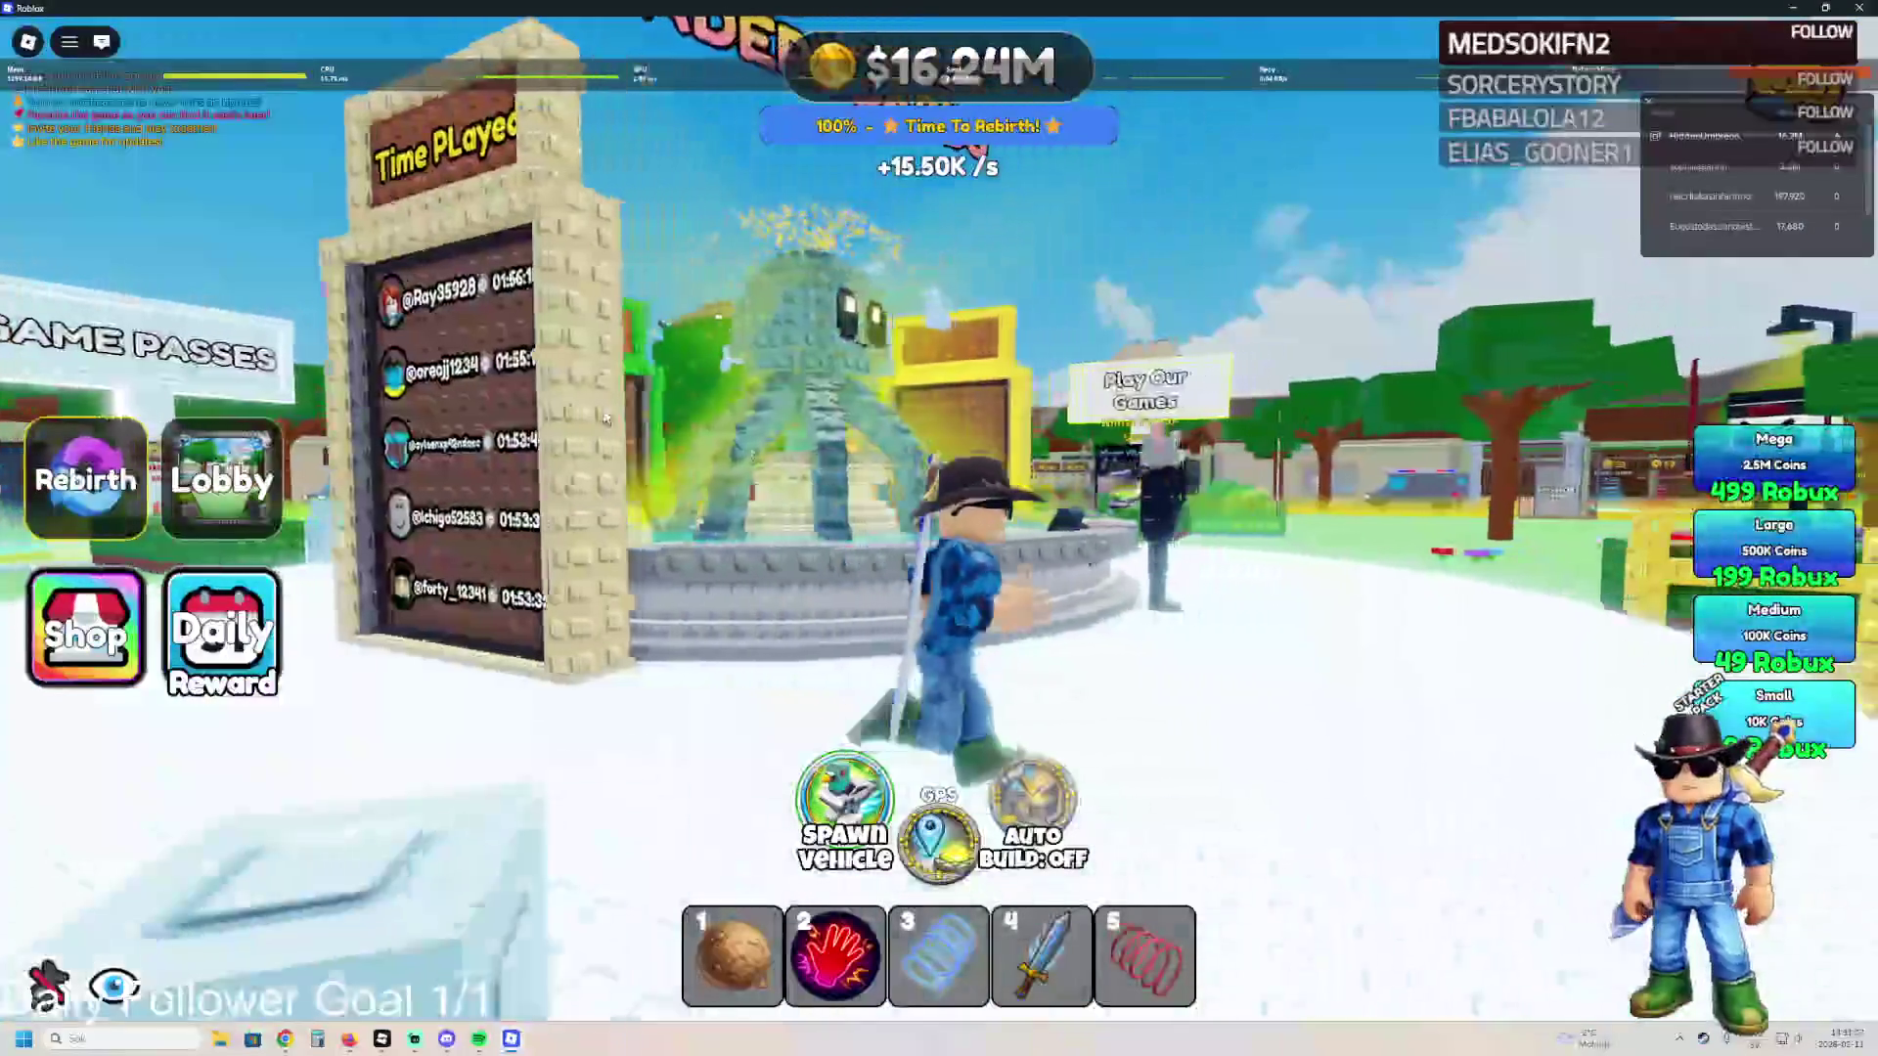
pyautogui.moveTo(338, 78)
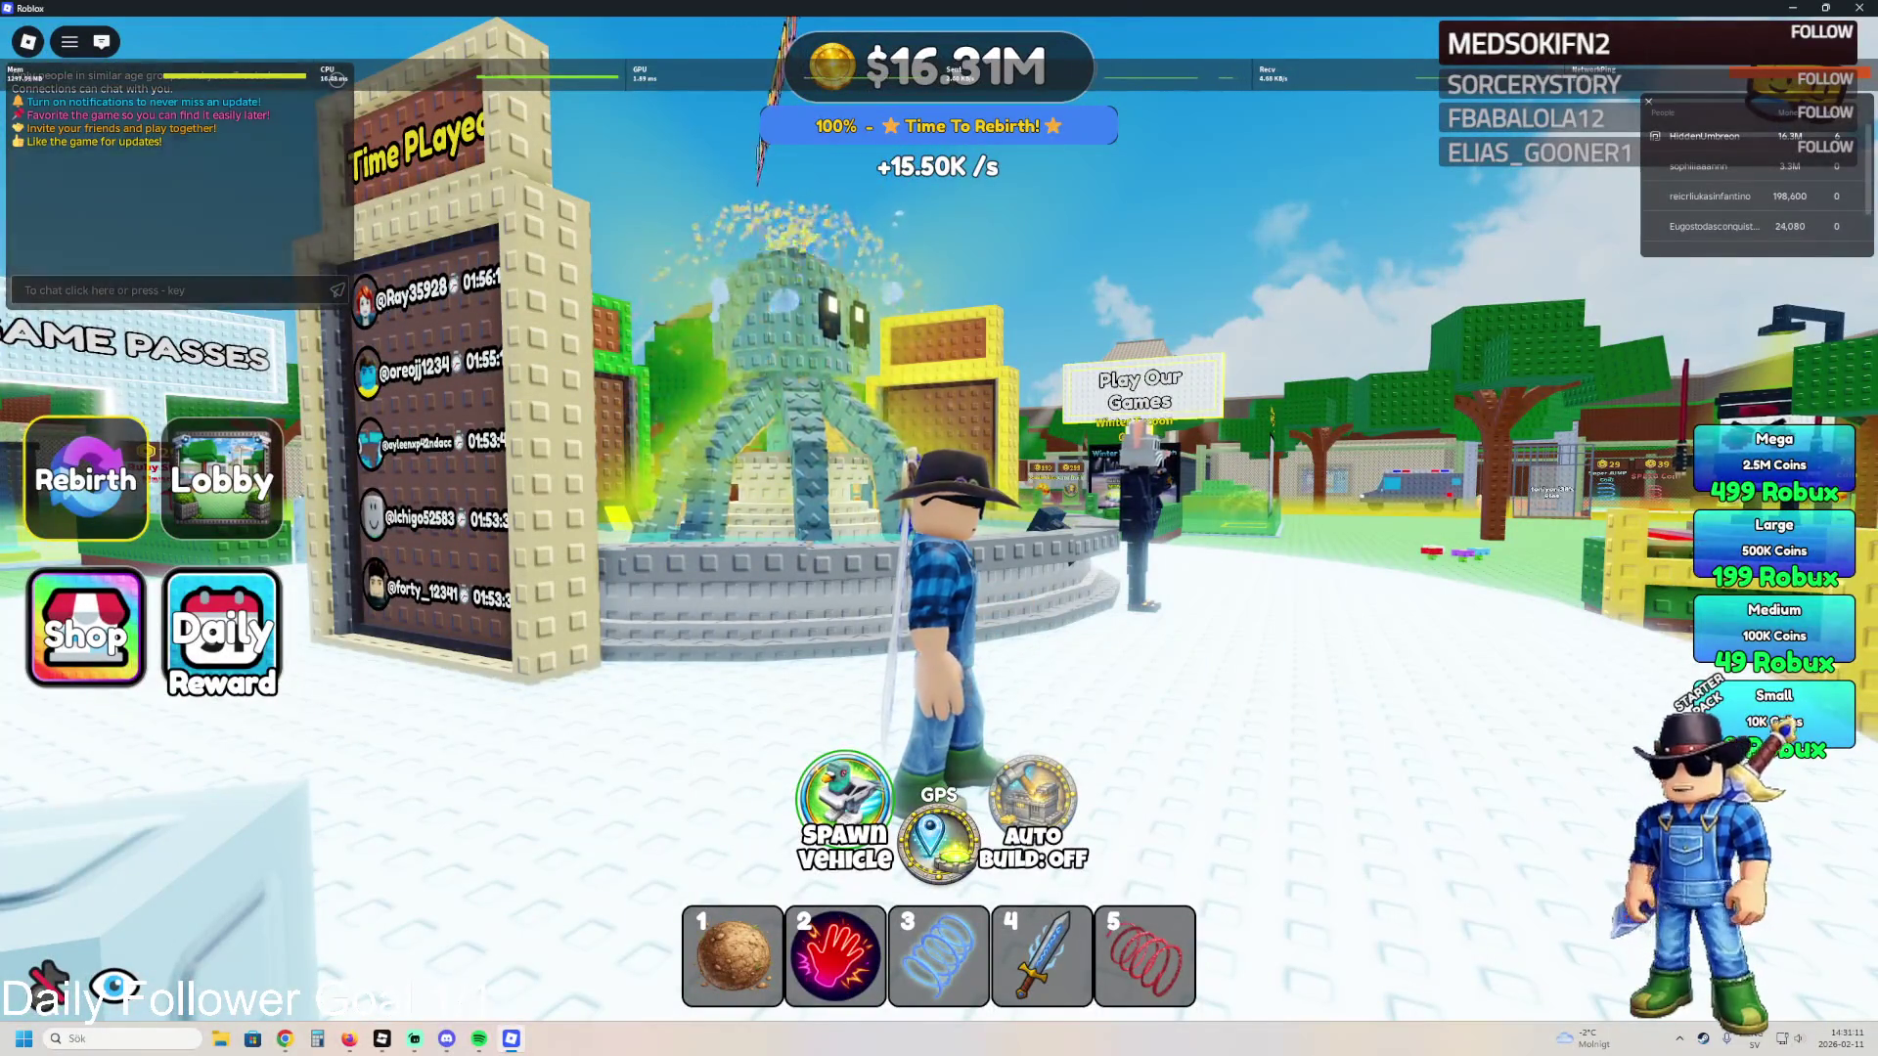
pyautogui.hotkey('alt', 'Tab')
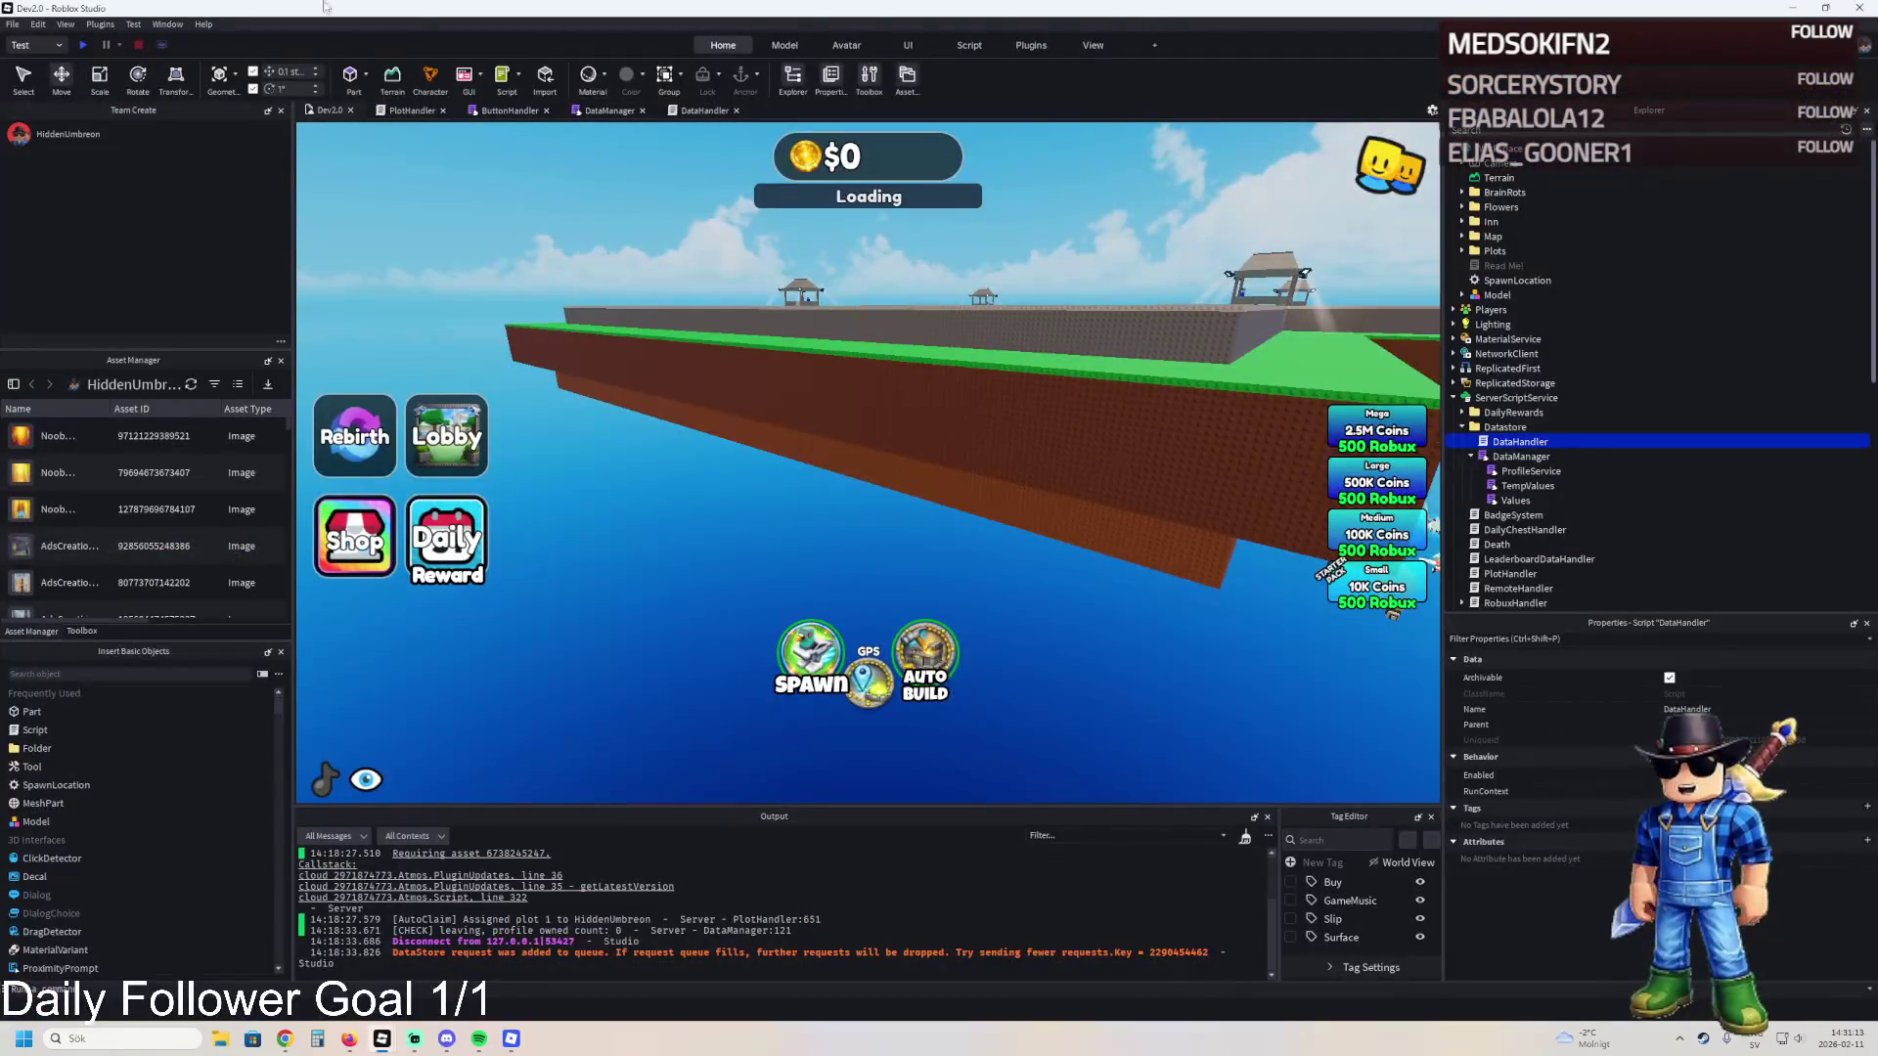
# - Load Prison Brainrot Tycoon [NEW] from File > Recent, then return to the running game
pyautogui.click(13, 23)
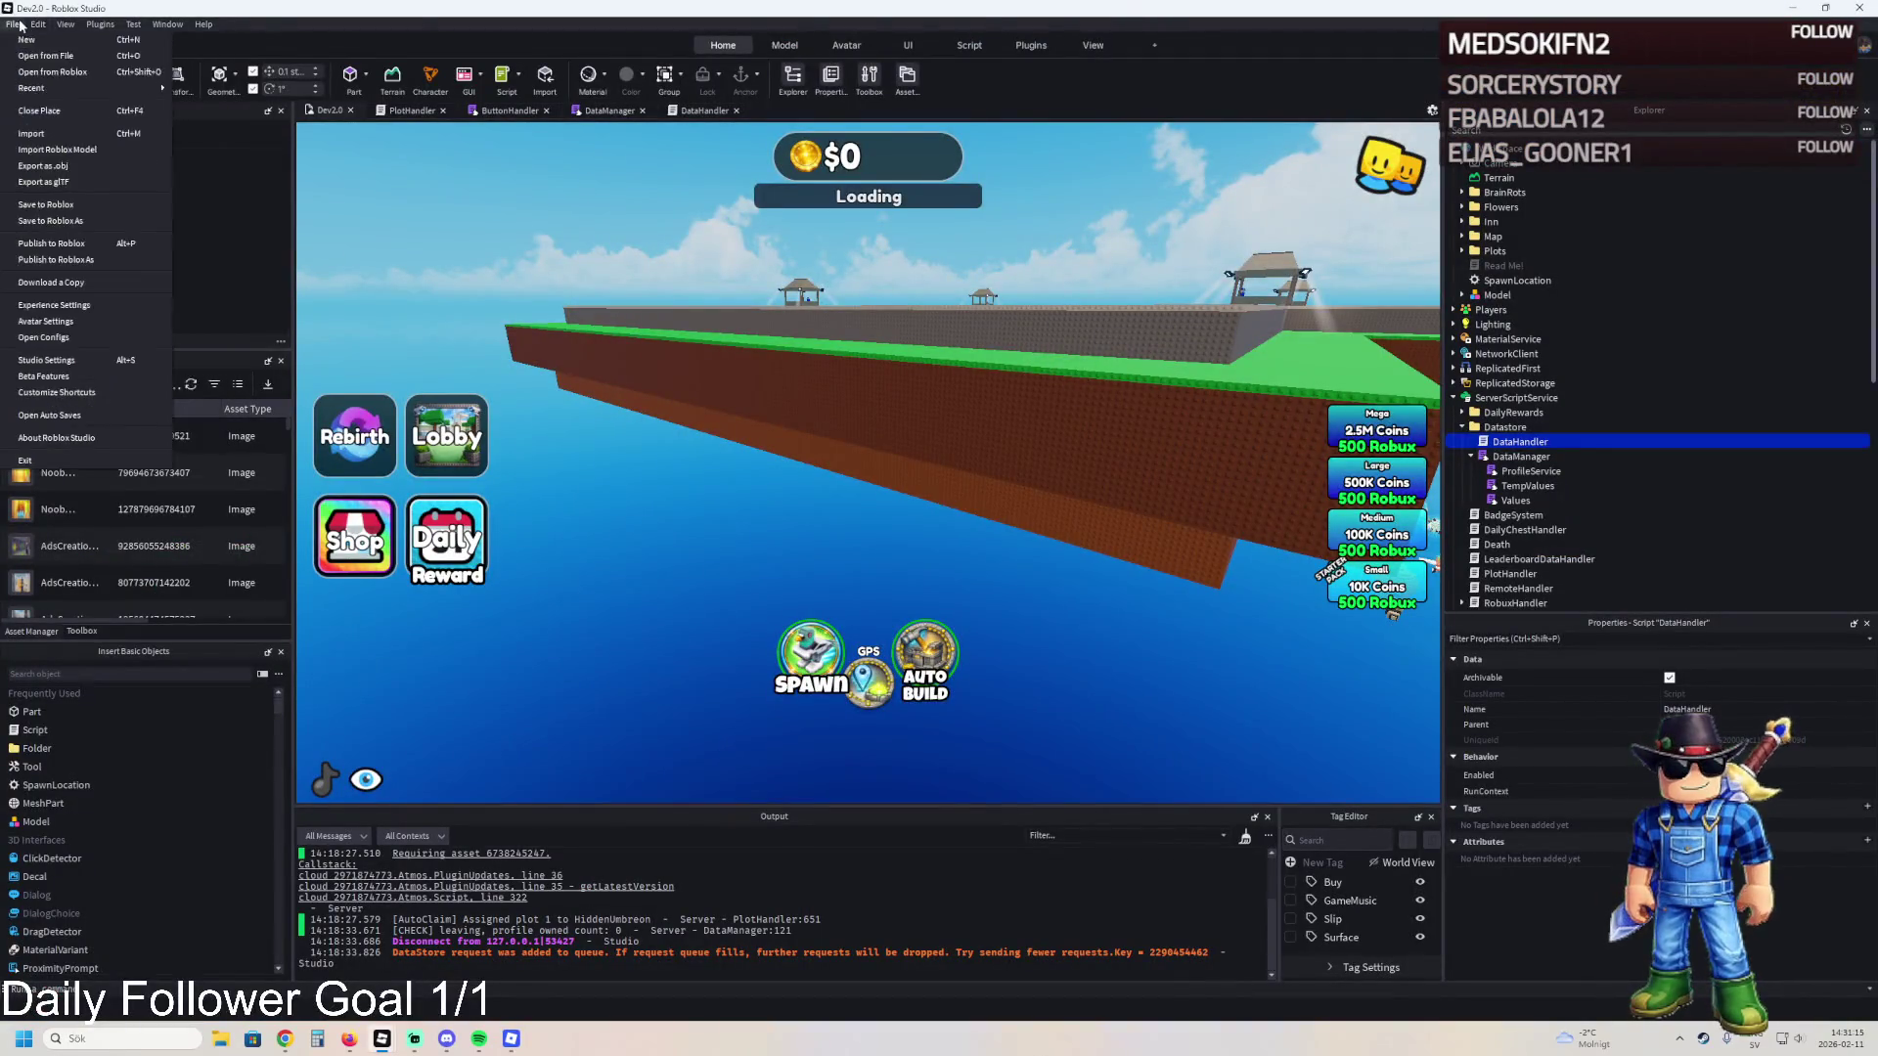
pyautogui.moveTo(93, 86)
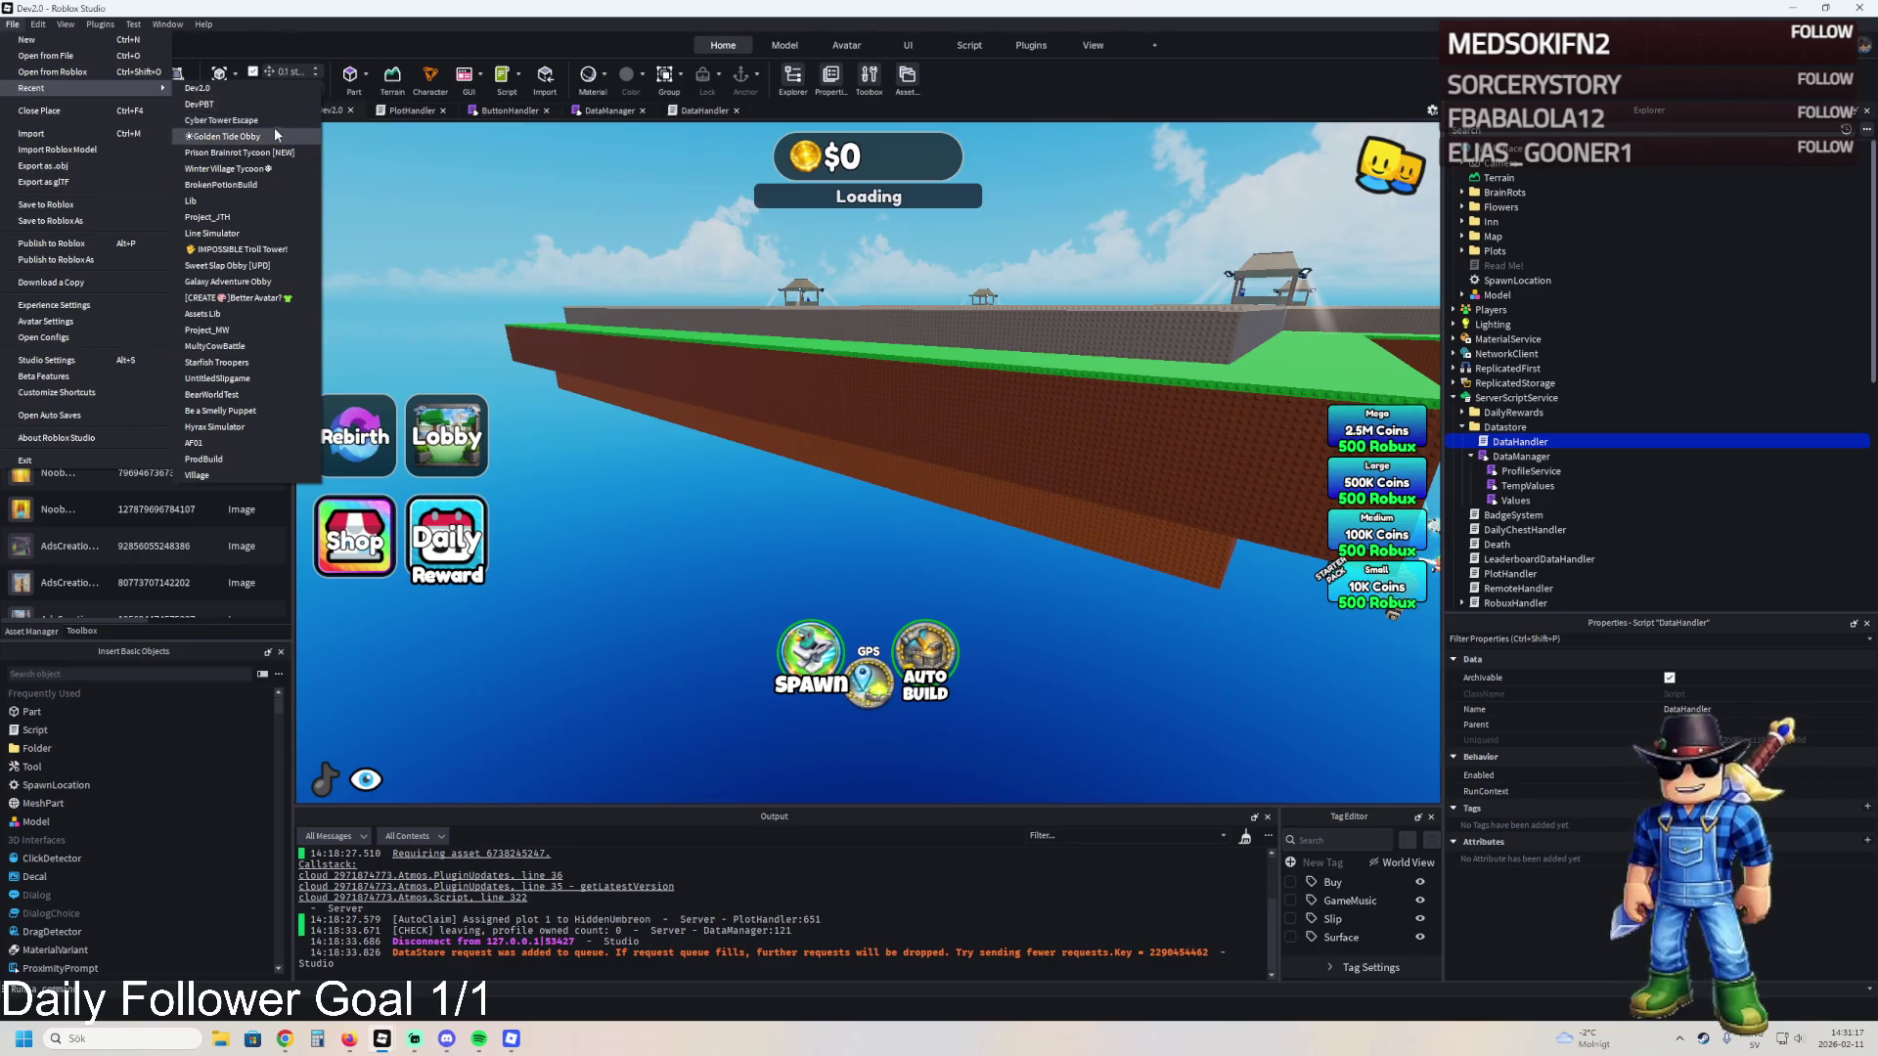
pyautogui.click(234, 153)
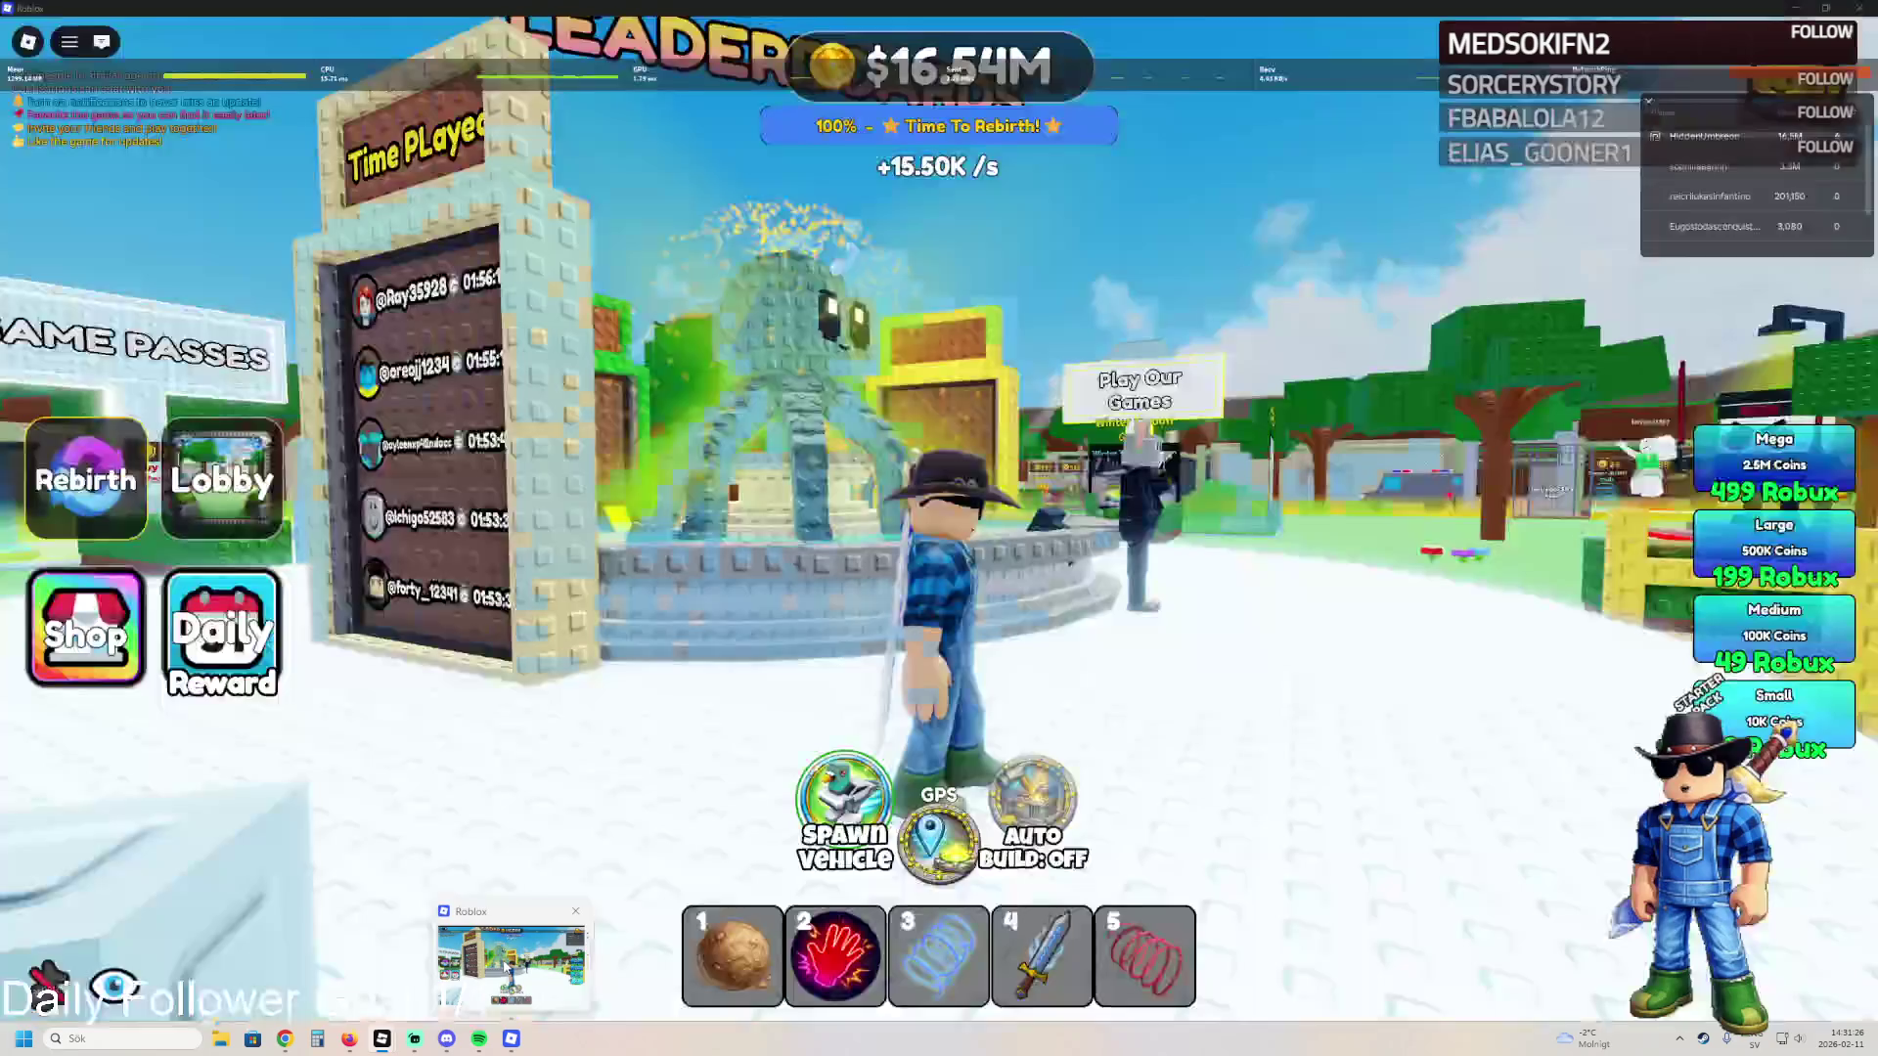
pyautogui.click(510, 953)
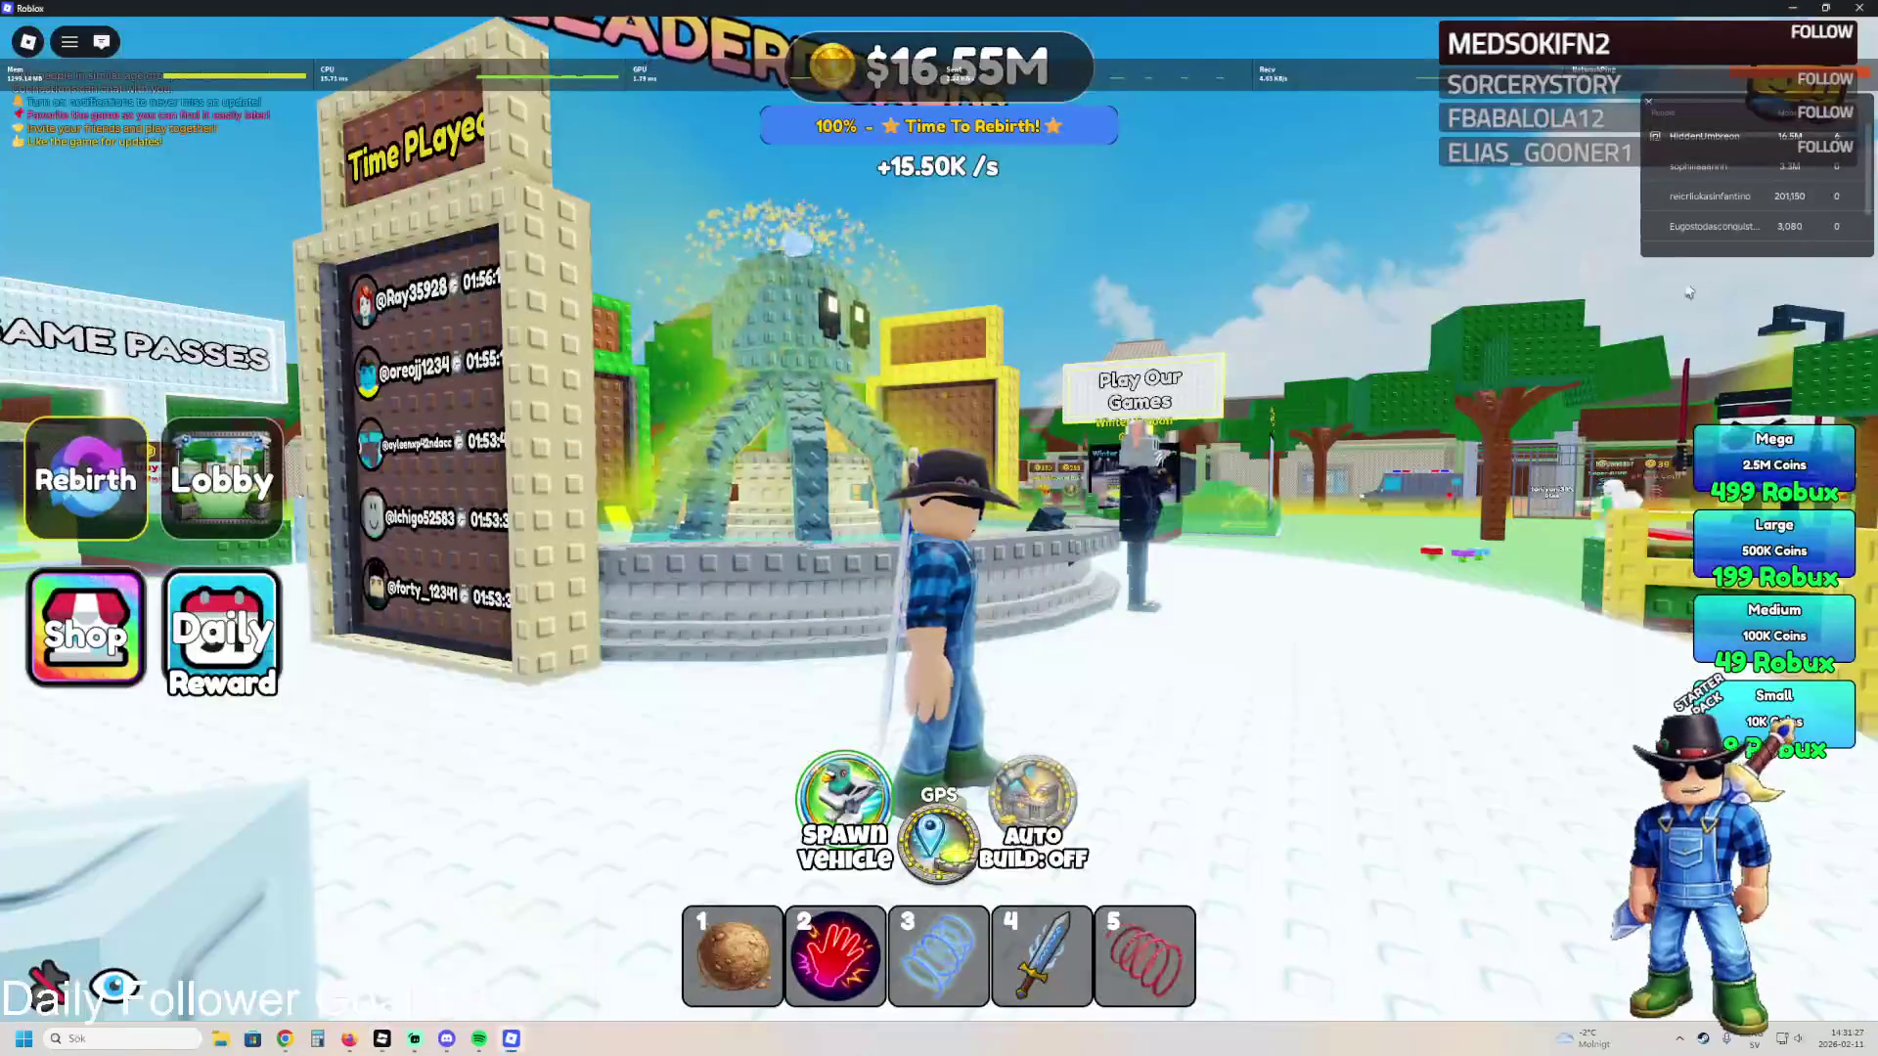
# - Open another player's options in the player list, then return to Roblox Studio
pyautogui.click(1710, 167)
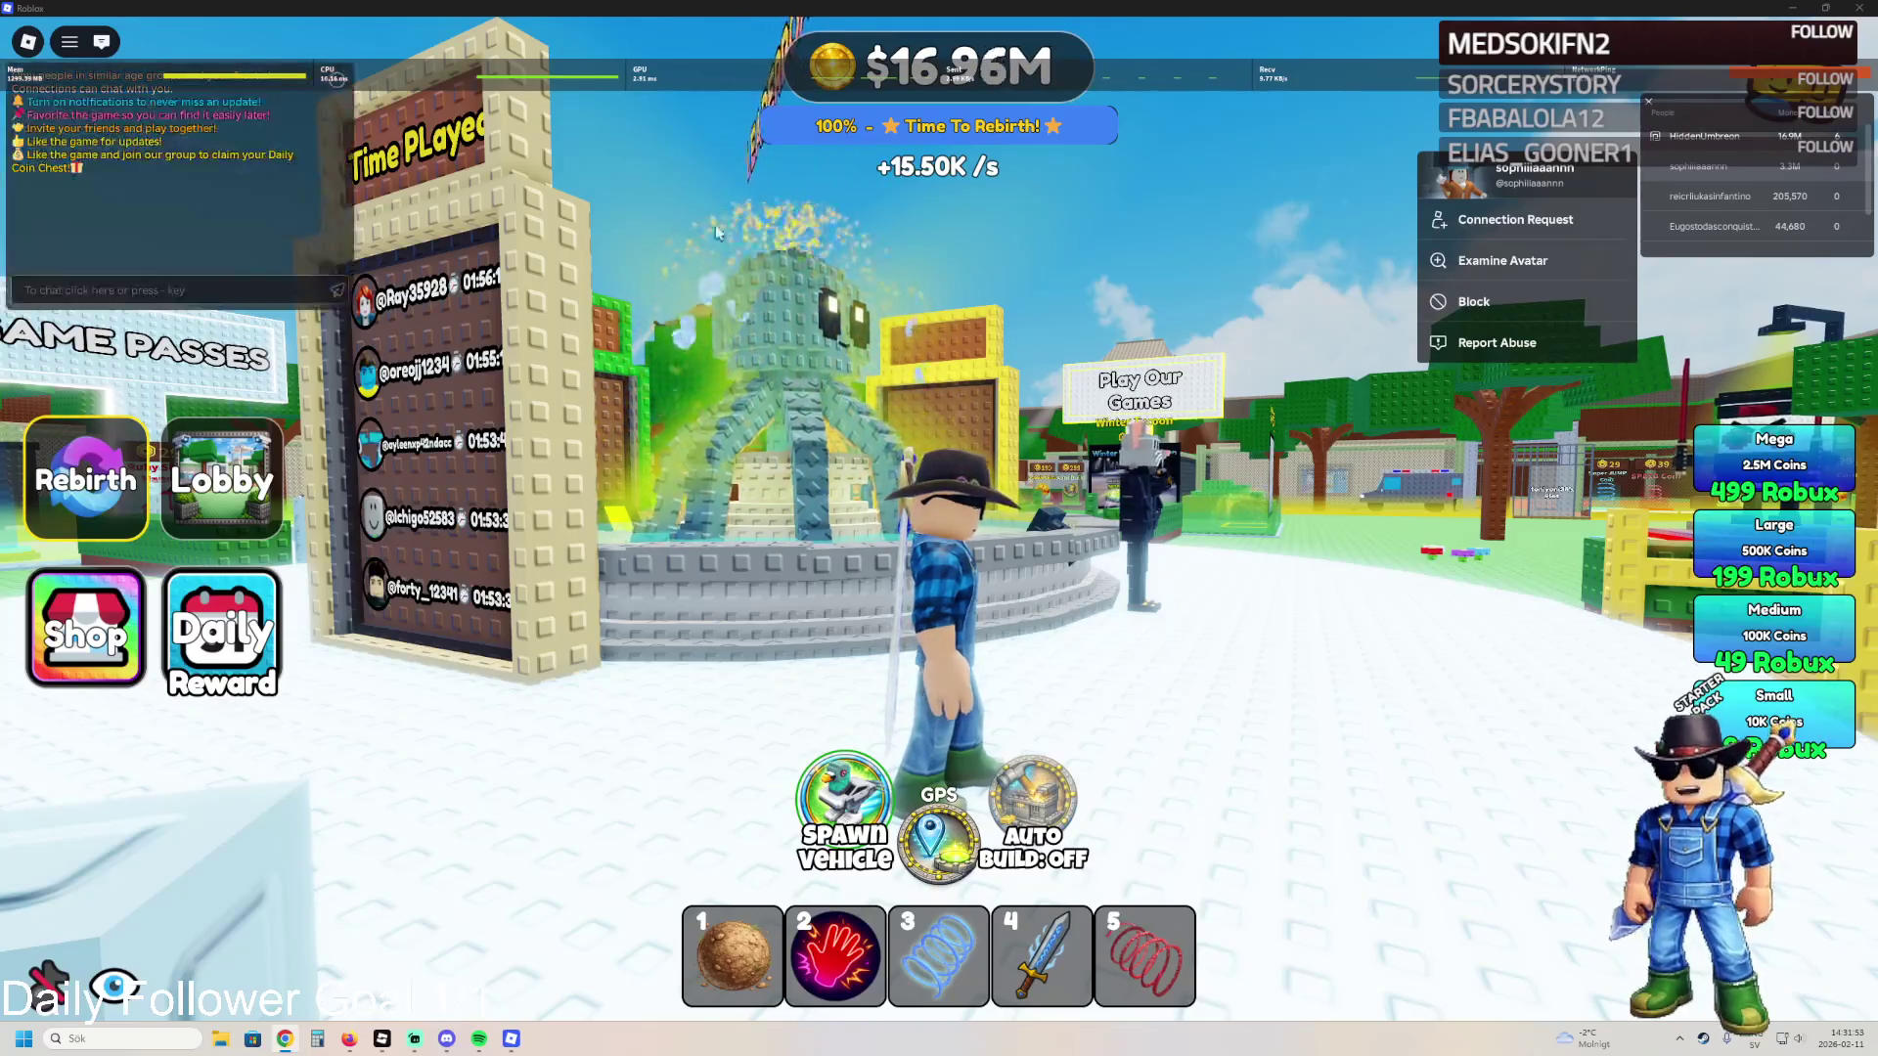
pyautogui.hotkey('alt', 'Tab')
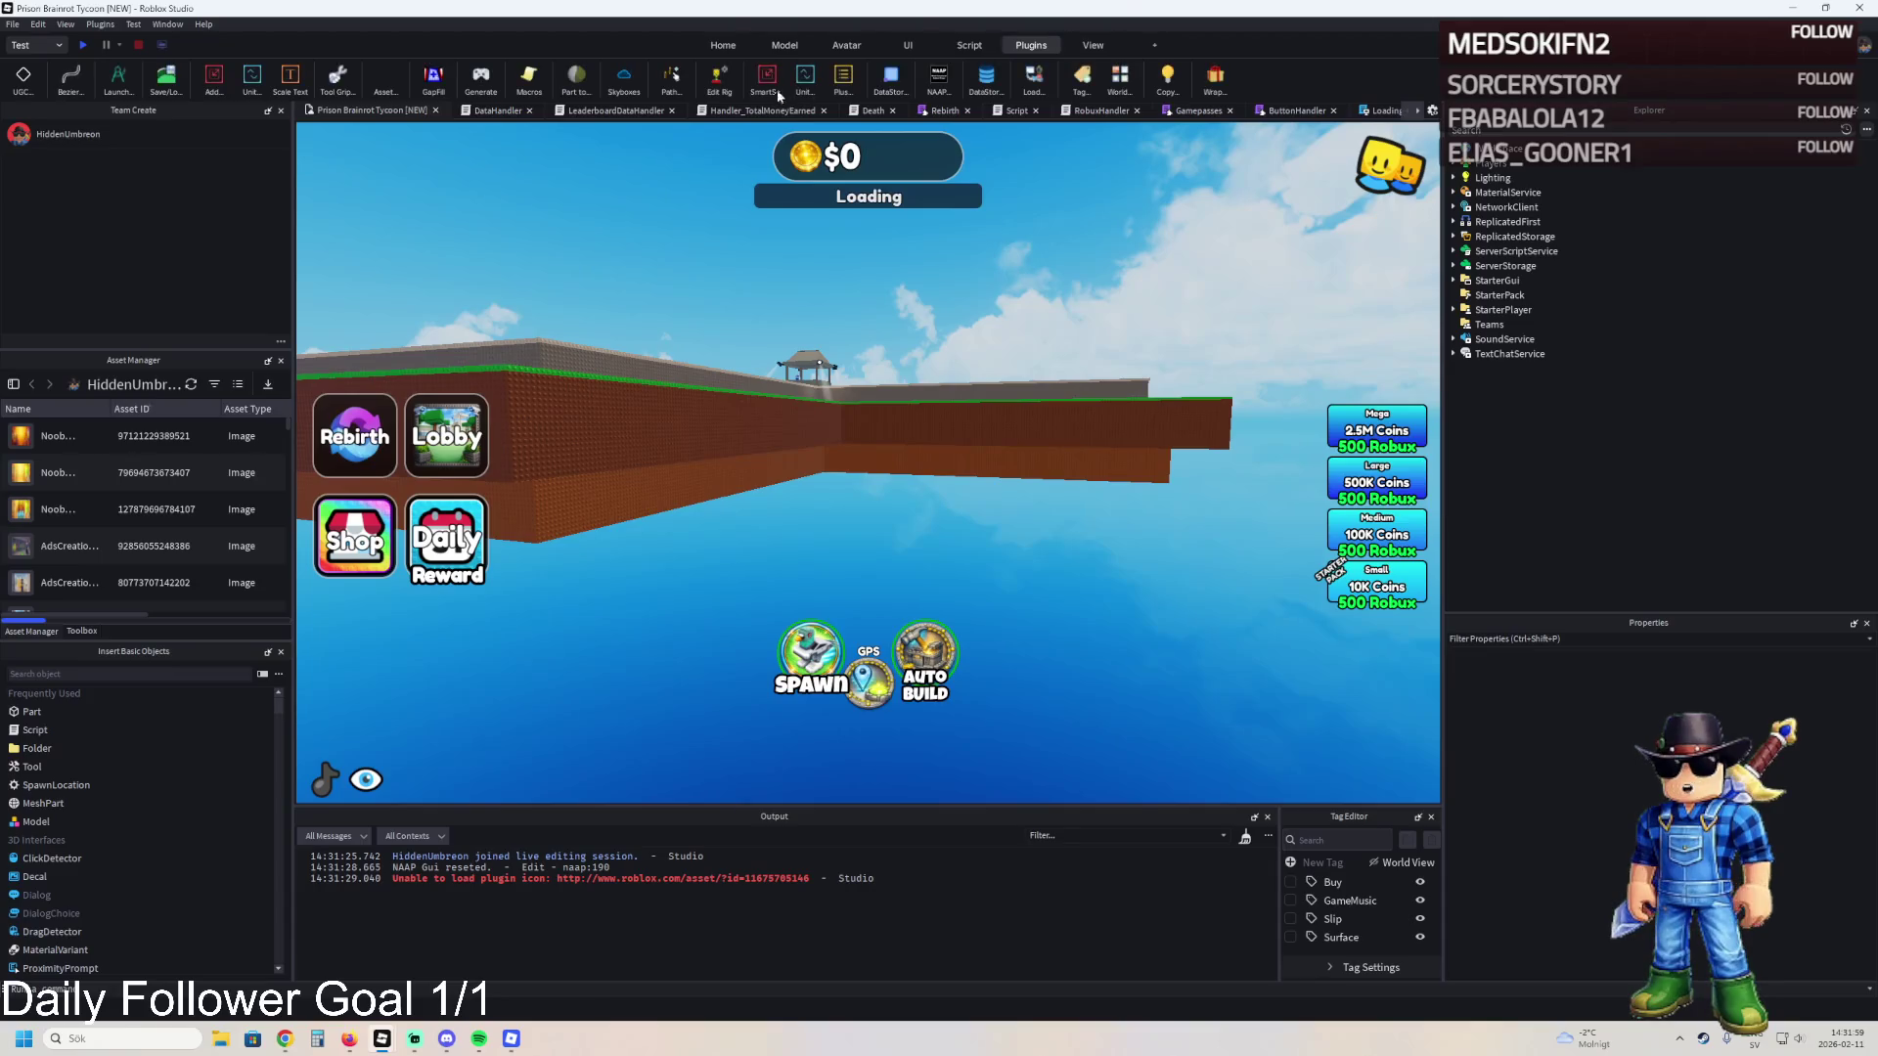
# - Connect the DataStore Editor to the ordered store TotalMoneyEarned_V3, then close it and return to LeaderboardDataHandler
pyautogui.click(891, 89)
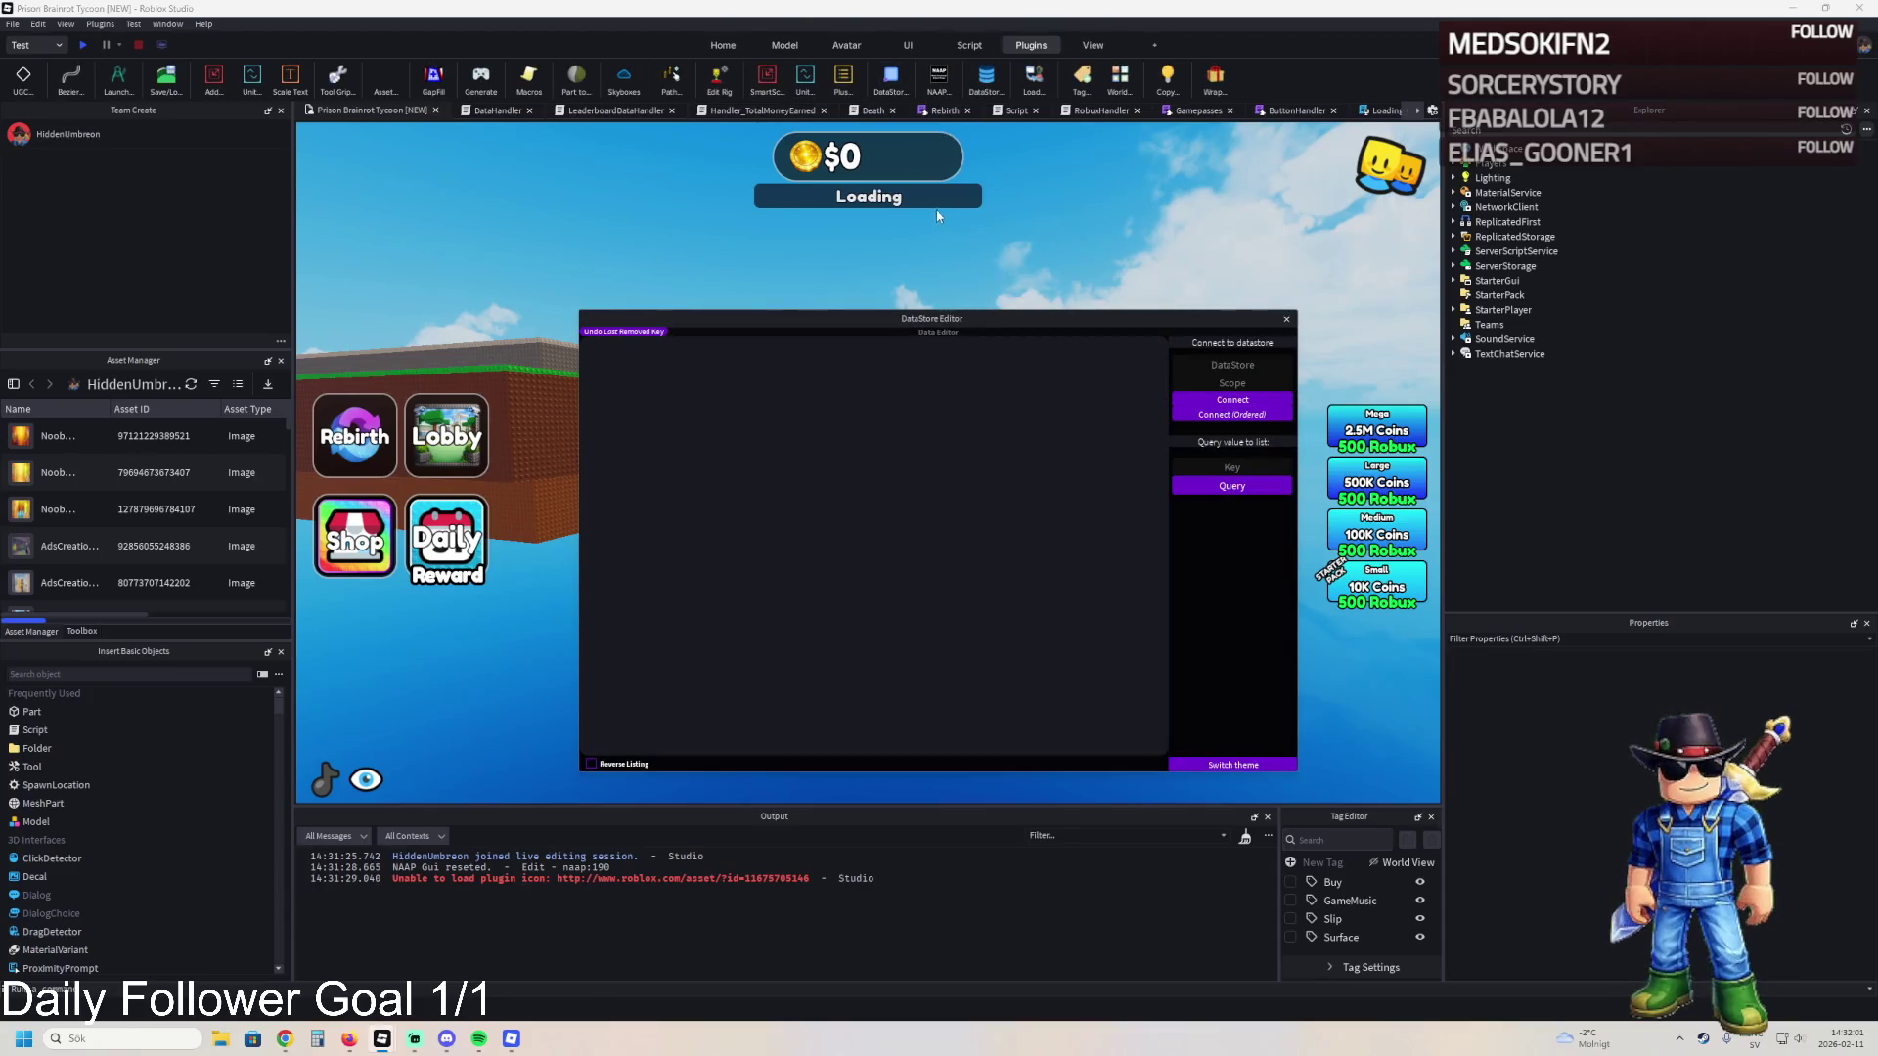
pyautogui.click(590, 112)
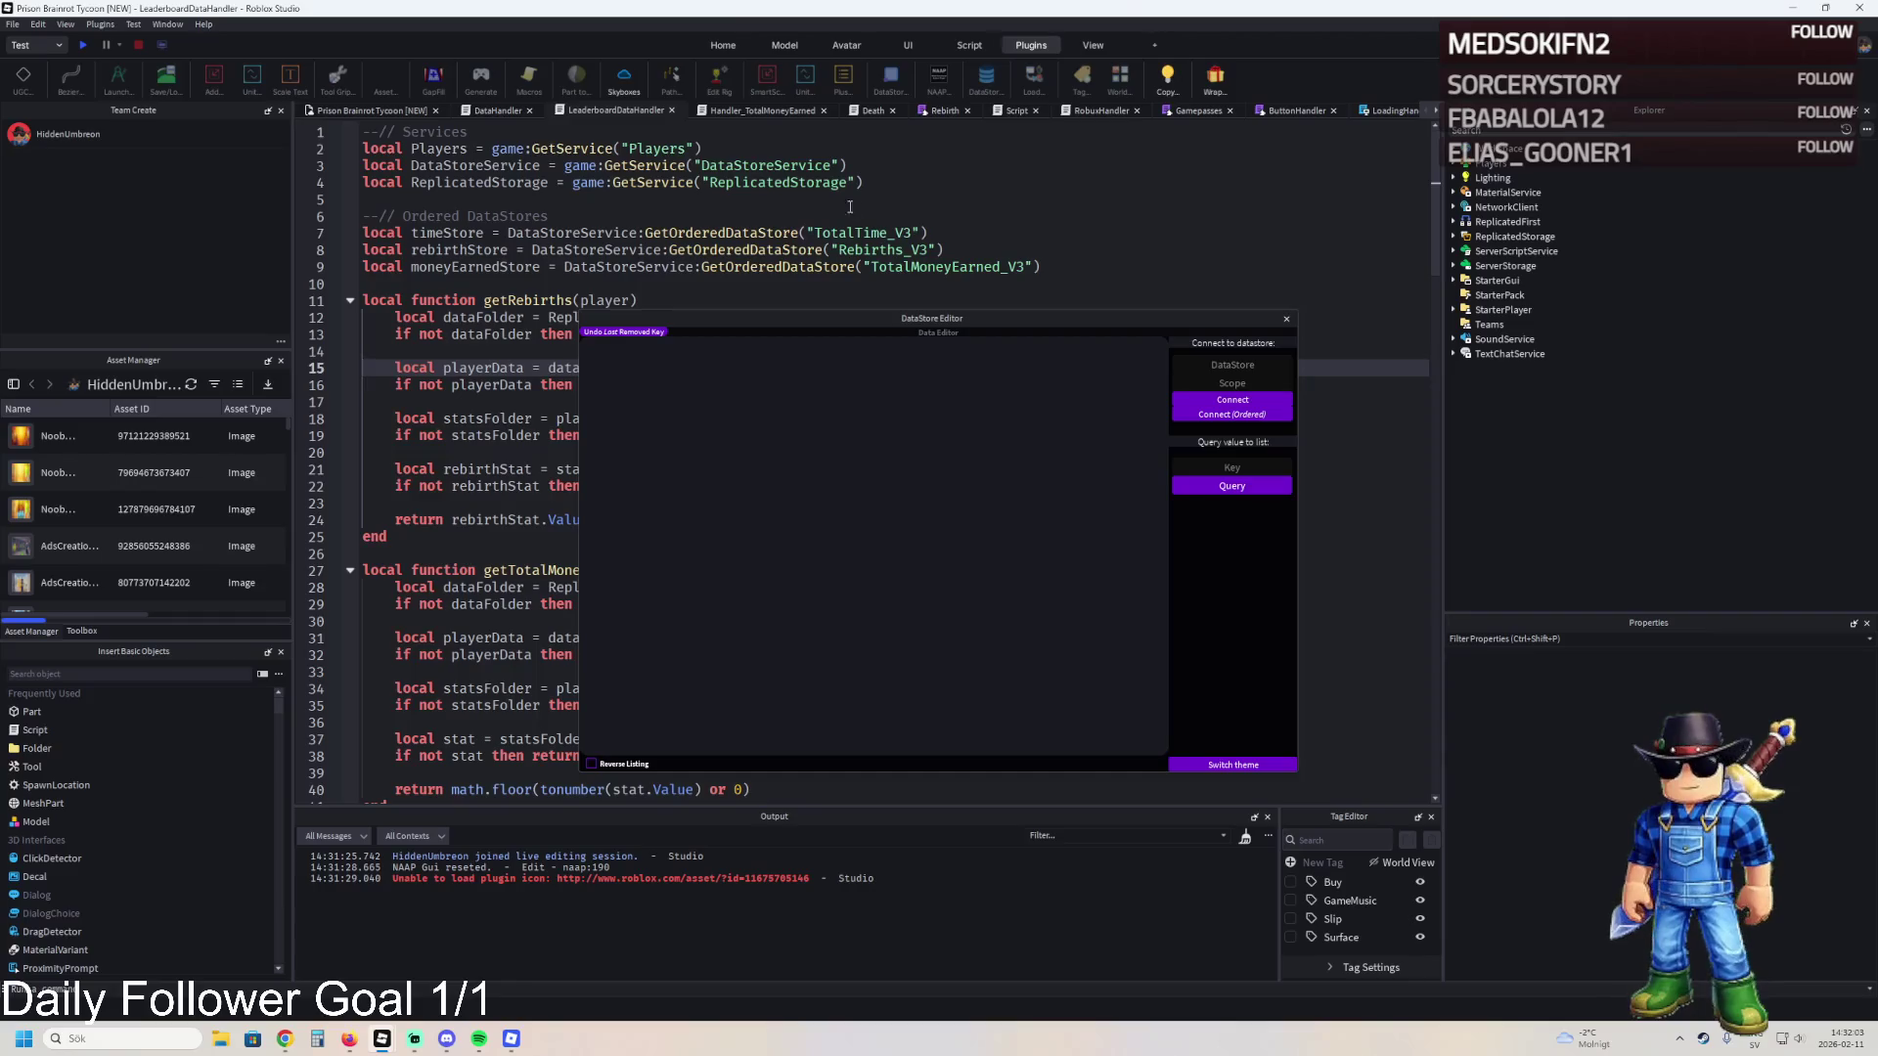
pyautogui.doubleClick(895, 266)
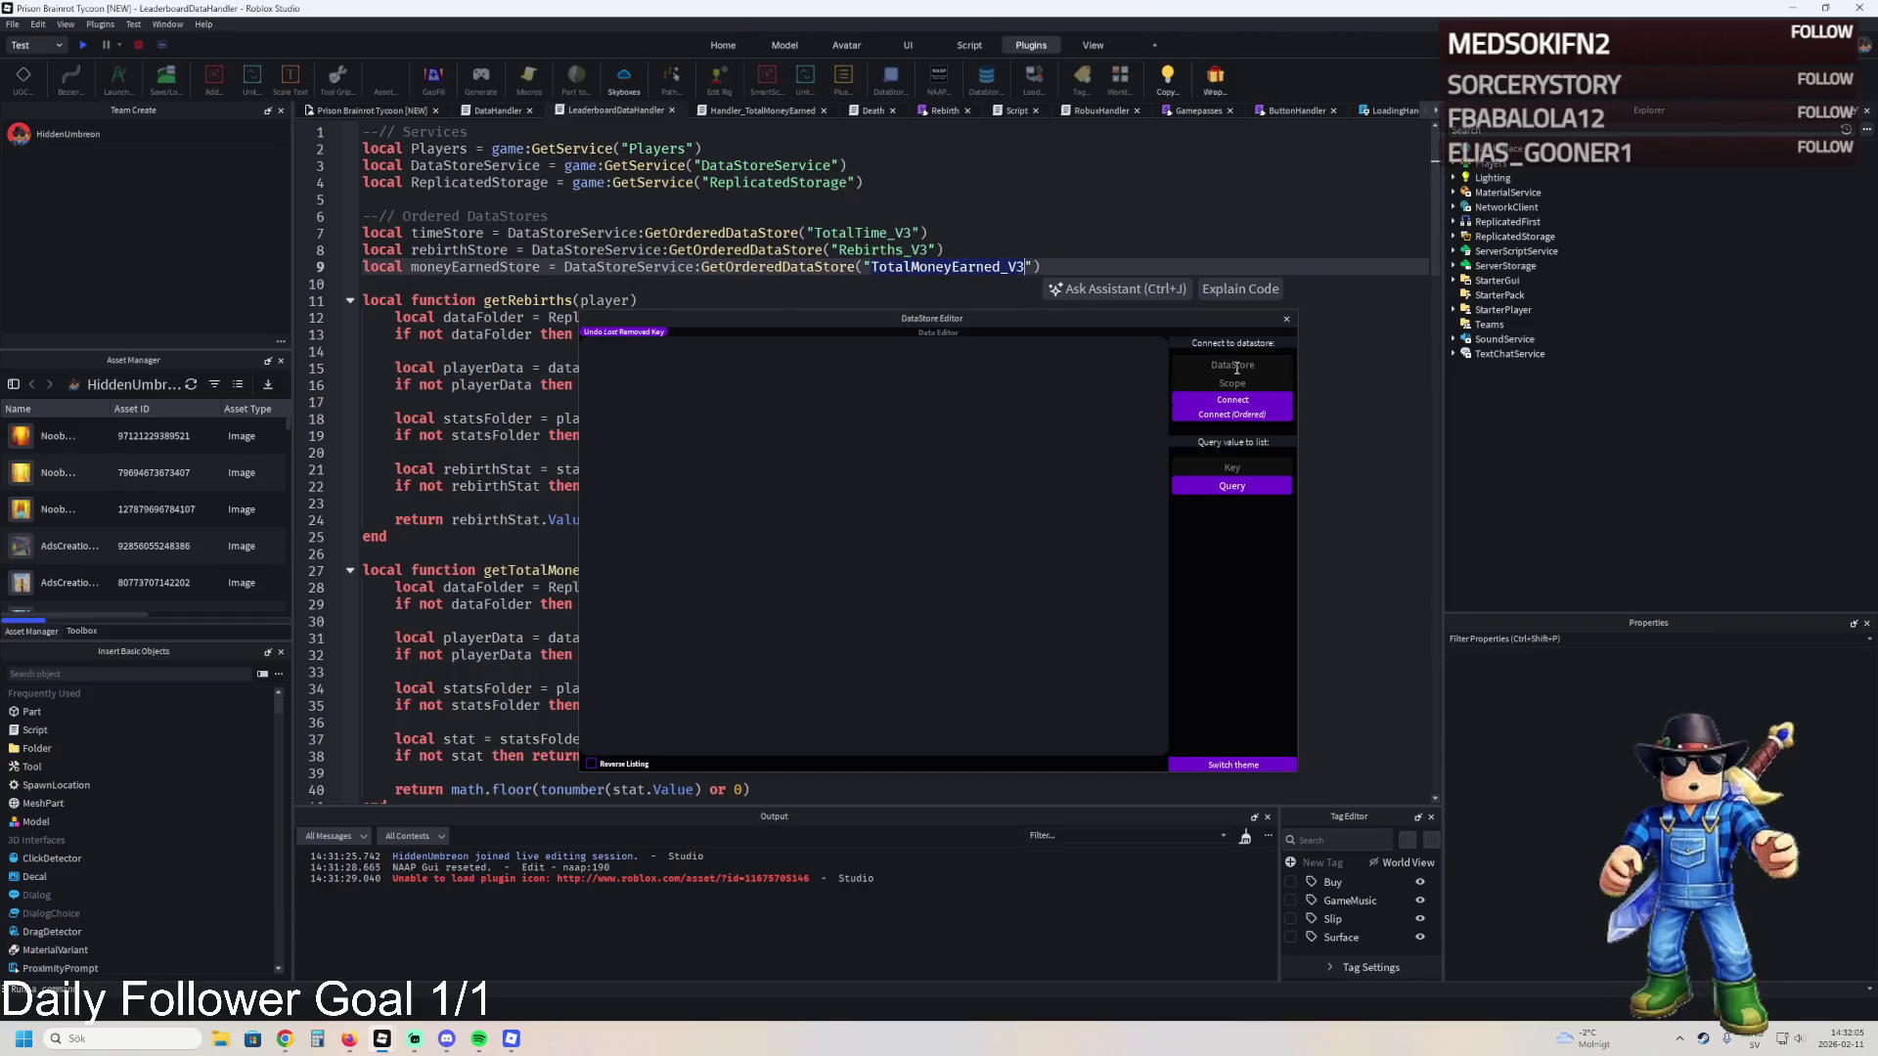
pyautogui.write('TotalMoneyEarned_V3')
pyautogui.click(1231, 414)
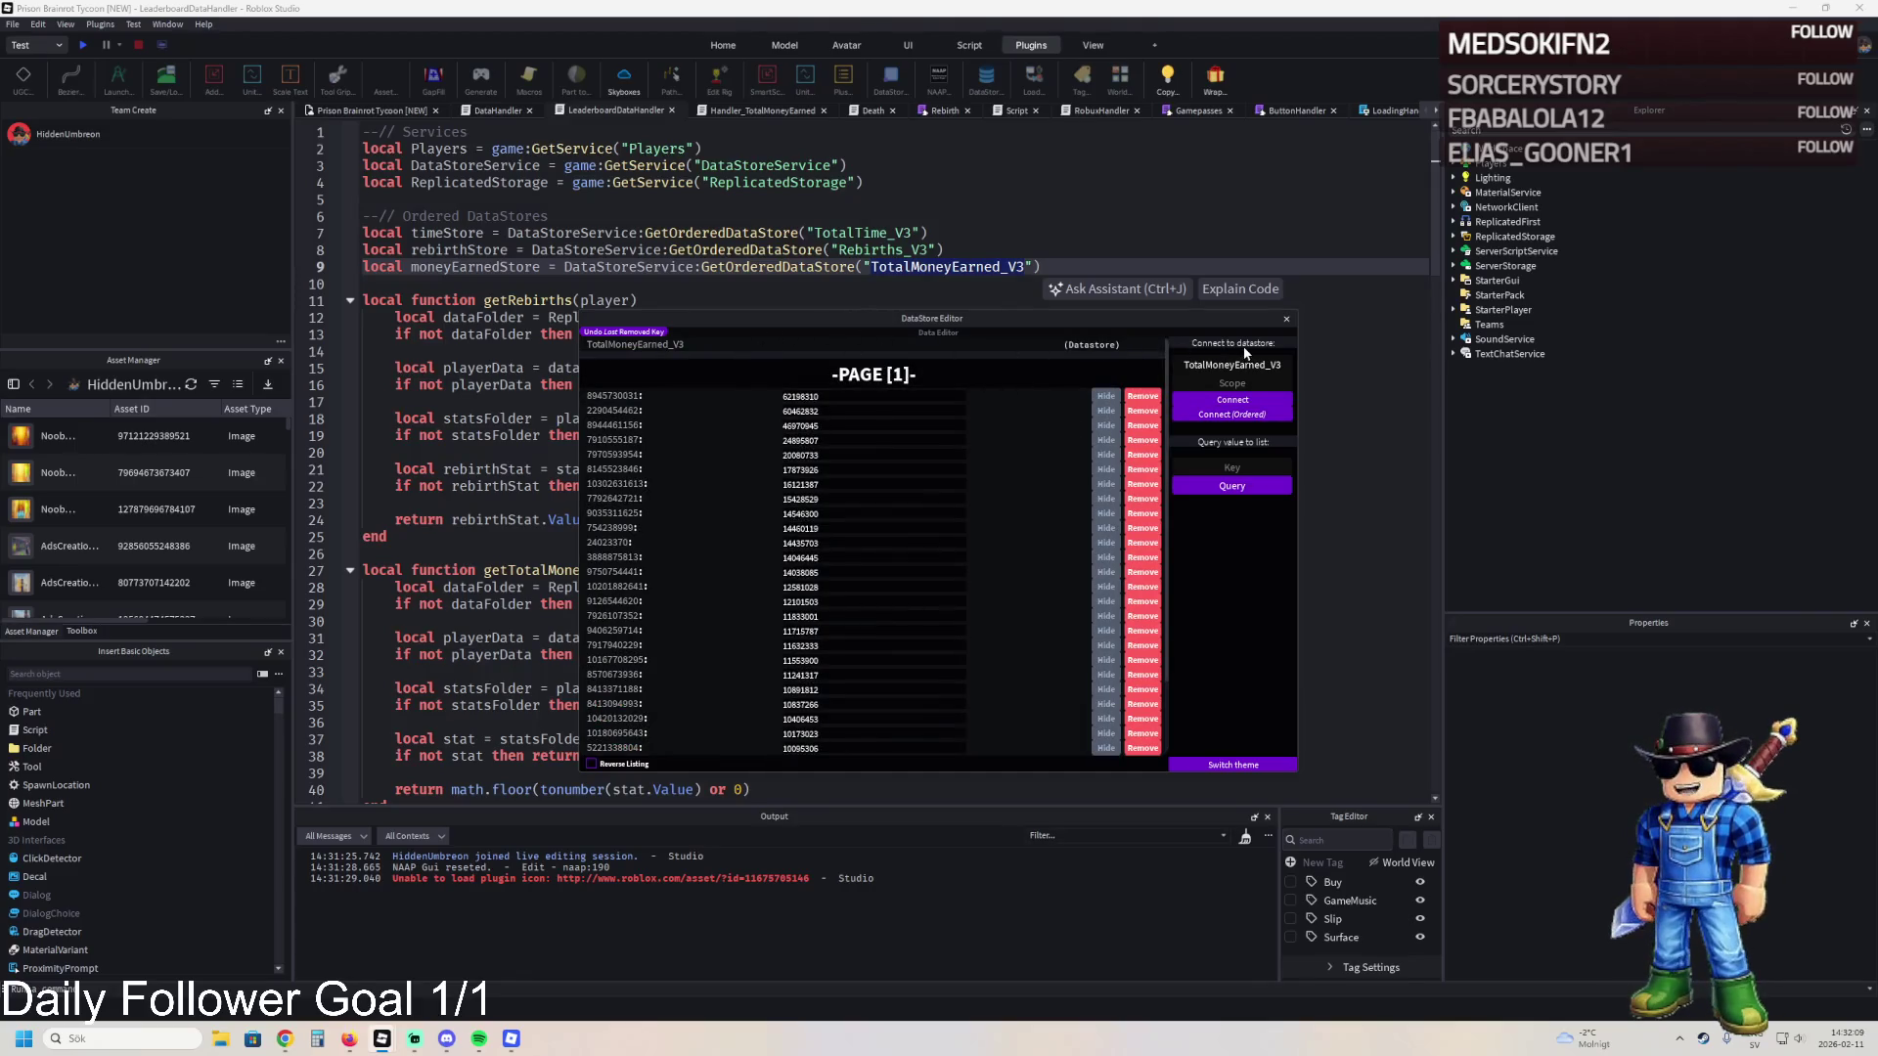
pyautogui.click(1286, 319)
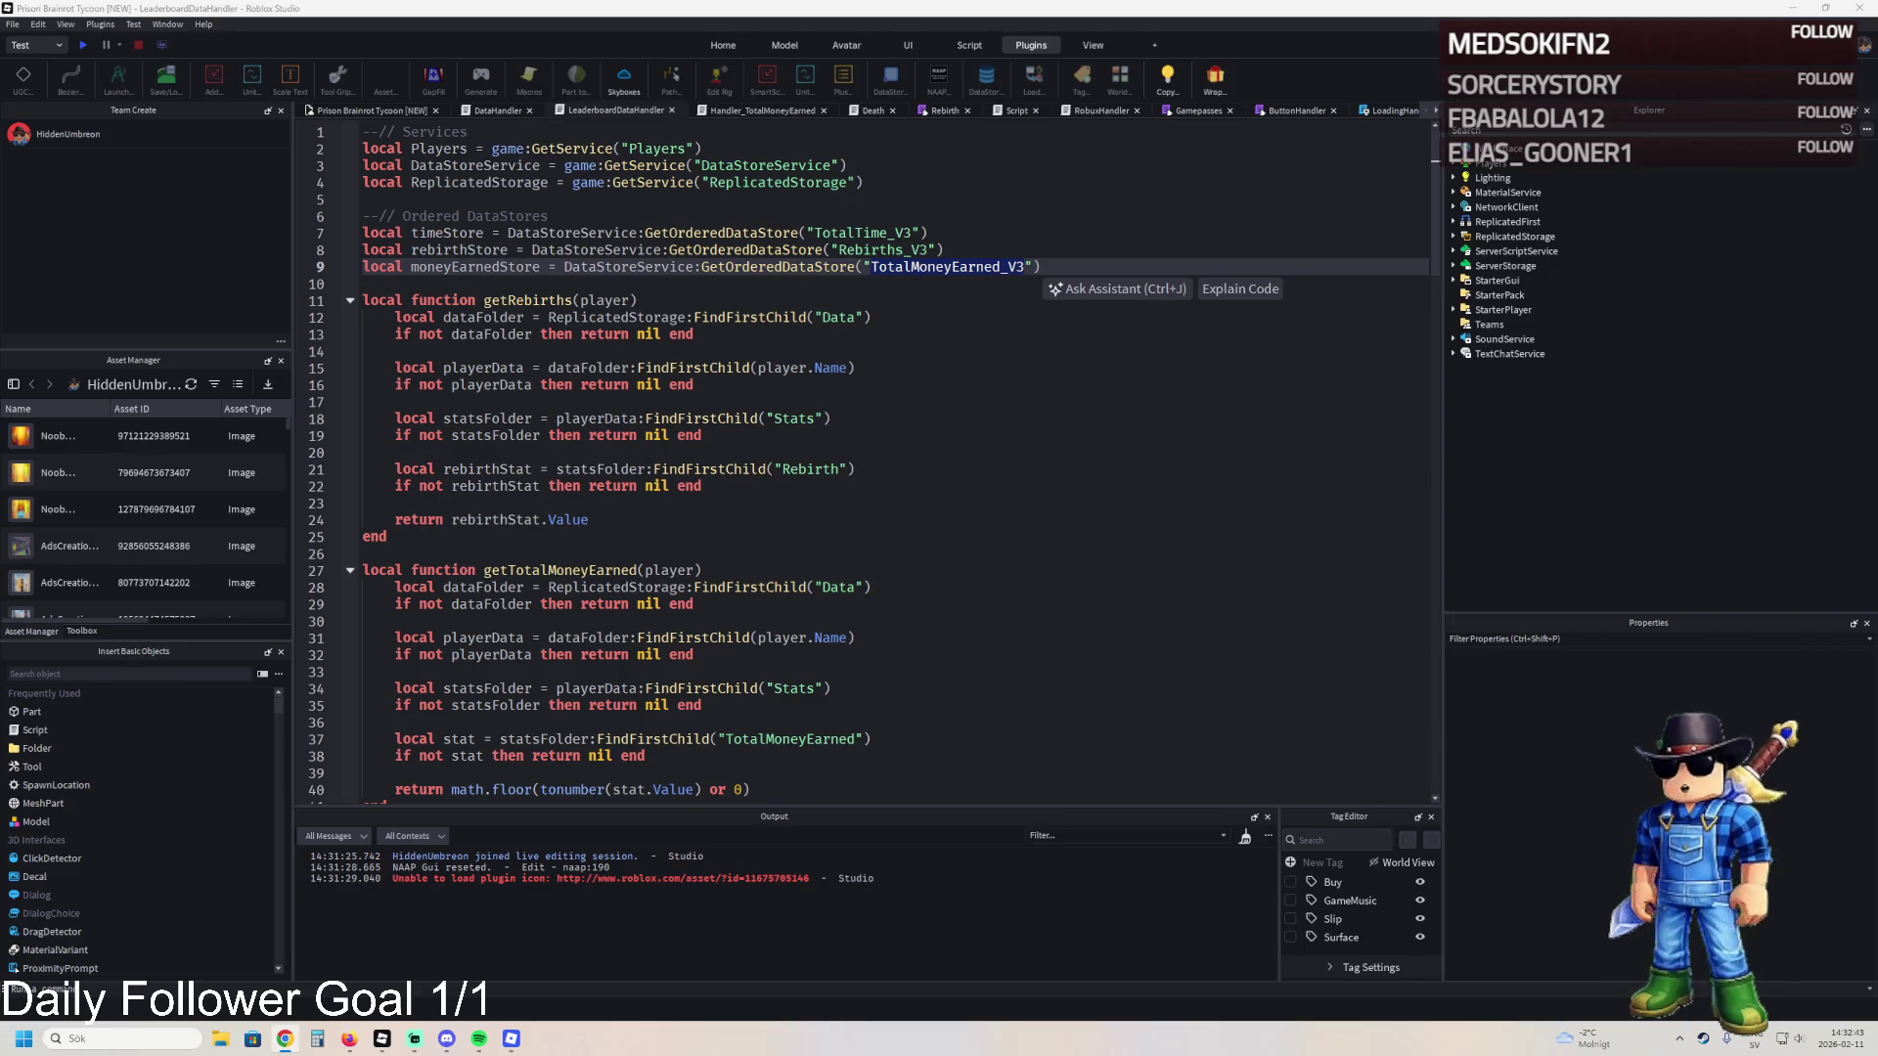
pyautogui.click(643, 334)
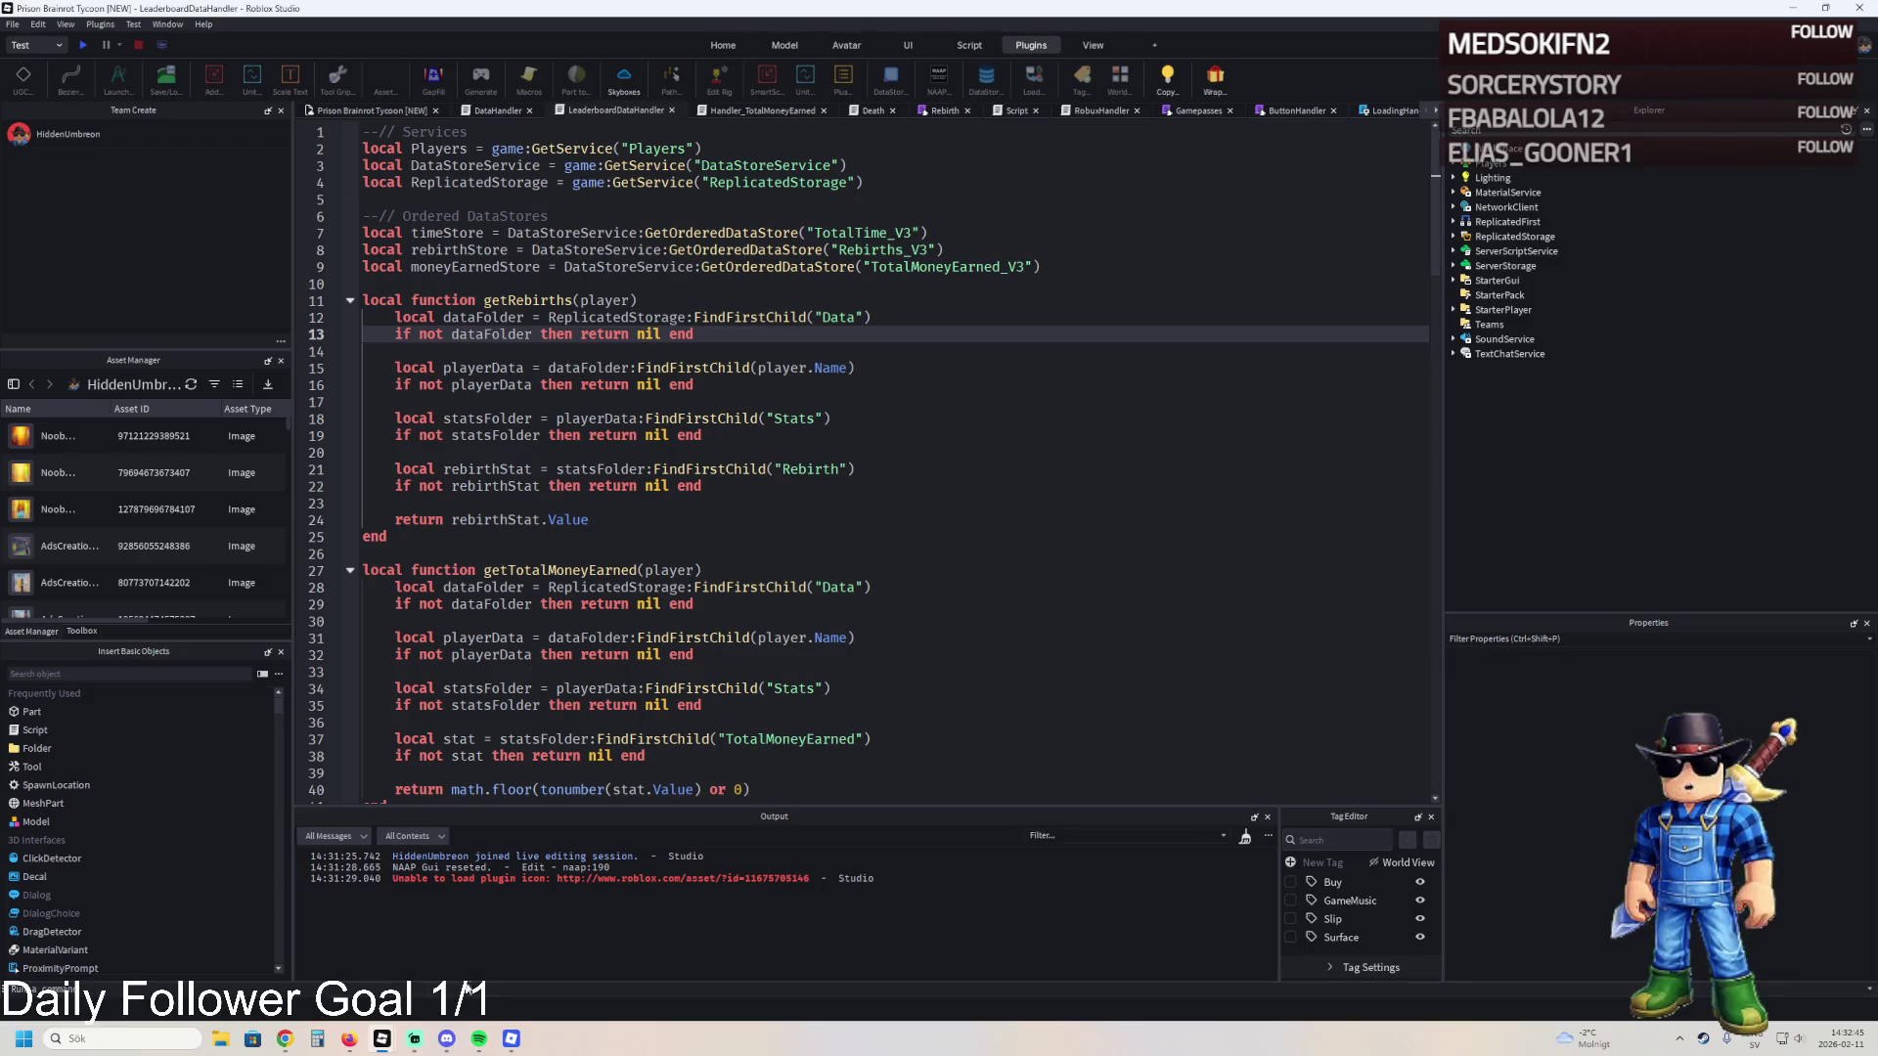
# - In the running game, open the Developer Console from the in-game settings menu
pyautogui.click(512, 1039)
pyautogui.press('Escape')
pyautogui.click(834, 273)
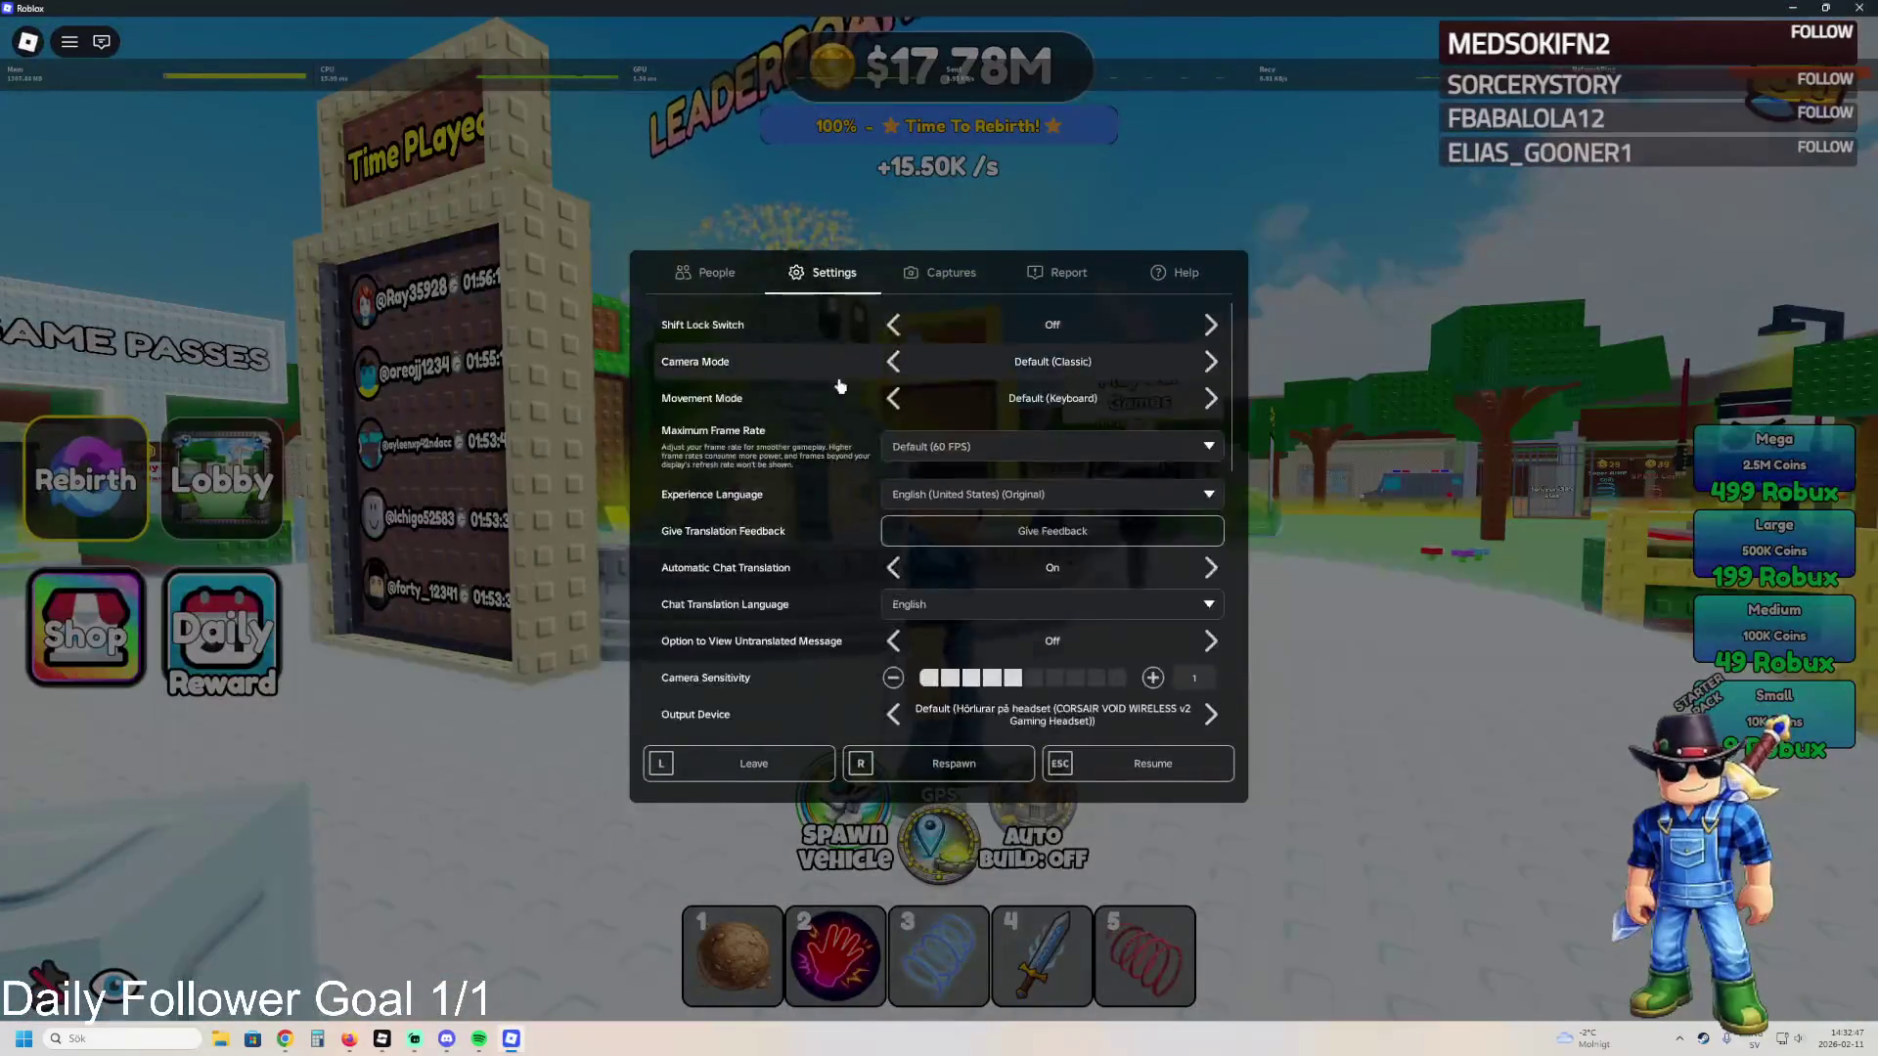
pyautogui.scroll(-5, 1023, 658)
pyautogui.click(1061, 626)
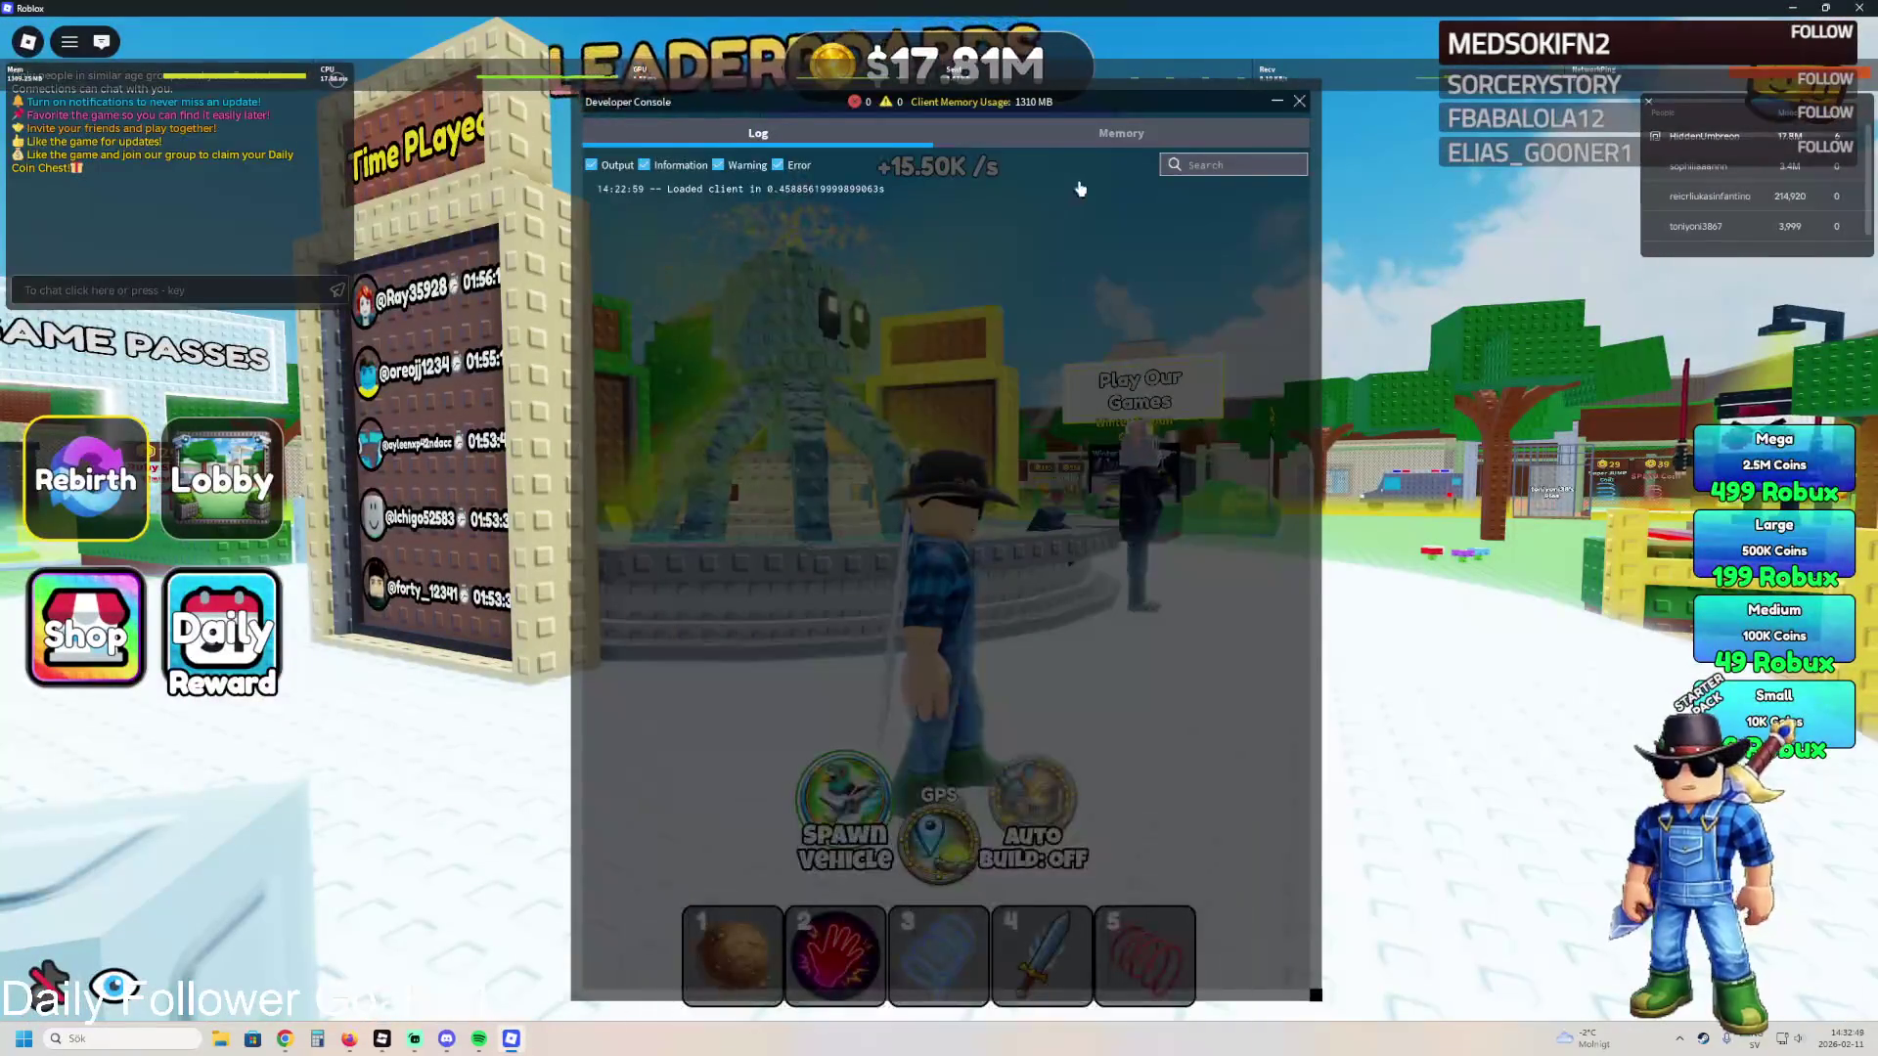
# - Review the server log in the Developer Console, then close the console
pyautogui.click(1121, 164)
pyautogui.scroll(15, 1054, 302)
pyautogui.scroll(-15, 990, 394)
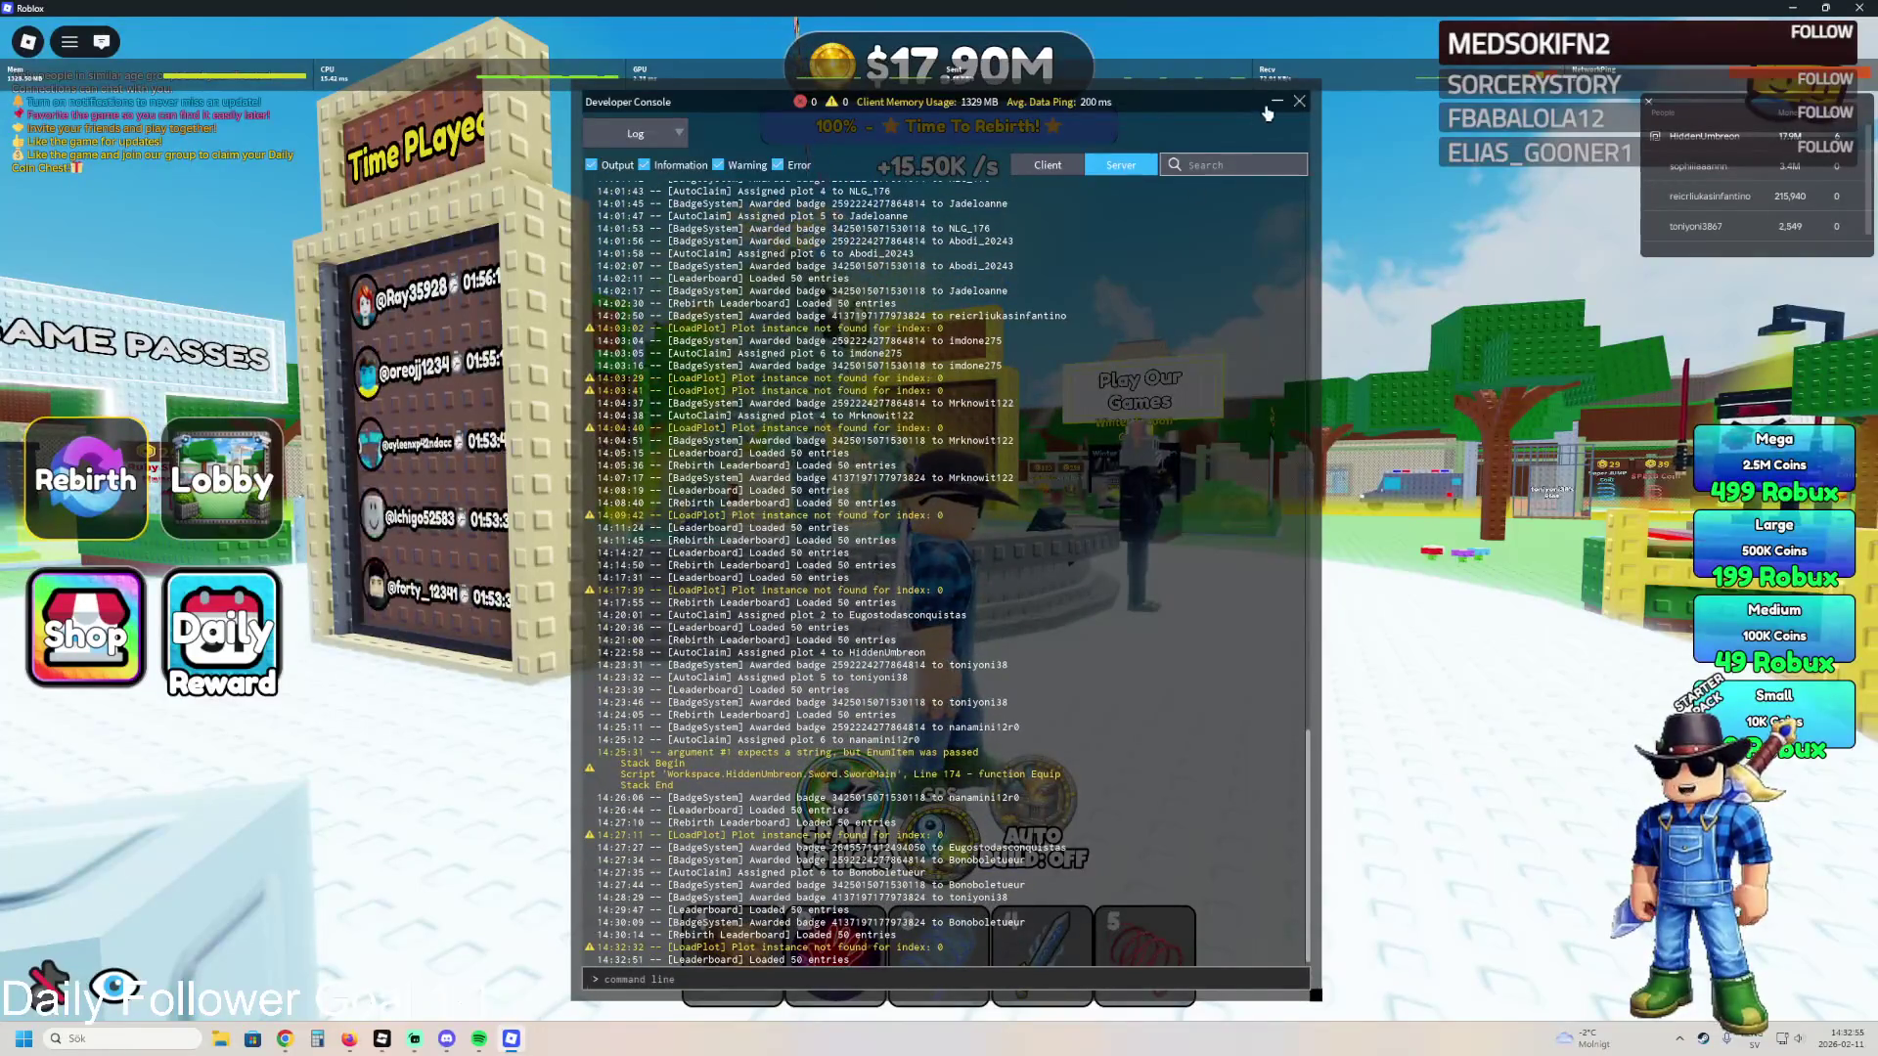
pyautogui.click(1299, 102)
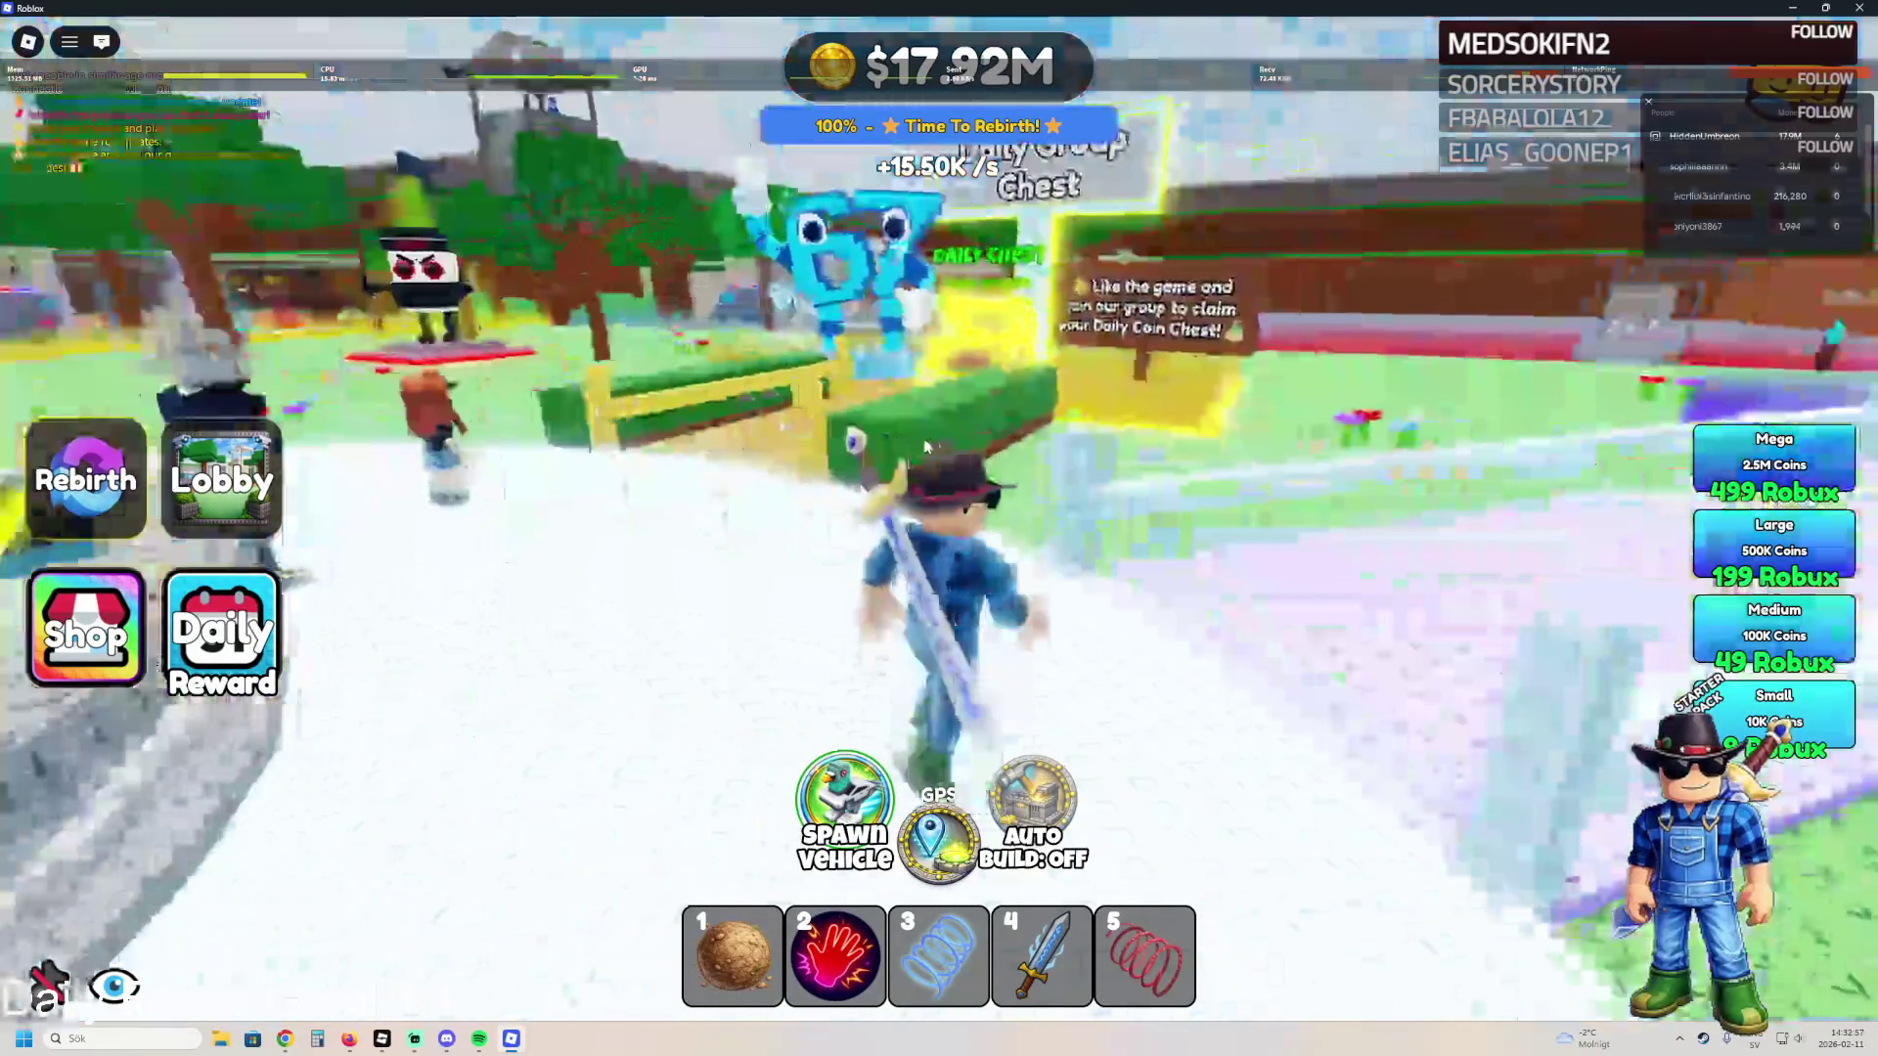
# - Run past the Play Our Games area and coin pads into the trees, then head back toward the prison gate
pyautogui.press('w')
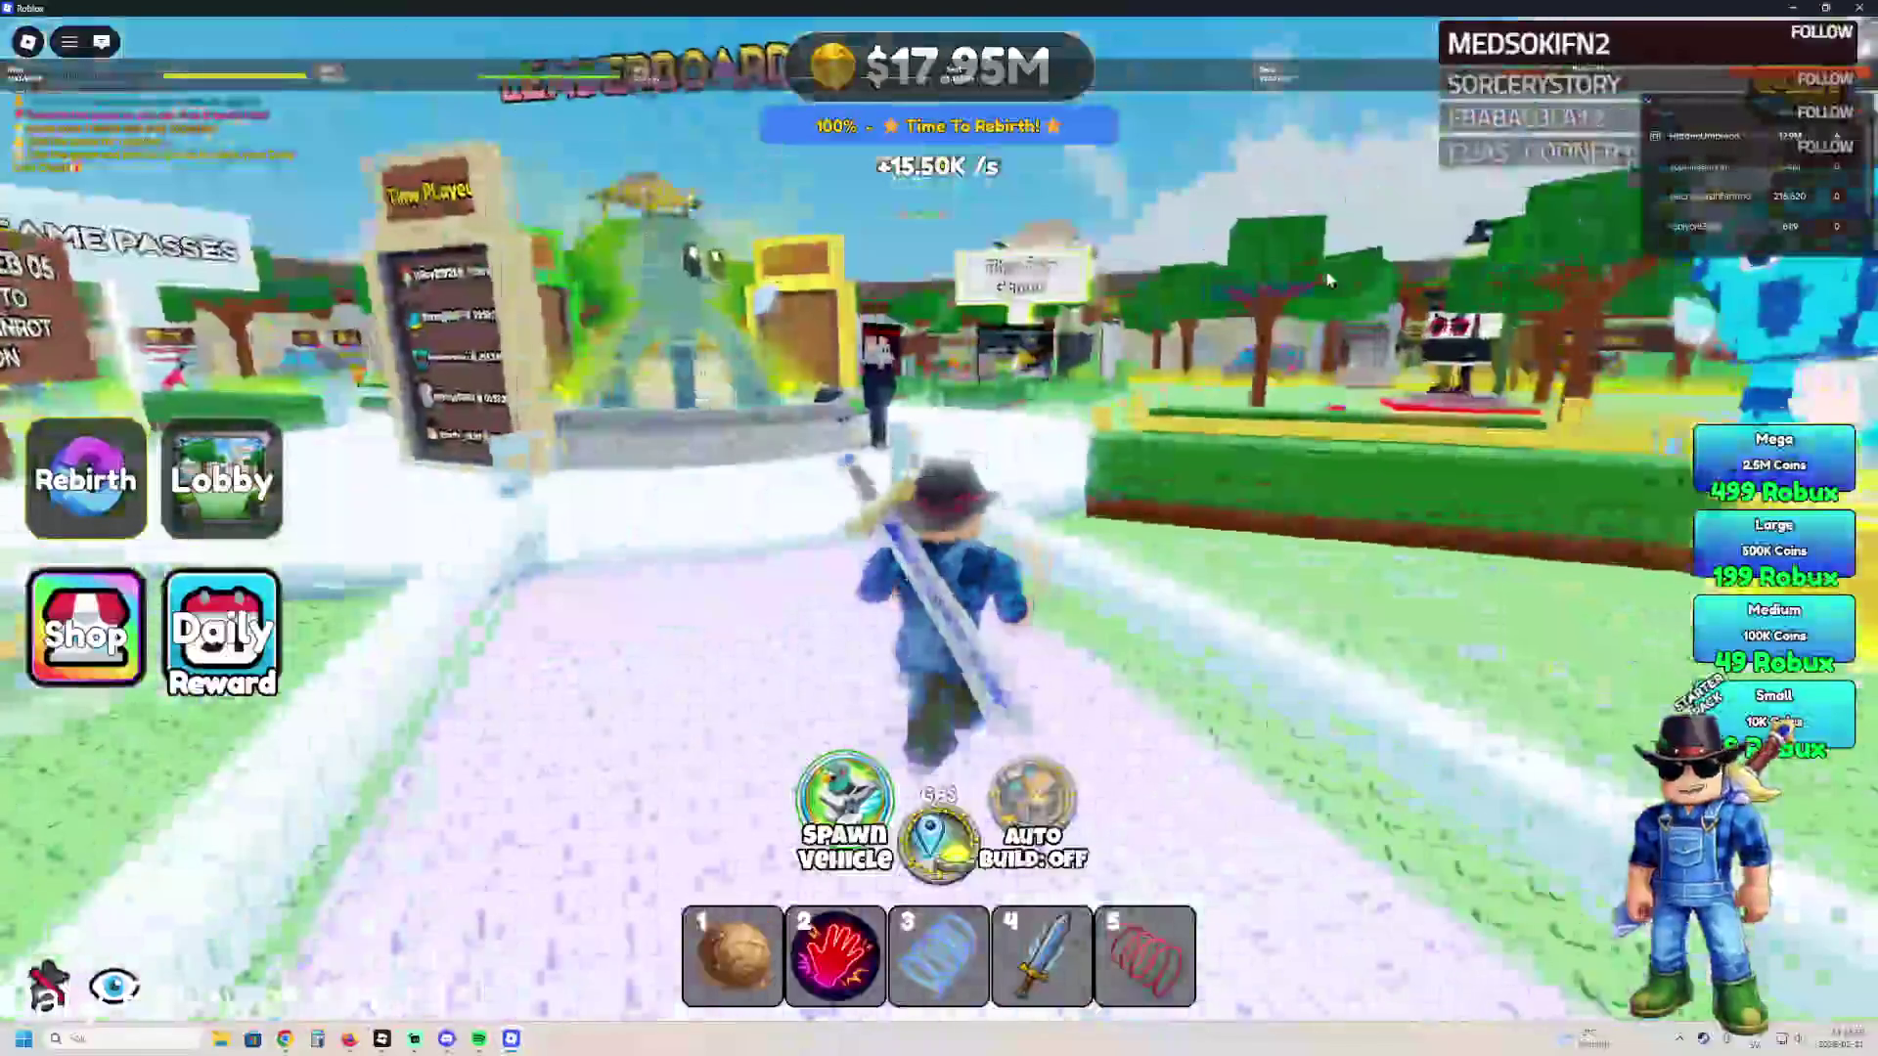
pyautogui.scroll(5, 1330, 277)
pyautogui.press('w')
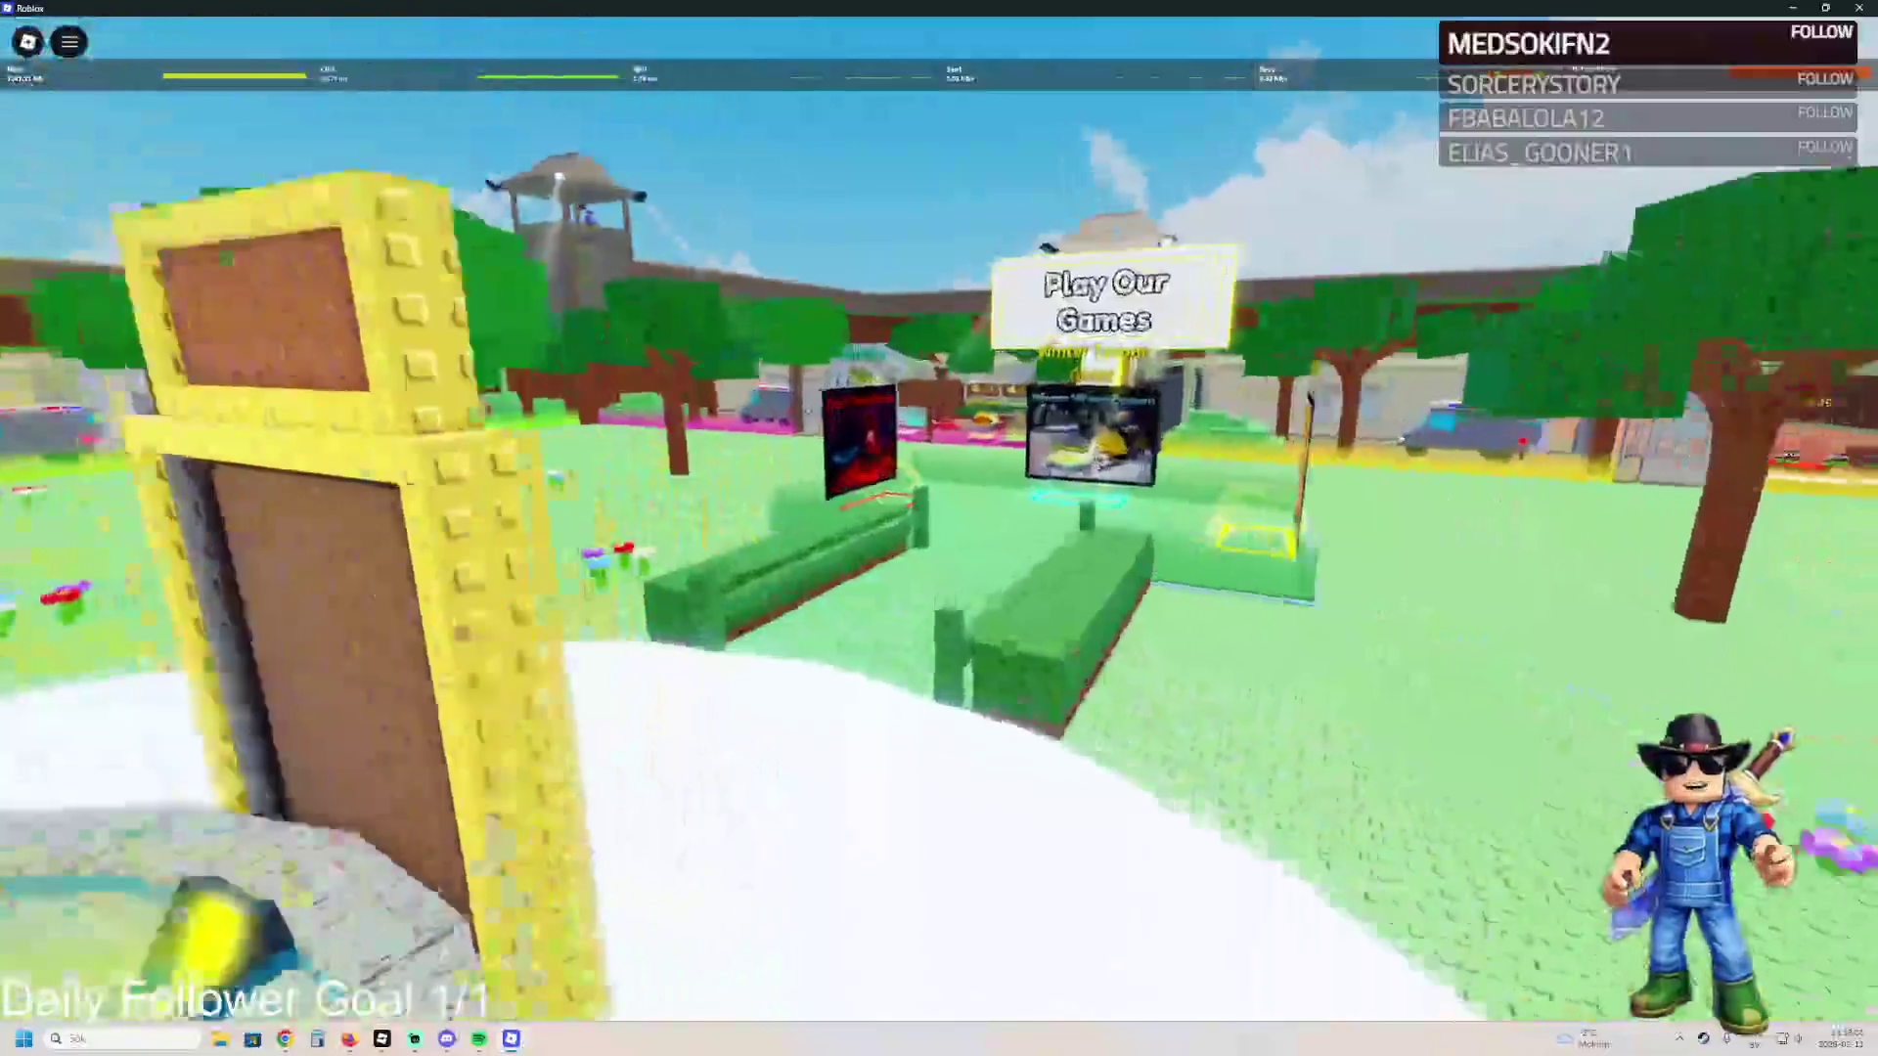
pyautogui.press('w')
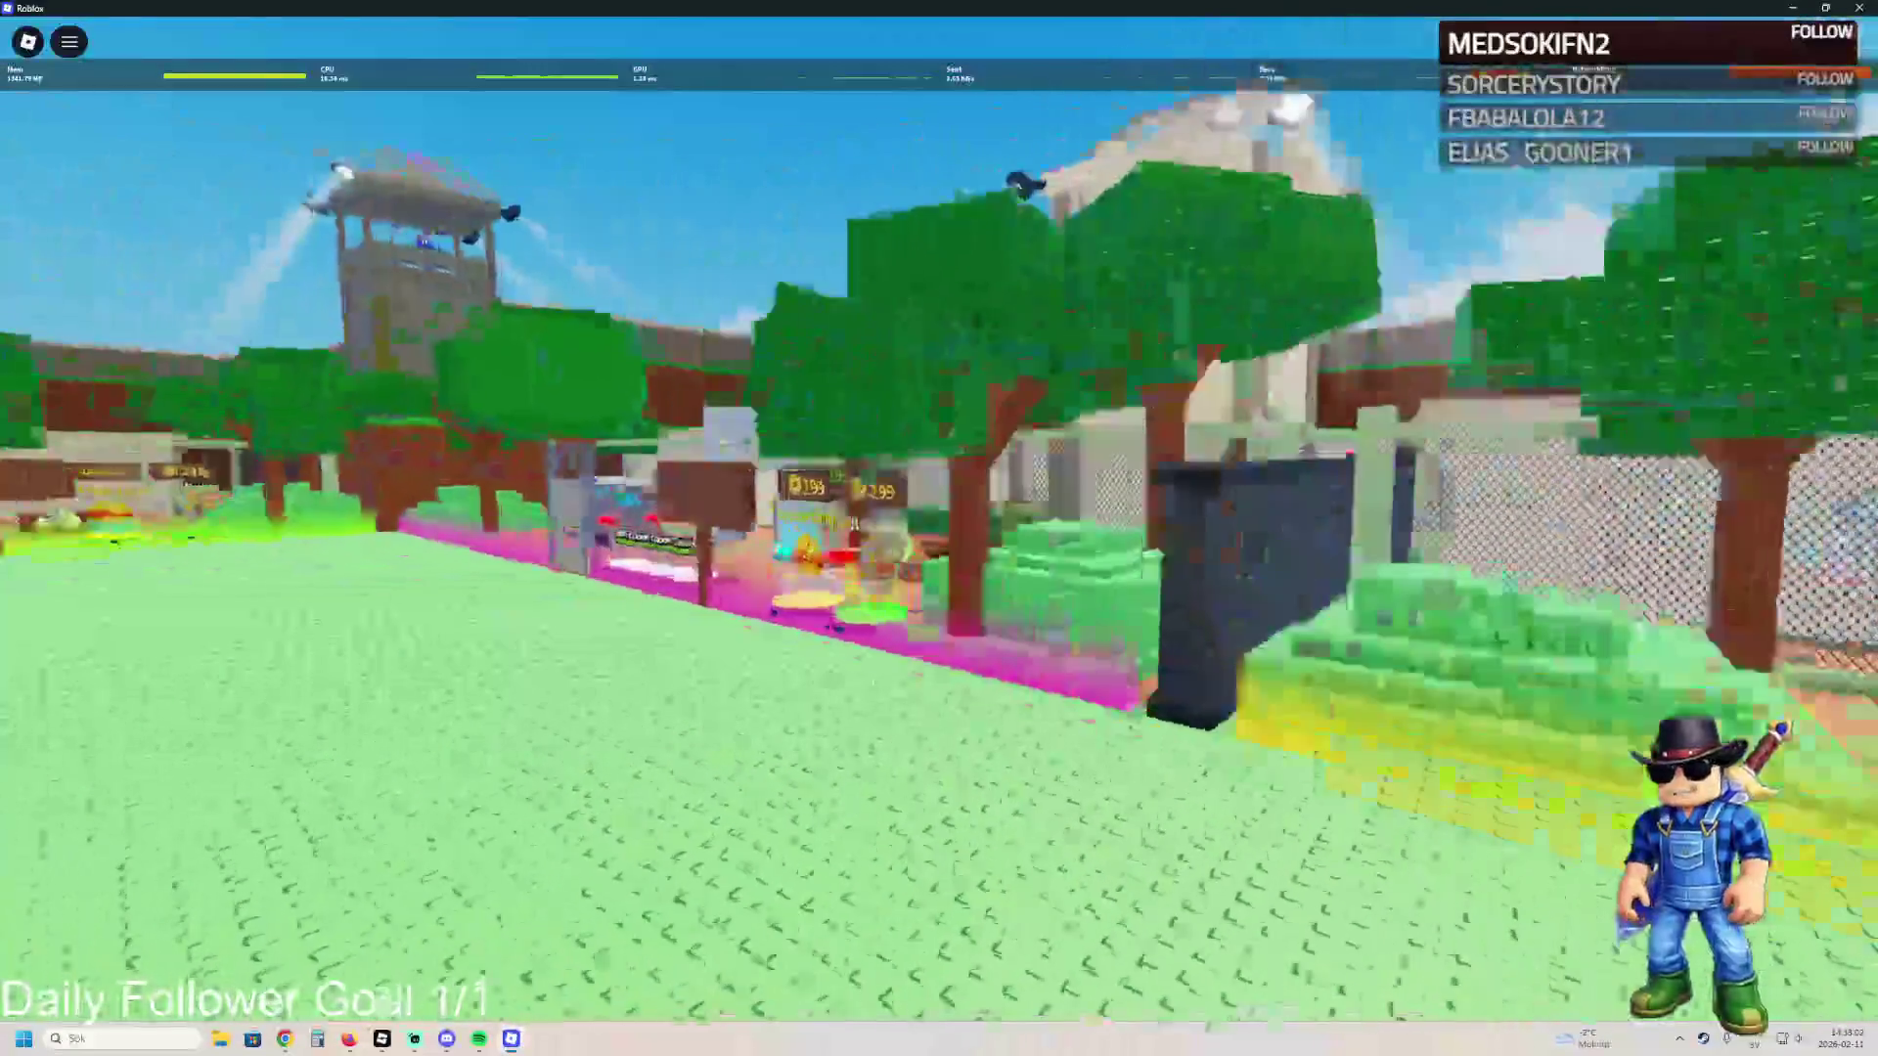
pyautogui.scroll(-5, 939, 528)
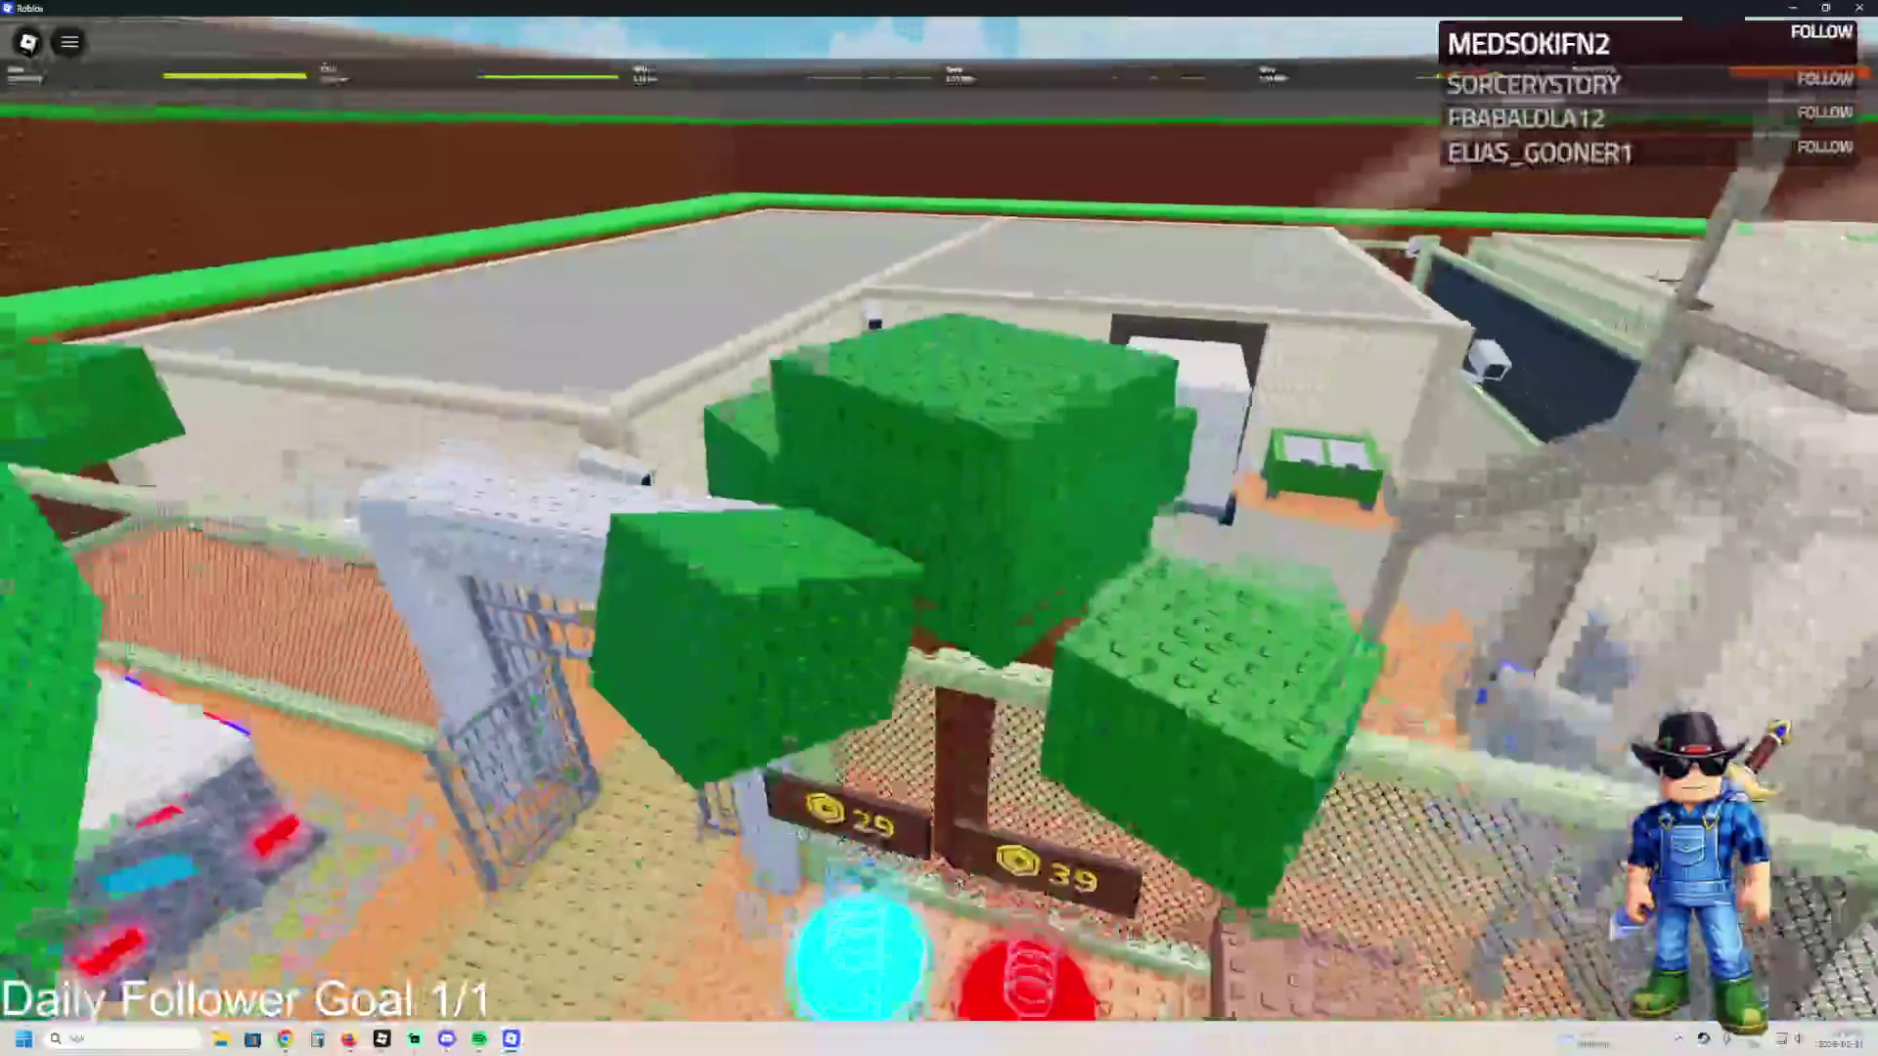
pyautogui.press('w')
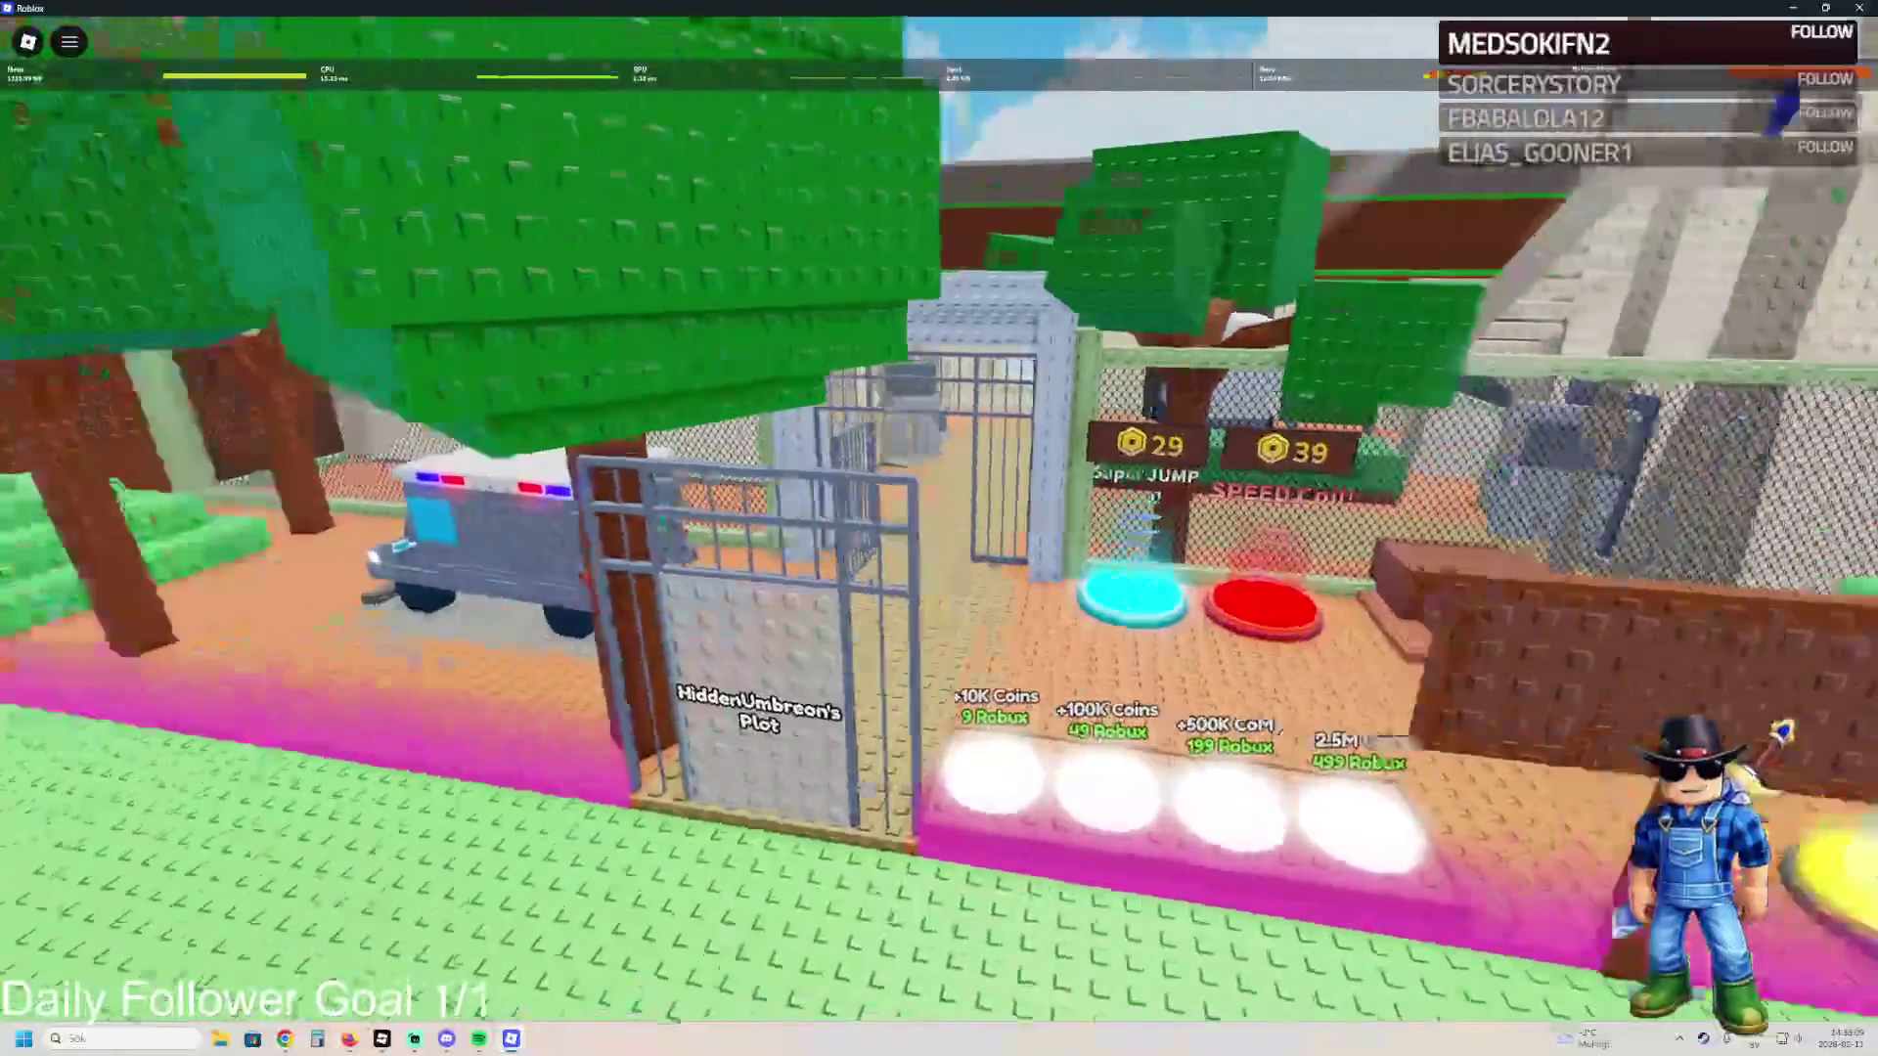
pyautogui.press('s')
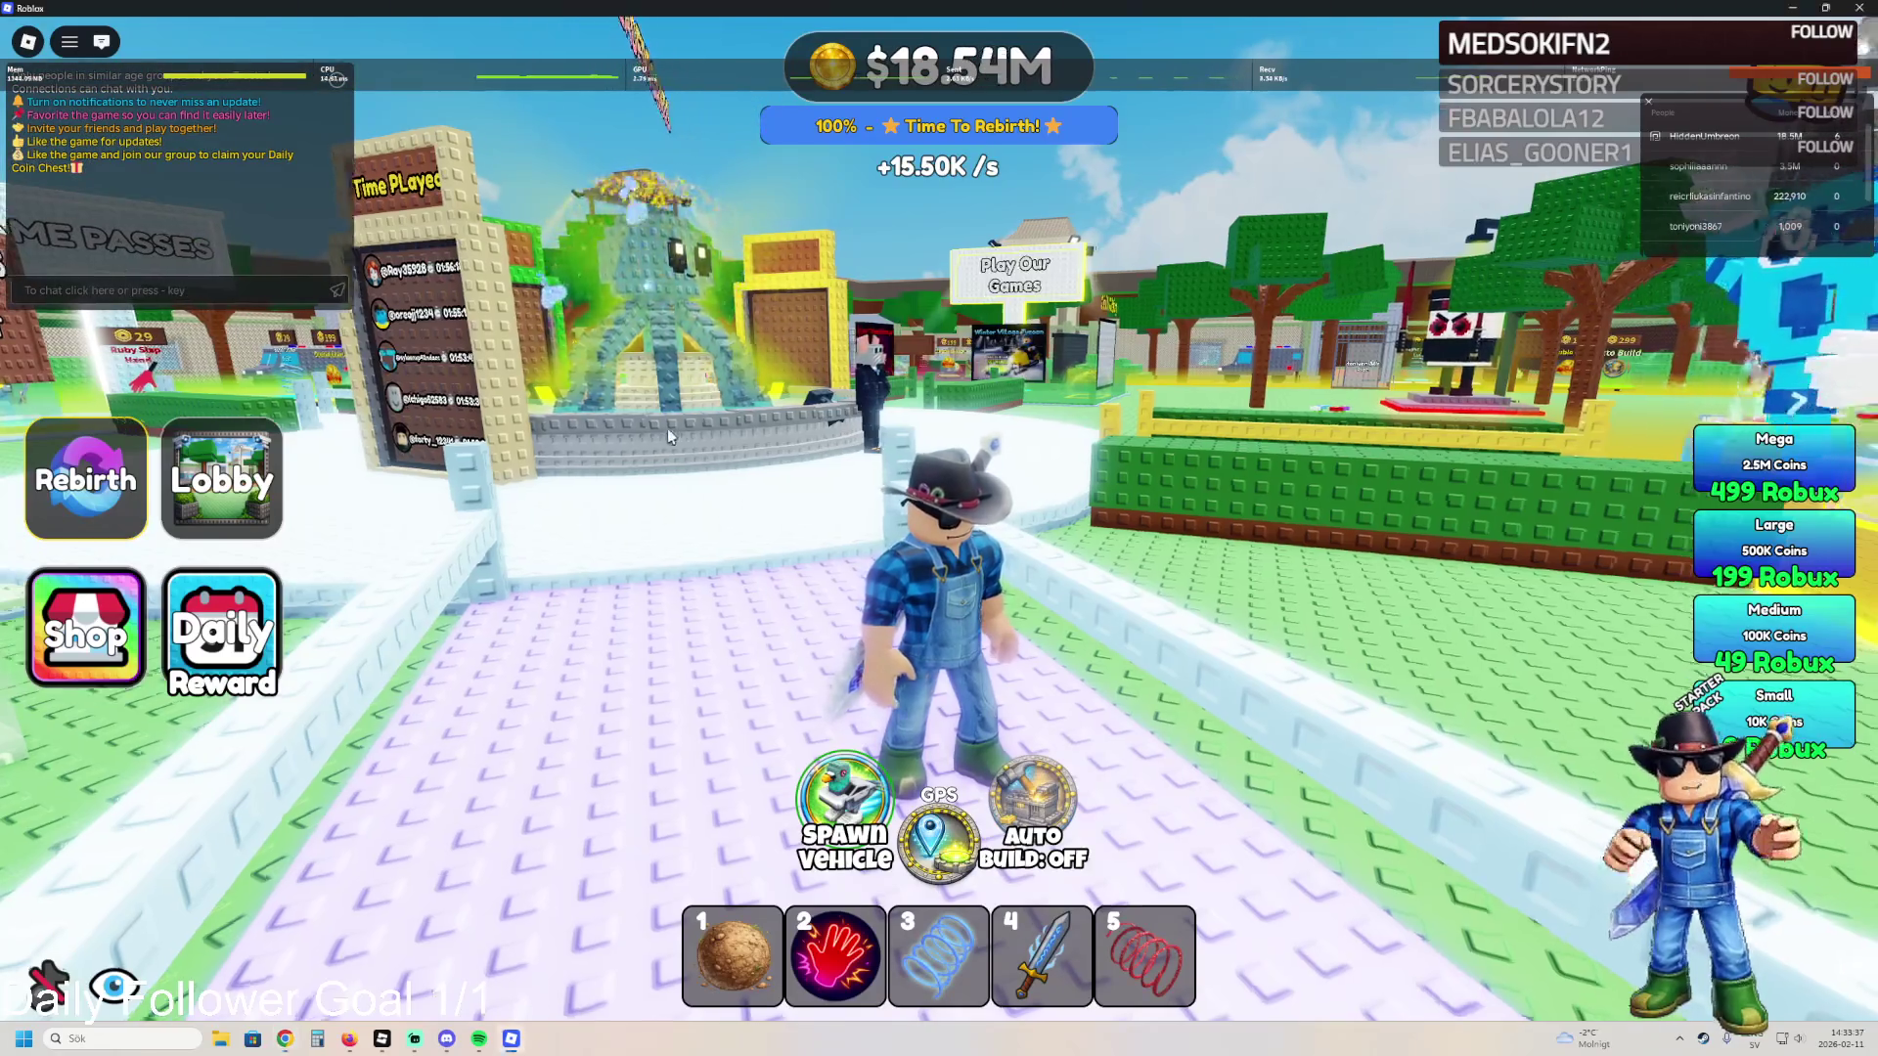
# - Run past the Daily Group Chest and Avatar Clothing stalls, then quit the game with Alt+F4
pyautogui.press('Right')
pyautogui.press('Right')
pyautogui.press('w')
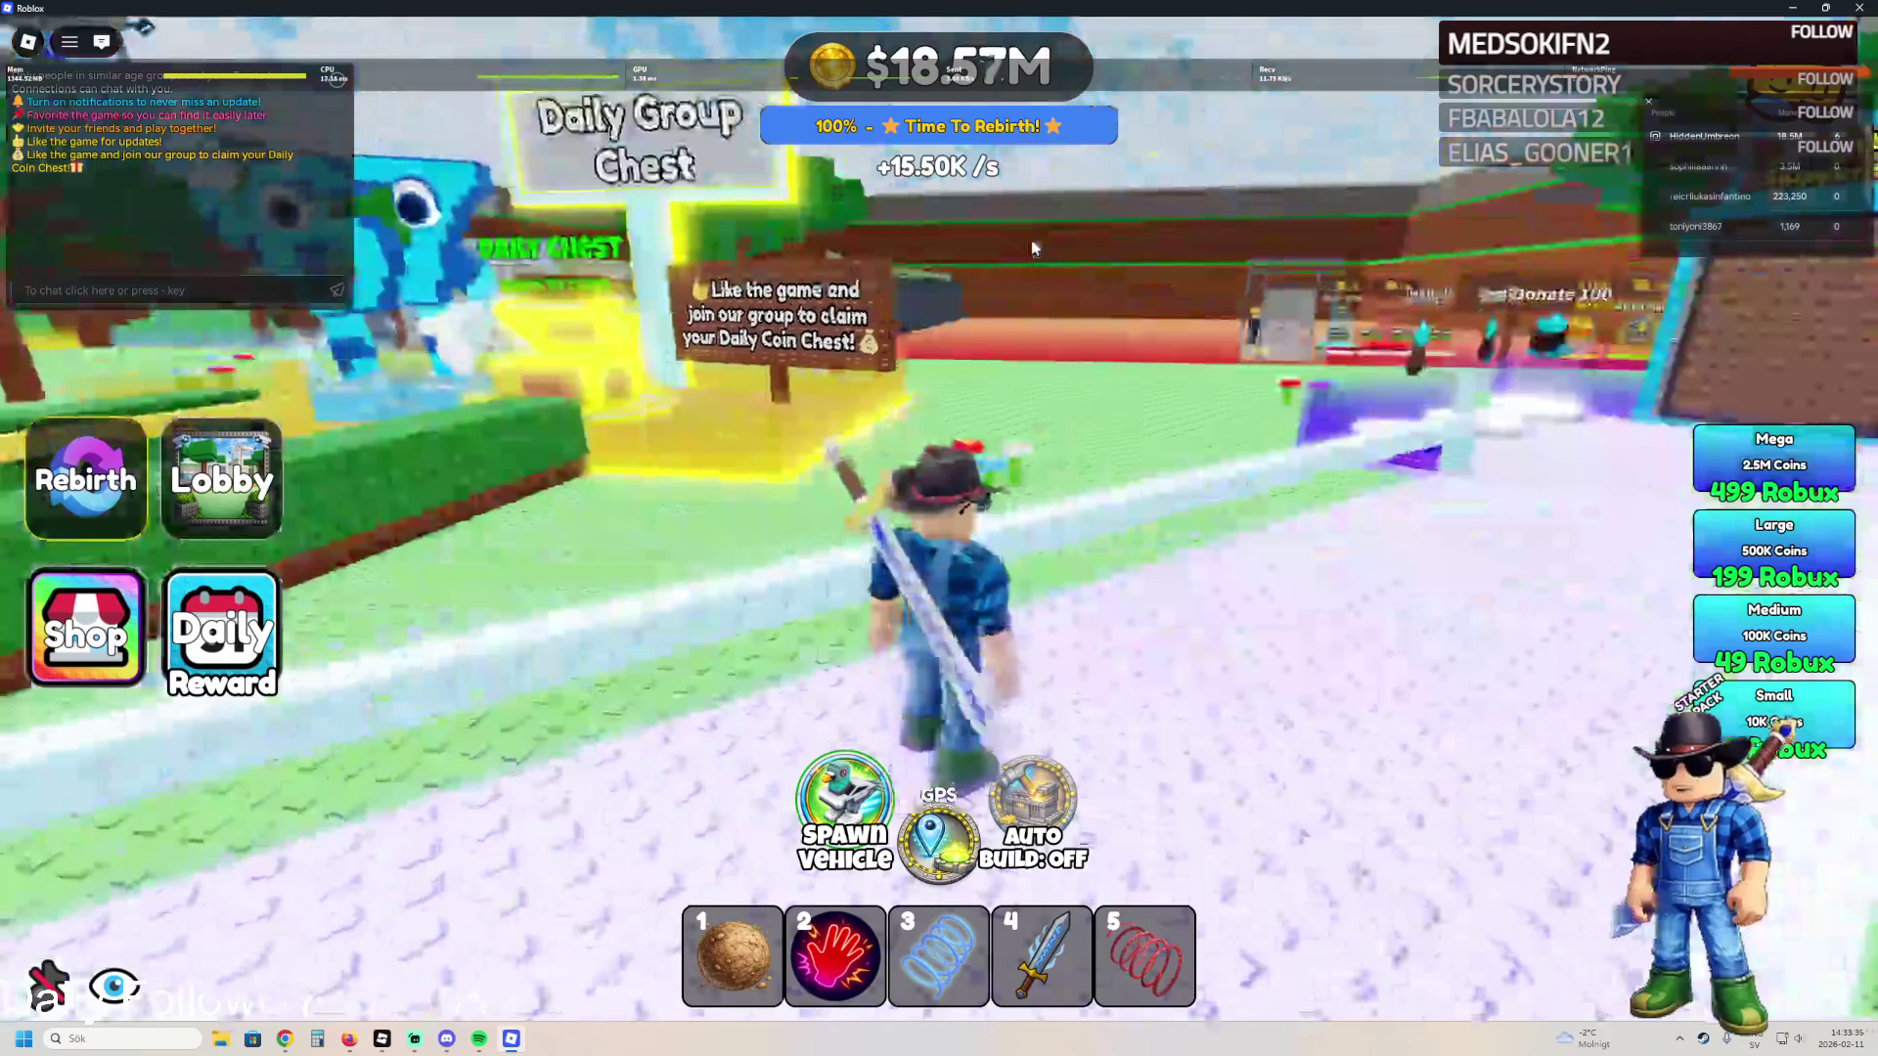
pyautogui.press('Right')
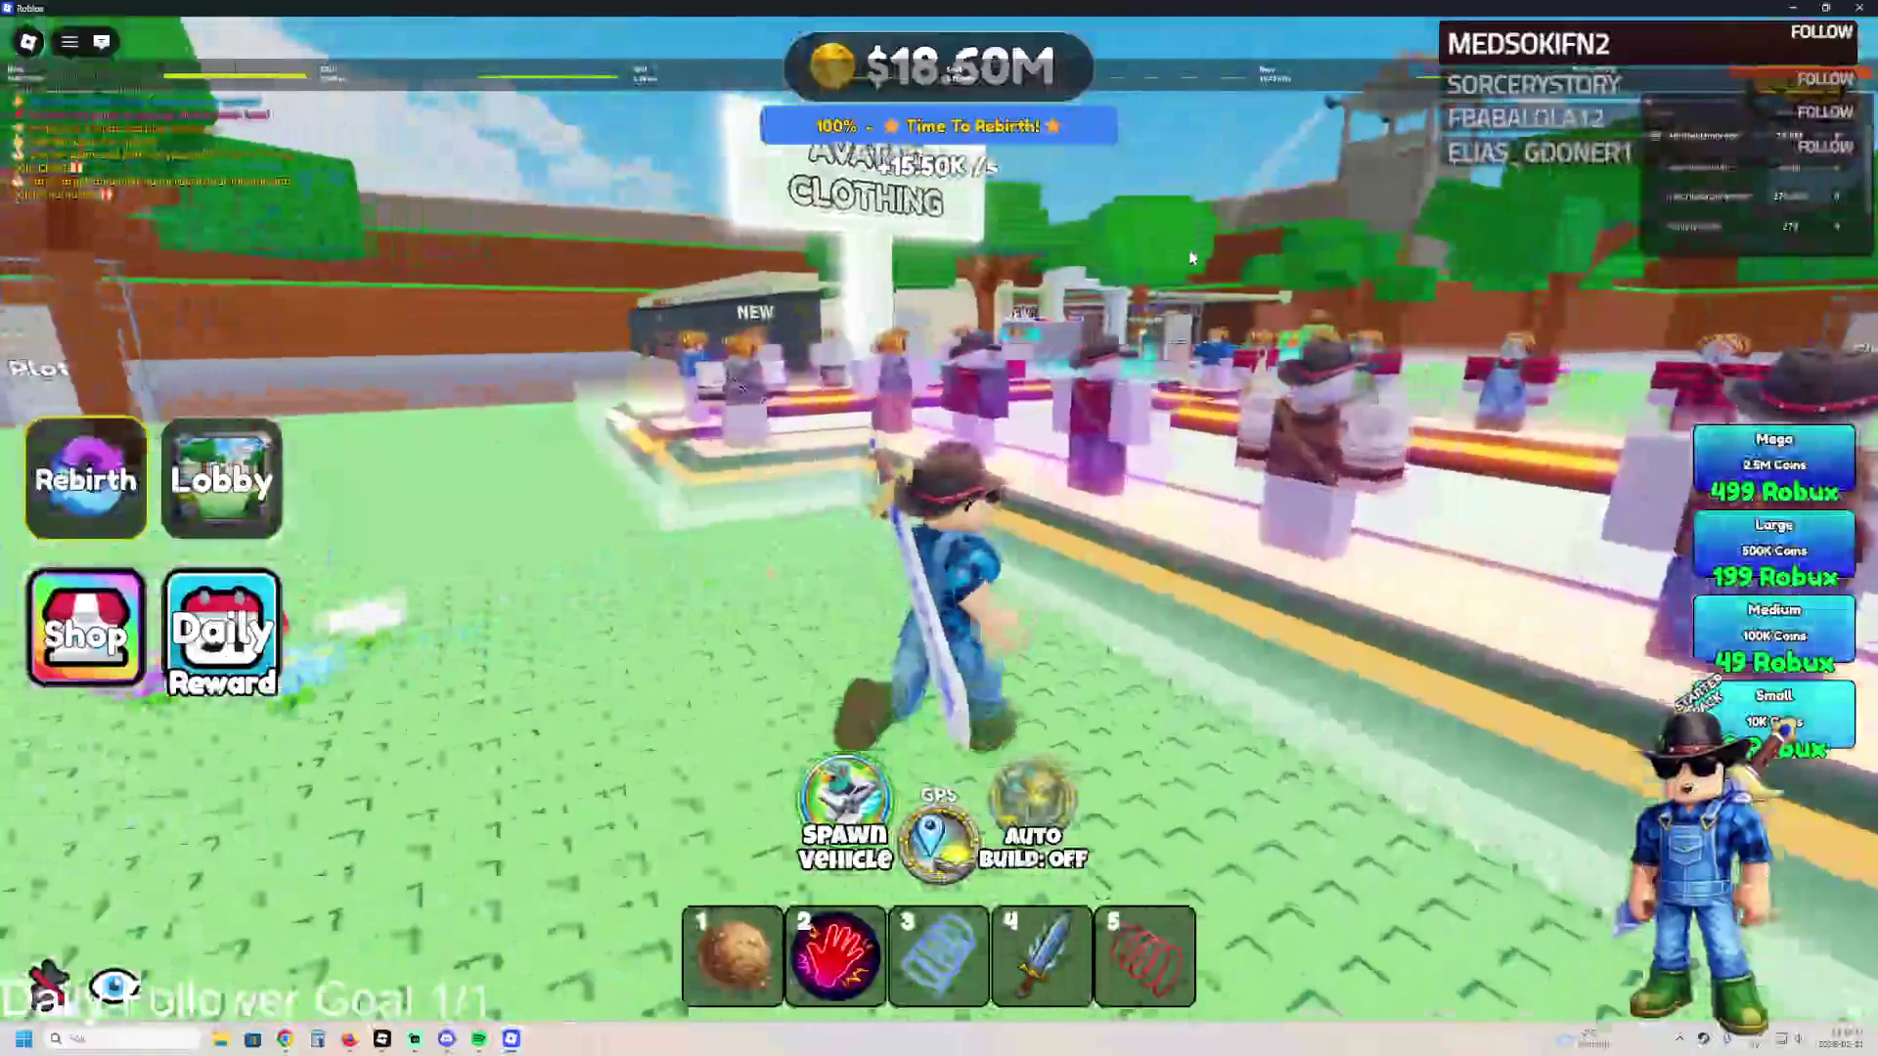
pyautogui.press('Right')
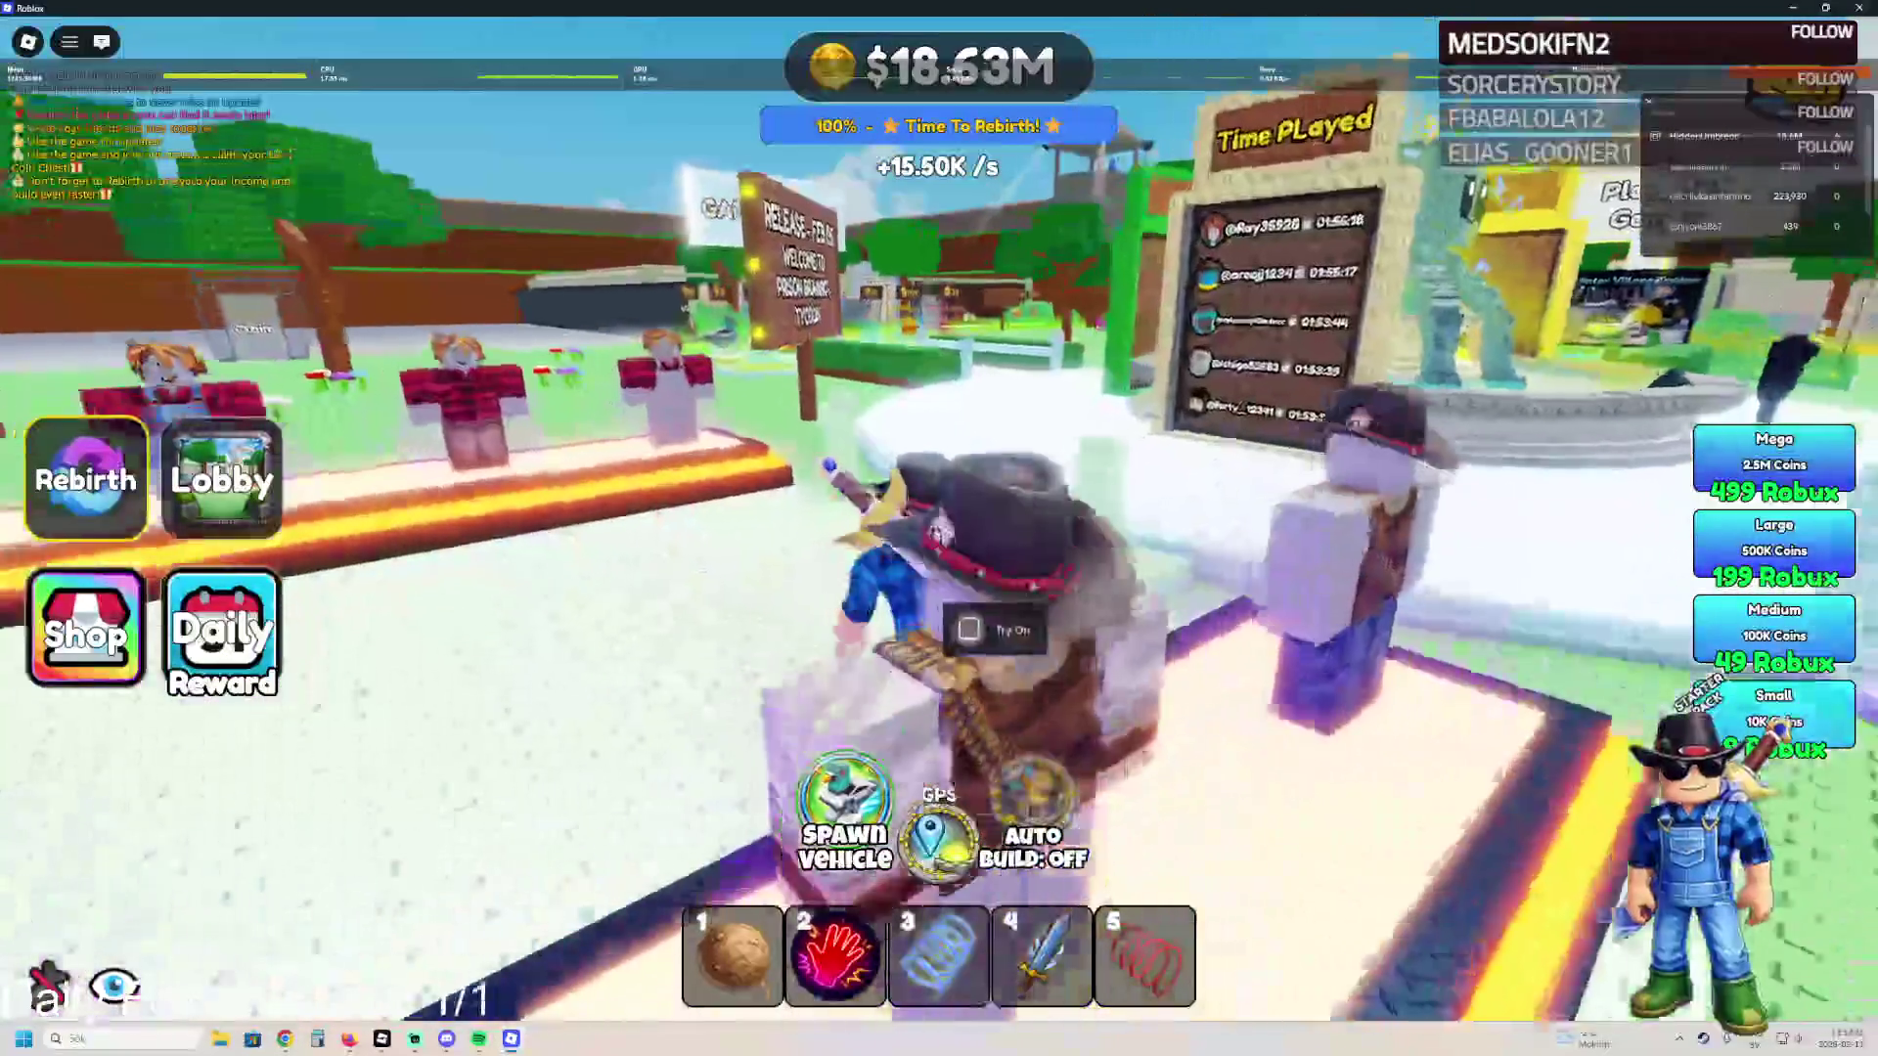
pyautogui.hotkey('alt', 'F4')
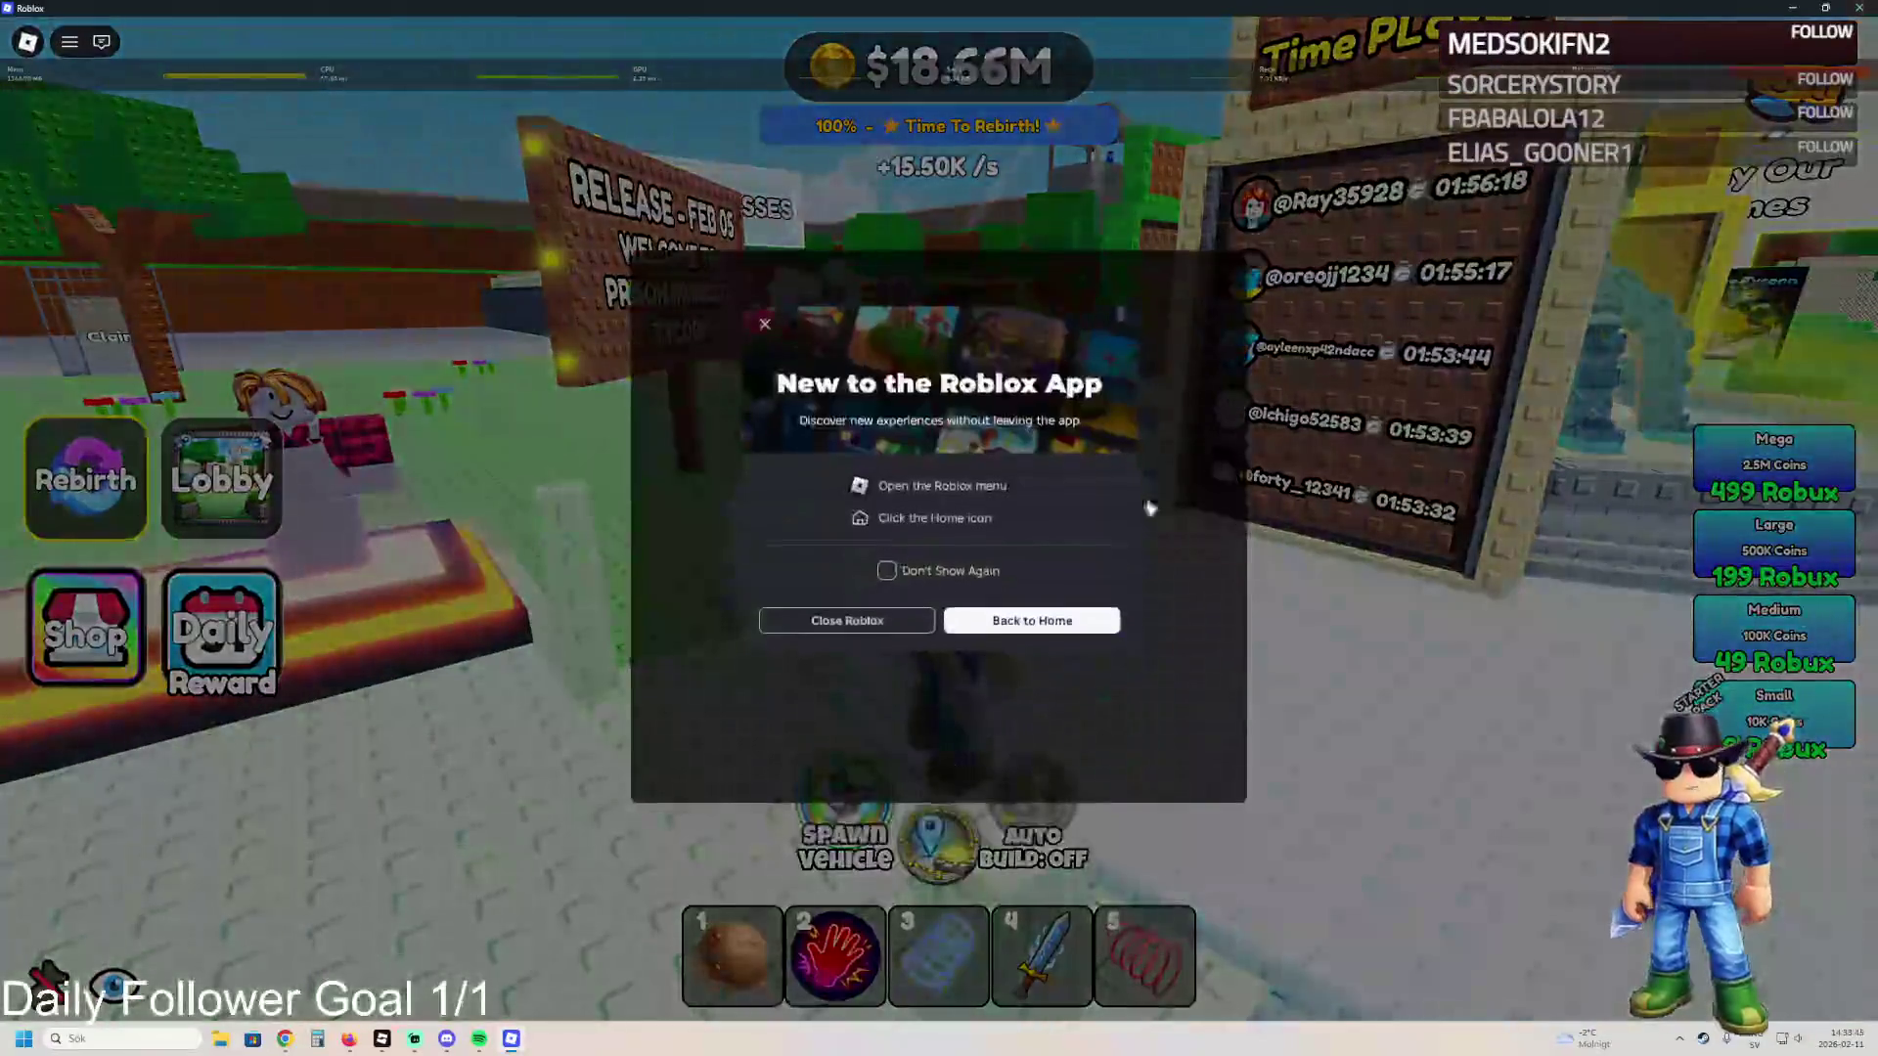
pyautogui.click(847, 622)
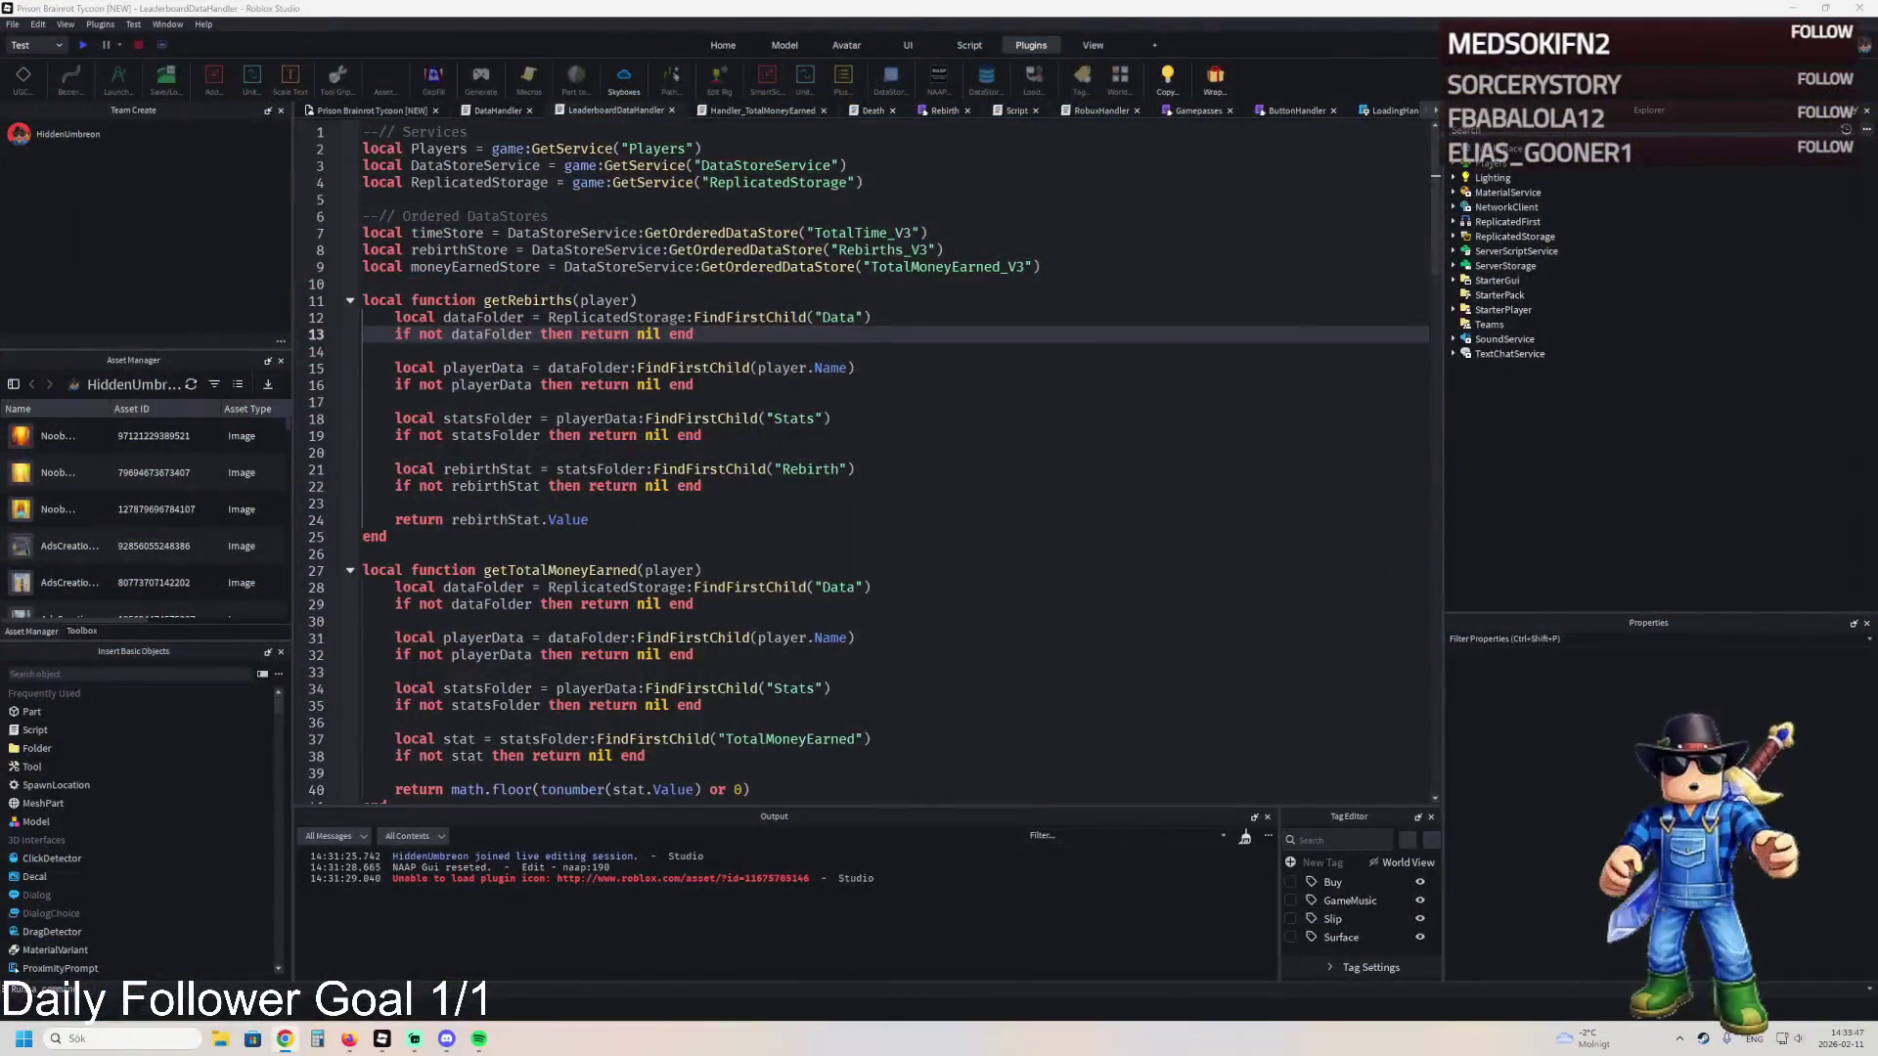
pyautogui.click(414, 252)
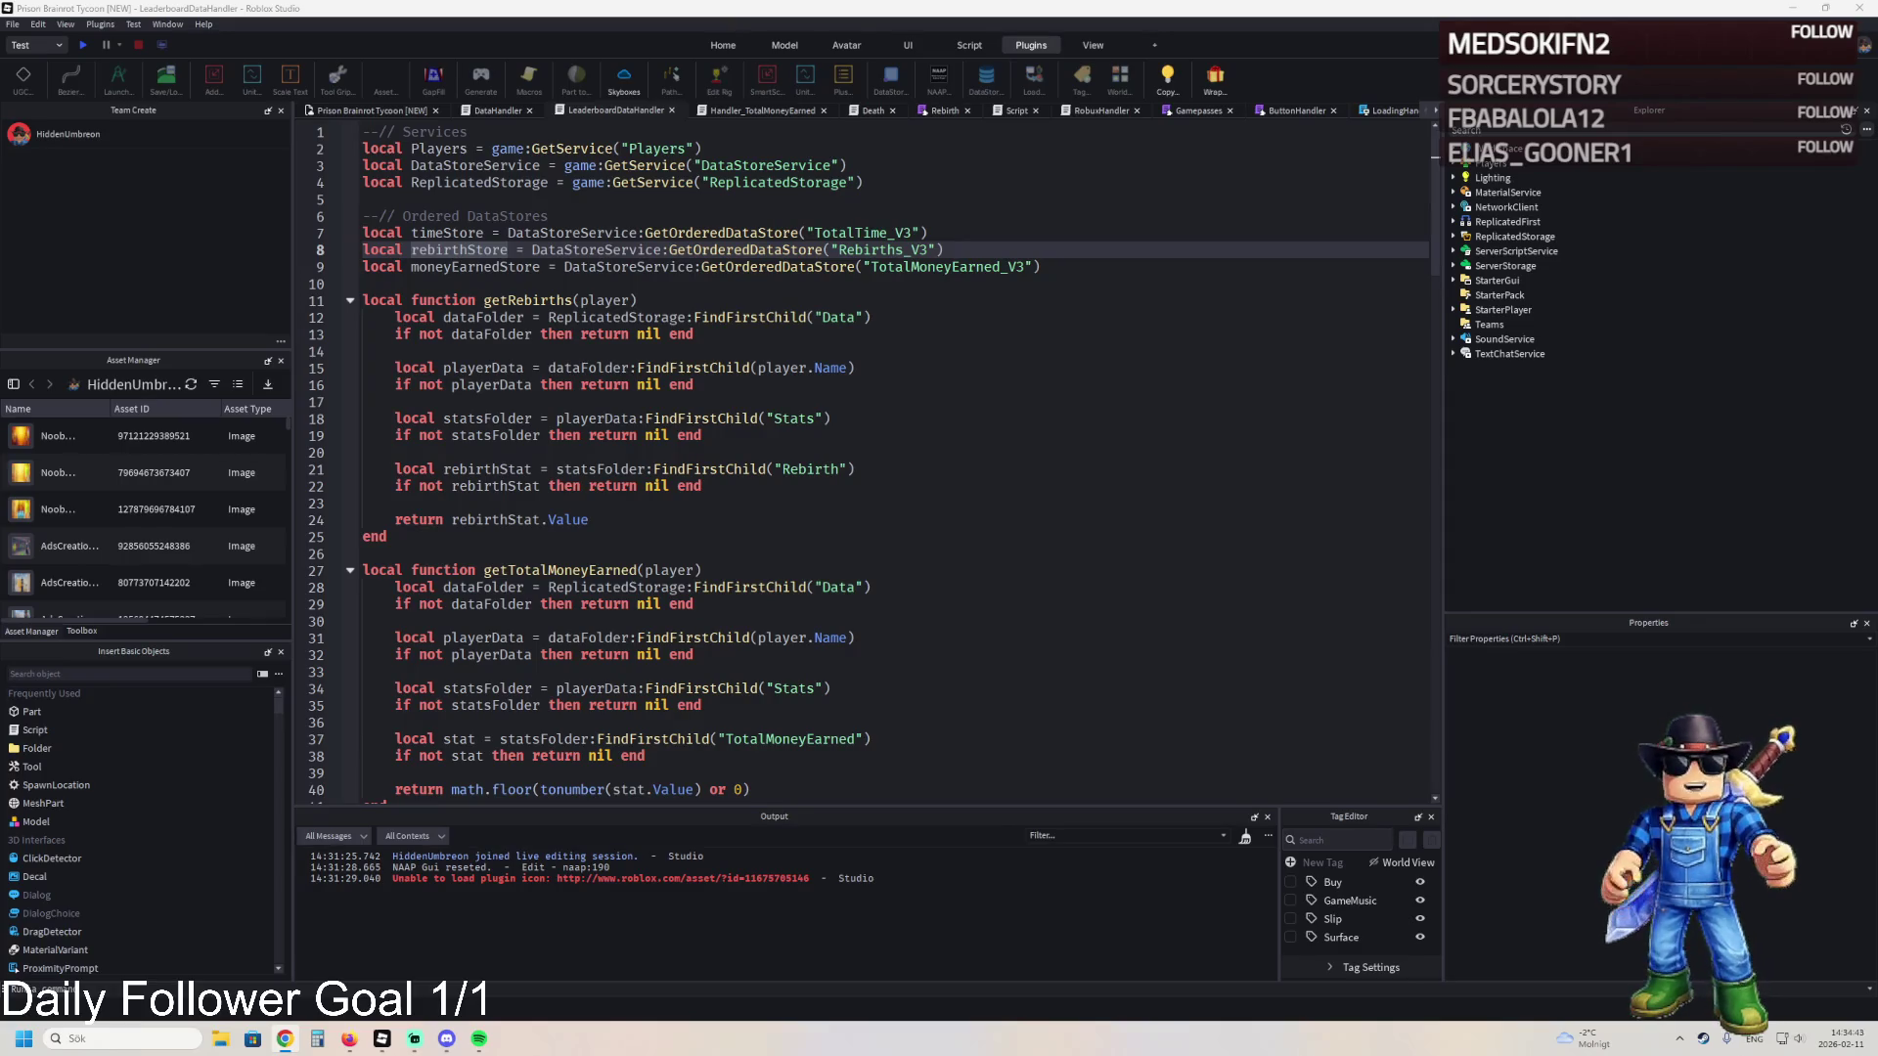
# - Open the Dev2.0 place's DataHandler script and select all of its code
pyautogui.click(379, 112)
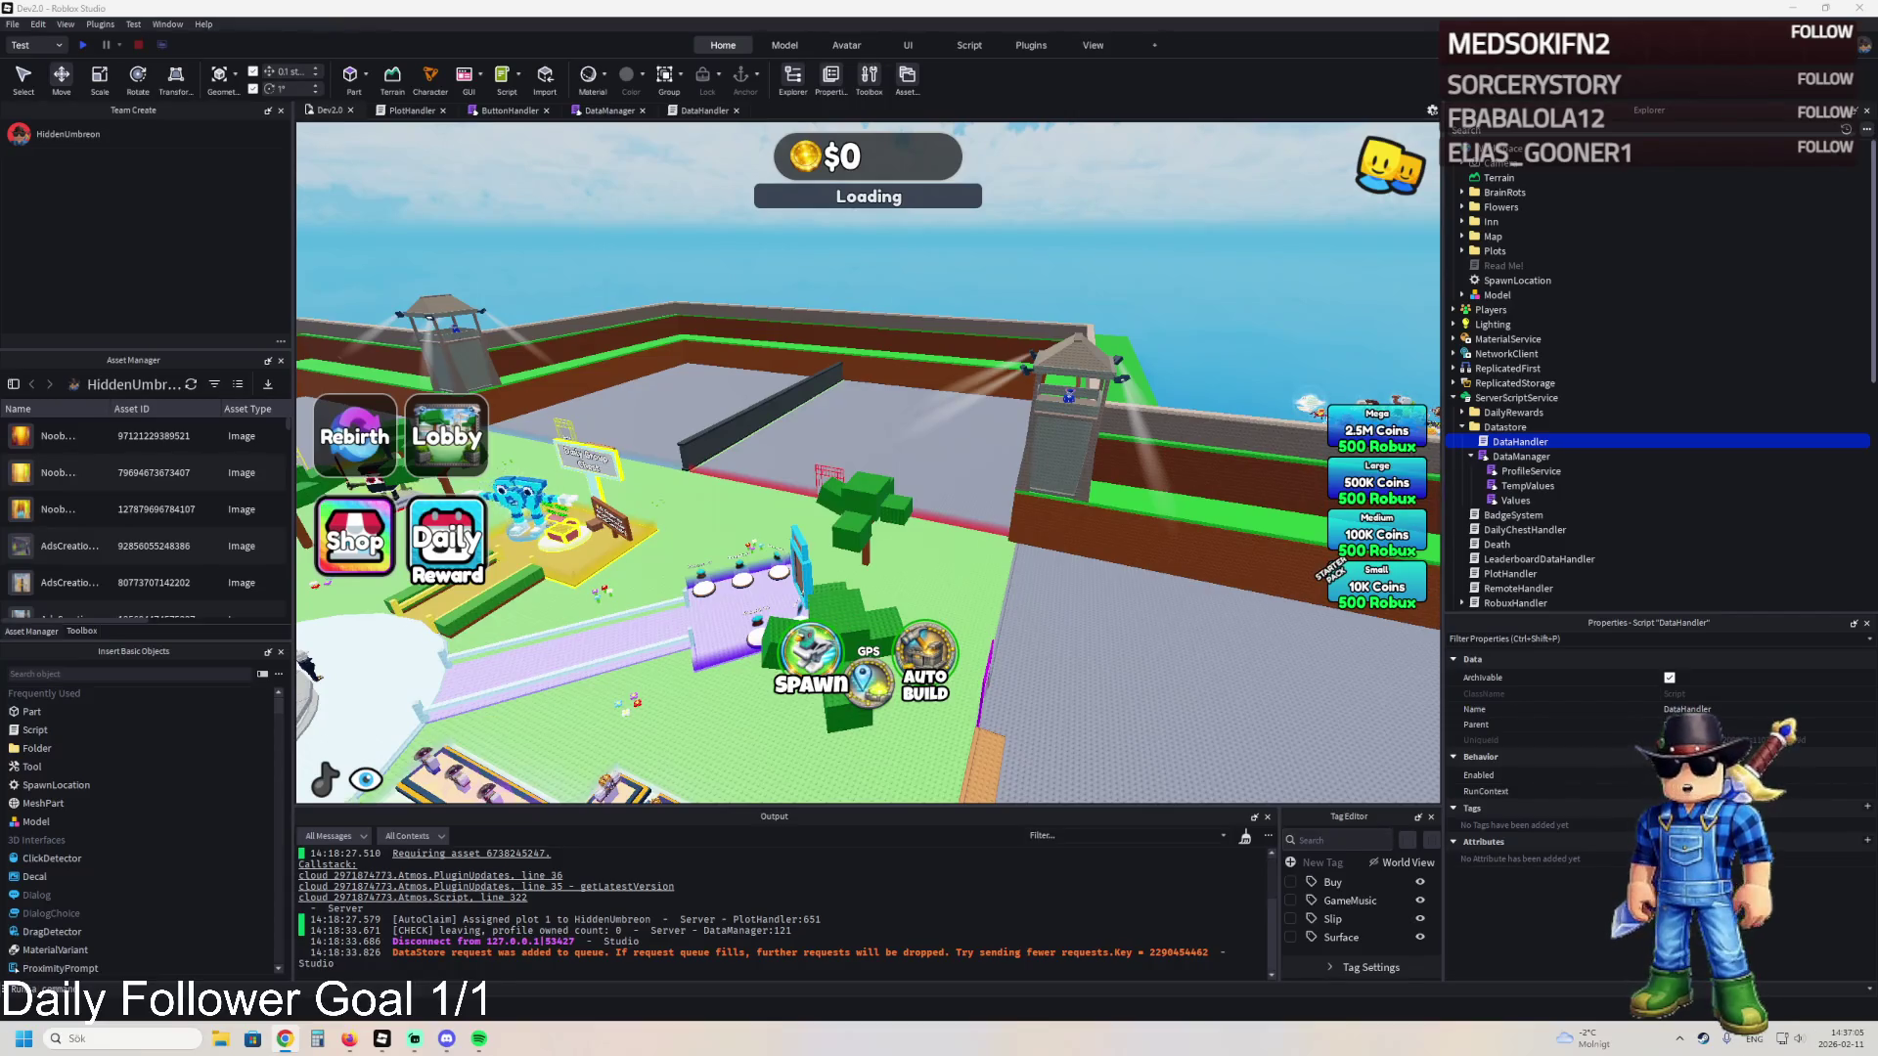
pyautogui.click(706, 112)
pyautogui.hotkey('ctrl', 'a')
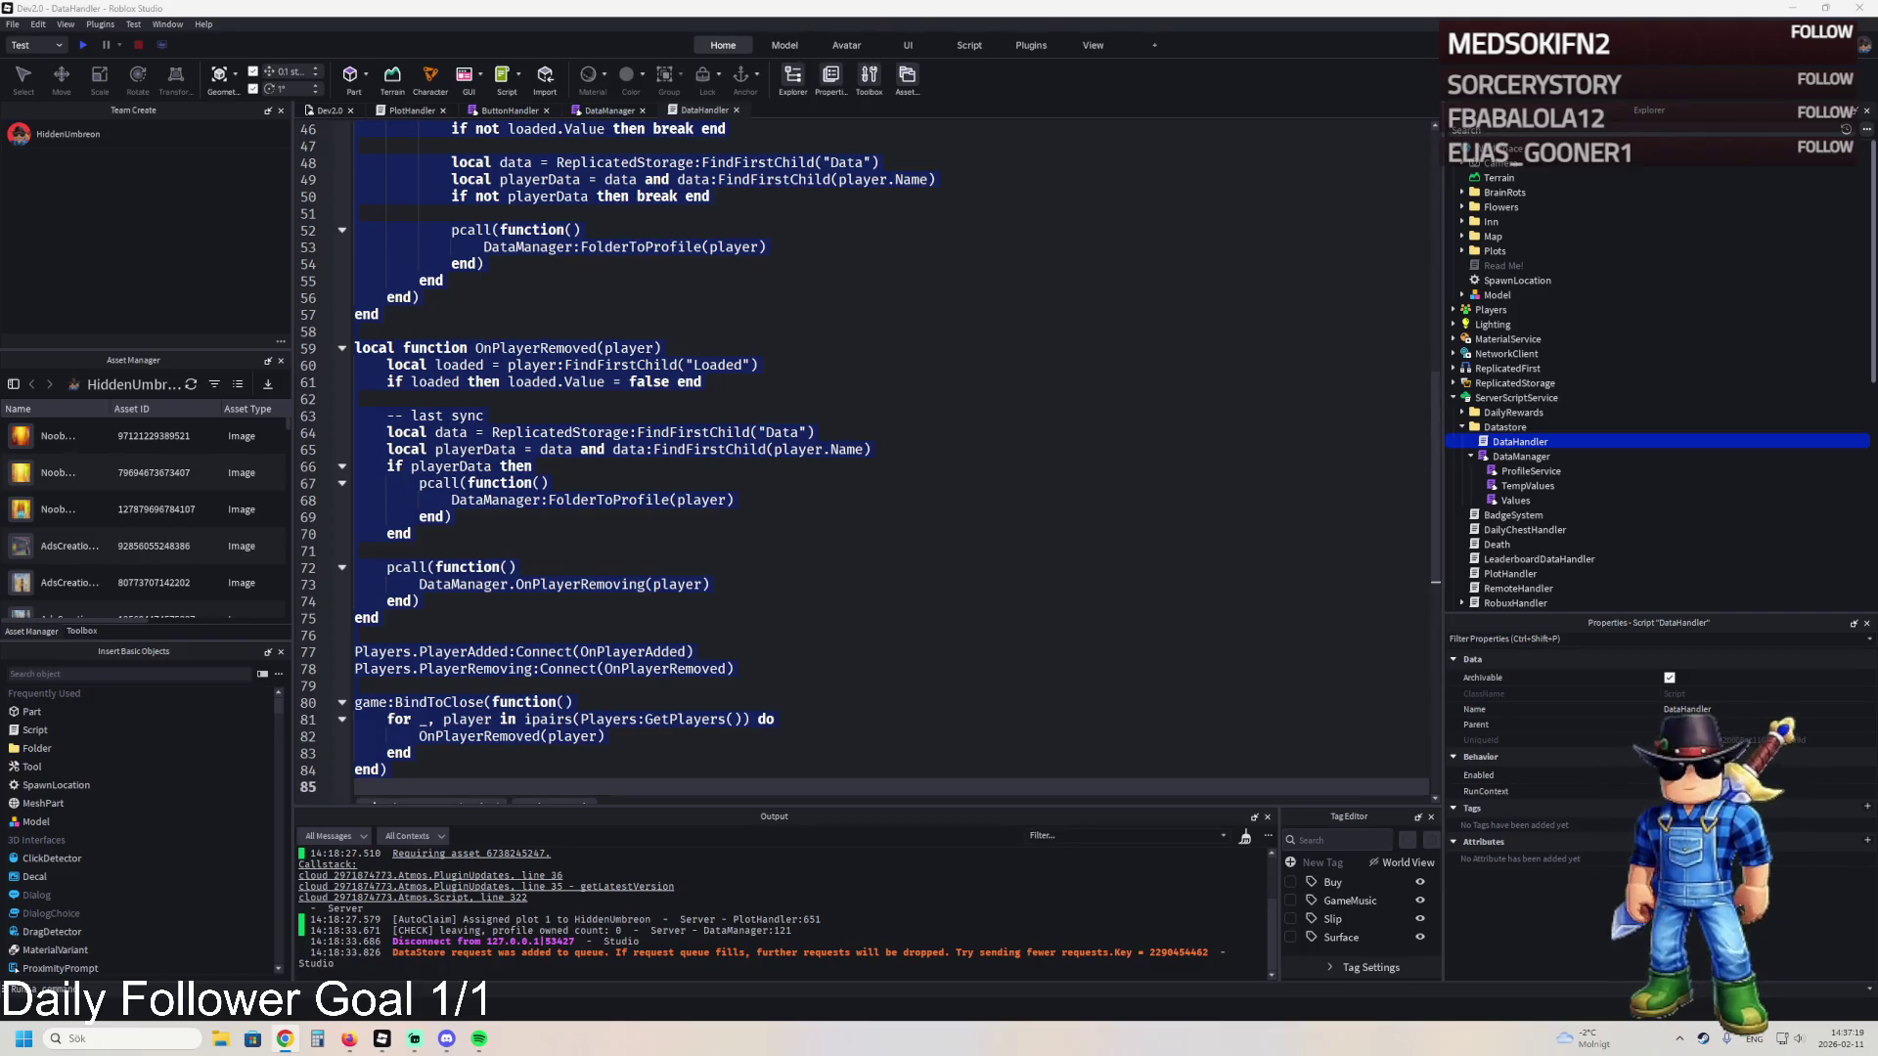
# - Review the DataManager and PlotHandler scripts, then return to the Dev2.0 3D view
pyautogui.click(606, 109)
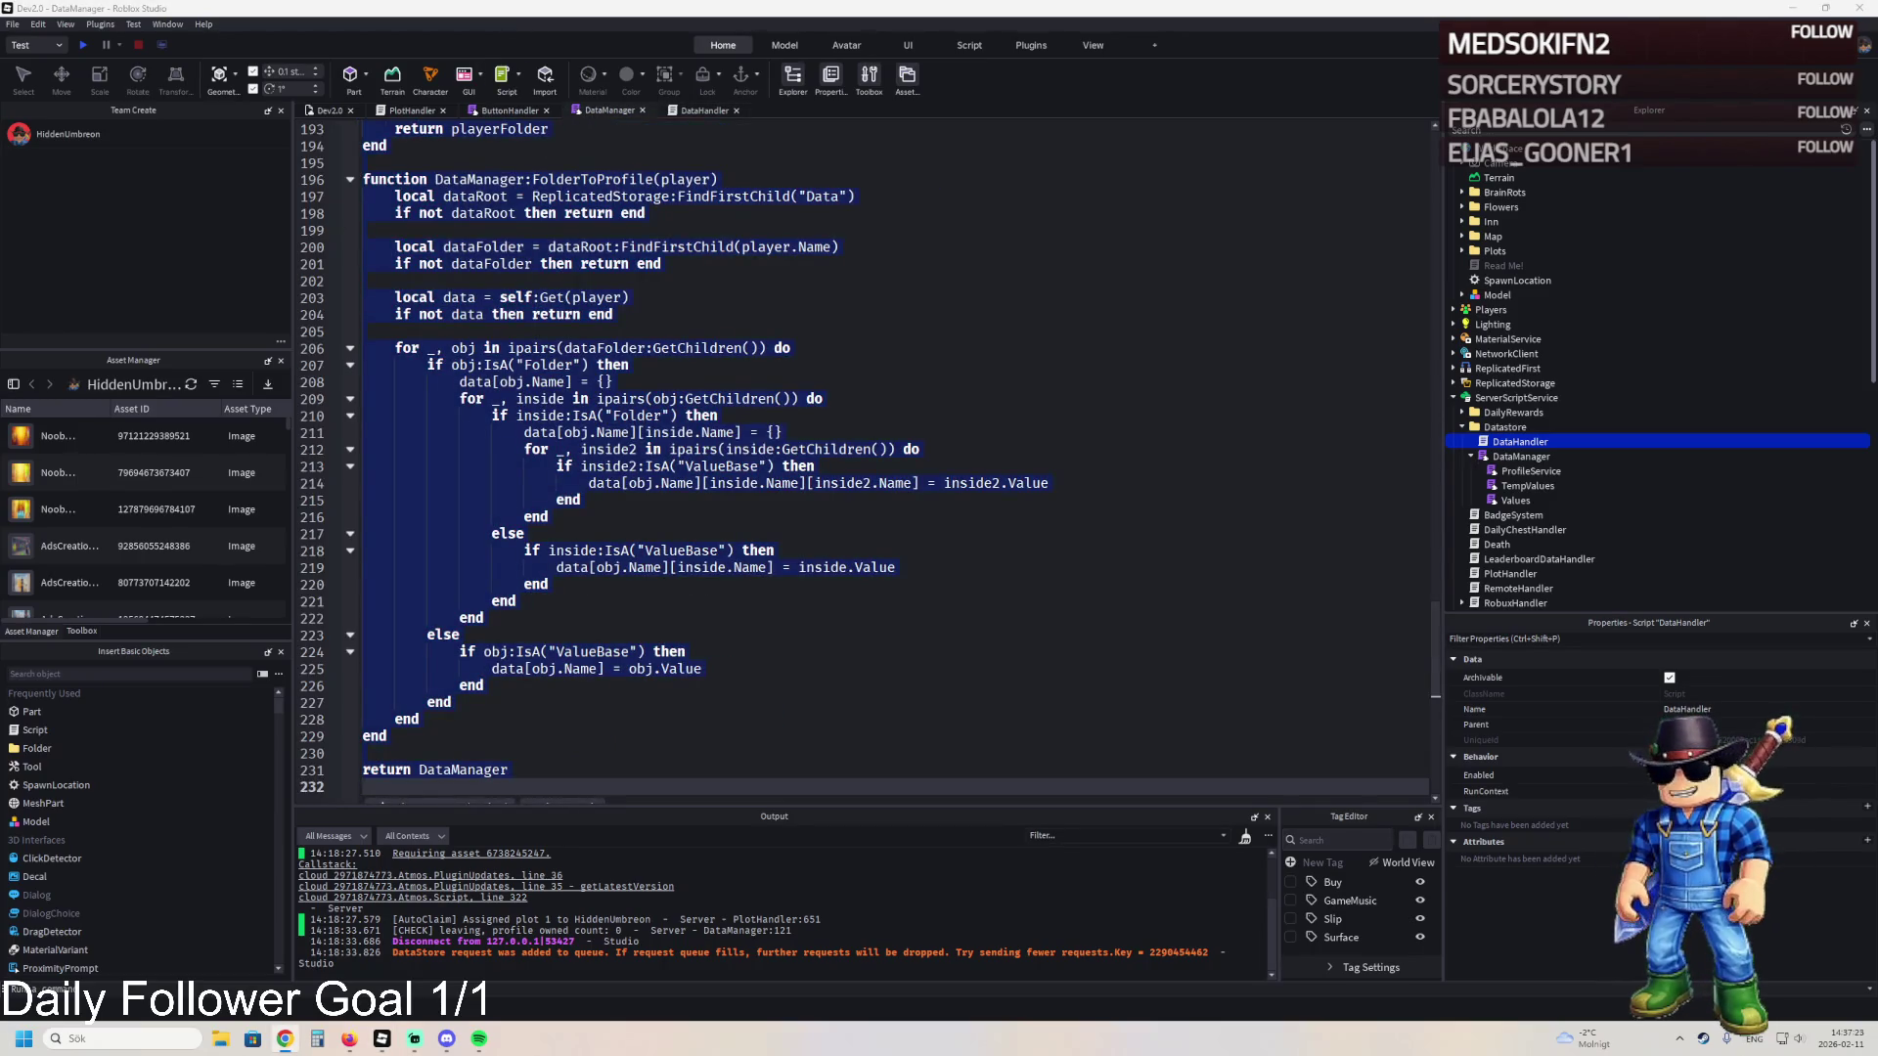
pyautogui.click(411, 110)
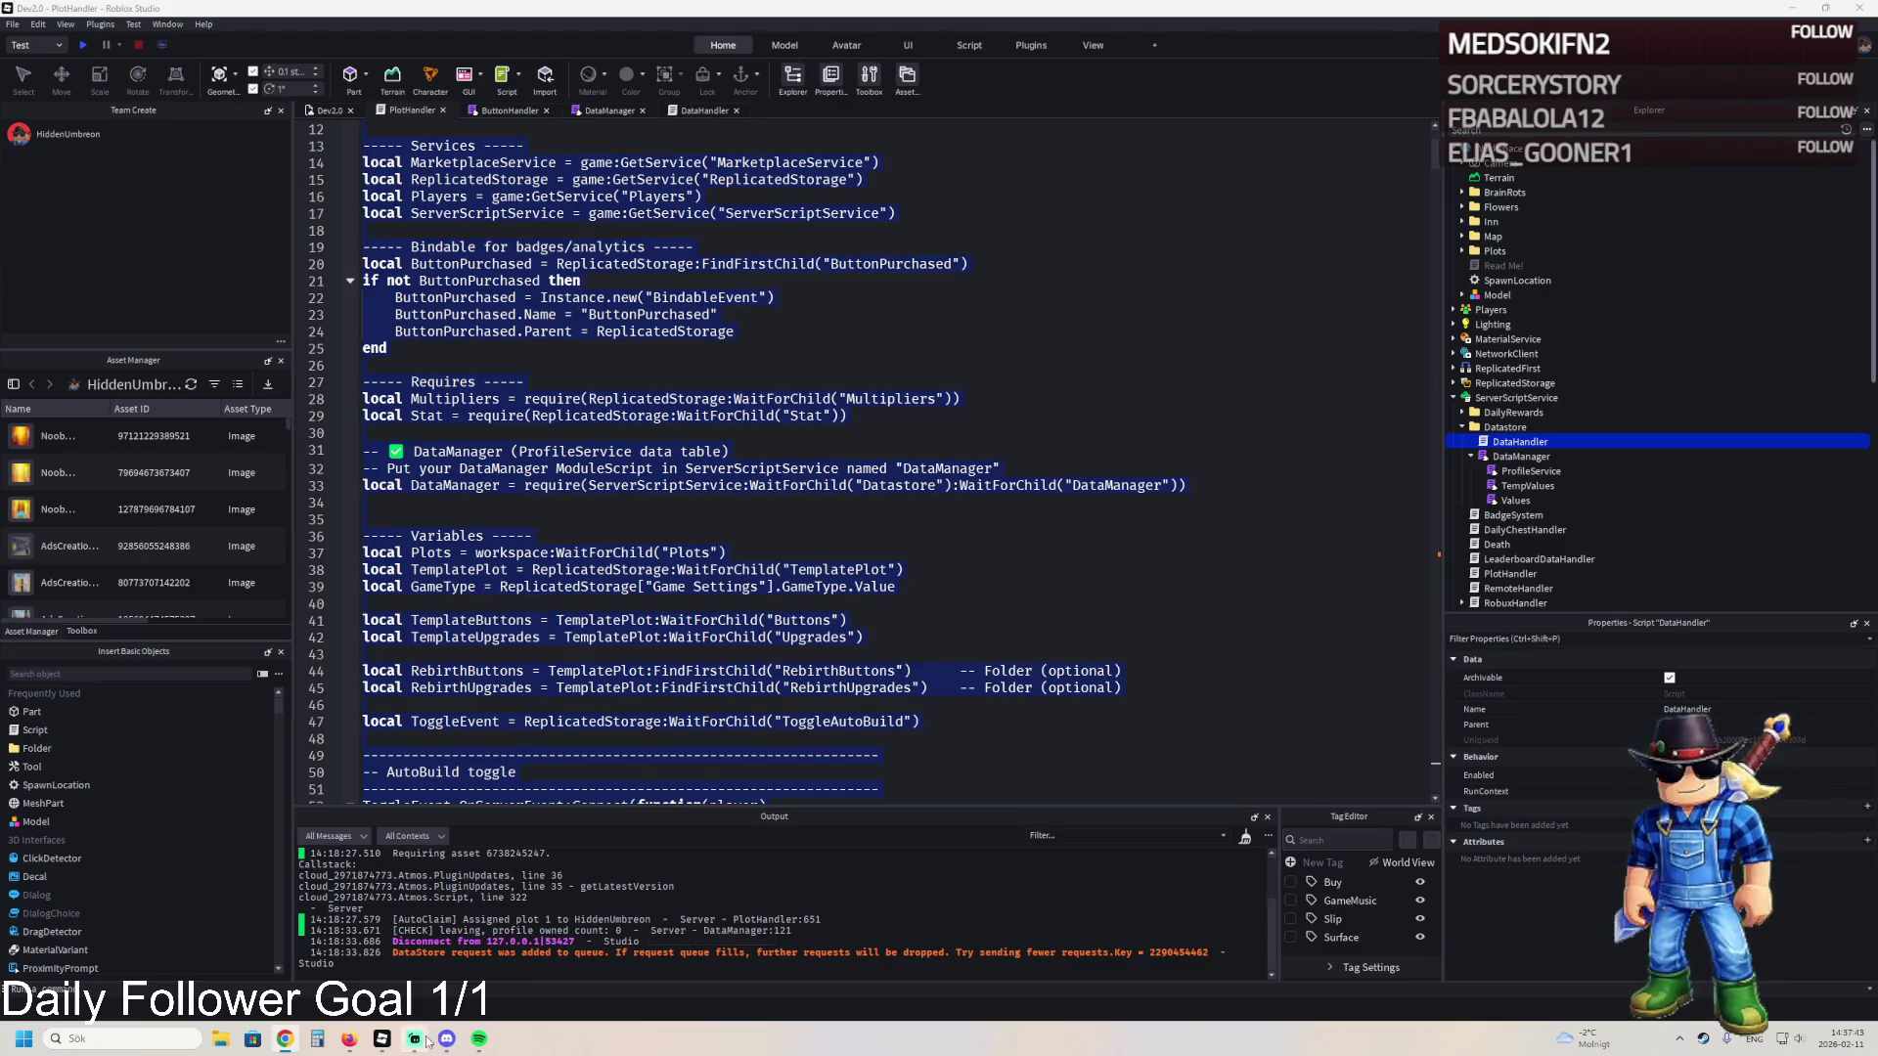
pyautogui.moveTo(415, 1038)
pyautogui.moveTo(482, 902)
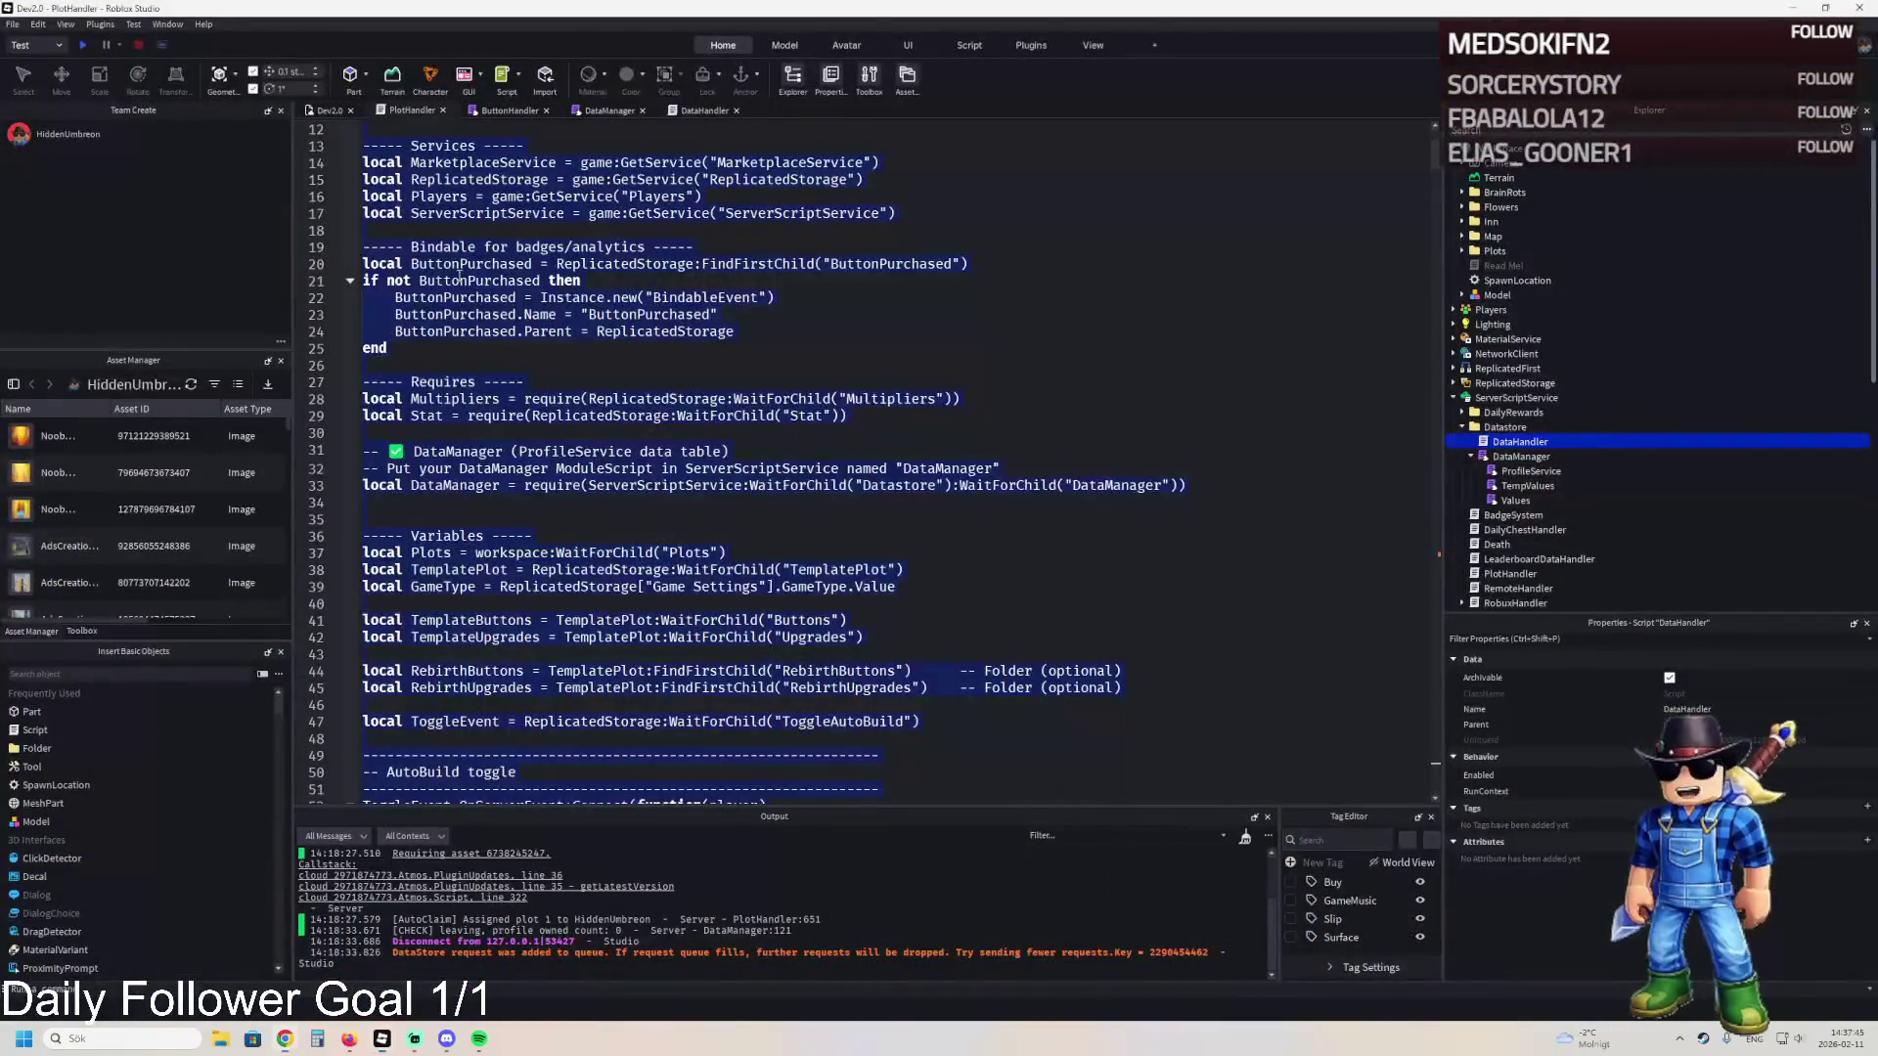
pyautogui.click(334, 117)
# - Switch to the DevPBT place's Roblox Studio window
pyautogui.moveTo(381, 1038)
pyautogui.moveTo(301, 963)
pyautogui.click(354, 981)
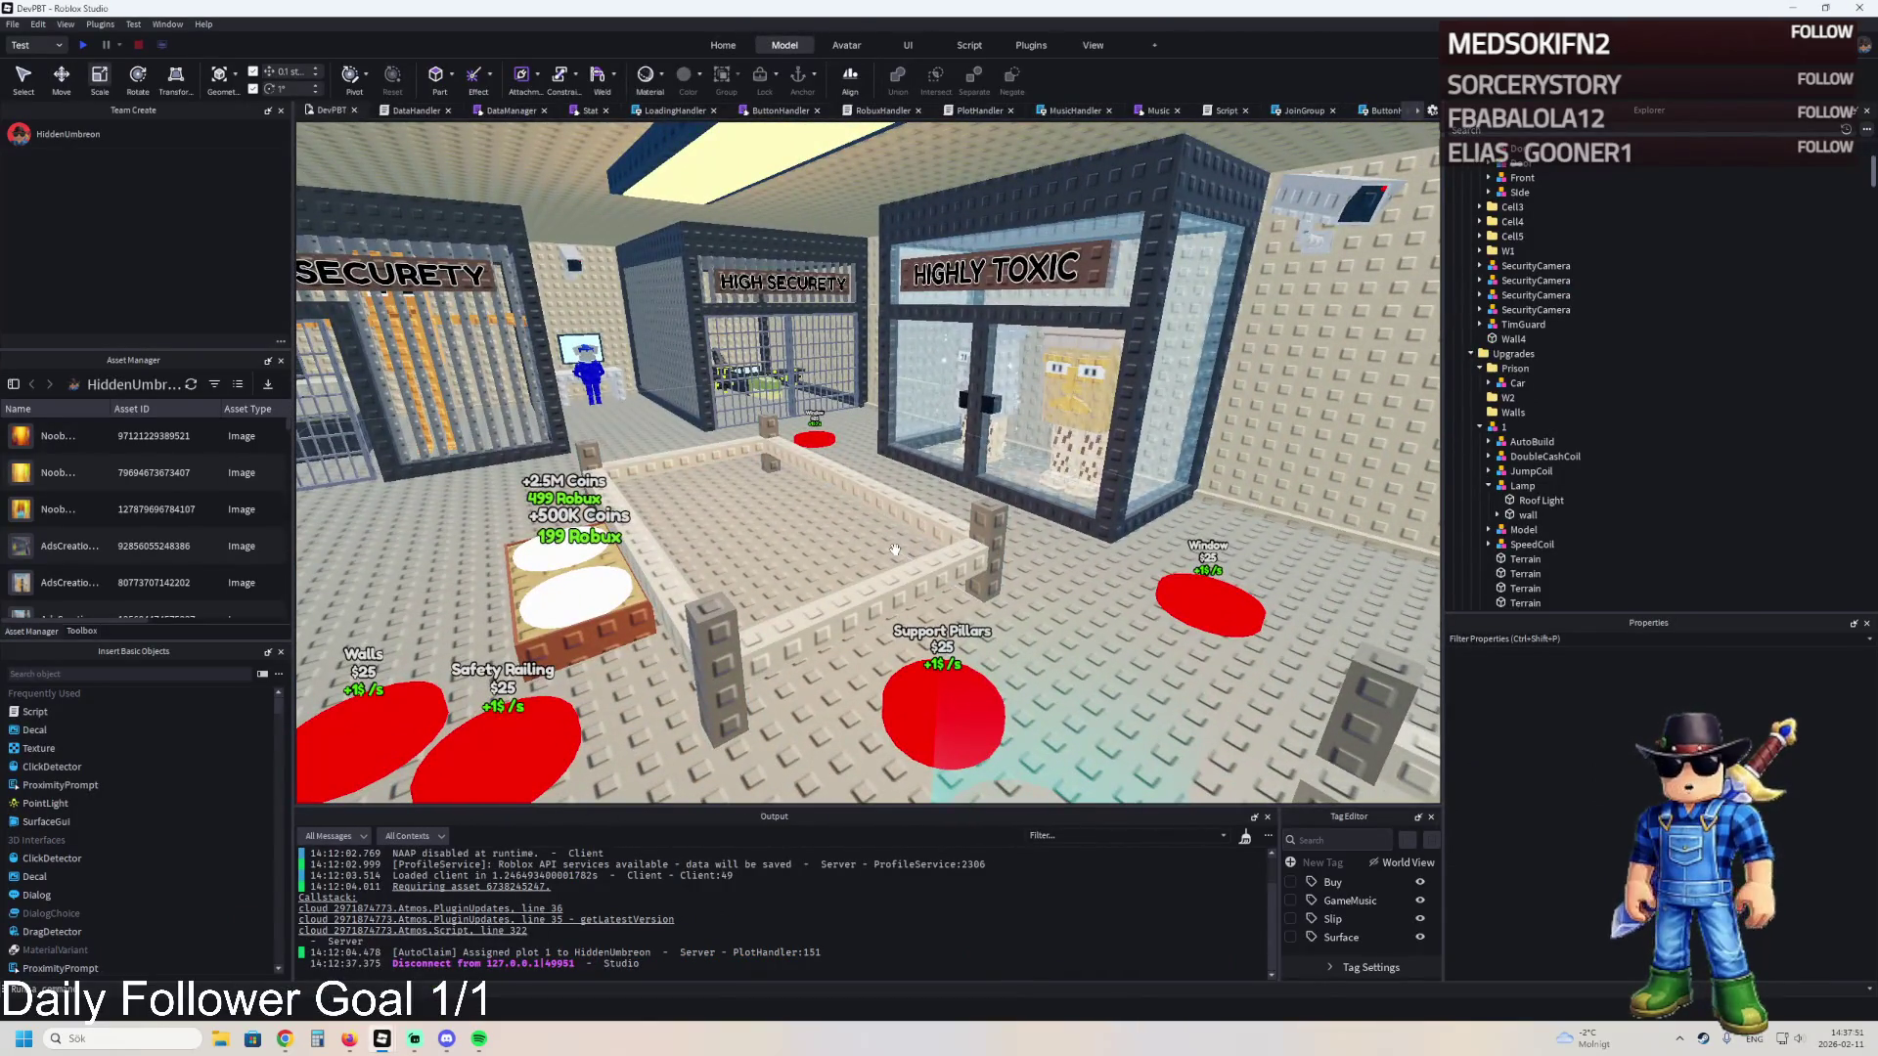
# - Search the Toolbox for "beam" and place the free Light Beam model on the prison floor
pyautogui.click(82, 631)
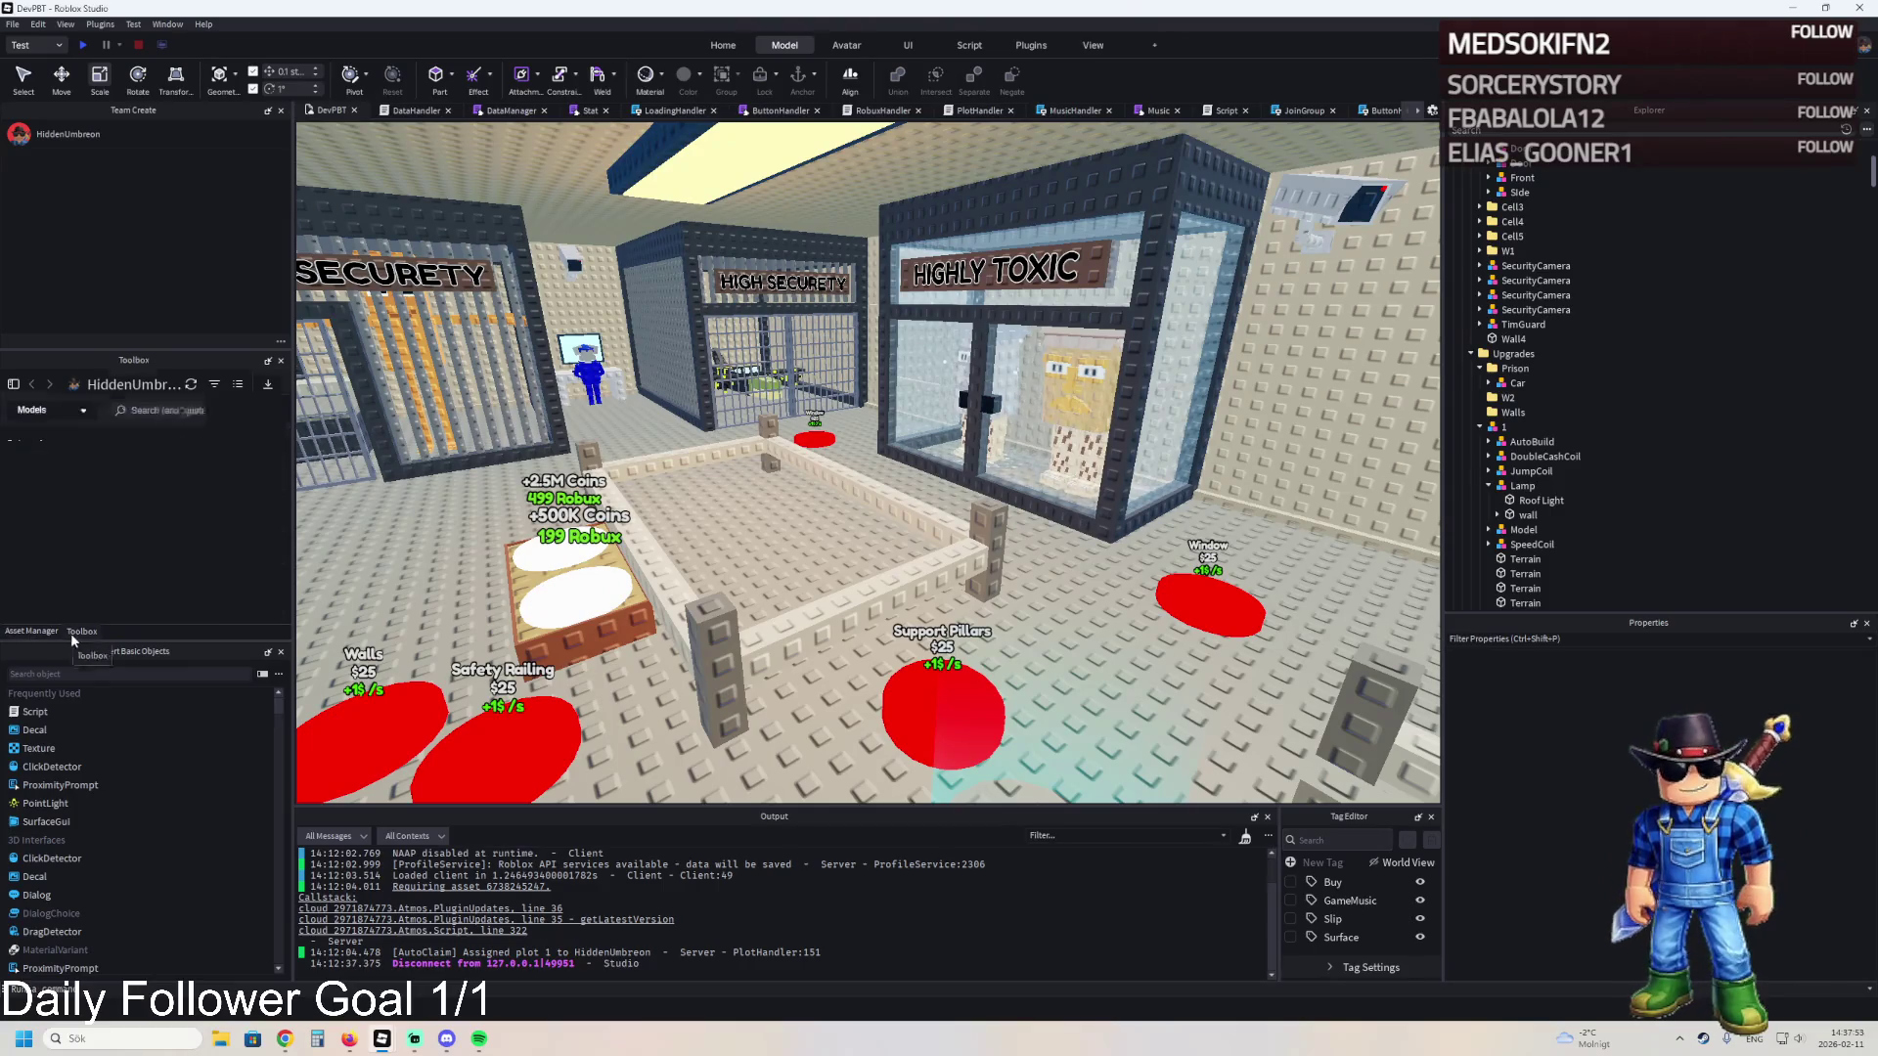
pyautogui.click(169, 410)
pyautogui.write('beam')
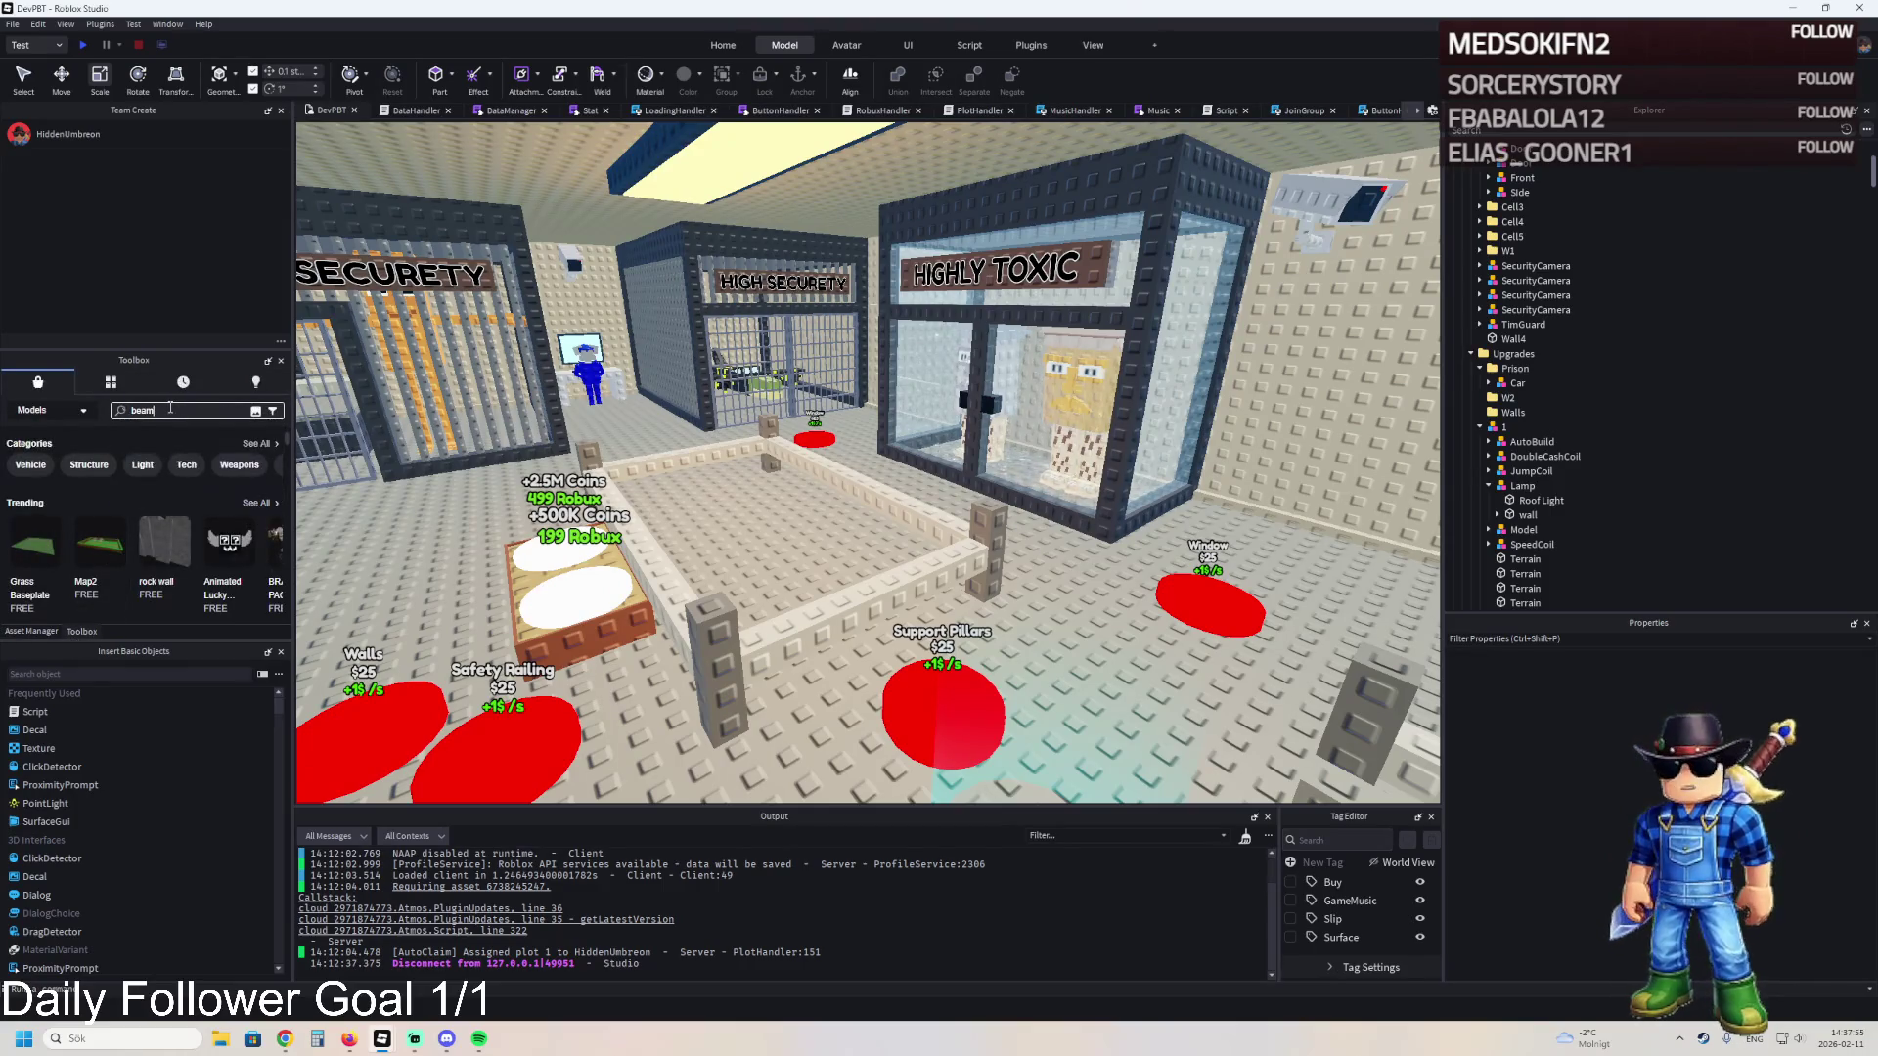
pyautogui.press('Return')
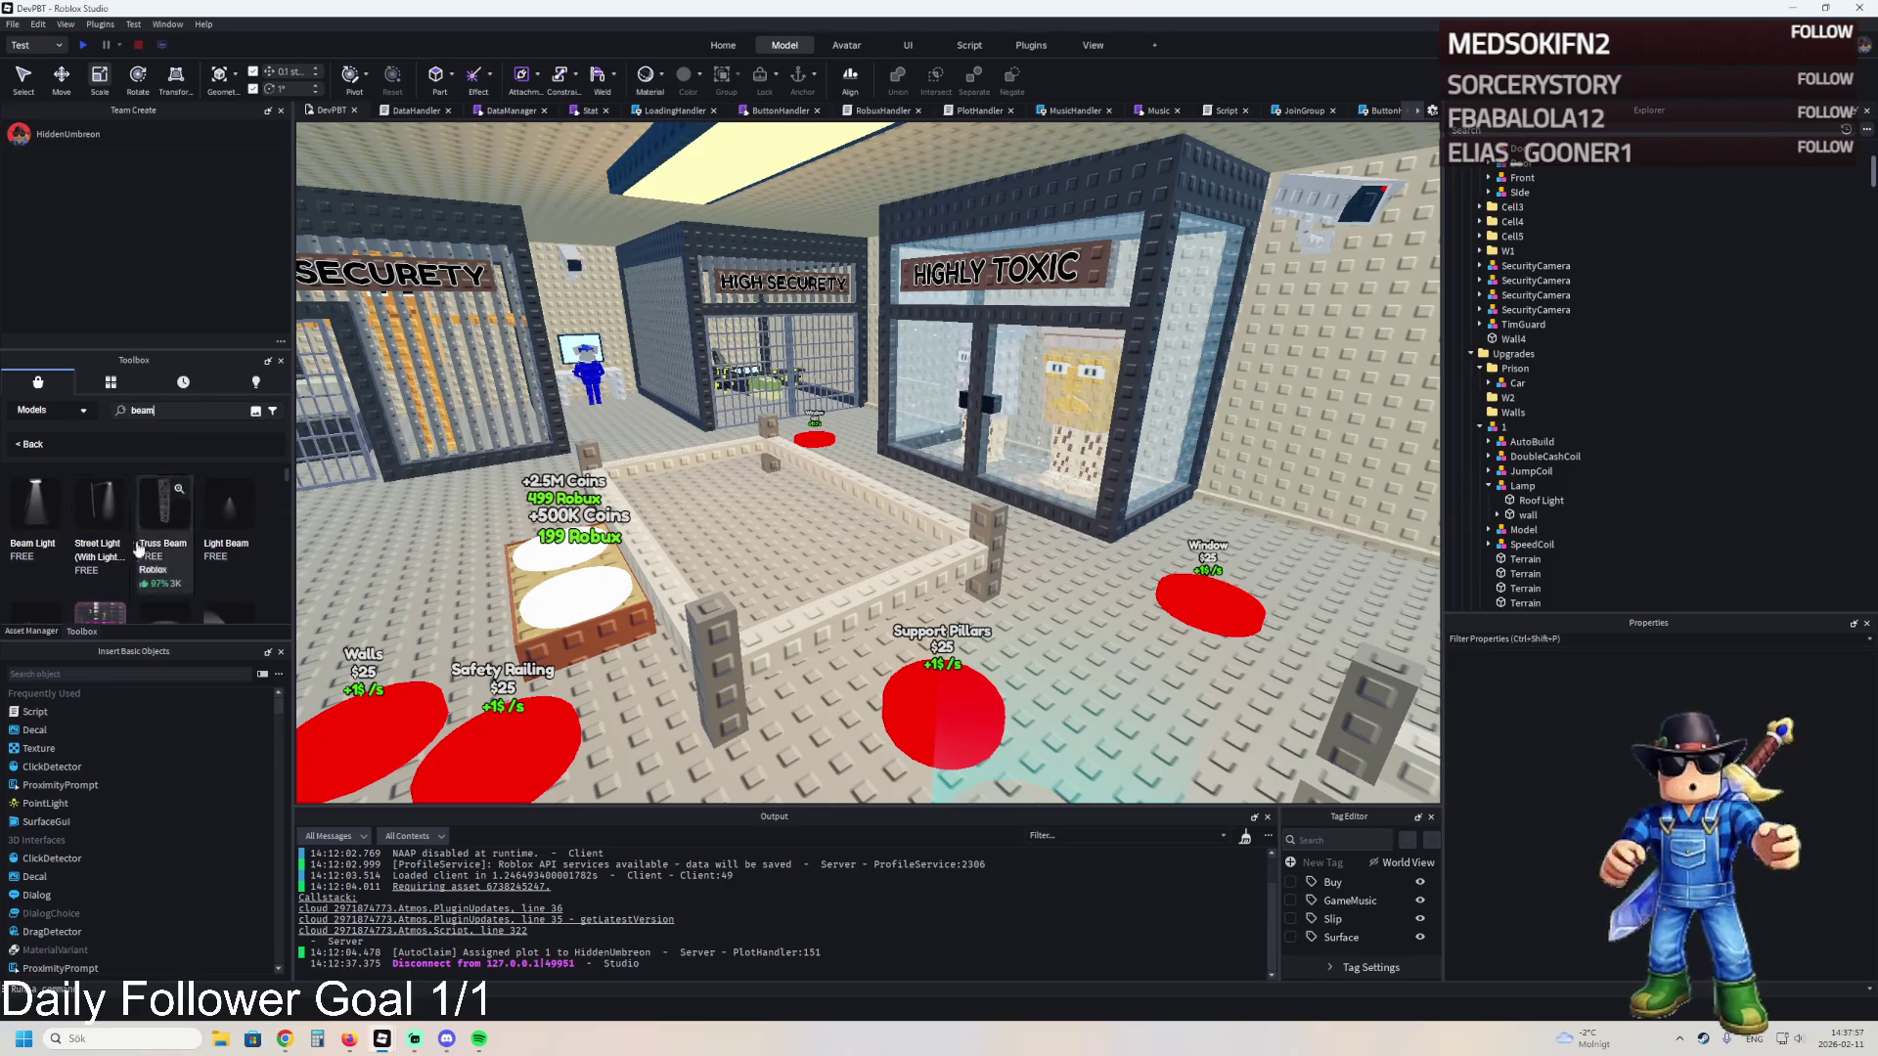
pyautogui.moveTo(47, 523)
pyautogui.scroll(-2, 254, 519)
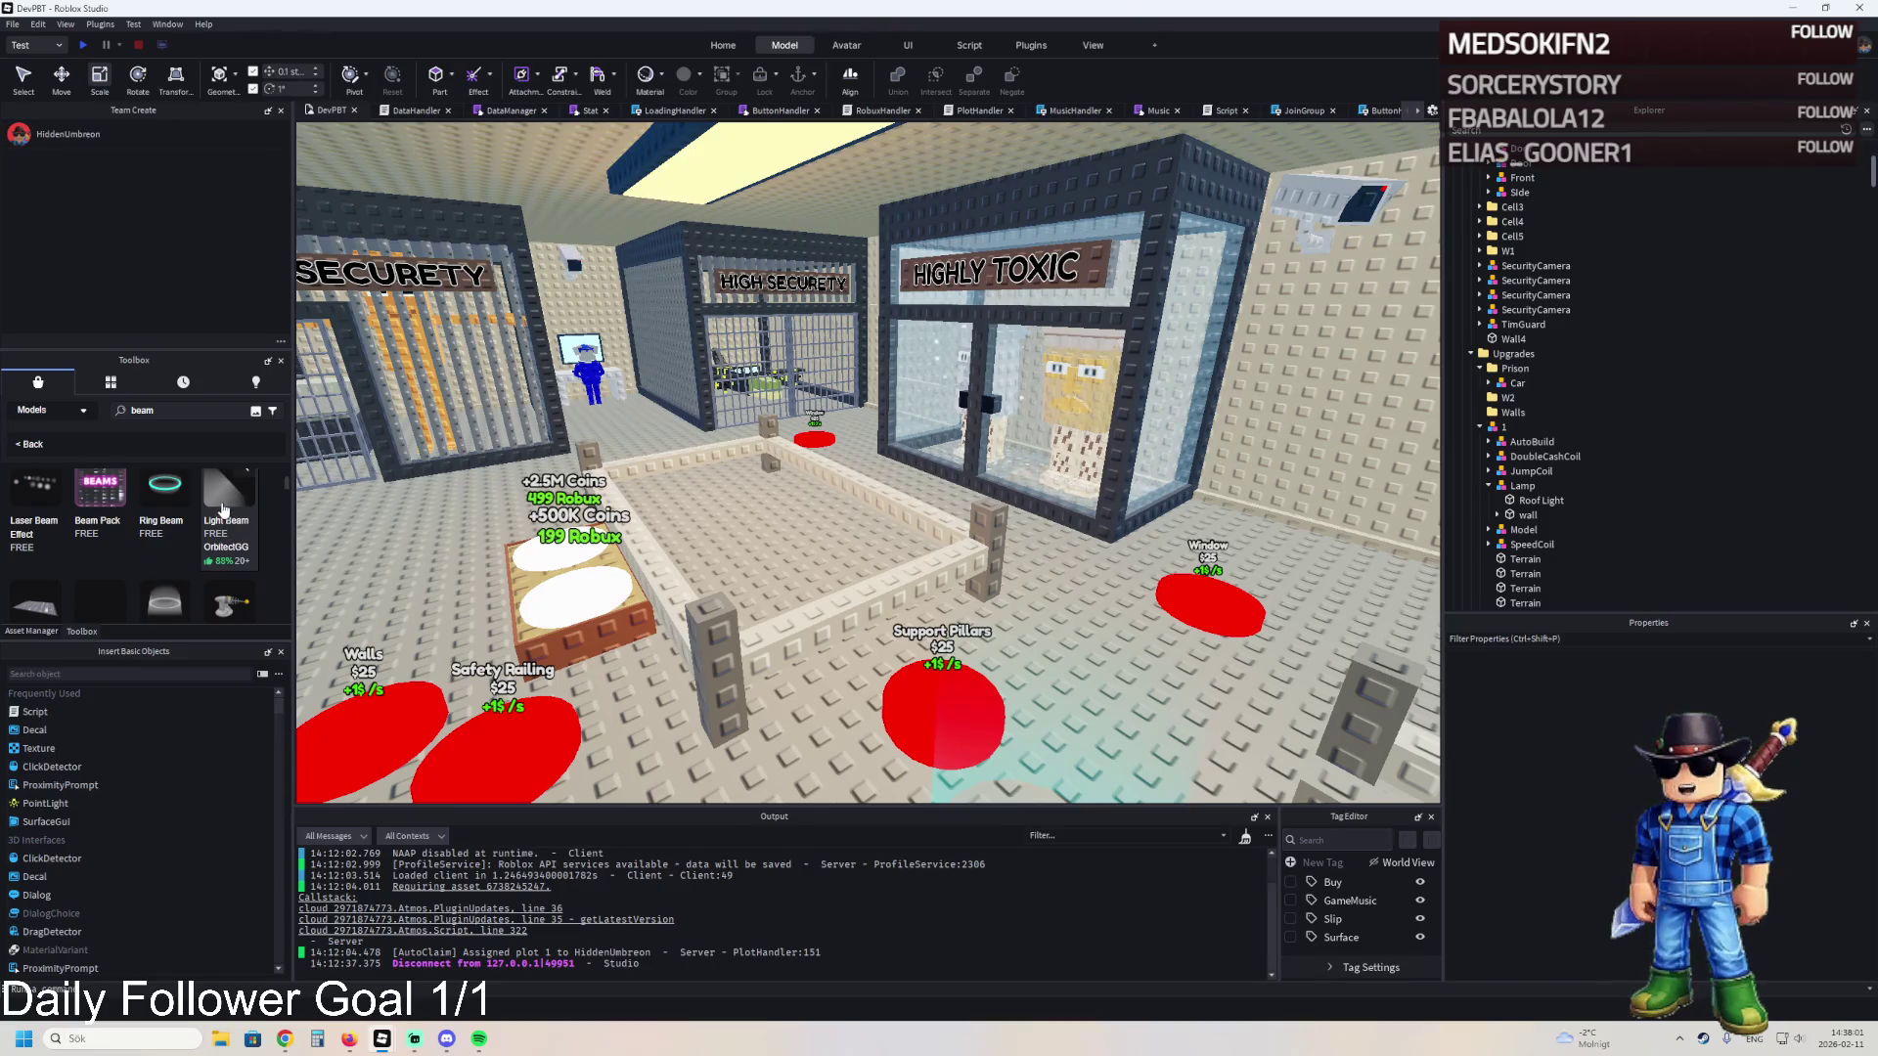
pyautogui.moveTo(225, 509); pyautogui.dragTo(445, 570)
pyautogui.scroll(5, 668, 548)
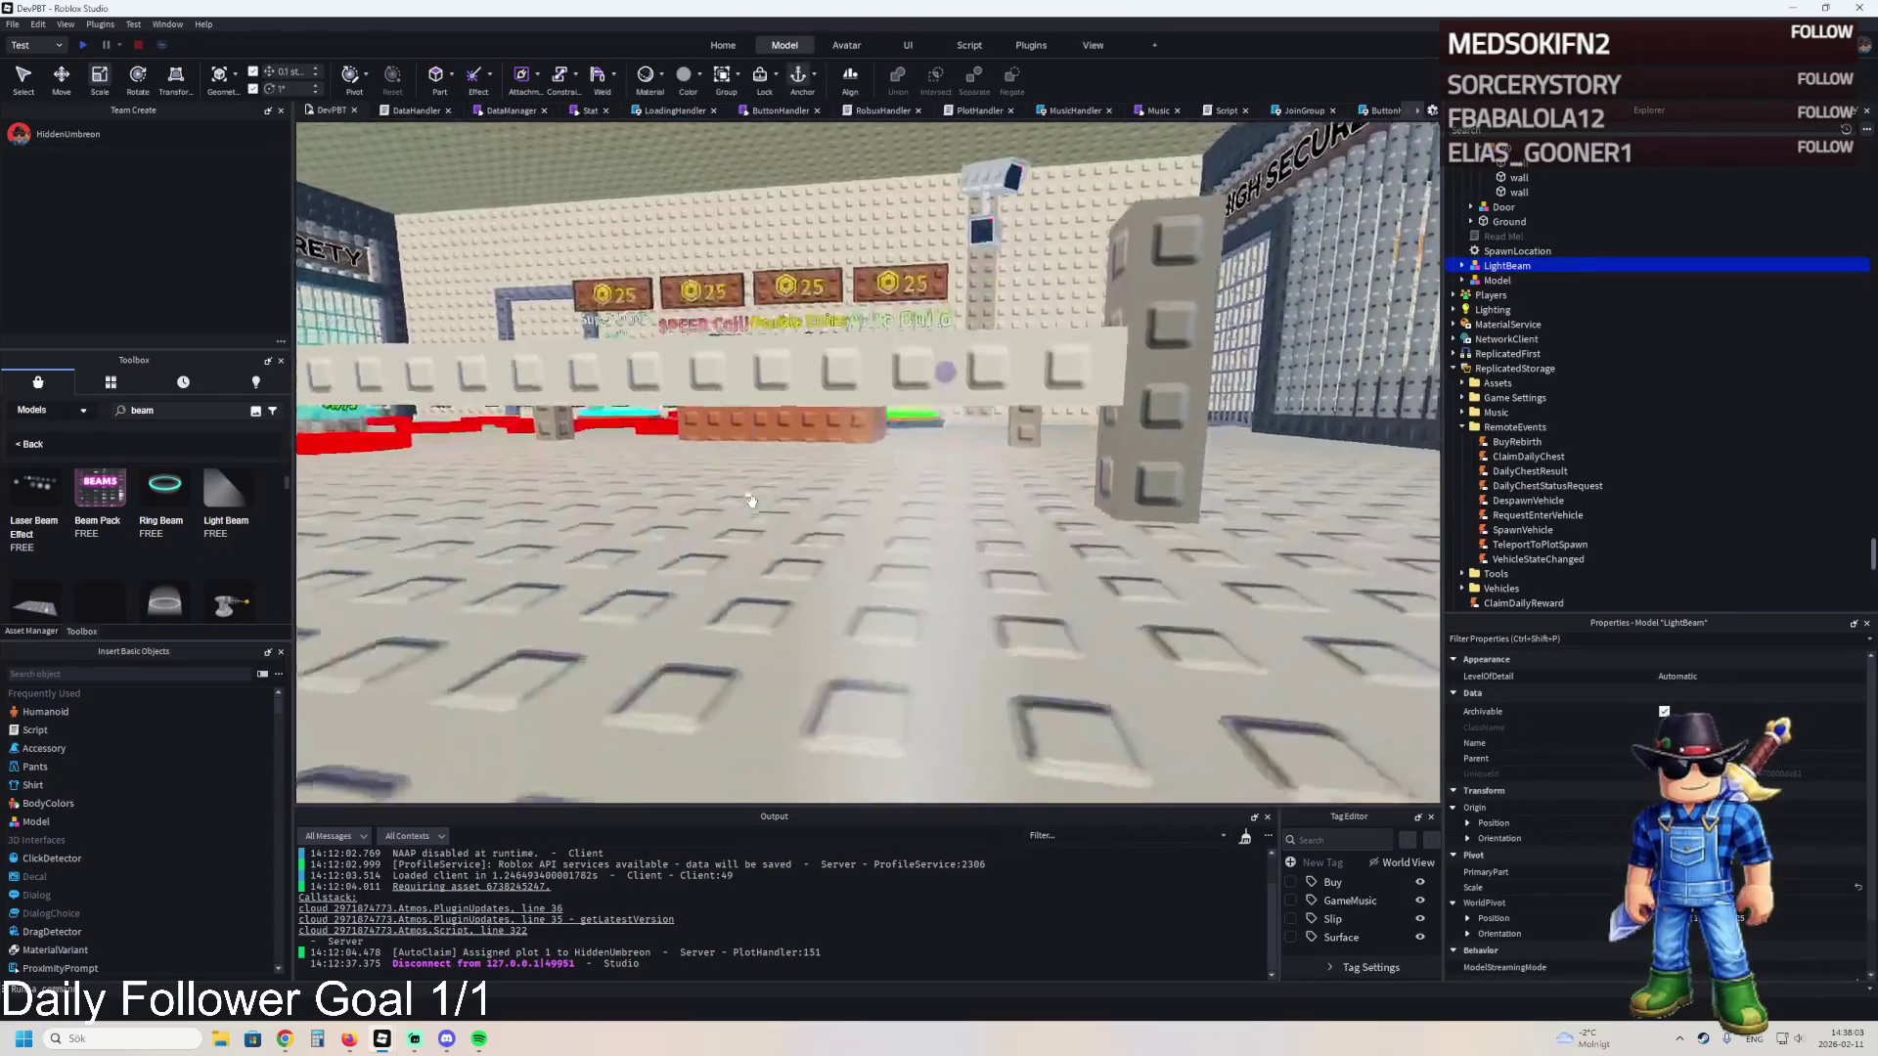
# - Inspect the Beam inside LightBeam's light1 in Explorer, then delete the LightBeam model
pyautogui.press('a')
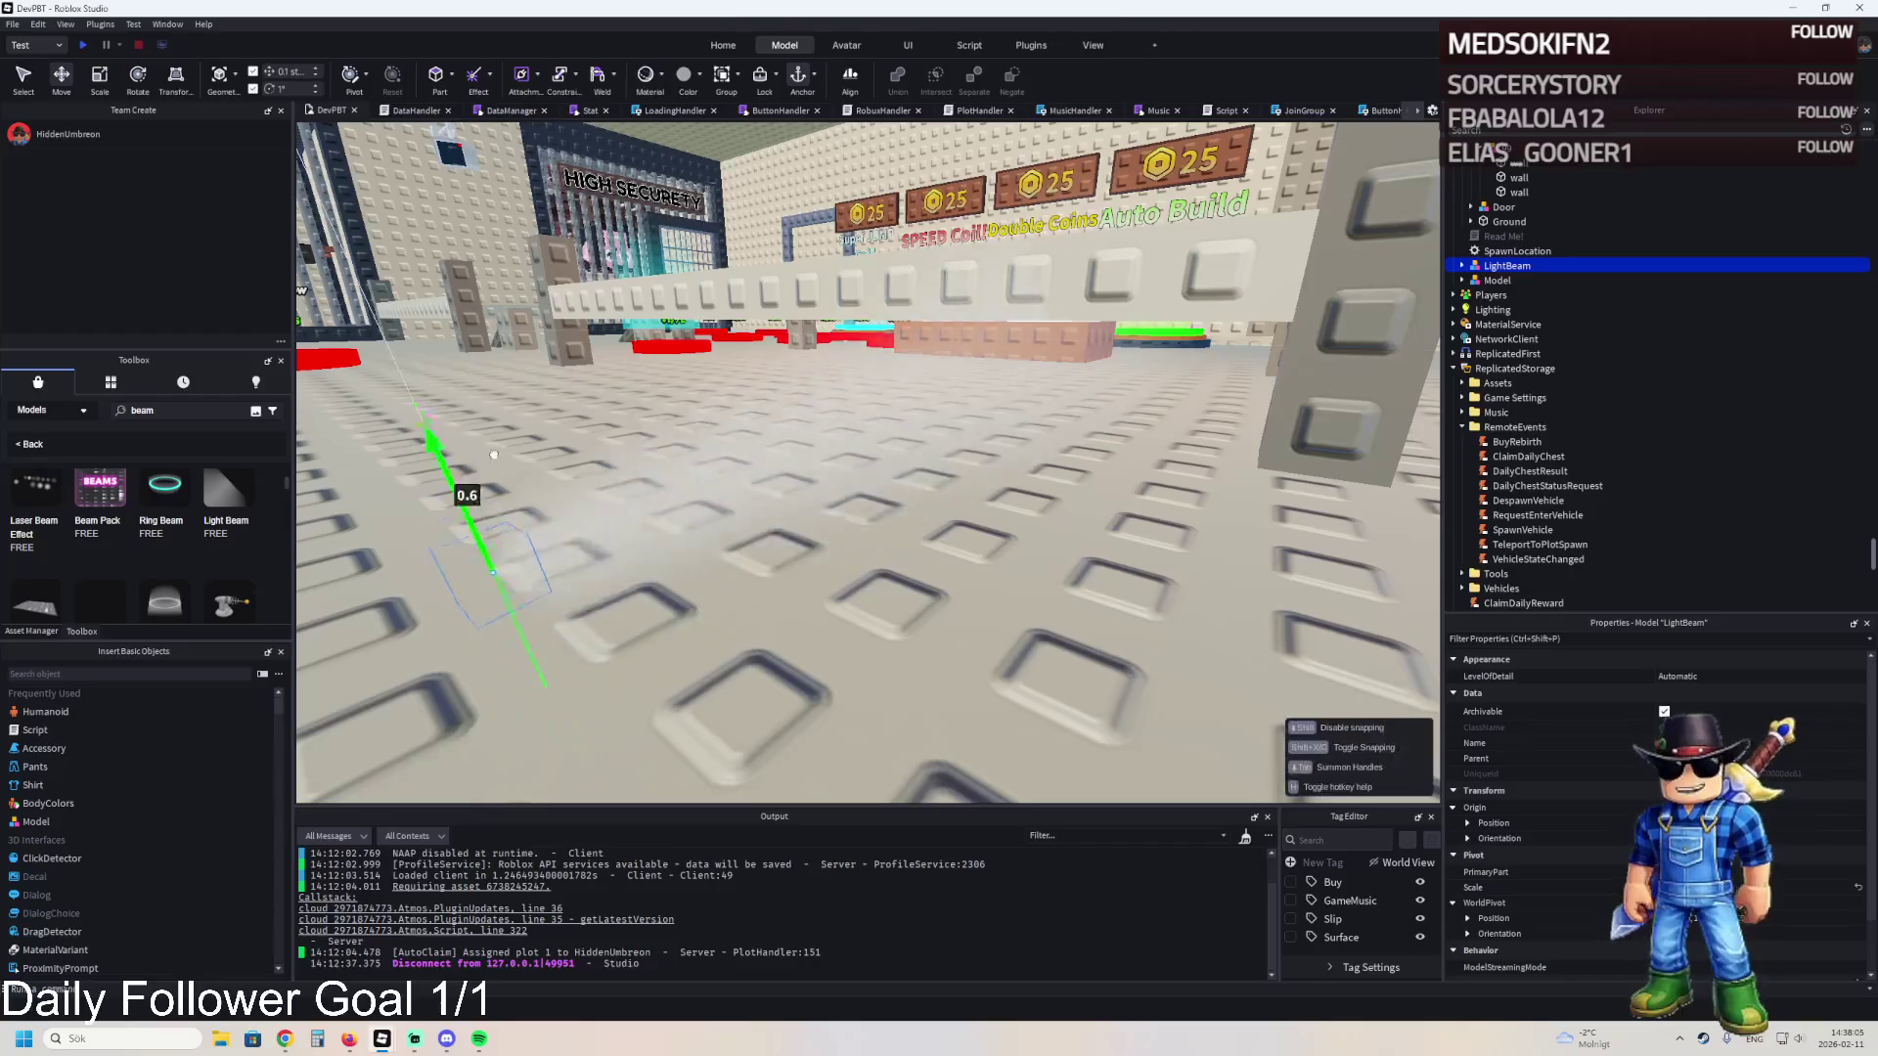
pyautogui.press('s')
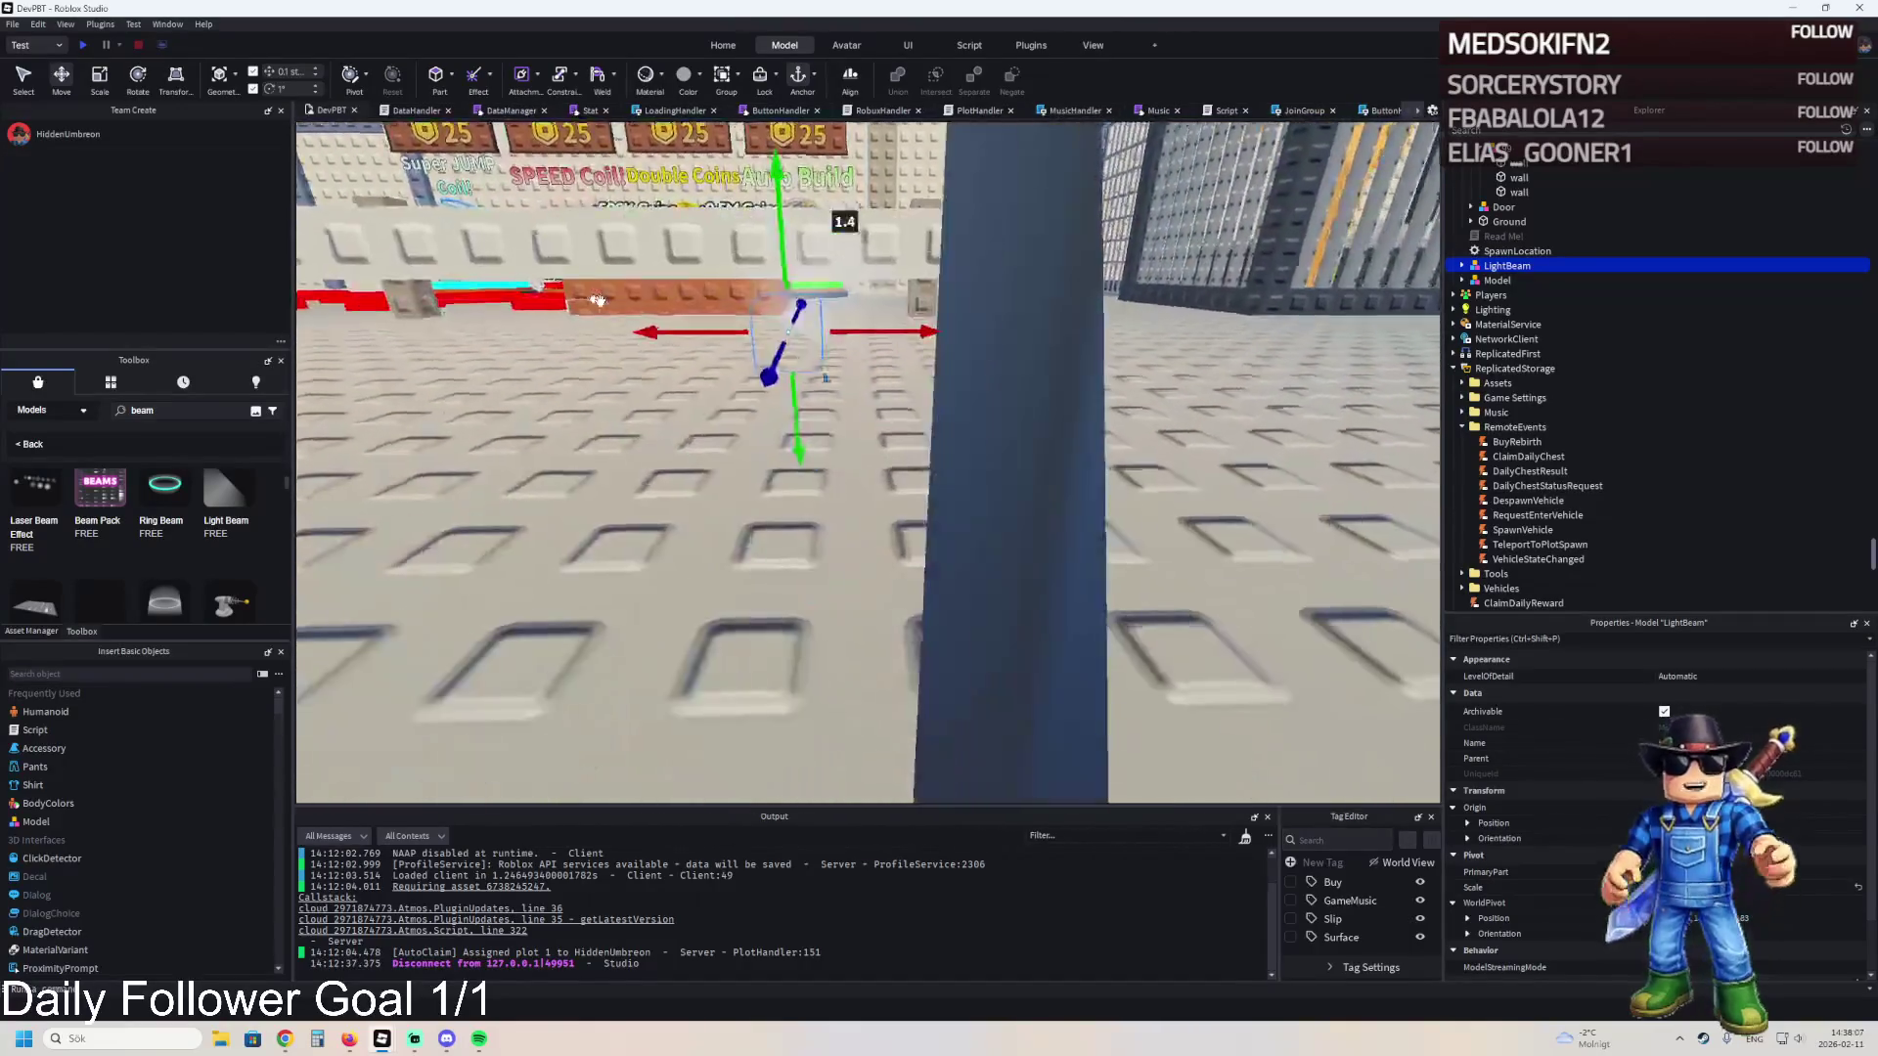
pyautogui.click(1462, 266)
pyautogui.click(1470, 280)
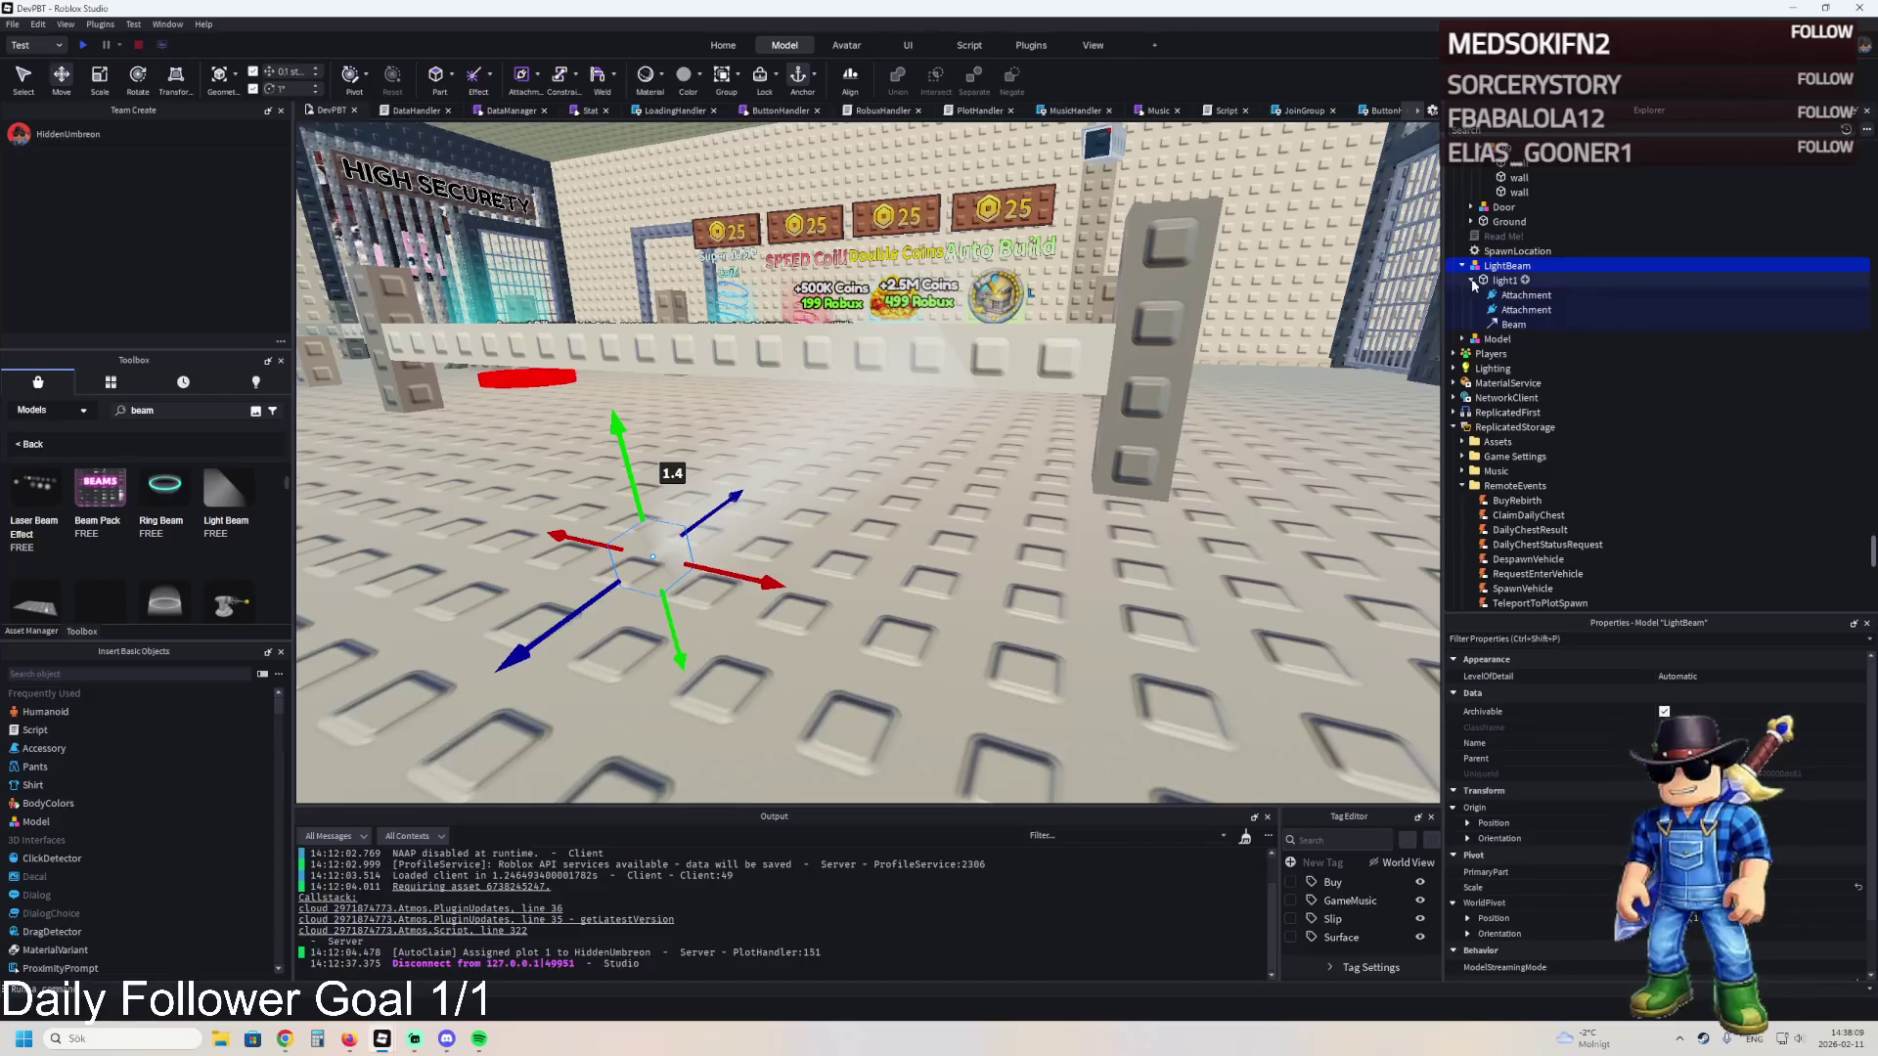
pyautogui.click(1513, 324)
pyautogui.scroll(-3, 1785, 854)
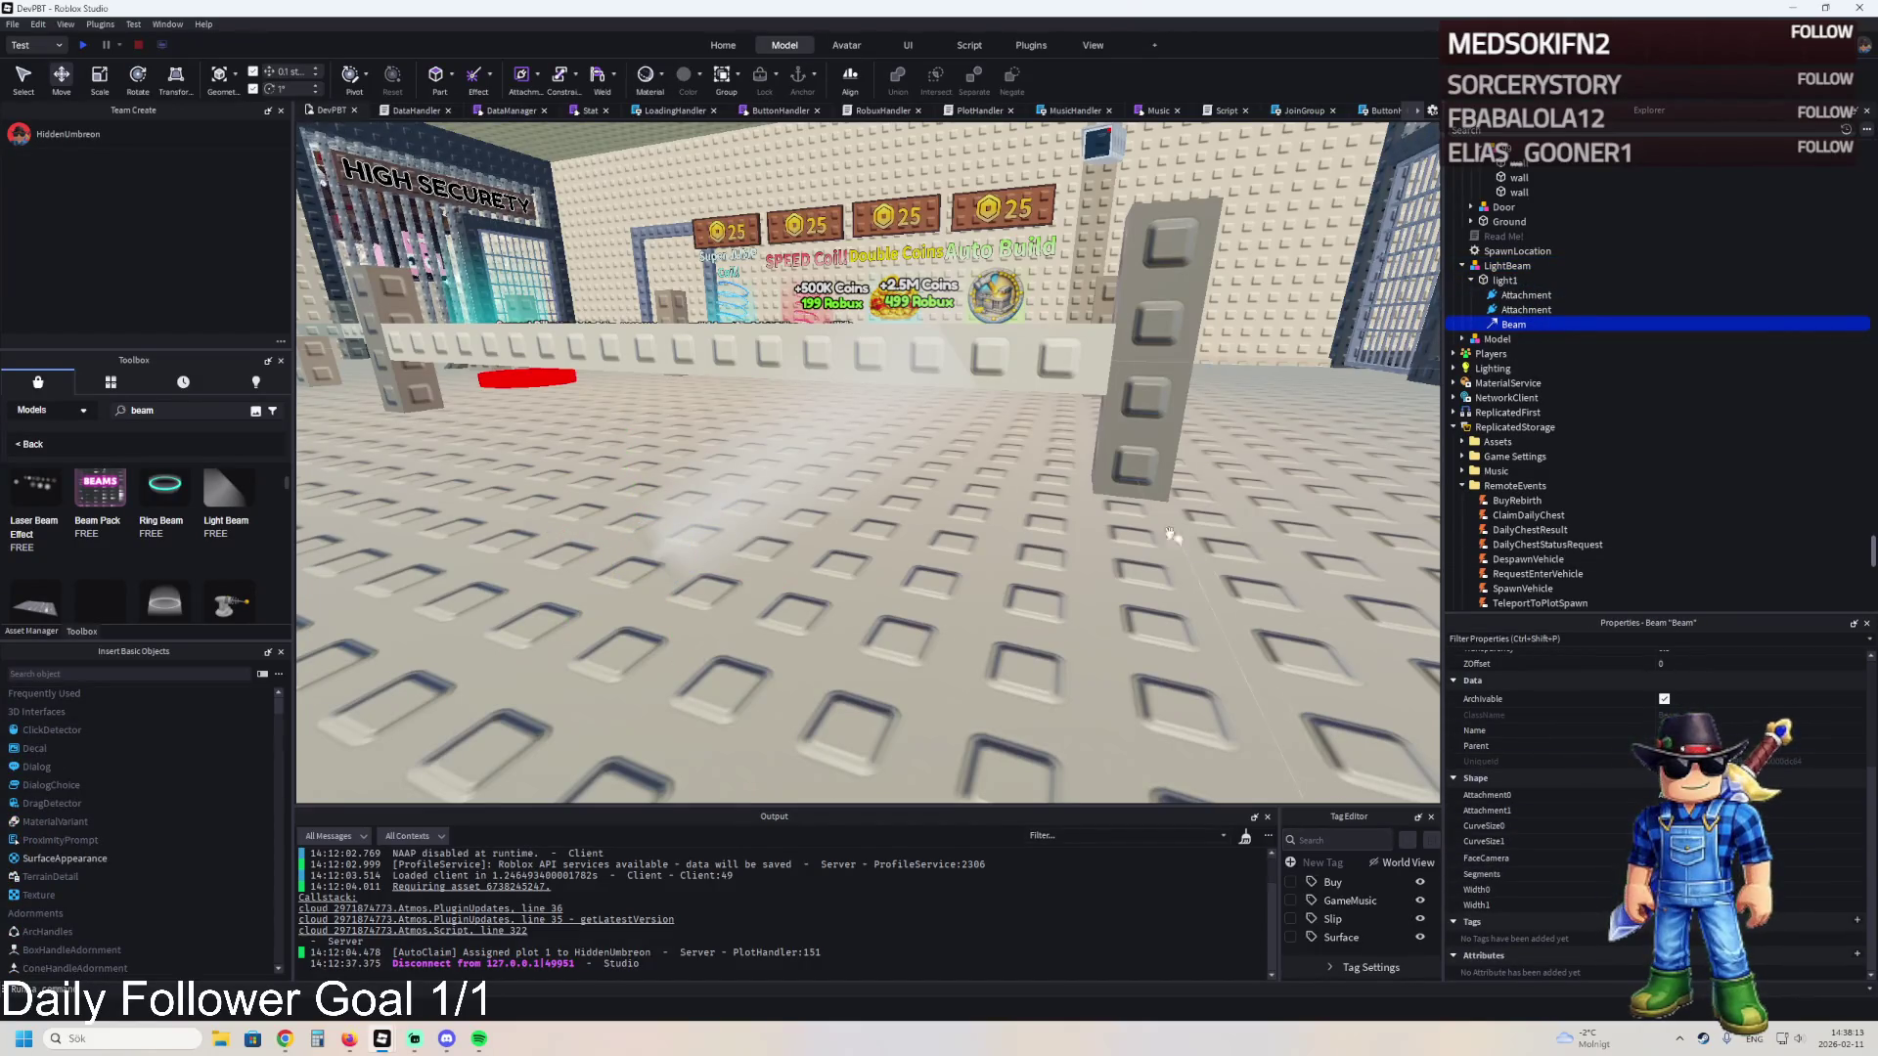
pyautogui.press('f')
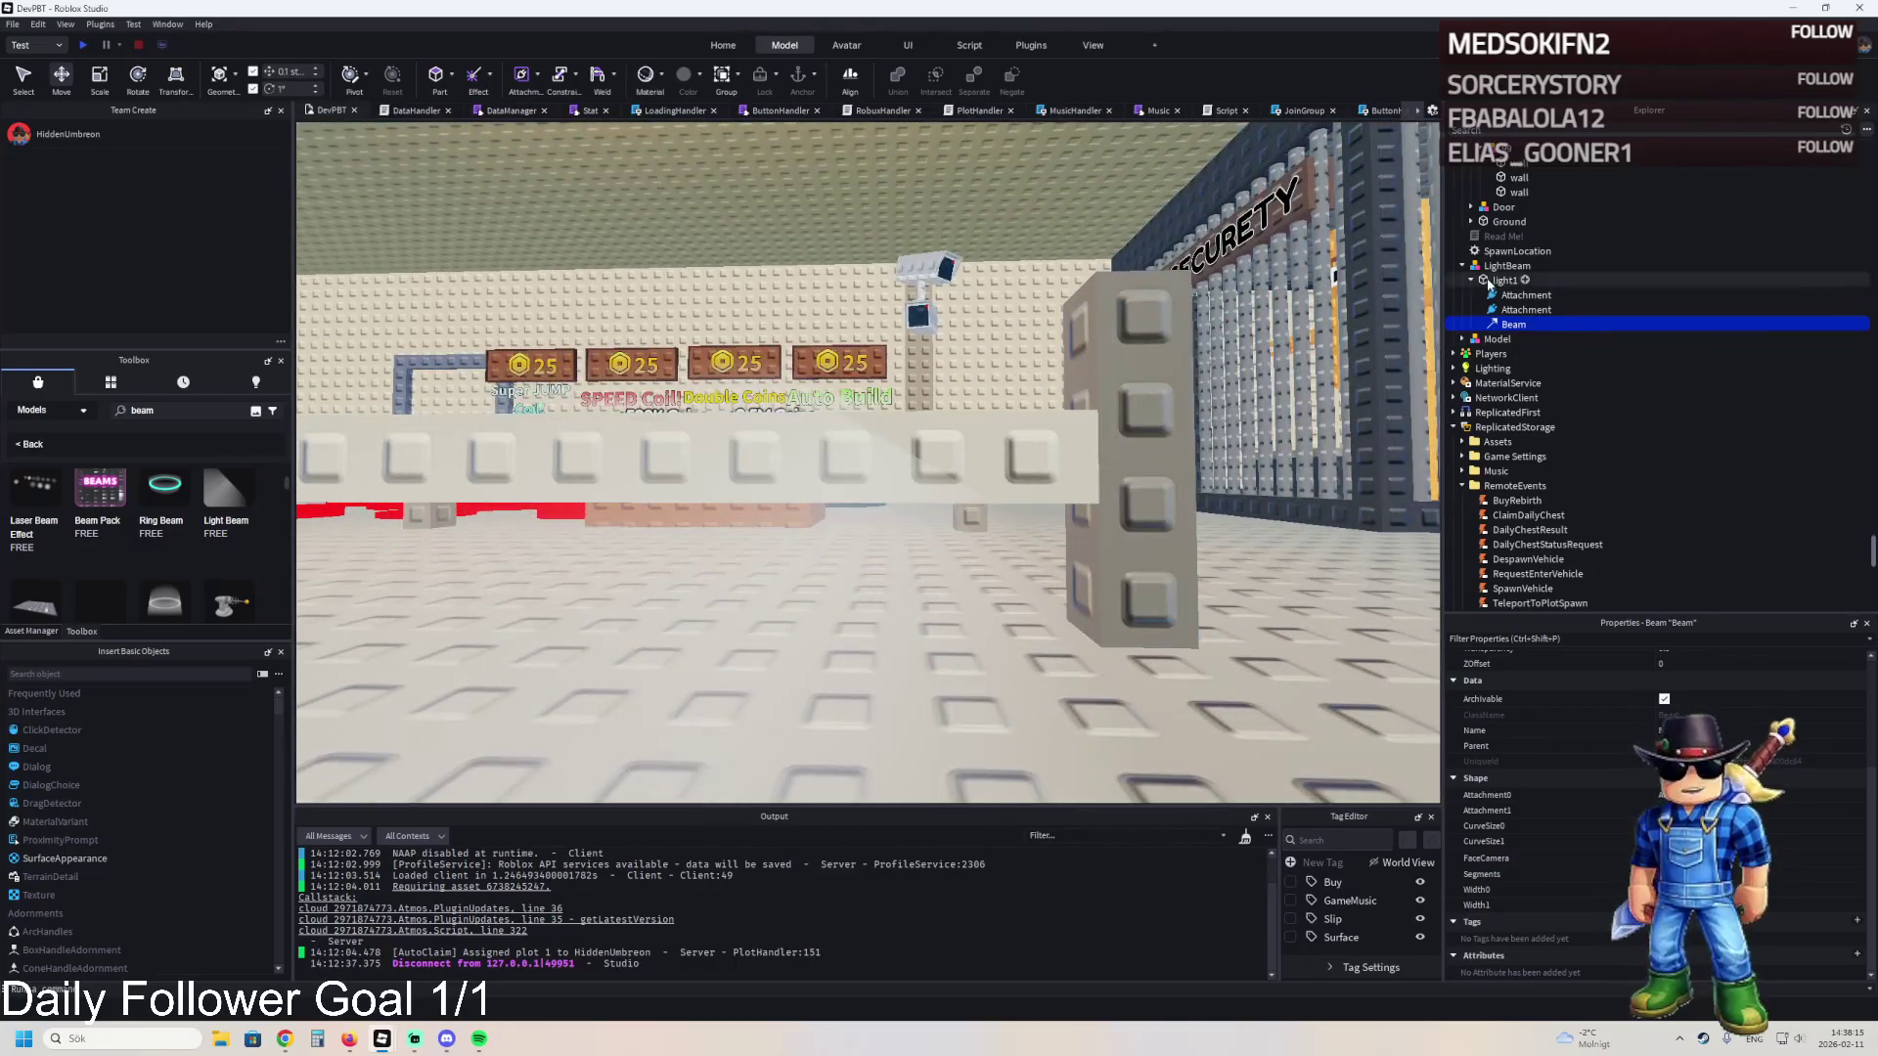
pyautogui.press('Delete')
pyautogui.scroll(-10, 1011, 381)
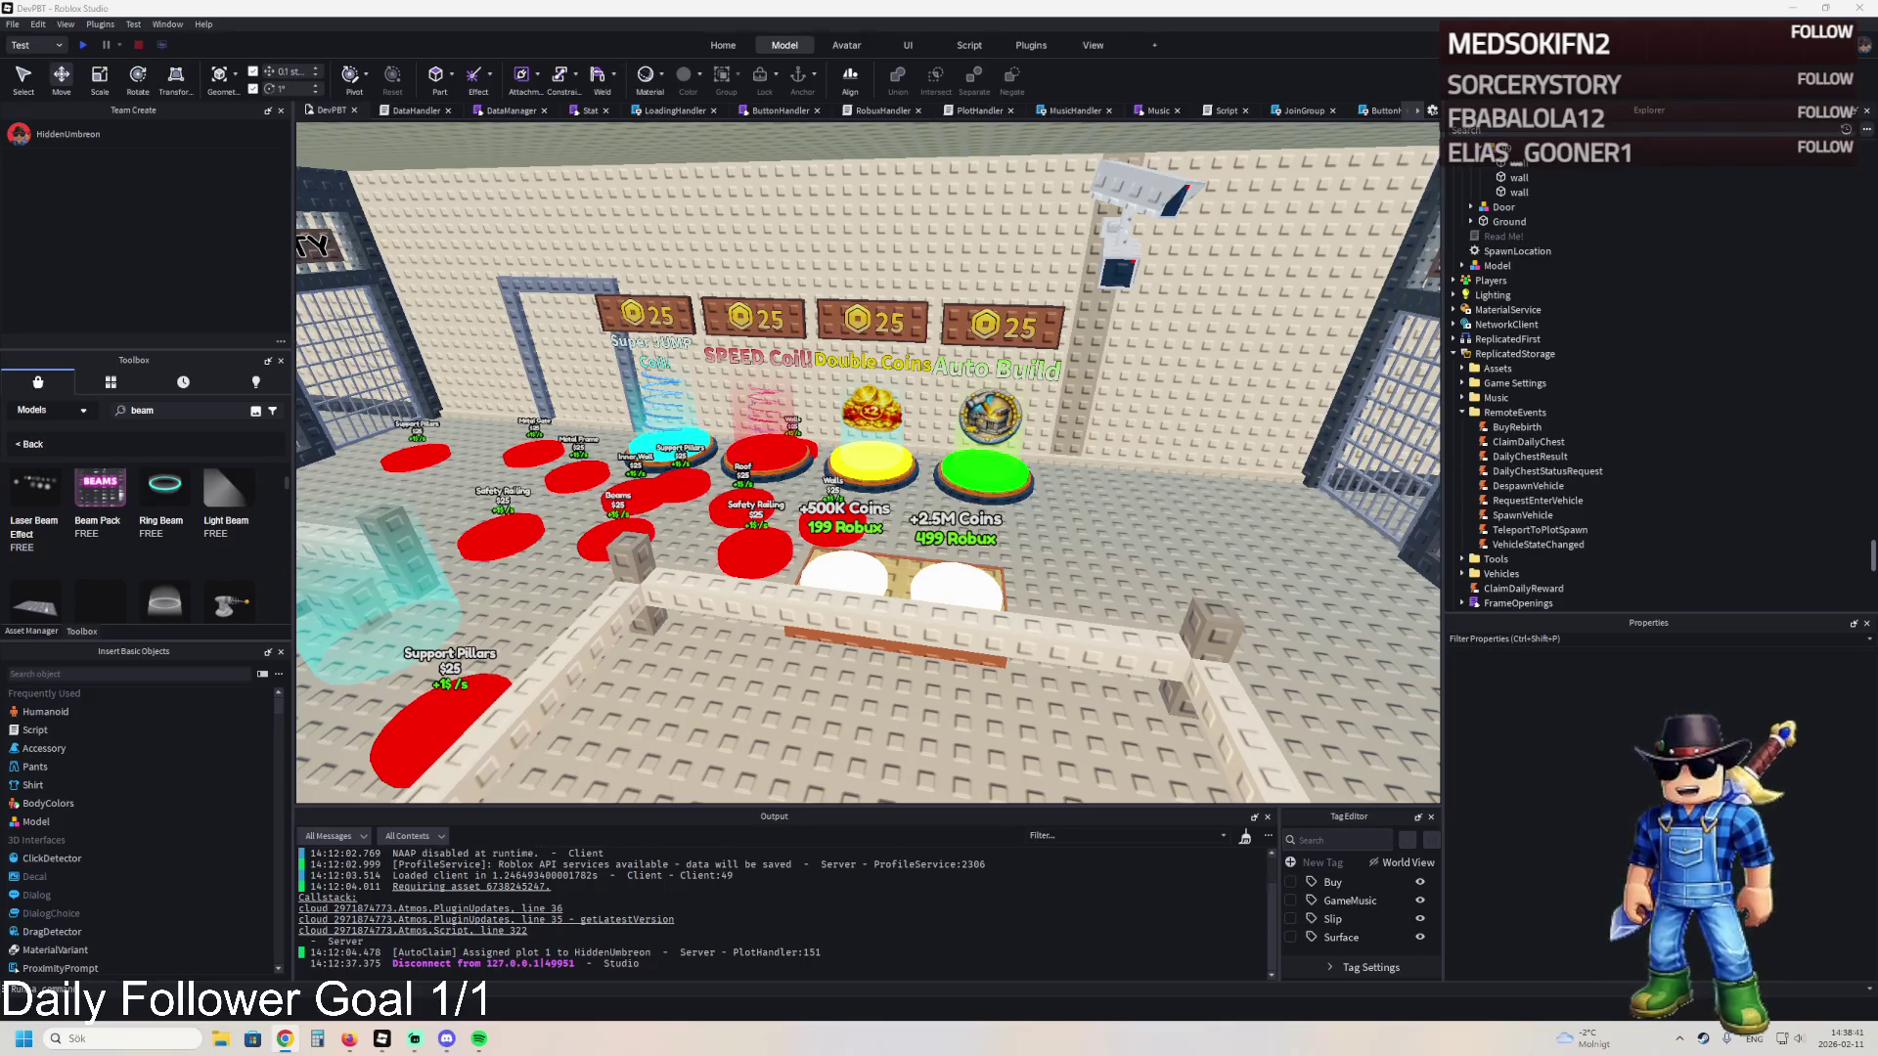
# - Fly the camera past the Highly Toxic and High Security cells to face the wall between them
pyautogui.press('d')
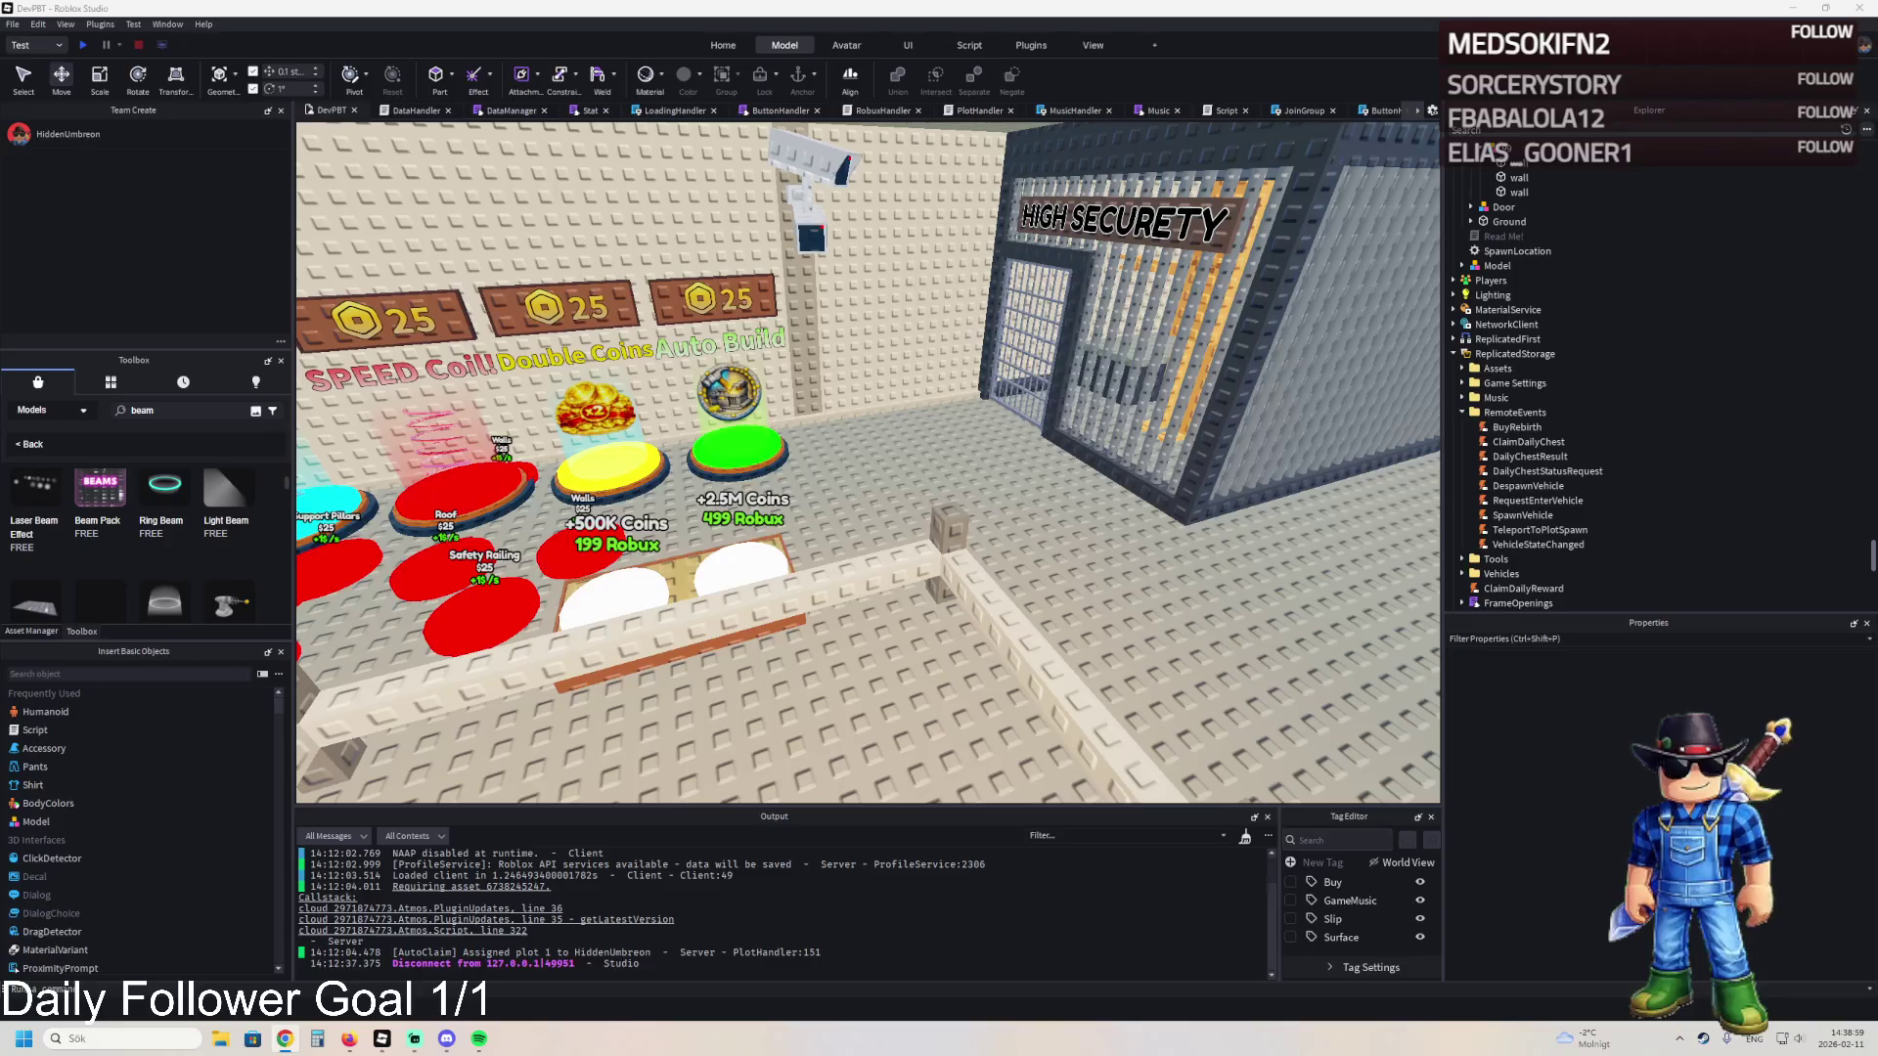
pyautogui.press('w')
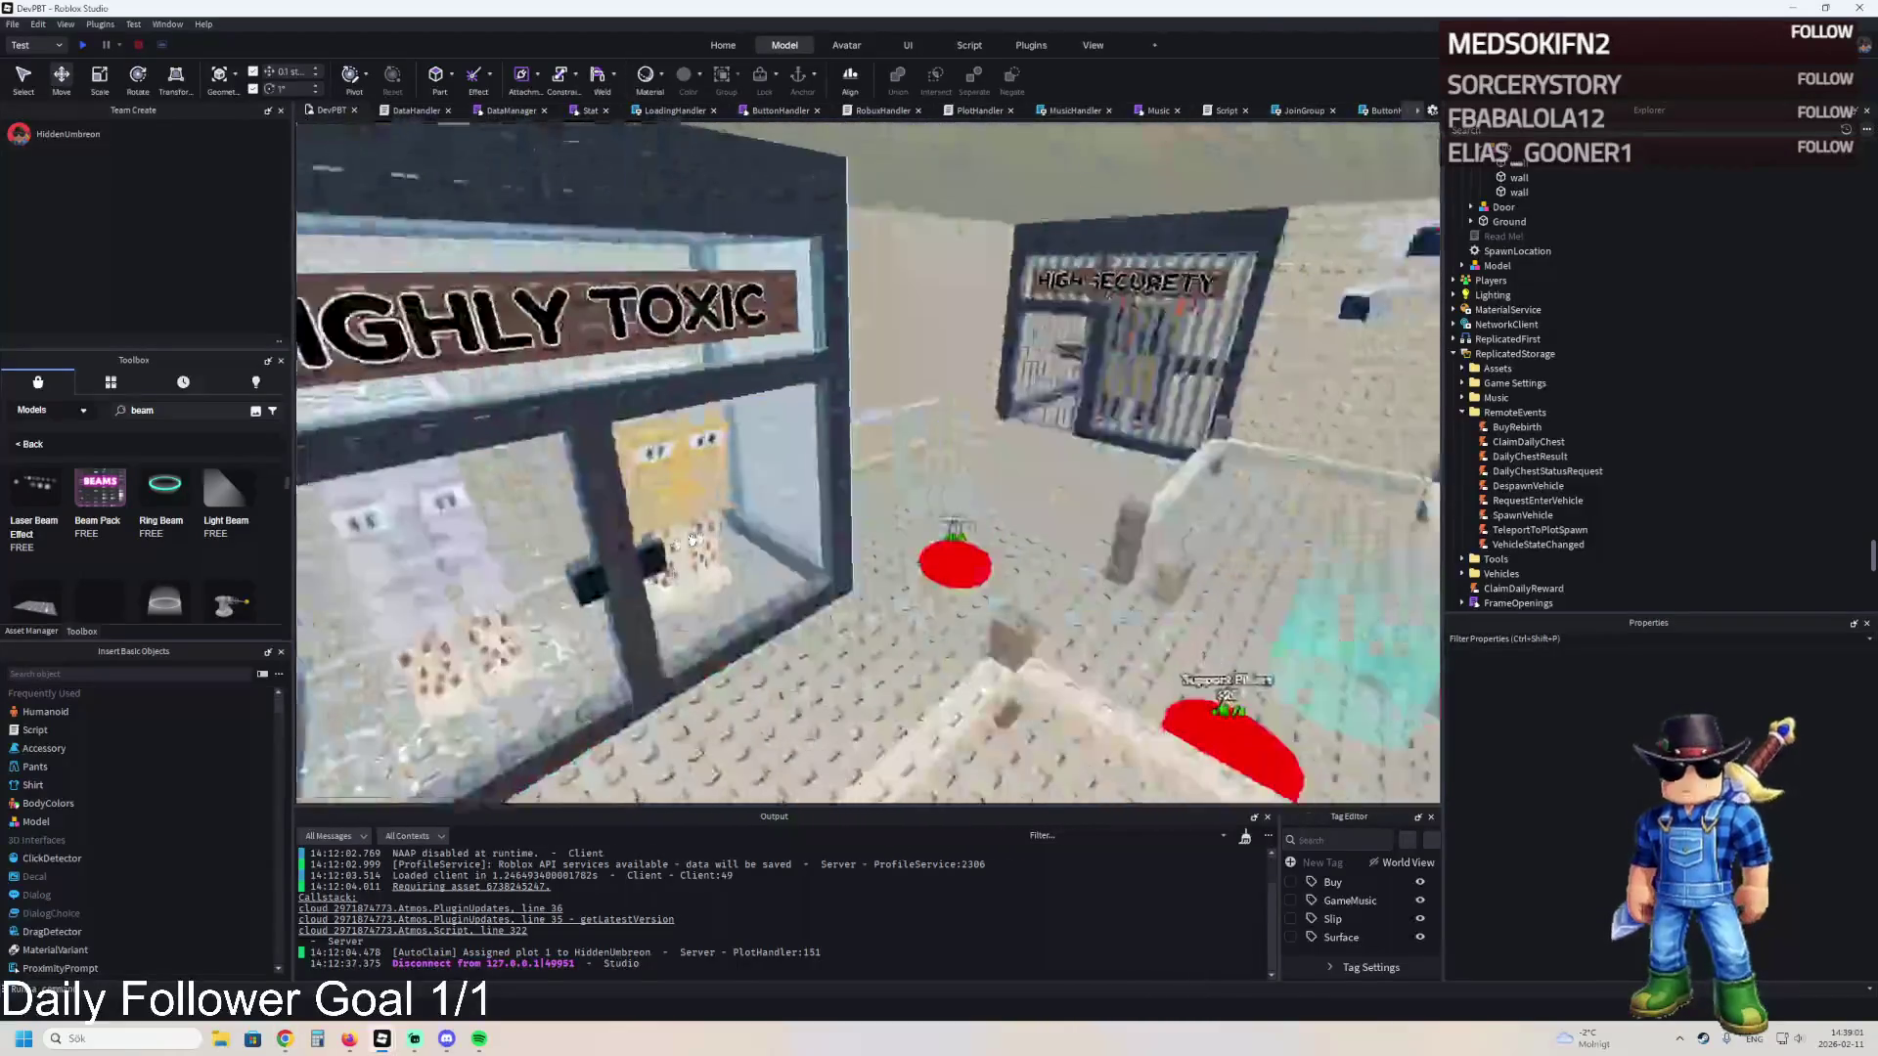
pyautogui.press('w')
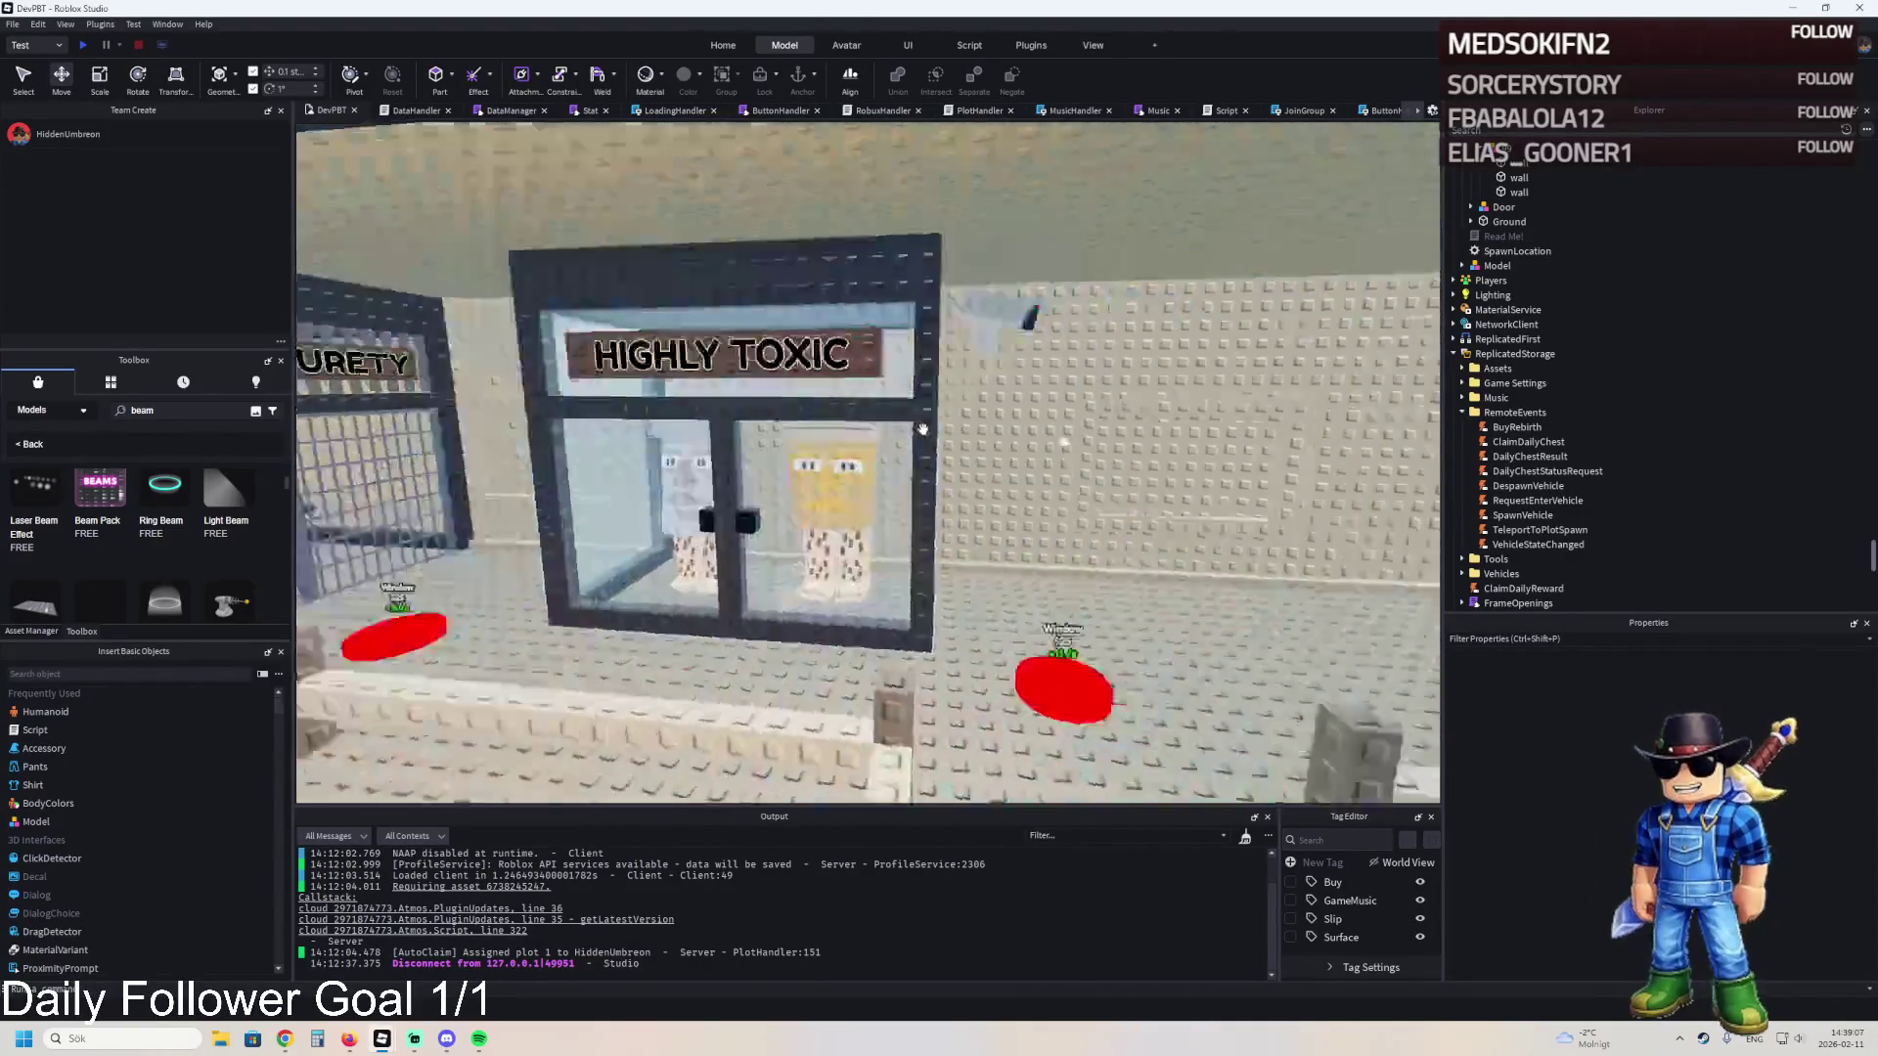
pyautogui.press('w')
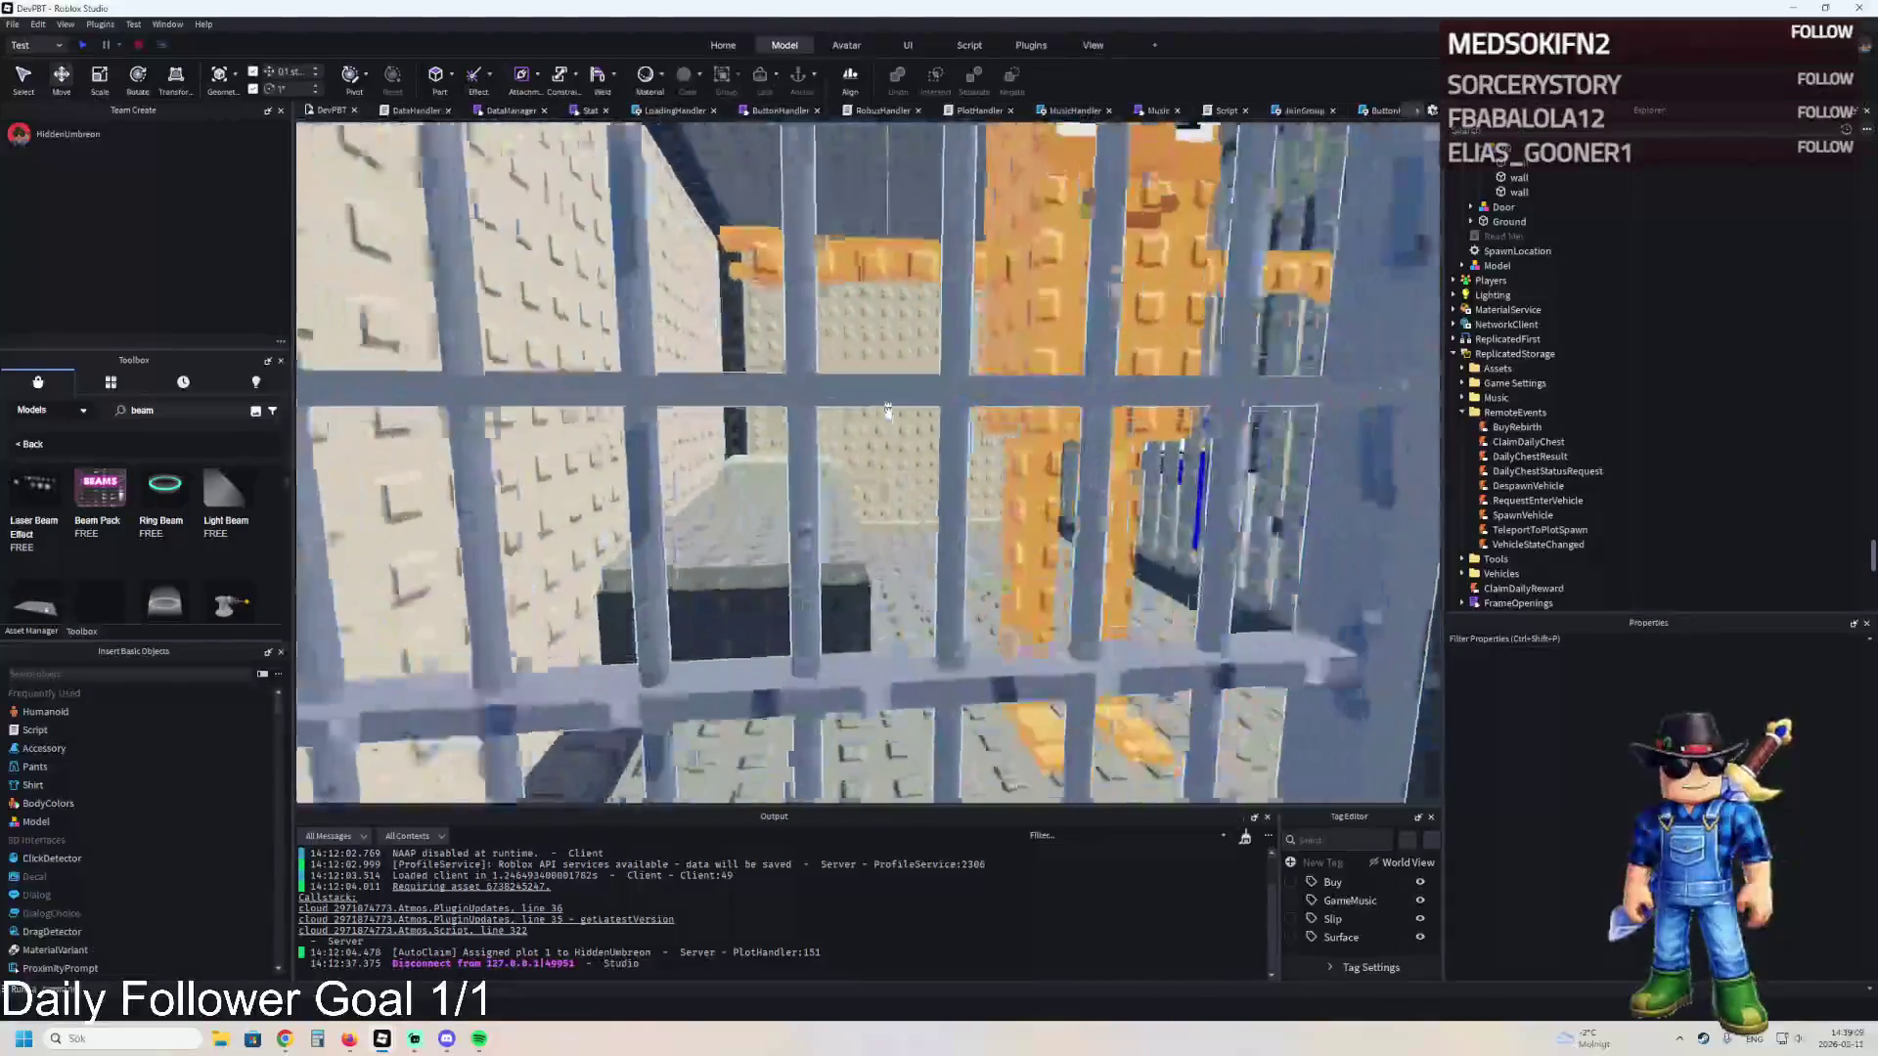
pyautogui.press('w')
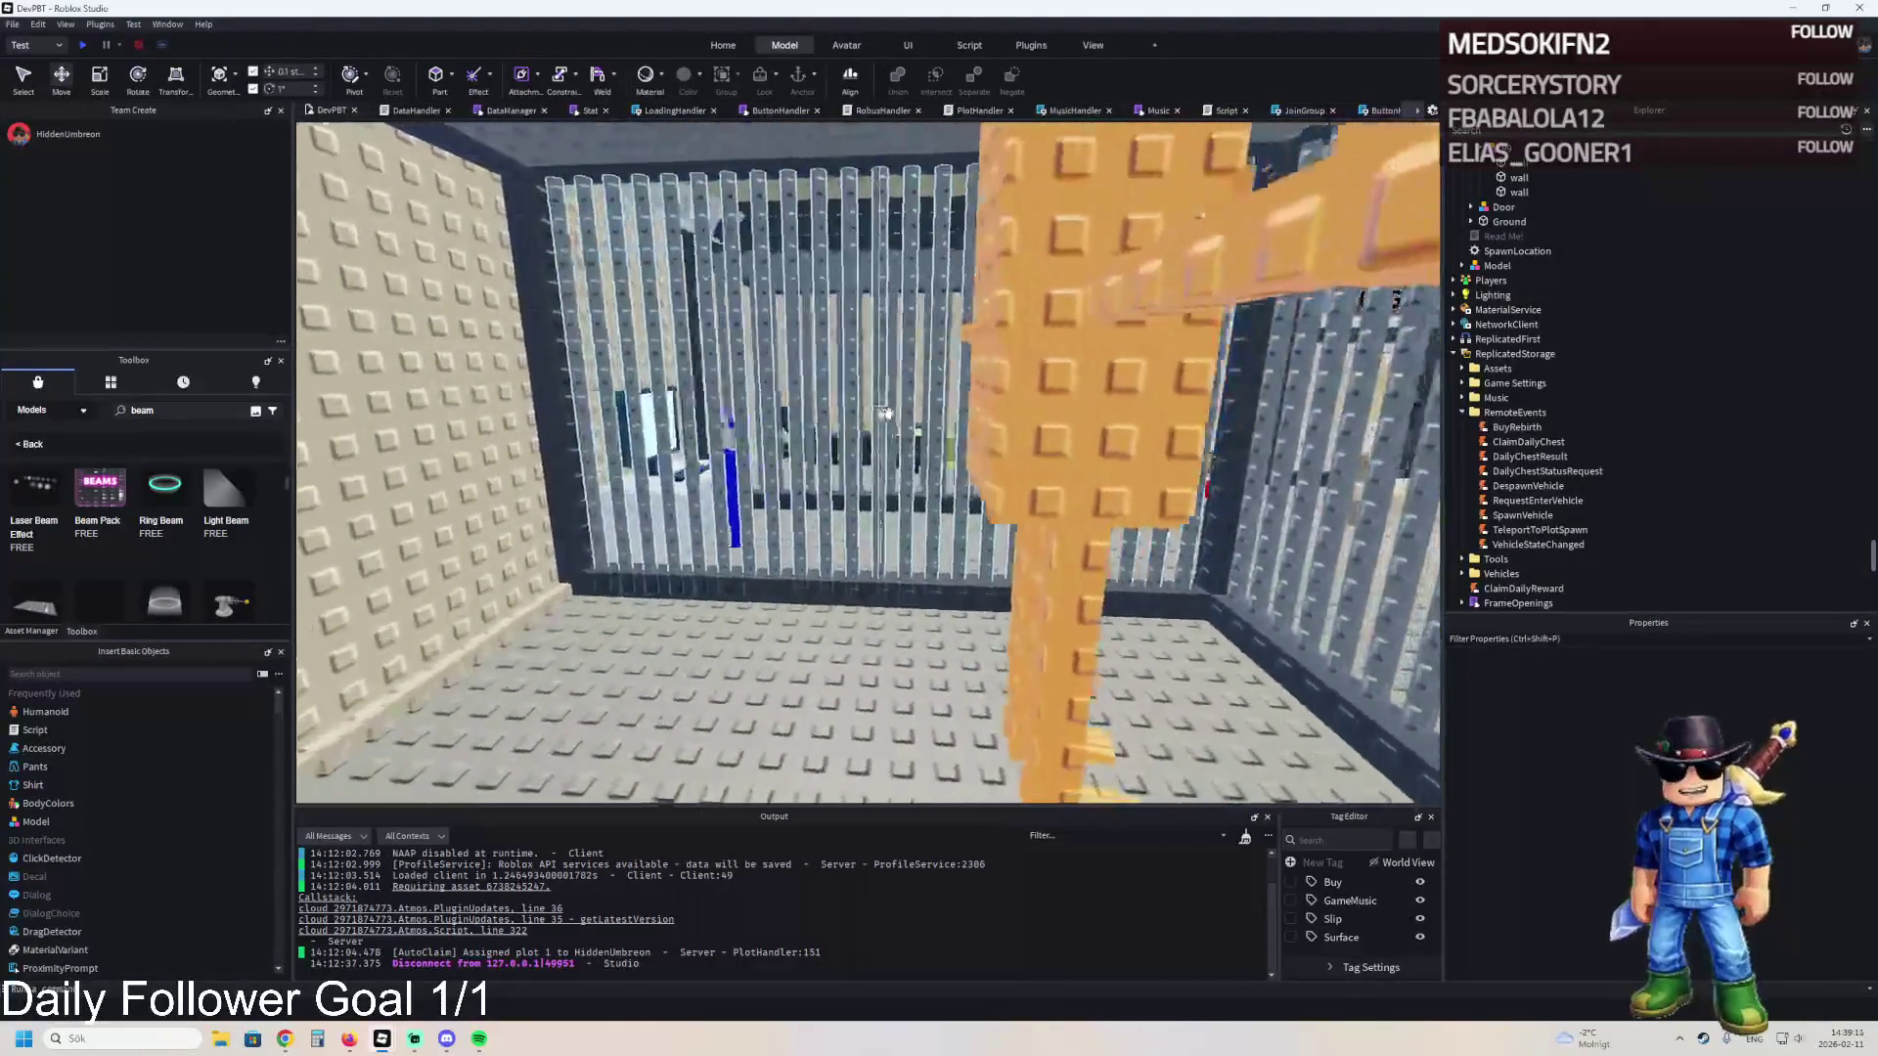
pyautogui.press('w')
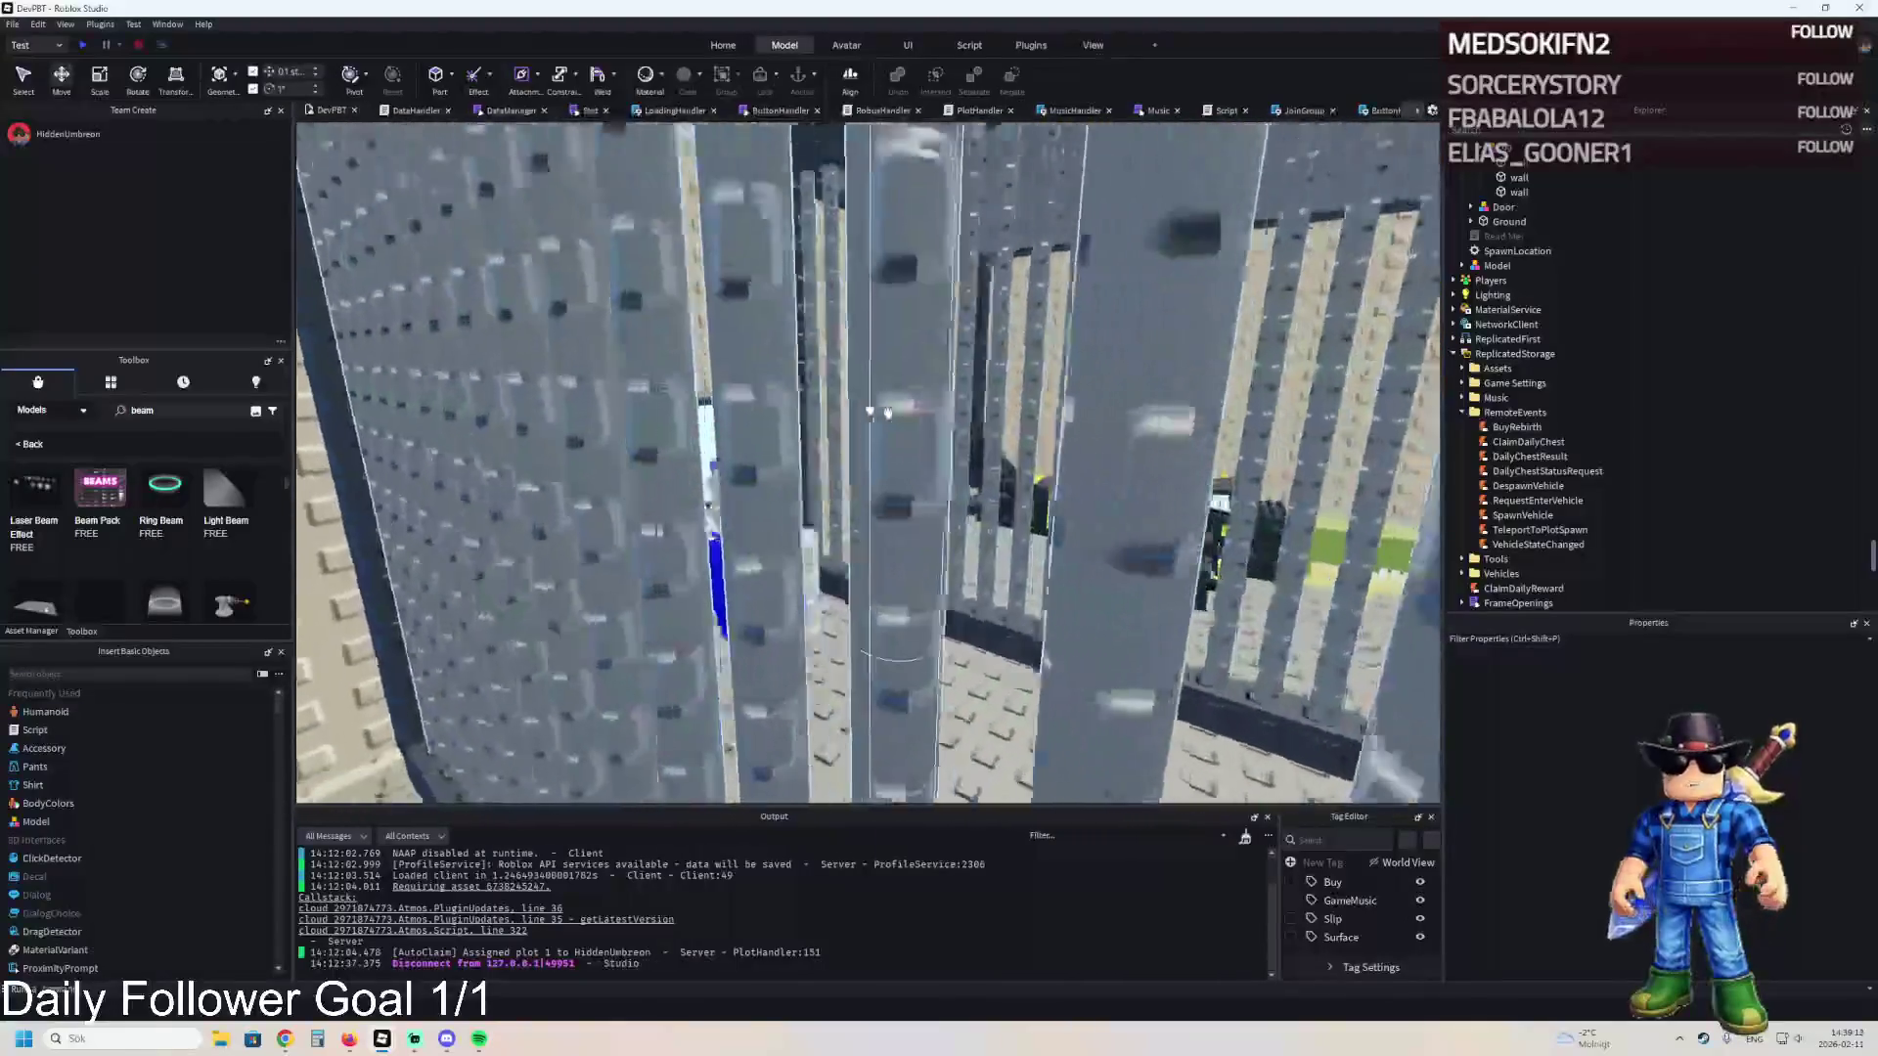
pyautogui.press('s')
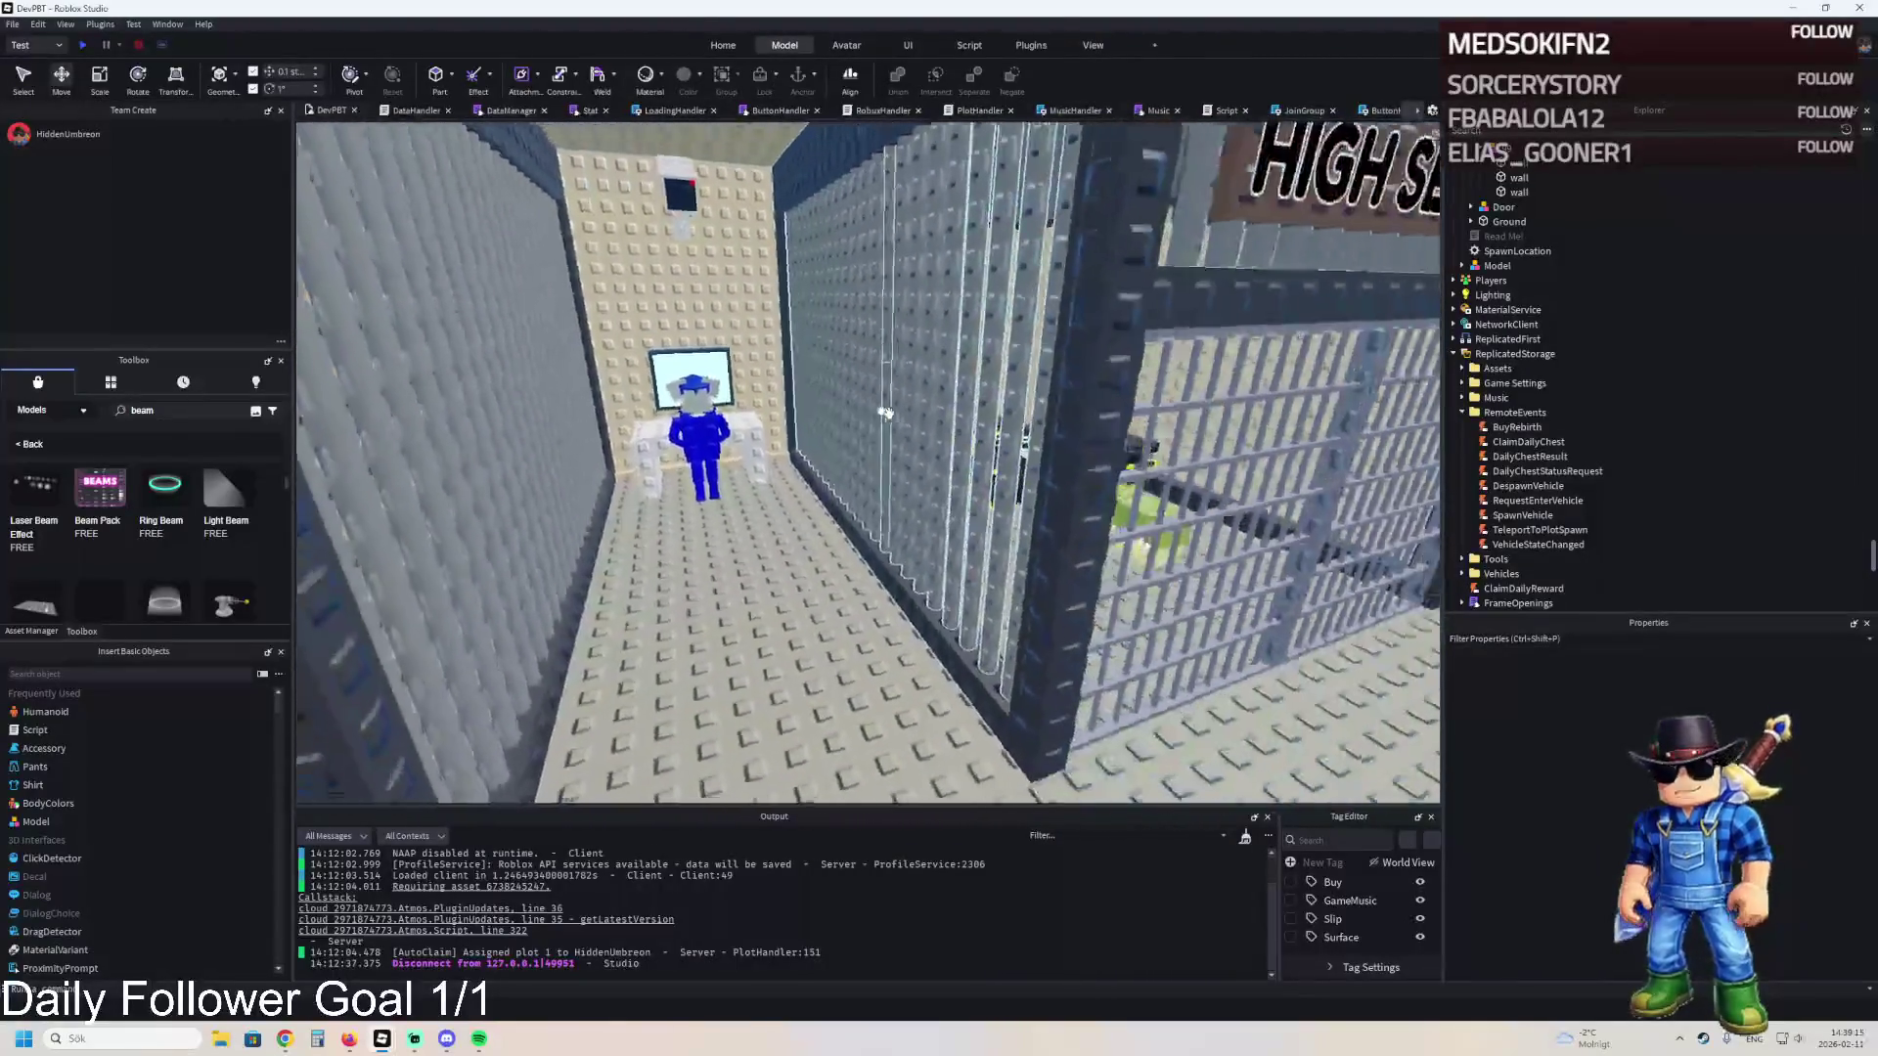
pyautogui.press('a')
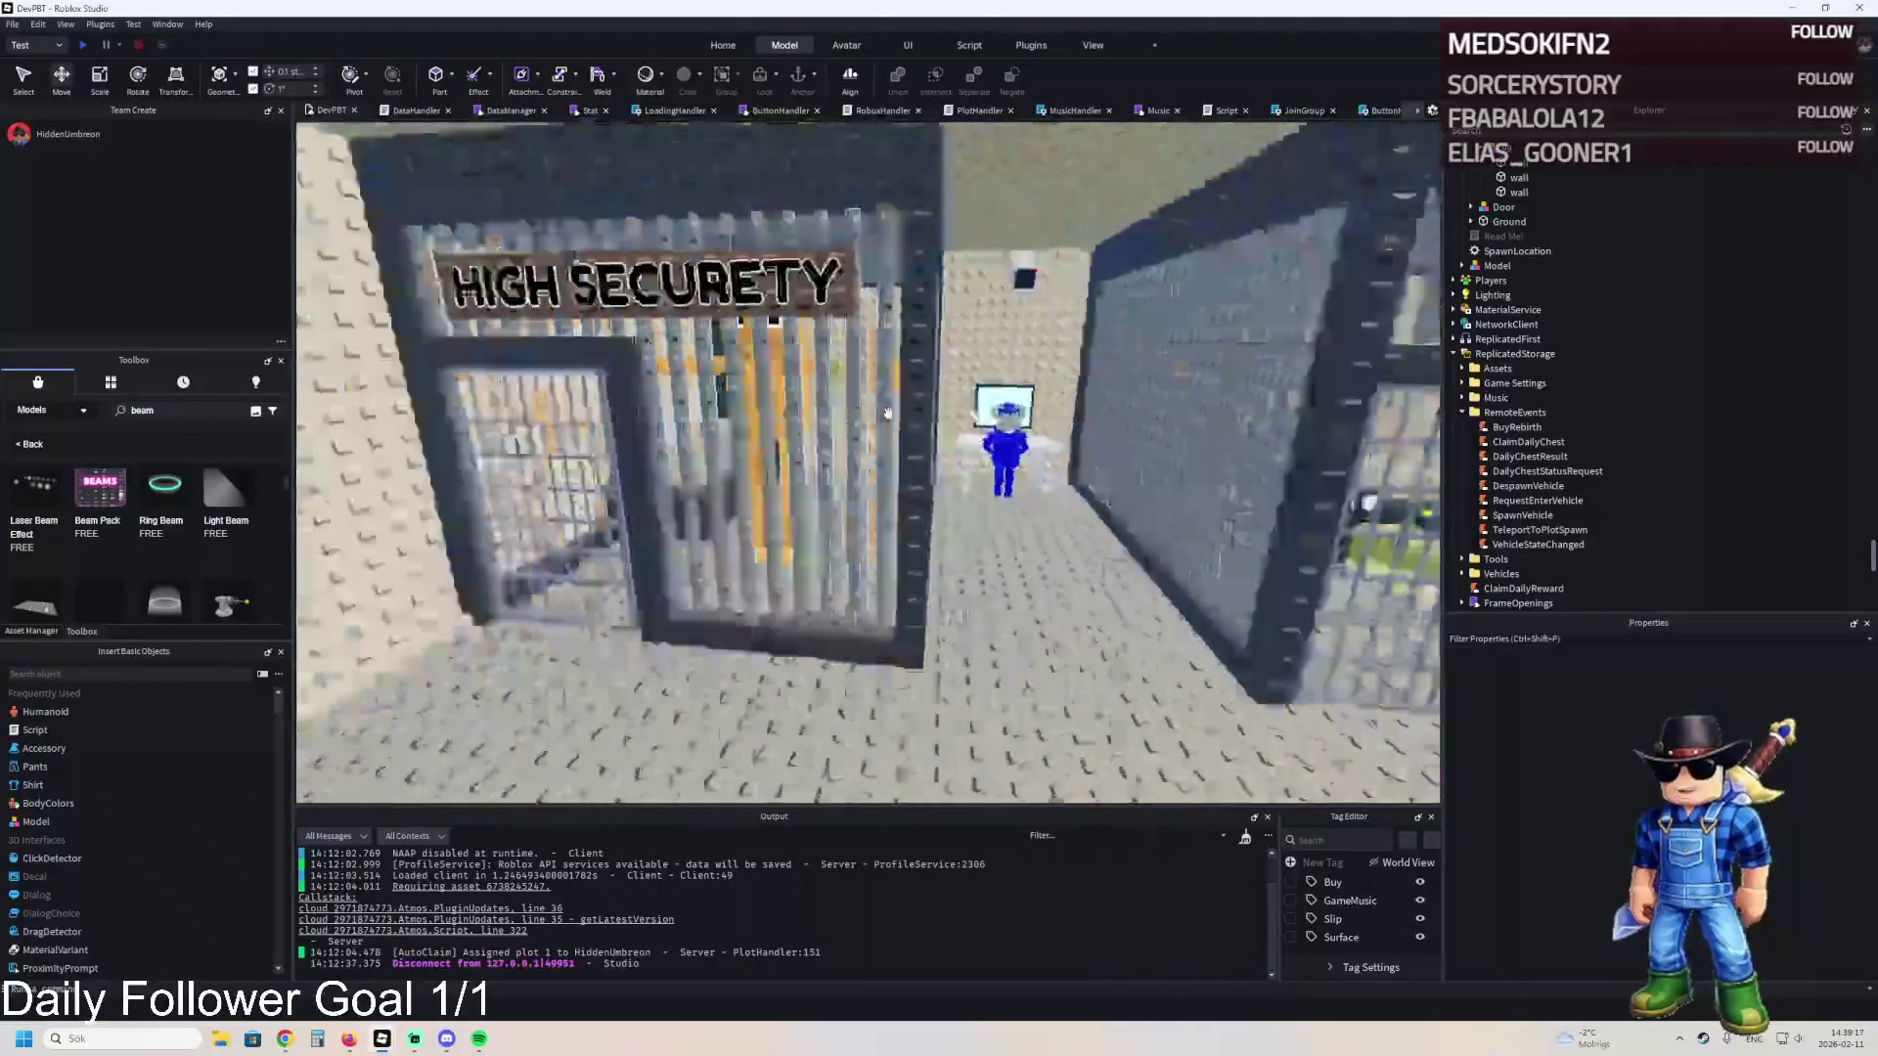
pyautogui.scroll(3, 888, 412)
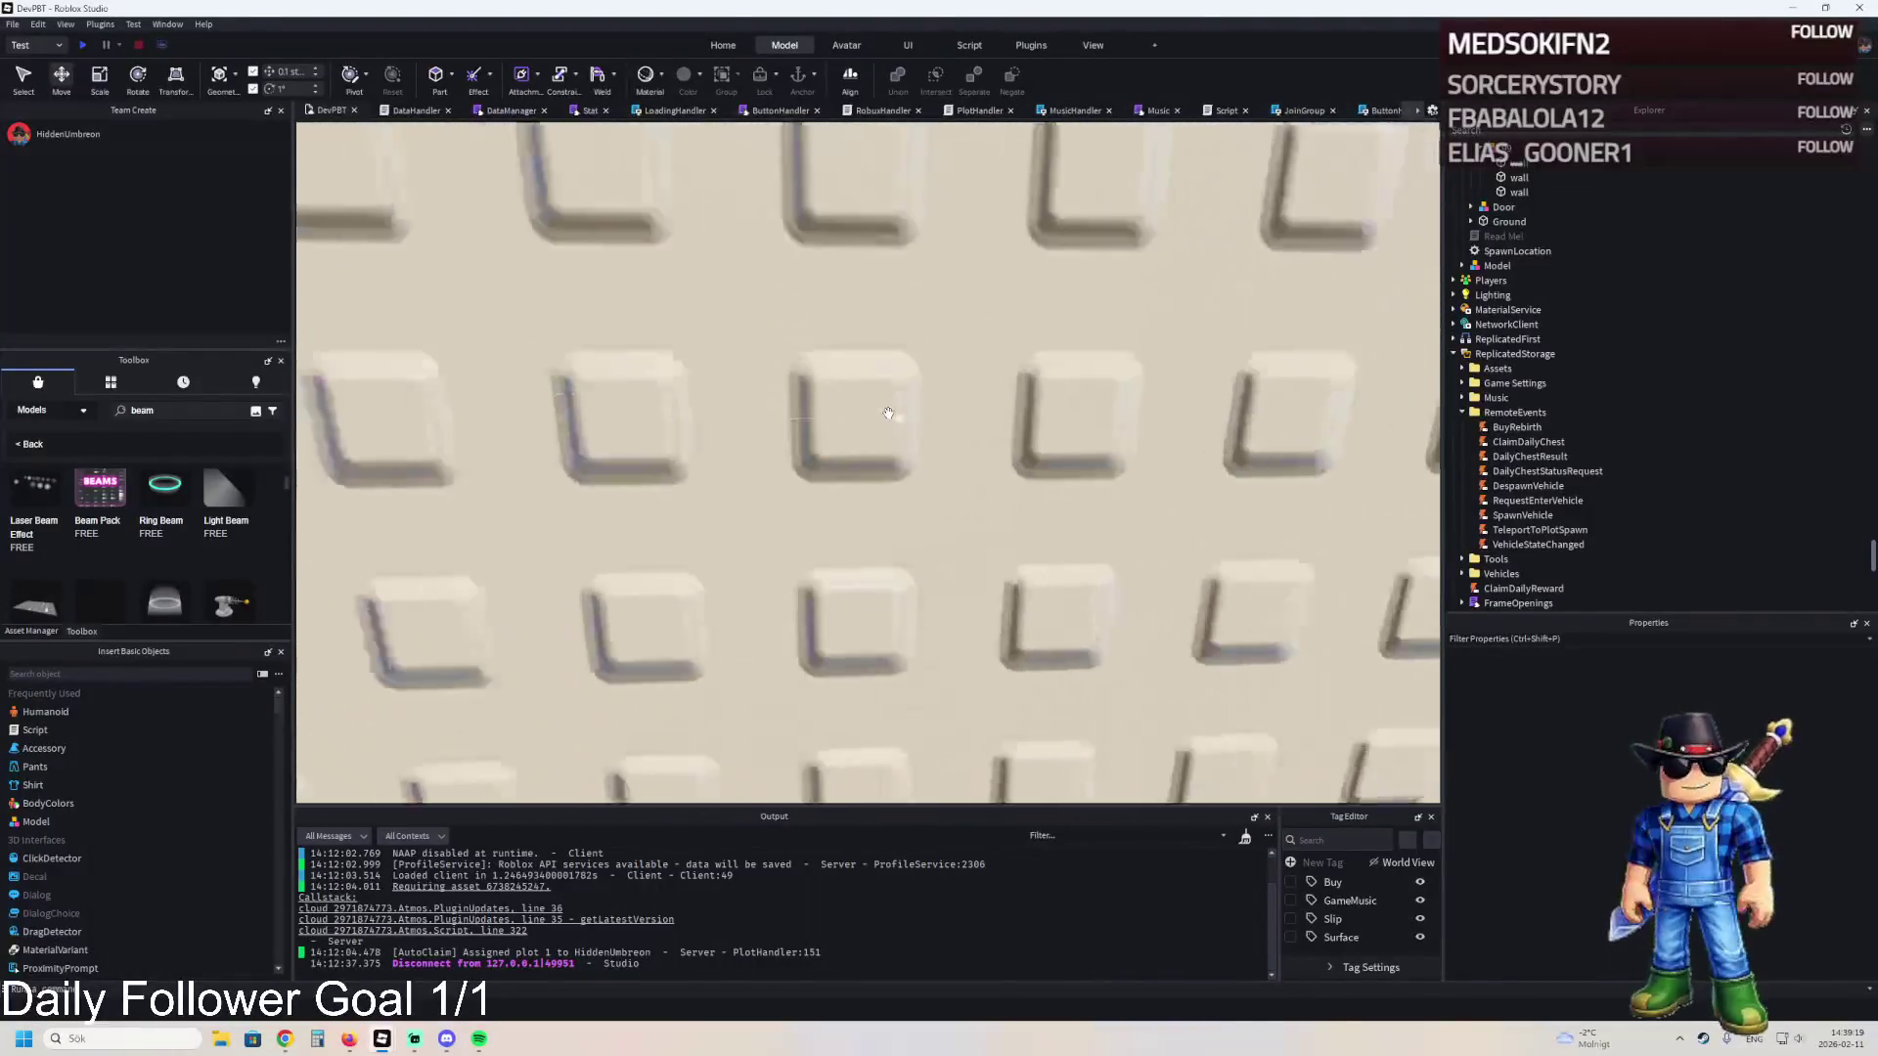
pyautogui.scroll(-10, 888, 412)
pyautogui.scroll(15, 888, 412)
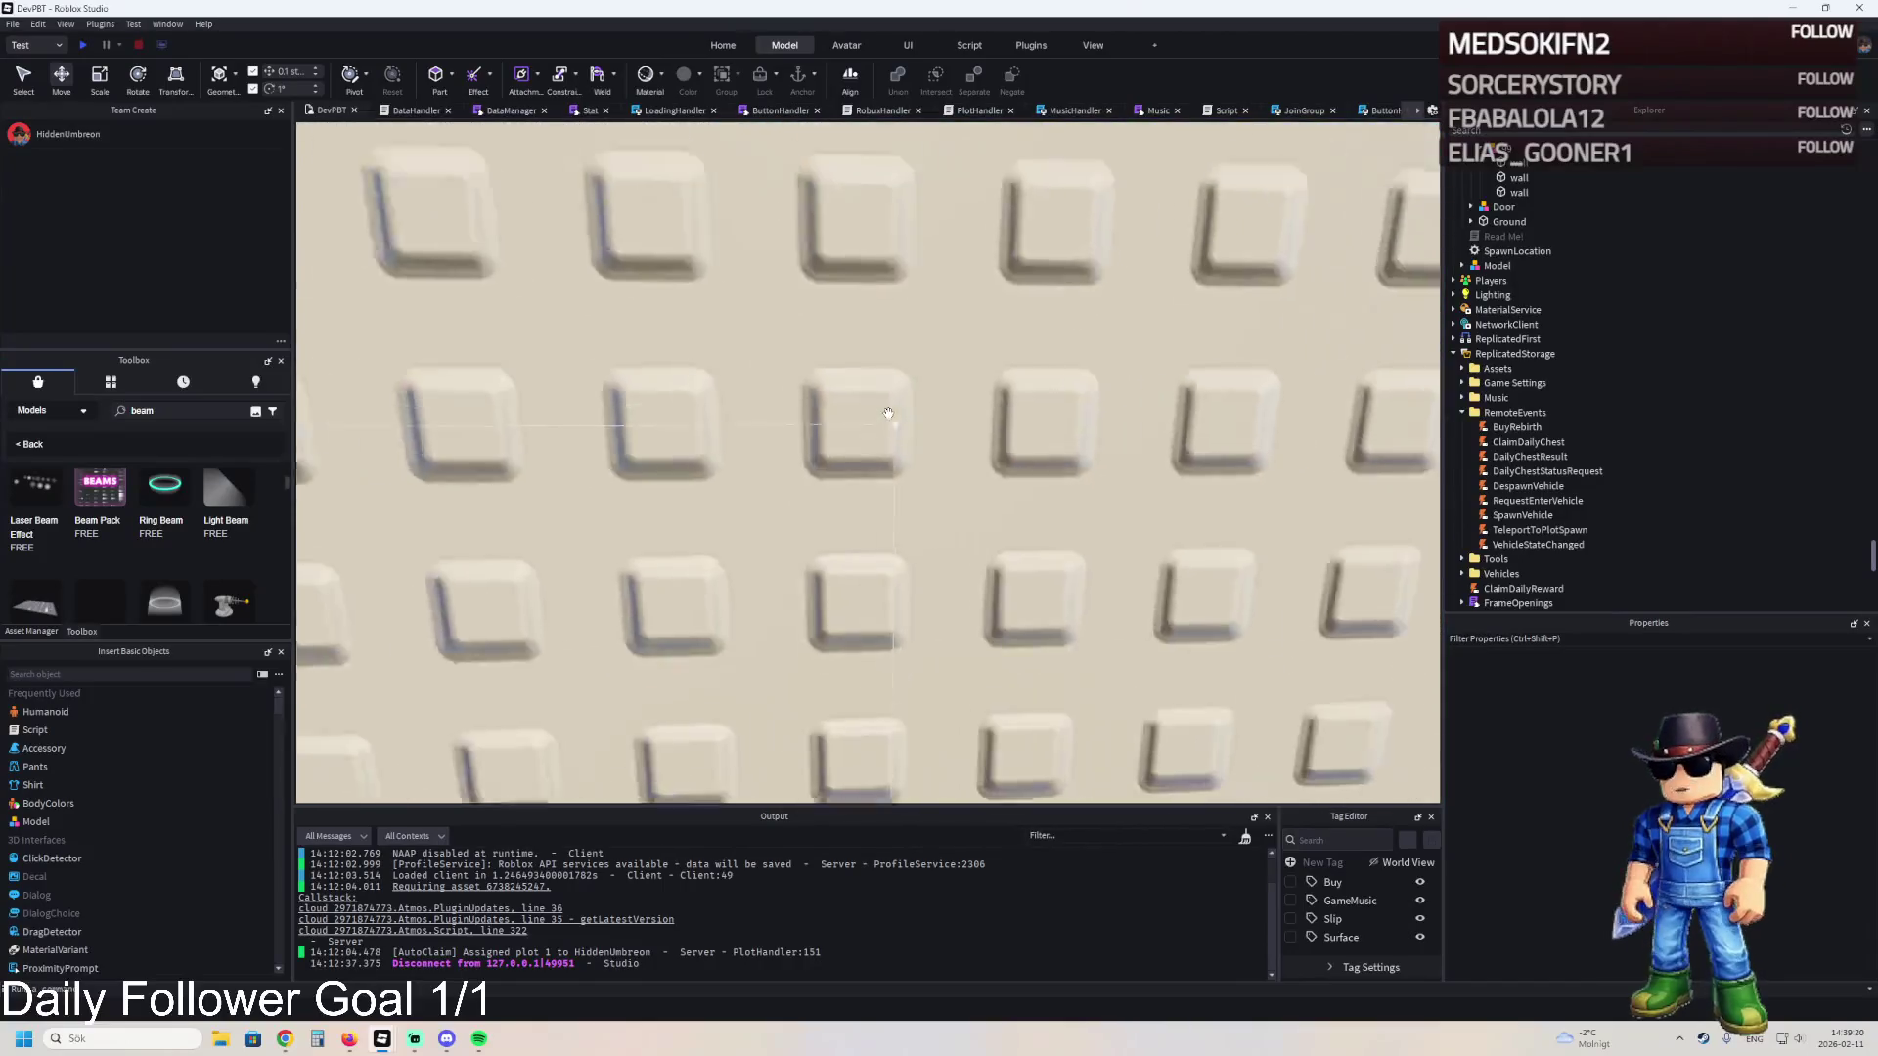
pyautogui.scroll(-10, 888, 412)
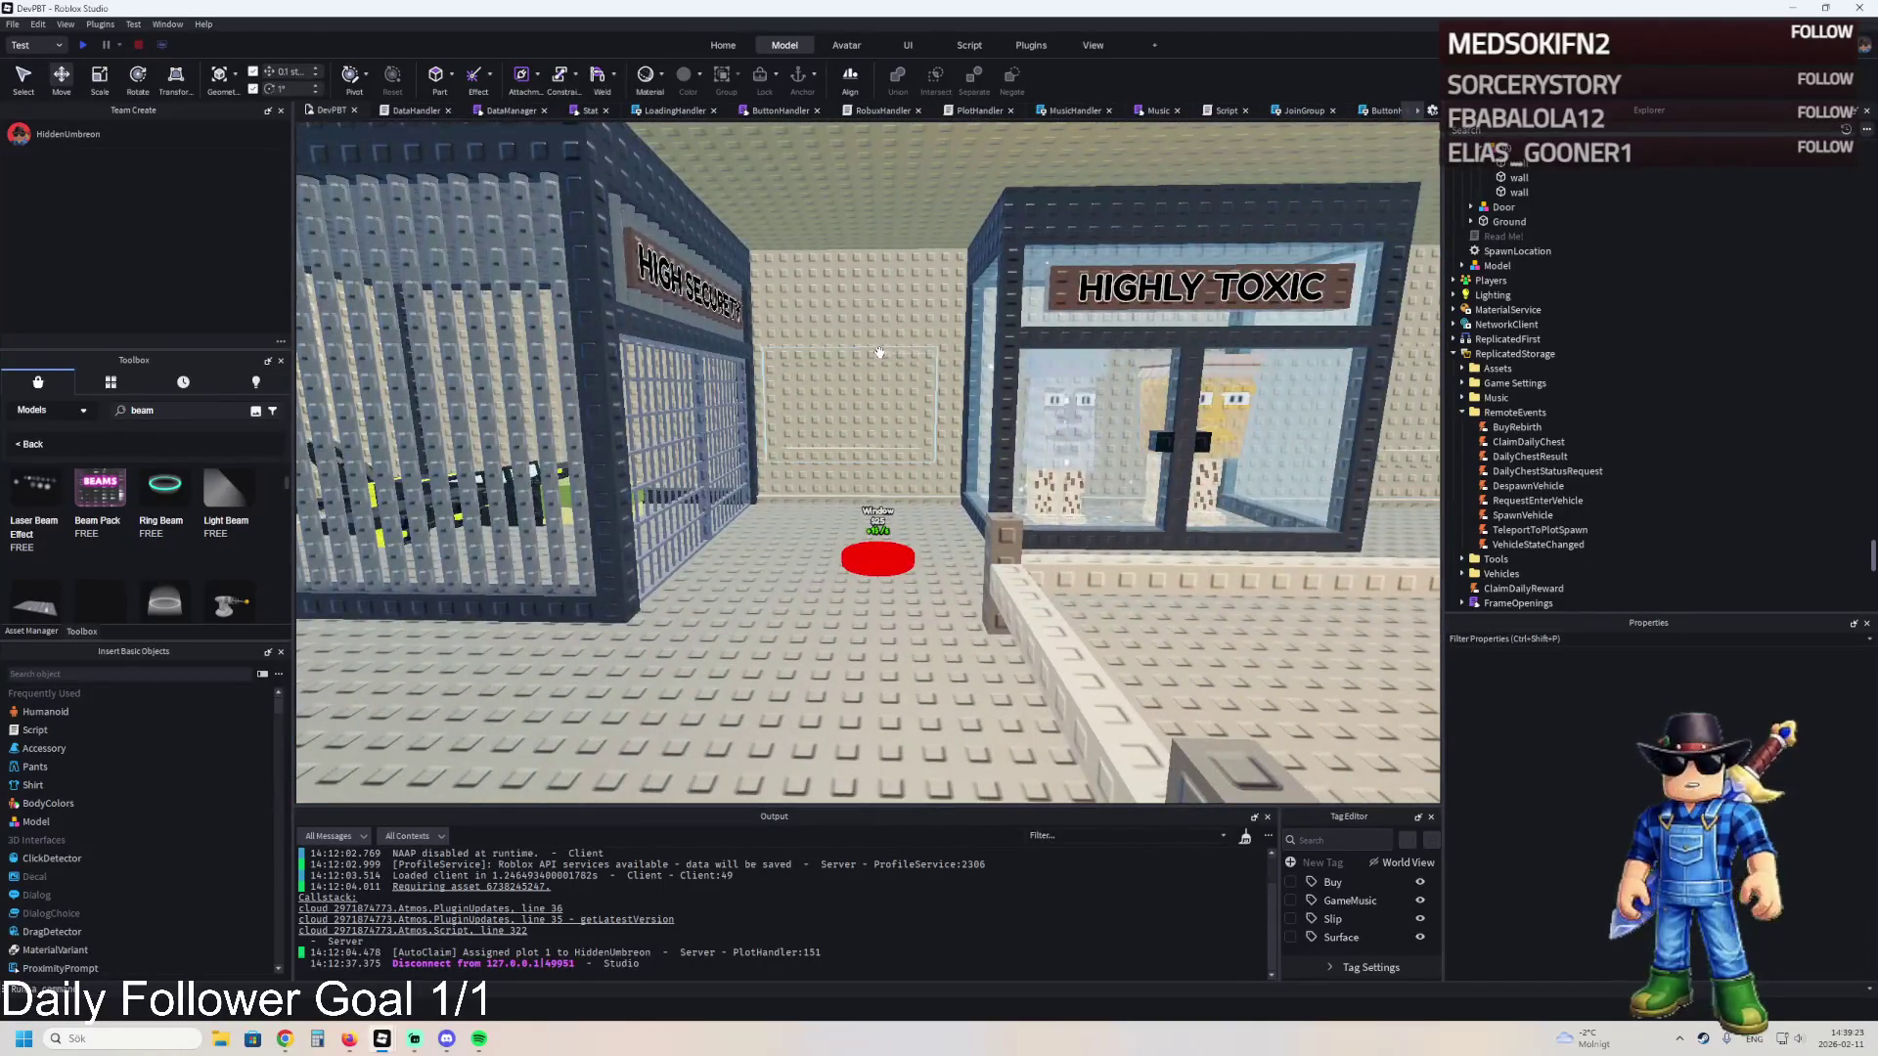
pyautogui.click(879, 352)
pyautogui.scroll(3, 910, 372)
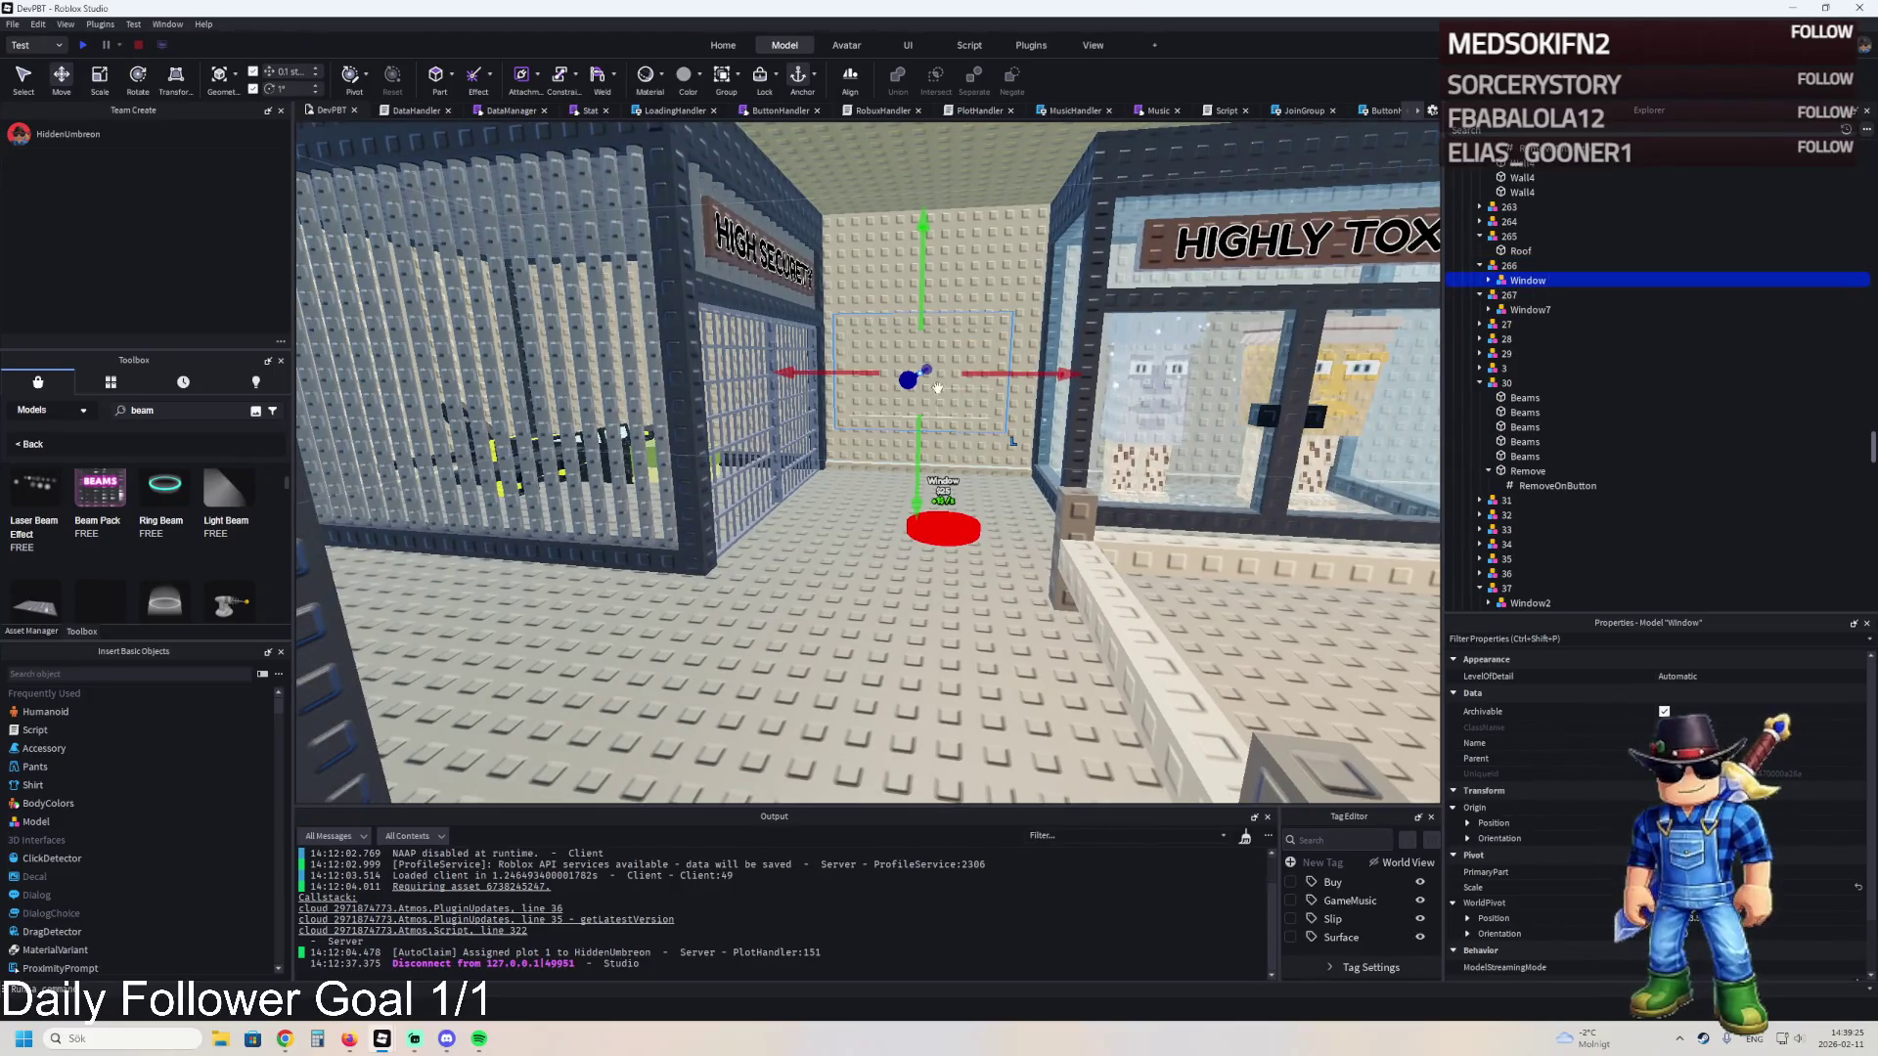
pyautogui.hotkey('ctrl', 'd')
pyautogui.moveTo(937, 388)
pyautogui.mouseDown()
pyautogui.moveTo(929, 459)
pyautogui.moveTo(714, 347)
pyautogui.mouseUp()
pyautogui.moveTo(978, 253); pyautogui.dragTo(978, 253)
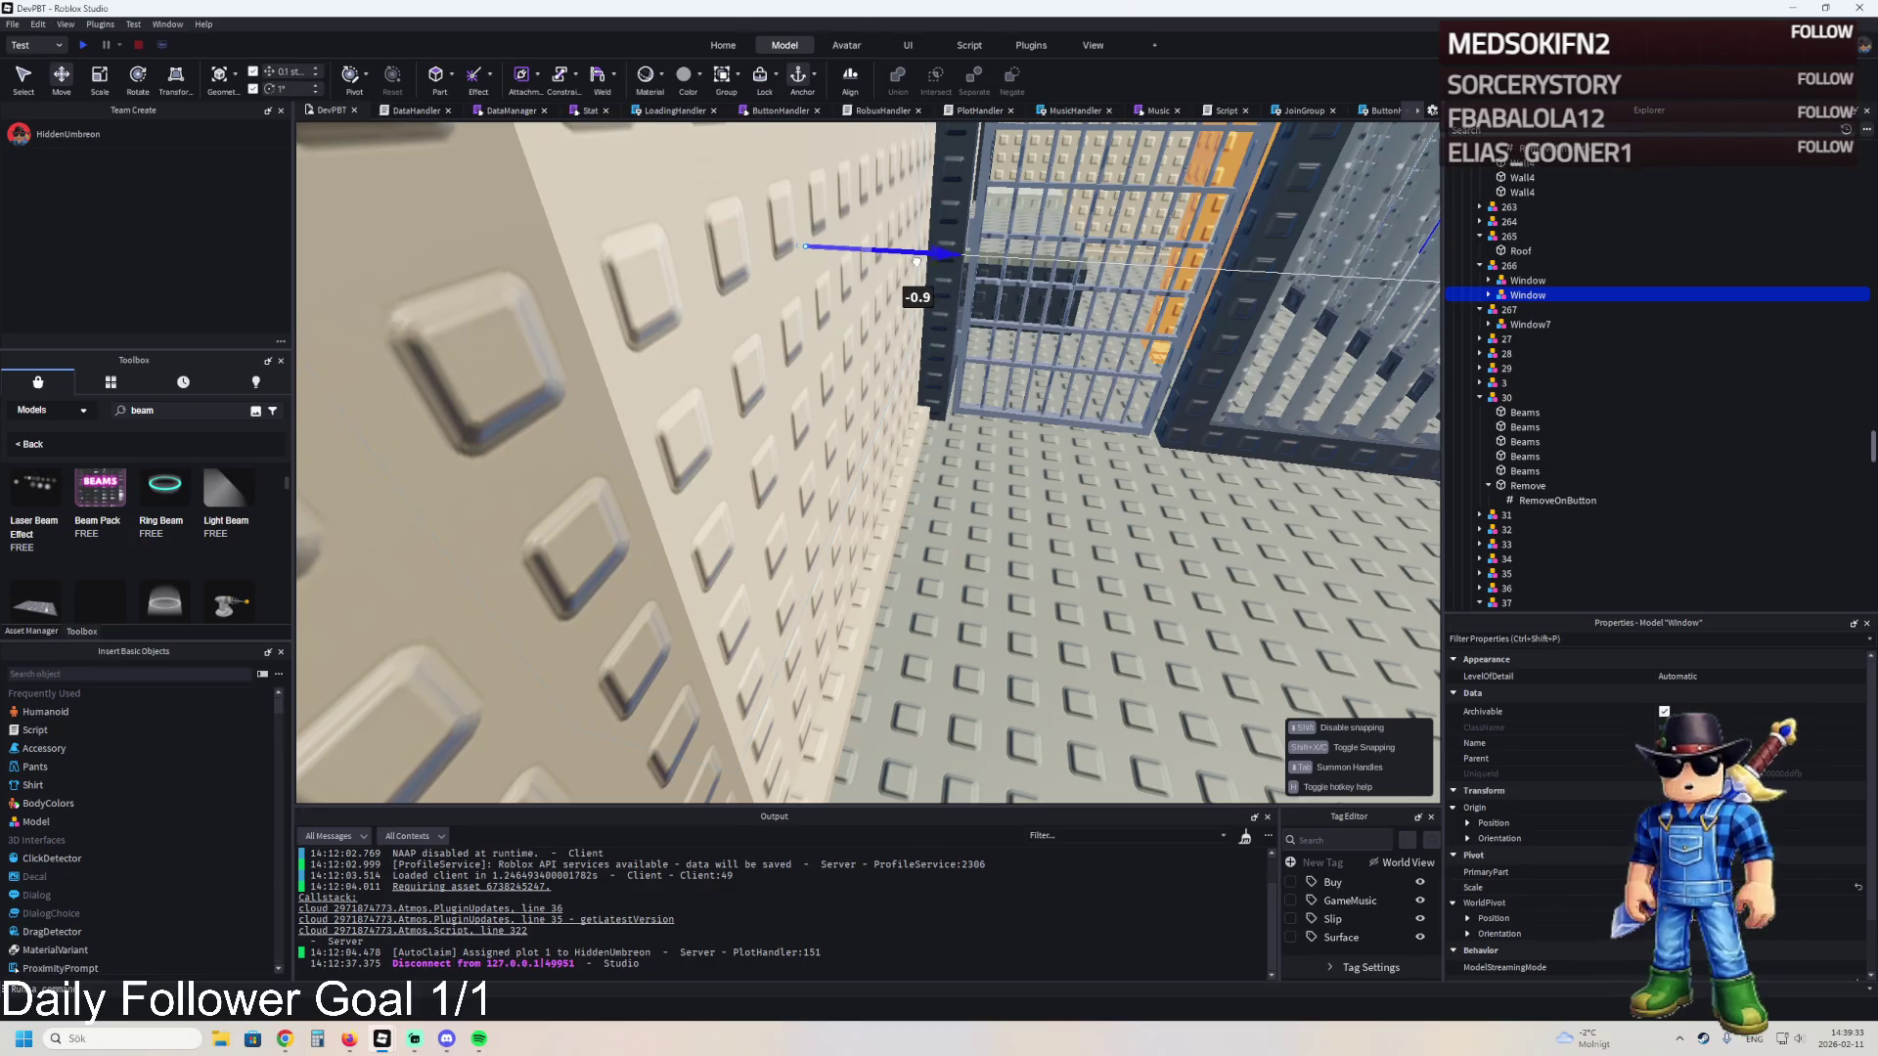
pyautogui.moveTo(916, 262)
pyautogui.mouseDown()
pyautogui.moveTo(957, 257)
pyautogui.moveTo(966, 364)
pyautogui.mouseUp()
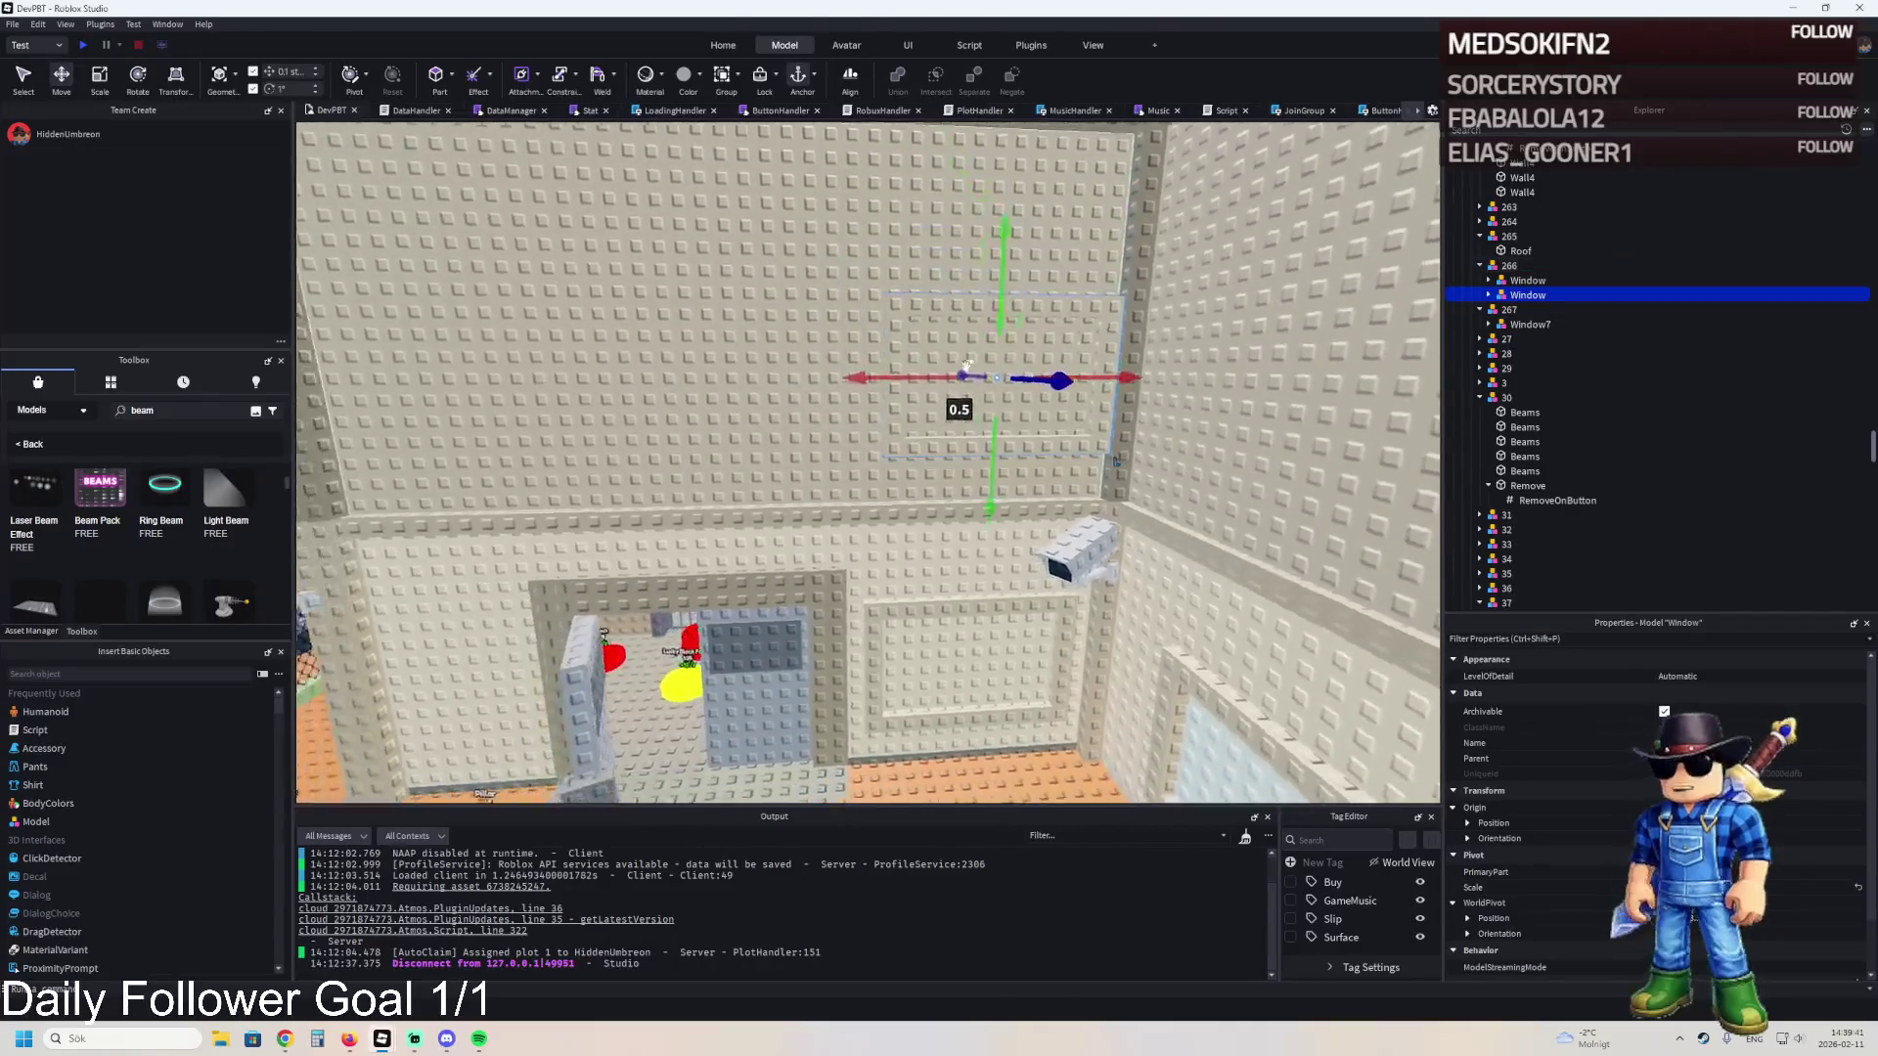
pyautogui.moveTo(929, 464); pyautogui.dragTo(928, 464)
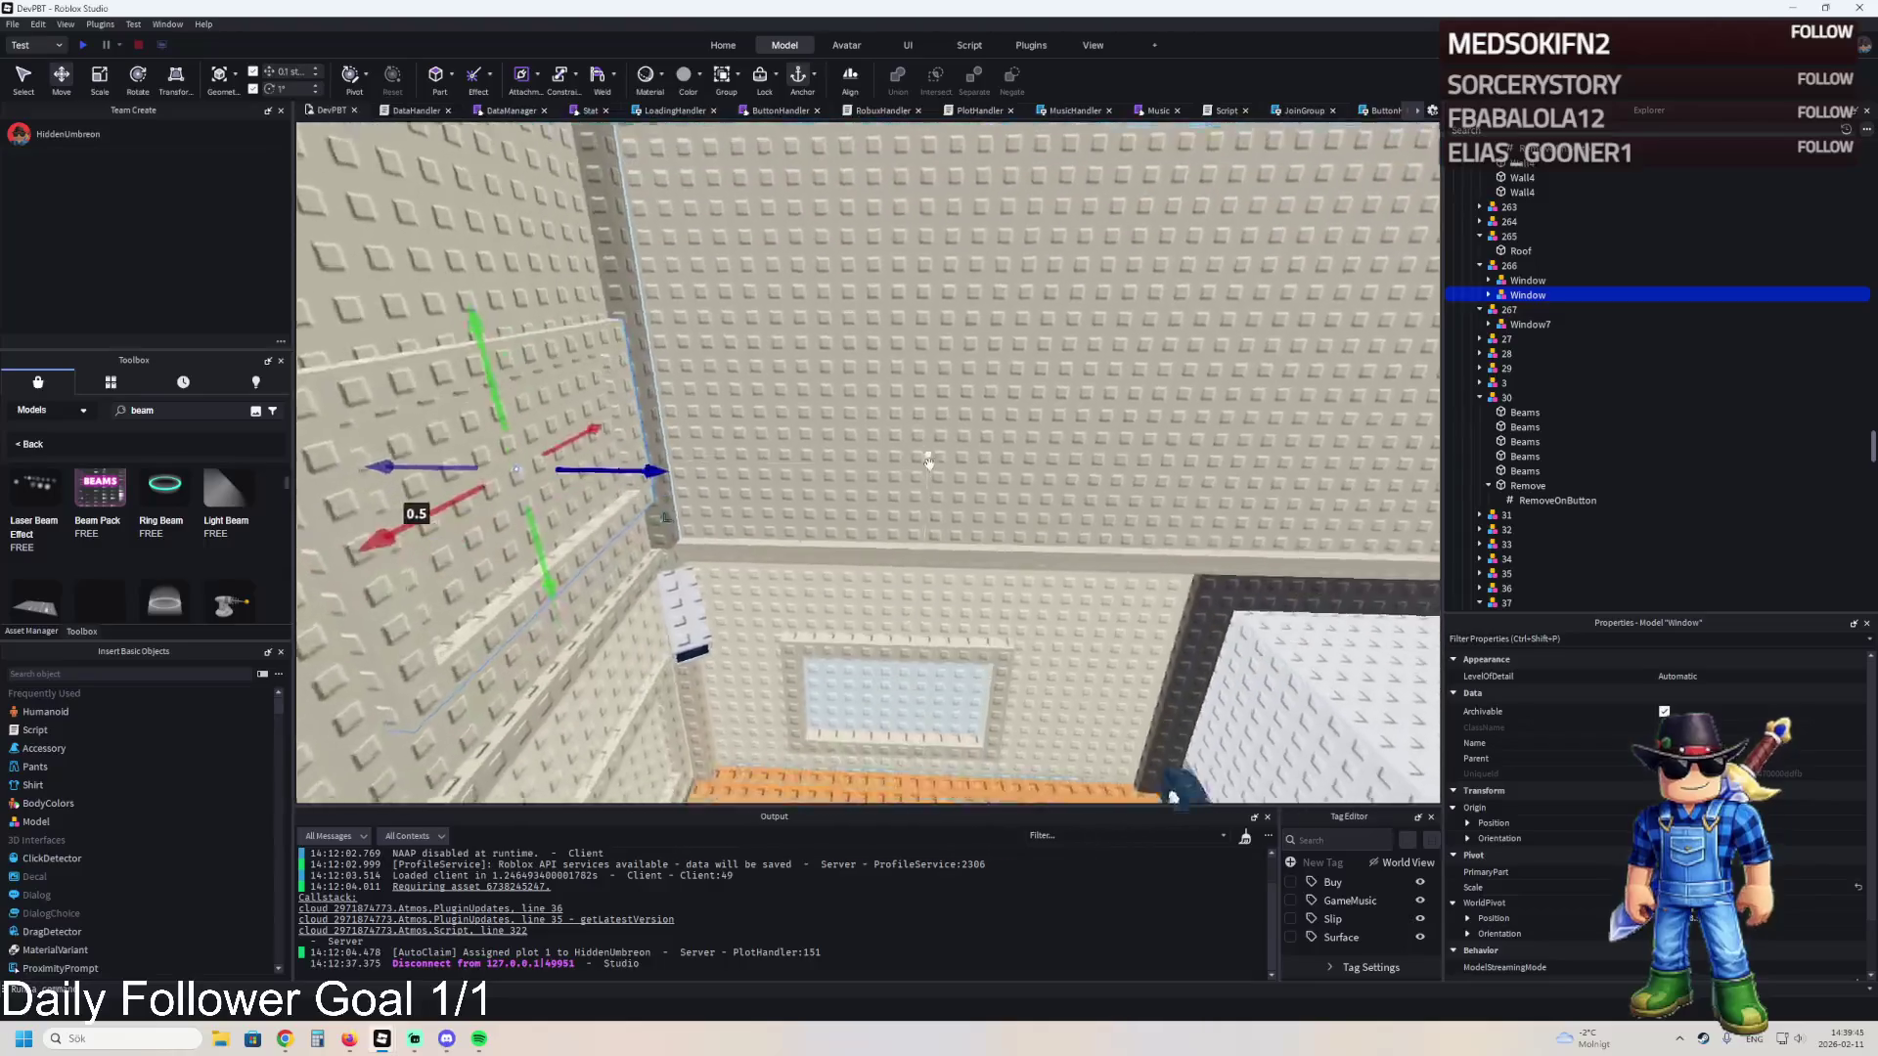
pyautogui.moveTo(929, 464); pyautogui.dragTo(928, 467)
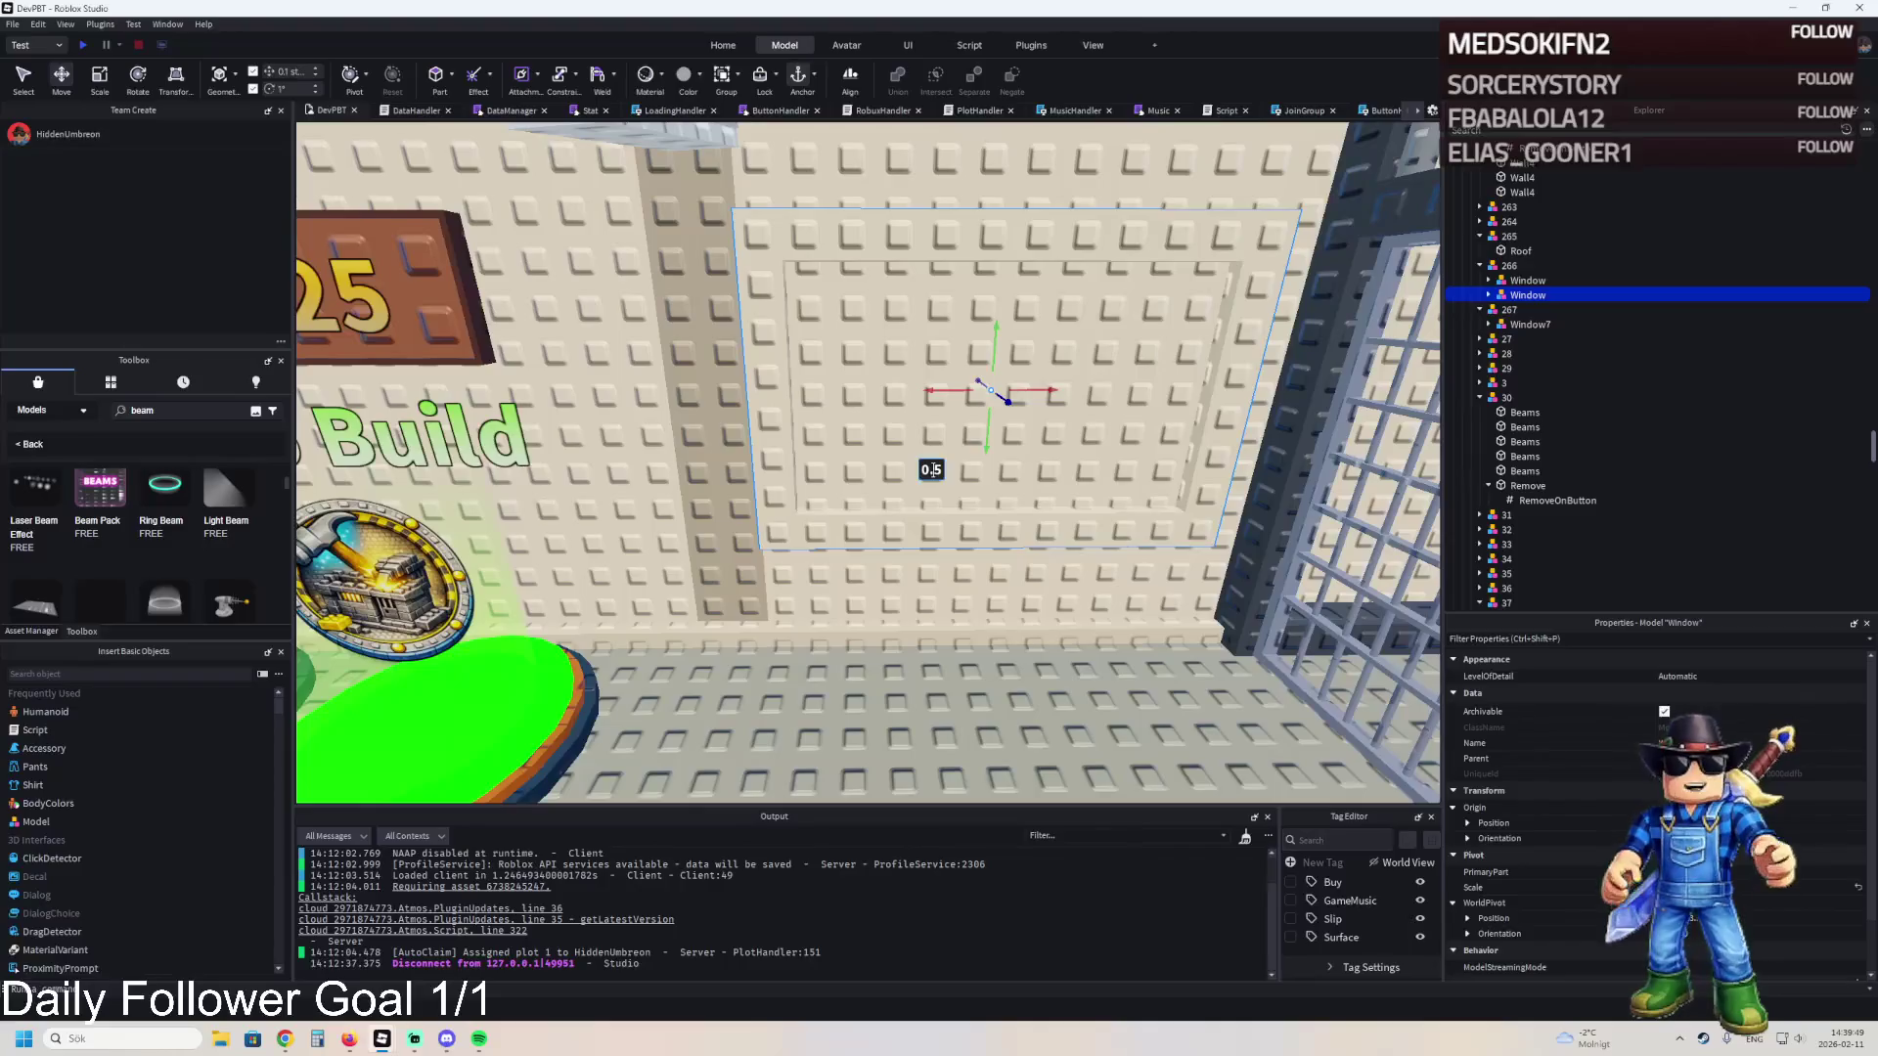
pyautogui.press('Delete')
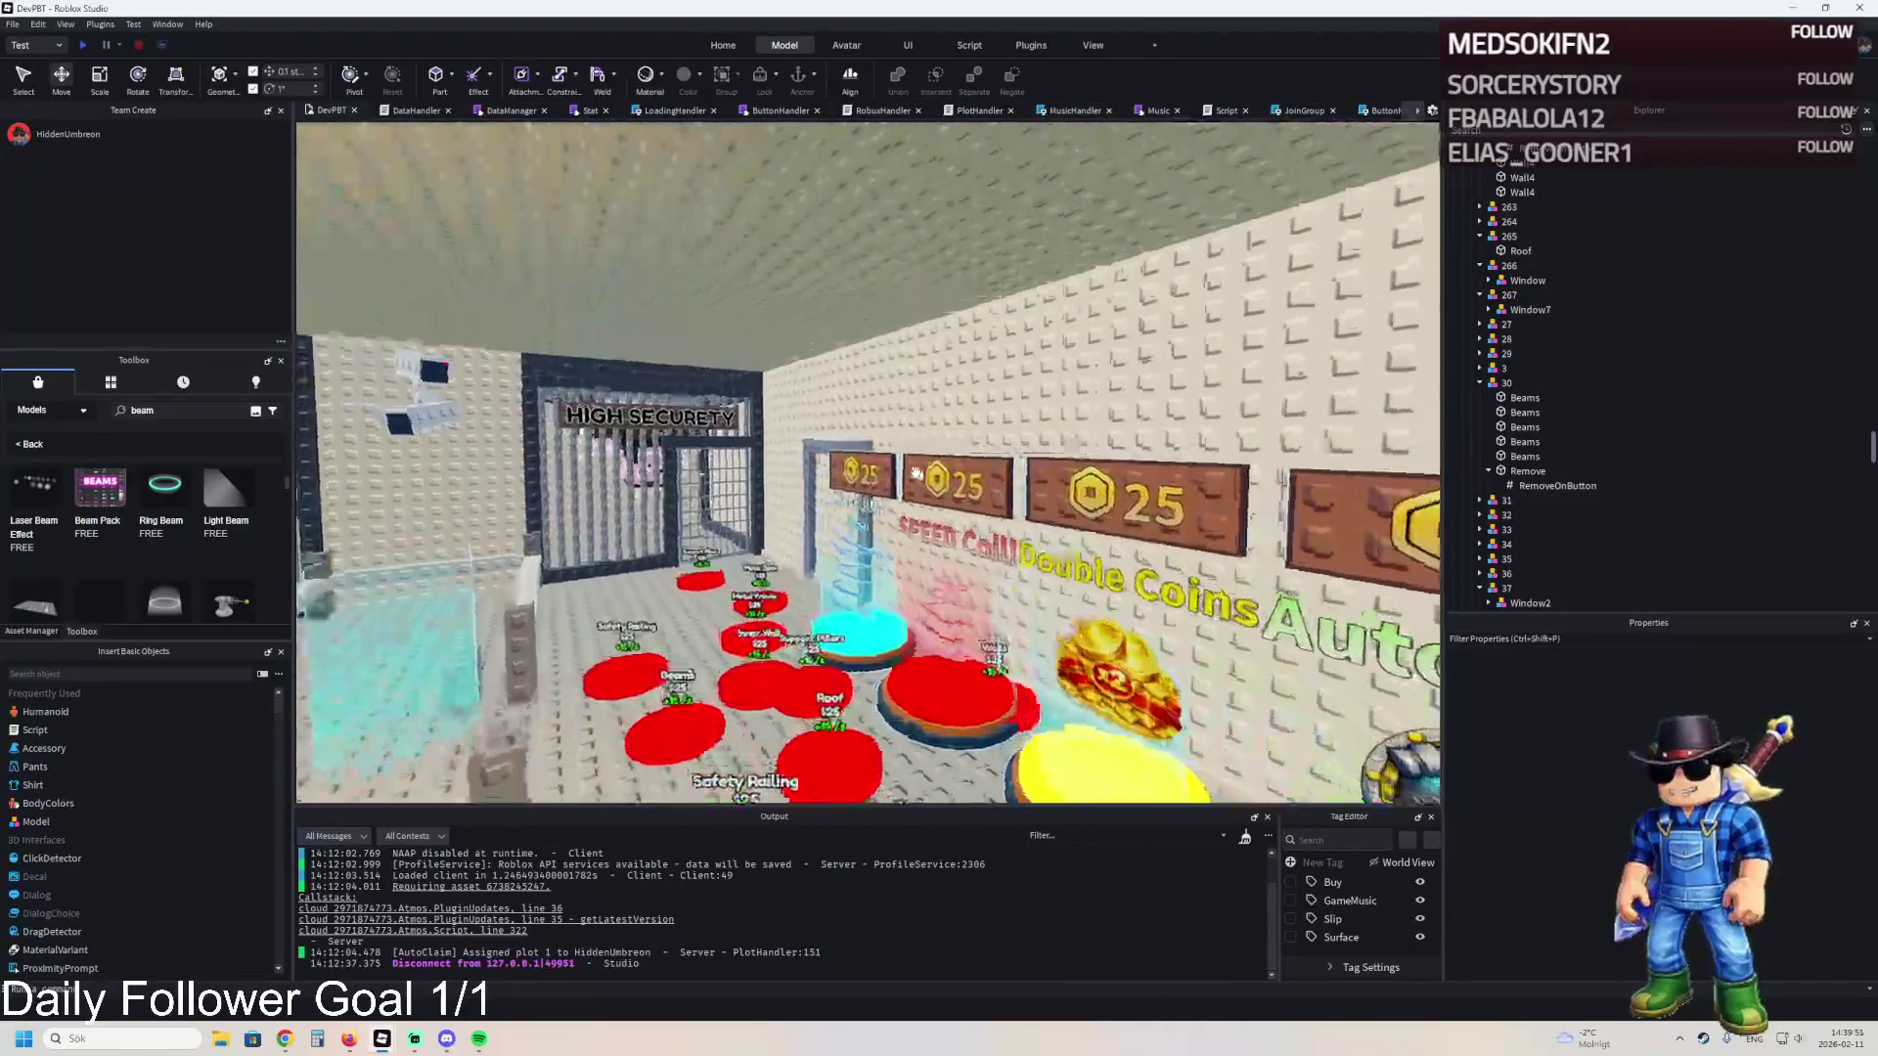
pyautogui.press('d')
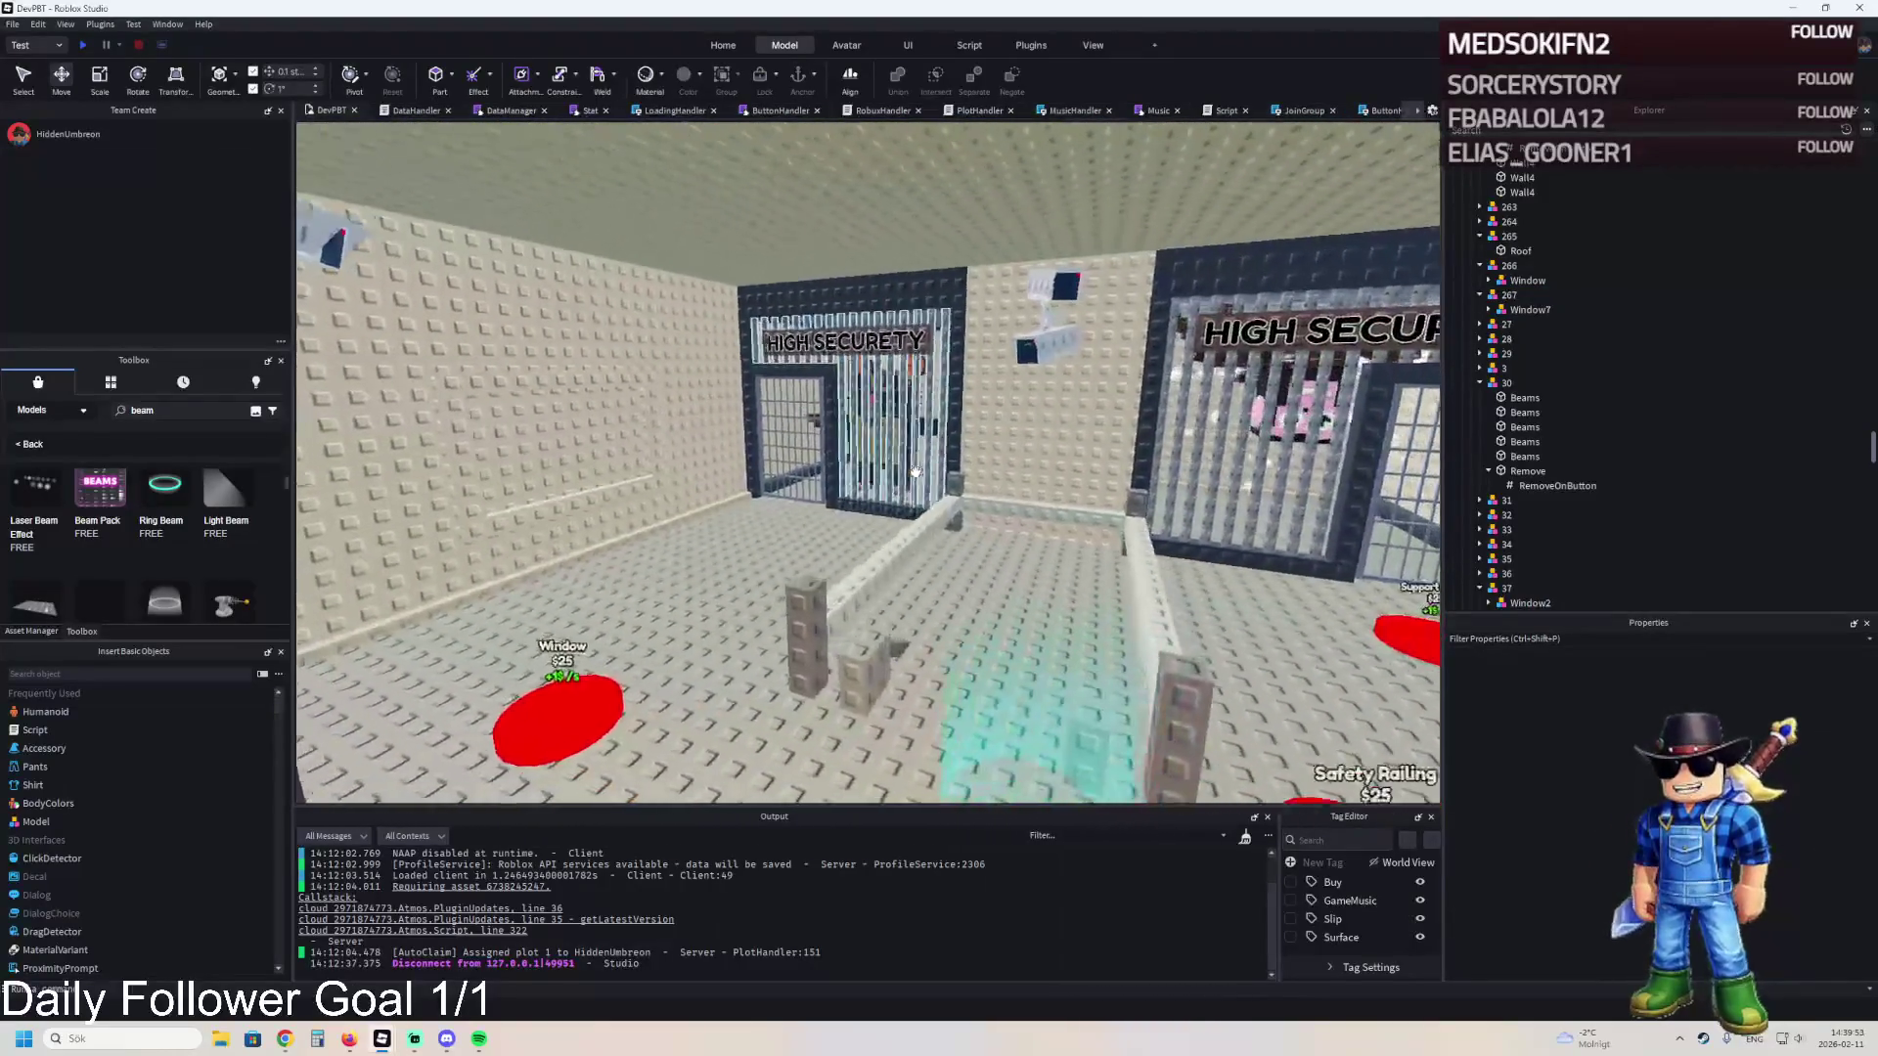
pyautogui.moveTo(914, 473); pyautogui.dragTo(915, 473)
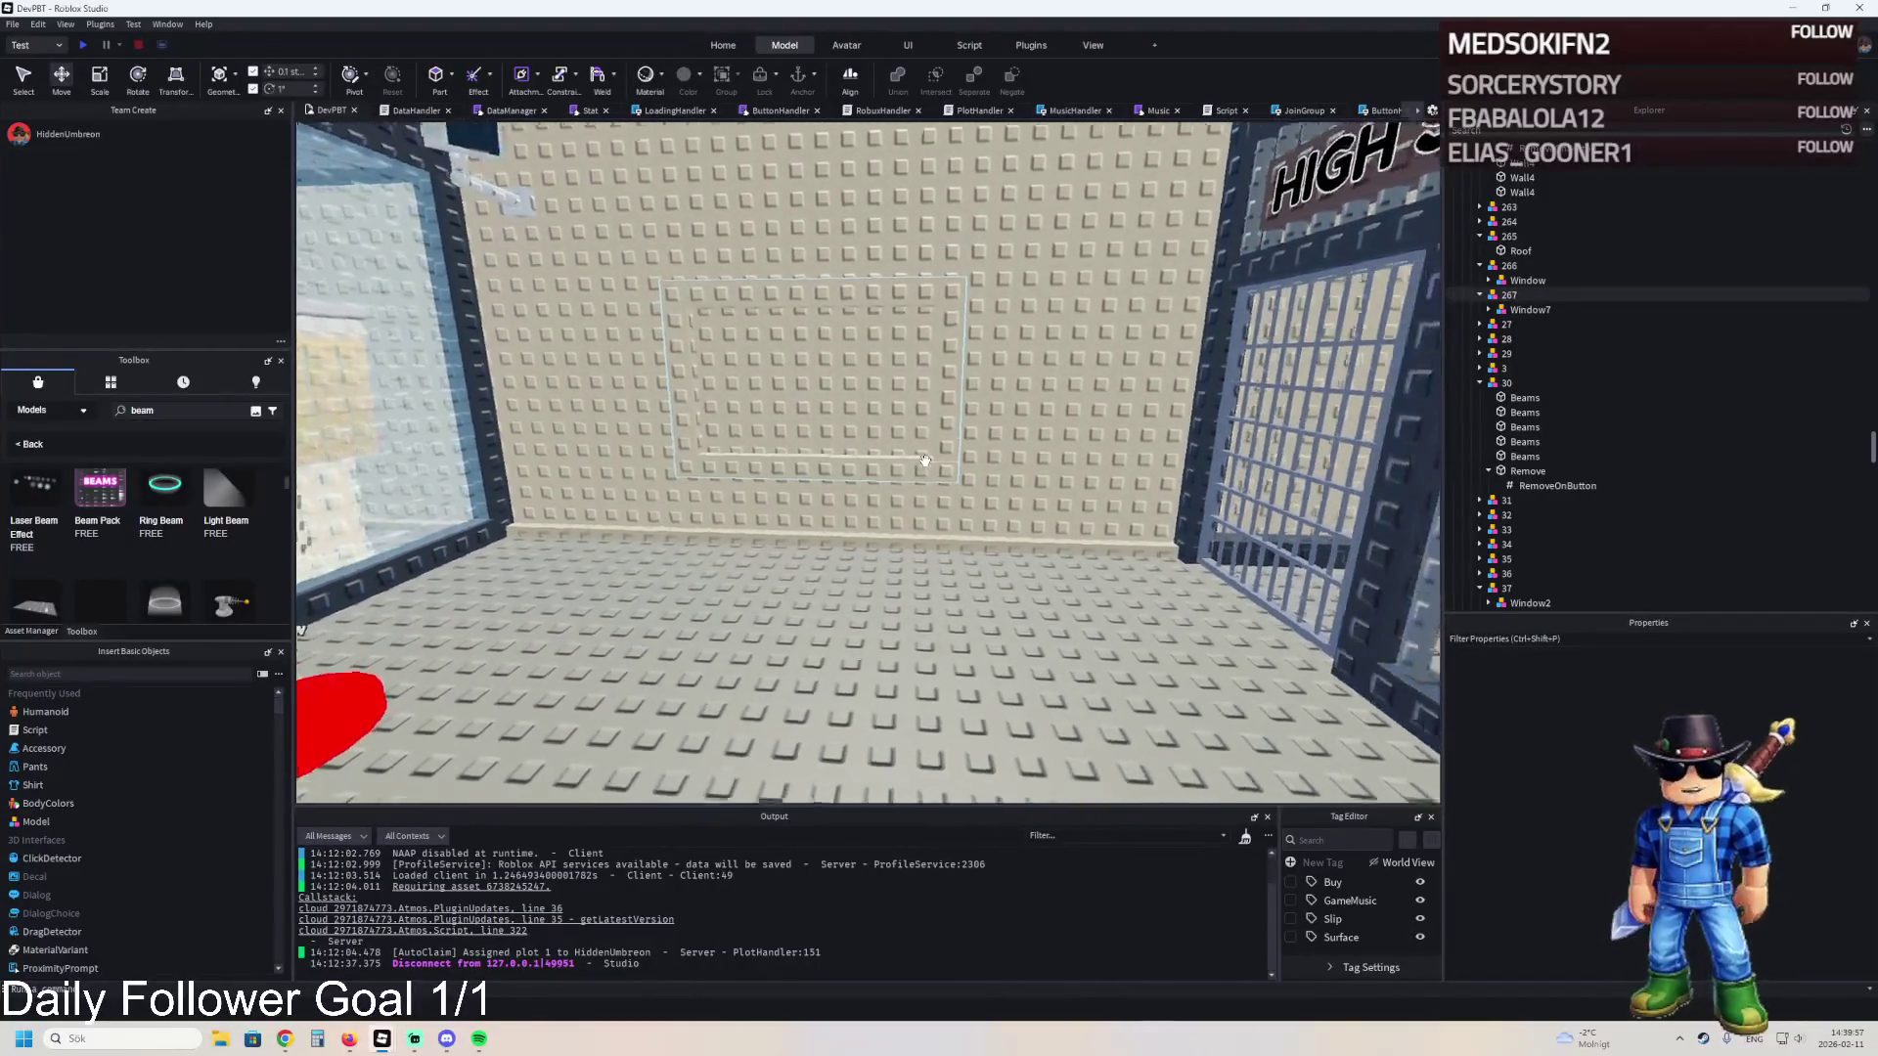
pyautogui.press('w')
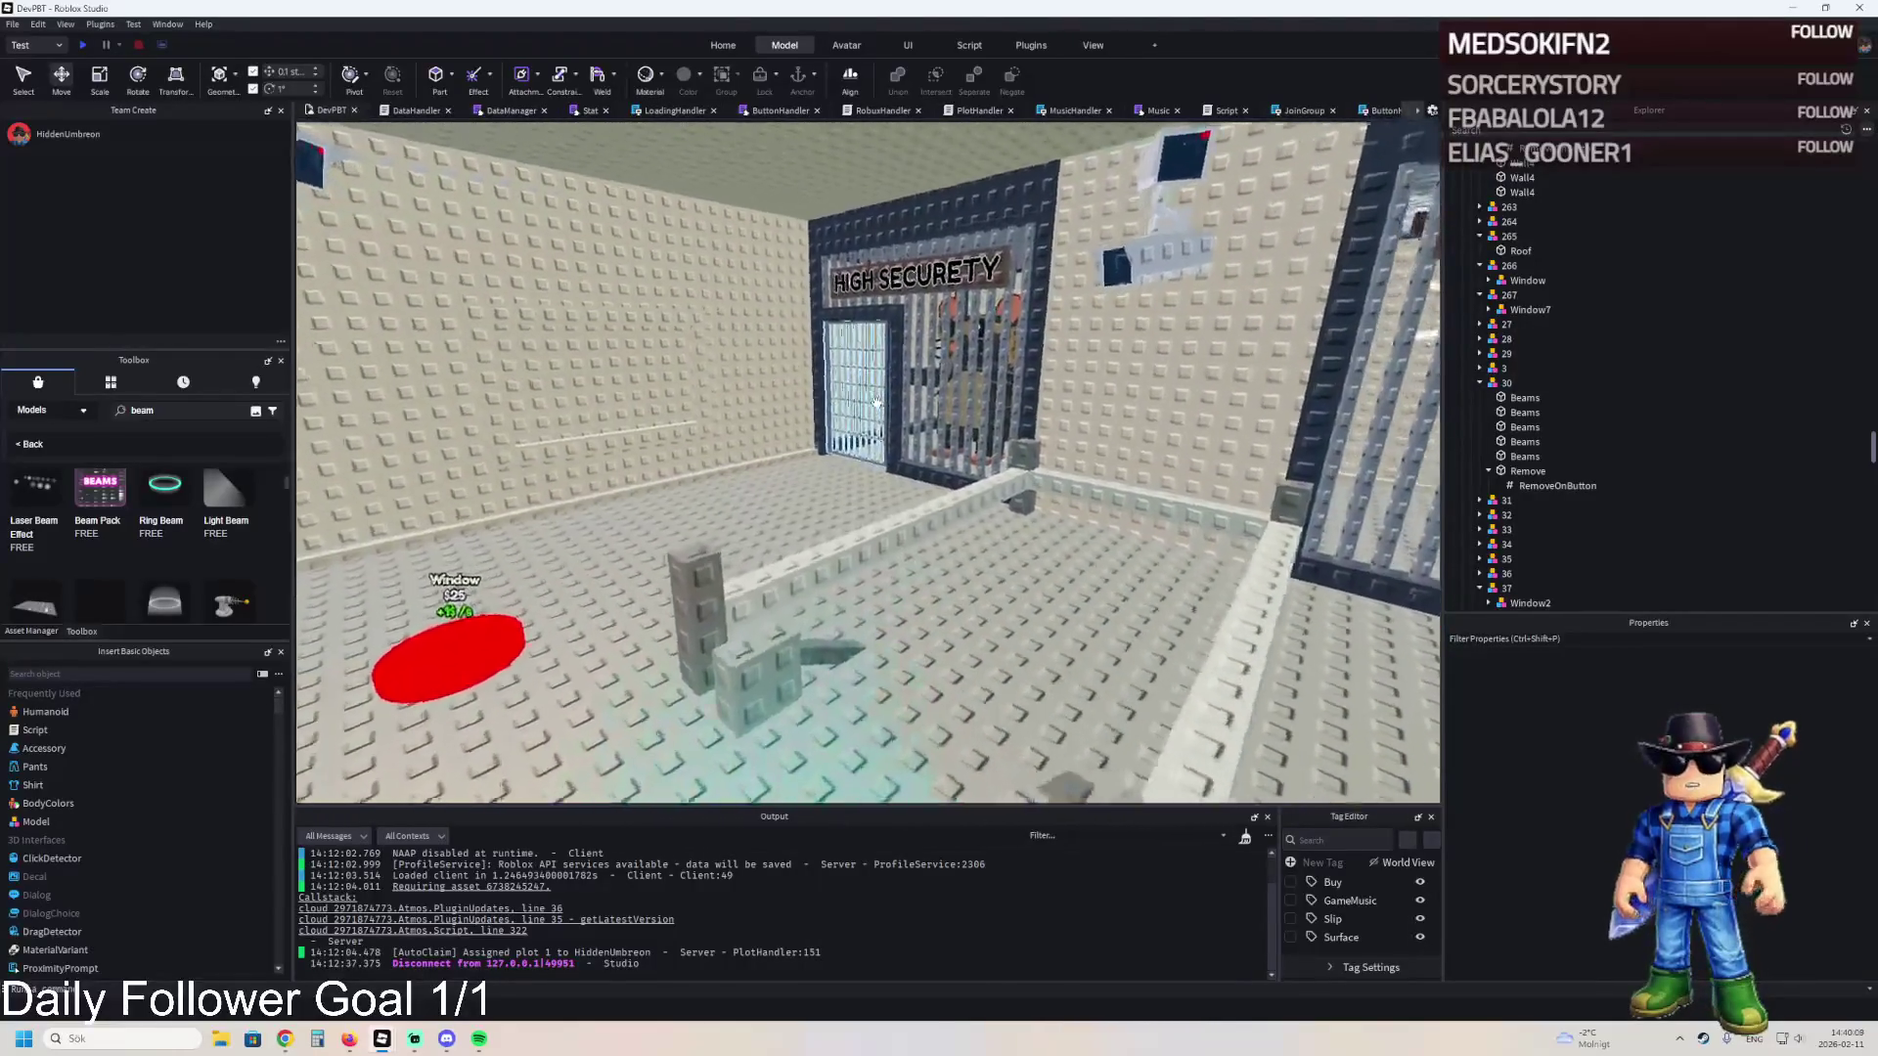
pyautogui.press('d')
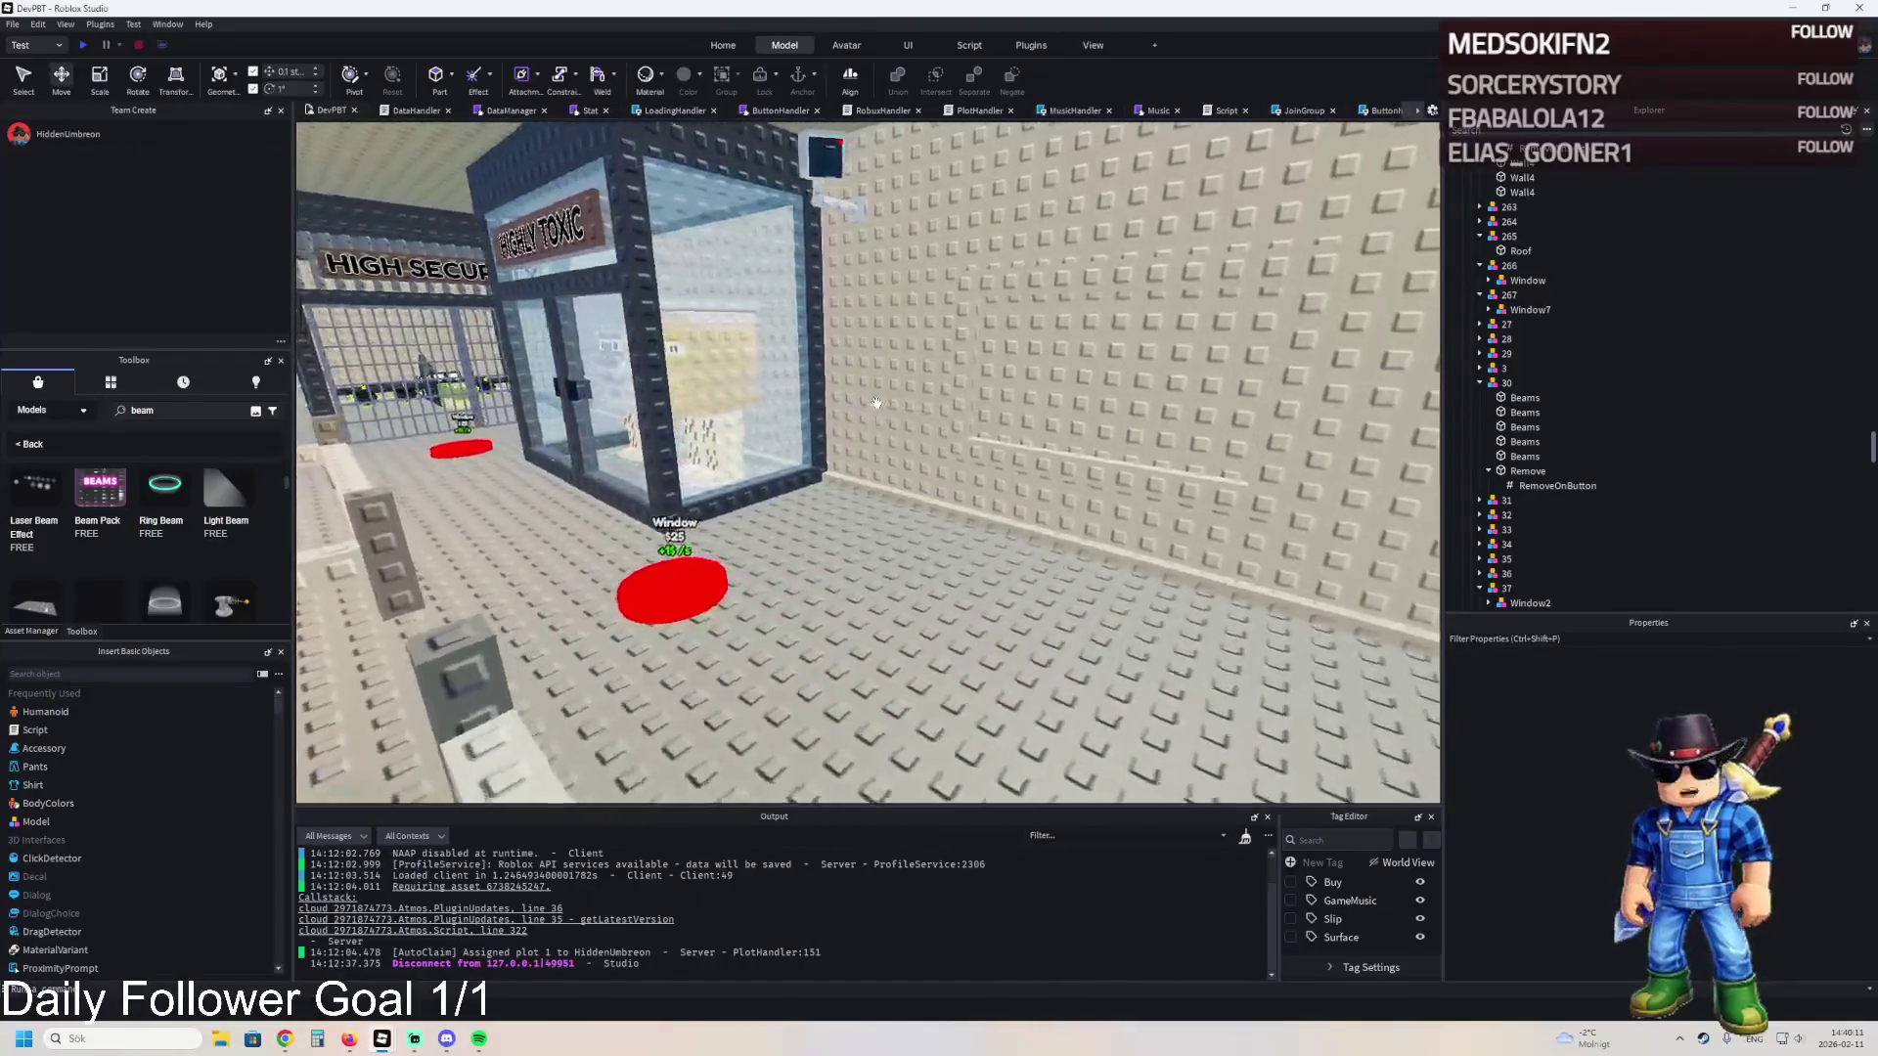
pyautogui.press('d')
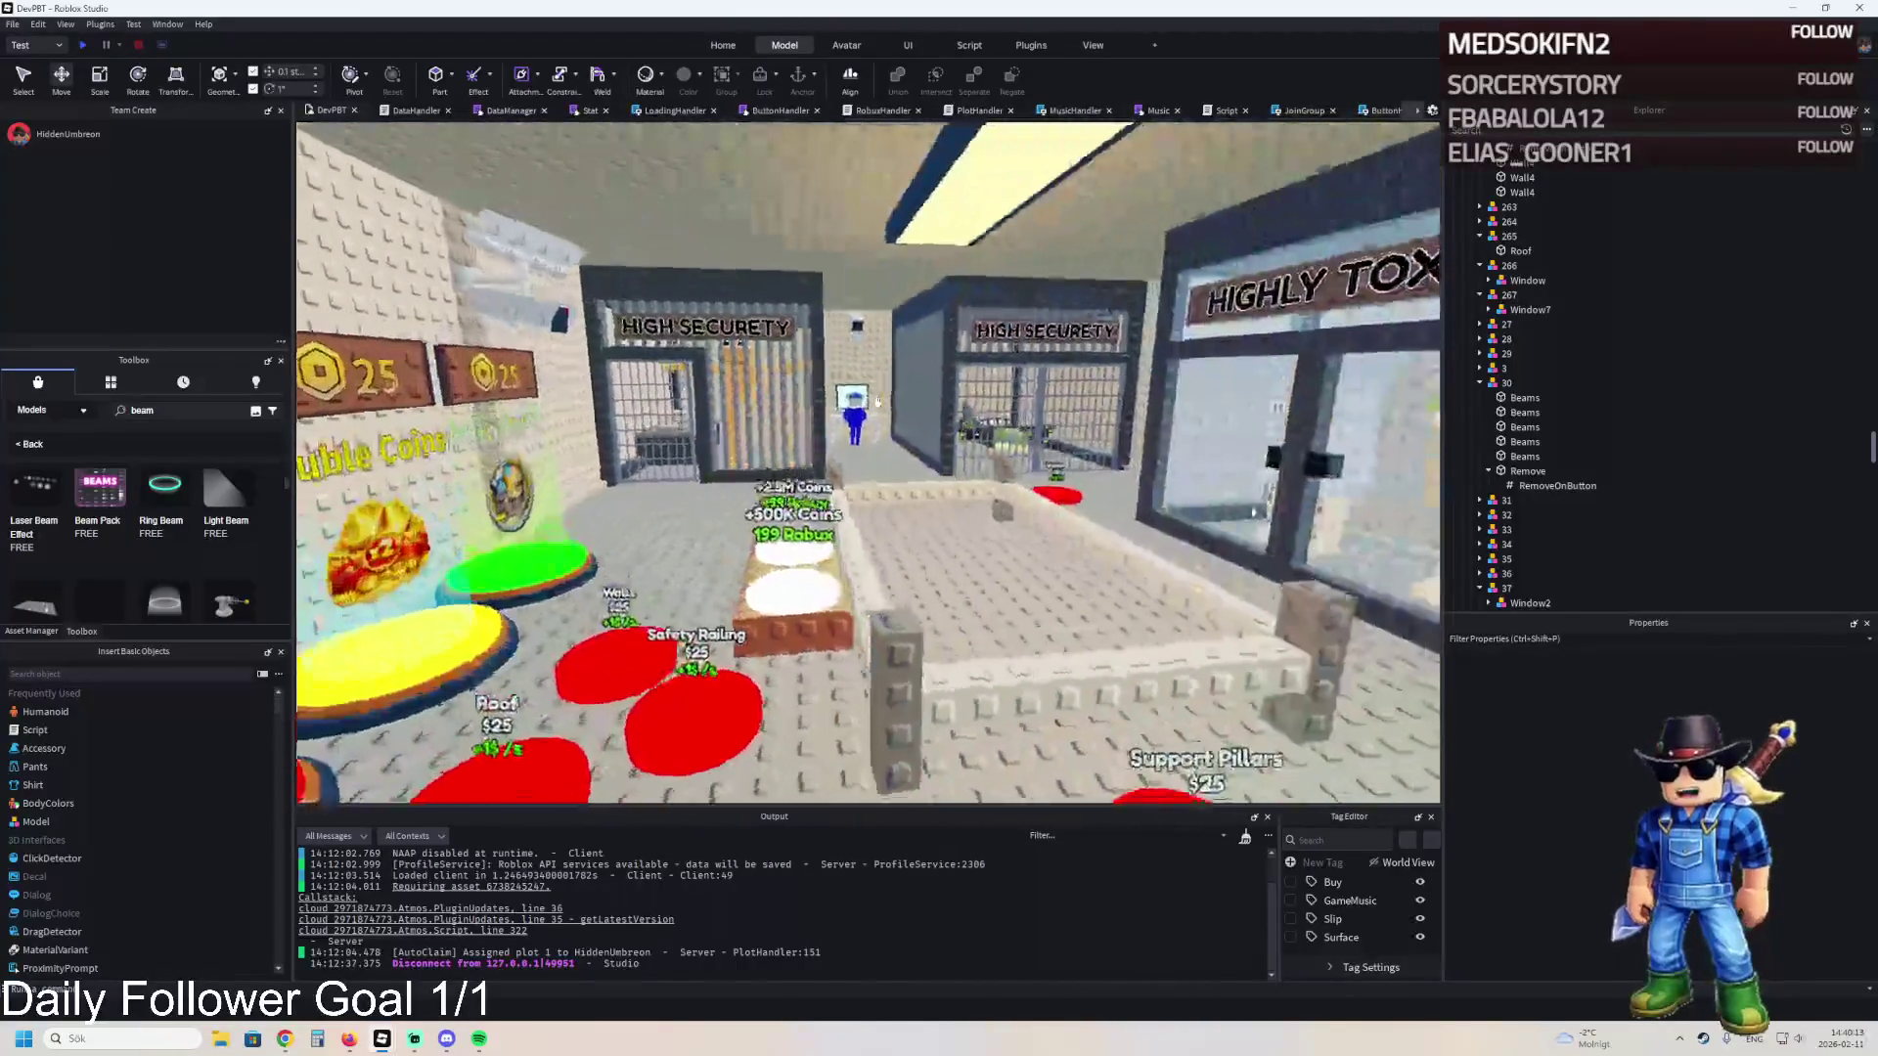
pyautogui.press('d')
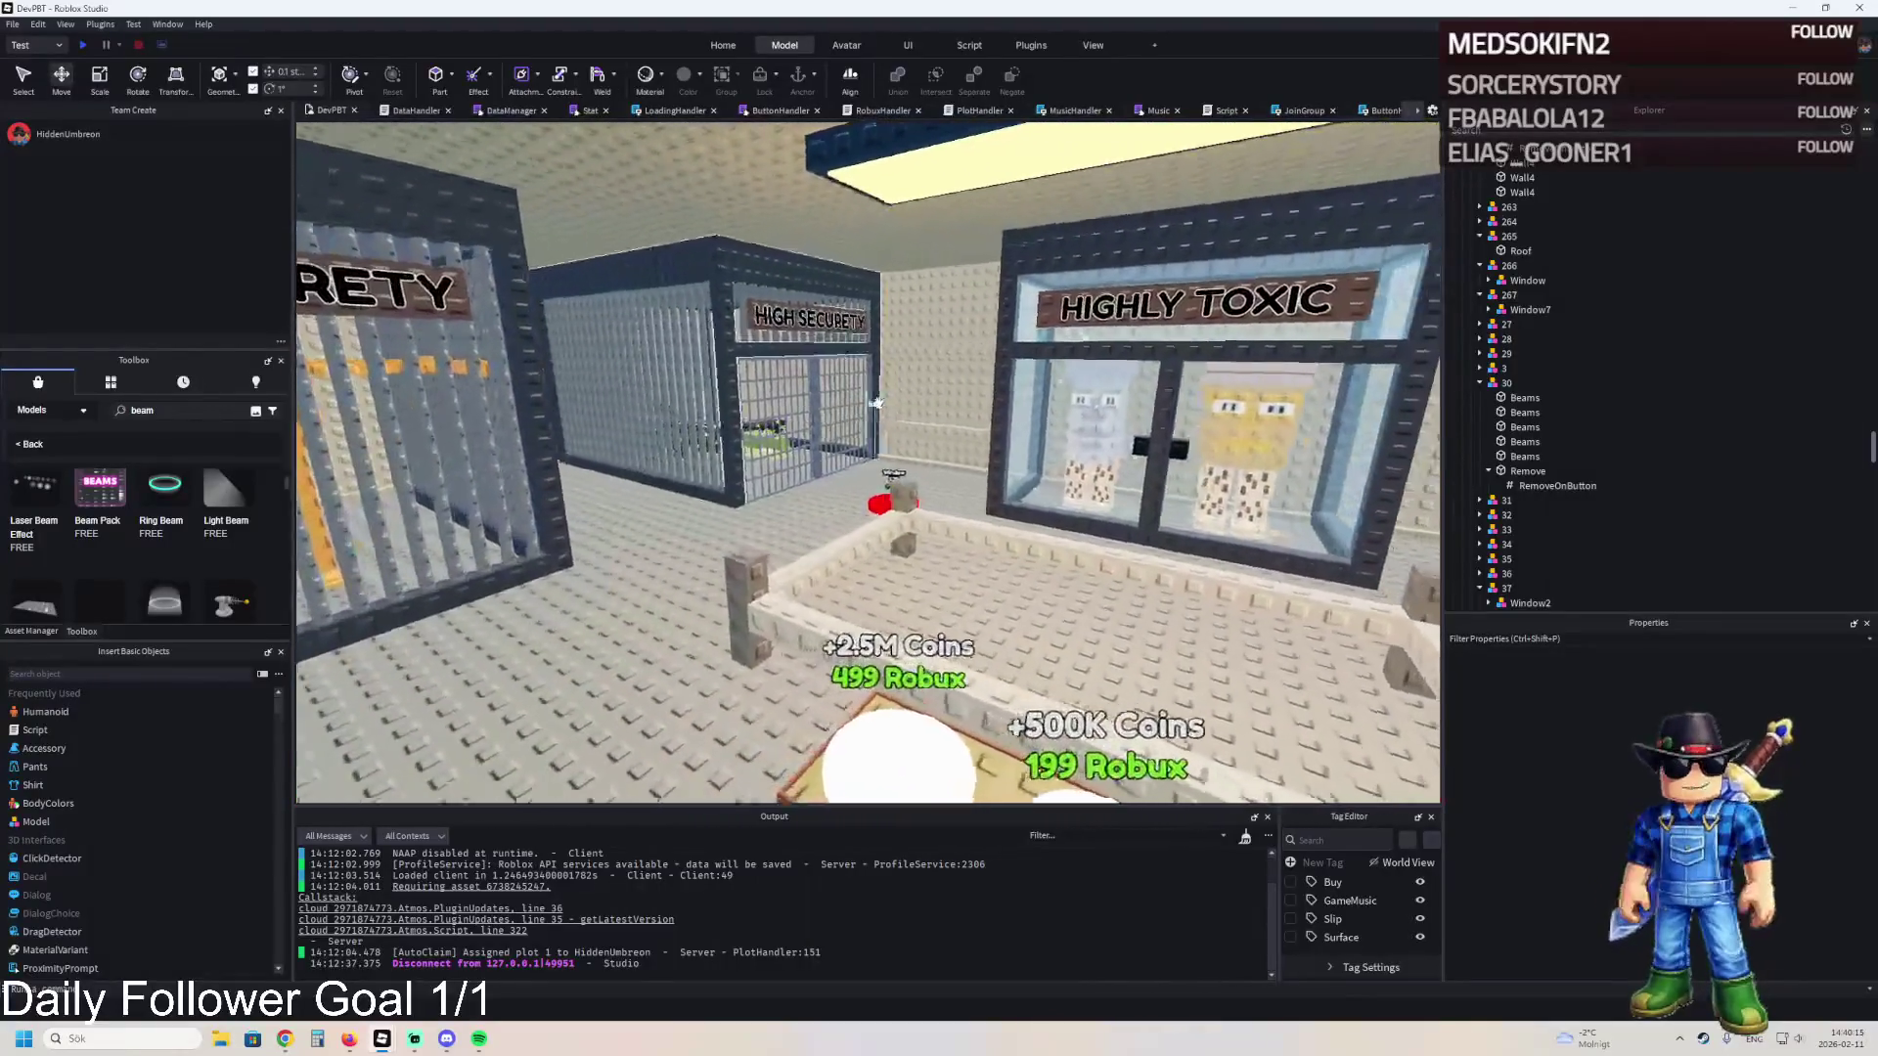
pyautogui.press('d')
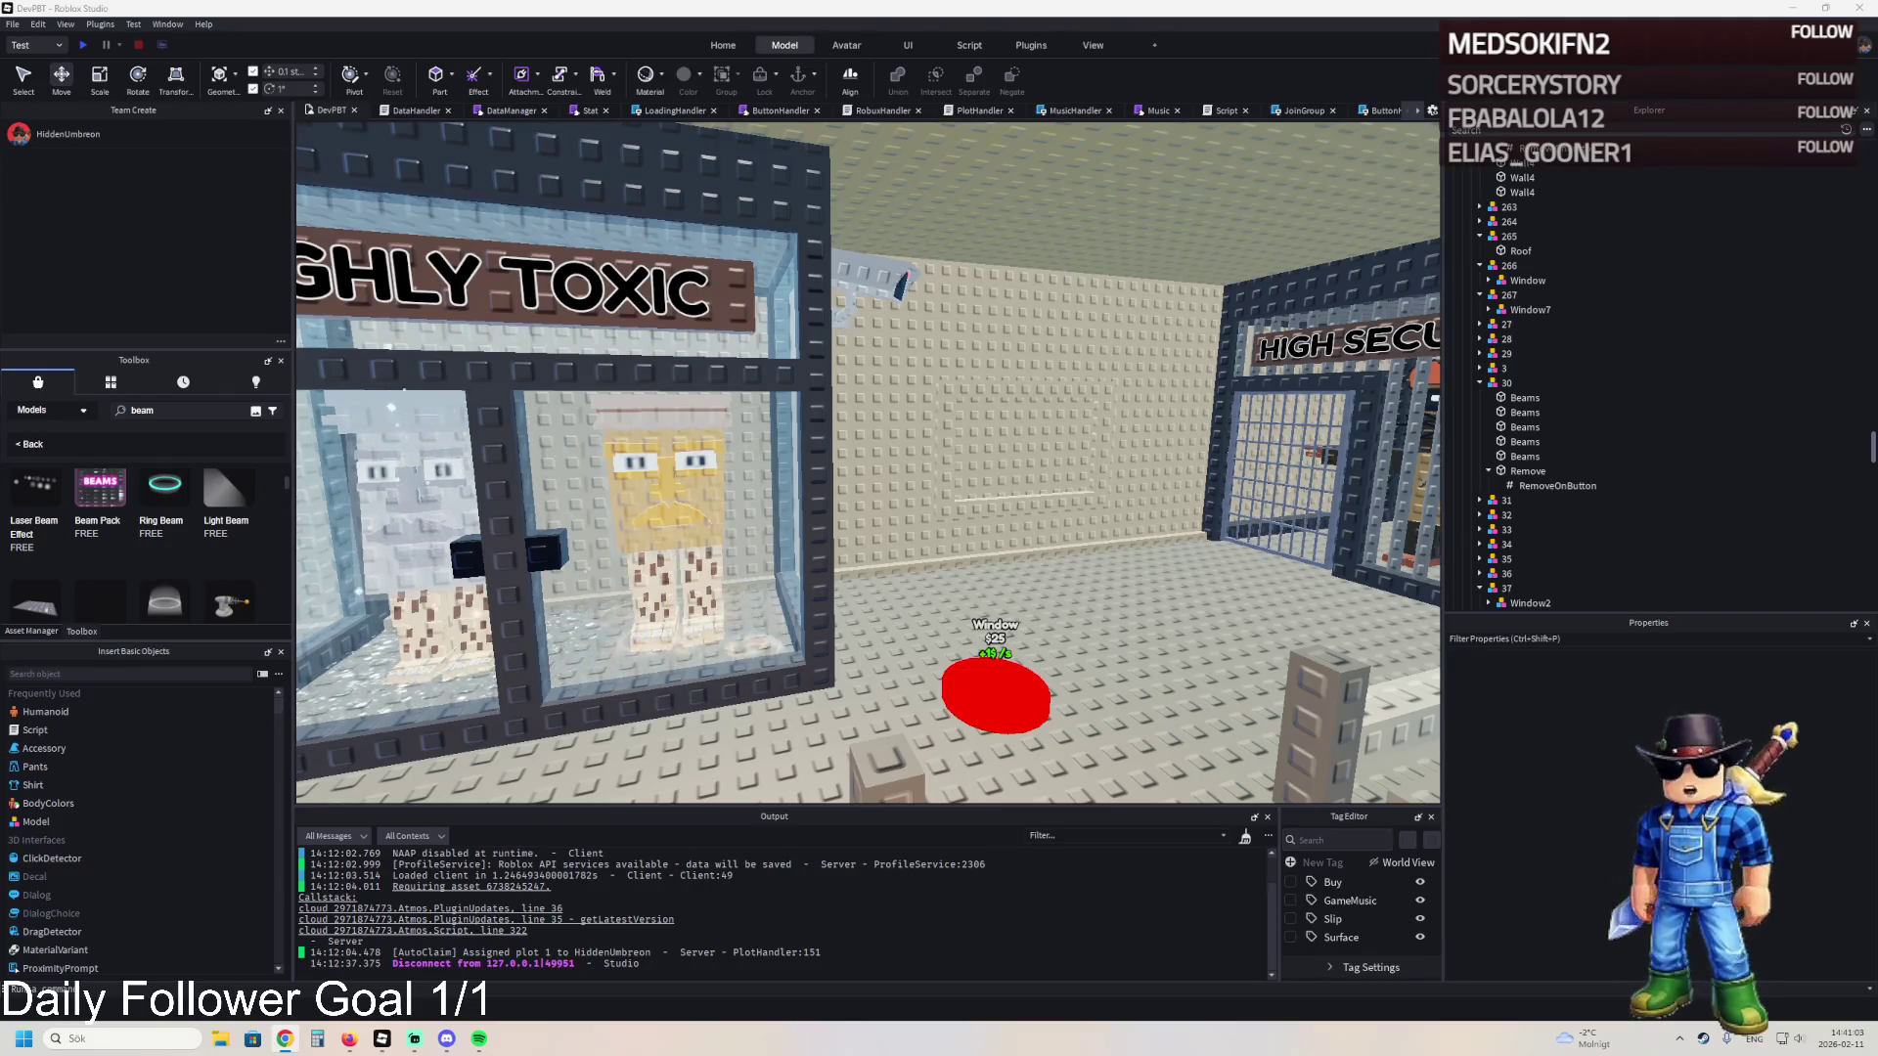
pyautogui.click(317, 1038)
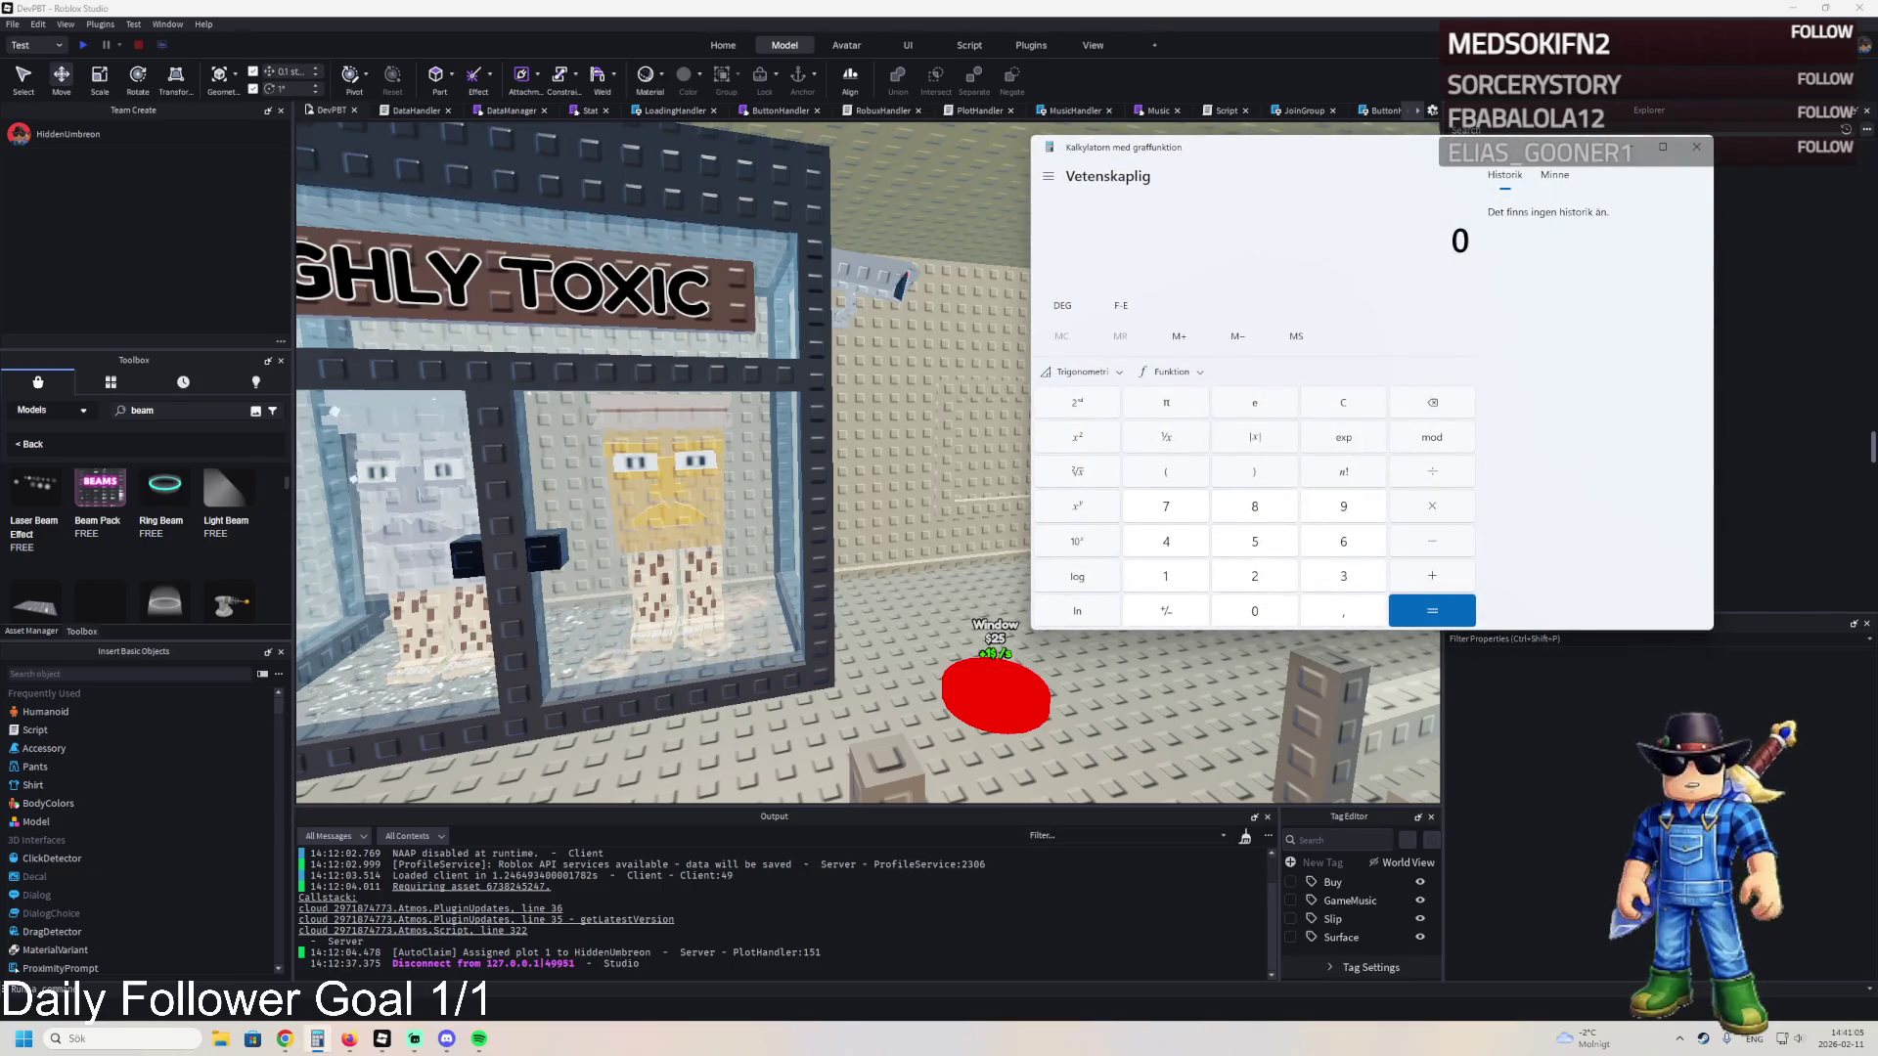
# - Evaluate 29 + 199 + 79 + 299 + 199 + 29 + 39 in Calculator for a total of 873
pyautogui.write('29 + 199 ')
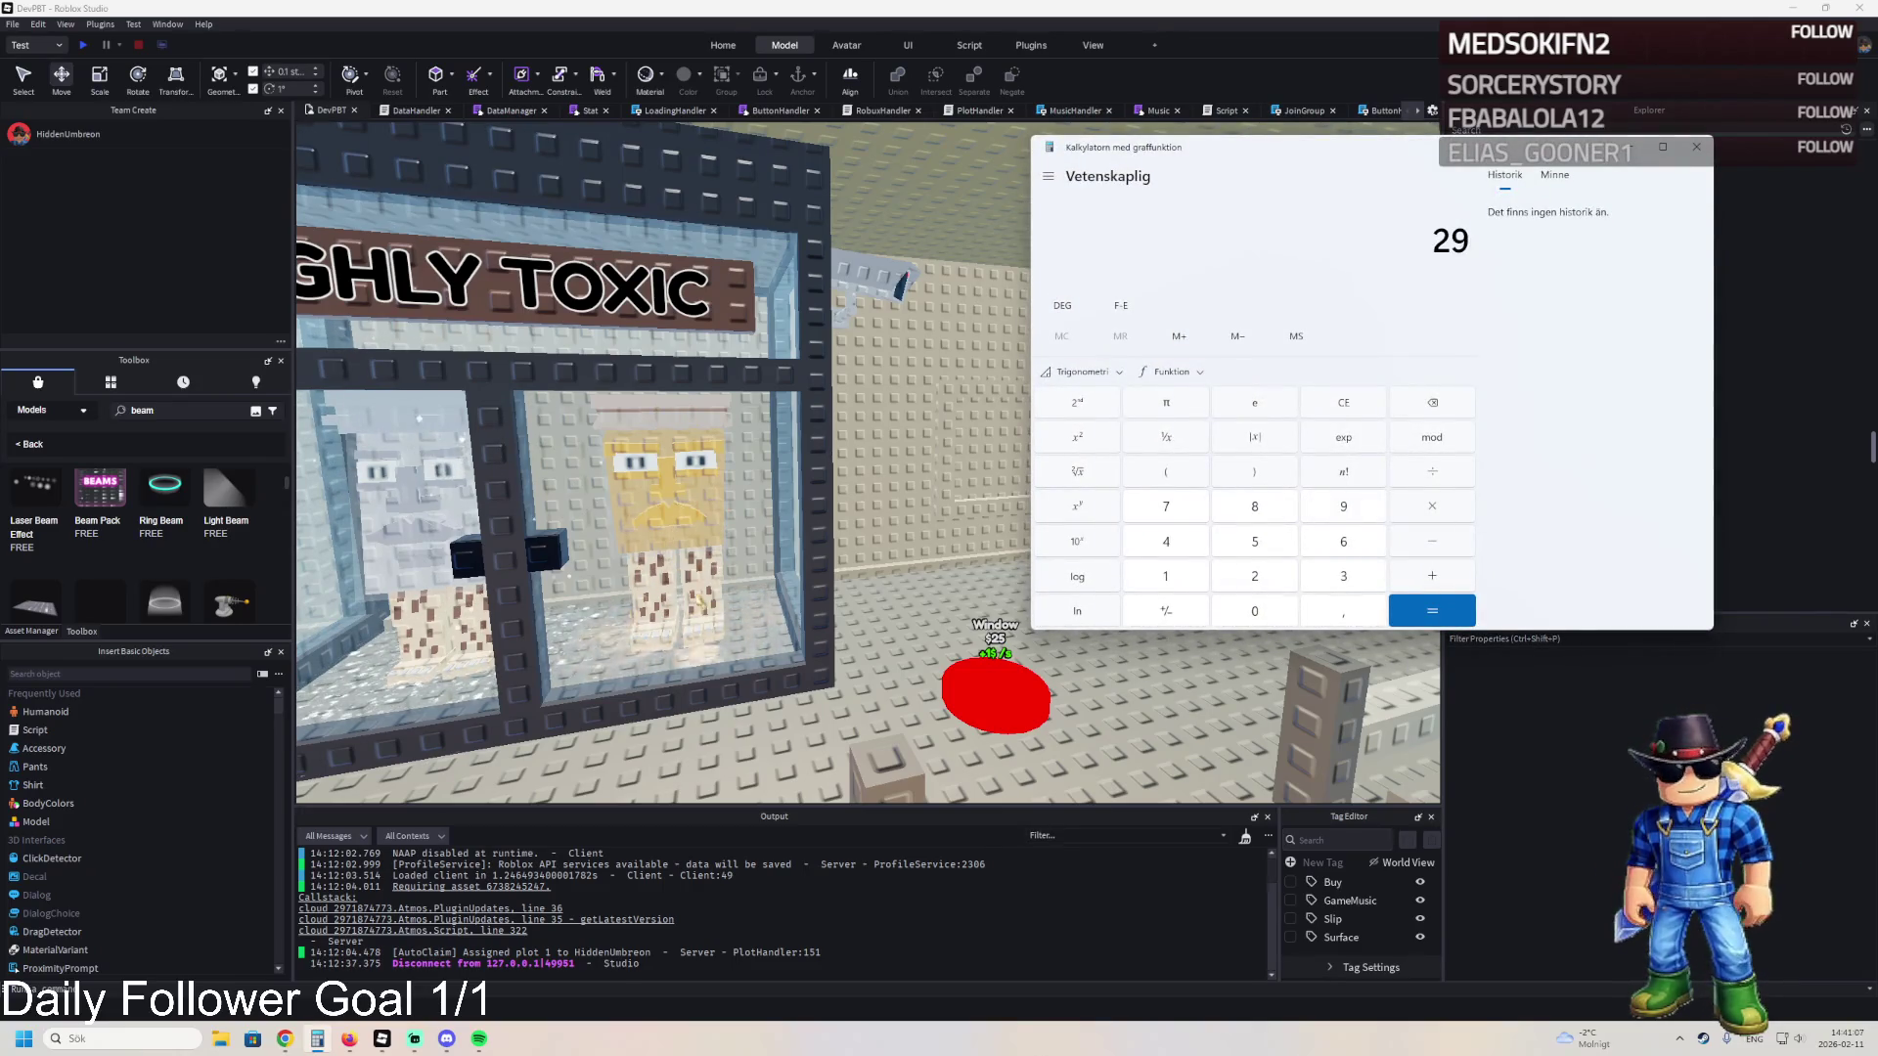
pyautogui.write('+ 79 + 299 + 199 + ')
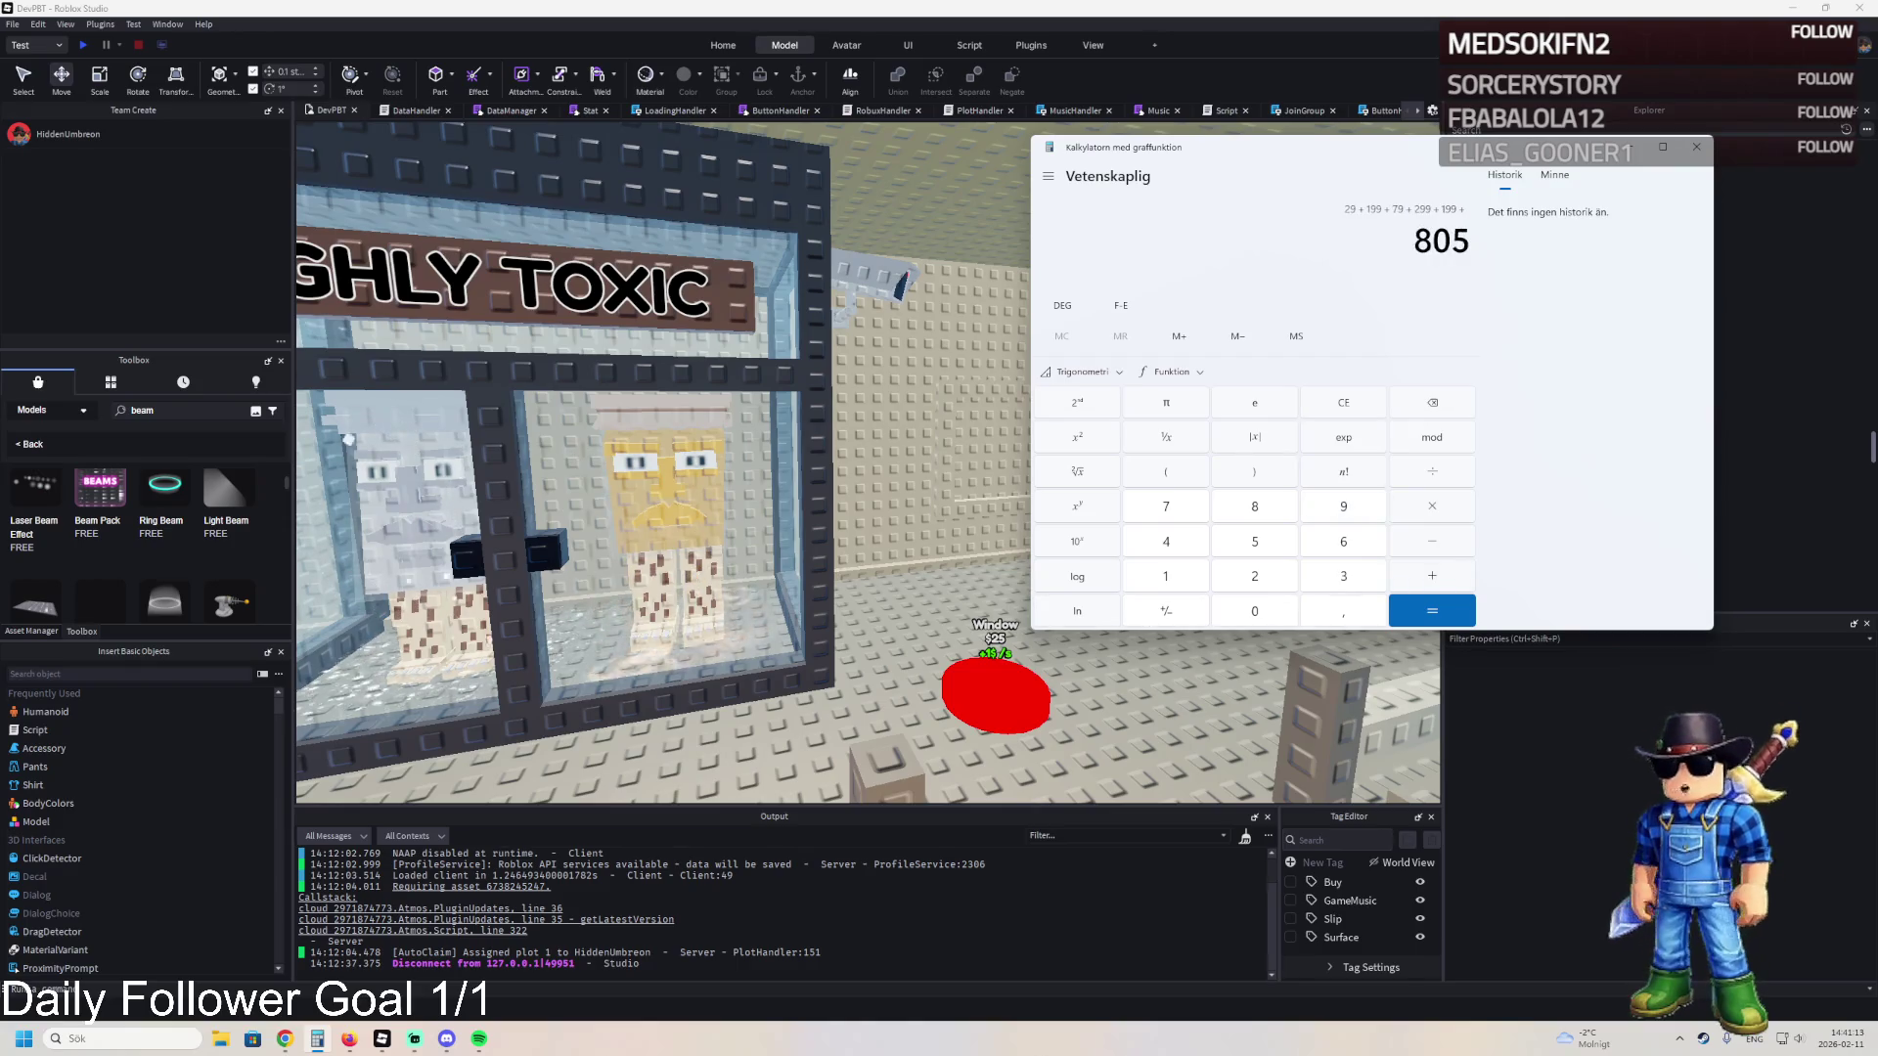
pyautogui.write('29 + ')
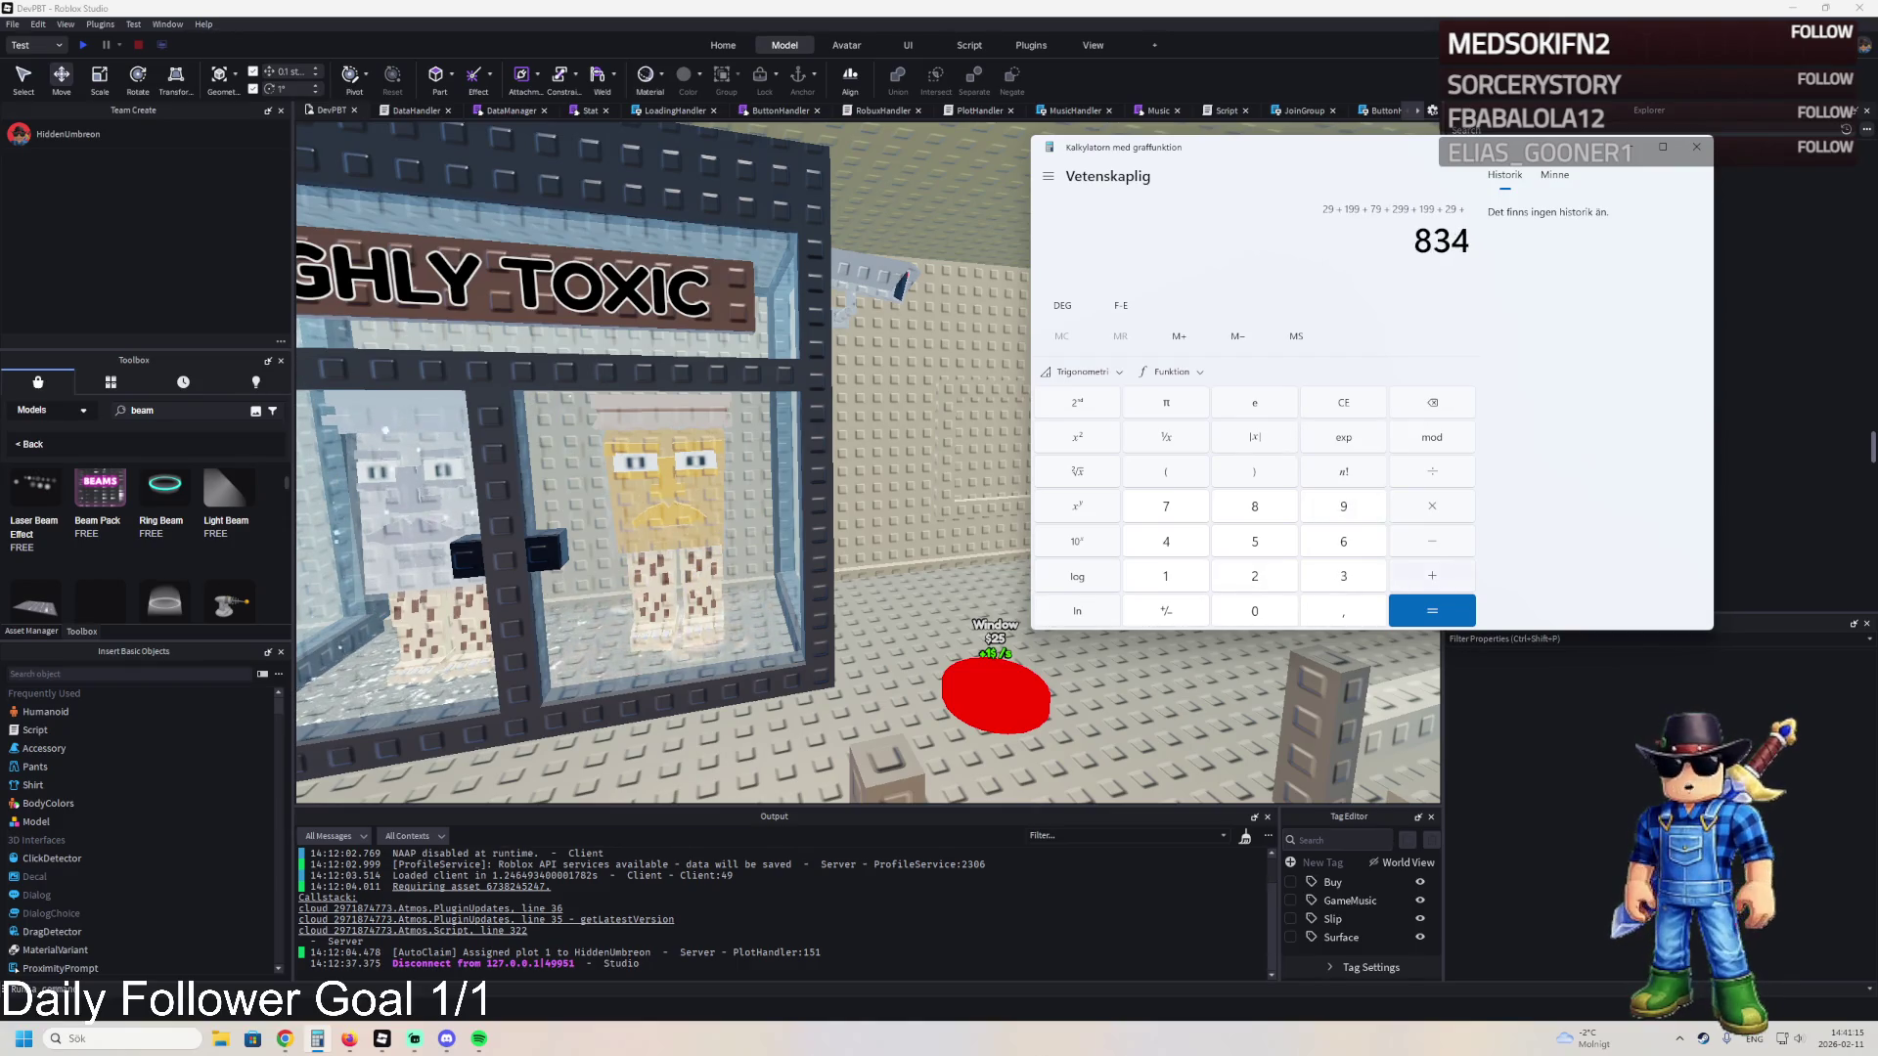
pyautogui.write('39')
pyautogui.press('Return')
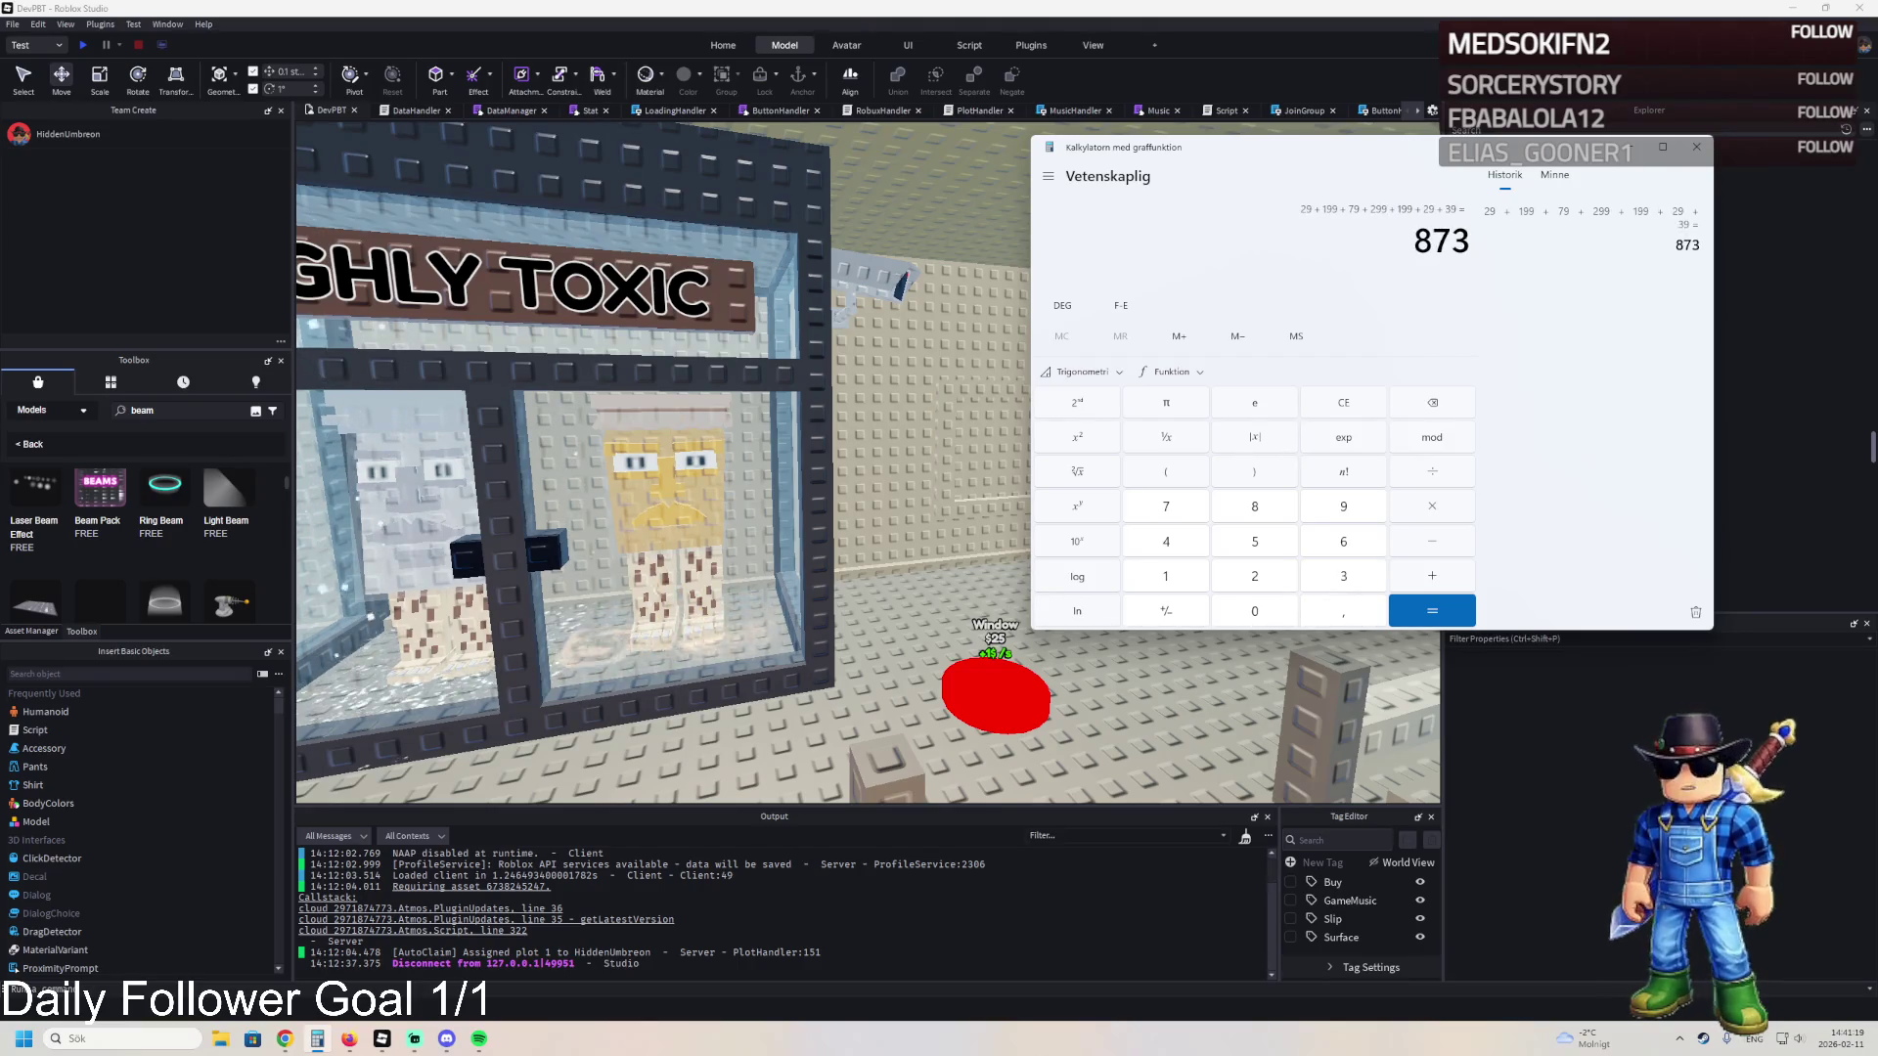